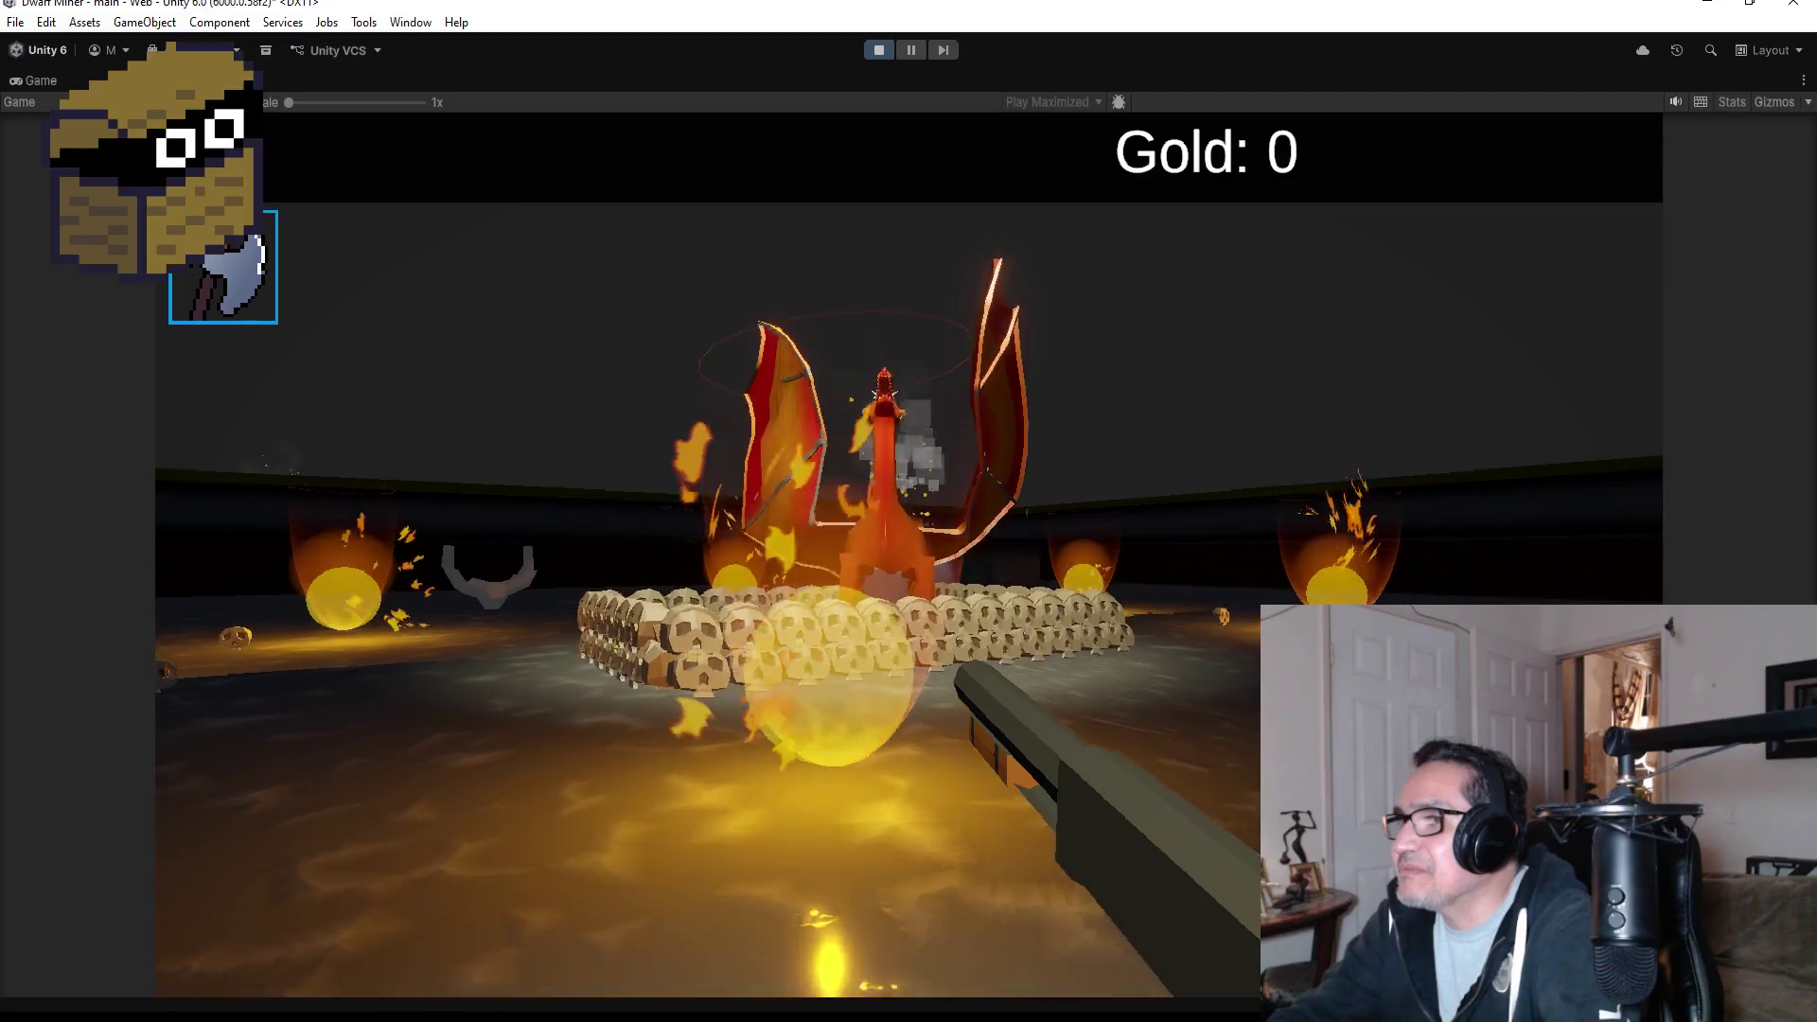
# - Advance on the dragon and shoot it, then pause the game and exit Play mode
pyautogui.press('w')
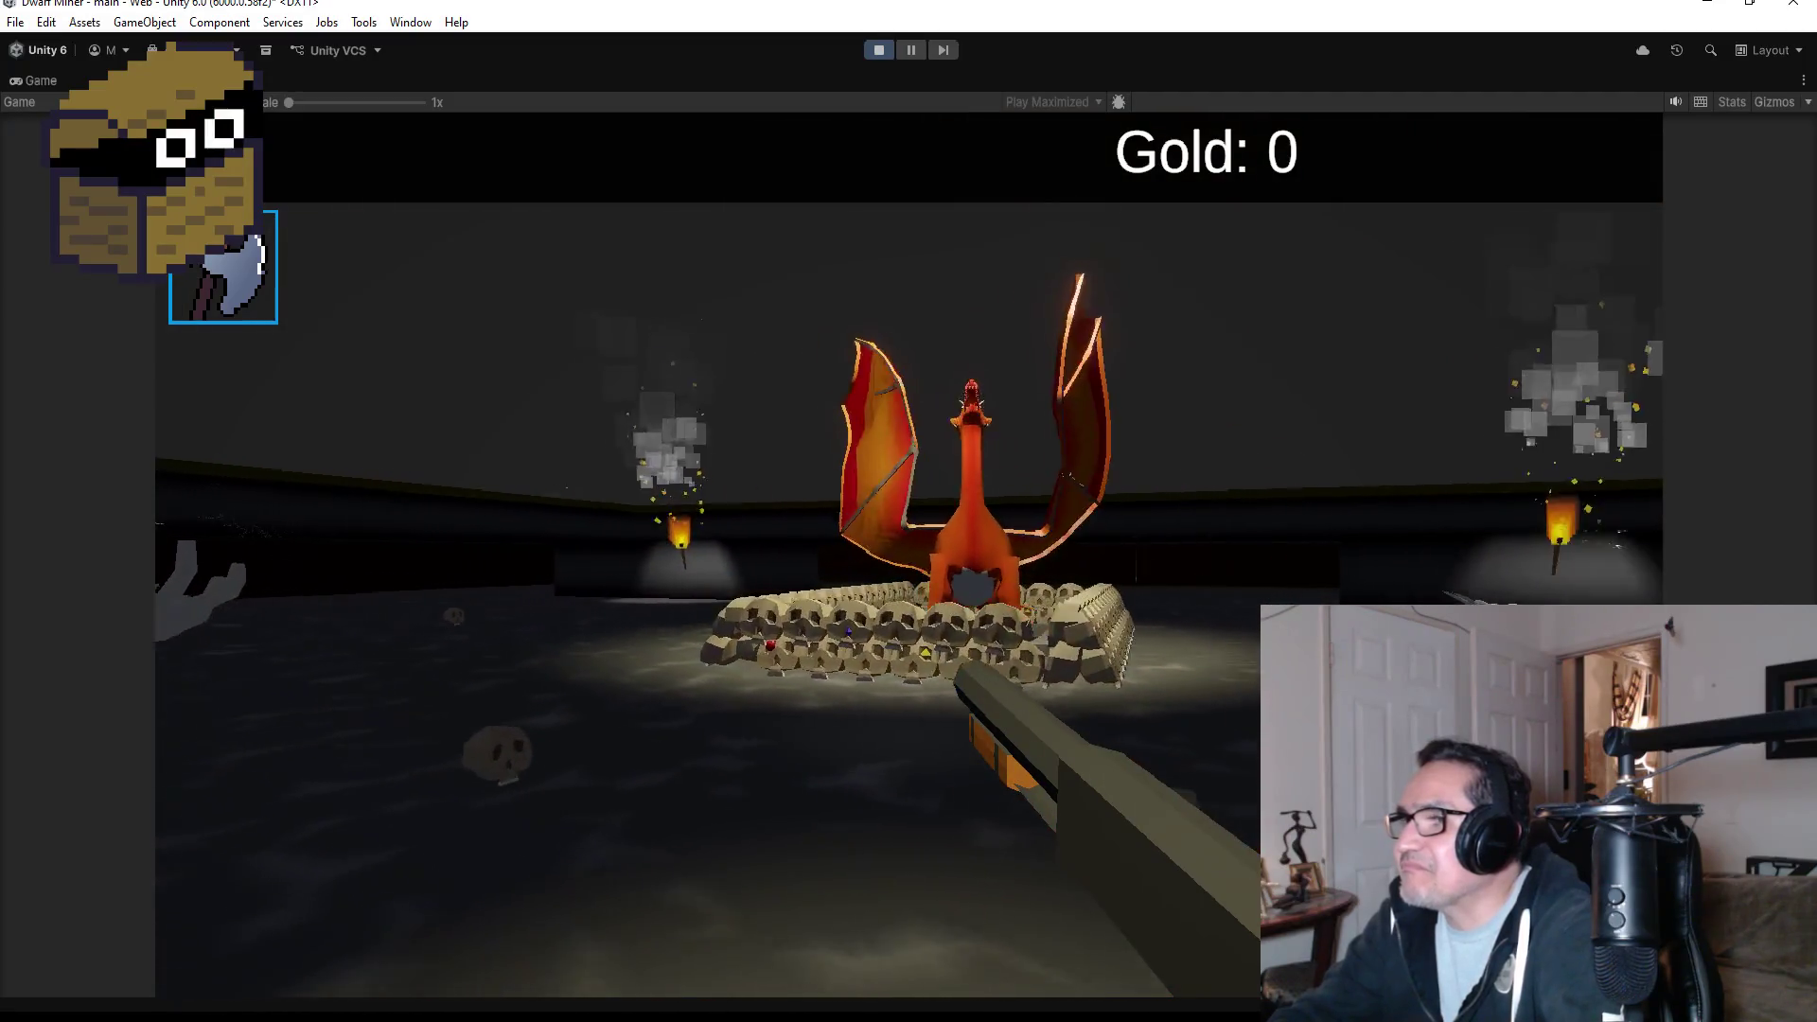
pyautogui.press('w')
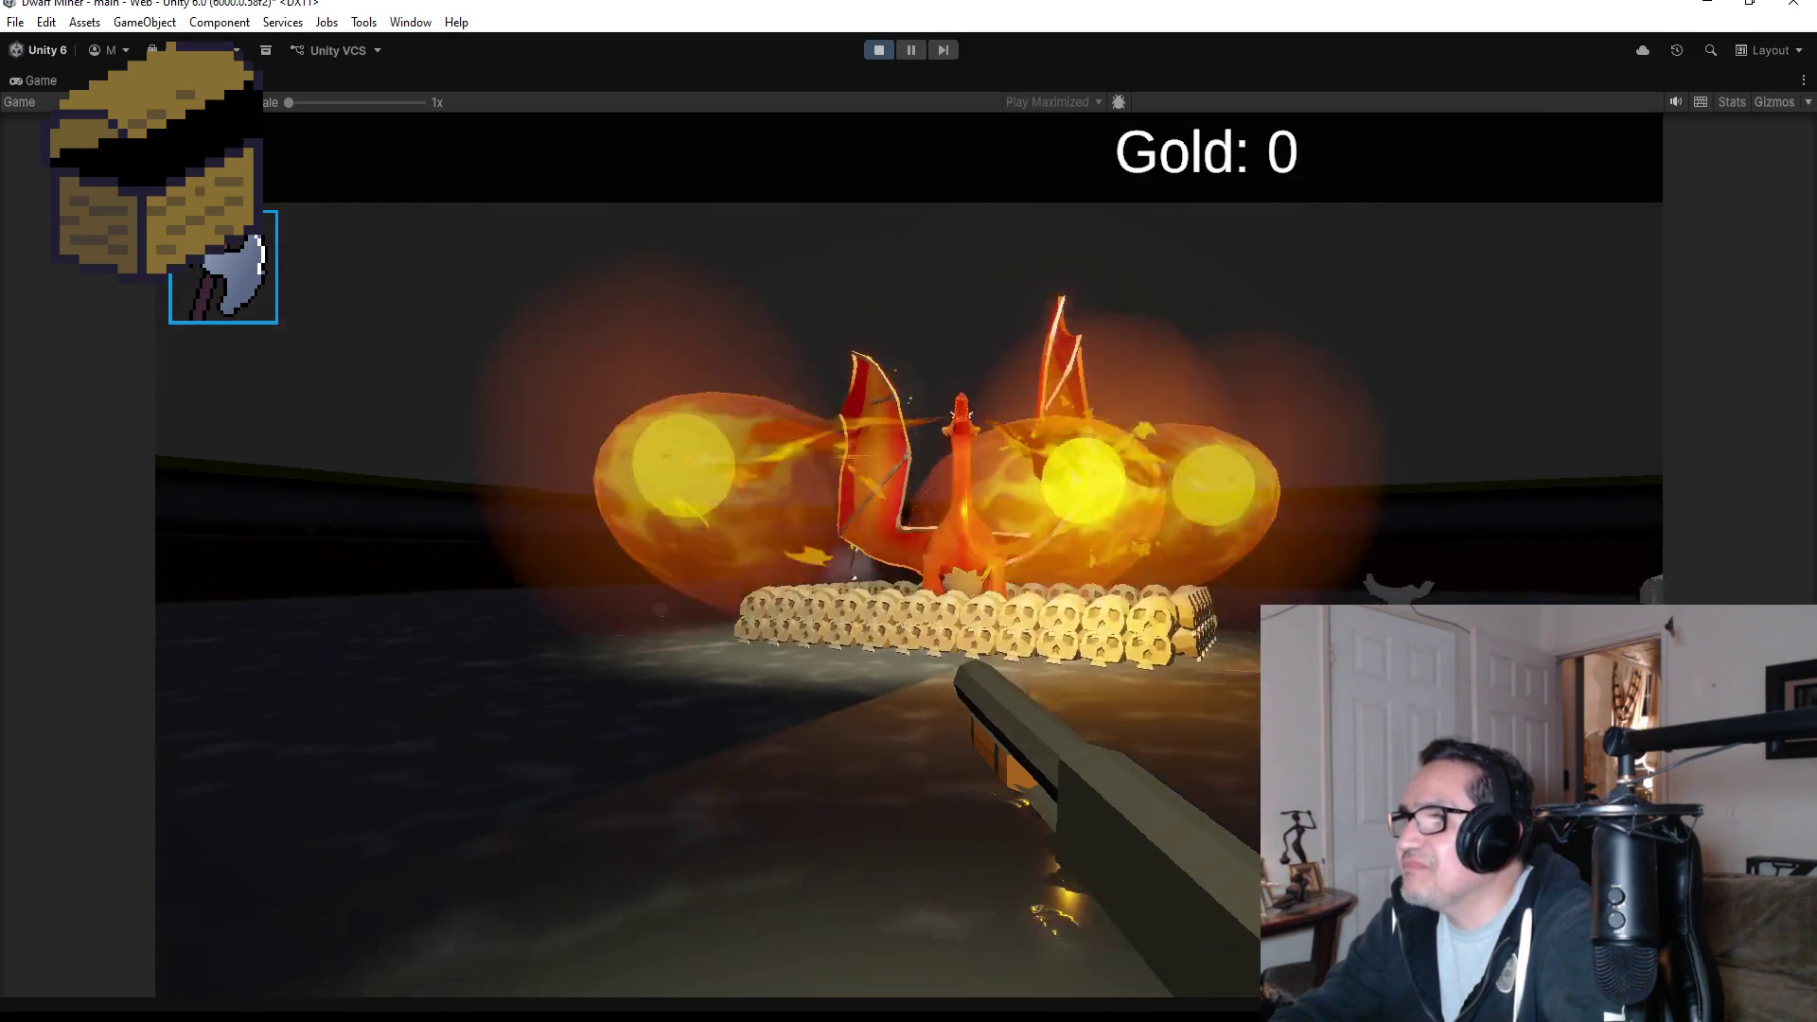
pyautogui.press('w')
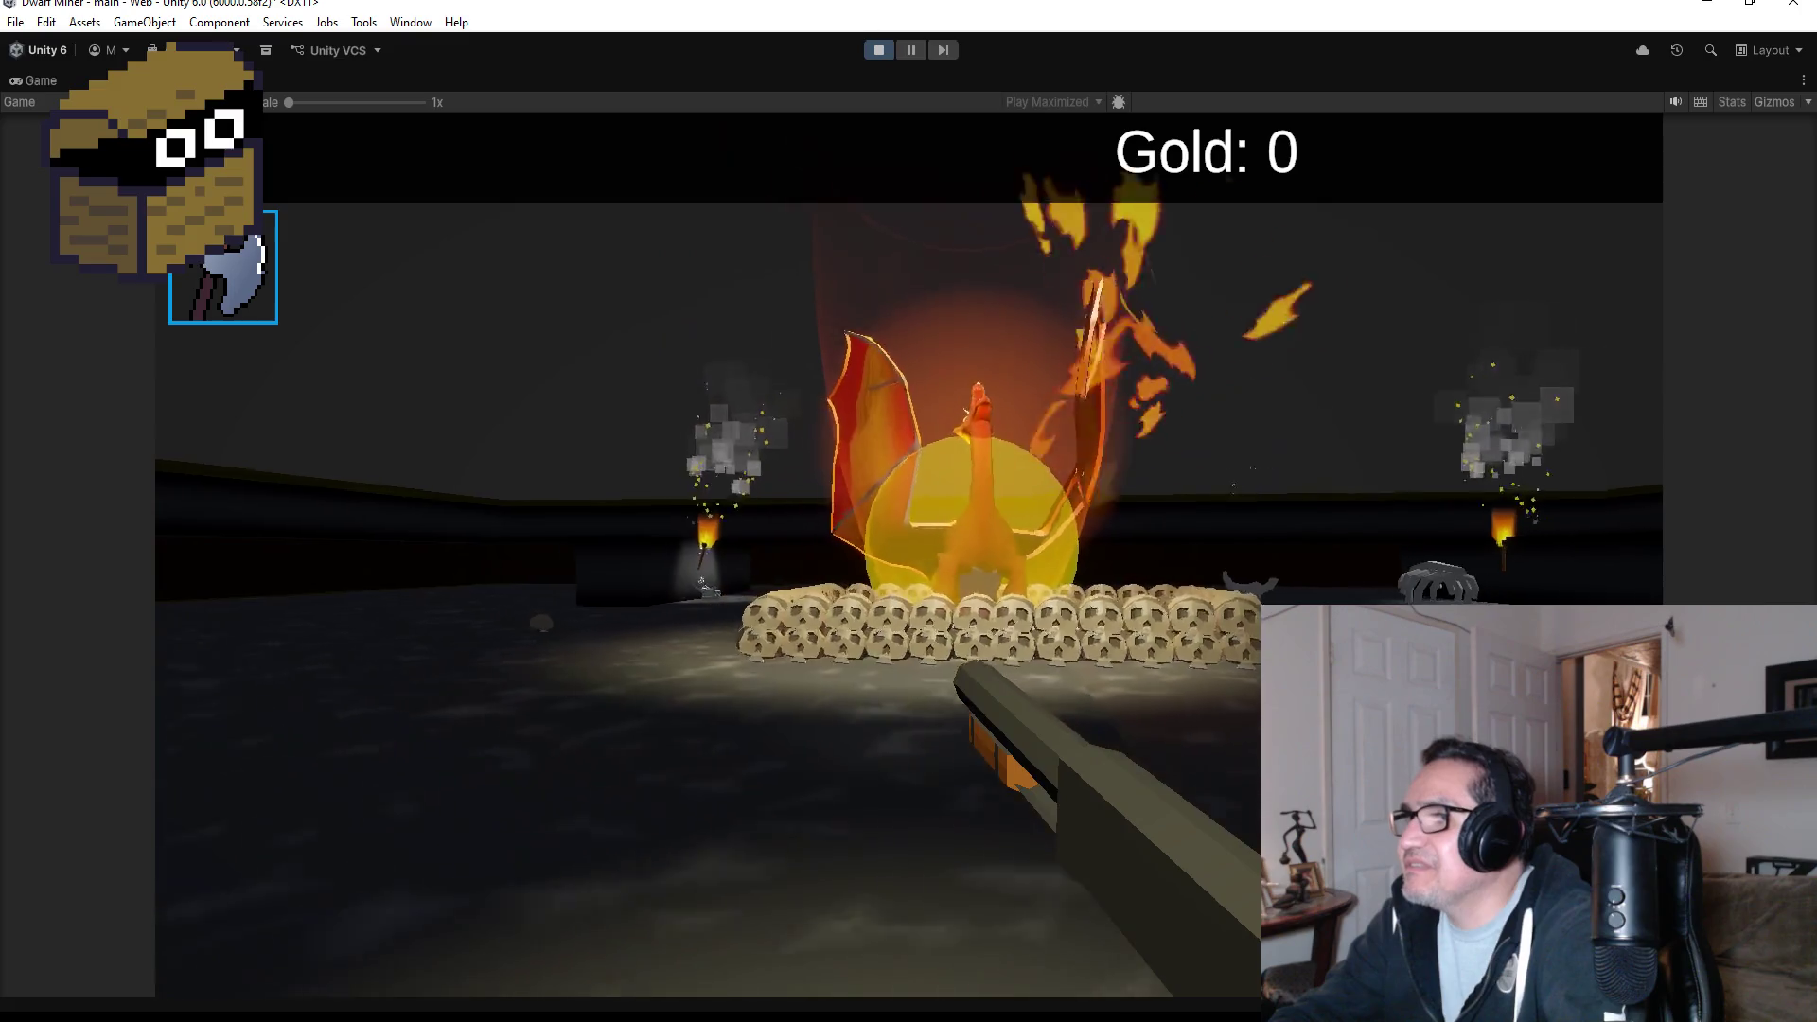
pyautogui.press('Escape')
pyautogui.click(877, 47)
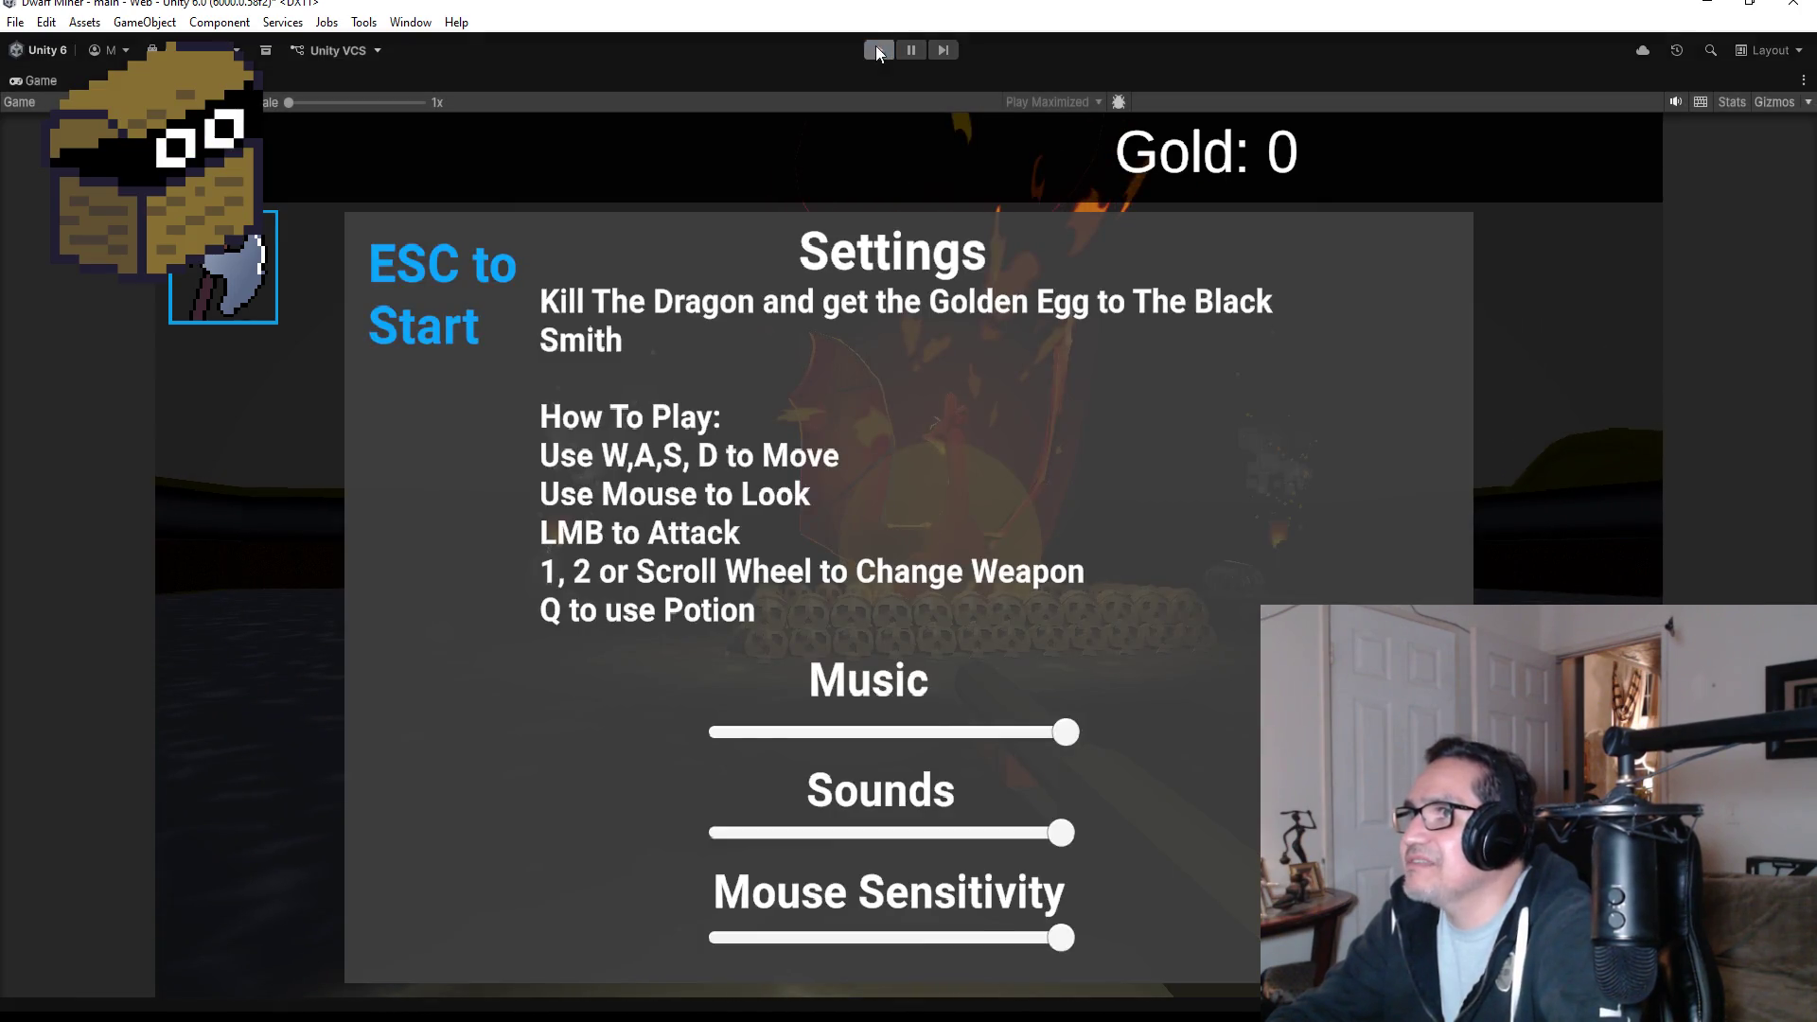
# - In the Dragon script, select //animator.Play("DragonIdle_1"); on line 177
pyautogui.hotkey('alt', 'Tab')
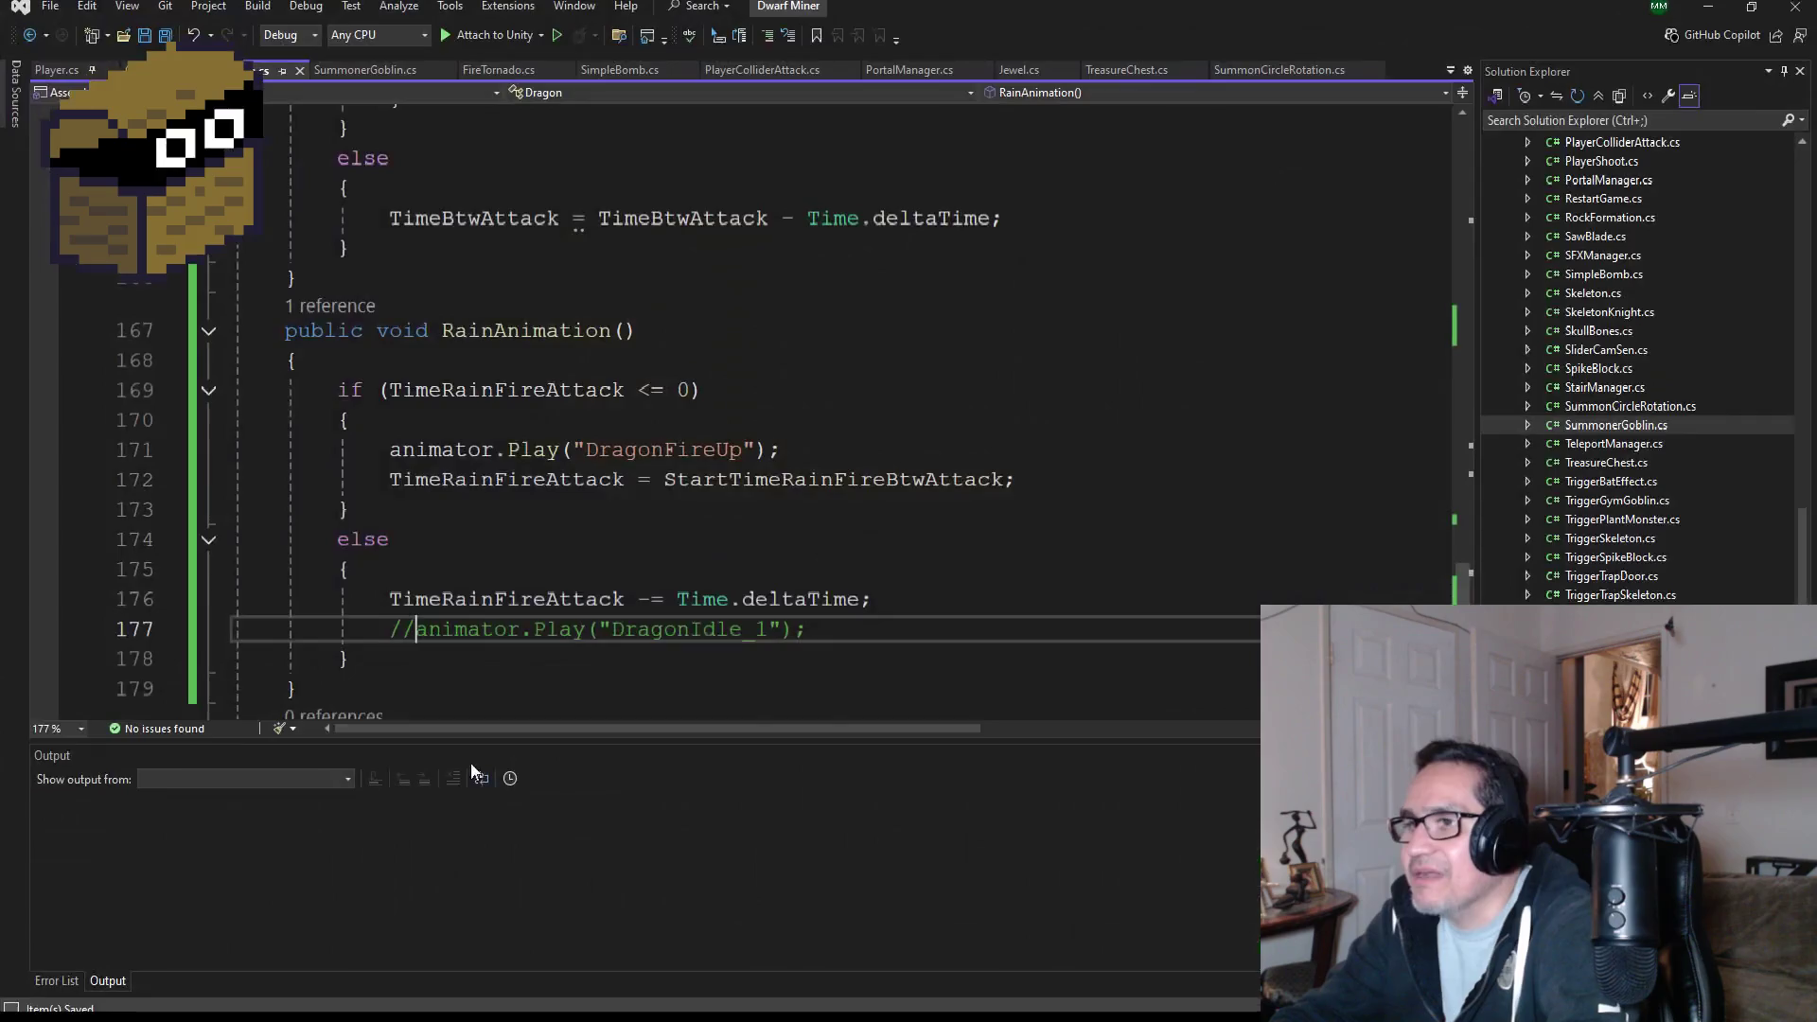
pyautogui.scroll(-3, 687, 419)
pyautogui.scroll(2, 784, 540)
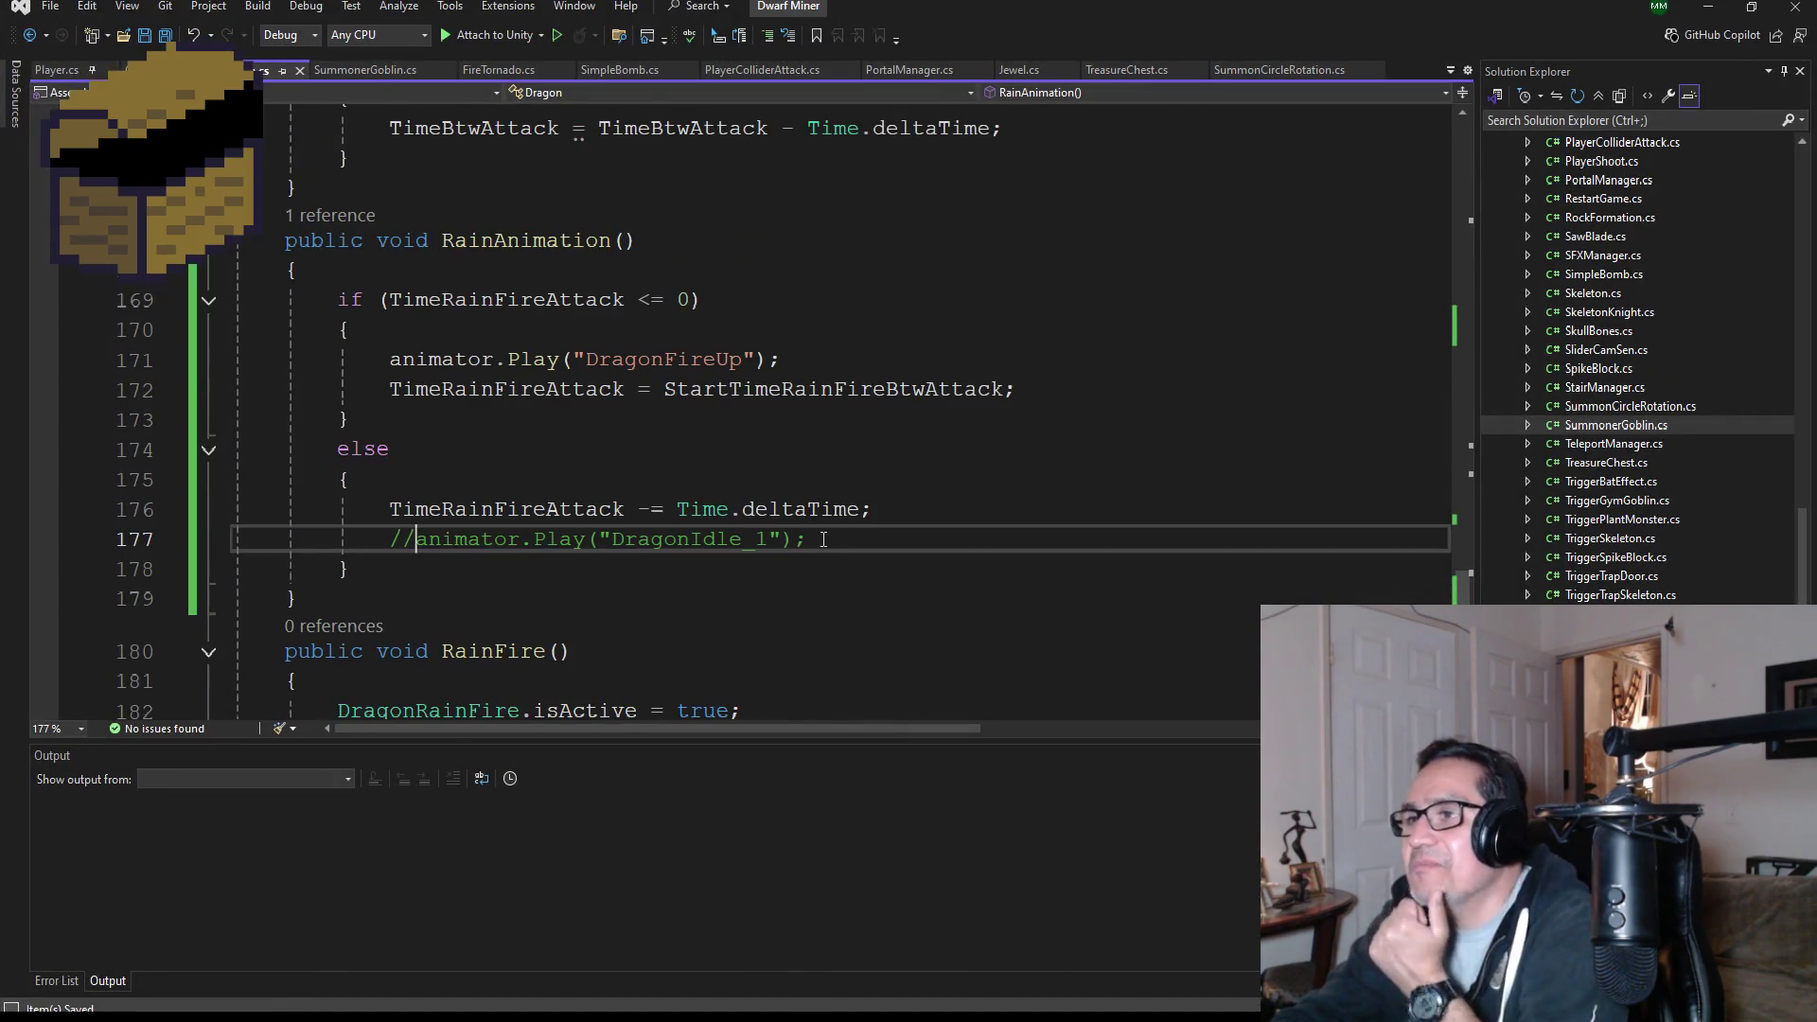
pyautogui.moveTo(809, 539); pyautogui.dragTo(405, 543)
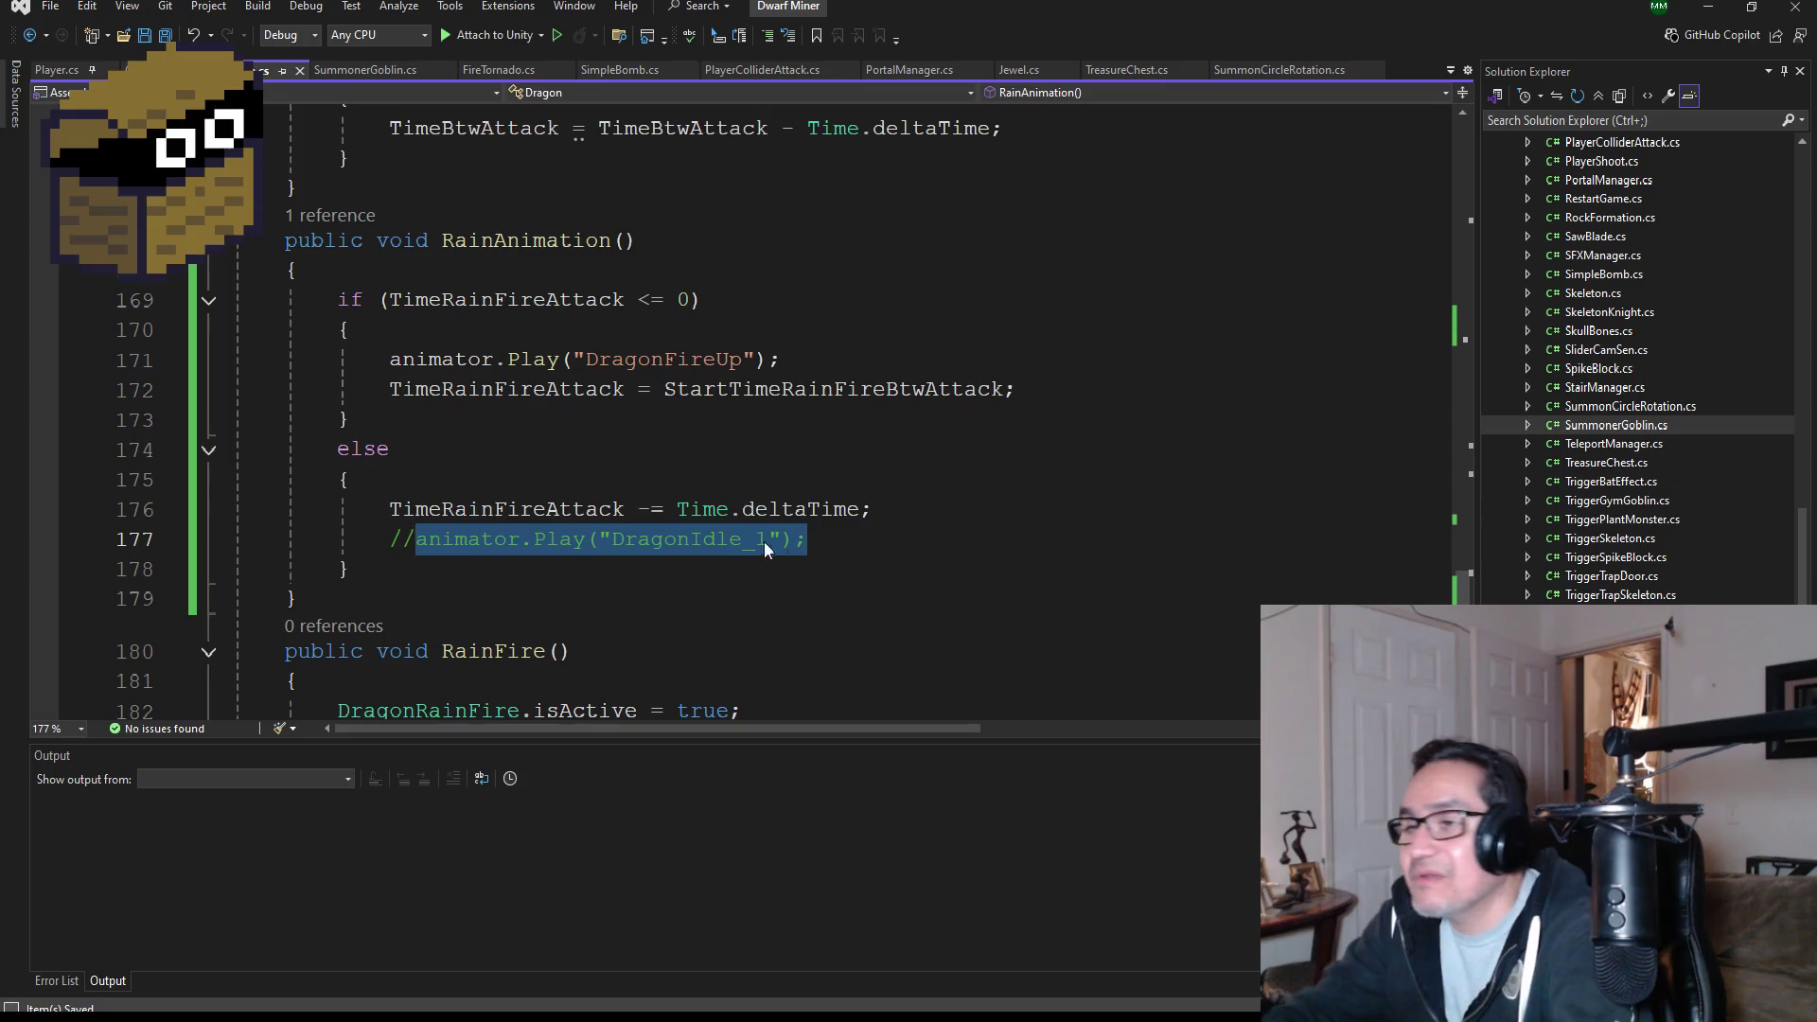
# - Clear the selection, browse RainAnimation, and reselect the animator.Play DragonIdle_1 call on line 177
pyautogui.scroll(1, 789, 538)
pyautogui.click(878, 633)
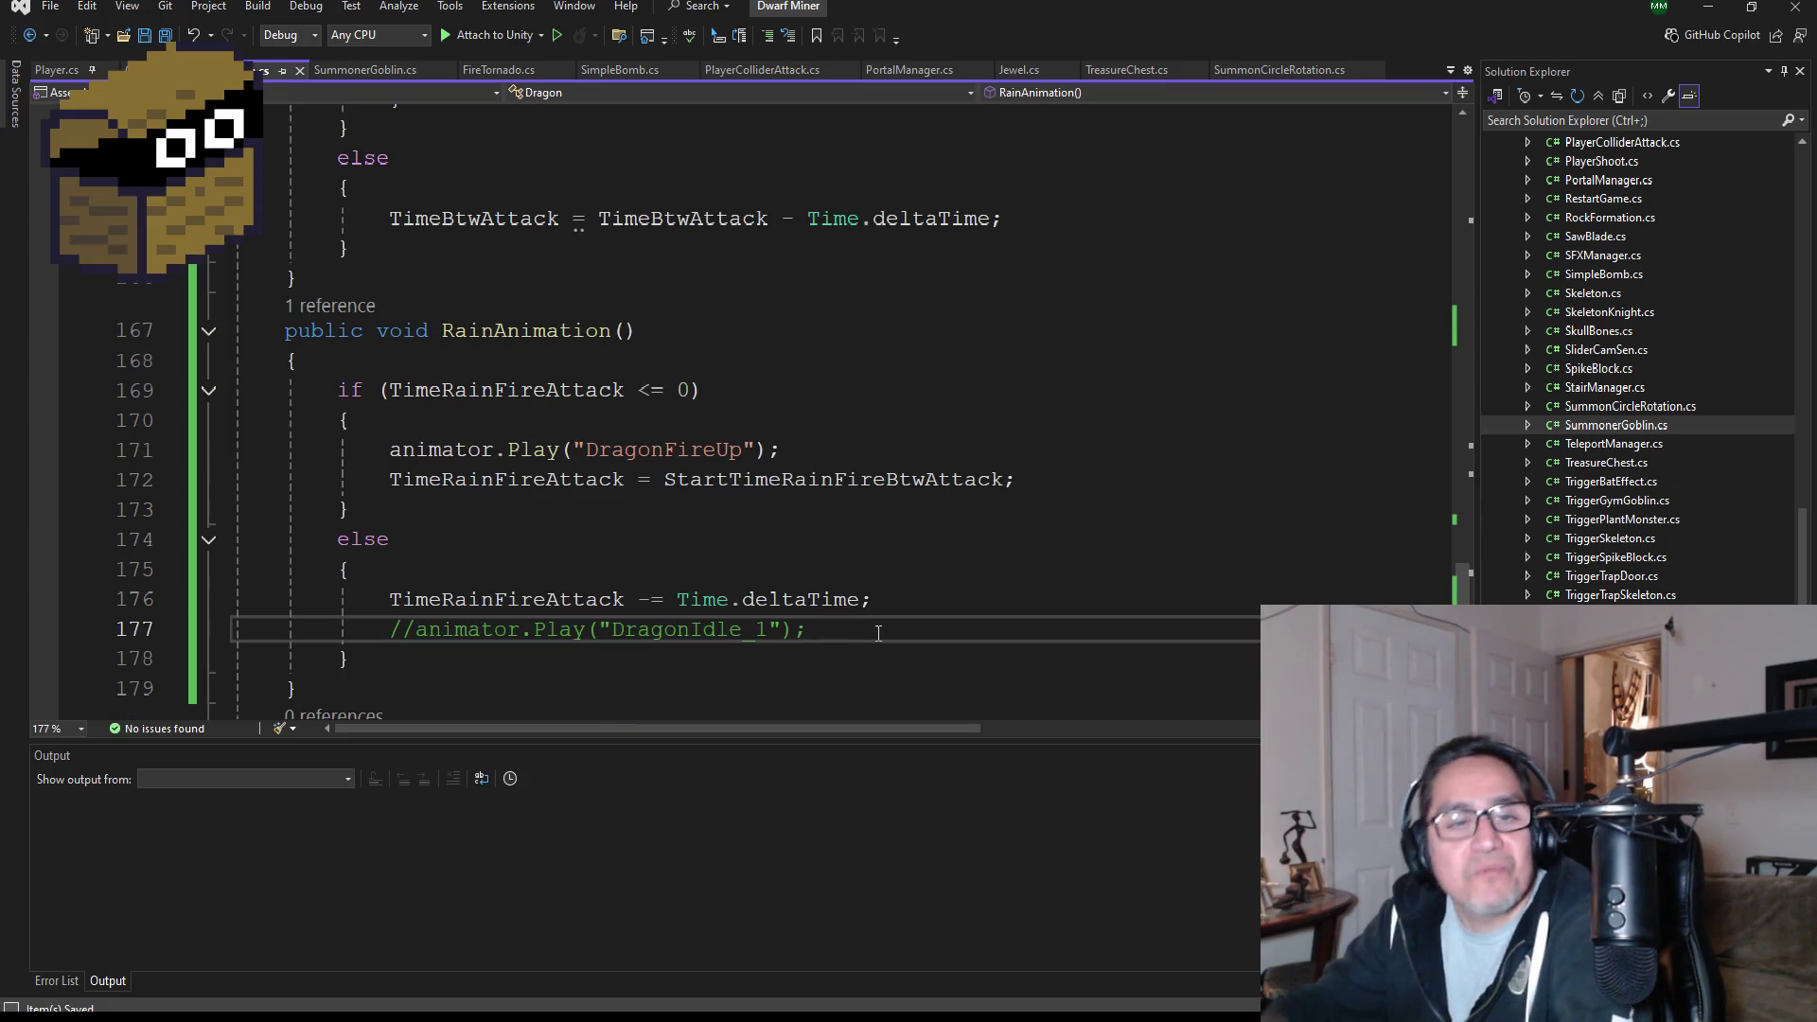
pyautogui.scroll(-1, 823, 629)
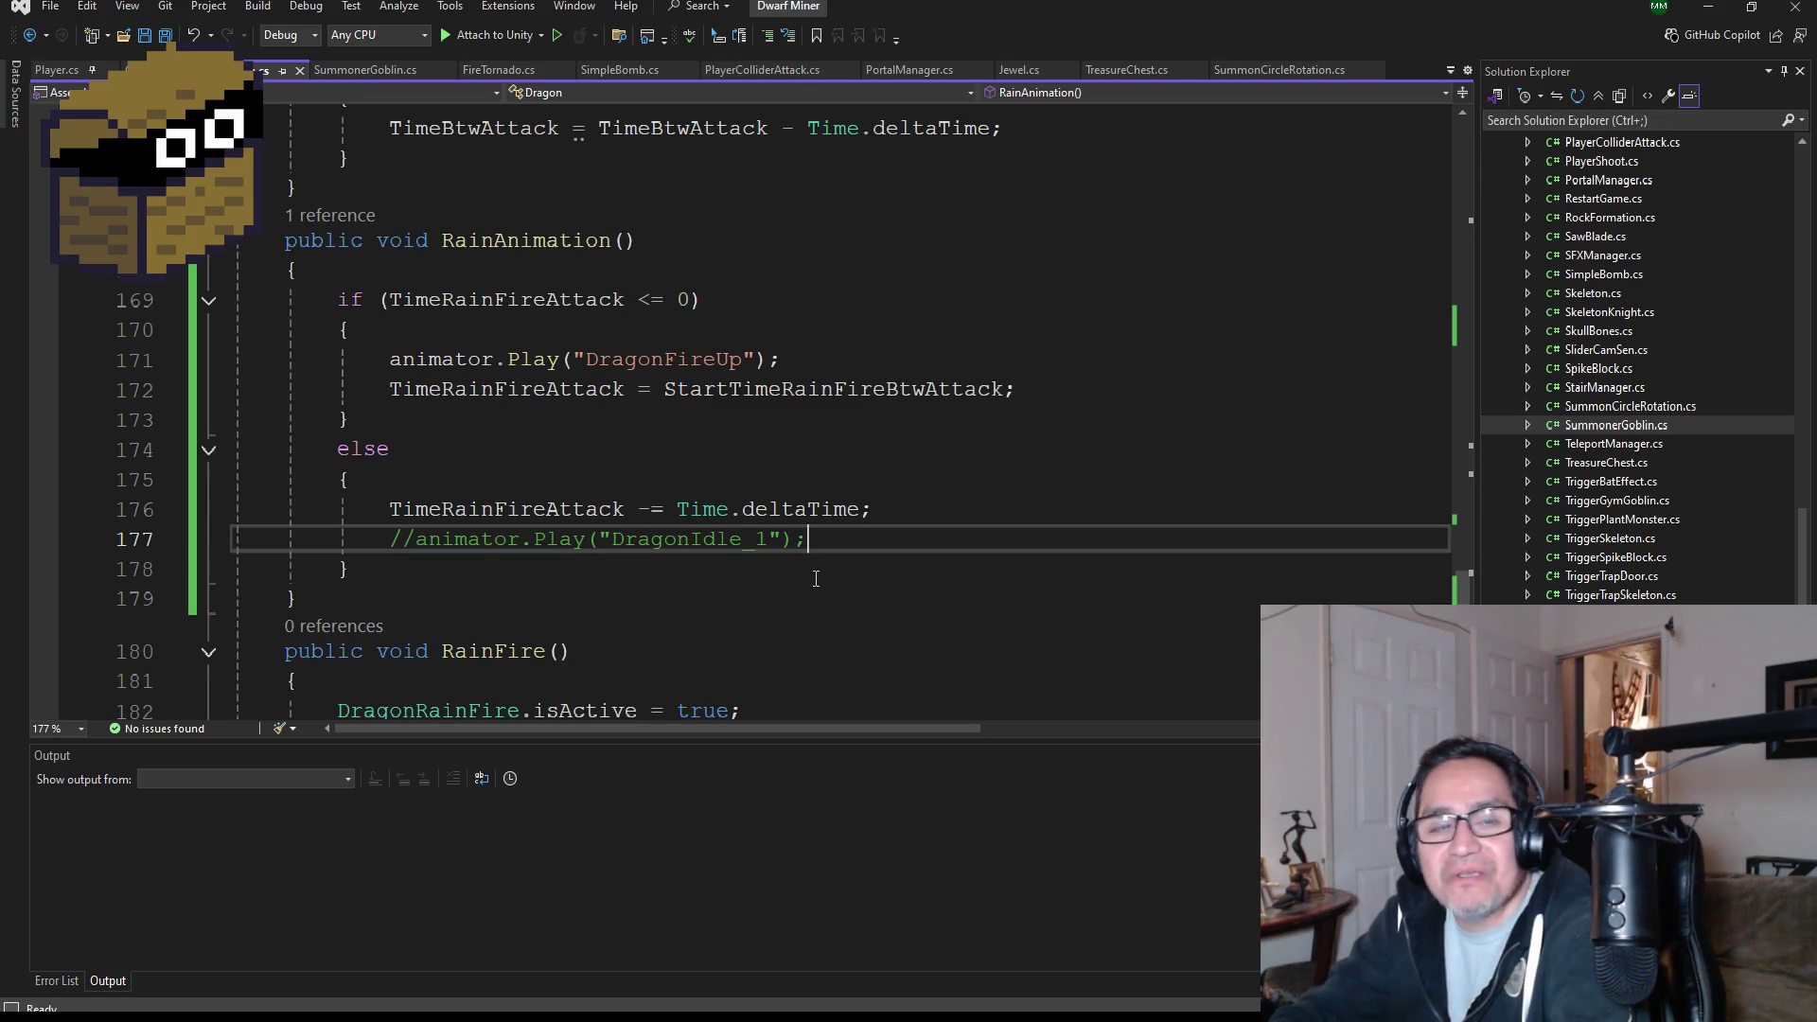
pyautogui.scroll(-1, 820, 576)
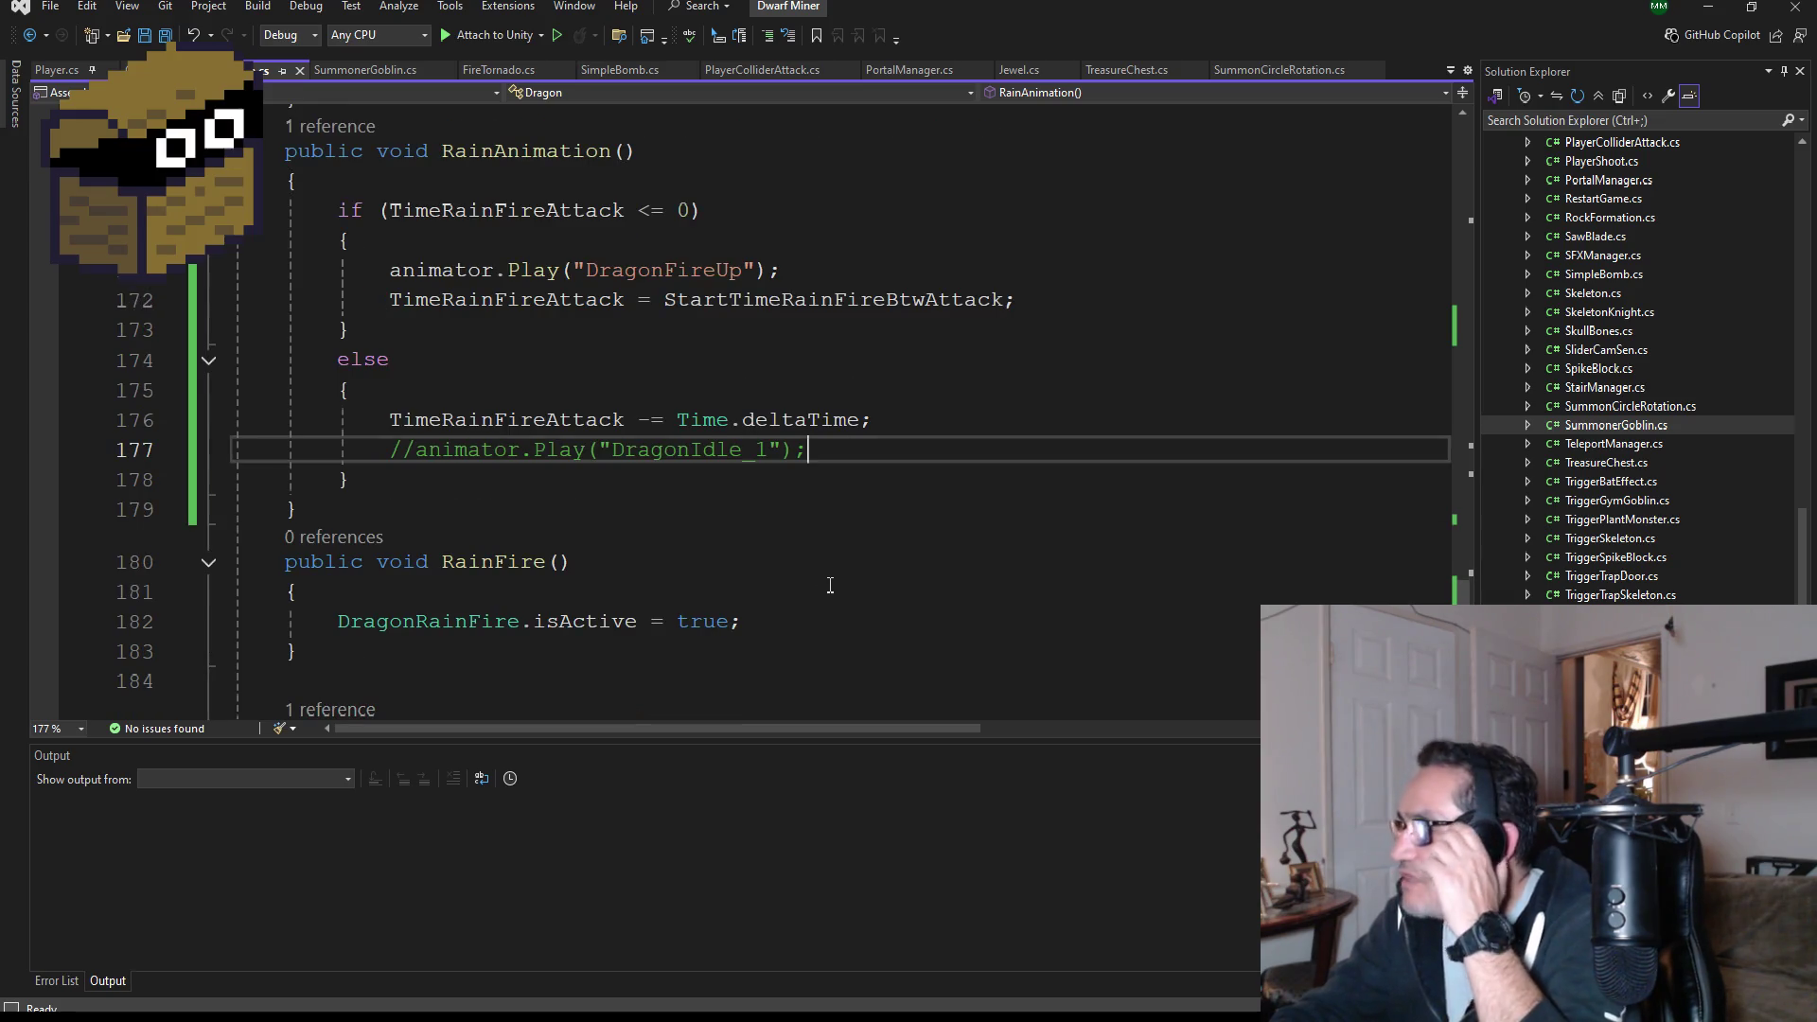
pyautogui.scroll(3, 883, 558)
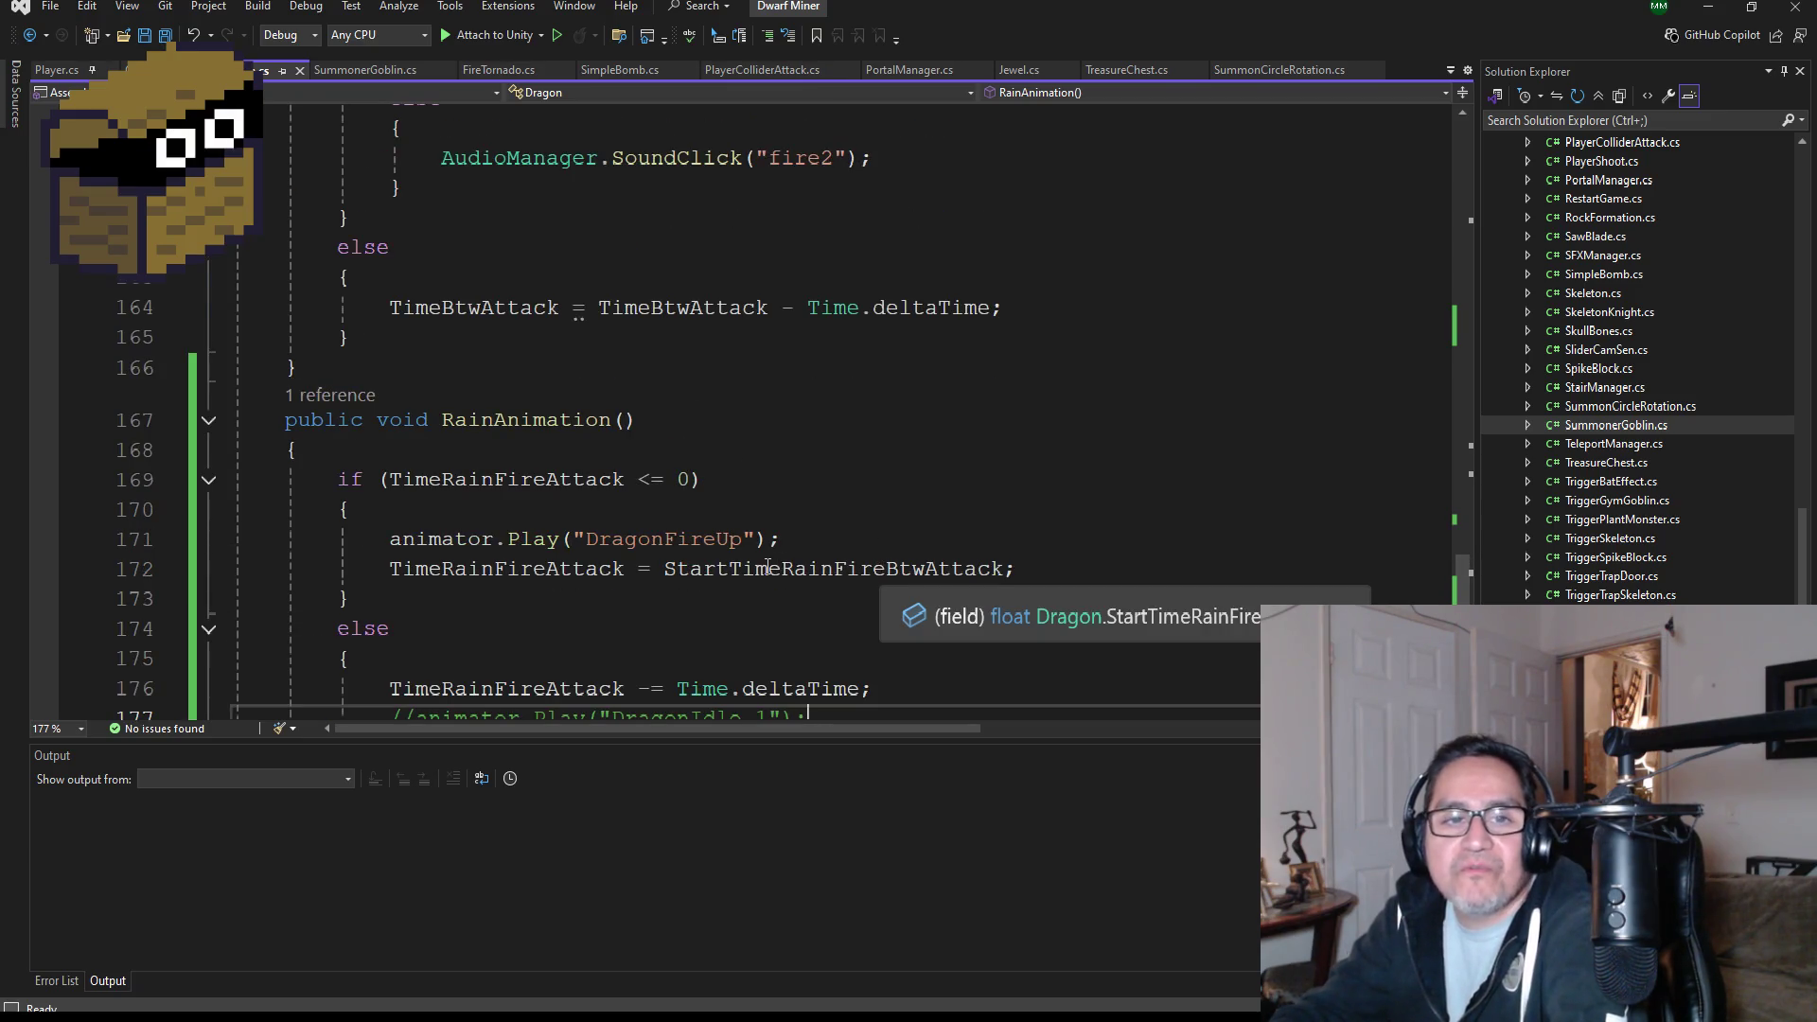
pyautogui.scroll(-1, 907, 433)
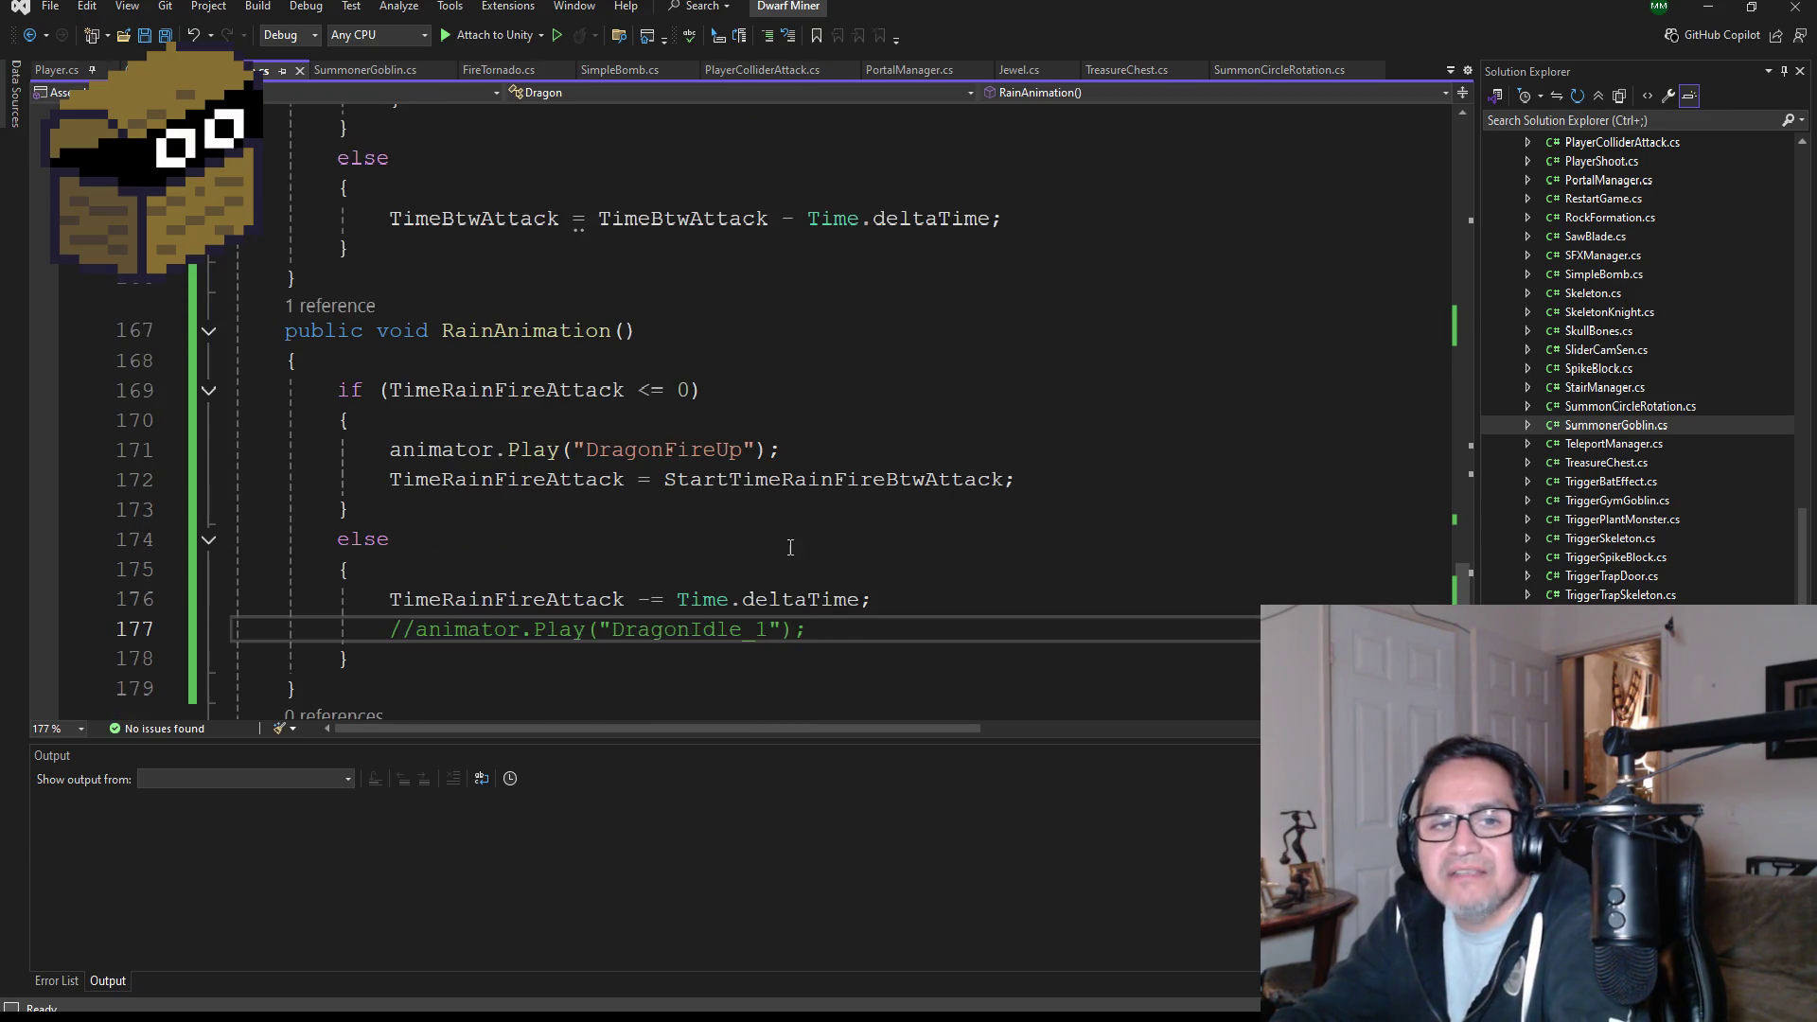
pyautogui.scroll(-2, 838, 521)
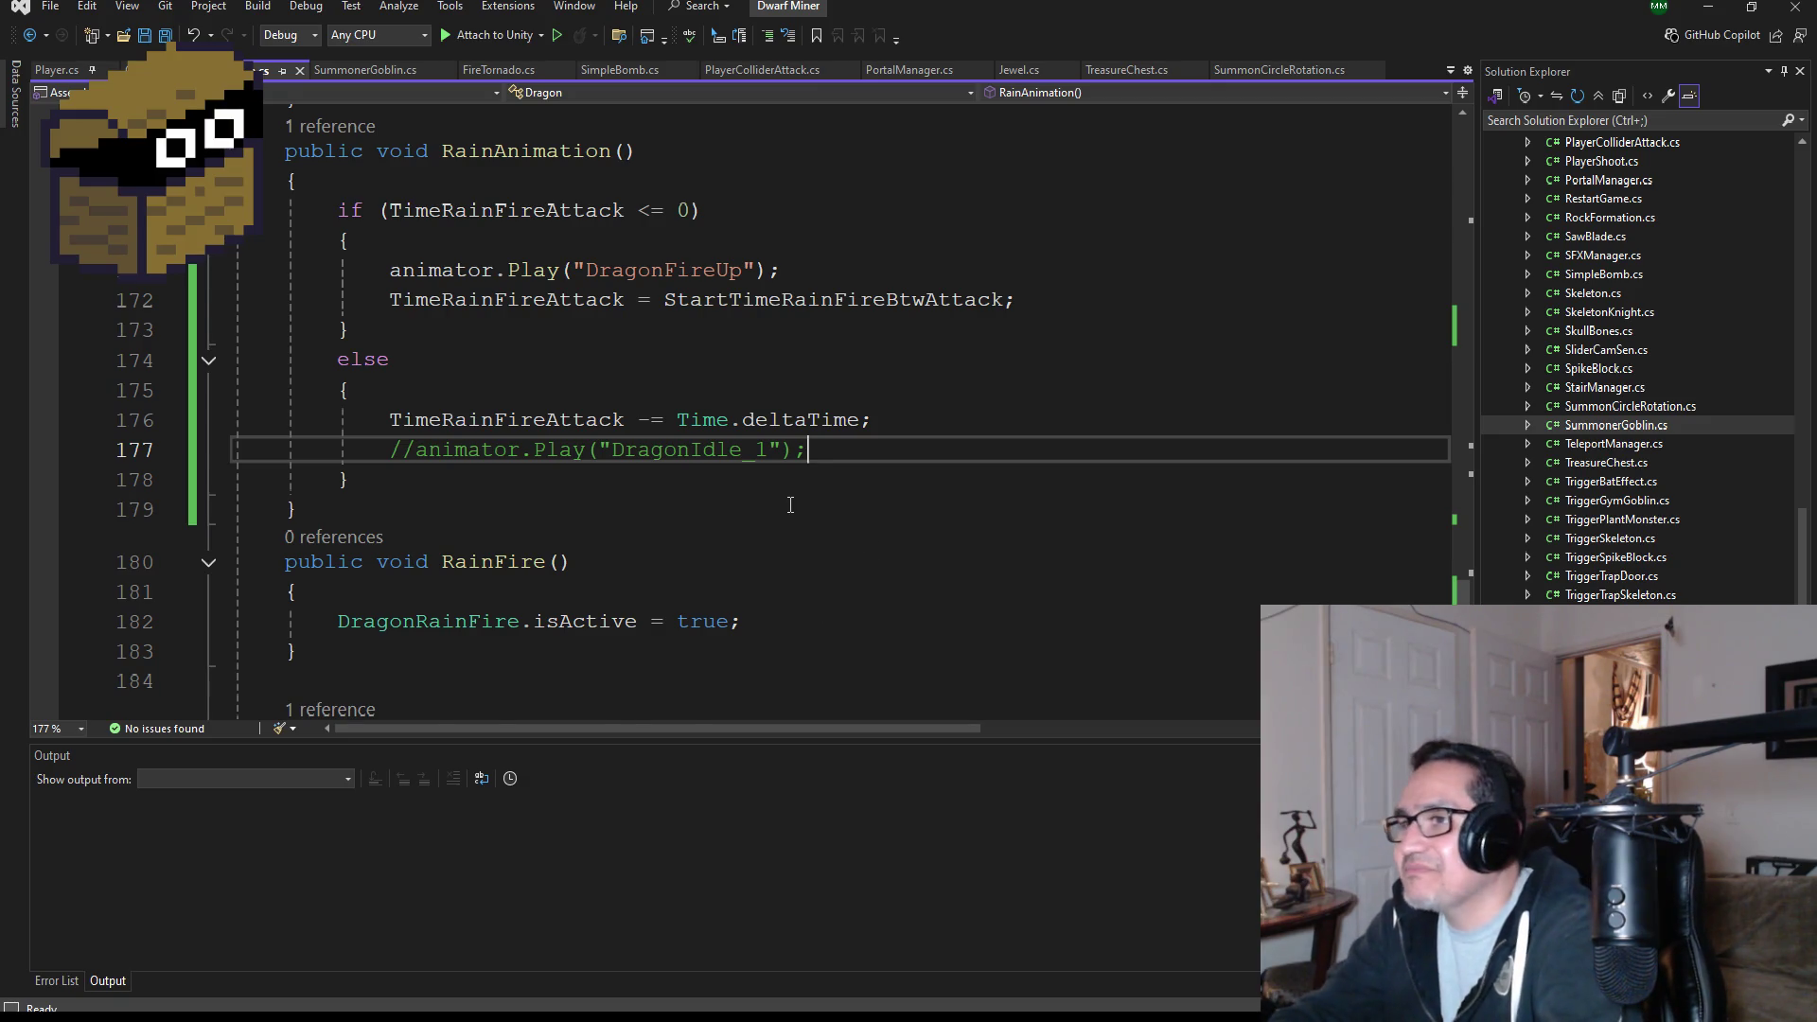
pyautogui.scroll(1, 941, 543)
pyautogui.scroll(-1, 836, 542)
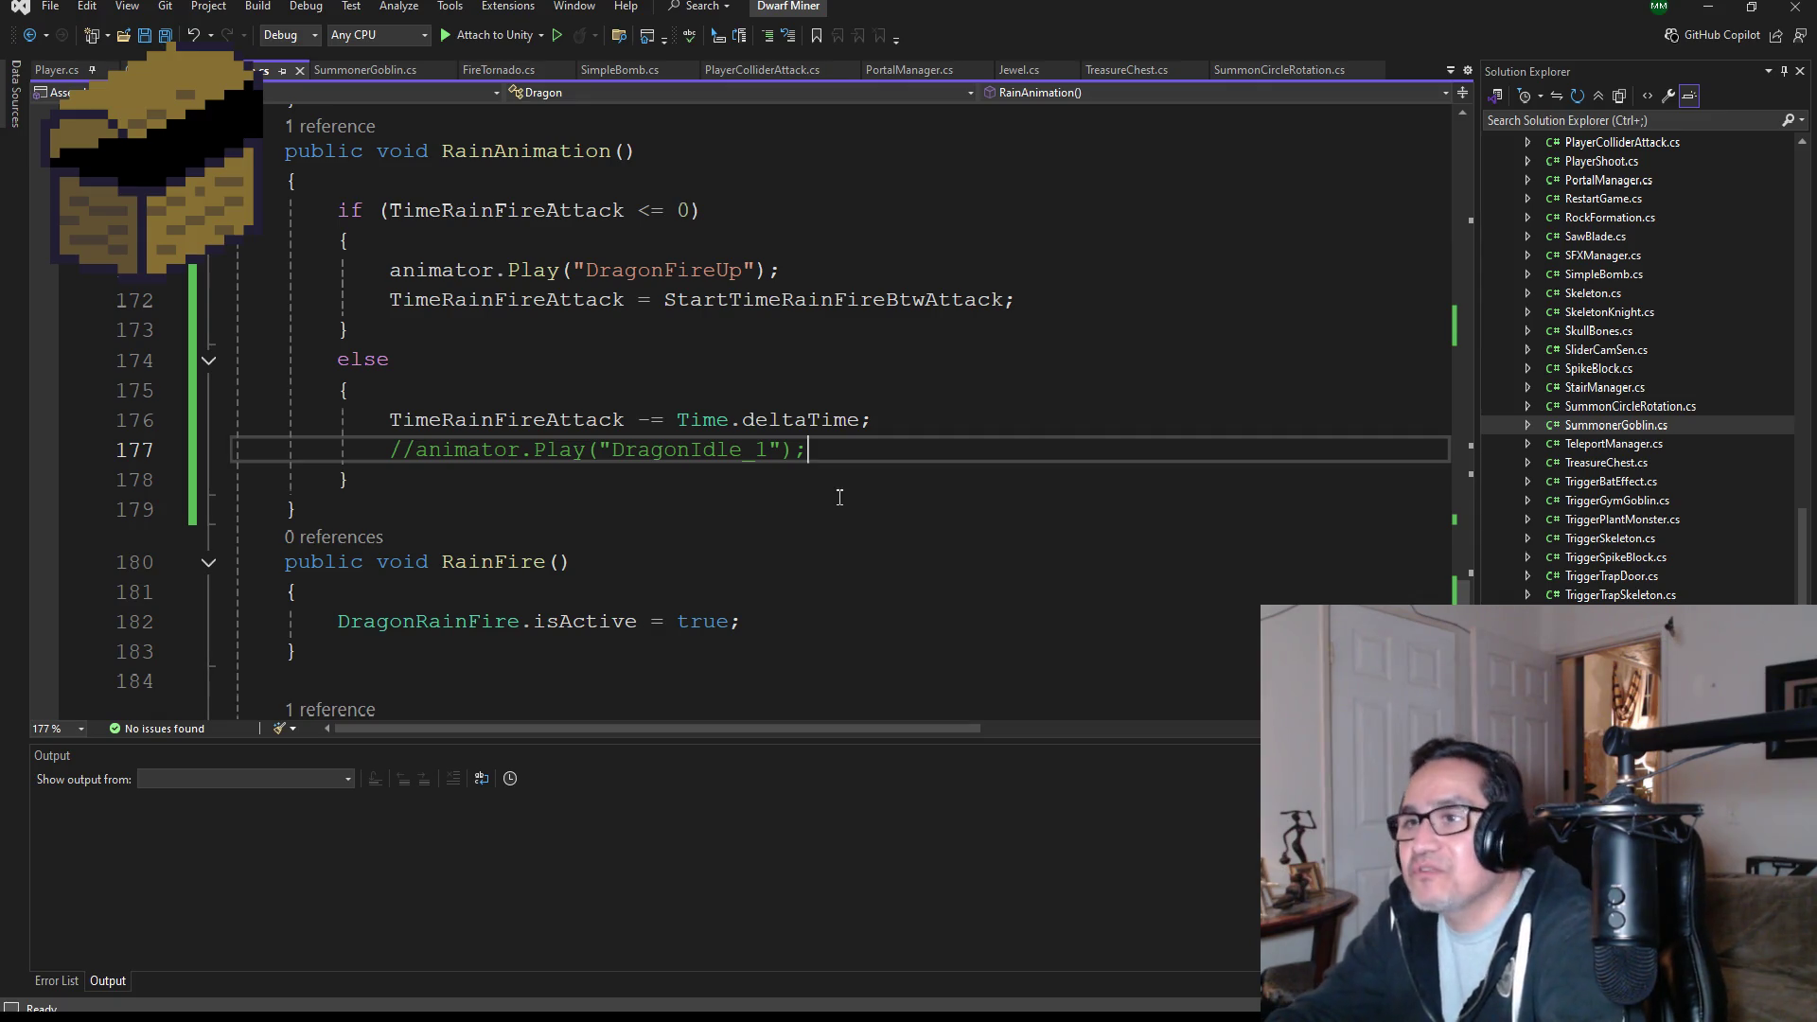
pyautogui.scroll(1, 626, 470)
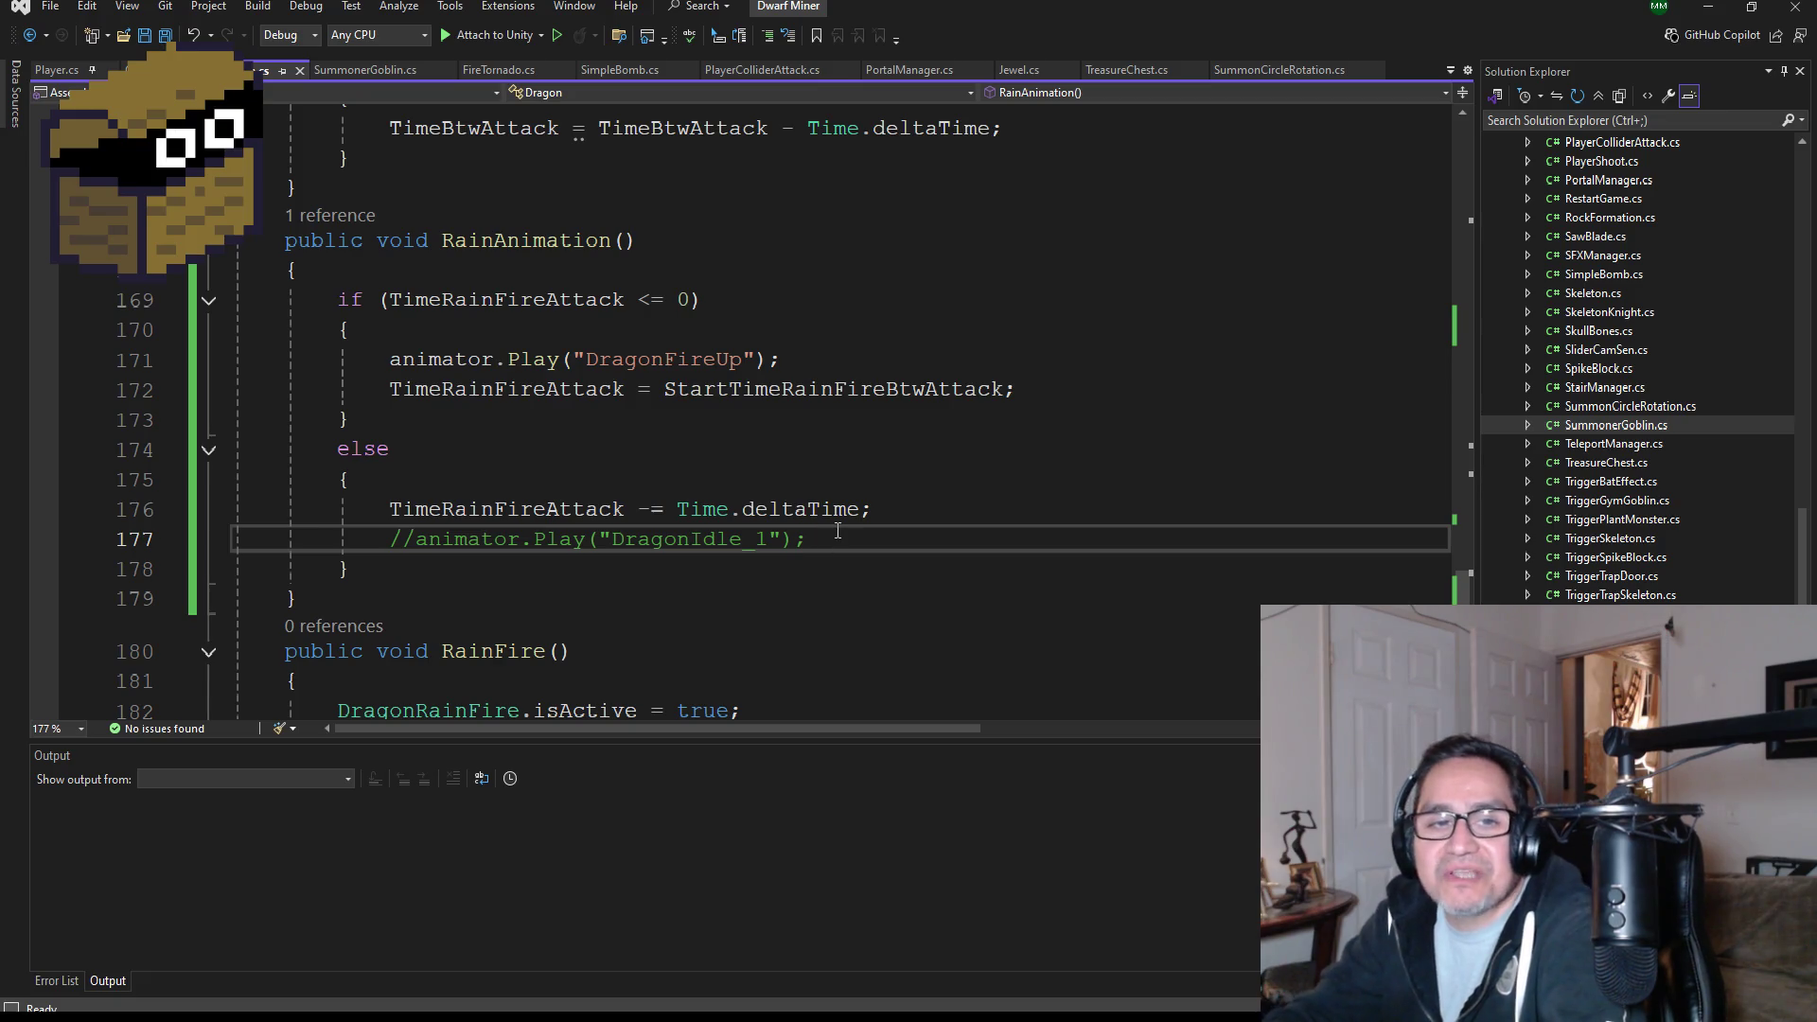
pyautogui.scroll(-1, 790, 558)
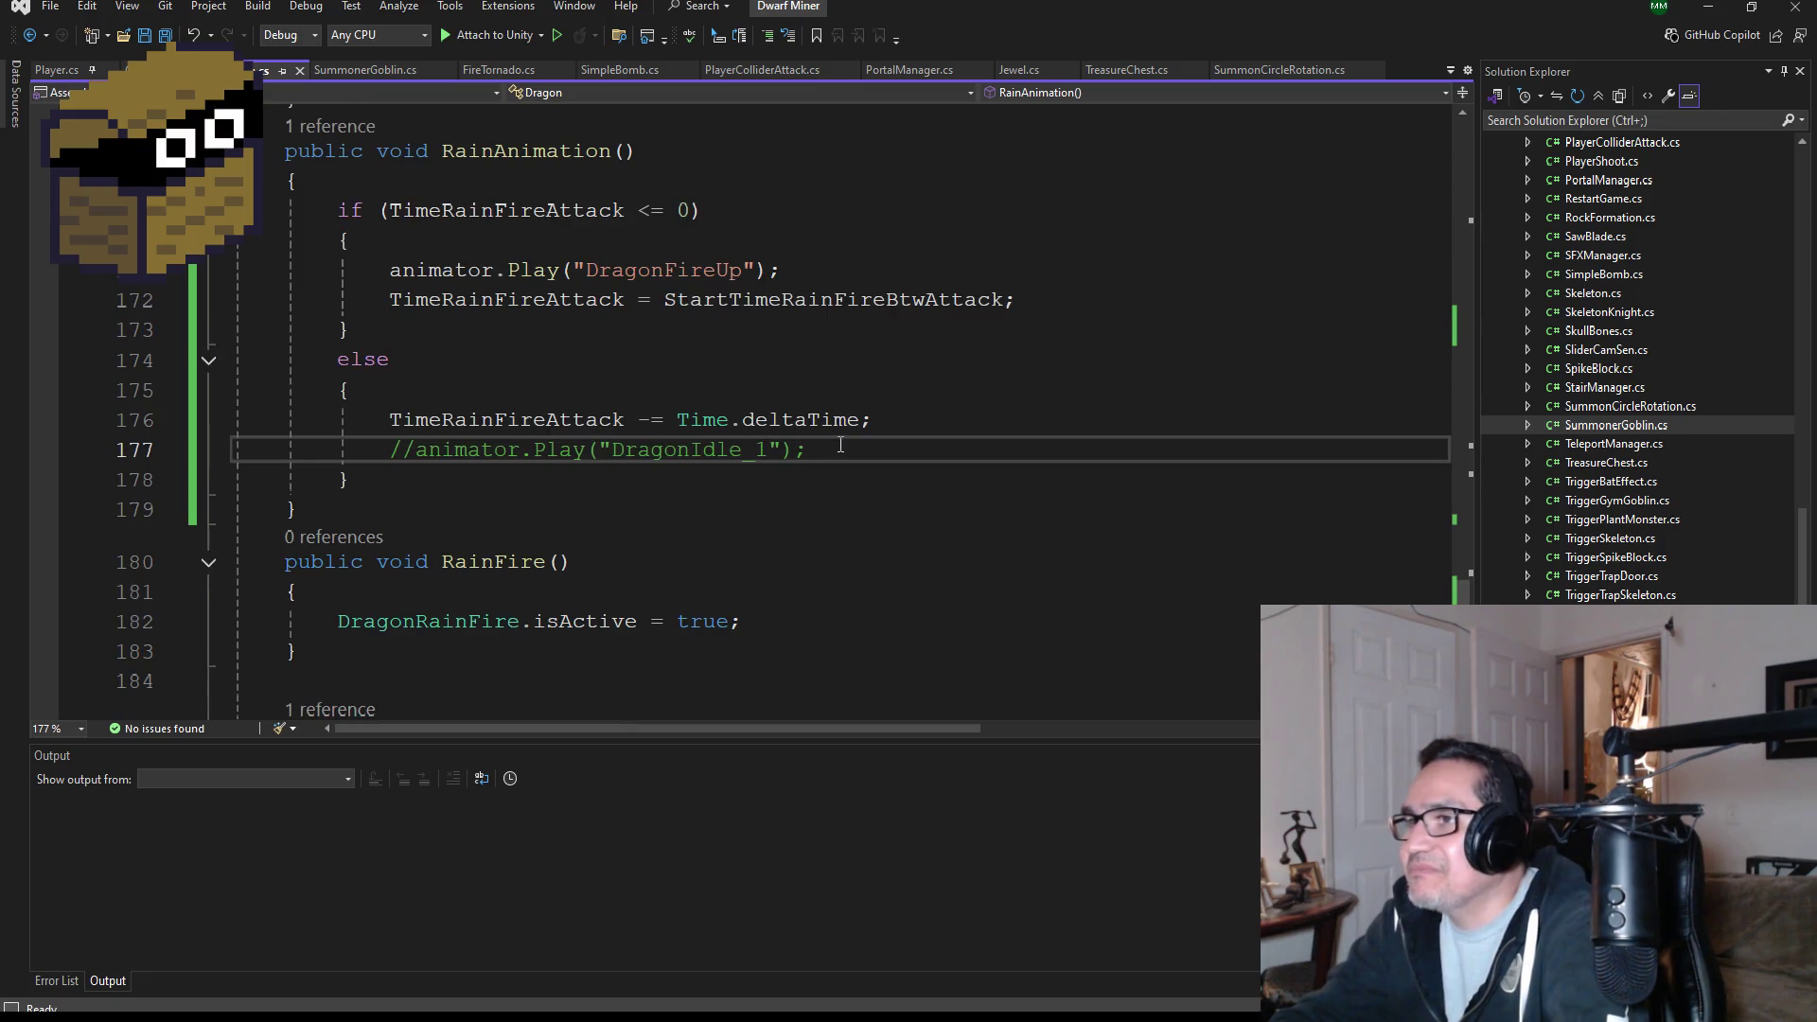
pyautogui.moveTo(841, 455); pyautogui.dragTo(431, 455)
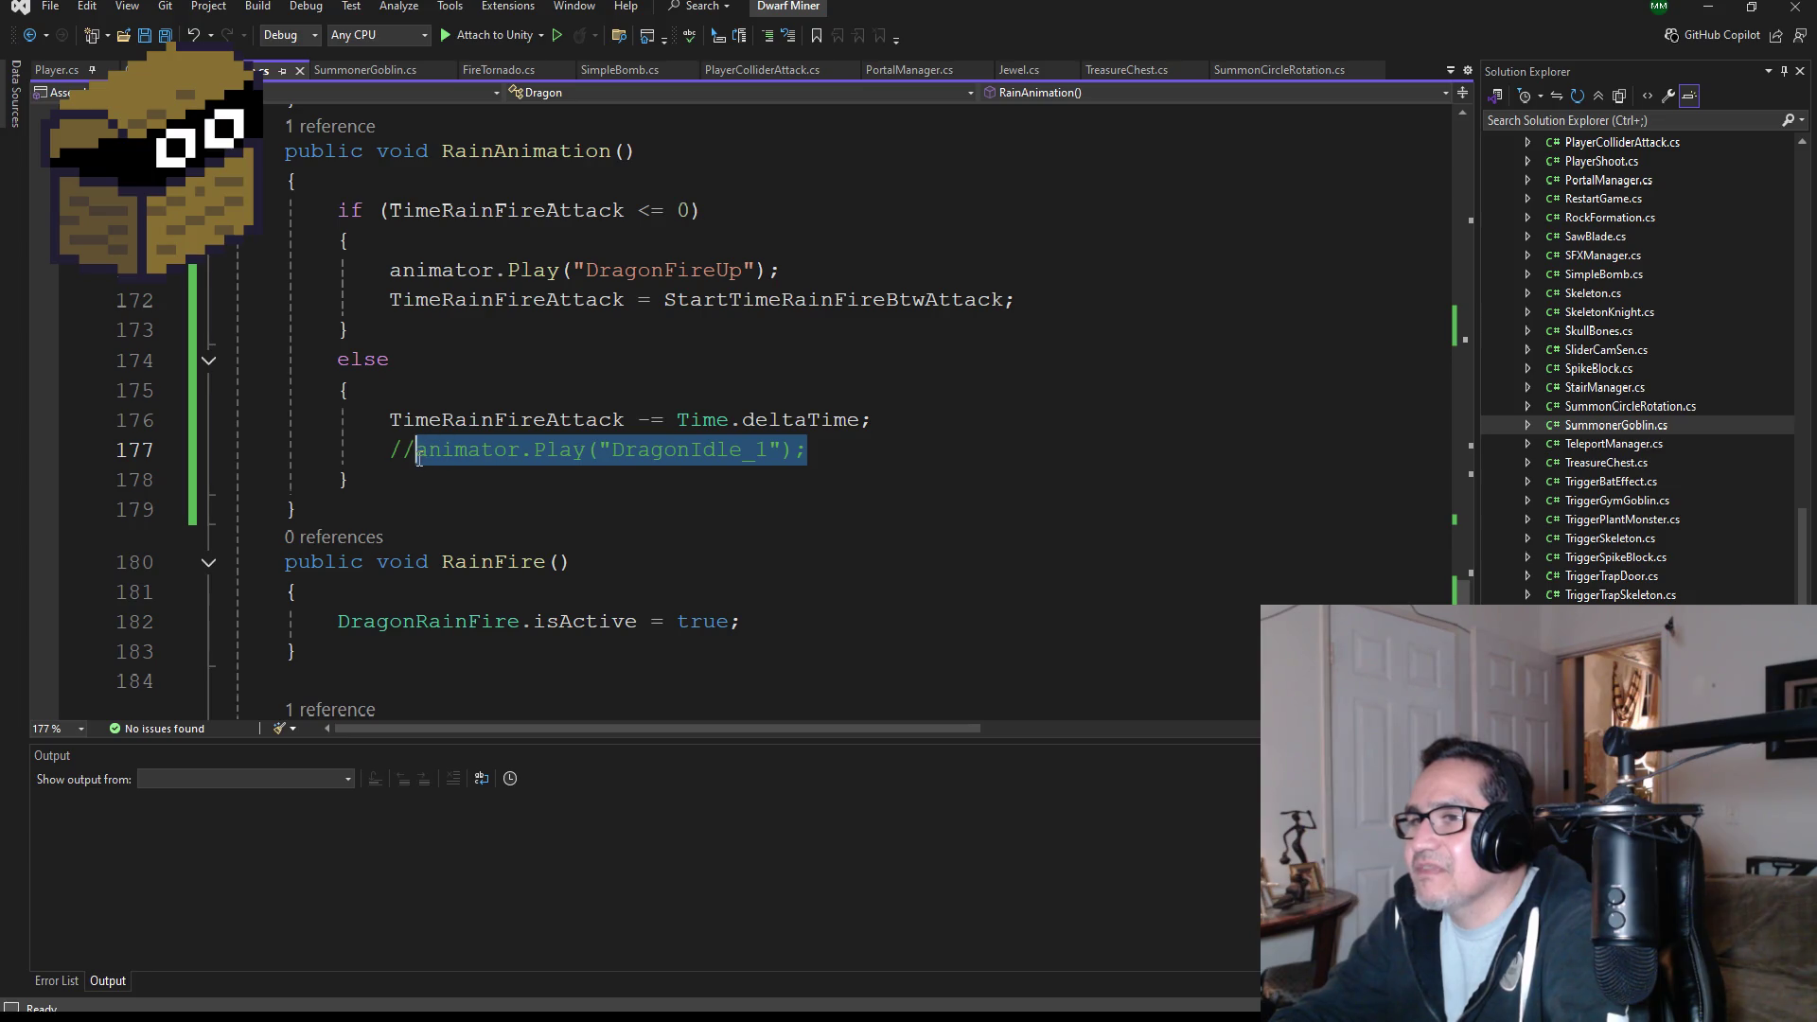
# - Bring the ShotgunFire method with its five ShotgunProj projectiles into view
pyautogui.scroll(-1, 821, 470)
pyautogui.scroll(-2, 678, 522)
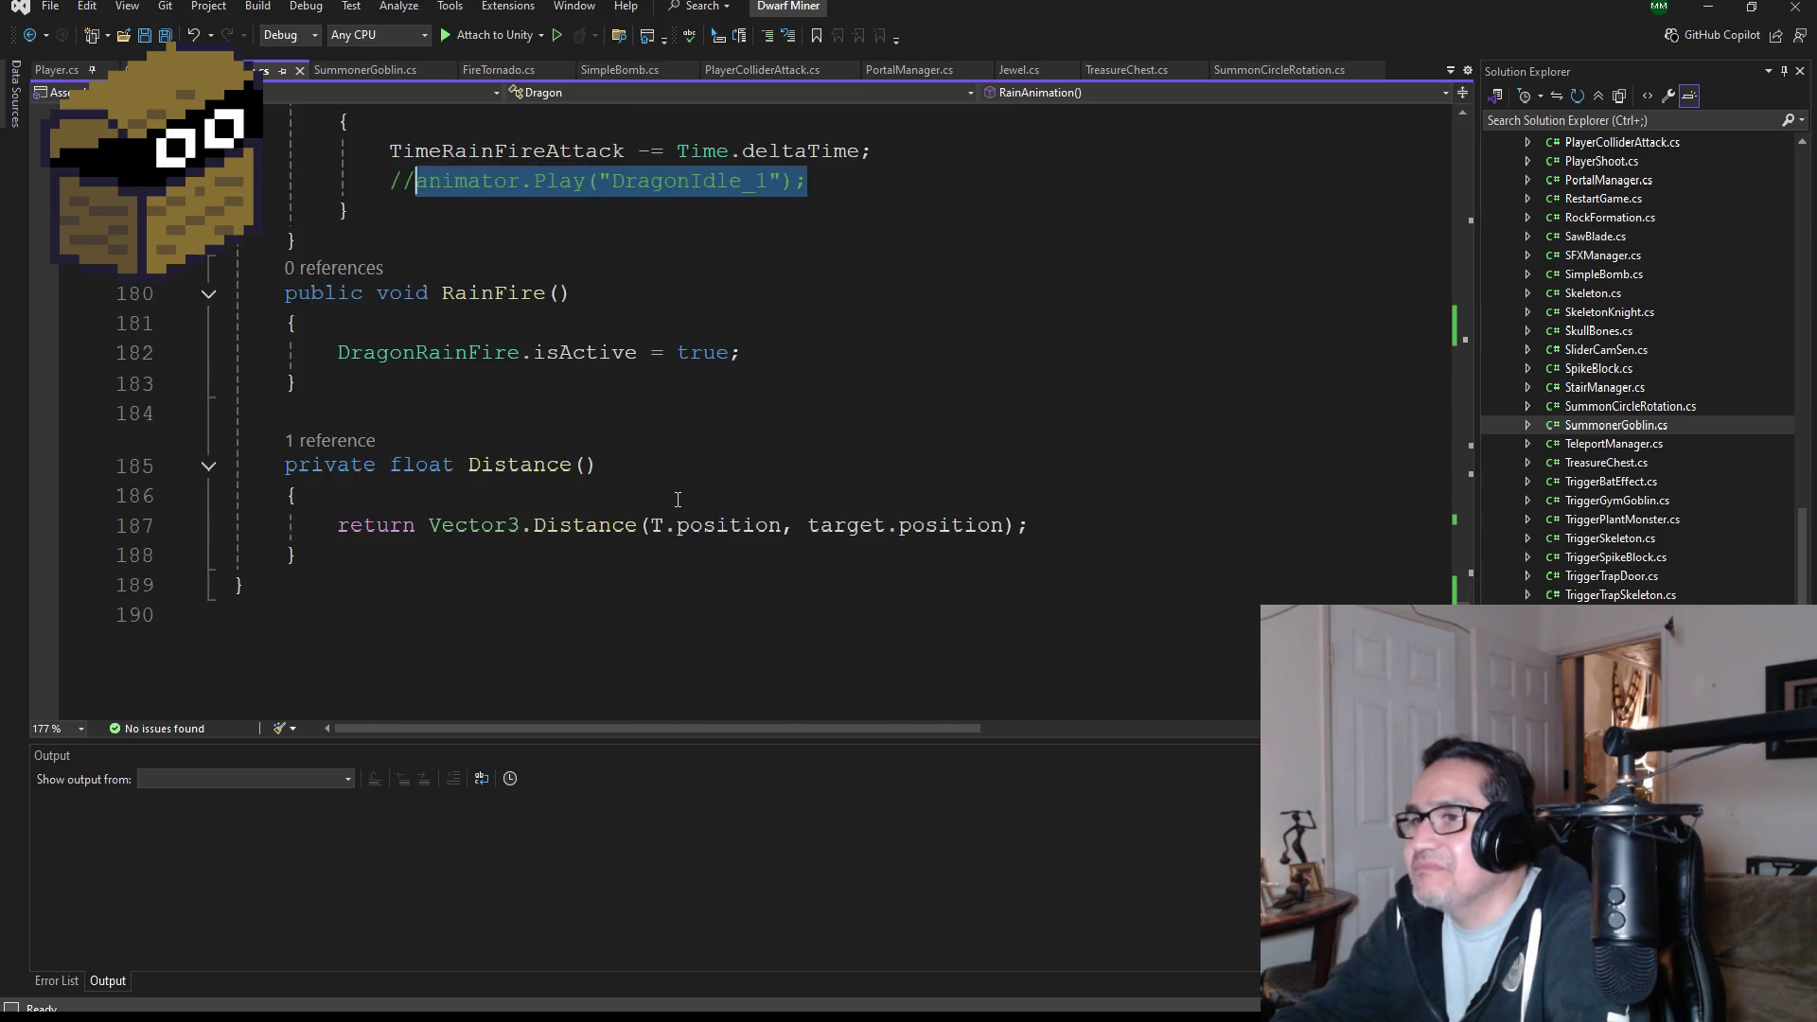
pyautogui.scroll(3, 766, 557)
pyautogui.scroll(1, 814, 634)
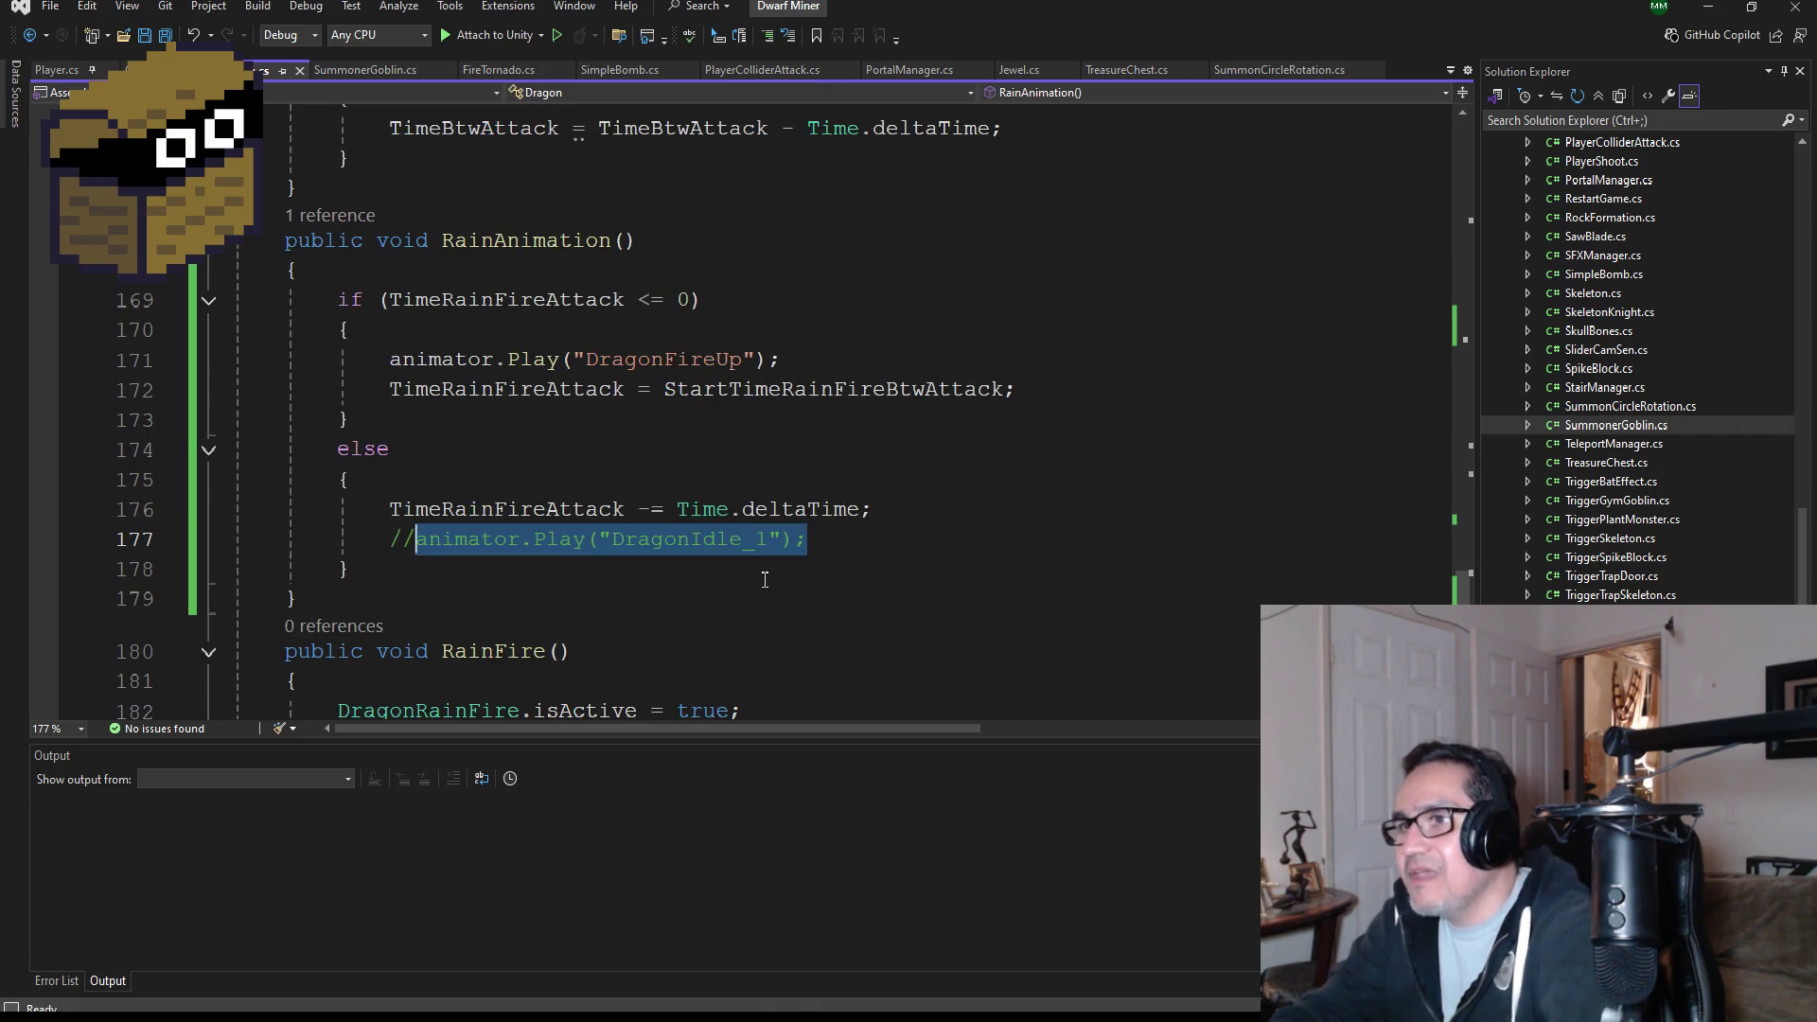
pyautogui.scroll(10, 719, 502)
pyautogui.scroll(-2, 731, 512)
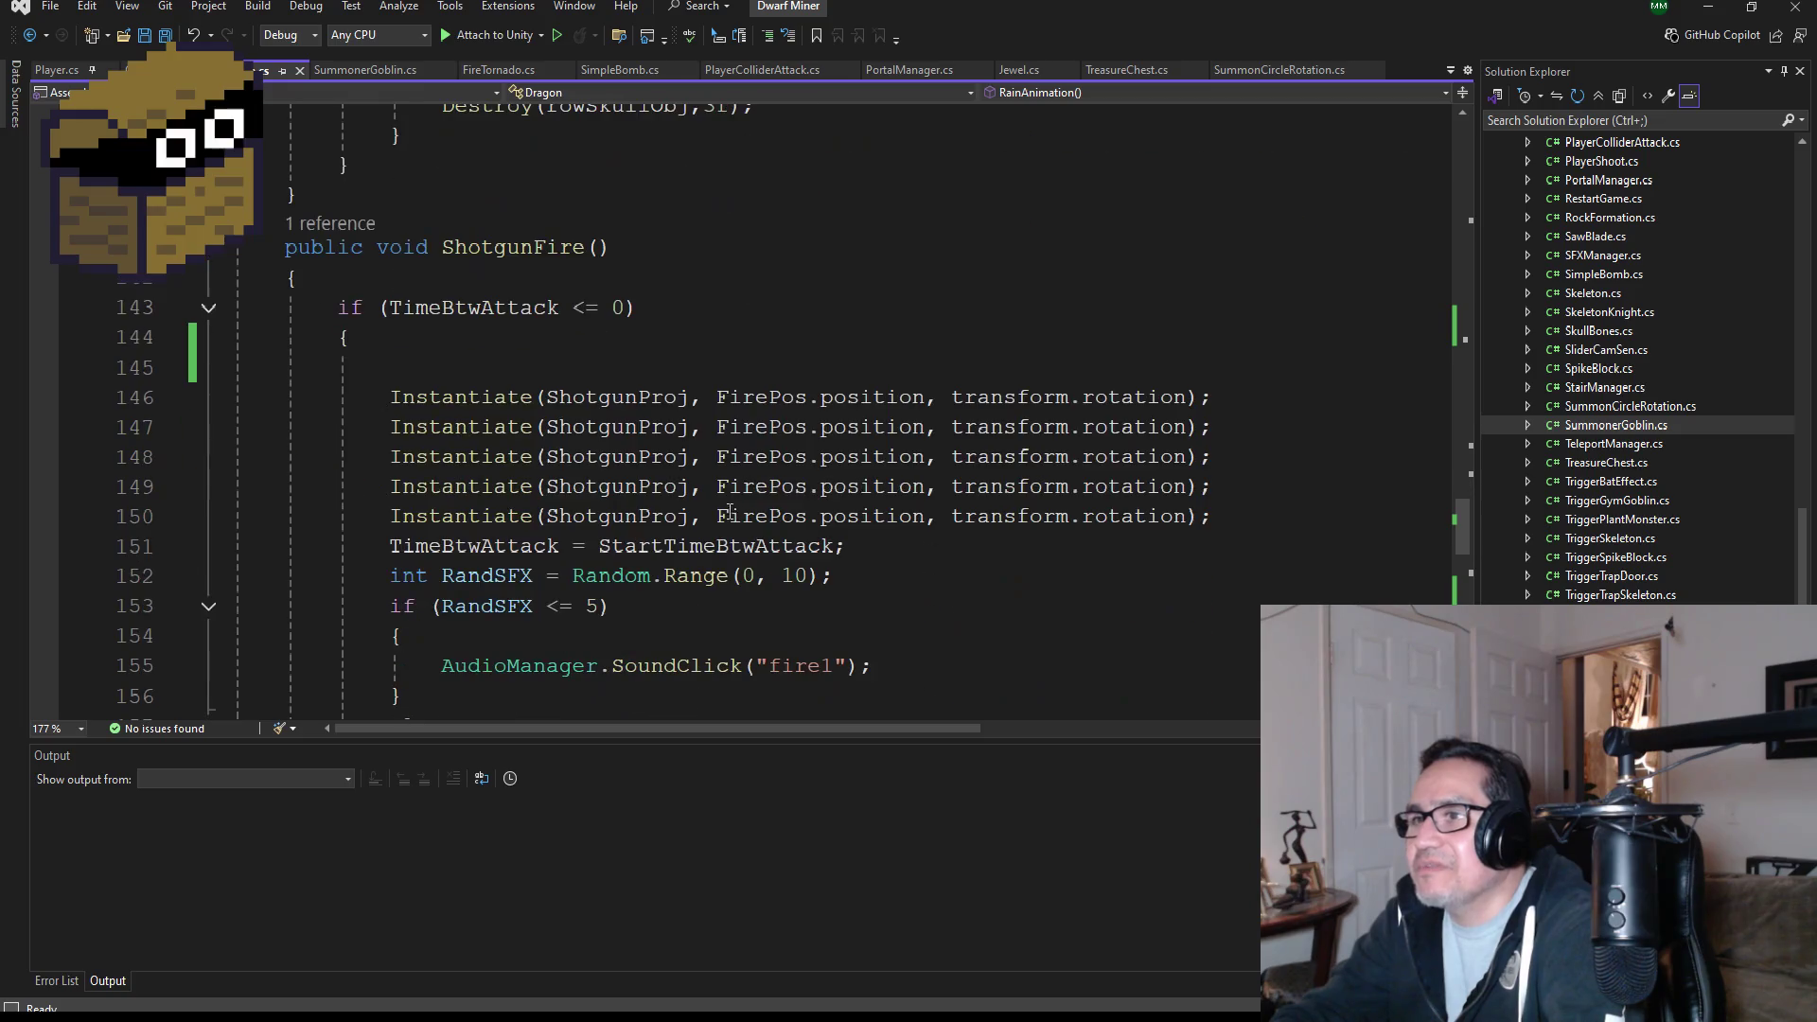
# - Add animator.Play("DragonIdle_1"); on line 145 of ShotgunFire, save, and return to Unity
pyautogui.click(445, 378)
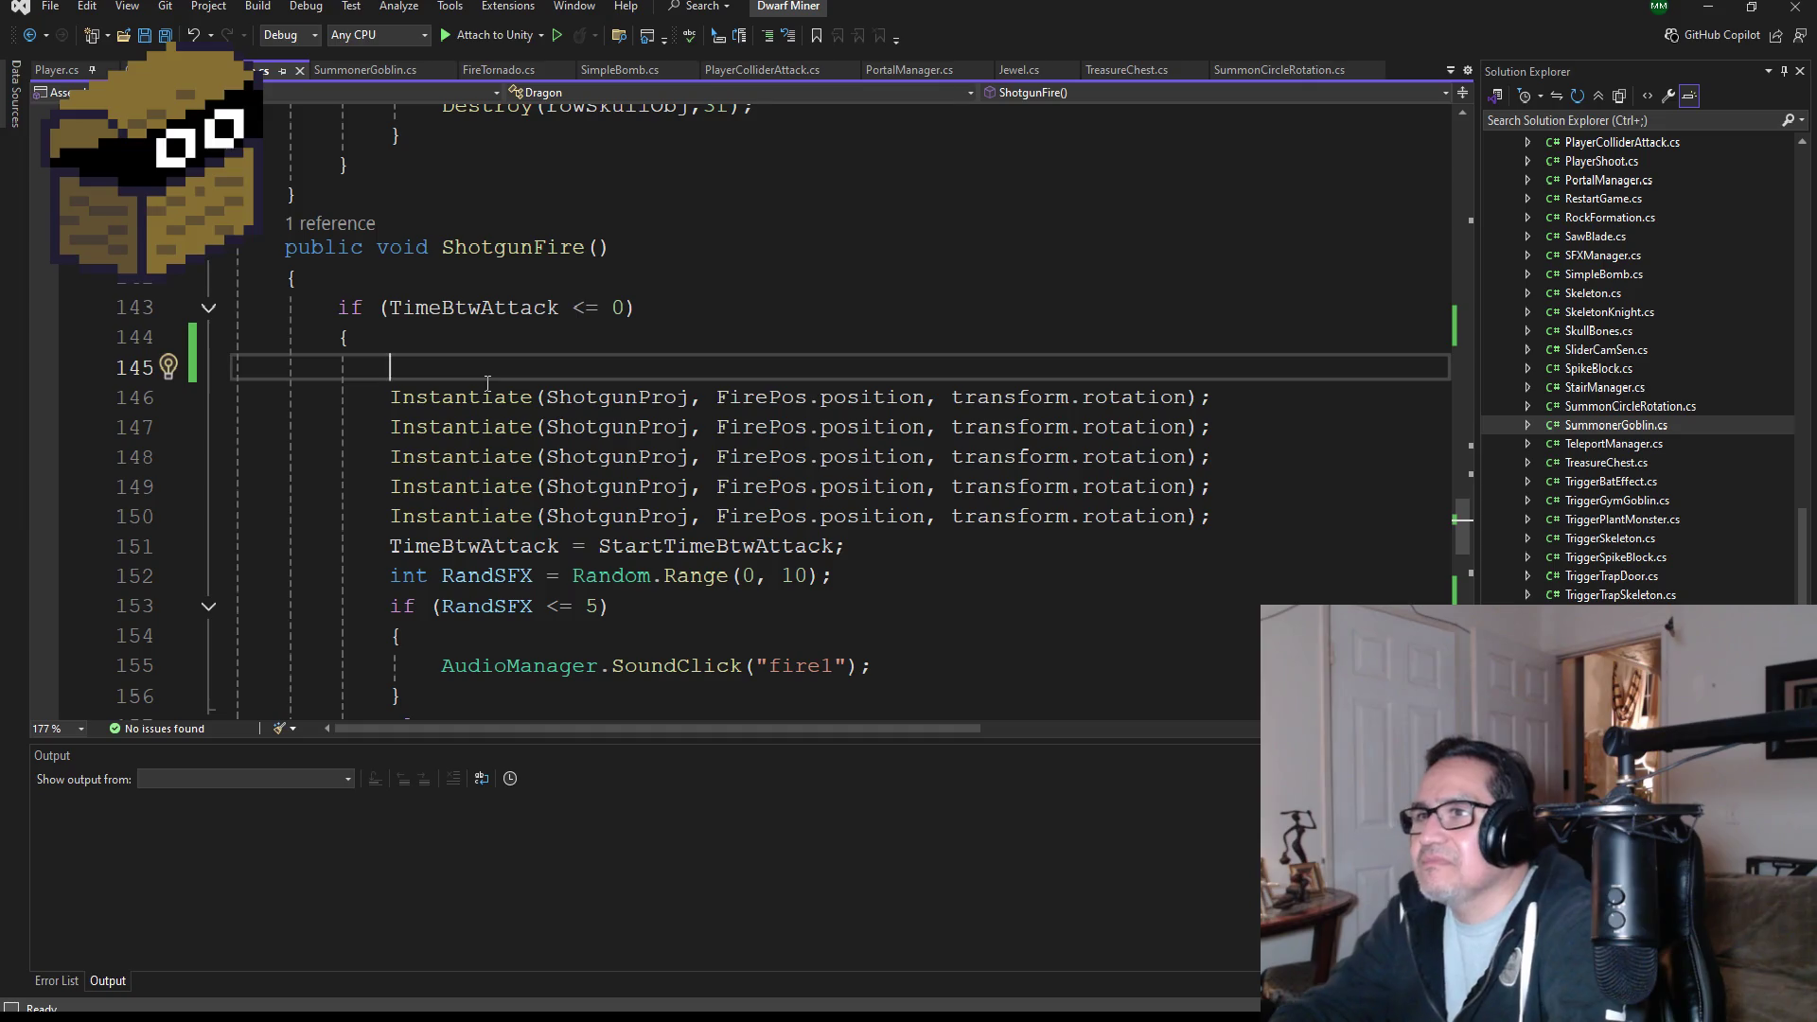
pyautogui.press('Tab')
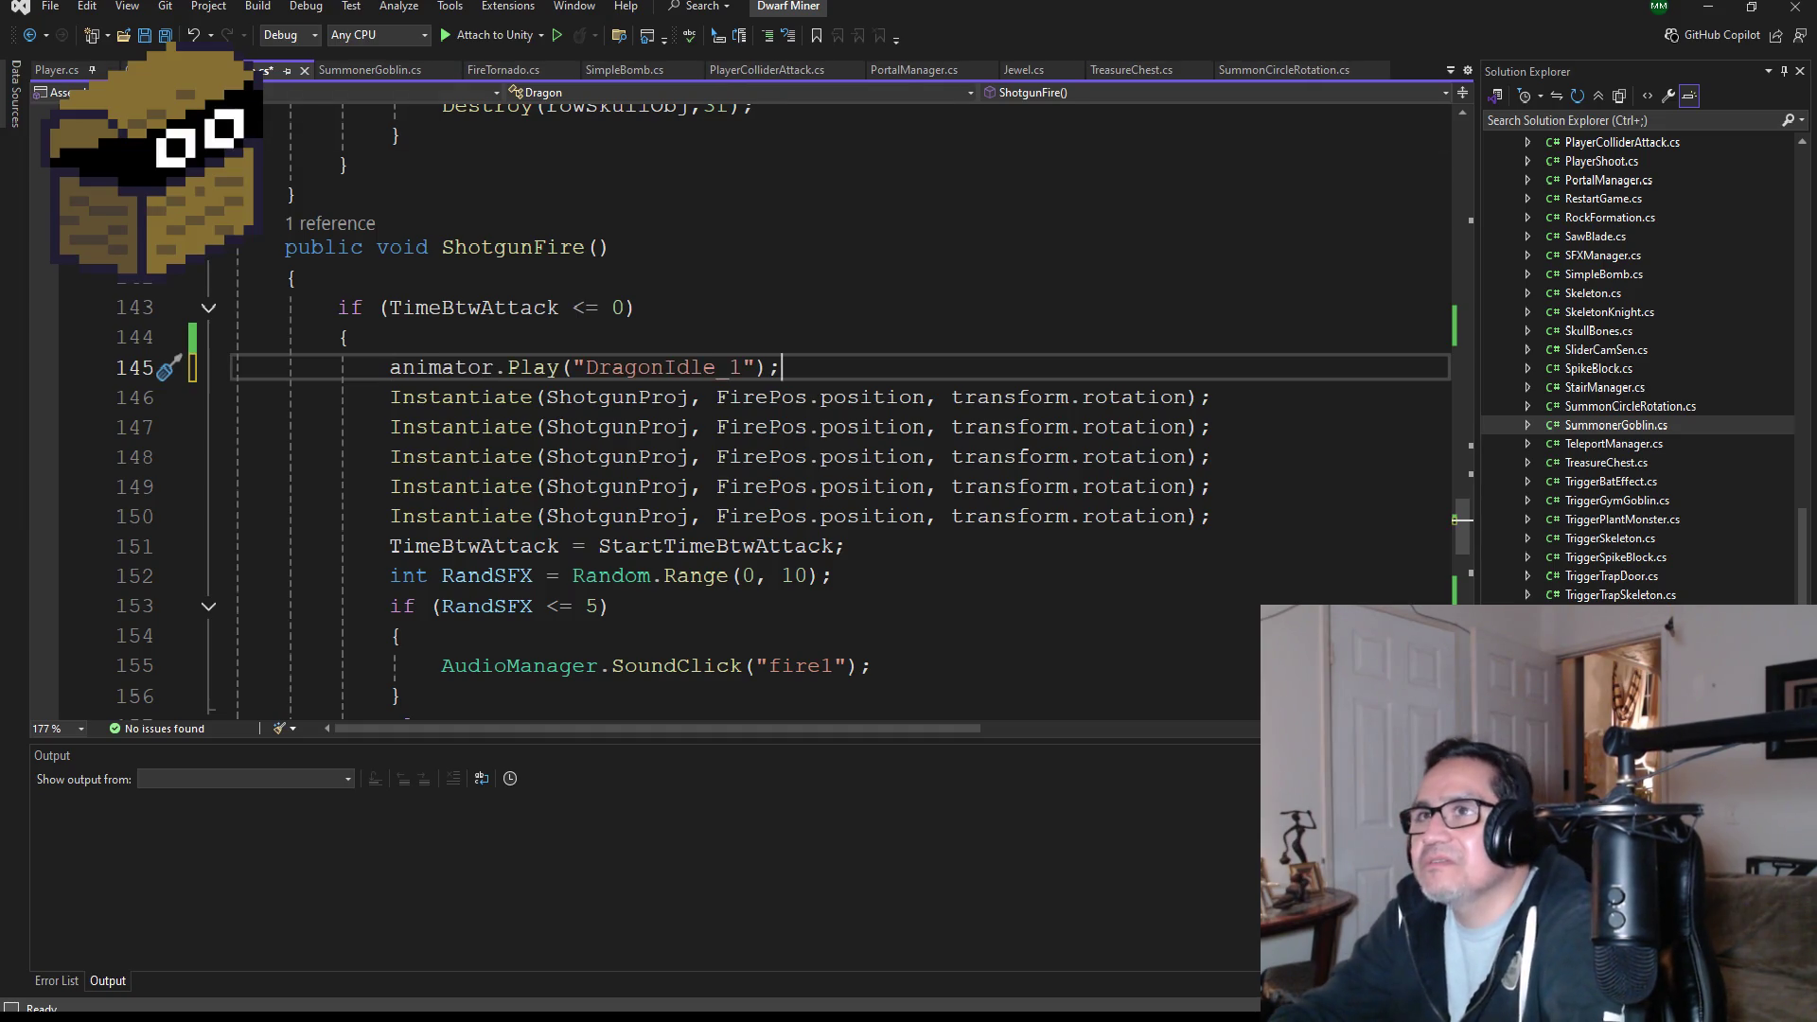
pyautogui.hotkey('ctrl', 's')
pyautogui.scroll(-2, 669, 434)
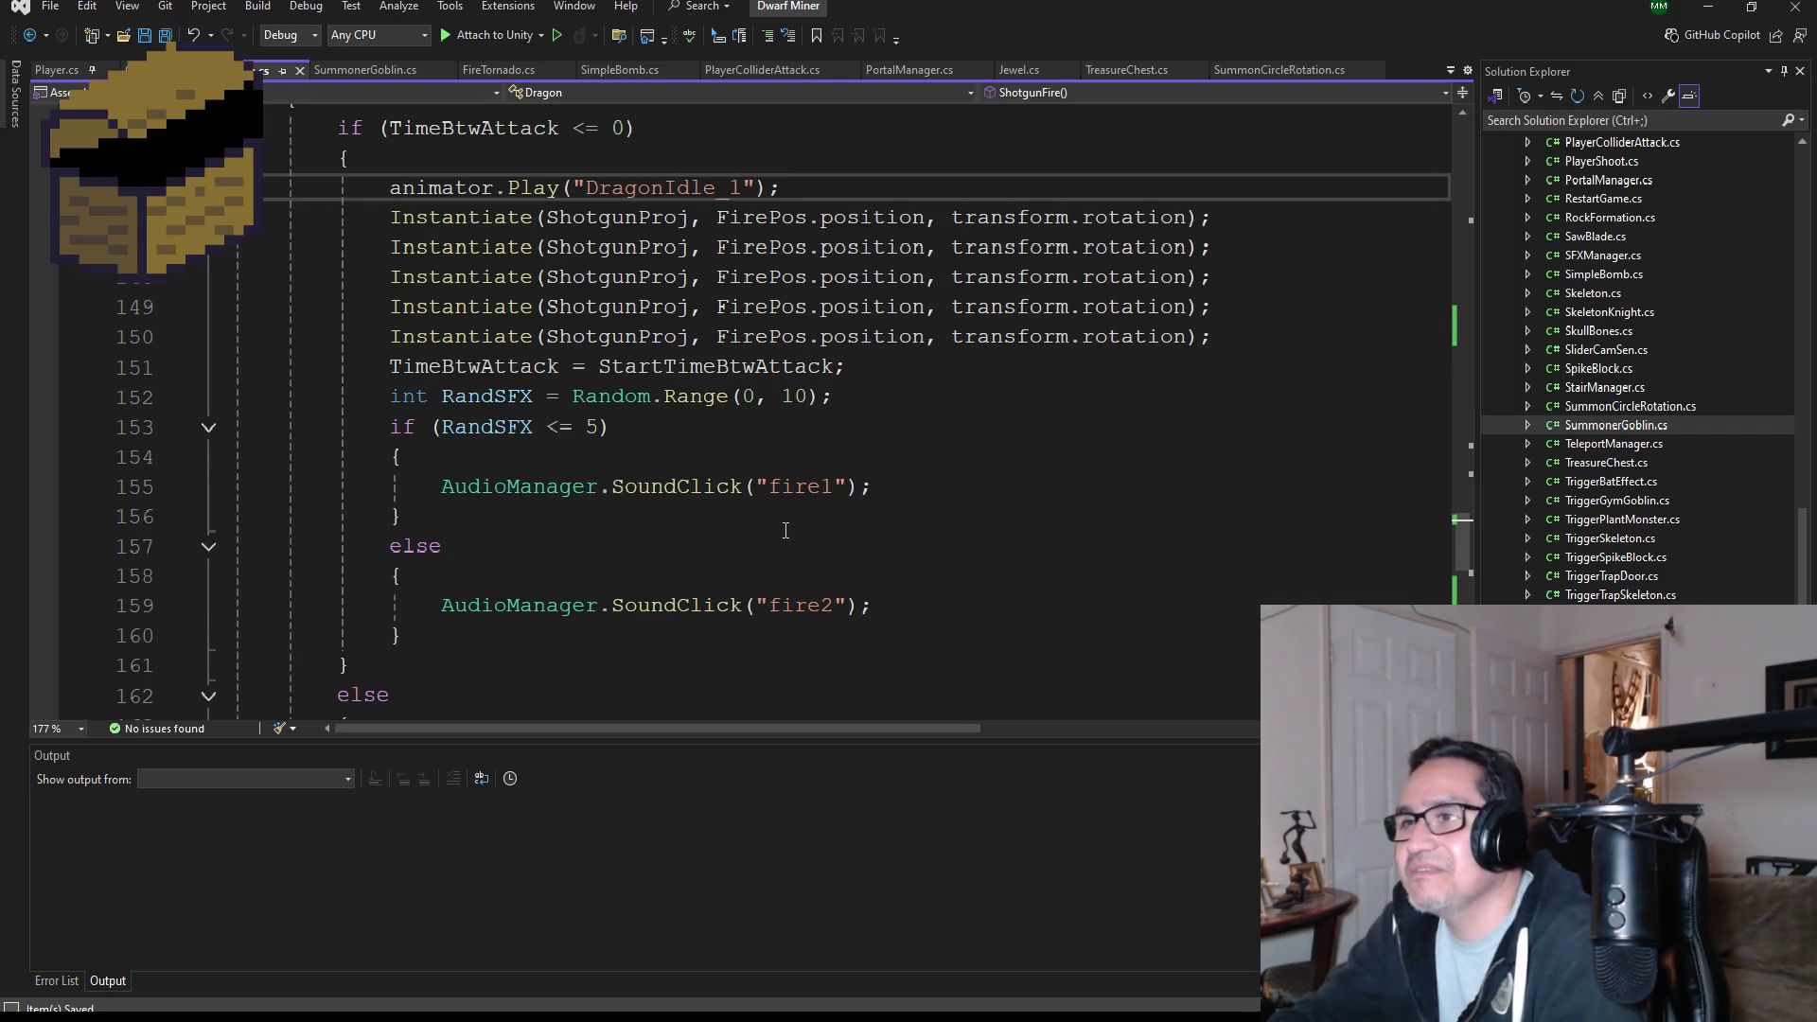
pyautogui.scroll(-4, 797, 514)
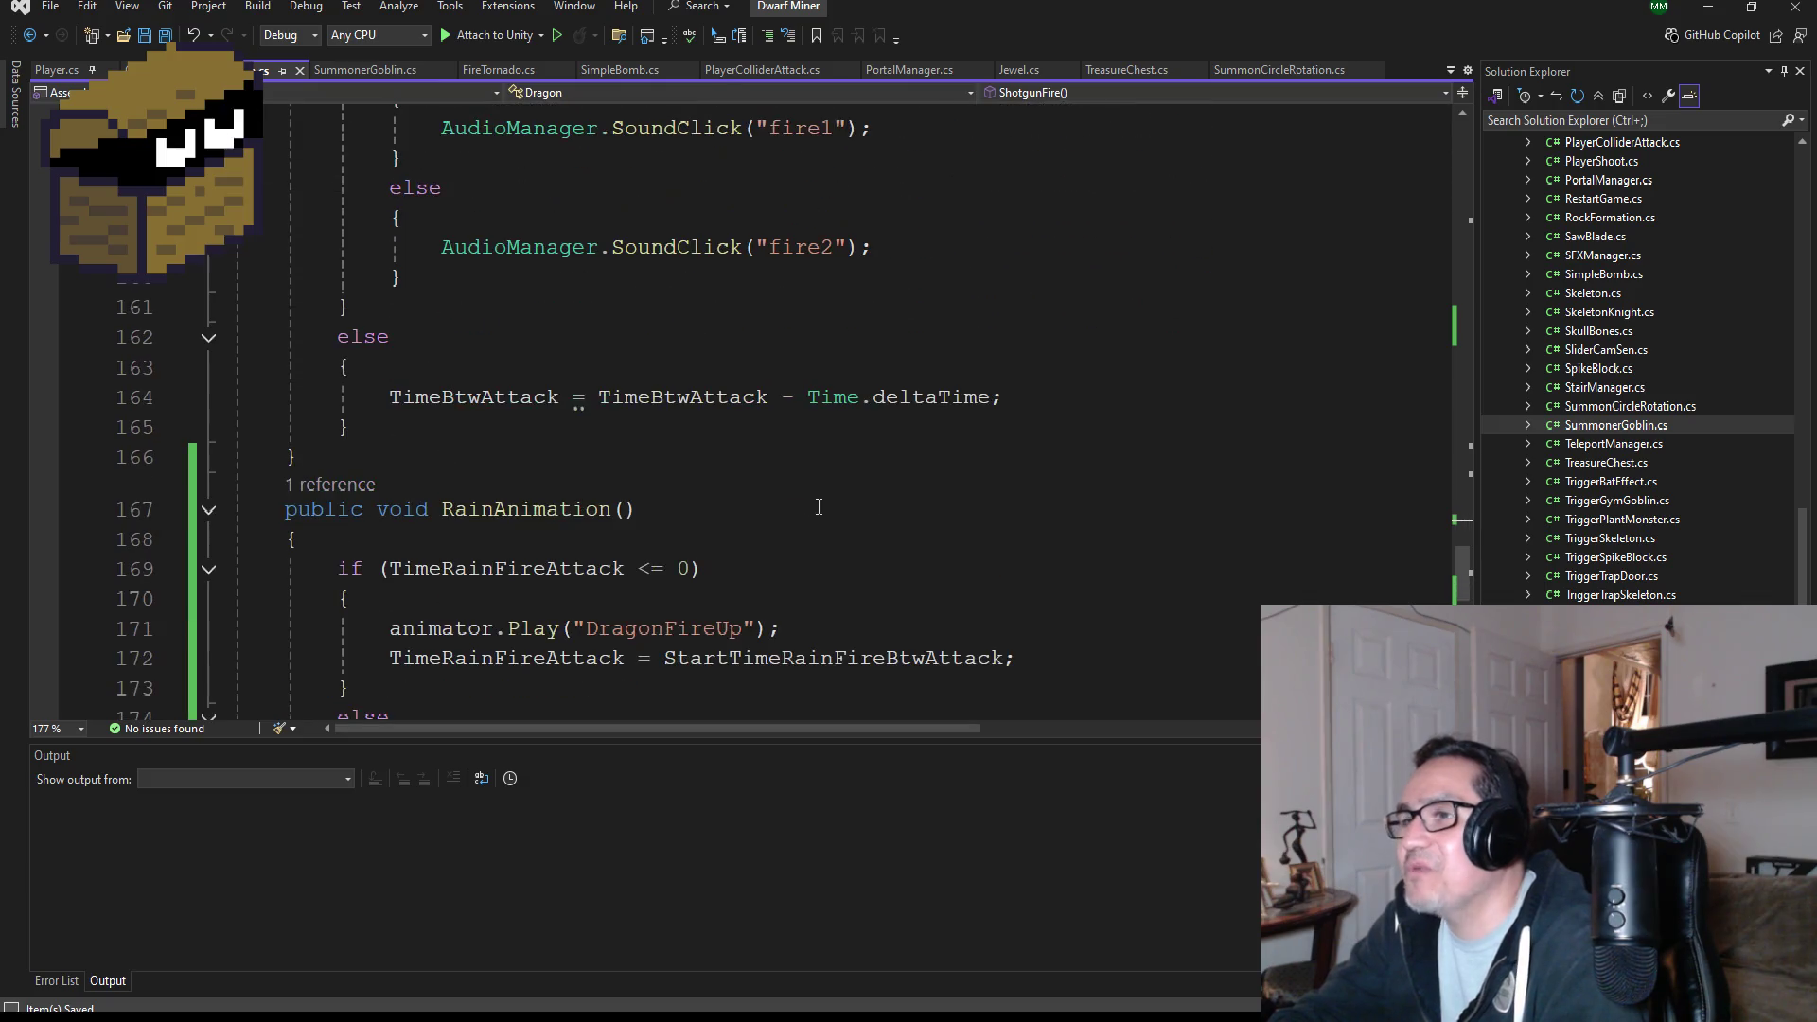
pyautogui.click(1727, 8)
# - Start play mode, play until Game Over, then restart and resume the game
pyautogui.click(887, 47)
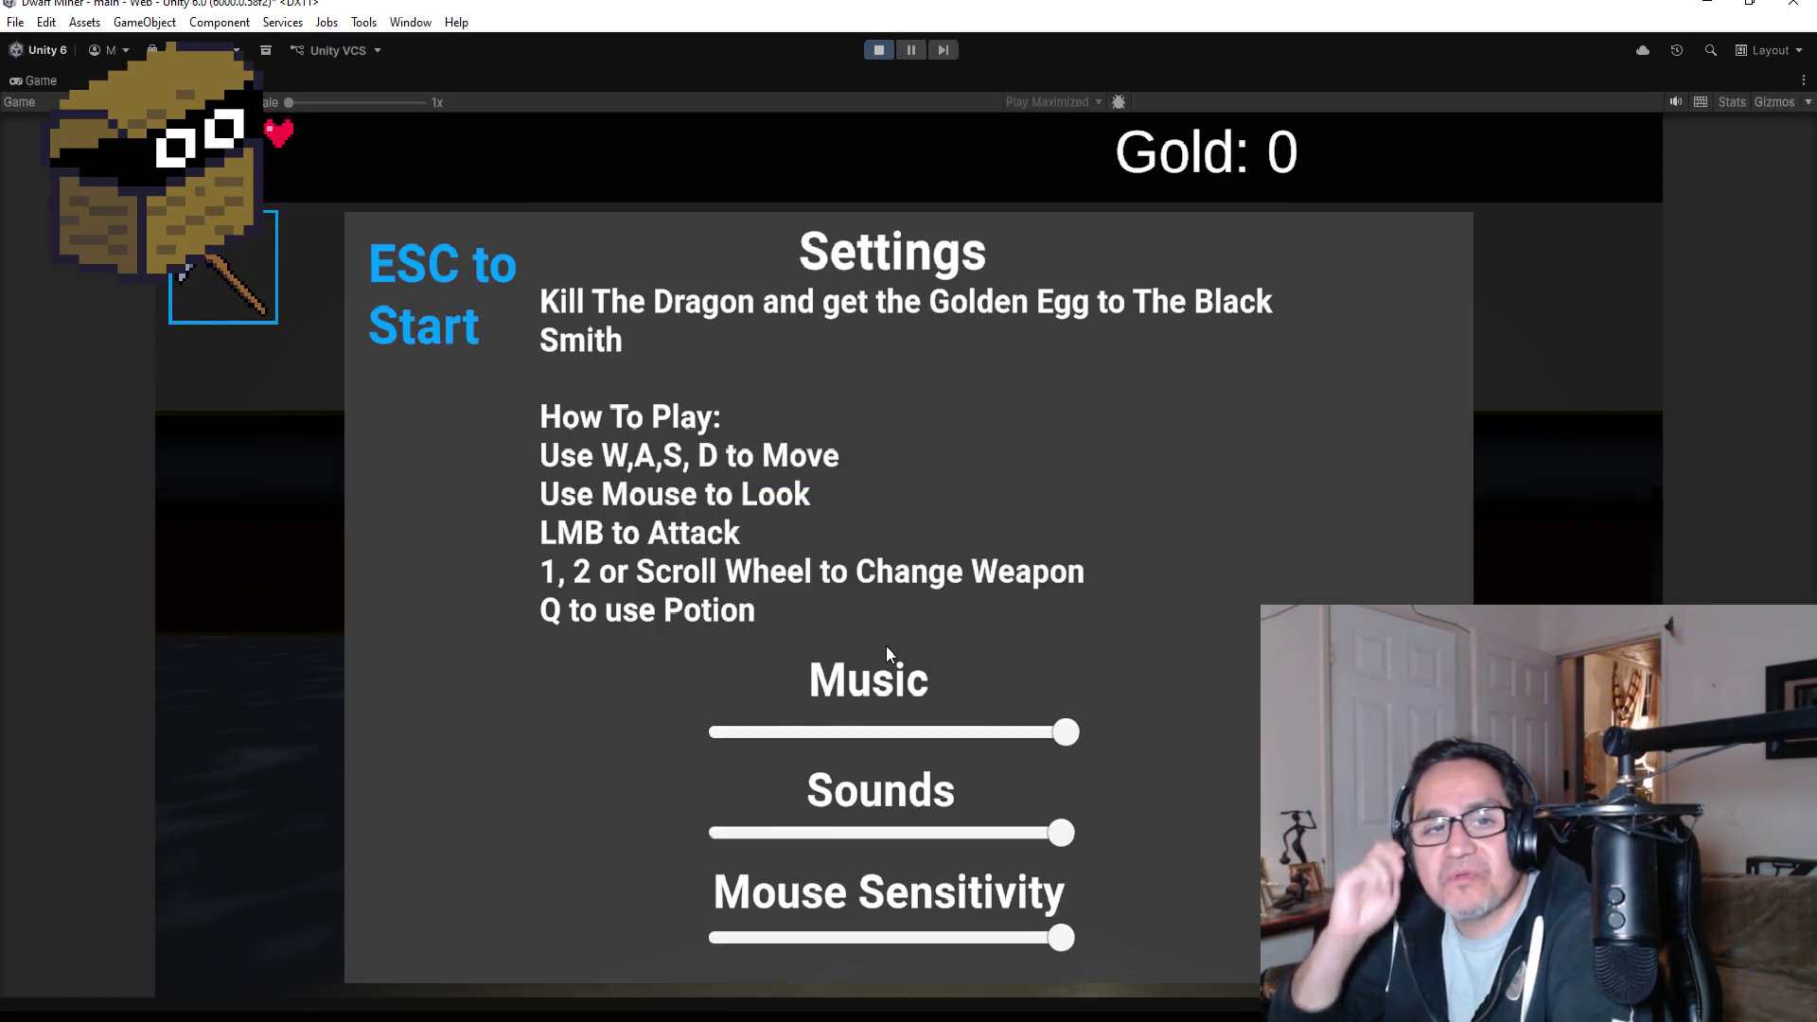
pyautogui.press('Escape')
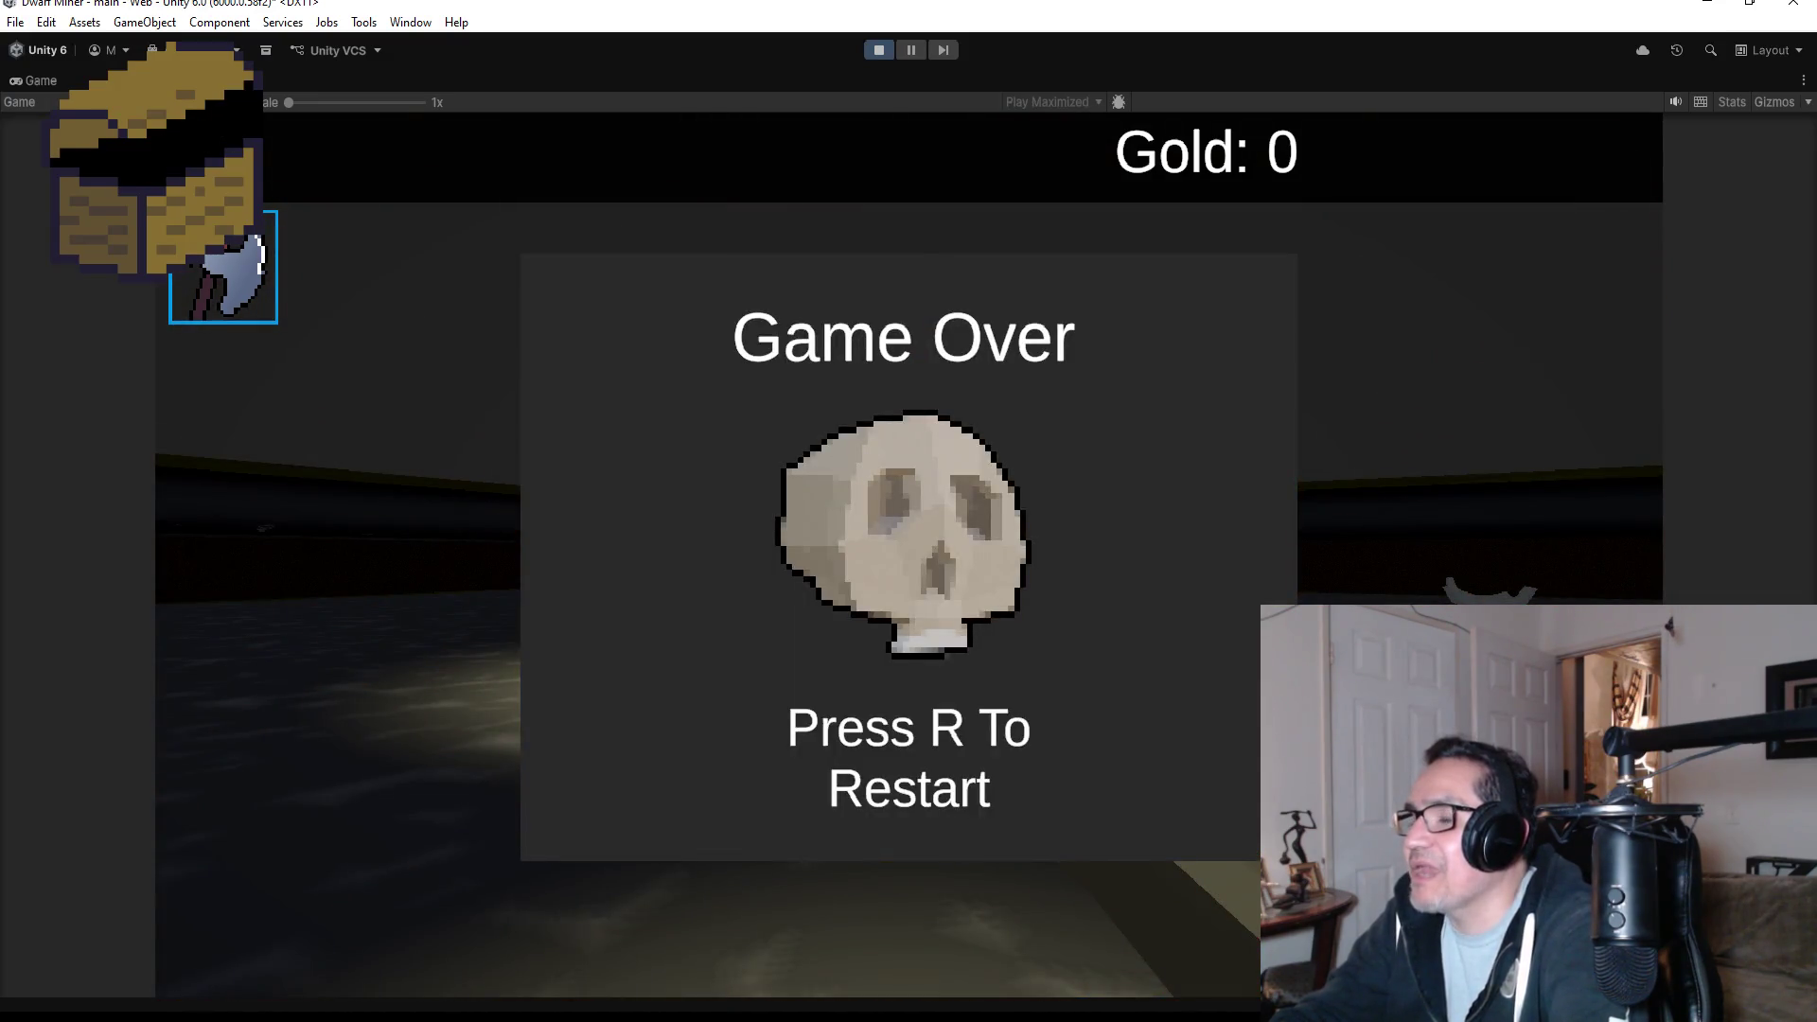
pyautogui.press('r')
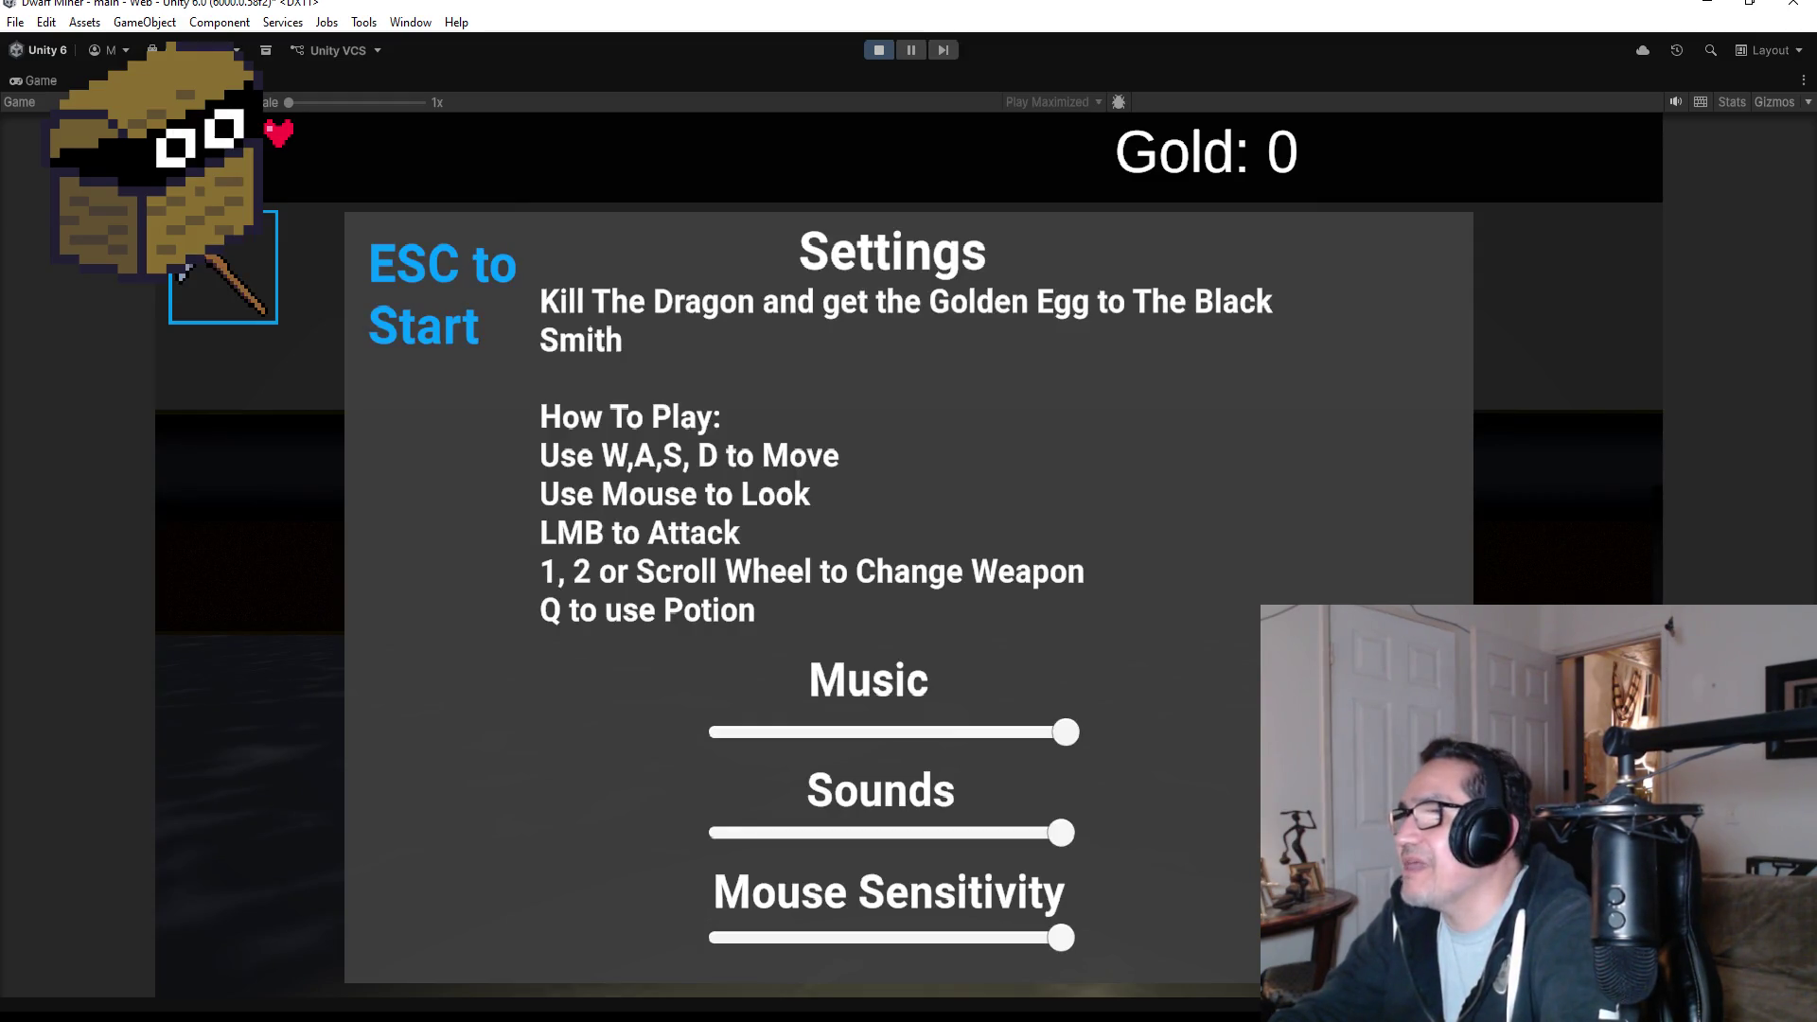
pyautogui.press('Escape')
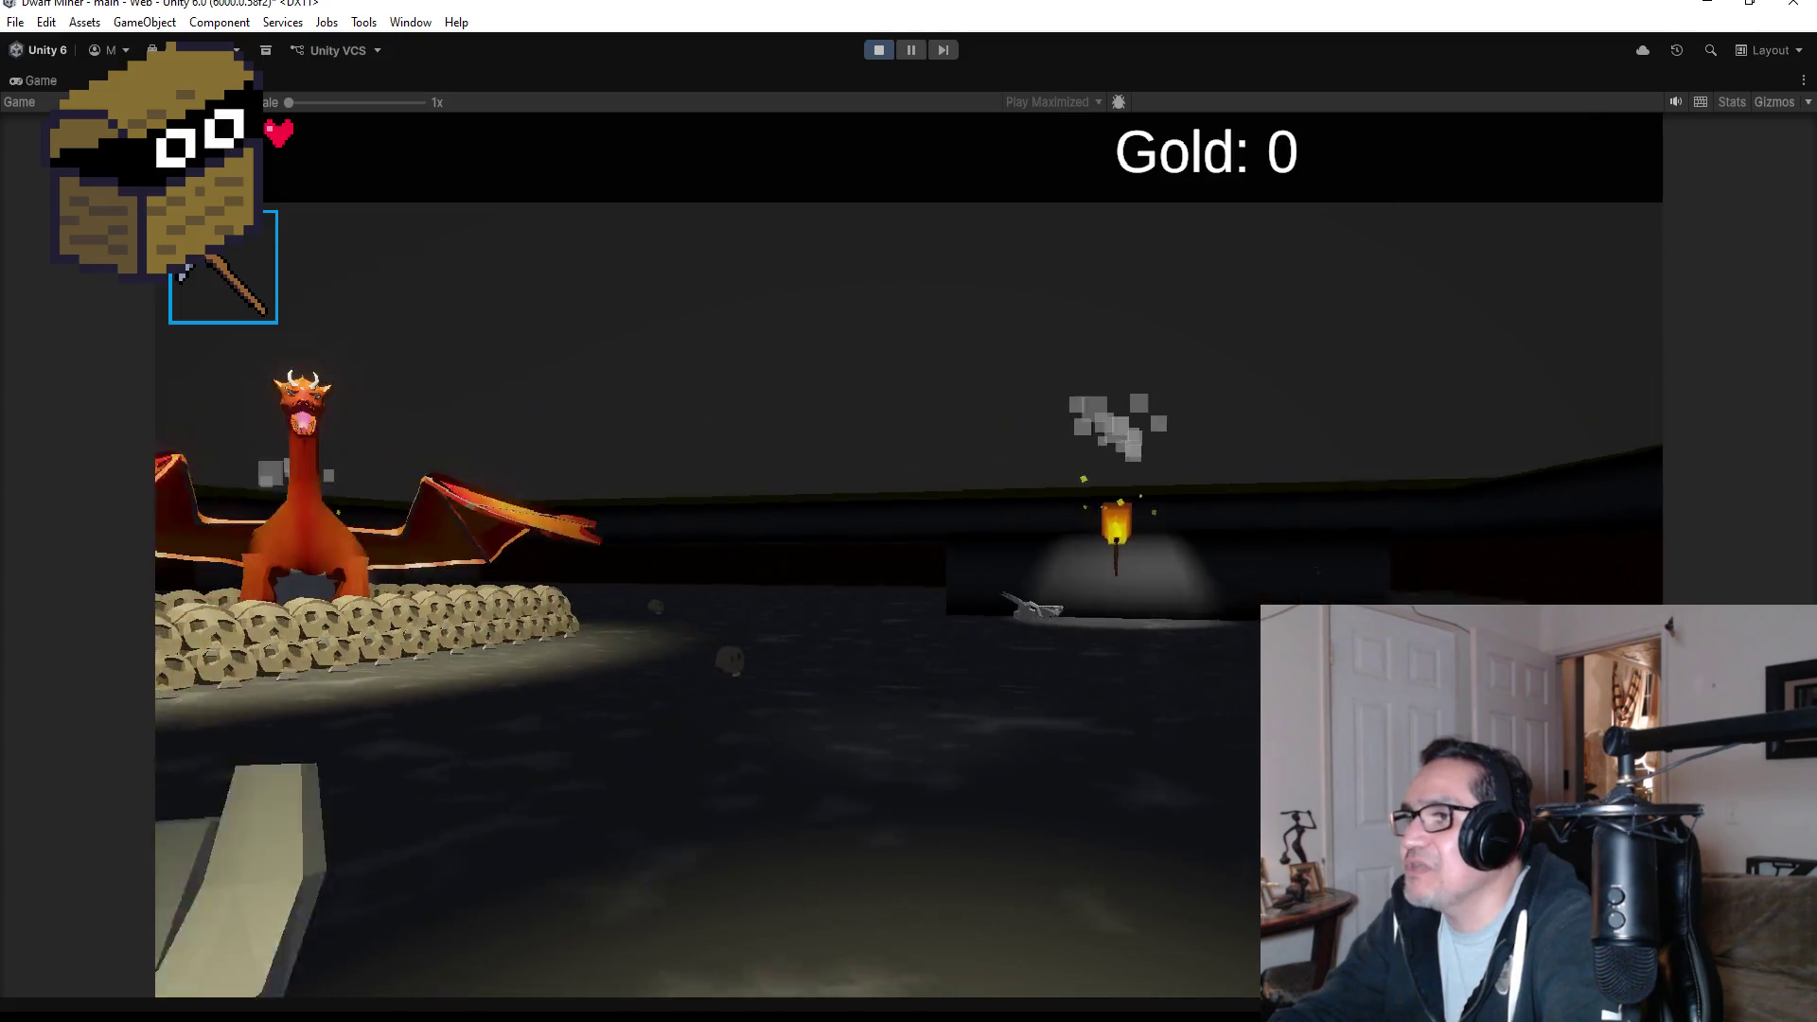
# - Switch to the axe and fight the dragon until Game Over, then restart
pyautogui.press('2')
pyautogui.press('w')
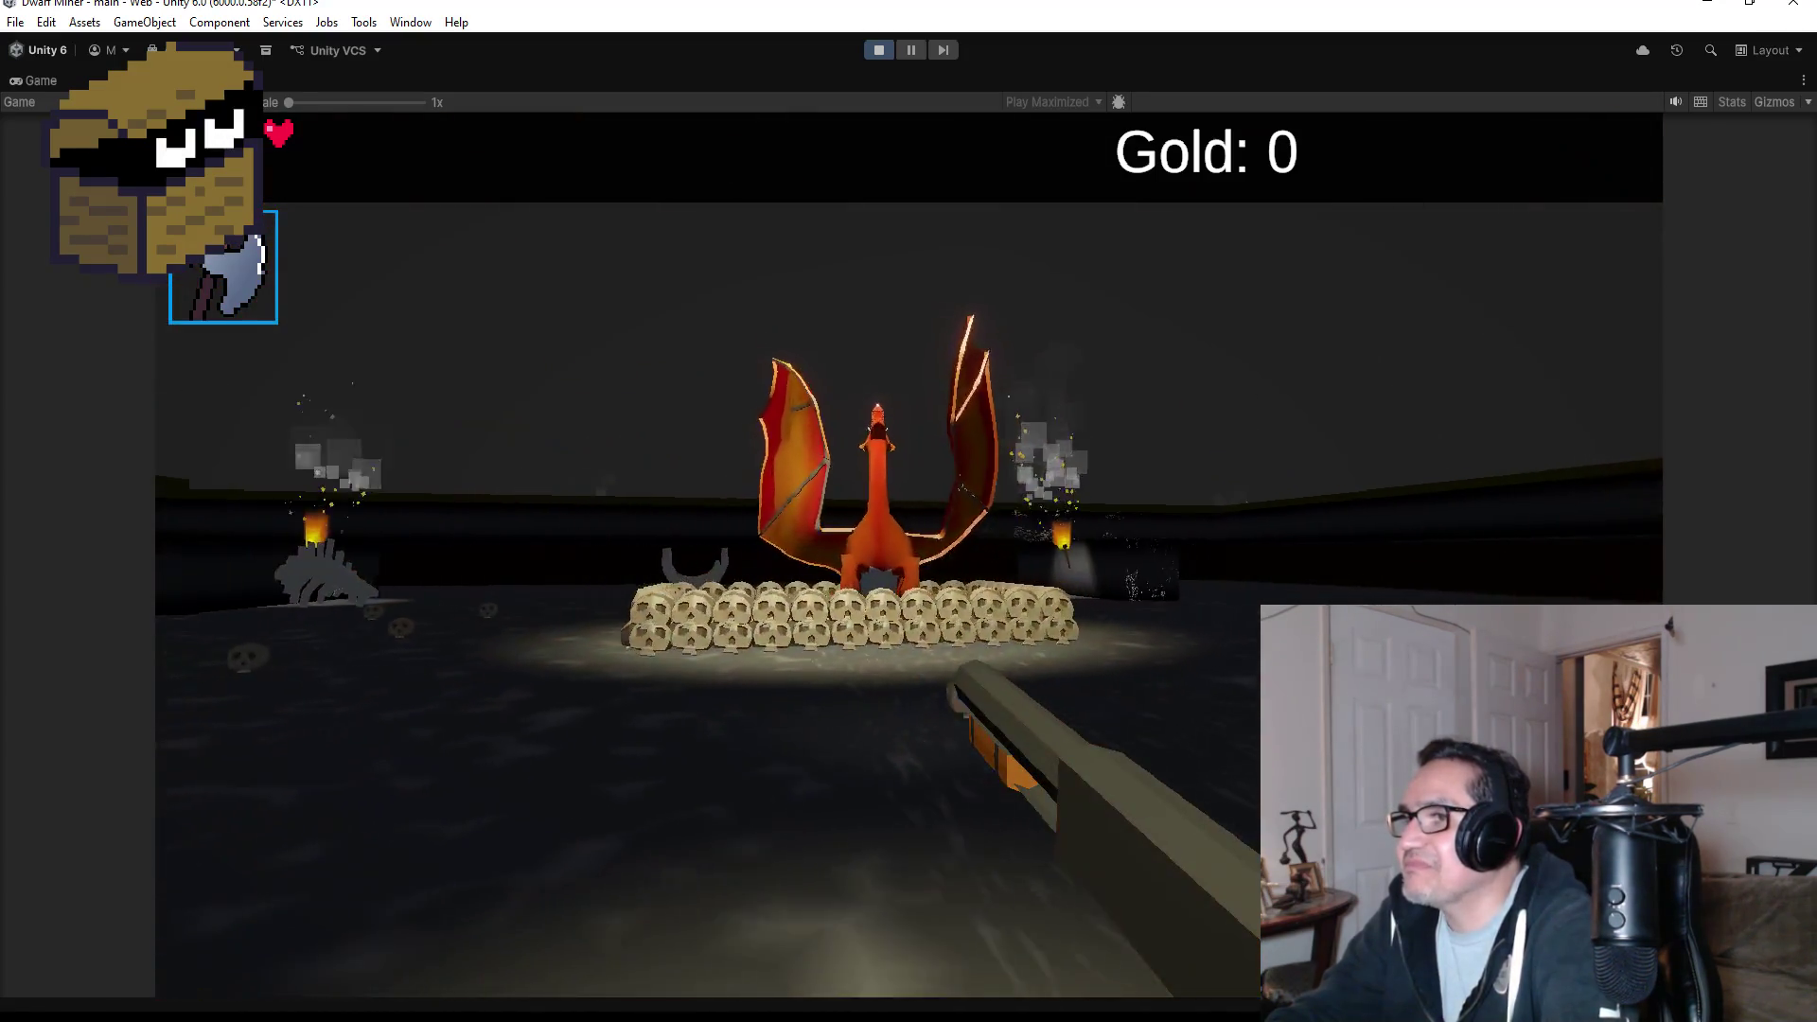
pyautogui.press('s')
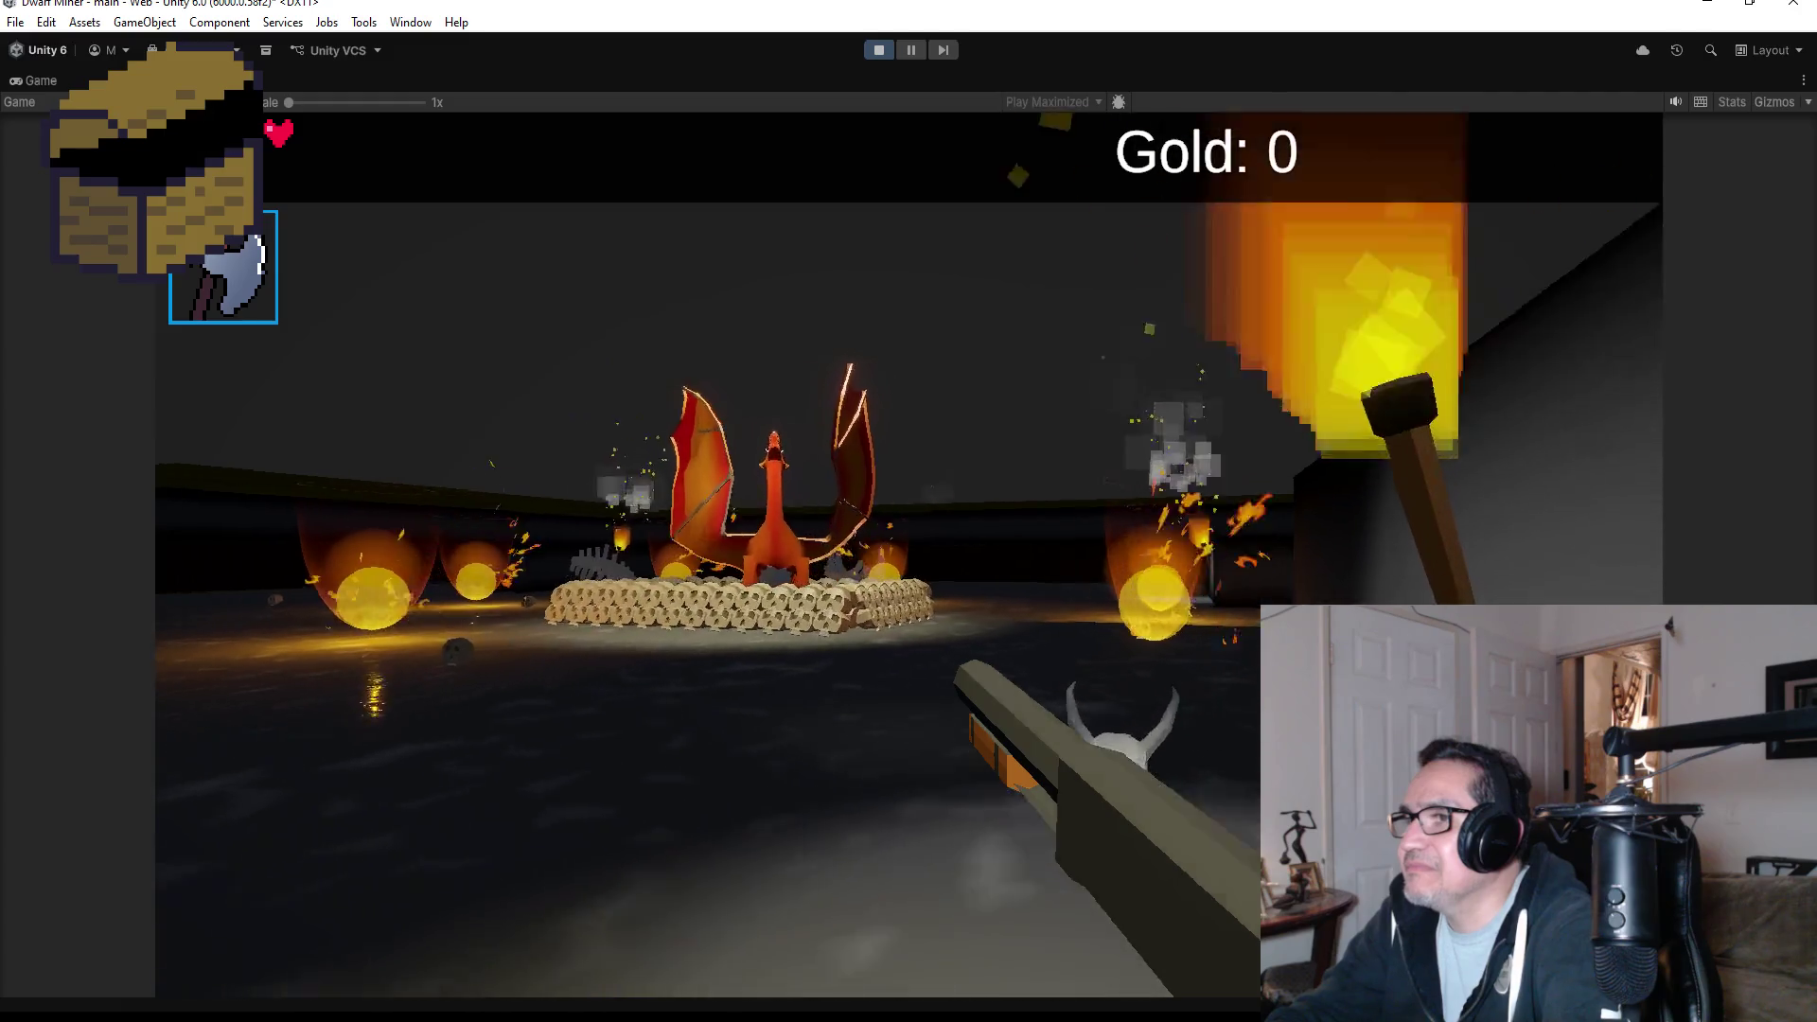
pyautogui.press('w')
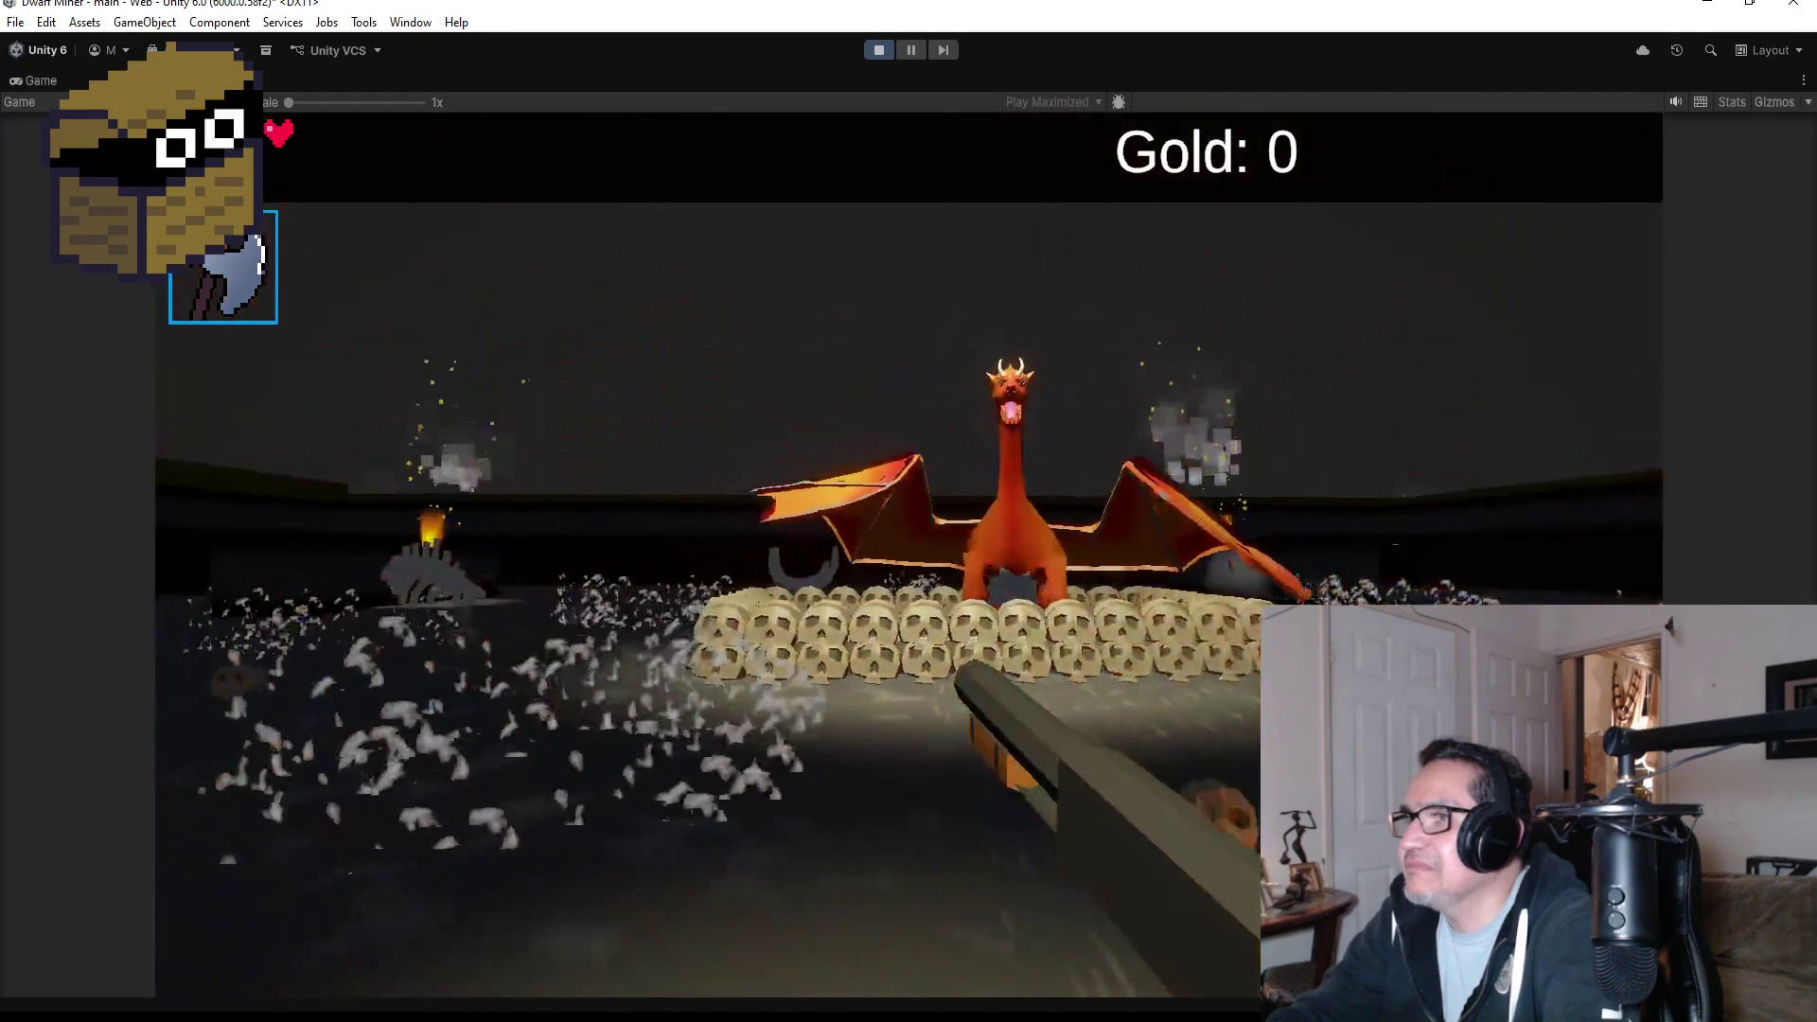
pyautogui.press('s')
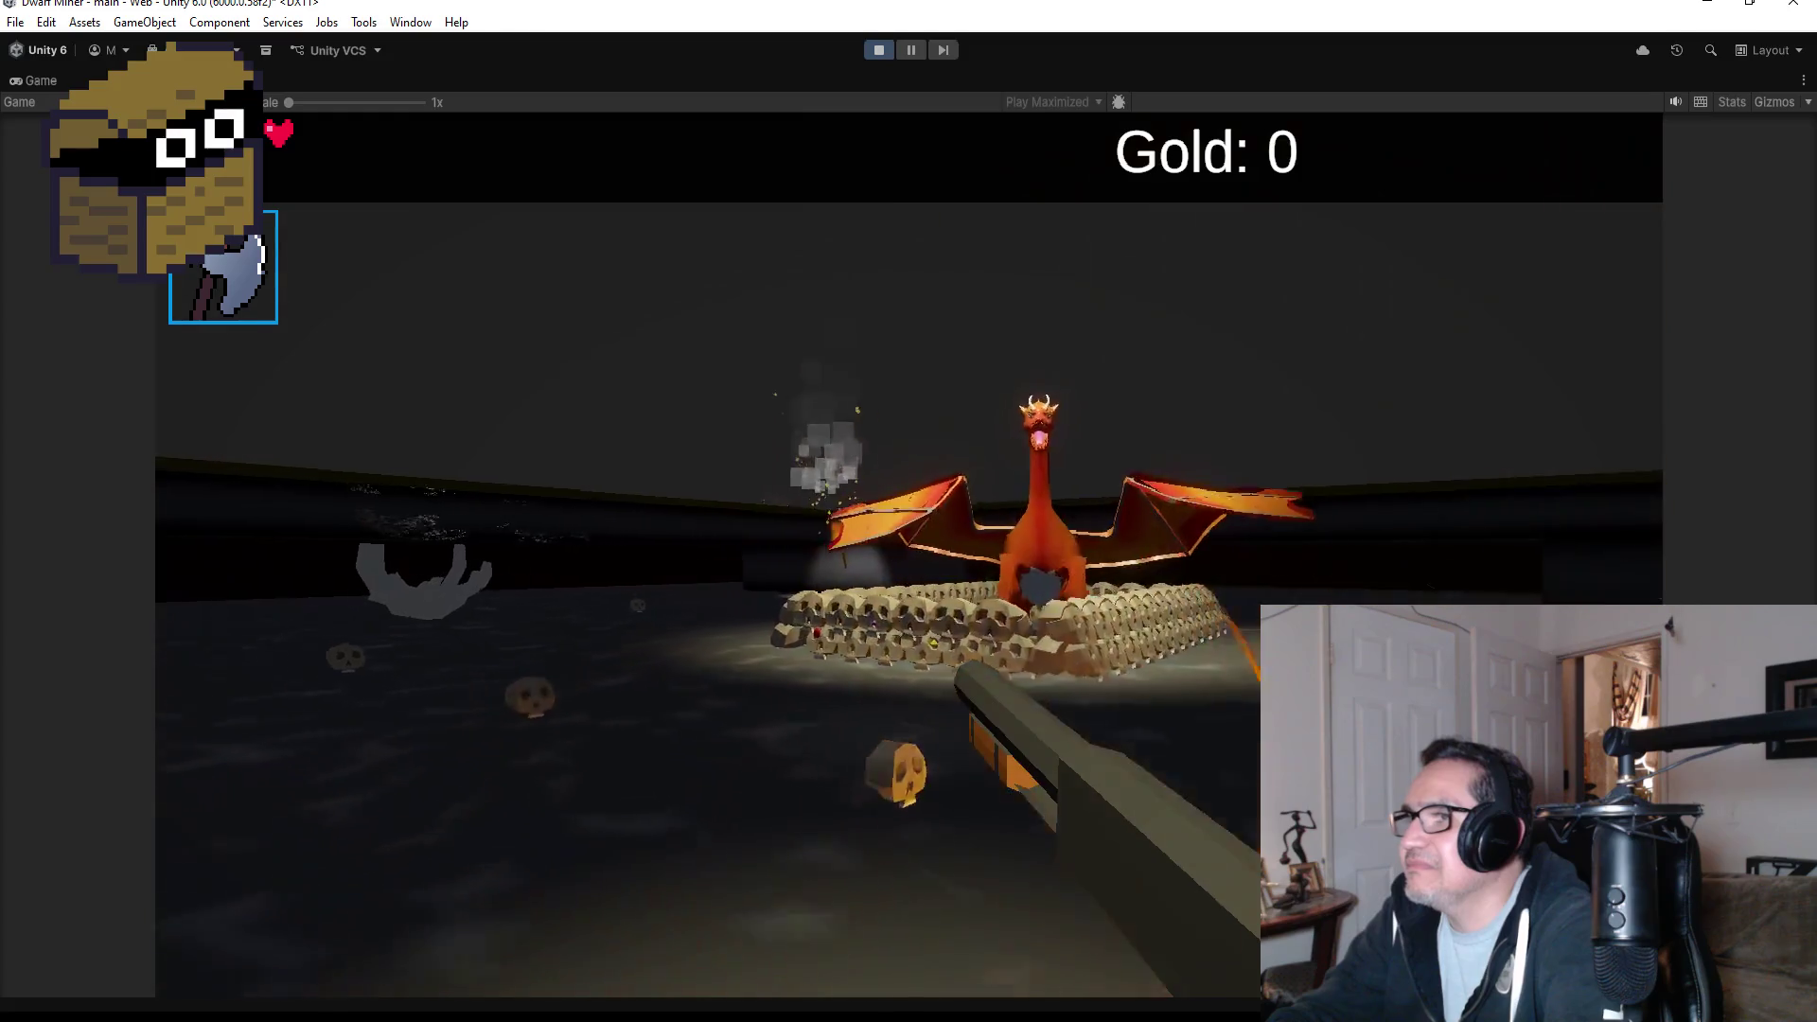
pyautogui.press('w')
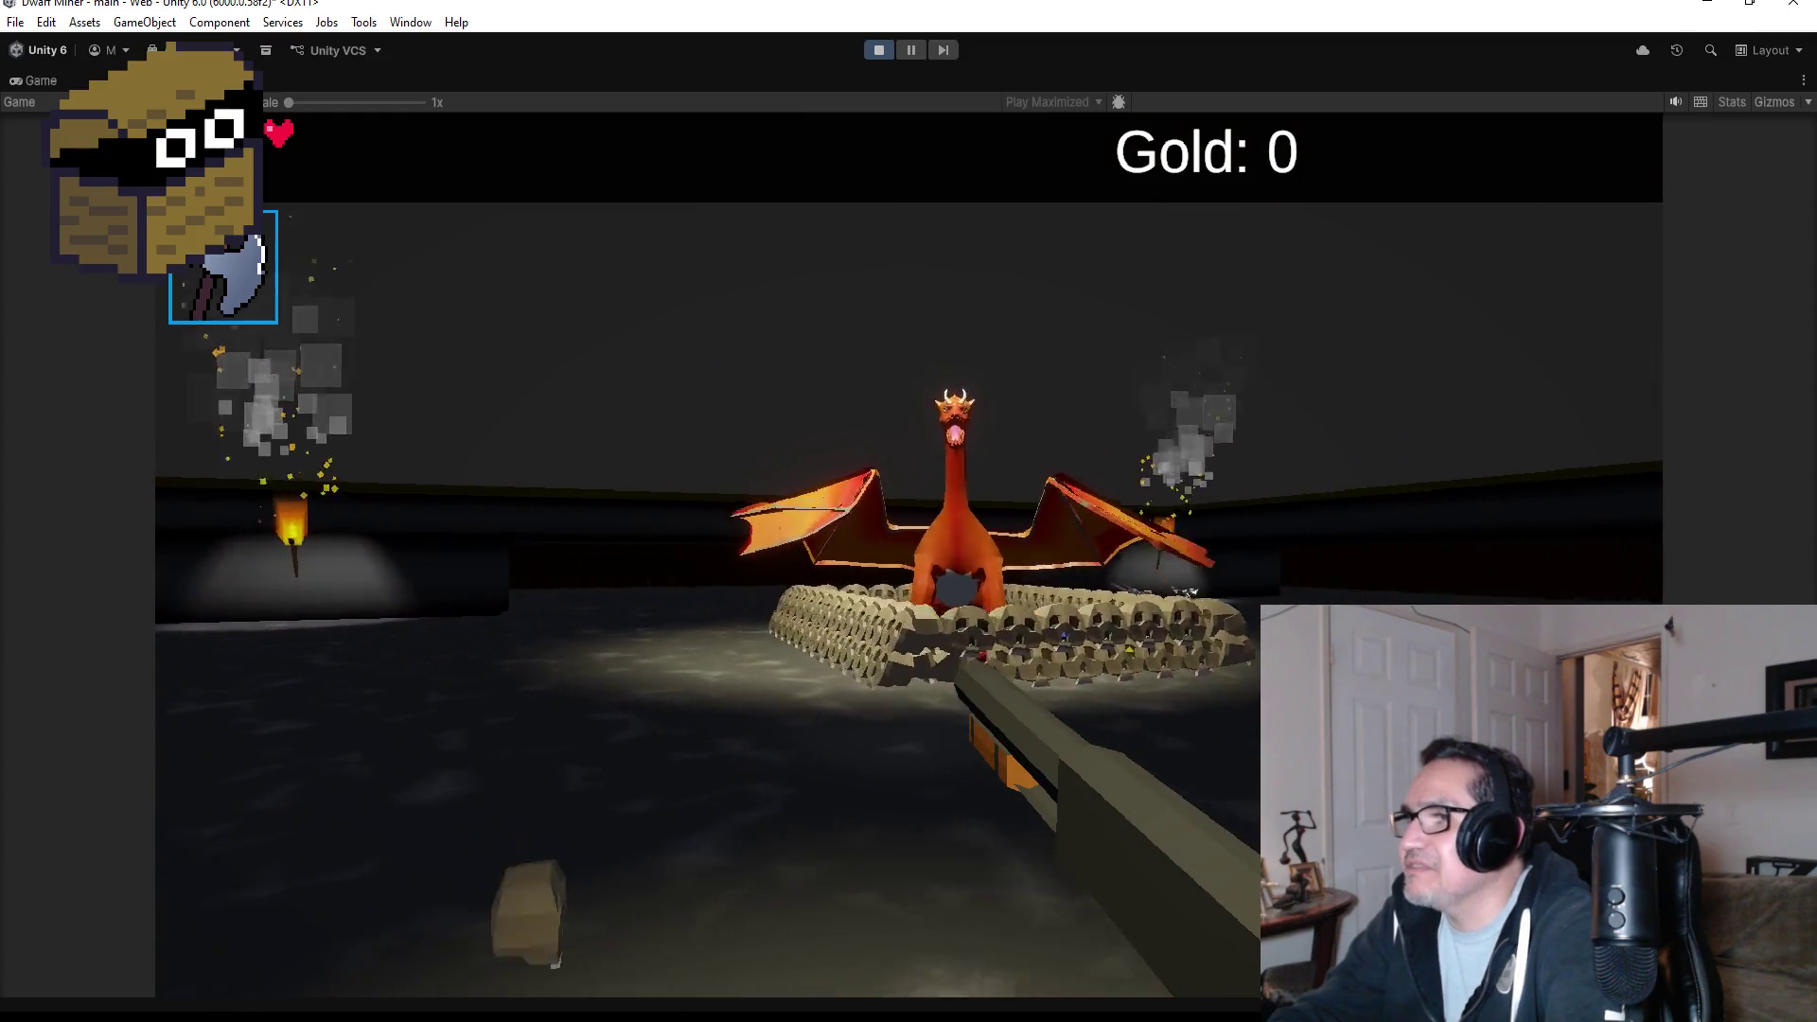
pyautogui.press('s')
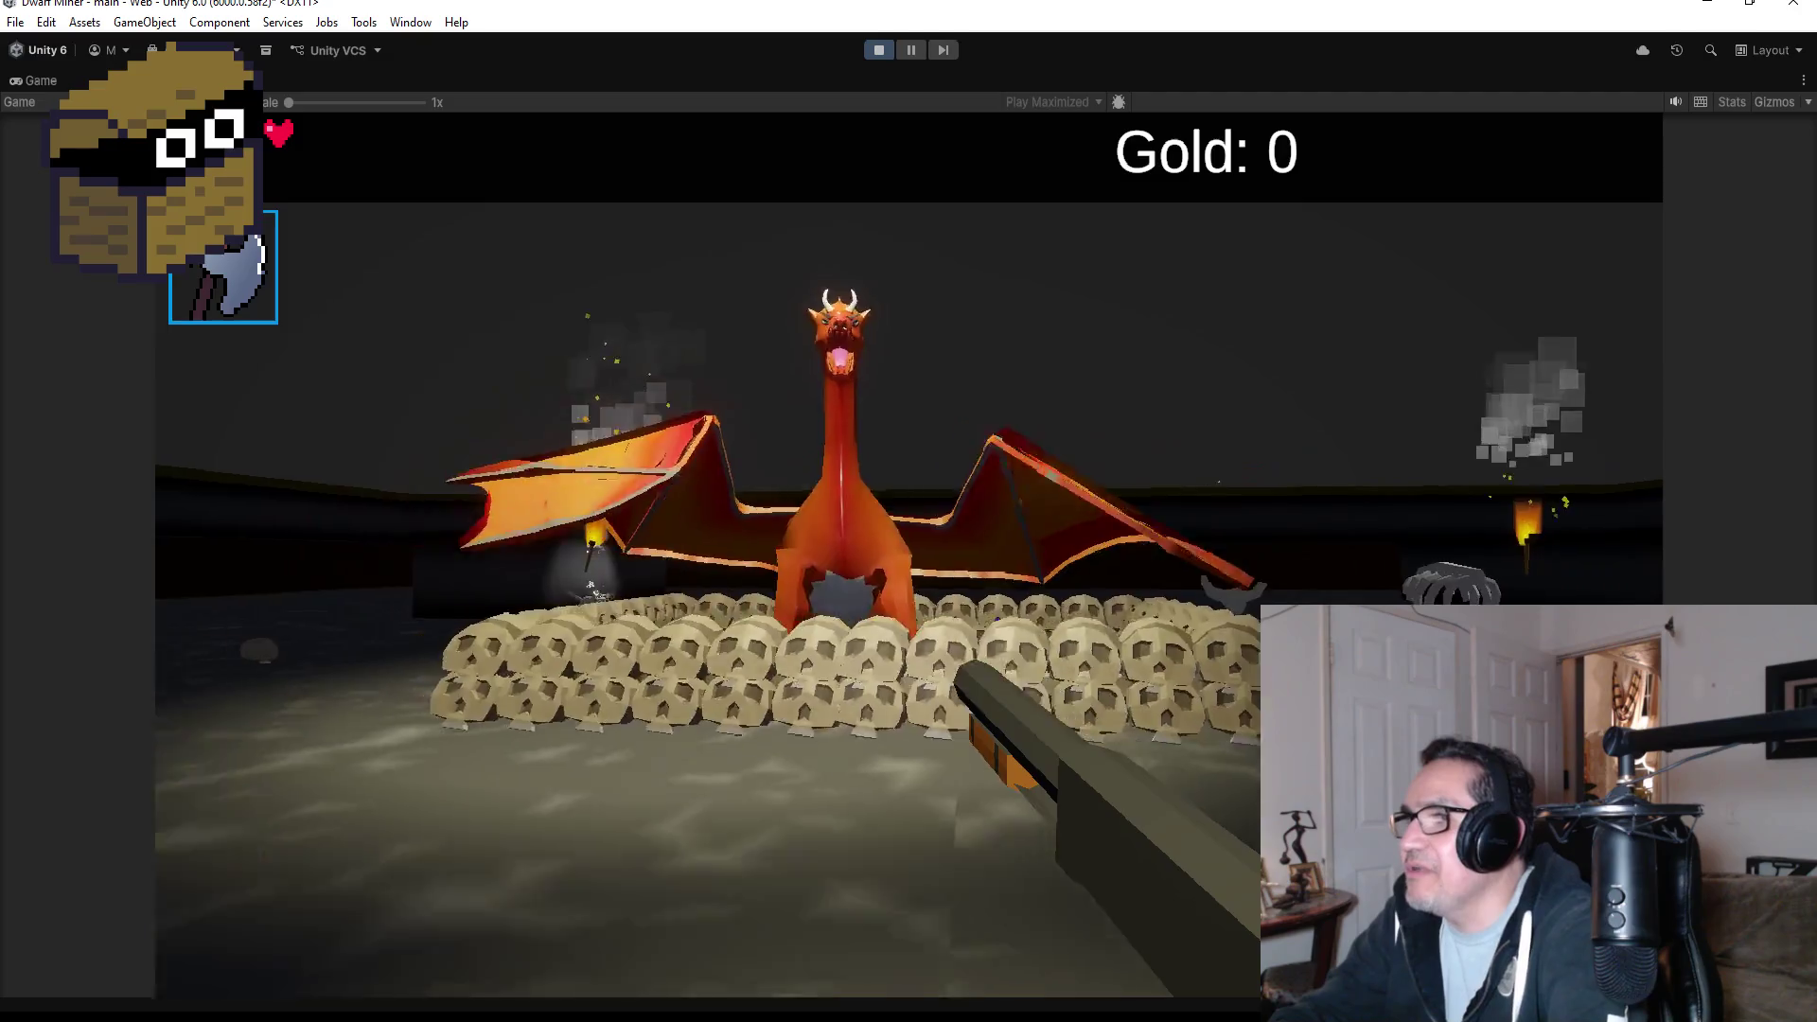
pyautogui.press('w')
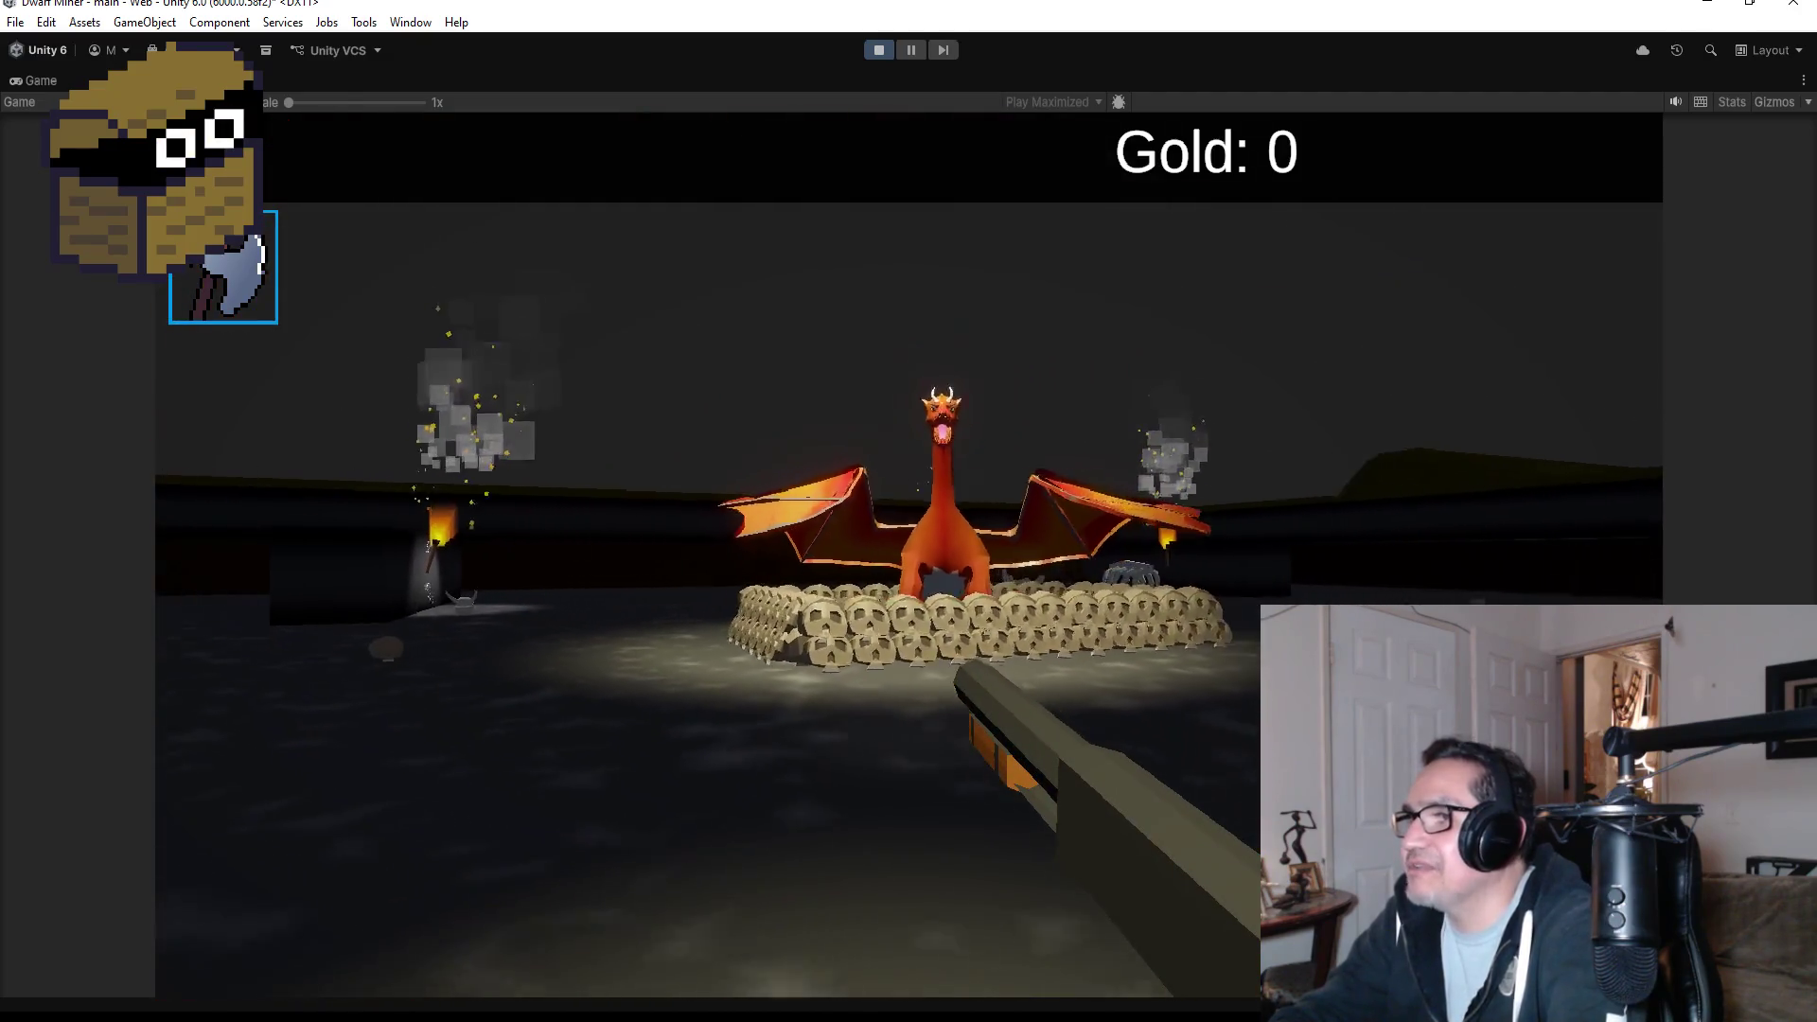
pyautogui.press('s')
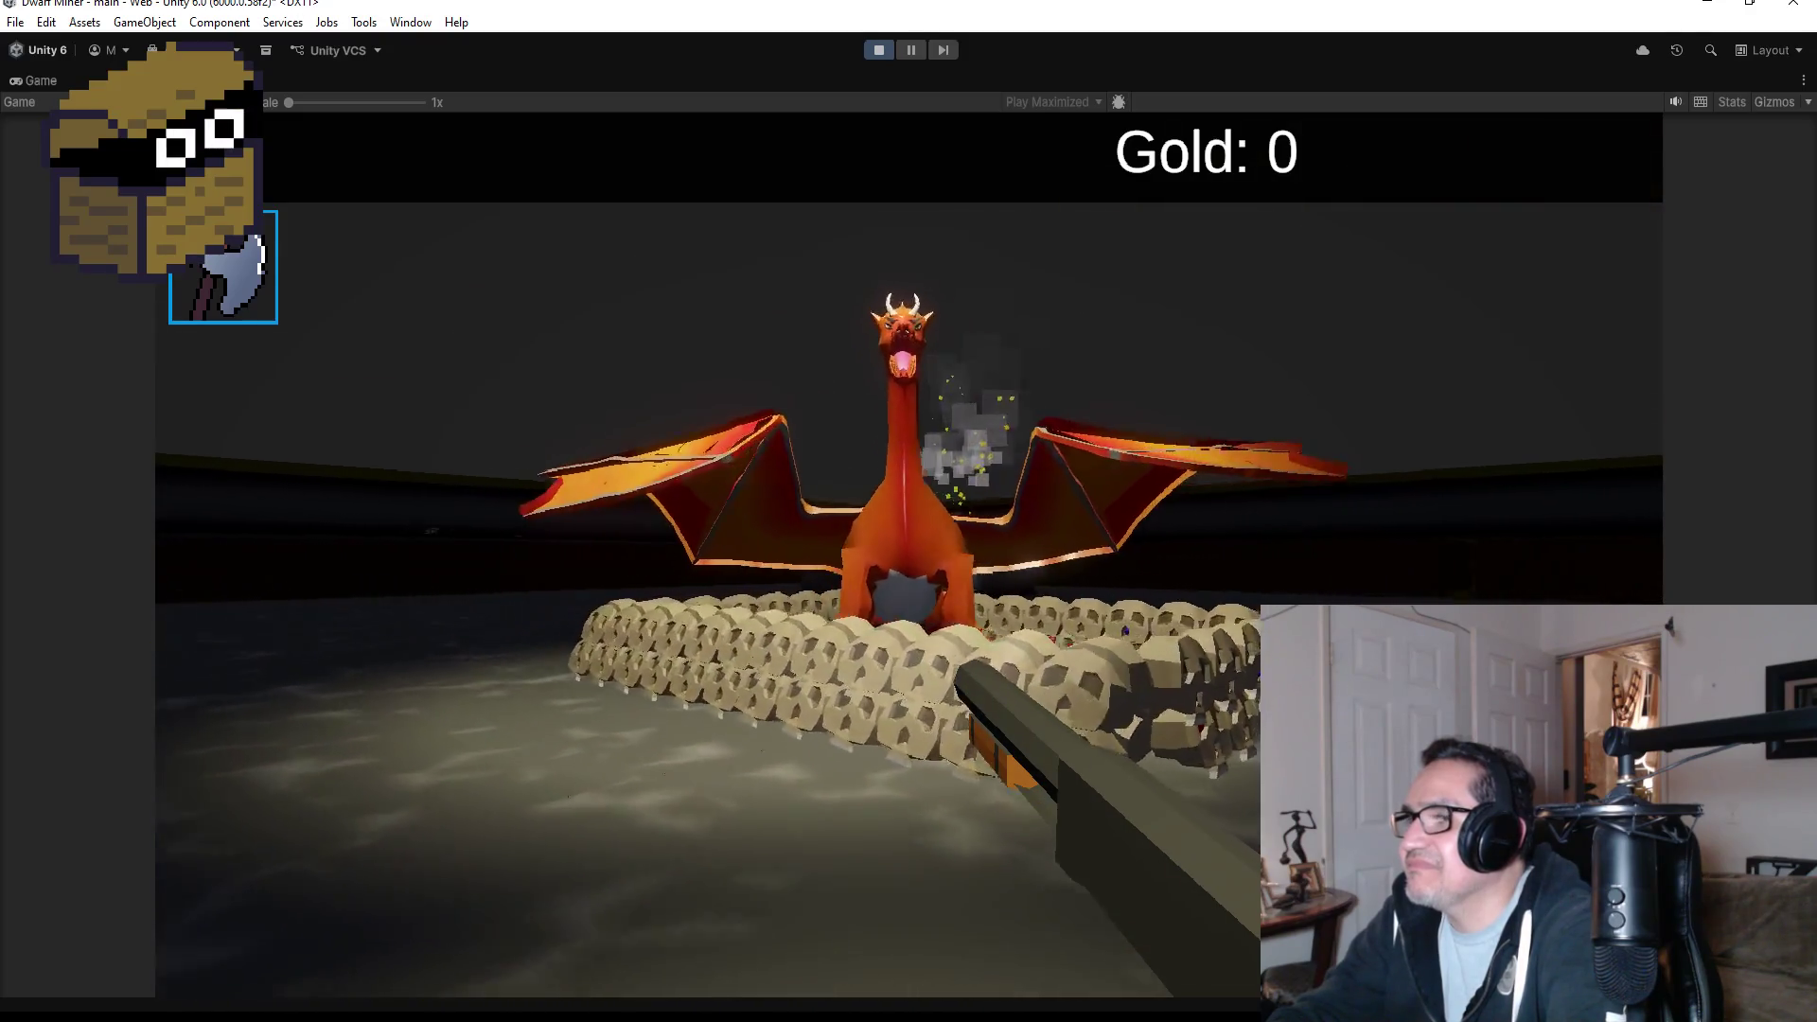
pyautogui.press('s')
pyautogui.press('s')
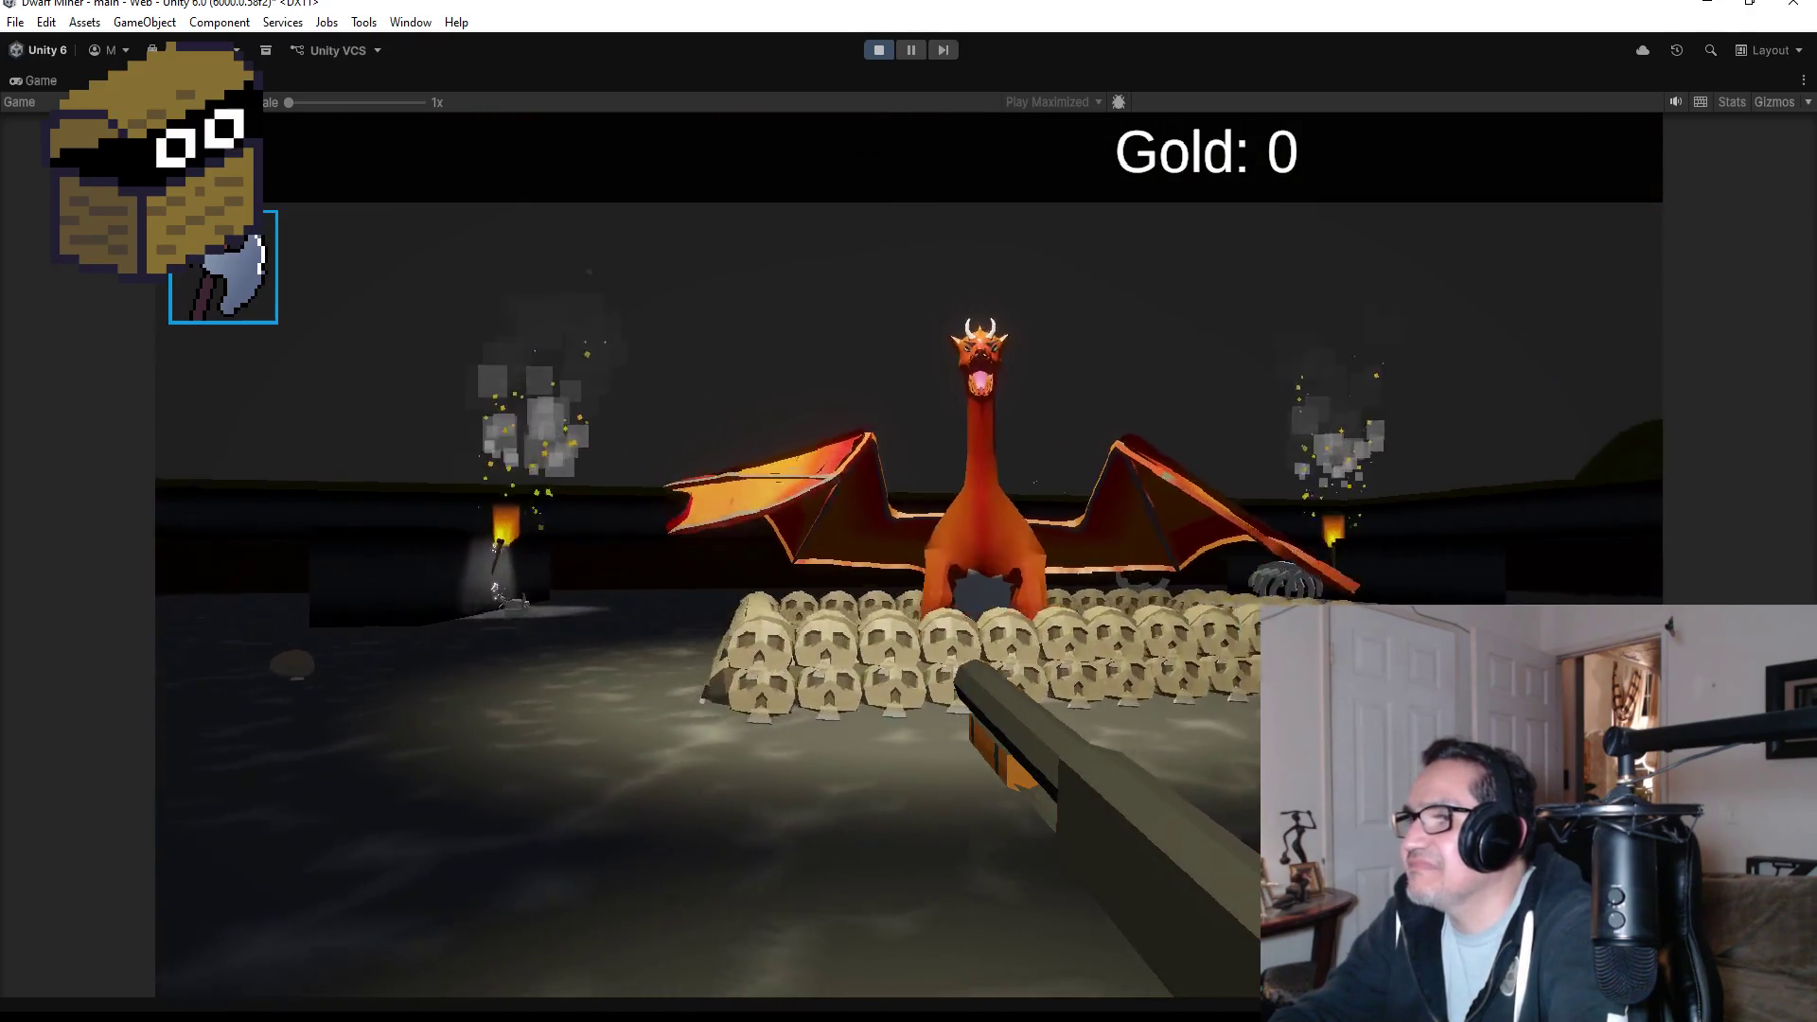
pyautogui.press('w')
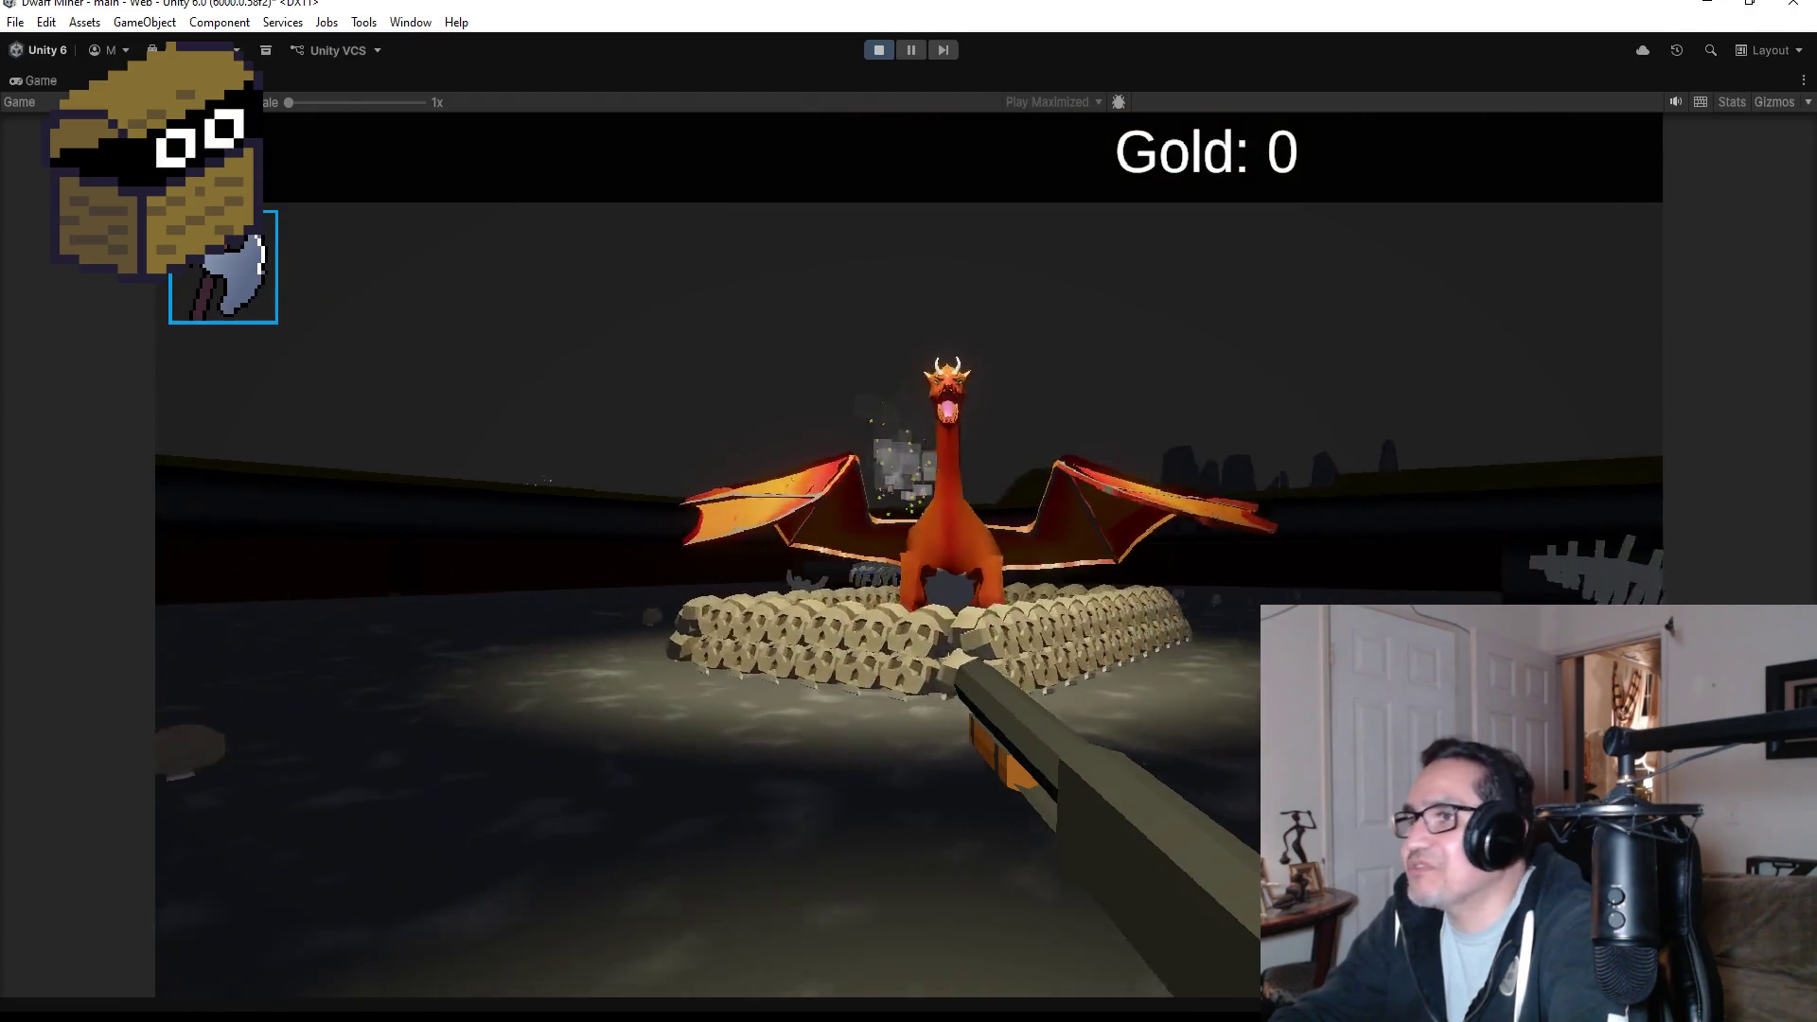
pyautogui.press('w')
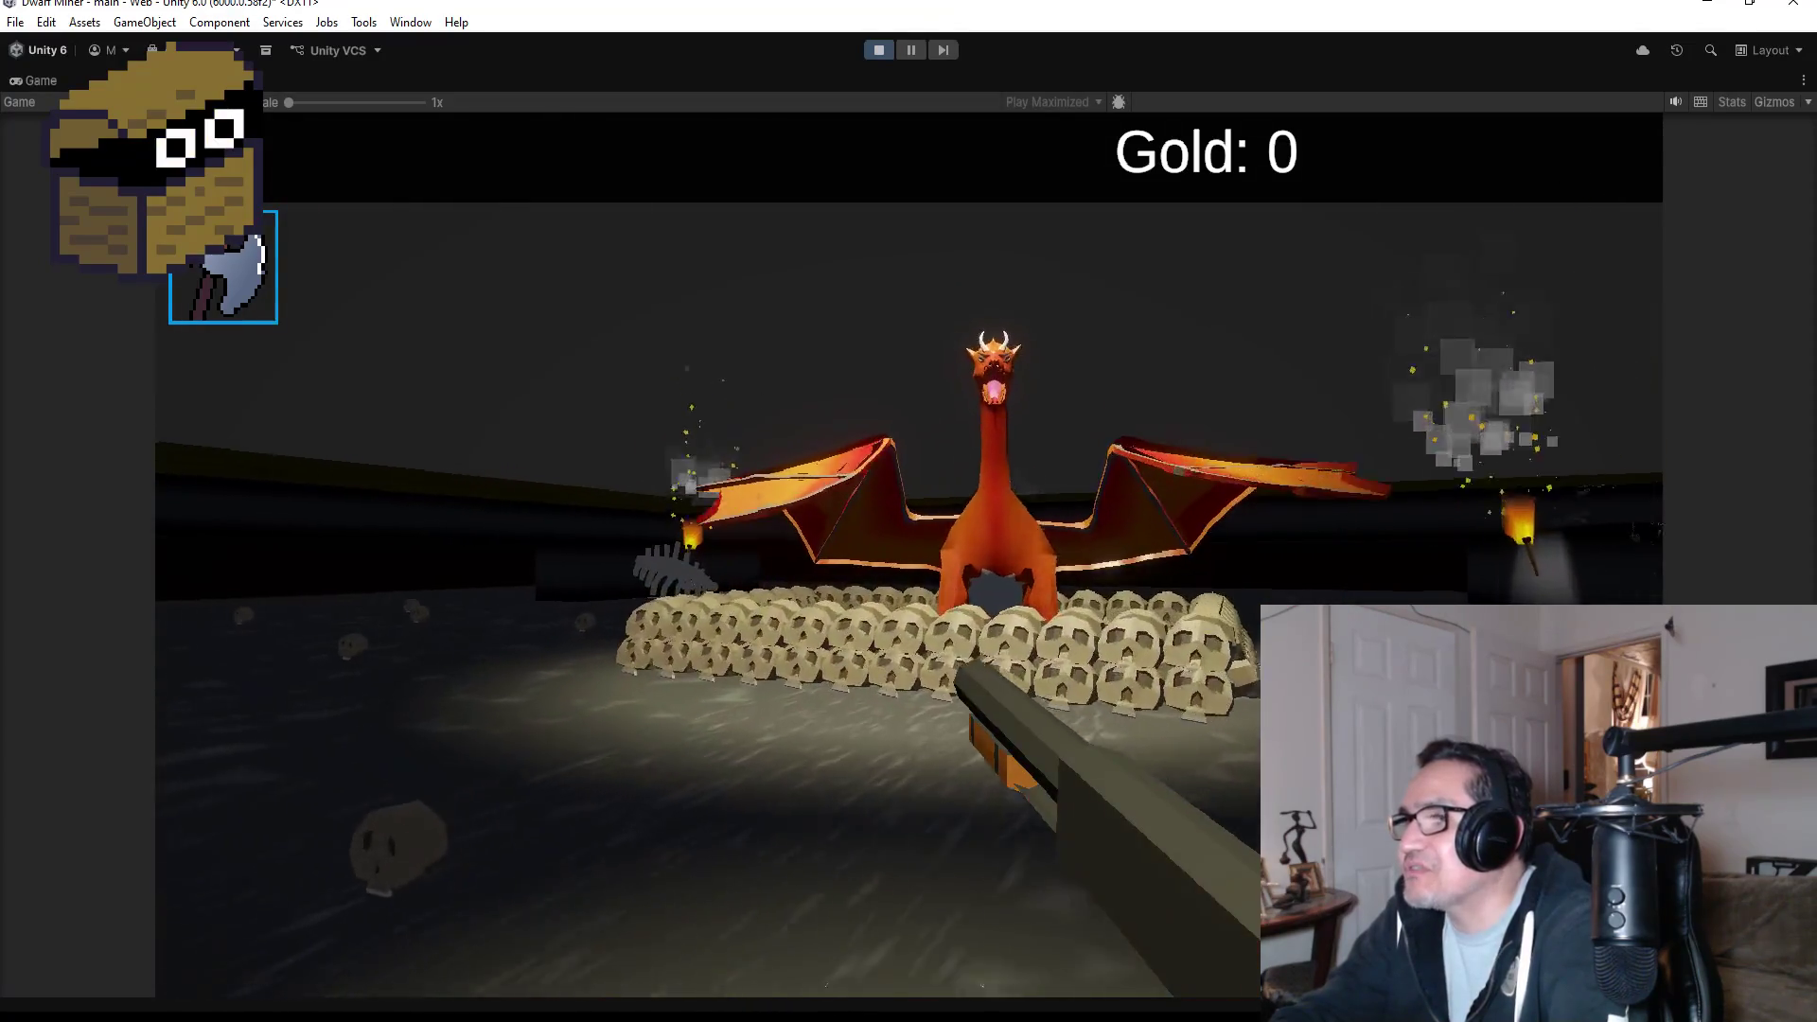
pyautogui.press('a')
pyautogui.press('w')
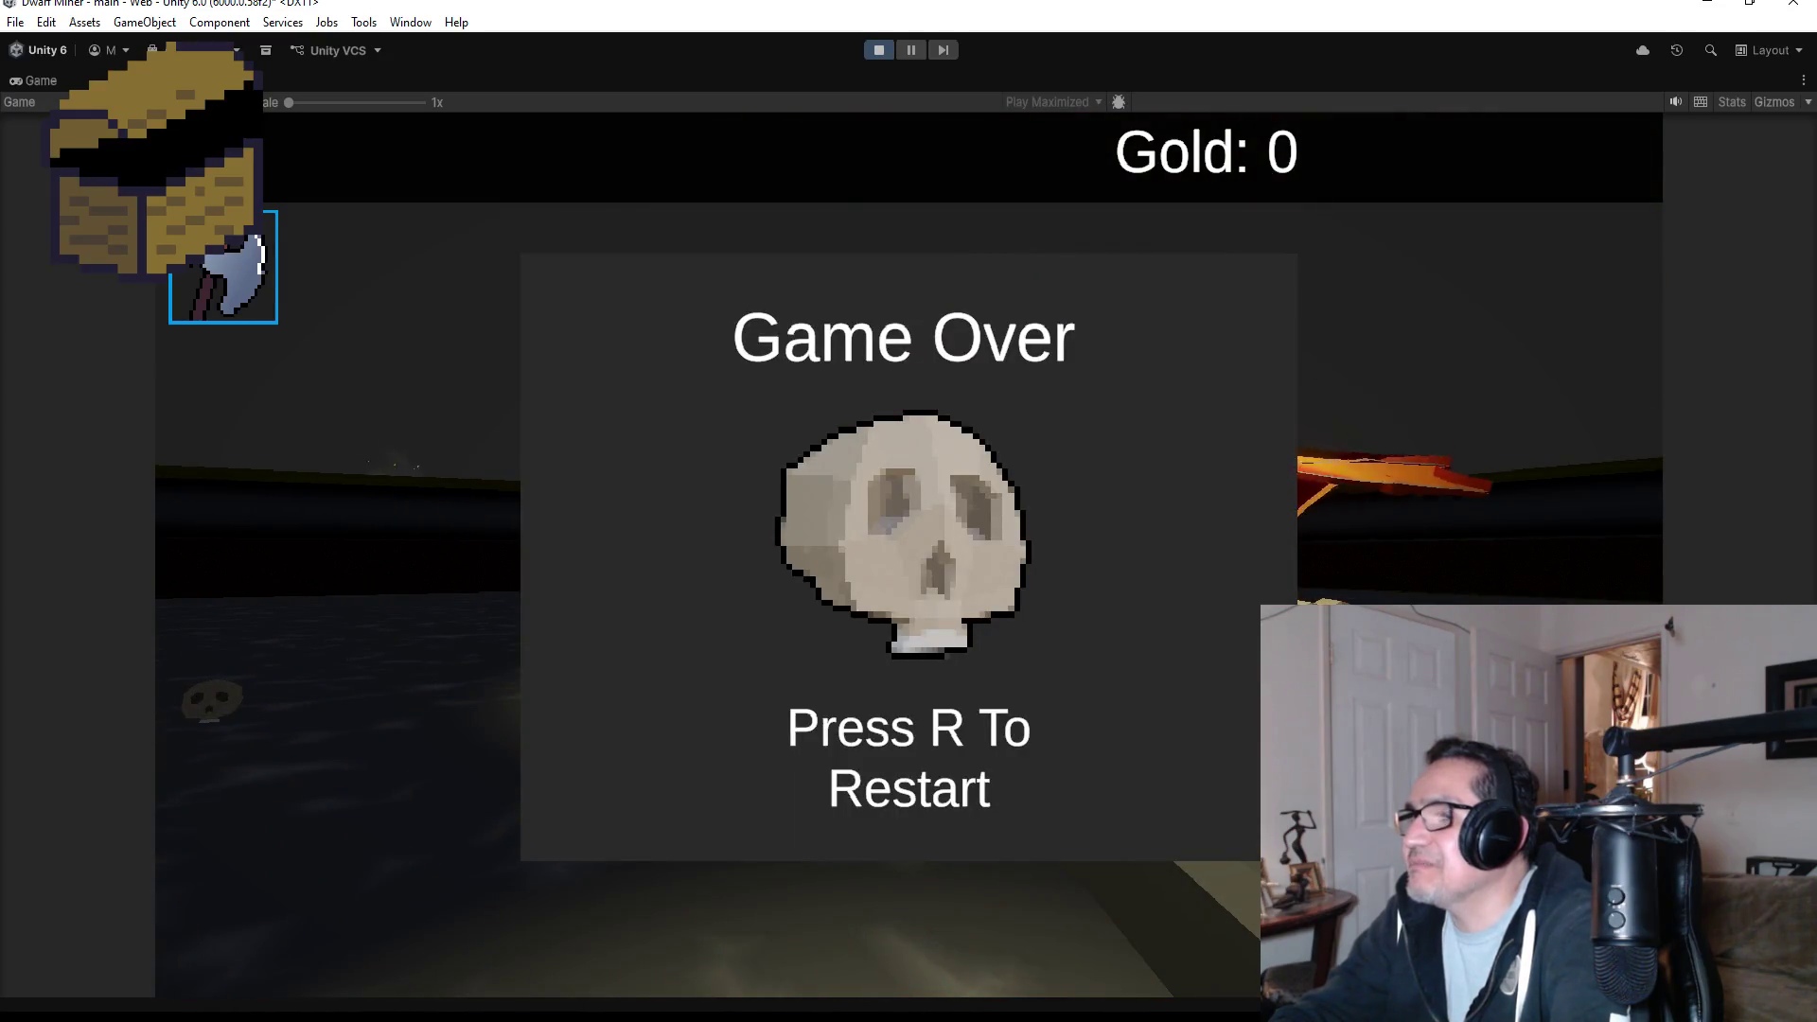
pyautogui.press('r')
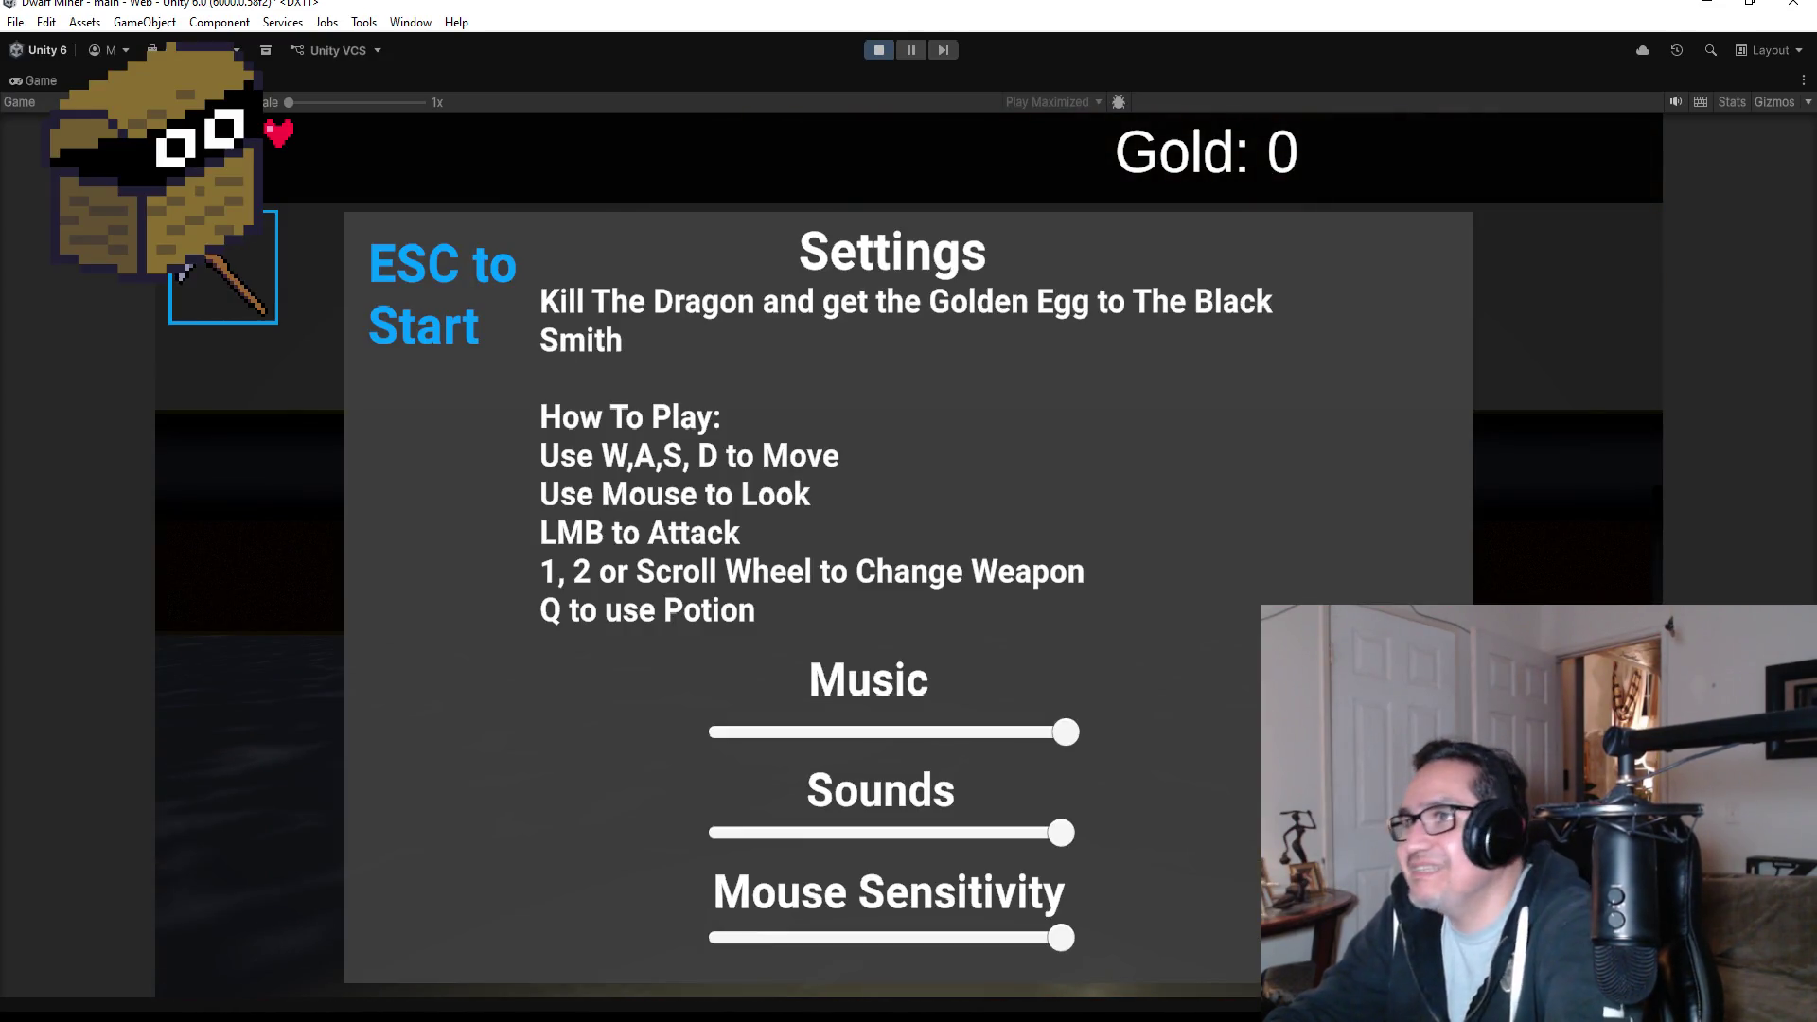
pyautogui.press('Escape')
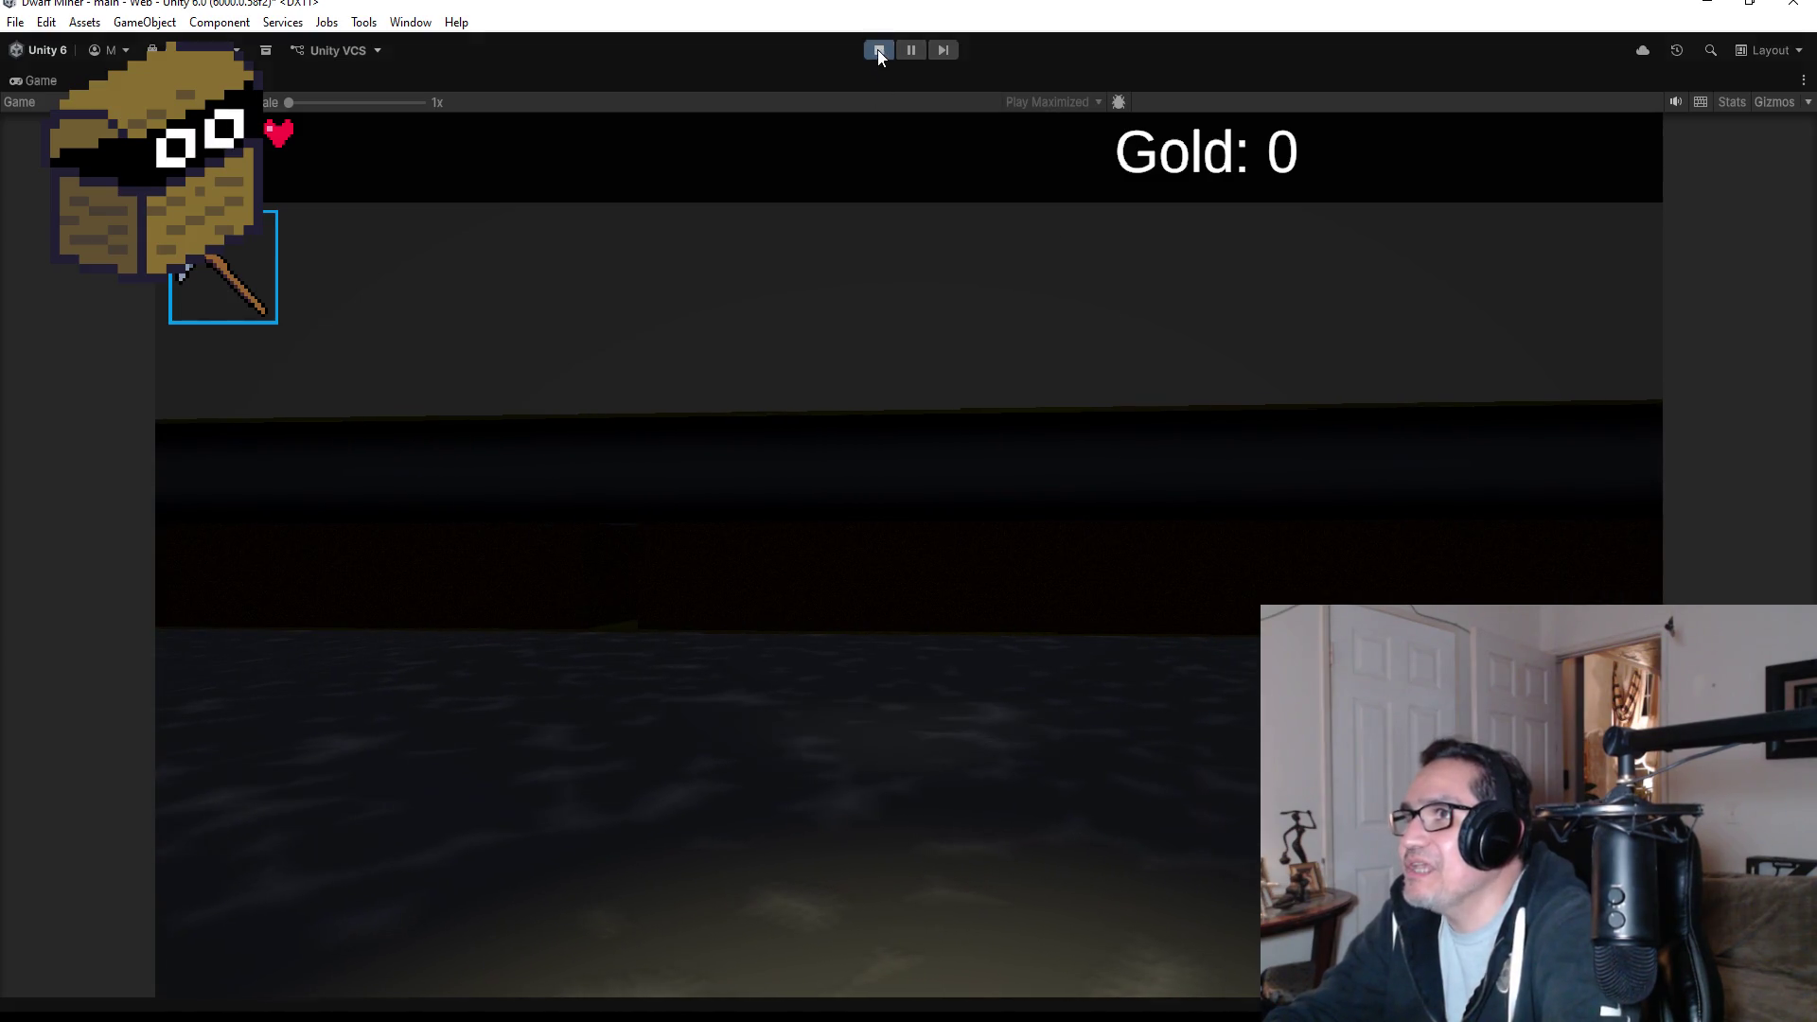
# - Stop play mode and enable Is Upgrade 1 on BasePlayerUpgrade
pyautogui.click(877, 49)
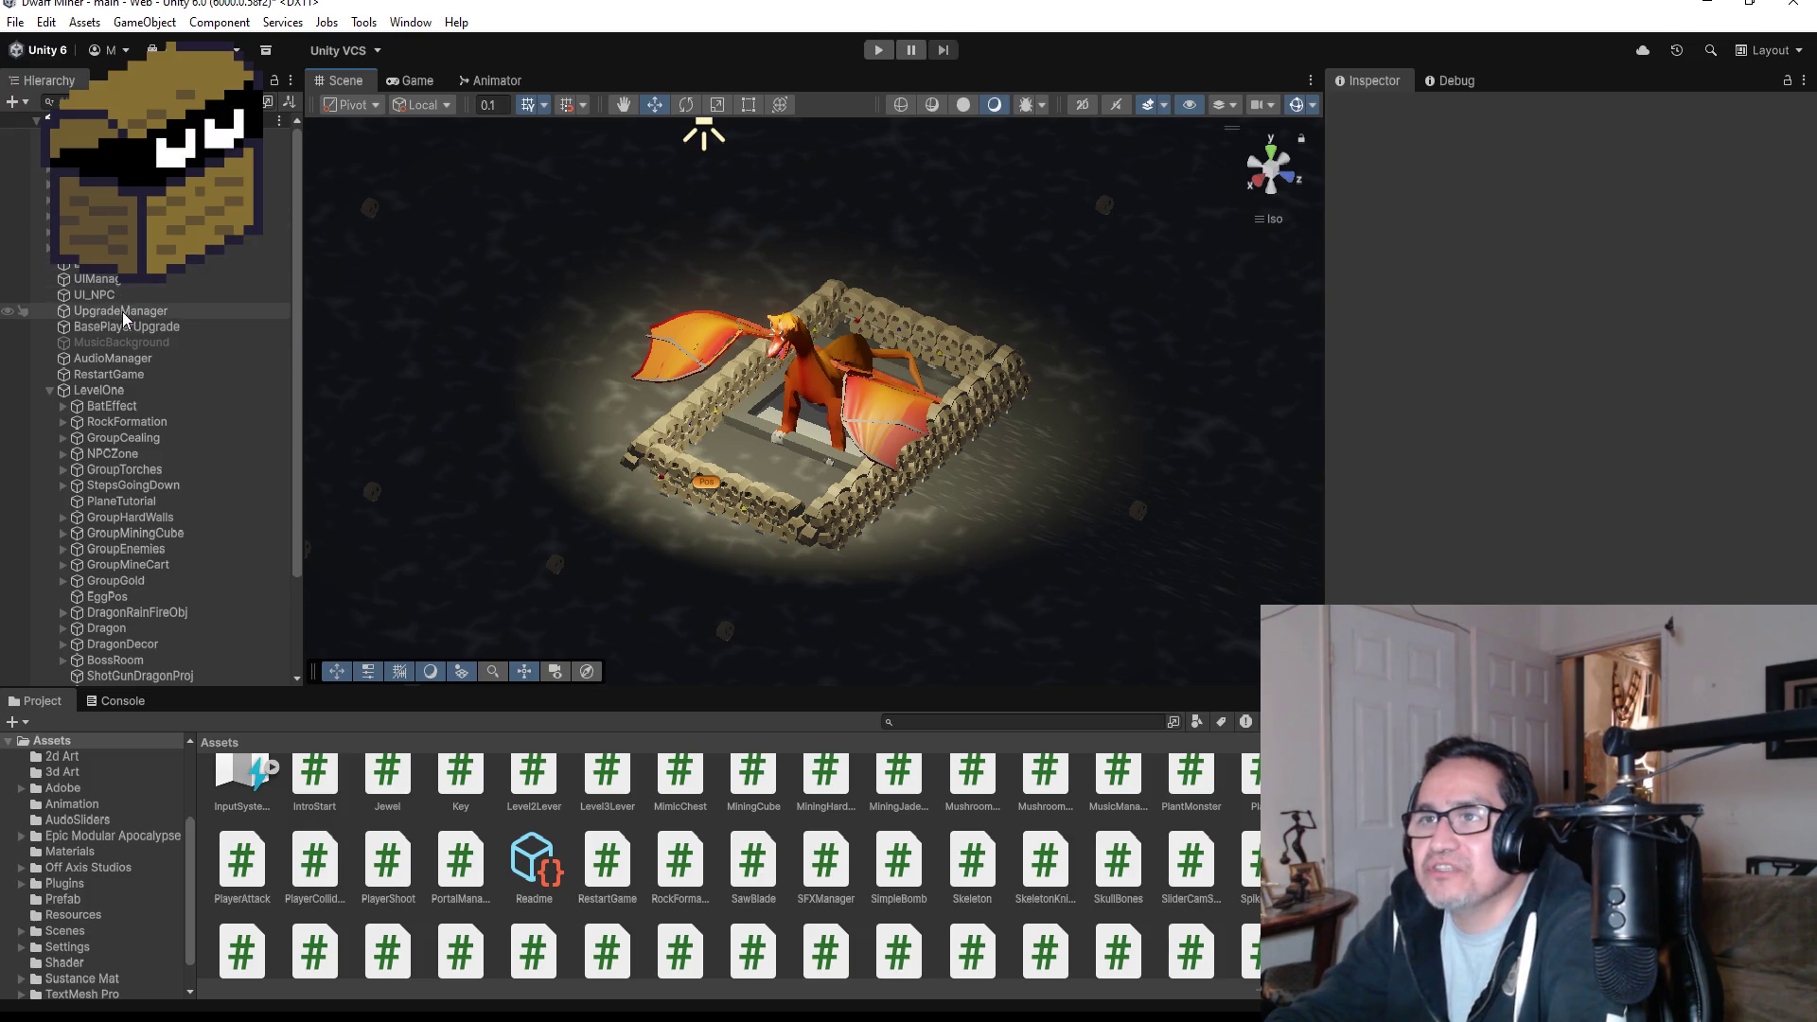
pyautogui.click(125, 312)
pyautogui.click(159, 326)
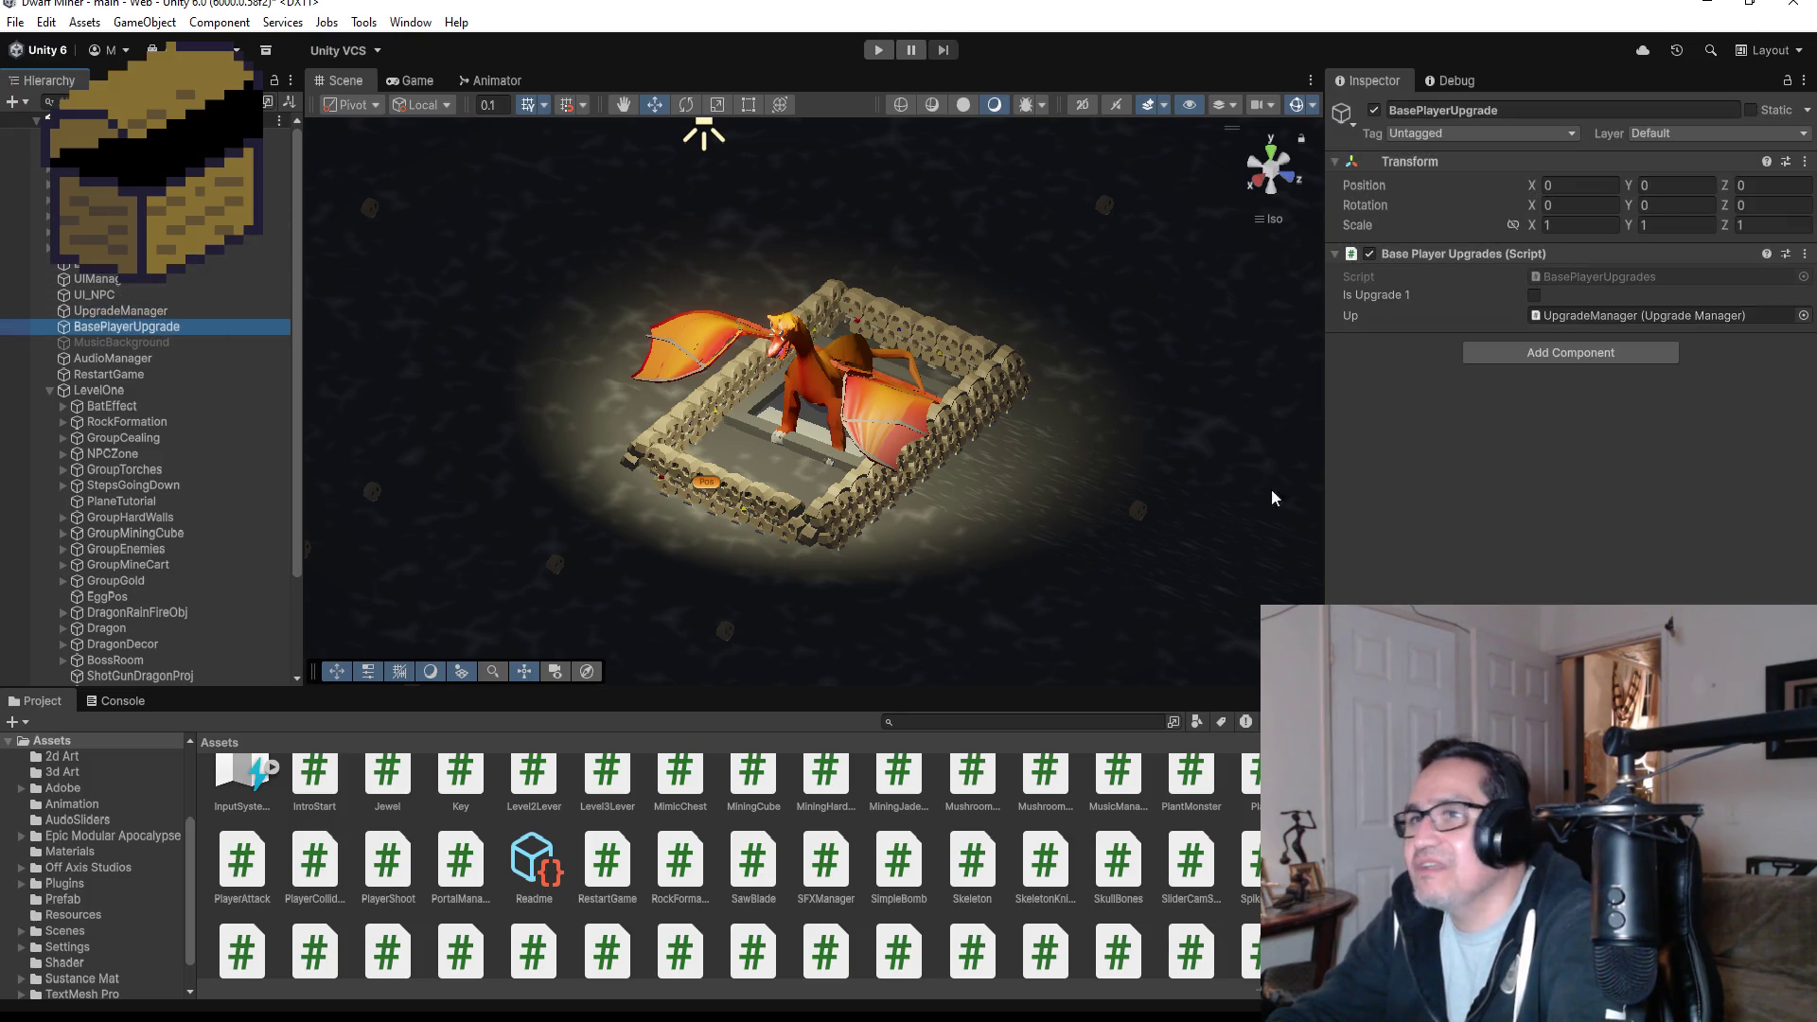
pyautogui.click(1534, 295)
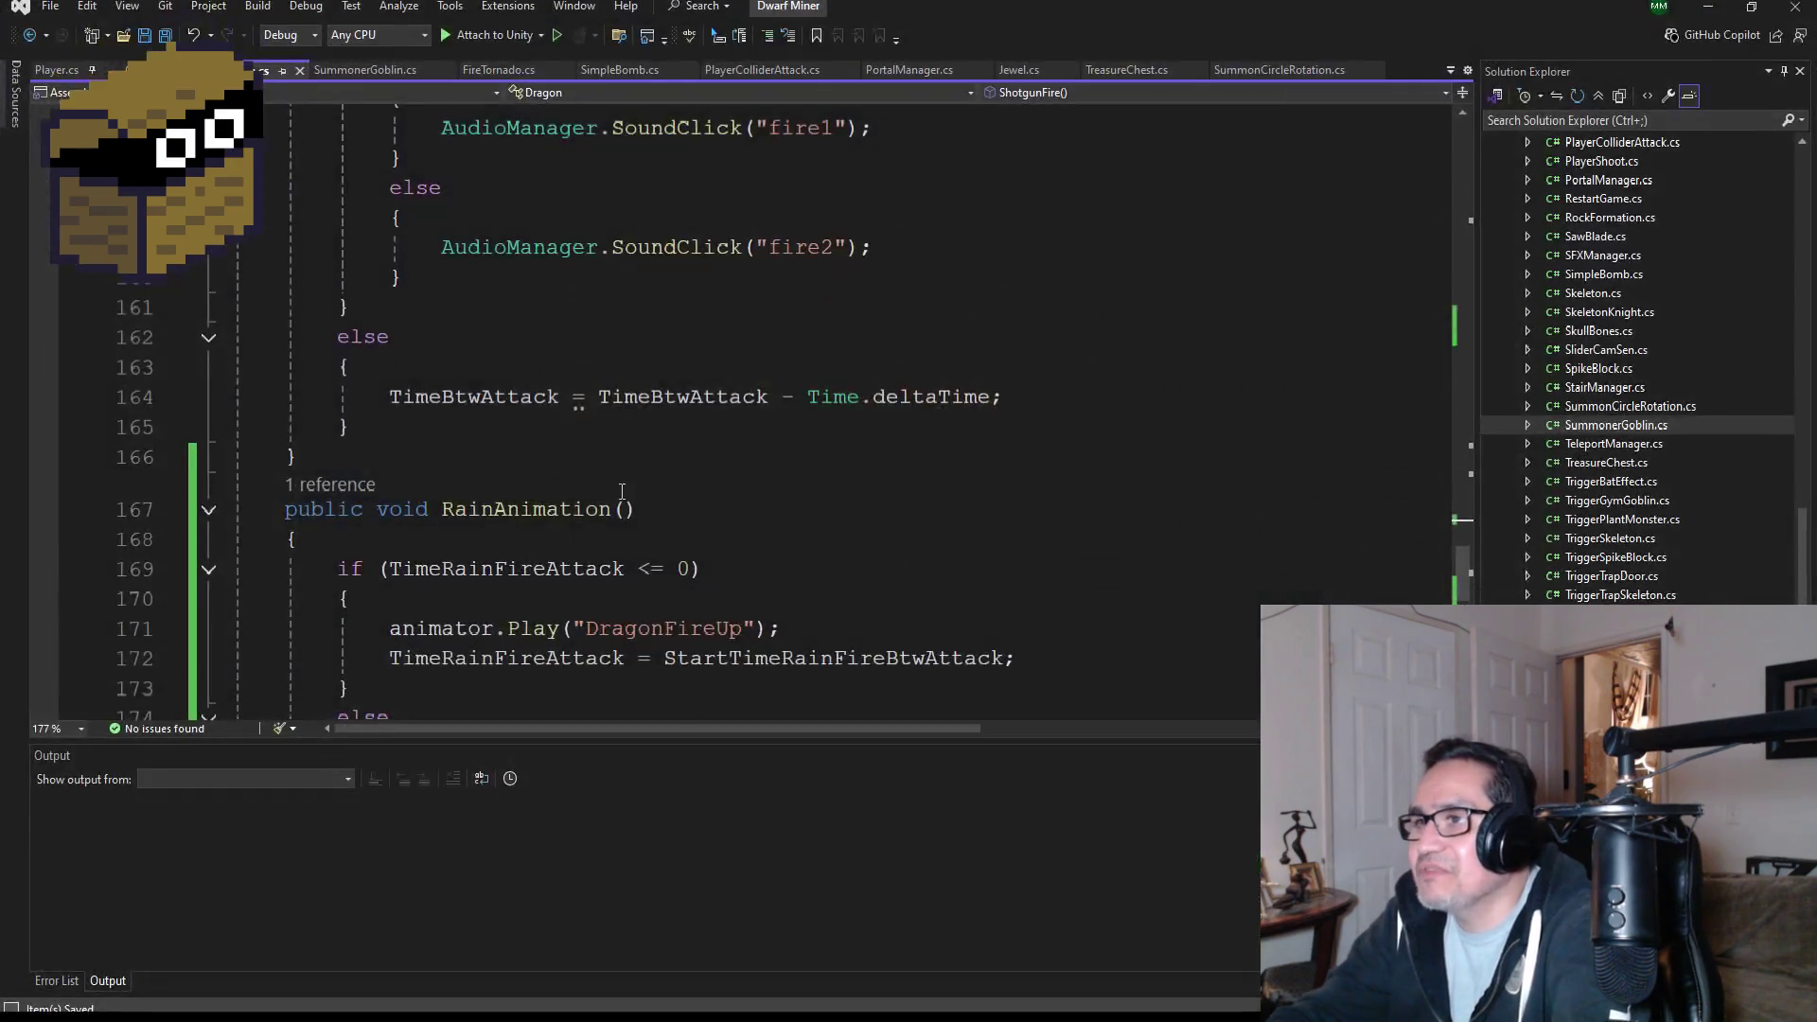
# - Glance over the code in Visual Studio, then minimize it back to Unity
pyautogui.scroll(-3, 796, 533)
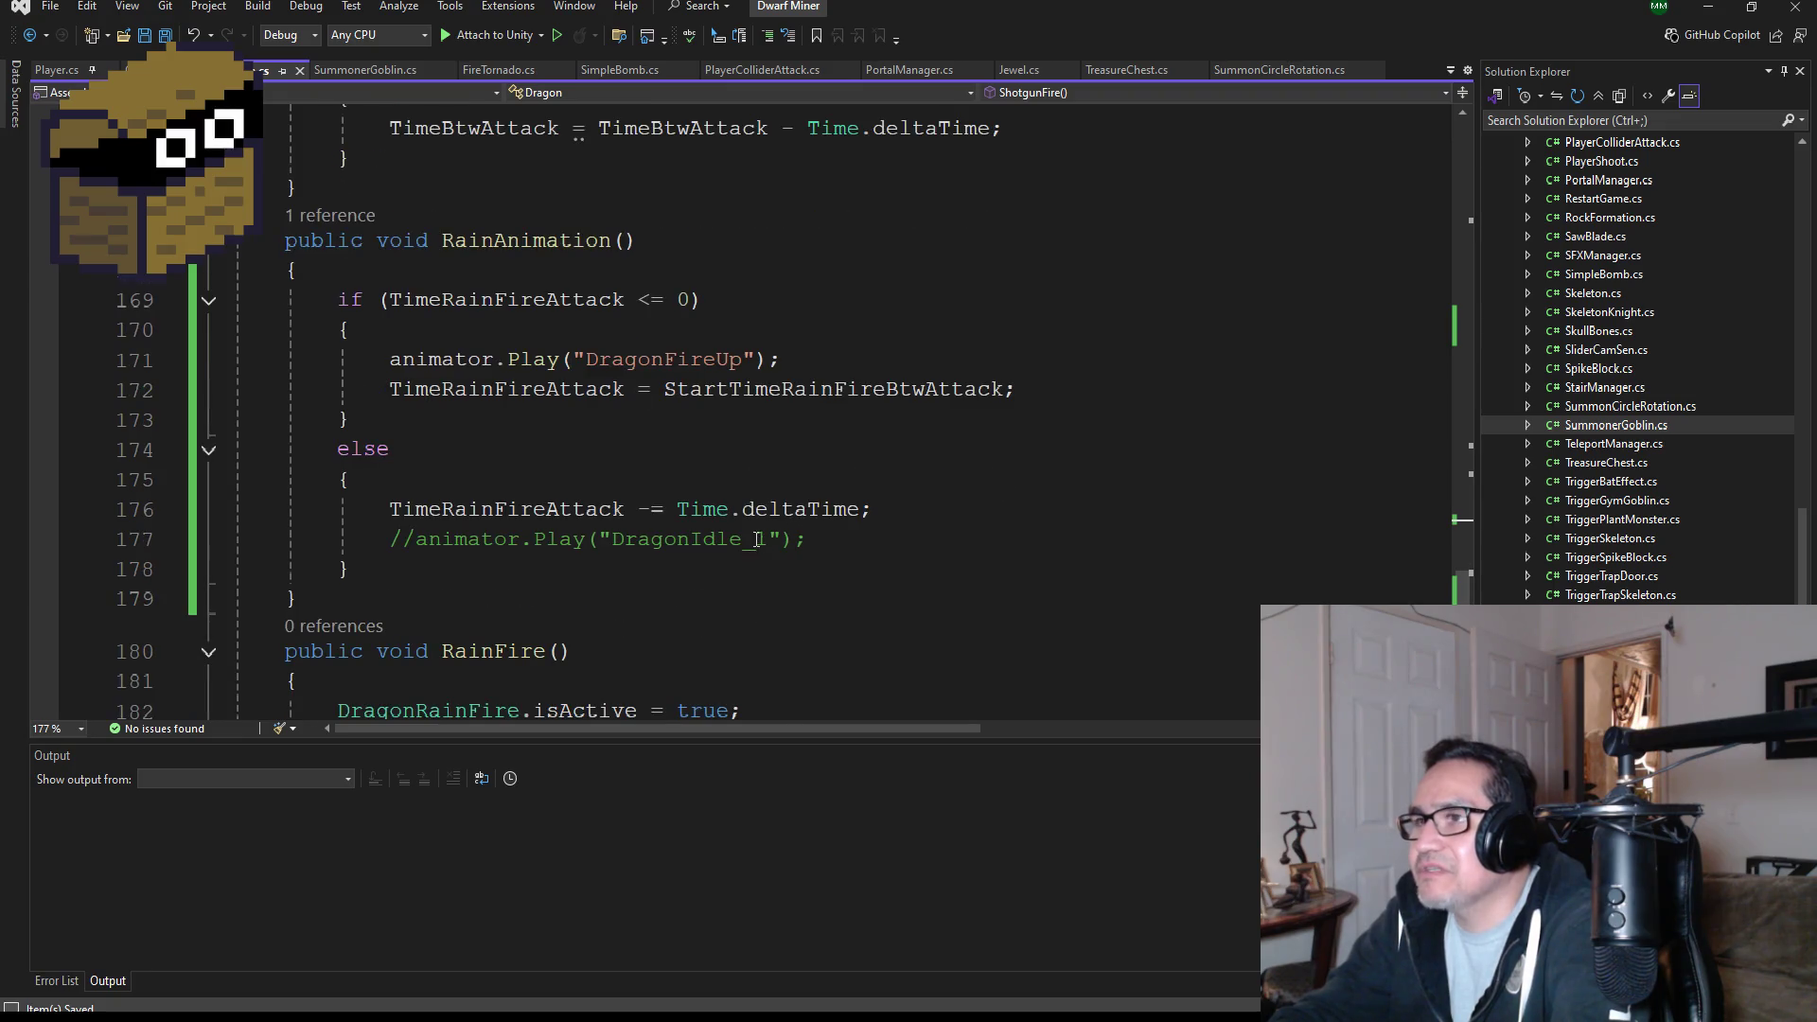
pyautogui.scroll(-1, 762, 541)
pyautogui.scroll(8, 776, 545)
pyautogui.scroll(-5, 801, 553)
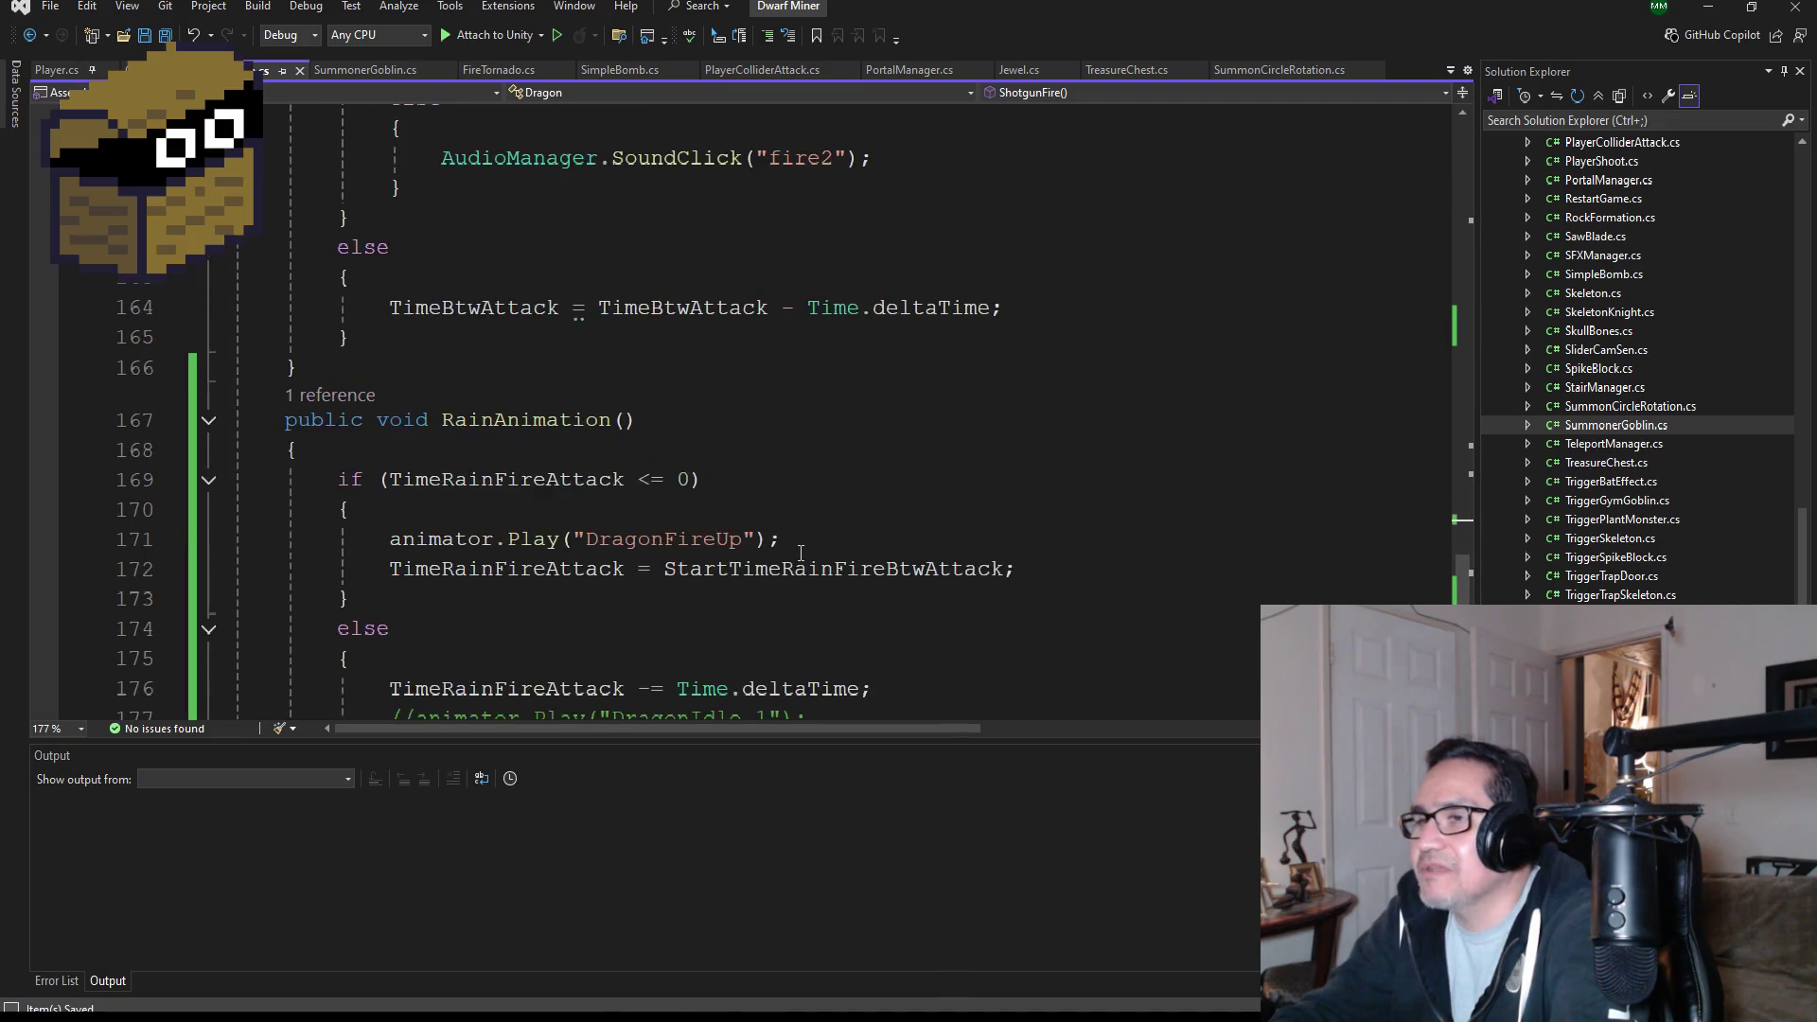
pyautogui.click(1708, 7)
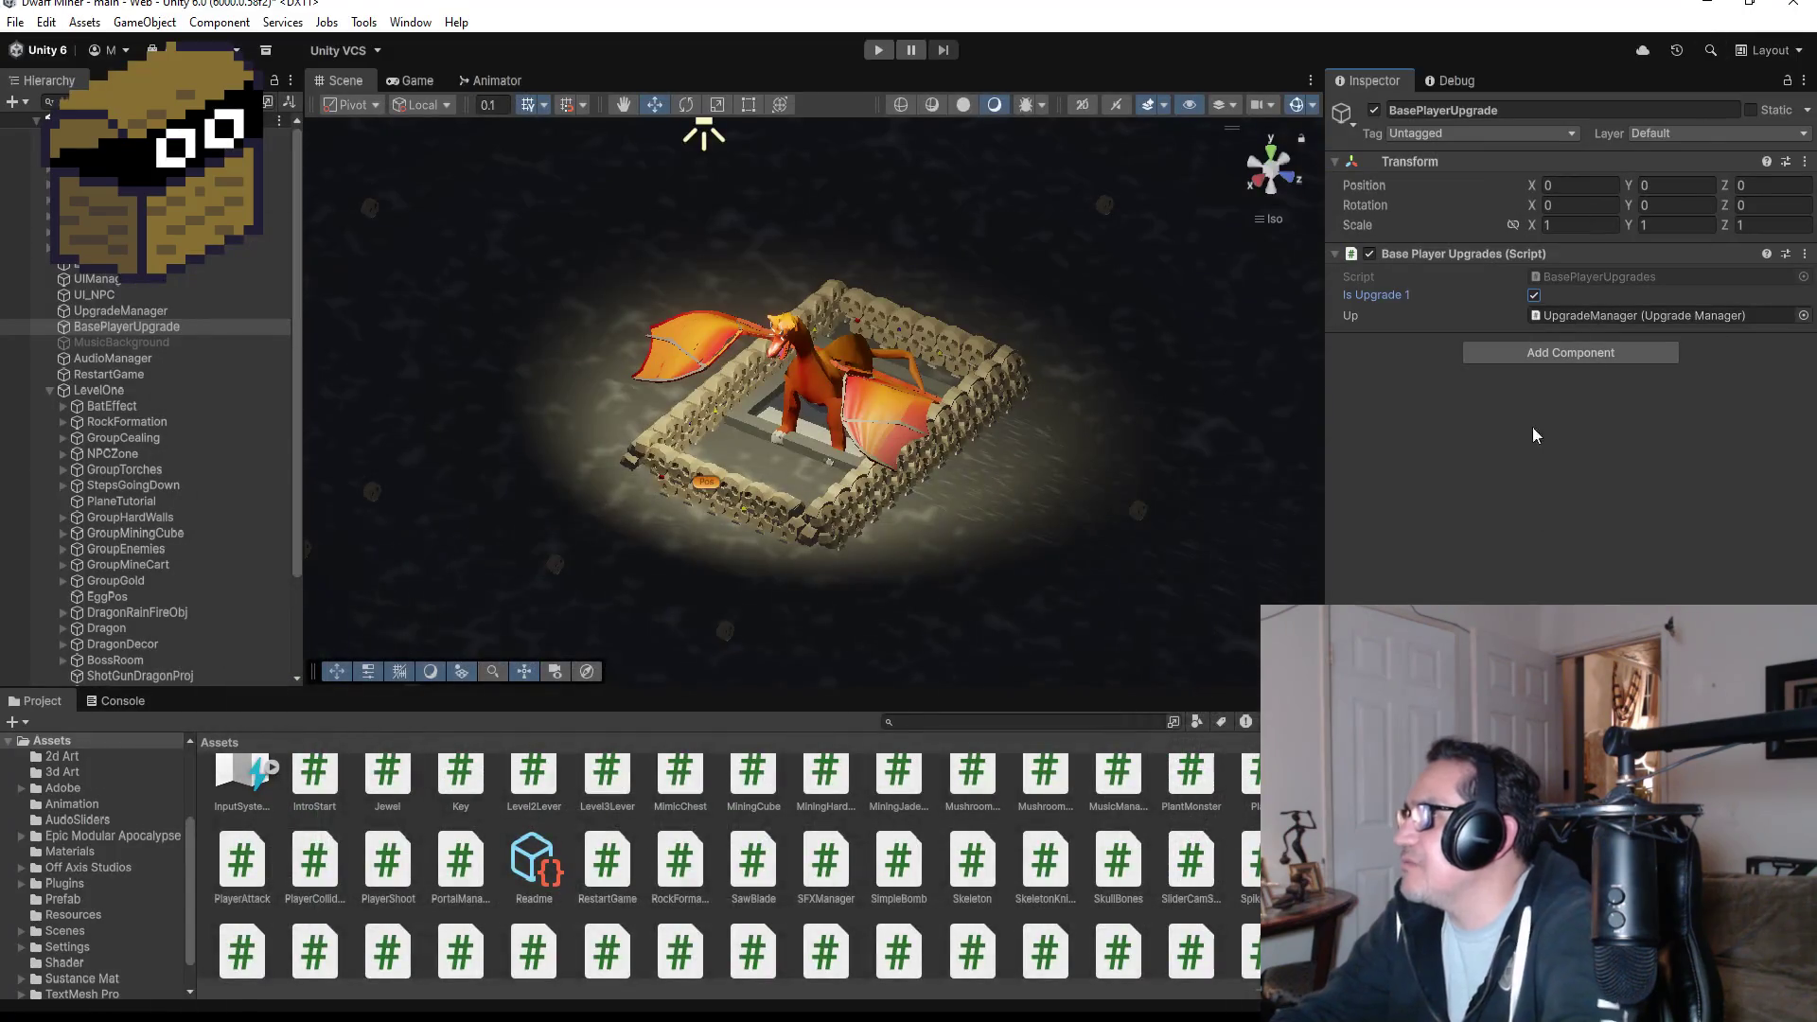
# - Select the Dragon object and set its Dragon script Max HP to 2
pyautogui.click(138, 629)
pyautogui.scroll(-3, 1588, 566)
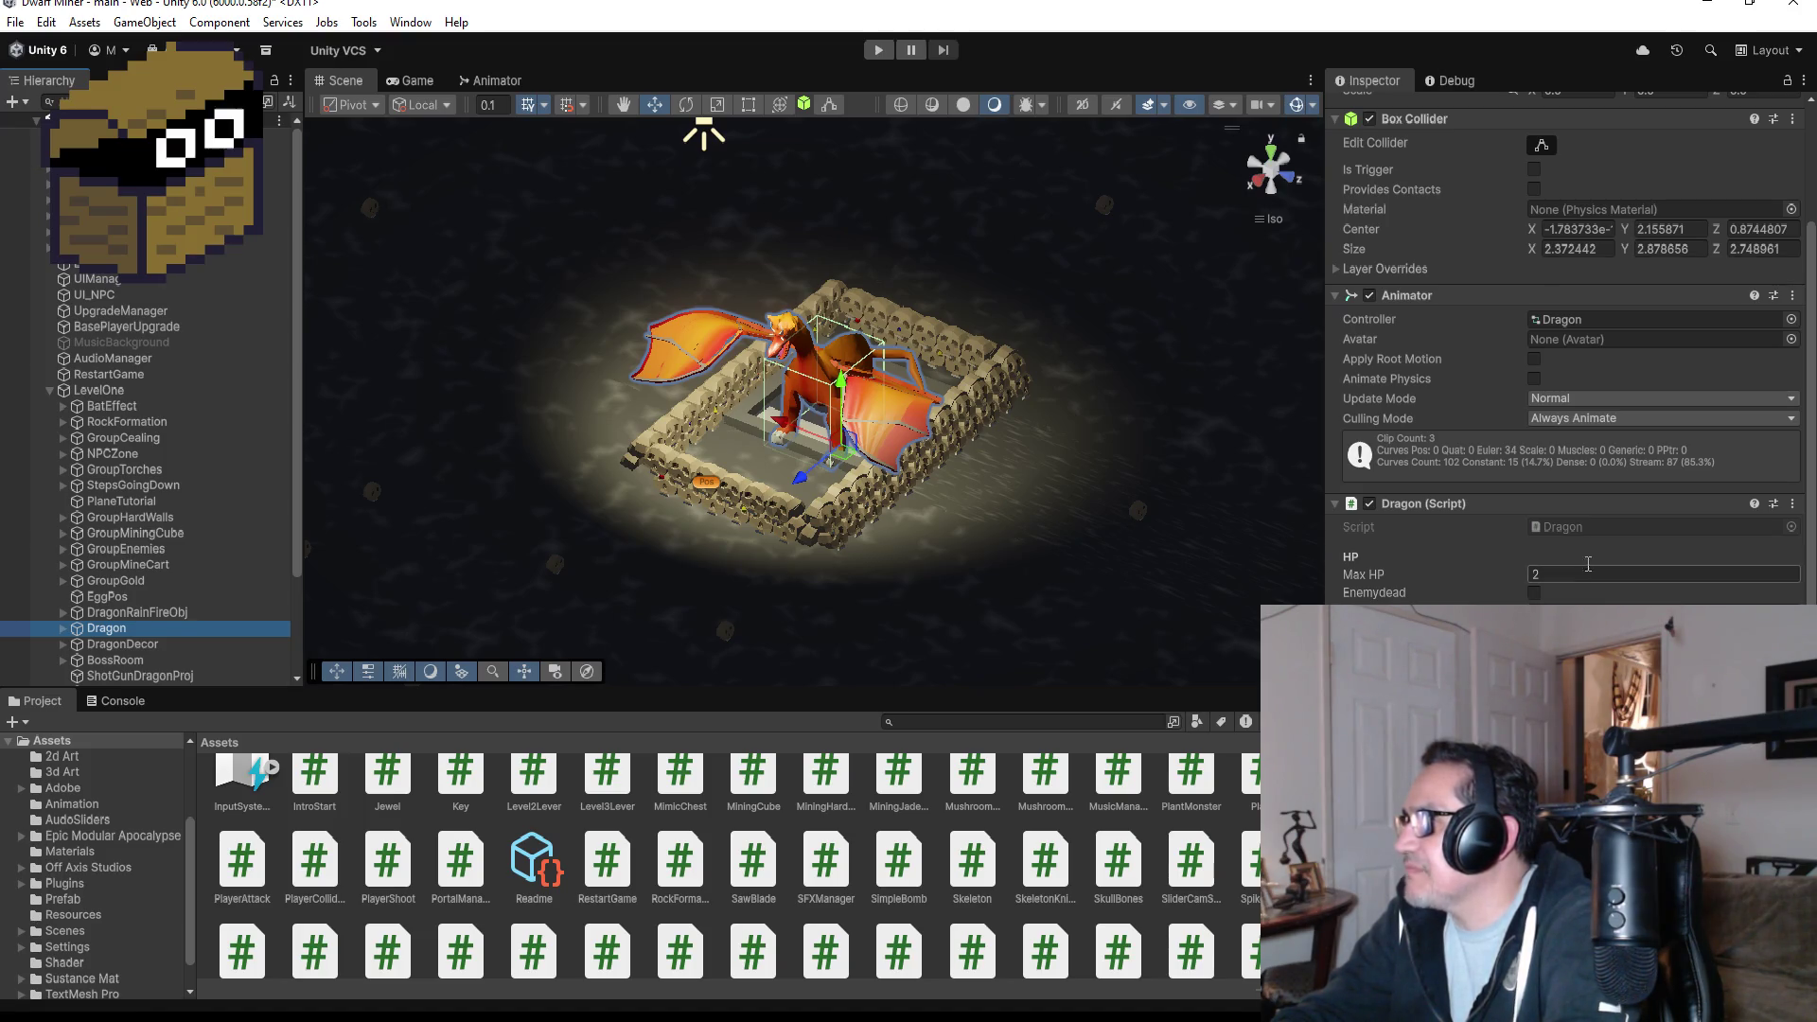
pyautogui.click(1609, 575)
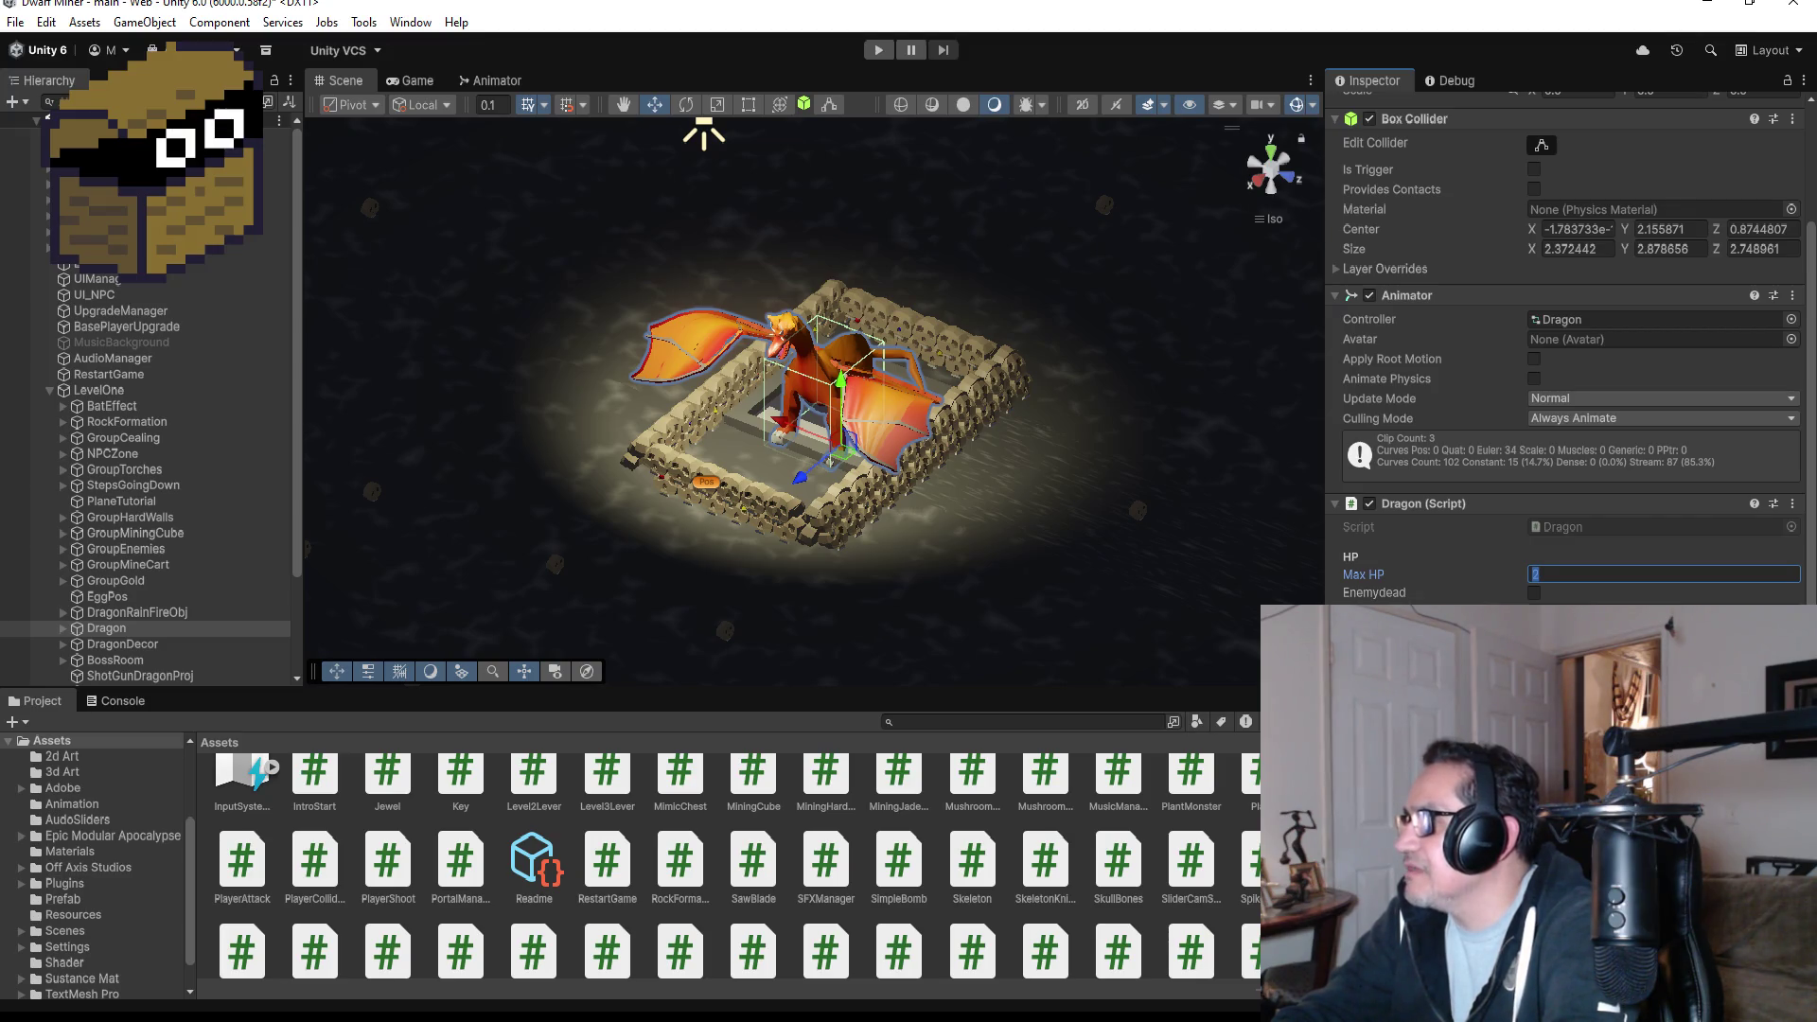
pyautogui.press('Return')
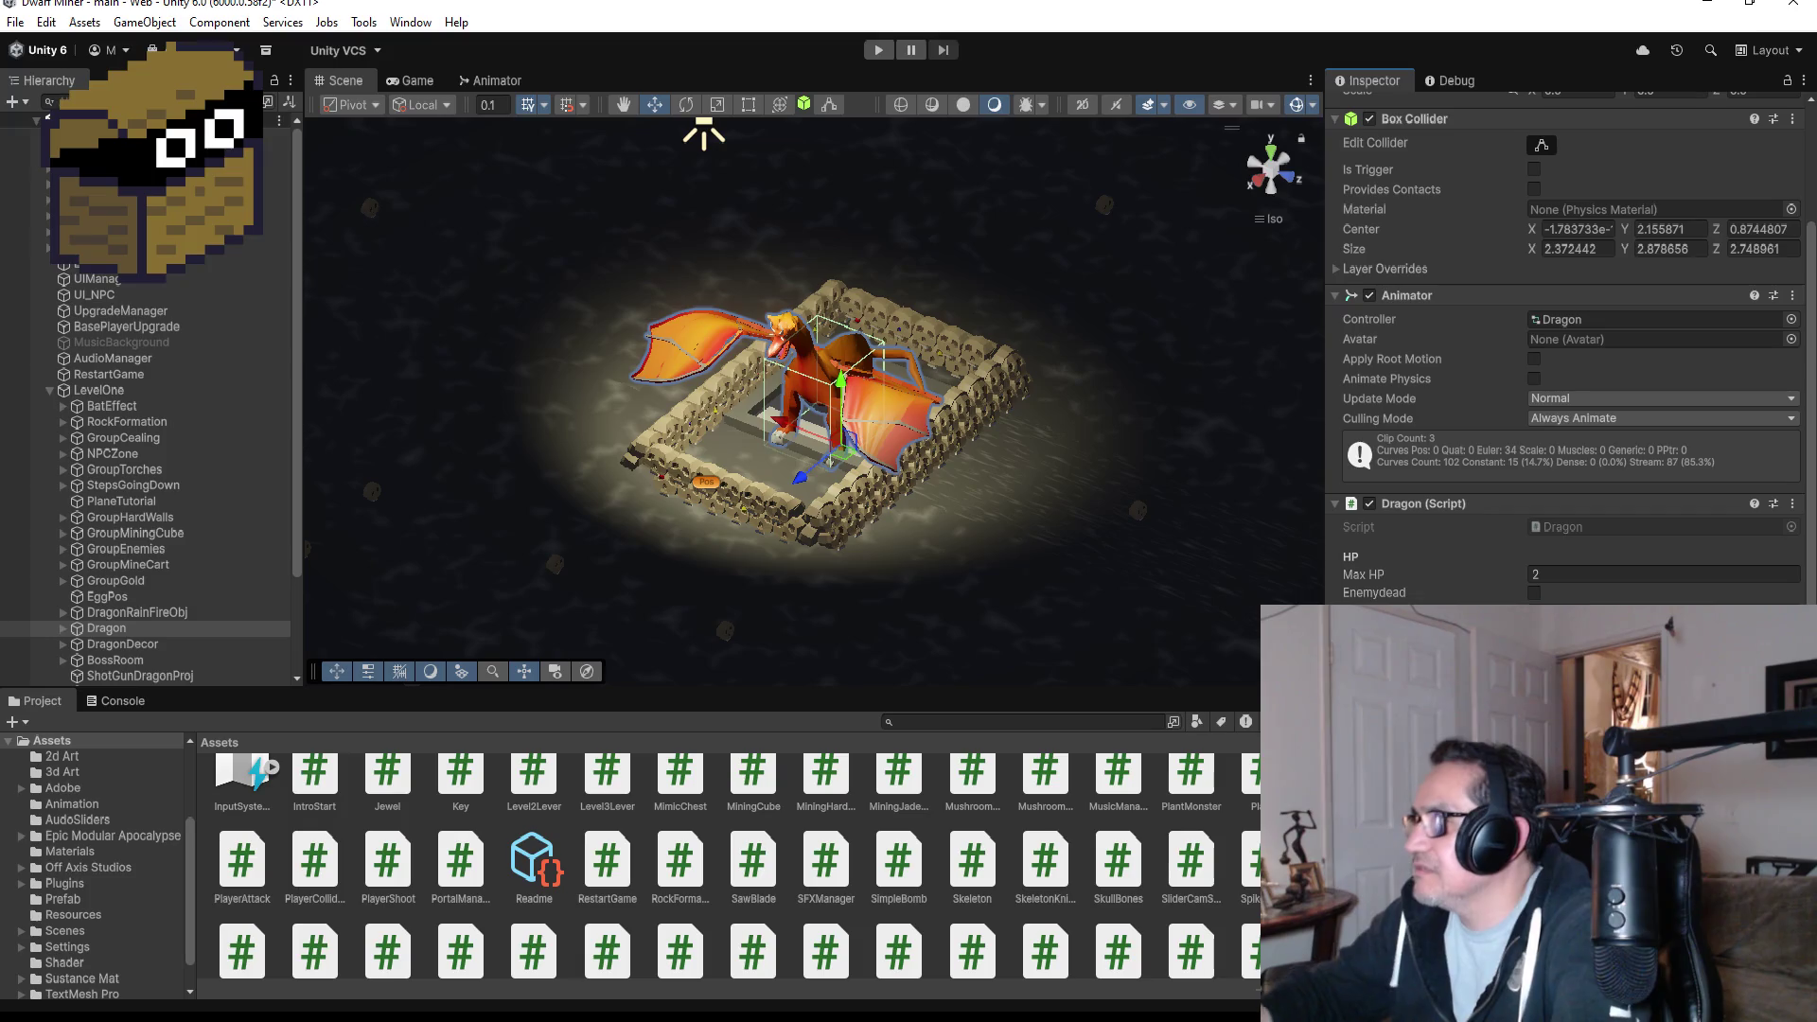
# - Play-test the dragon fight with Max HP at 2, then pause and stop play mode
pyautogui.click(424, 79)
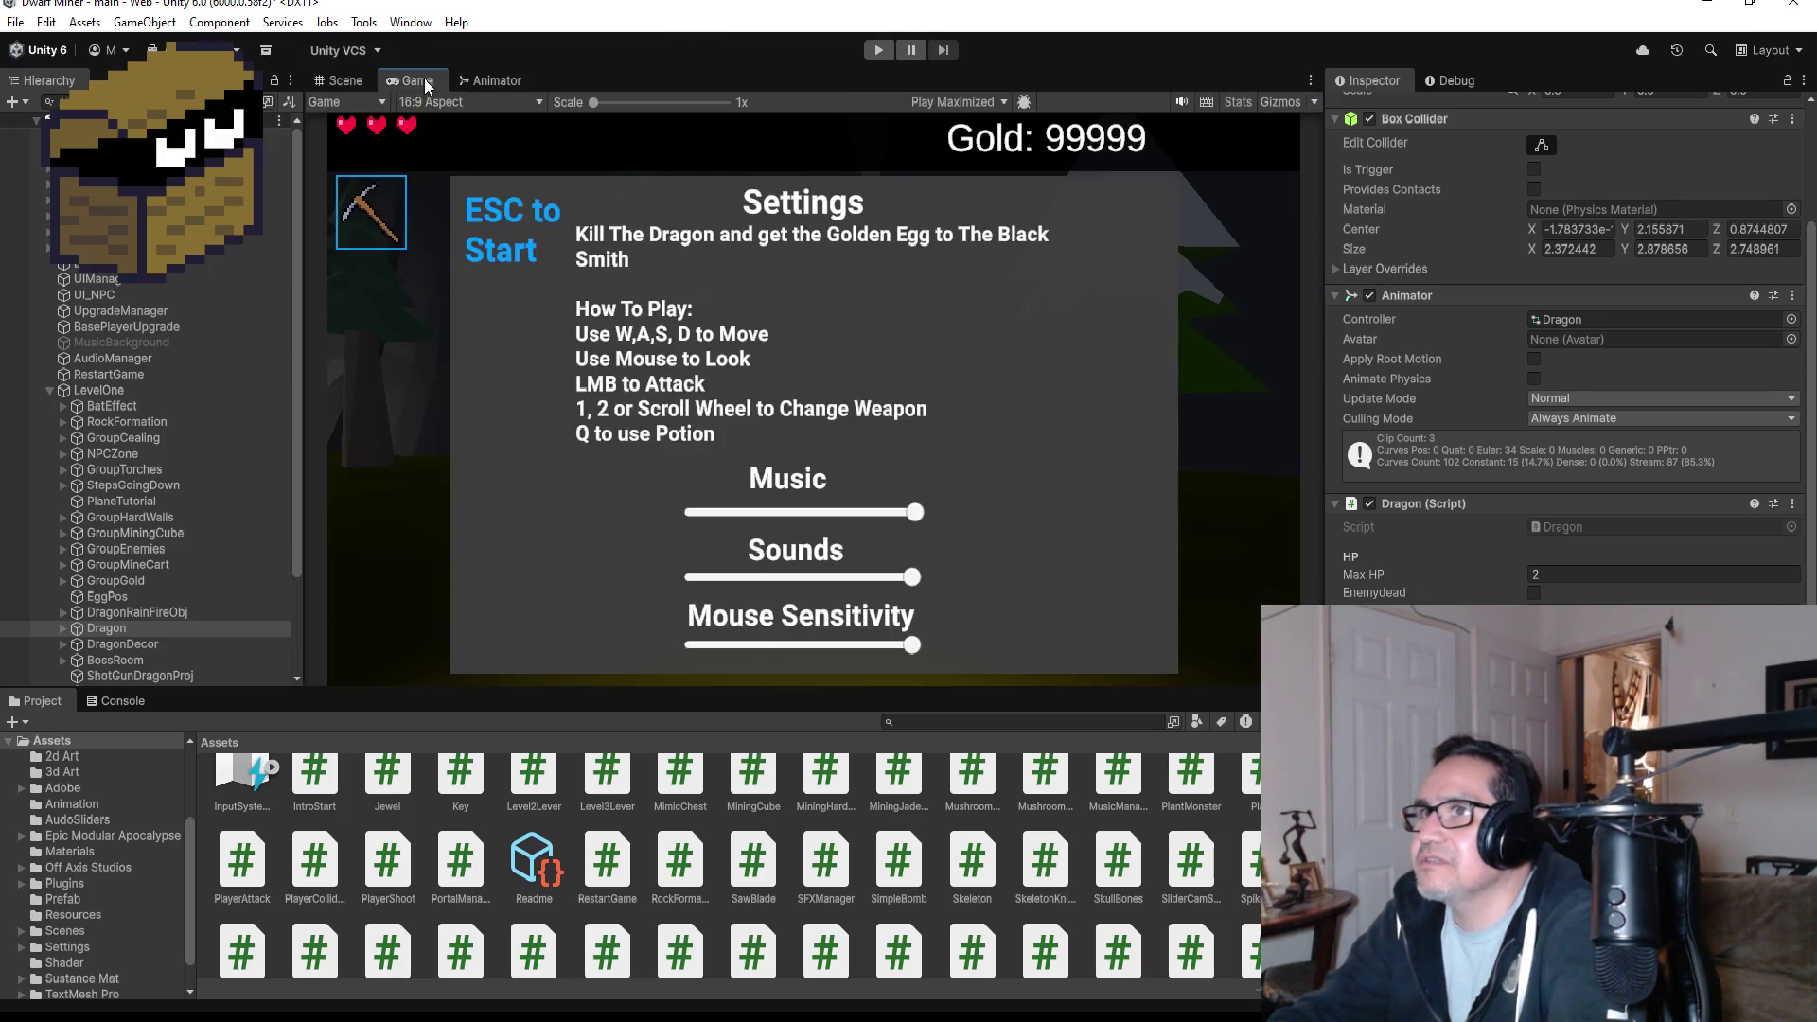
pyautogui.click(352, 81)
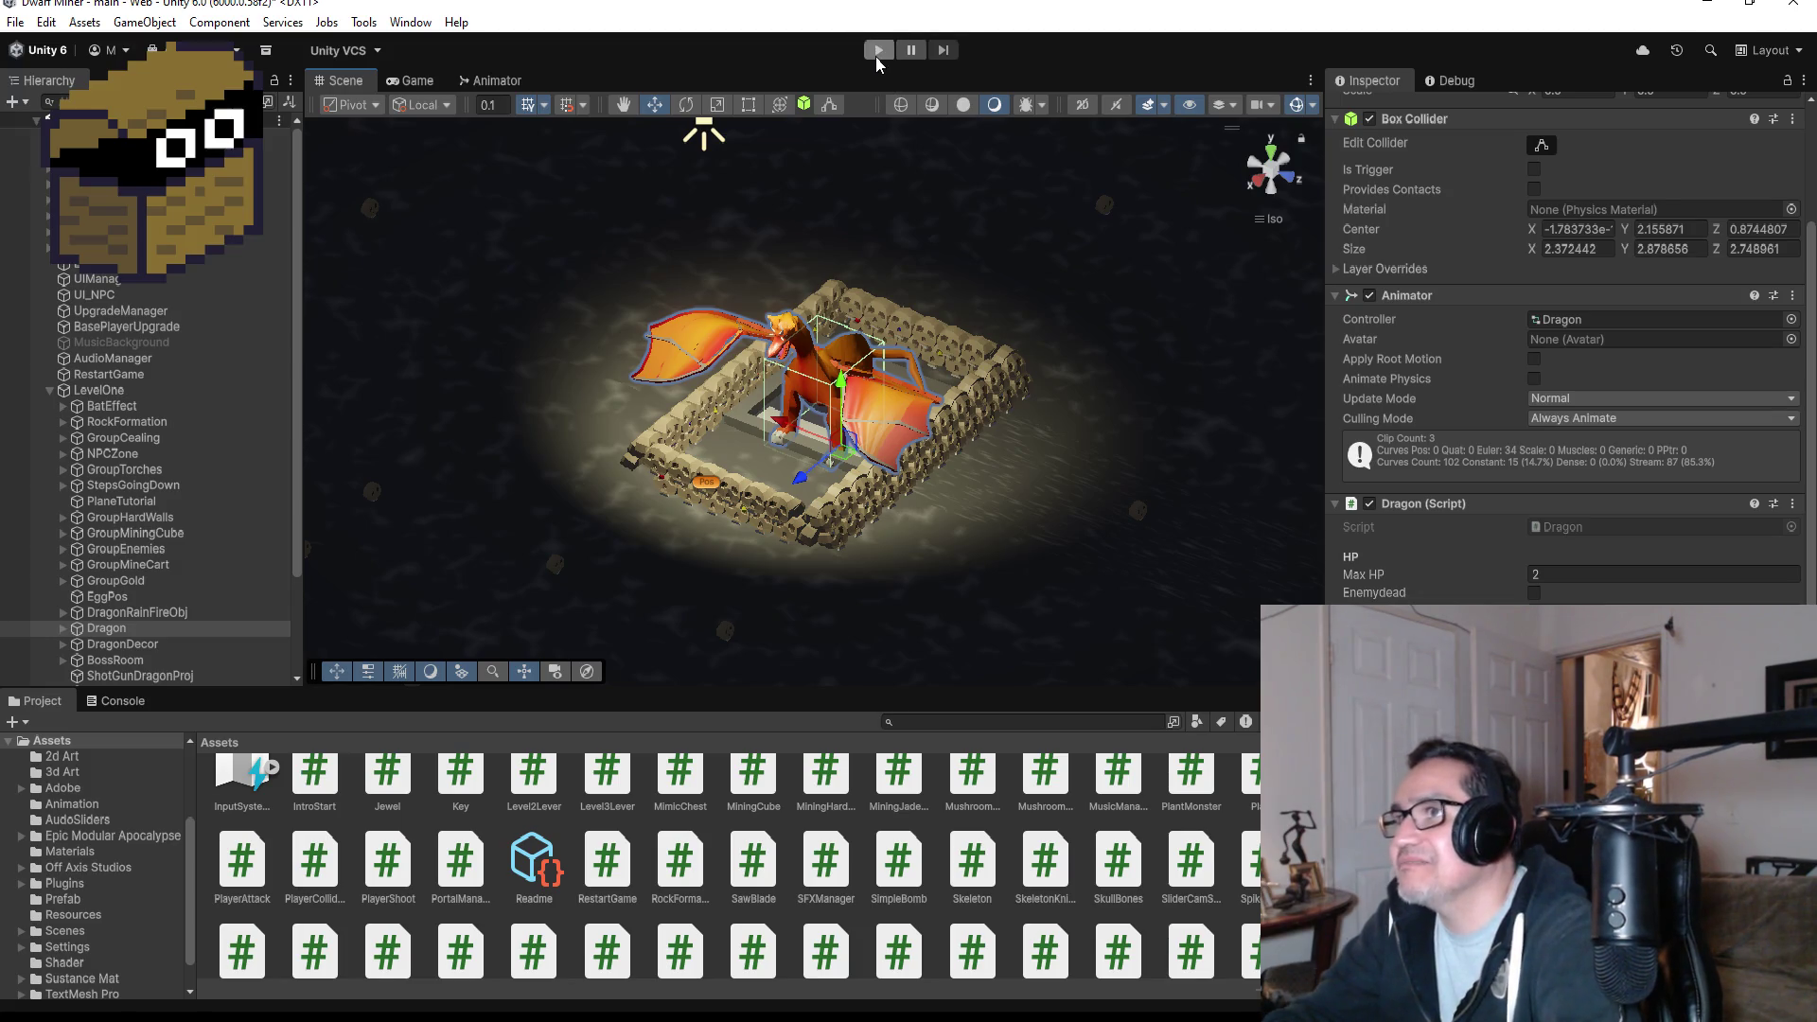
pyautogui.click(876, 52)
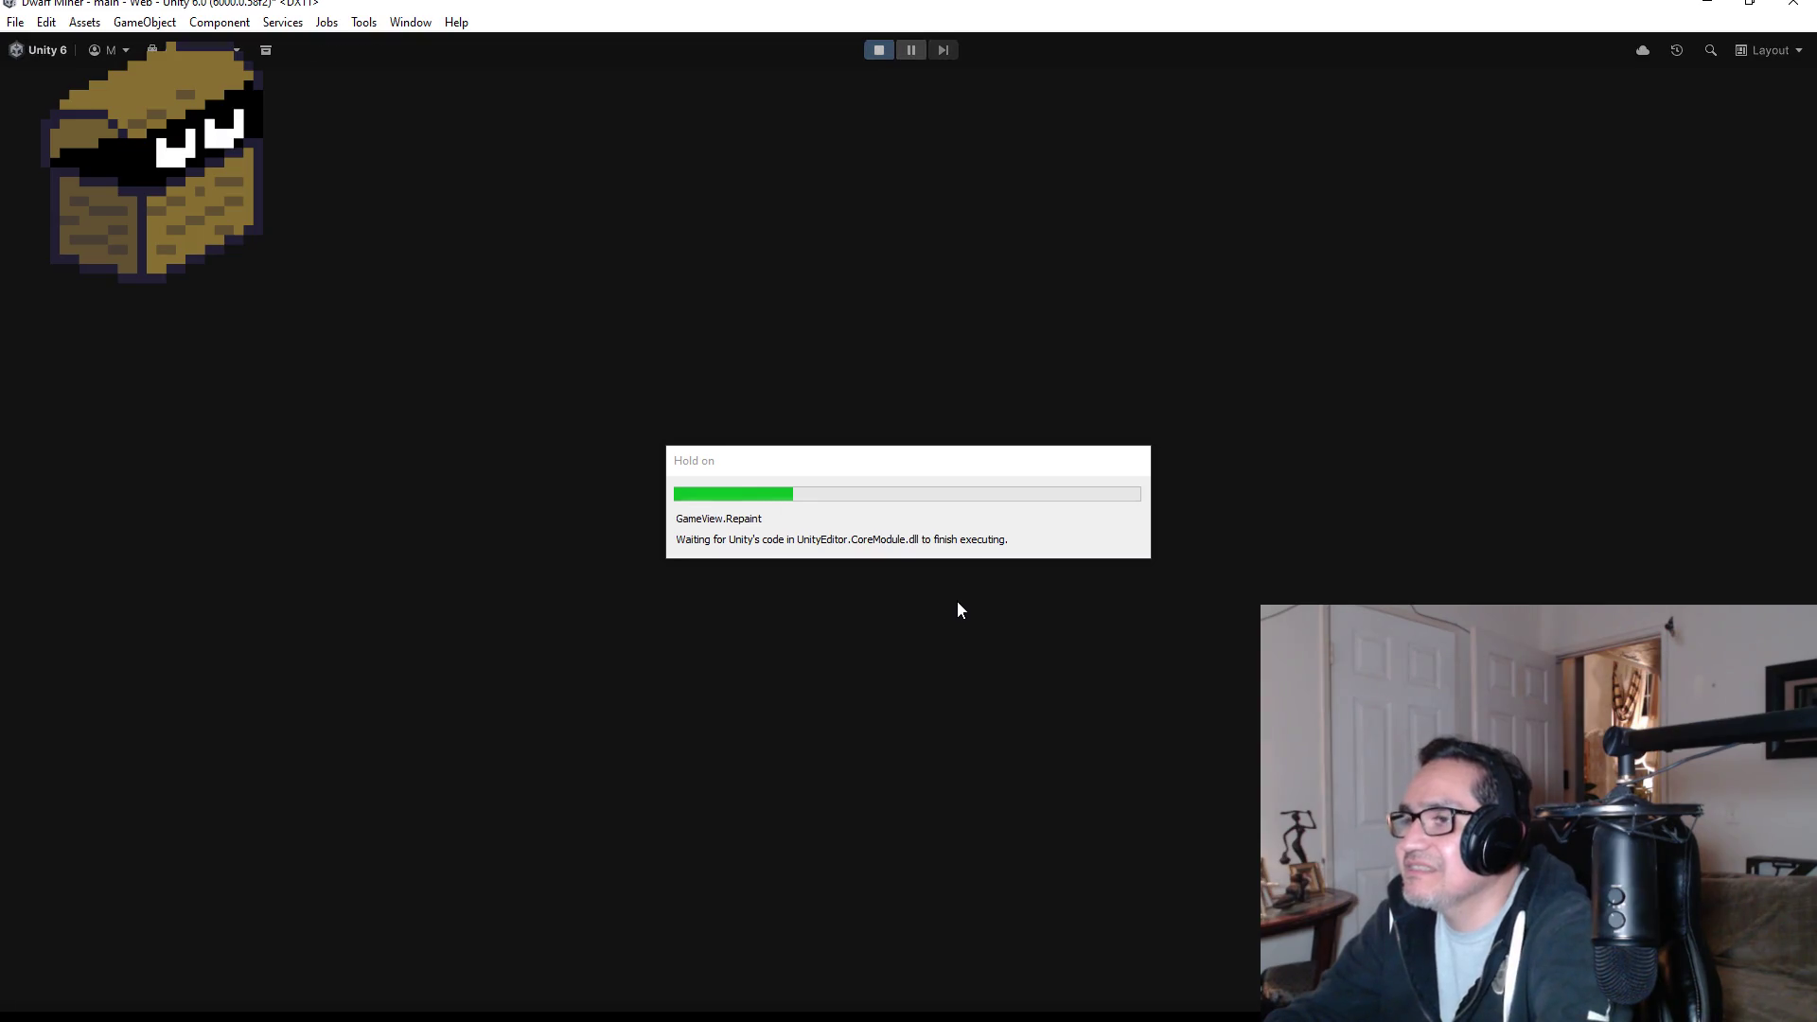
pyautogui.press('Escape')
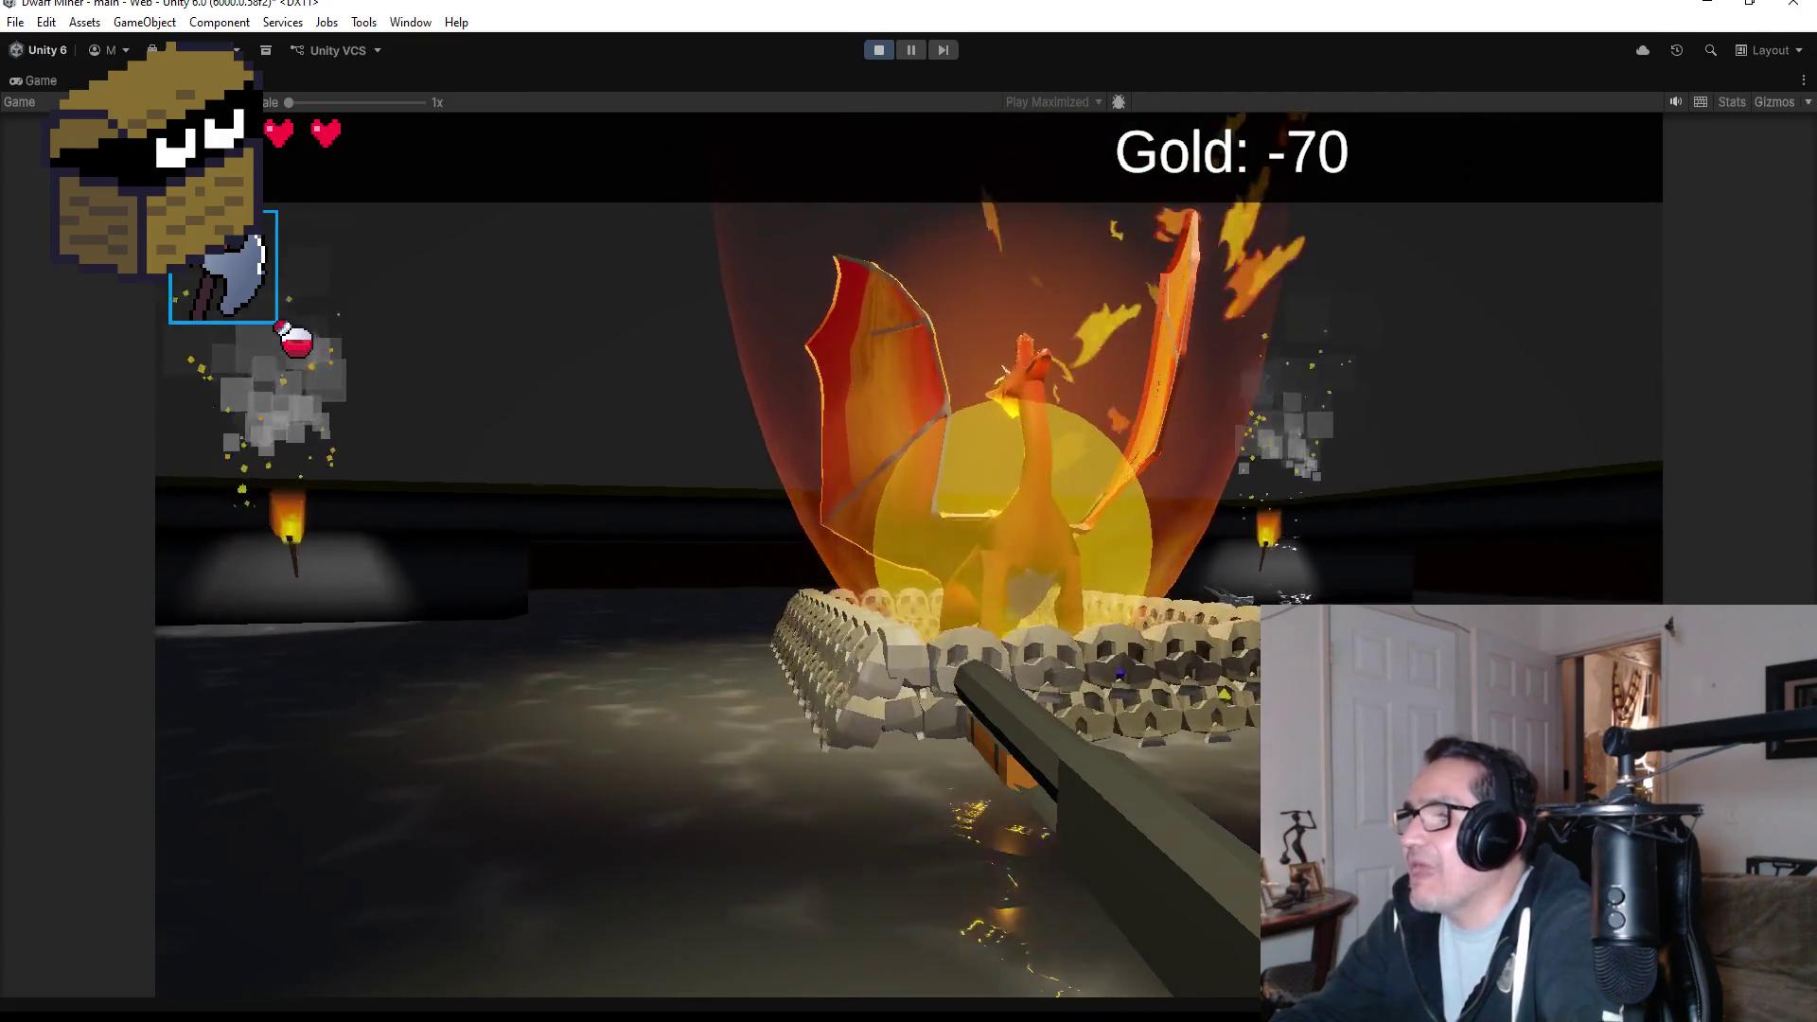
pyautogui.press('Escape')
pyautogui.click(878, 50)
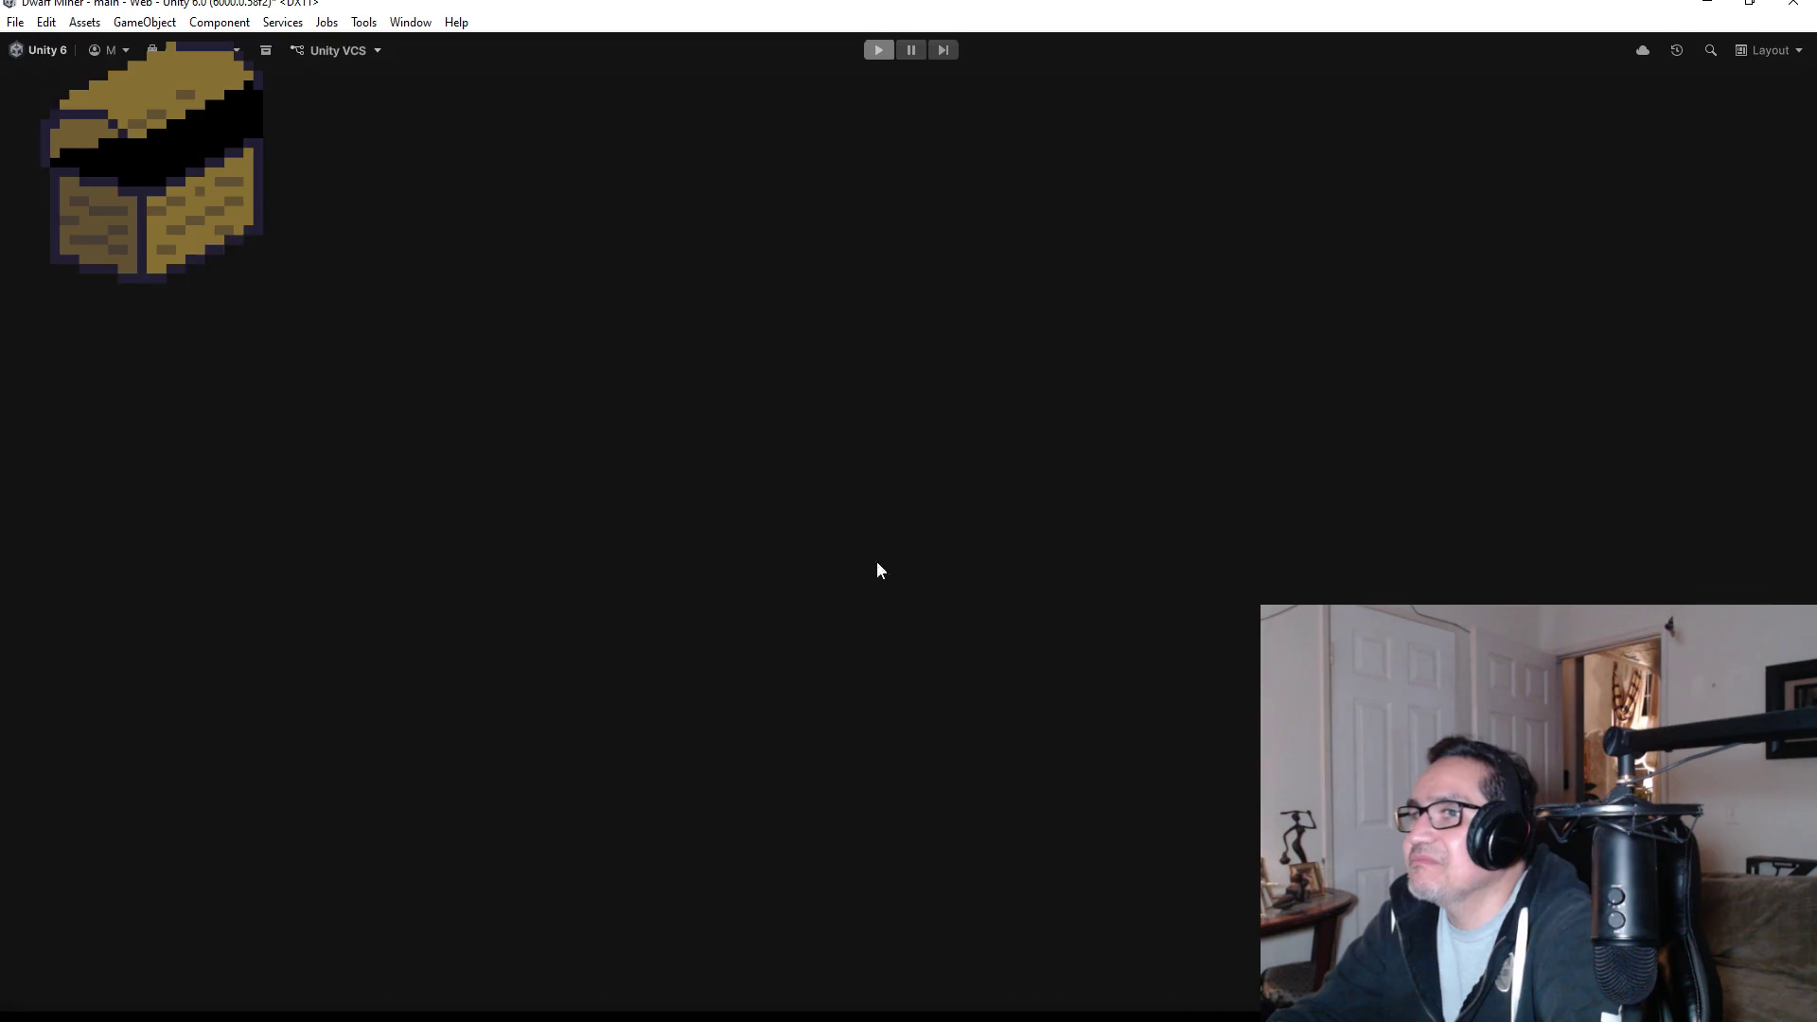
# - Look over the RainAnimation method in Dragon.cs, then switch back to Unity's project assets
pyautogui.hotkey('alt', 'Tab')
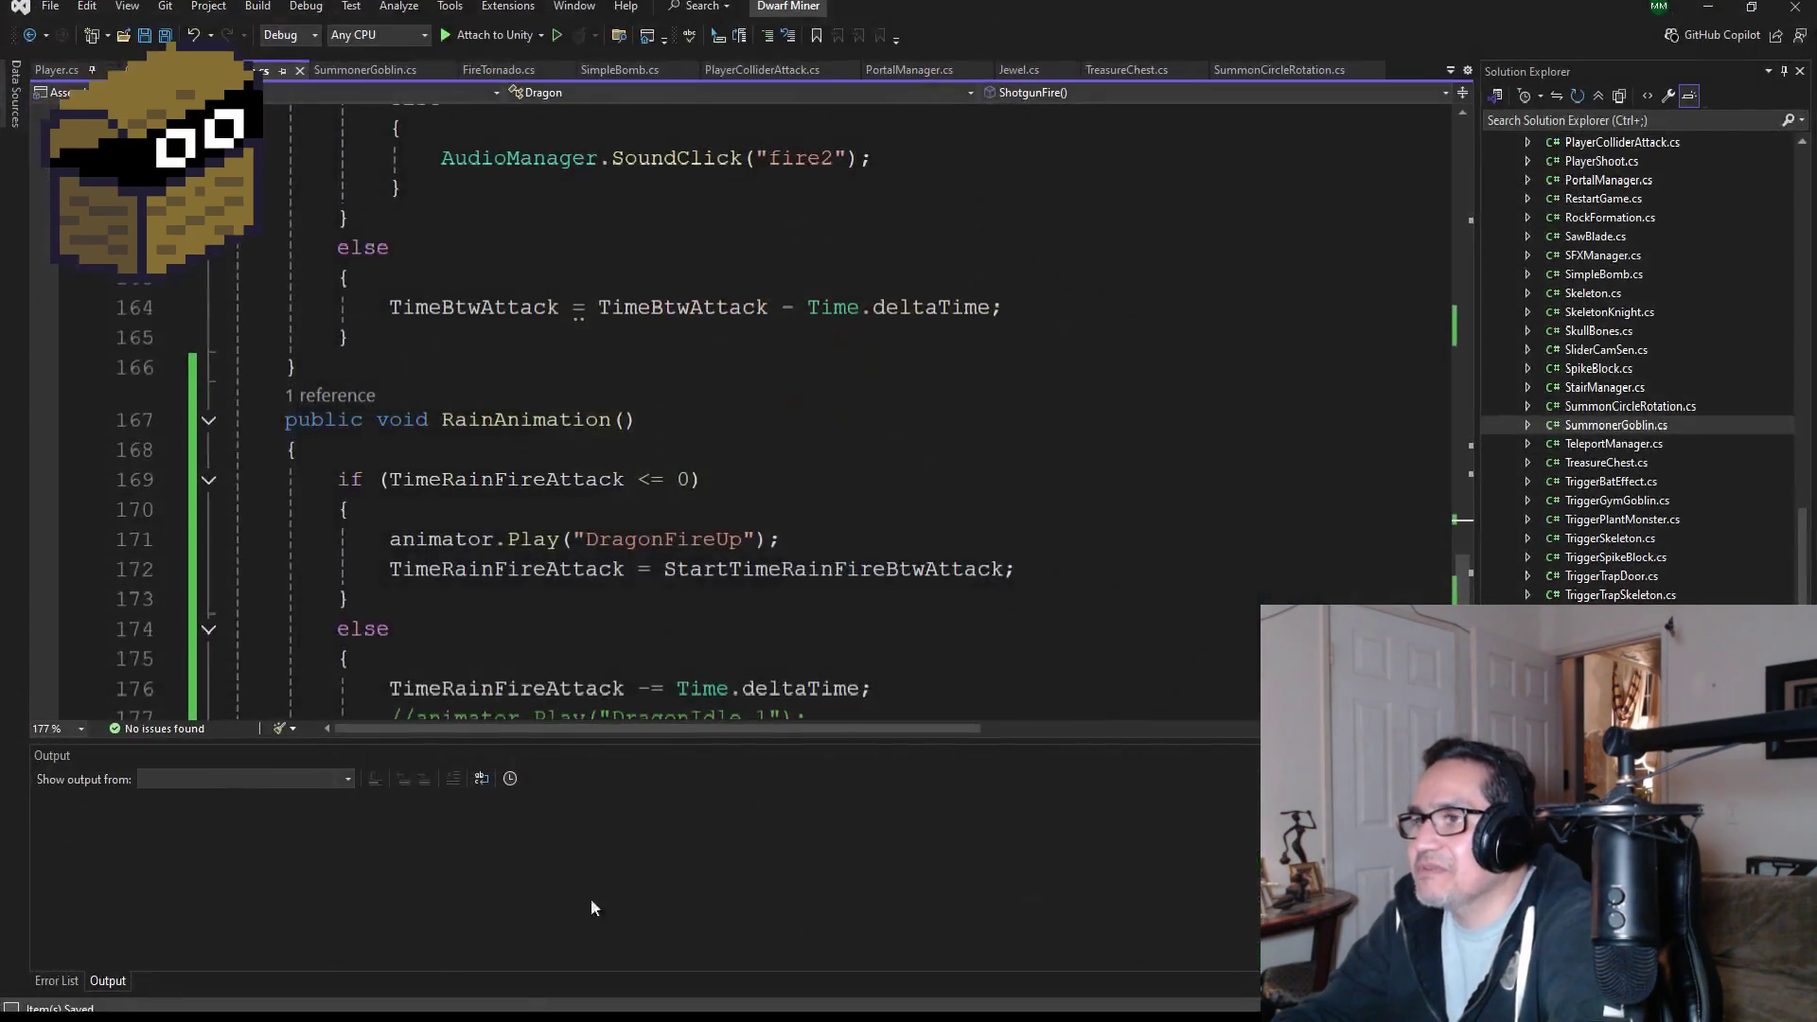
pyautogui.scroll(-2, 830, 467)
pyautogui.scroll(2, 821, 494)
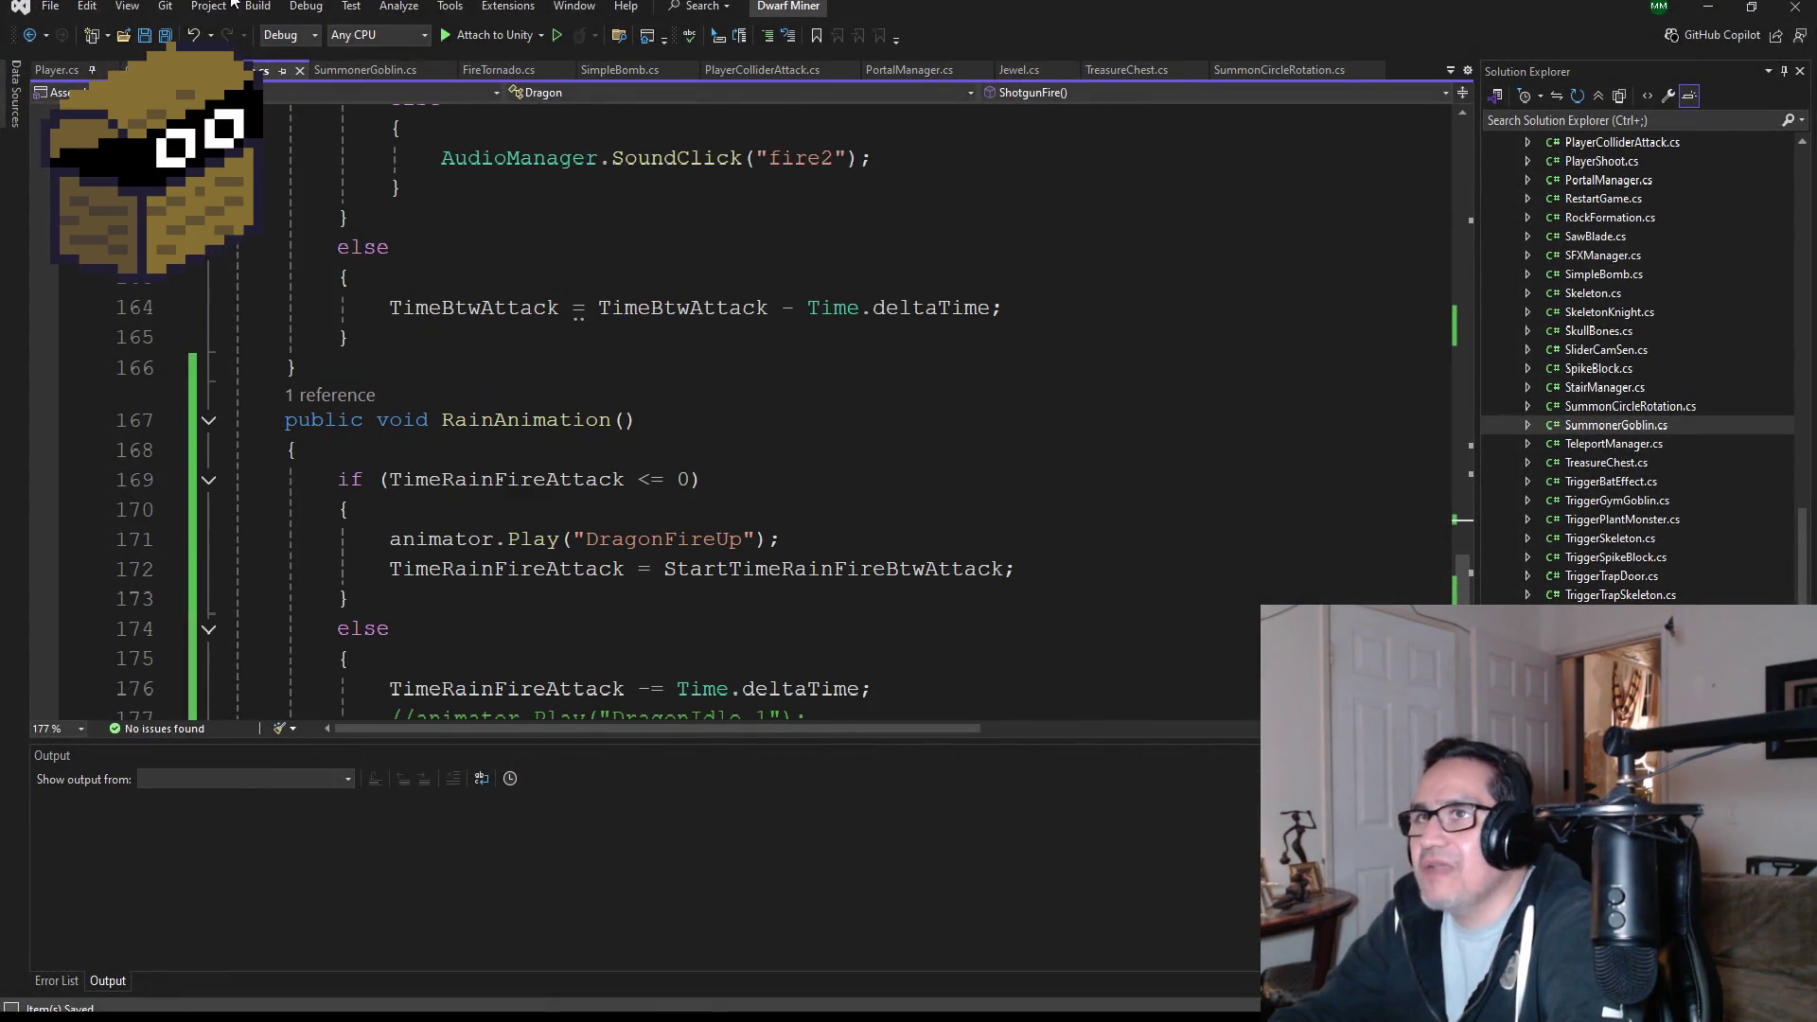
pyautogui.click(1704, 8)
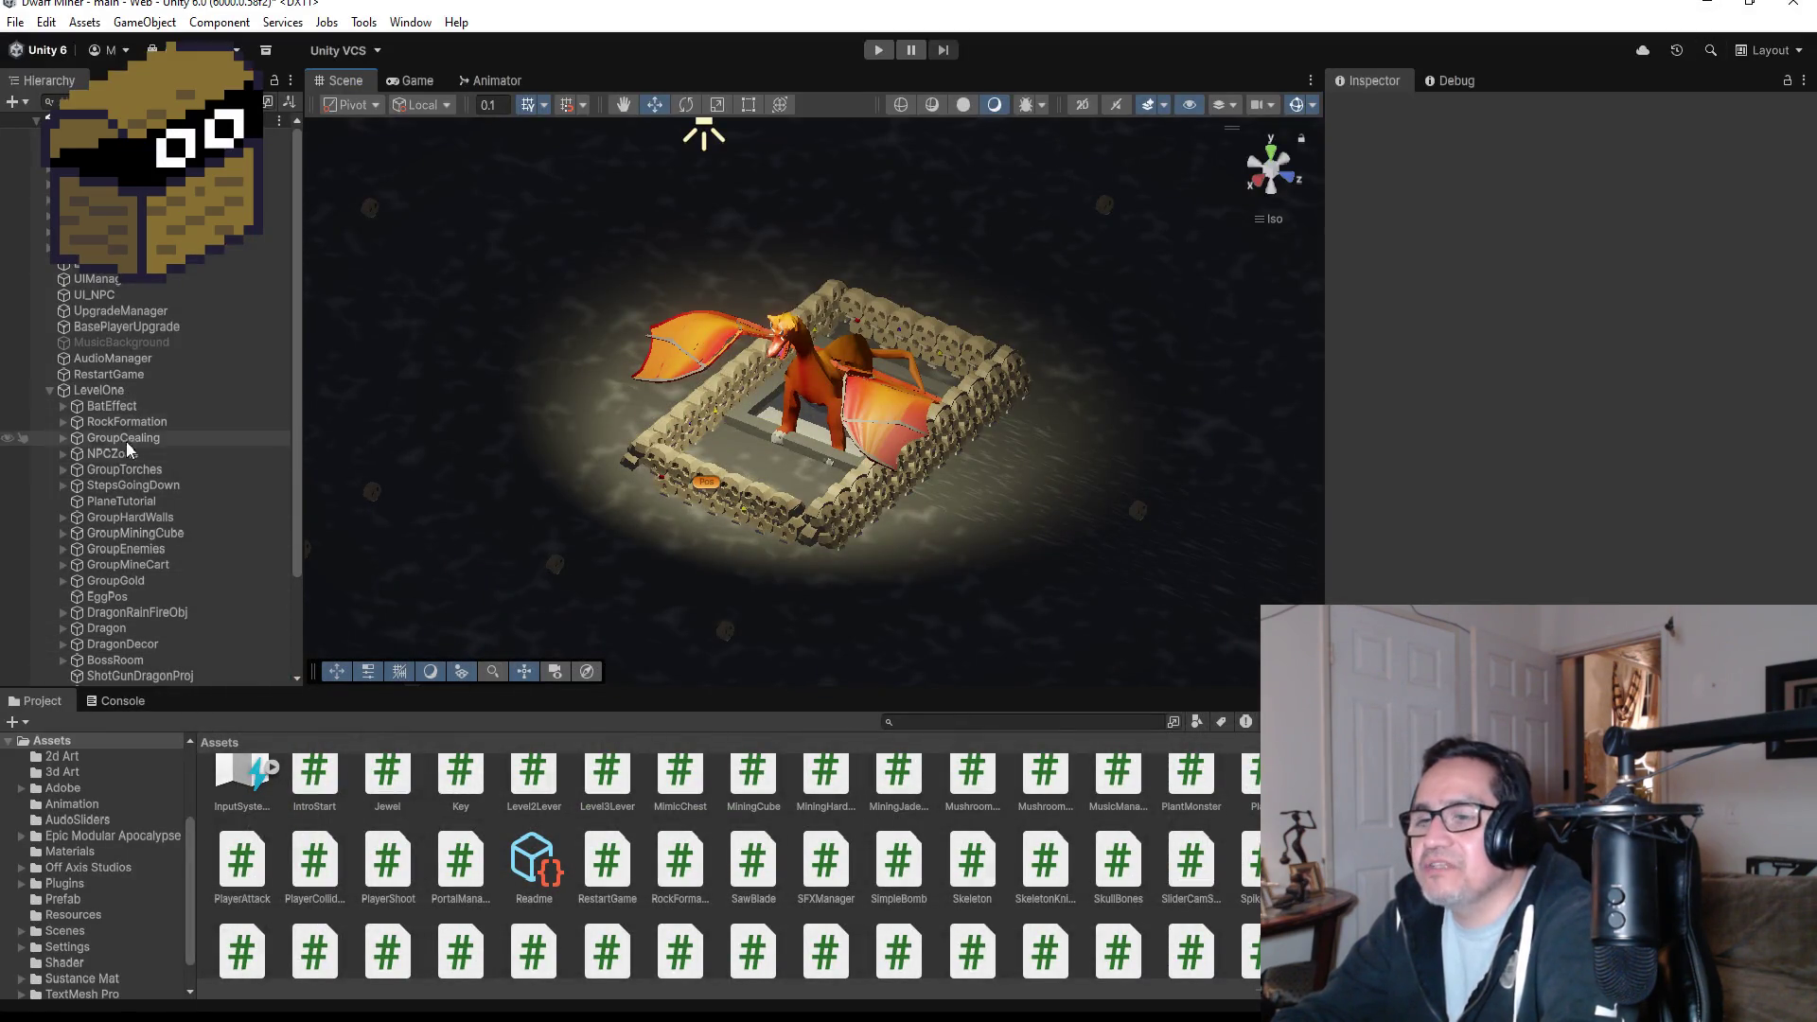
pyautogui.hotkey('alt', 'Tab')
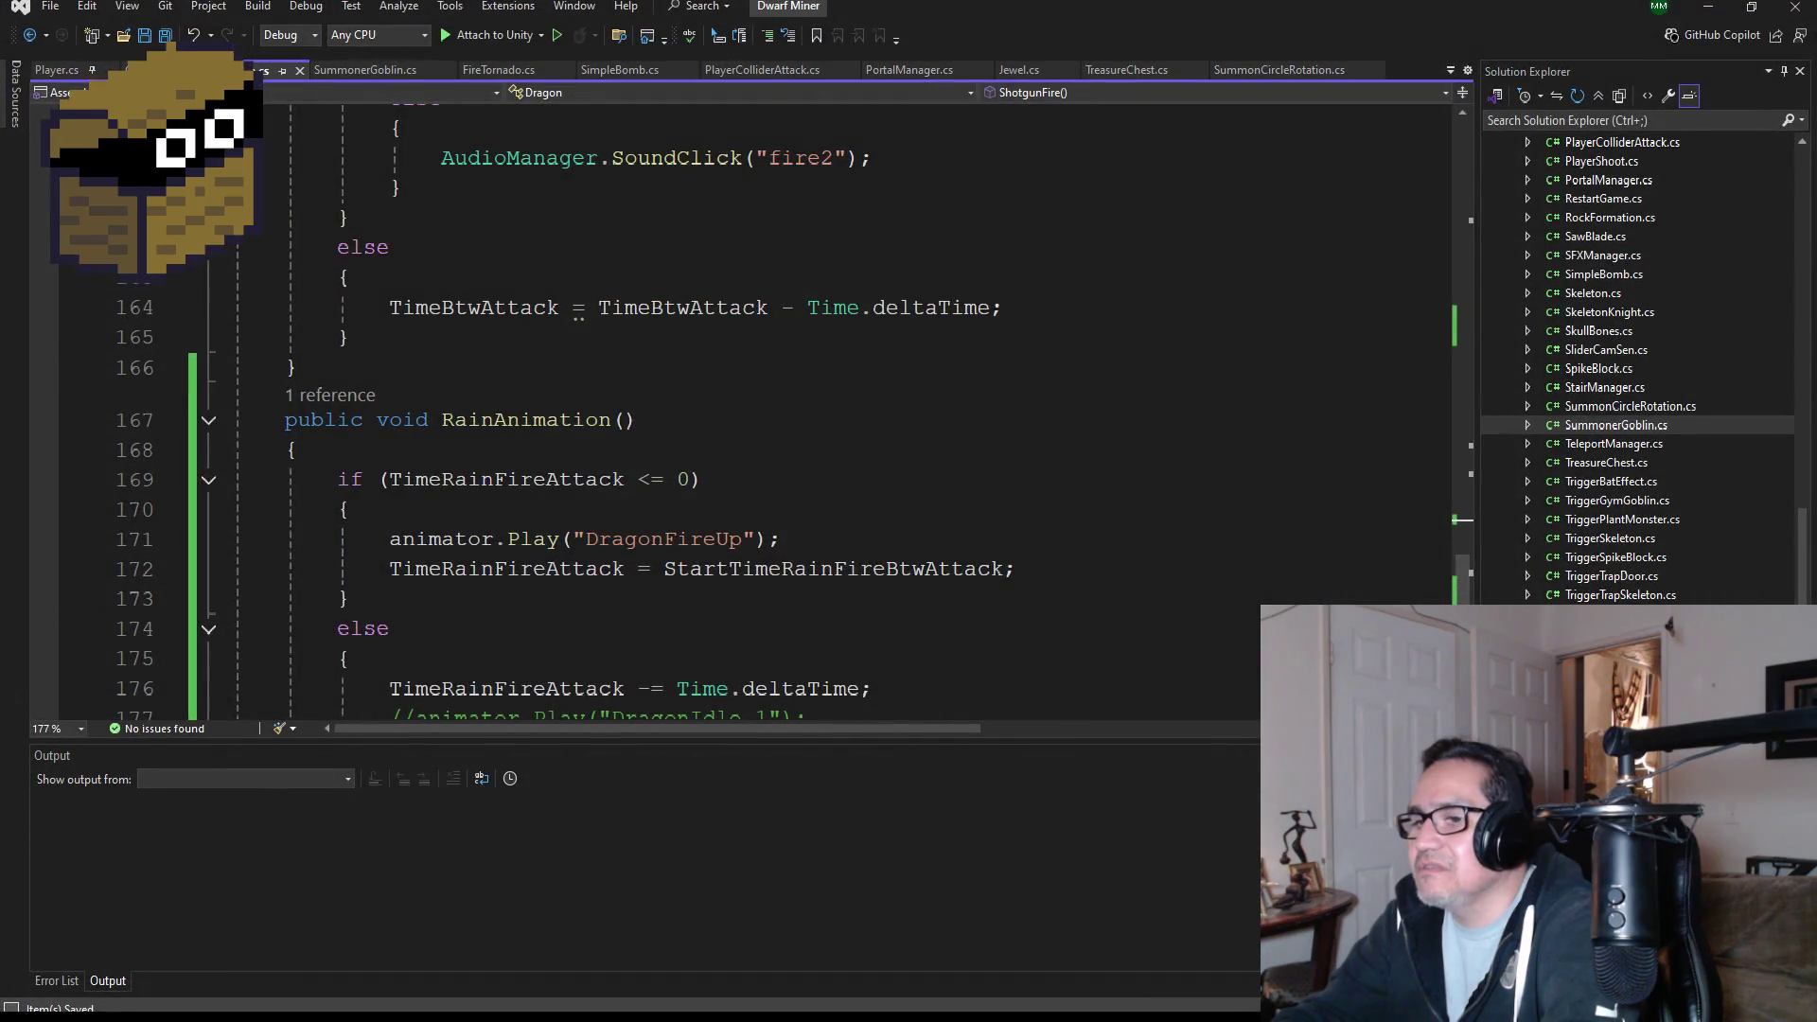
pyautogui.hotkey('alt', 'Tab')
pyautogui.scroll(3, 419, 831)
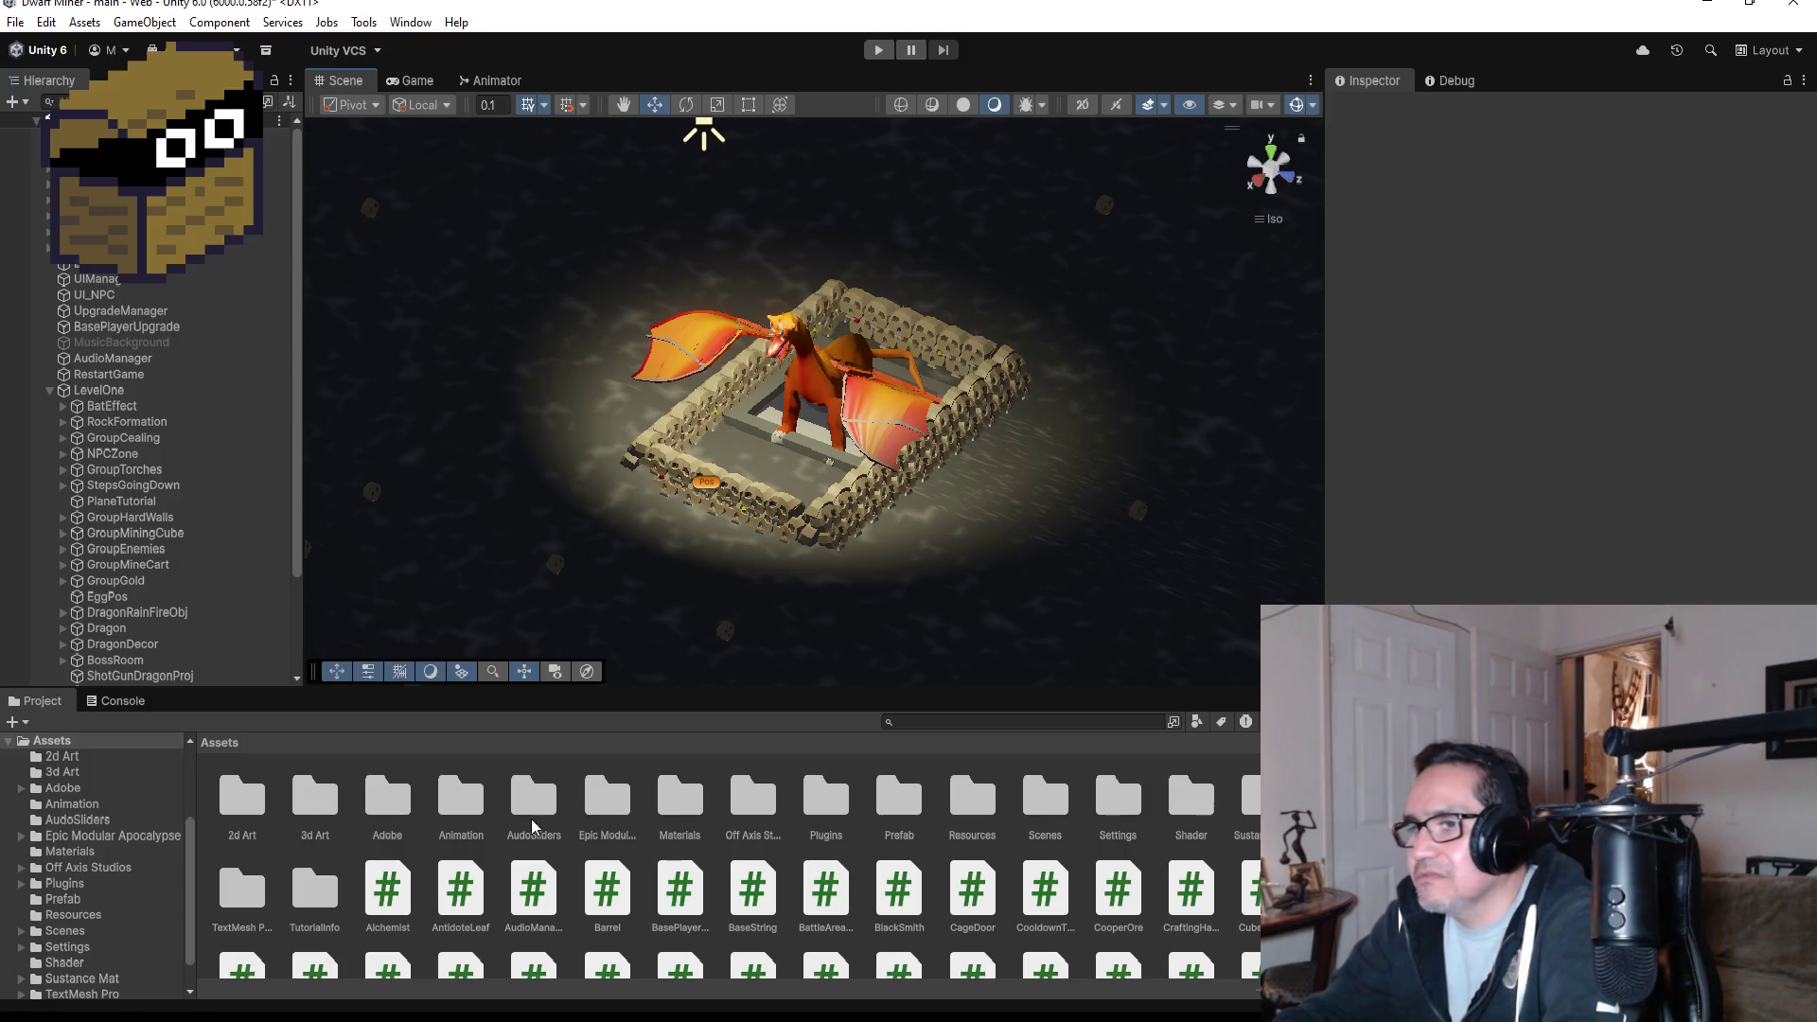
# - In Assets > Animation, select the DragonFireUp clip and uncheck Loop Time
pyautogui.doubleClick(464, 814)
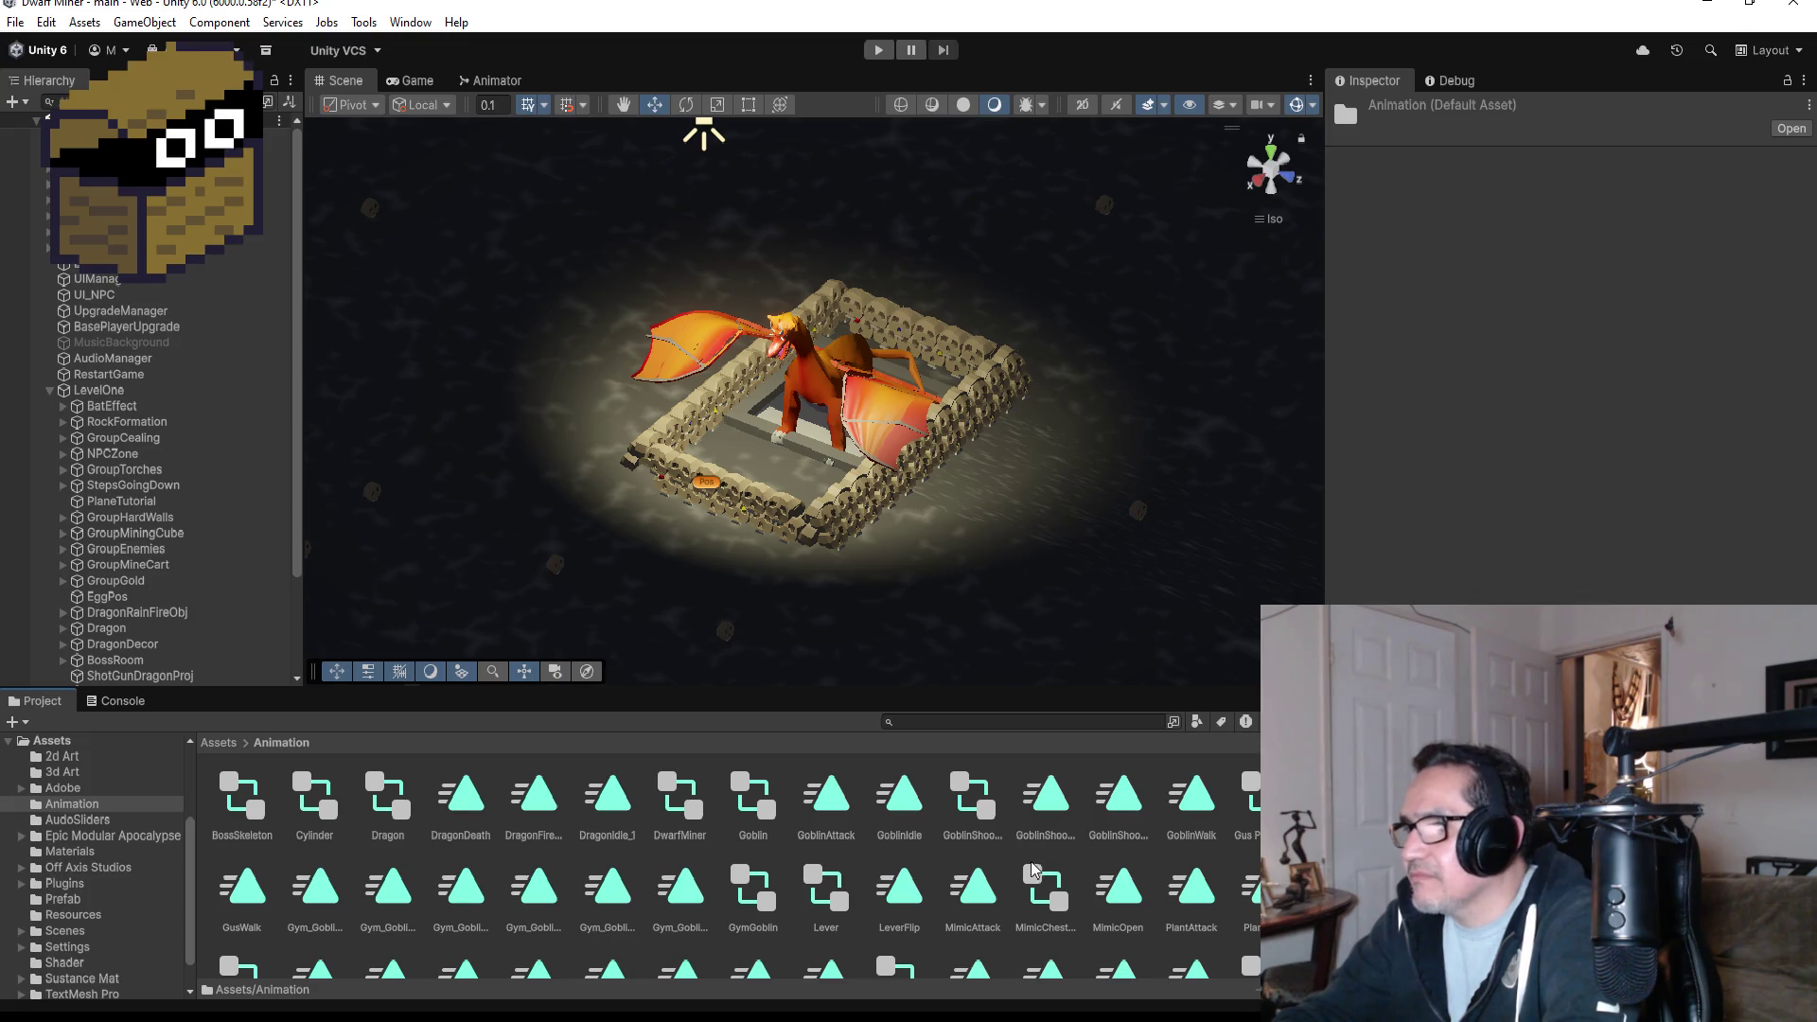
pyautogui.click(541, 793)
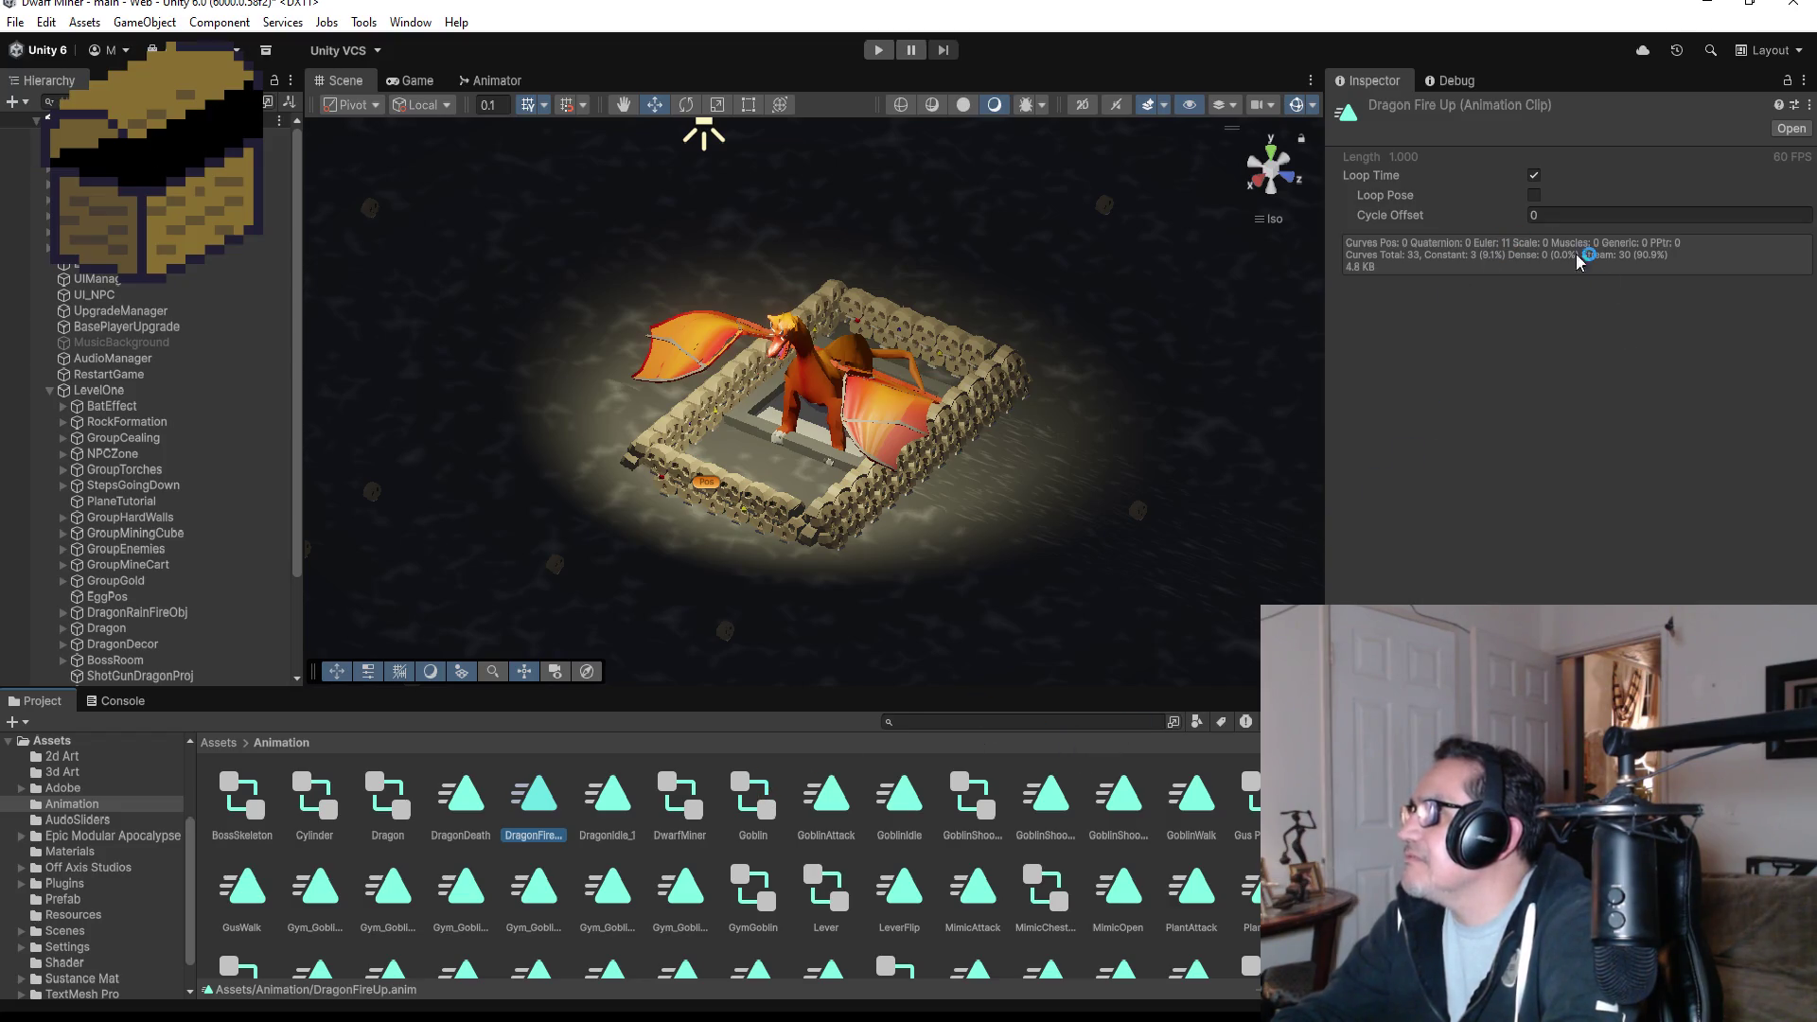
pyautogui.click(1534, 175)
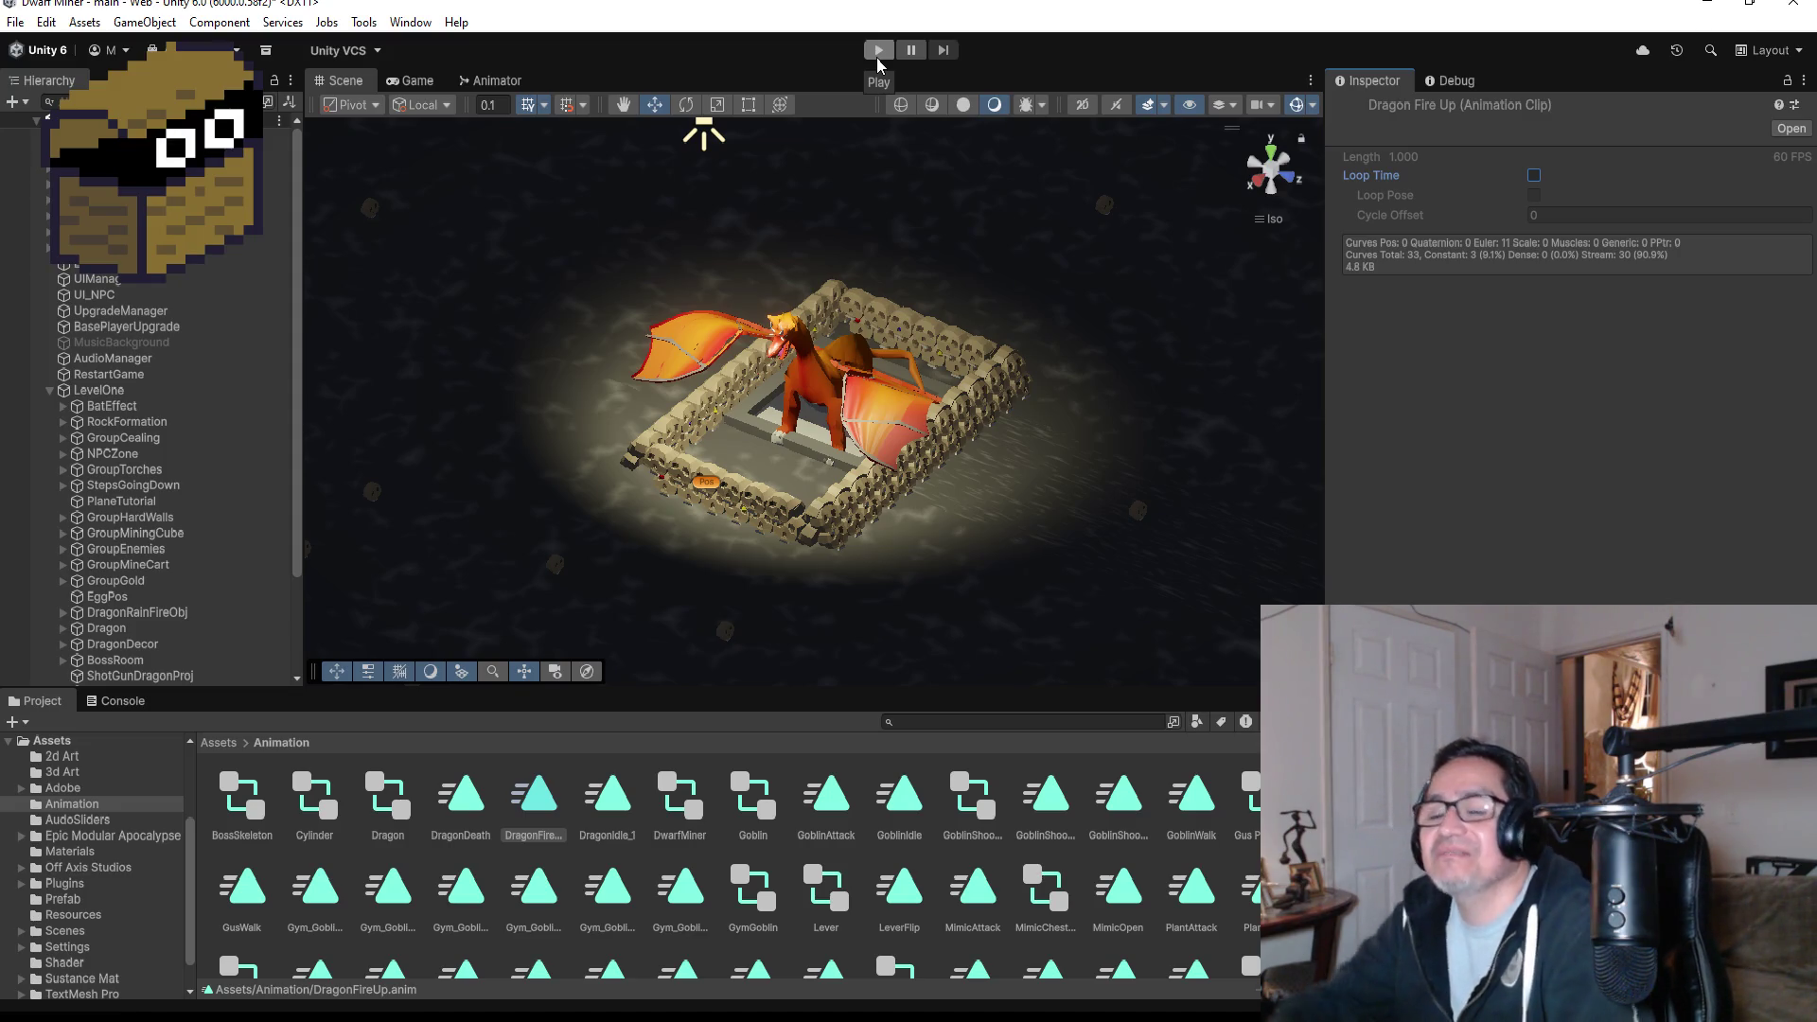
pyautogui.click(877, 53)
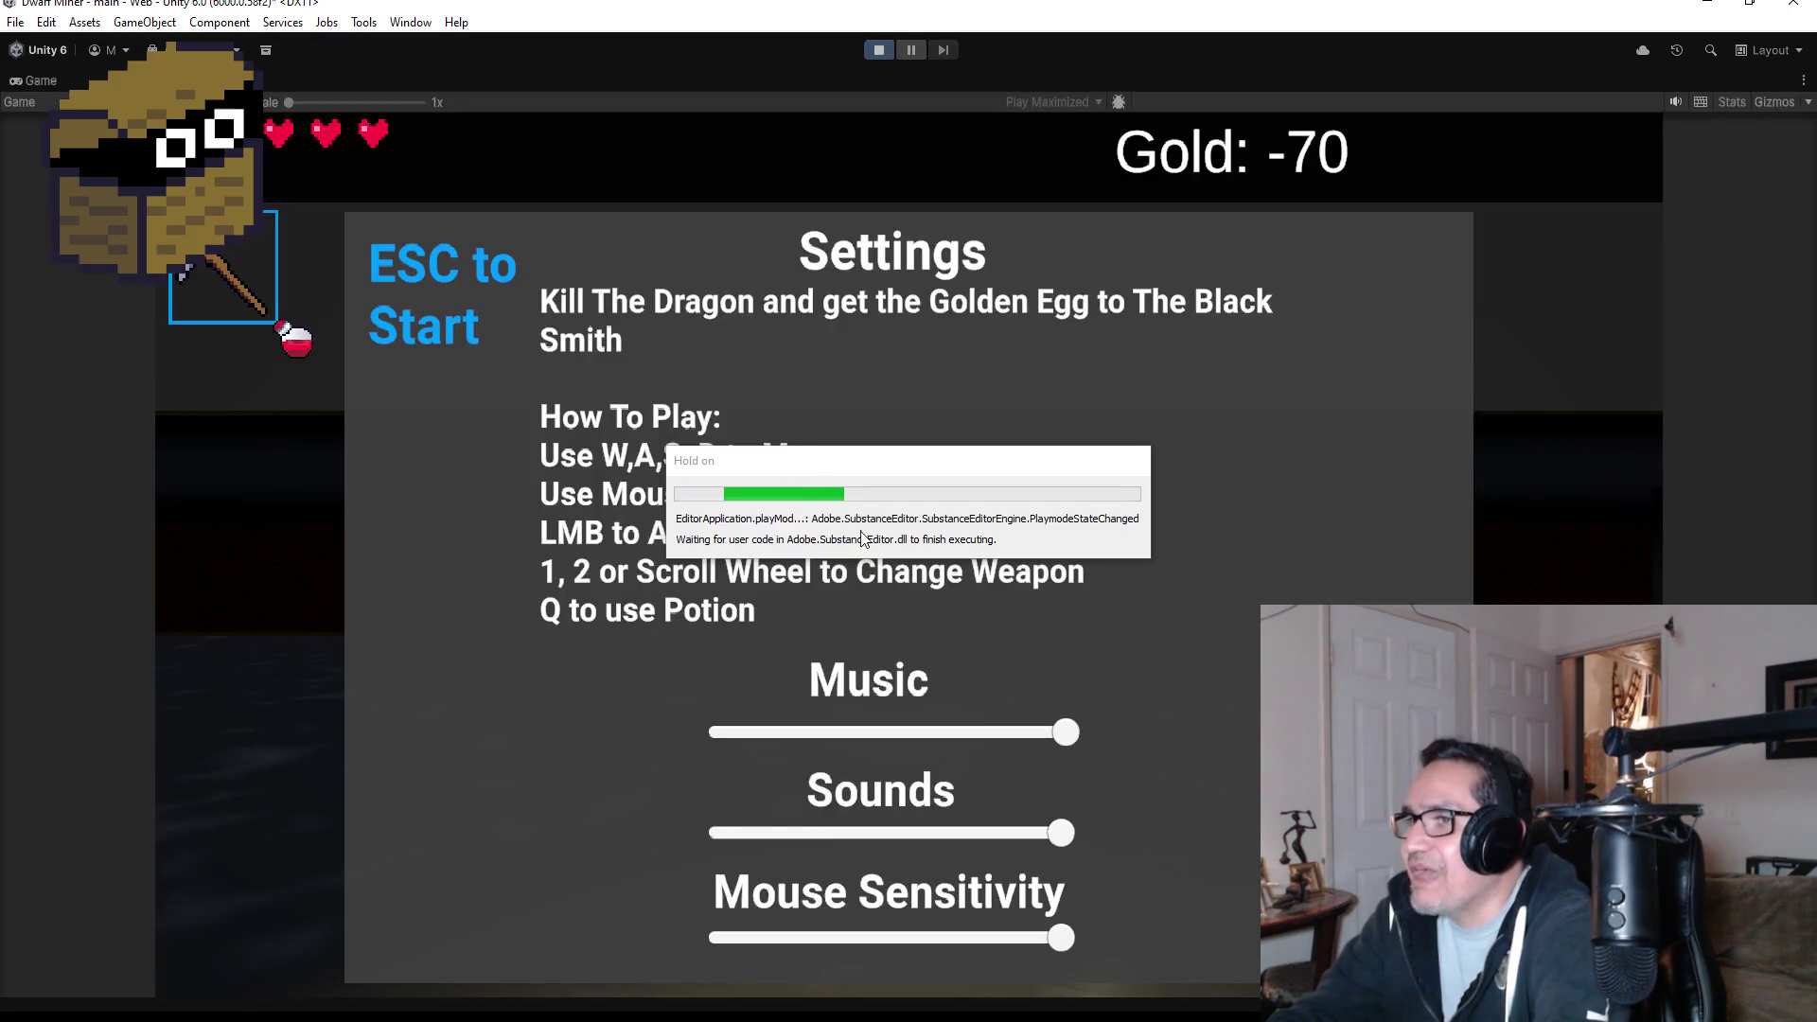
pyautogui.press('Escape')
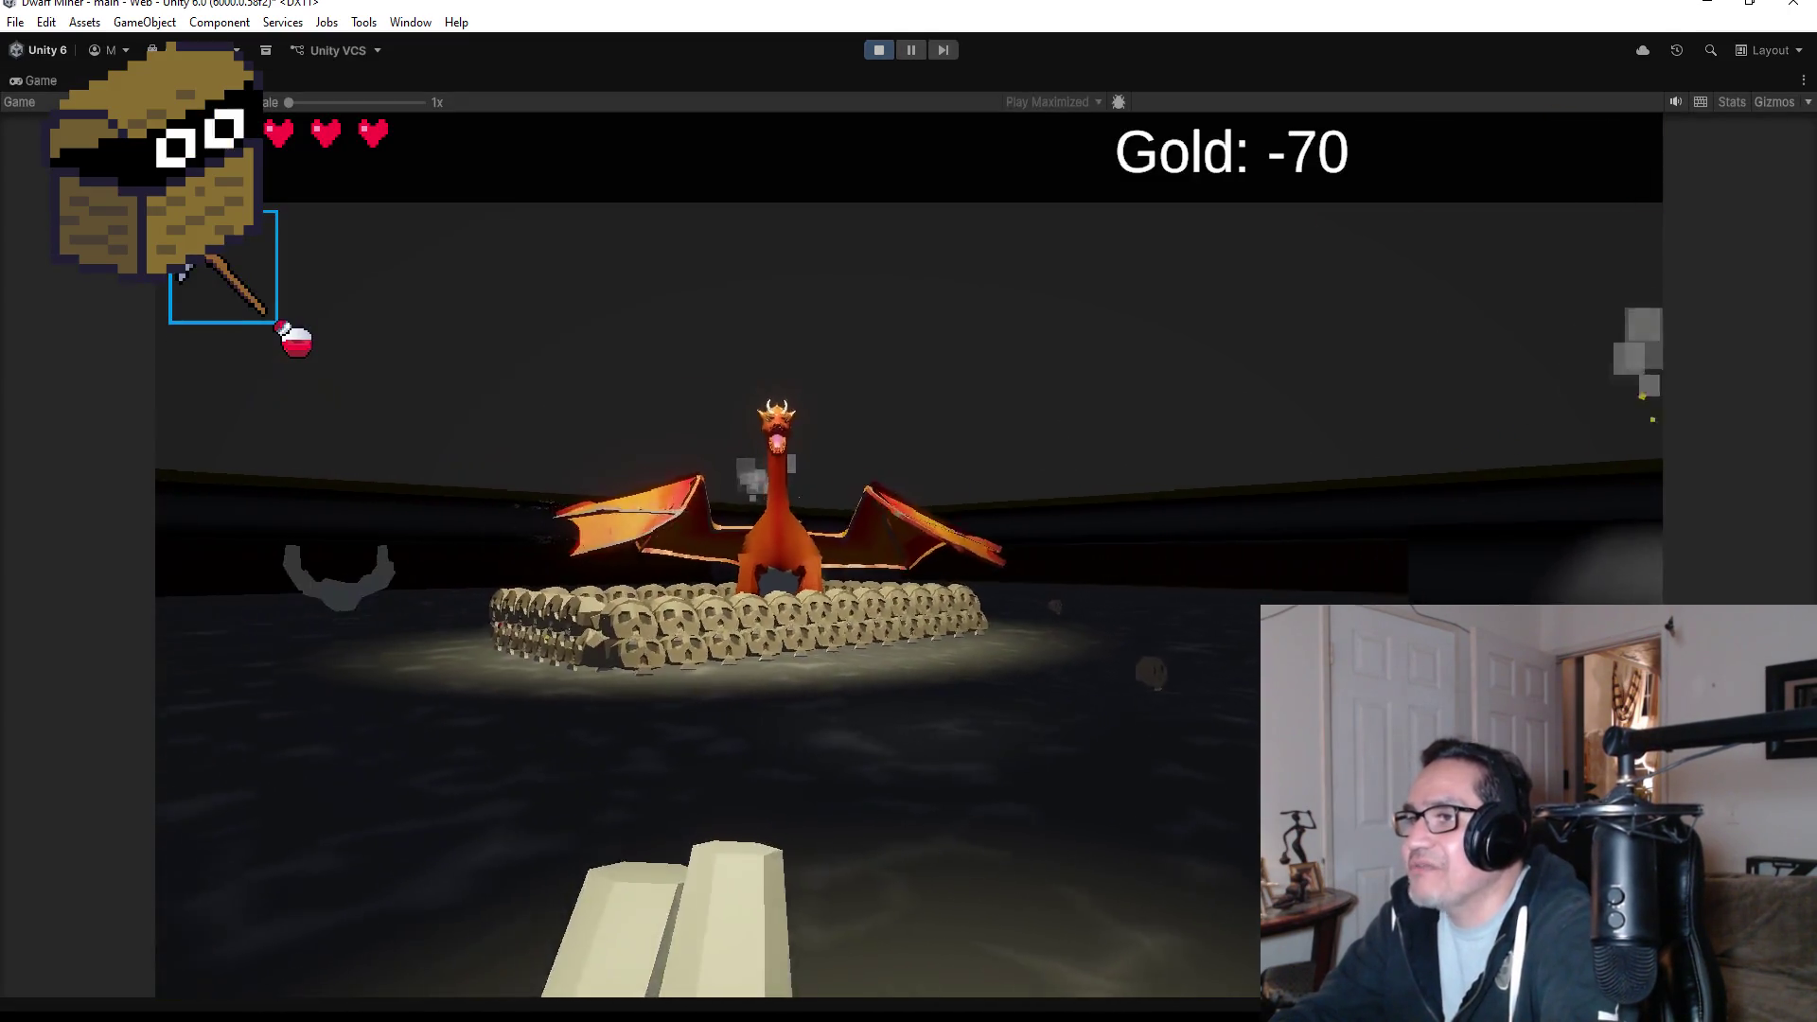
pyautogui.press('2')
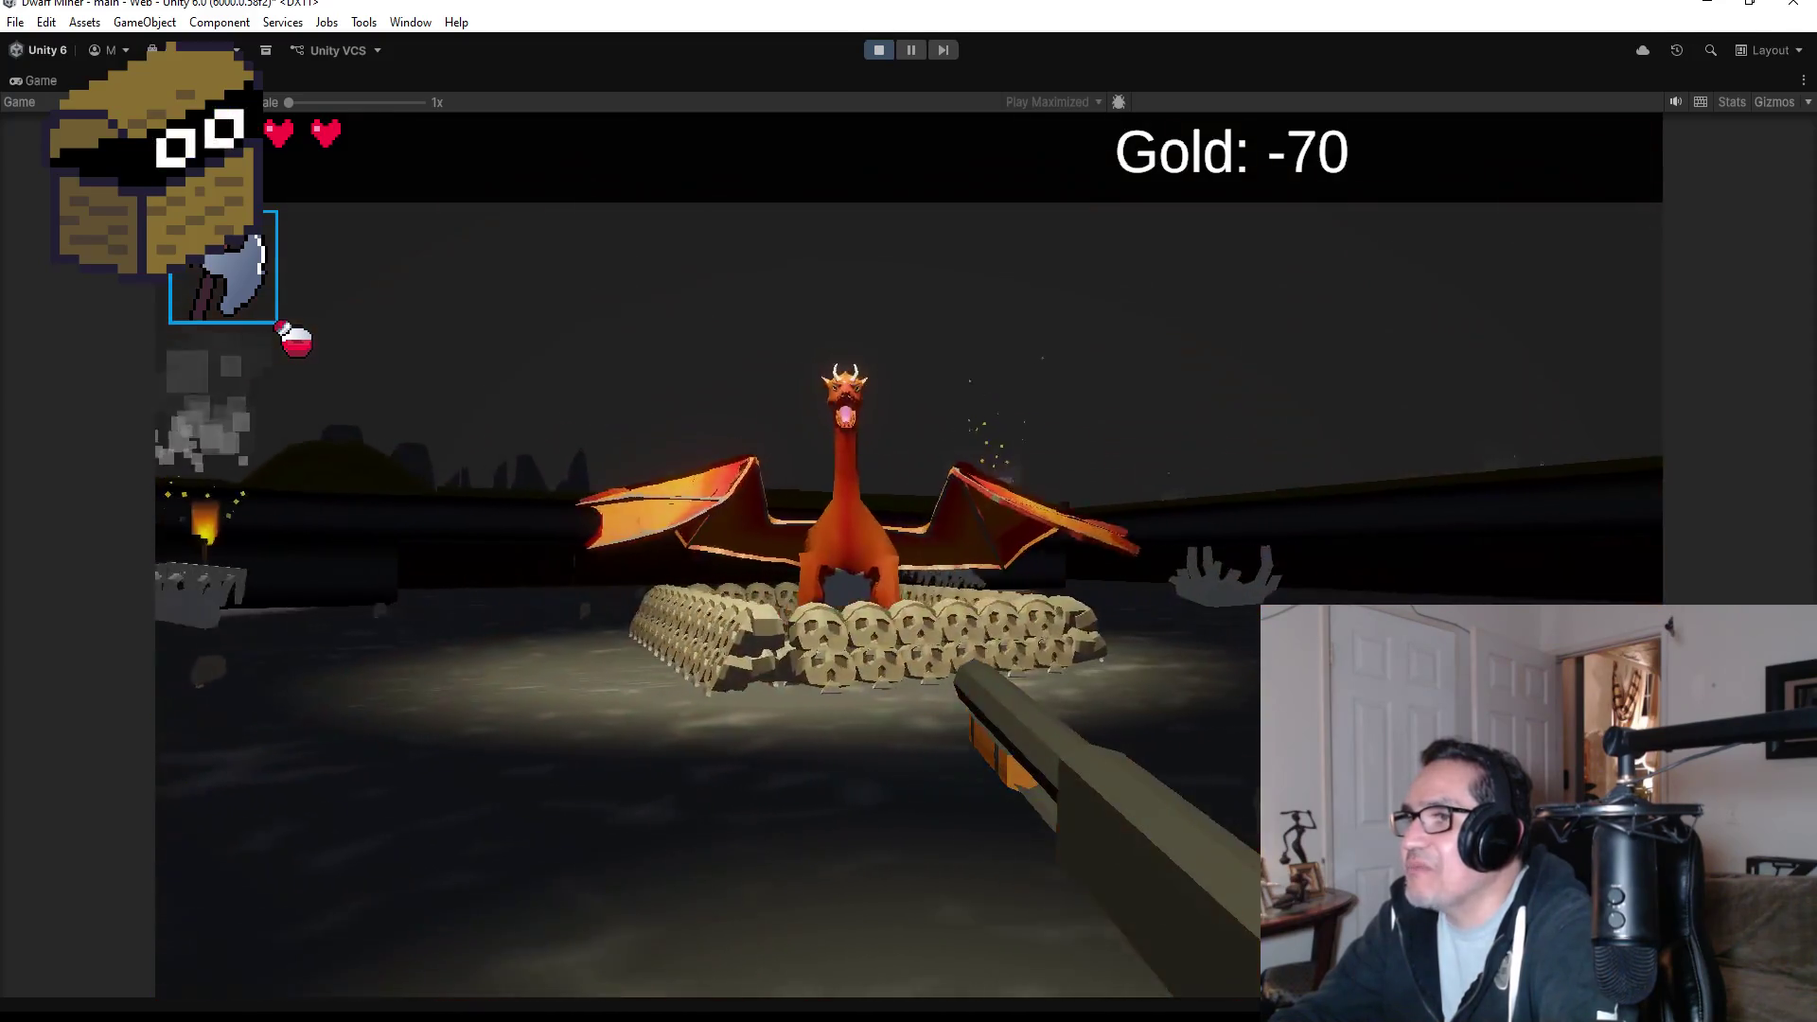
pyautogui.press('s')
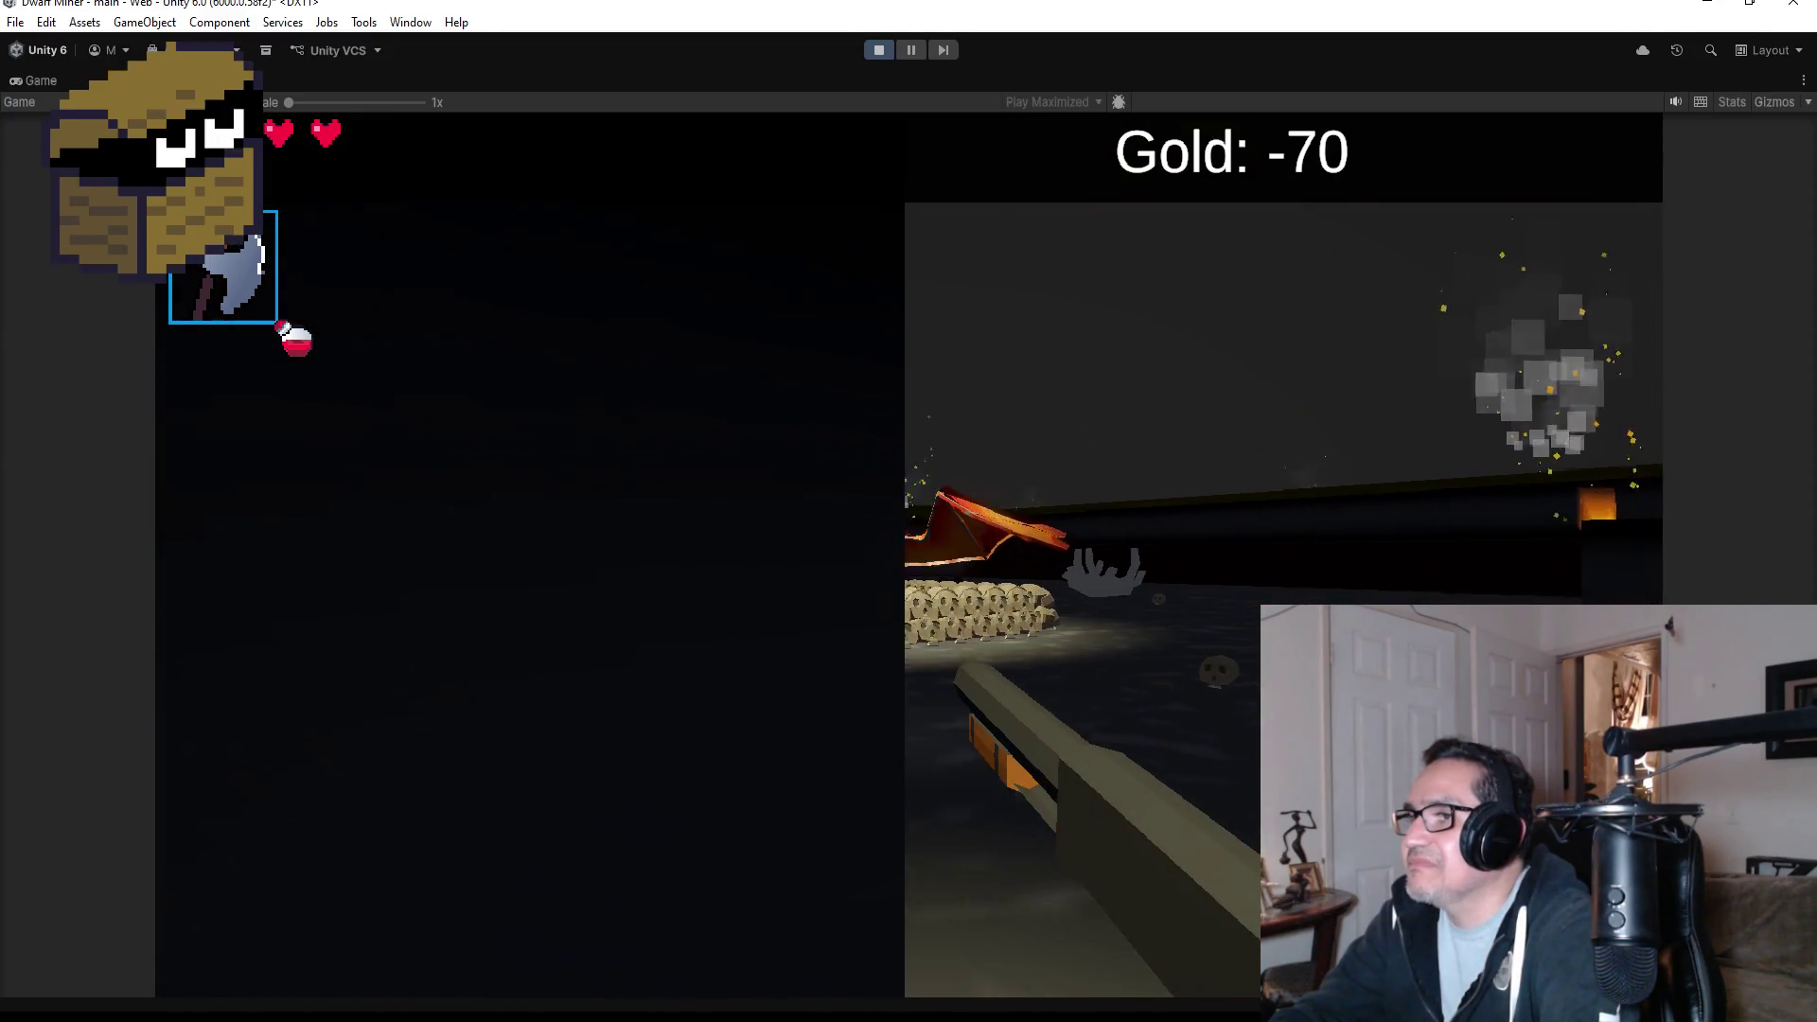
pyautogui.press('d')
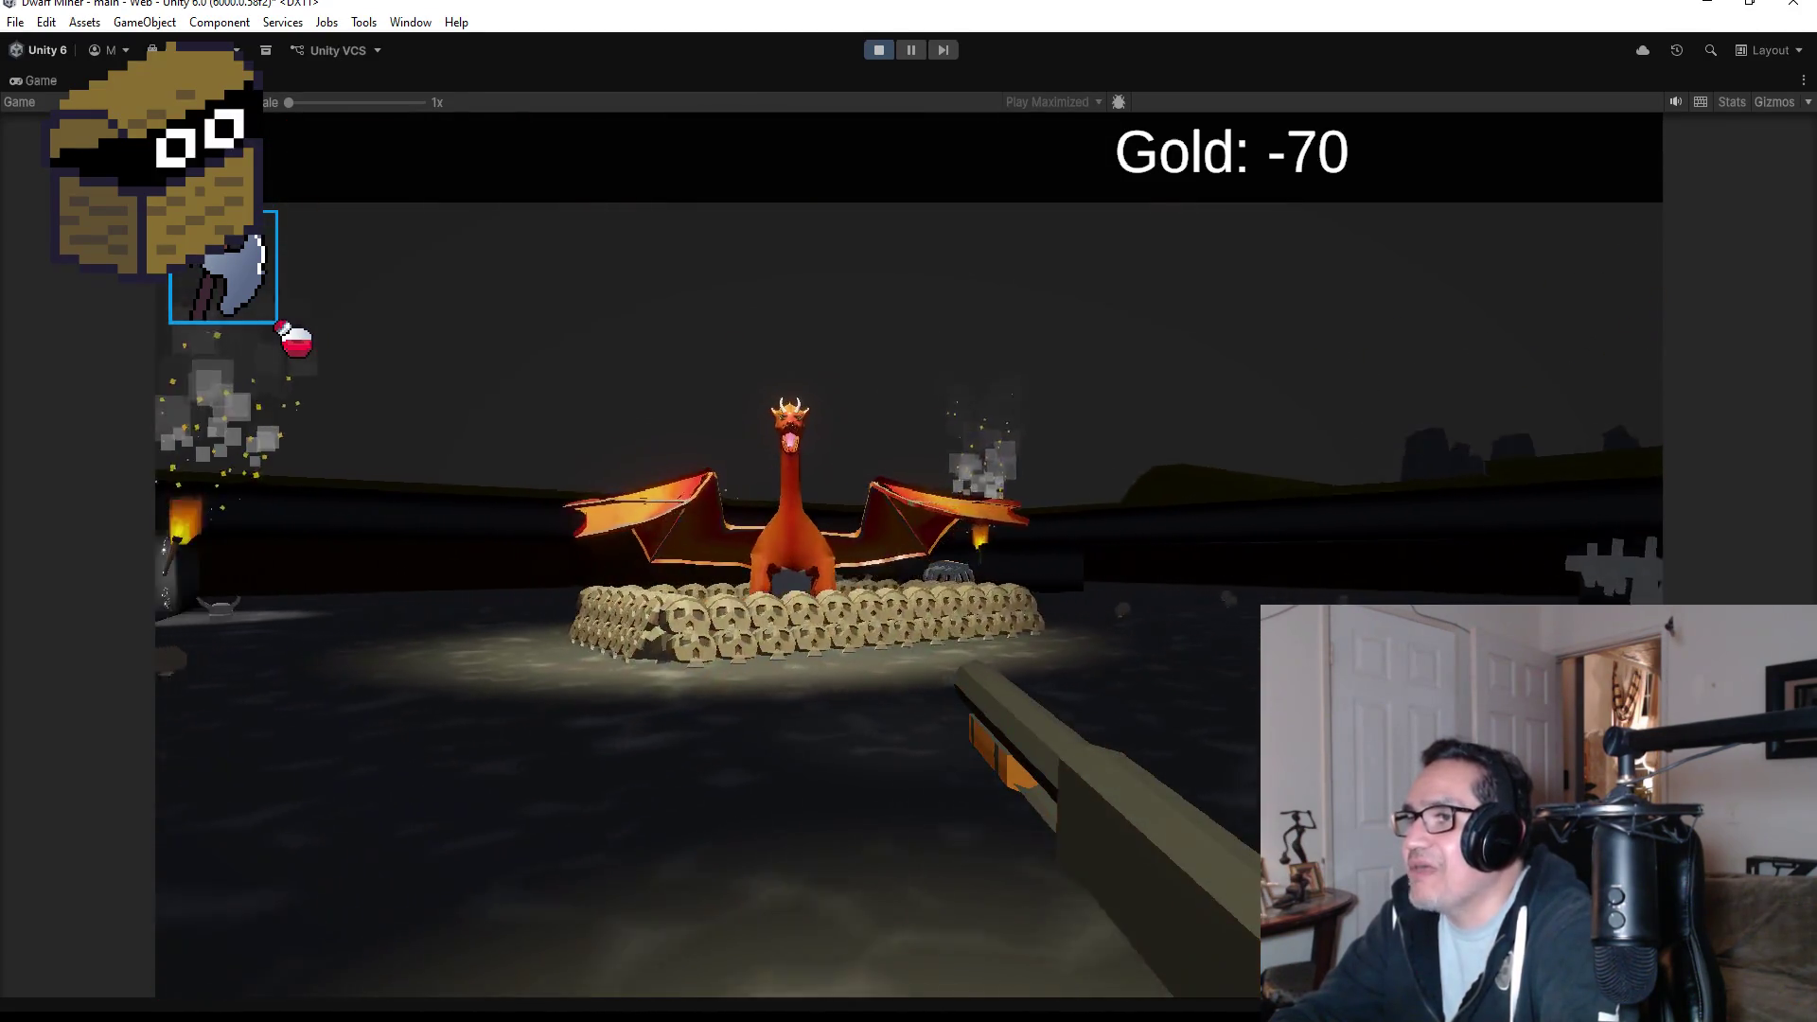
pyautogui.press('w')
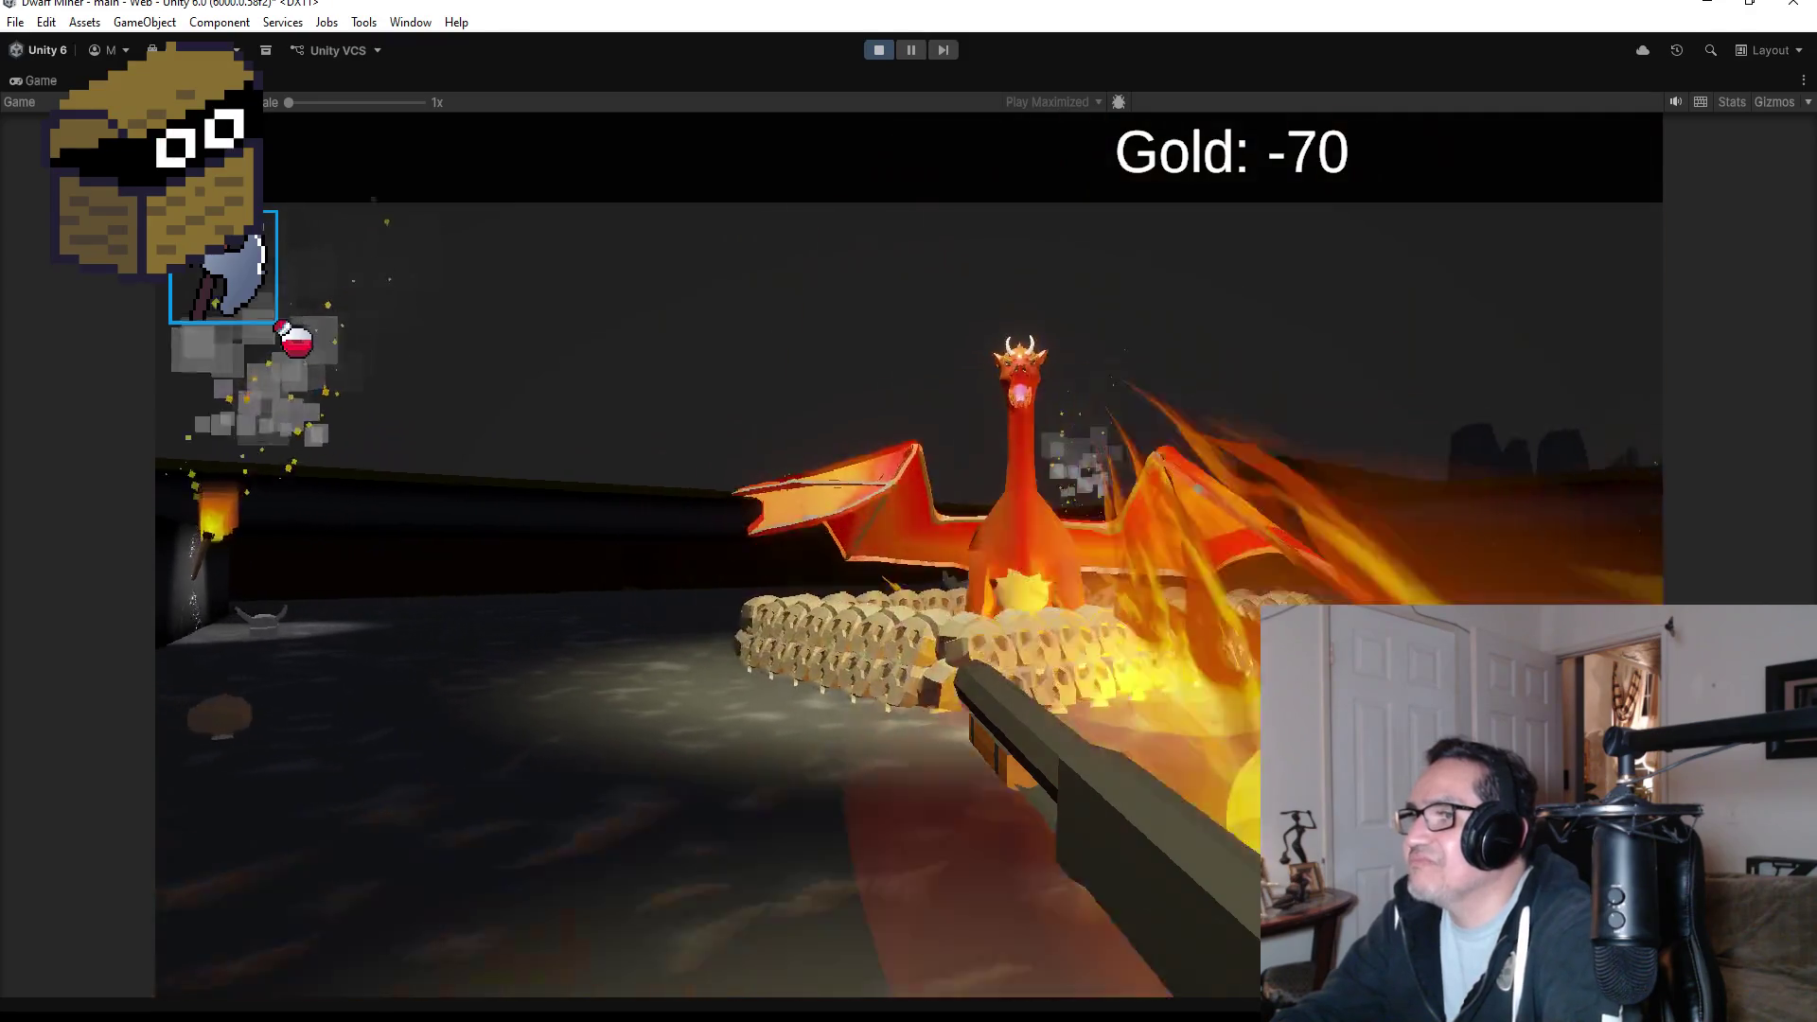
pyautogui.press('d')
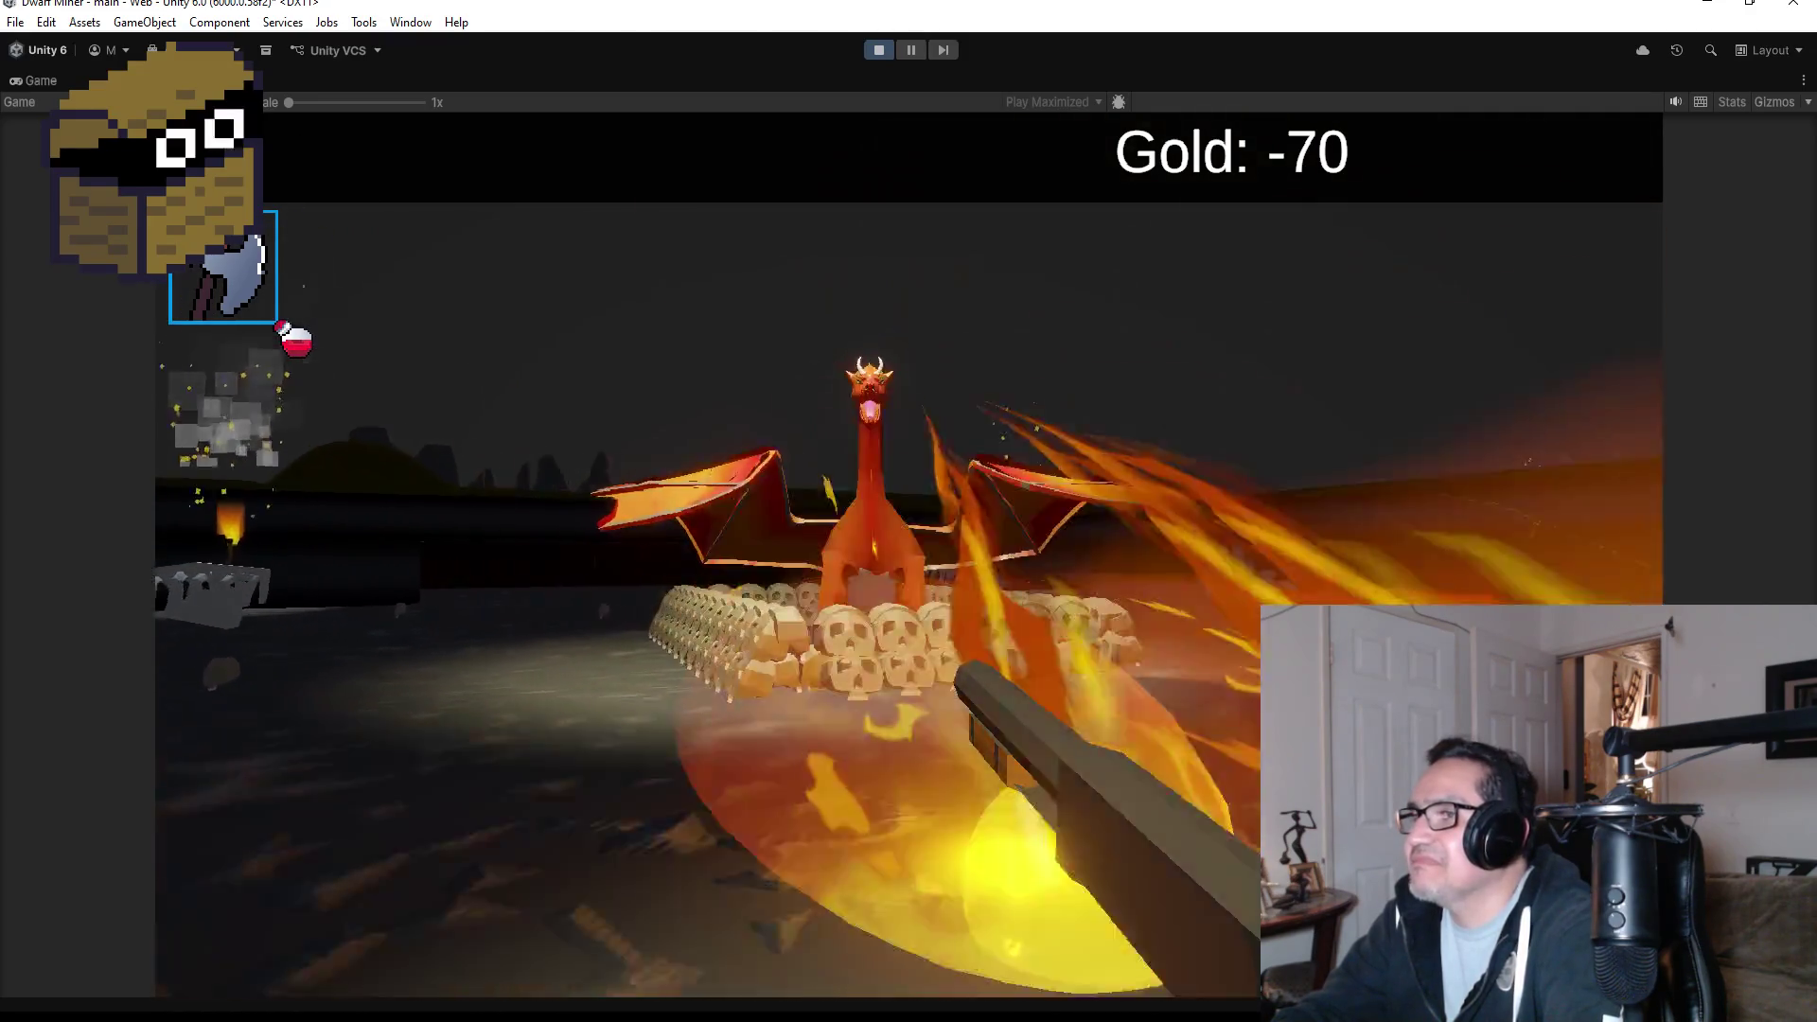
pyautogui.press('e')
pyautogui.press('w')
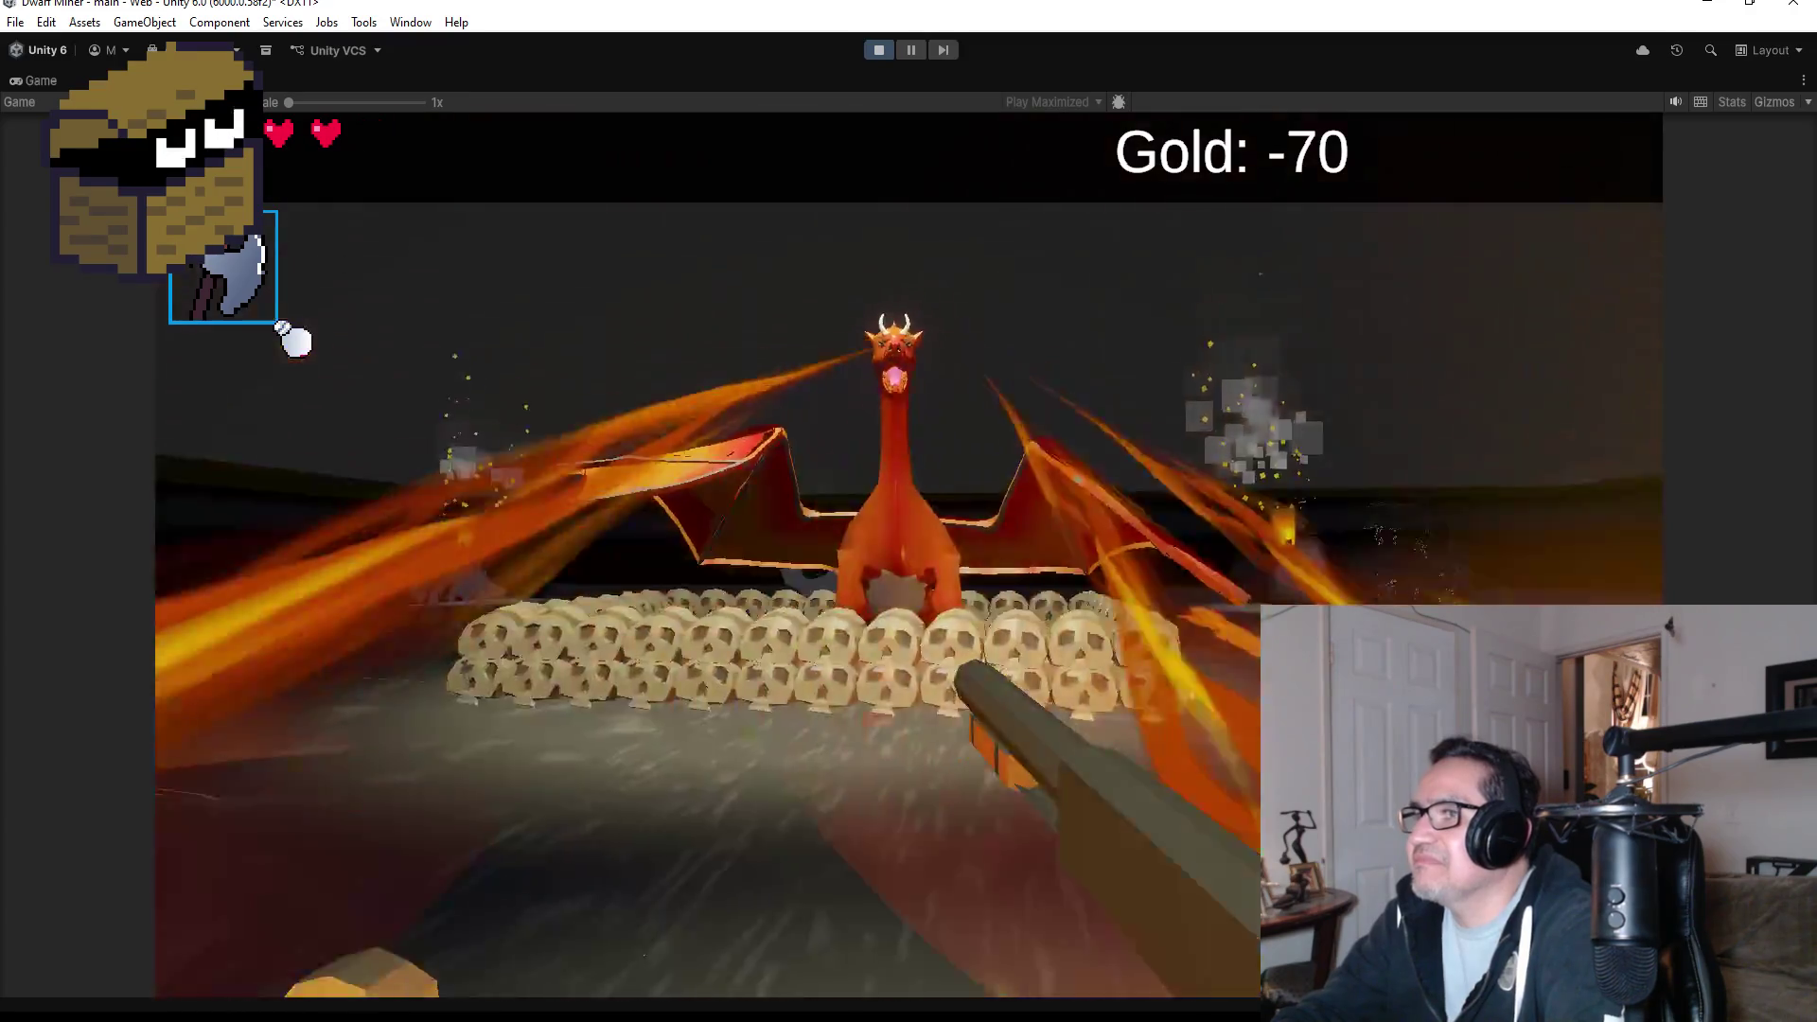
pyautogui.press('s')
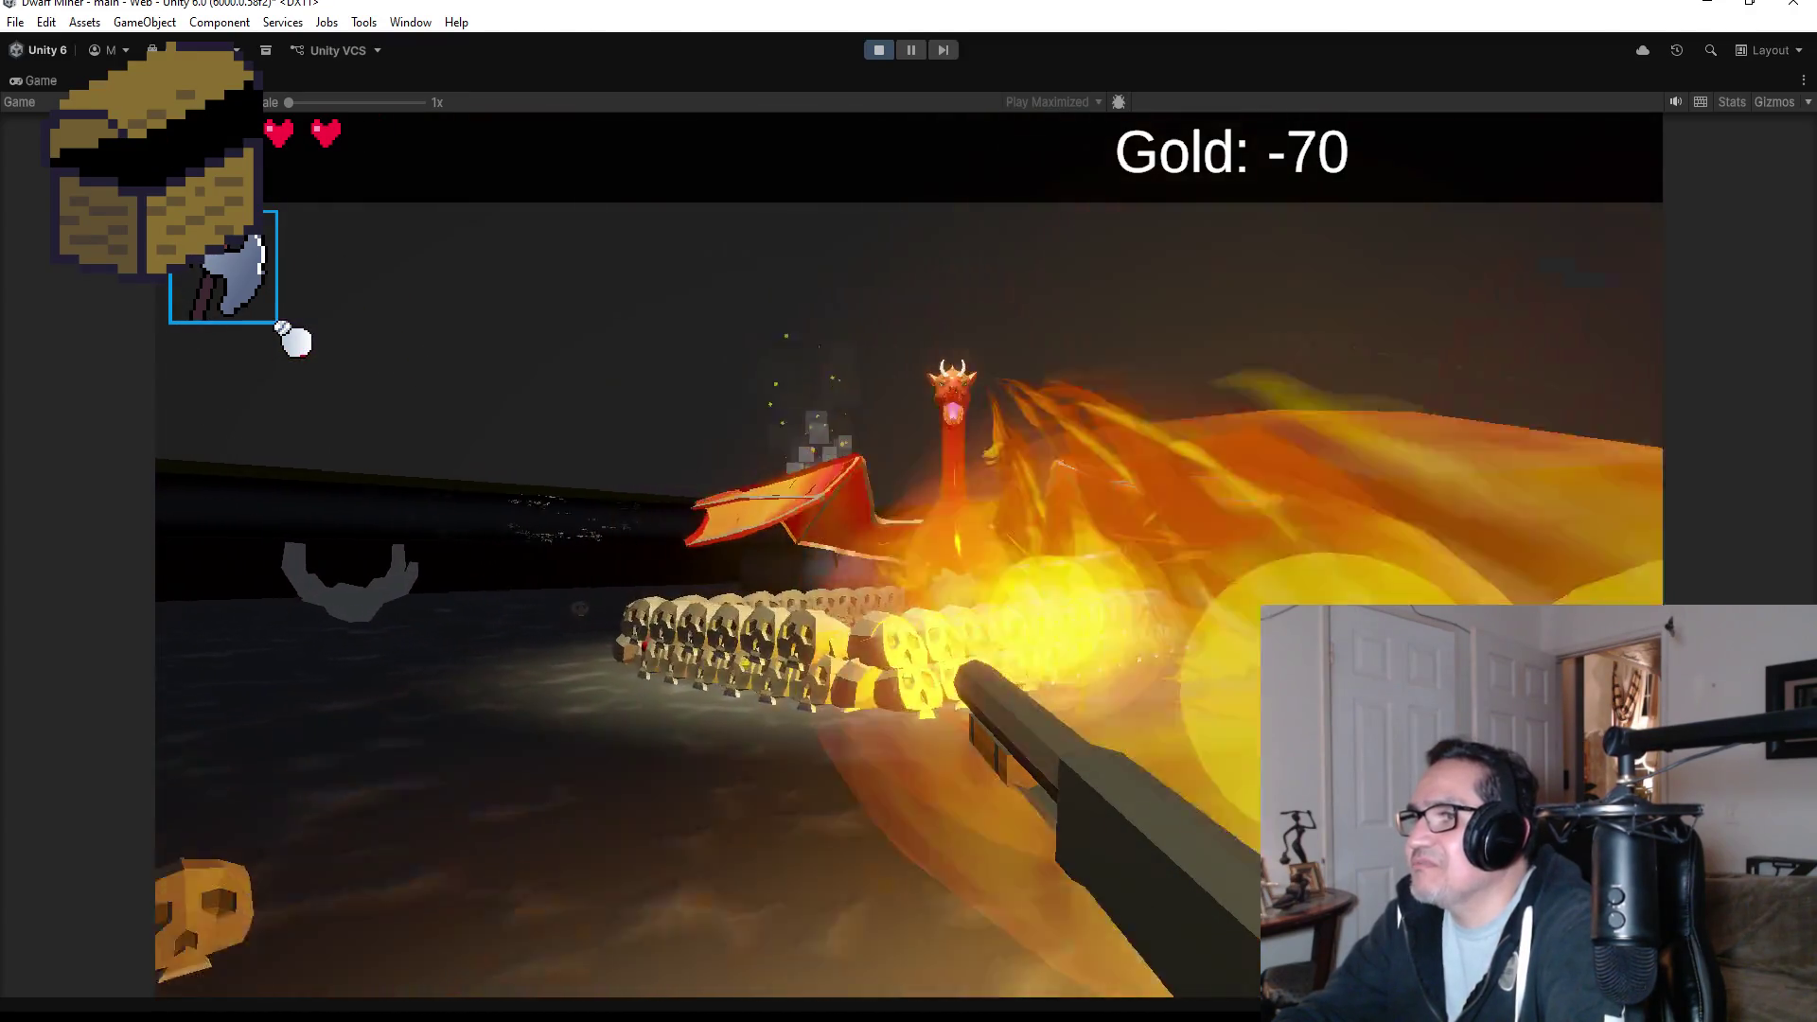
pyautogui.press('w')
pyautogui.press('s')
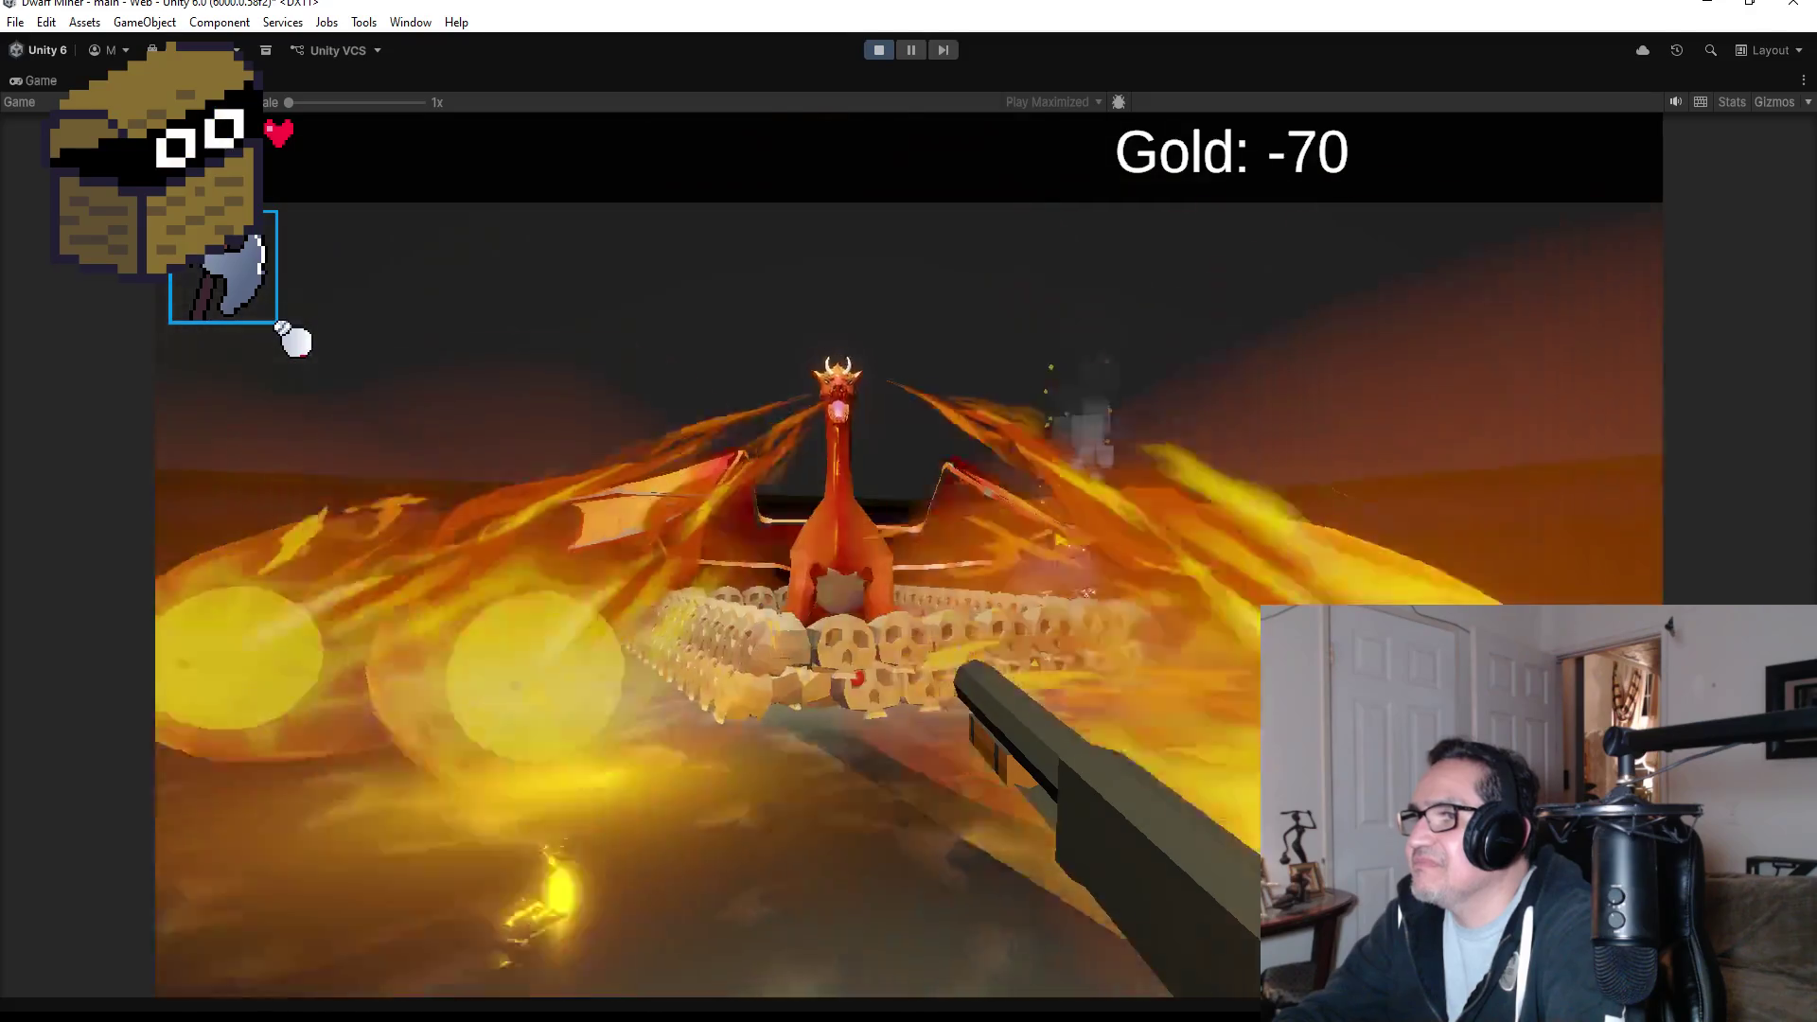
pyautogui.press('s')
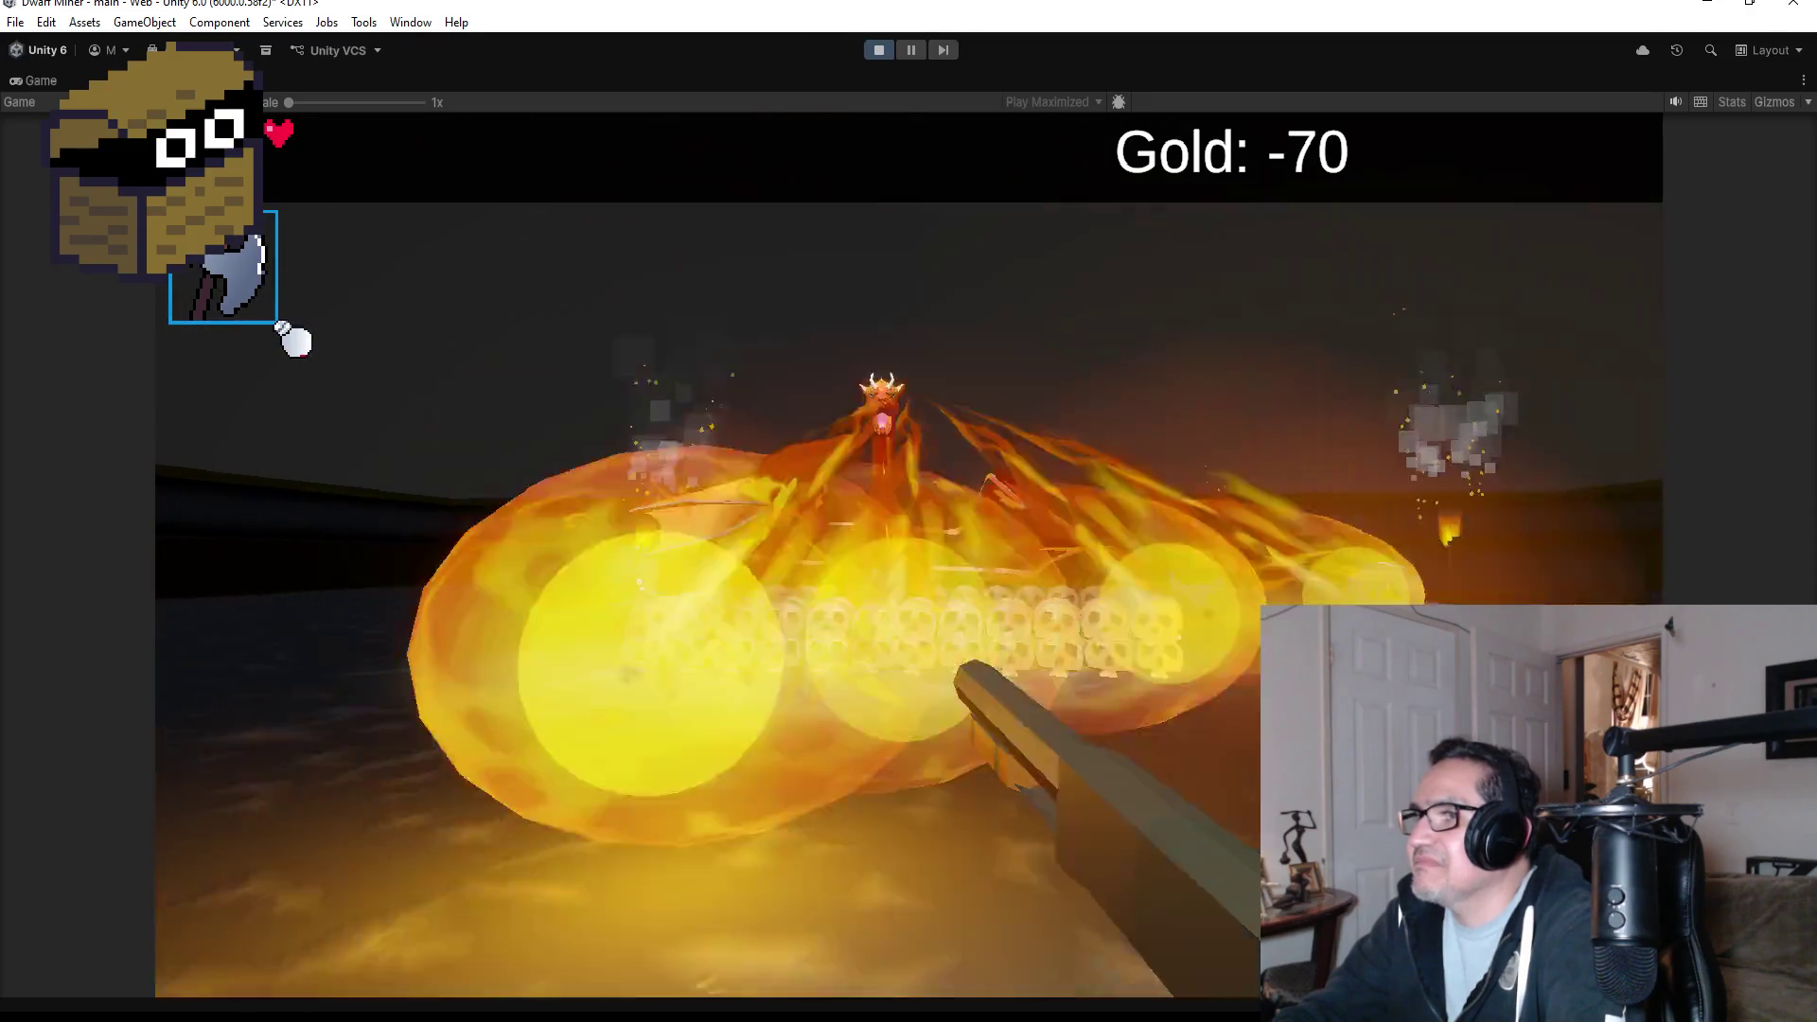
pyautogui.press('s')
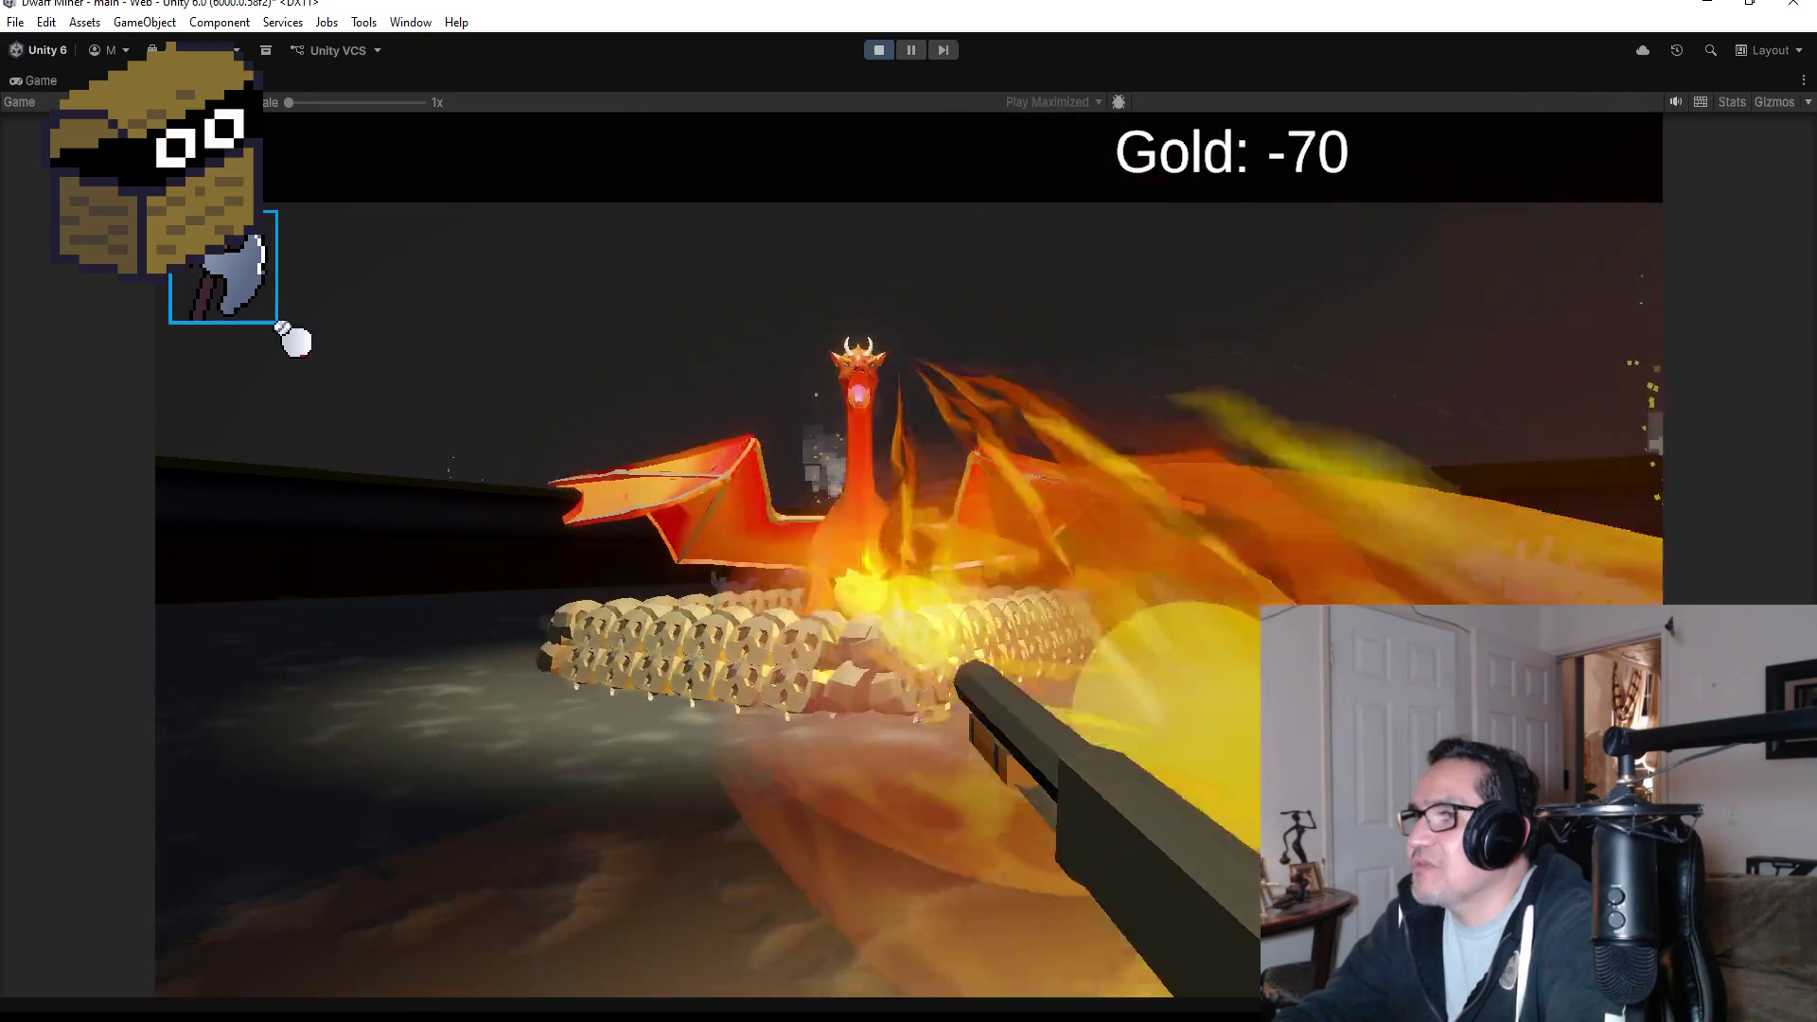
pyautogui.press('w')
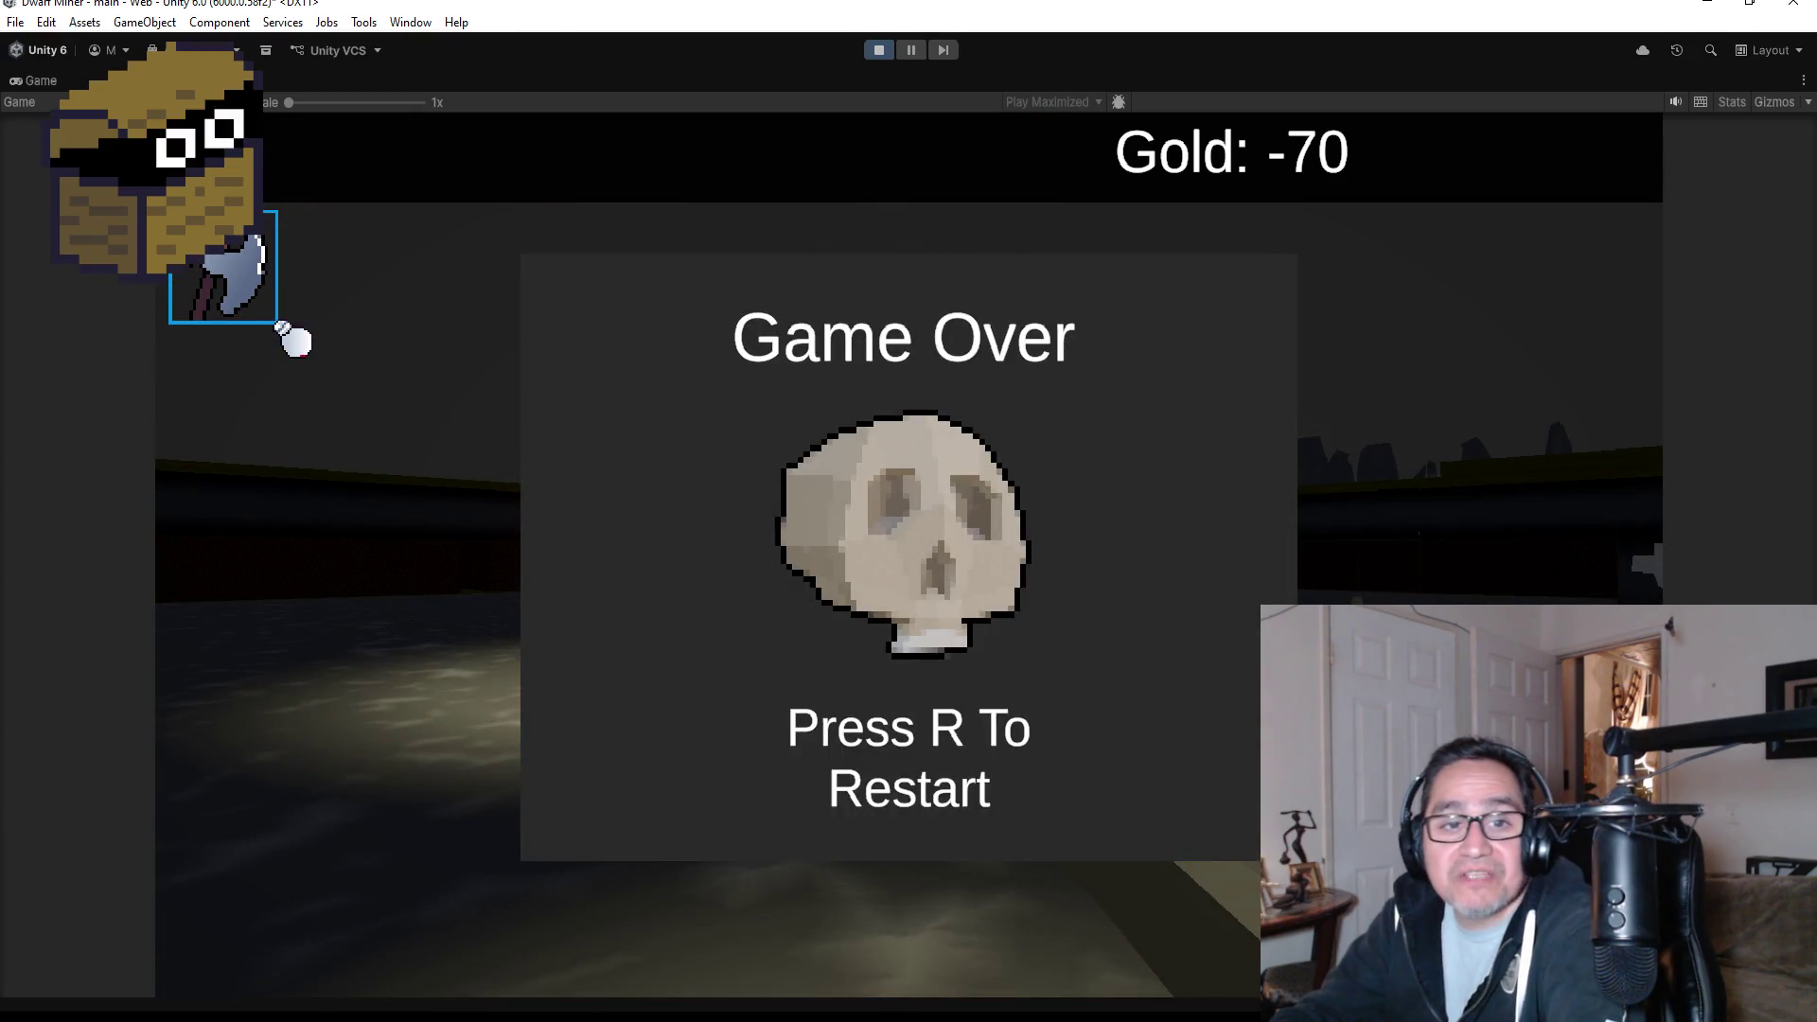
pyautogui.press('r')
pyautogui.press('Escape')
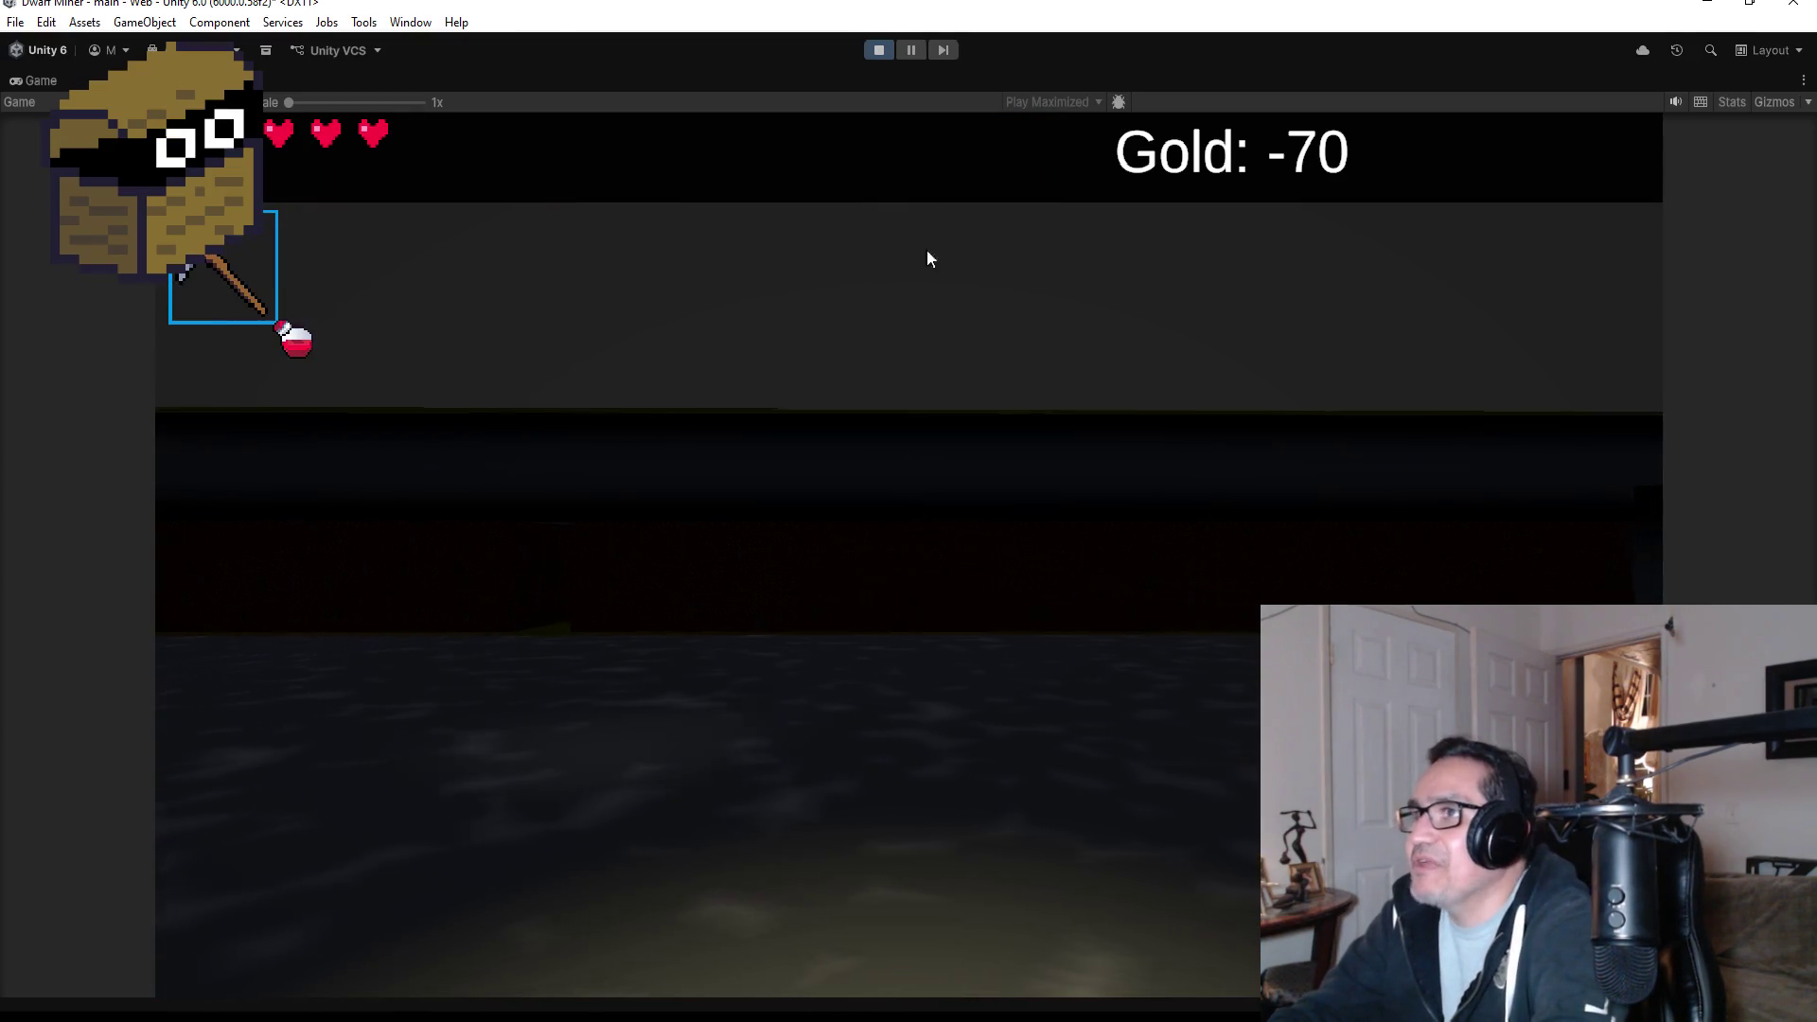
pyautogui.click(879, 50)
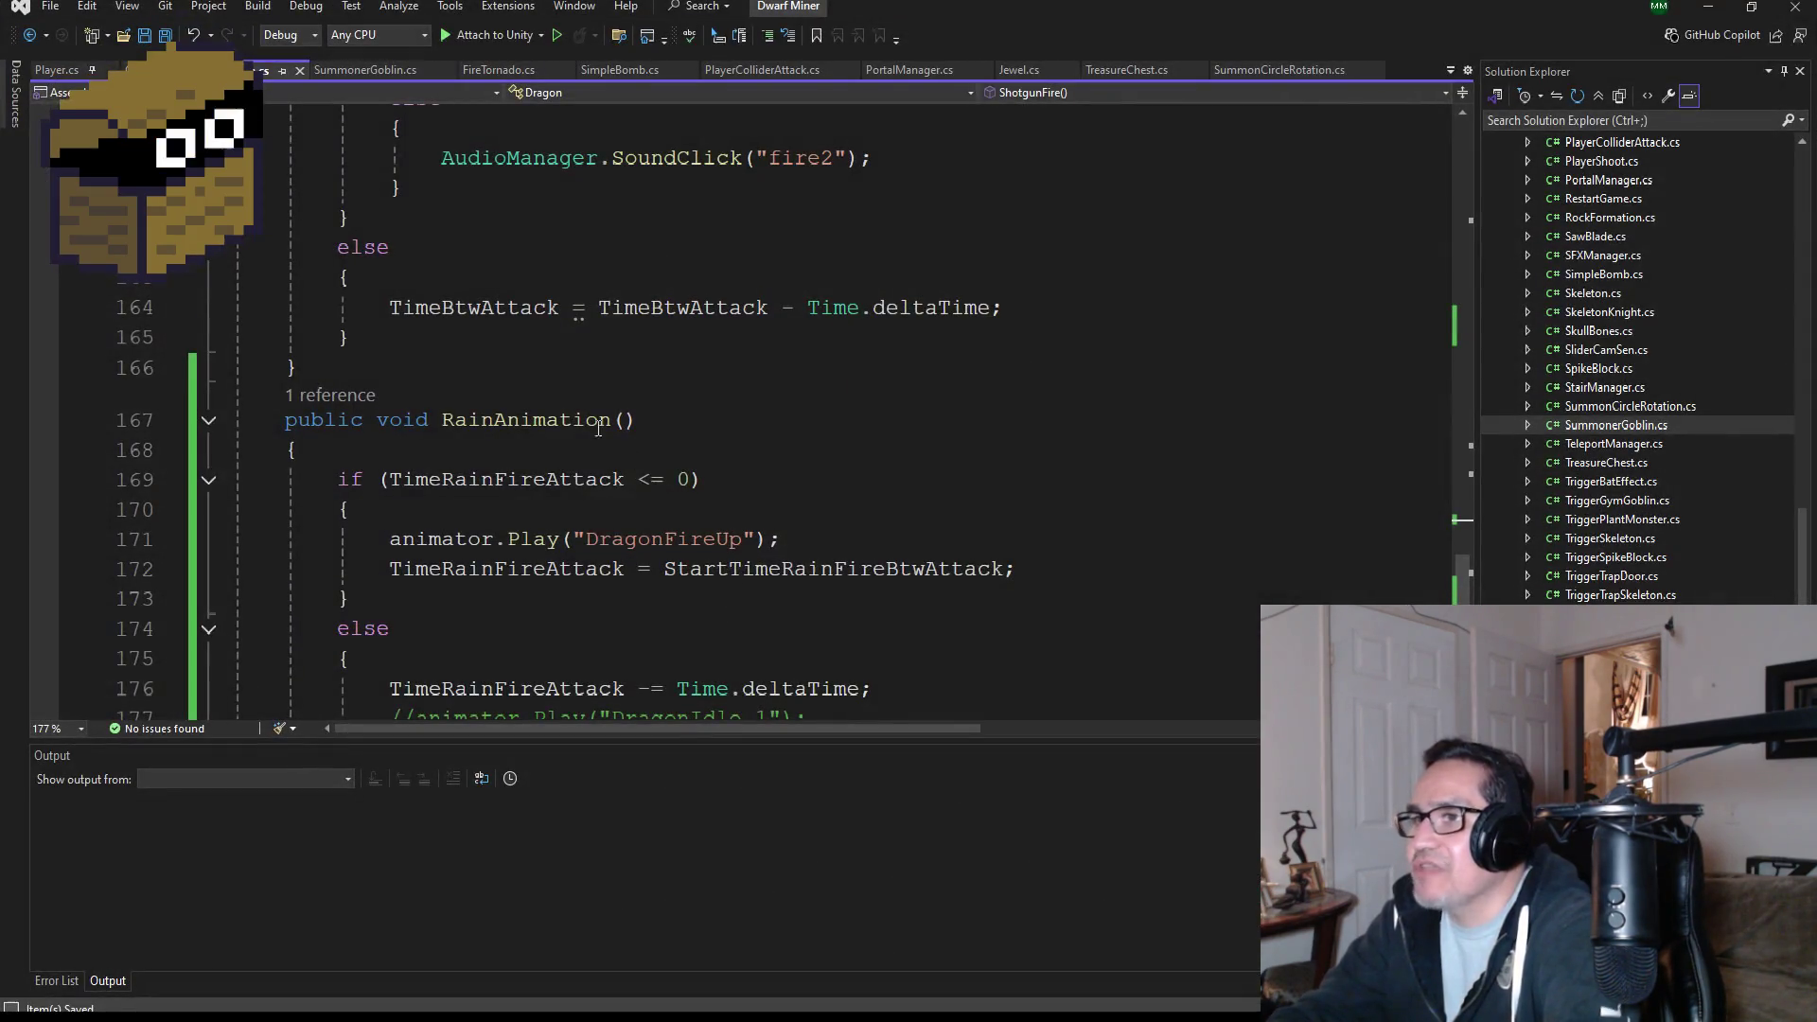
# - Review the RainAnimation script, then return to Unity's top-level Assets folder
pyautogui.scroll(-2, 598, 429)
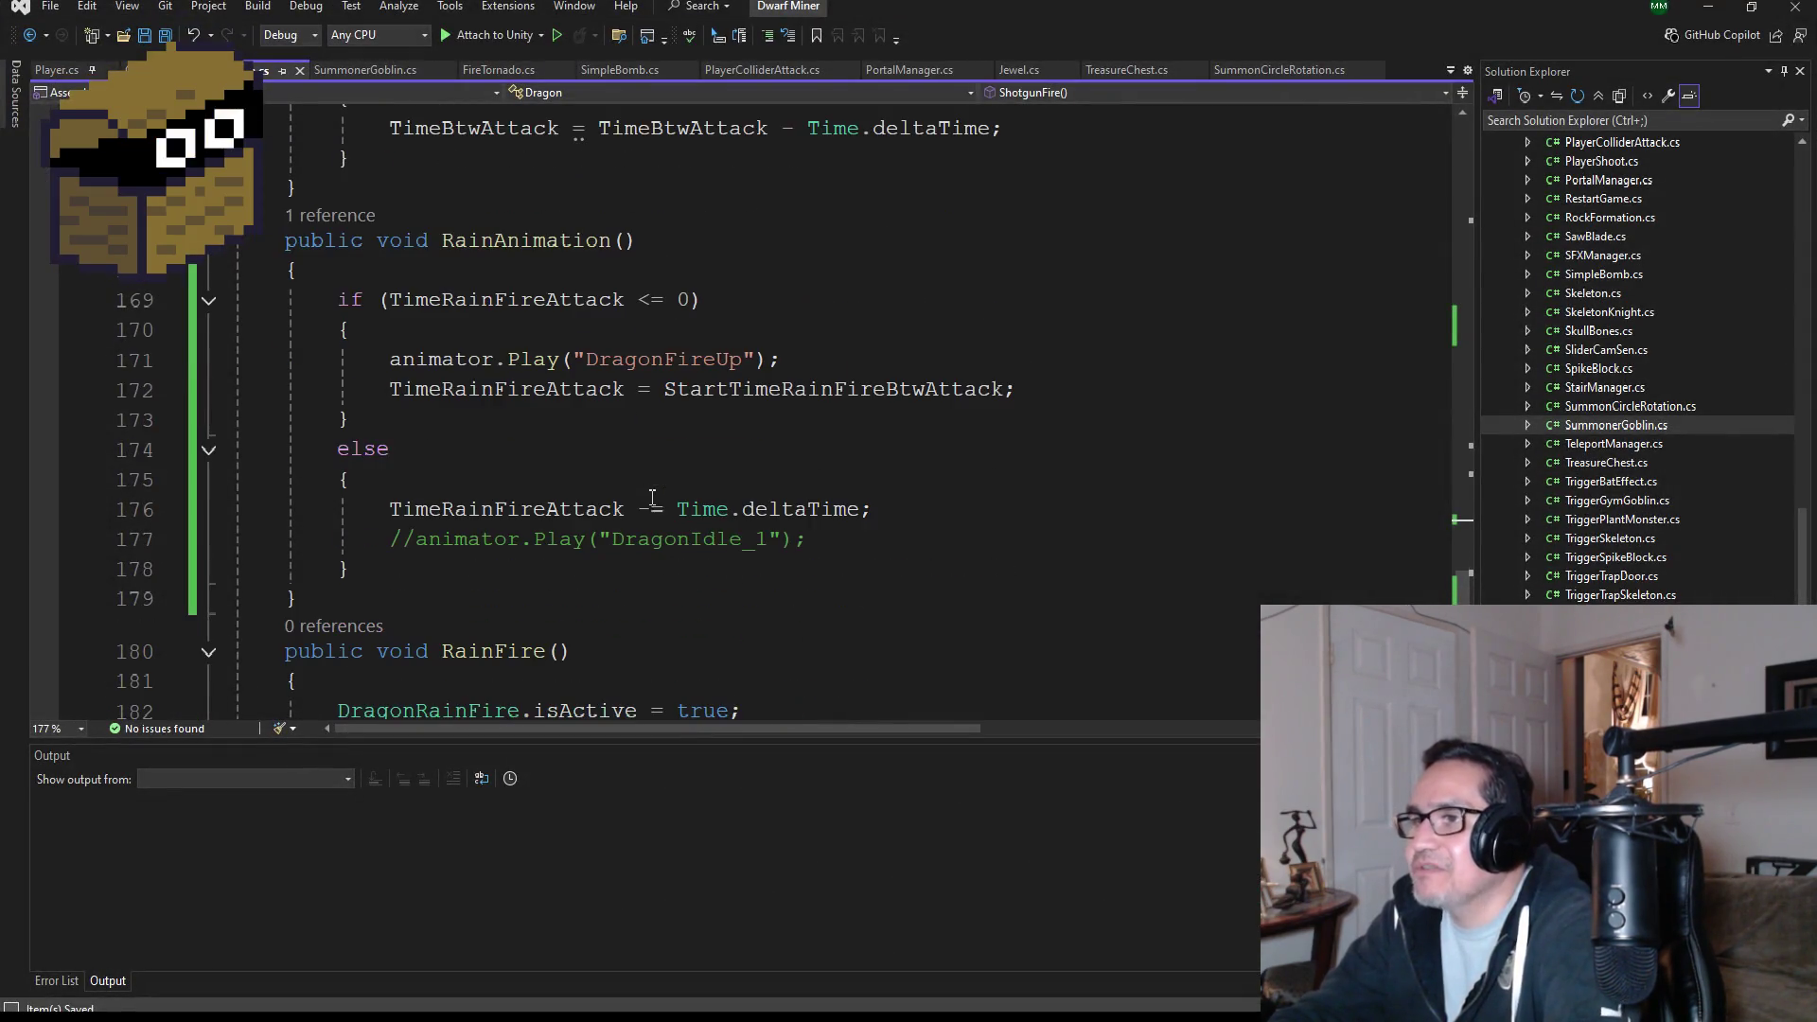
pyautogui.scroll(3, 650, 495)
pyautogui.scroll(-3, 852, 544)
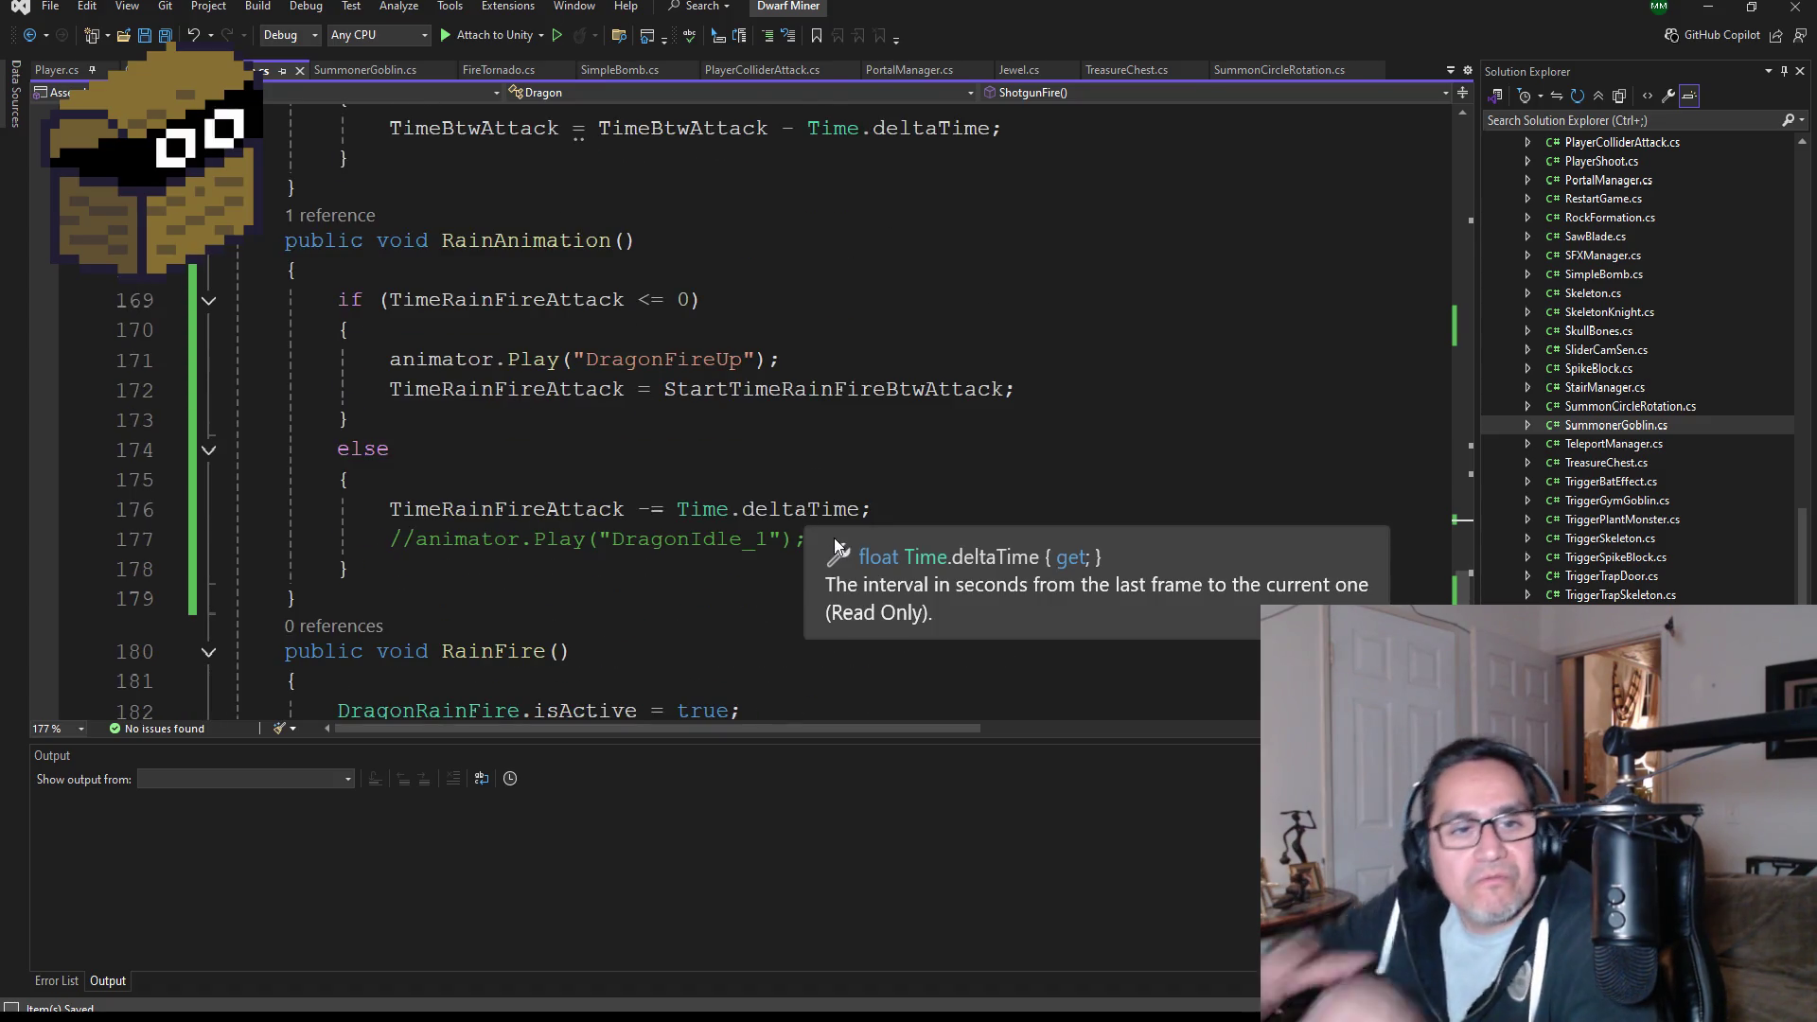
pyautogui.click(1701, 7)
pyautogui.click(220, 743)
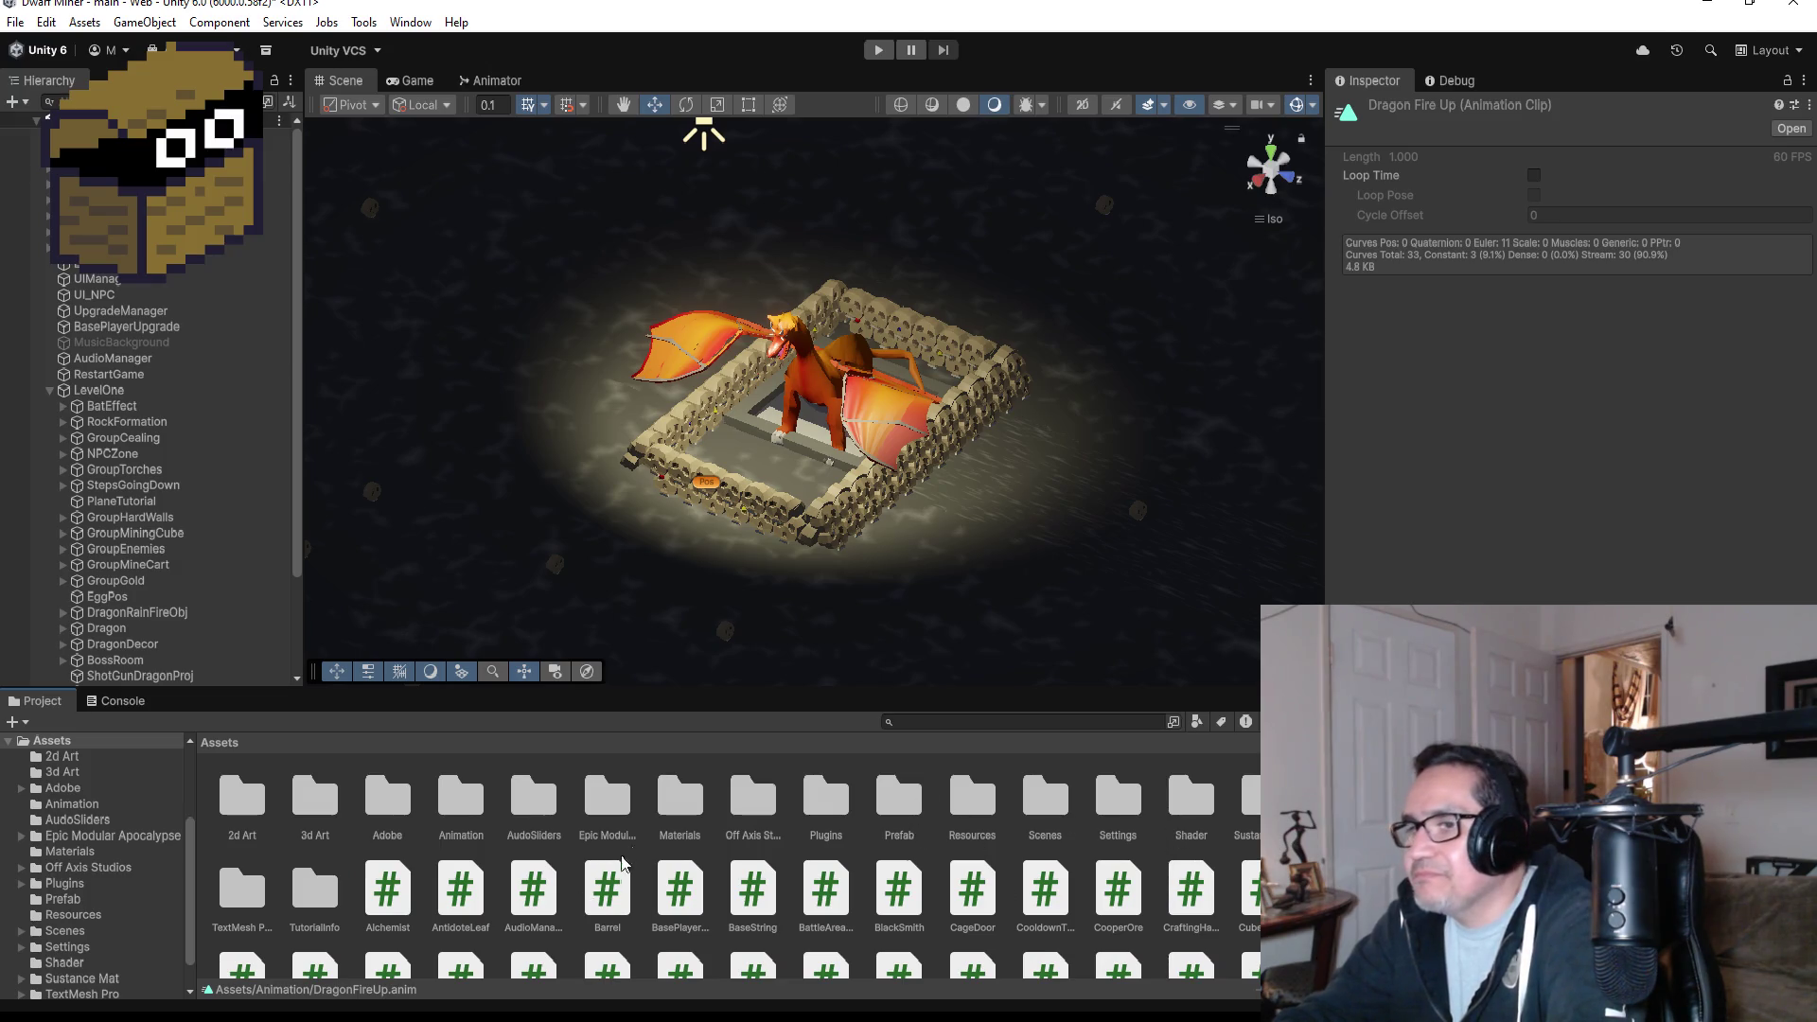
# - Open the Prefab folder and inspect the HugeFireObj and FireObj prefabs, then the NPCZone object
pyautogui.doubleClick(898, 799)
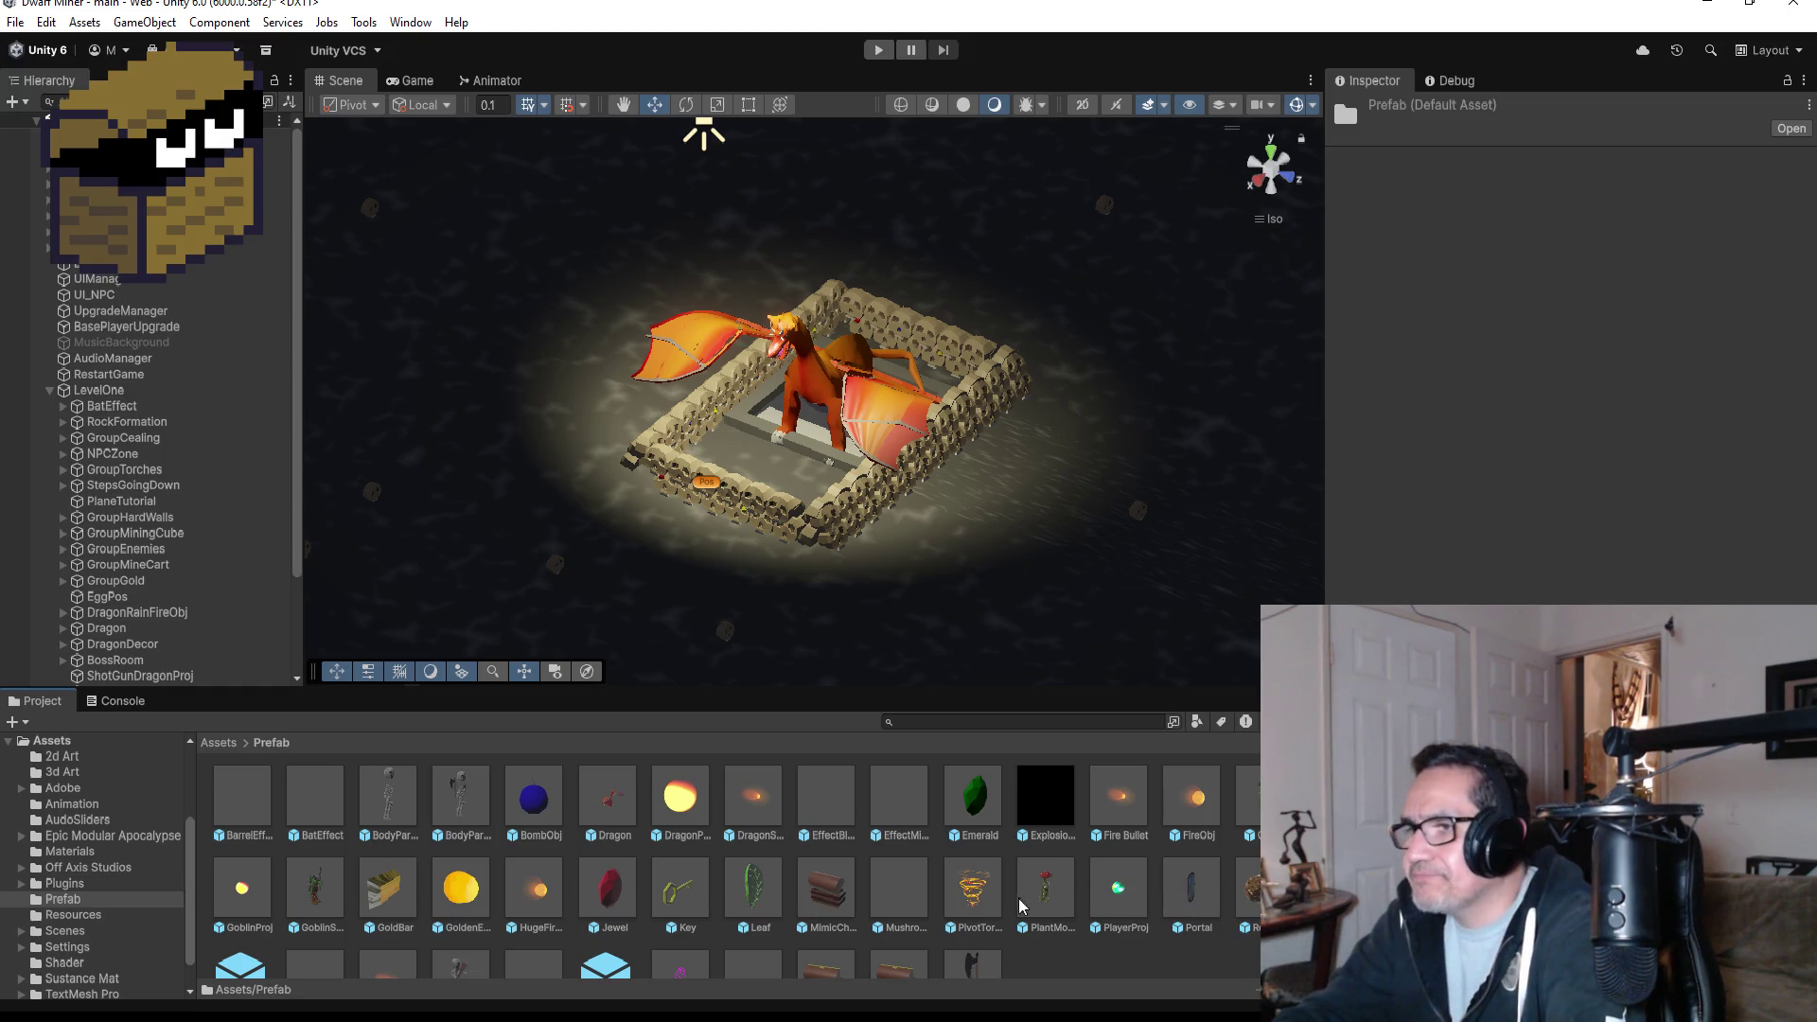
pyautogui.scroll(-1, 1159, 924)
pyautogui.click(540, 845)
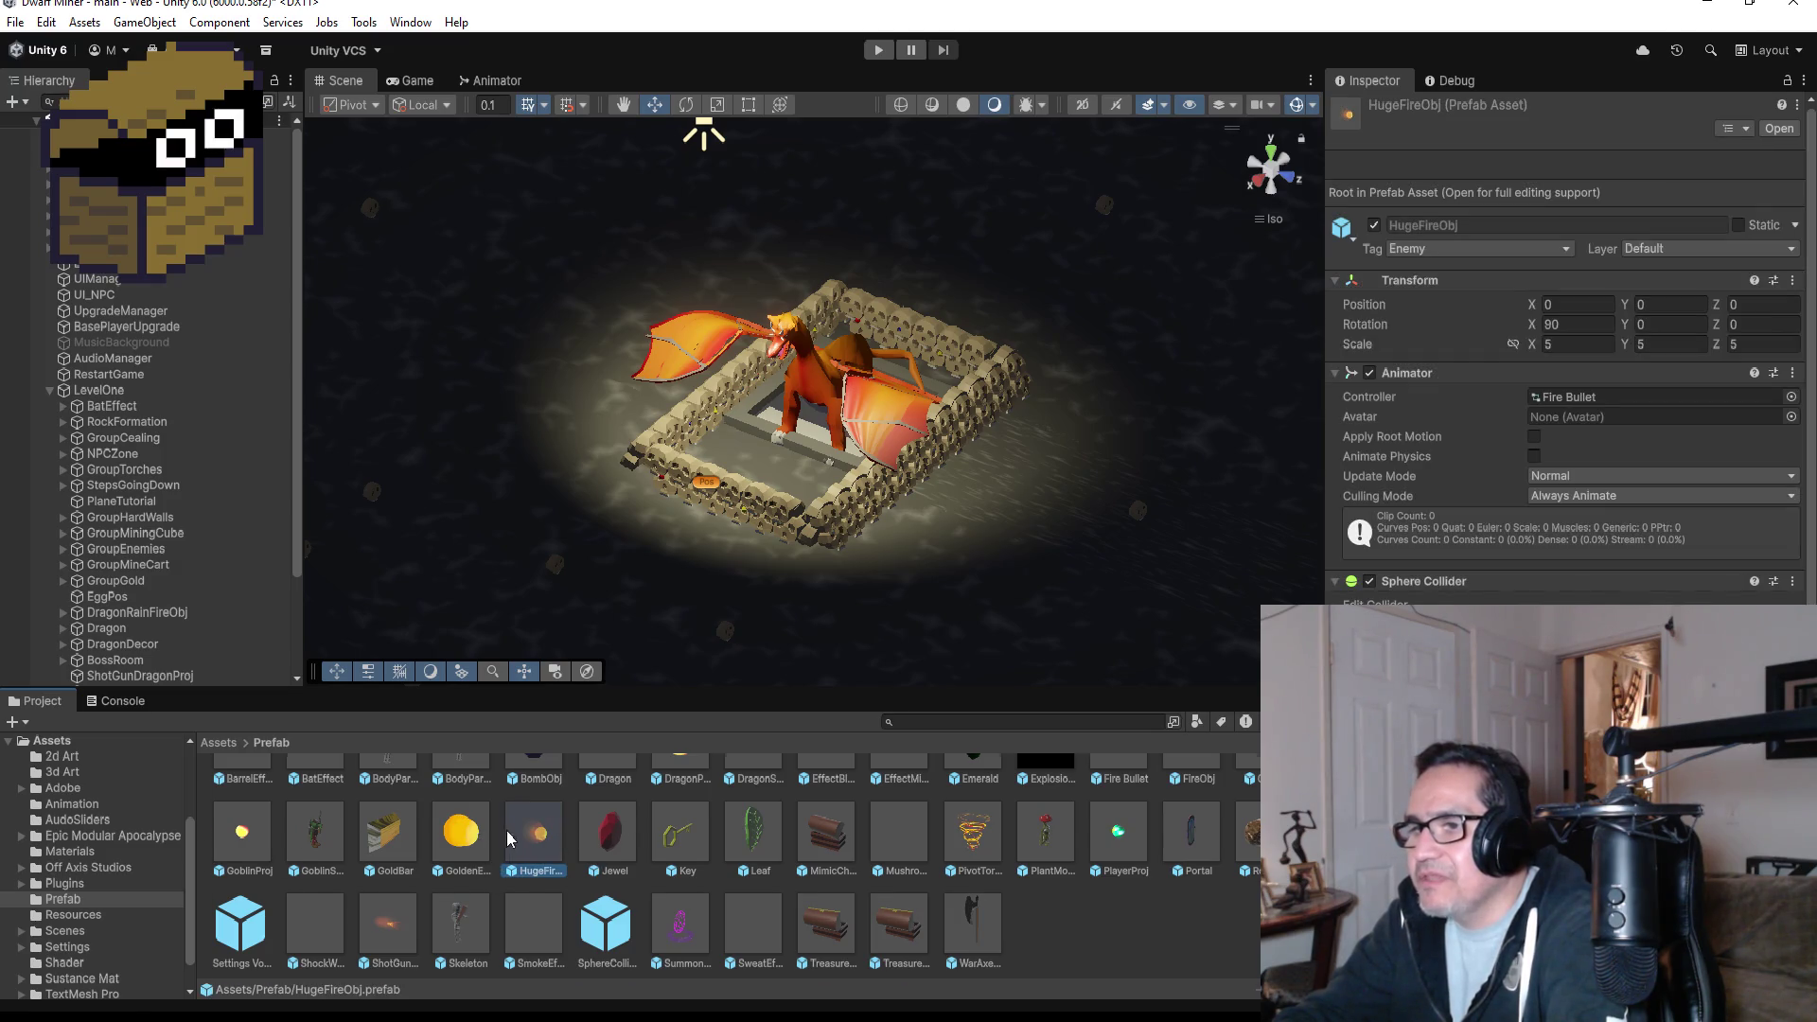
pyautogui.scroll(1, 508, 838)
pyautogui.click(1196, 798)
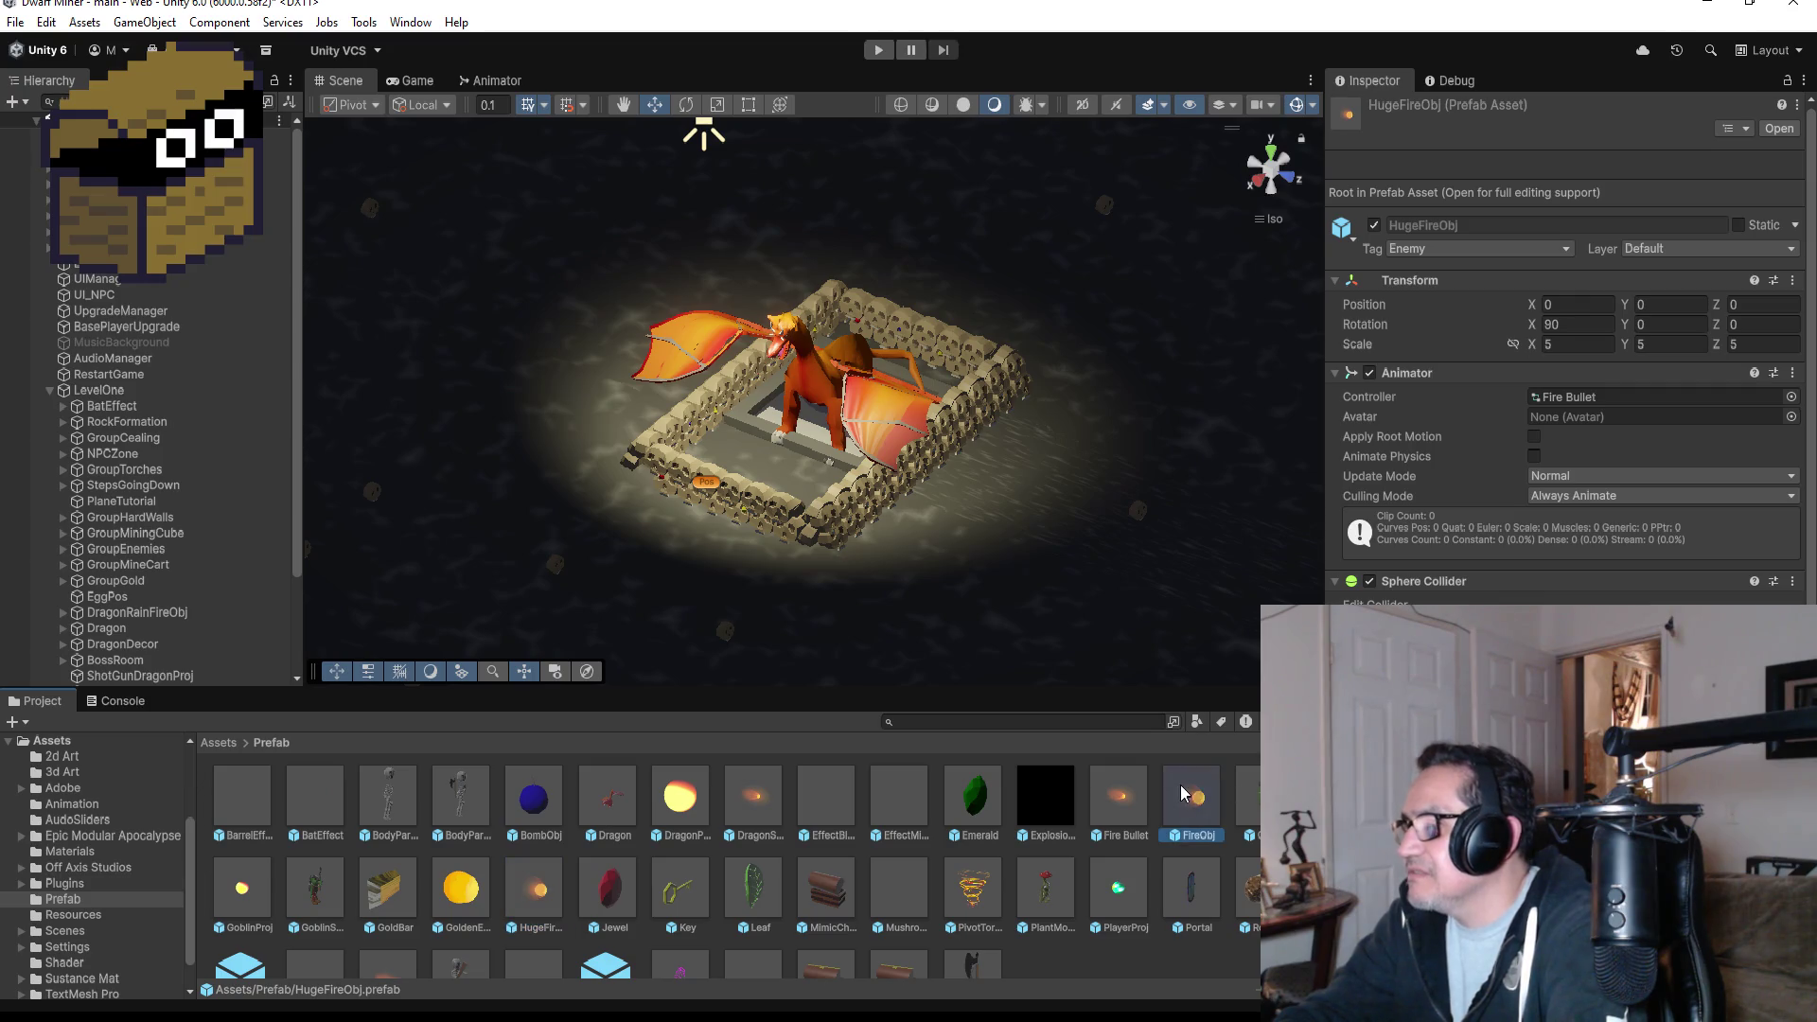
pyautogui.scroll(-5, 1567, 379)
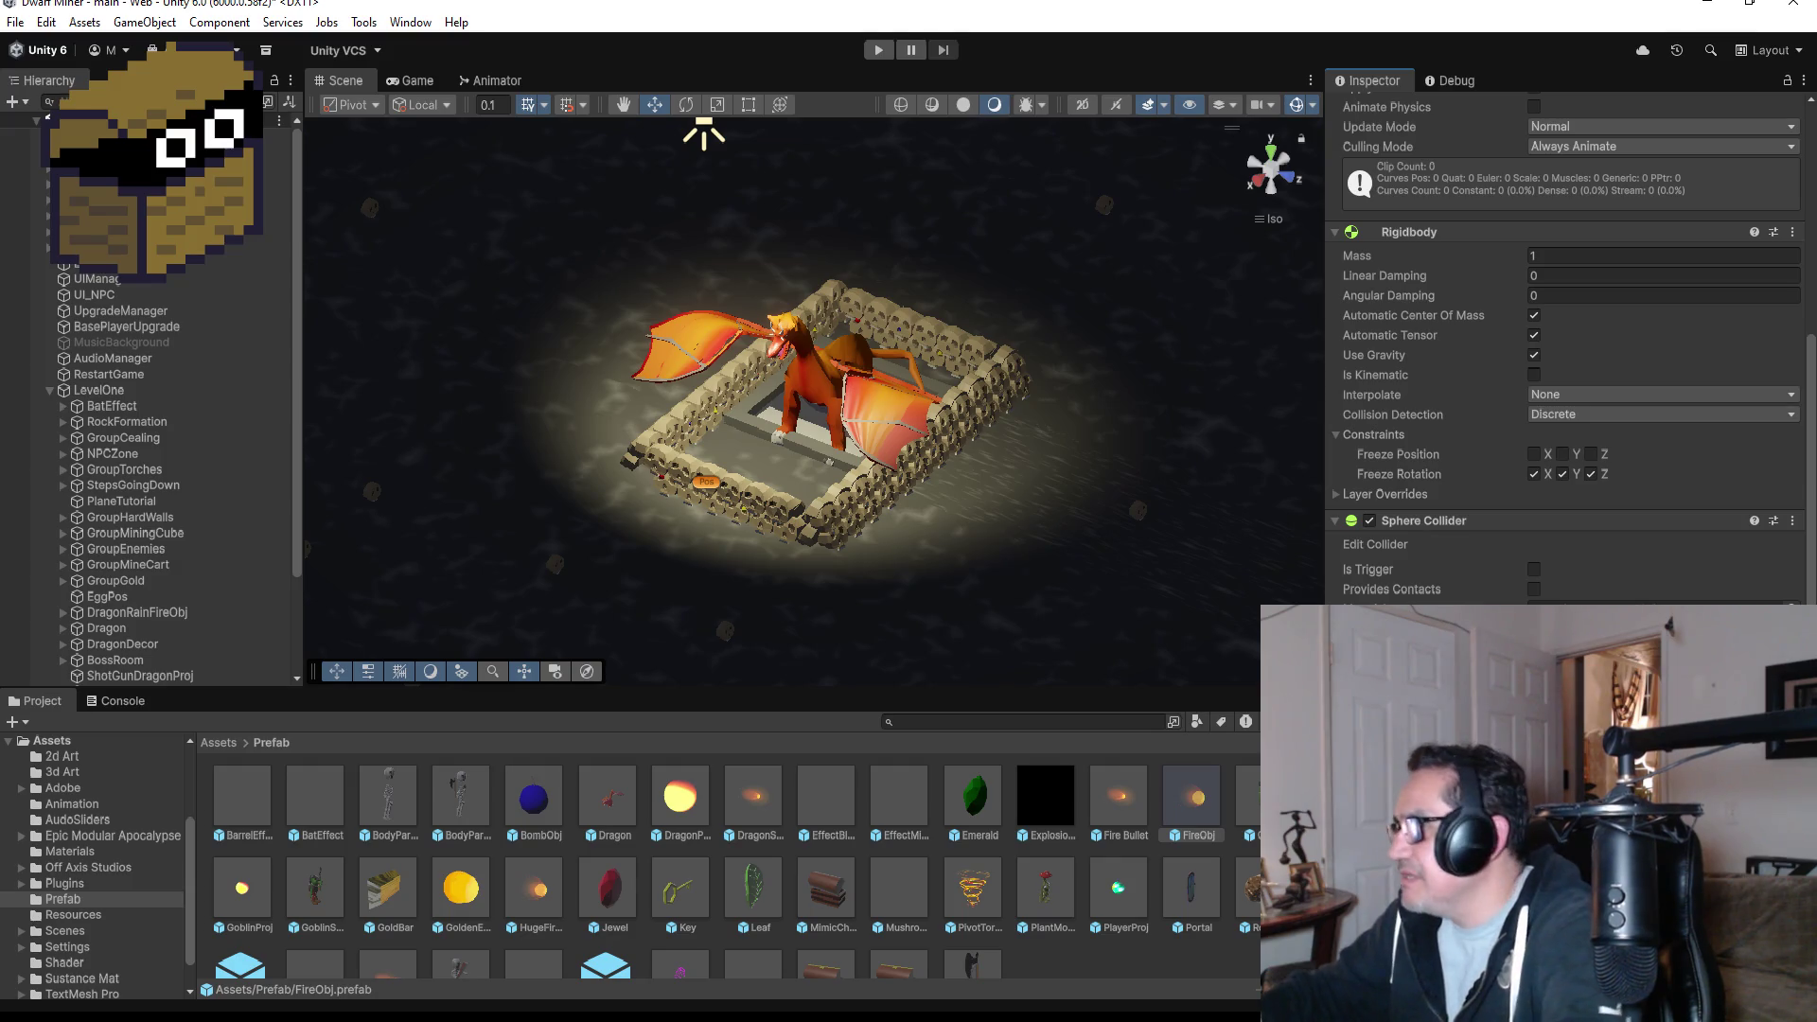
pyautogui.click(132, 454)
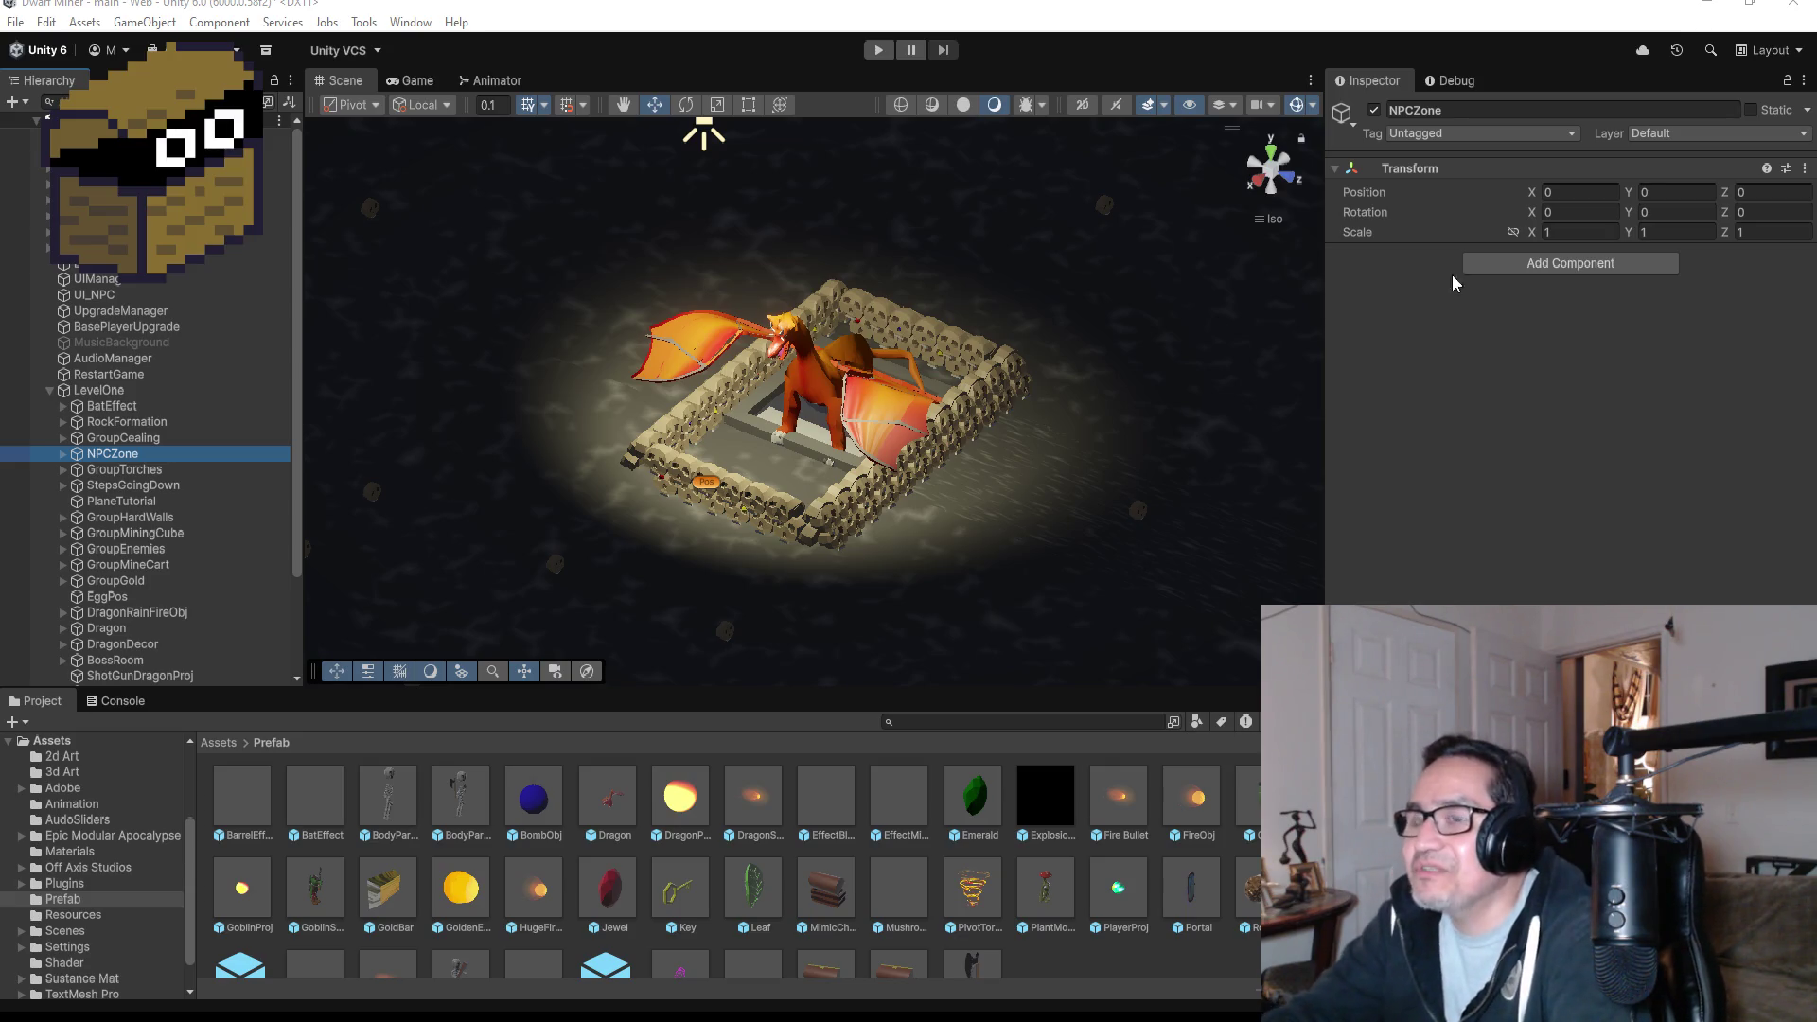
# - Expand LevelOne in the Hierarchy and look through children such as DragonDecor and BossRoom
pyautogui.click(49, 390)
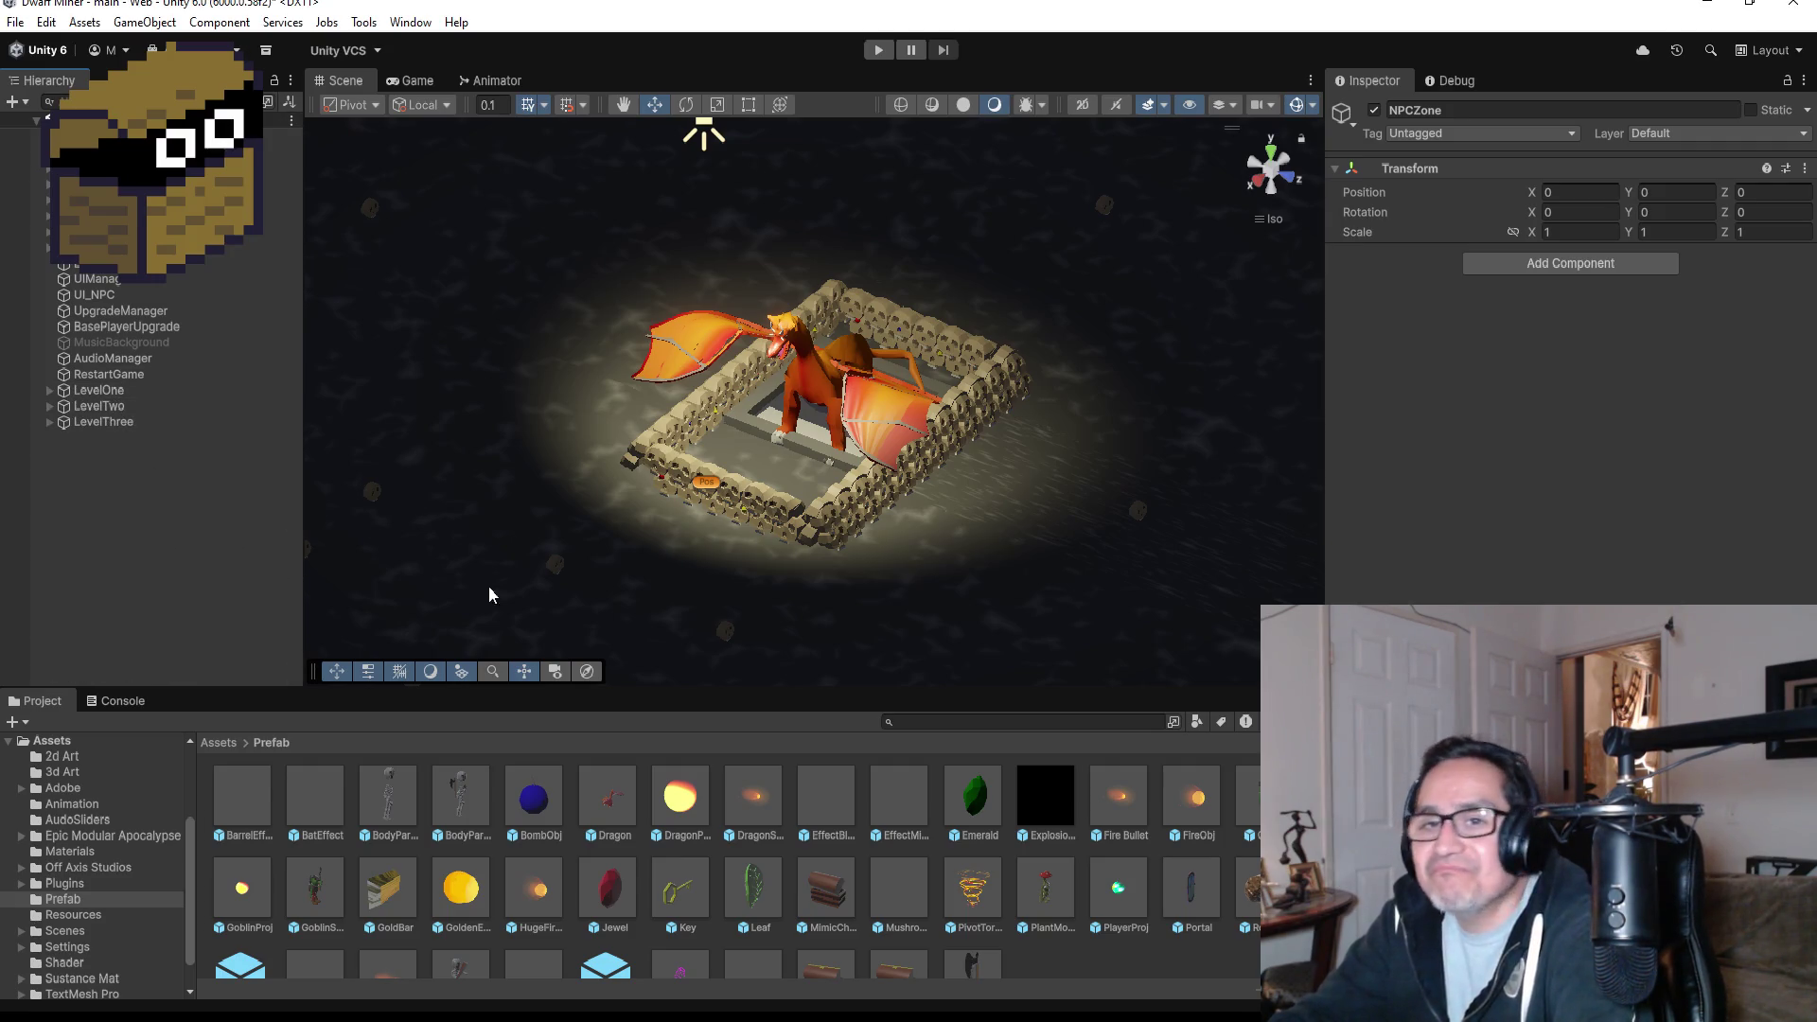
pyautogui.scroll(-3, 782, 402)
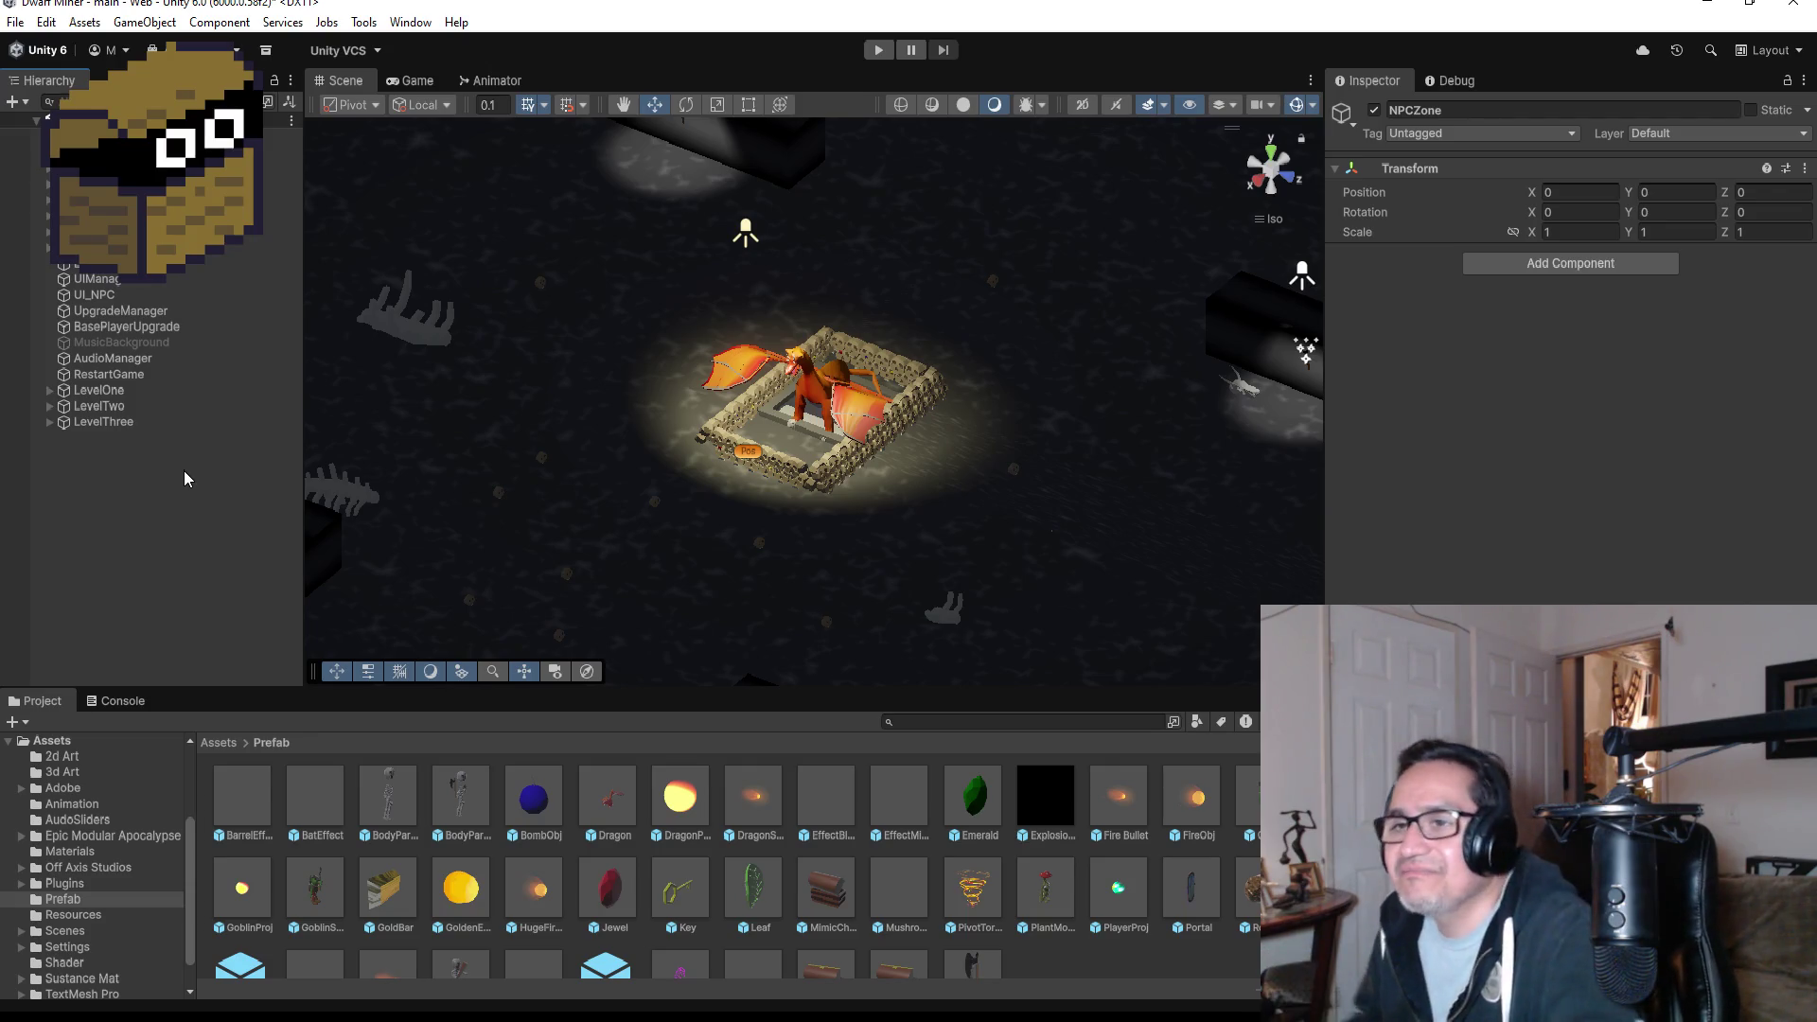
pyautogui.click(194, 473)
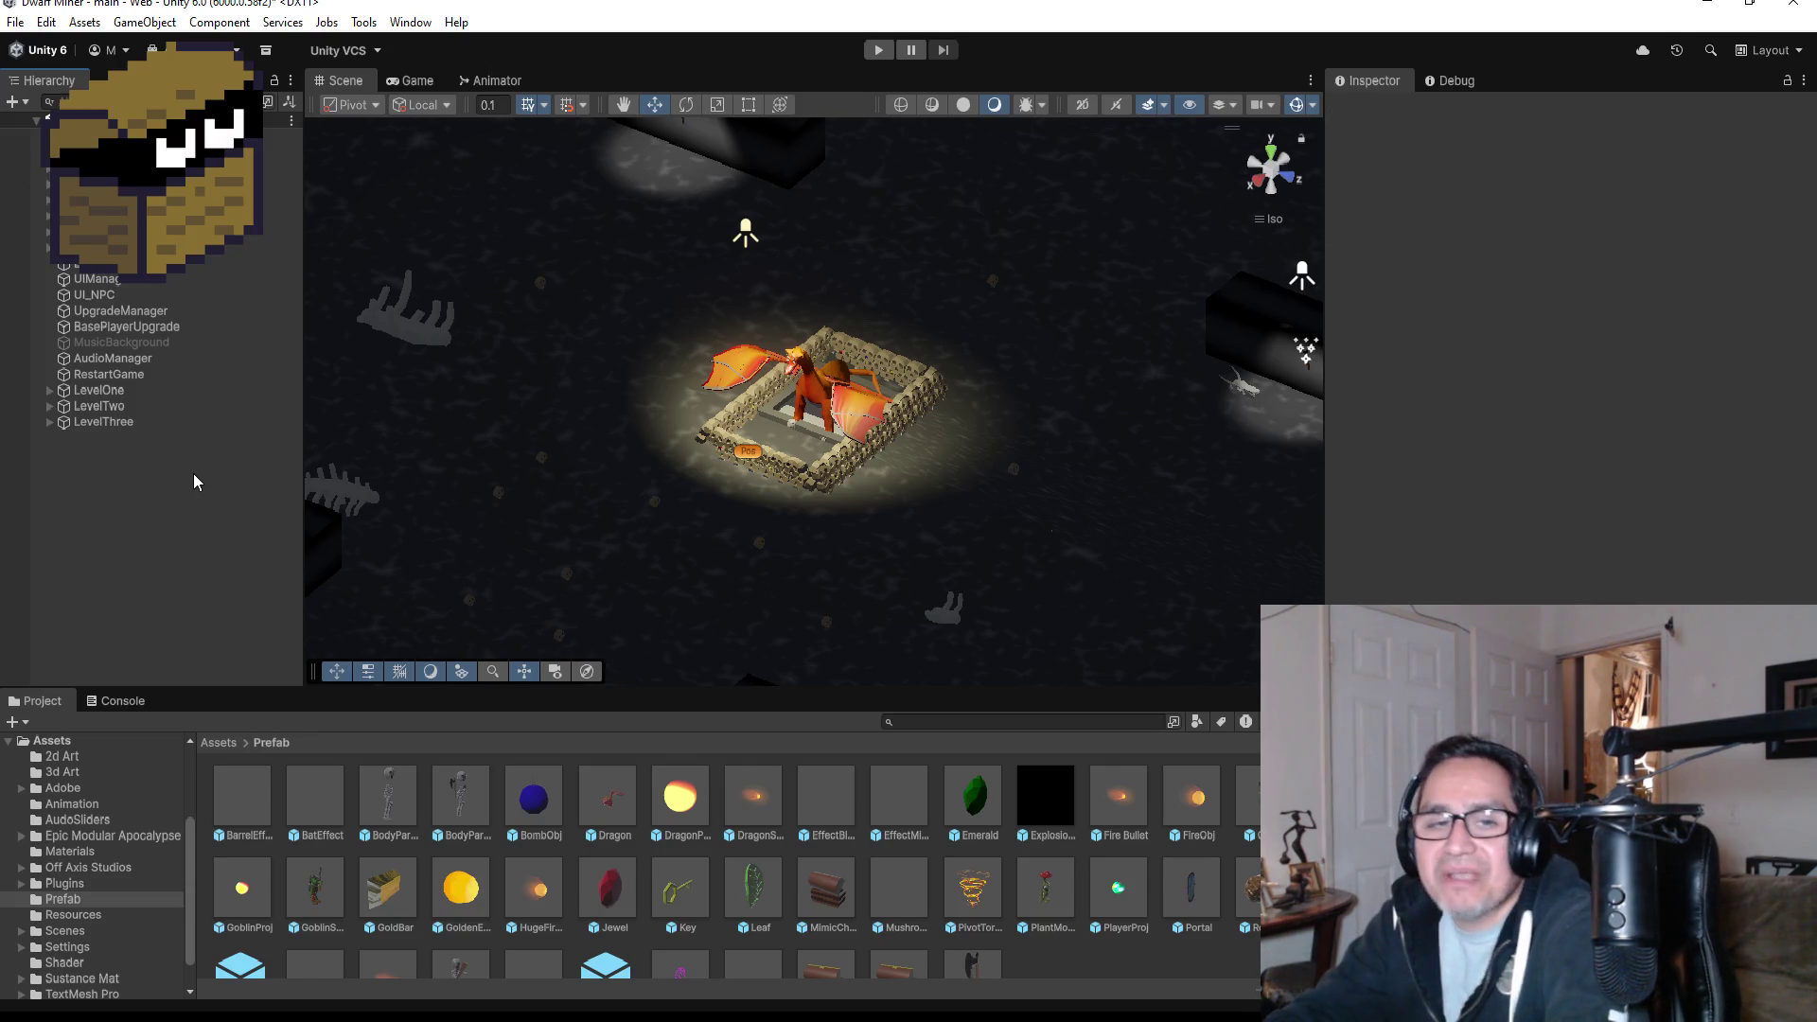
pyautogui.click(104, 390)
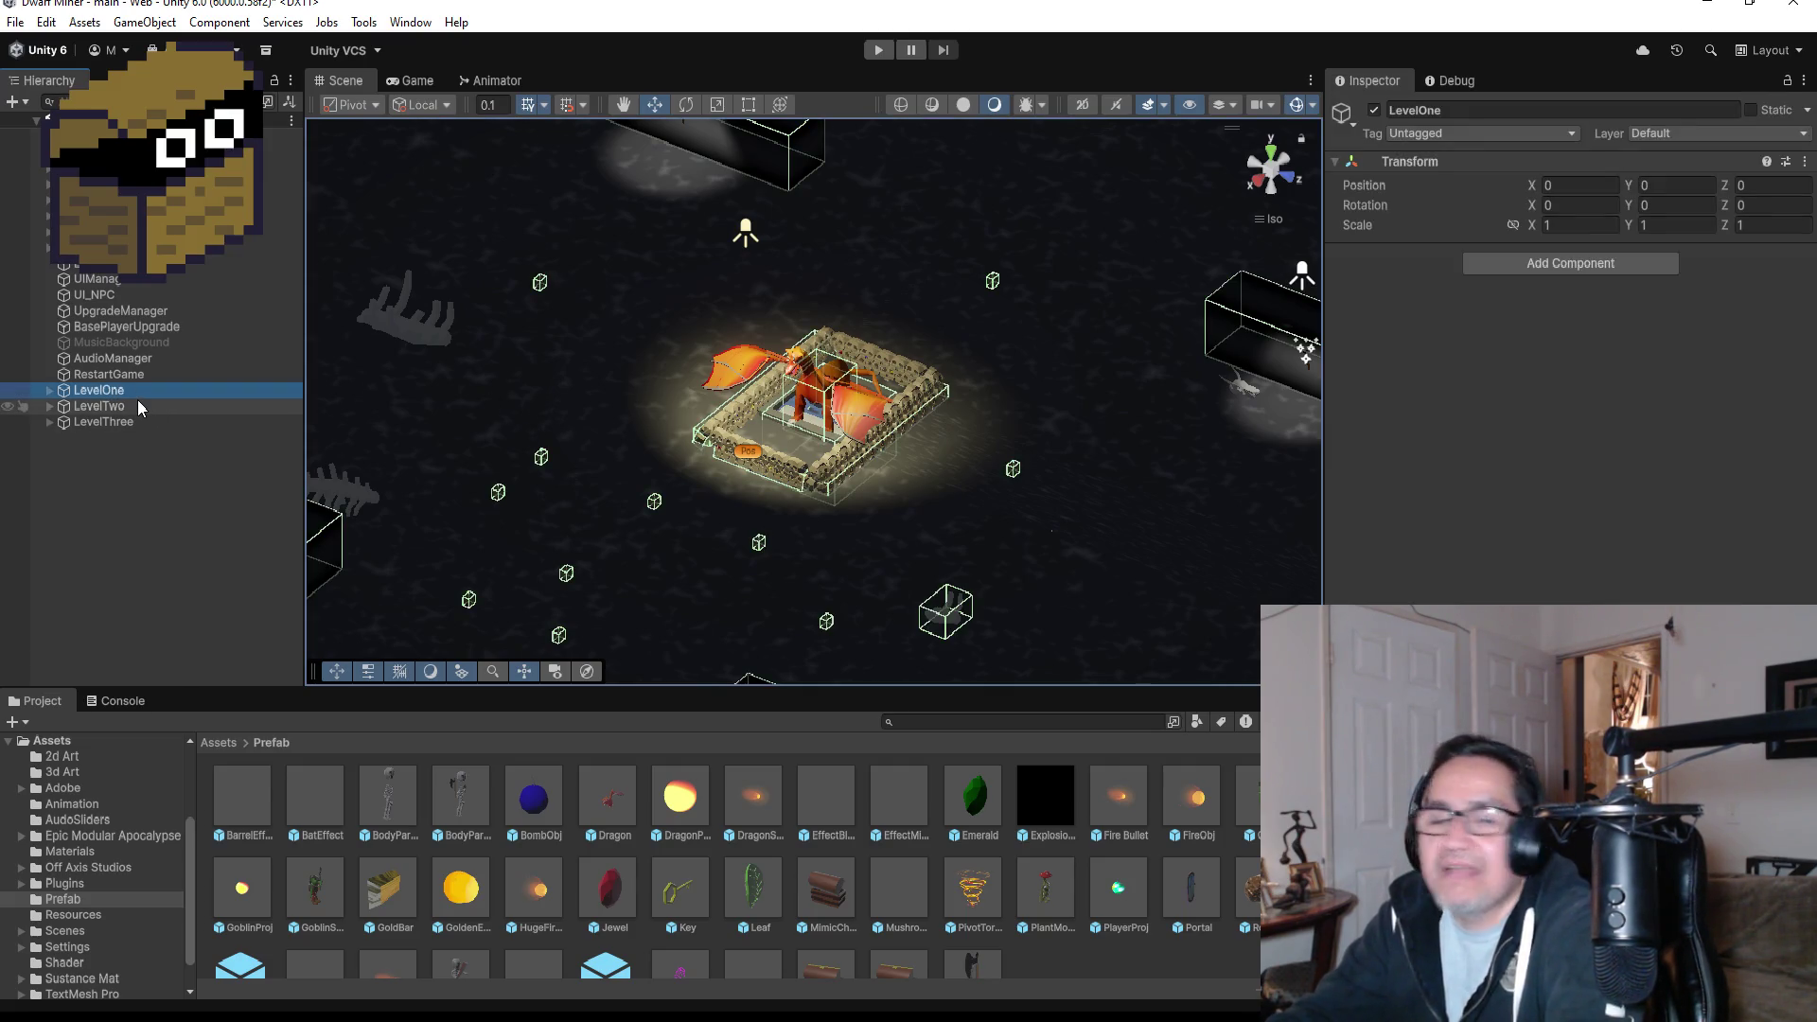
pyautogui.click(48, 389)
pyautogui.scroll(-3, 133, 478)
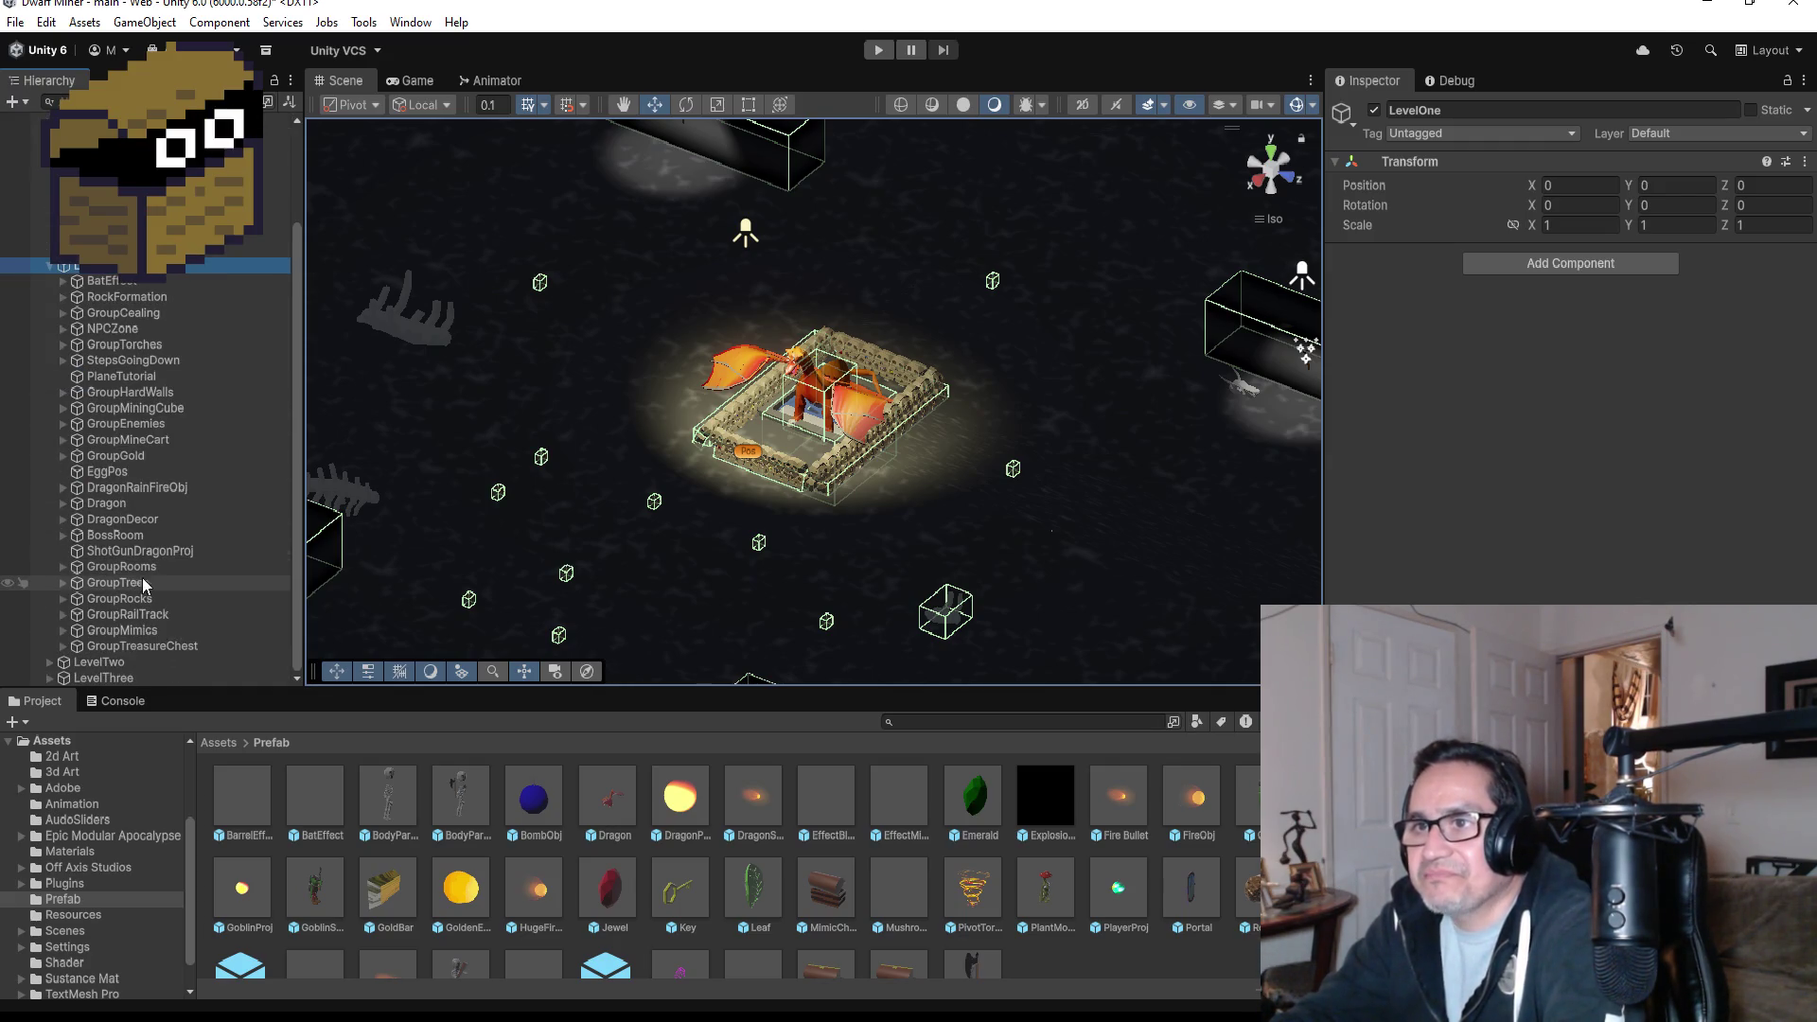
pyautogui.click(122, 518)
pyautogui.click(115, 535)
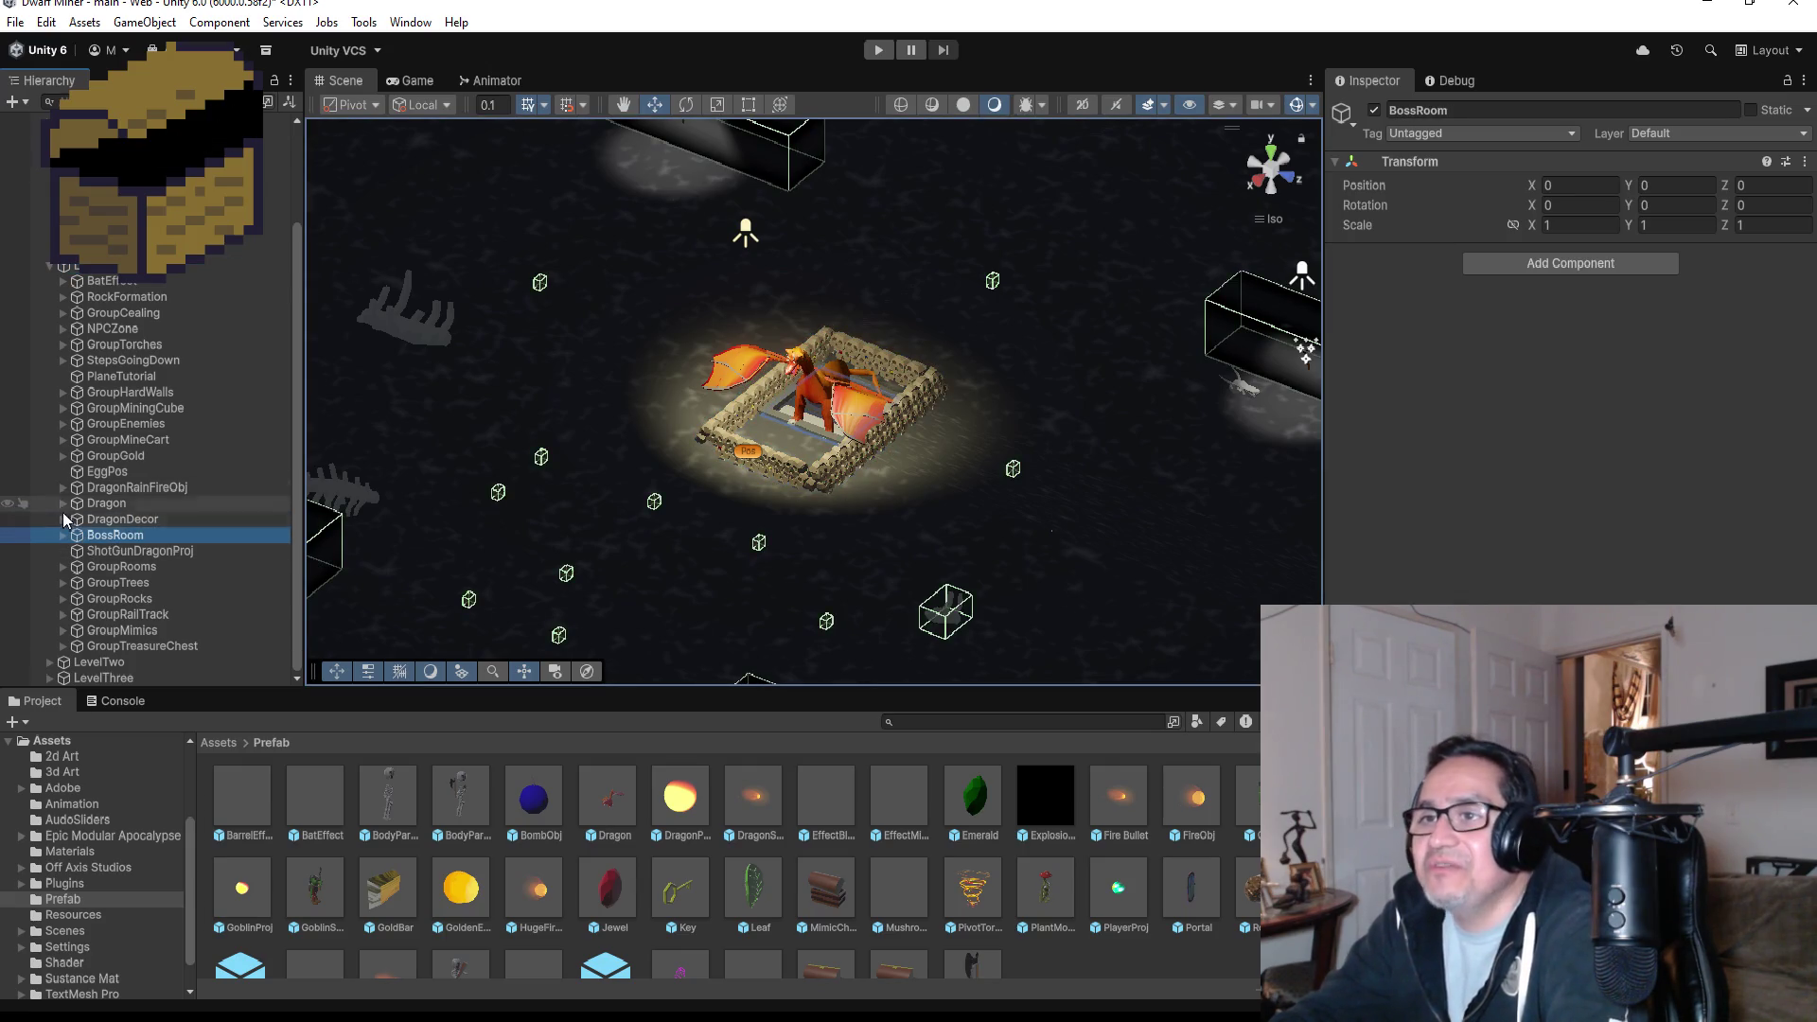
# - Expand DragonRainFireObj, view its Pos fire points from the Top view, and reselect DragonRainFire
pyautogui.click(63, 487)
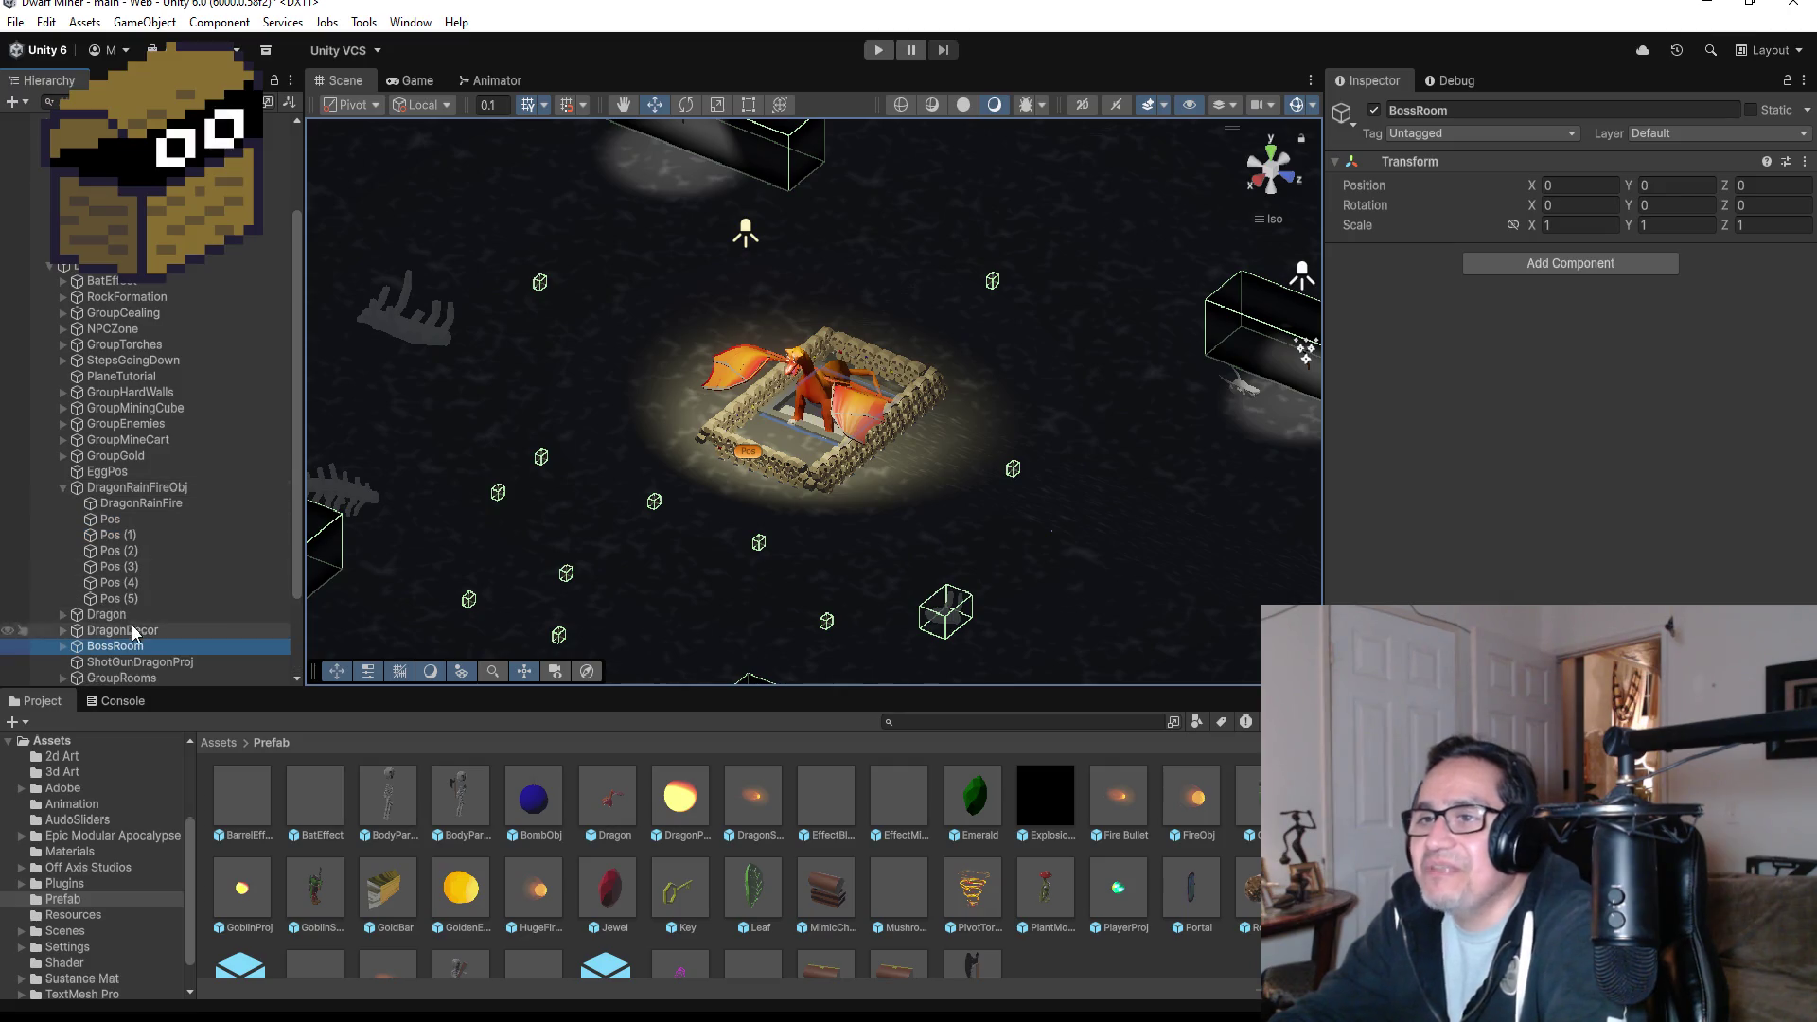
pyautogui.click(146, 503)
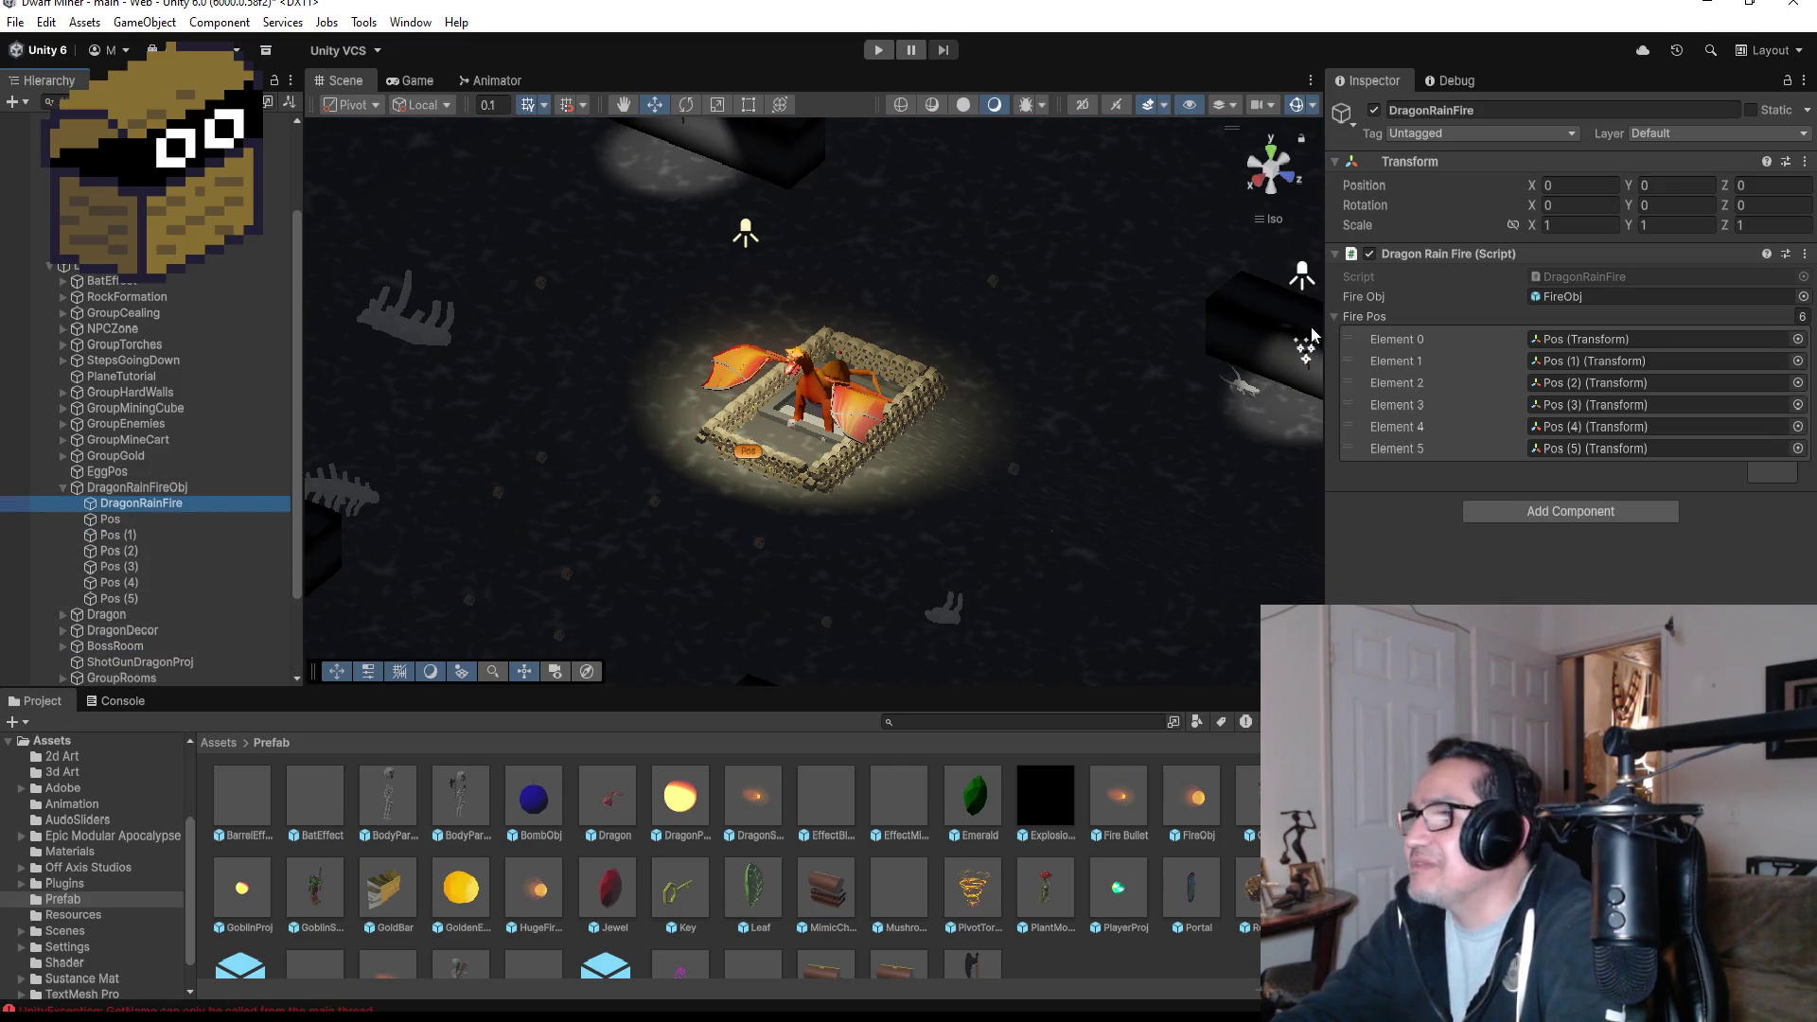
pyautogui.click(1268, 156)
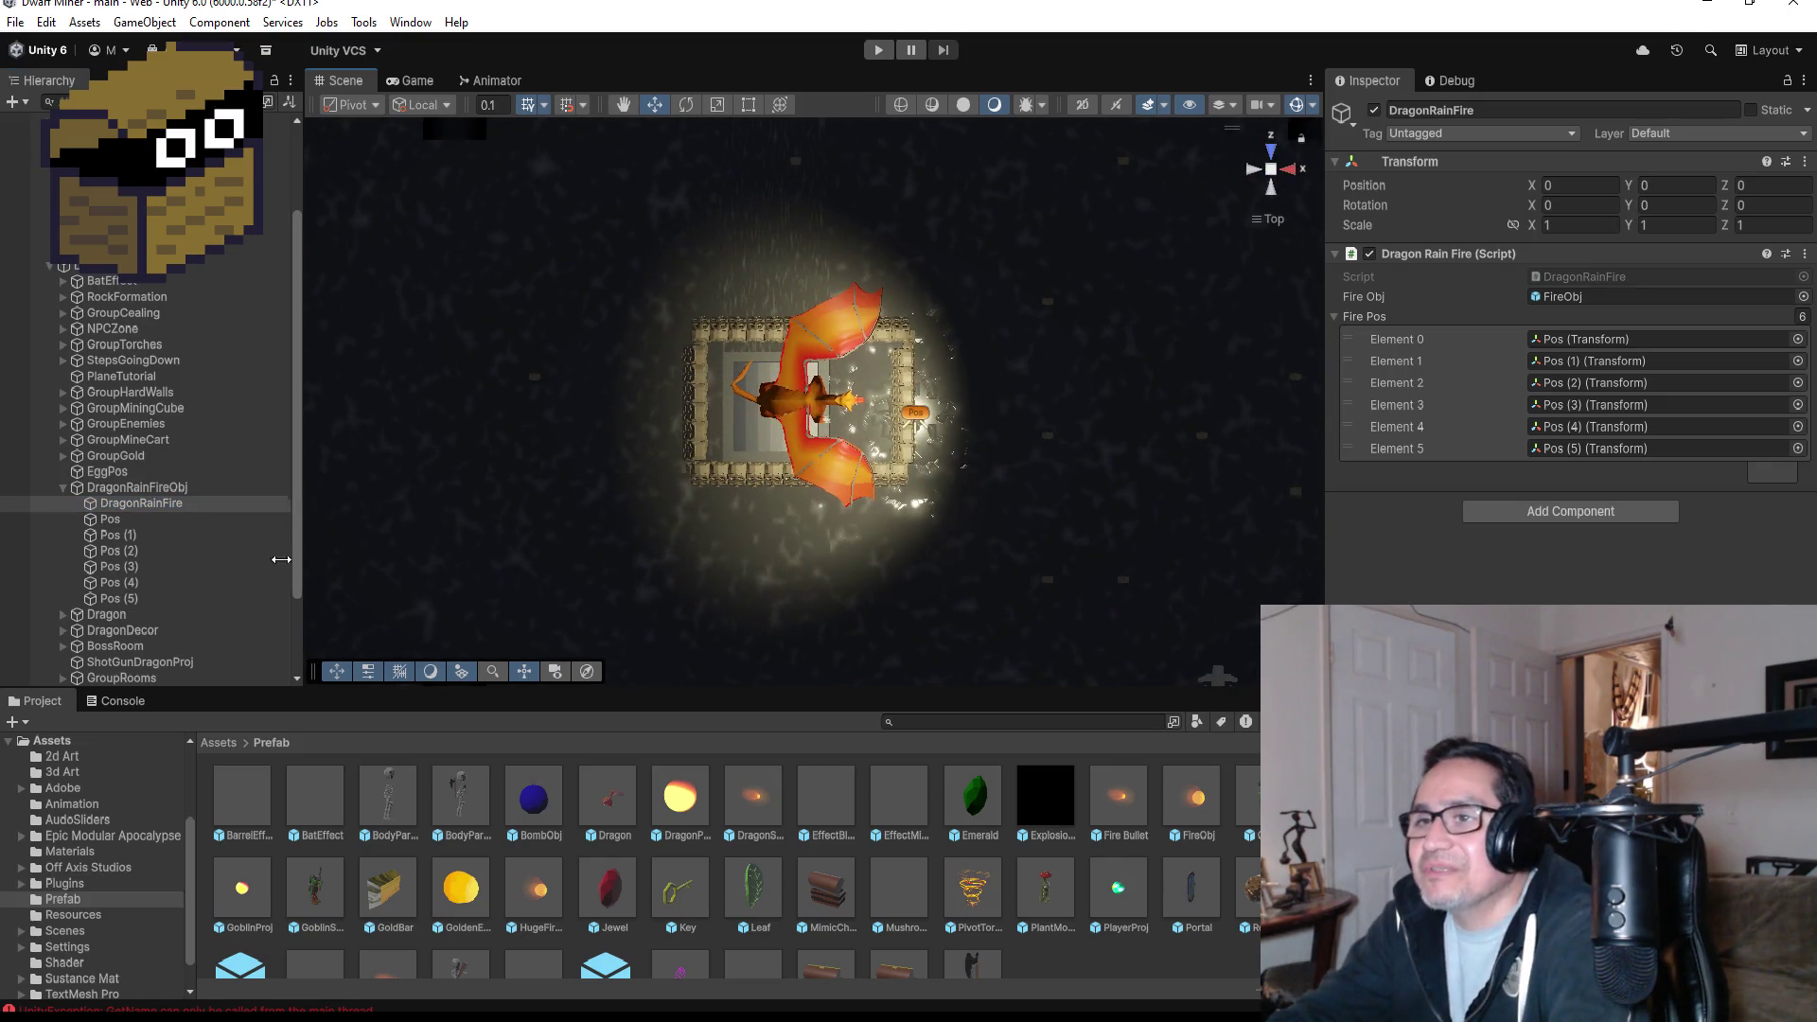
pyautogui.click(129, 522)
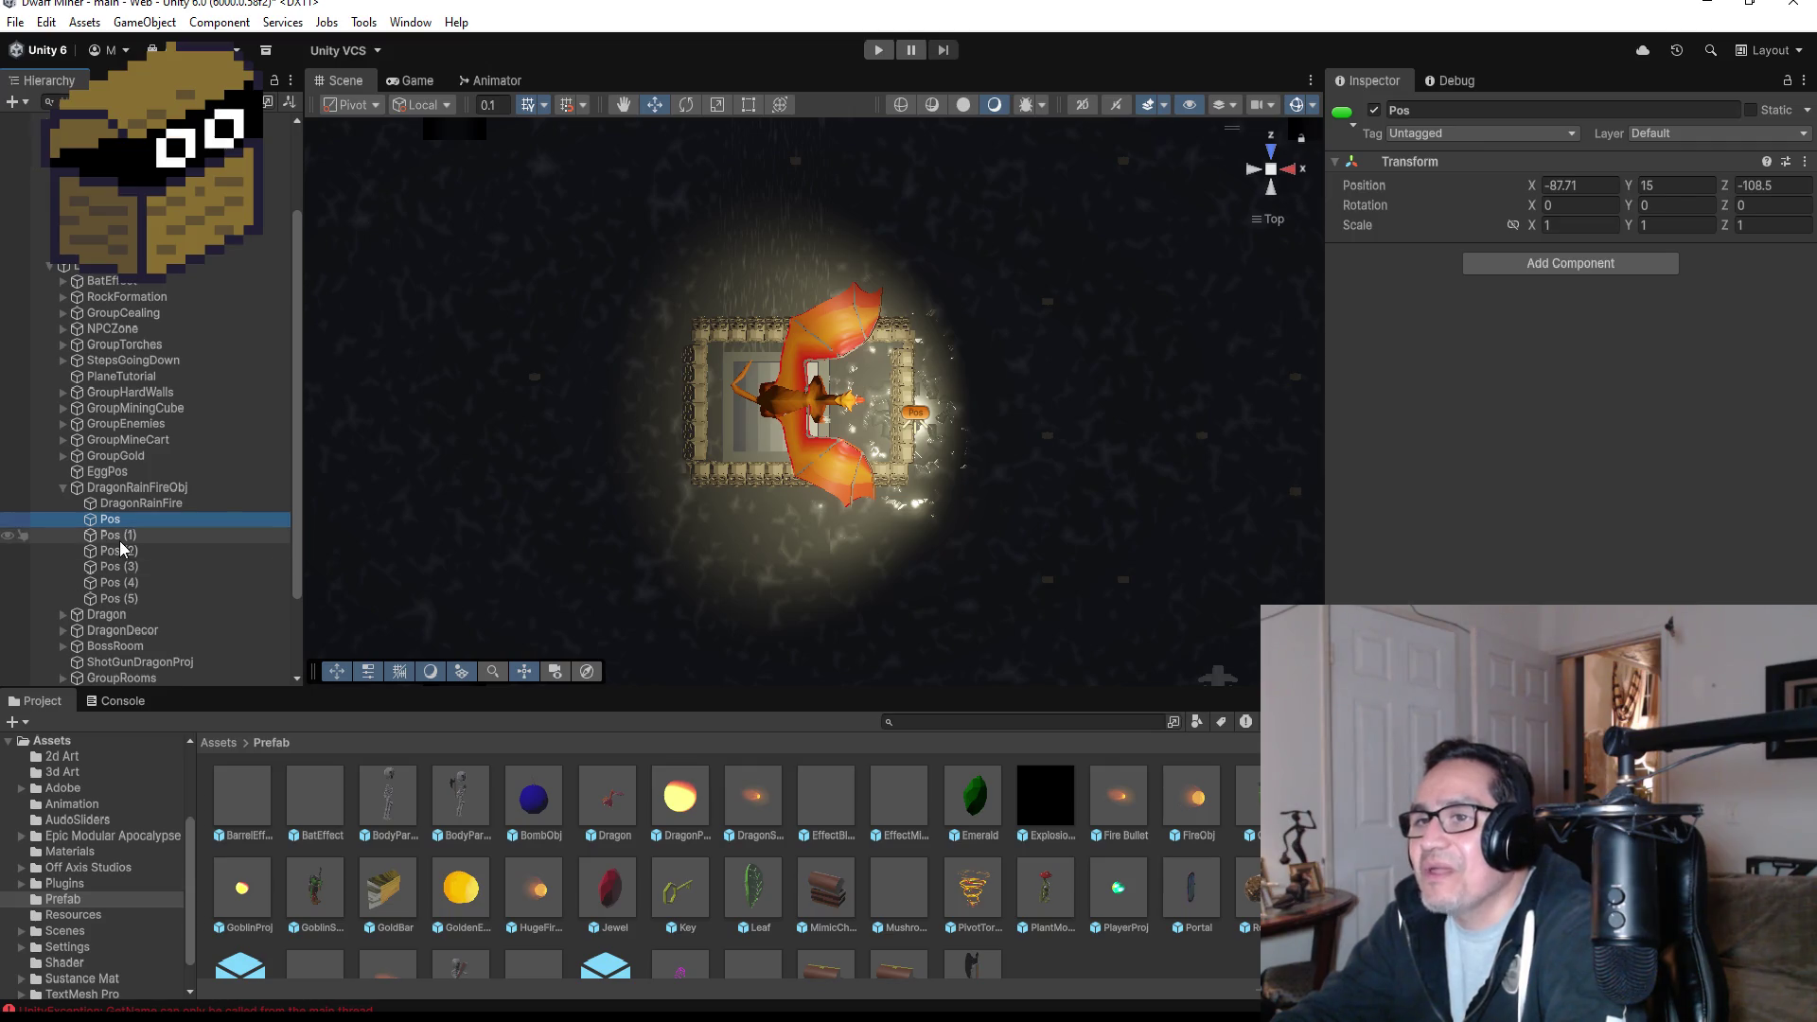
pyautogui.click(129, 535)
pyautogui.click(130, 583)
pyautogui.doubleClick(113, 519)
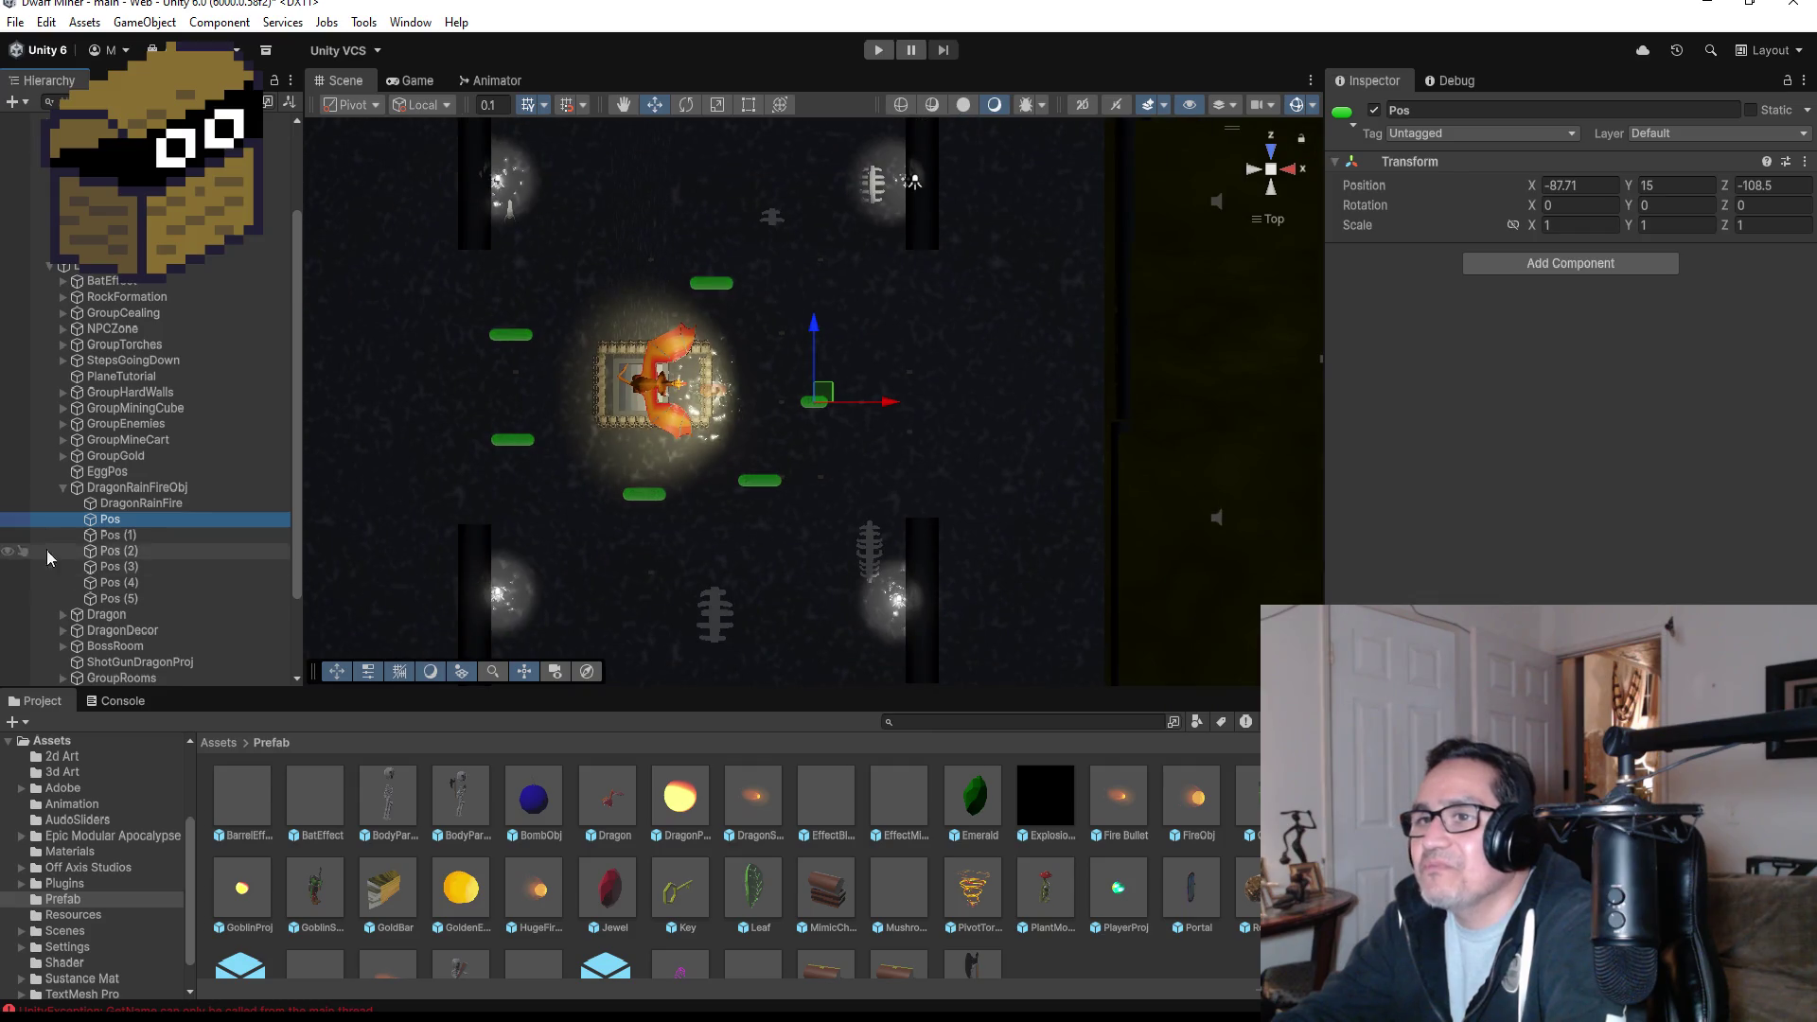
pyautogui.click(129, 504)
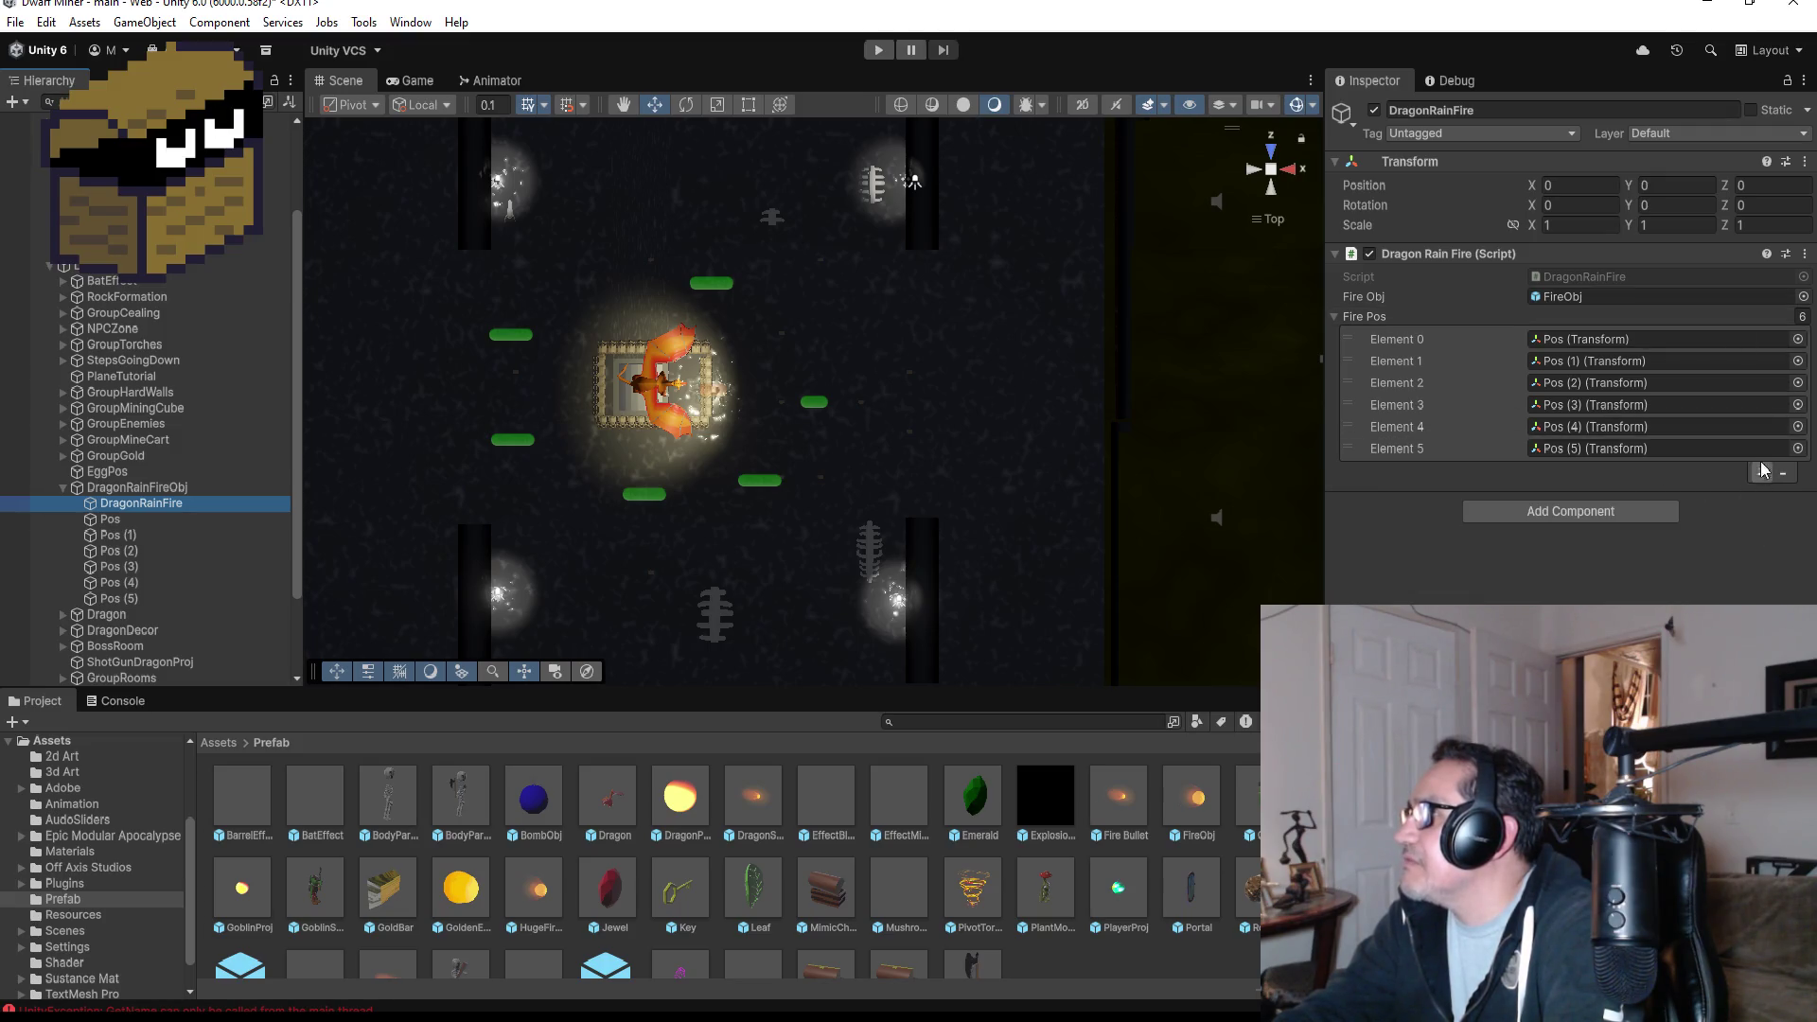
# - Set the Fire Pos size to 10 and duplicate Pos (5) into Pos (6) at the arena's upper left
pyautogui.click(1803, 316)
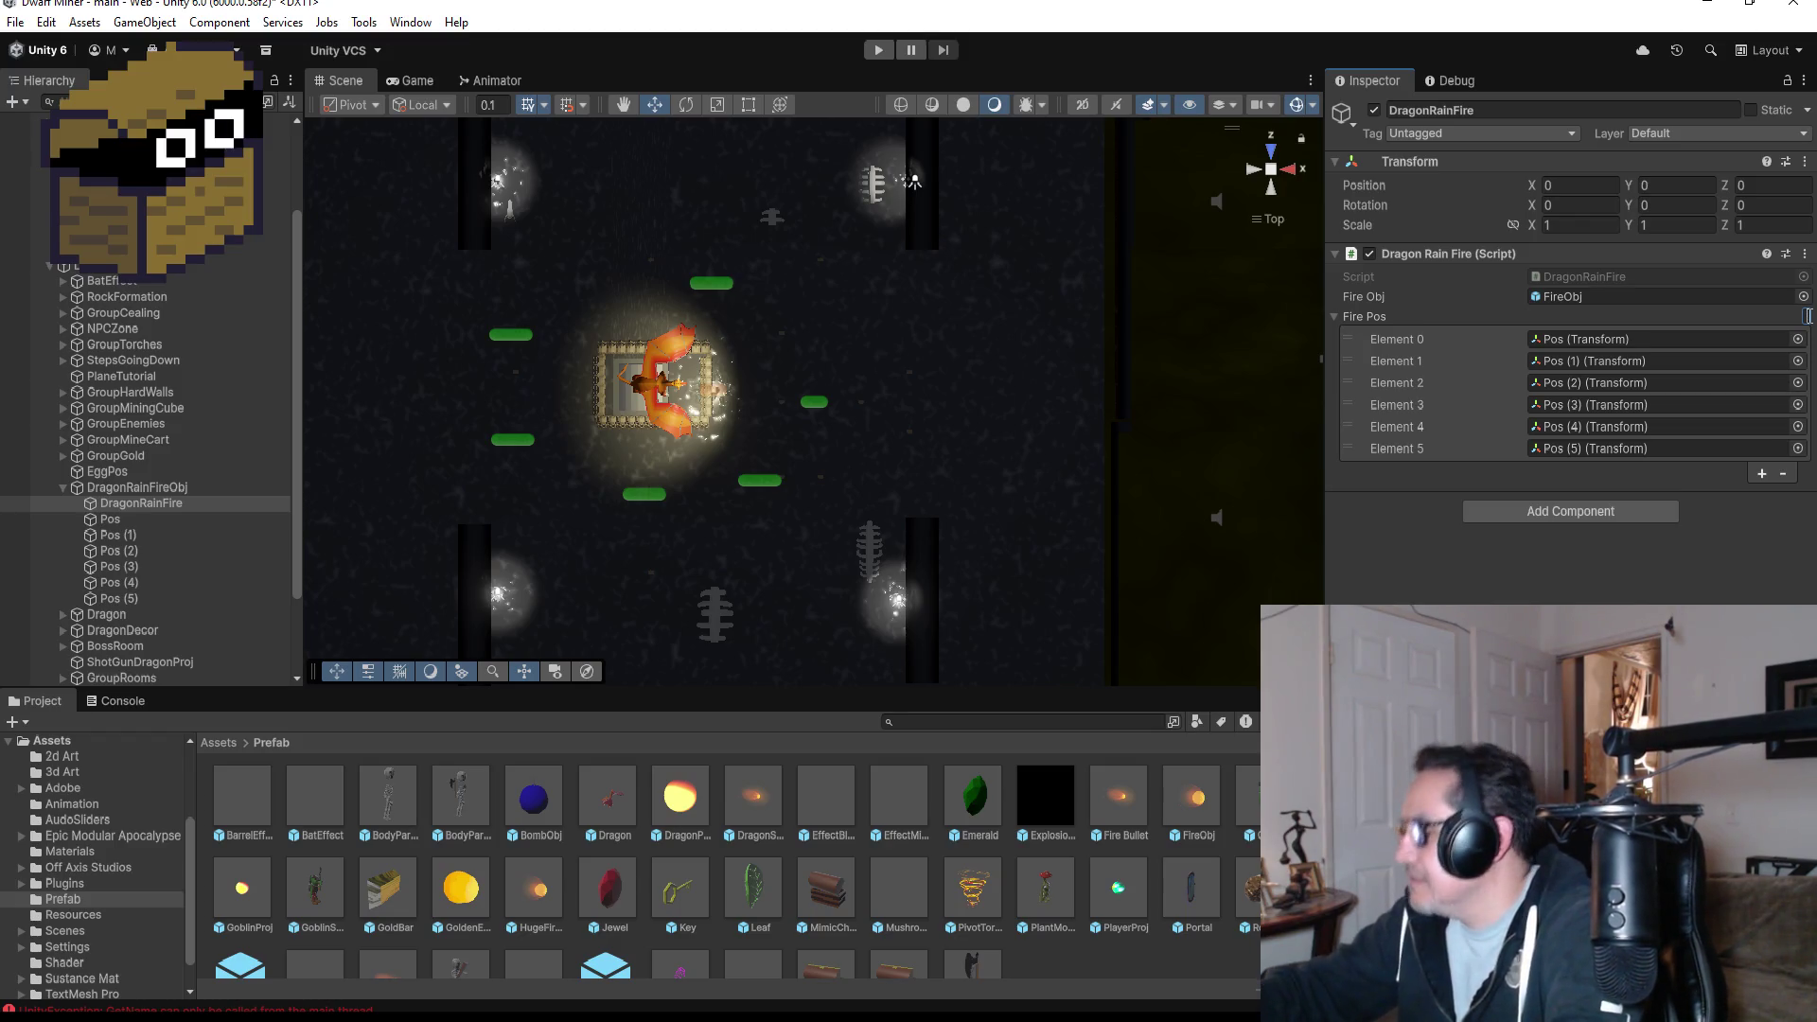
pyautogui.write('10')
pyautogui.press('Return')
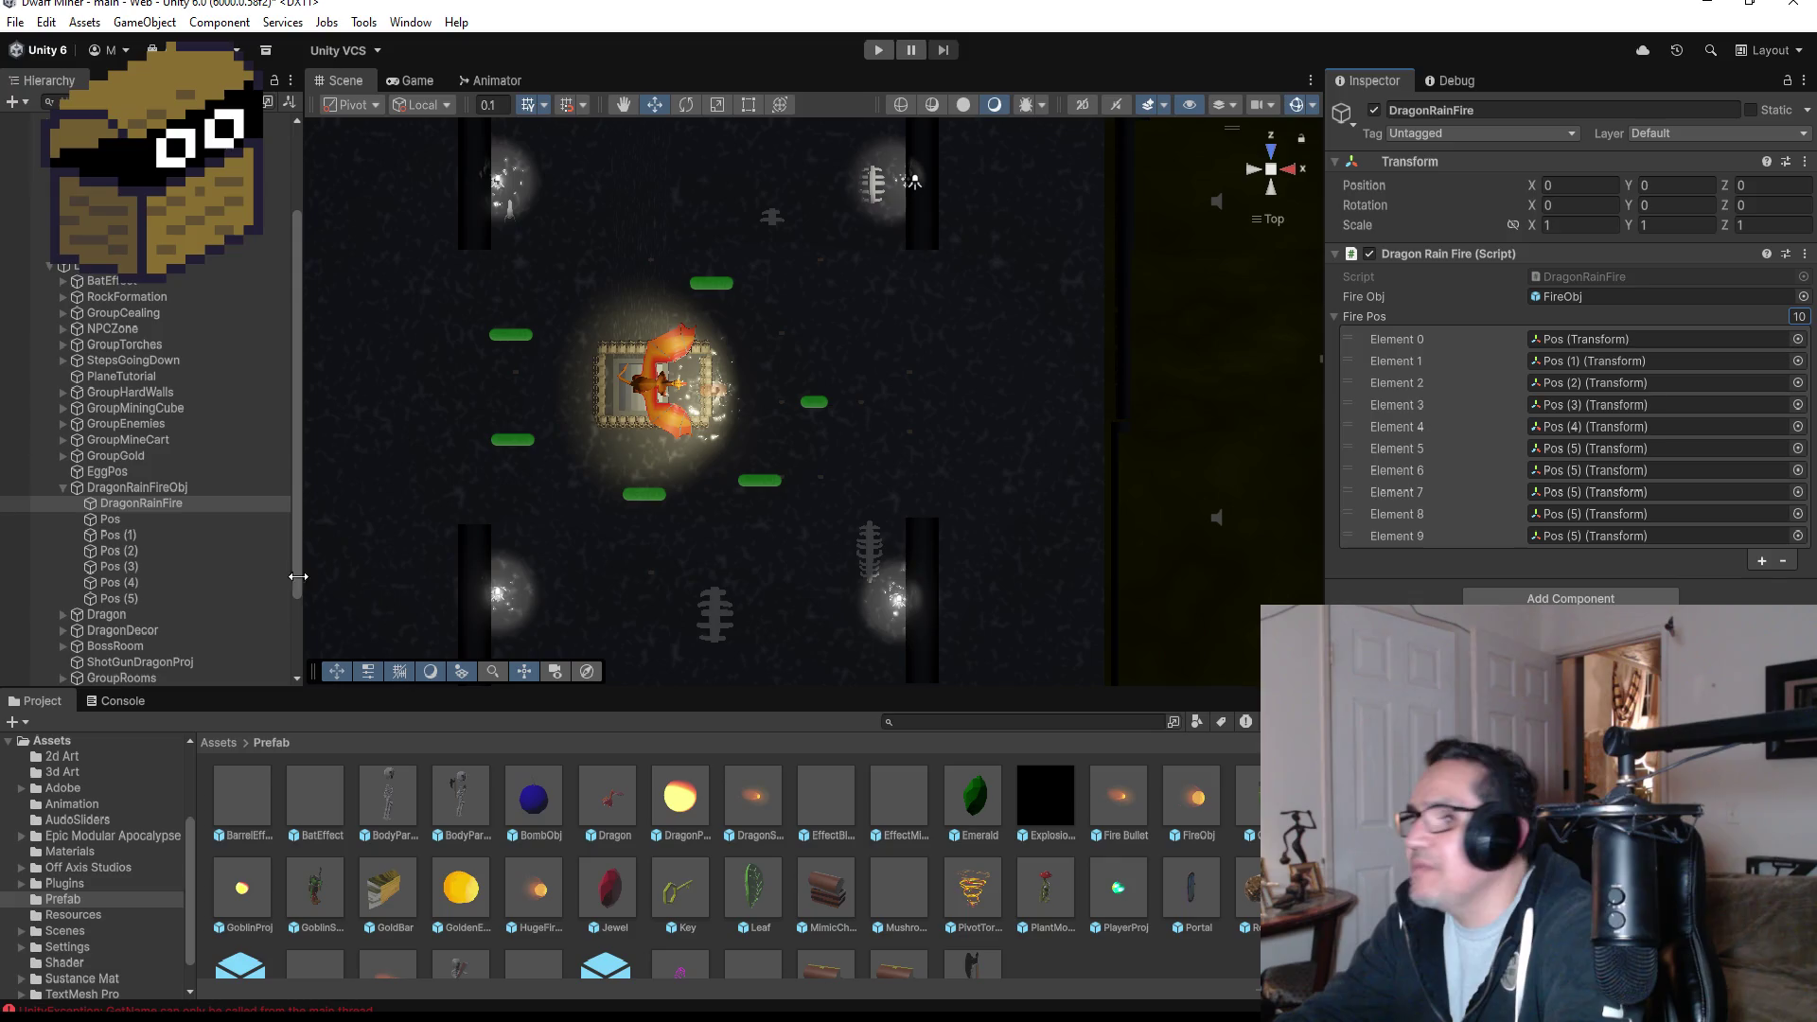
pyautogui.click(139, 600)
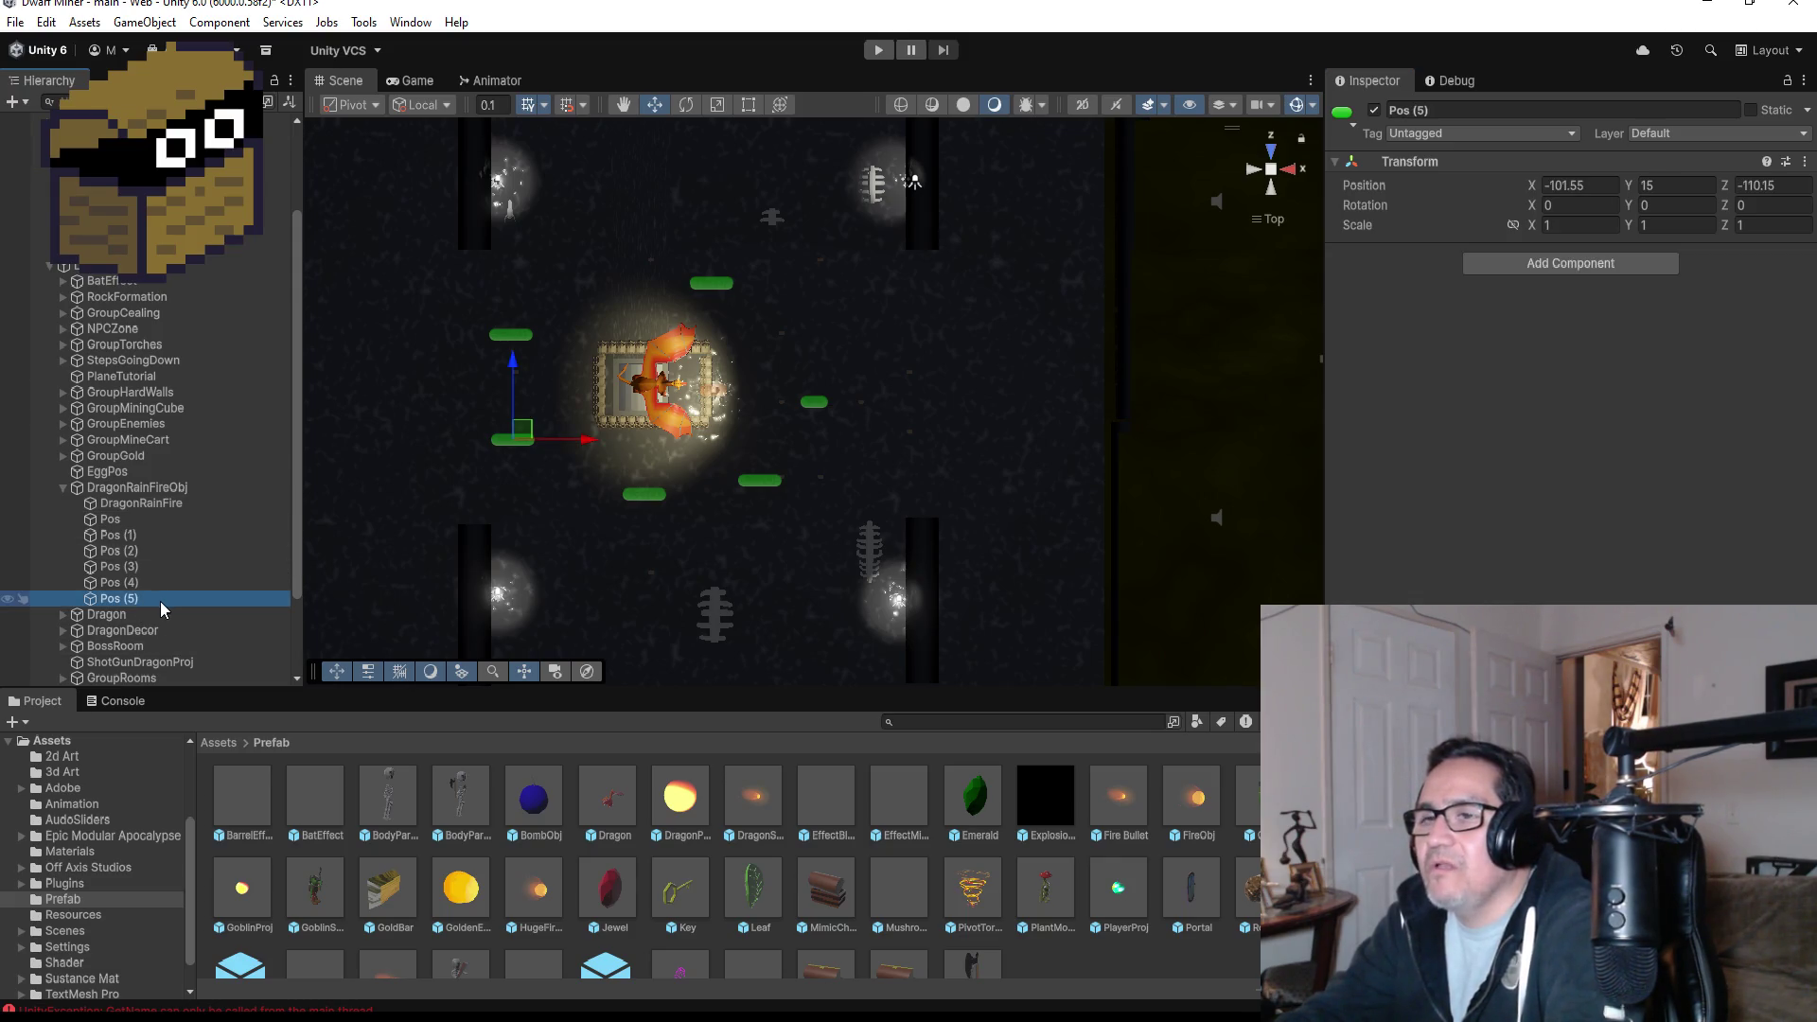
pyautogui.hotkey('ctrl', 'd')
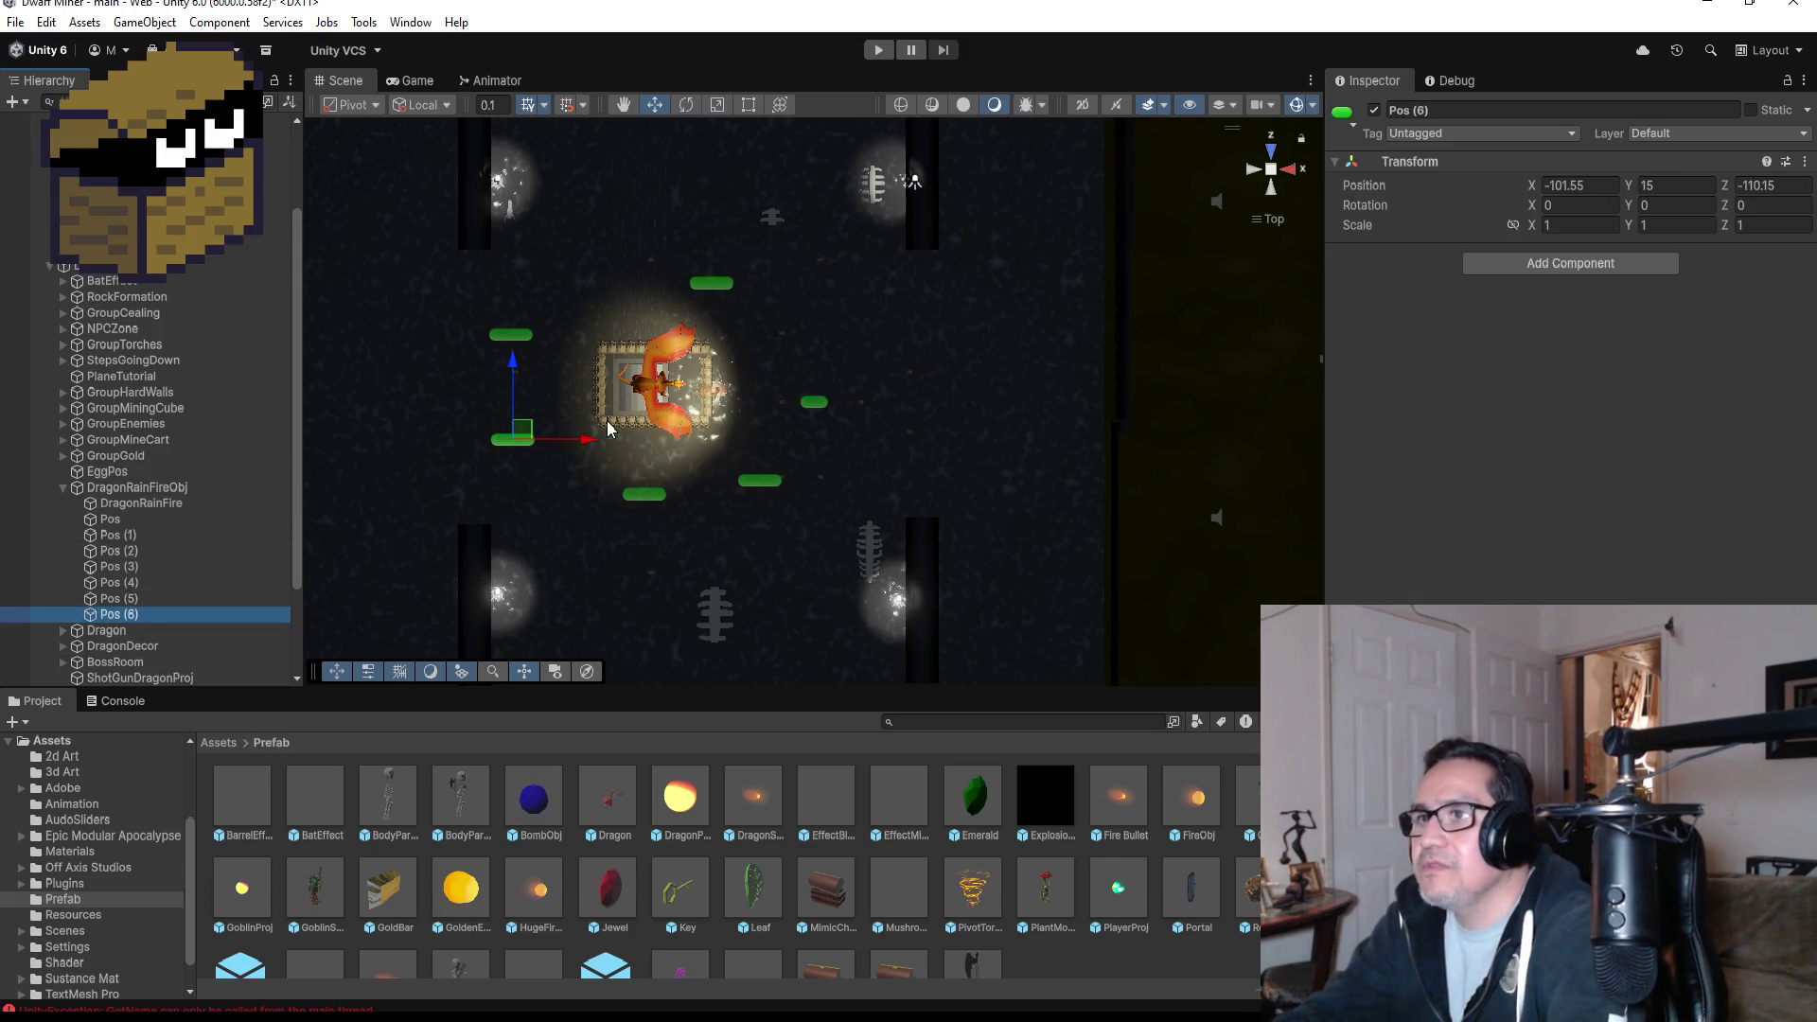
pyautogui.moveTo(517, 377); pyautogui.dragTo(589, 208)
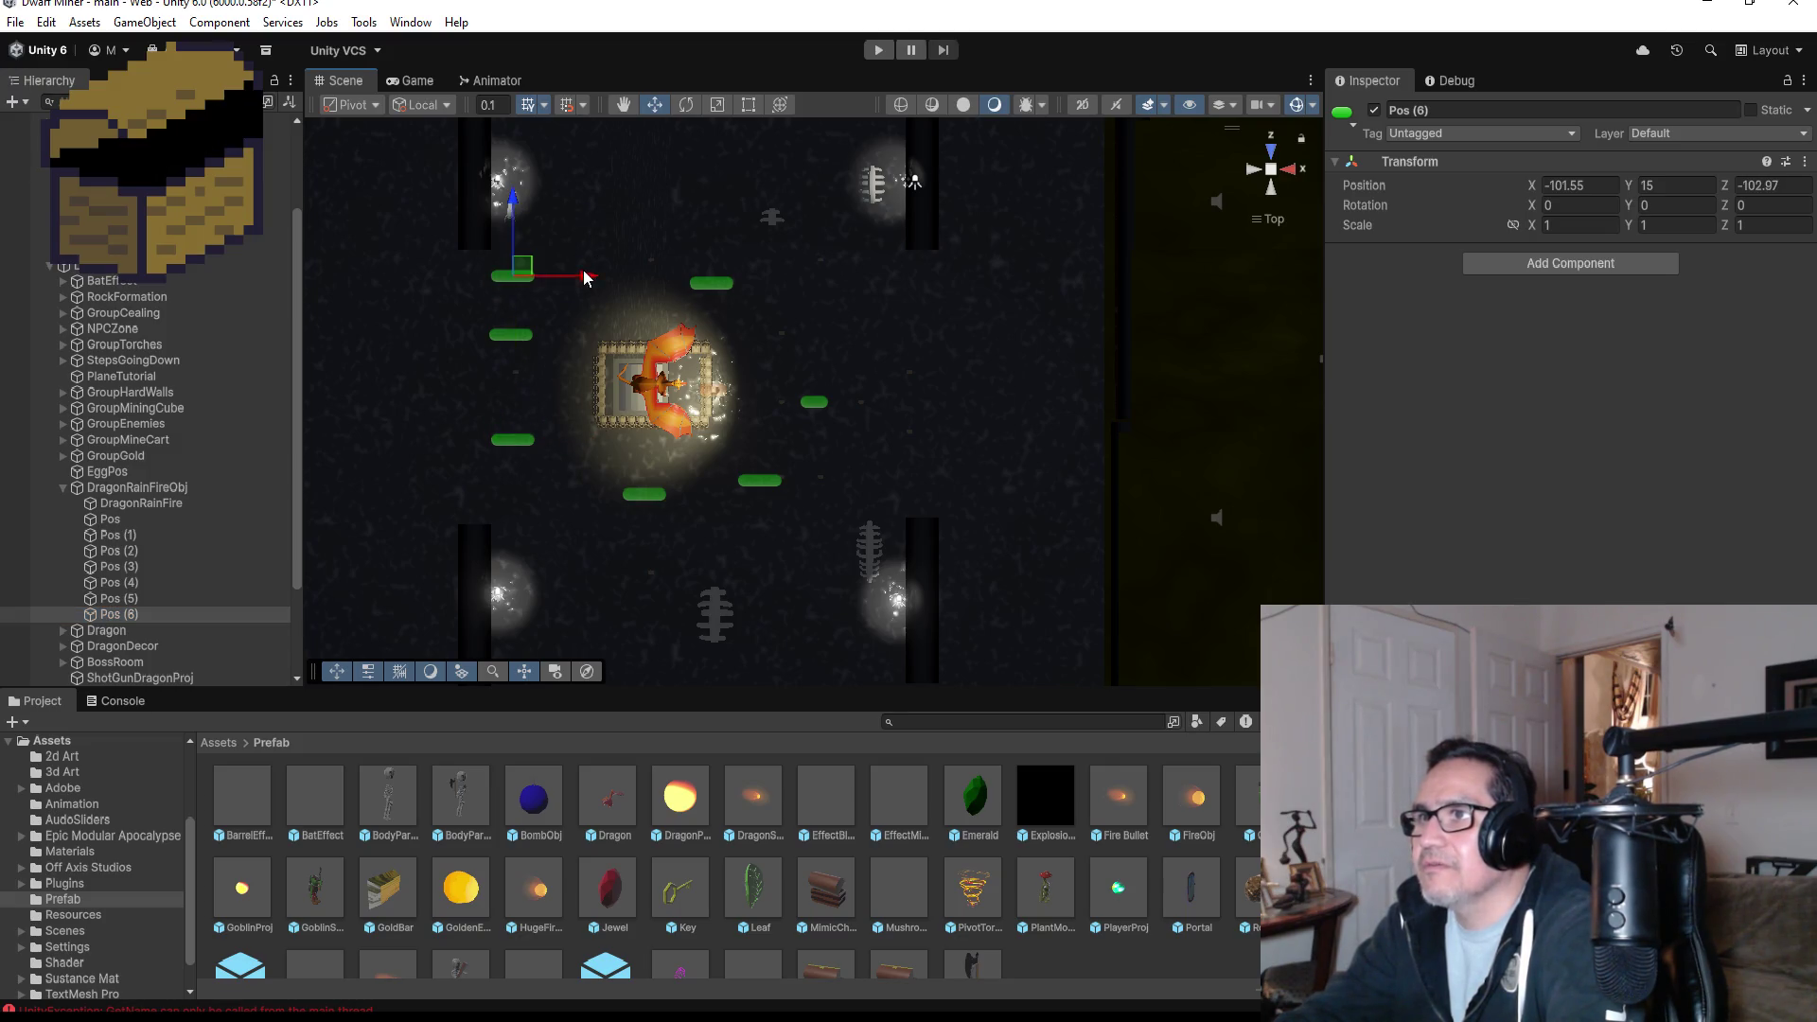
pyautogui.moveTo(584, 275); pyautogui.dragTo(674, 281)
pyautogui.moveTo(598, 195); pyautogui.dragTo(600, 153)
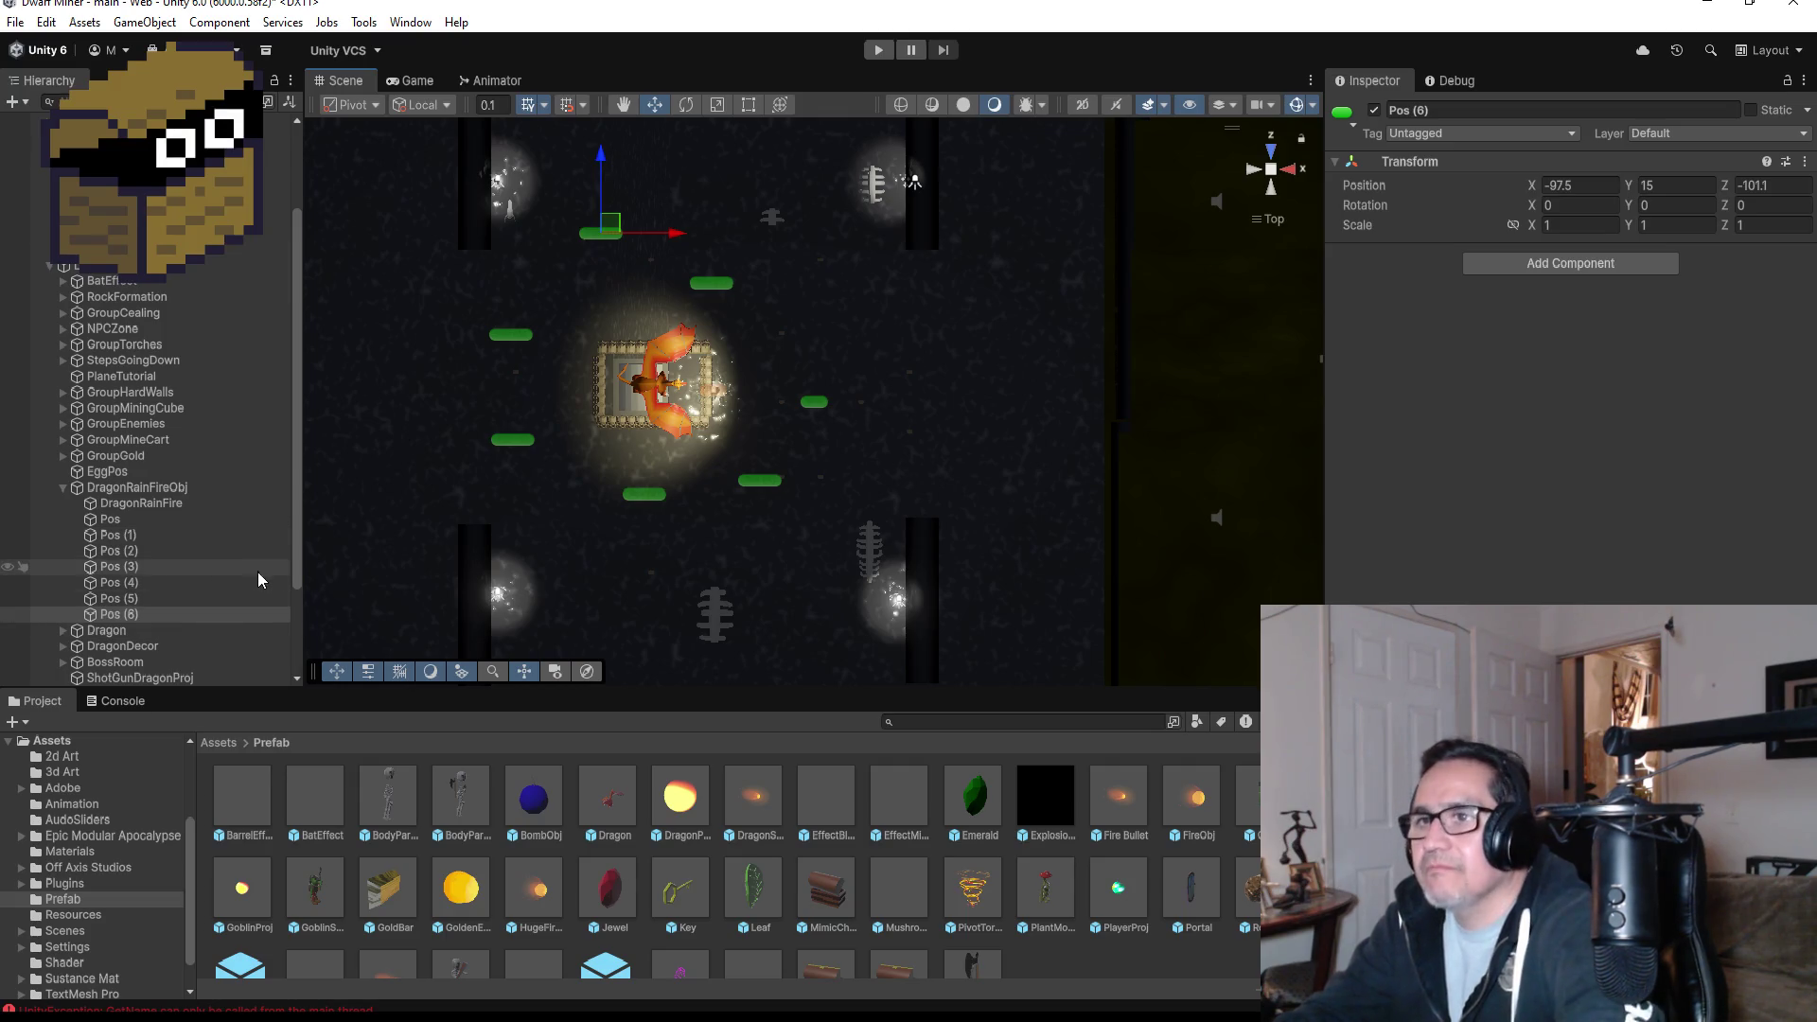
# - Add fire point Pos (7) on the arena's right side and Pos (8) below the arena
pyautogui.hotkey('ctrl', 'd')
pyautogui.moveTo(669, 249); pyautogui.dragTo(878, 253)
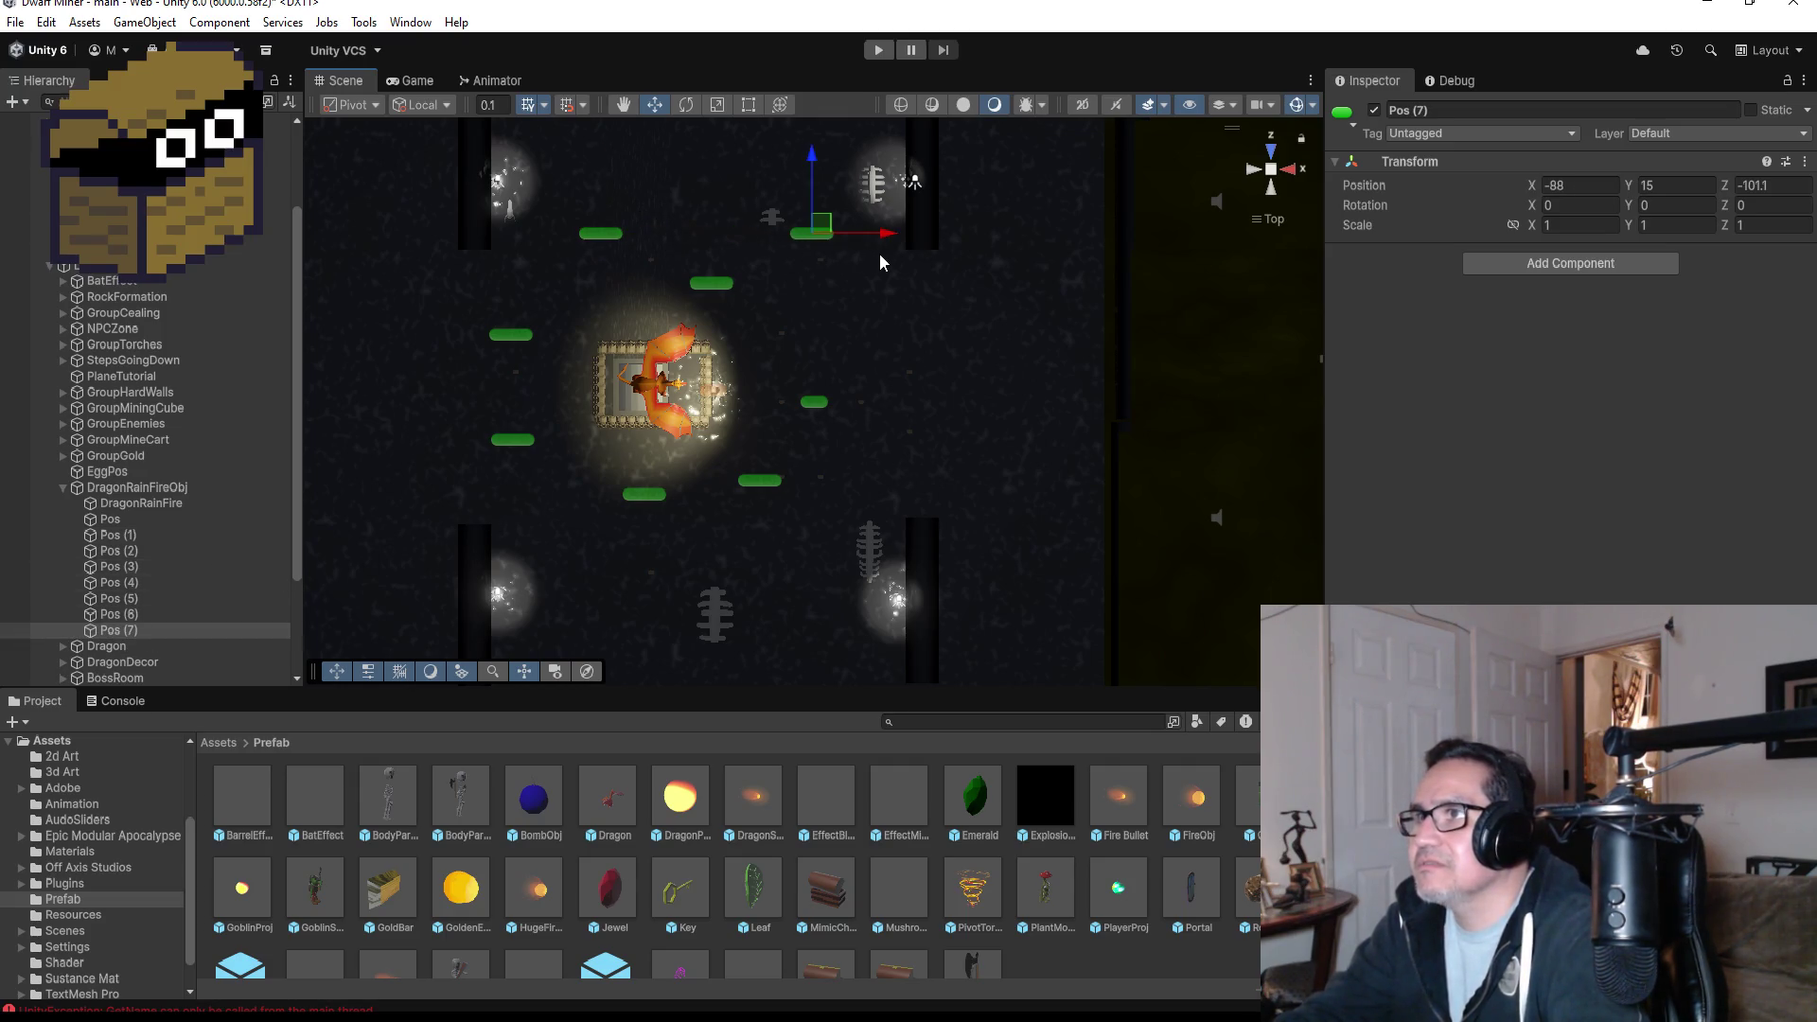
pyautogui.moveTo(814, 151); pyautogui.dragTo(829, 254)
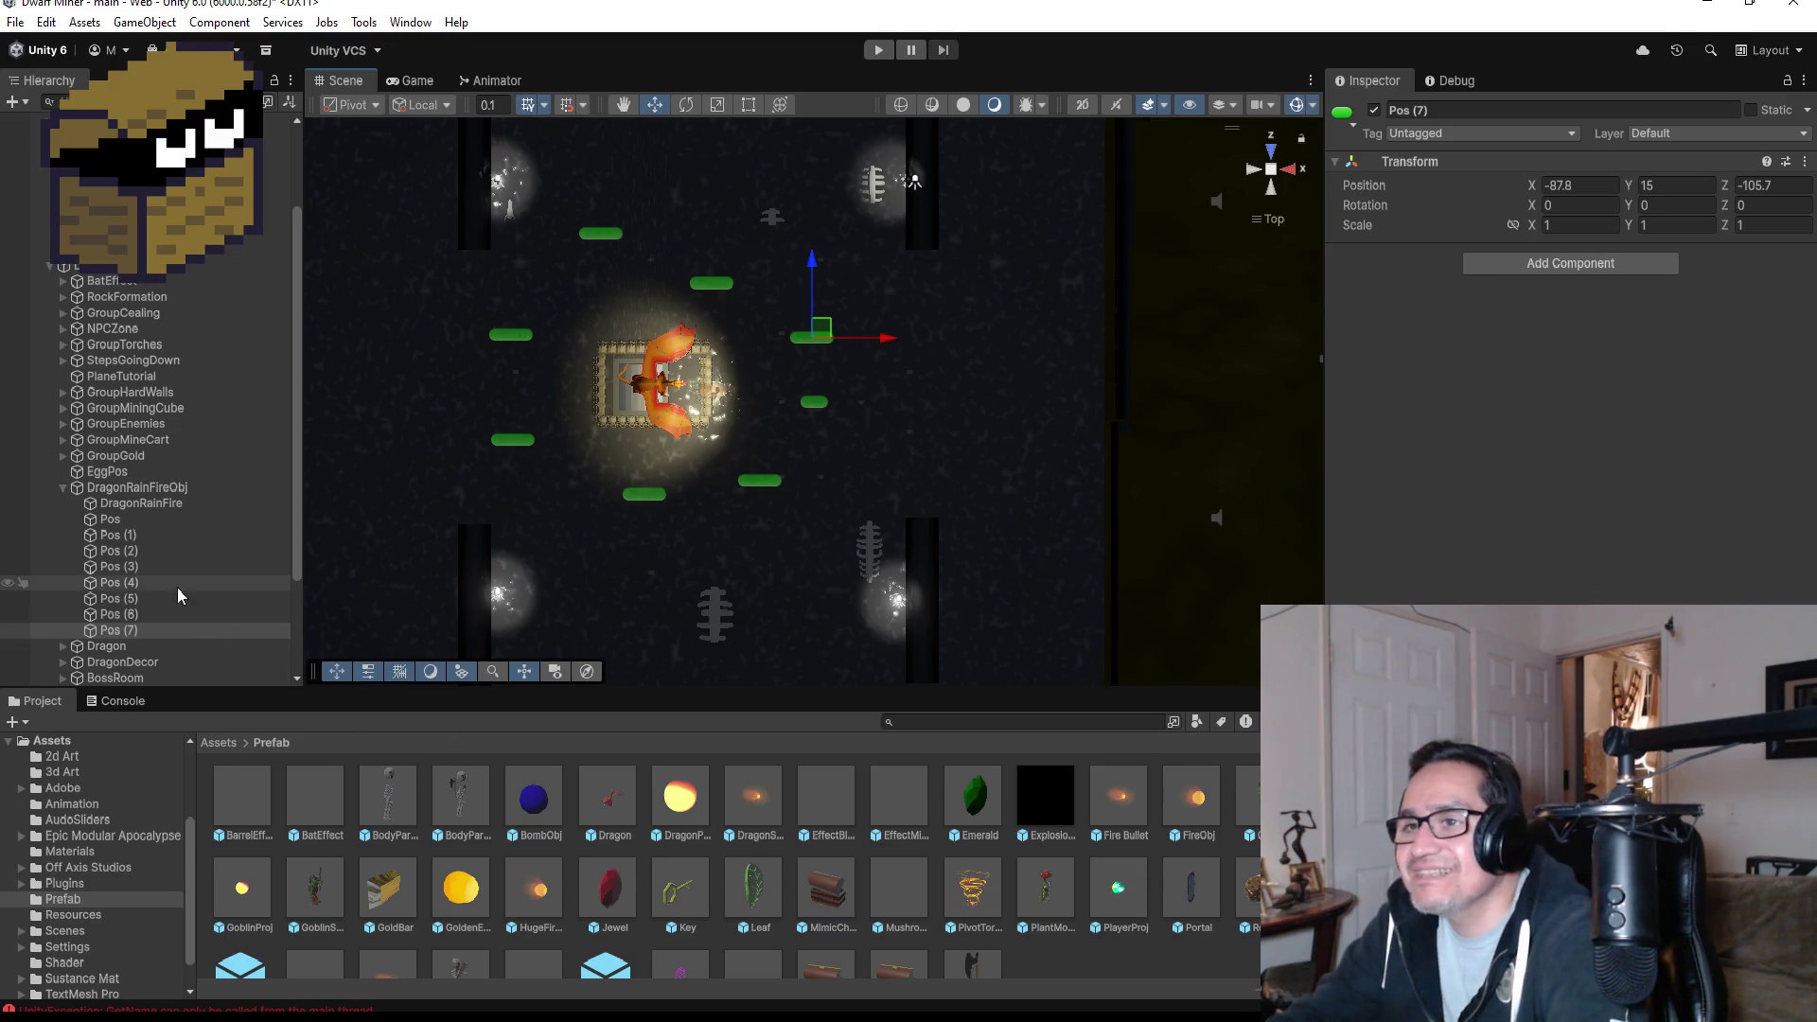
pyautogui.click(142, 629)
pyautogui.hotkey('ctrl', 'd')
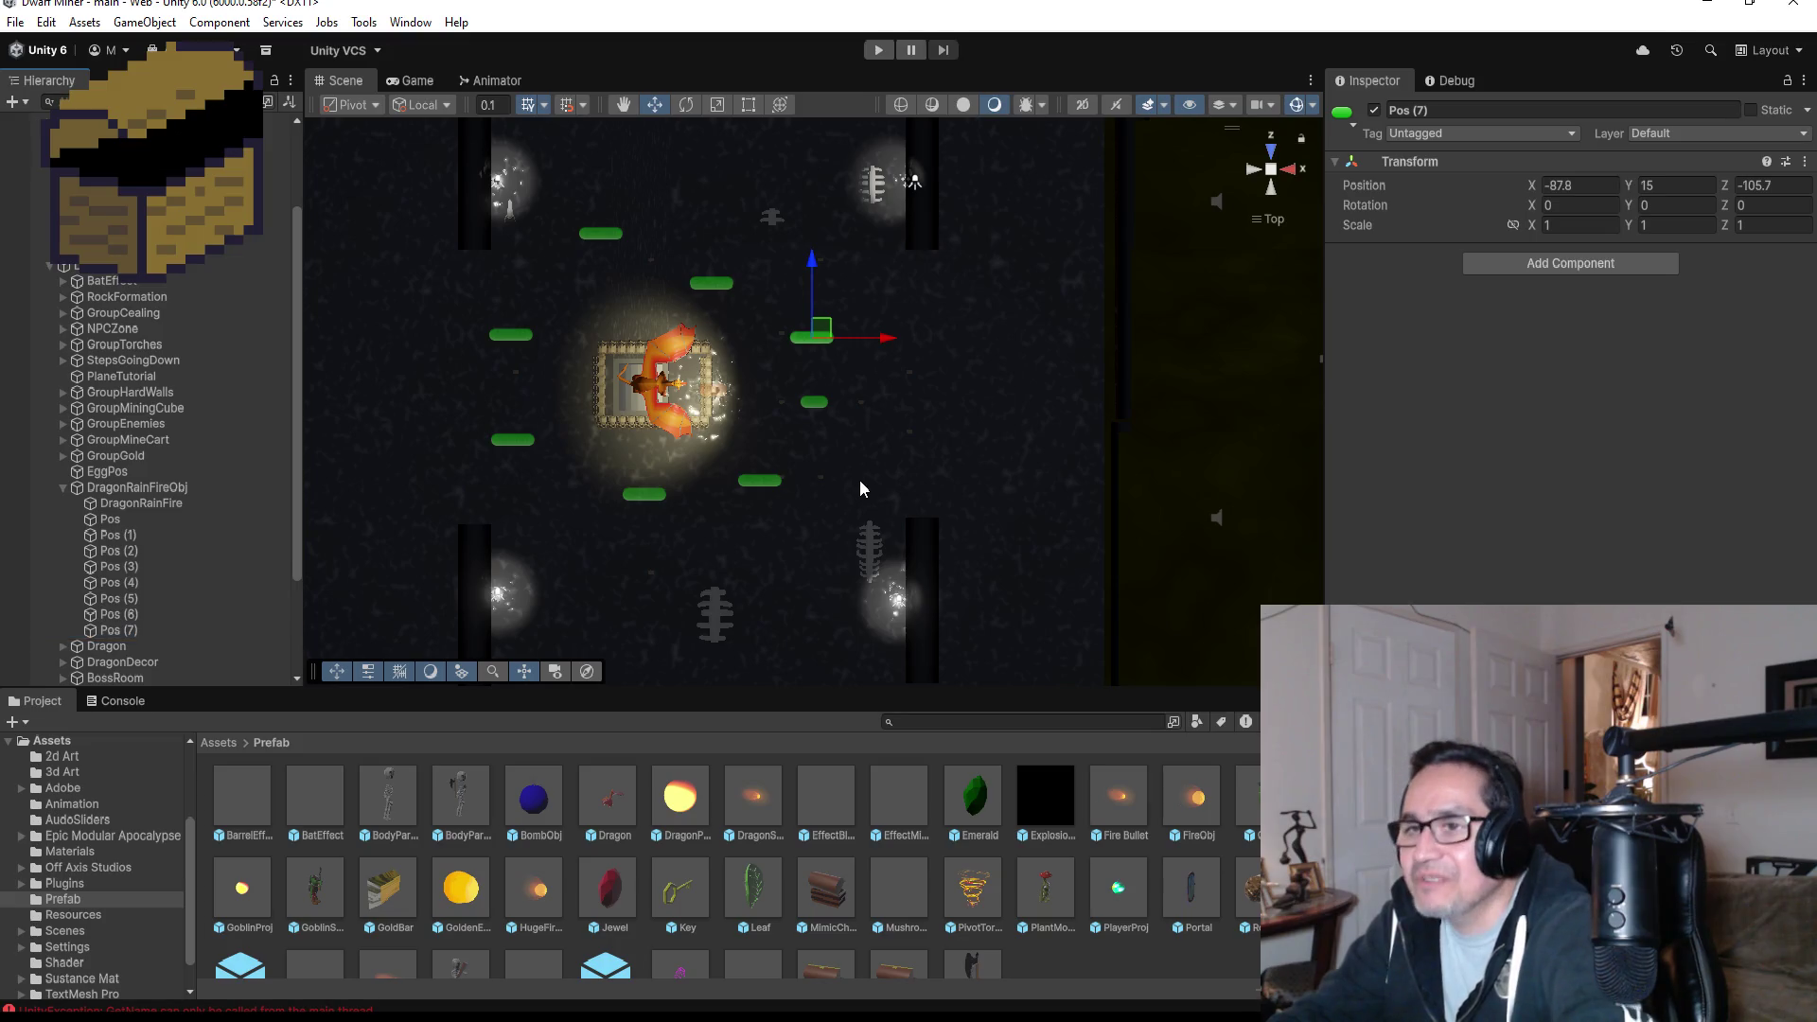
pyautogui.moveTo(812, 263); pyautogui.dragTo(802, 455)
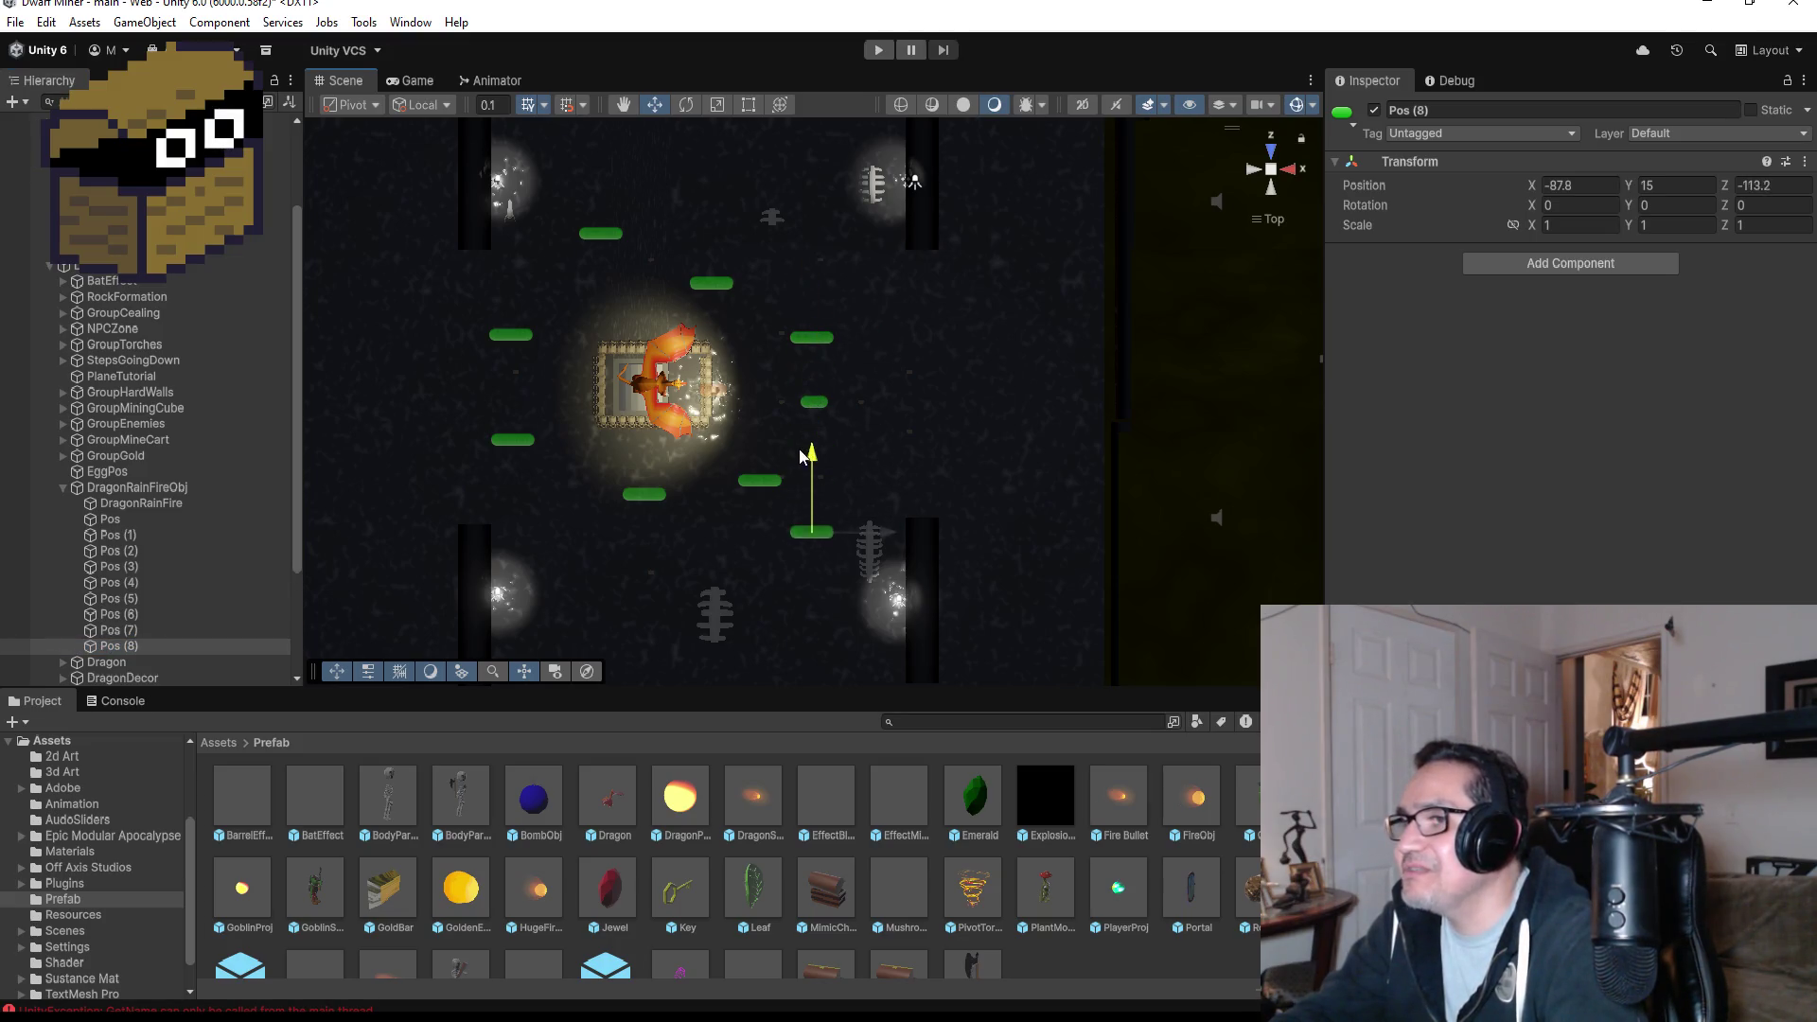
pyautogui.moveTo(890, 542); pyautogui.dragTo(663, 542)
pyautogui.moveTo(589, 470); pyautogui.dragTo(588, 483)
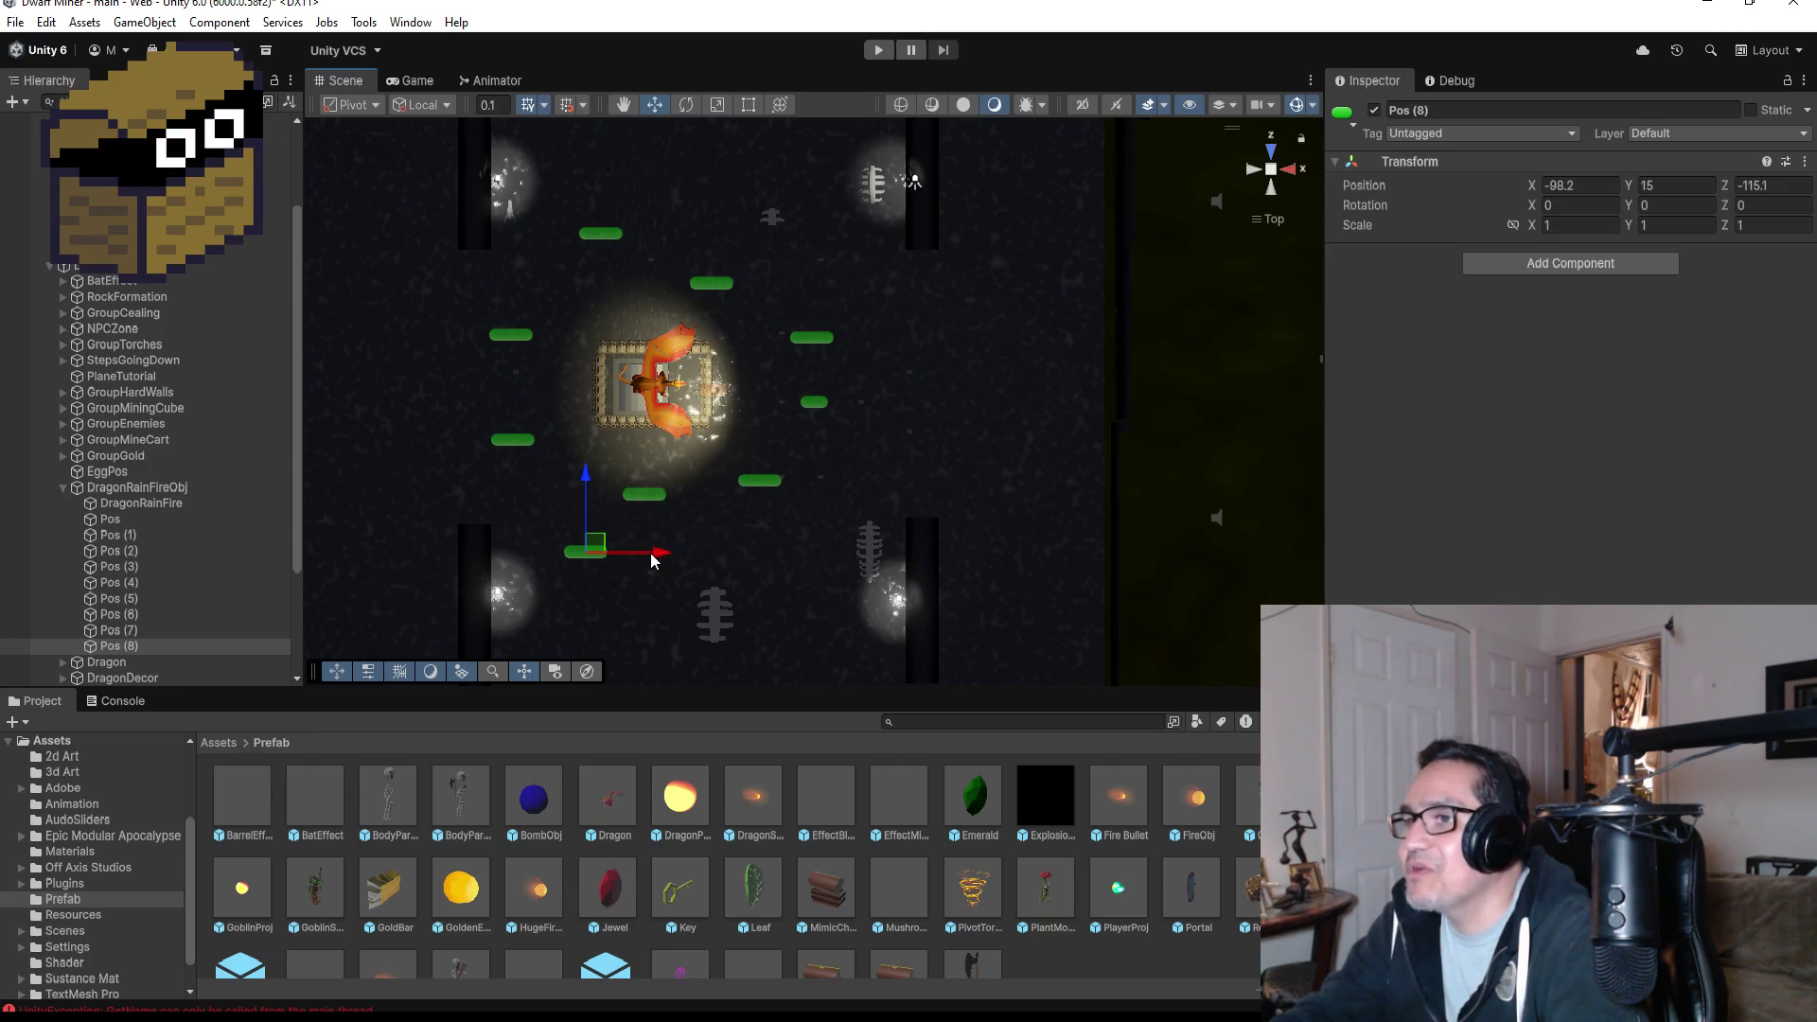
pyautogui.moveTo(652, 555); pyautogui.dragTo(641, 556)
pyautogui.moveTo(568, 474); pyautogui.dragTo(569, 453)
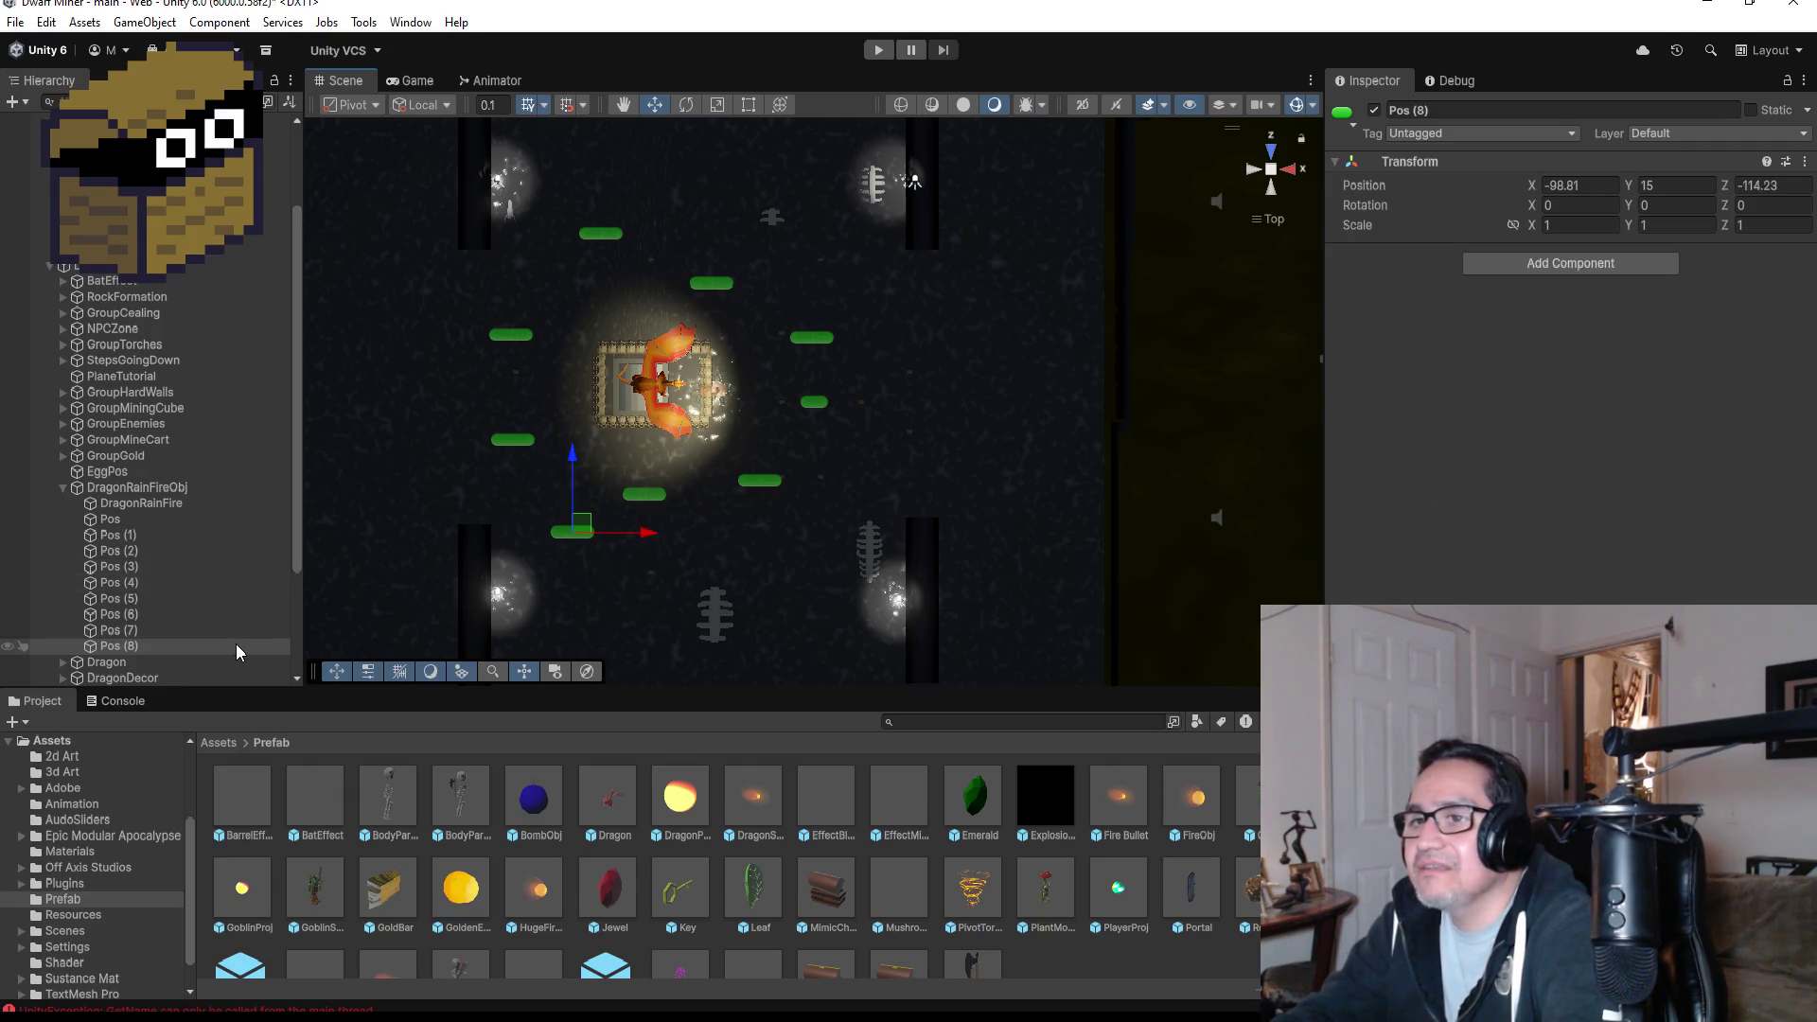
# - Duplicate Pos (8) into Pos (9), placed above the arena's right side at -88.91, 15, -101.83
pyautogui.hotkey('ctrl', 'd')
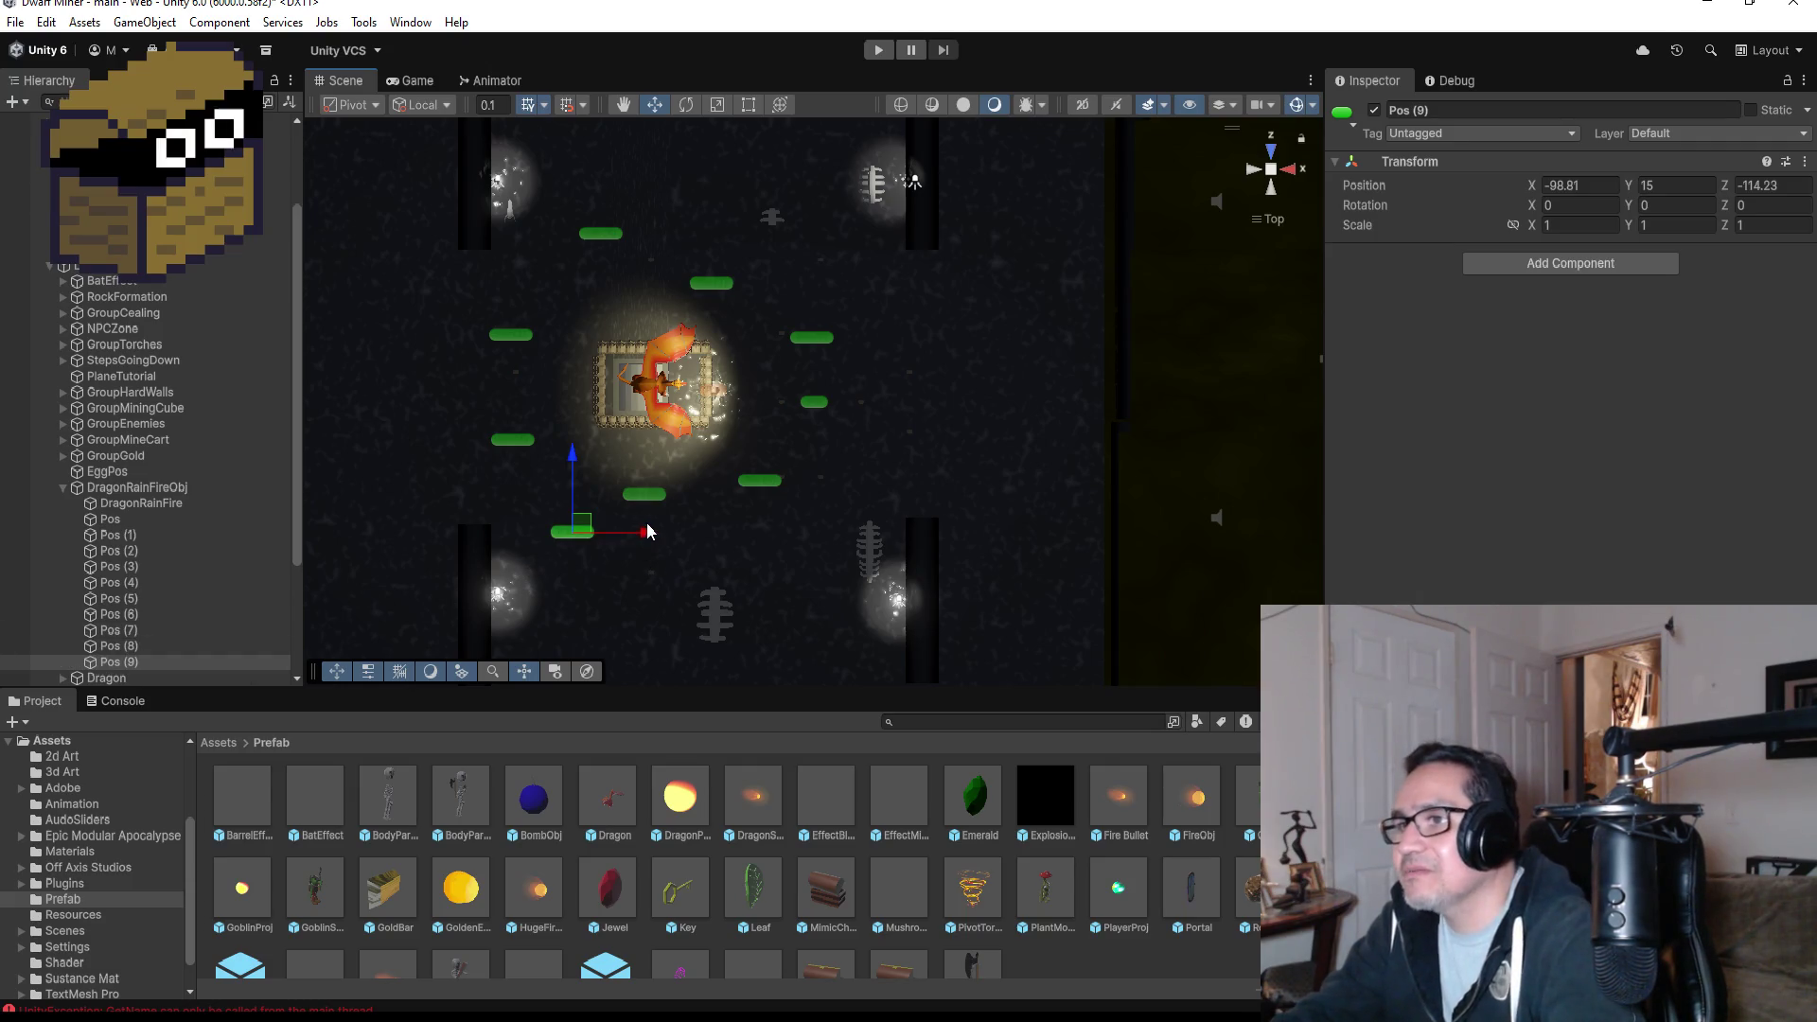
pyautogui.moveTo(644, 546); pyautogui.dragTo(885, 541)
pyautogui.moveTo(816, 452); pyautogui.dragTo(816, 166)
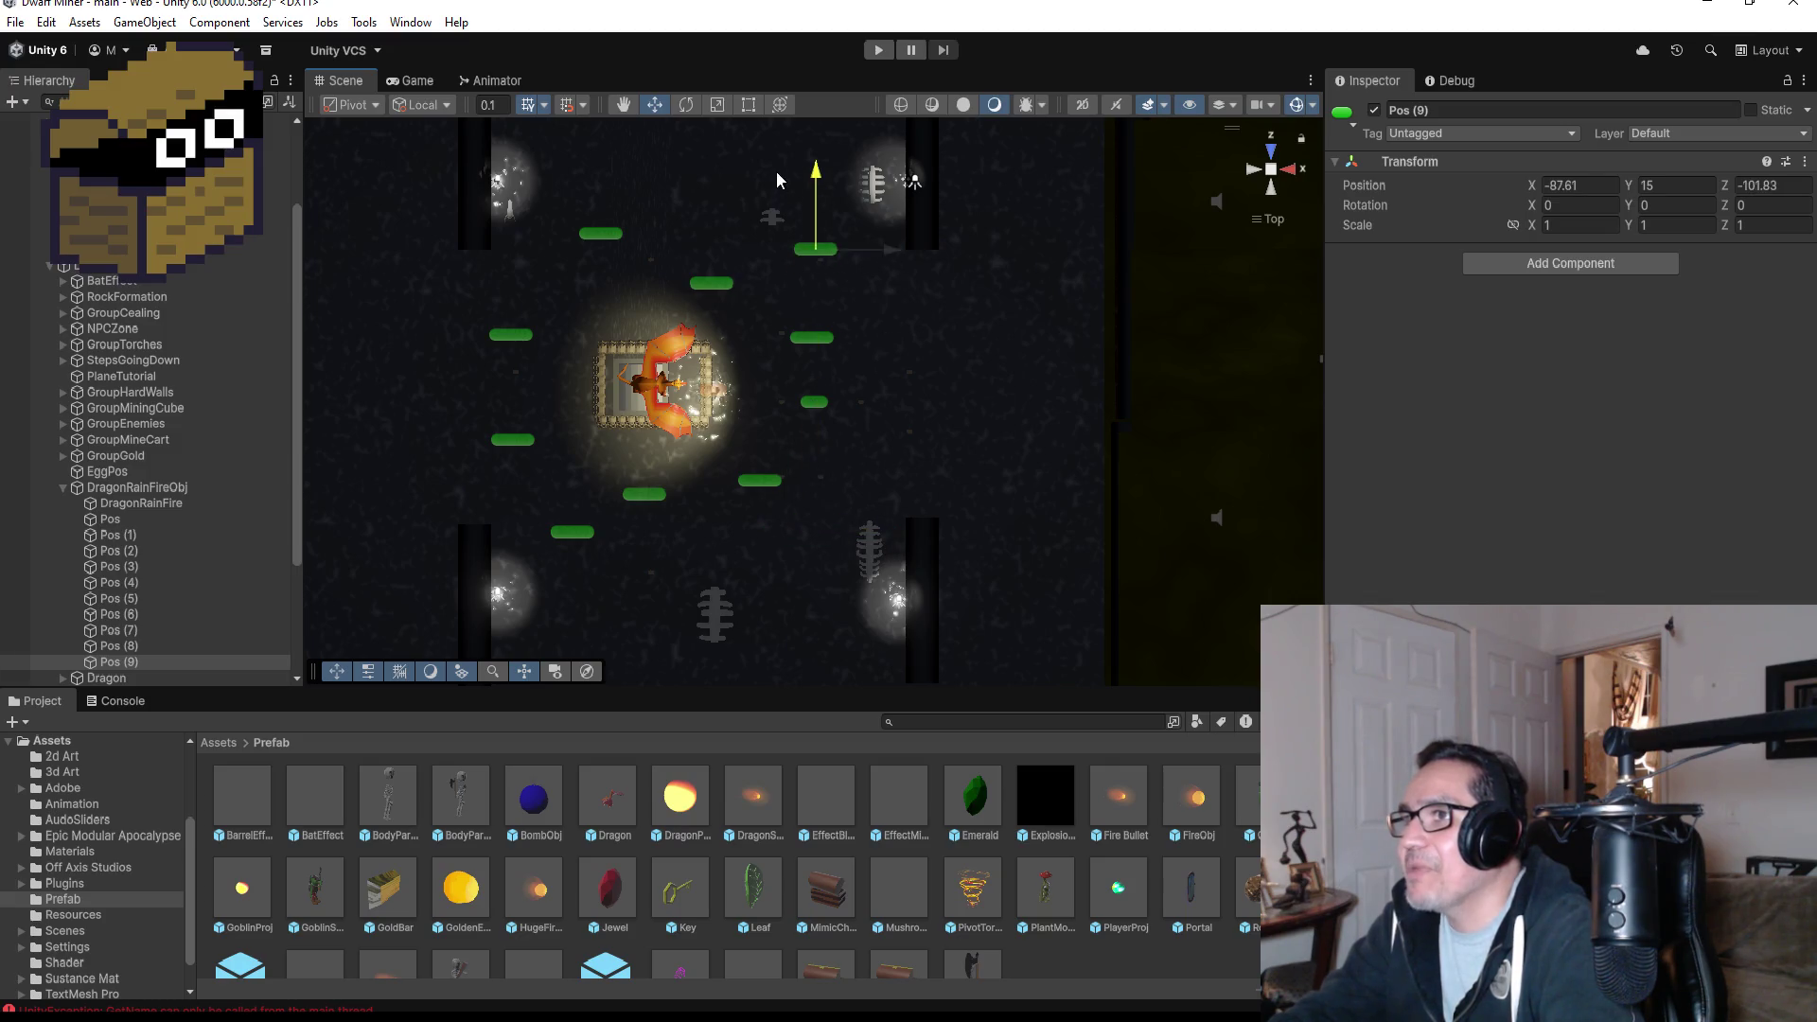
pyautogui.moveTo(882, 252); pyautogui.dragTo(854, 255)
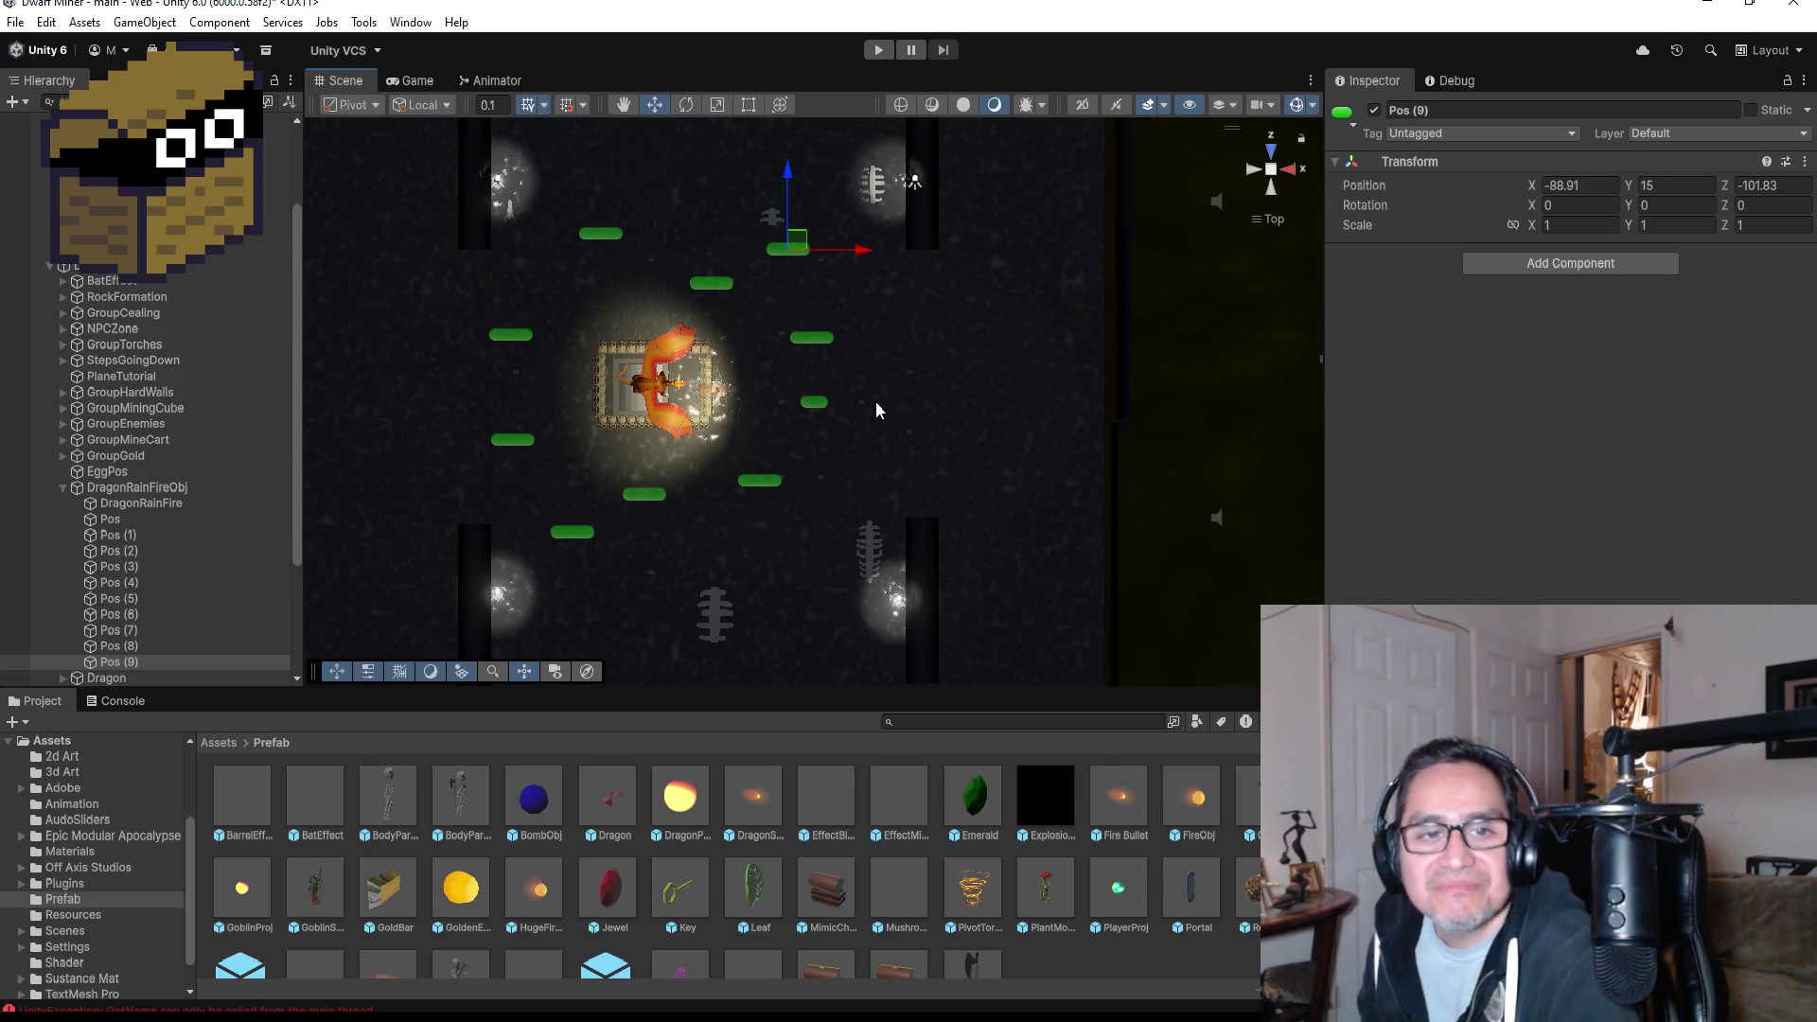
pyautogui.scroll(-4, 156, 512)
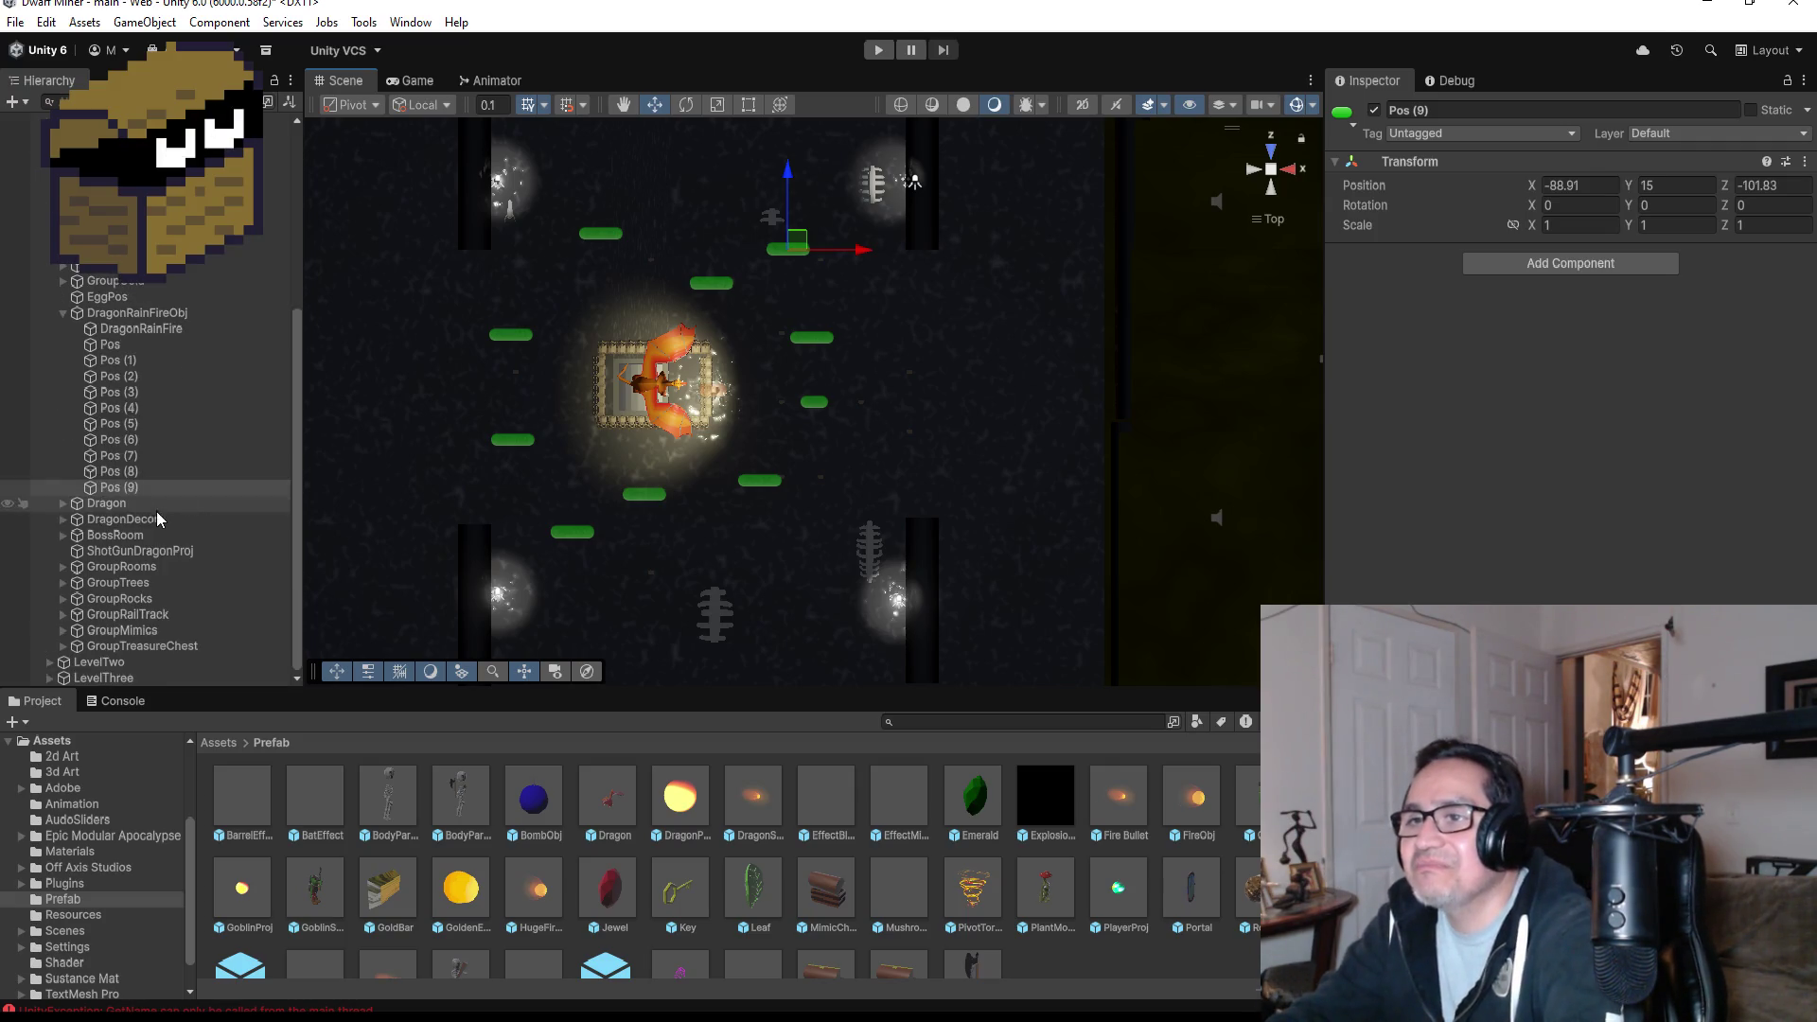
# - Assign Pos (6) through Pos (9) to DragonRainFire's Fire Pos elements 6–9
pyautogui.scroll(1, 165, 367)
pyautogui.click(142, 388)
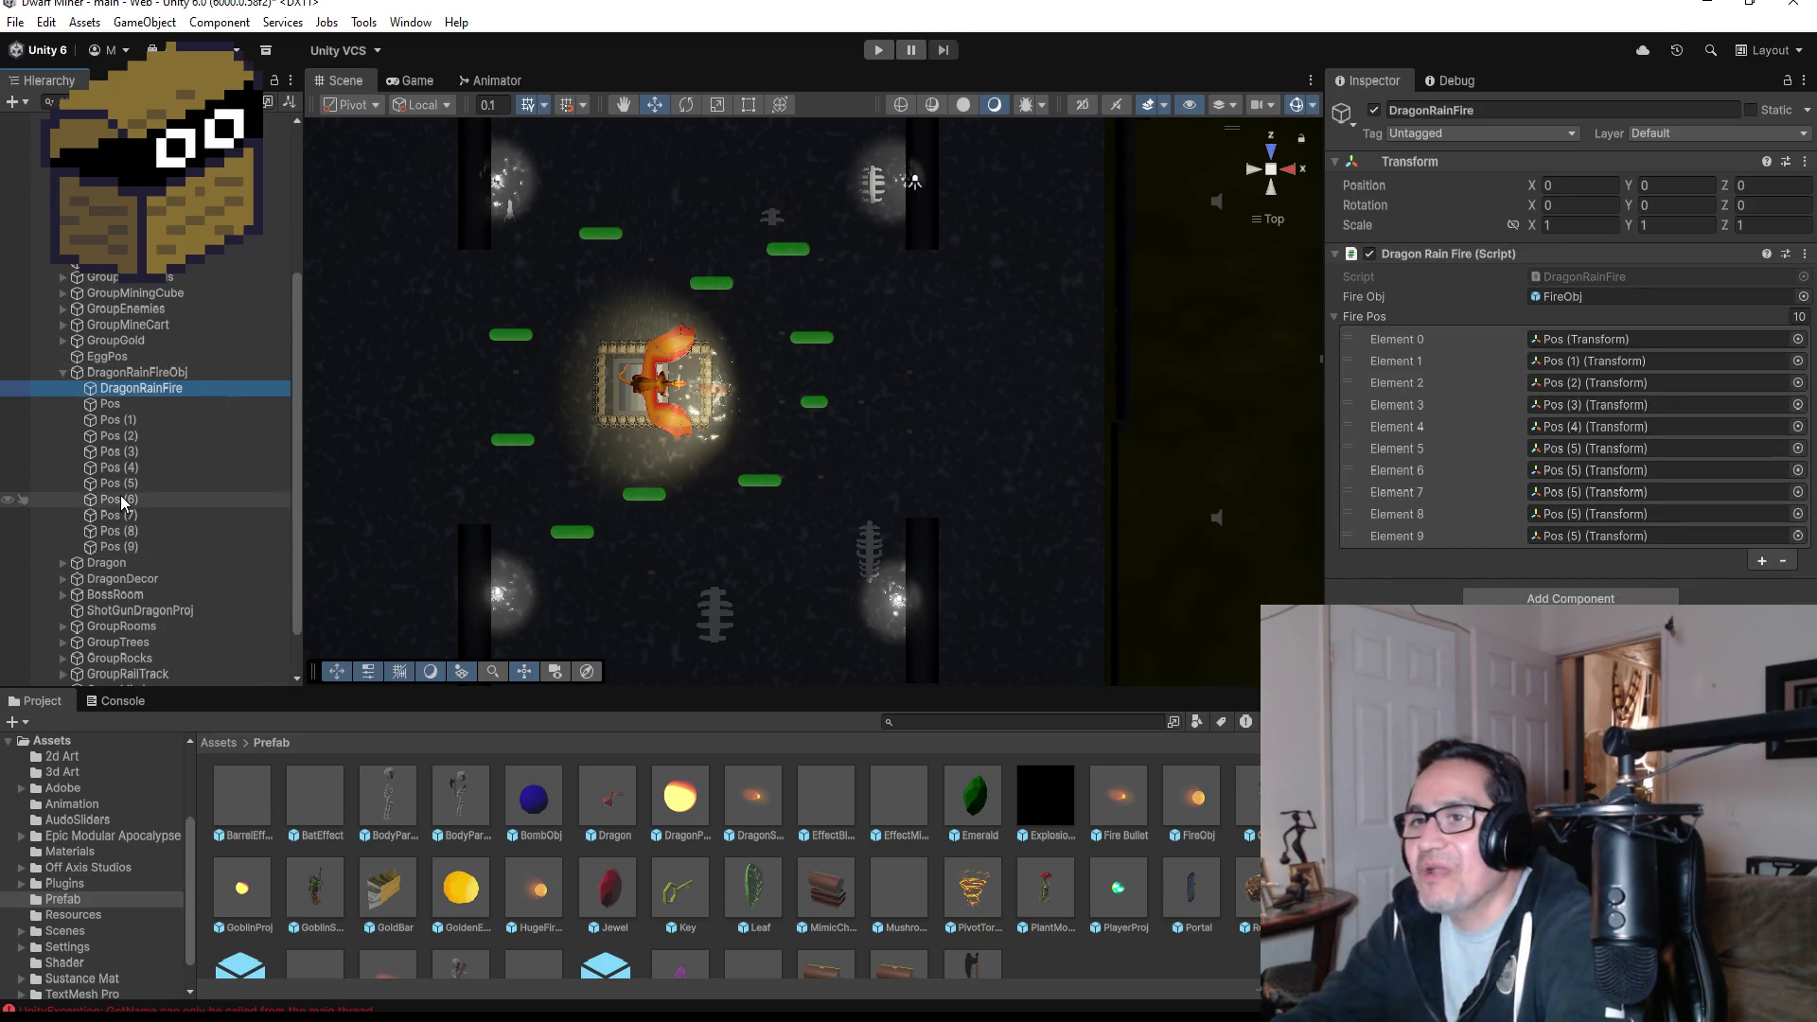
pyautogui.moveTo(119, 499); pyautogui.dragTo(1576, 470)
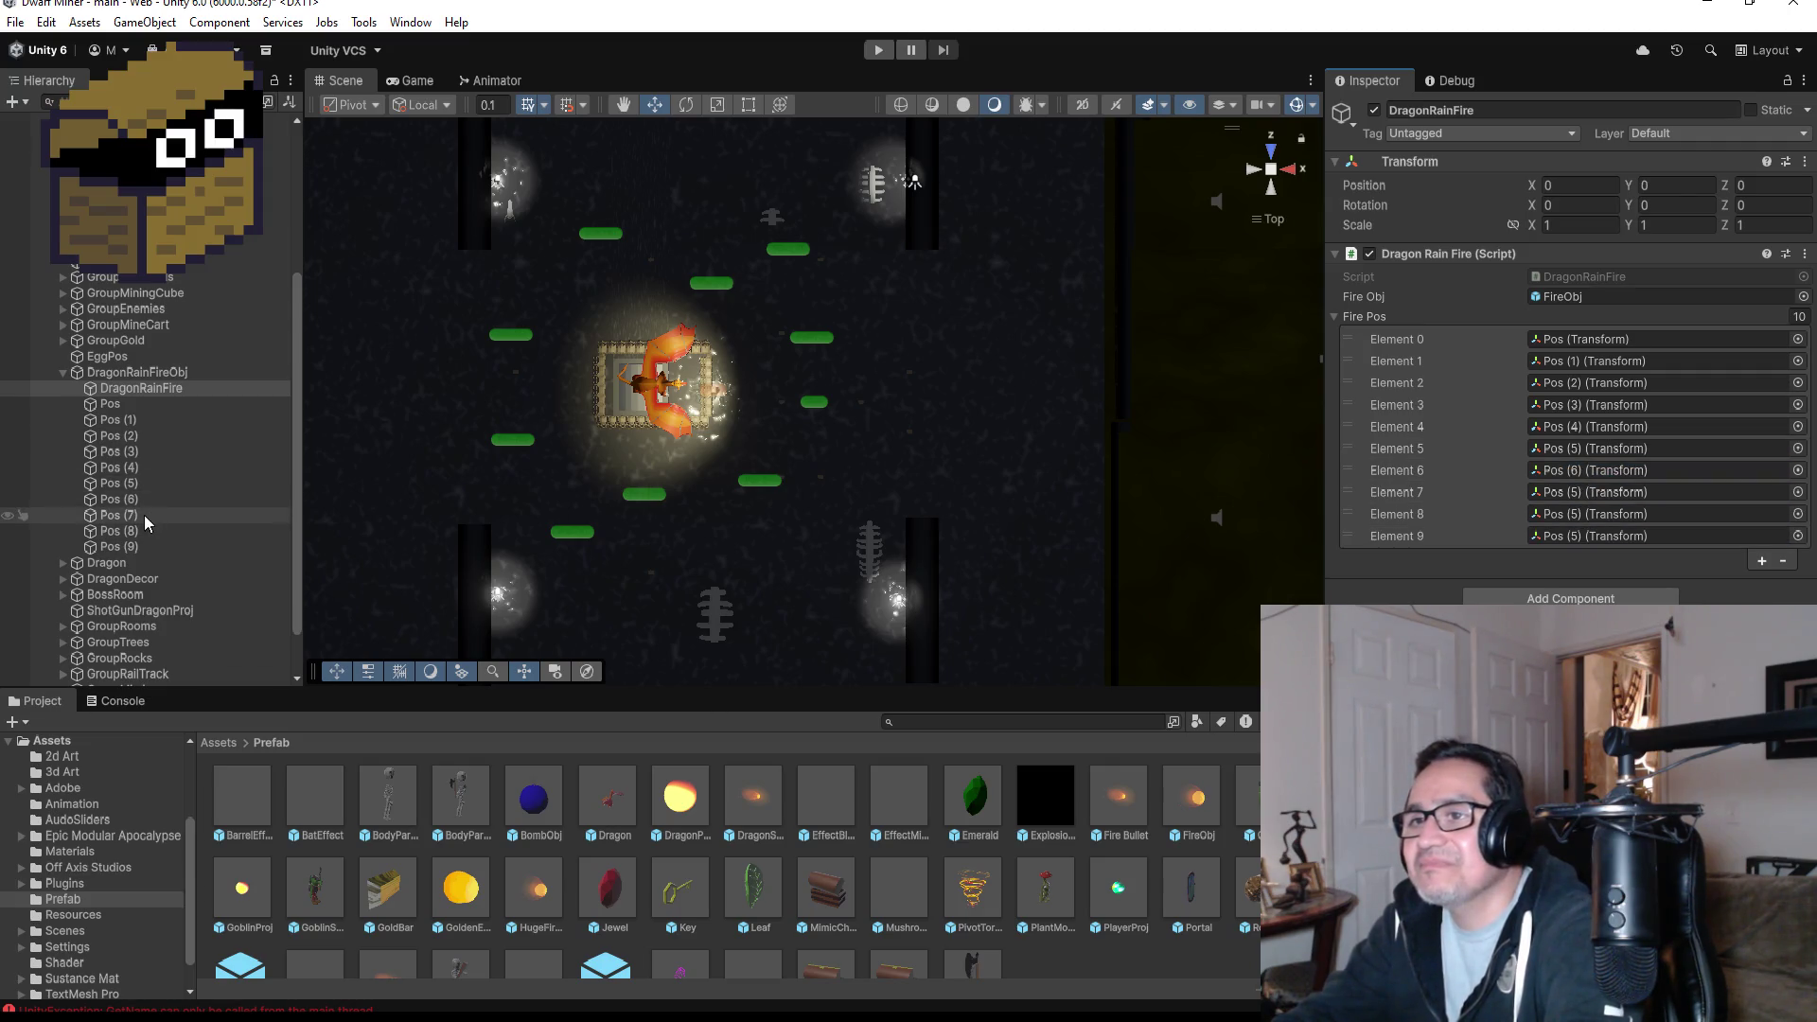
pyautogui.moveTo(142, 516); pyautogui.dragTo(1620, 494)
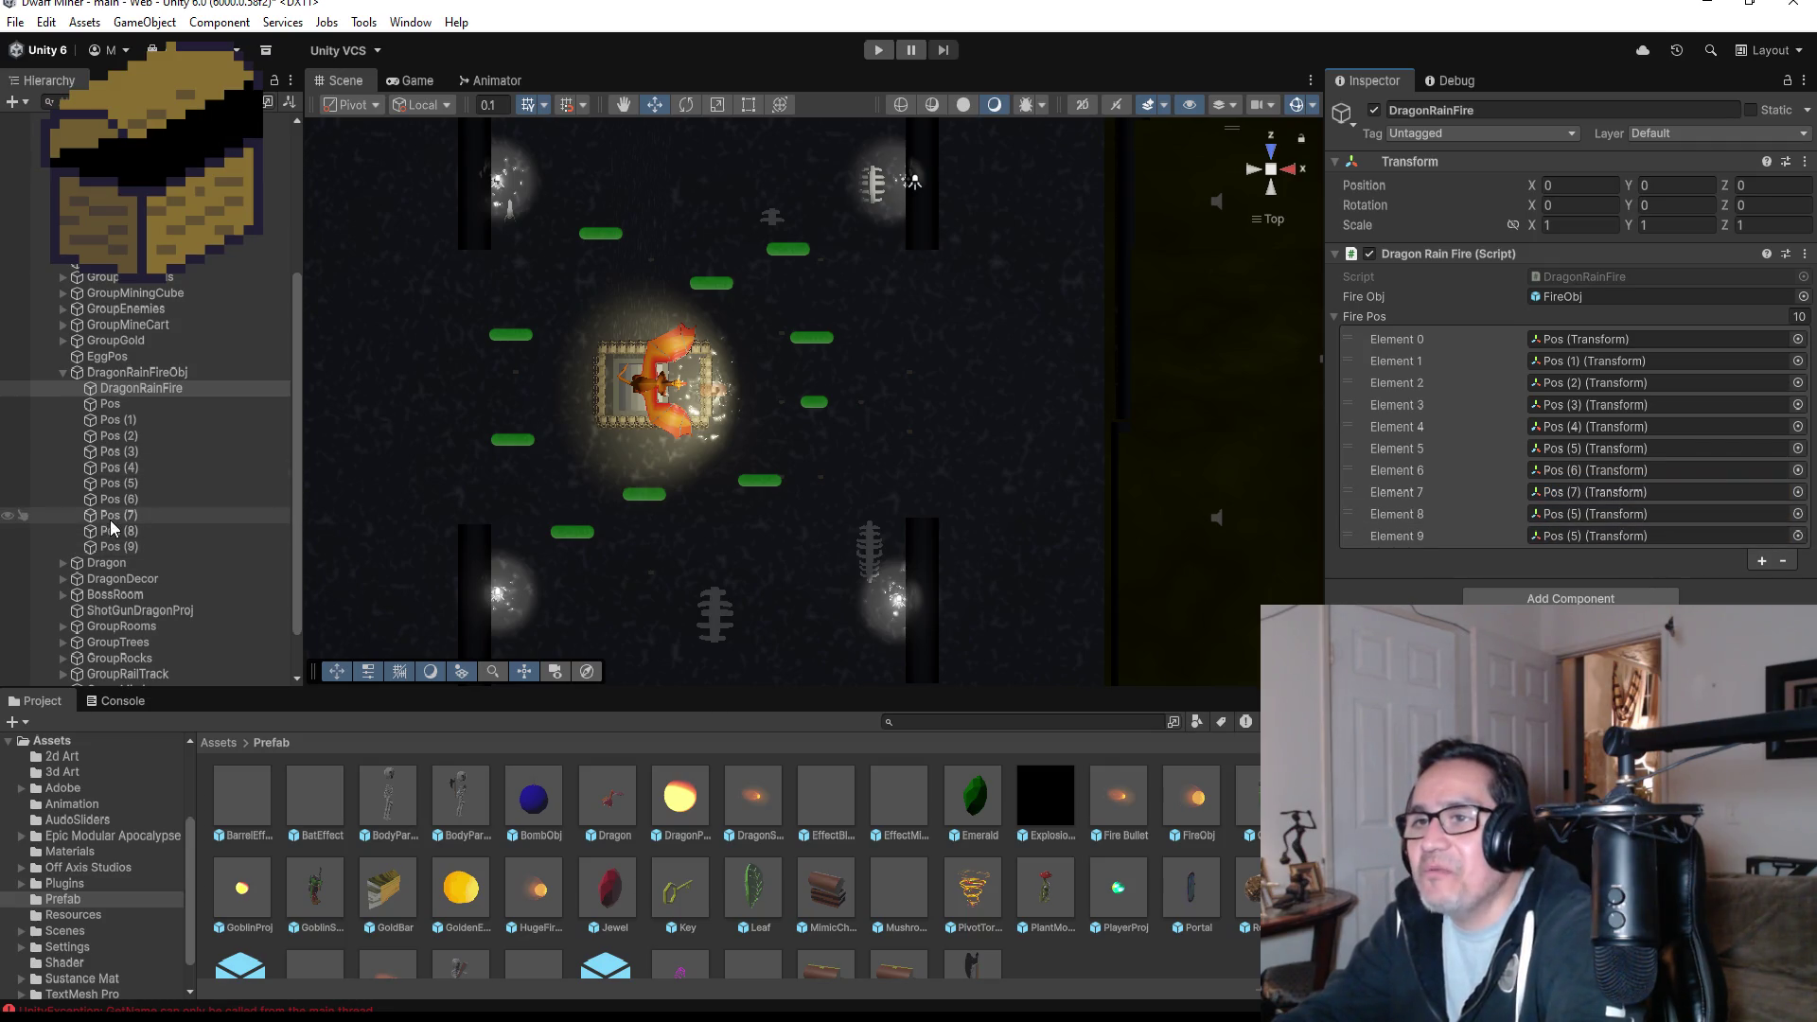
pyautogui.moveTo(123, 531)
pyautogui.mouseDown()
pyautogui.moveTo(1598, 544)
pyautogui.moveTo(1609, 516)
pyautogui.mouseUp()
pyautogui.moveTo(209, 547); pyautogui.dragTo(1643, 553)
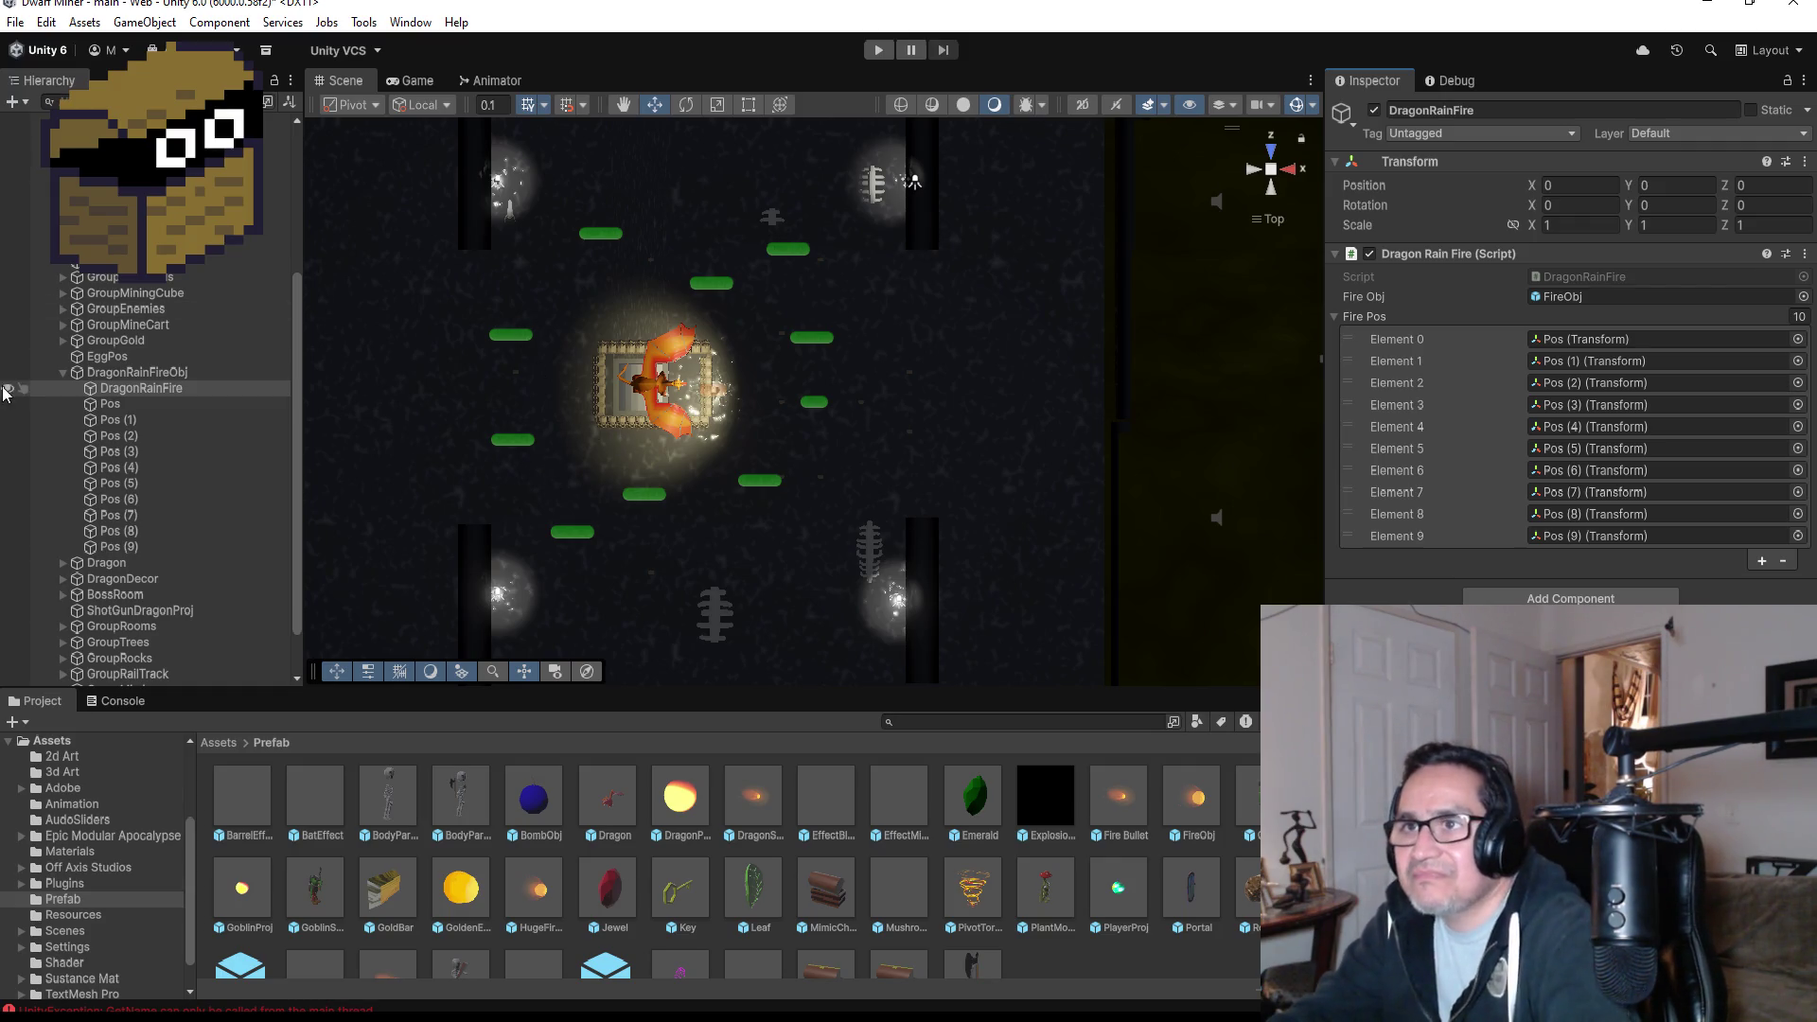
# - Collapse DragonRainFireObj's children and select LevelOne
pyautogui.click(74, 375)
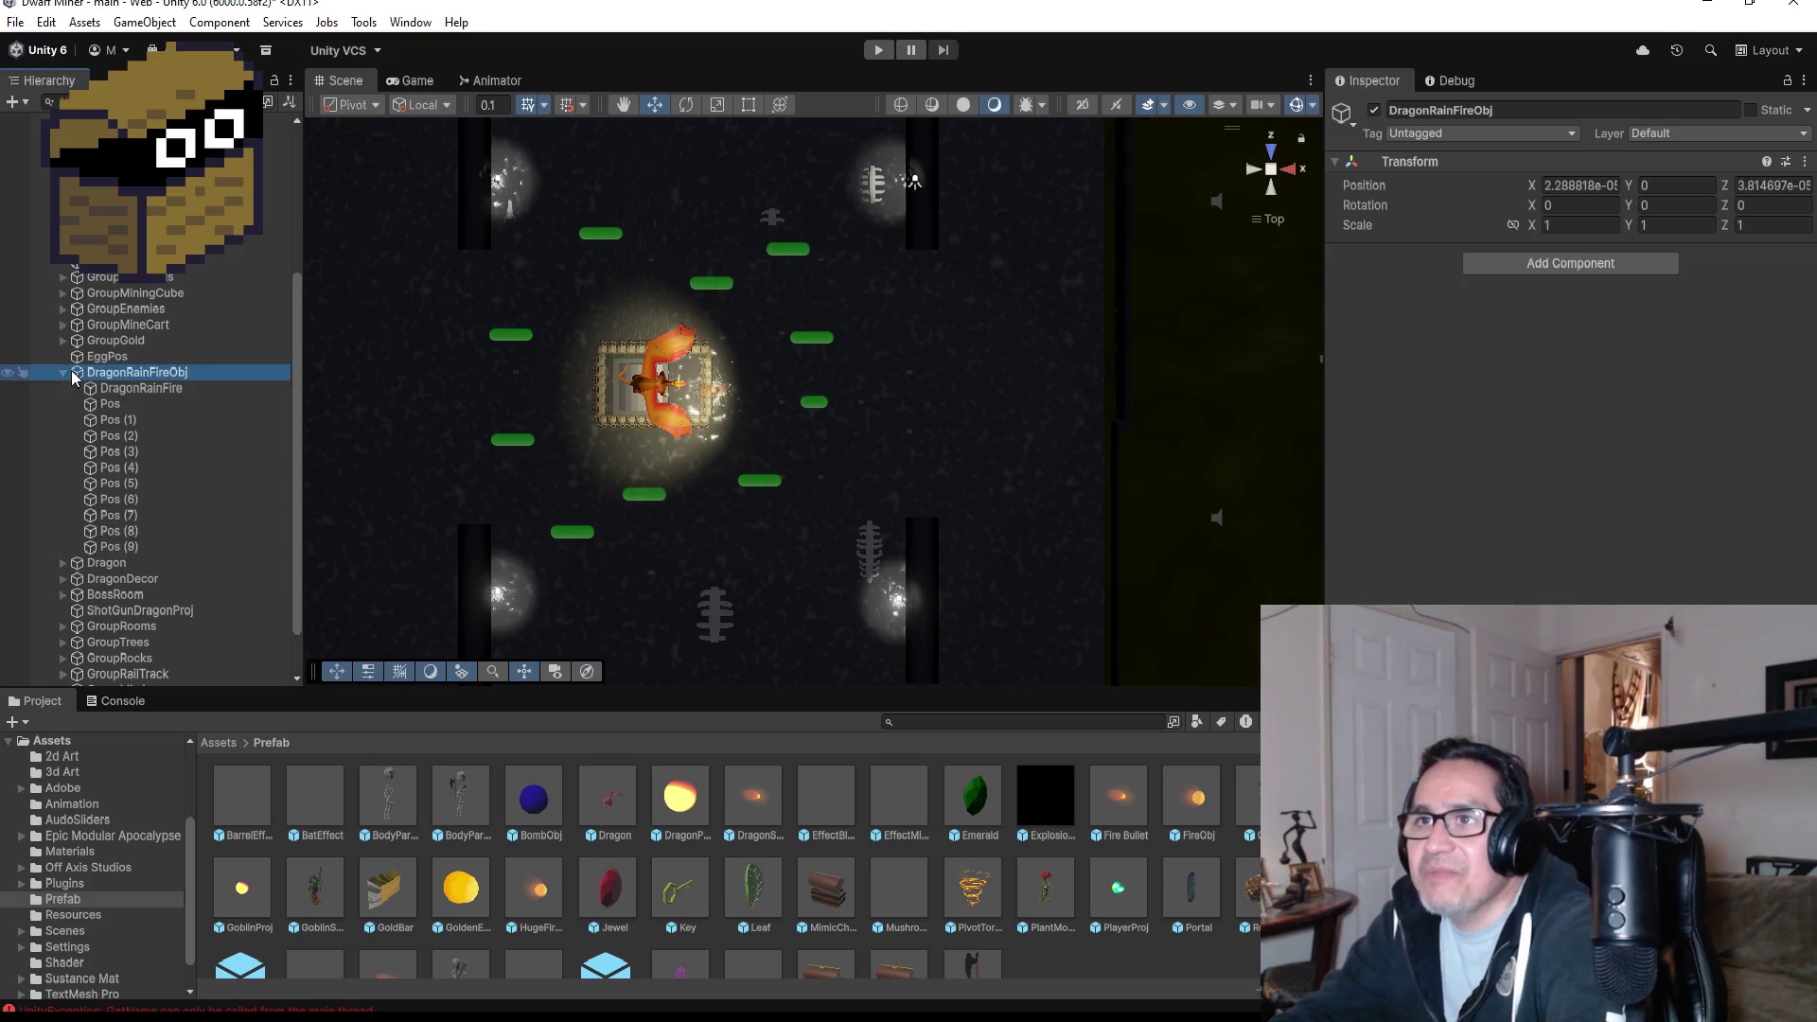
pyautogui.click(64, 373)
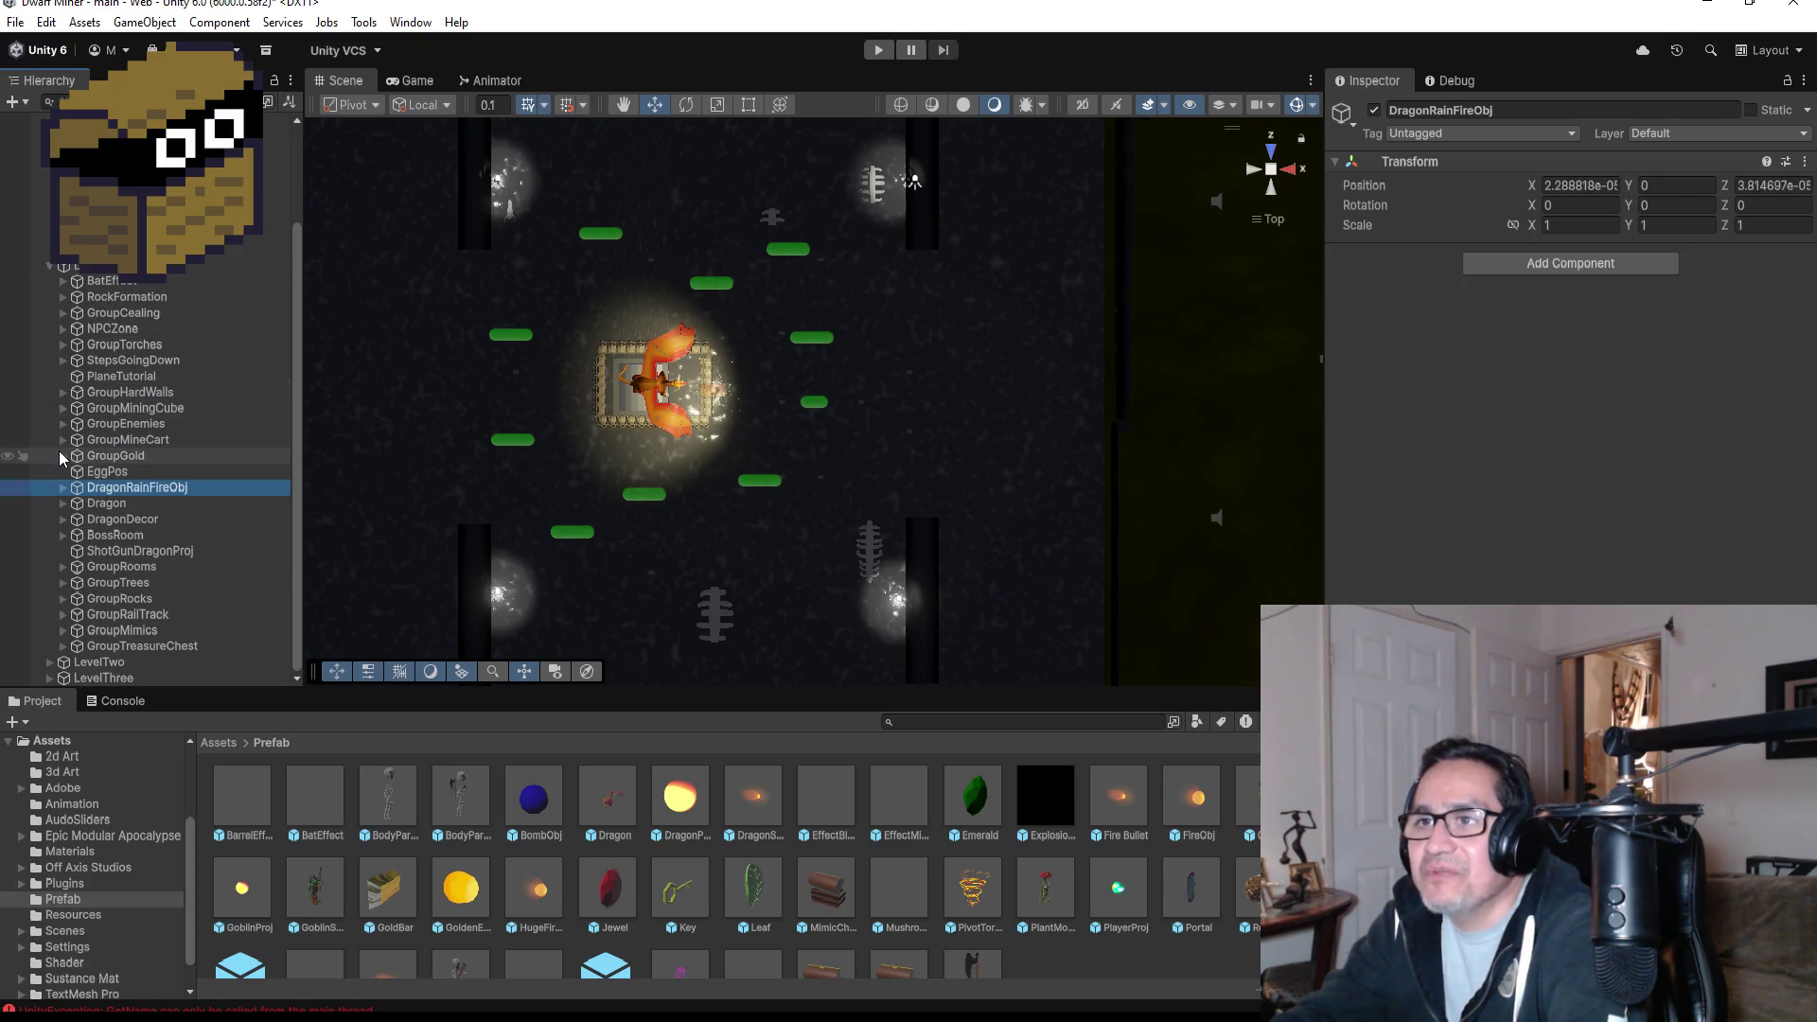
pyautogui.click(152, 266)
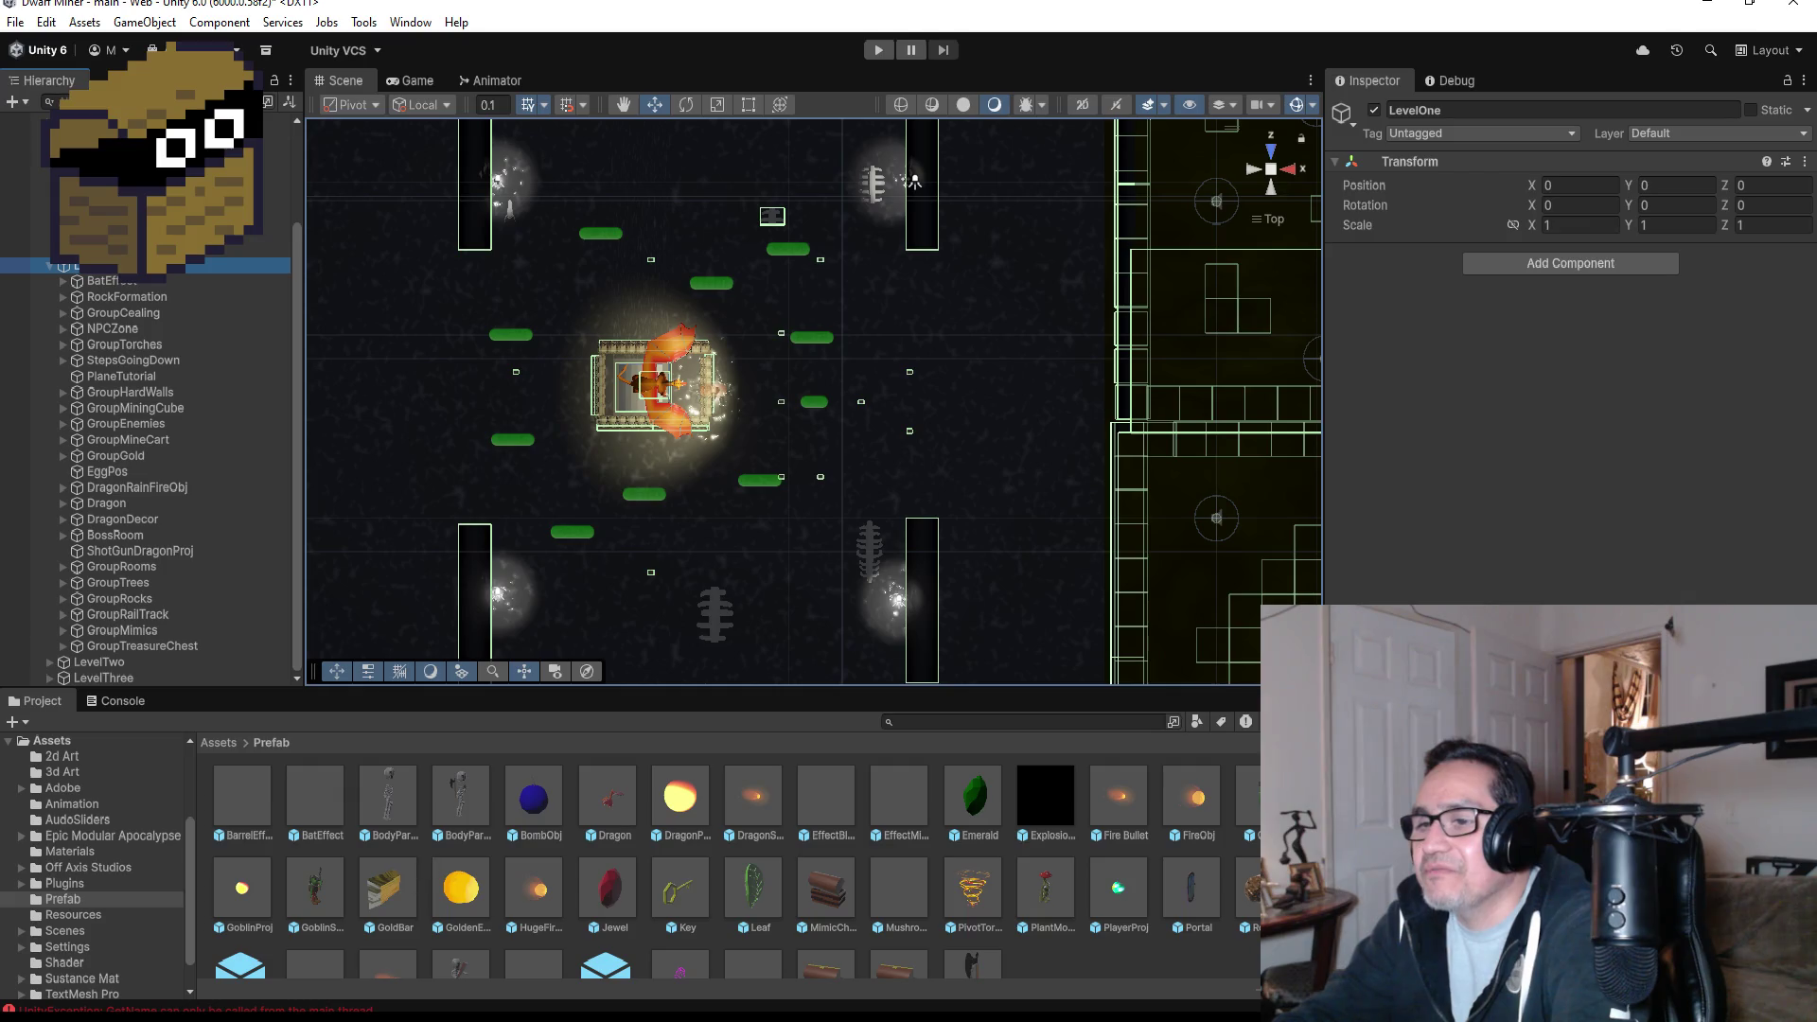
# - Open the 2d Art folder from the top-level Assets folder in the Project panel
pyautogui.click(207, 743)
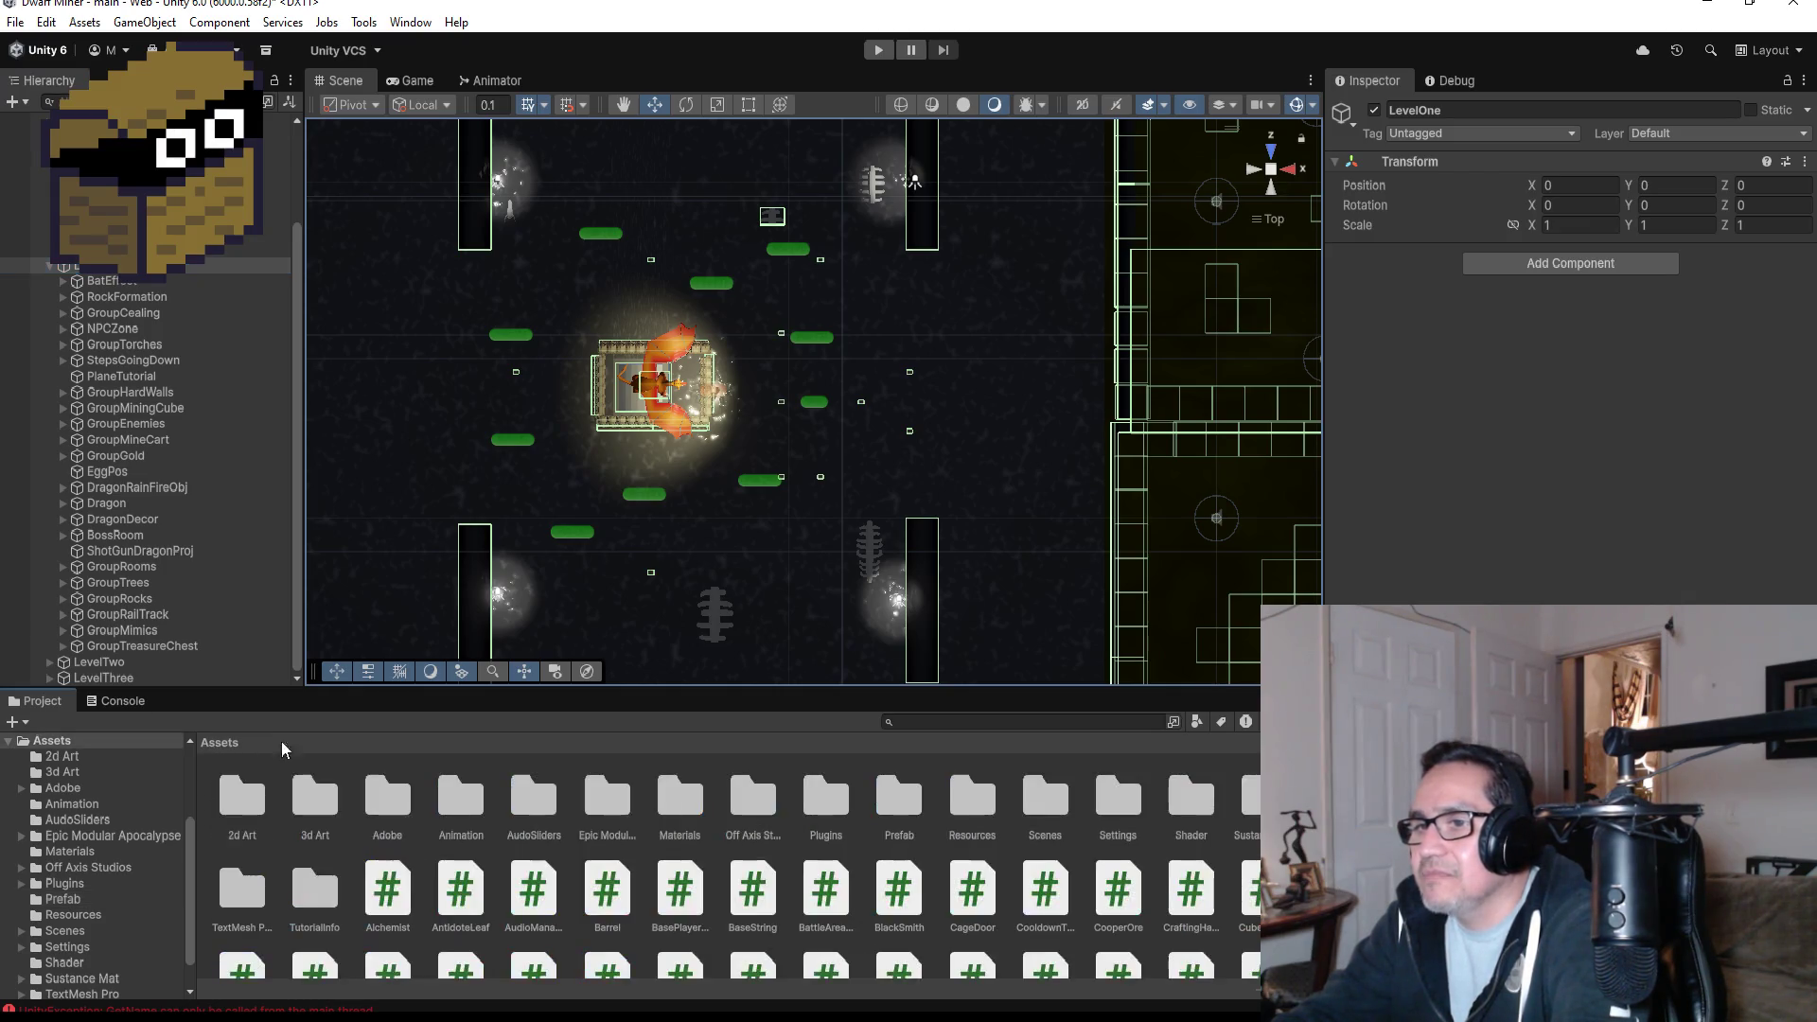
pyautogui.doubleClick(252, 806)
pyautogui.scroll(-5, 906, 937)
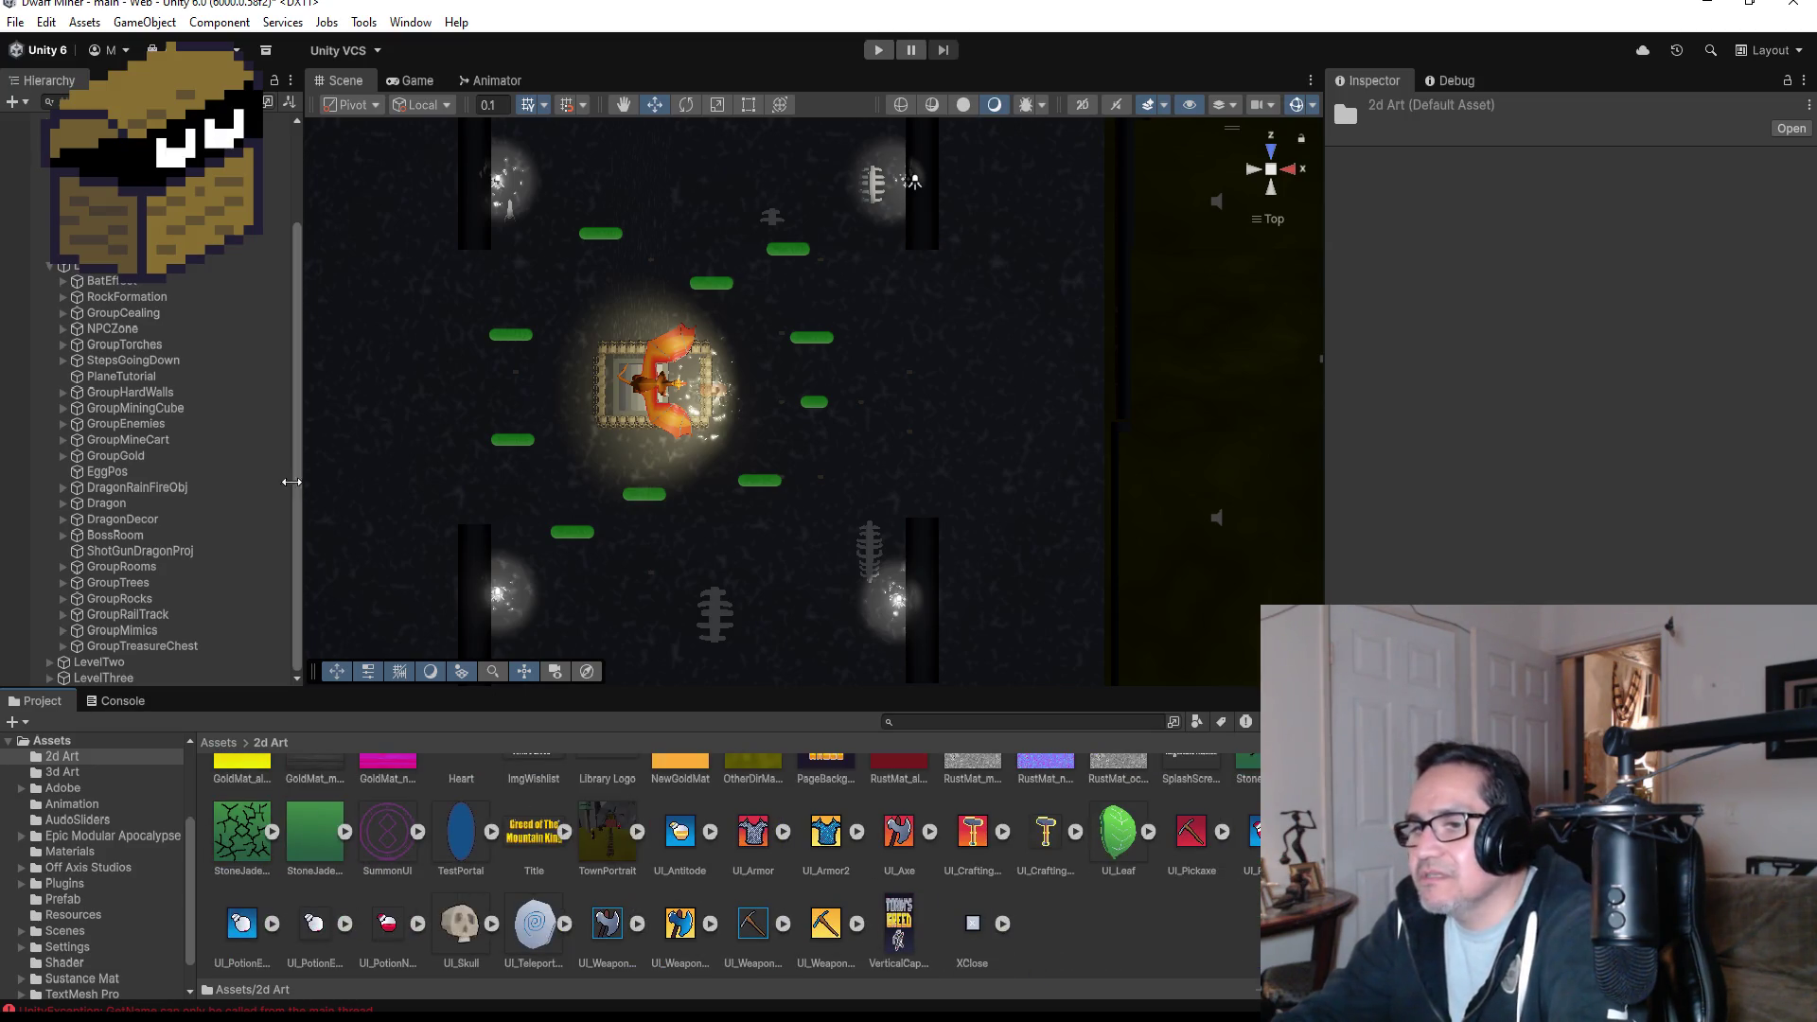
pyautogui.click(15, 22)
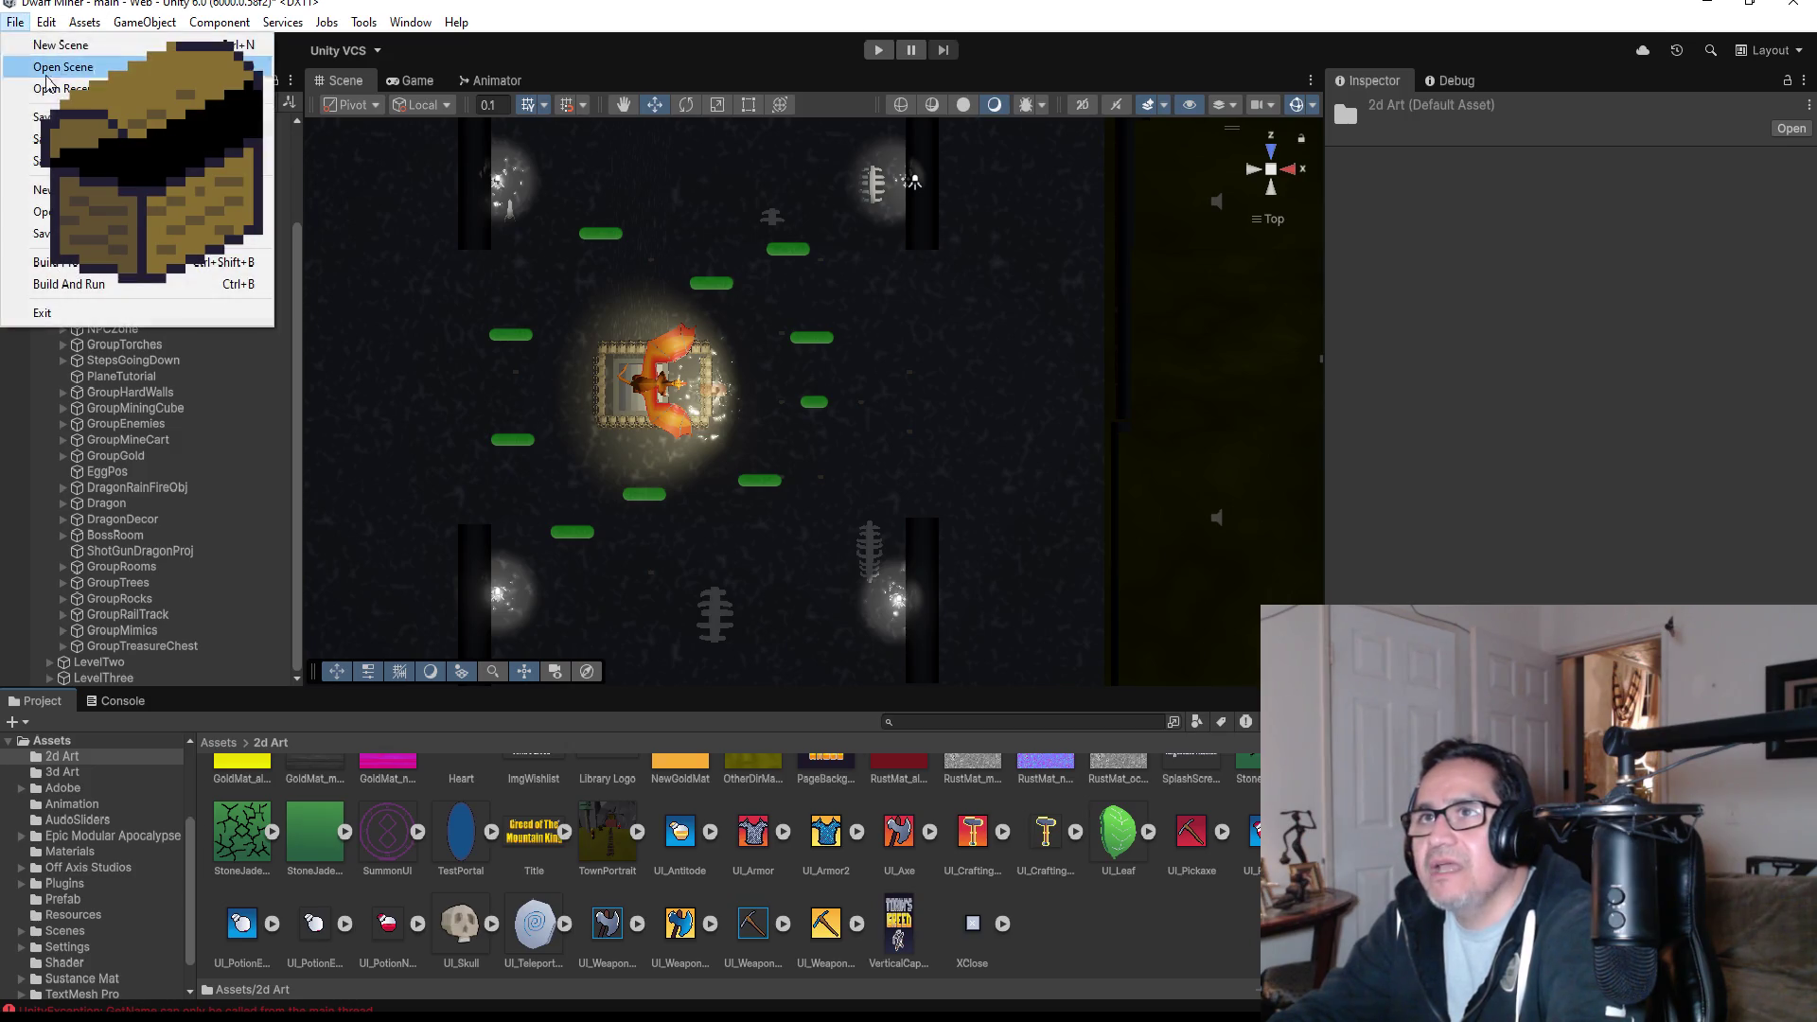
pyautogui.click(345, 426)
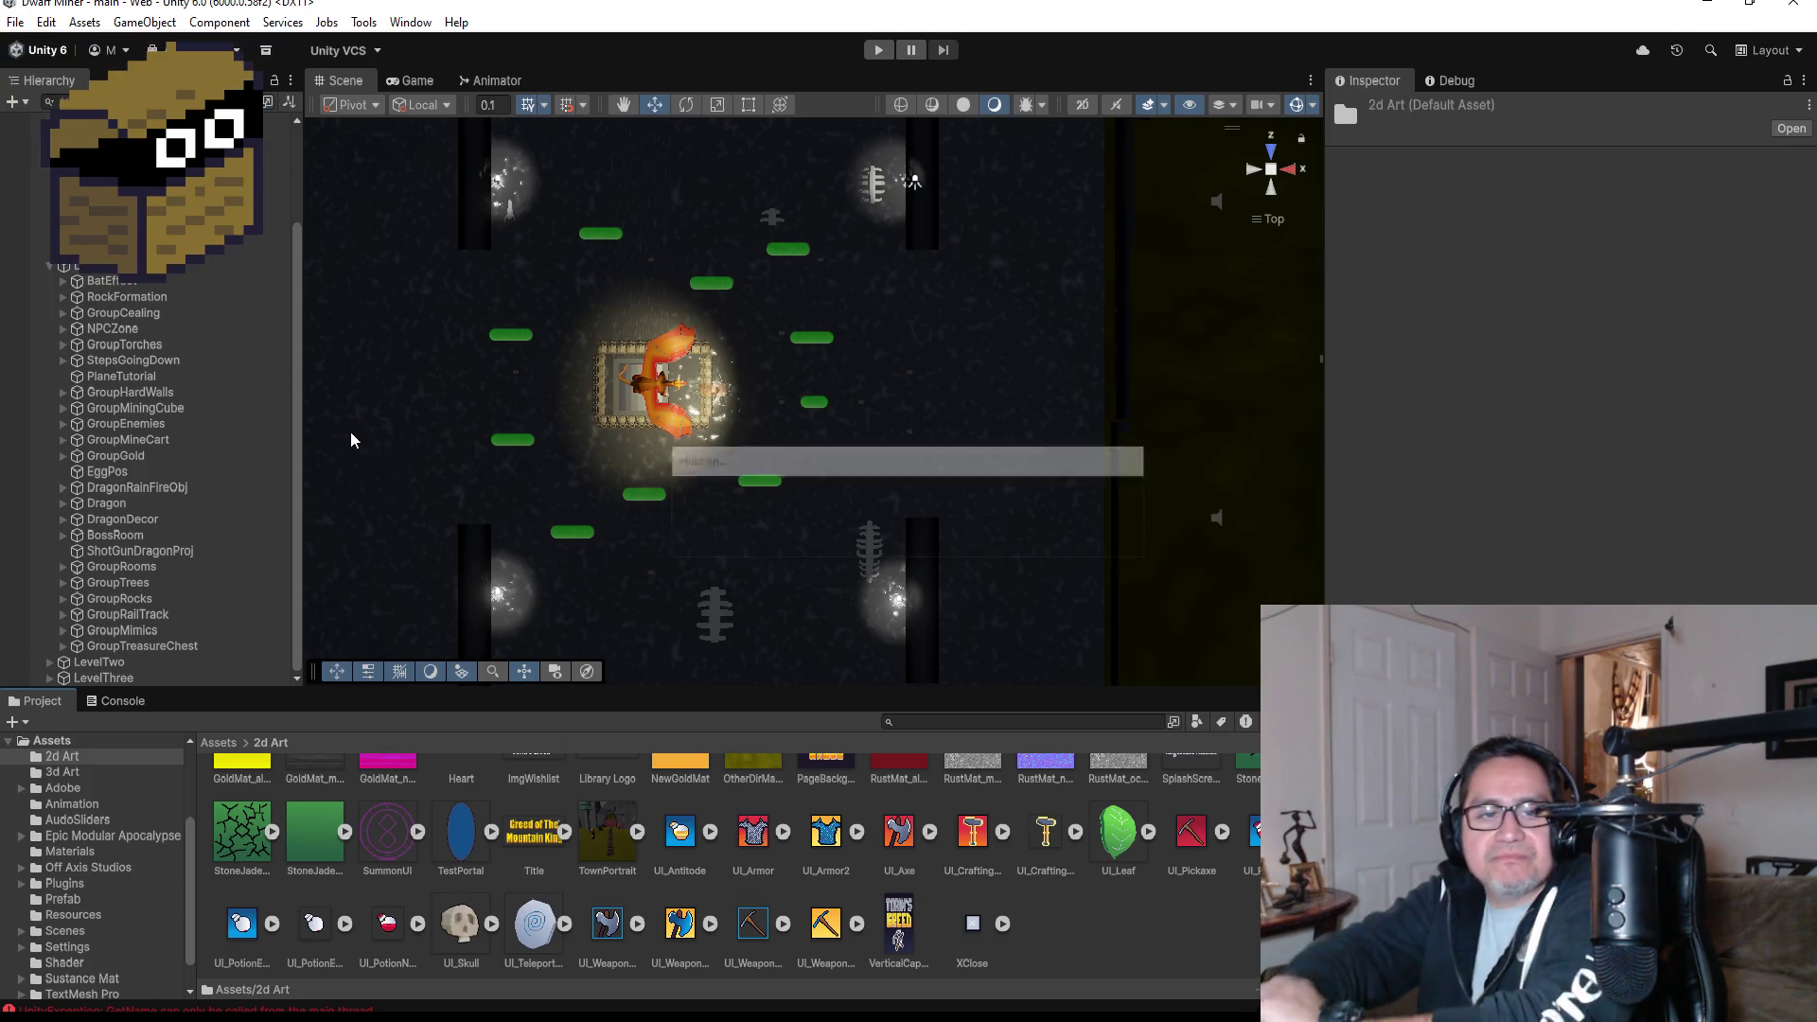
pyautogui.scroll(3, 170, 454)
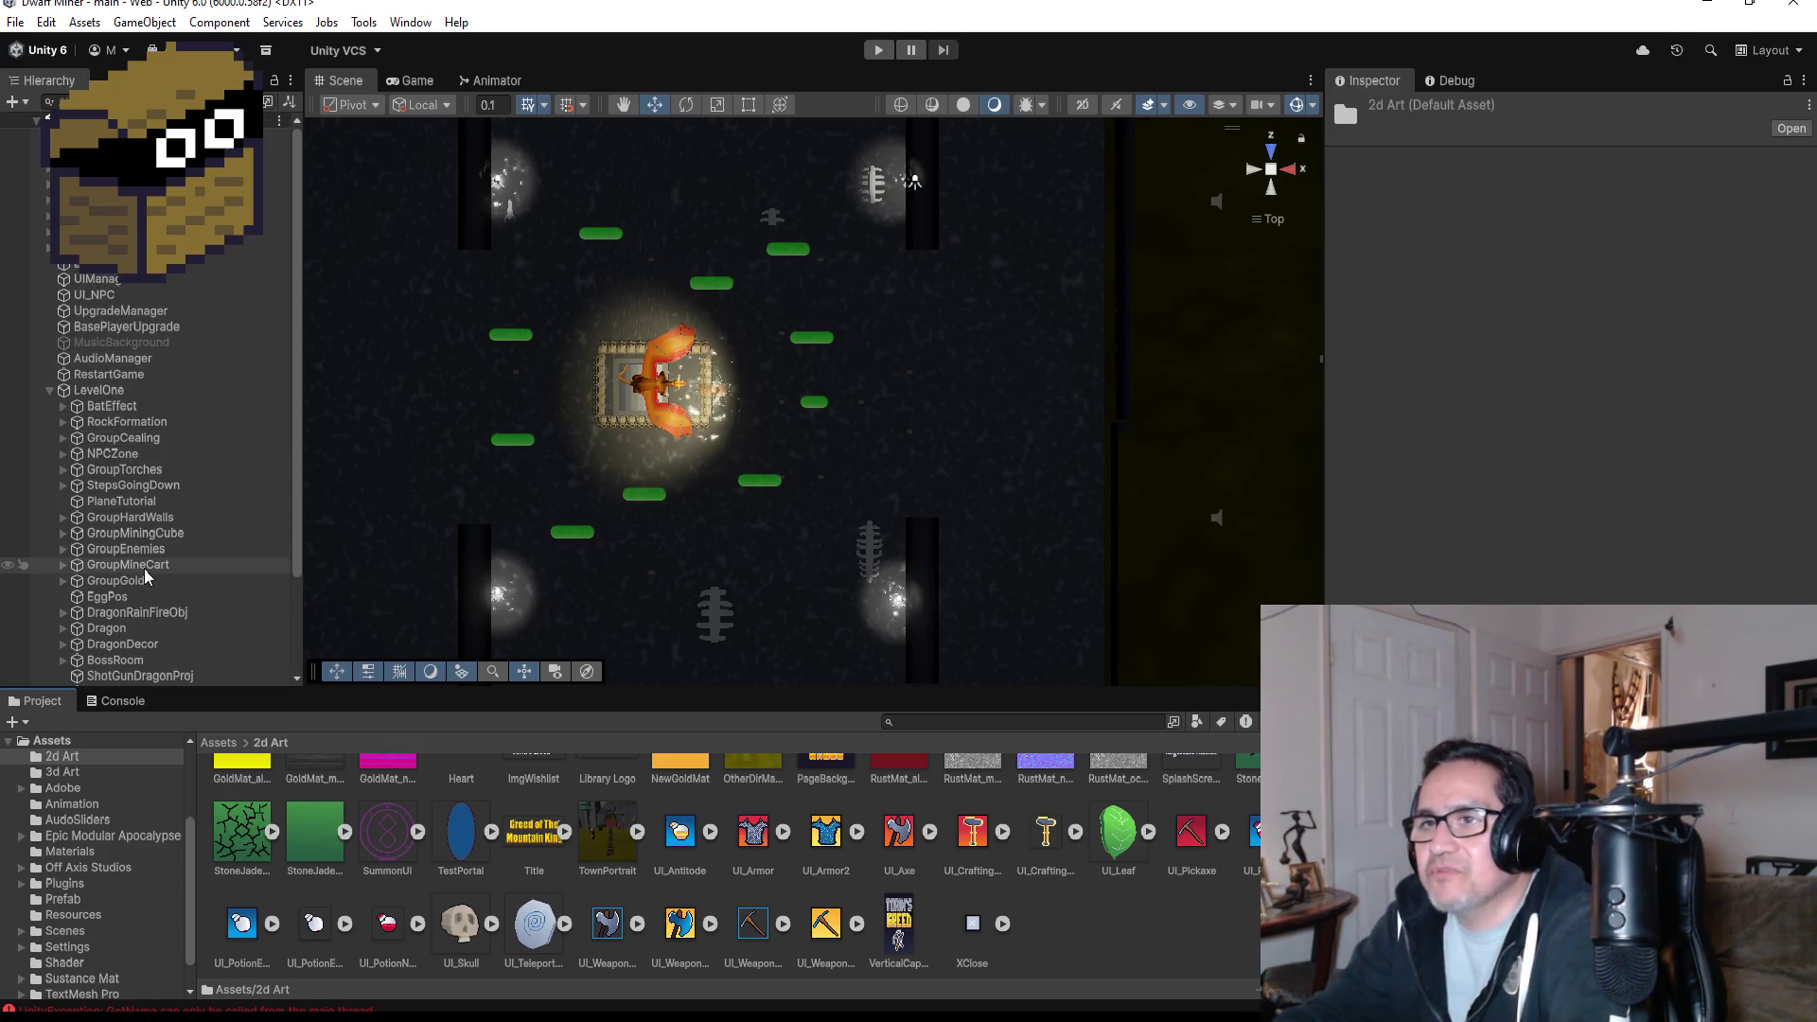
# - Select the Dragon, check its Max HP of 90, and switch to Dragon.cs in Visual Studio
pyautogui.click(143, 615)
pyautogui.click(142, 625)
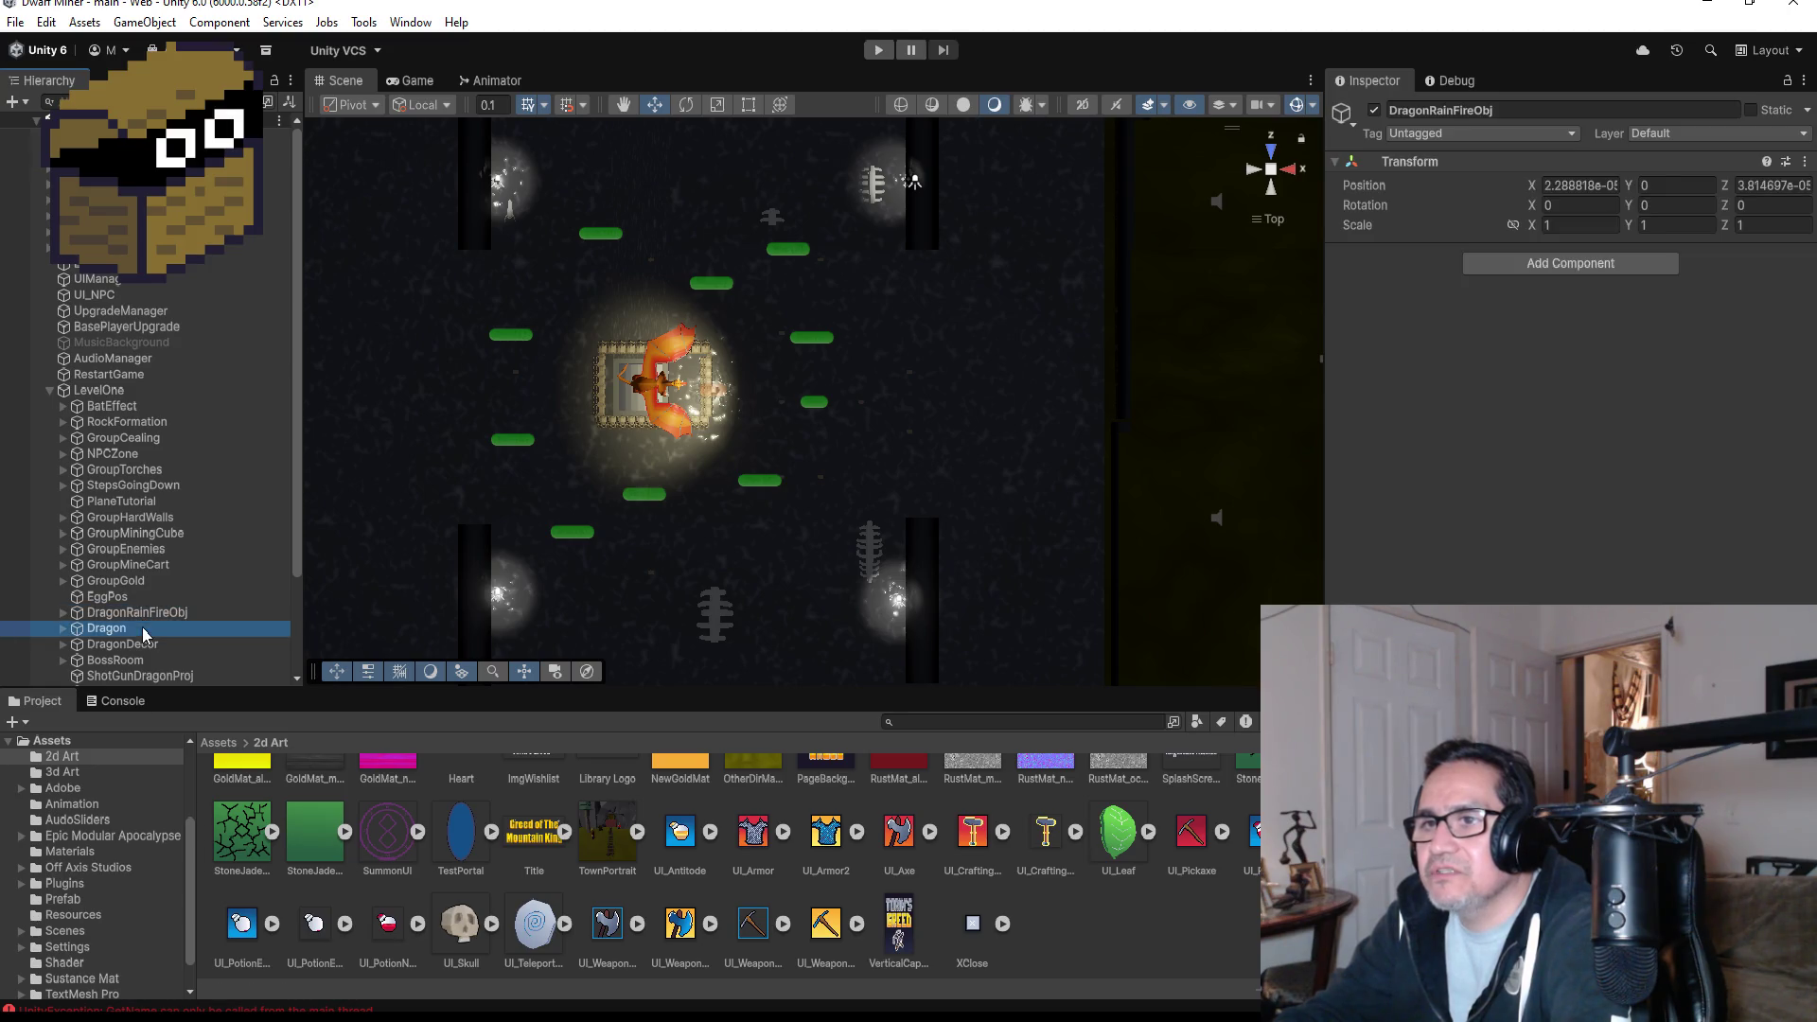
pyautogui.scroll(-3, 1654, 411)
pyautogui.click(1579, 575)
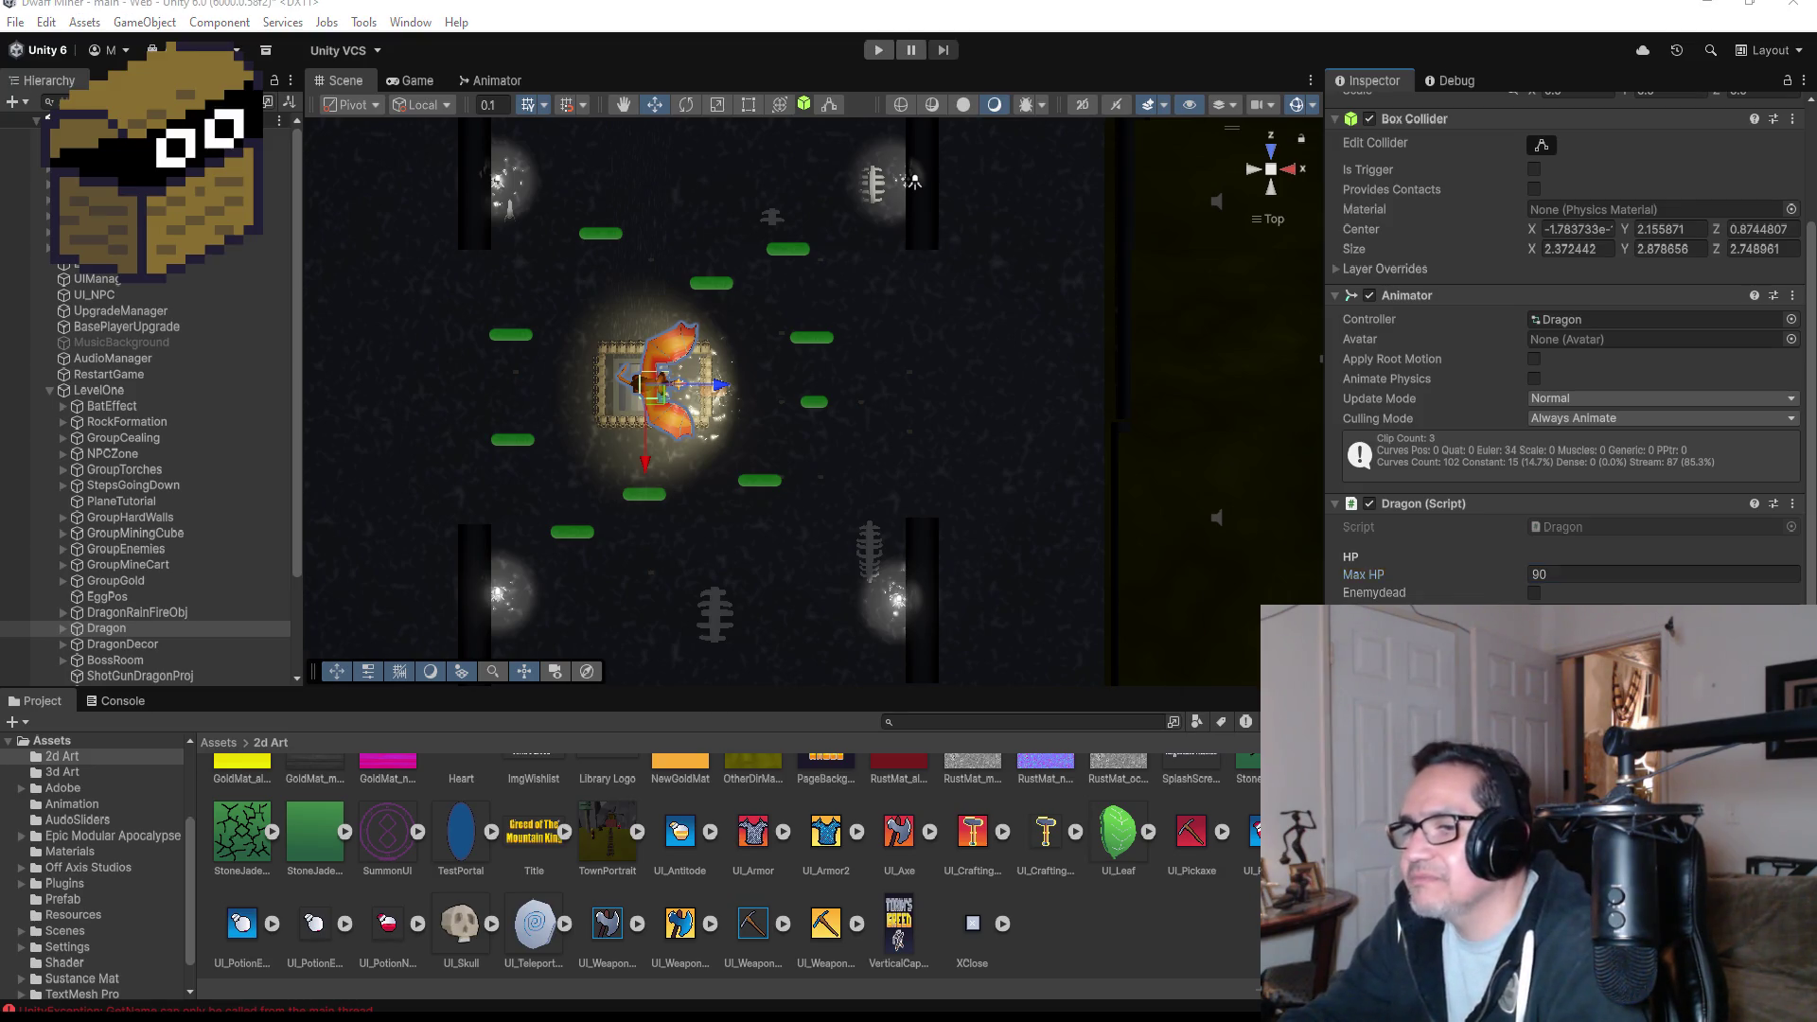
pyautogui.hotkey('alt', 'Tab')
pyautogui.scroll(-2, 775, 483)
# - Change the HP threshold on line 72 of Dragon.cs from 35 to 45 and save
pyautogui.scroll(10, 776, 484)
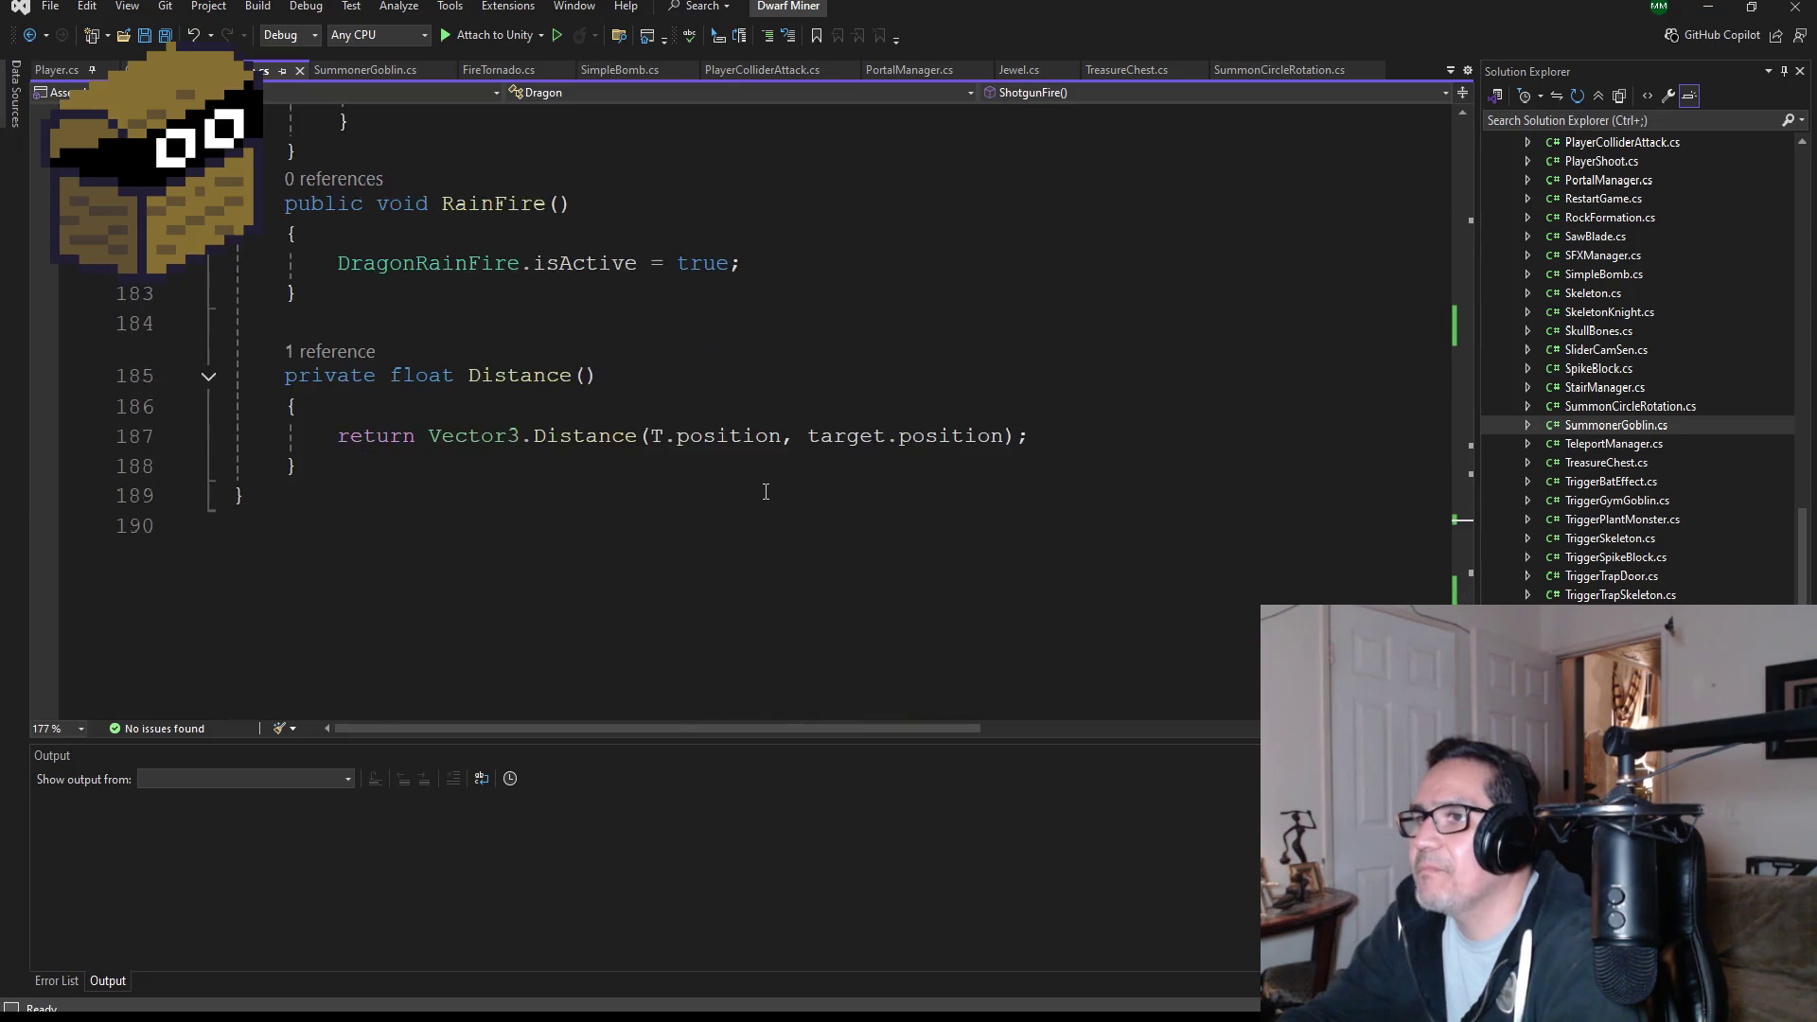
pyautogui.scroll(7, 747, 501)
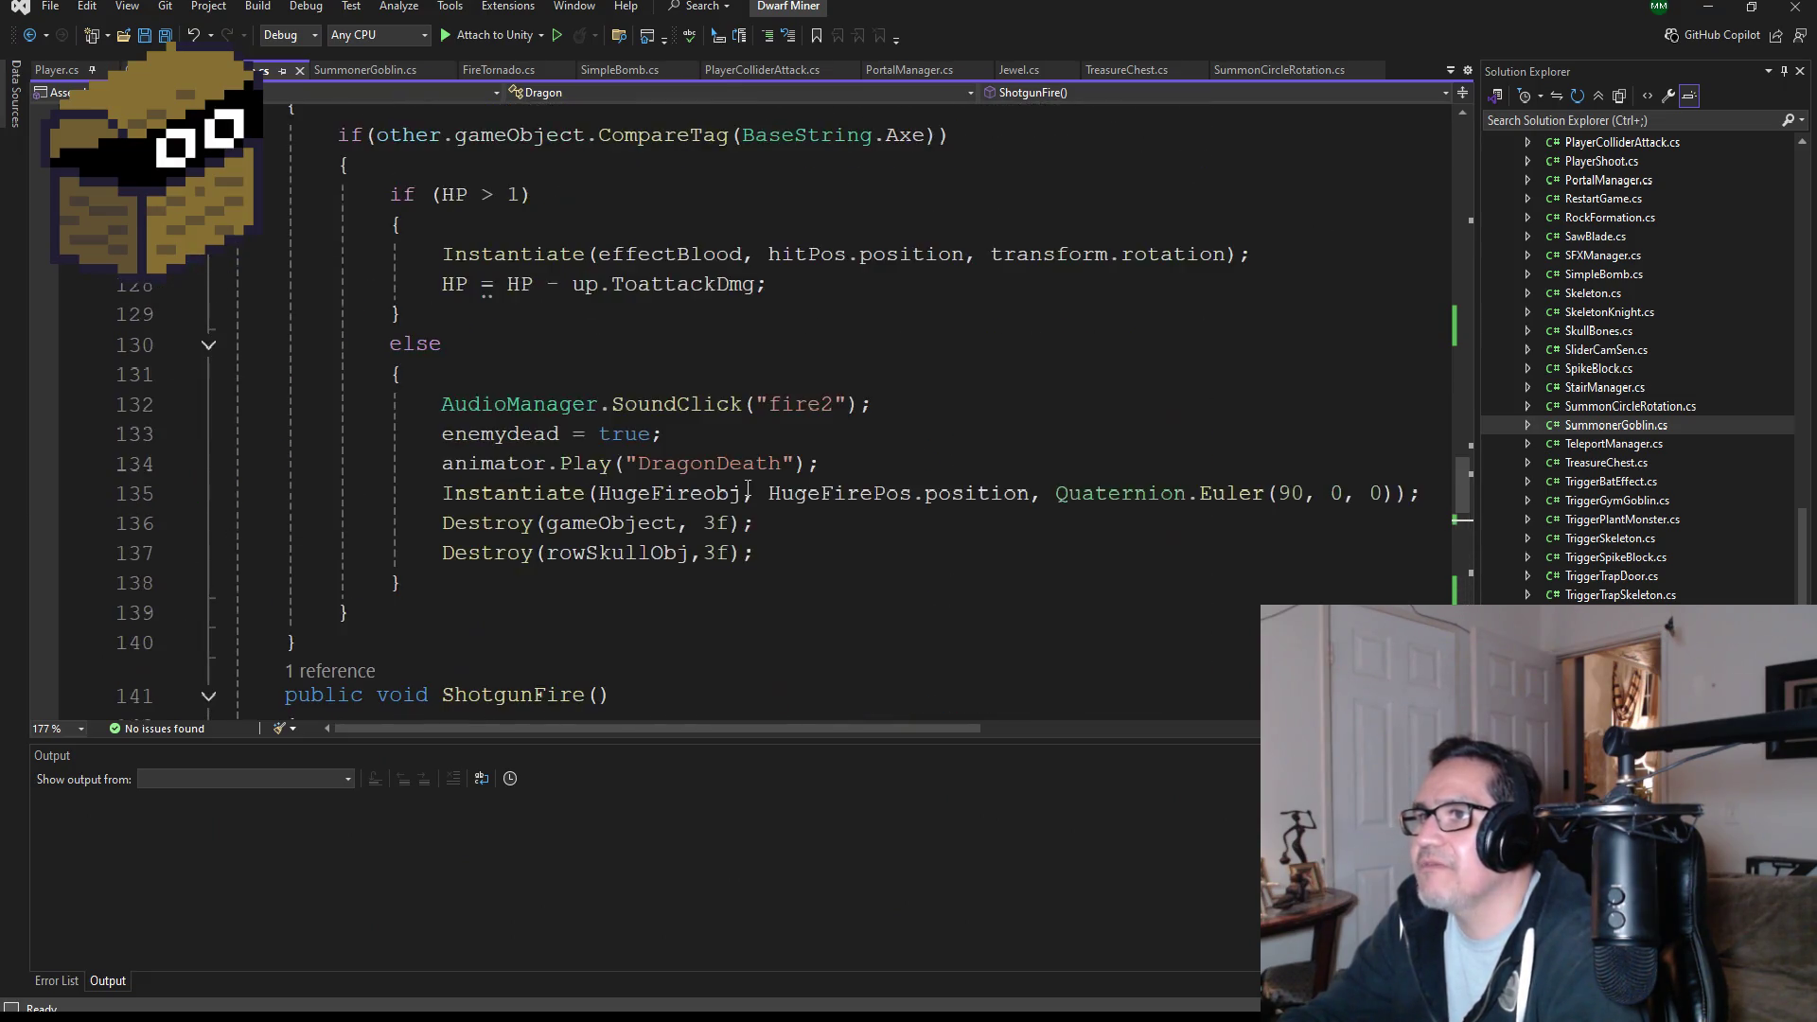
pyautogui.scroll(-6, 749, 508)
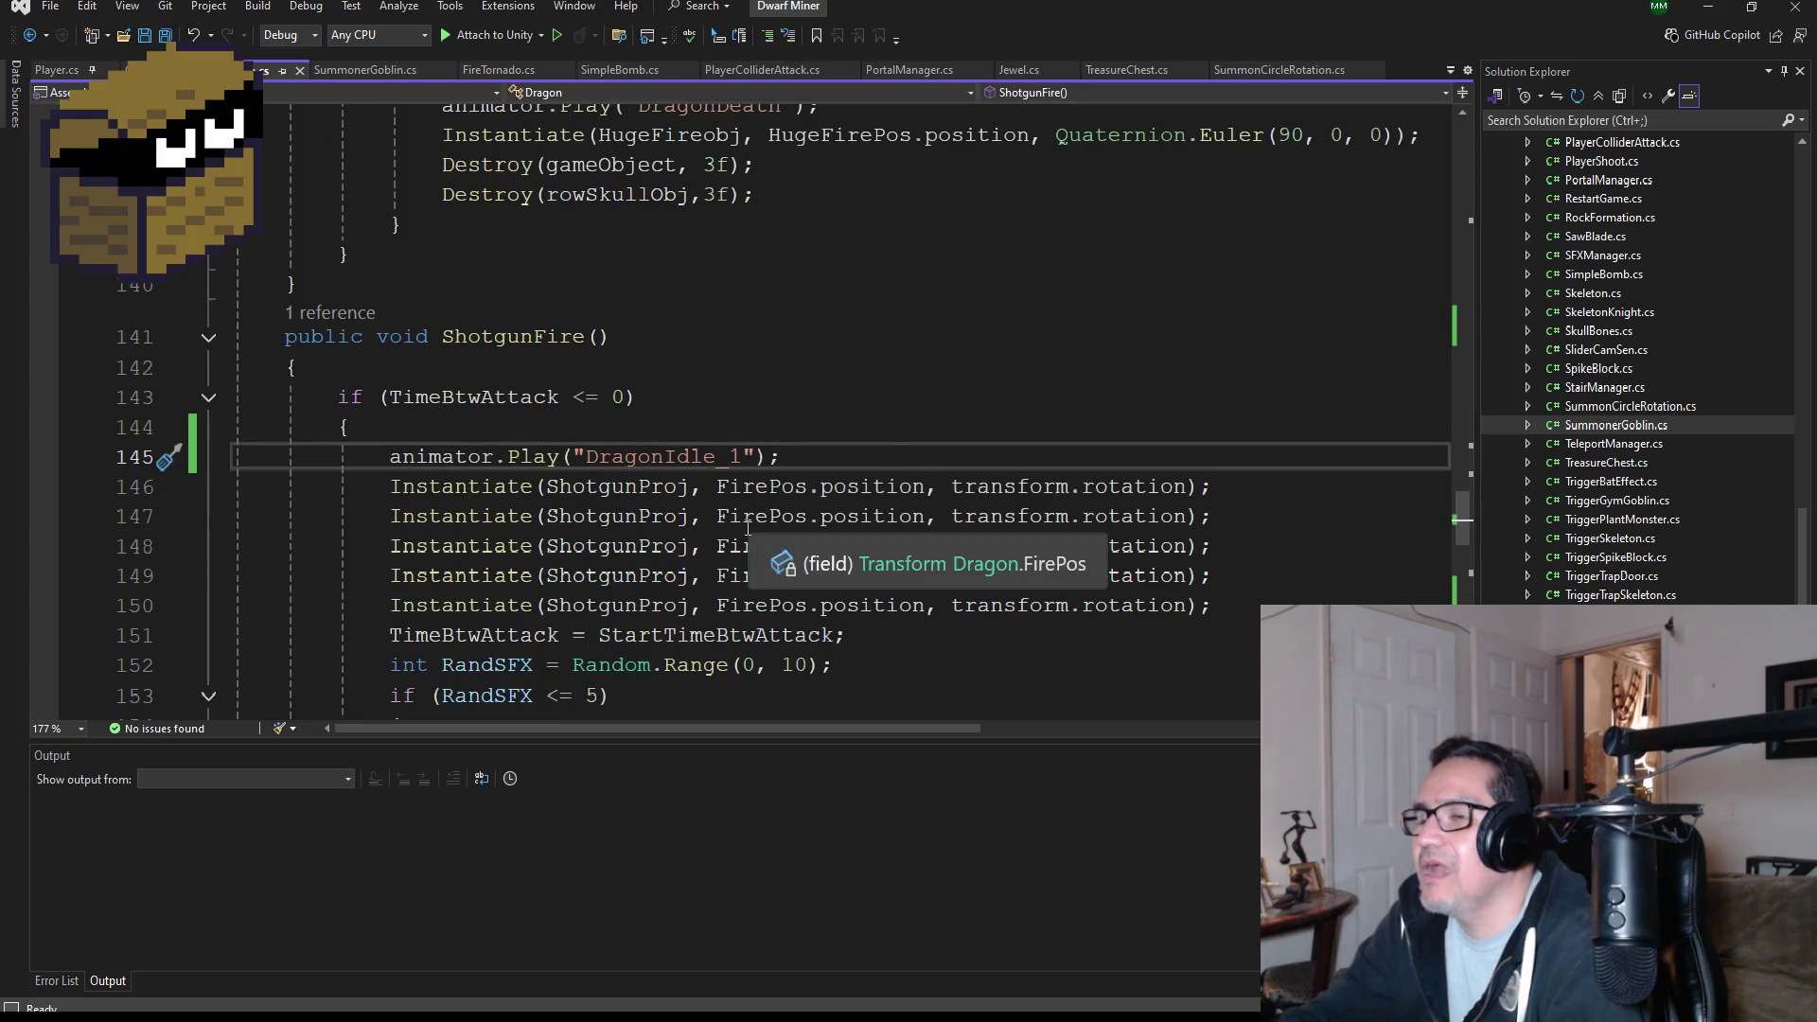
pyautogui.scroll(-1, 750, 509)
pyautogui.scroll(13, 746, 454)
pyautogui.scroll(12, 744, 413)
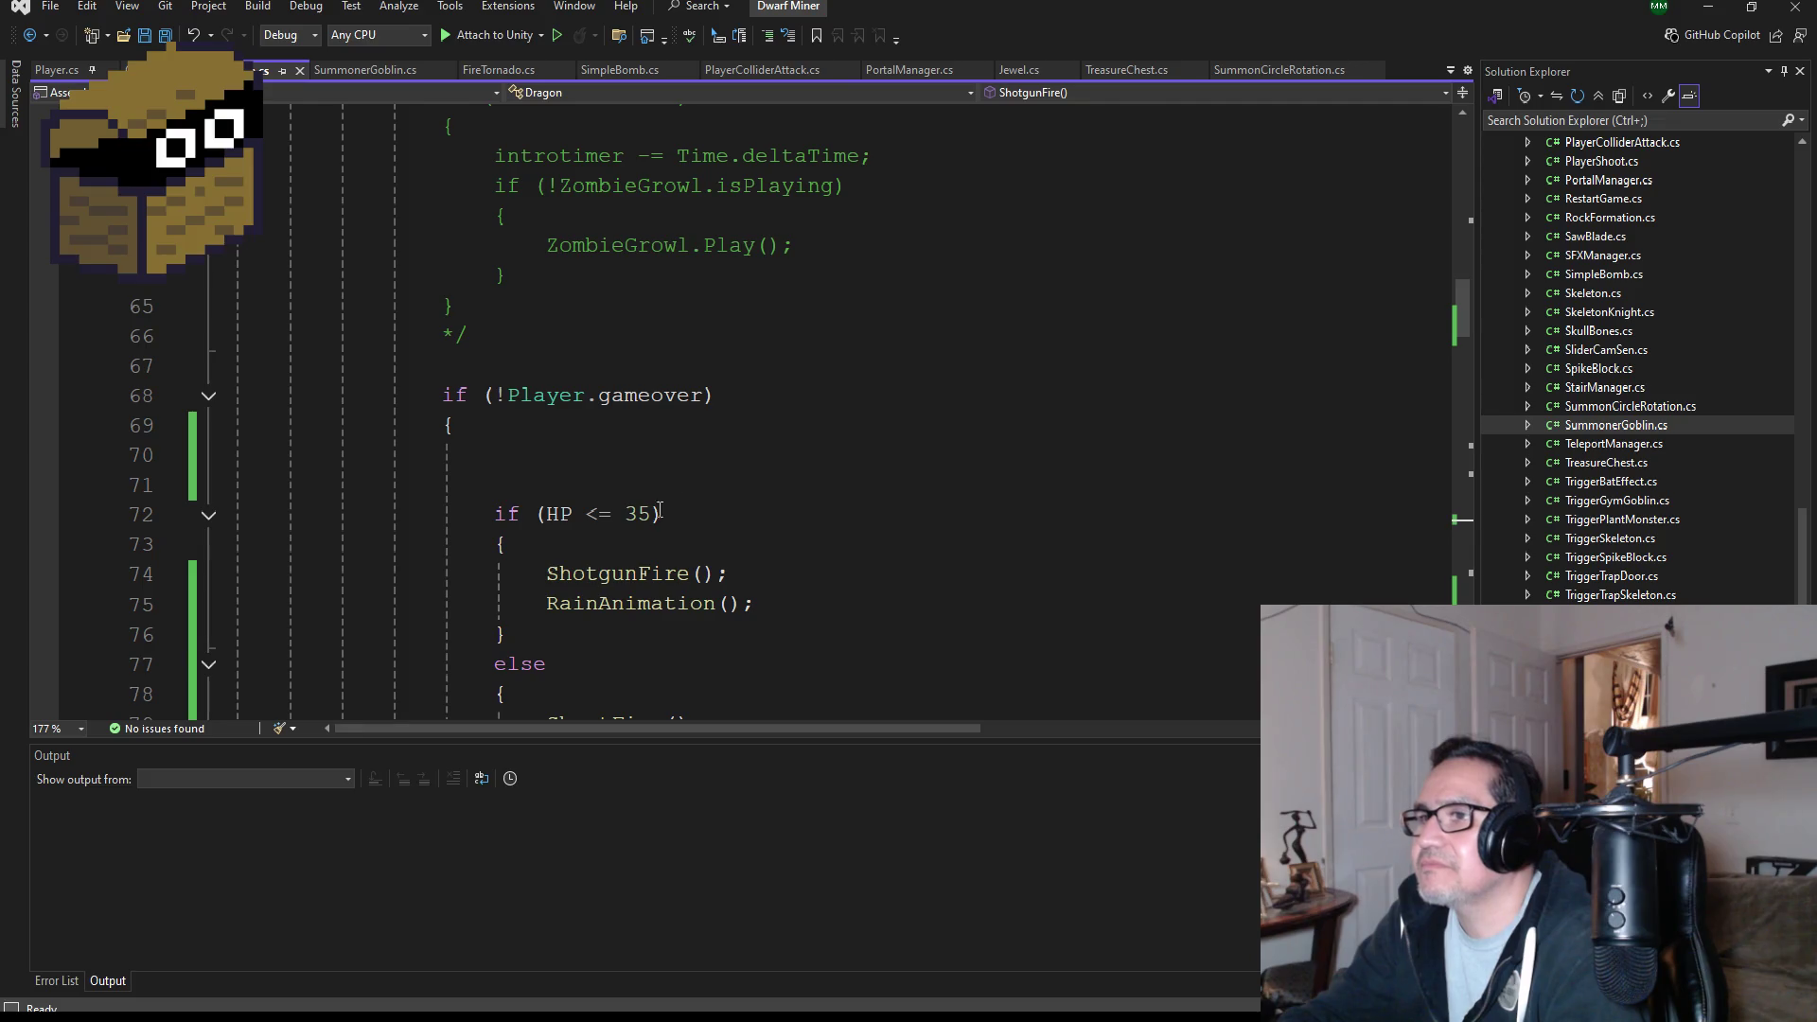
pyautogui.click(638, 513)
pyautogui.press('BackSpace')
pyautogui.write('4')
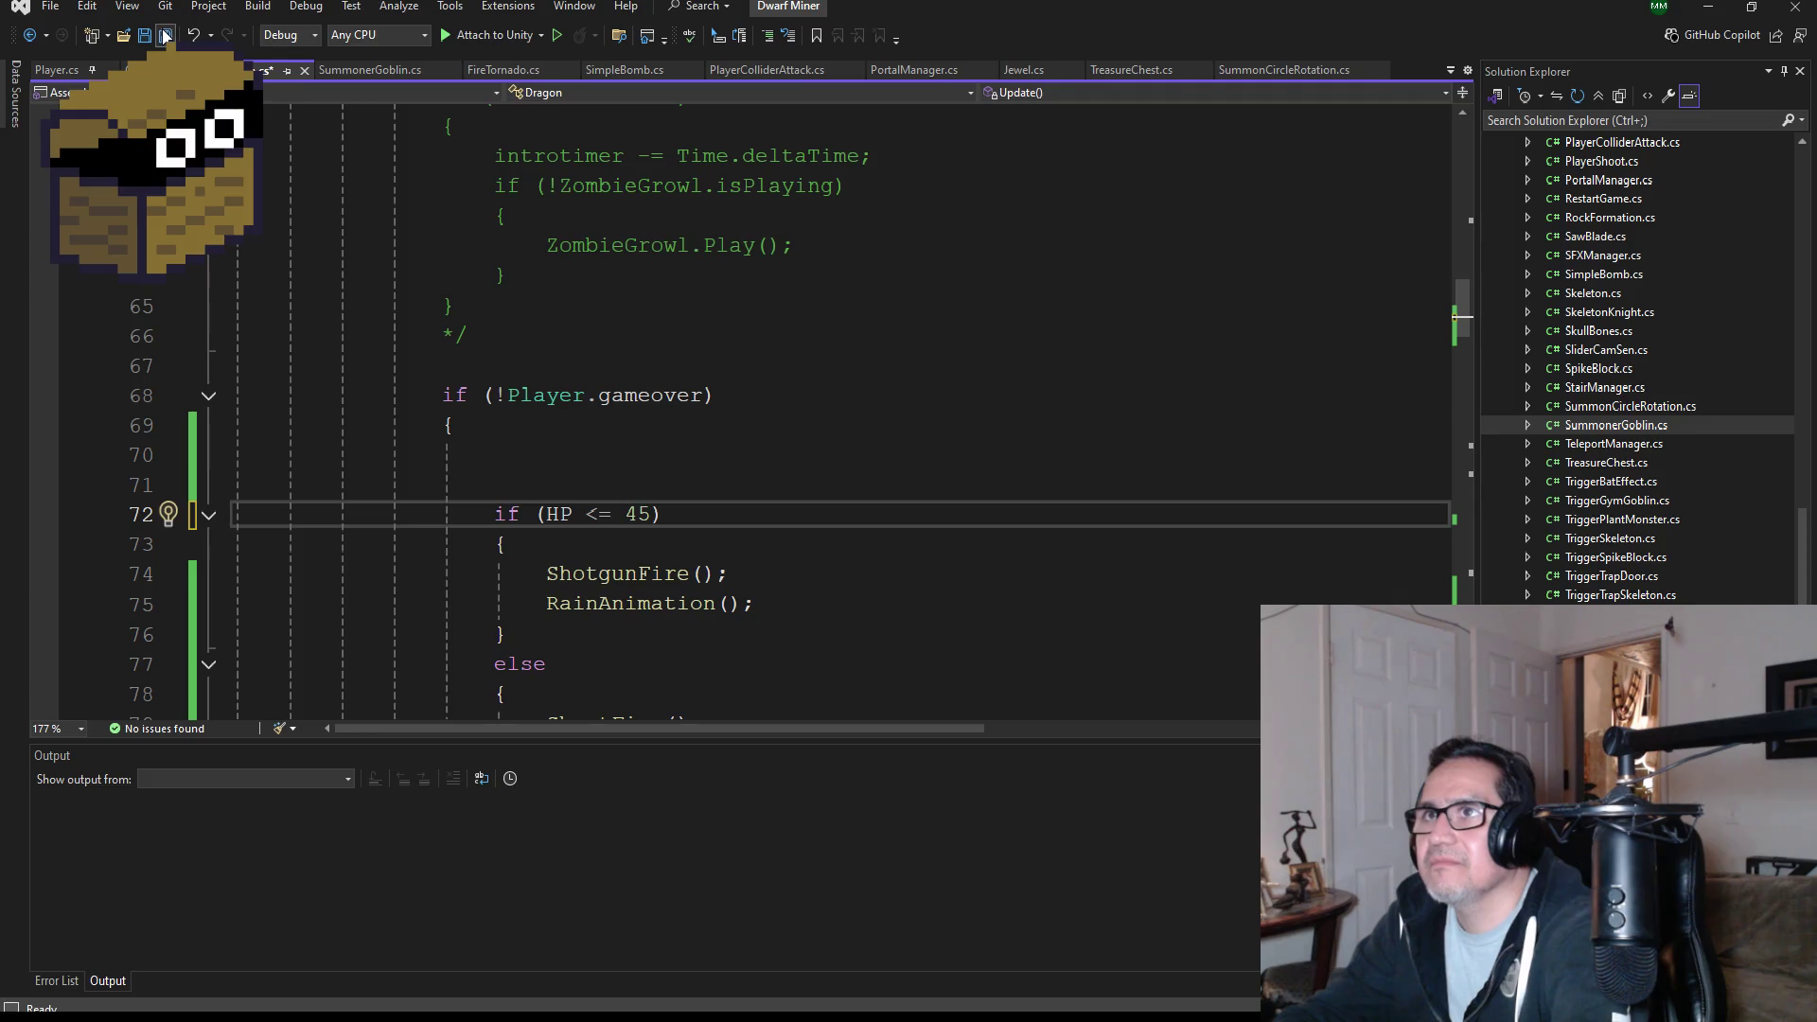
pyautogui.hotkey('ctrl', 's')
# - Review the rest of the Dragon script, then return to the Unity editor
pyautogui.scroll(-3, 695, 564)
pyautogui.scroll(7, 694, 564)
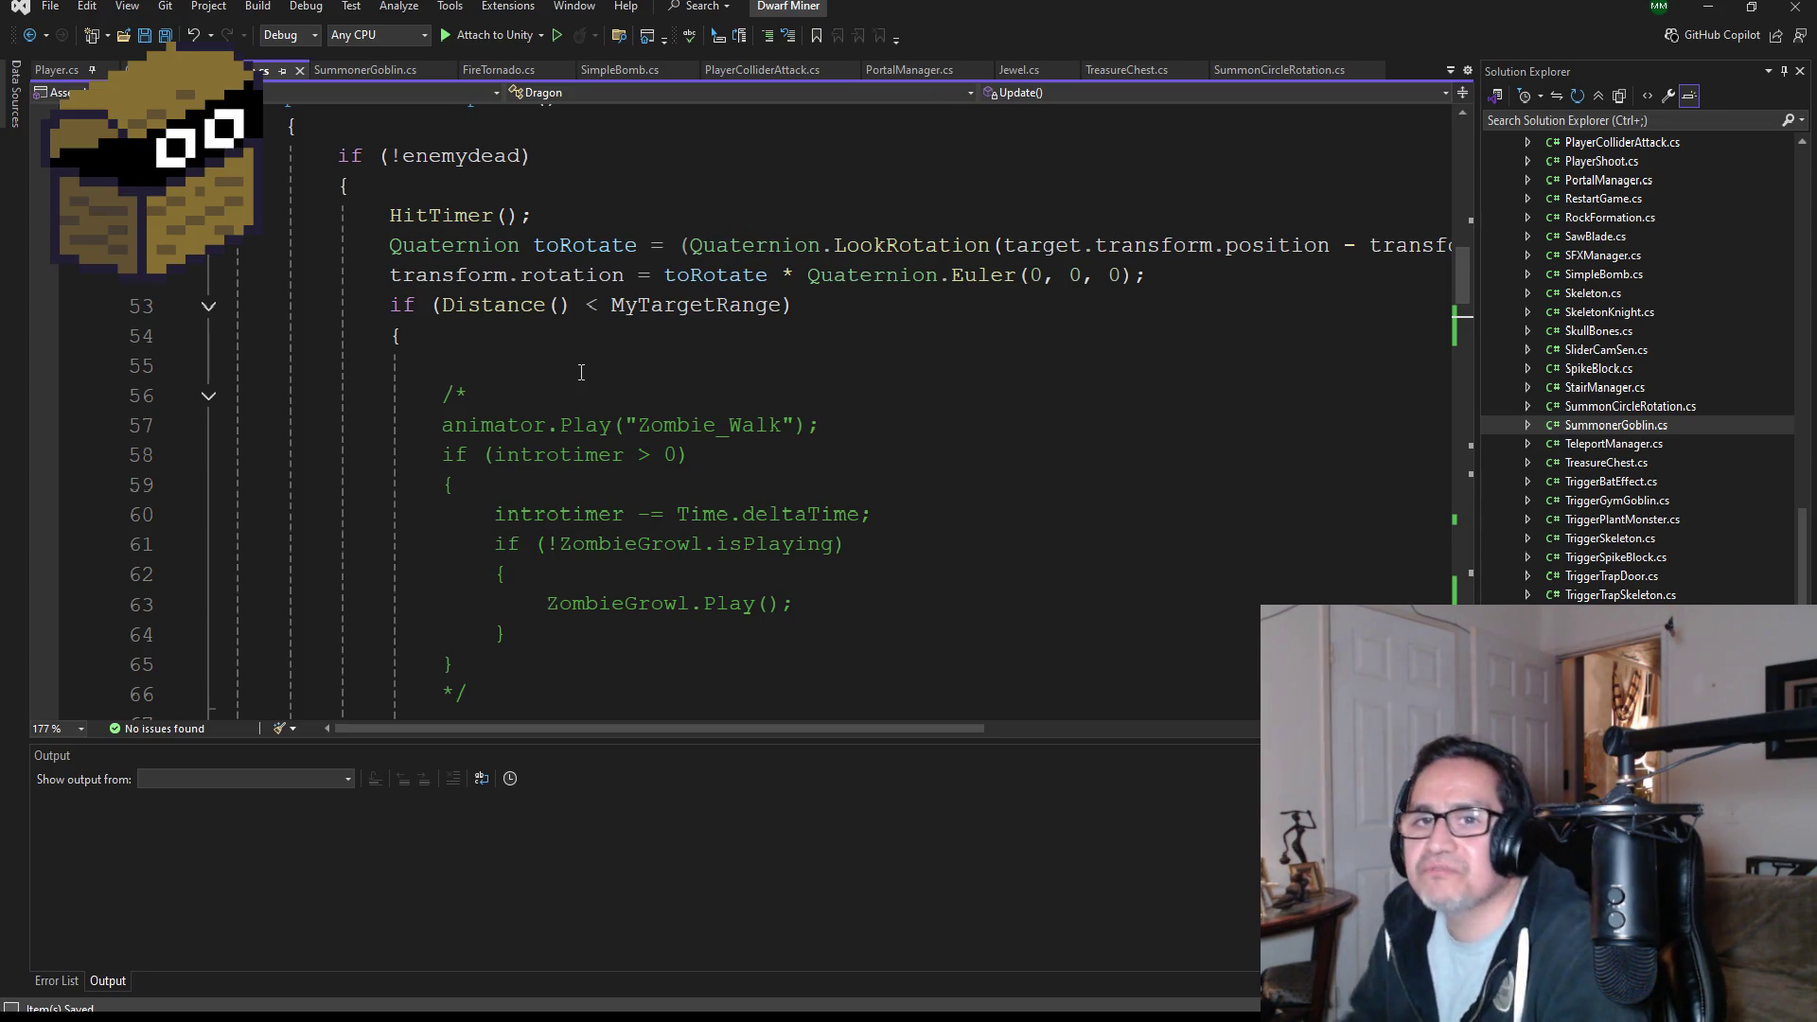
pyautogui.scroll(1, 608, 357)
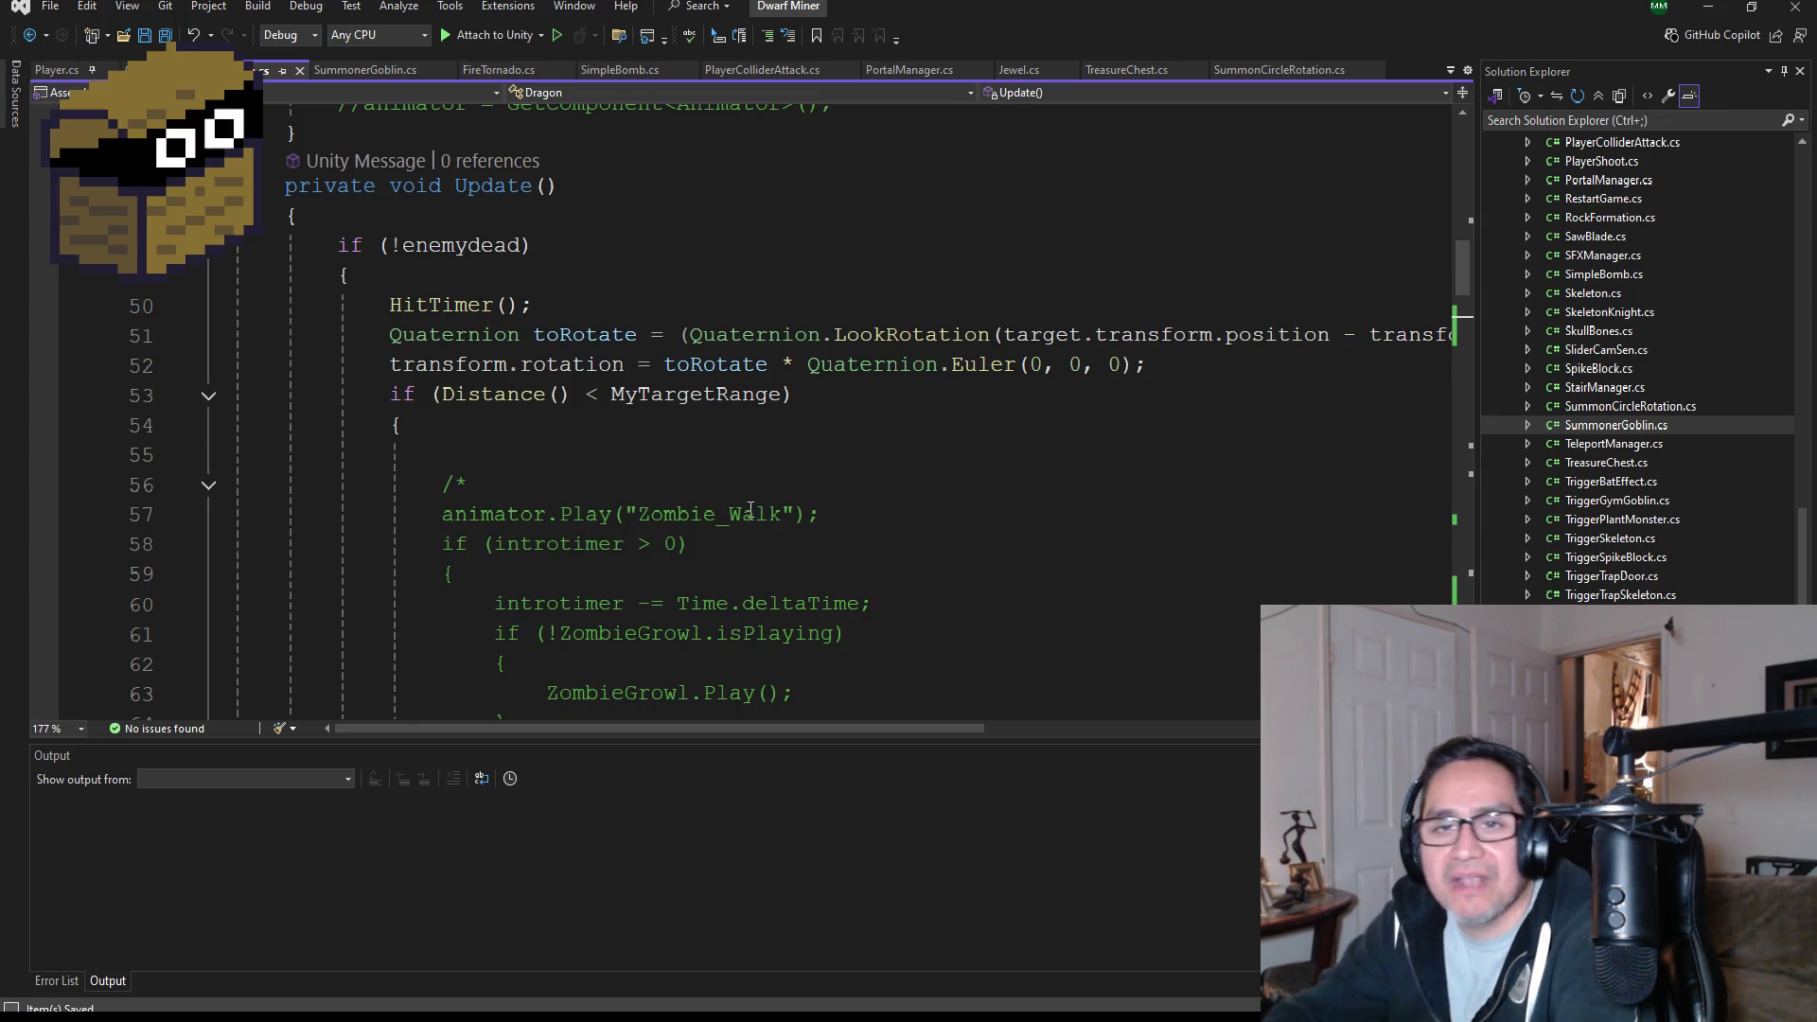
pyautogui.scroll(15, 751, 509)
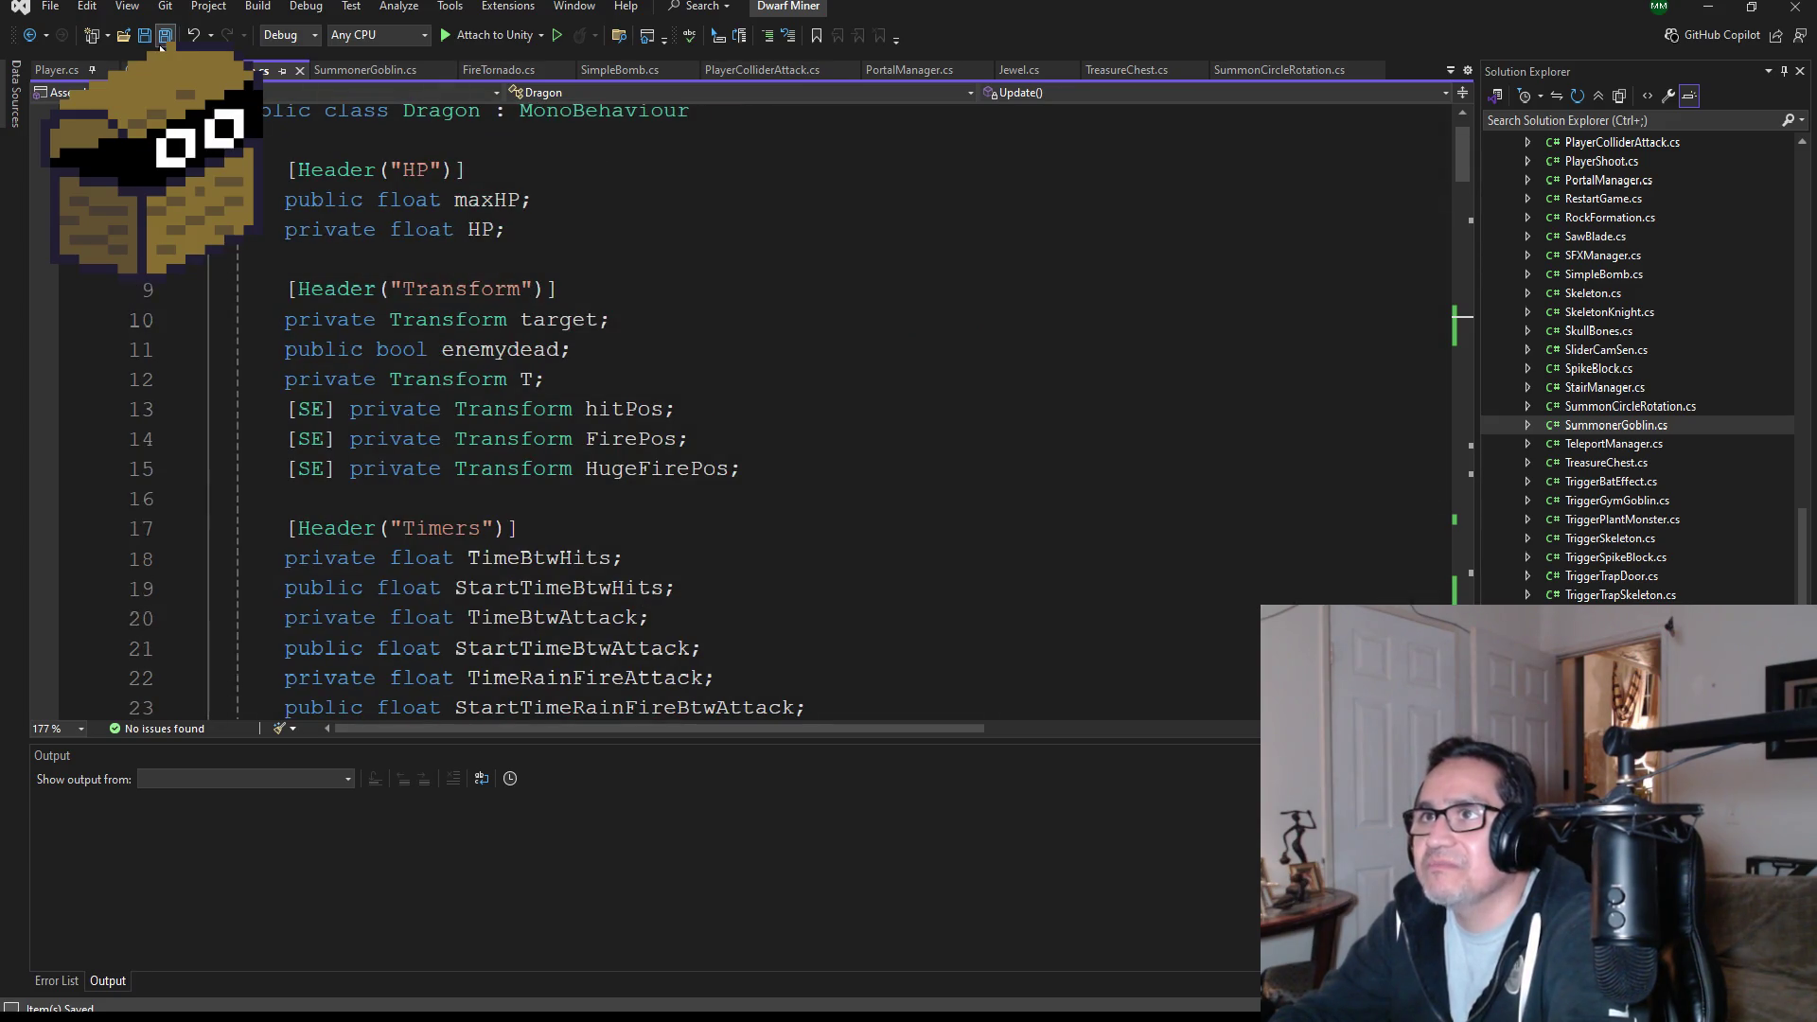
pyautogui.scroll(1, 579, 443)
pyautogui.scroll(-16, 580, 443)
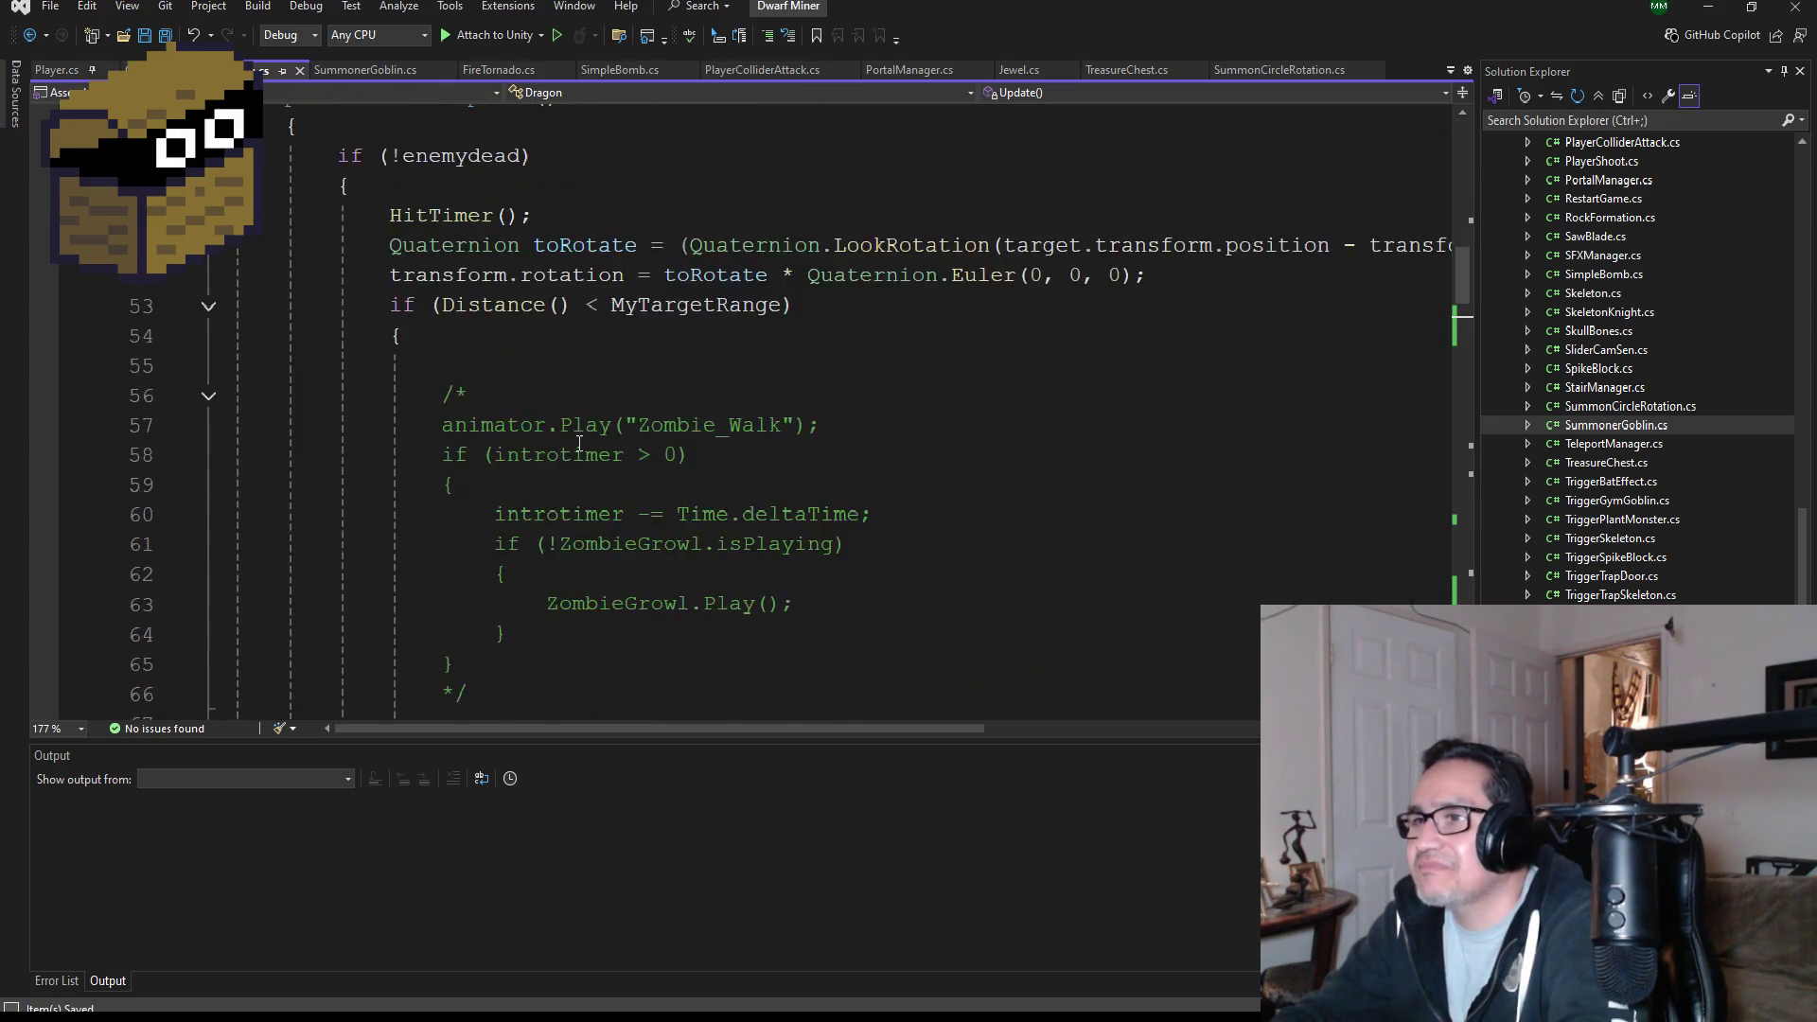
pyautogui.scroll(-14, 580, 443)
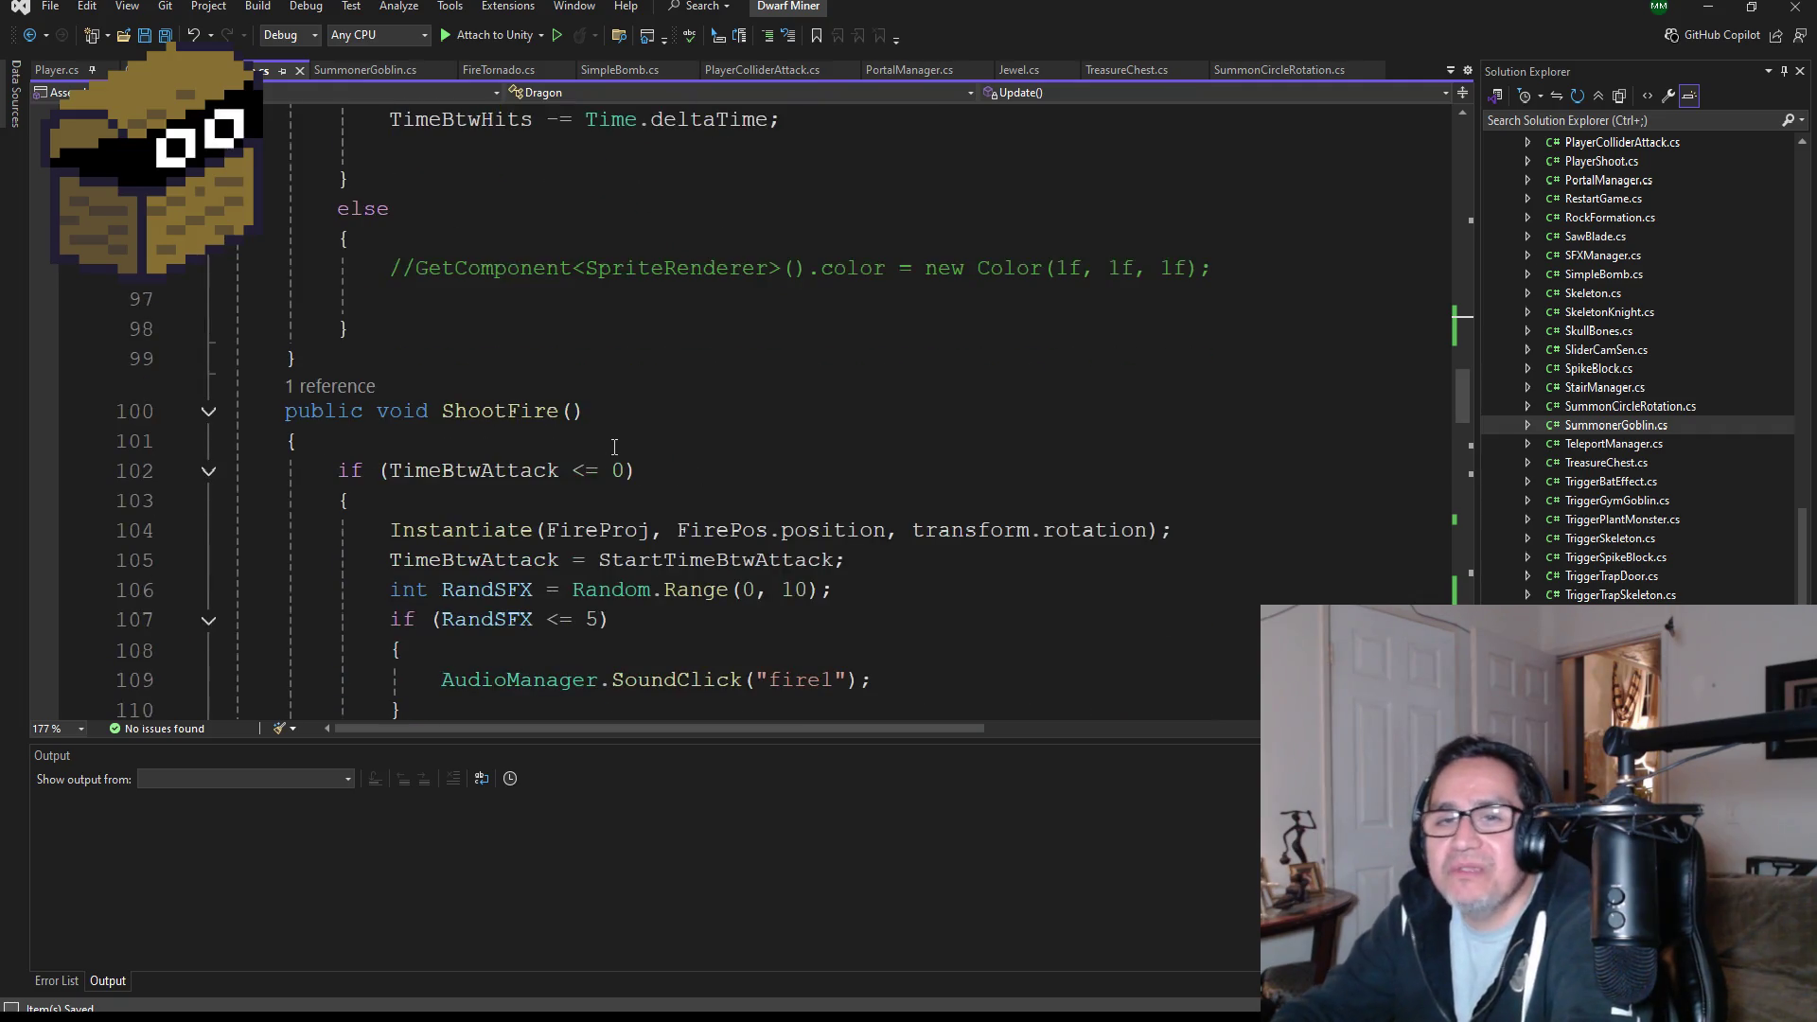
pyautogui.scroll(-10, 615, 447)
pyautogui.scroll(-6, 649, 503)
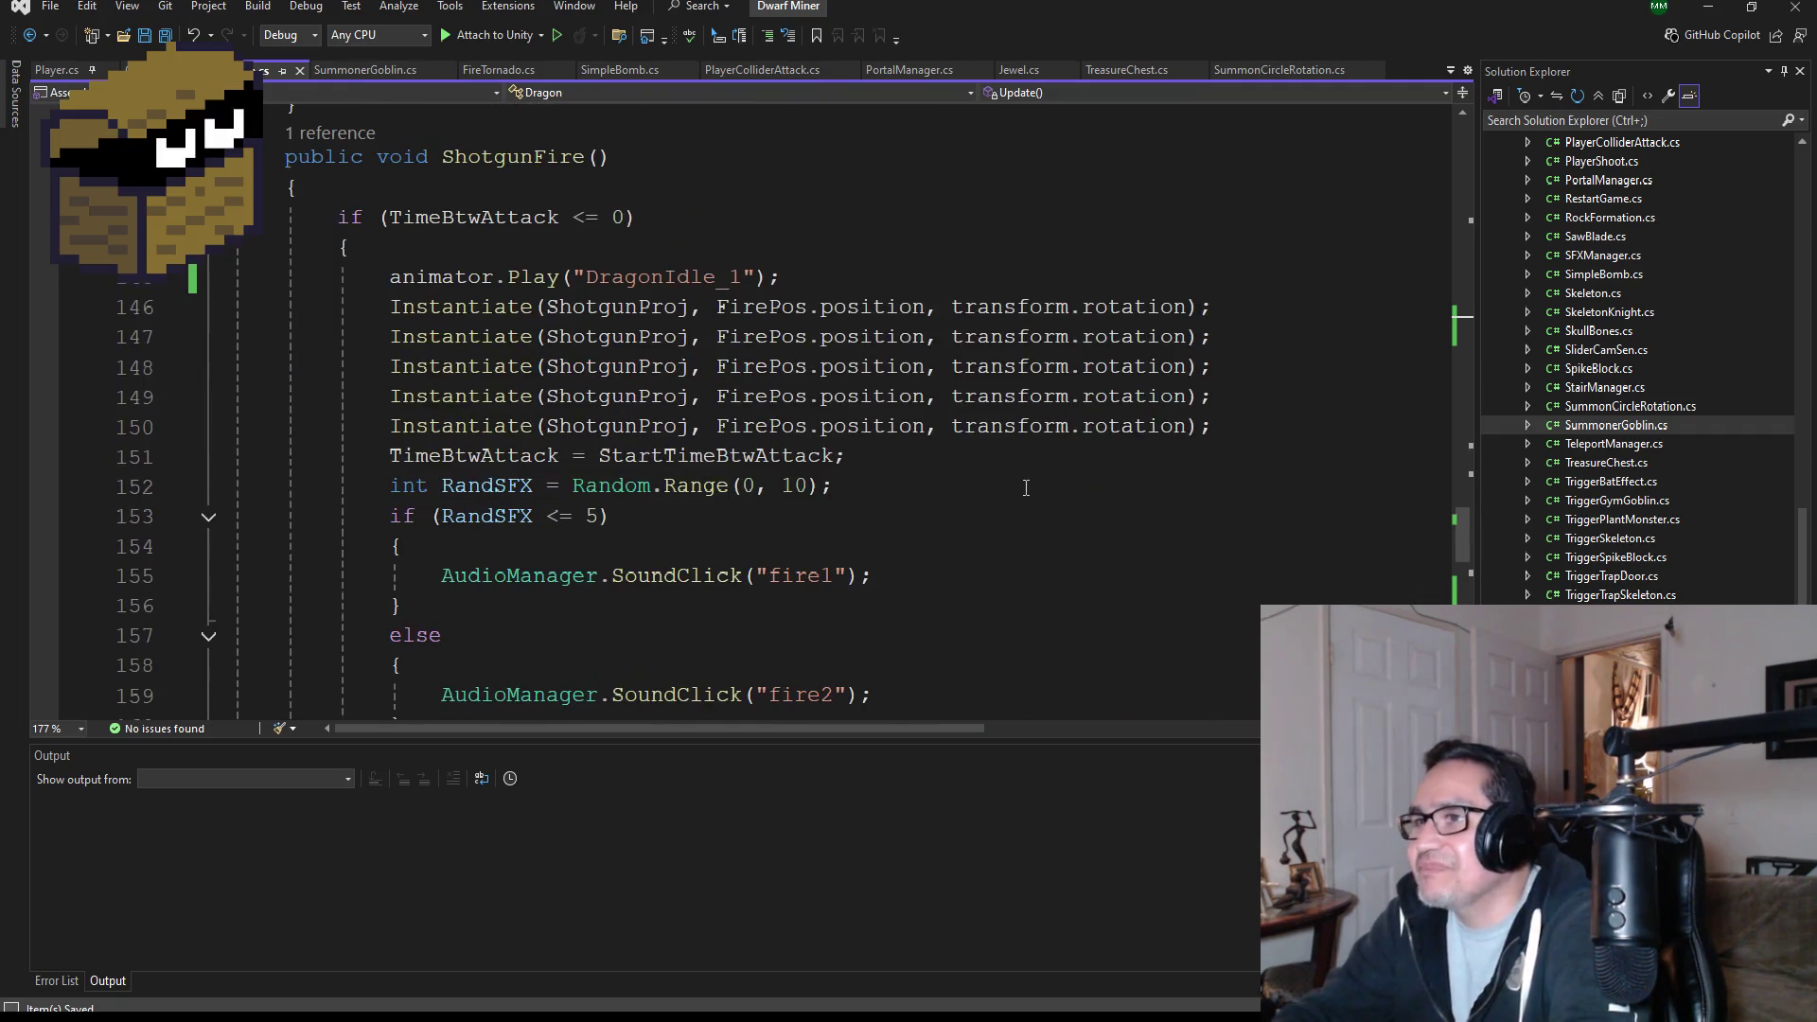
pyautogui.click(1704, 7)
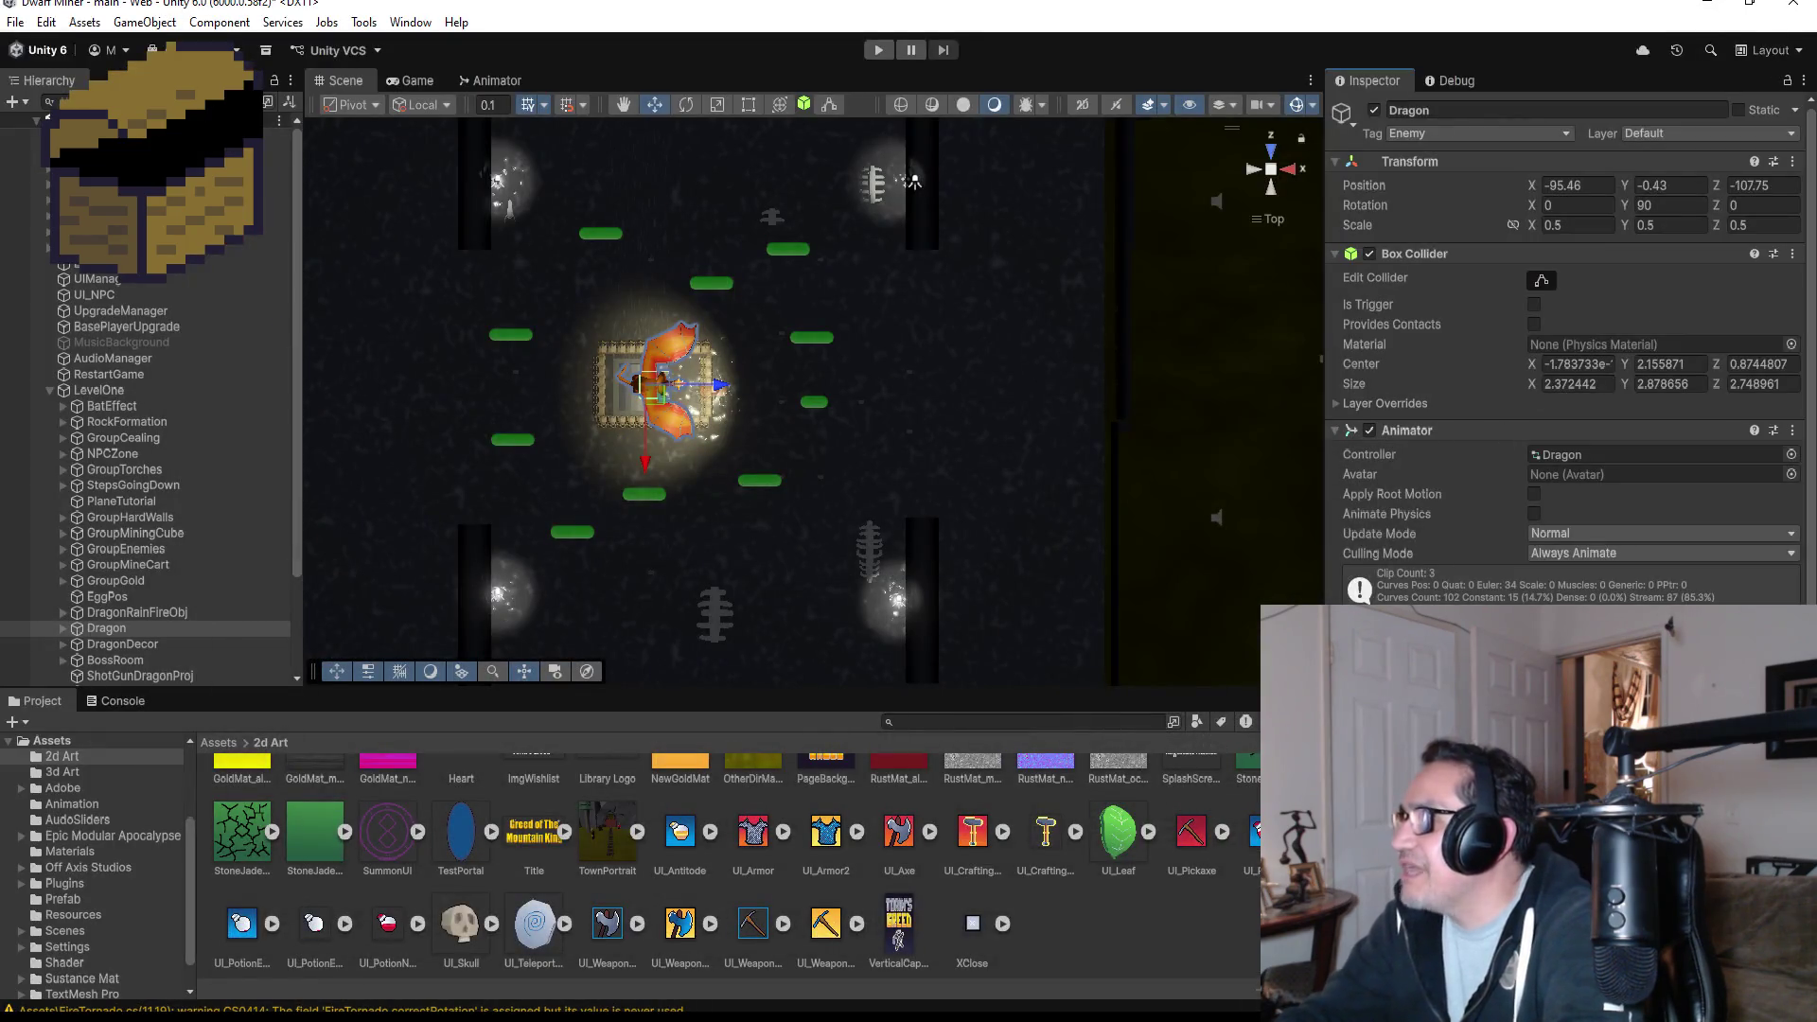
# - Collapse LevelOne in the Hierarchy and select the DwarfMiner player object
pyautogui.scroll(-3, 1566, 360)
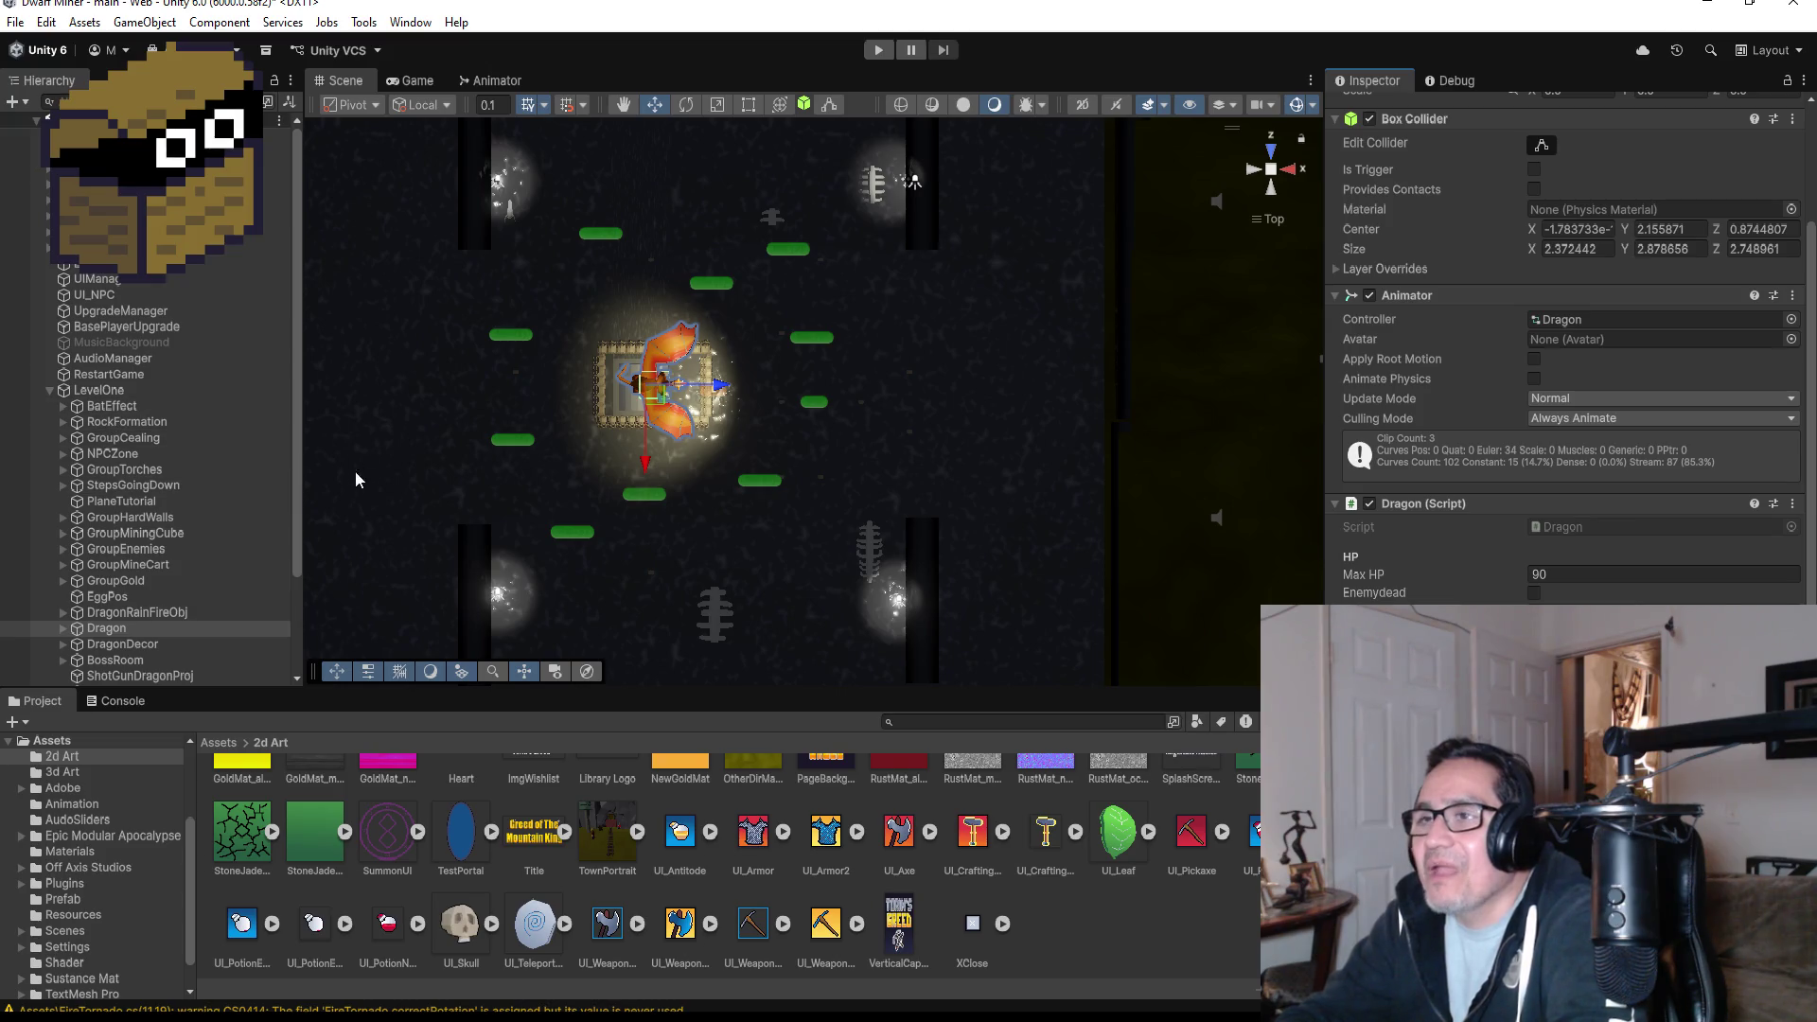
pyautogui.click(49, 390)
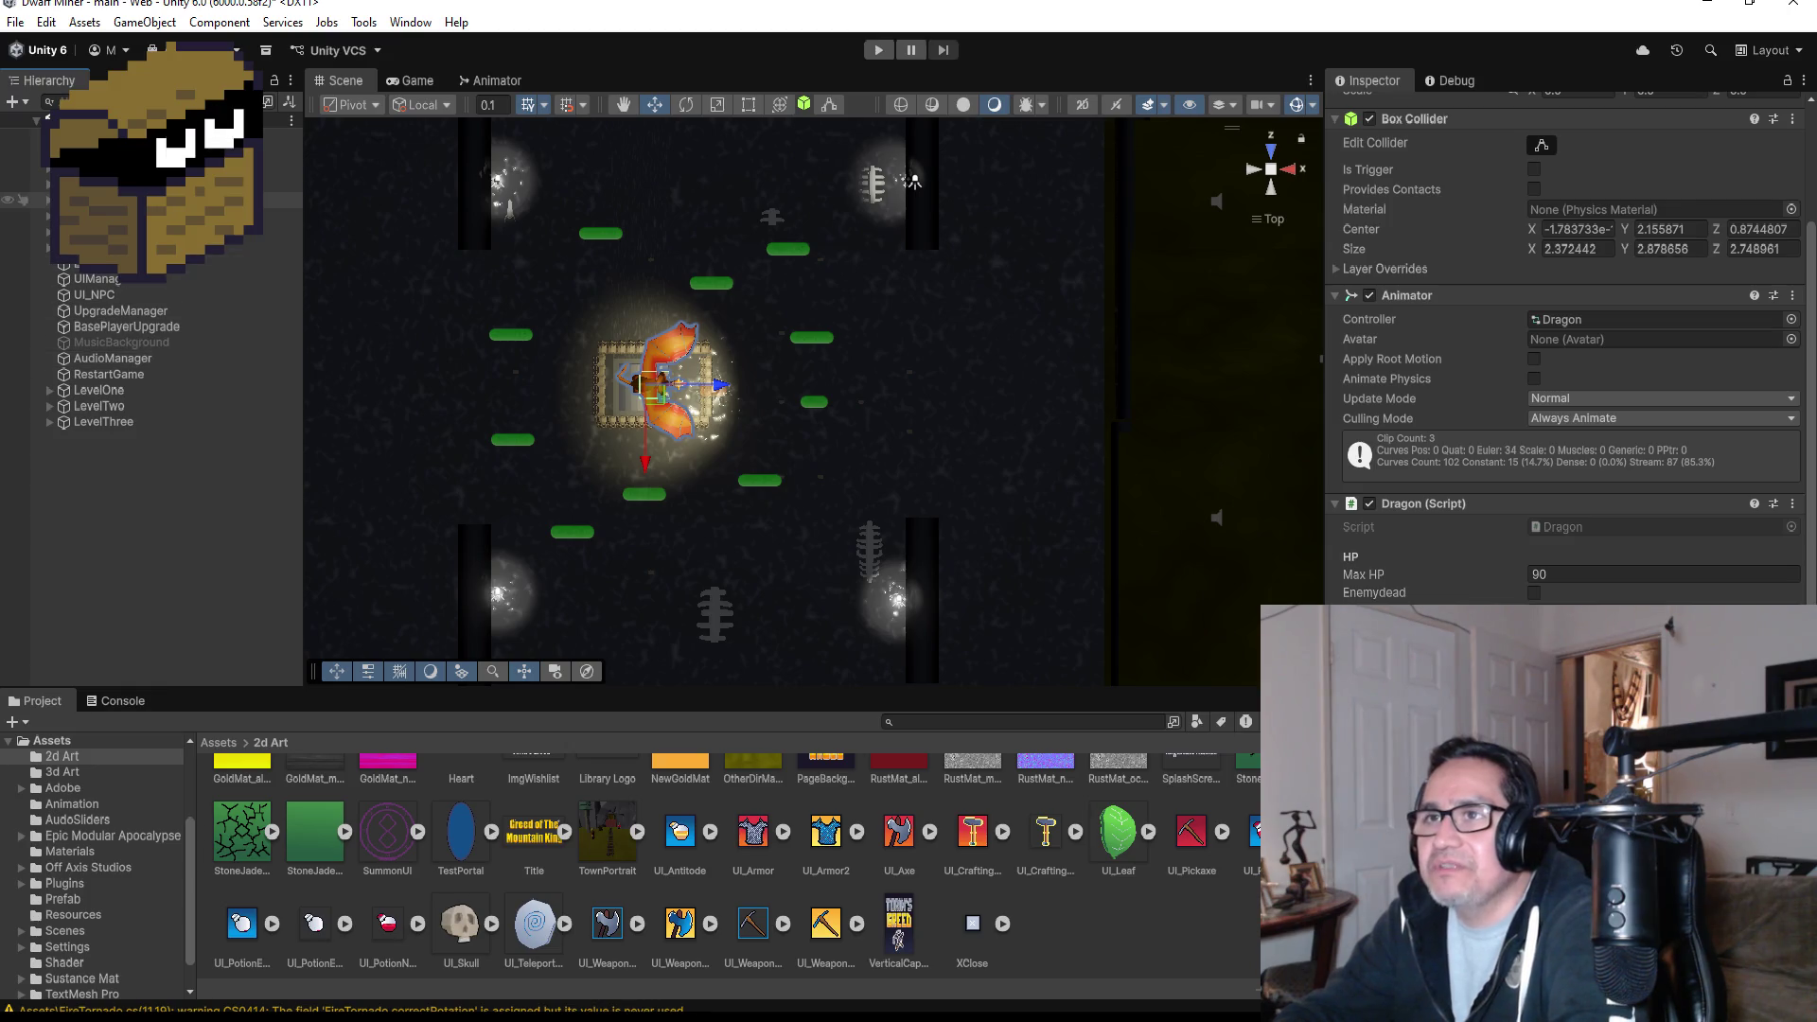
pyautogui.click(142, 152)
pyautogui.click(142, 168)
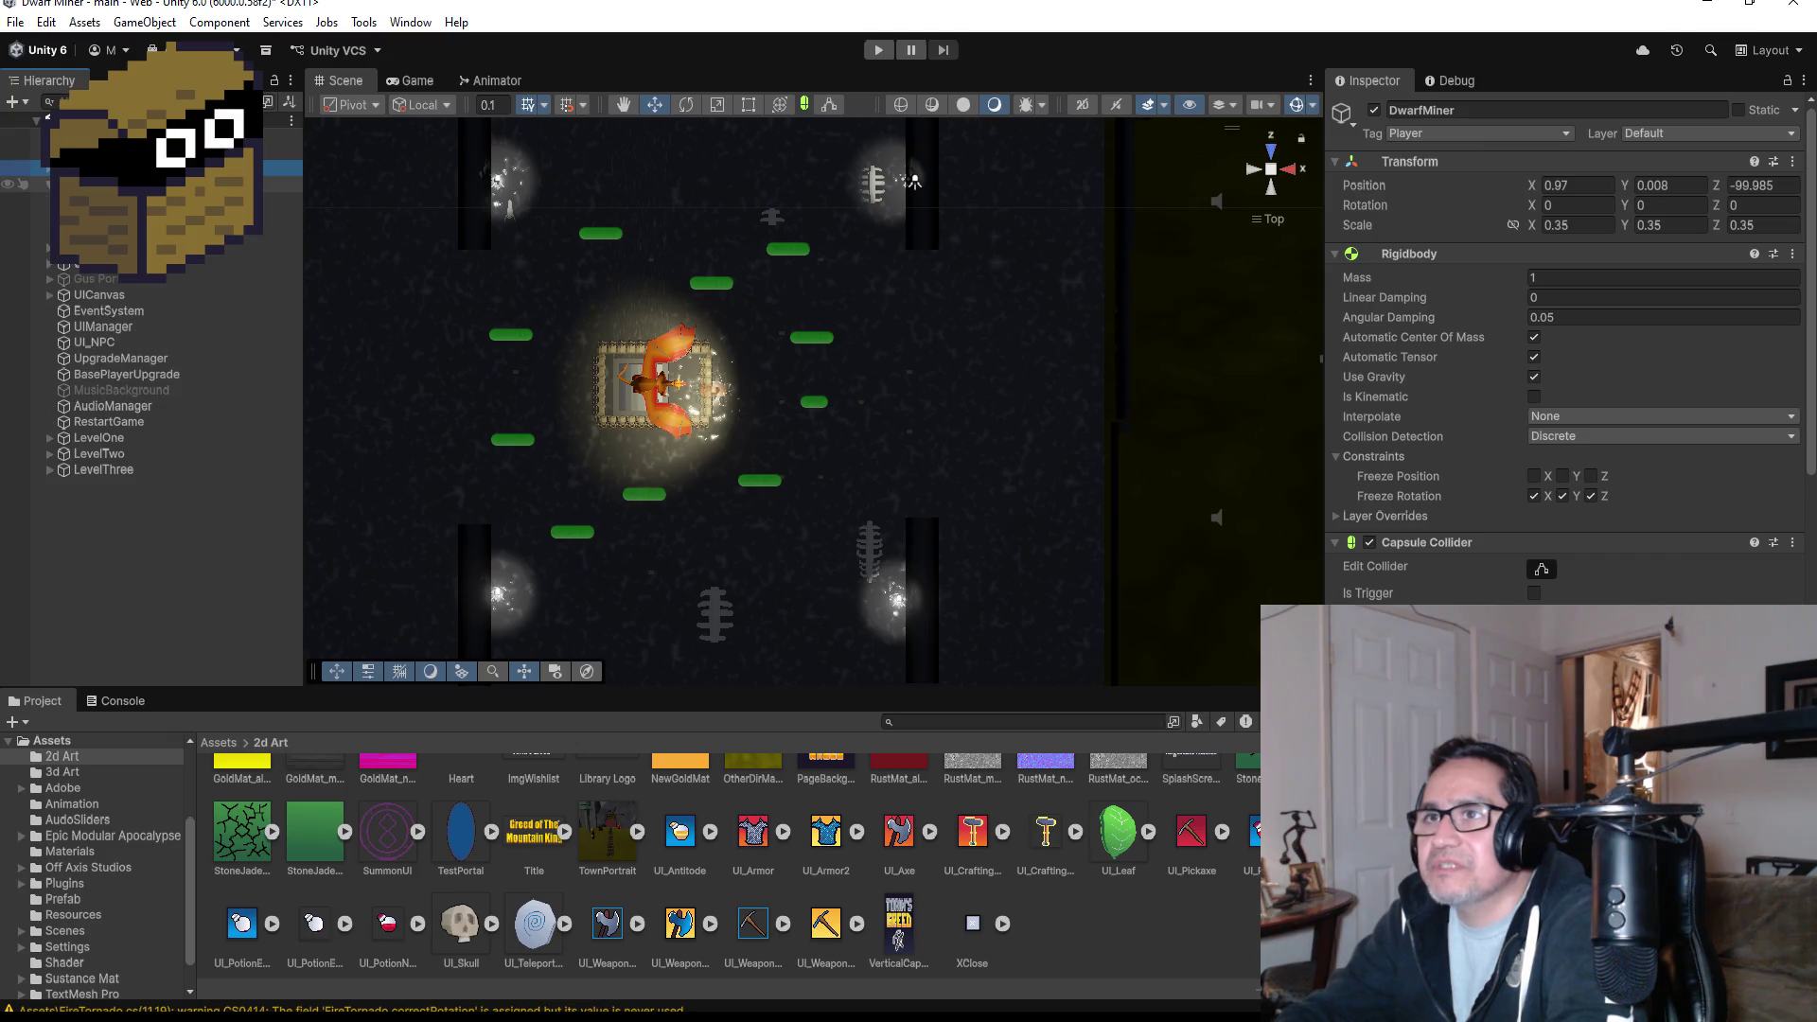
# - Select Zone1 and slide it along X to about -2.84 in the lit cave area
pyautogui.click(1078, 410)
pyautogui.scroll(-8, 1077, 409)
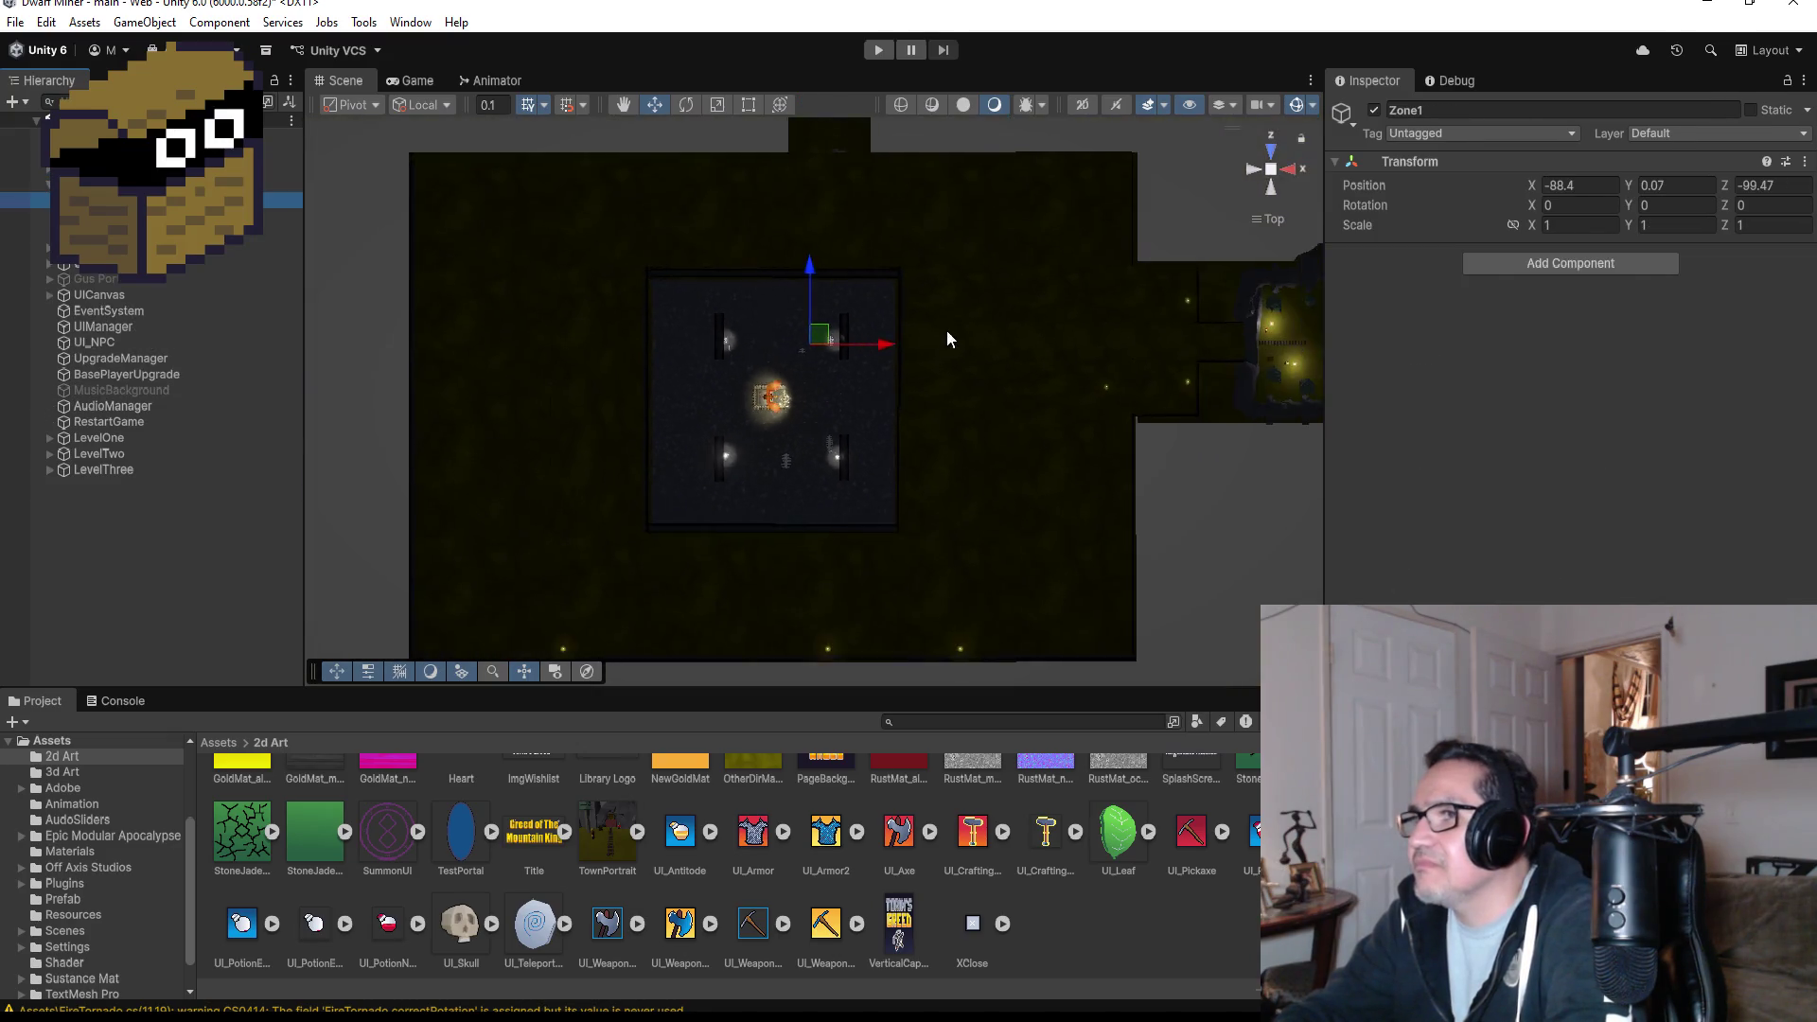
pyautogui.moveTo(887, 360); pyautogui.dragTo(1284, 362)
pyautogui.press('f')
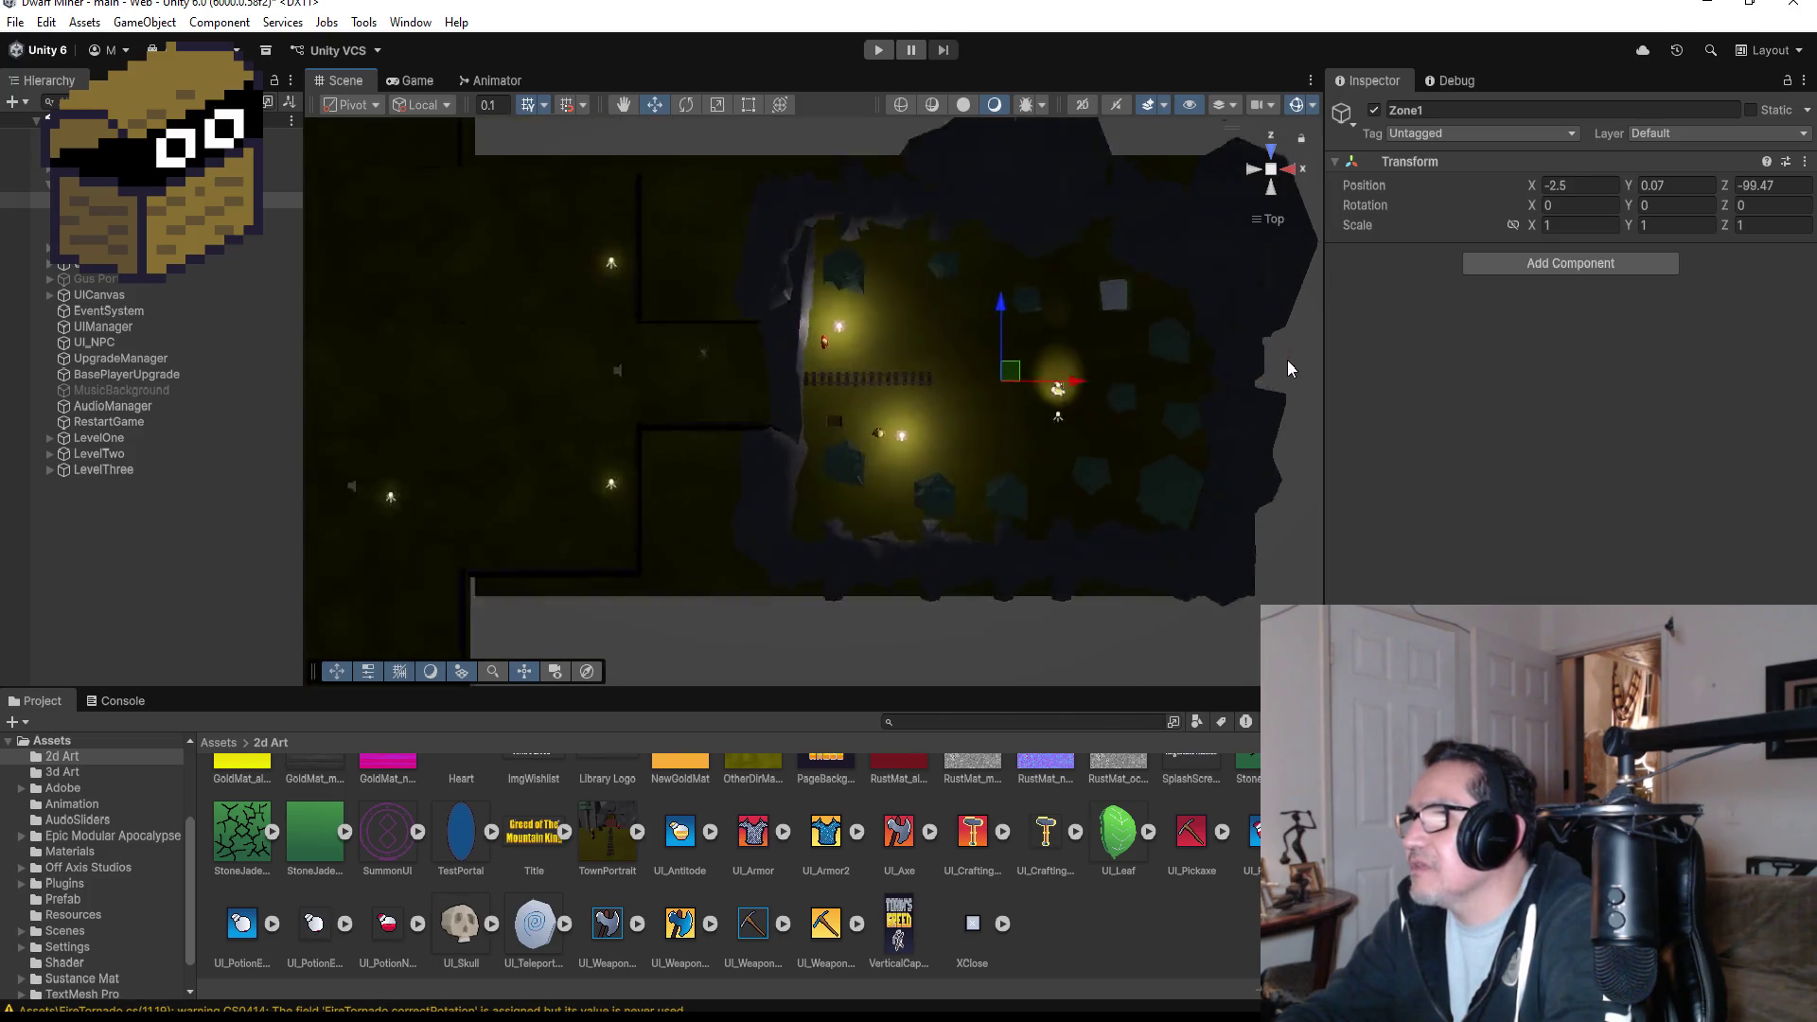
pyautogui.moveTo(892, 410); pyautogui.dragTo(885, 407)
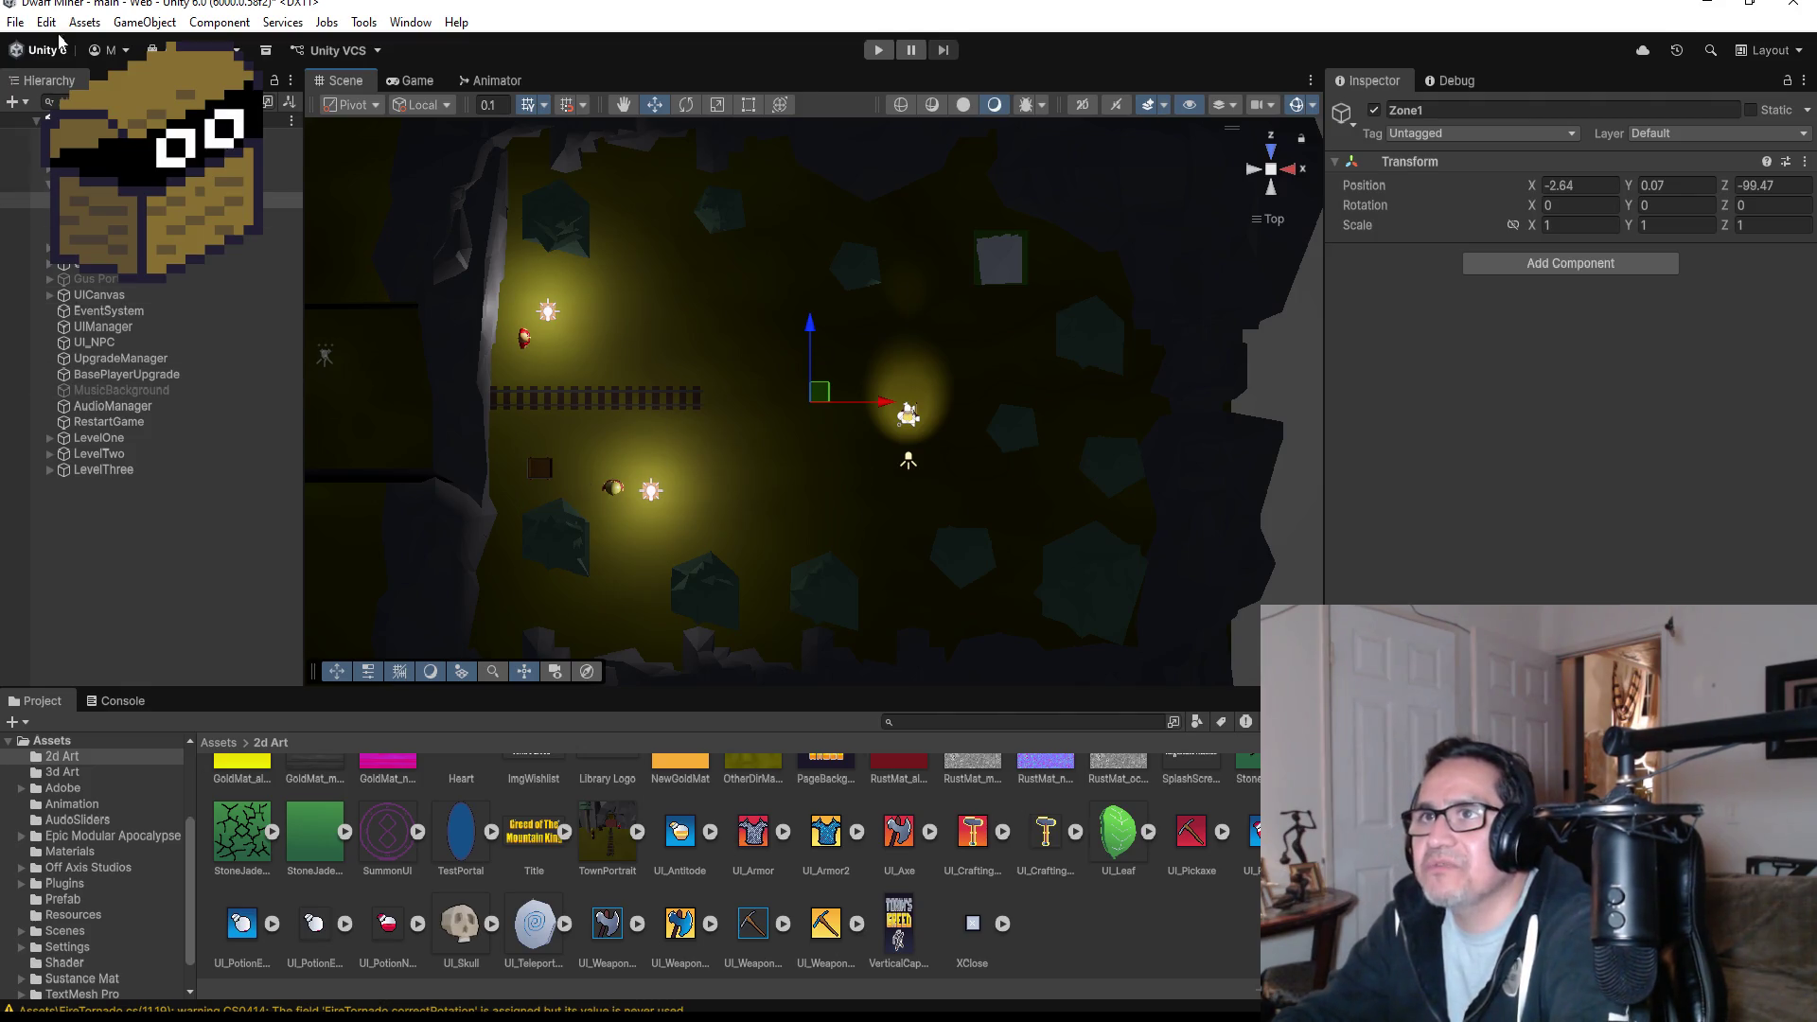
# - Slide Zone1 right along X to about 0.93
pyautogui.click(19, 21)
pyautogui.click(324, 270)
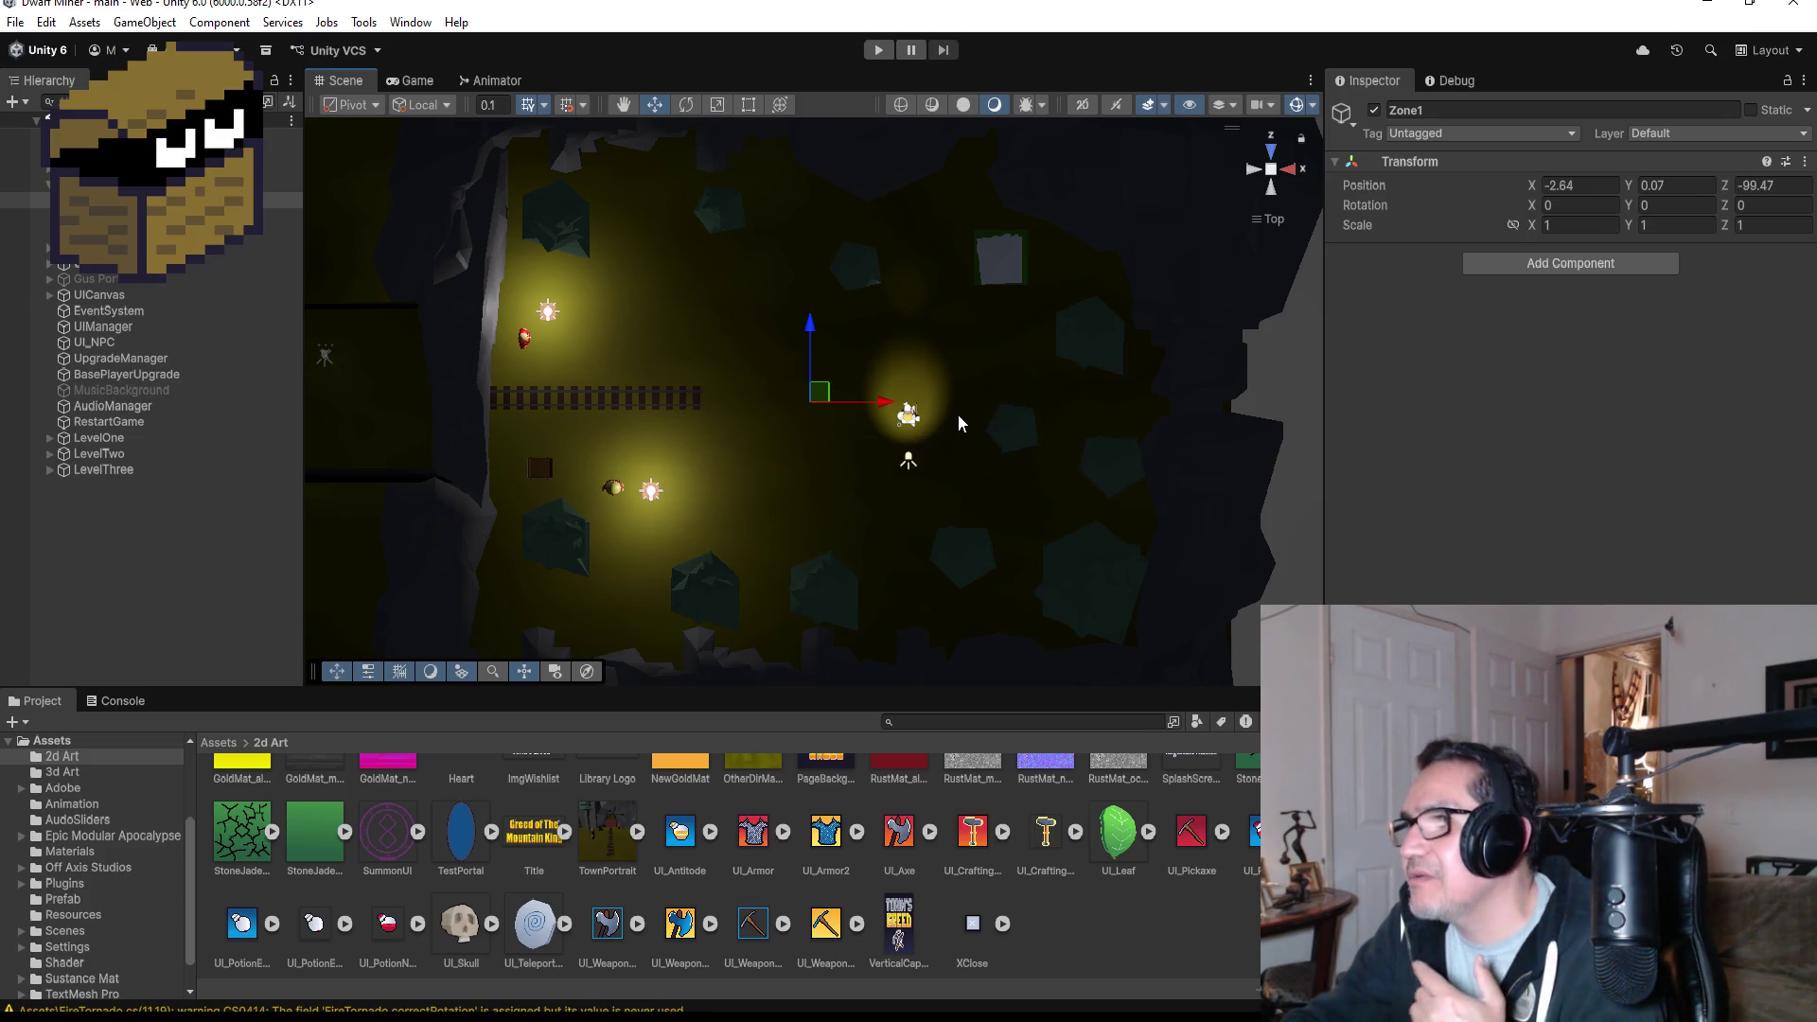
pyautogui.scroll(3, 923, 414)
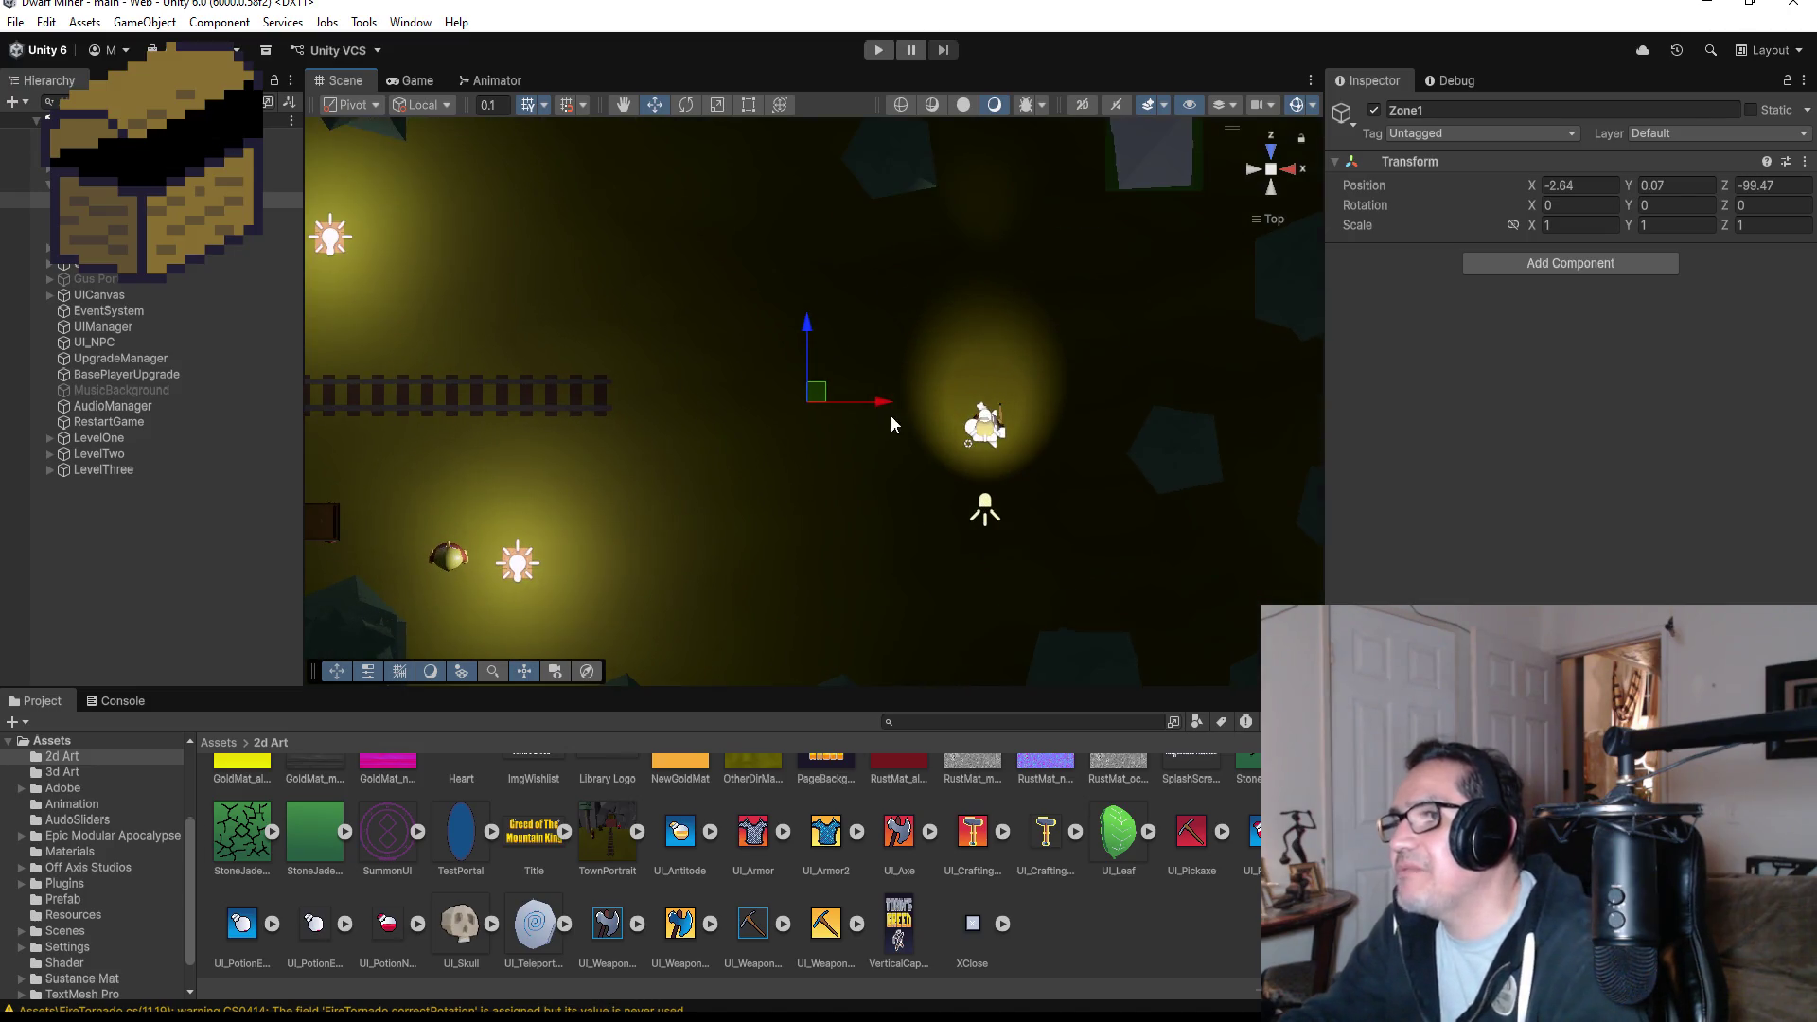
pyautogui.moveTo(870, 402); pyautogui.dragTo(1060, 417)
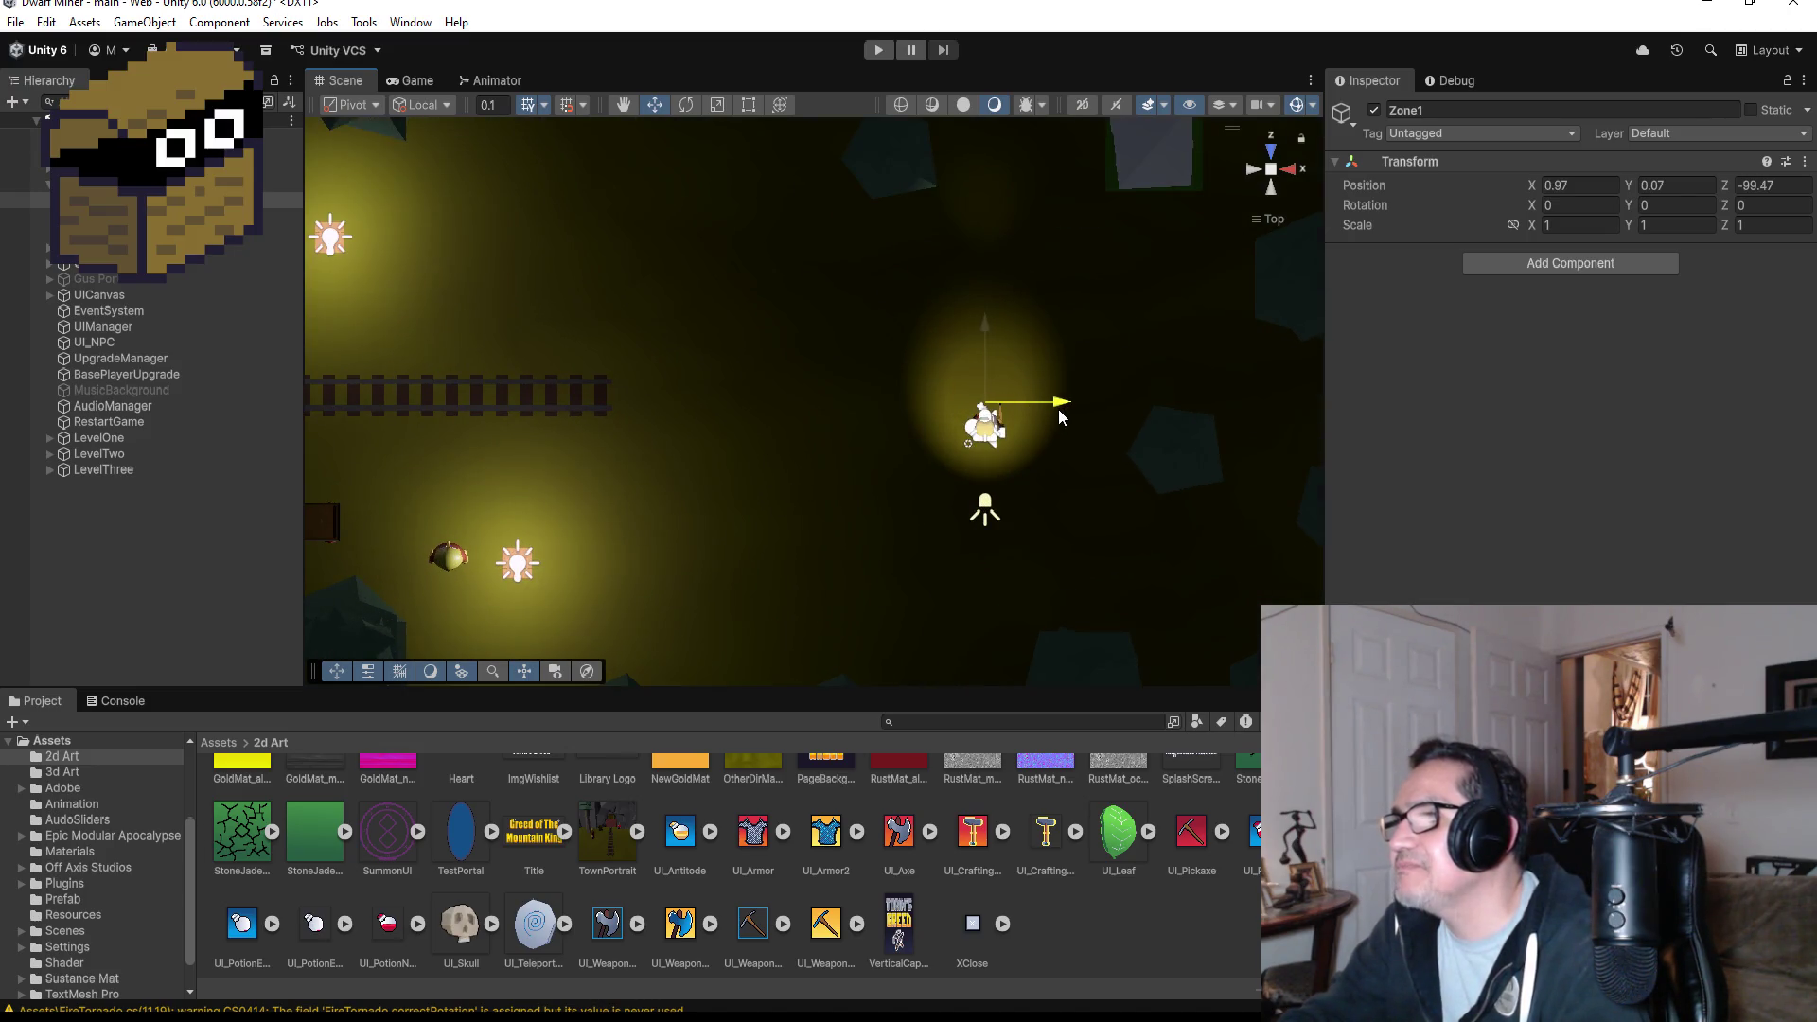
pyautogui.scroll(-4, 1060, 421)
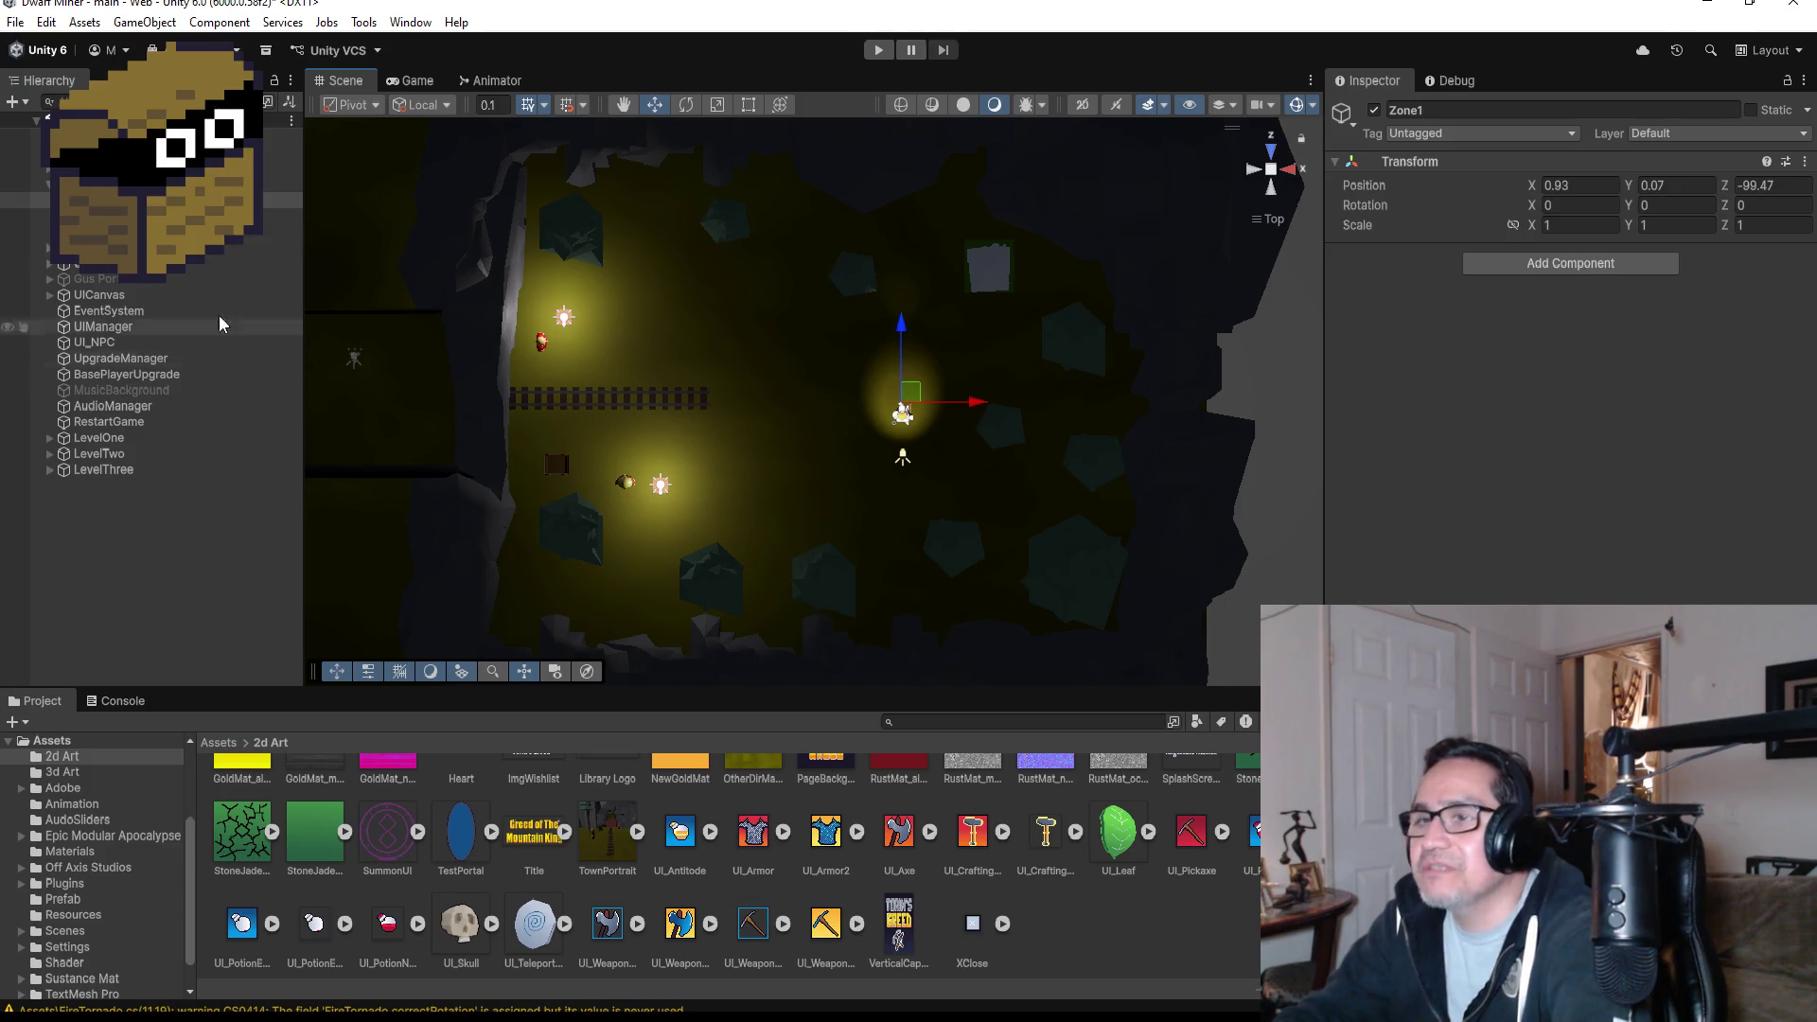
# - Bring up a File Explorer window over the editor with Win+E
pyautogui.click(15, 22)
pyautogui.click(42, 104)
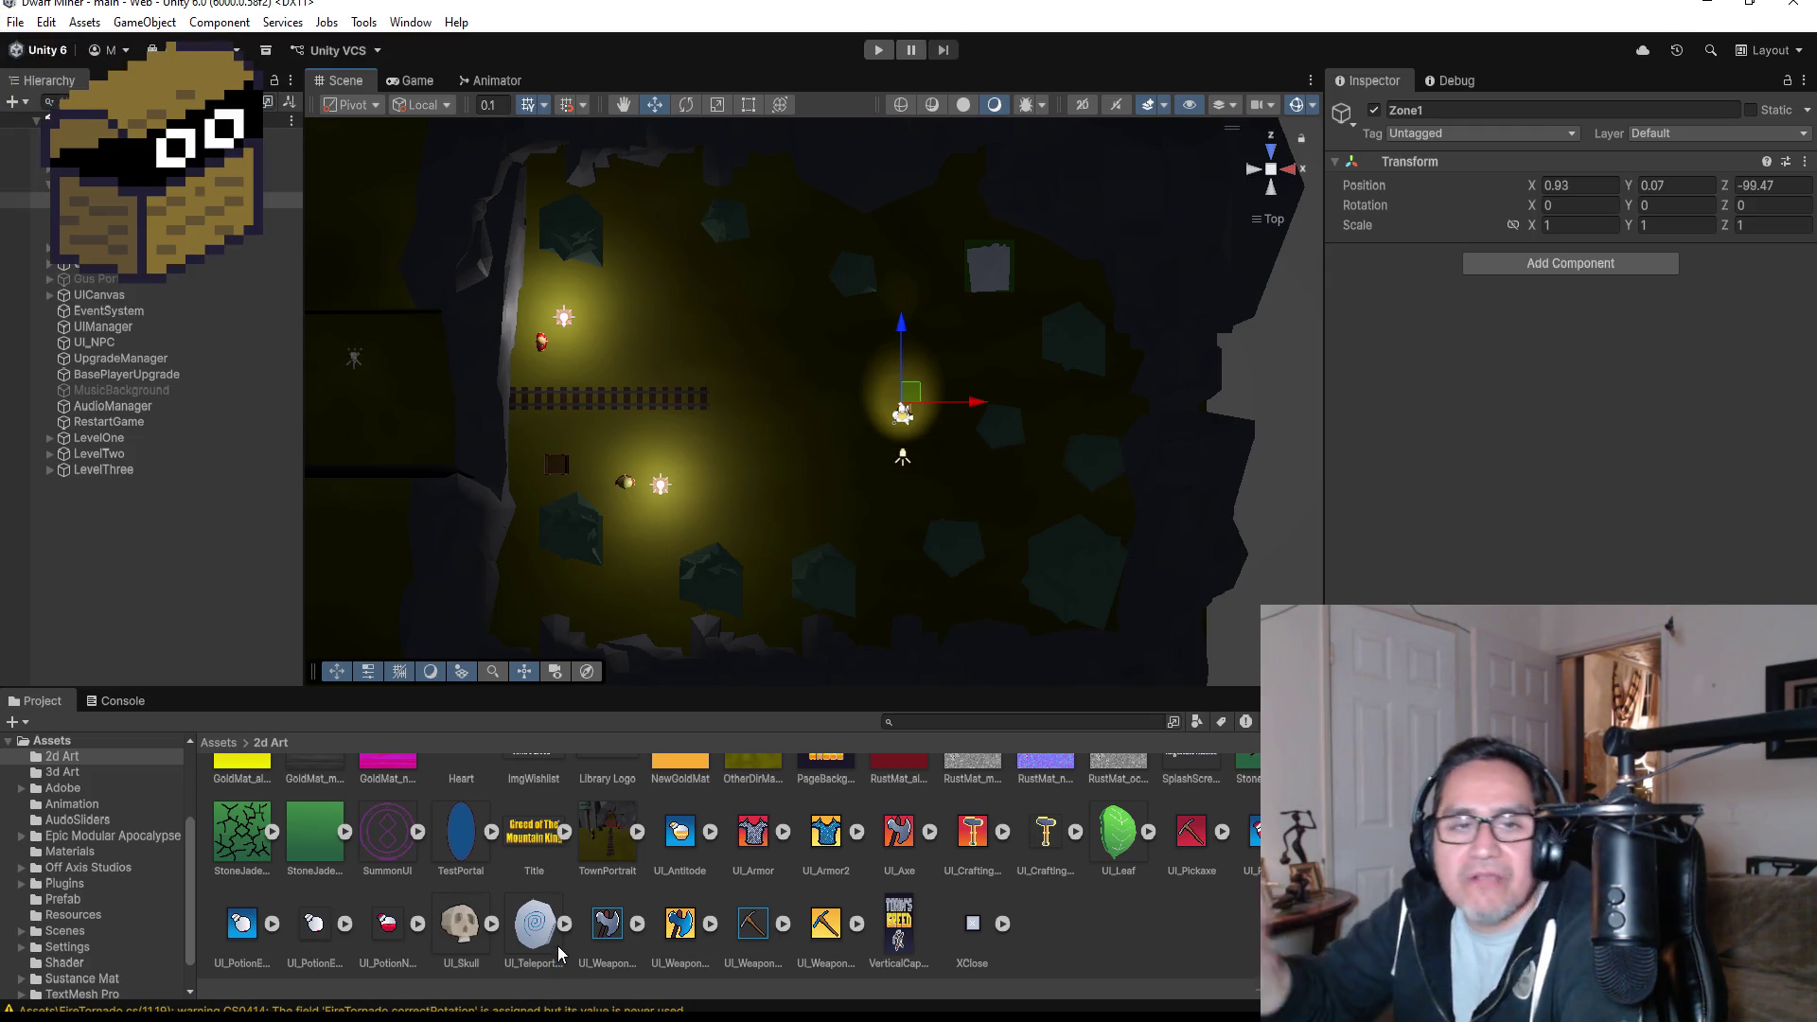
pyautogui.scroll(3, 659, 866)
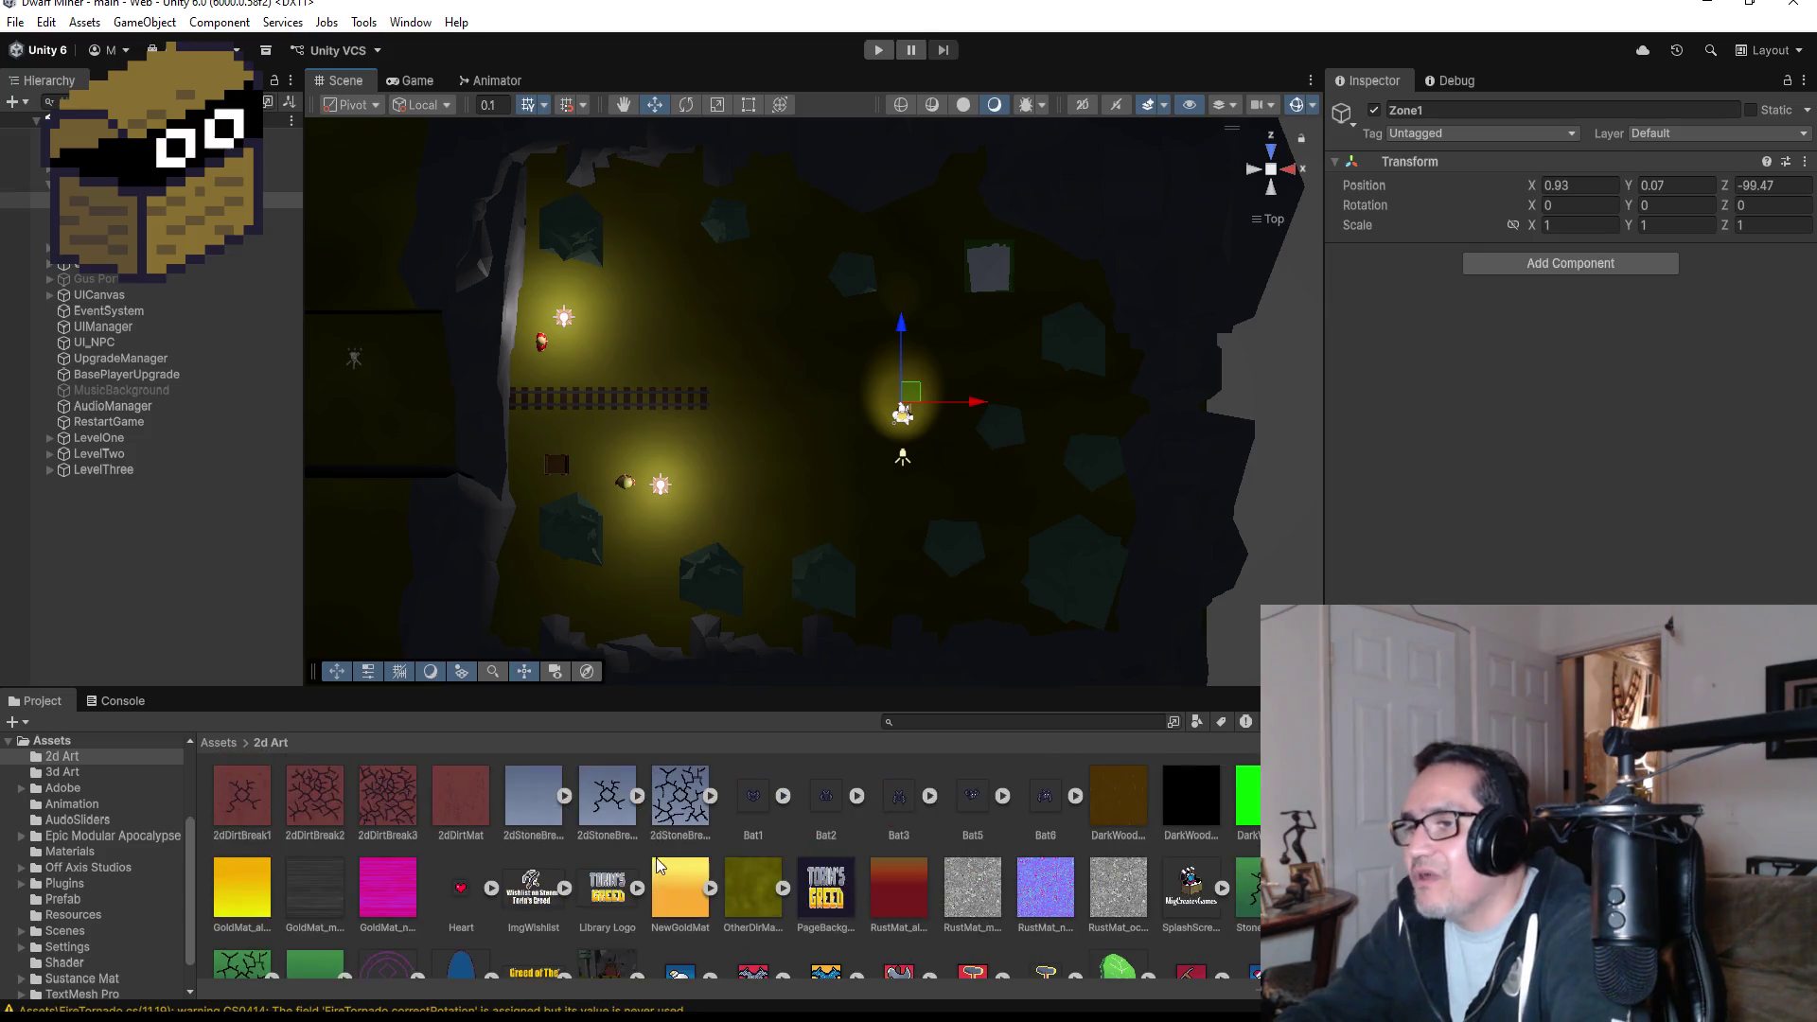
pyautogui.scroll(-3, 666, 831)
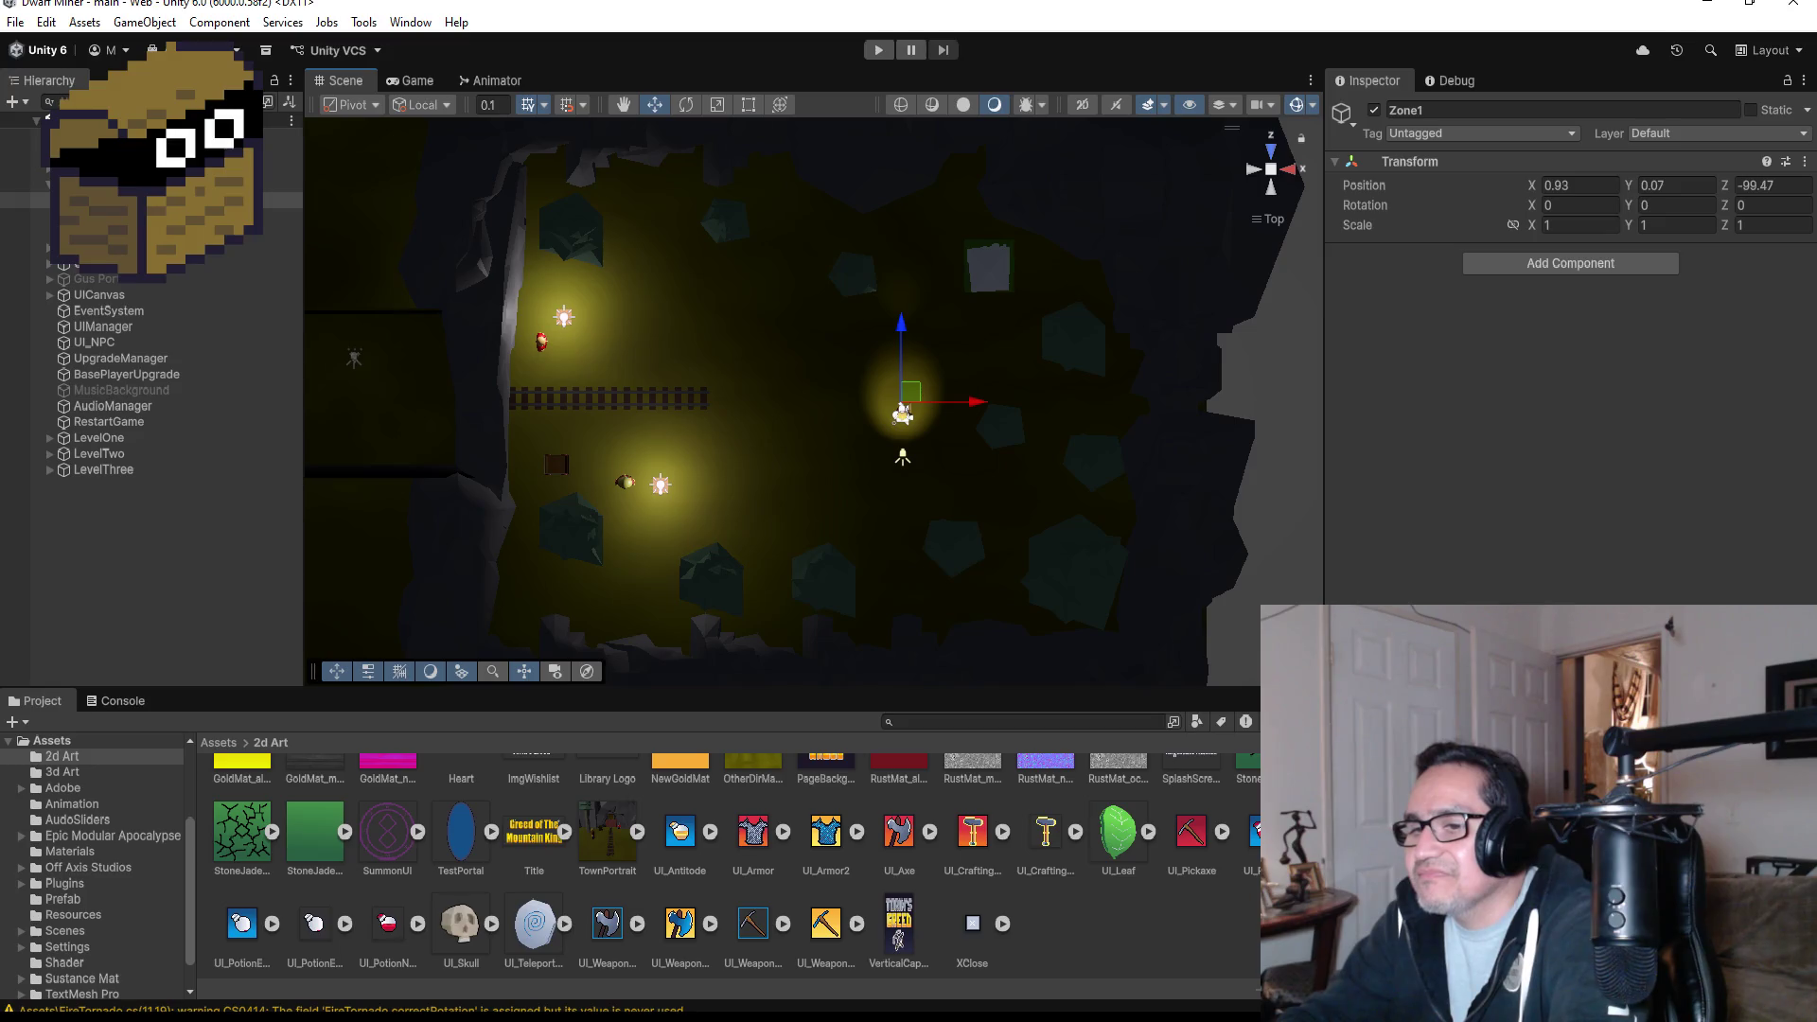
pyautogui.press('super+e')
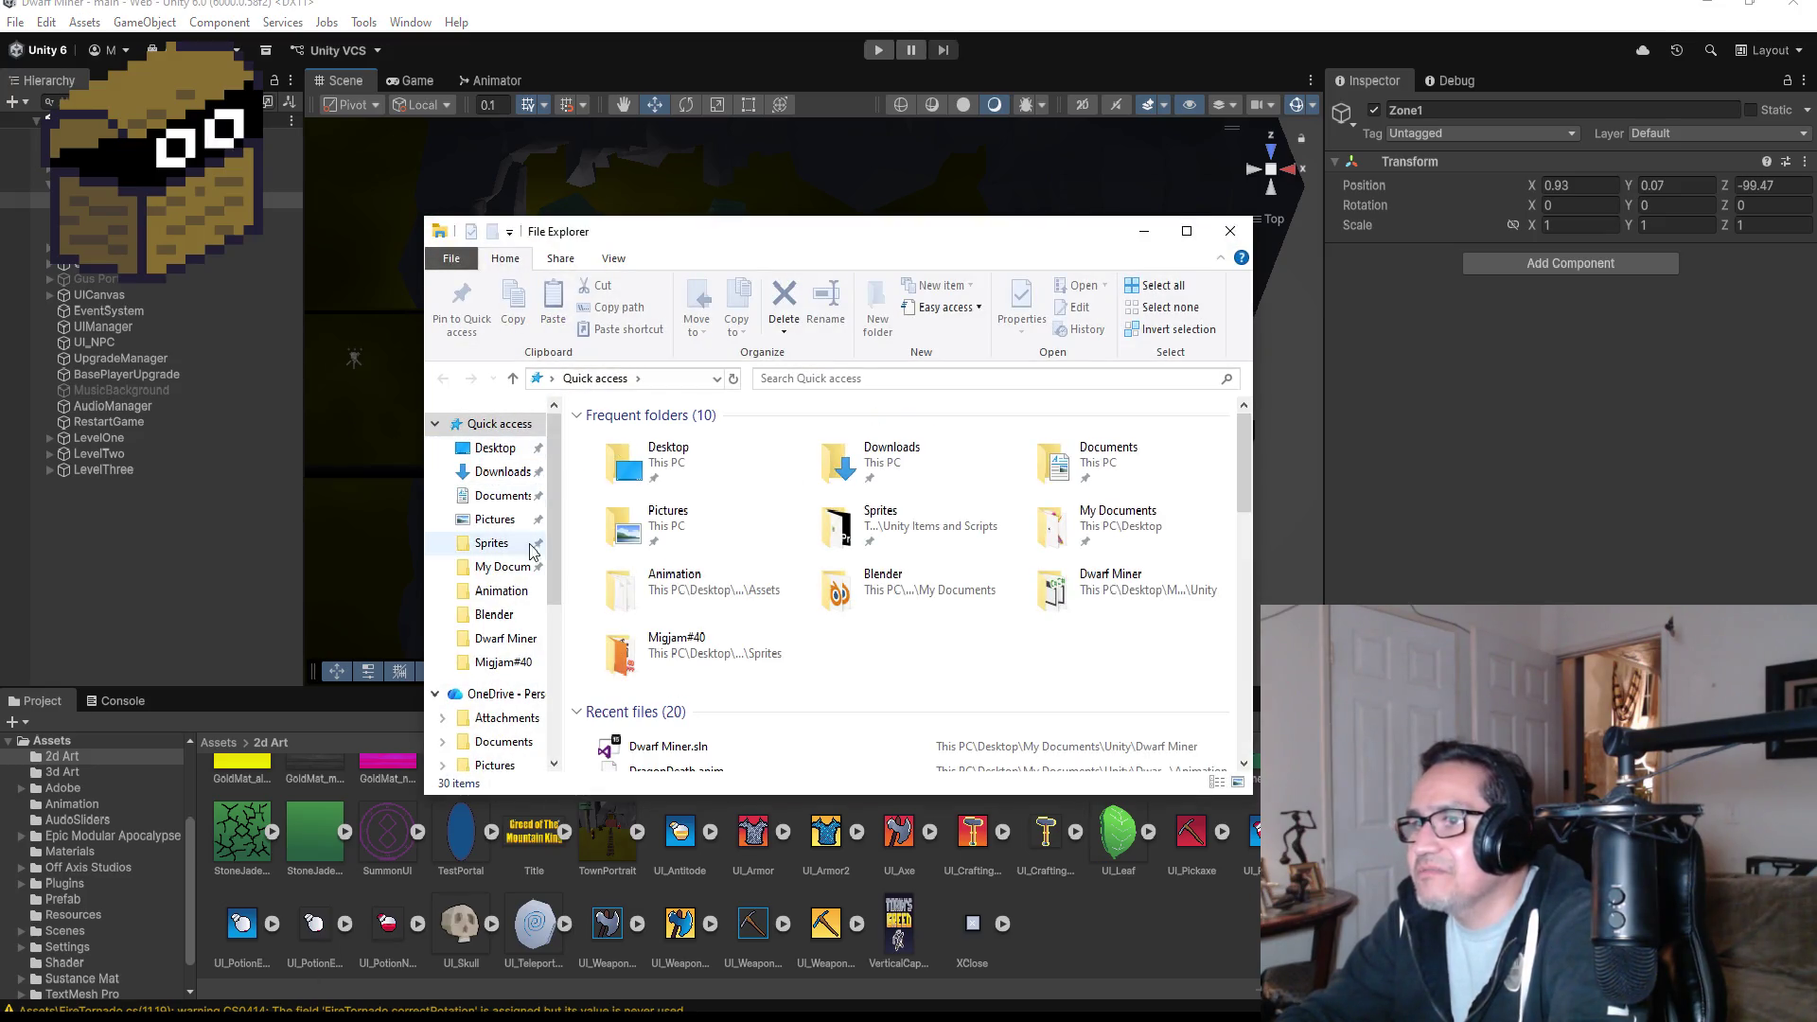
# - Open My Documents and look through folders like Mind Dumps, My Stuff and Unity
pyautogui.click(502, 566)
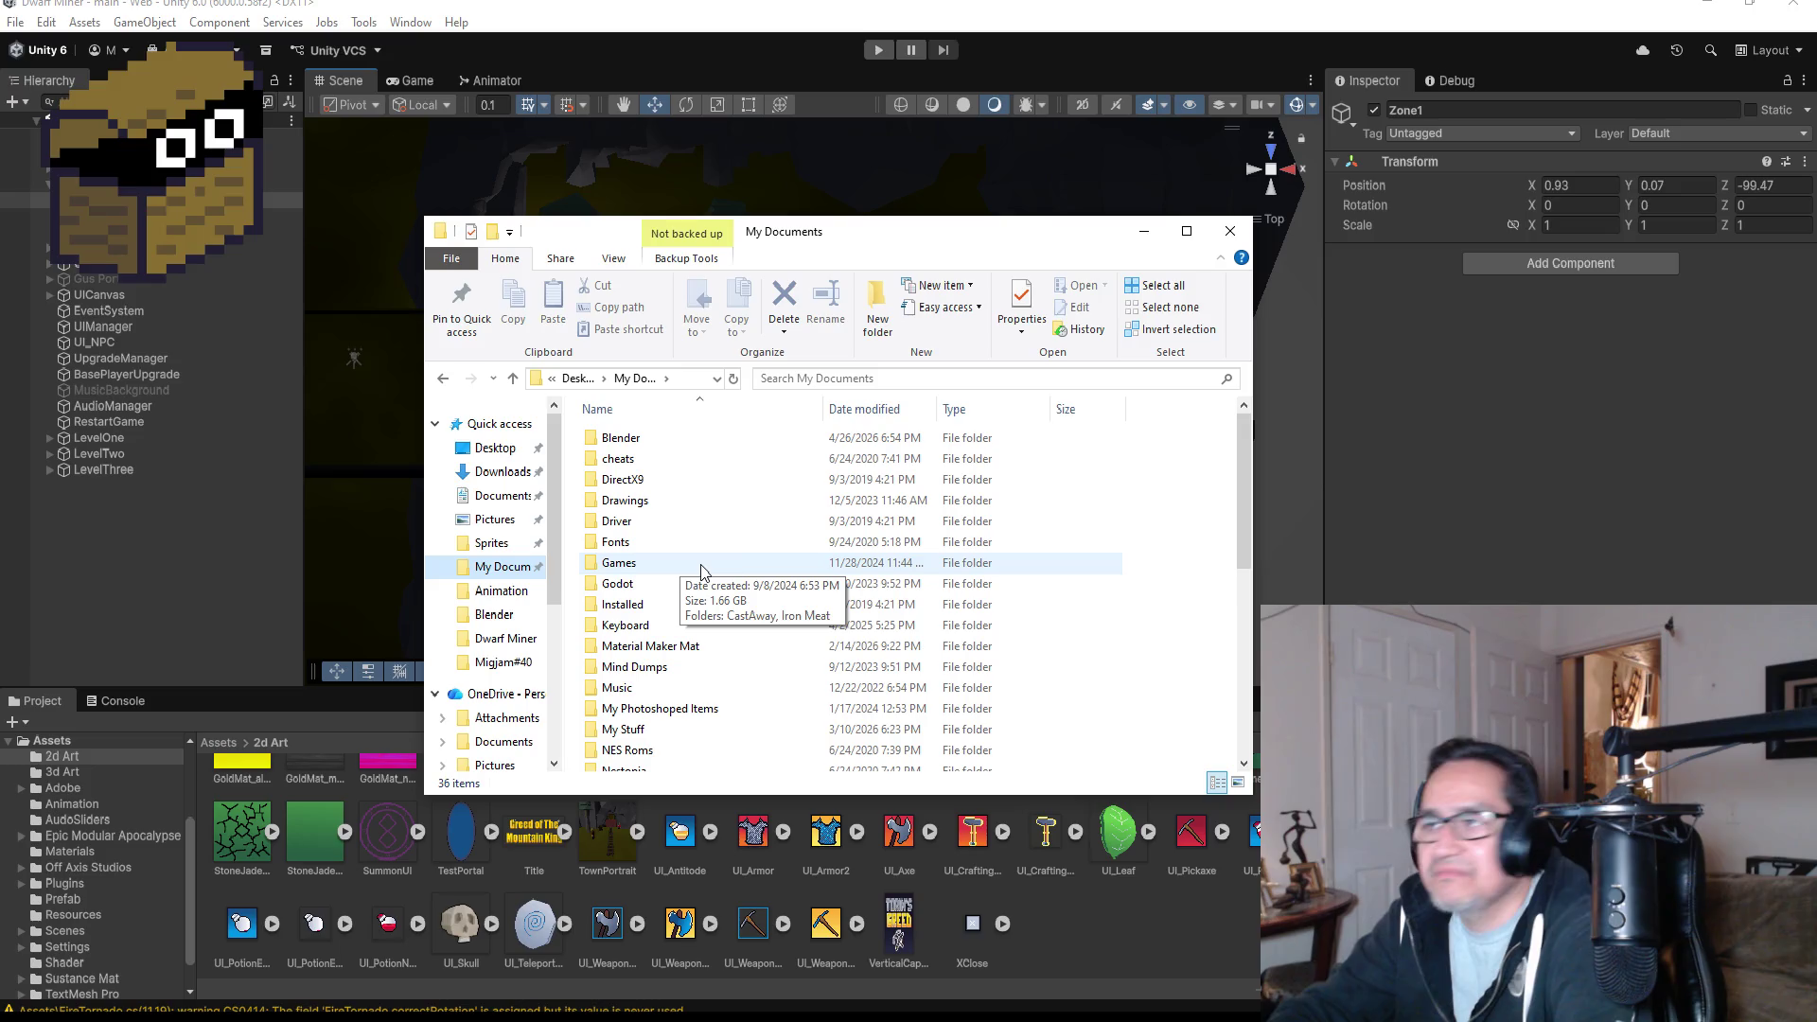
pyautogui.click(724, 668)
pyautogui.scroll(-3, 731, 682)
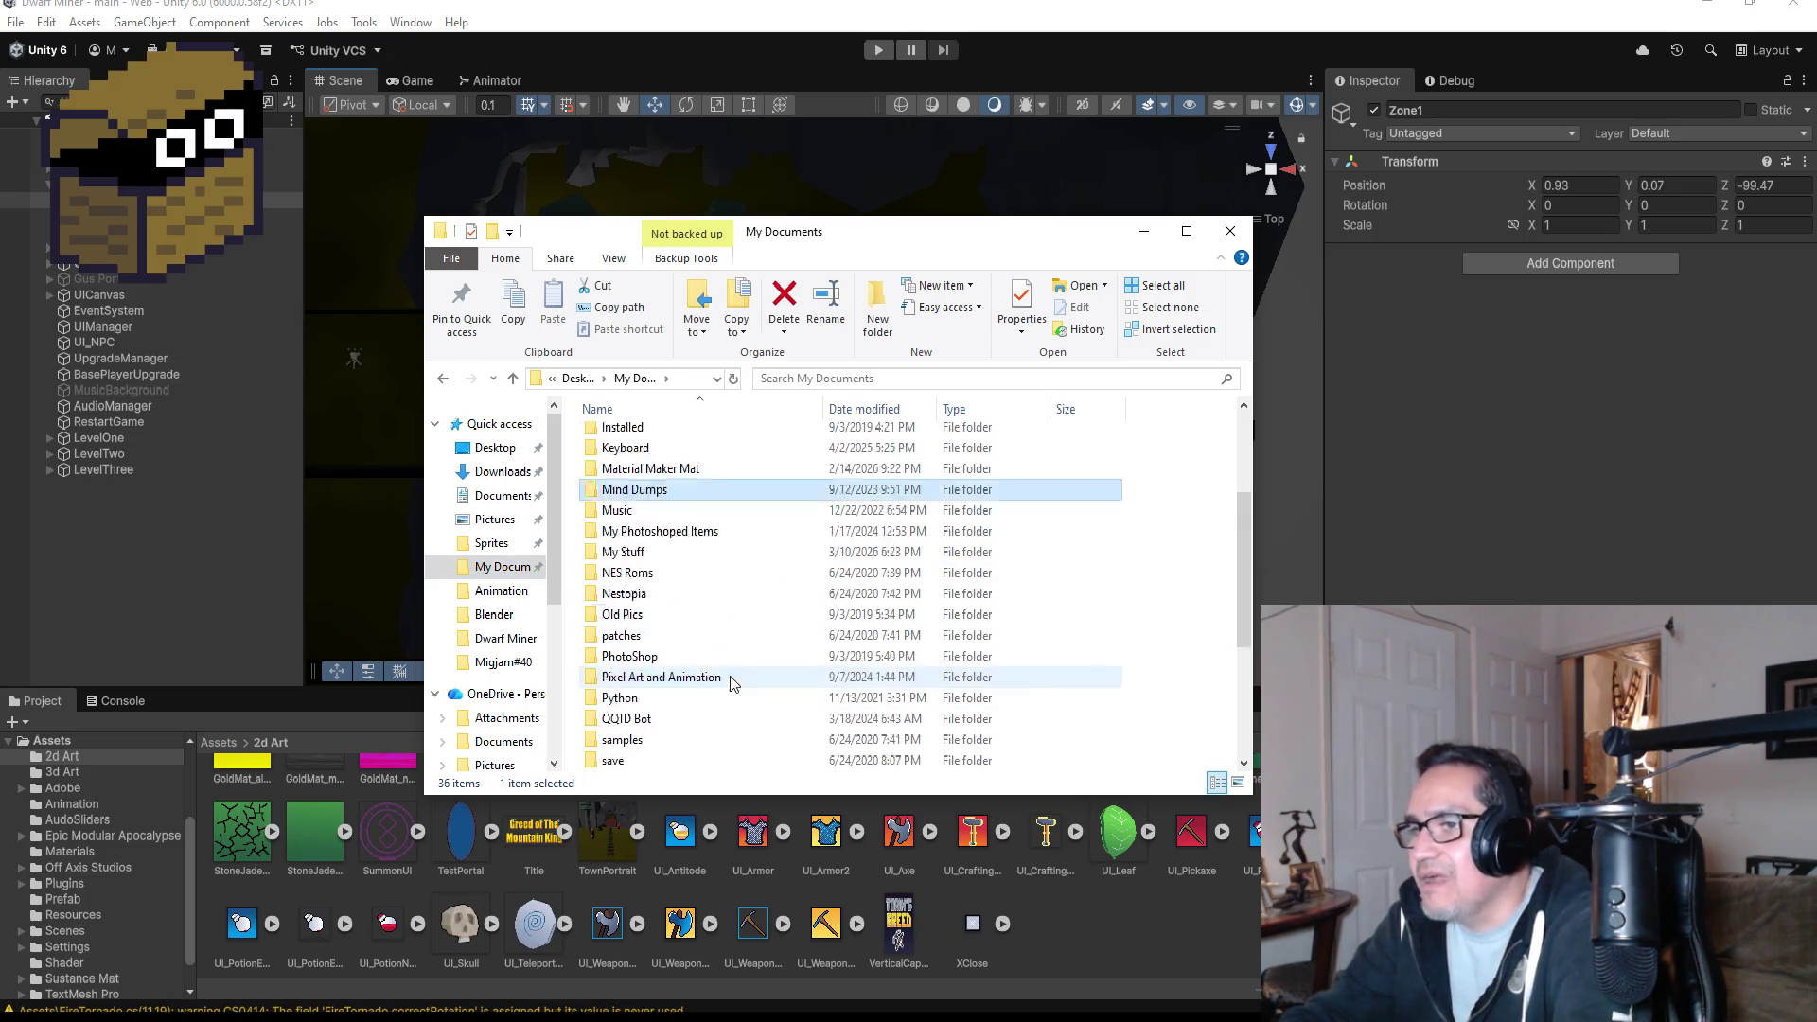
pyautogui.scroll(3, 734, 667)
pyautogui.scroll(-1, 706, 575)
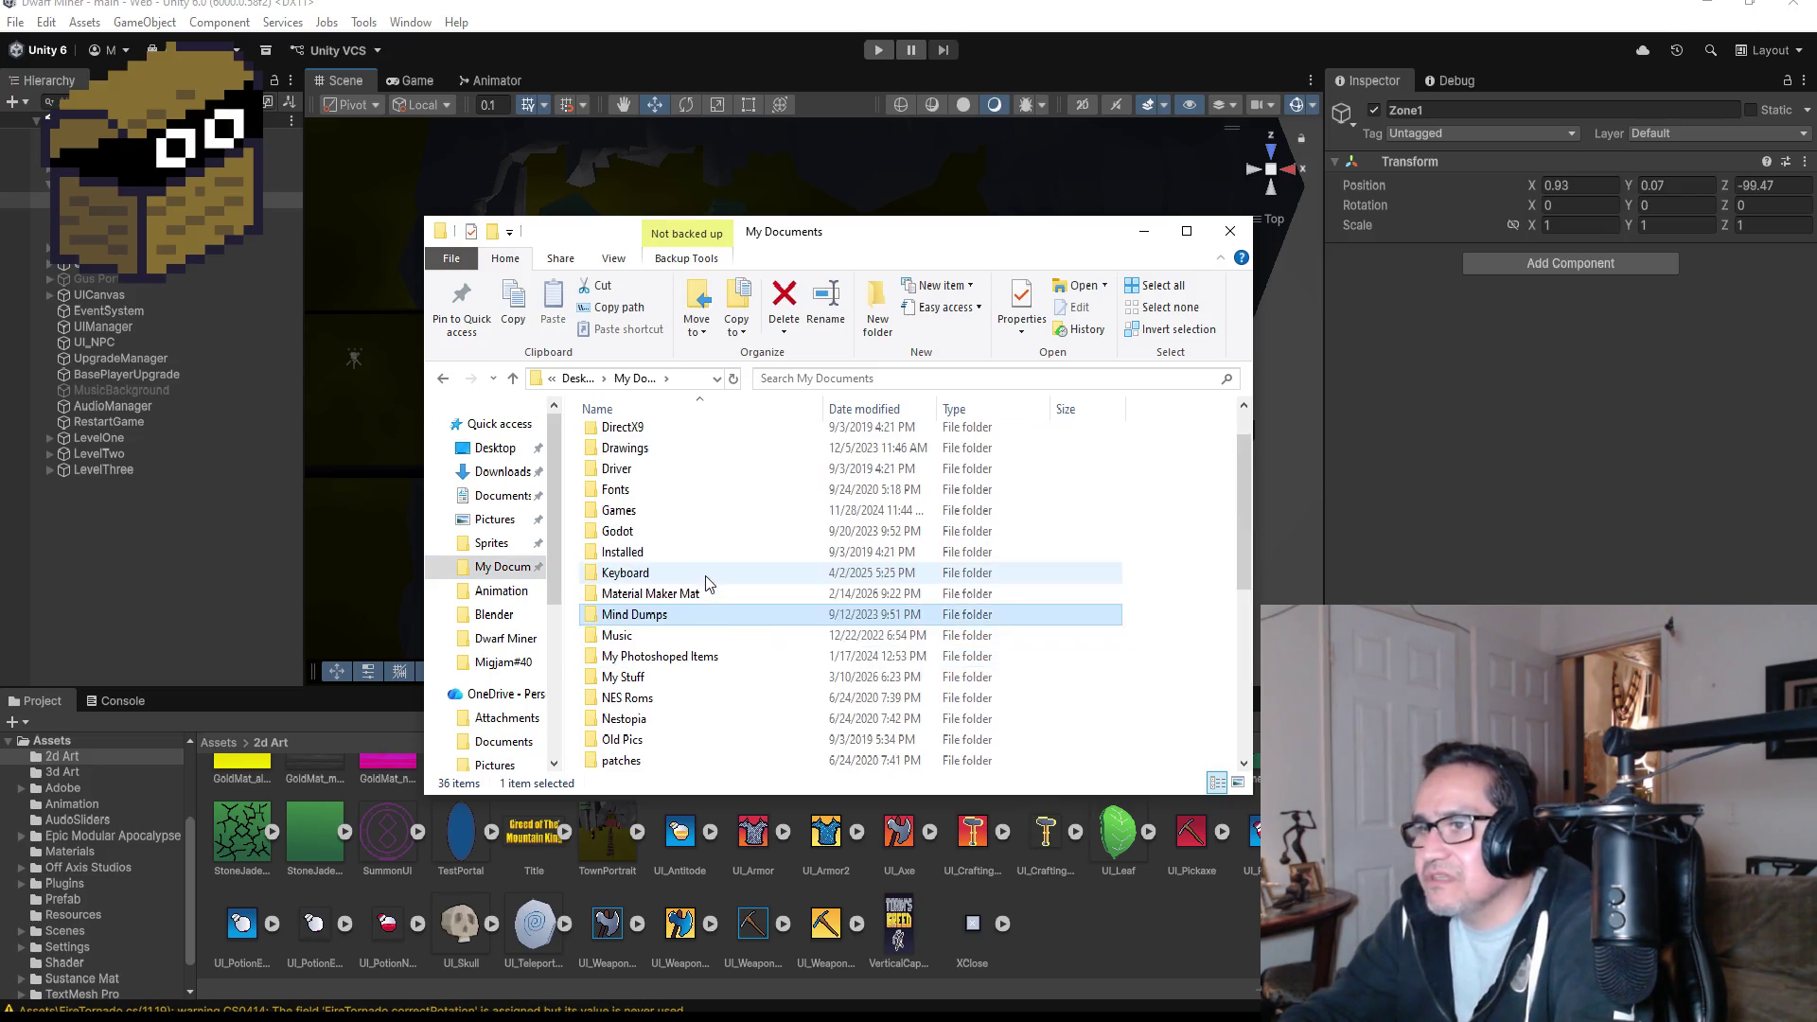
pyautogui.click(718, 677)
pyautogui.scroll(-3, 724, 680)
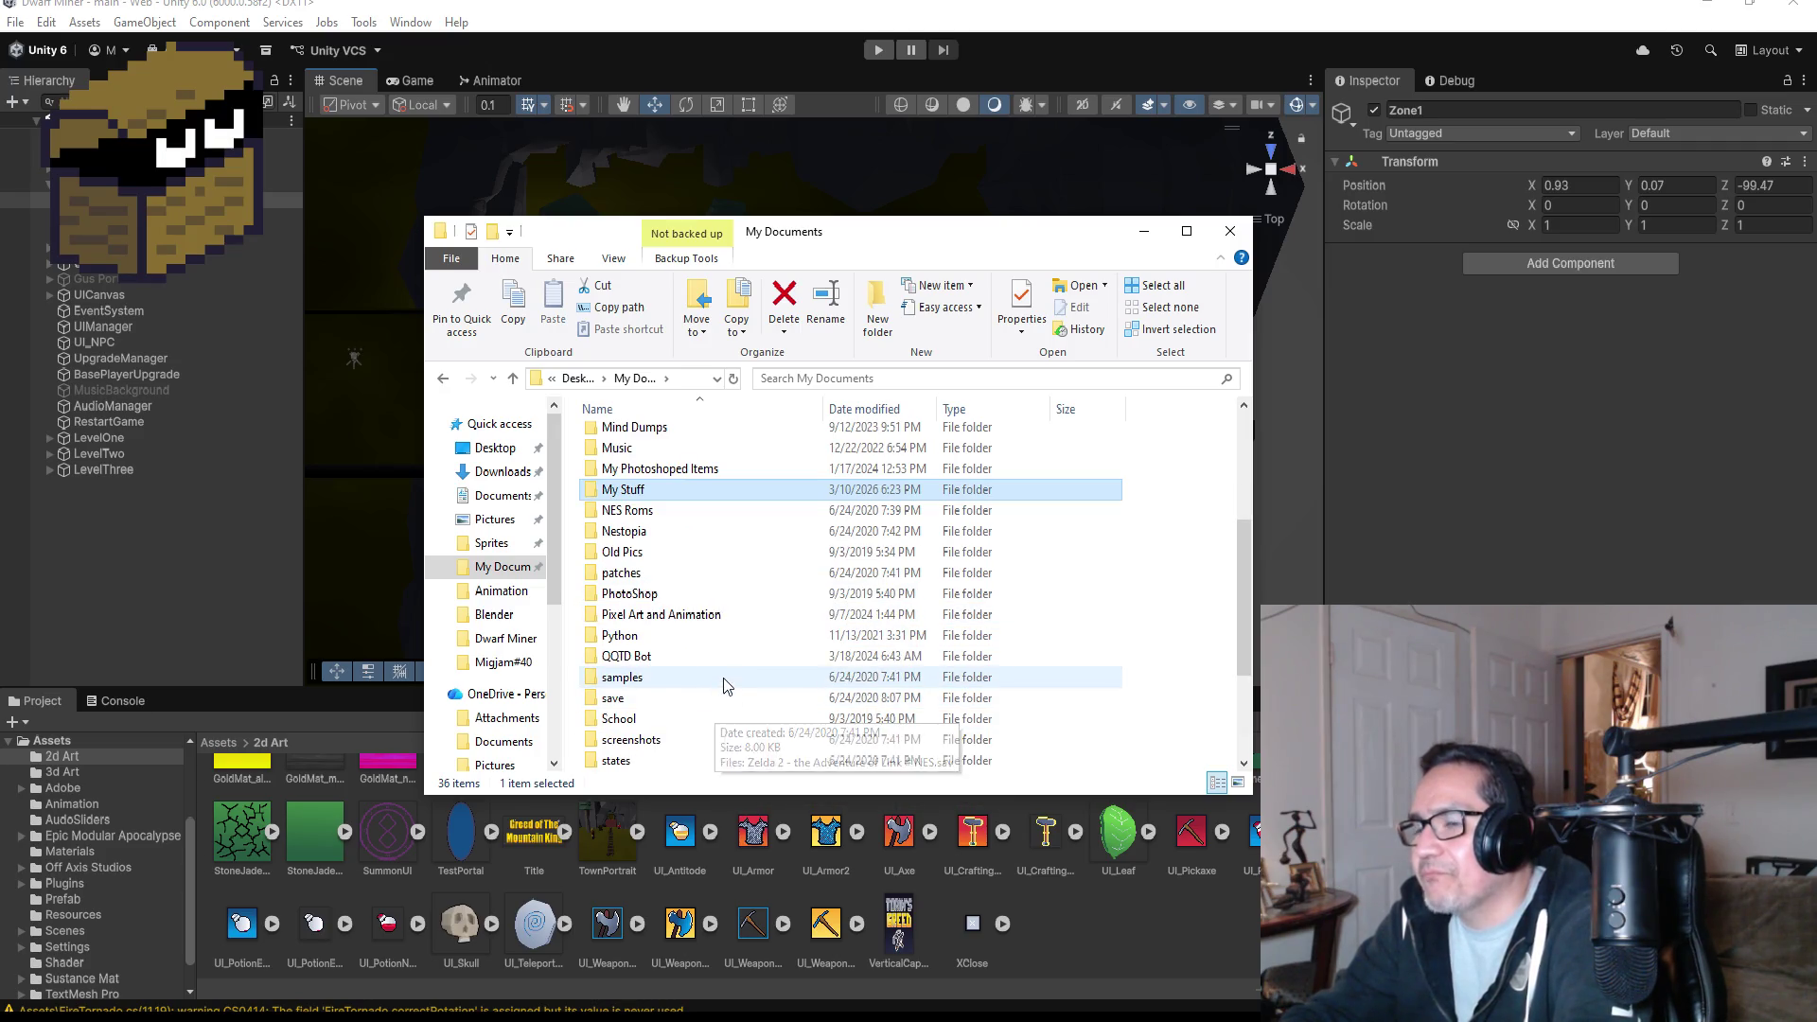
pyautogui.scroll(-3, 724, 682)
pyautogui.scroll(4, 729, 648)
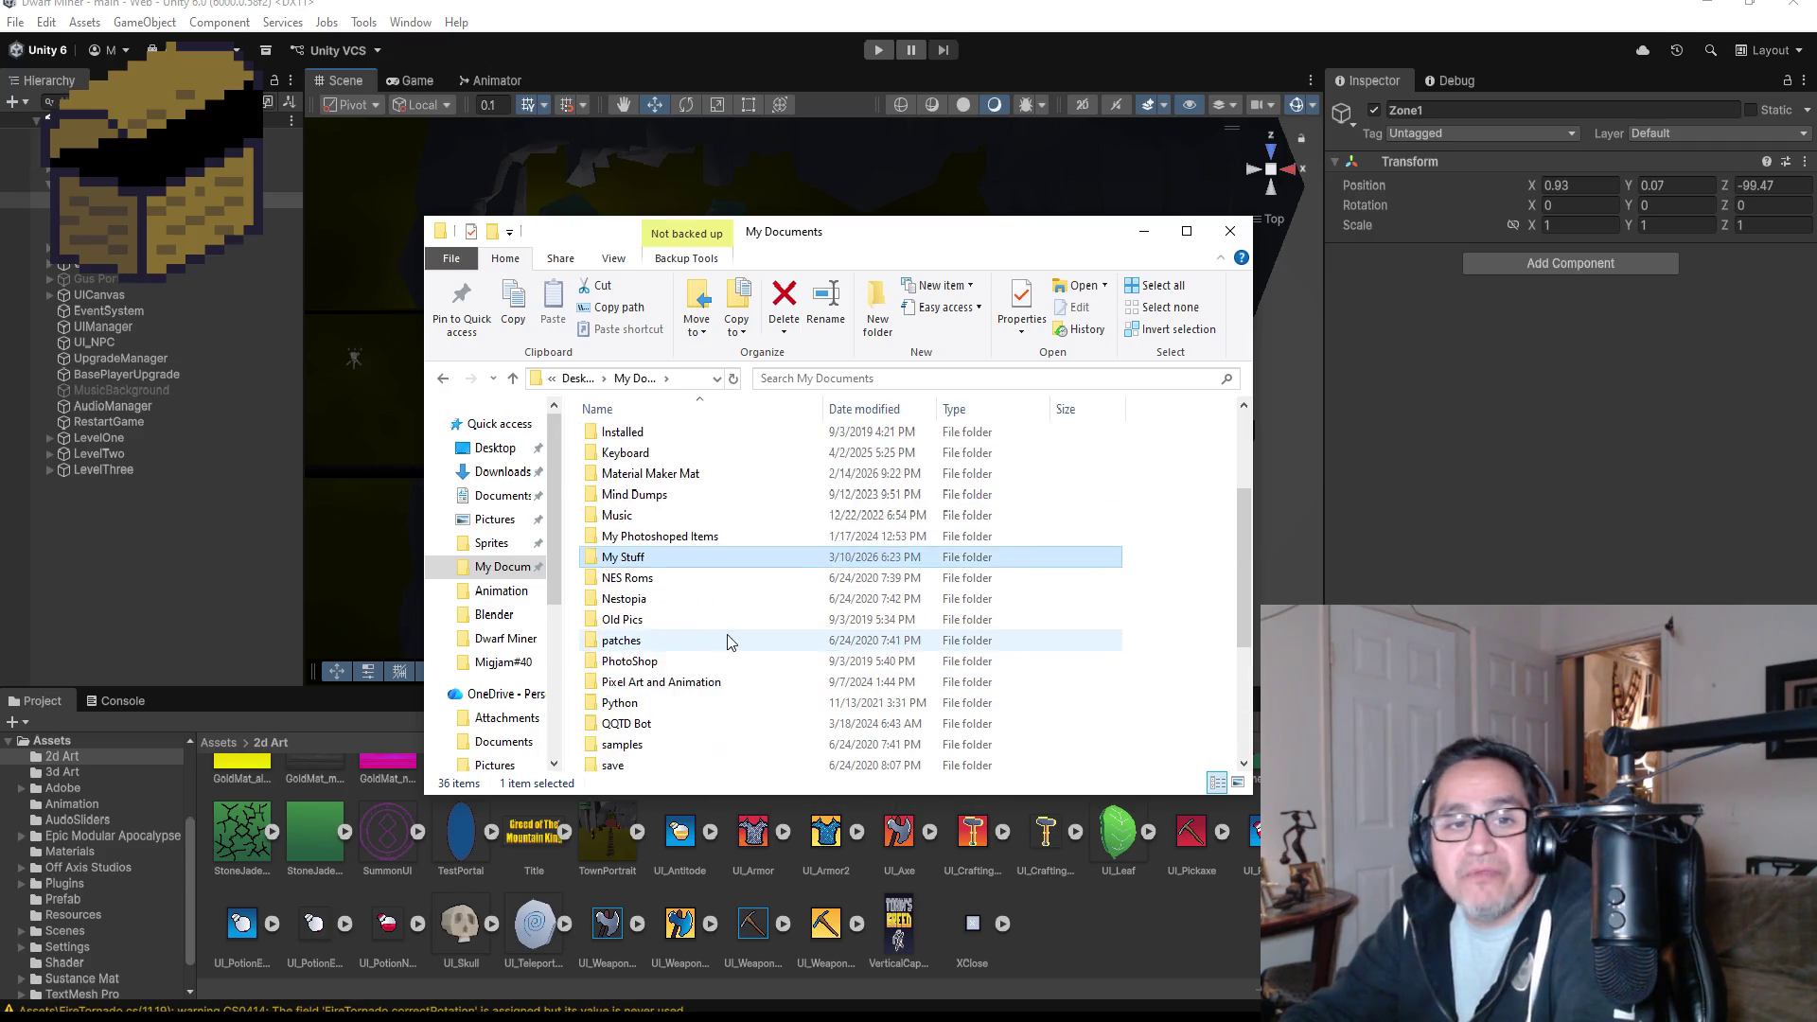
pyautogui.scroll(3, 729, 649)
pyautogui.scroll(-6, 725, 677)
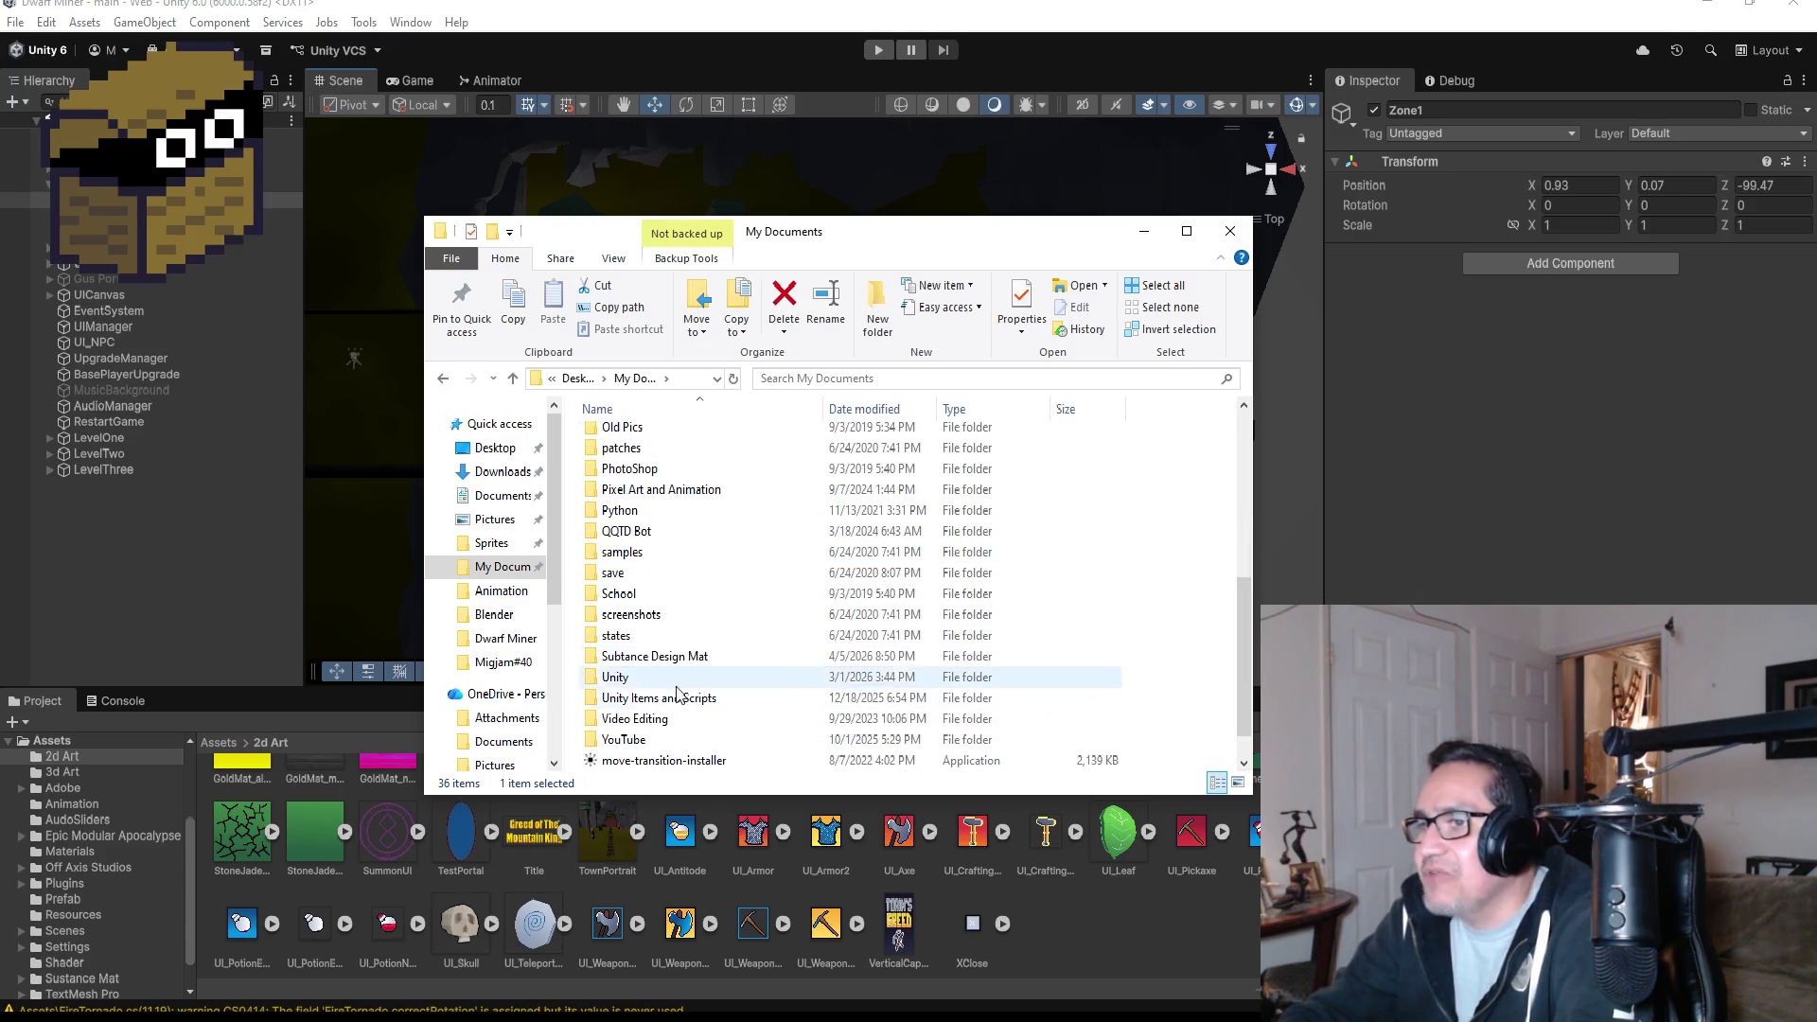
pyautogui.click(682, 700)
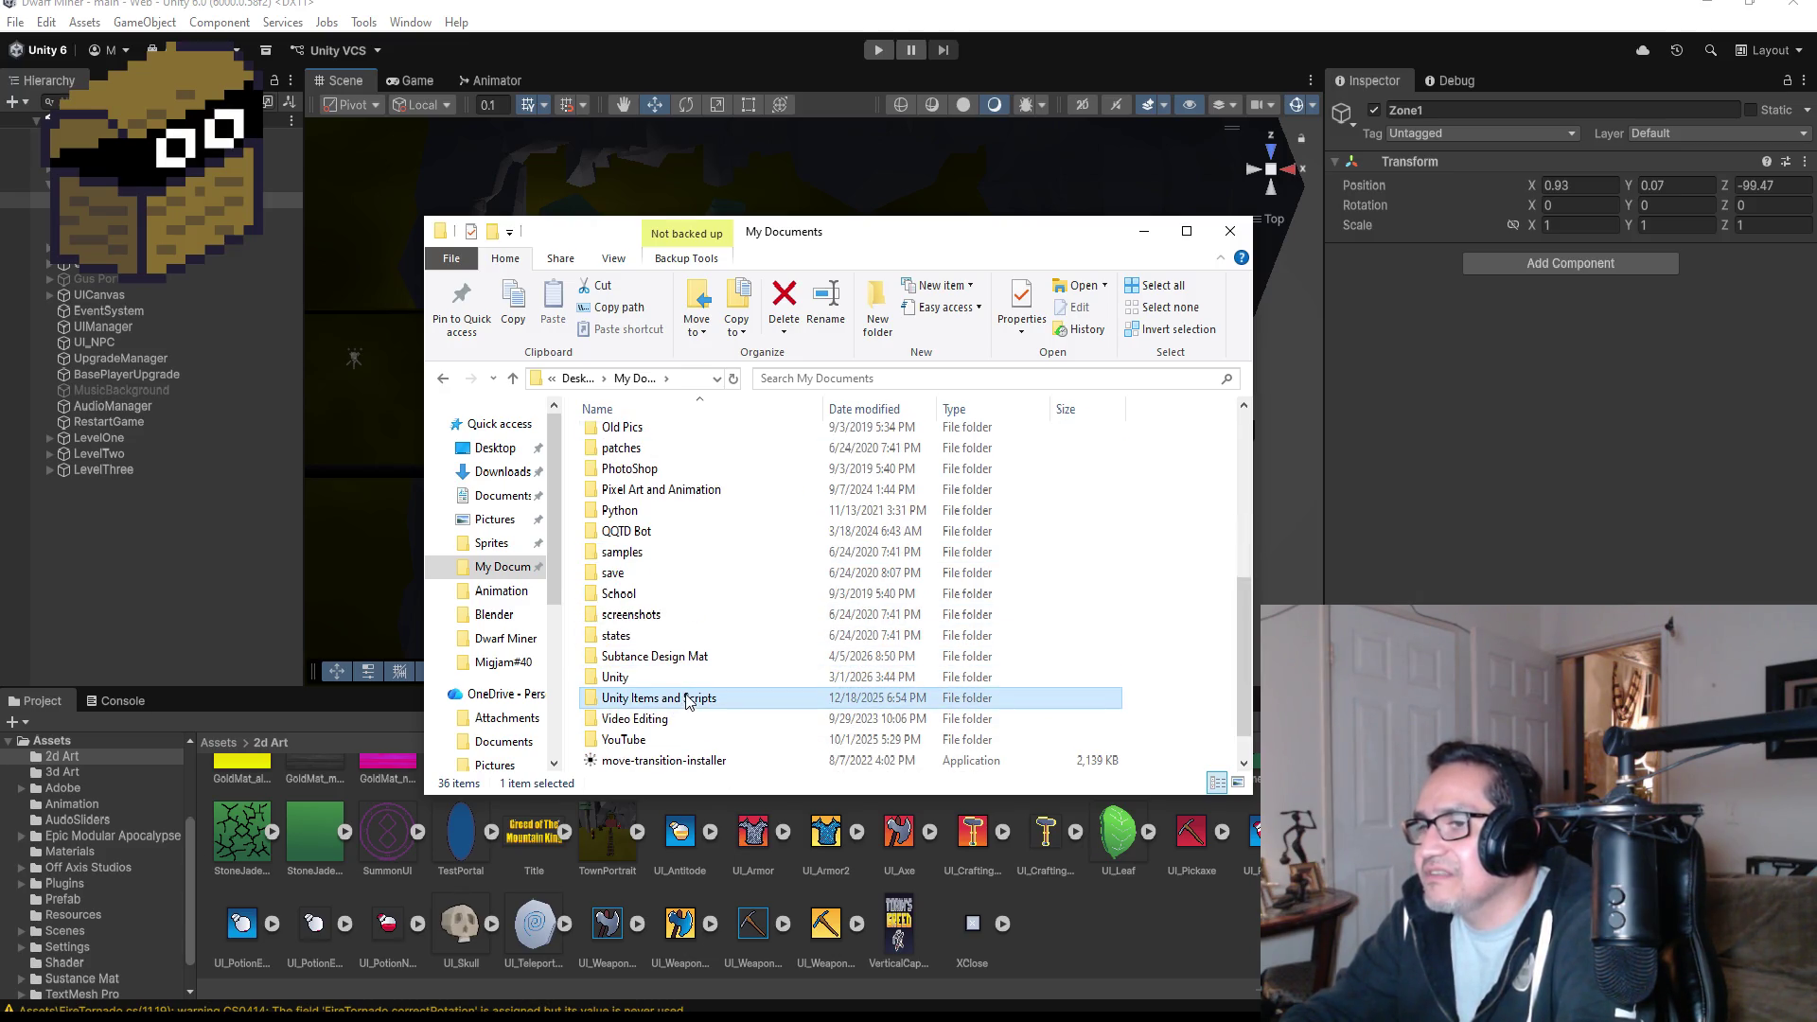
pyautogui.click(666, 678)
pyautogui.scroll(6, 674, 678)
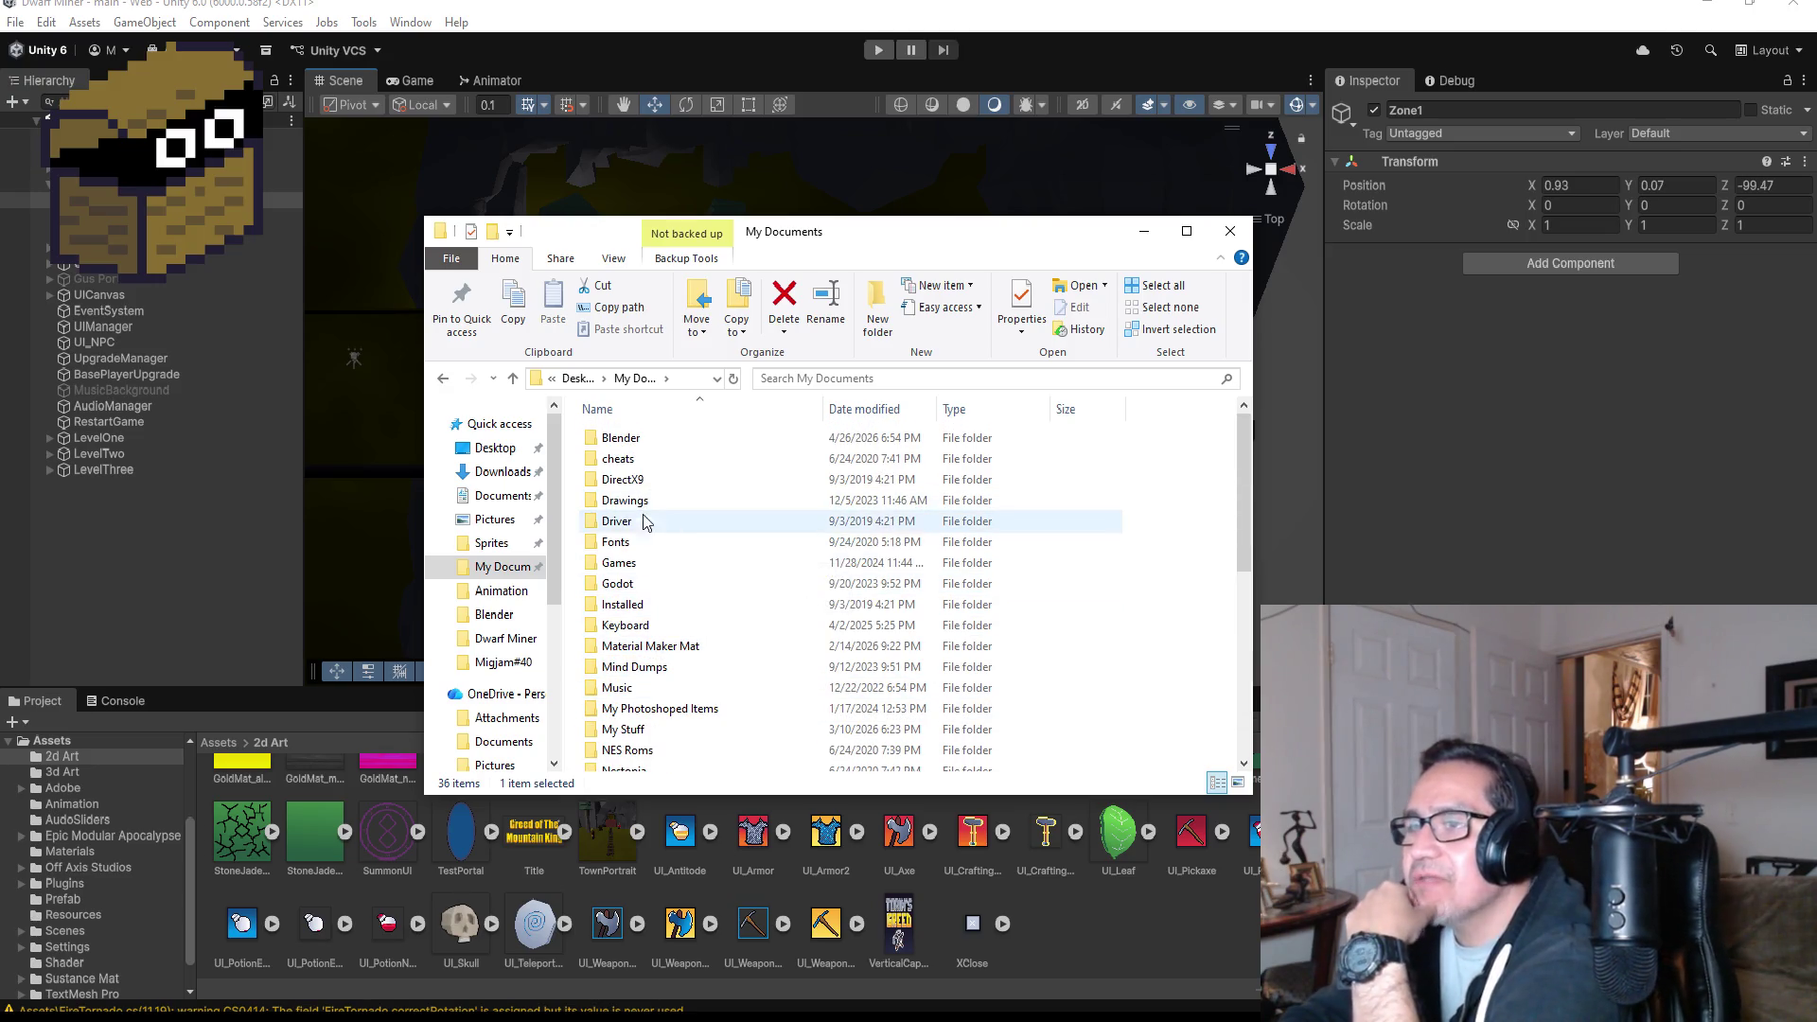
# - Check the Desktop's Dward Dungeon Crawler folder, then return to My Documents and select screenshots
pyautogui.click(500, 449)
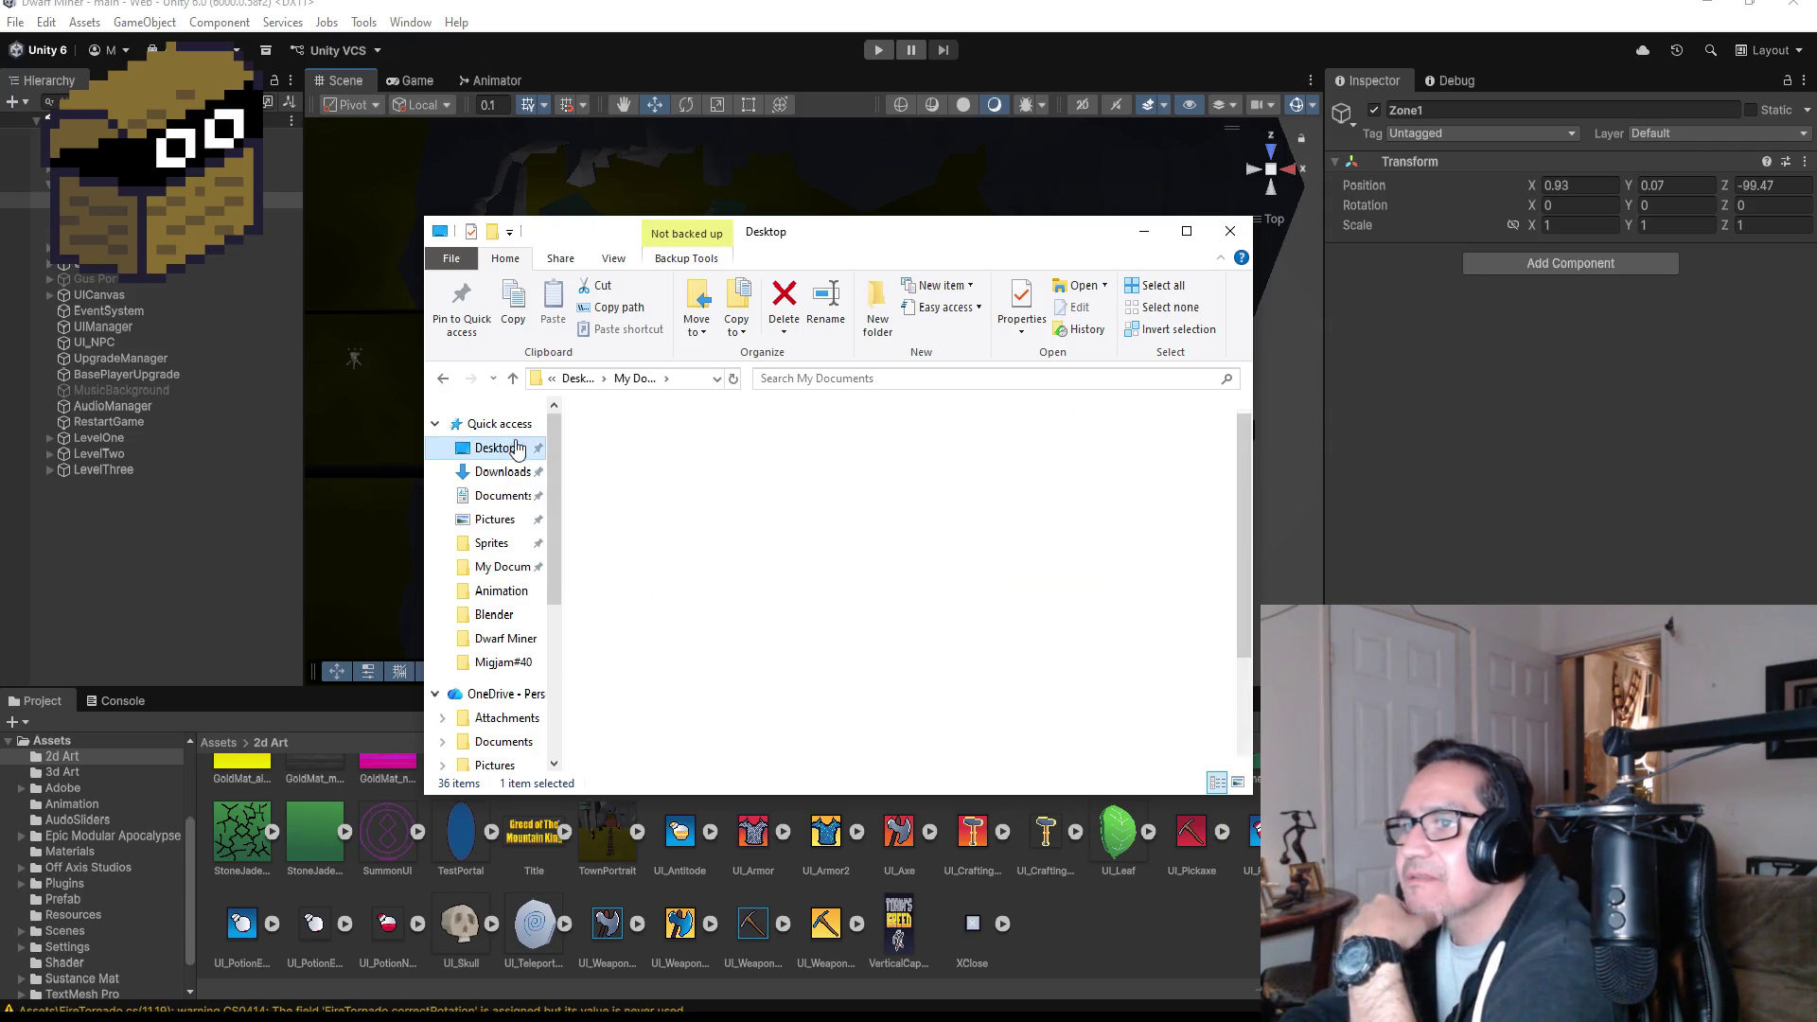
pyautogui.click(652, 508)
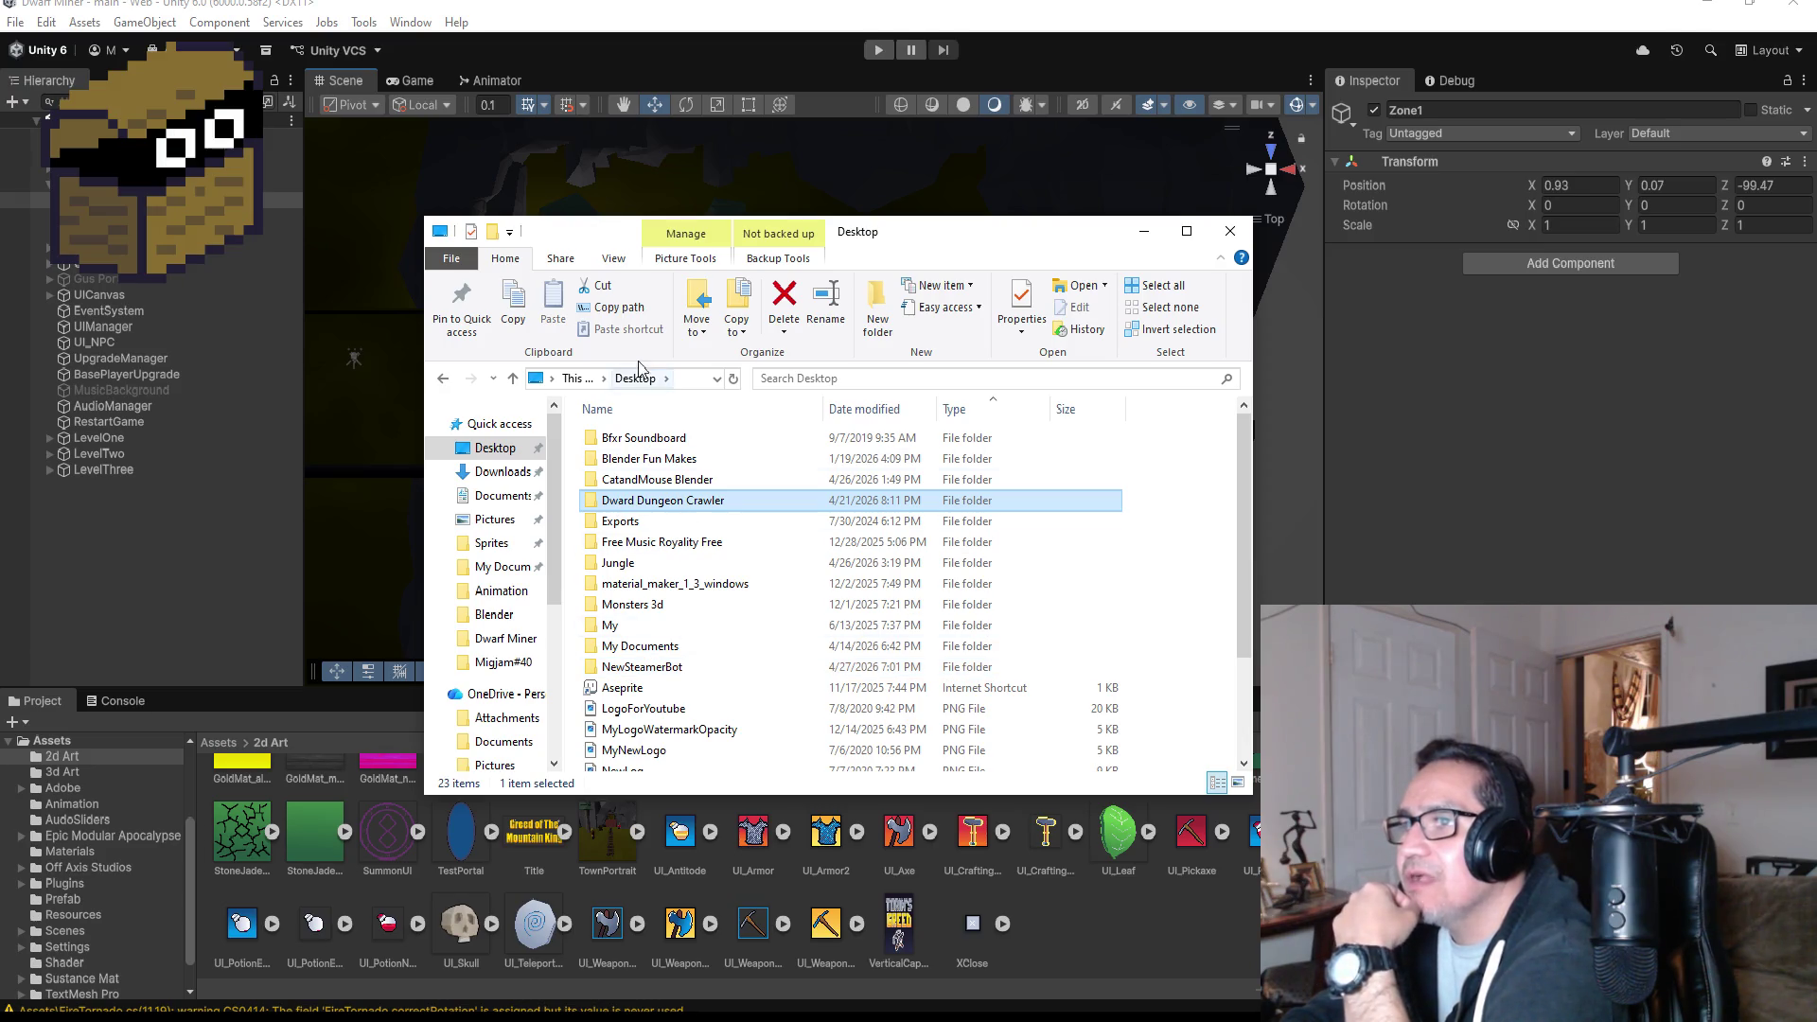
pyautogui.click(504, 566)
pyautogui.scroll(-3, 718, 741)
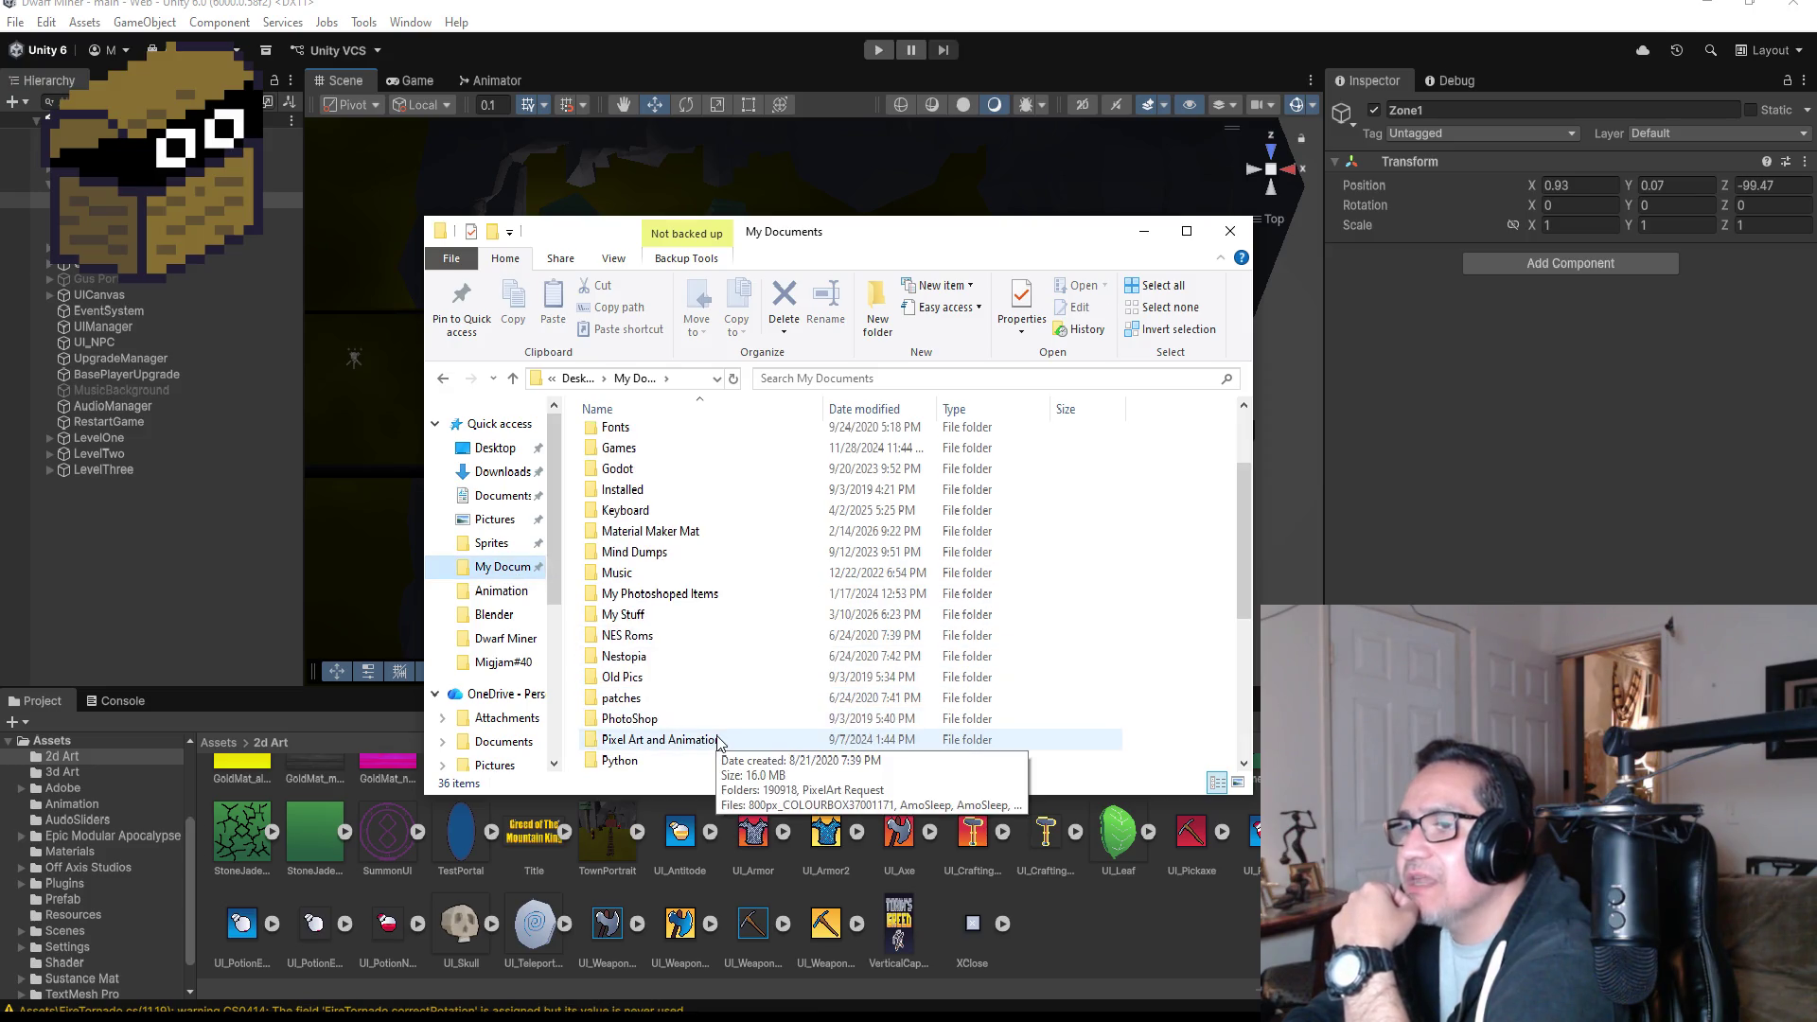
pyautogui.scroll(-2, 643, 728)
pyautogui.click(643, 739)
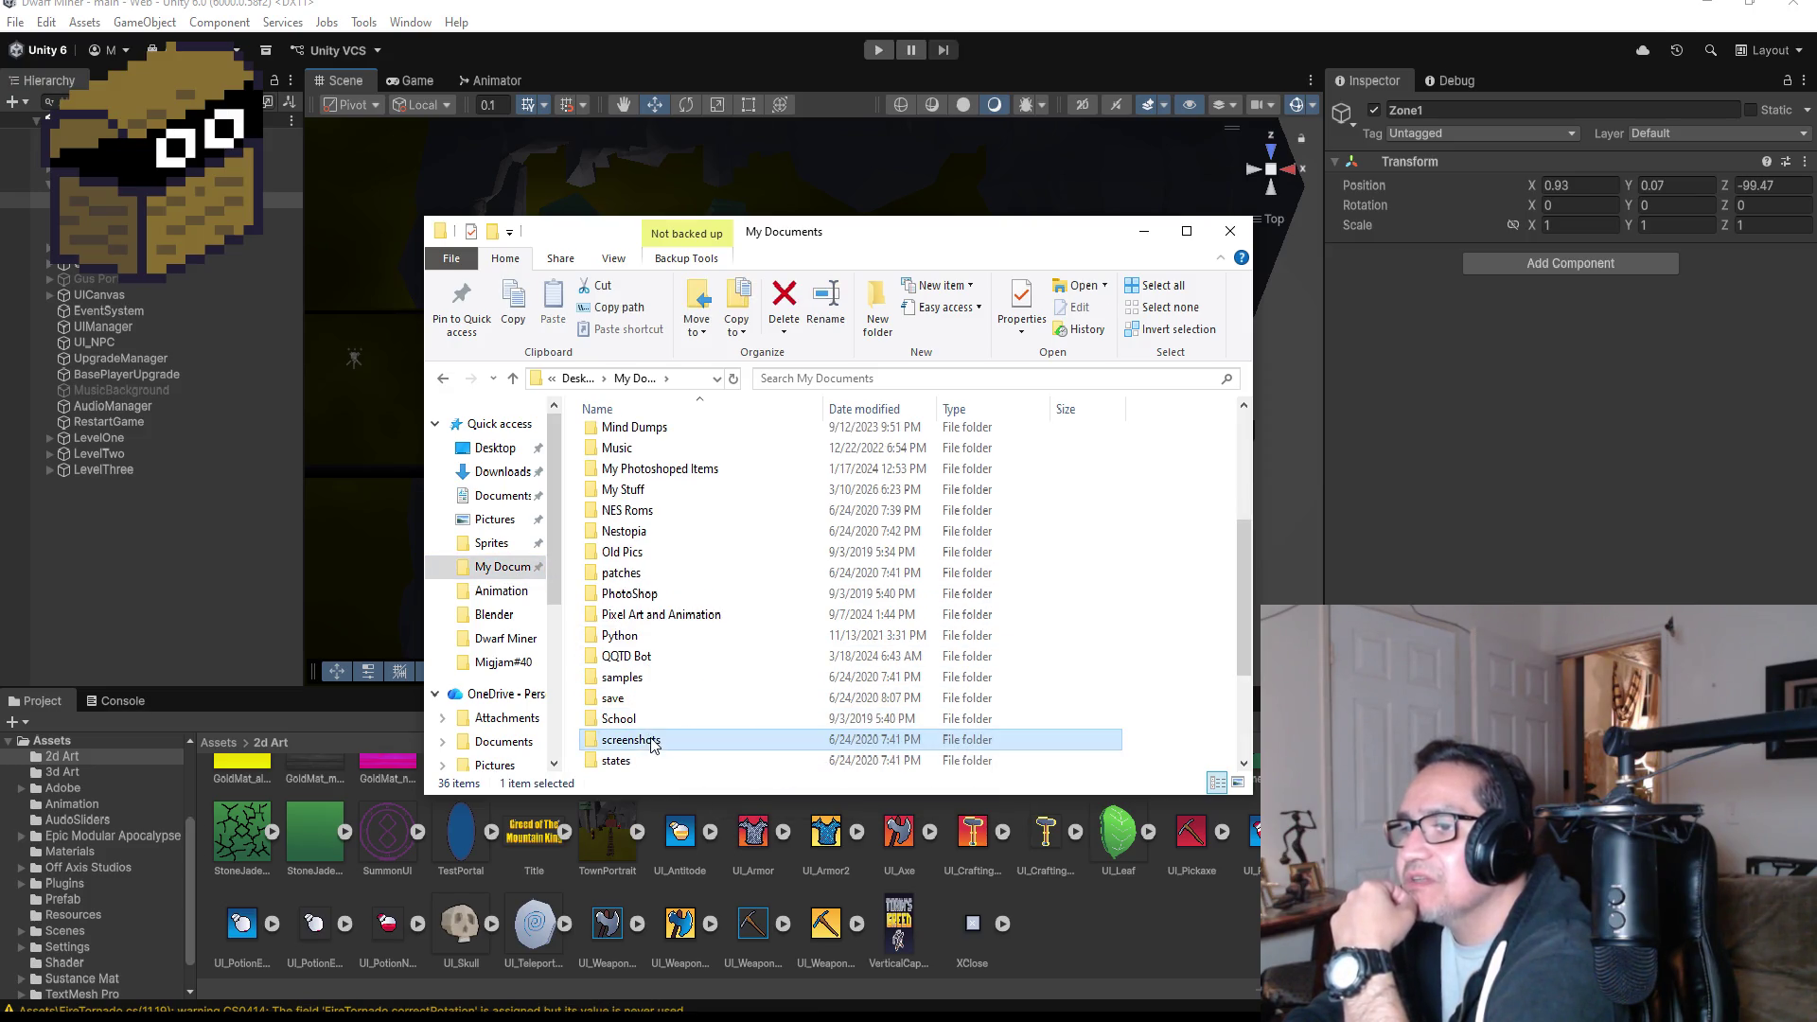
pyautogui.scroll(-3, 670, 680)
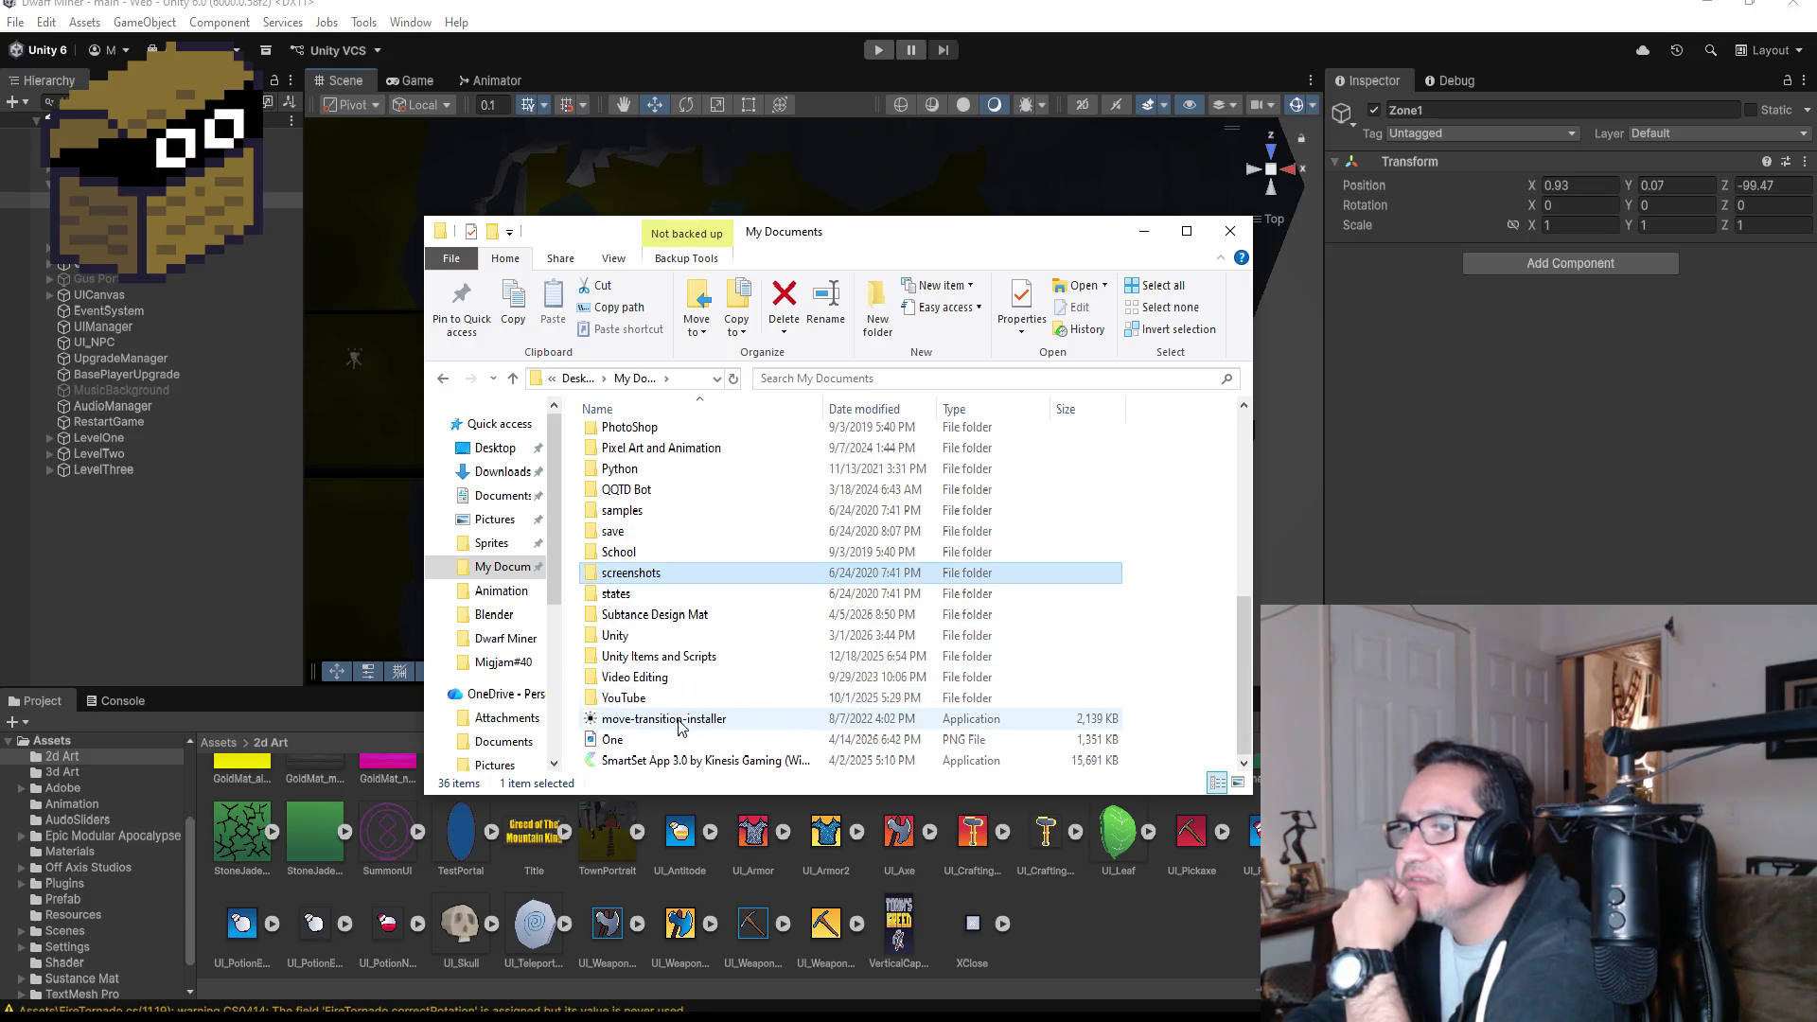
# - Go through Unity Items and Scripts into Sprites, then past Spring, Summon Boss and Surfin Game Jam to open The Last Pill
pyautogui.click(649, 665)
pyautogui.doubleClick(649, 665)
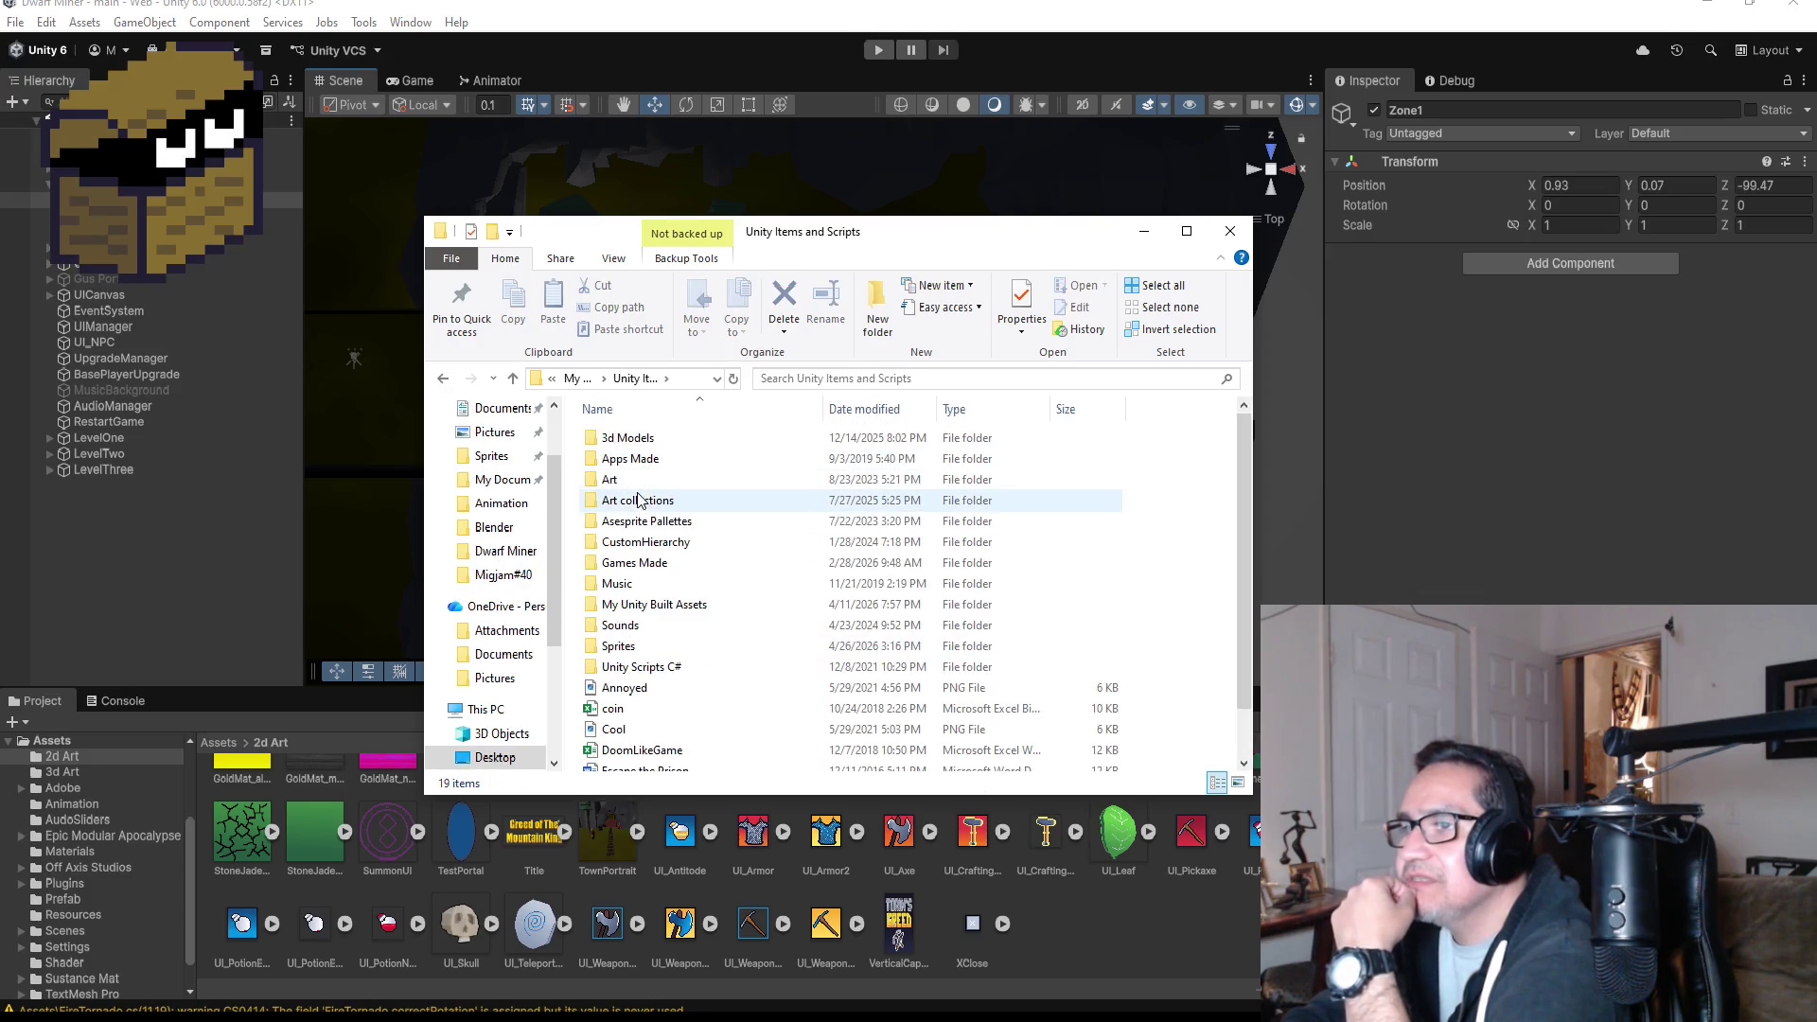
pyautogui.doubleClick(653, 651)
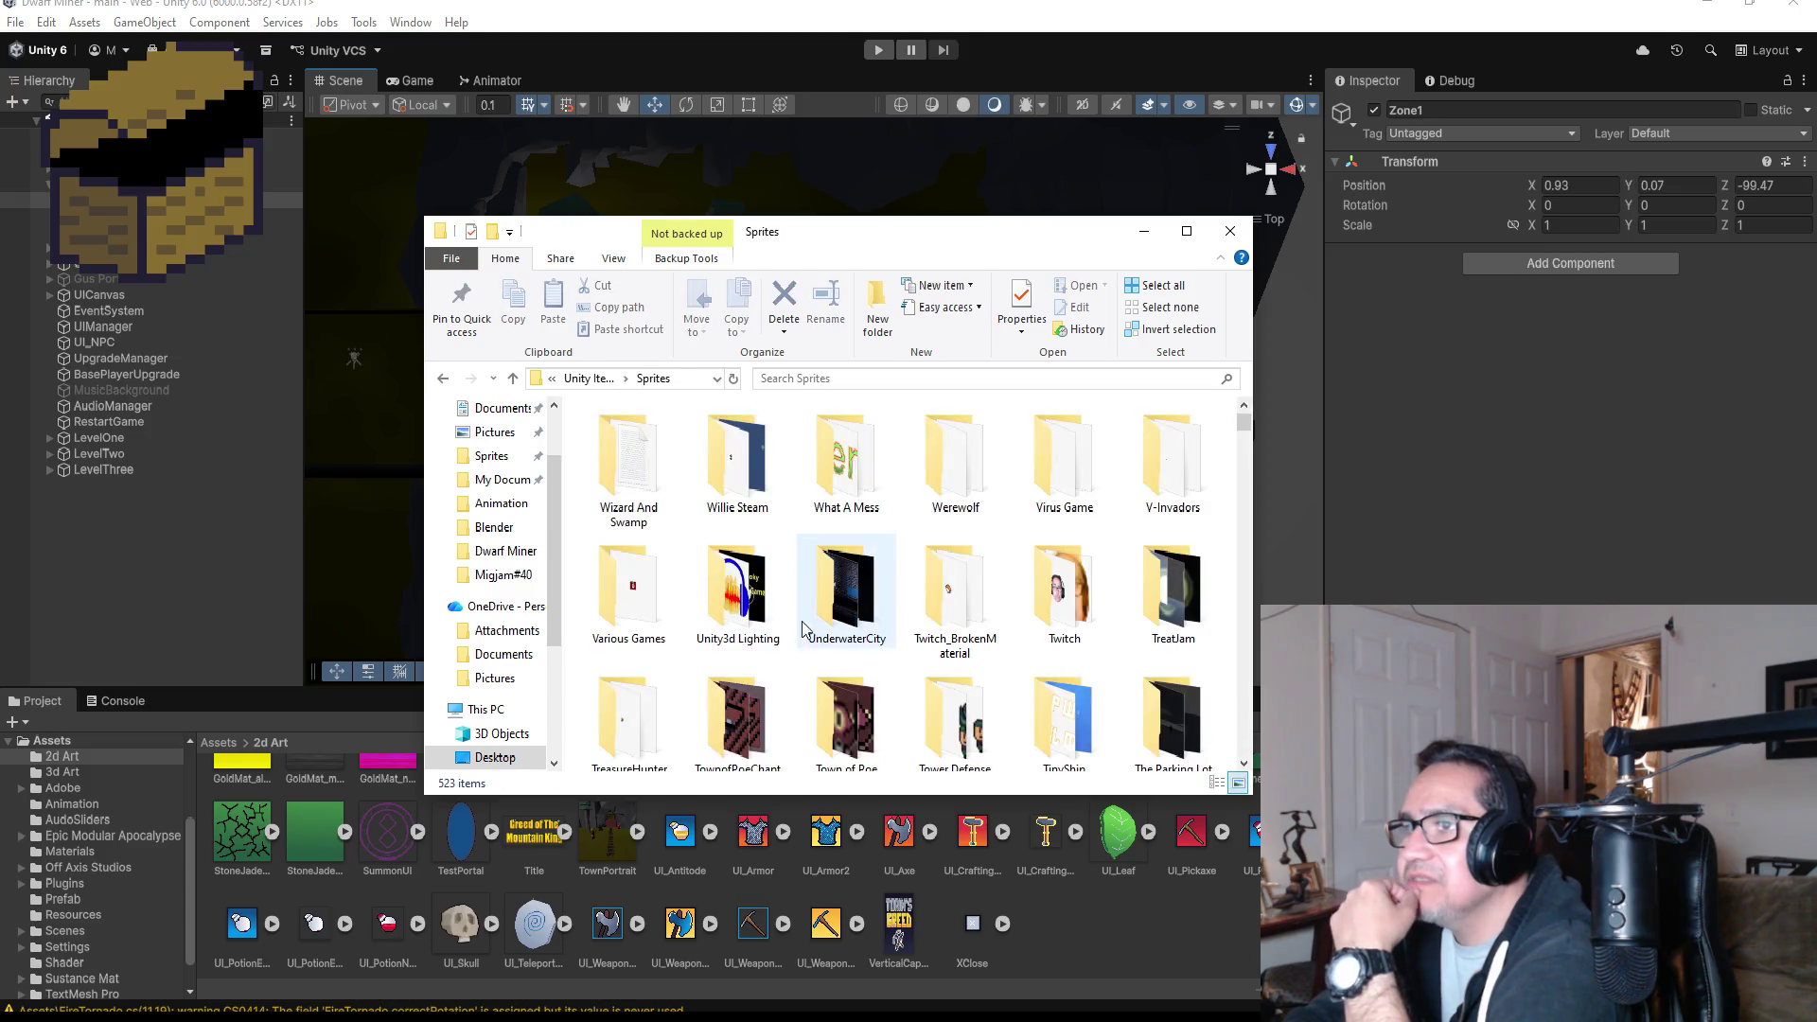
pyautogui.scroll(-3, 1084, 614)
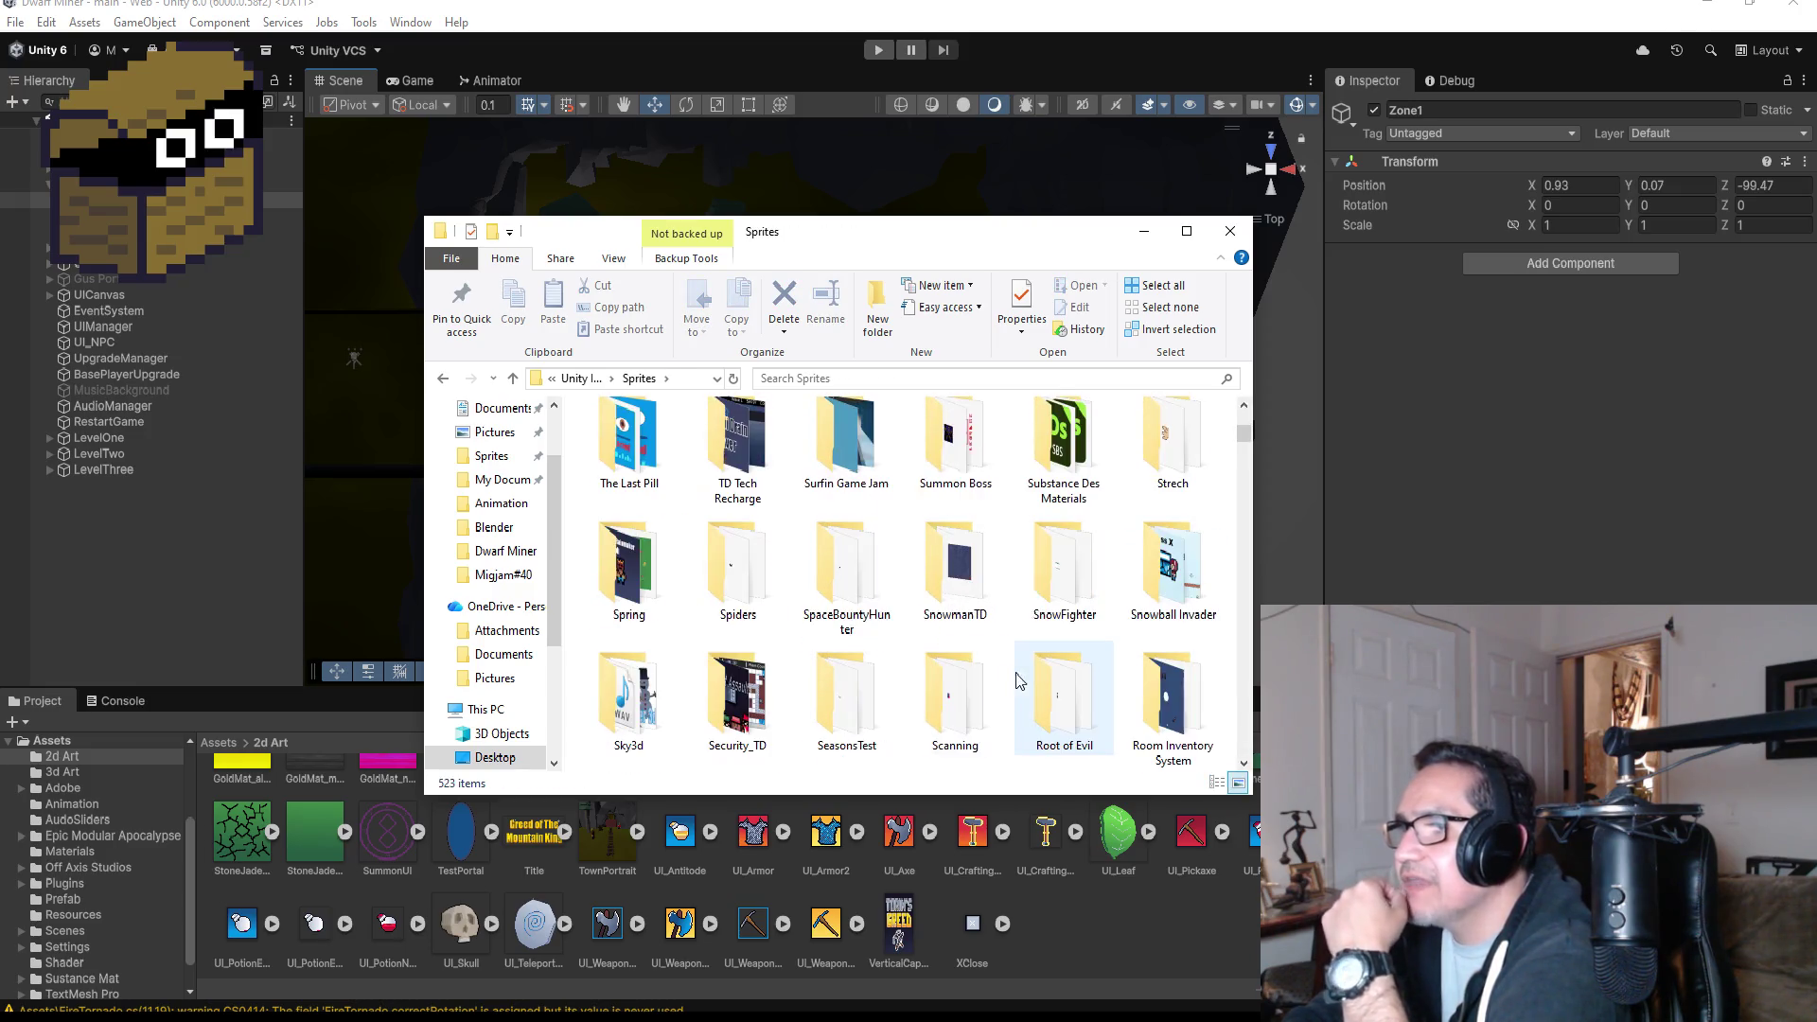
pyautogui.click(628, 577)
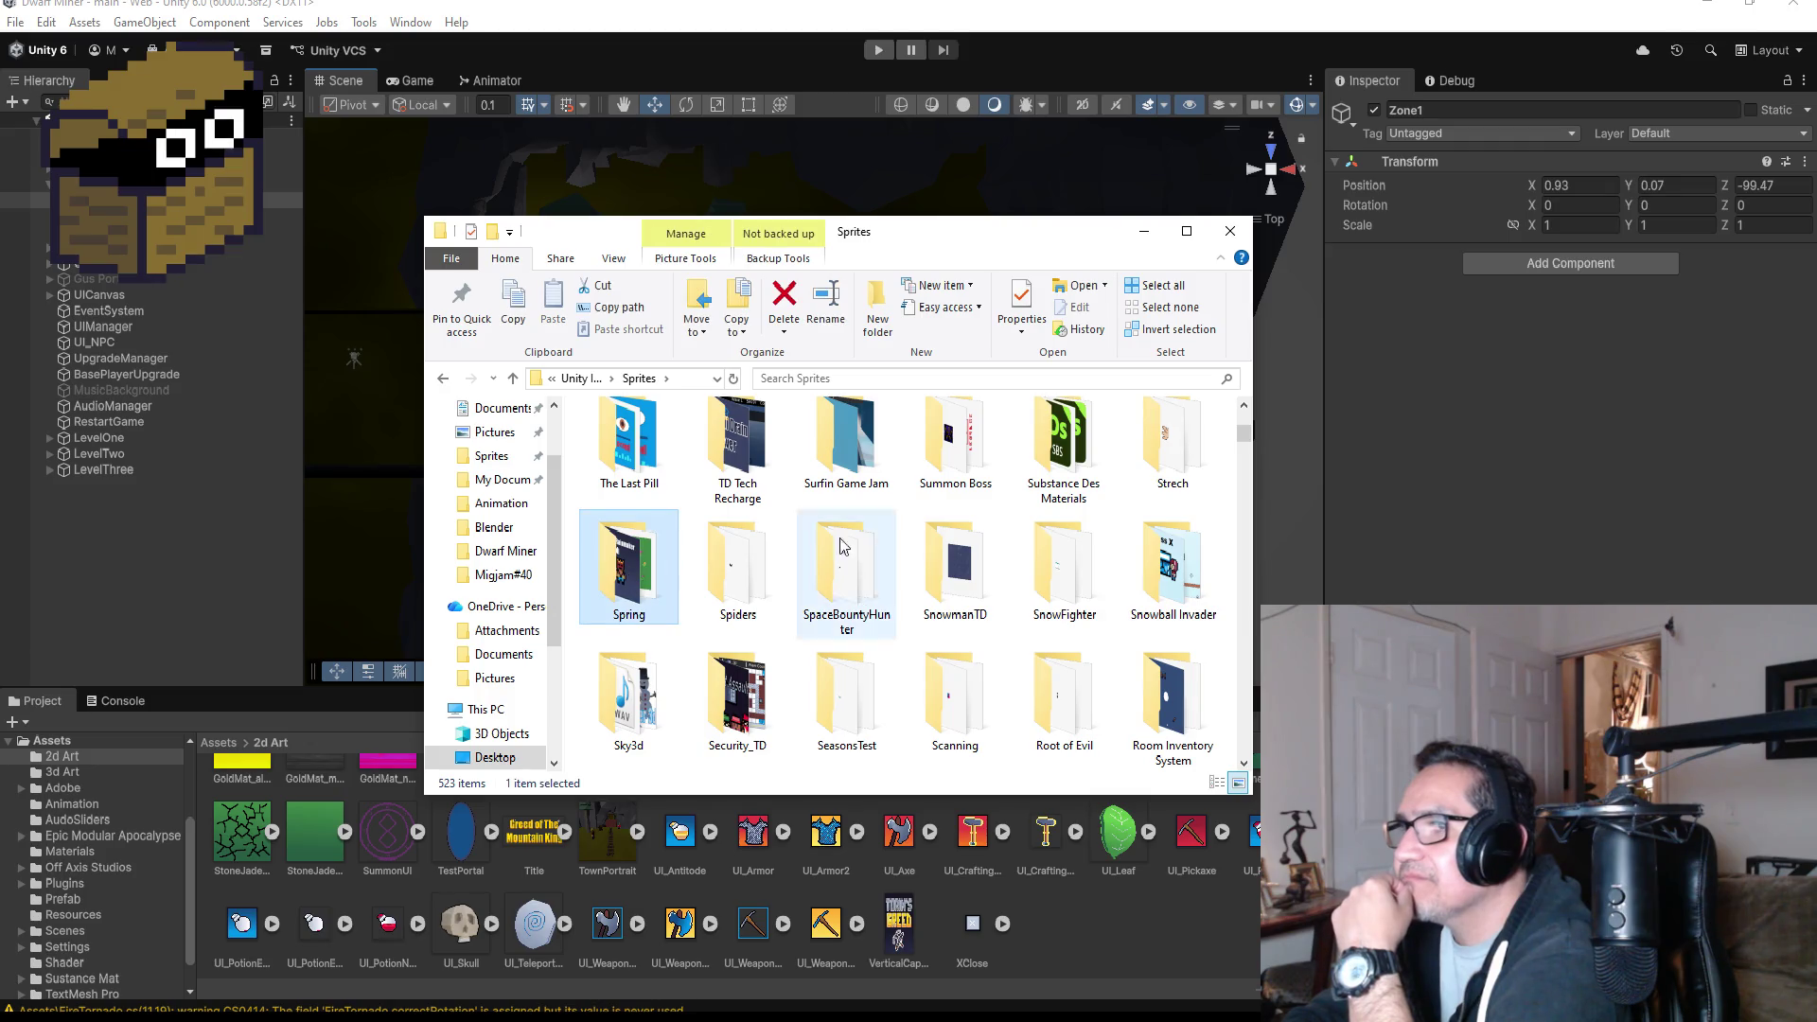
pyautogui.click(955, 440)
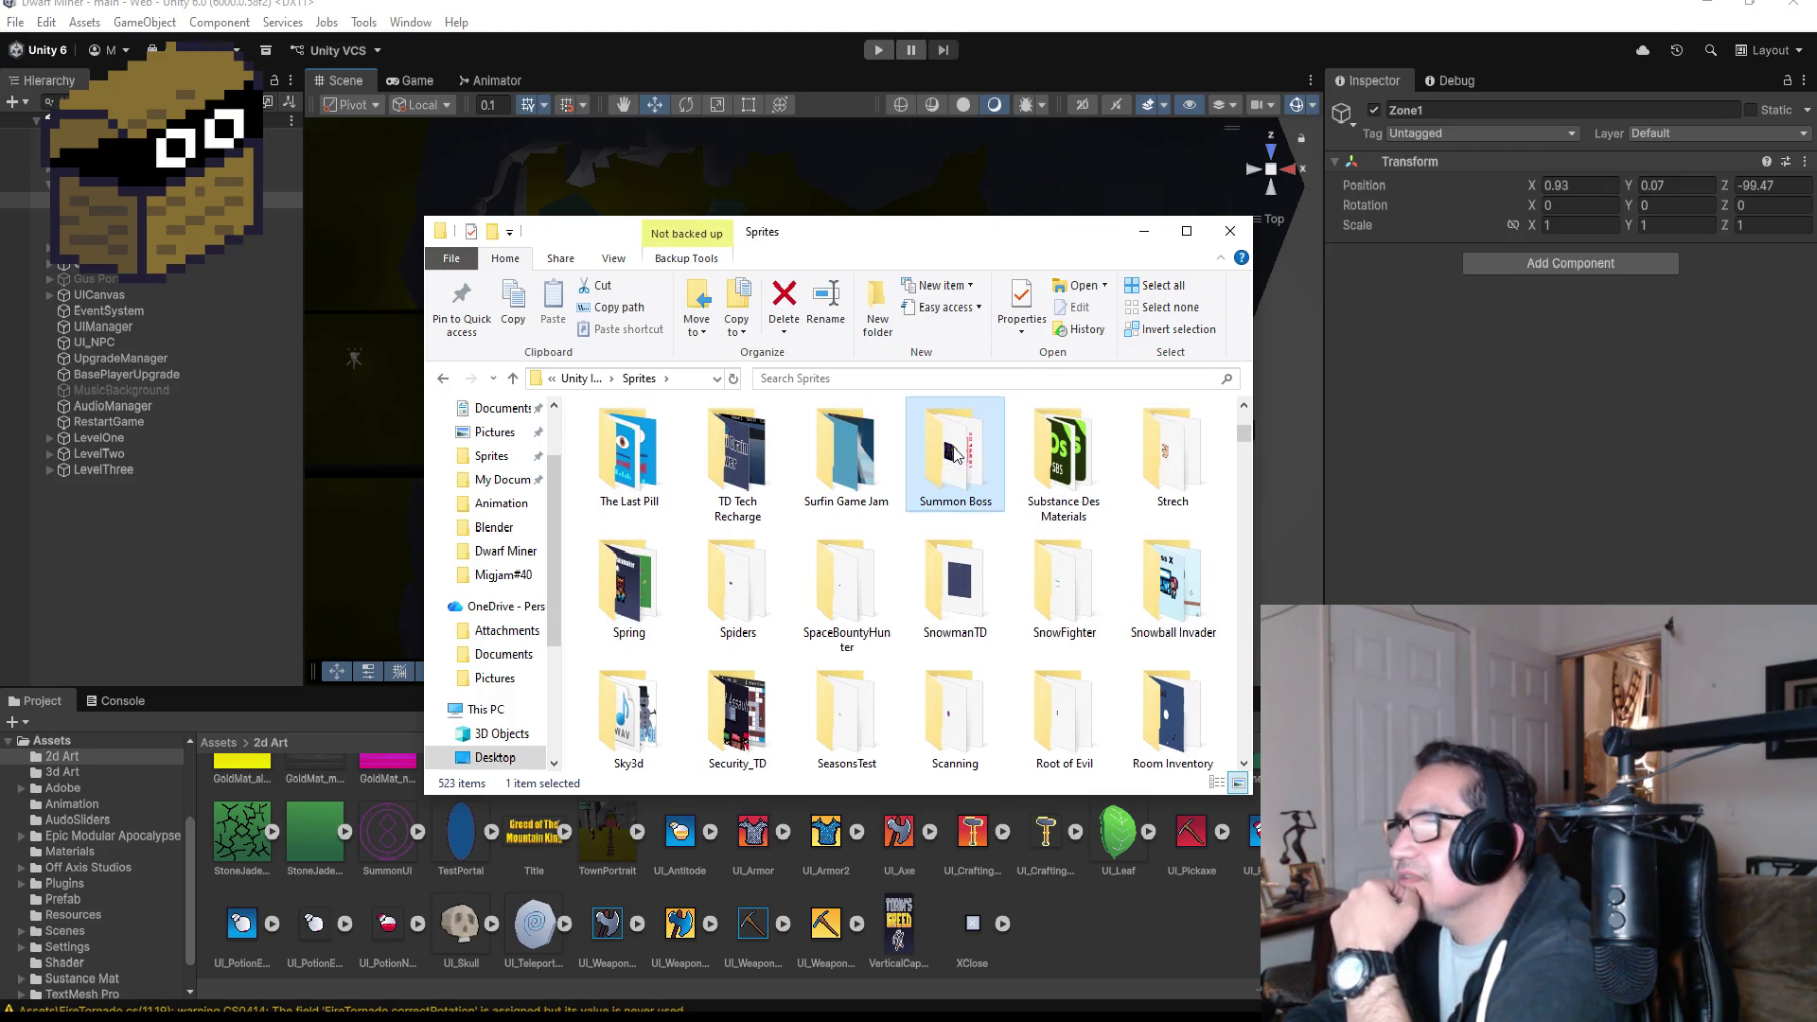
pyautogui.click(846, 453)
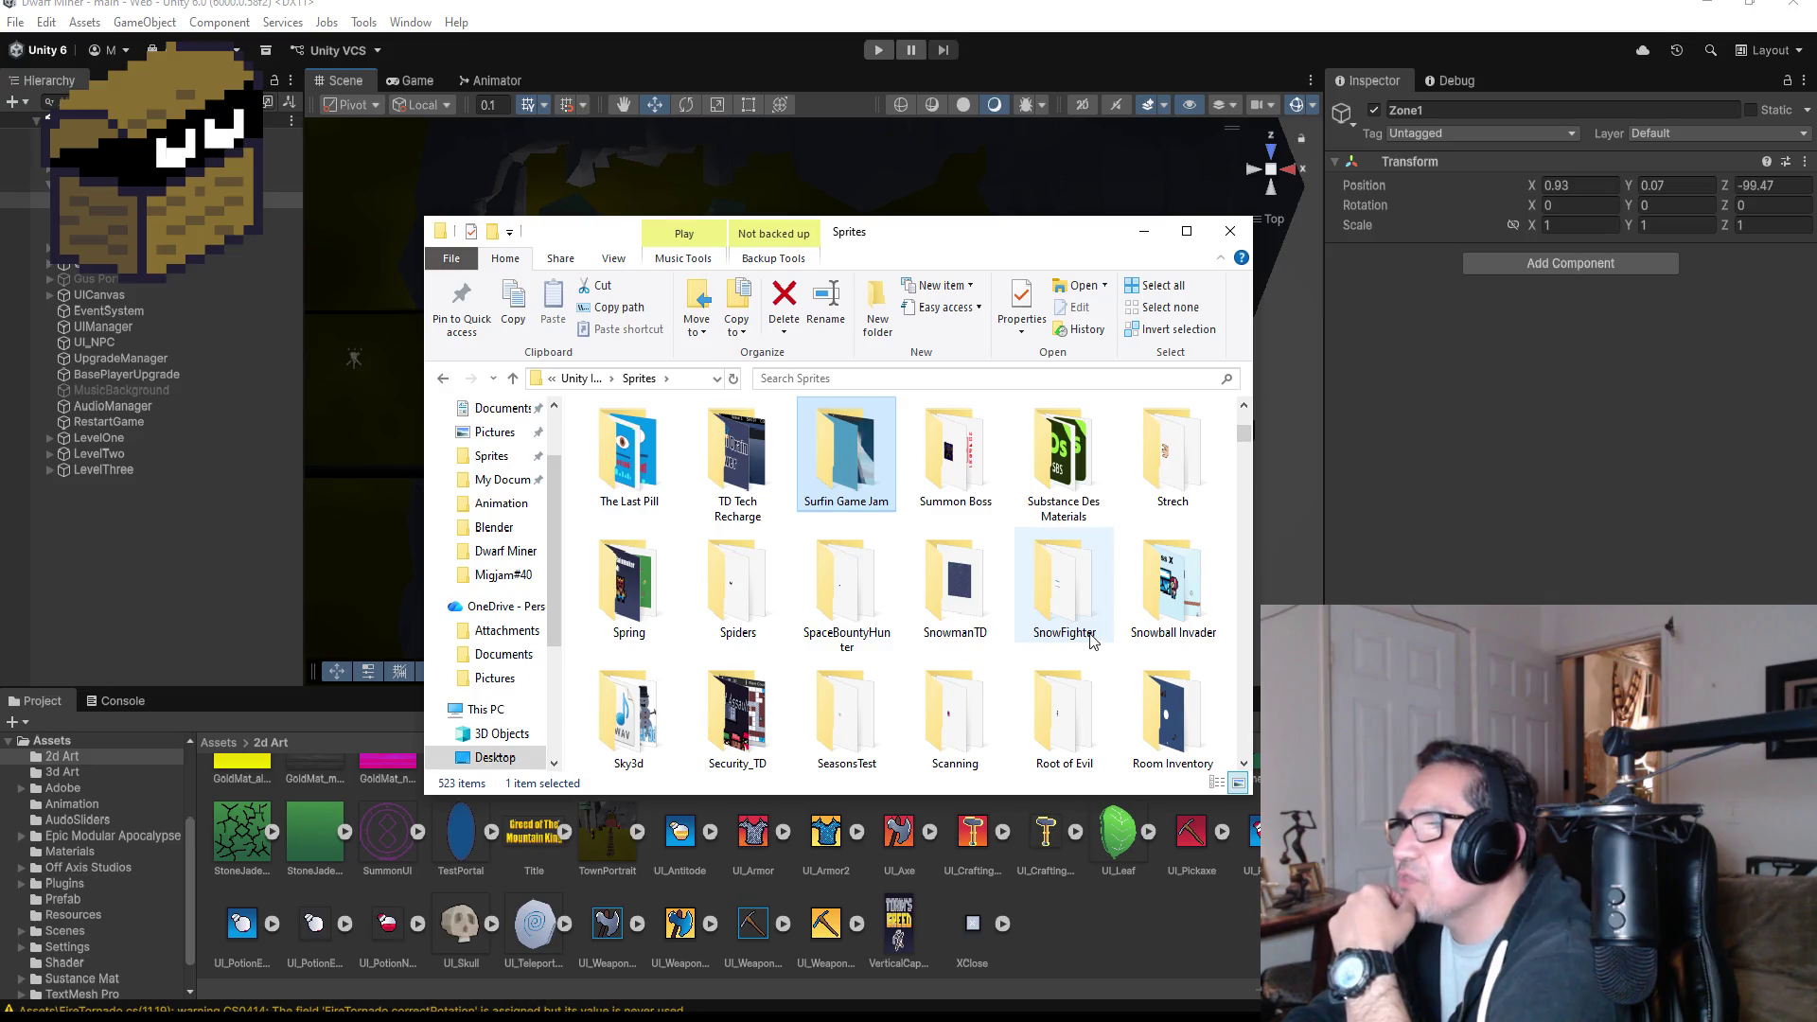
pyautogui.scroll(-1, 1088, 639)
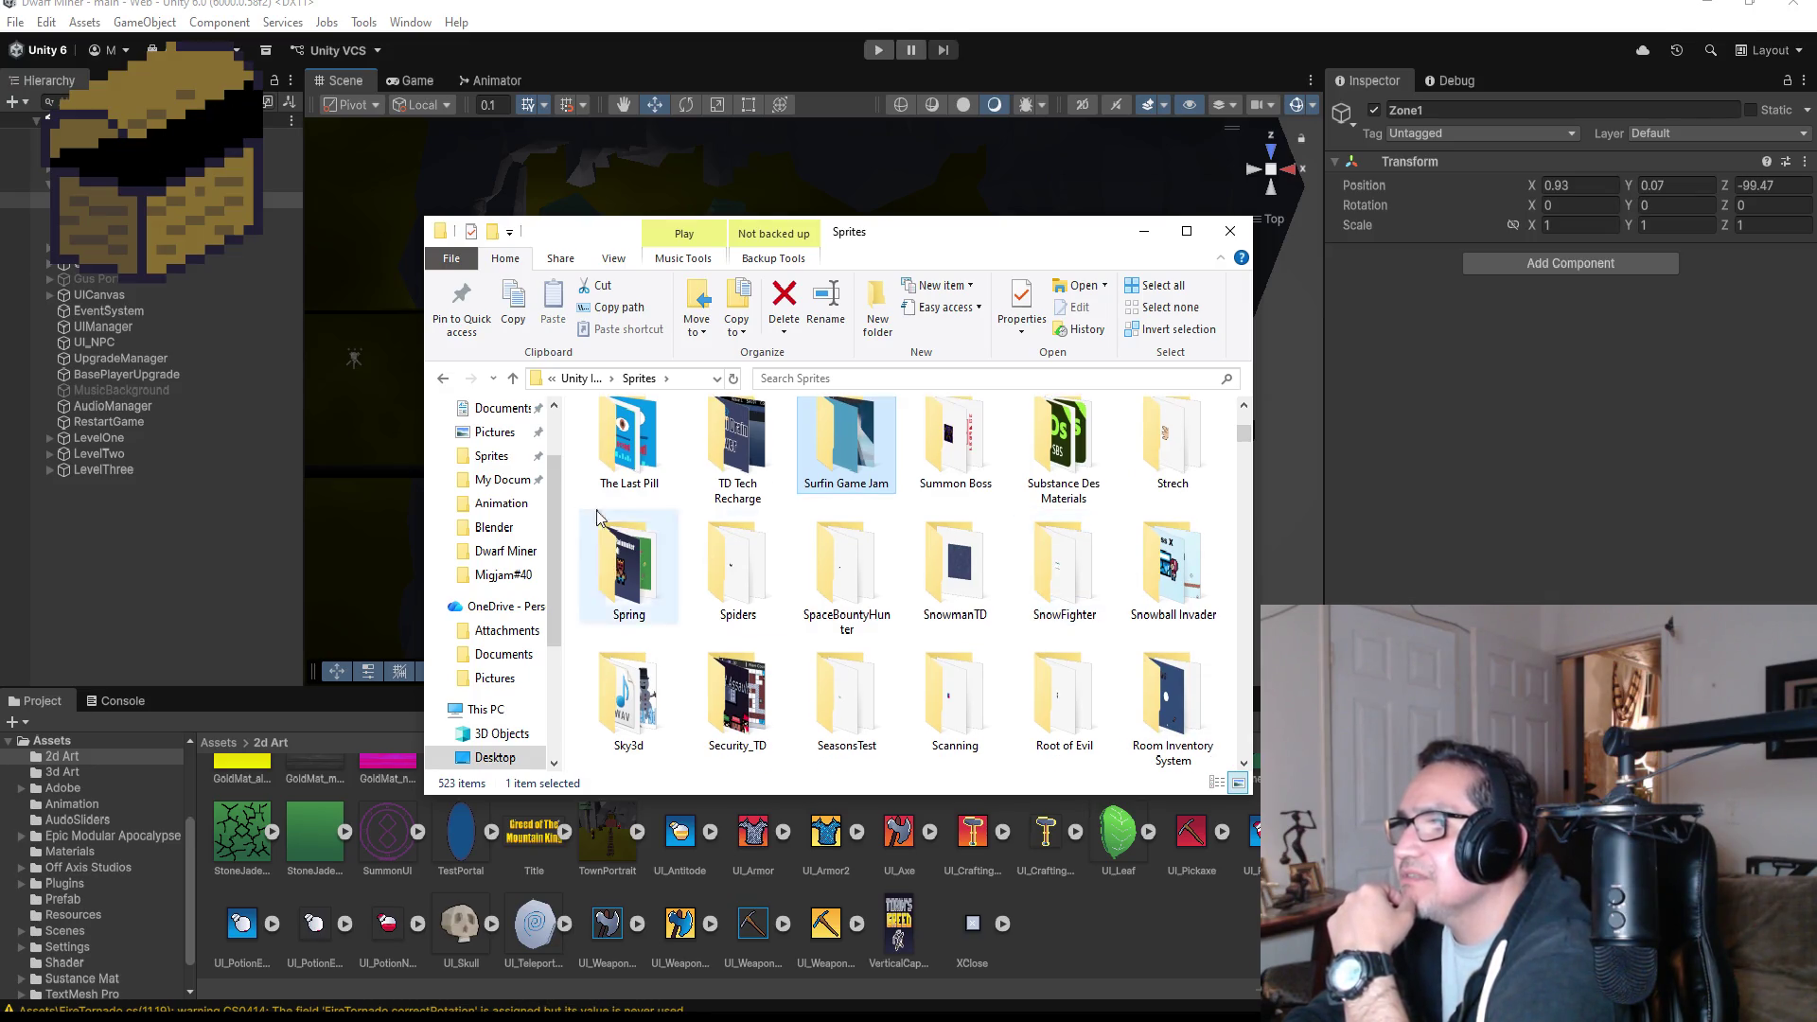
pyautogui.doubleClick(628, 440)
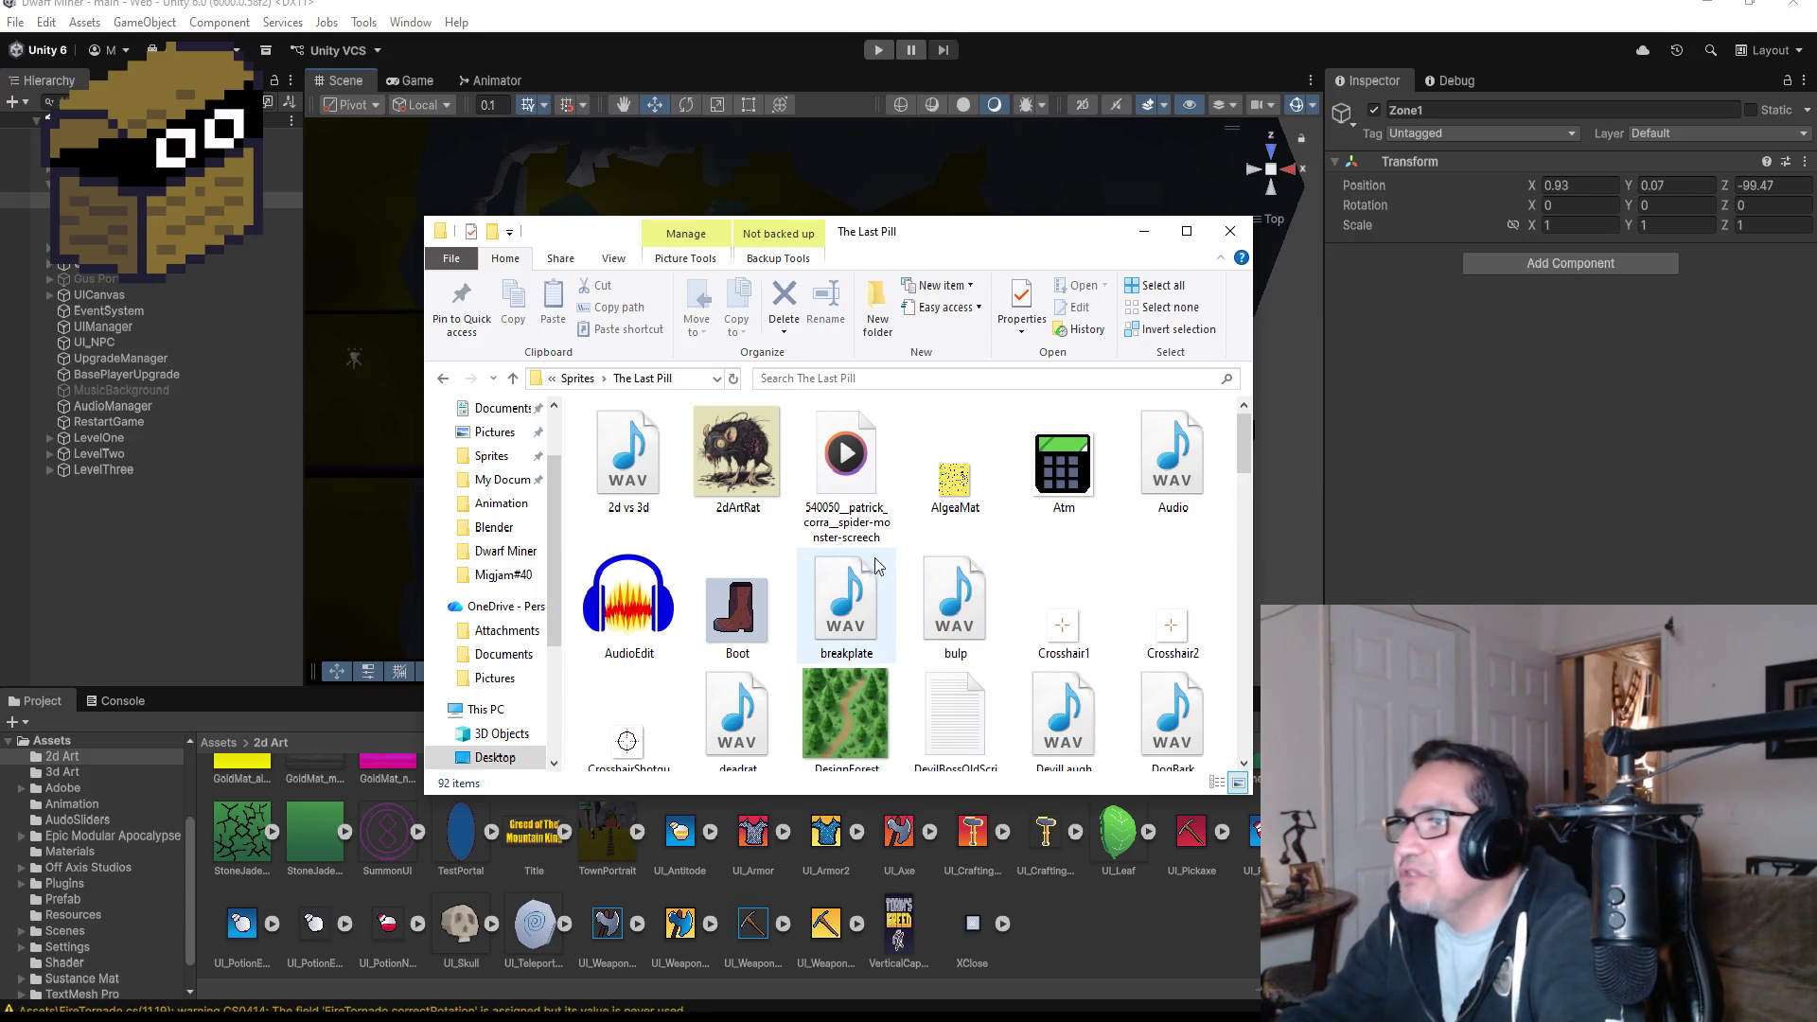
# - Scroll down The Last Pill's 92 items and select the UI_SmallShotgun sprite file
pyautogui.scroll(-1, 960, 592)
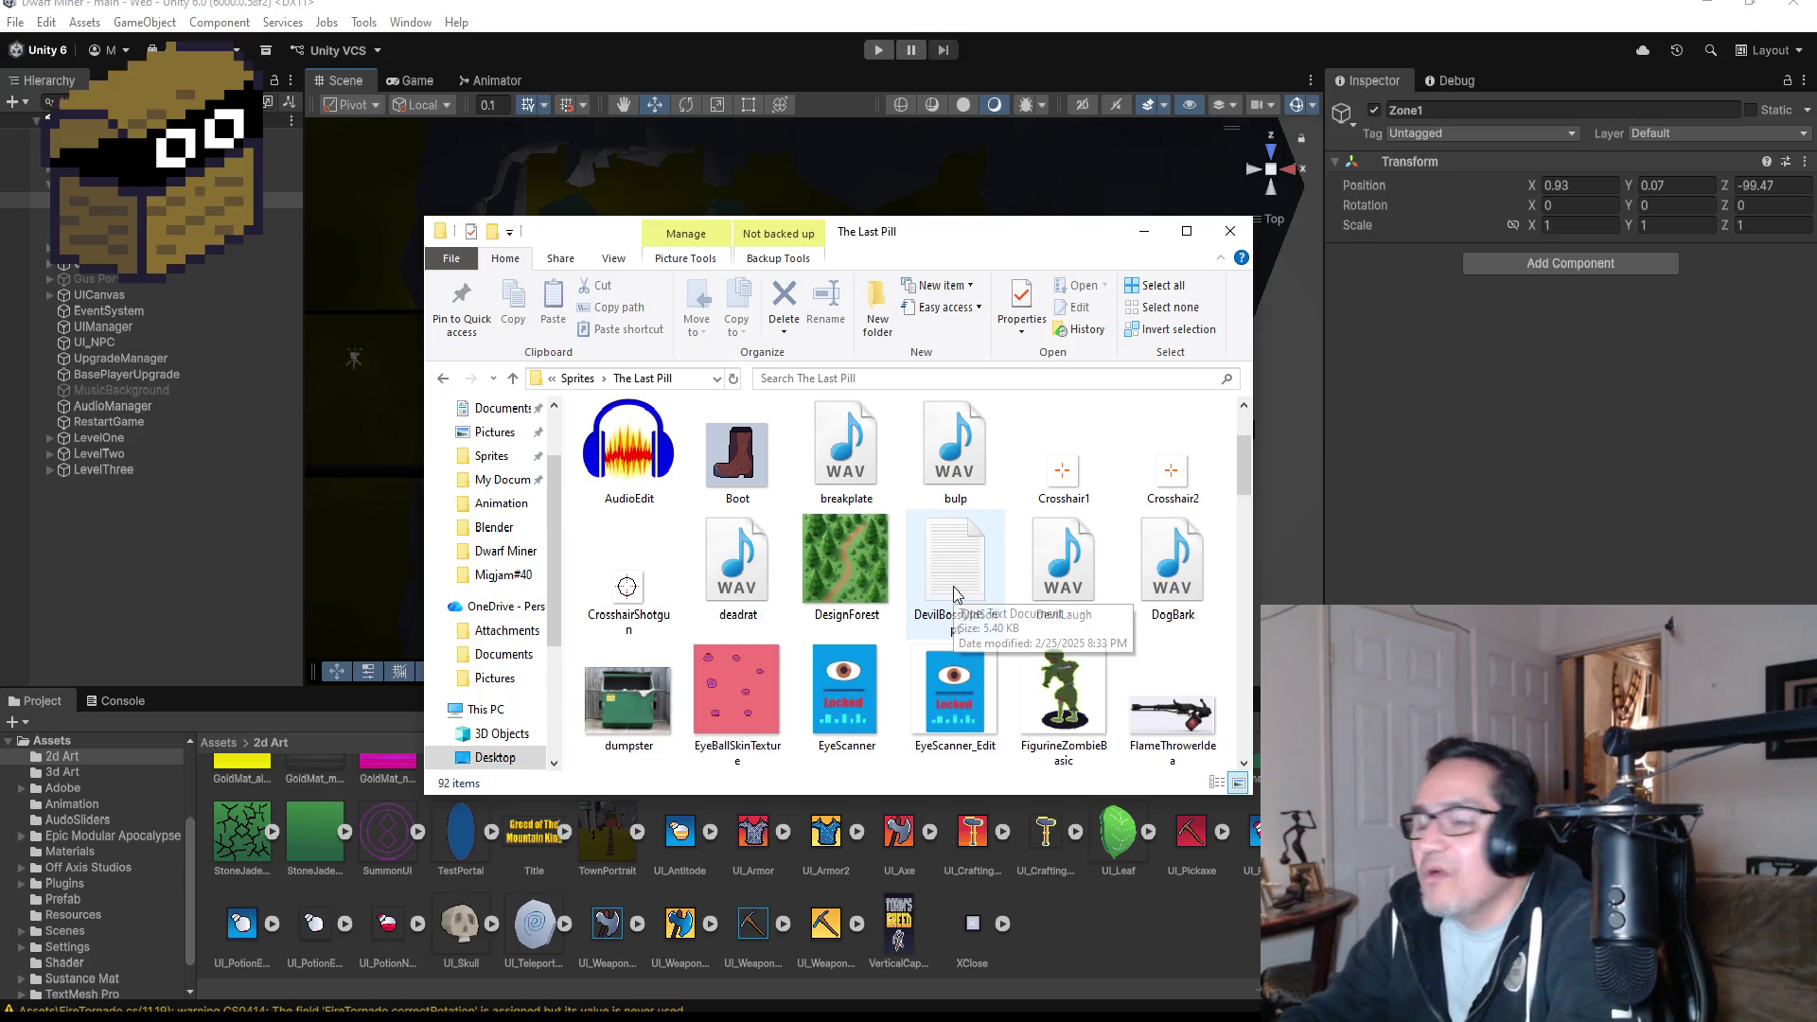
pyautogui.scroll(-1, 902, 564)
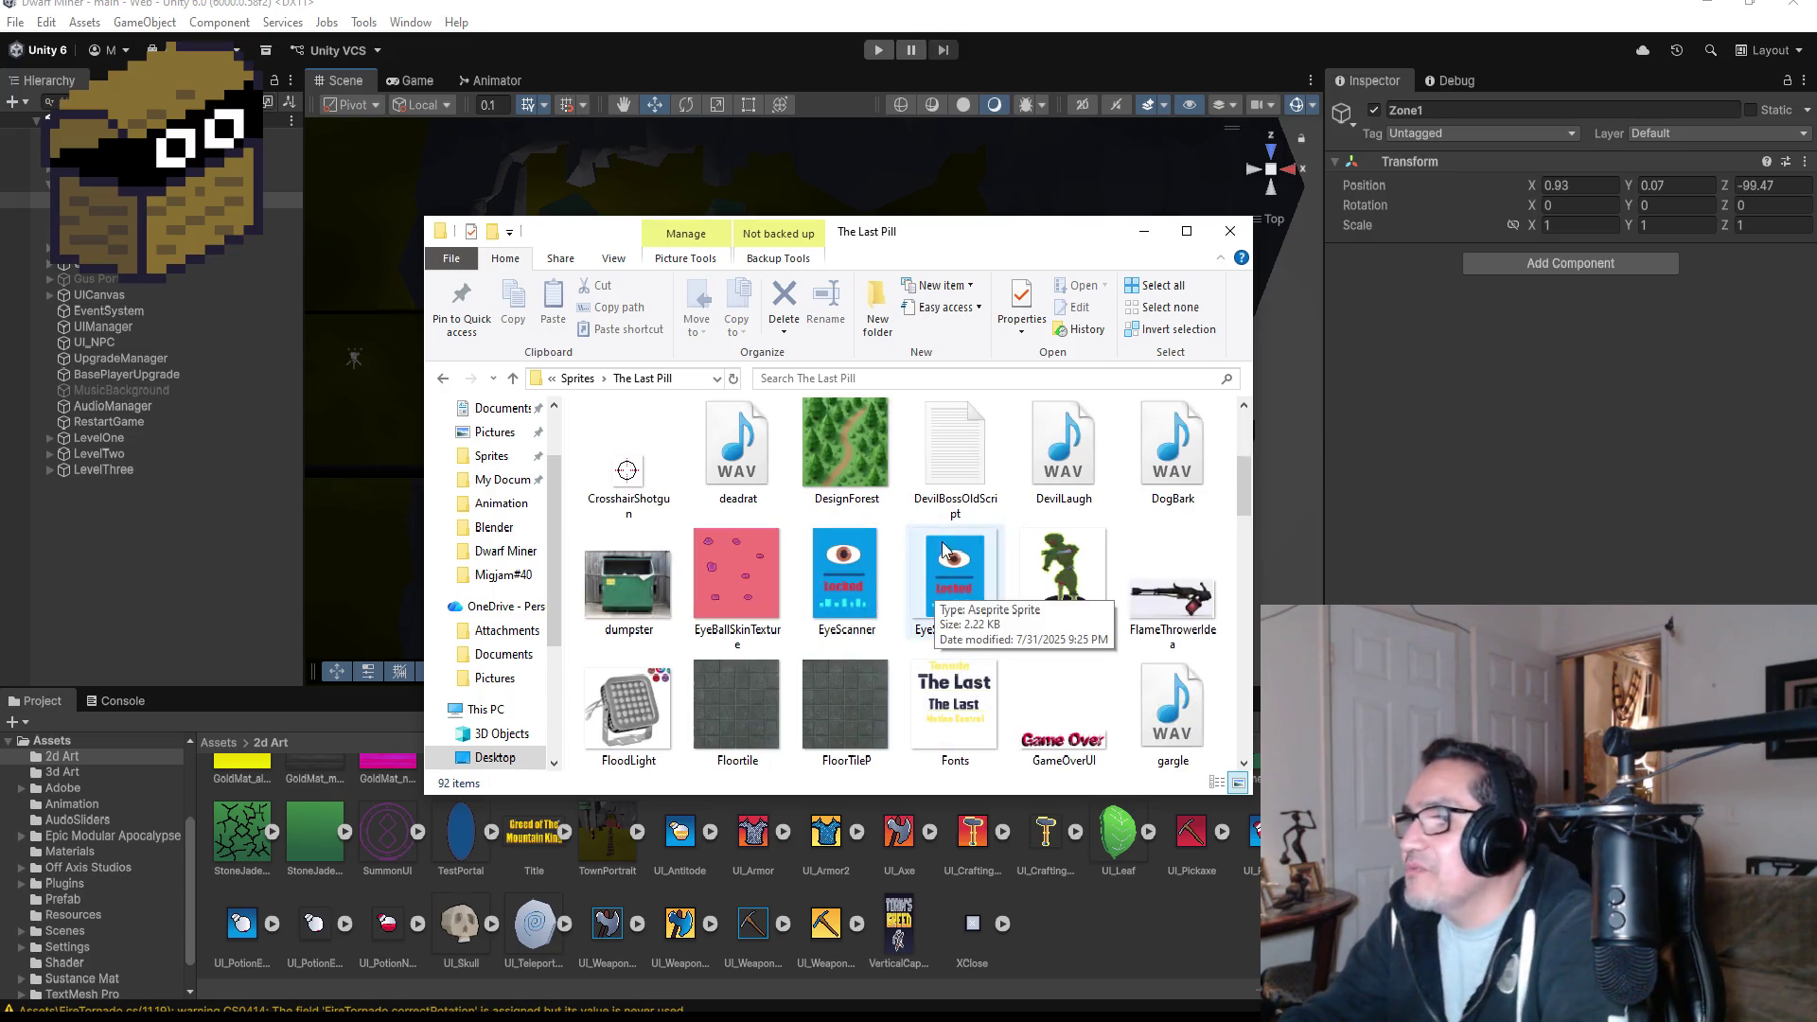
pyautogui.scroll(-2, 956, 710)
pyautogui.scroll(-5, 958, 708)
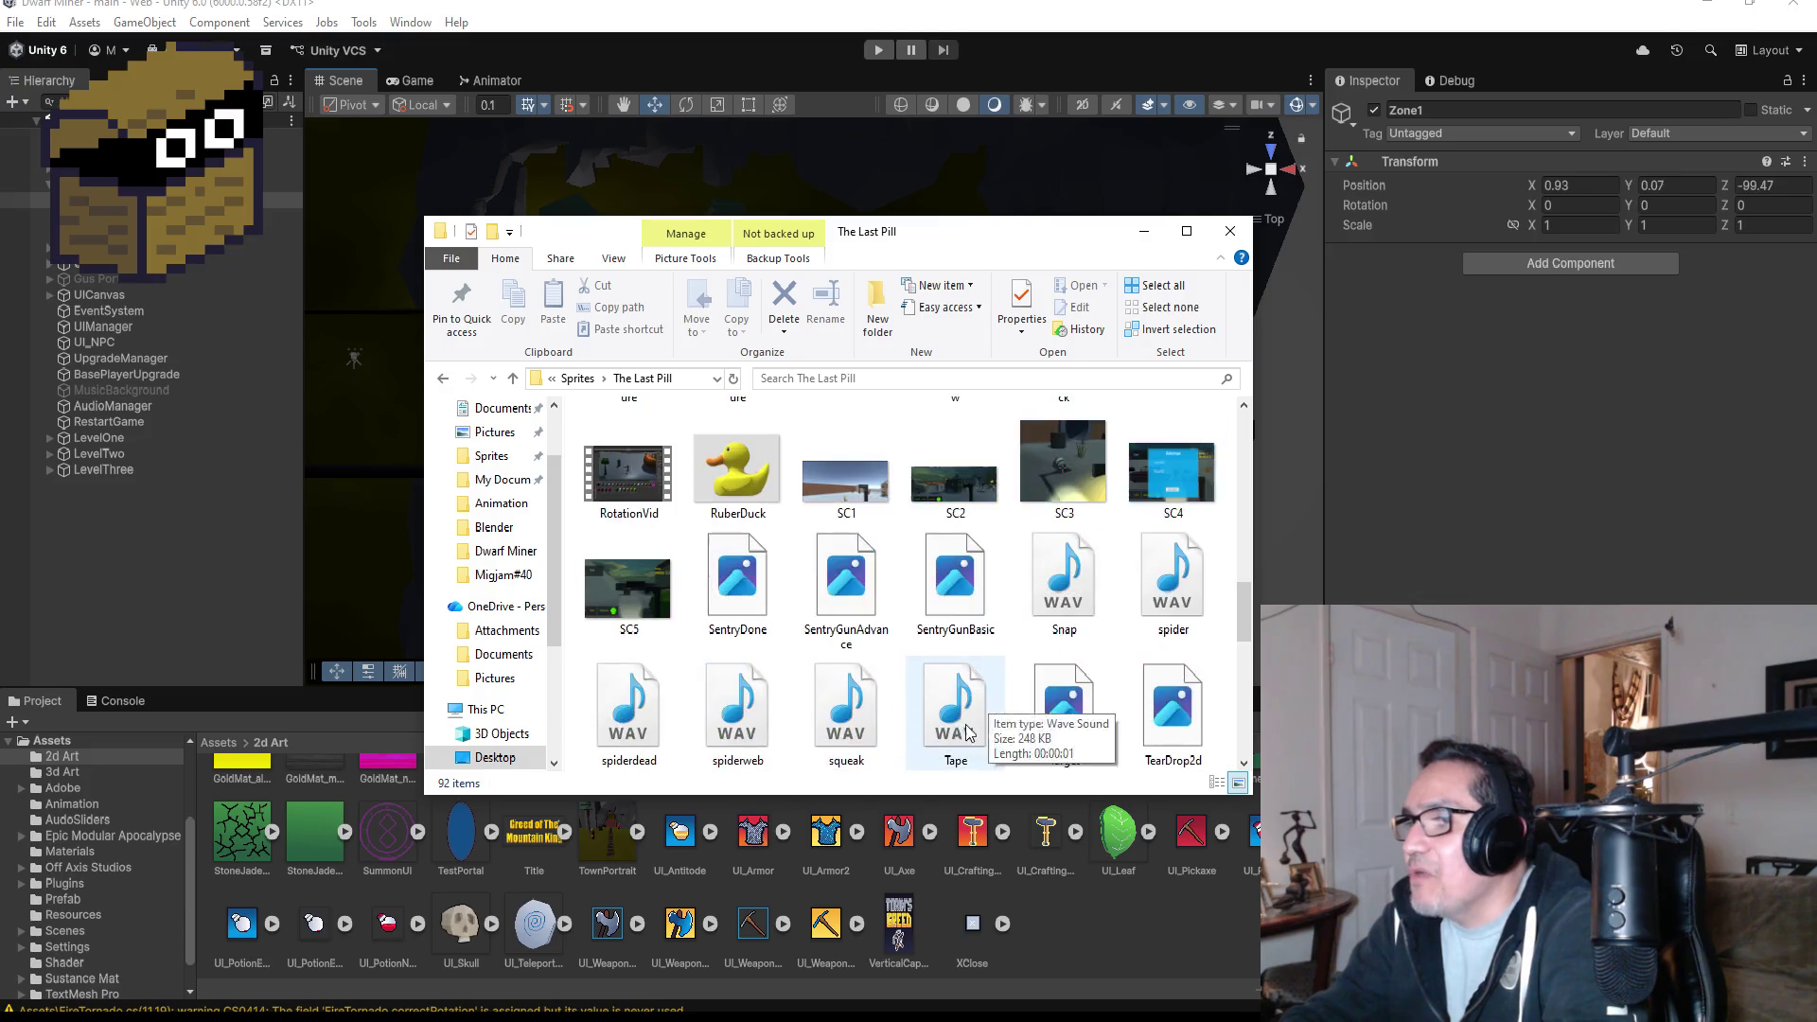
pyautogui.scroll(-1, 984, 672)
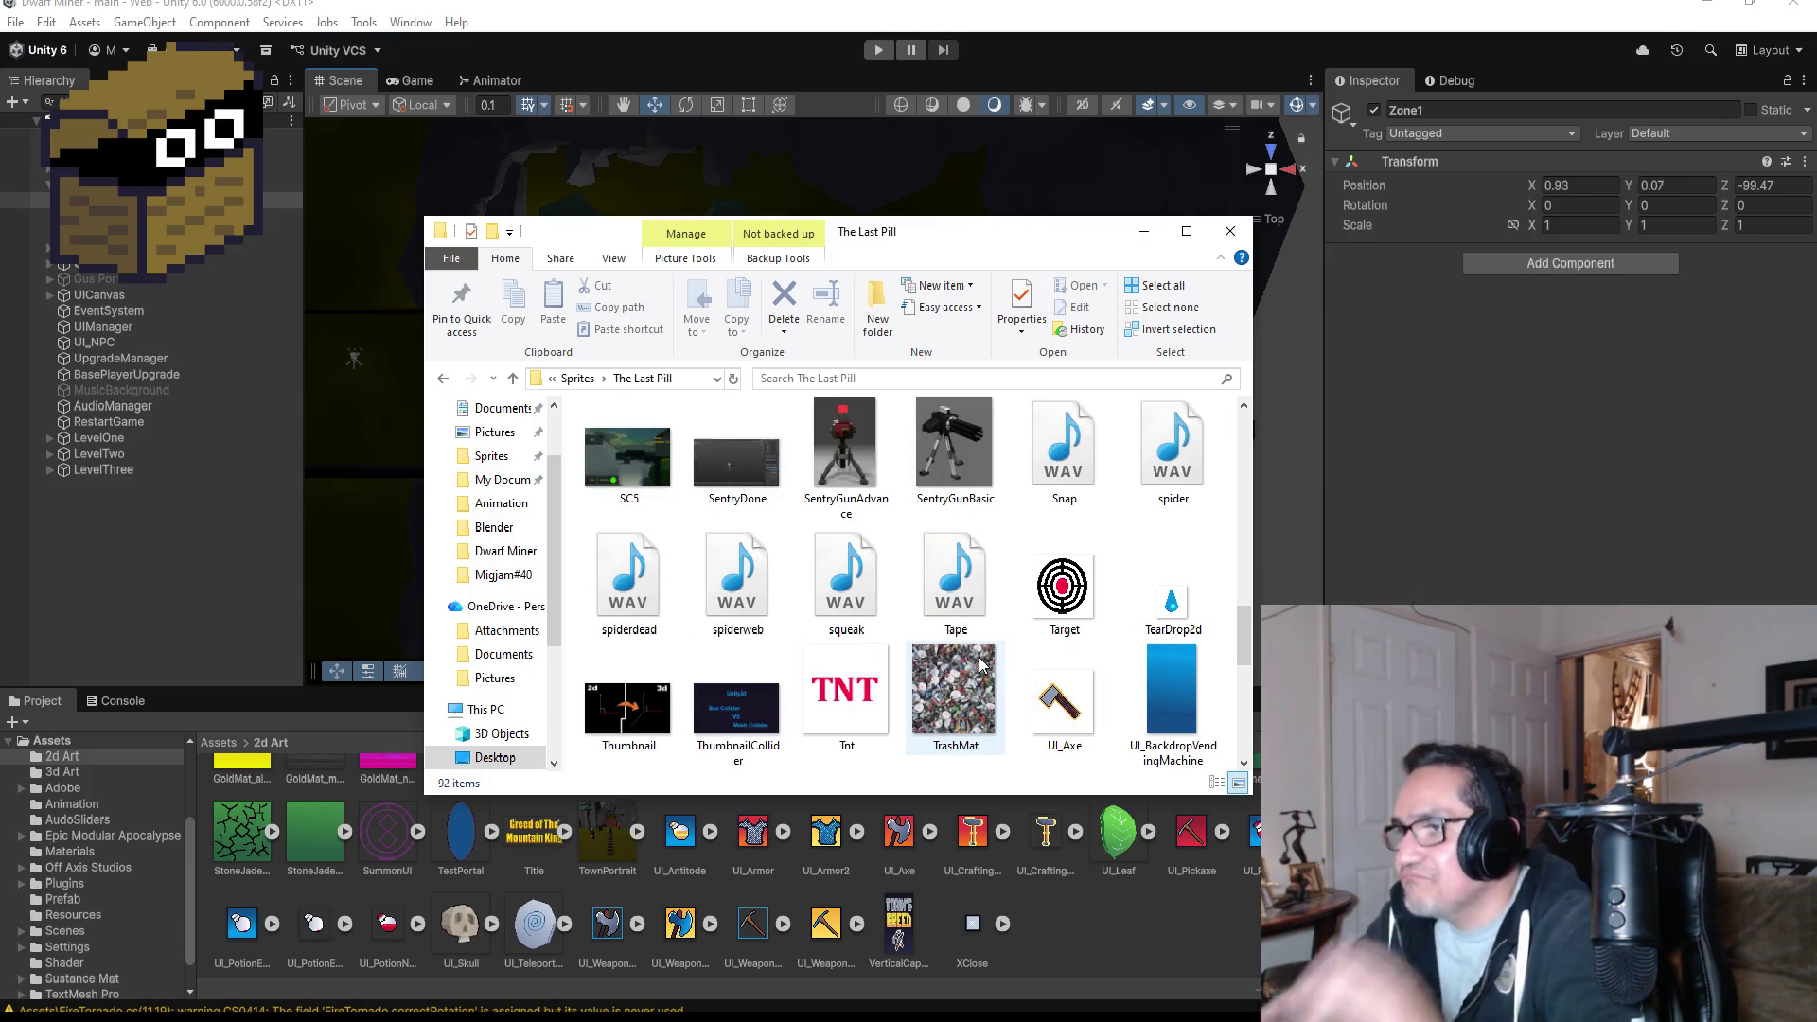
pyautogui.scroll(-3, 956, 662)
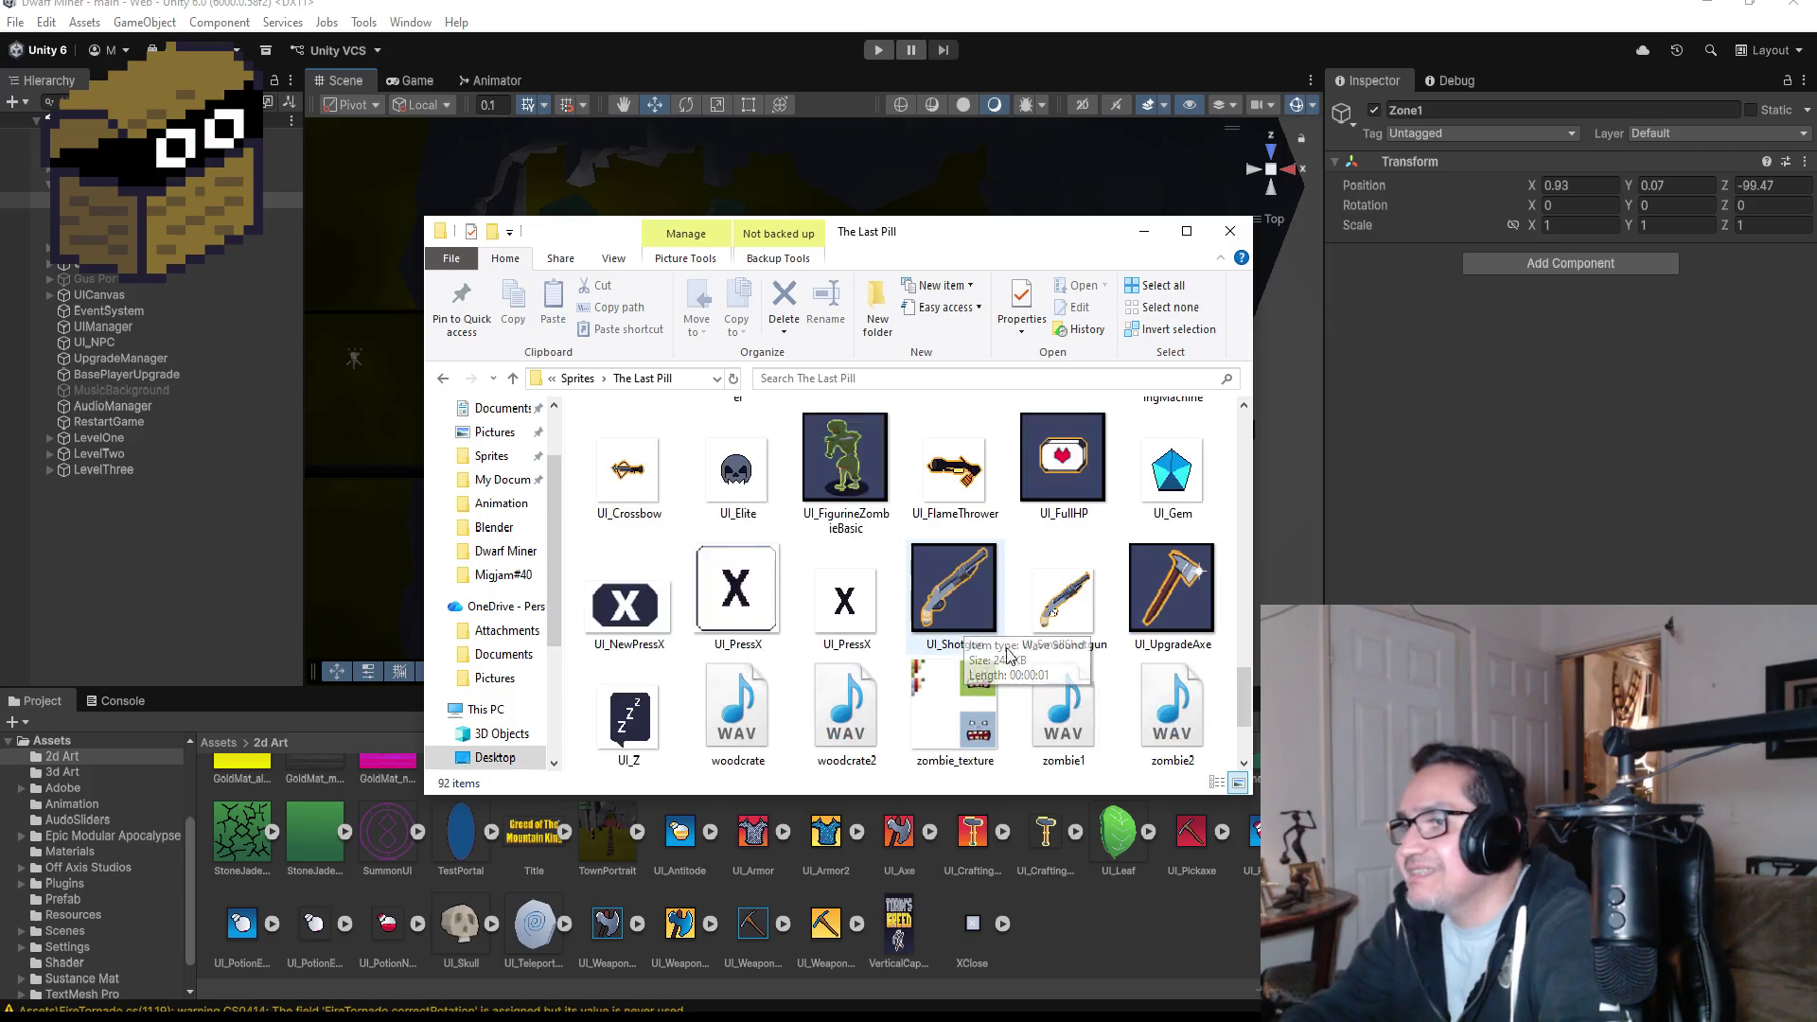
pyautogui.click(1084, 606)
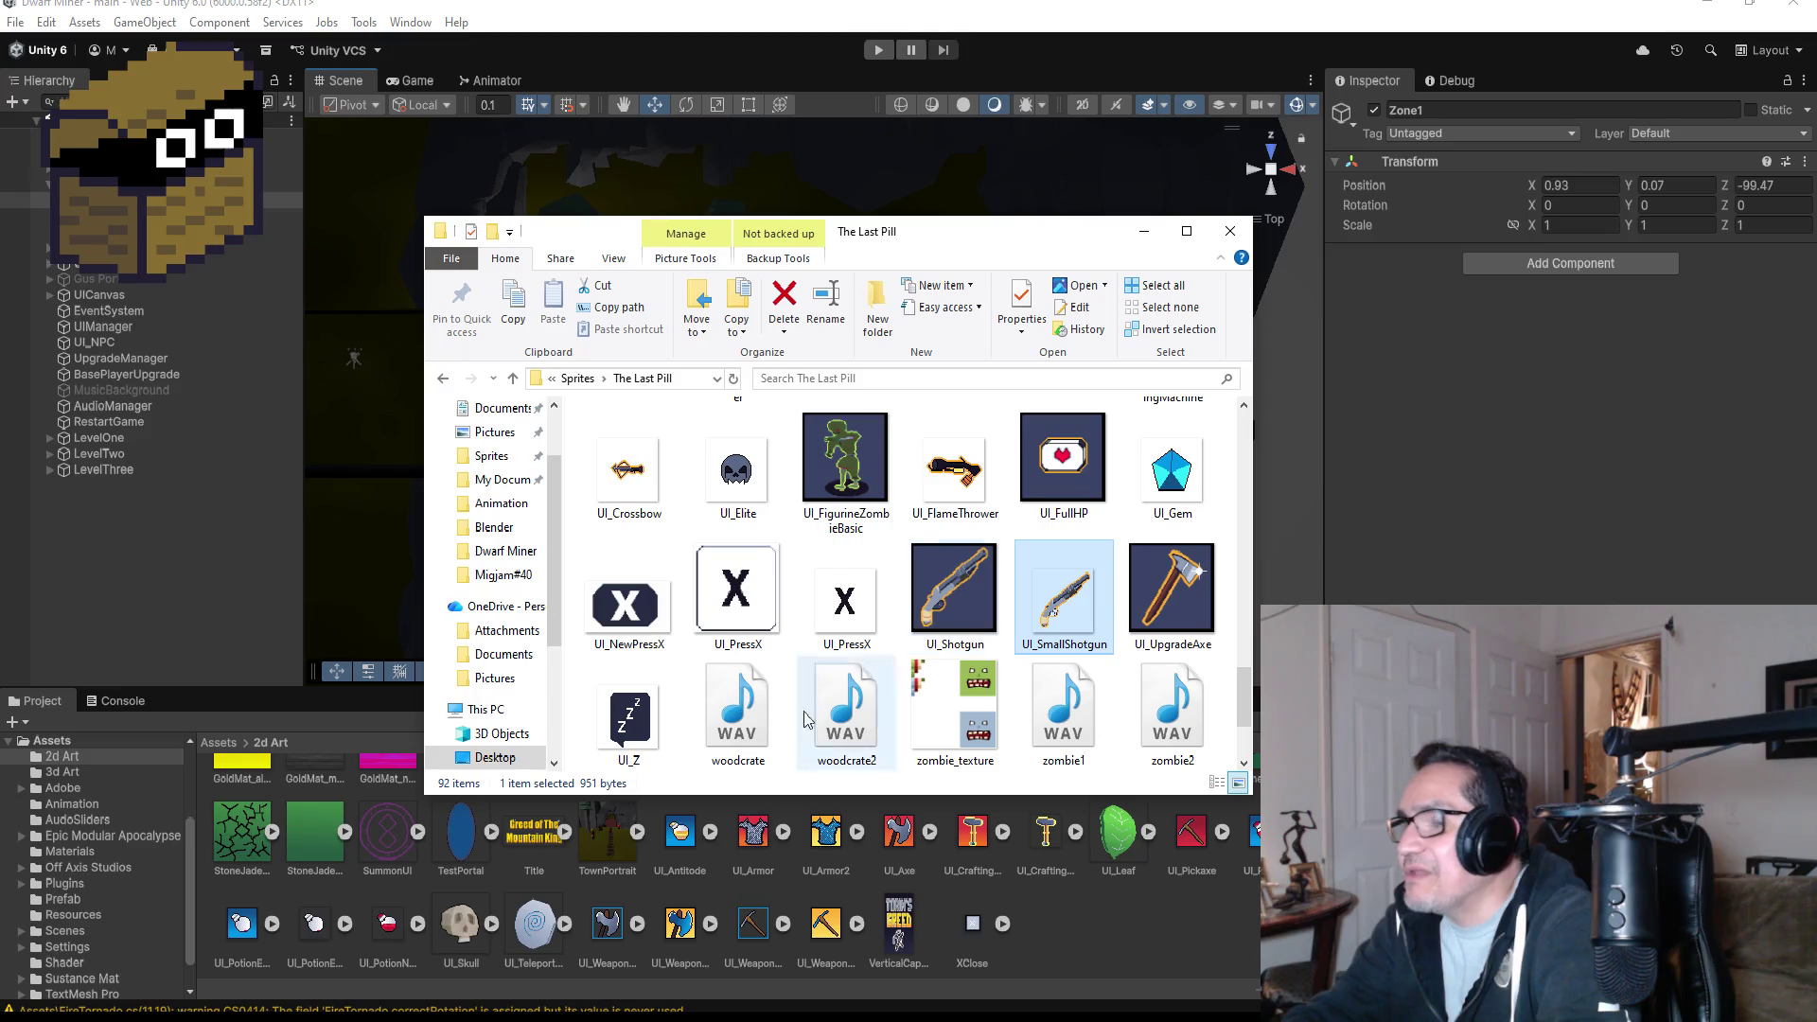
# - Minimize Unity and launch Aseprite from its desktop shortcut
pyautogui.click(1706, 7)
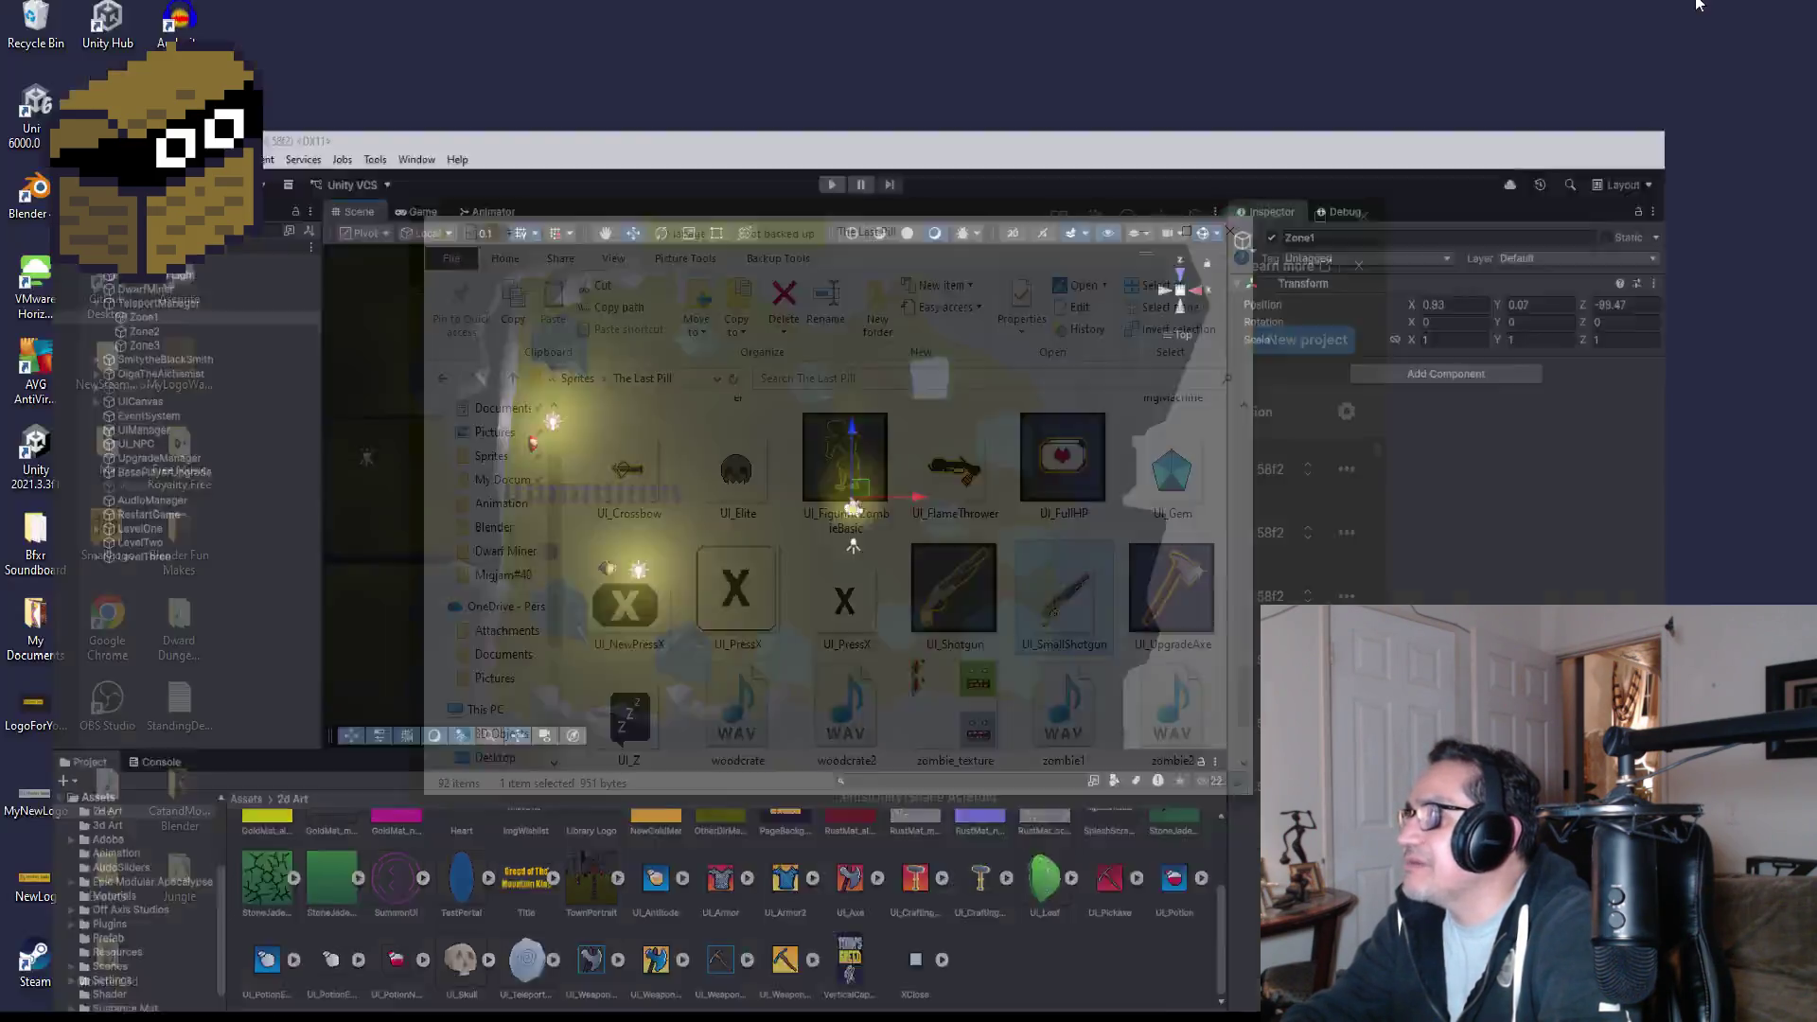
pyautogui.click(179, 284)
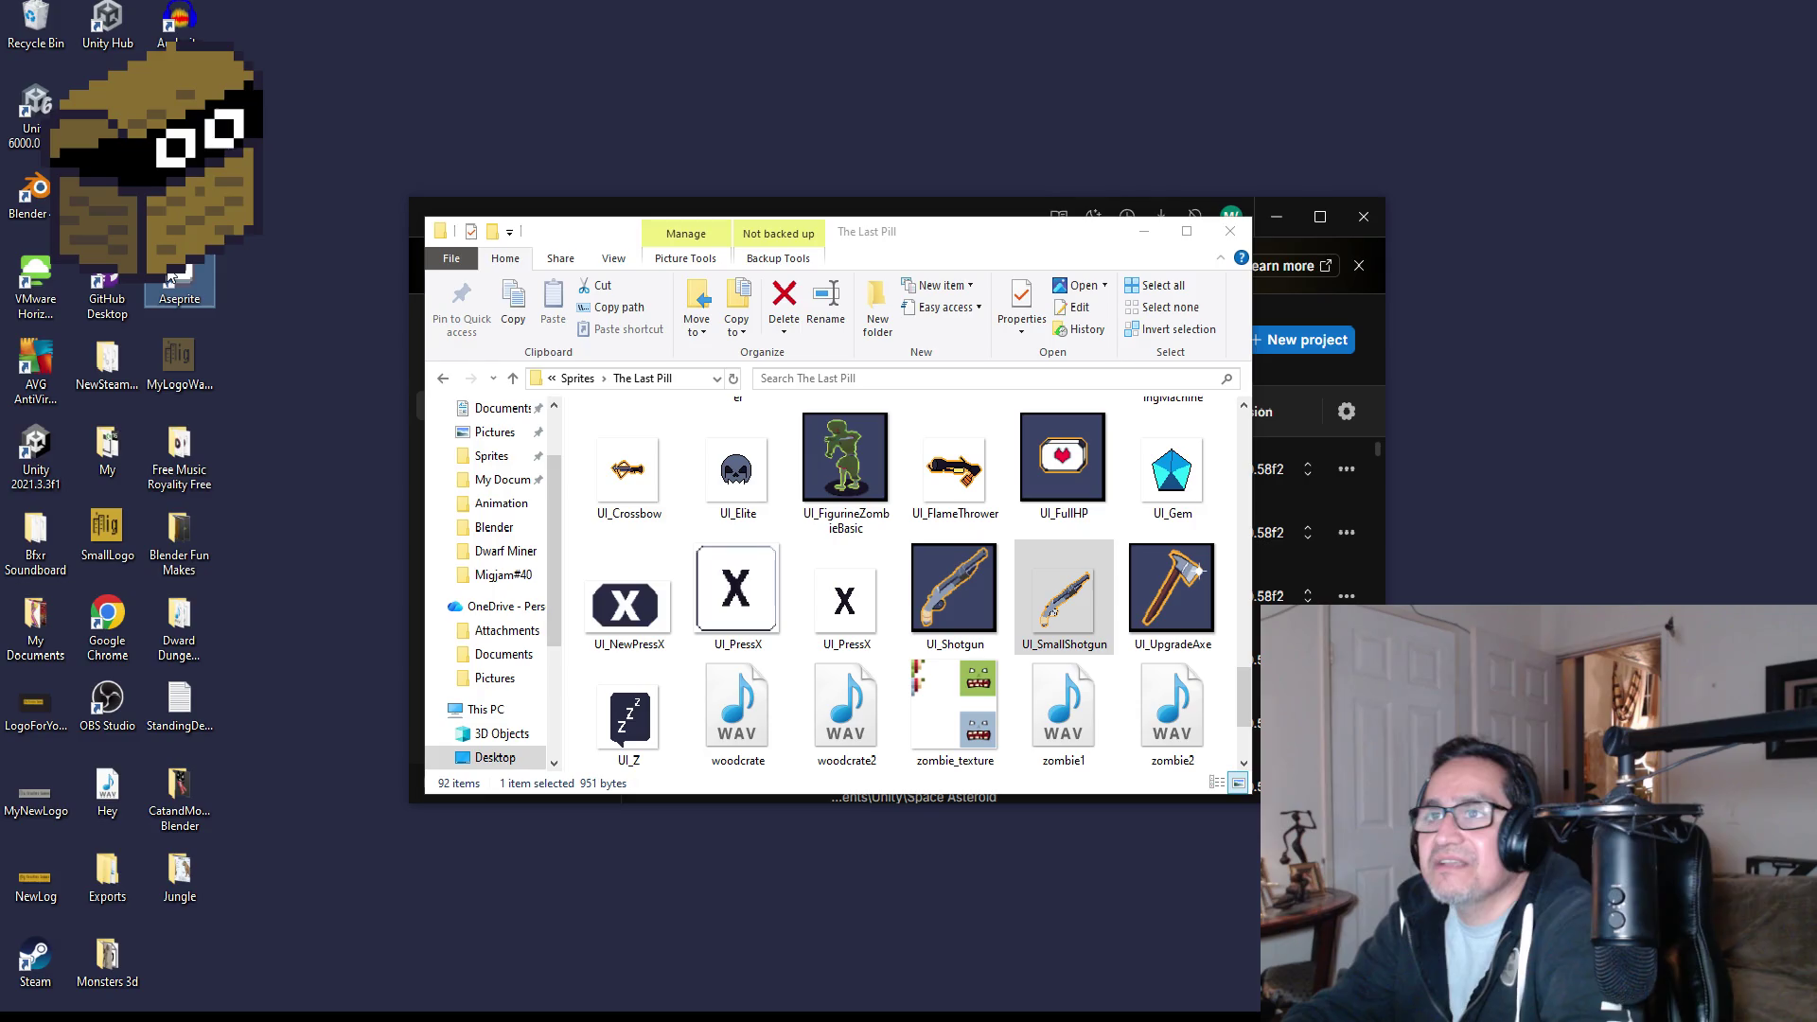
pyautogui.press('Return')
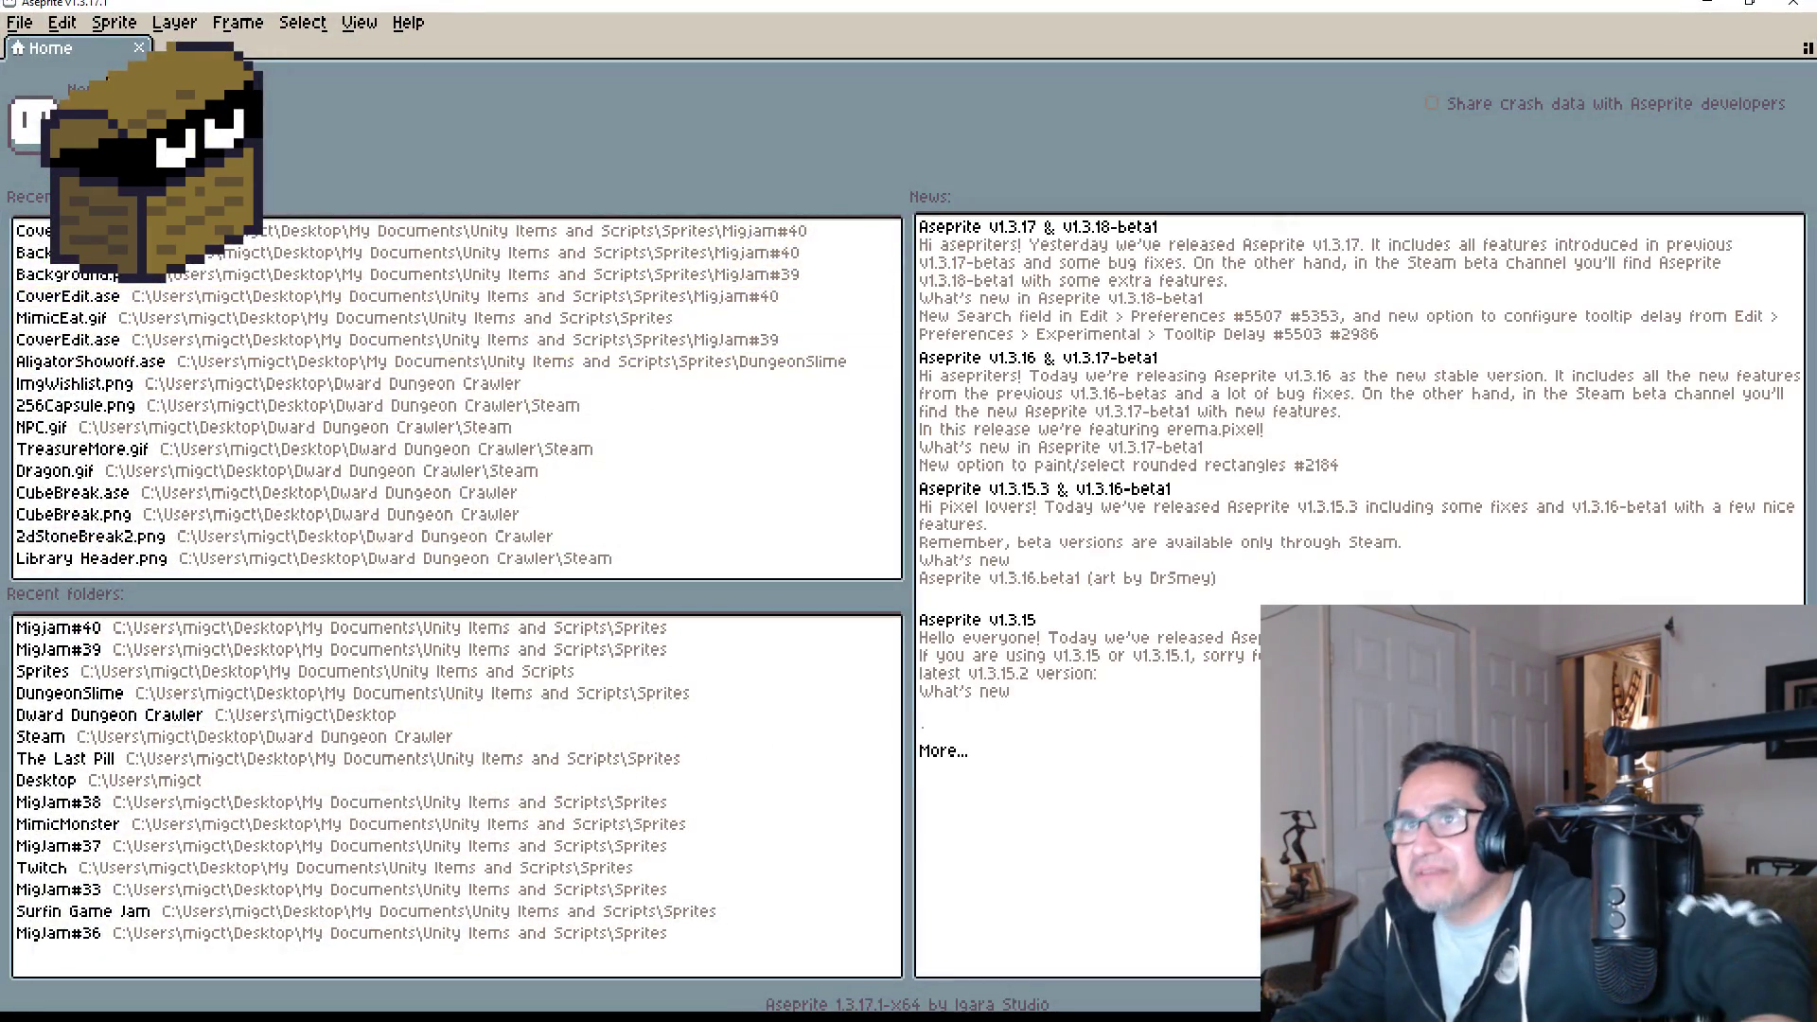
# - Start File > Open and jump to the Sprites folder, scrolling through its subfolders
pyautogui.click(26, 26)
pyautogui.click(46, 72)
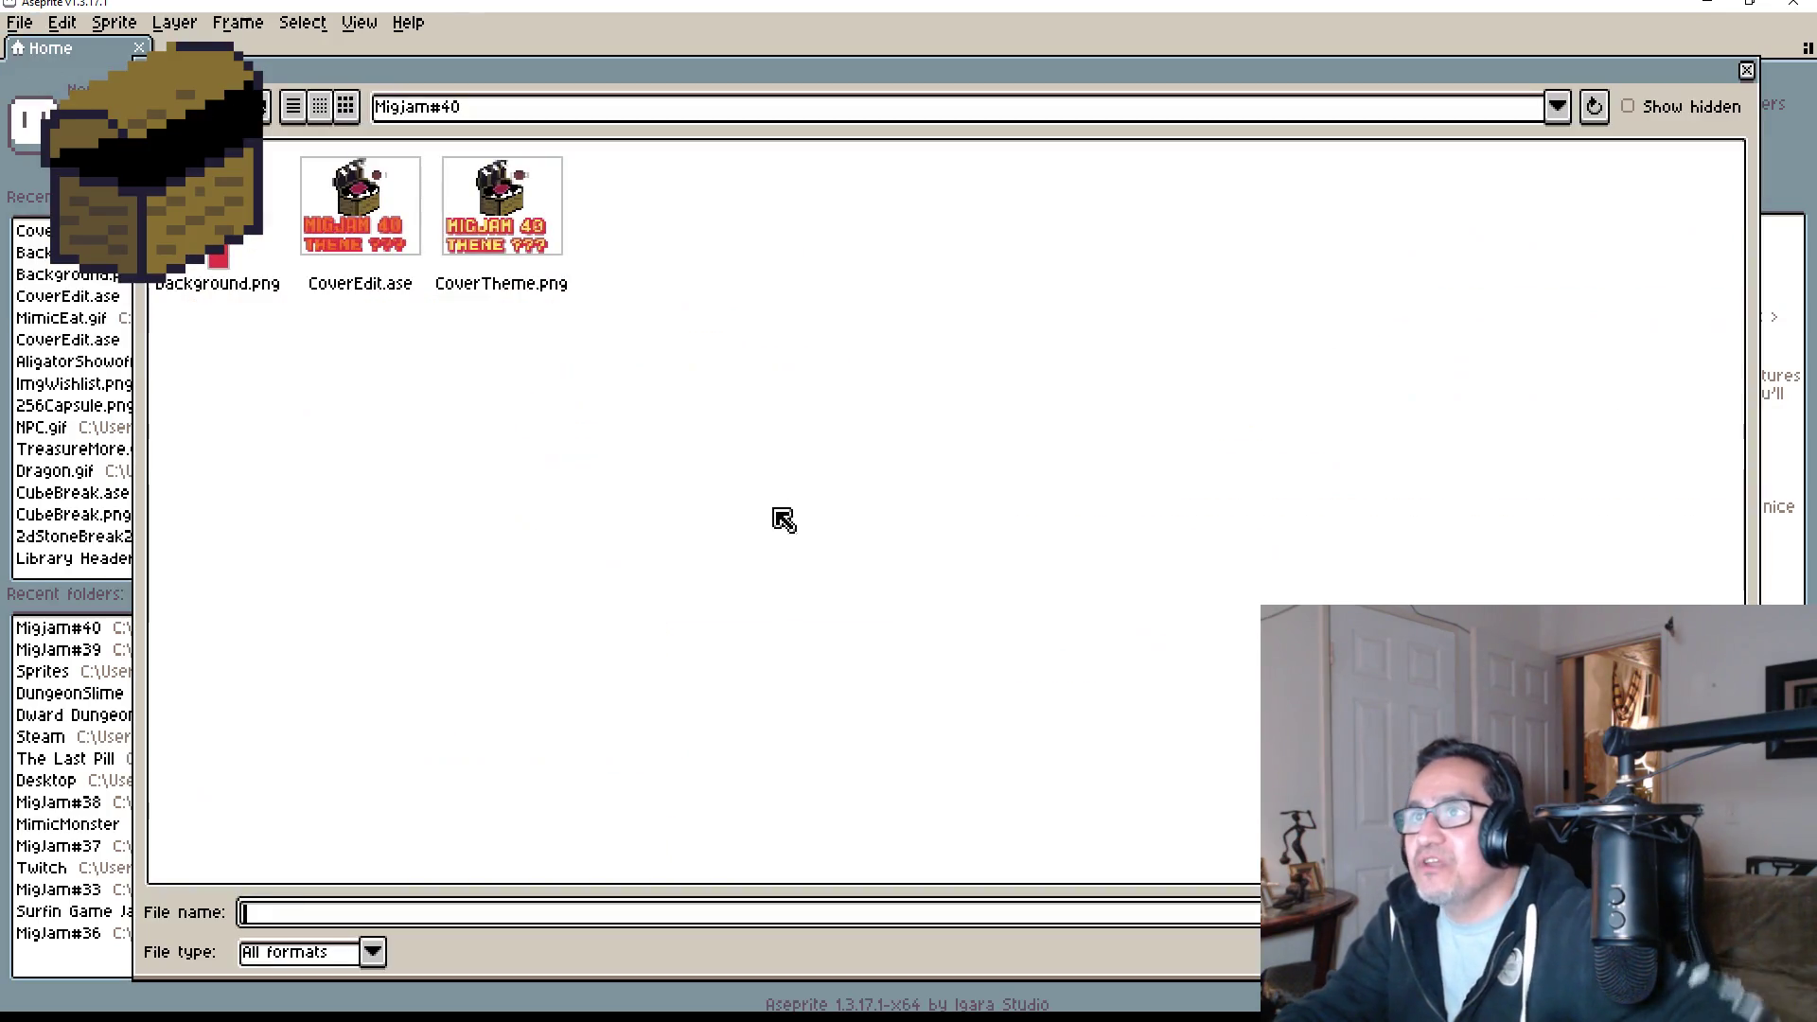
pyautogui.click(552, 107)
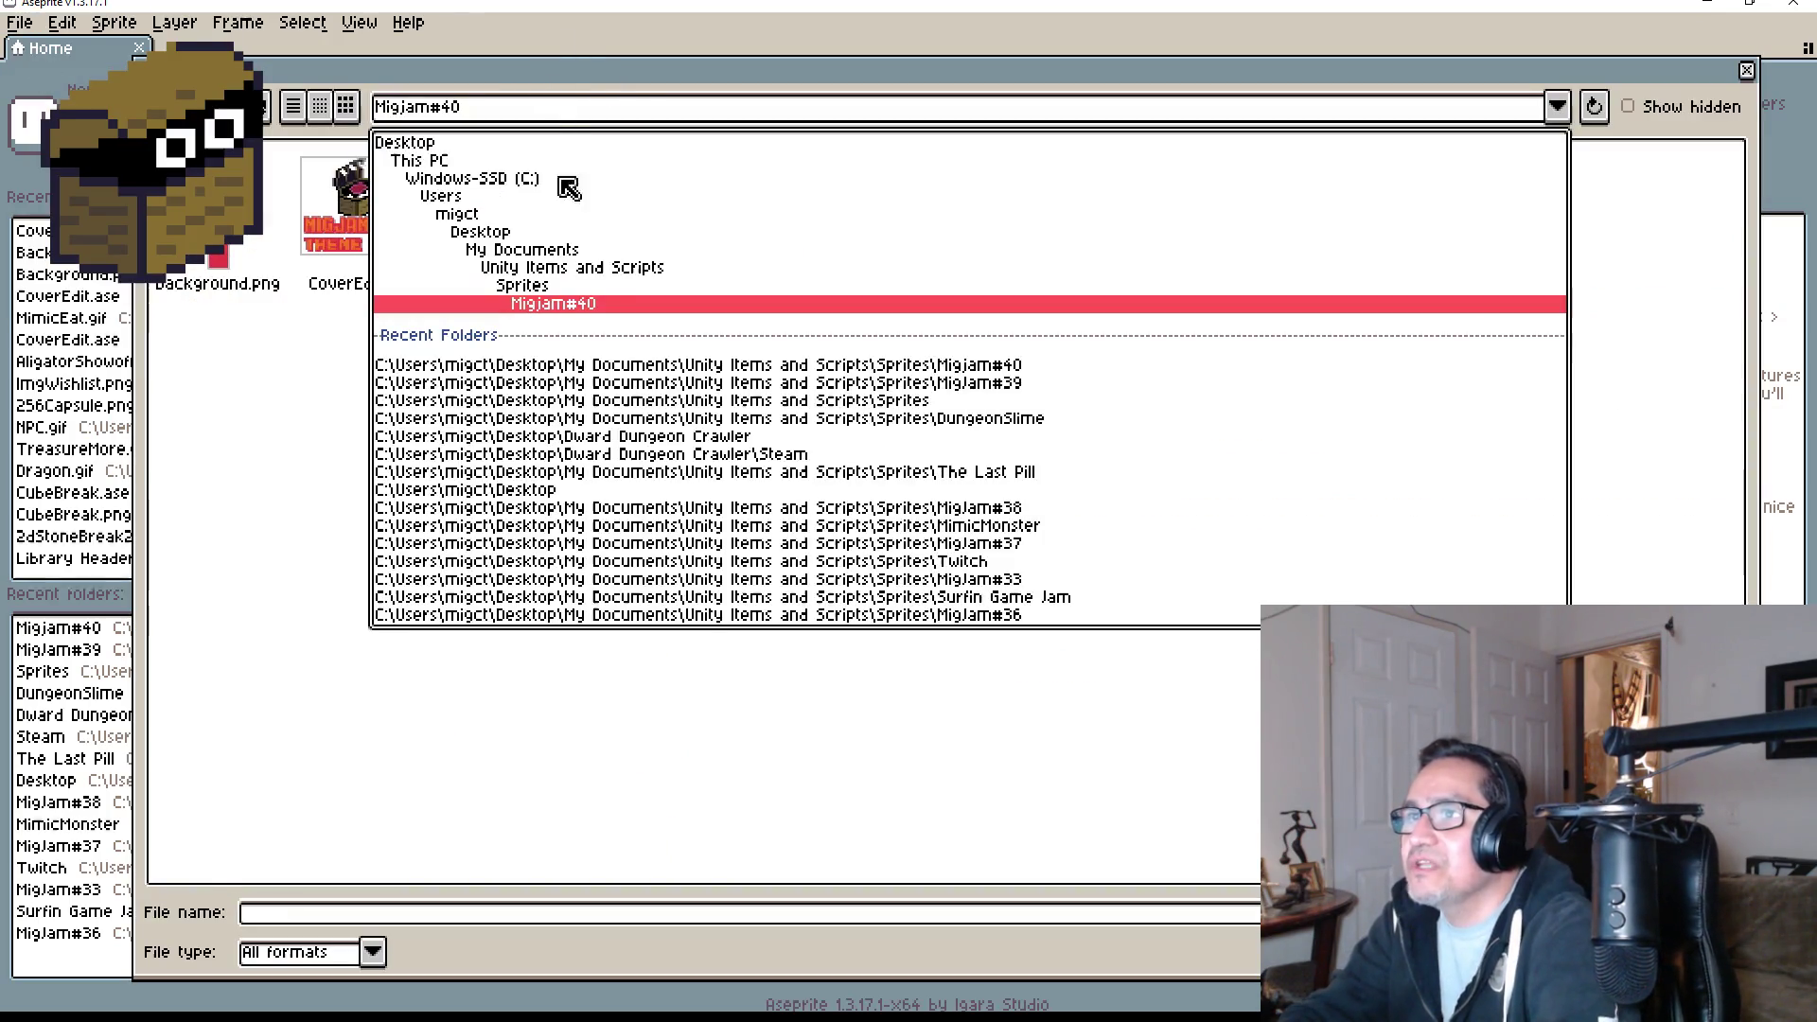
pyautogui.click(540, 289)
pyautogui.scroll(-2, 969, 581)
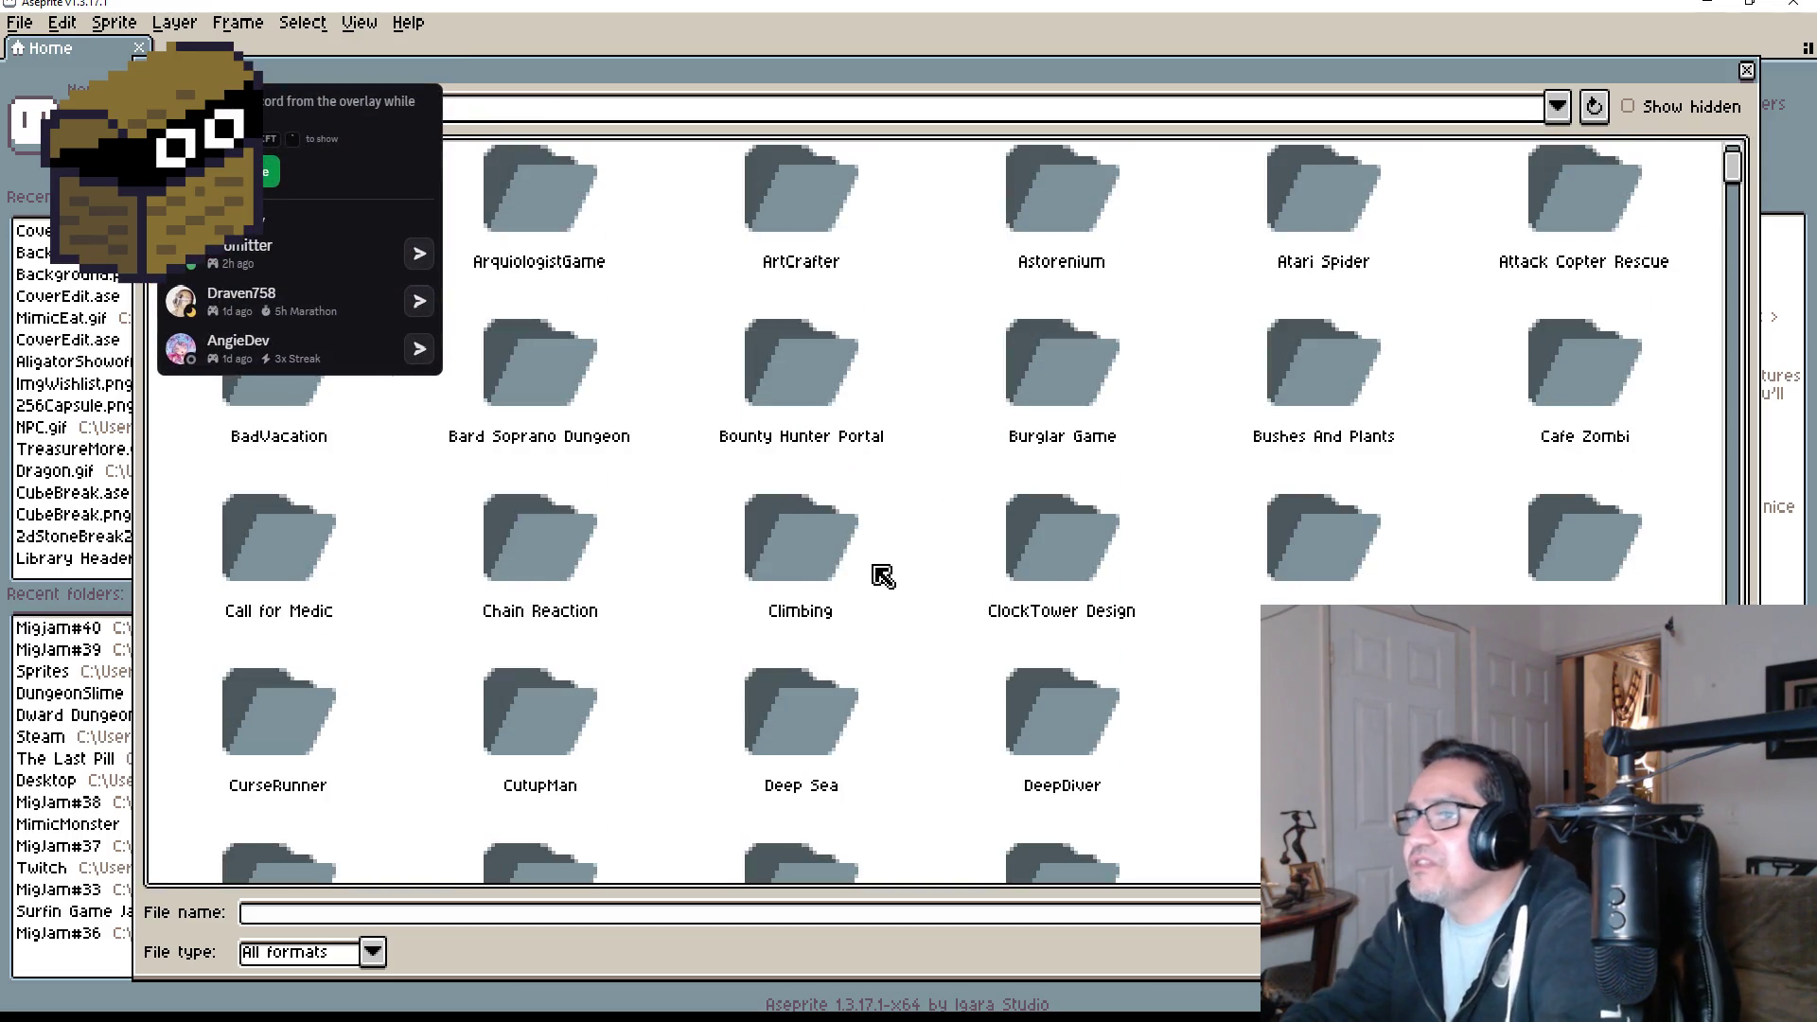
pyautogui.scroll(-3, 941, 540)
pyautogui.scroll(-5, 966, 596)
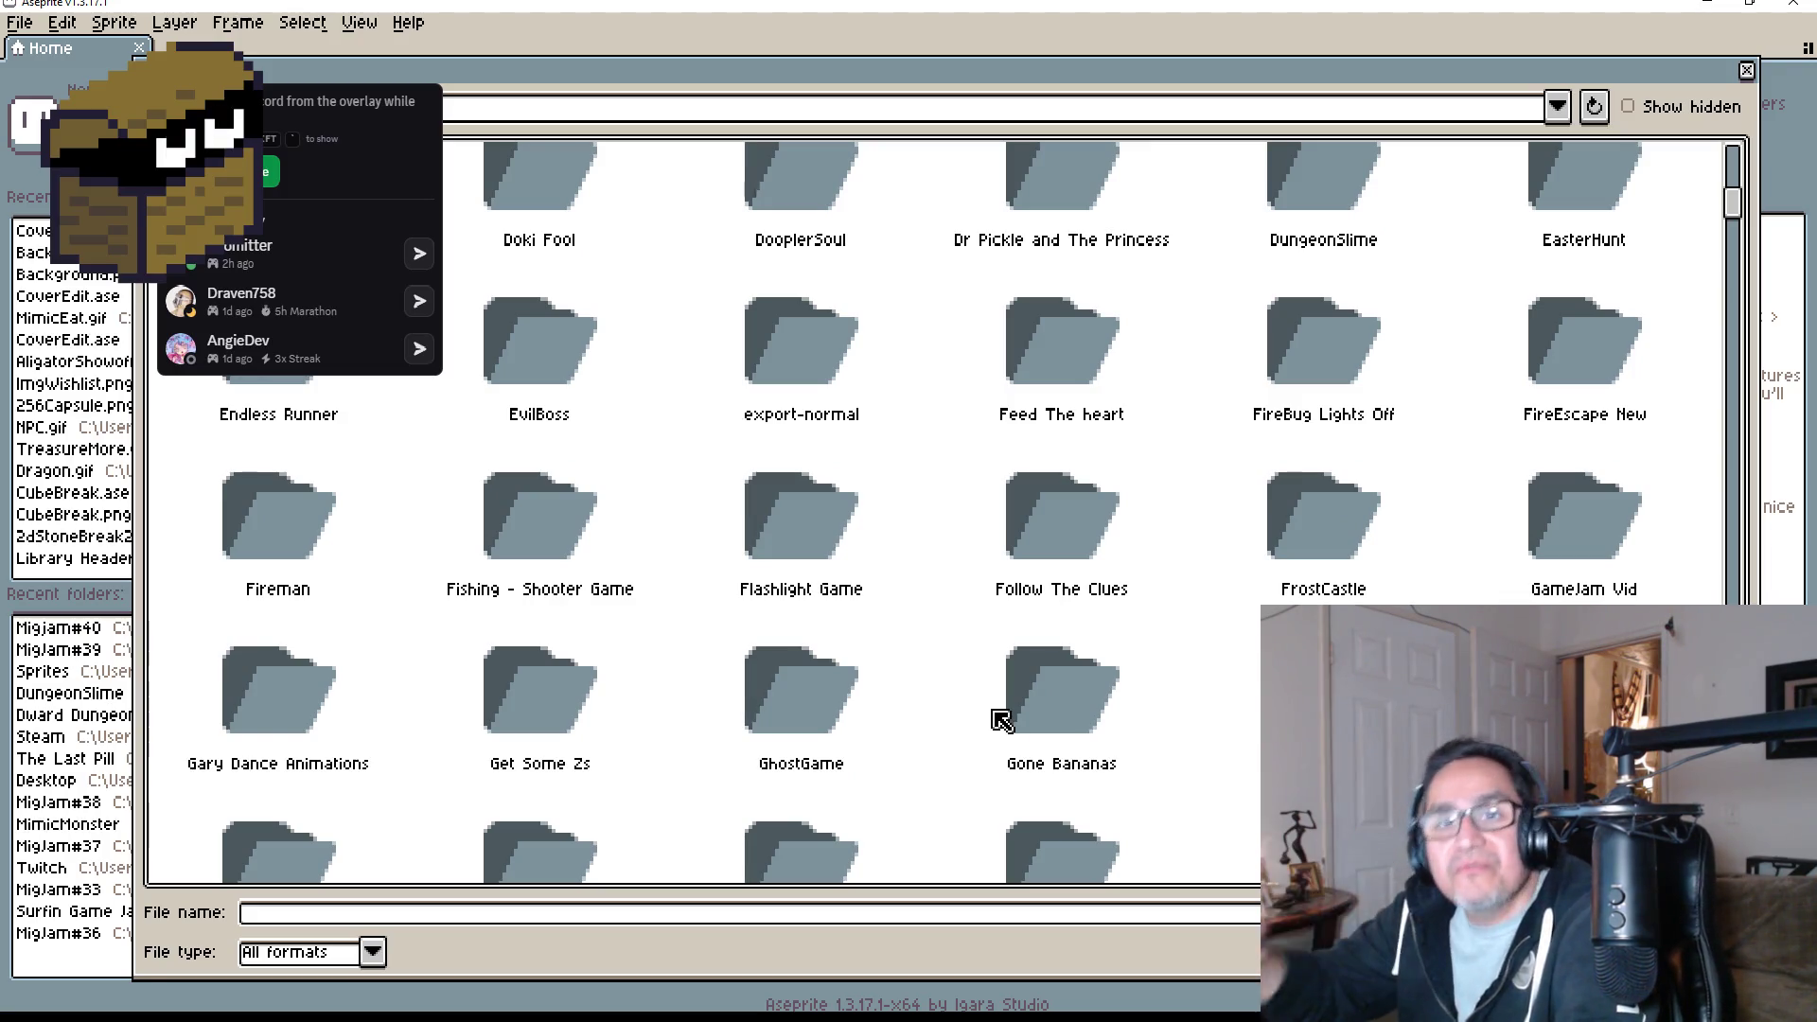
pyautogui.scroll(-6, 1173, 653)
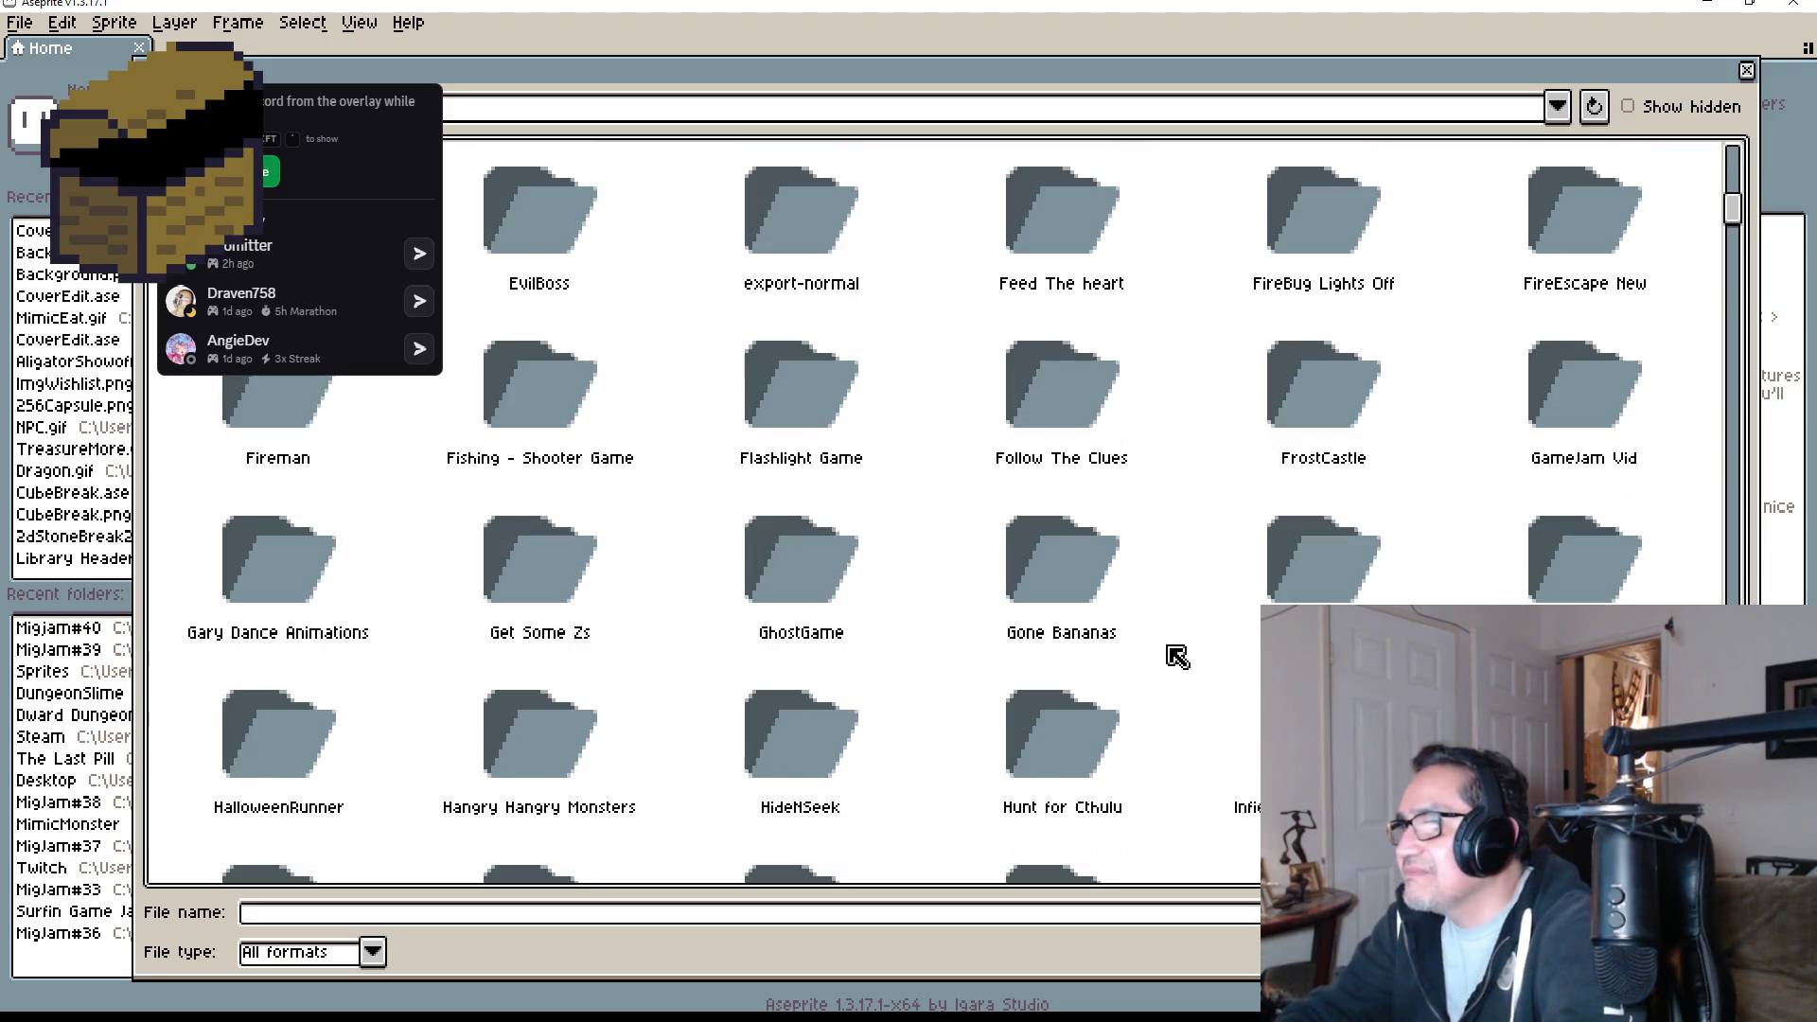
pyautogui.scroll(-3, 1098, 702)
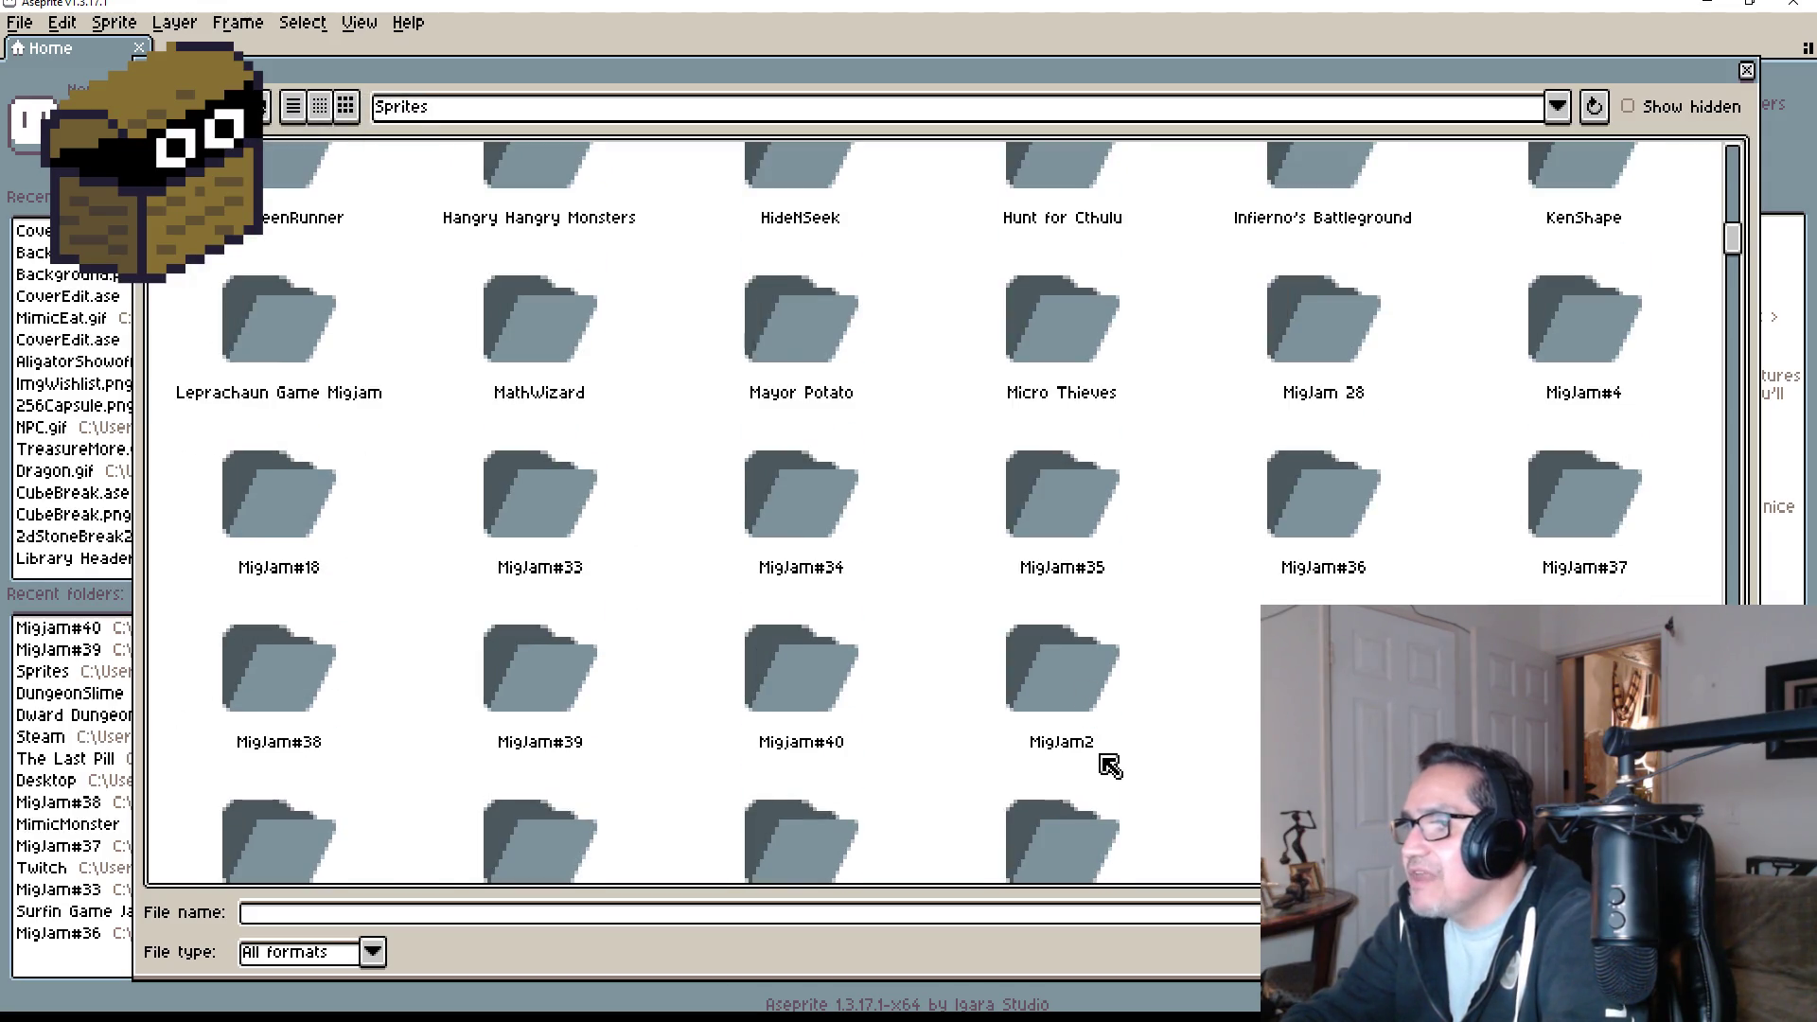
pyautogui.scroll(12, 1047, 717)
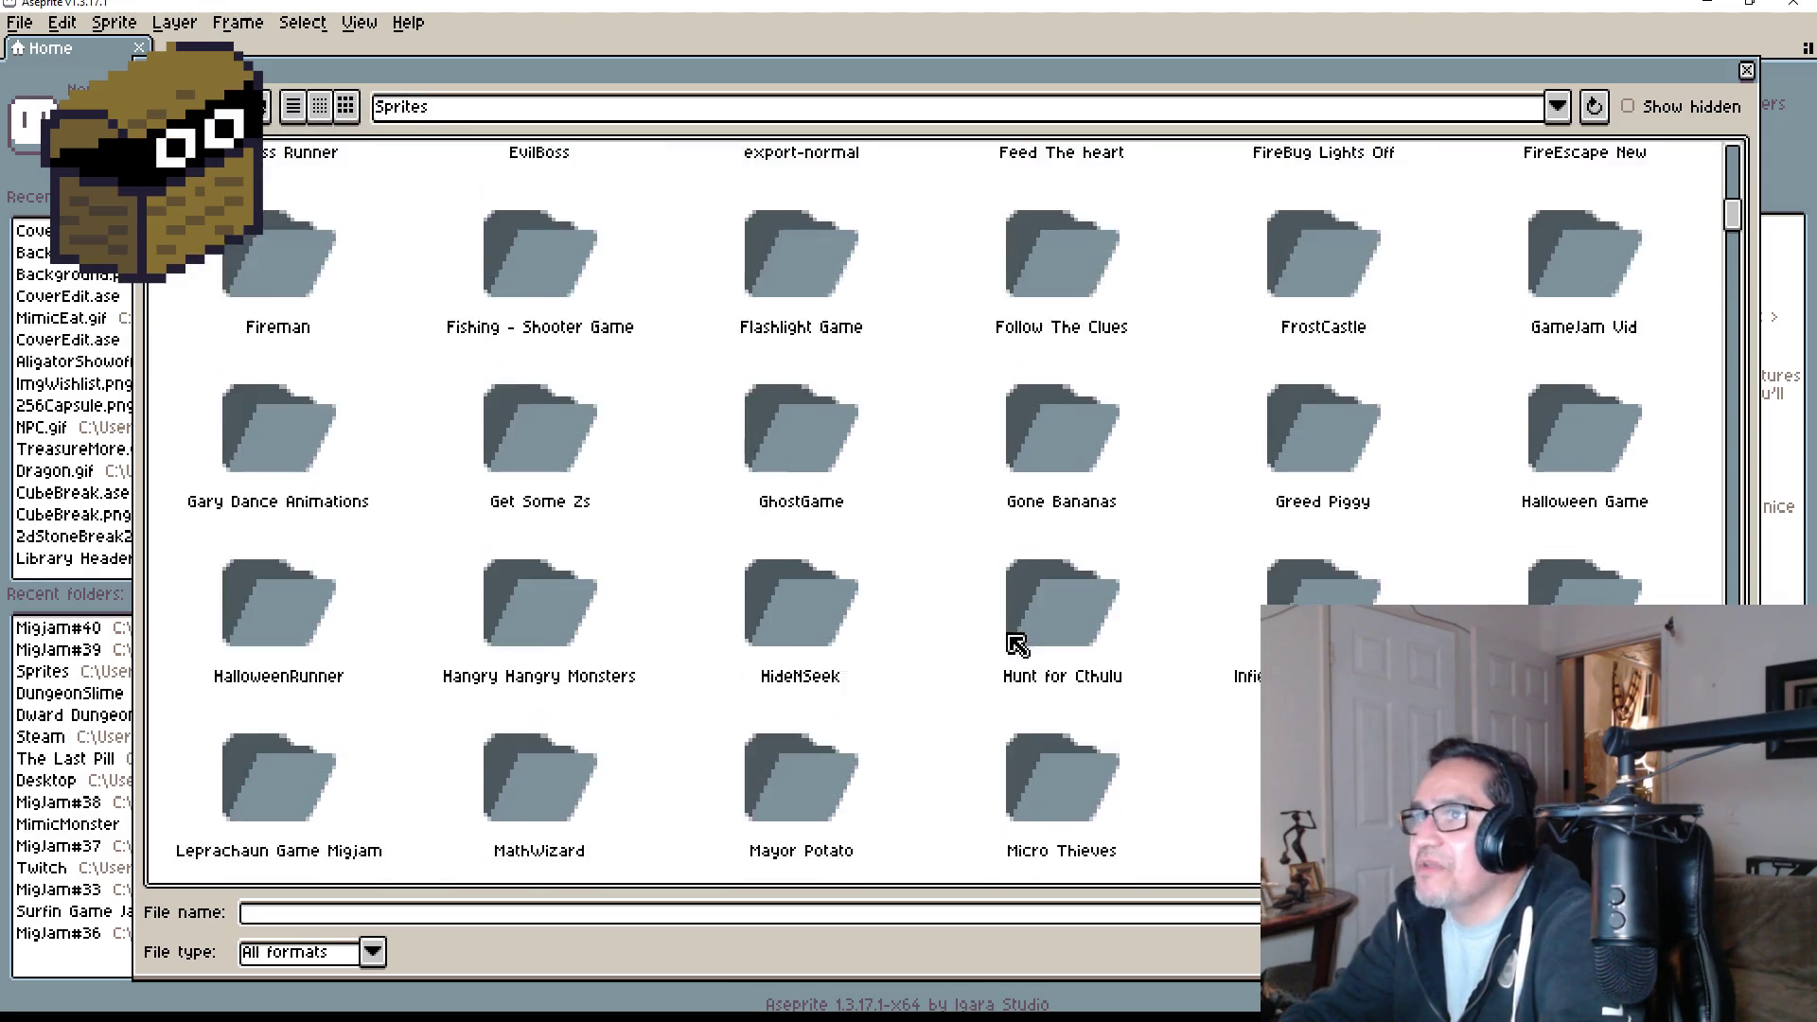
pyautogui.scroll(6, 1038, 603)
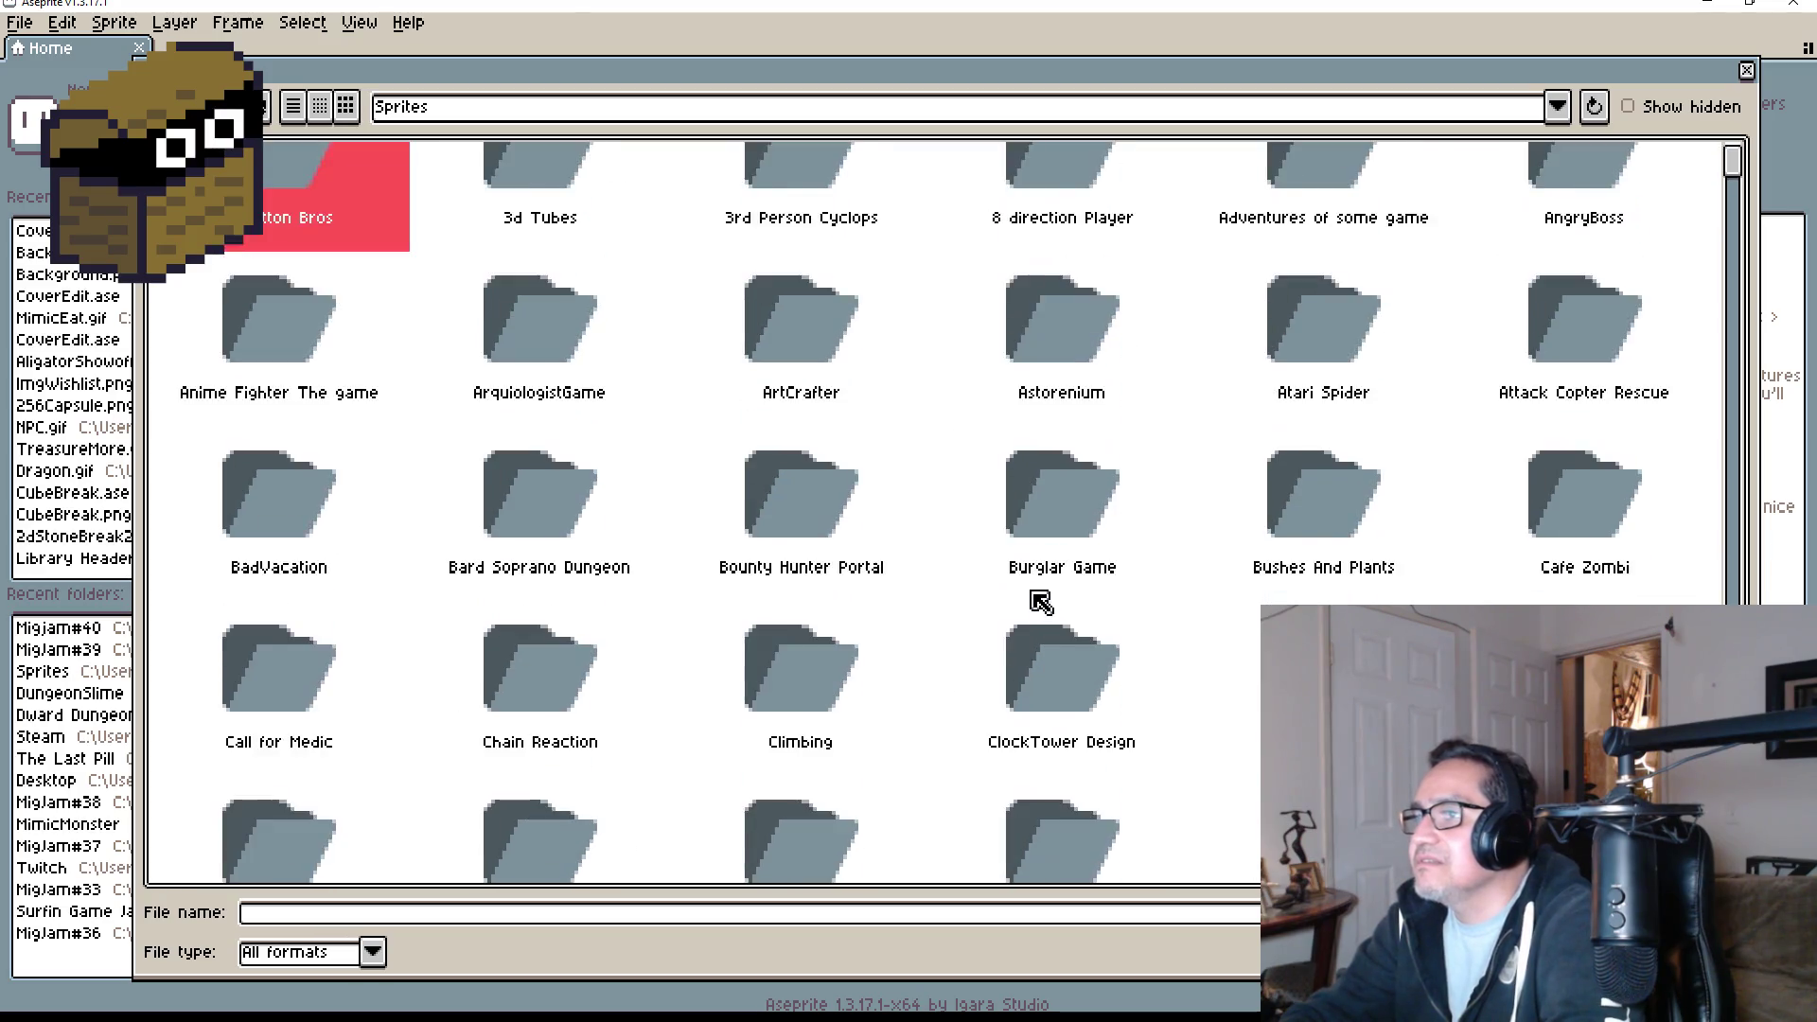
pyautogui.scroll(-15, 1038, 600)
pyautogui.scroll(-13, 1079, 651)
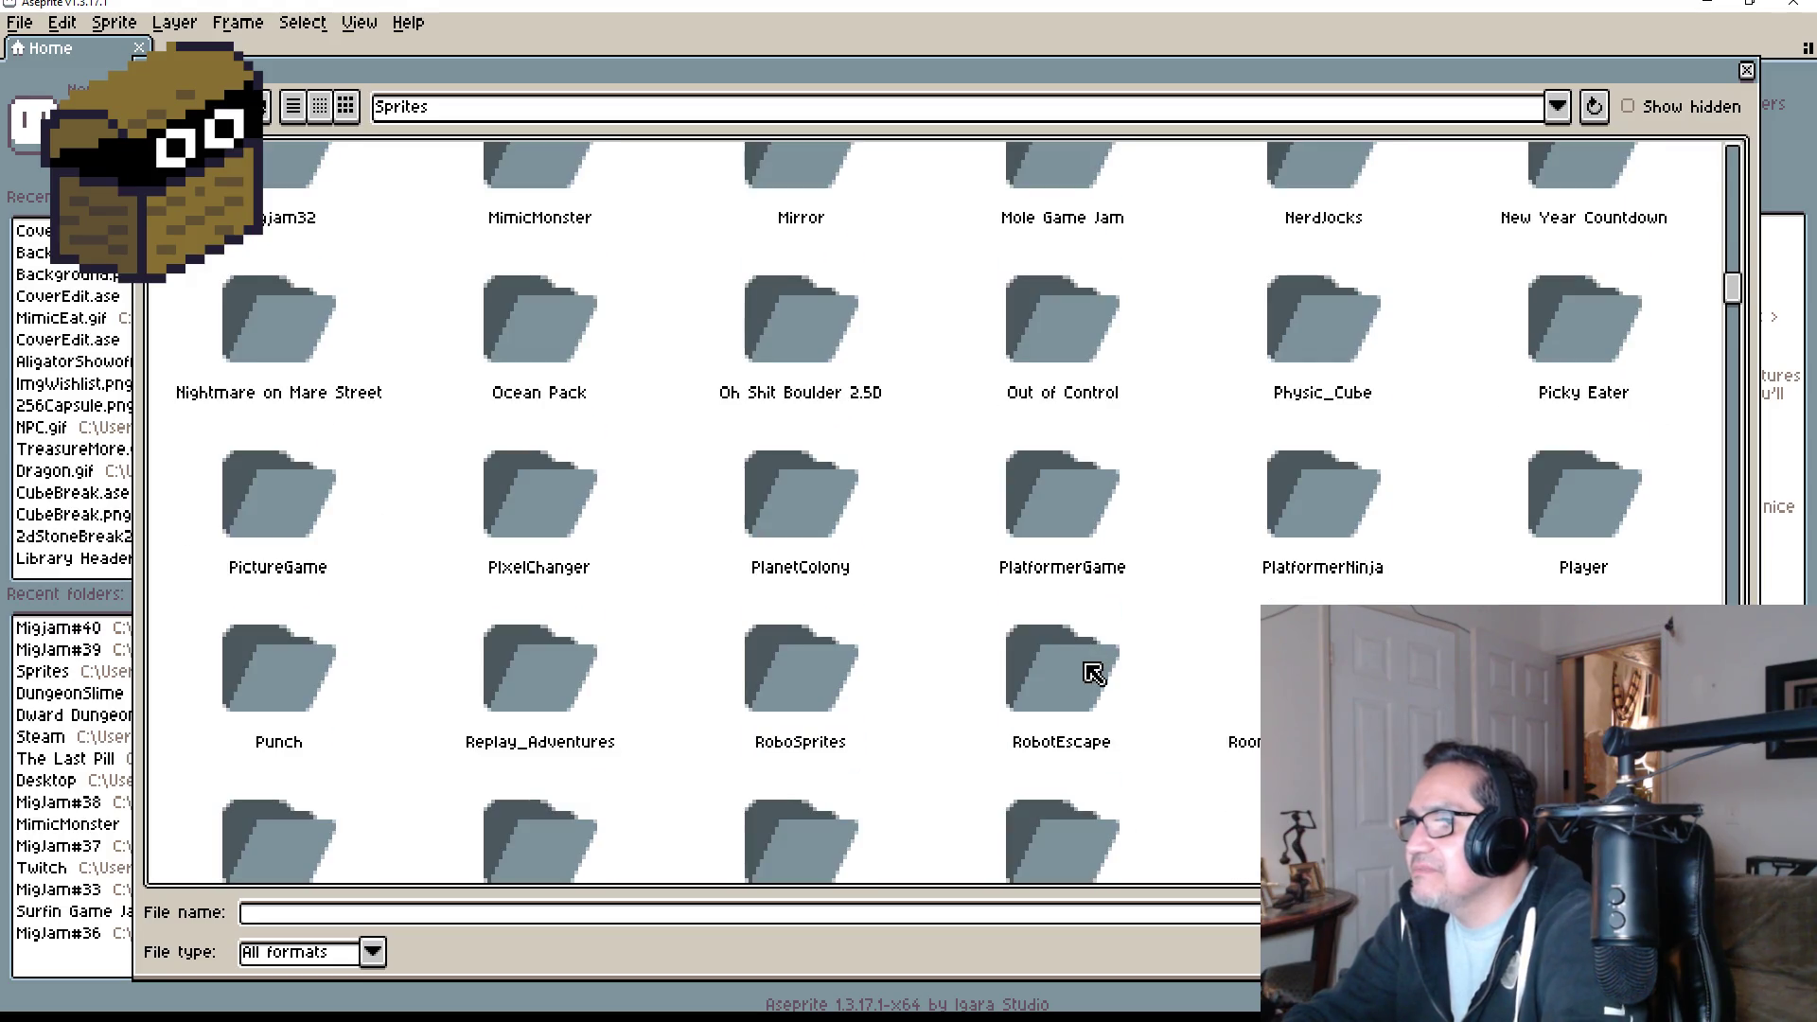
pyautogui.scroll(3, 1090, 661)
pyautogui.scroll(-5, 1117, 705)
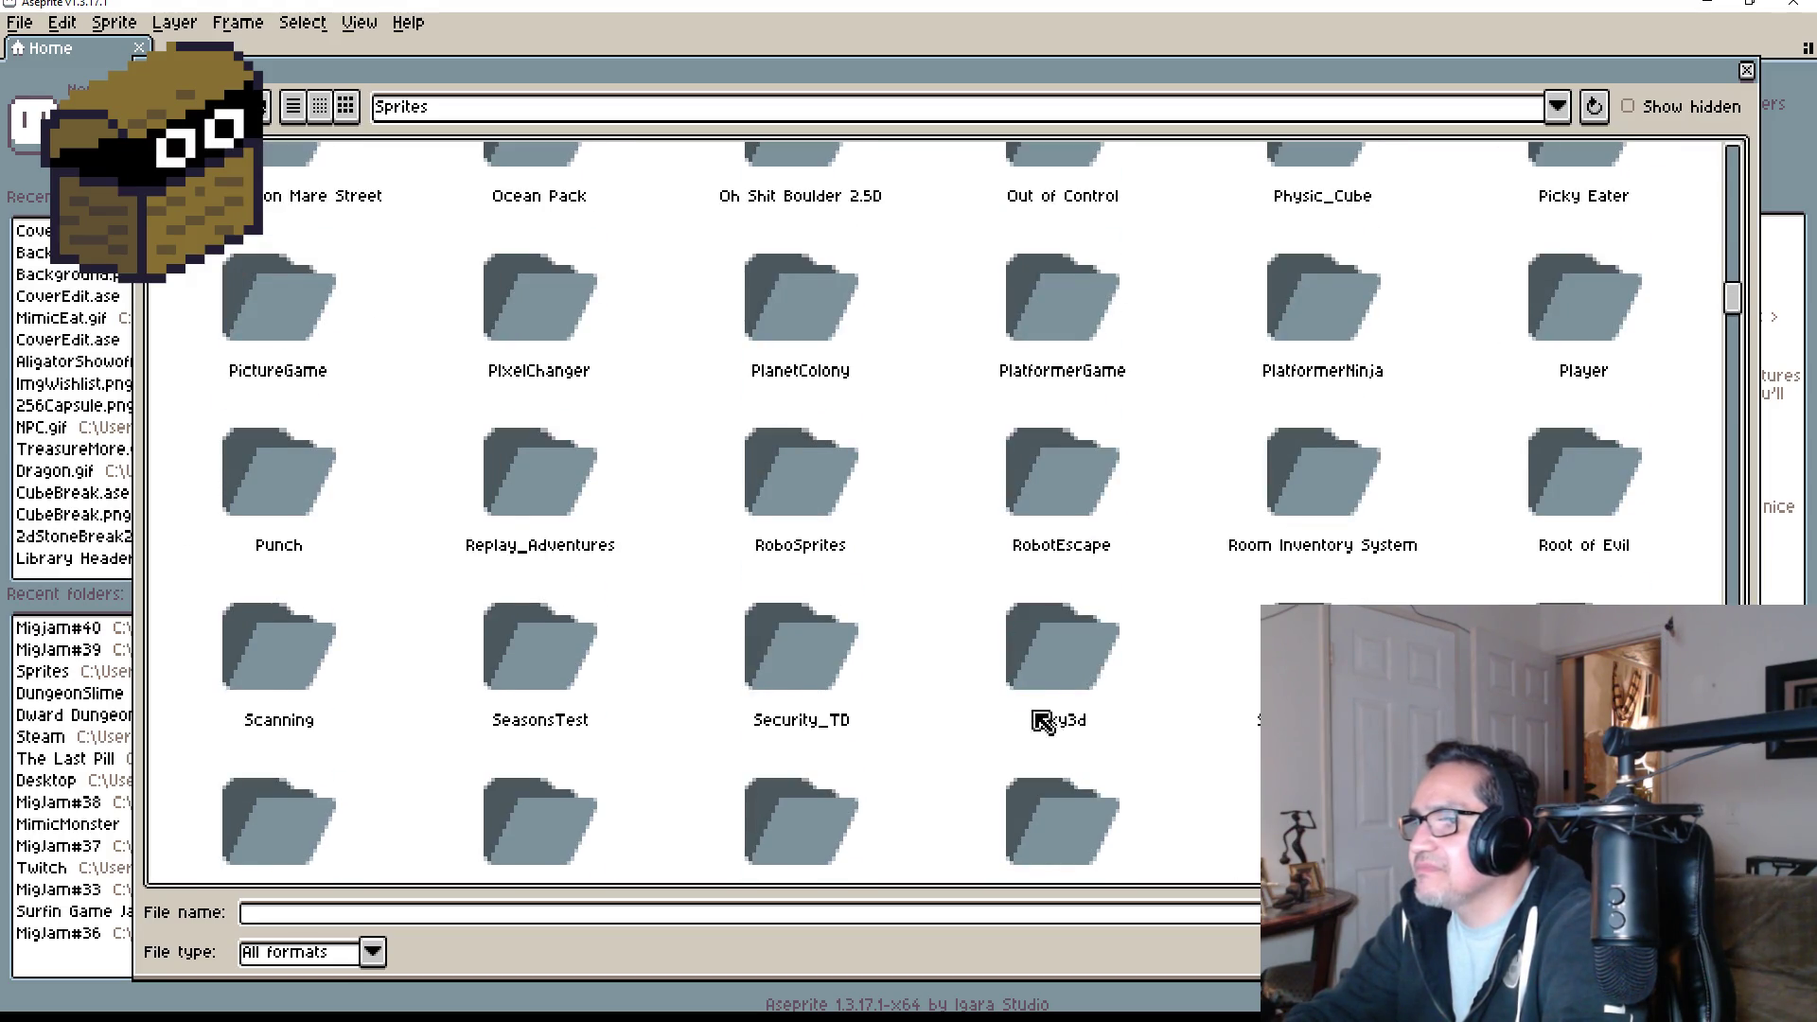
pyautogui.scroll(-4, 1041, 722)
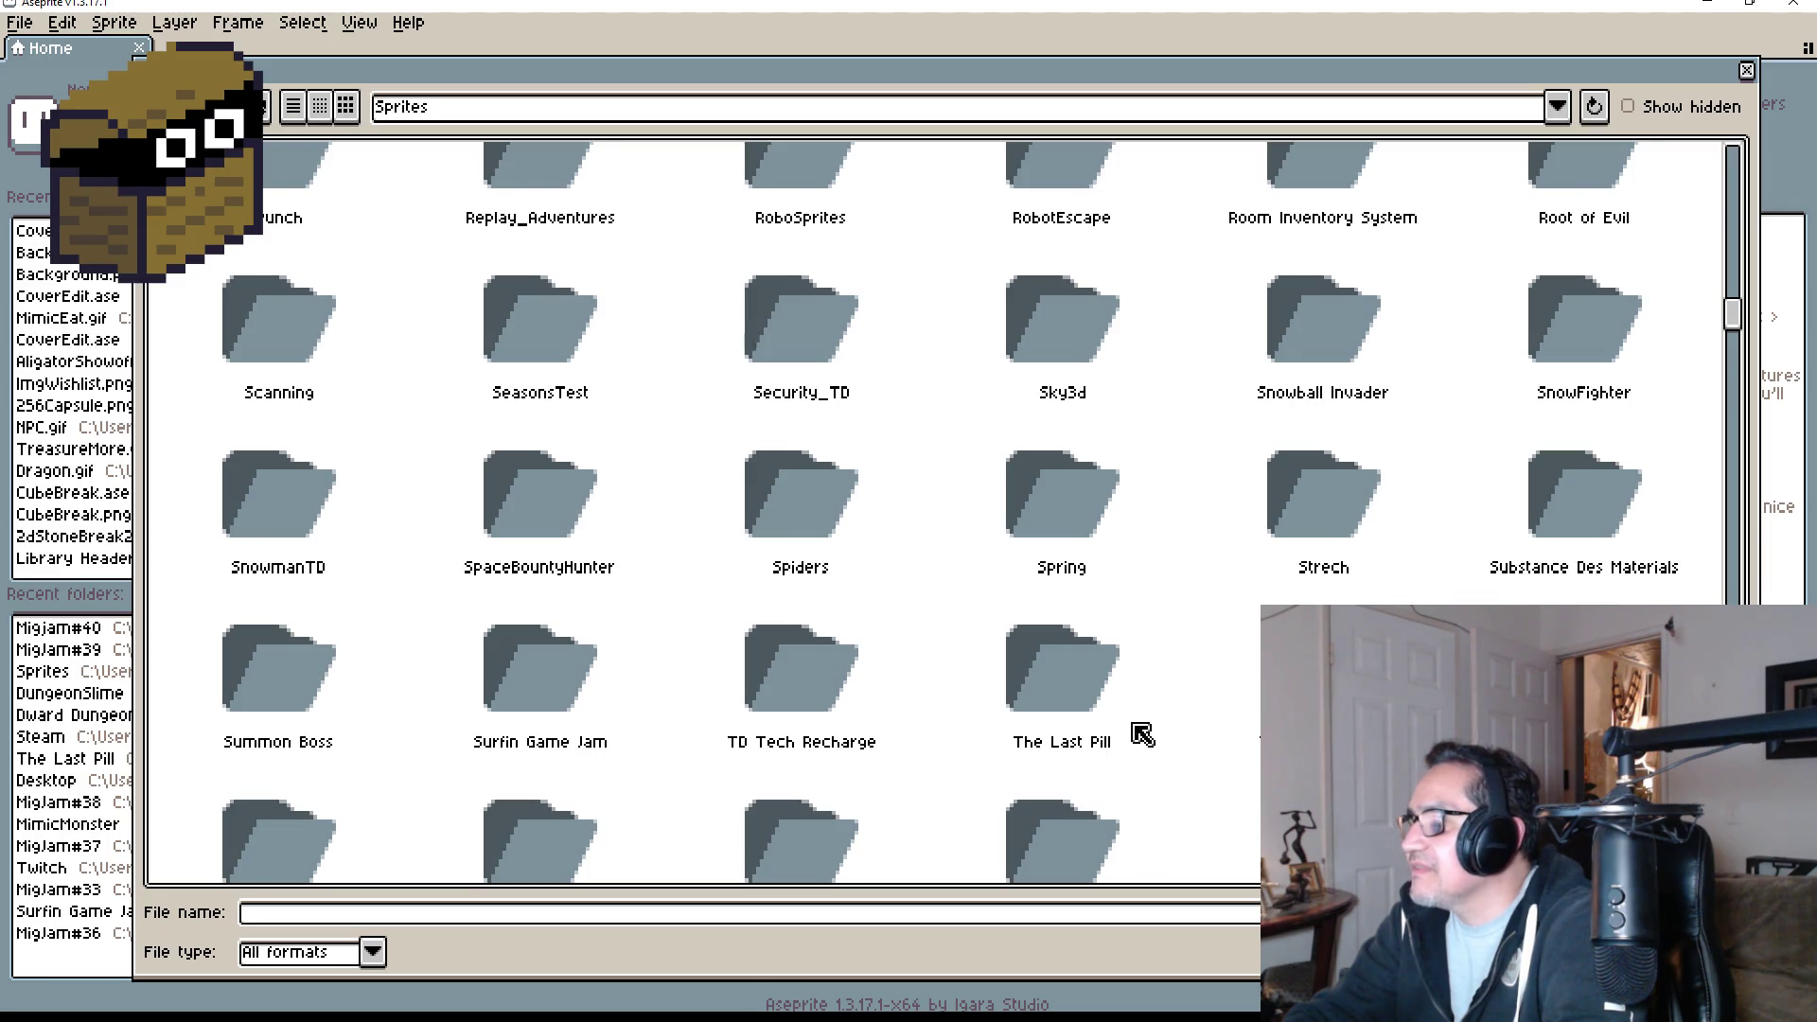
pyautogui.scroll(-1, 1145, 739)
pyautogui.scroll(-2, 653, 807)
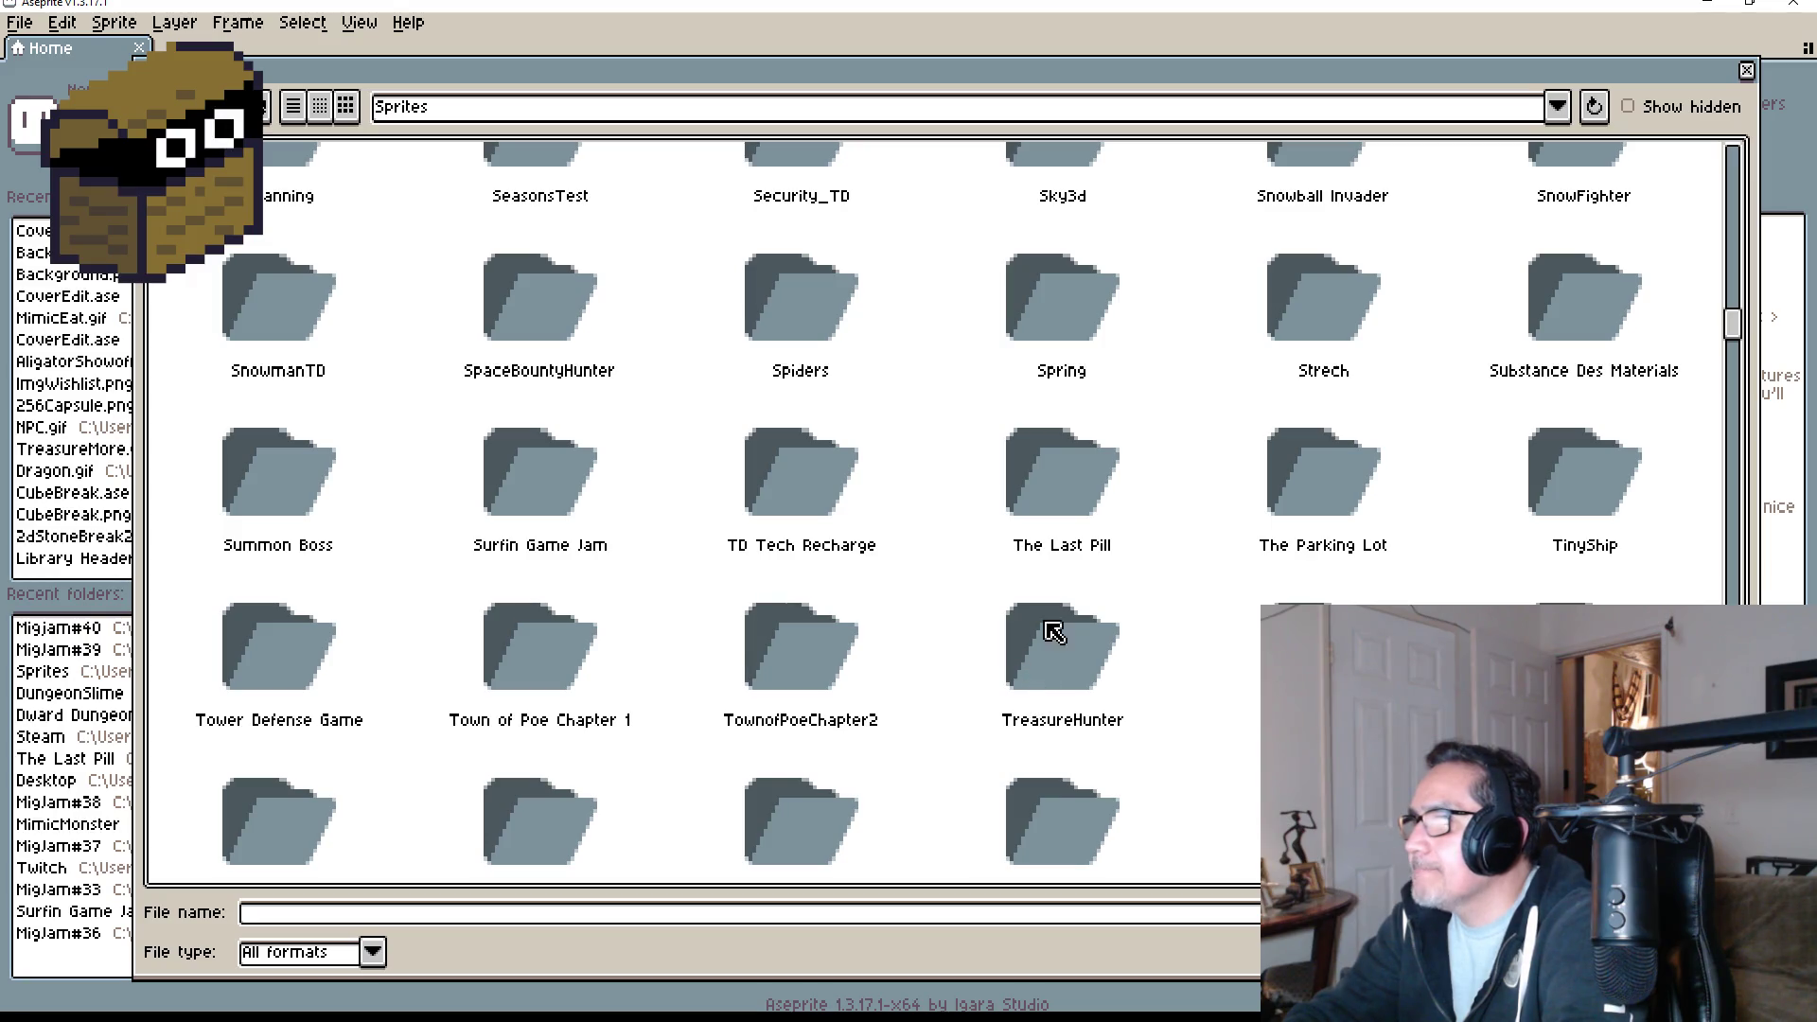
# - Enter The Last Pill folder and open UI_SmallShotgun.png
pyautogui.doubleClick(1062, 474)
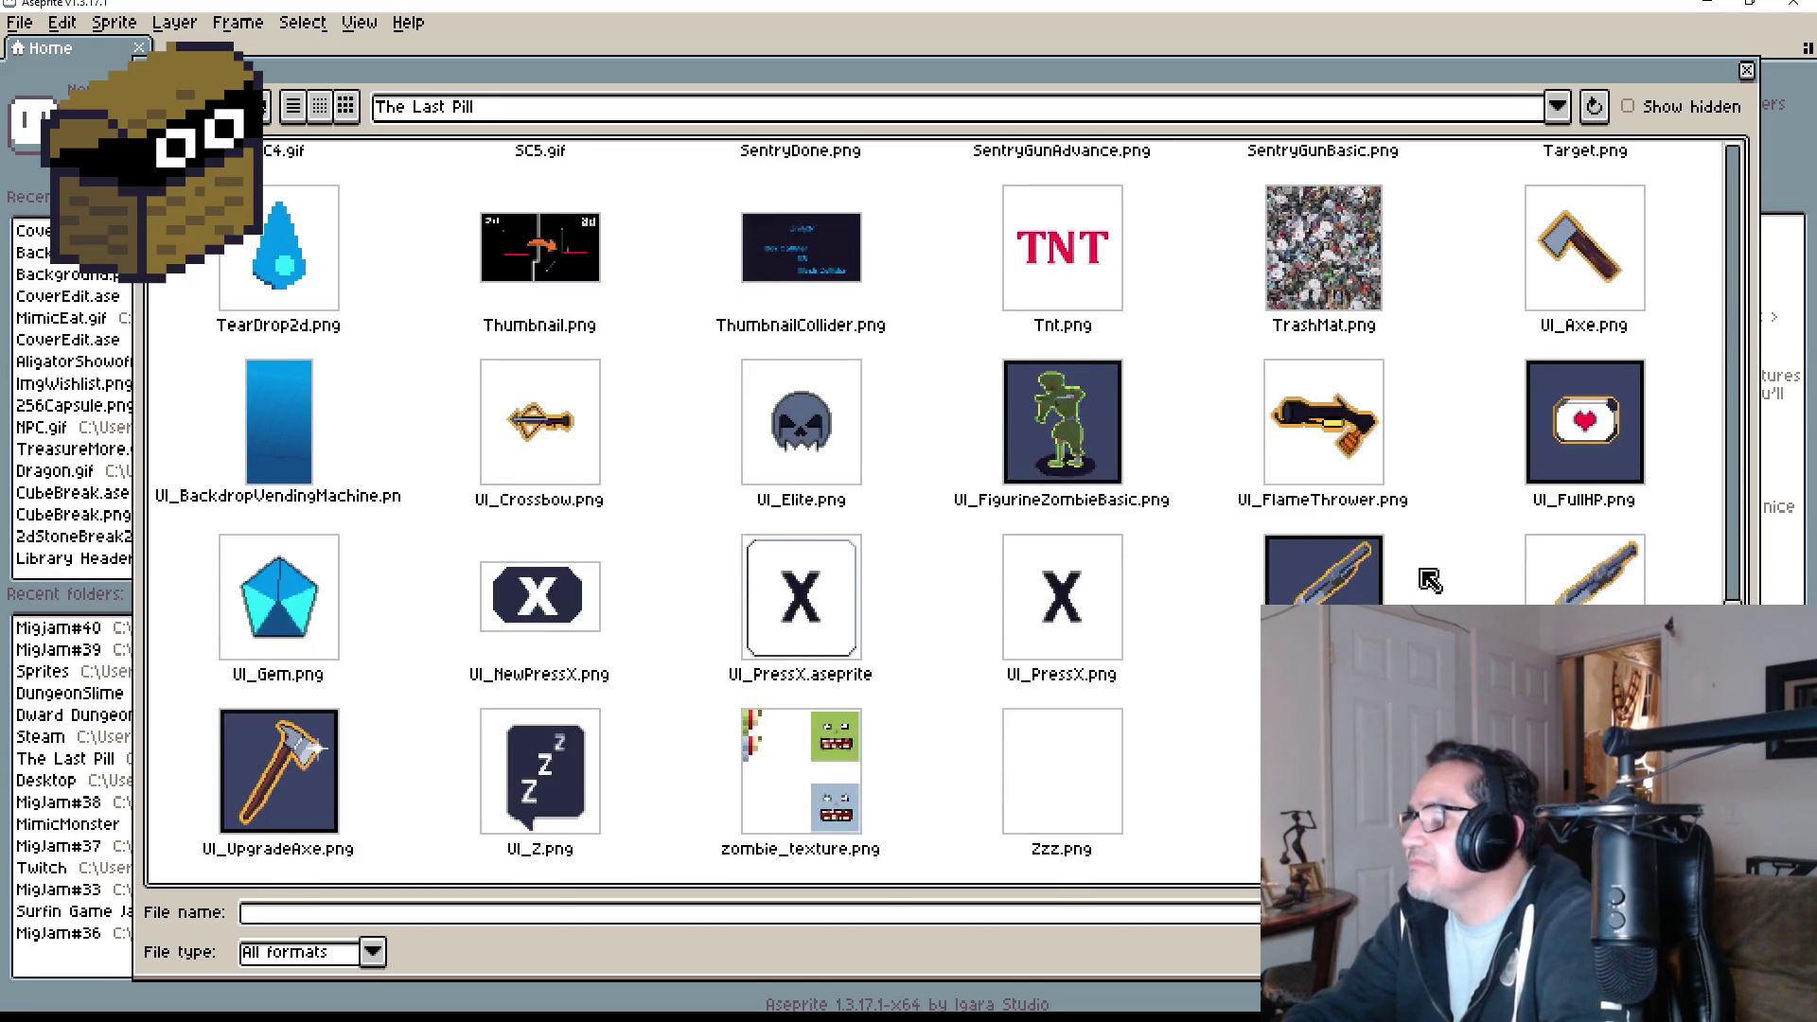
pyautogui.click(1566, 591)
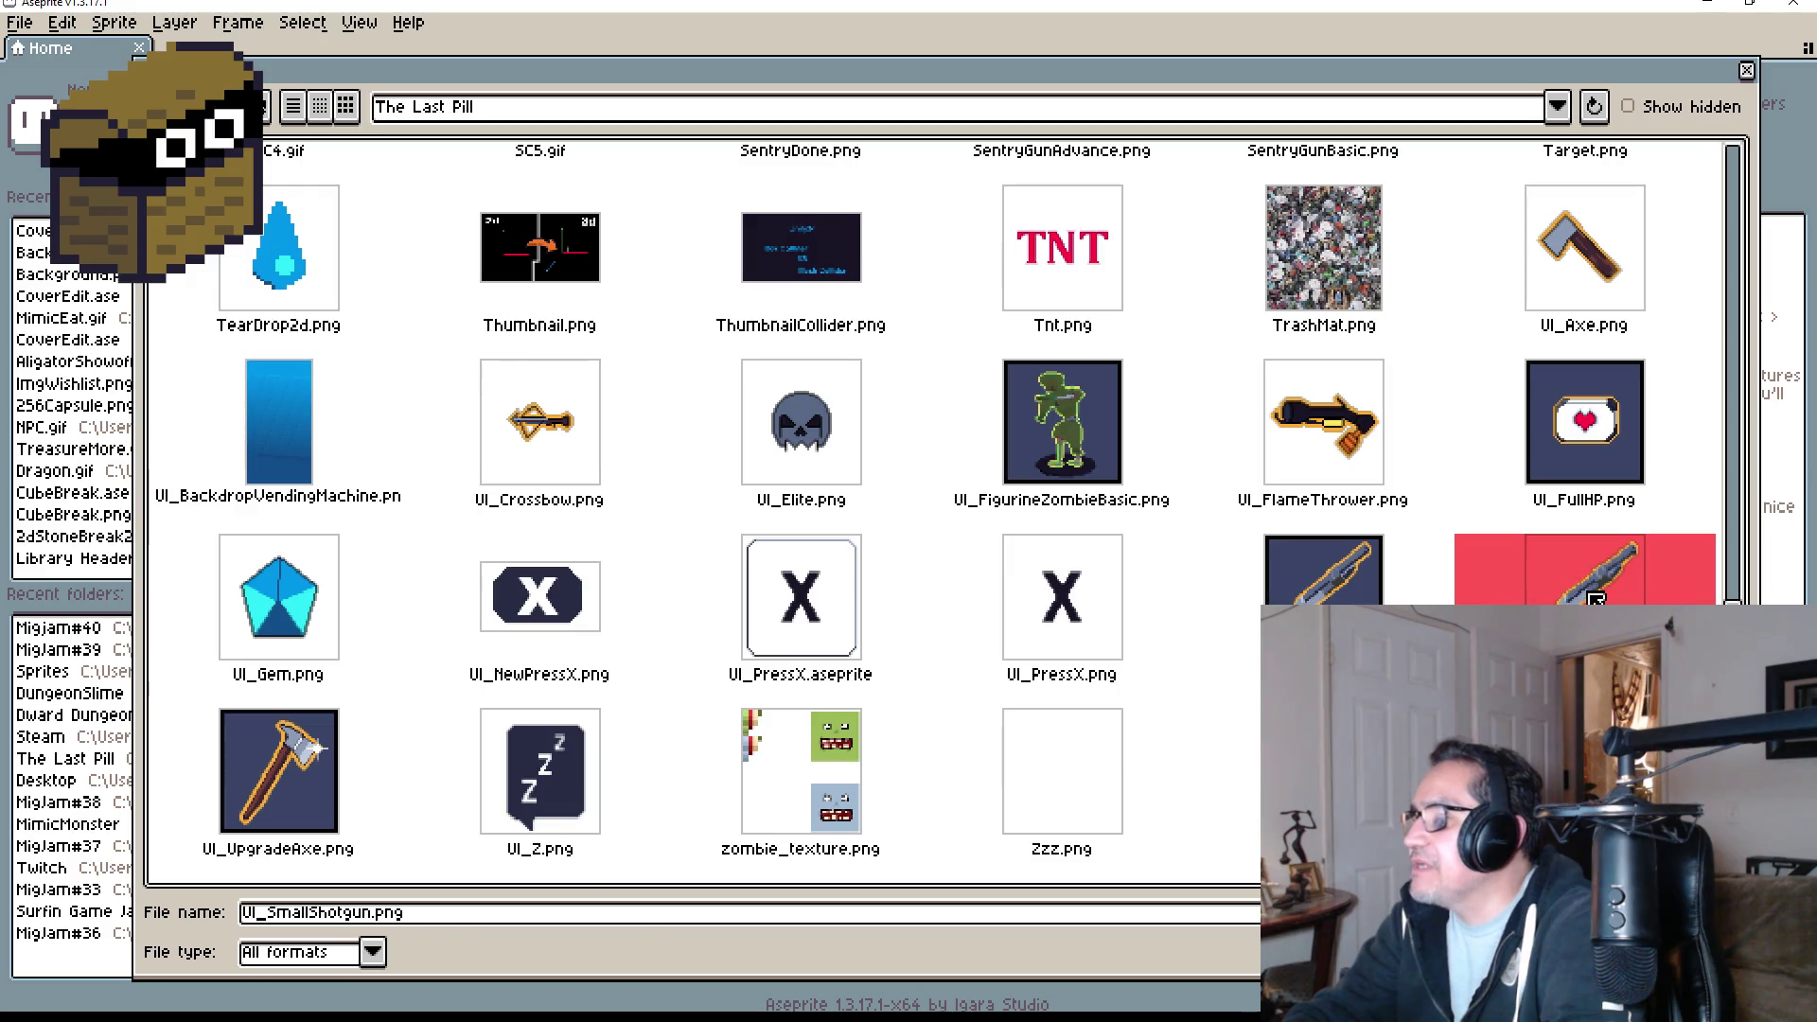
pyautogui.doubleClick(1595, 598)
pyautogui.scroll(5, 1013, 407)
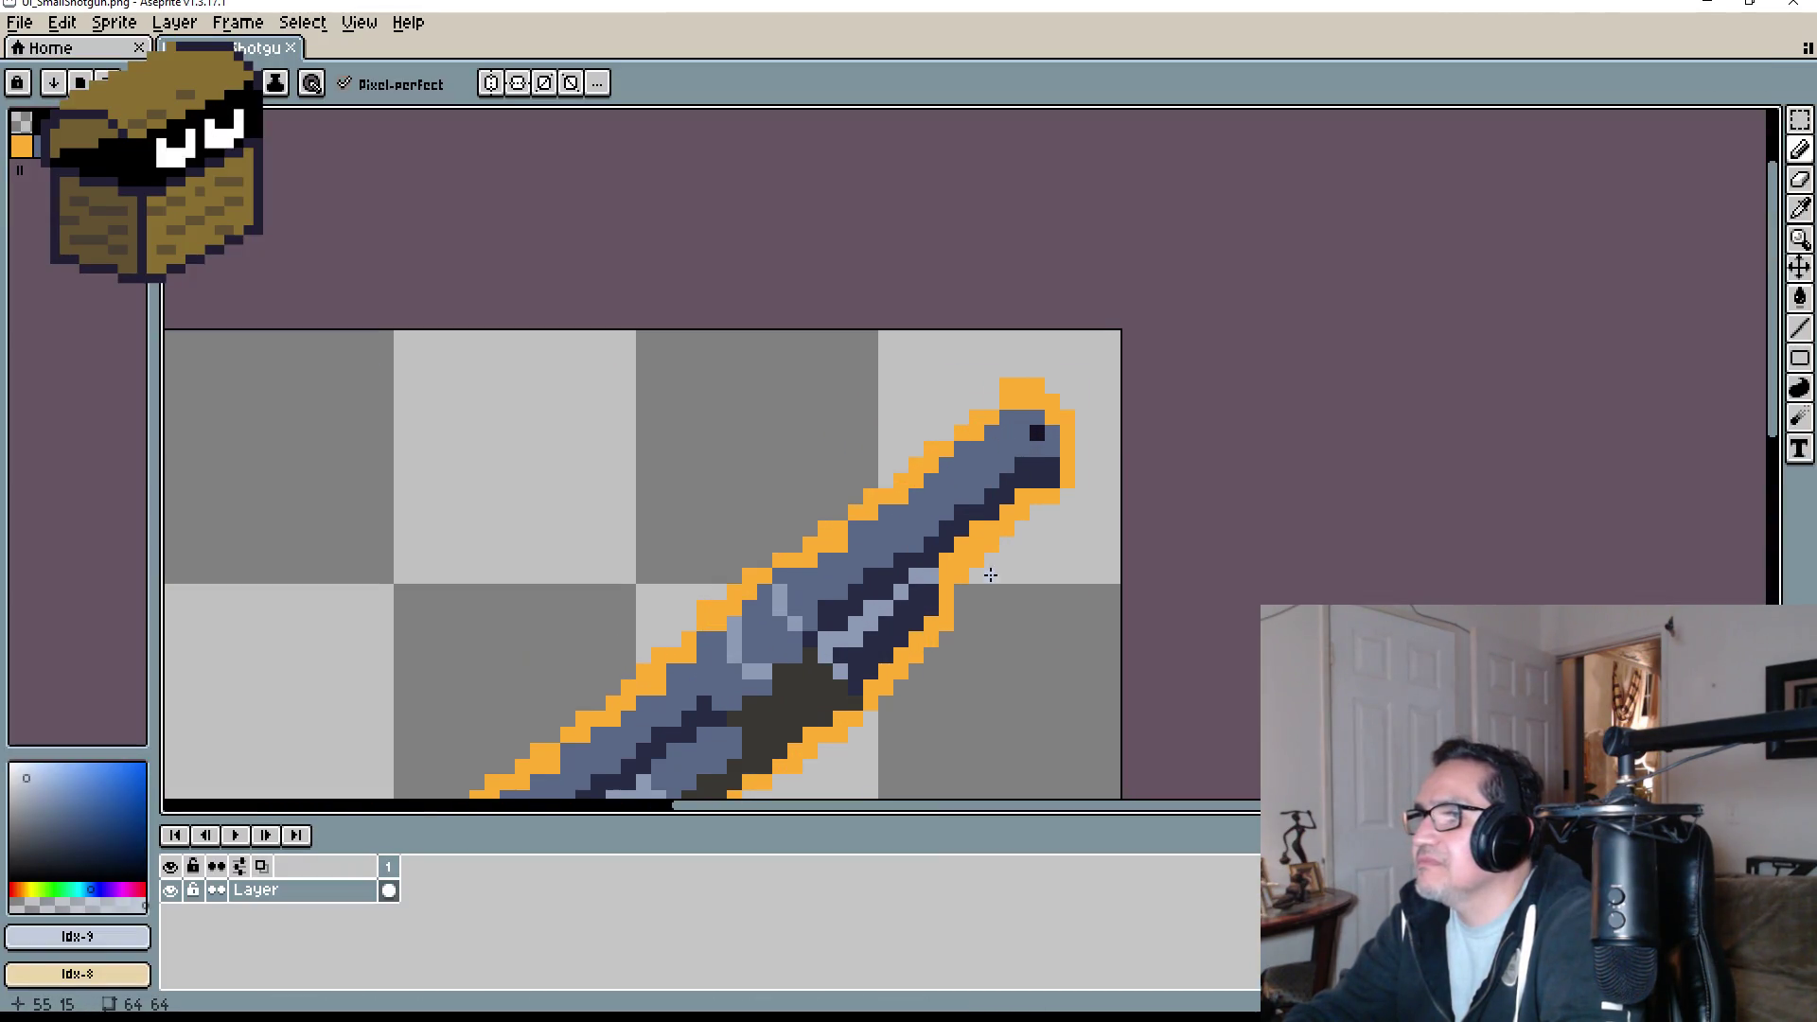
pyautogui.scroll(-3, 990, 574)
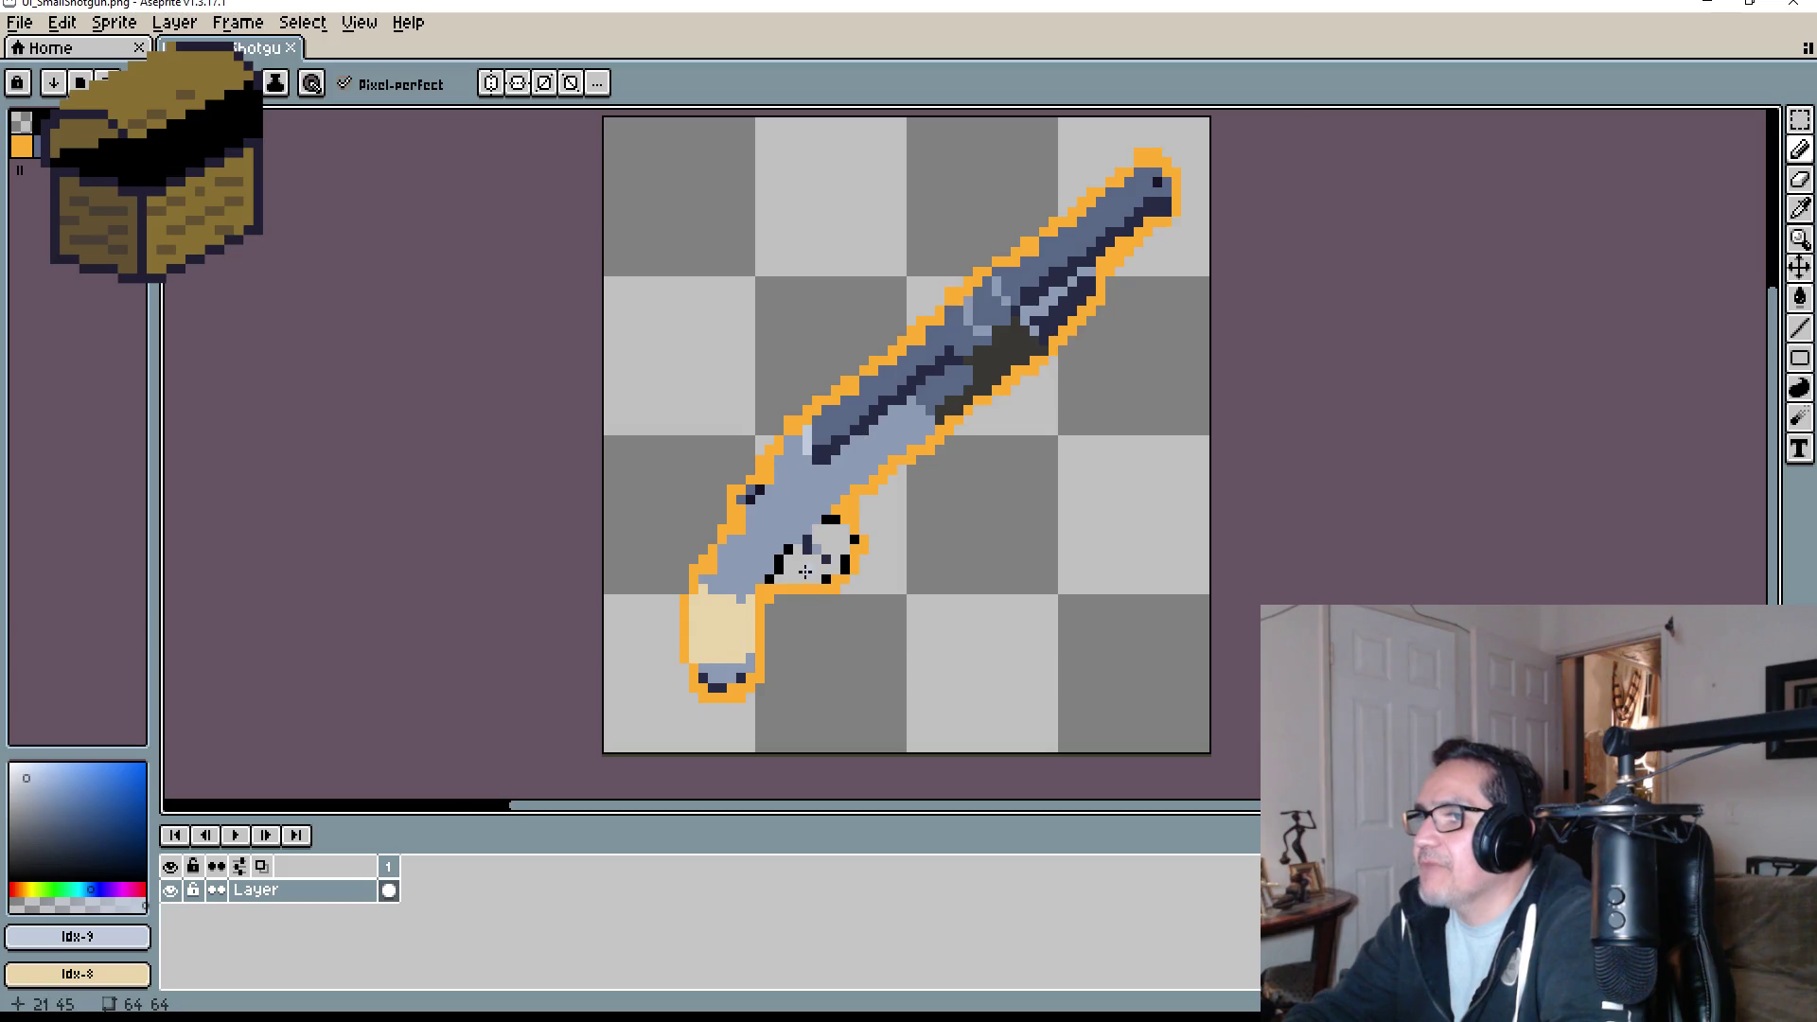
pyautogui.scroll(1, 805, 572)
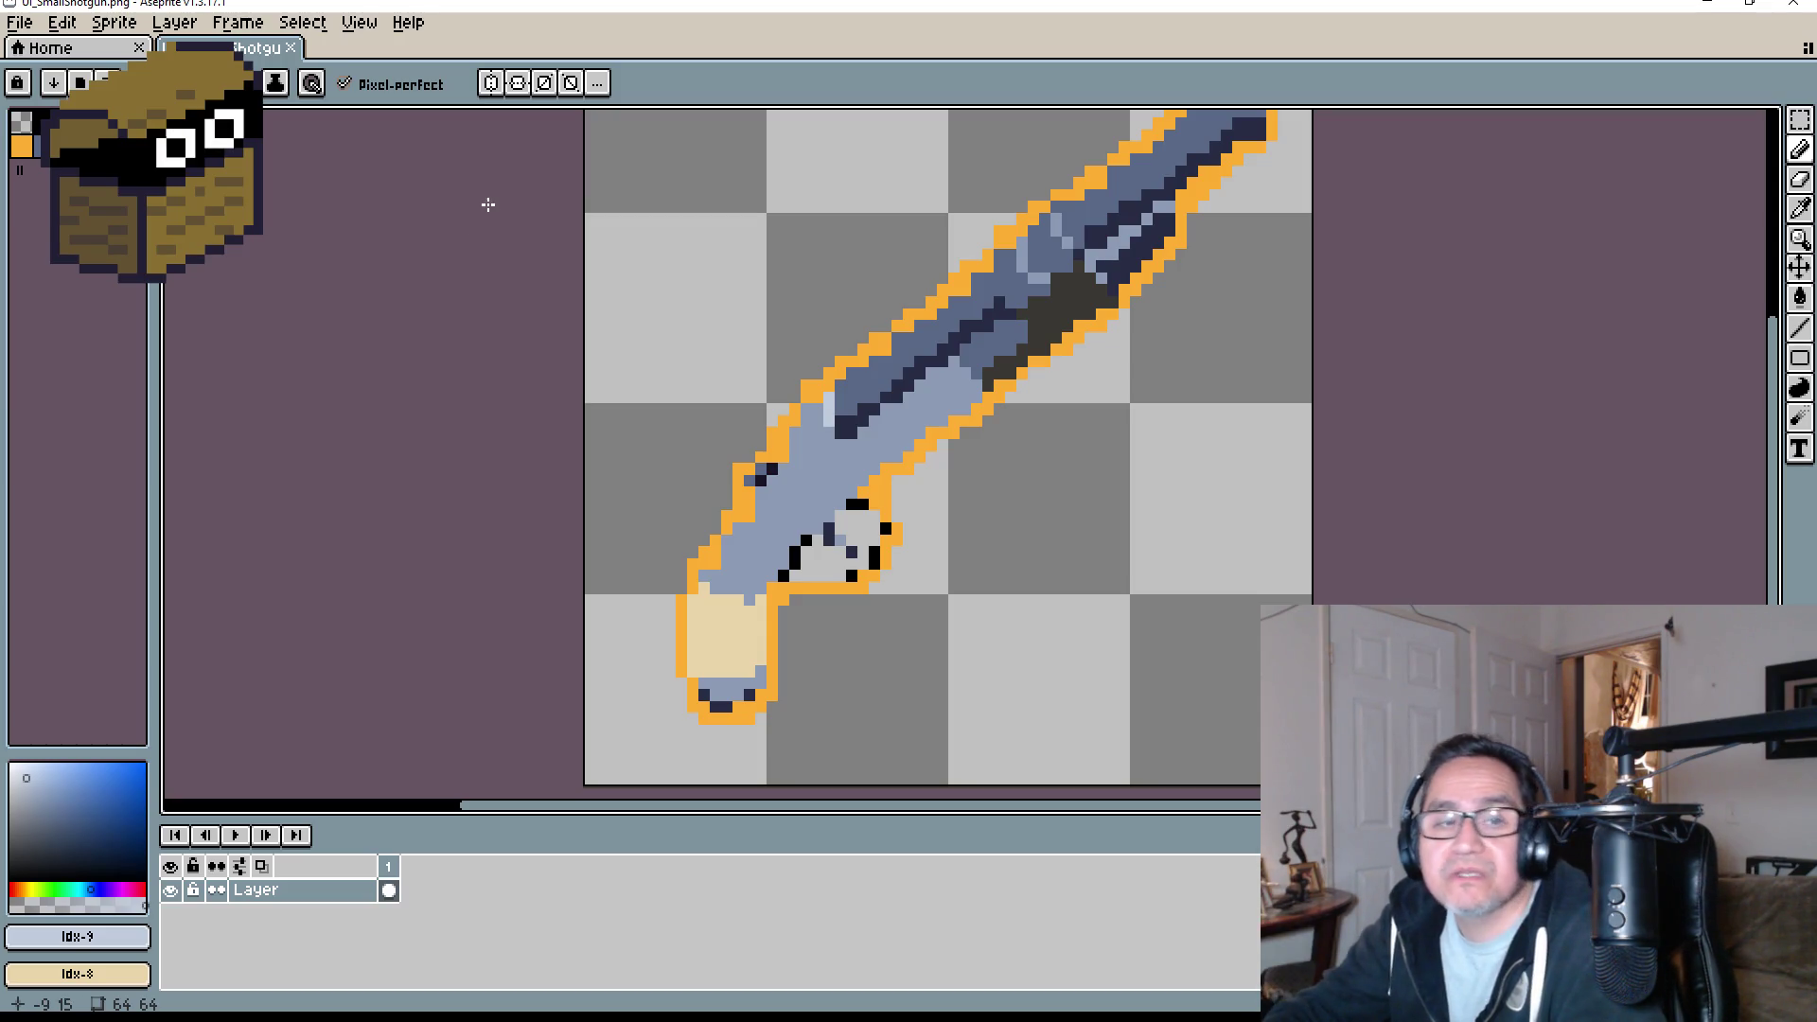
pyautogui.scroll(-1, 770, 345)
pyautogui.scroll(1, 770, 345)
pyautogui.moveTo(883, 452); pyautogui.dragTo(742, 449)
# - Load the EDG32 preset palette onto the sprite and close the presets list
pyautogui.click(81, 82)
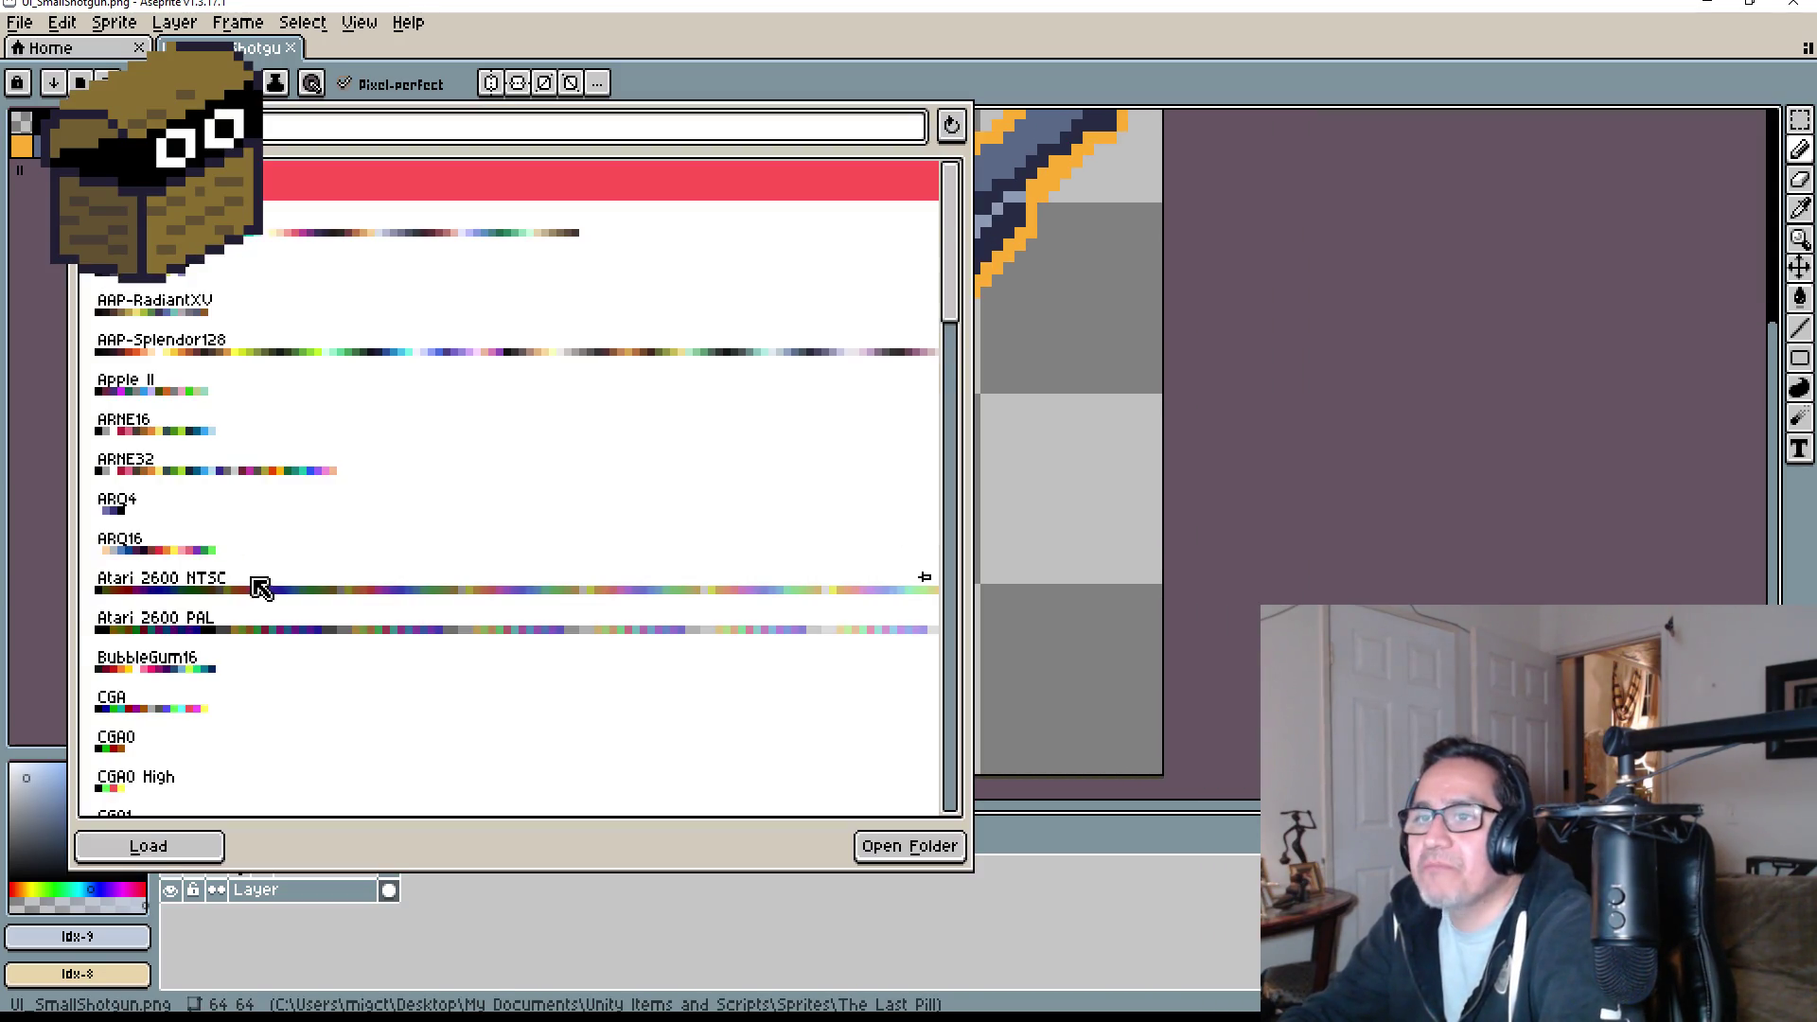
pyautogui.scroll(-10, 260, 587)
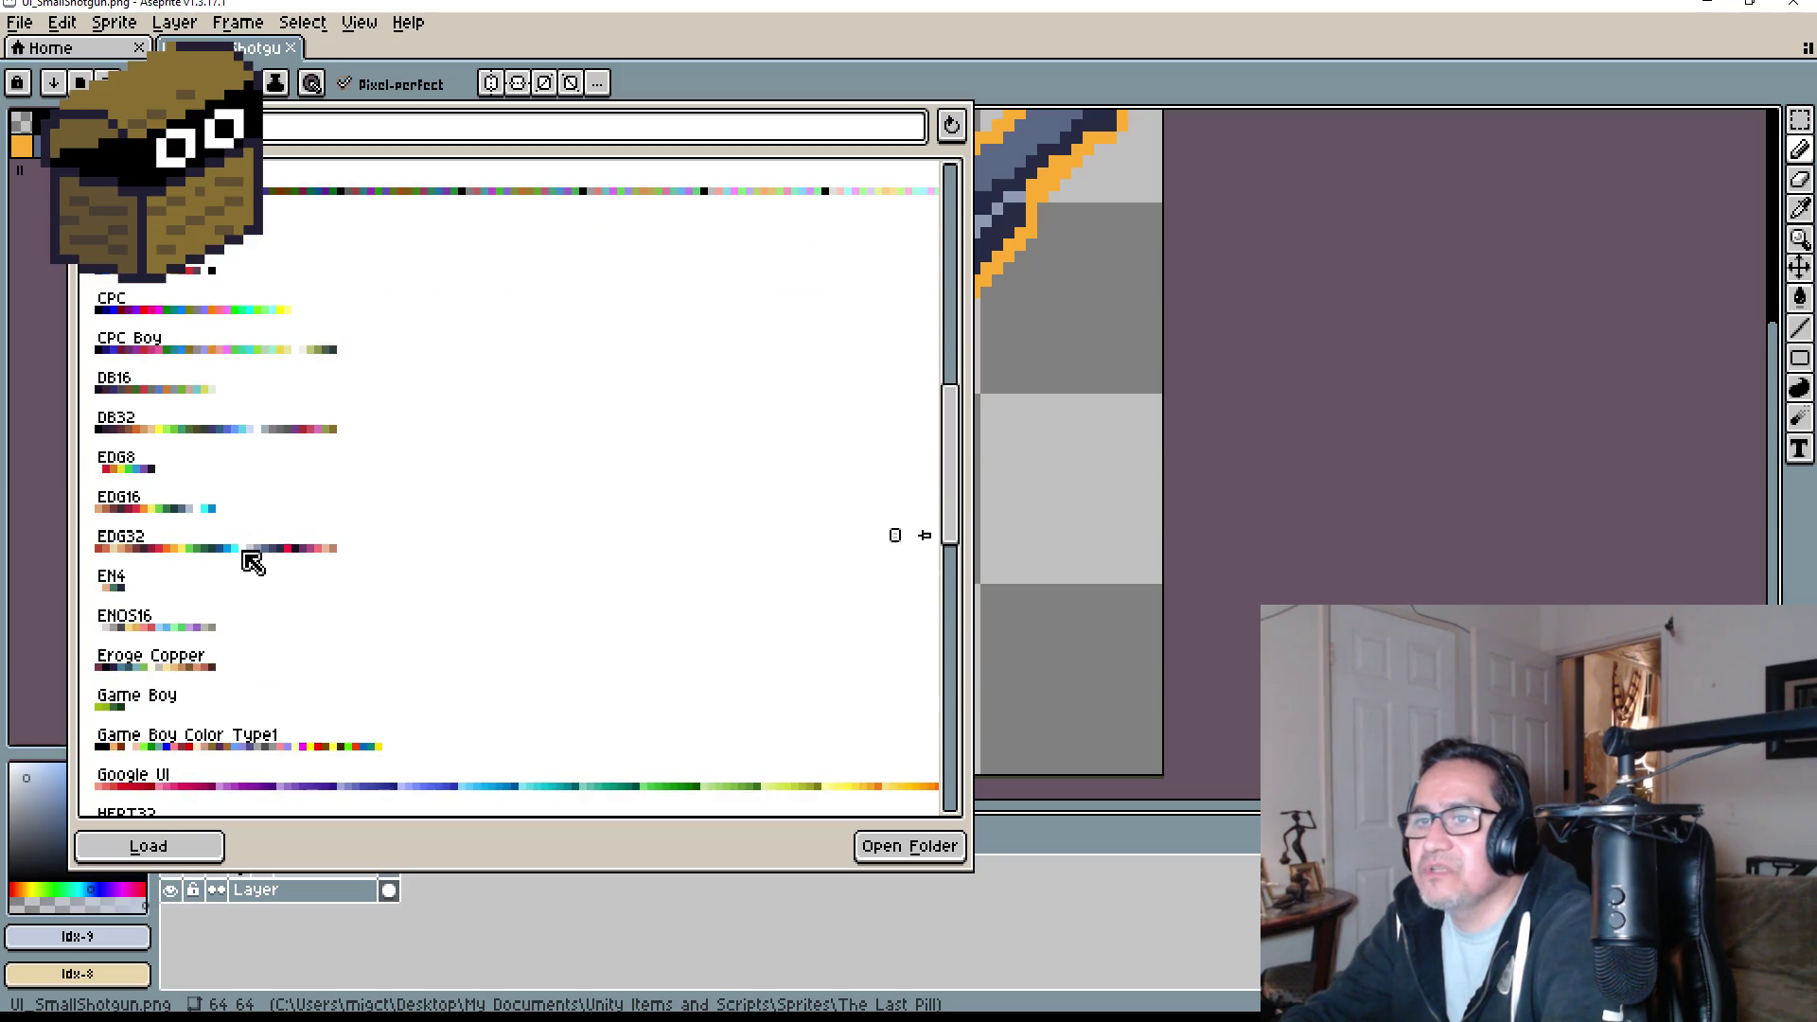
pyautogui.click(252, 561)
pyautogui.click(1342, 493)
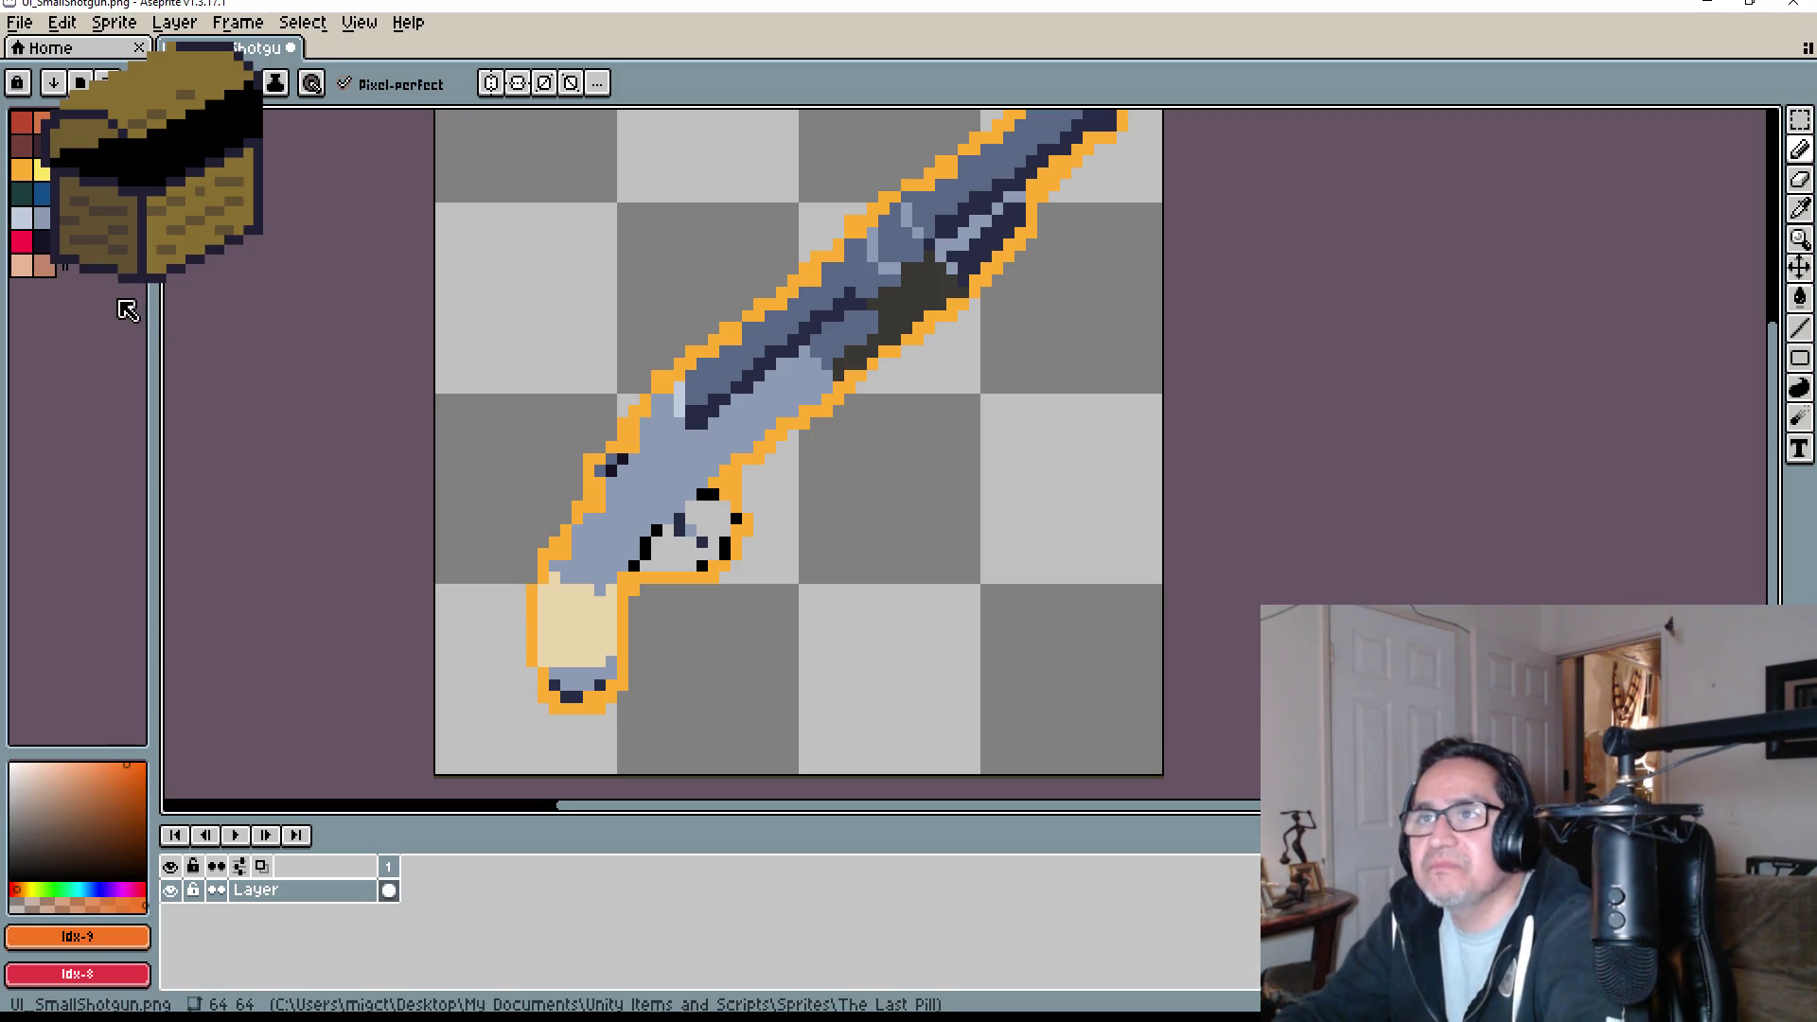
# - Magic-wand select the dark-grey block on the shotgun and bucket-fill it with maroon
pyautogui.click(84, 218)
pyautogui.scroll(1, 811, 328)
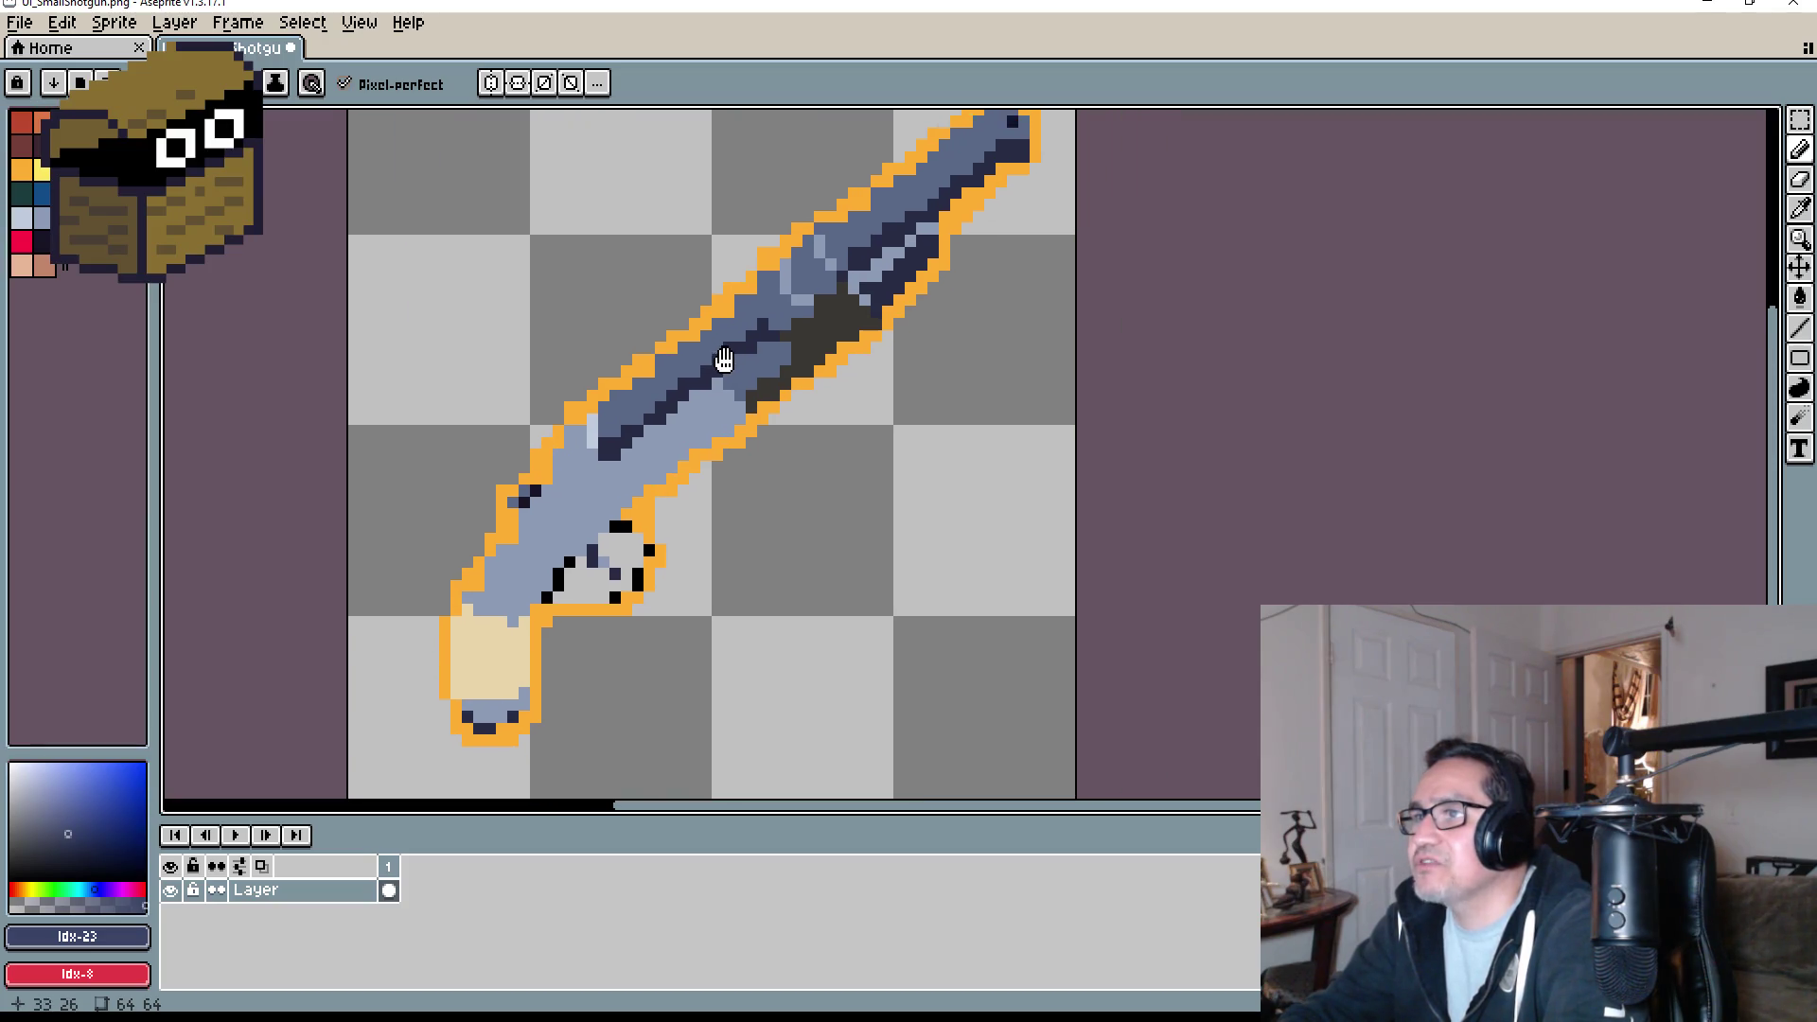
pyautogui.moveTo(821, 336); pyautogui.dragTo(813, 353)
pyautogui.click(825, 348)
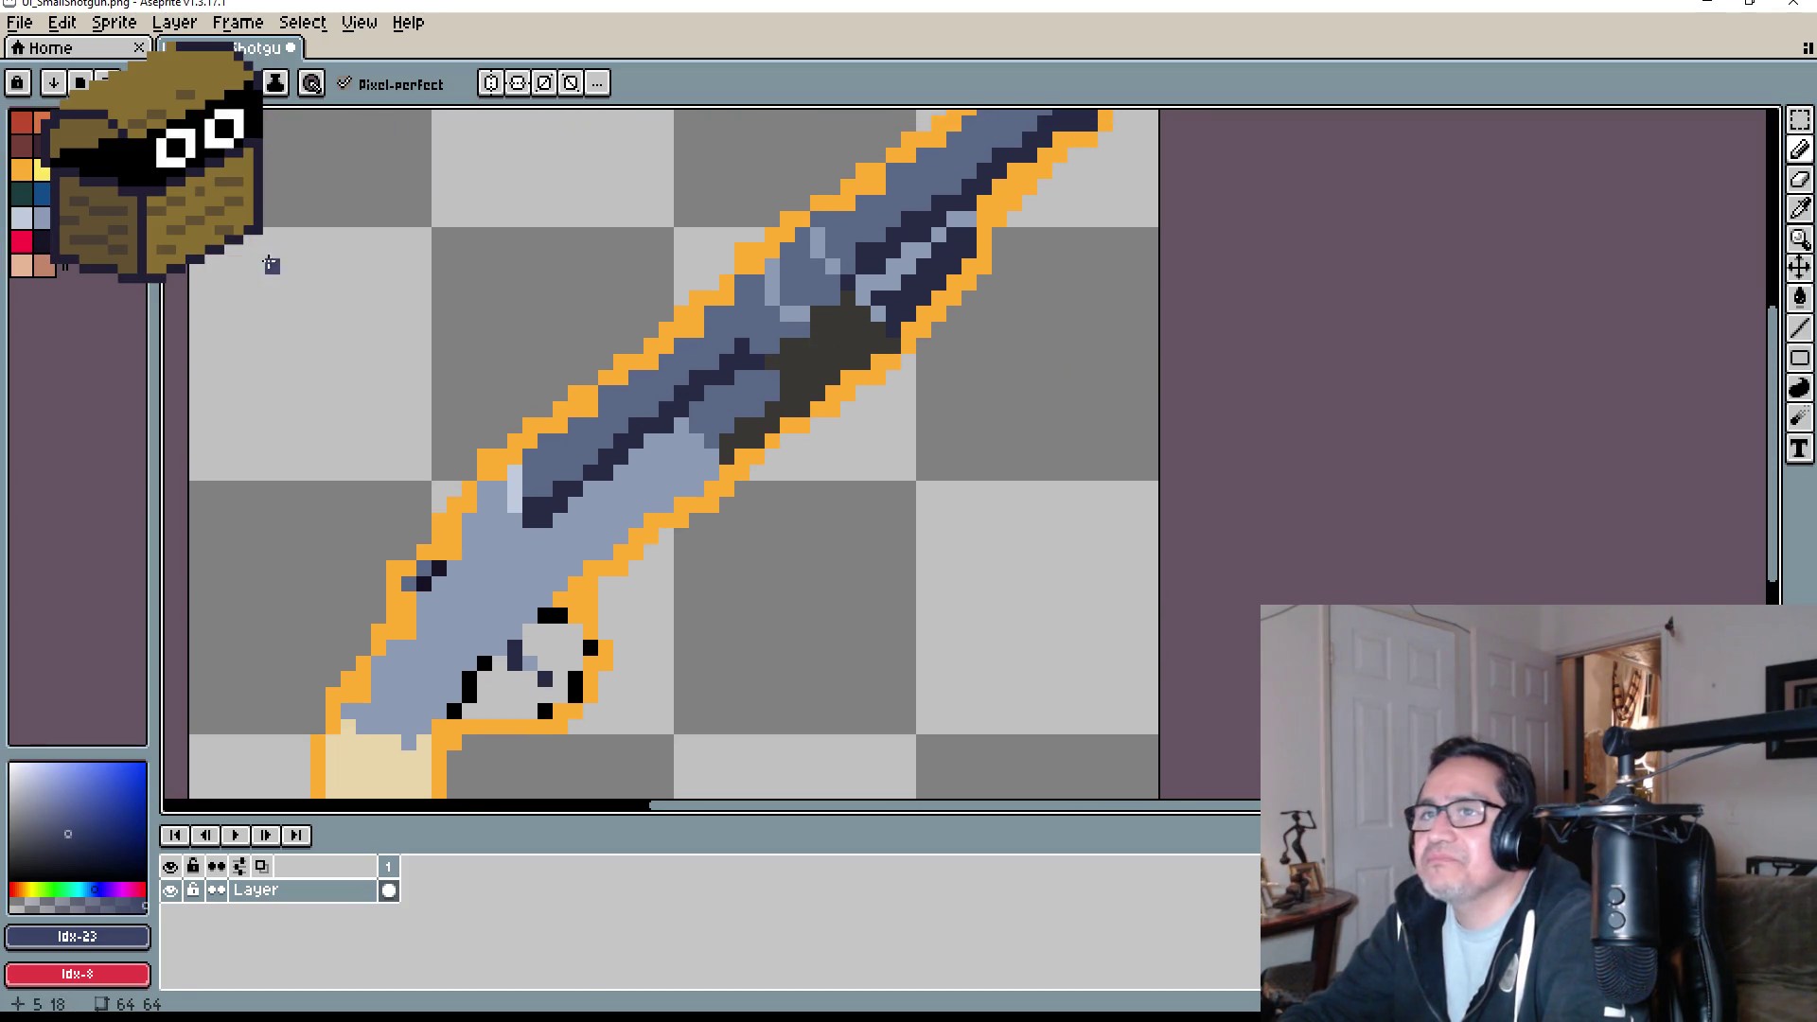
pyautogui.click(38, 142)
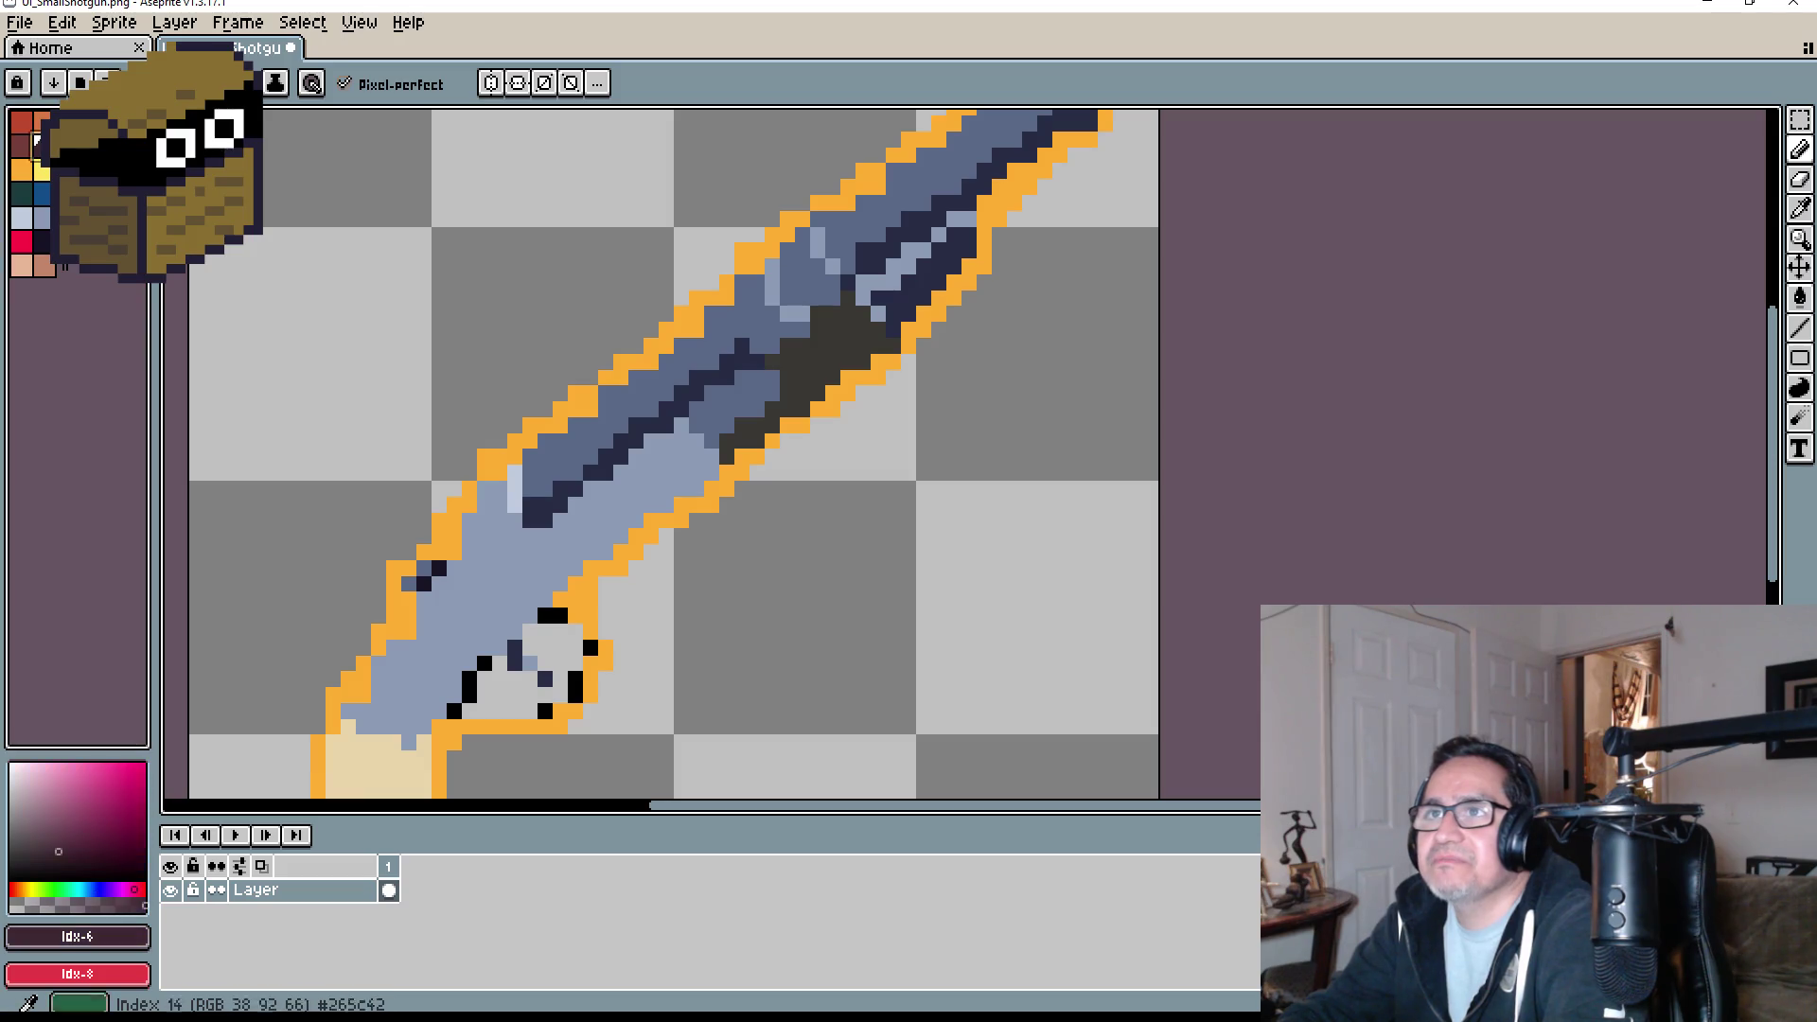
pyautogui.press('w')
pyautogui.click(833, 351)
pyautogui.press('g')
pyautogui.click(833, 374)
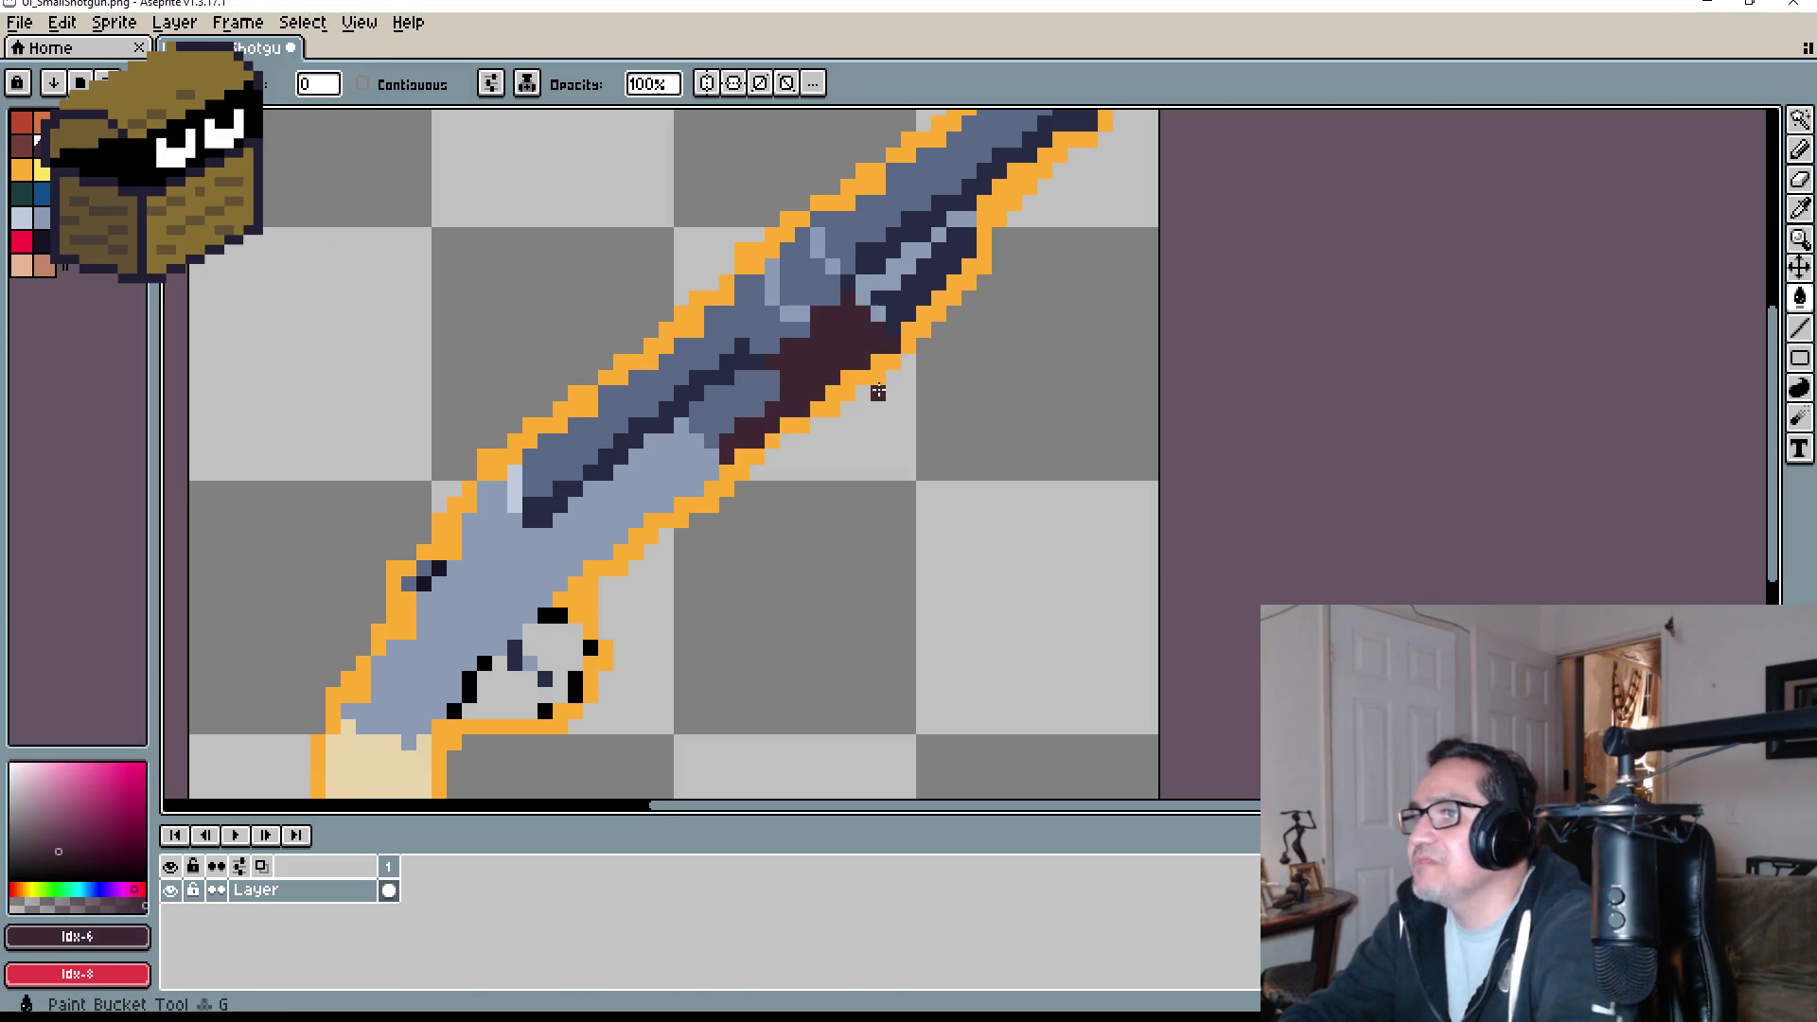
pyautogui.scroll(-3, 878, 391)
pyautogui.scroll(2, 862, 426)
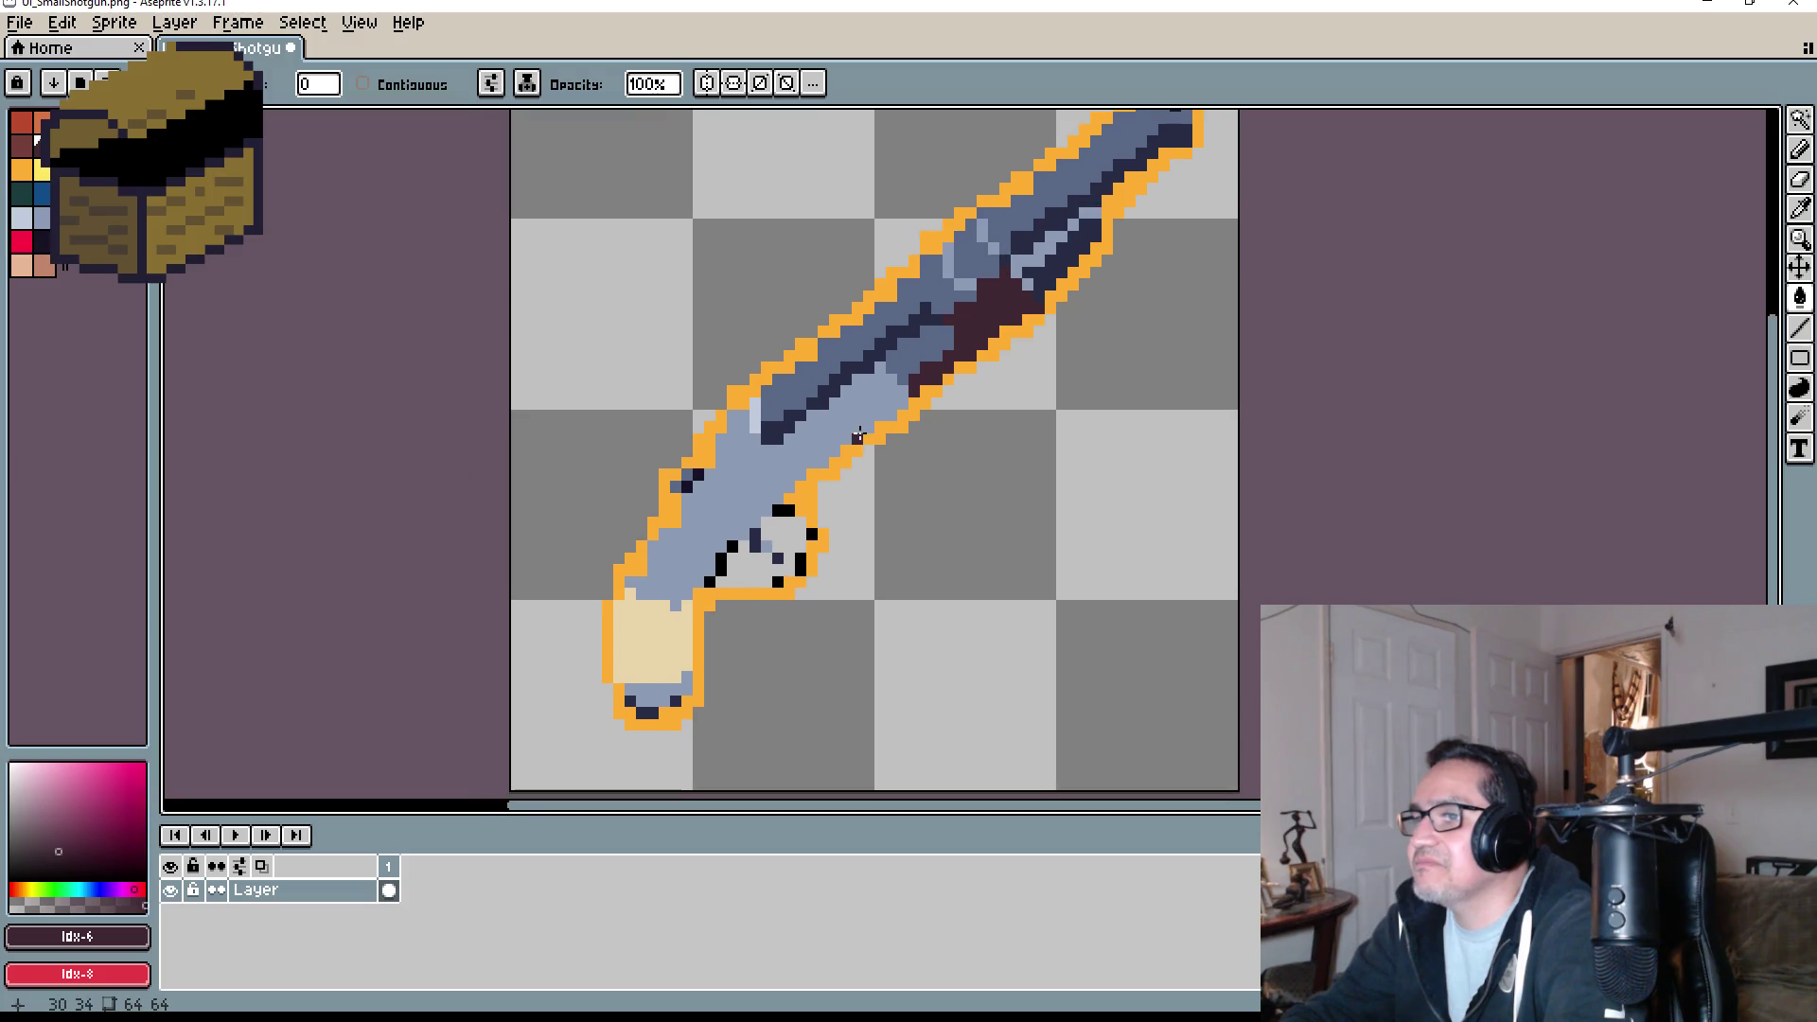
# - Try filling the gun body with the barrel's darker blue, undo it, and re-pick the light blue
pyautogui.moveTo(857, 435); pyautogui.dragTo(909, 398)
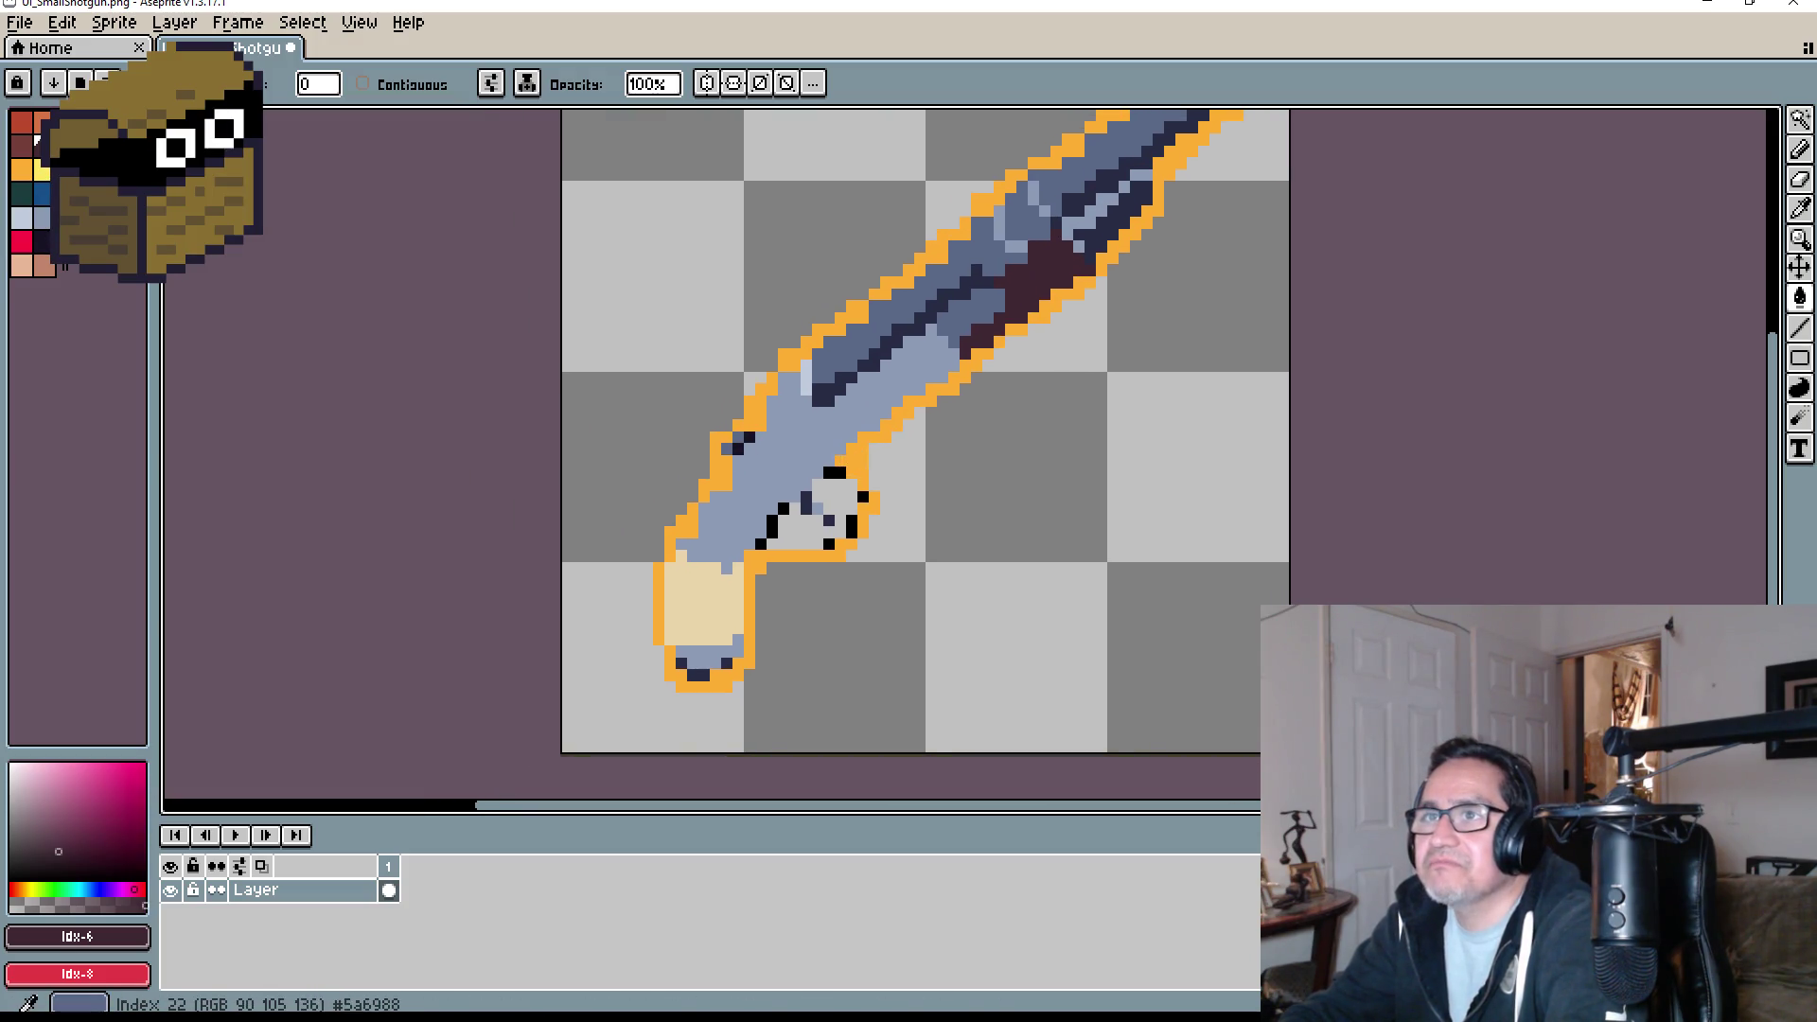
pyautogui.keyDown('alt'); pyautogui.click(850, 406); pyautogui.keyUp('alt')
pyautogui.scroll(1, 850, 406)
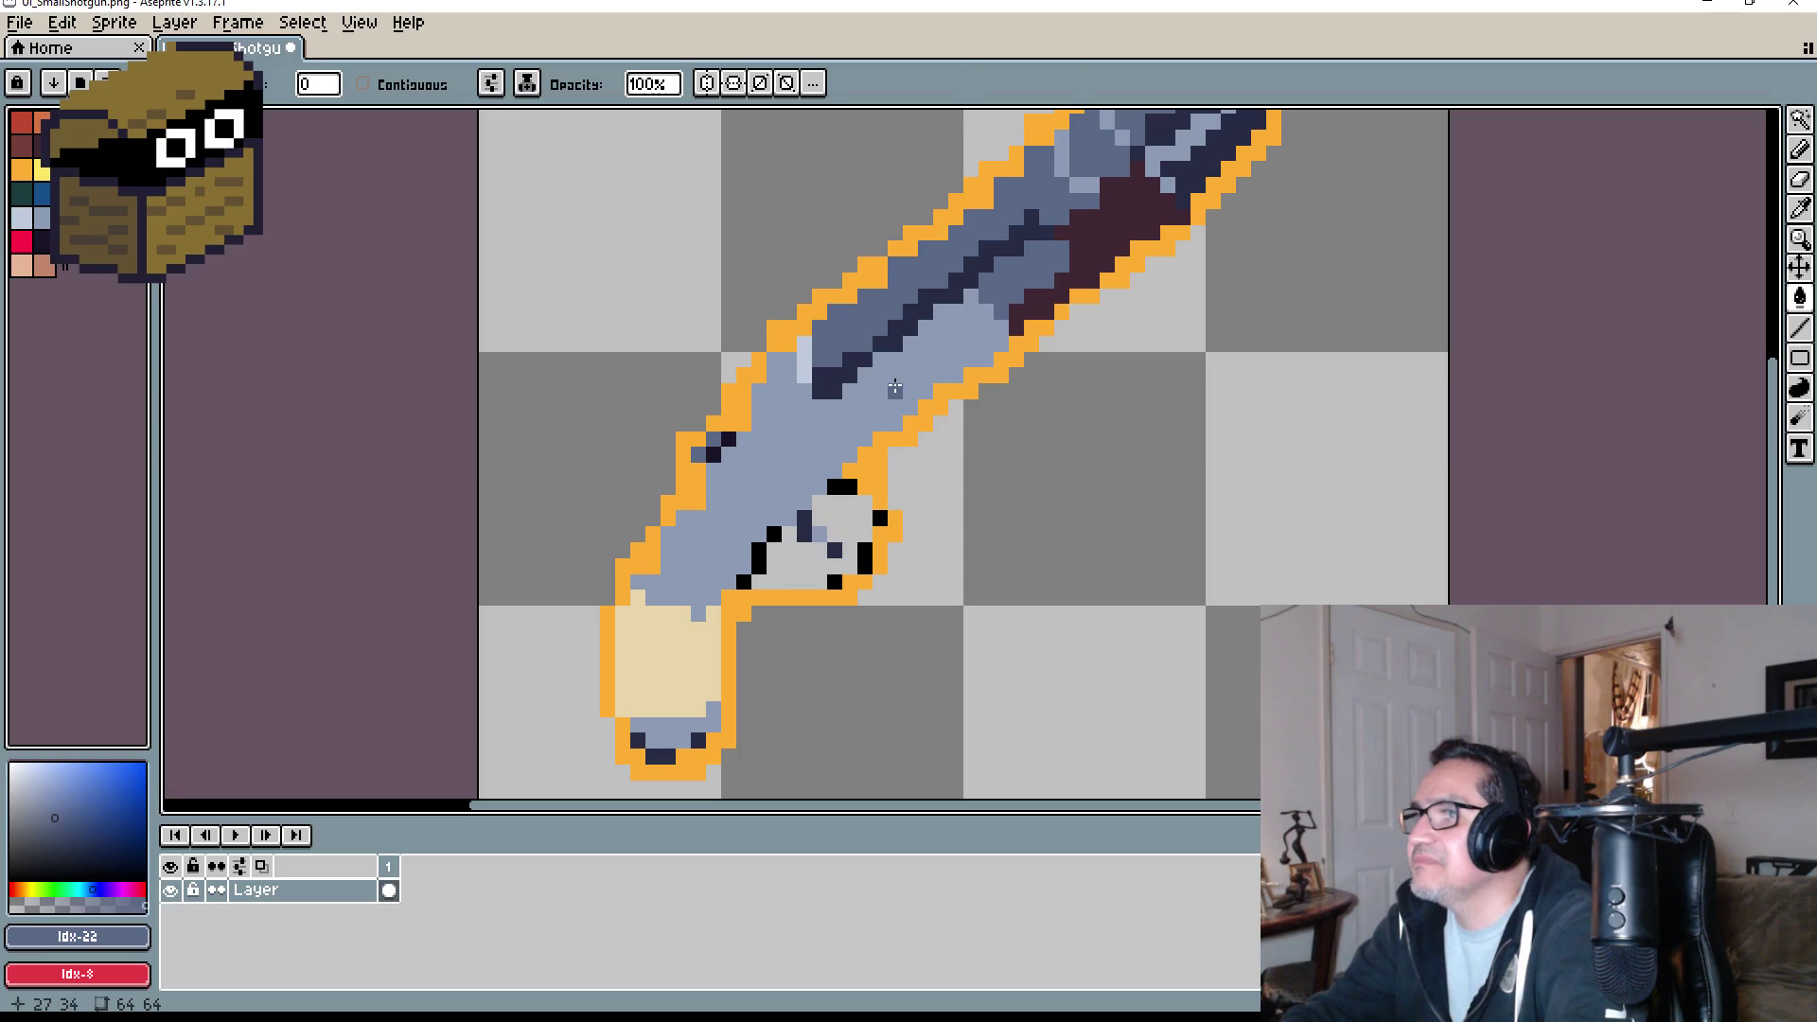
pyautogui.click(909, 391)
pyautogui.scroll(-2, 965, 397)
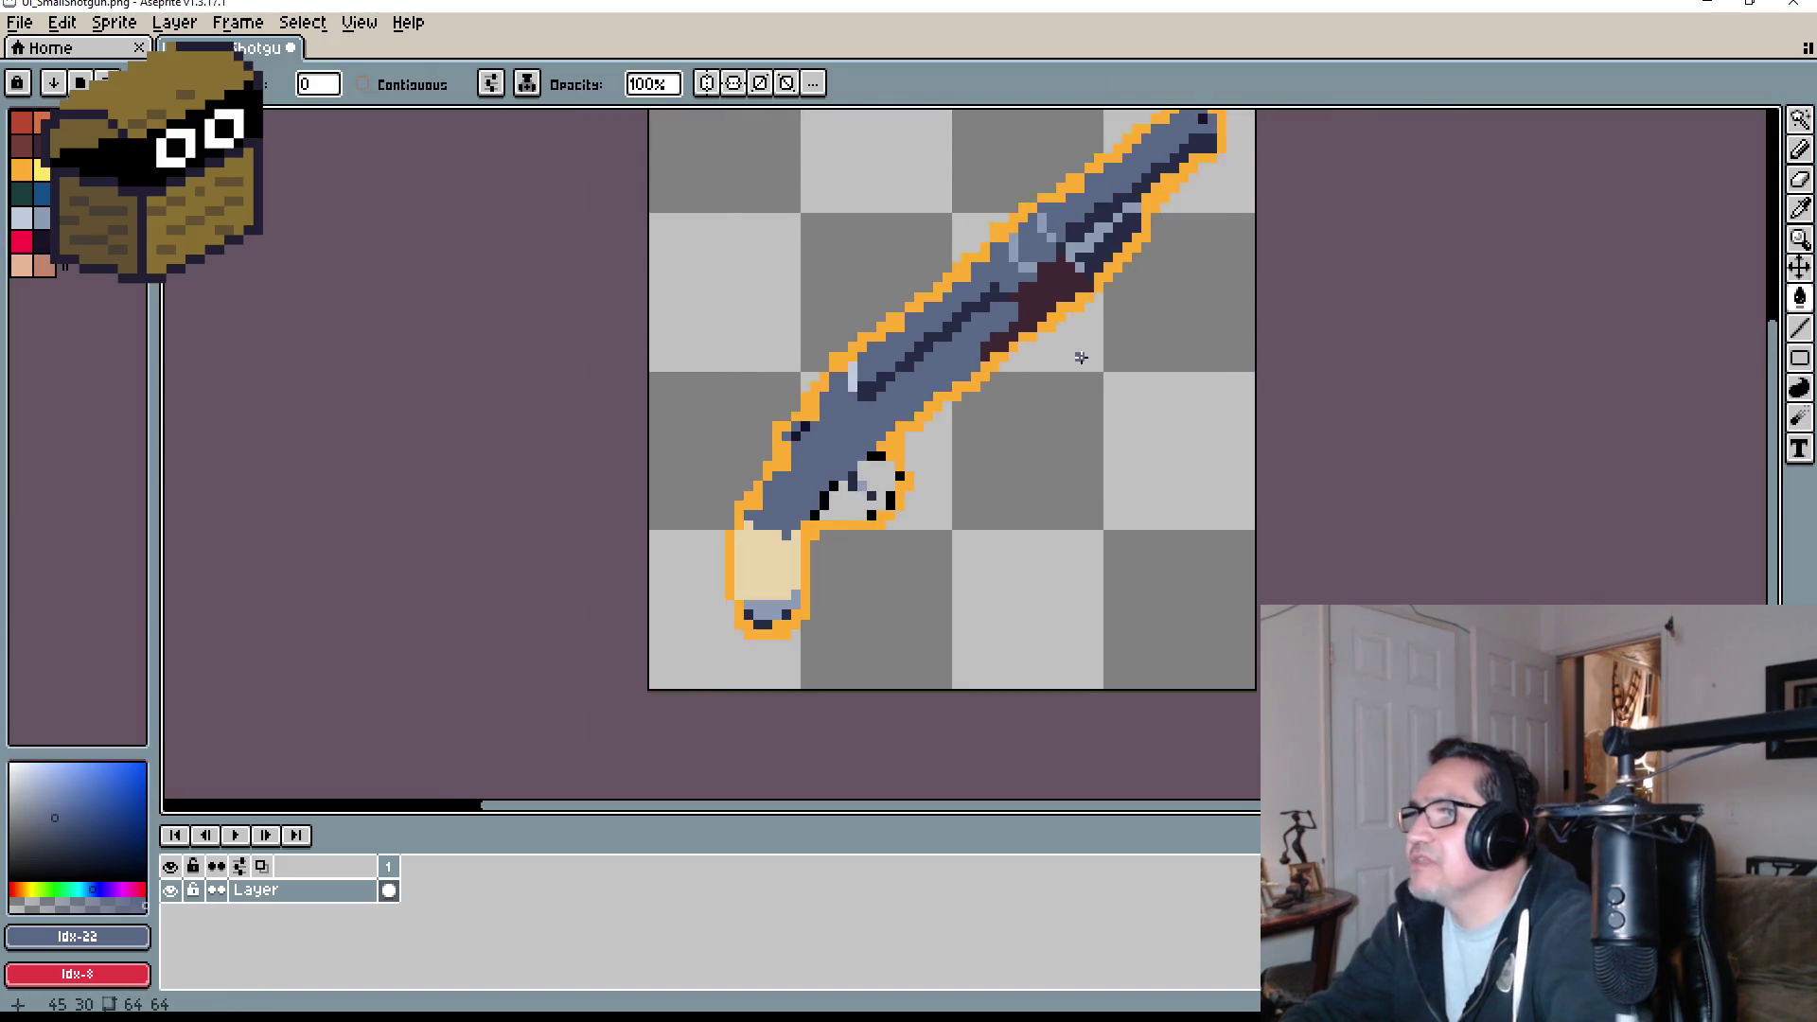
pyautogui.hotkey('ctrl', 'z')
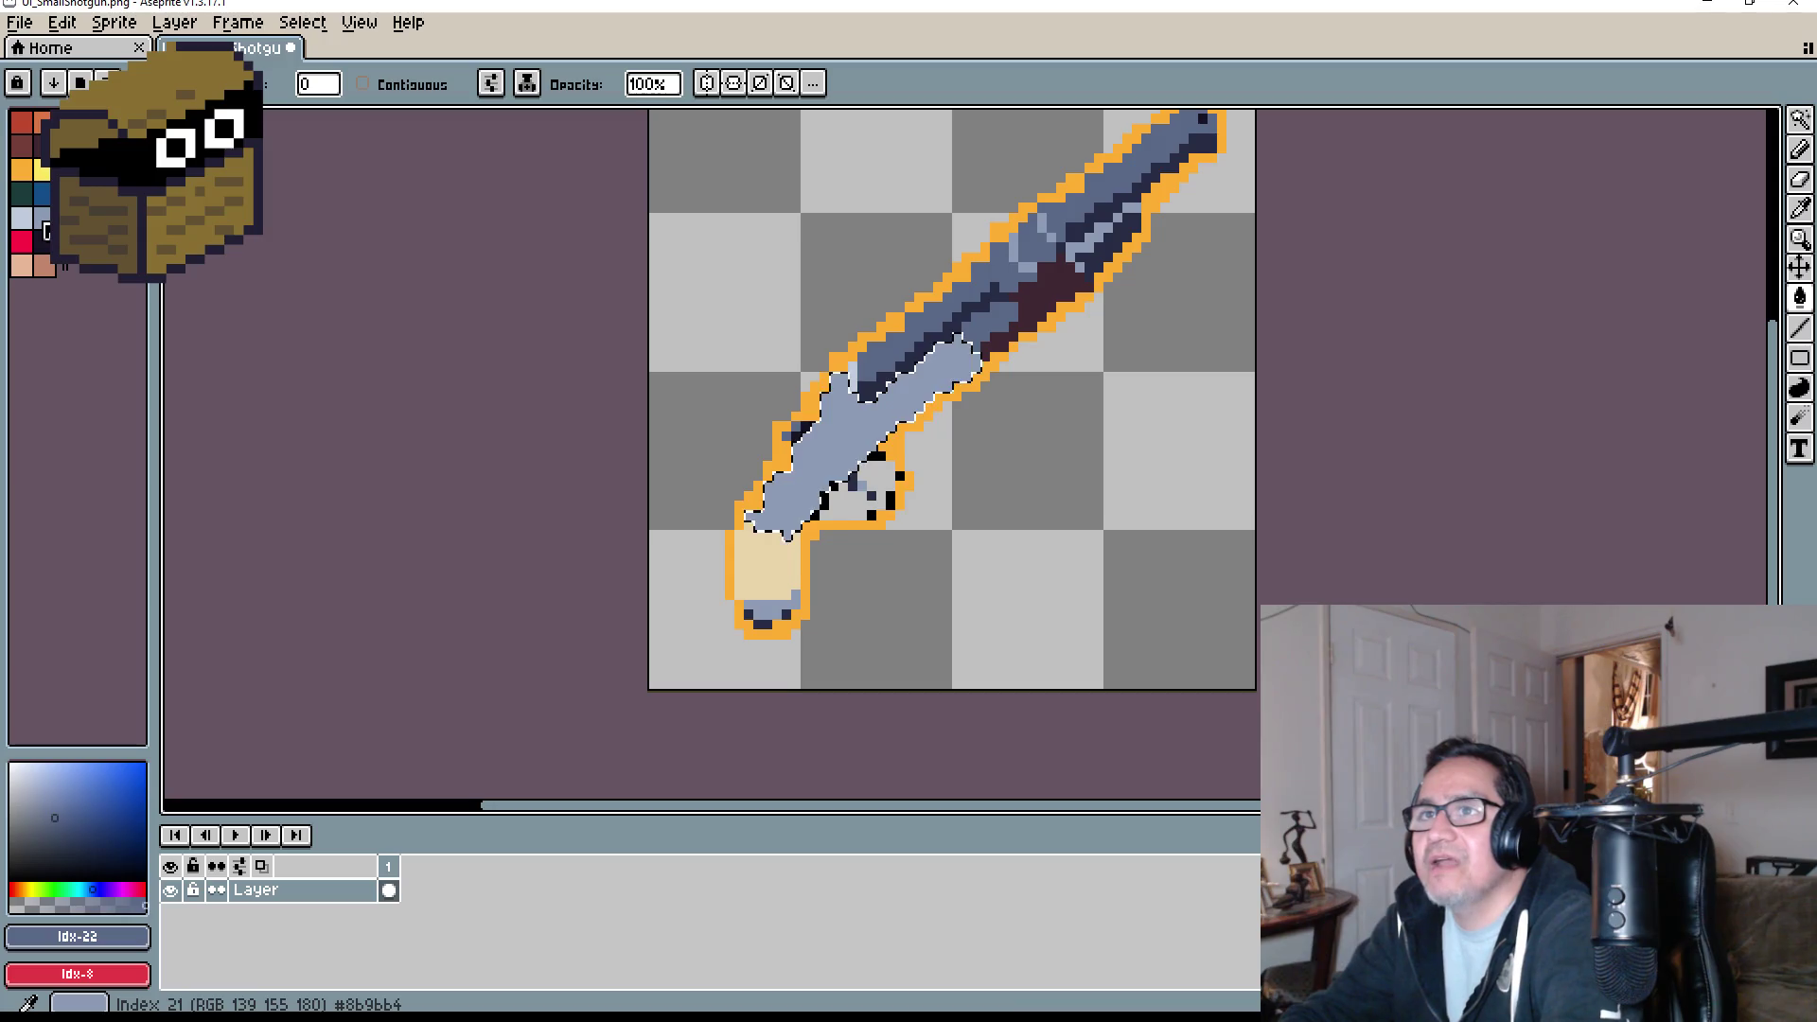
pyautogui.keyDown('alt'); pyautogui.click(890, 379); pyautogui.keyUp('alt')
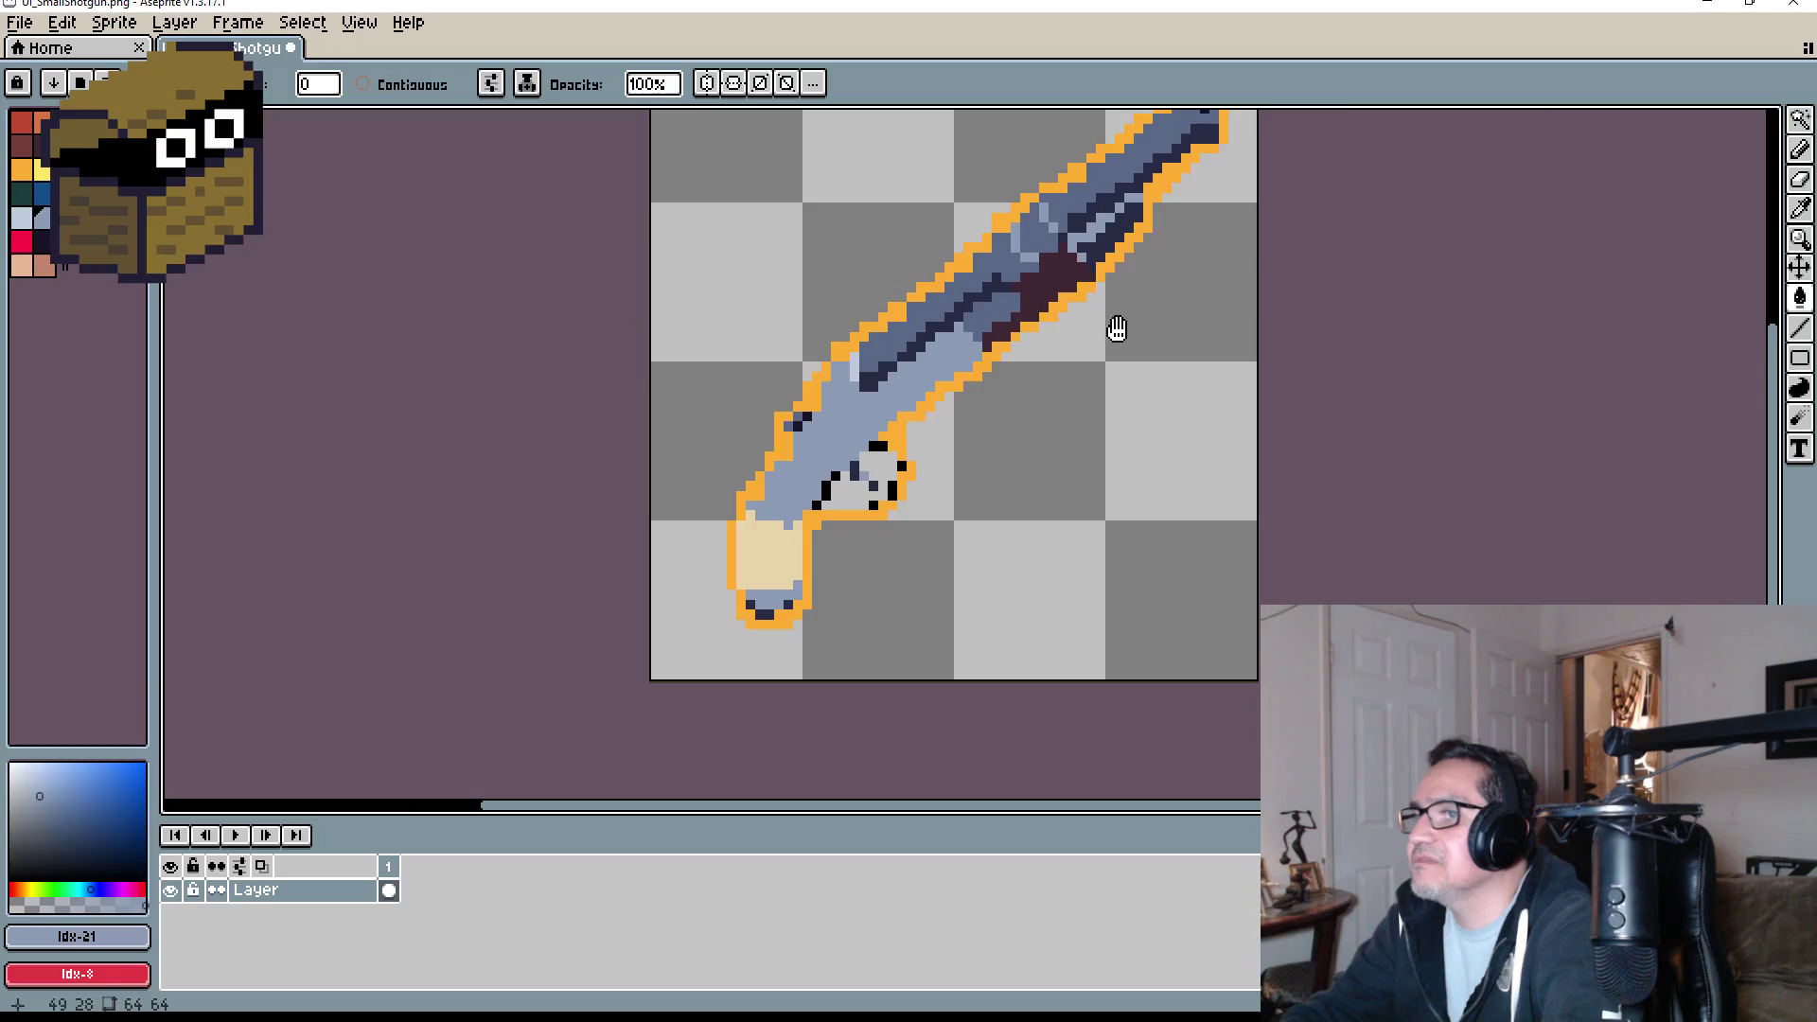
# - Bucket-fill the beige stock with the dark red-brown swatch and frame the whole shotgun
pyautogui.scroll(2, 770, 550)
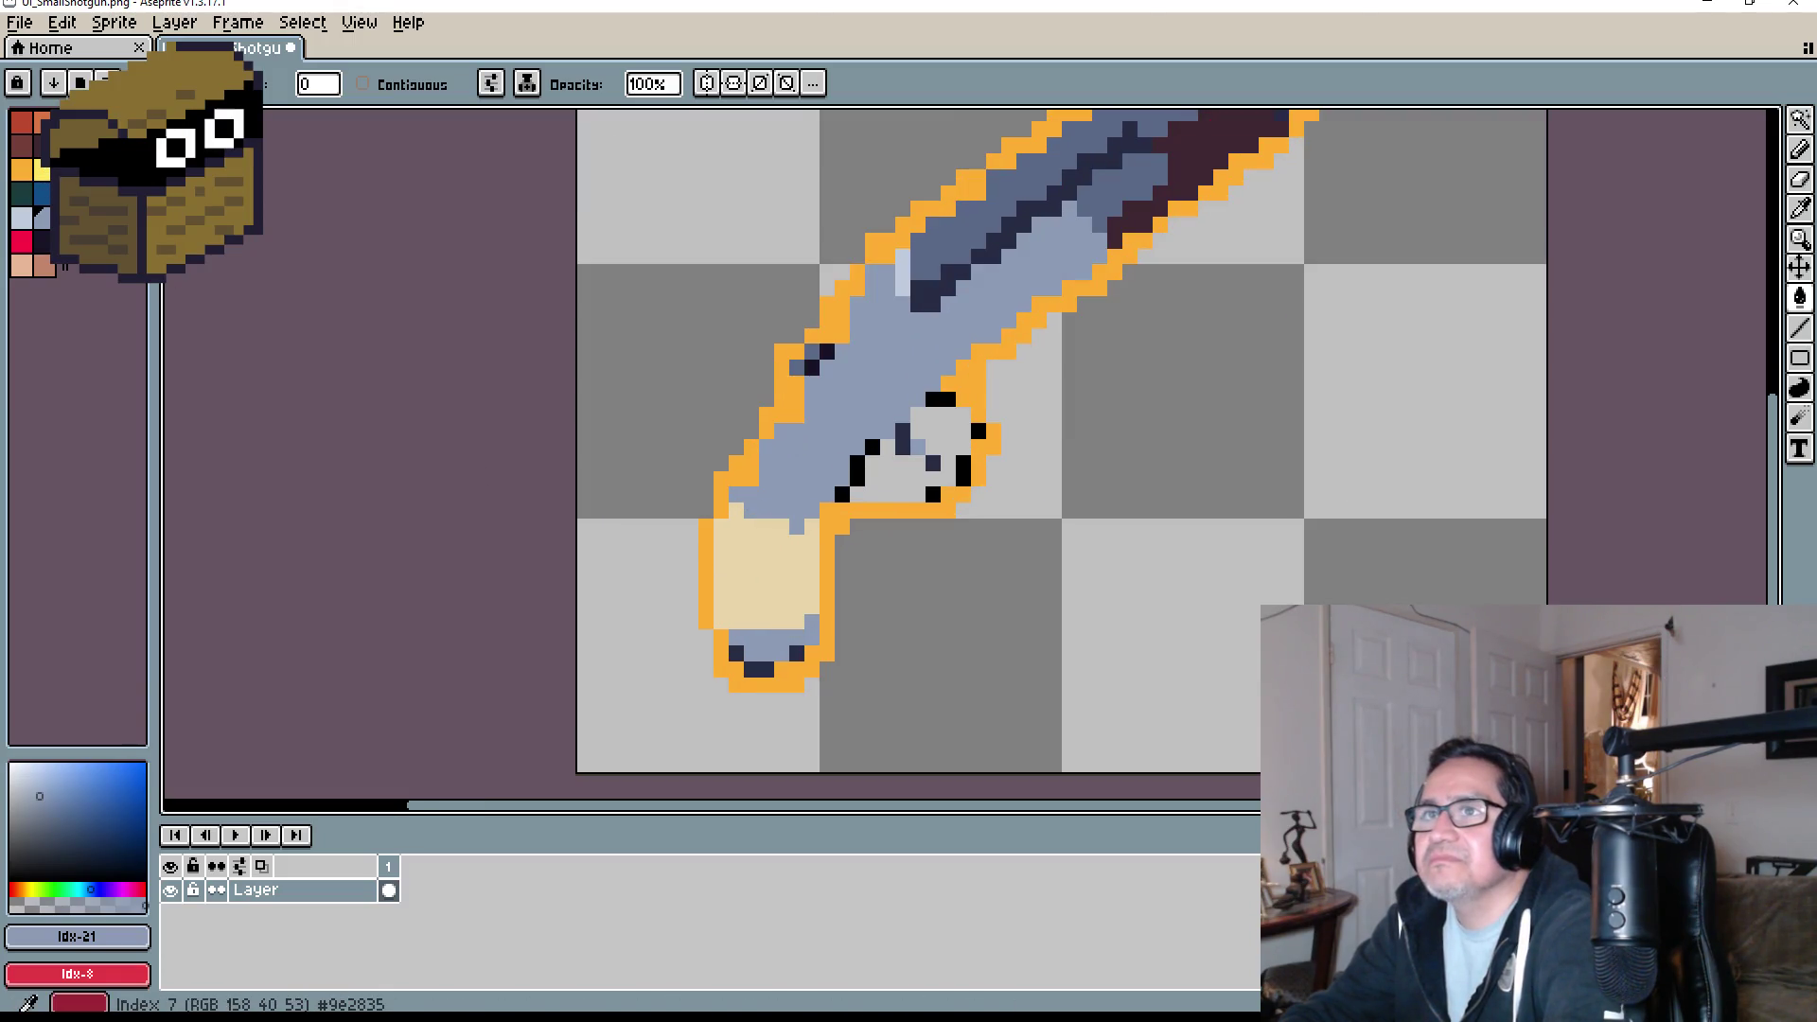
pyautogui.click(21, 145)
pyautogui.click(803, 572)
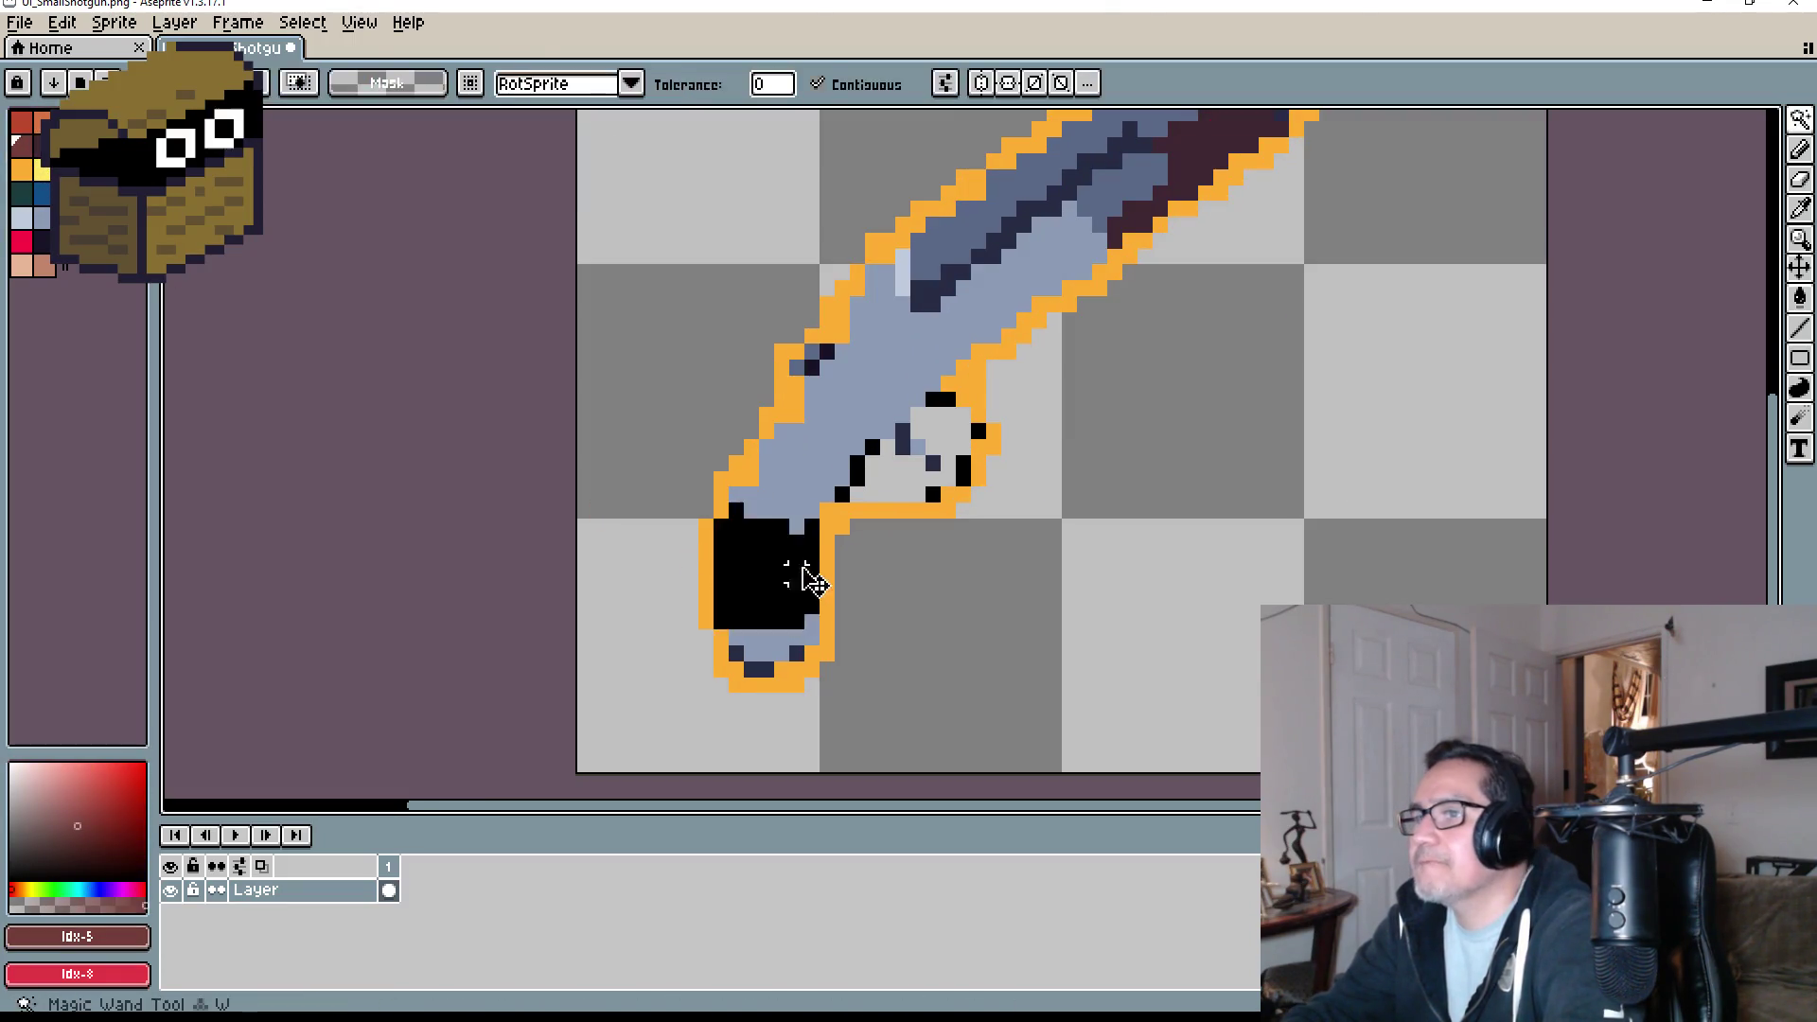
pyautogui.scroll(-3, 1017, 563)
pyautogui.moveTo(1127, 503); pyautogui.dragTo(1068, 527)
pyautogui.scroll(2, 1060, 530)
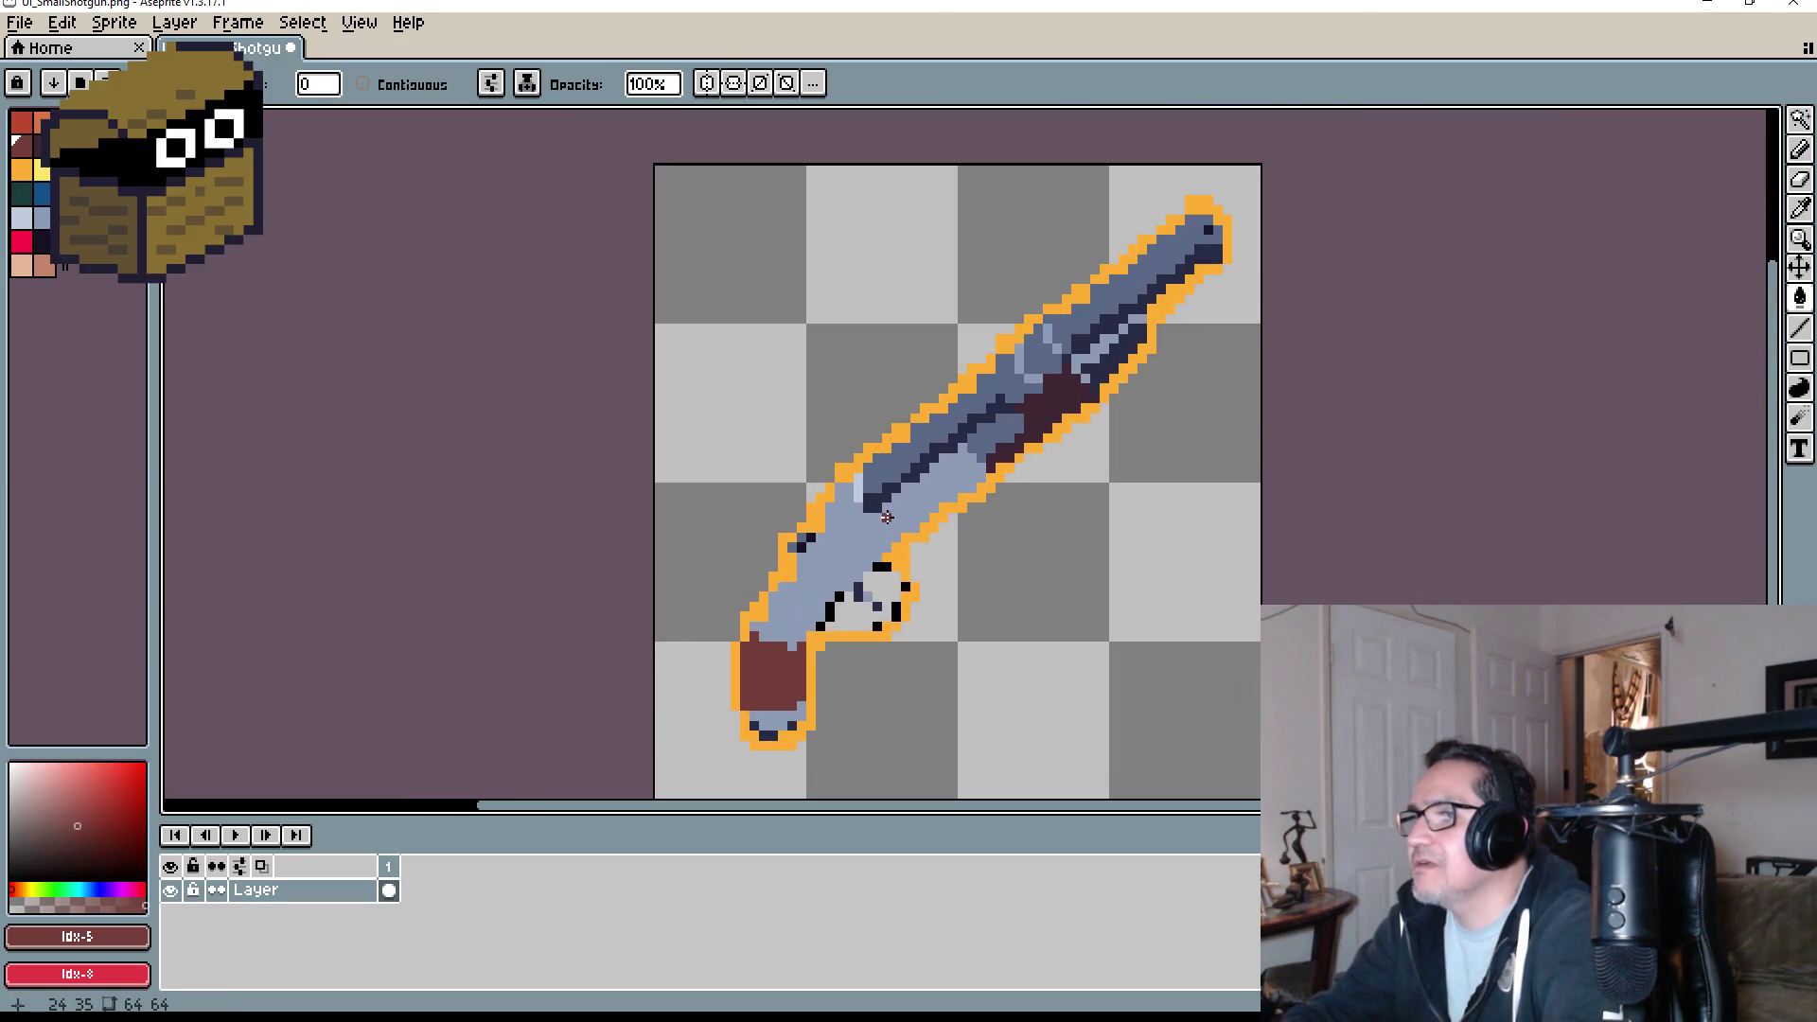
pyautogui.scroll(2, 928, 586)
pyautogui.scroll(-2, 886, 530)
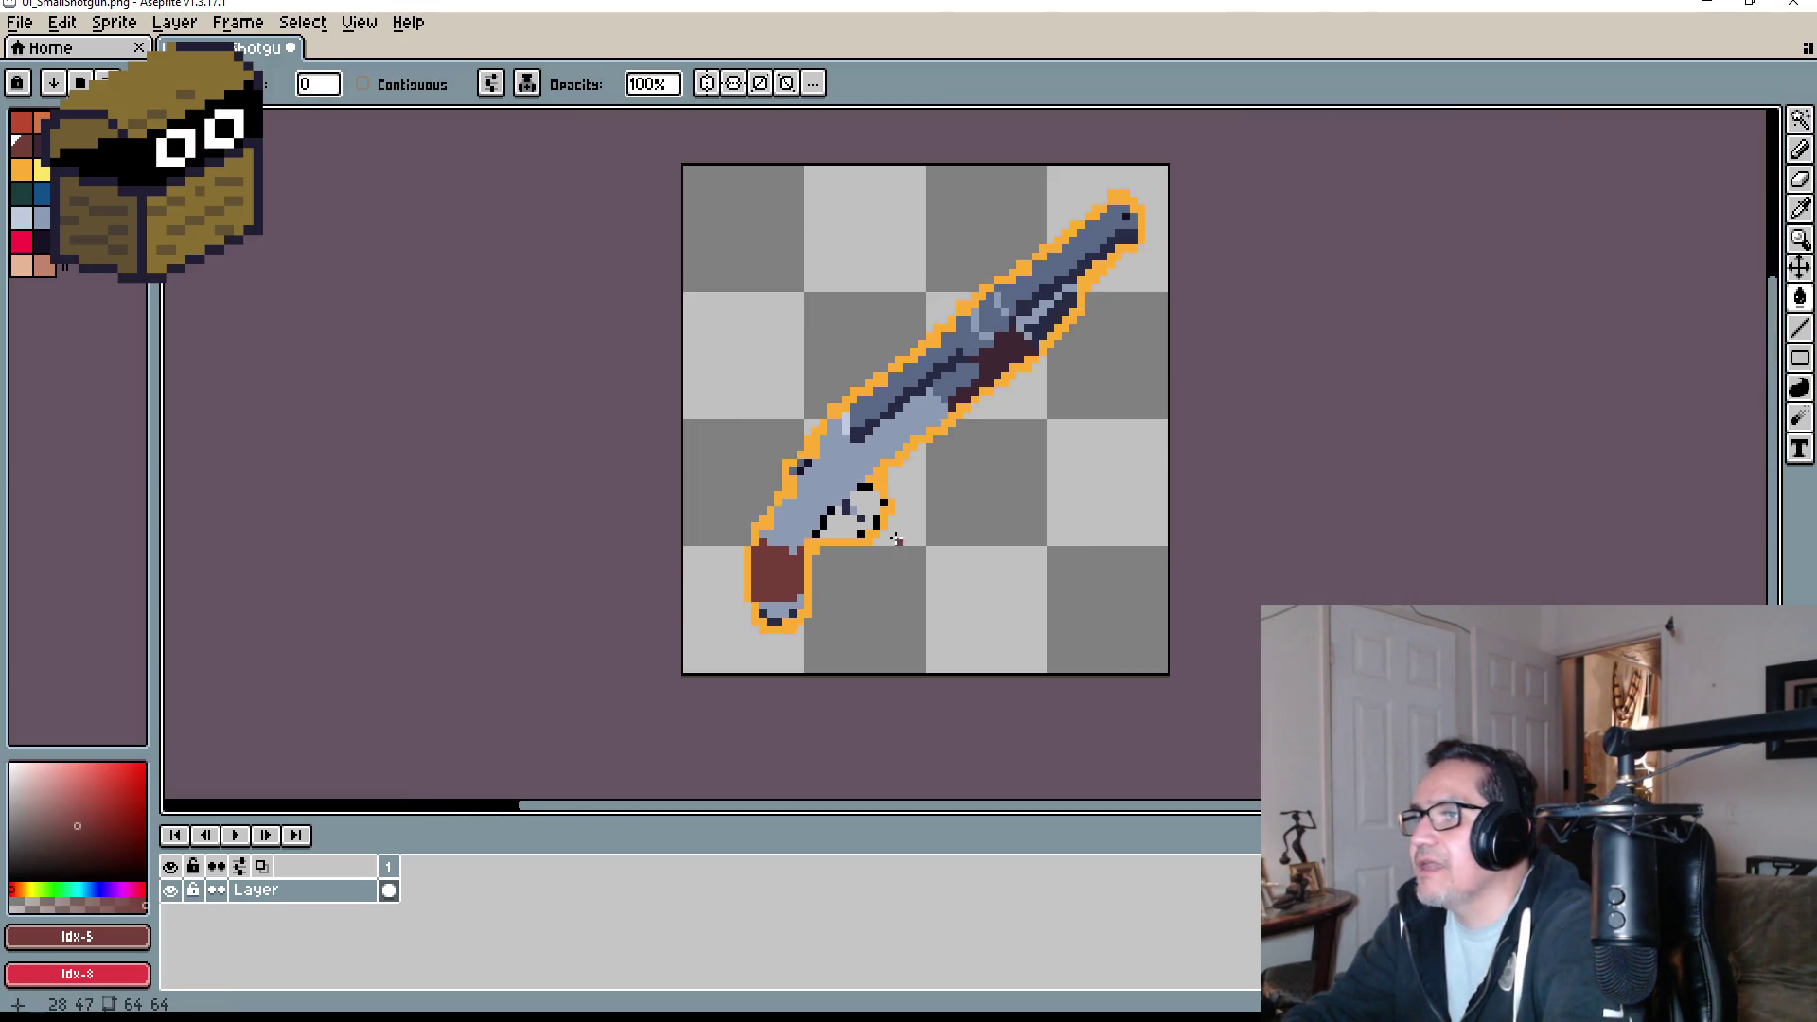
pyautogui.scroll(-1, 947, 424)
pyautogui.moveTo(997, 422); pyautogui.dragTo(924, 495)
pyautogui.scroll(1, 912, 486)
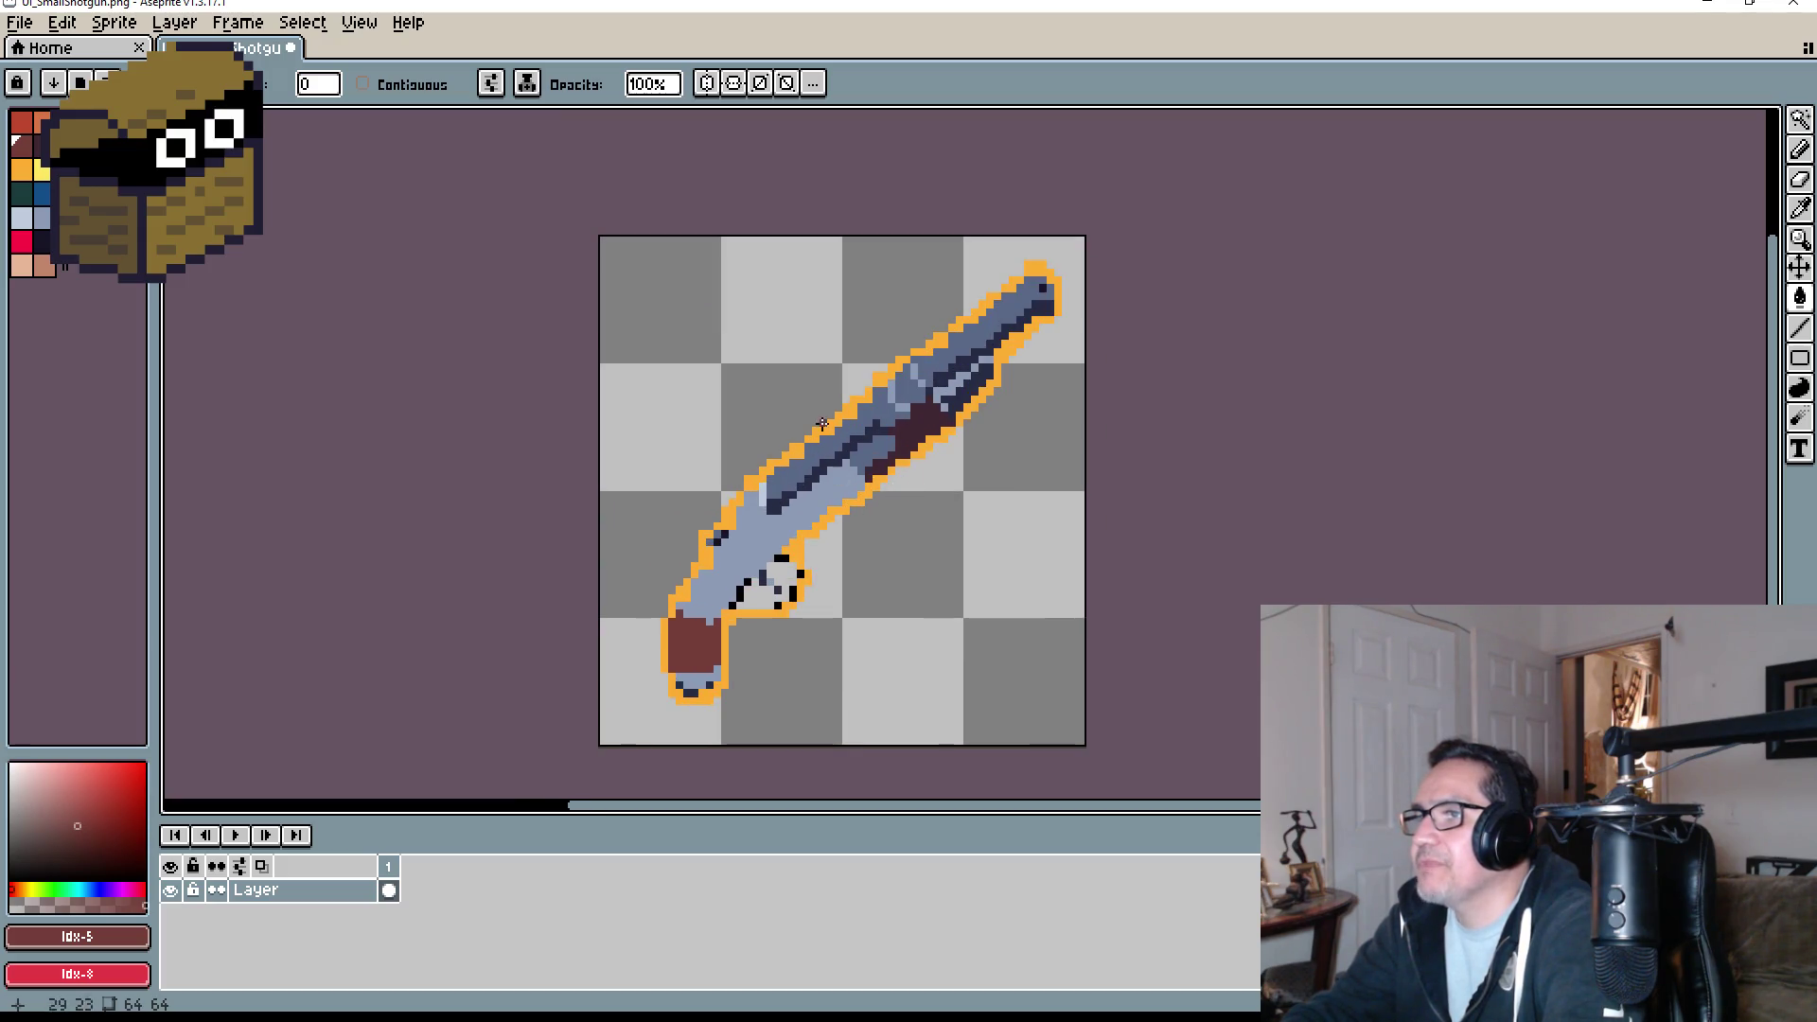
pyautogui.scroll(1, 903, 315)
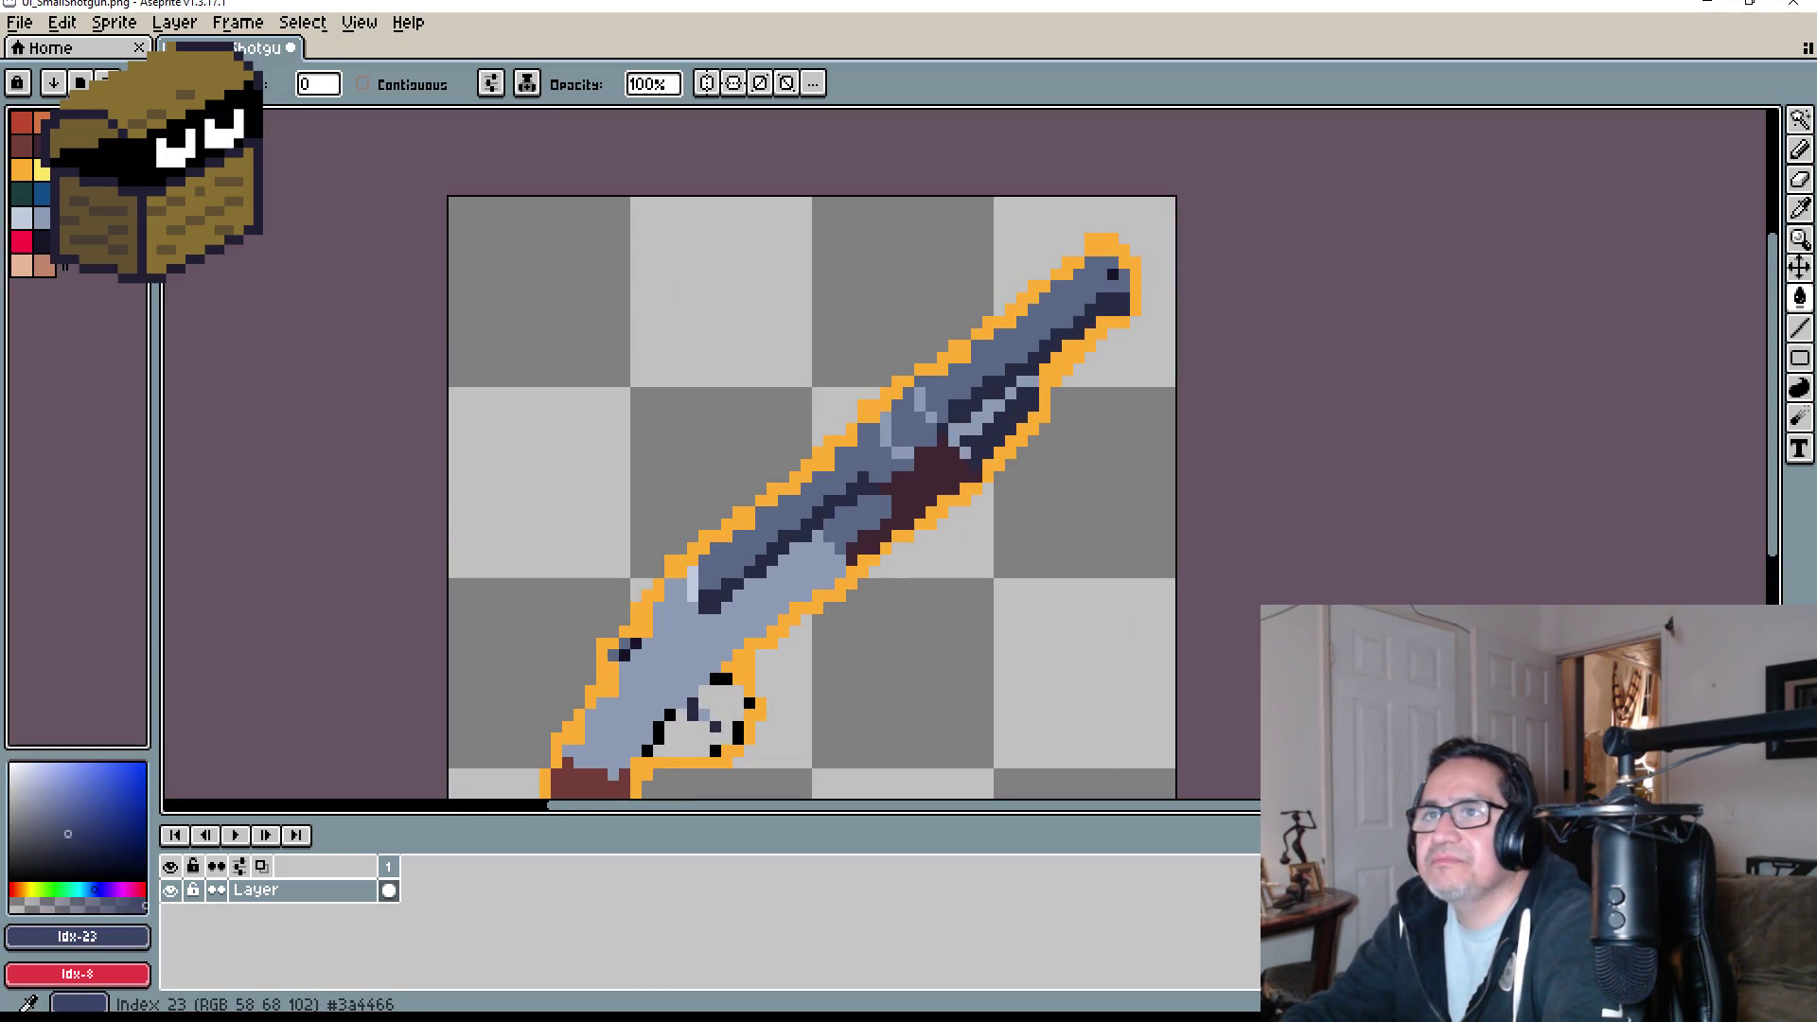
# - Undo the earlier darker recolours of the sprite
pyautogui.scroll(2, 978, 373)
pyautogui.press('w')
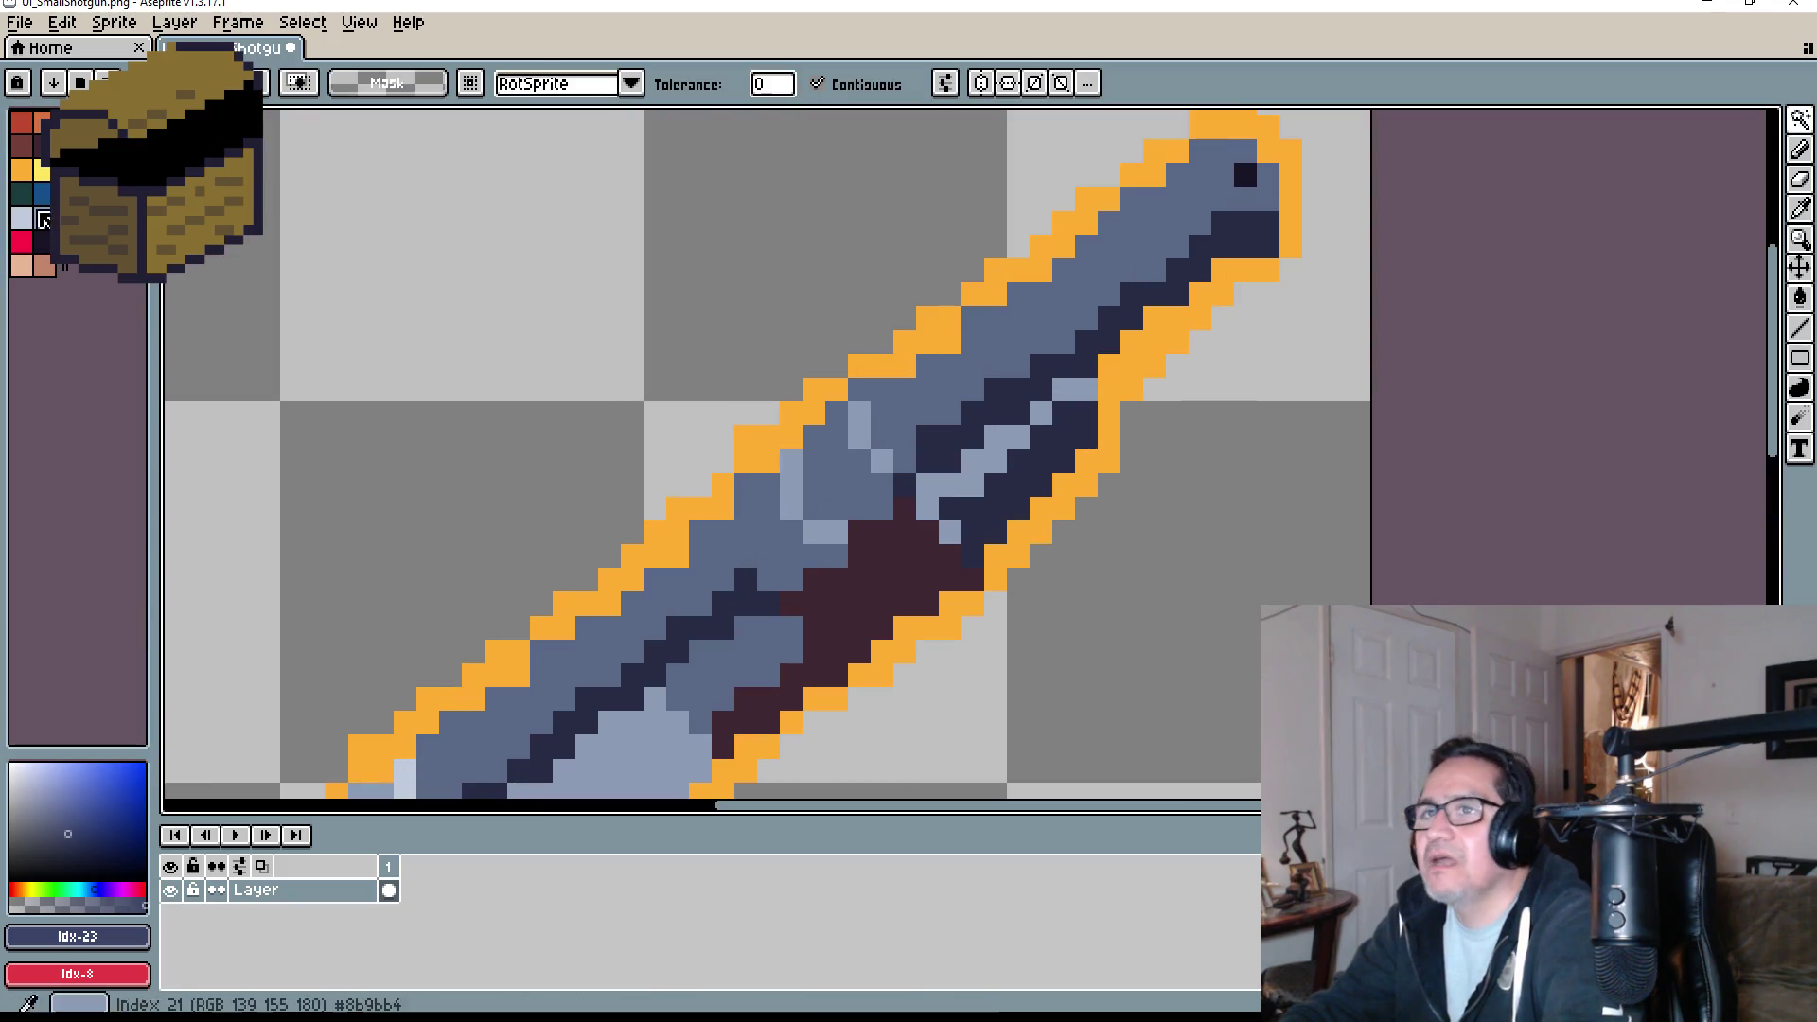
pyautogui.press('v')
pyautogui.scroll(-1, 1040, 320)
pyautogui.hotkey('ctrl', 'z')
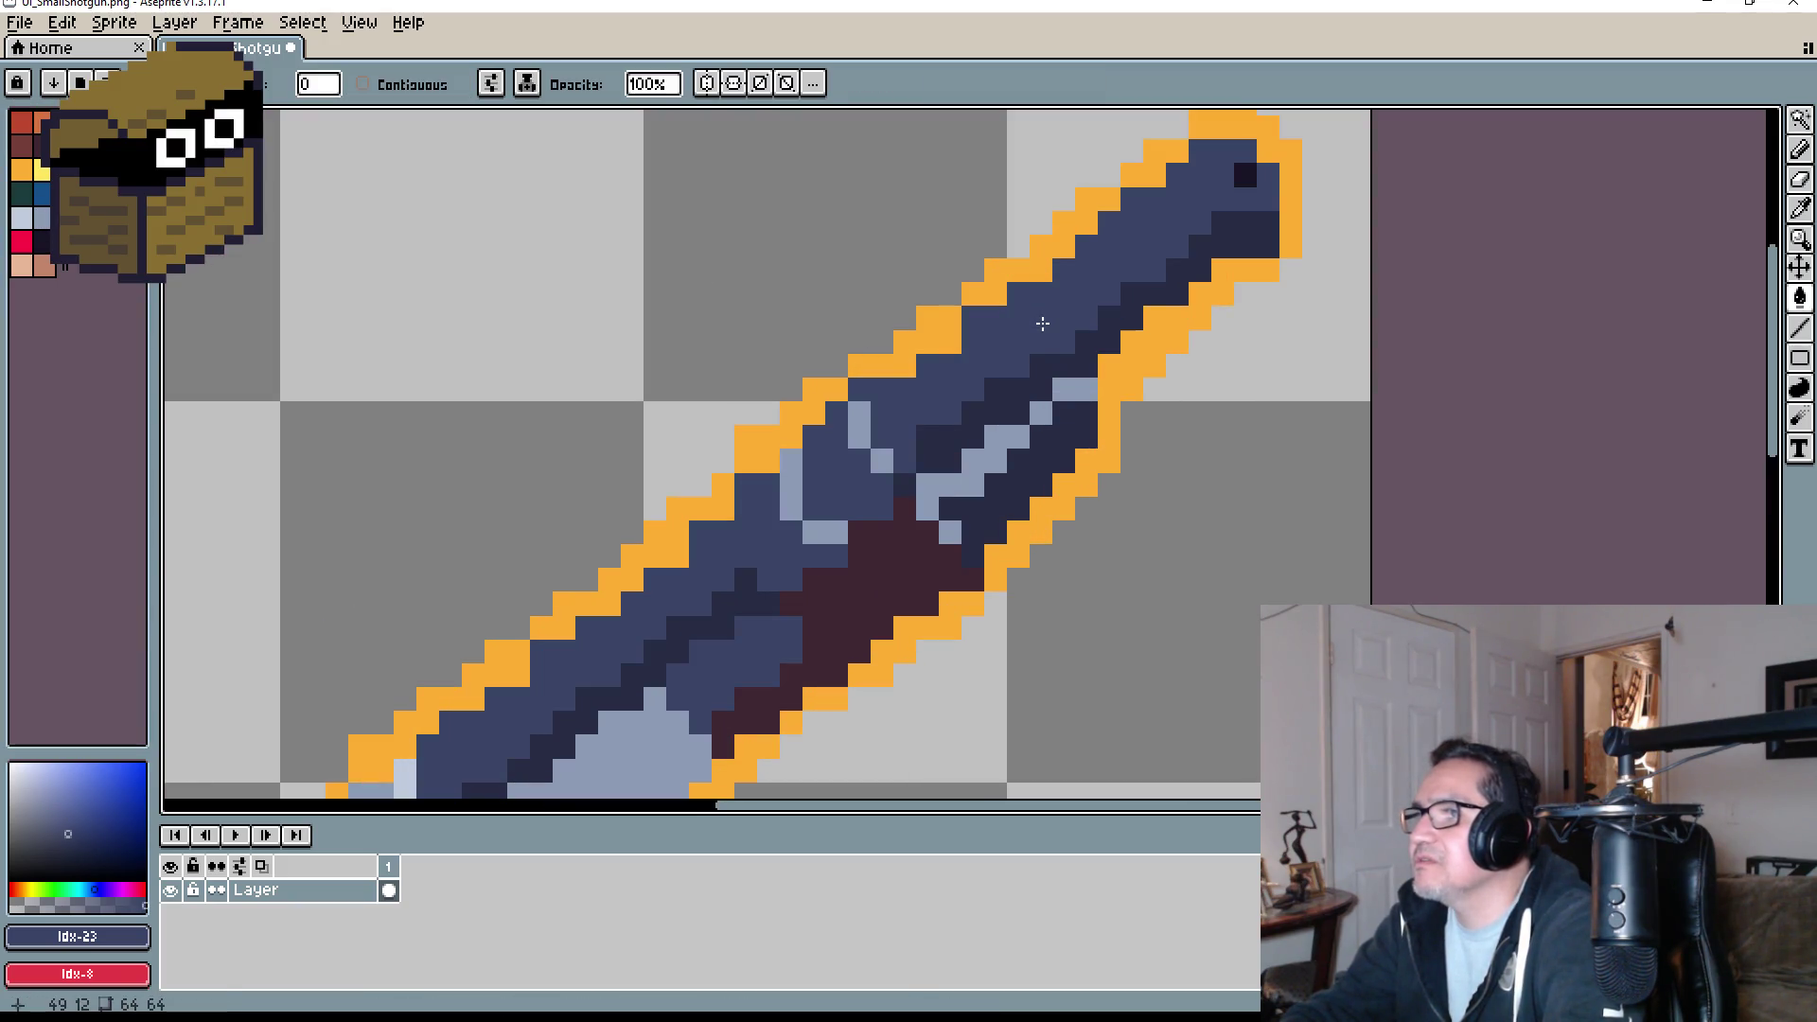
pyautogui.scroll(-2, 1040, 326)
pyautogui.hotkey('ctrl', 'z')
pyautogui.scroll(1, 1034, 329)
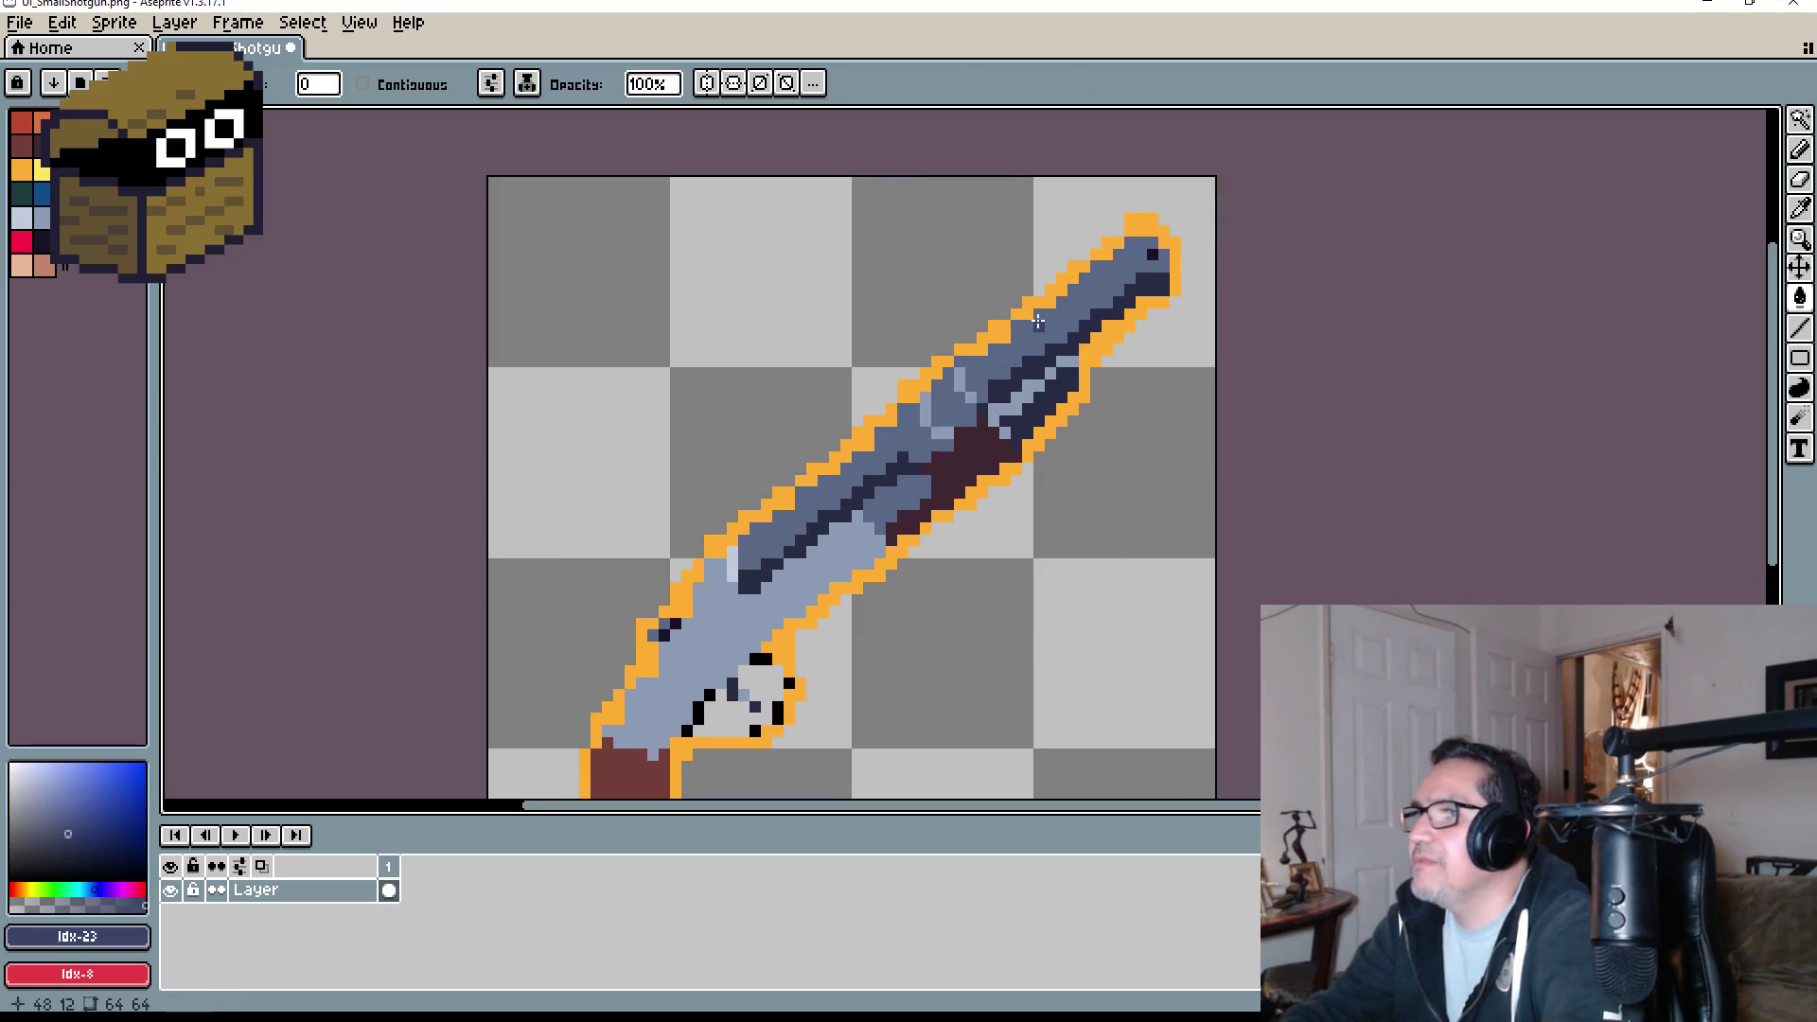
pyautogui.scroll(-1, 1098, 402)
pyautogui.scroll(-2, 1117, 424)
pyautogui.scroll(3, 1000, 473)
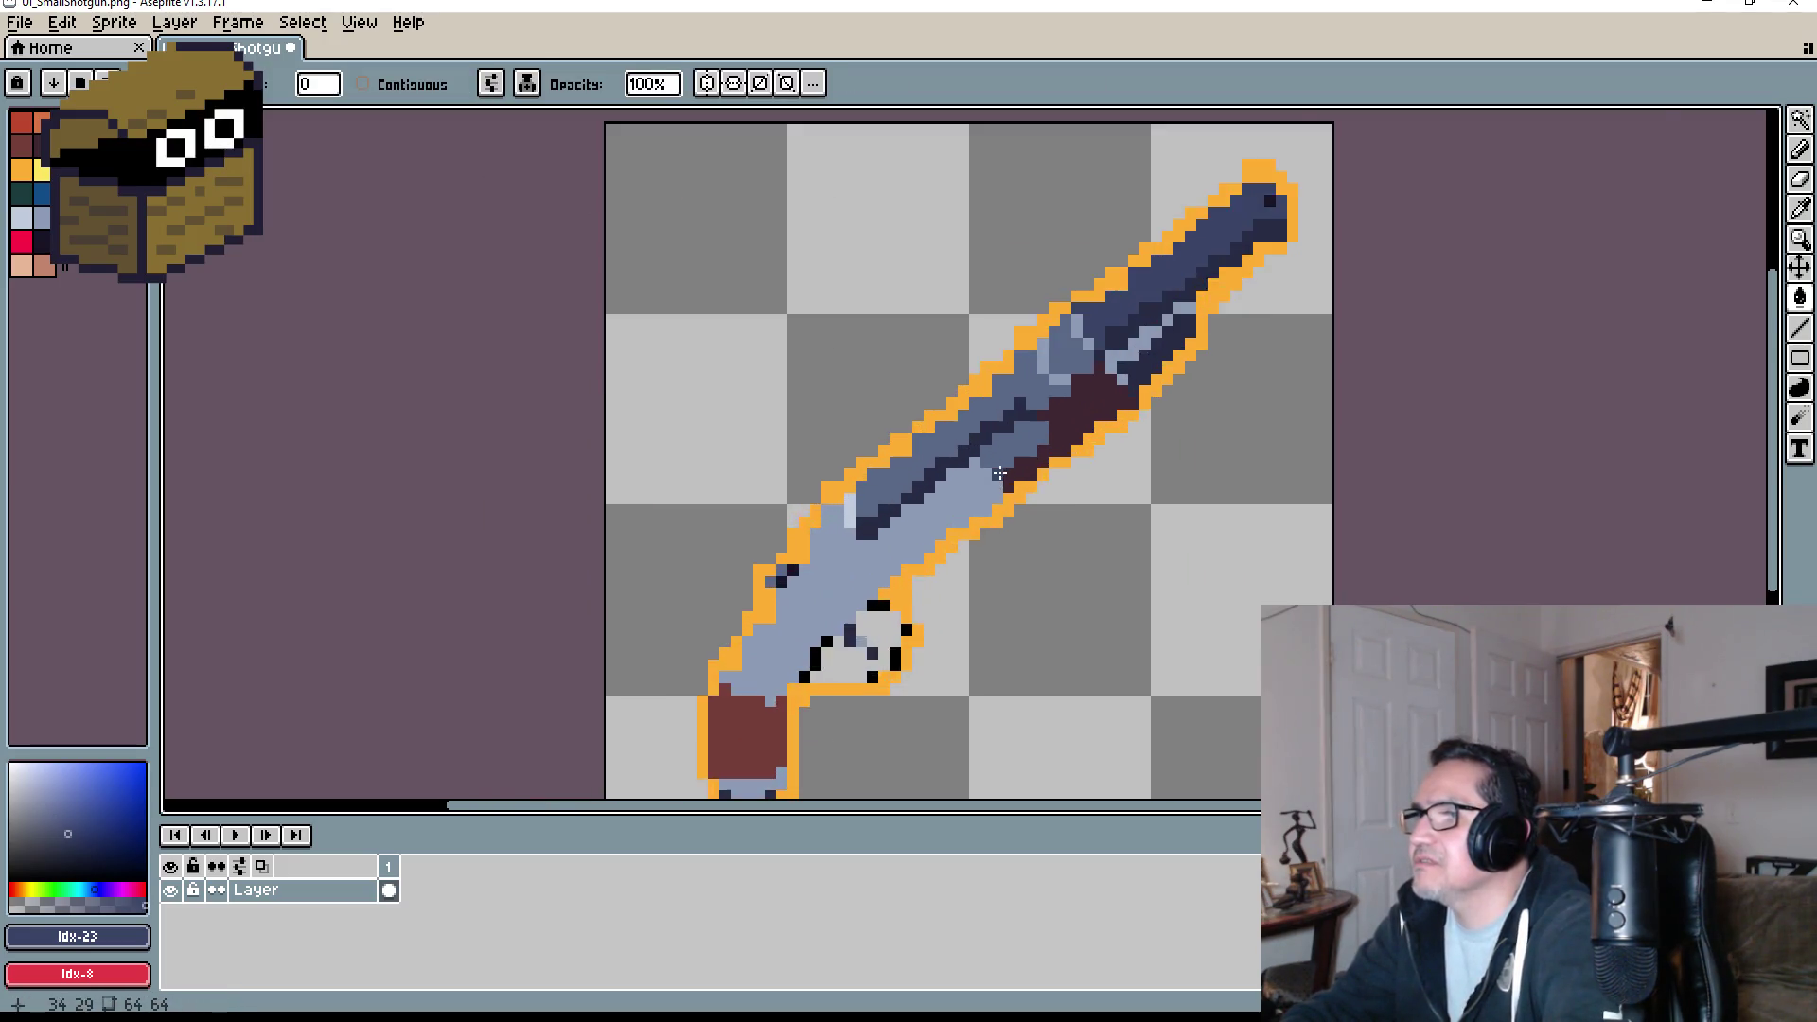
pyautogui.scroll(3, 999, 473)
pyautogui.scroll(-1, 931, 450)
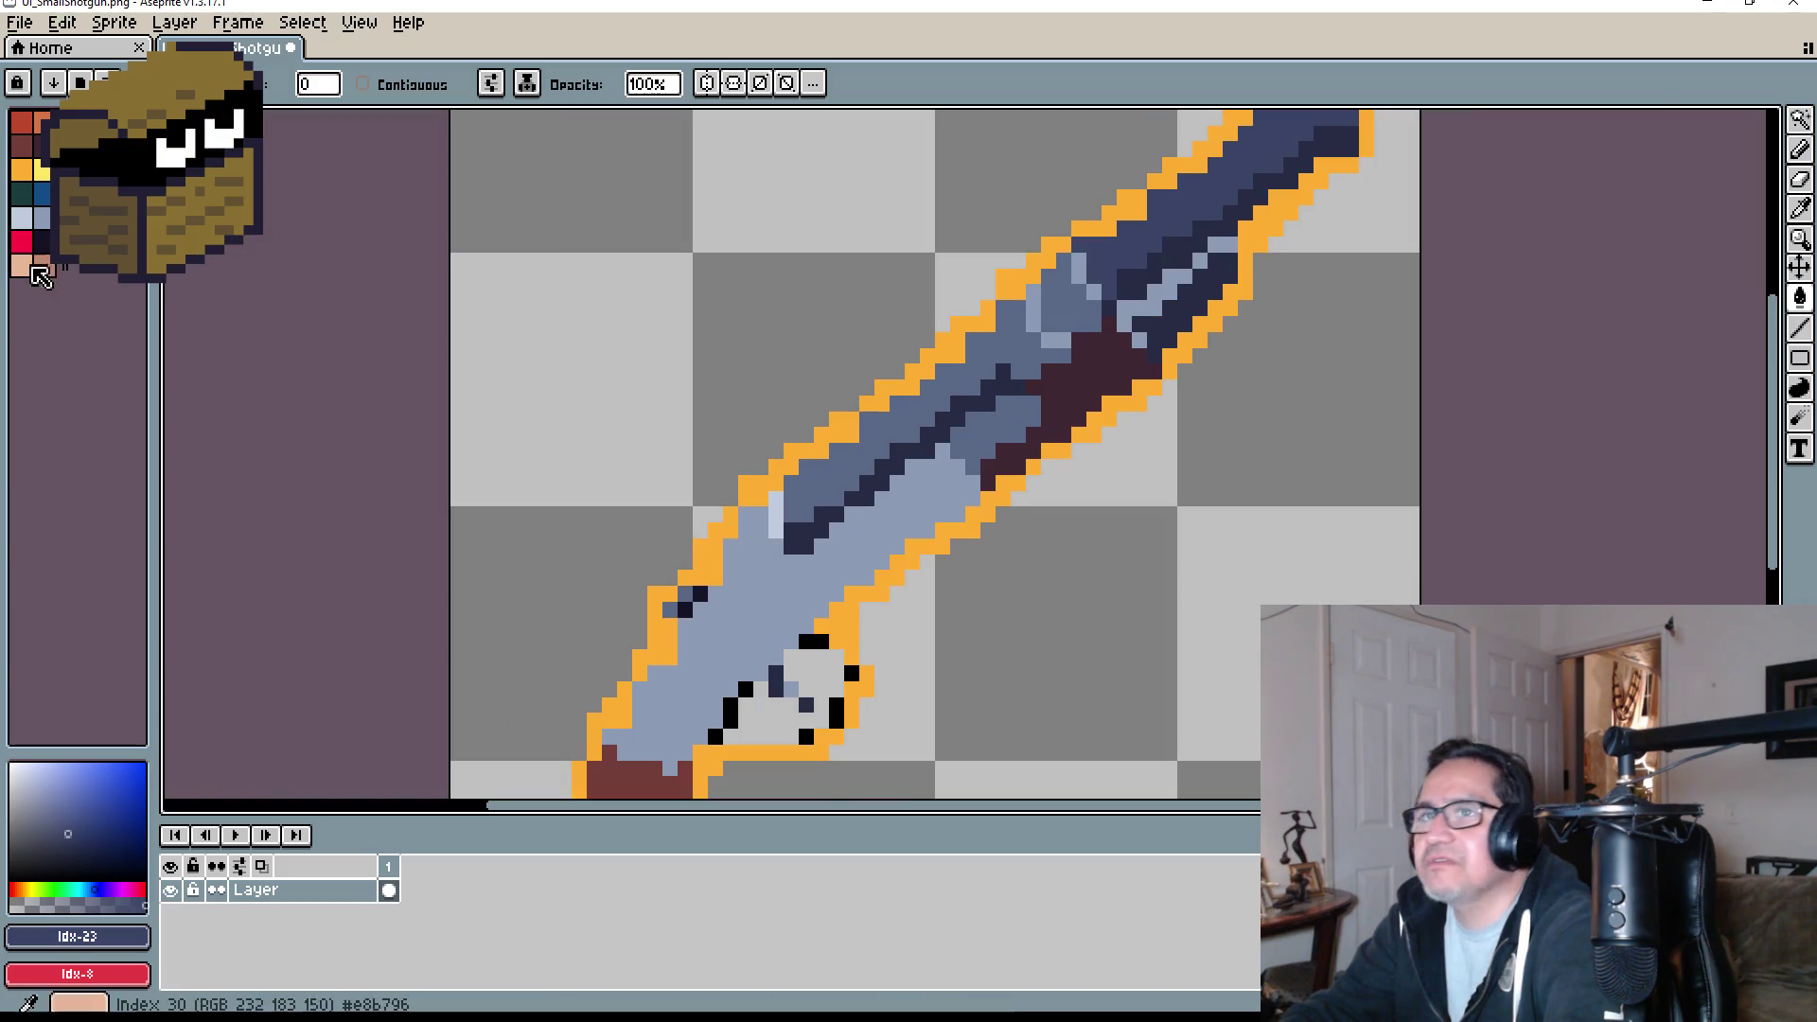
# - Fill the light gun body with the grey-blue picked from the sprite
pyautogui.keyDown('alt'); pyautogui.click(806, 500); pyautogui.keyUp('alt')
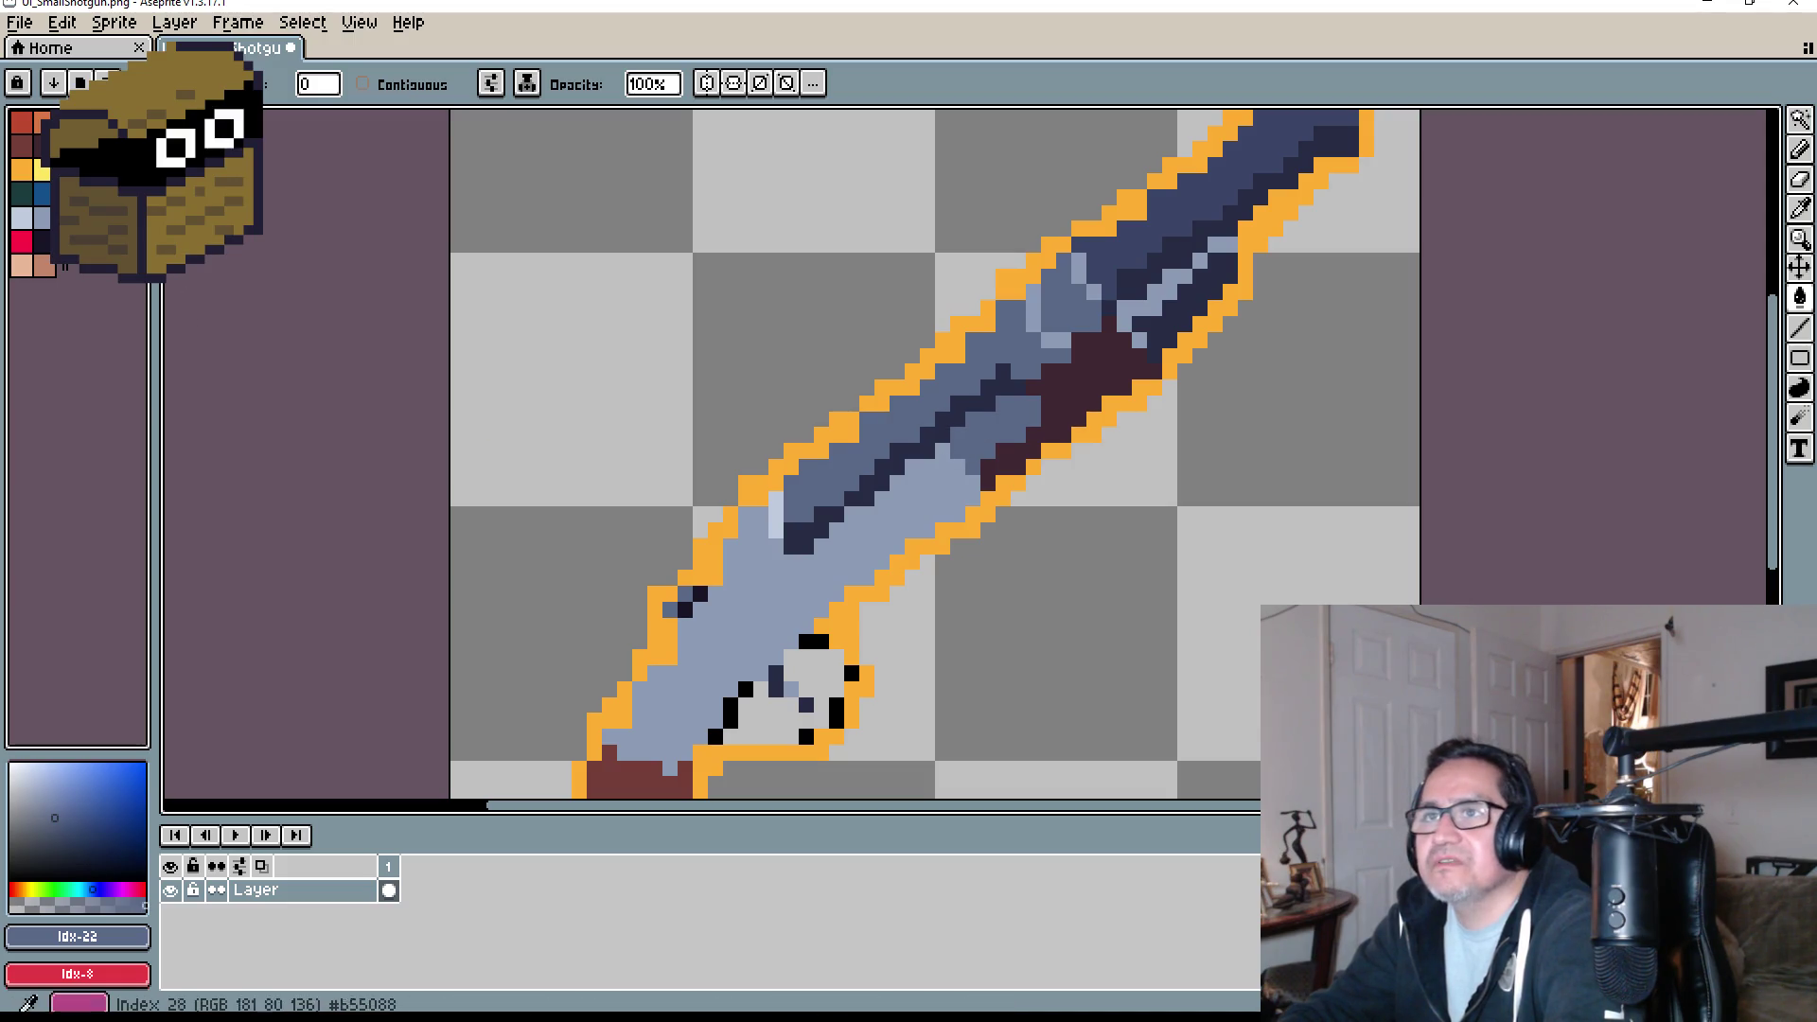
pyautogui.keyDown('alt'); pyautogui.click(947, 452); pyautogui.keyUp('alt')
pyautogui.press('w')
pyautogui.press('g')
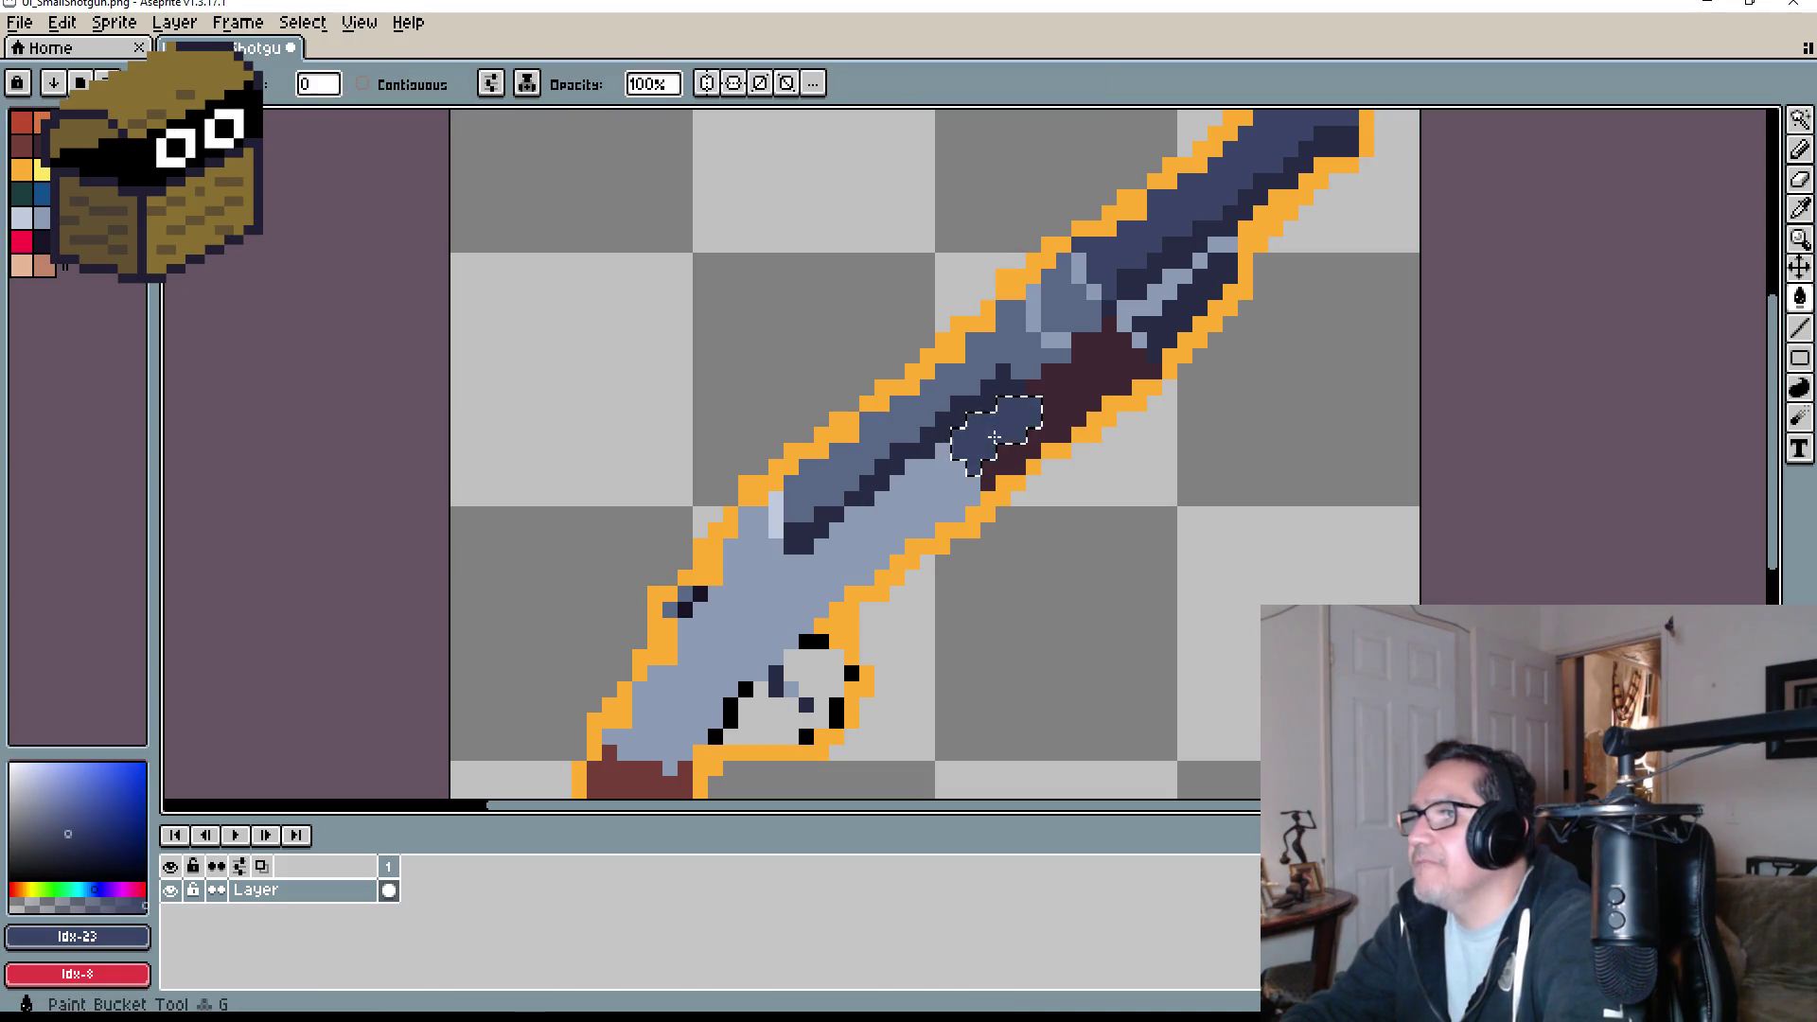
pyautogui.scroll(-6, 946, 473)
pyautogui.scroll(4, 940, 519)
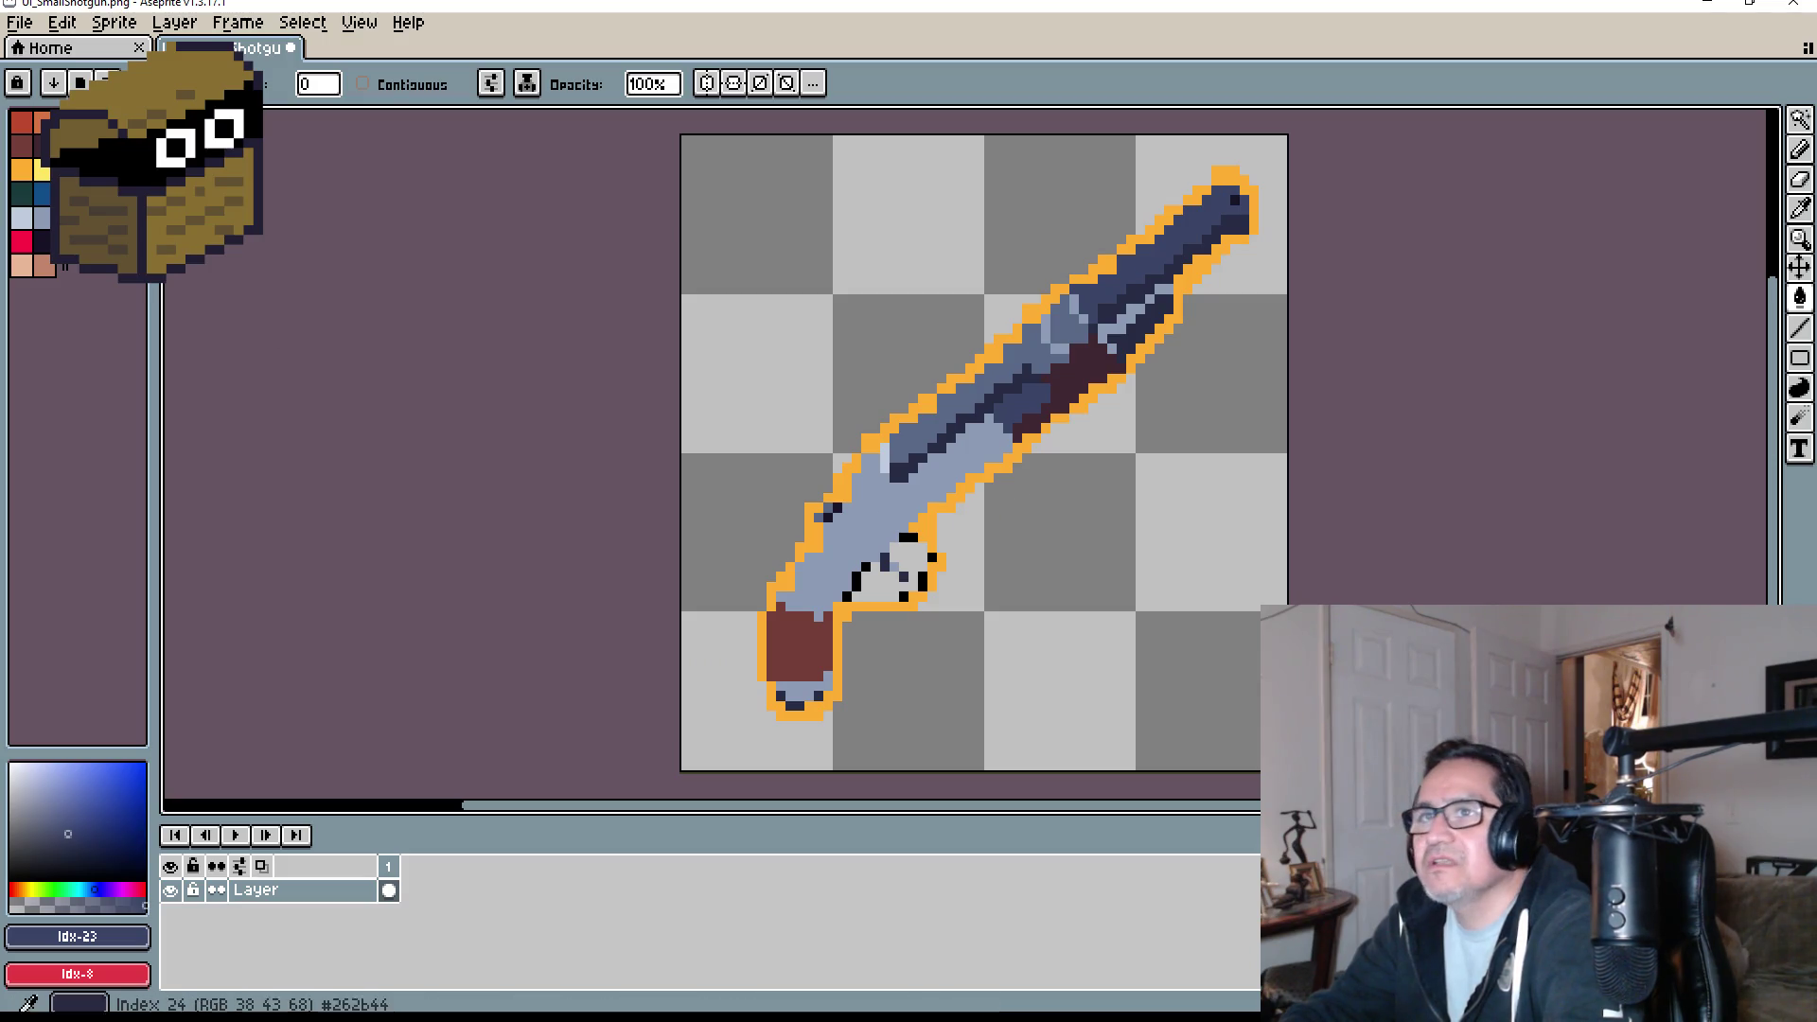
pyautogui.keyDown('alt'); pyautogui.click(875, 527); pyautogui.keyUp('alt')
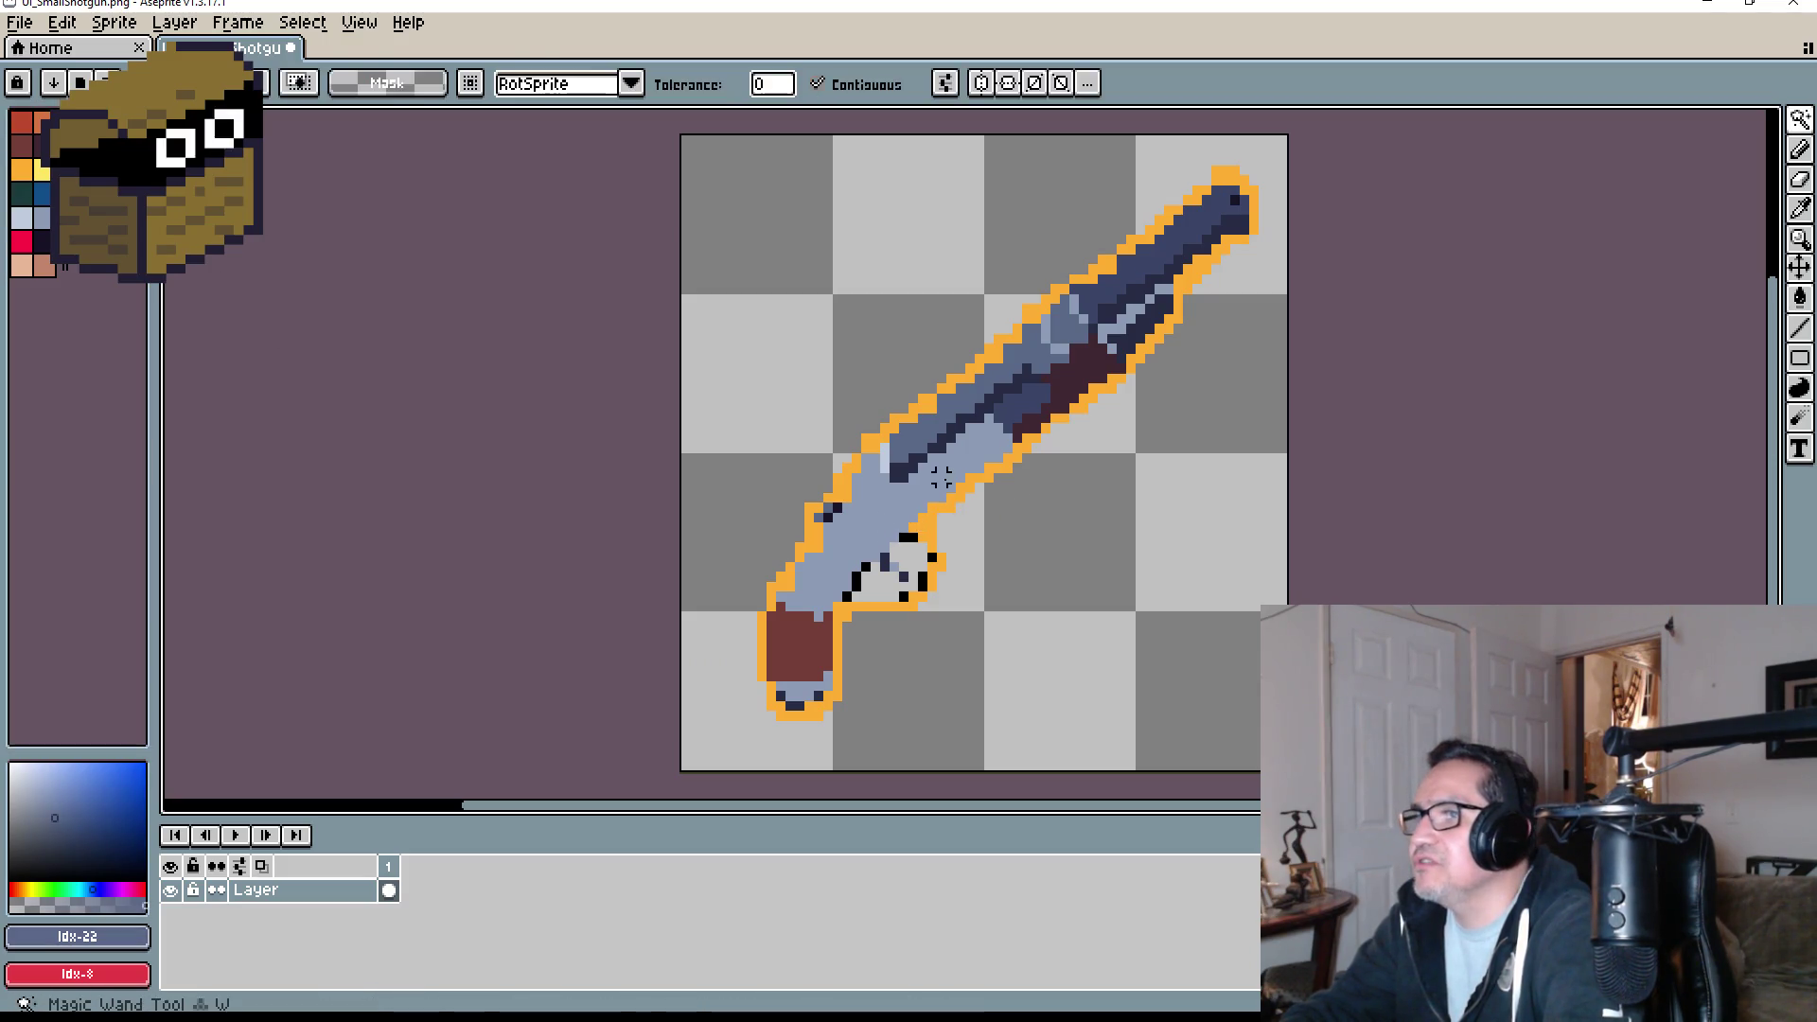
pyautogui.click(939, 505)
pyautogui.scroll(-3, 1071, 521)
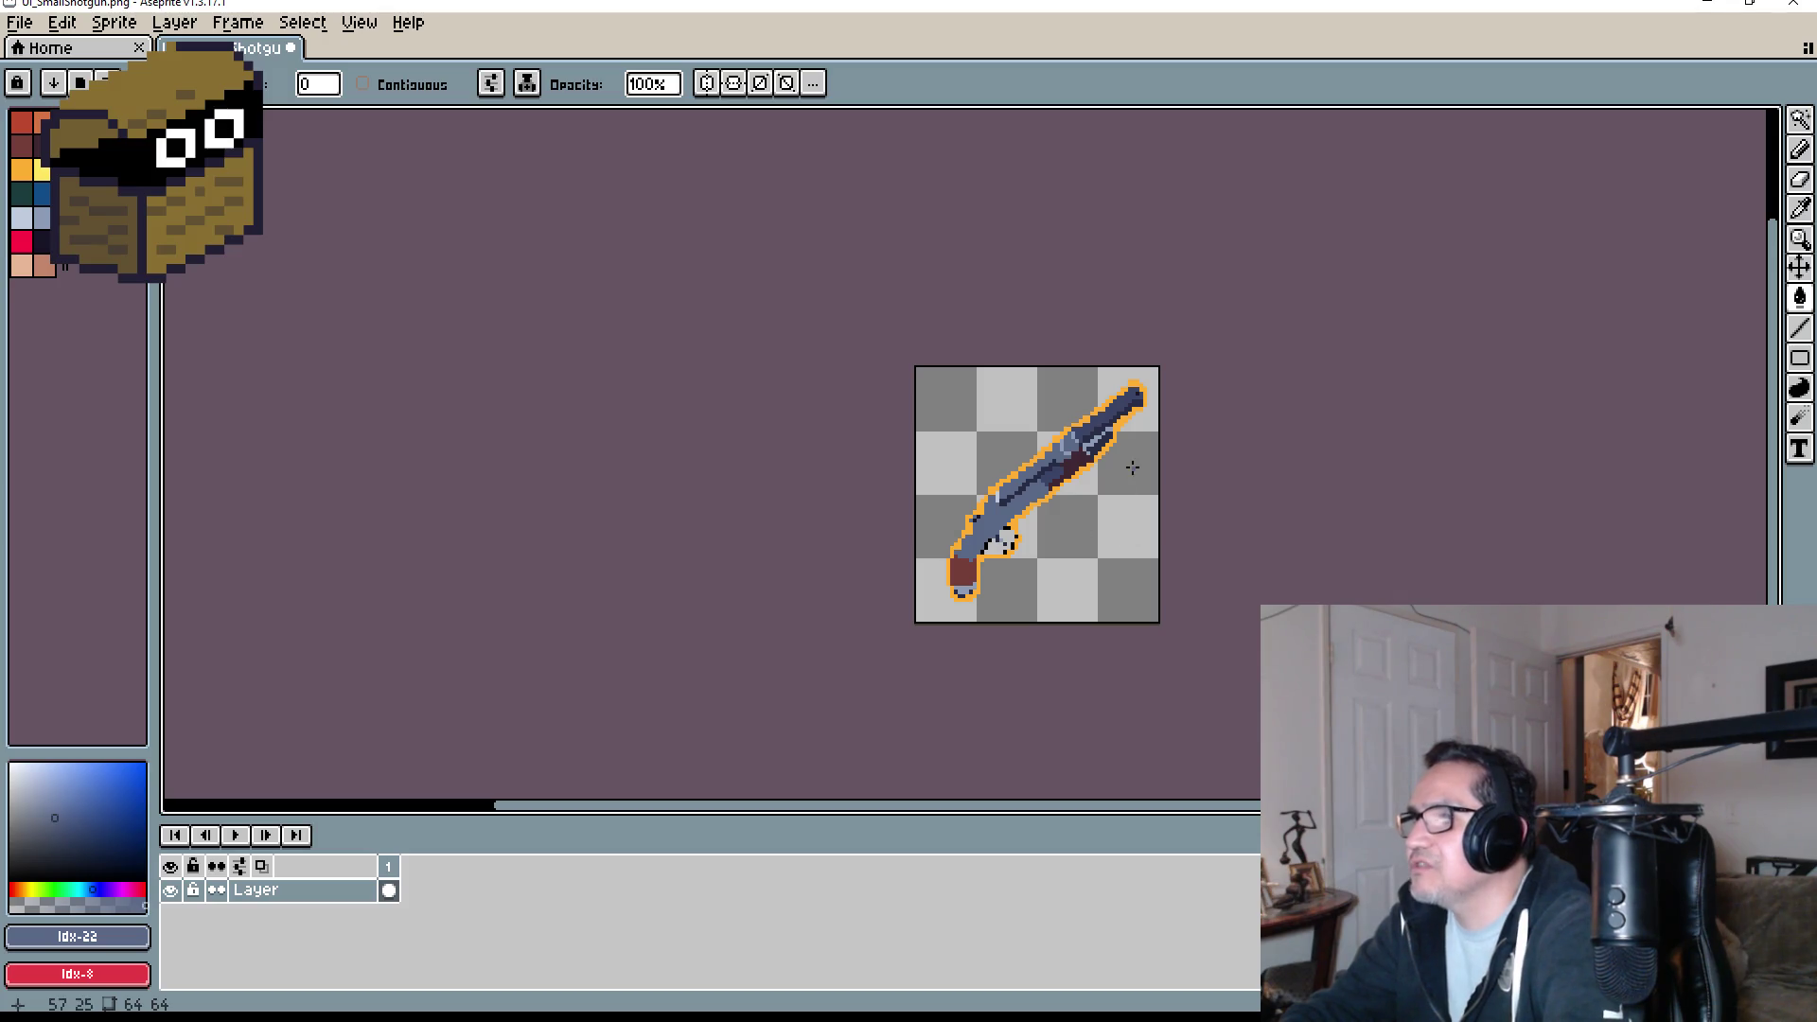
pyautogui.scroll(10, 965, 629)
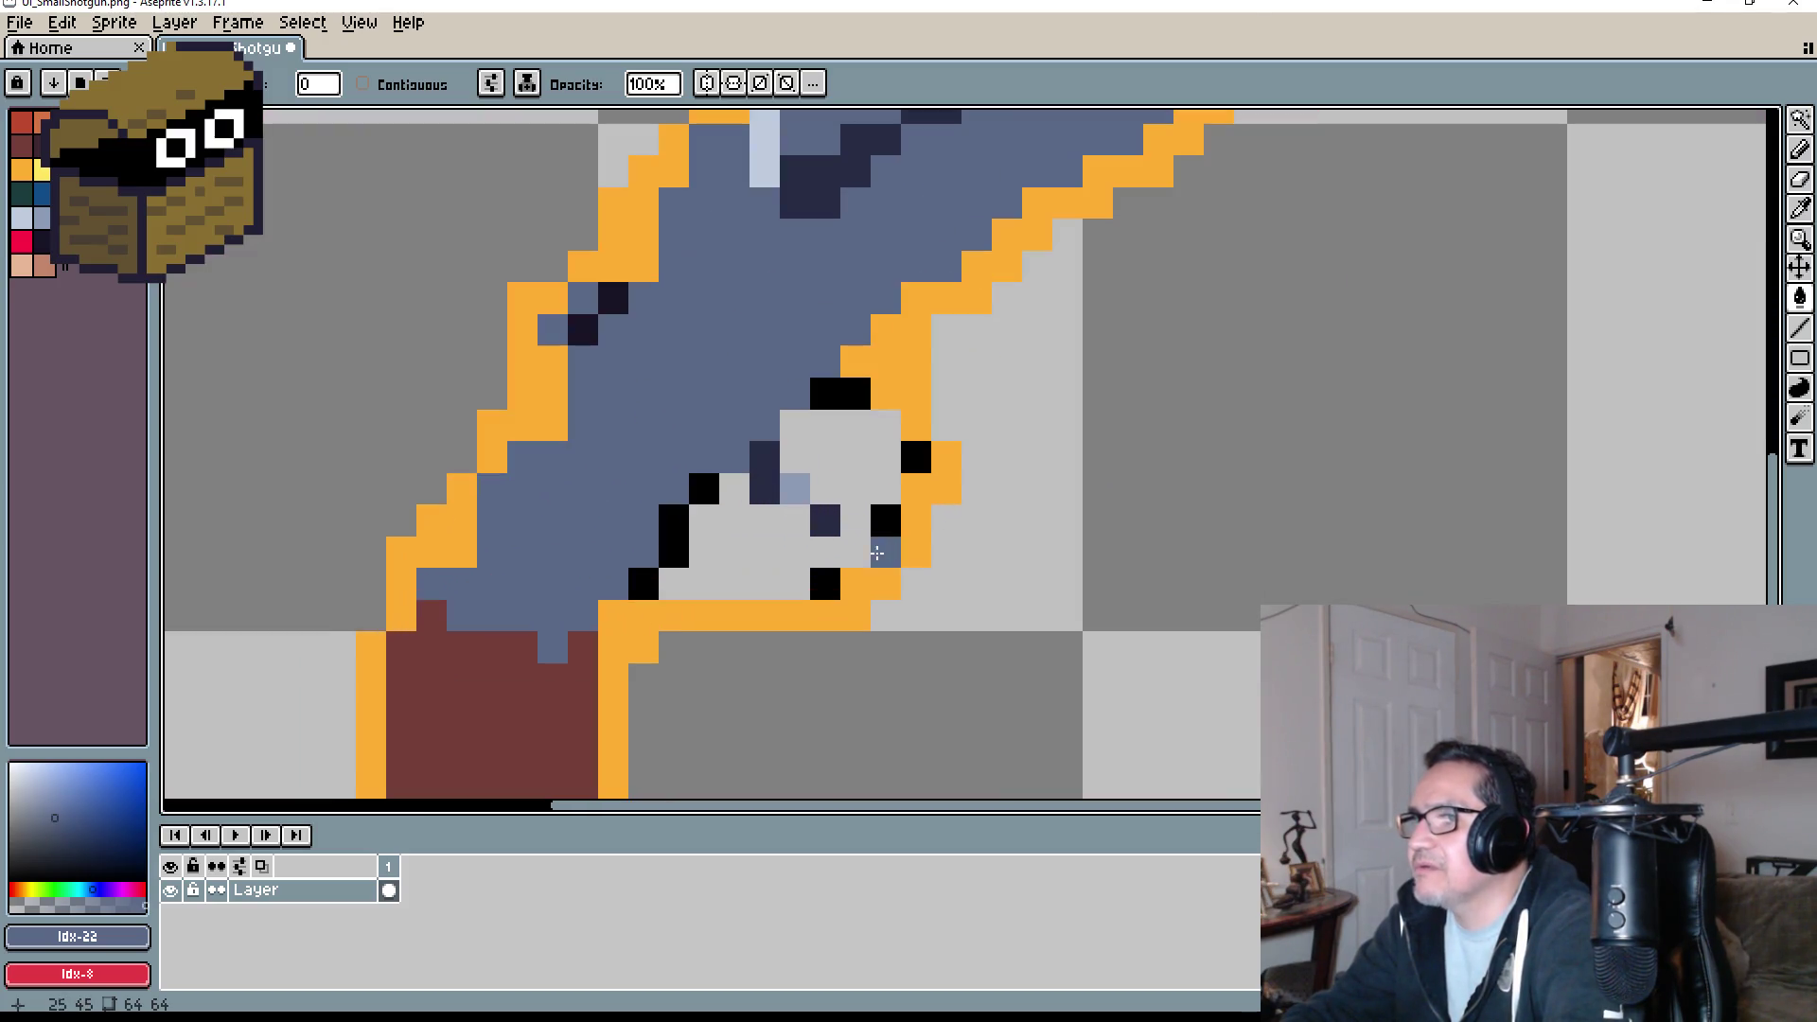
# - With the Pencil, paint one grey-blue pixel and a row of dark navy pixels along the trigger guard
pyautogui.press('b')
pyautogui.click(771, 488)
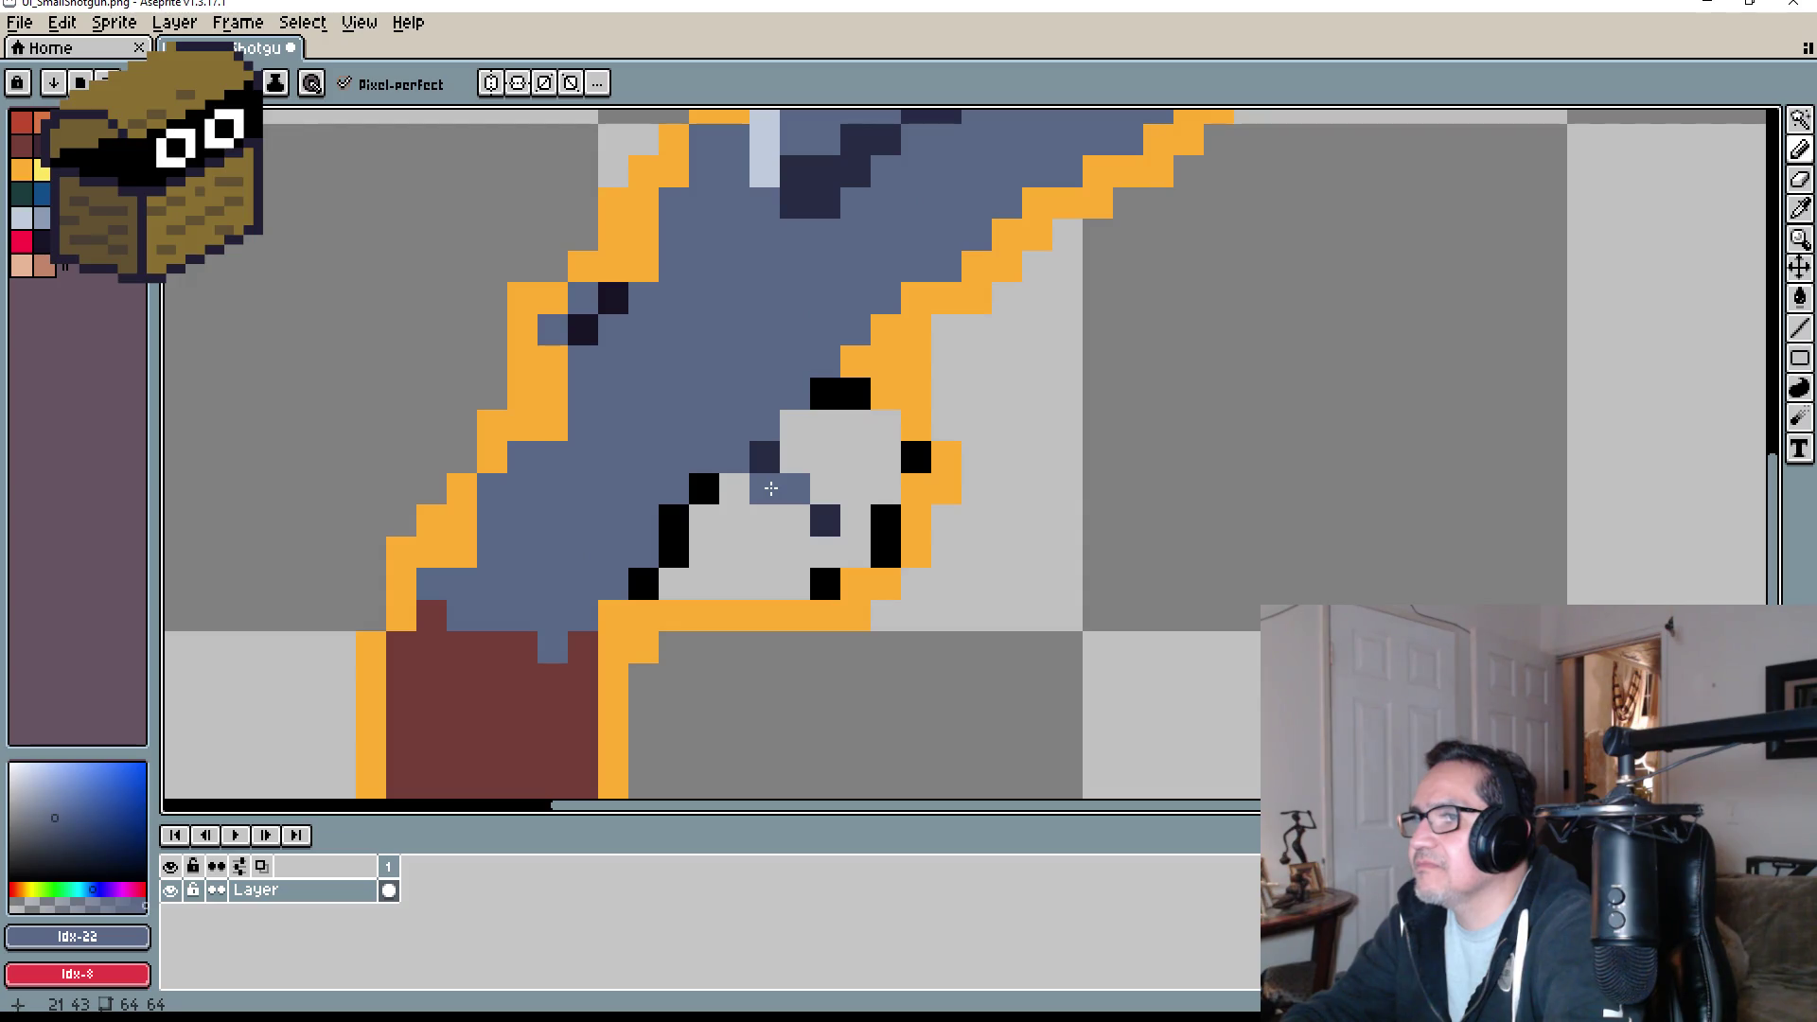
pyautogui.scroll(-3, 863, 587)
pyautogui.scroll(3, 798, 616)
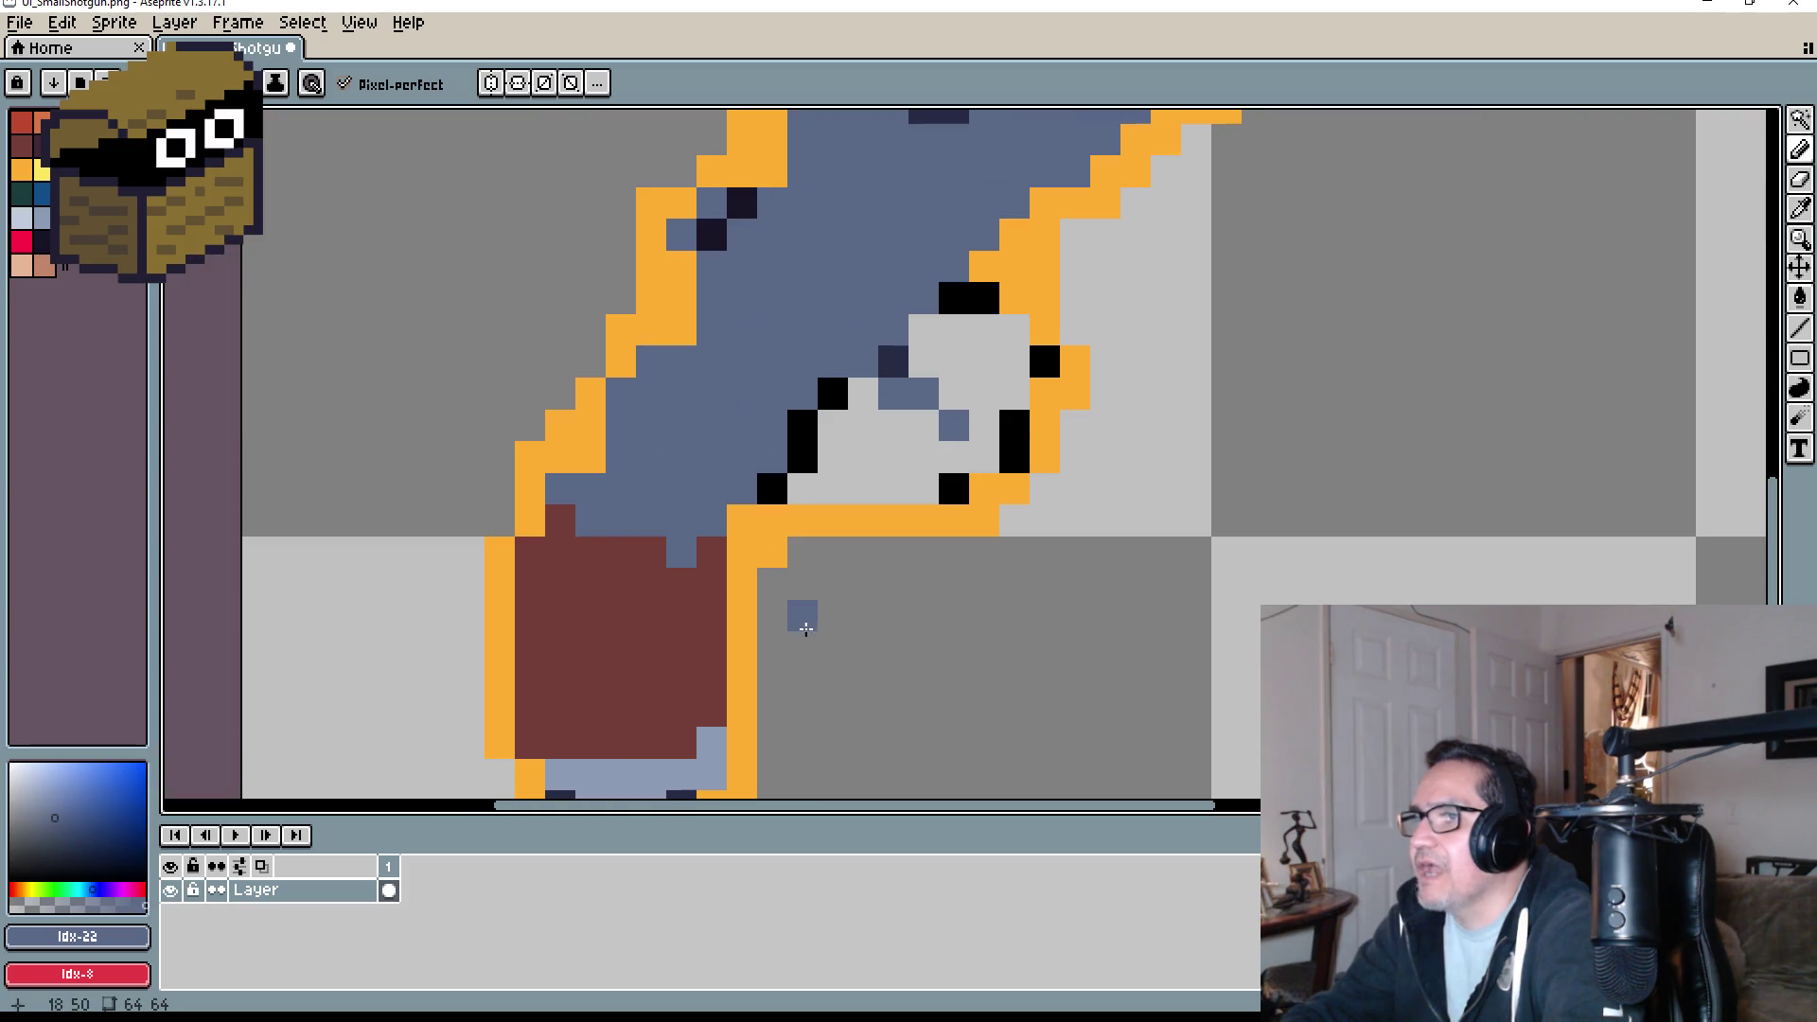
pyautogui.click(49, 255)
pyautogui.moveTo(855, 488); pyautogui.dragTo(924, 488)
pyautogui.scroll(-5, 1131, 576)
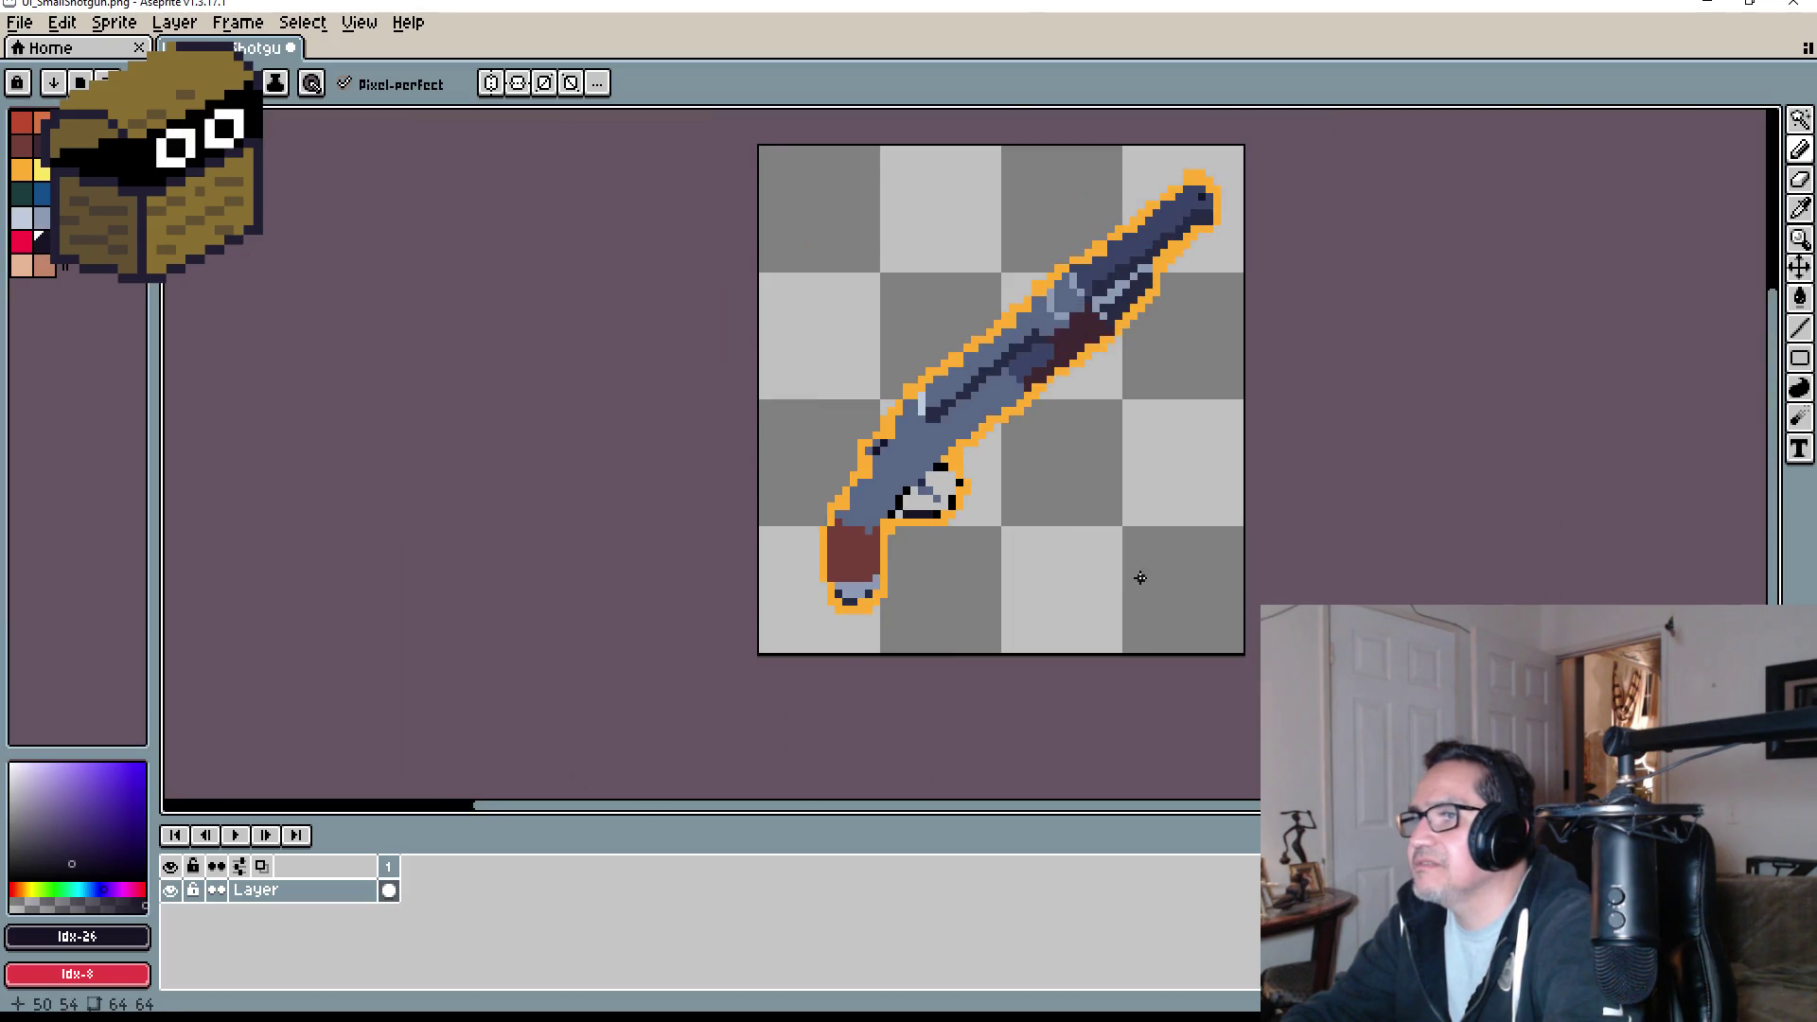
pyautogui.scroll(3, 1117, 573)
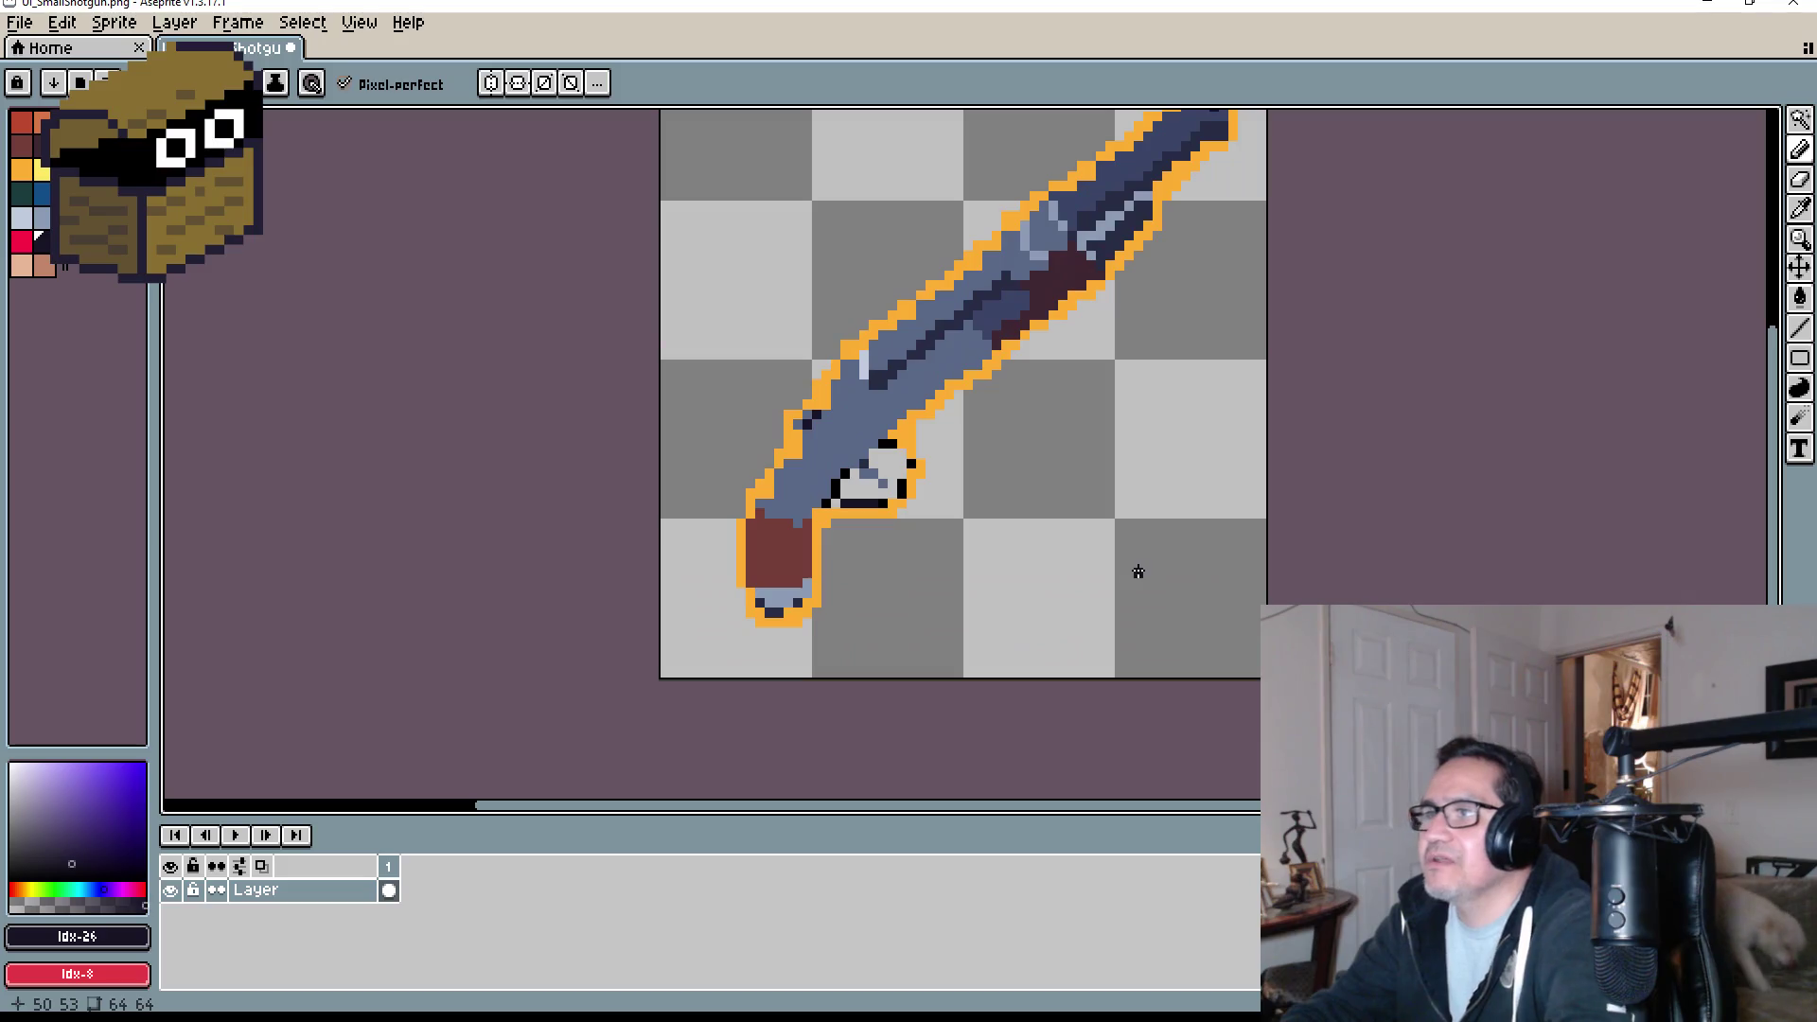
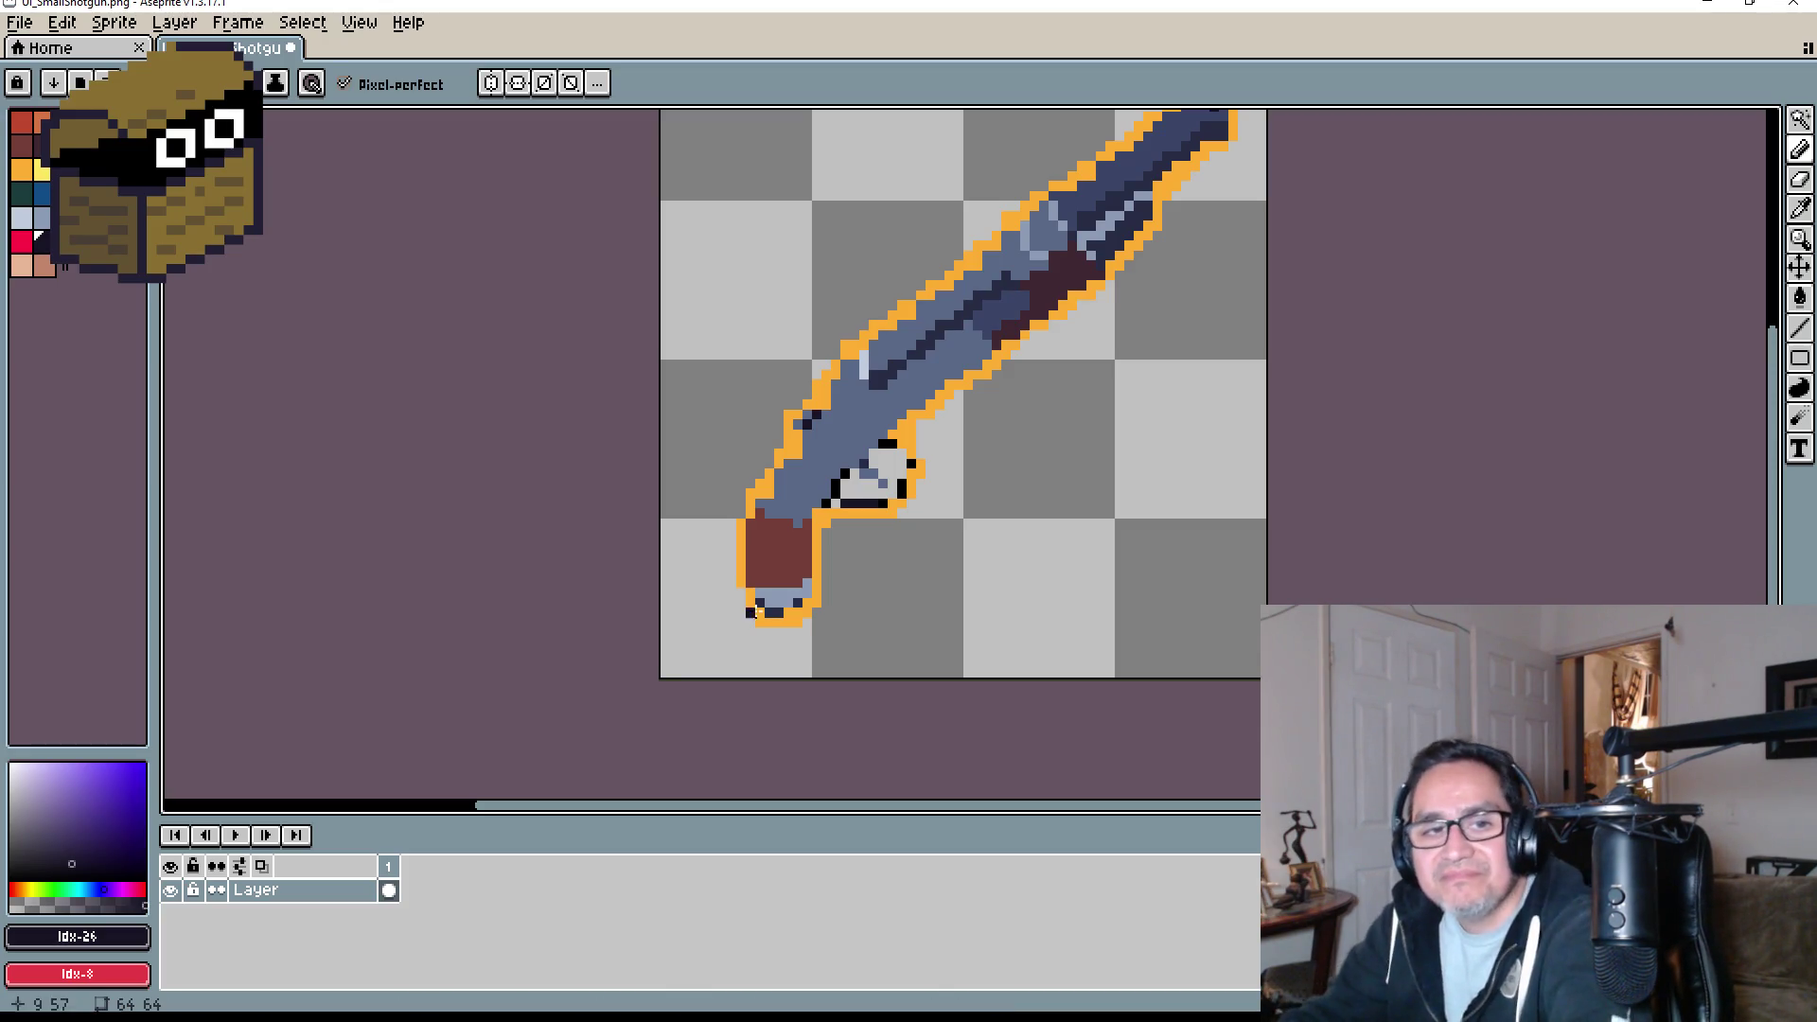
# - Paint a few dark pixels onto the shotgun's barrel tip to darken the muzzle
pyautogui.scroll(-1, 1176, 463)
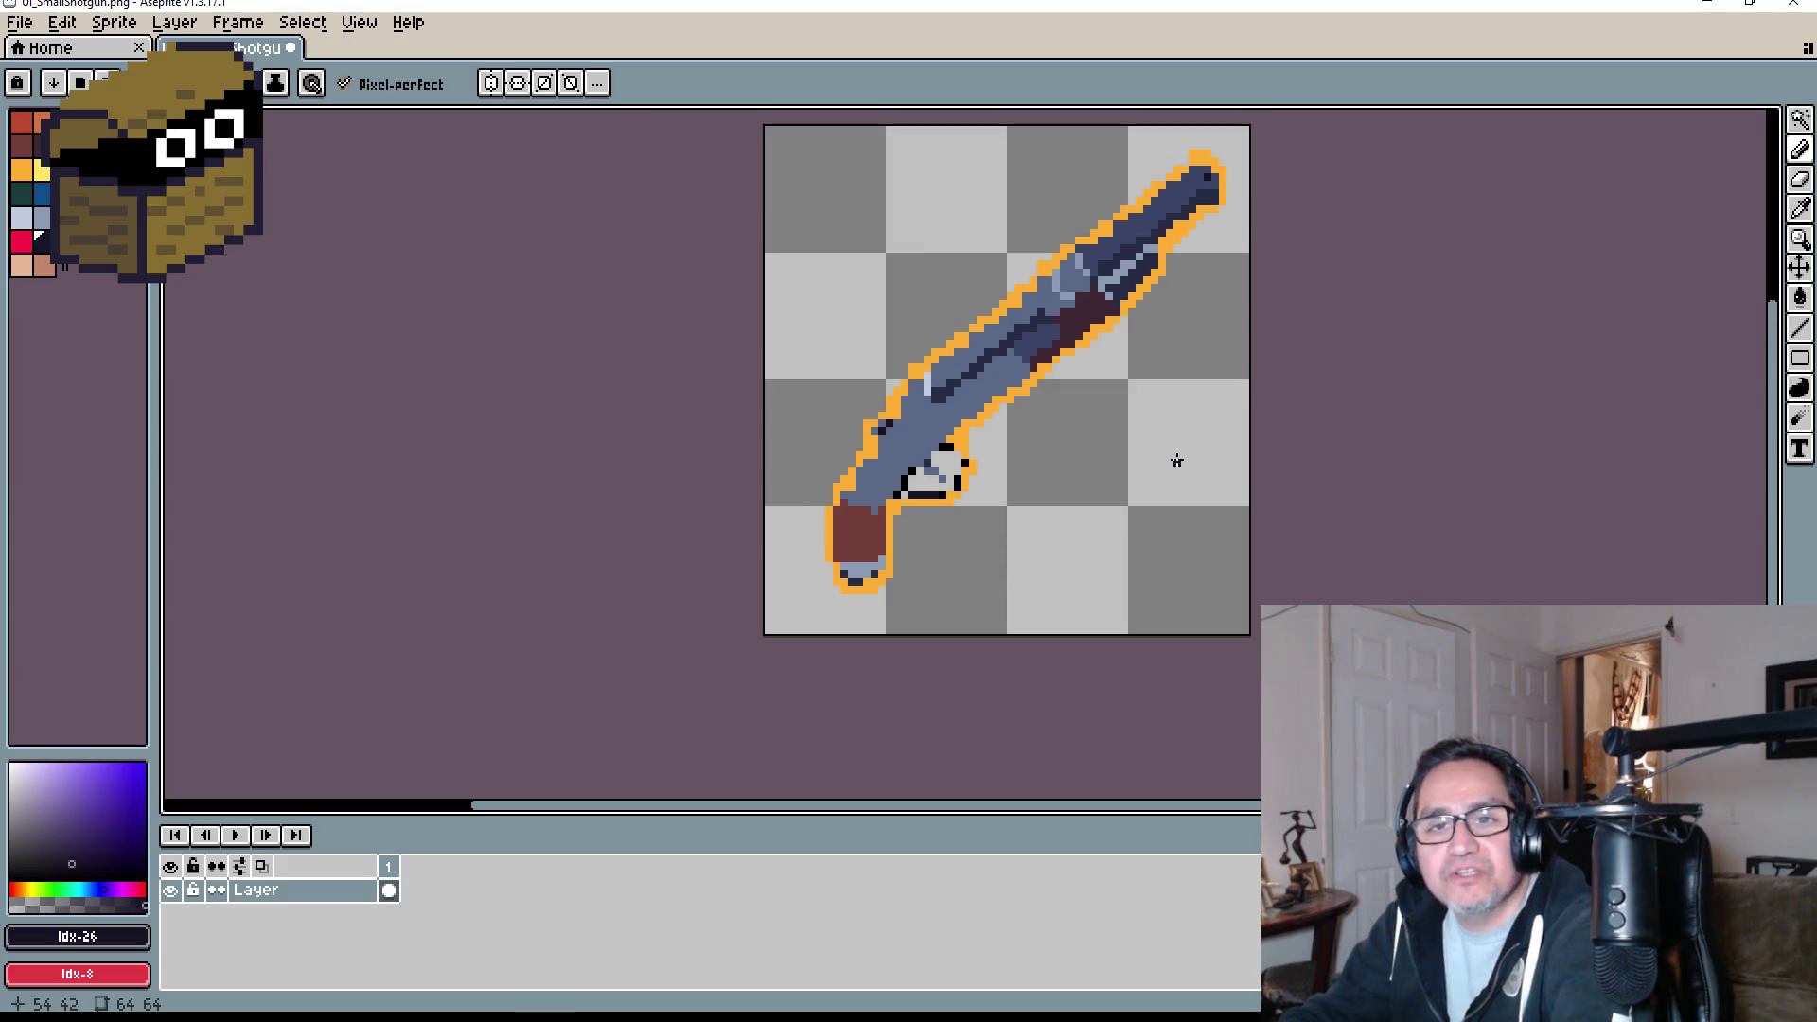
pyautogui.moveTo(1237, 446)
pyautogui.mouseDown()
pyautogui.moveTo(1123, 515)
pyautogui.moveTo(966, 517)
pyautogui.mouseUp()
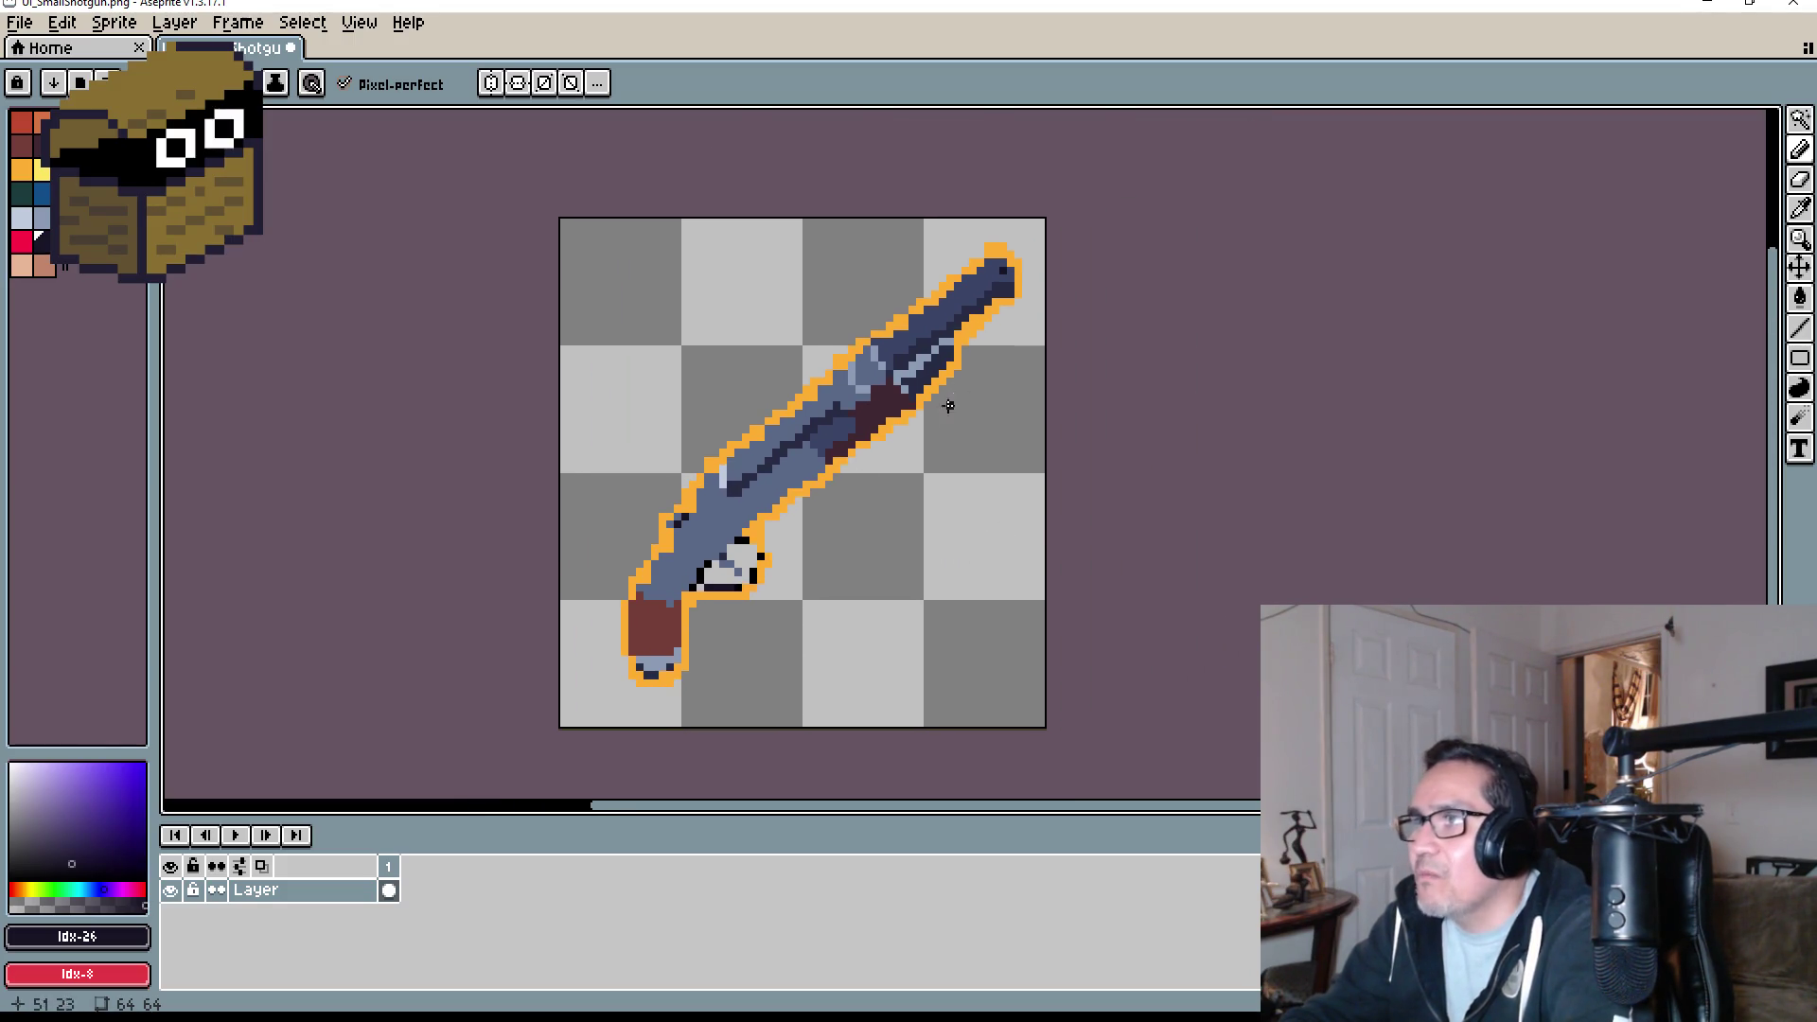
pyautogui.scroll(5, 926, 317)
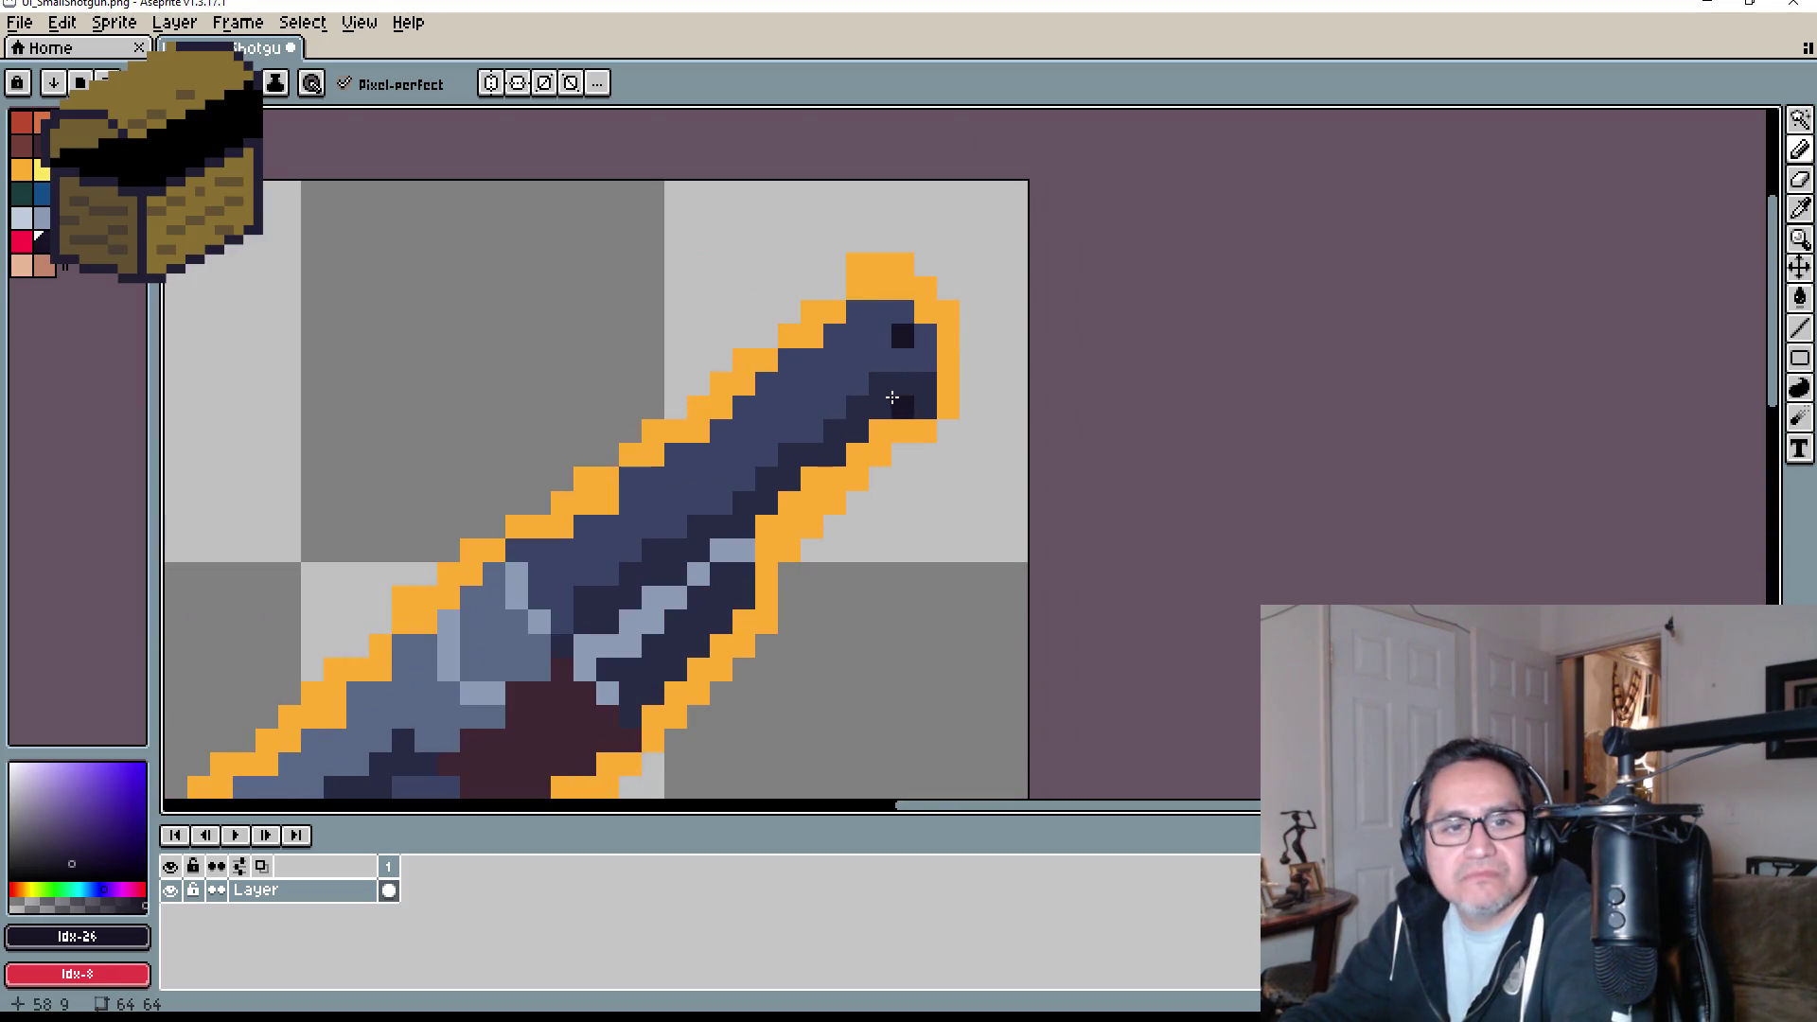
pyautogui.moveTo(940, 390); pyautogui.dragTo(925, 452)
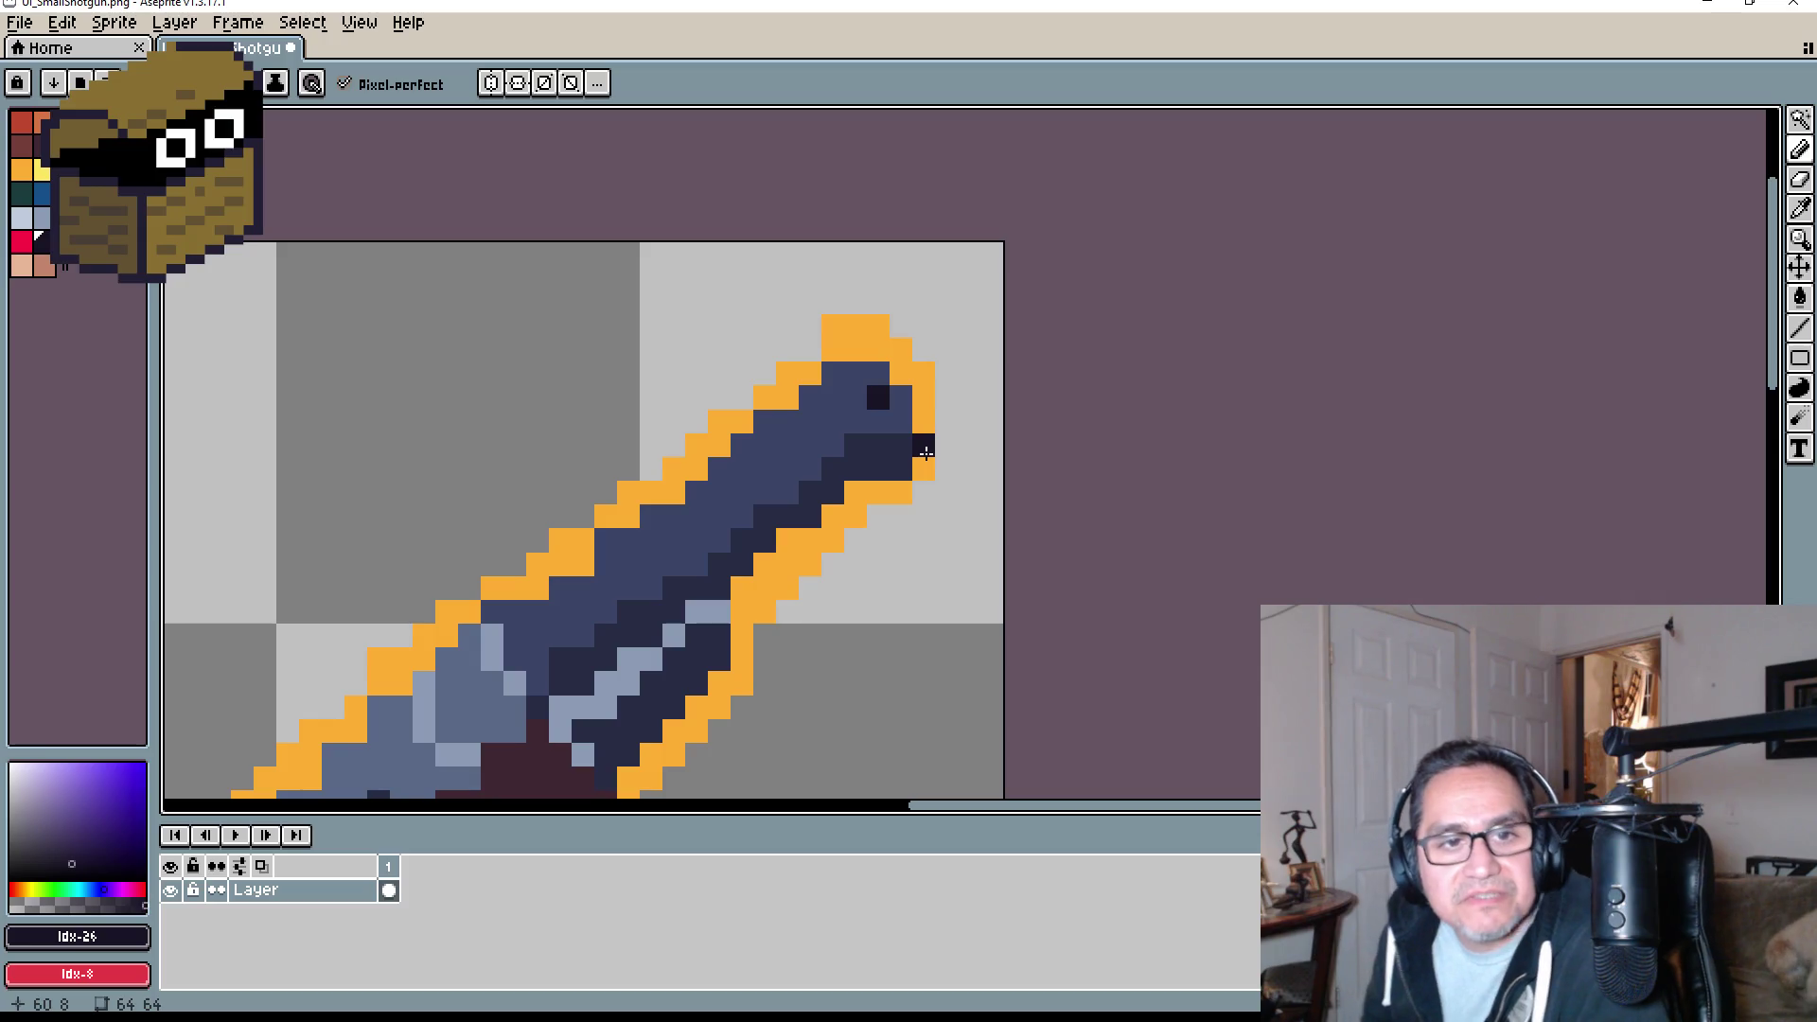
pyautogui.scroll(1, 941, 390)
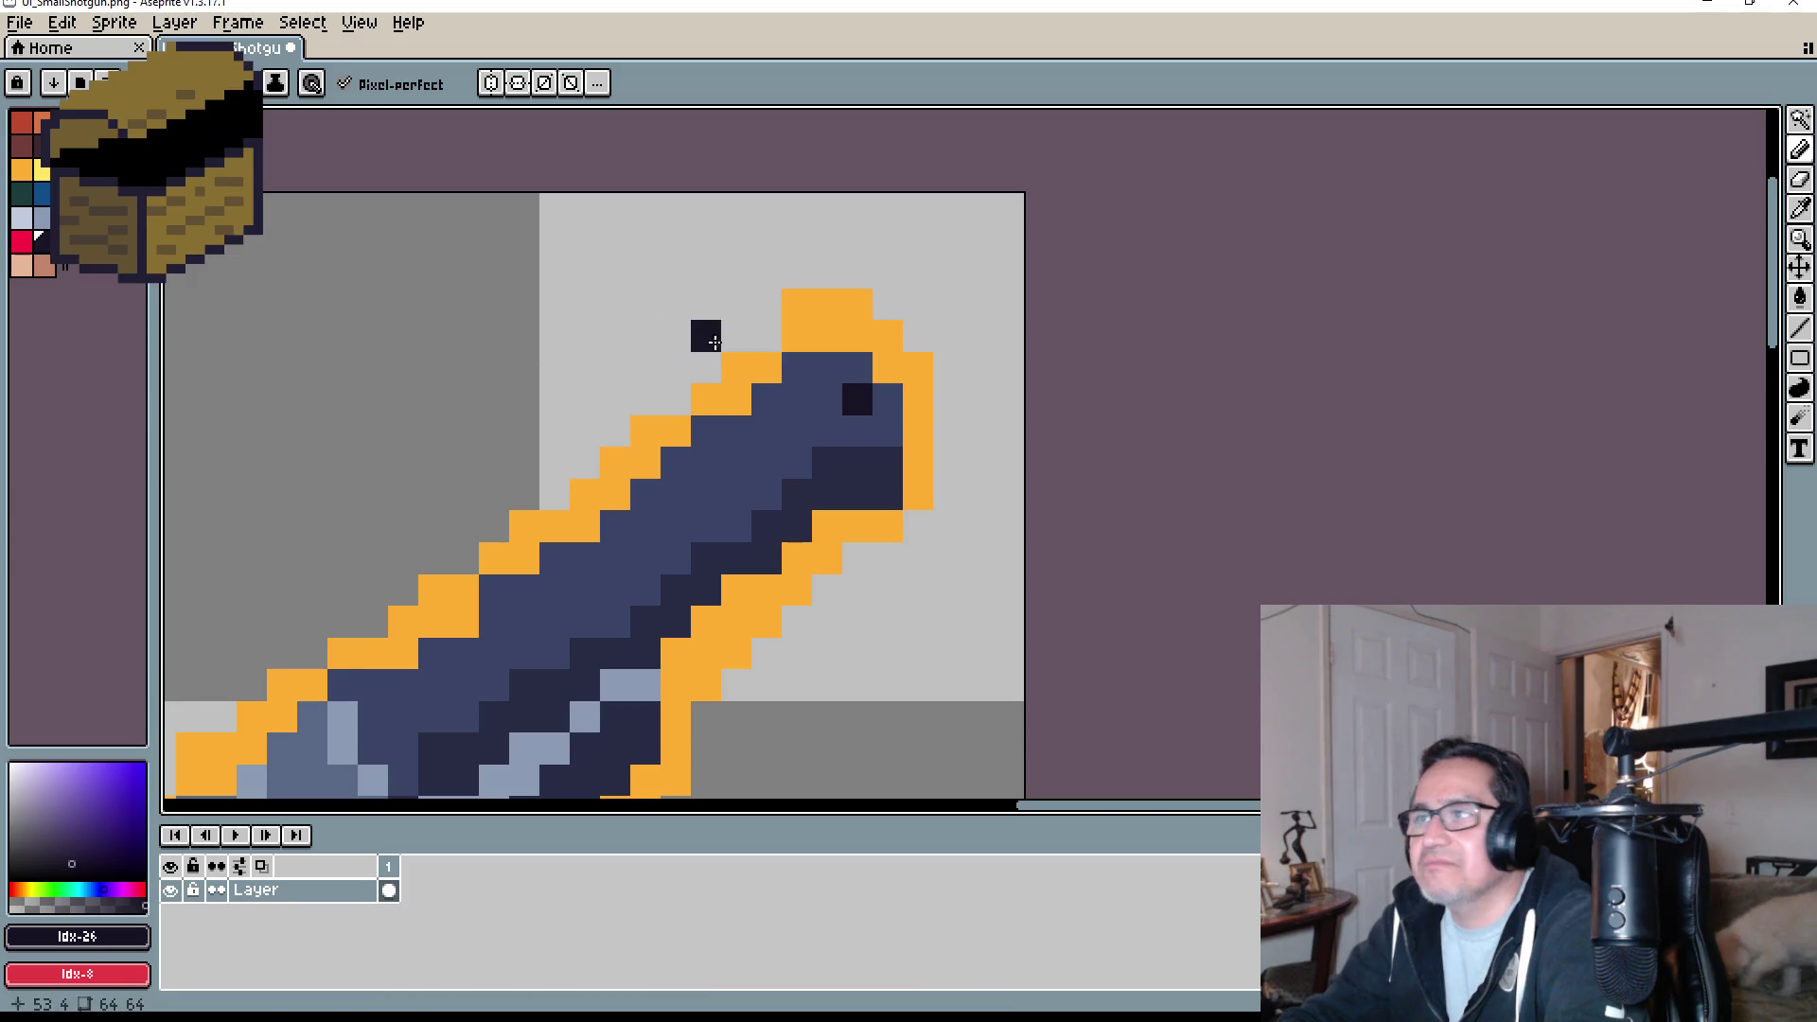
pyautogui.moveTo(848, 402); pyautogui.dragTo(840, 402)
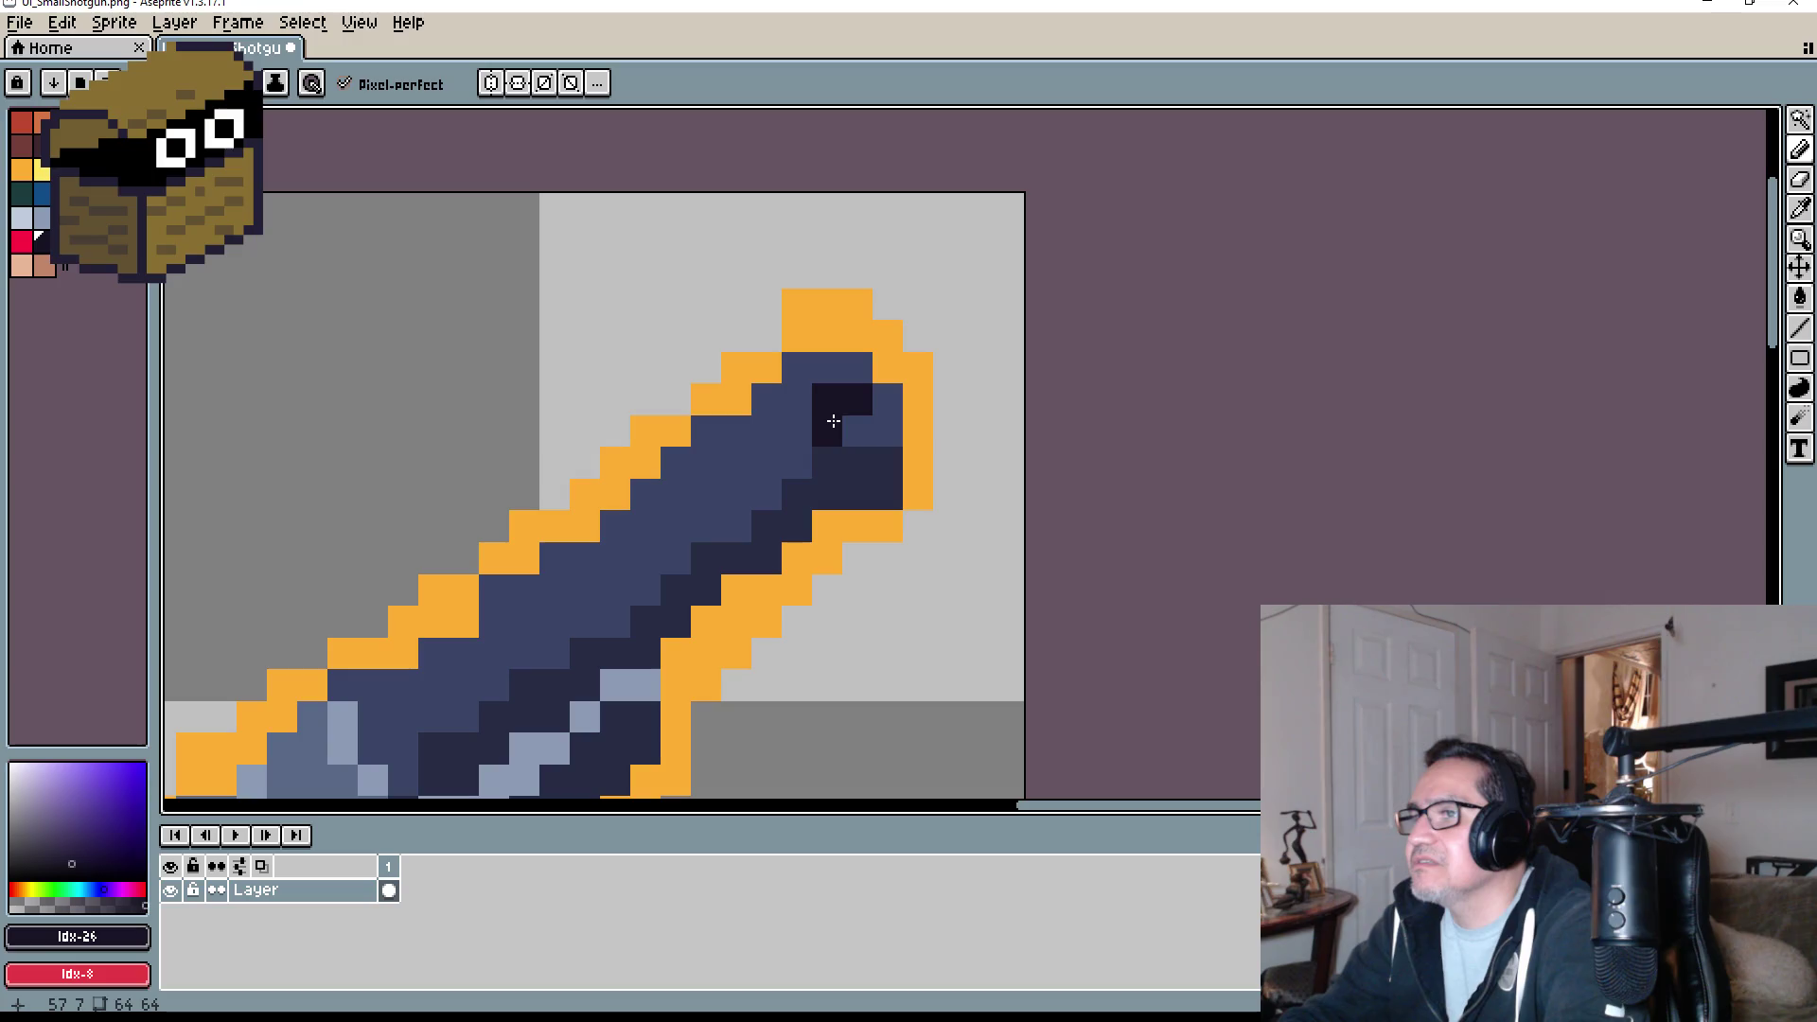
pyautogui.click(855, 421)
# - Centre the whole shotgun and sample its light grey-blue as the drawing colour
pyautogui.scroll(-9, 1032, 486)
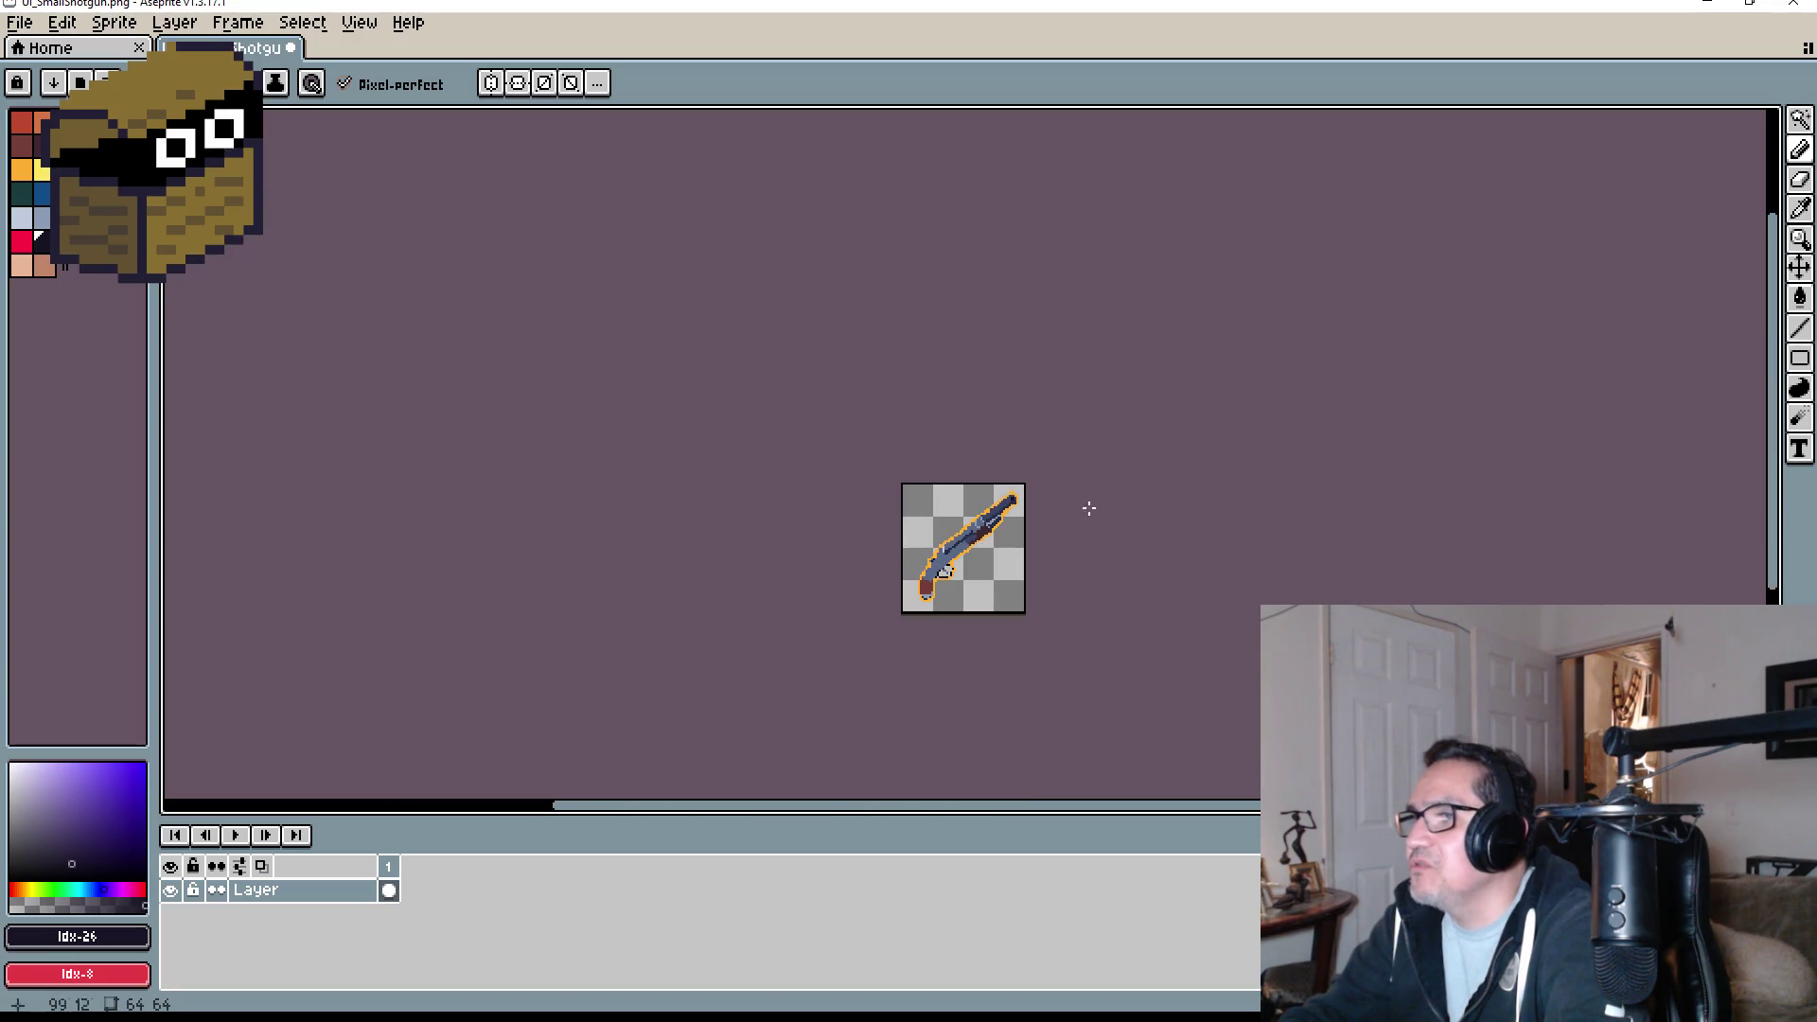
pyautogui.scroll(5, 840, 463)
pyautogui.moveTo(877, 442); pyautogui.dragTo(925, 364)
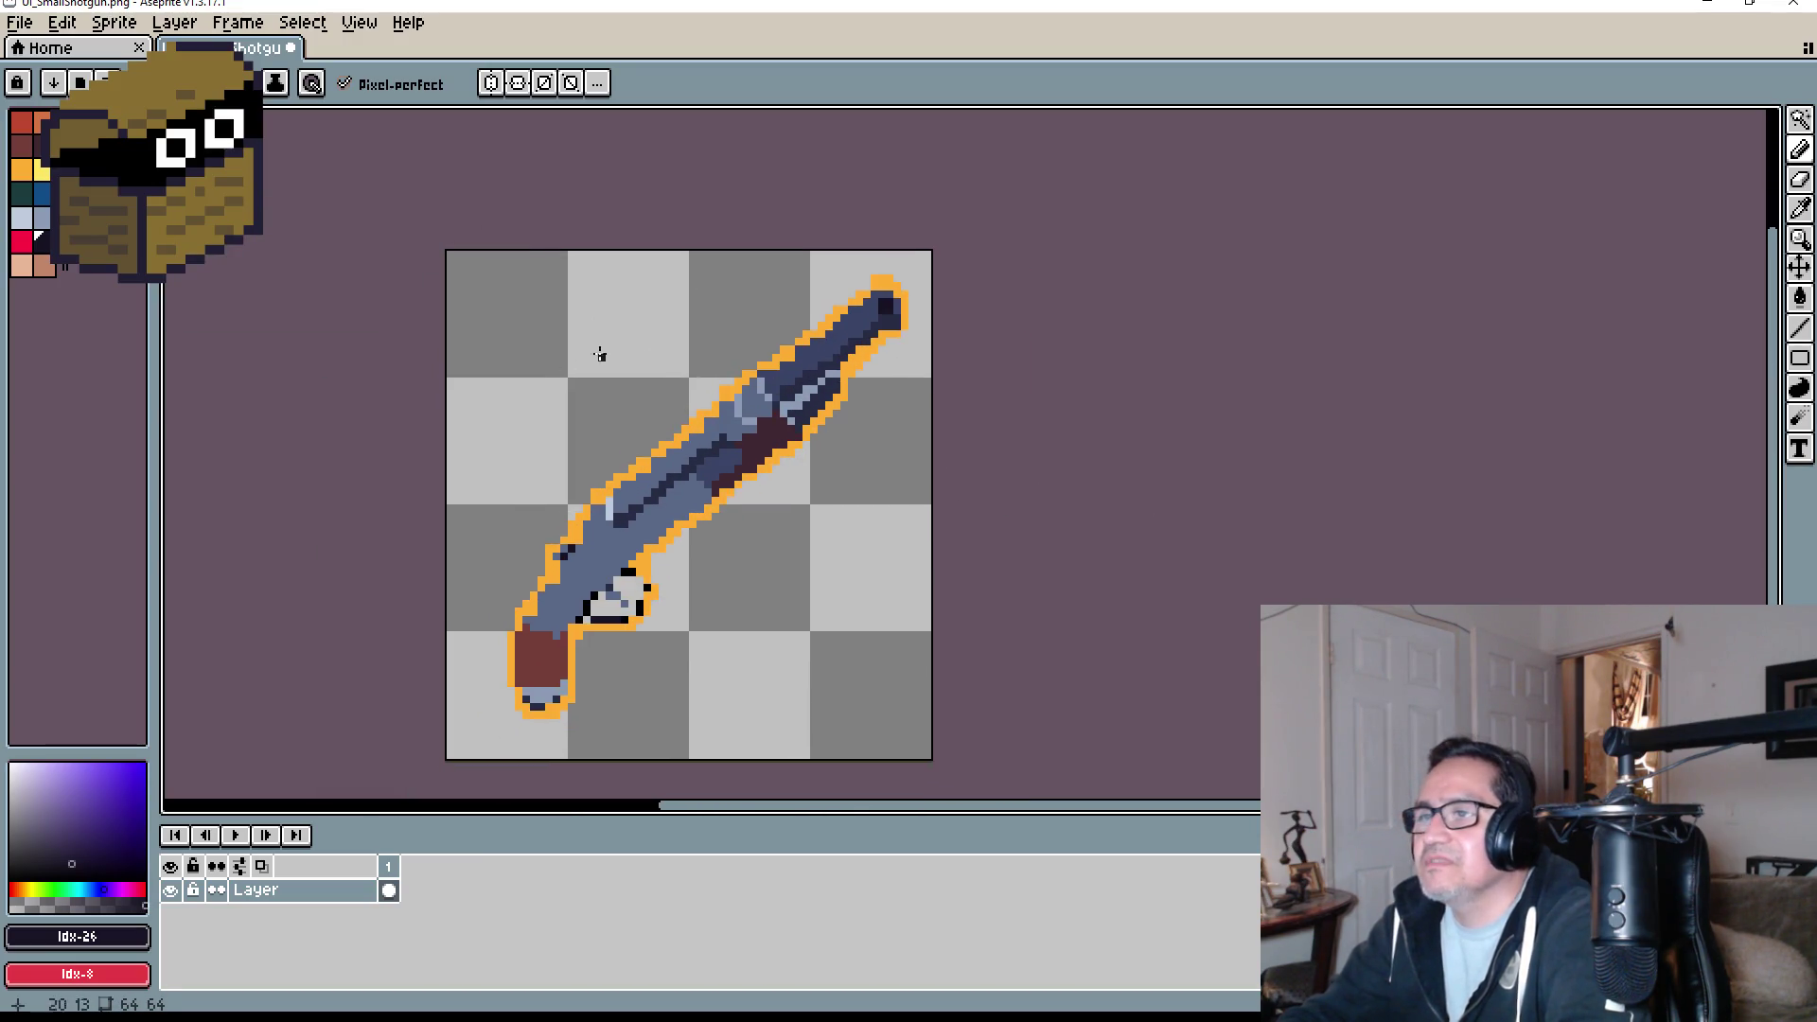
pyautogui.scroll(2, 600, 354)
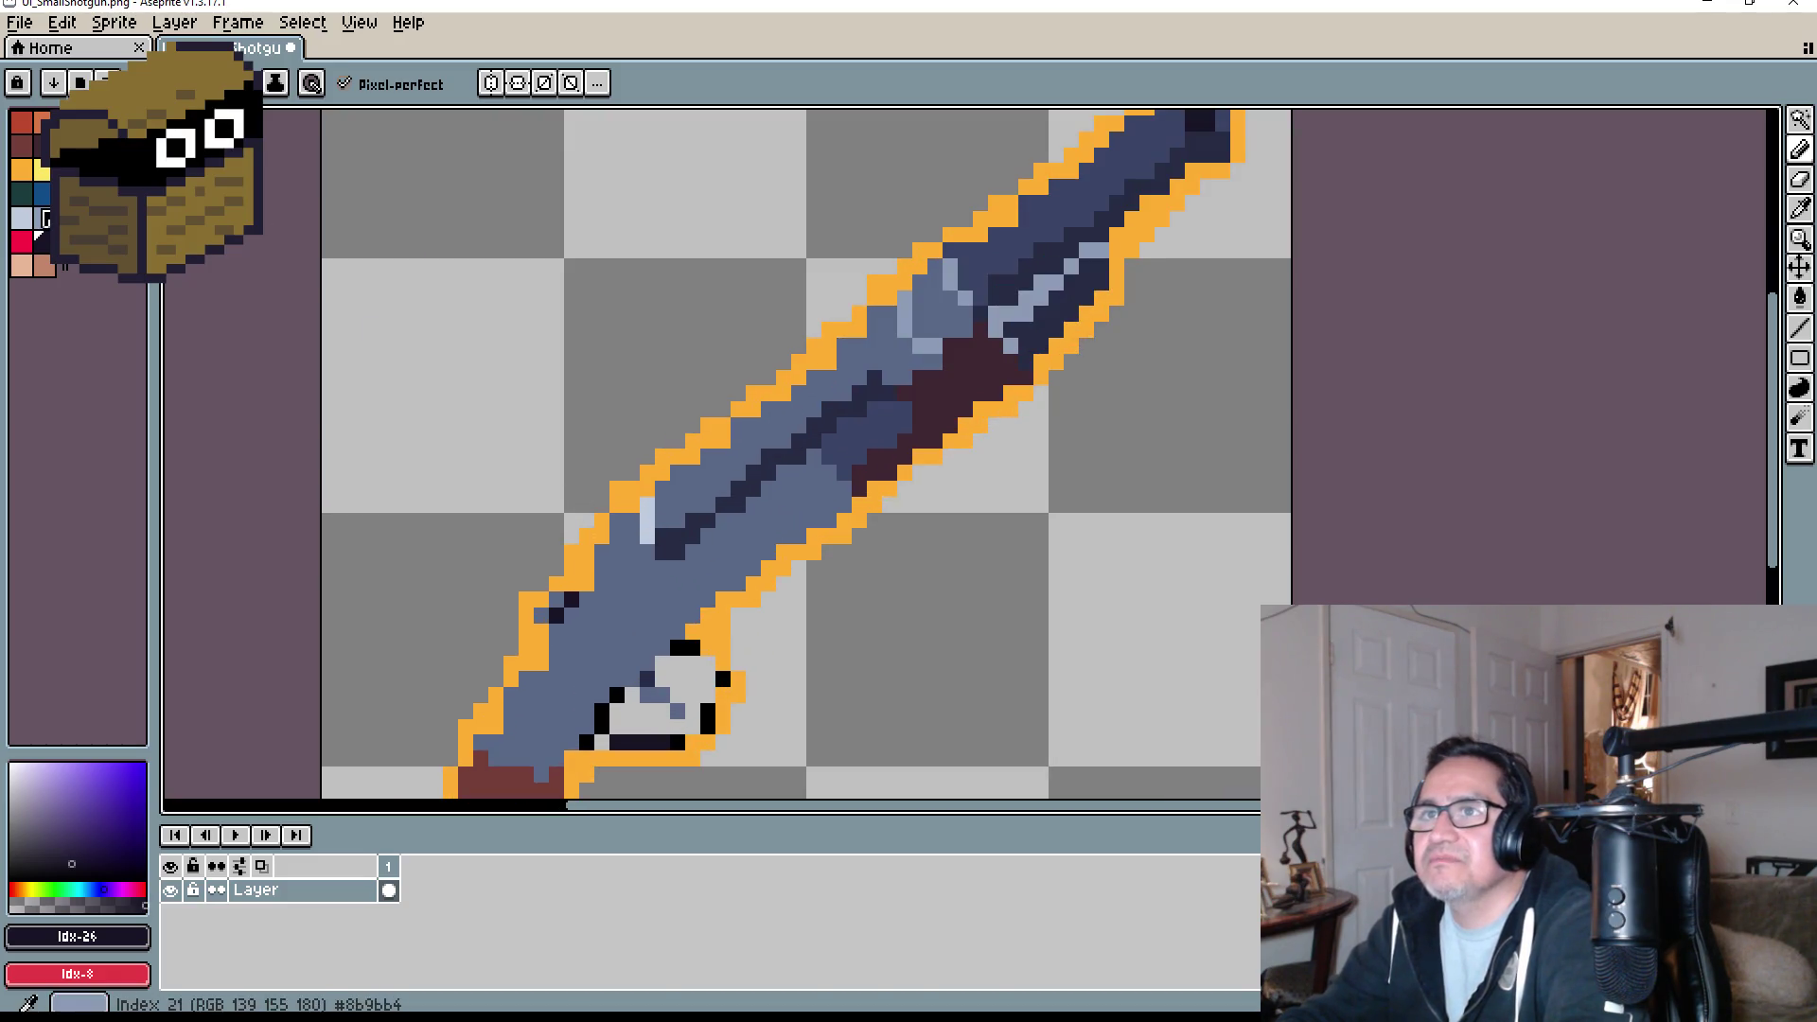
pyautogui.click(39, 230)
pyautogui.scroll(3, 646, 518)
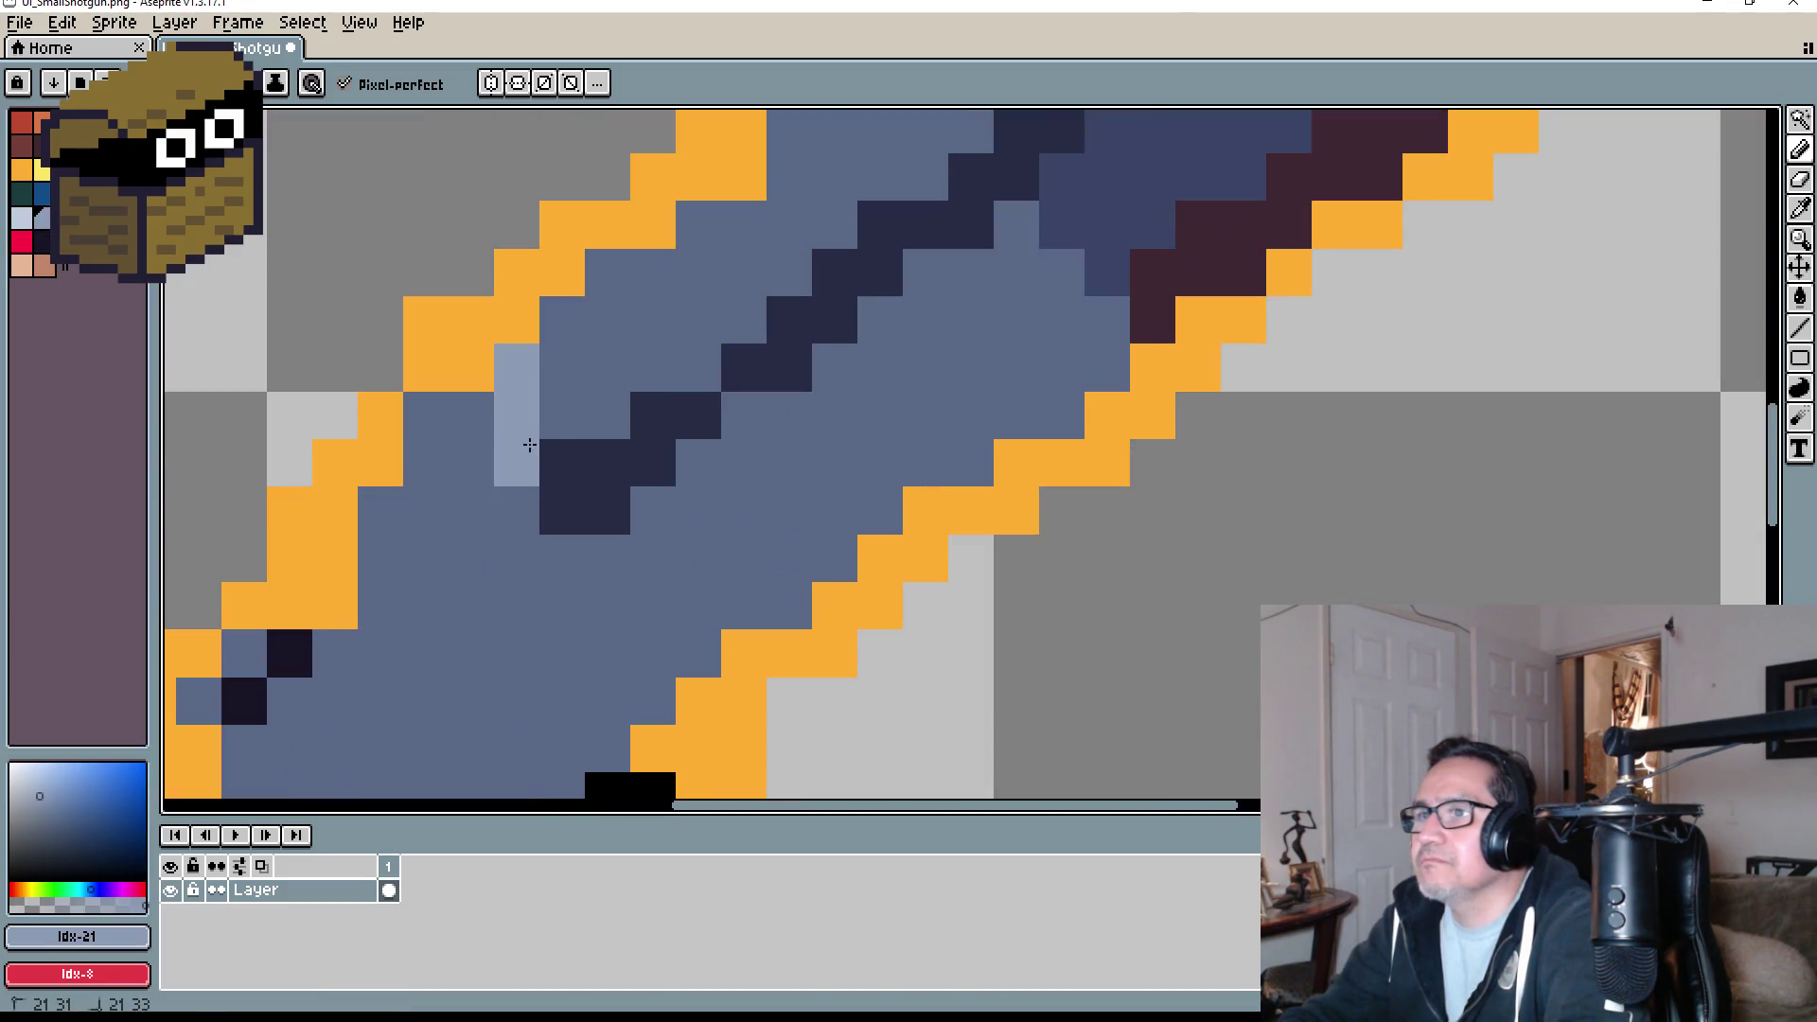
pyautogui.scroll(-4, 529, 444)
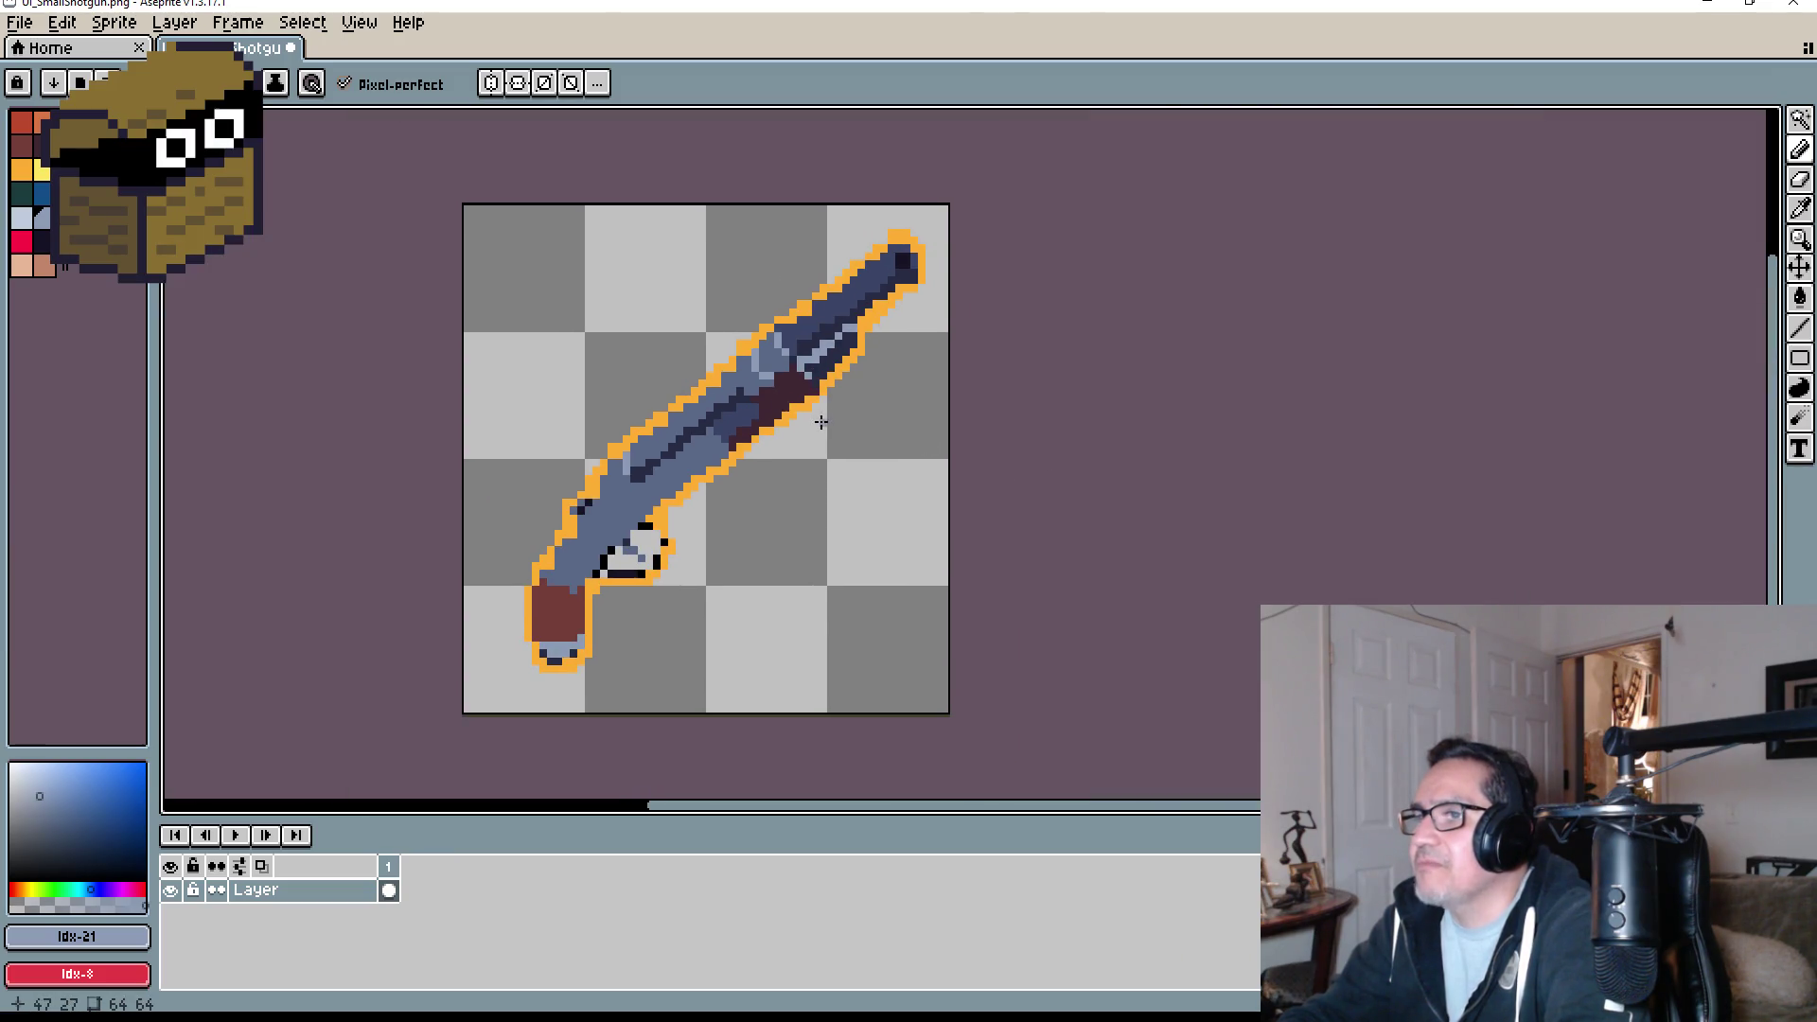
pyautogui.scroll(-1, 821, 422)
pyautogui.scroll(1, 737, 418)
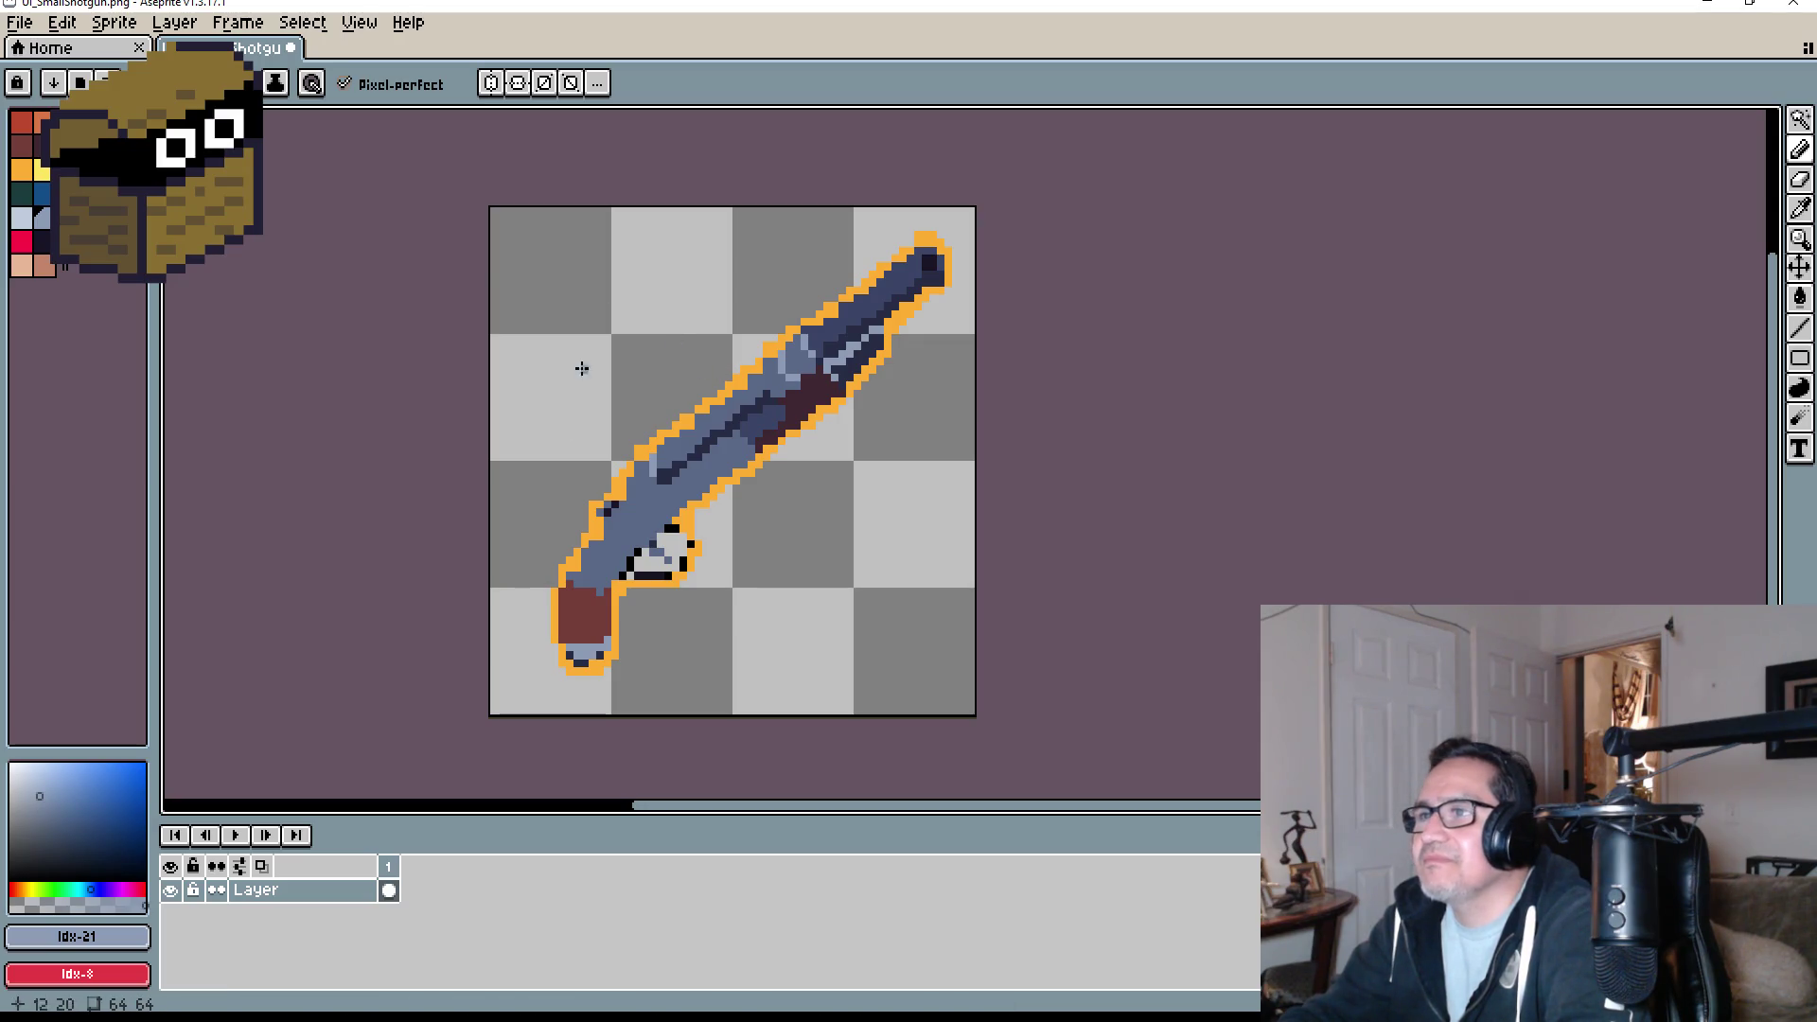
# - Save the sprite as UI_SmallShotgun.png in the Desktop's Dward Dungeon Crawler folder
pyautogui.click(19, 21)
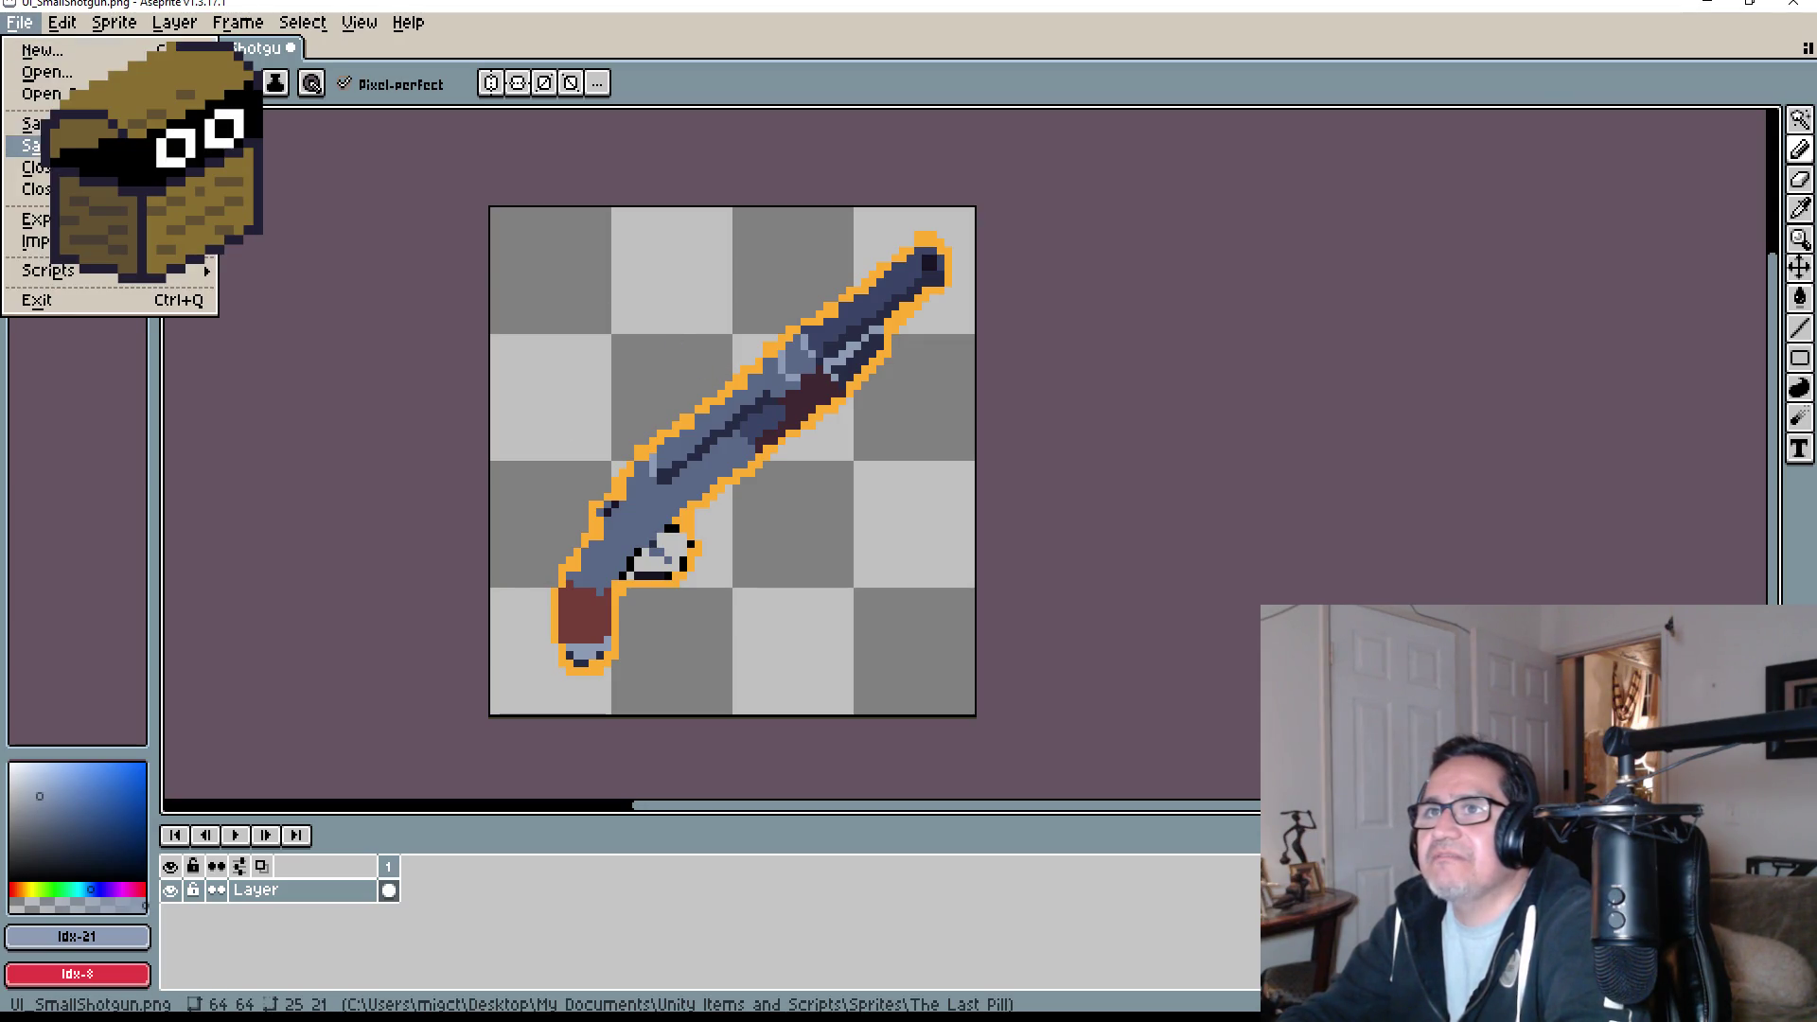
pyautogui.click(38, 145)
pyautogui.click(514, 109)
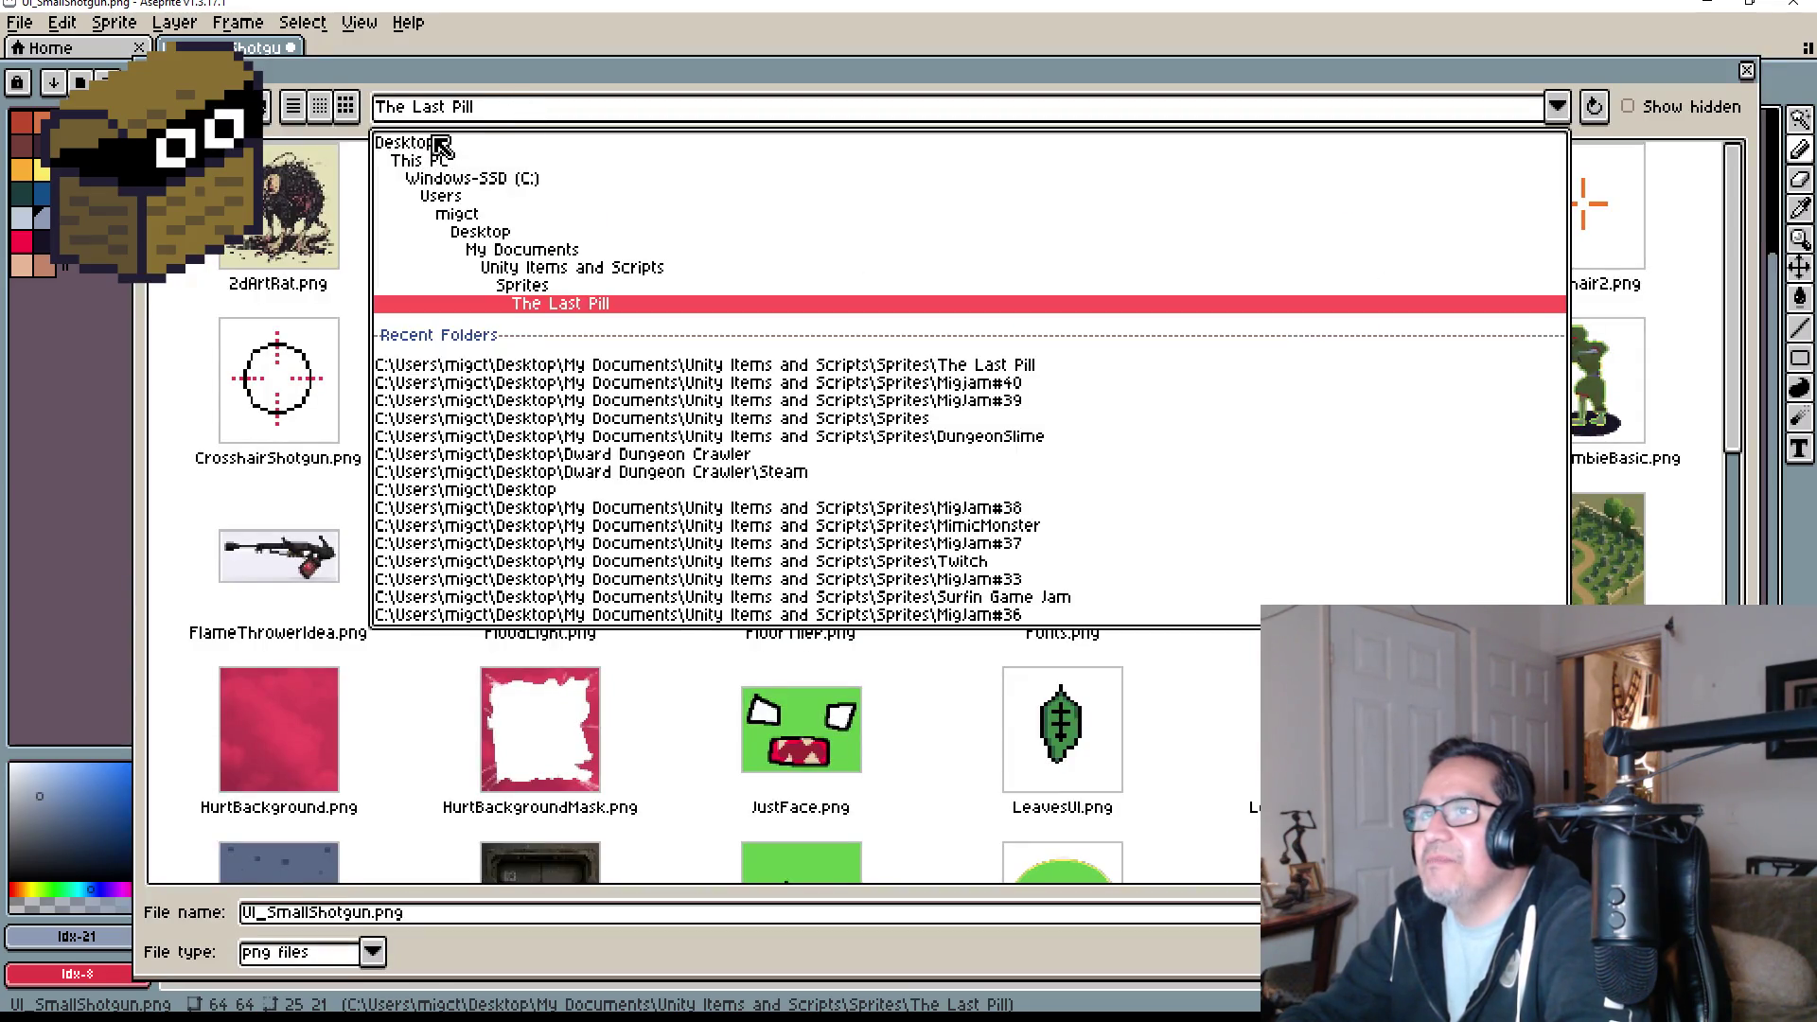
pyautogui.click(437, 142)
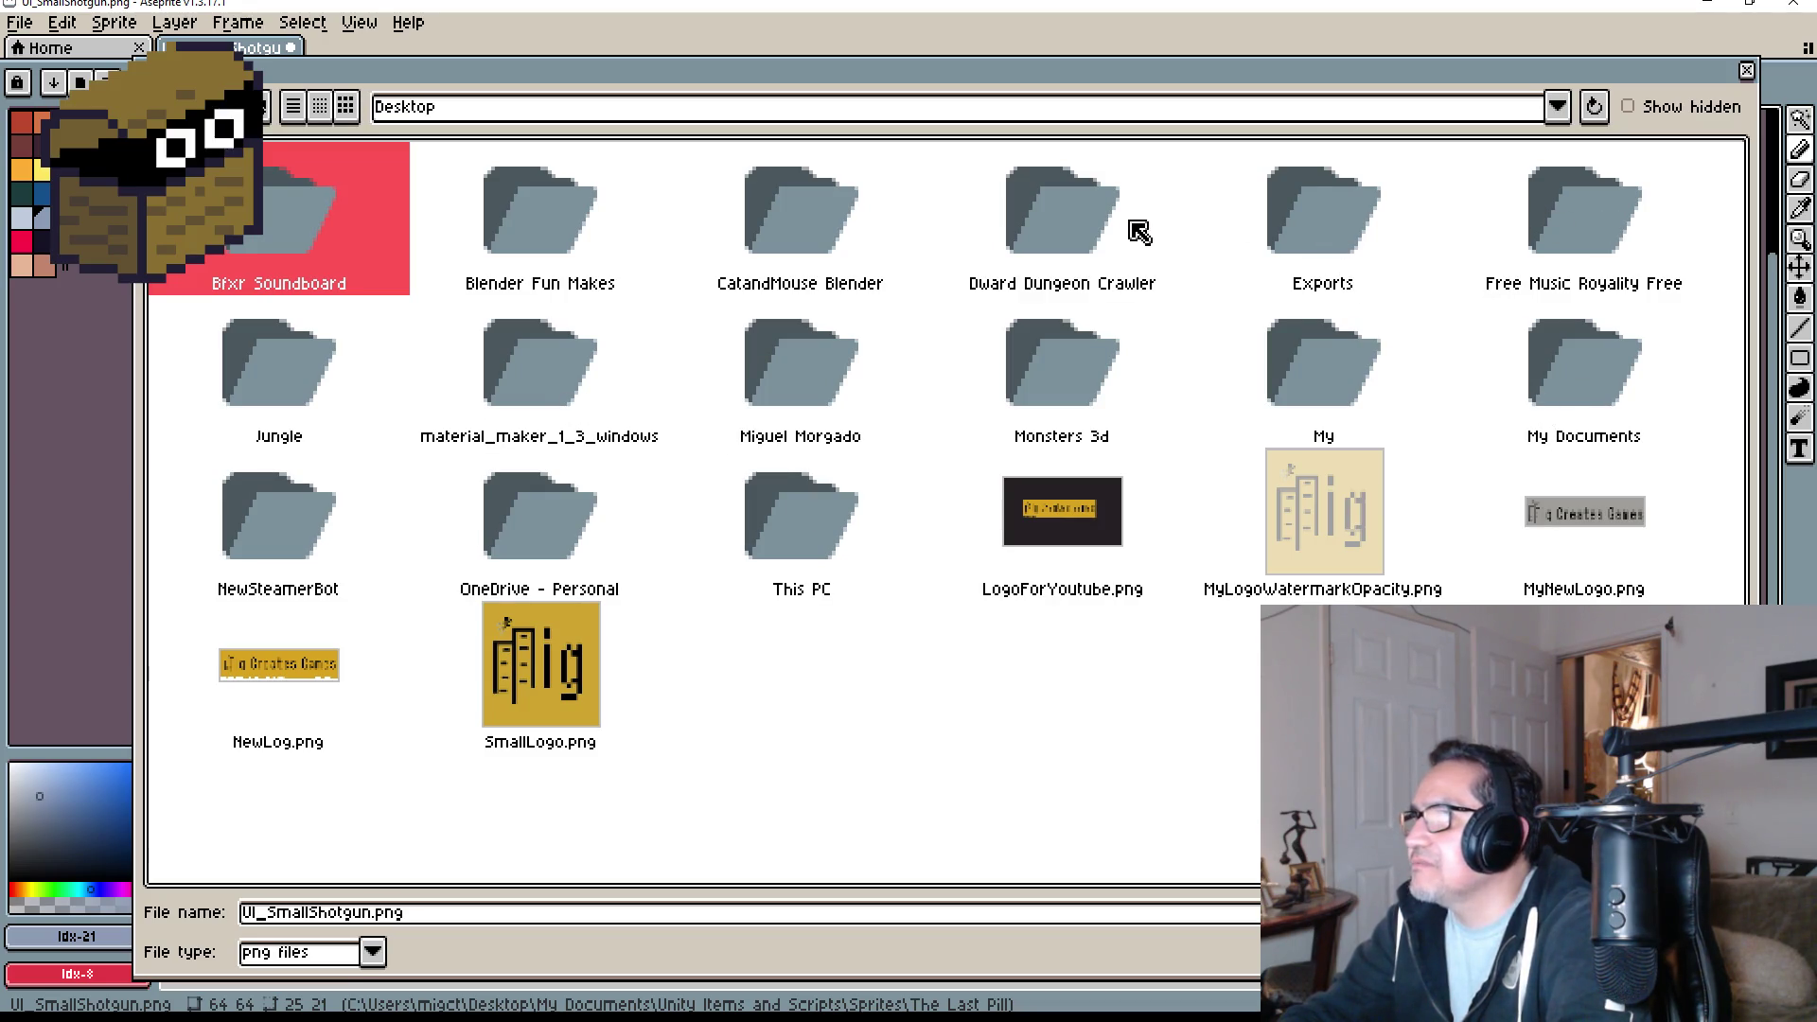
pyautogui.doubleClick(1047, 201)
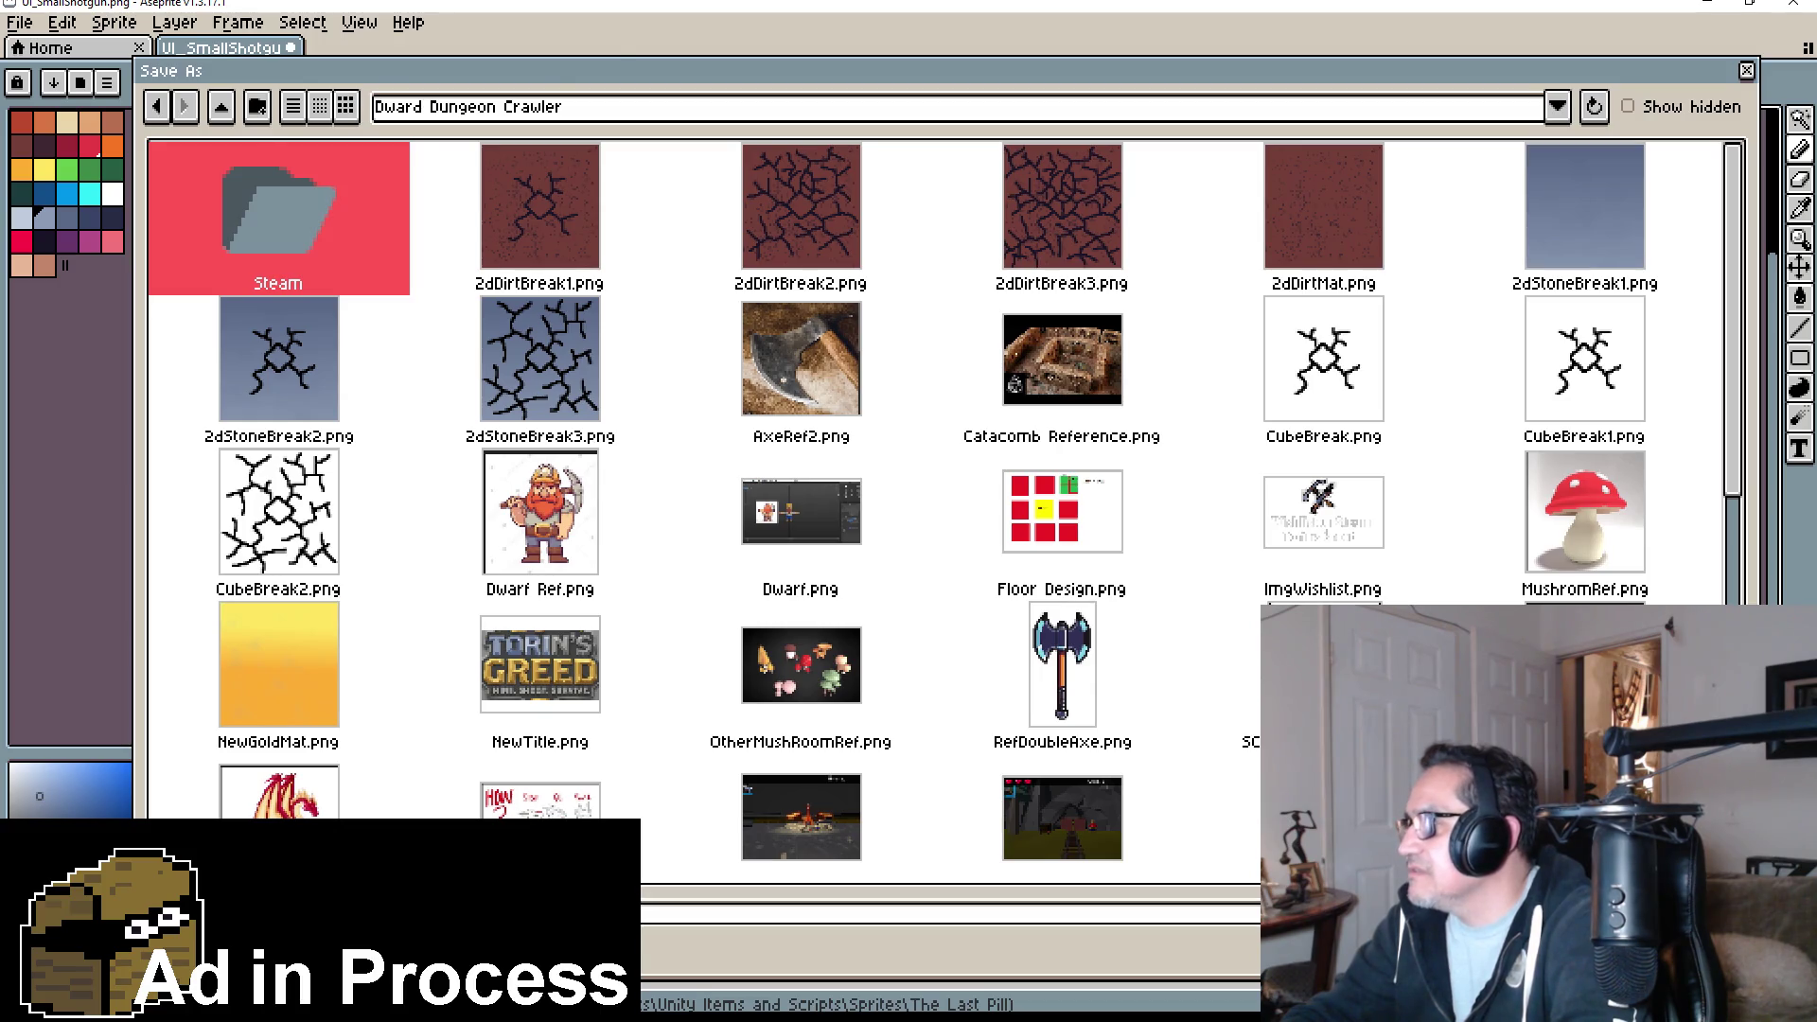
pyautogui.press('Return')
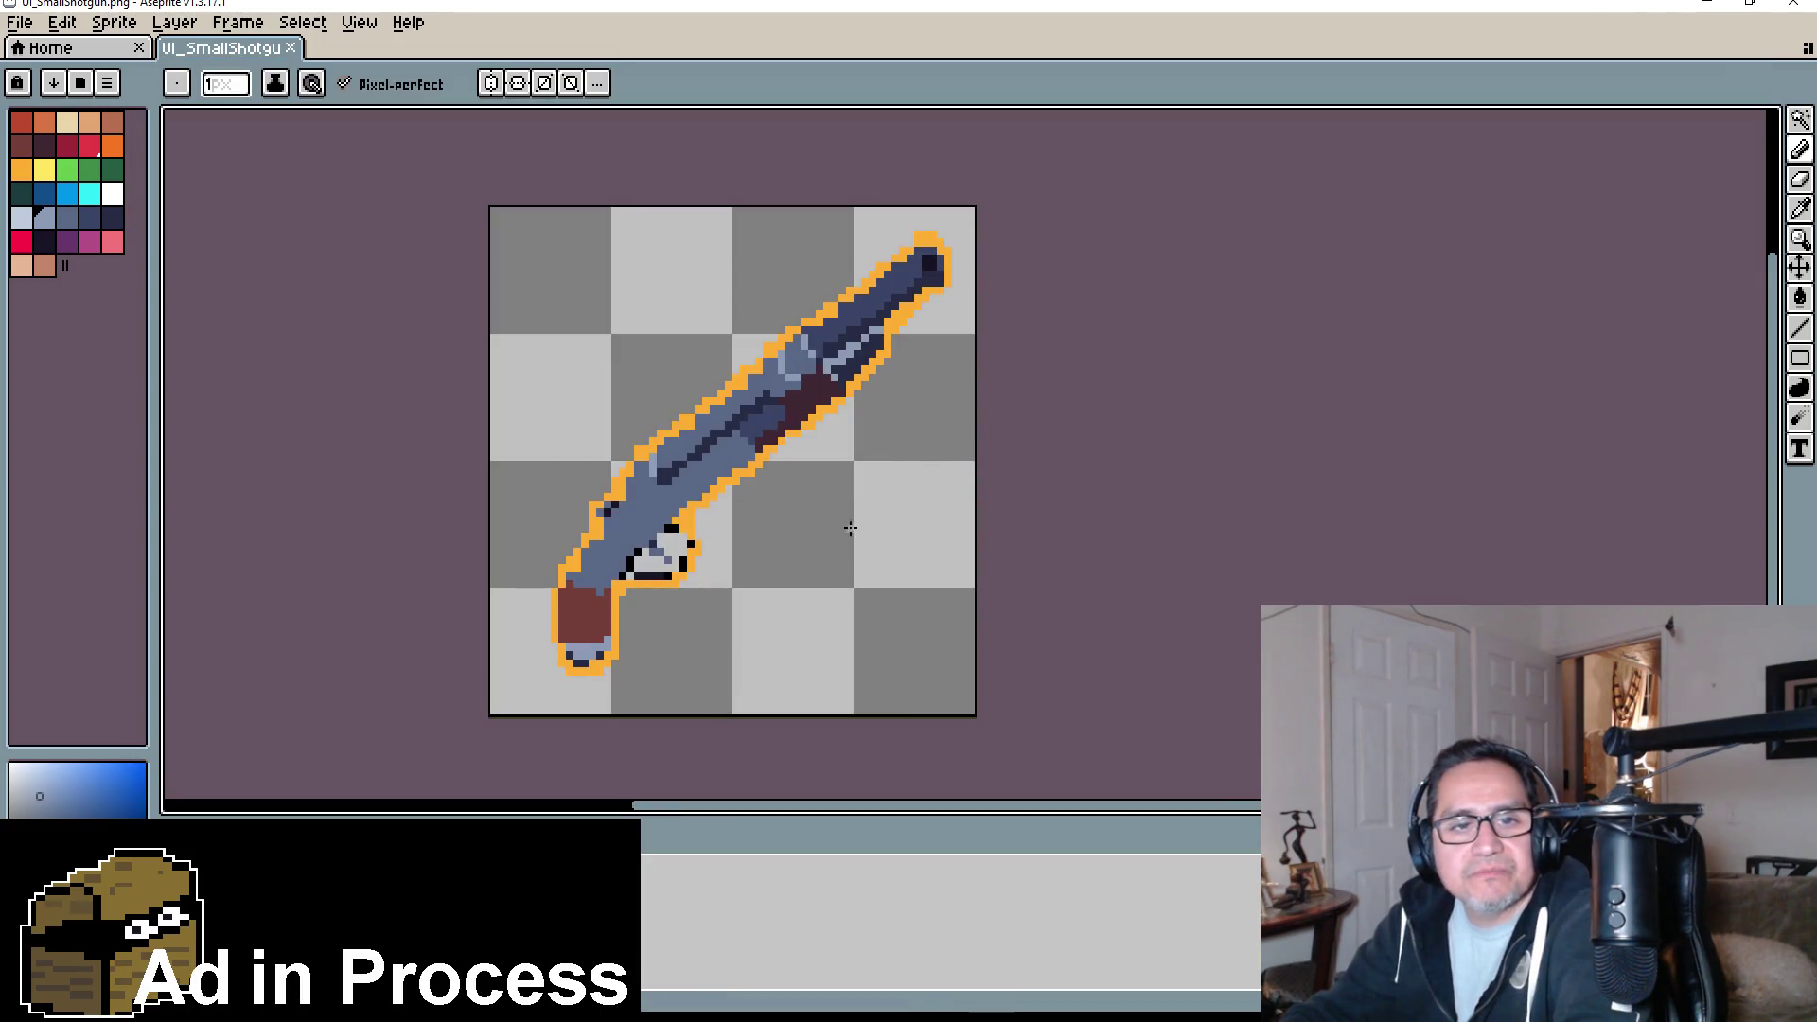
pyautogui.click(1718, 8)
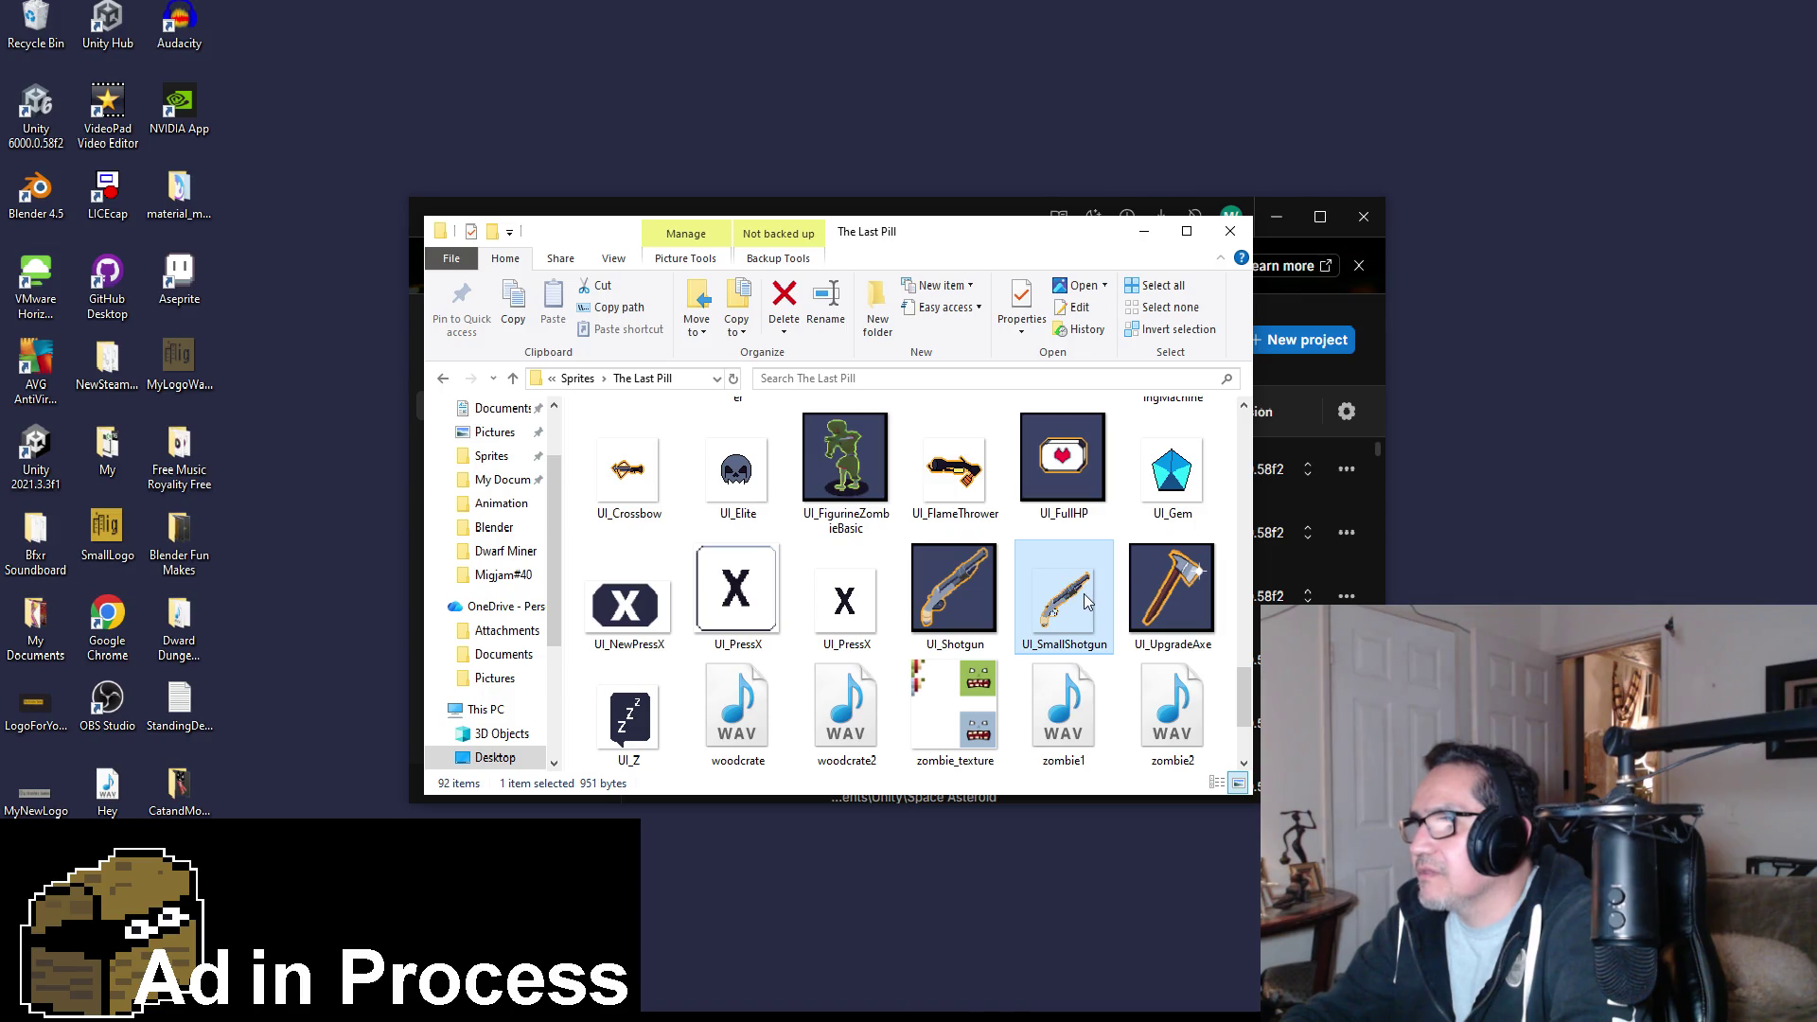
# - Go to the Desktop folder in File Explorer's navigation pane
pyautogui.scroll(2, 497, 473)
pyautogui.click(495, 448)
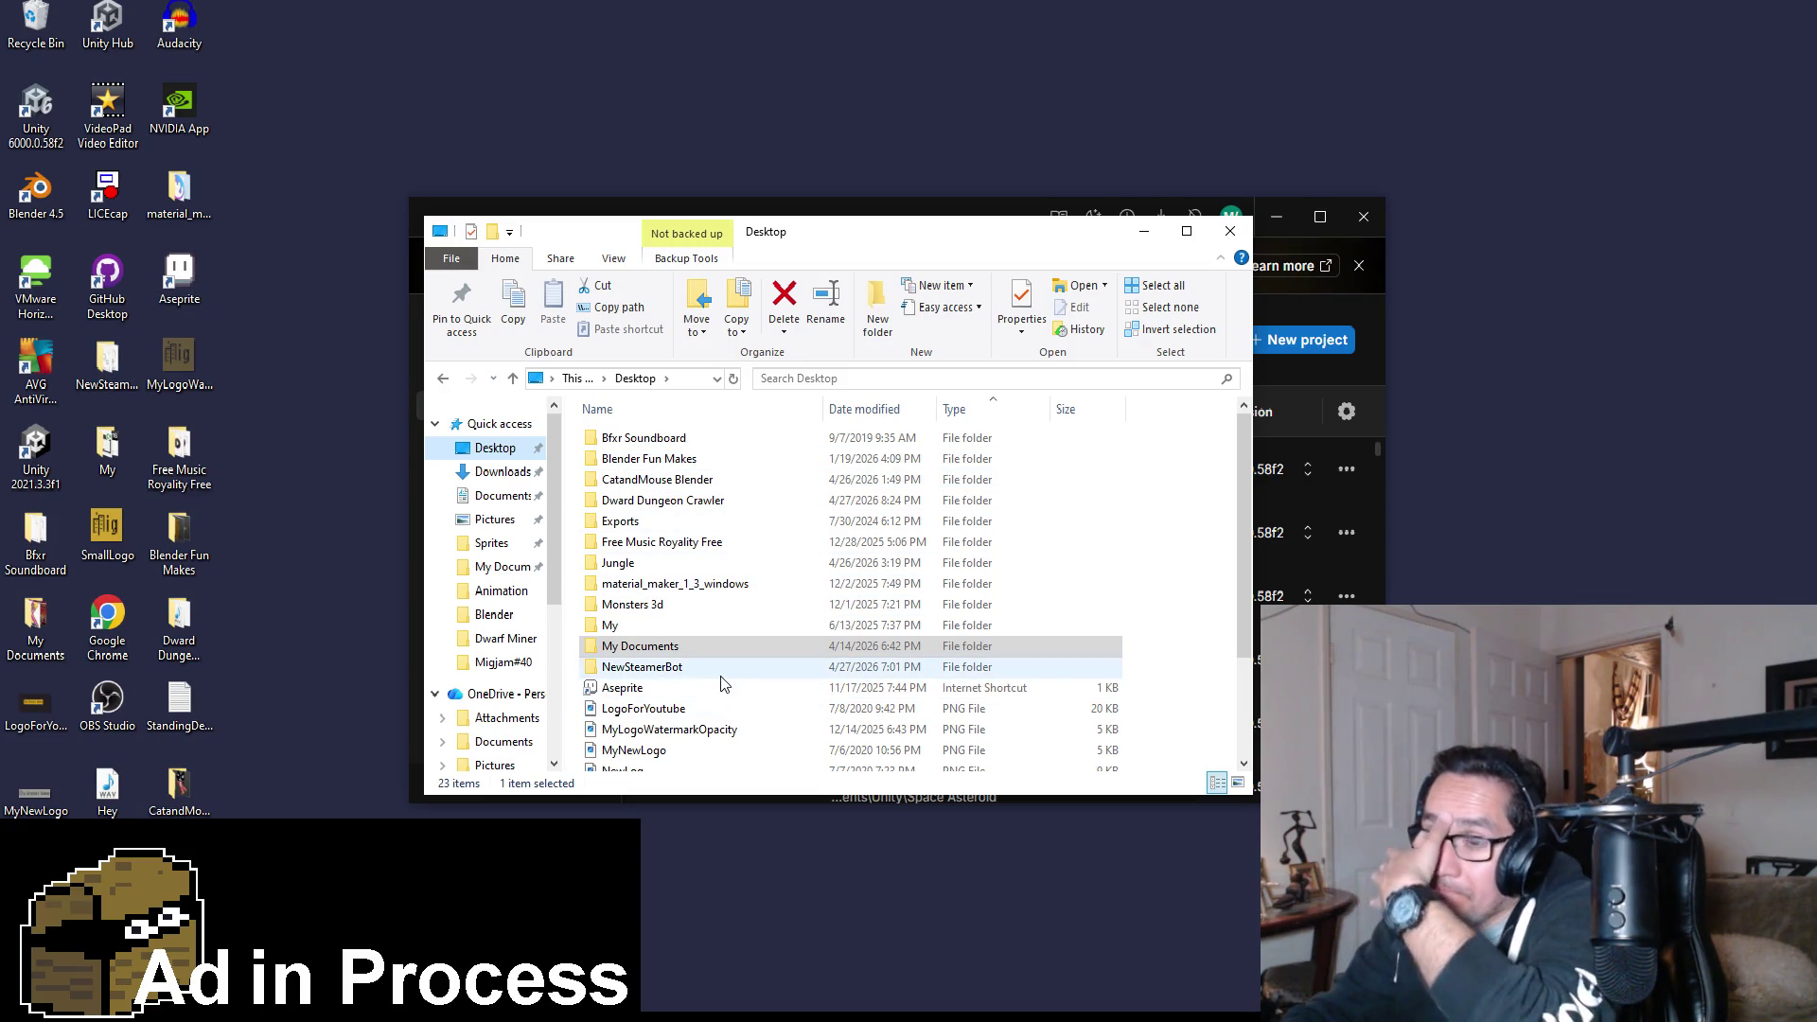
# - Open UI_WeaponPick.png from Dward Dungeon Crawler, then return to the UI_SmallShotgun tab
pyautogui.hotkey('alt', 'Tab')
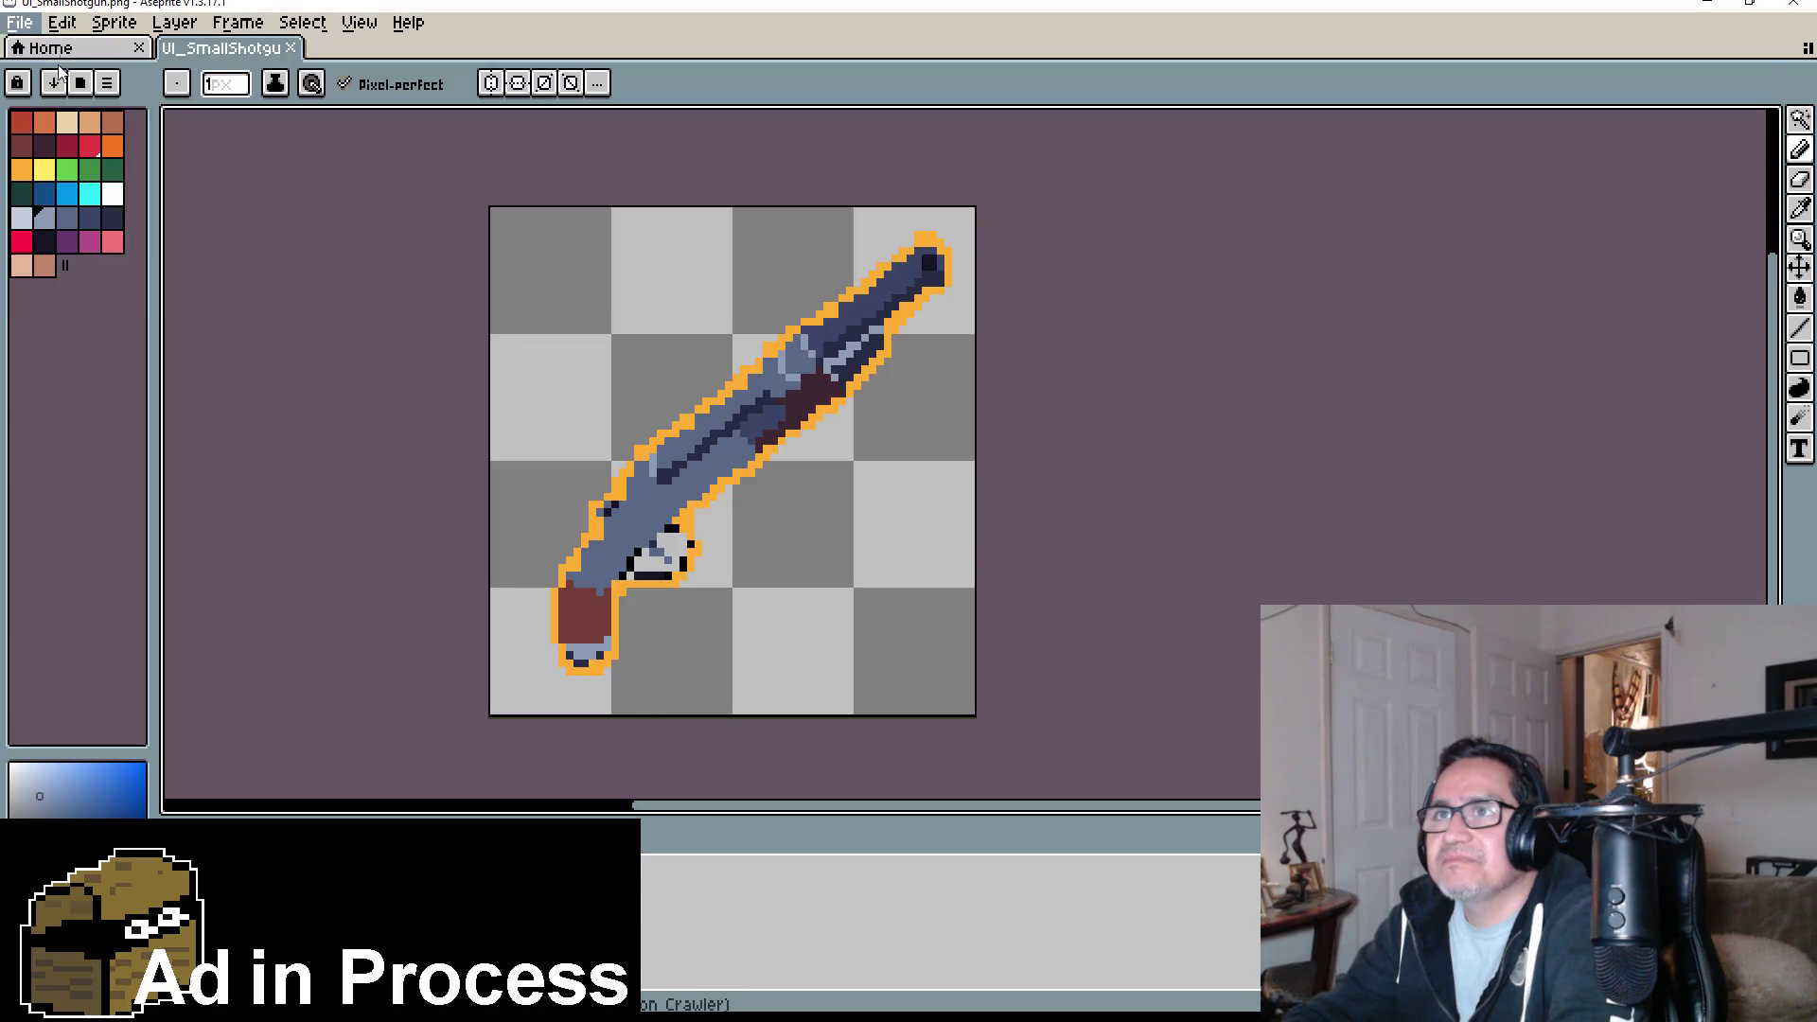
pyautogui.hotkey('ctrl', 'o')
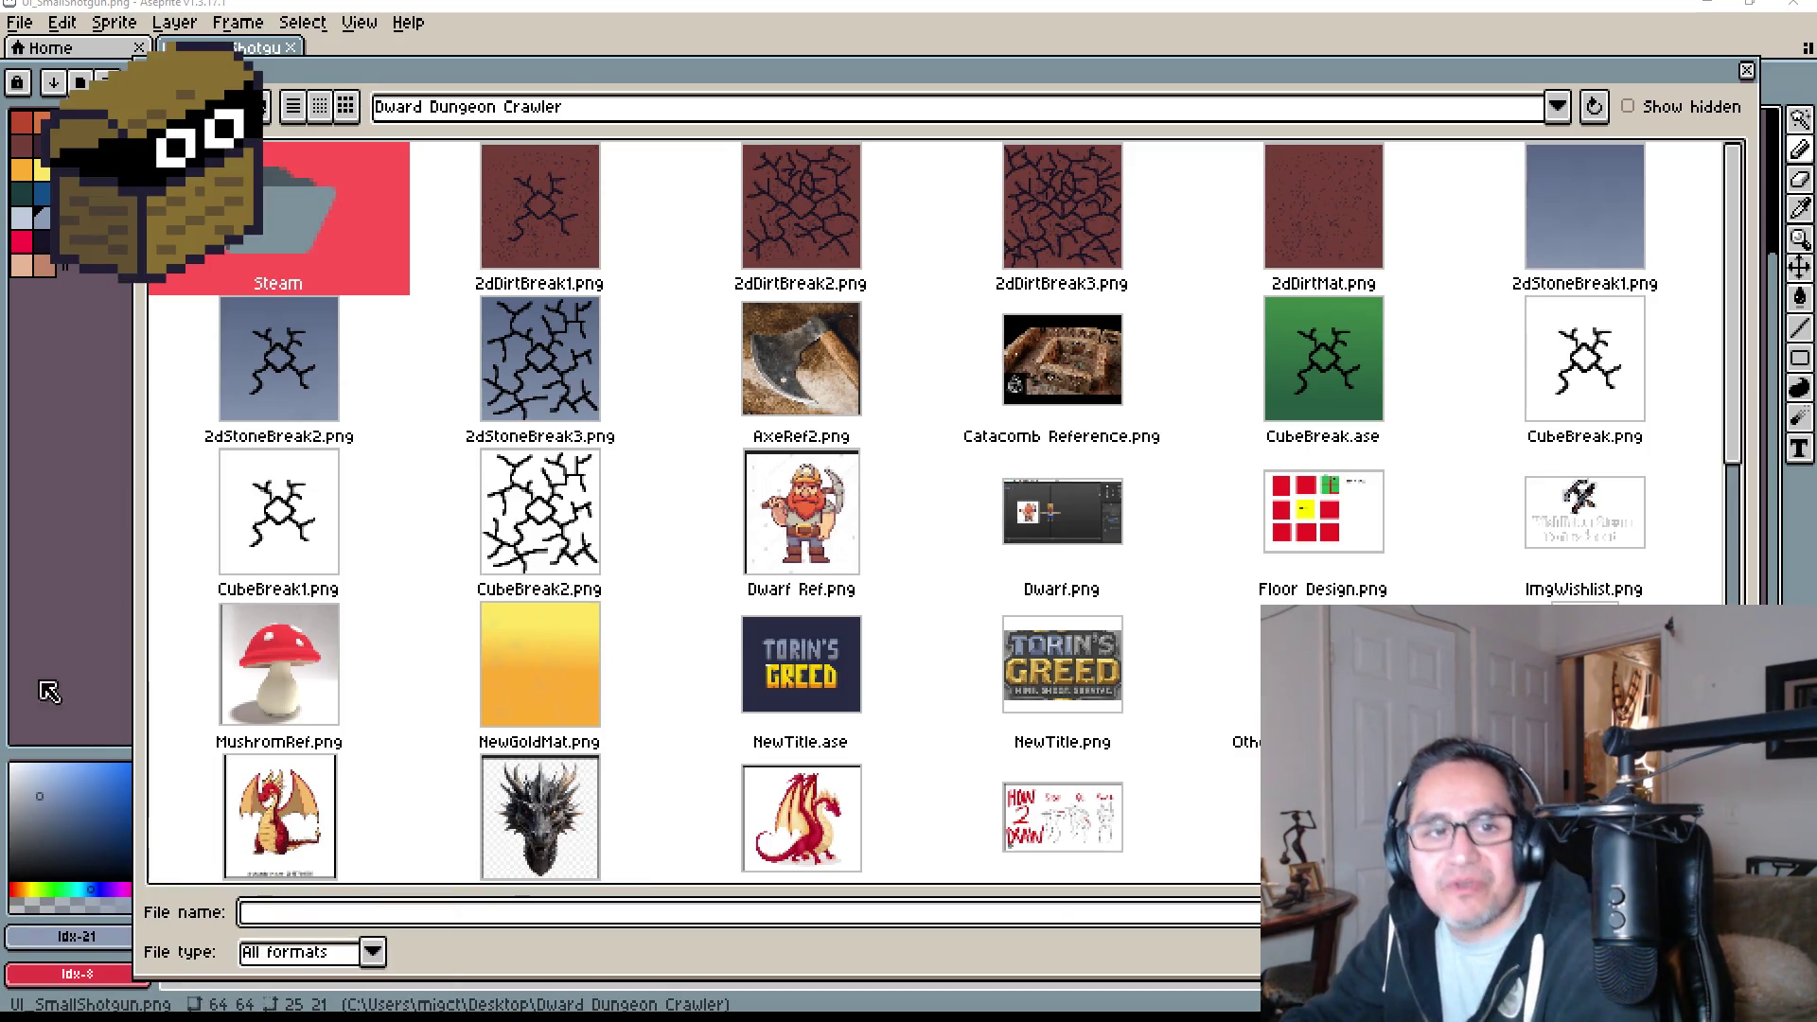
pyautogui.scroll(-5, 1083, 596)
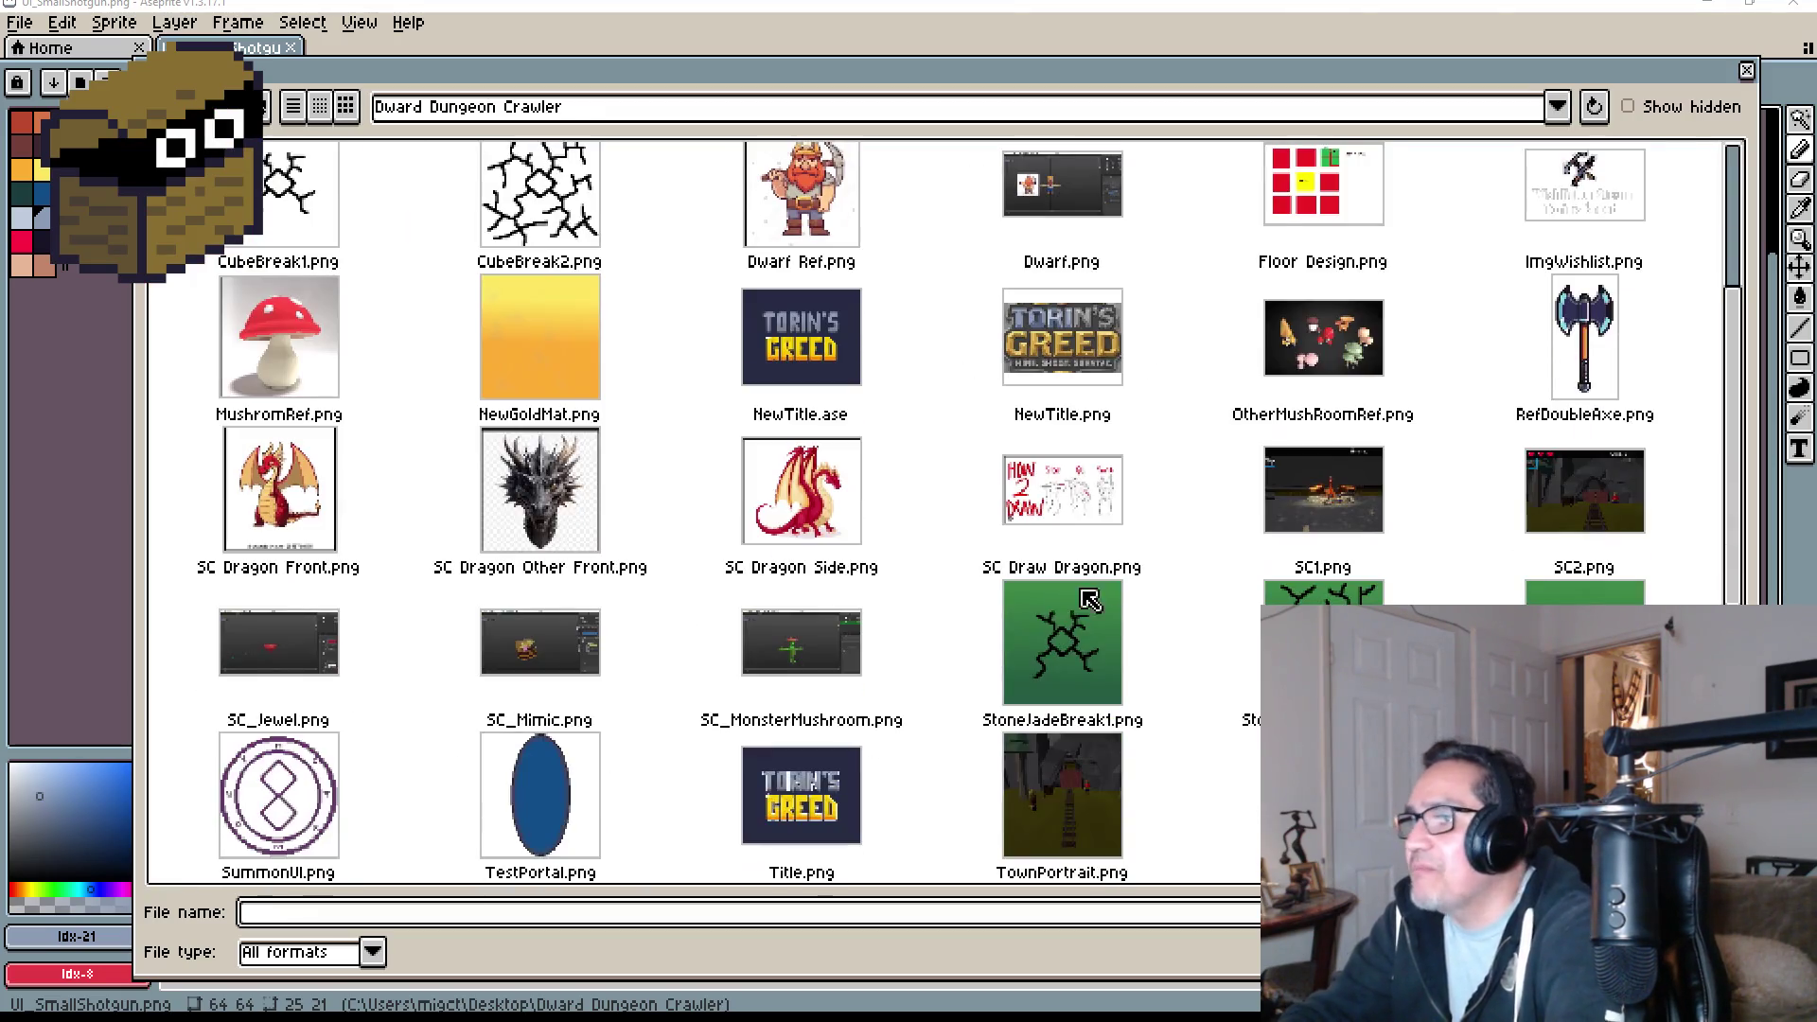
pyautogui.scroll(-3, 1217, 721)
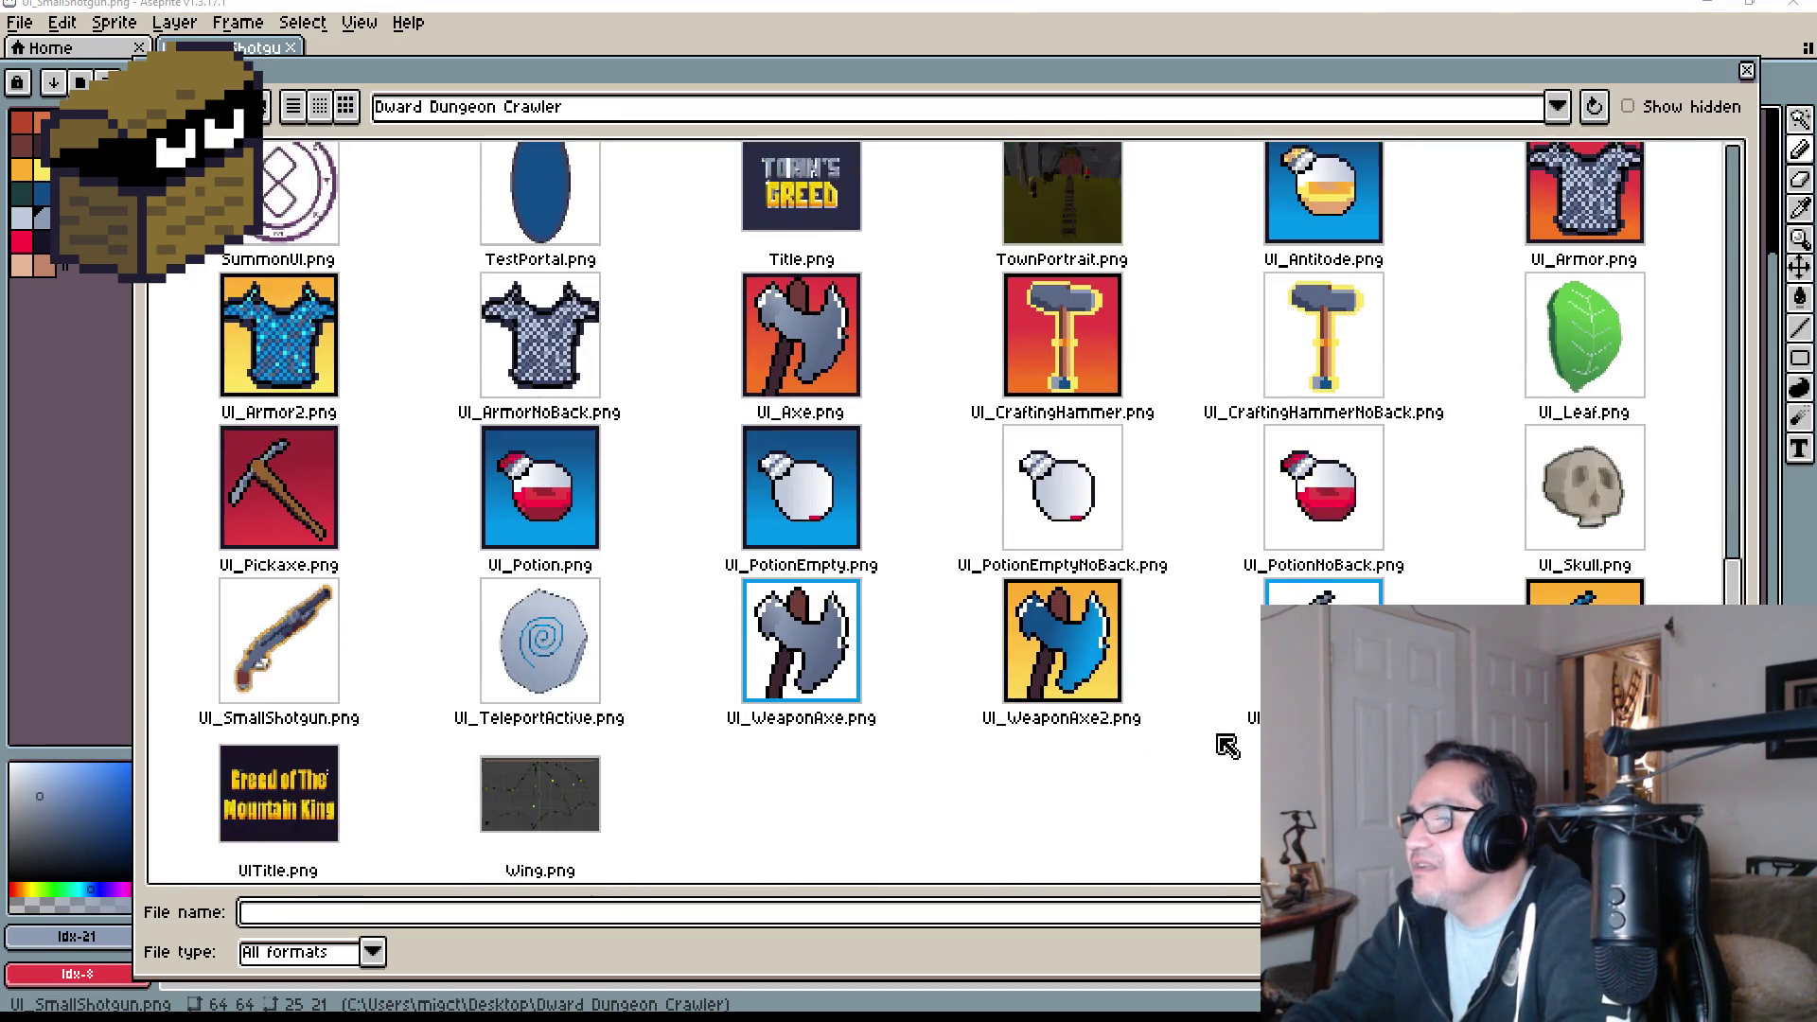
pyautogui.click(1225, 724)
pyautogui.press('Return')
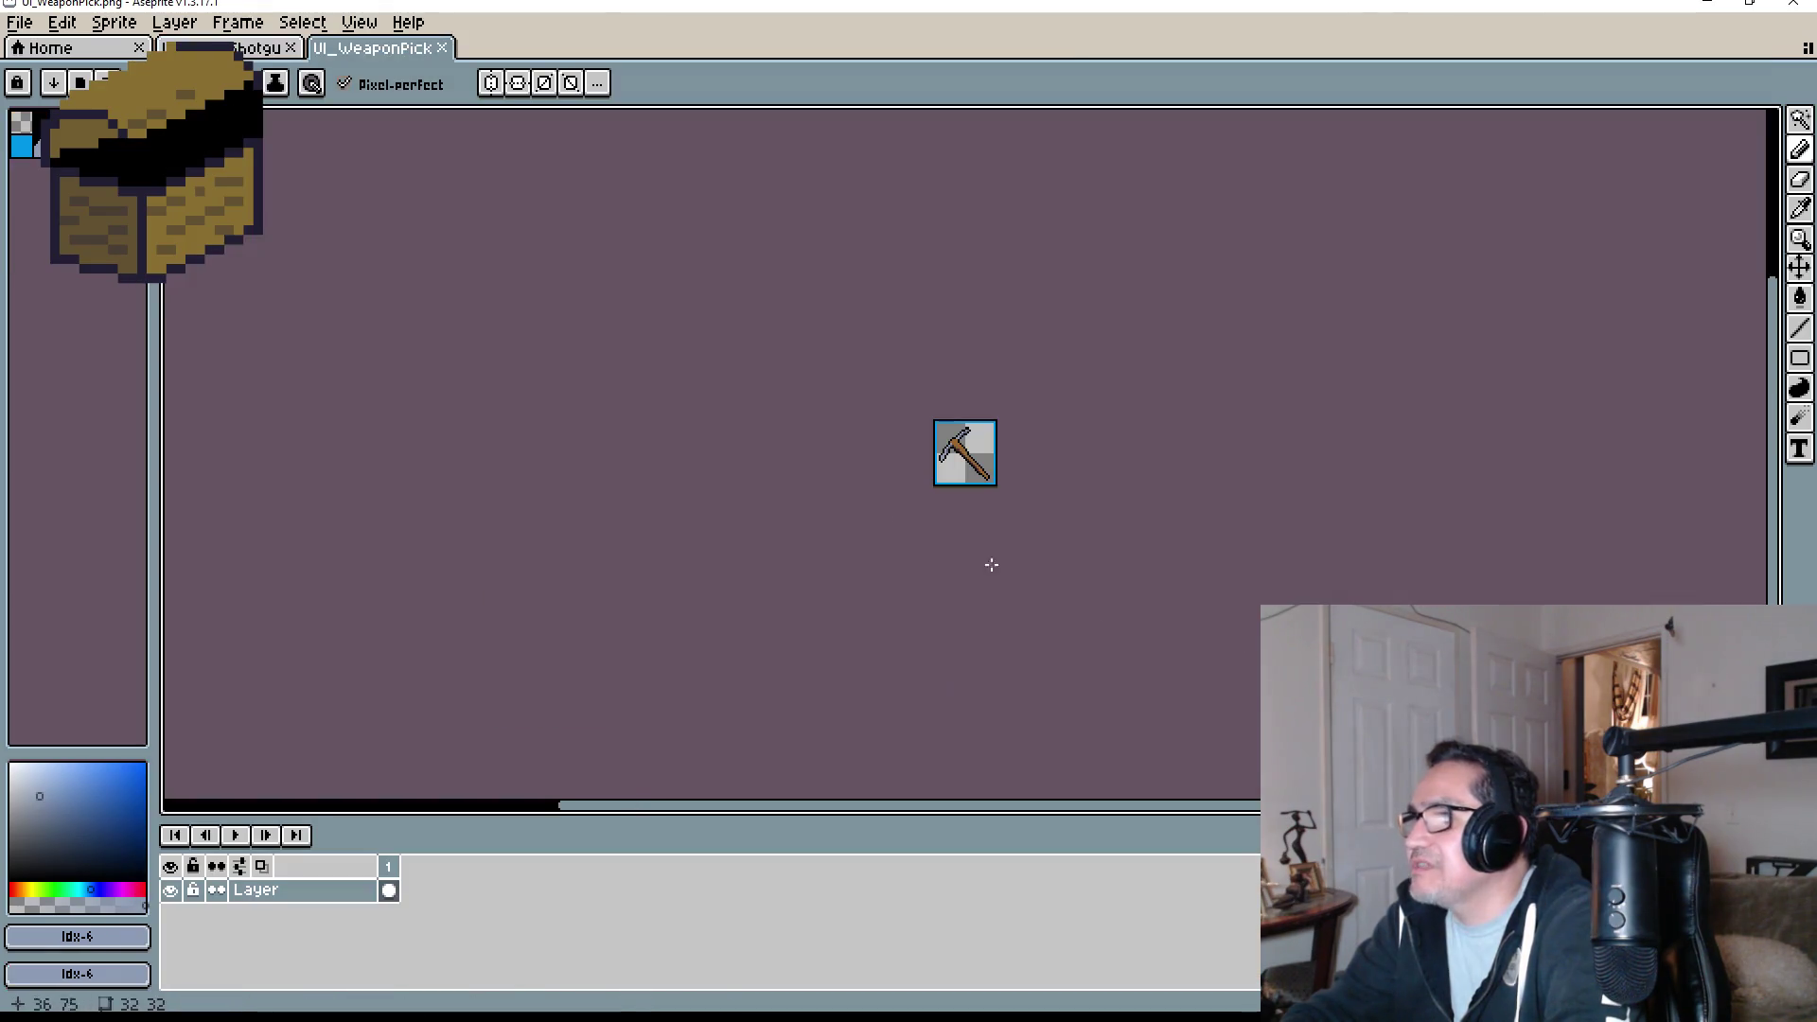
pyautogui.scroll(5, 937, 438)
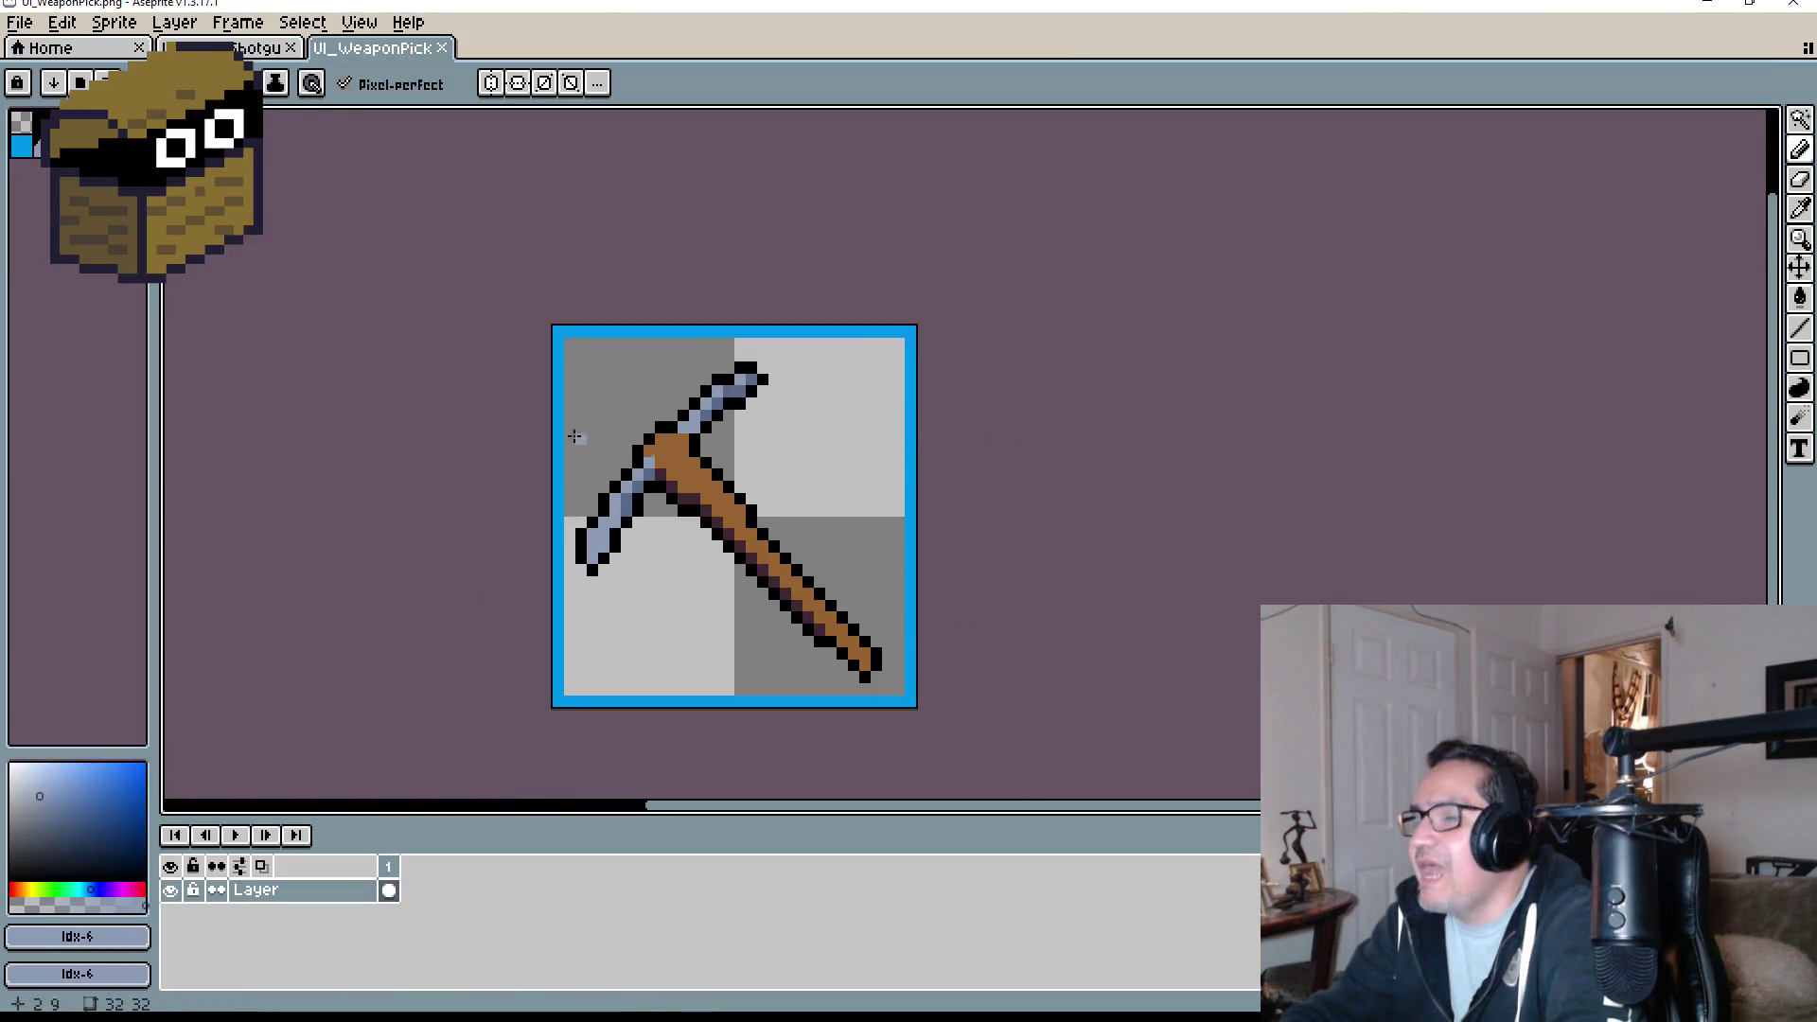
pyautogui.hotkey('ctrl', 'shift', 'Tab')
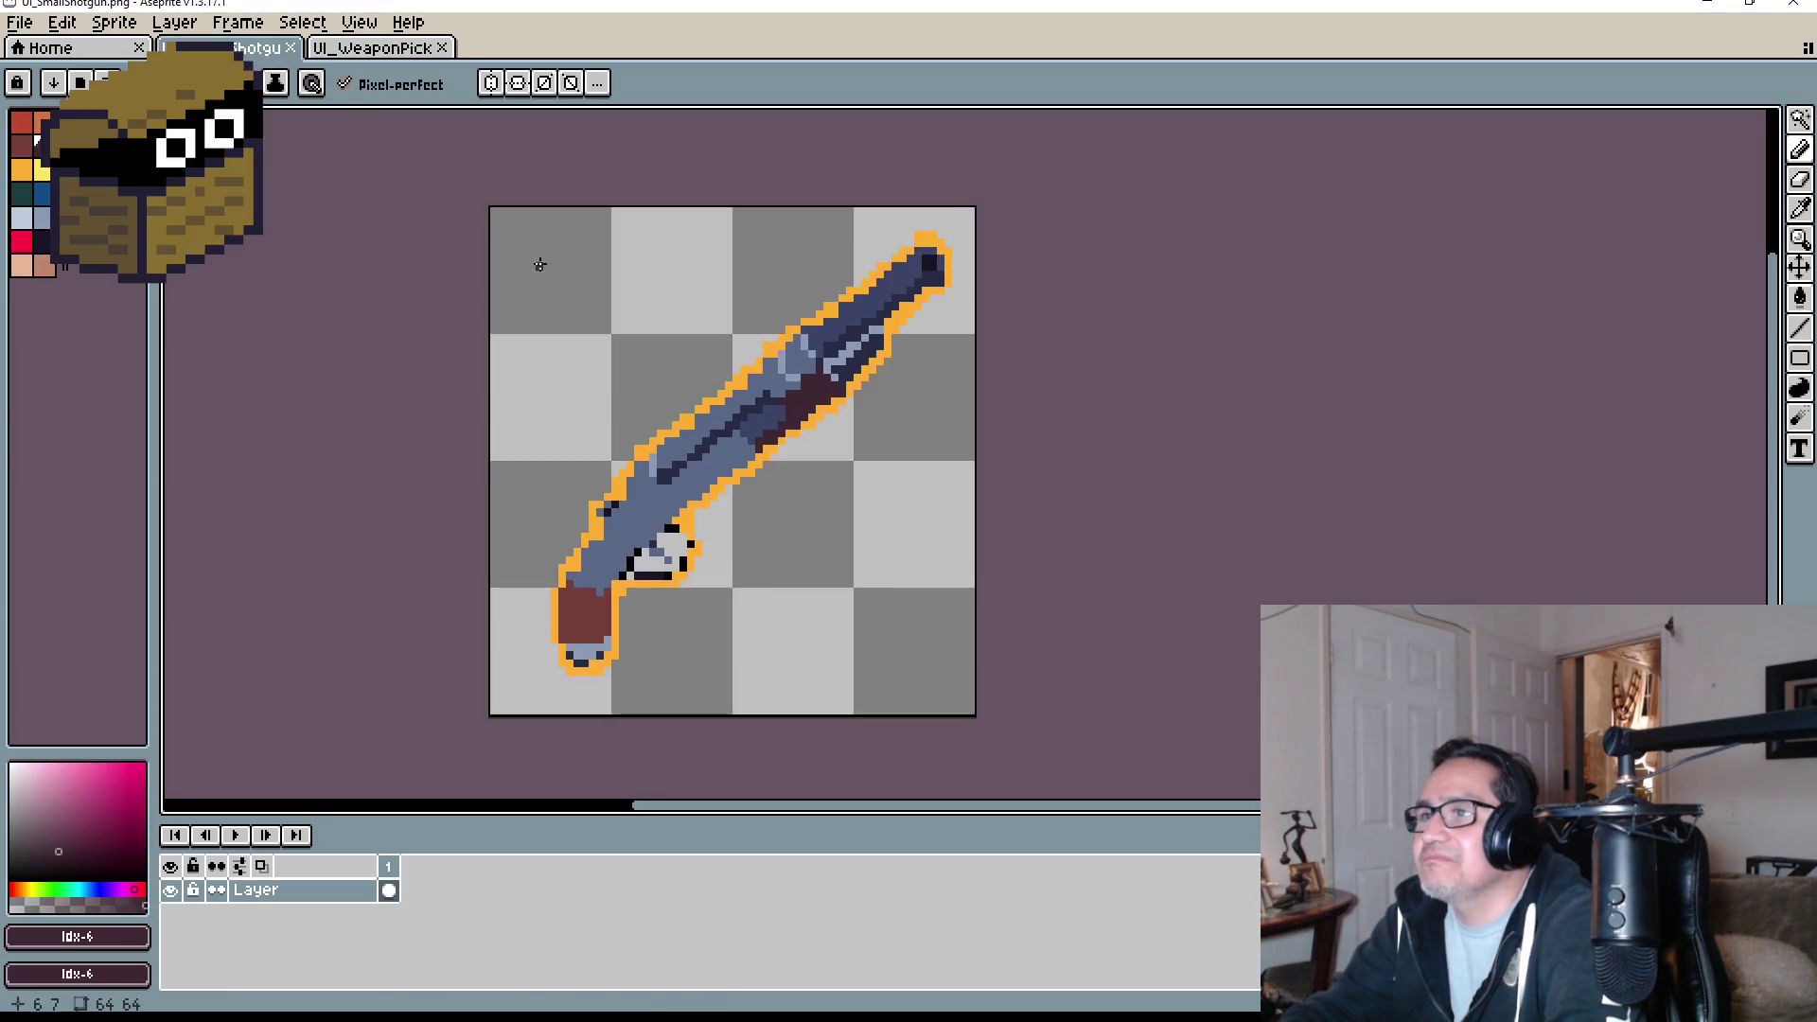
# - Close the Open File browser unused and switch to the UI_WeaponPick pickaxe tab
pyautogui.click(391, 49)
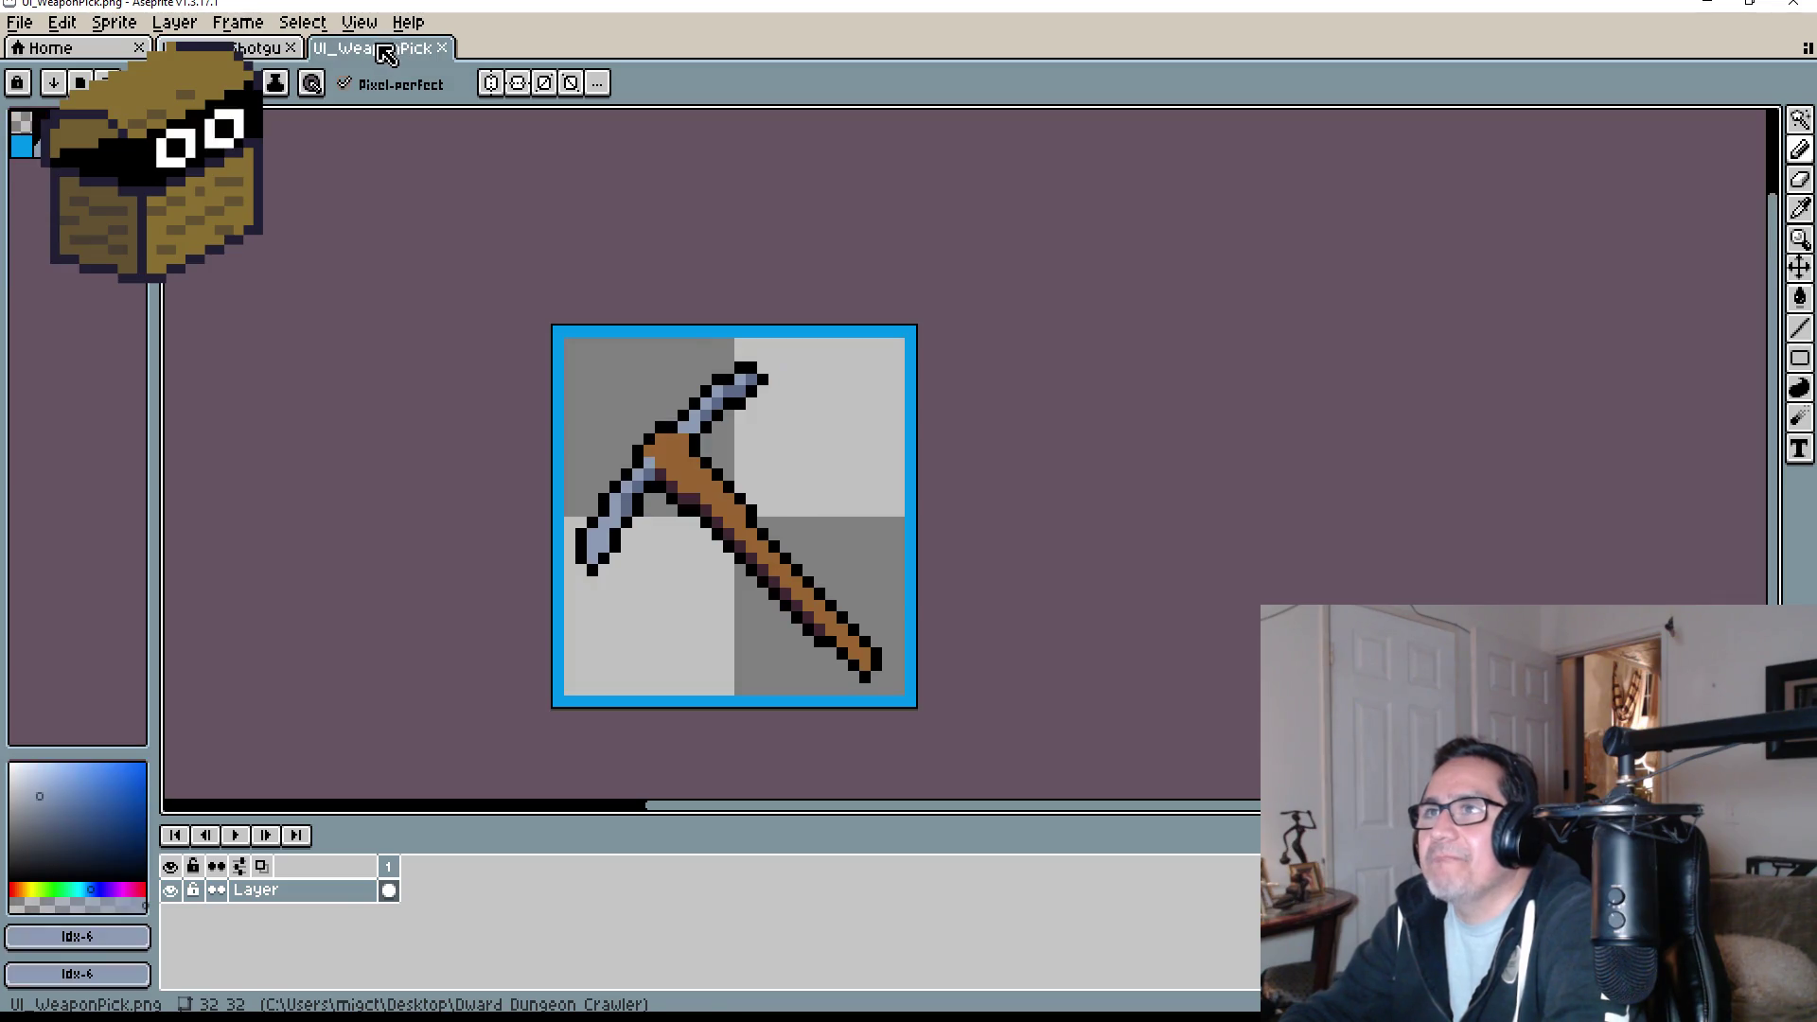
pyautogui.click(244, 49)
pyautogui.click(17, 22)
pyautogui.click(48, 68)
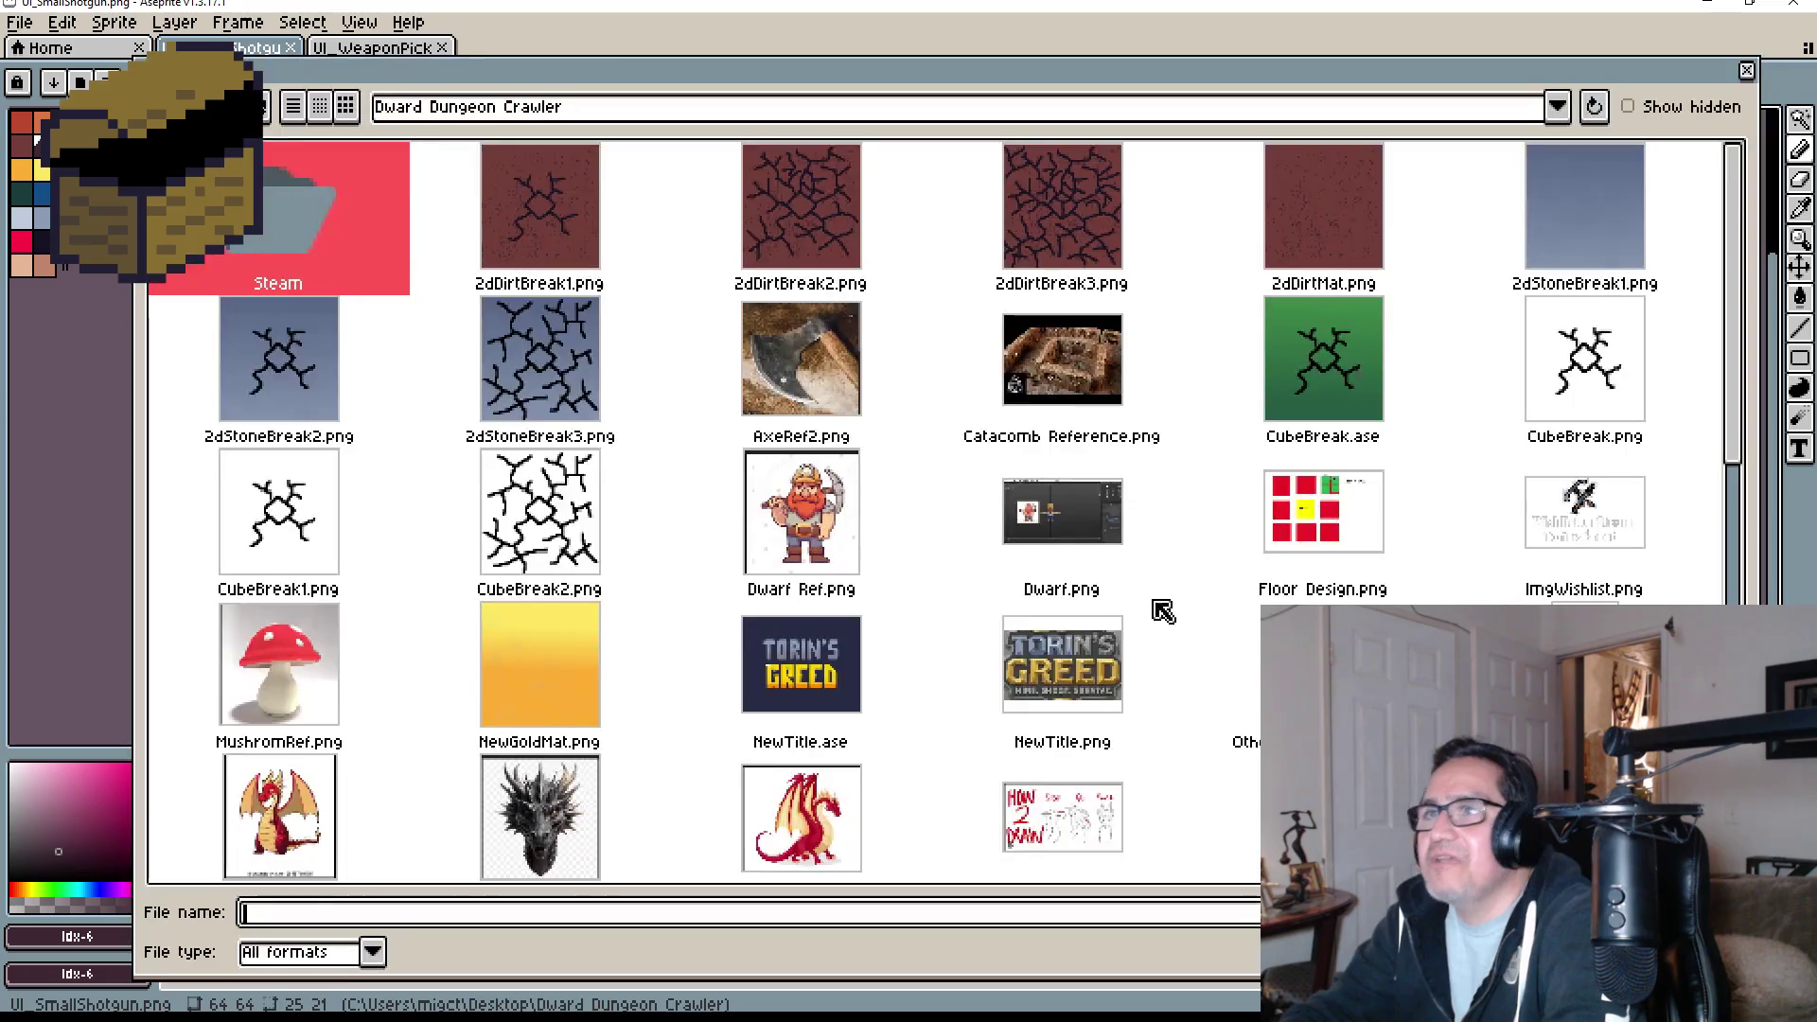
pyautogui.scroll(-5, 1021, 663)
pyautogui.scroll(-6, 1020, 663)
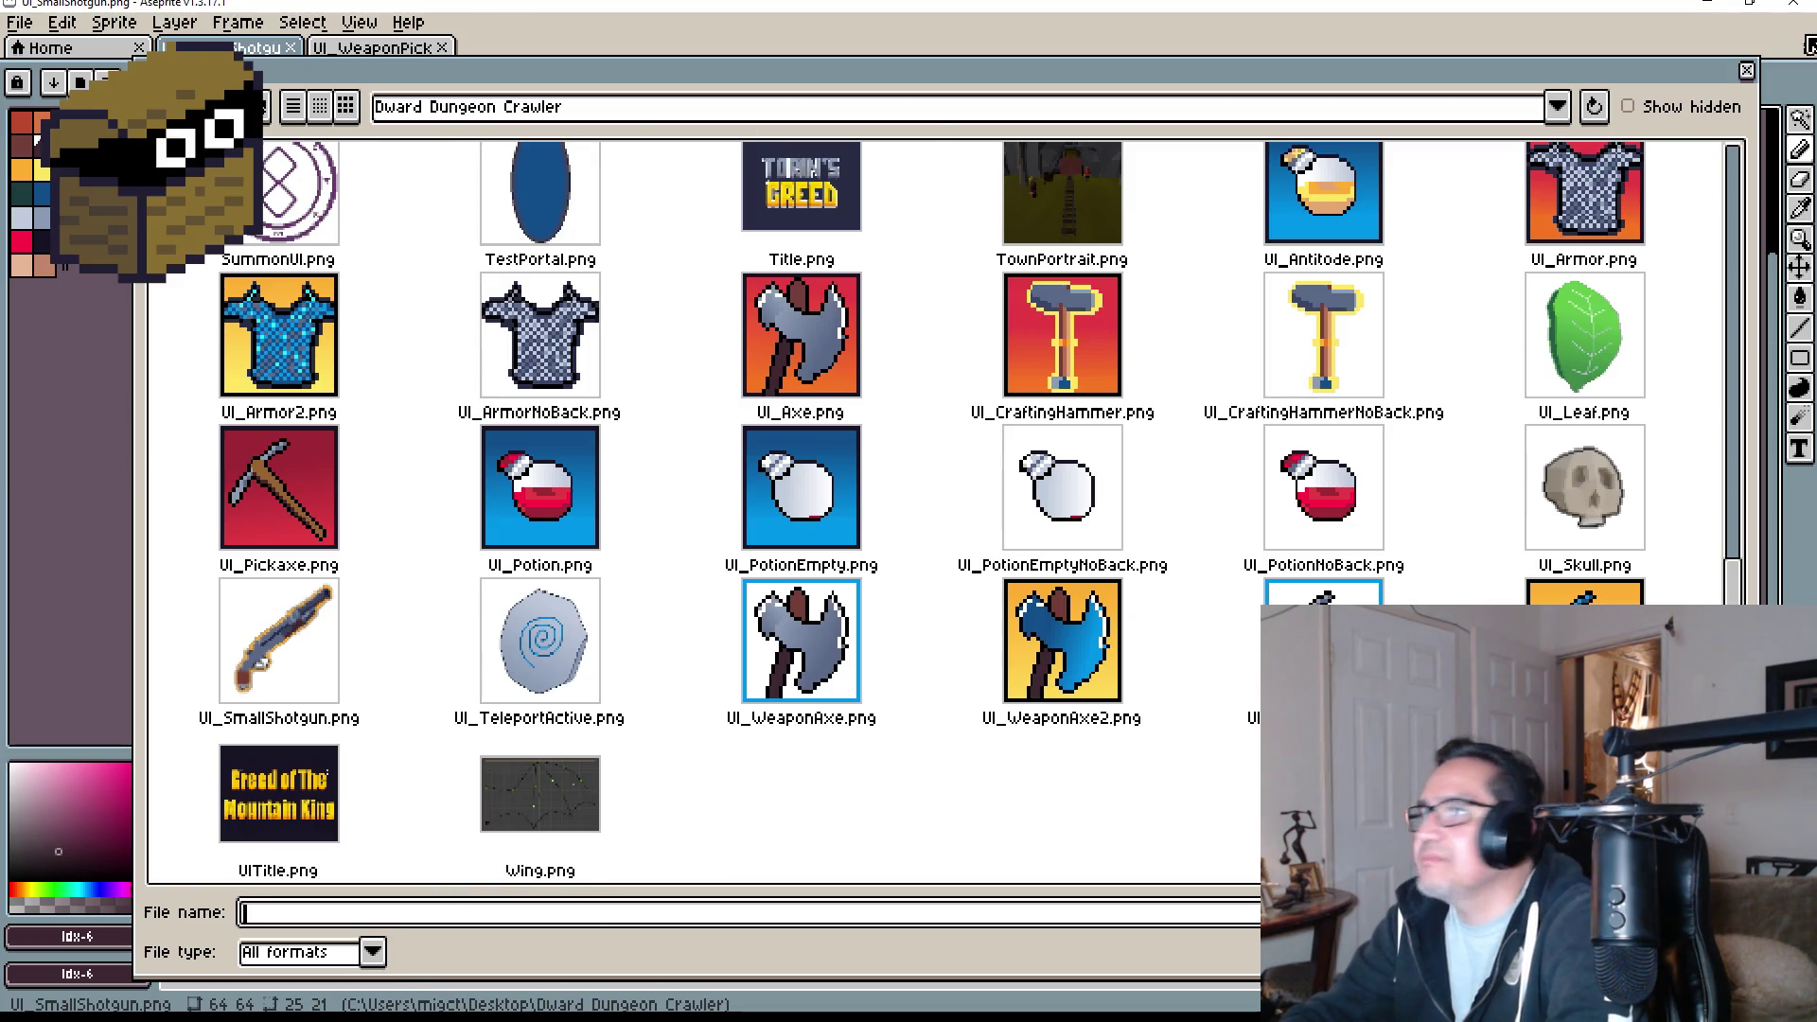
pyautogui.click(1749, 73)
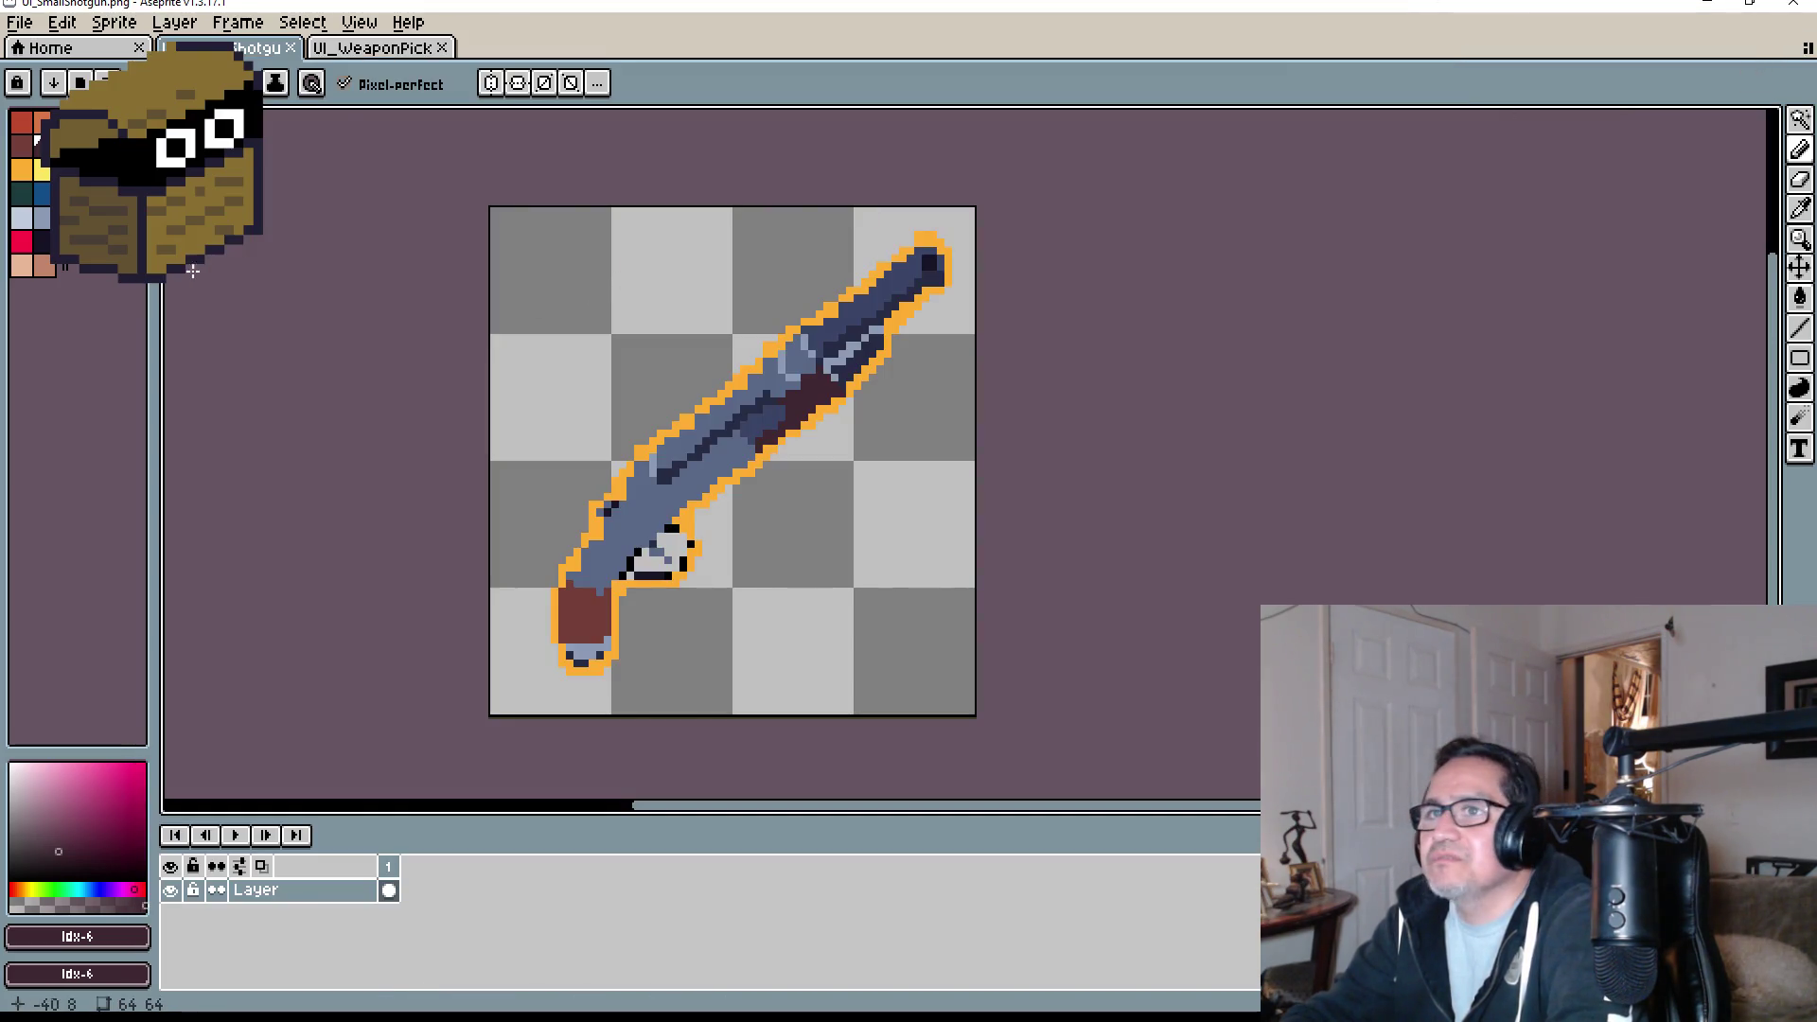
pyautogui.click(369, 48)
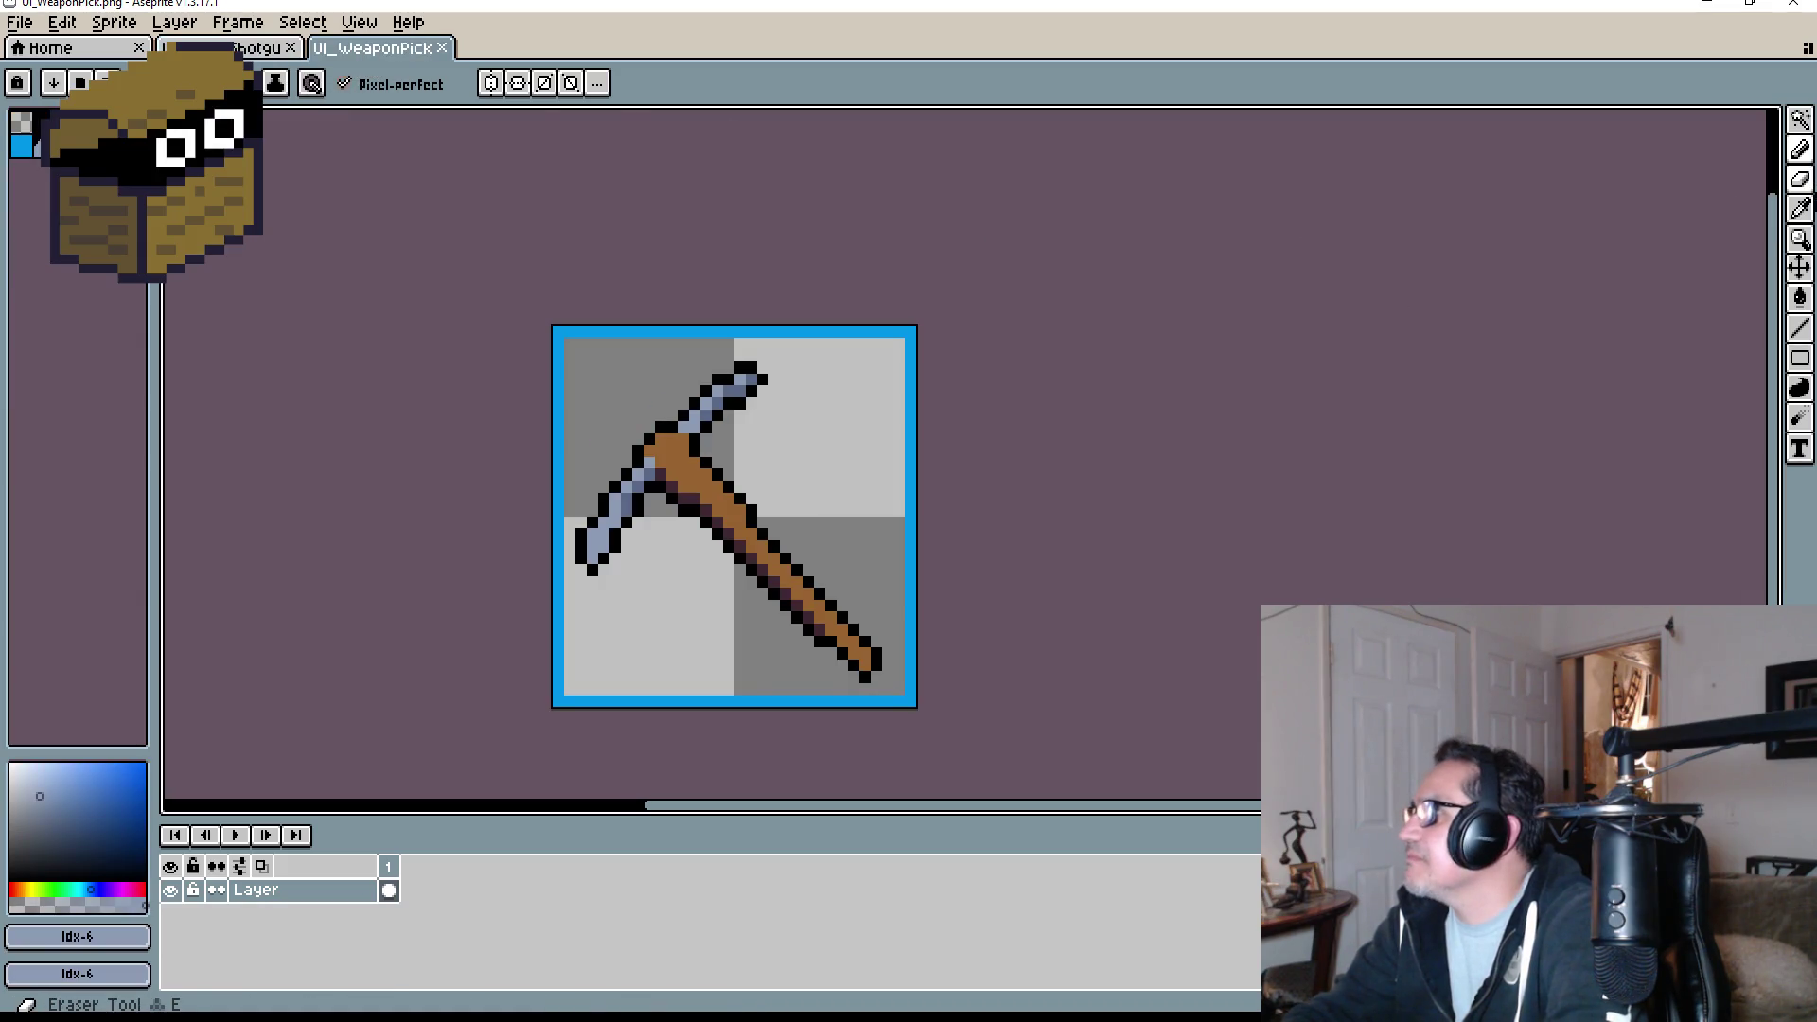
# - Sample the pickaxe's blue #0095c9 and draw a rectangle border around the whole shotgun canvas
pyautogui.click(1800, 208)
pyautogui.click(743, 330)
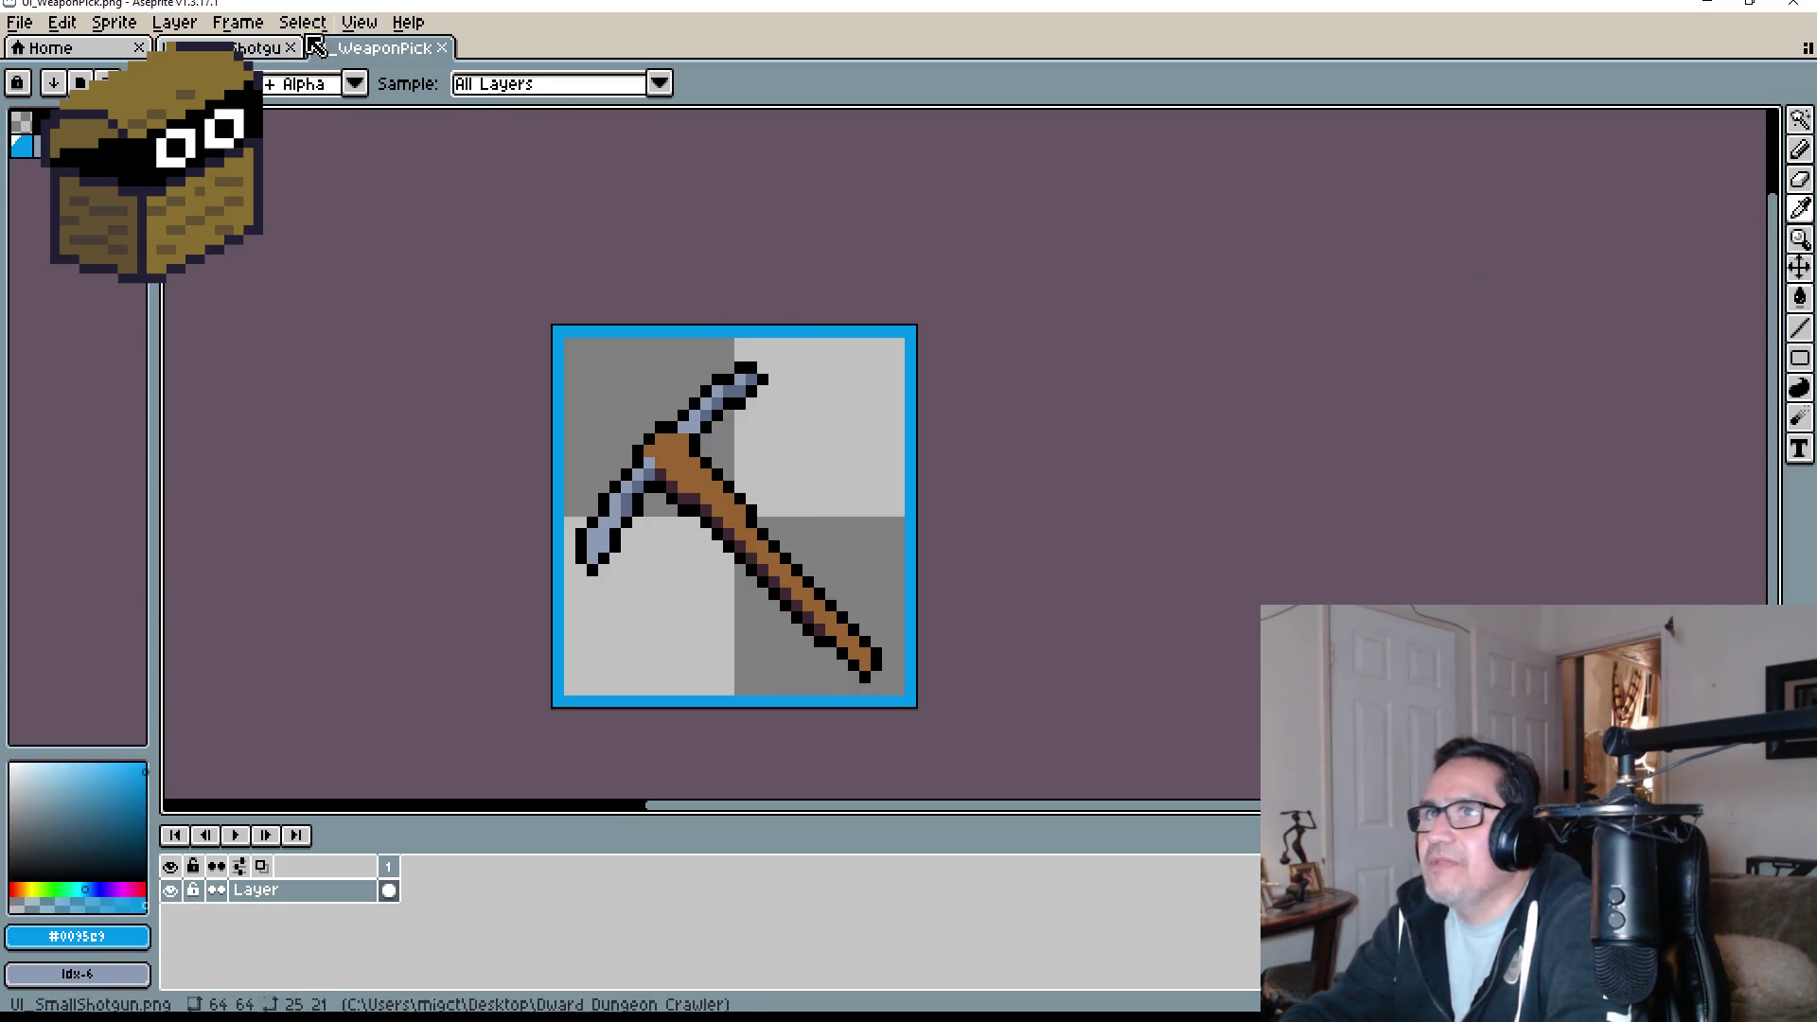
pyautogui.click(244, 48)
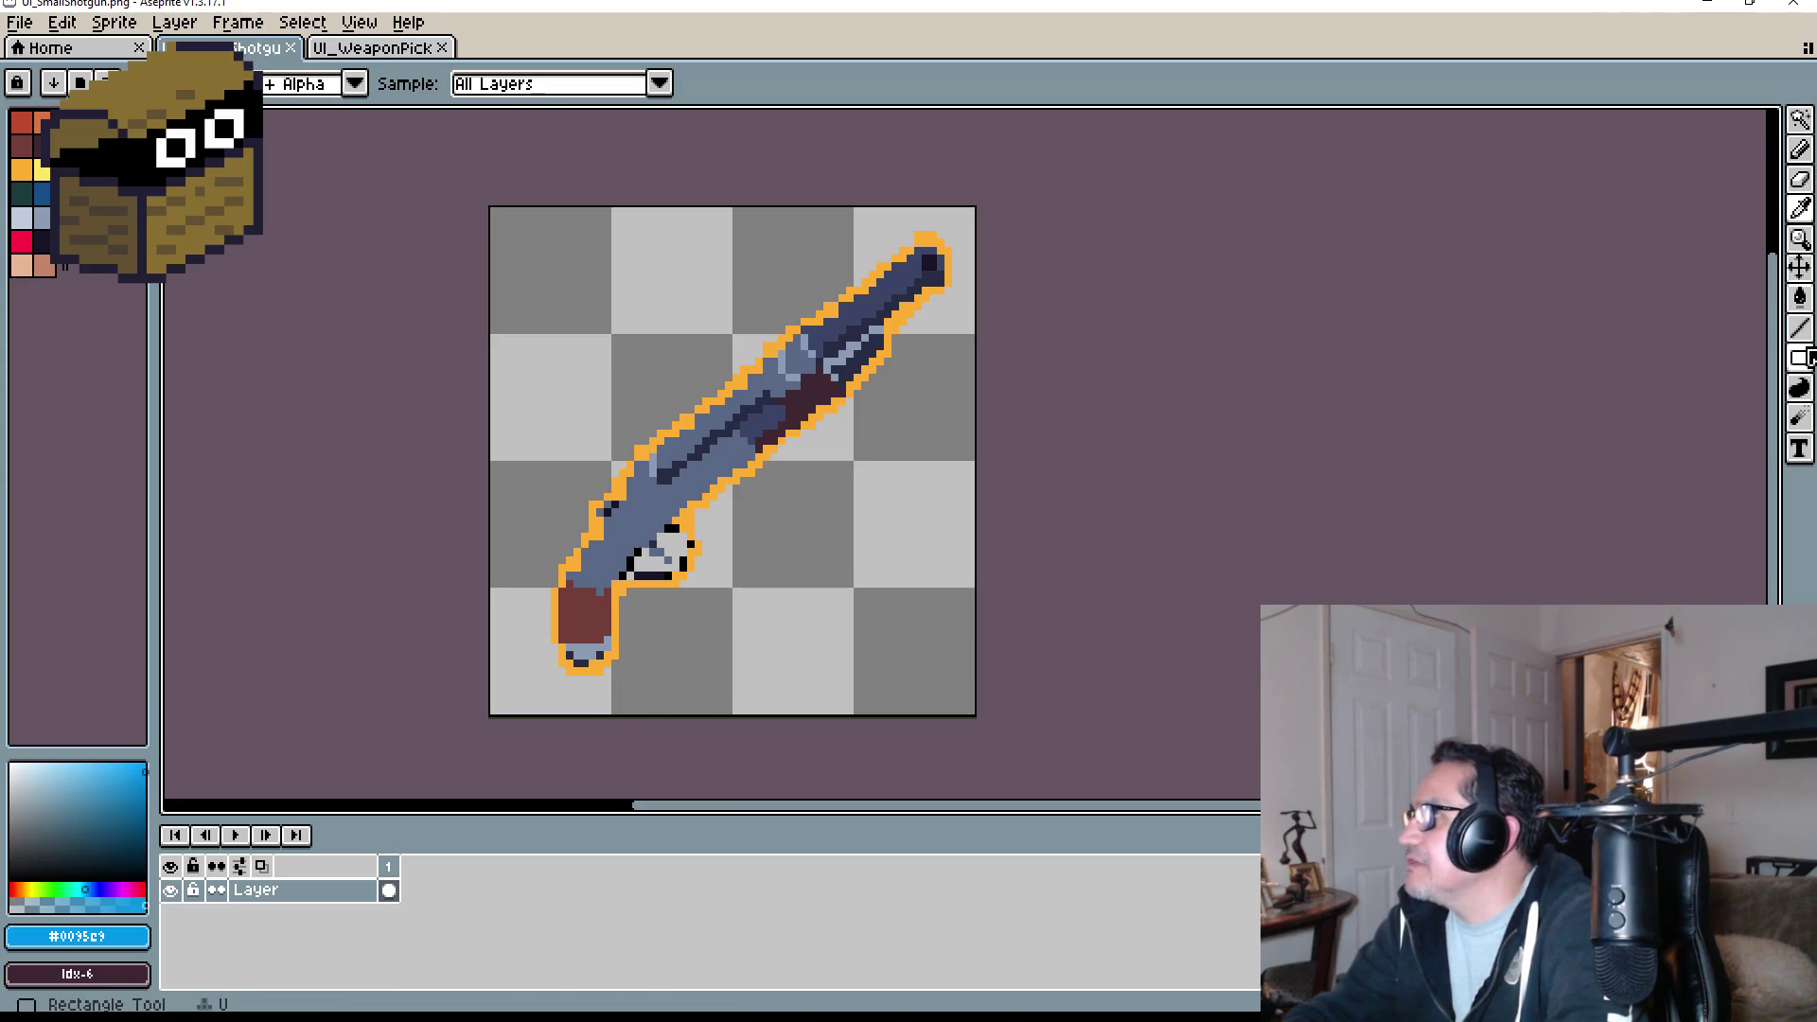
pyautogui.click(1803, 357)
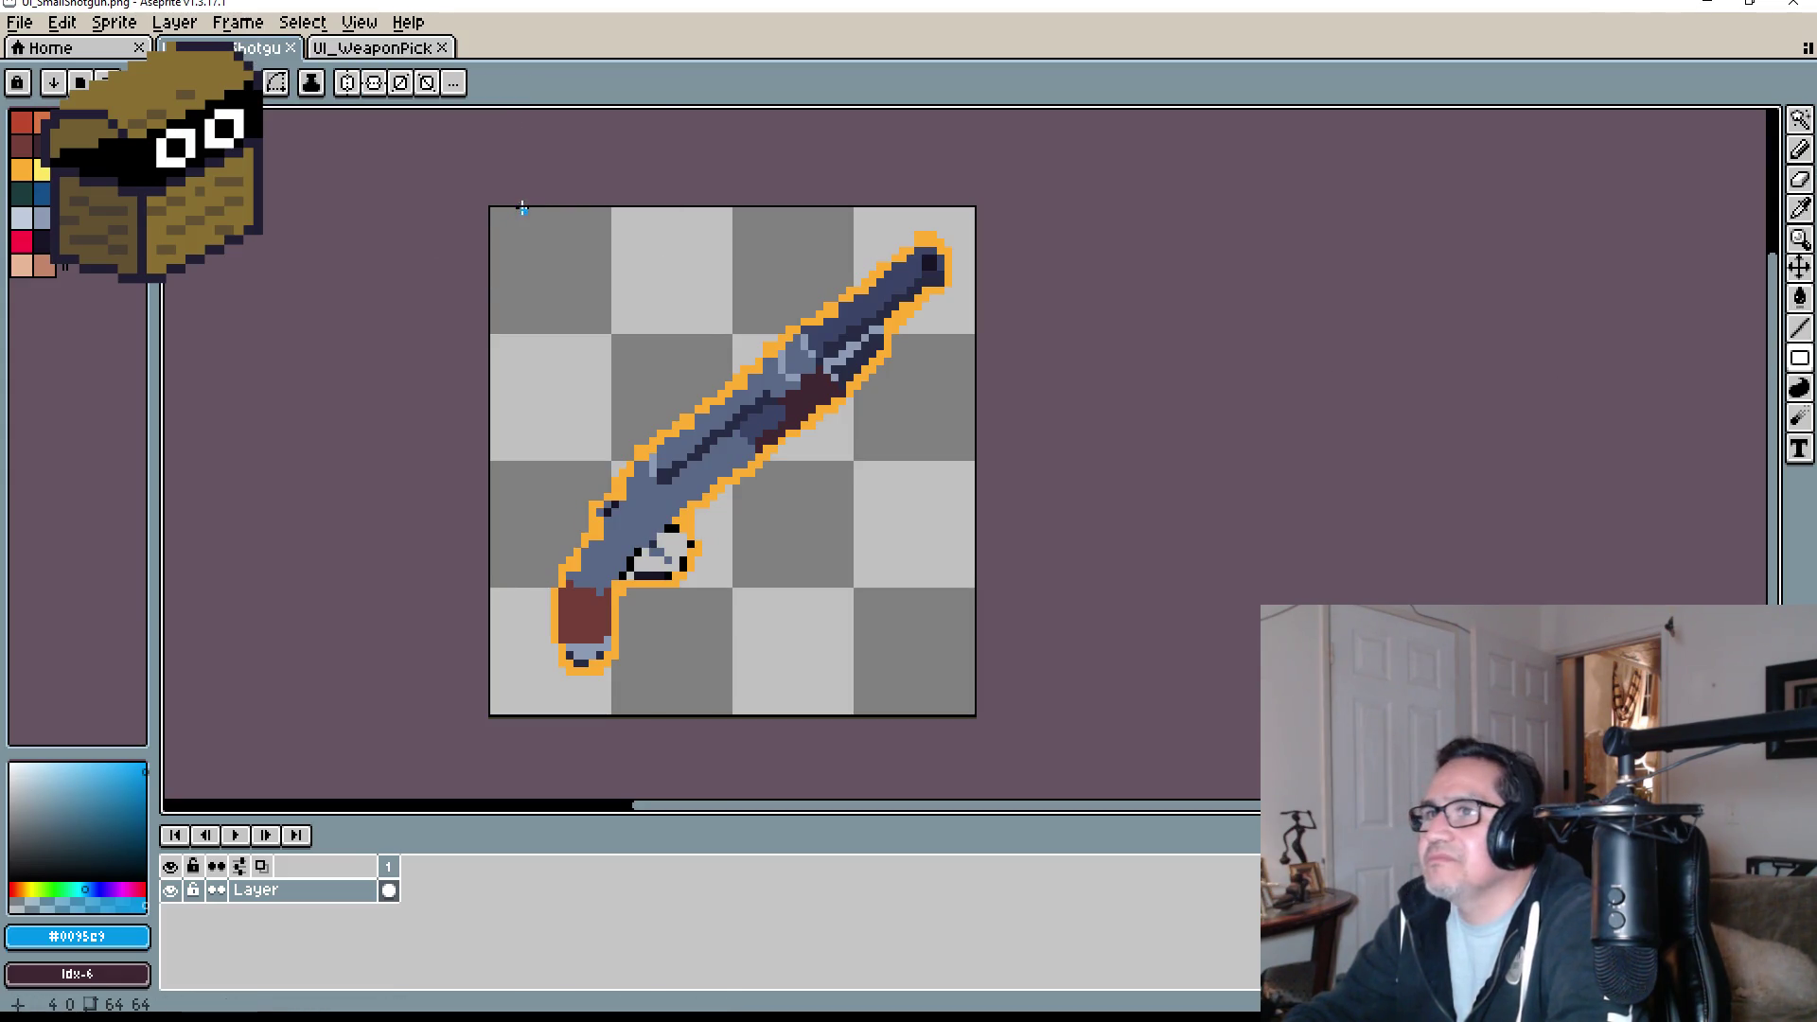
pyautogui.moveTo(493, 210)
pyautogui.mouseDown()
pyautogui.moveTo(898, 415)
pyautogui.moveTo(973, 660)
pyautogui.moveTo(963, 710)
pyautogui.mouseUp()
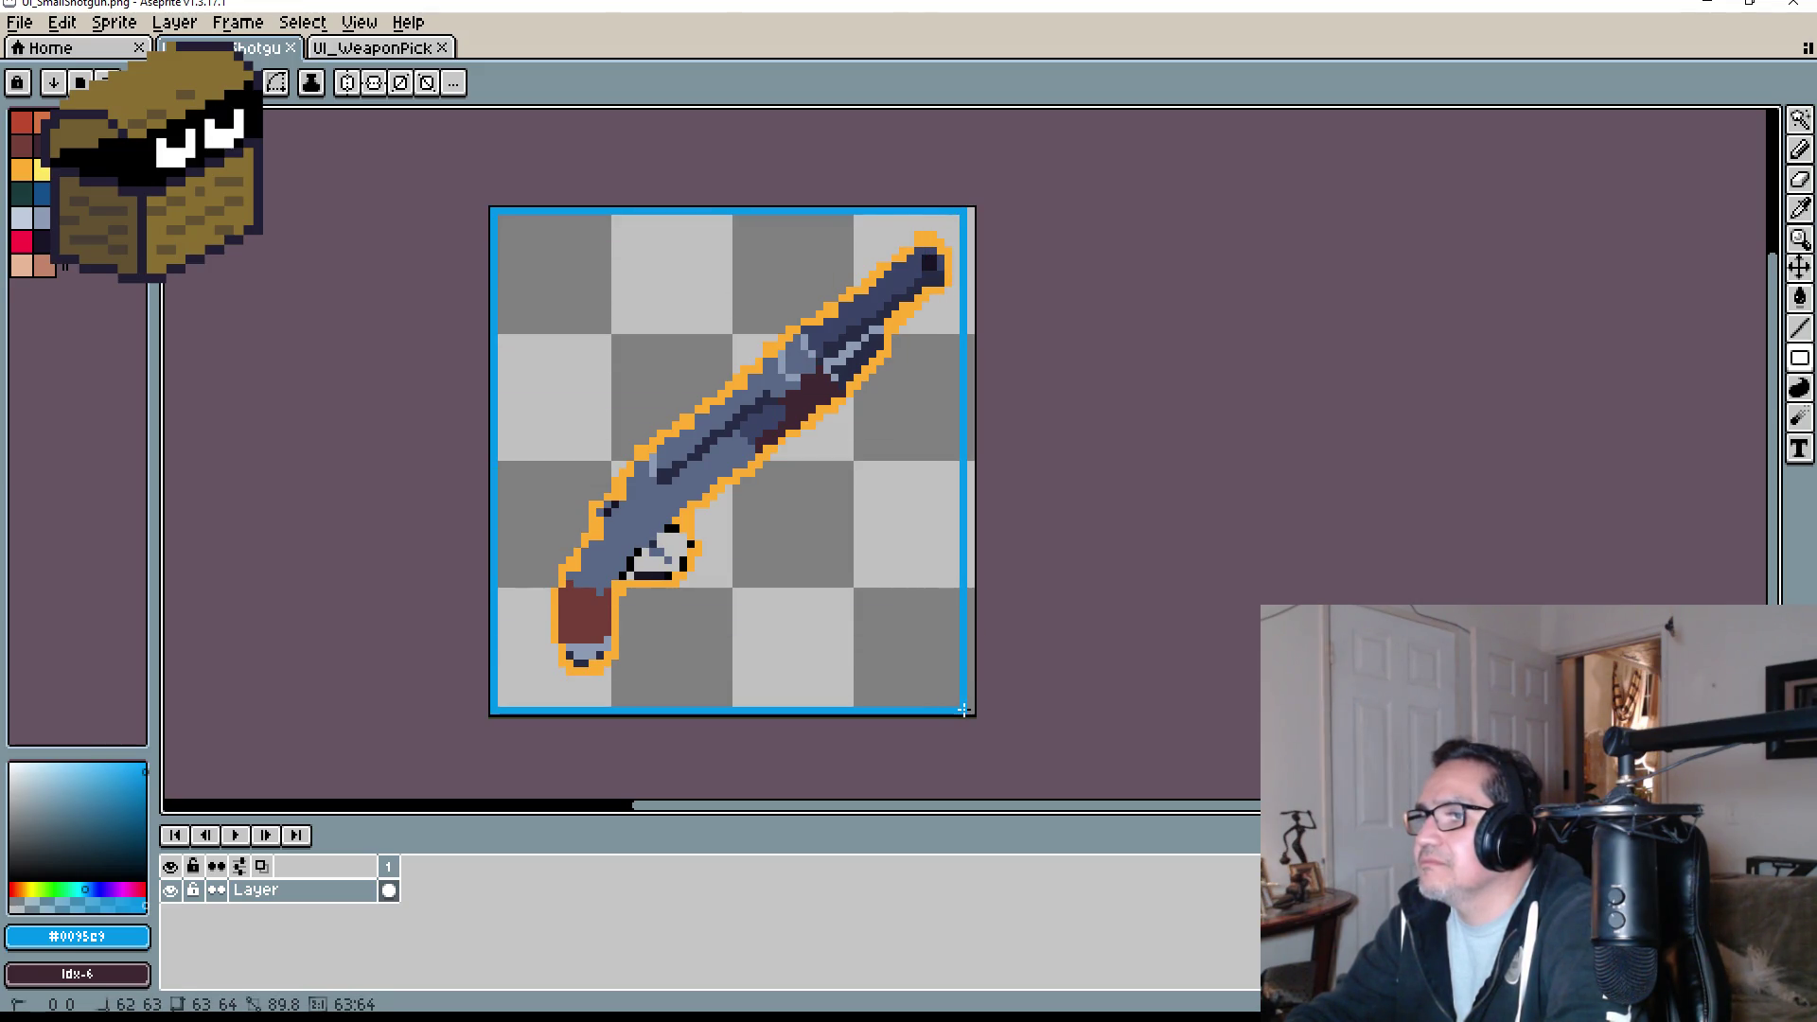
pyautogui.moveTo(970, 708); pyautogui.dragTo(970, 708)
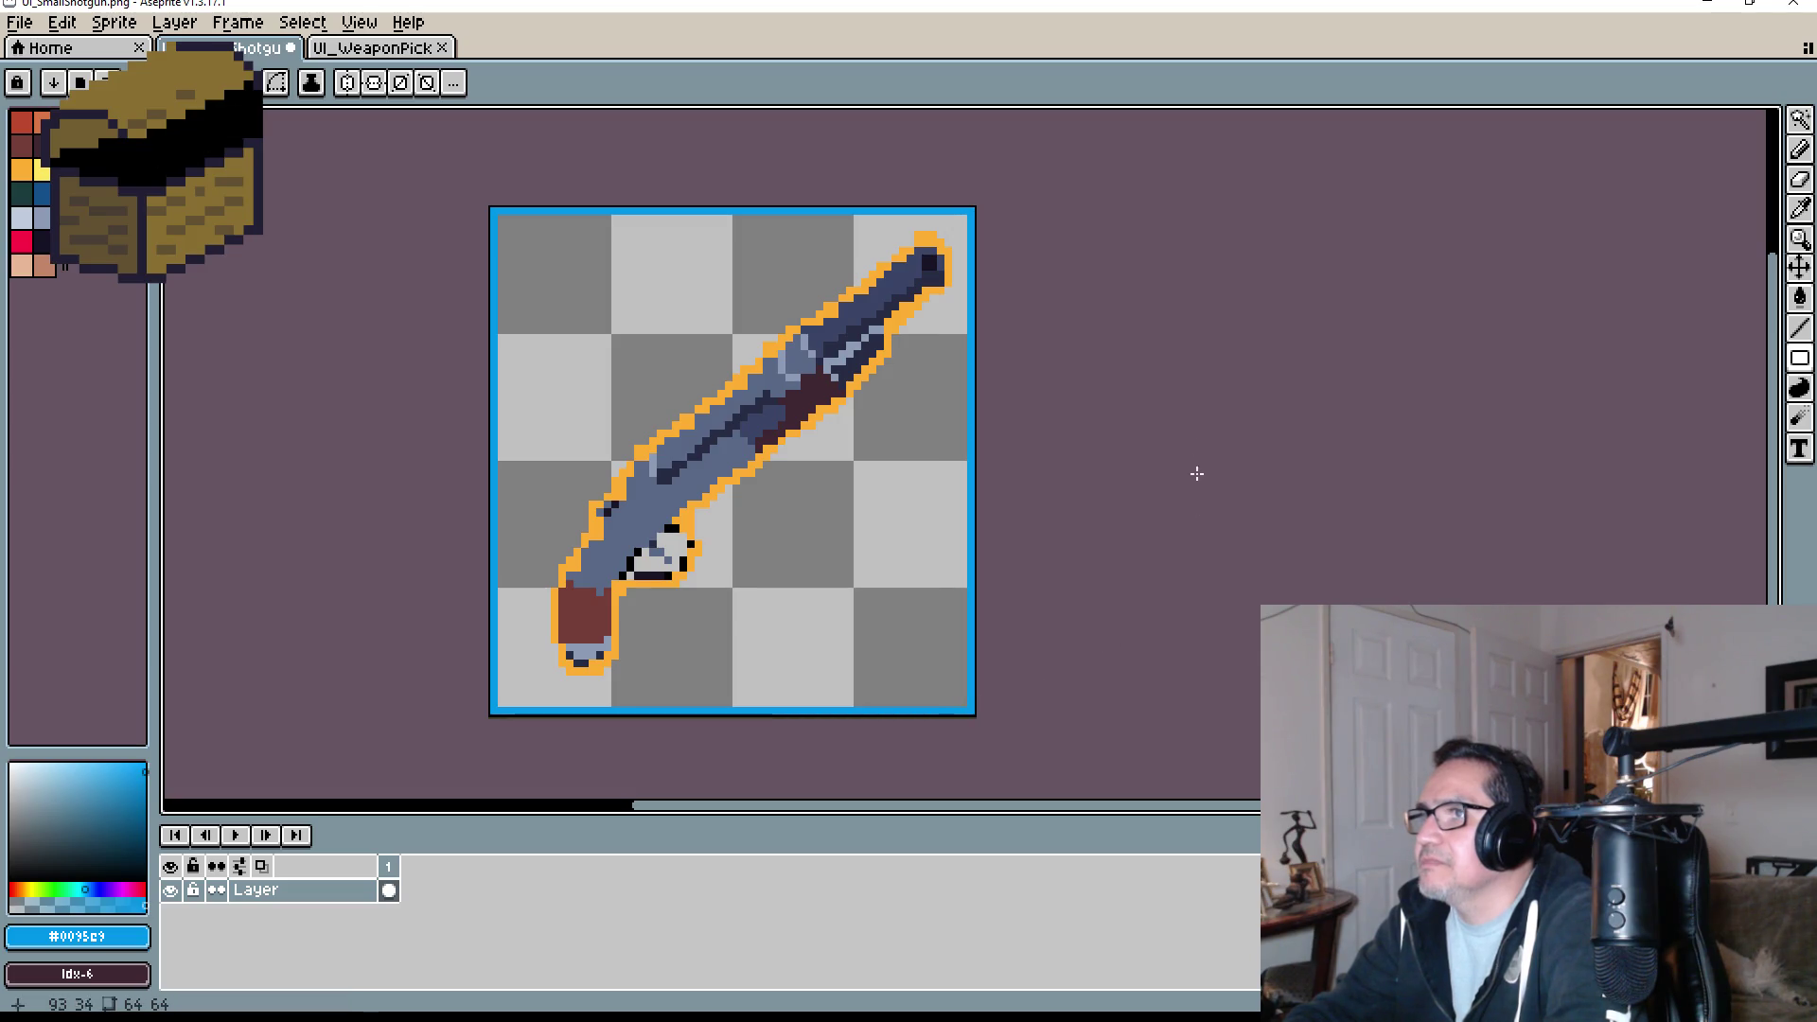
pyautogui.scroll(-3, 1270, 361)
pyautogui.scroll(2, 1031, 394)
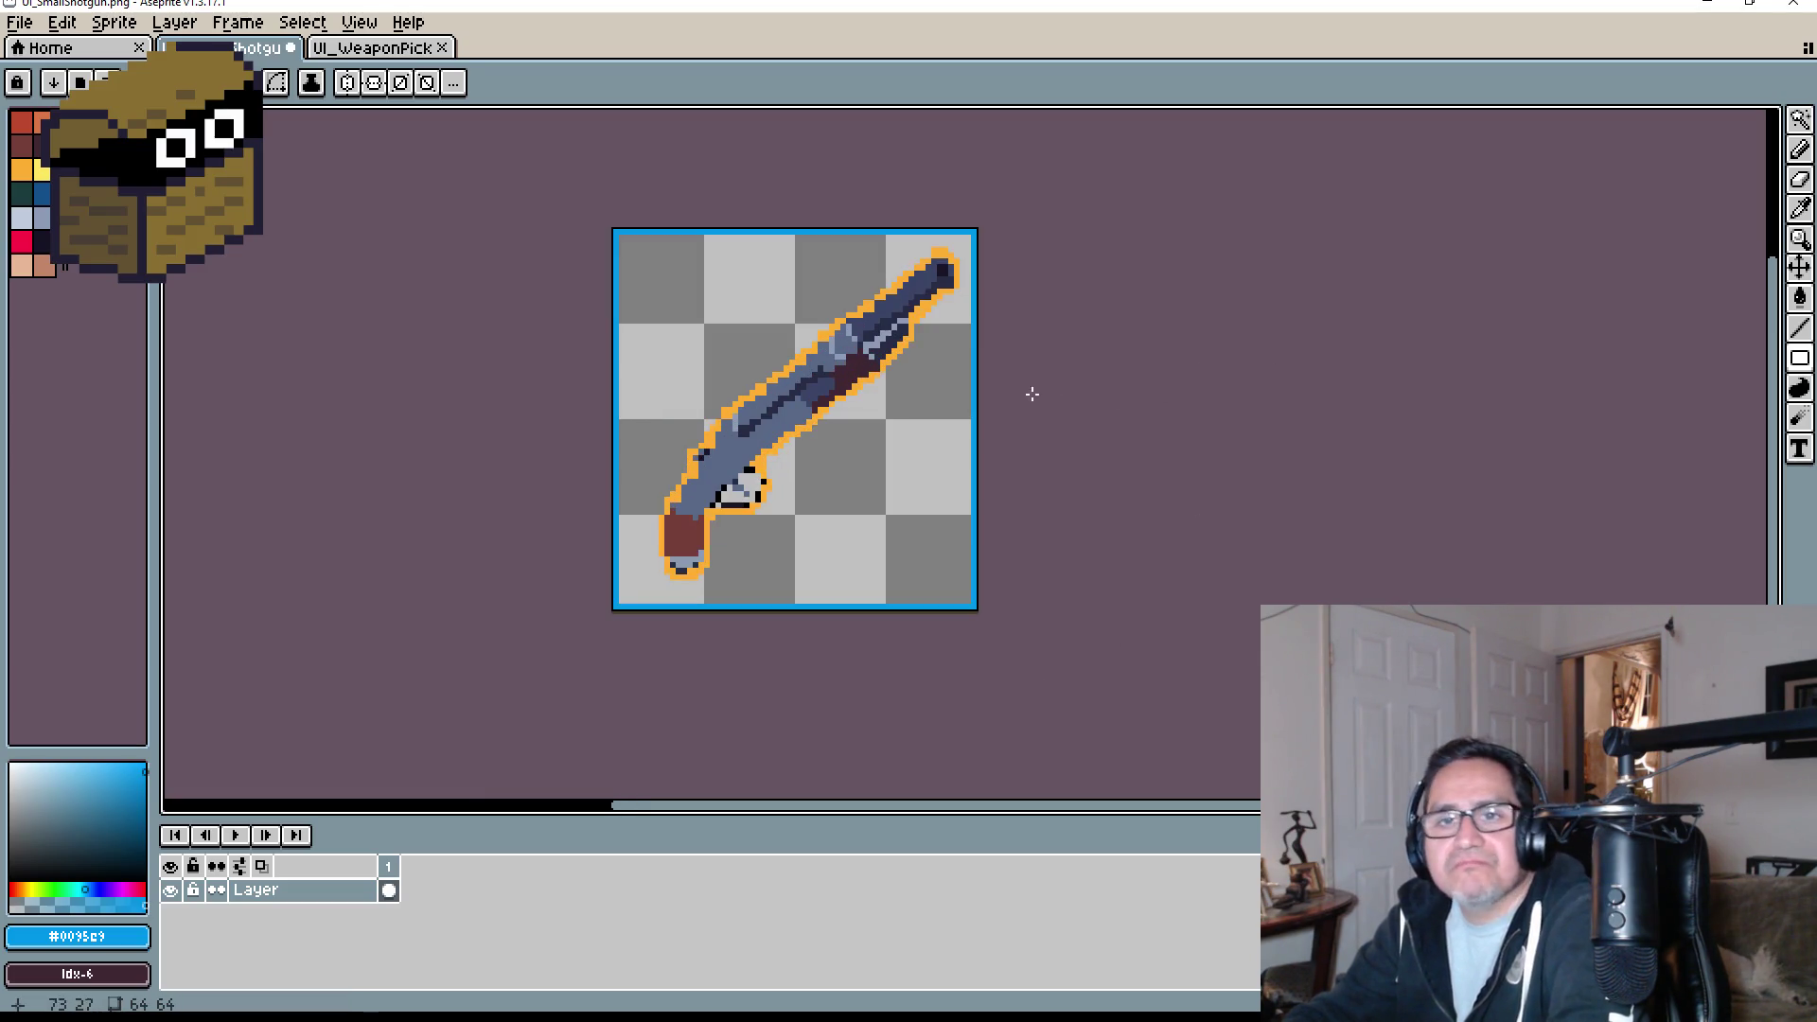
# - Save the bordered UI_SmallShotgun.png sprite
pyautogui.click(19, 21)
pyautogui.click(104, 123)
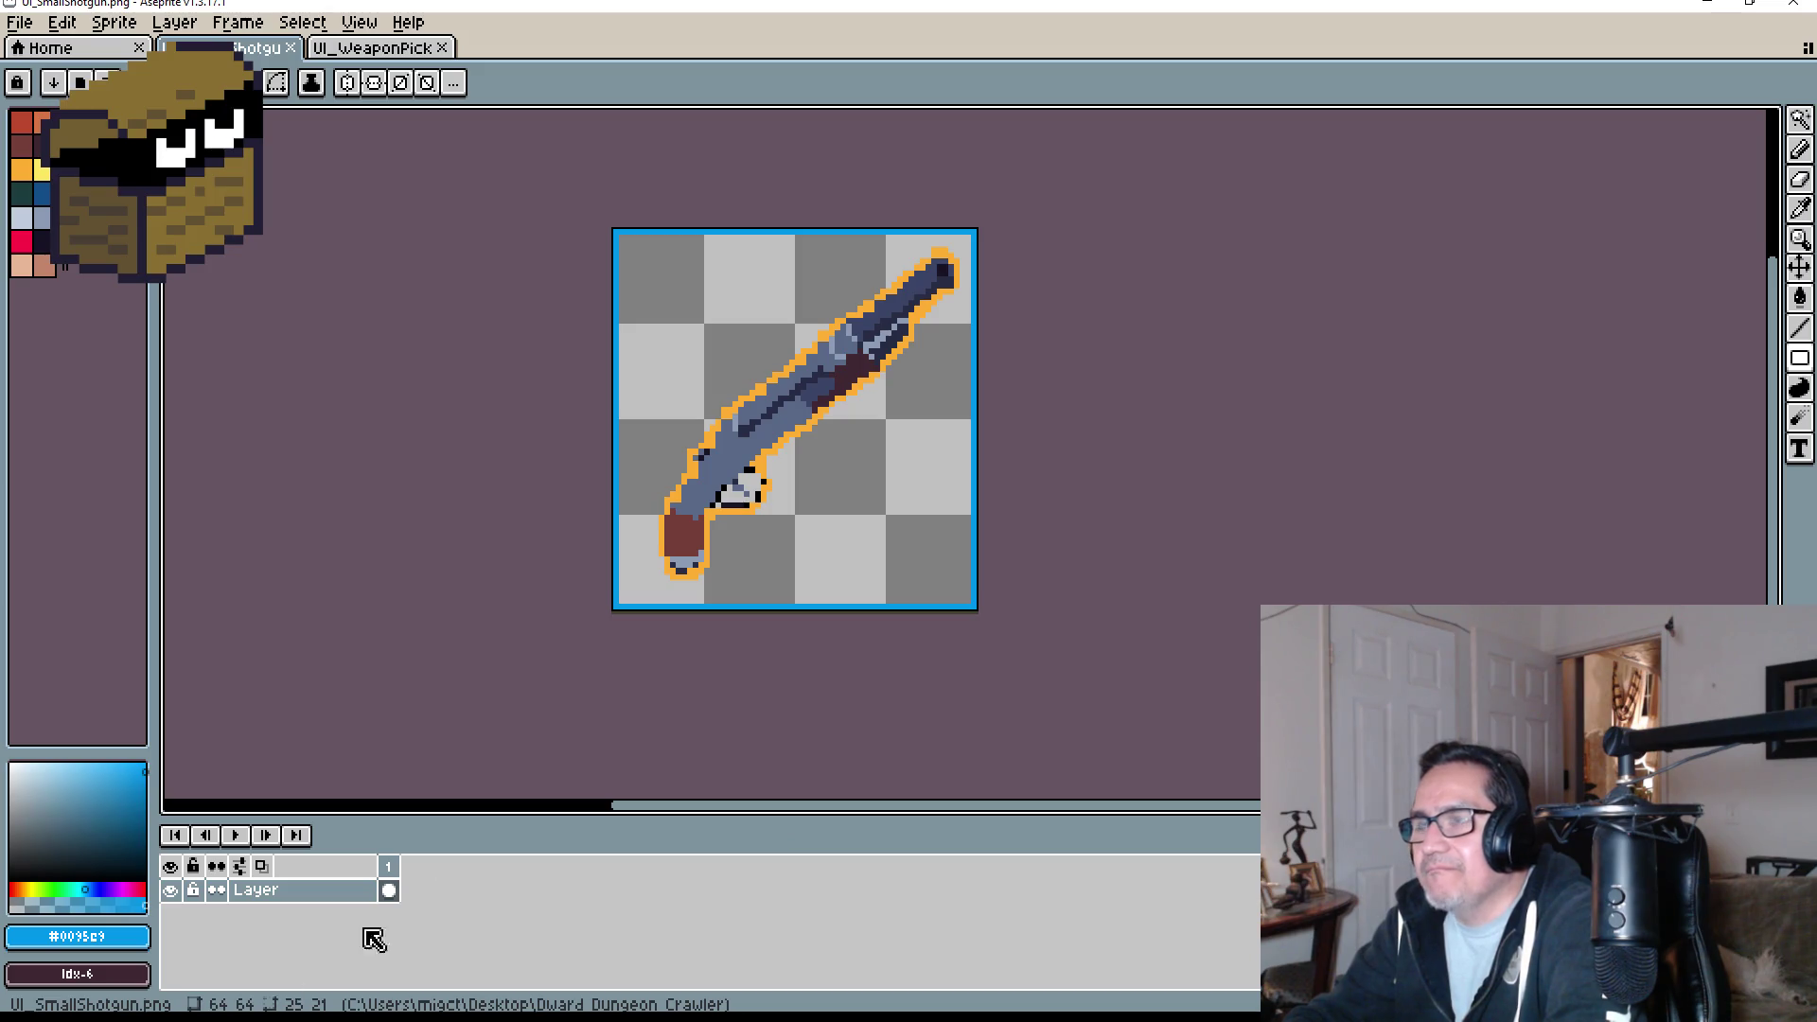
pyautogui.scroll(2, 848, 280)
pyautogui.scroll(-1, 906, 386)
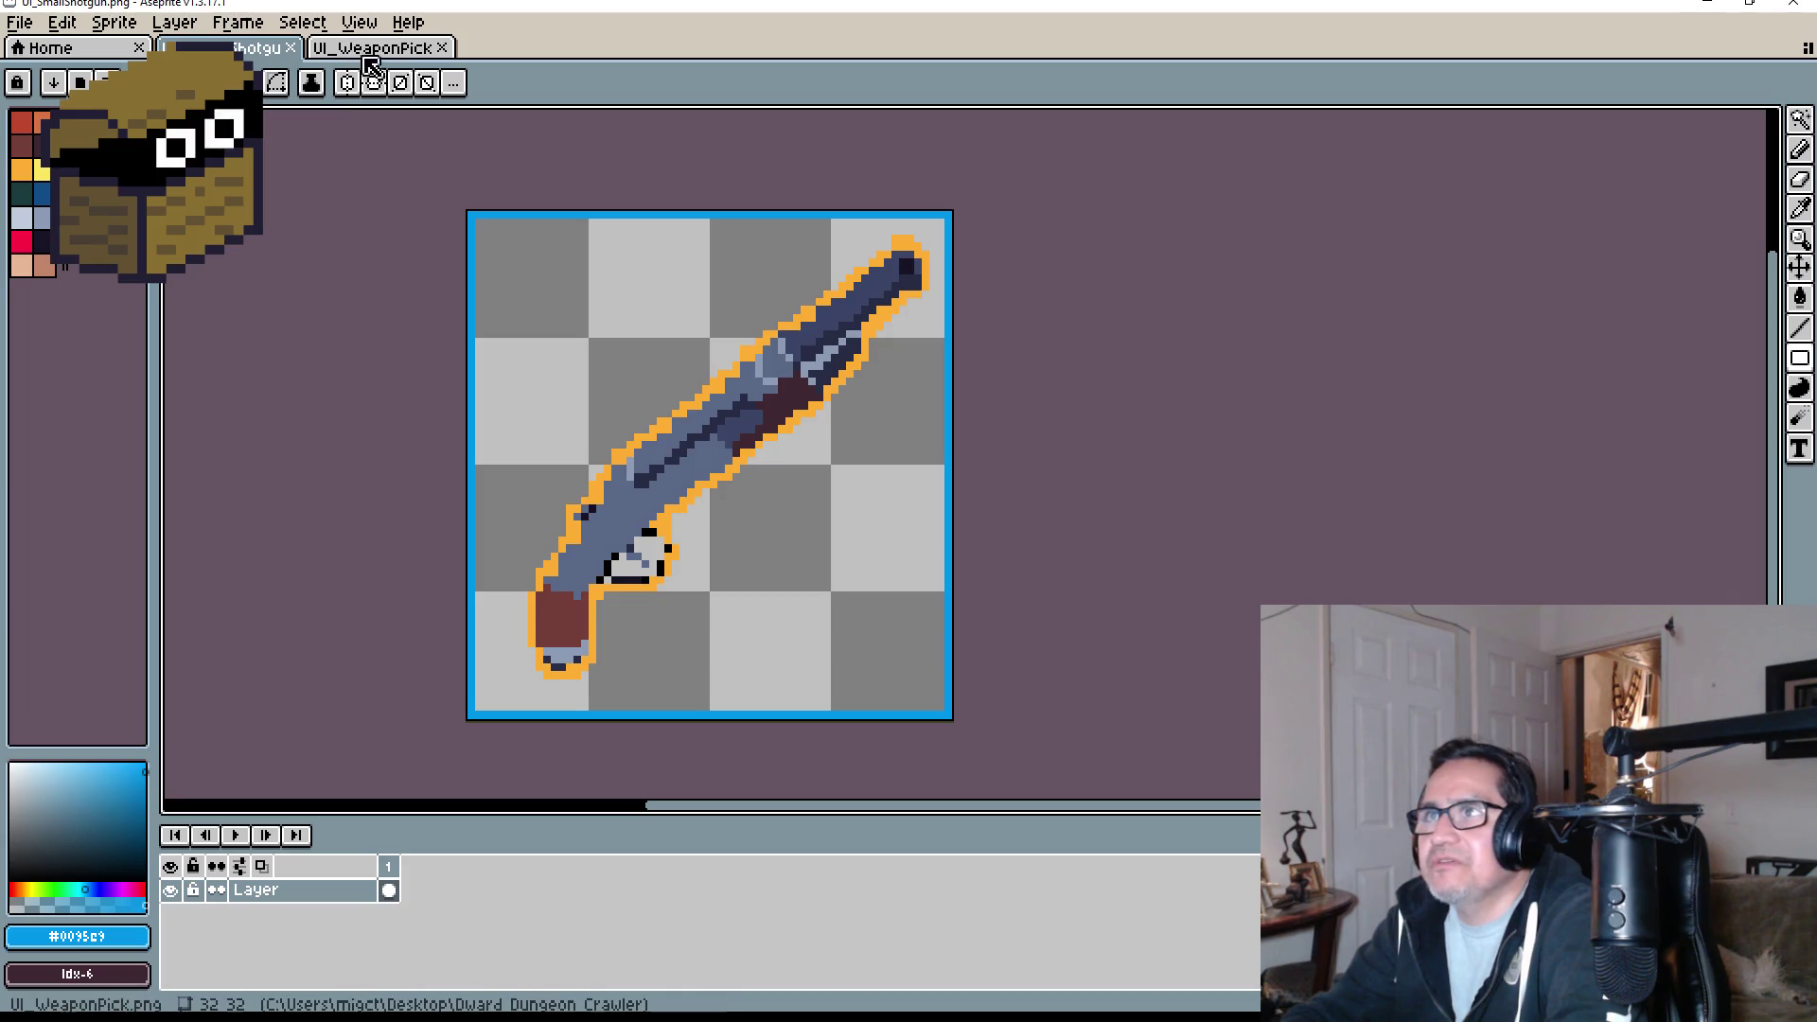
# - Create a new blank sprite sized 32×32 pixels
pyautogui.click(19, 21)
pyautogui.click(41, 59)
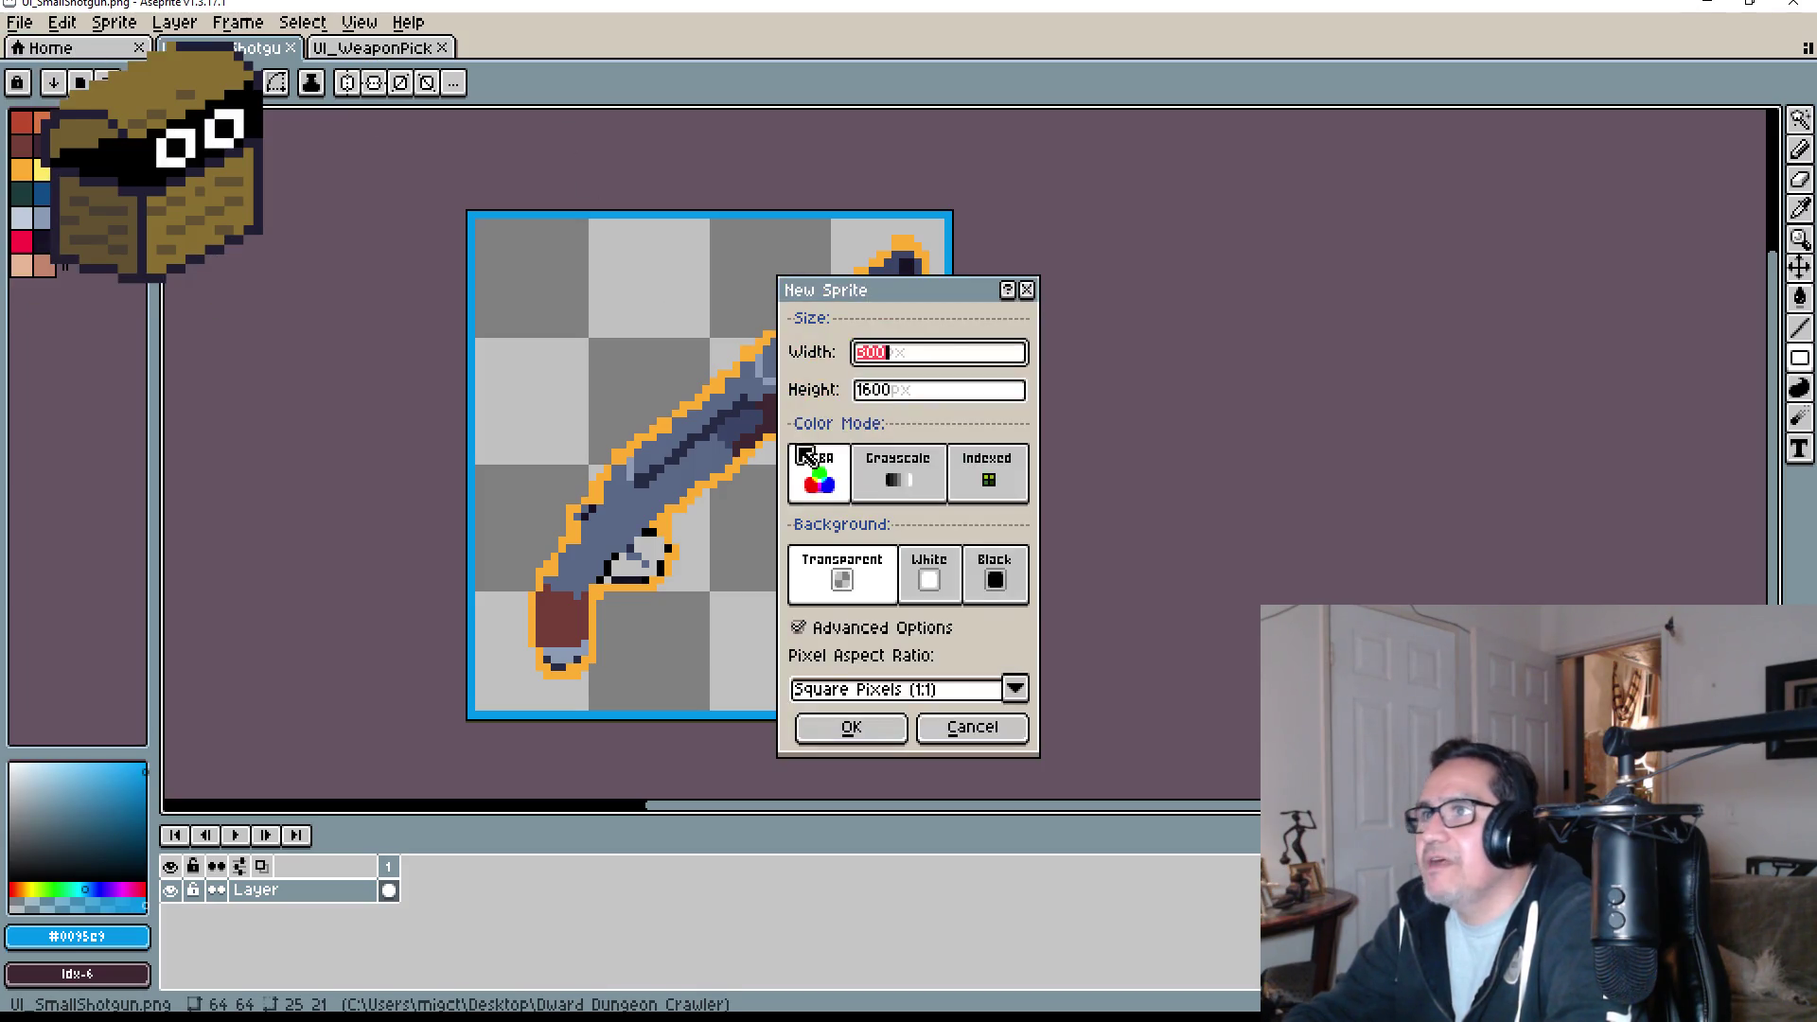
pyautogui.press('Tab')
pyautogui.write('32')
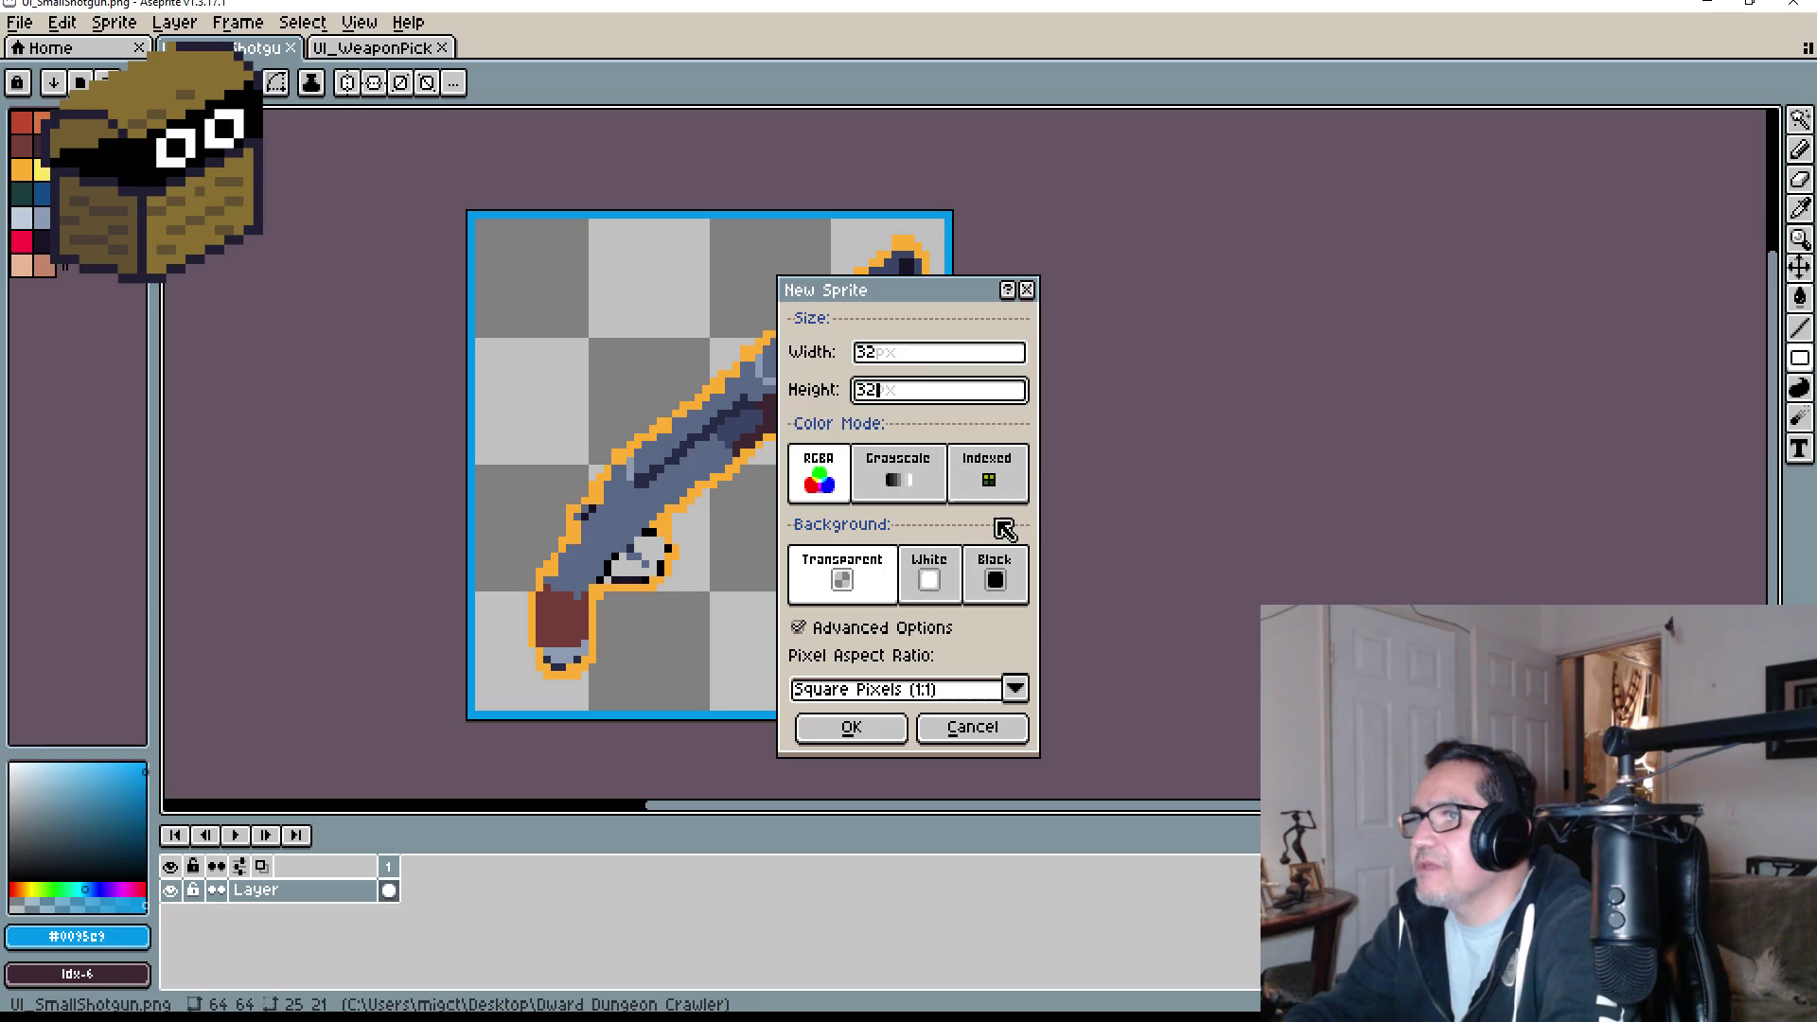
pyautogui.click(856, 728)
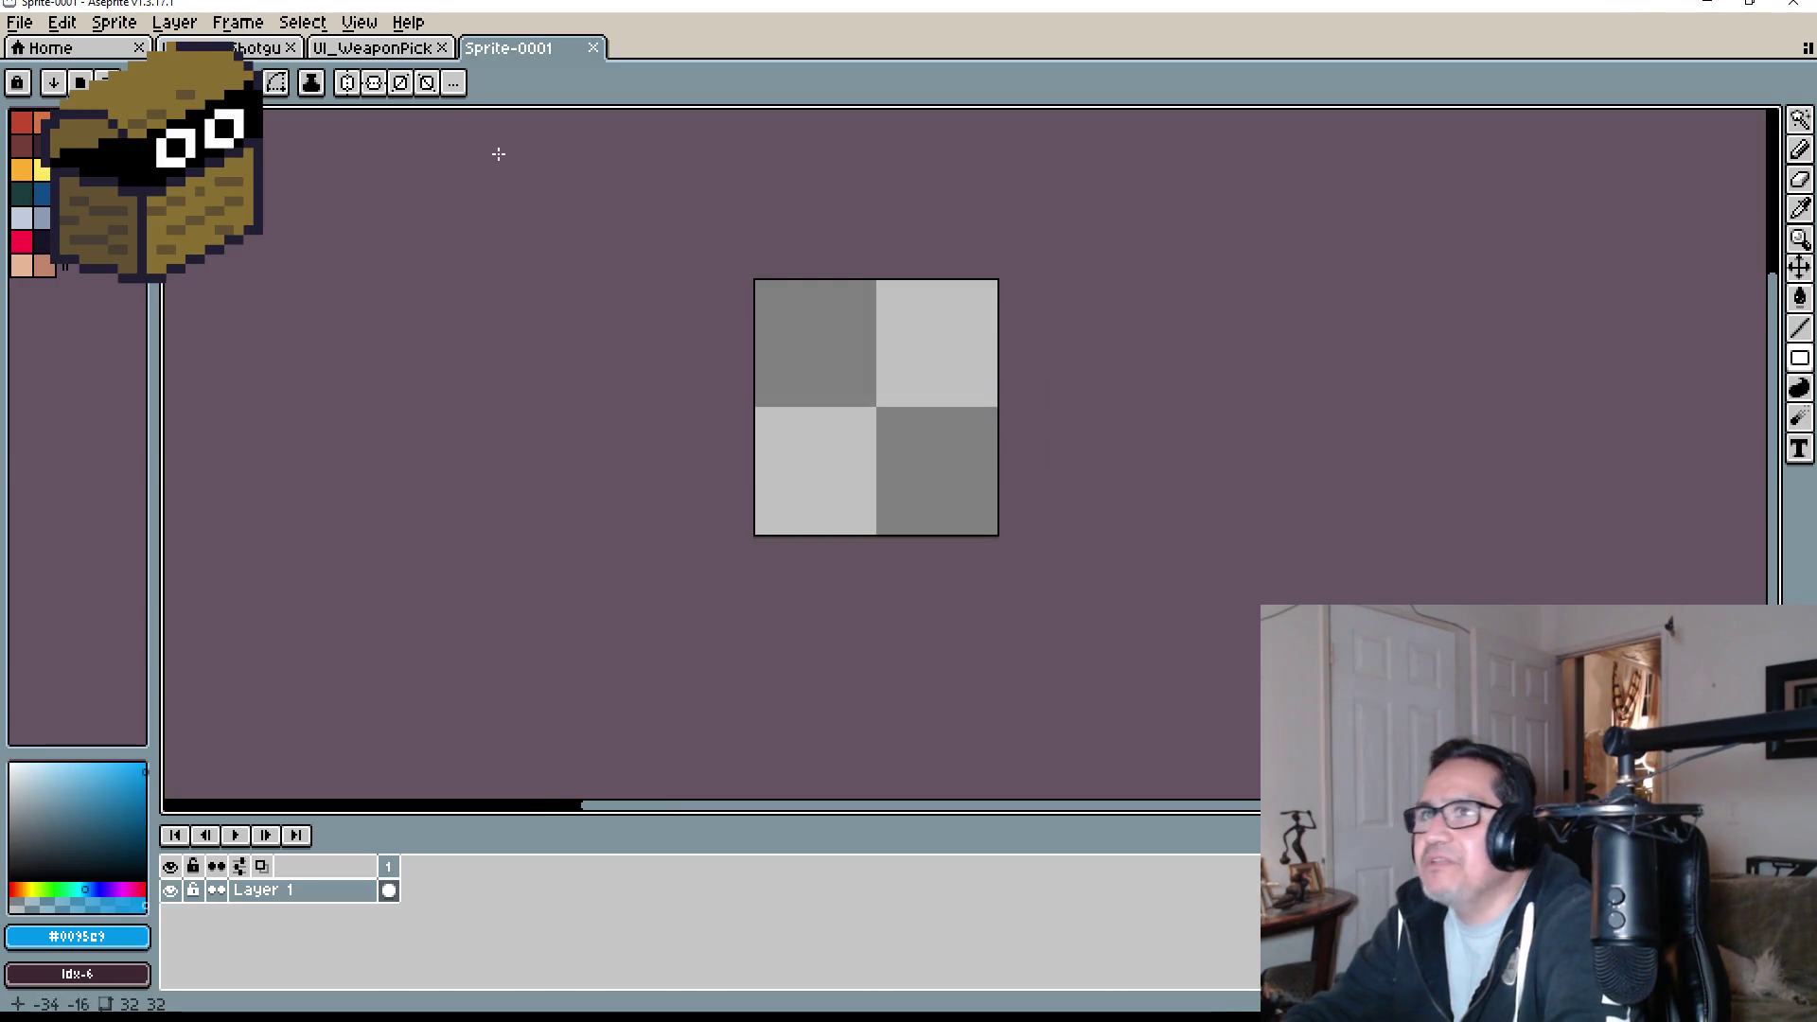
# - Choose the Rectangular Marquee tool and bring up the file browser
pyautogui.click(397, 48)
pyautogui.click(210, 45)
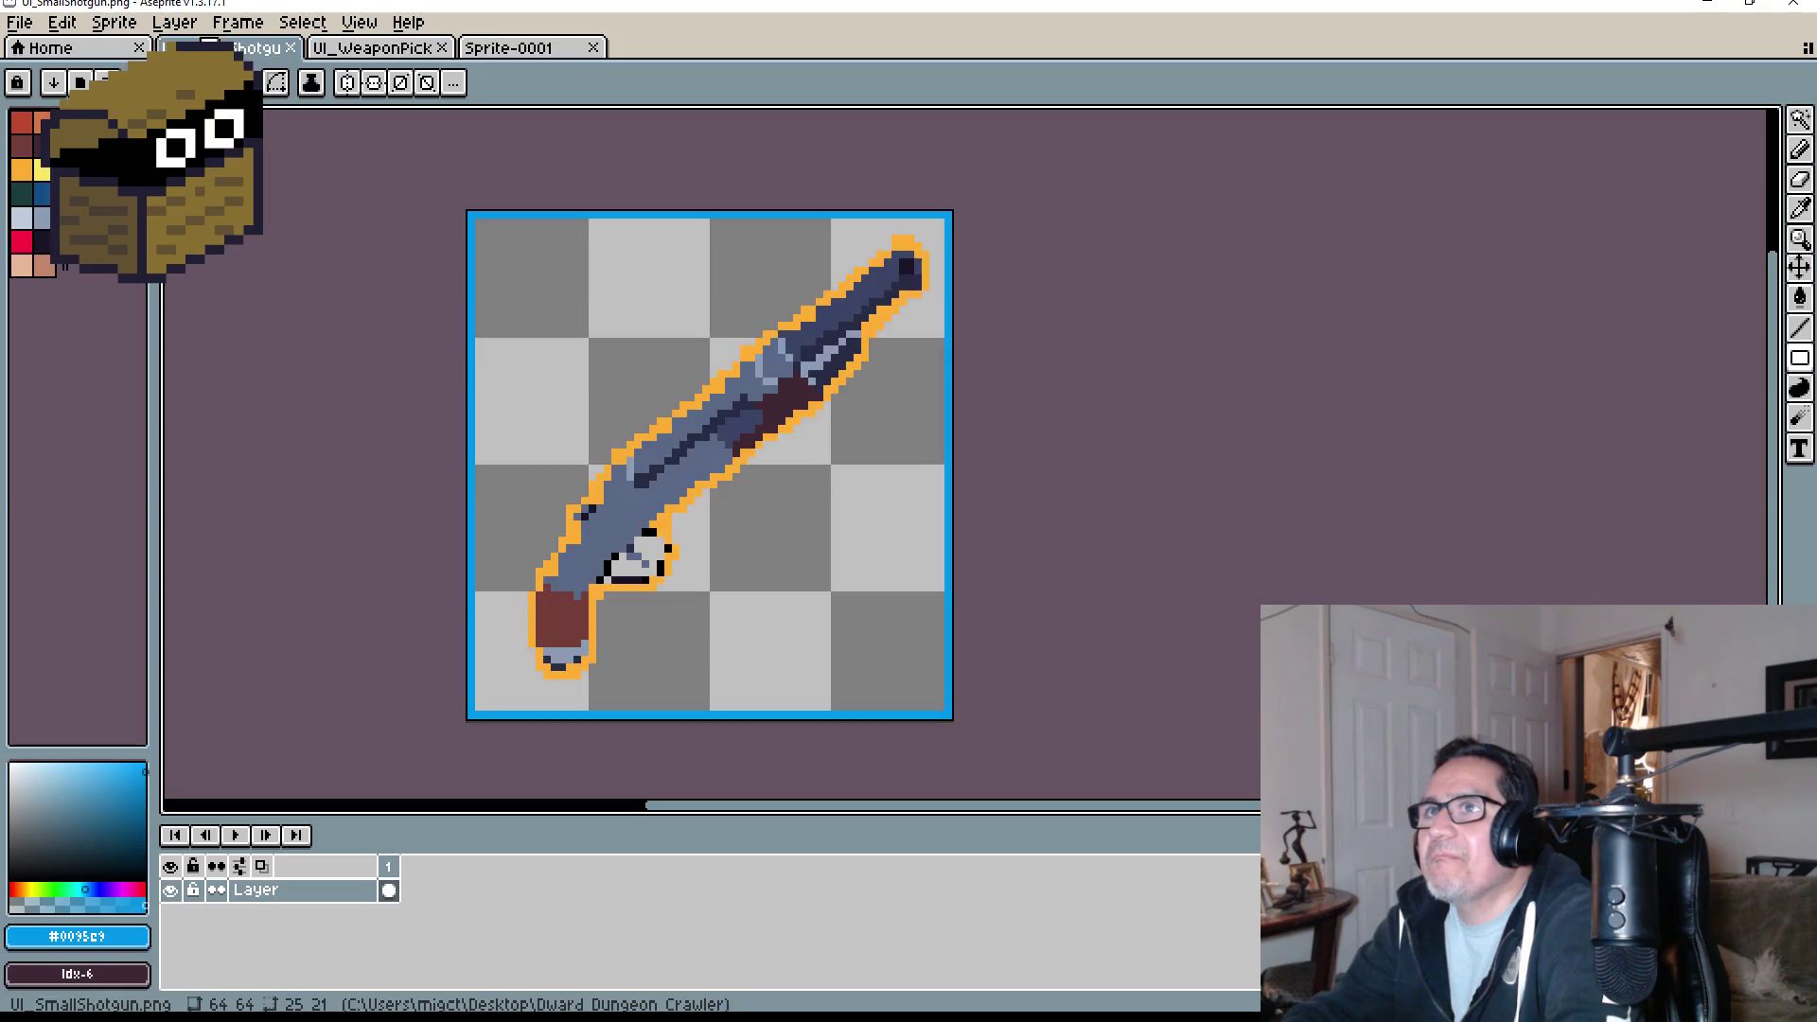
pyautogui.click(1800, 120)
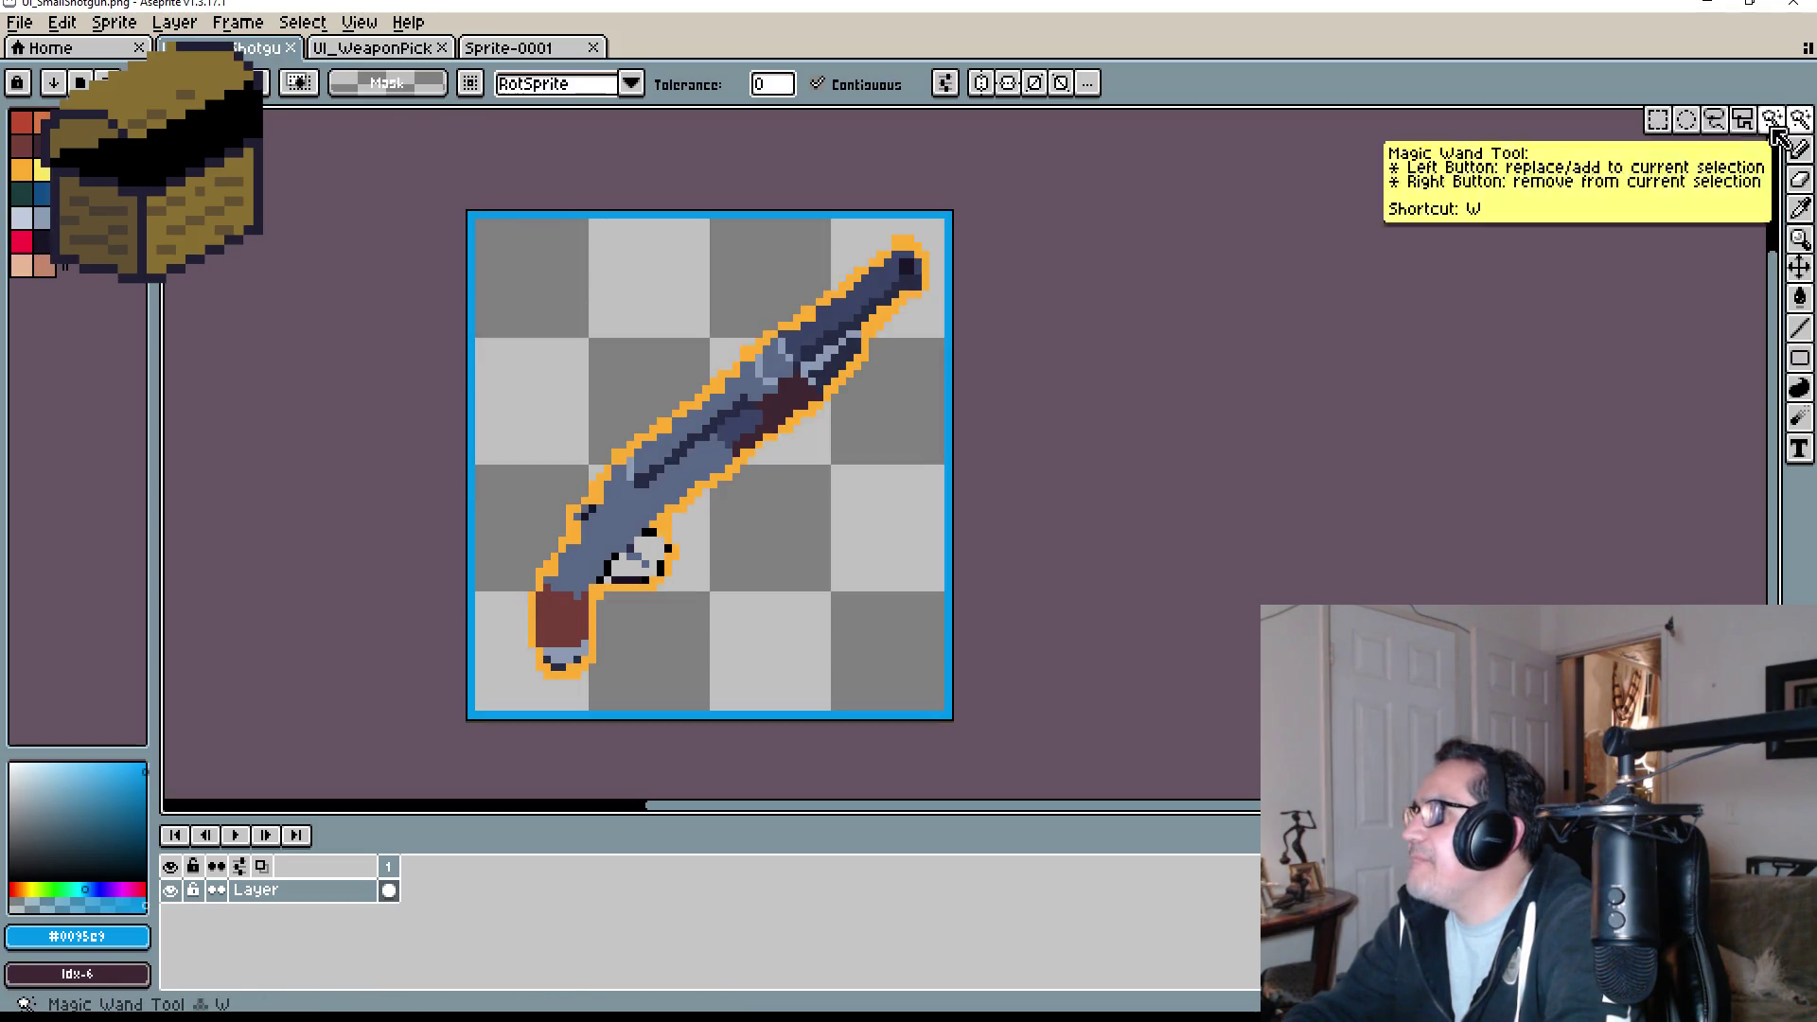
pyautogui.click(1658, 121)
pyautogui.click(20, 21)
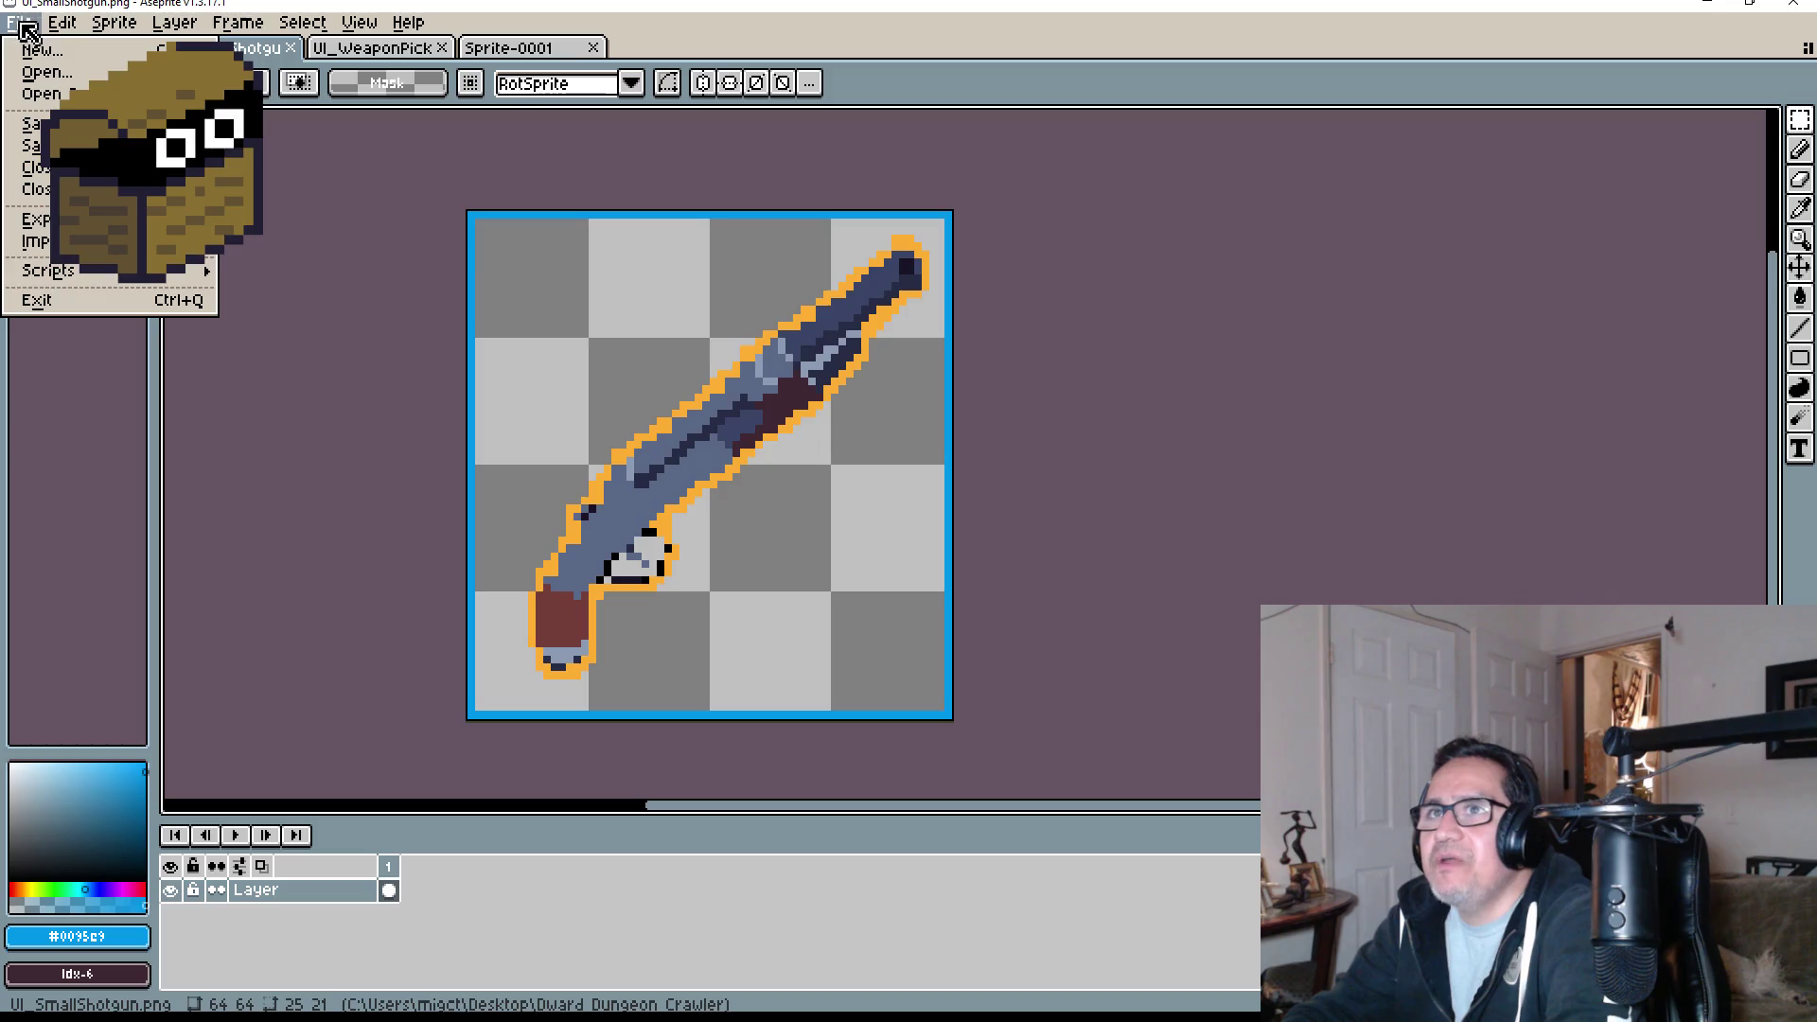
pyautogui.click(62, 80)
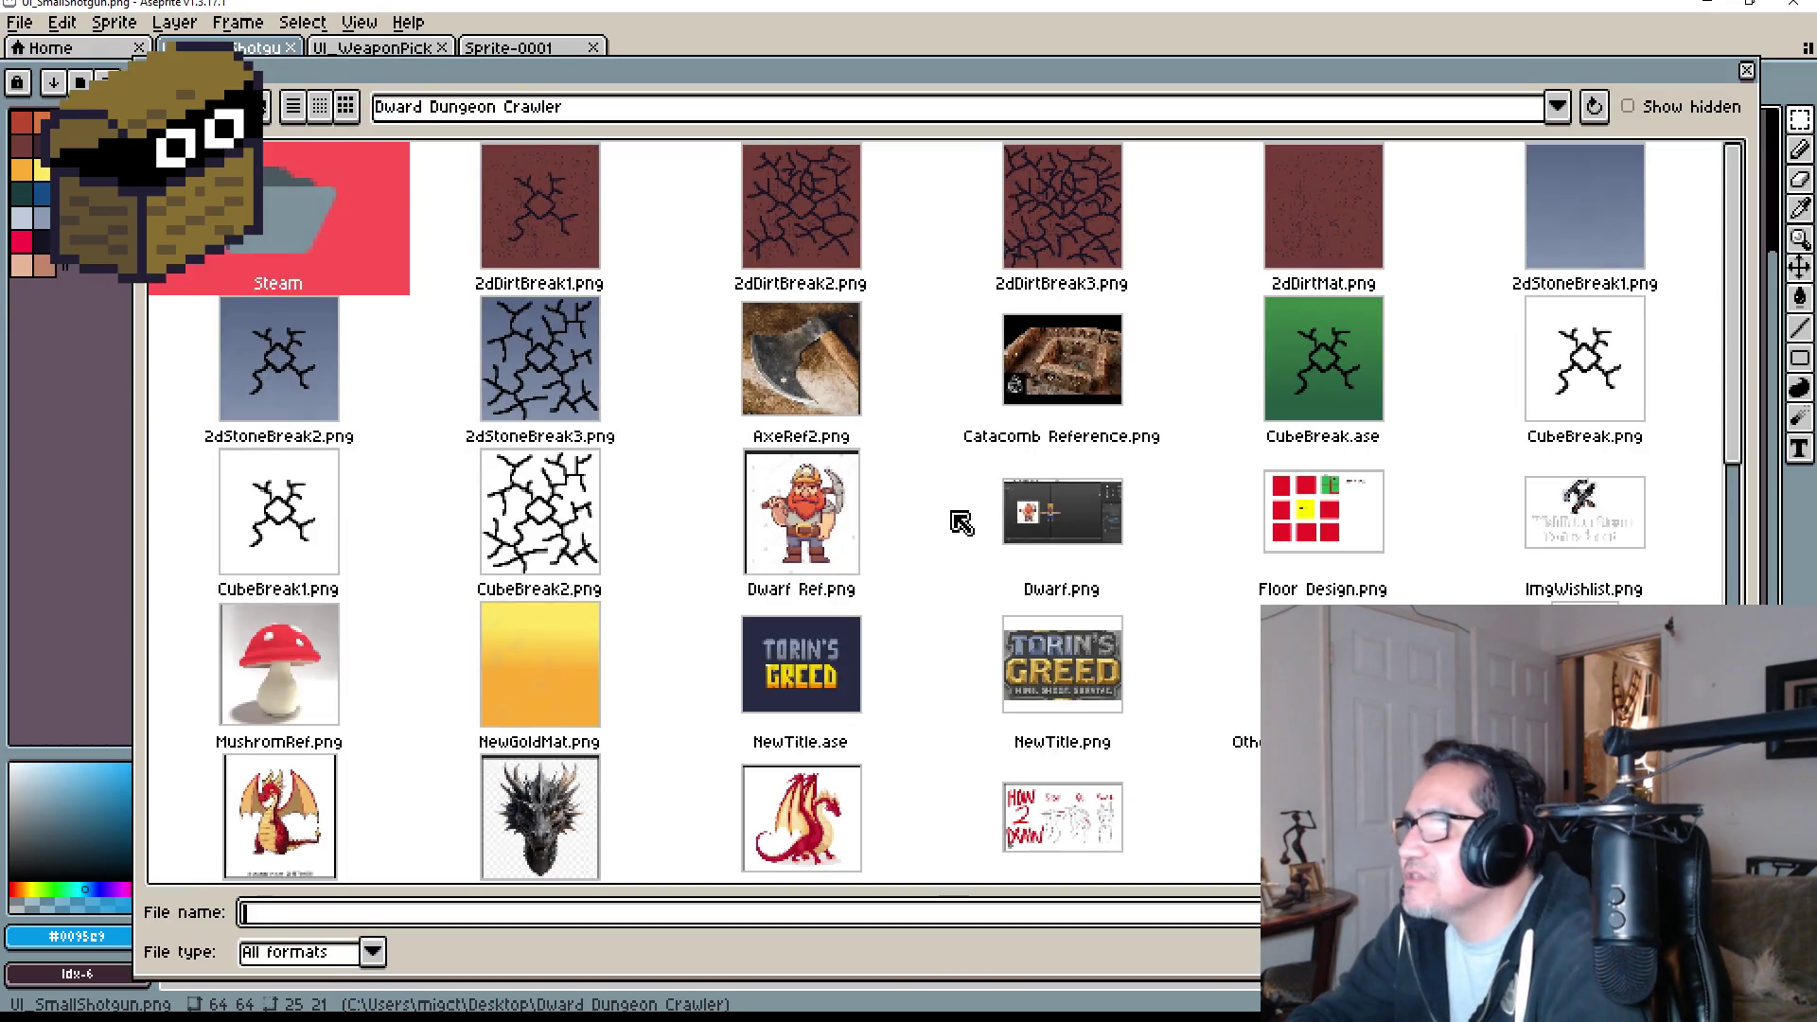
# - Browse the Steam folder's icons, then return to the Dward Dungeon Crawler folder
pyautogui.click(1594, 516)
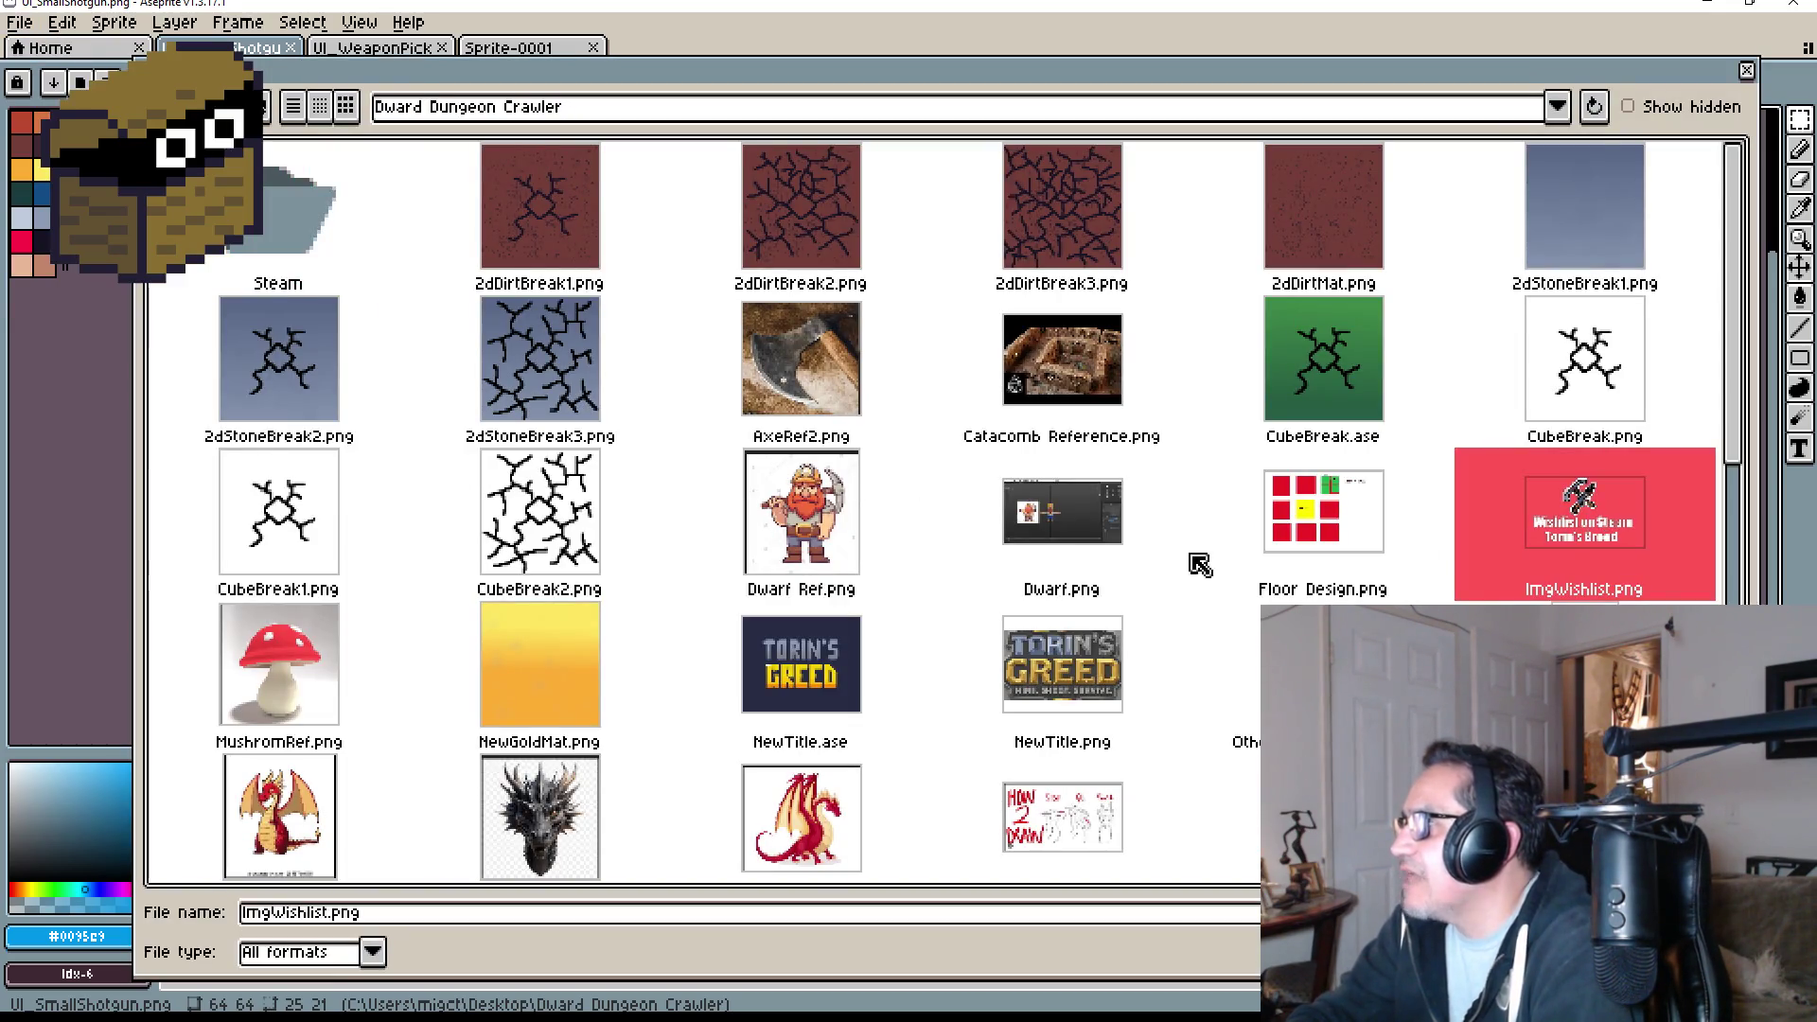
pyautogui.doubleClick(275, 221)
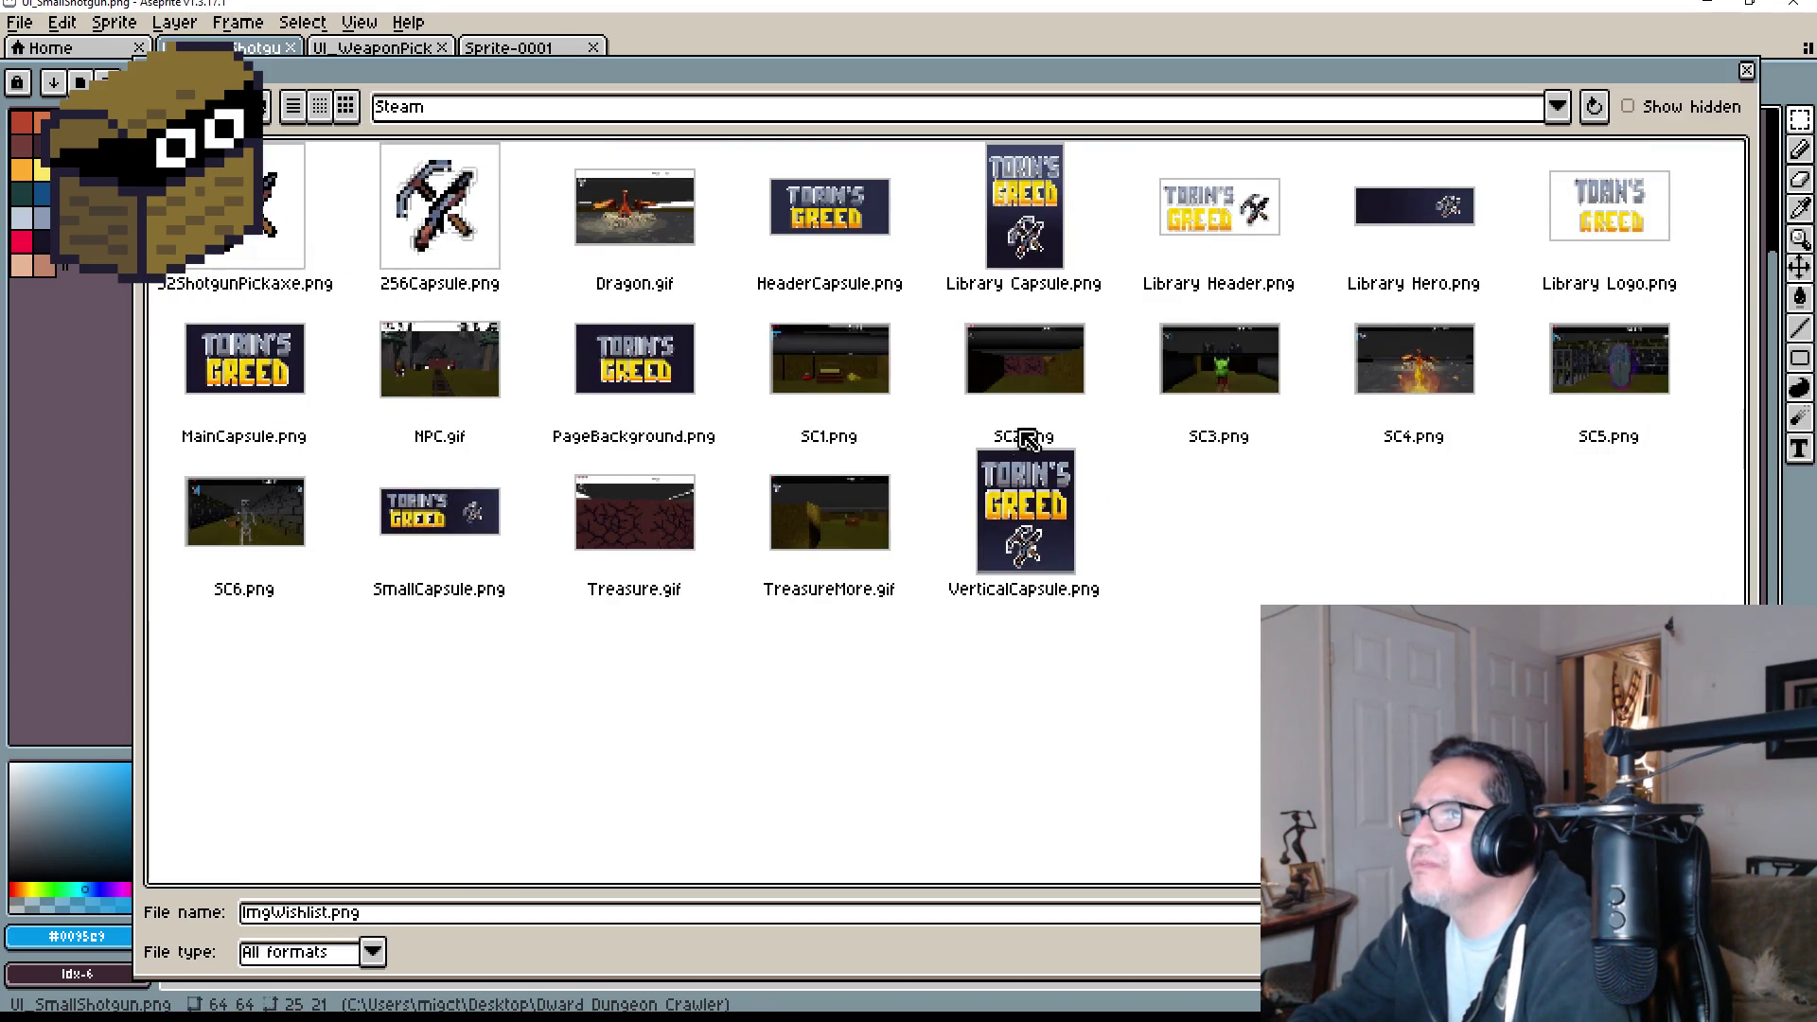
pyautogui.click(478, 244)
pyautogui.click(298, 235)
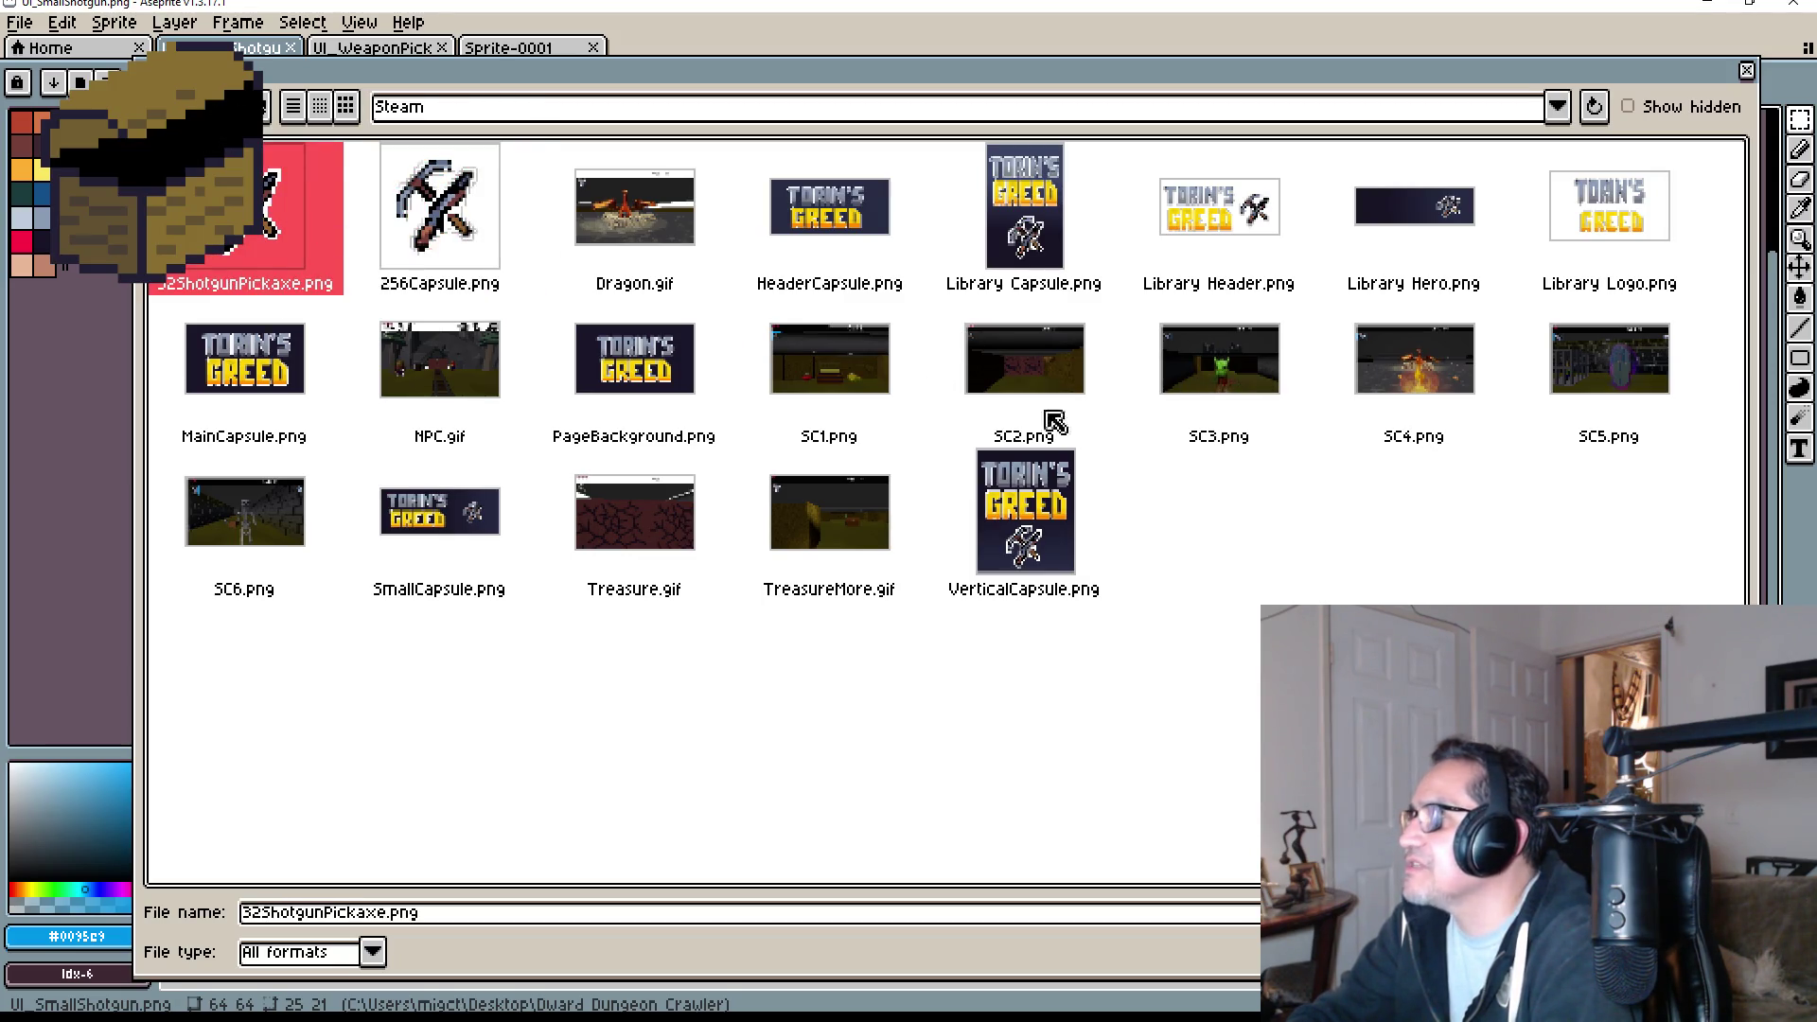
pyautogui.press('BackSpace')
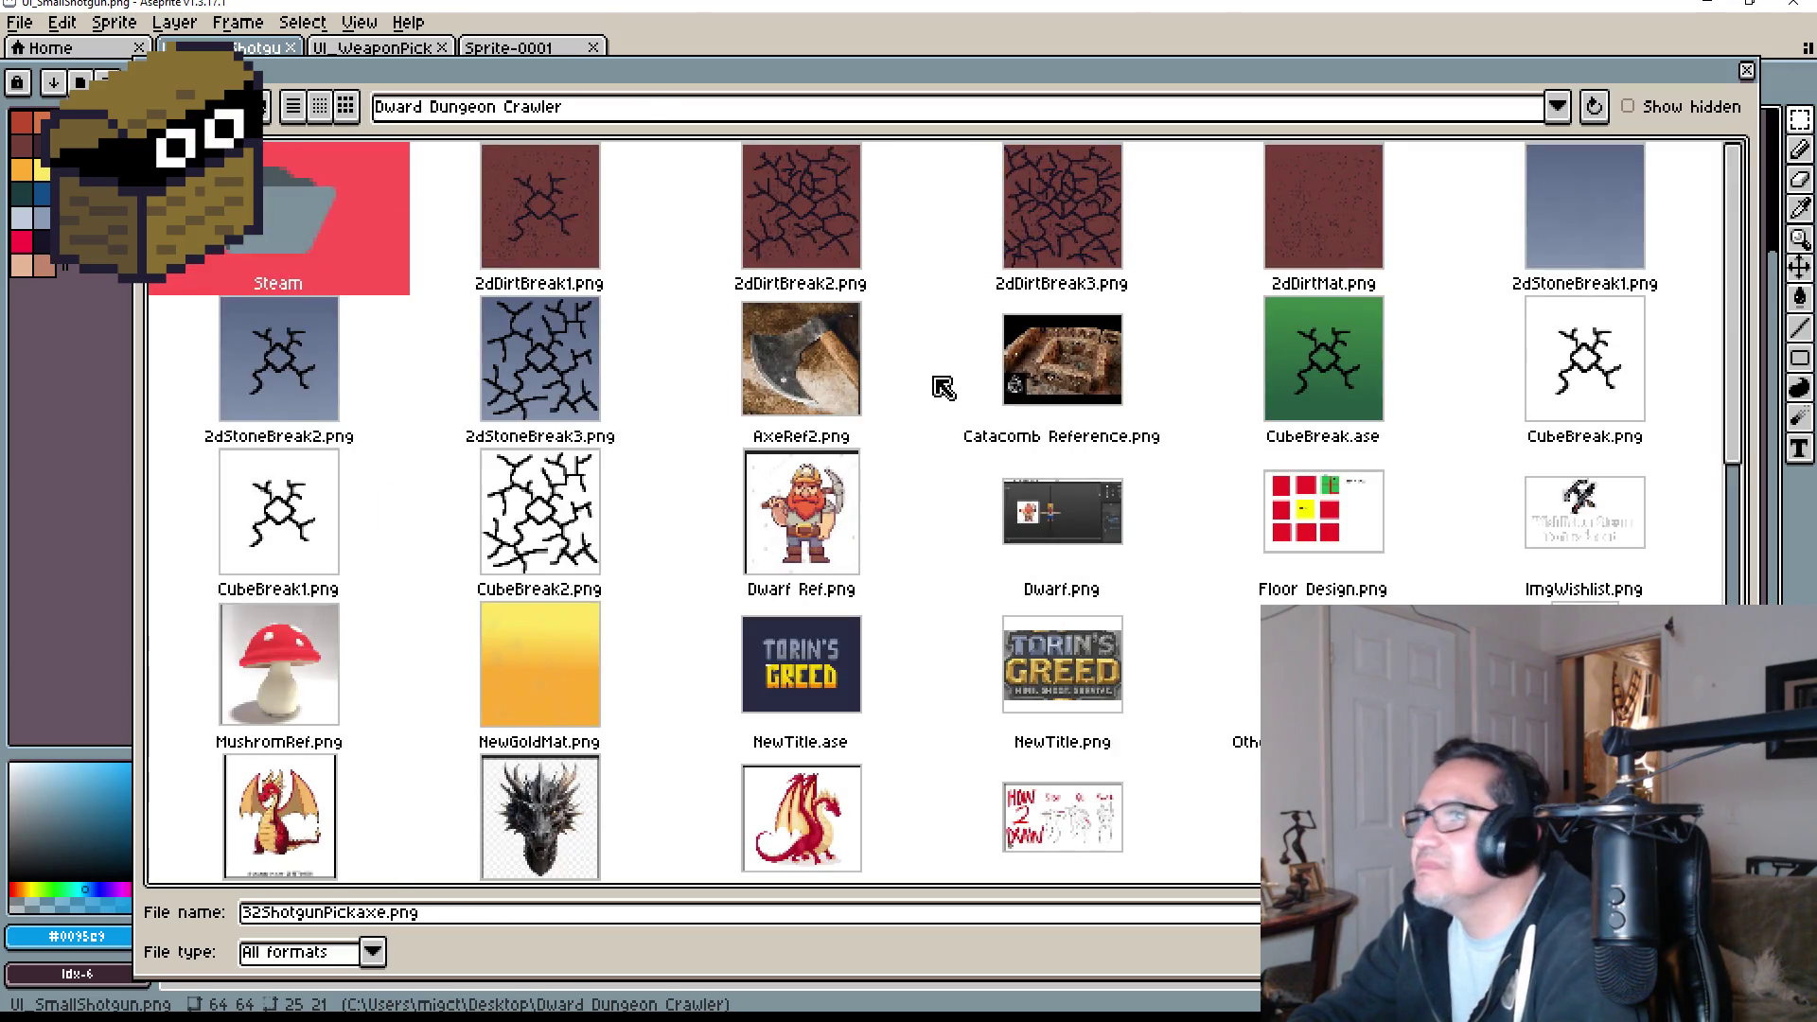
# - Open ImgWishlist.png to inspect its edges, then close it
pyautogui.scroll(-1, 1577, 434)
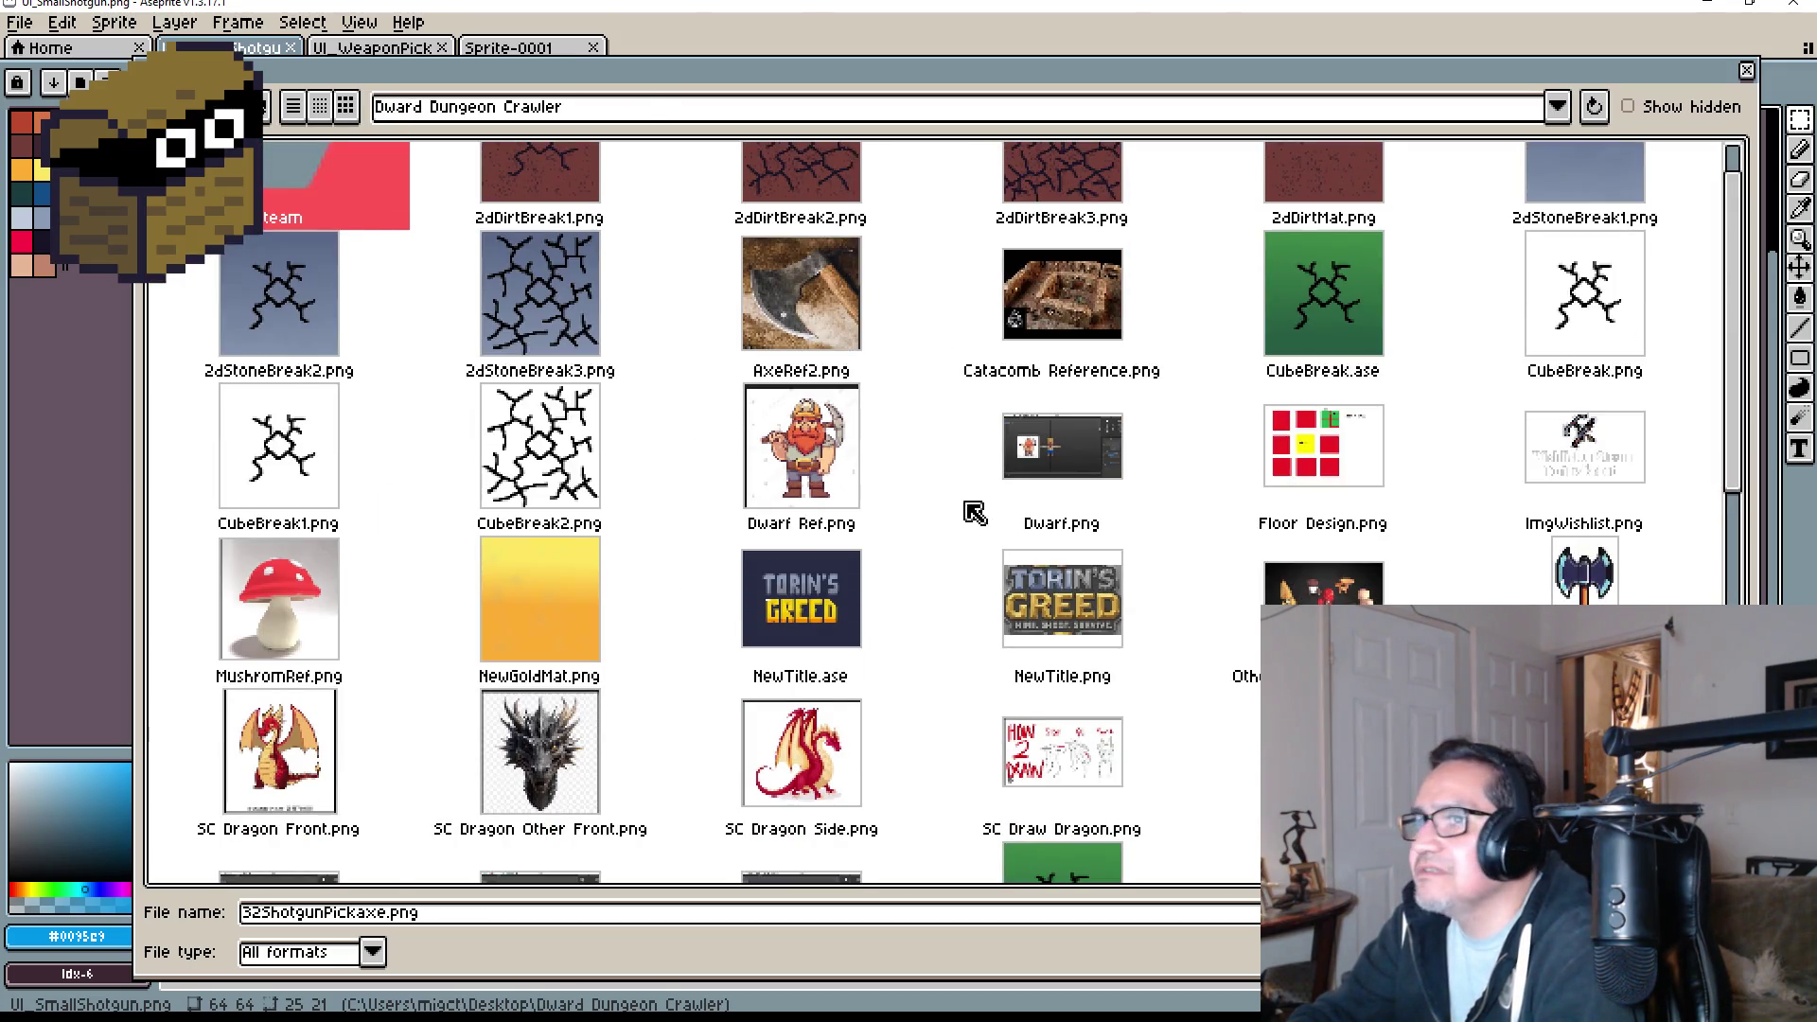
pyautogui.scroll(-5, 629, 520)
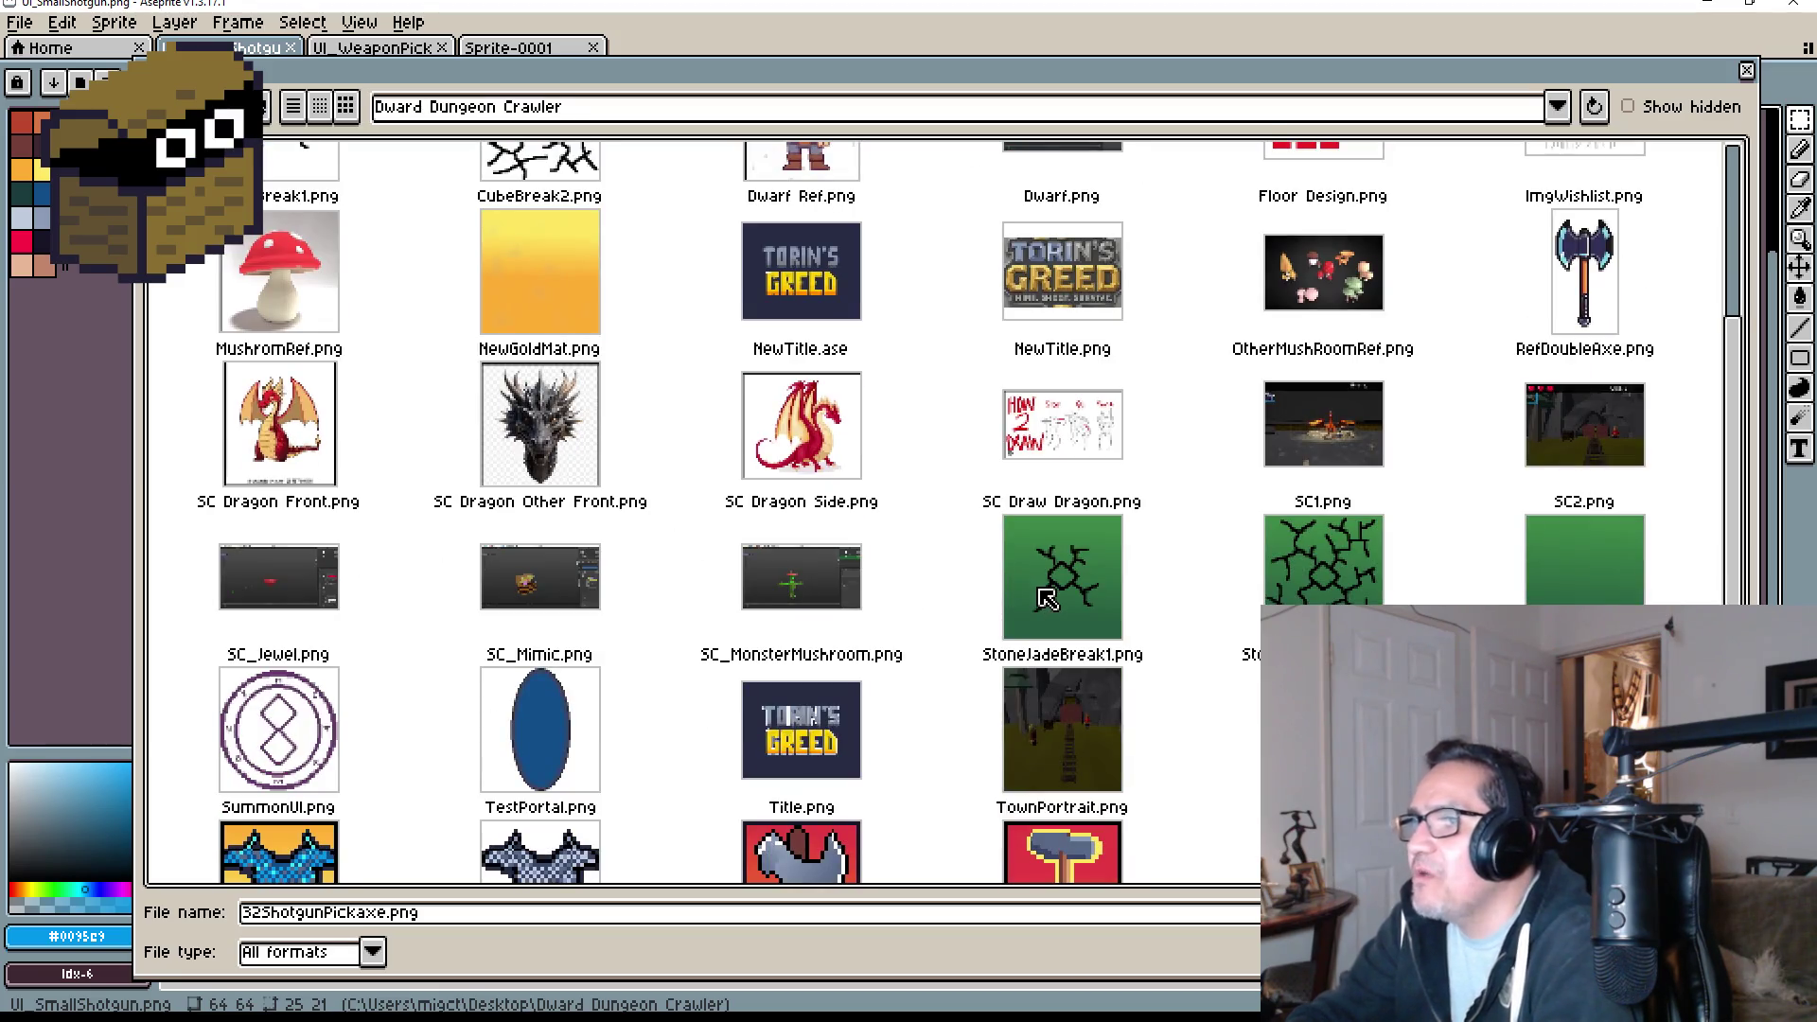
pyautogui.scroll(-3, 1060, 601)
pyautogui.scroll(-2, 1061, 643)
pyautogui.scroll(-3, 1055, 653)
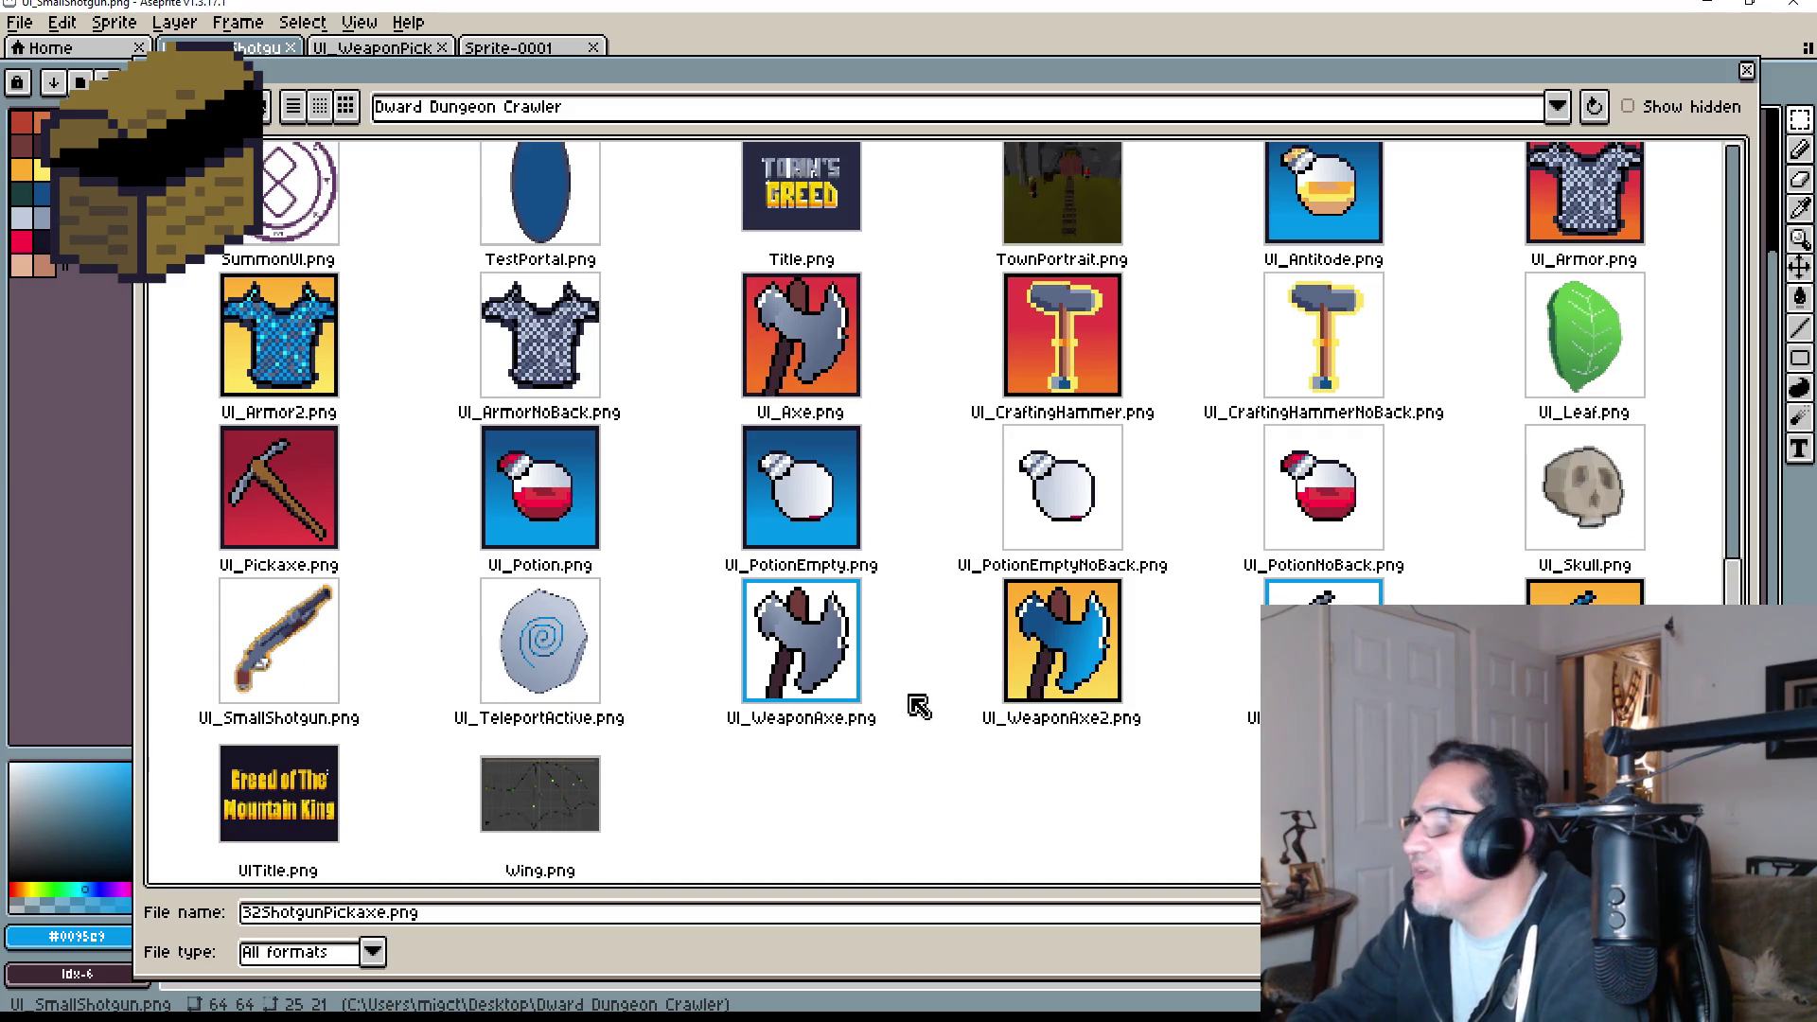
pyautogui.scroll(12, 922, 701)
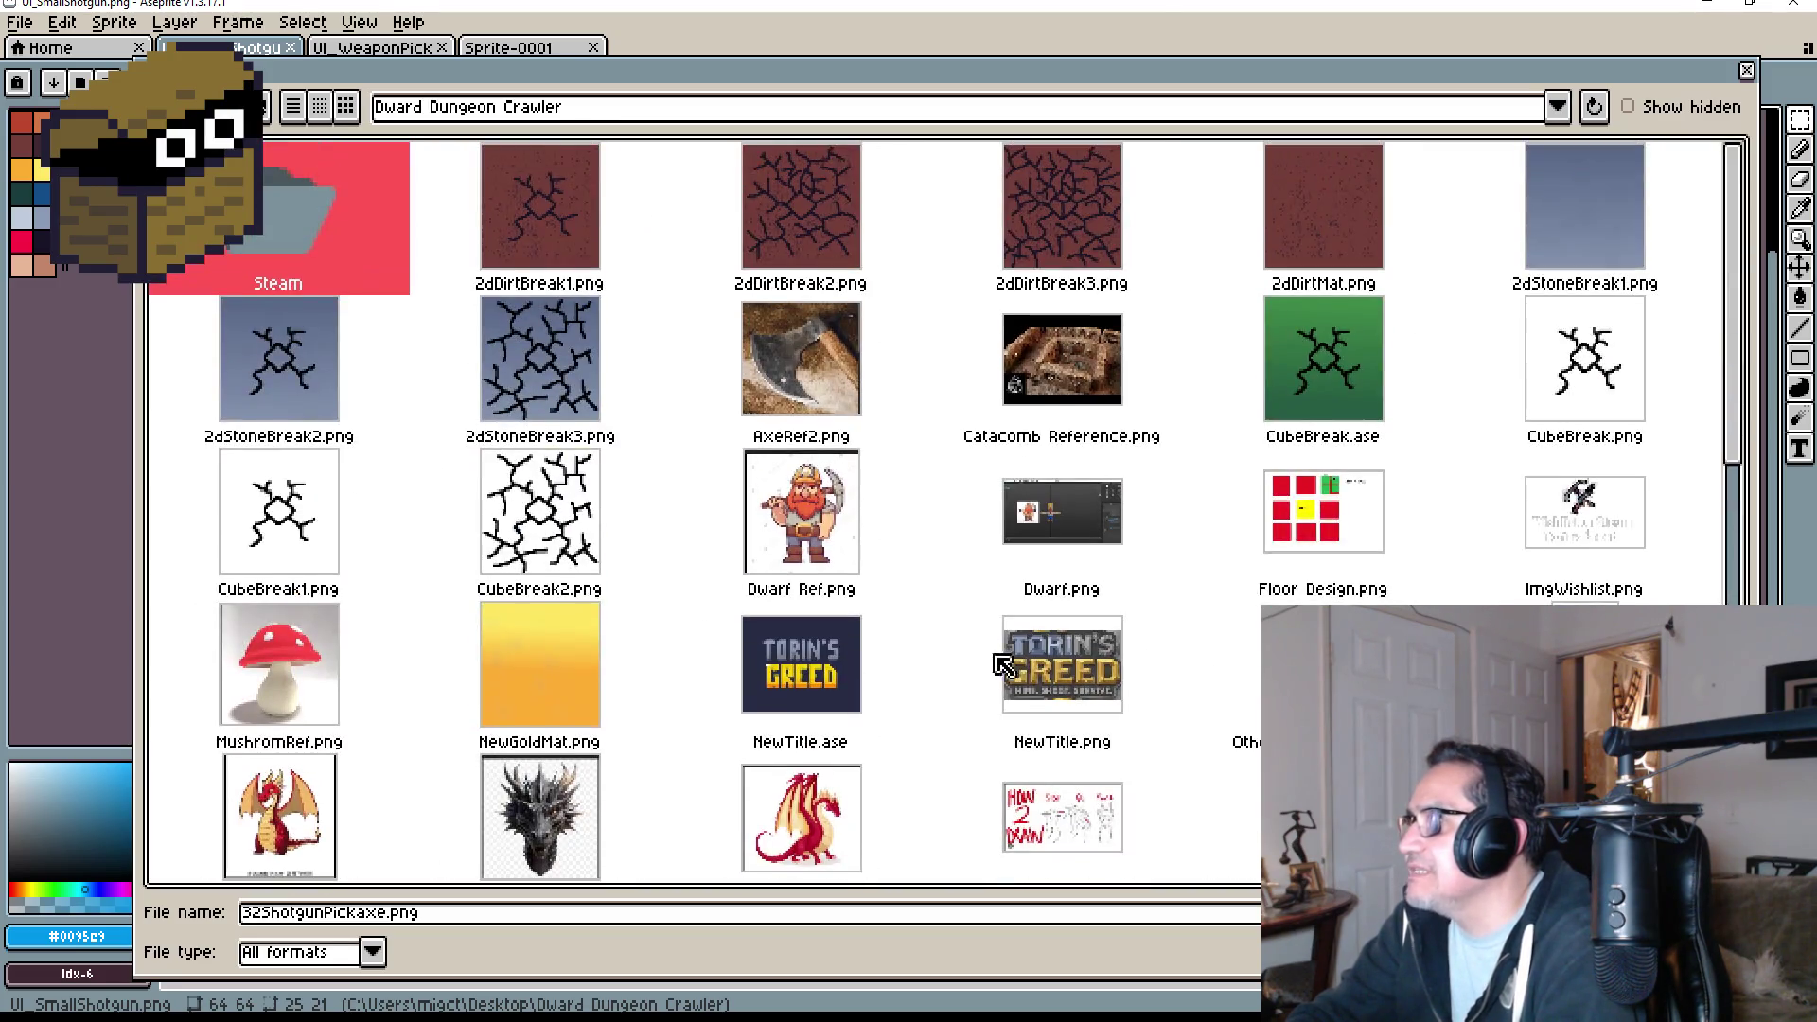
pyautogui.click(1567, 511)
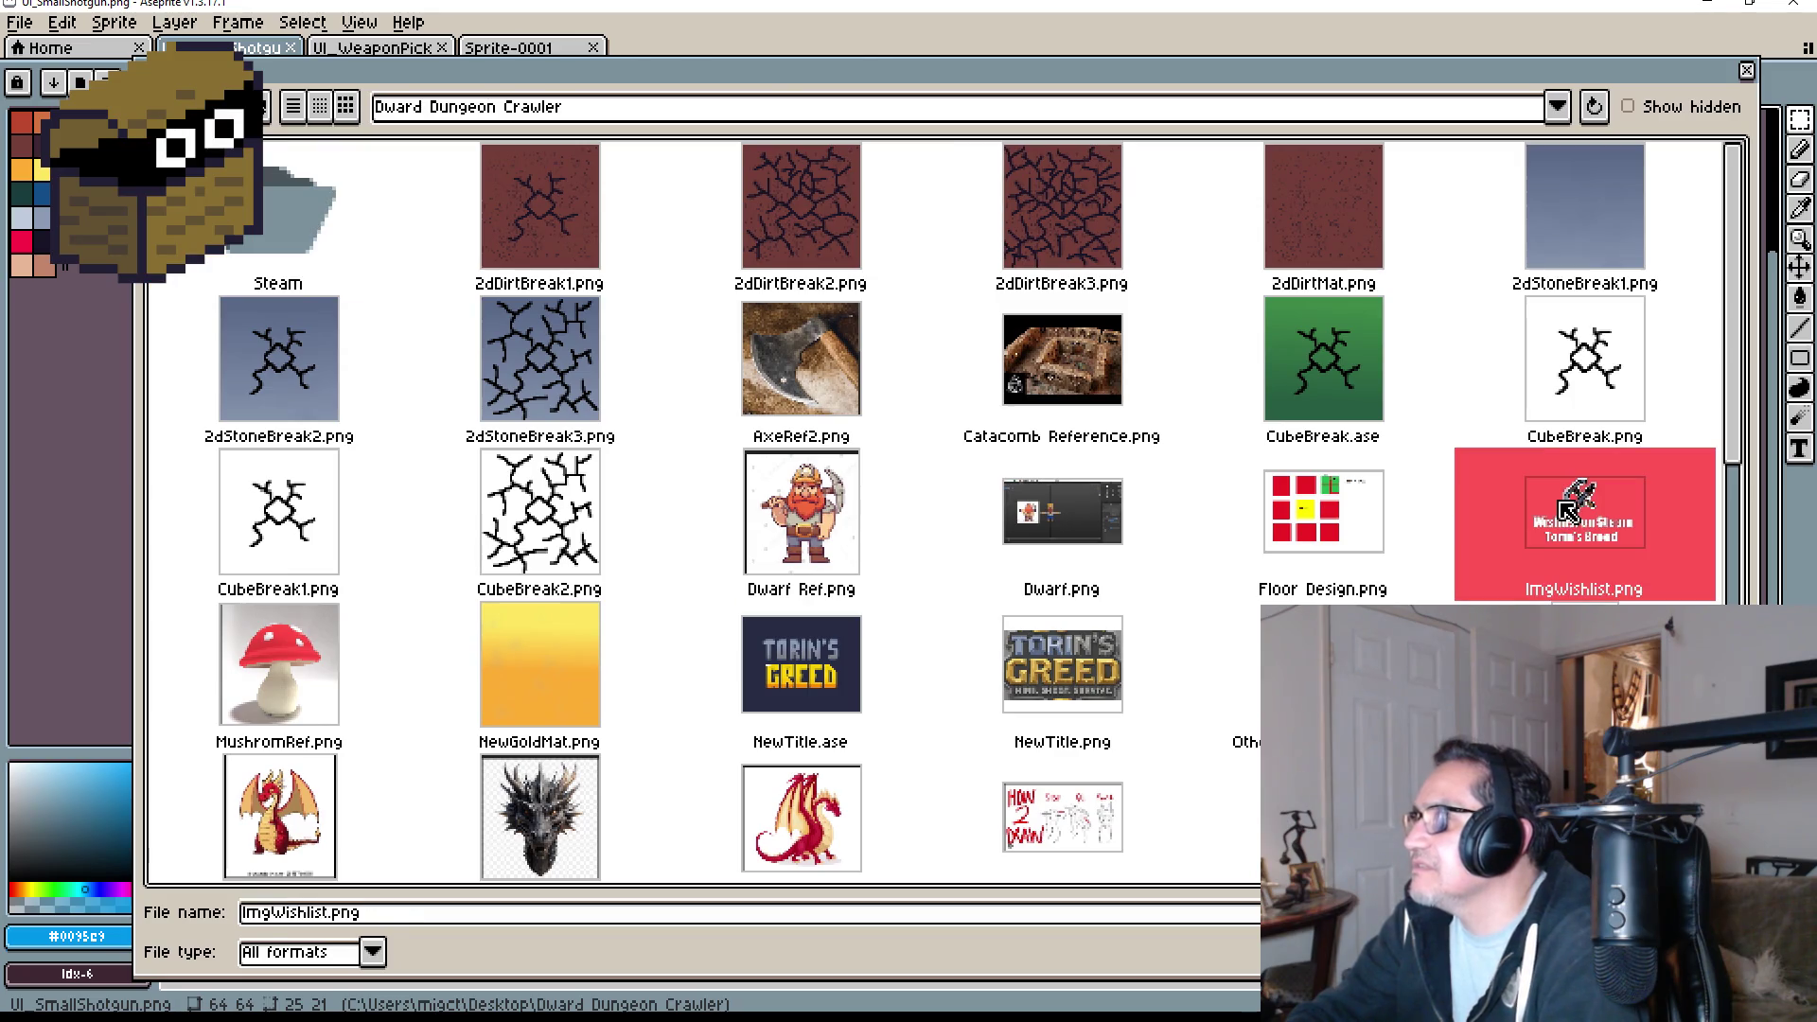
pyautogui.doubleClick(1566, 511)
pyautogui.moveTo(1048, 323); pyautogui.dragTo(1095, 445)
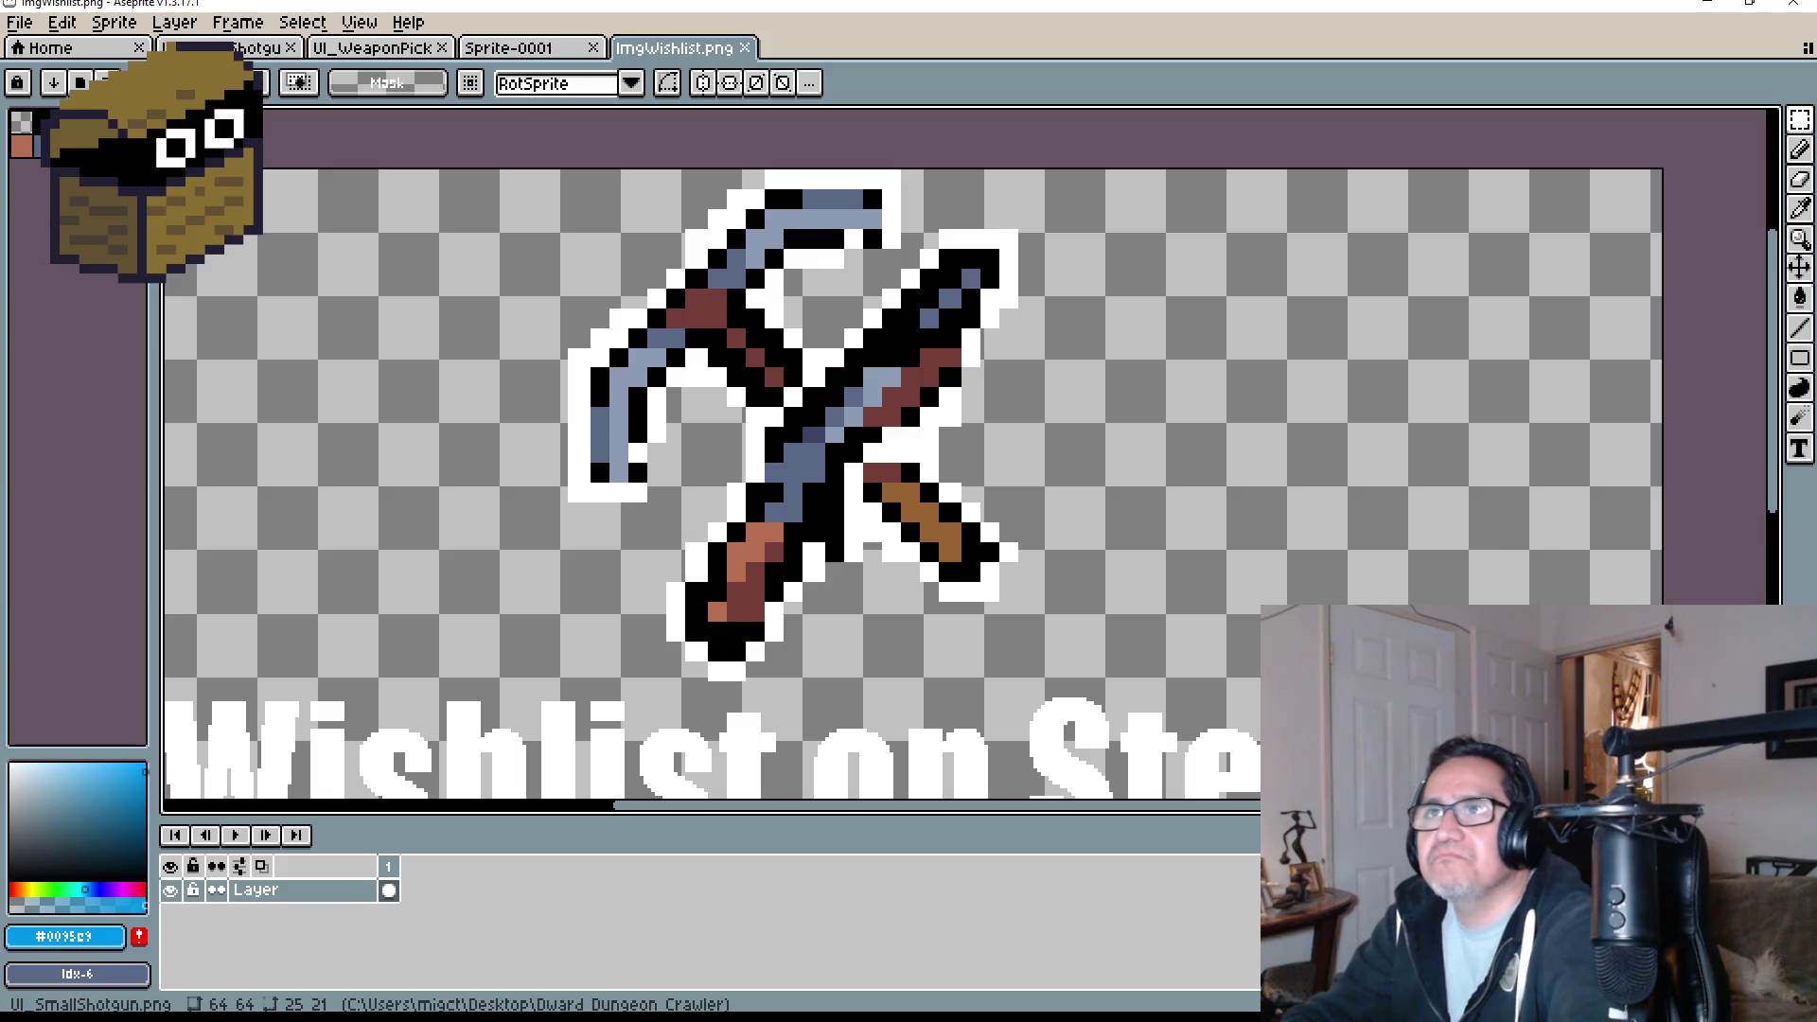
pyautogui.click(747, 50)
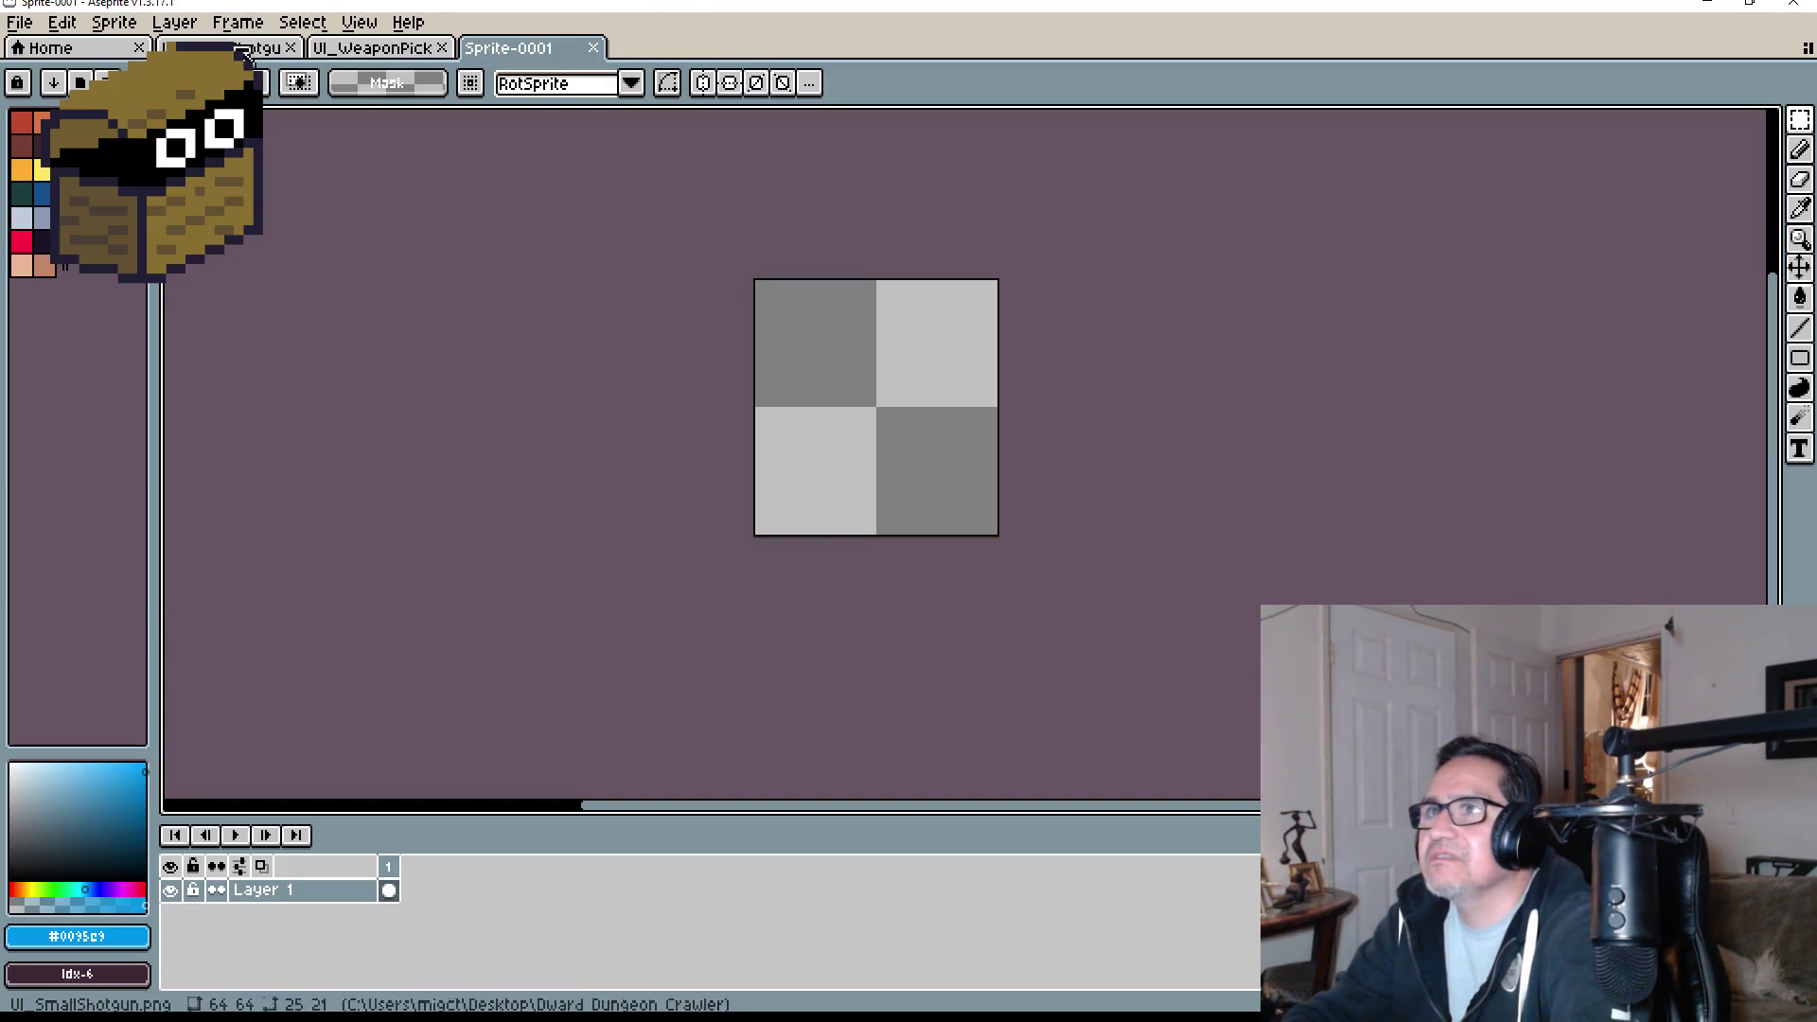
# - Open 32ShotgunPickaxe.png from the Steam folder
pyautogui.click(19, 22)
pyautogui.click(44, 72)
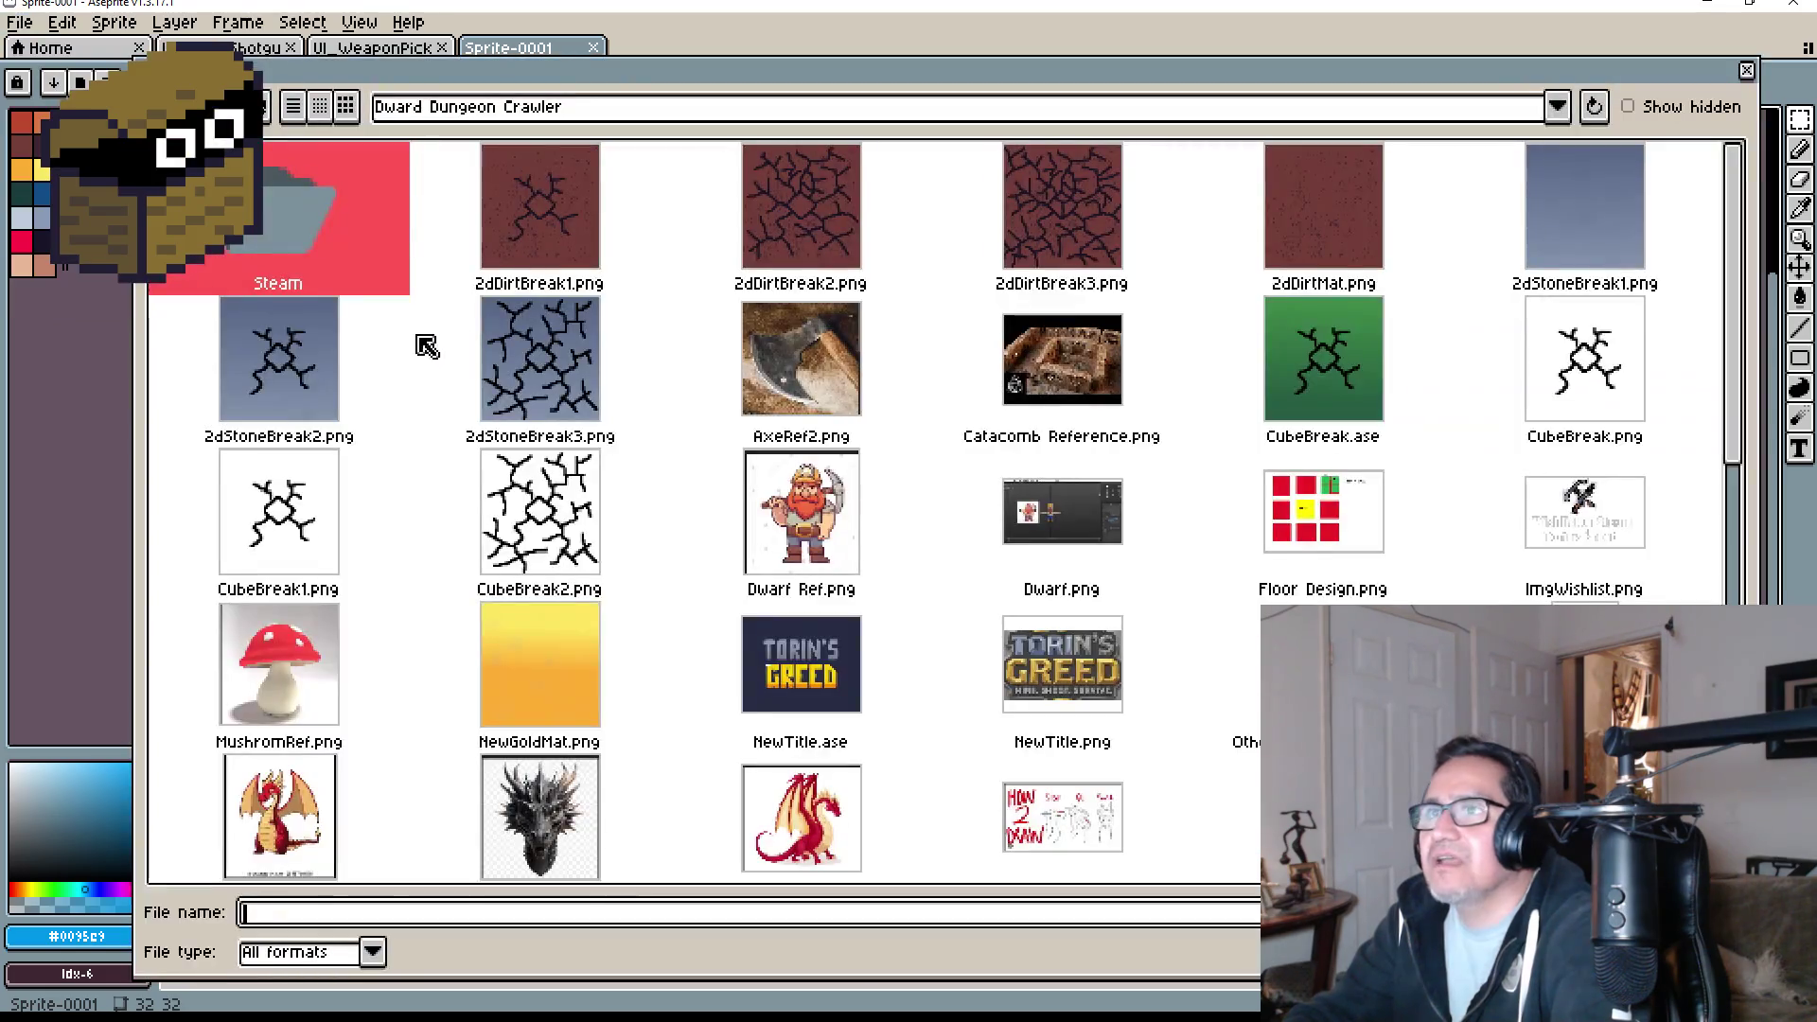
pyautogui.doubleClick(322, 212)
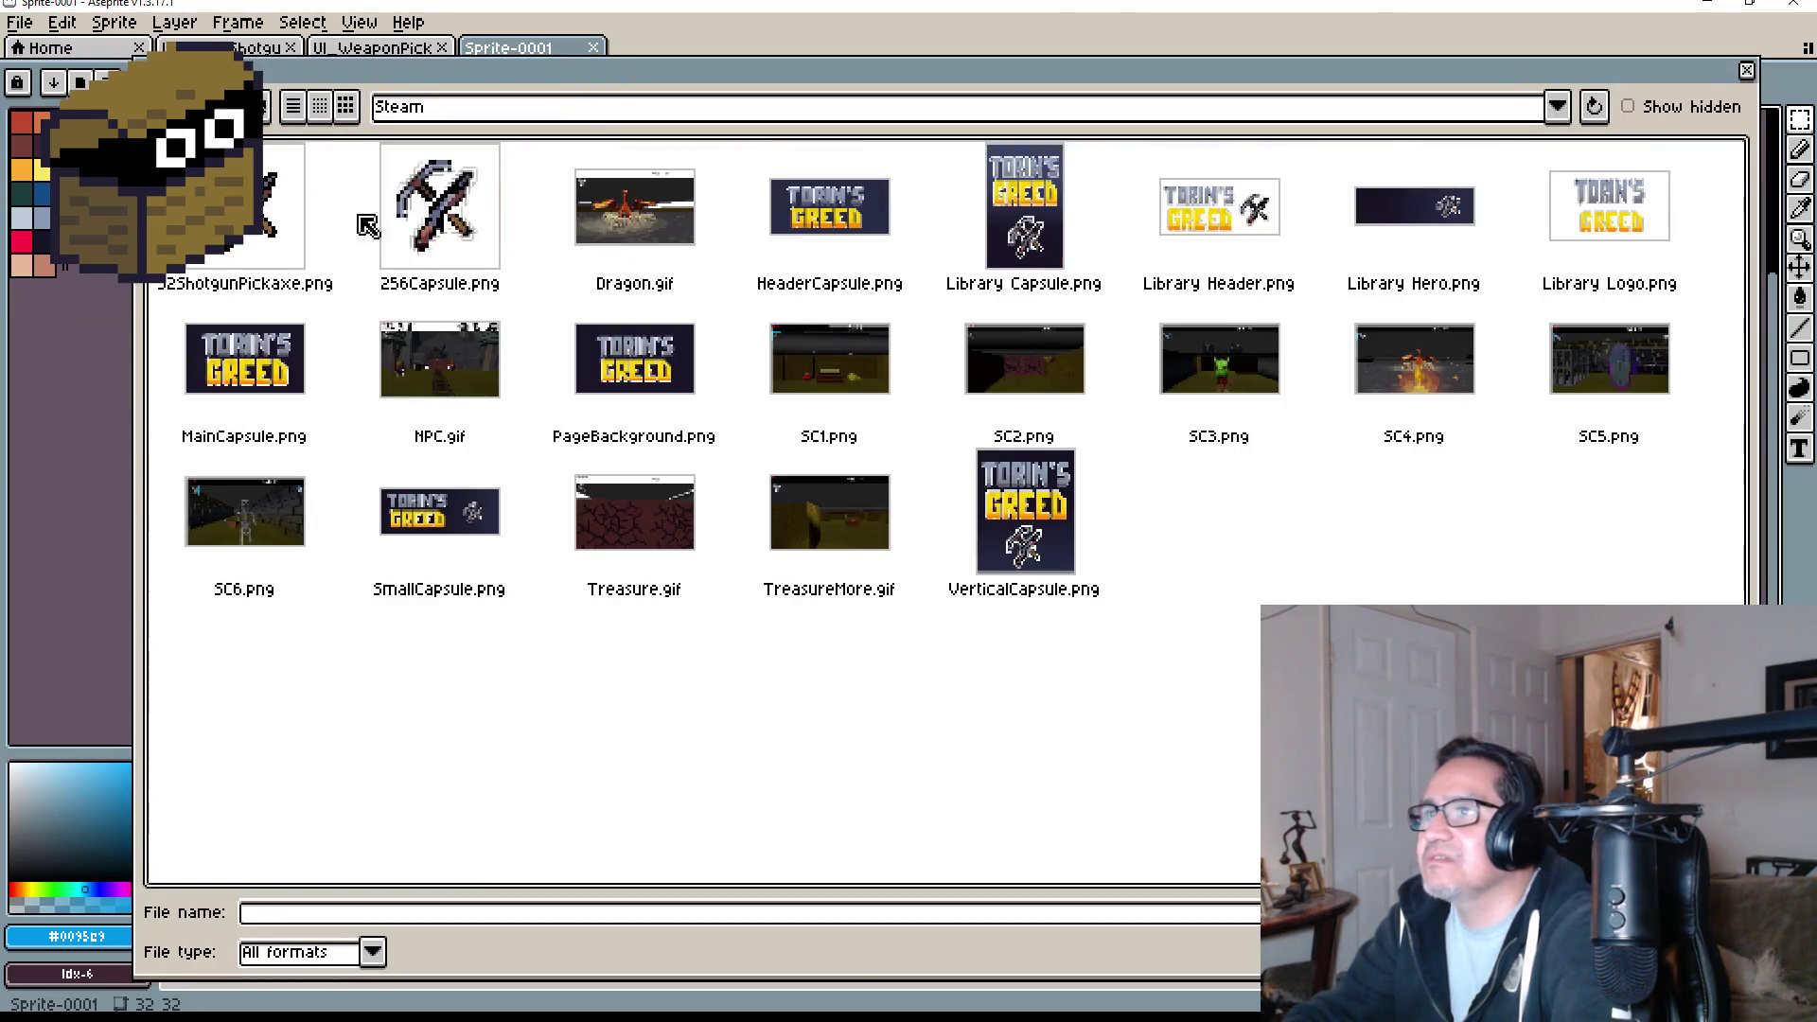
pyautogui.click(452, 251)
pyautogui.click(227, 222)
pyautogui.doubleClick(227, 222)
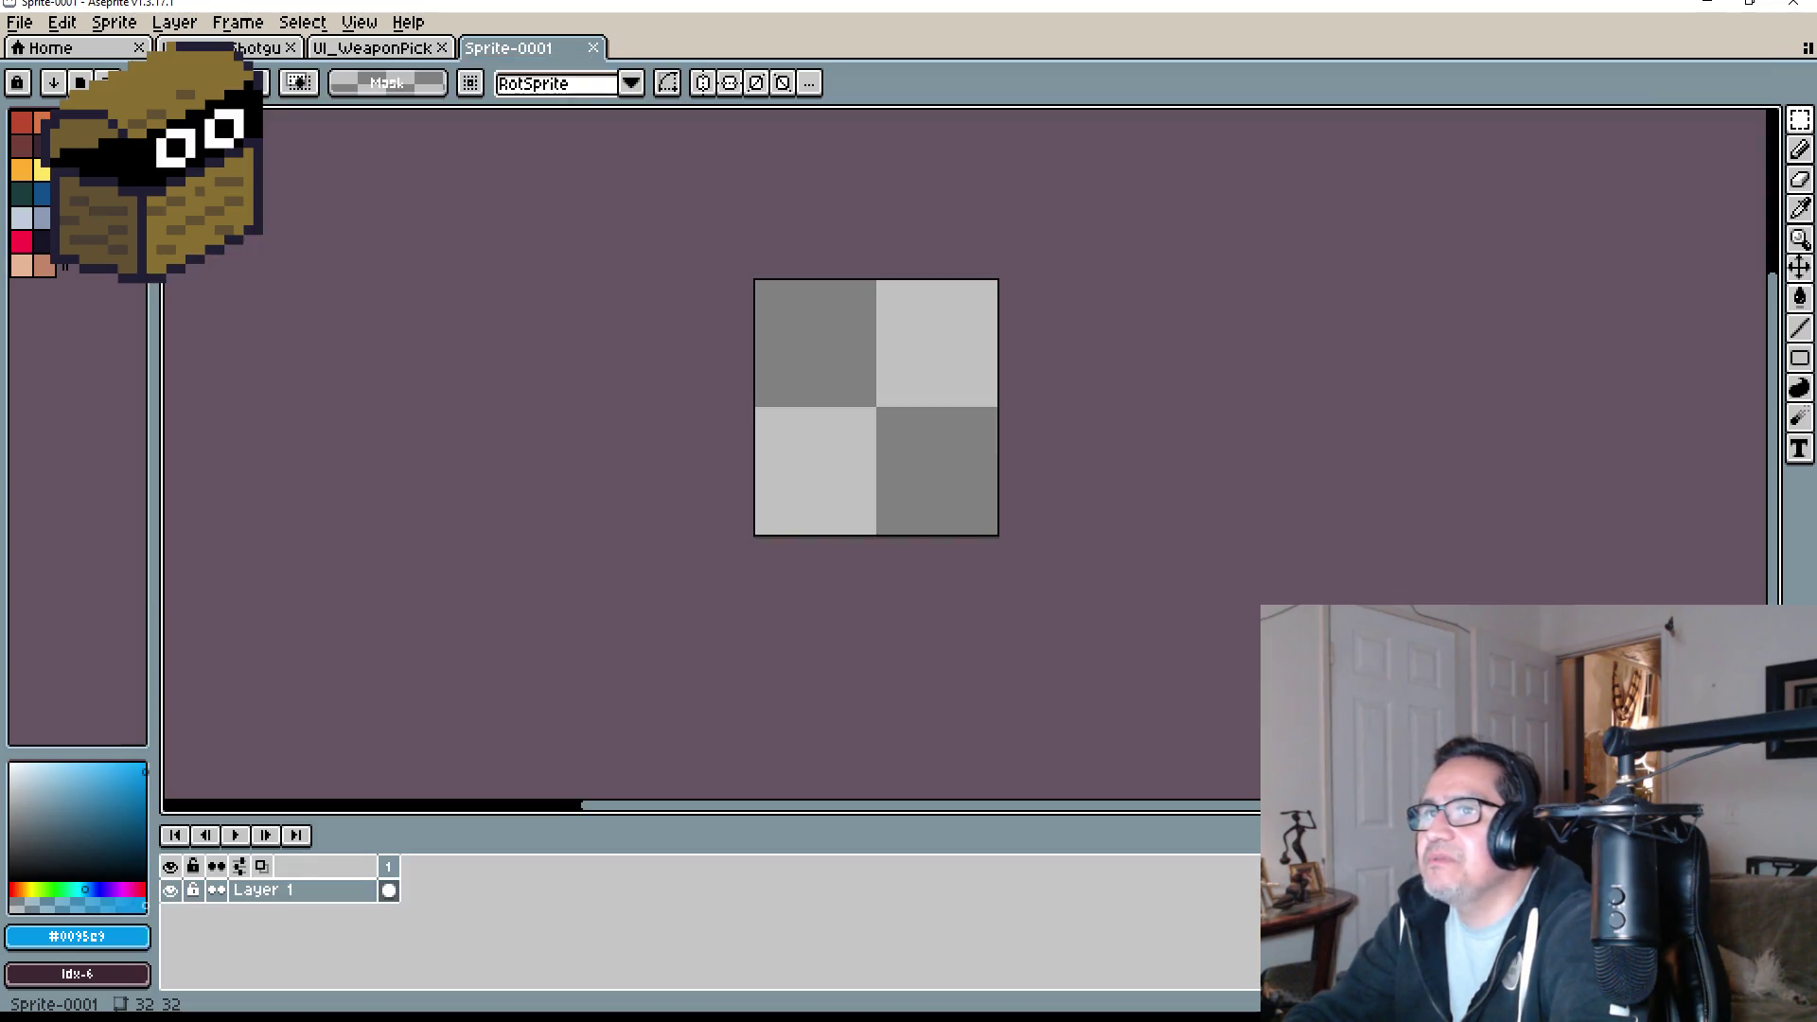
# - Erase the pickaxe handle and its leftover outline pixels with the Eraser
pyautogui.scroll(4, 1079, 446)
pyautogui.moveTo(1079, 446); pyautogui.dragTo(867, 338)
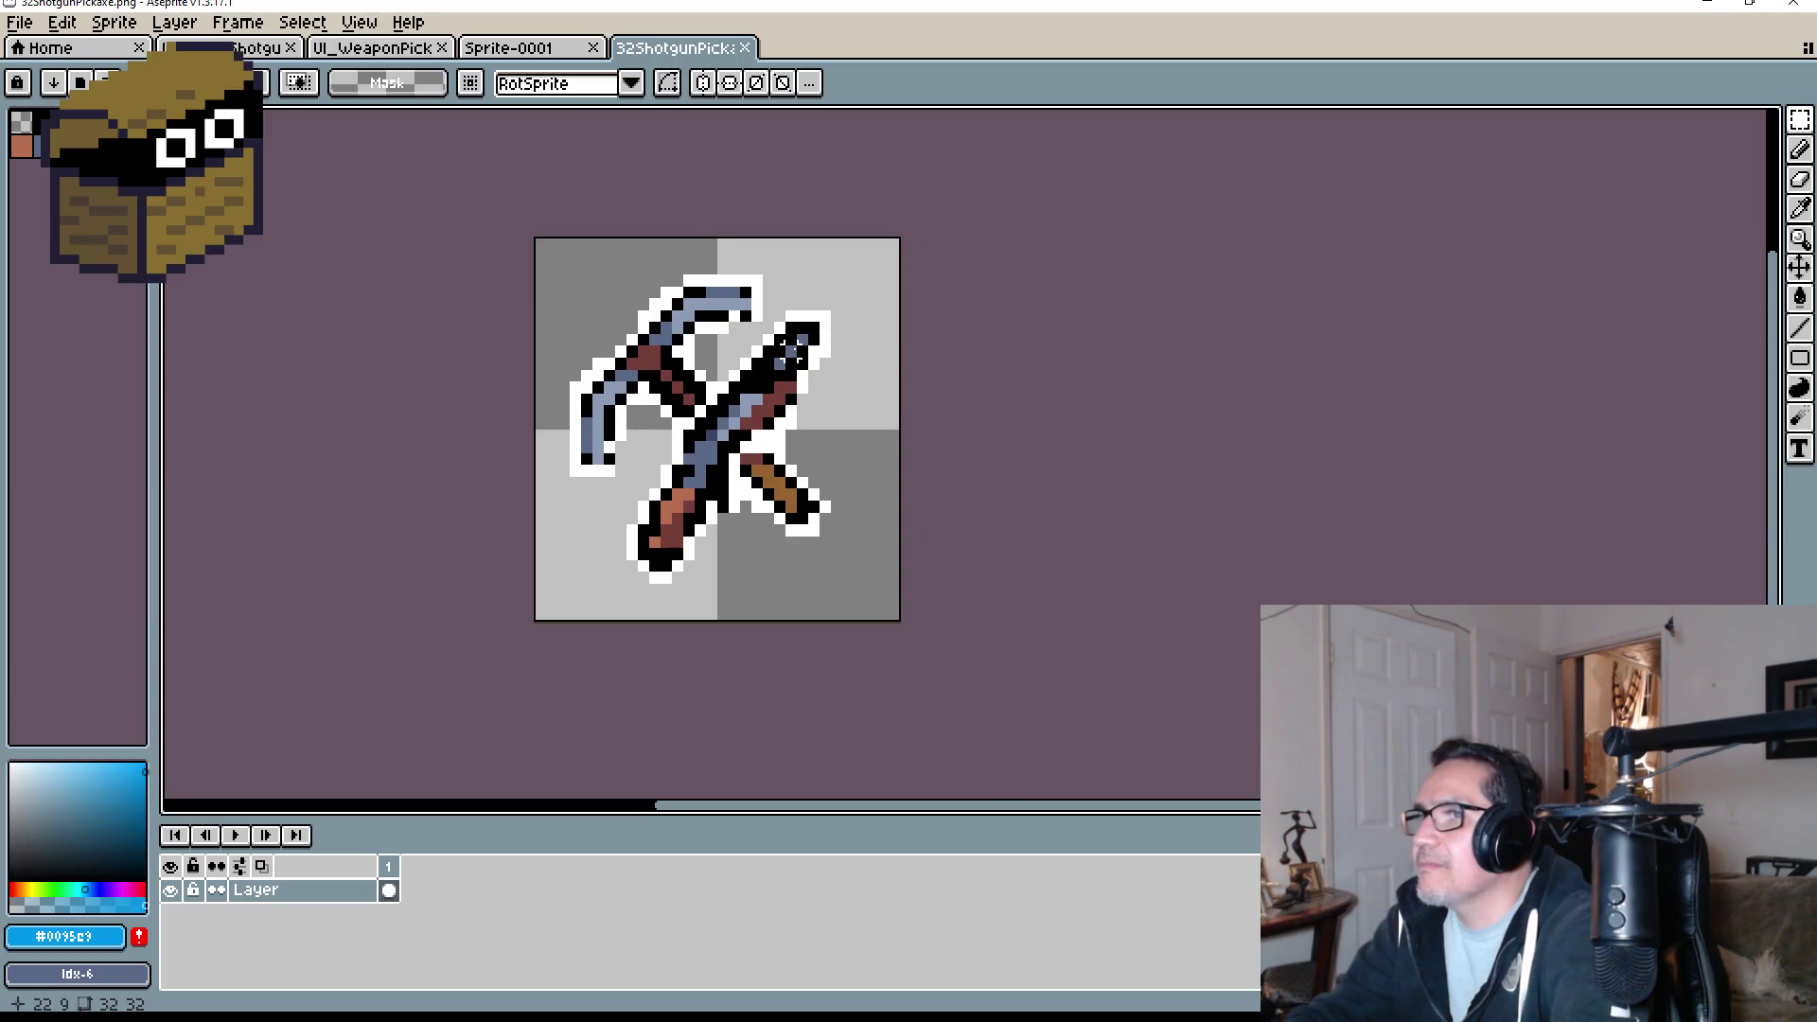
pyautogui.scroll(2, 724, 552)
pyautogui.scroll(-1, 723, 551)
pyautogui.scroll(2, 723, 552)
pyautogui.press('e')
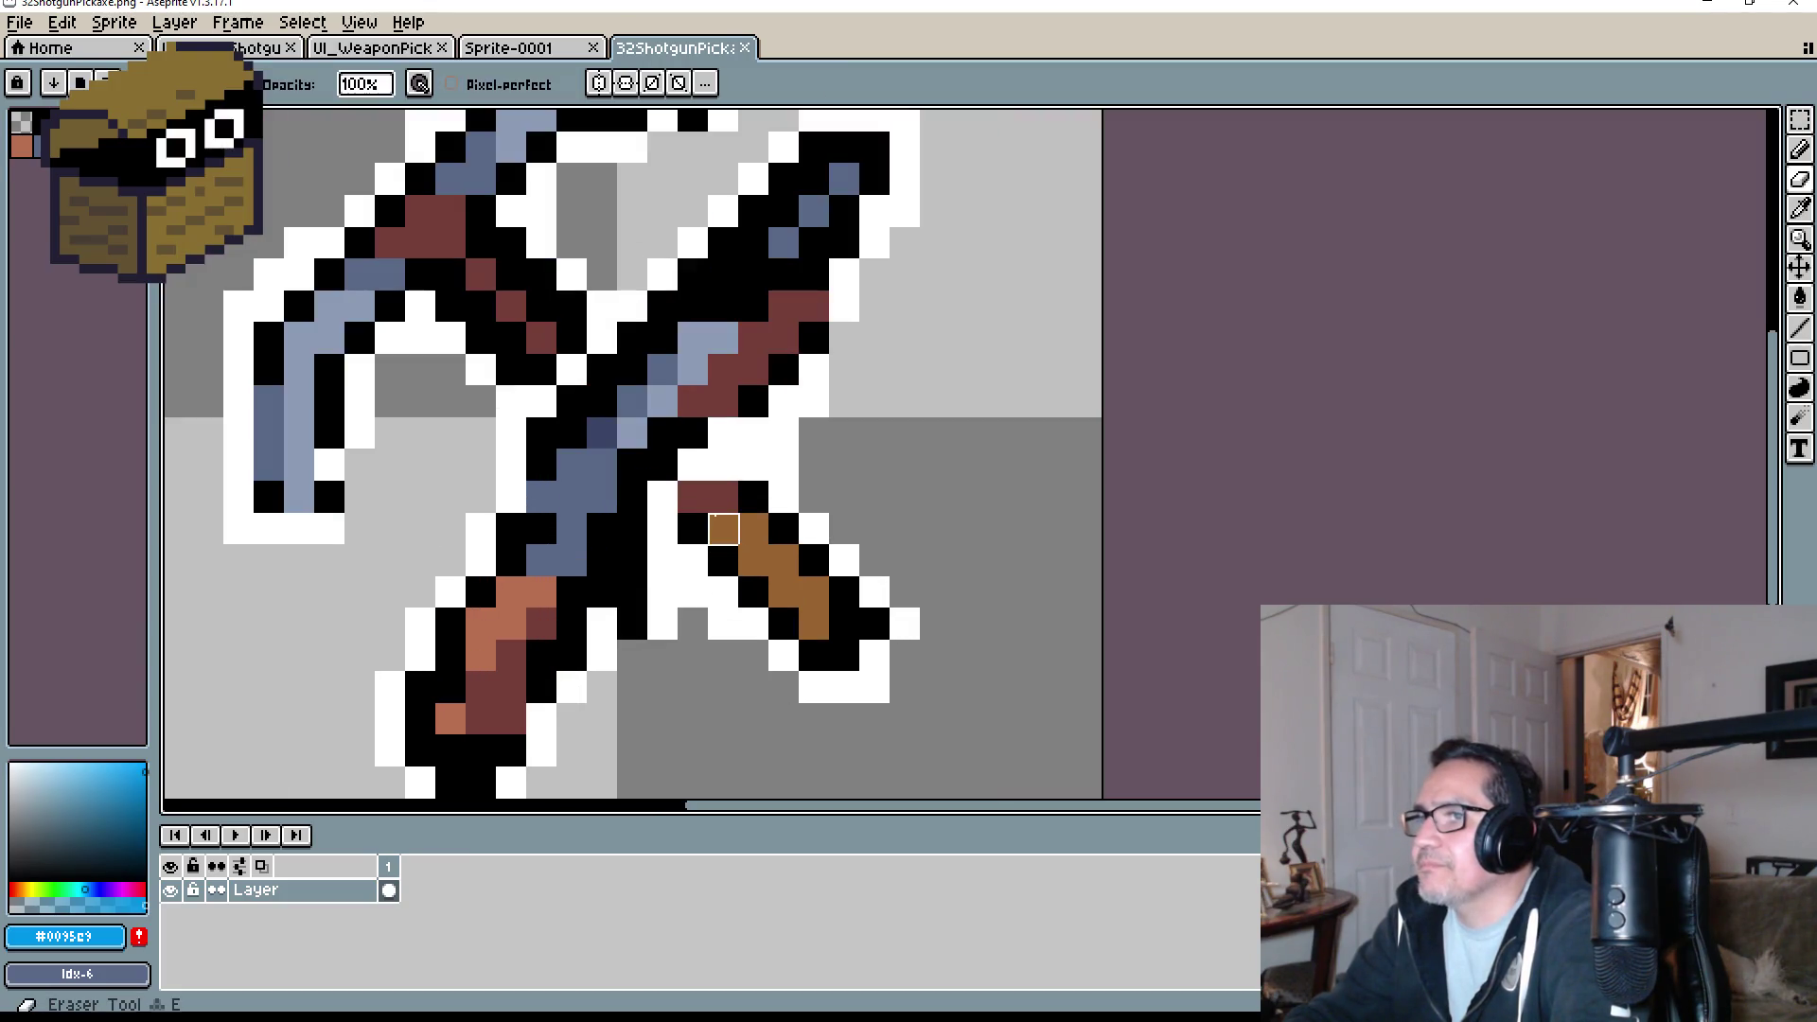
pyautogui.moveTo(693, 496)
pyautogui.mouseDown()
pyautogui.moveTo(769, 530)
pyautogui.moveTo(678, 563)
pyautogui.moveTo(722, 556)
pyautogui.moveTo(723, 624)
pyautogui.moveTo(784, 624)
pyautogui.moveTo(831, 684)
pyautogui.moveTo(872, 682)
pyautogui.moveTo(875, 561)
pyautogui.moveTo(812, 685)
pyautogui.mouseUp()
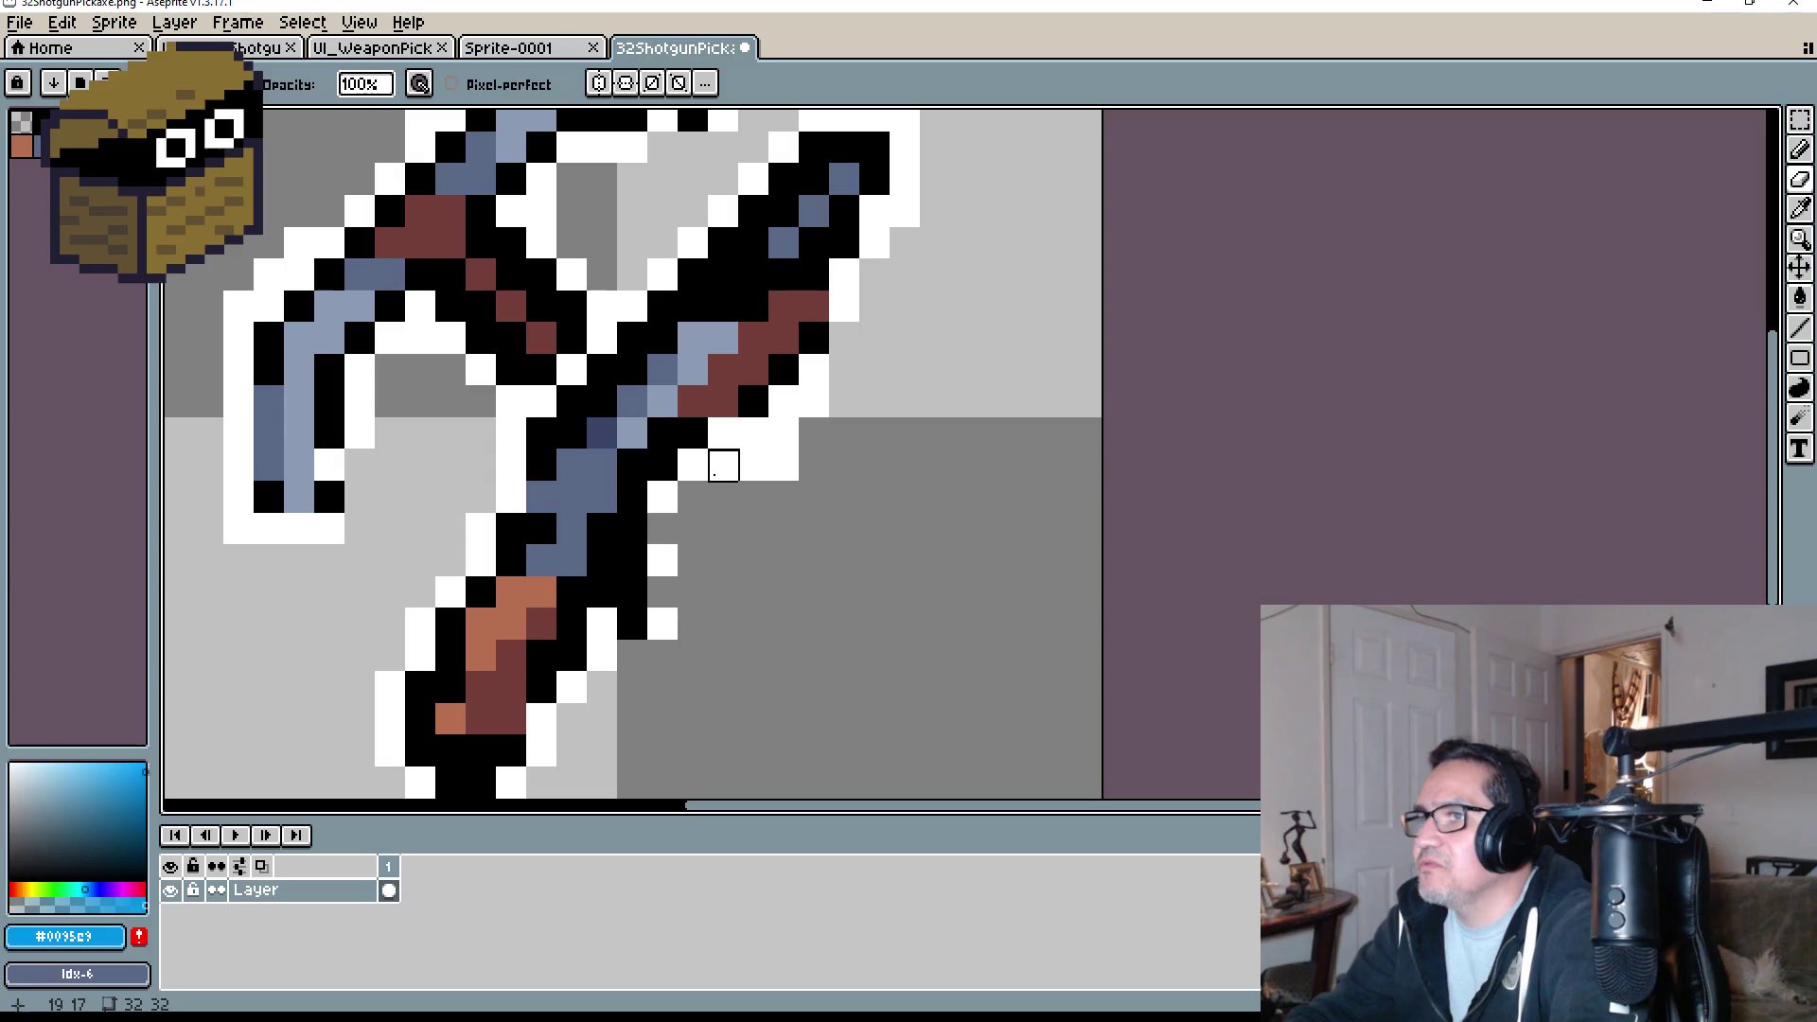
pyautogui.moveTo(723, 465)
pyautogui.mouseDown()
pyautogui.moveTo(812, 465)
pyautogui.moveTo(795, 490)
pyautogui.mouseUp()
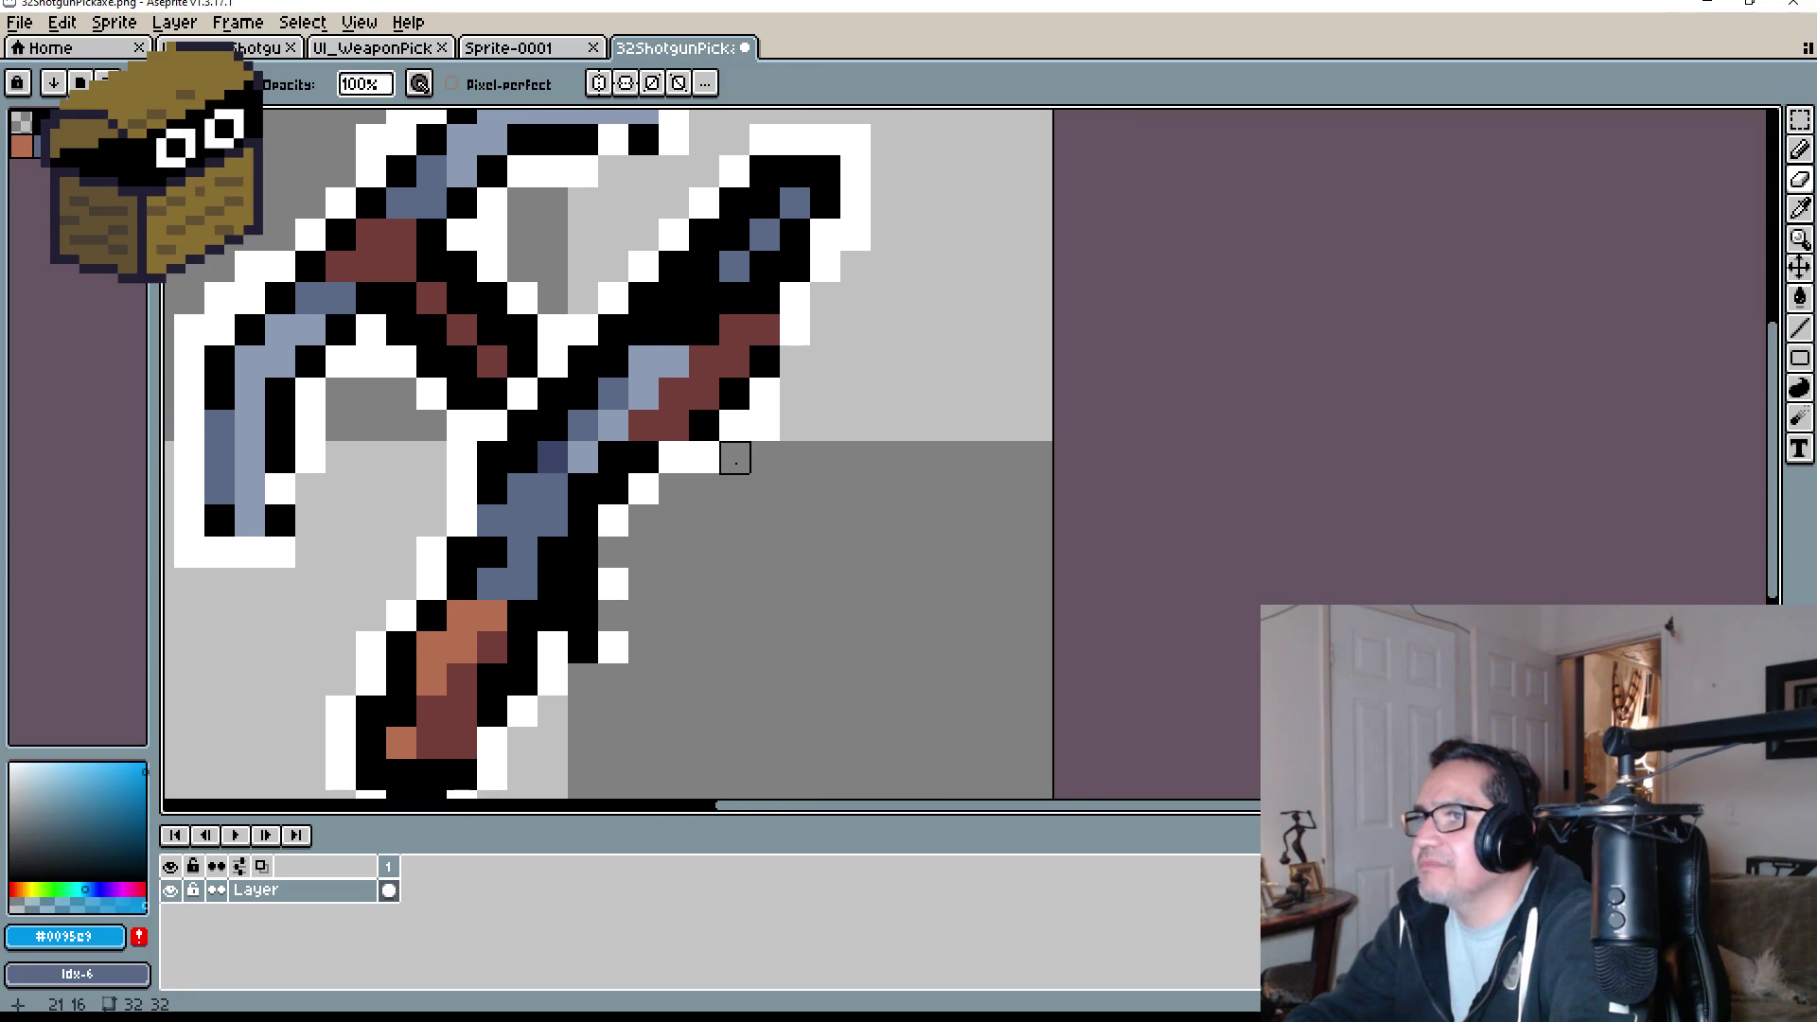
pyautogui.hscroll(-3, 595, 351)
pyautogui.moveTo(626, 350)
pyautogui.mouseDown()
pyautogui.moveTo(565, 382)
pyautogui.moveTo(629, 308)
pyautogui.moveTo(595, 318)
pyautogui.moveTo(470, 410)
pyautogui.moveTo(322, 573)
pyautogui.moveTo(292, 541)
pyautogui.moveTo(291, 379)
pyautogui.moveTo(352, 322)
pyautogui.moveTo(292, 542)
pyautogui.moveTo(443, 415)
pyautogui.mouseUp()
pyautogui.scroll(-5, 442, 415)
pyautogui.scroll(2, 730, 490)
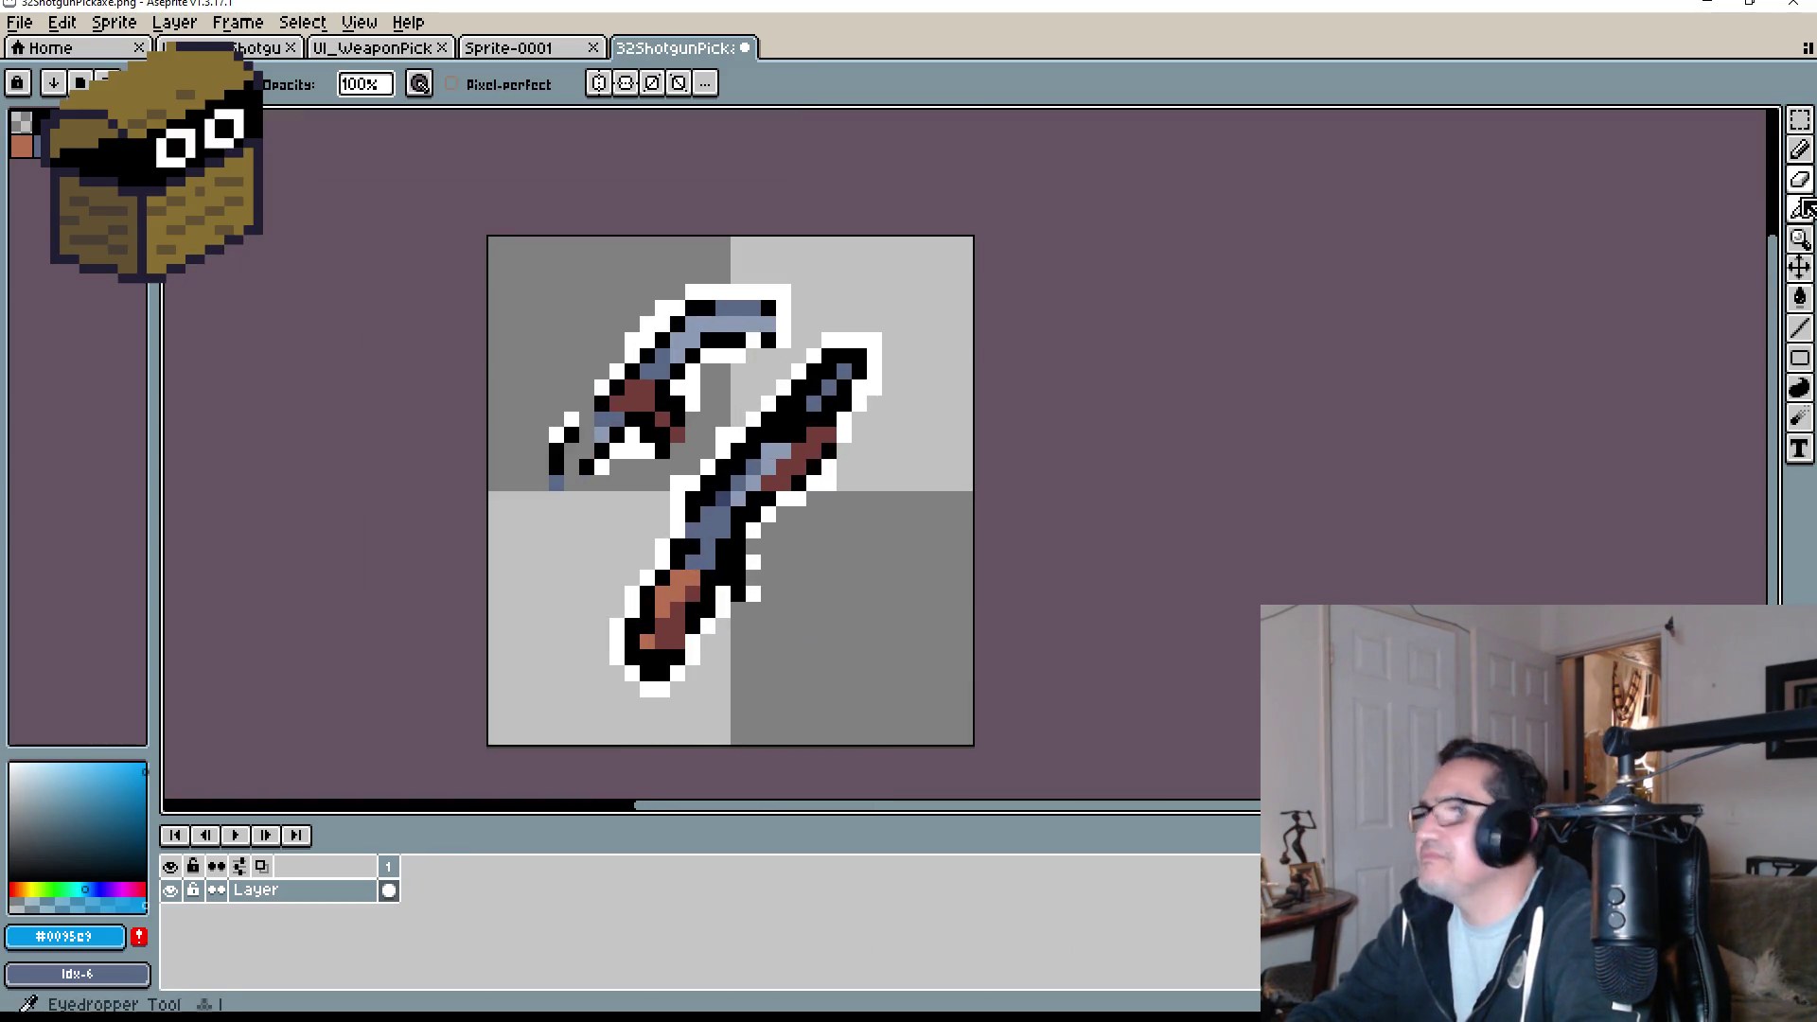
# - Marquee-select and delete the remaining pickaxe head pieces, leaving only the shotgun
pyautogui.click(1800, 119)
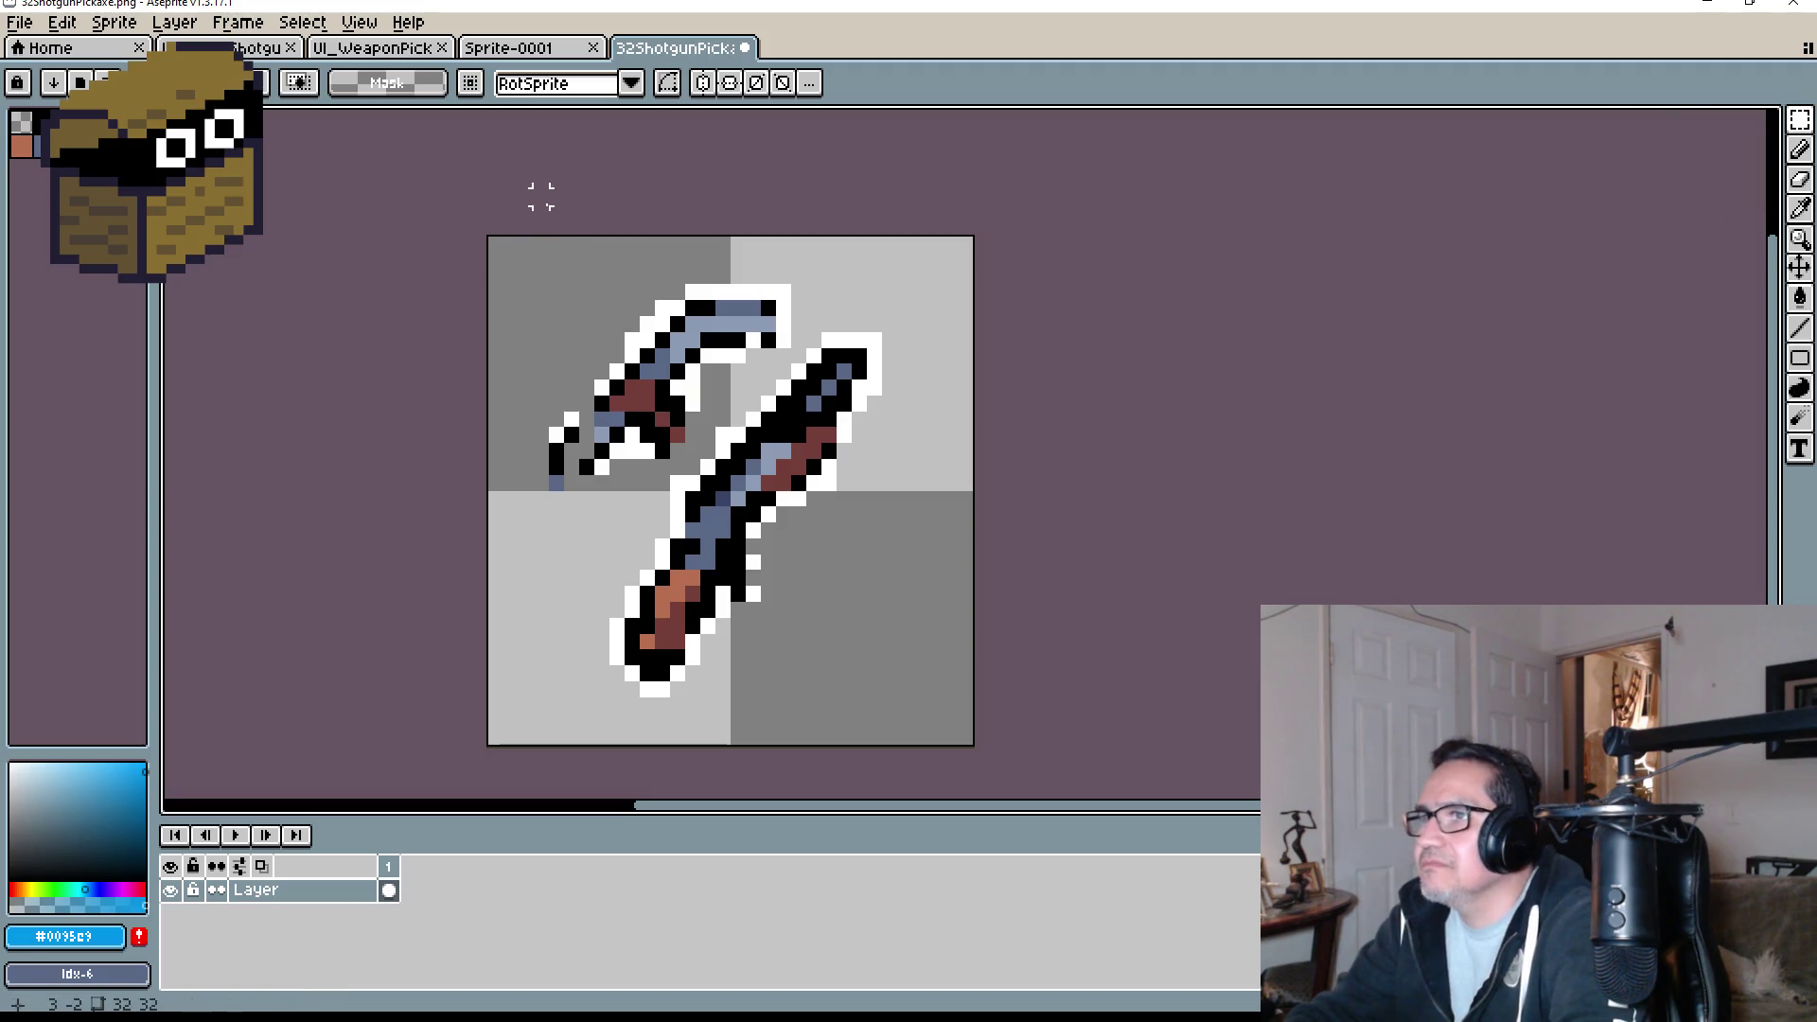
pyautogui.moveTo(539, 191)
pyautogui.mouseDown()
pyautogui.moveTo(641, 369)
pyautogui.moveTo(611, 487)
pyautogui.moveTo(657, 486)
pyautogui.mouseUp()
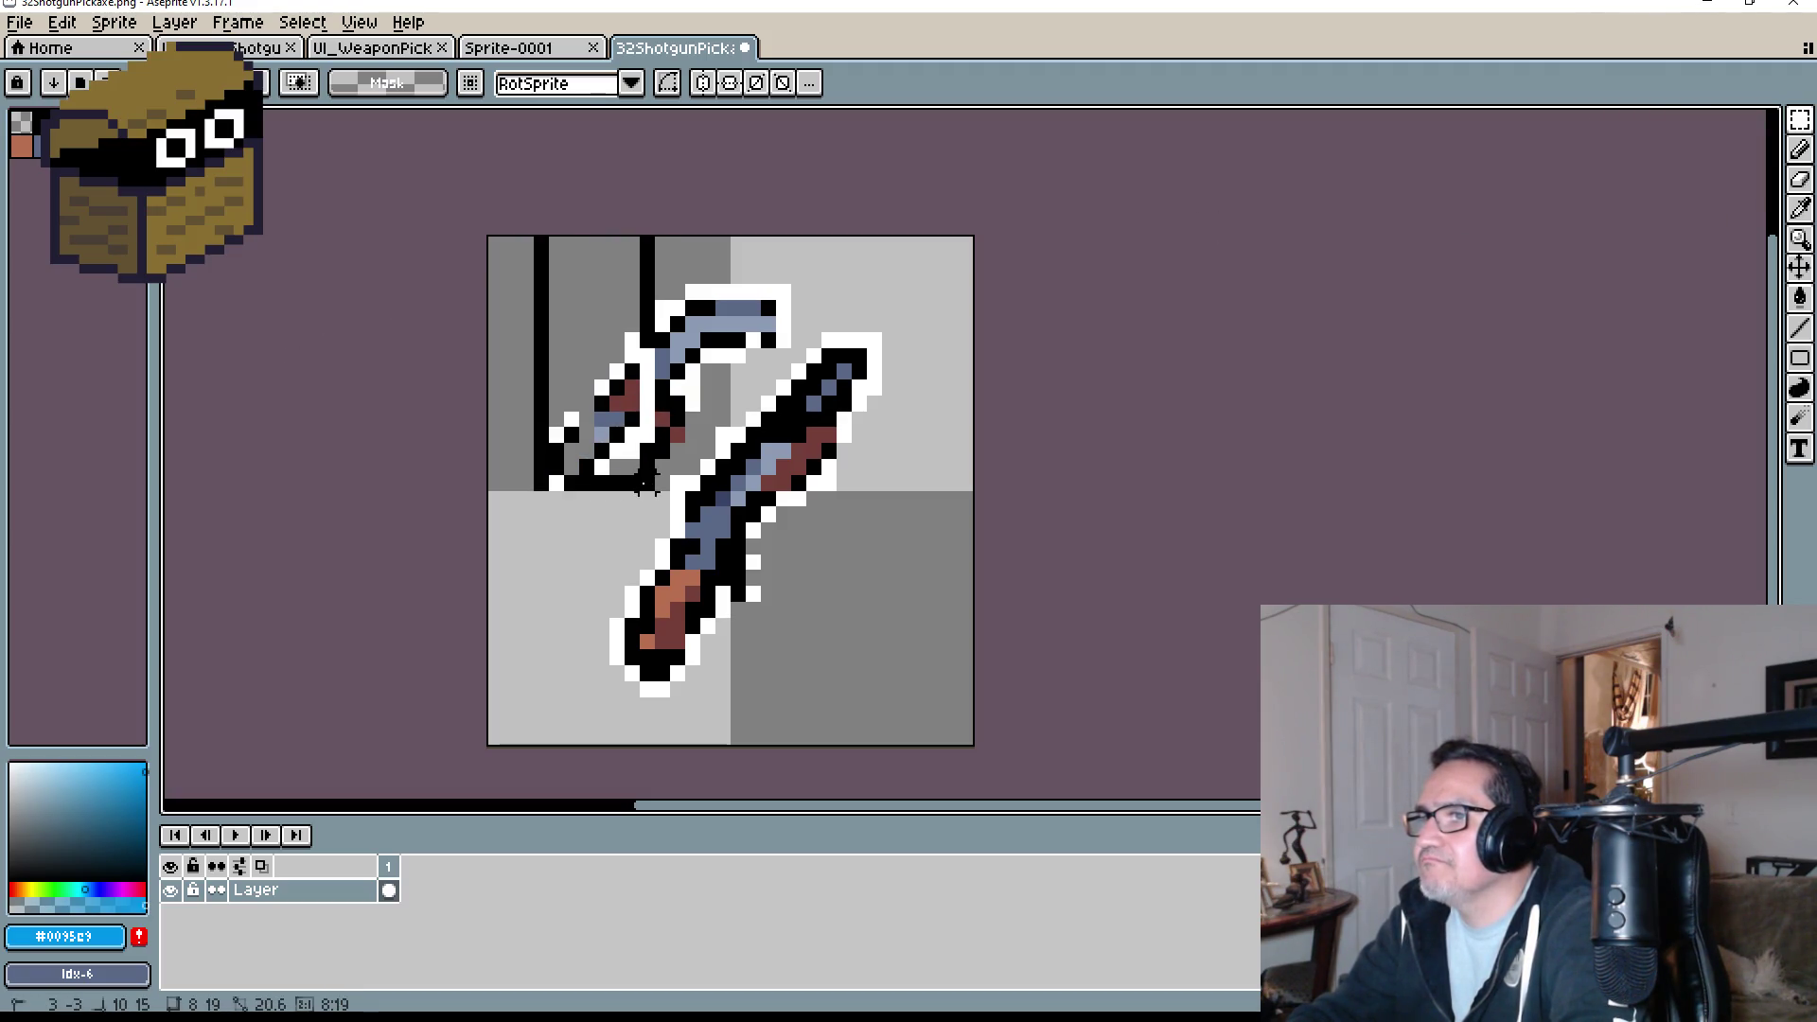
pyautogui.press('Delete')
pyautogui.scroll(3, 674, 478)
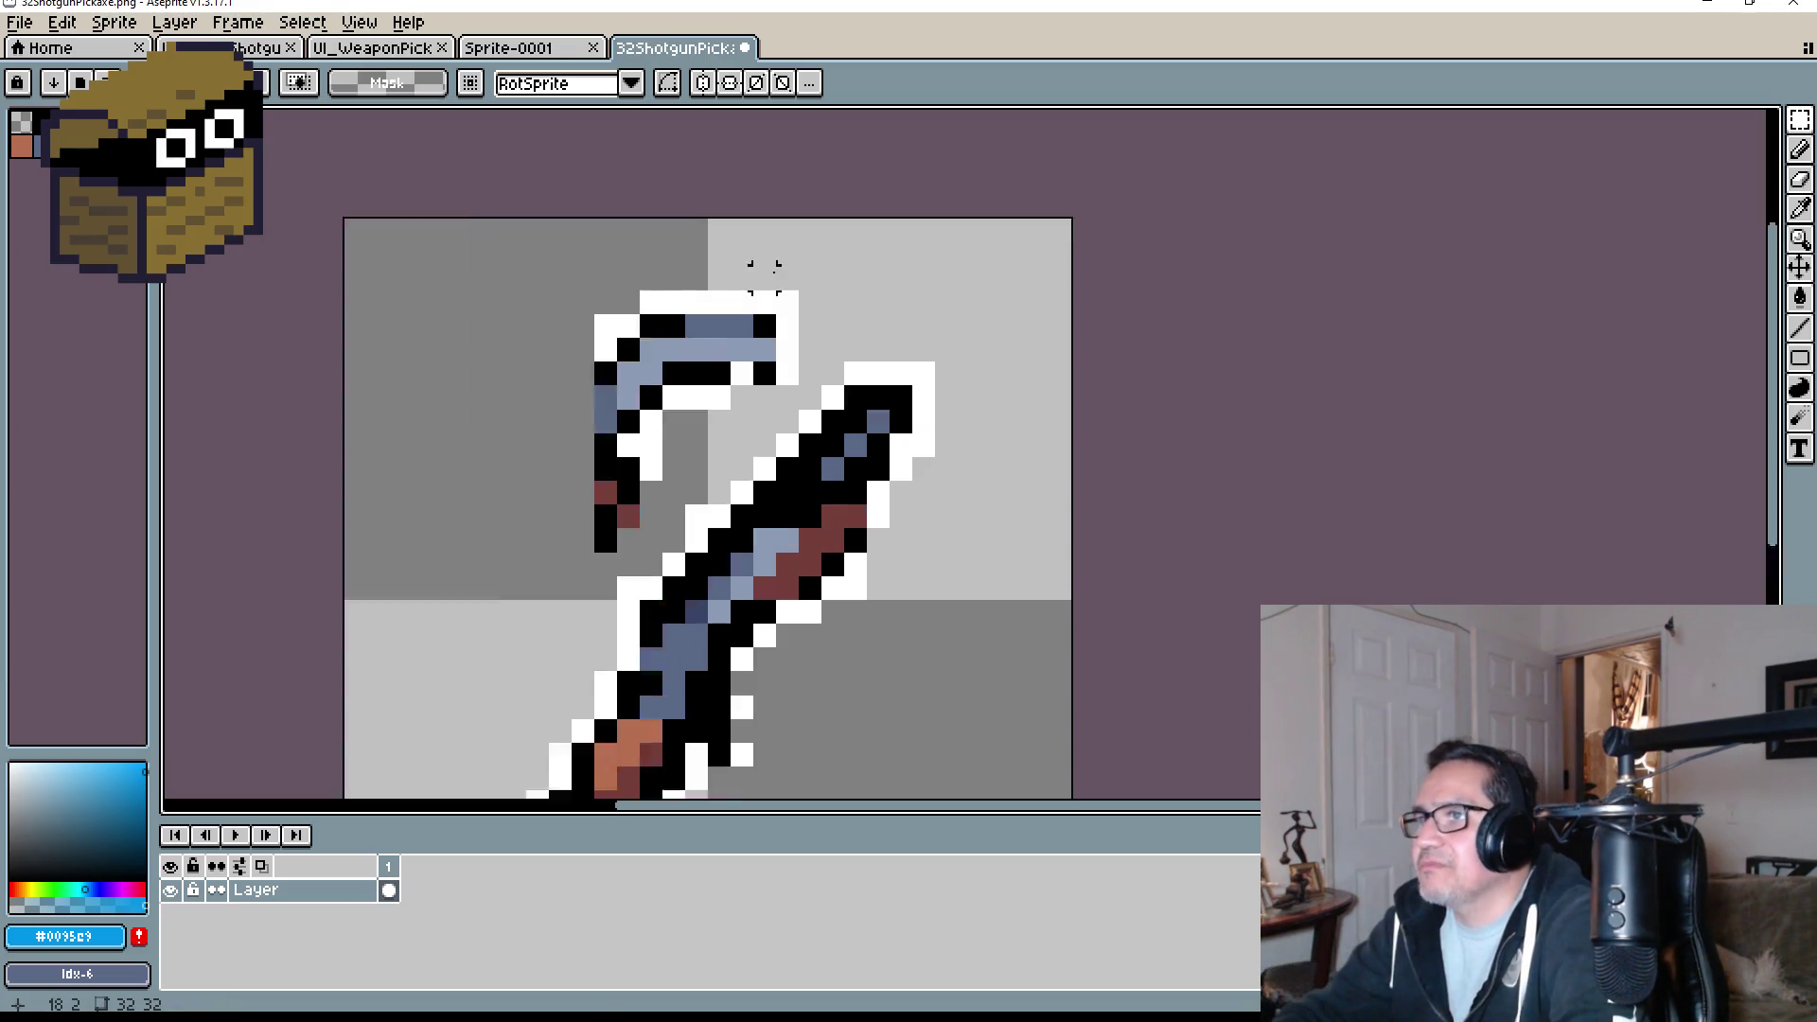
pyautogui.moveTo(367, 214)
pyautogui.mouseDown()
pyautogui.moveTo(650, 385)
pyautogui.moveTo(800, 441)
pyautogui.mouseUp()
pyautogui.press('Delete')
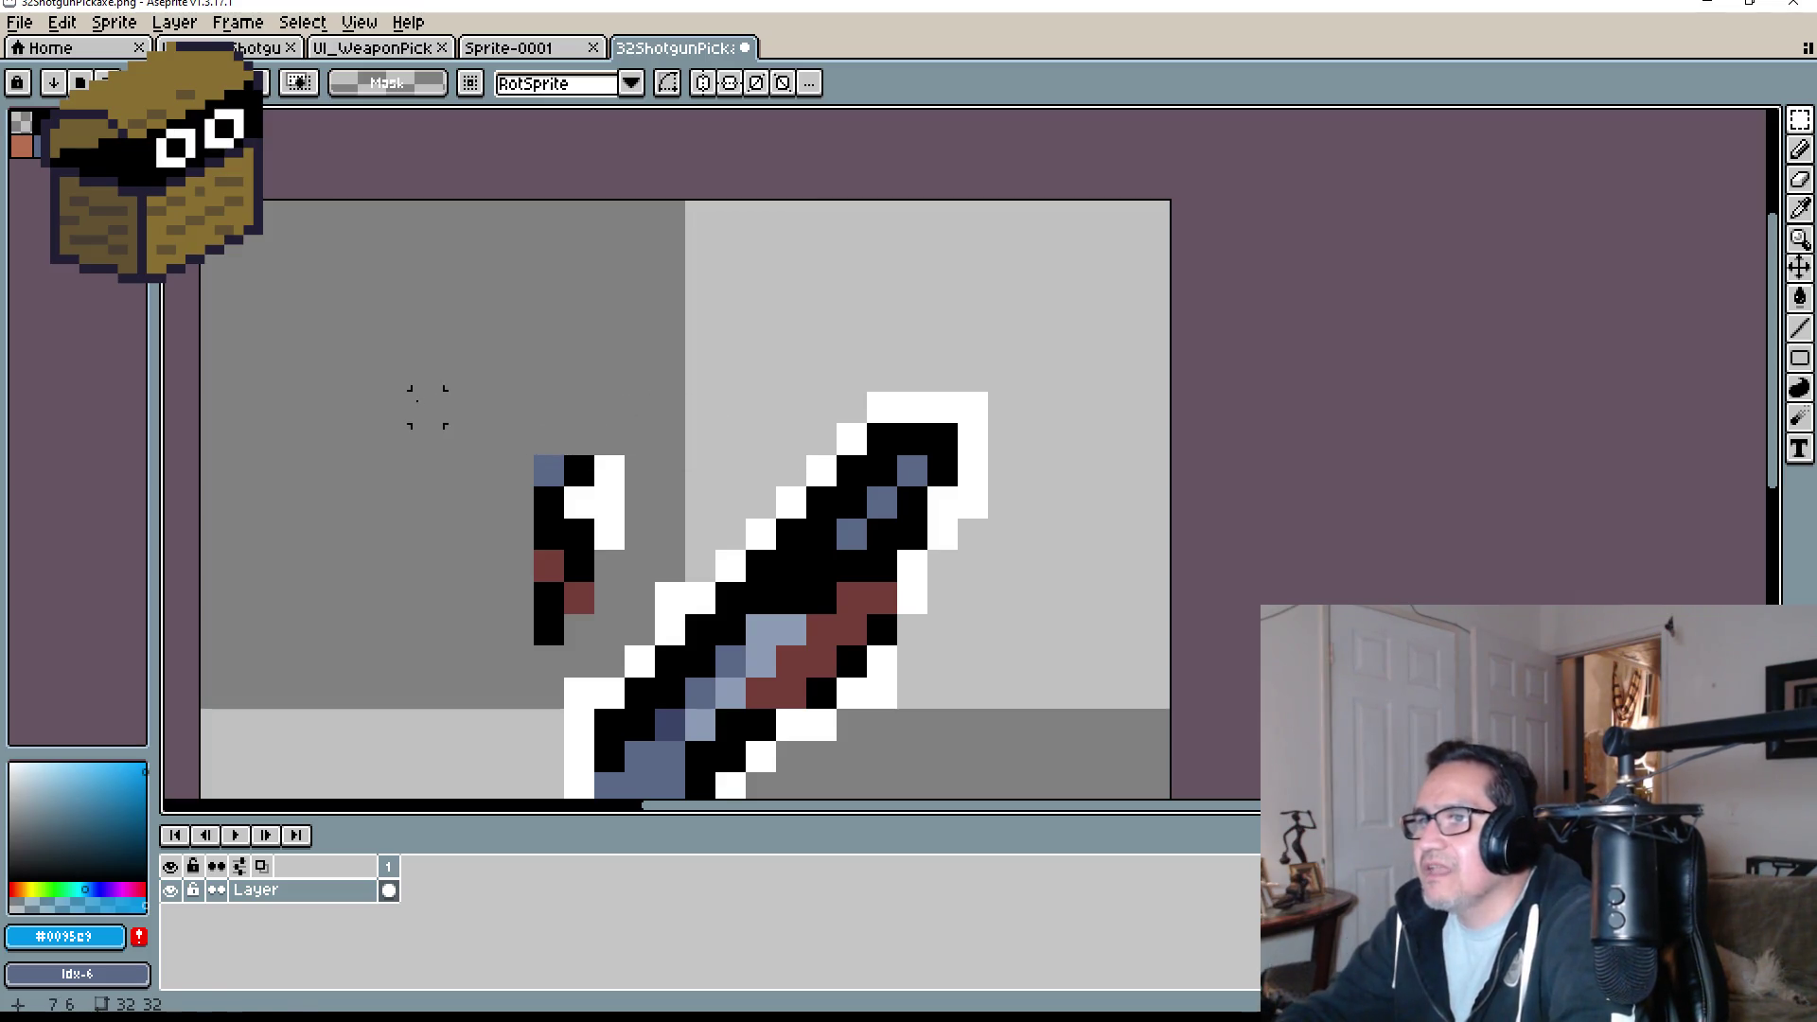
pyautogui.moveTo(427, 406)
pyautogui.mouseDown()
pyautogui.moveTo(620, 633)
pyautogui.moveTo(649, 640)
pyautogui.mouseUp()
pyautogui.press('Delete')
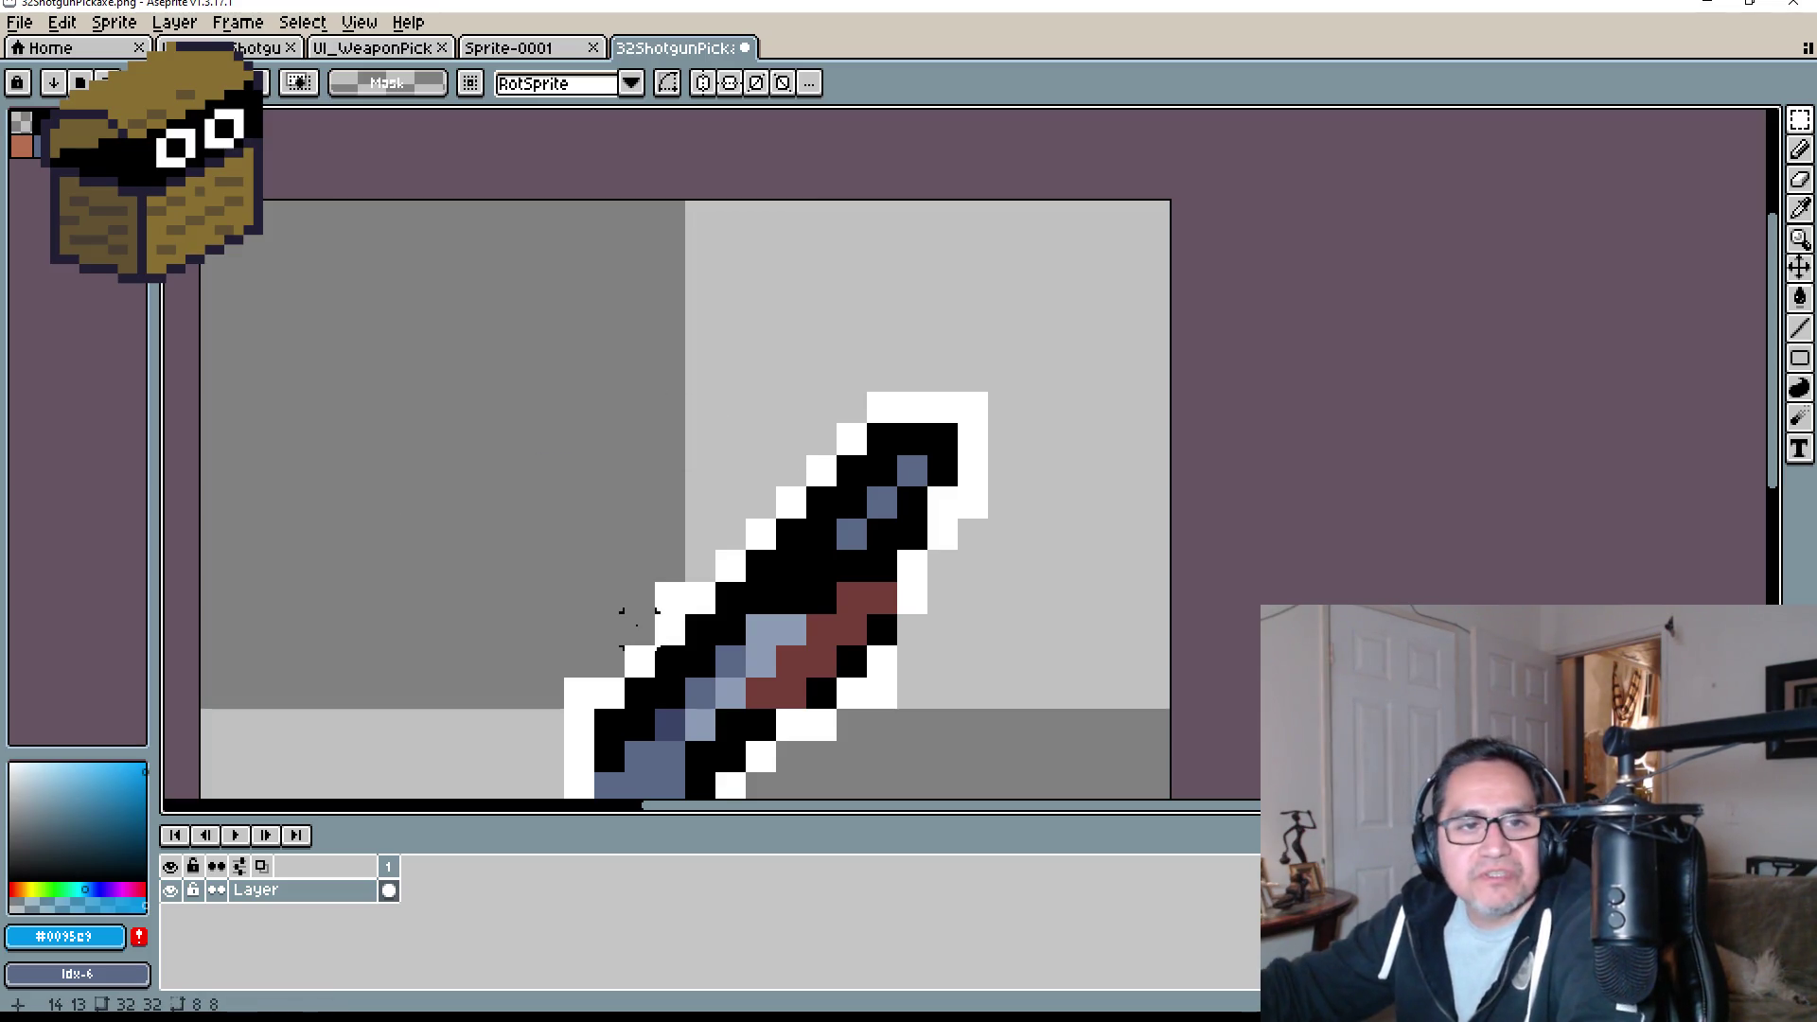
pyautogui.scroll(-3, 637, 527)
# - Fill the gap in the shotgun's white outline with a white Pencil pixel
pyautogui.moveTo(806, 499); pyautogui.dragTo(667, 458)
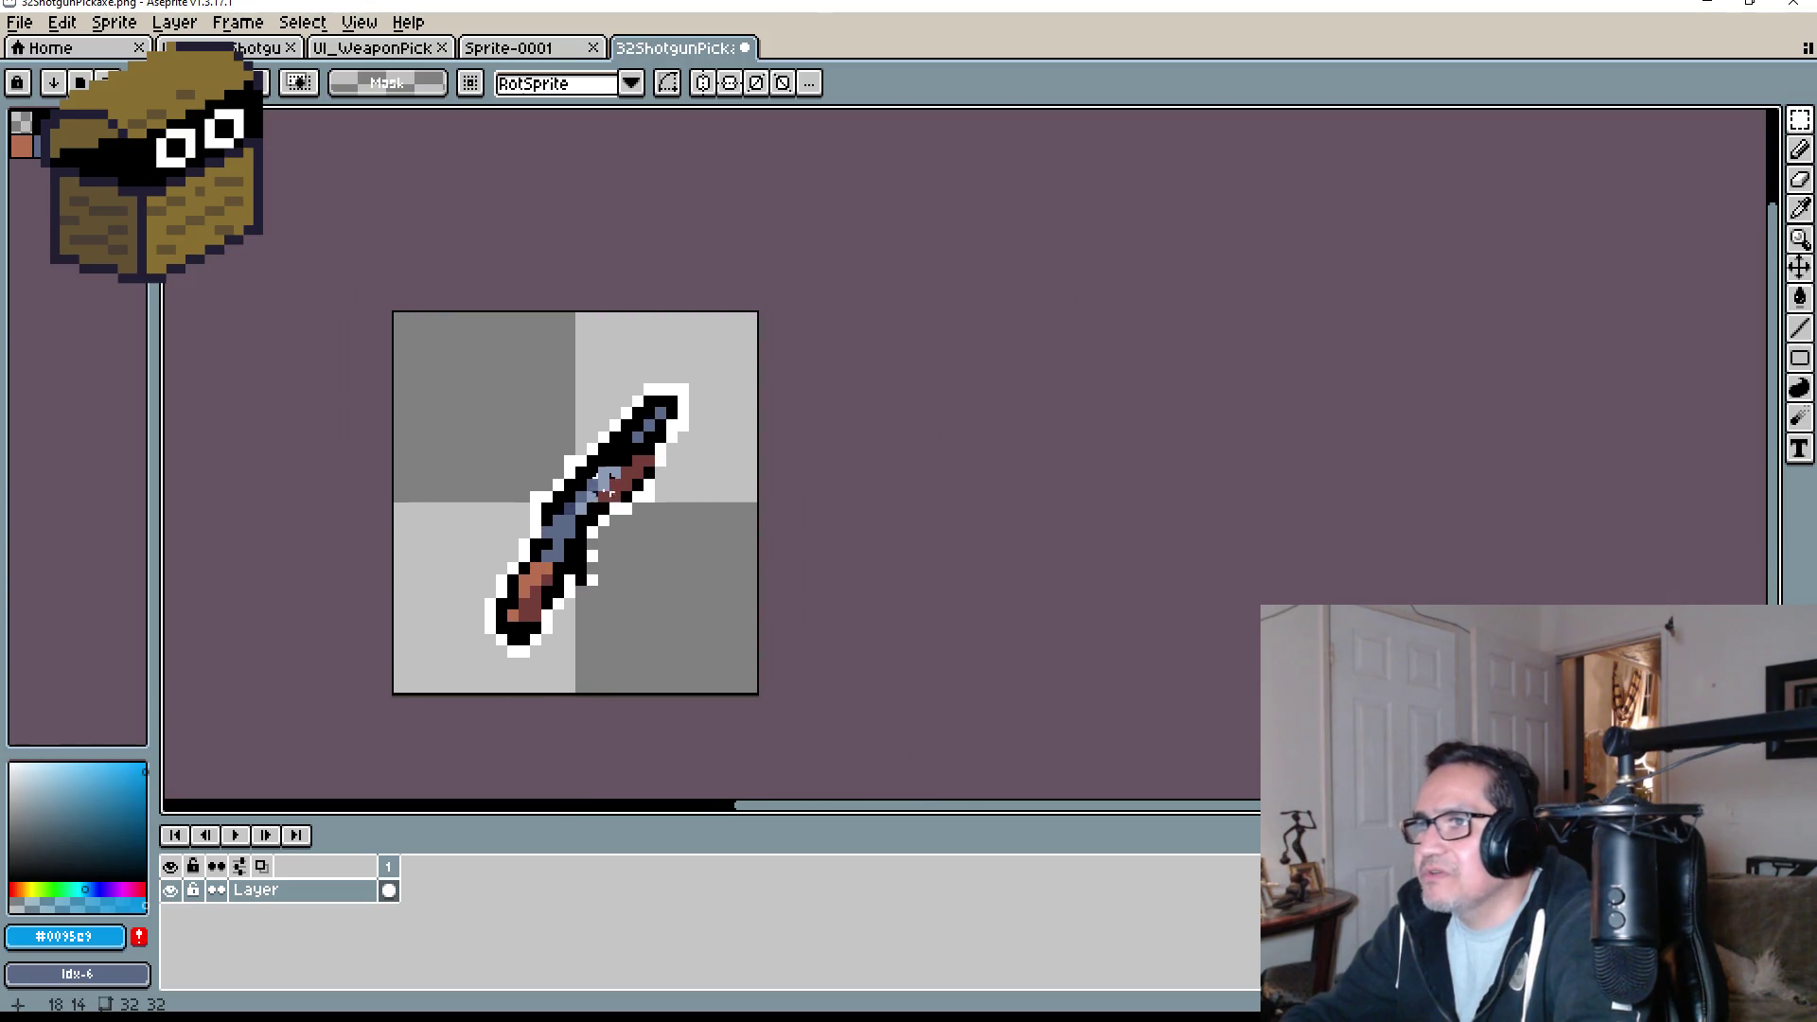
pyautogui.scroll(3, 530, 535)
pyautogui.press('b')
pyautogui.scroll(-3, 775, 498)
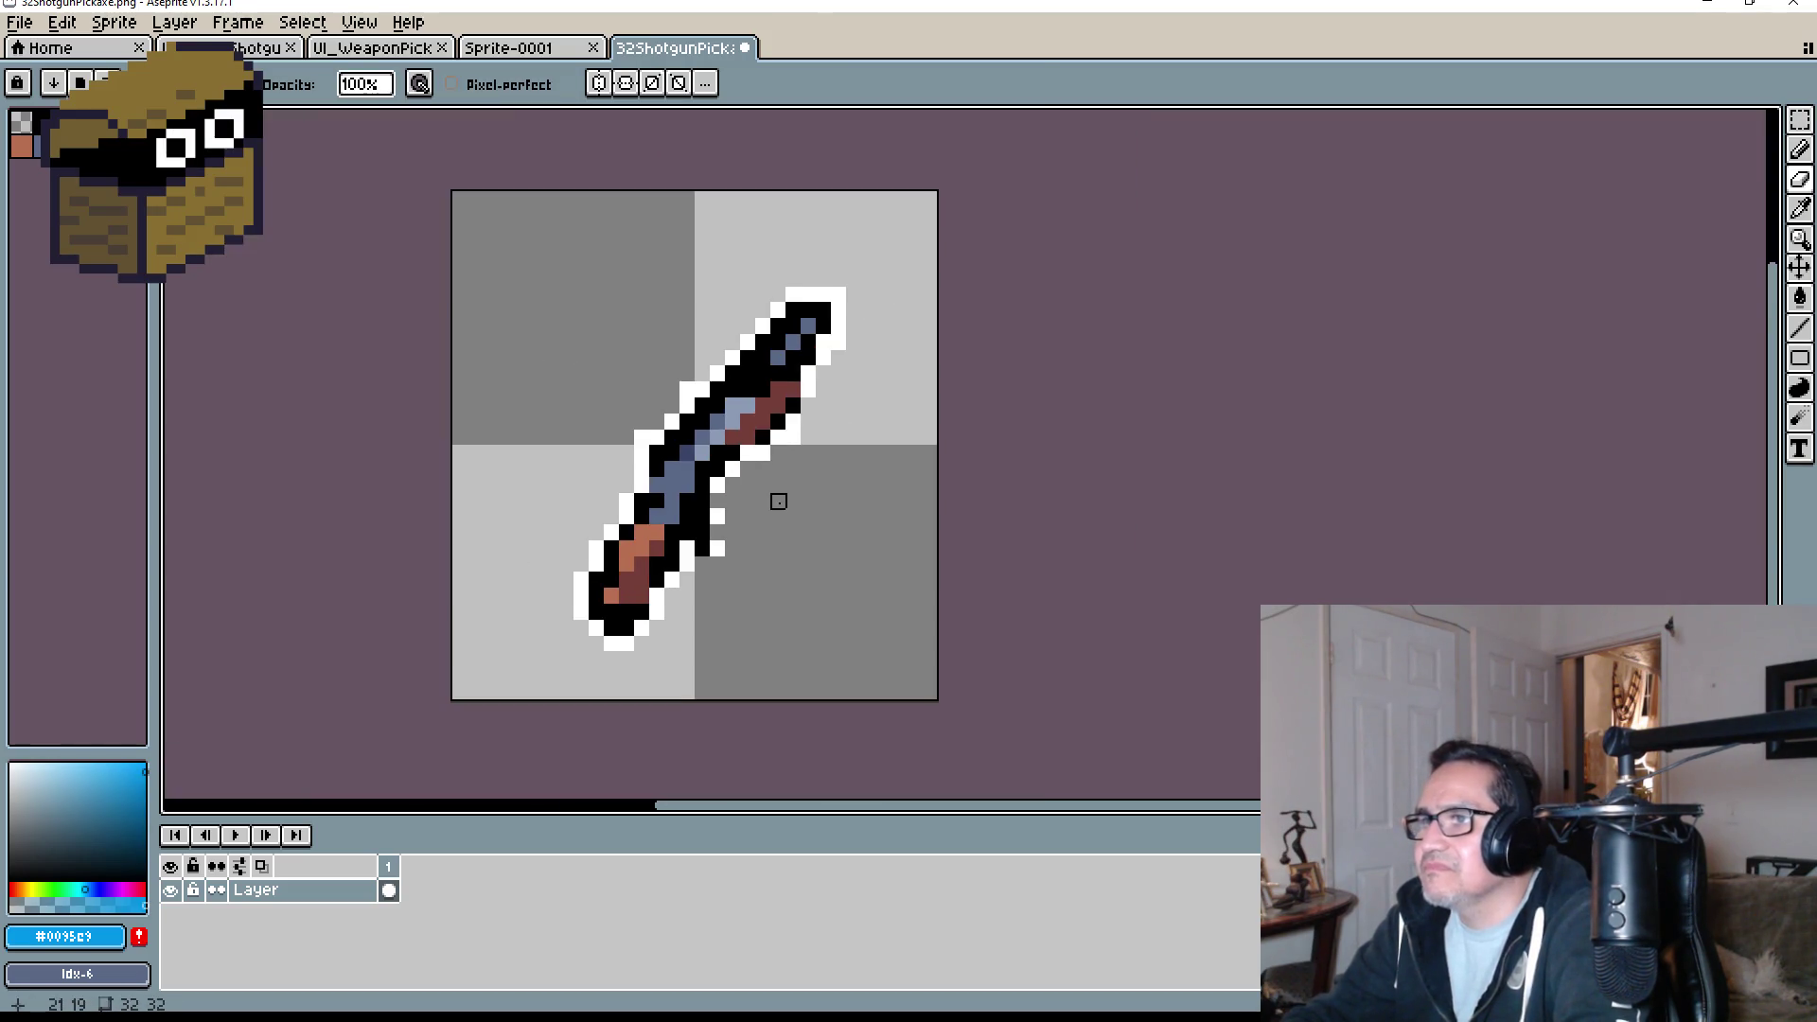
pyautogui.scroll(3, 824, 435)
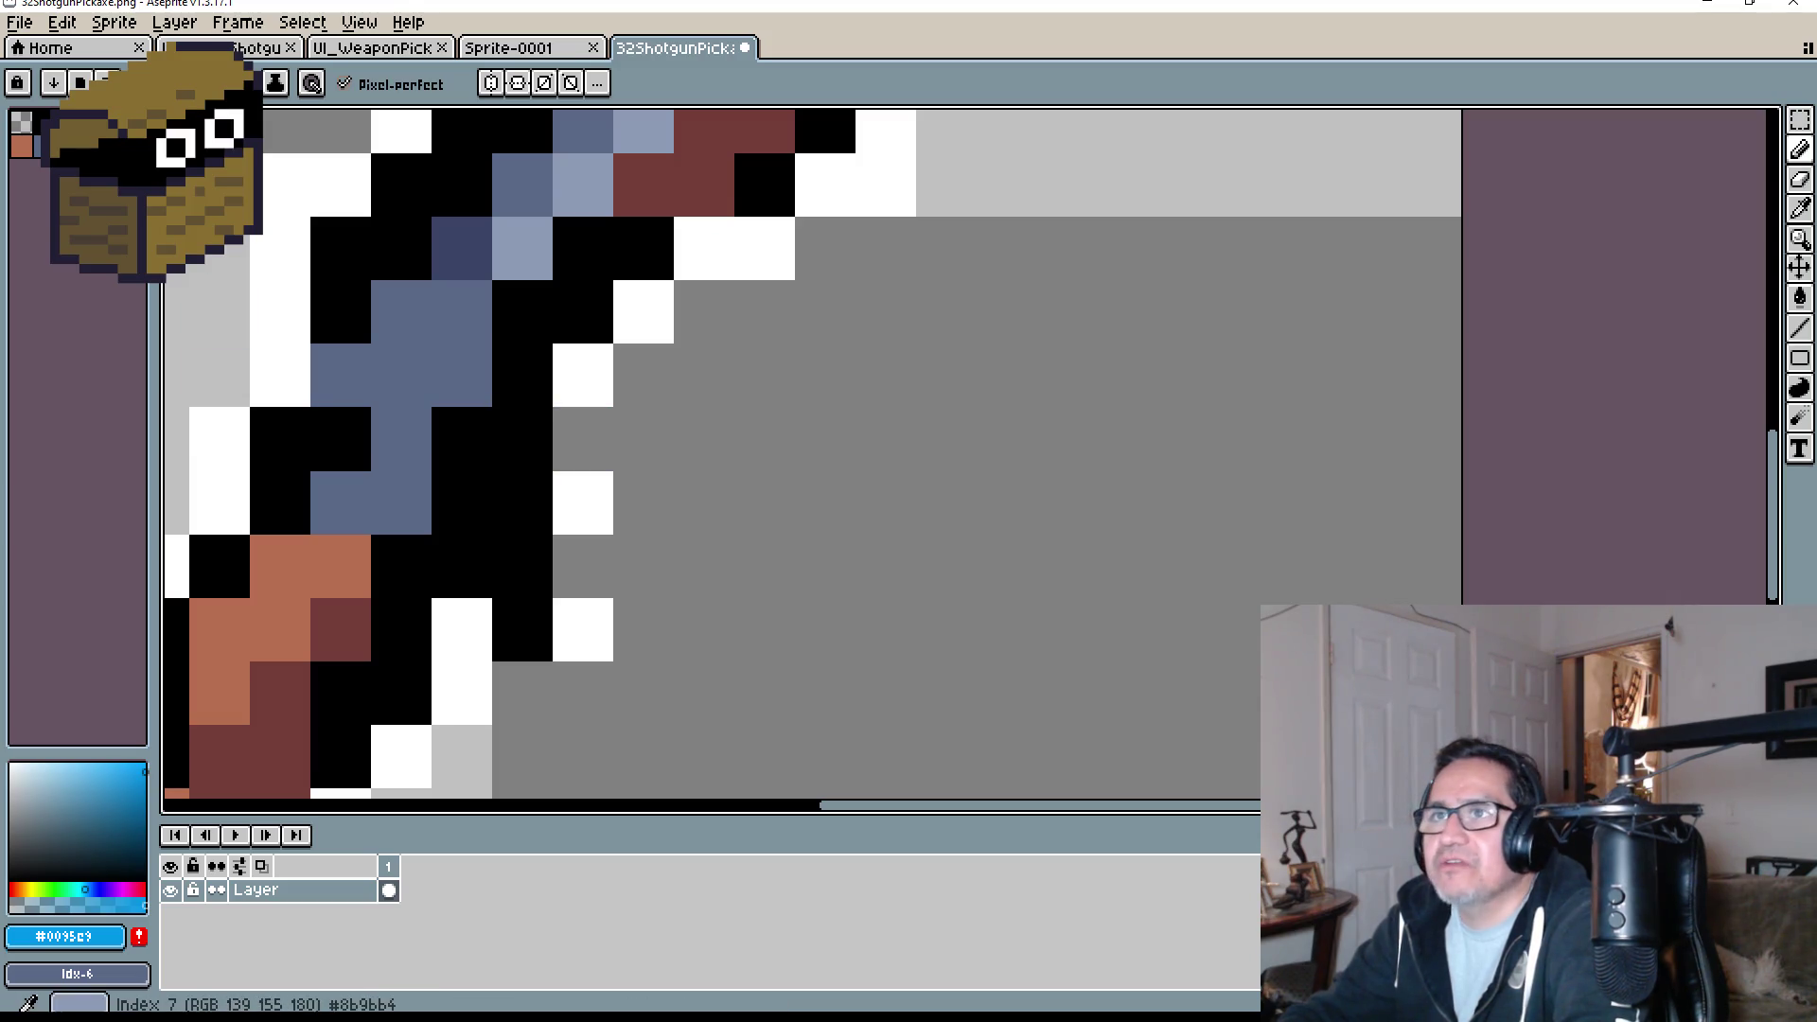
pyautogui.keyDown('alt'); pyautogui.click(583, 375); pyautogui.keyUp('alt')
pyautogui.click(583, 439)
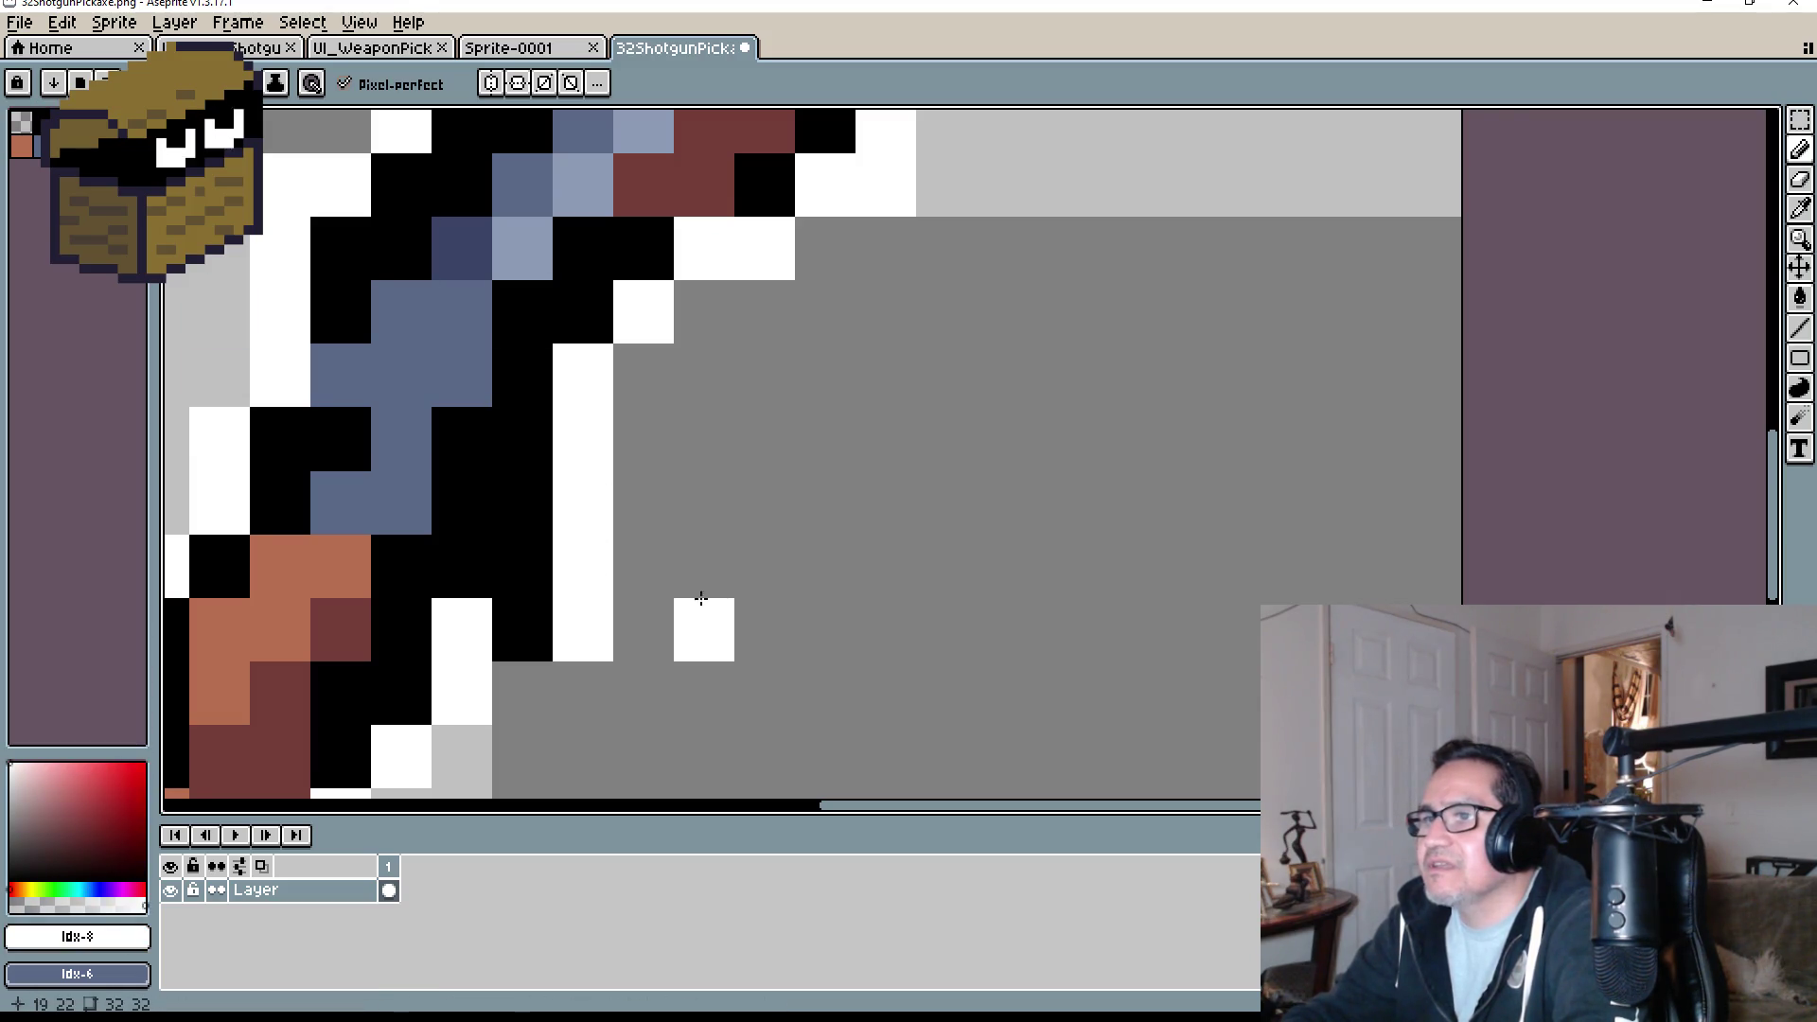
pyautogui.scroll(-4, 852, 458)
pyautogui.scroll(-5, 1104, 398)
pyautogui.scroll(3, 1104, 398)
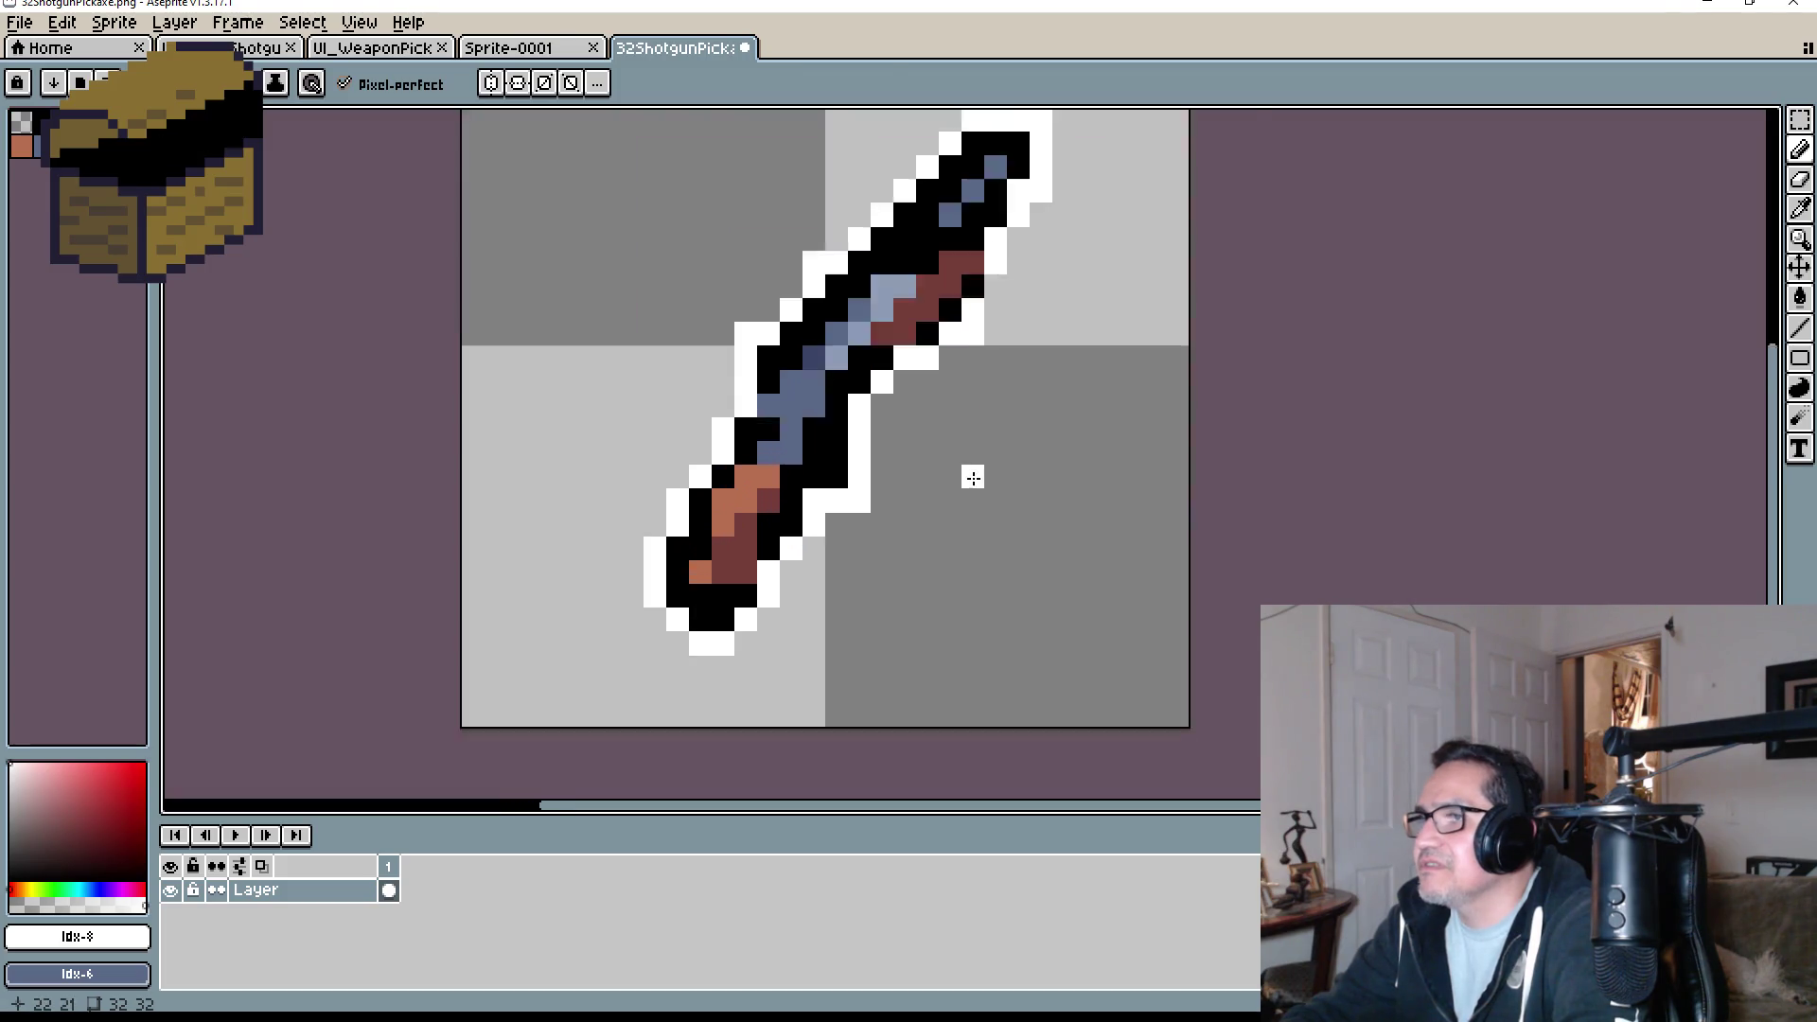
pyautogui.press('e')
# - Move the shotgun layer one pixel left and up
pyautogui.scroll(-3, 969, 536)
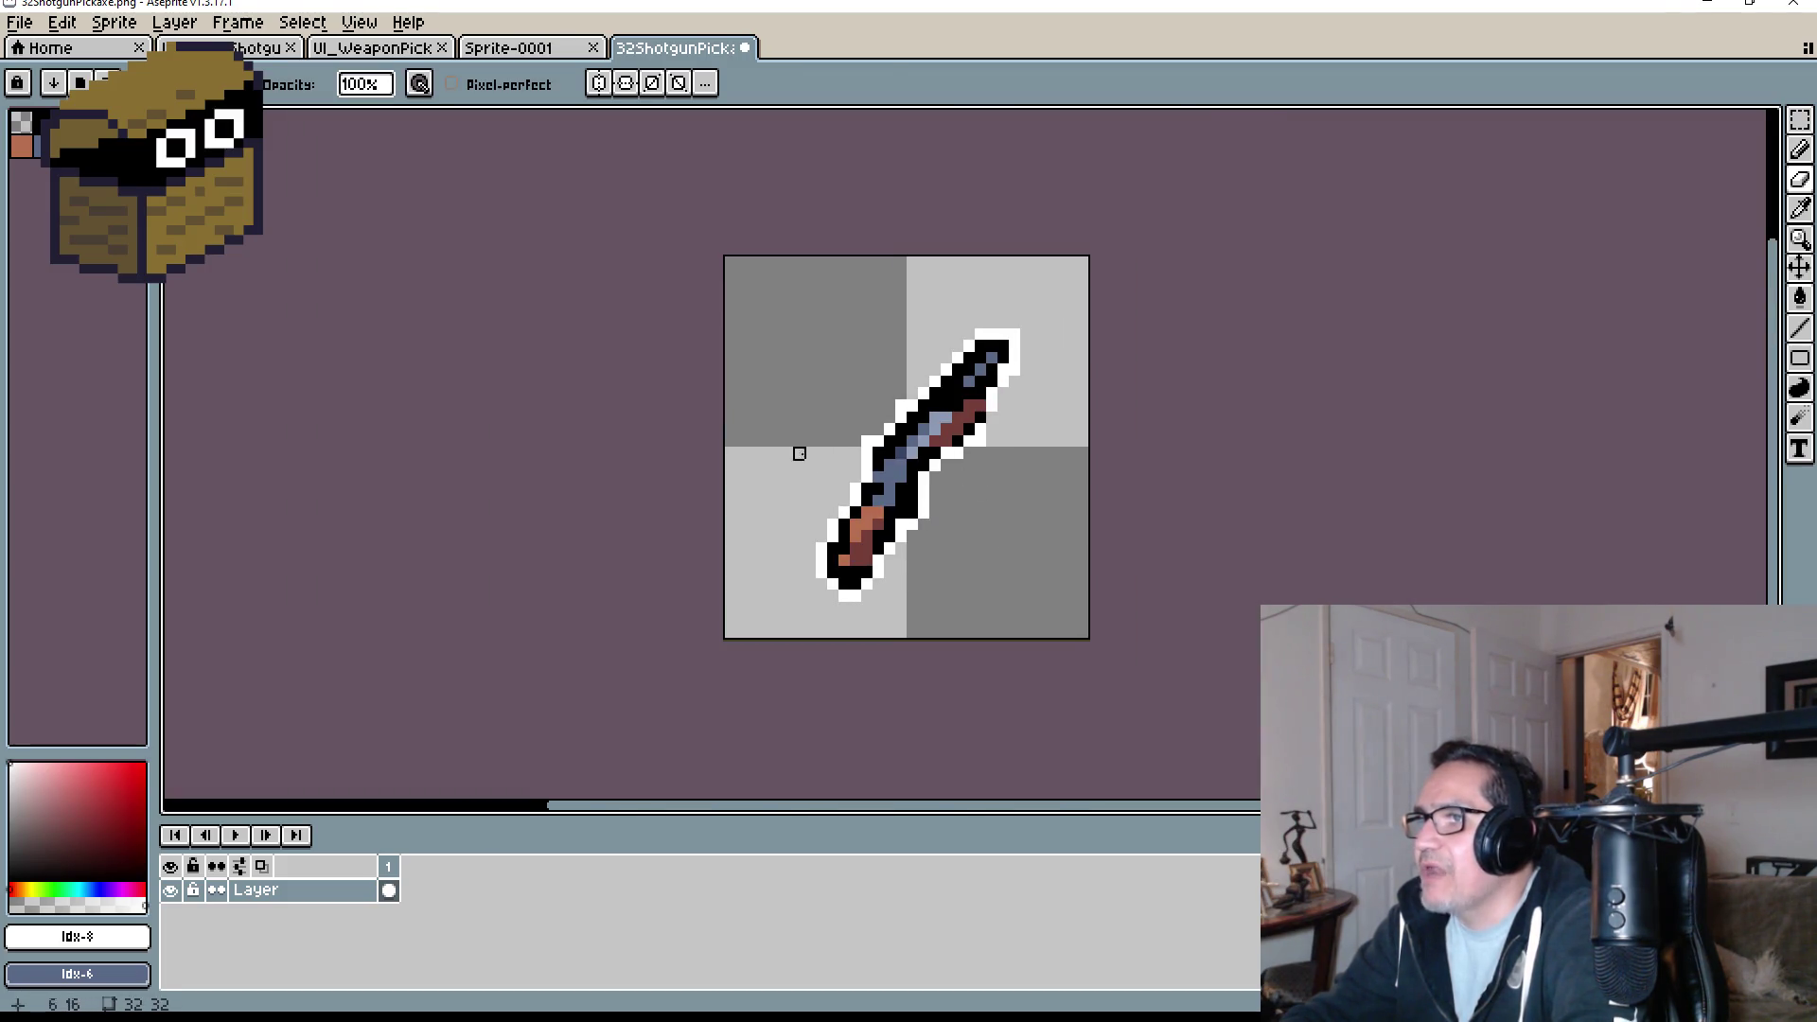
pyautogui.scroll(3, 799, 454)
pyautogui.scroll(-2, 1136, 535)
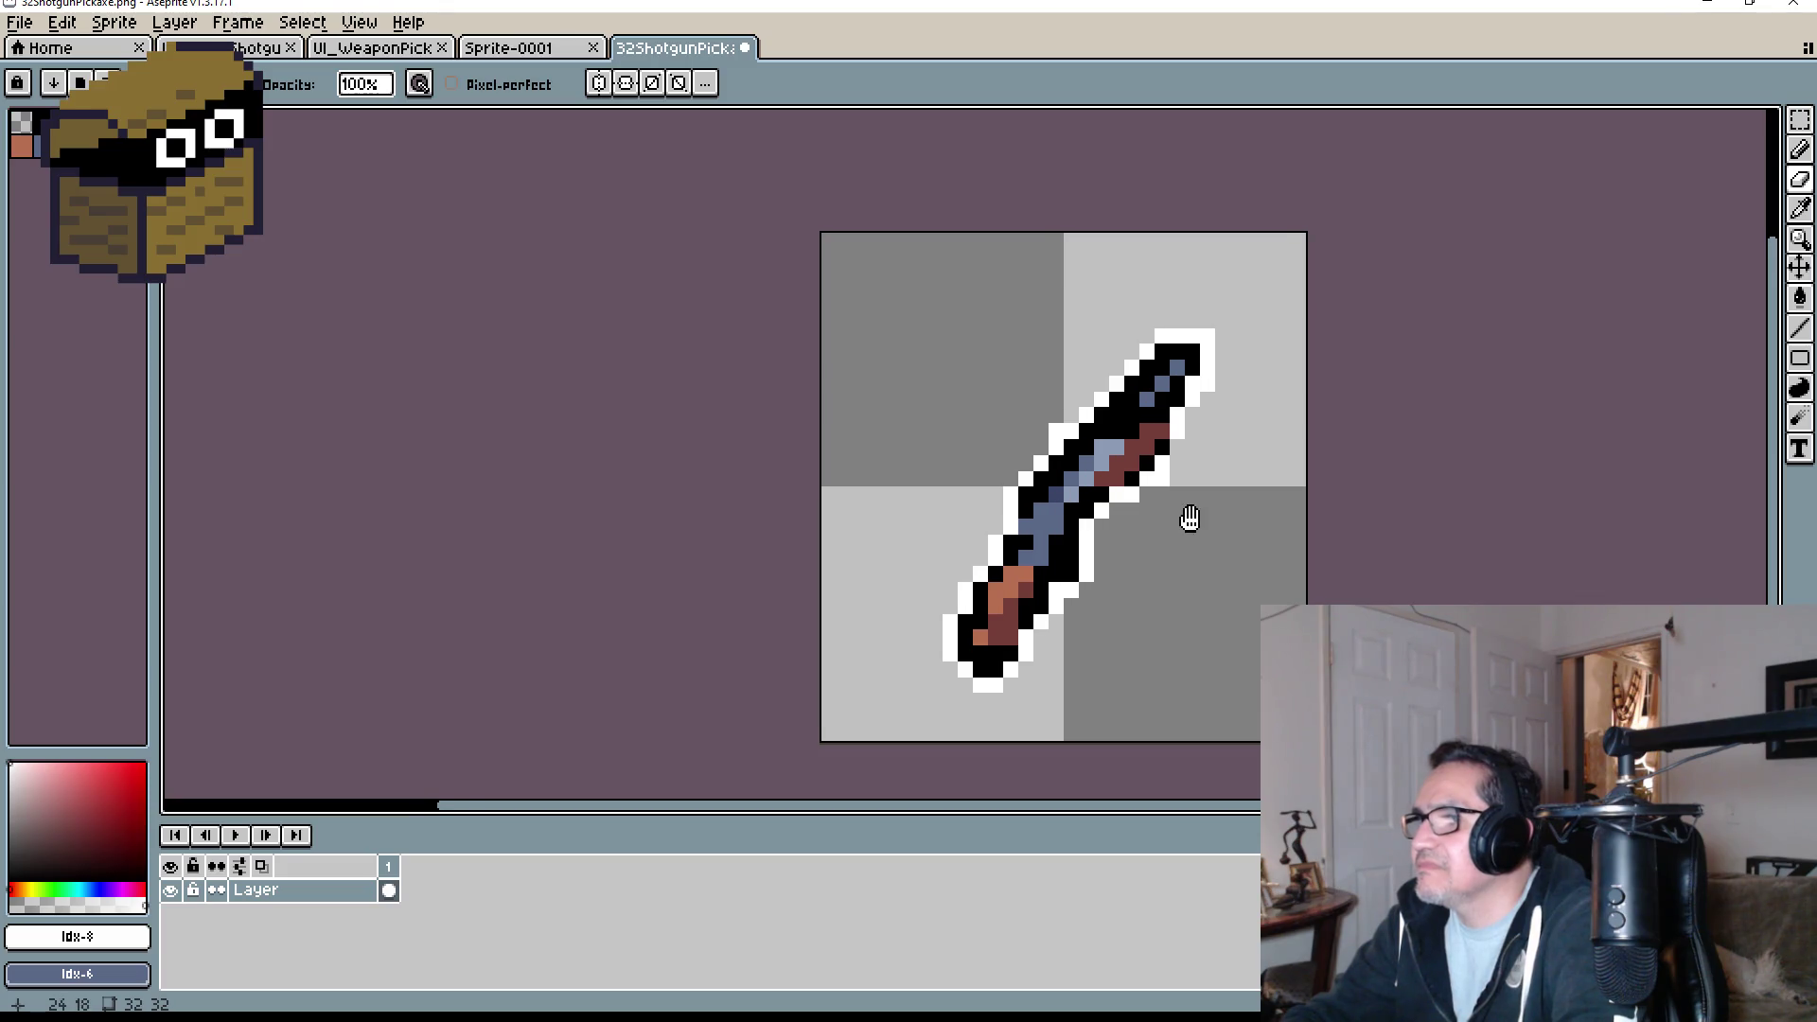
pyautogui.moveTo(1184, 519)
pyautogui.mouseDown()
pyautogui.moveTo(1006, 552)
pyautogui.moveTo(961, 529)
pyautogui.mouseUp()
pyautogui.scroll(1, 966, 530)
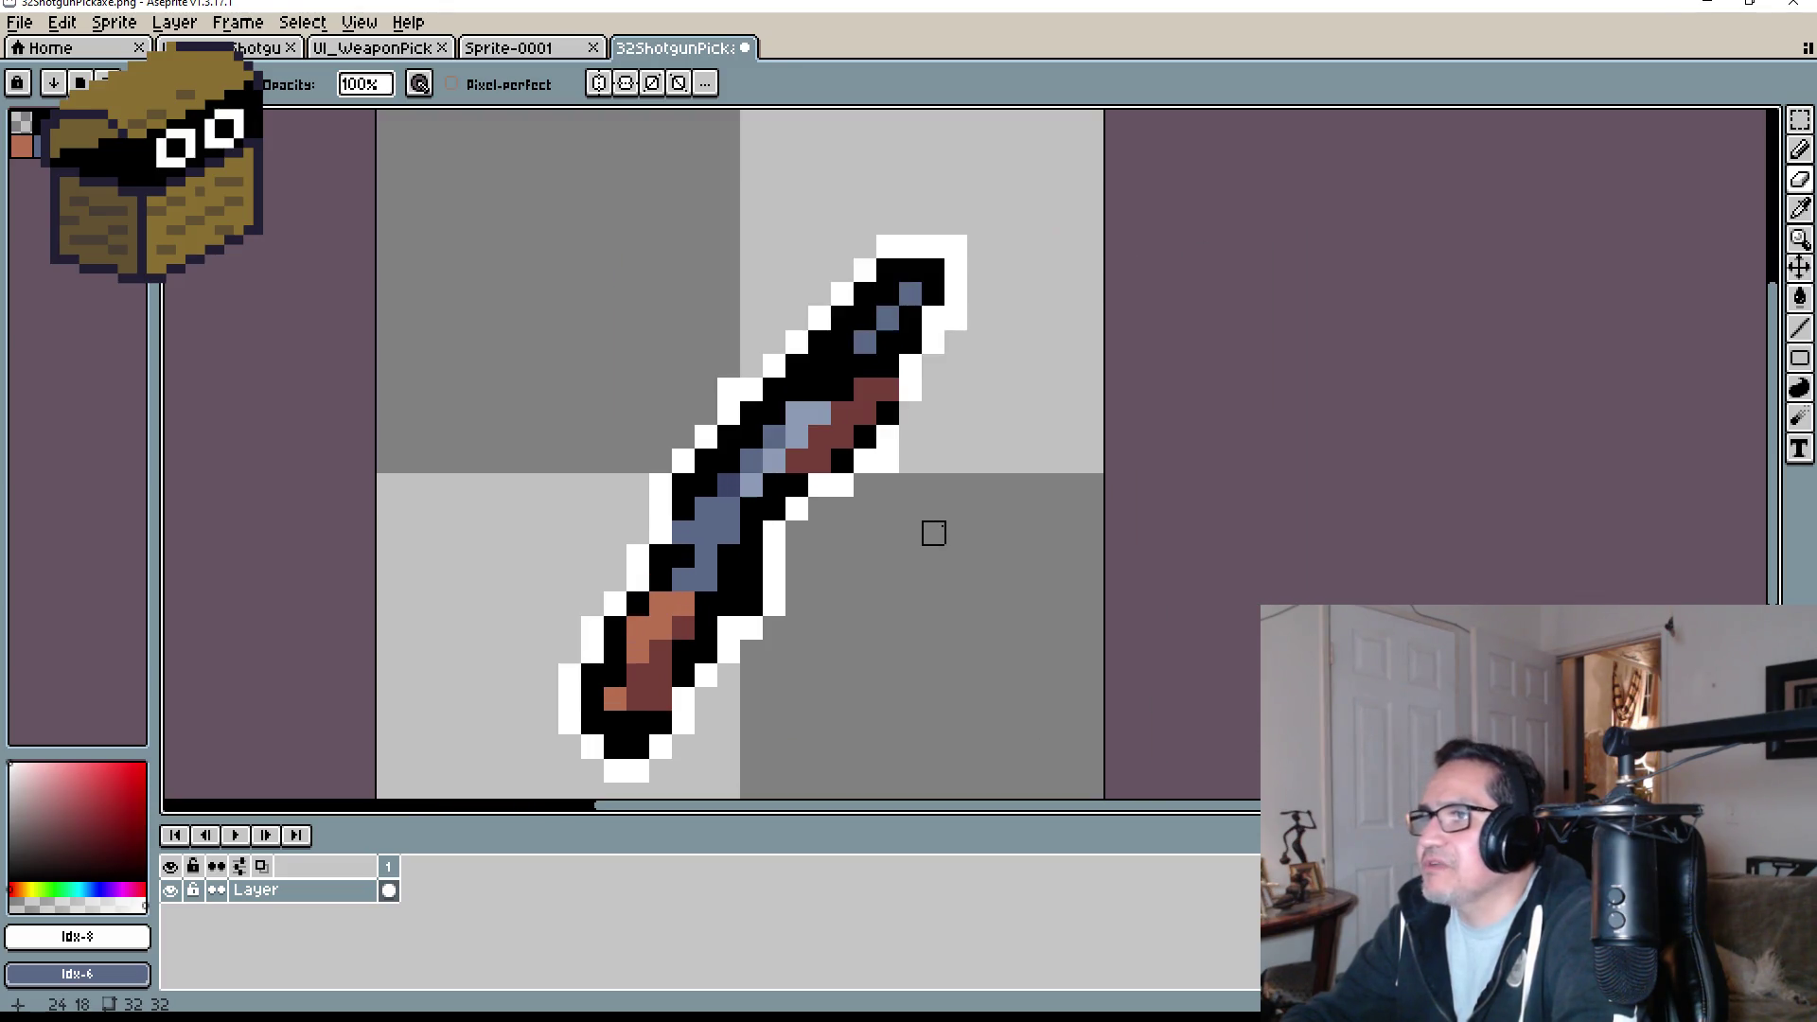
pyautogui.scroll(-2, 967, 531)
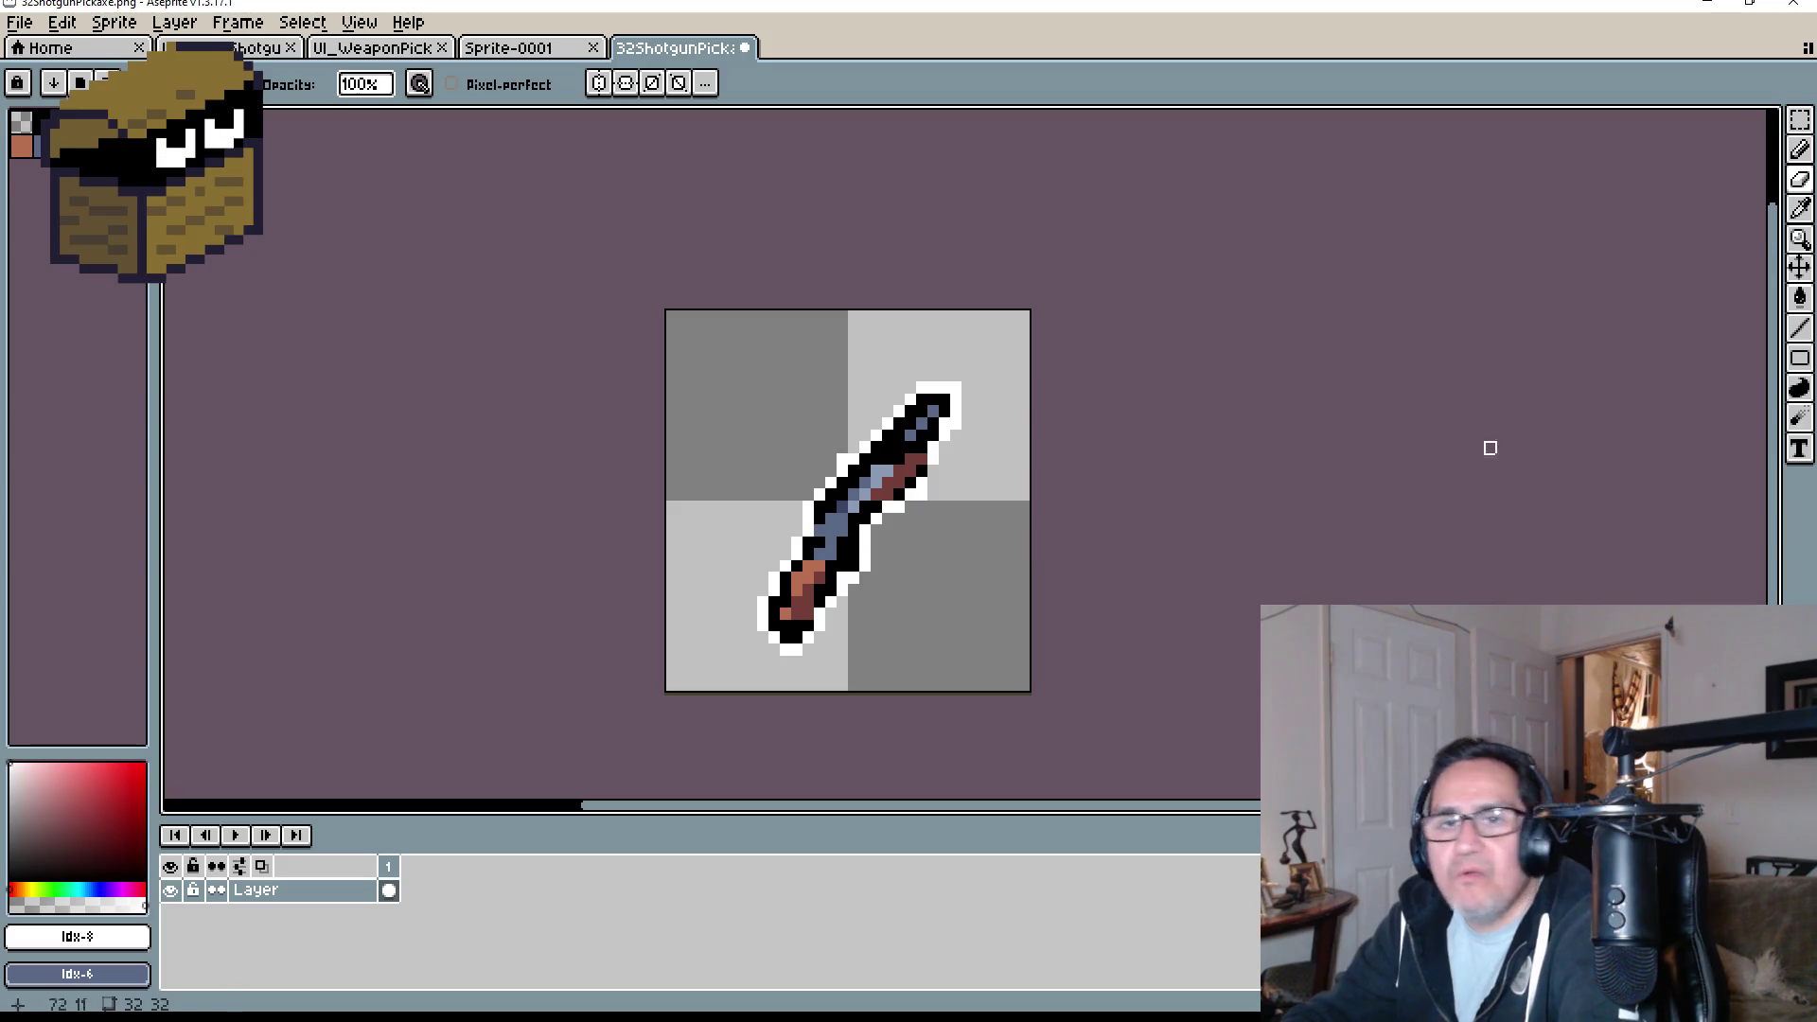
pyautogui.click(1799, 268)
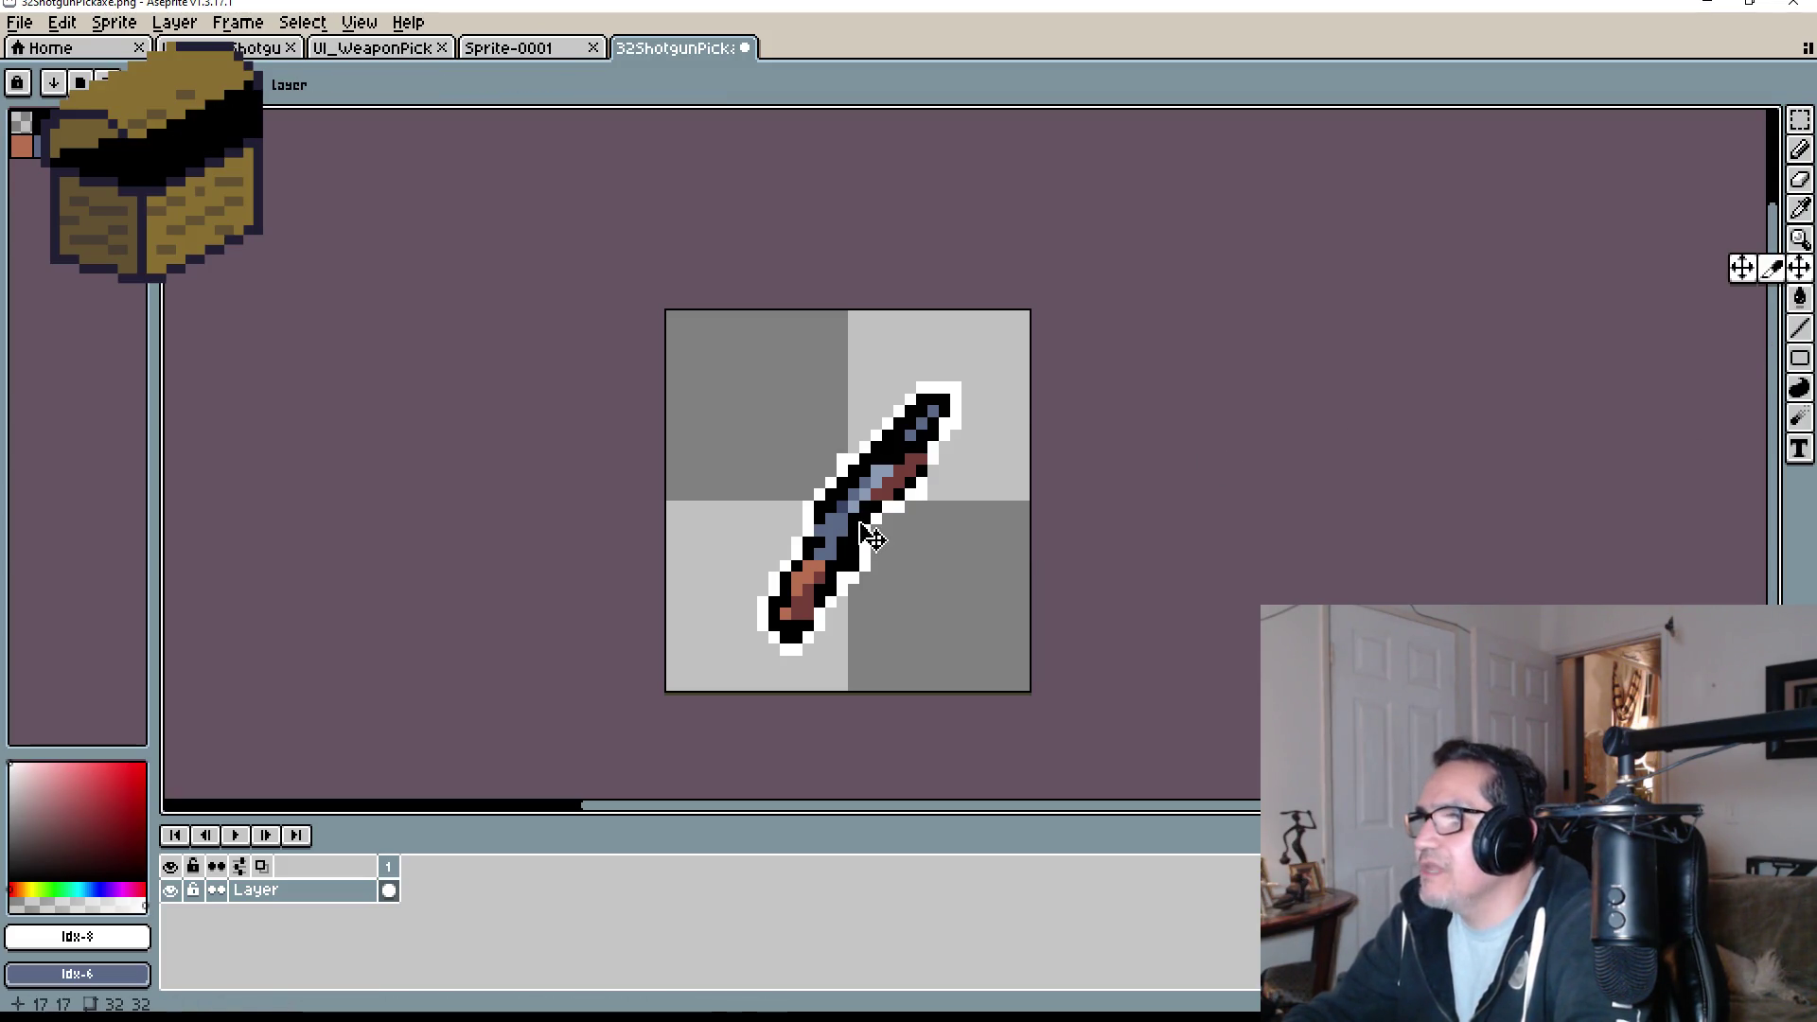
pyautogui.moveTo(861, 527); pyautogui.dragTo(849, 514)
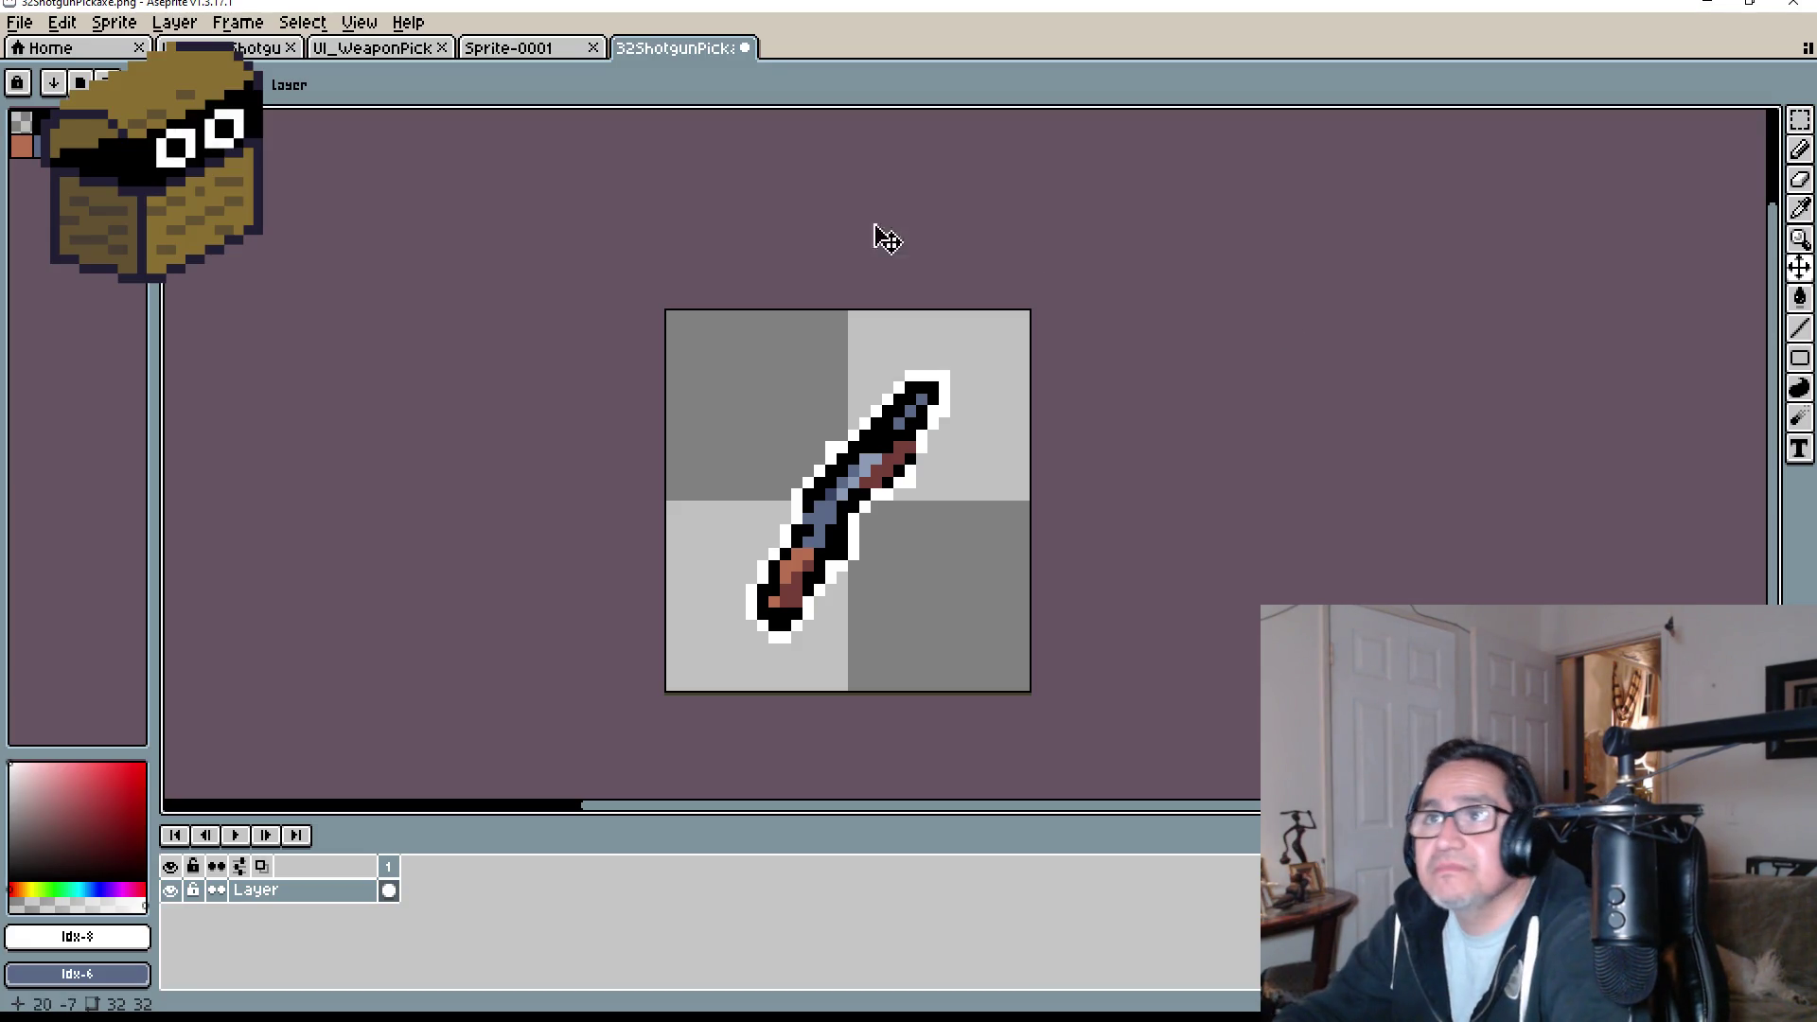
# - Load the EDG32 palette from the palette presets list
pyautogui.click(62, 121)
pyautogui.scroll(-10, 284, 530)
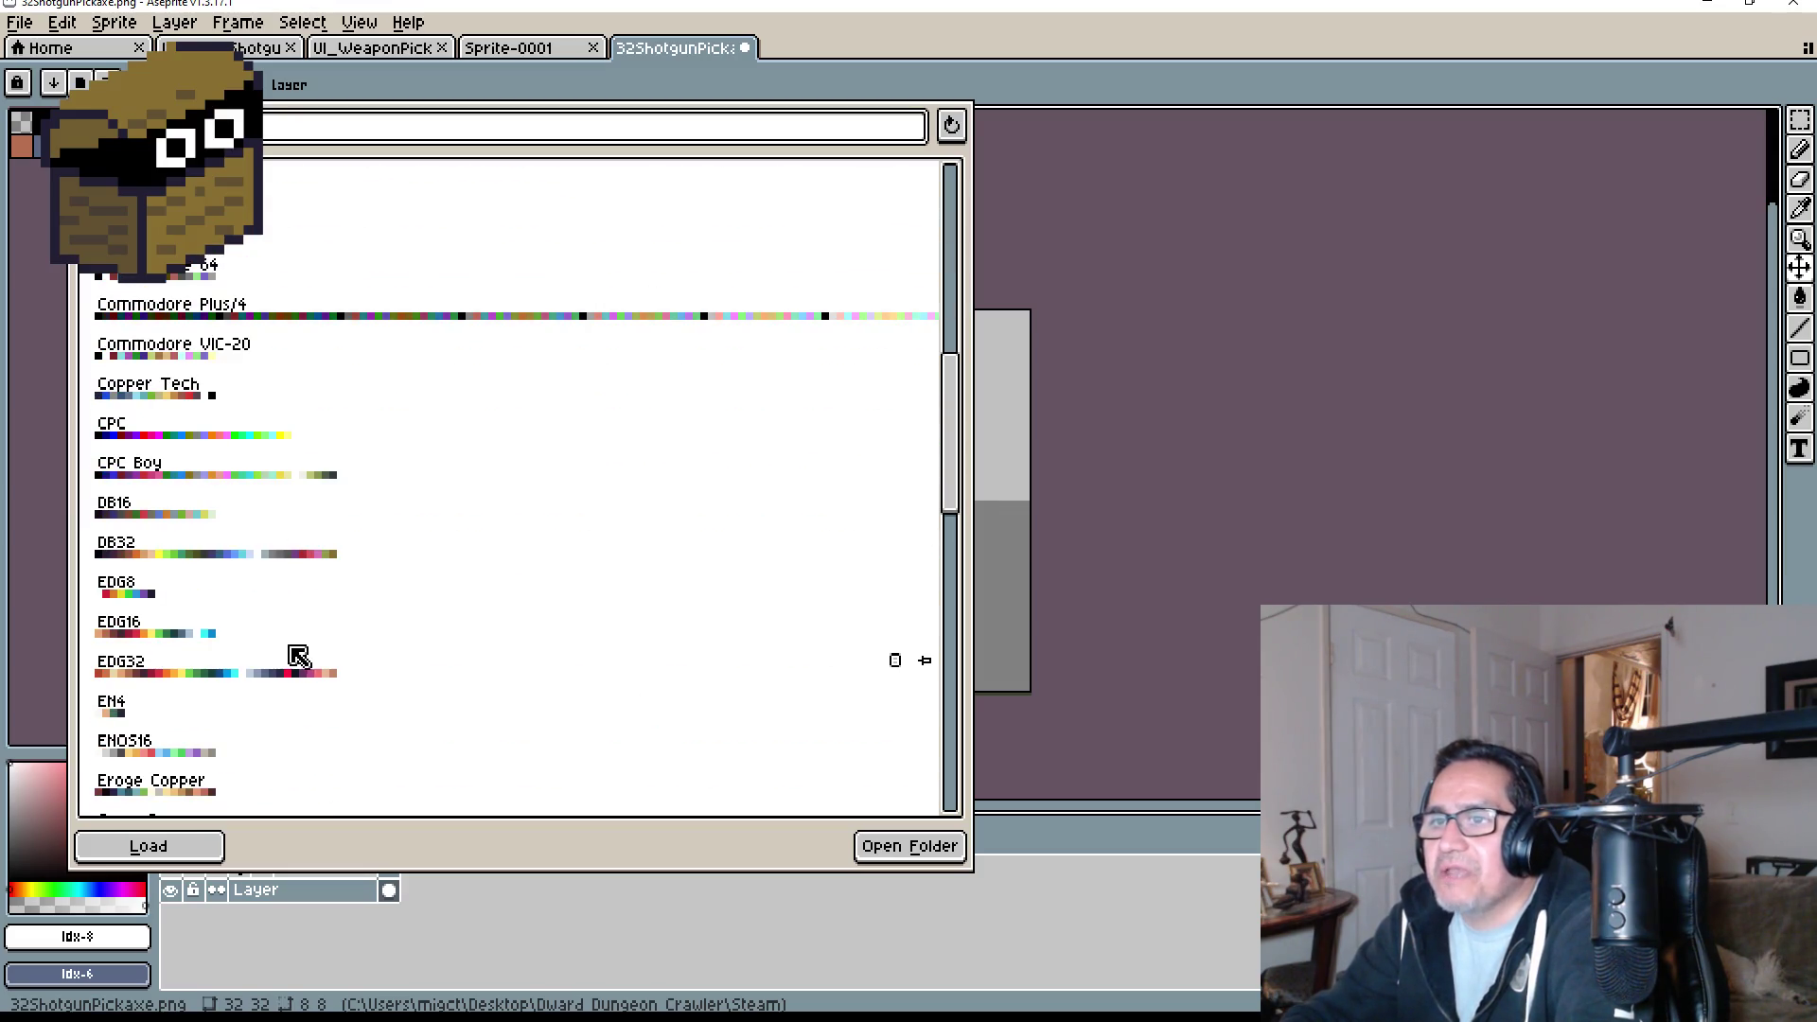
pyautogui.click(299, 658)
pyautogui.click(1269, 528)
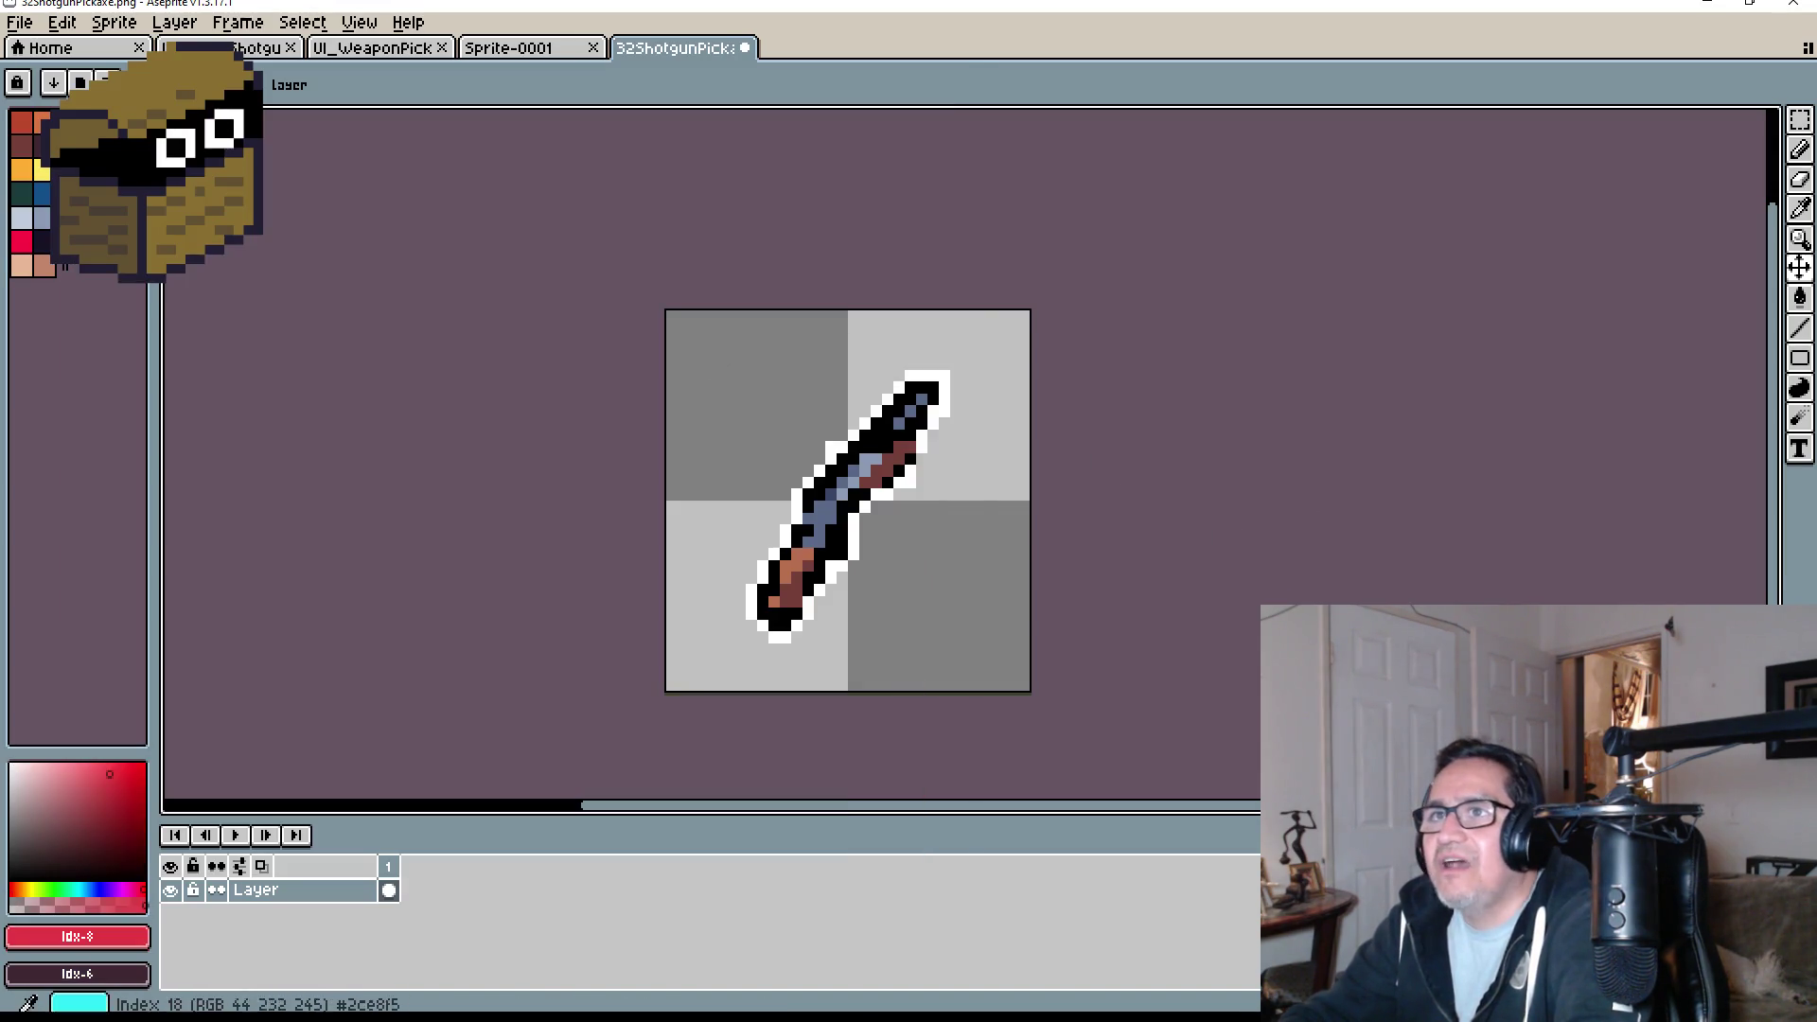
# - Draw a blue rectangle border around the edge of the 32×32 shotgun canvas
pyautogui.click(62, 193)
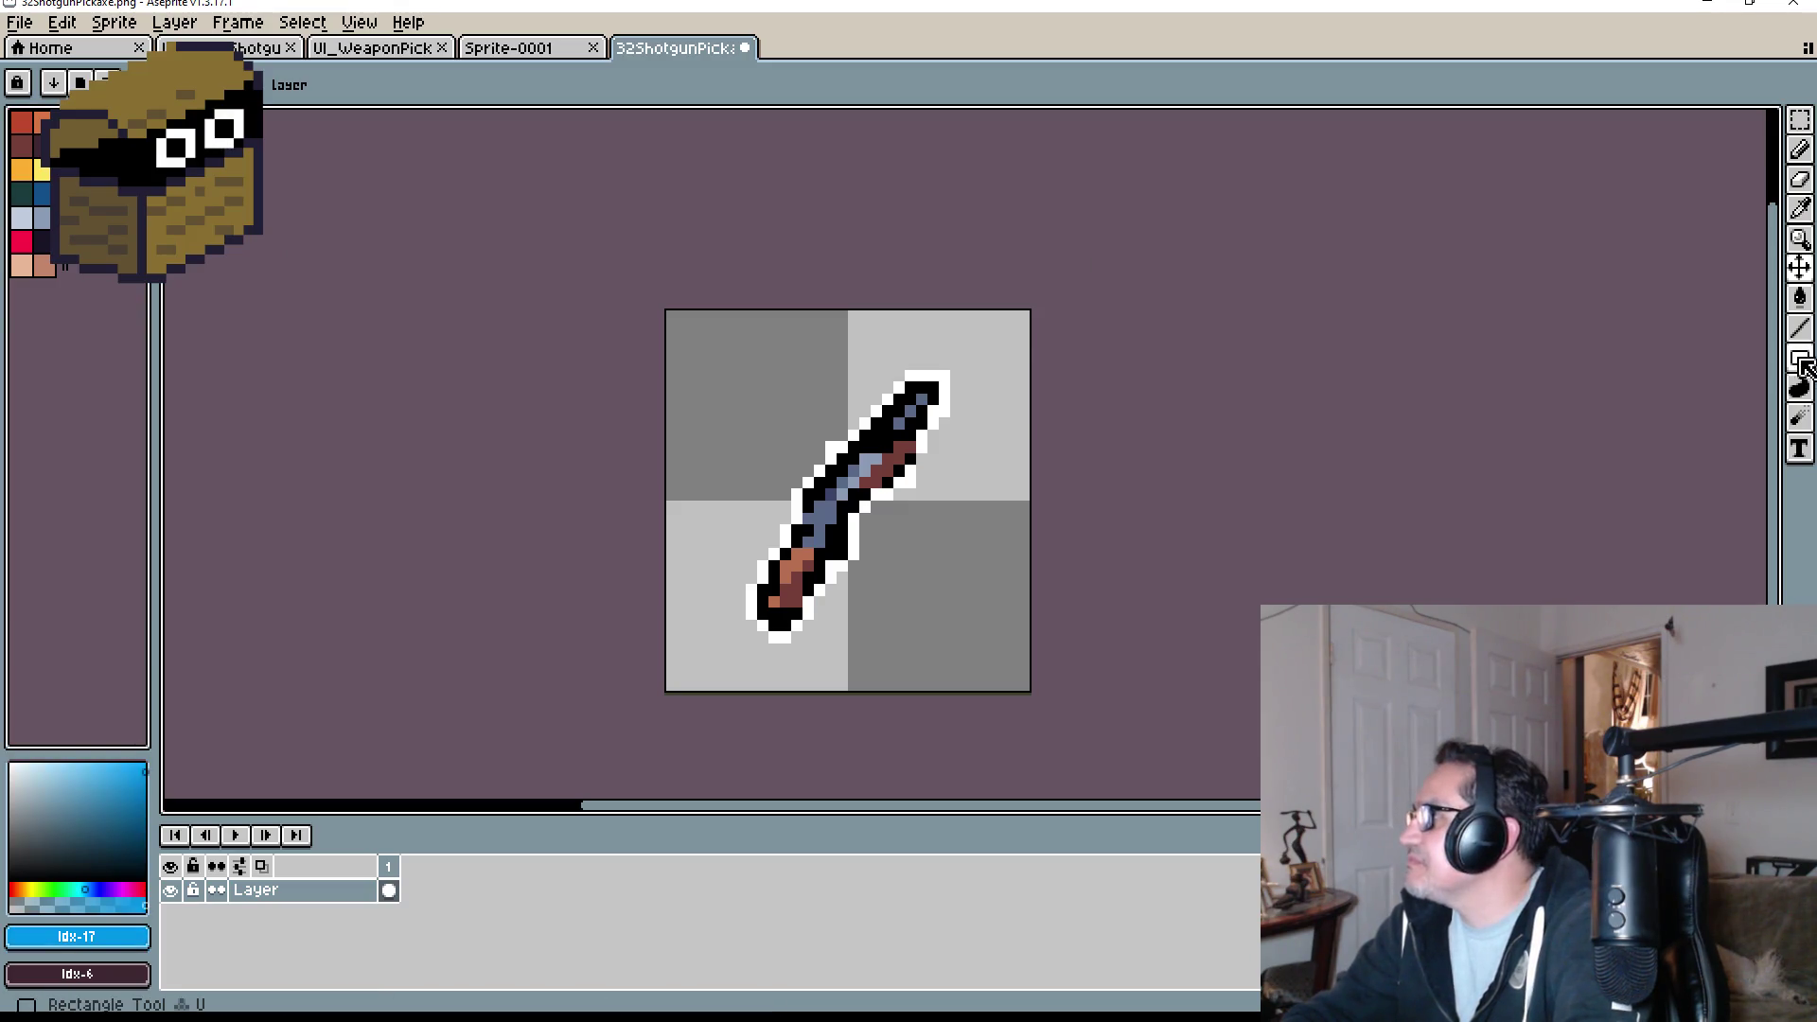
pyautogui.click(1801, 361)
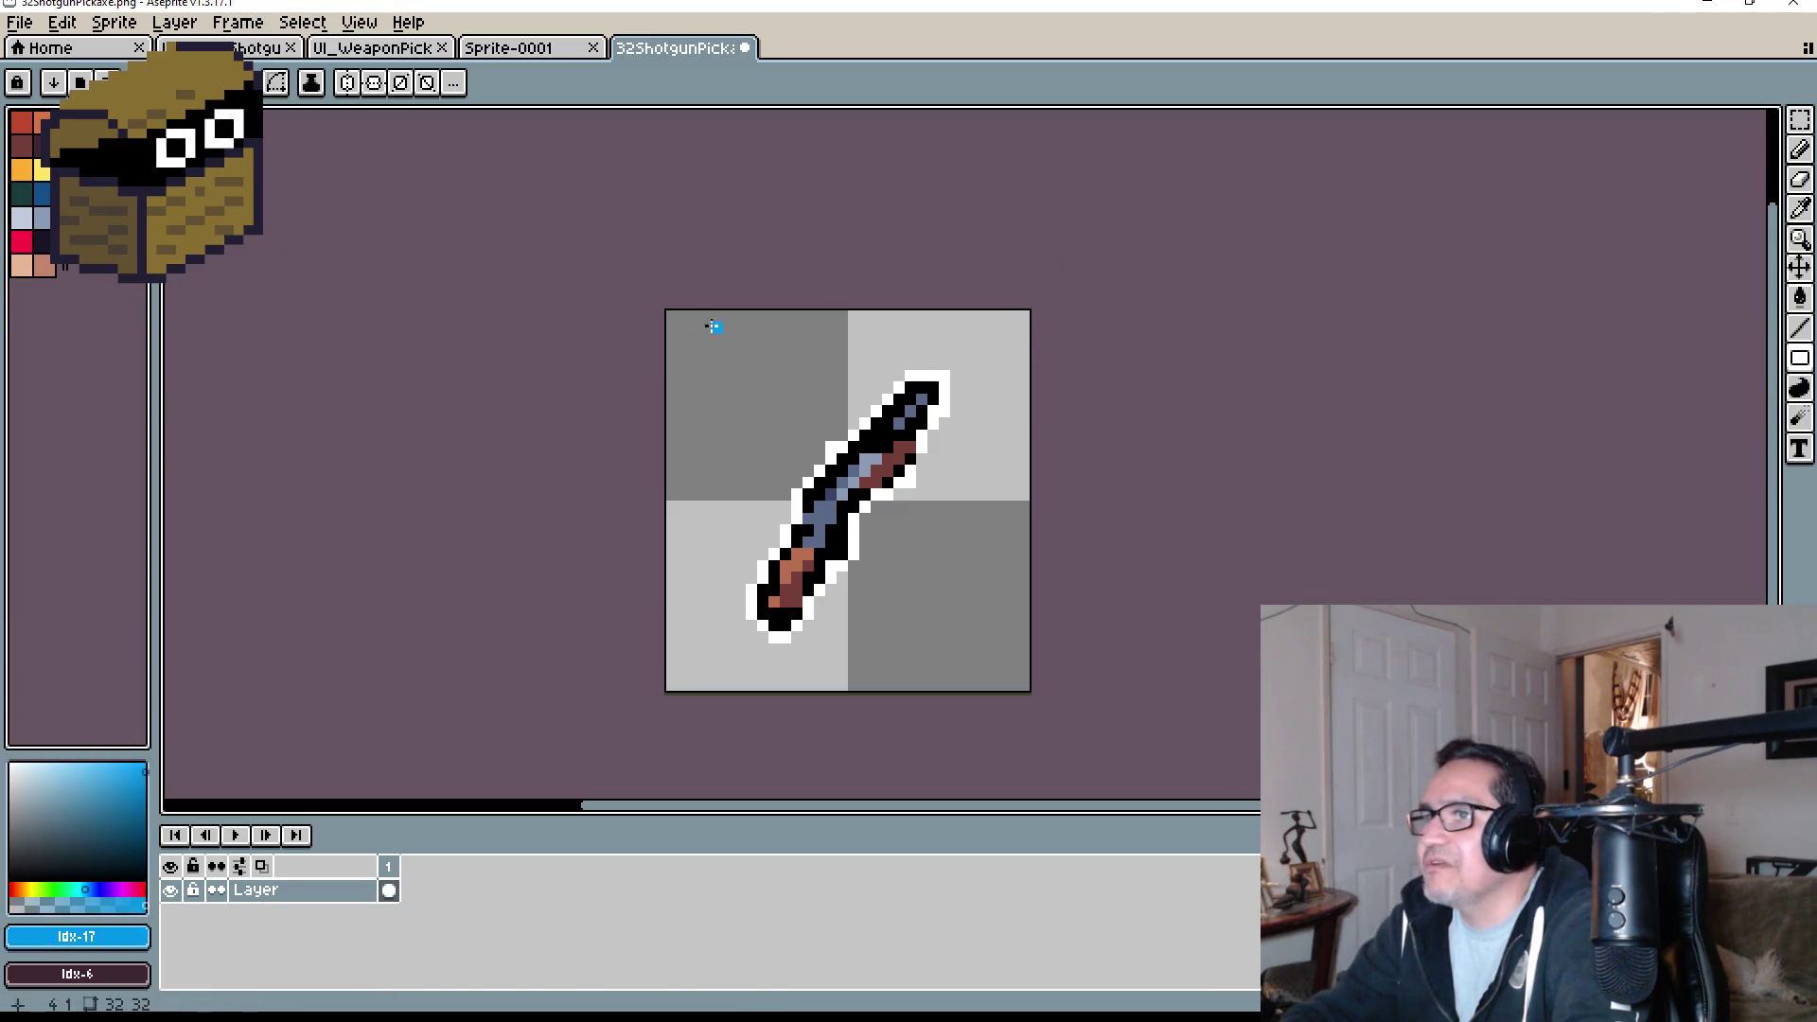
pyautogui.moveTo(667, 315)
pyautogui.mouseDown()
pyautogui.moveTo(763, 406)
pyautogui.moveTo(957, 669)
pyautogui.moveTo(1025, 690)
pyautogui.mouseUp()
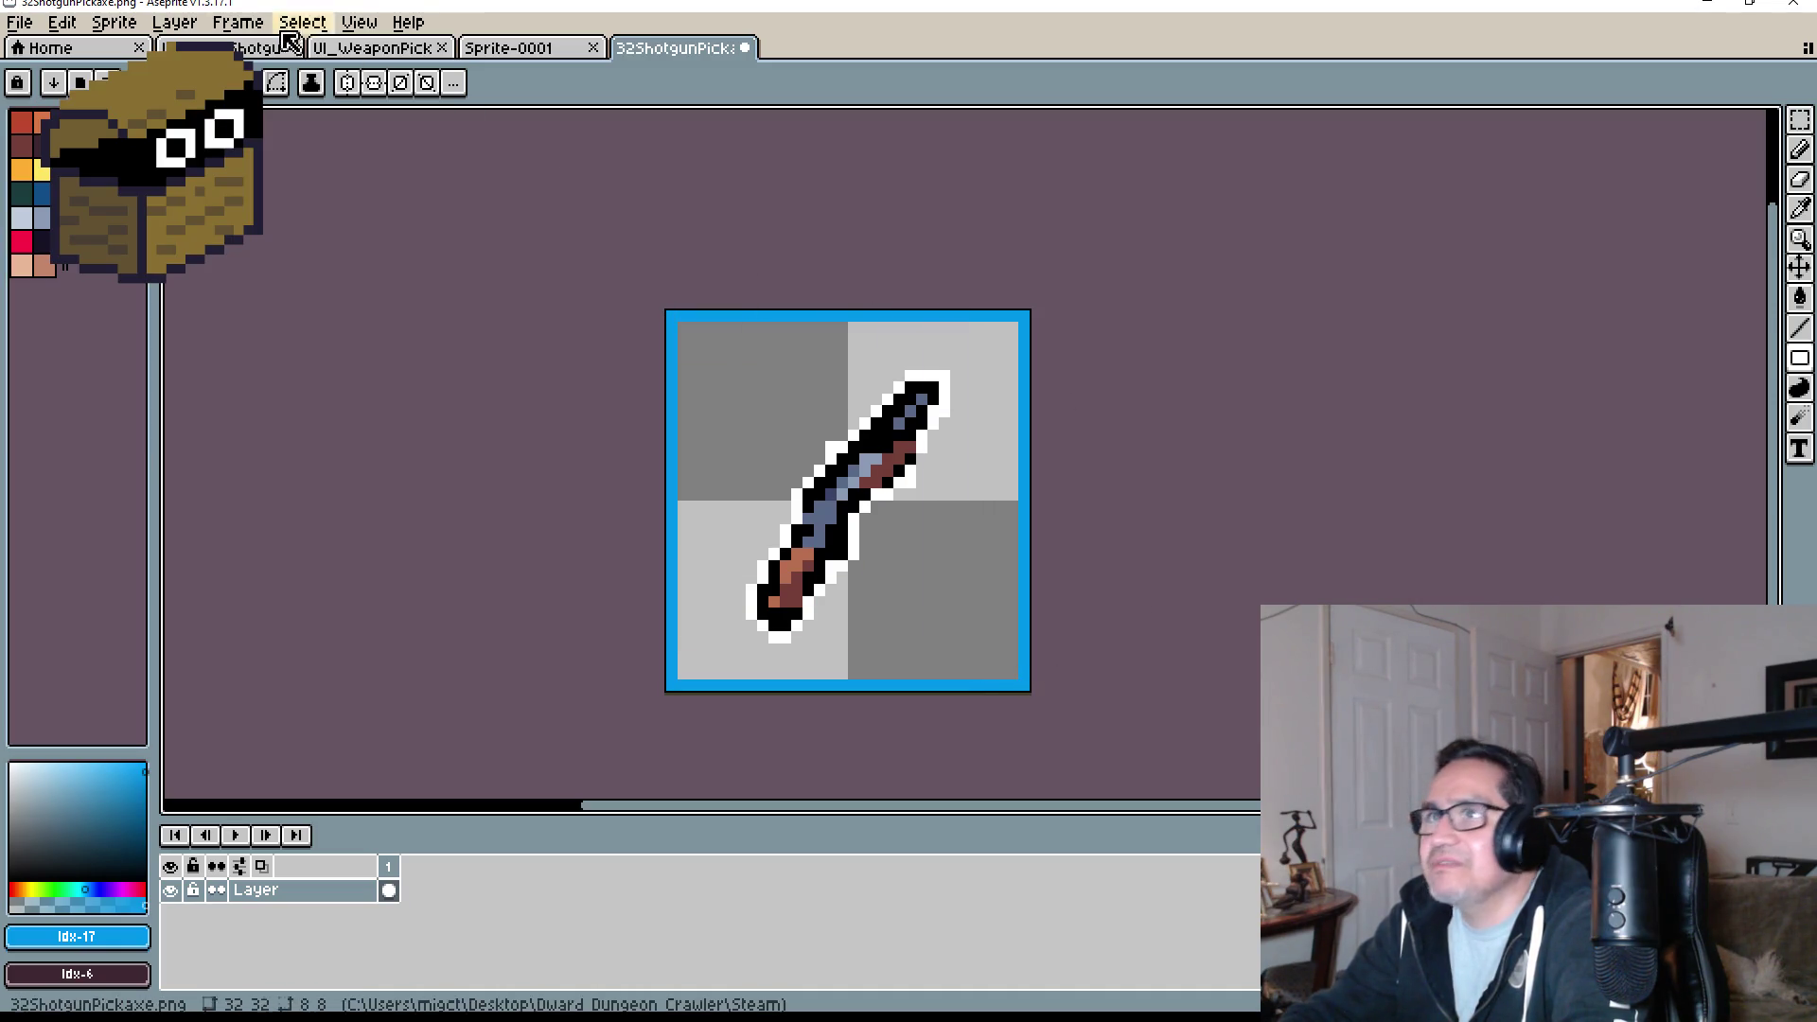
pyautogui.click(545, 49)
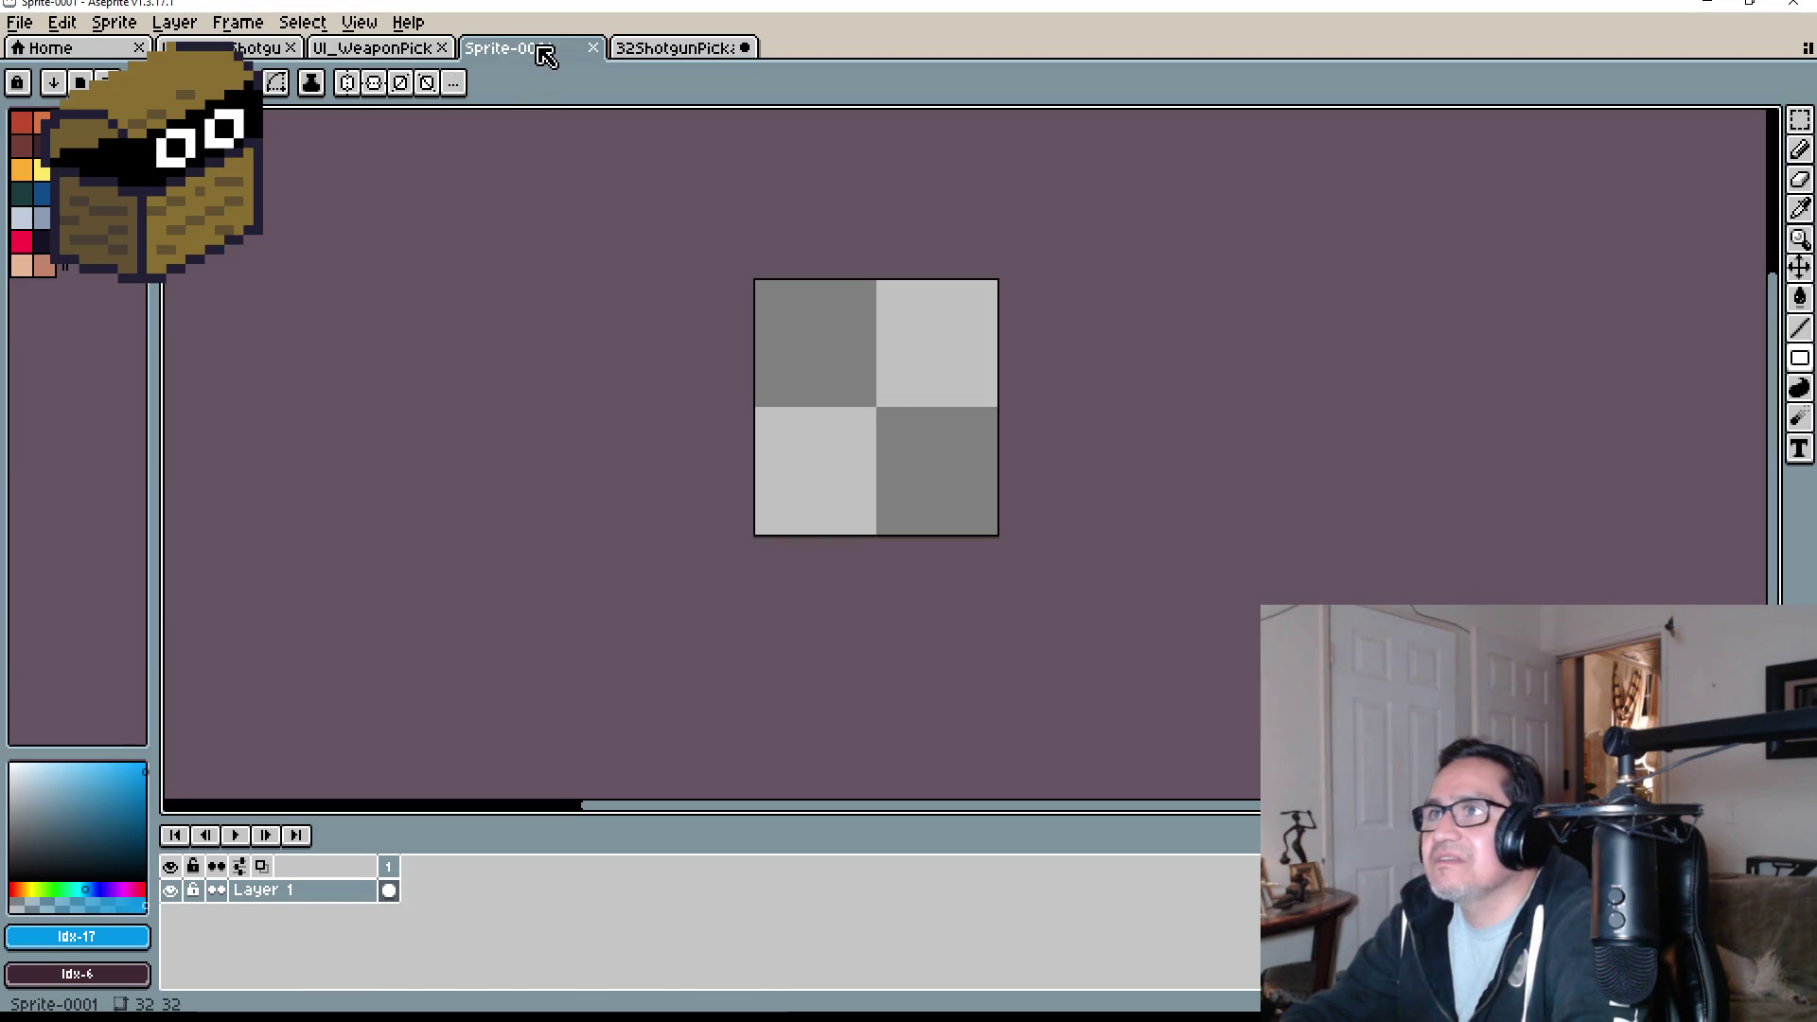
# - Close the blank Sprite-0001 document and return to the shotgun icon
pyautogui.click(594, 49)
pyautogui.click(407, 59)
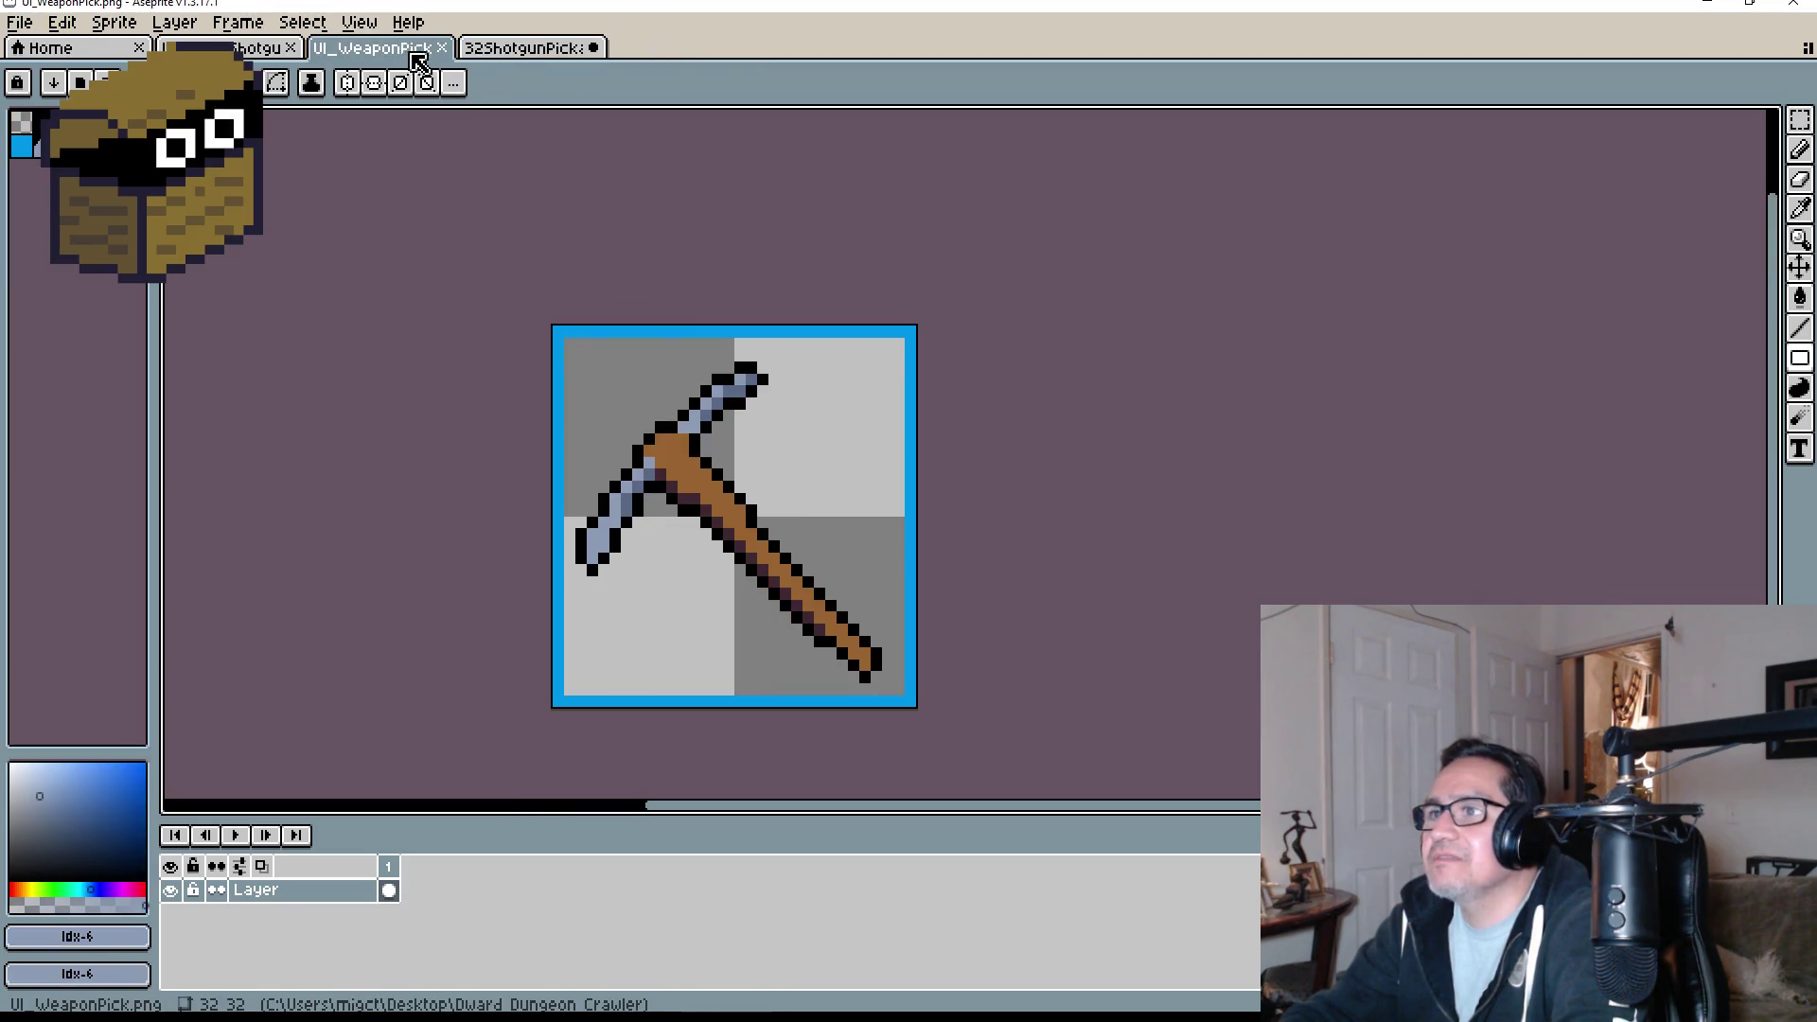
pyautogui.click(525, 57)
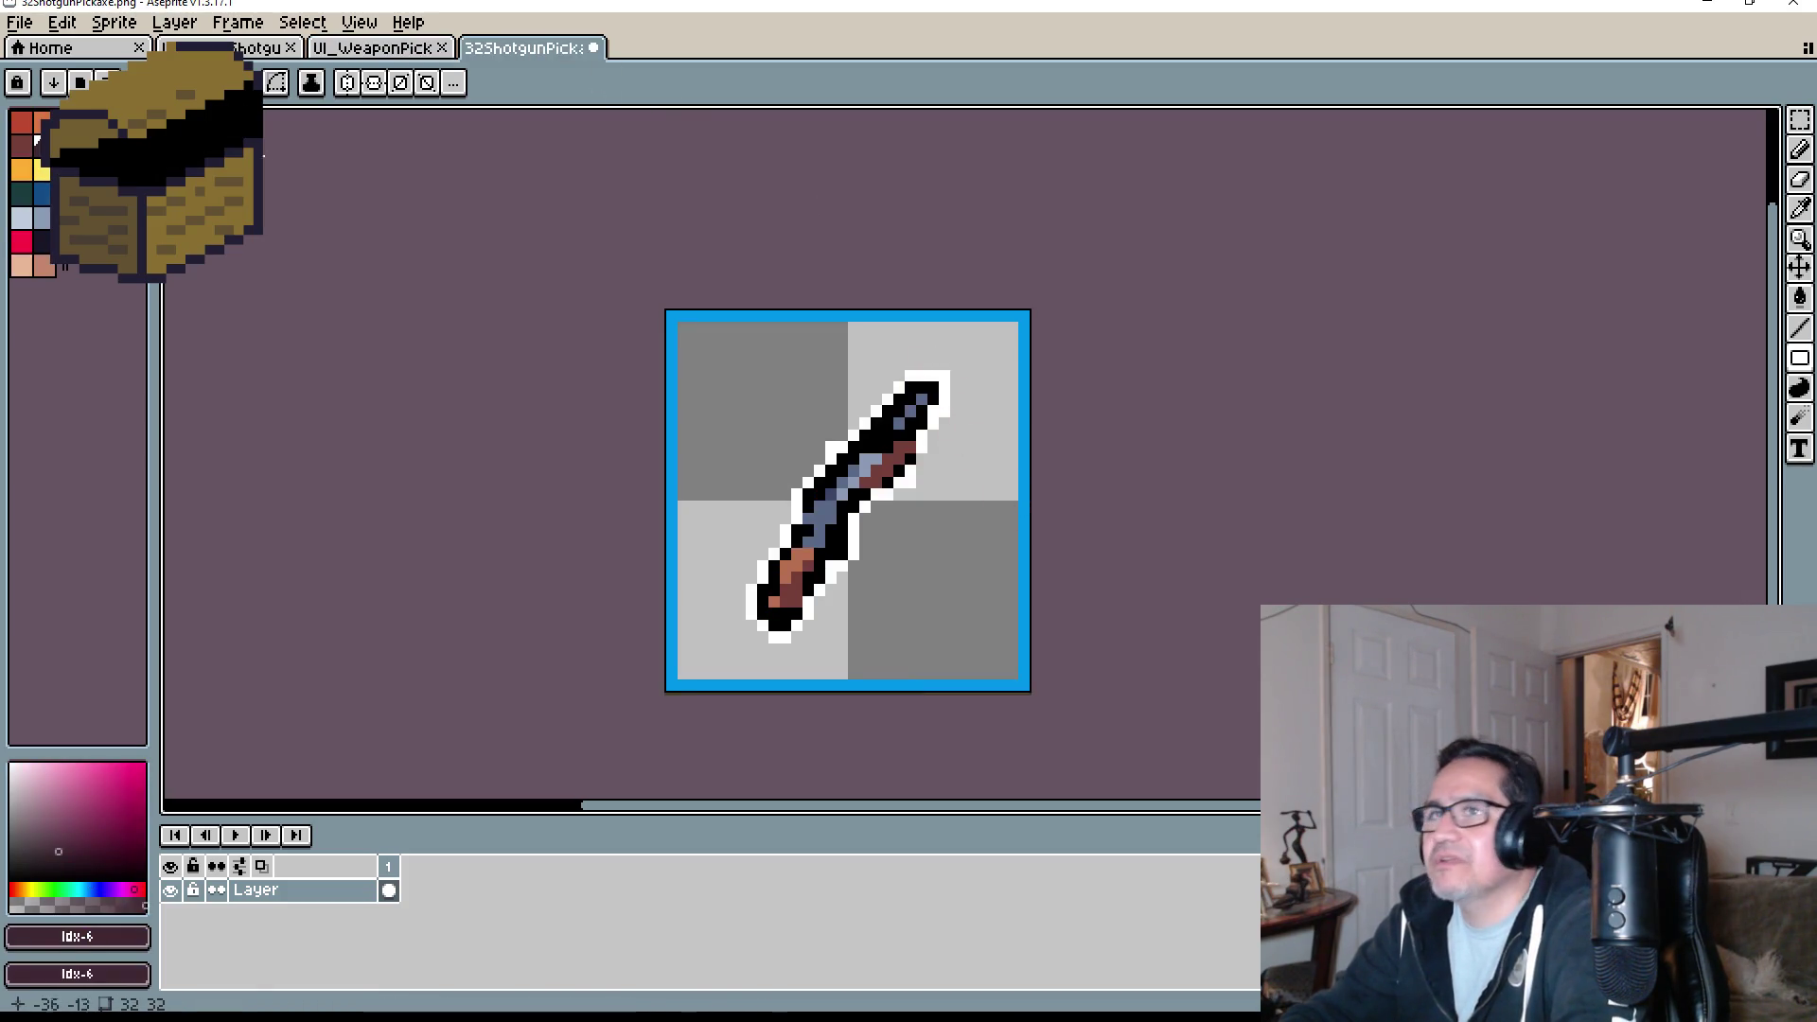
# - Save the shotgun over UI_SmallShotgun.png in Desktop > Dward Dungeon Crawler, confirming the overwrite
pyautogui.click(19, 21)
pyautogui.click(38, 136)
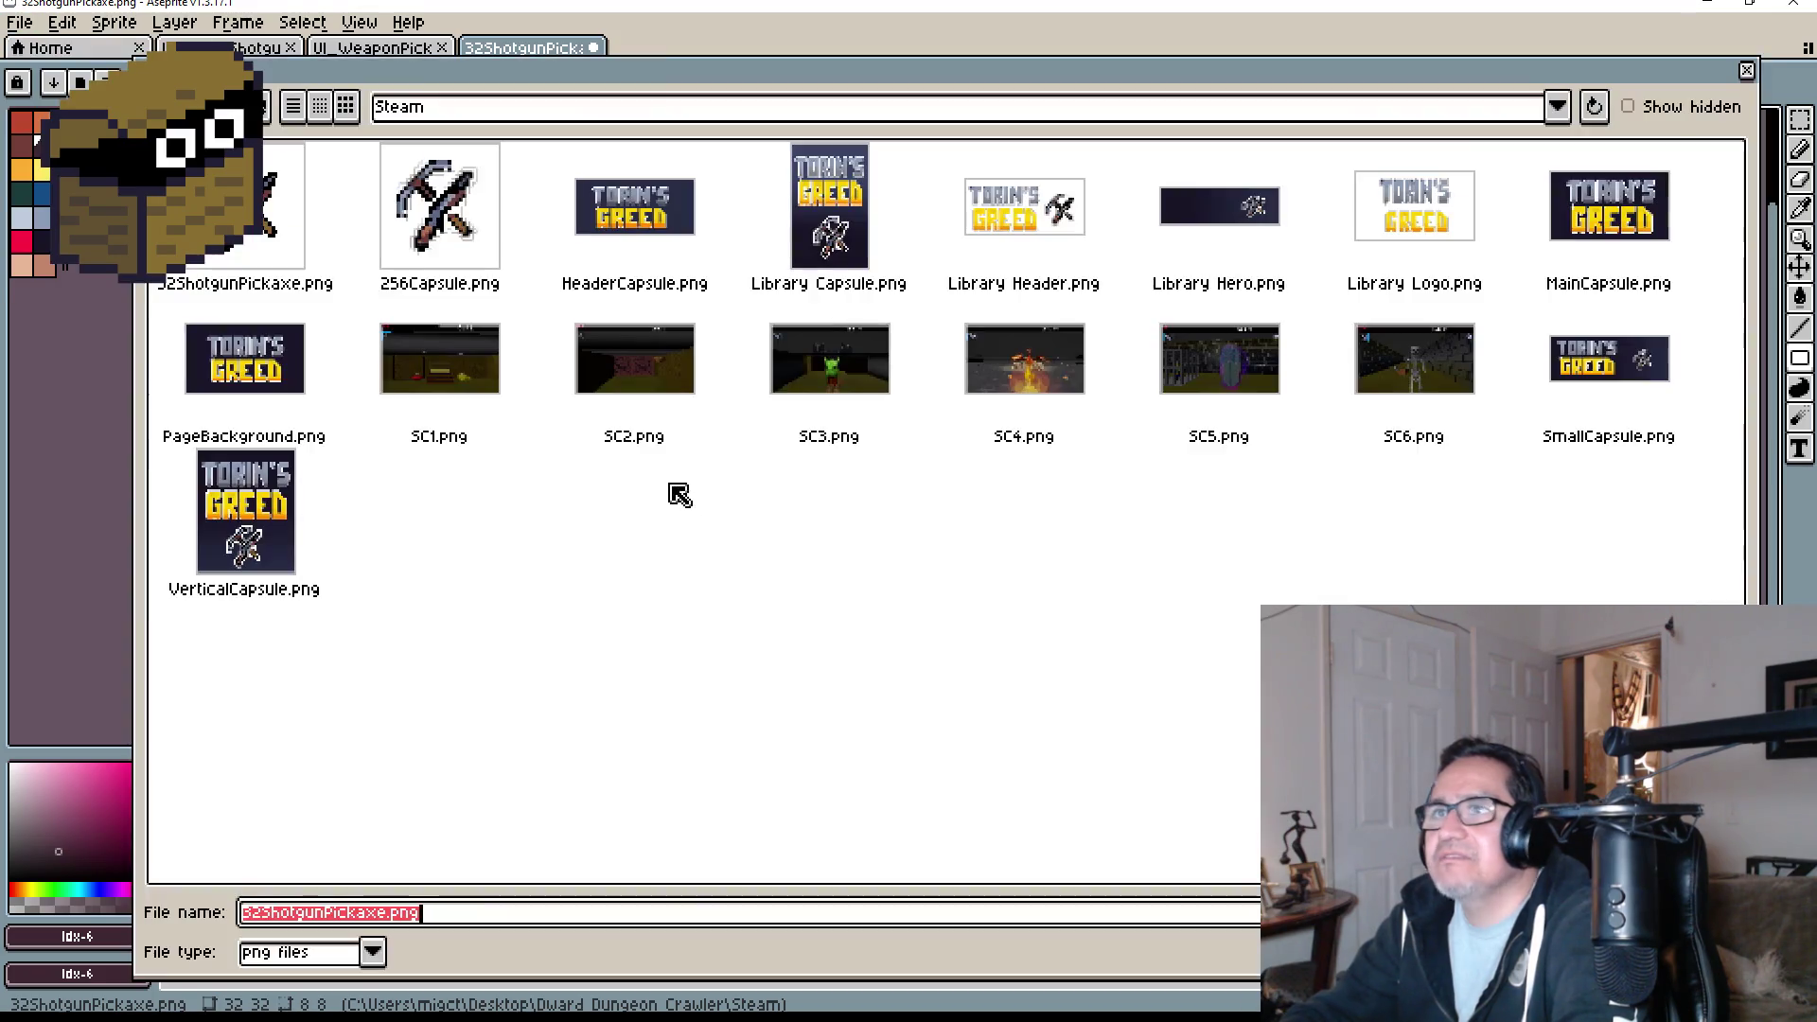
pyautogui.click(476, 114)
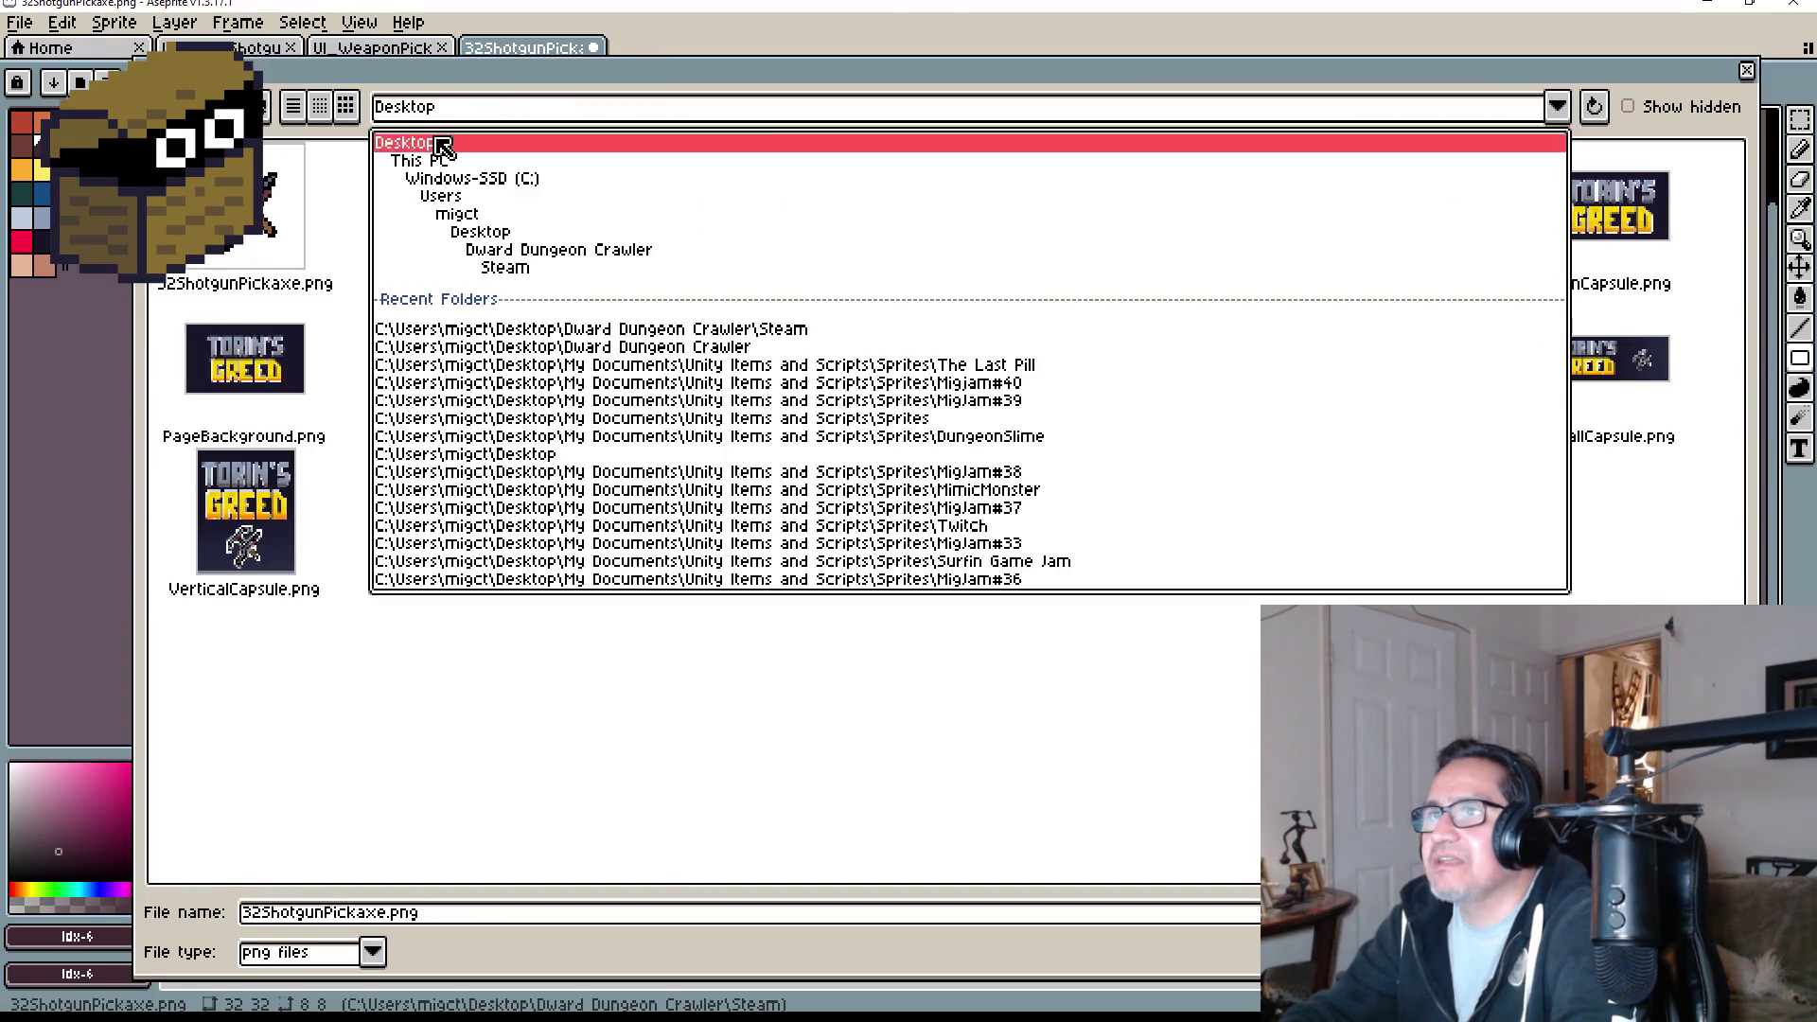
pyautogui.click(445, 144)
pyautogui.click(549, 232)
pyautogui.click(866, 284)
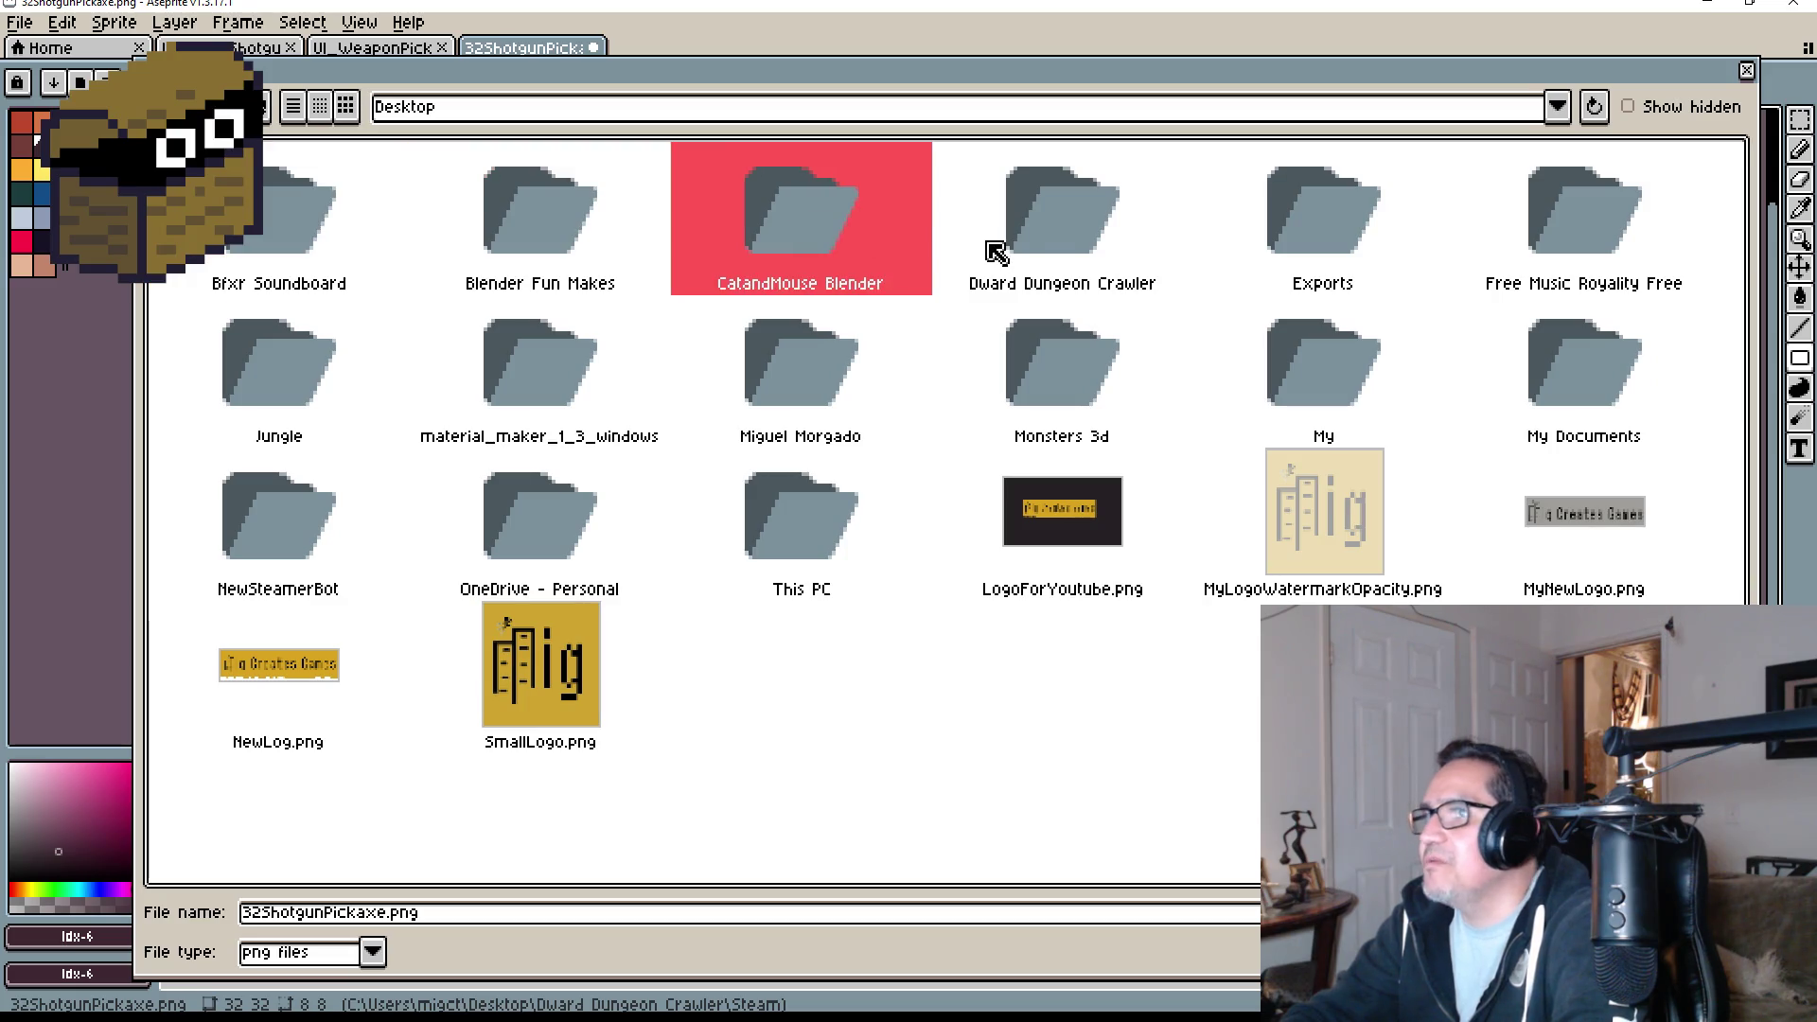
pyautogui.doubleClick(1062, 227)
pyautogui.scroll(-5, 667, 677)
pyautogui.scroll(-3, 667, 676)
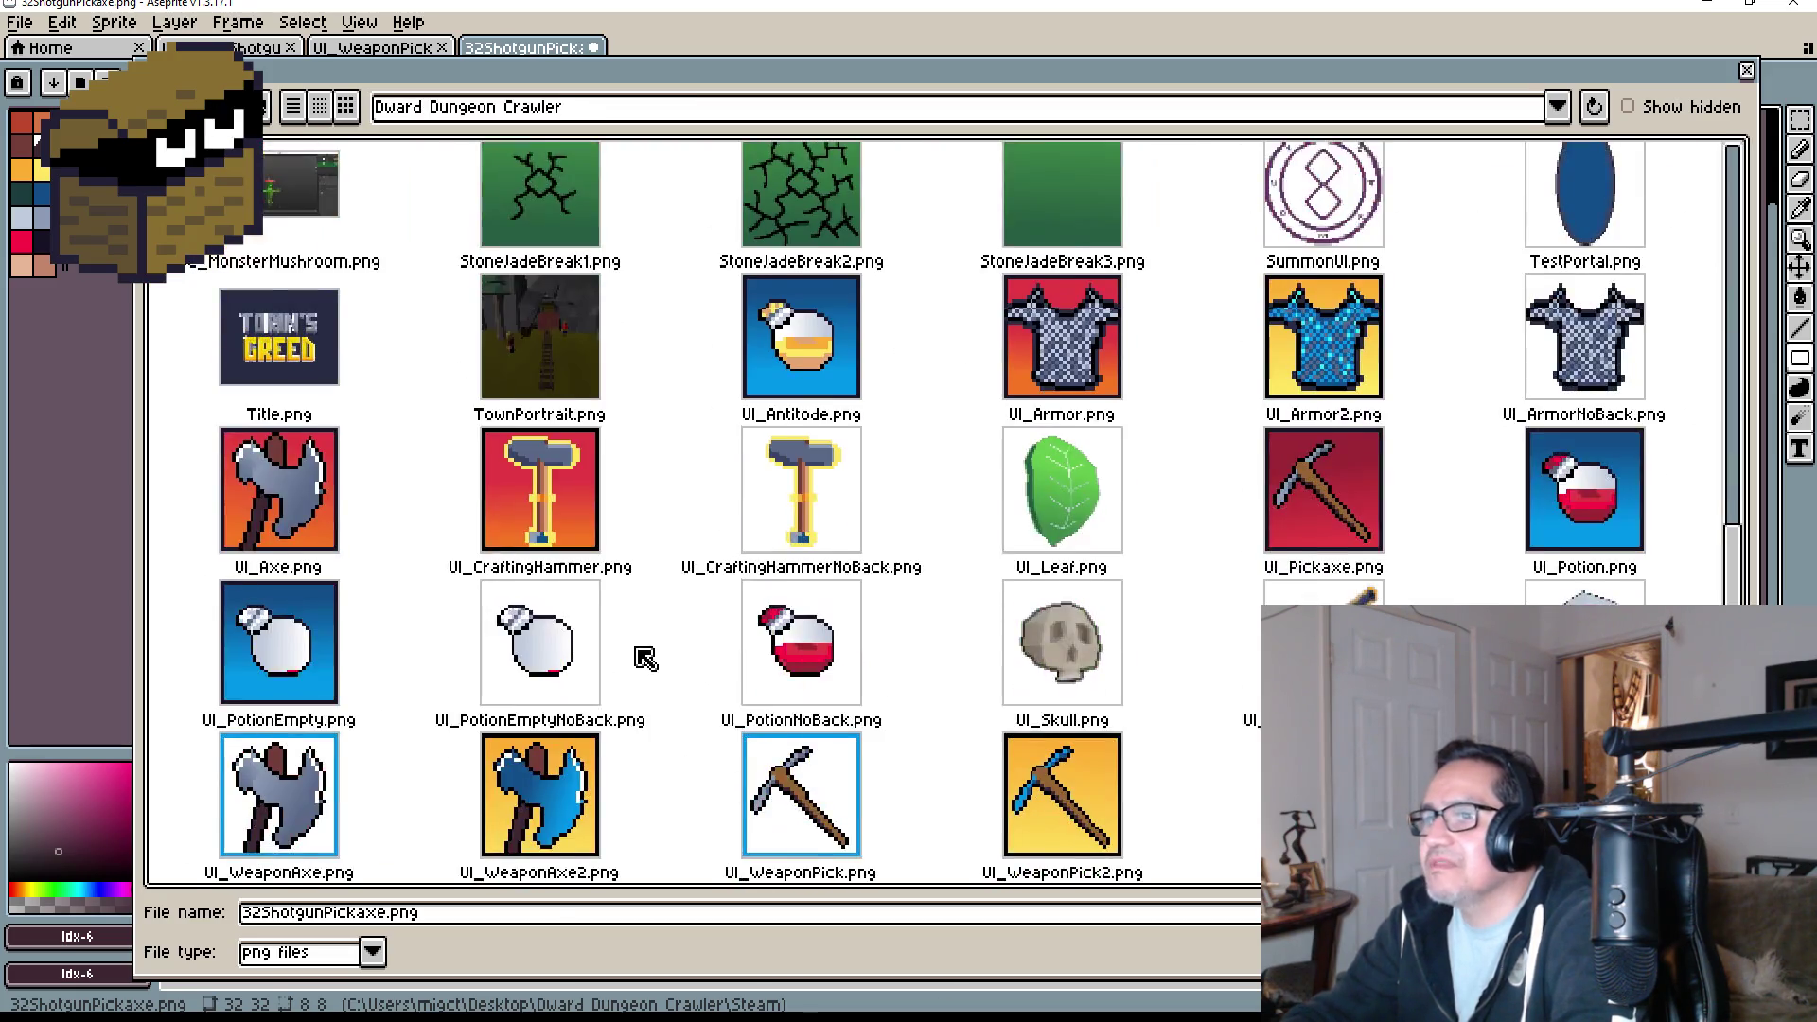
pyautogui.click(1324, 644)
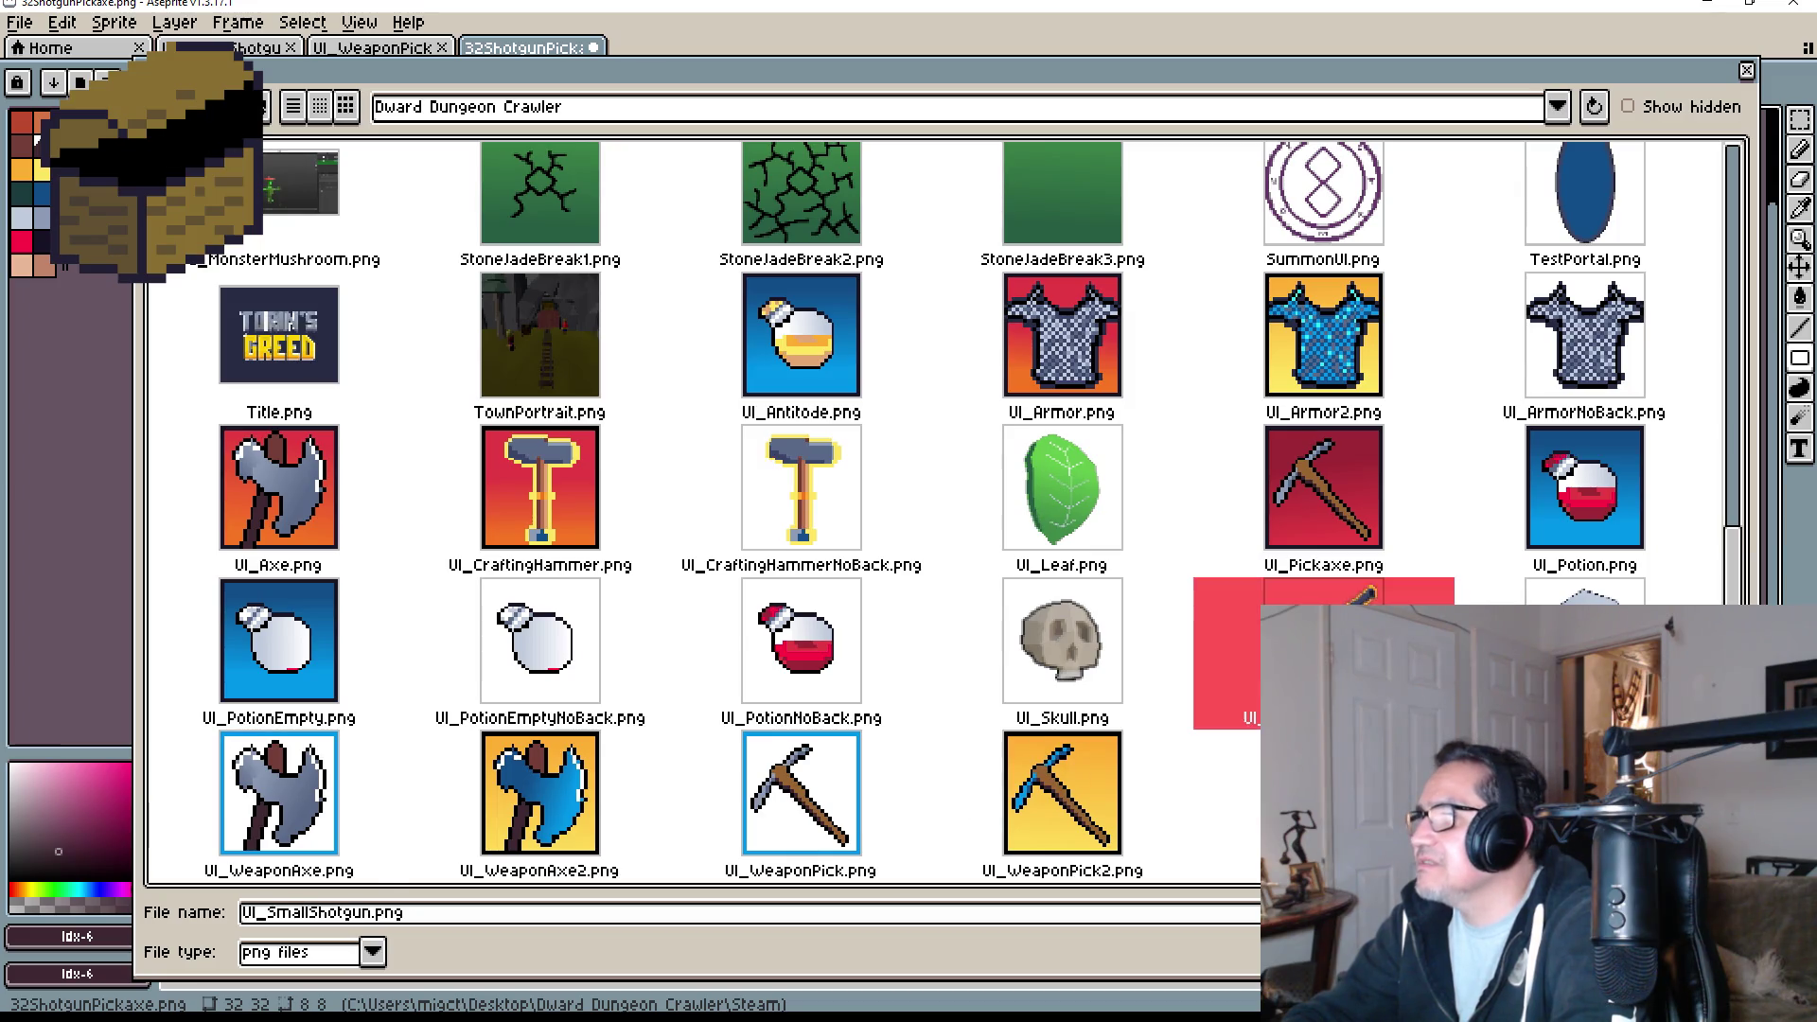
pyautogui.press('Return')
pyautogui.click(780, 565)
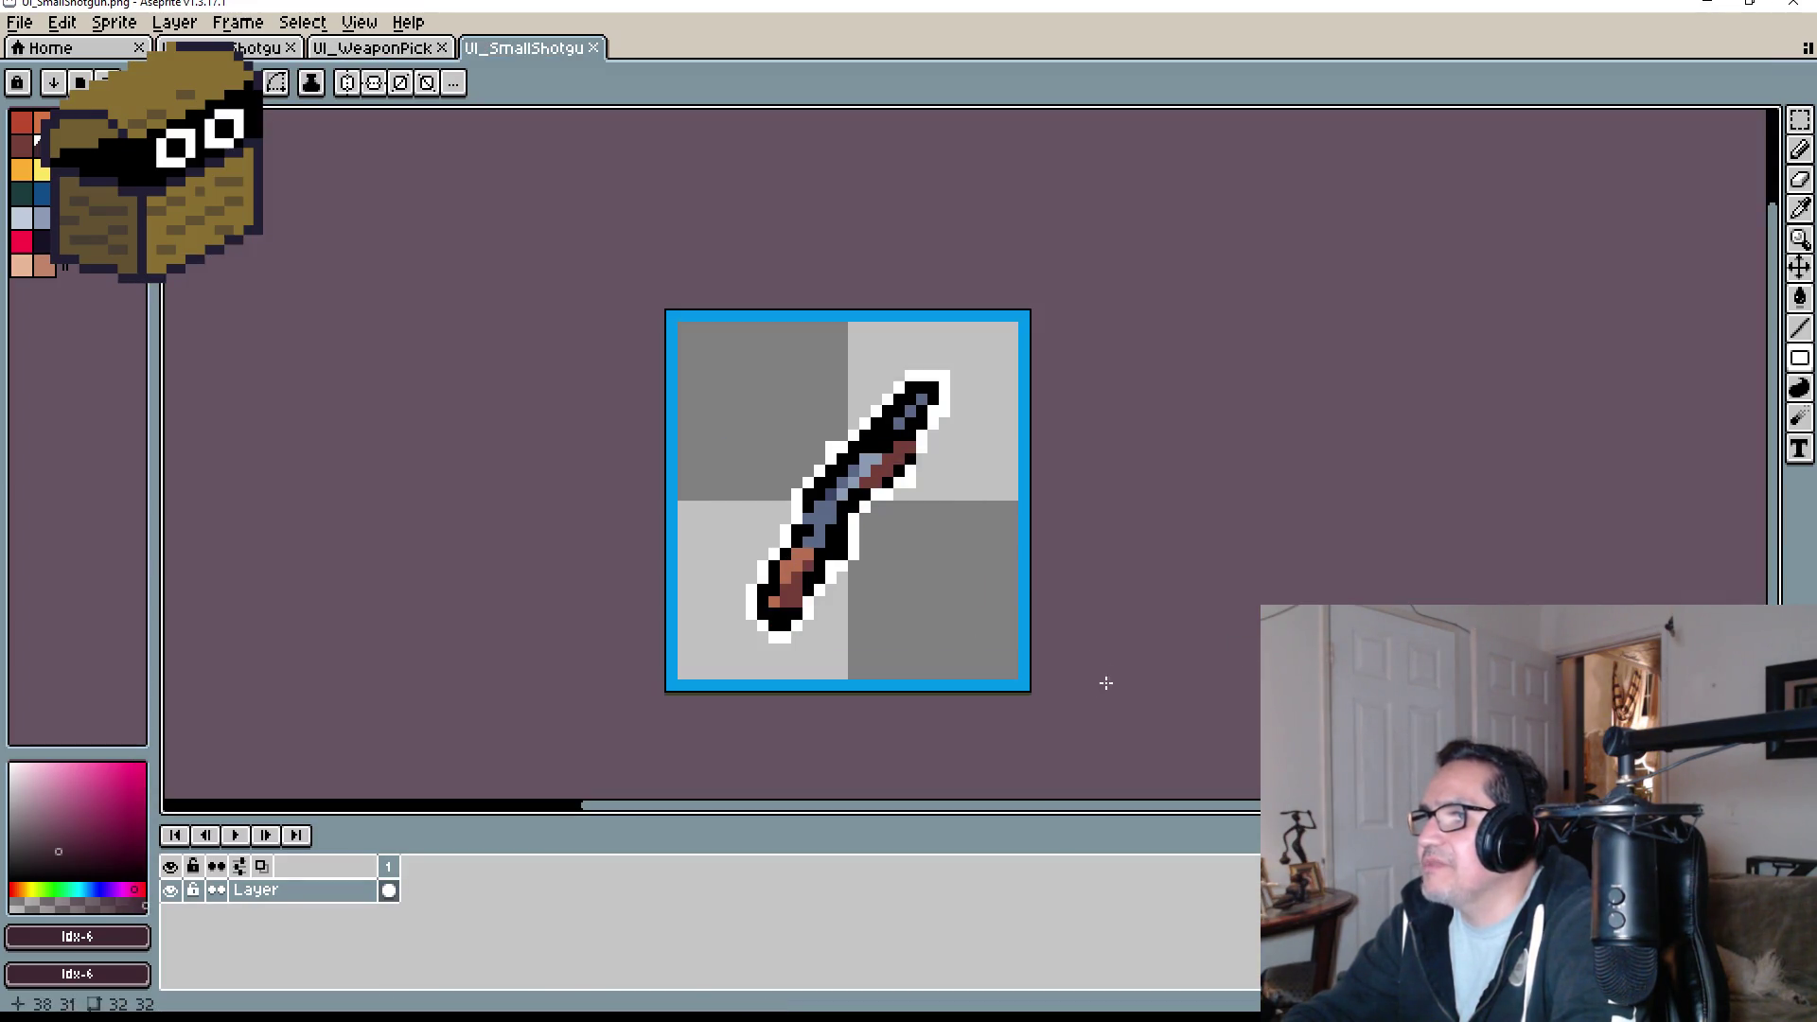
# - Close the UI_SmallShotgun document in Aseprite
pyautogui.scroll(-4, 943, 421)
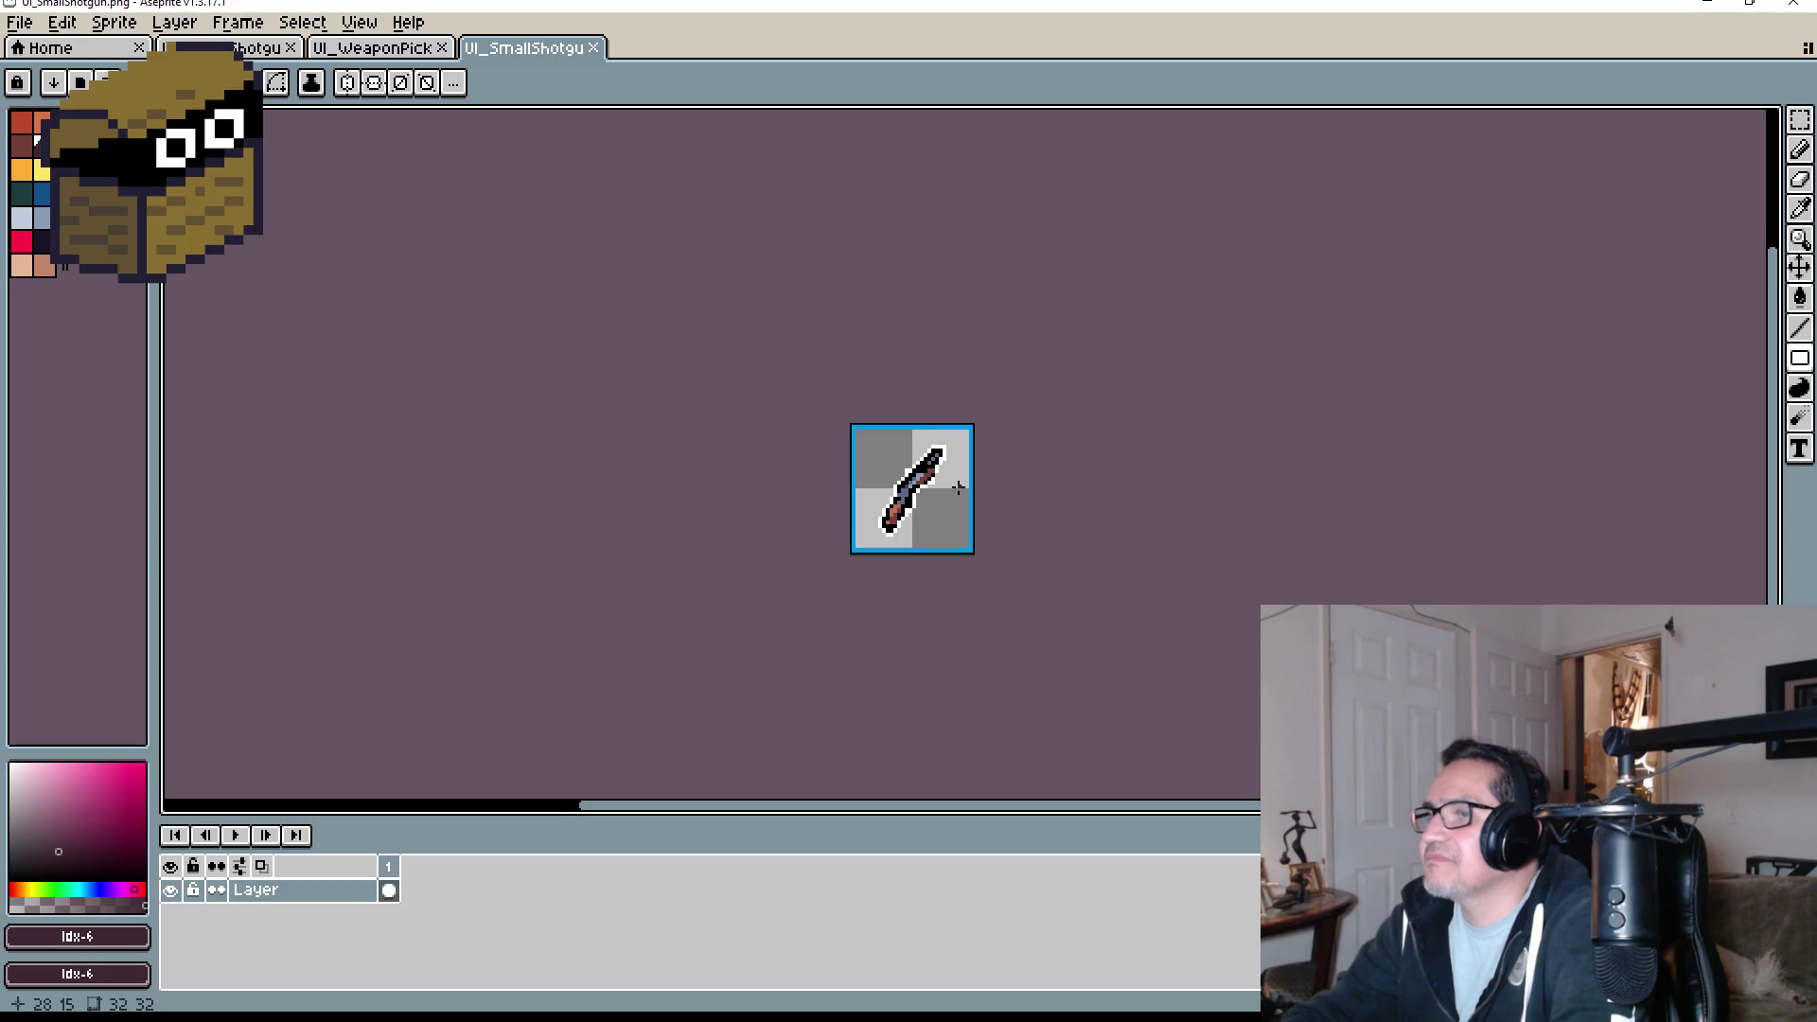
pyautogui.scroll(4, 958, 487)
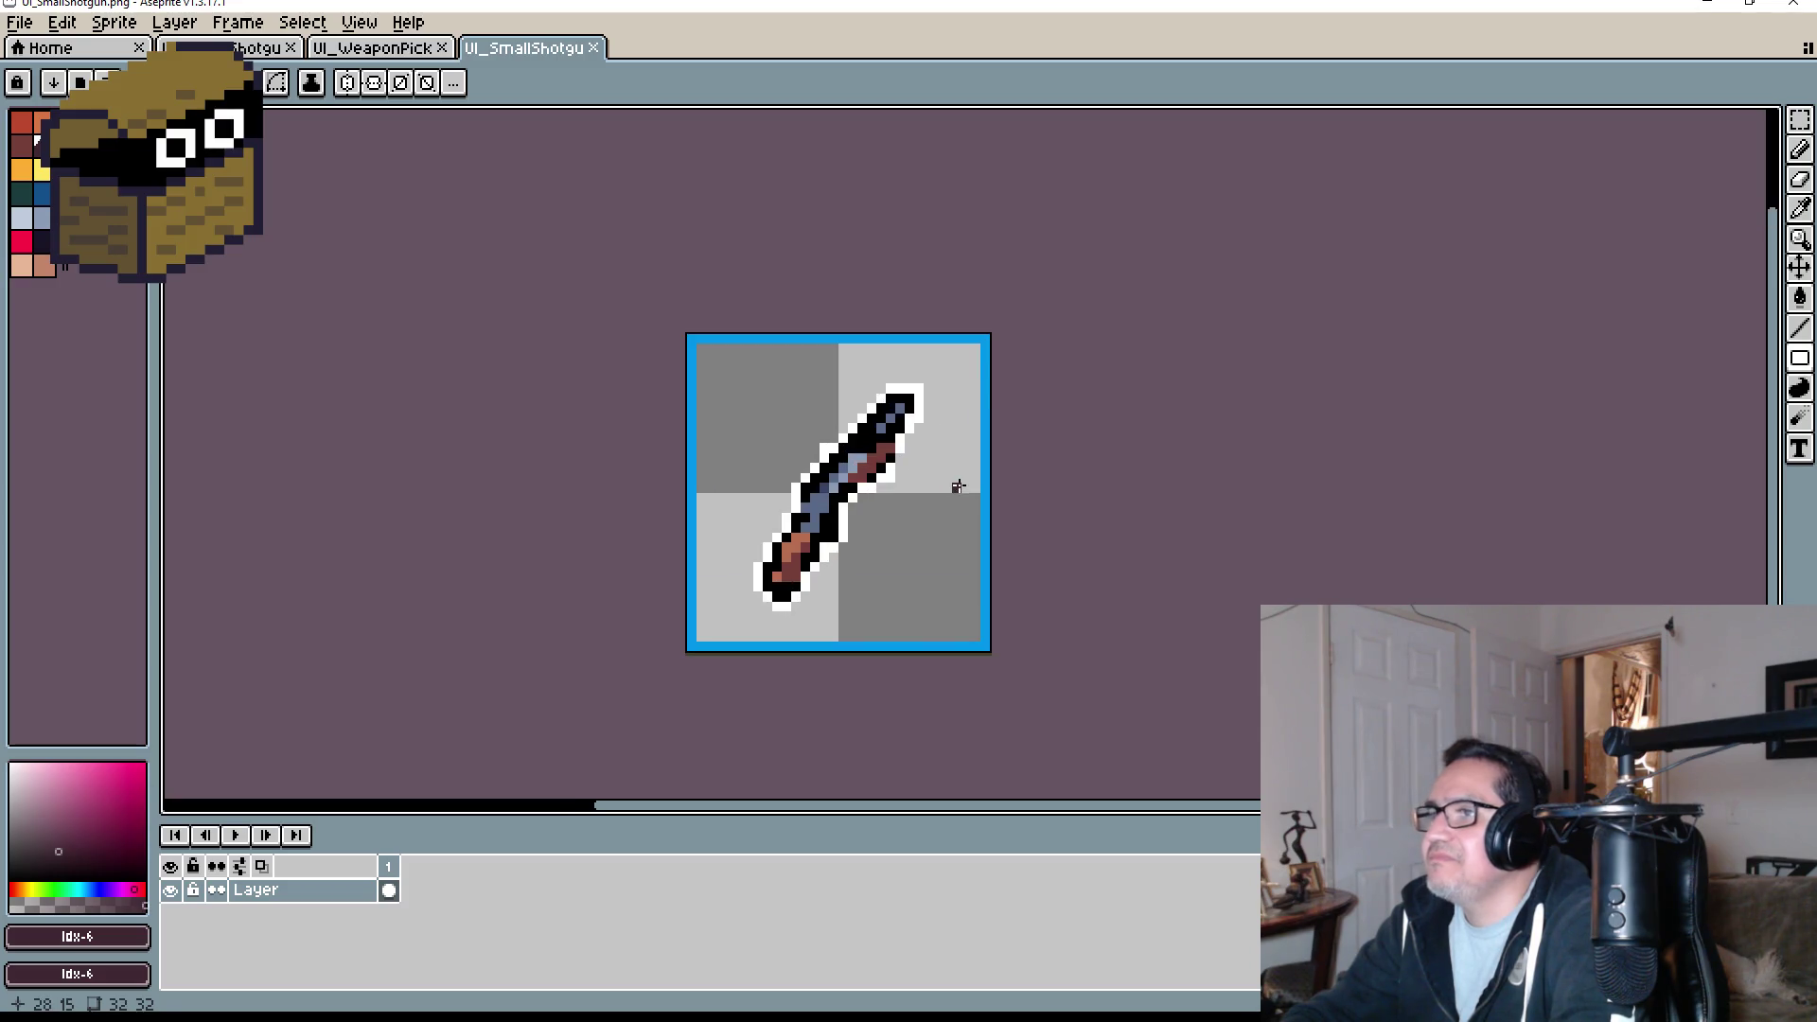
pyautogui.click(594, 48)
# - Minimize Aseprite, open the Dward Dungeon Crawler folder and scroll down to the UI_ icon files
pyautogui.click(1706, 4)
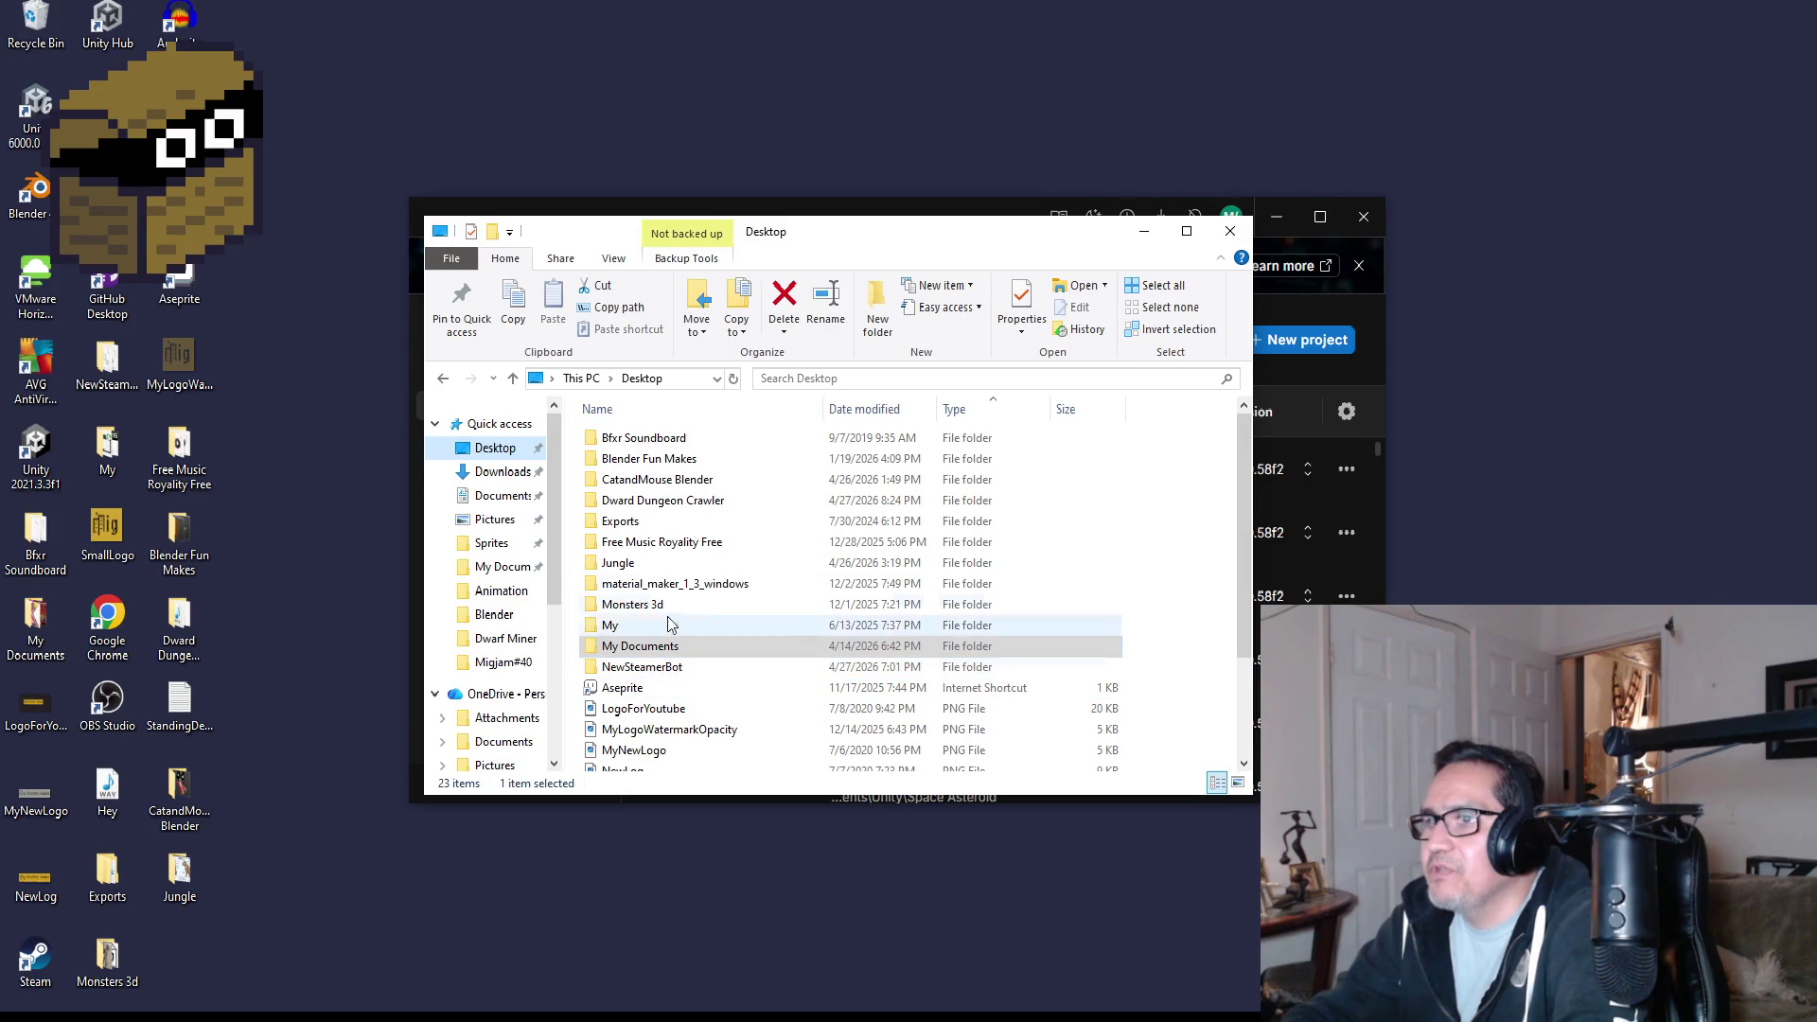
pyautogui.doubleClick(663, 500)
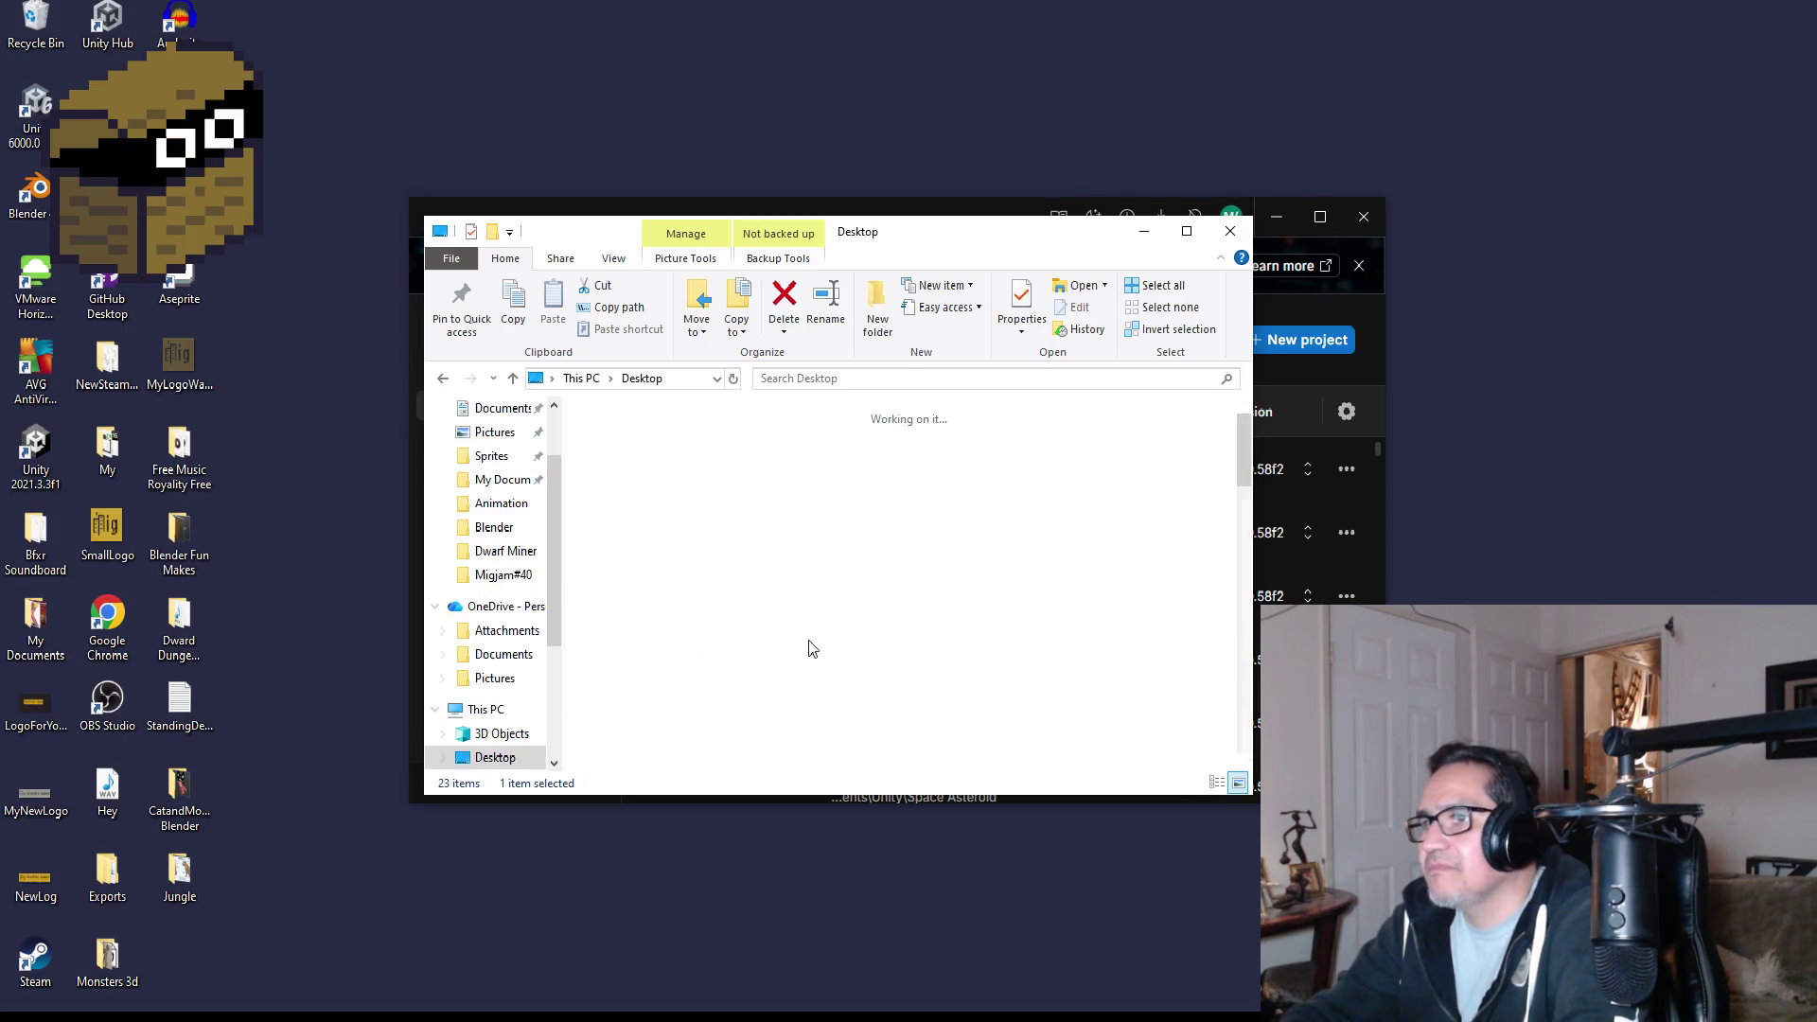
pyautogui.scroll(-5, 809, 649)
pyautogui.scroll(-5, 998, 662)
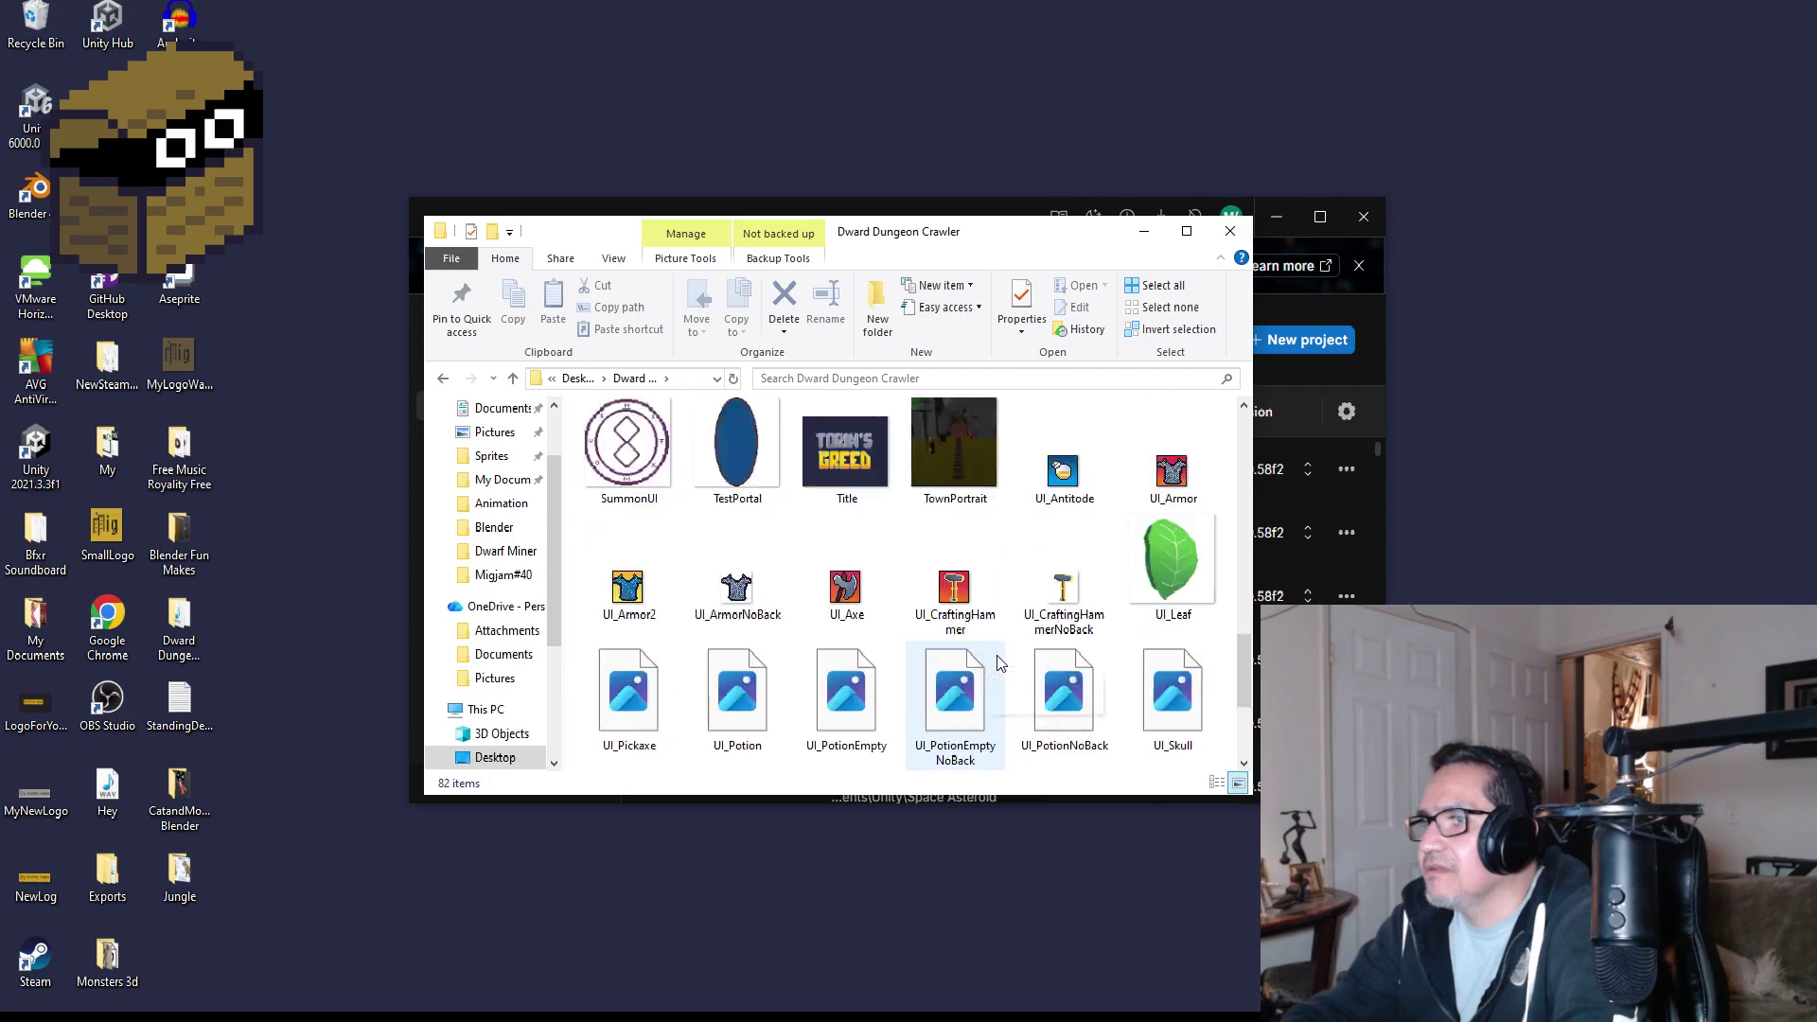
pyautogui.scroll(-2, 999, 663)
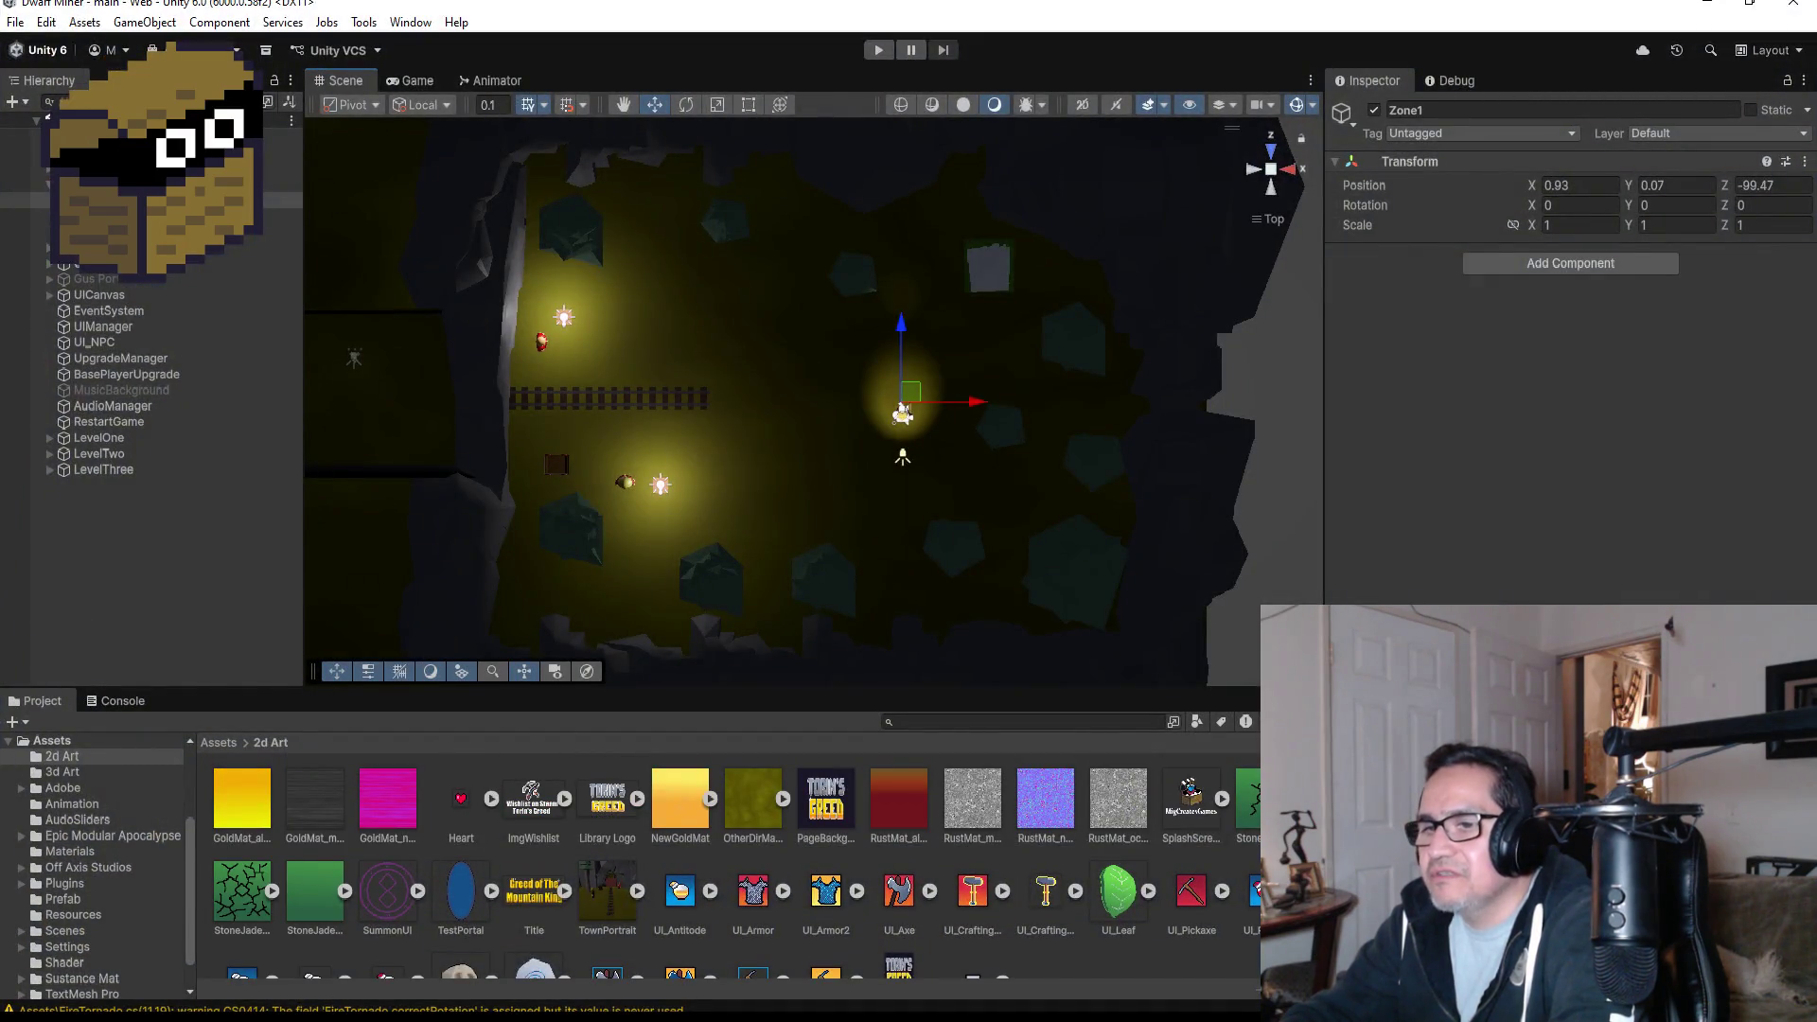
# - Drag UI_SmallShotgun from File Explorer into Unity's Assets/2d Art folder
pyautogui.hotkey('alt', 'Tab')
pyautogui.click(628, 615)
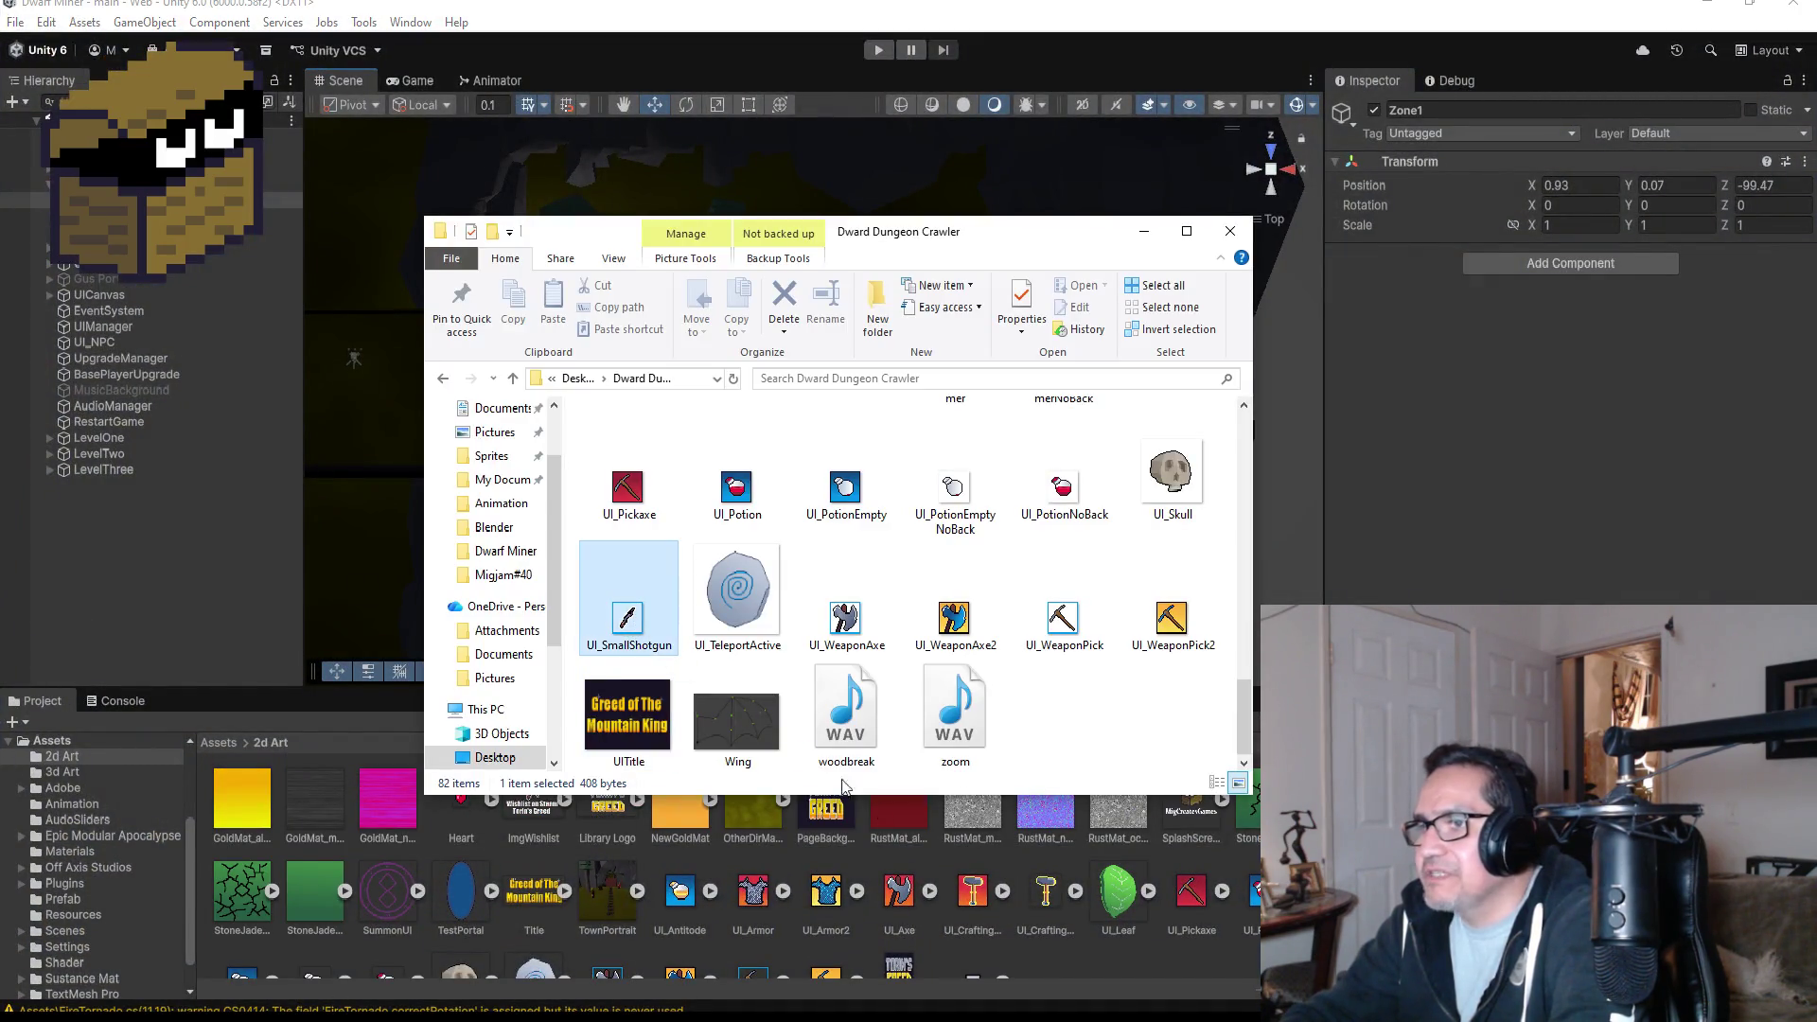
pyautogui.moveTo(1082, 980); pyautogui.dragTo(1089, 940)
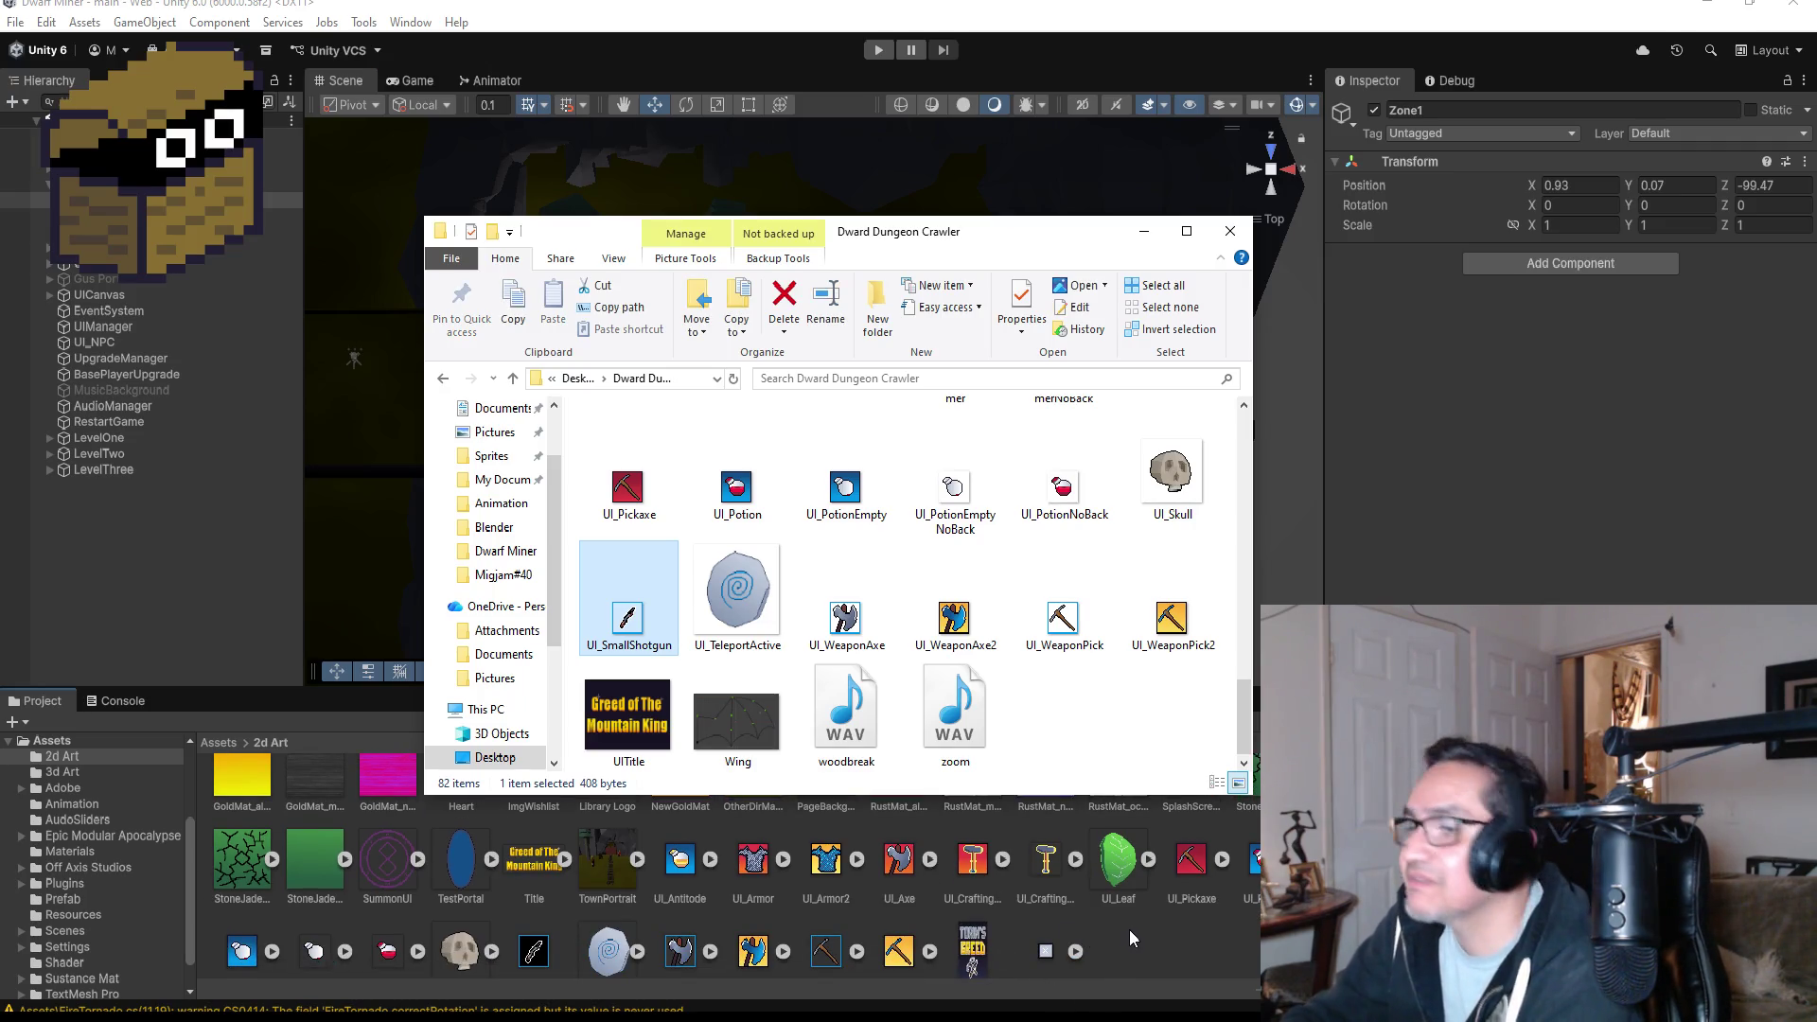
pyautogui.click(1144, 234)
pyautogui.scroll(-1, 983, 897)
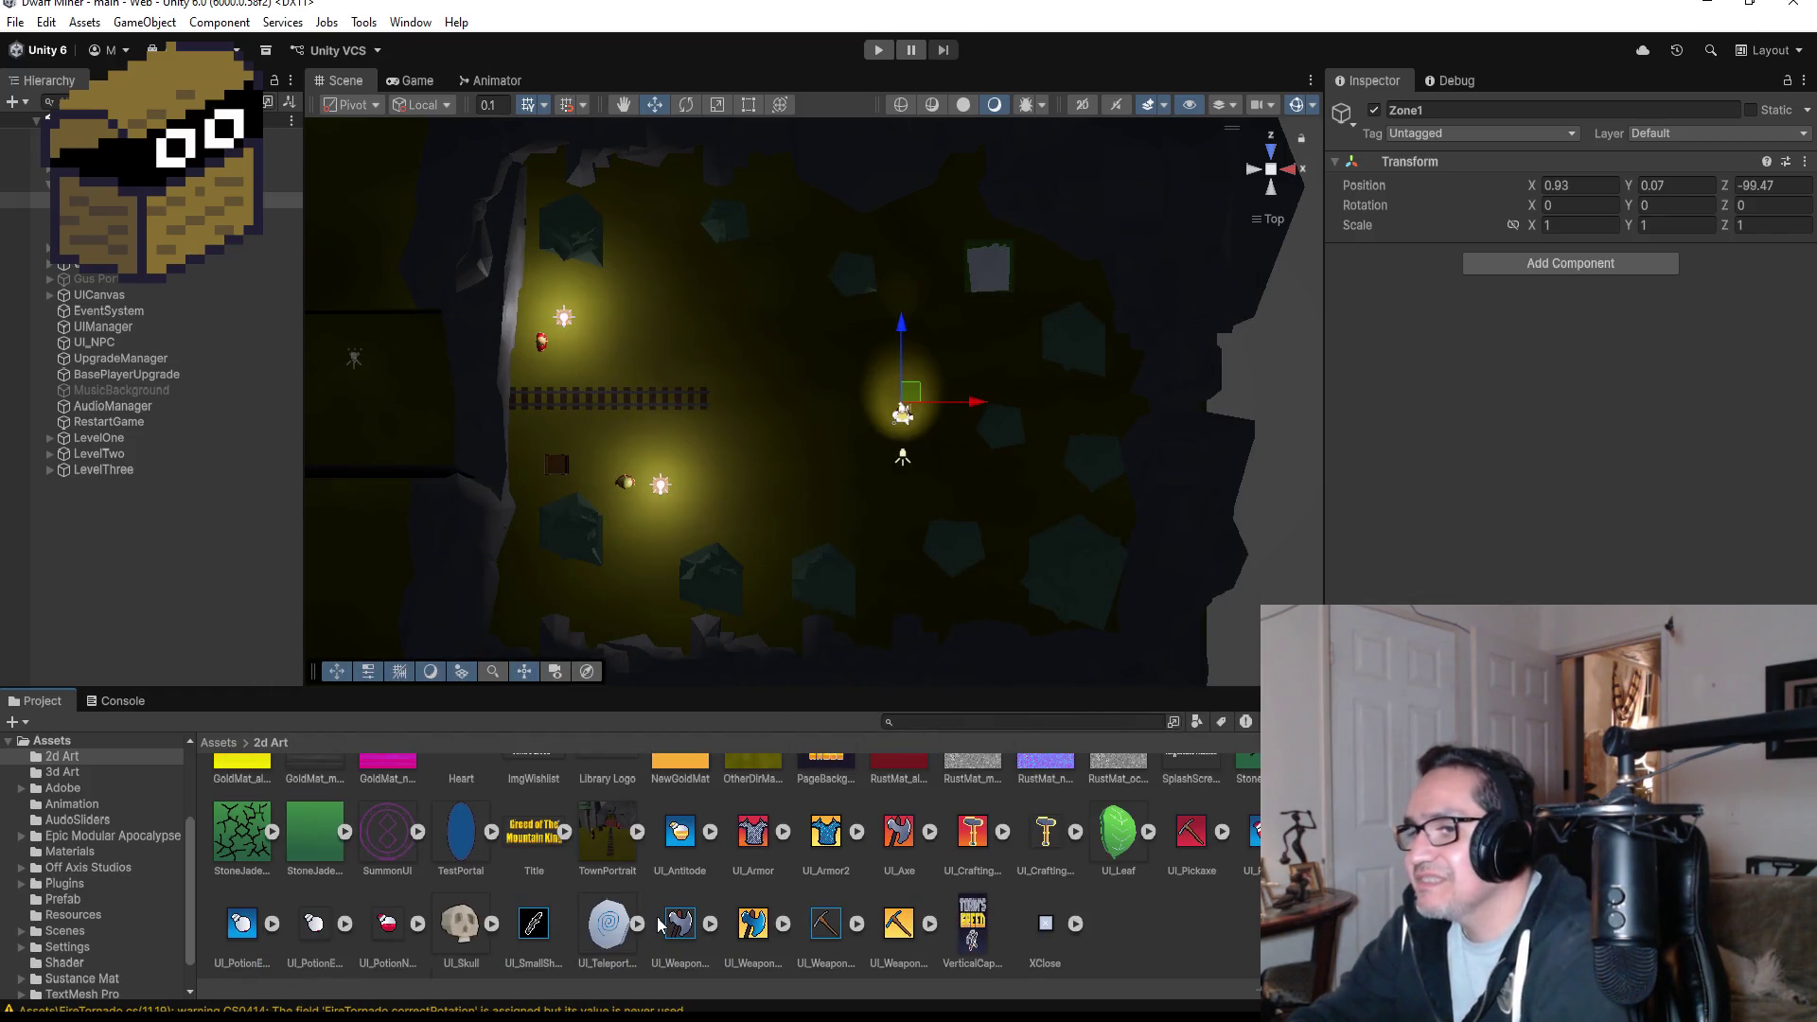
# - Set UI_SmallShotgun's import to Sprite (2D and UI), Single mode, Point (no filter) filtering
pyautogui.click(528, 936)
pyautogui.click(1555, 171)
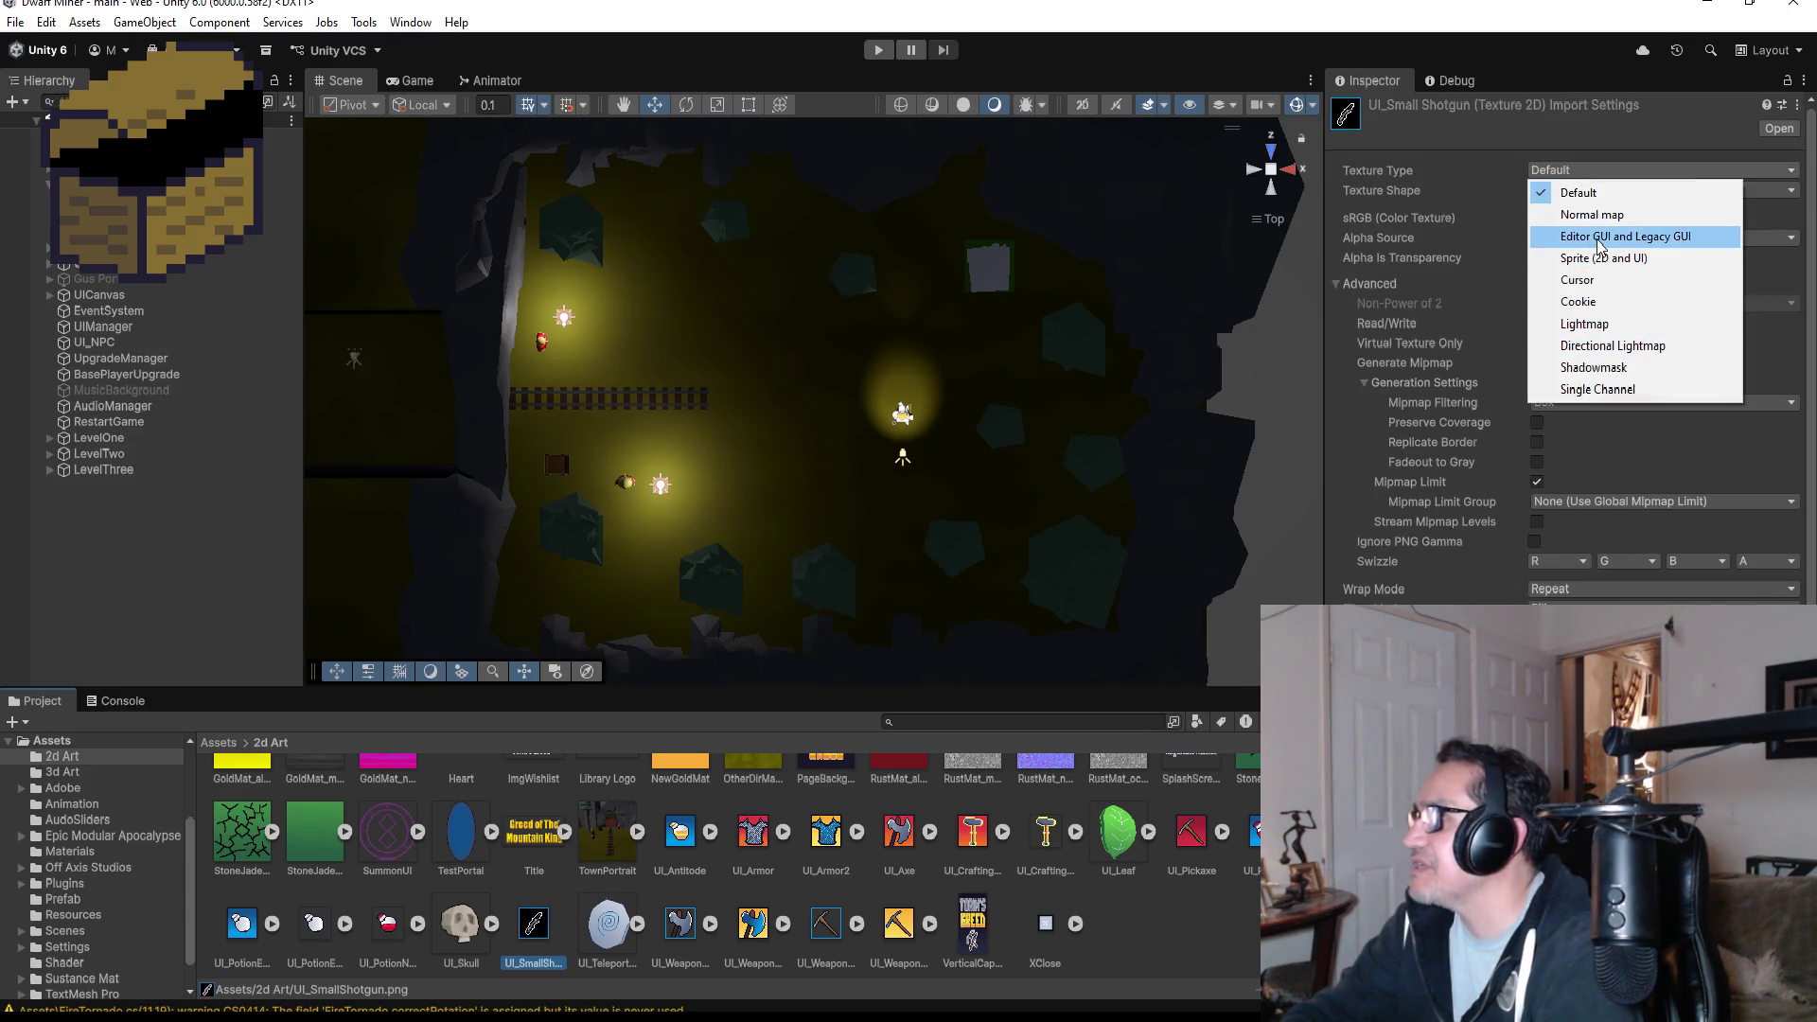
pyautogui.click(1604, 257)
pyautogui.click(1563, 219)
pyautogui.click(1573, 239)
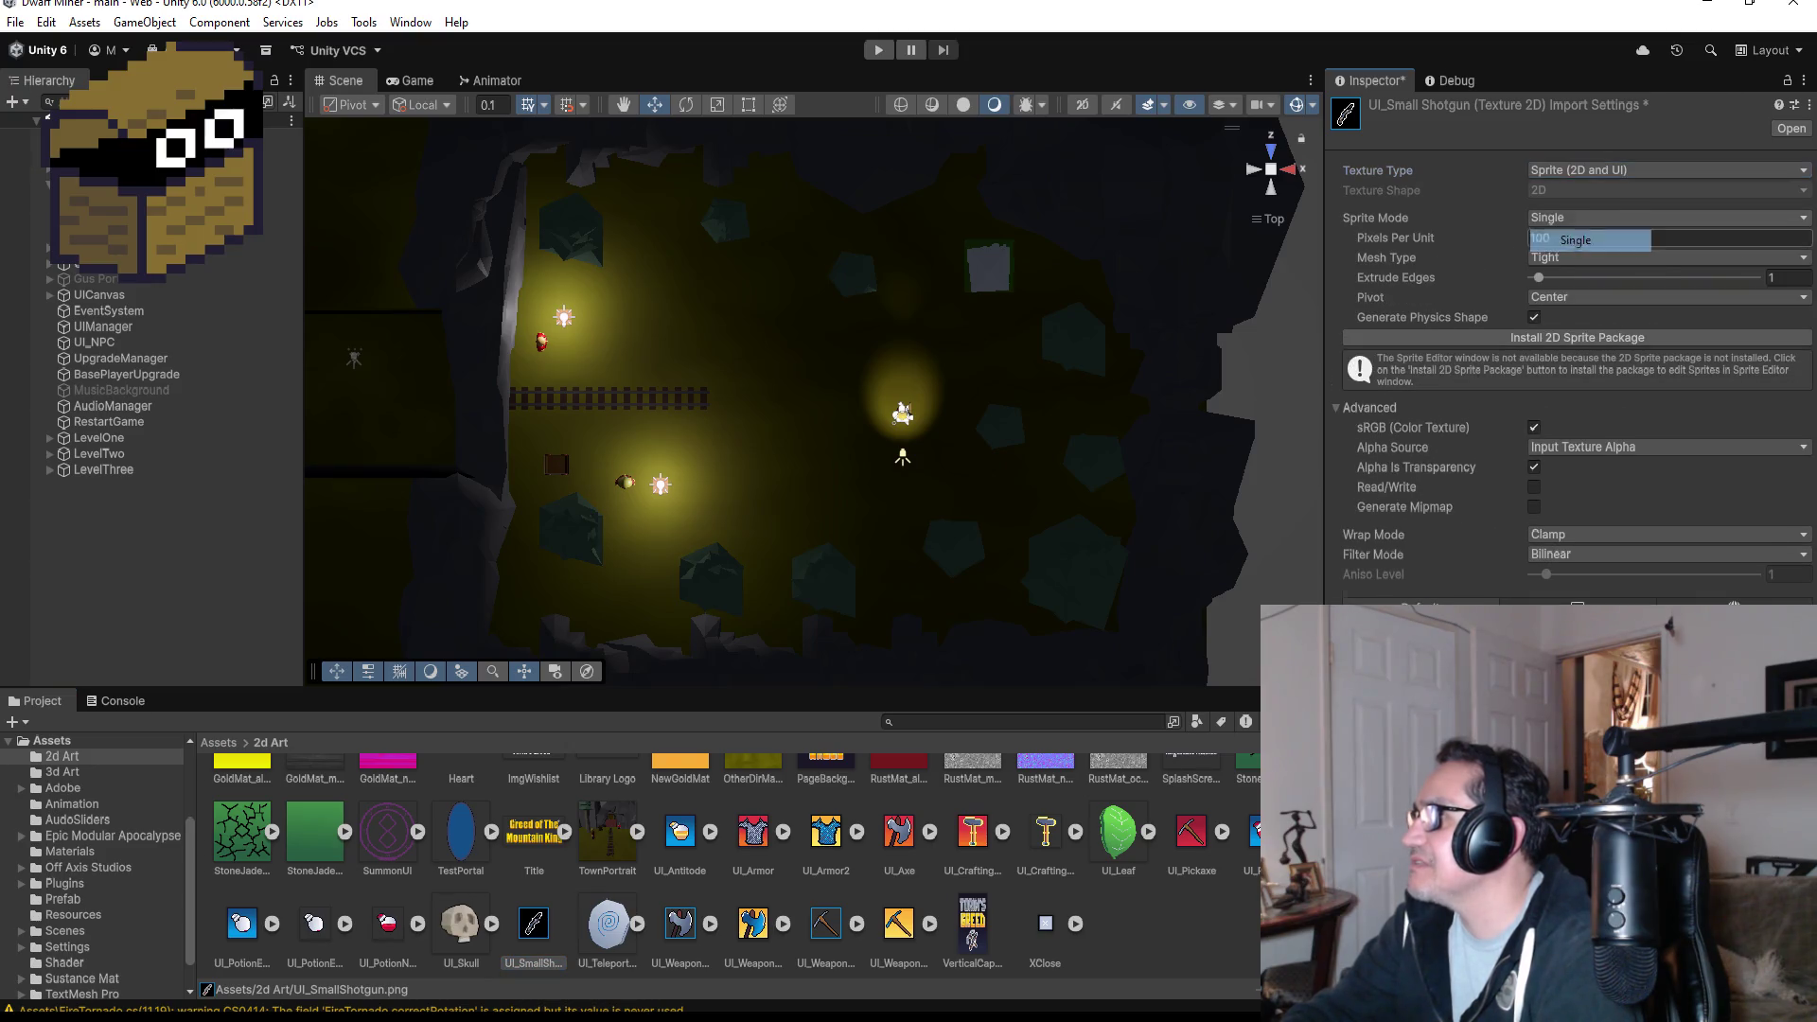
pyautogui.click(1575, 240)
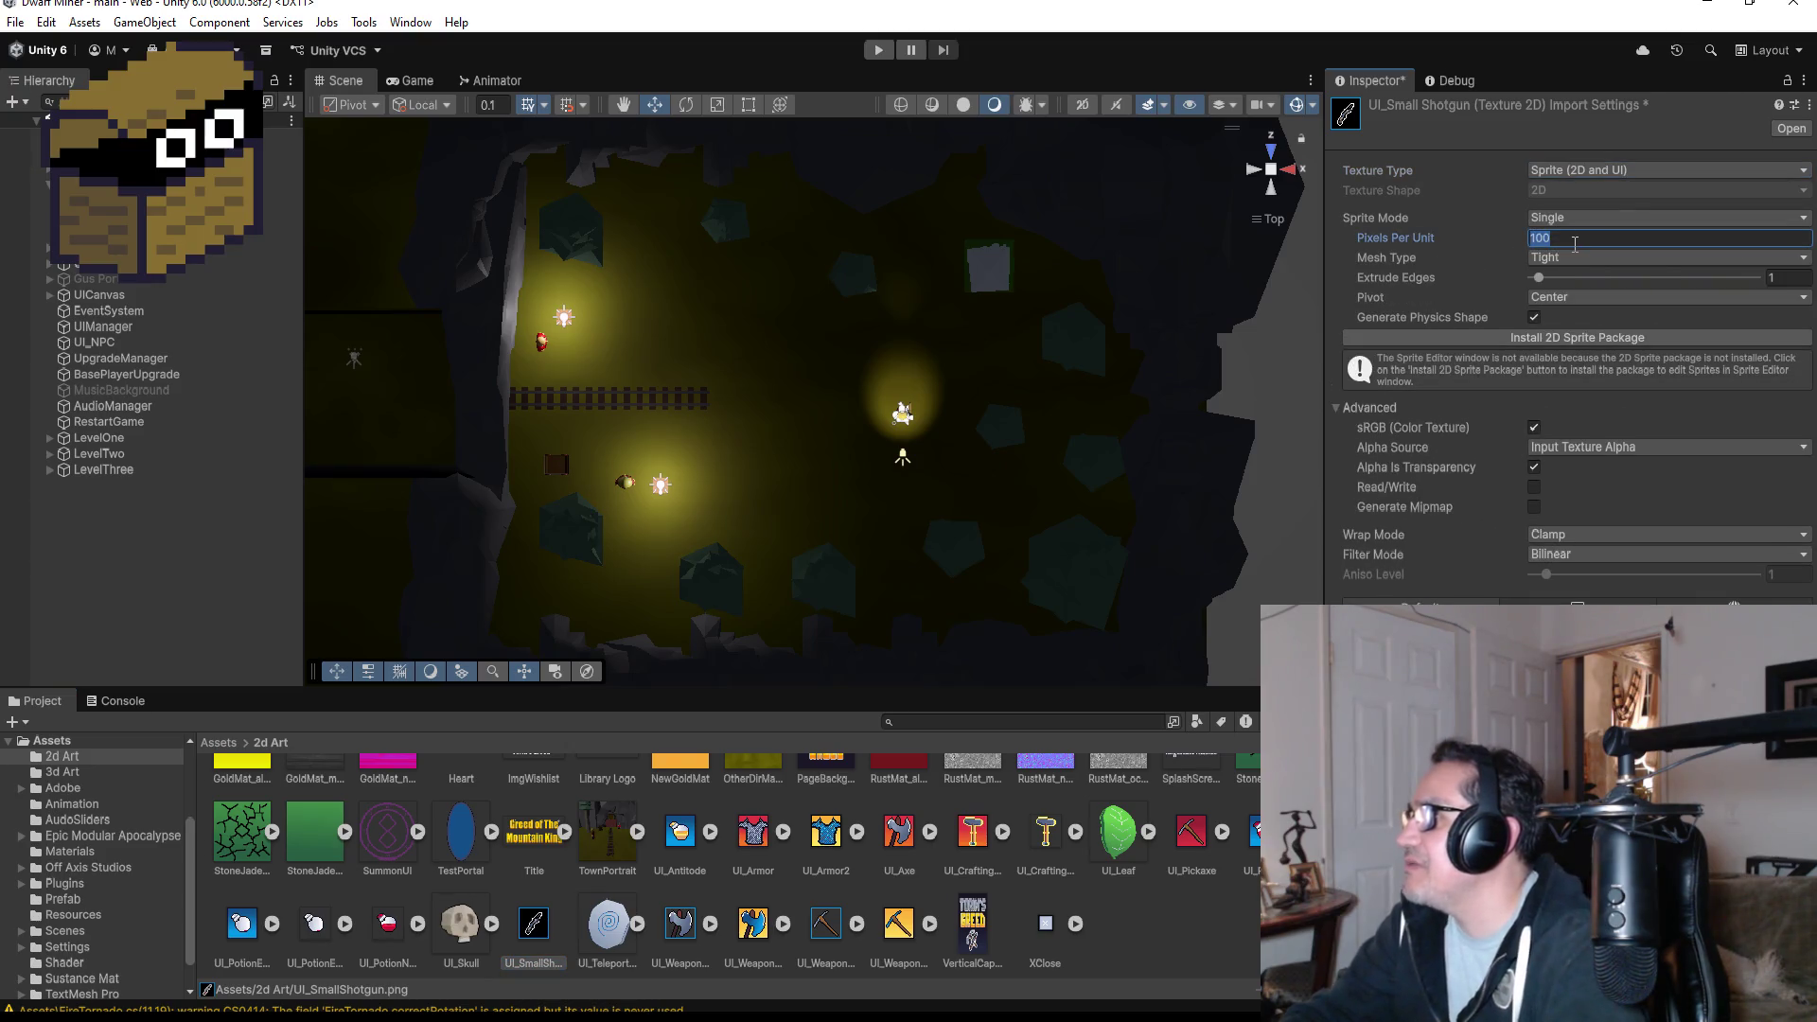
pyautogui.click(1621, 558)
pyautogui.click(1585, 580)
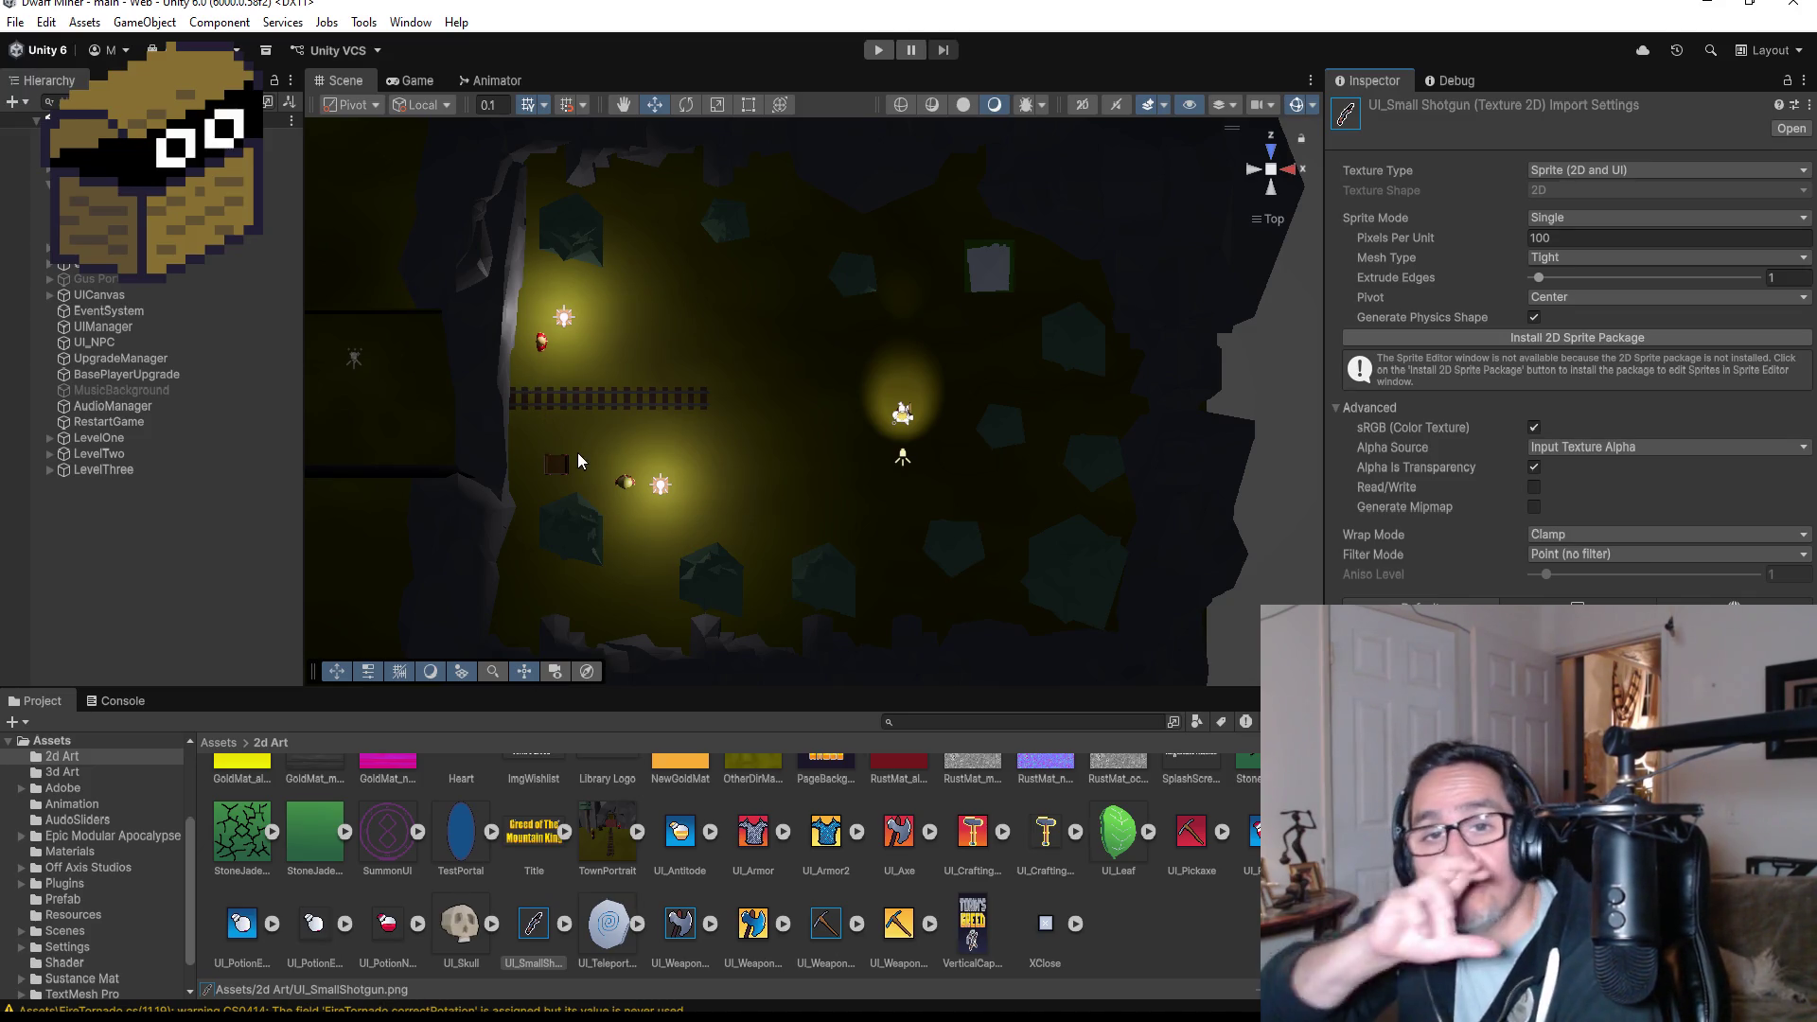
# - Browse the Hierarchy and expand UICanvas and UI_Upgrade to reveal the icon images
pyautogui.scroll(1, 543, 401)
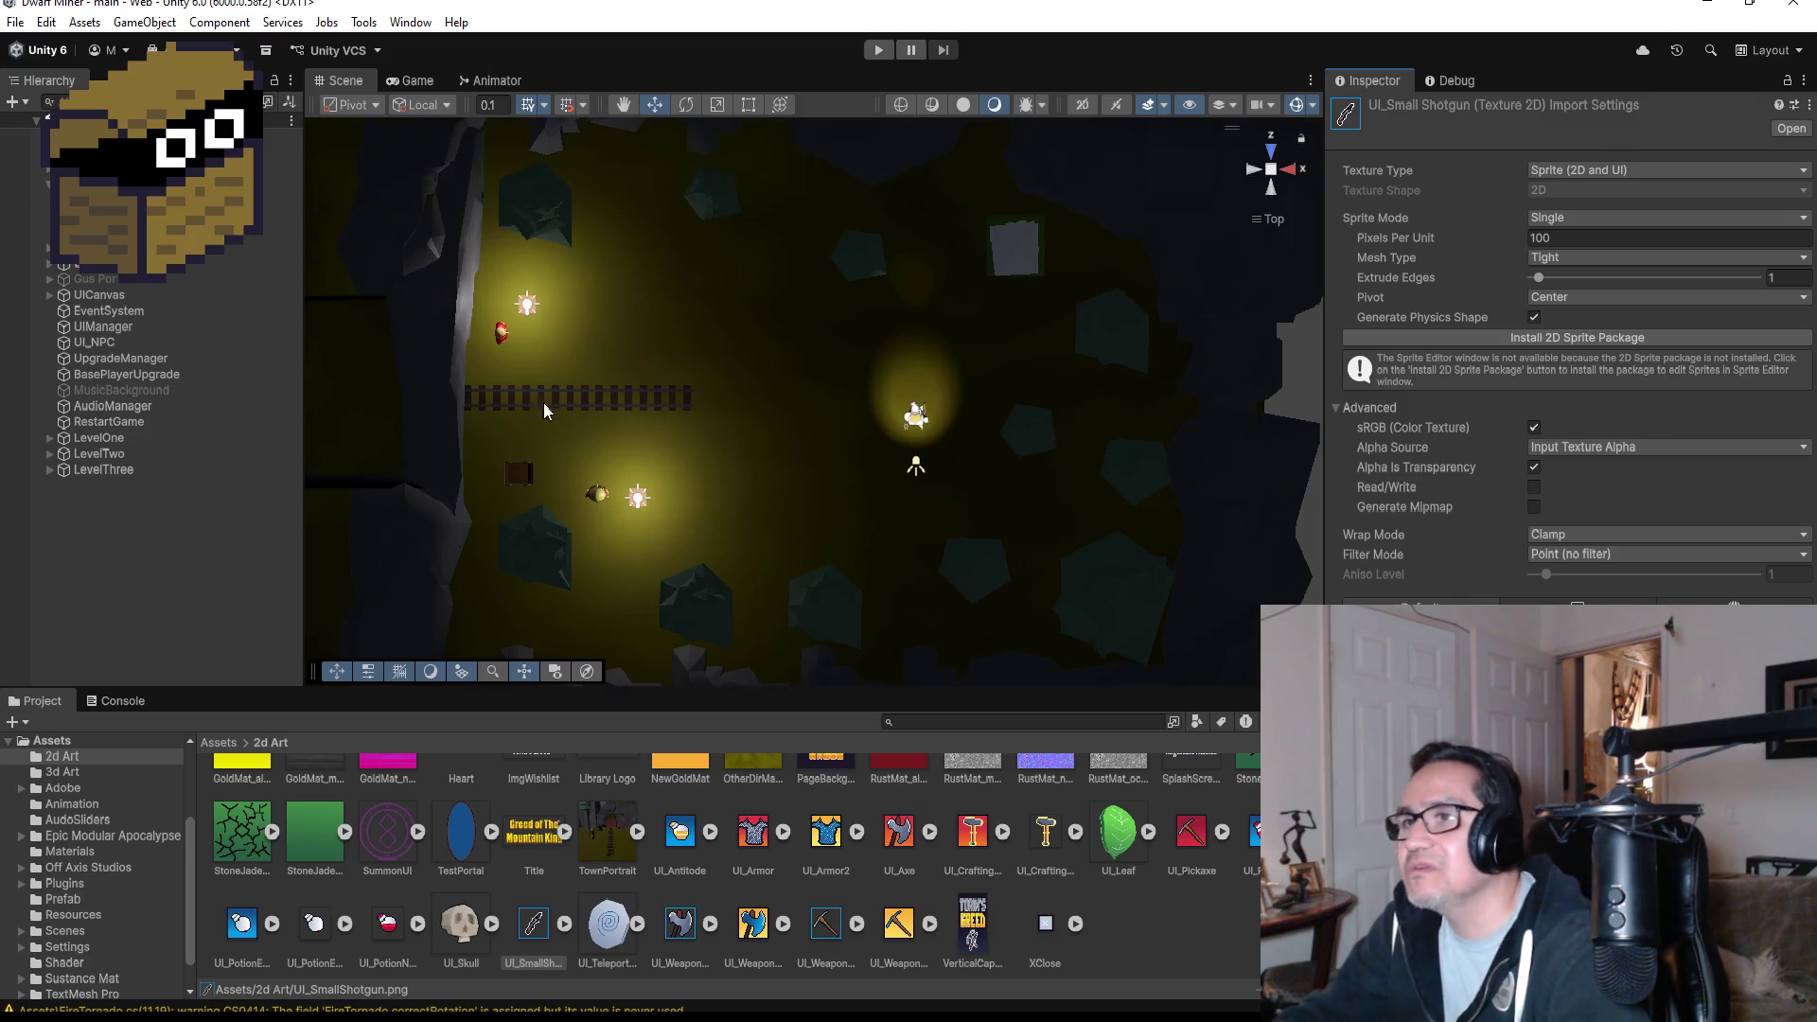
pyautogui.scroll(2, 543, 401)
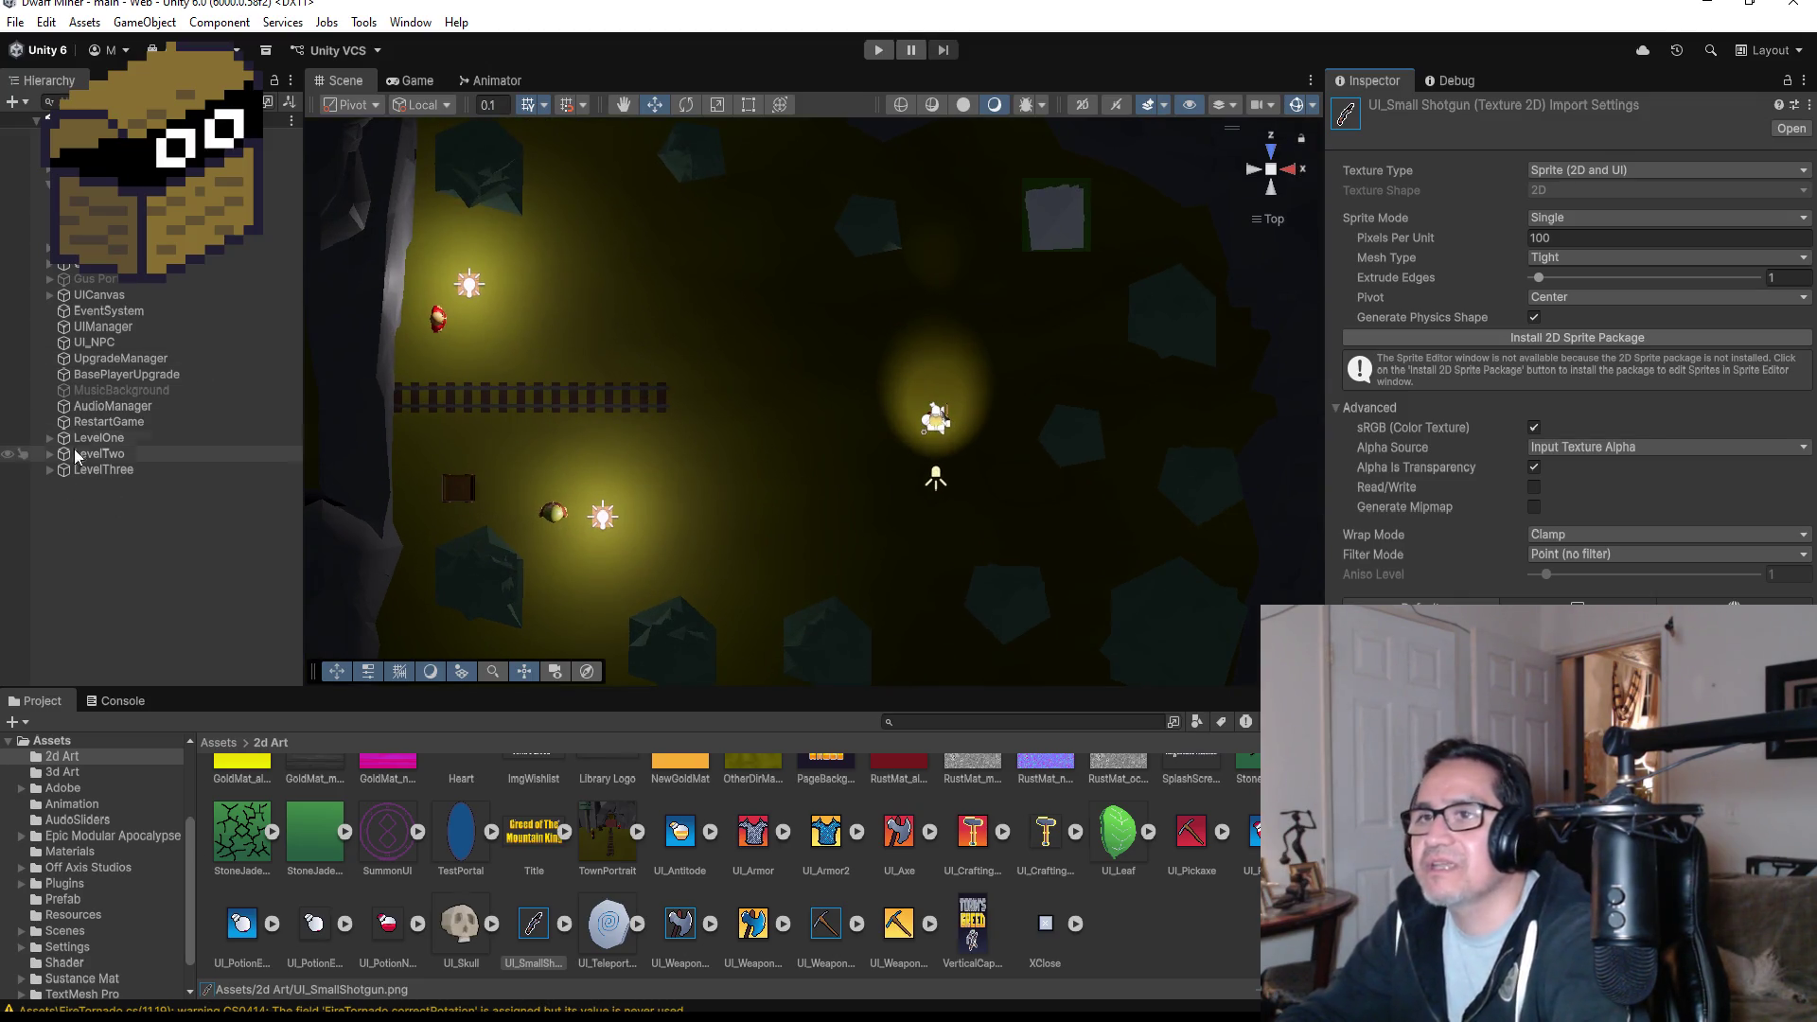
pyautogui.click(92, 344)
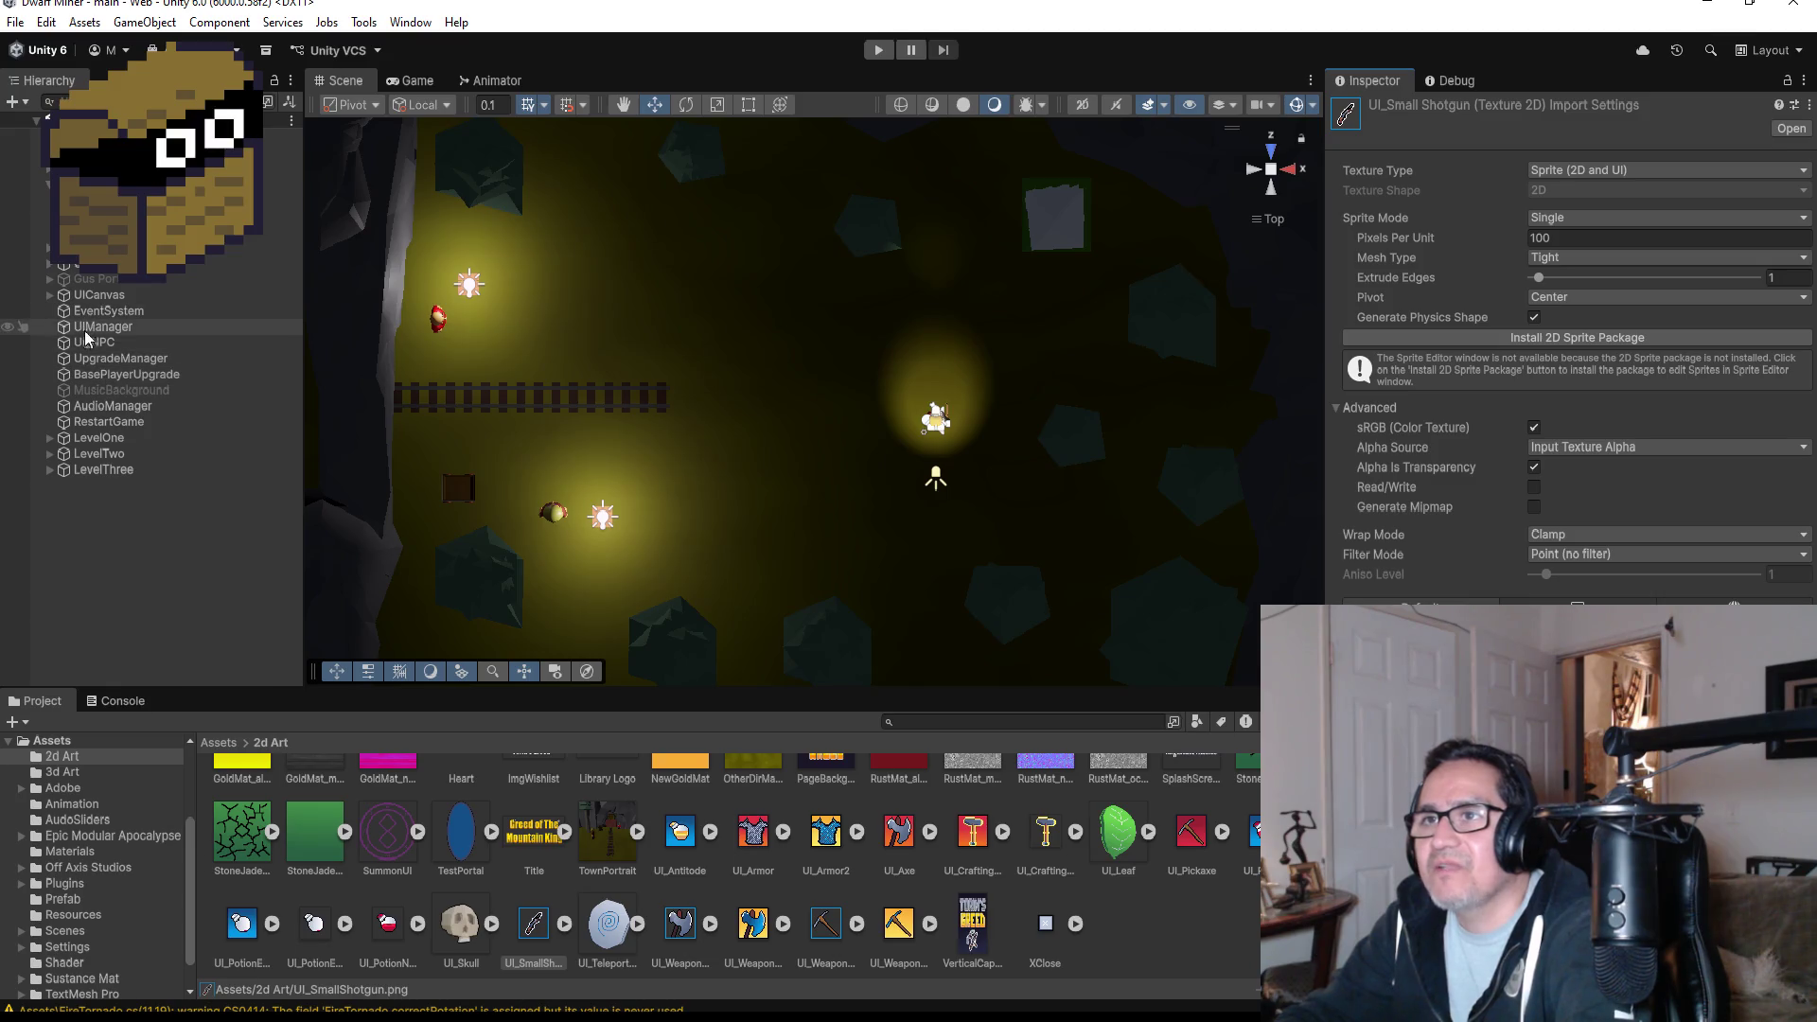
pyautogui.click(99, 374)
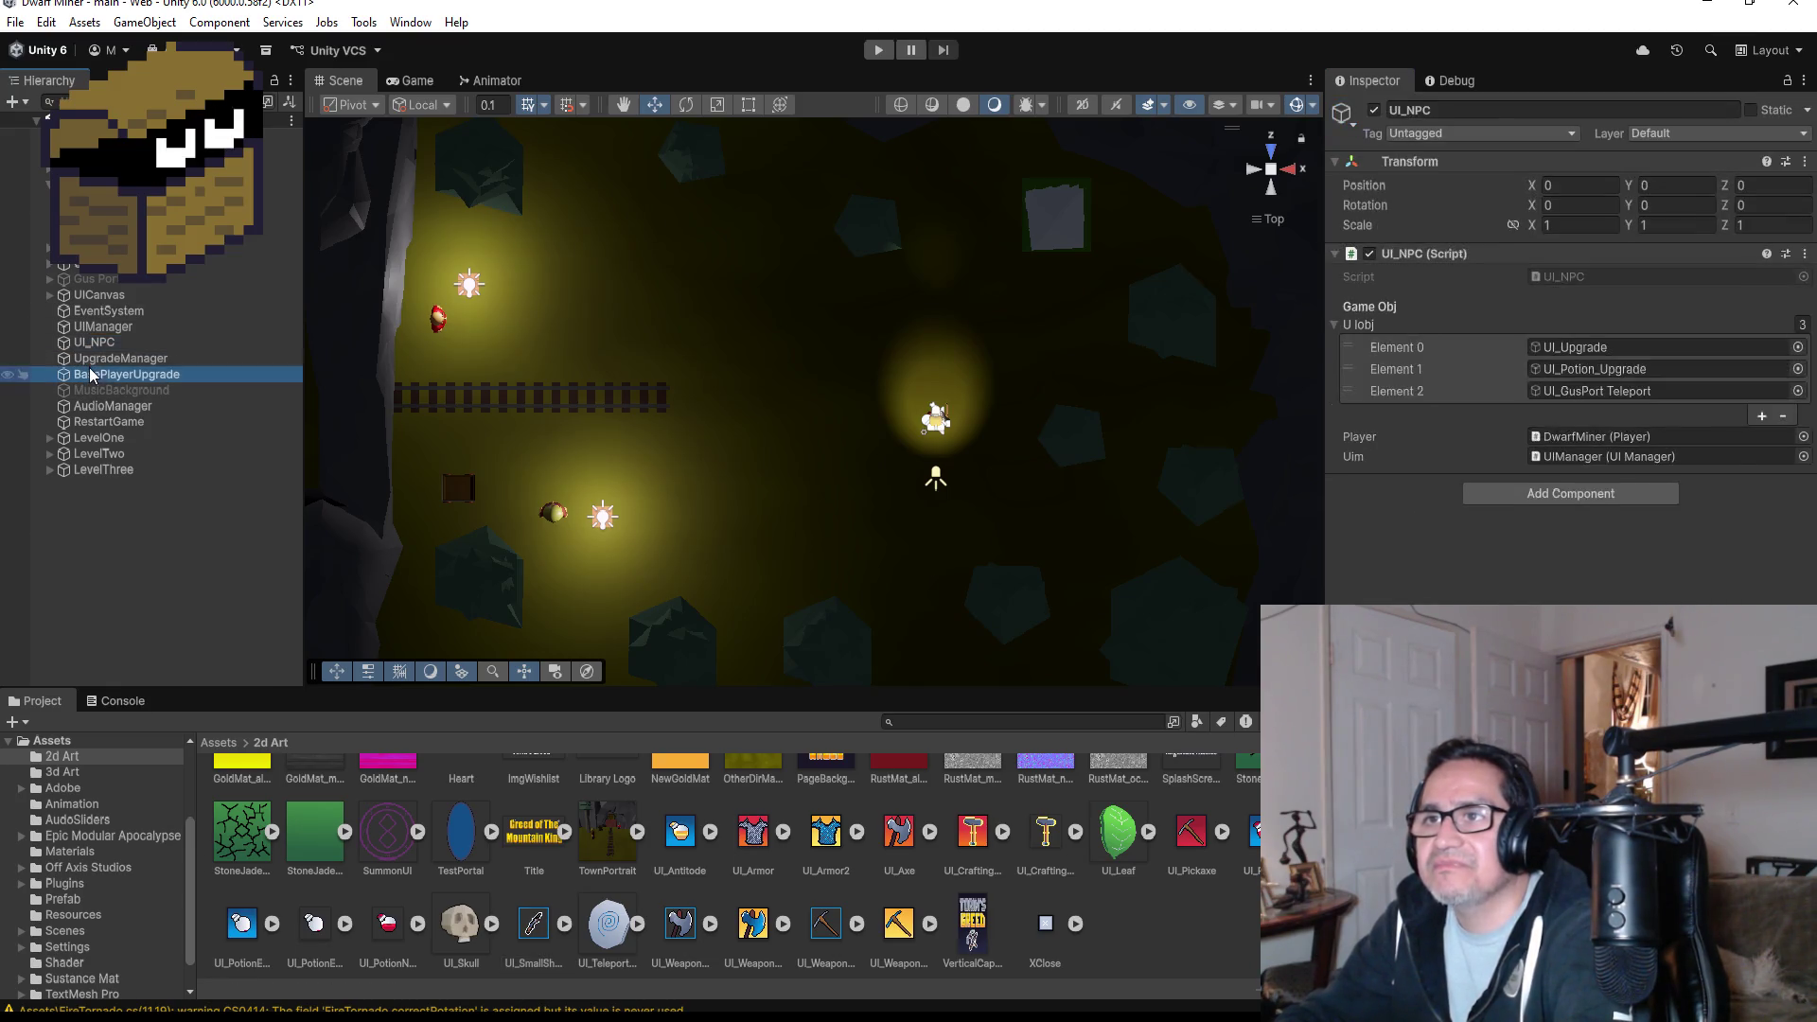
pyautogui.click(109, 359)
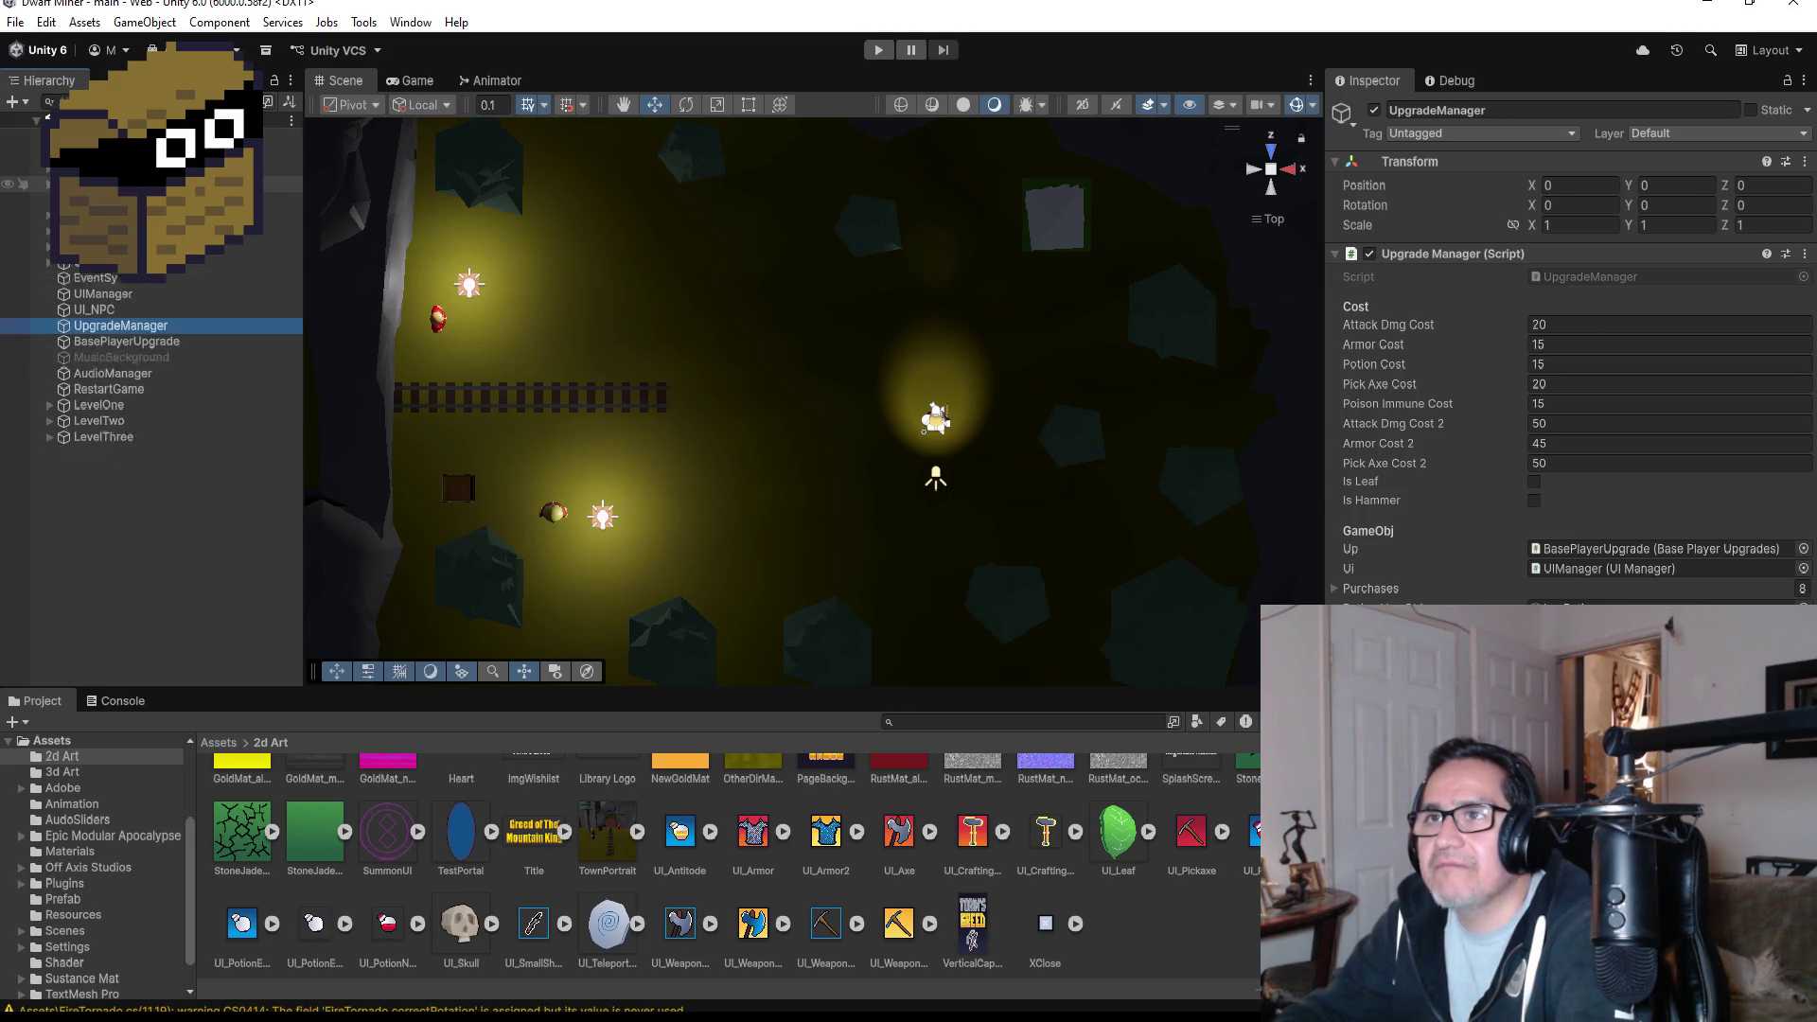
pyautogui.scroll(-2, 71, 284)
pyautogui.click(49, 263)
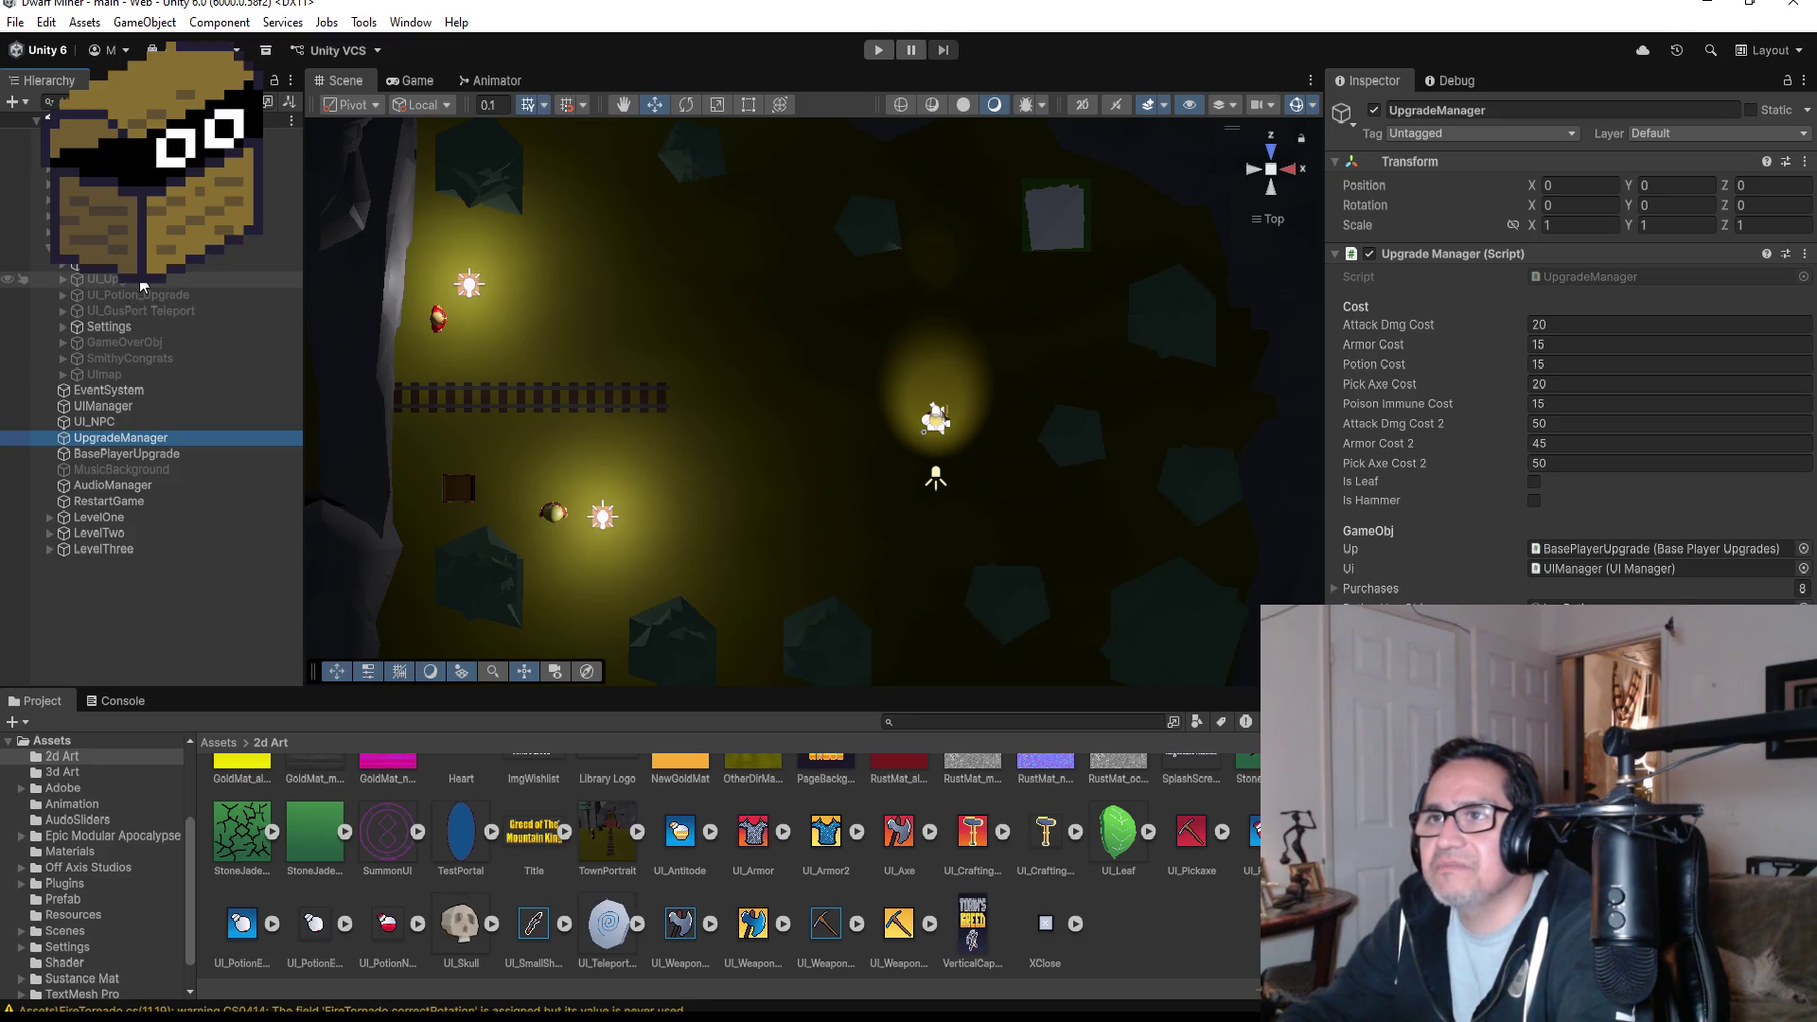
pyautogui.click(72, 280)
pyautogui.click(62, 264)
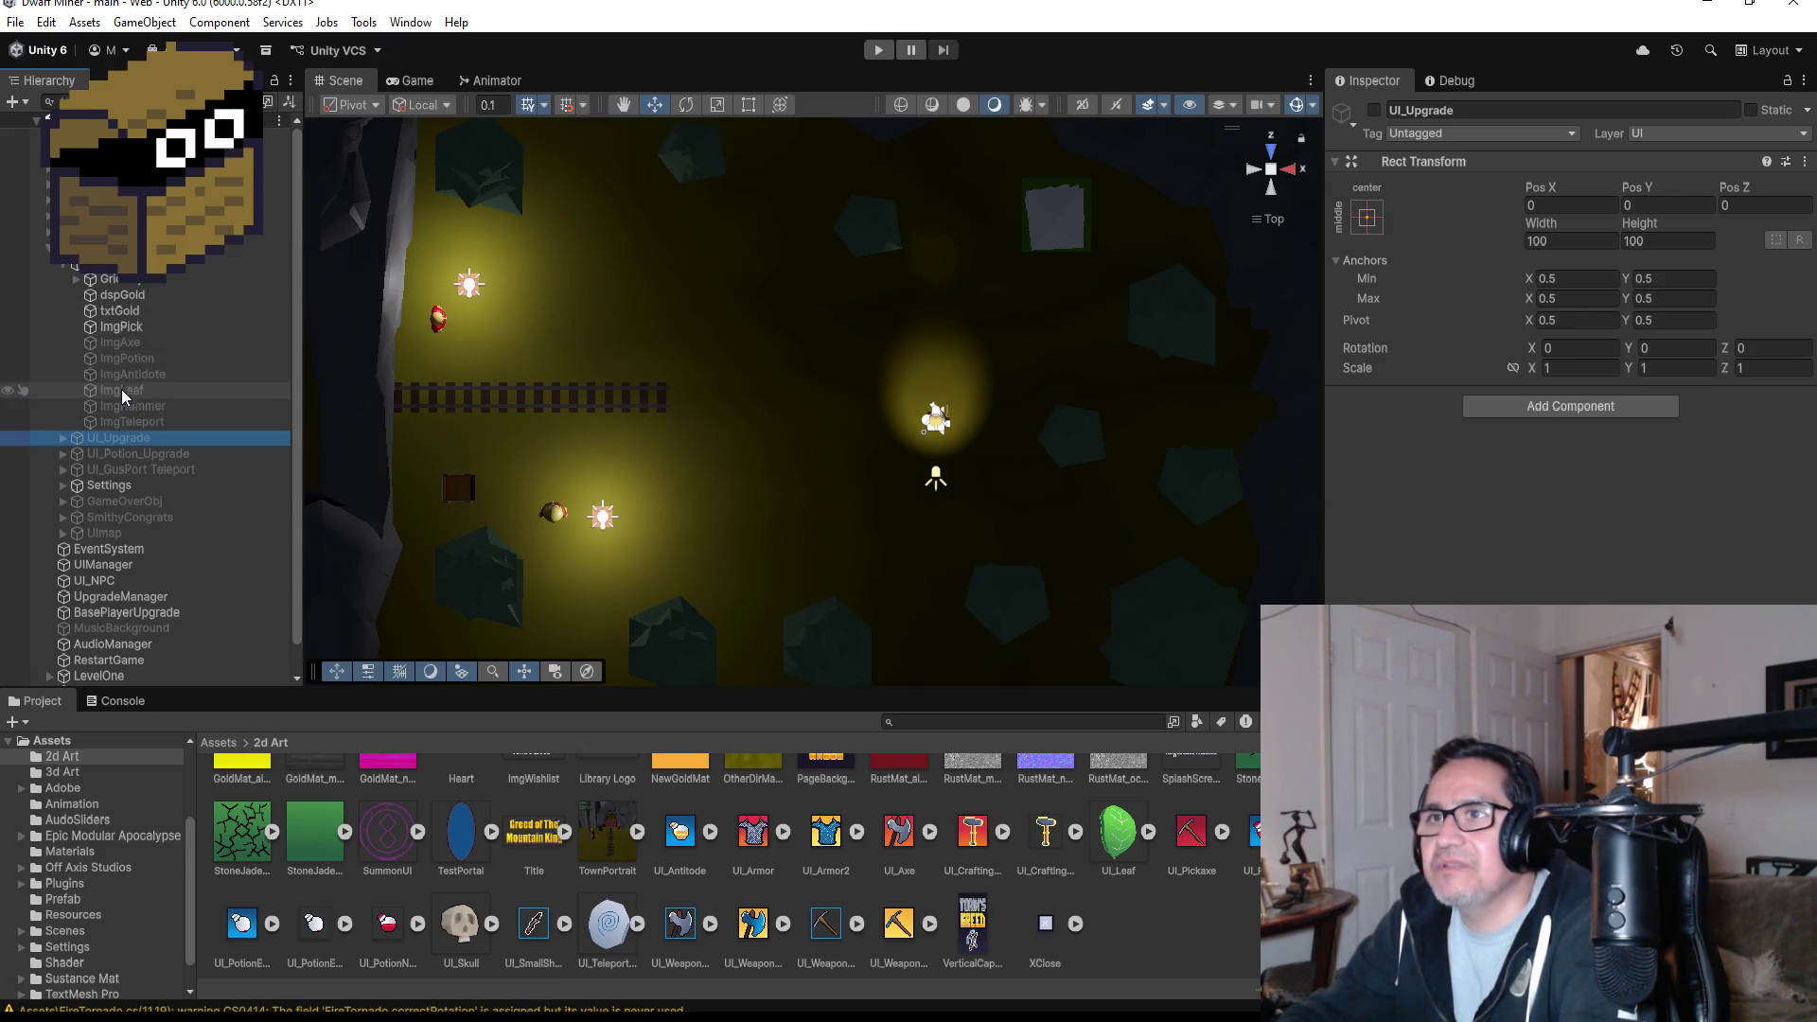
# - Activate the ImgAxe object and frame it in the Scene view
pyautogui.click(120, 342)
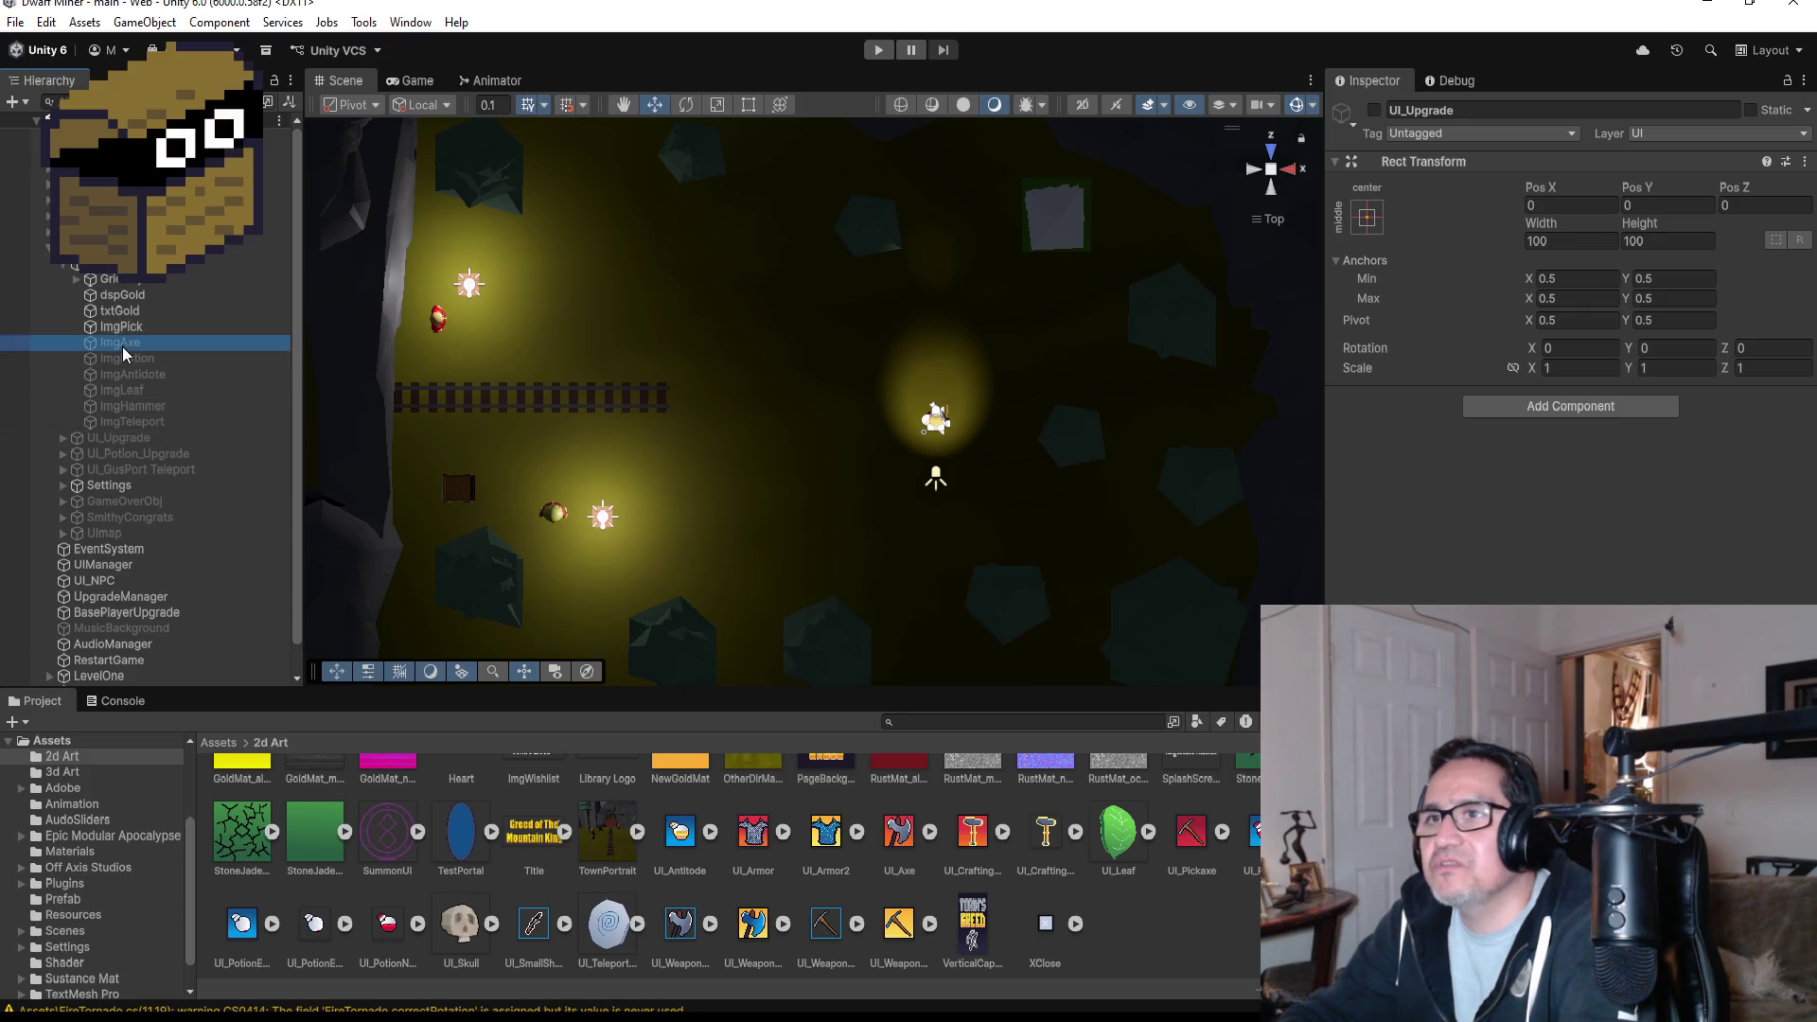
pyautogui.click(1380, 117)
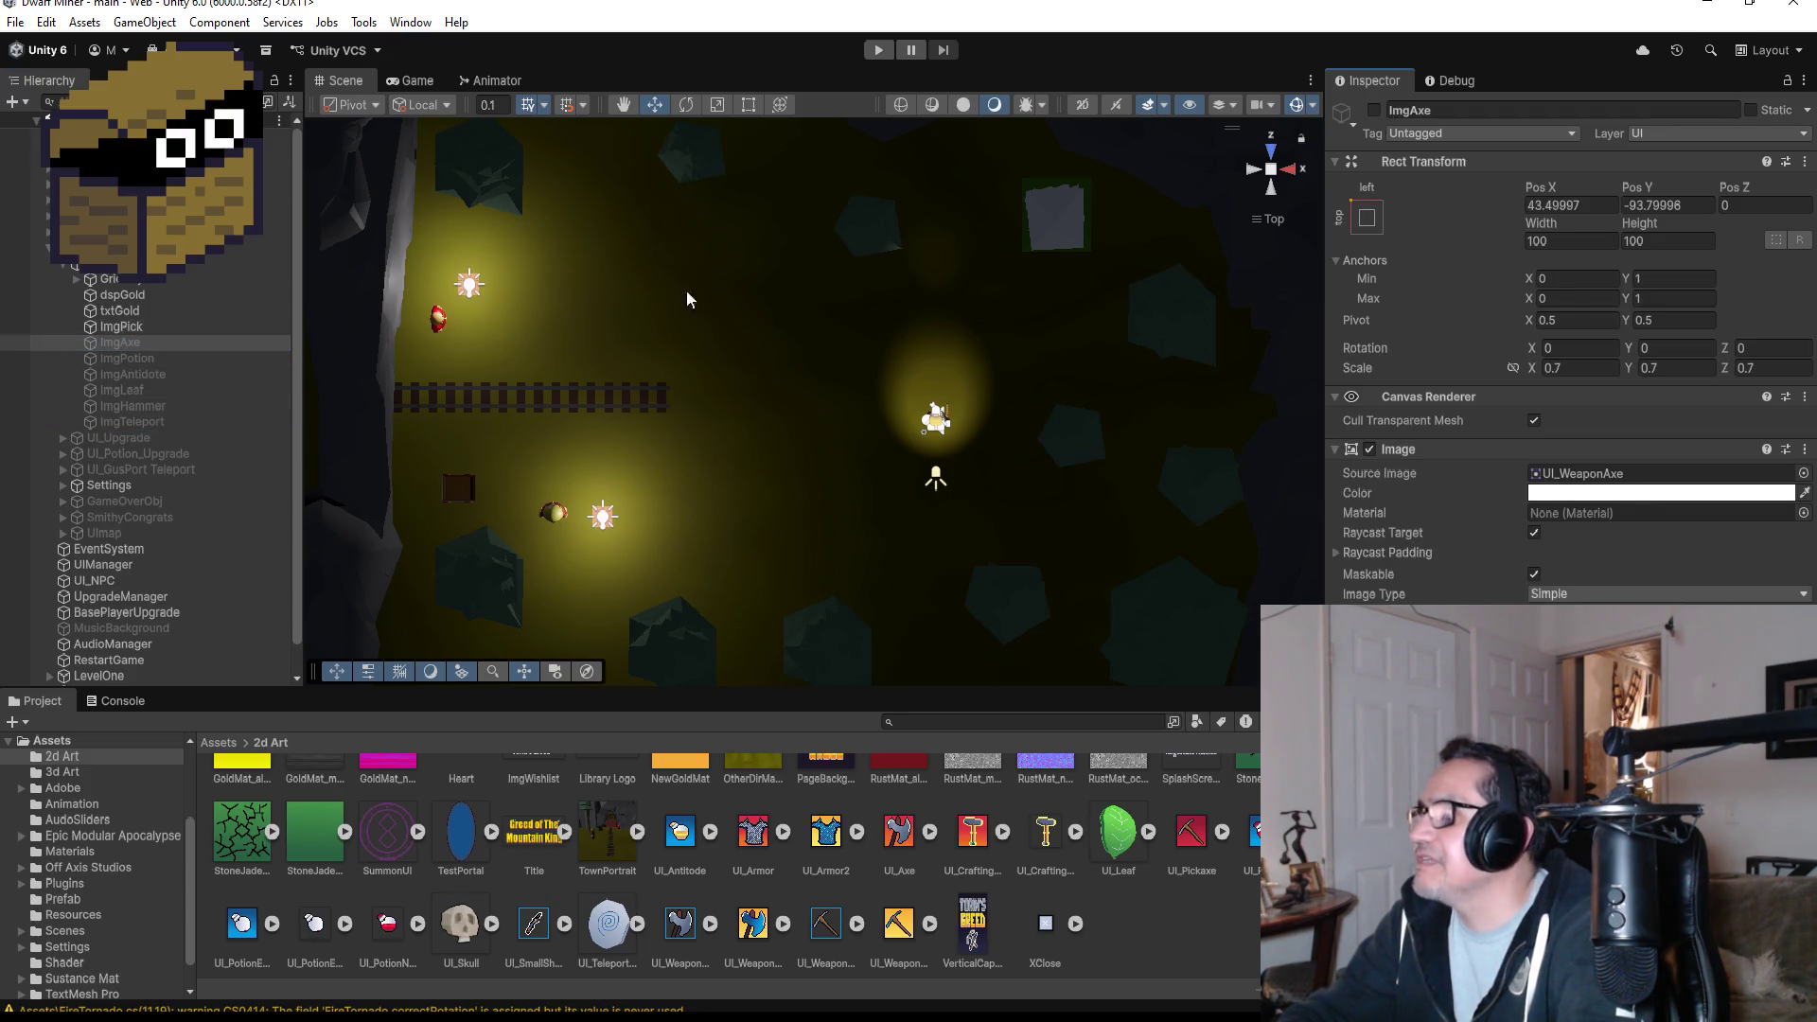
pyautogui.click(1374, 110)
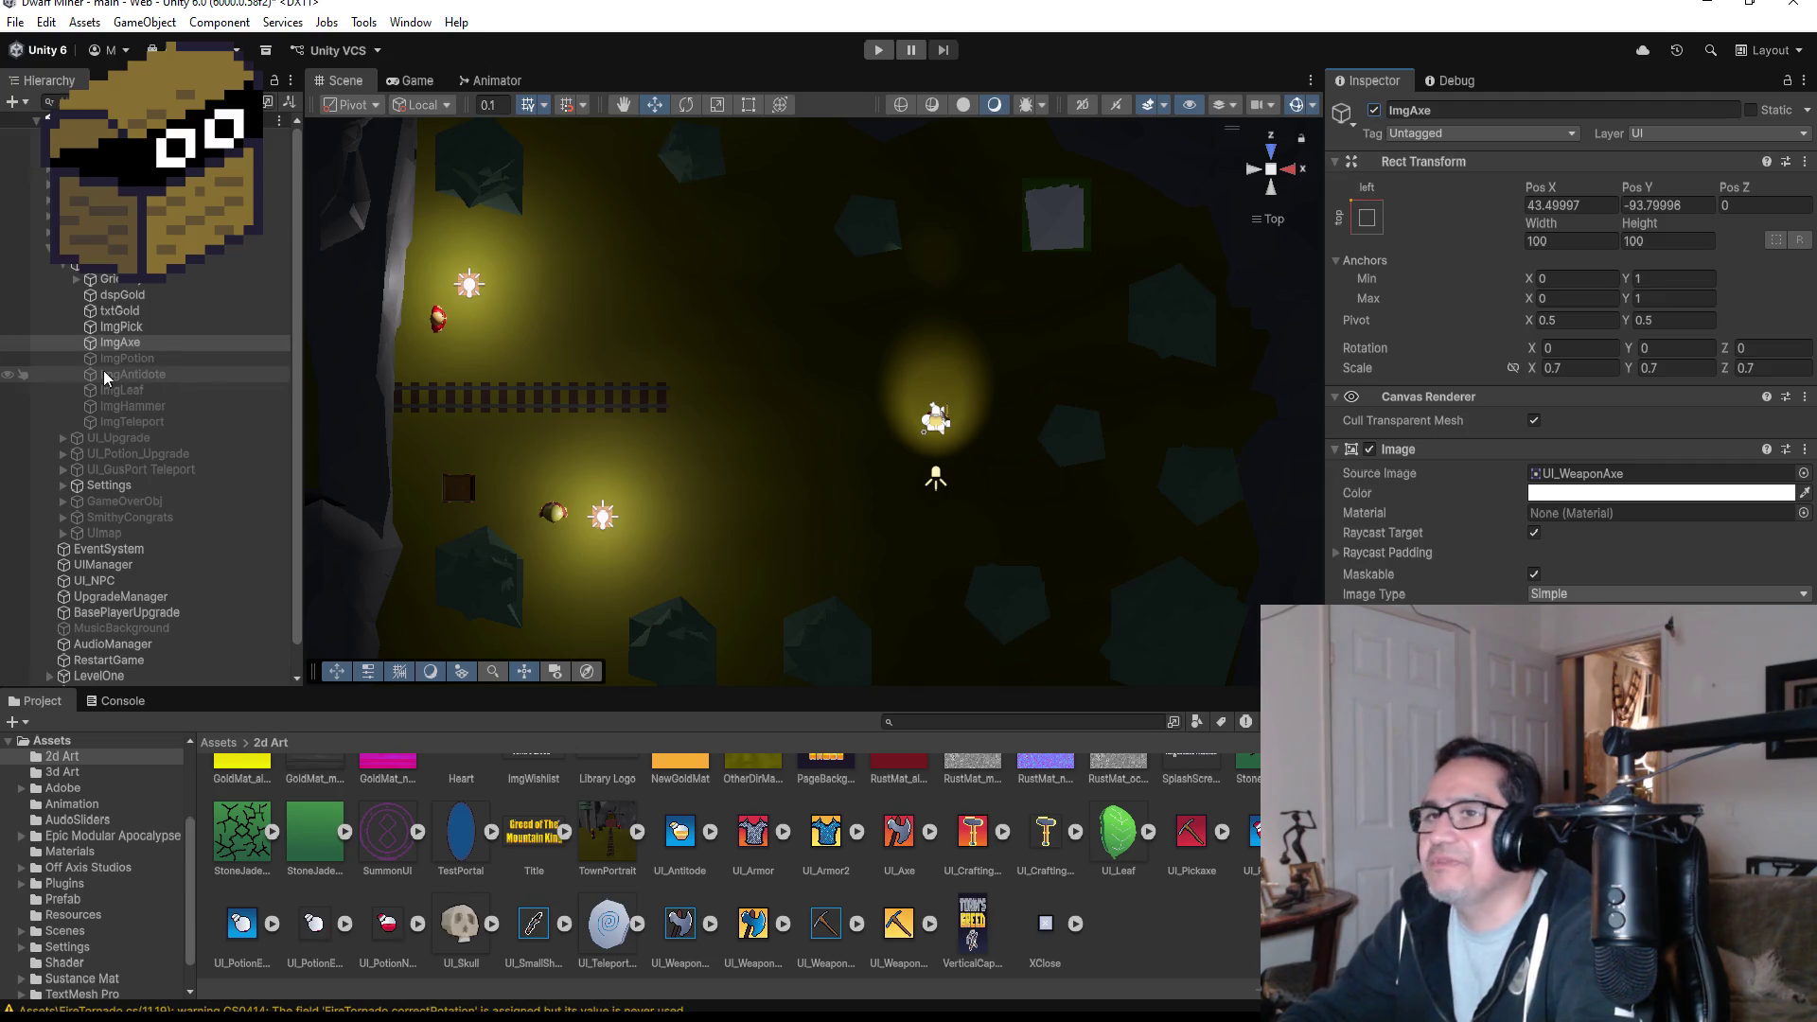
pyautogui.doubleClick(121, 343)
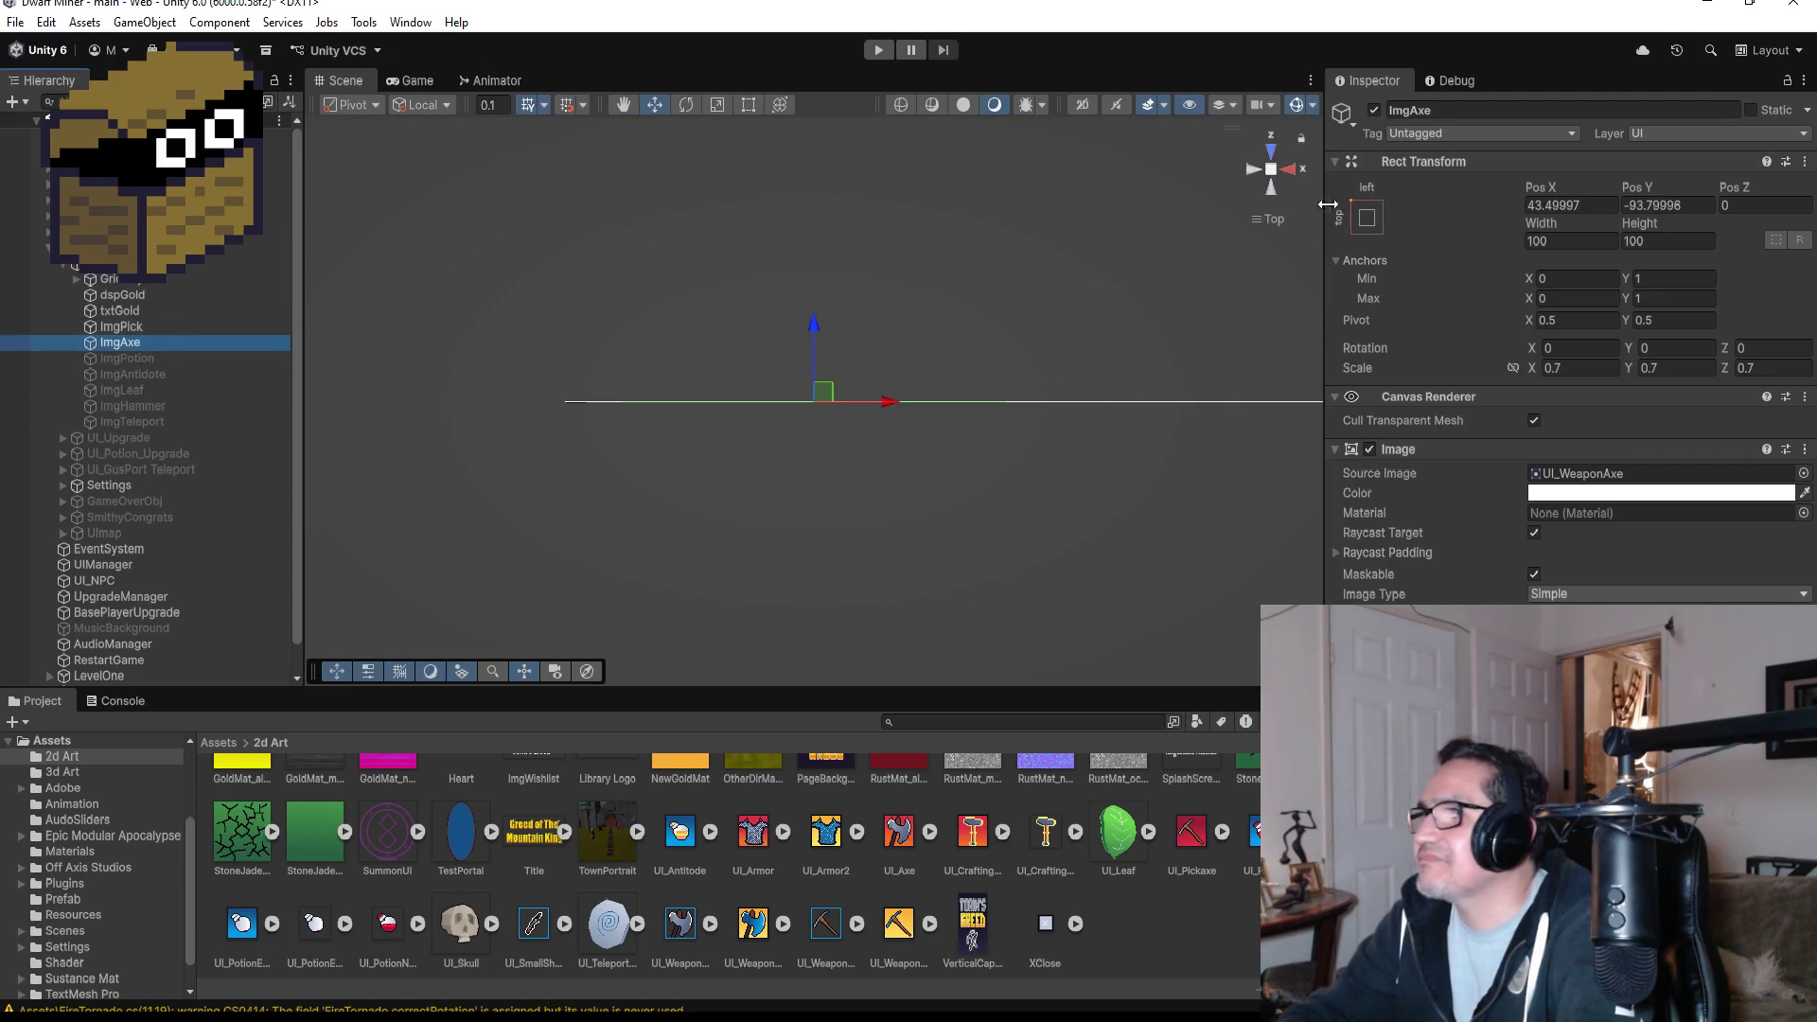
# - Turn the Scene view to the Back axis and zoom until the blue-framed axe icon is visible
pyautogui.click(1277, 191)
pyautogui.scroll(-2, 1060, 360)
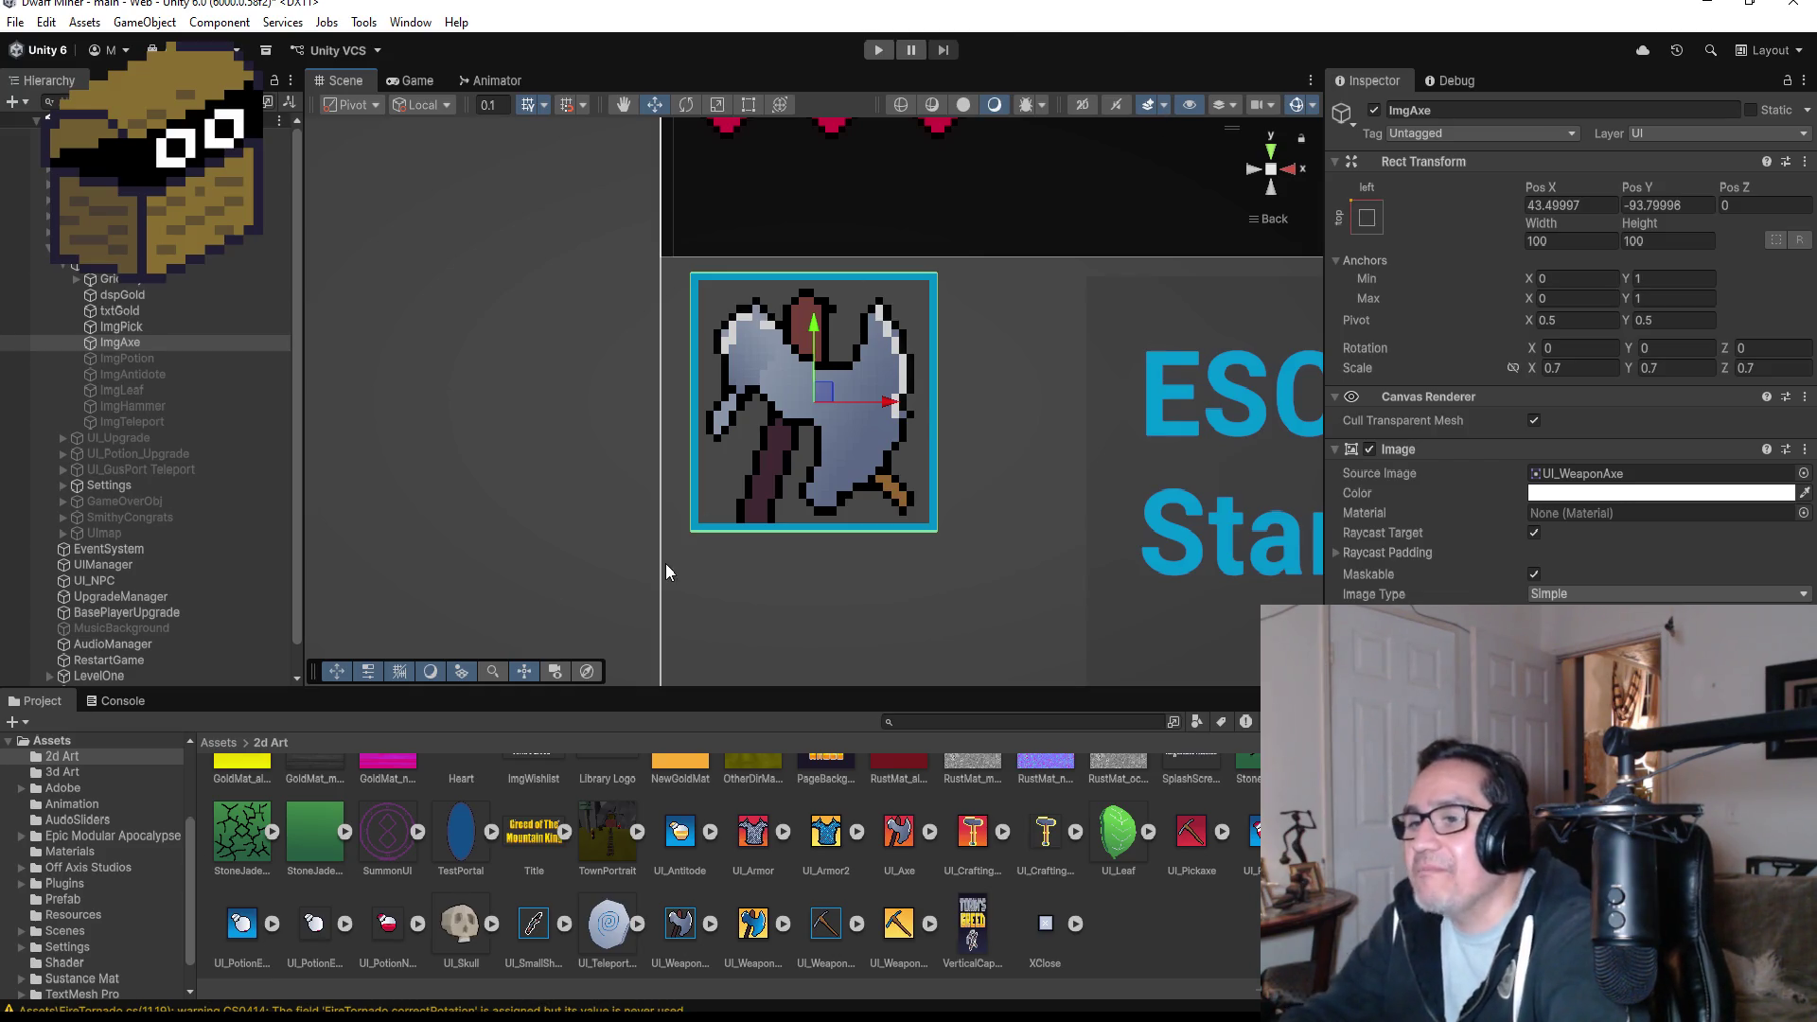
pyautogui.scroll(3, 743, 837)
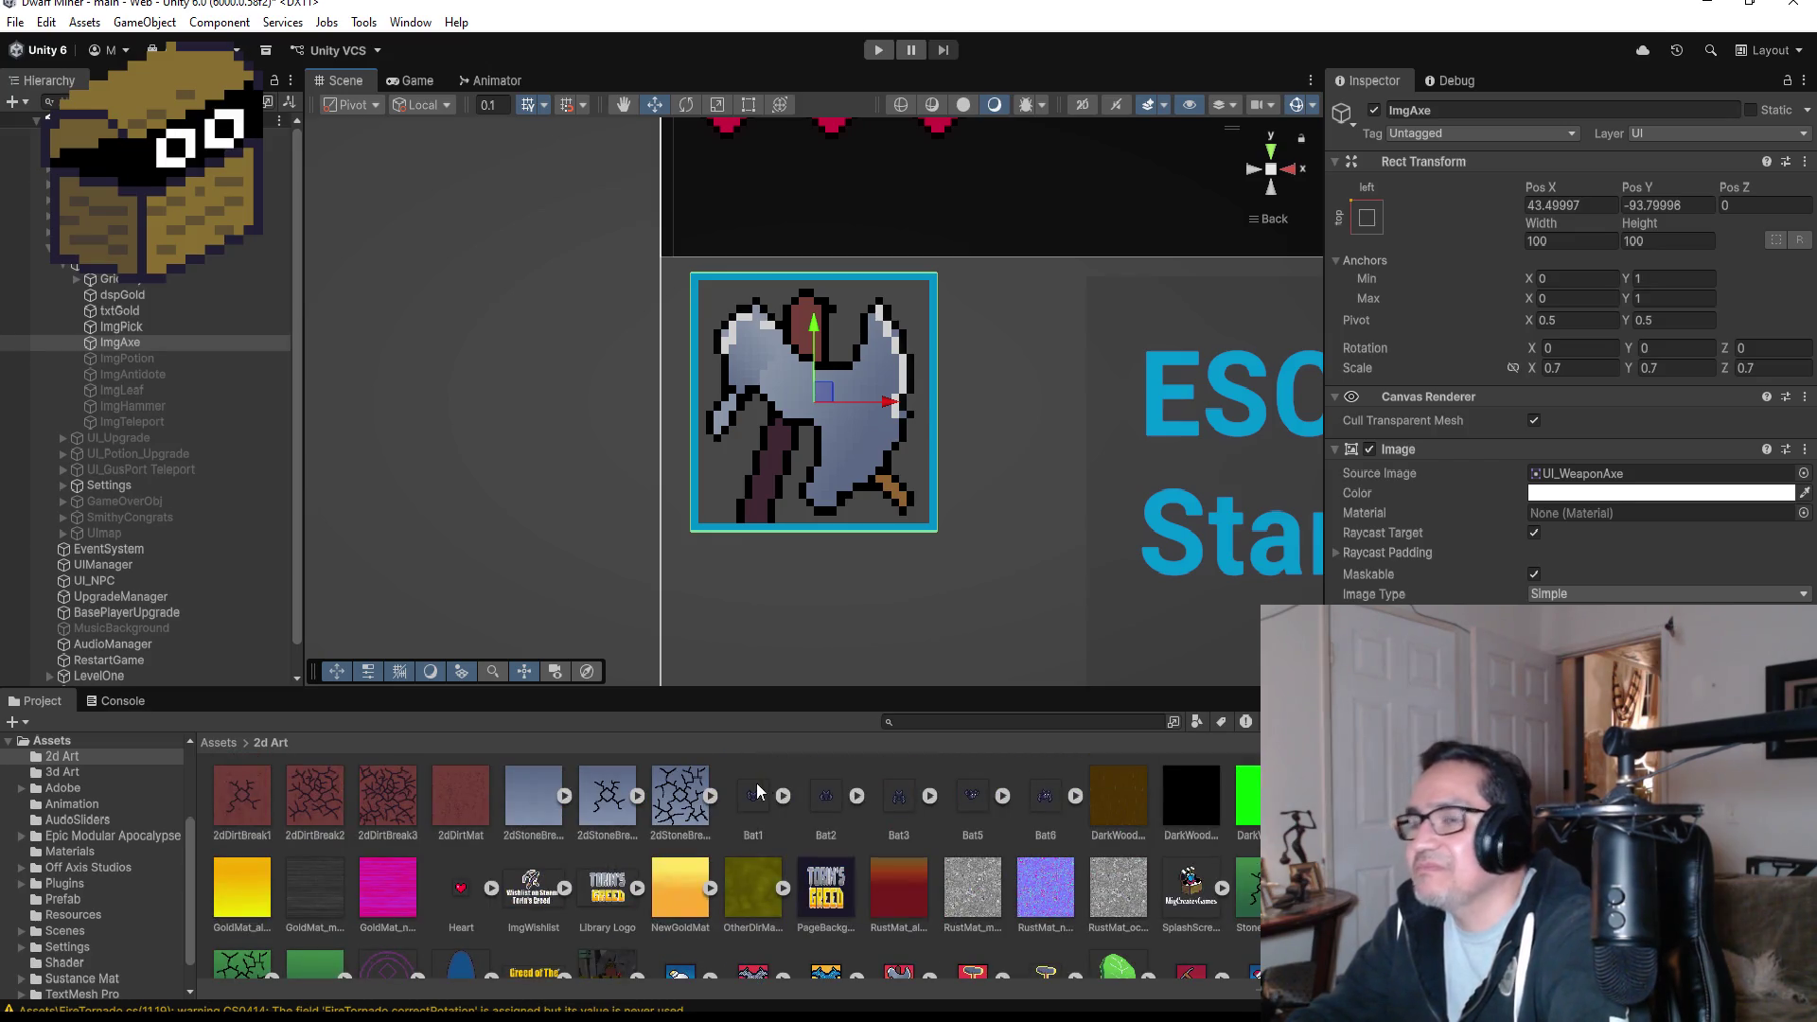
pyautogui.scroll(-3, 758, 791)
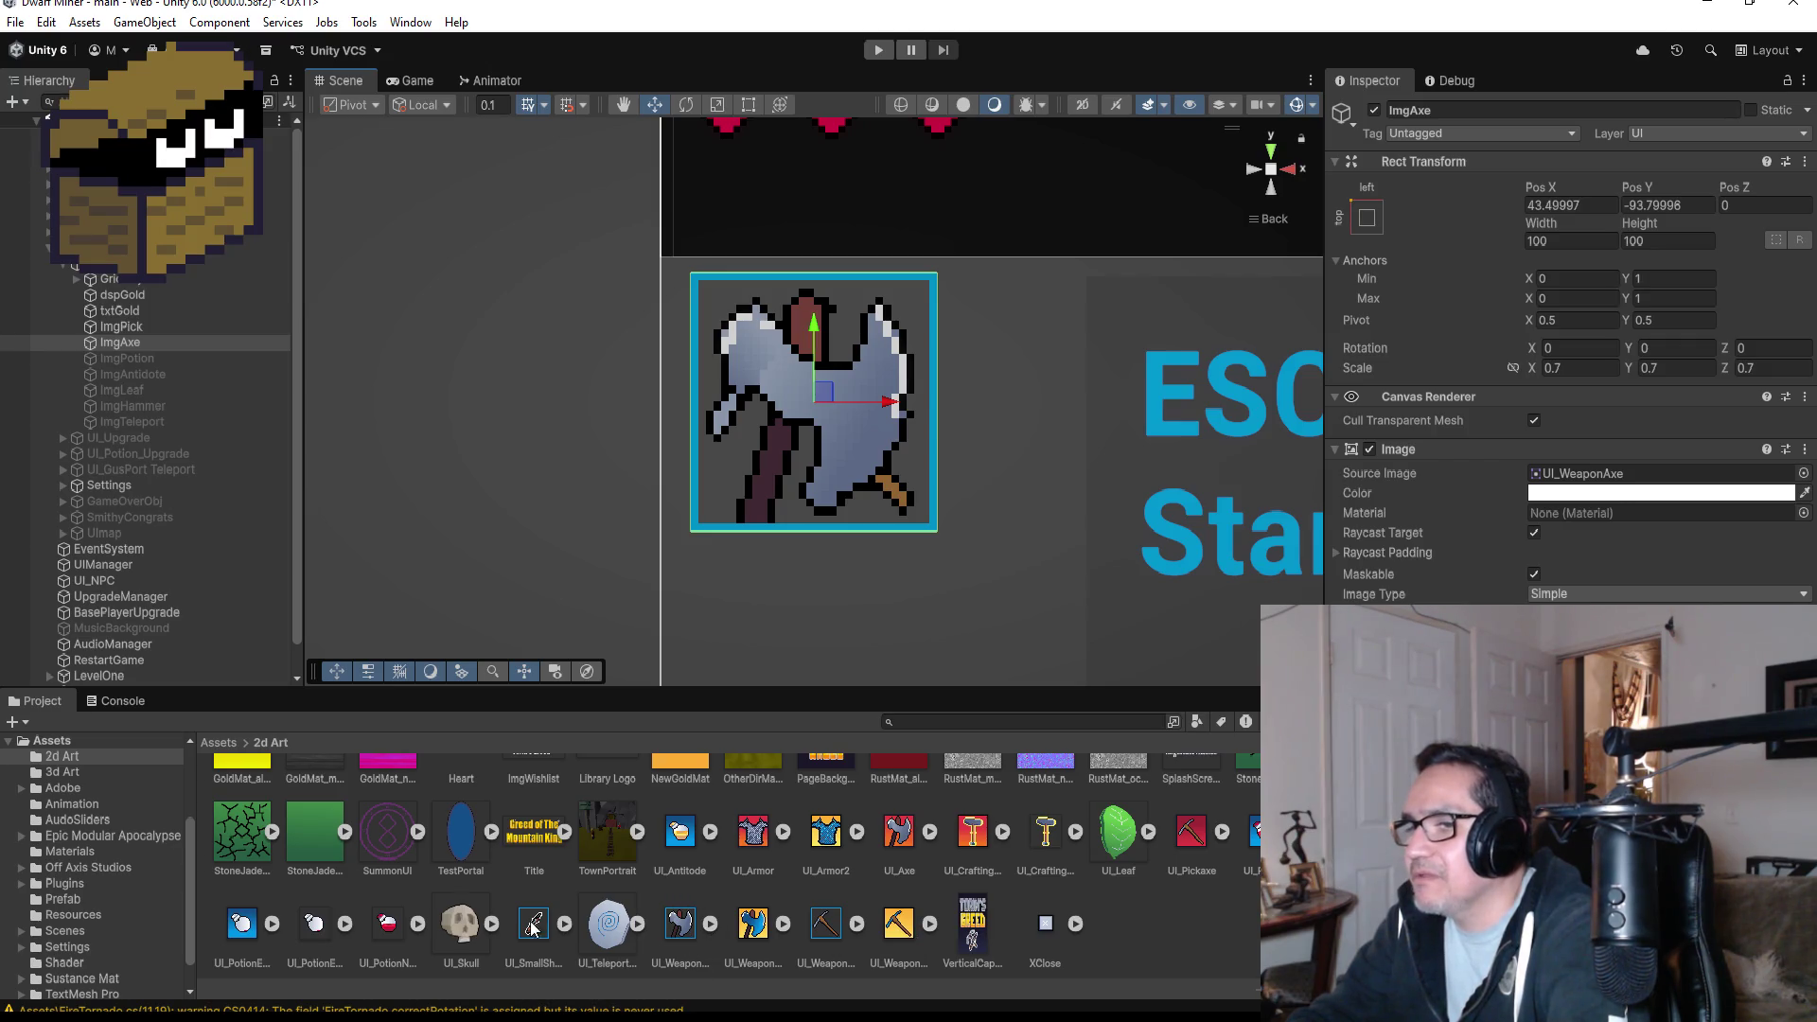
# - Assign UI_SmallShotgun as ImgAxe's Source Image, then deactivate ImgAxe
pyautogui.moveTo(530, 932)
pyautogui.mouseDown()
pyautogui.moveTo(803, 855)
pyautogui.moveTo(1383, 233)
pyautogui.moveTo(1454, 253)
pyautogui.moveTo(1556, 531)
pyautogui.moveTo(1691, 466)
pyautogui.mouseUp()
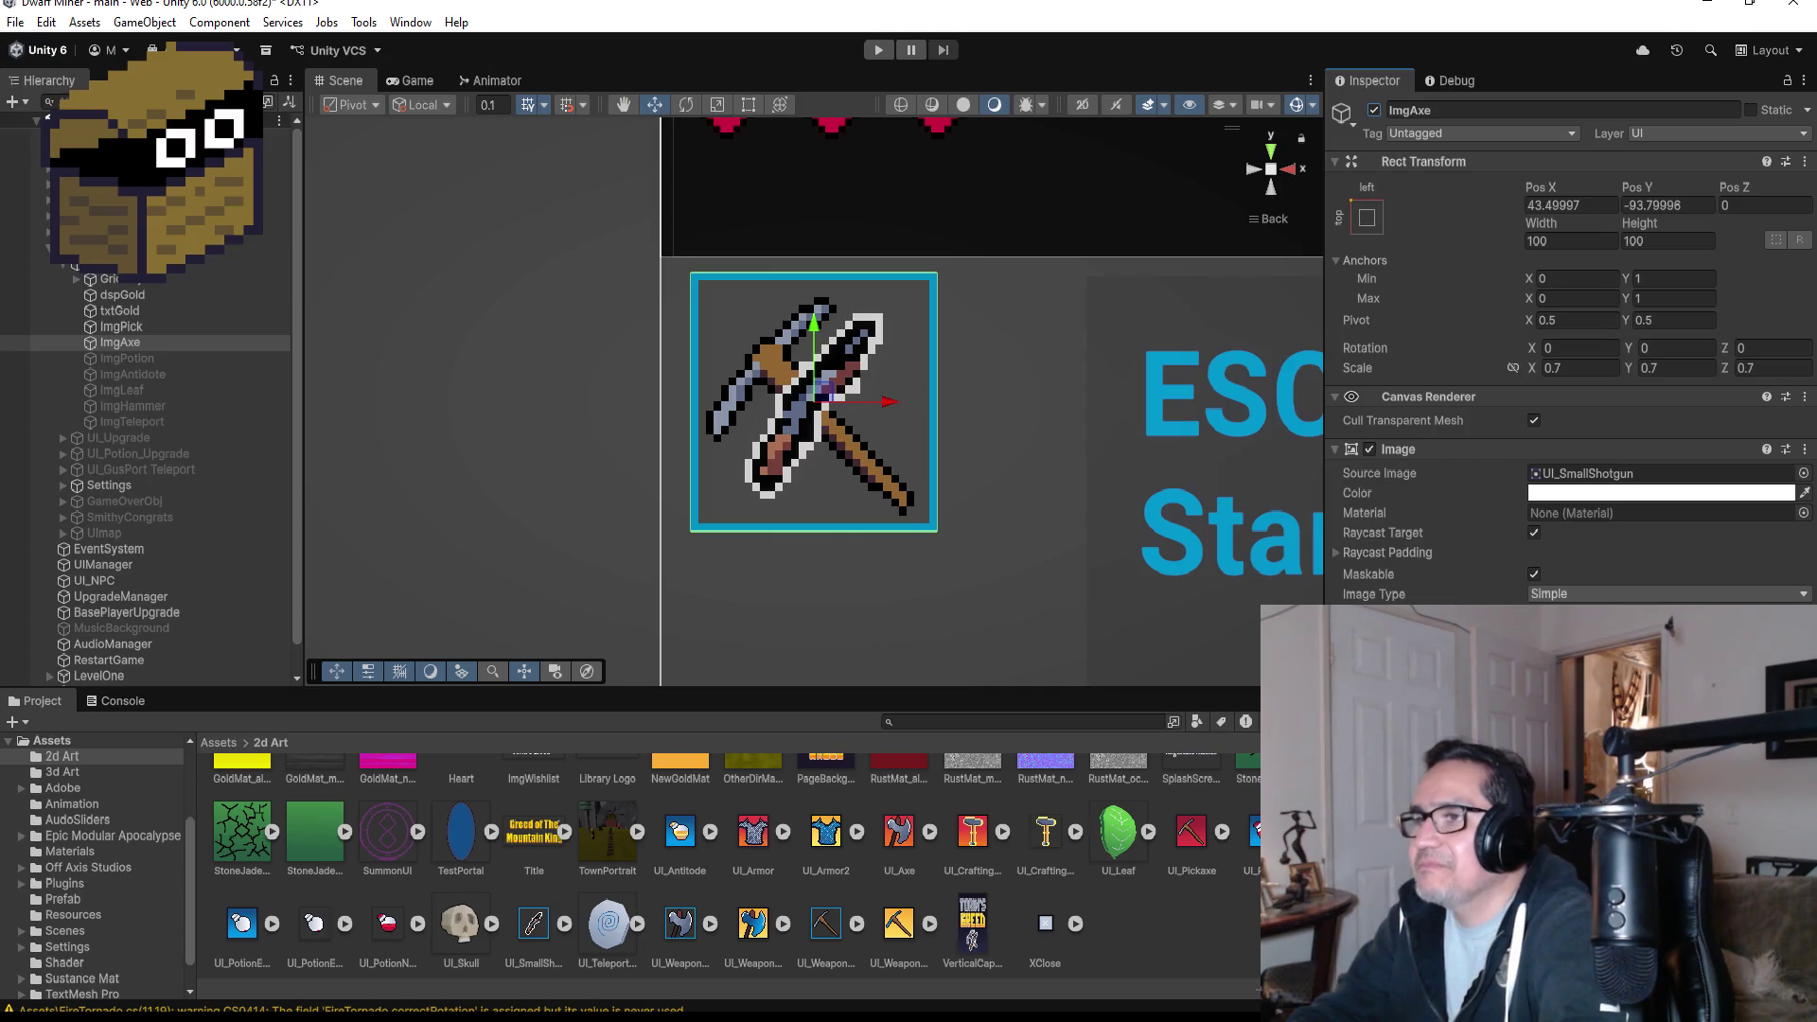
pyautogui.moveTo(579, 1017)
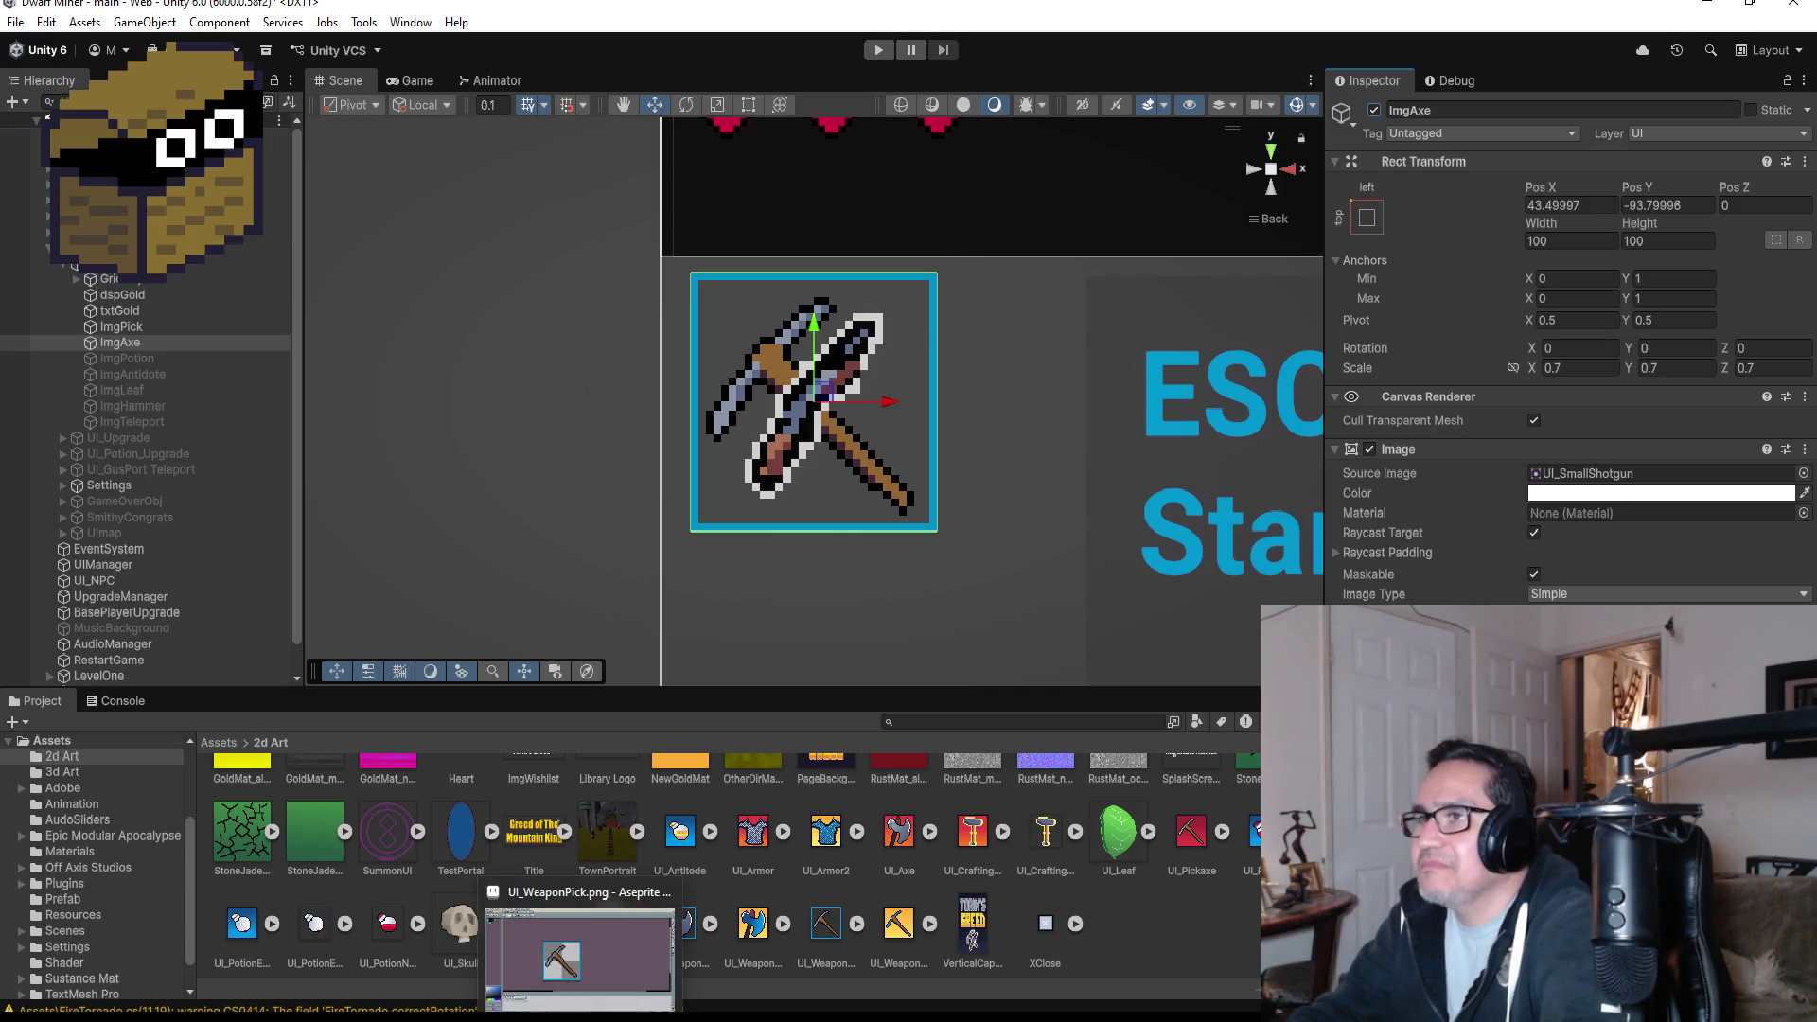
pyautogui.click(1373, 111)
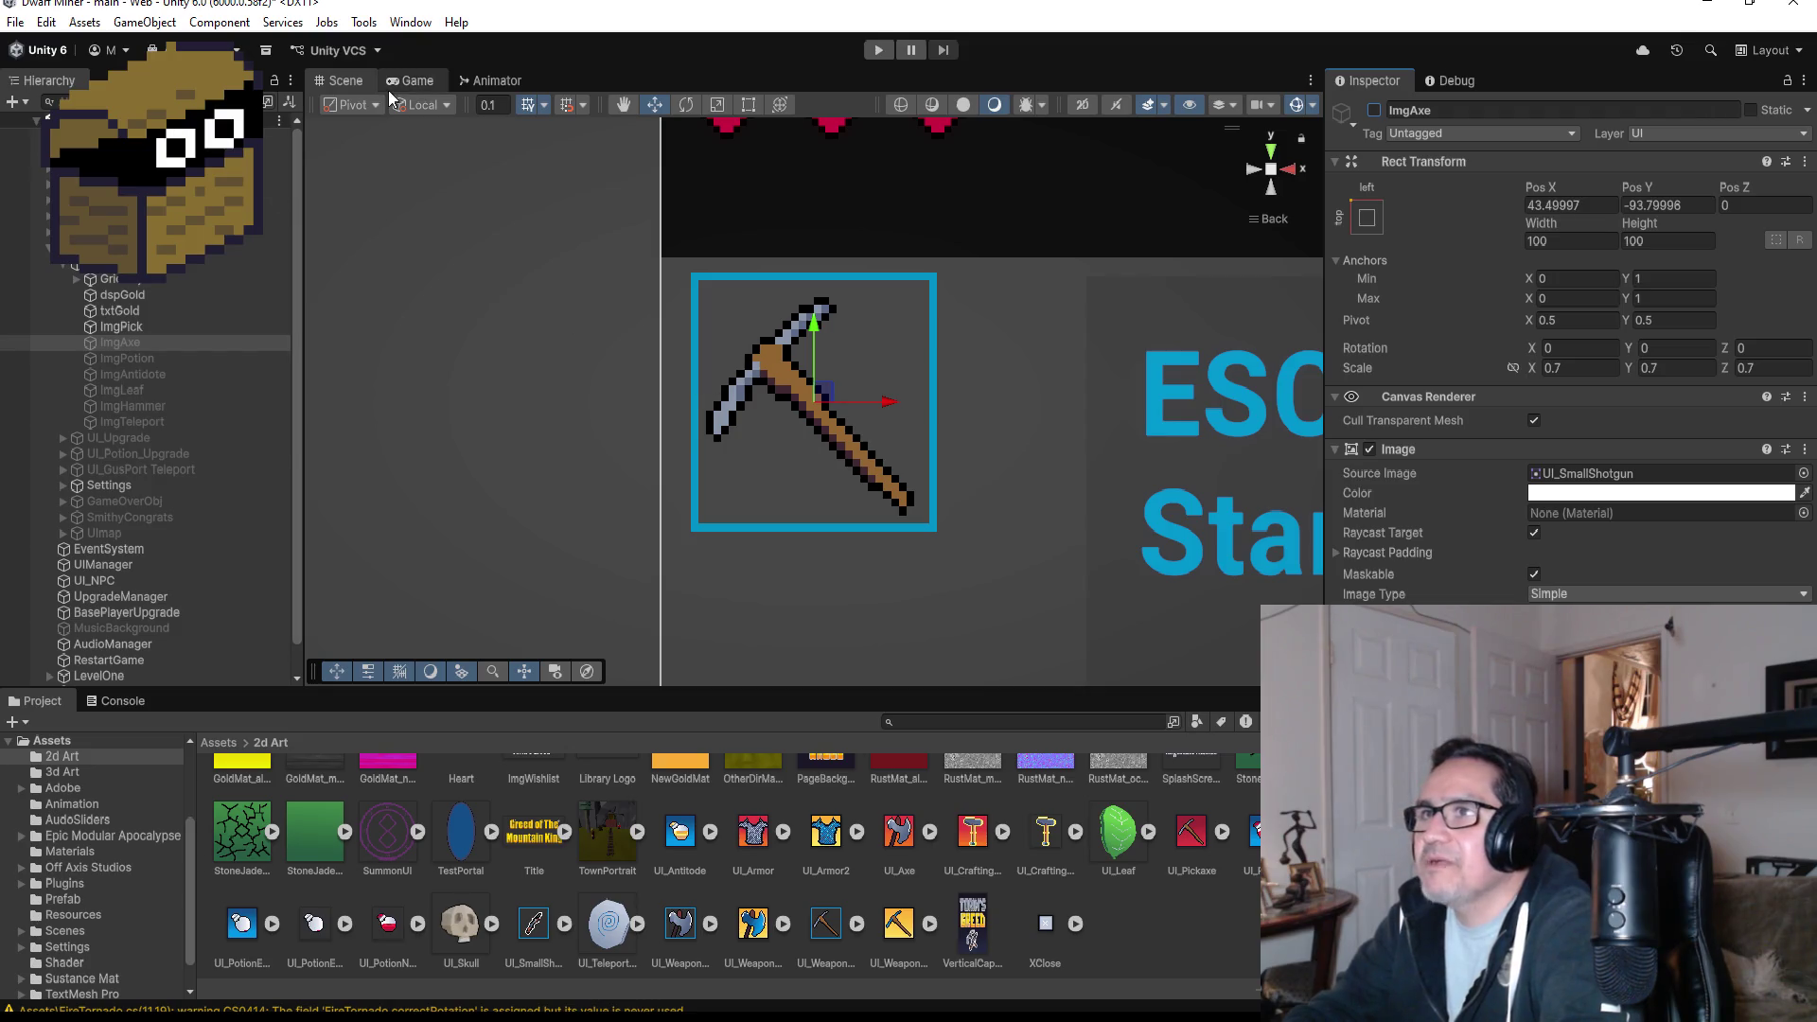
# - Go back to Assets, enter the Prefab folder and open the EffectBlood prefab in Prefab Mode
pyautogui.click(220, 743)
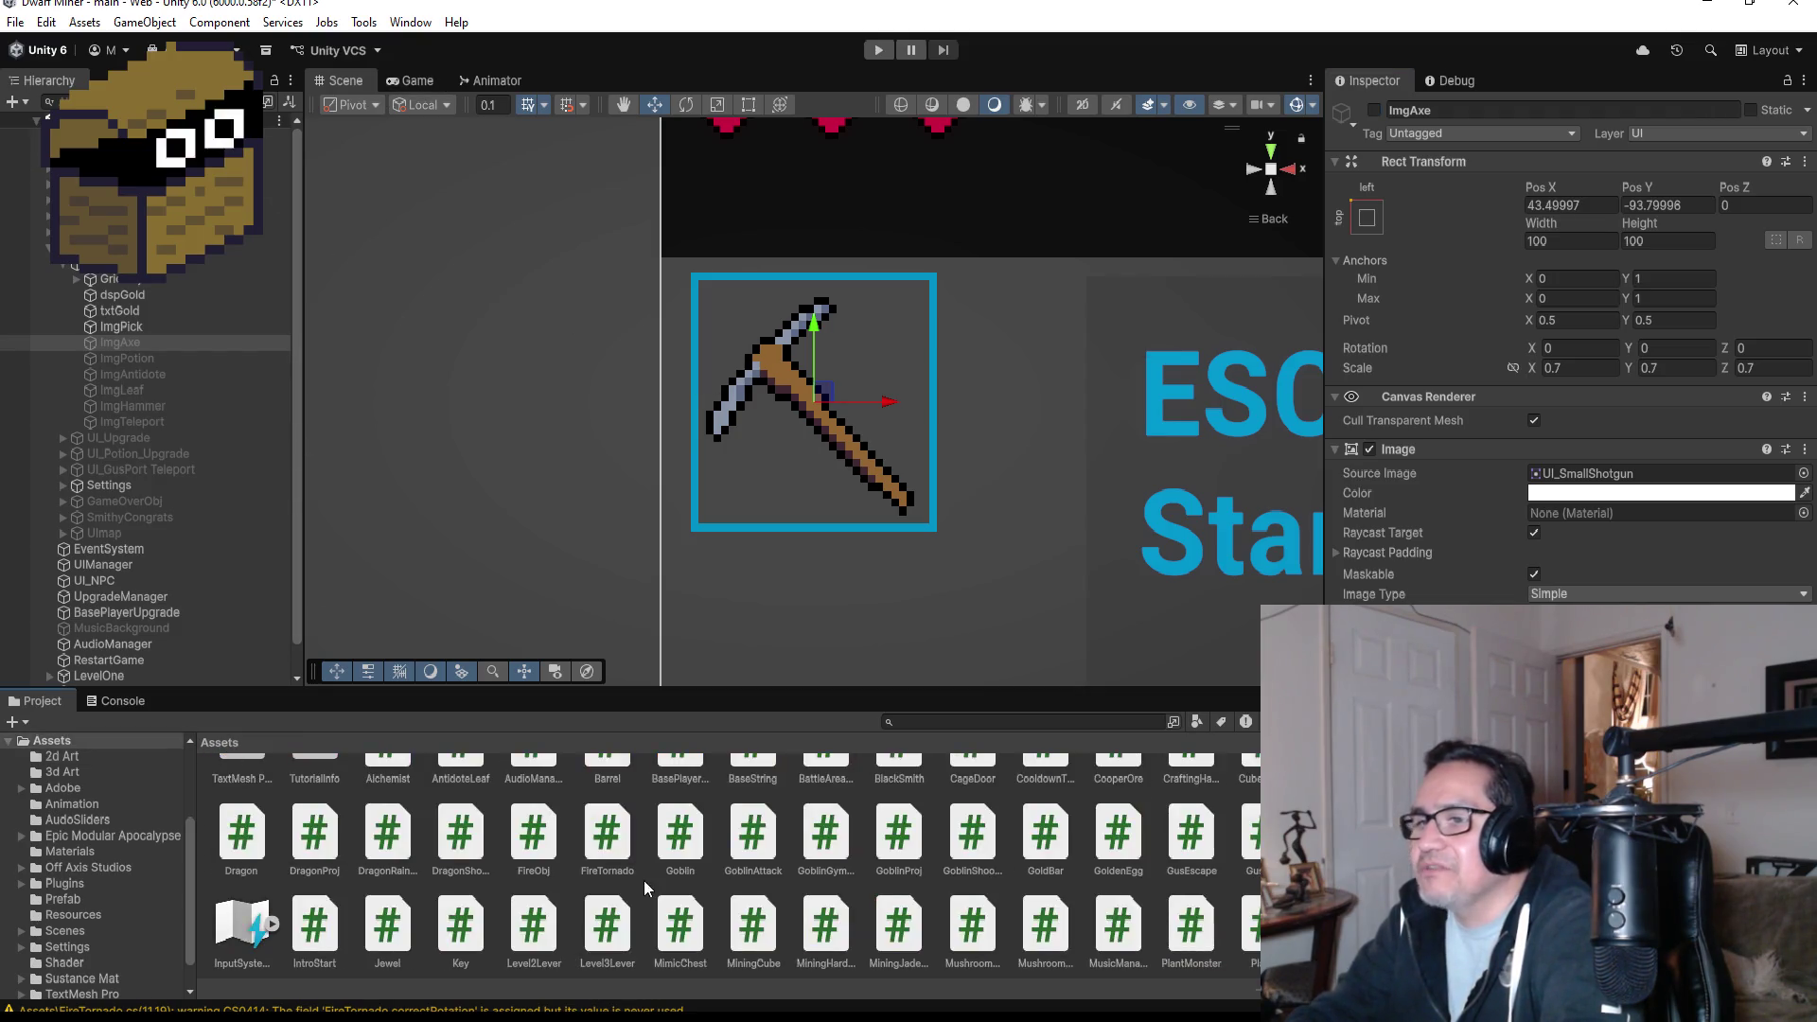
pyautogui.scroll(2, 710, 873)
pyautogui.doubleClick(899, 800)
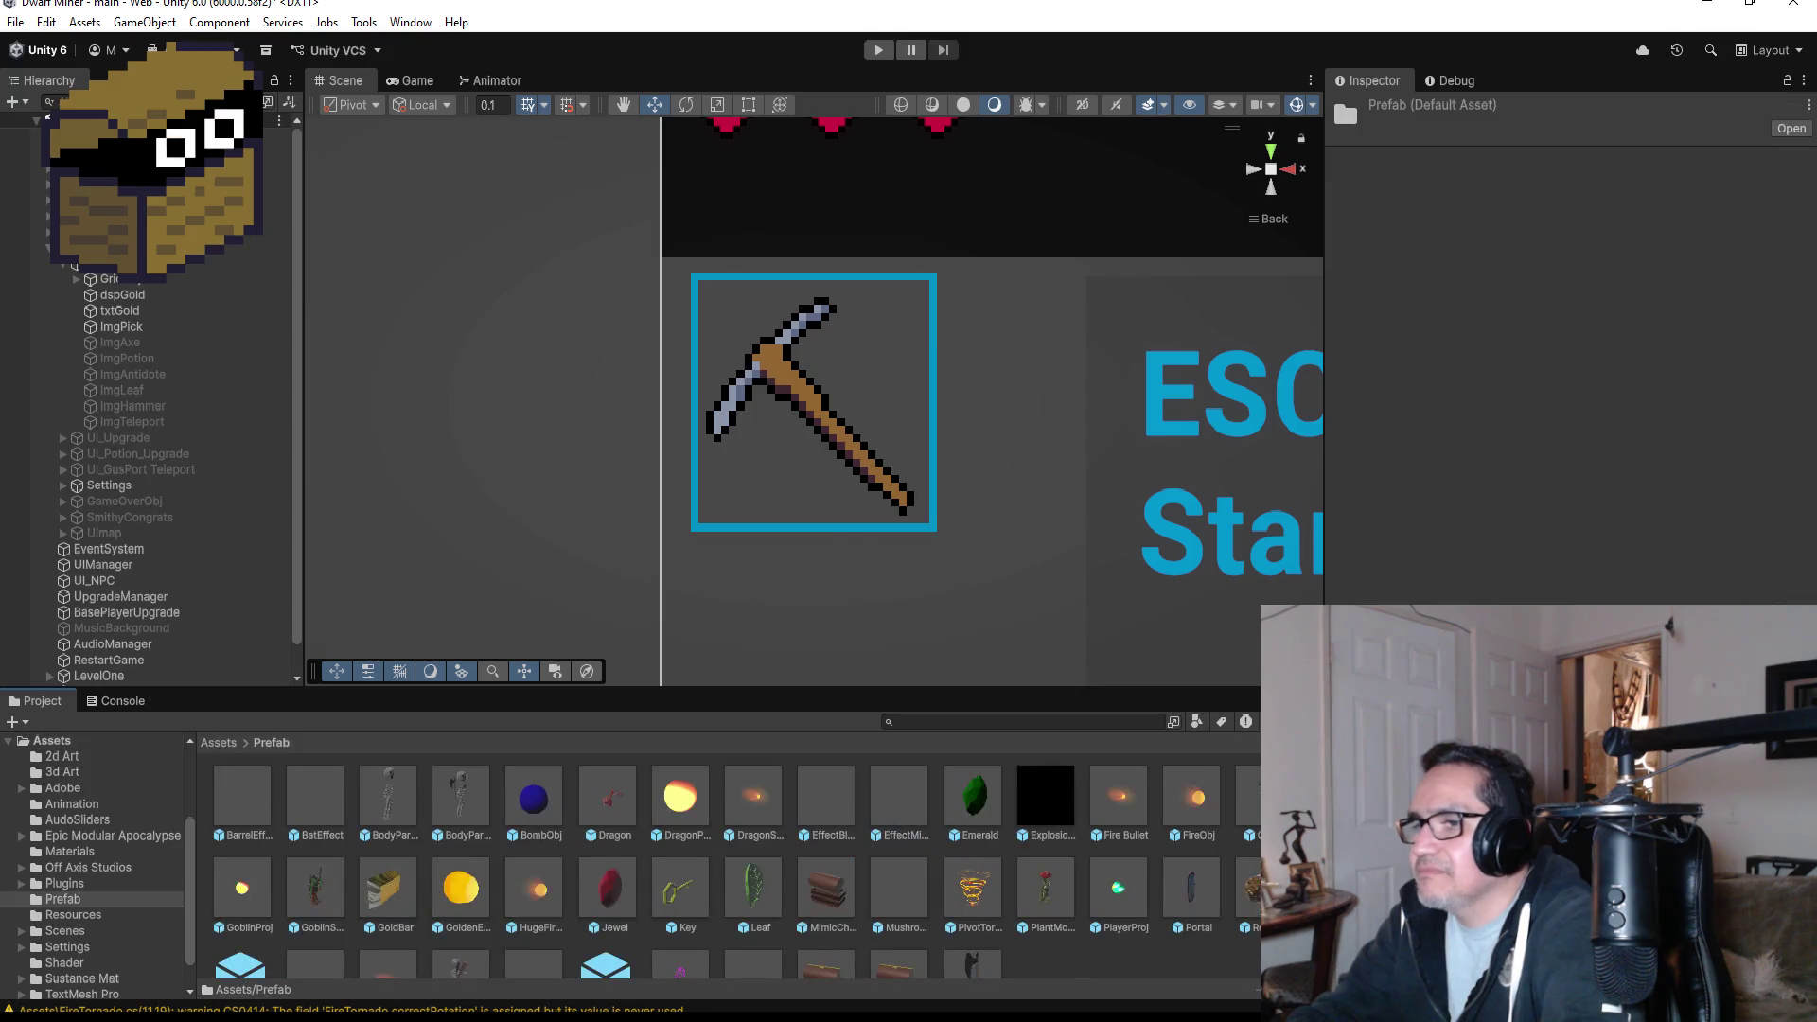
pyautogui.scroll(-1, 897, 895)
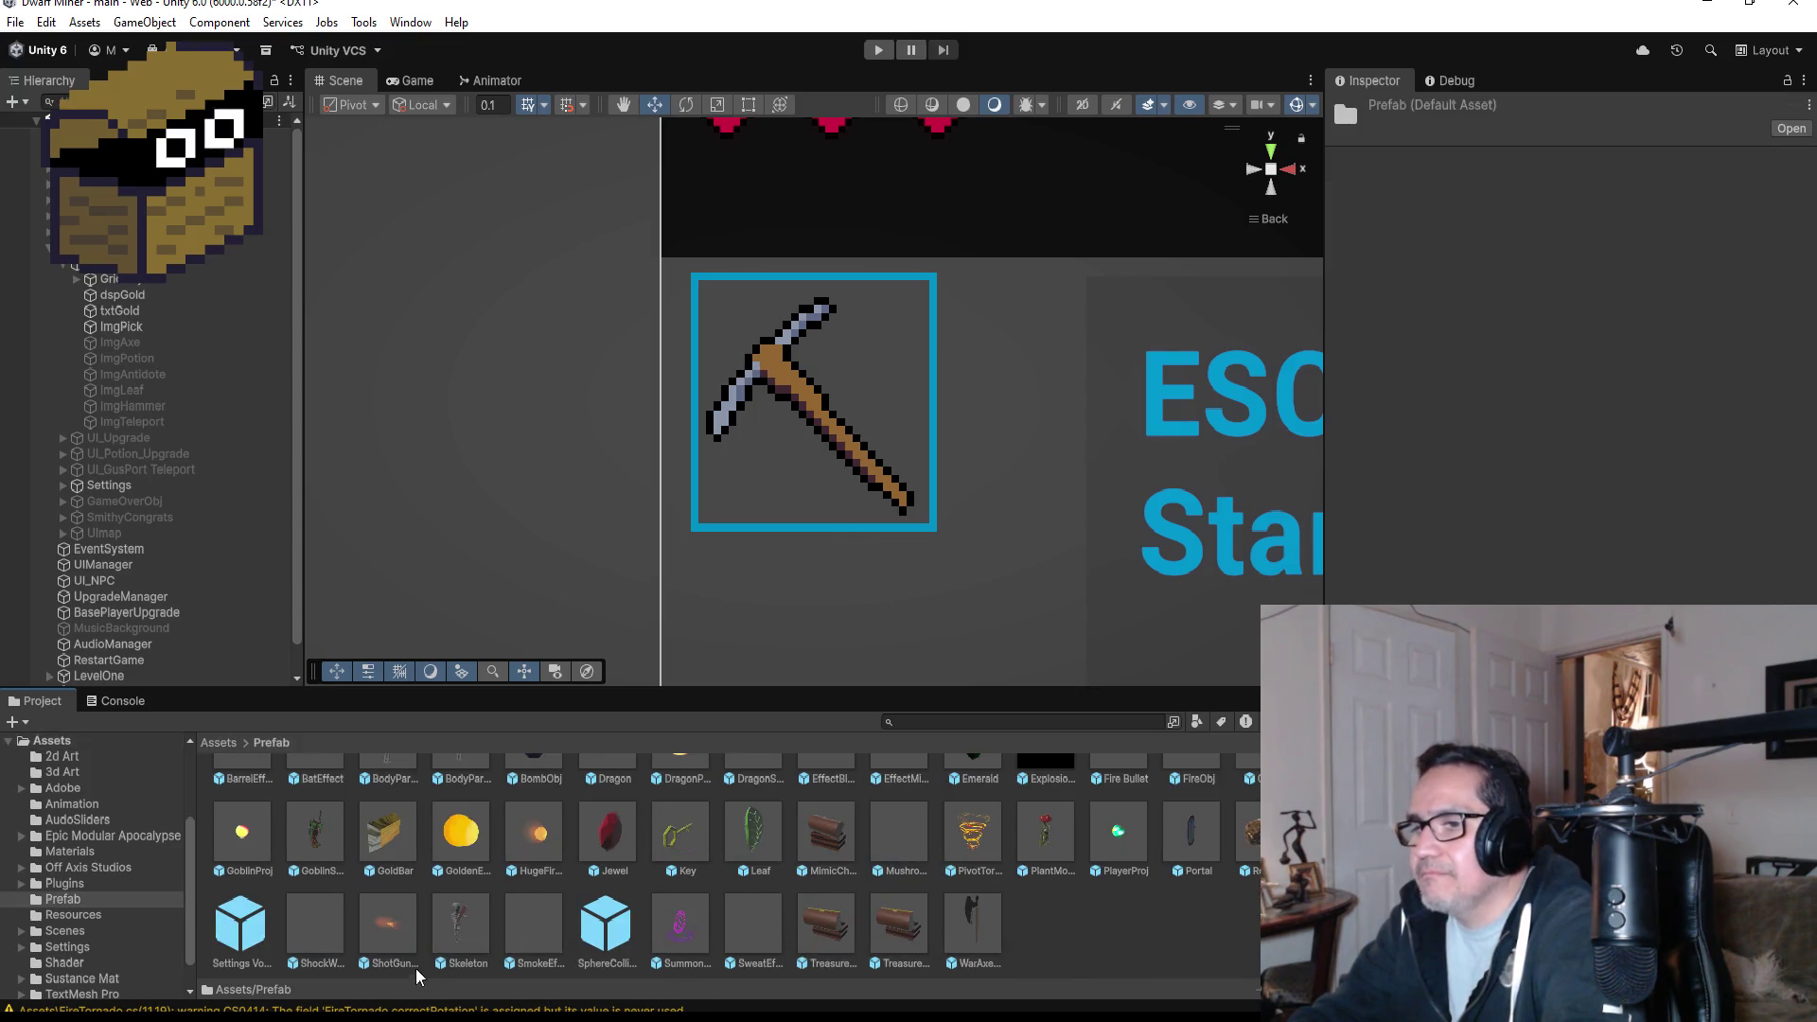
pyautogui.scroll(1, 553, 906)
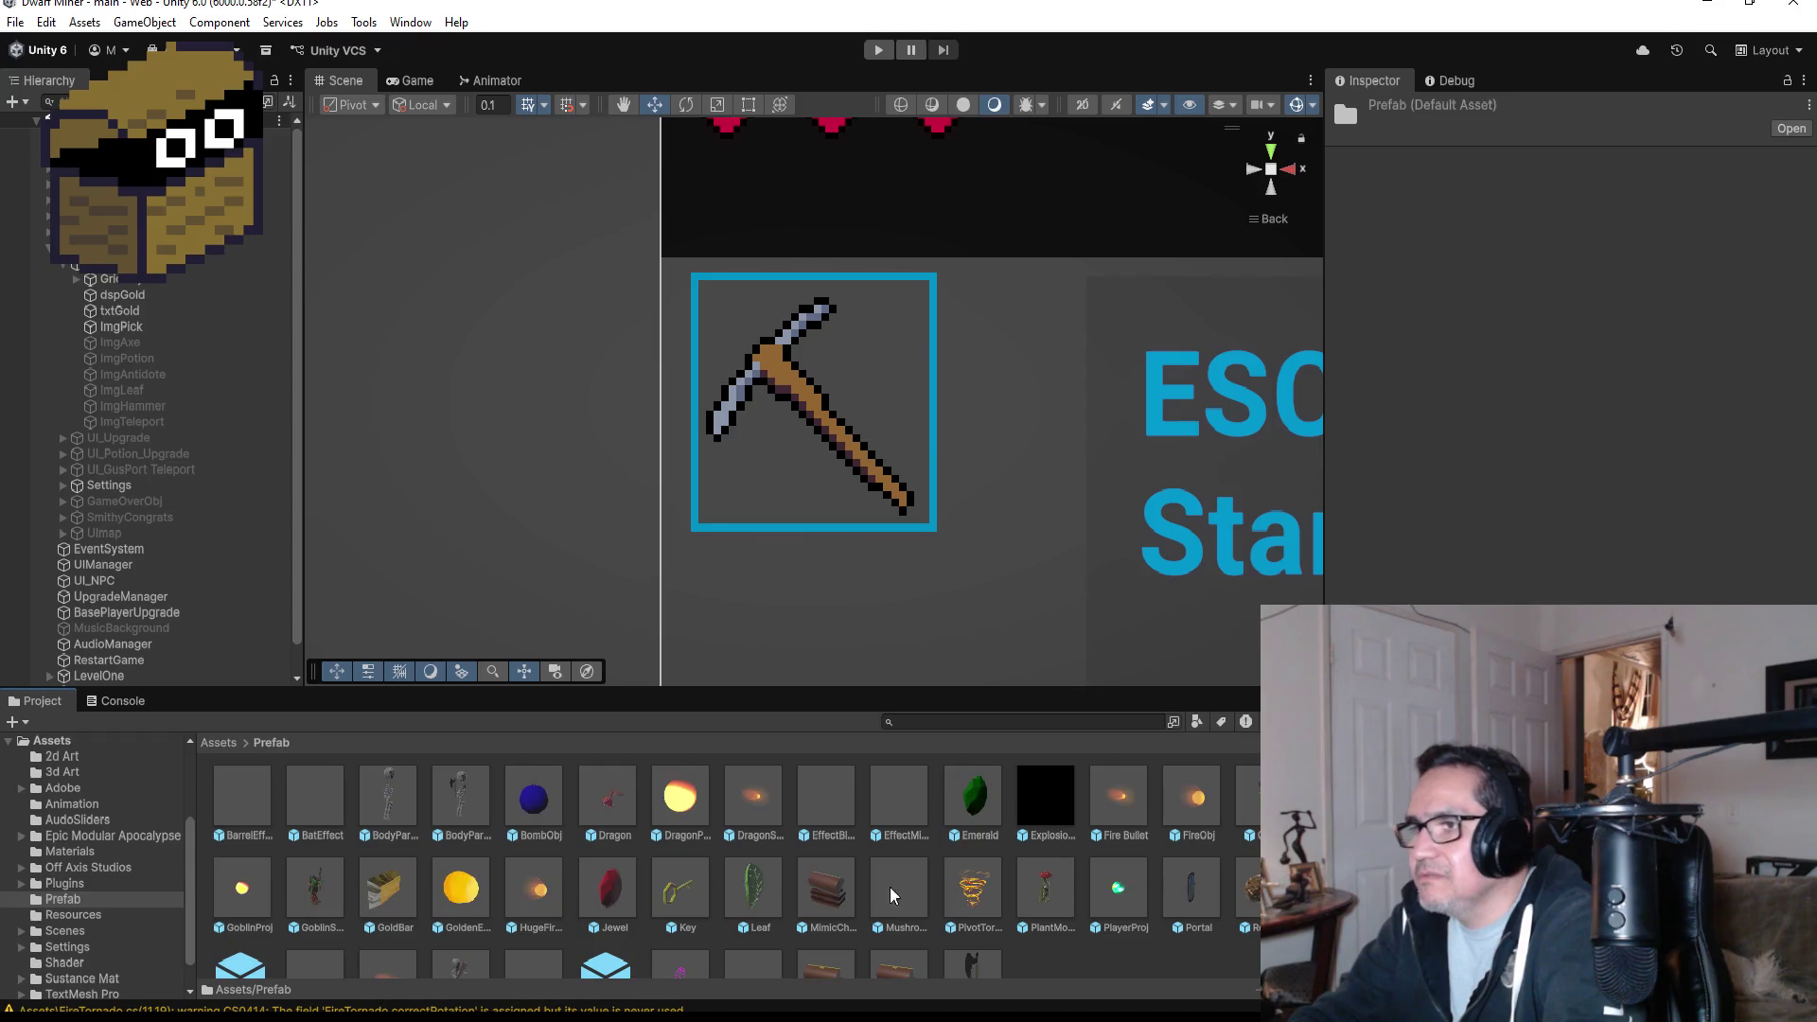
pyautogui.doubleClick(836, 789)
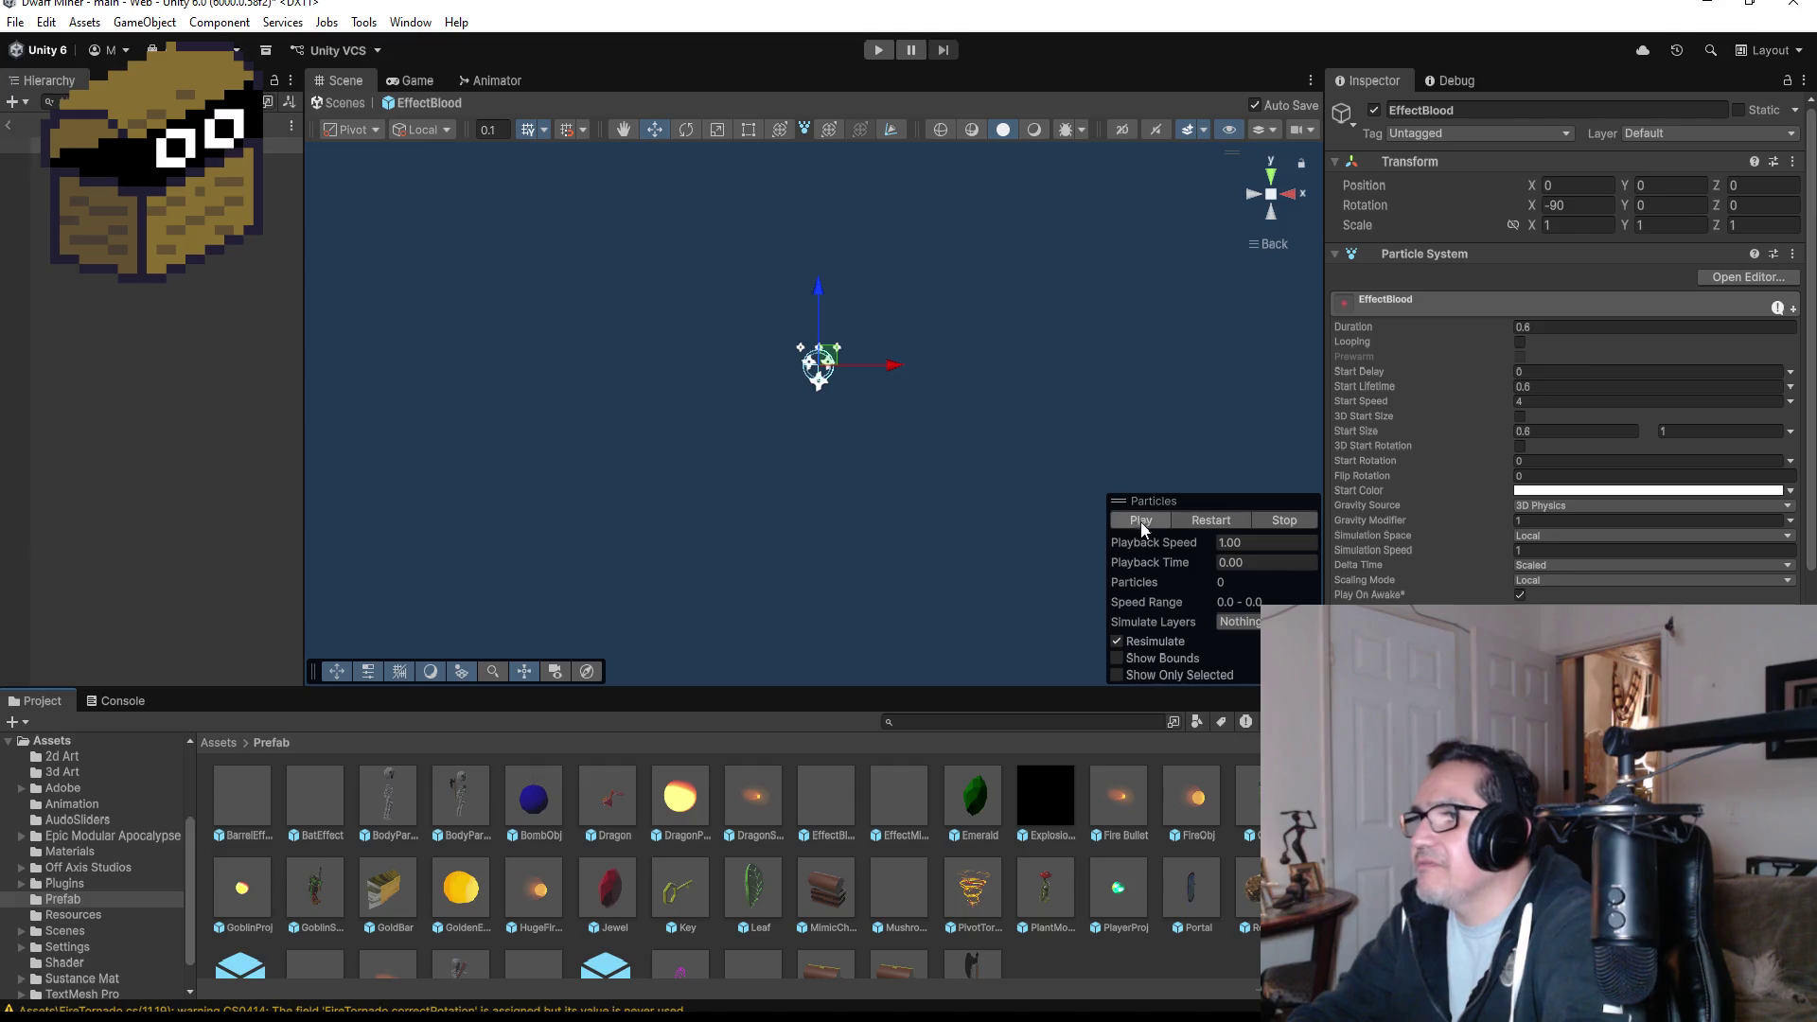
# - Play and stop the EffectBlood particle burst preview while scrolling through its settings
pyautogui.click(1140, 520)
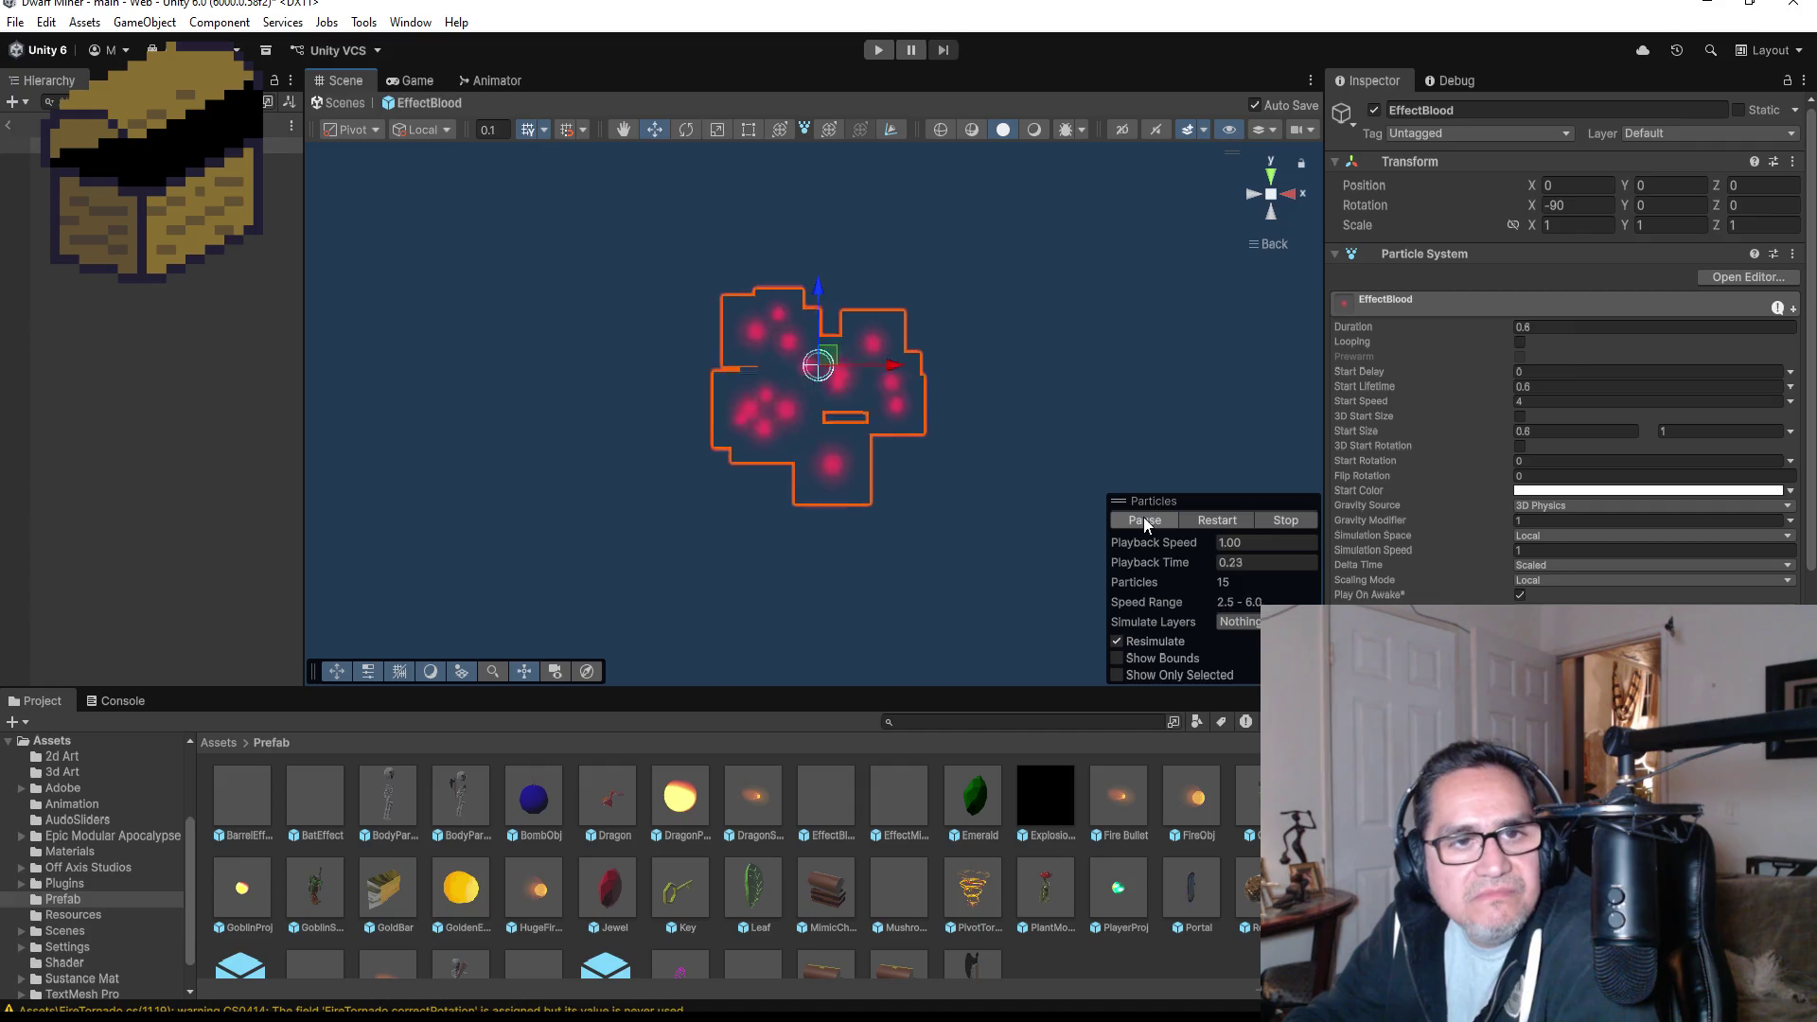
pyautogui.click(1144, 523)
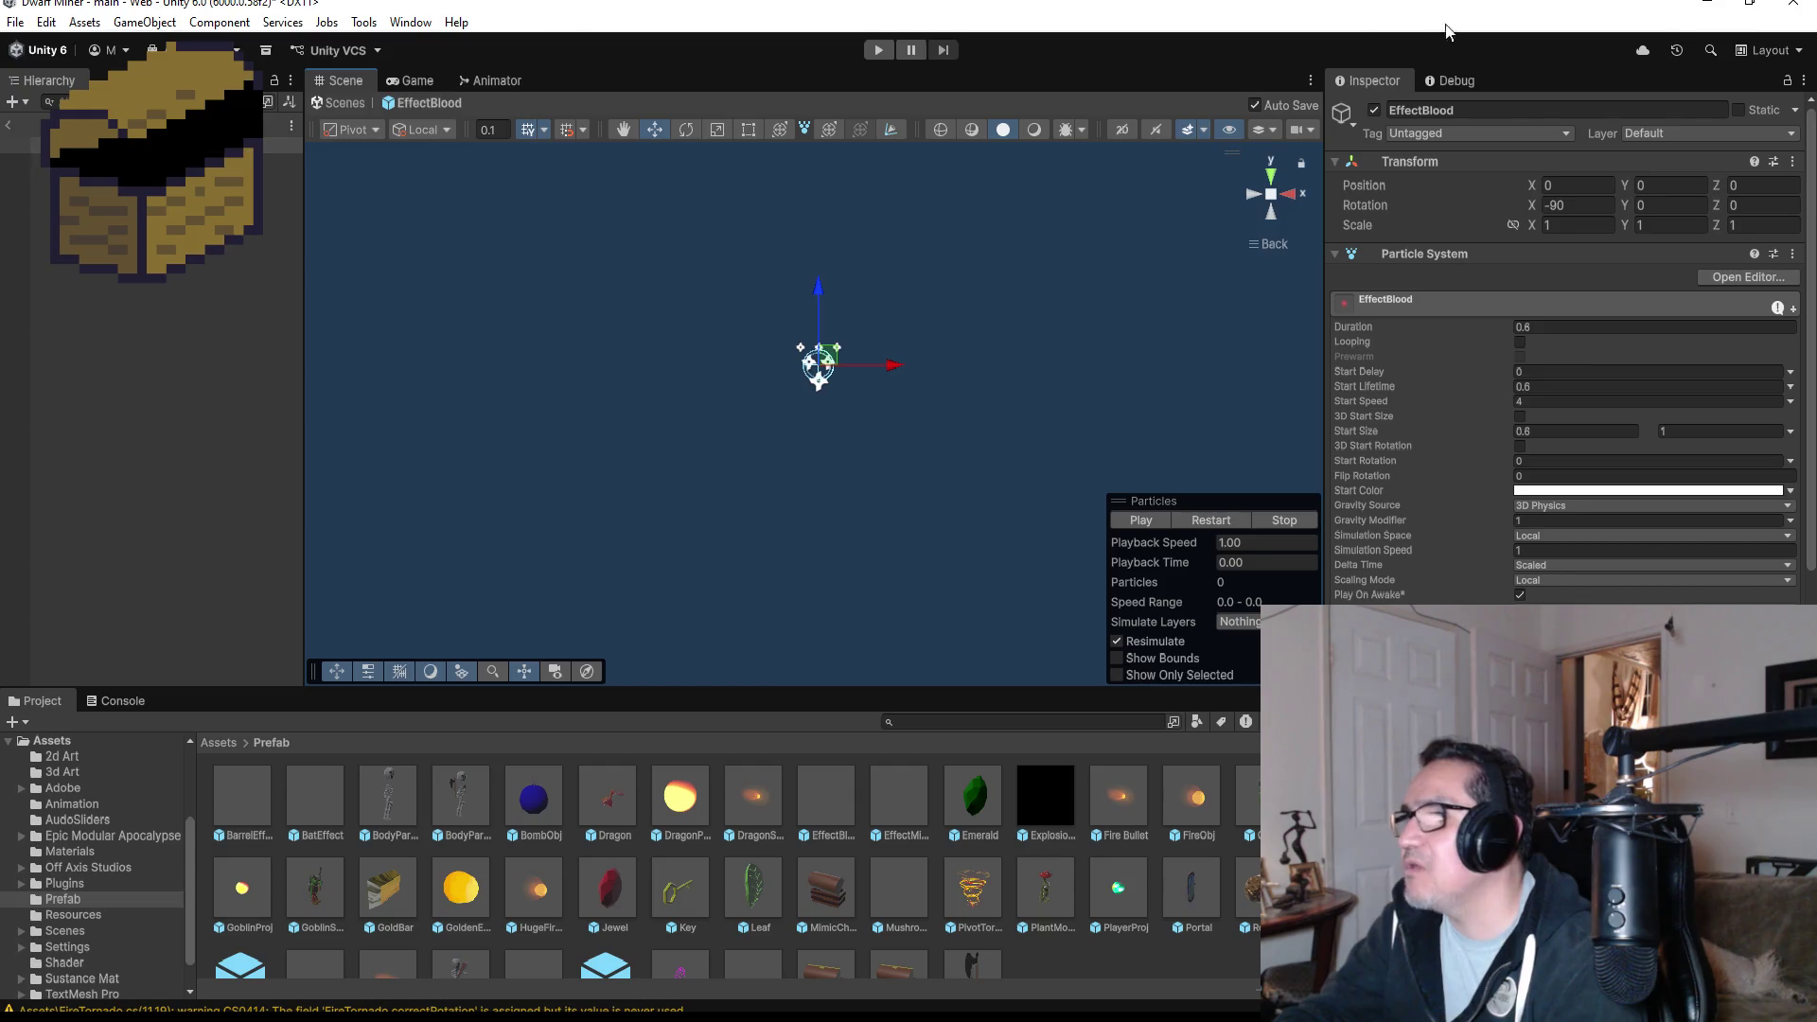
pyautogui.scroll(-5, 1566, 340)
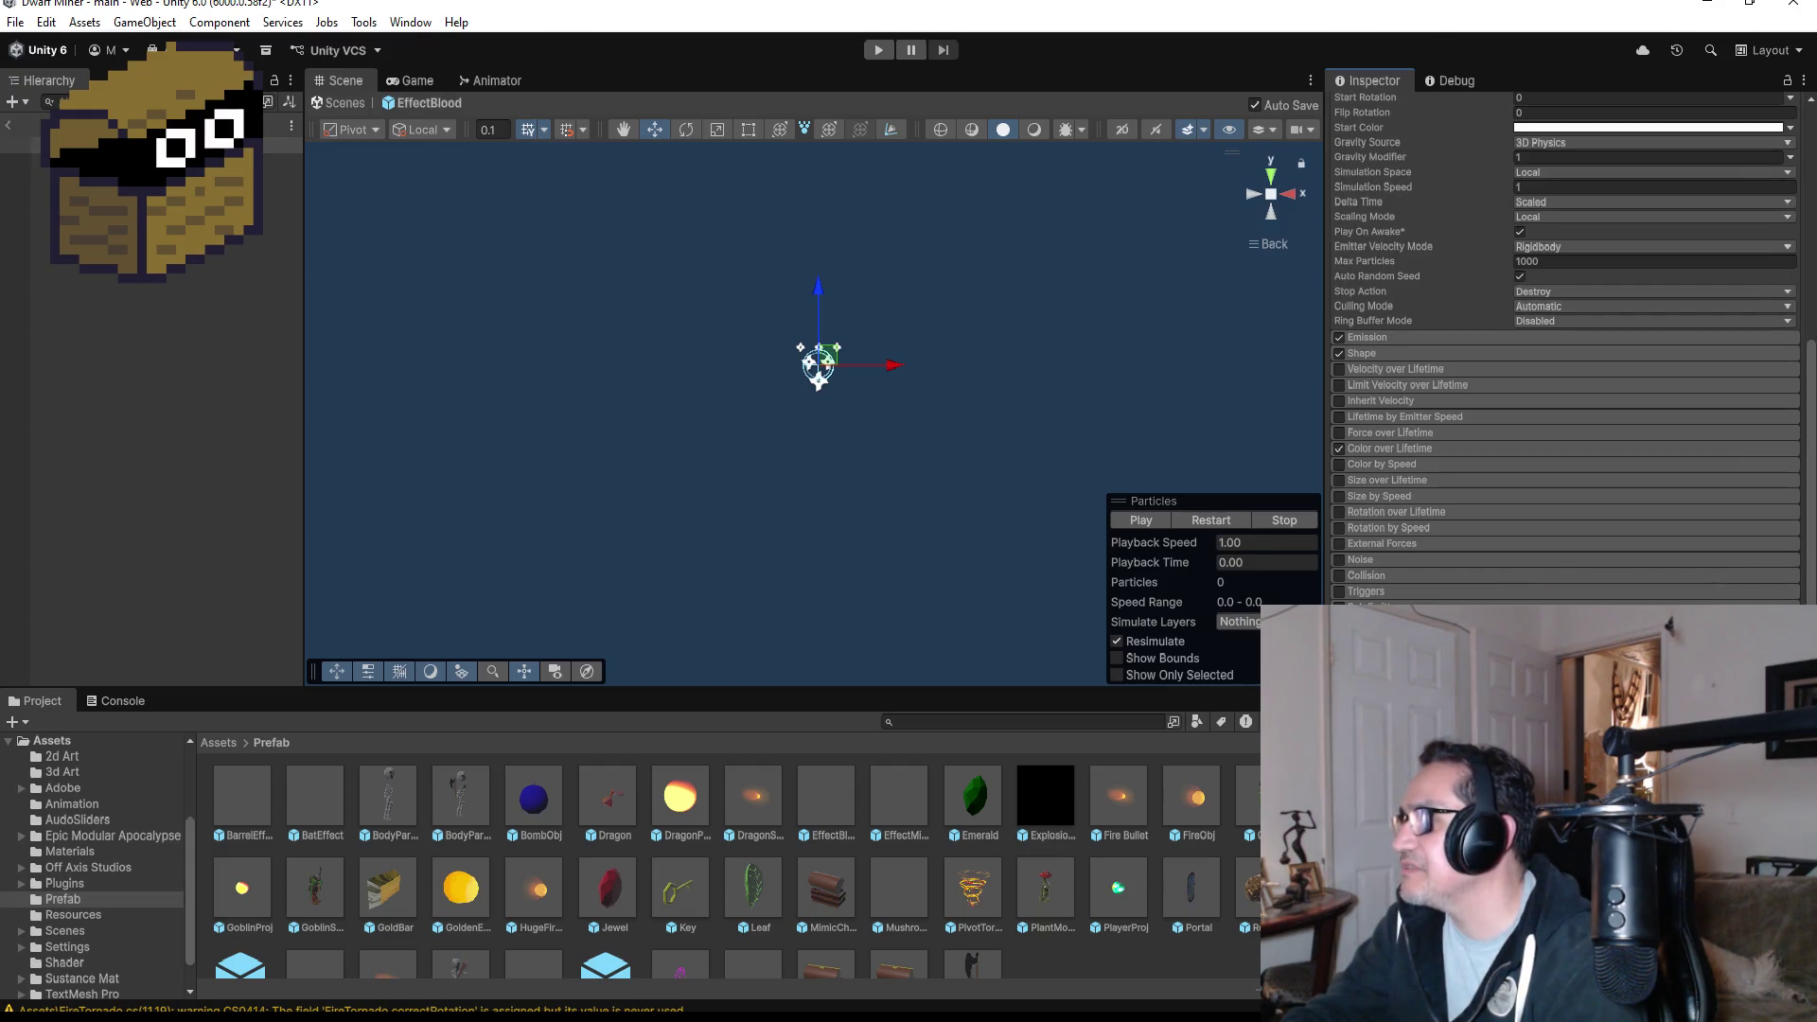
pyautogui.scroll(-4, 1582, 411)
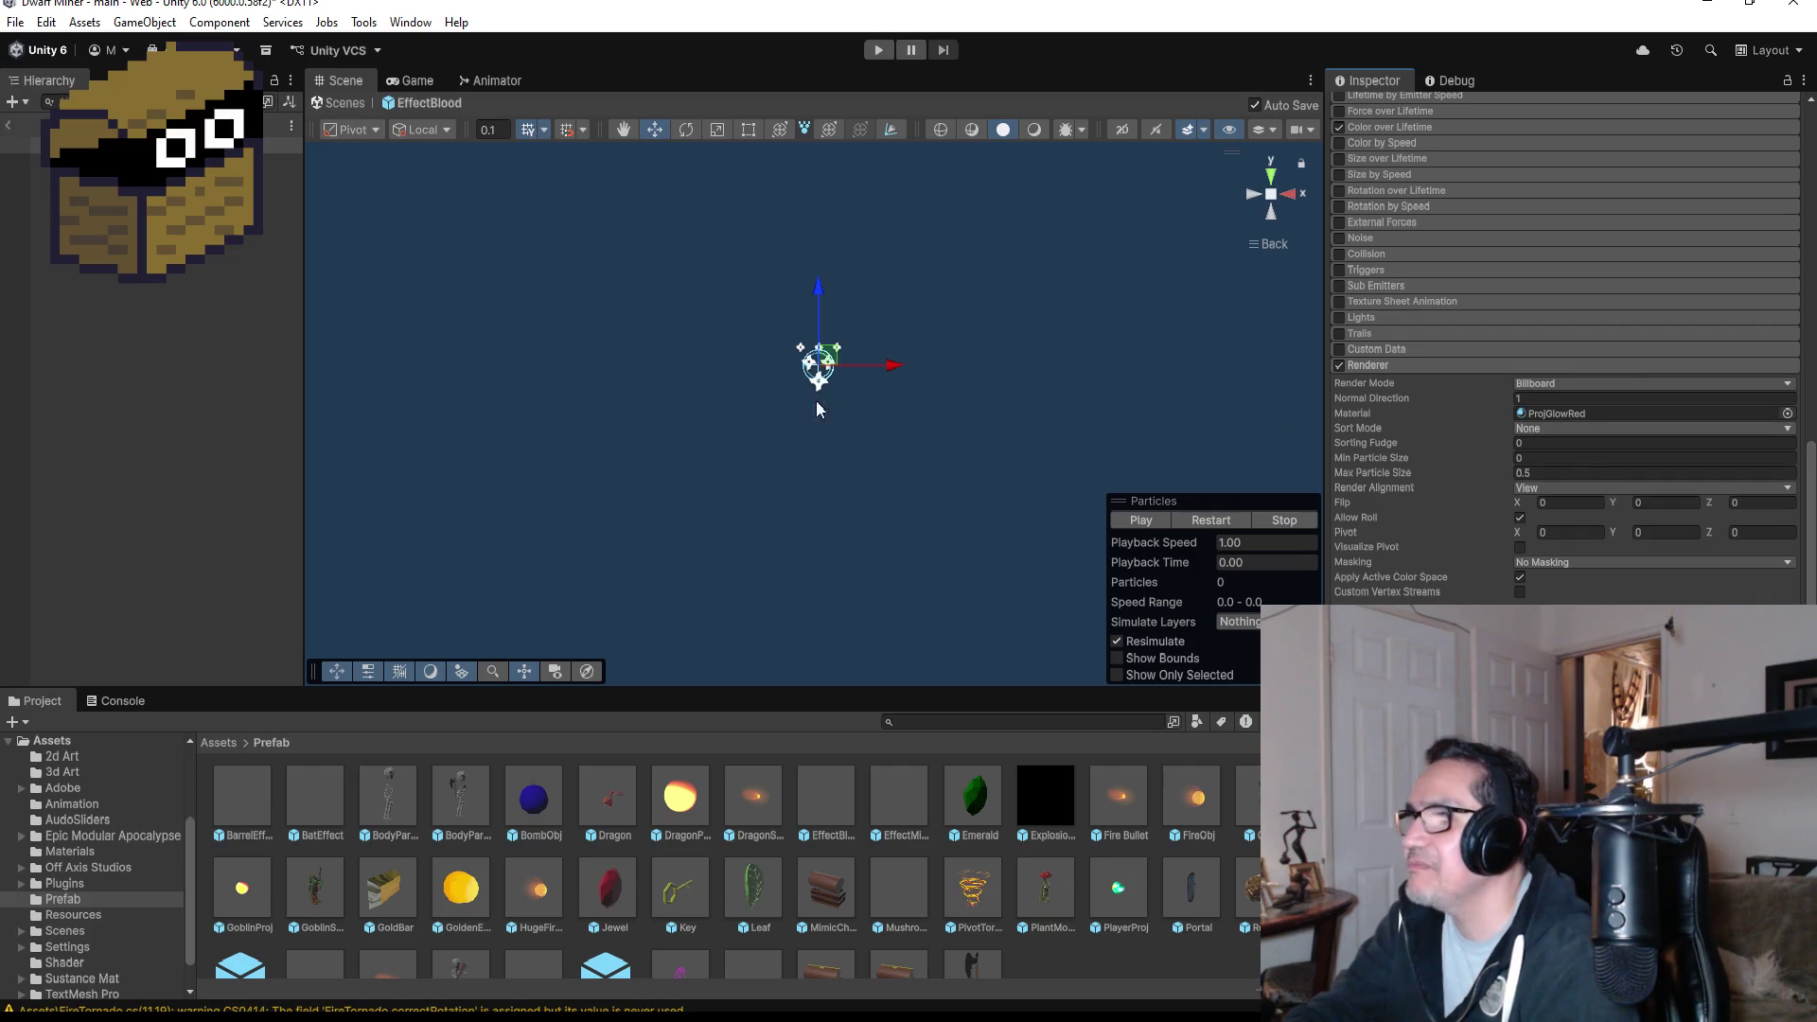
pyautogui.click(1145, 520)
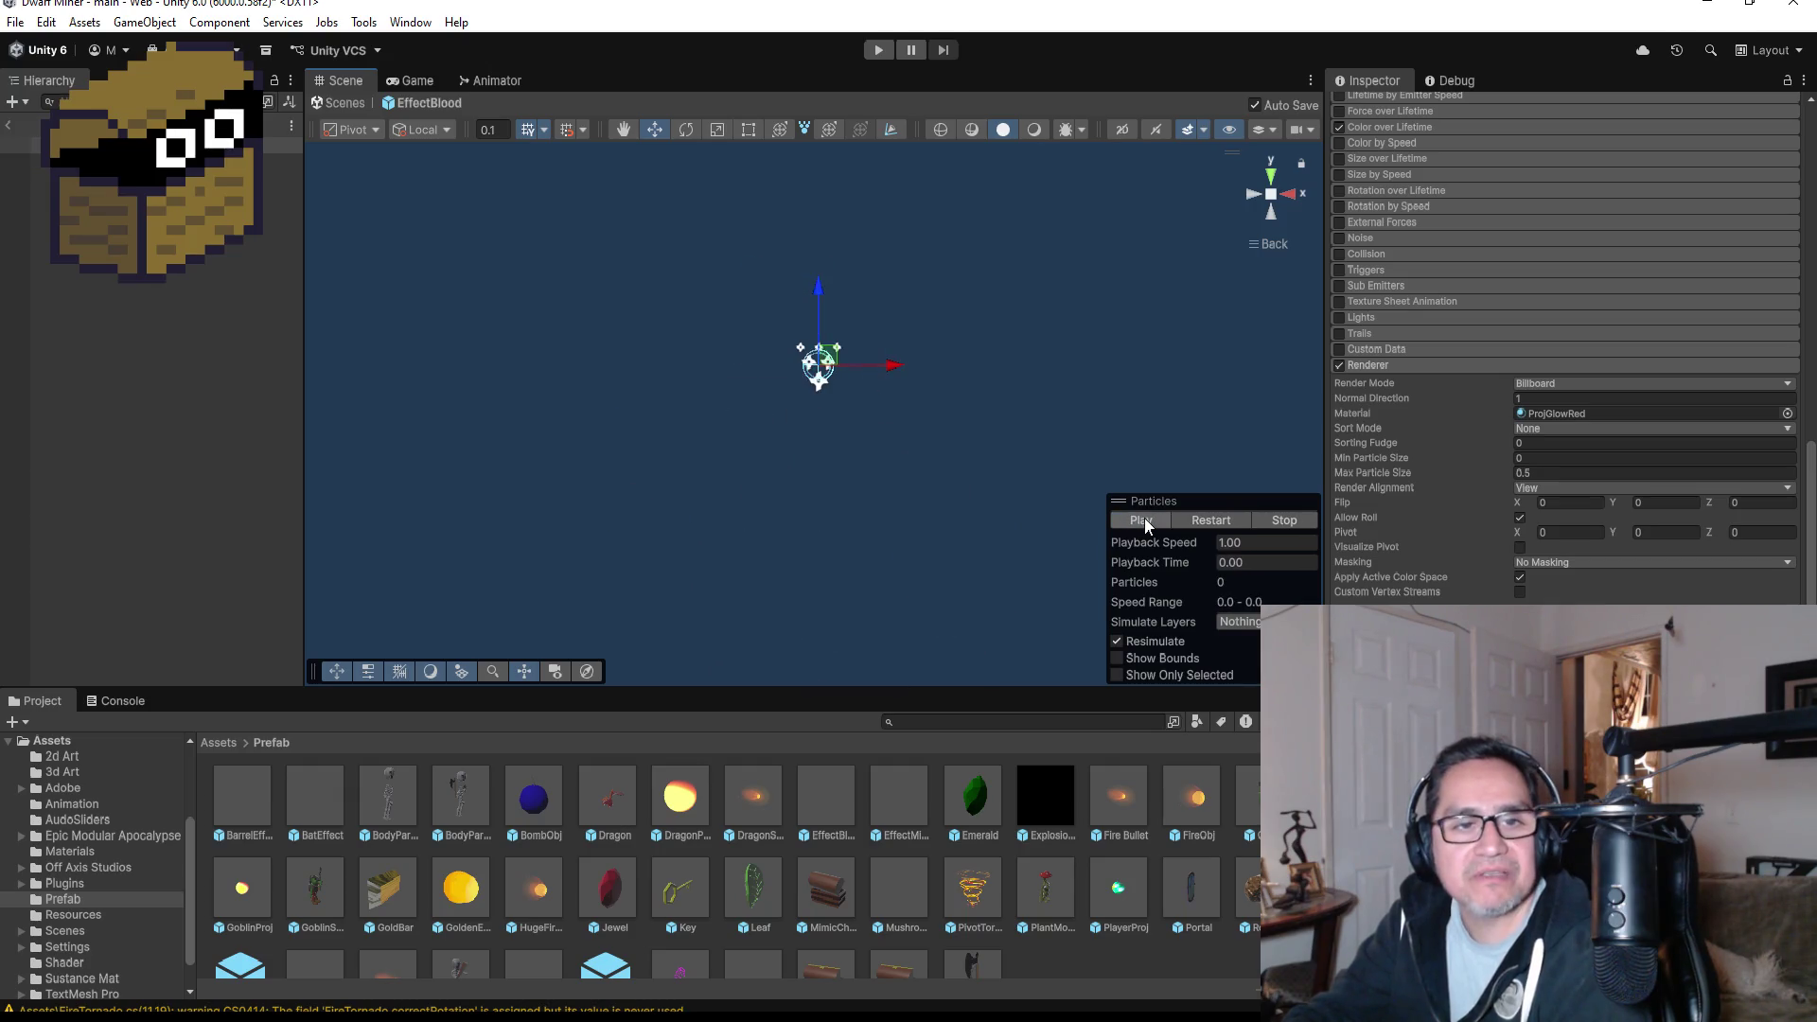
pyautogui.click(1145, 520)
pyautogui.scroll(15, 1468, 345)
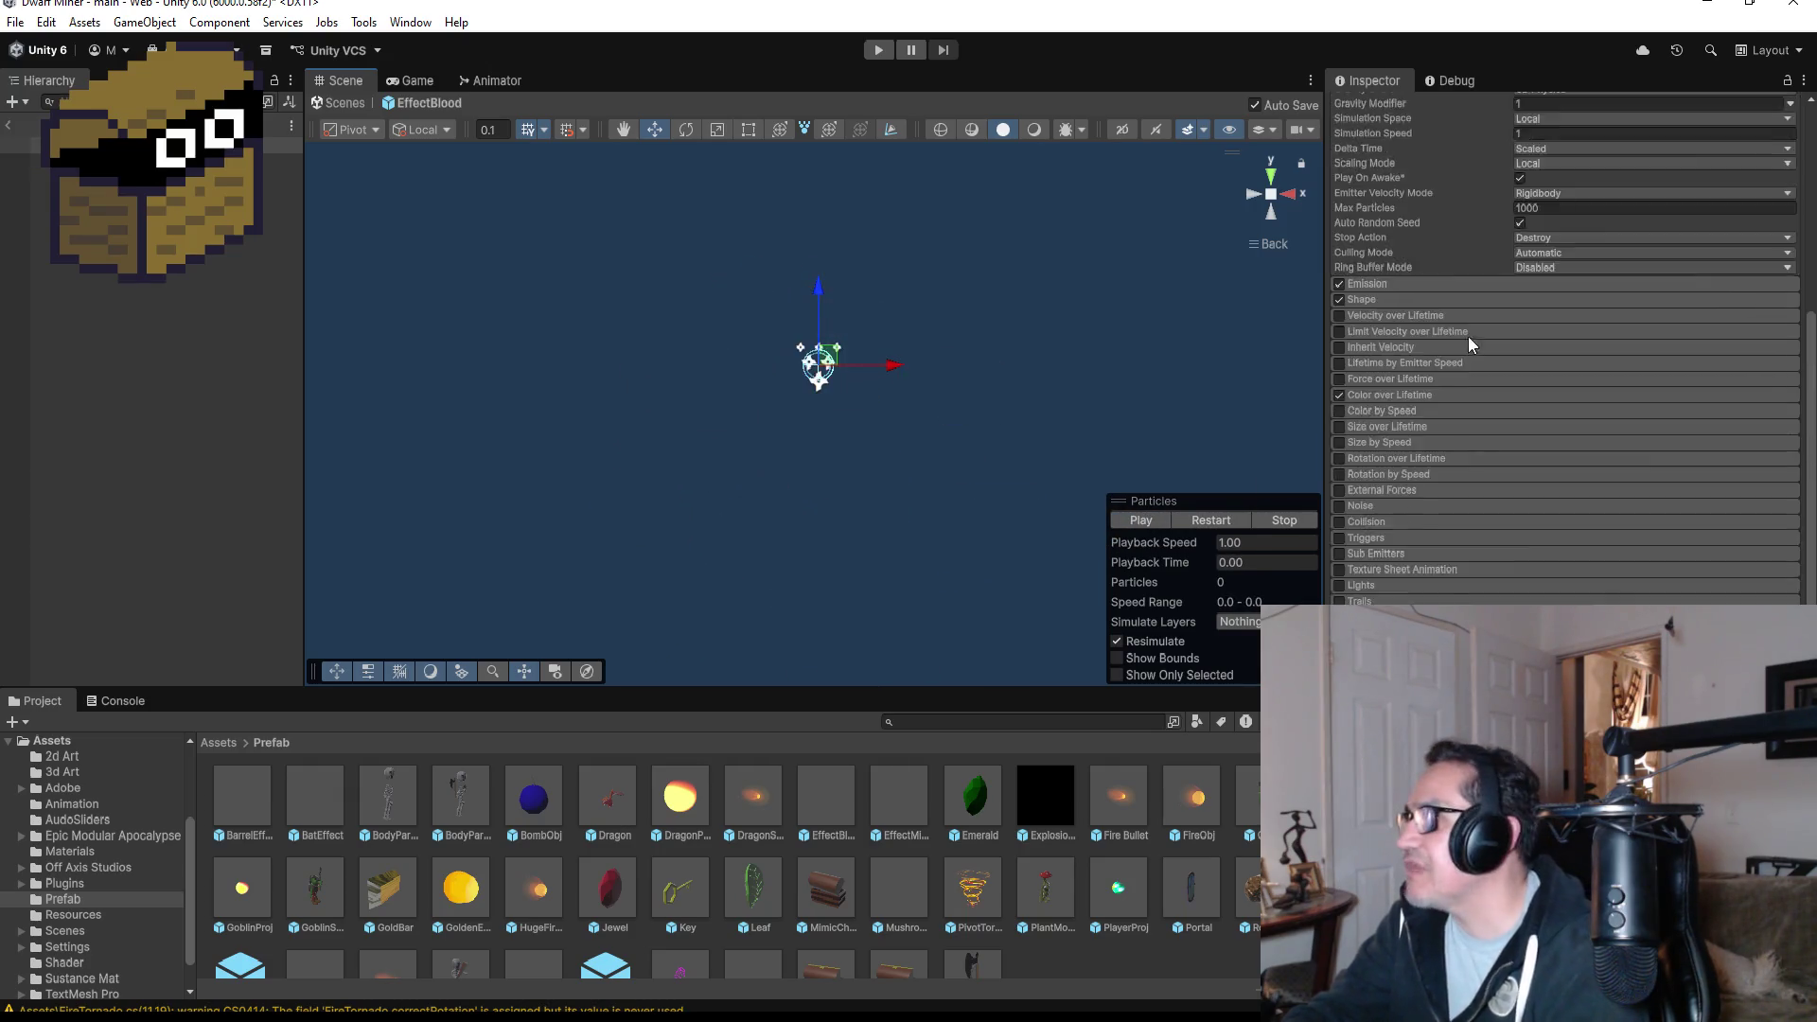
pyautogui.scroll(-3, 1550, 568)
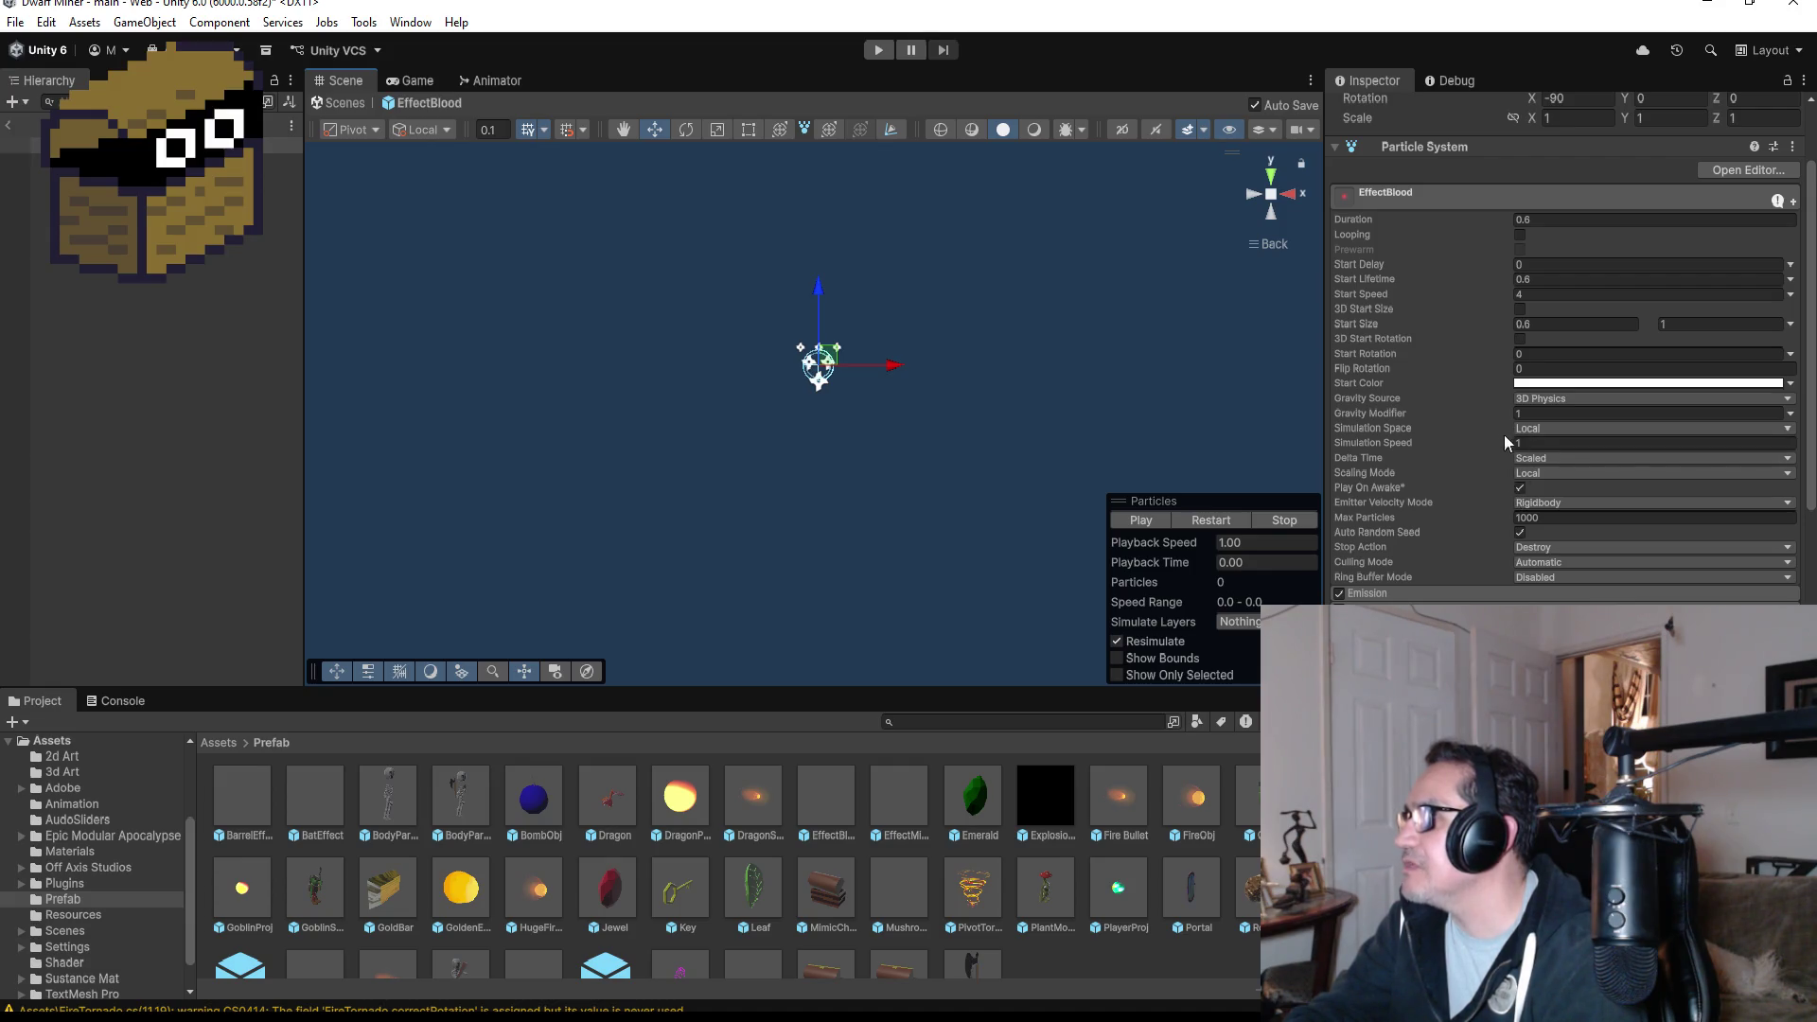
# - Set the Gravity Modifier to 1 and replay the blood burst repeatedly to test it
pyautogui.click(1541, 414)
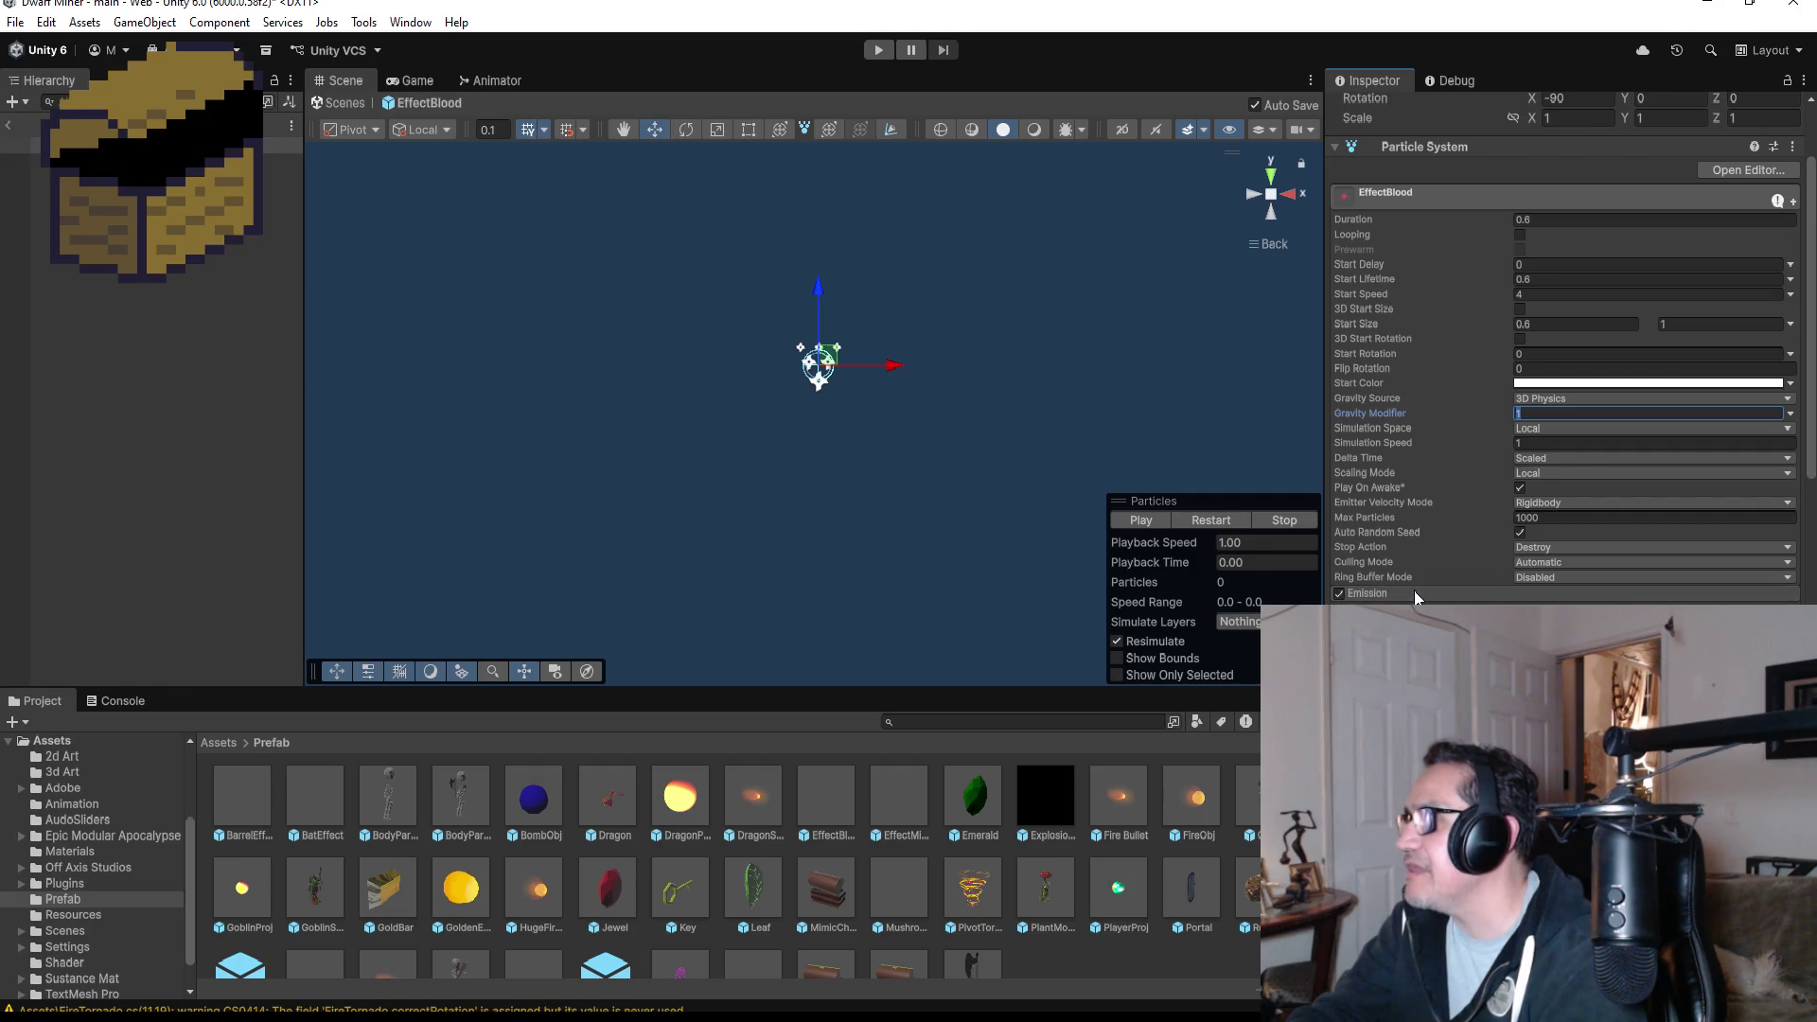
pyautogui.scroll(-3, 1578, 550)
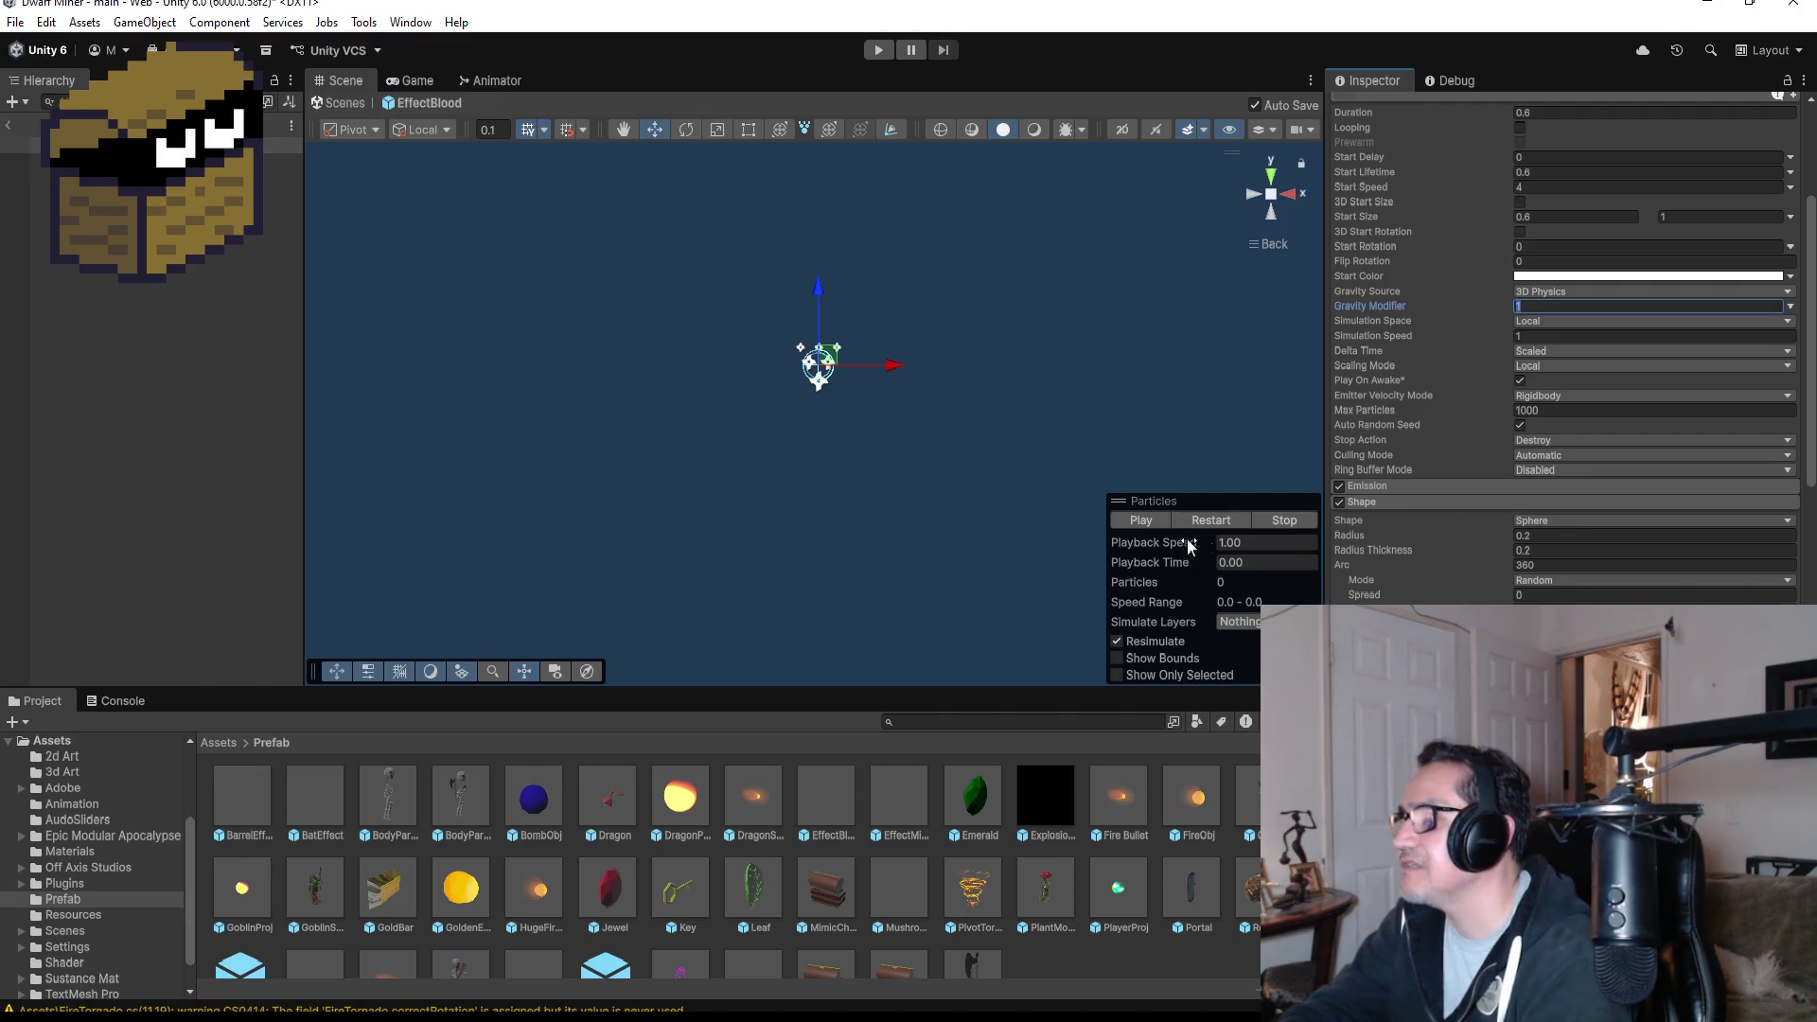
pyautogui.click(1145, 526)
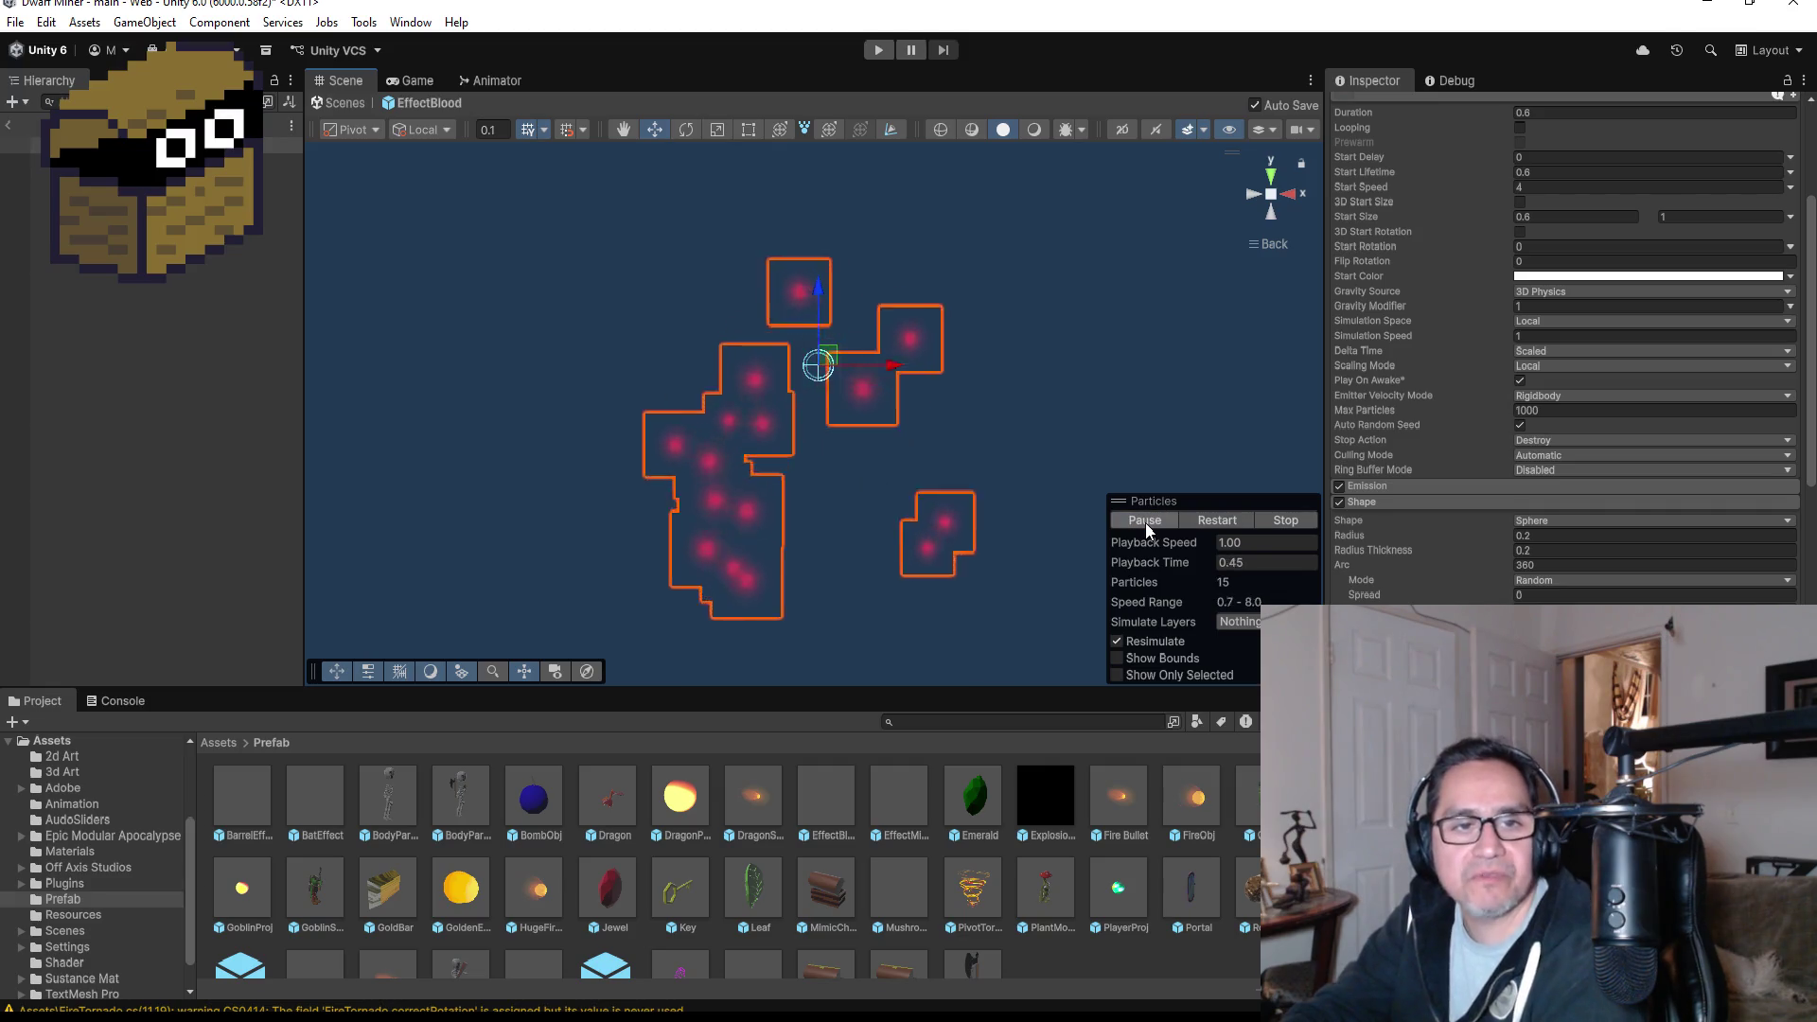
pyautogui.click(1146, 522)
pyautogui.click(1145, 522)
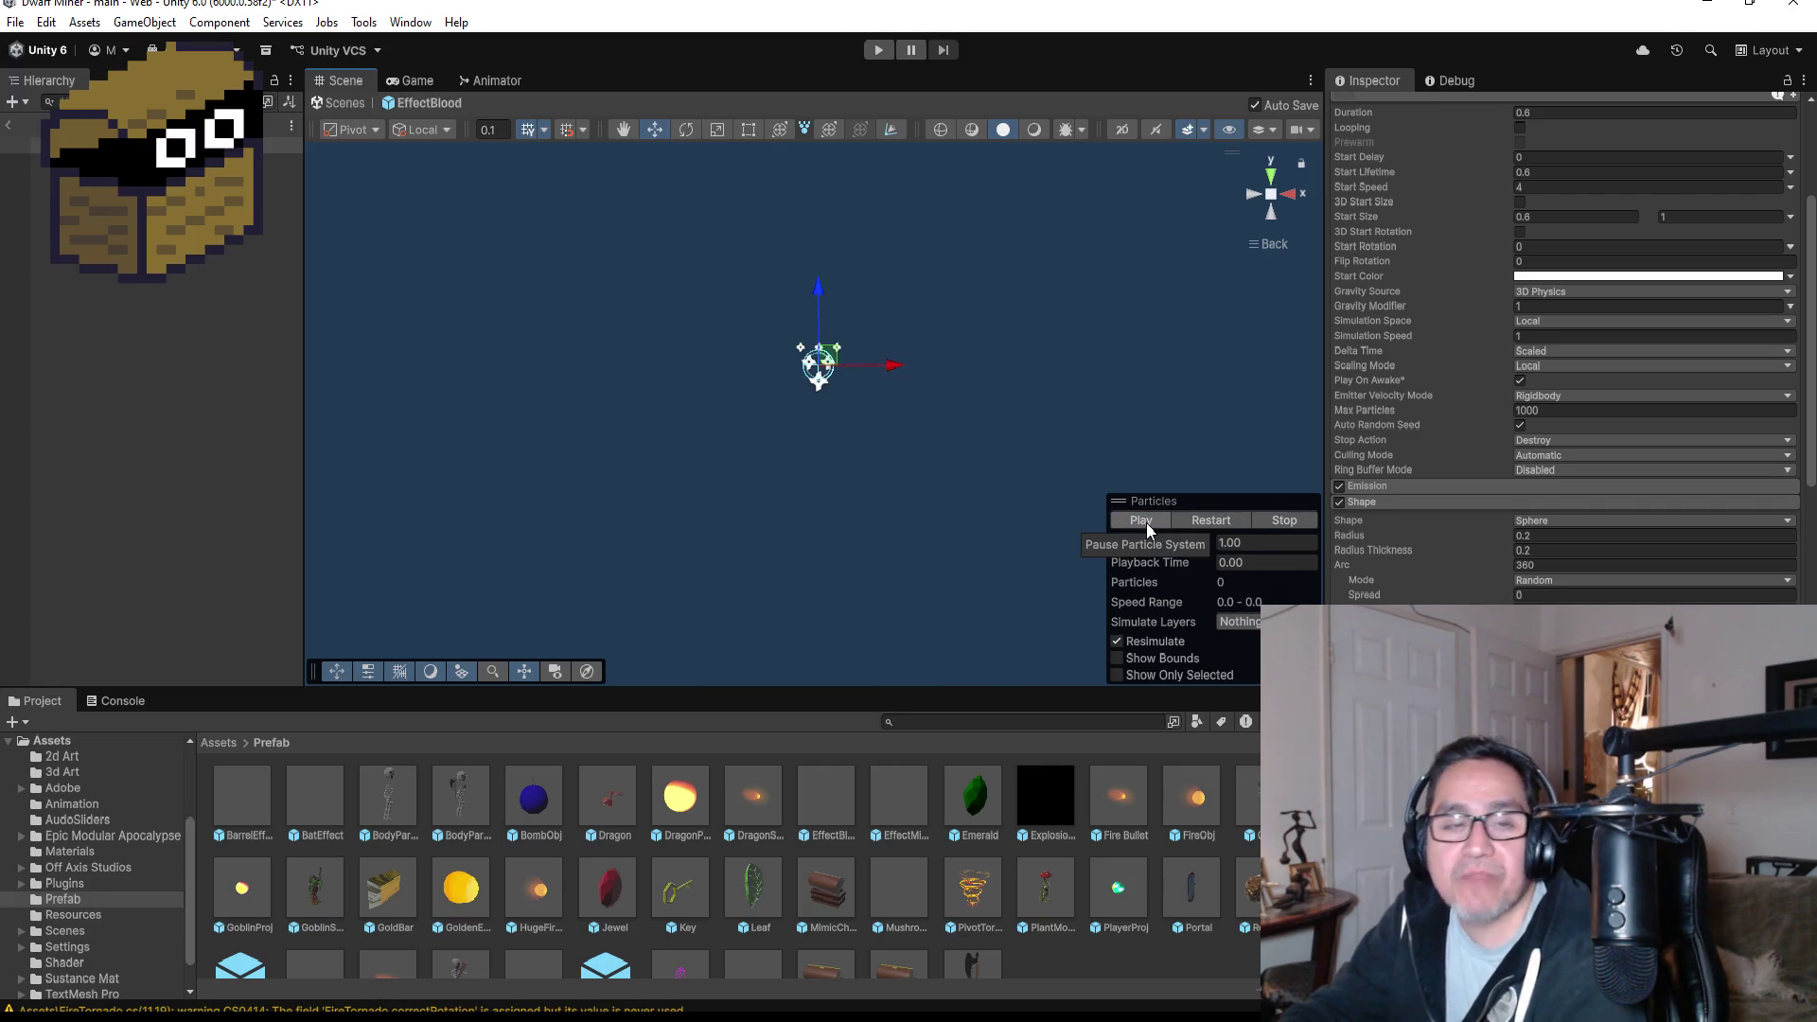
pyautogui.click(1145, 523)
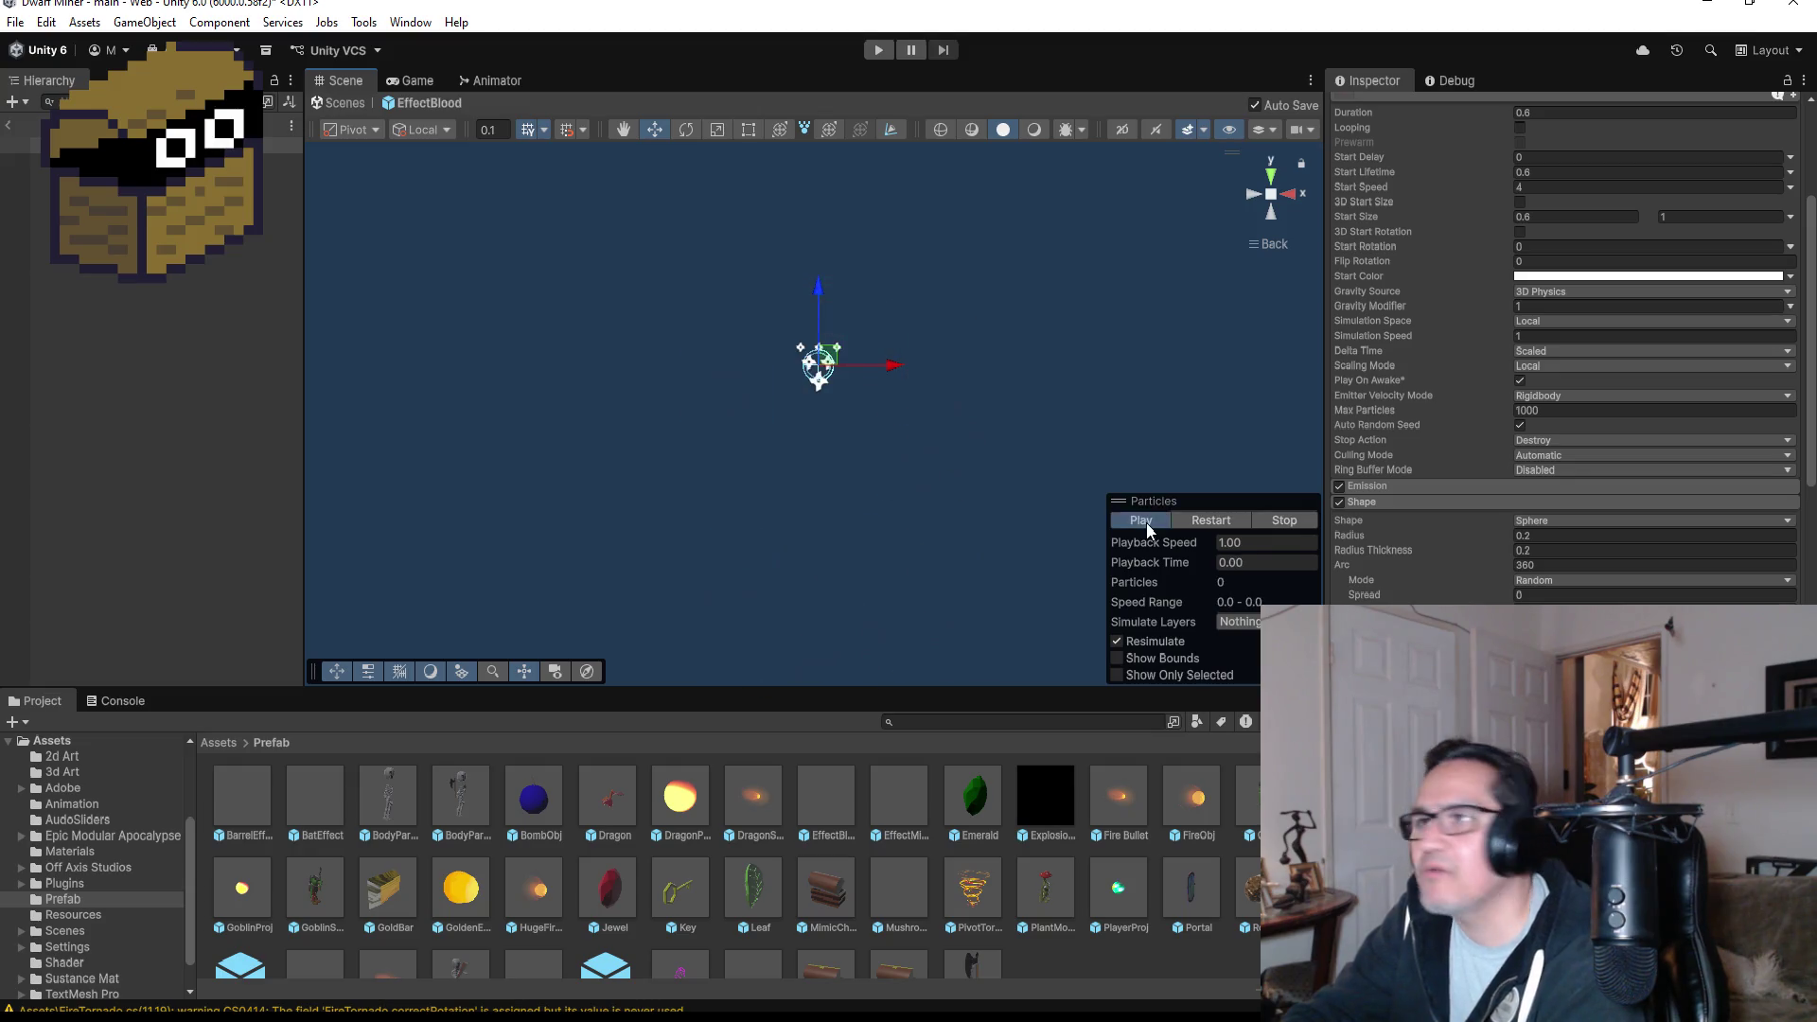
pyautogui.click(1145, 522)
pyautogui.click(1145, 522)
pyautogui.click(1145, 522)
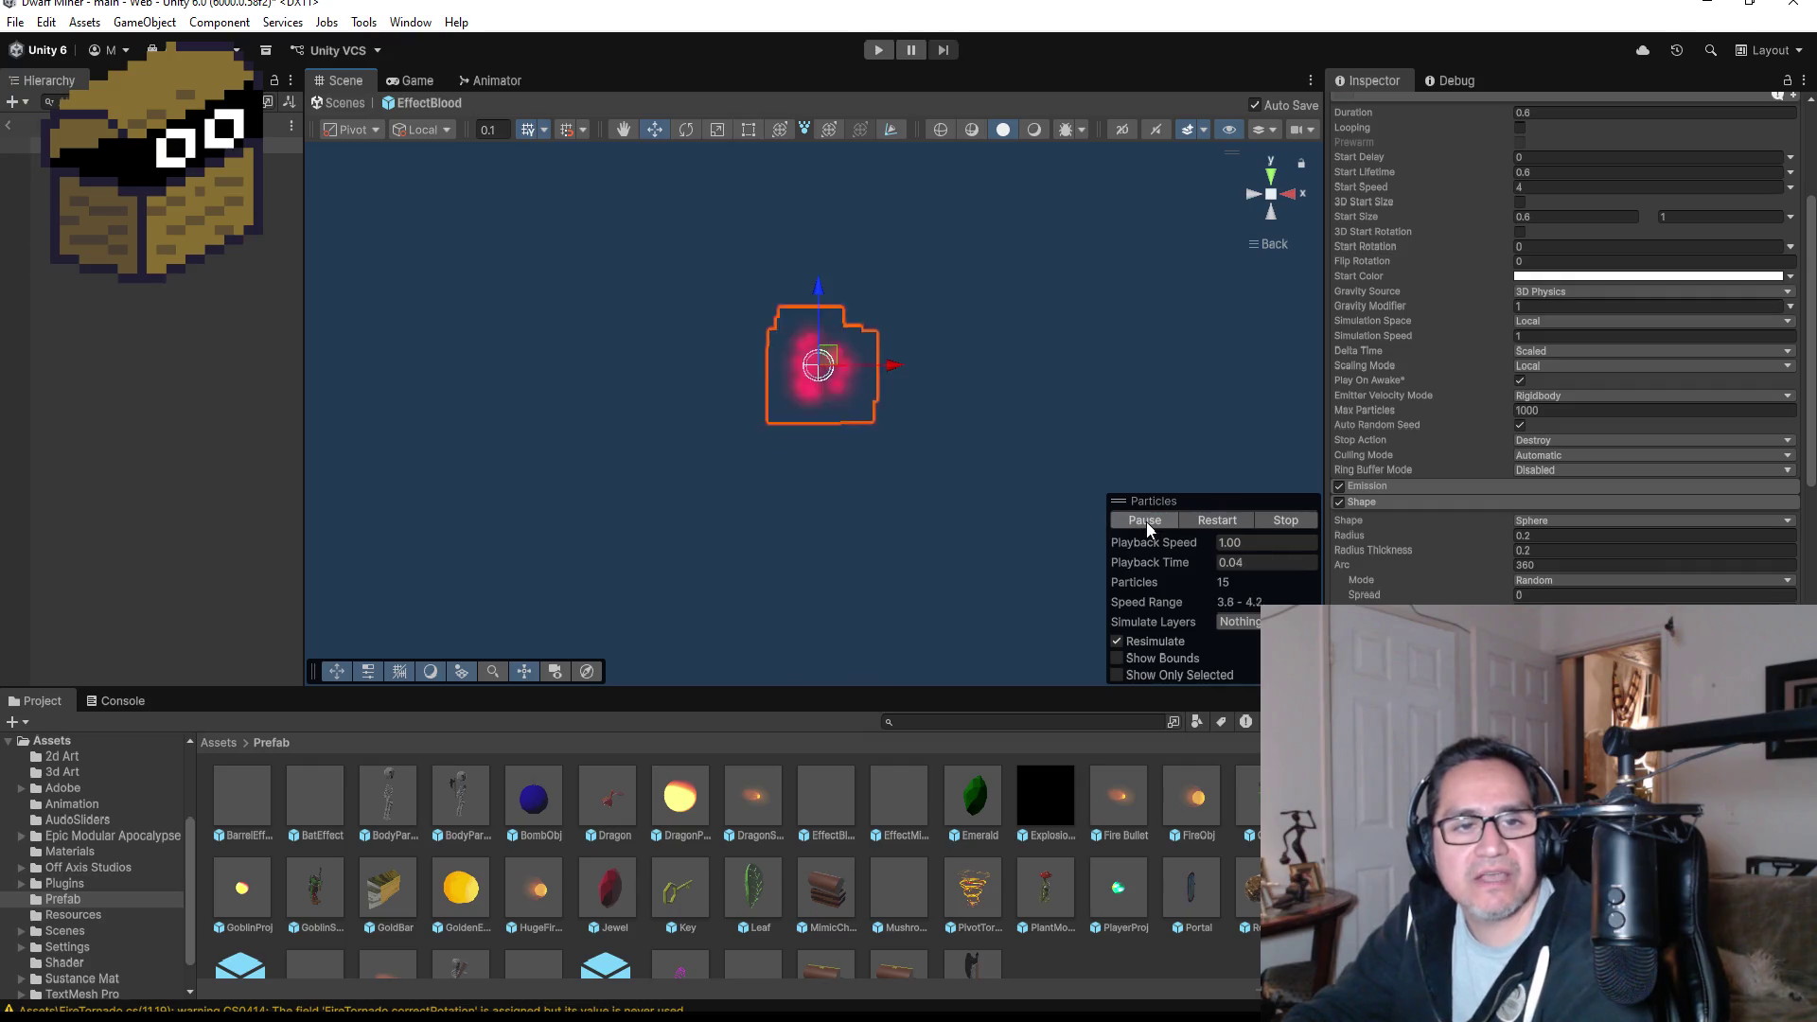
pyautogui.click(1200, 519)
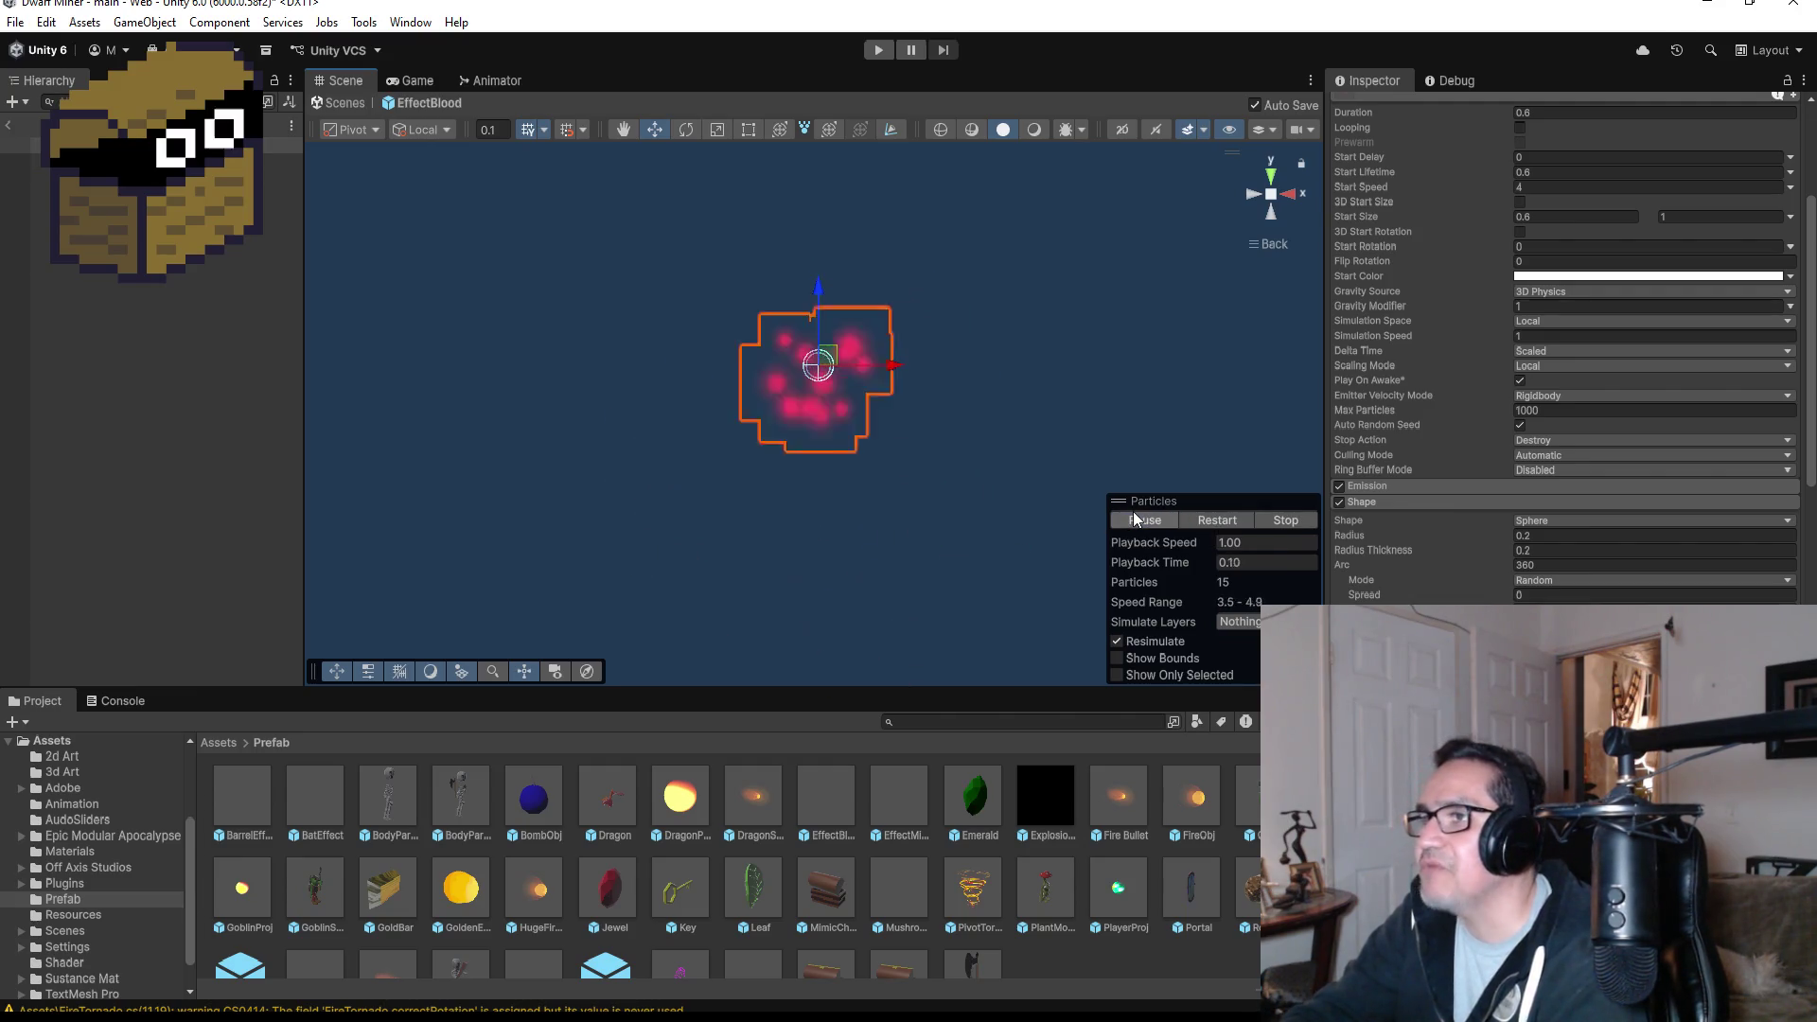
pyautogui.click(1136, 519)
pyautogui.click(1136, 518)
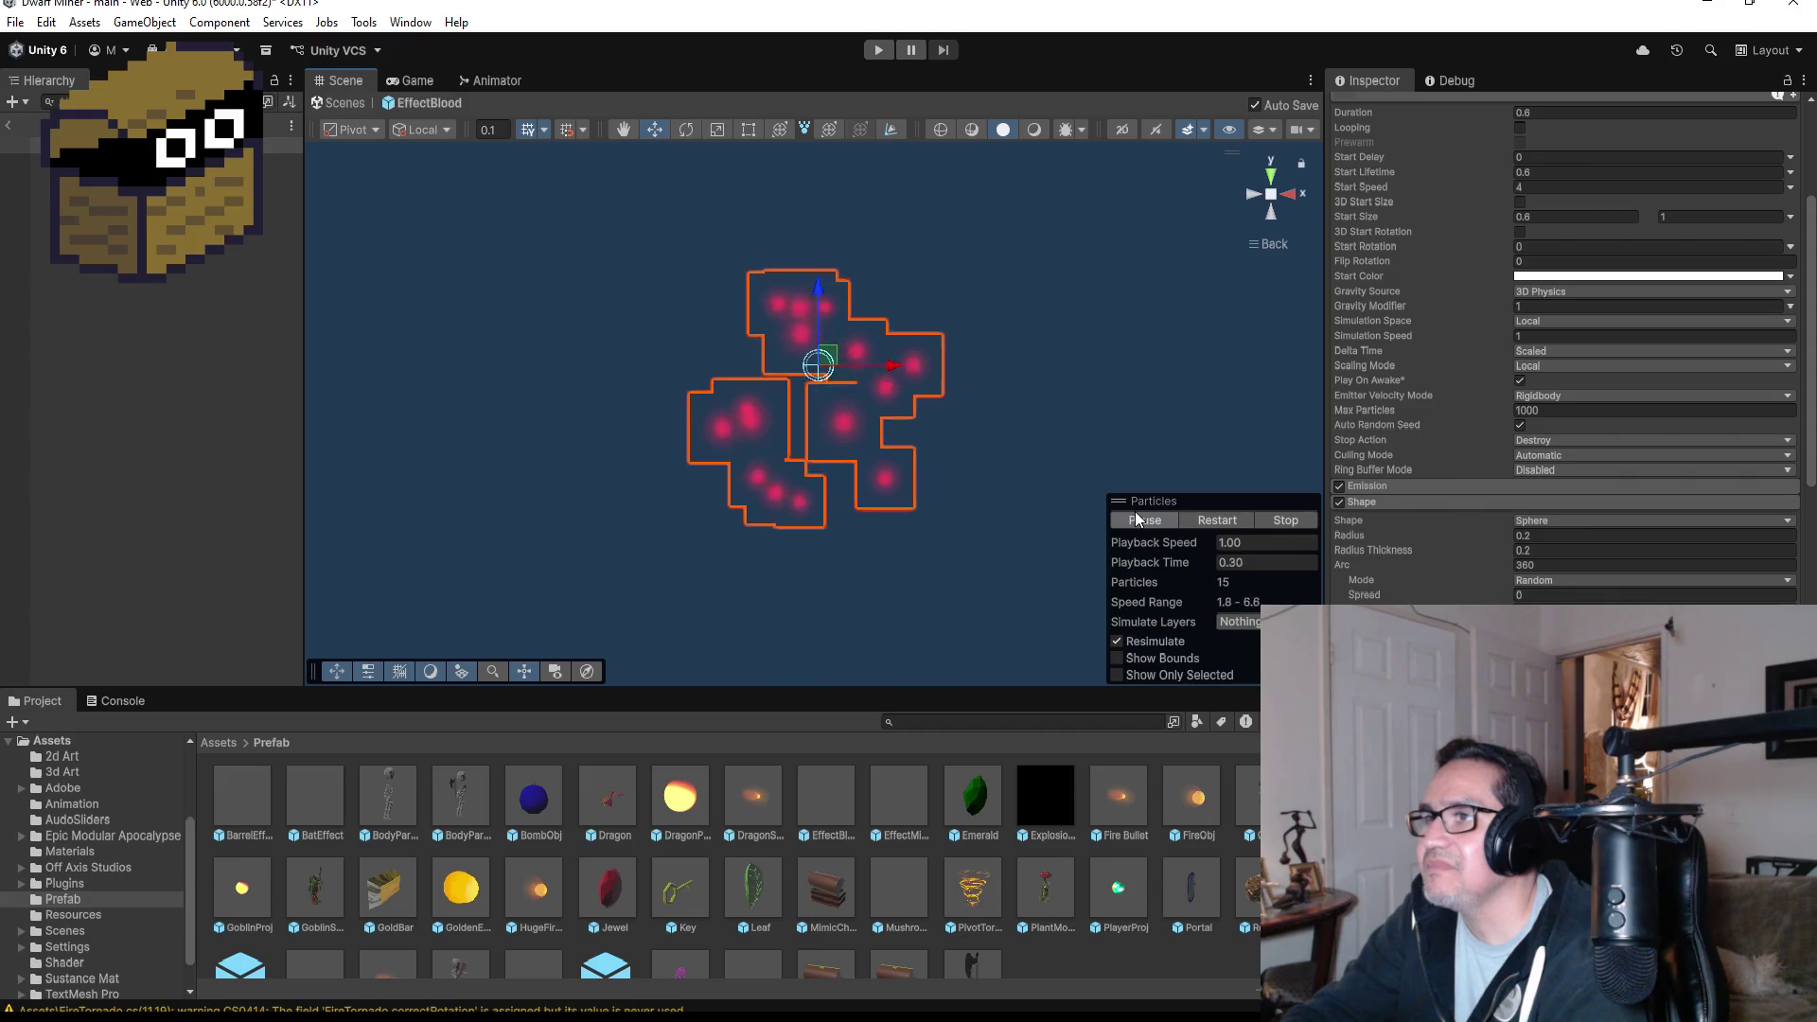
# - Expand the Color over Lifetime module to show its gradient
pyautogui.scroll(-10, 1562, 359)
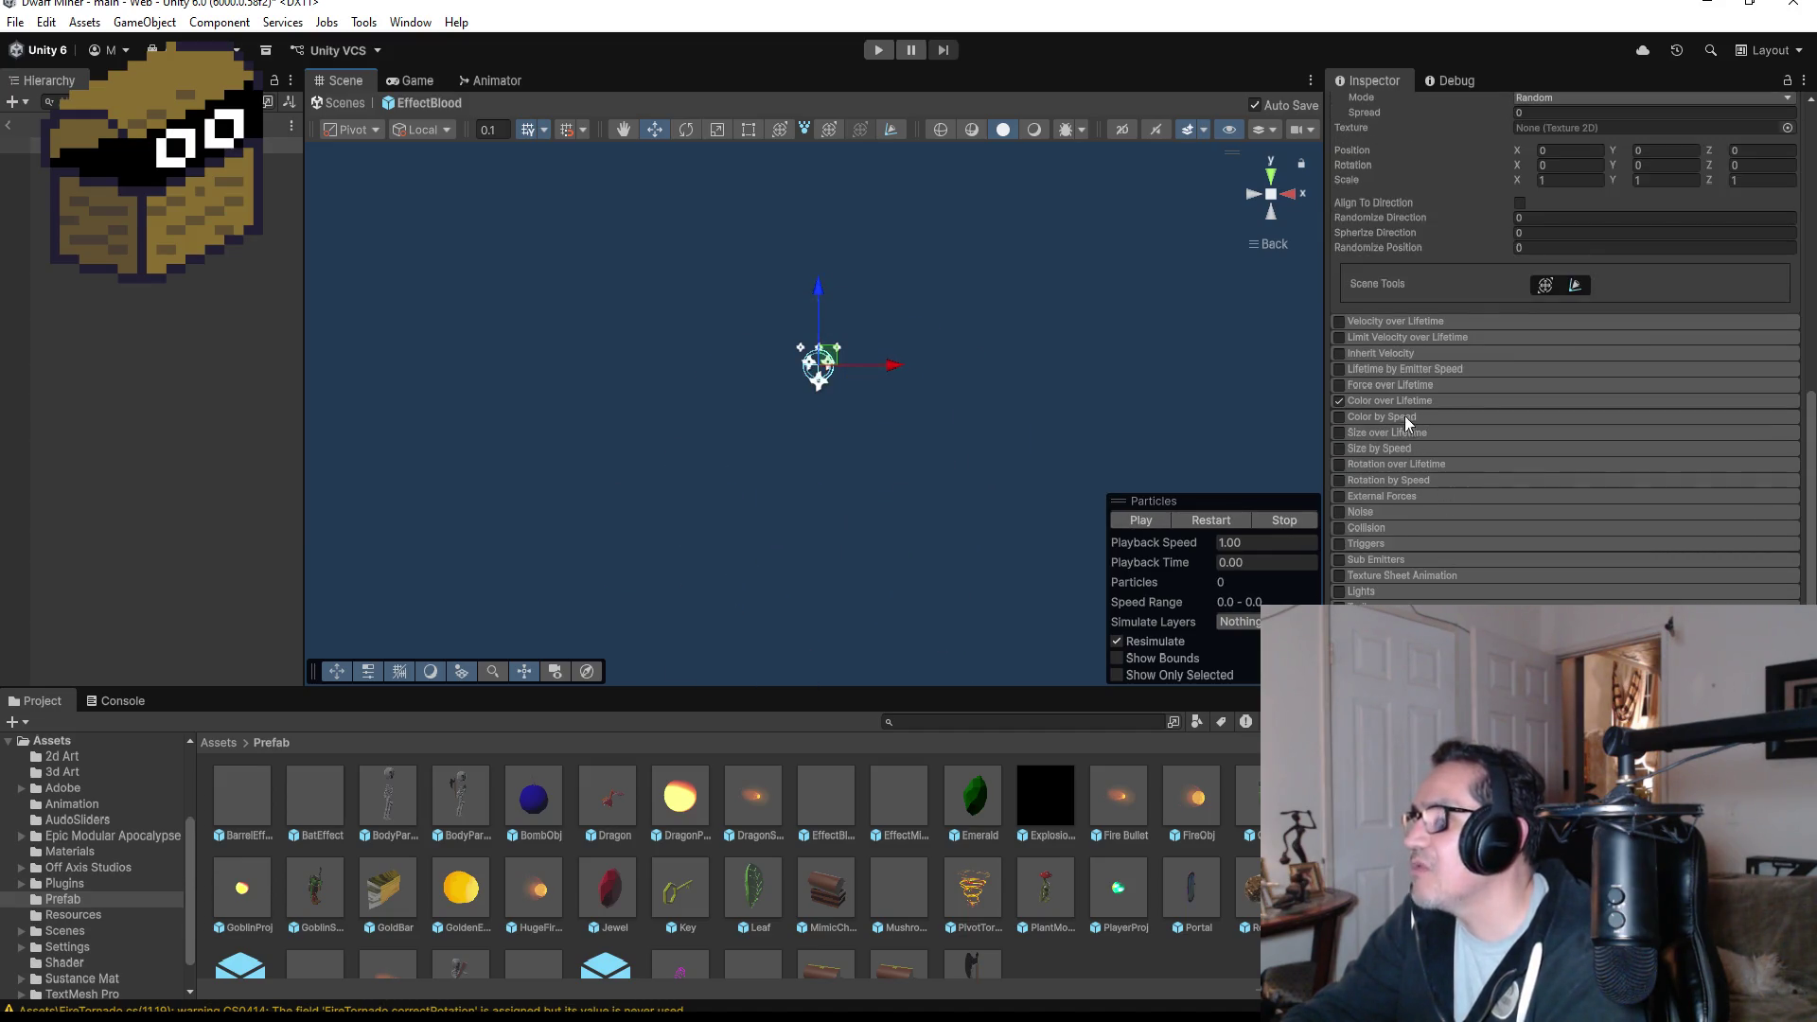
pyautogui.click(1401, 402)
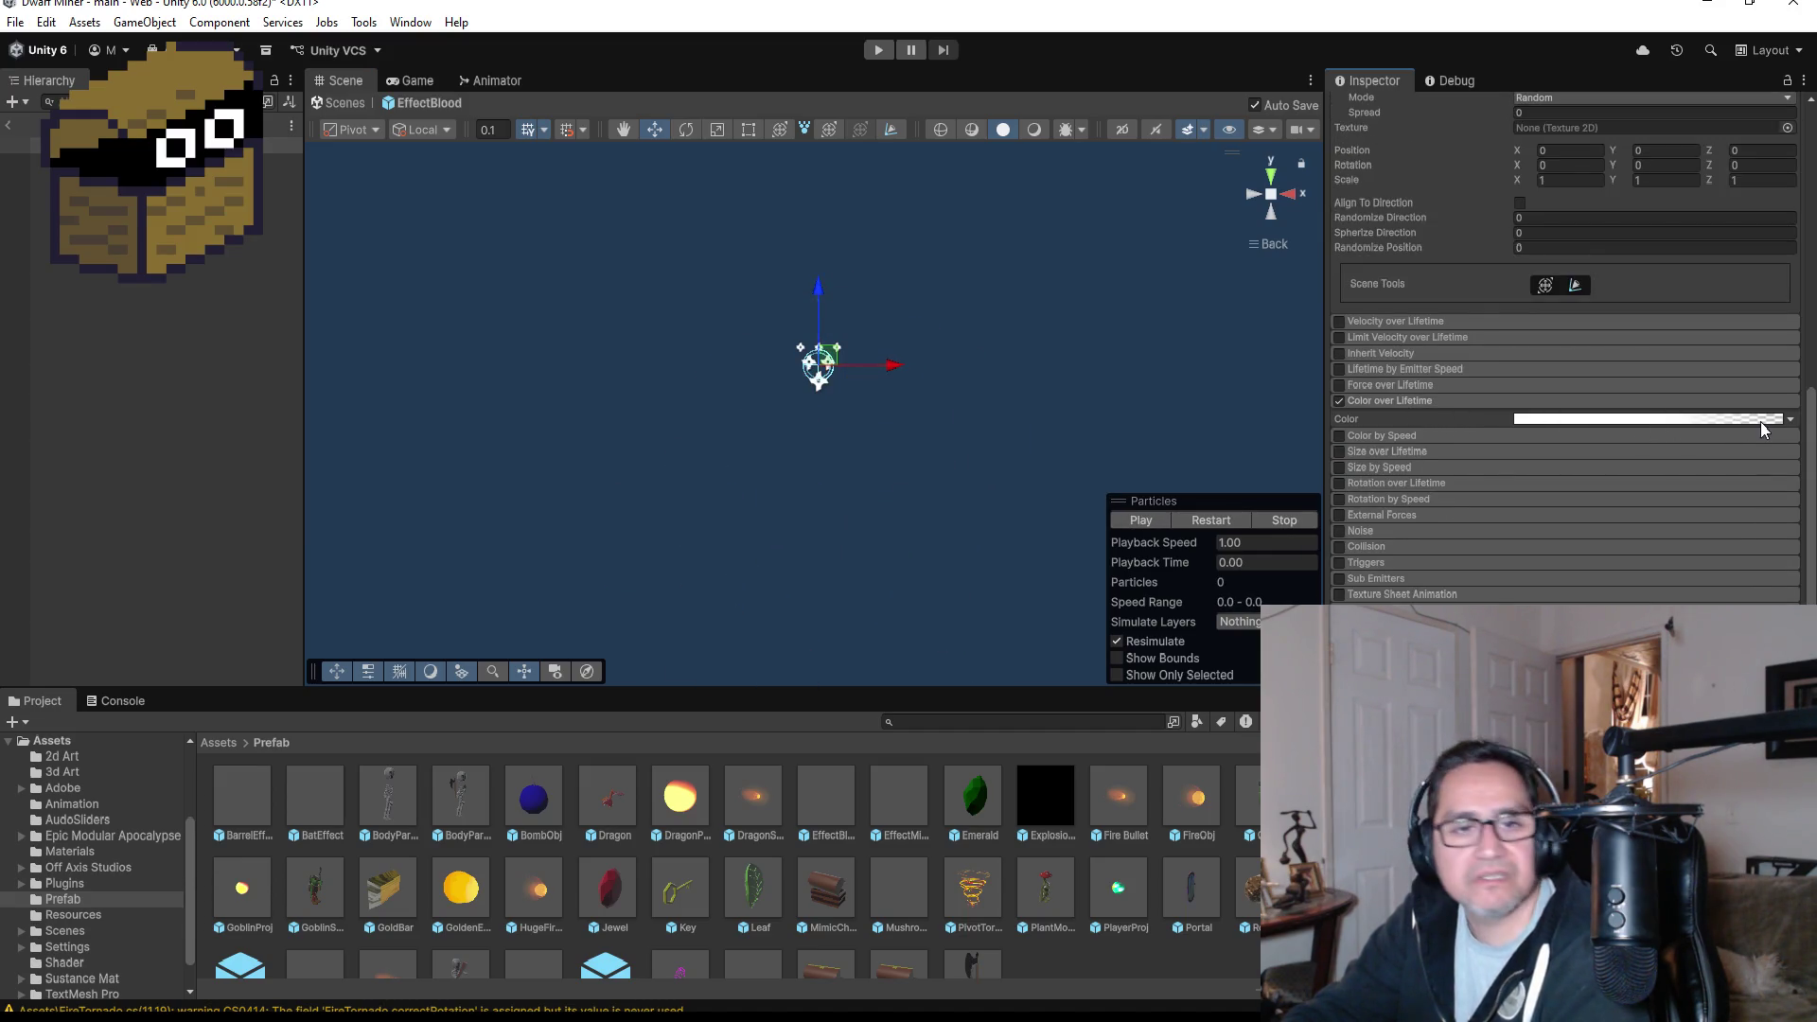
pyautogui.scroll(15, 1420, 428)
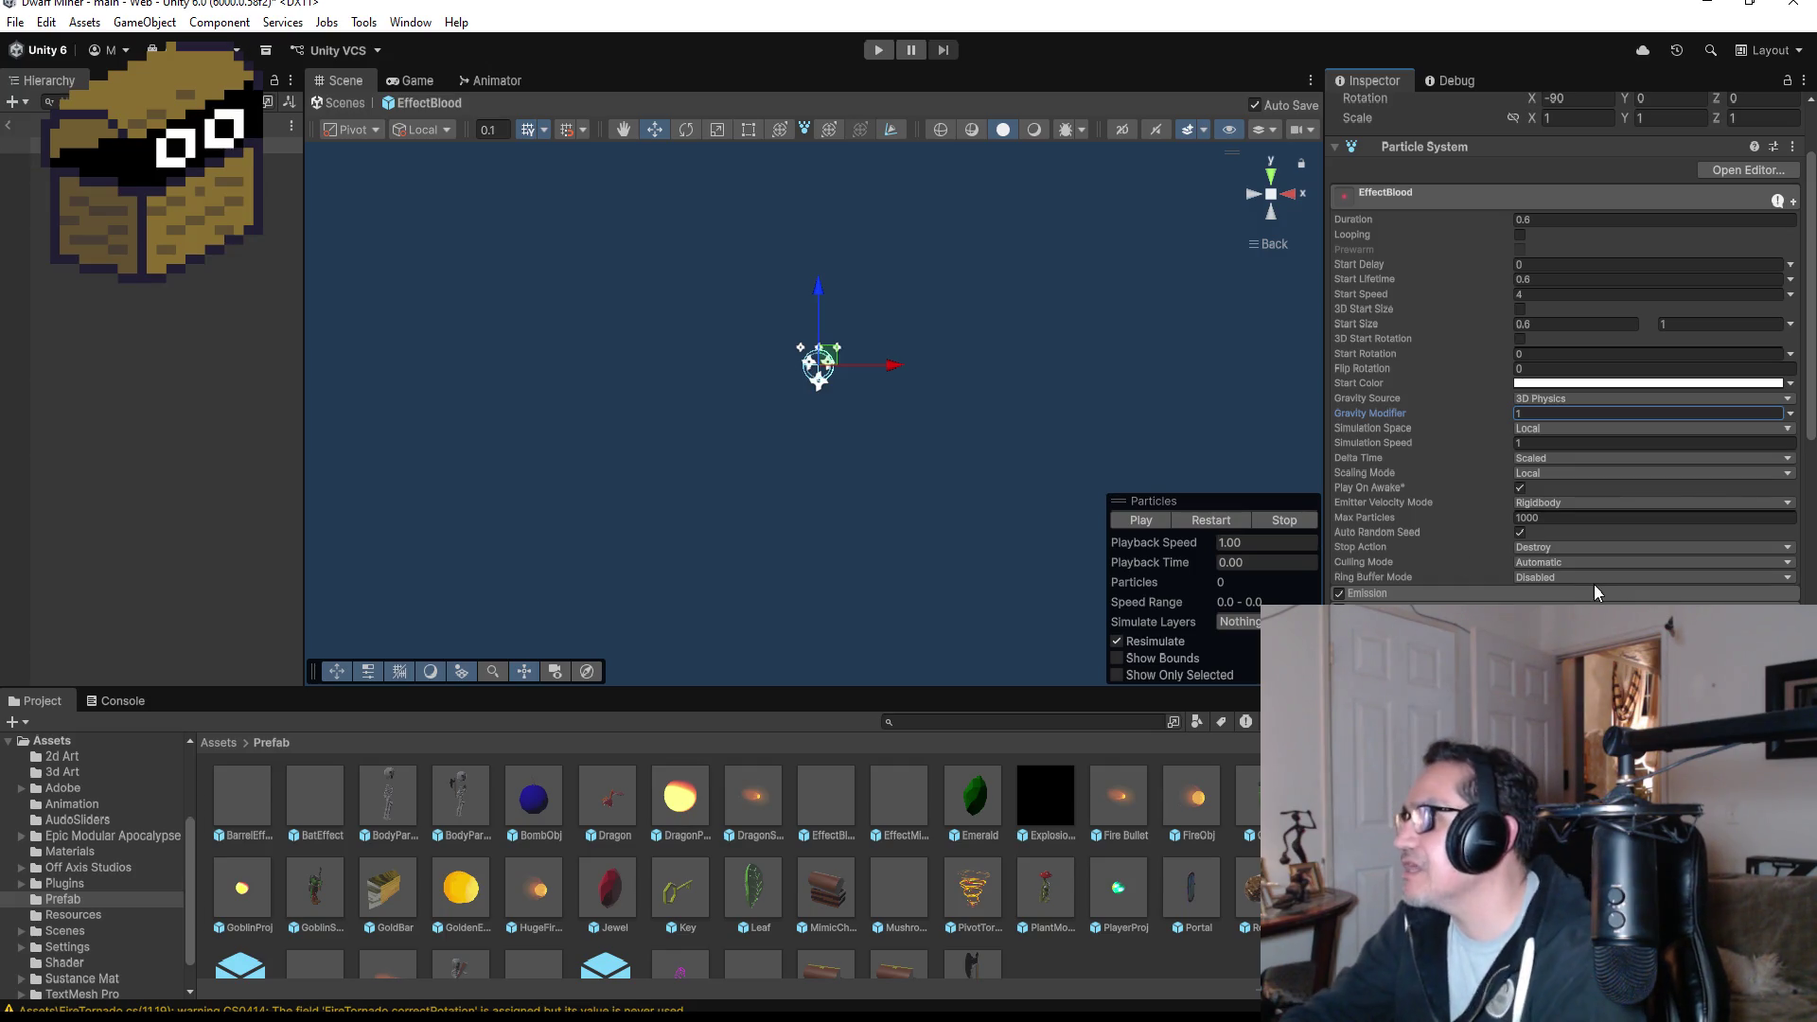
pyautogui.scroll(-10, 1565, 351)
pyautogui.scroll(-3, 1566, 350)
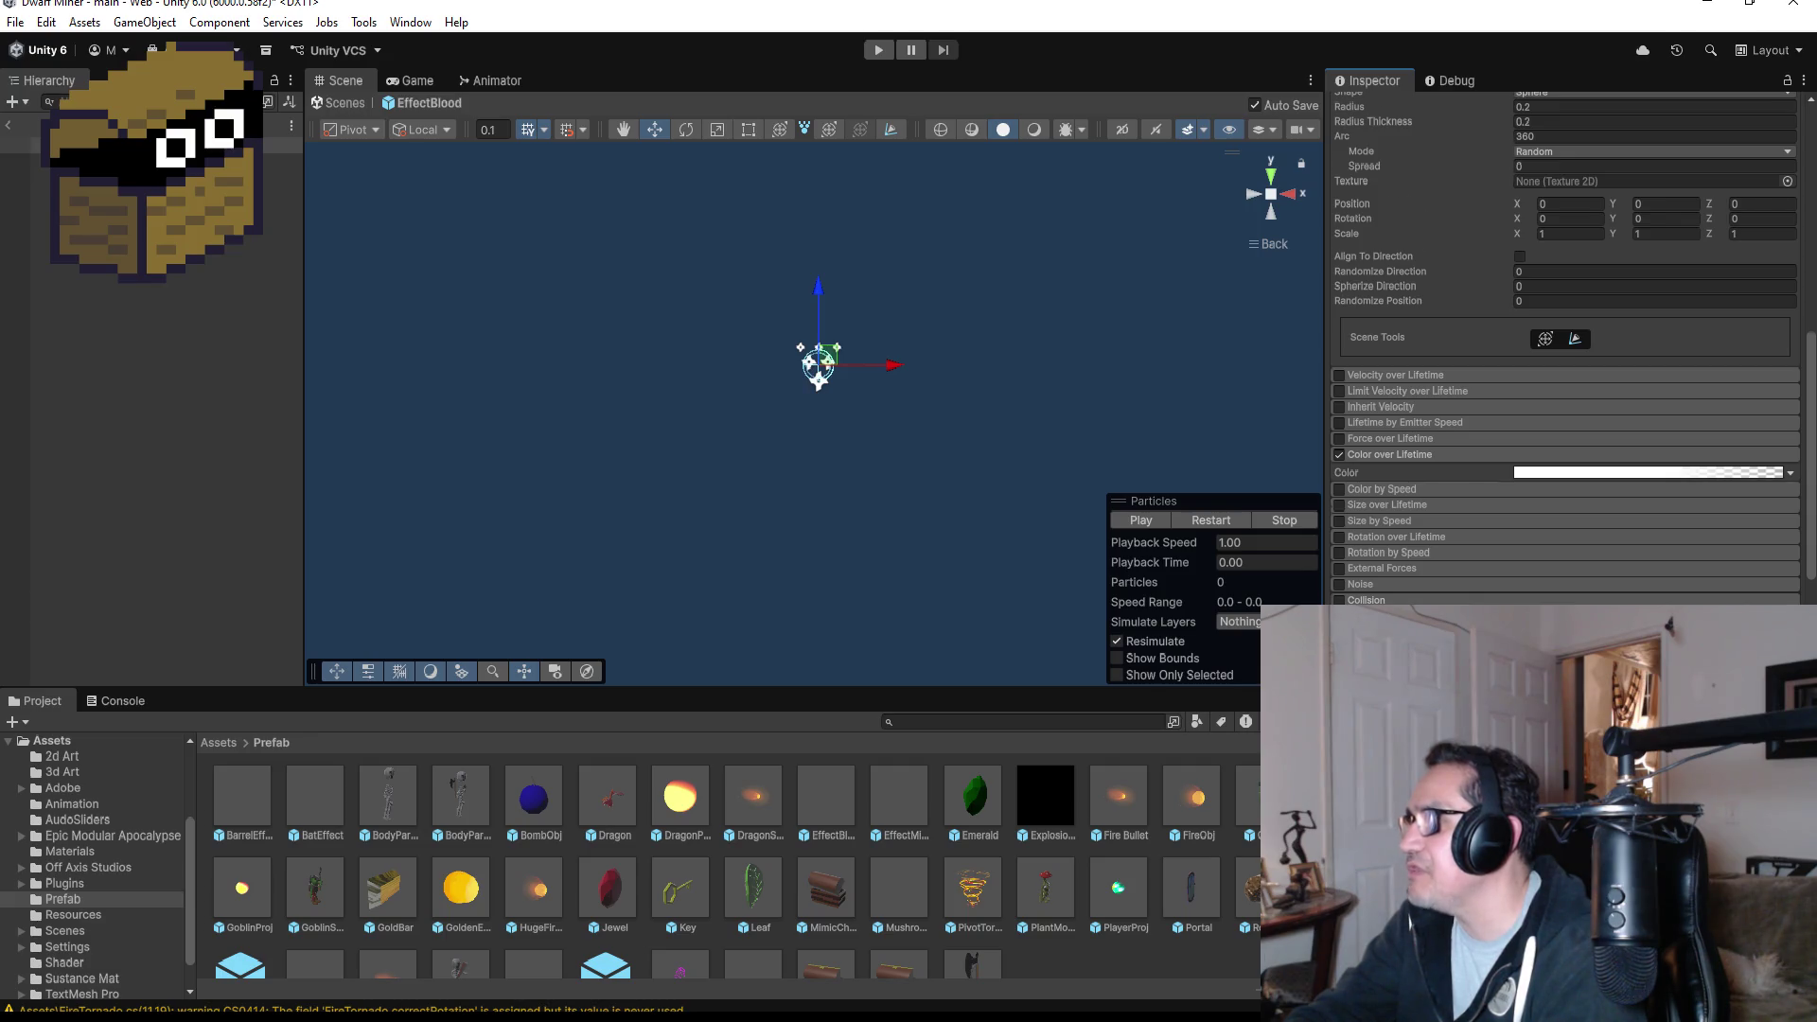
pyautogui.scroll(-5, 1389, 541)
pyautogui.click(1340, 439)
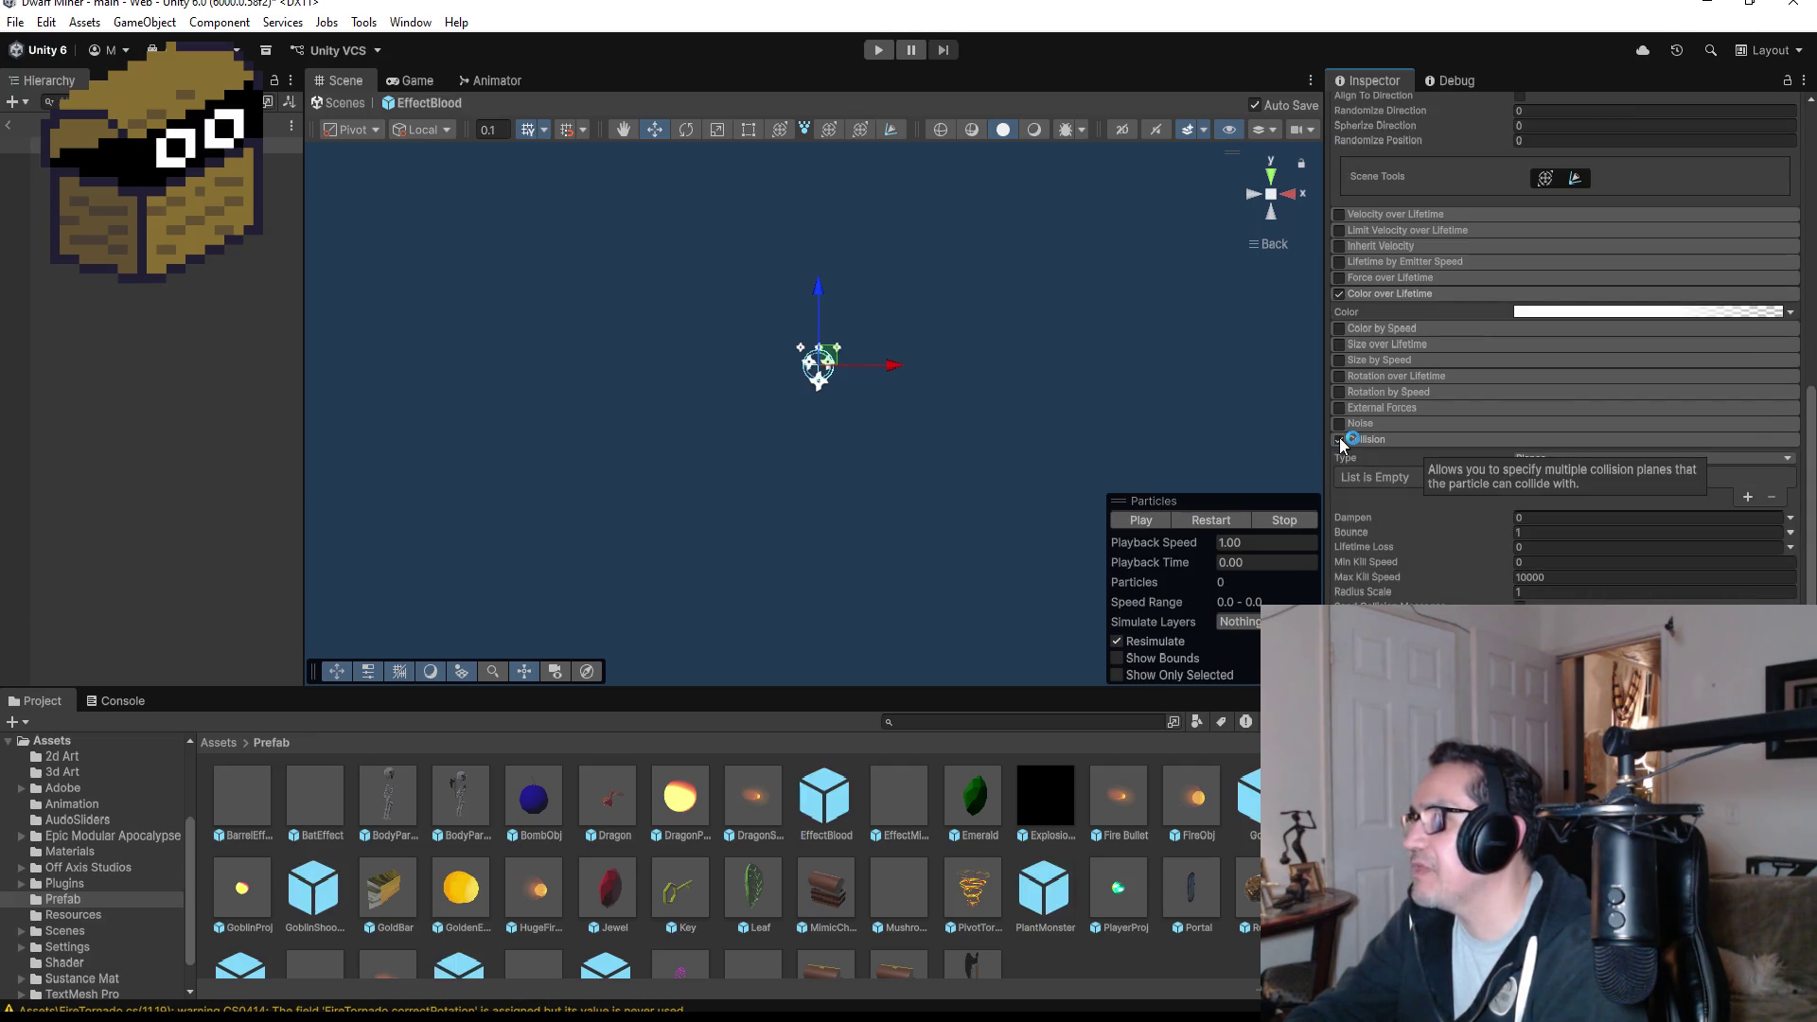
pyautogui.click(1340, 440)
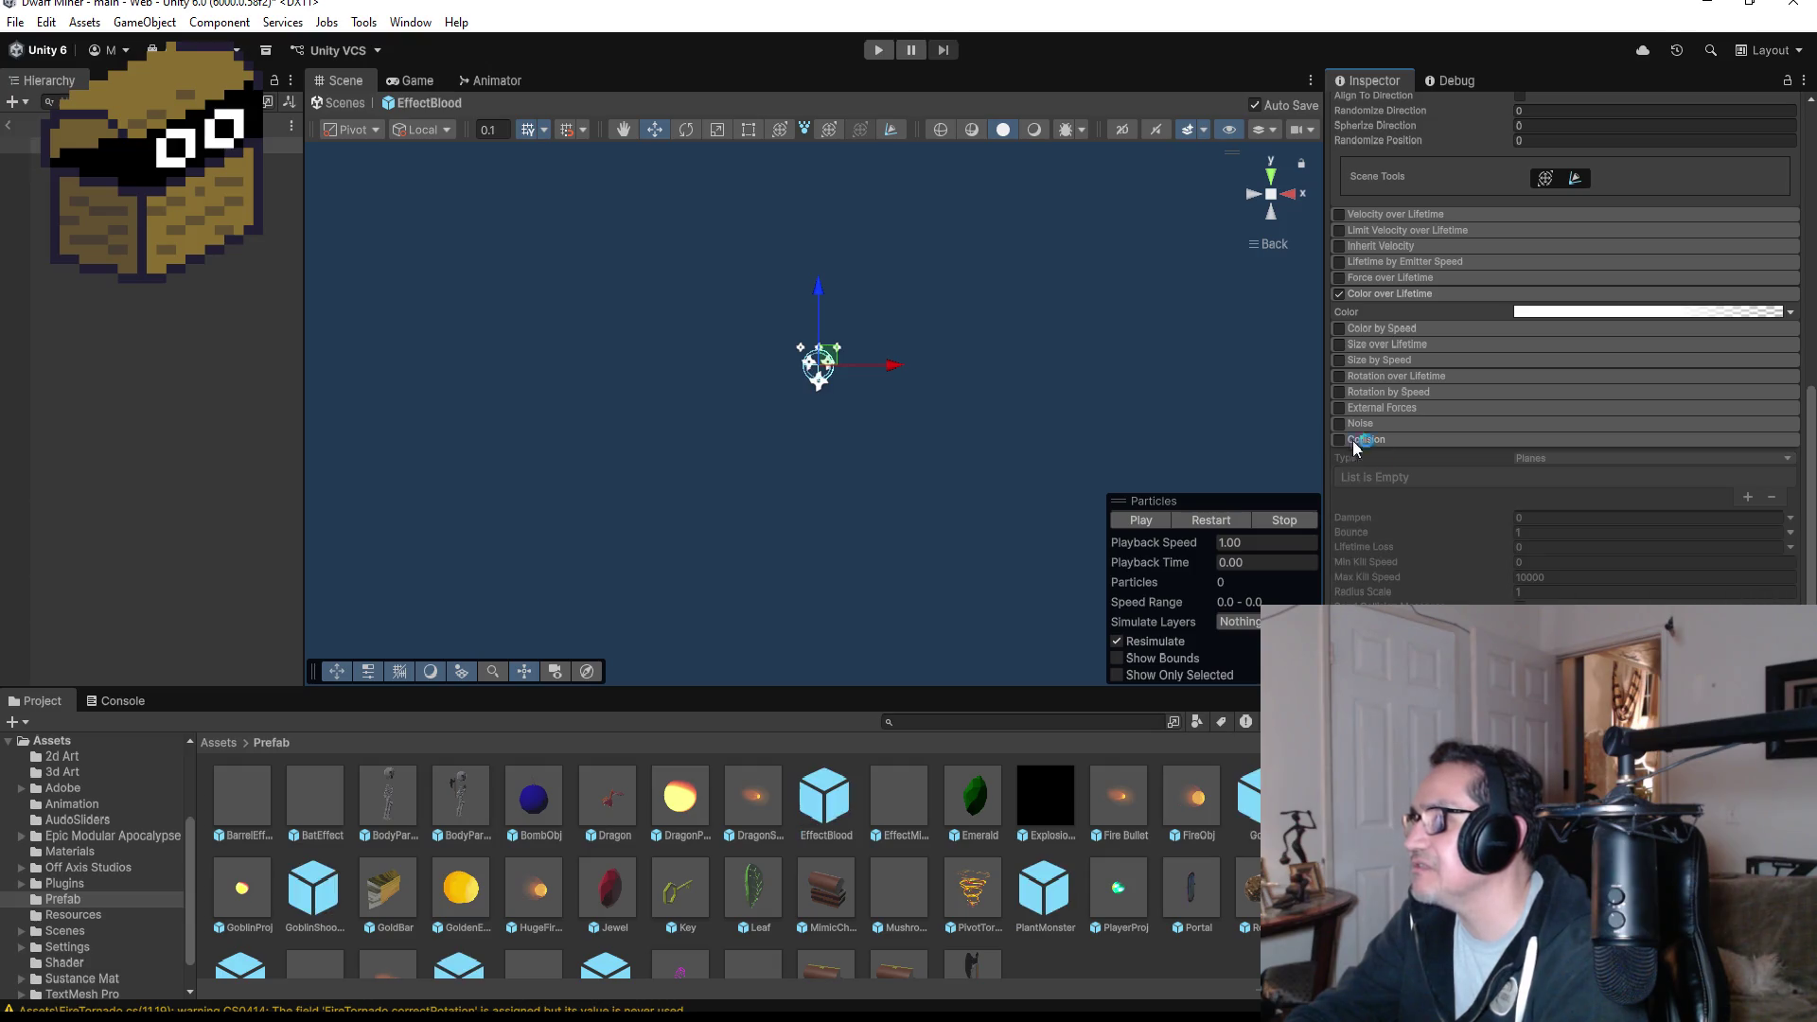
pyautogui.click(1383, 441)
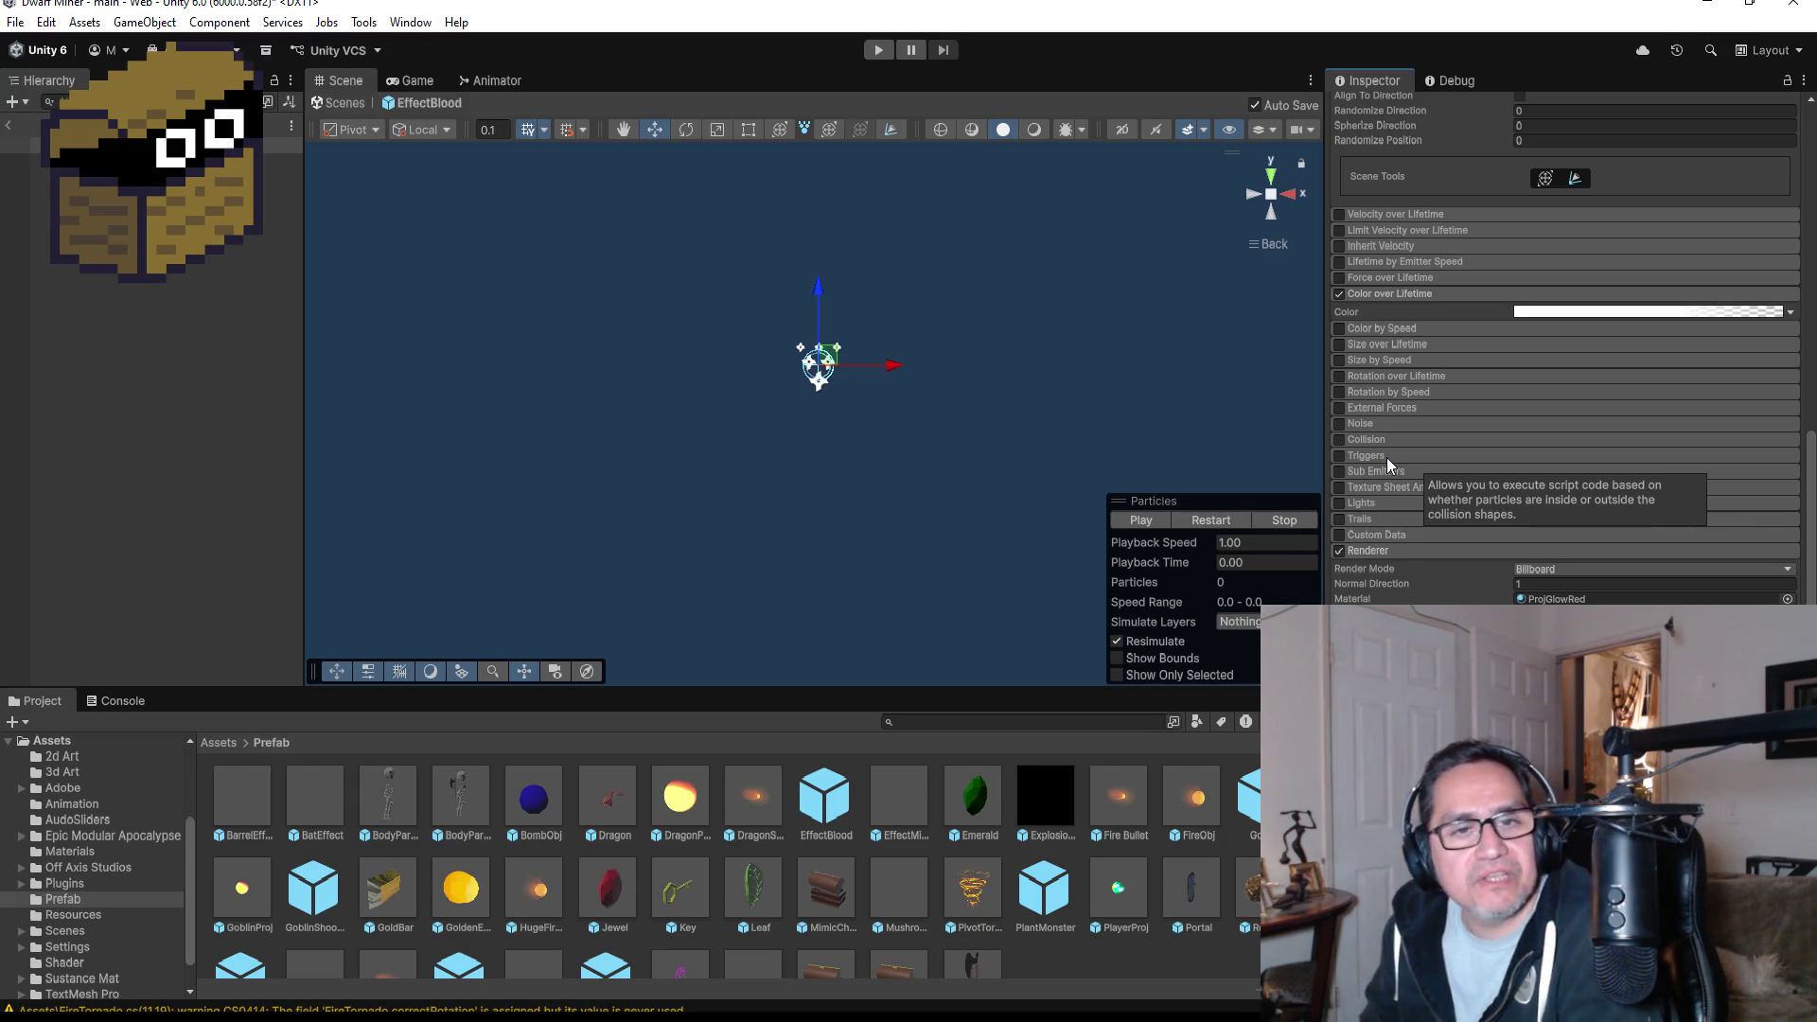
pyautogui.scroll(8, 1624, 473)
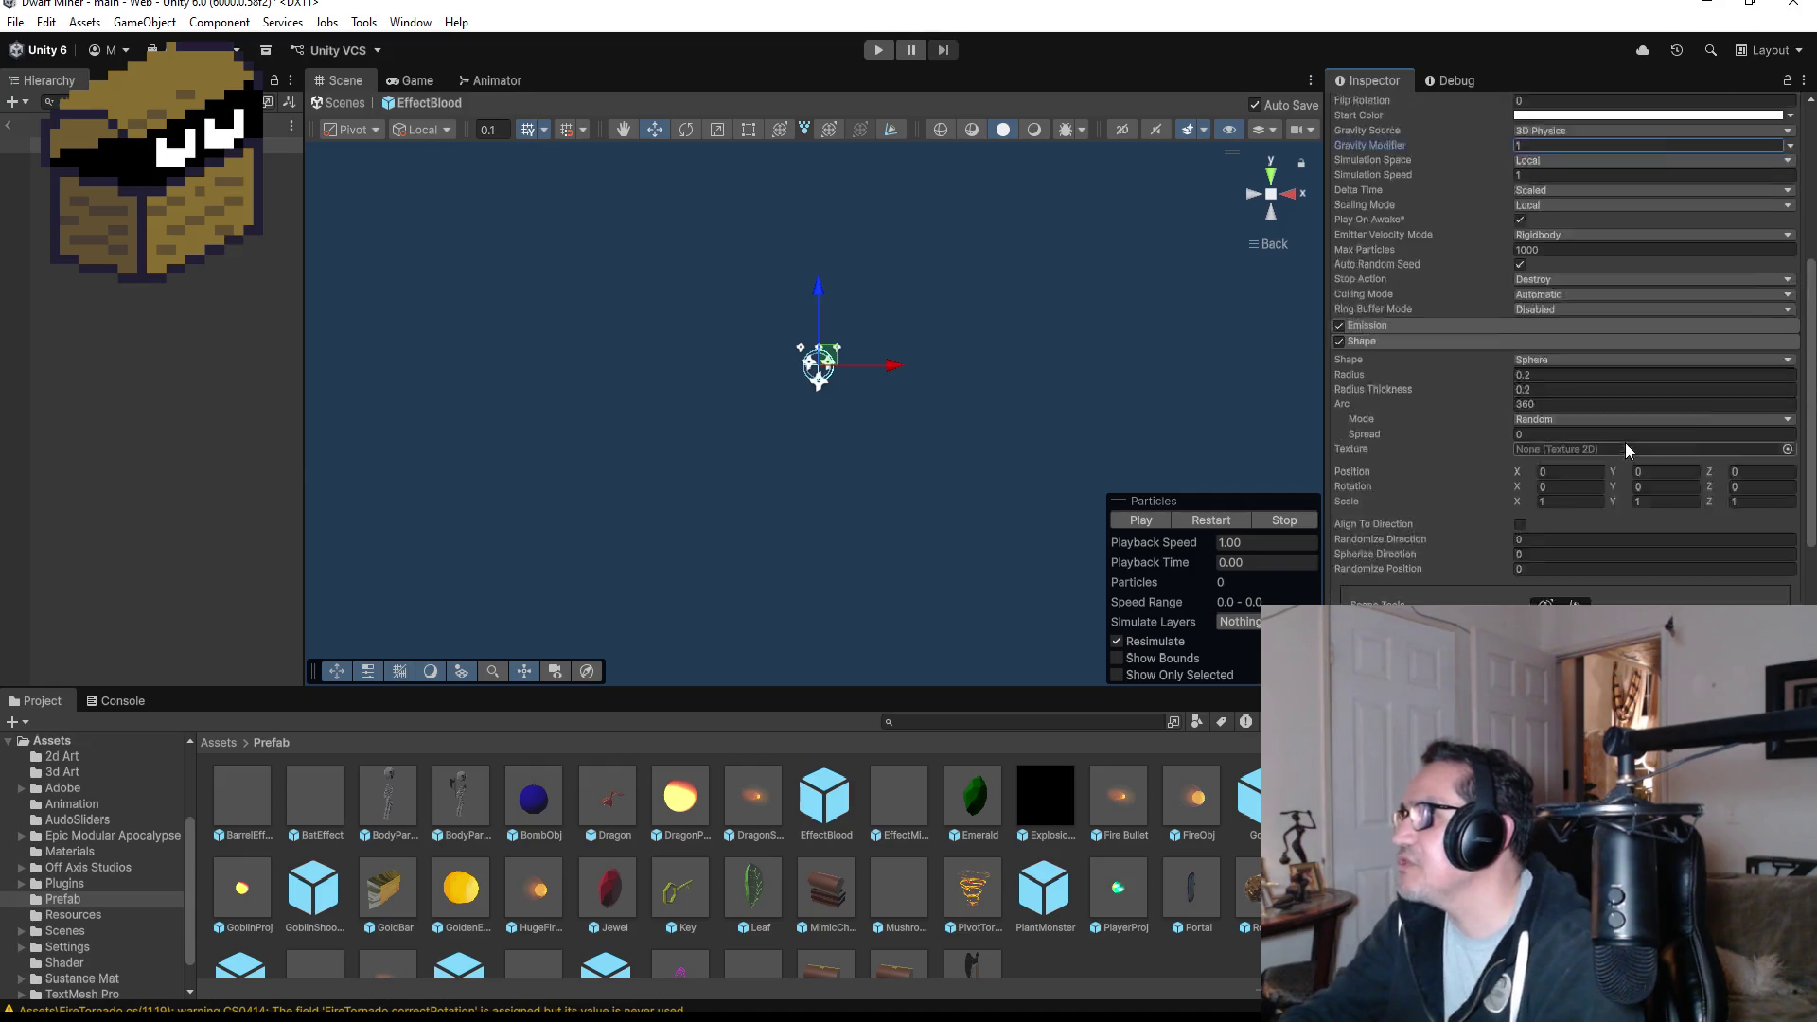
pyautogui.scroll(4, 1626, 443)
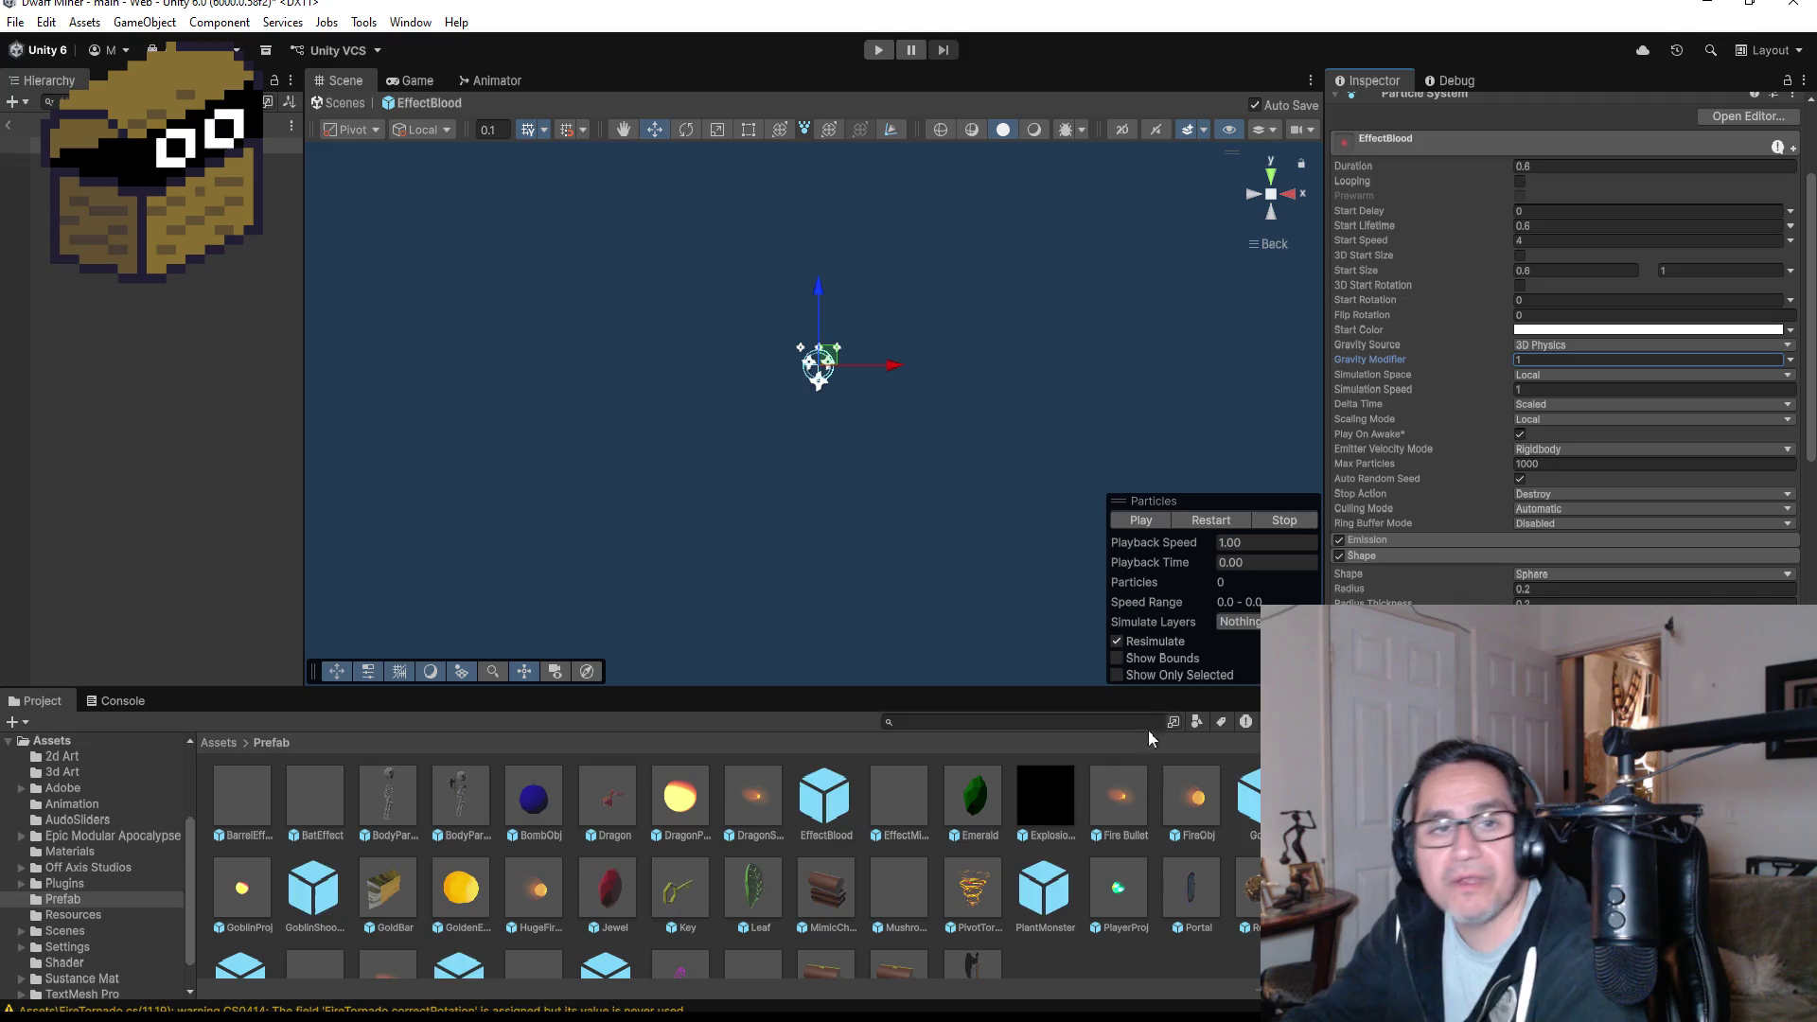
# - Leave the prefab, reactivate ImgAxe so its shotgun icon shows, and switch to Aseprite
pyautogui.click(9, 126)
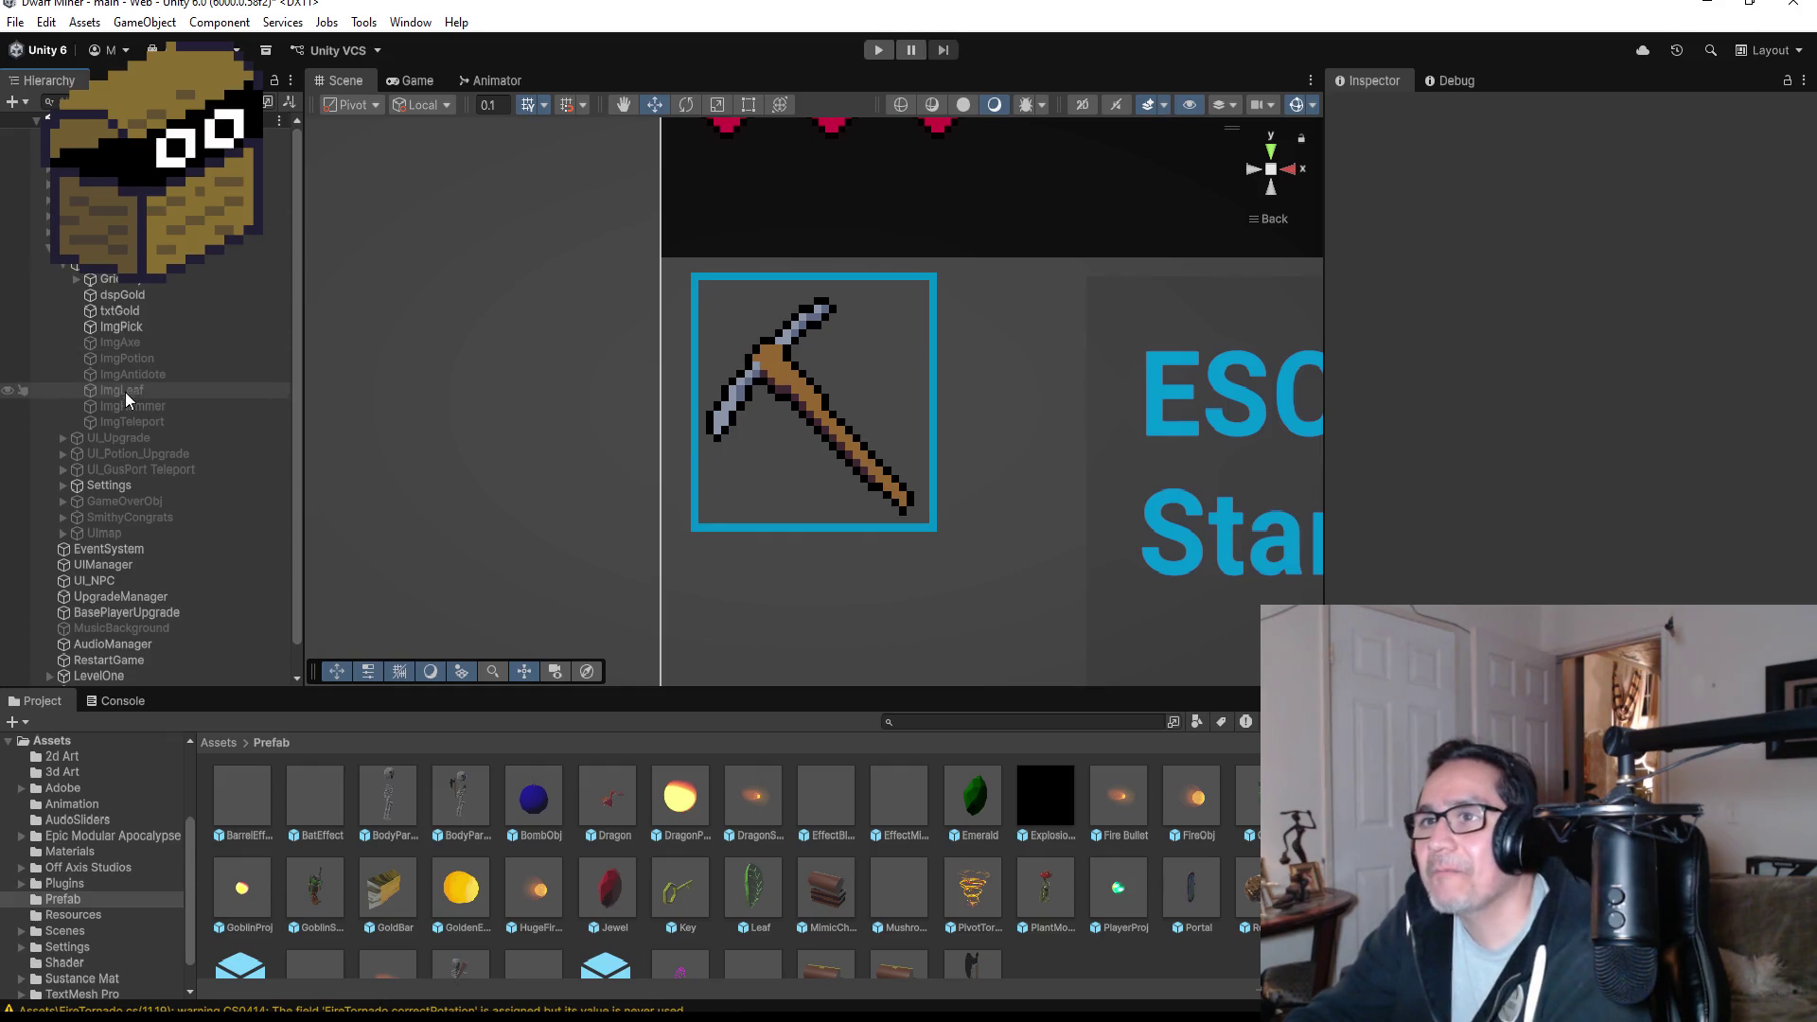
pyautogui.click(123, 342)
pyautogui.click(1374, 110)
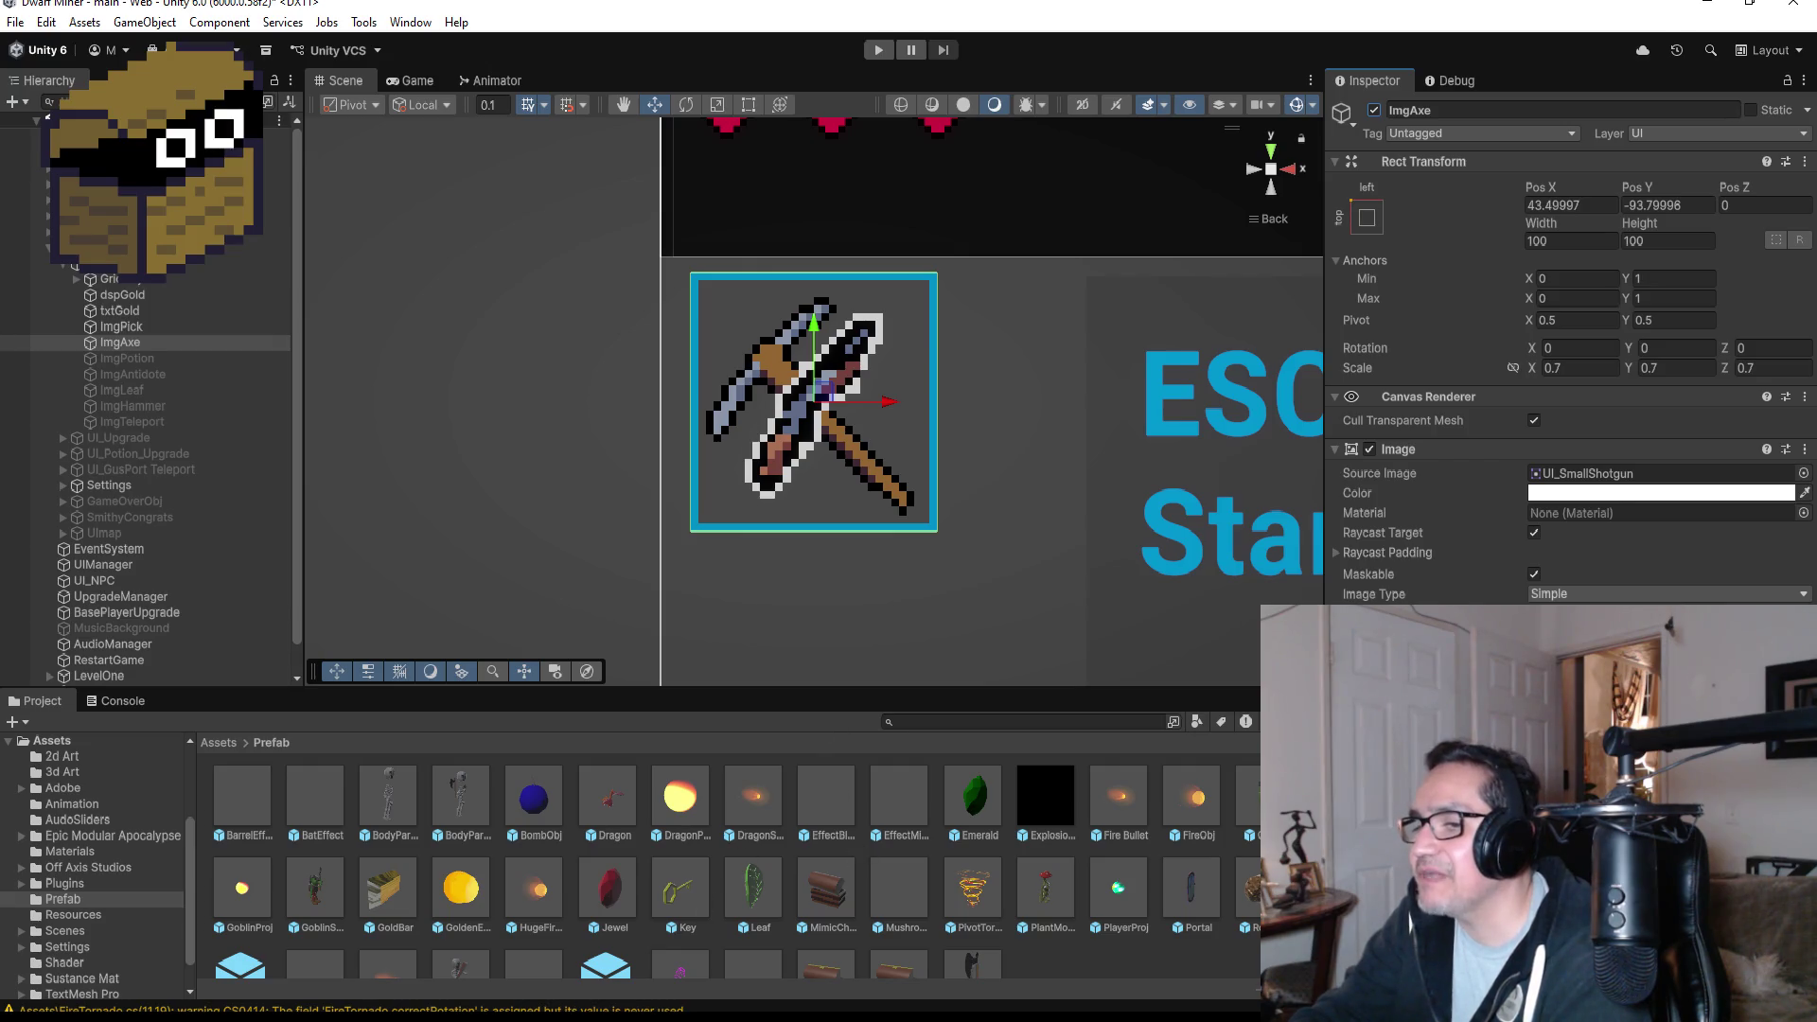
pyautogui.hotkey('alt', 'Tab')
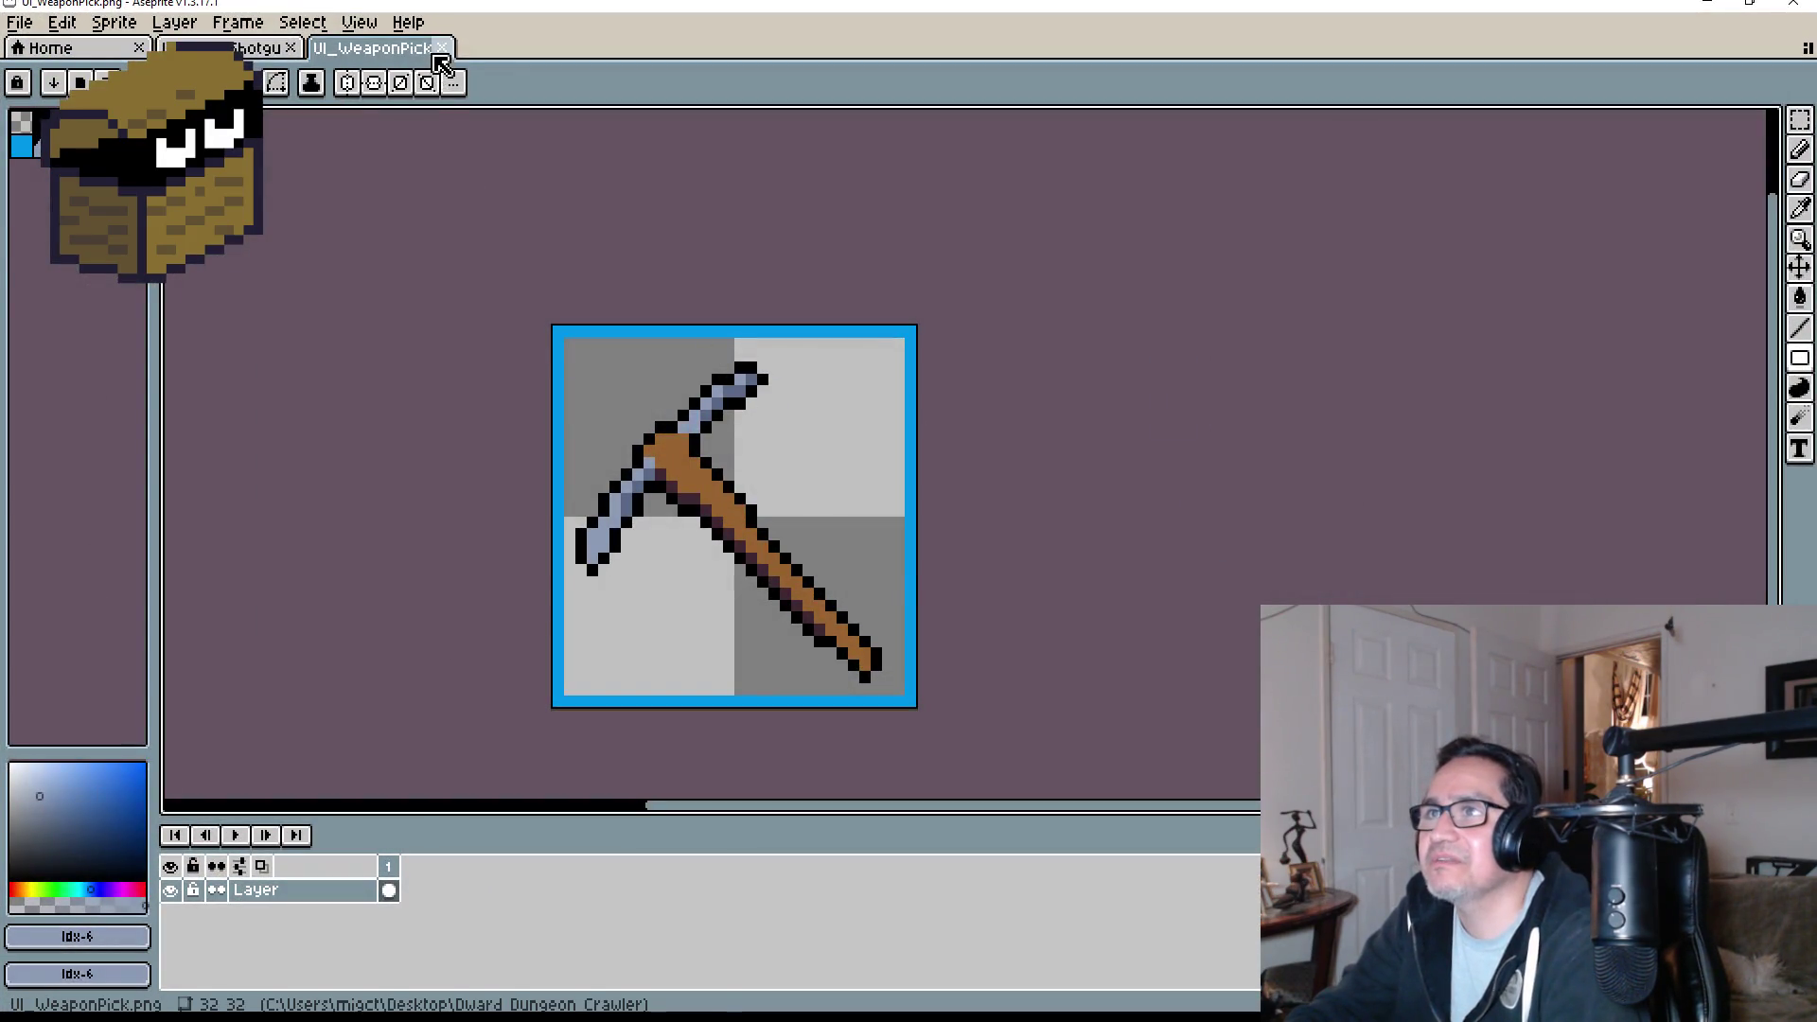
# - Close the UI_WeaponPick tab, then browse the Open dialog and cancel it without opening anything
pyautogui.click(441, 49)
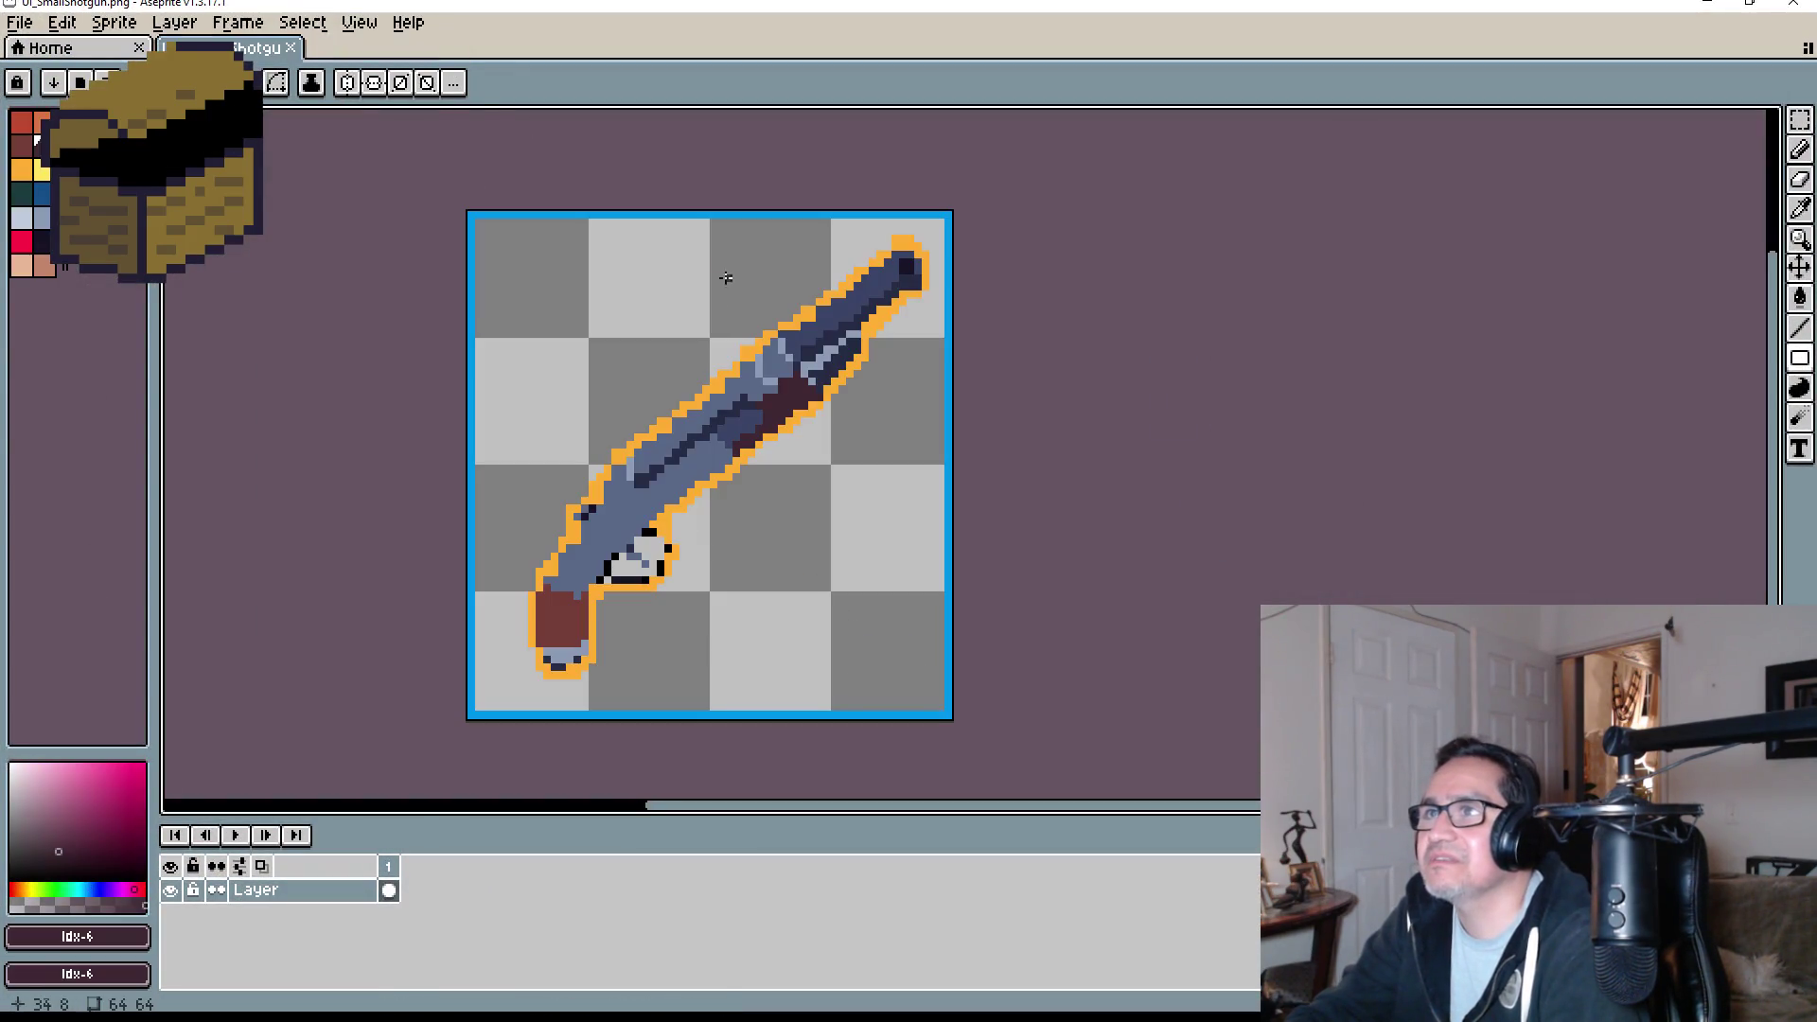
pyautogui.click(17, 29)
pyautogui.click(38, 62)
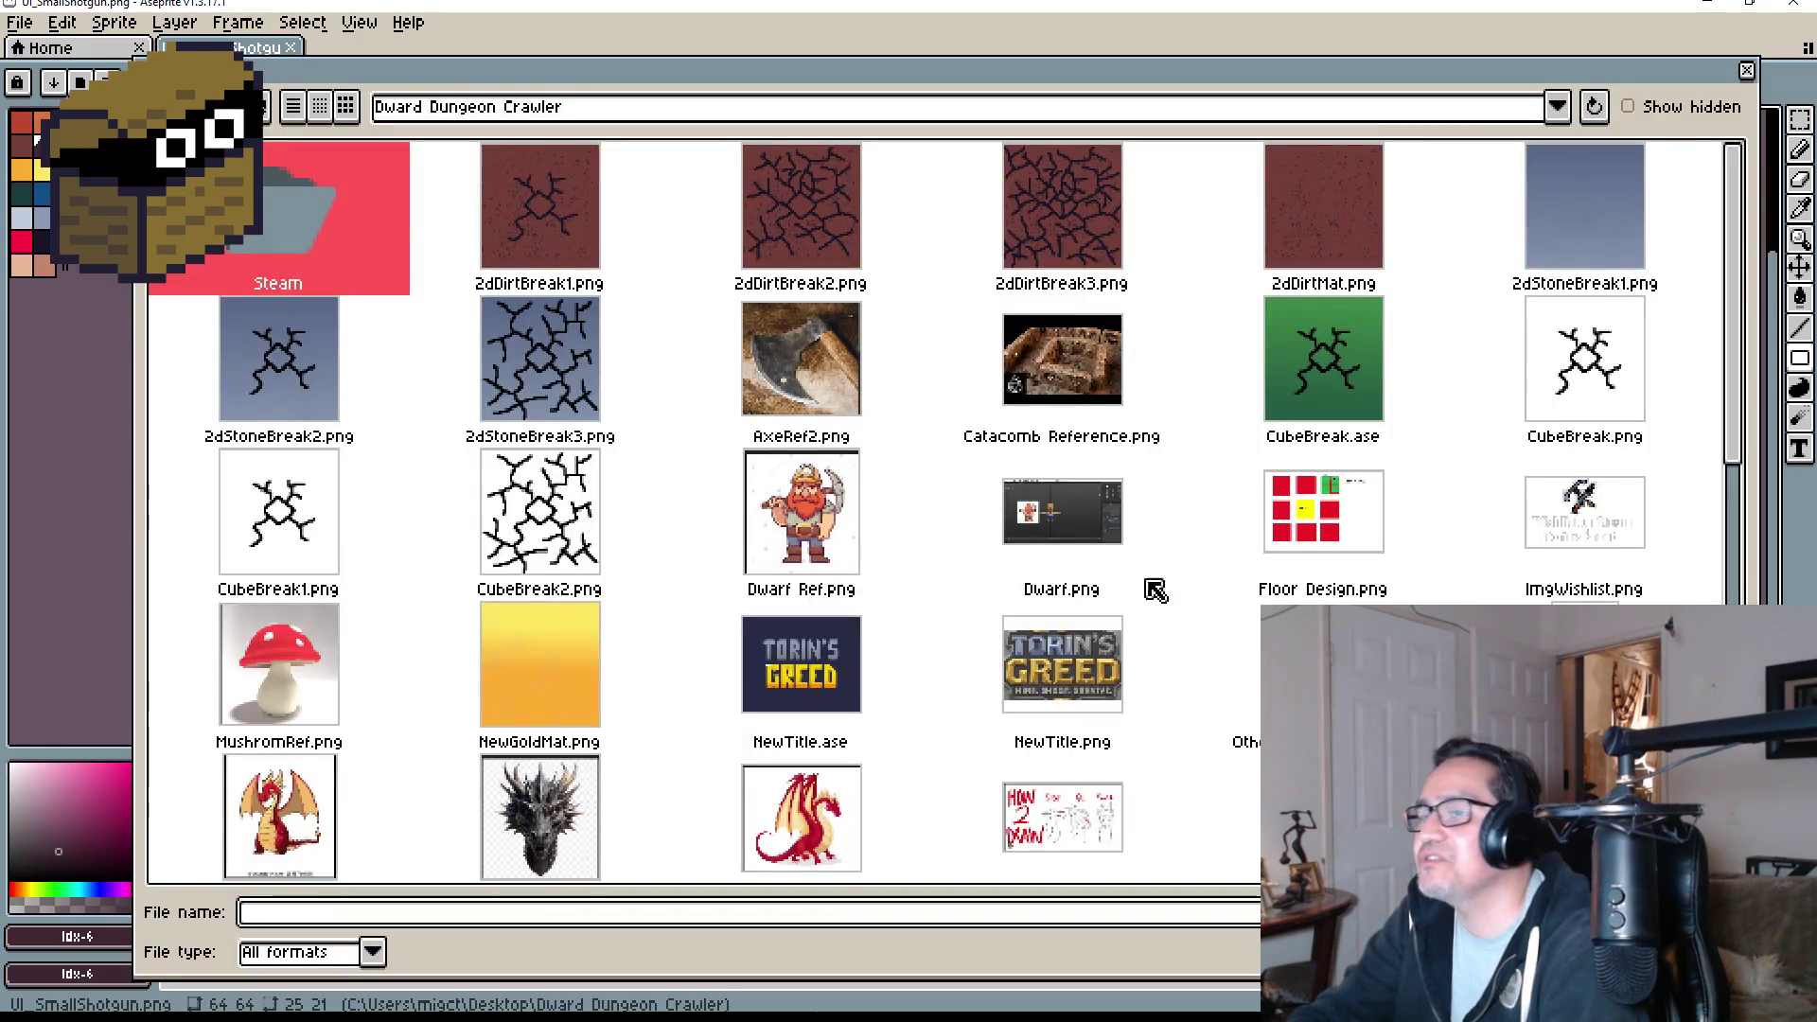
pyautogui.scroll(-10, 1156, 590)
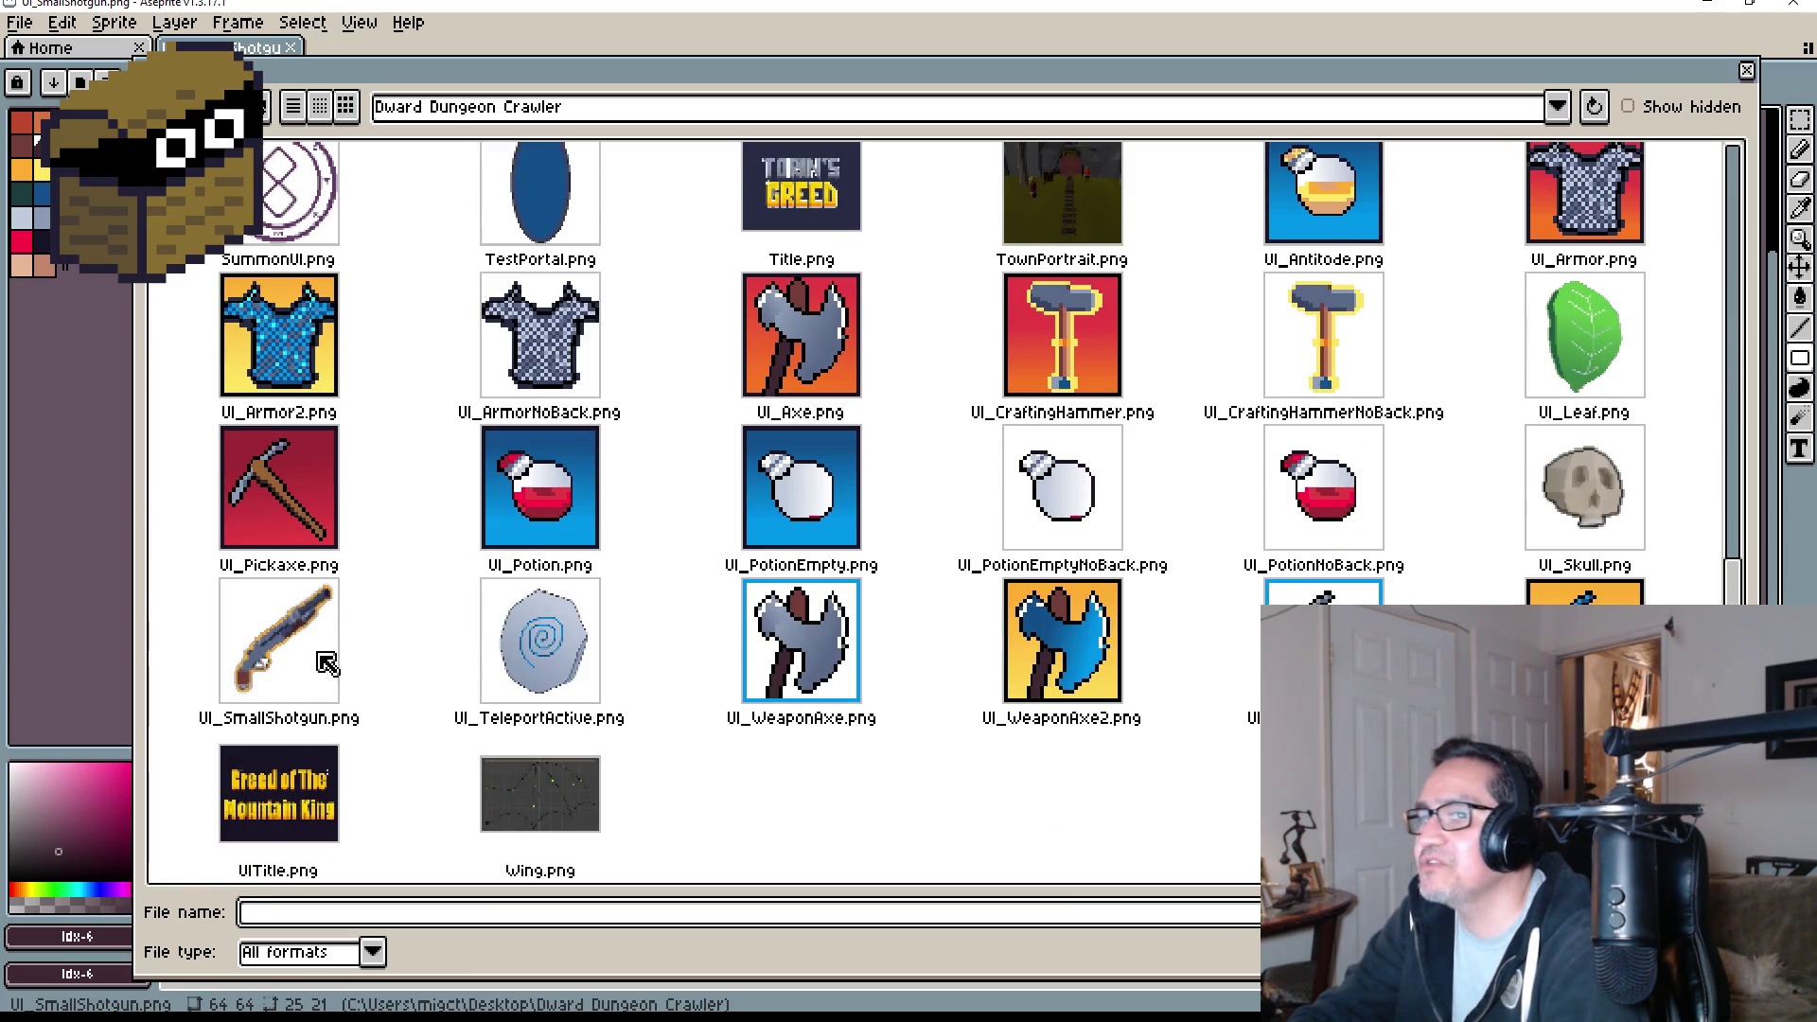
pyautogui.scroll(3, 327, 662)
pyautogui.scroll(-3, 326, 662)
pyautogui.scroll(3, 327, 663)
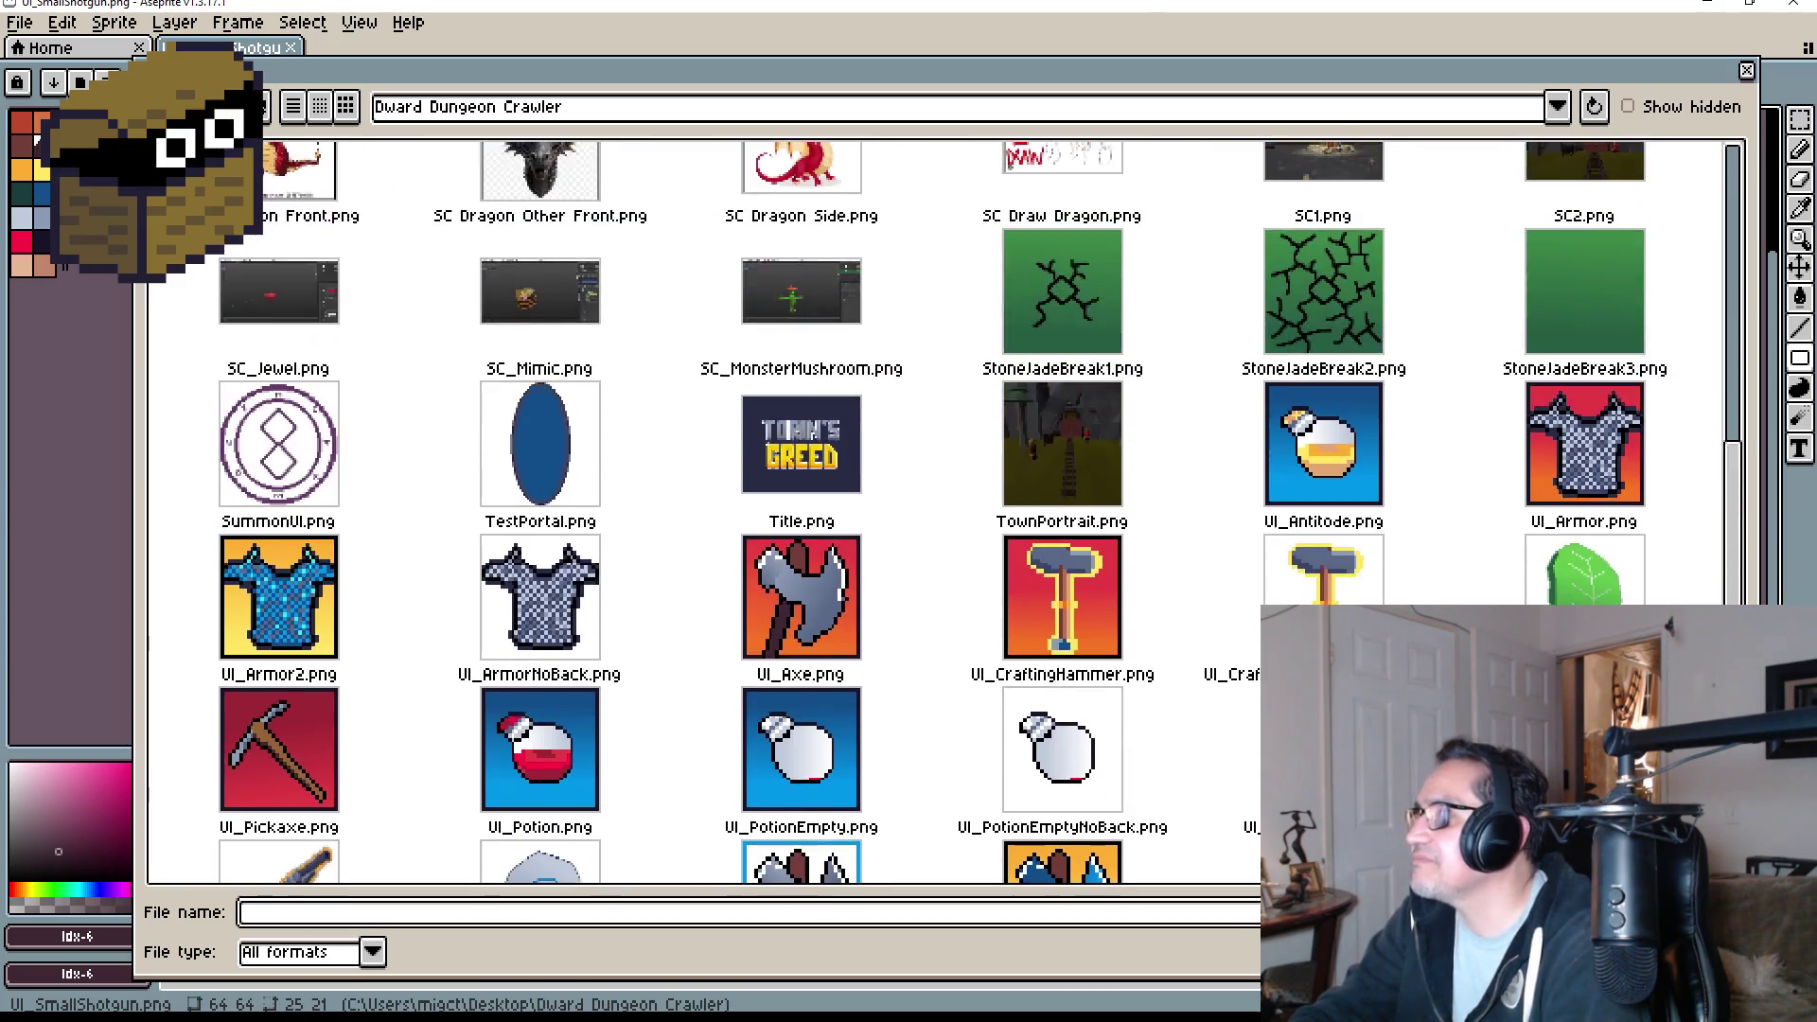
pyautogui.scroll(5, 1058, 647)
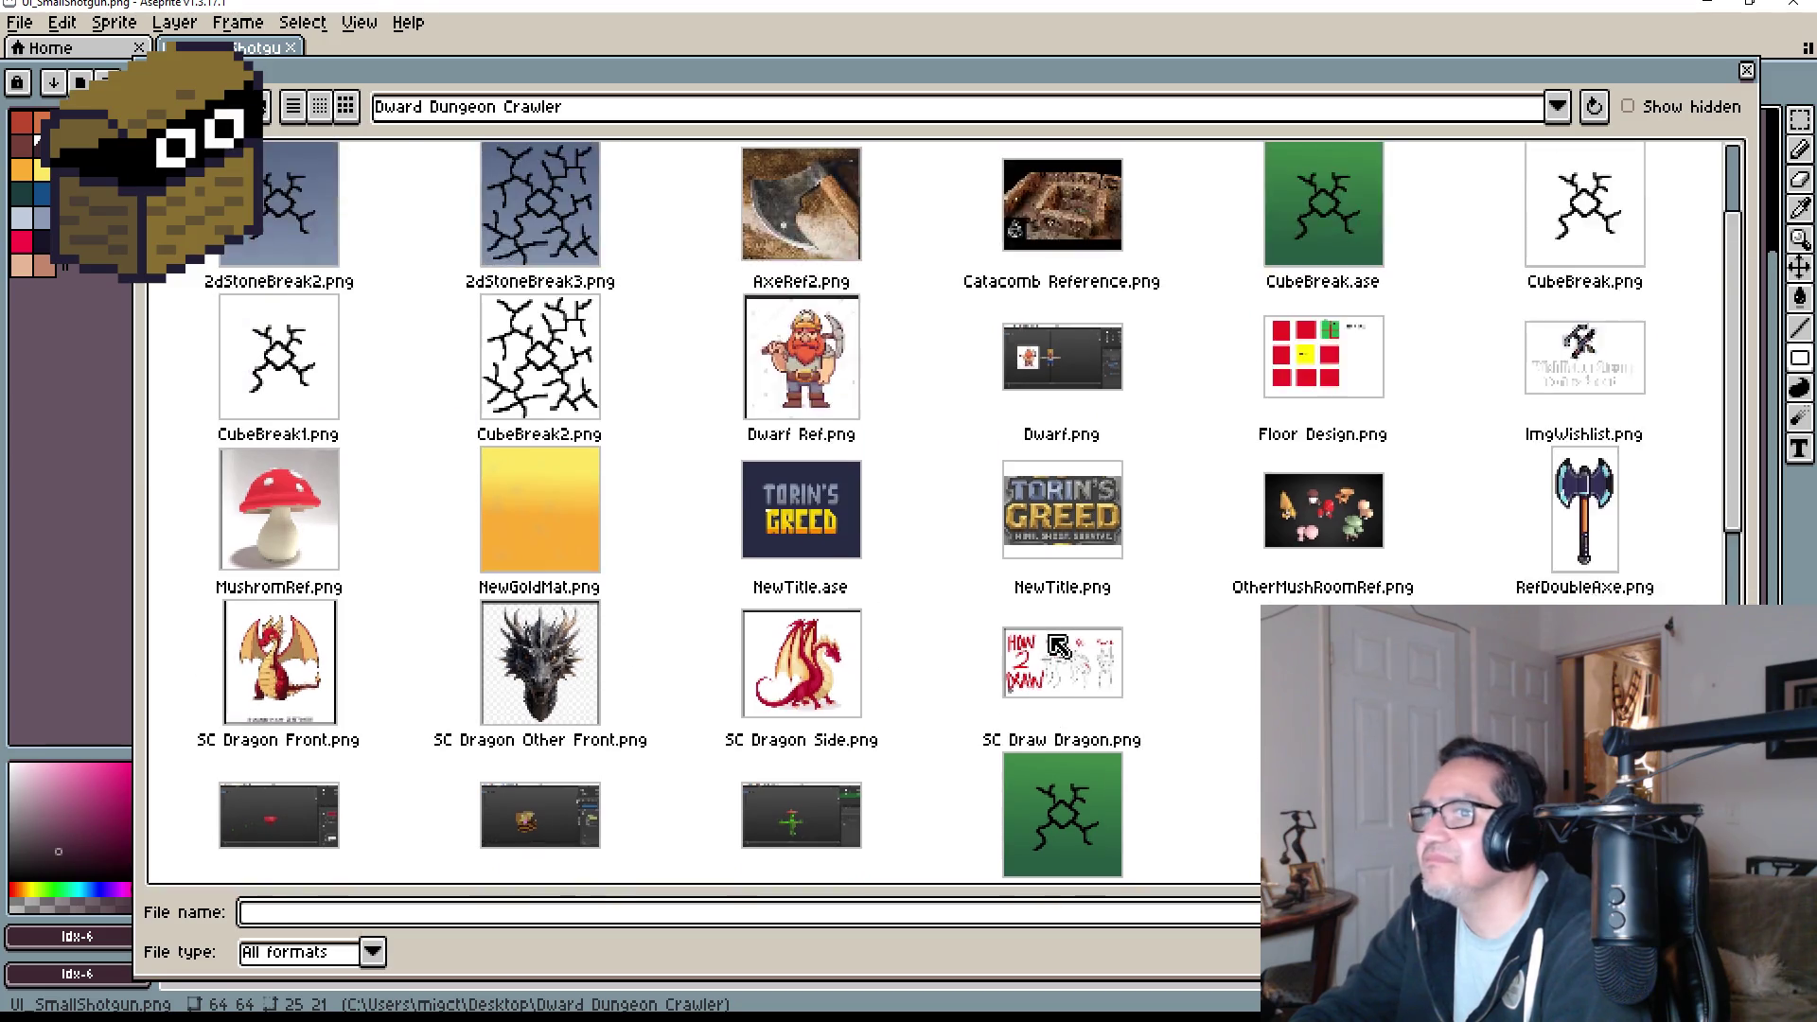
pyautogui.scroll(2, 1059, 647)
pyautogui.scroll(-6, 833, 502)
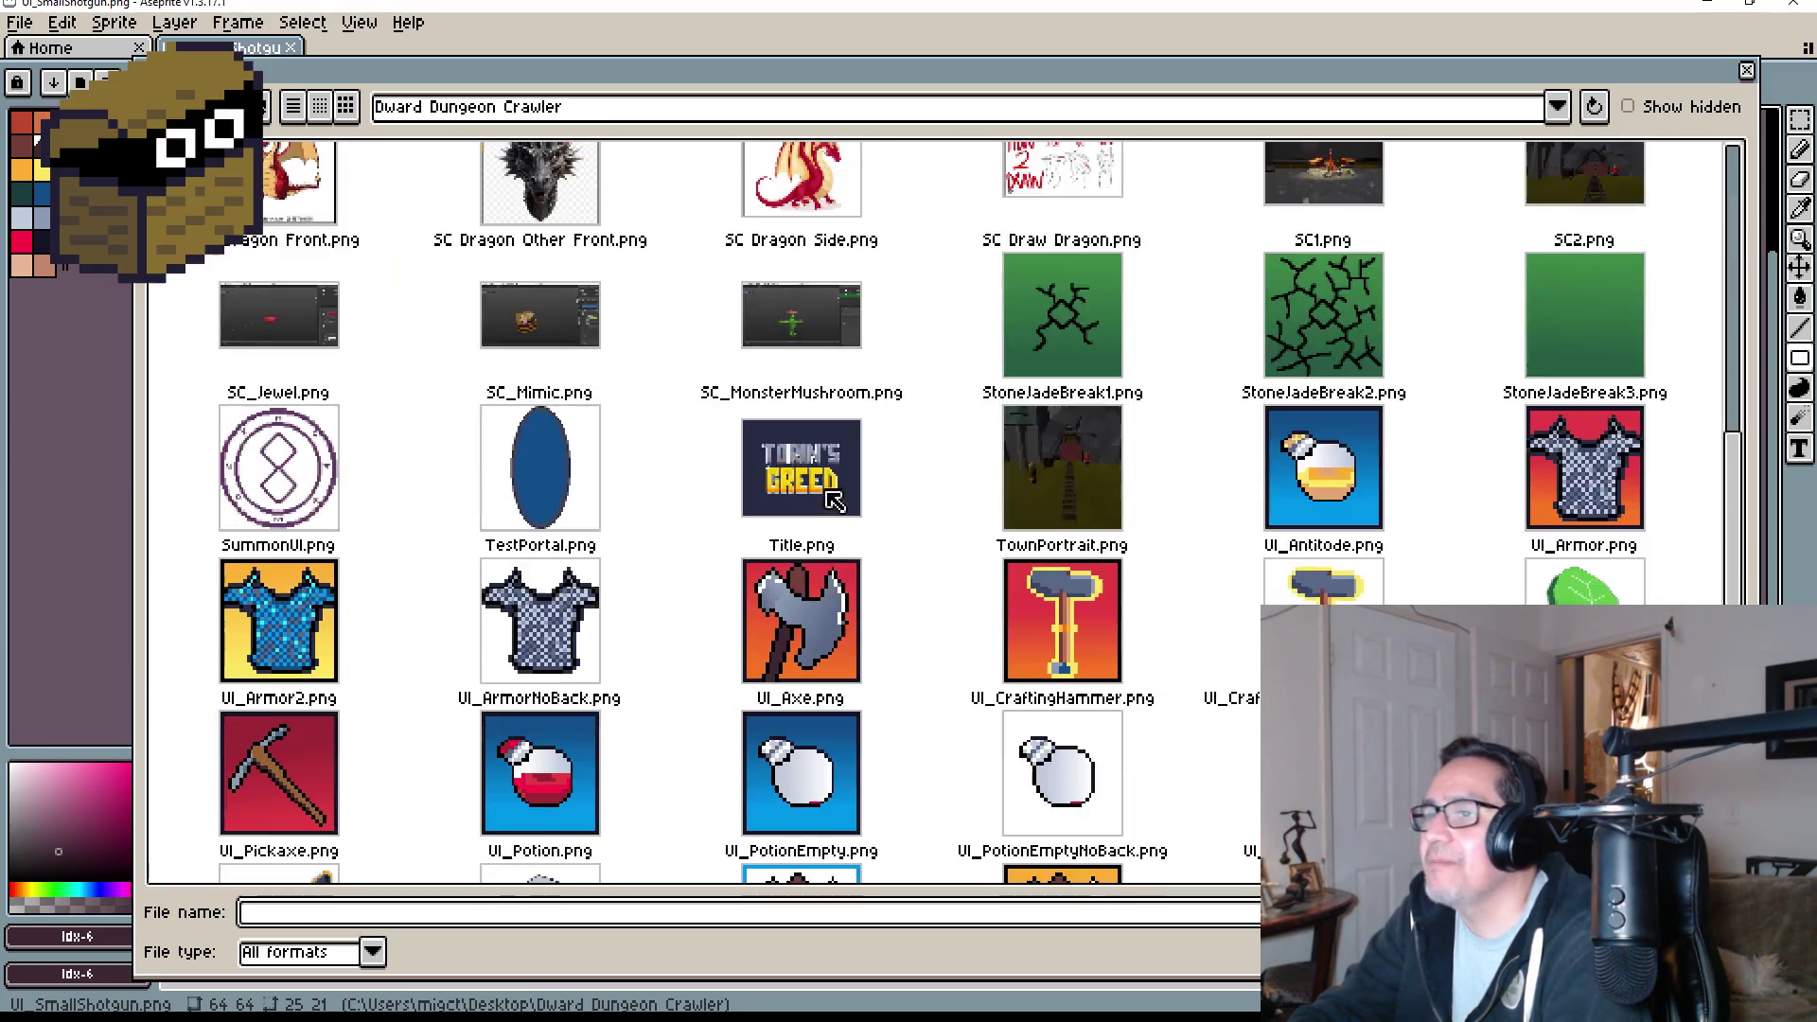
pyautogui.scroll(-3, 833, 501)
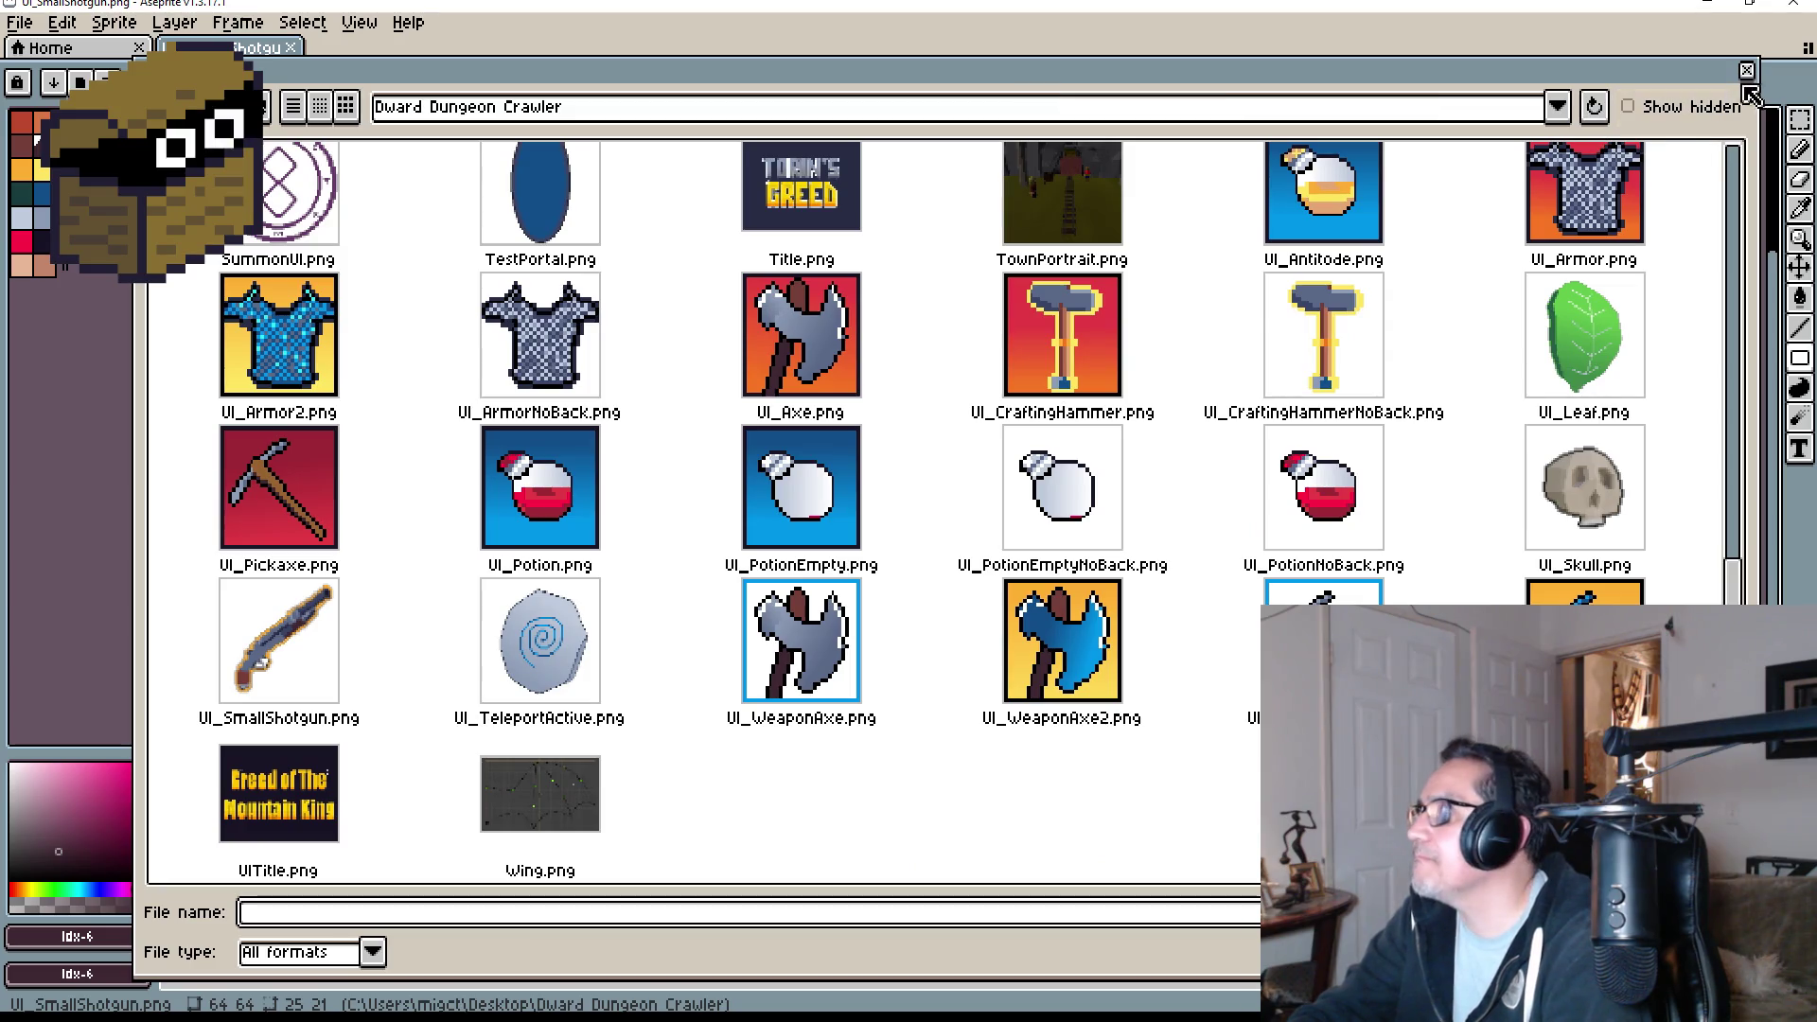
pyautogui.click(1747, 72)
# - Open UI_SmallShotgun.png from the Dwarf Dungeon Crawler folder in a new tab
pyautogui.click(21, 24)
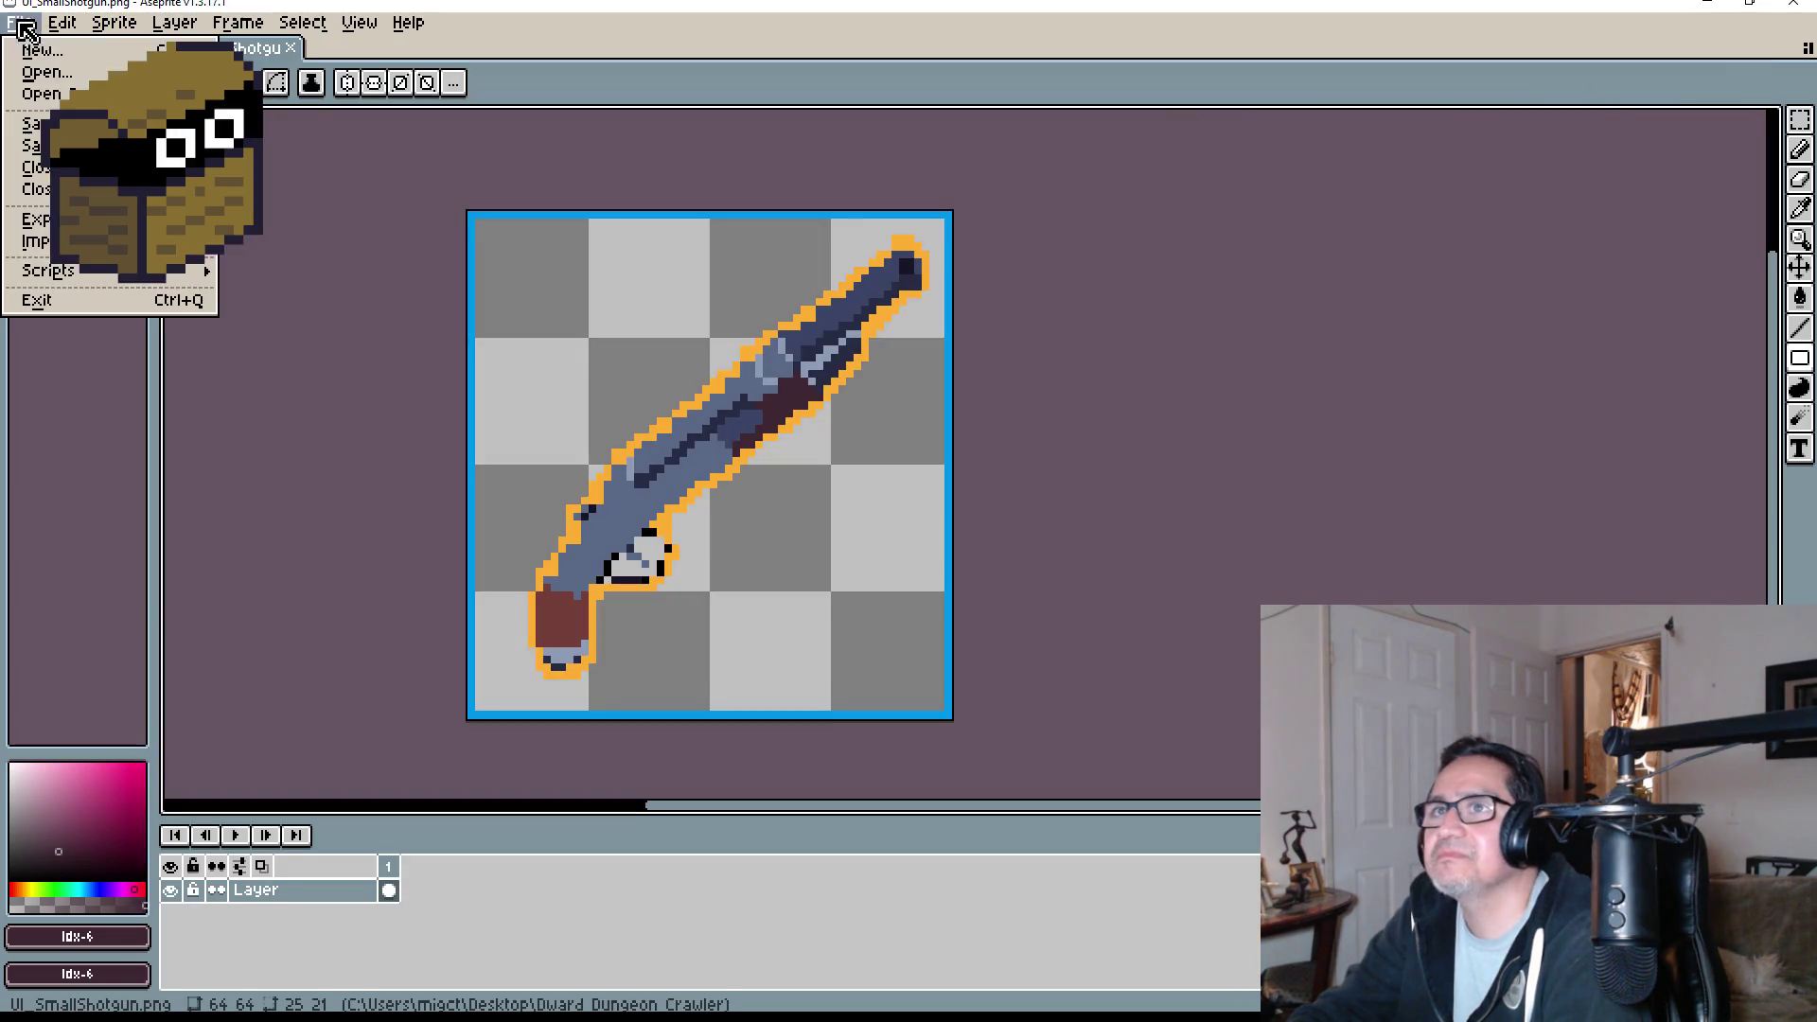
pyautogui.click(45, 72)
pyautogui.scroll(-10, 682, 555)
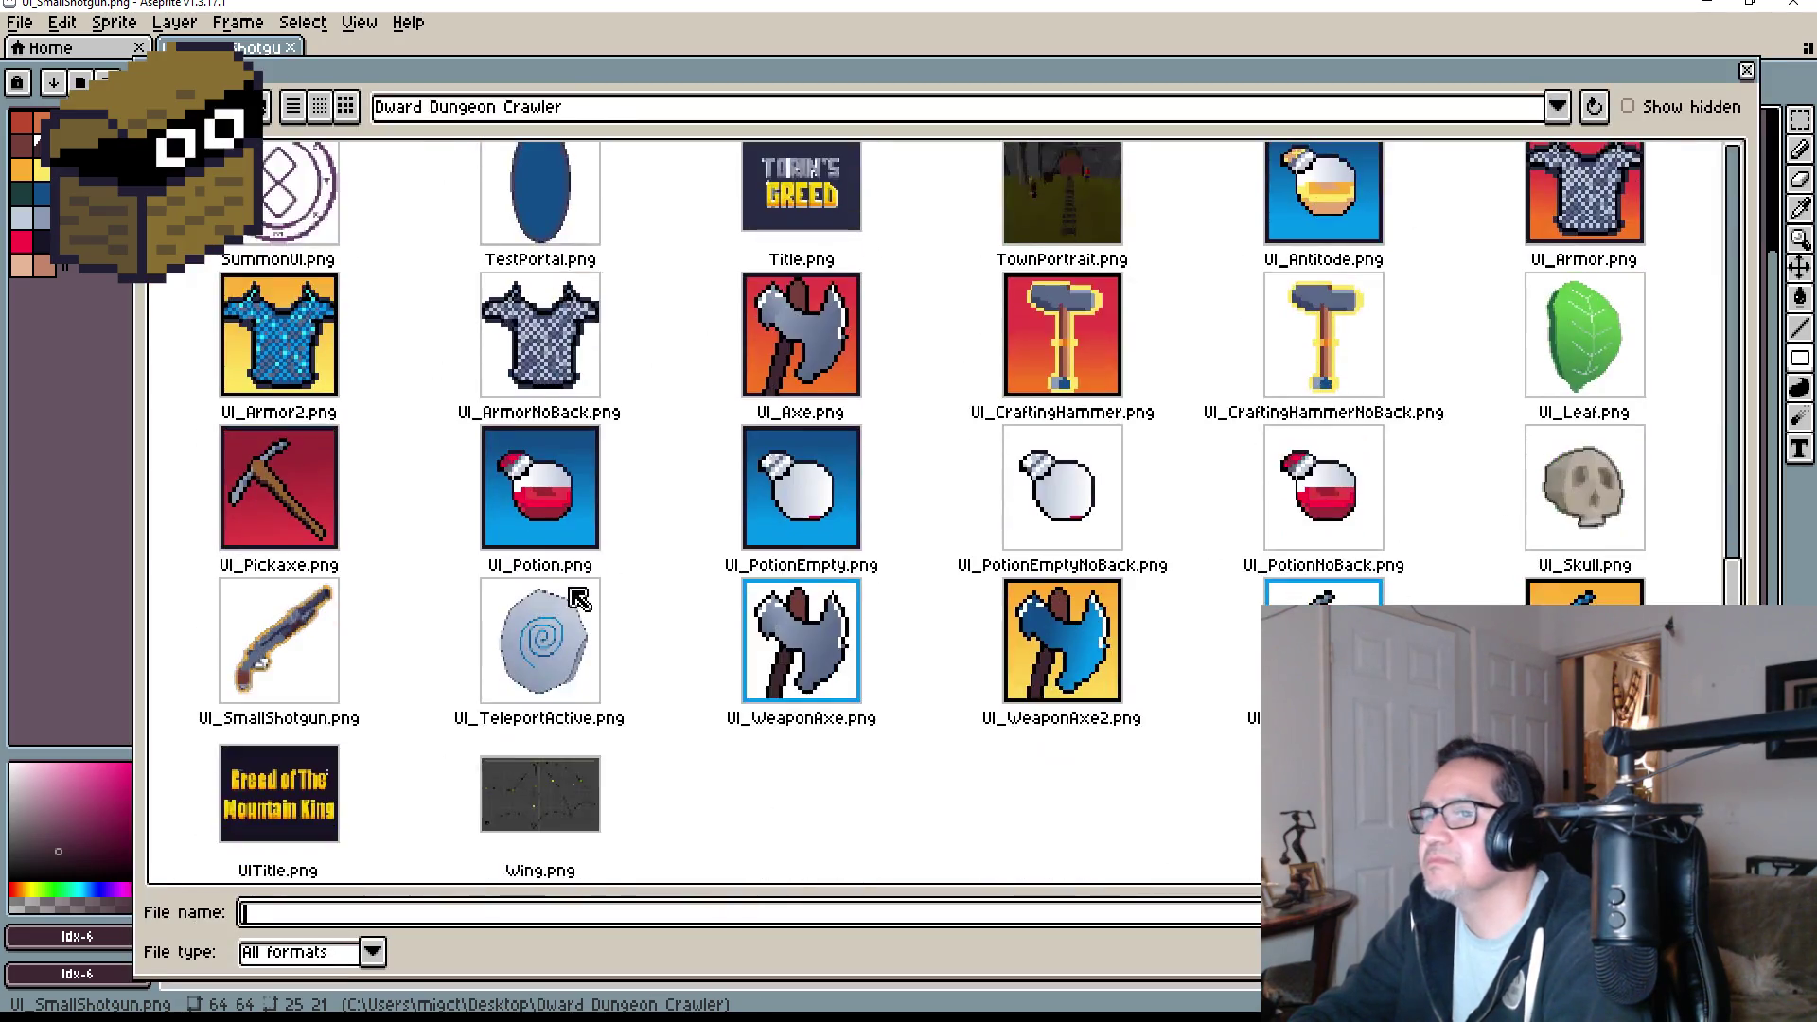
pyautogui.click(336, 650)
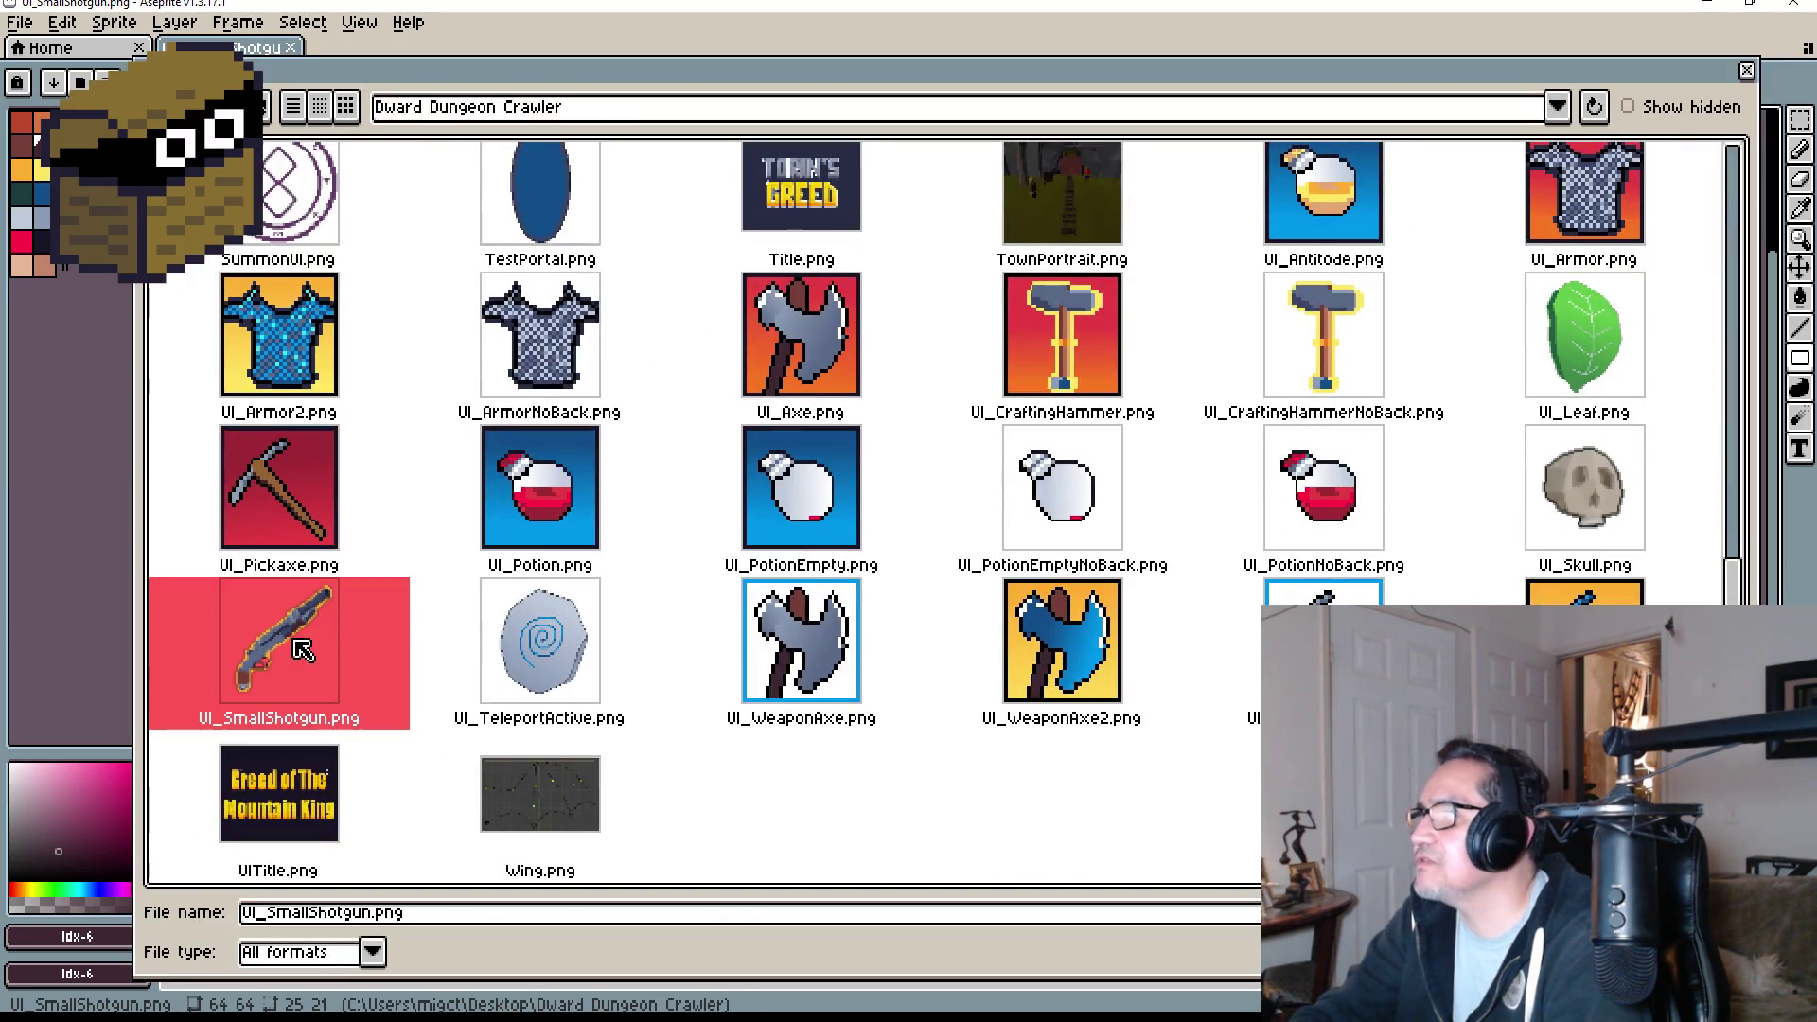
pyautogui.doubleClick(303, 649)
pyautogui.scroll(7, 1135, 459)
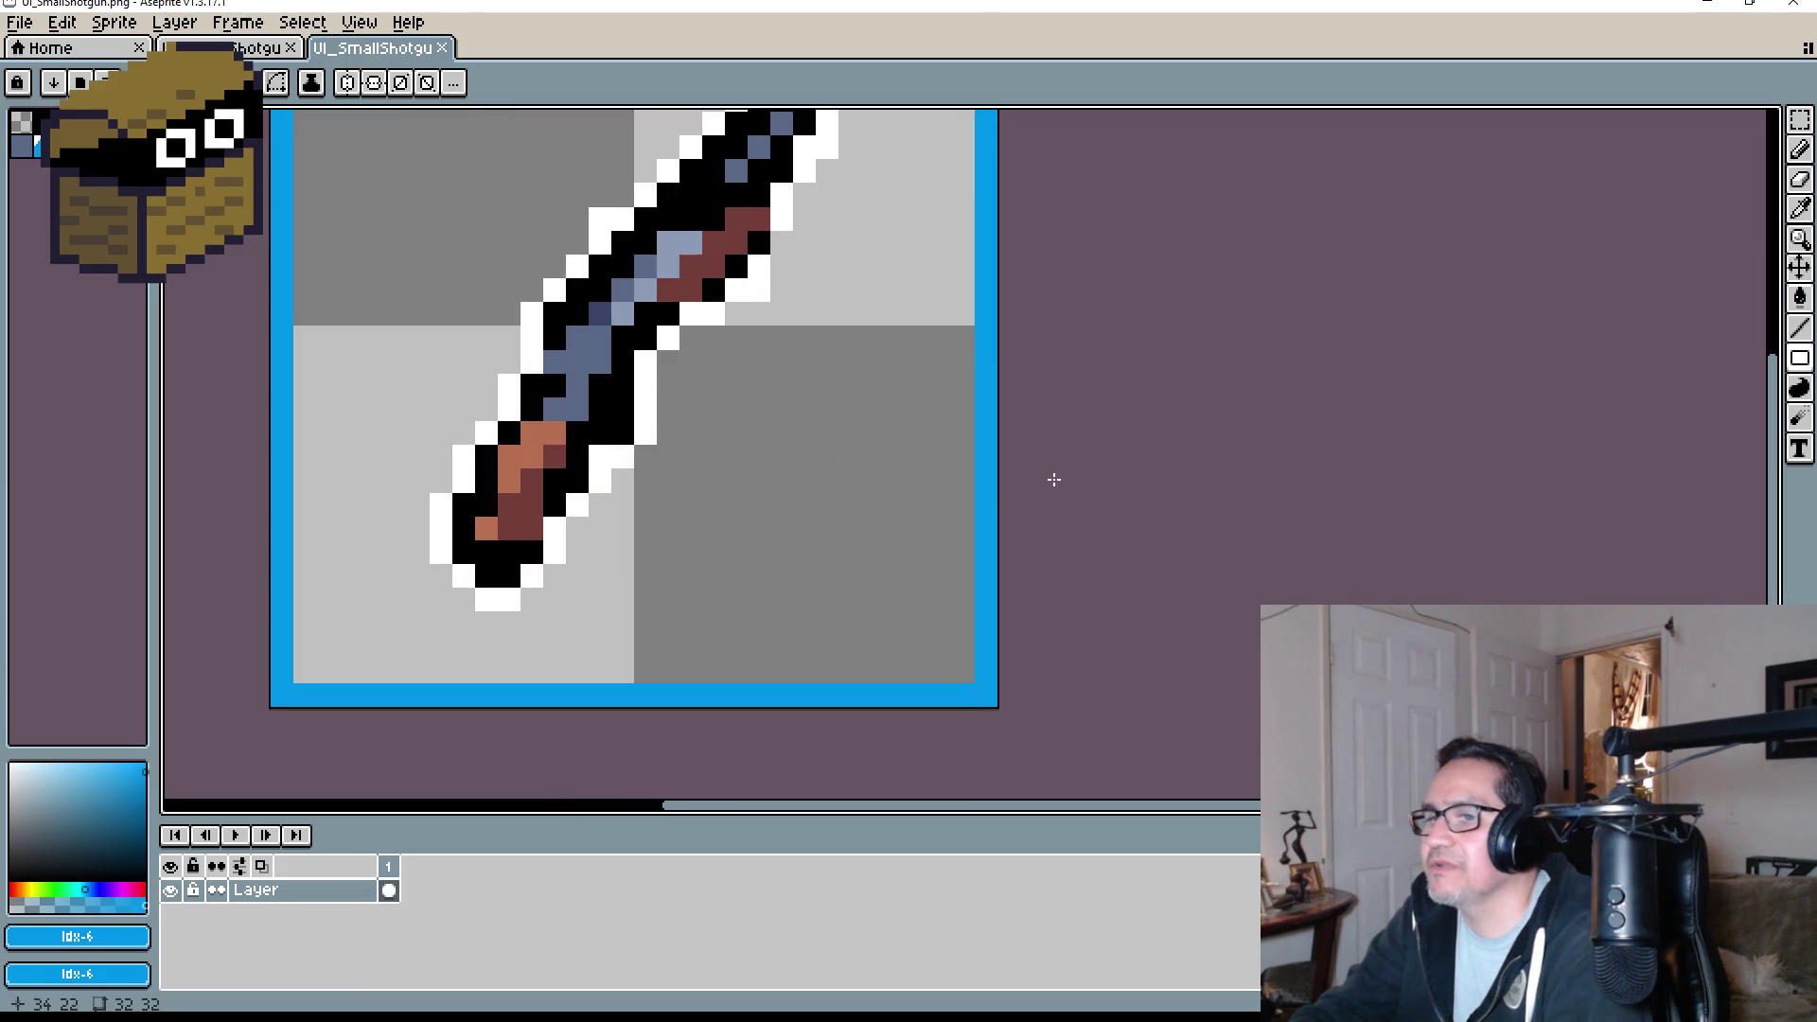
# - Select the shotgun sprite inside the border, cancel the trial enlargement, and commit it in place
pyautogui.moveTo(1054, 480); pyautogui.dragTo(1262, 552)
pyautogui.scroll(-2, 1164, 507)
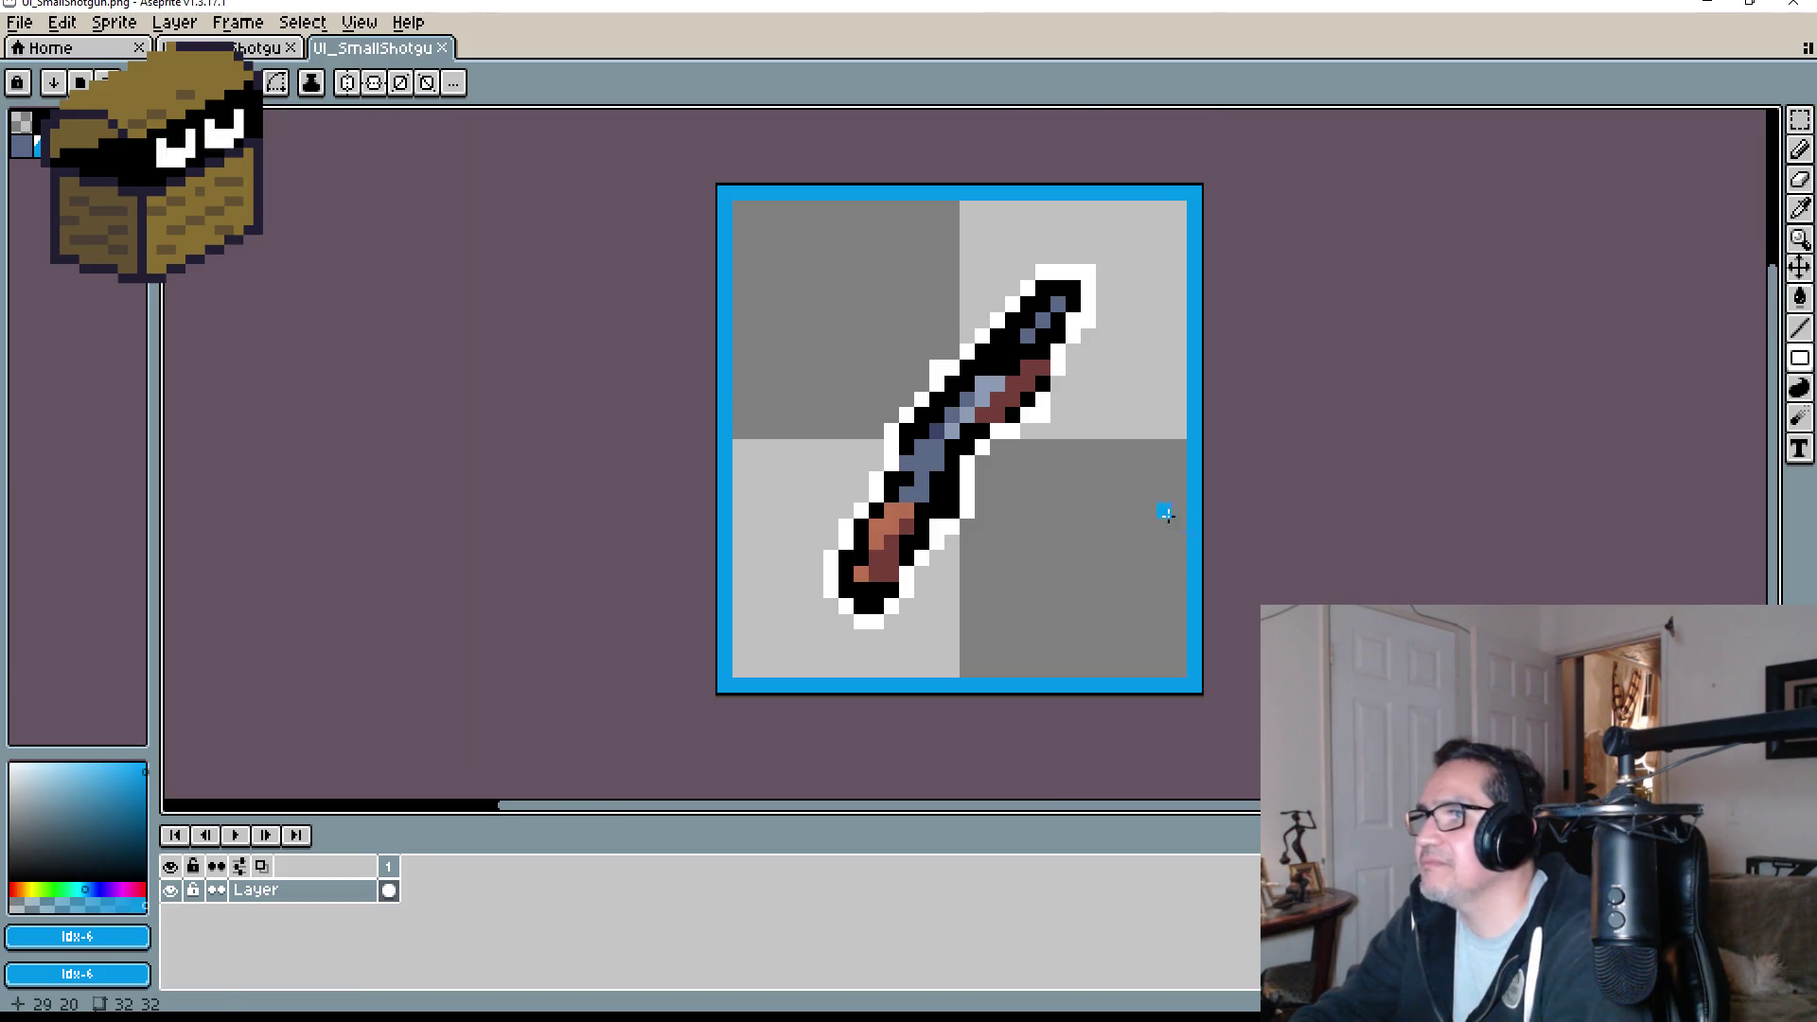
pyautogui.click(1803, 128)
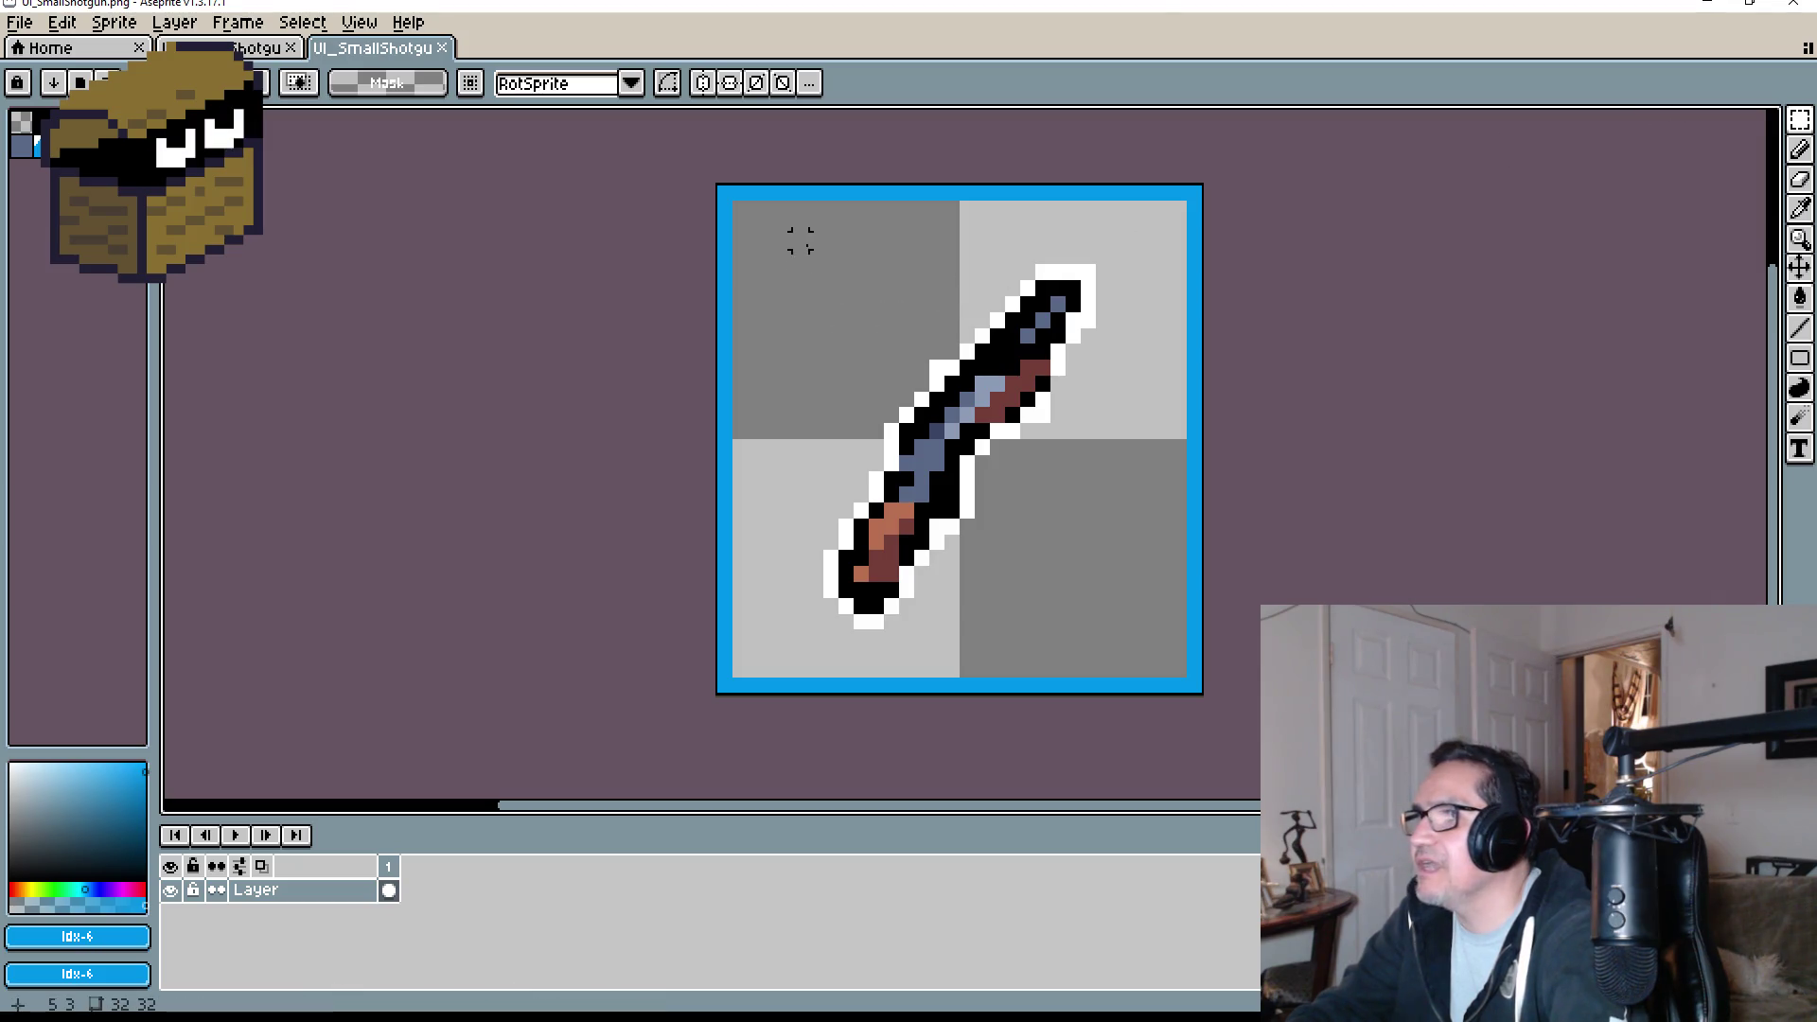
pyautogui.moveTo(777, 231)
pyautogui.mouseDown()
pyautogui.moveTo(1014, 600)
pyautogui.moveTo(1114, 631)
pyautogui.mouseUp()
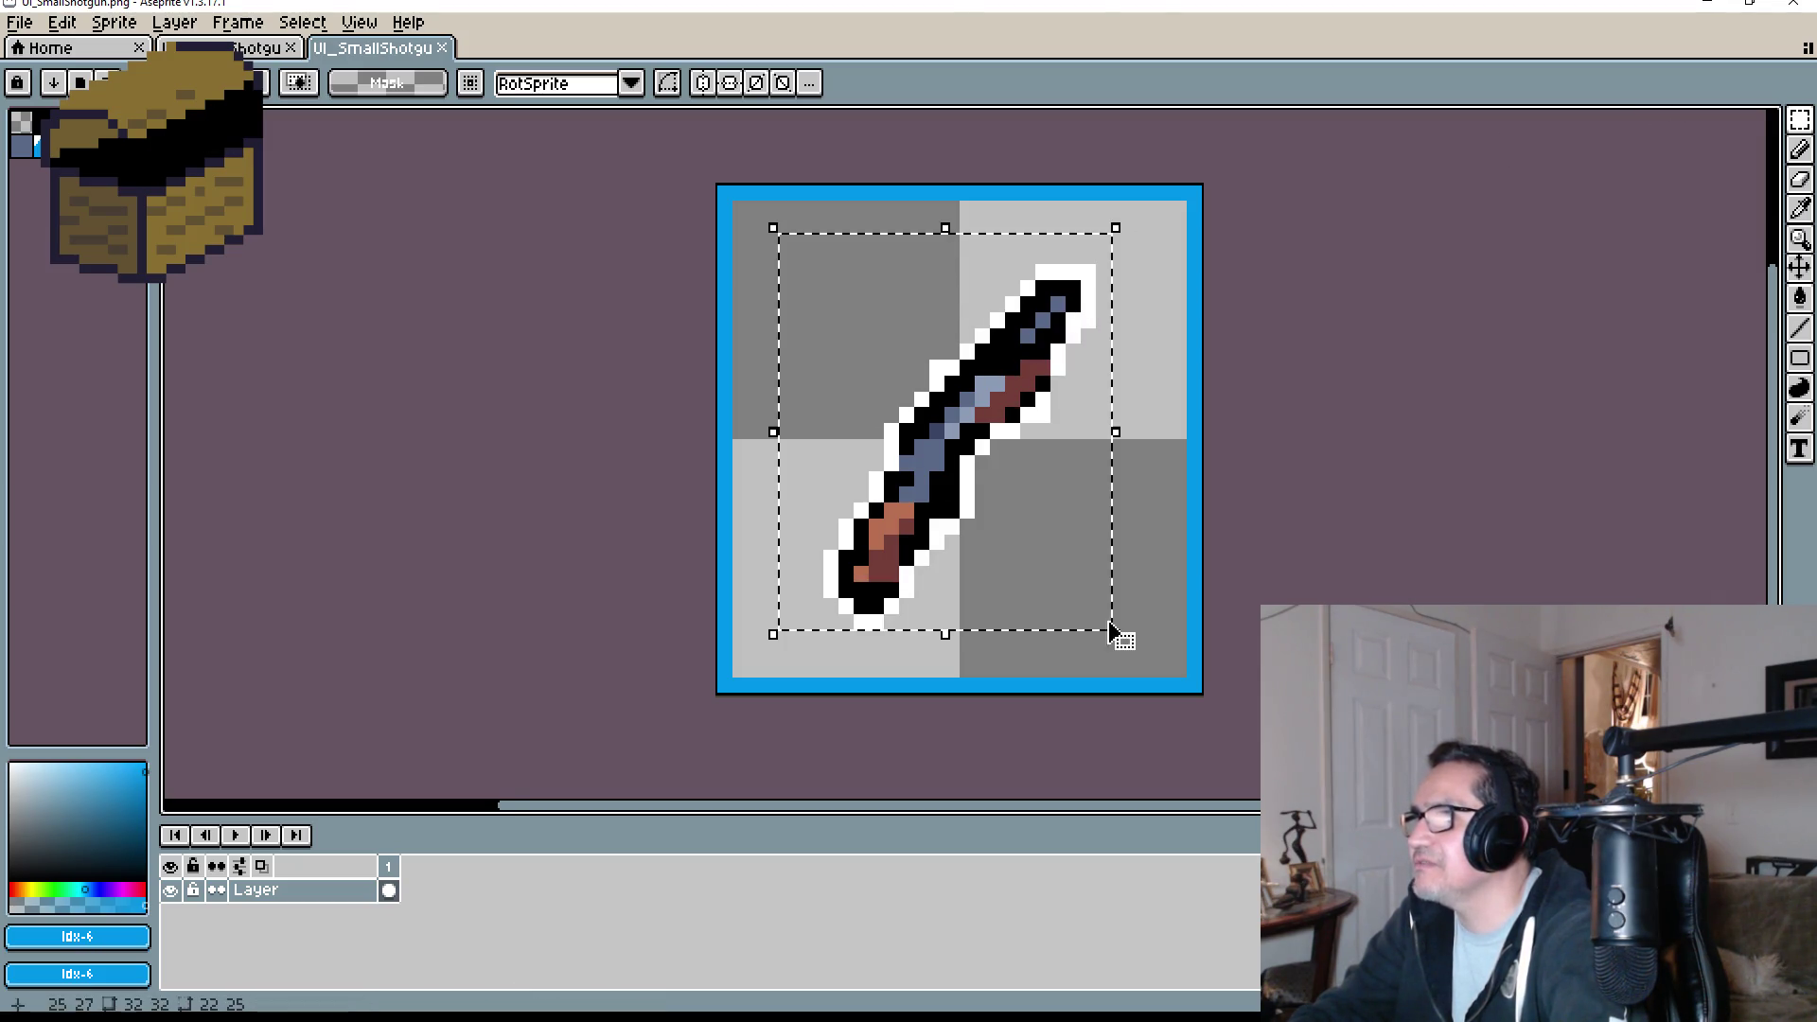
pyautogui.click(1132, 232)
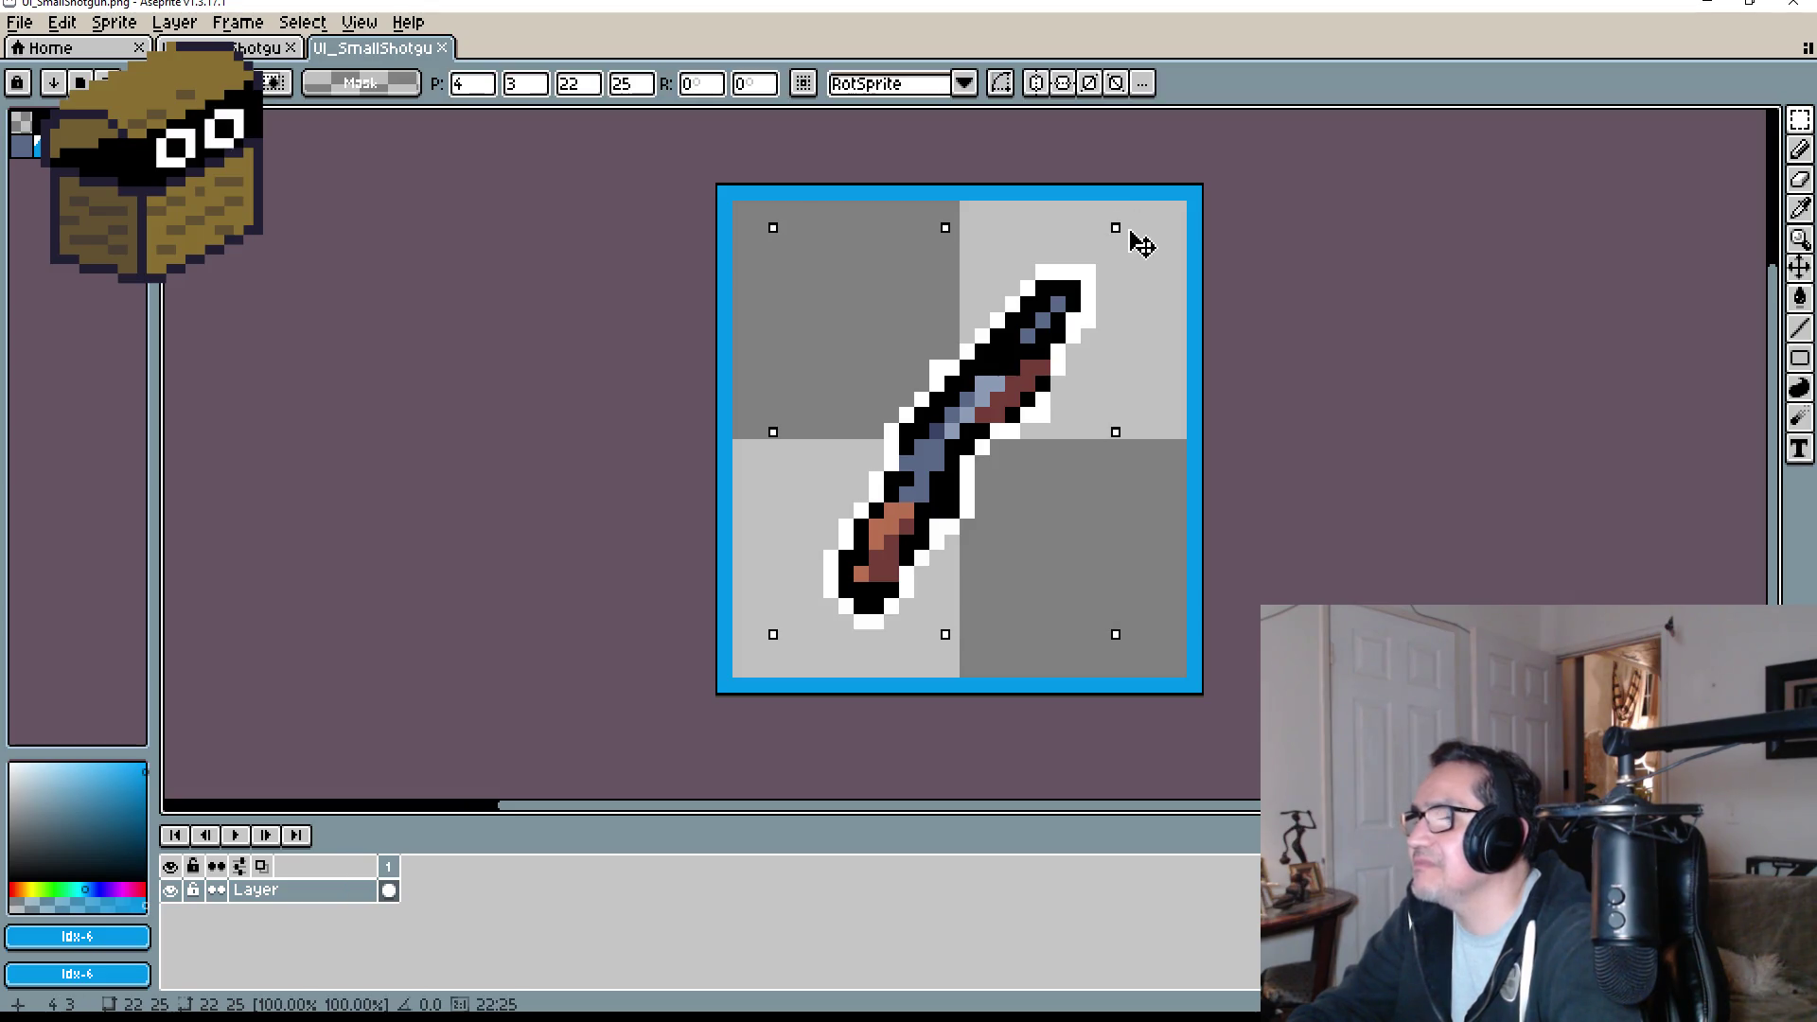
pyautogui.moveTo(1132, 231)
pyautogui.mouseDown()
pyautogui.moveTo(1189, 207)
pyautogui.moveTo(1189, 183)
pyautogui.moveTo(1253, 187)
pyautogui.mouseUp()
pyautogui.scroll(-3, 1294, 329)
pyautogui.scroll(5, 1294, 329)
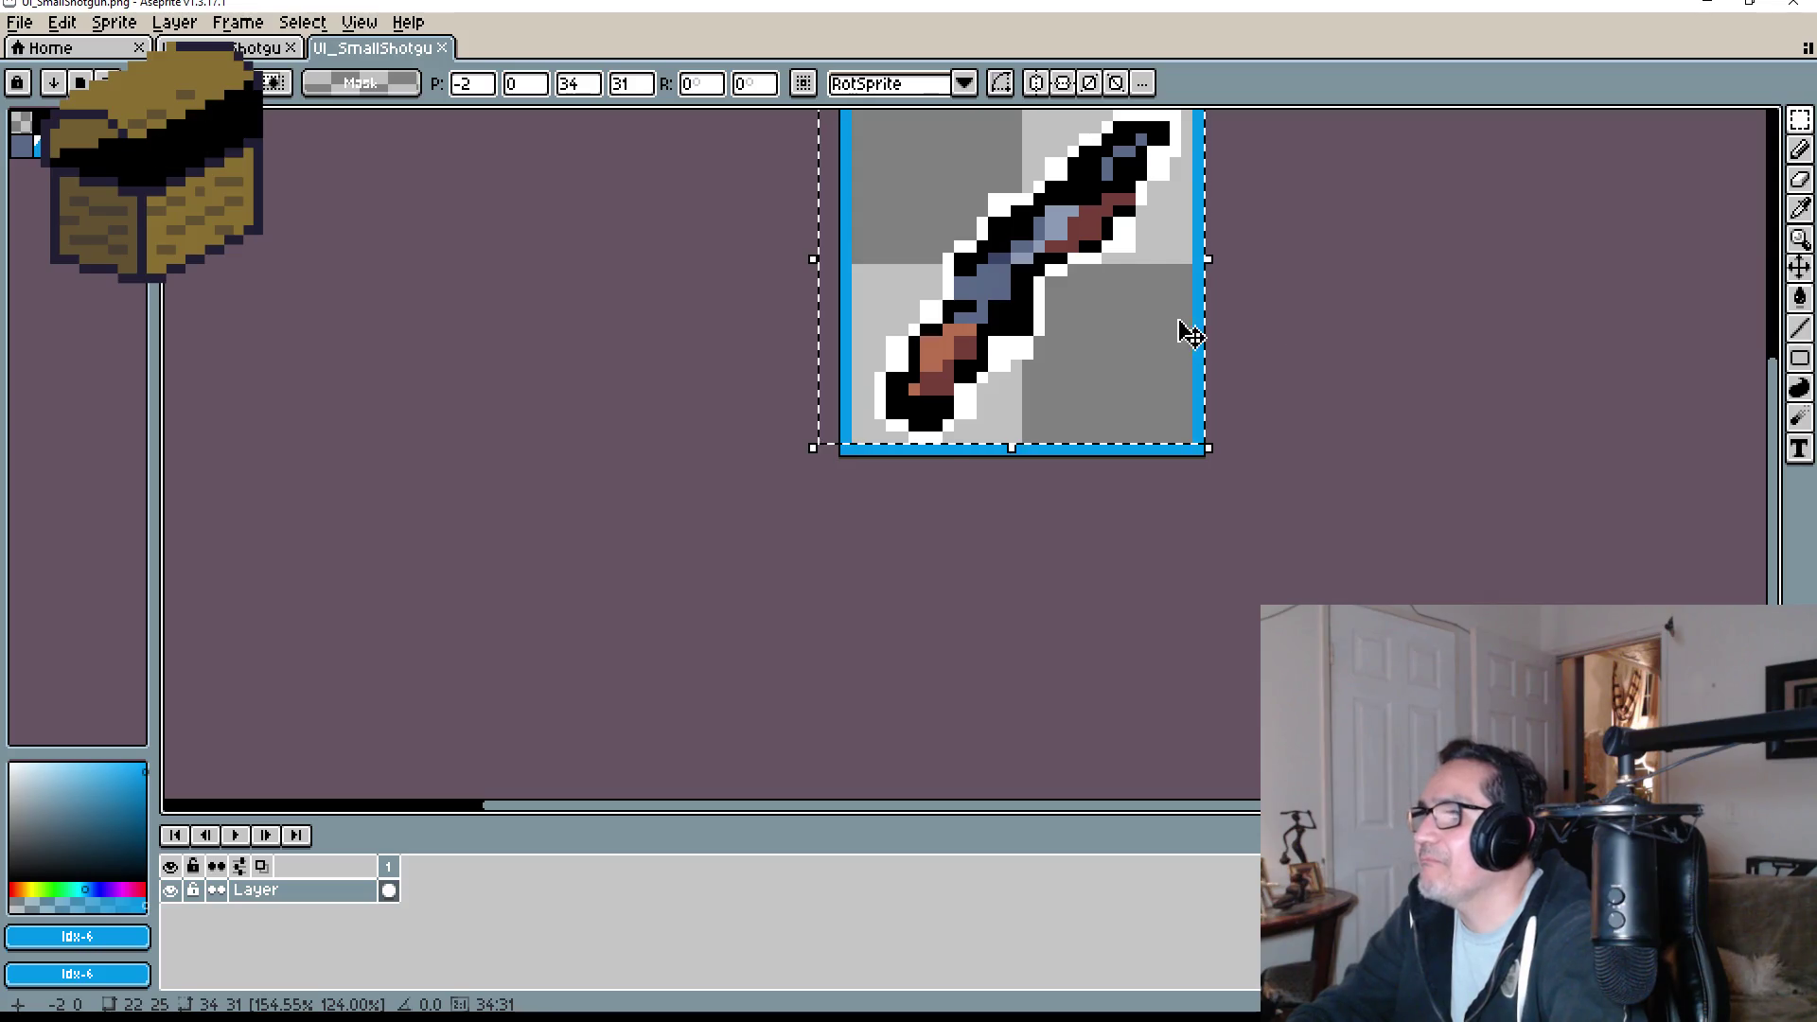
pyautogui.scroll(-2, 1266, 361)
pyautogui.press('Escape')
pyautogui.scroll(3, 1221, 265)
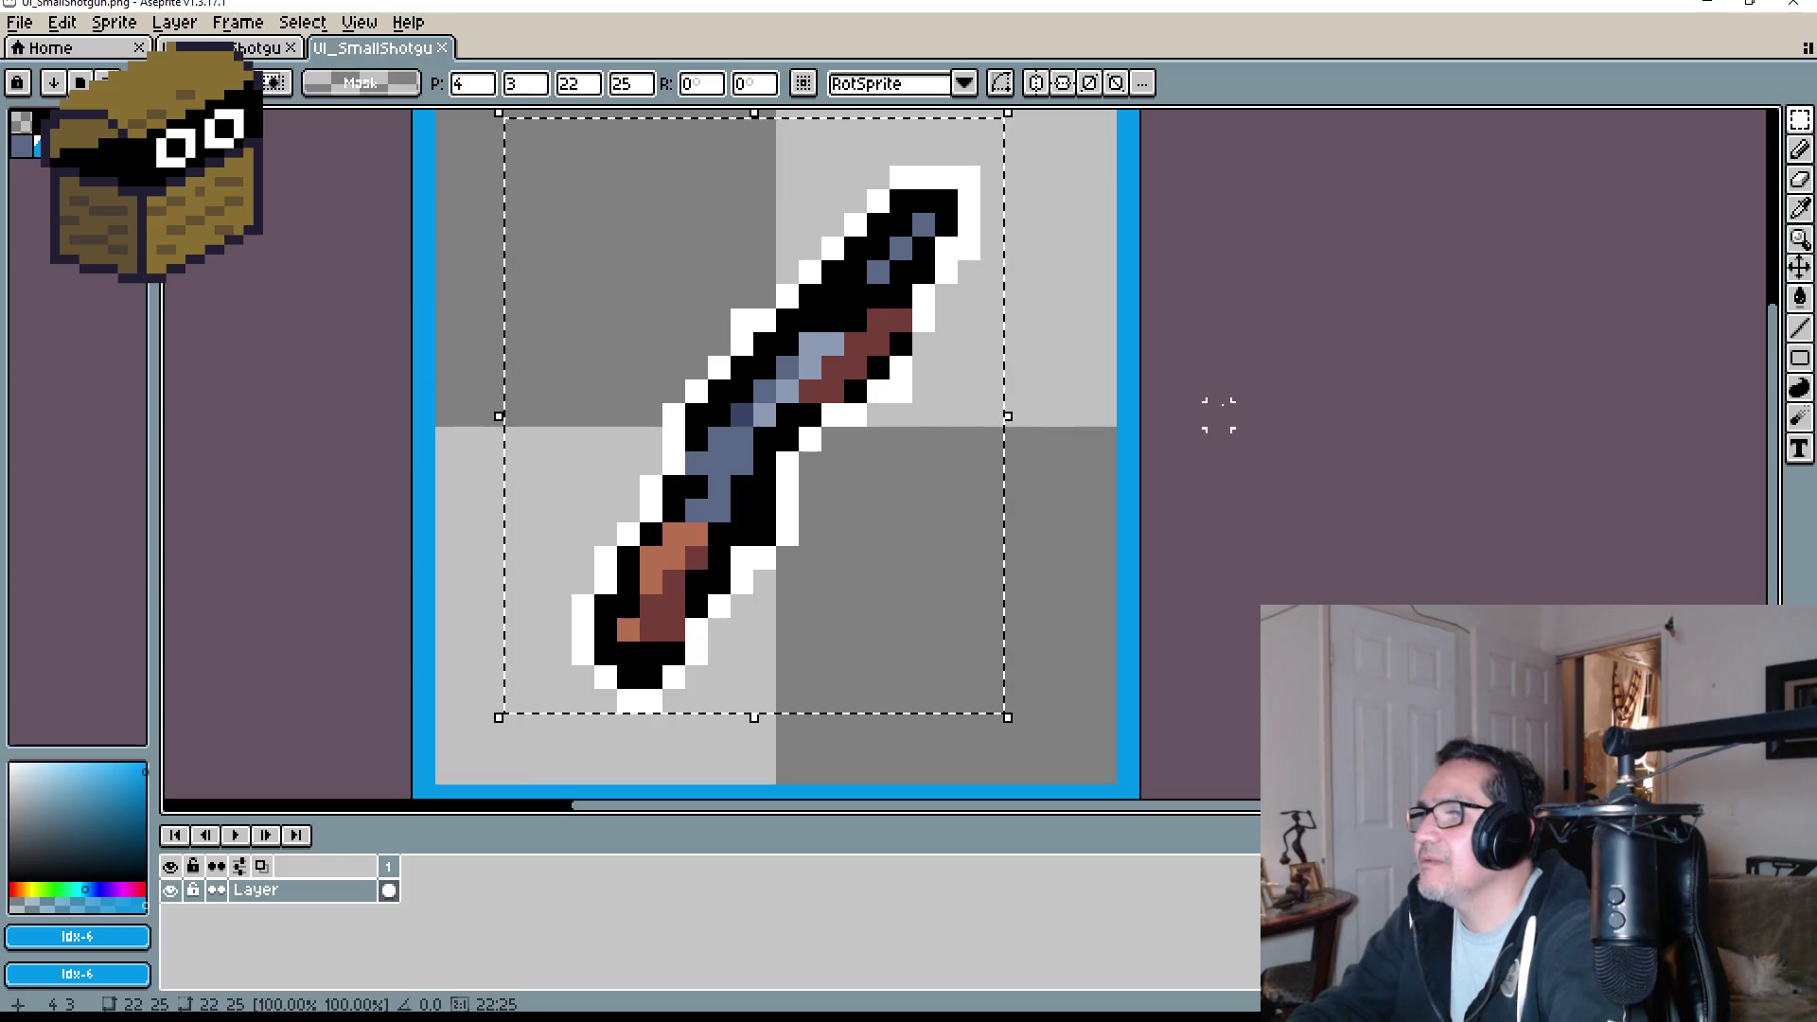
pyautogui.click(1218, 413)
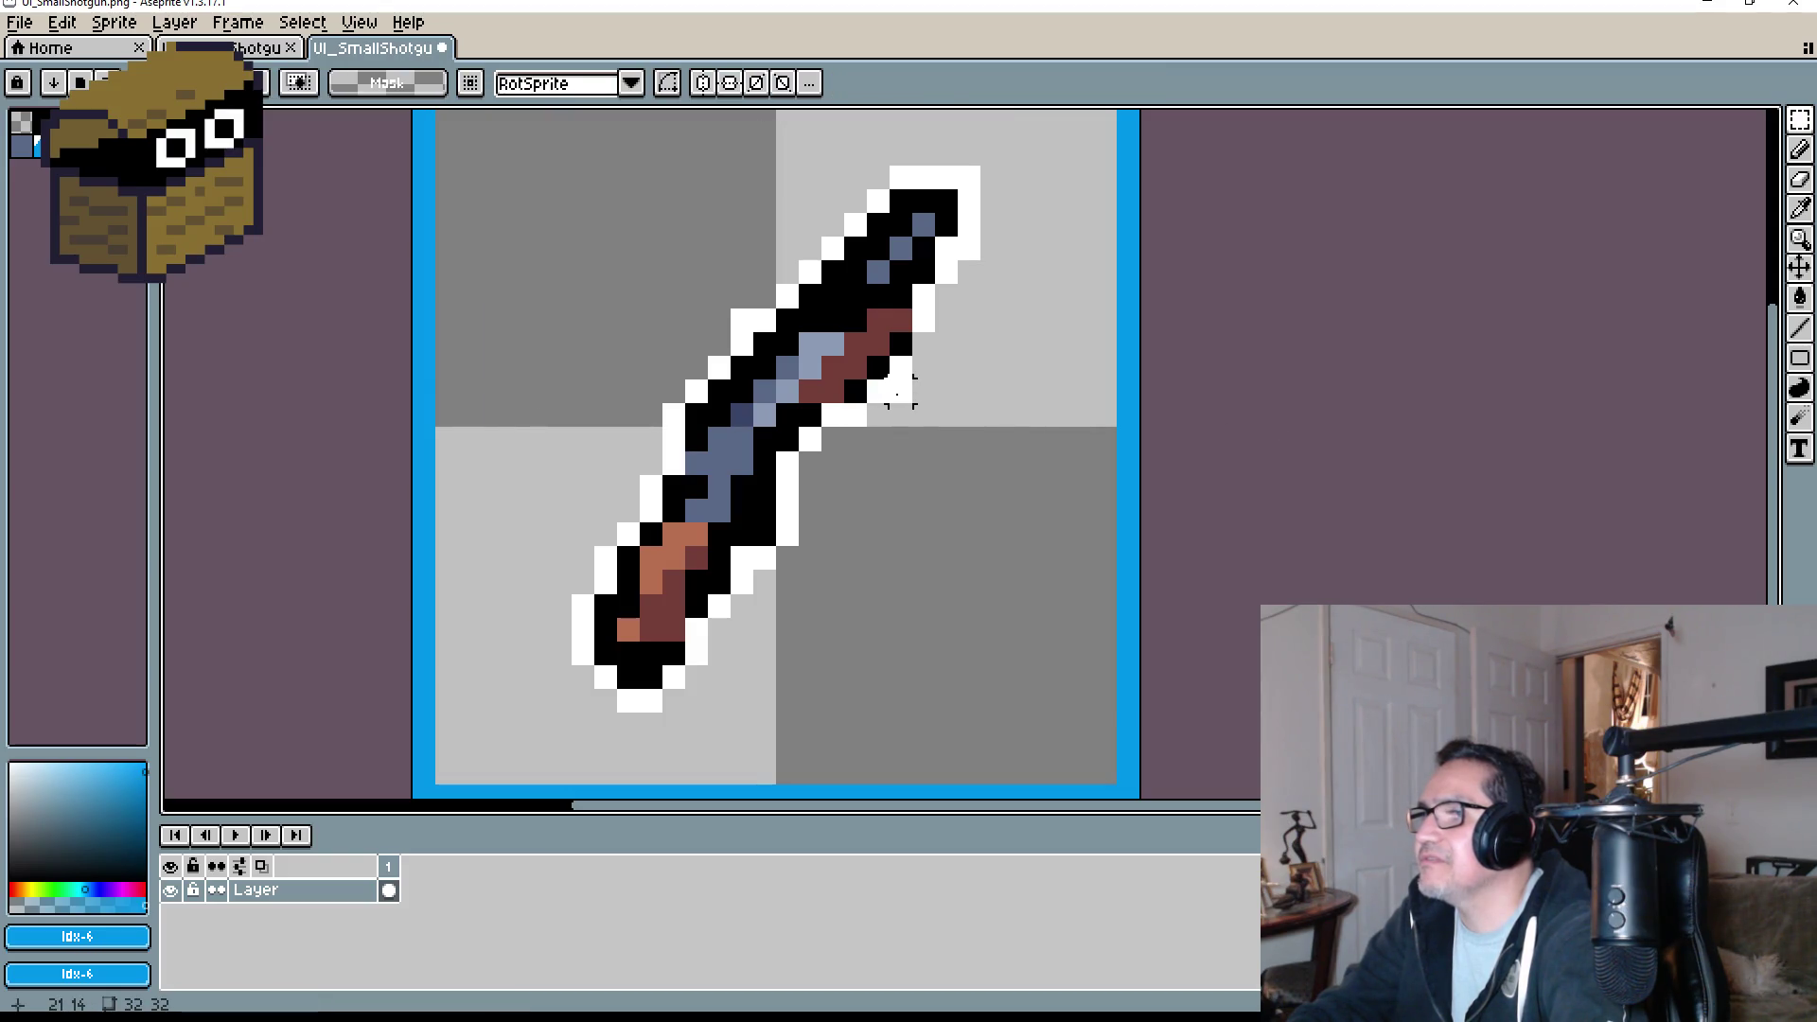
# - With the Pencil, erase stray white outline pixels at the tip and beside the blade, undoing the last erase
pyautogui.press('b')
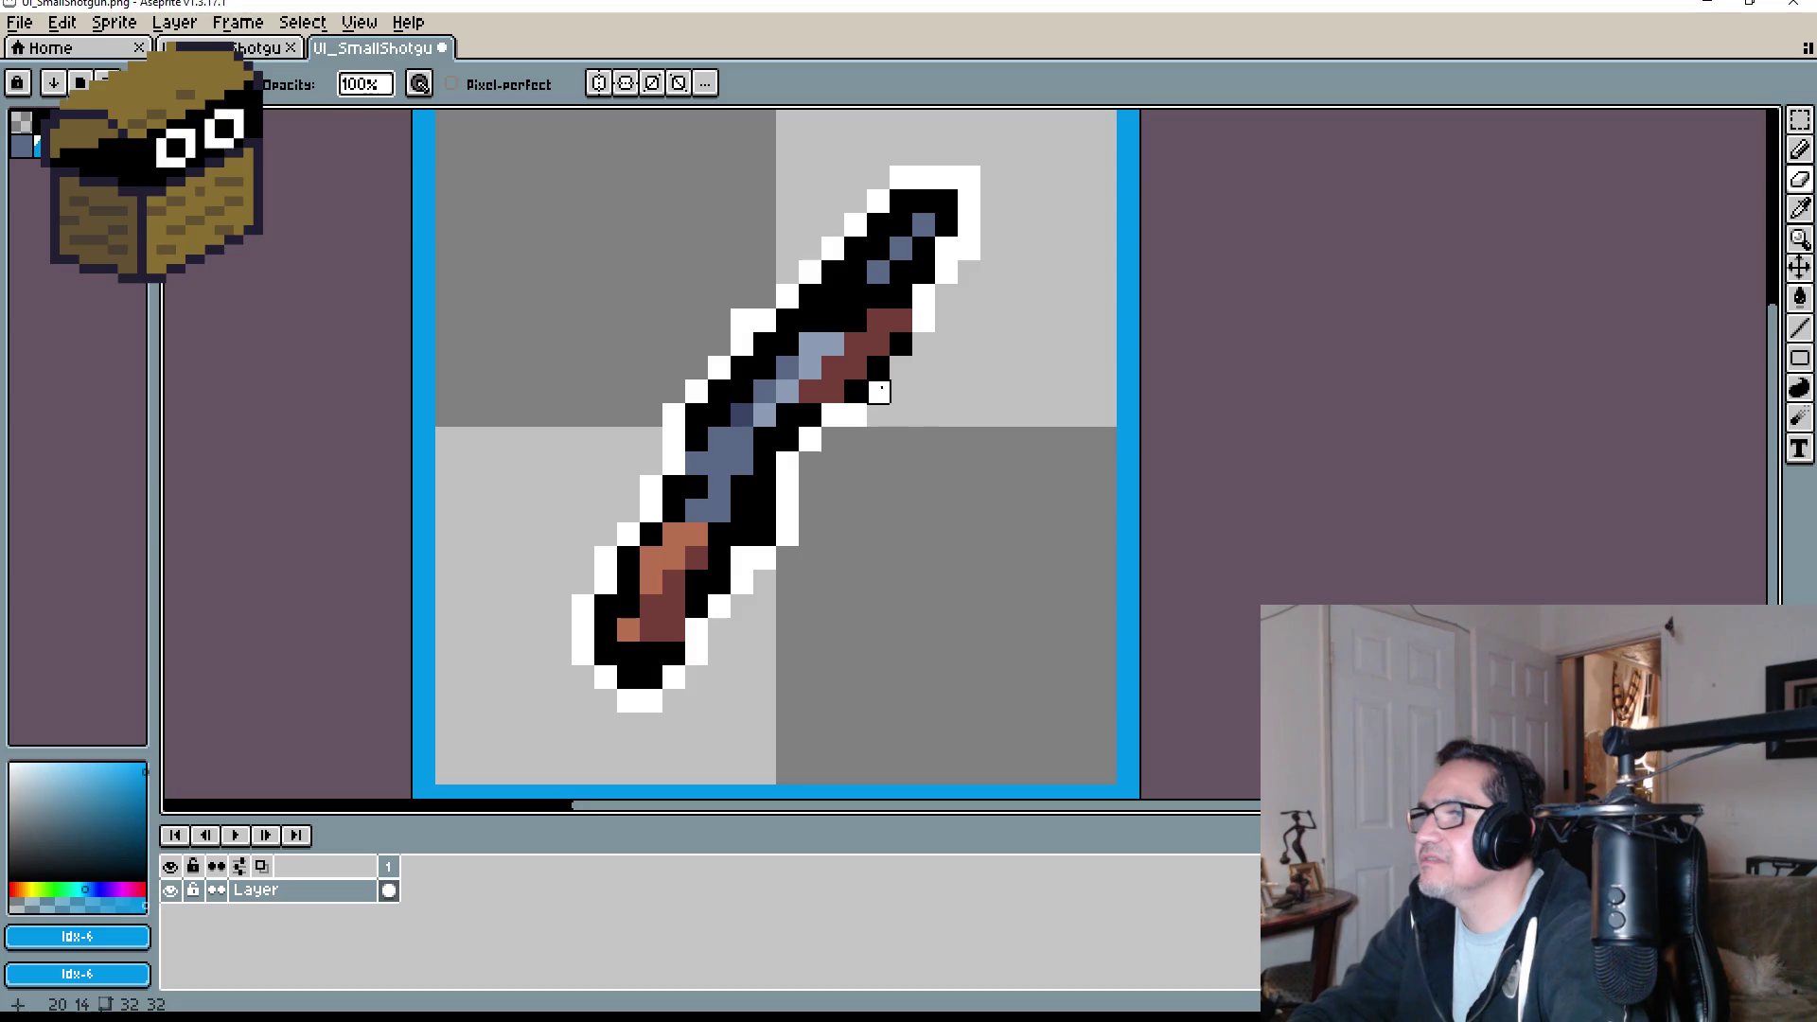
pyautogui.scroll(-4, 927, 478)
pyautogui.scroll(4, 890, 469)
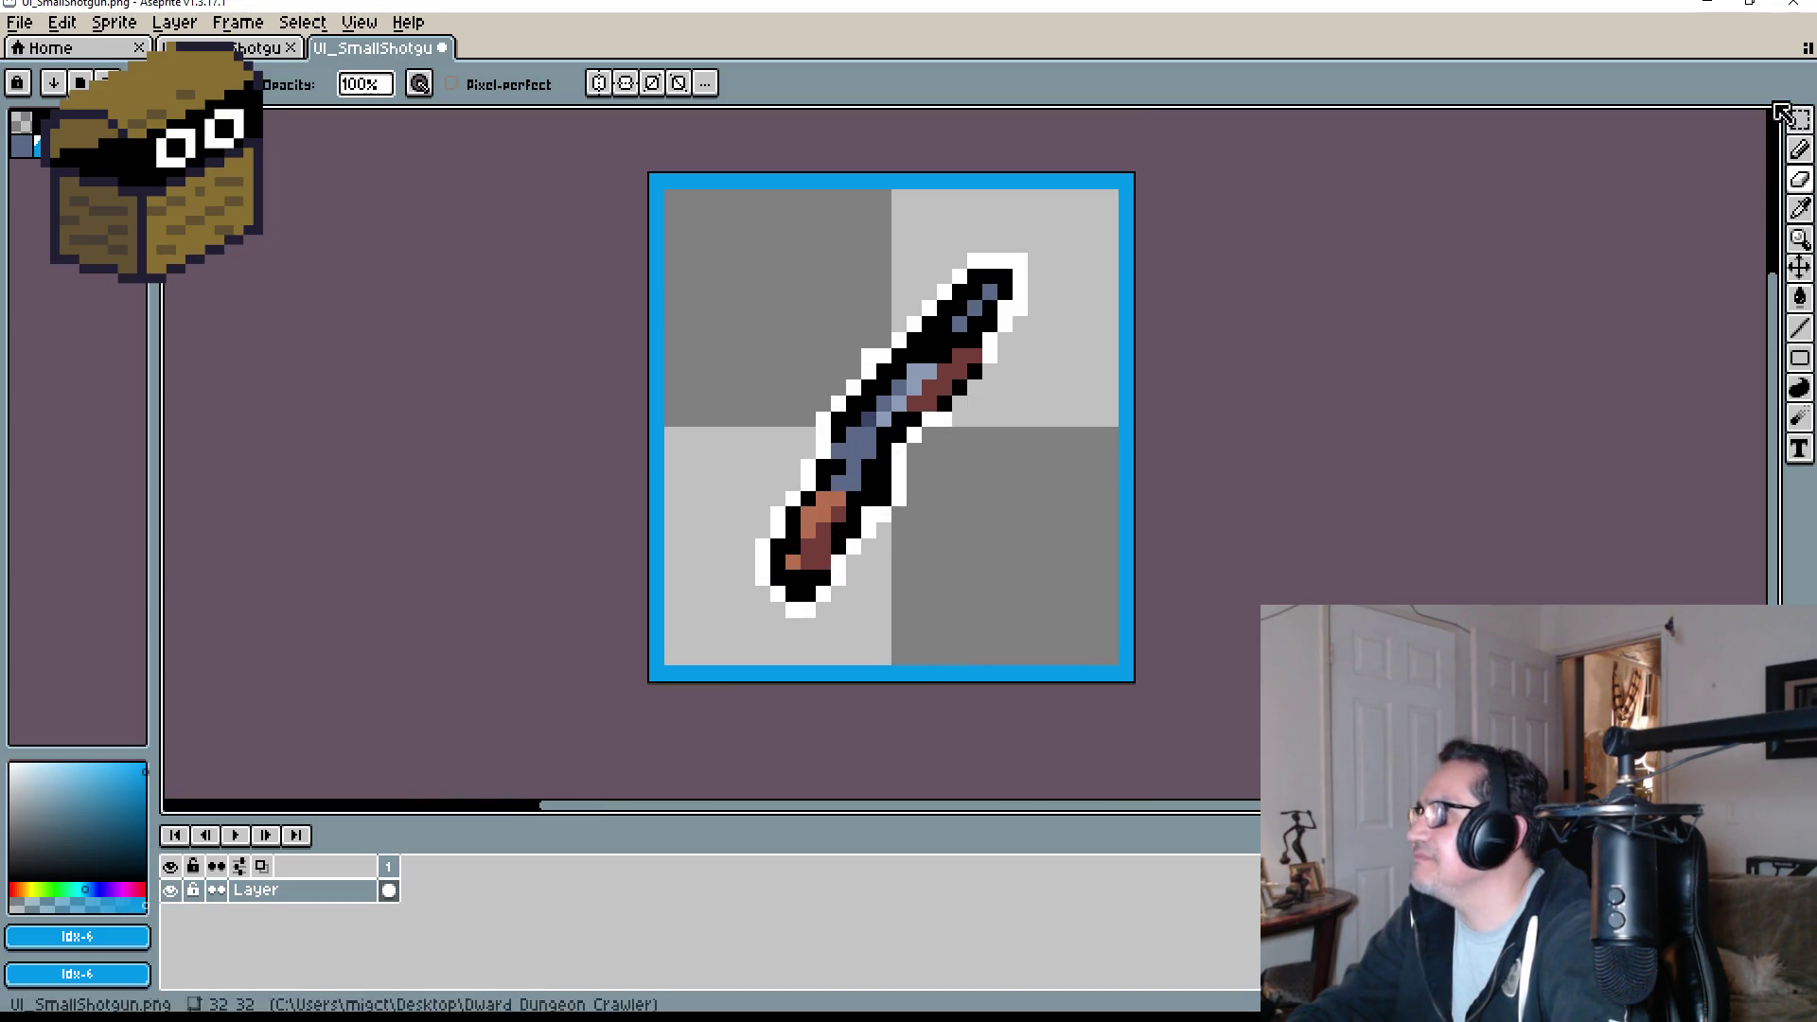
pyautogui.moveTo(975, 261)
pyautogui.mouseDown()
pyautogui.moveTo(1019, 264)
pyautogui.moveTo(1020, 292)
pyautogui.mouseUp()
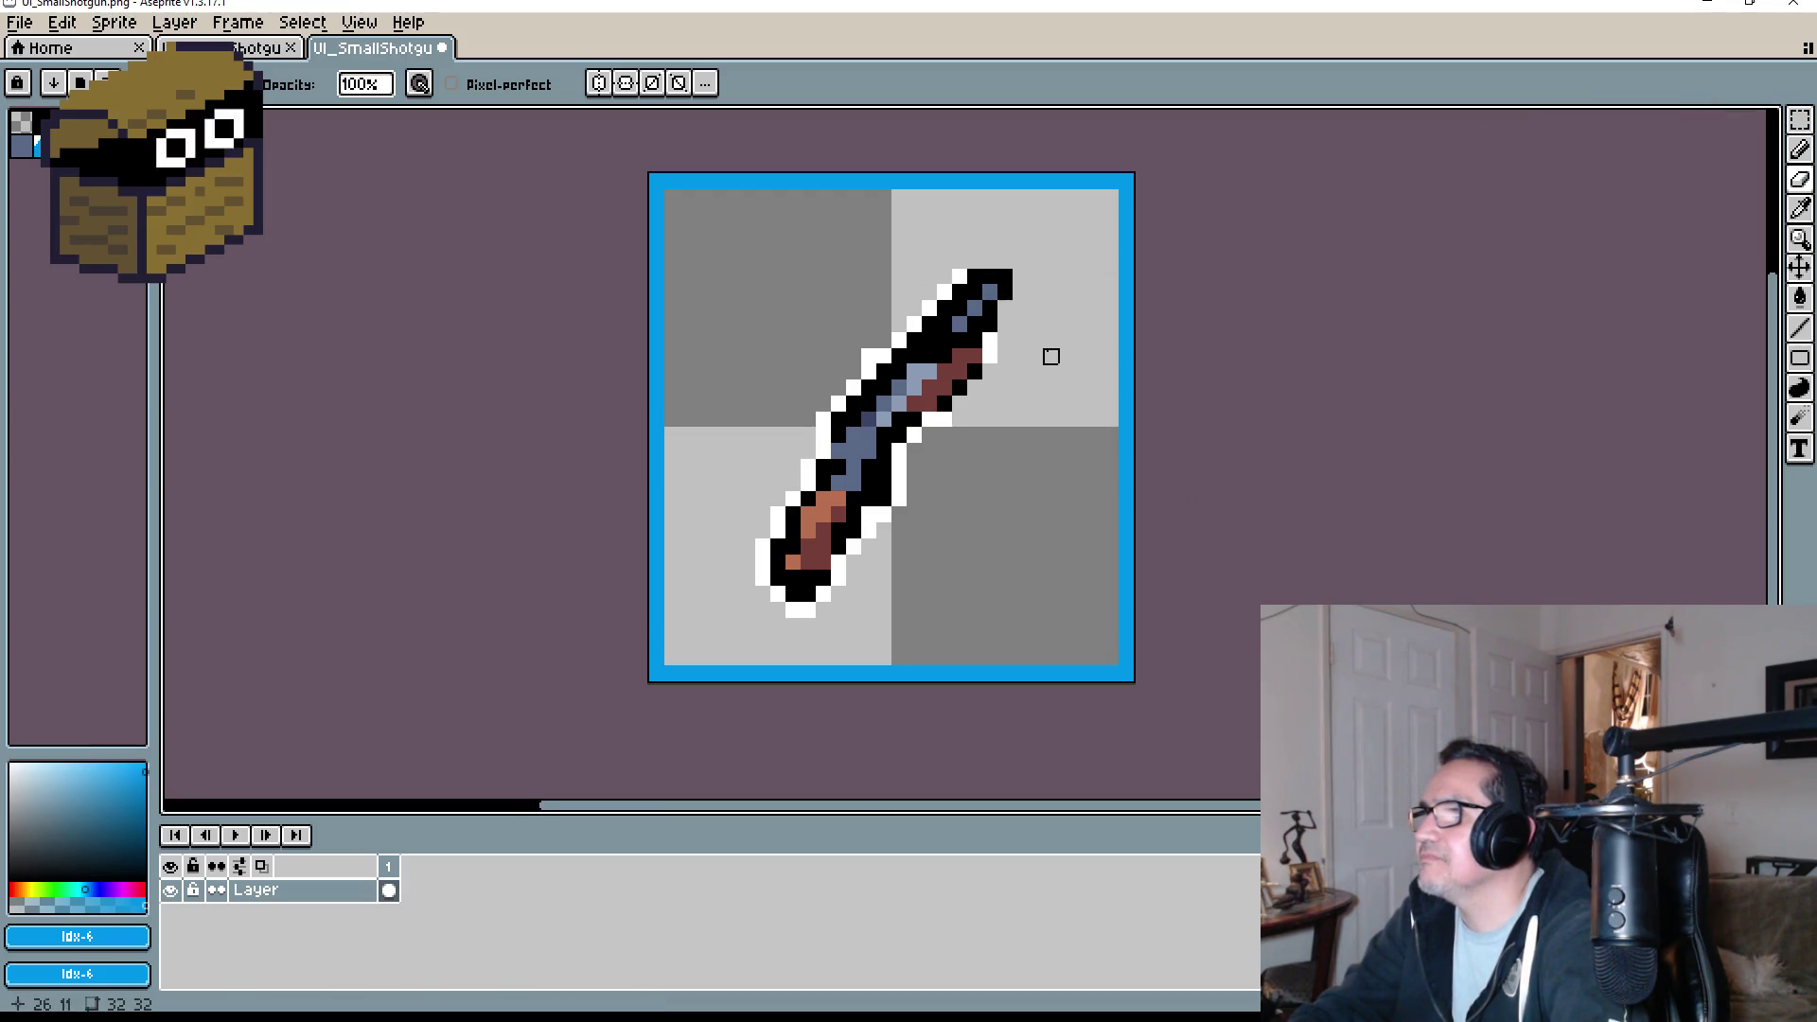
pyautogui.scroll(-4, 1051, 353)
pyautogui.scroll(3, 1072, 356)
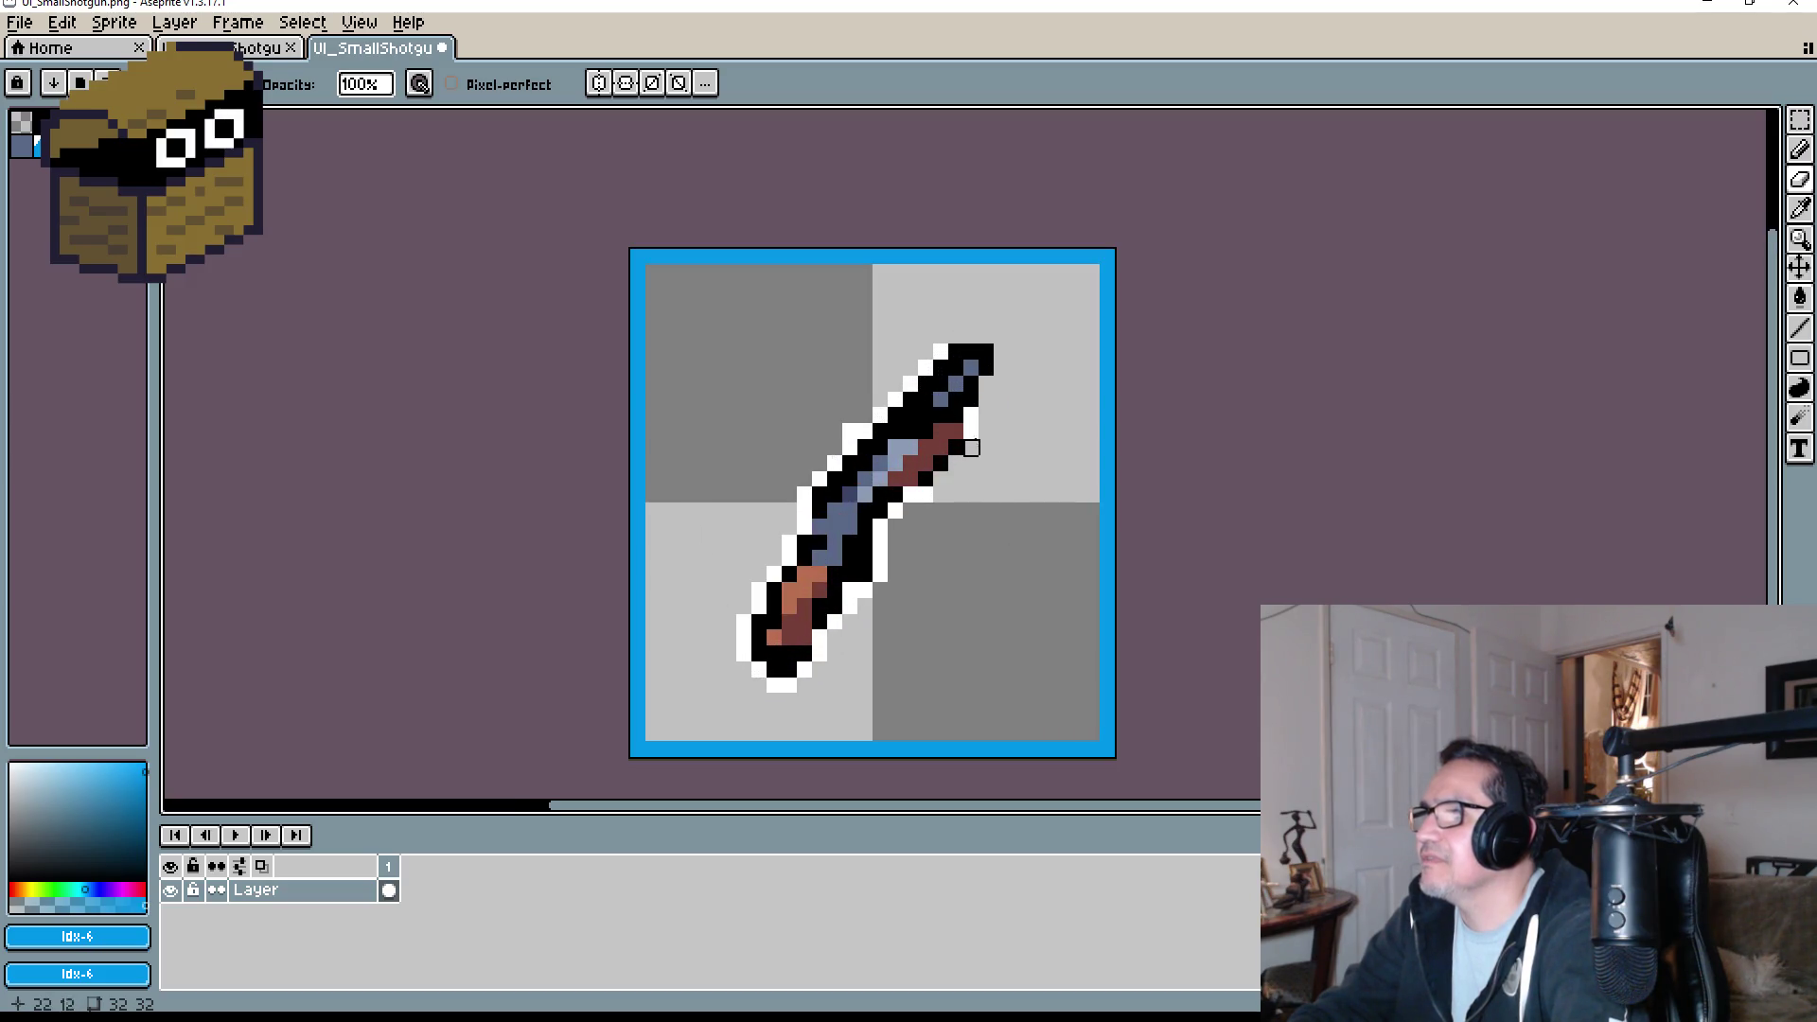
pyautogui.moveTo(972, 417); pyautogui.dragTo(972, 434)
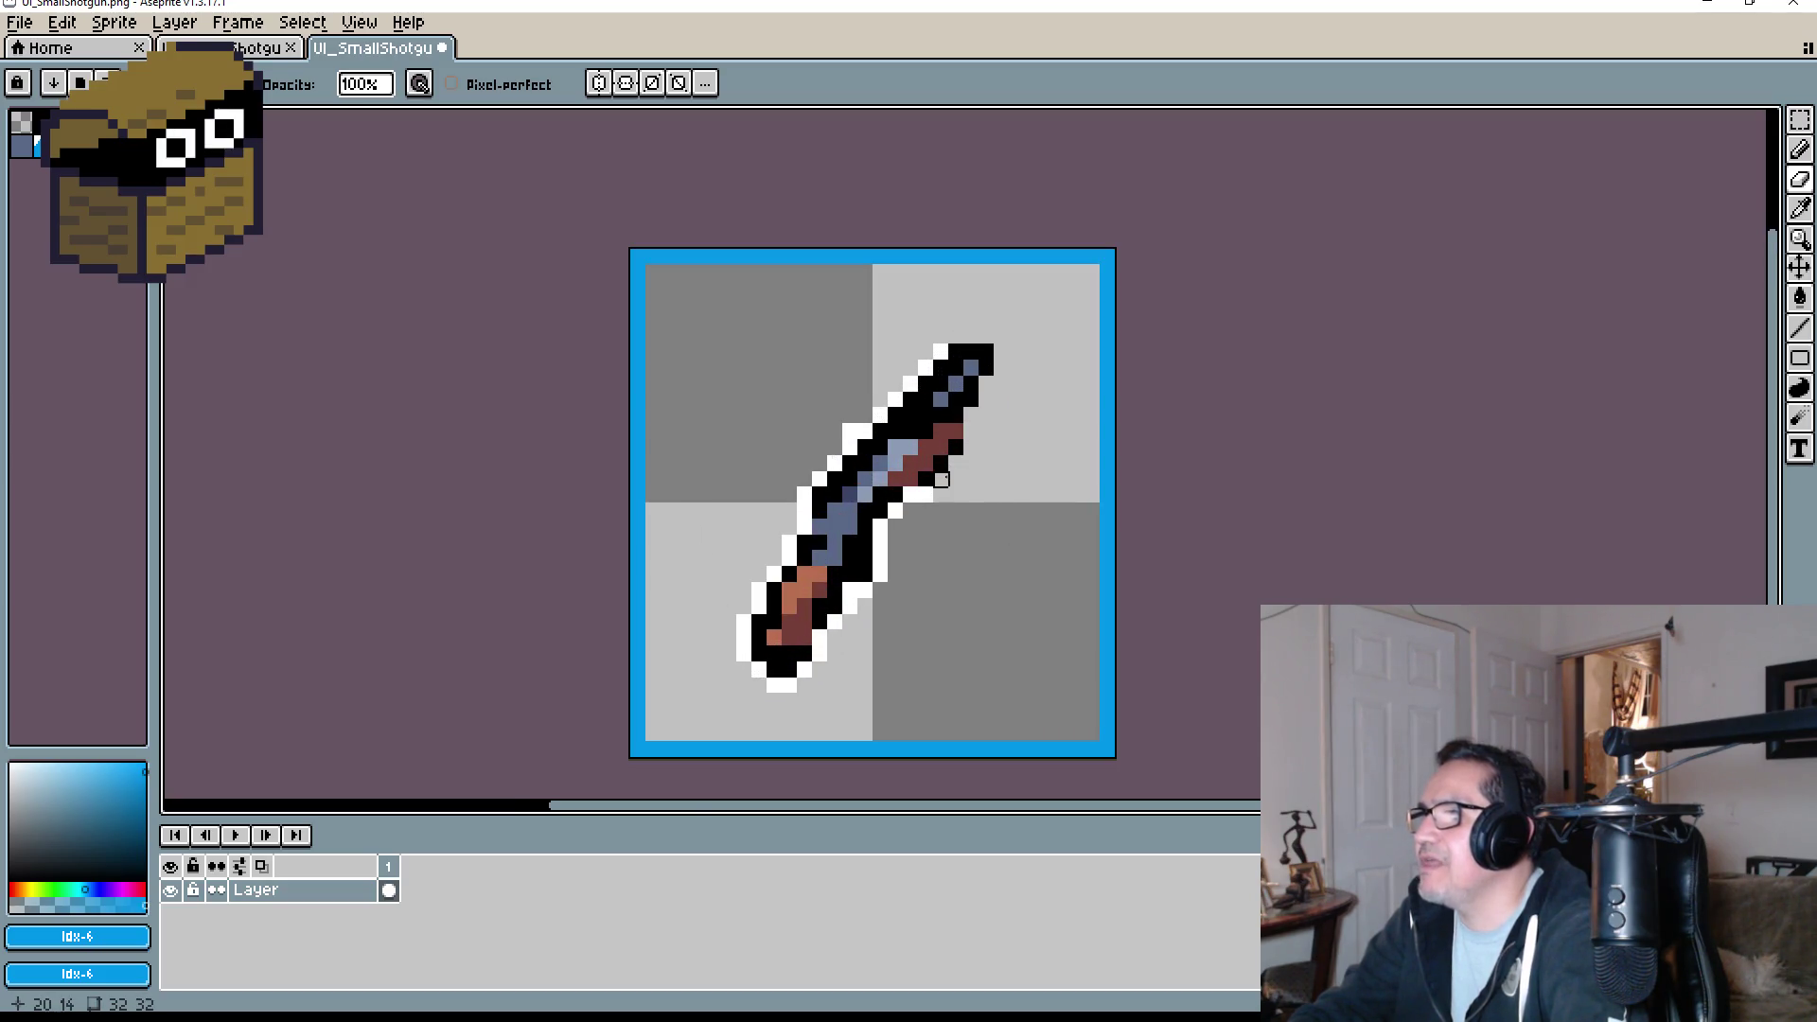
pyautogui.scroll(2, 956, 464)
pyautogui.scroll(-3, 1047, 479)
pyautogui.press('v')
pyautogui.hotkey('ctrl', 'z')
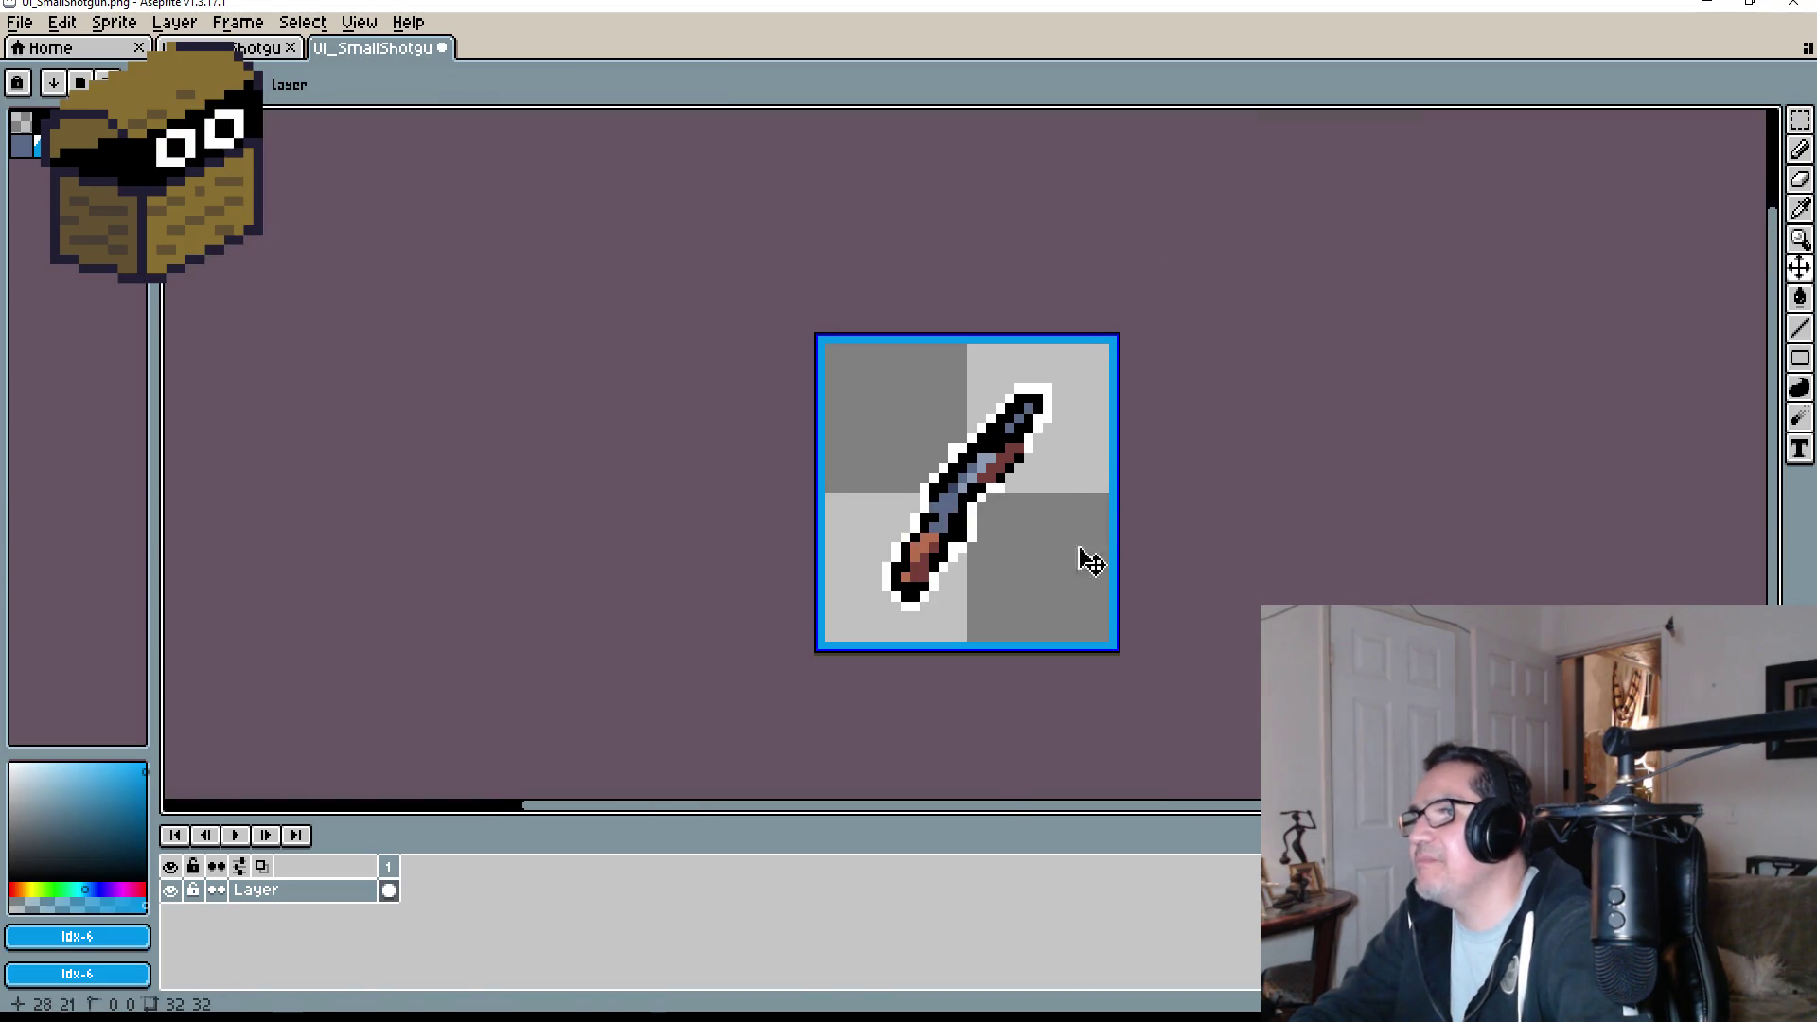
# - Back in Unity, disable the ImgAxe image object in the Inspector
pyautogui.hotkey('alt', 'Tab')
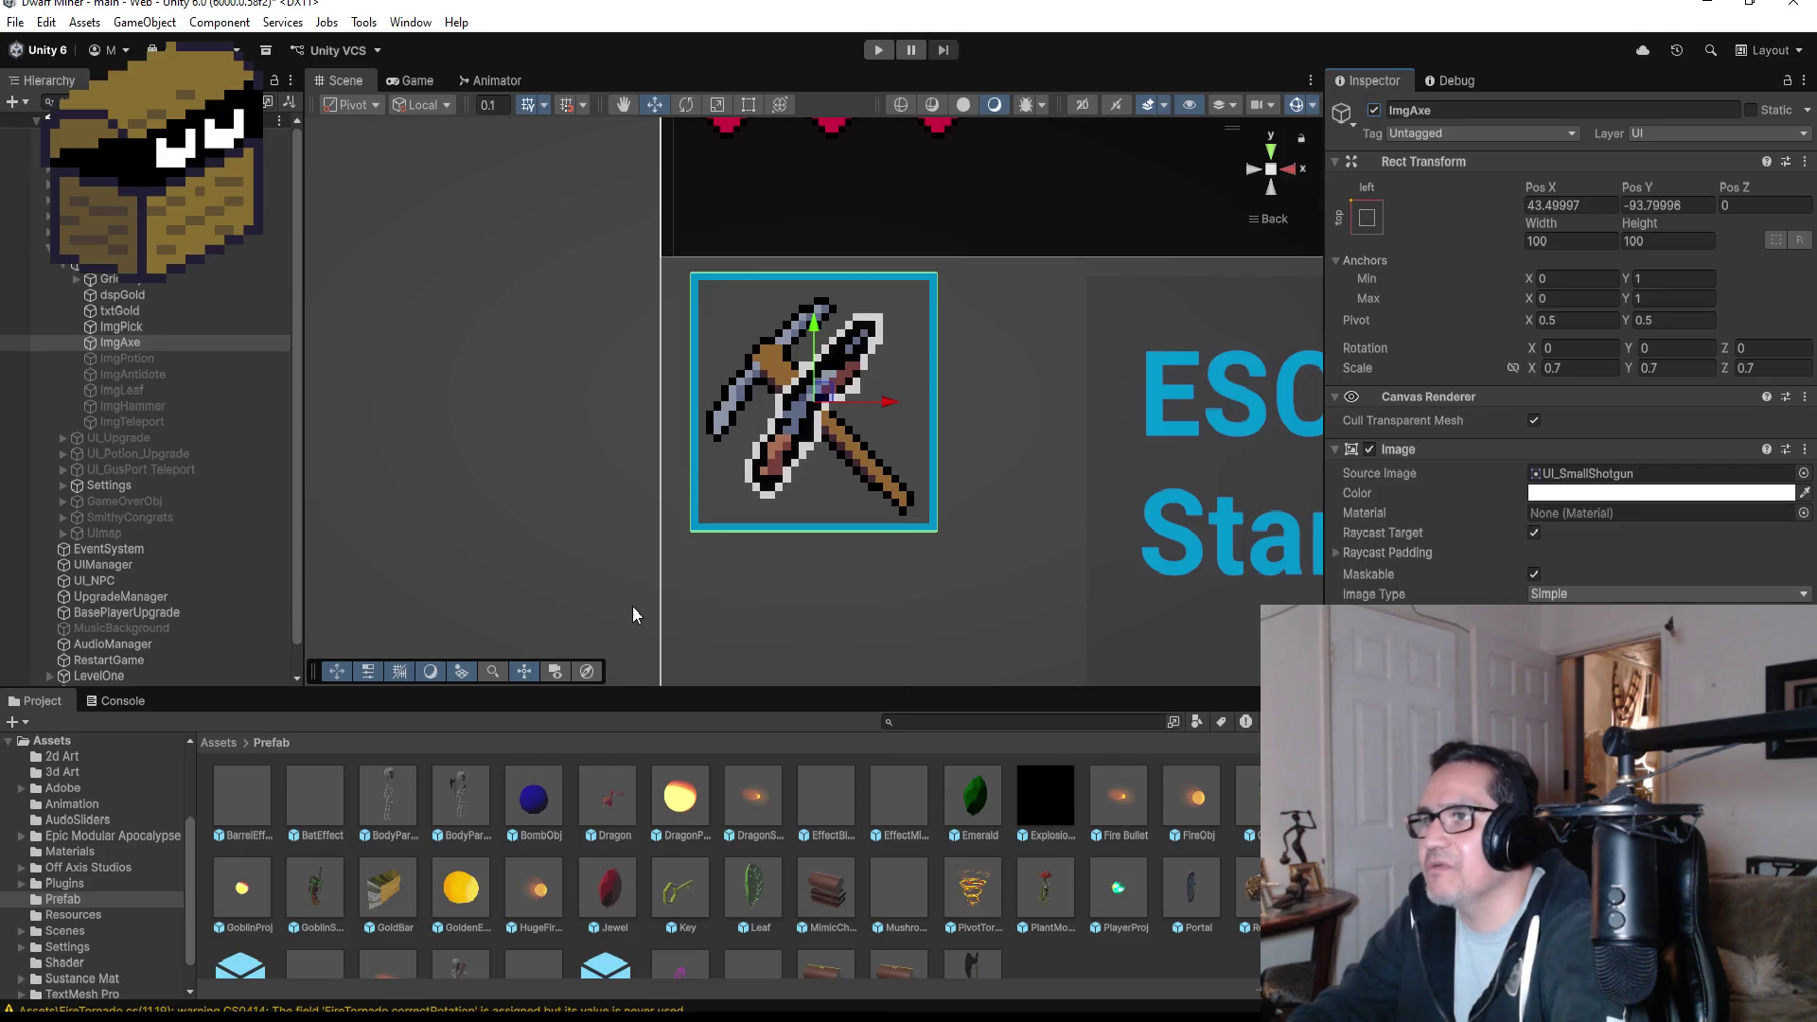
pyautogui.scroll(-1, 921, 524)
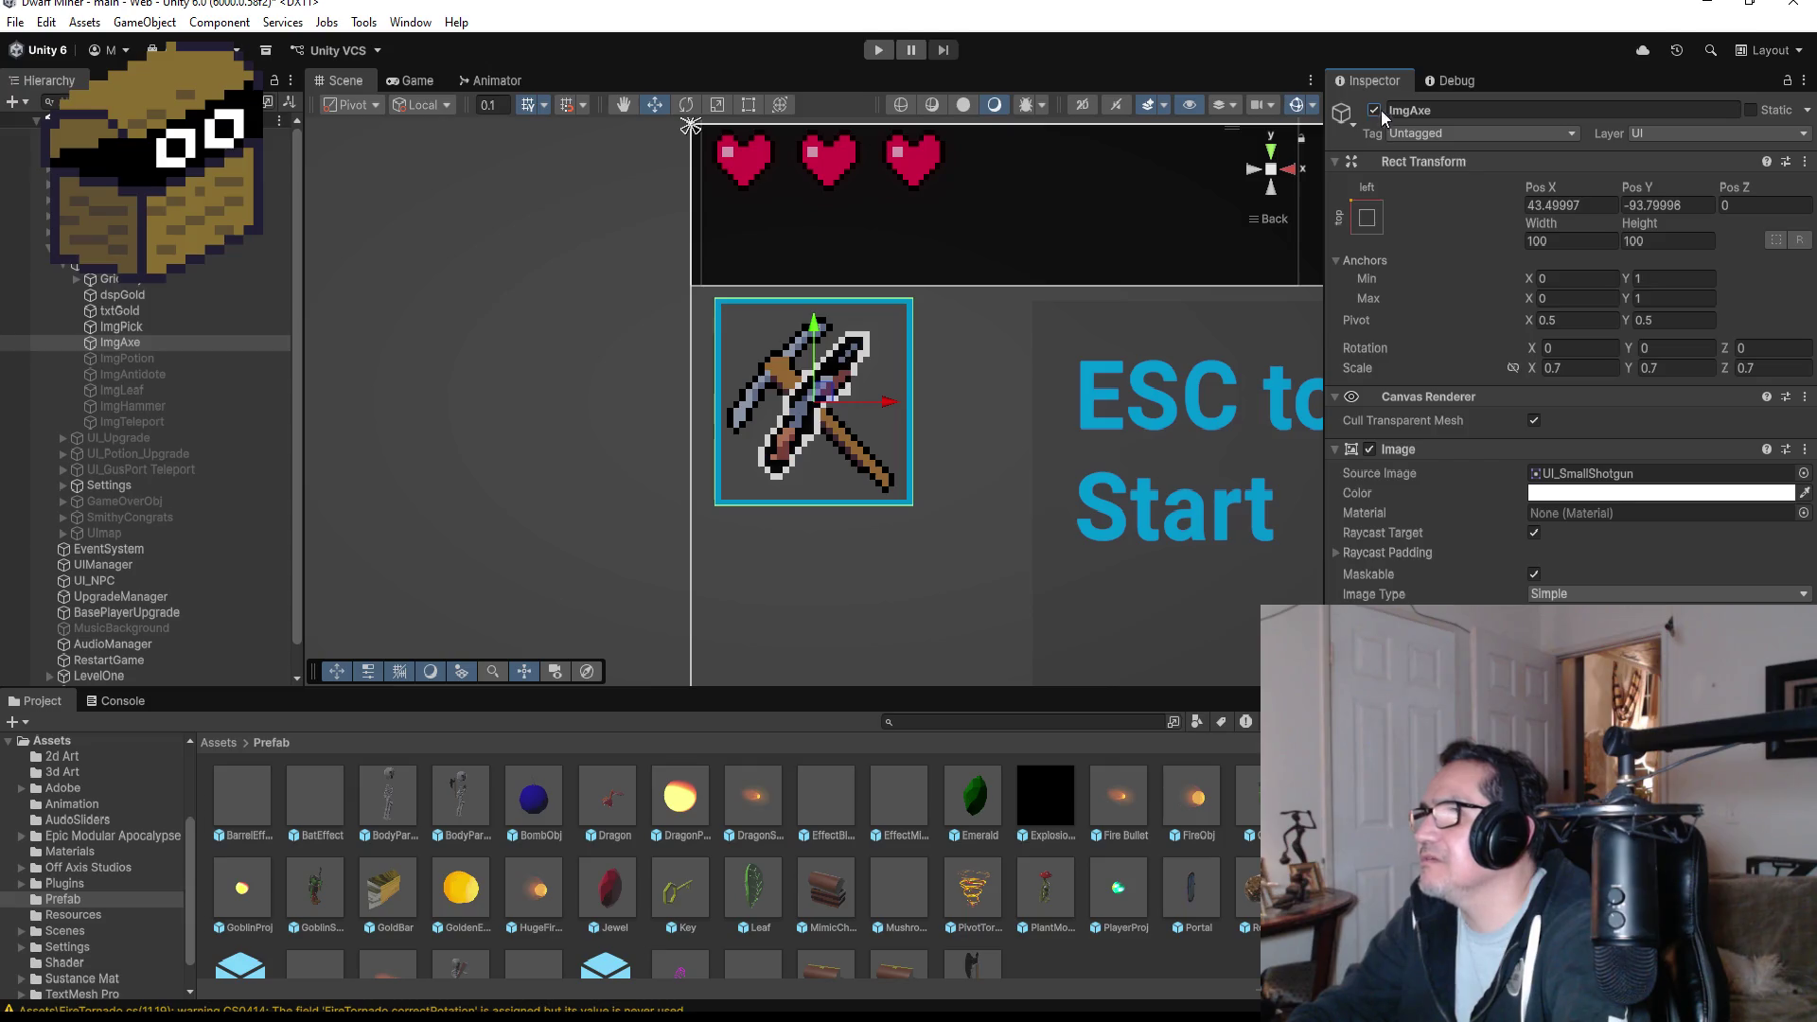
pyautogui.click(1375, 111)
# - Play-test the game, walking and firing while scrolling between pickaxe and shotgun, then stop playing
pyautogui.click(885, 51)
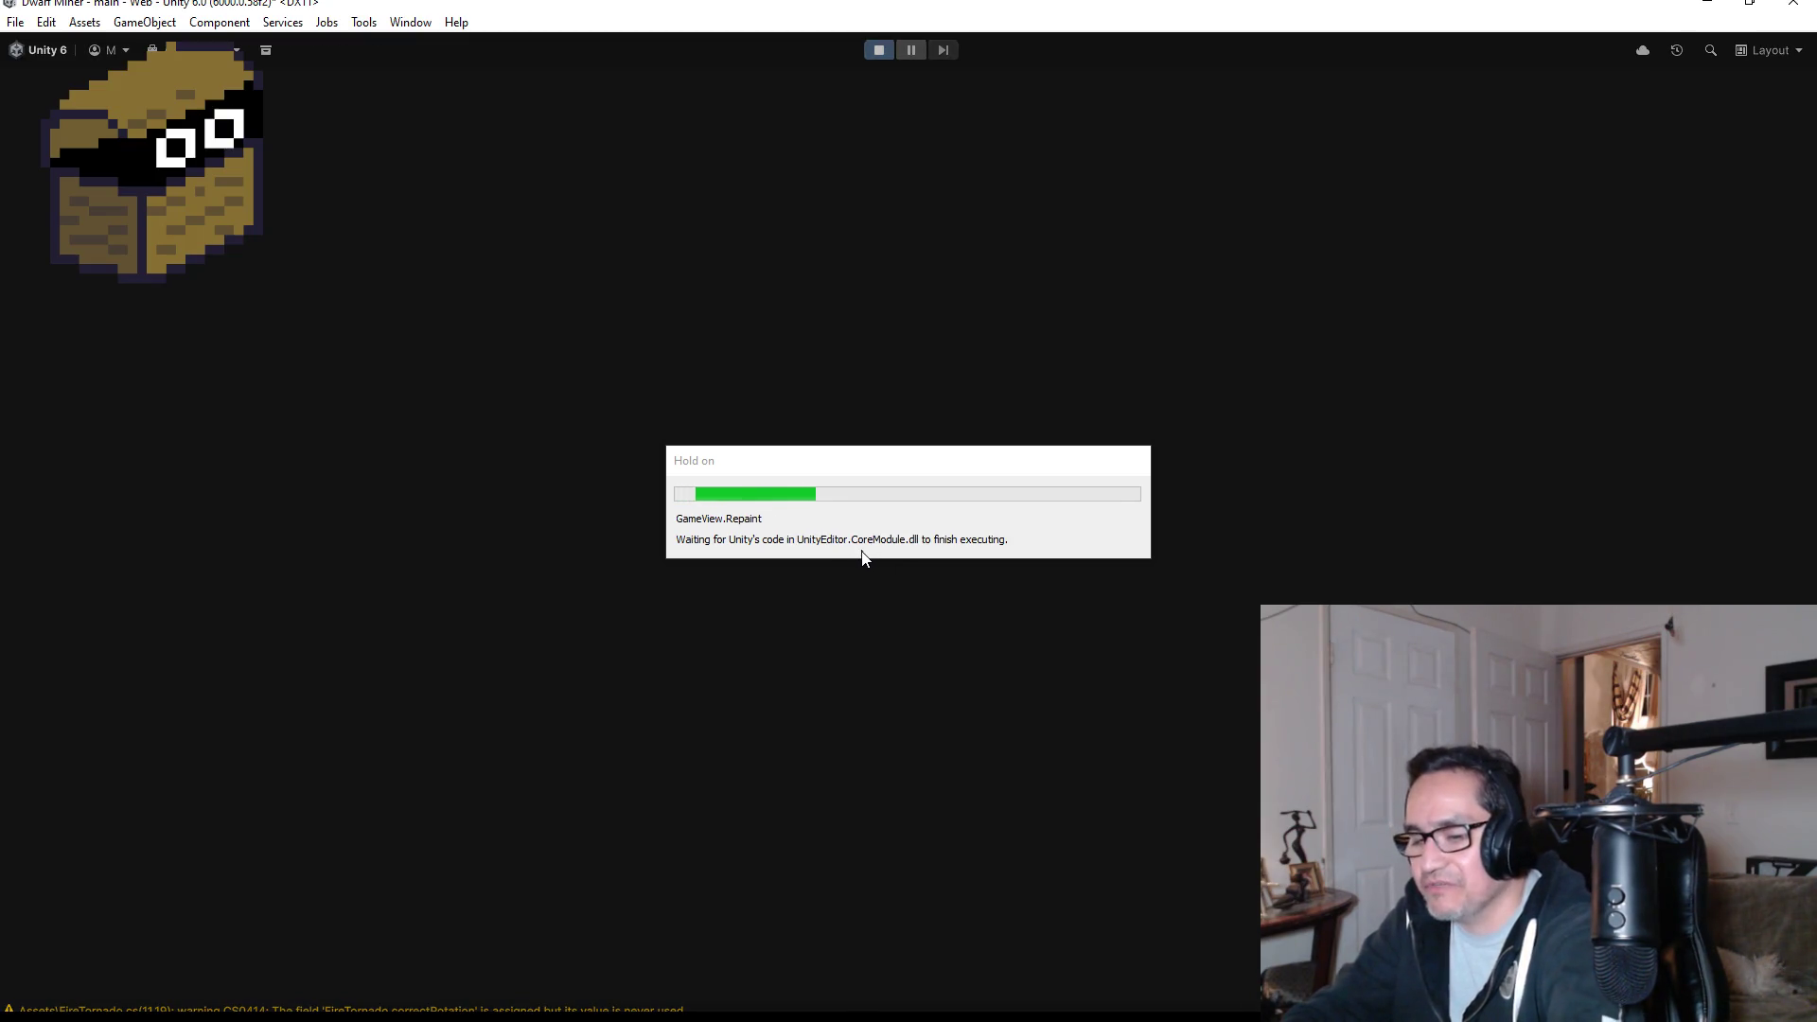
pyautogui.press('Escape')
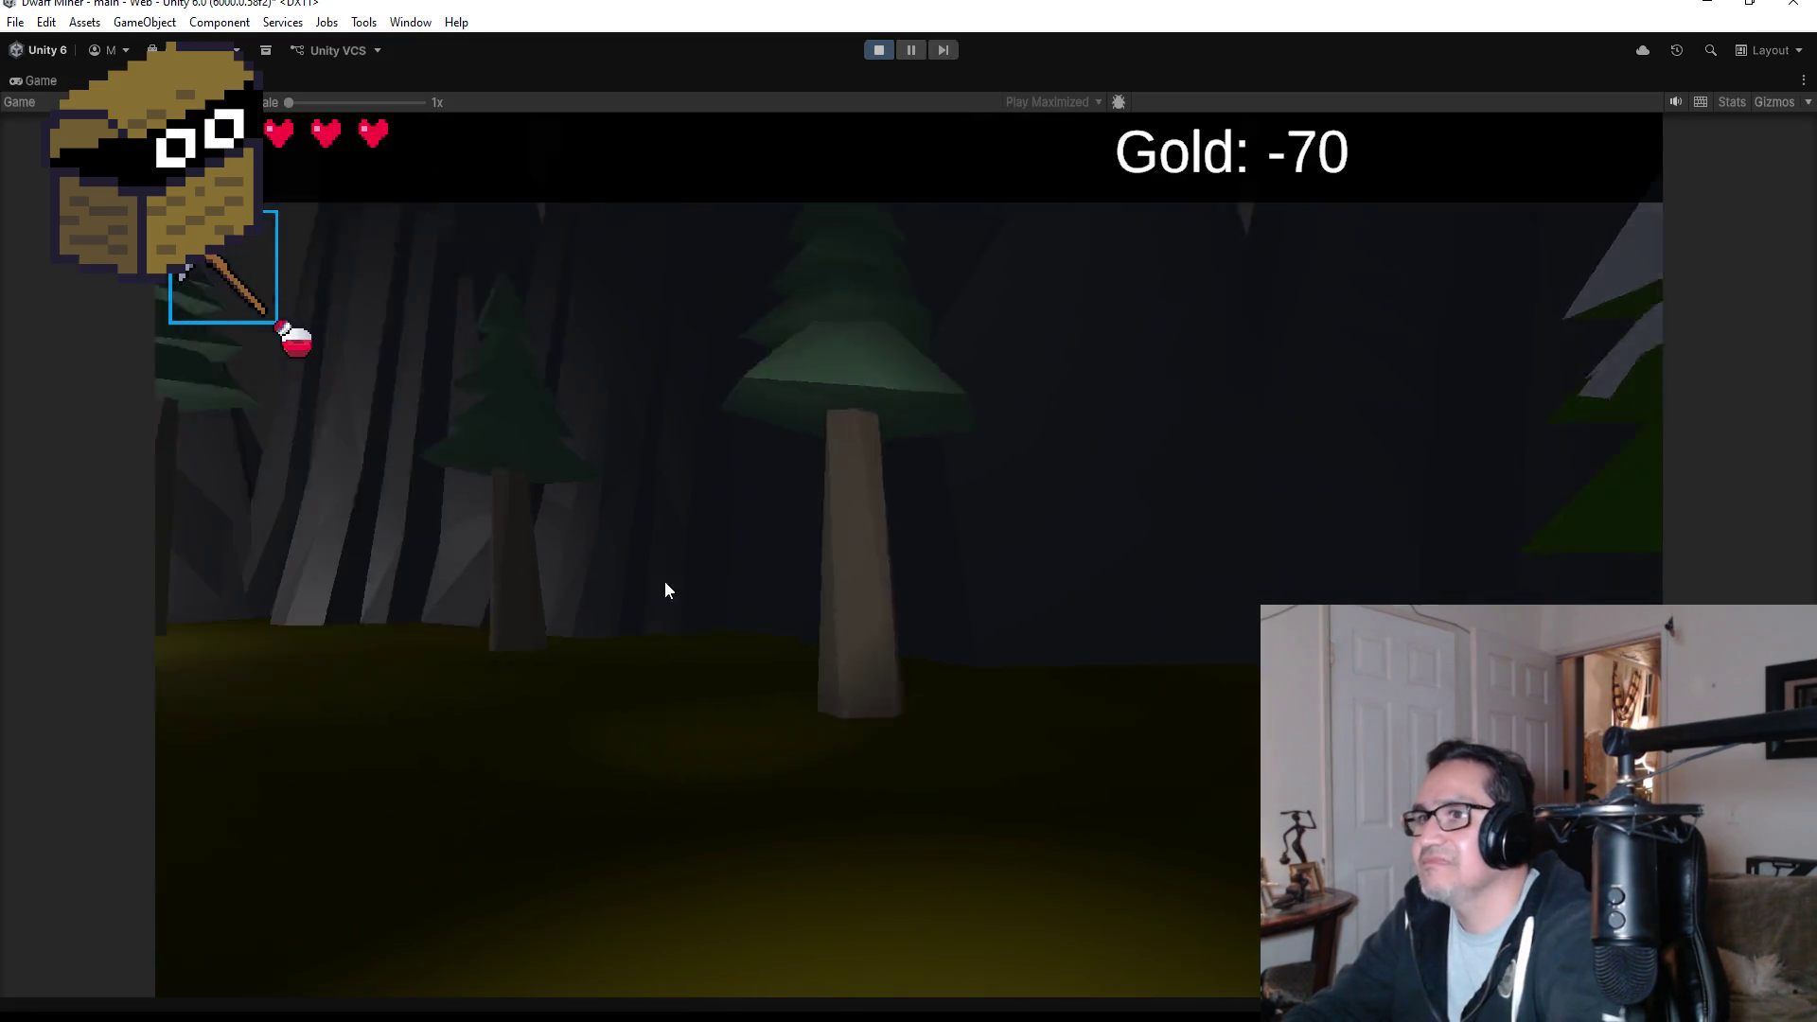
pyautogui.press('w')
pyautogui.click(773, 494)
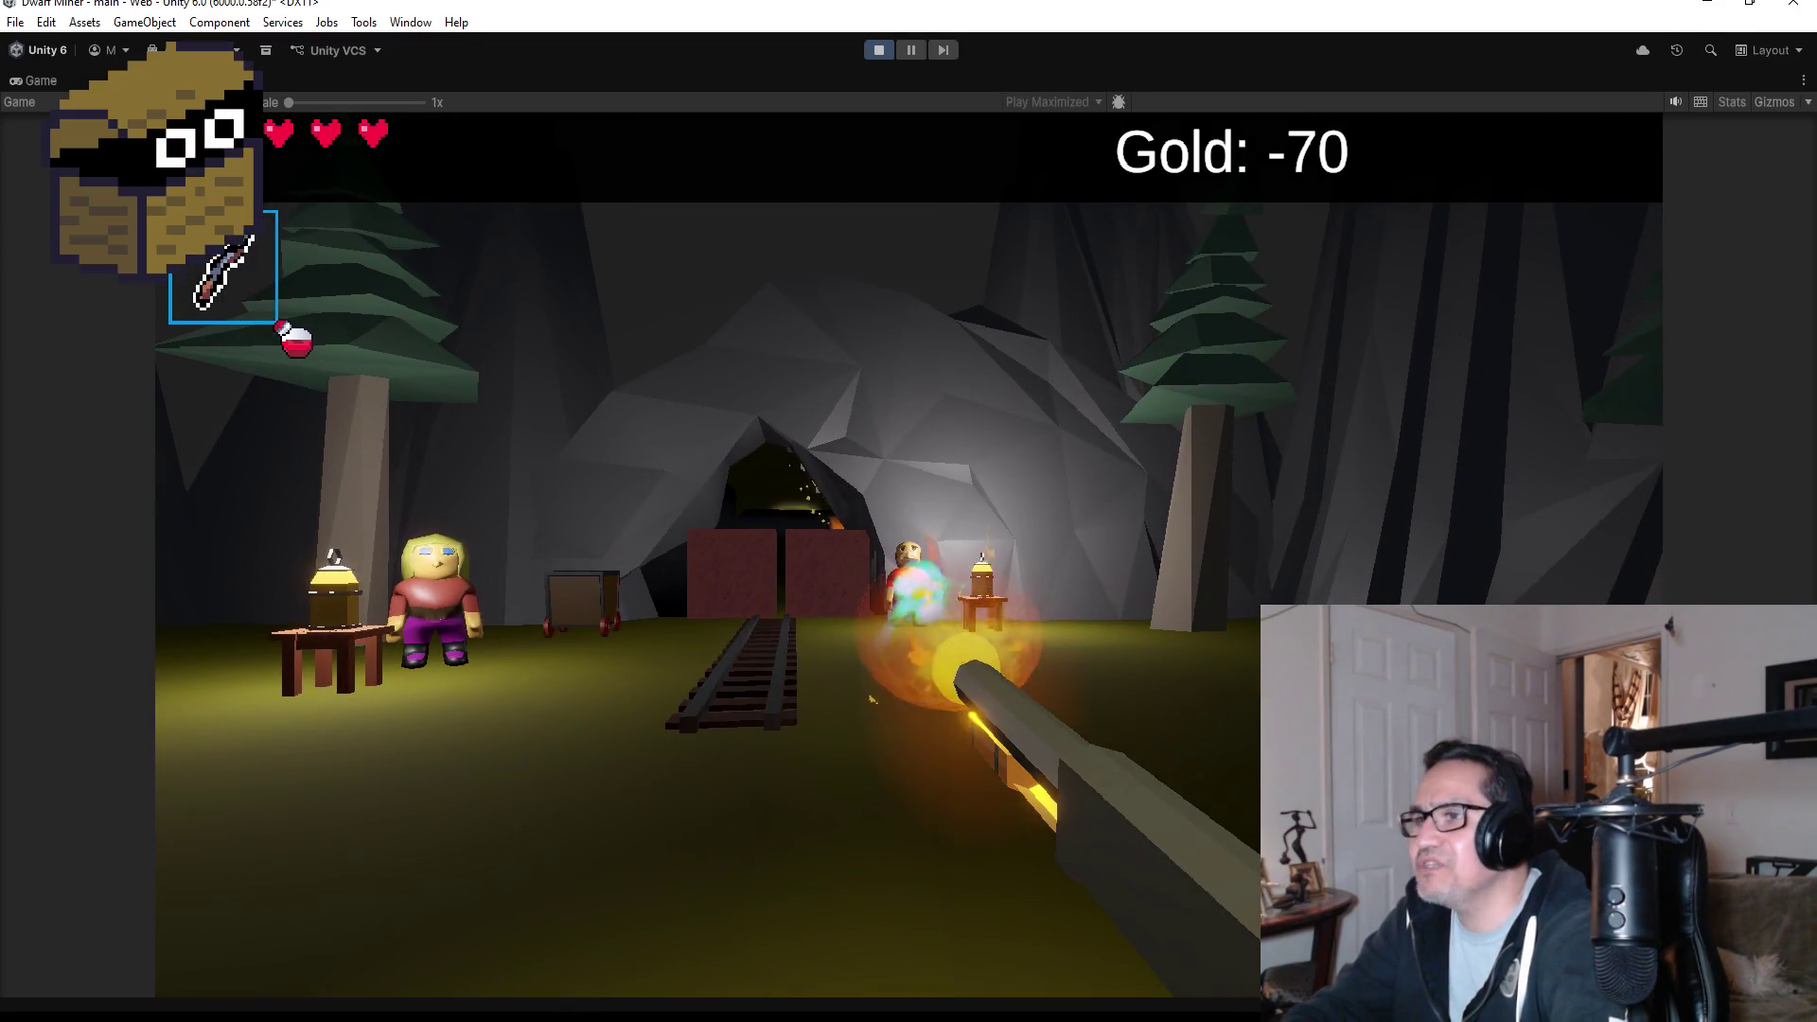
pyautogui.click(908, 554)
pyautogui.press('w')
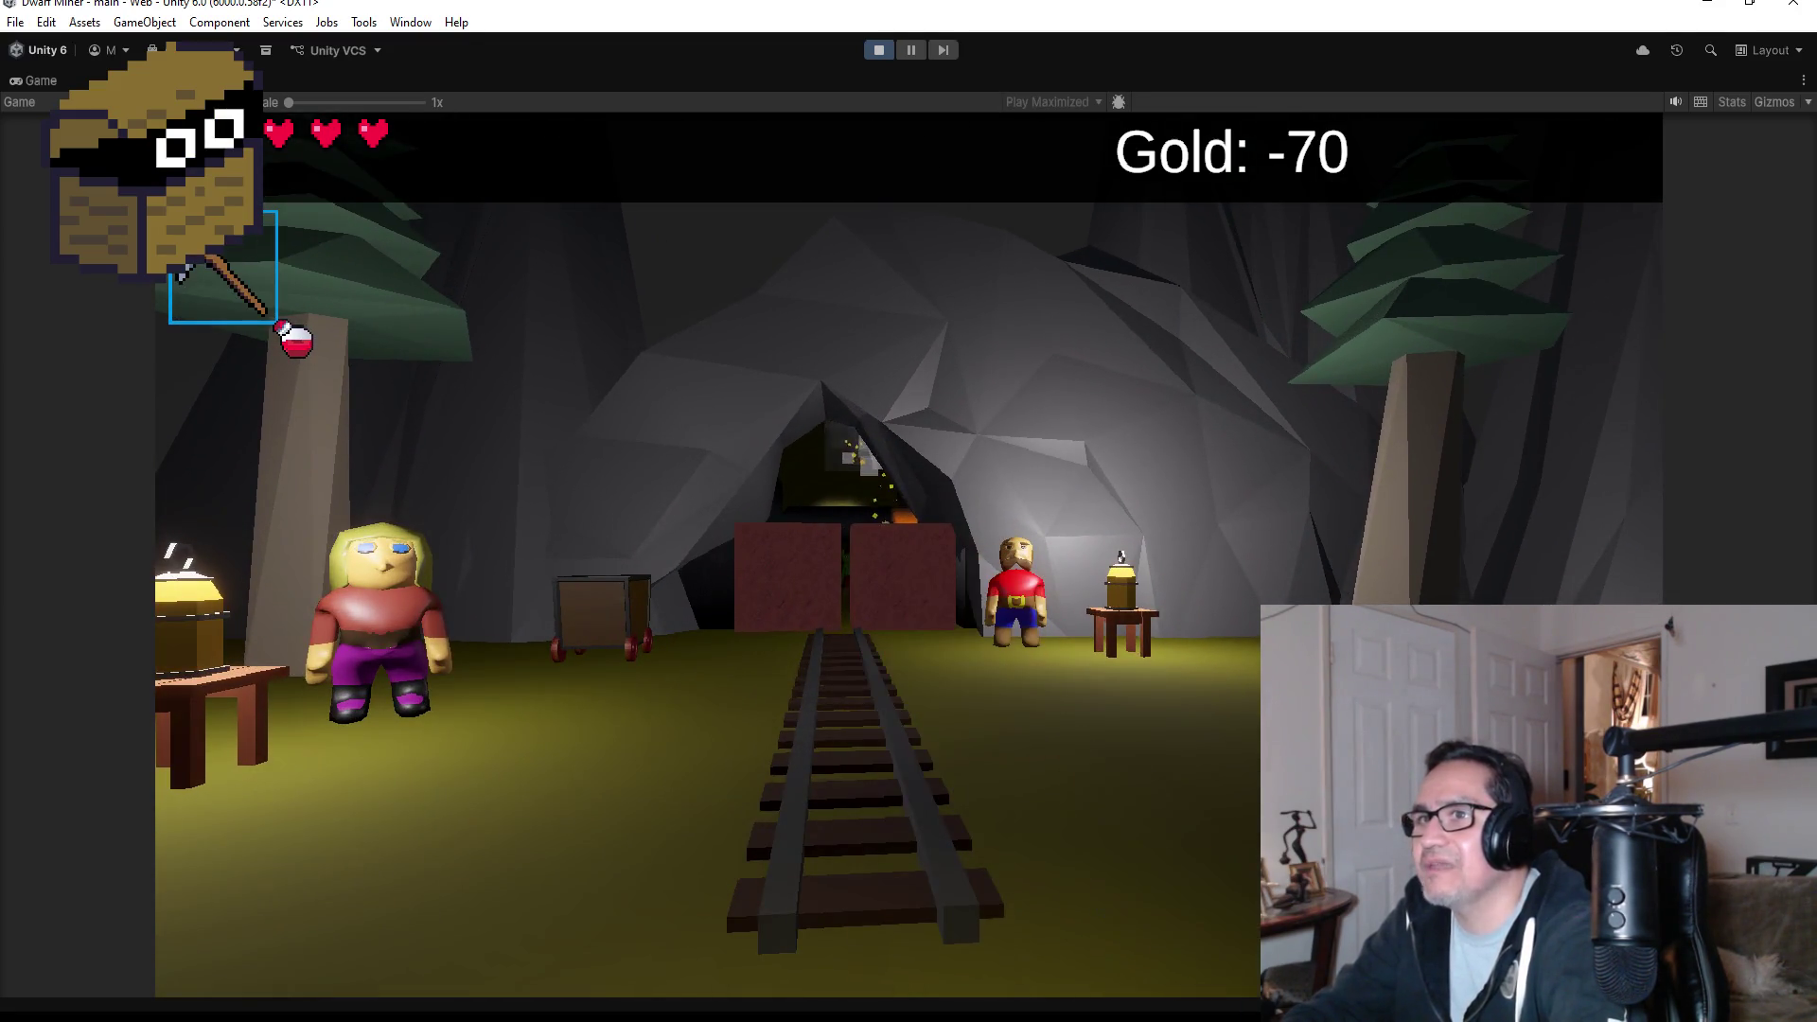
pyautogui.scroll(-1, 909, 555)
pyautogui.click(909, 554)
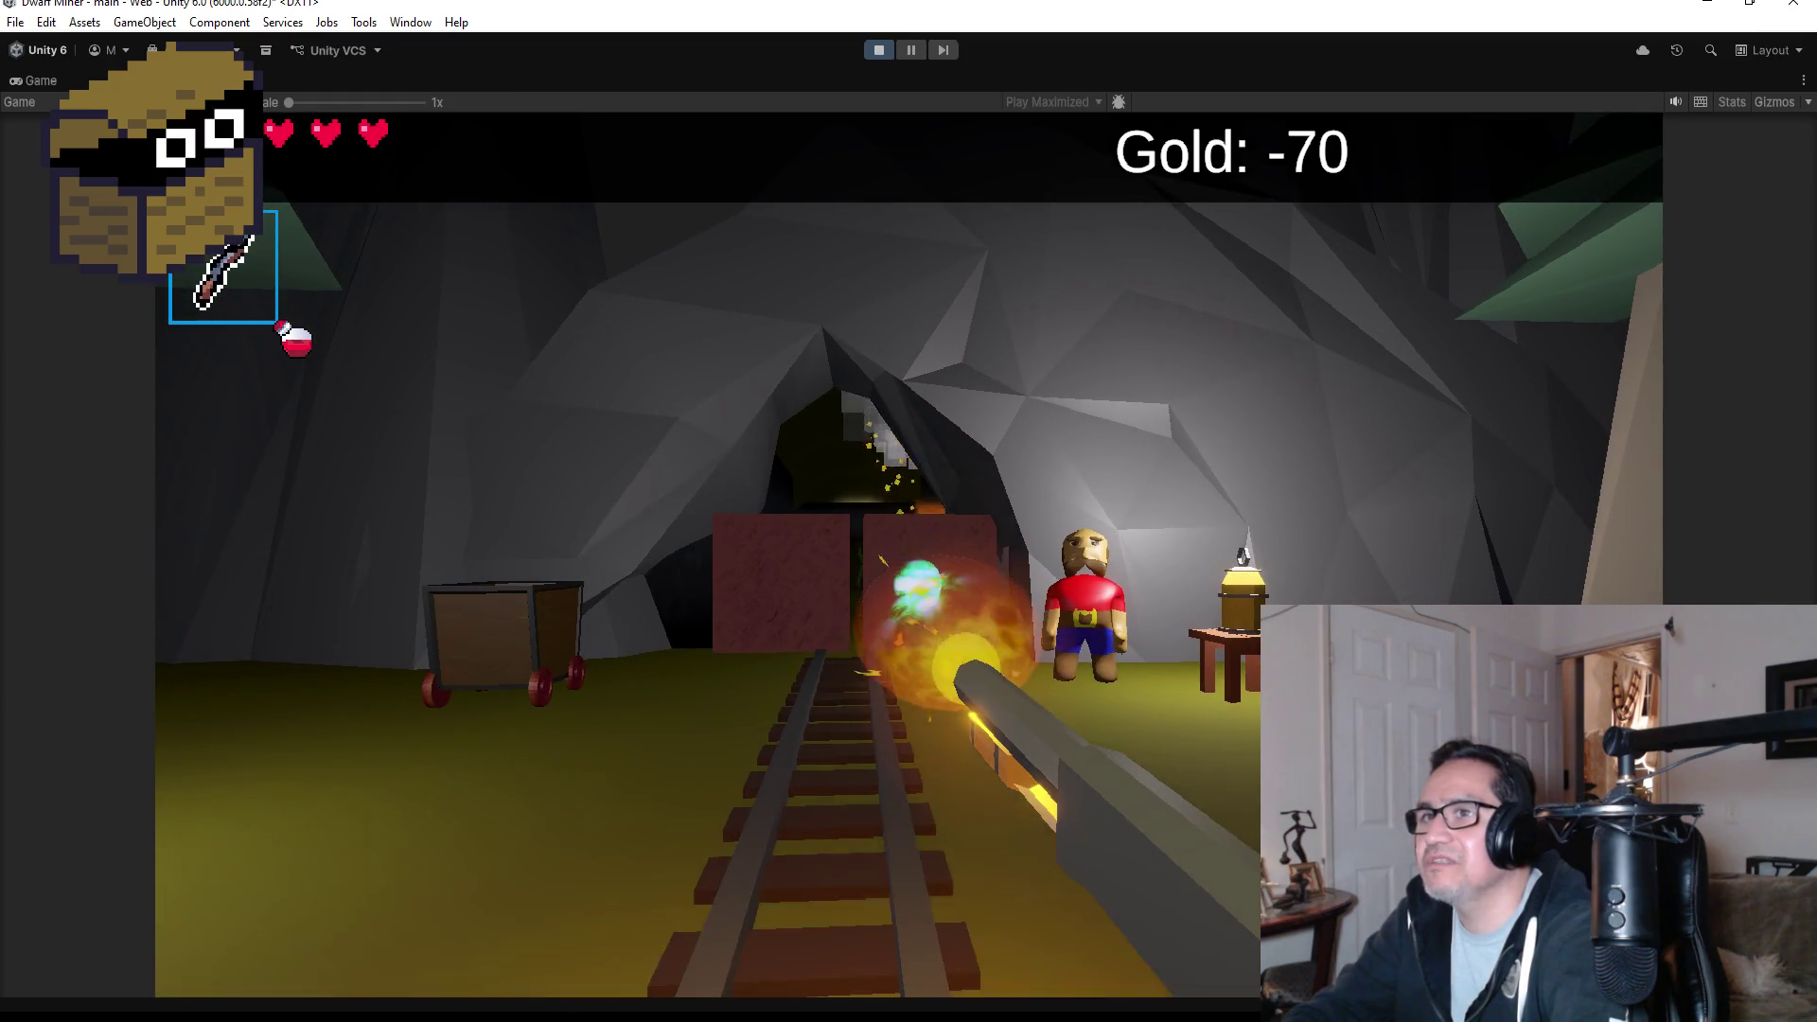
pyautogui.press('w')
pyautogui.scroll(1, 909, 554)
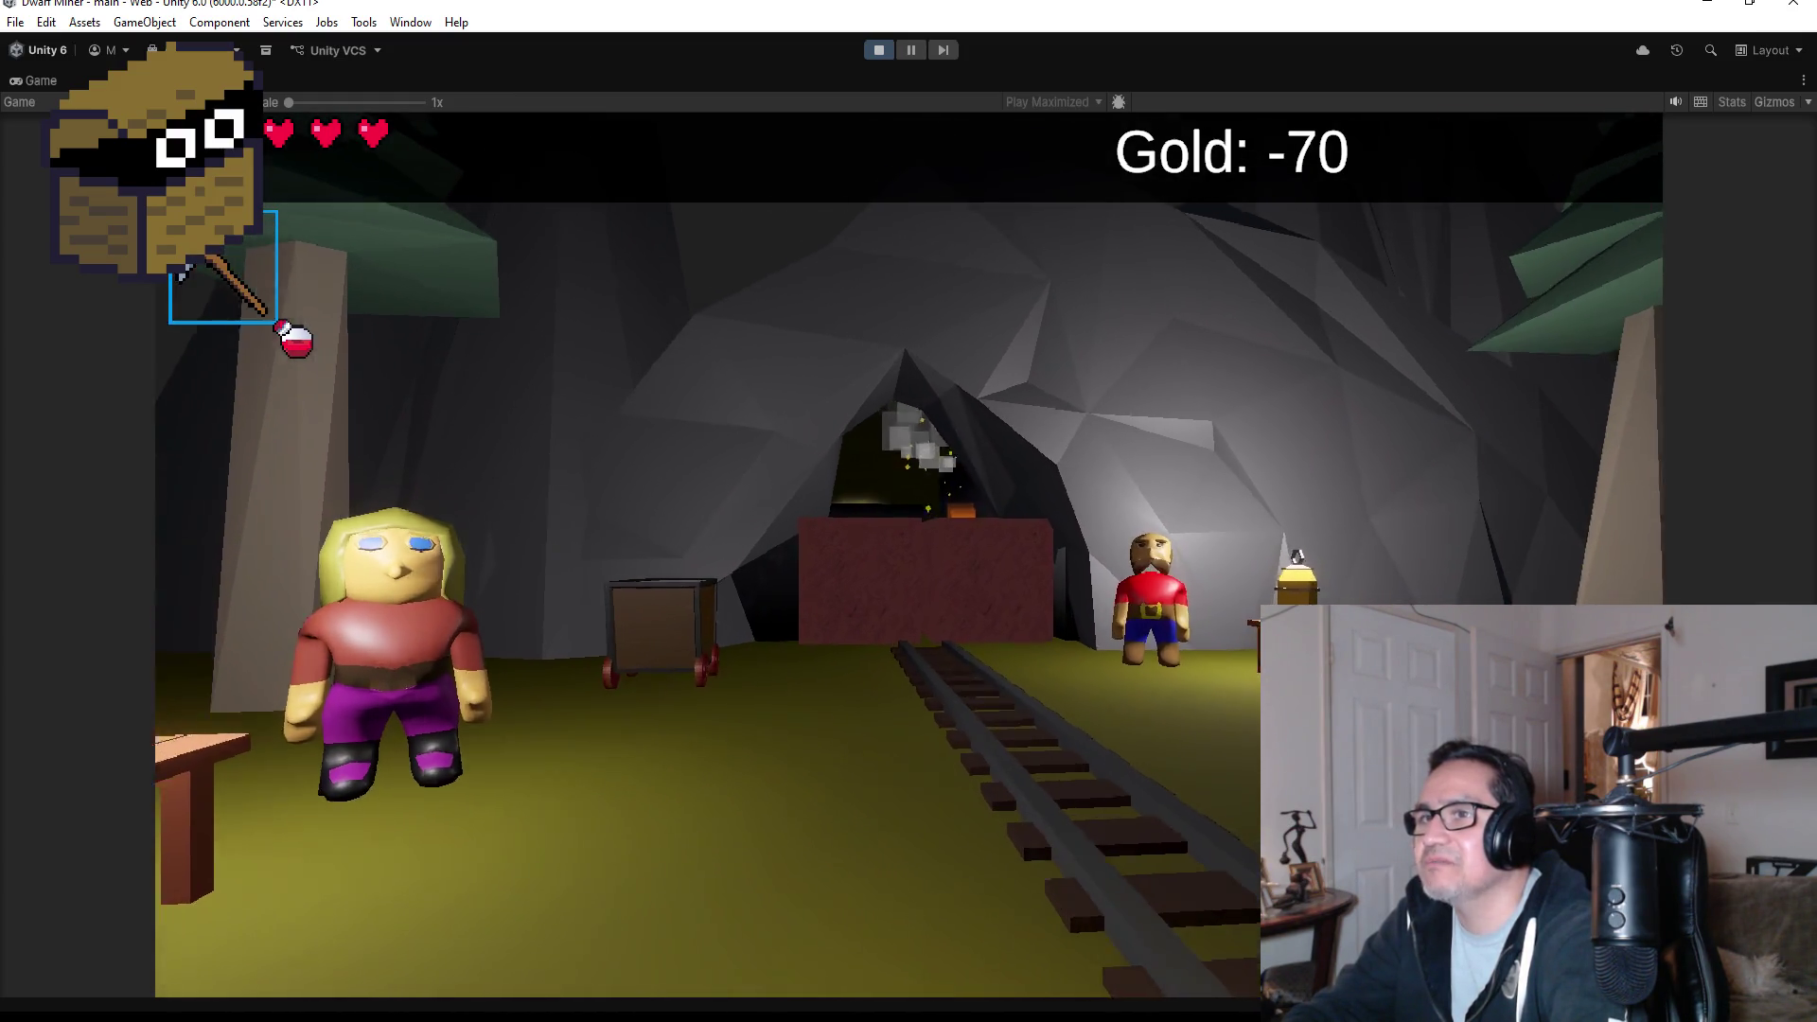
pyautogui.press('w')
pyautogui.press('Escape')
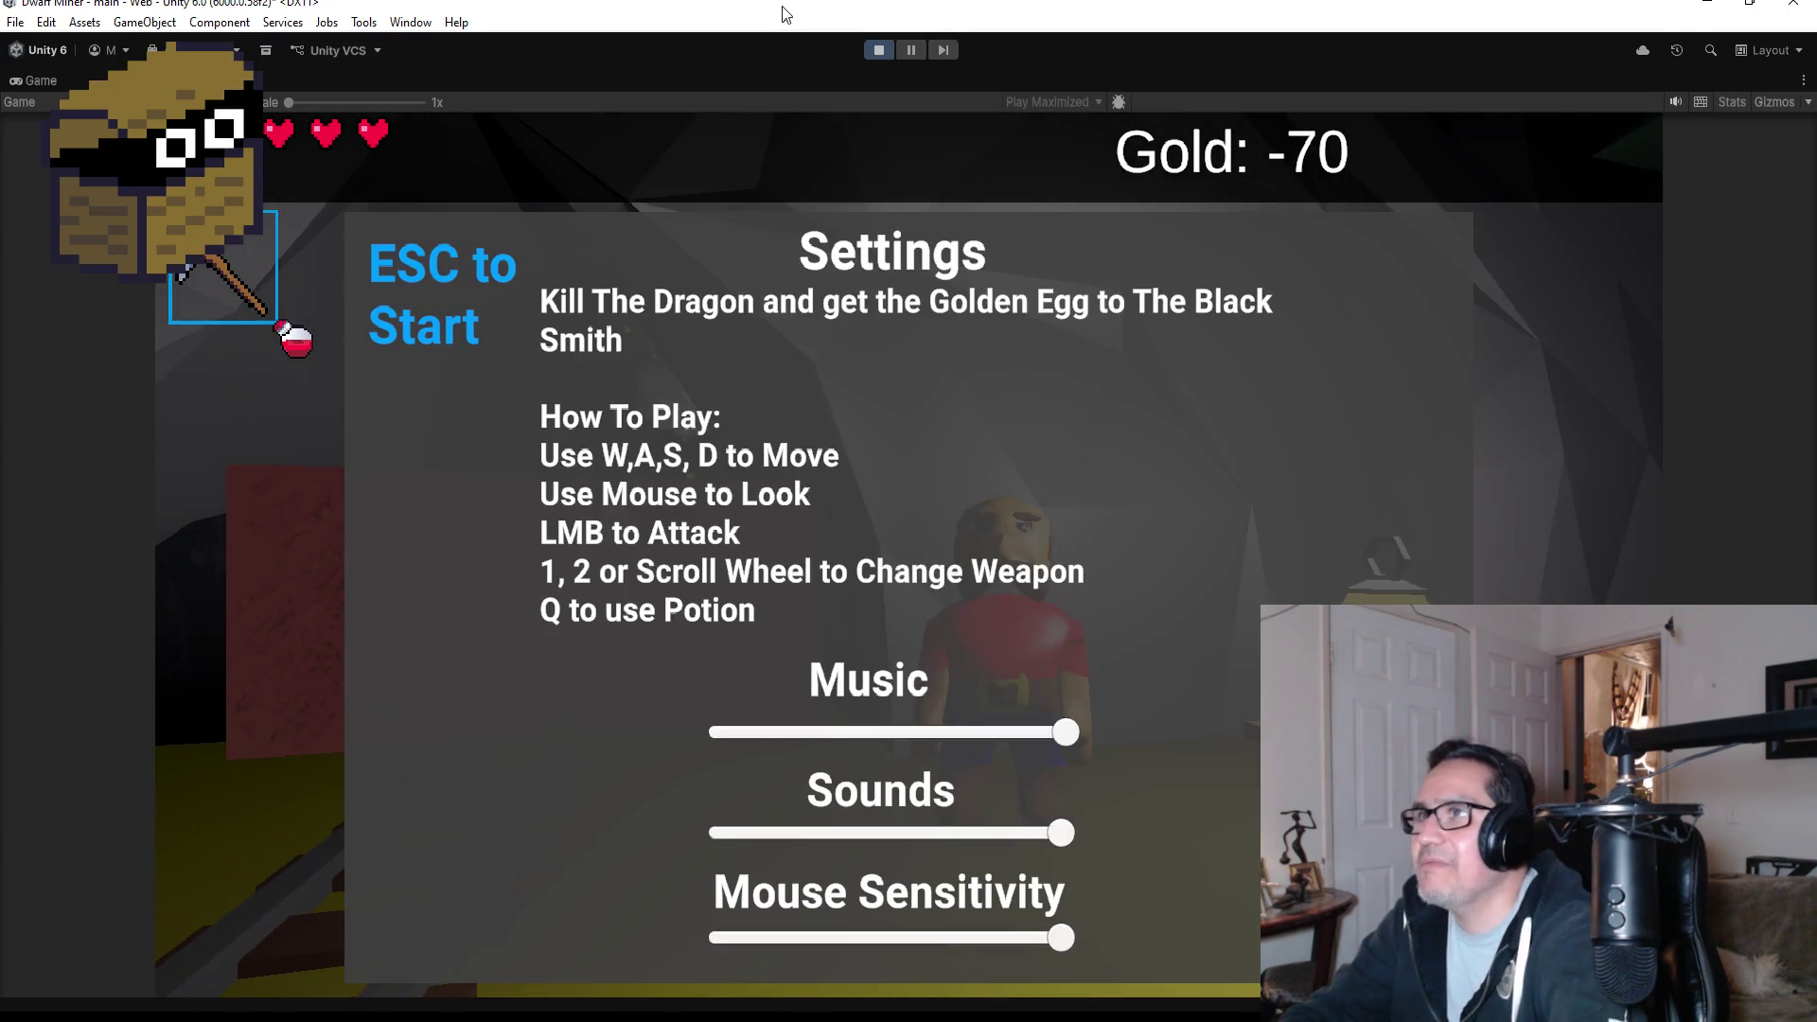
pyautogui.click(879, 51)
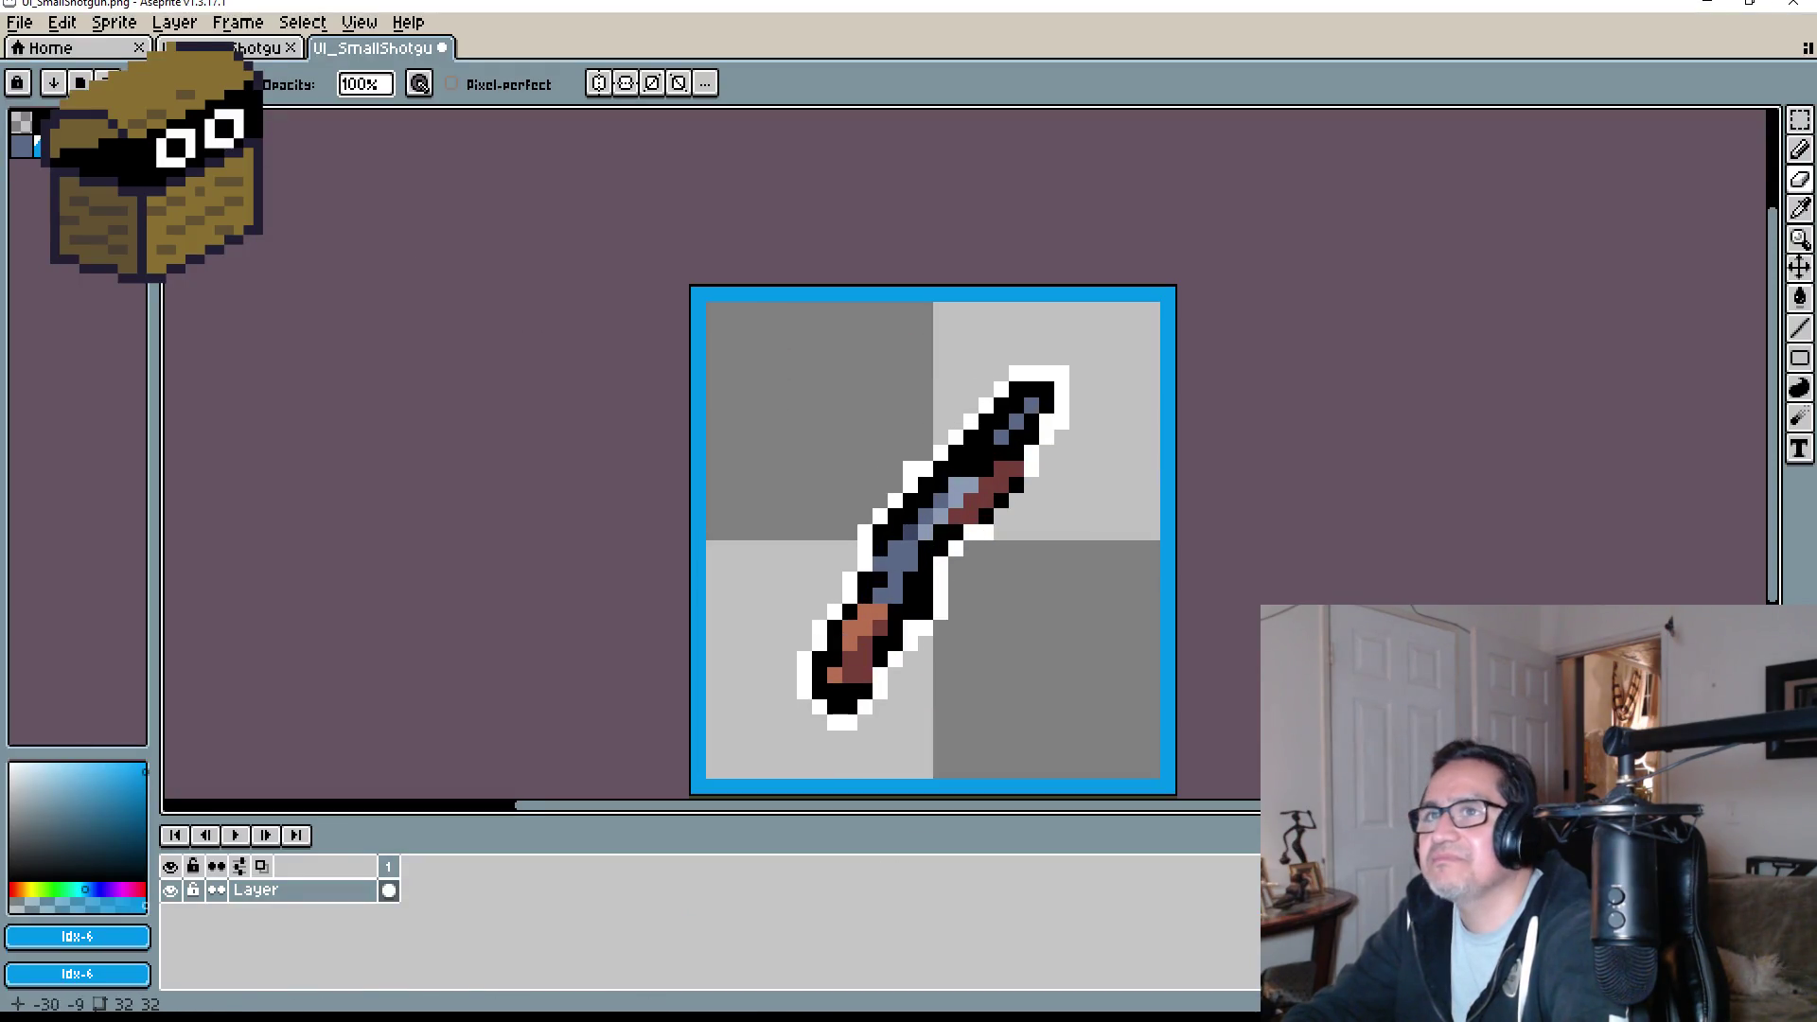
# - Load the DB32 palette preset, then replace it with the EDG32 palette
pyautogui.click(43, 106)
pyautogui.scroll(-10, 280, 624)
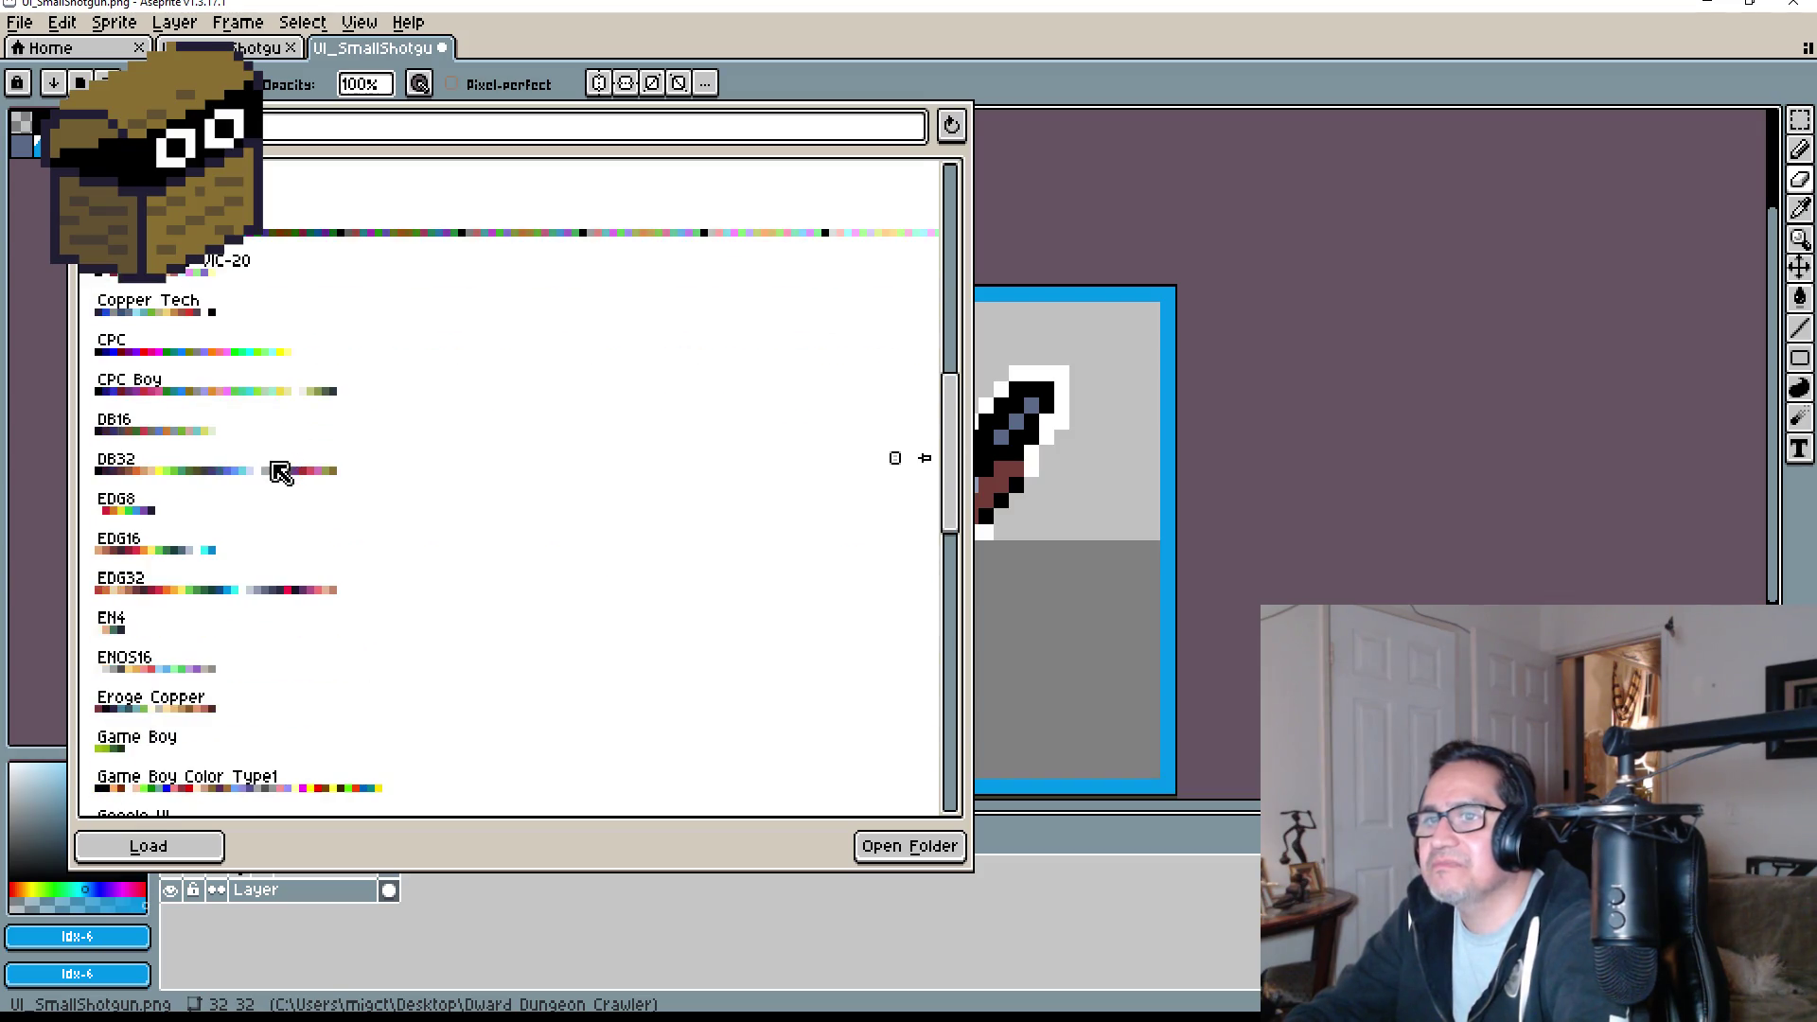
pyautogui.click(280, 464)
pyautogui.click(1015, 517)
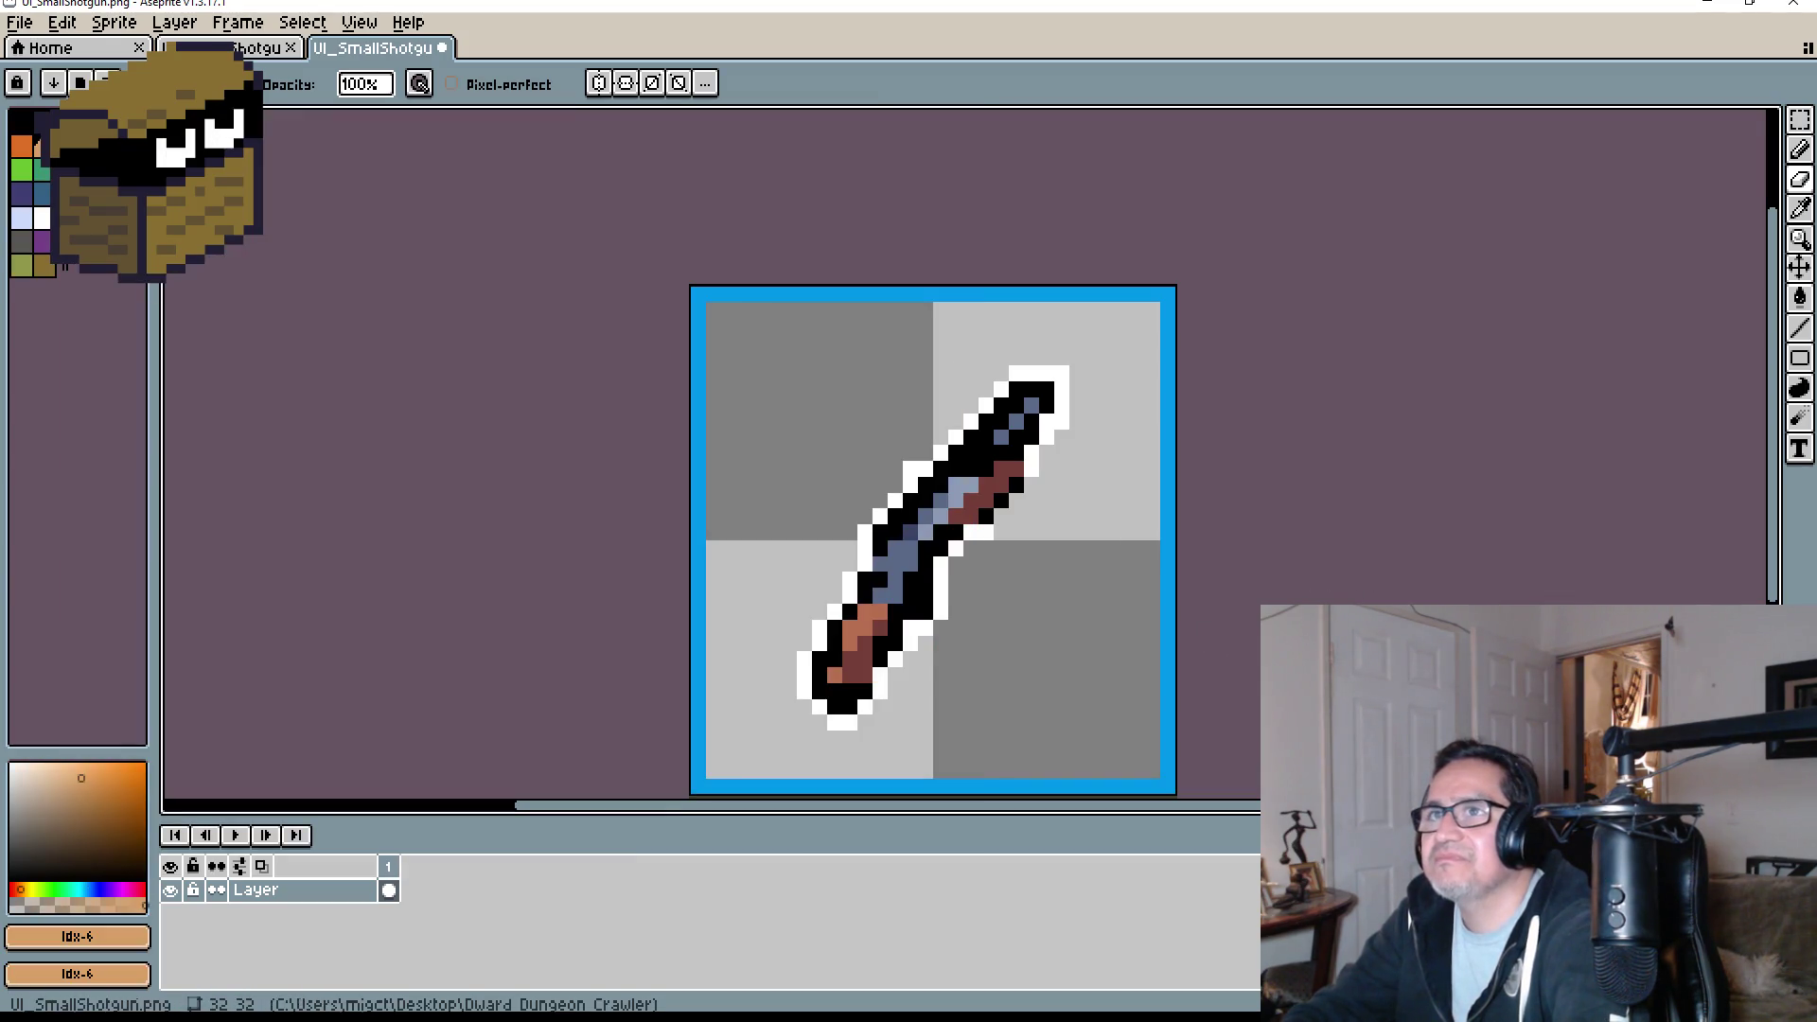
pyautogui.click(43, 106)
pyautogui.scroll(-5, 341, 649)
pyautogui.scroll(-8, 336, 634)
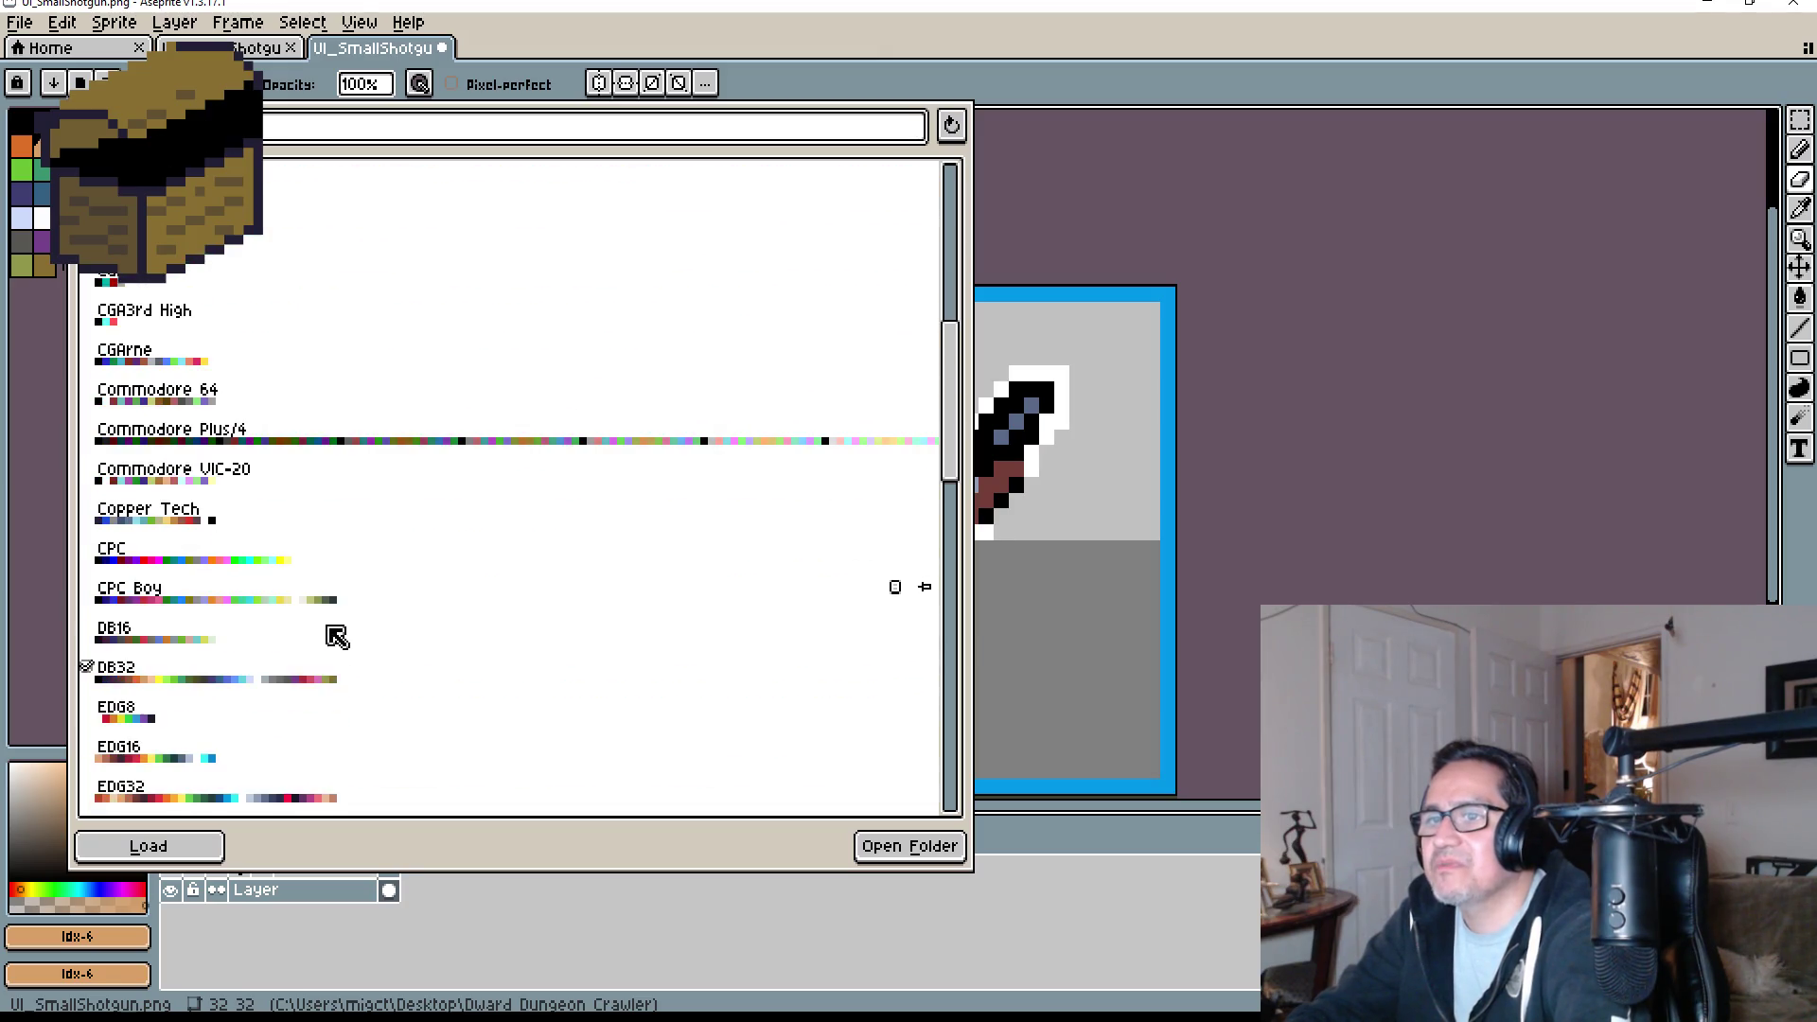
pyautogui.click(268, 626)
pyautogui.click(1281, 492)
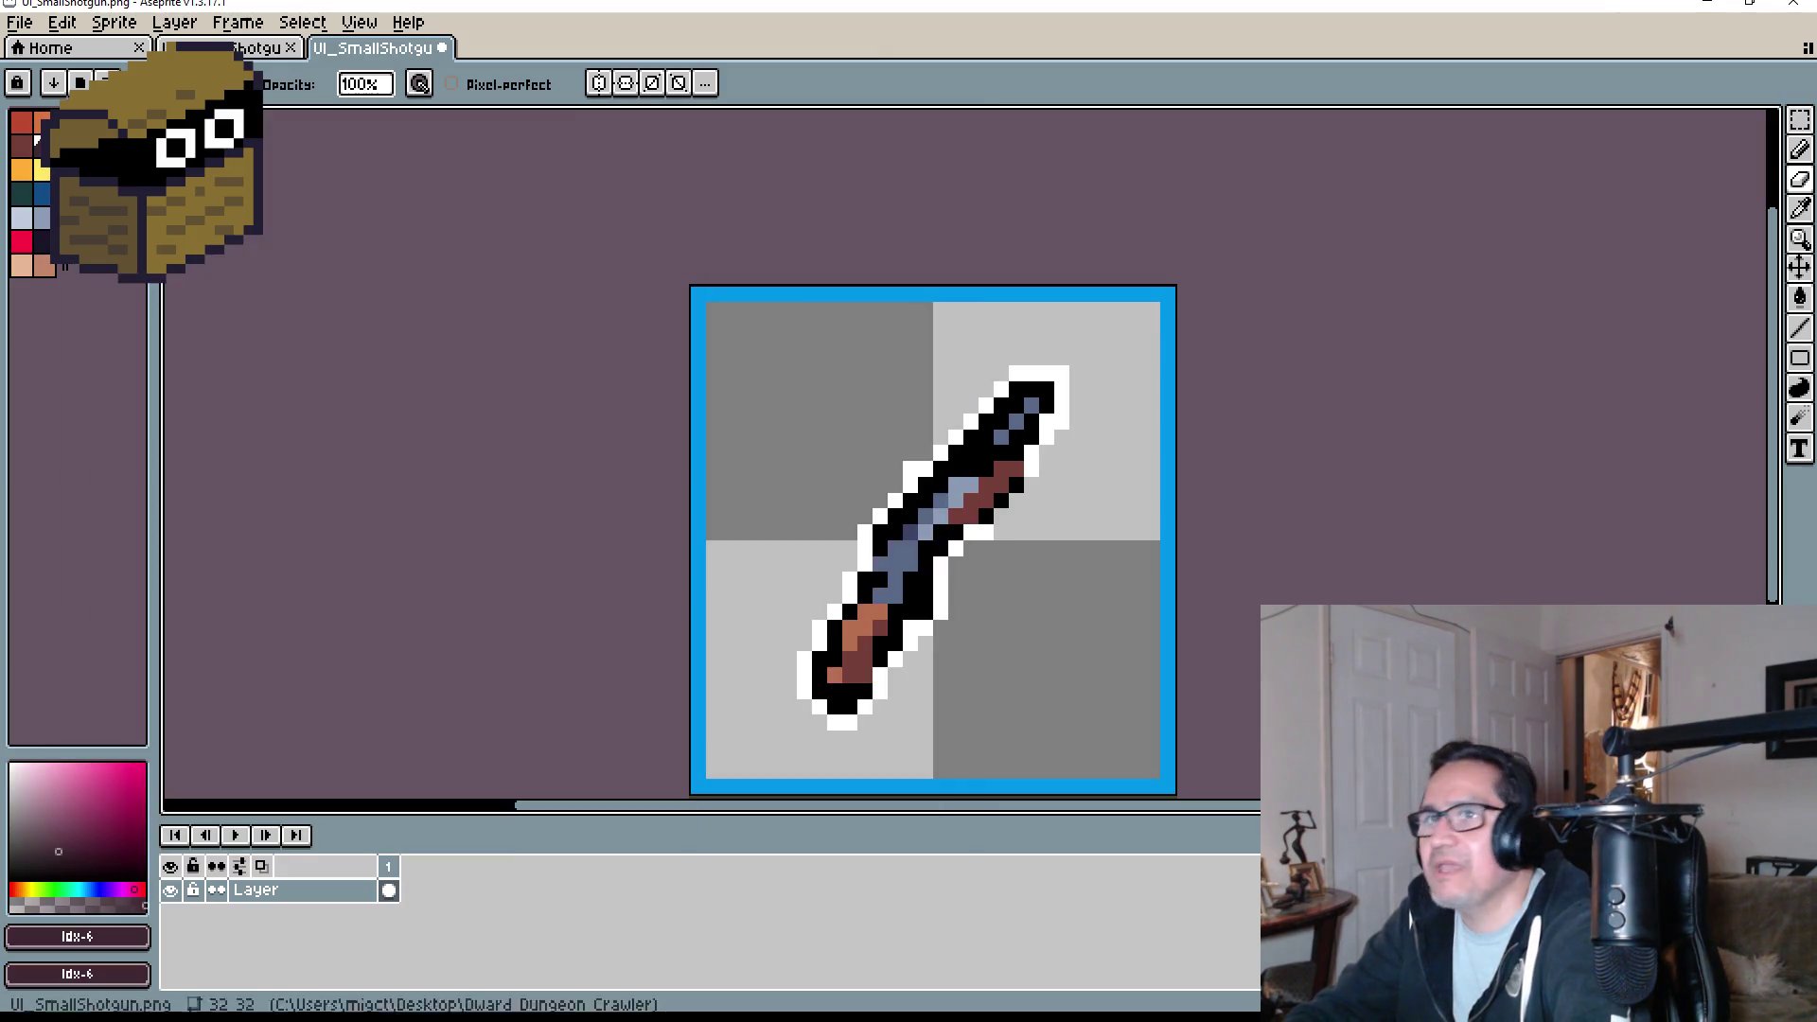
# - Try bucket-filling the white outline with black, then undo to restore the white outline
pyautogui.click(43, 266)
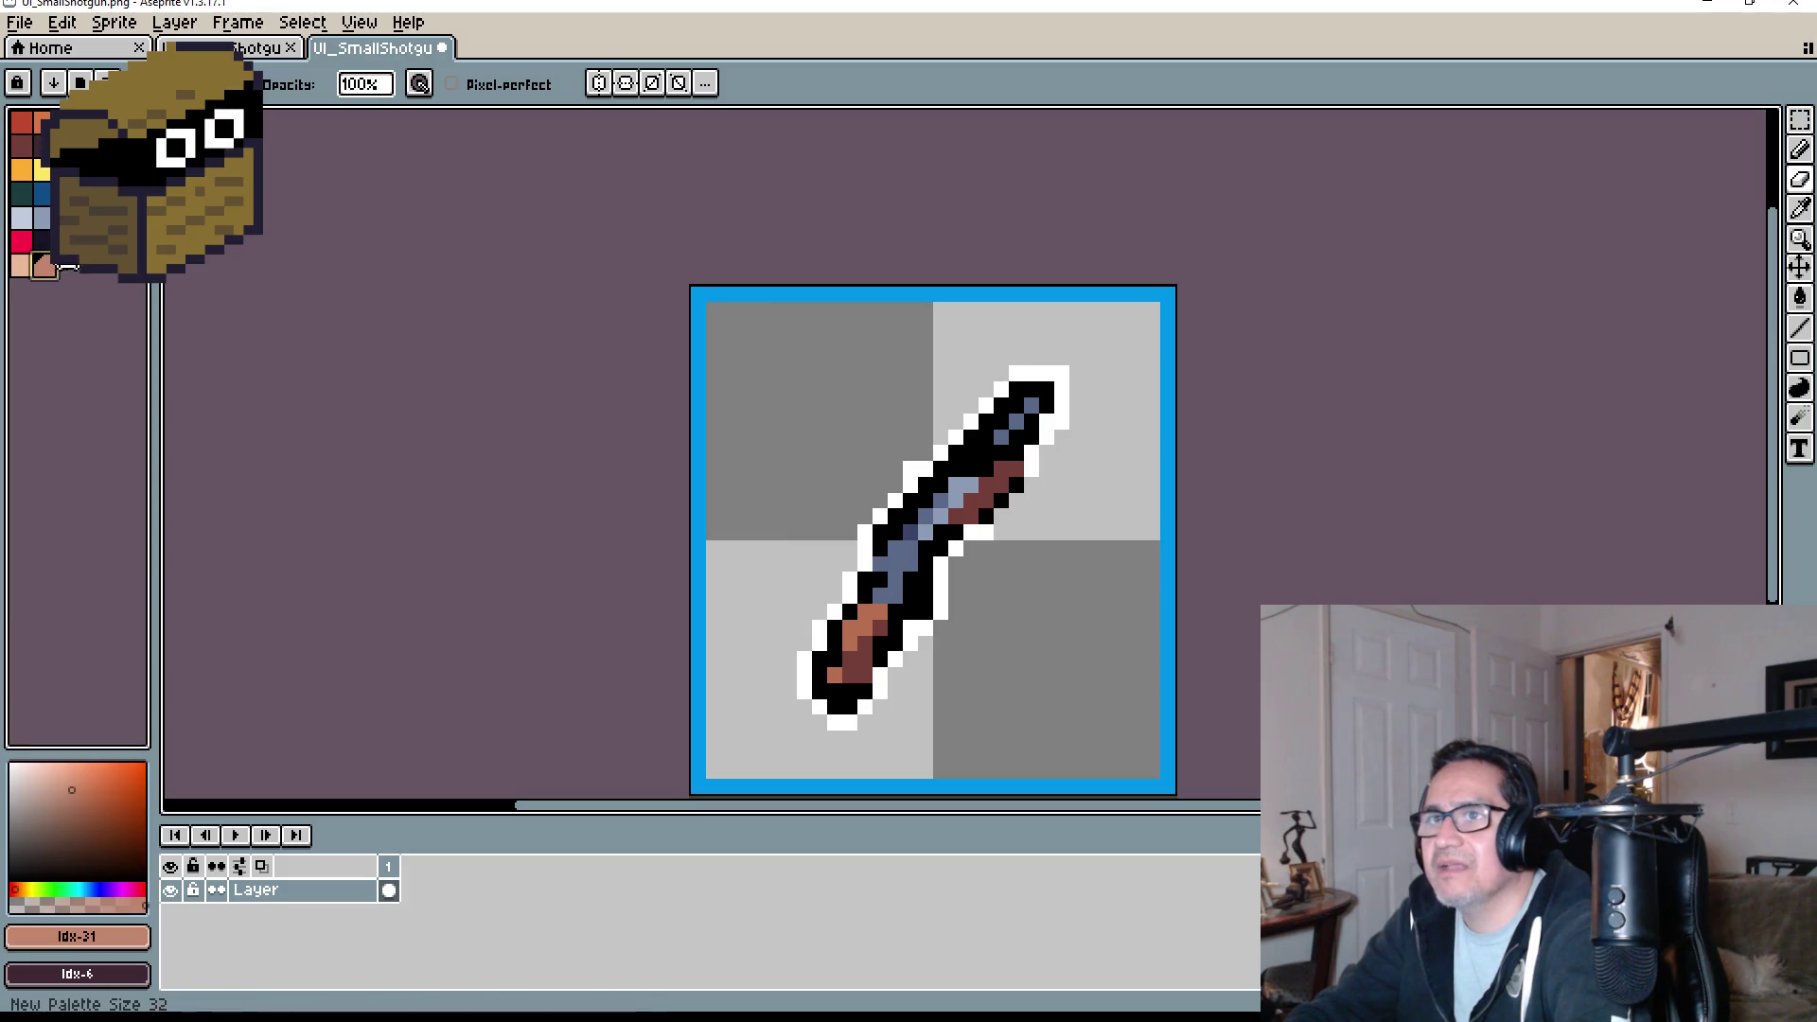
pyautogui.click(67, 267)
pyautogui.scroll(3, 970, 448)
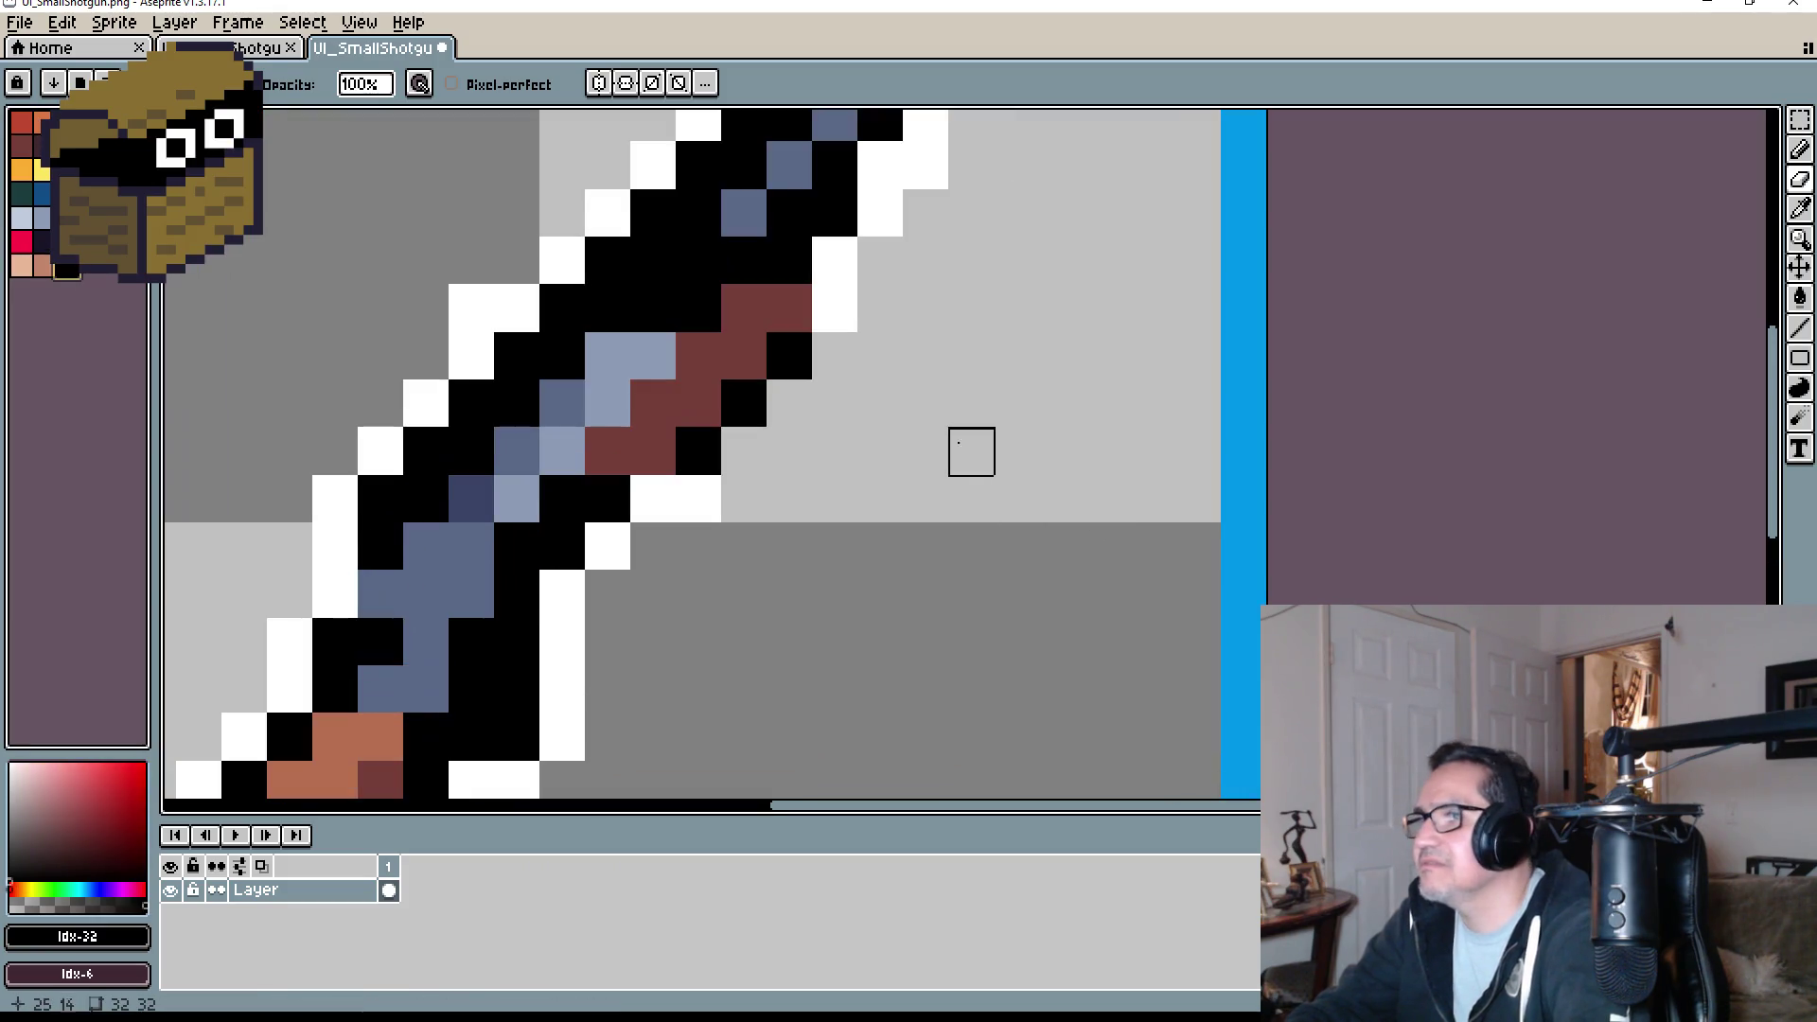
pyautogui.press('g')
pyautogui.click(903, 171)
pyautogui.scroll(-4, 1040, 268)
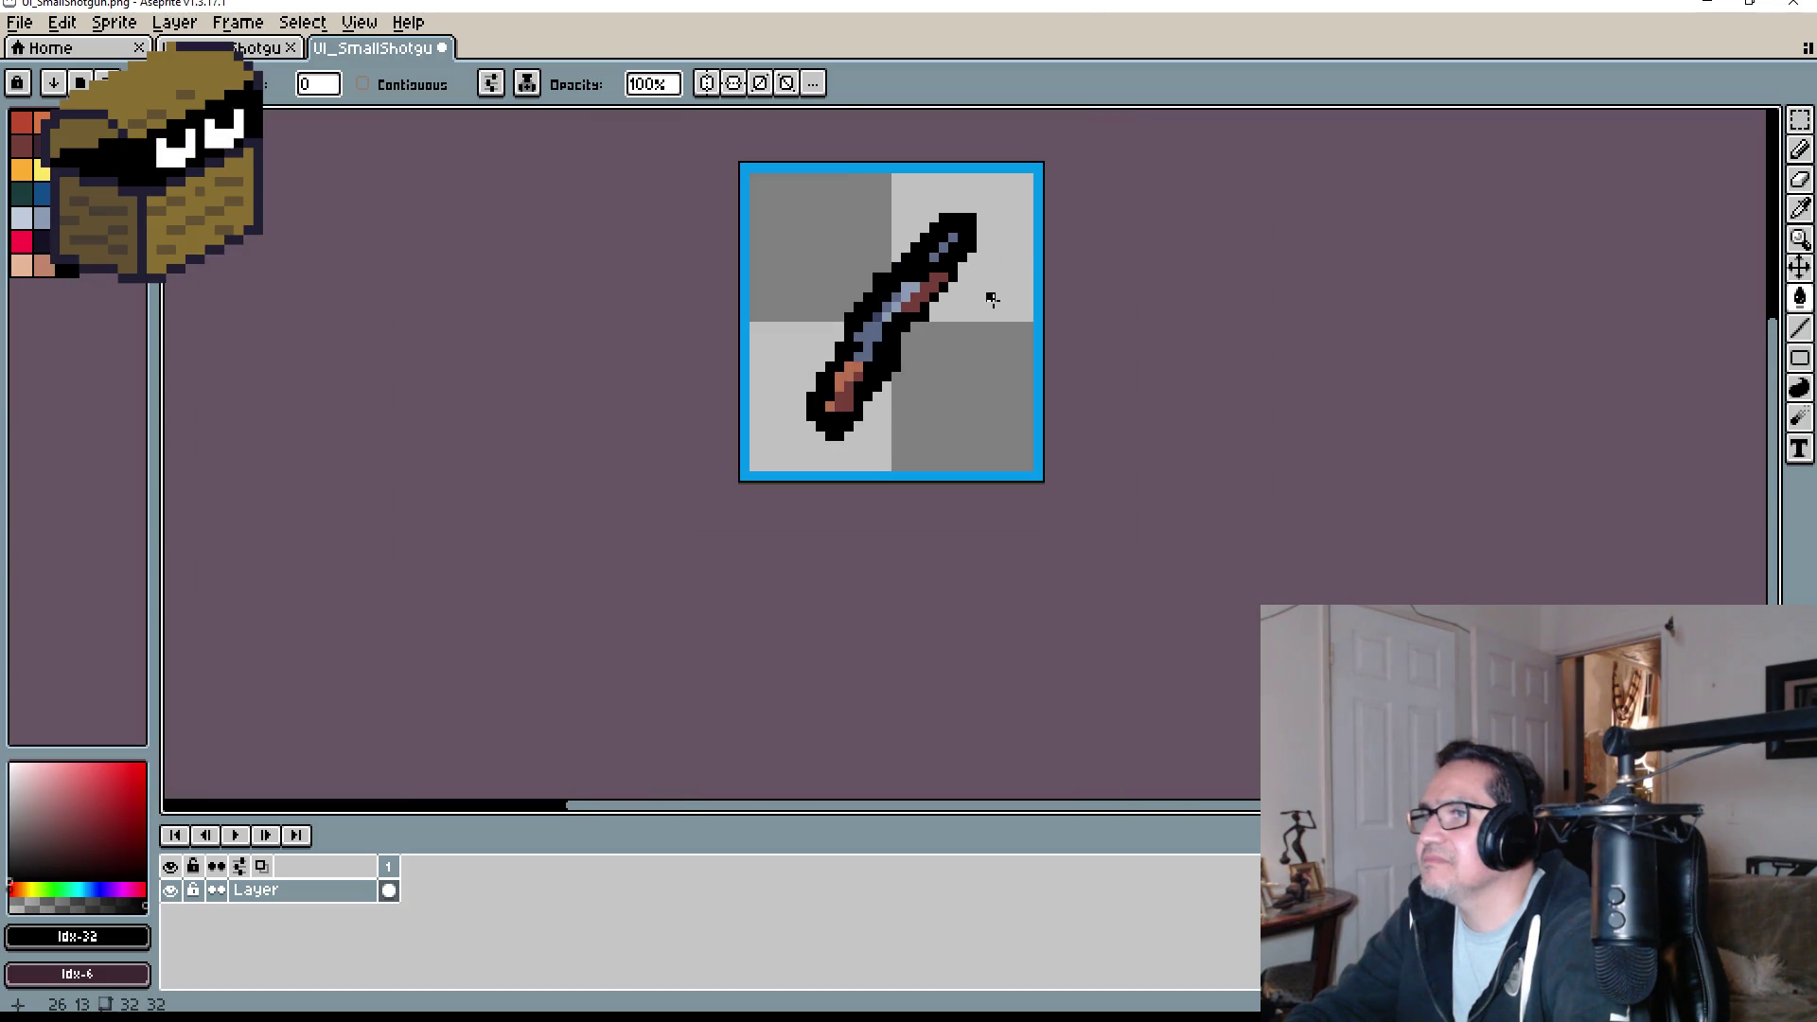
pyautogui.scroll(3, 980, 220)
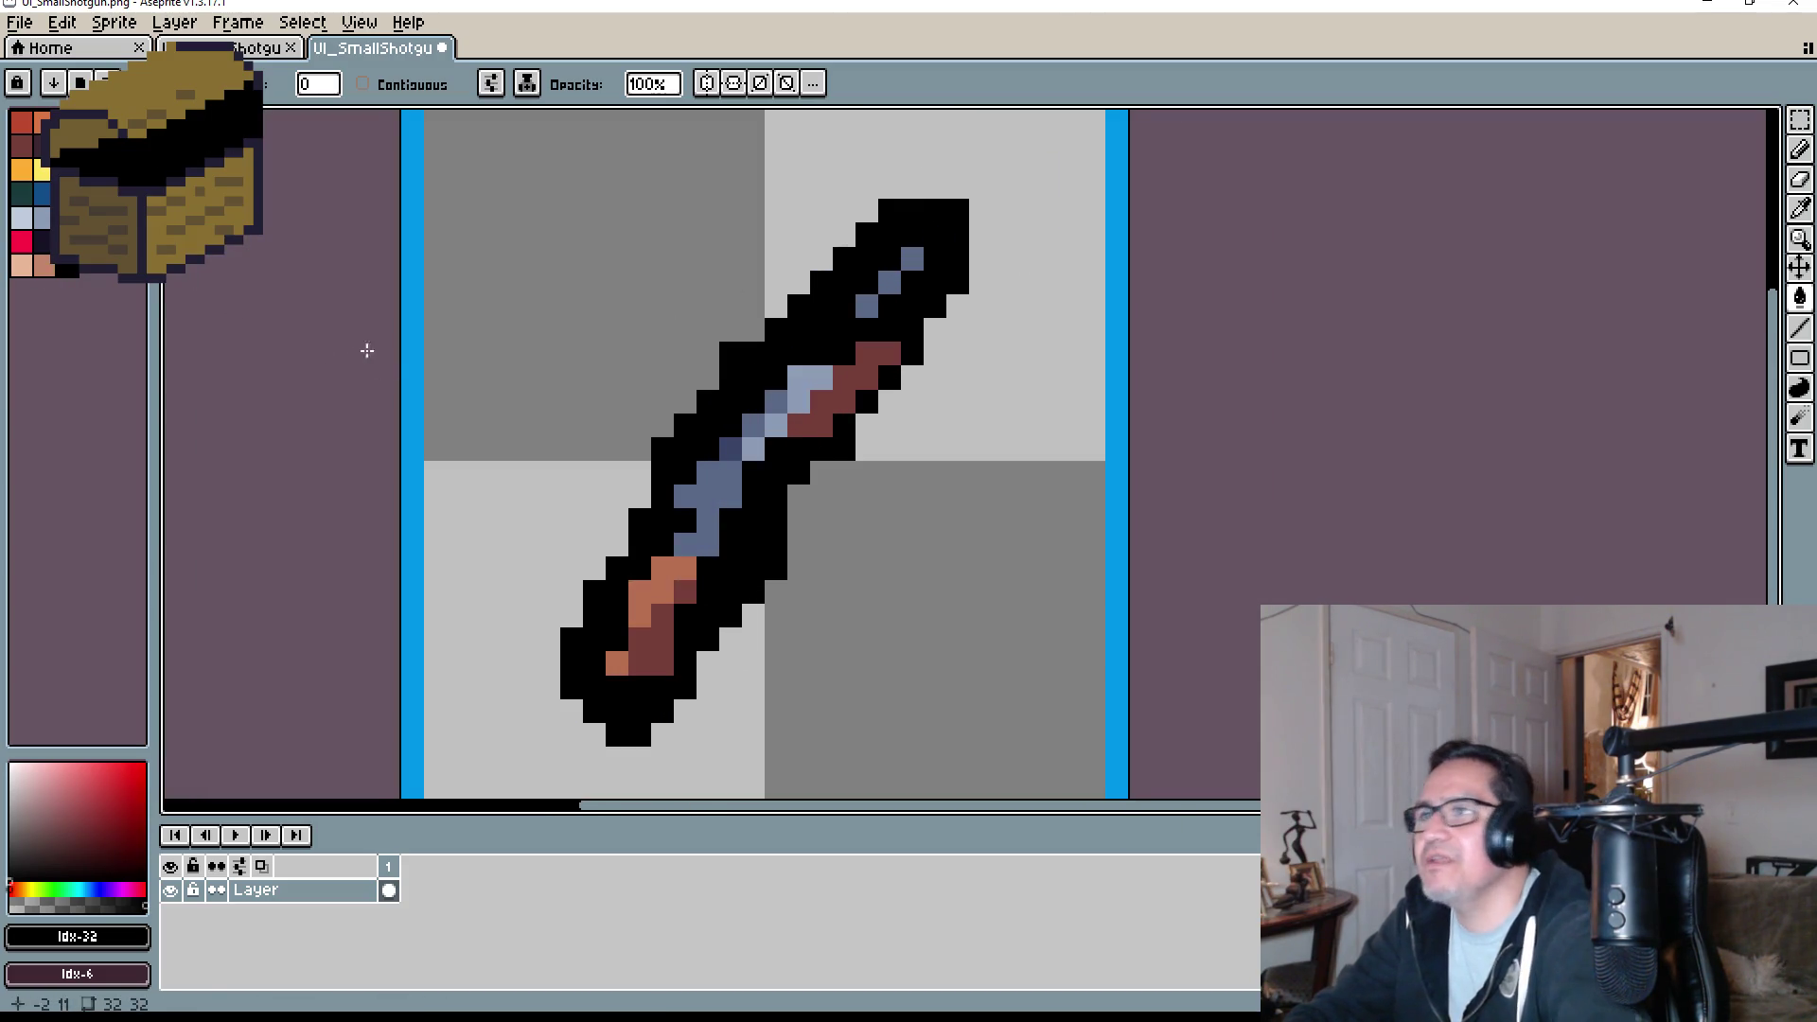
pyautogui.hotkey('ctrl', 'z')
# - Close the larger shotgun document and save the small shotgun icon
pyautogui.click(253, 48)
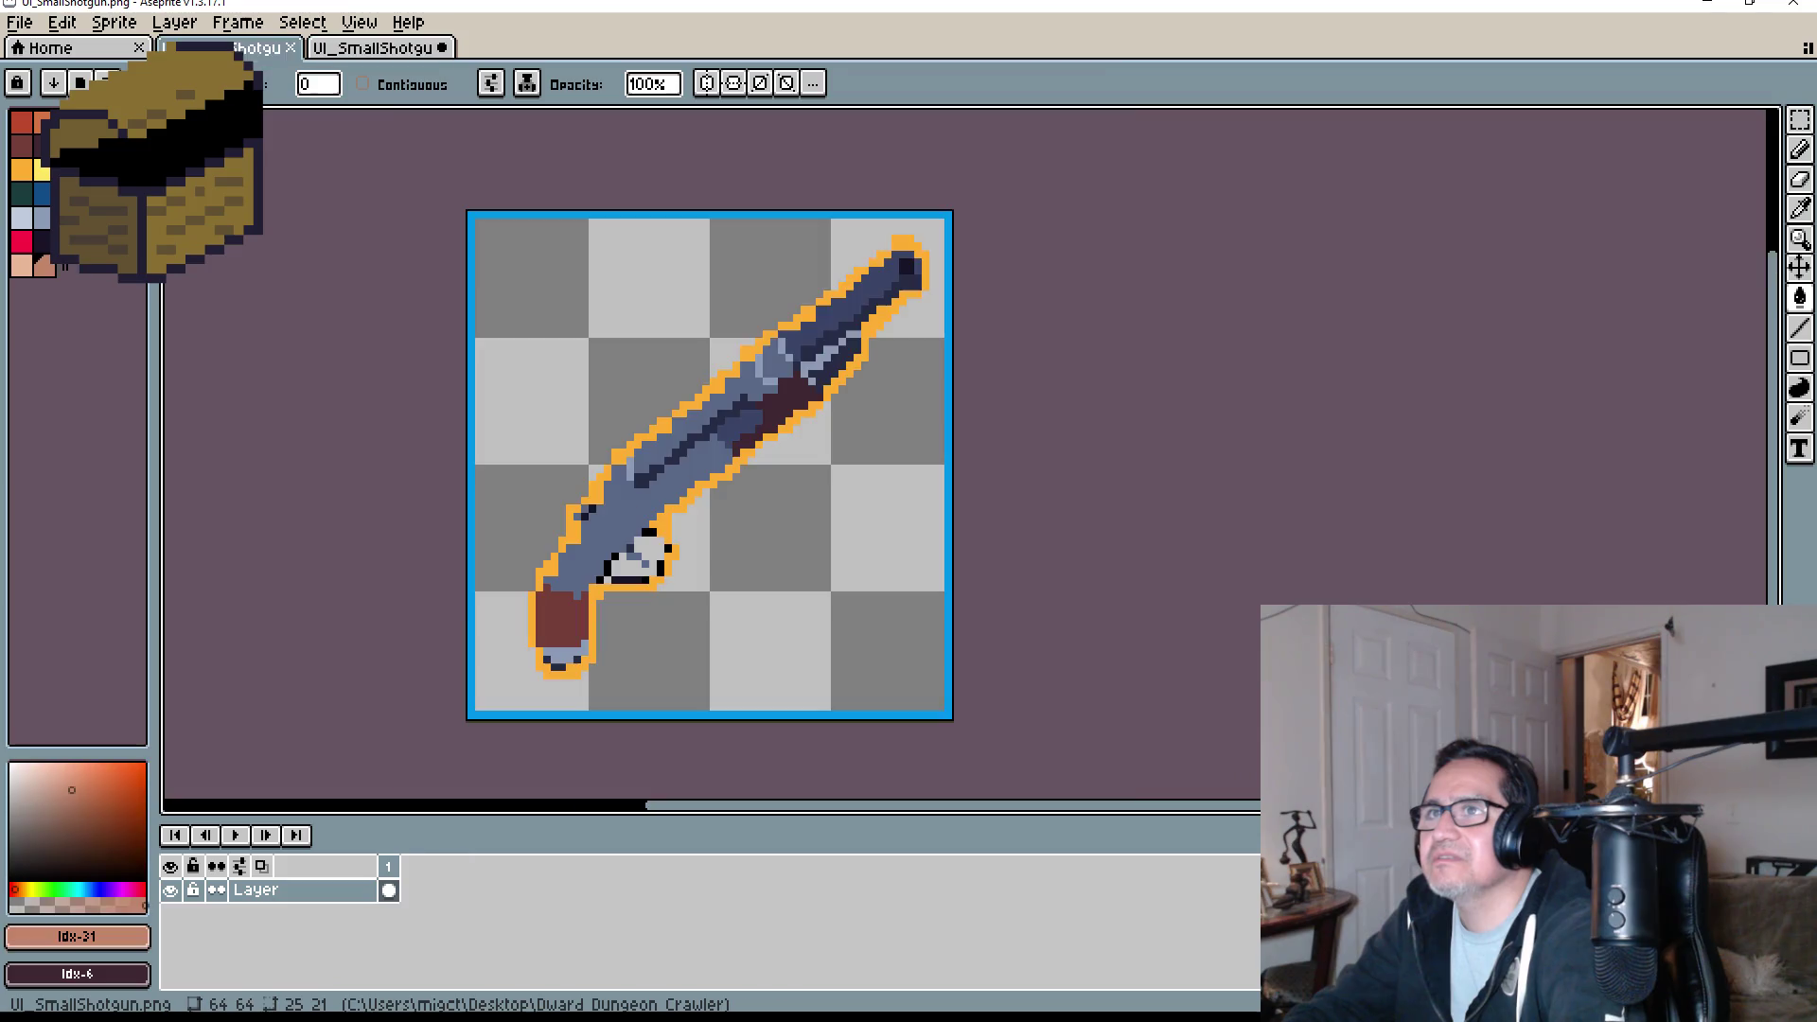
pyautogui.click(291, 47)
pyautogui.click(21, 23)
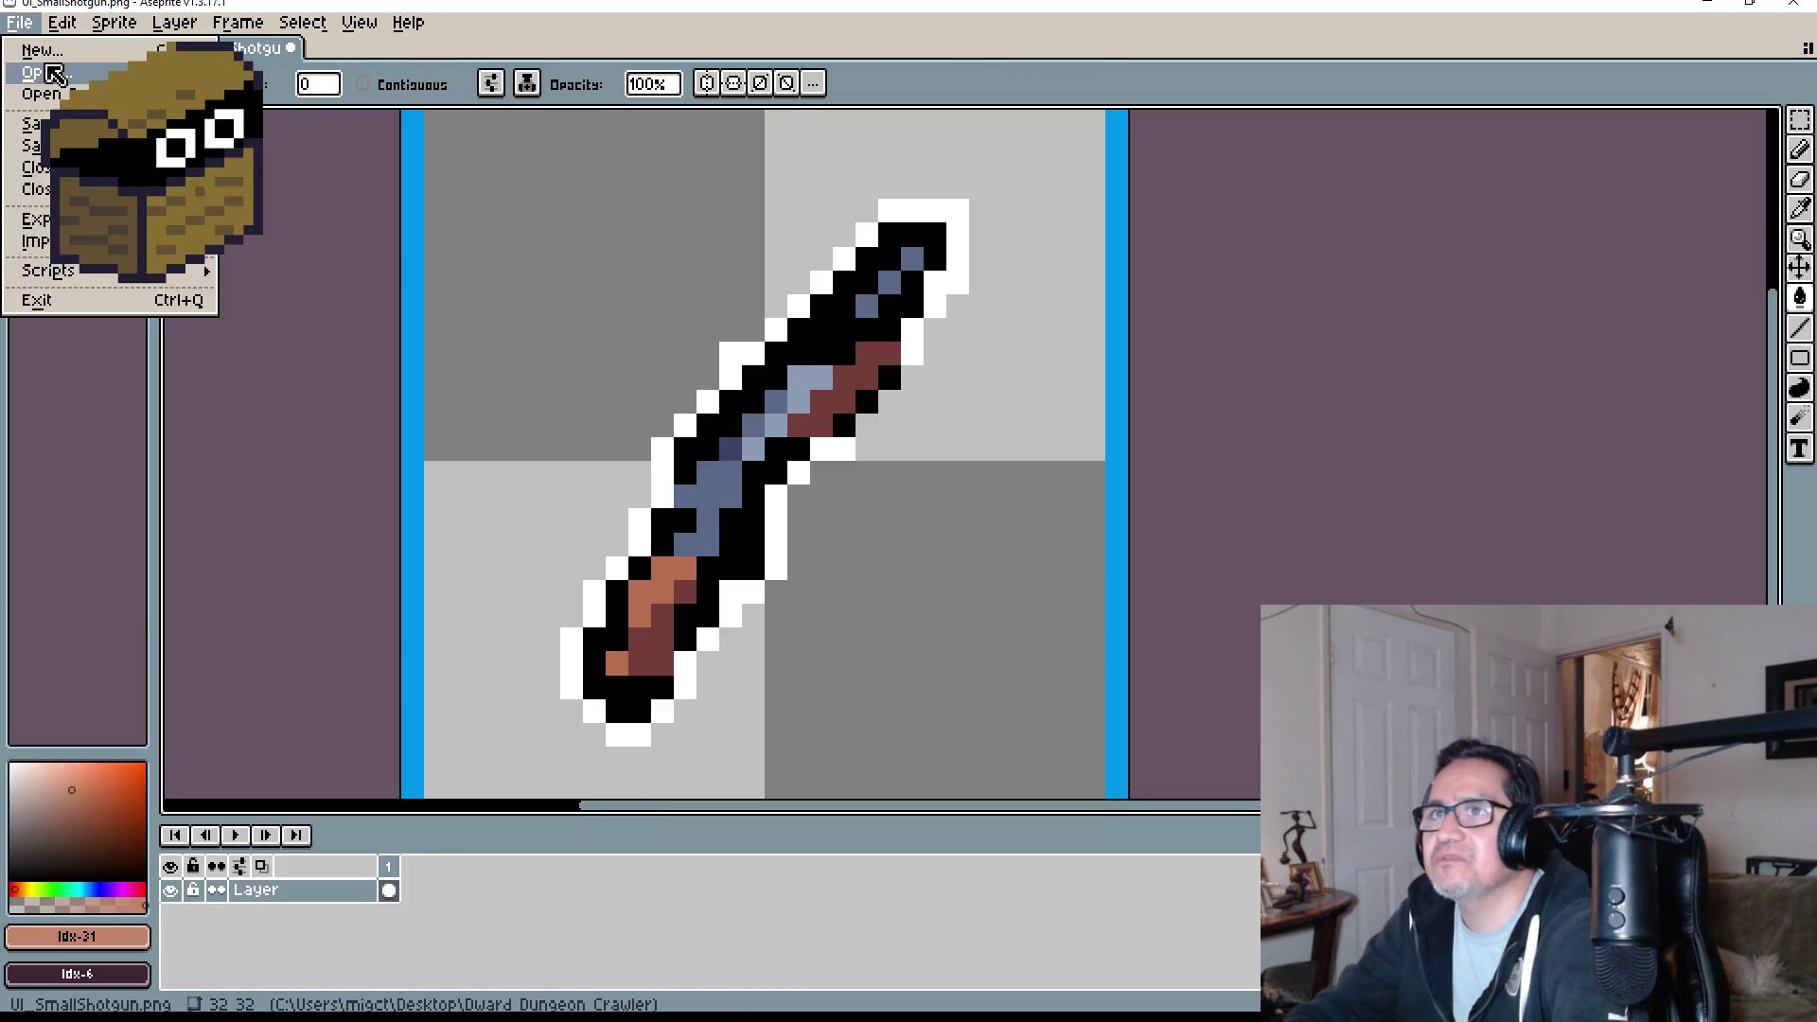
pyautogui.click(29, 123)
# - Bring up the Open dialog listing the Dwarf Dungeon Crawler icons
pyautogui.click(21, 22)
pyautogui.click(28, 63)
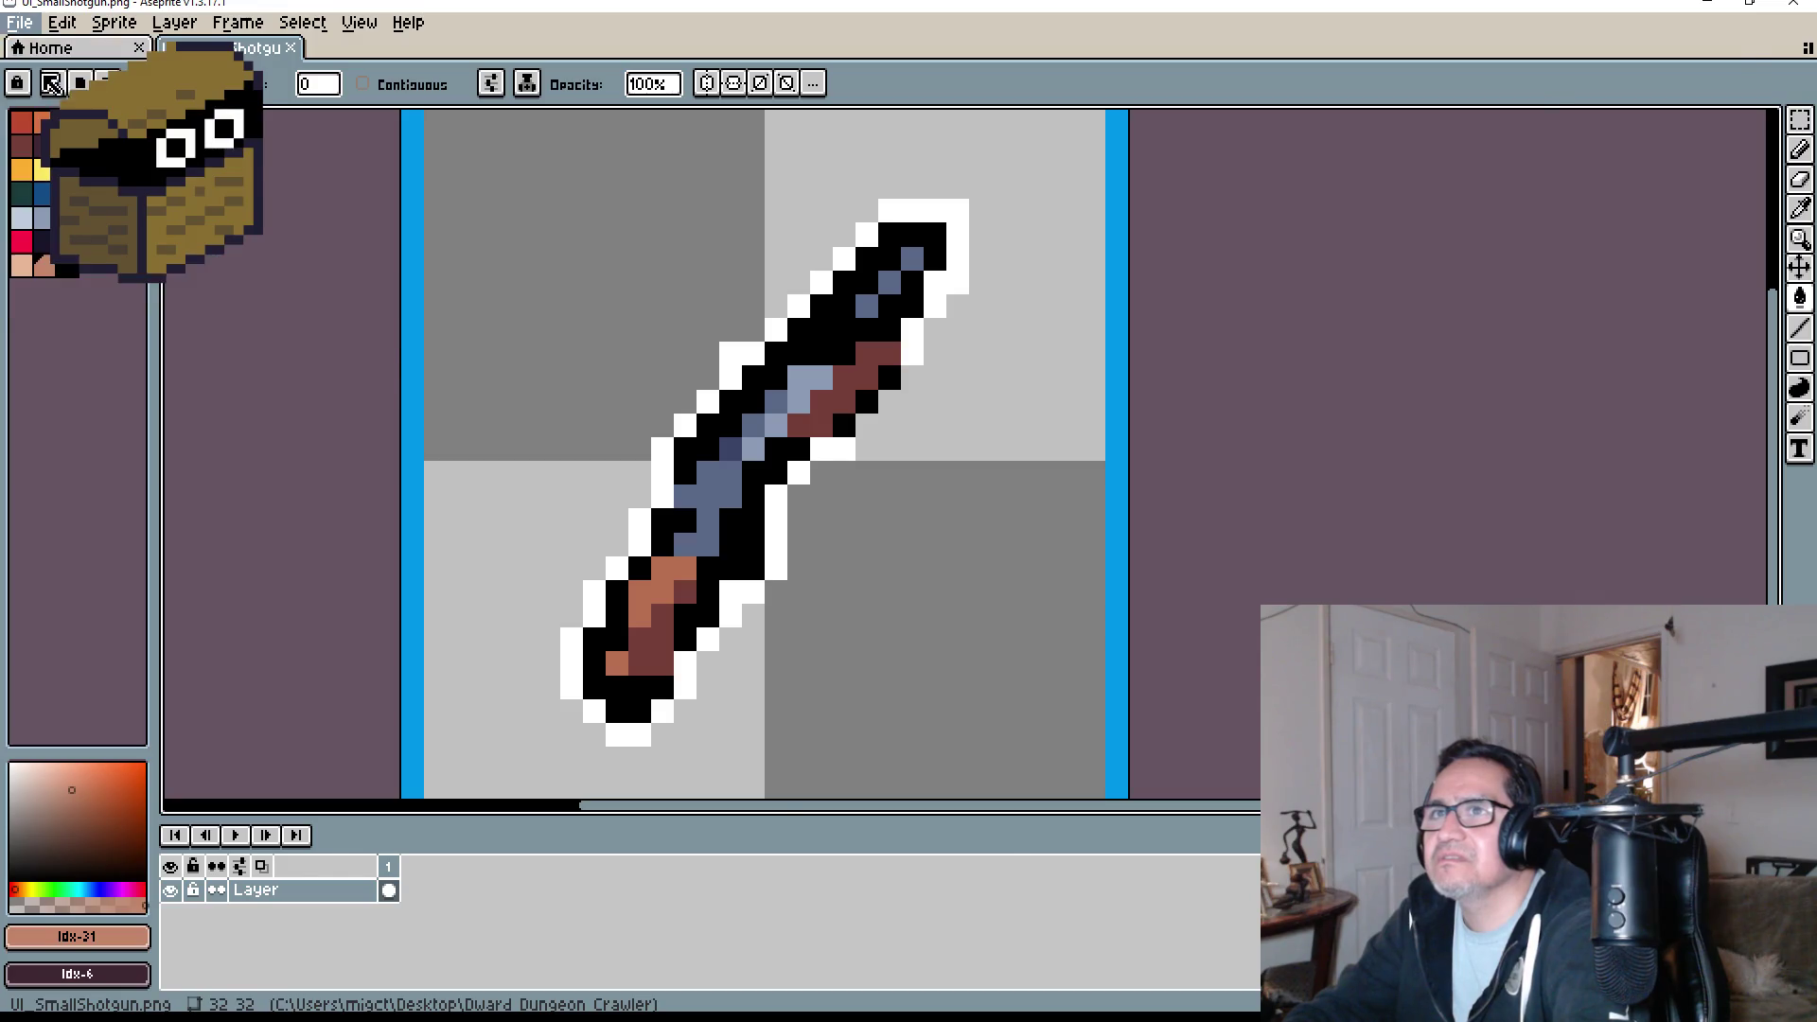
pyautogui.scroll(-5, 765, 651)
pyautogui.scroll(-5, 765, 651)
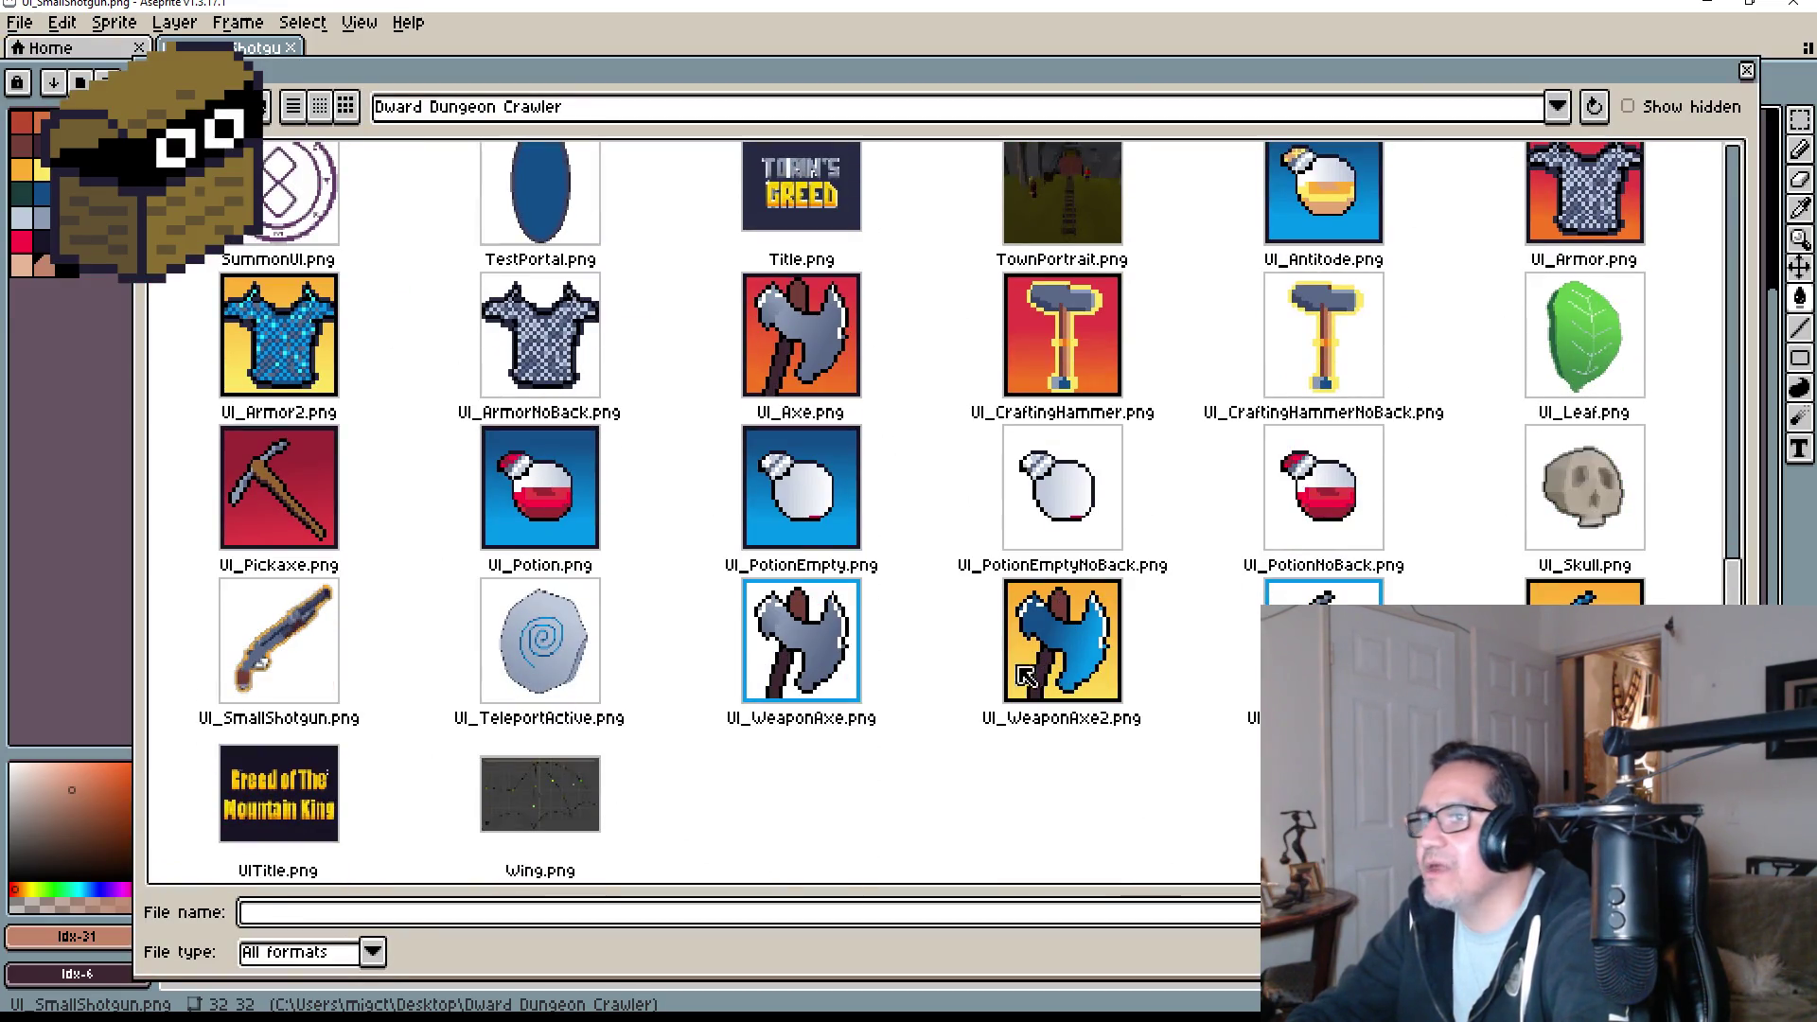
# - Open UI_WeaponPick.png and load the EDG32 palette preset
pyautogui.doubleClick(1323, 644)
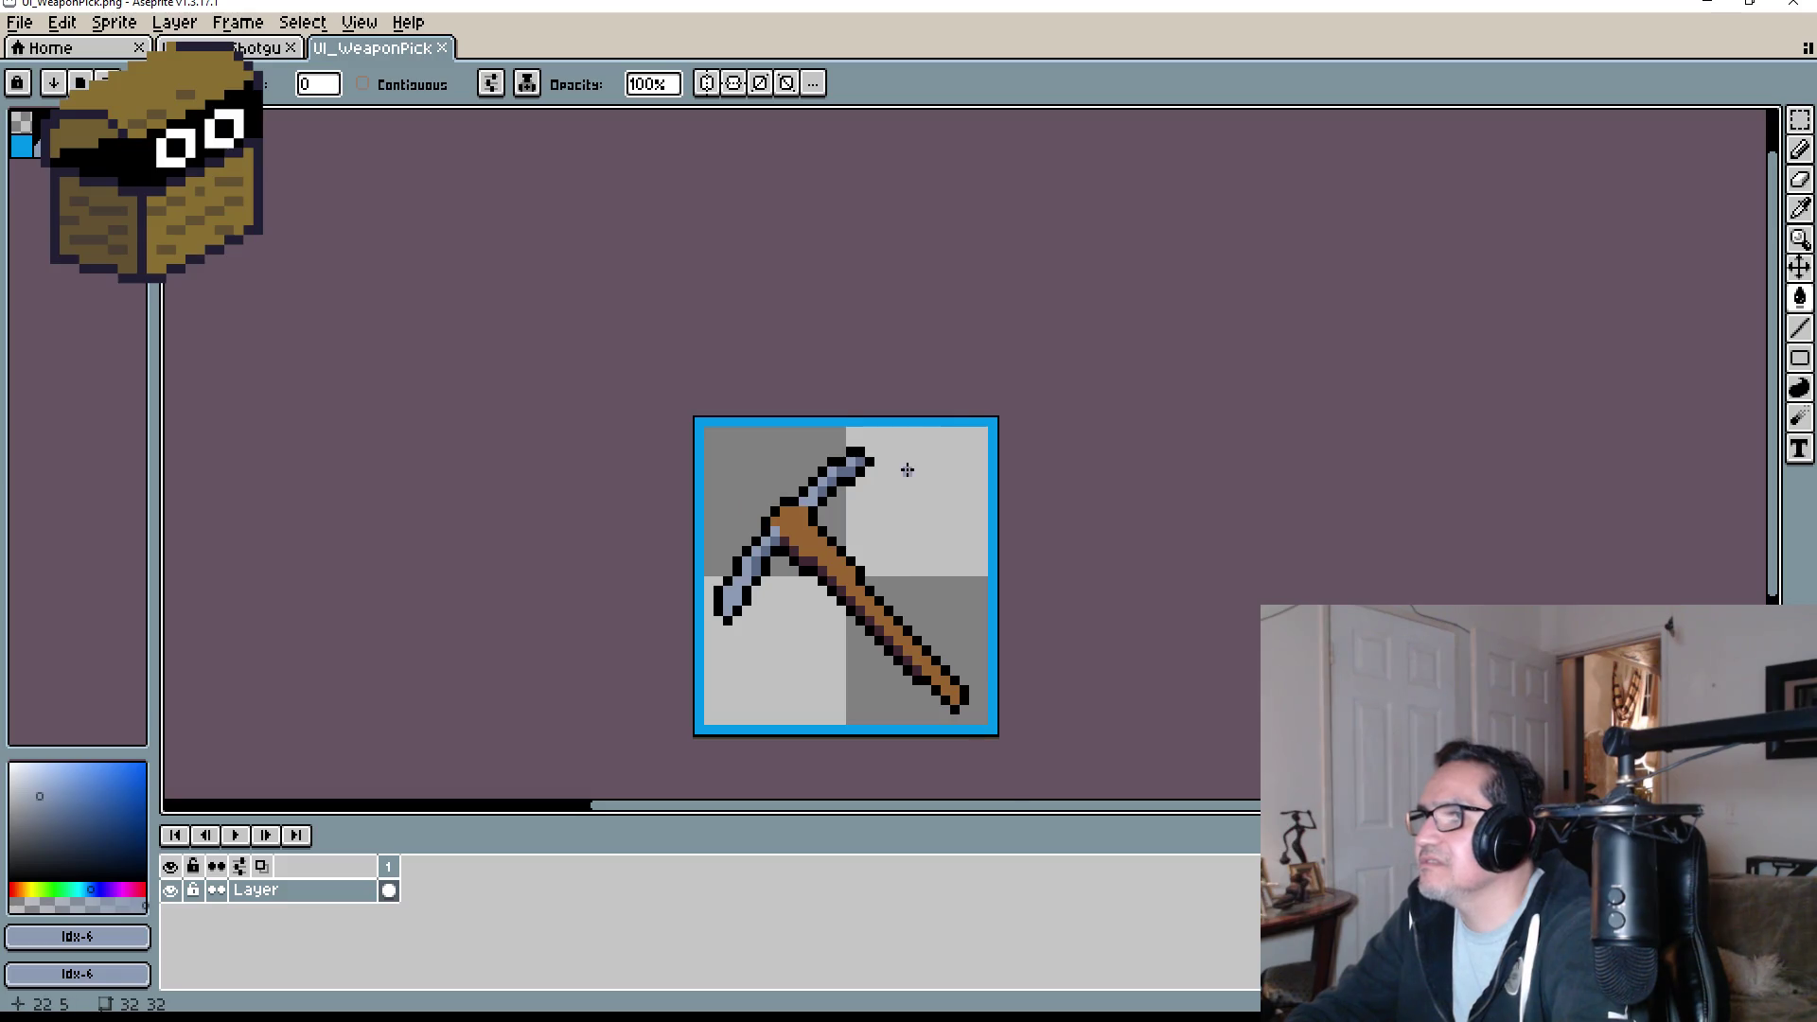
pyautogui.click(81, 83)
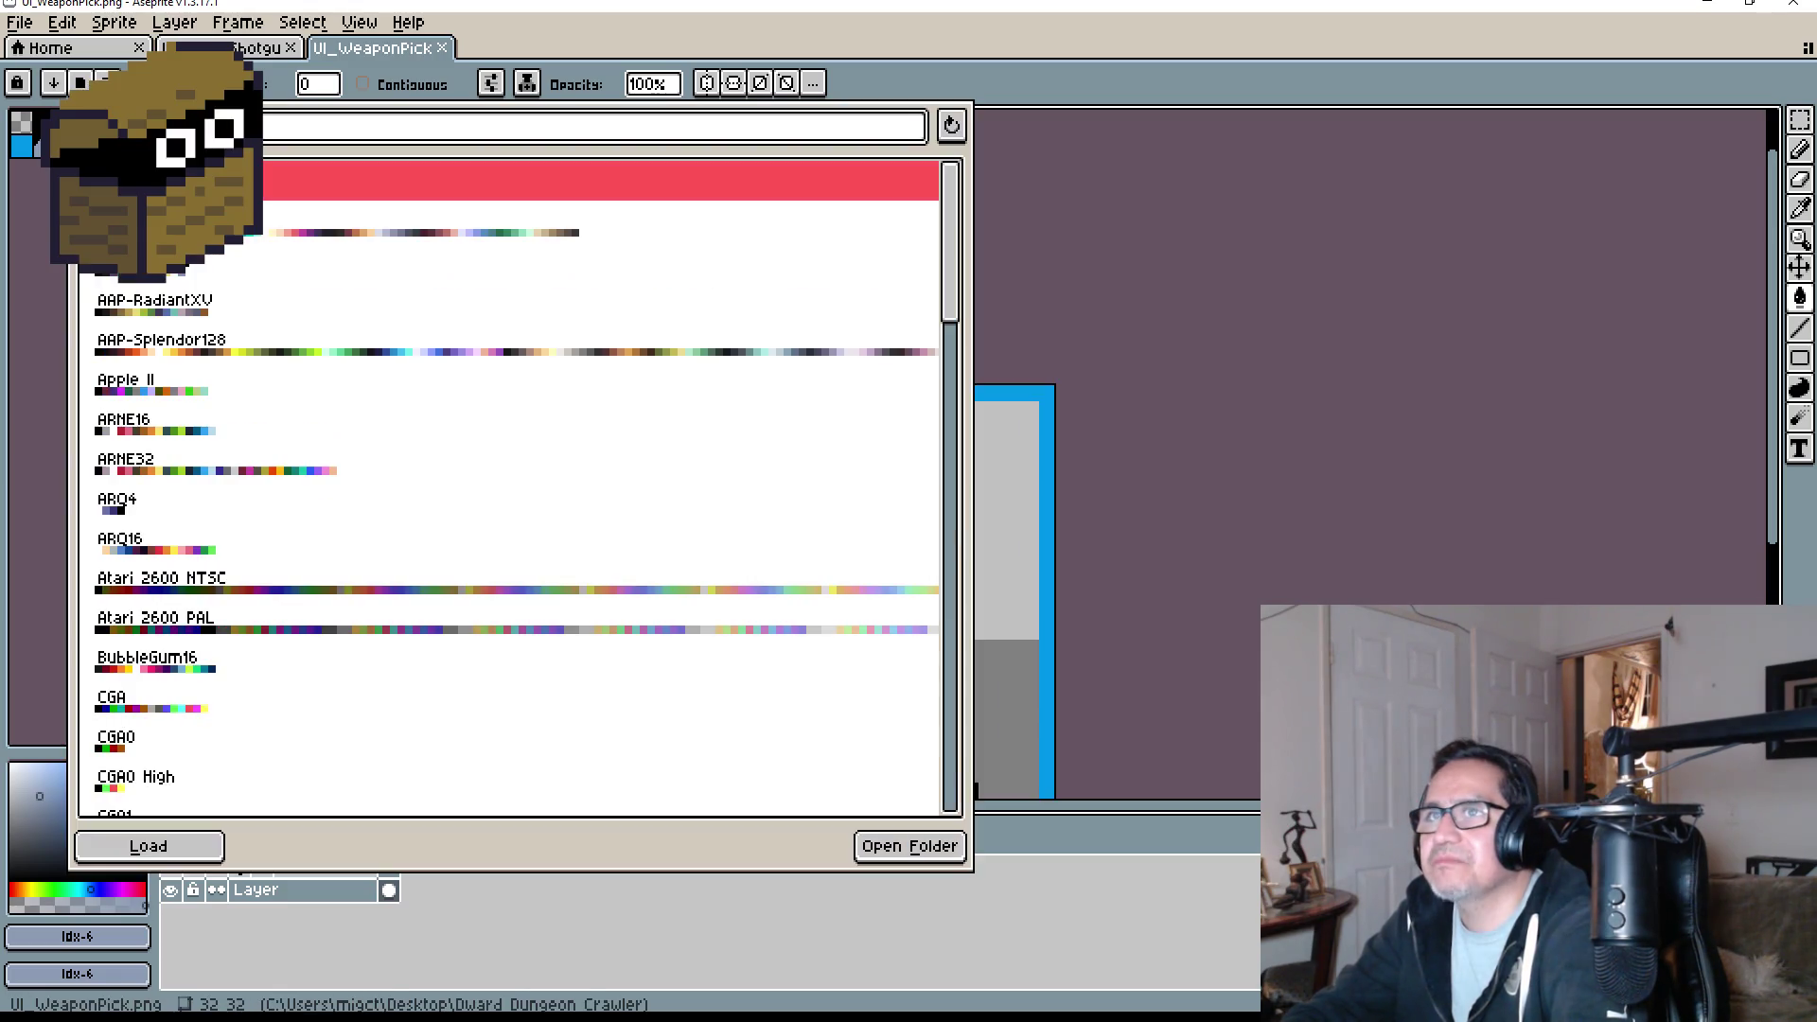
pyautogui.scroll(-10, 272, 546)
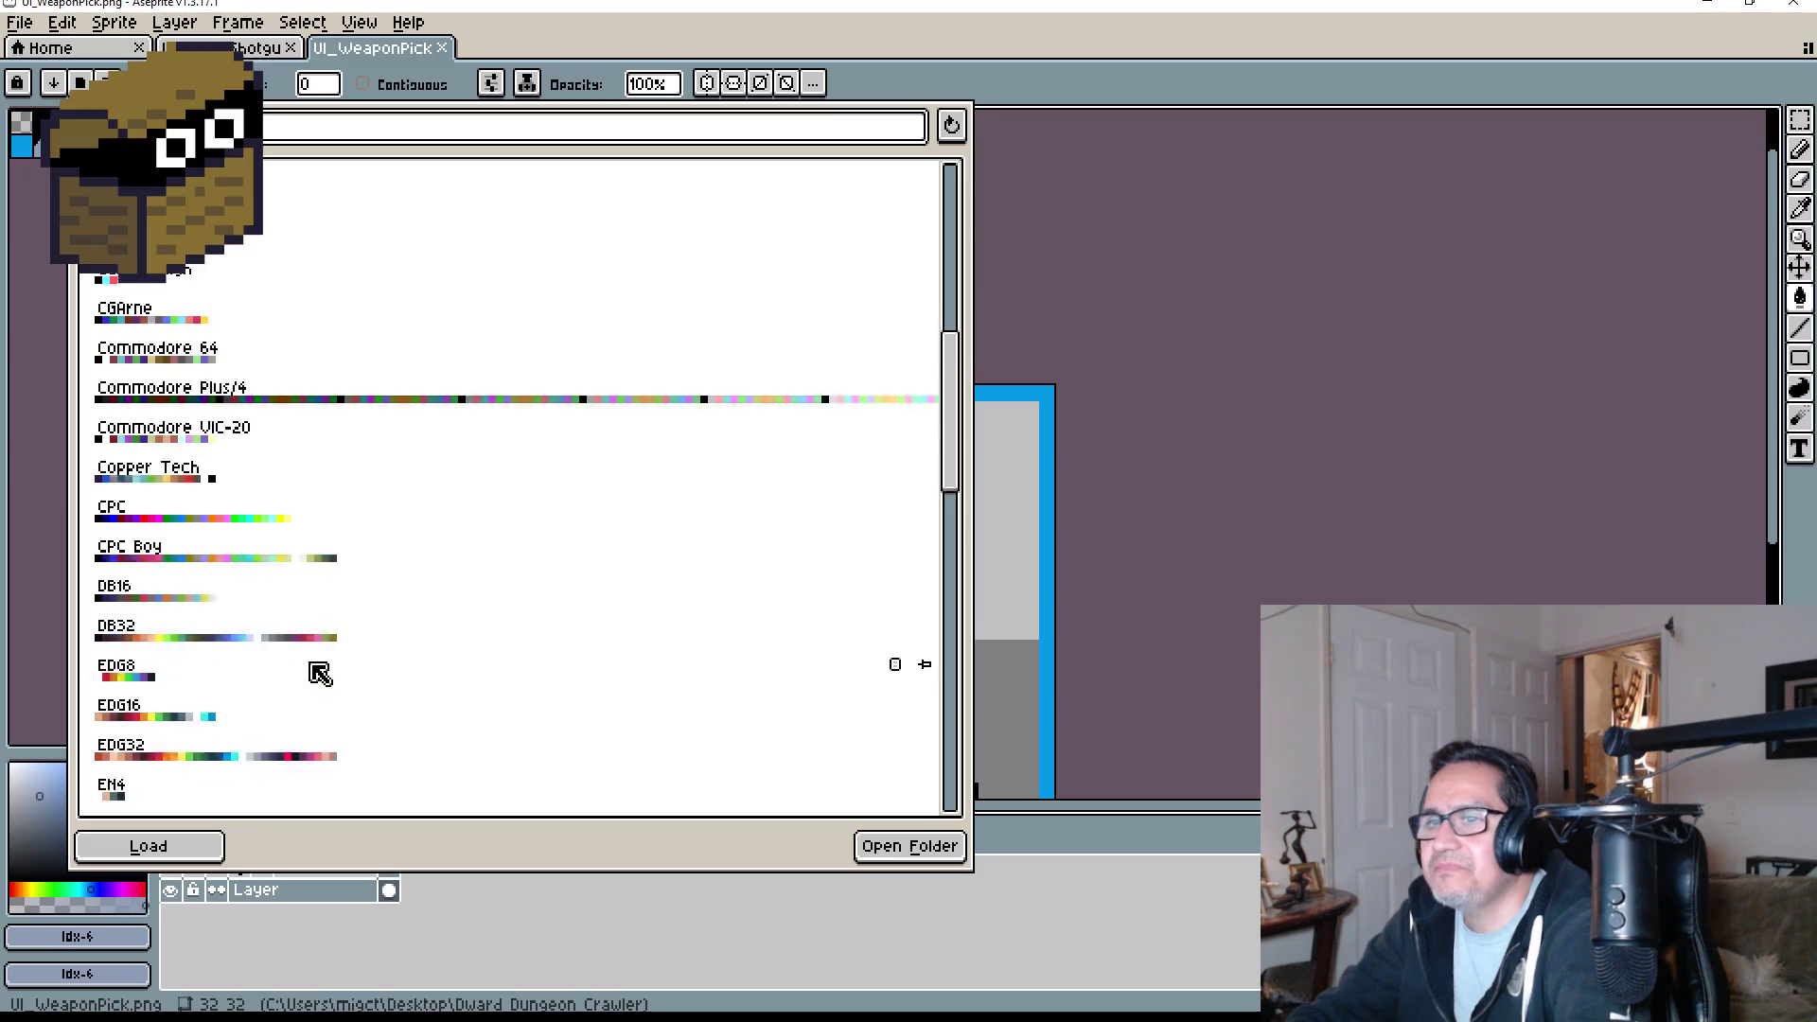
pyautogui.click(274, 587)
pyautogui.click(1311, 580)
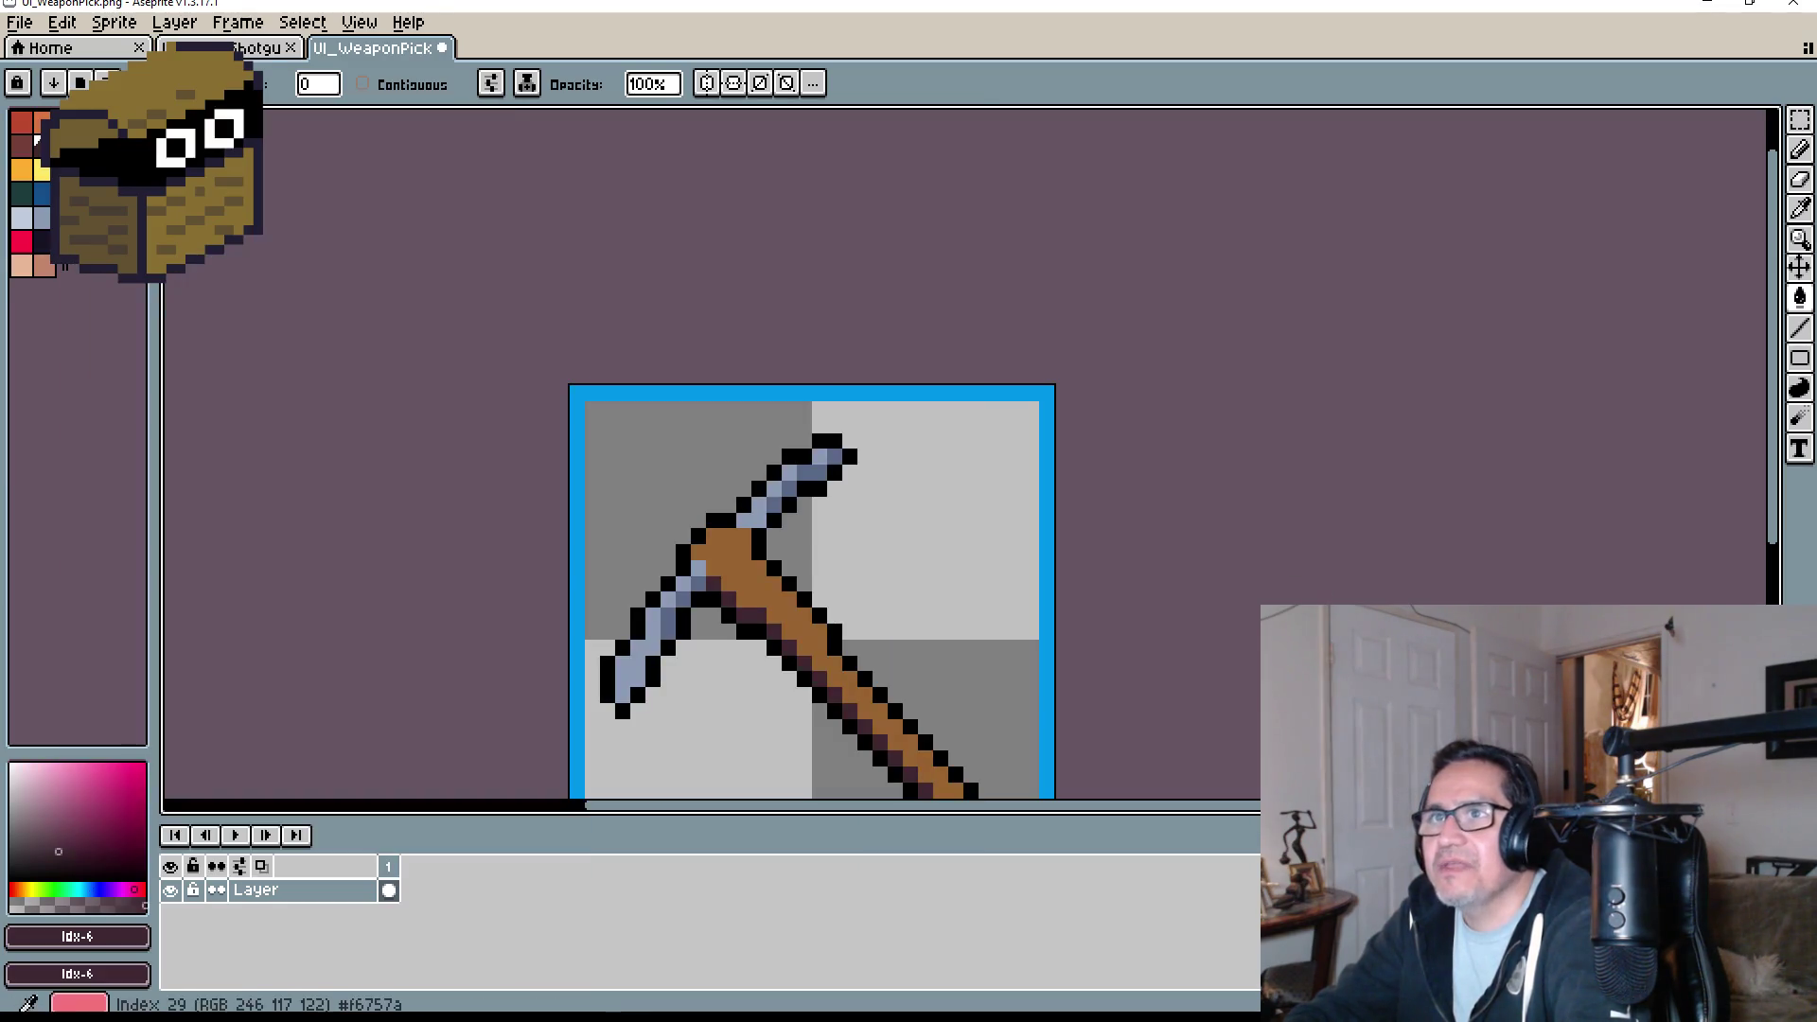
# - Bucket-fill the pickaxe's black outline with white and save the image
pyautogui.click(38, 142)
pyautogui.scroll(4, 775, 526)
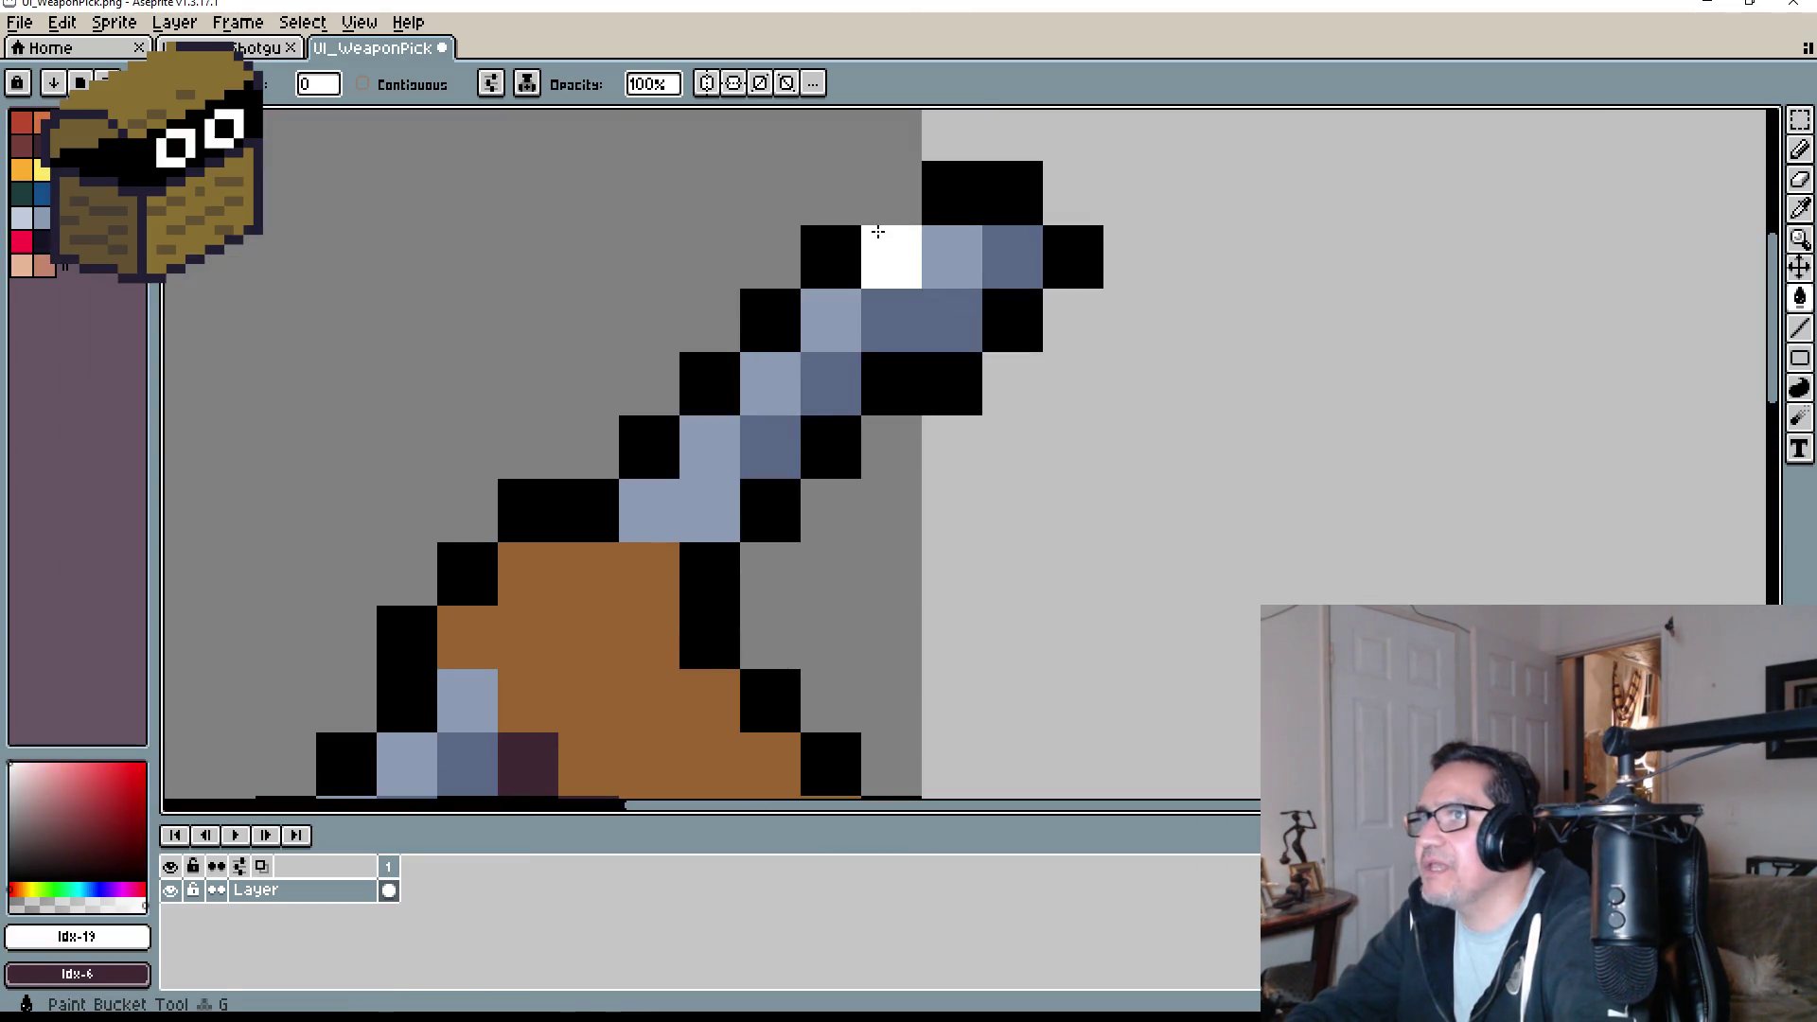
pyautogui.click(972, 196)
pyautogui.scroll(-7, 1185, 377)
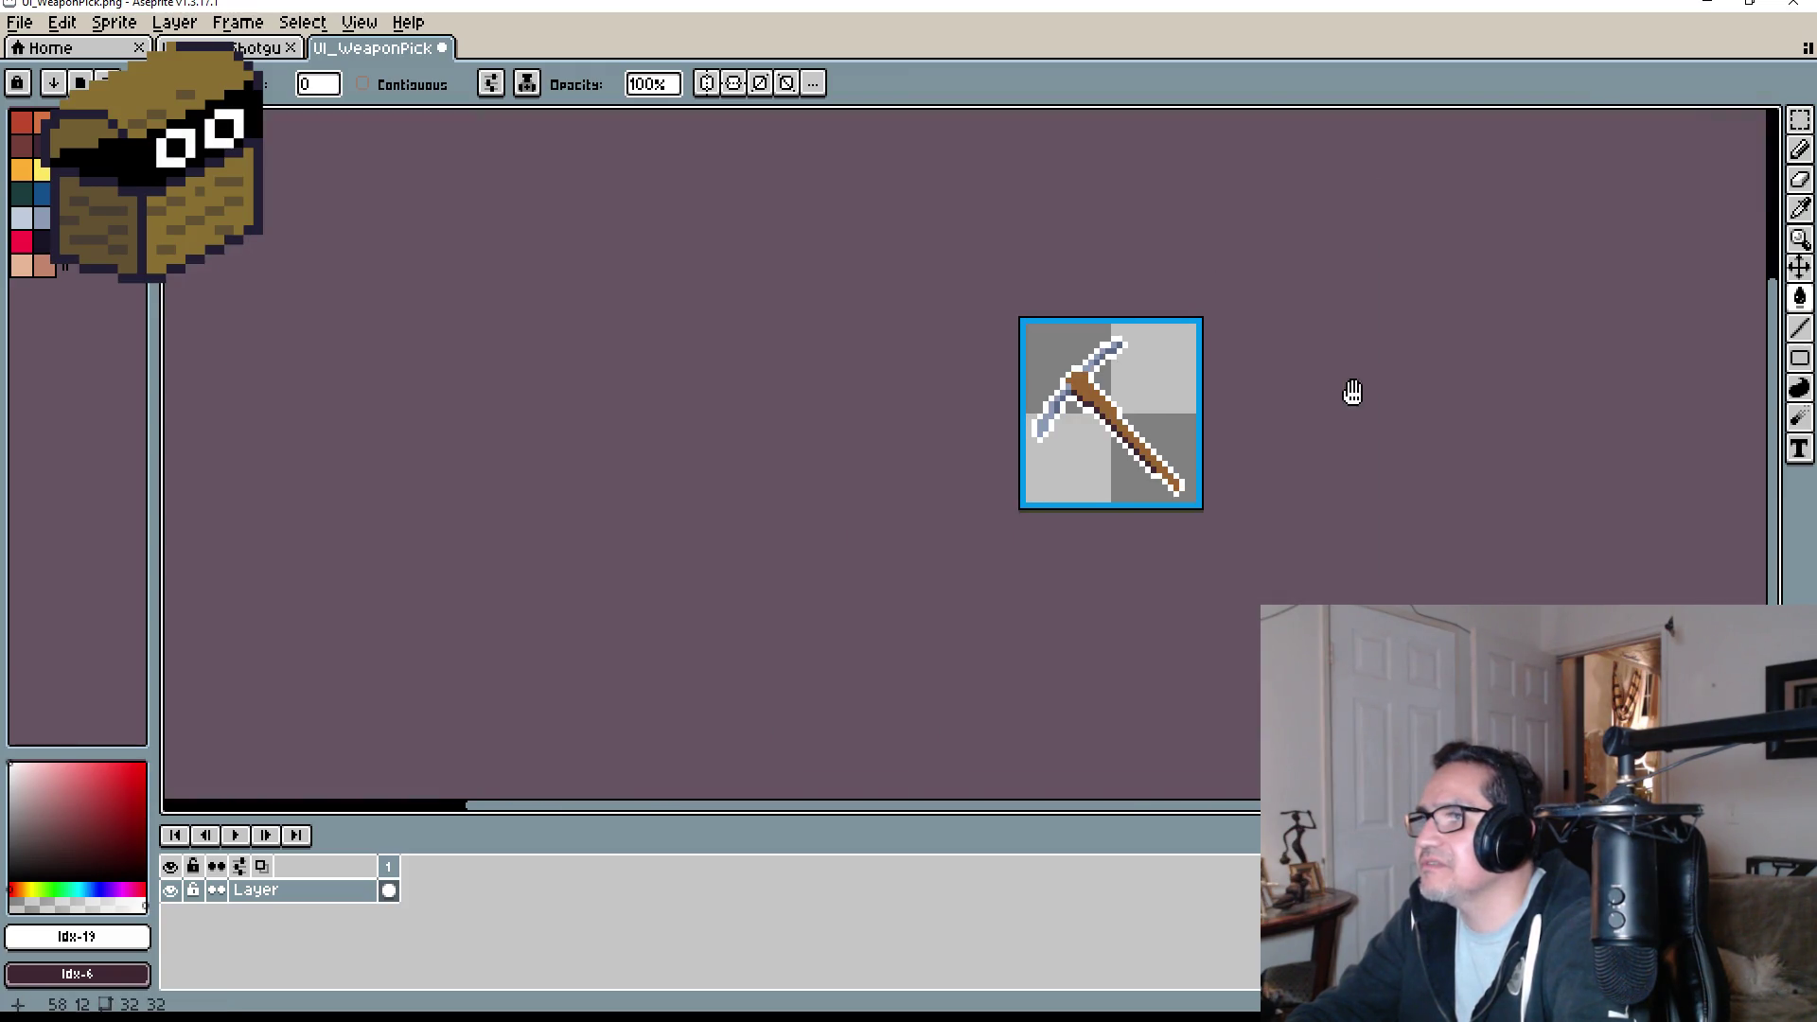
pyautogui.scroll(1, 1098, 402)
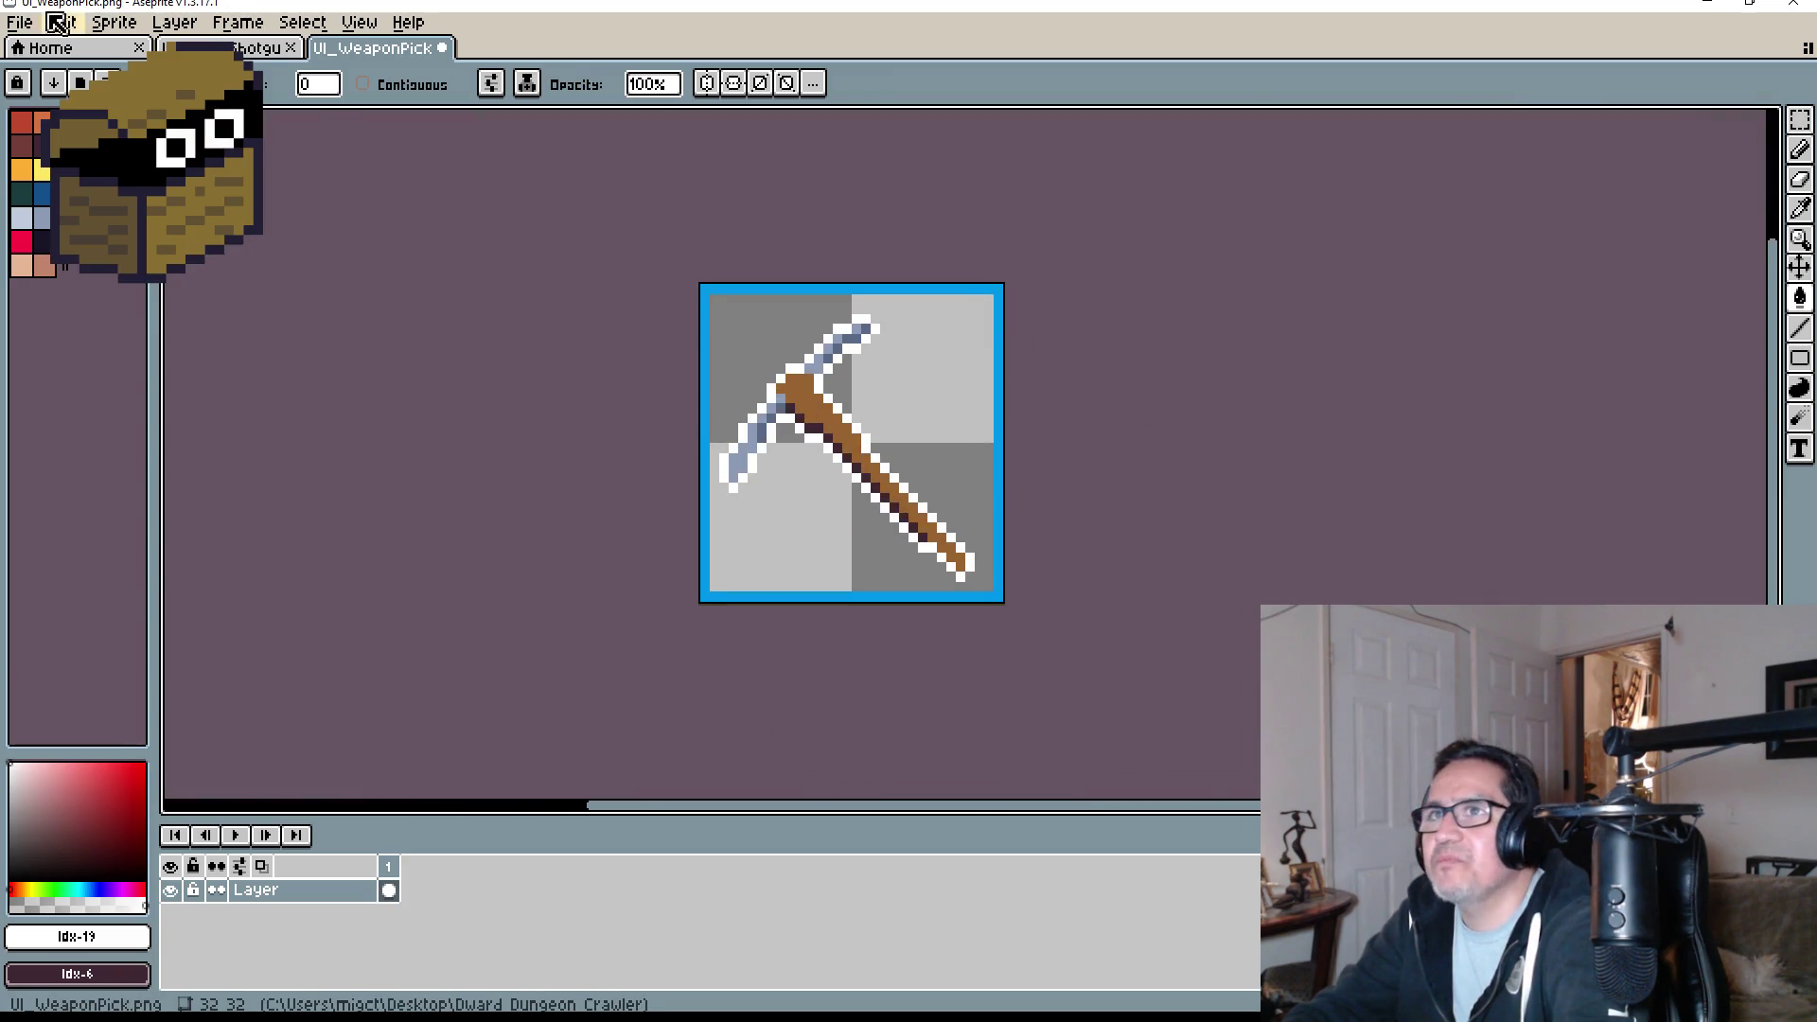
pyautogui.click(19, 21)
pyautogui.click(35, 130)
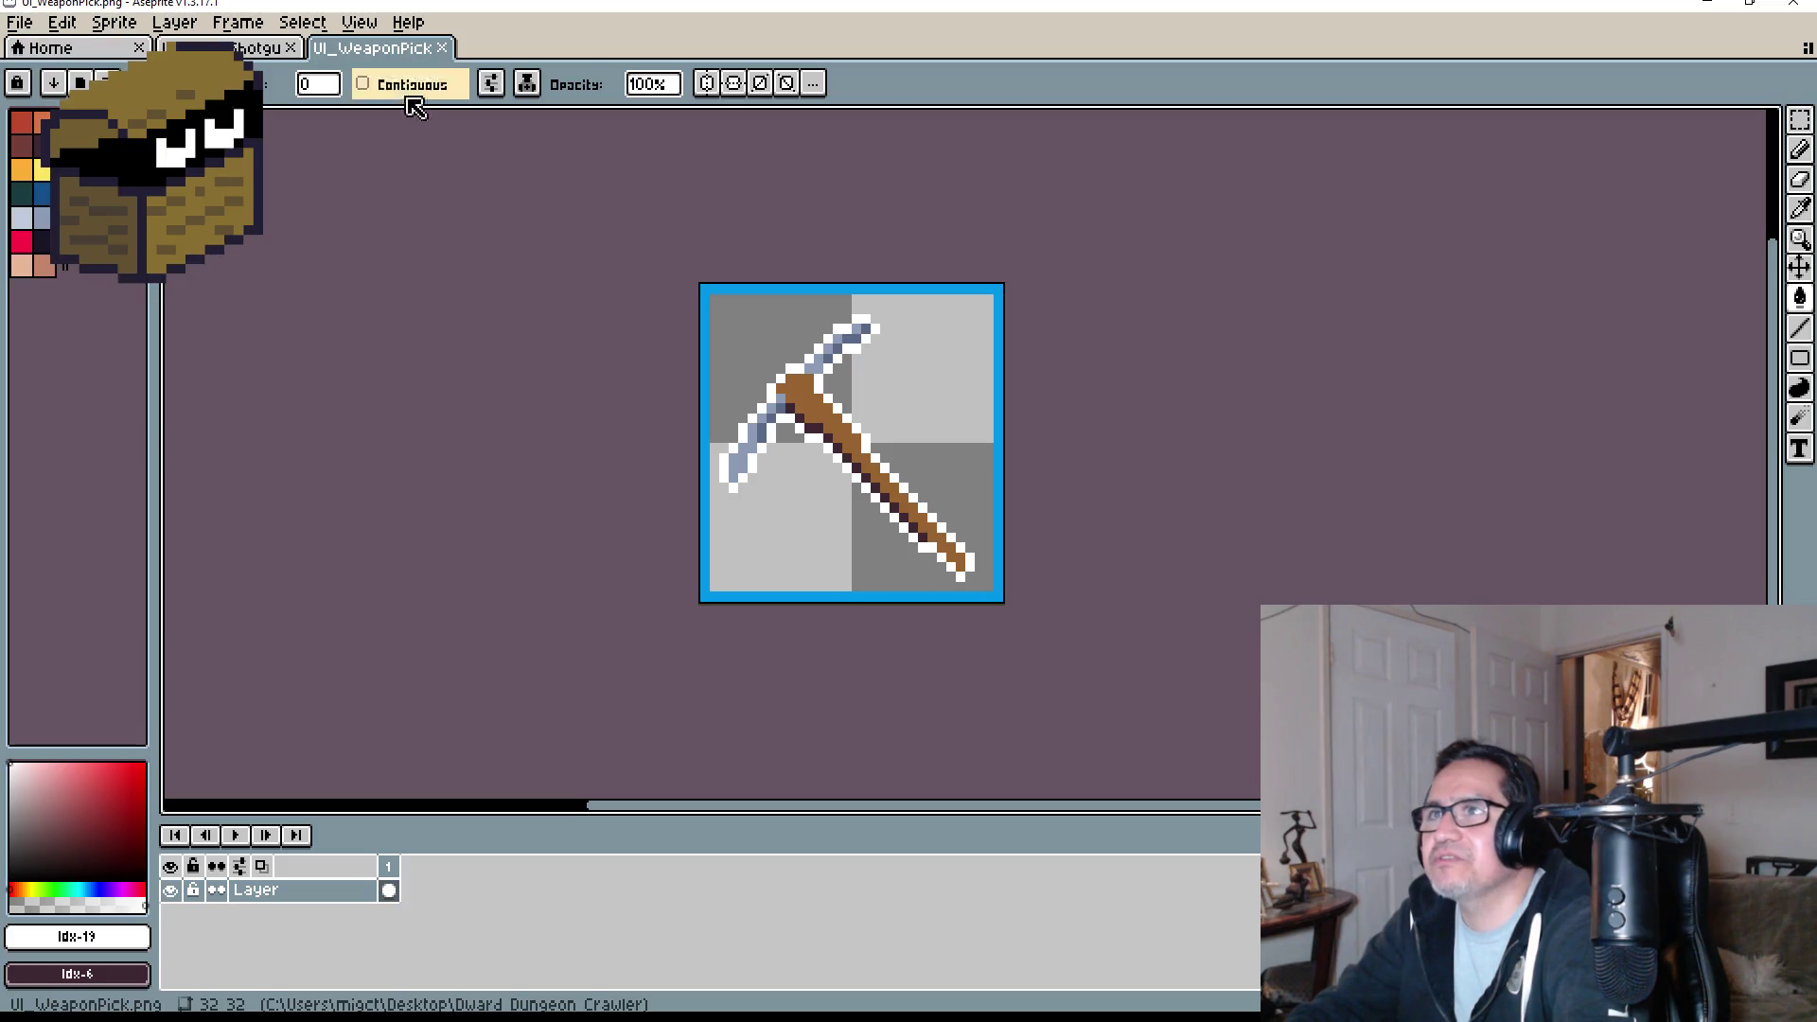
pyautogui.hotkey('alt', 'Tab')
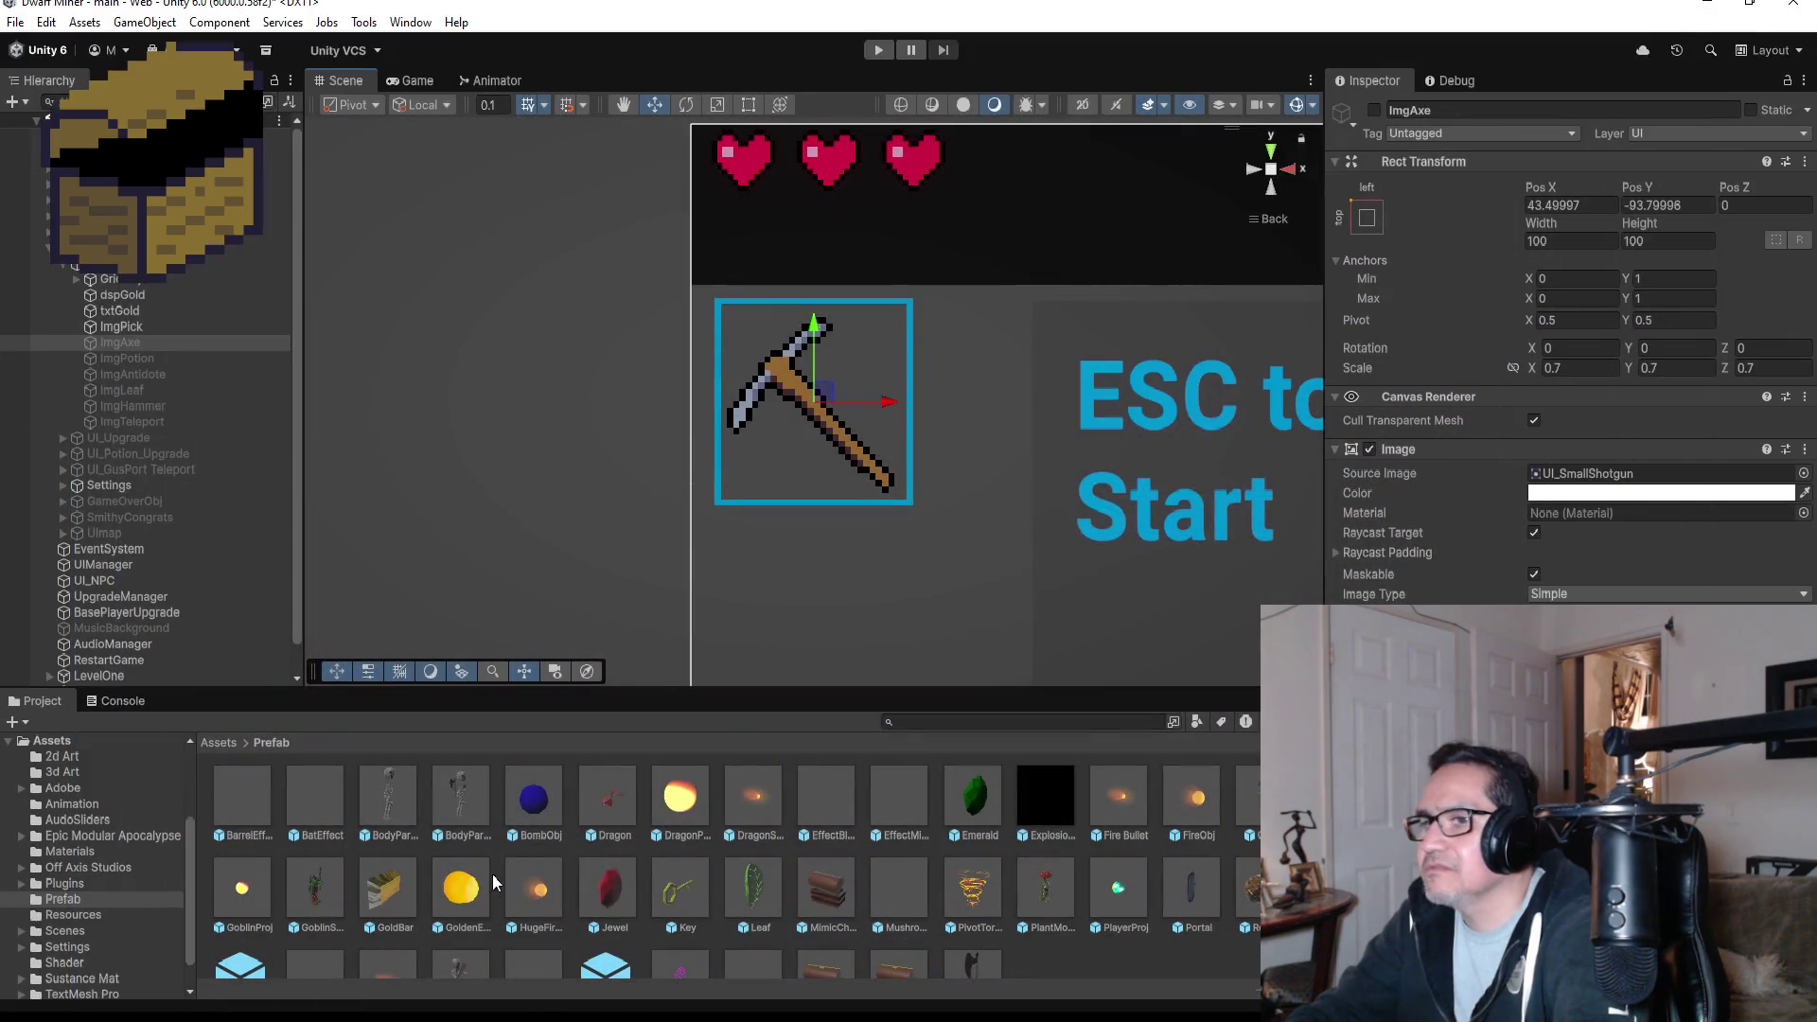
# - In the Project panel, go from Assets into 3d Art, back out, then into 2d Art to the UI_ images
pyautogui.scroll(-1, 547, 836)
pyautogui.scroll(1, 379, 823)
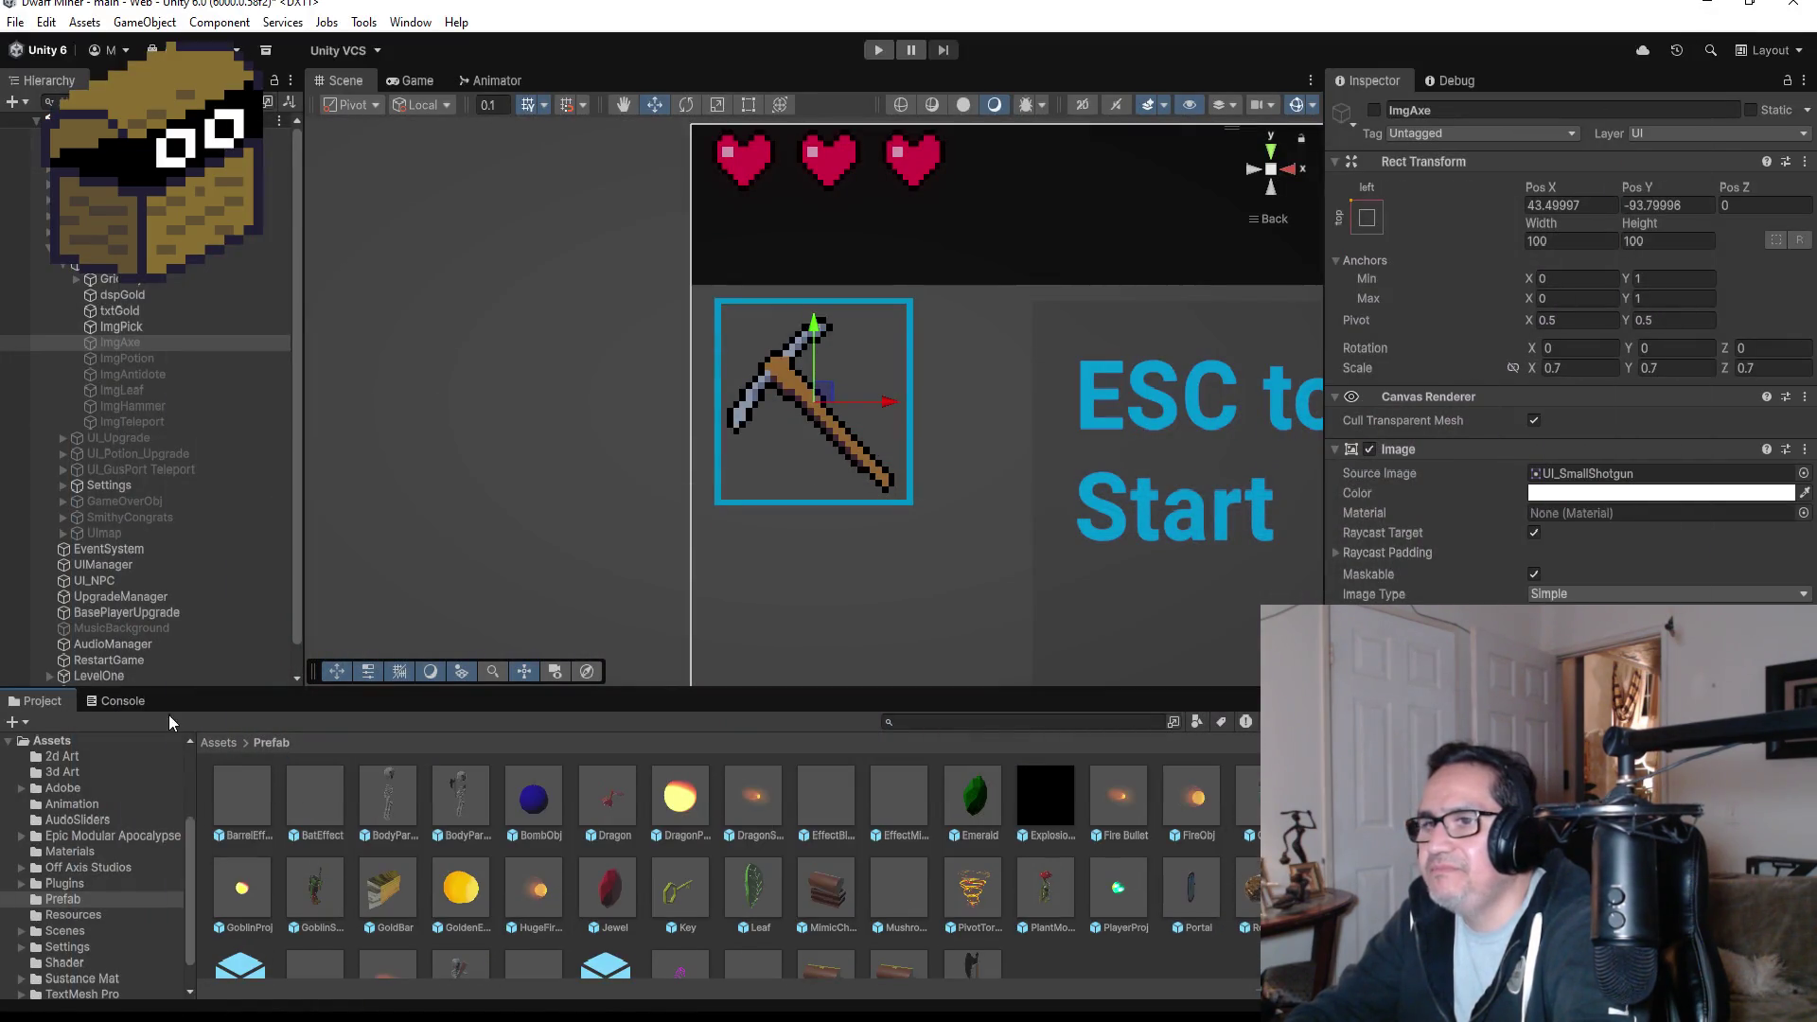
pyautogui.click(219, 743)
pyautogui.doubleClick(305, 799)
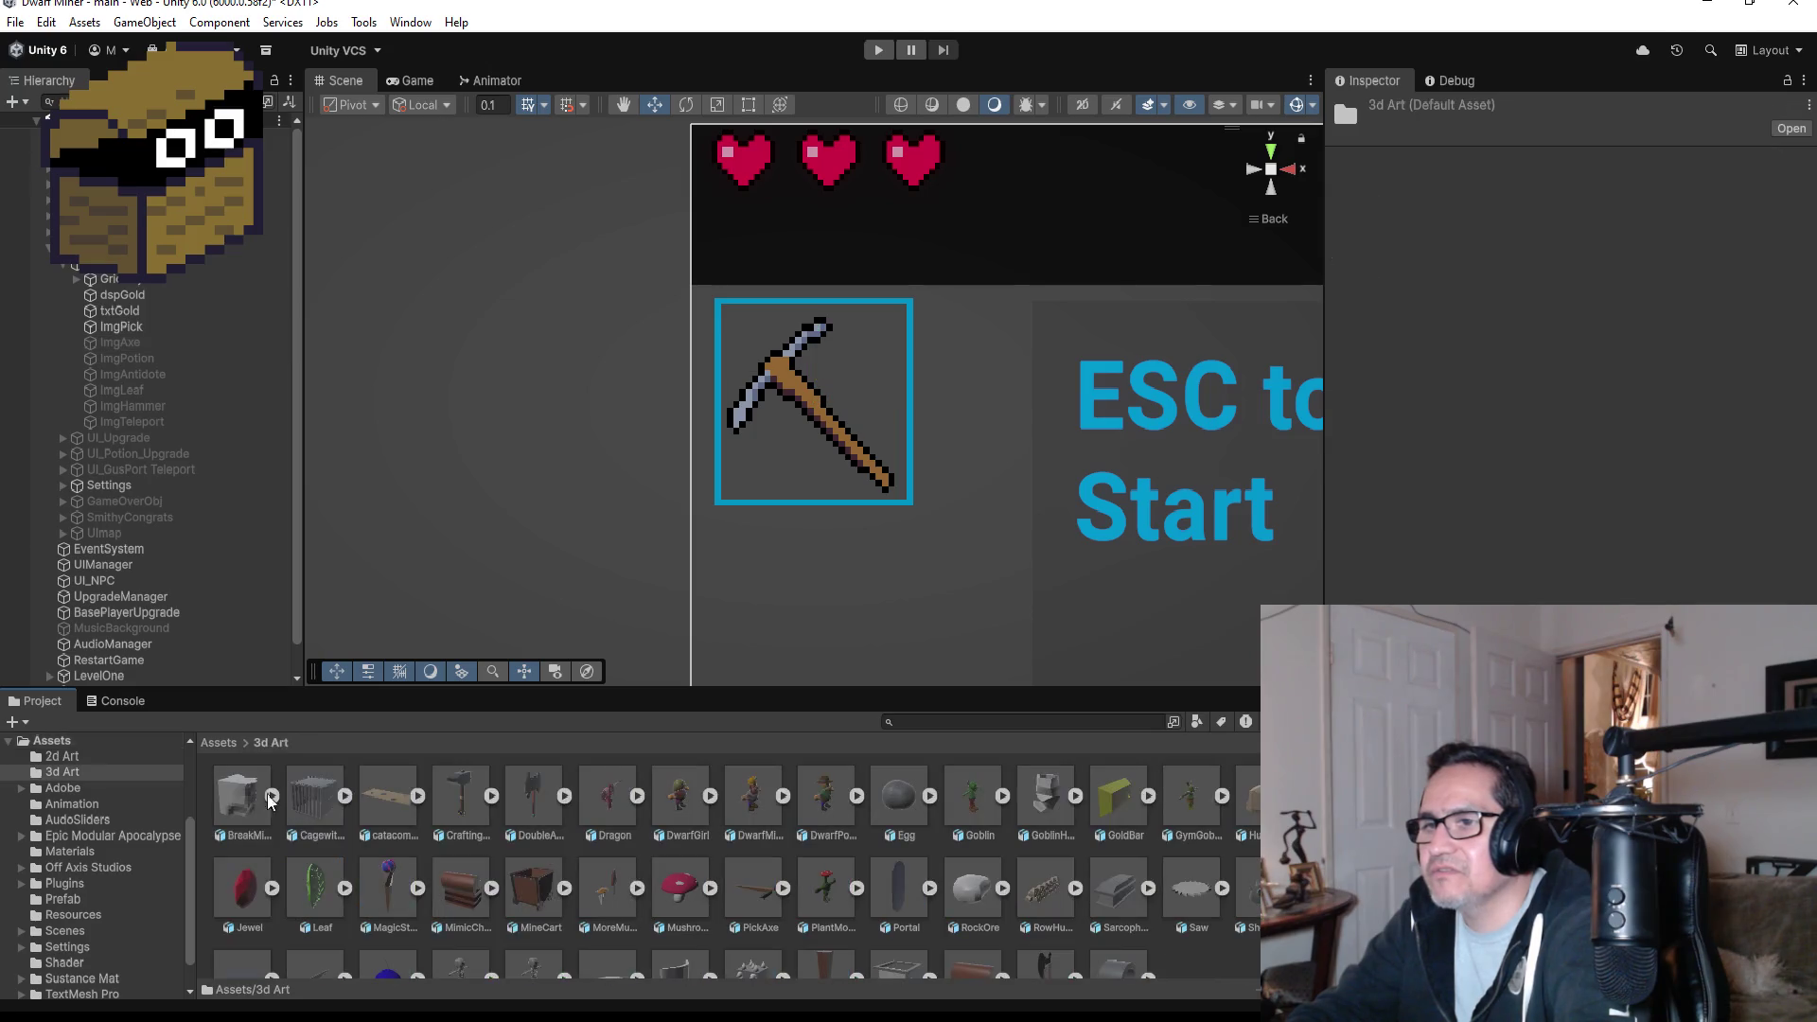
pyautogui.click(216, 743)
pyautogui.doubleClick(242, 795)
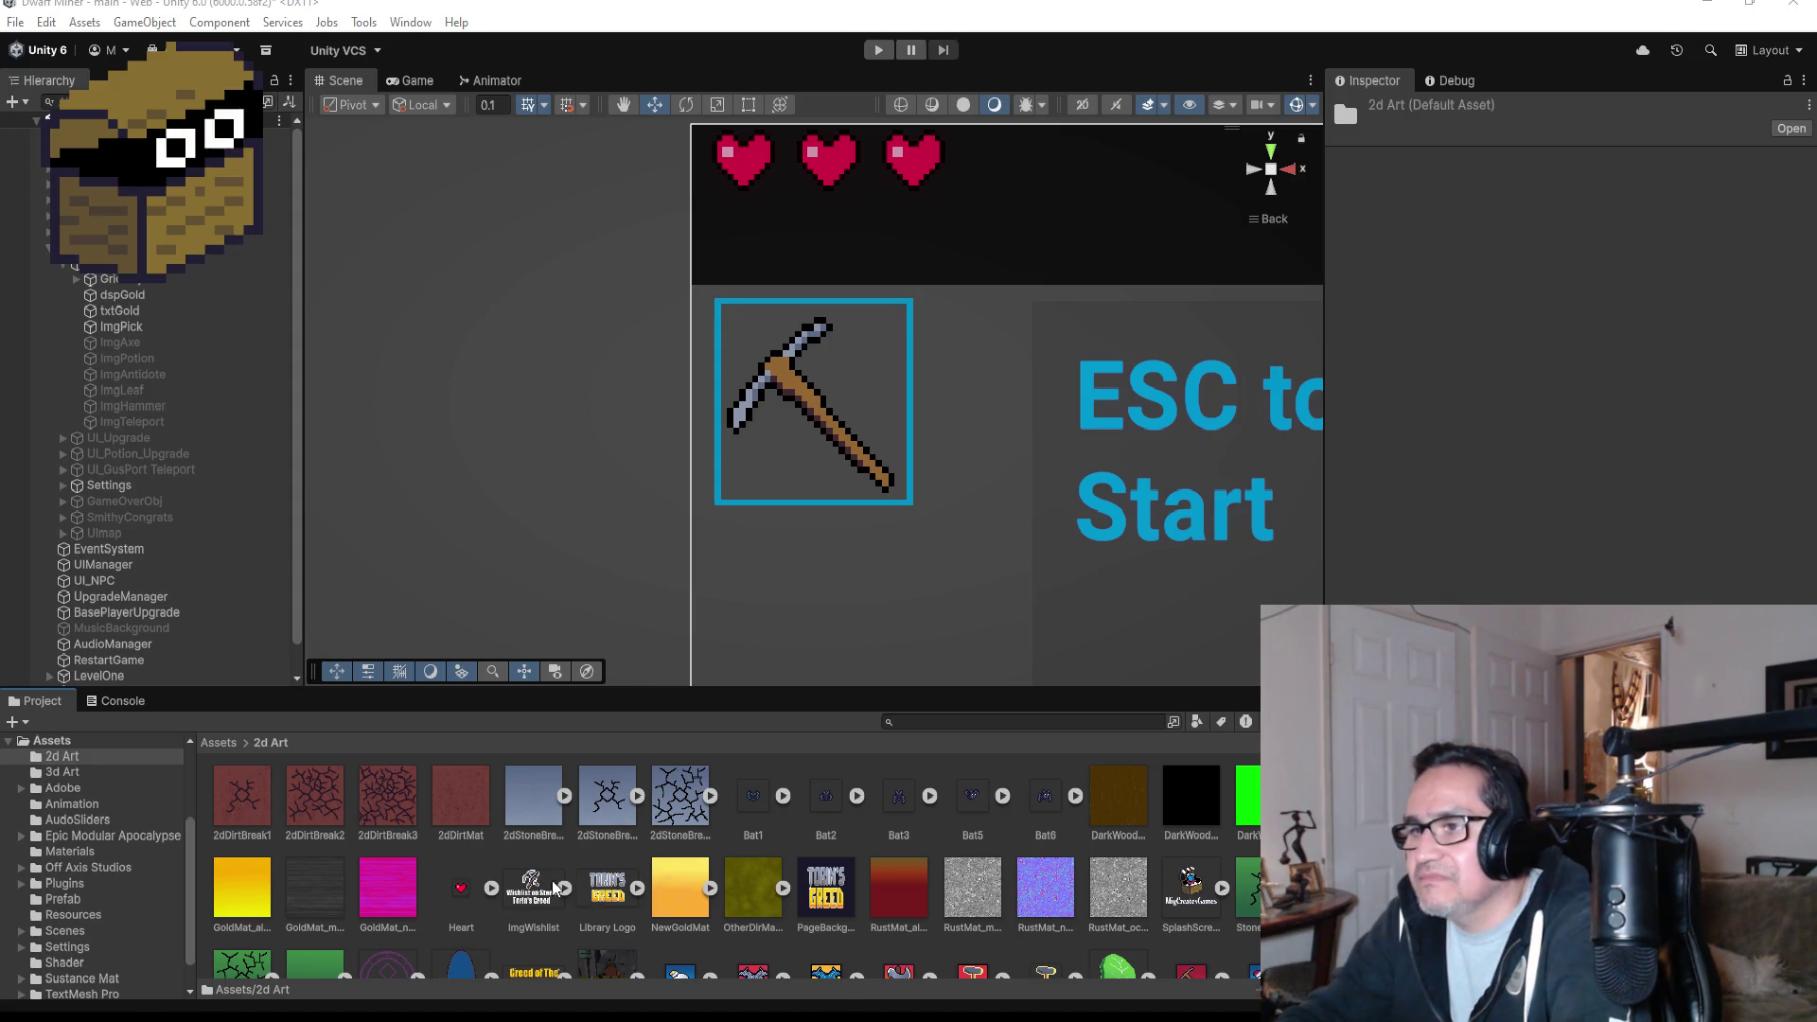
pyautogui.click(220, 744)
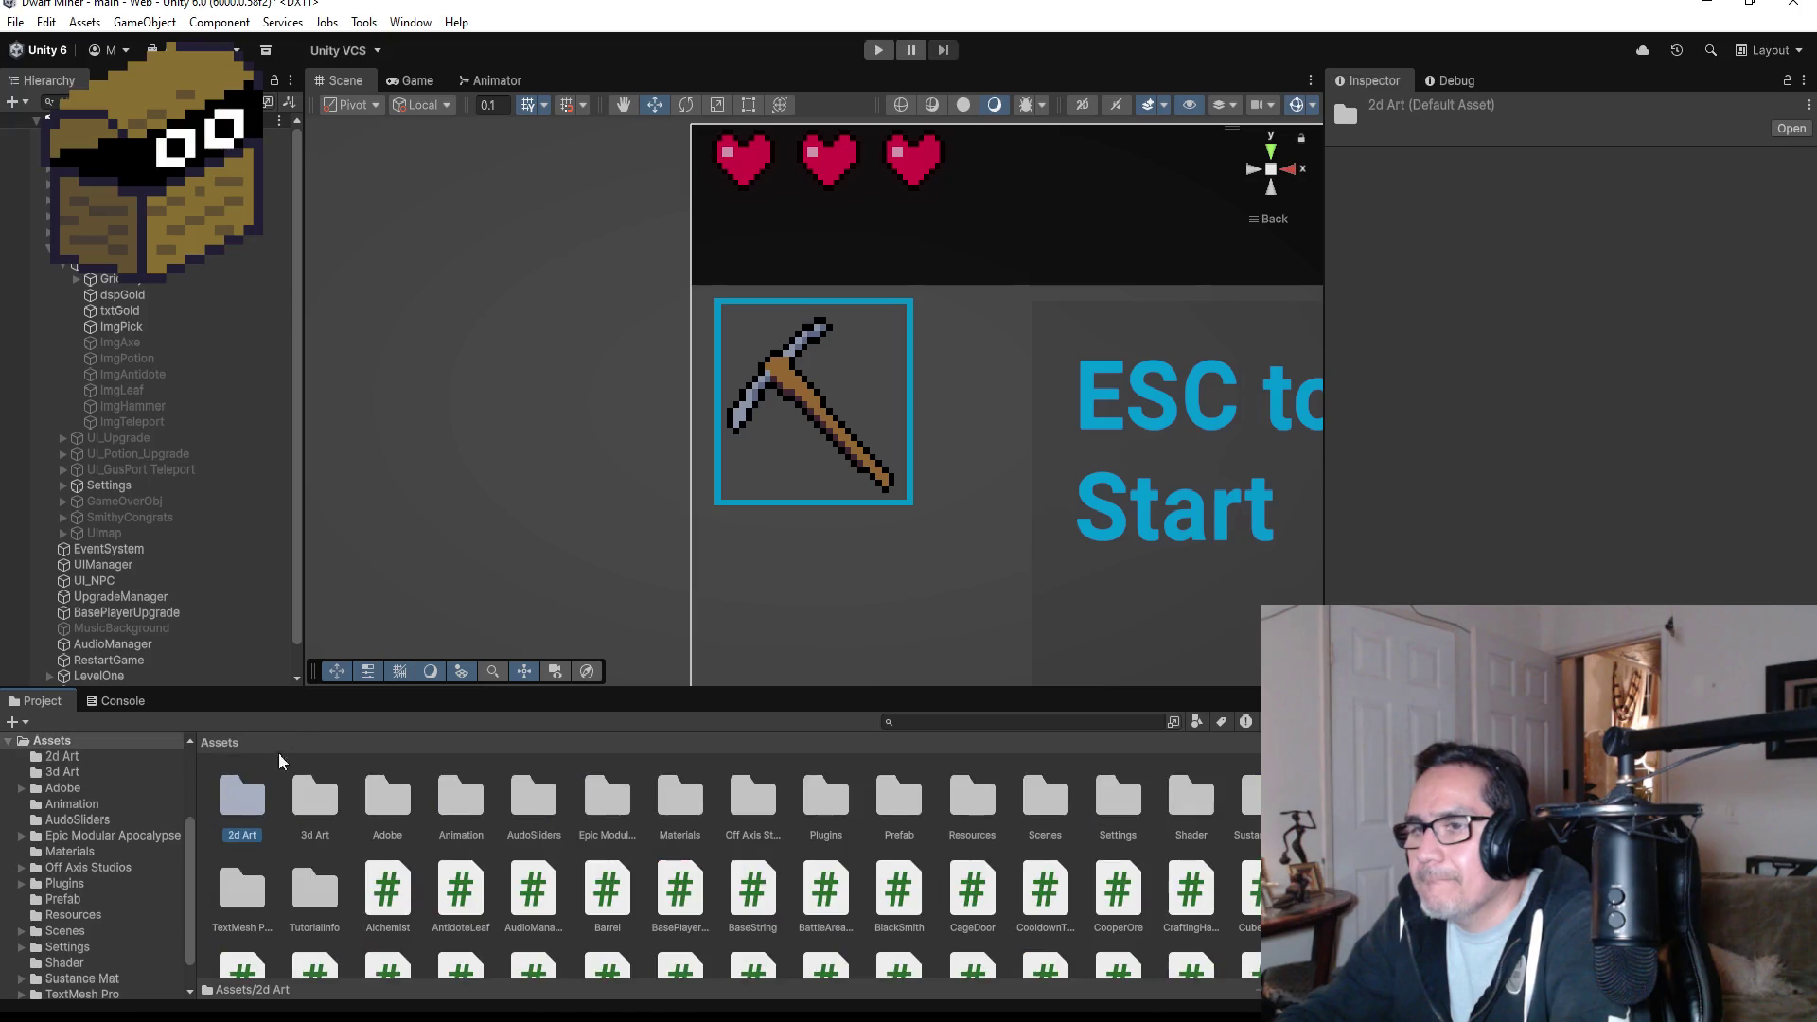
pyautogui.press('Return')
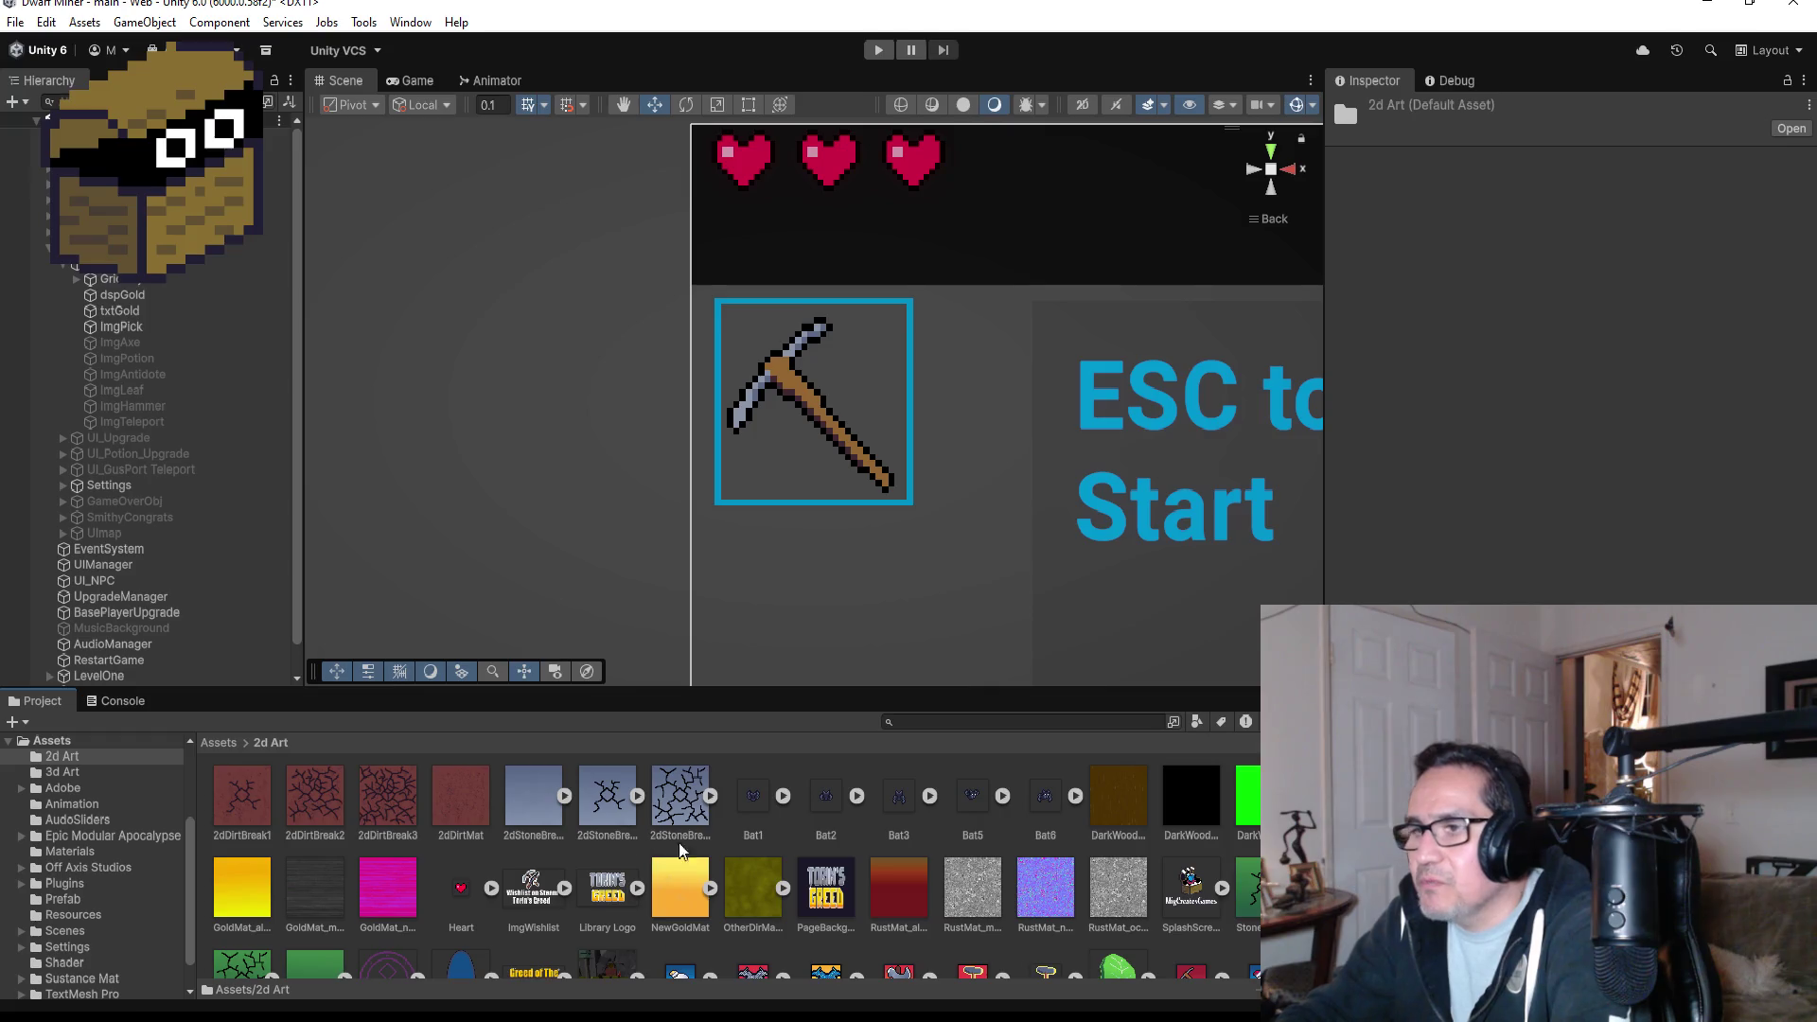
pyautogui.scroll(-3, 739, 866)
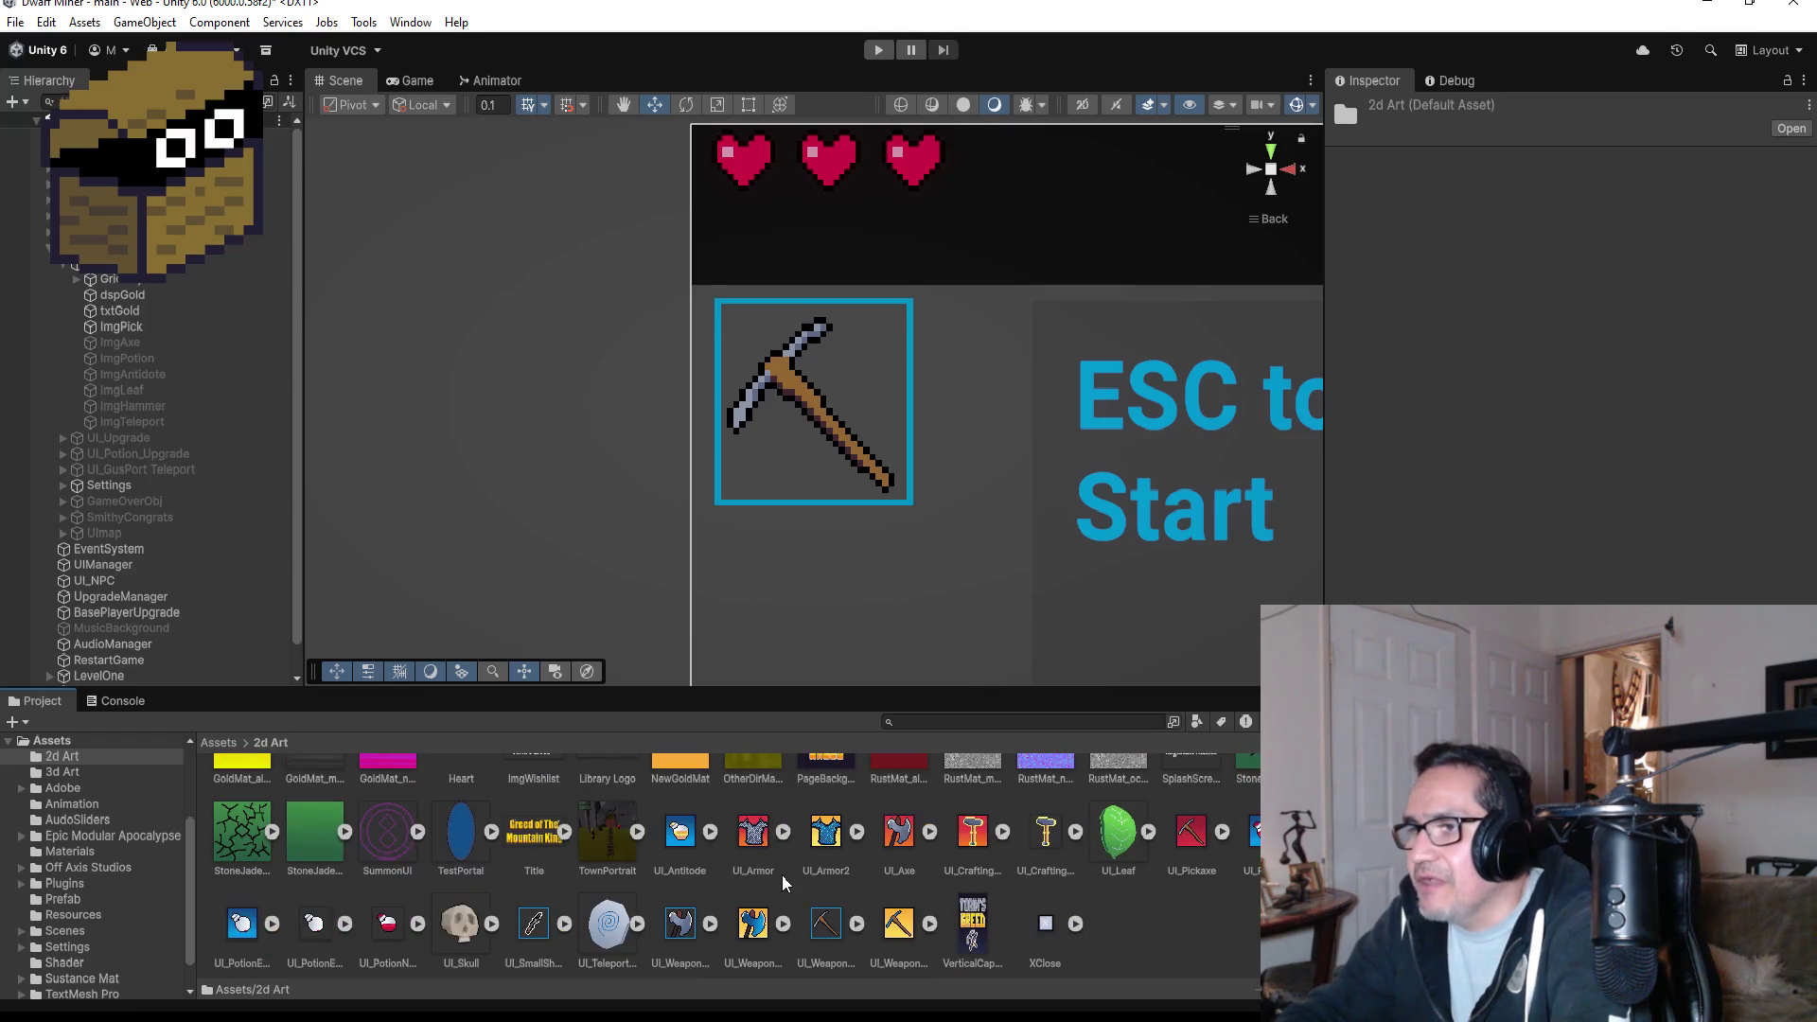
# - Delete the old UI_WeaponPick asset and import the updated file from Explorer into 2d Art
pyautogui.click(822, 927)
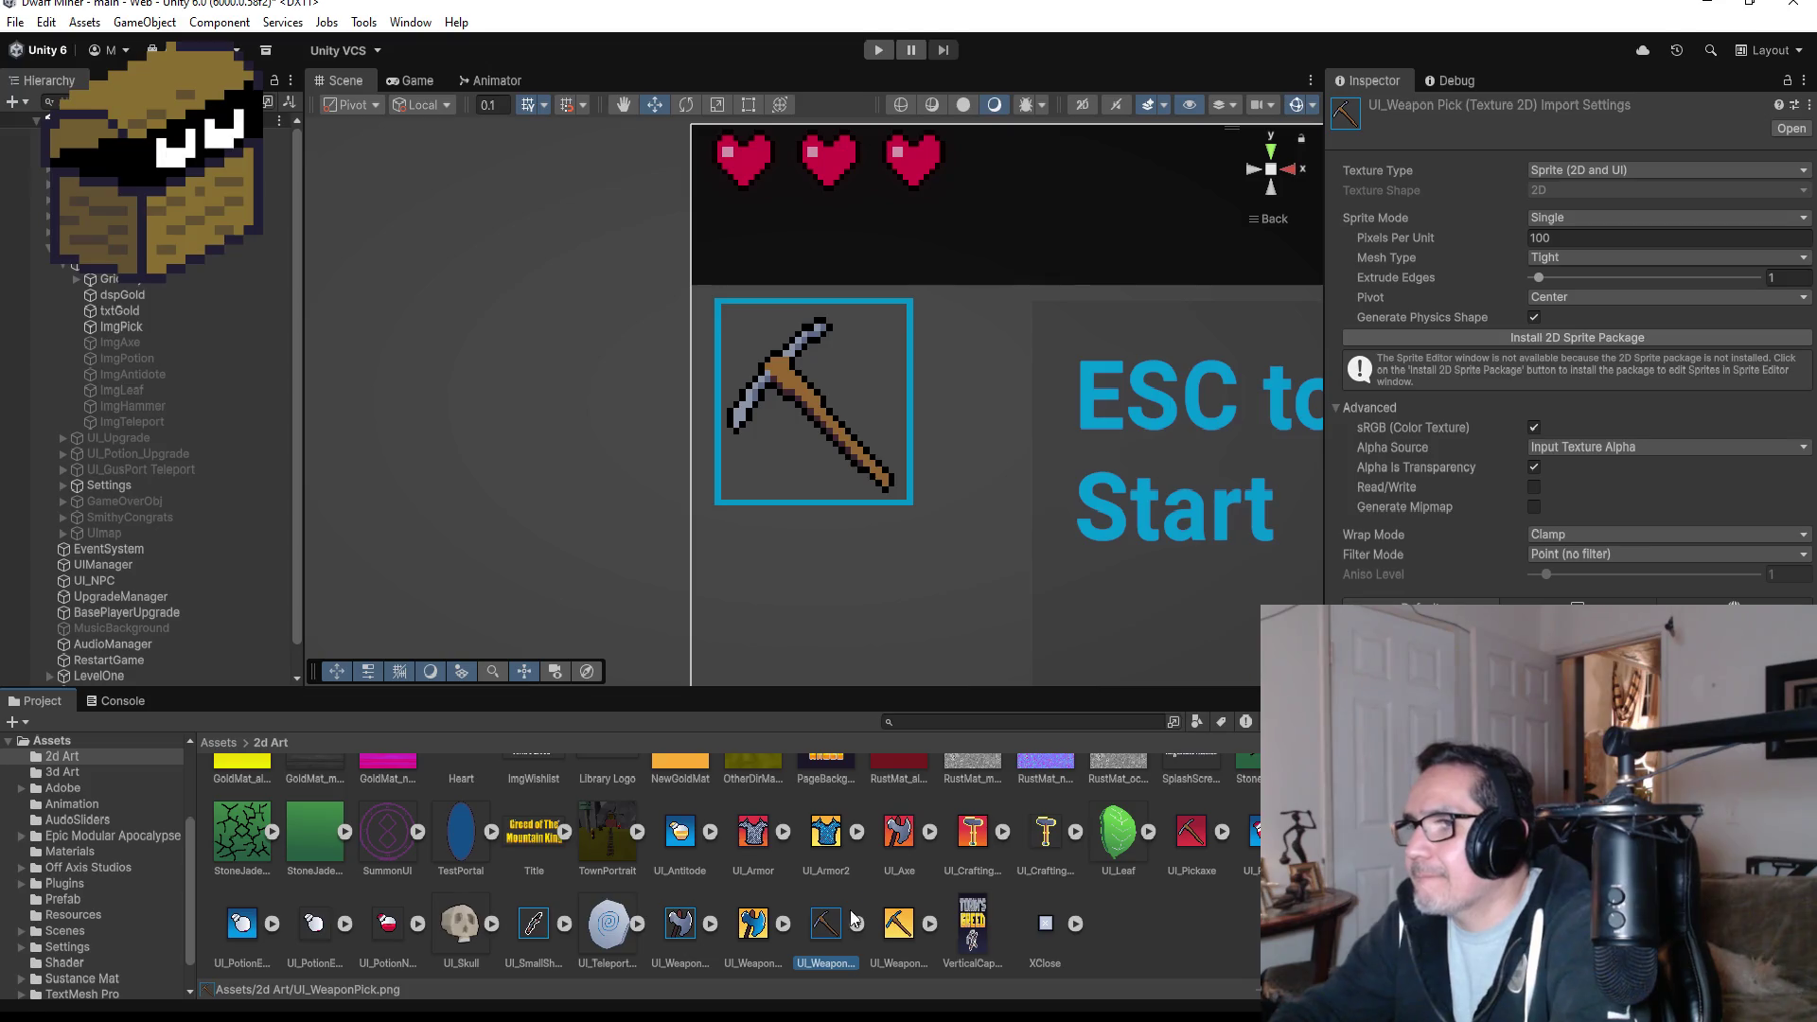
pyautogui.press('Delete')
pyautogui.click(932, 549)
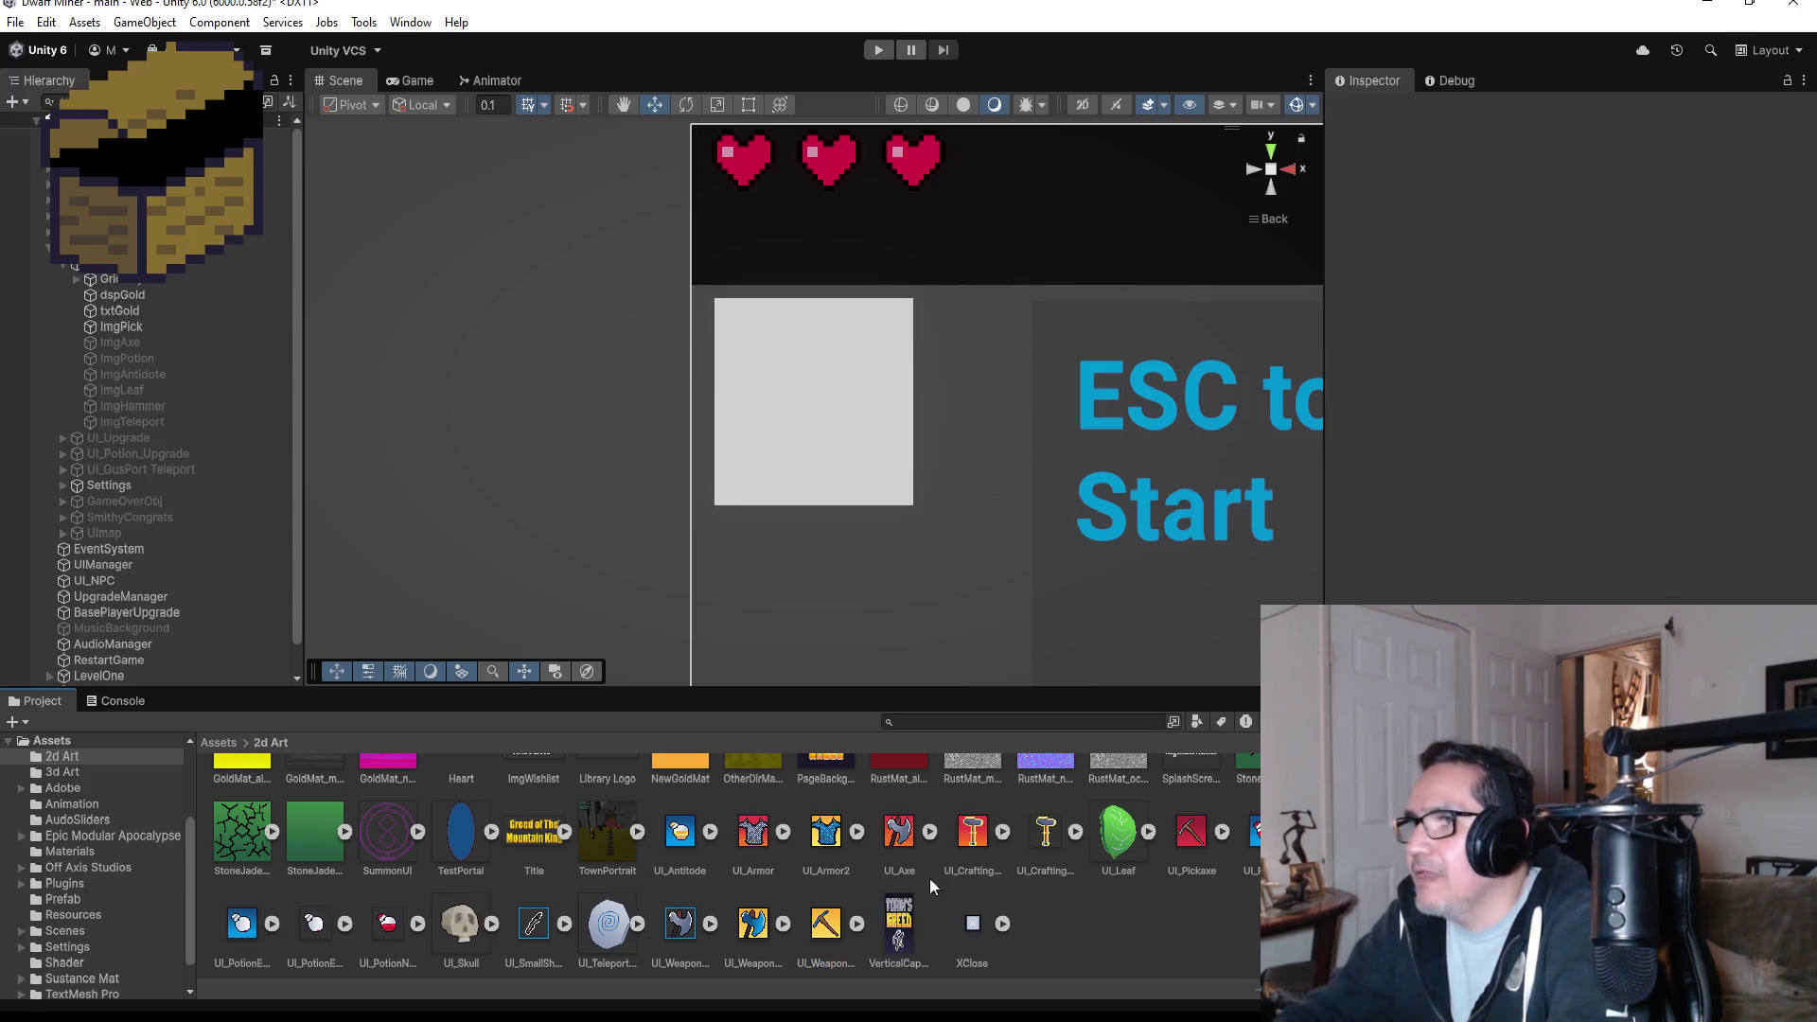
pyautogui.hotkey('alt', 'Tab')
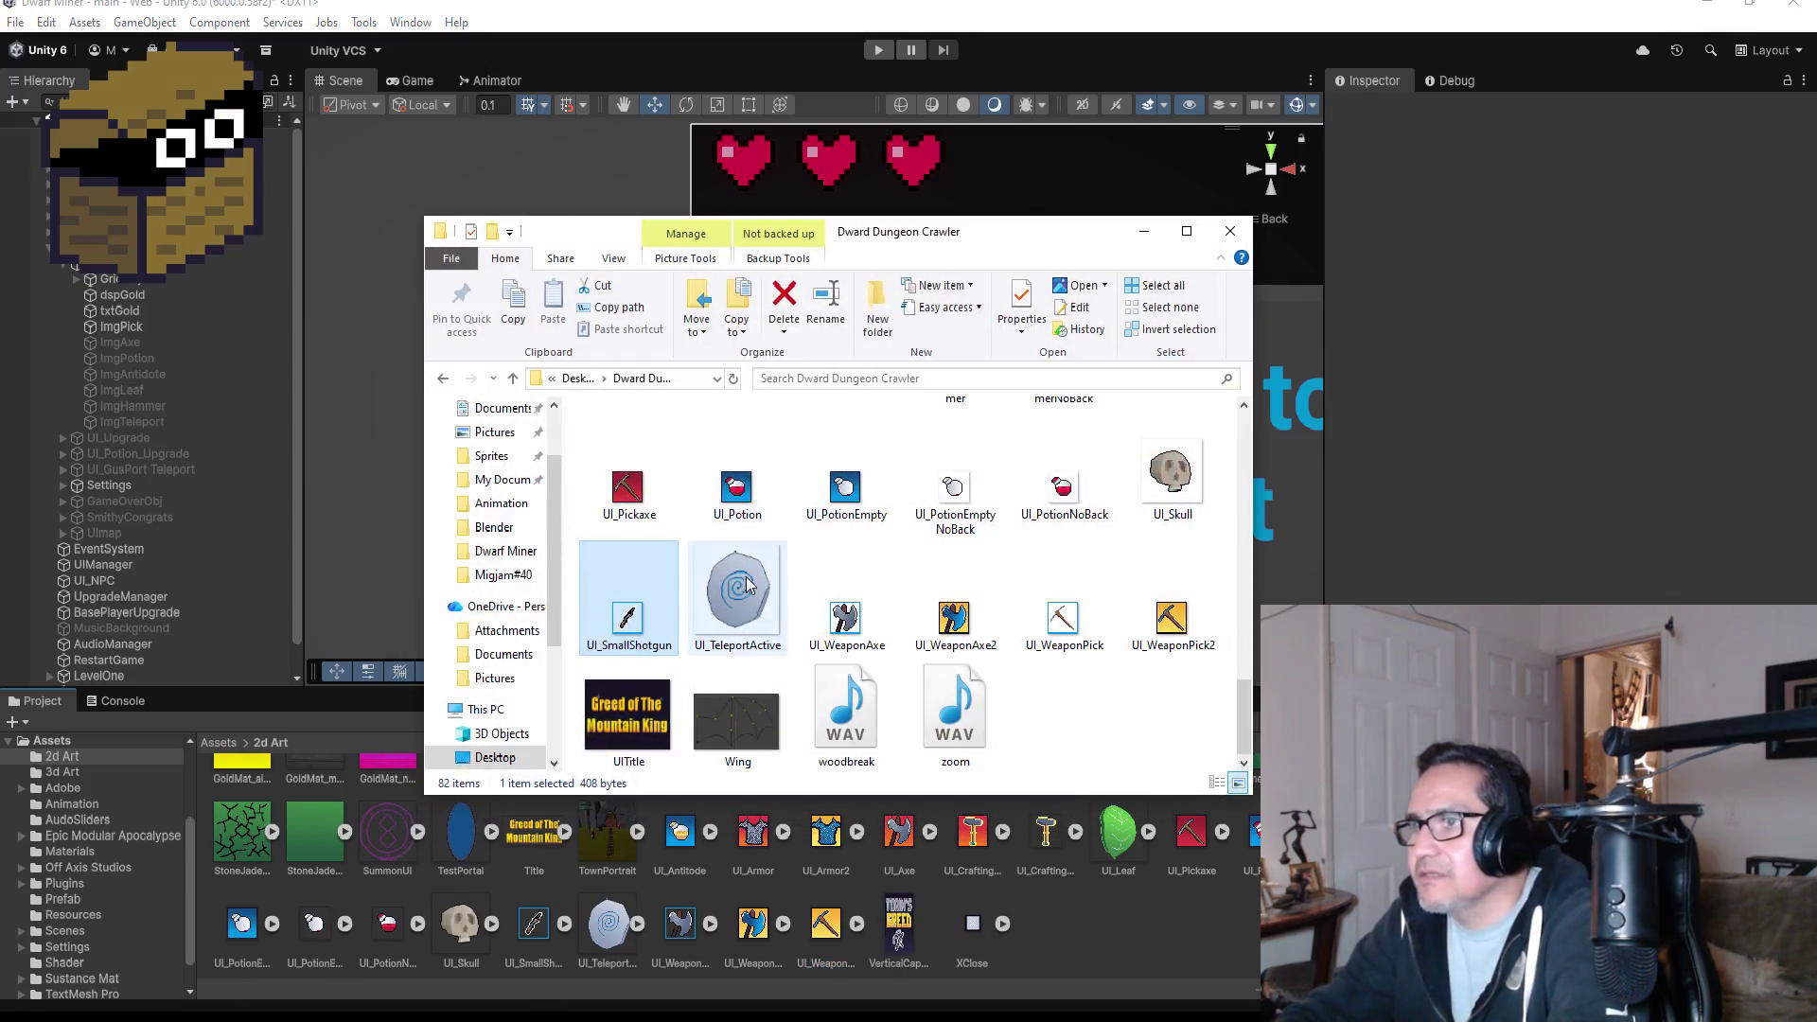
pyautogui.click(1065, 631)
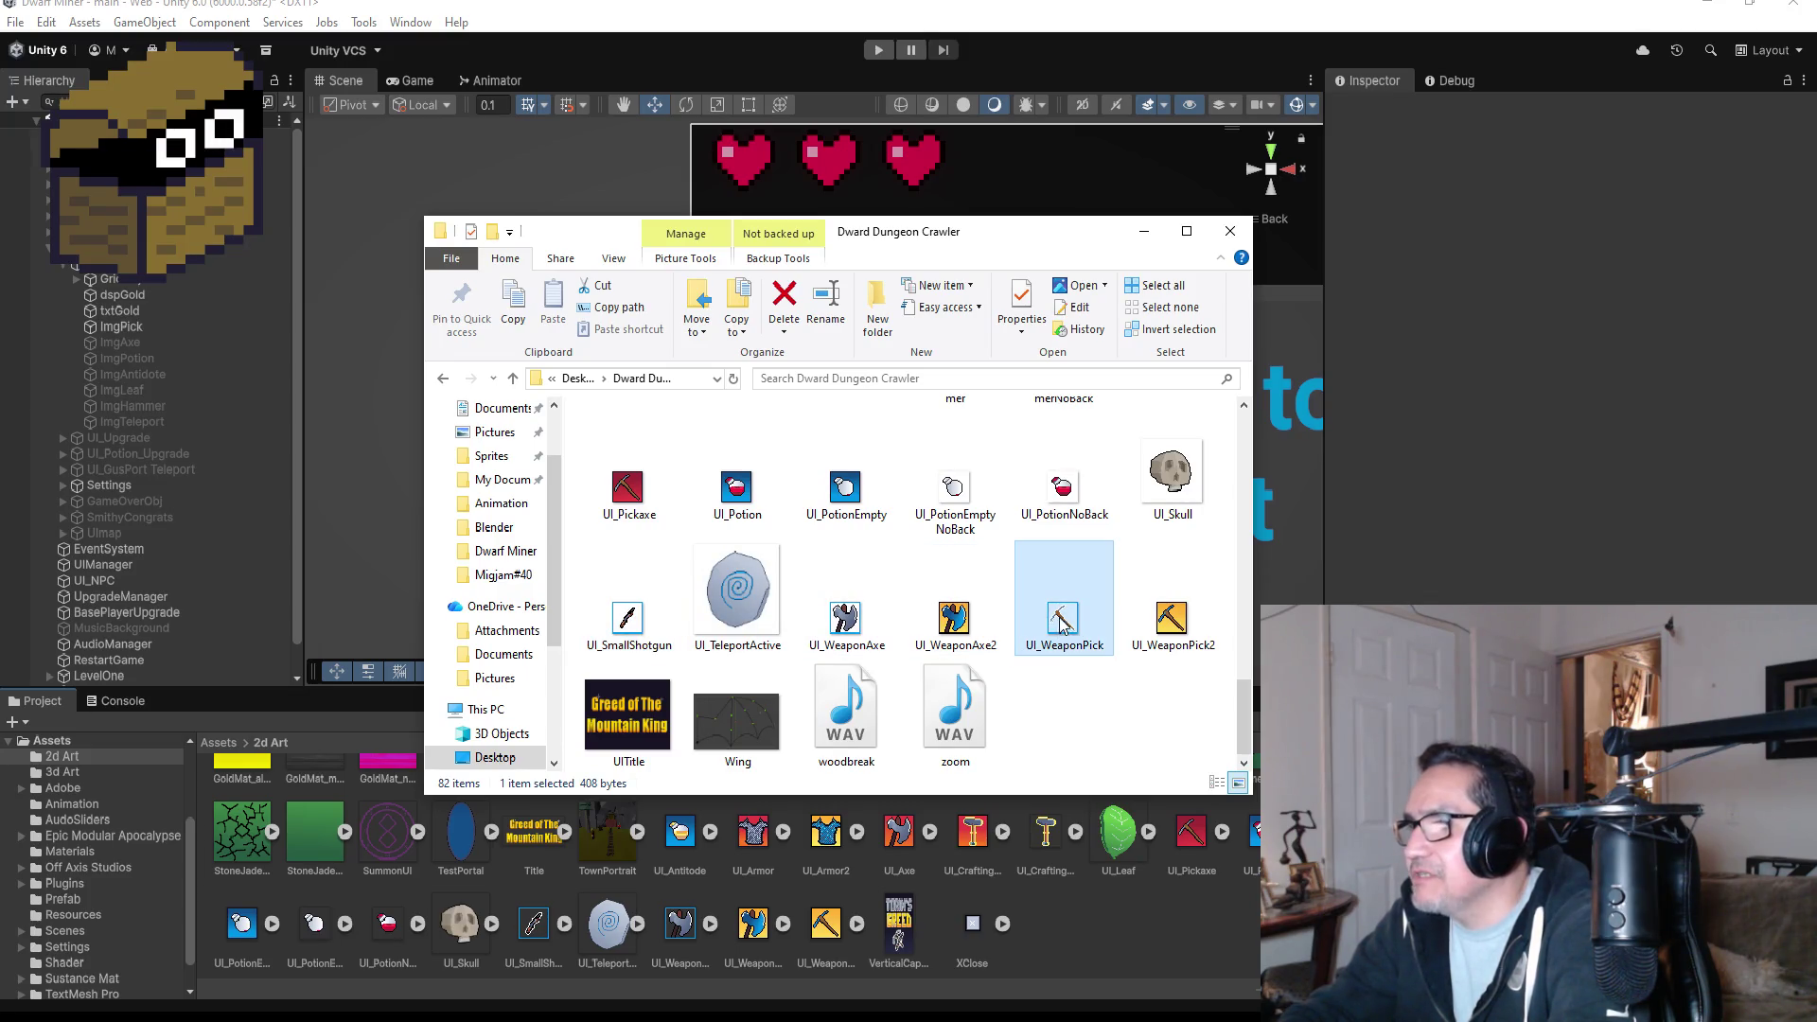
pyautogui.moveTo(1062, 621); pyautogui.dragTo(1090, 930)
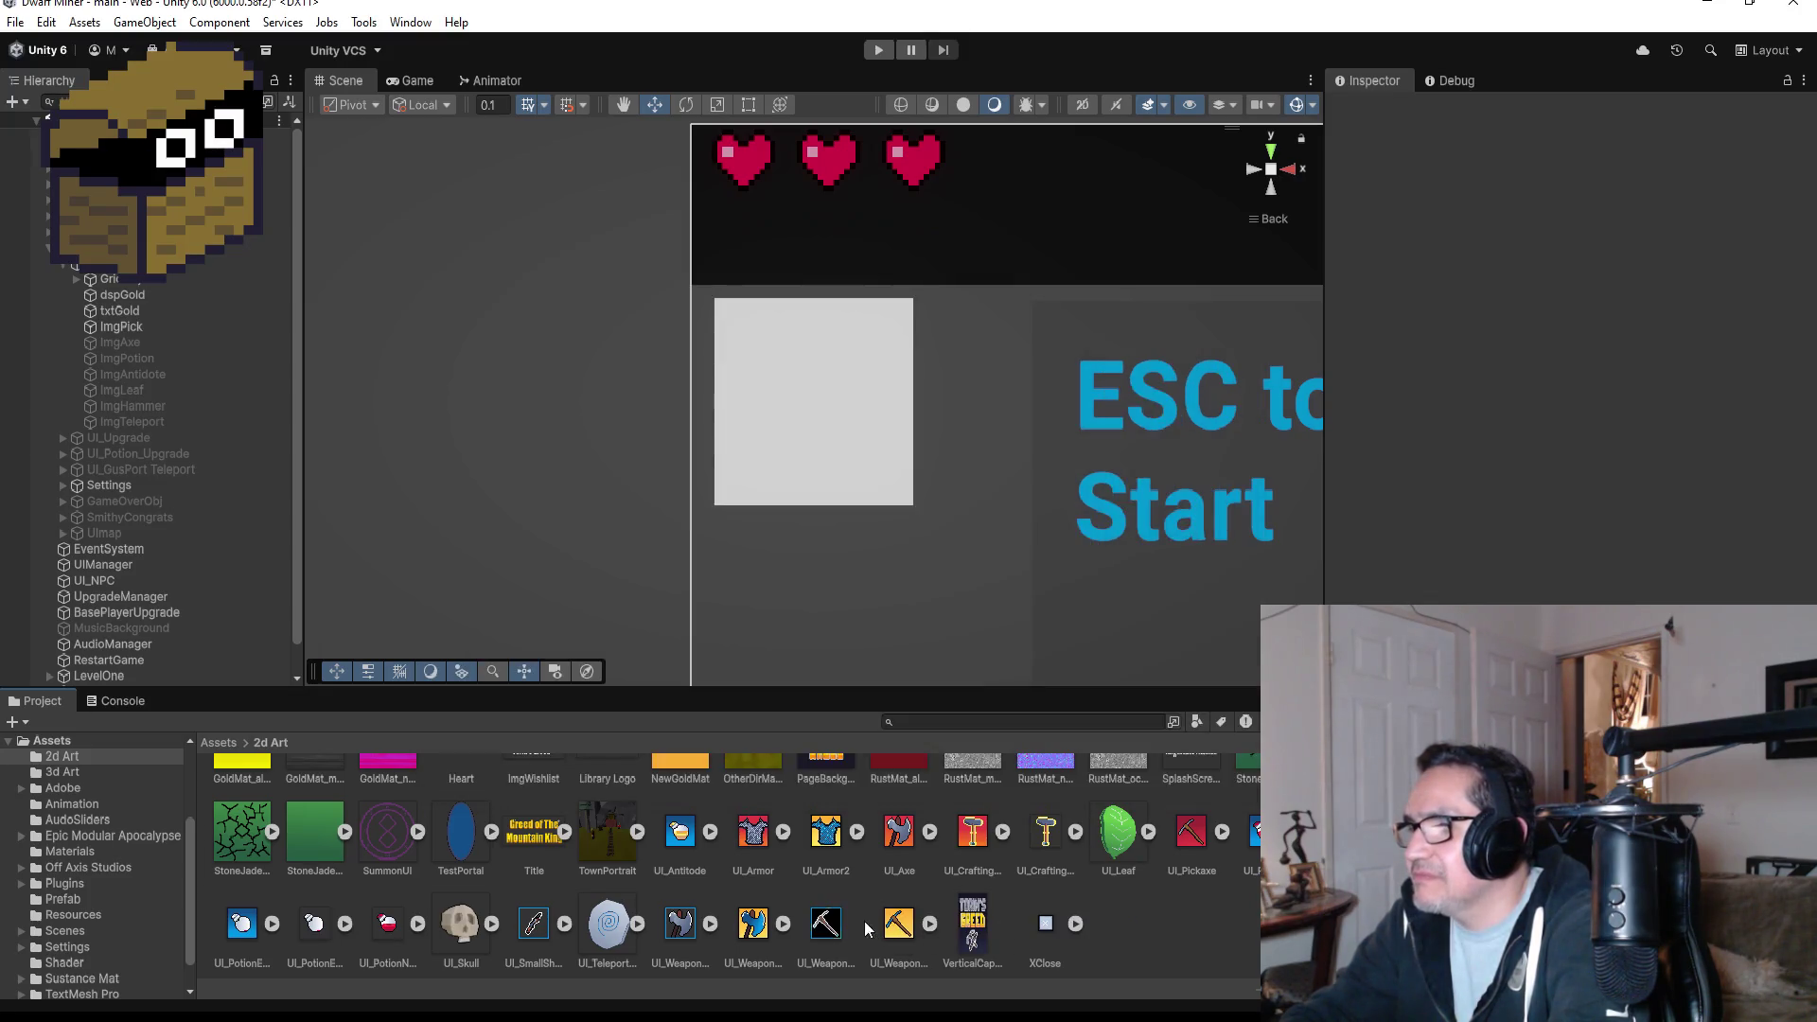
pyautogui.click(826, 922)
# - Import UI_WeaponPick as a Single Sprite (2D and UI) with Point (no filter), apply, and save the scene
pyautogui.click(1596, 172)
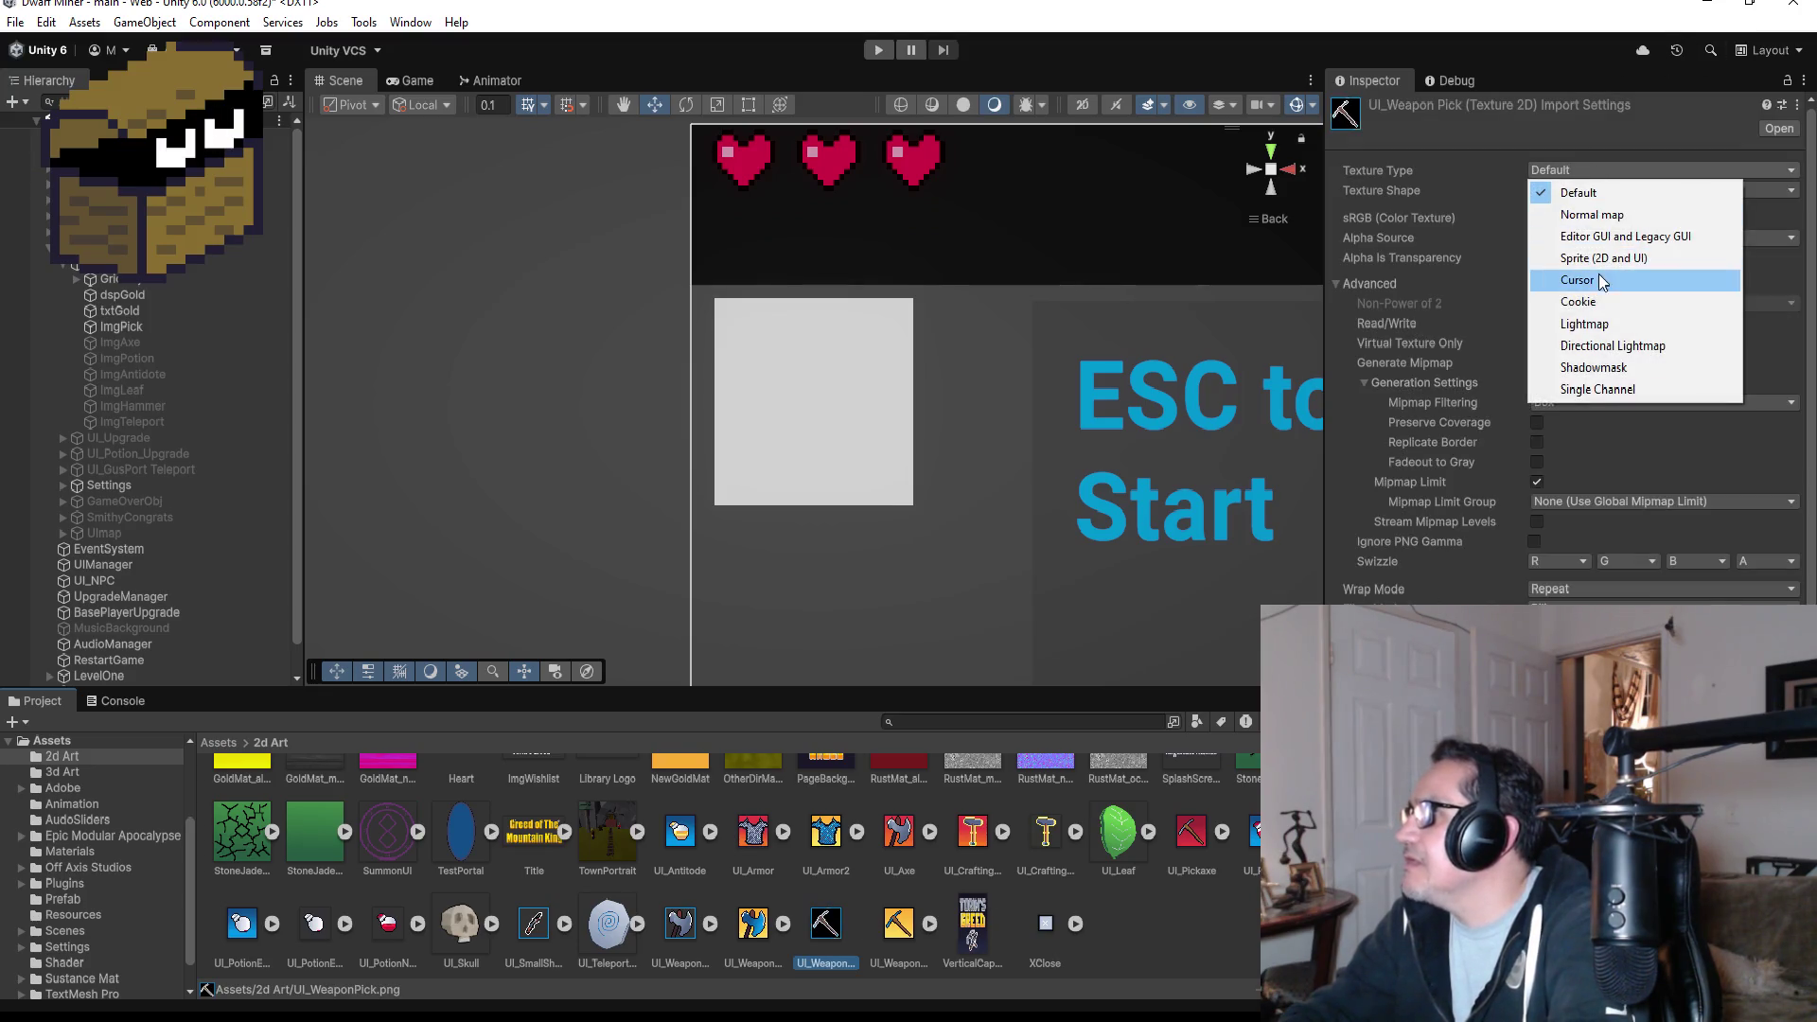
pyautogui.click(1606, 257)
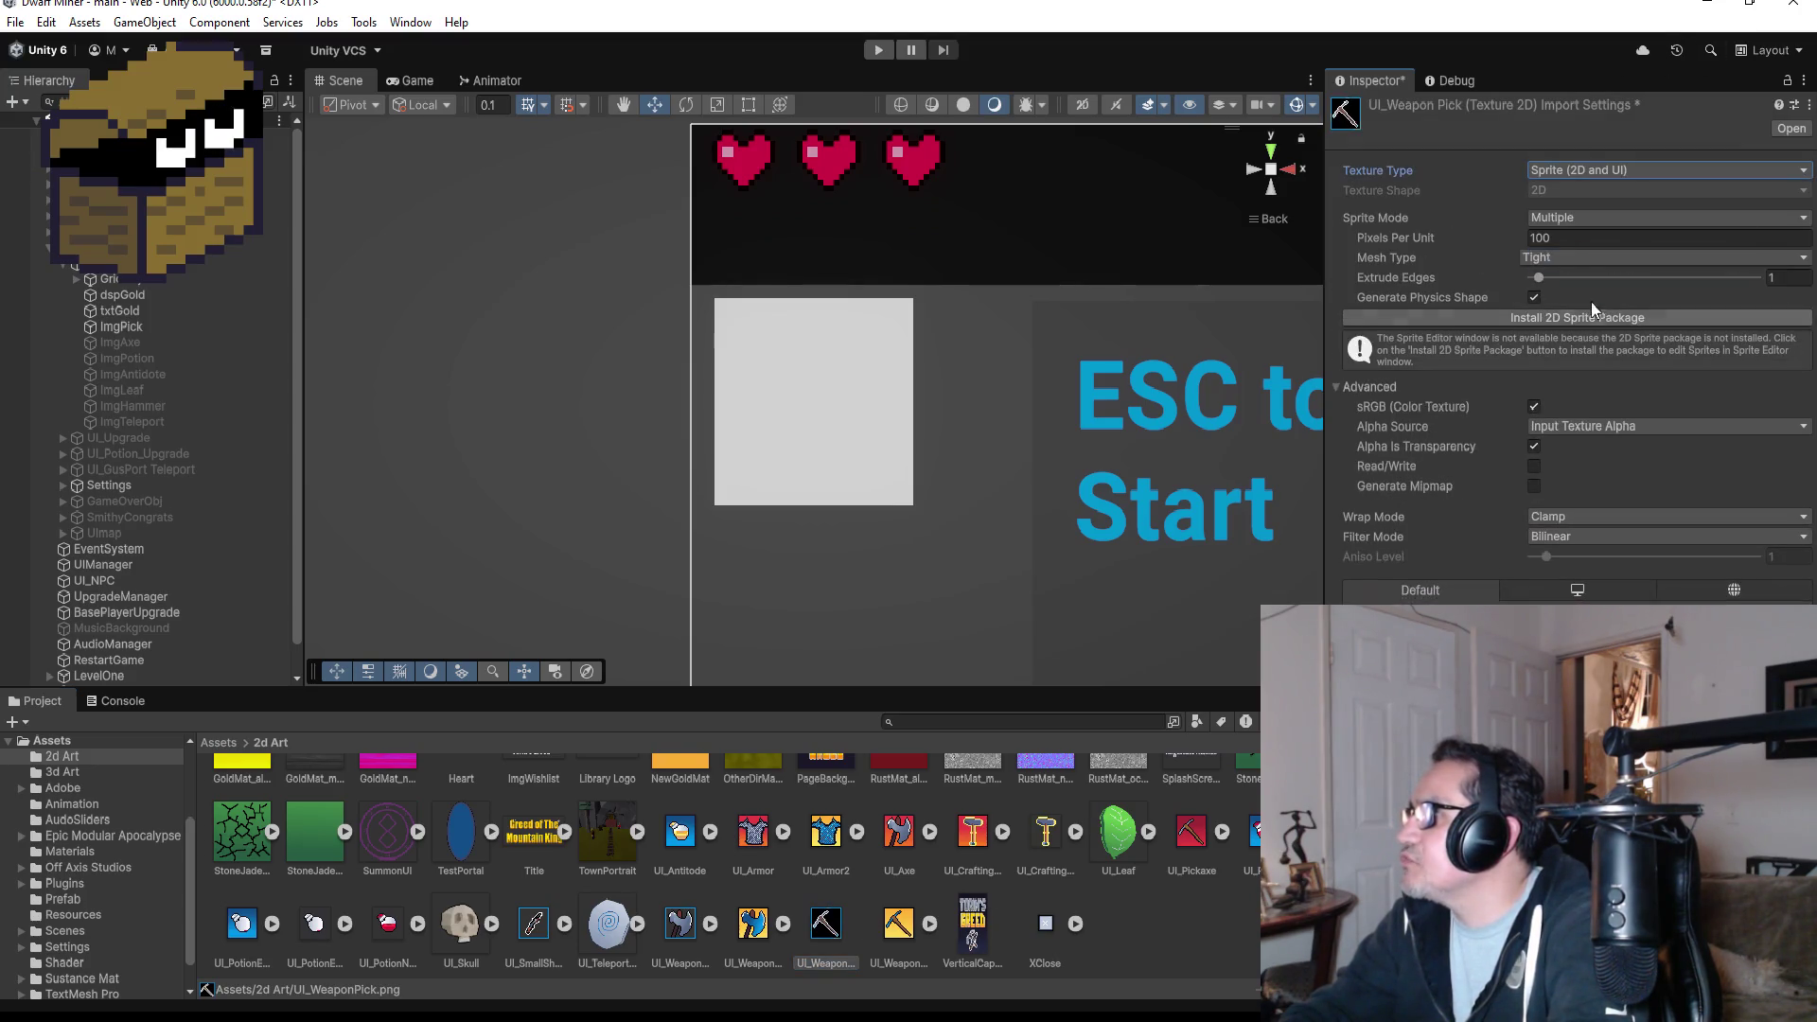
pyautogui.click(1593, 217)
pyautogui.click(1600, 237)
pyautogui.click(1583, 555)
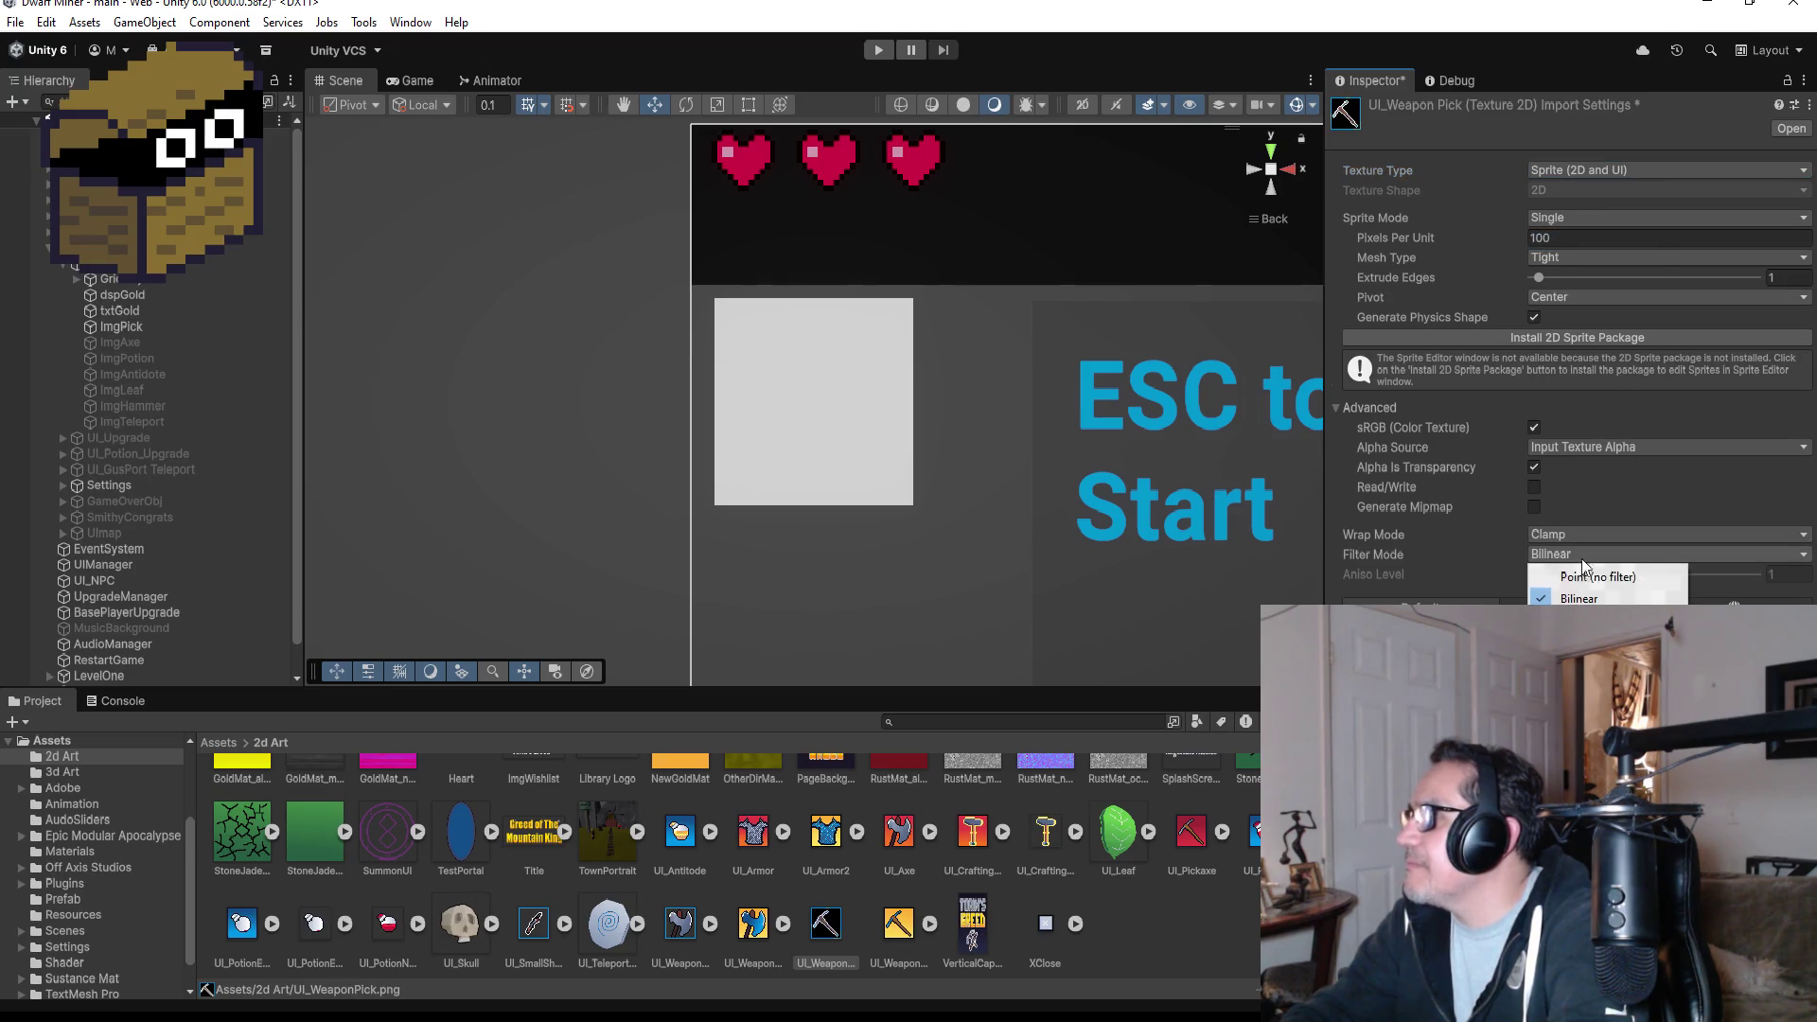
pyautogui.click(1592, 576)
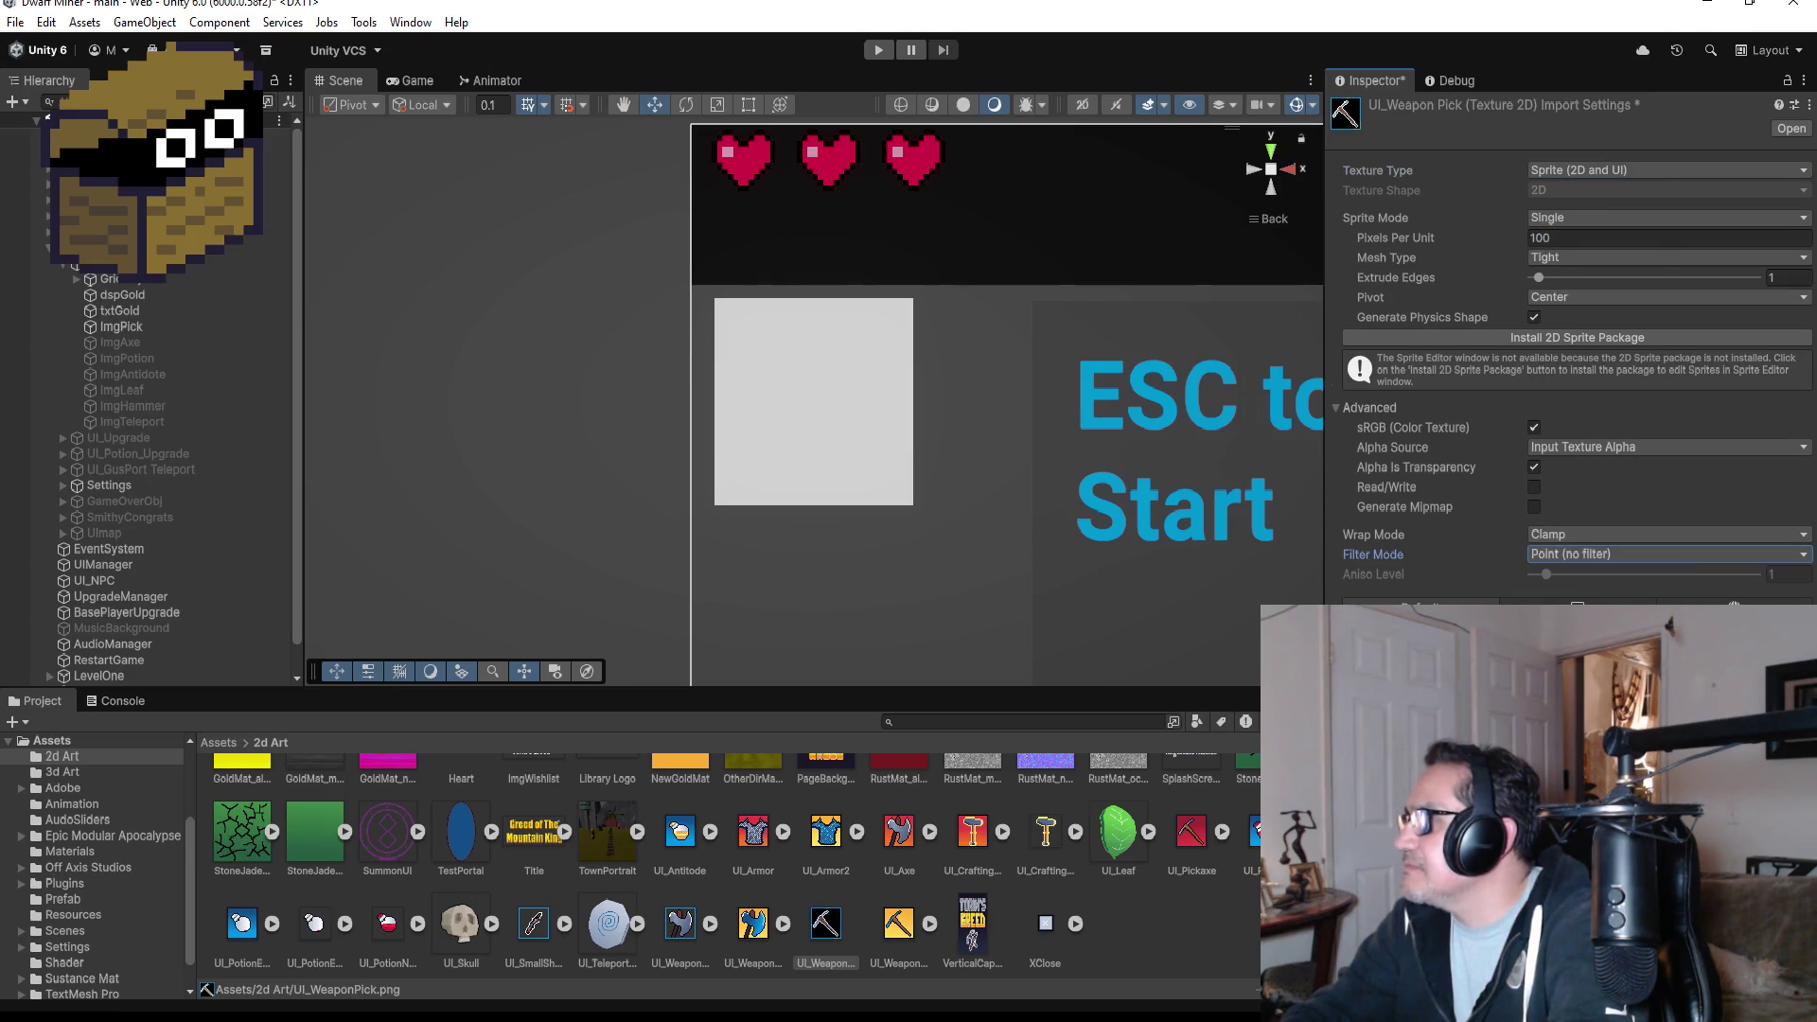
pyautogui.click(1784, 994)
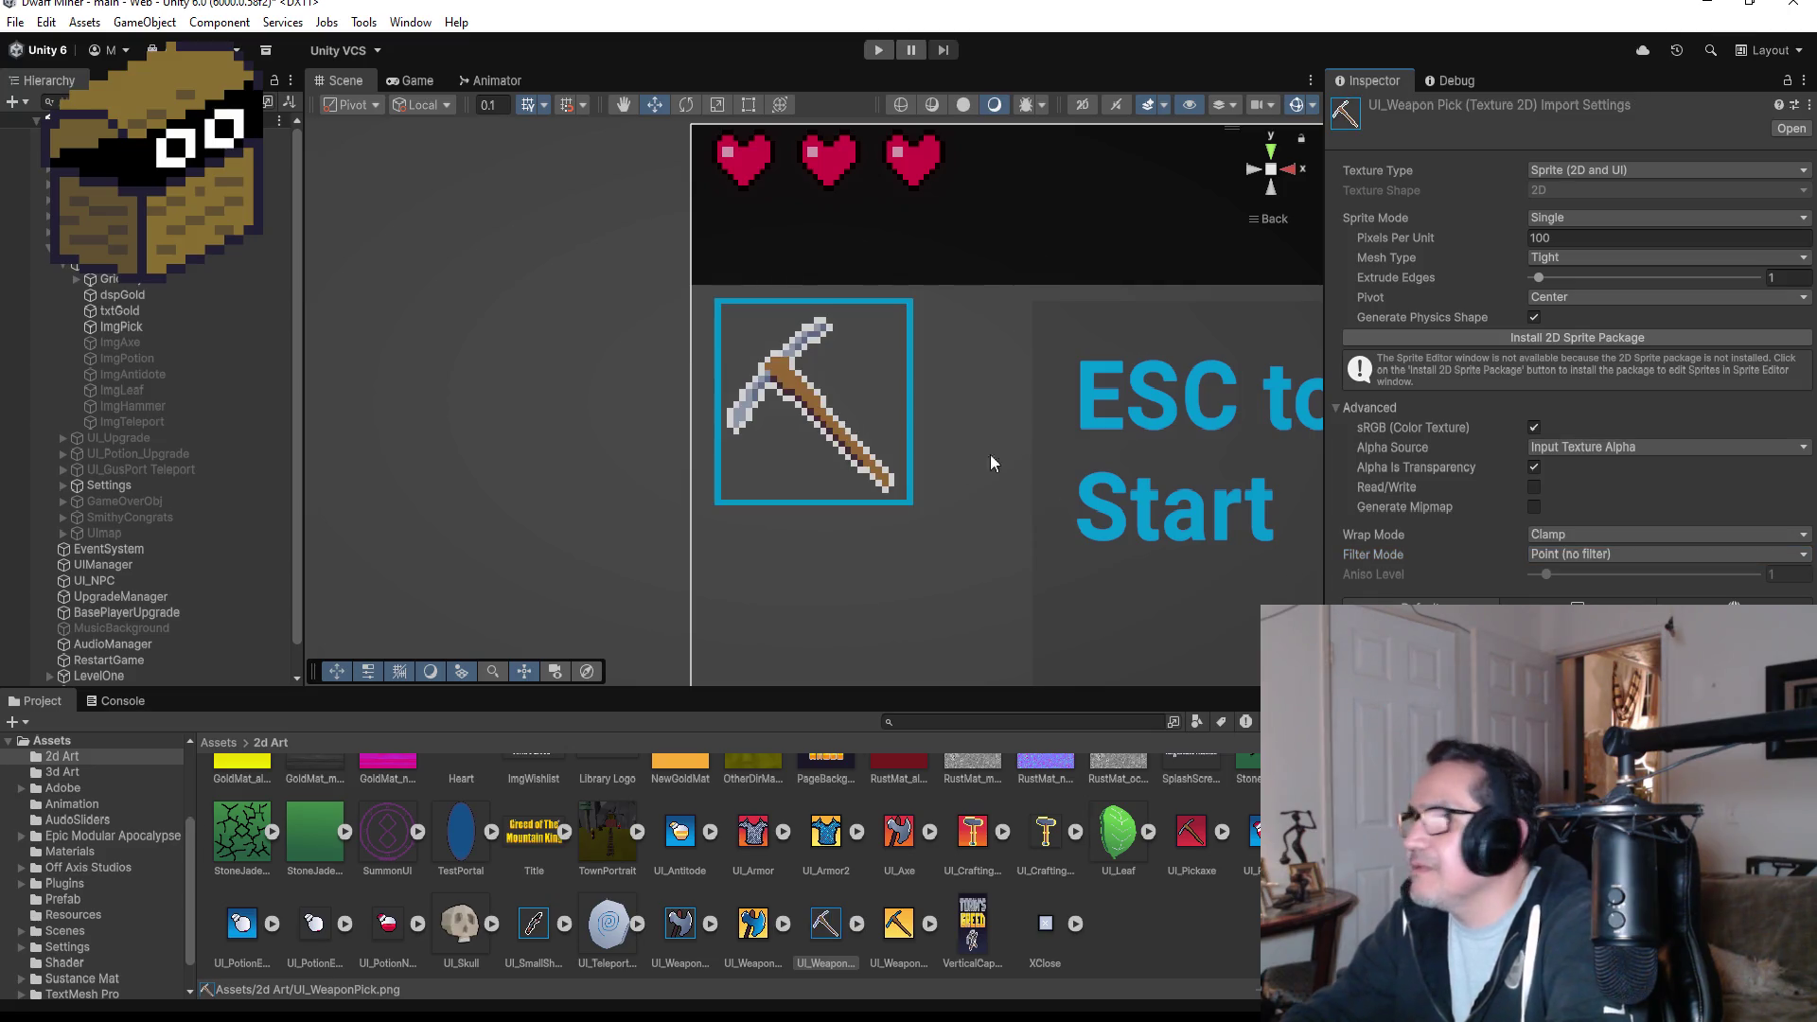
pyautogui.scroll(-3, 979, 414)
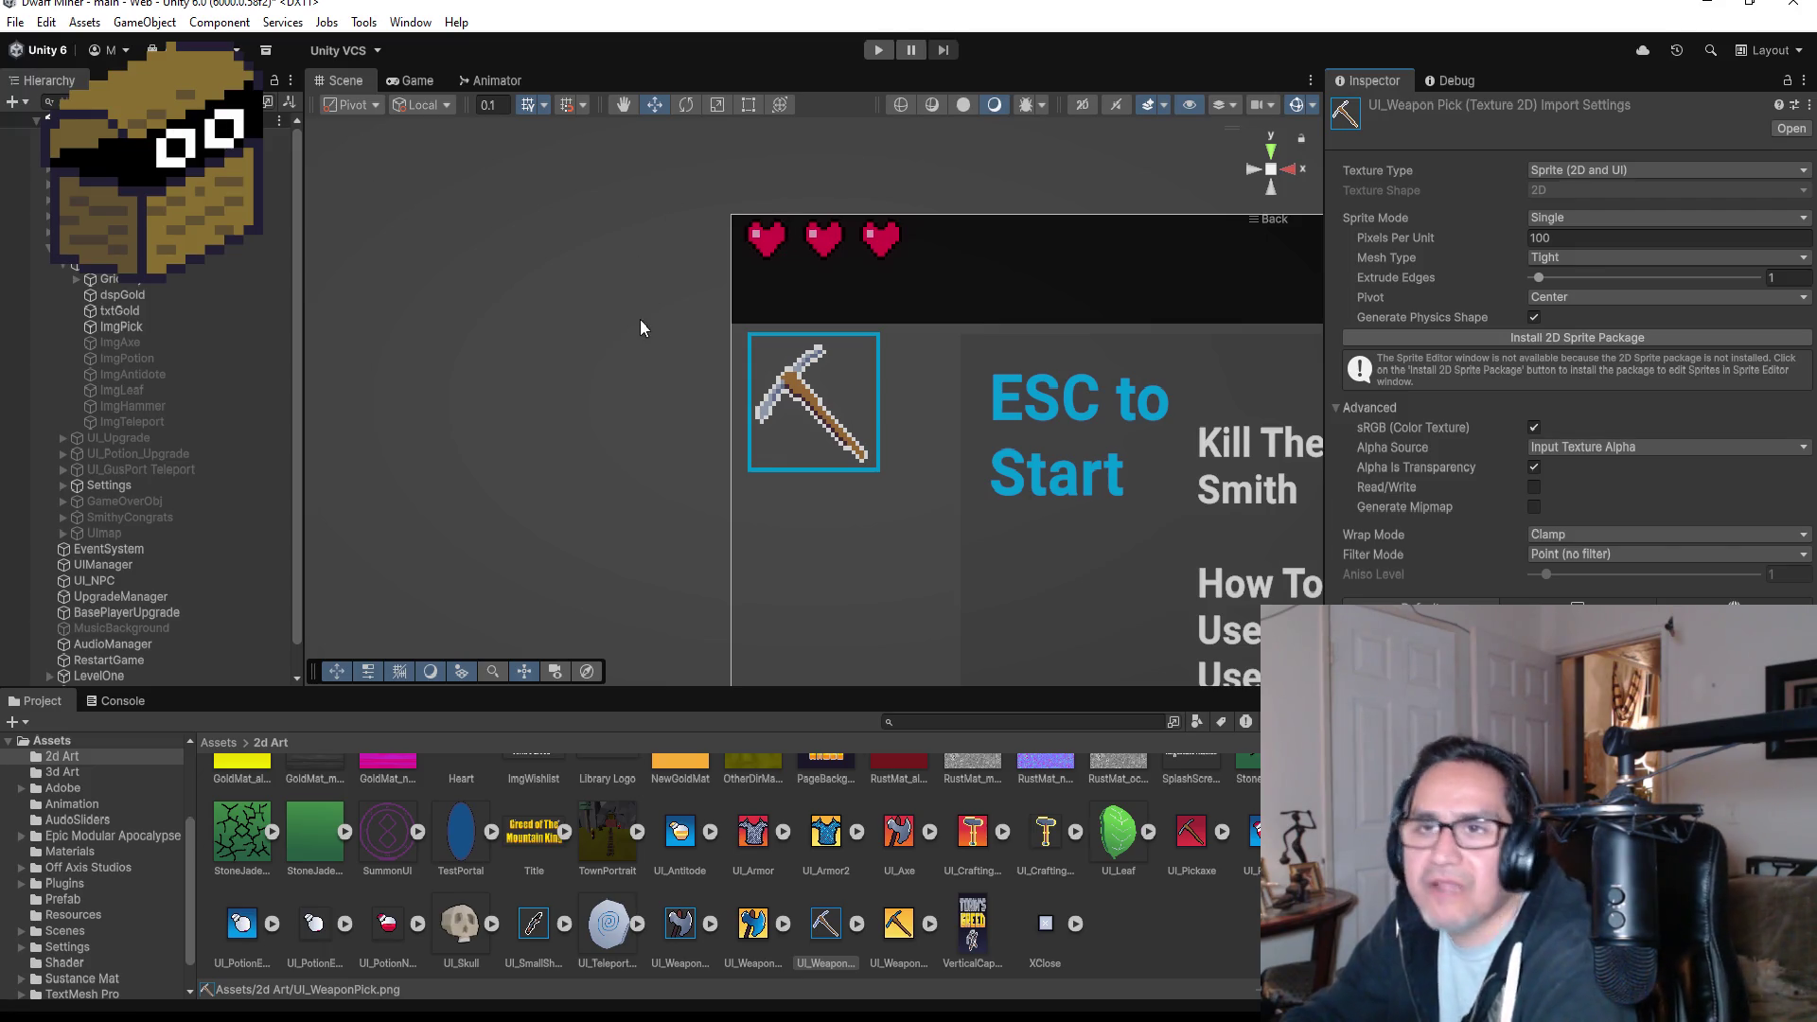
pyautogui.click(15, 22)
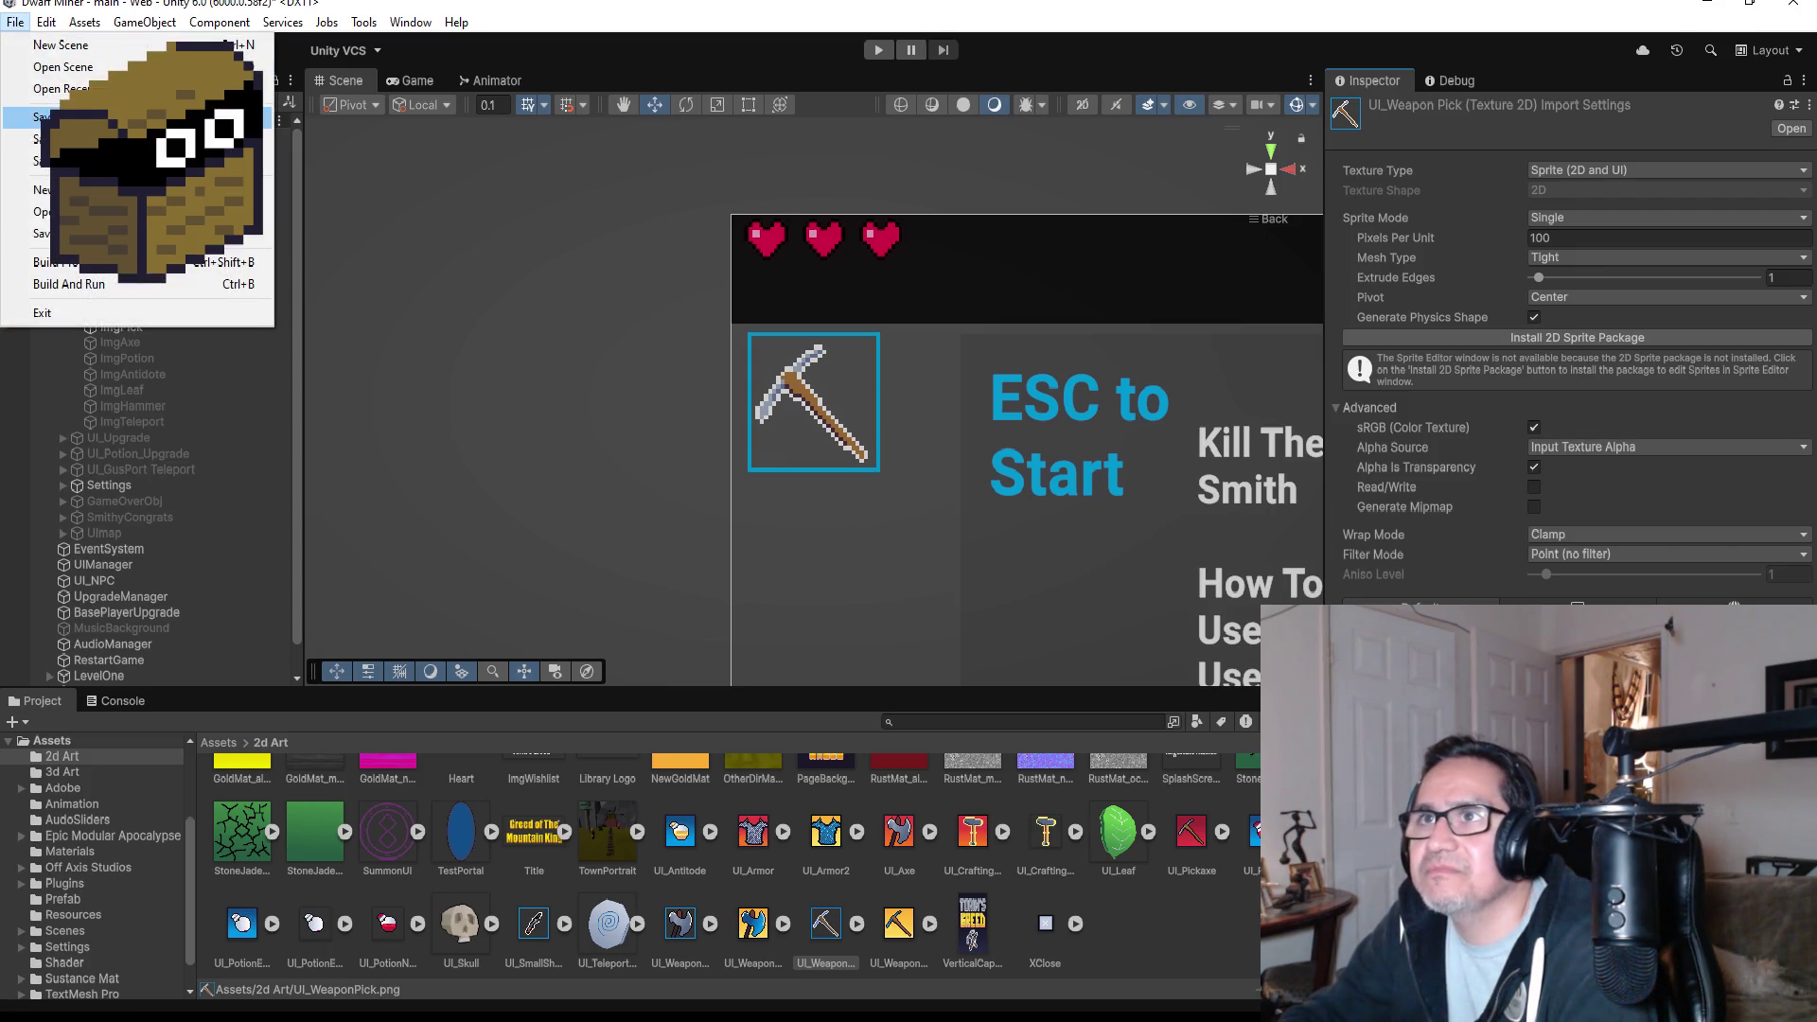
pyautogui.click(57, 117)
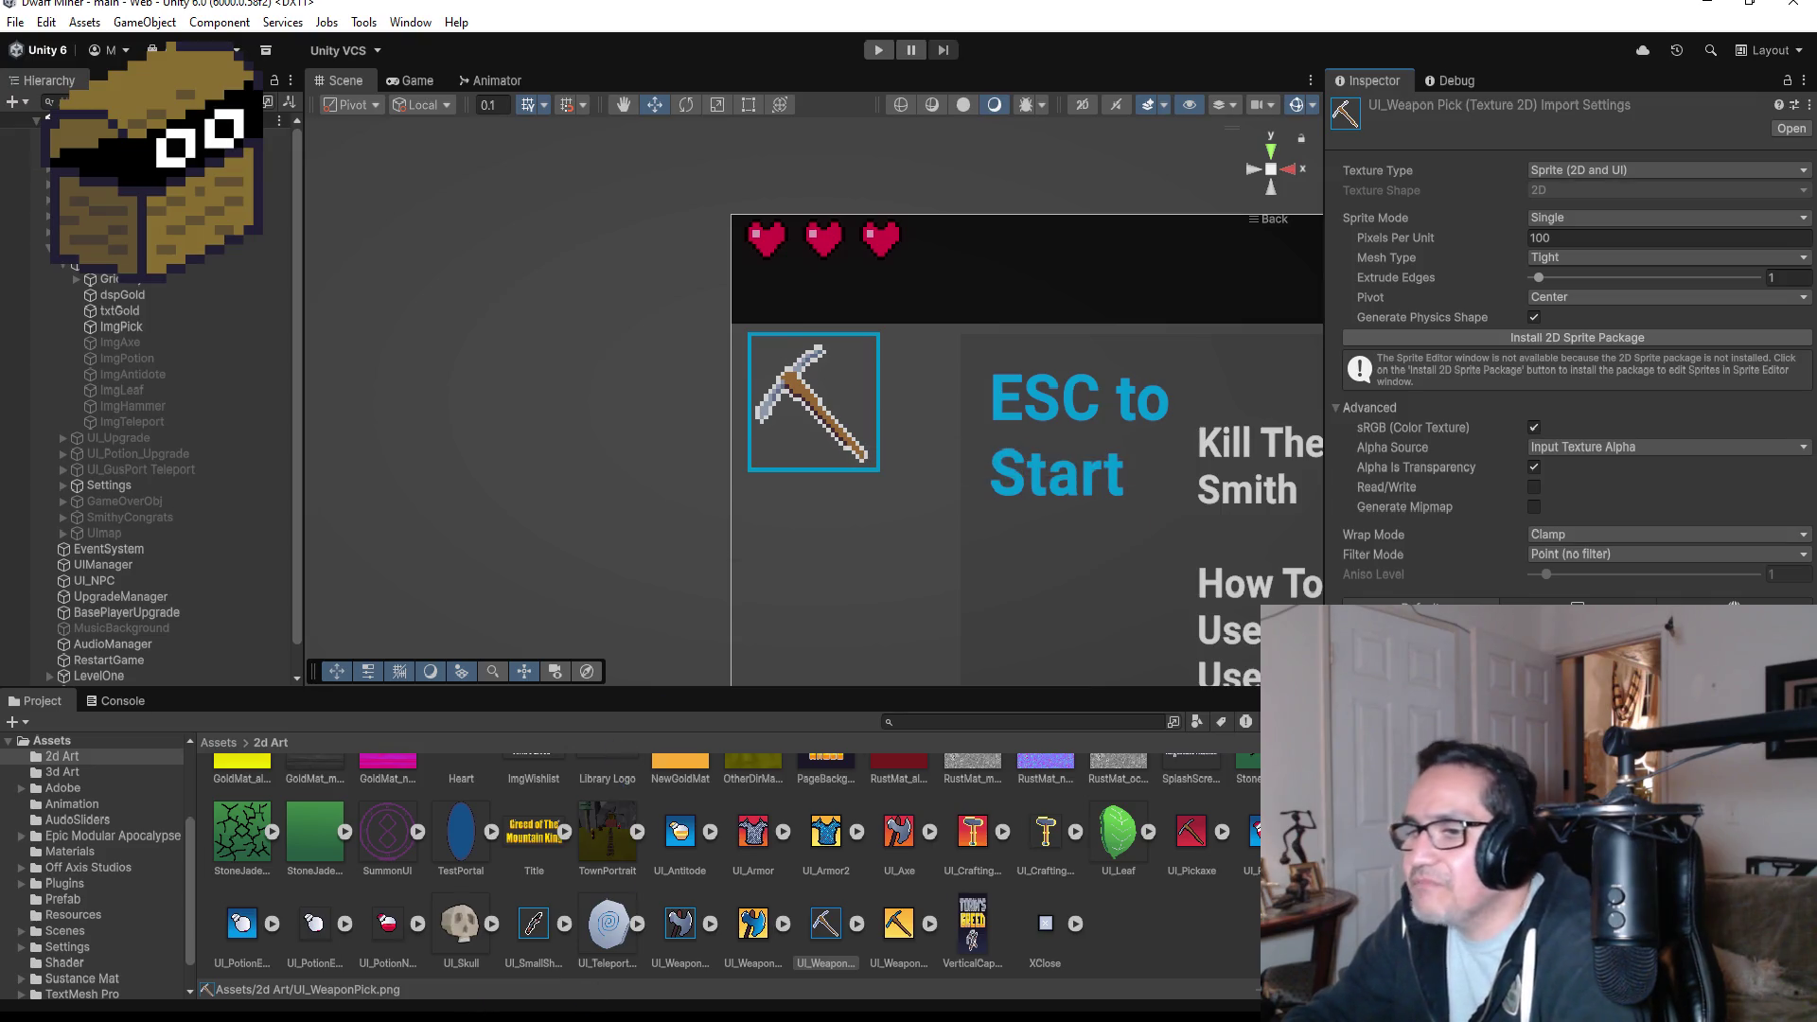
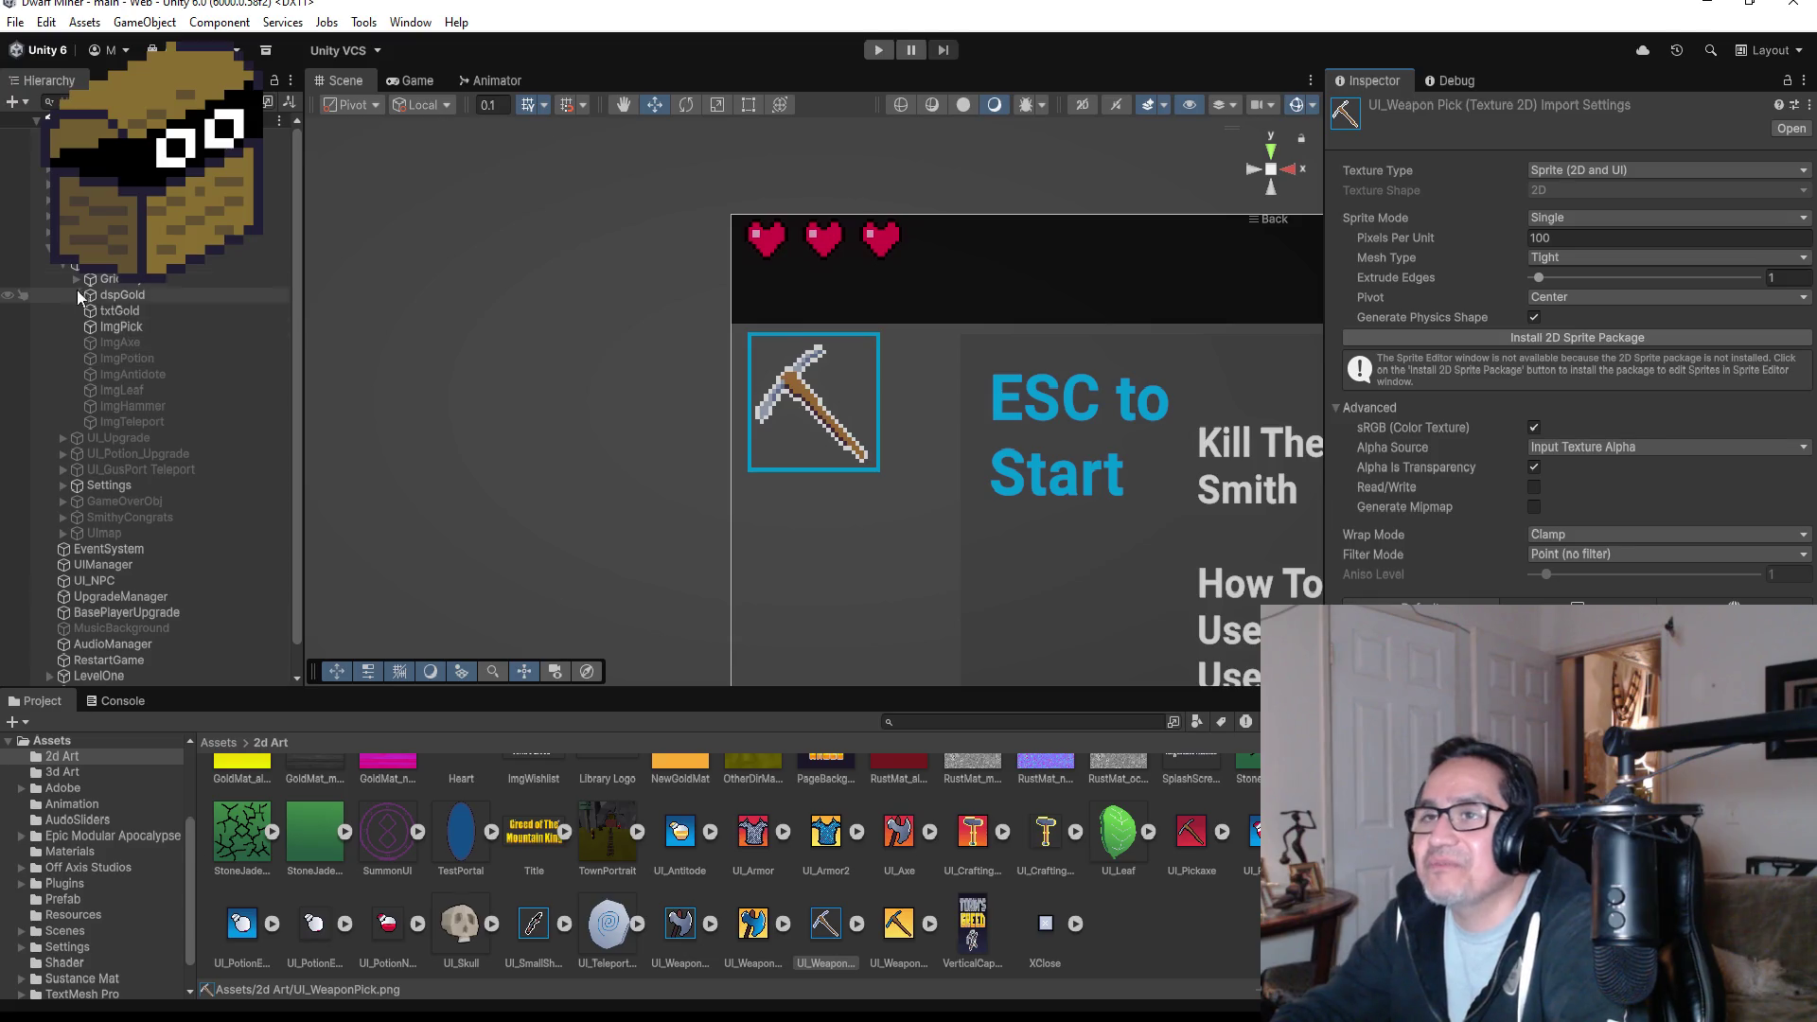
# - Collapse the expanded Hierarchy object, save the scene, and switch to the itch.io ShooterGame page
pyautogui.click(49, 248)
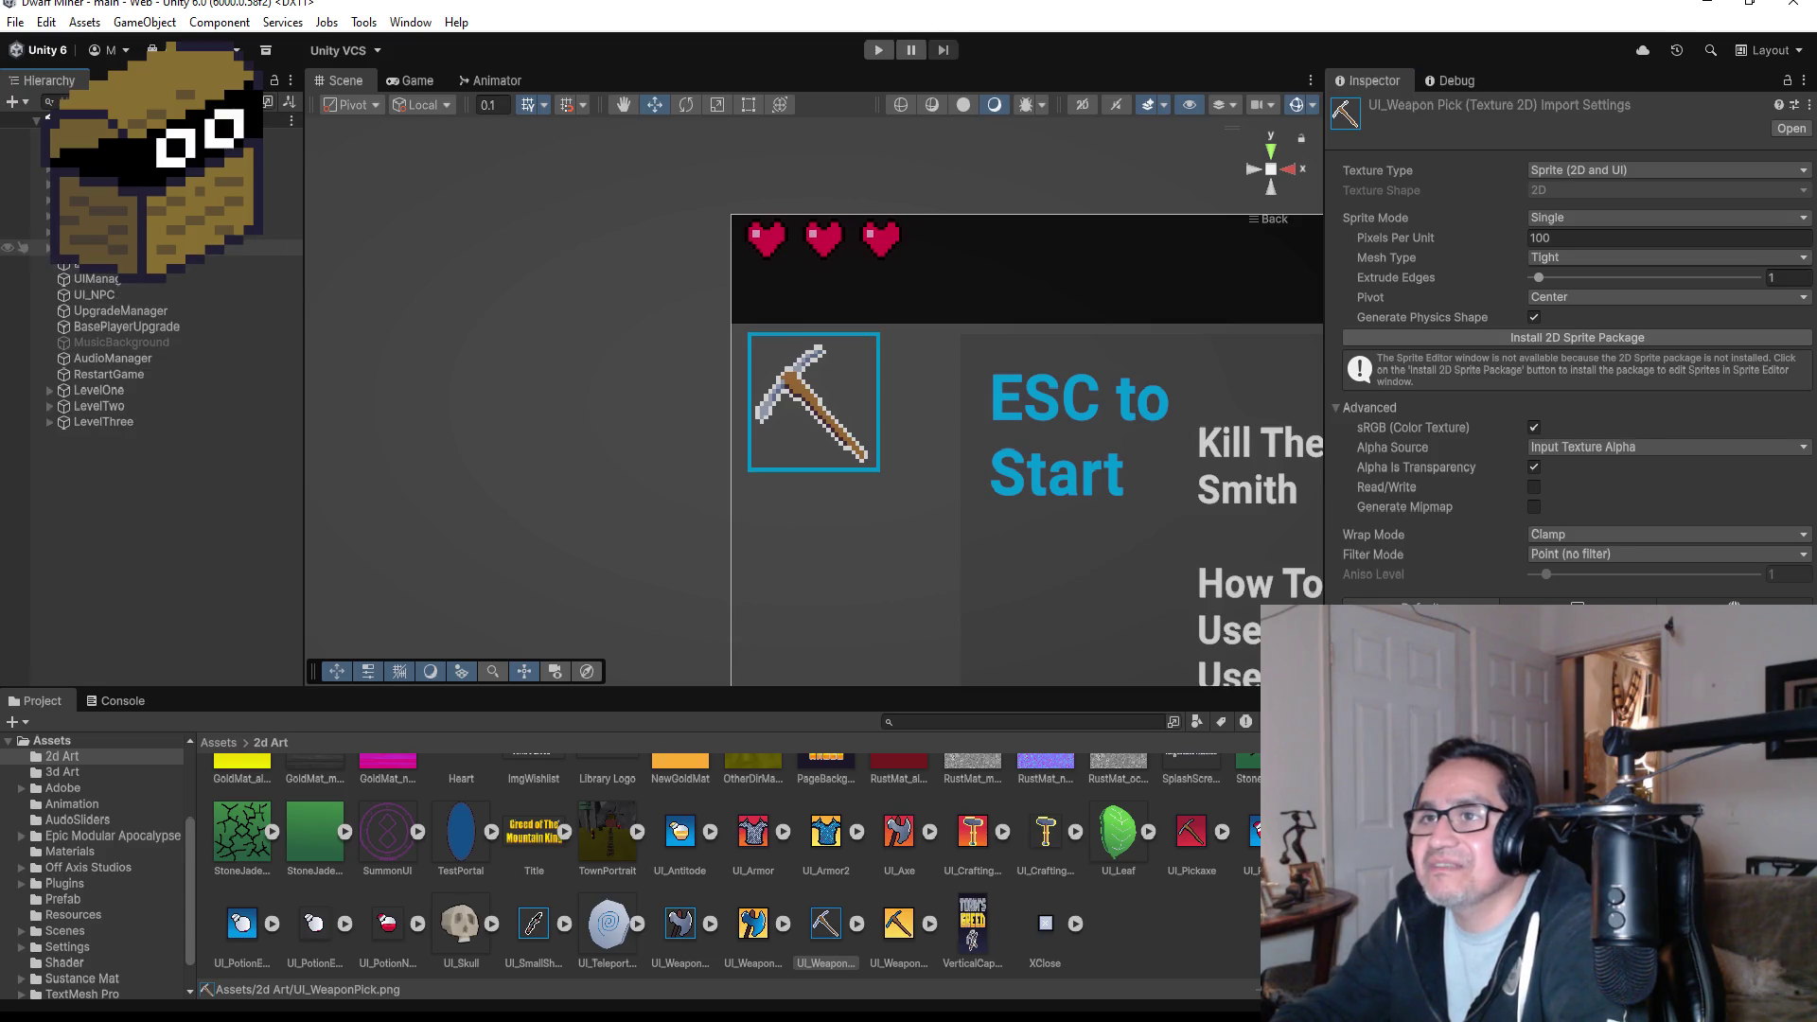
pyautogui.click(15, 22)
pyautogui.click(43, 116)
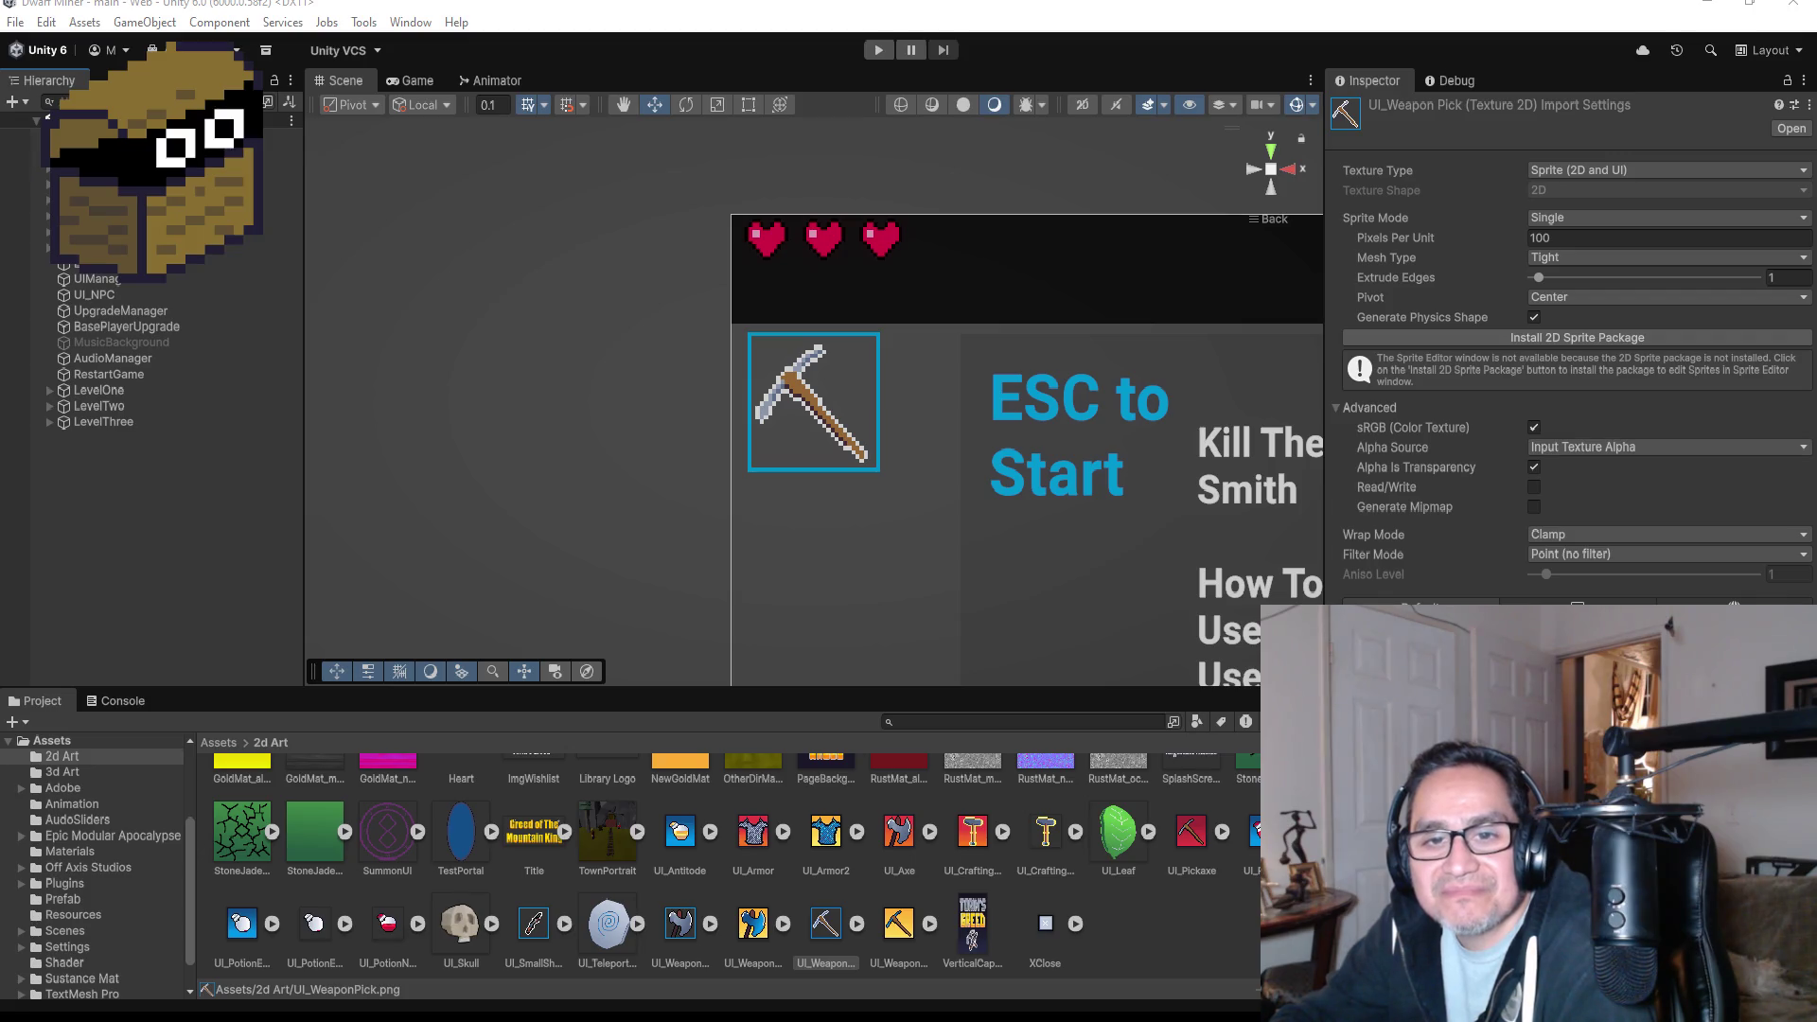
pyautogui.hotkey('alt', 'Tab')
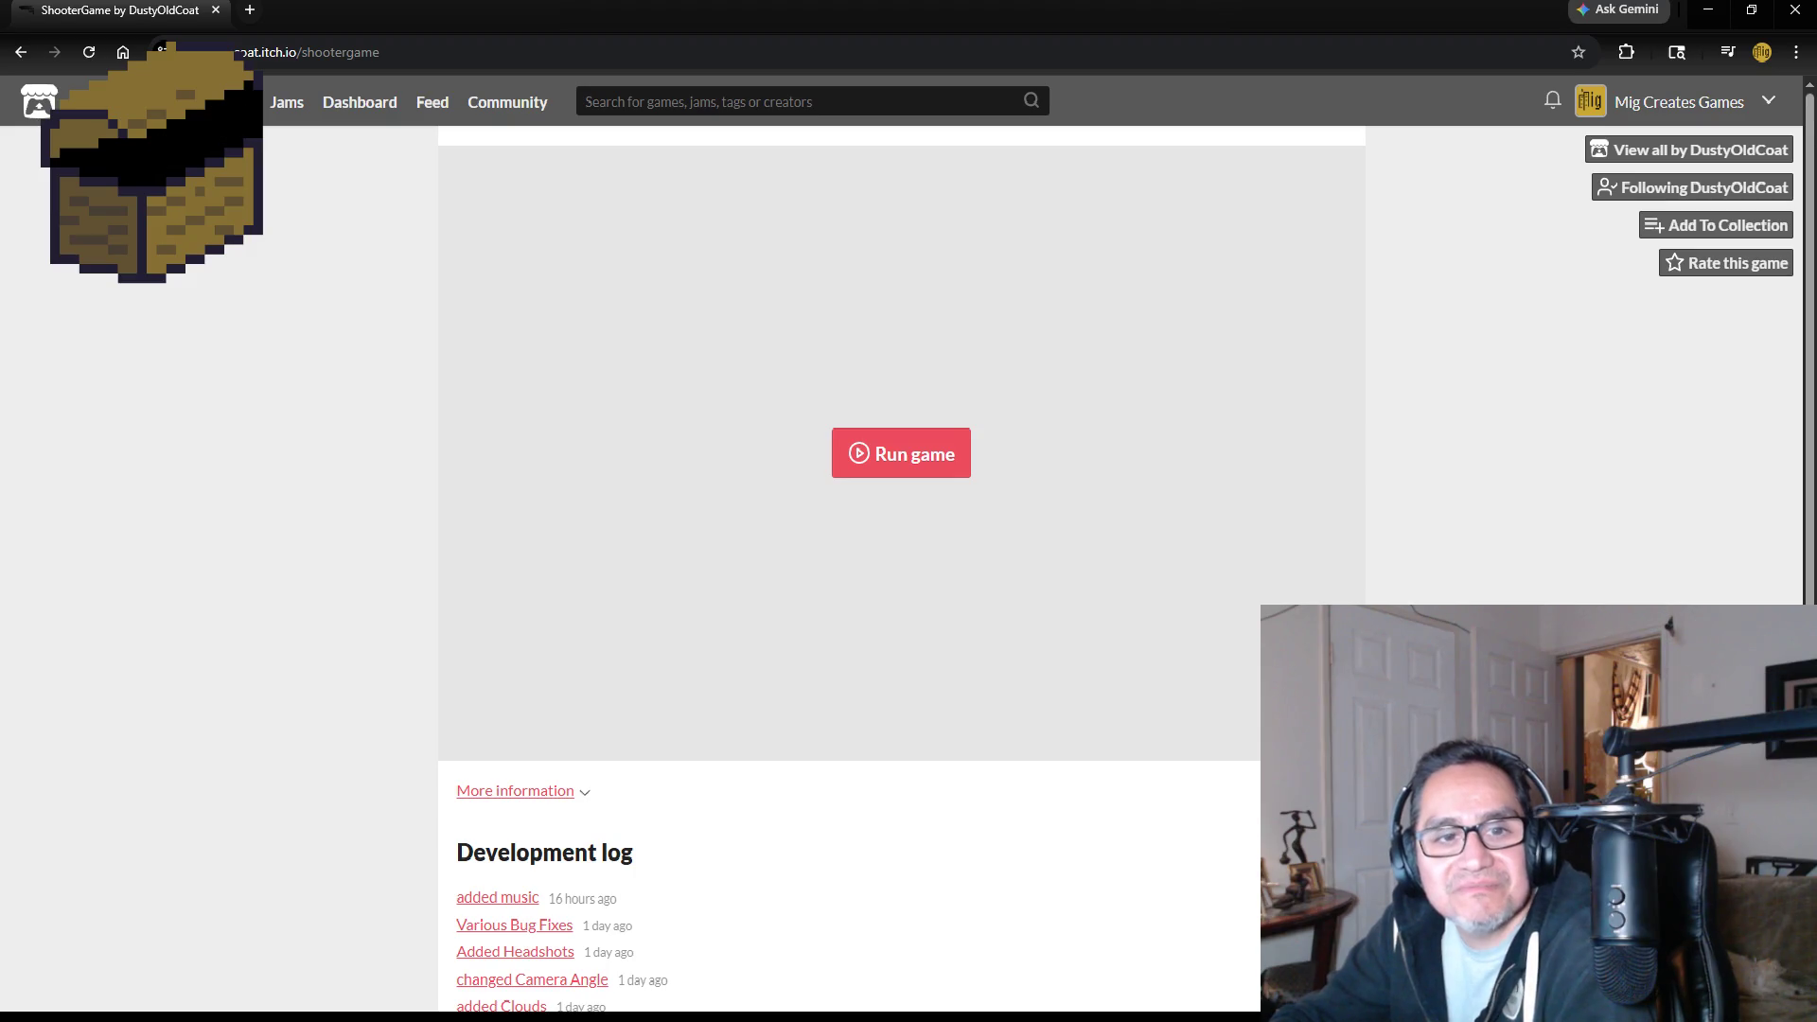
# - Start ShooterGame and shoot the enemies on the right, in the centre and on the left
pyautogui.click(906, 454)
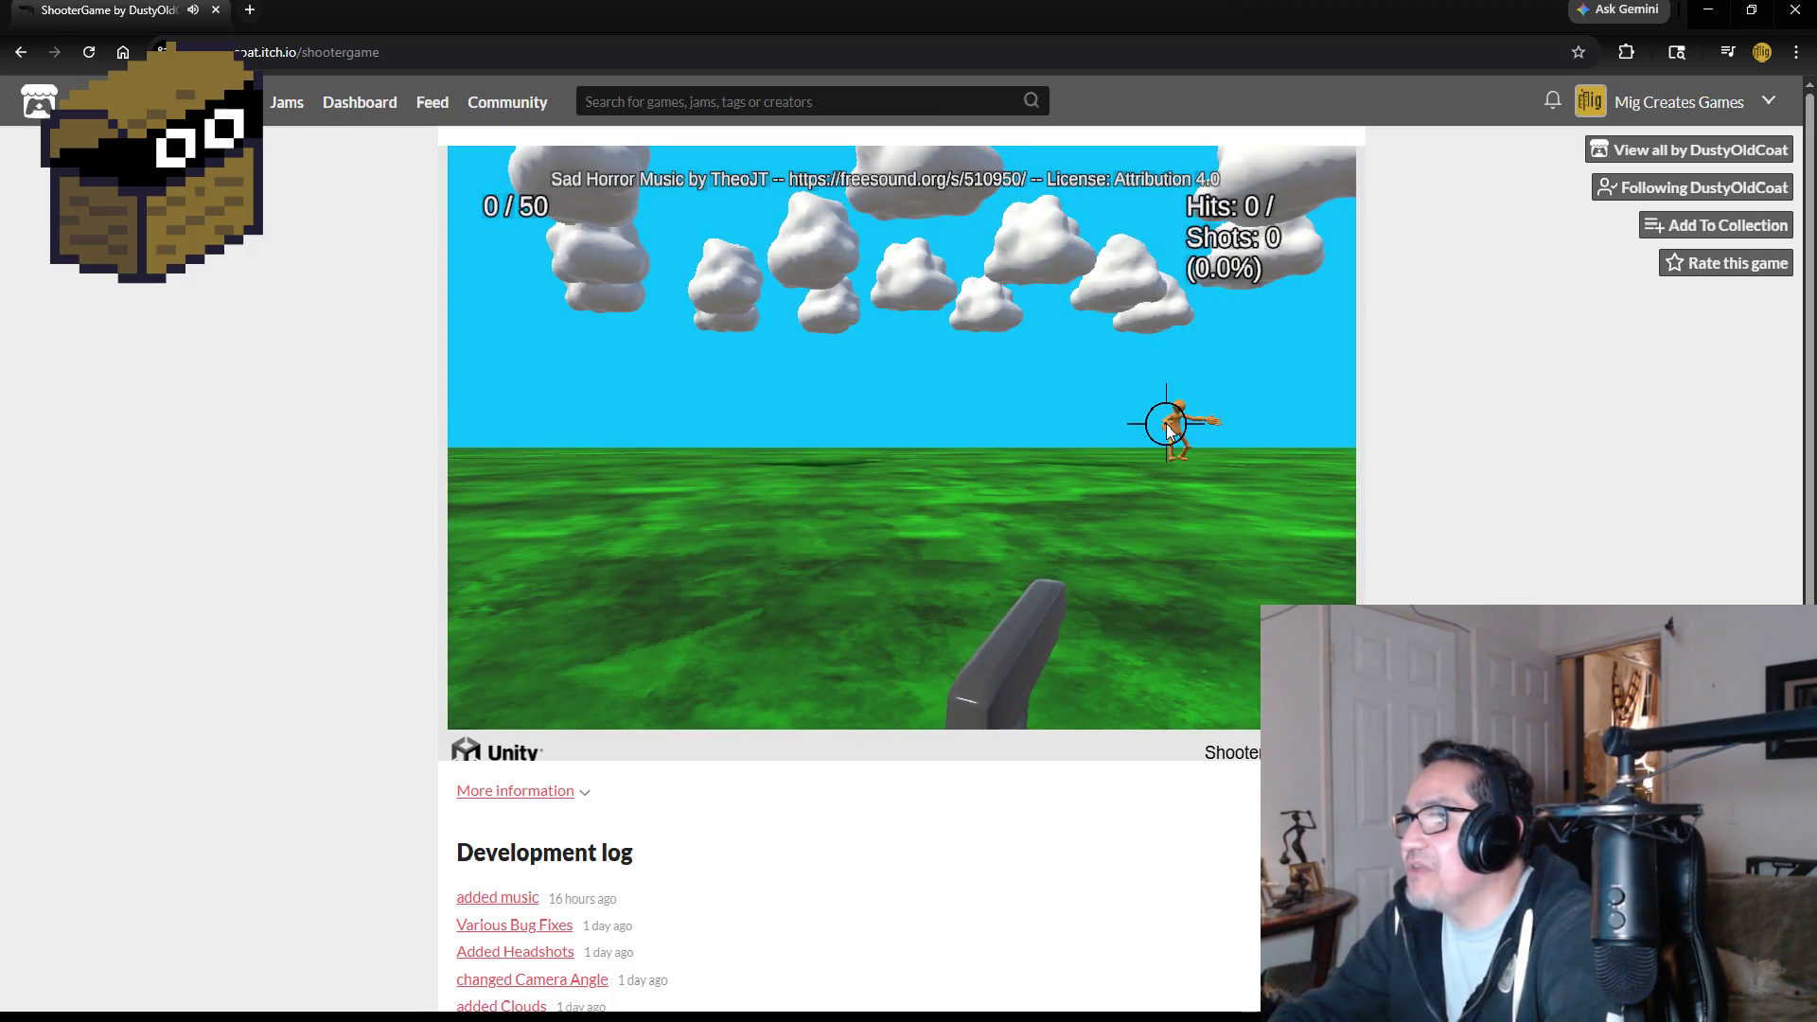
pyautogui.click(1174, 418)
pyautogui.click(1174, 418)
pyautogui.click(1177, 417)
pyautogui.click(1178, 417)
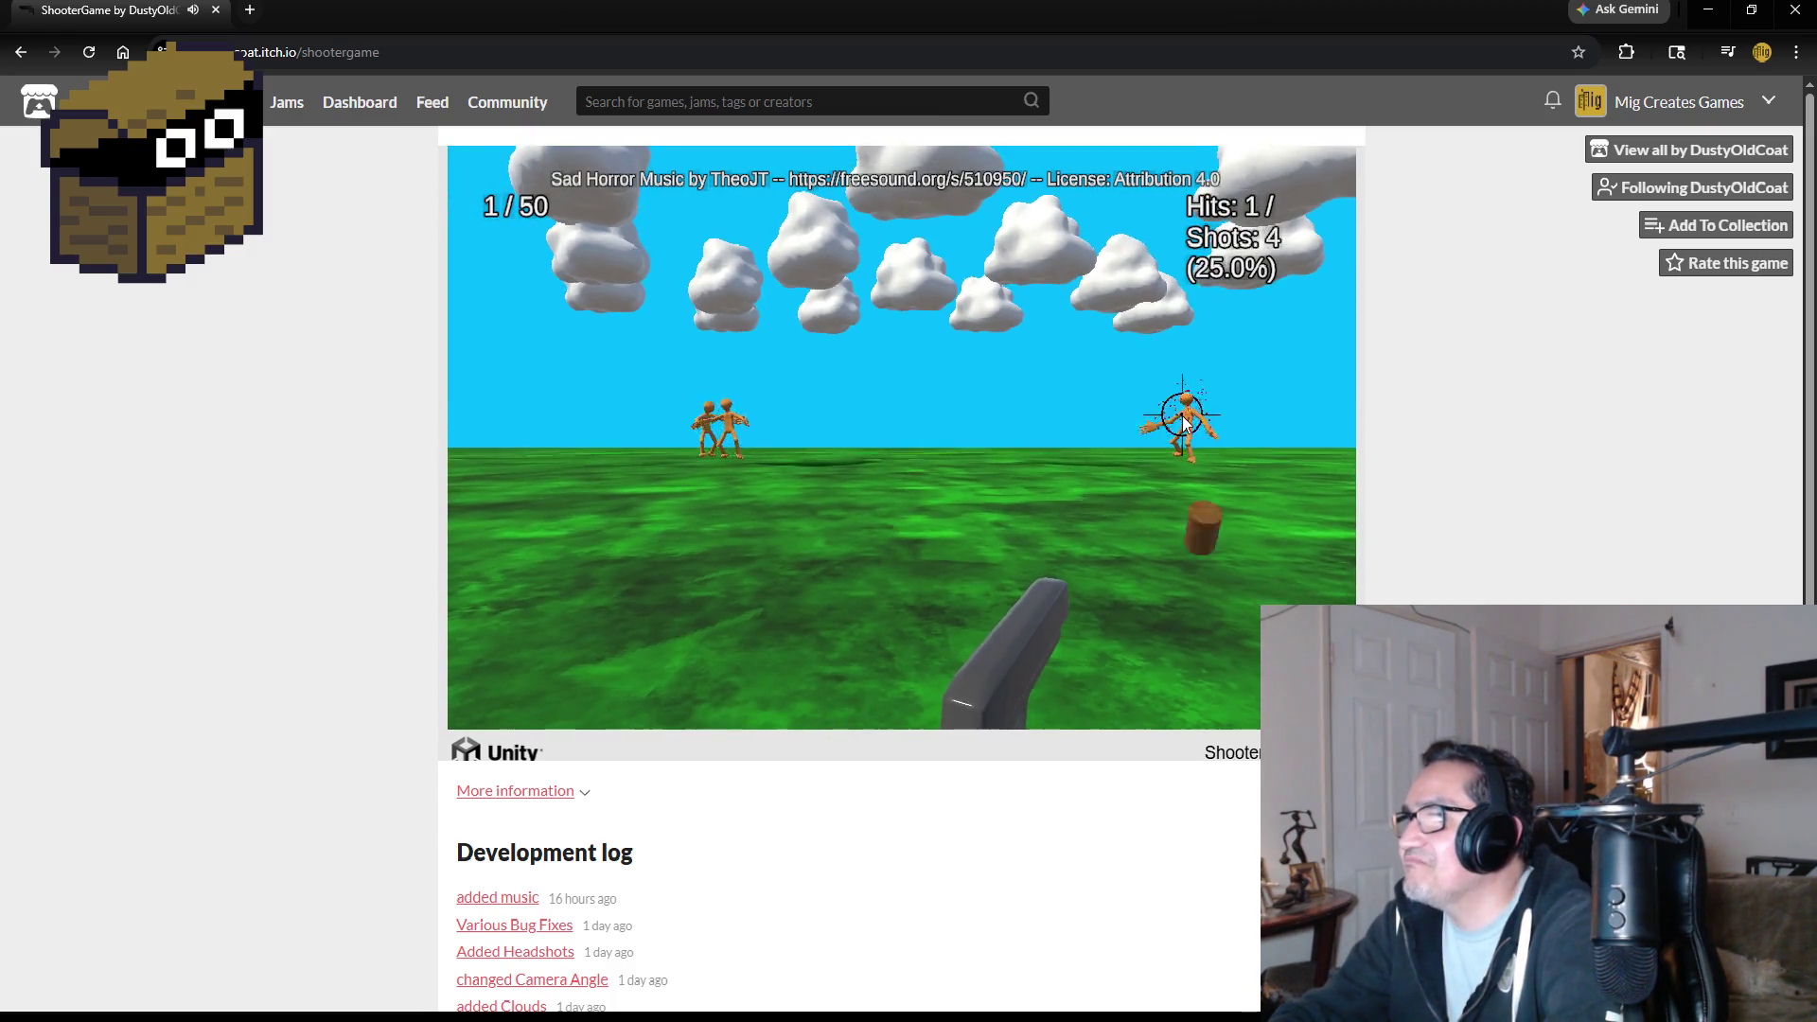
pyautogui.click(1177, 418)
pyautogui.click(1178, 417)
pyautogui.click(1177, 417)
pyautogui.click(951, 426)
pyautogui.click(951, 426)
pyautogui.click(954, 424)
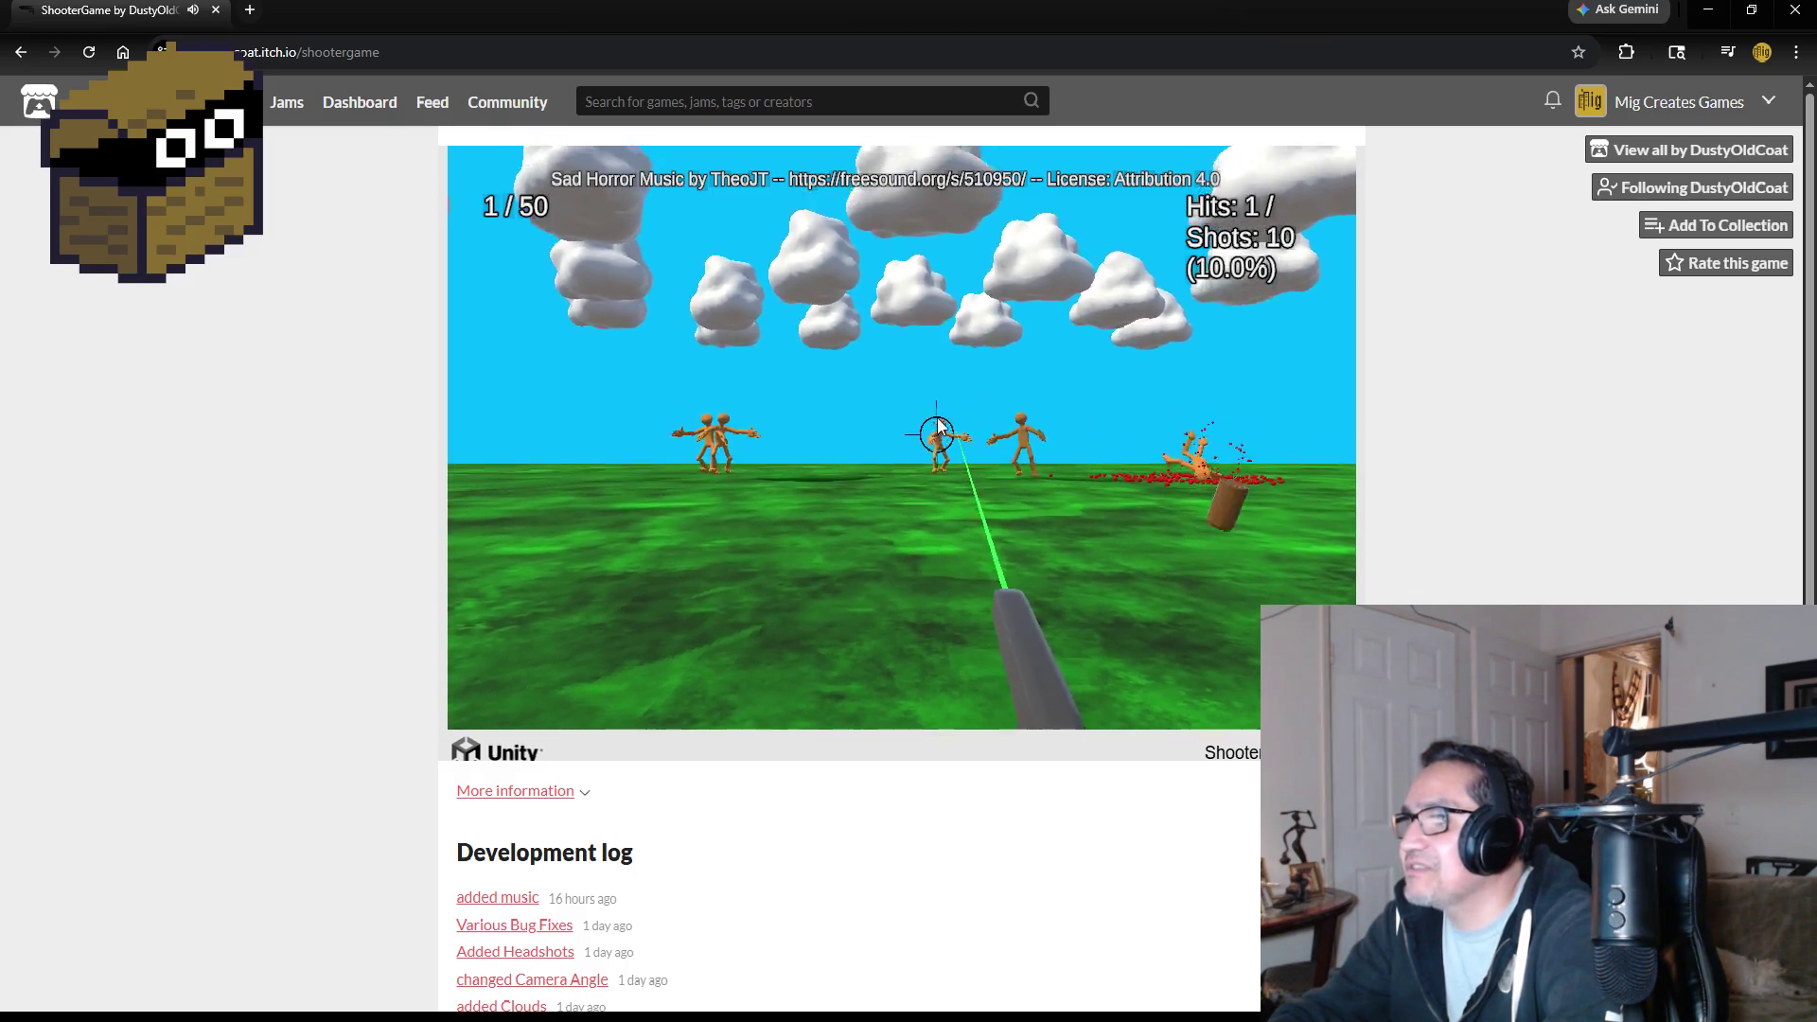
pyautogui.click(956, 423)
pyautogui.click(952, 422)
pyautogui.click(946, 422)
pyautogui.click(945, 422)
pyautogui.click(974, 428)
pyautogui.click(1010, 434)
pyautogui.click(1022, 430)
pyautogui.click(1037, 428)
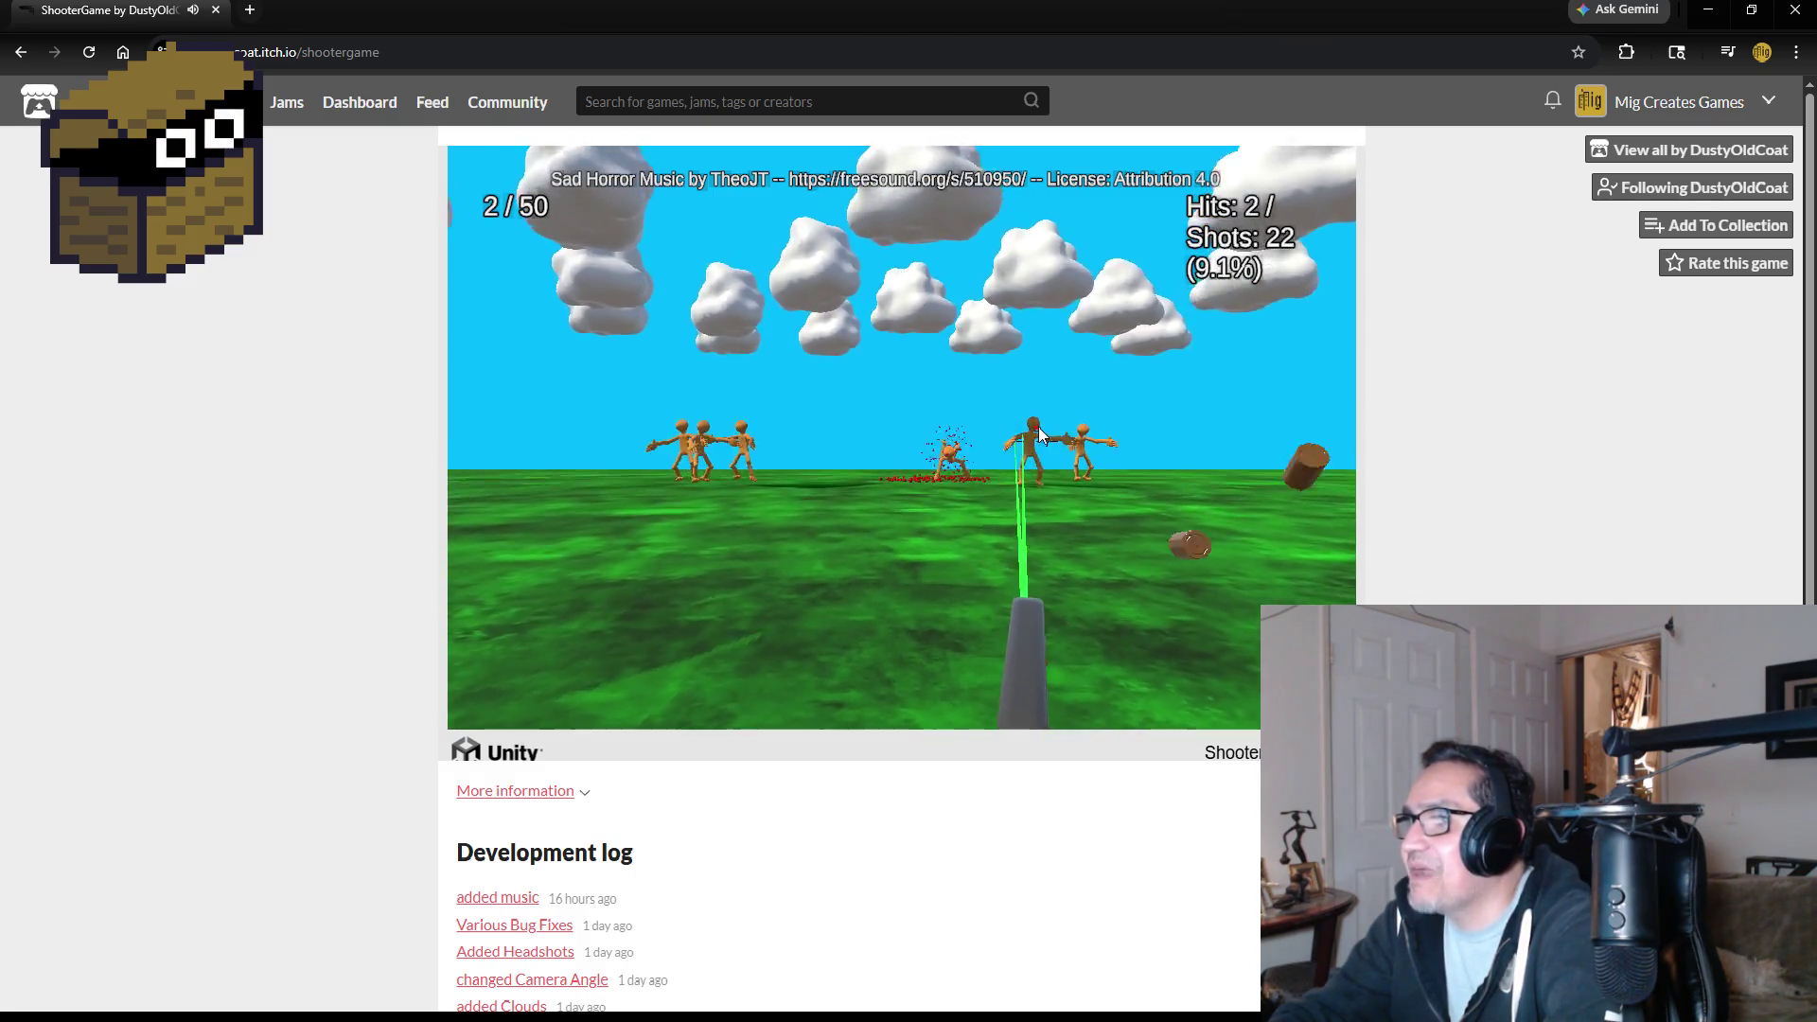
pyautogui.click(1037, 428)
pyautogui.click(1035, 427)
pyautogui.click(1031, 427)
pyautogui.click(1024, 427)
pyautogui.click(1029, 431)
pyautogui.click(1034, 433)
pyautogui.click(1035, 434)
pyautogui.click(1035, 433)
pyautogui.click(1031, 432)
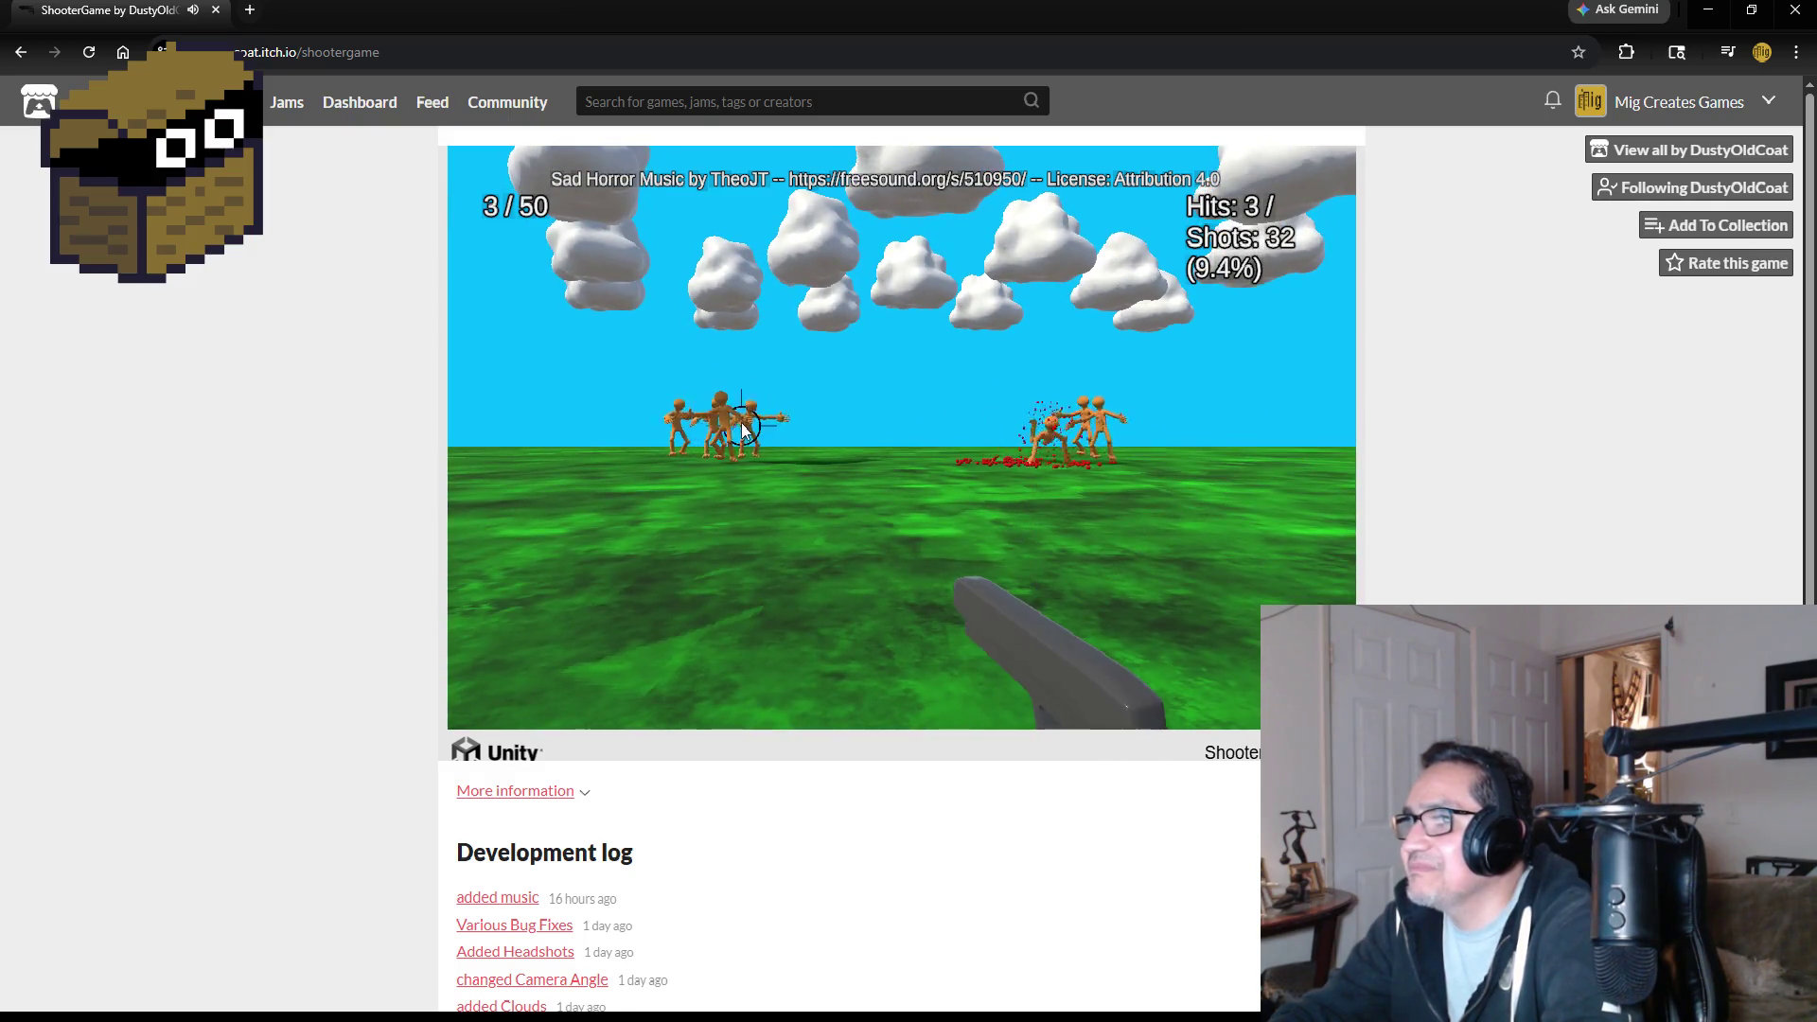
pyautogui.click(851, 426)
pyautogui.click(720, 424)
pyautogui.click(715, 426)
pyautogui.click(712, 427)
pyautogui.click(711, 427)
pyautogui.click(712, 428)
pyautogui.click(714, 430)
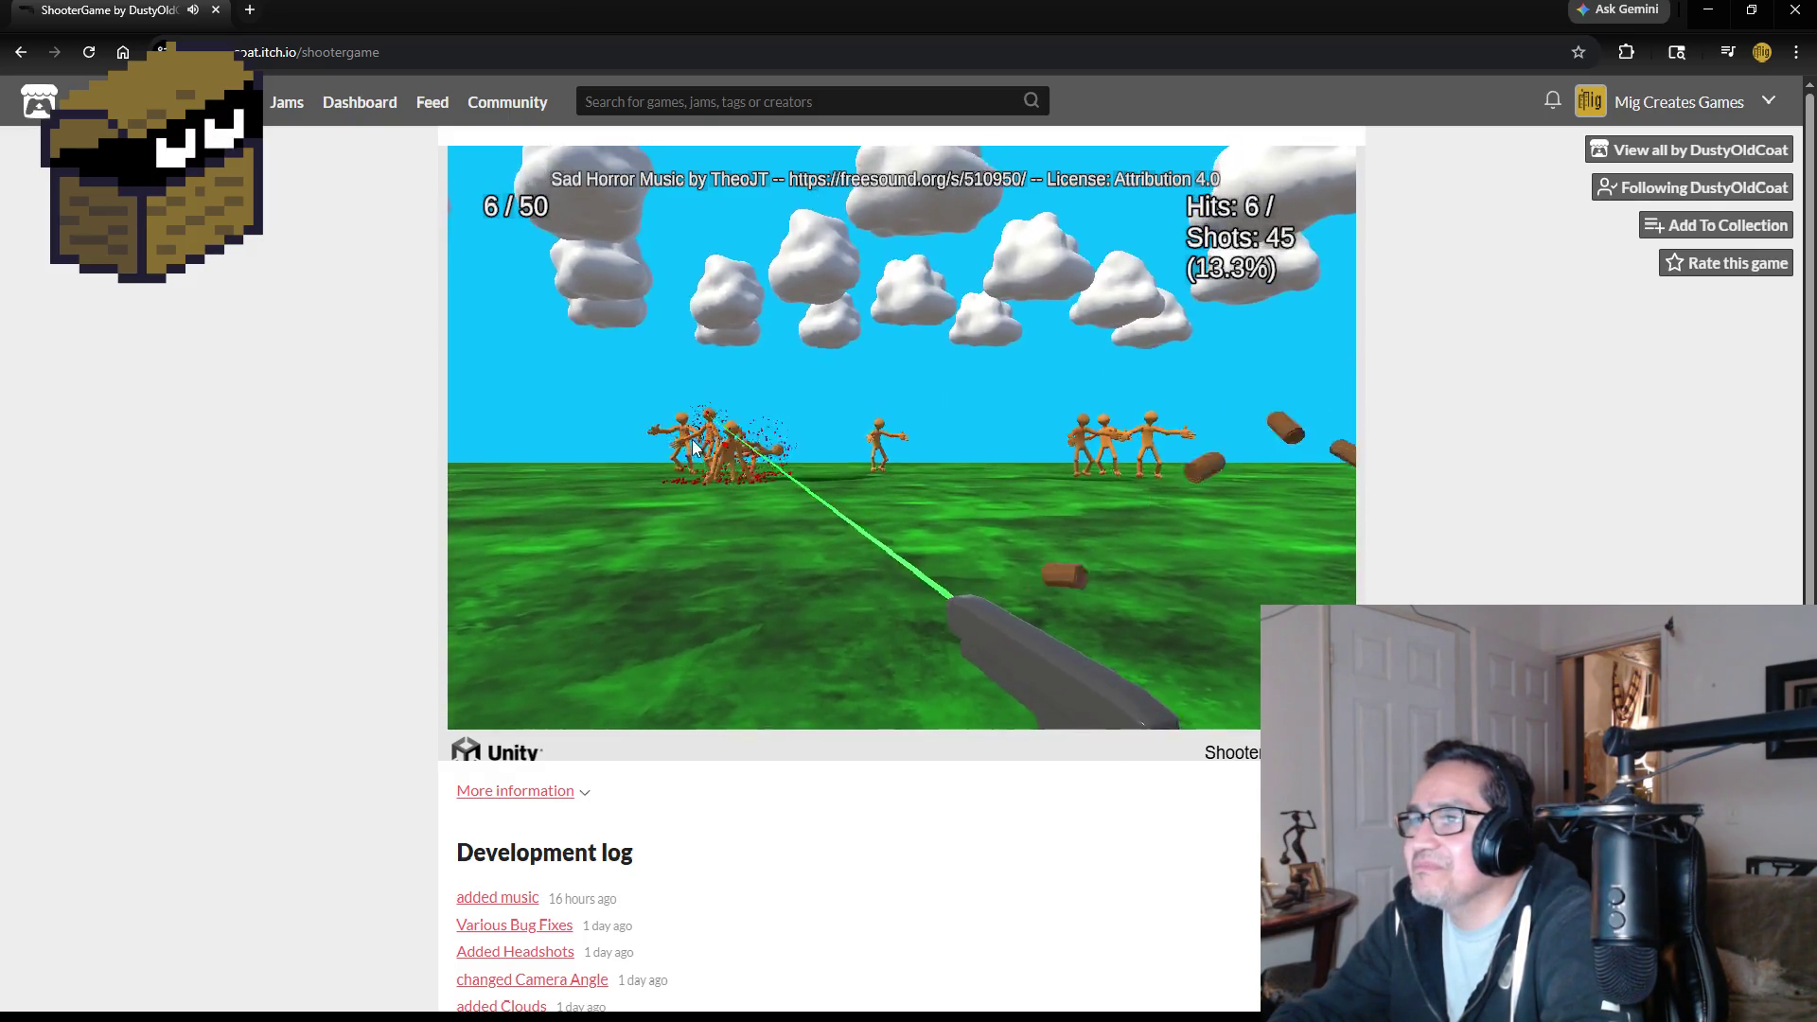
pyautogui.click(716, 434)
pyautogui.click(719, 437)
pyautogui.click(723, 439)
pyautogui.click(727, 442)
pyautogui.click(730, 446)
pyautogui.click(734, 448)
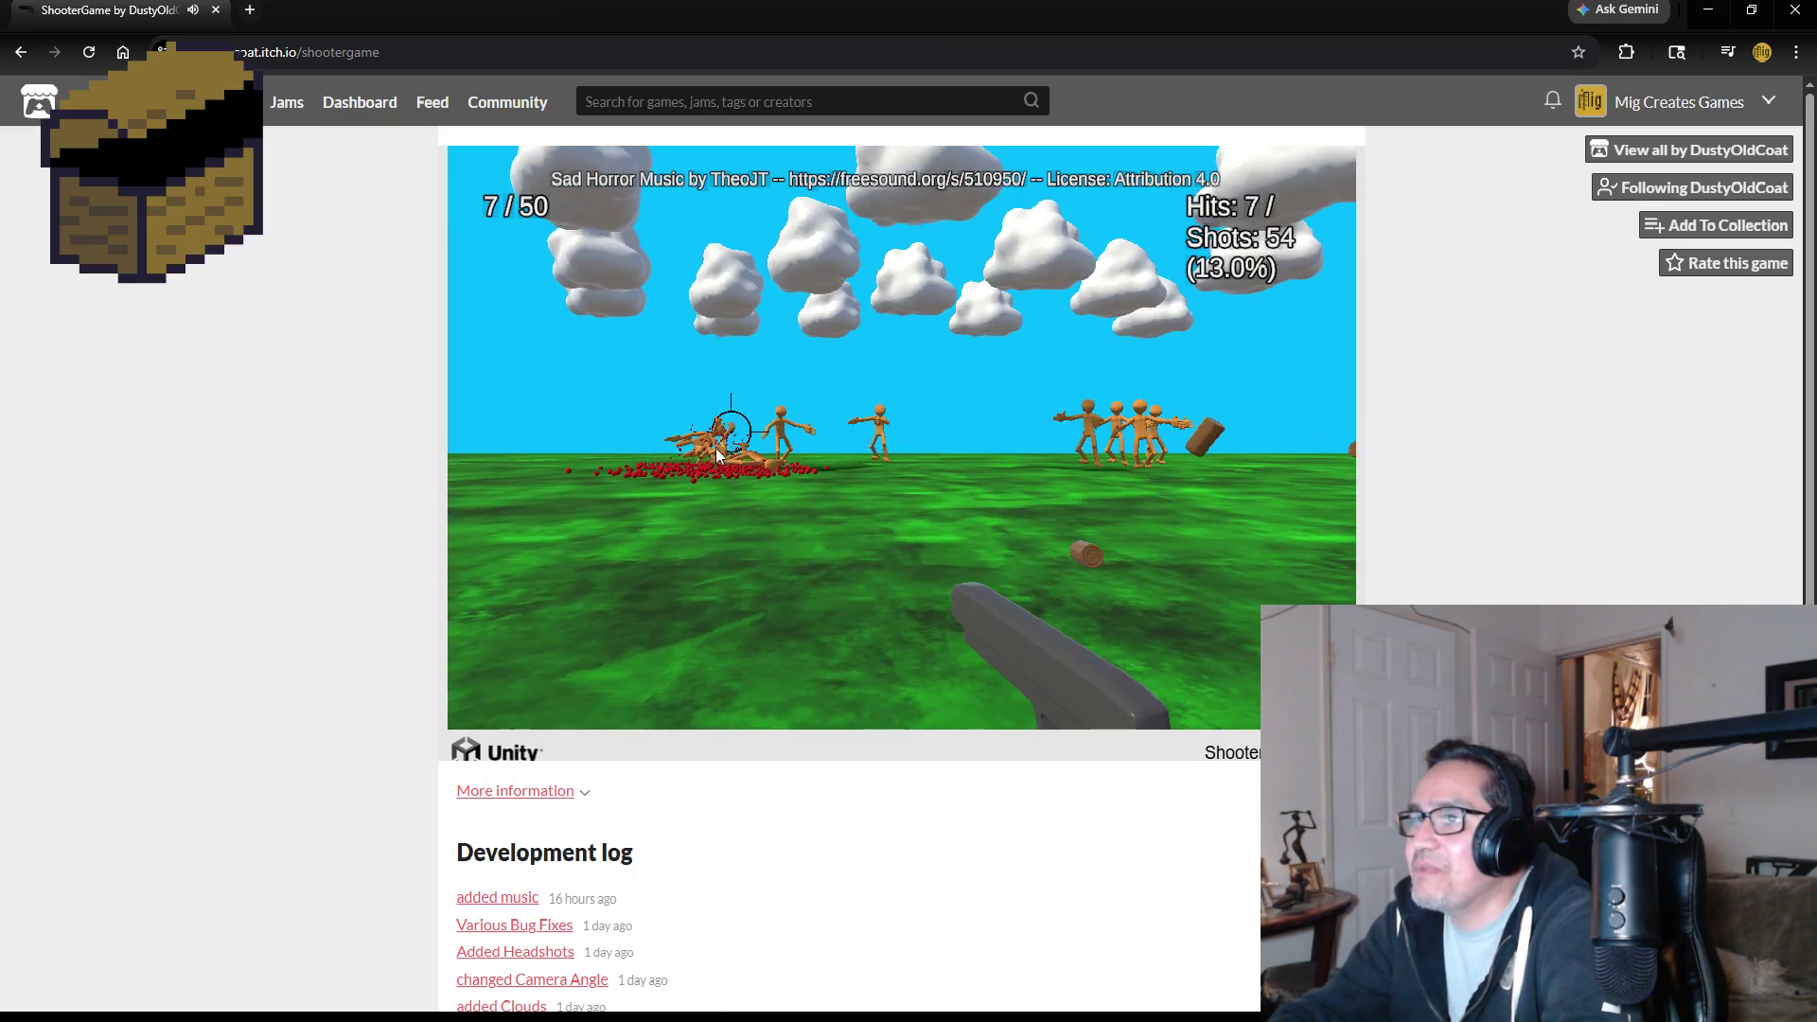
# - Keep firing into the enemy crowd across the centre and right of the screen
pyautogui.click(749, 442)
pyautogui.click(768, 435)
pyautogui.click(790, 426)
pyautogui.click(791, 426)
pyautogui.click(791, 427)
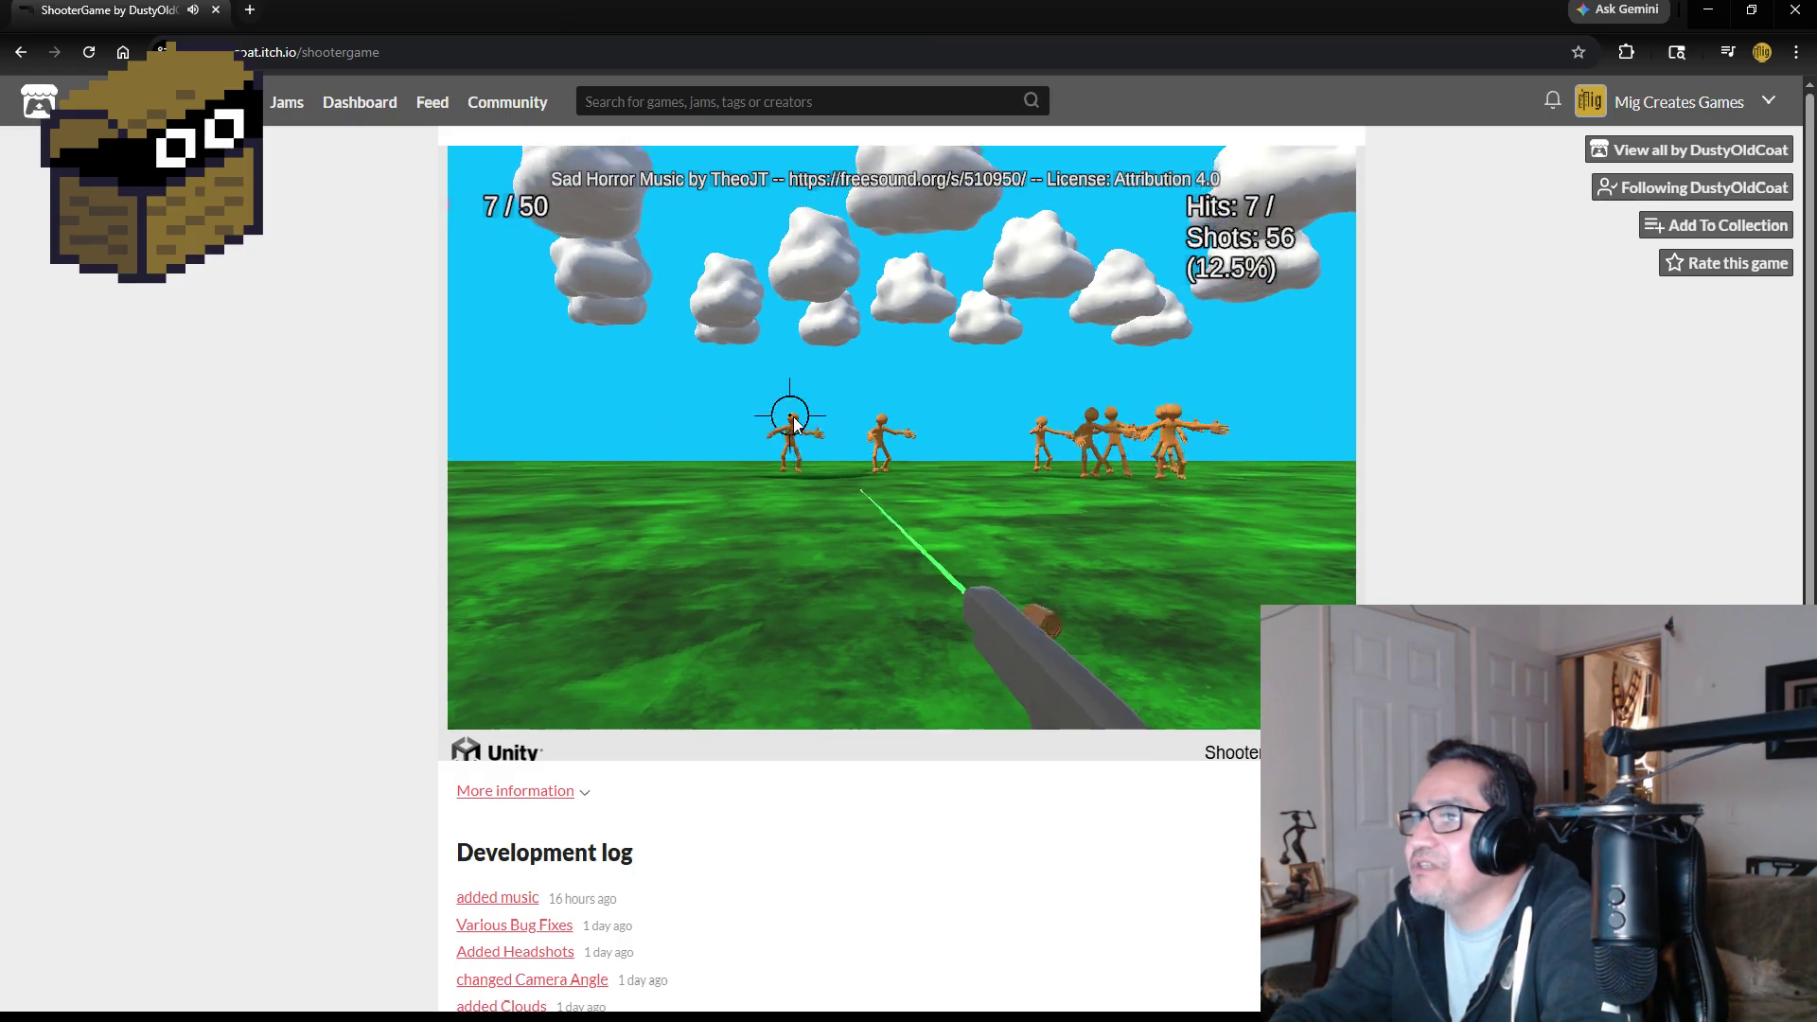
pyautogui.click(792, 428)
pyautogui.click(791, 430)
pyautogui.click(792, 433)
pyautogui.click(791, 436)
pyautogui.click(792, 438)
pyautogui.click(792, 442)
pyautogui.click(800, 444)
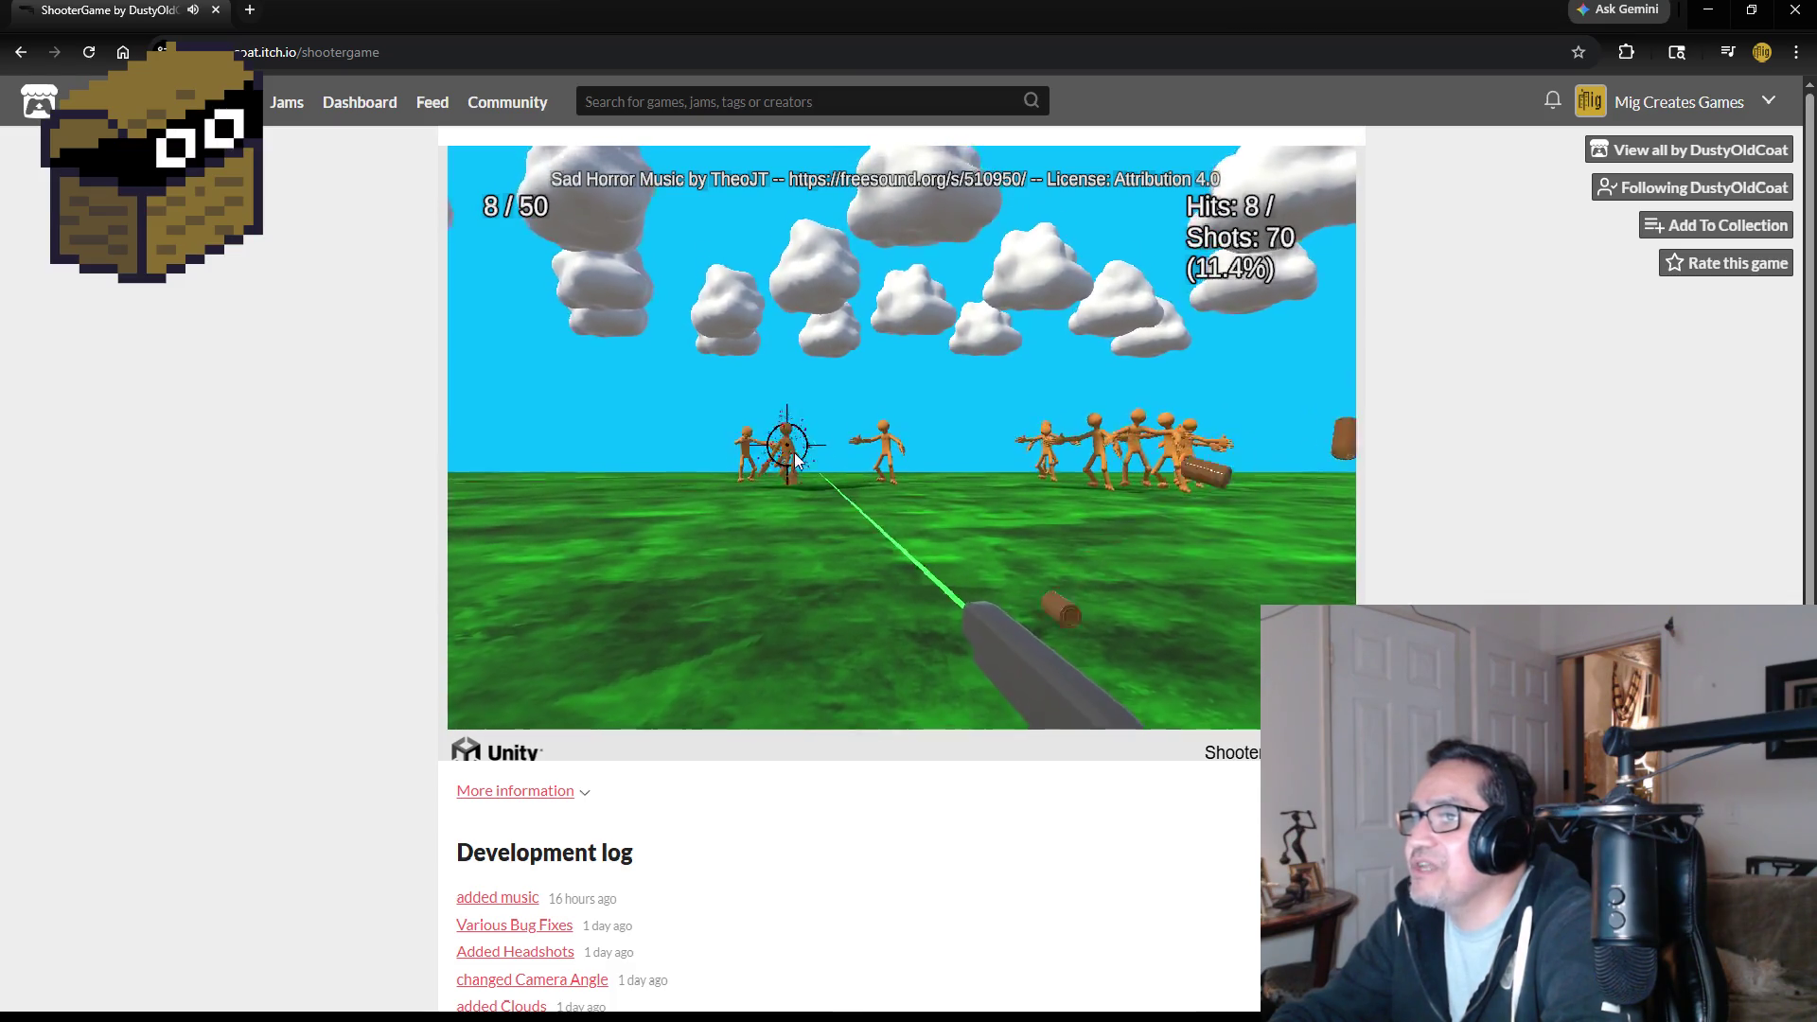
pyautogui.click(833, 443)
pyautogui.click(871, 442)
pyautogui.click(884, 441)
pyautogui.click(894, 431)
pyautogui.click(897, 428)
pyautogui.click(899, 431)
pyautogui.click(904, 434)
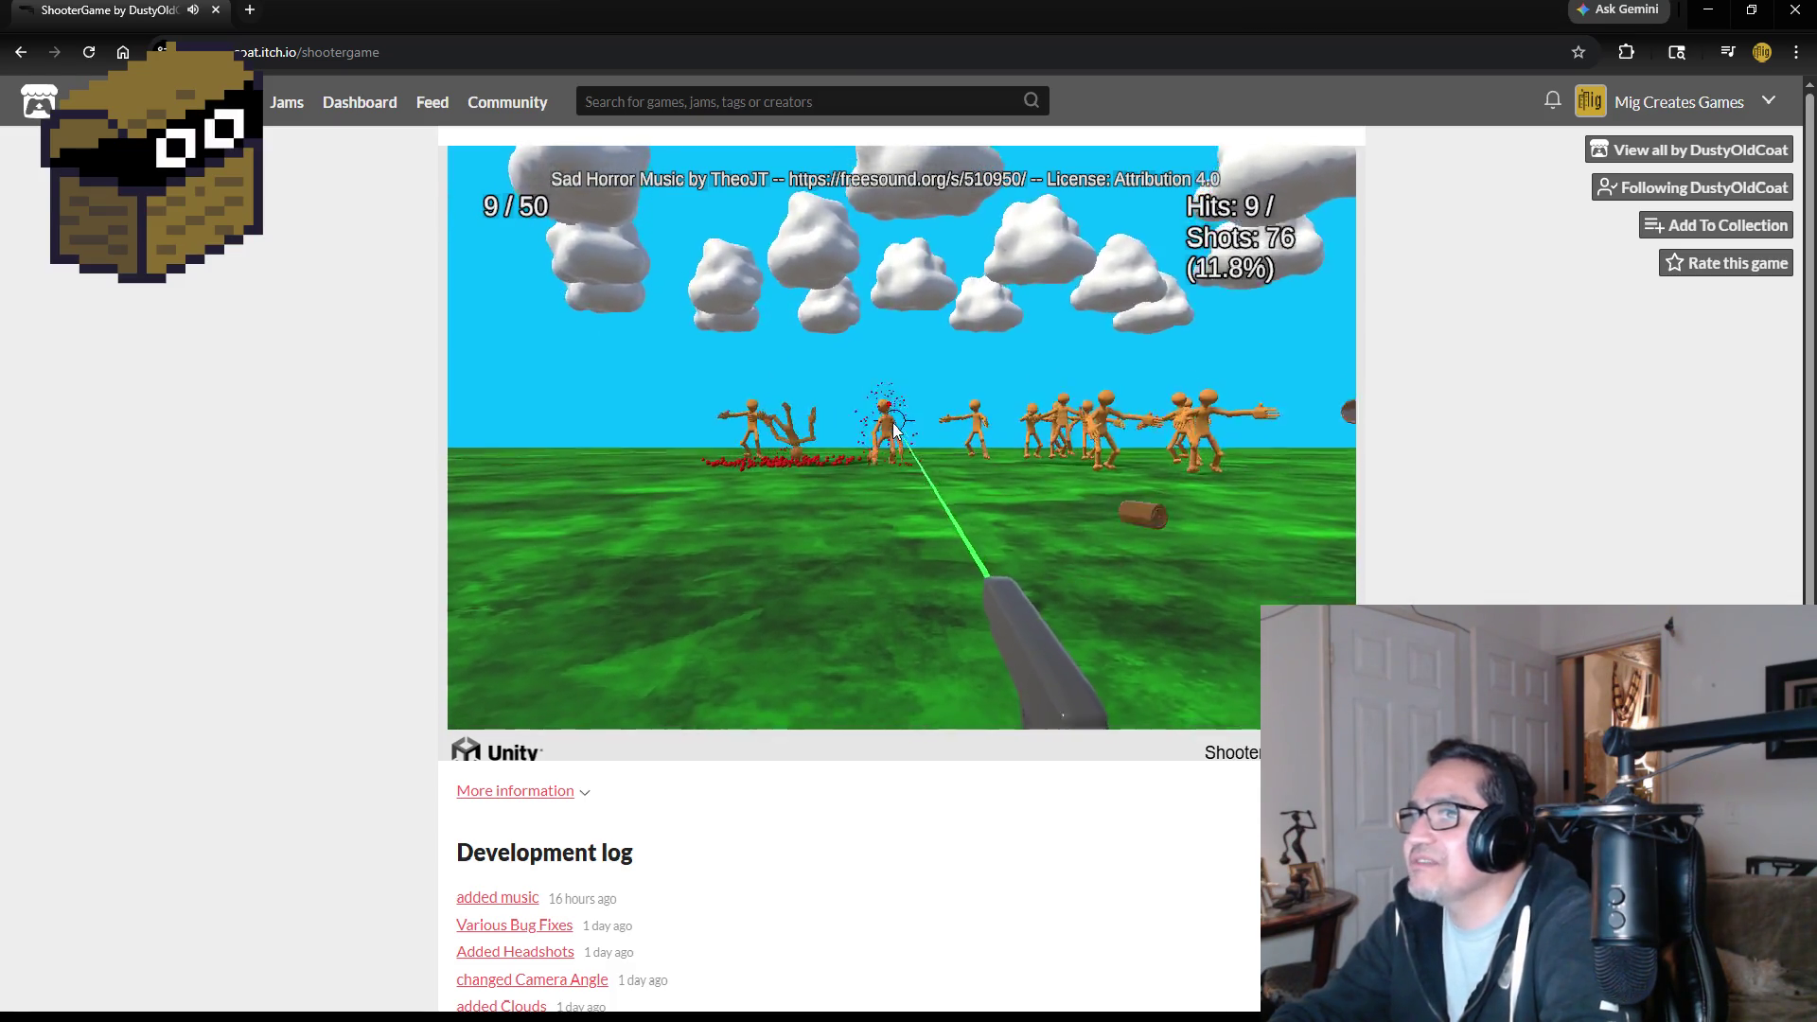
pyautogui.click(913, 437)
pyautogui.click(926, 444)
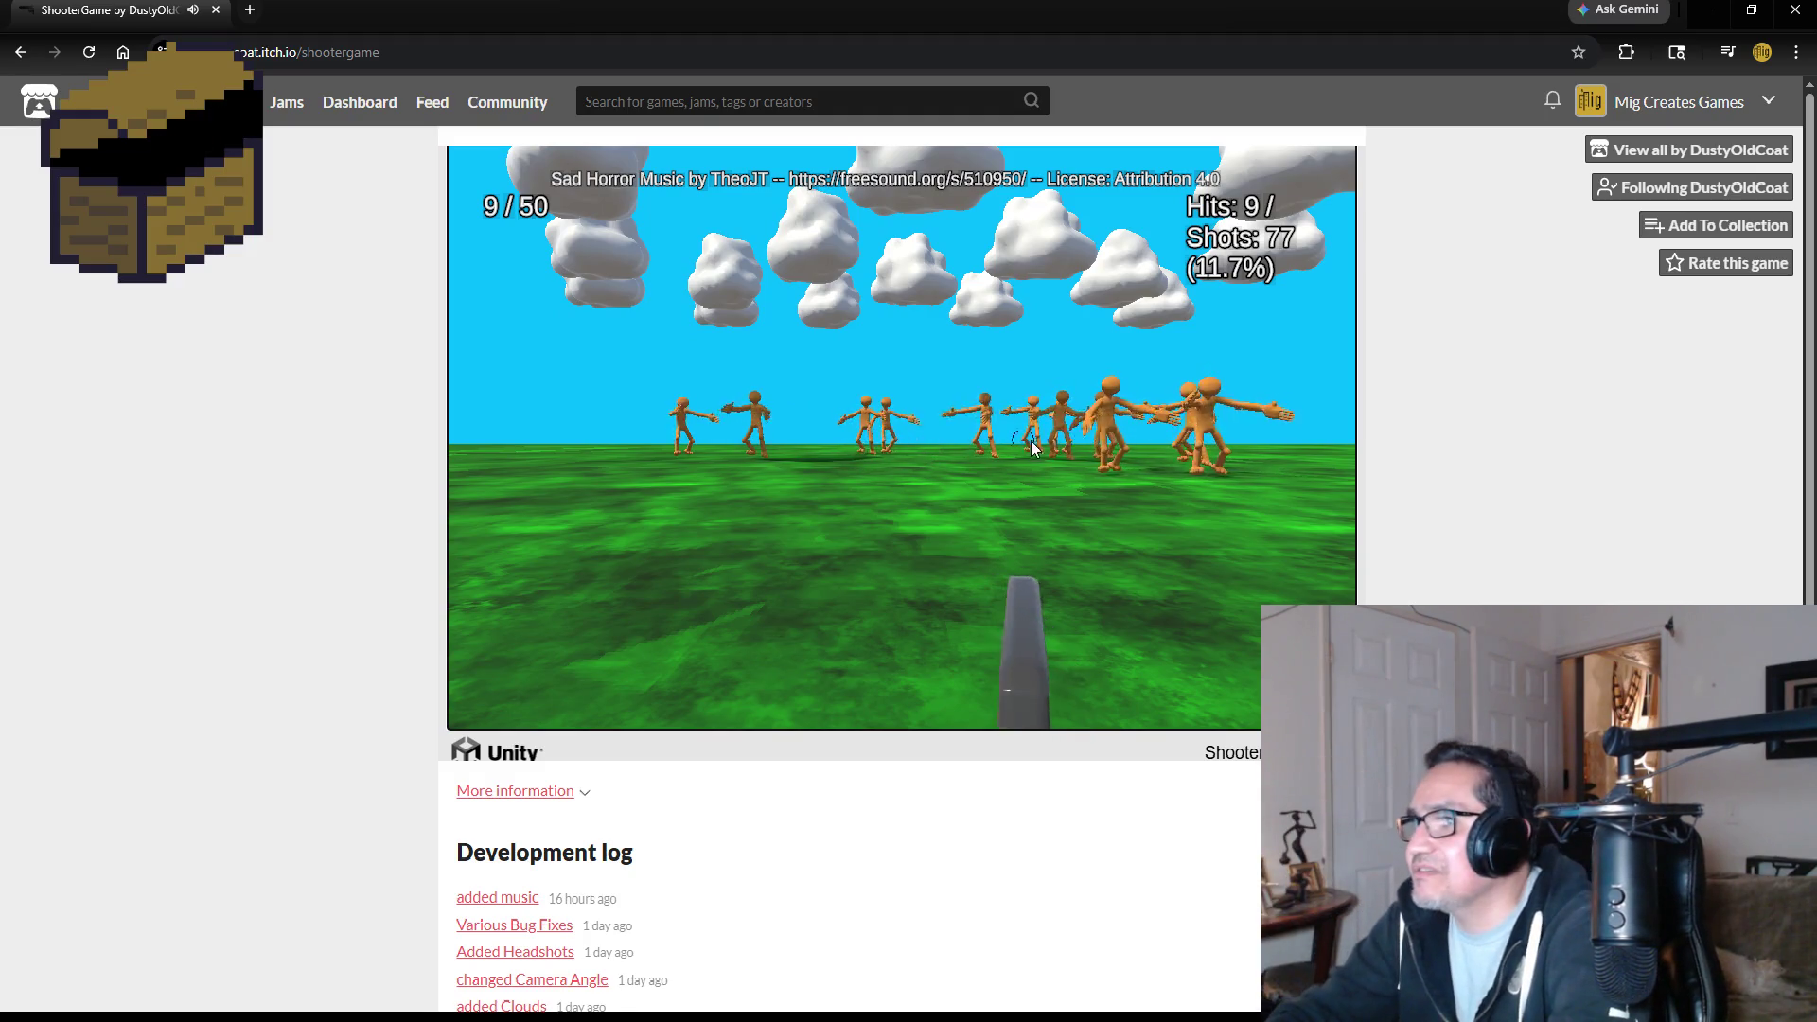
pyautogui.click(1111, 411)
pyautogui.click(1115, 414)
pyautogui.click(1121, 418)
pyautogui.click(1121, 419)
pyautogui.click(1121, 420)
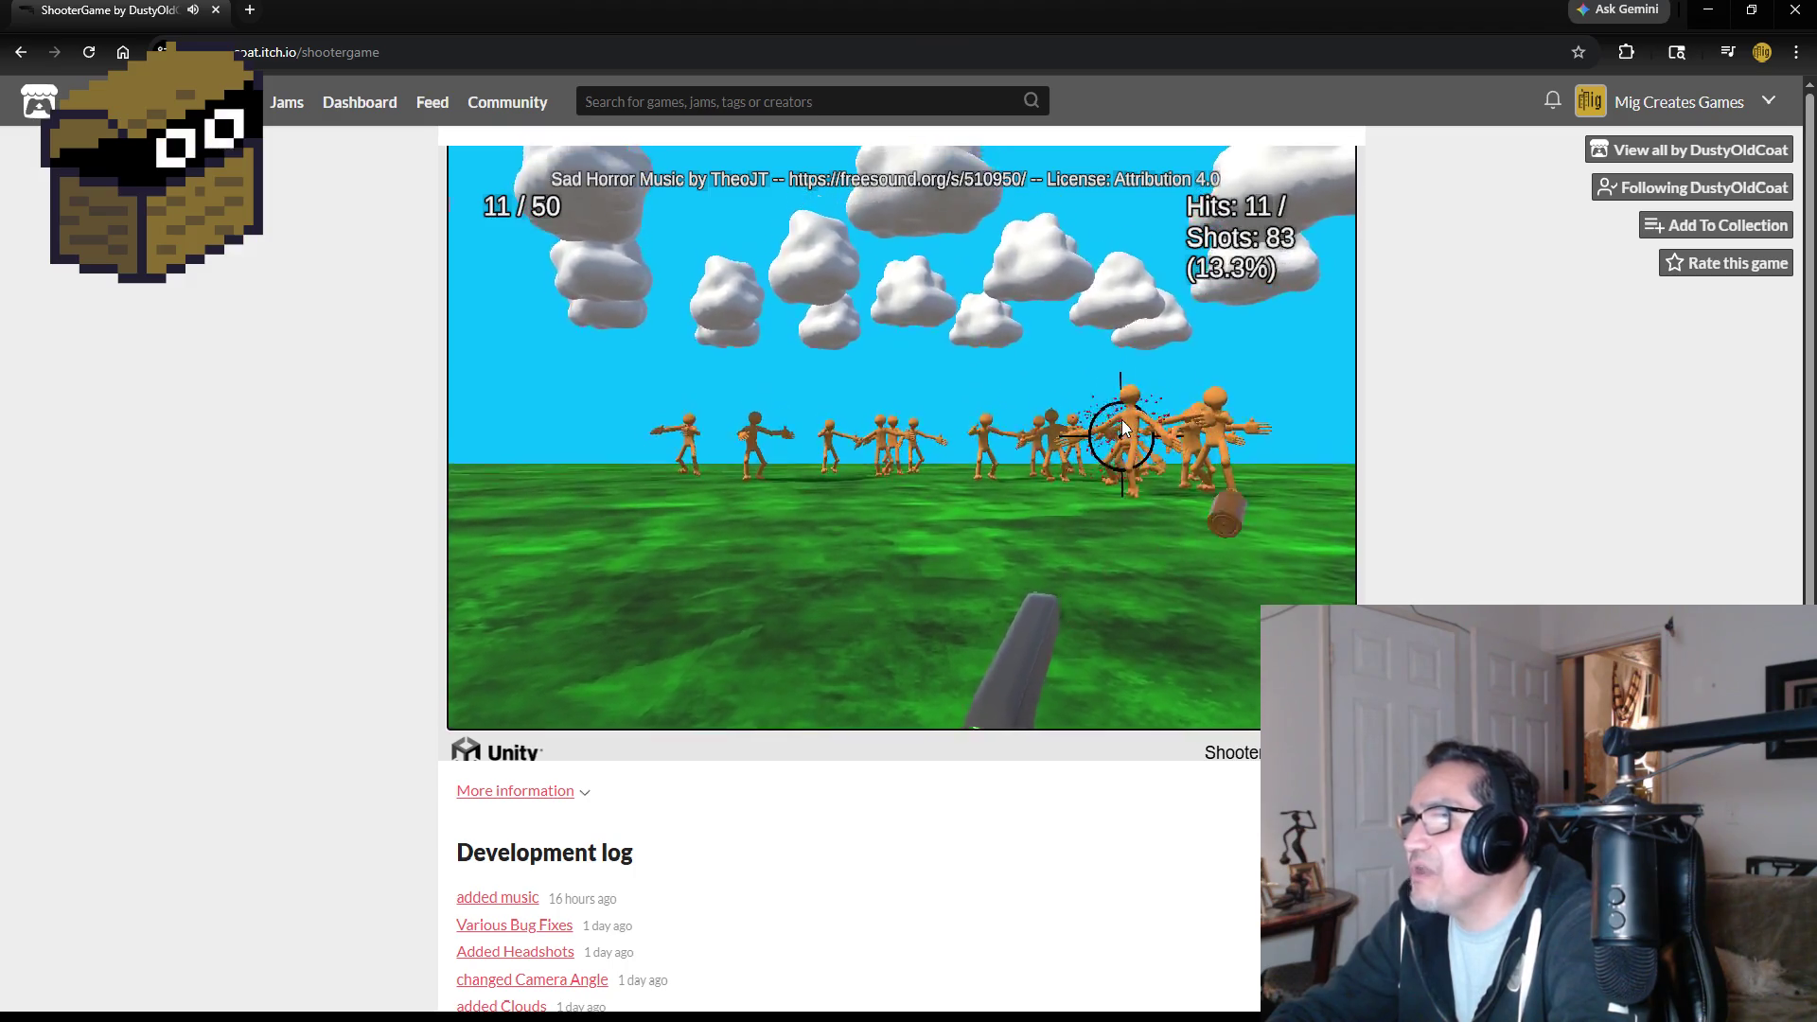
pyautogui.click(1107, 422)
pyautogui.click(1093, 426)
pyautogui.click(1126, 426)
pyautogui.click(1164, 428)
pyautogui.click(1197, 431)
pyautogui.click(1221, 434)
pyautogui.click(1217, 430)
pyautogui.click(1211, 426)
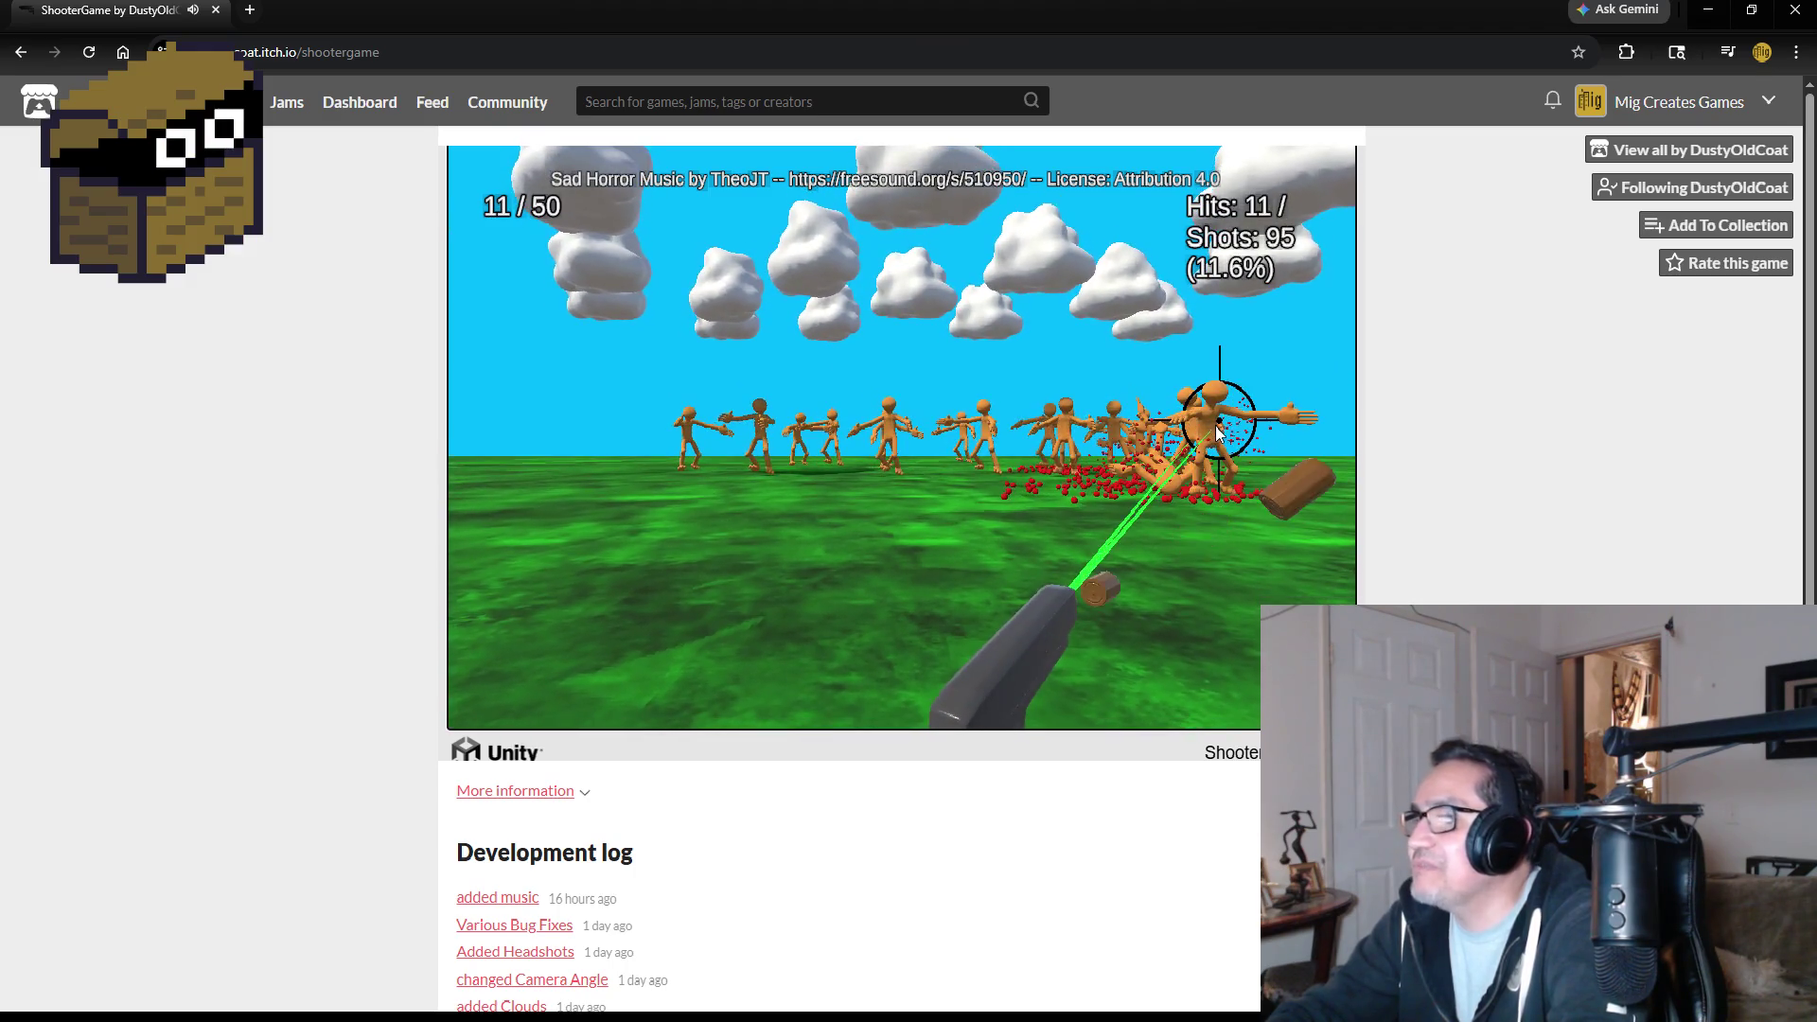
pyautogui.click(1207, 423)
pyautogui.click(1202, 421)
pyautogui.click(1197, 420)
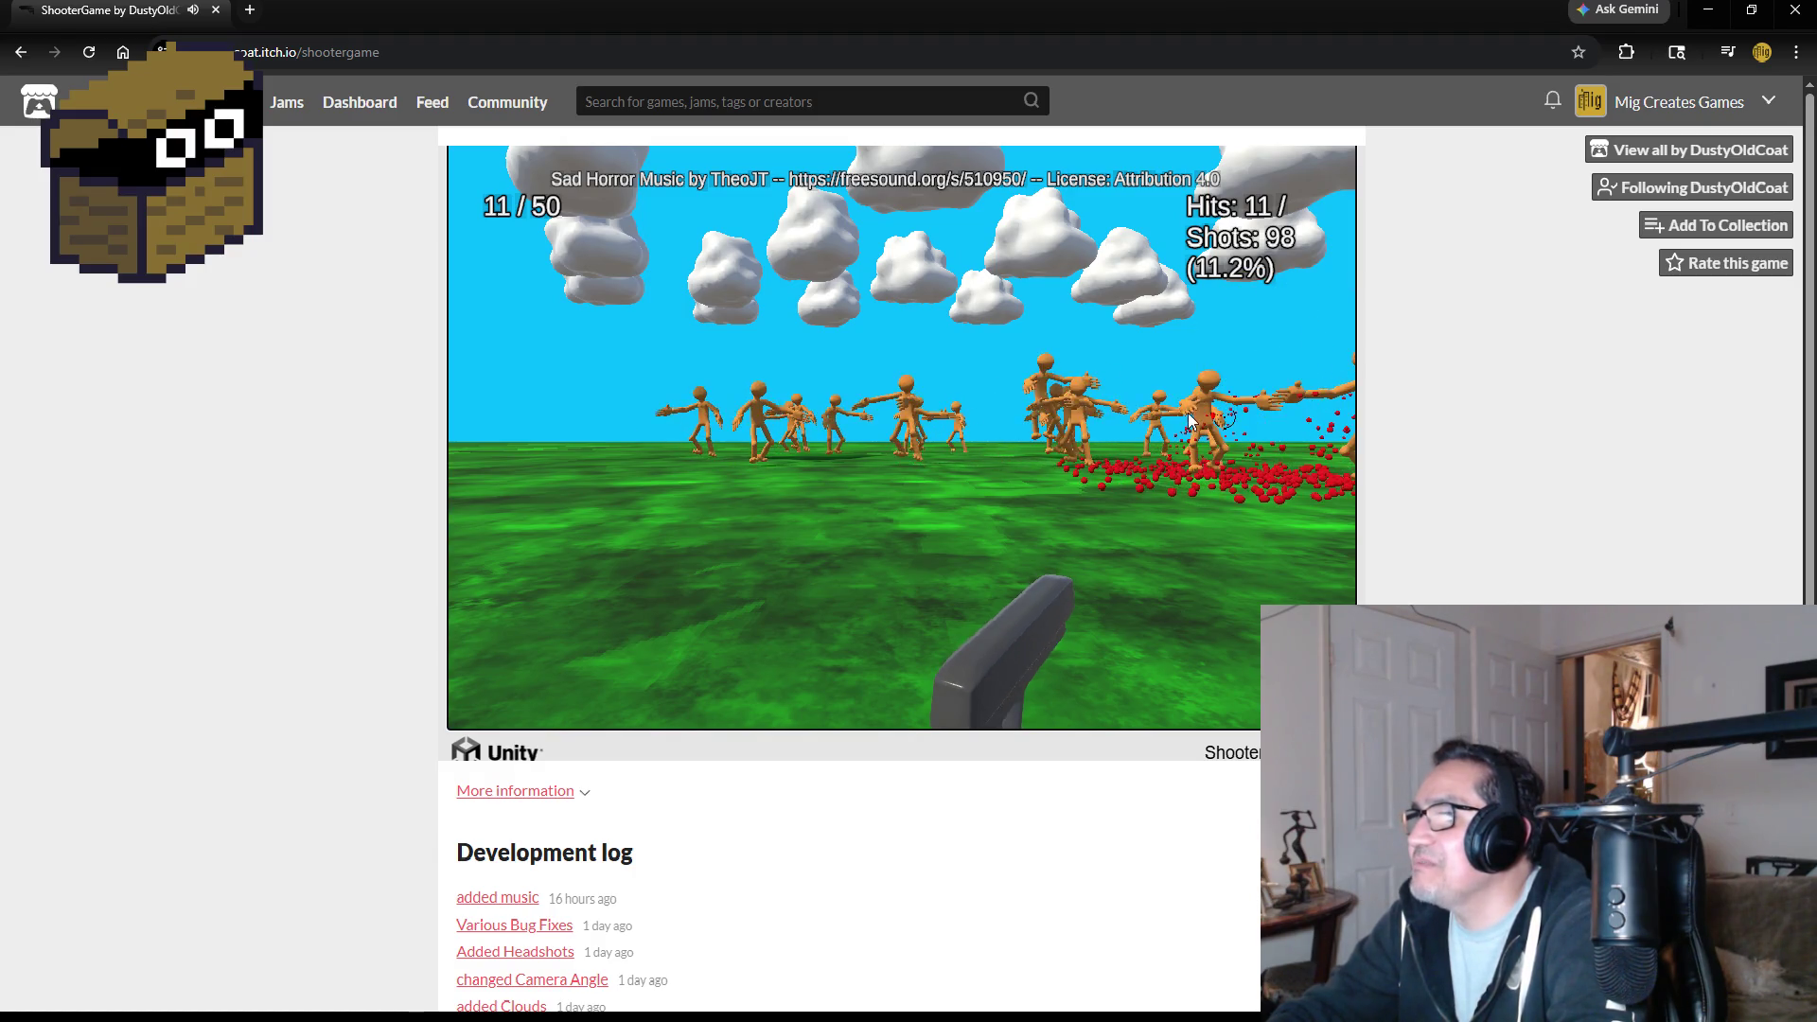
# - Shoot the approaching enemies until the final score of 17 hits from 115 shots, then close the browser
pyautogui.click(1245, 416)
pyautogui.click(1235, 410)
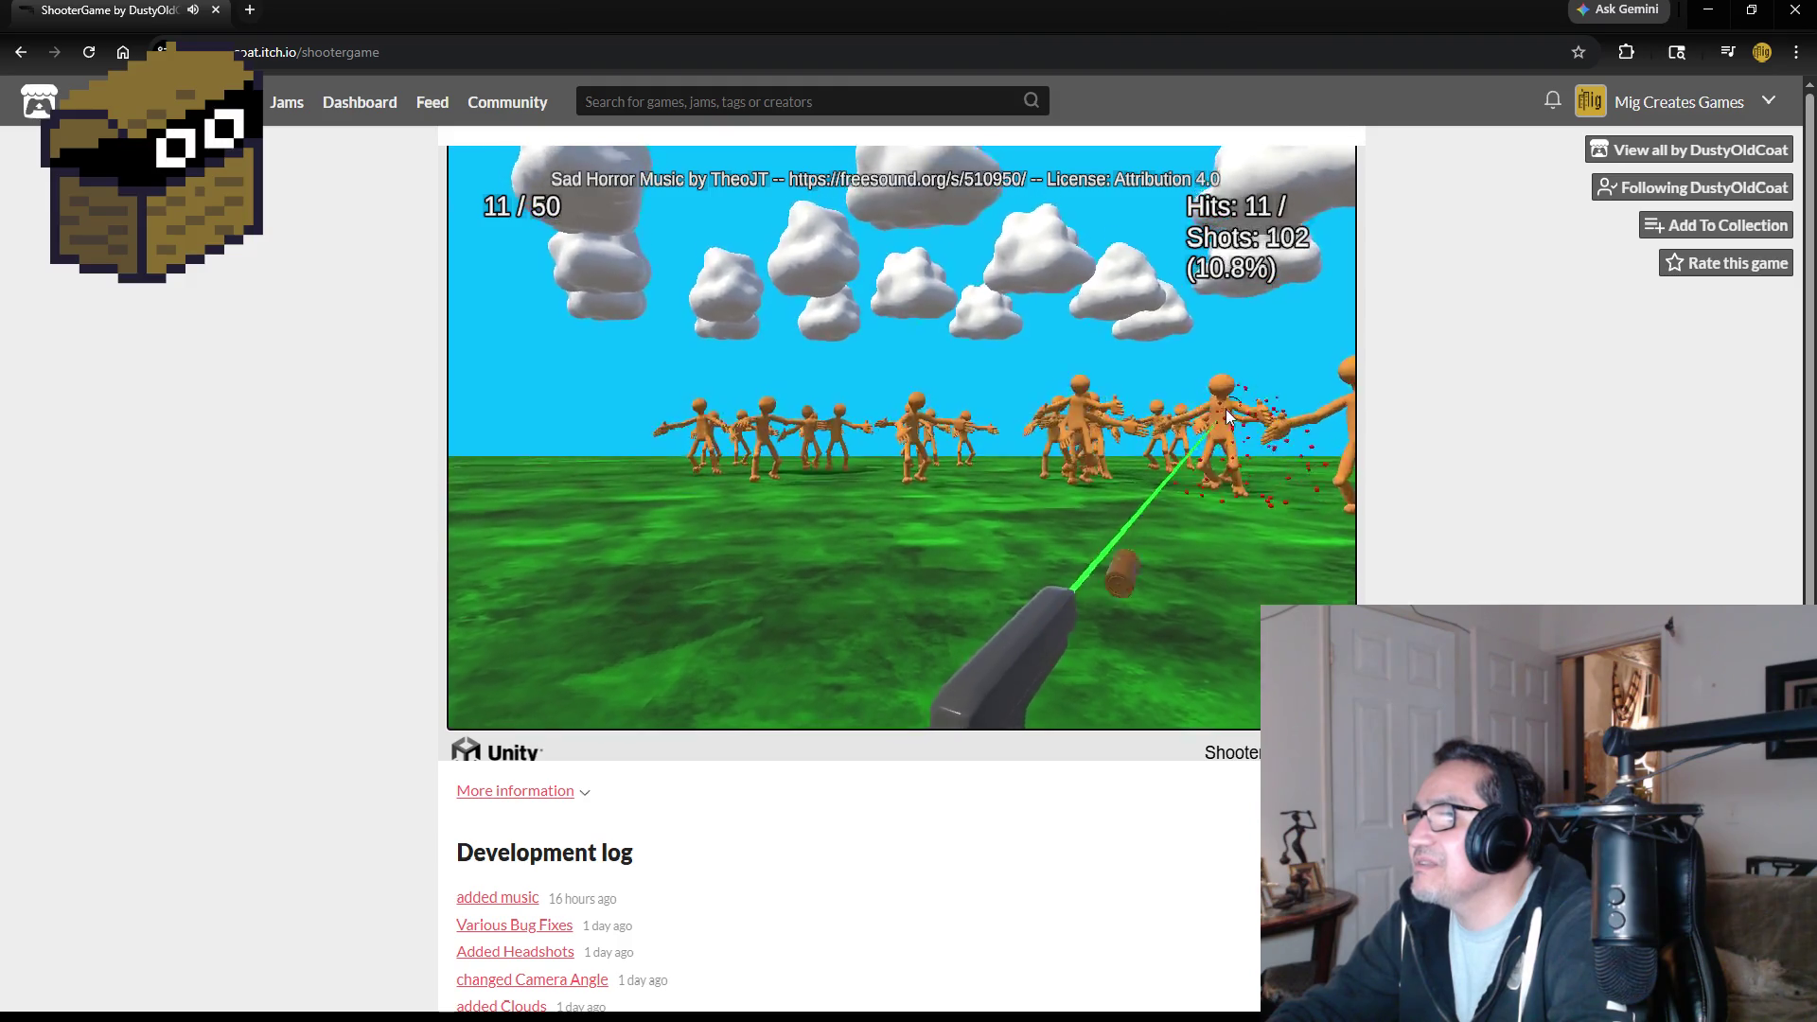
pyautogui.click(1202, 409)
pyautogui.click(1136, 408)
pyautogui.click(1060, 407)
pyautogui.click(1117, 416)
pyautogui.click(1150, 415)
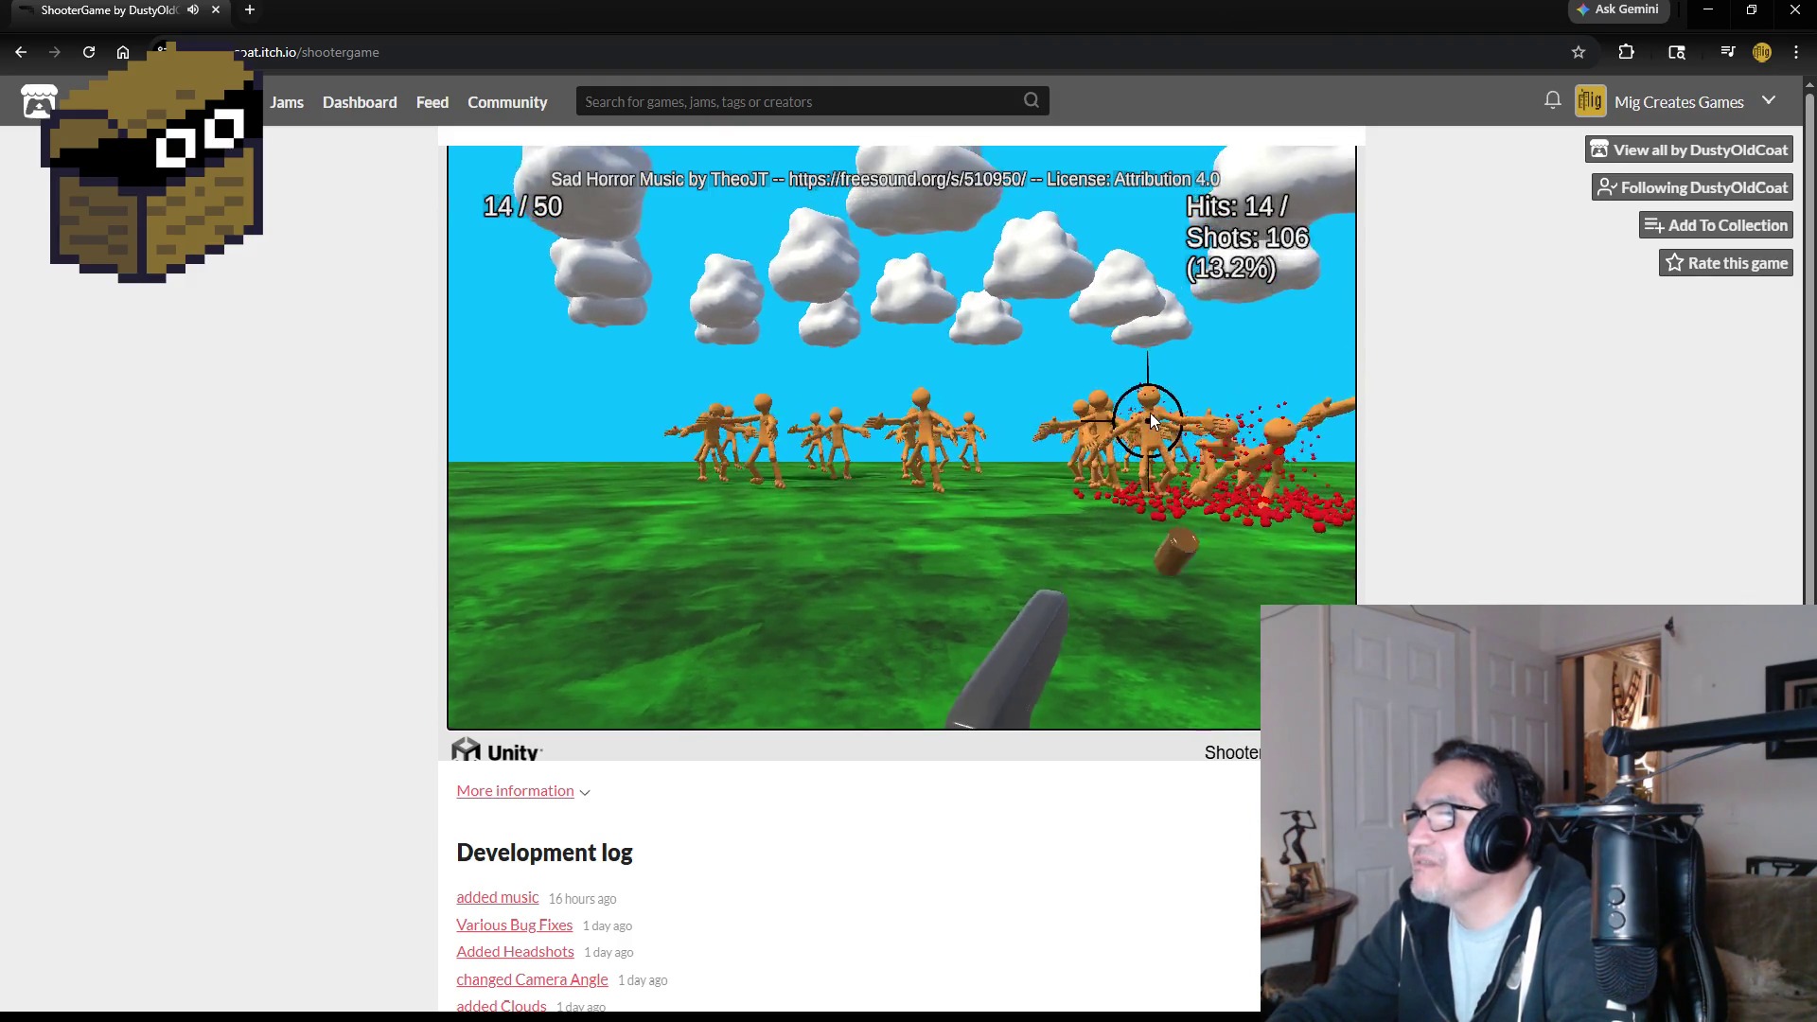
pyautogui.click(1131, 411)
pyautogui.click(1106, 412)
pyautogui.click(1121, 402)
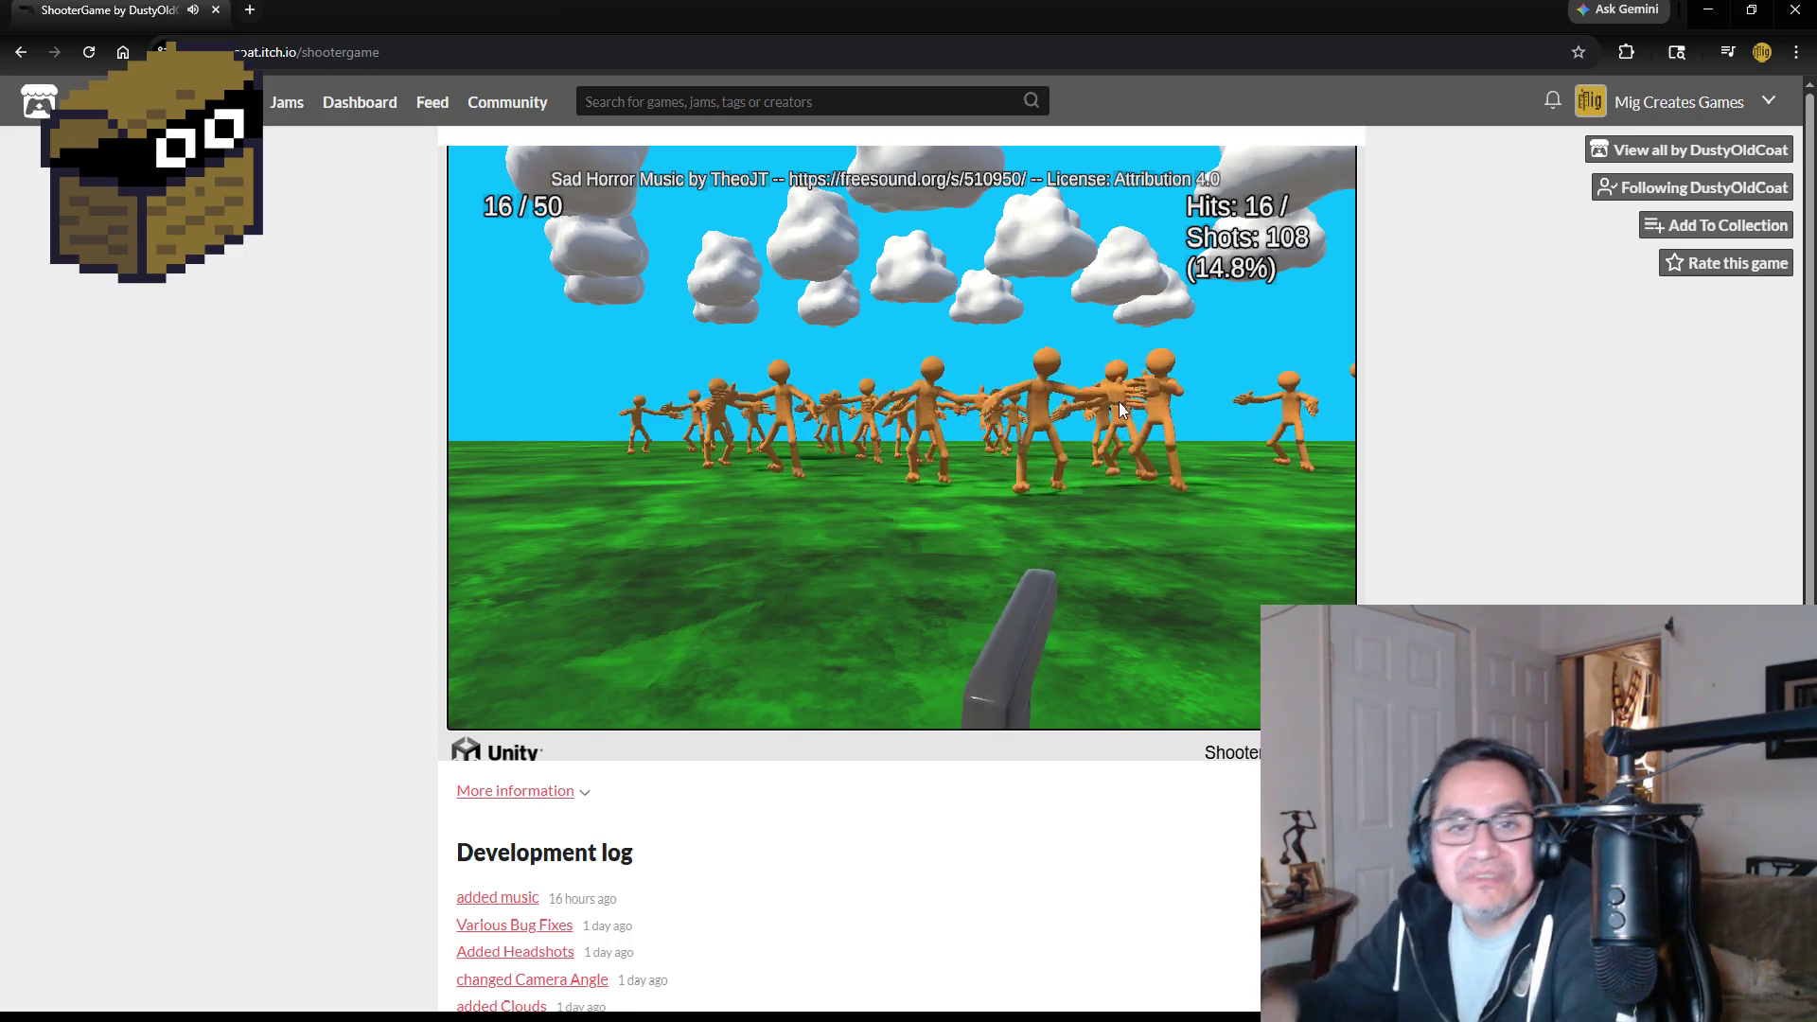
pyautogui.click(1036, 386)
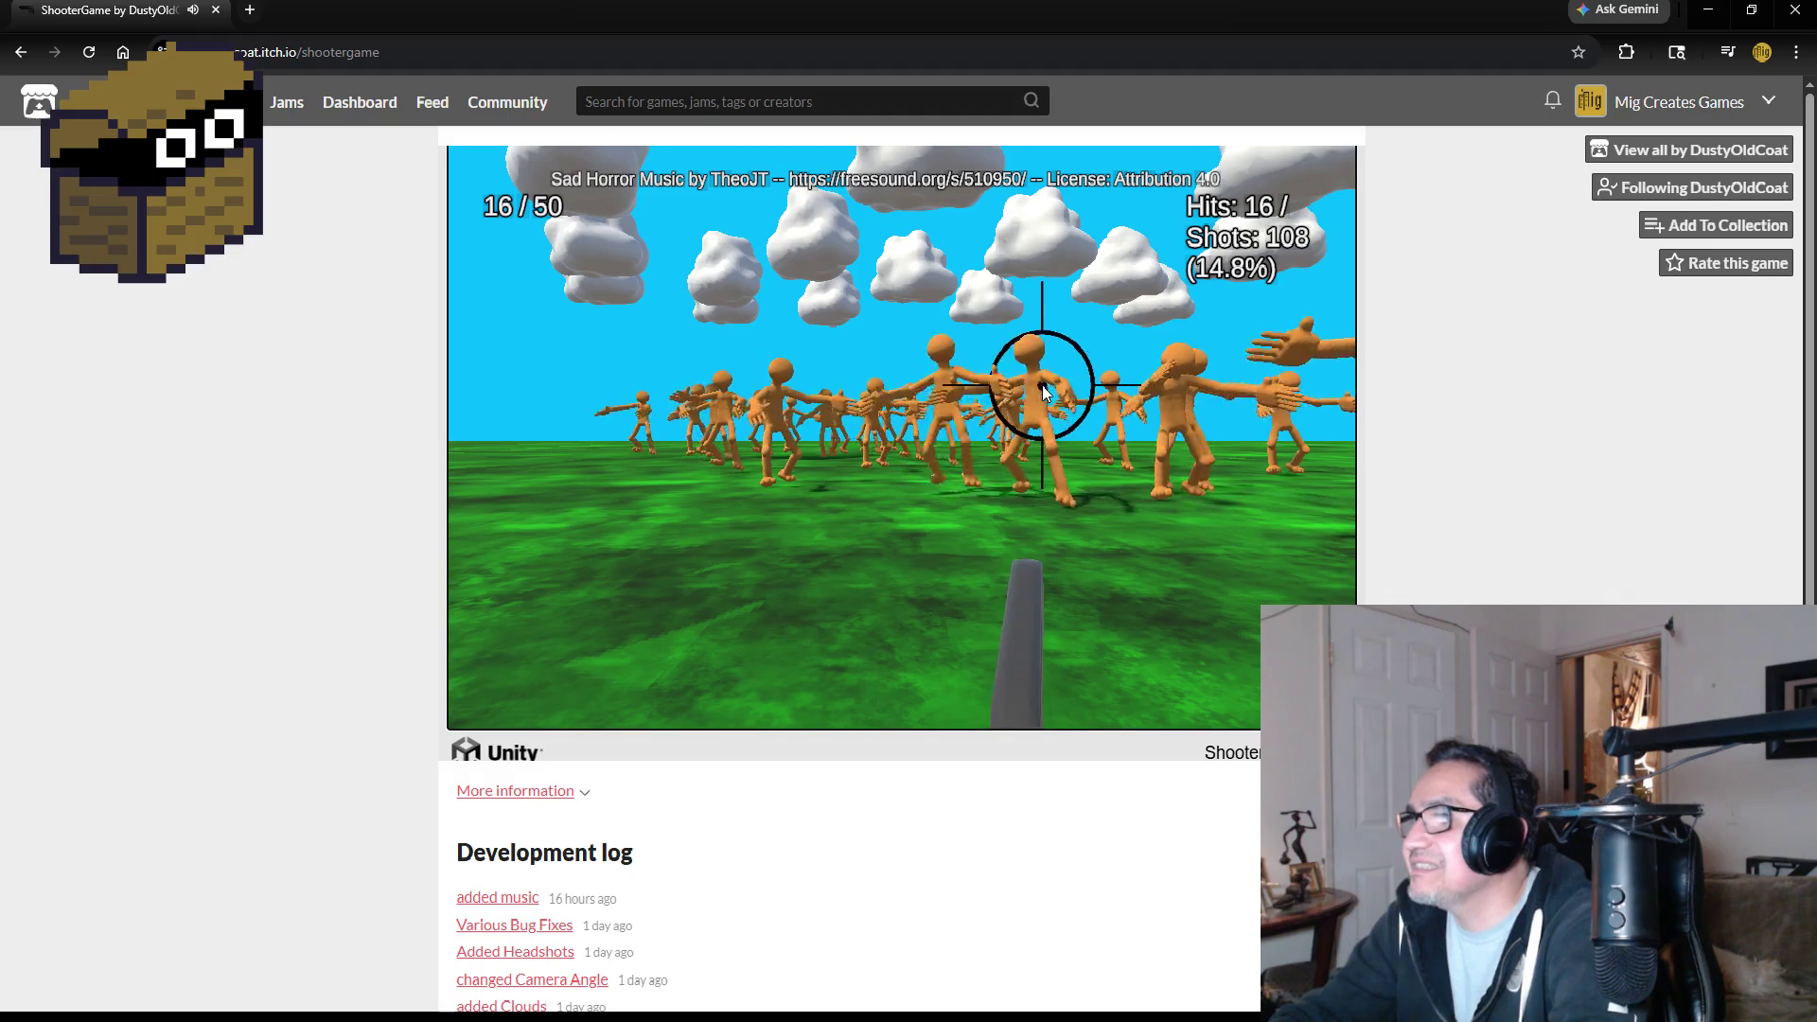
pyautogui.click(1102, 388)
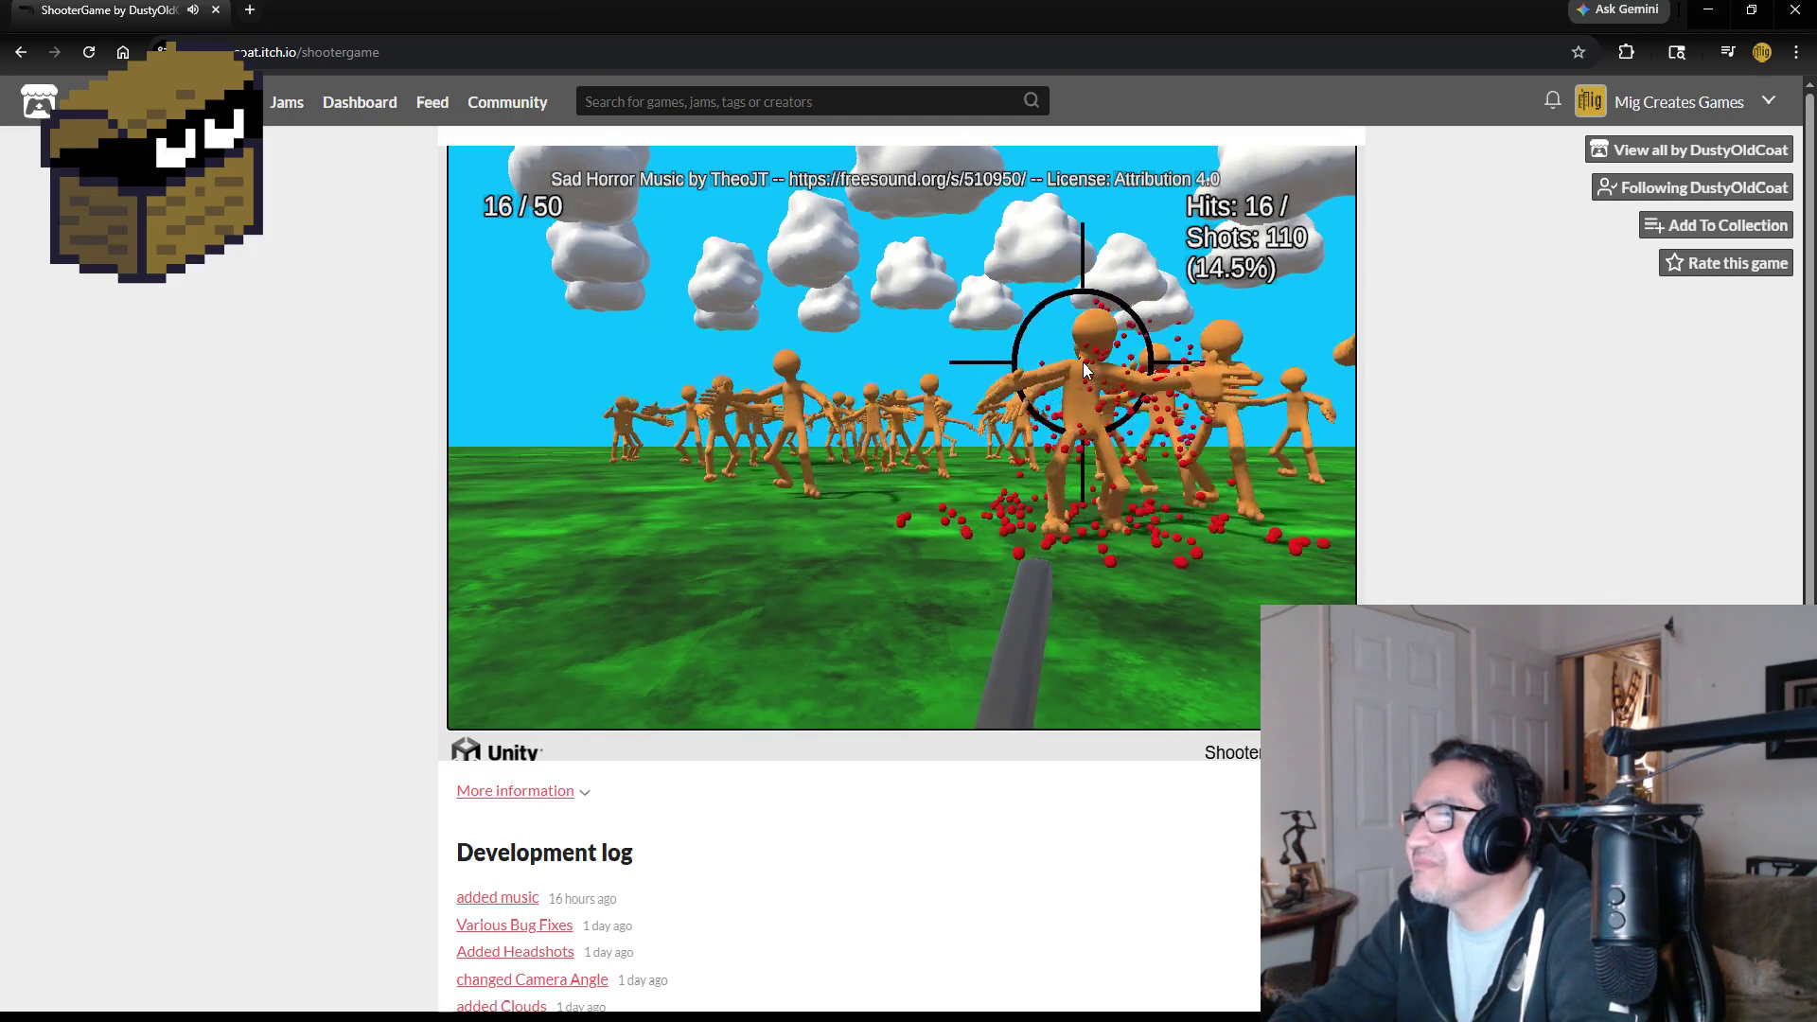
pyautogui.click(1098, 369)
pyautogui.click(1098, 364)
pyautogui.click(1124, 357)
pyautogui.click(1164, 374)
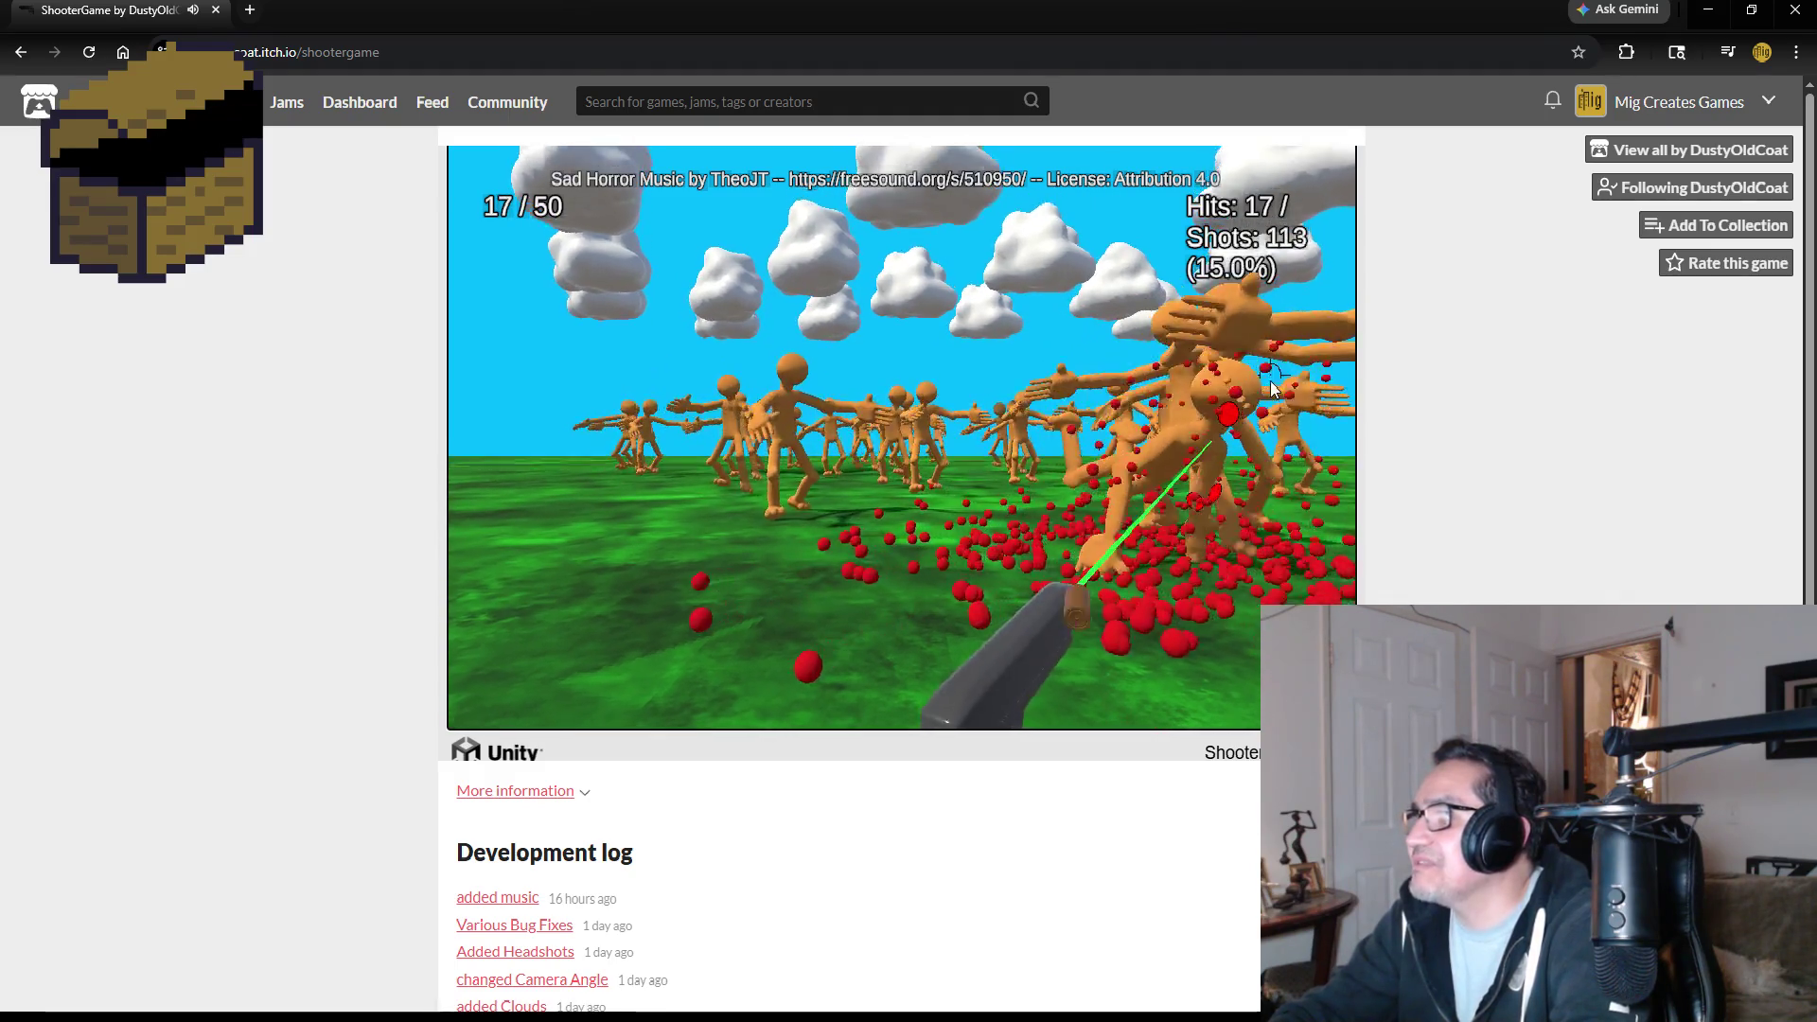
pyautogui.click(973, 392)
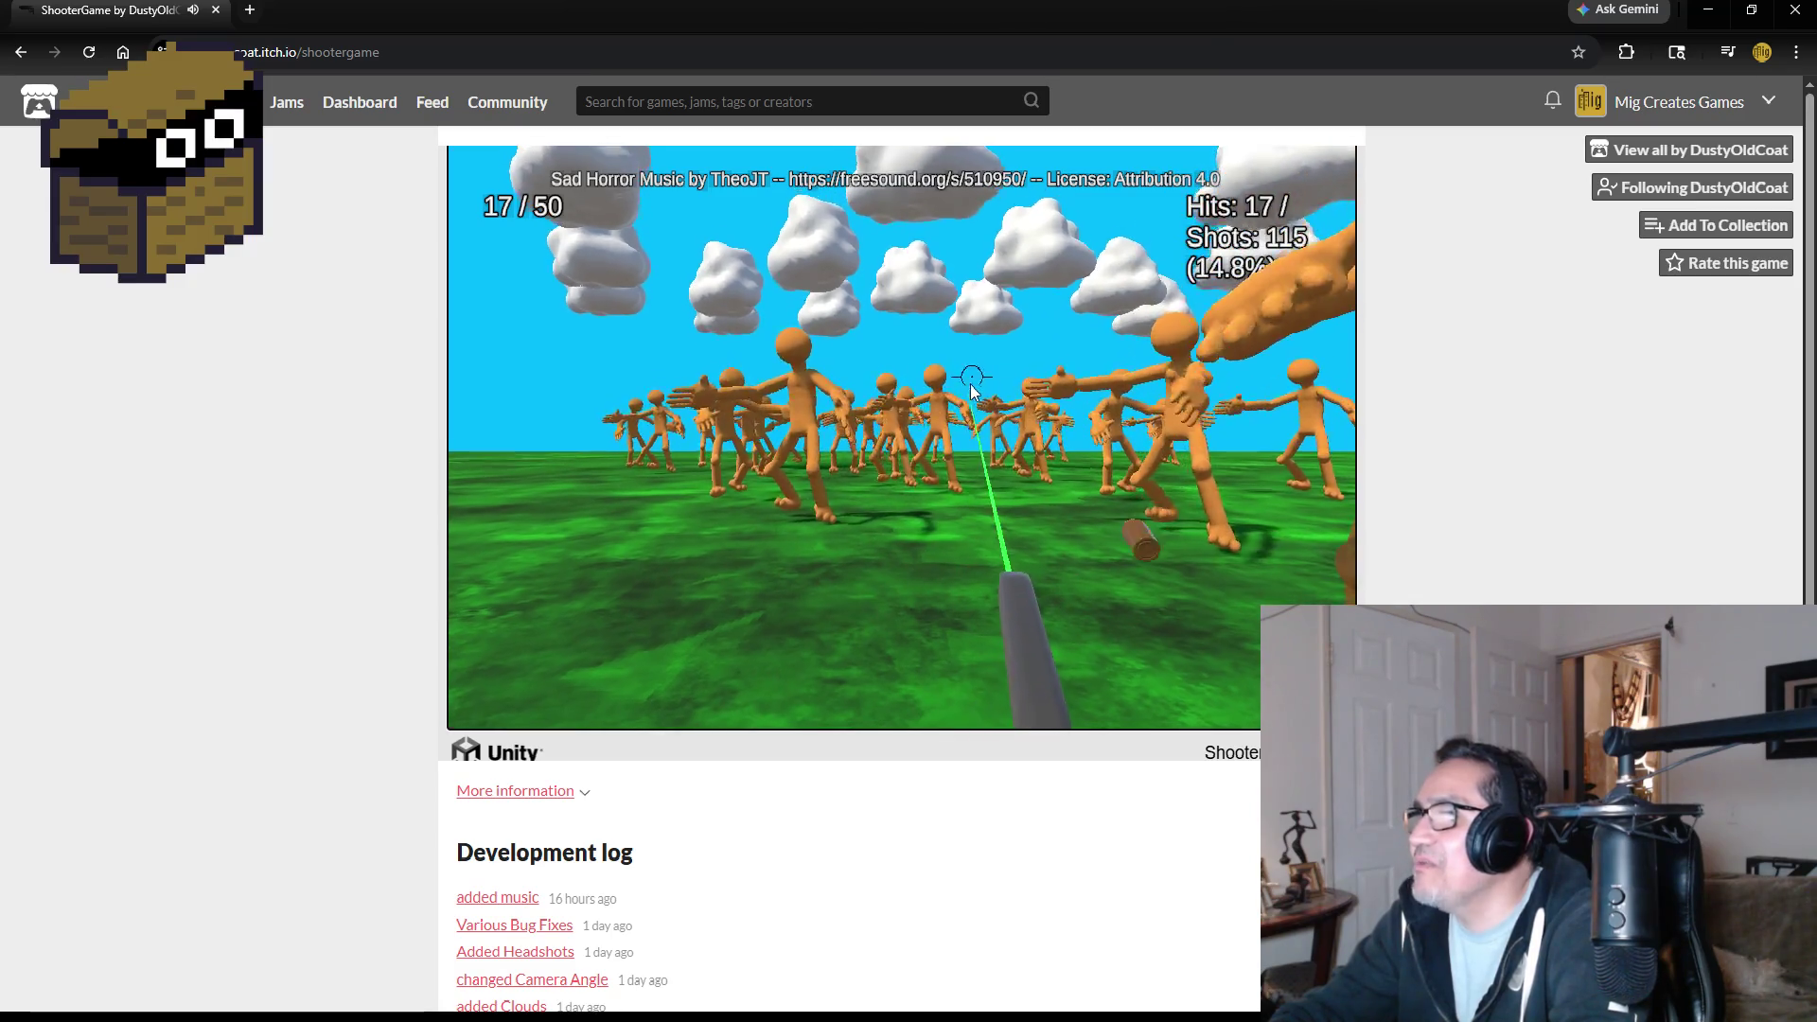
pyautogui.click(767, 407)
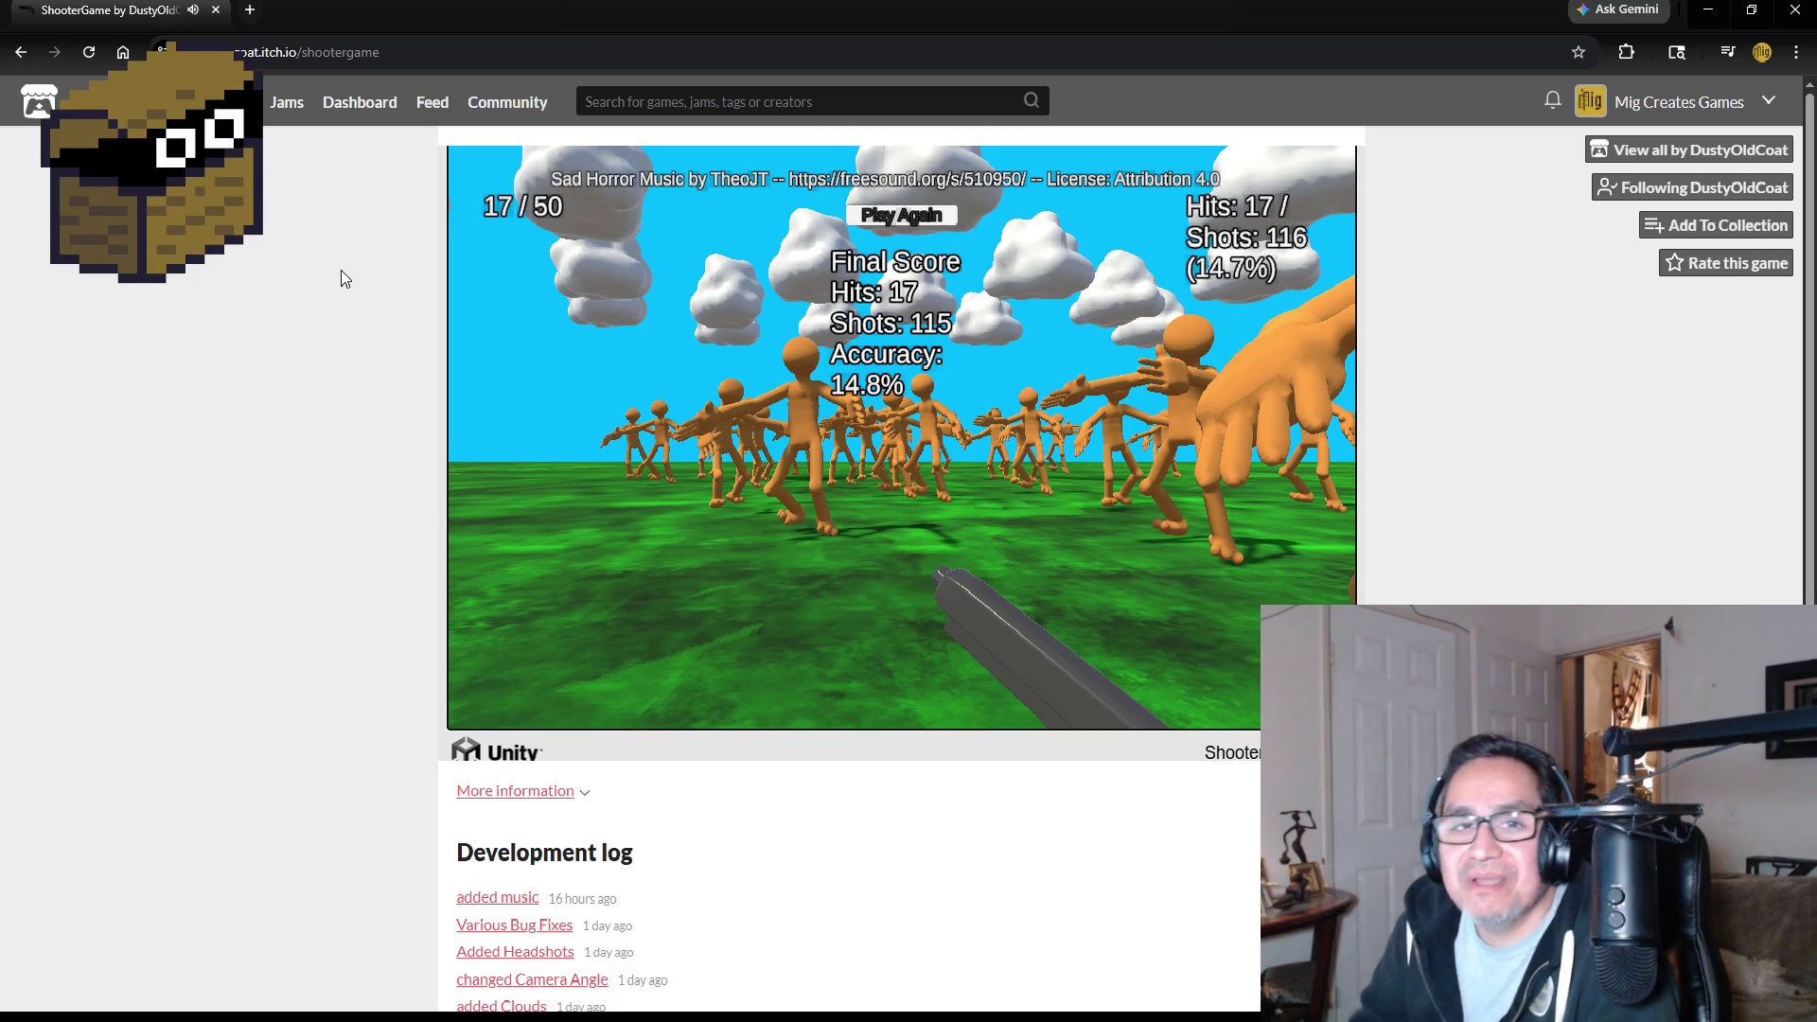
pyautogui.click(216, 11)
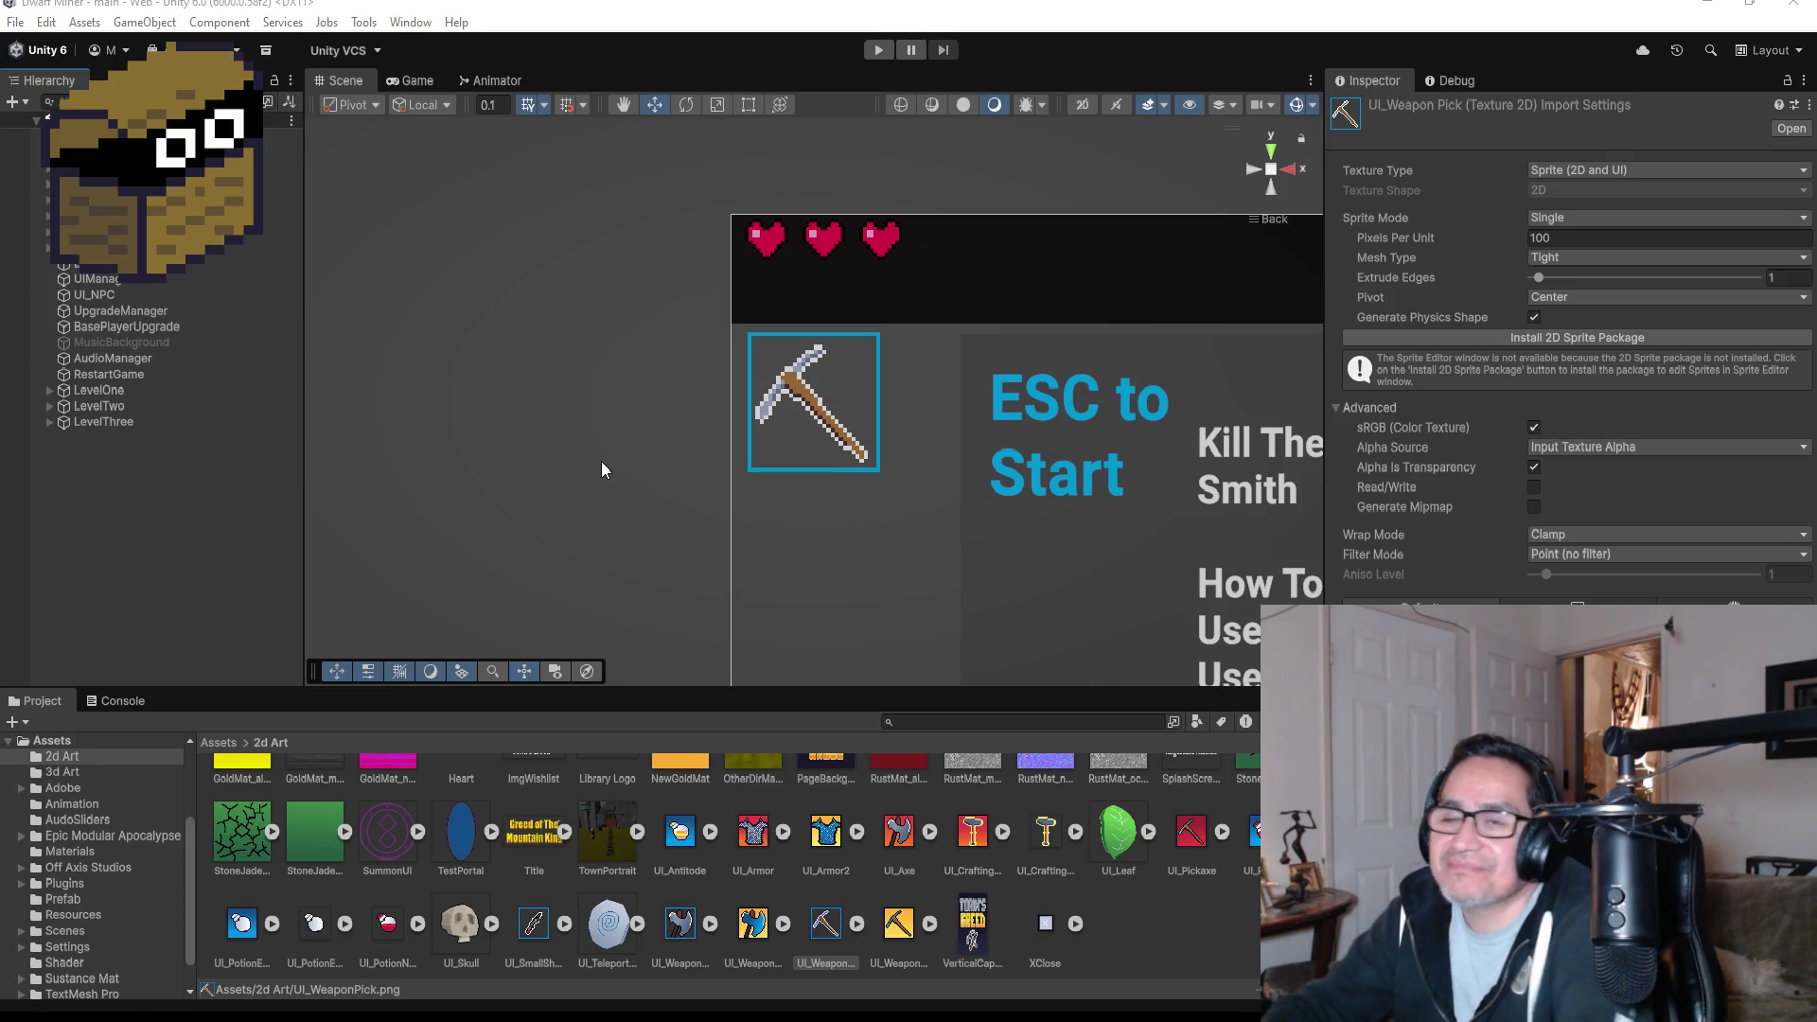
# - Zoom out the Scene view and run Dwarf Miner in Play mode
pyautogui.click(45, 22)
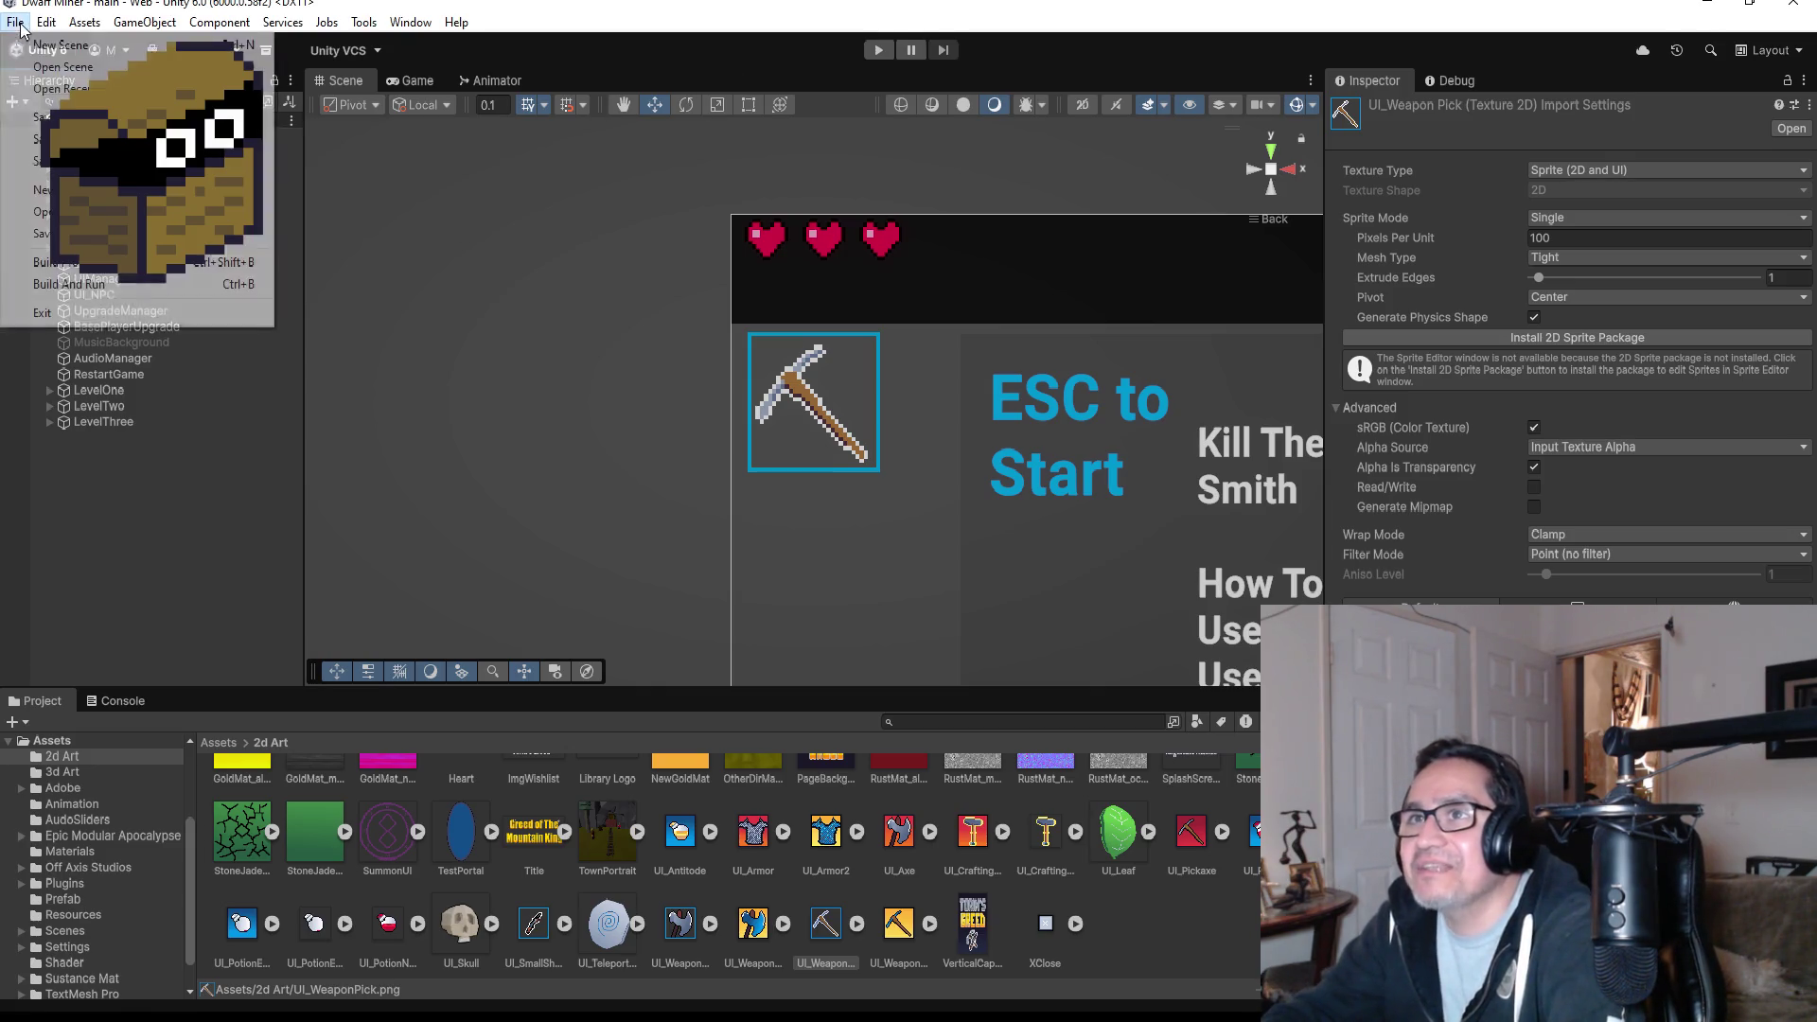
pyautogui.click(277, 311)
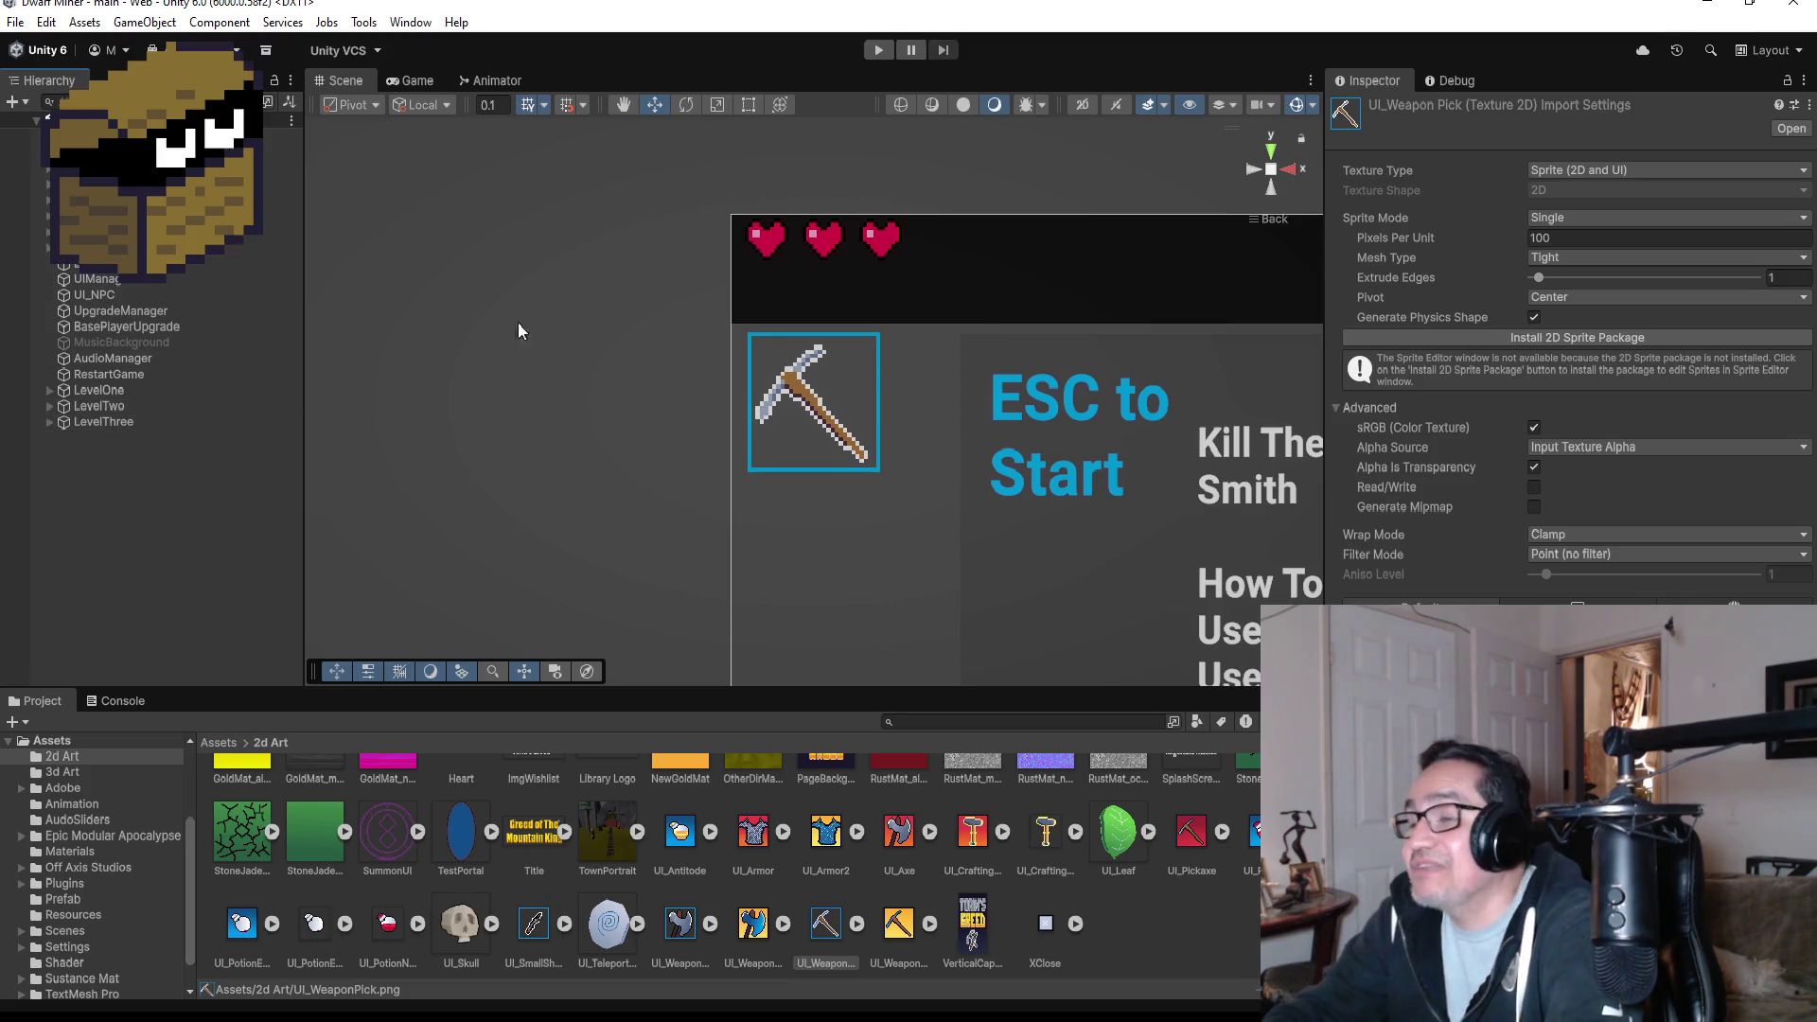
pyautogui.scroll(-5, 899, 452)
pyautogui.click(879, 49)
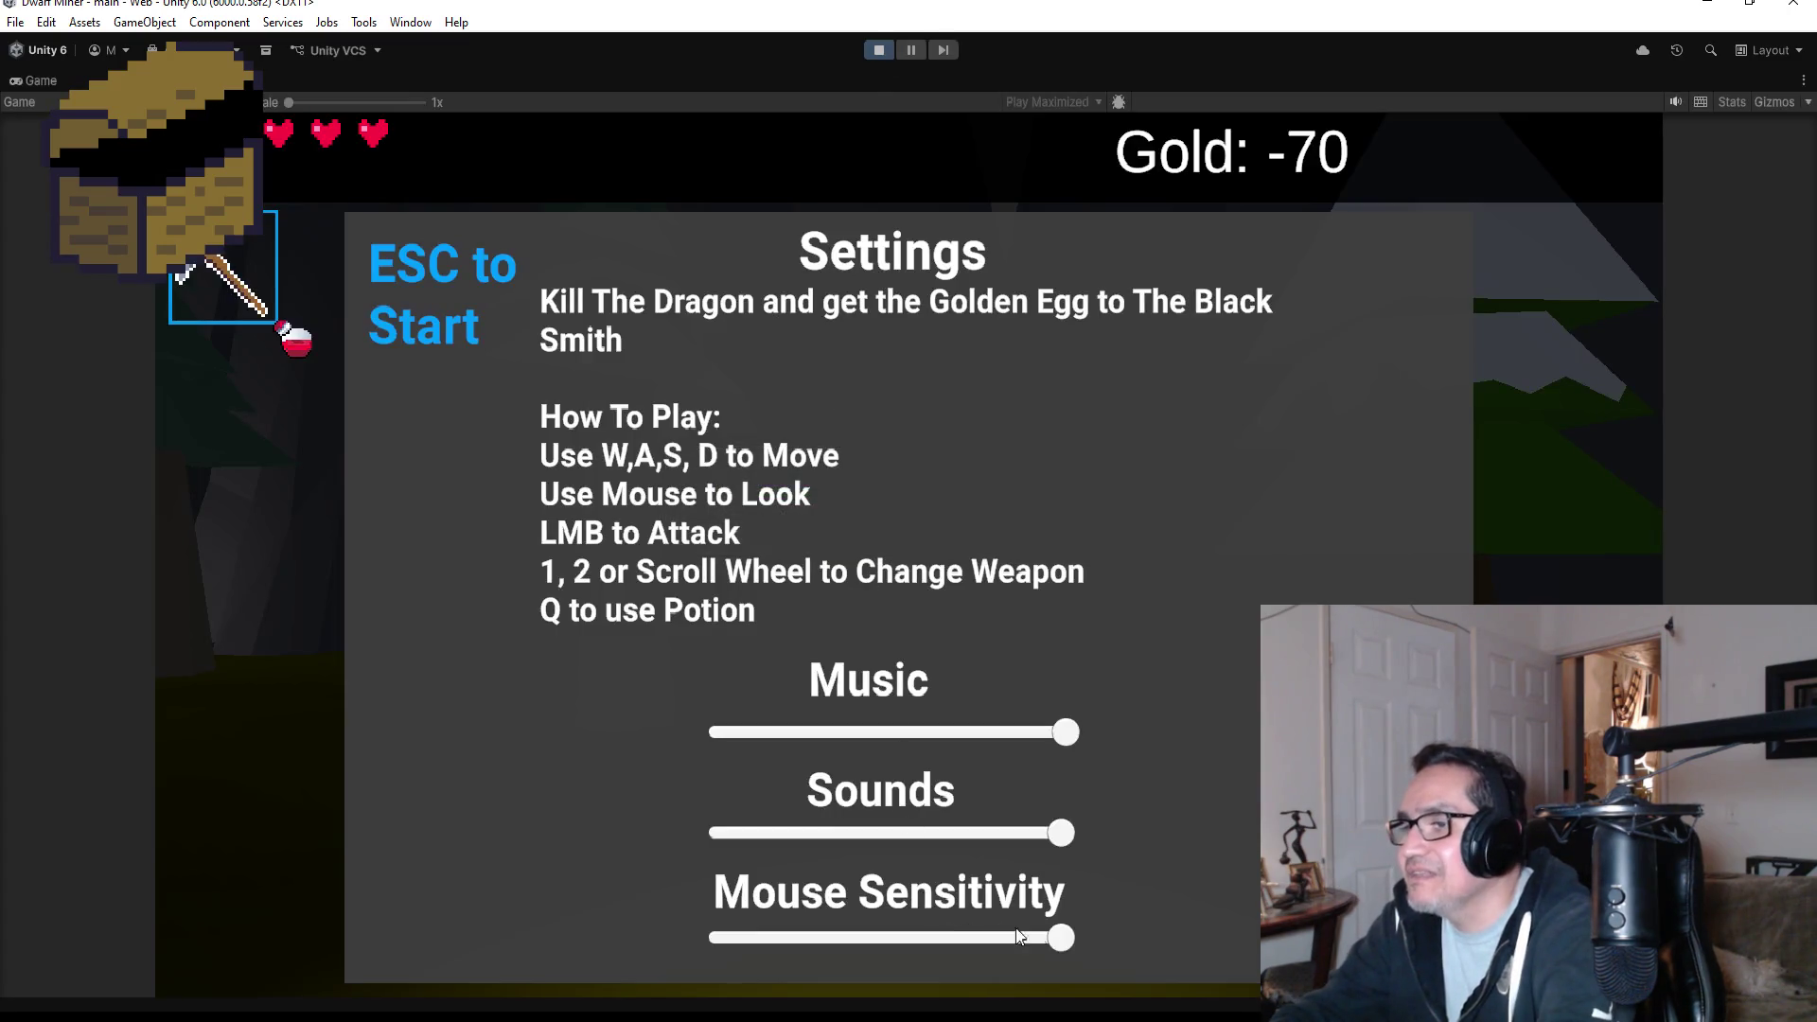
# - Lower the mouse sensitivity and music volume to about half, then resume the game
pyautogui.moveTo(1075, 939); pyautogui.dragTo(883, 939)
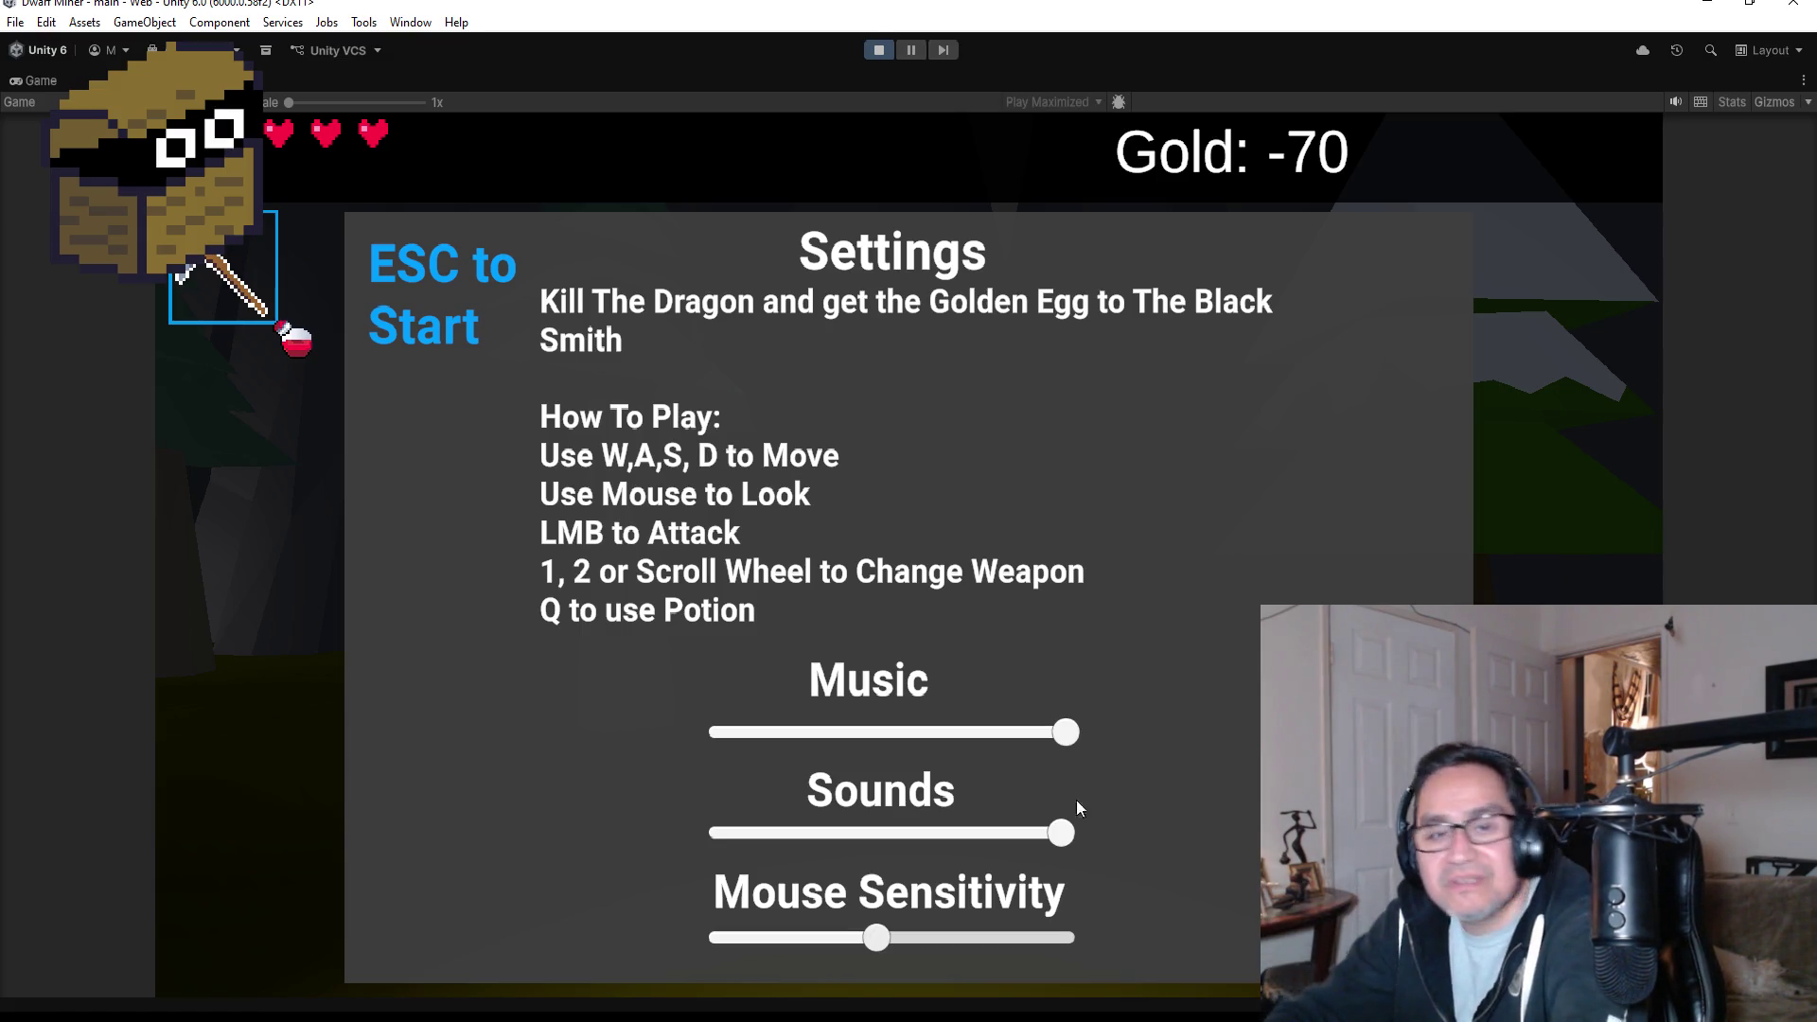
pyautogui.moveTo(862, 938); pyautogui.dragTo(811, 939)
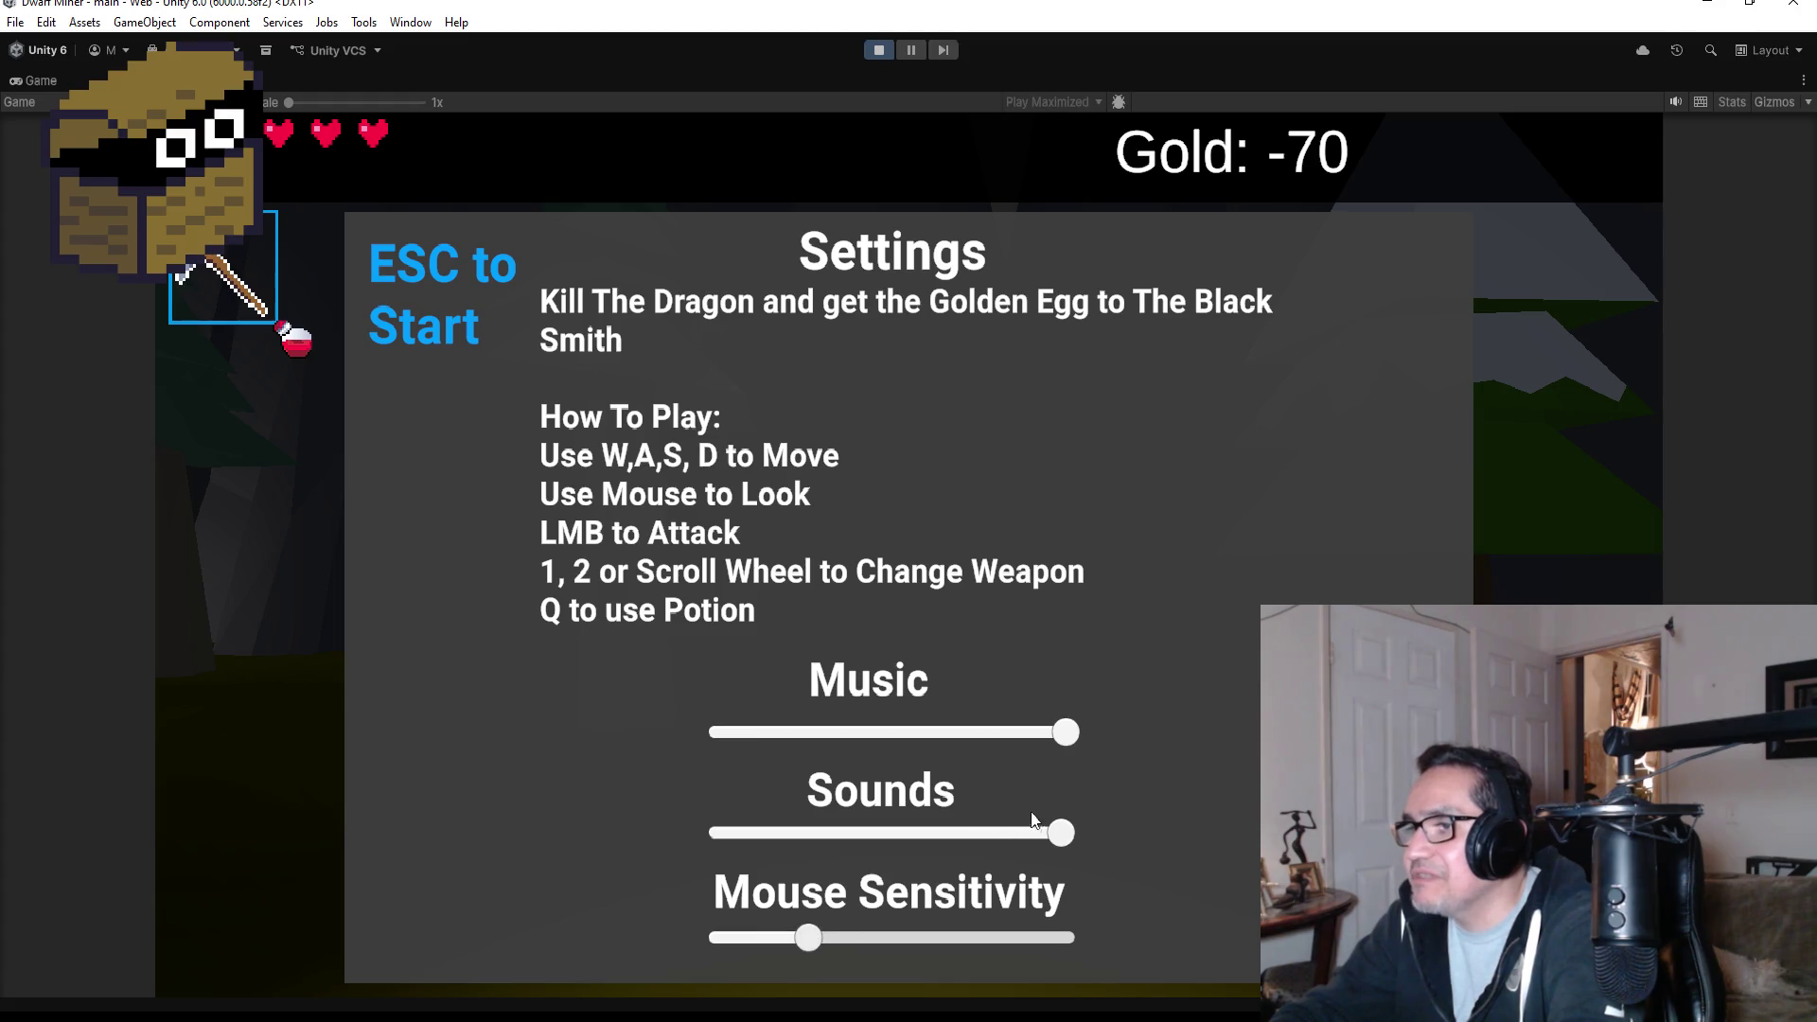
pyautogui.moveTo(1062, 734)
pyautogui.mouseDown()
pyautogui.moveTo(900, 733)
pyautogui.moveTo(943, 734)
pyautogui.mouseUp()
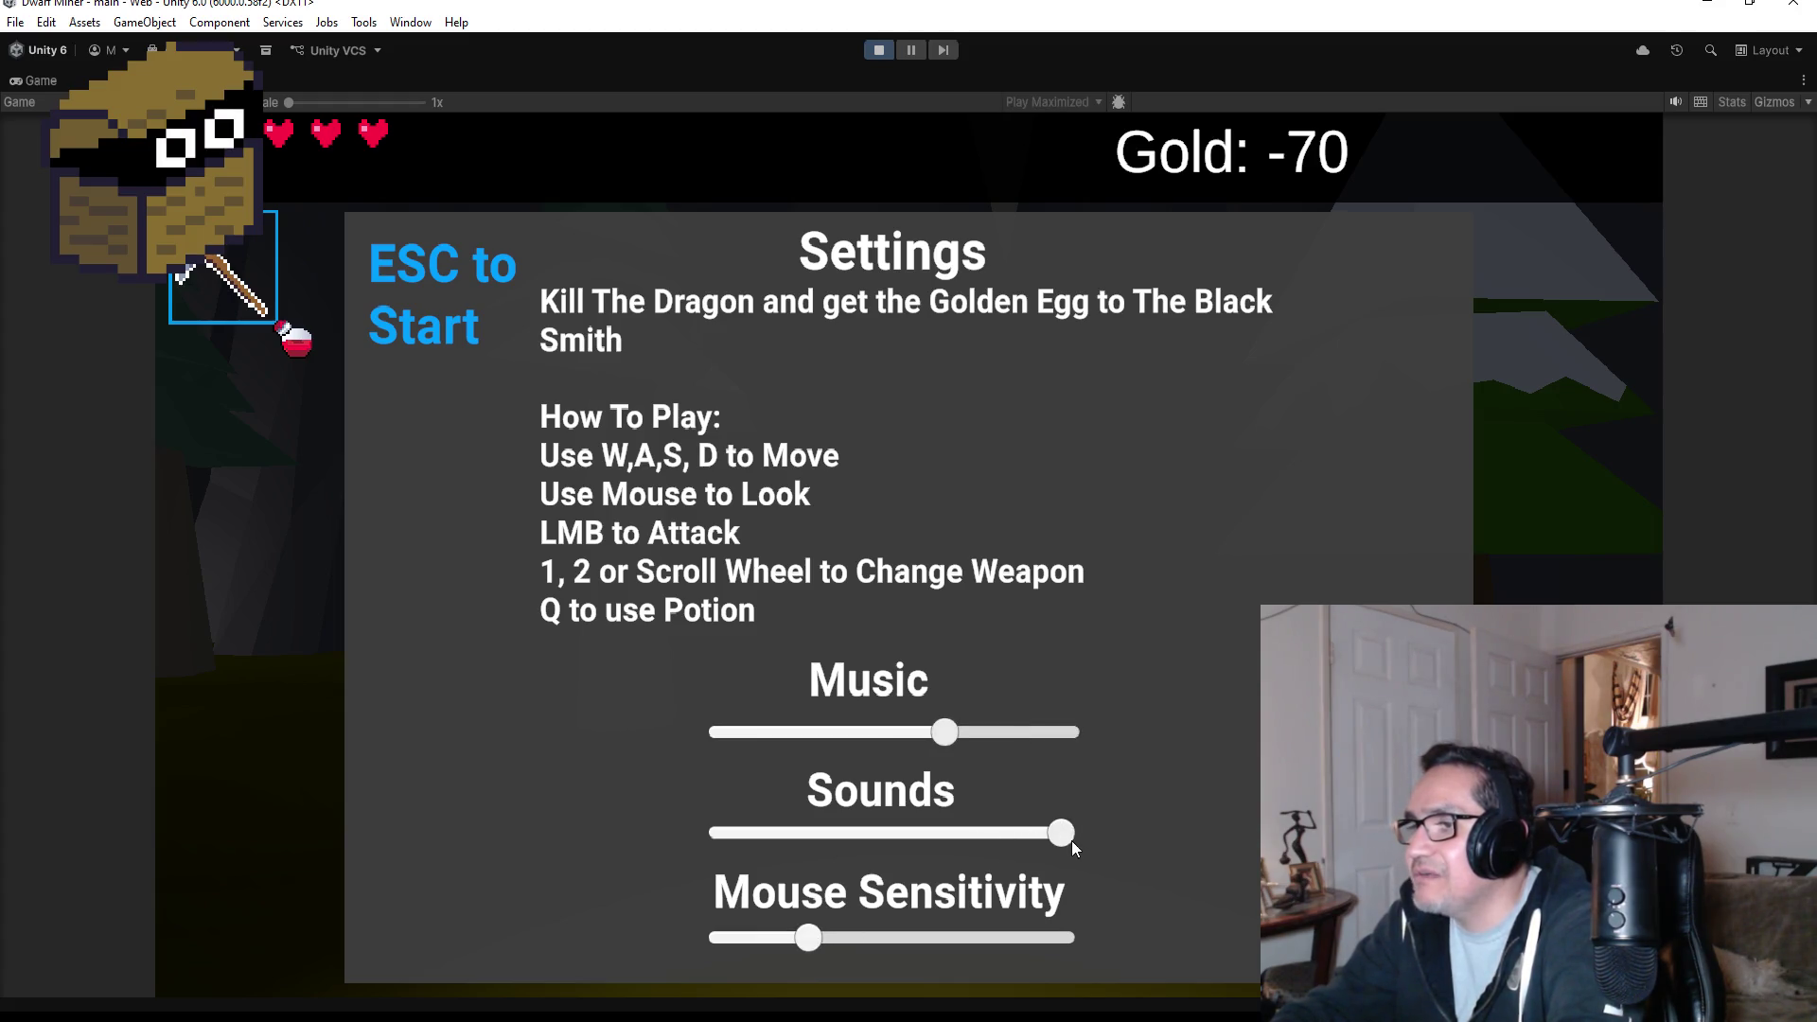
pyautogui.press('Escape')
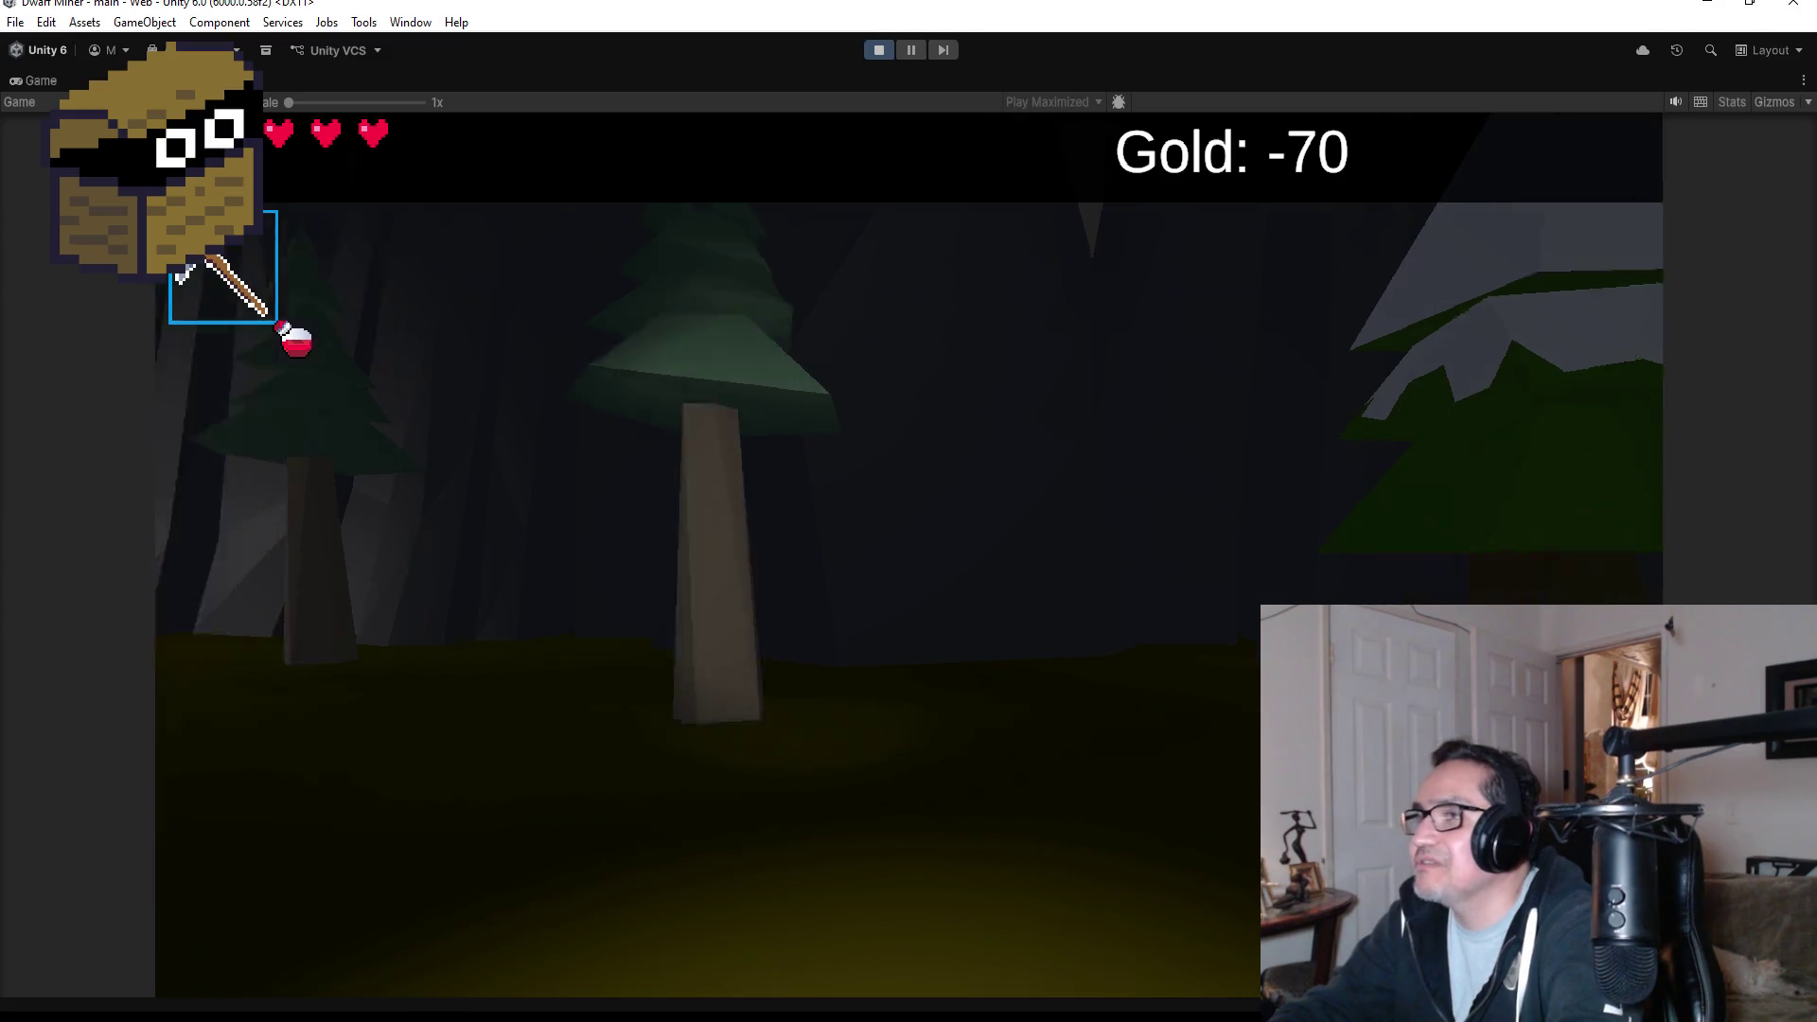
# - Walk into the cave, shoot the goblin with fireballs, and stop Play mode
pyautogui.press('w')
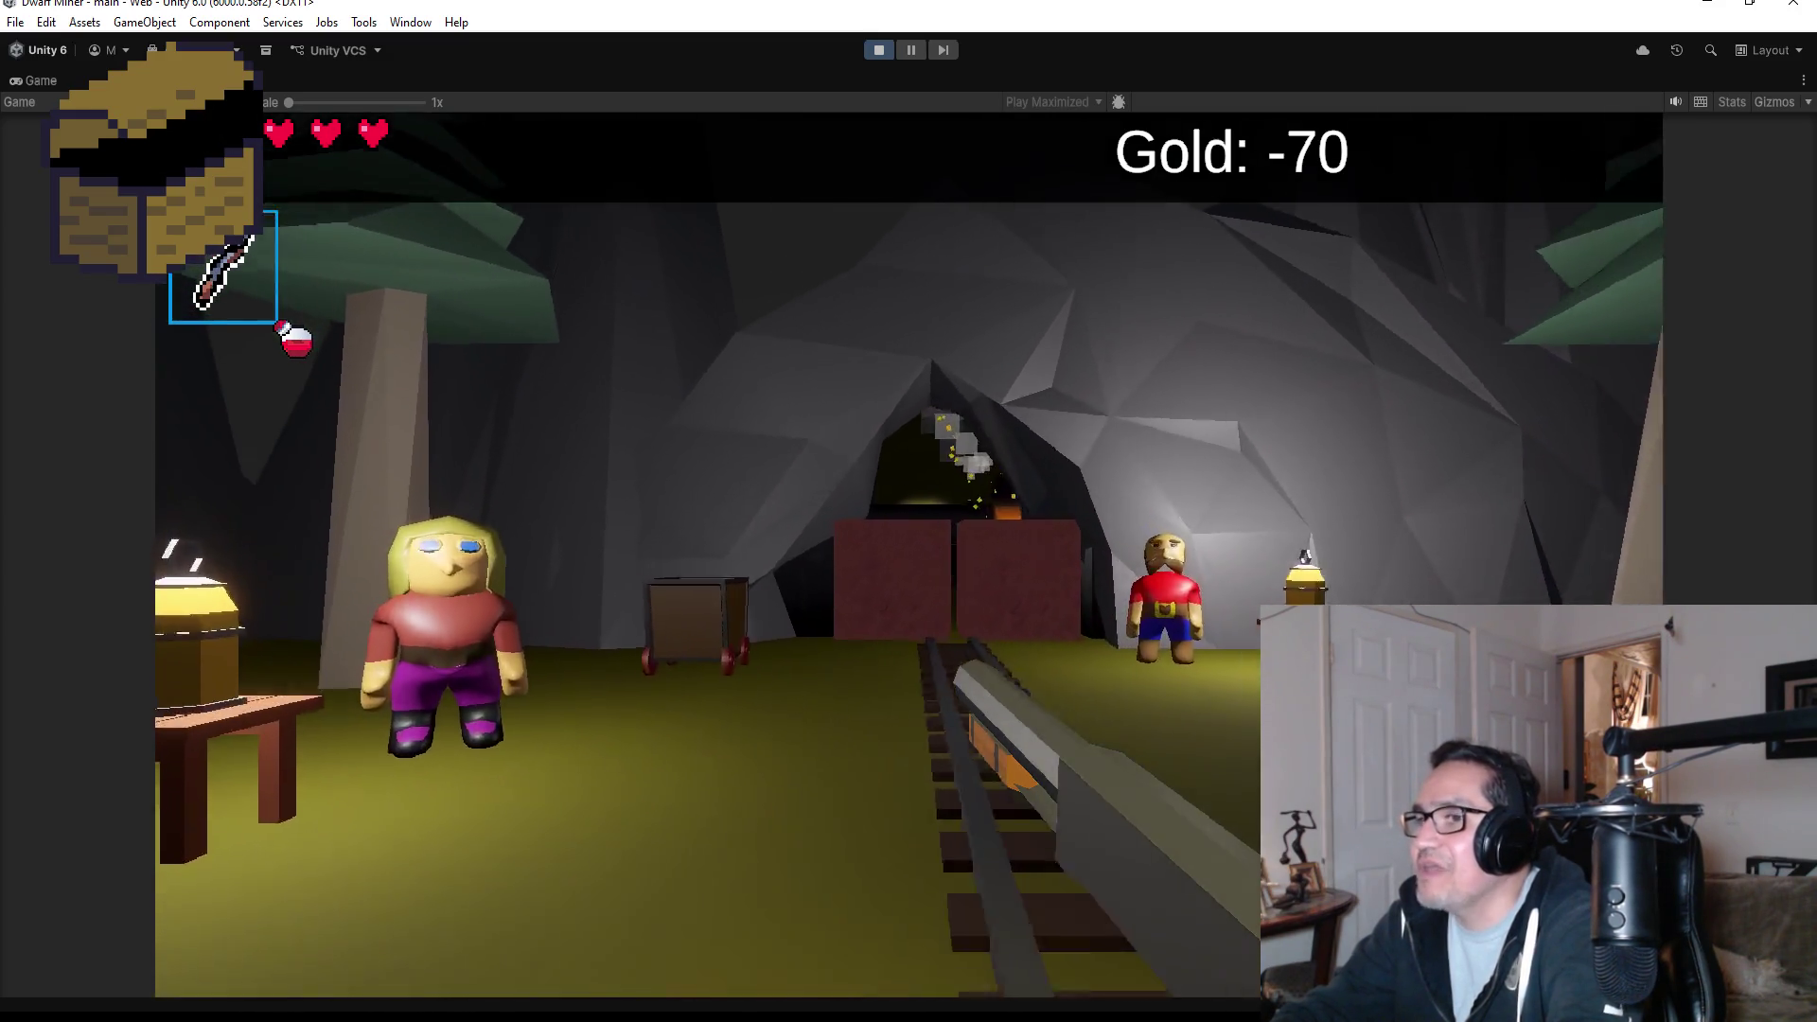
pyautogui.press('w')
pyautogui.click(910, 556)
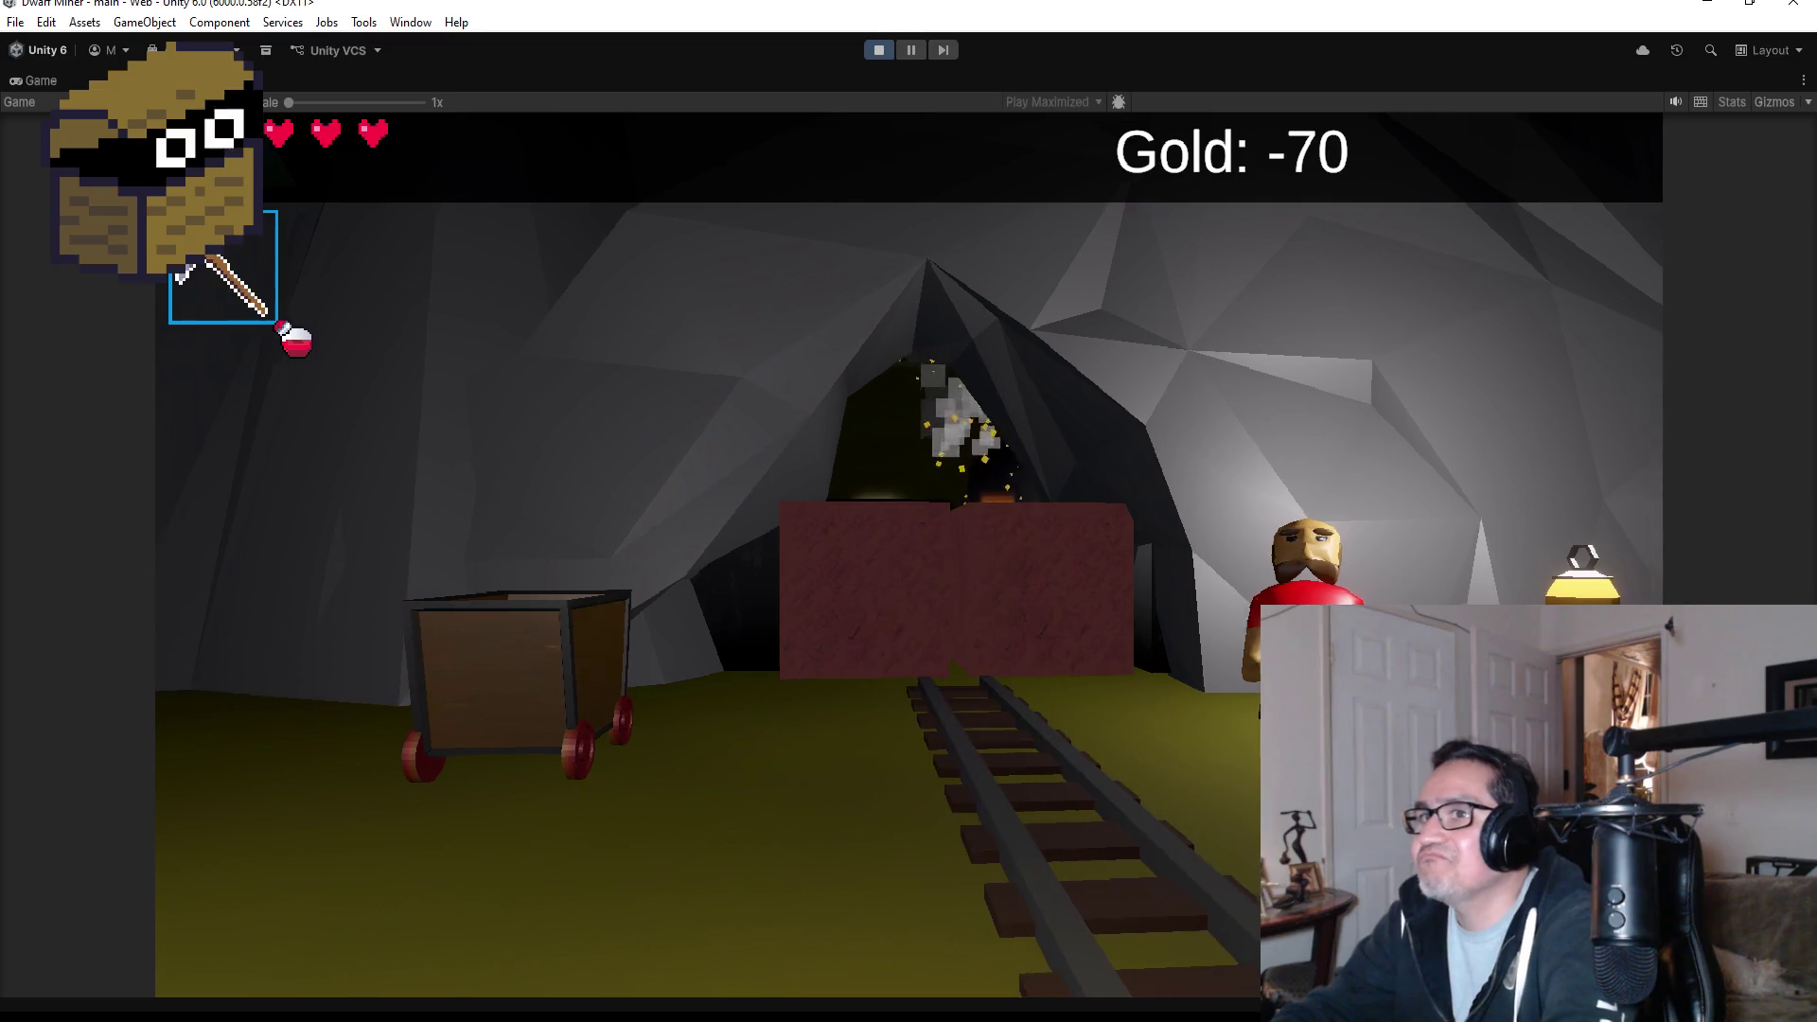
pyautogui.press('w')
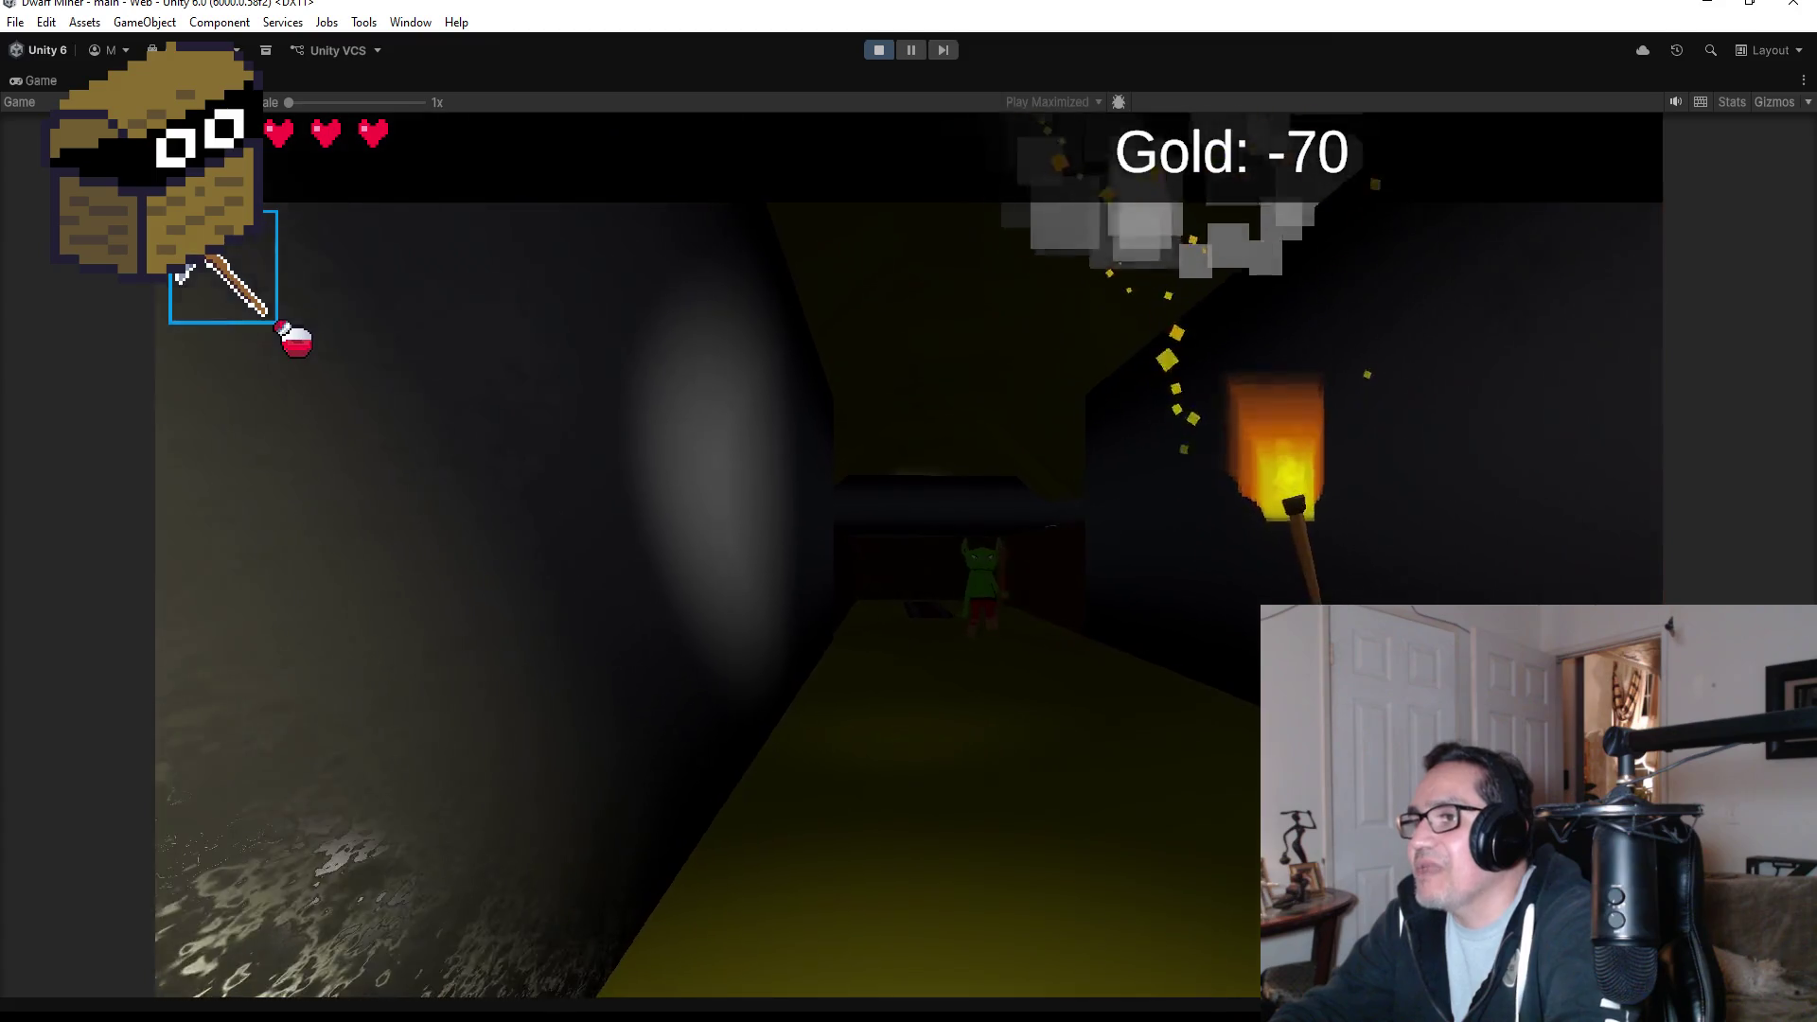
pyautogui.scroll(-1, 910, 556)
pyautogui.click(909, 556)
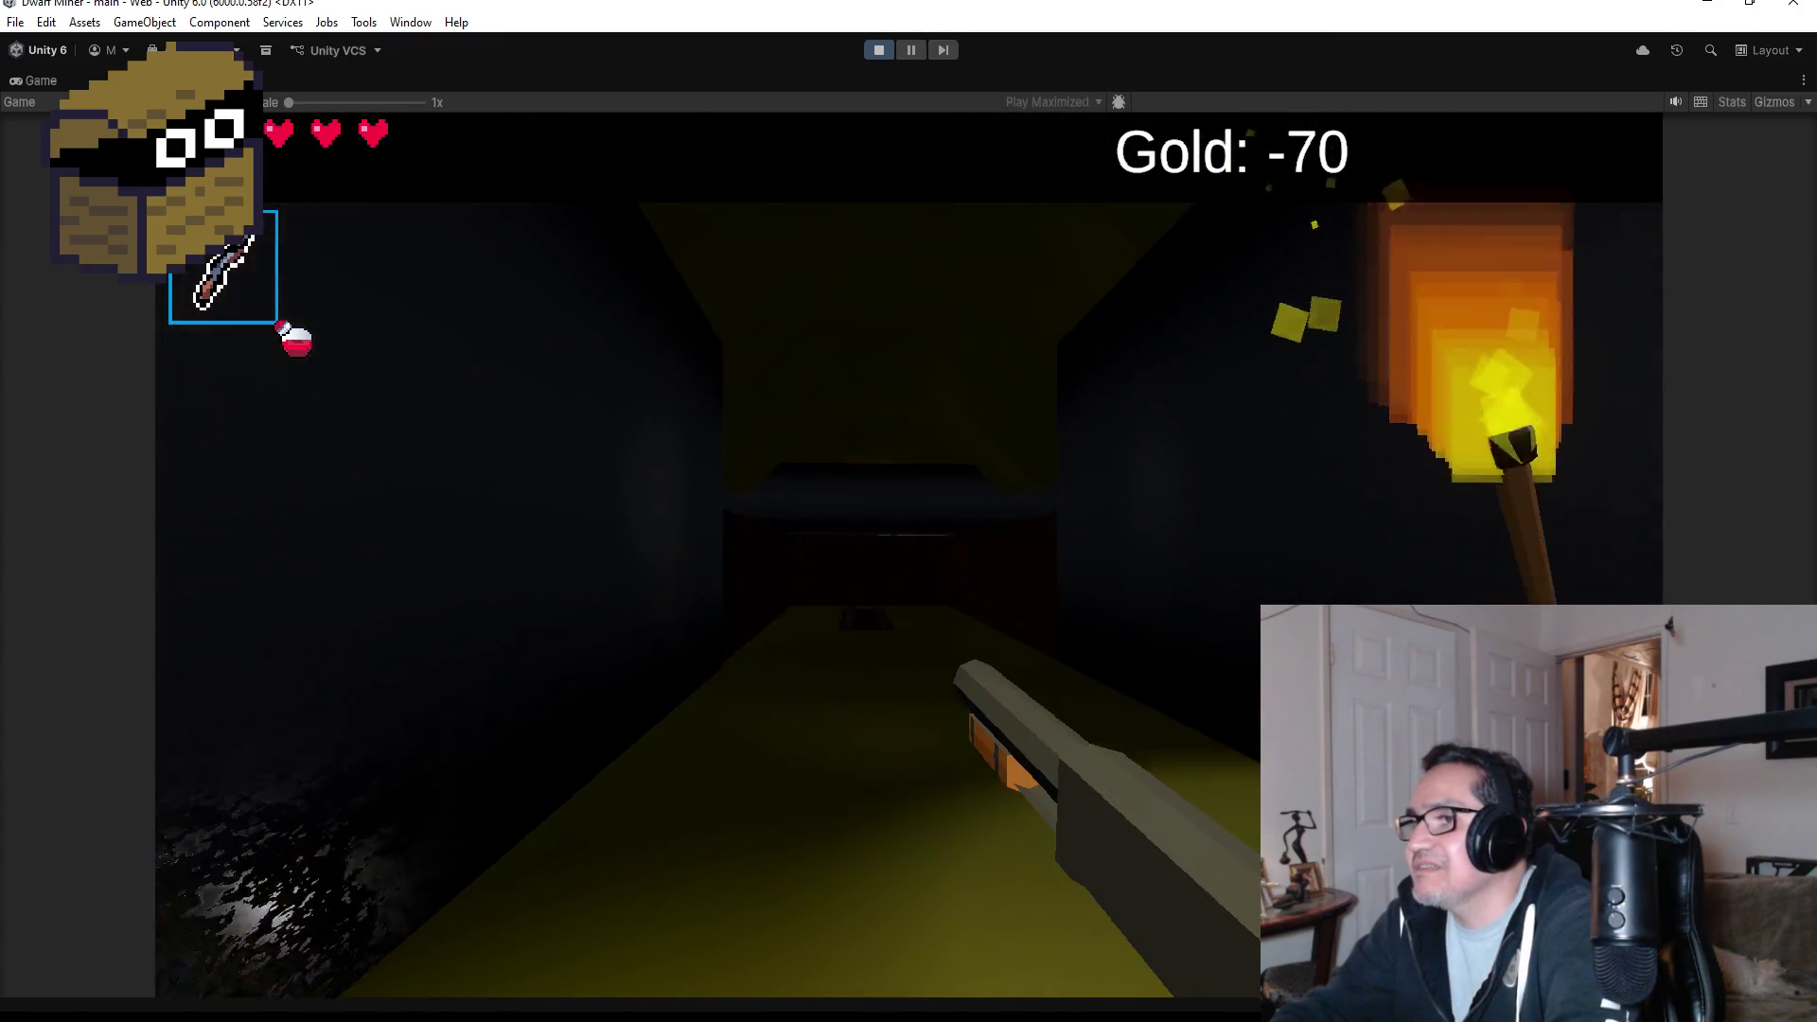
pyautogui.press('Escape')
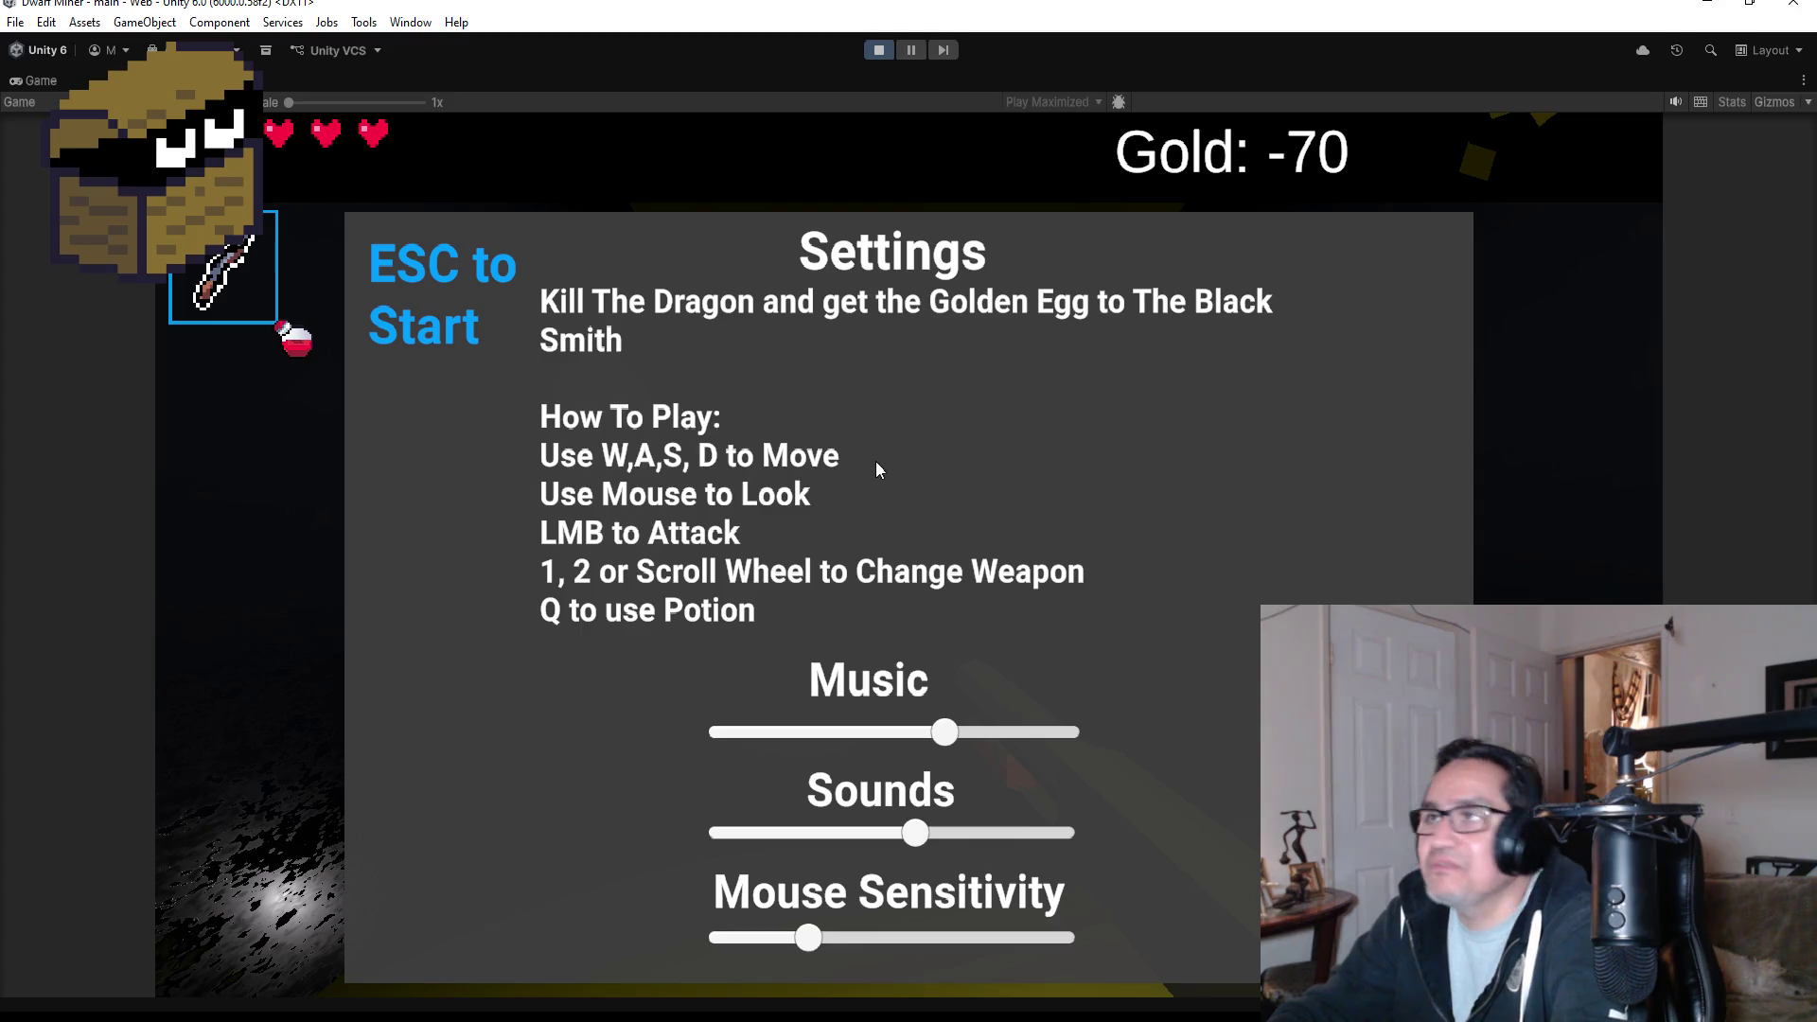
pyautogui.click(880, 53)
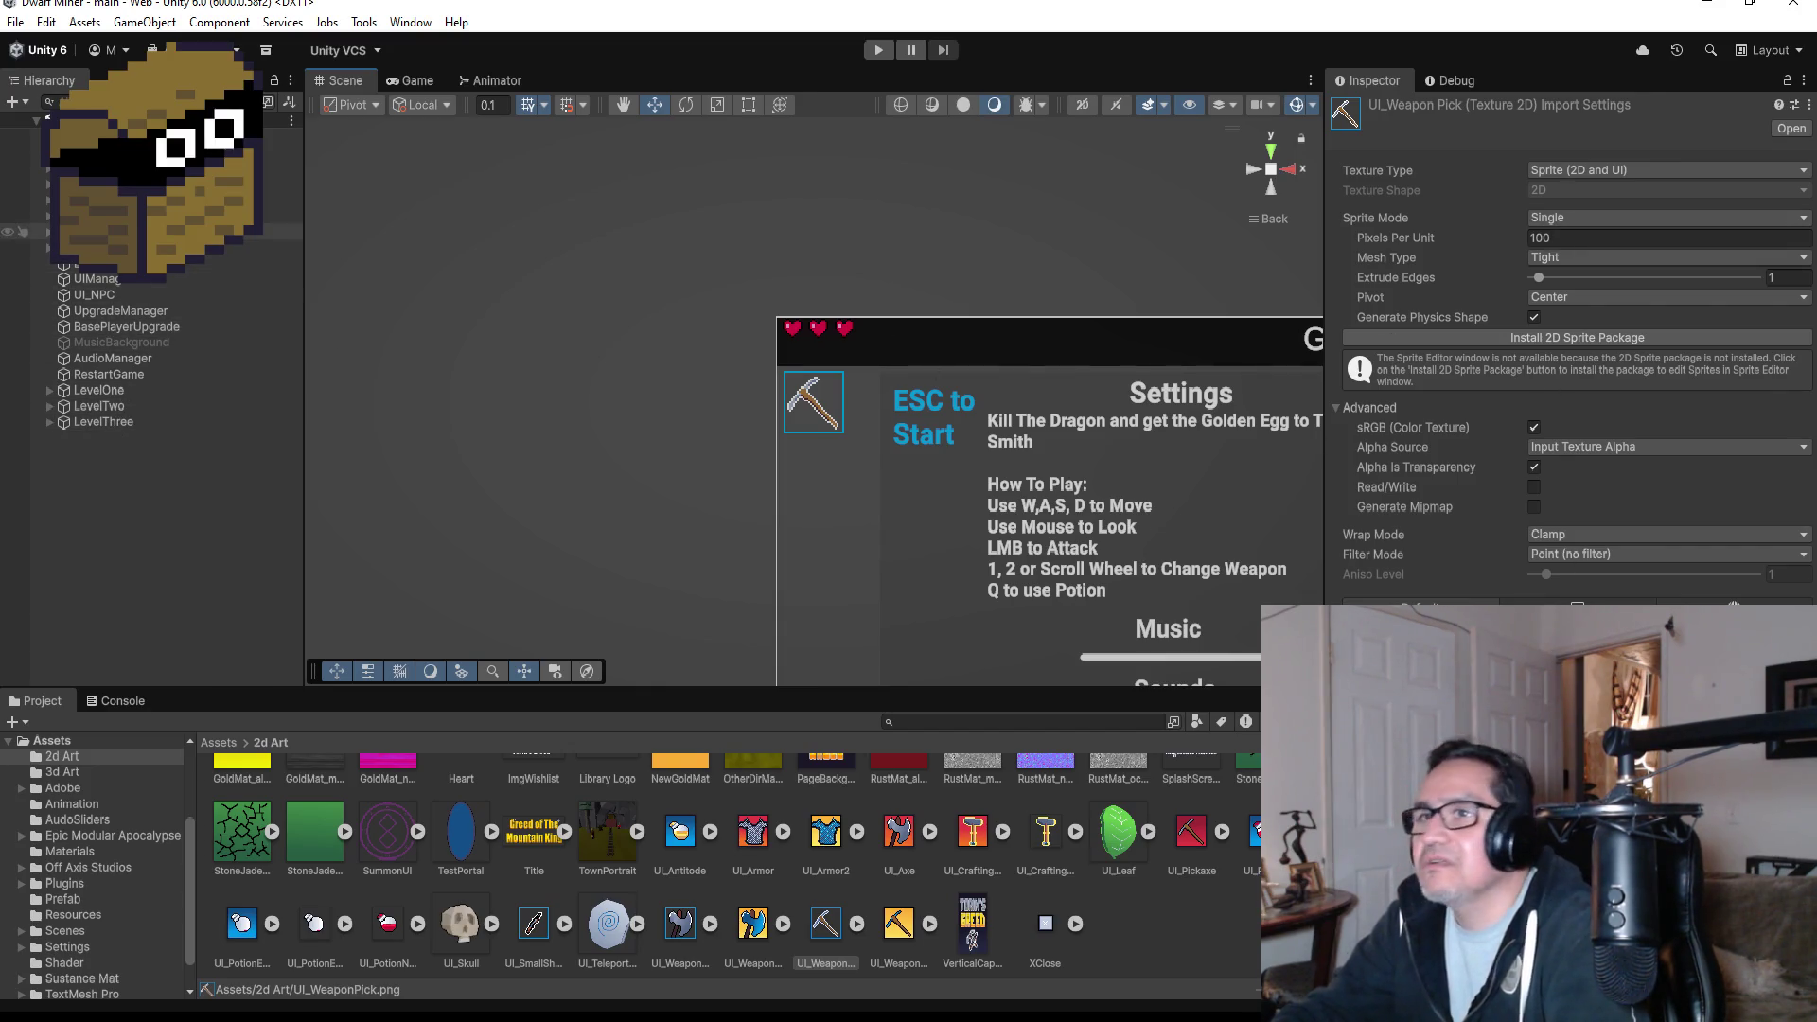
# - Set the DwarfMiner player's Pp zone to Zone 3 and expand LevelThree in the Hierarchy
pyautogui.click(142, 183)
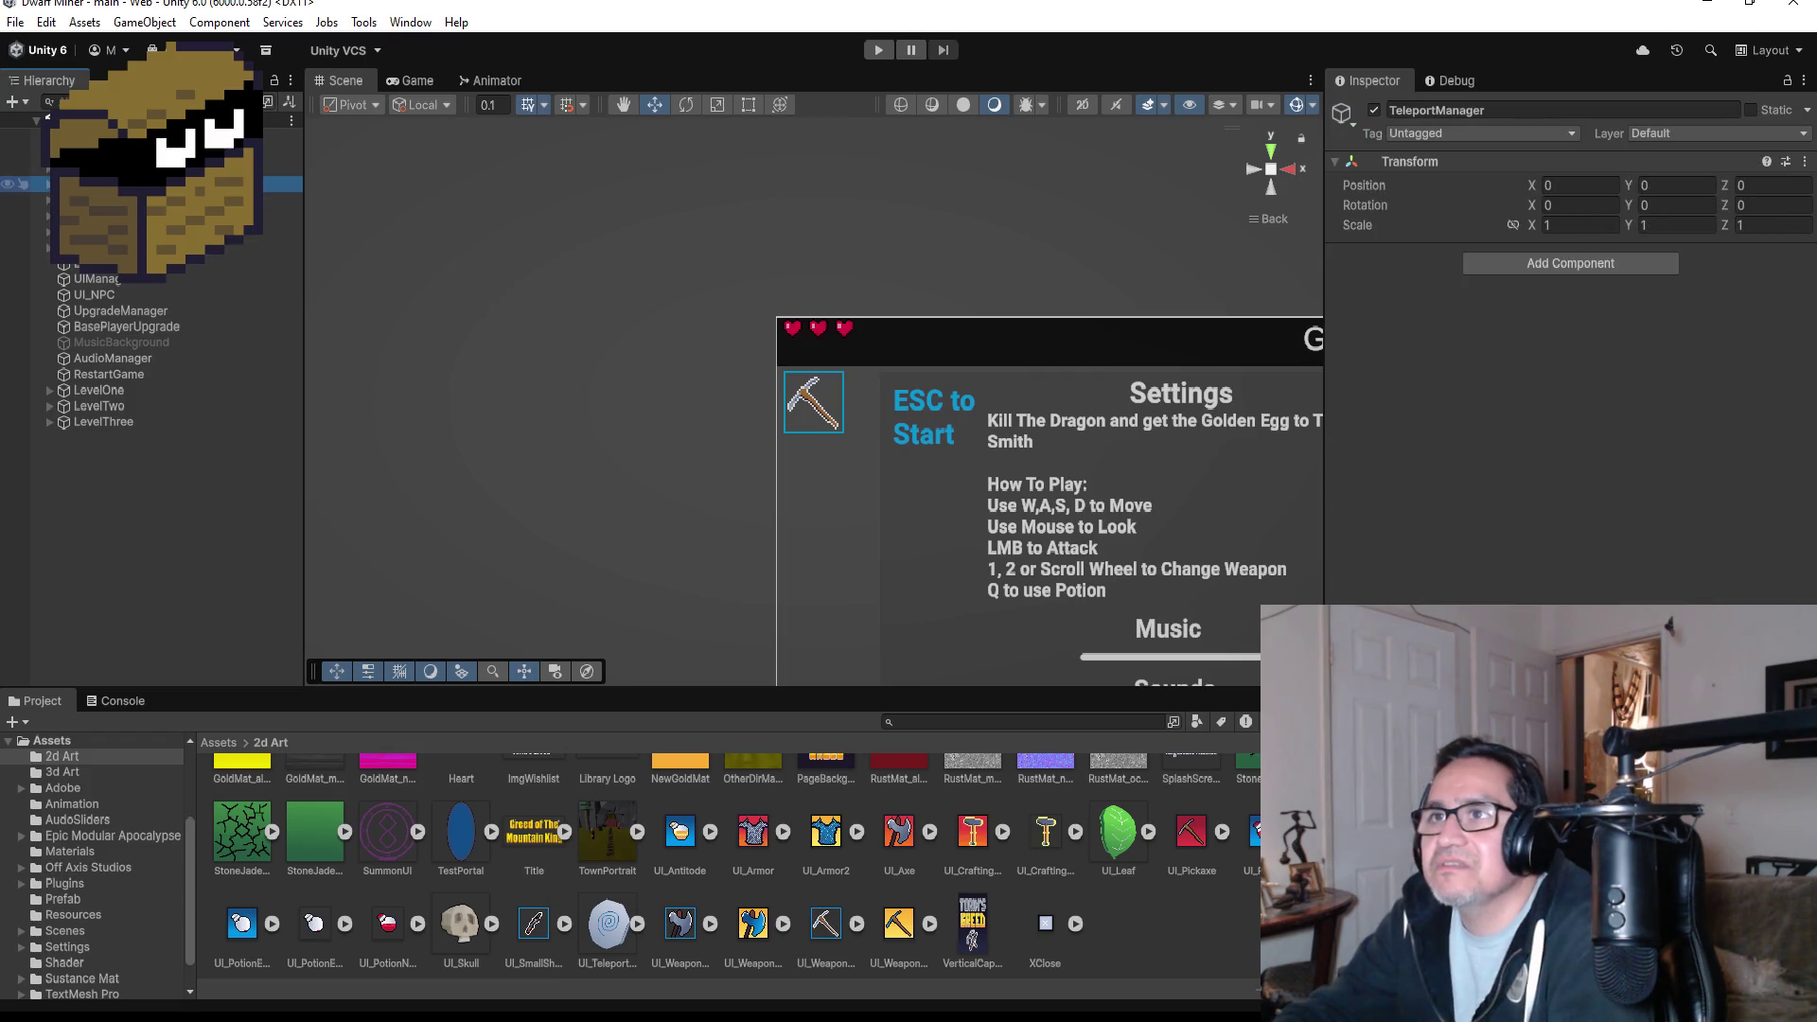
pyautogui.press('Up')
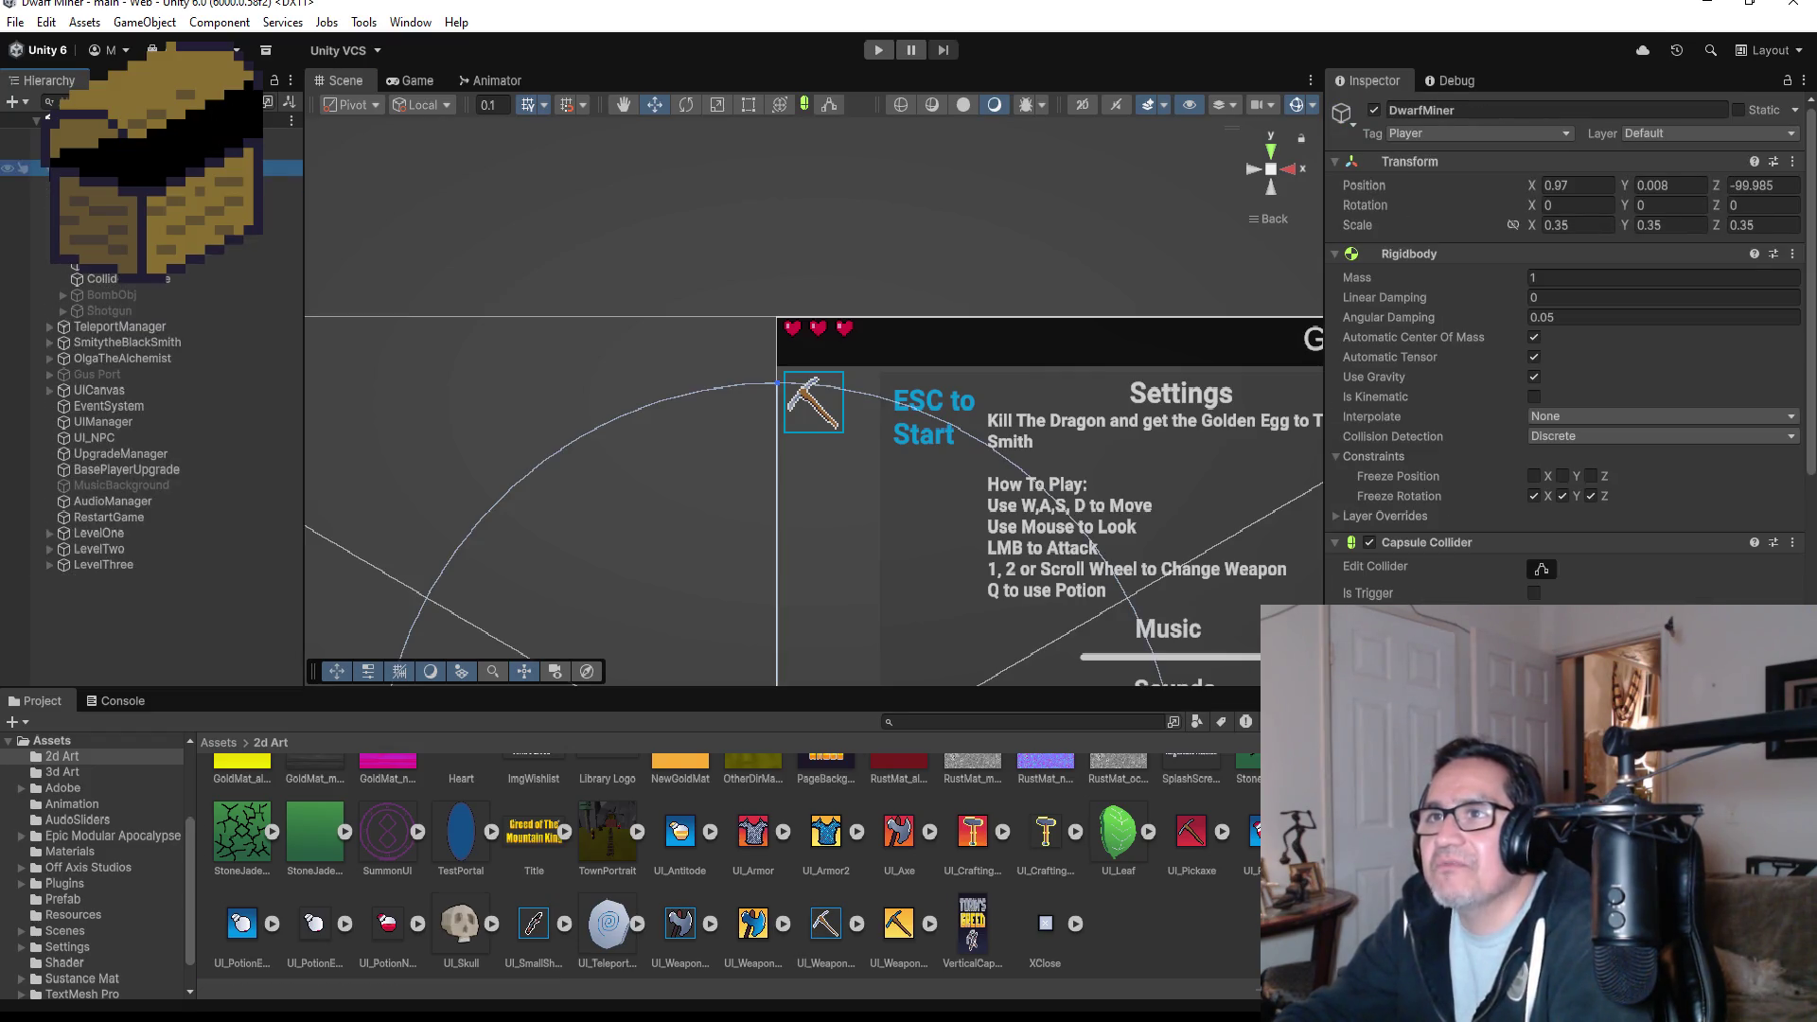
pyautogui.click(43, 185)
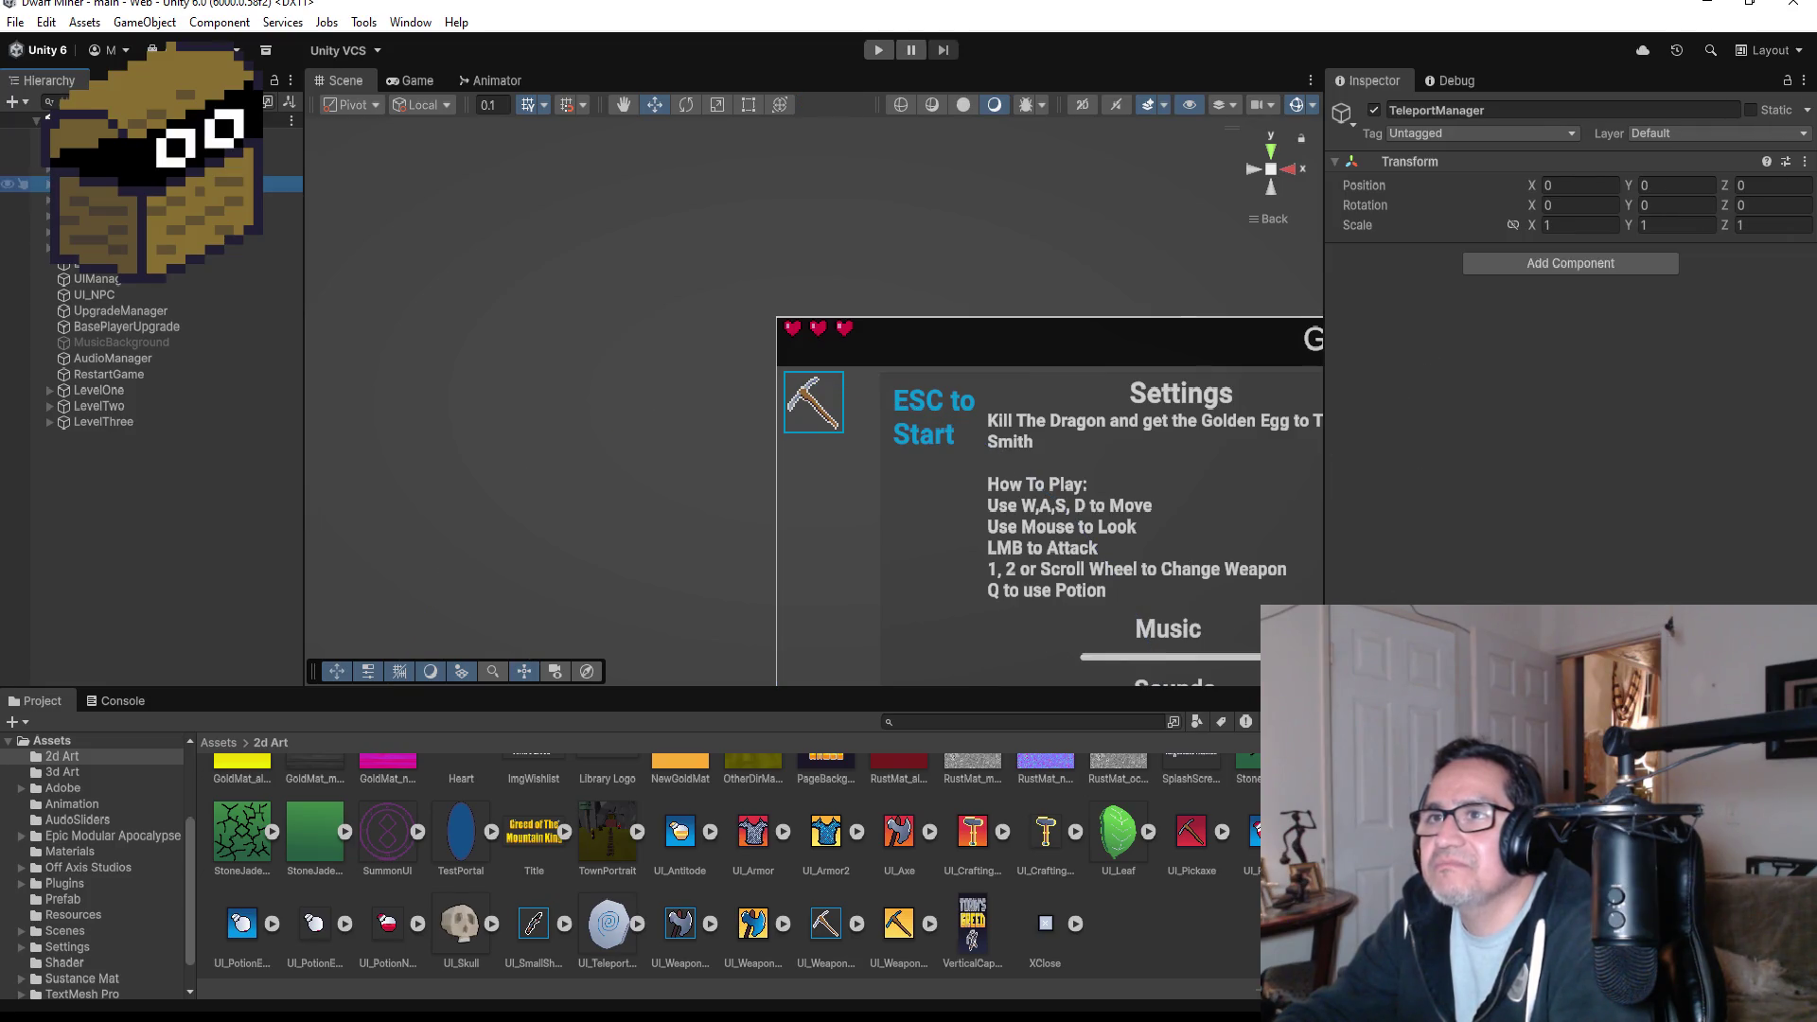
pyautogui.click(43, 168)
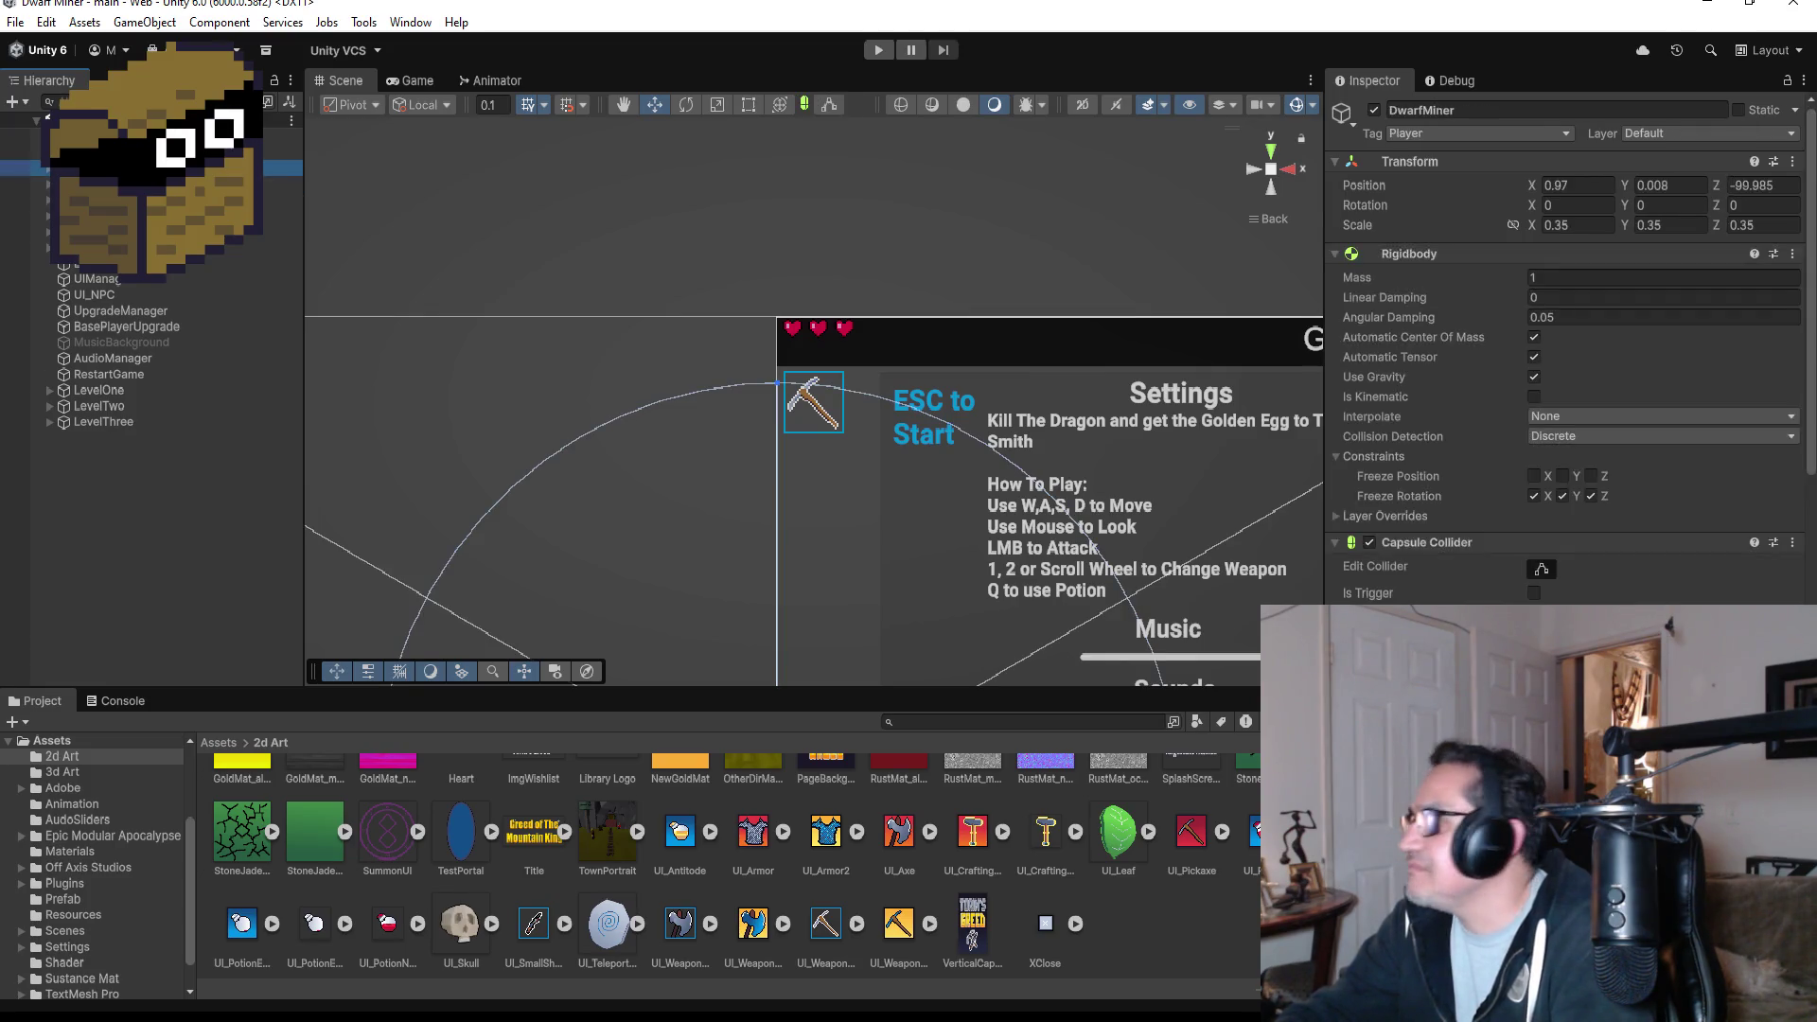
pyautogui.scroll(-10, 1567, 350)
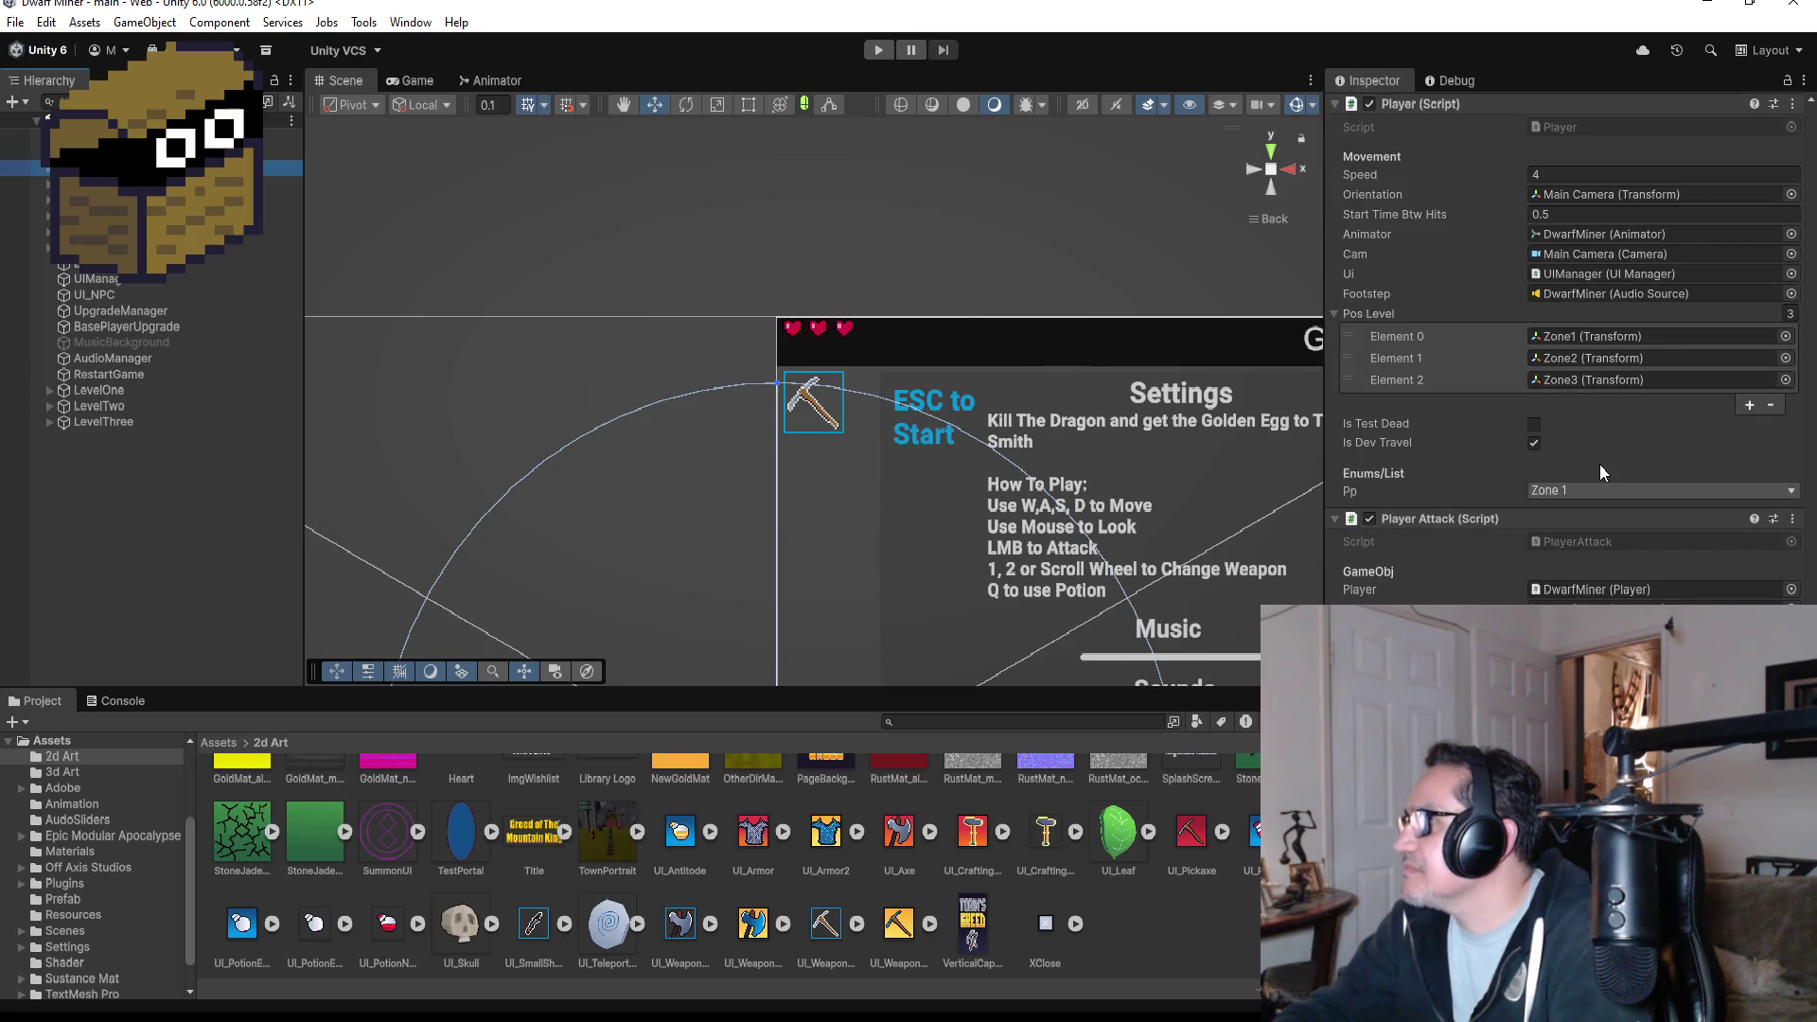
pyautogui.click(1602, 488)
pyautogui.click(1587, 559)
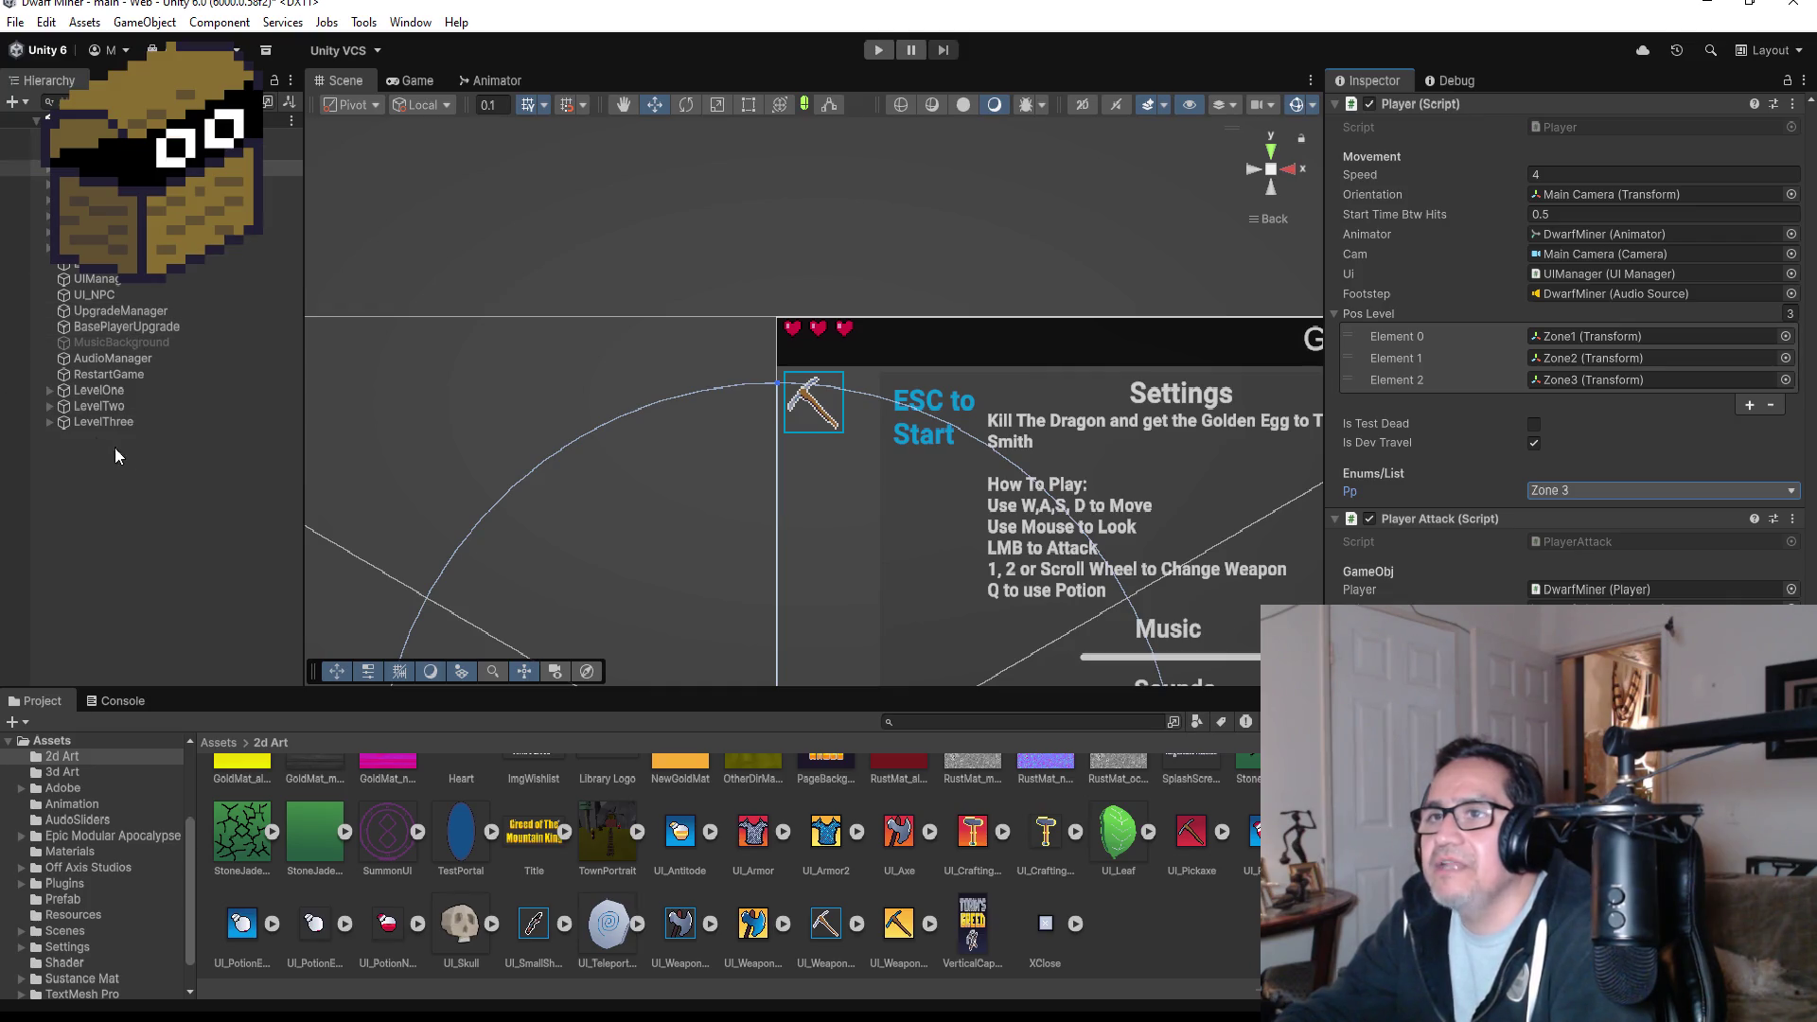
pyautogui.click(49, 422)
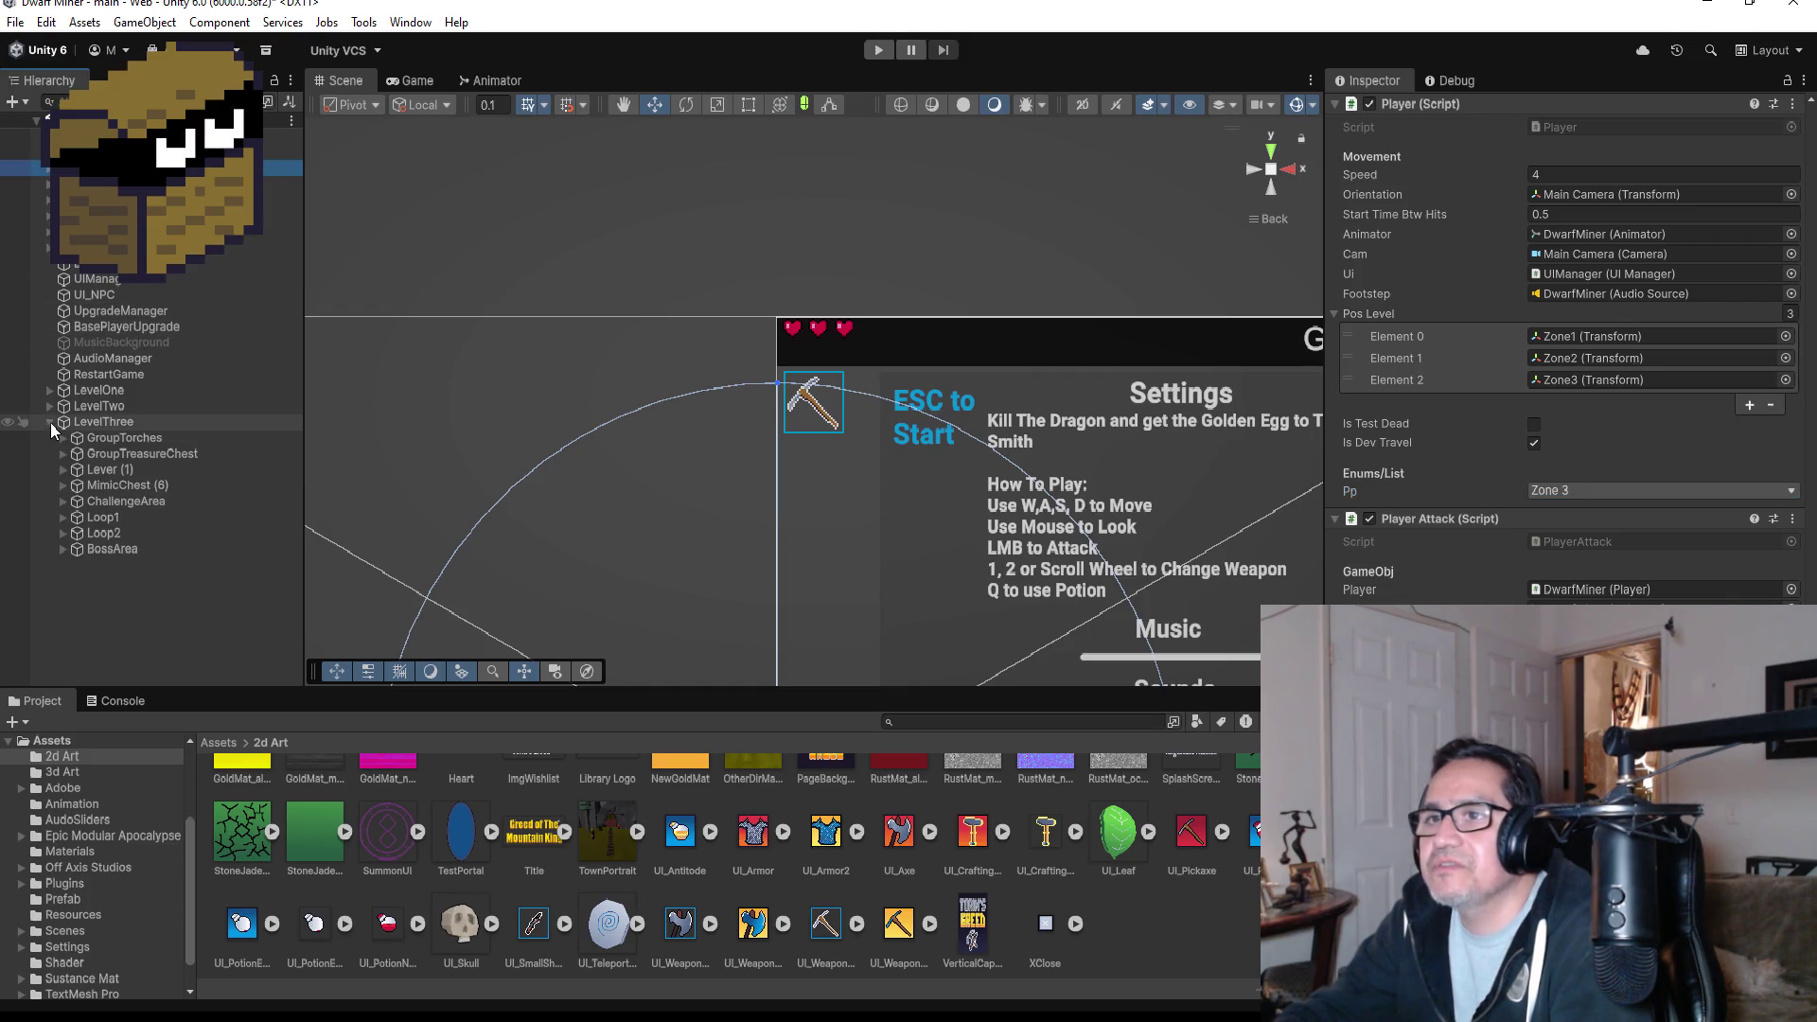
# - Frame GroupTreasureChest in Top view and delete floor Plane (28)
pyautogui.doubleClick(123, 456)
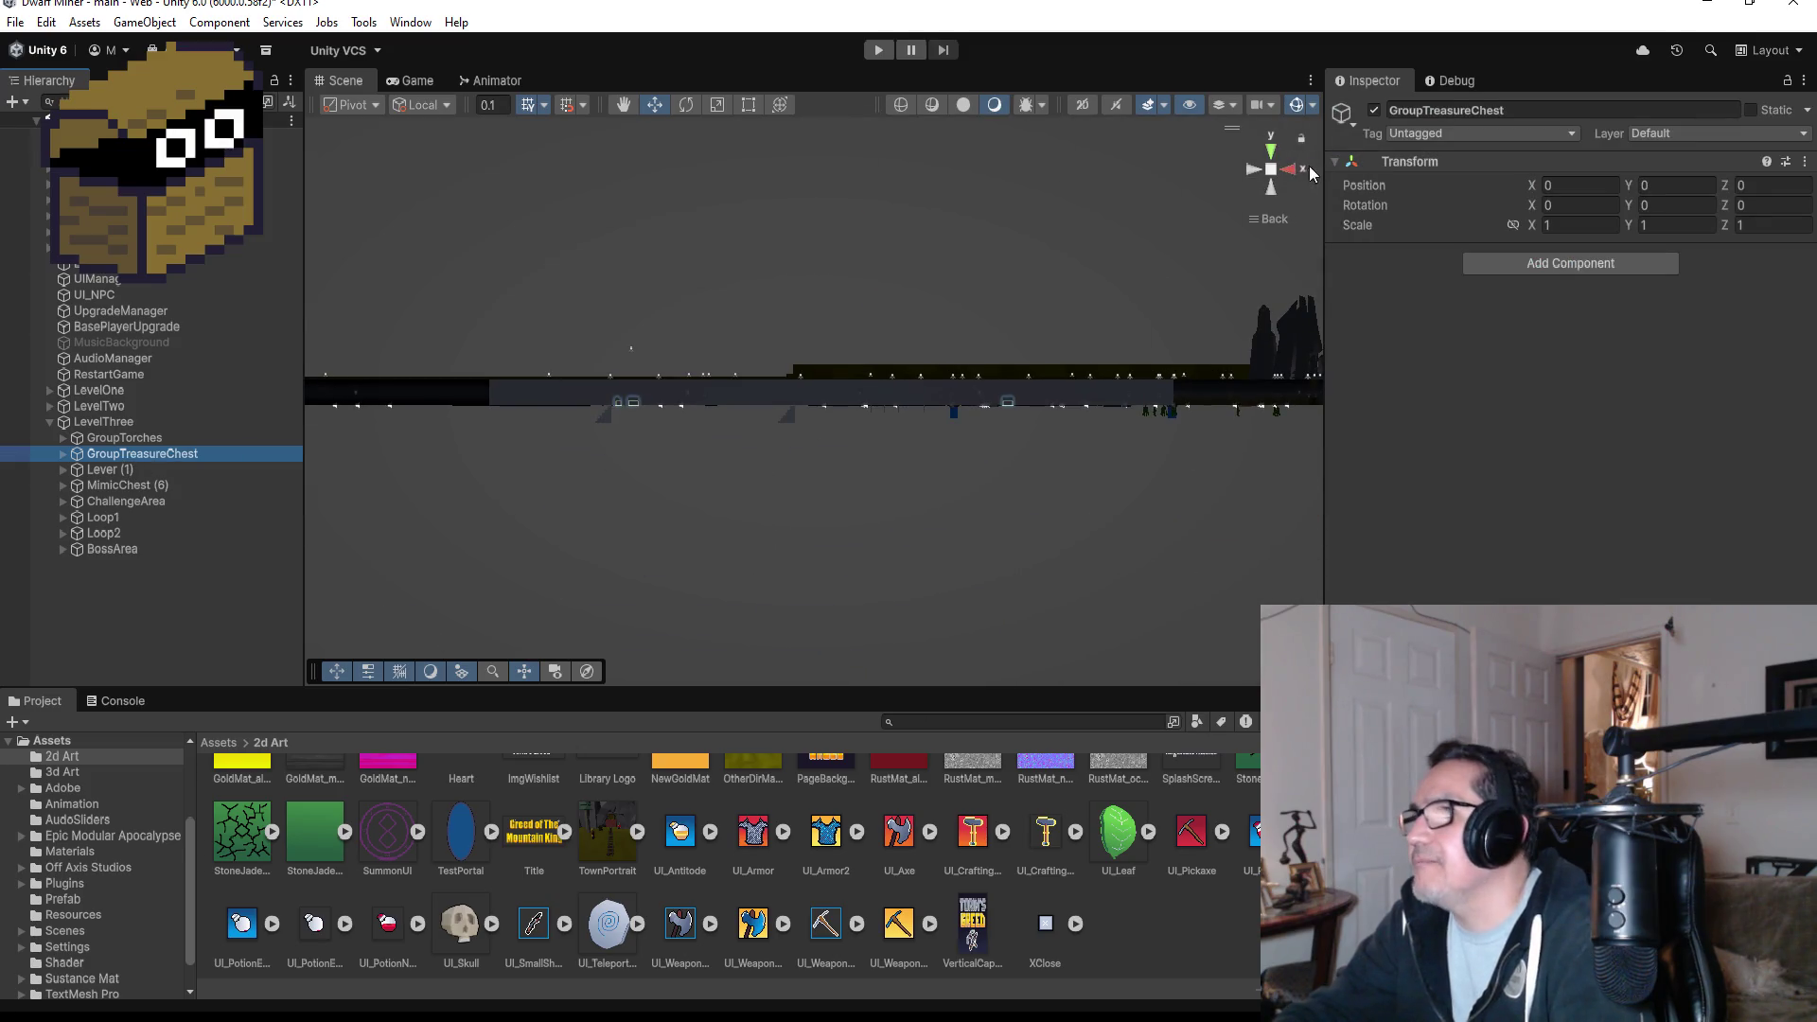
pyautogui.click(1273, 154)
pyautogui.scroll(-4, 616, 458)
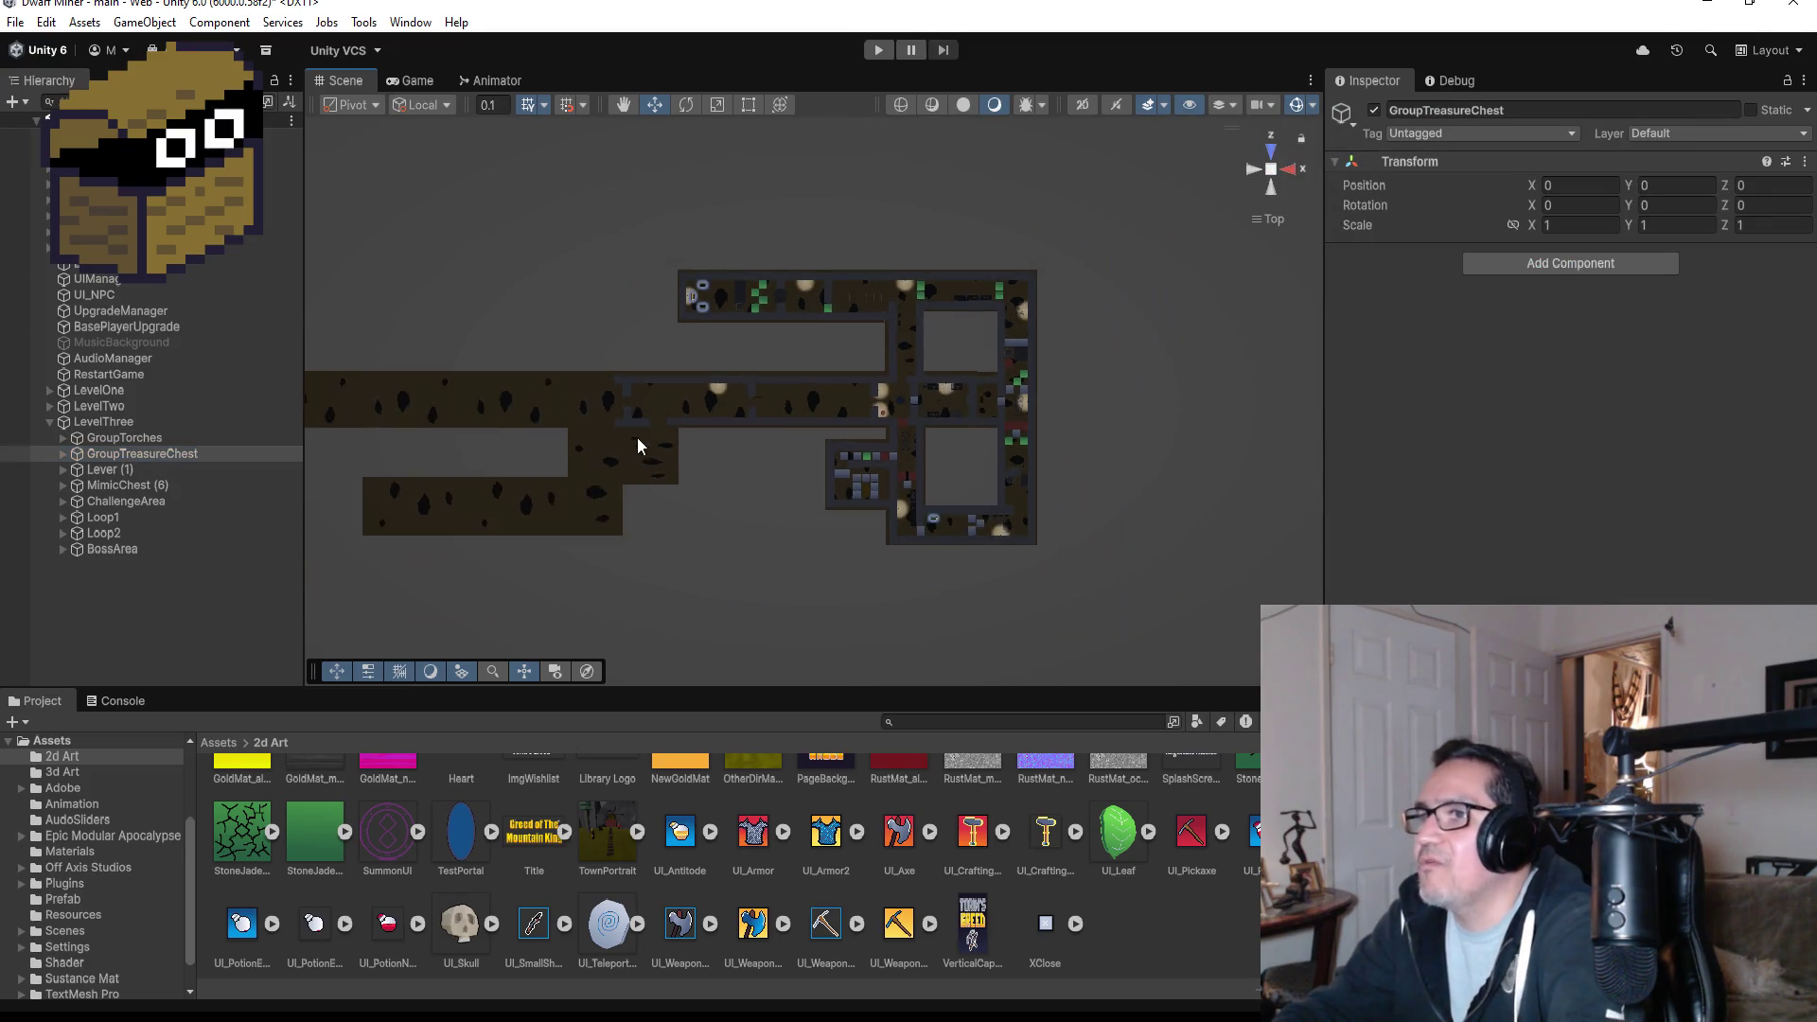
pyautogui.click(697, 459)
pyautogui.click(642, 441)
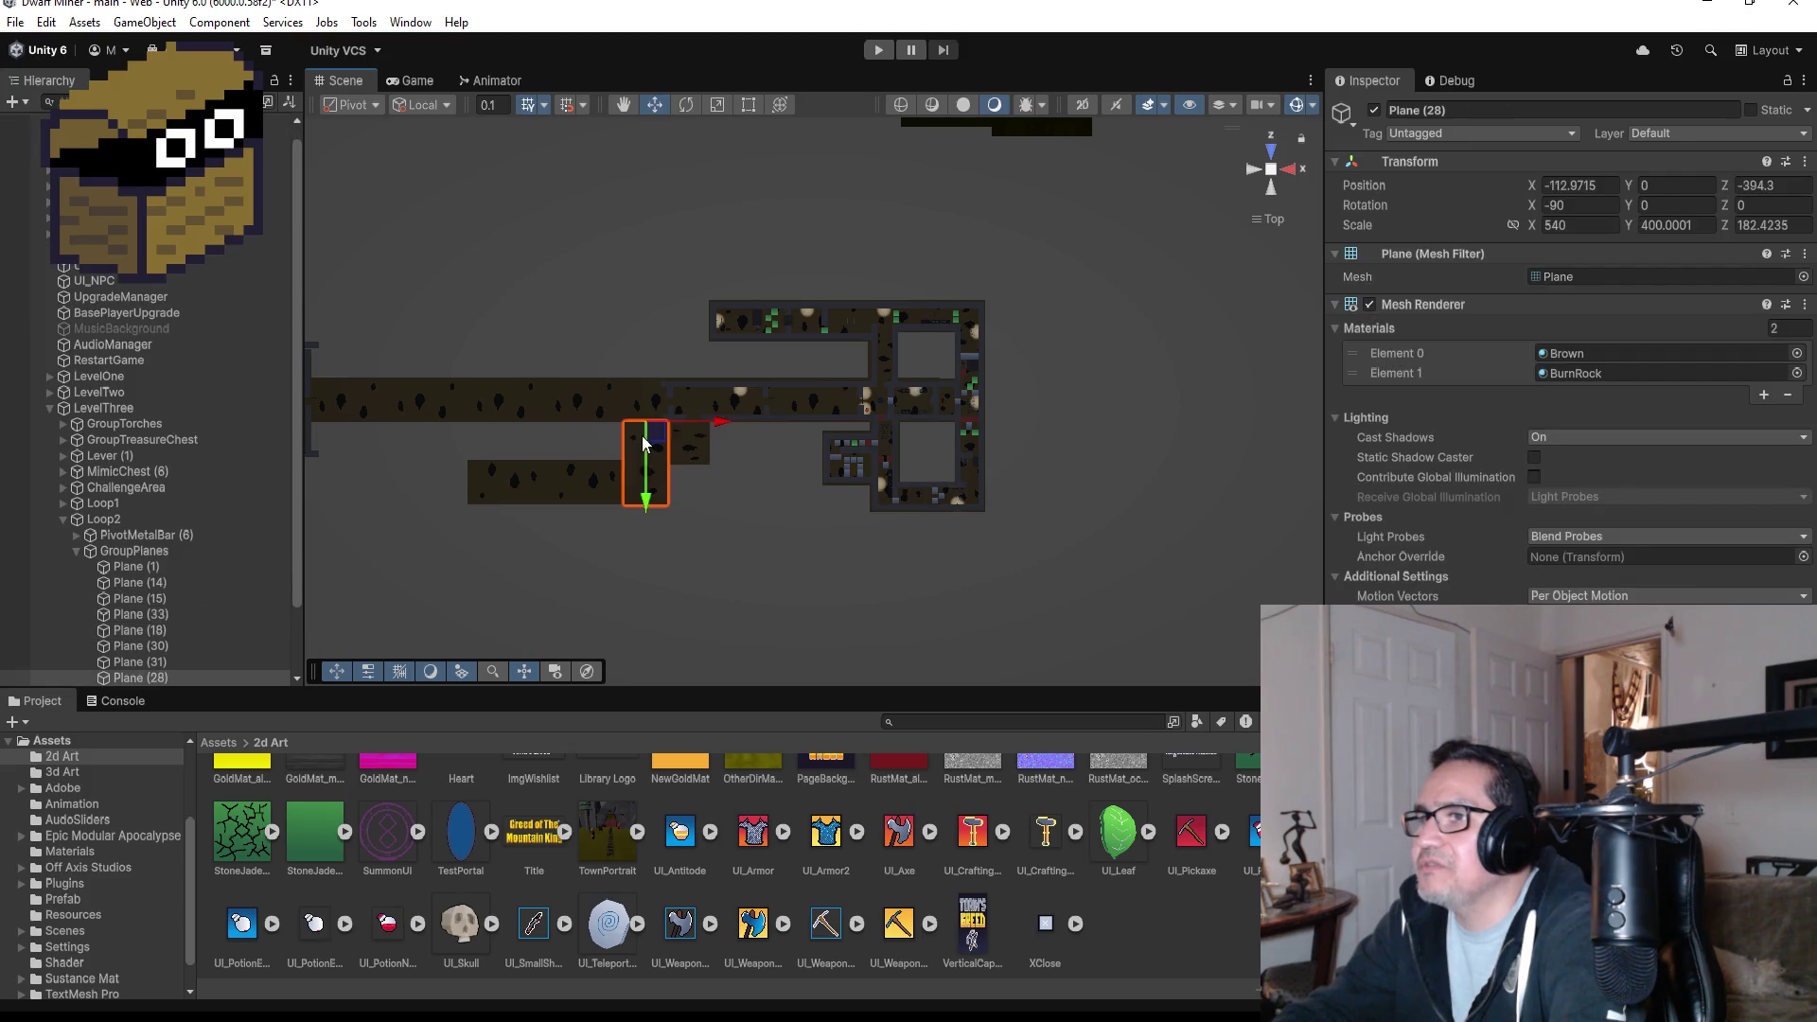
pyautogui.press('Delete')
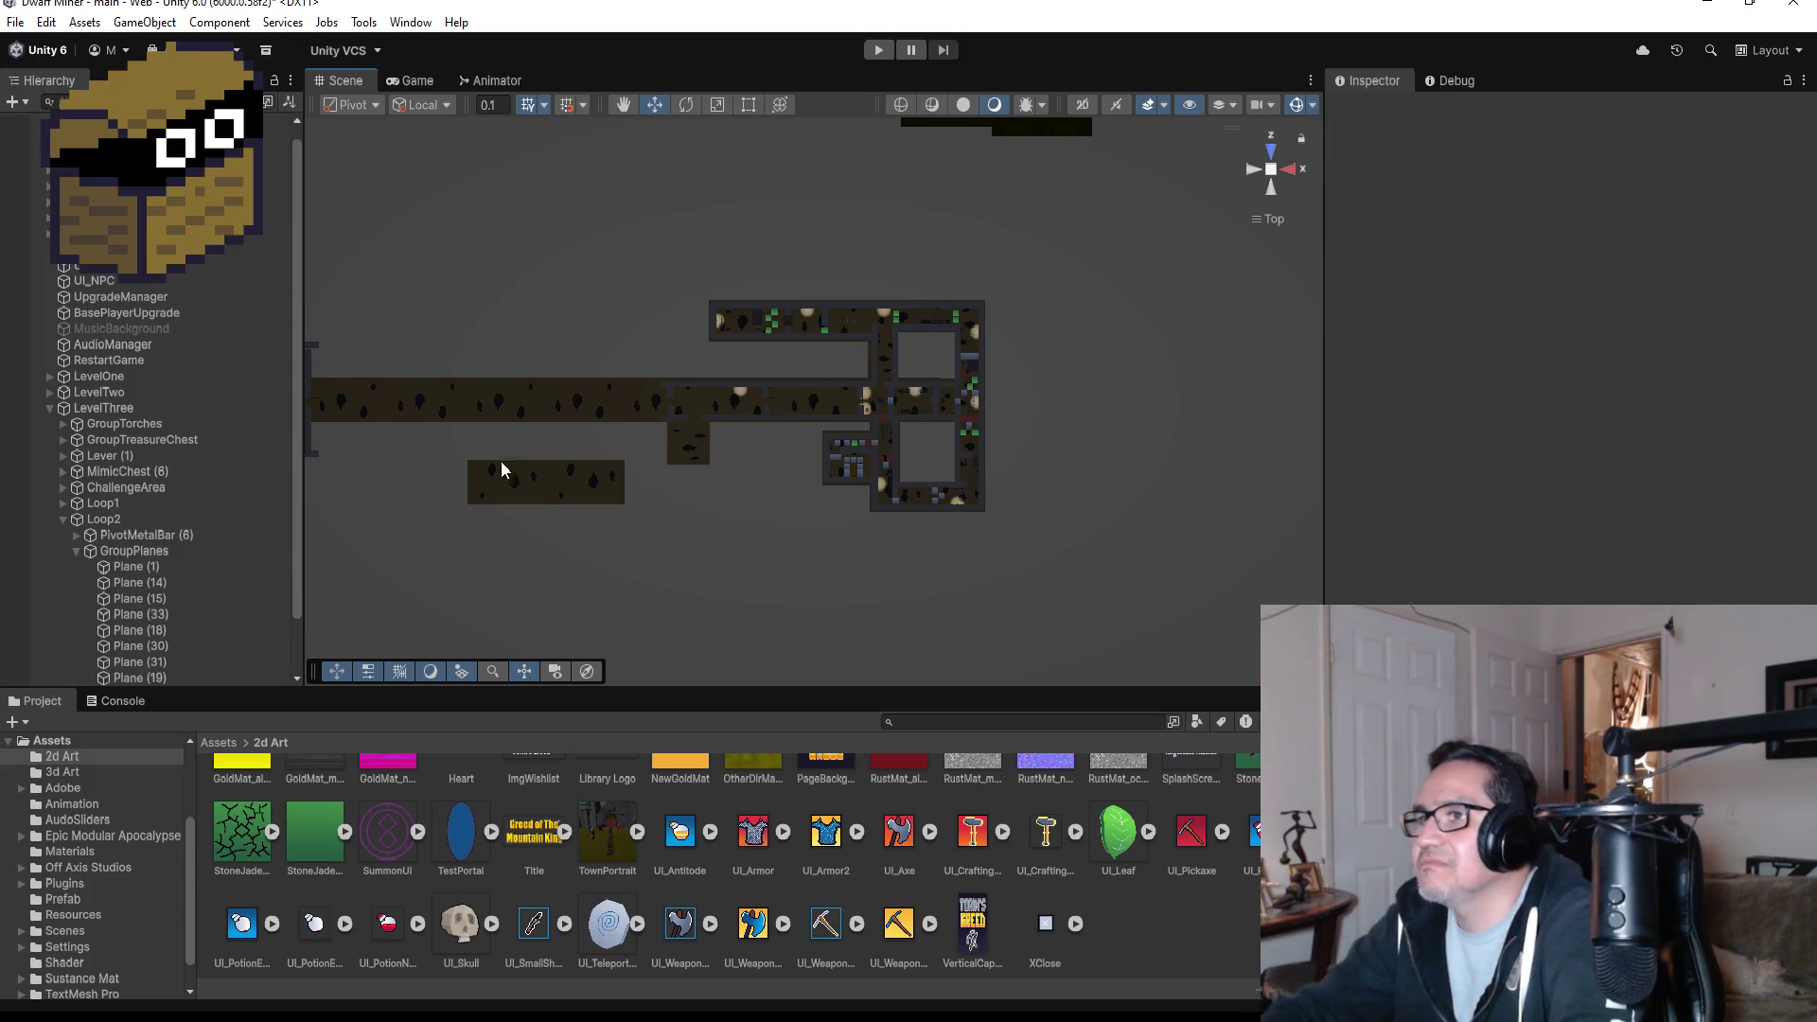
# - Delete floor Planes 30 and 31, then Planes 18, 19 and 21
pyautogui.click(552, 488)
pyautogui.keyDown('shift'); pyautogui.click(509, 485); pyautogui.keyUp('shift')
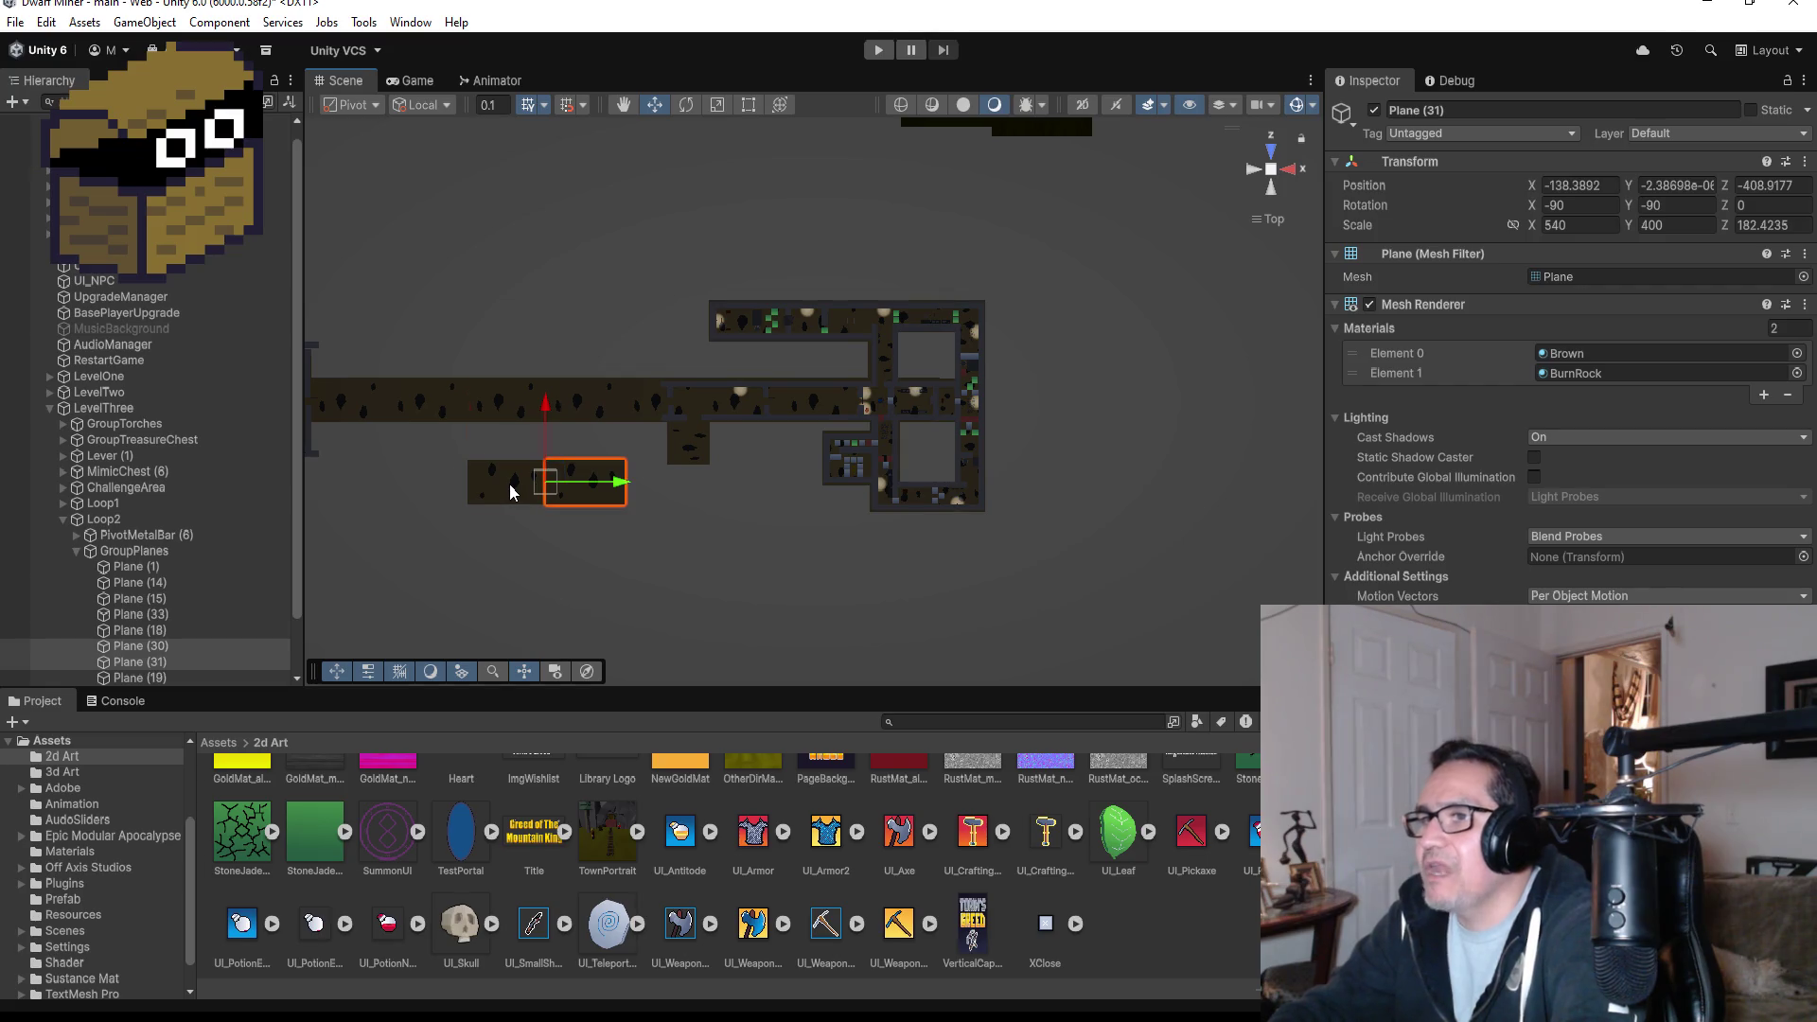
pyautogui.press('Delete')
pyautogui.scroll(-1, 542, 436)
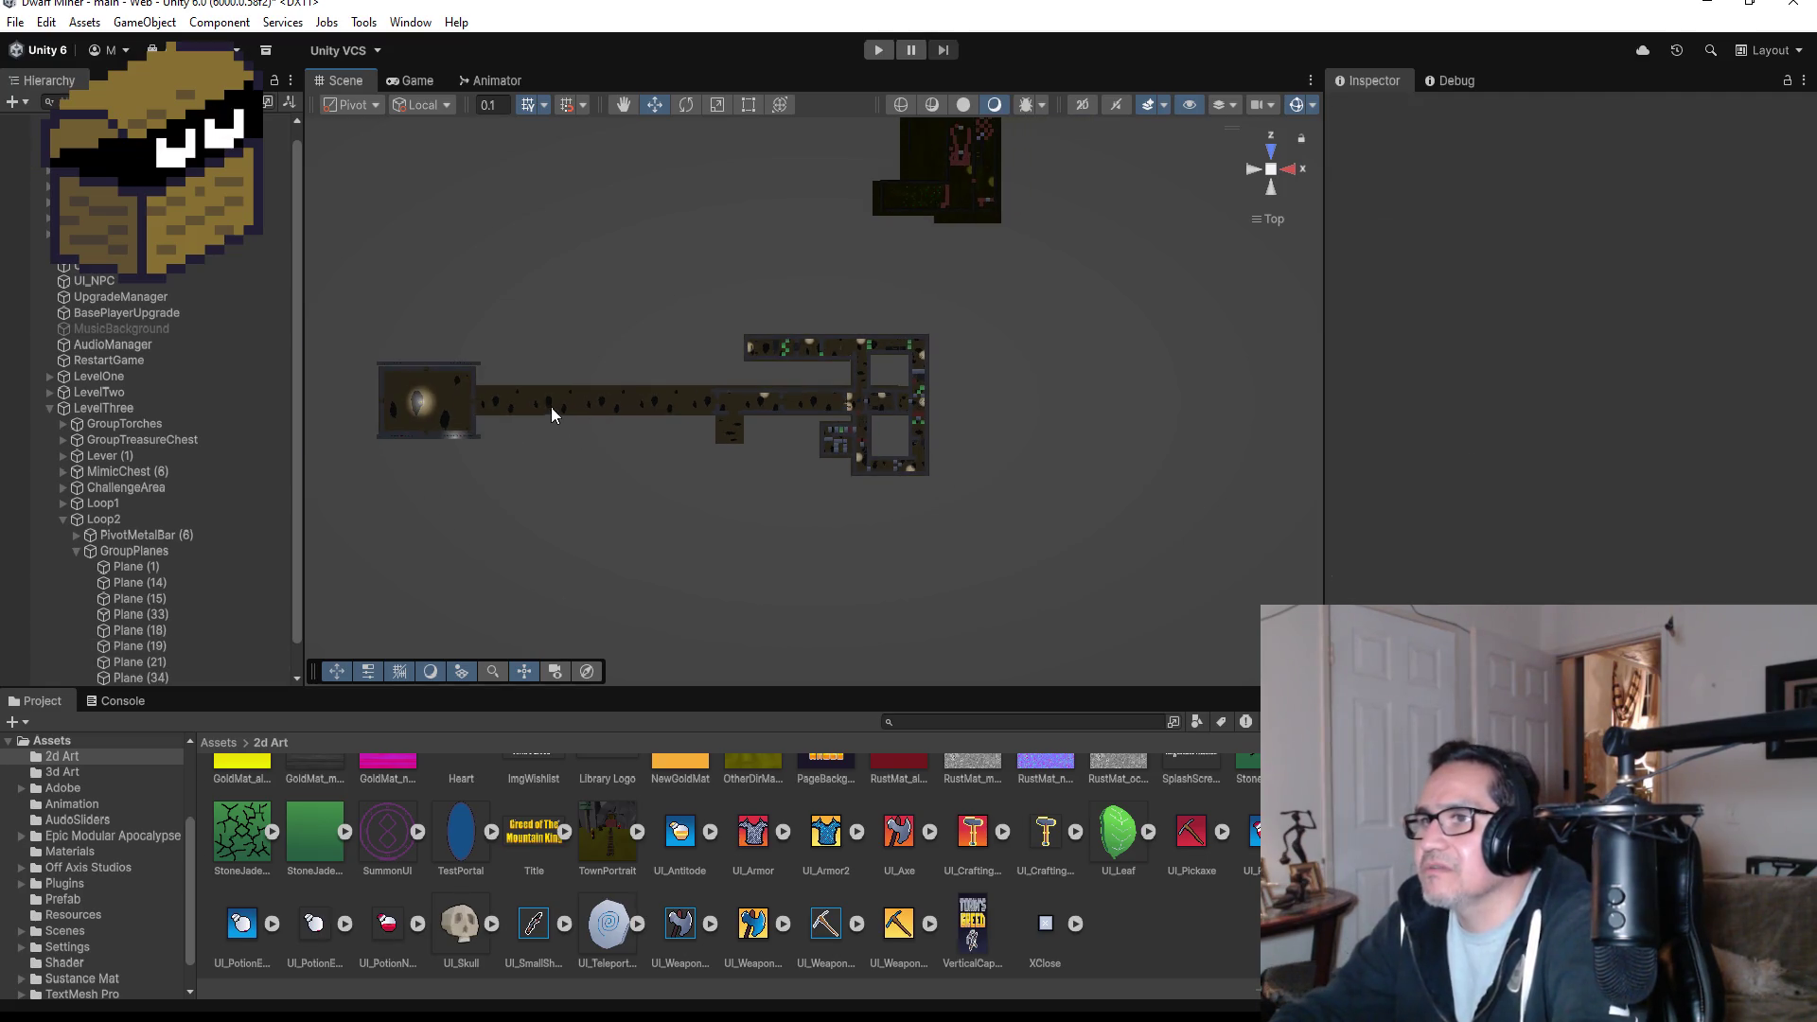
pyautogui.click(551, 402)
pyautogui.keyDown('shift'); pyautogui.click(642, 406); pyautogui.keyUp('shift')
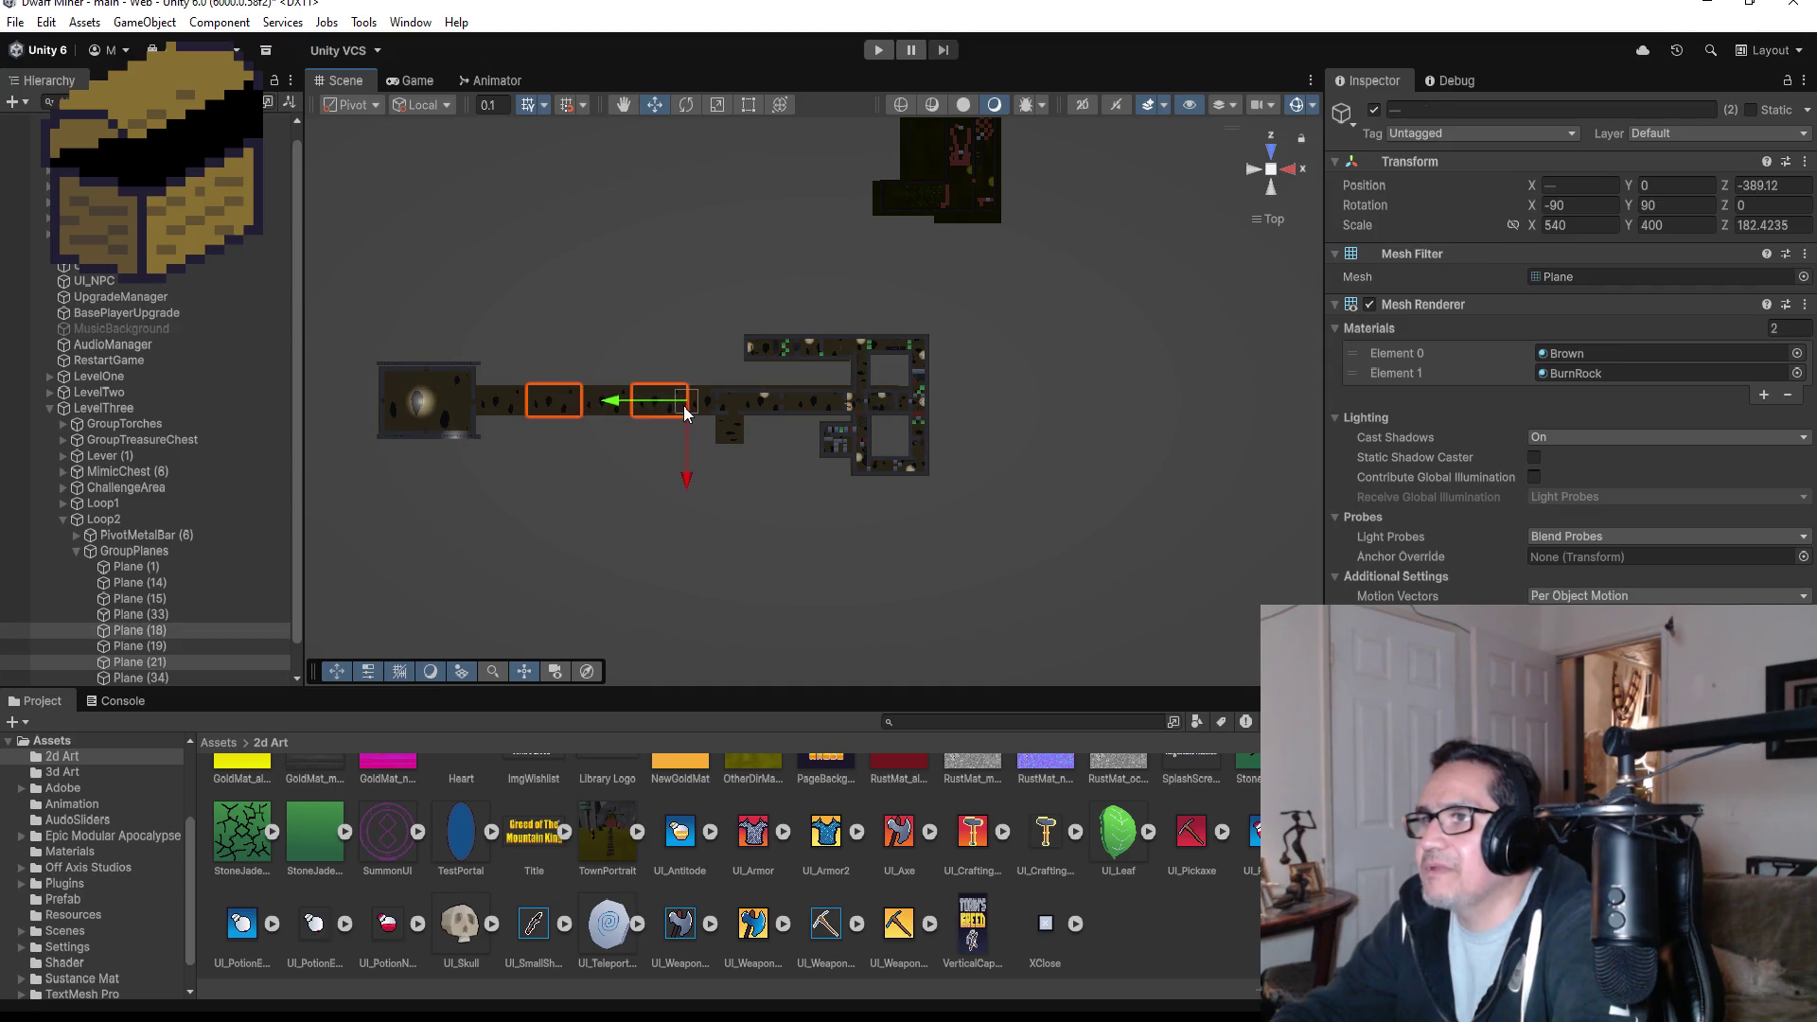
pyautogui.keyDown('shift'); pyautogui.click(598, 403); pyautogui.keyUp('shift')
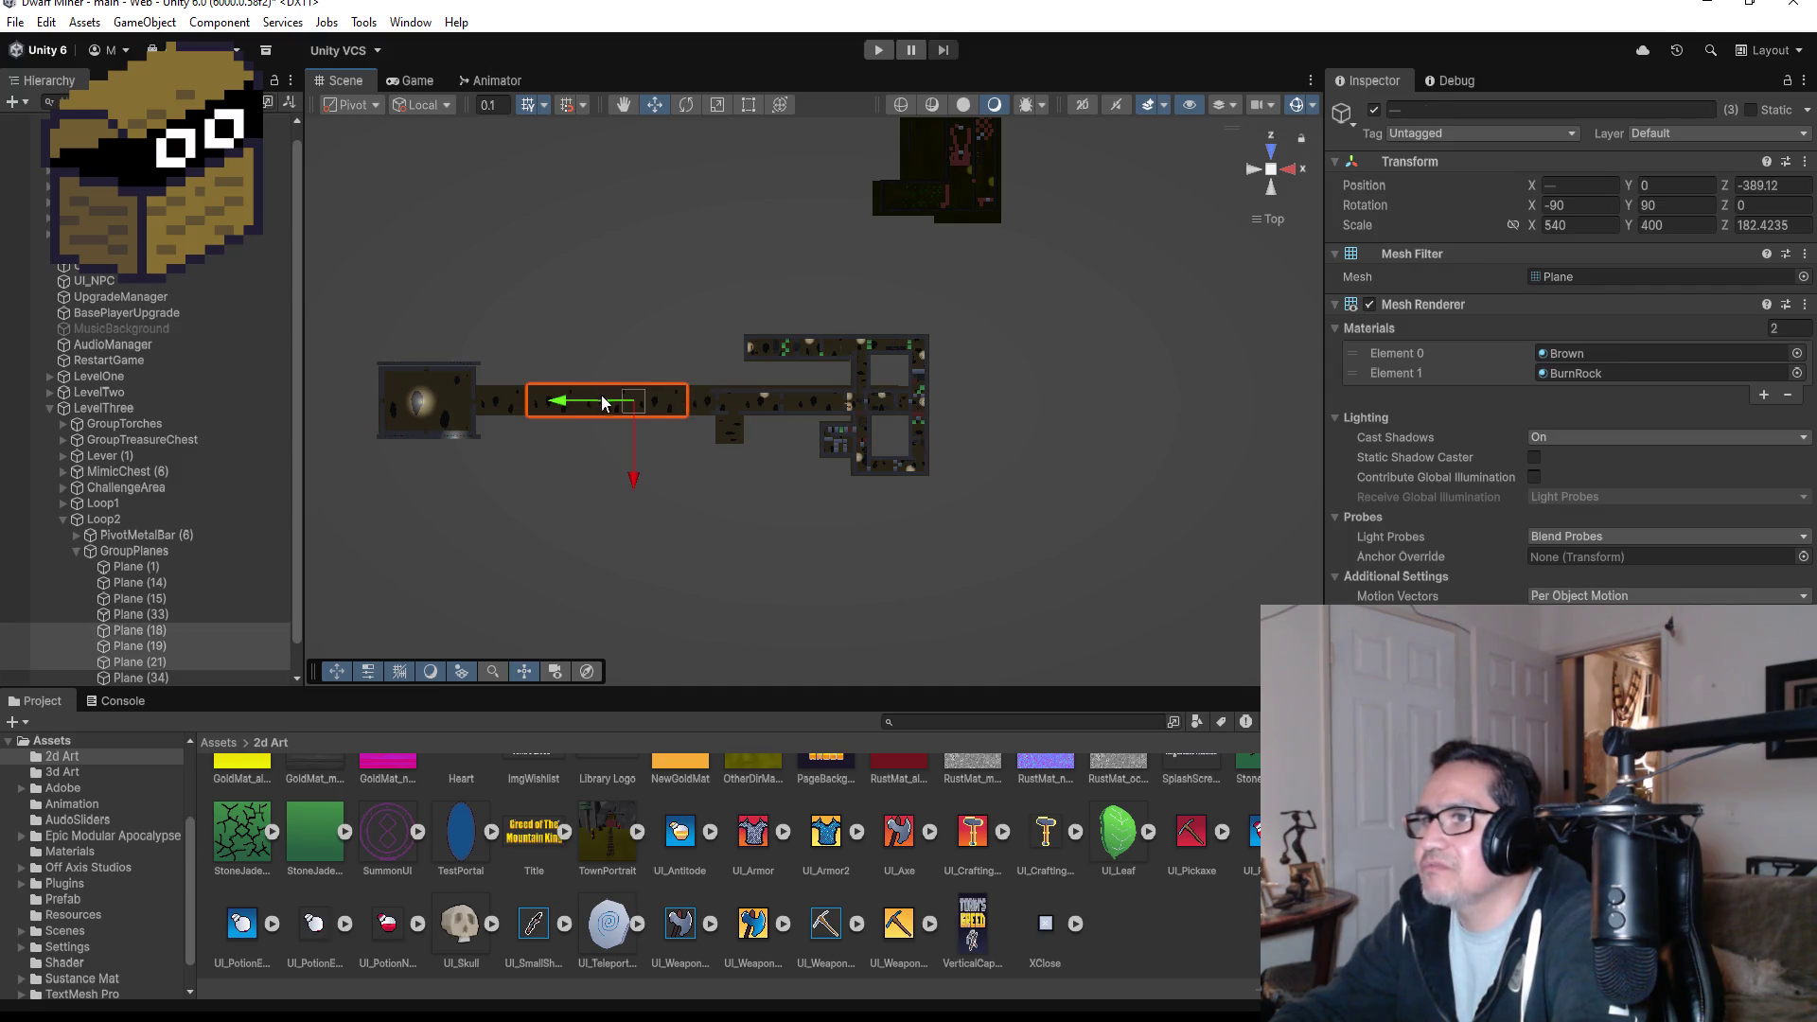
pyautogui.press('Delete')
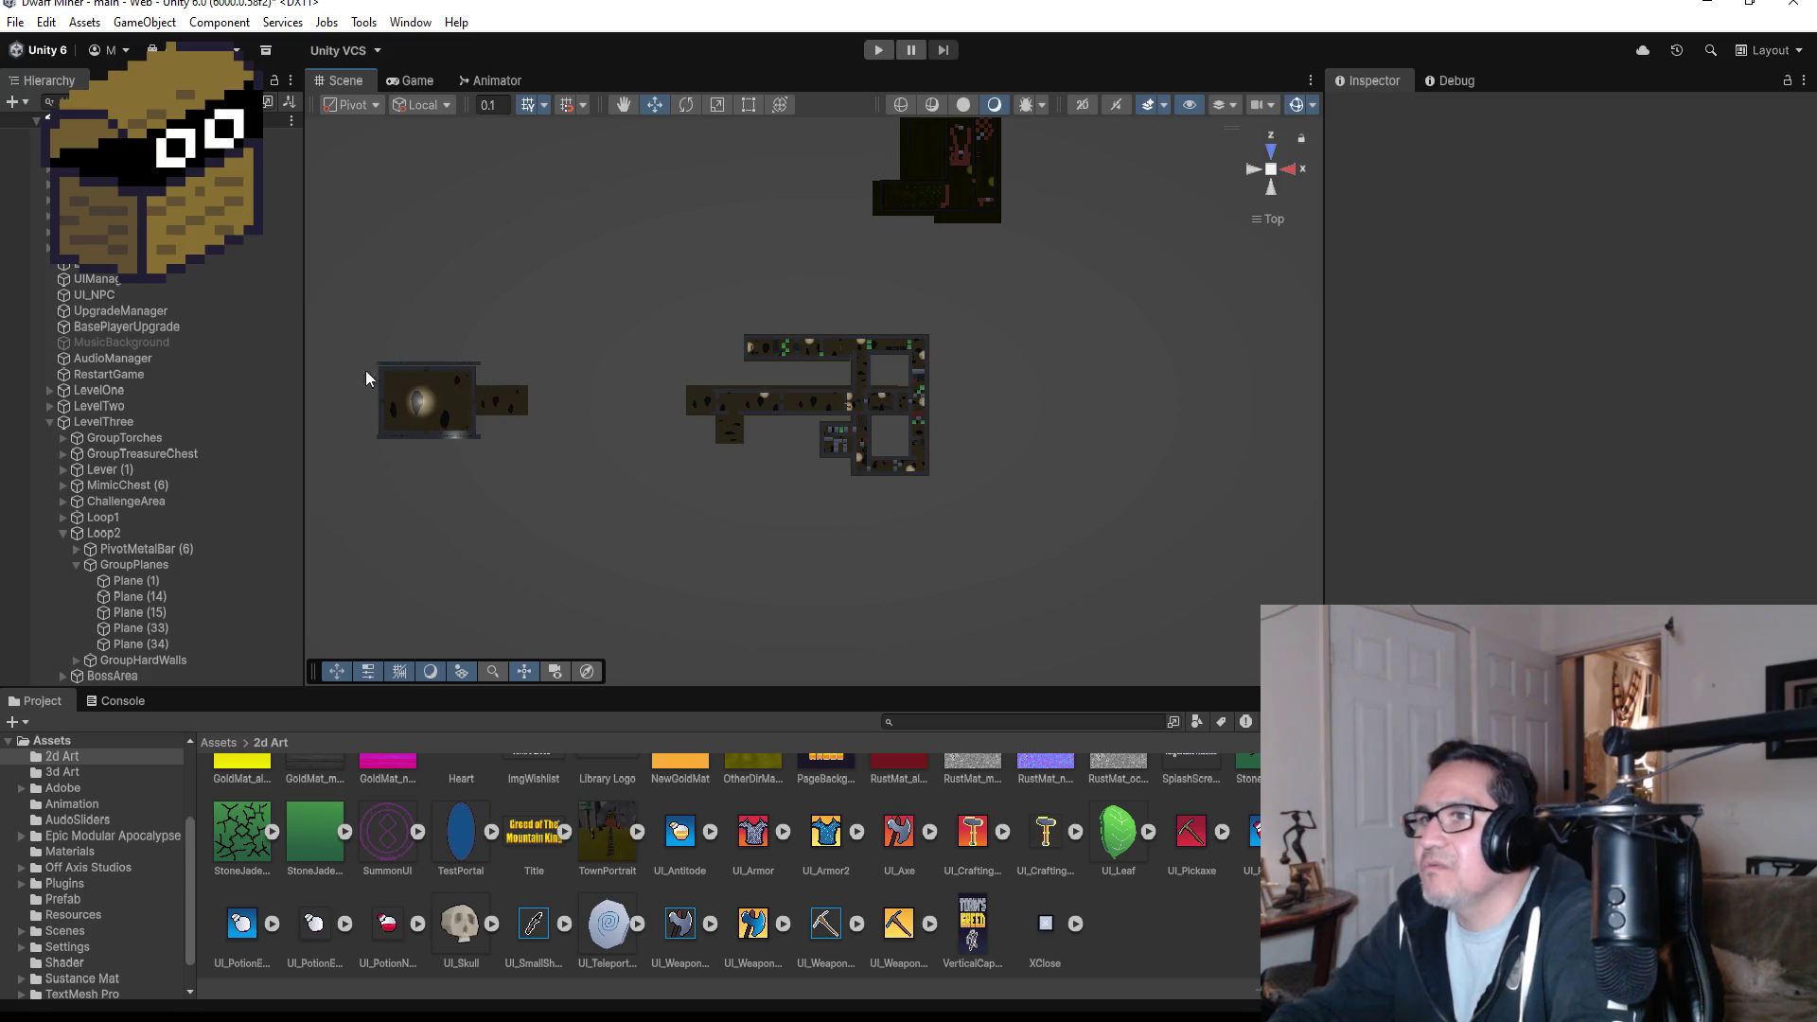
# - Box-select the left room's 74 objects and move them right along X to meet the corridor
pyautogui.moveTo(325, 327); pyautogui.dragTo(610, 514)
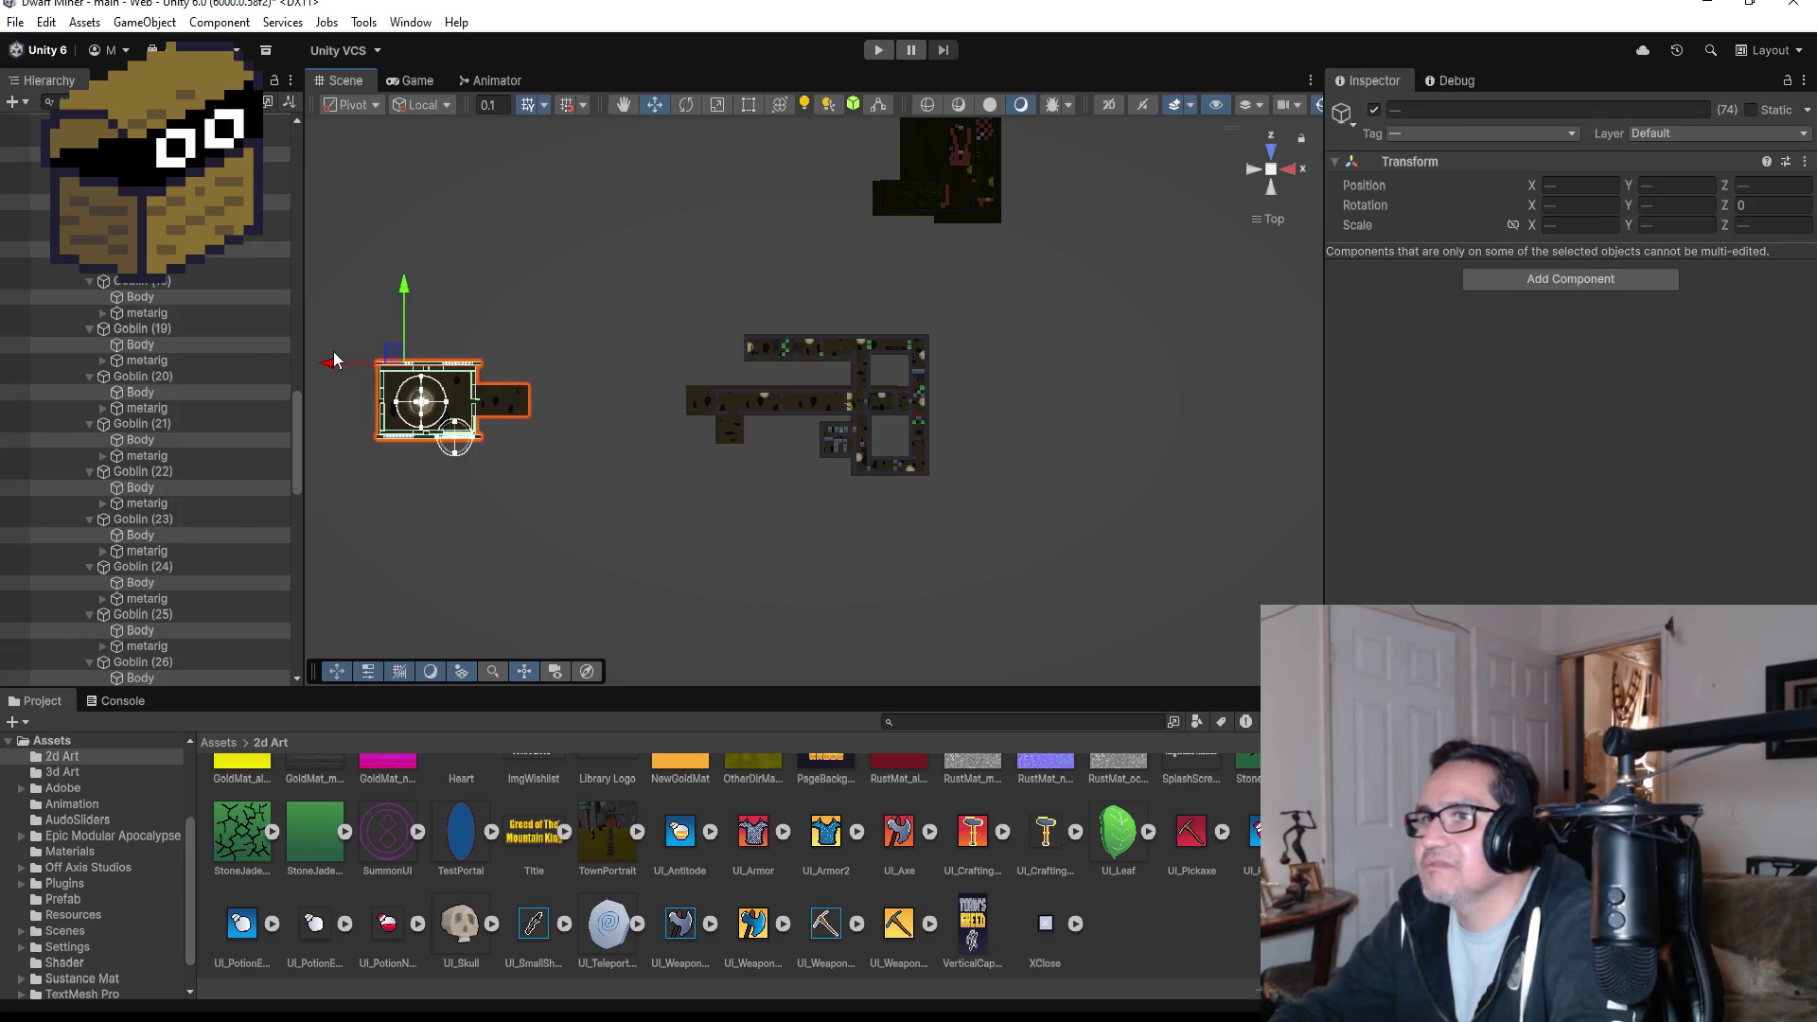
pyautogui.moveTo(326, 372); pyautogui.dragTo(400, 369)
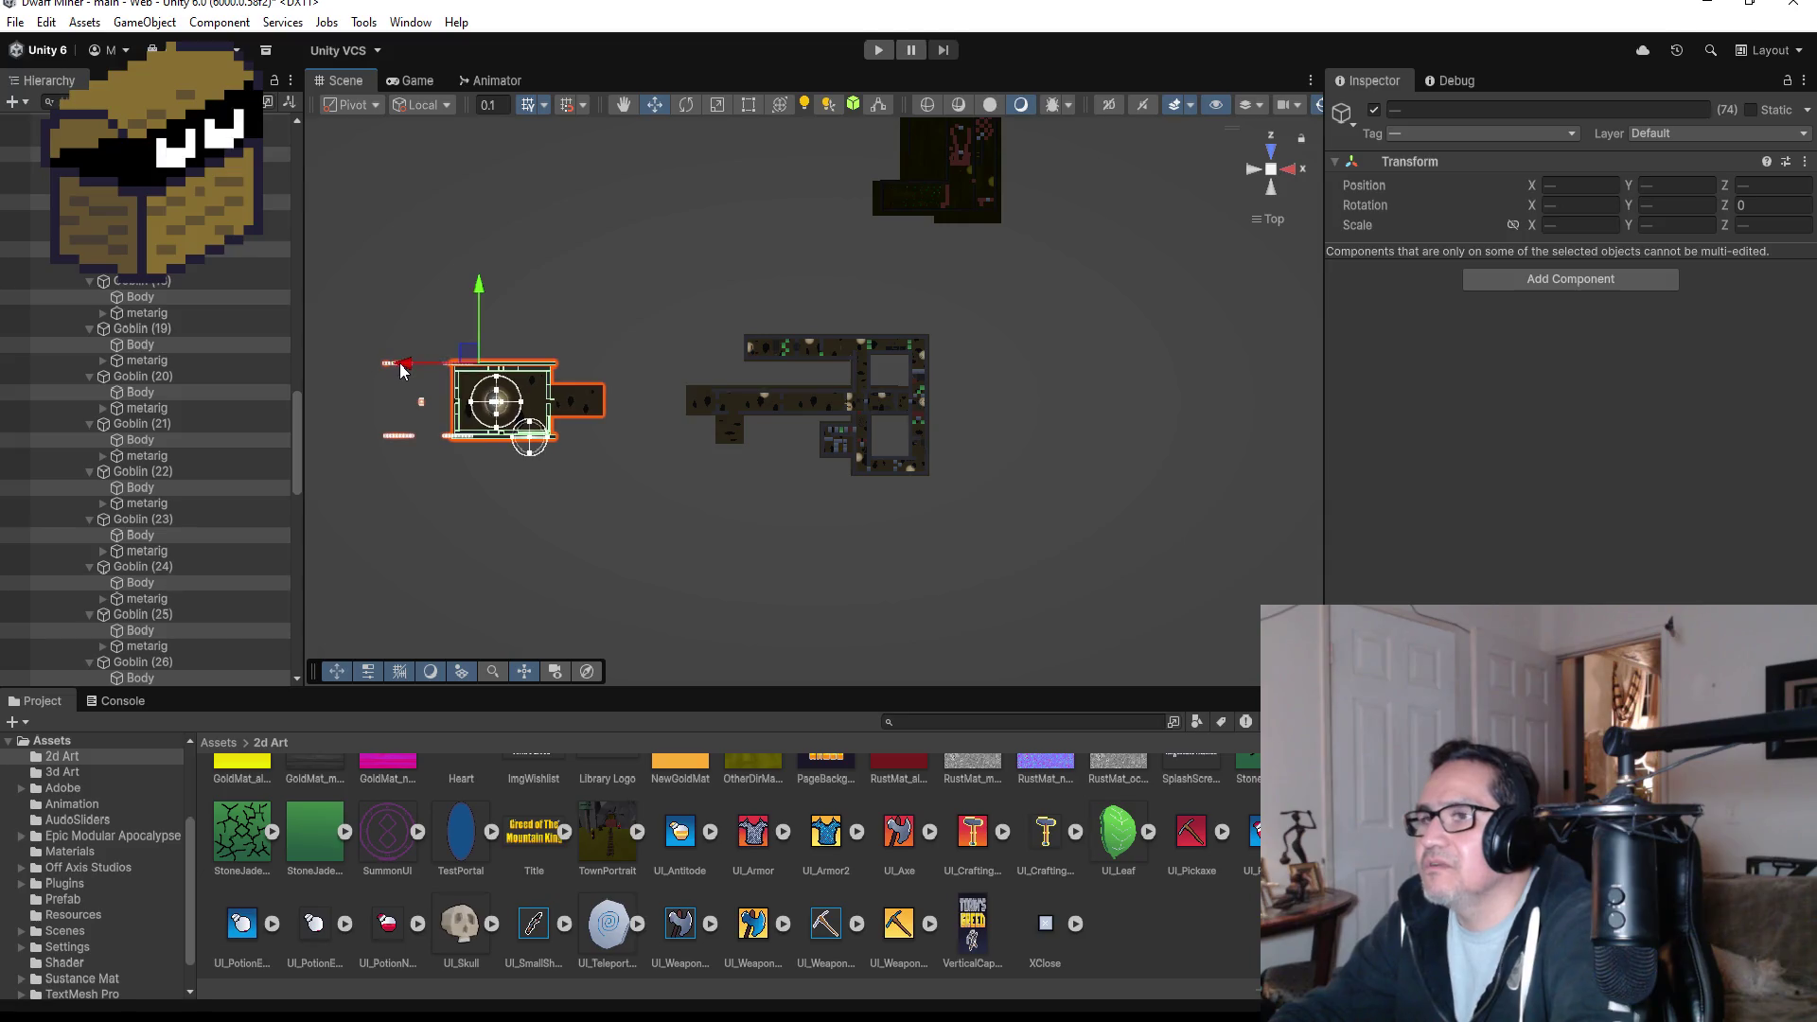
pyautogui.hotkey('ctrl', 'z')
pyautogui.click(348, 526)
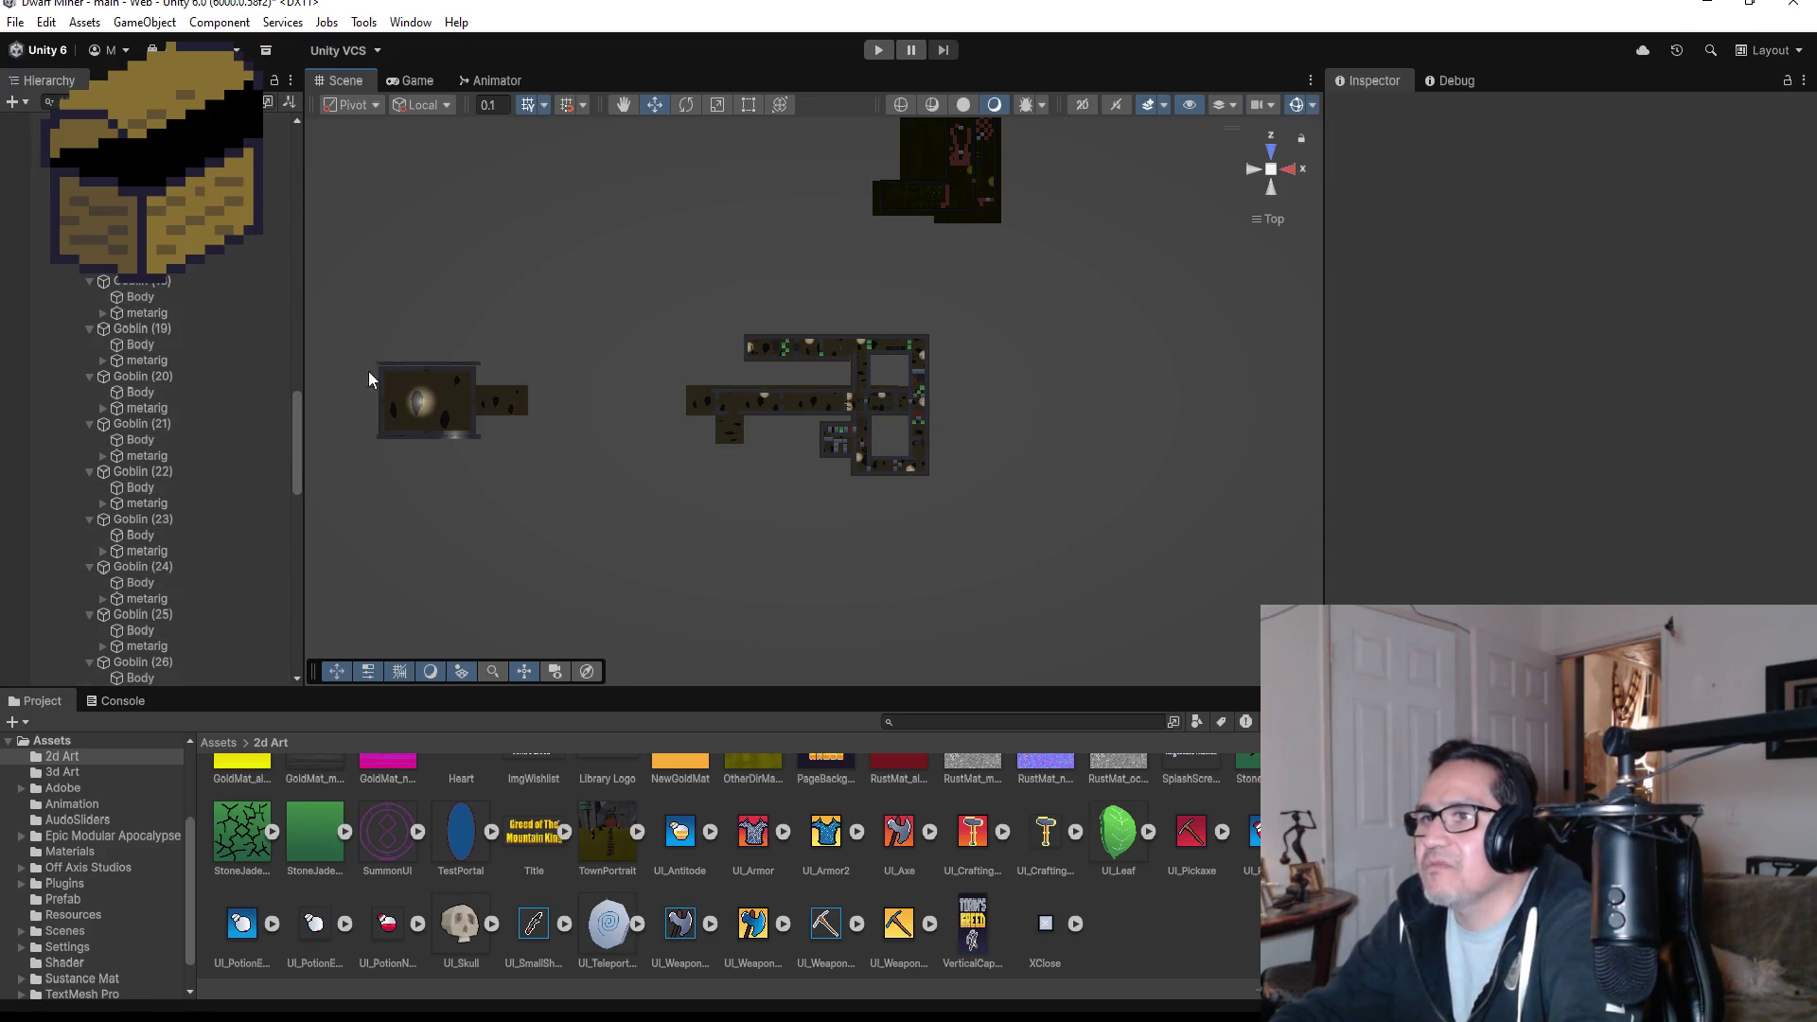
pyautogui.moveTo(323, 281)
pyautogui.mouseDown()
pyautogui.moveTo(649, 572)
pyautogui.moveTo(561, 566)
pyautogui.mouseUp()
pyautogui.scroll(2, 373, 471)
pyautogui.moveTo(479, 466)
pyautogui.mouseDown()
pyautogui.moveTo(743, 438)
pyautogui.moveTo(601, 479)
pyautogui.moveTo(395, 437)
pyautogui.mouseUp()
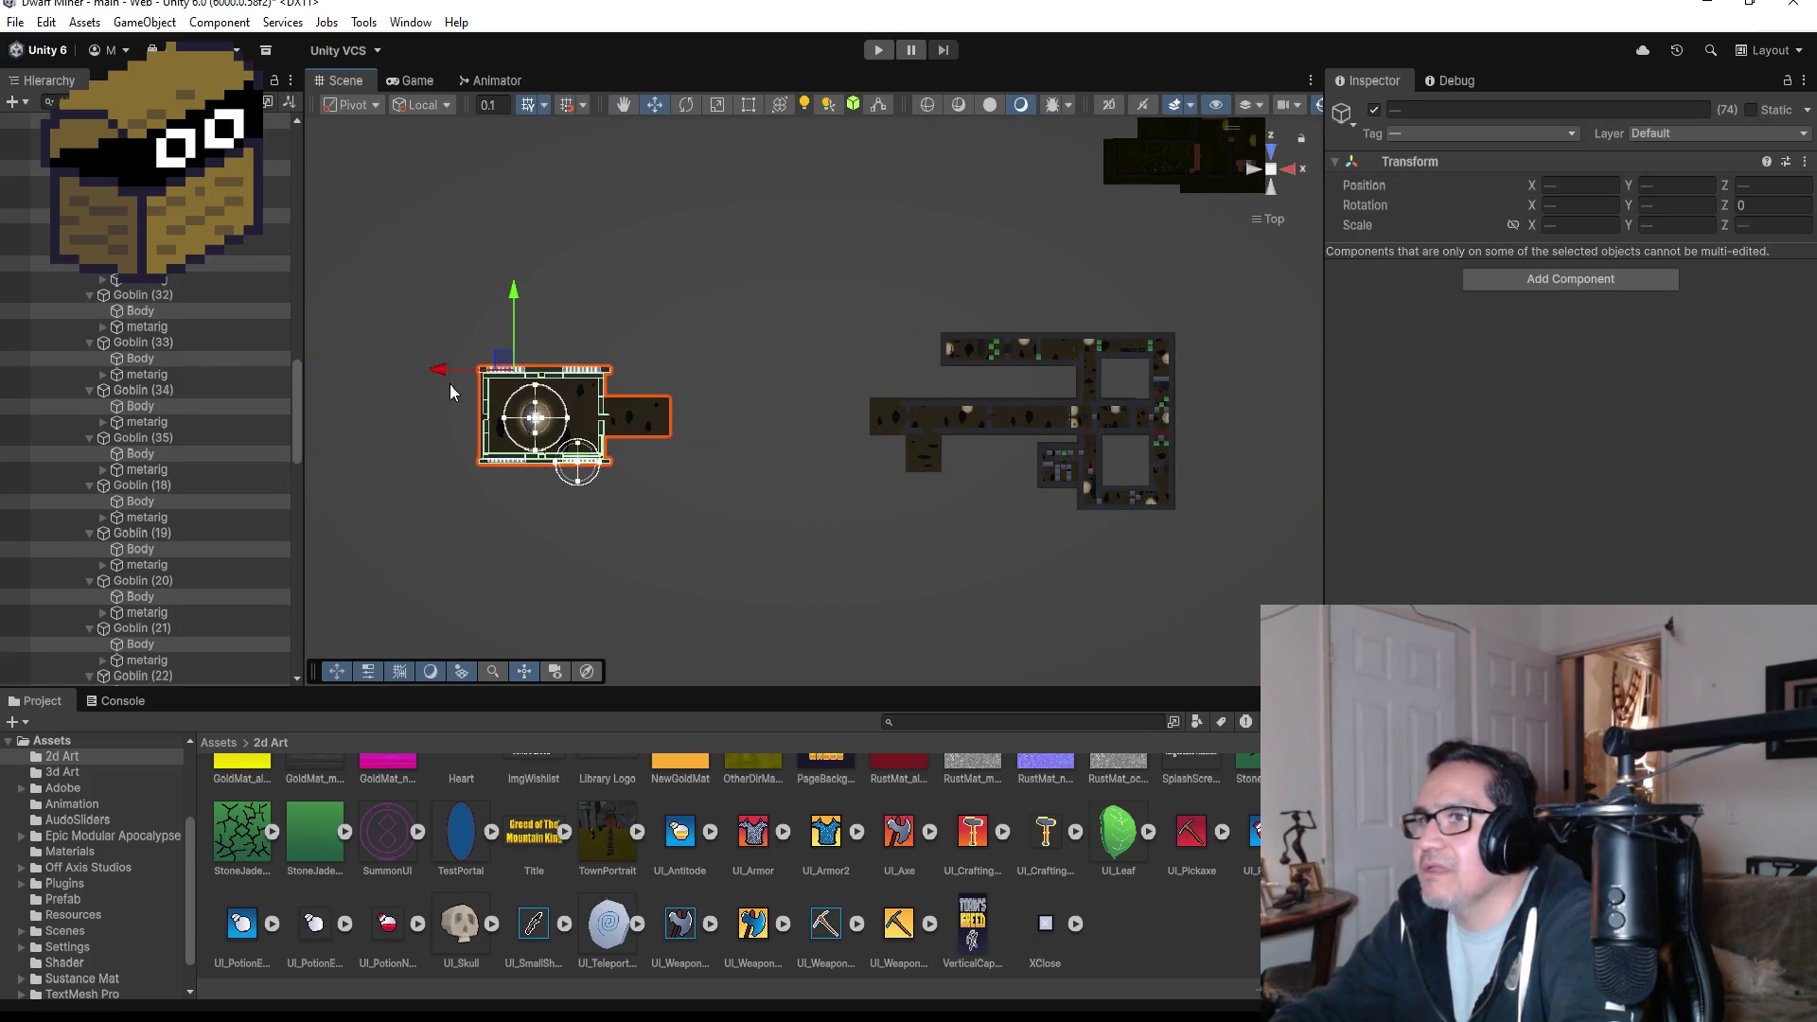
pyautogui.moveTo(435, 375); pyautogui.dragTo(621, 376)
# - Check the arena's placement from an angled, front and top-down view, then deselect
pyautogui.scroll(3, 793, 405)
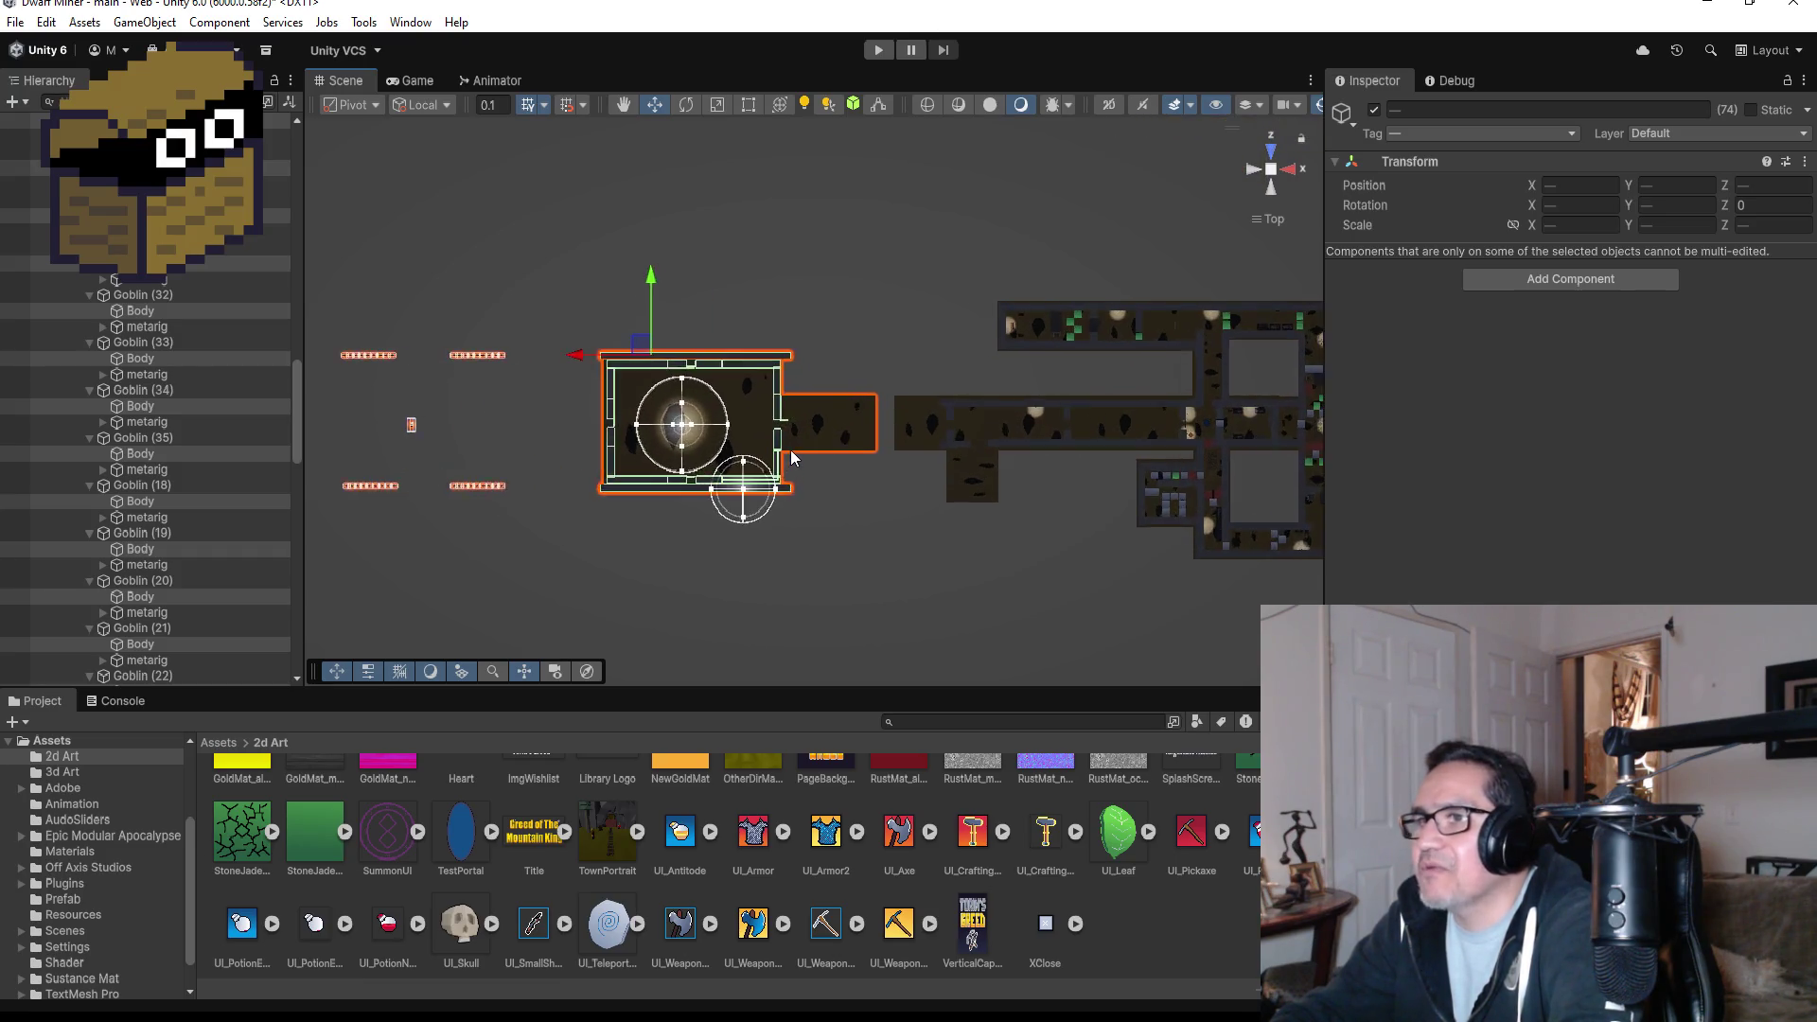
pyautogui.scroll(2, 909, 469)
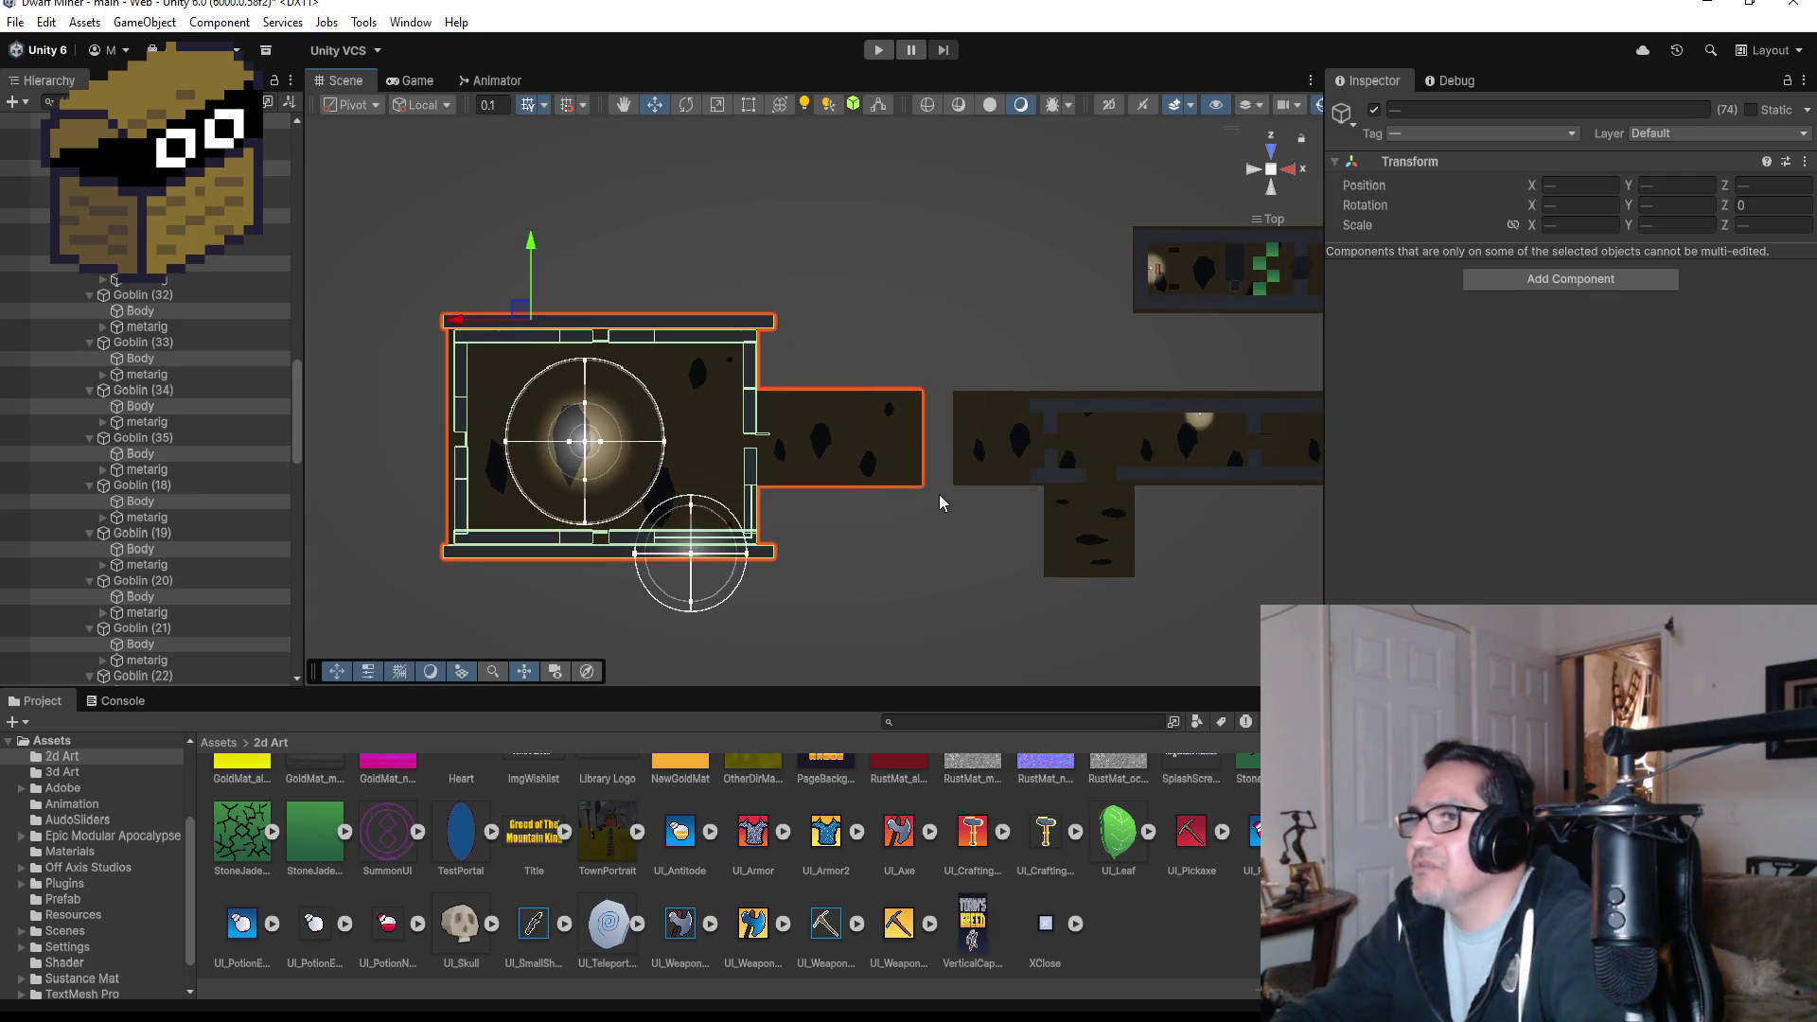
pyautogui.moveTo(956, 524)
pyautogui.mouseDown()
pyautogui.moveTo(917, 394)
pyautogui.moveTo(940, 280)
pyautogui.moveTo(905, 452)
pyautogui.moveTo(923, 468)
pyautogui.mouseUp()
pyautogui.scroll(-1, 849, 386)
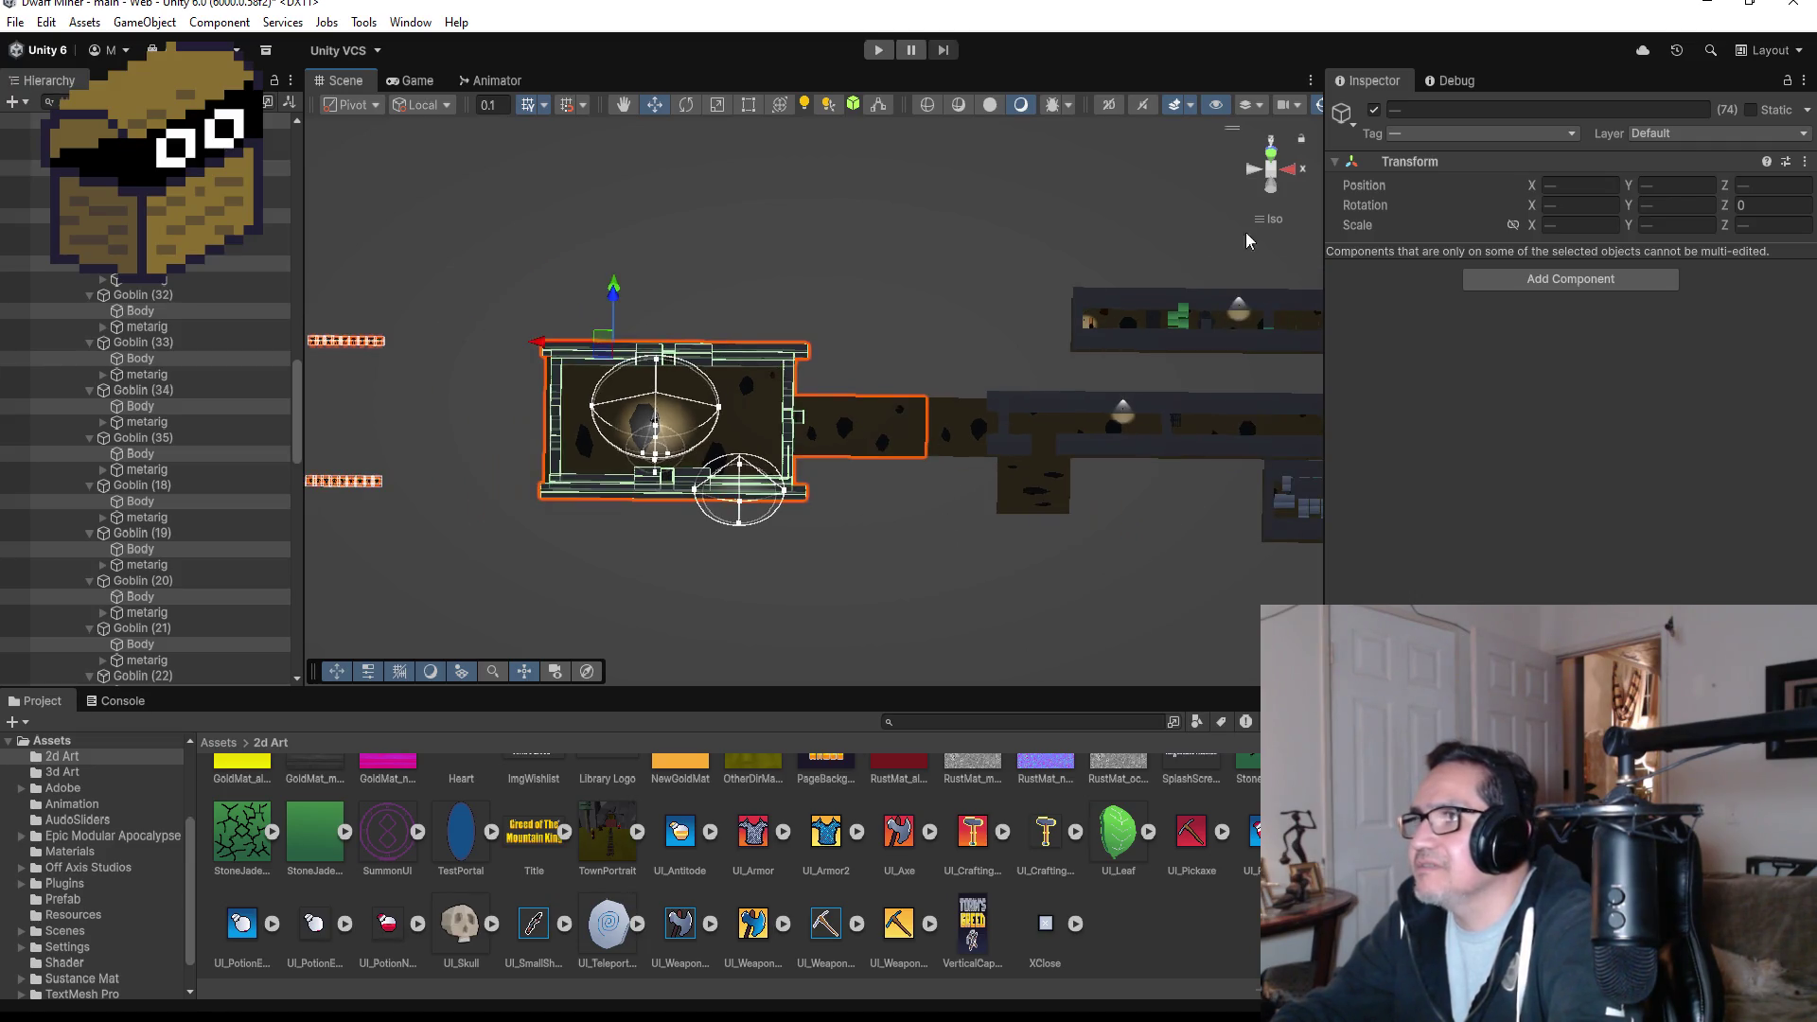
pyautogui.click(1273, 154)
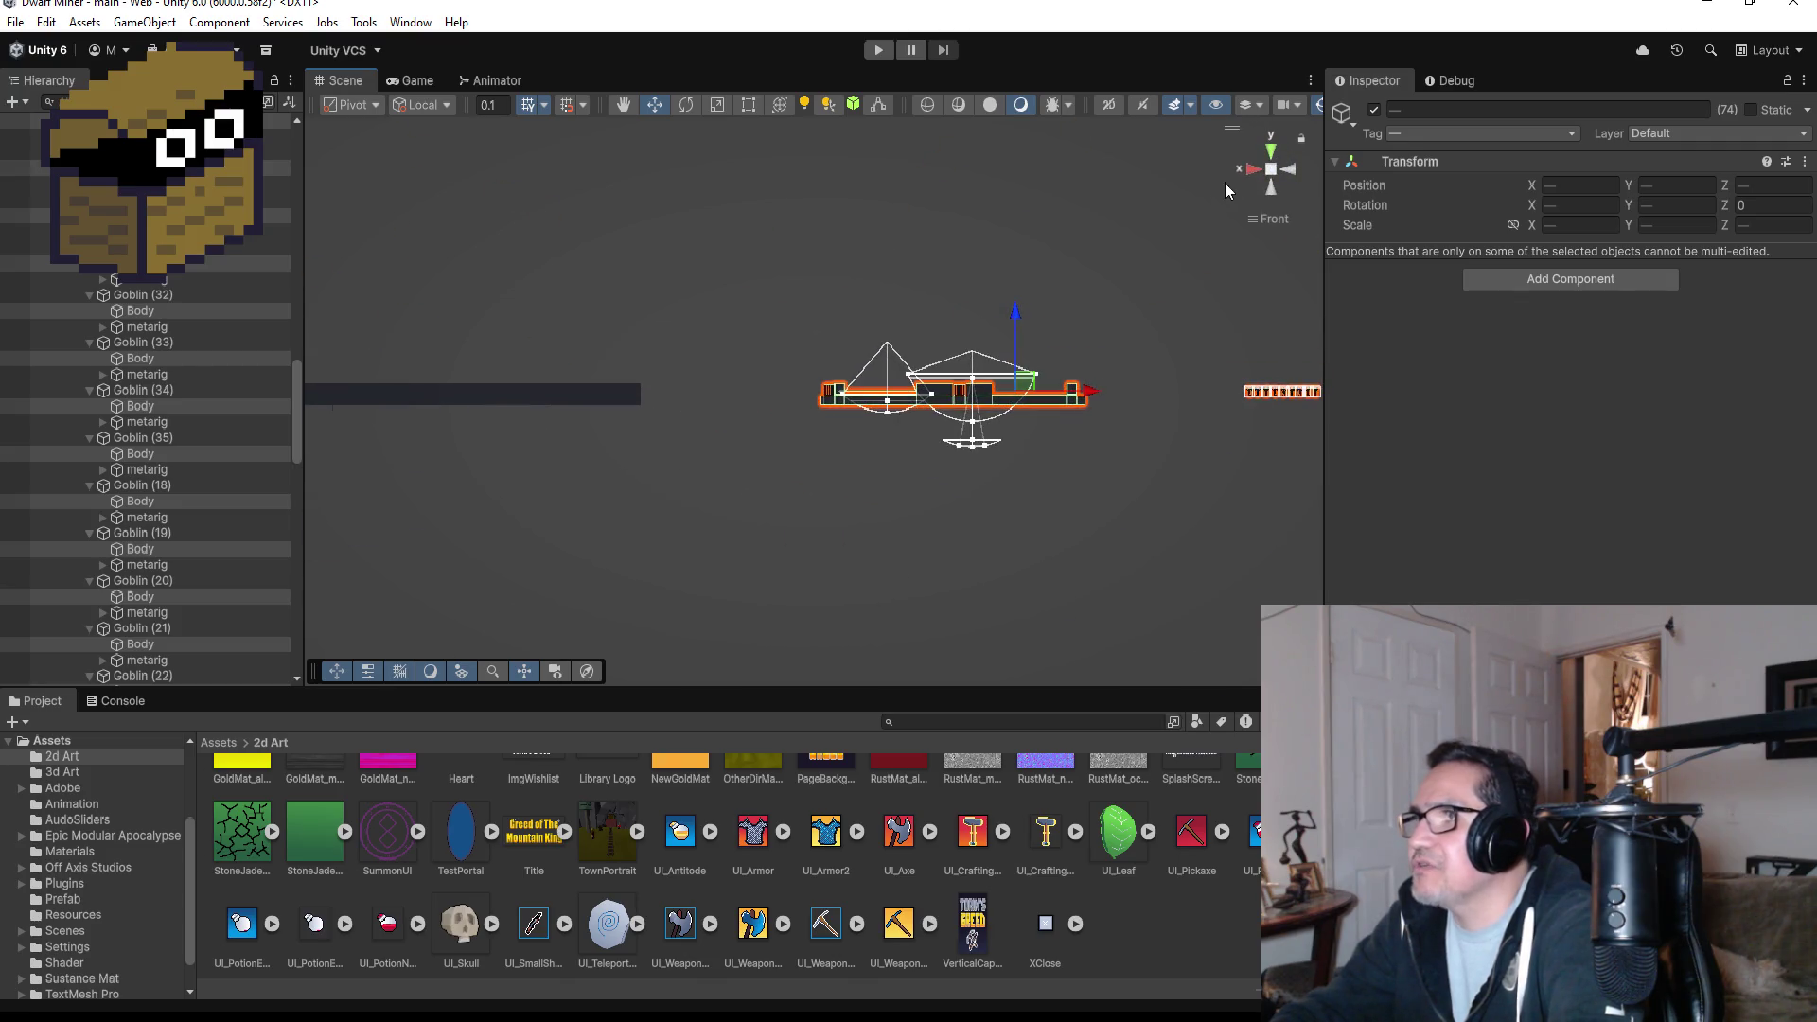
pyautogui.click(1274, 152)
pyautogui.scroll(-3, 883, 510)
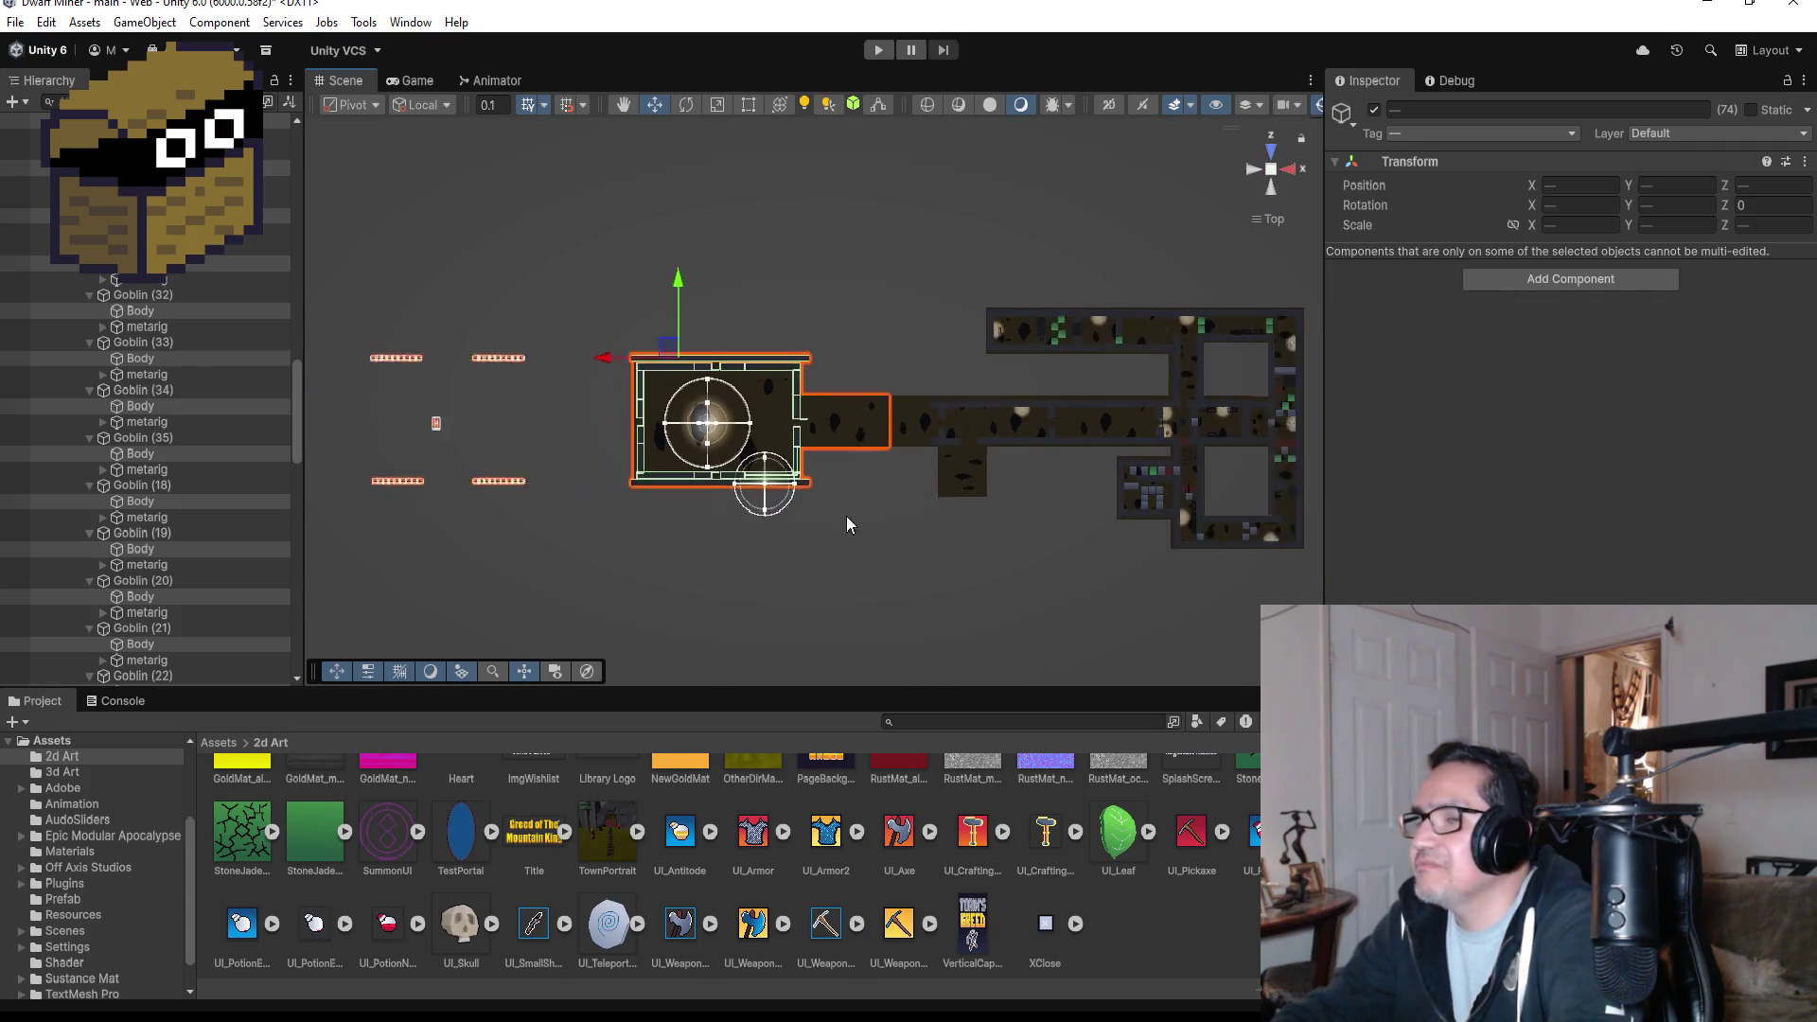
pyautogui.click(505, 463)
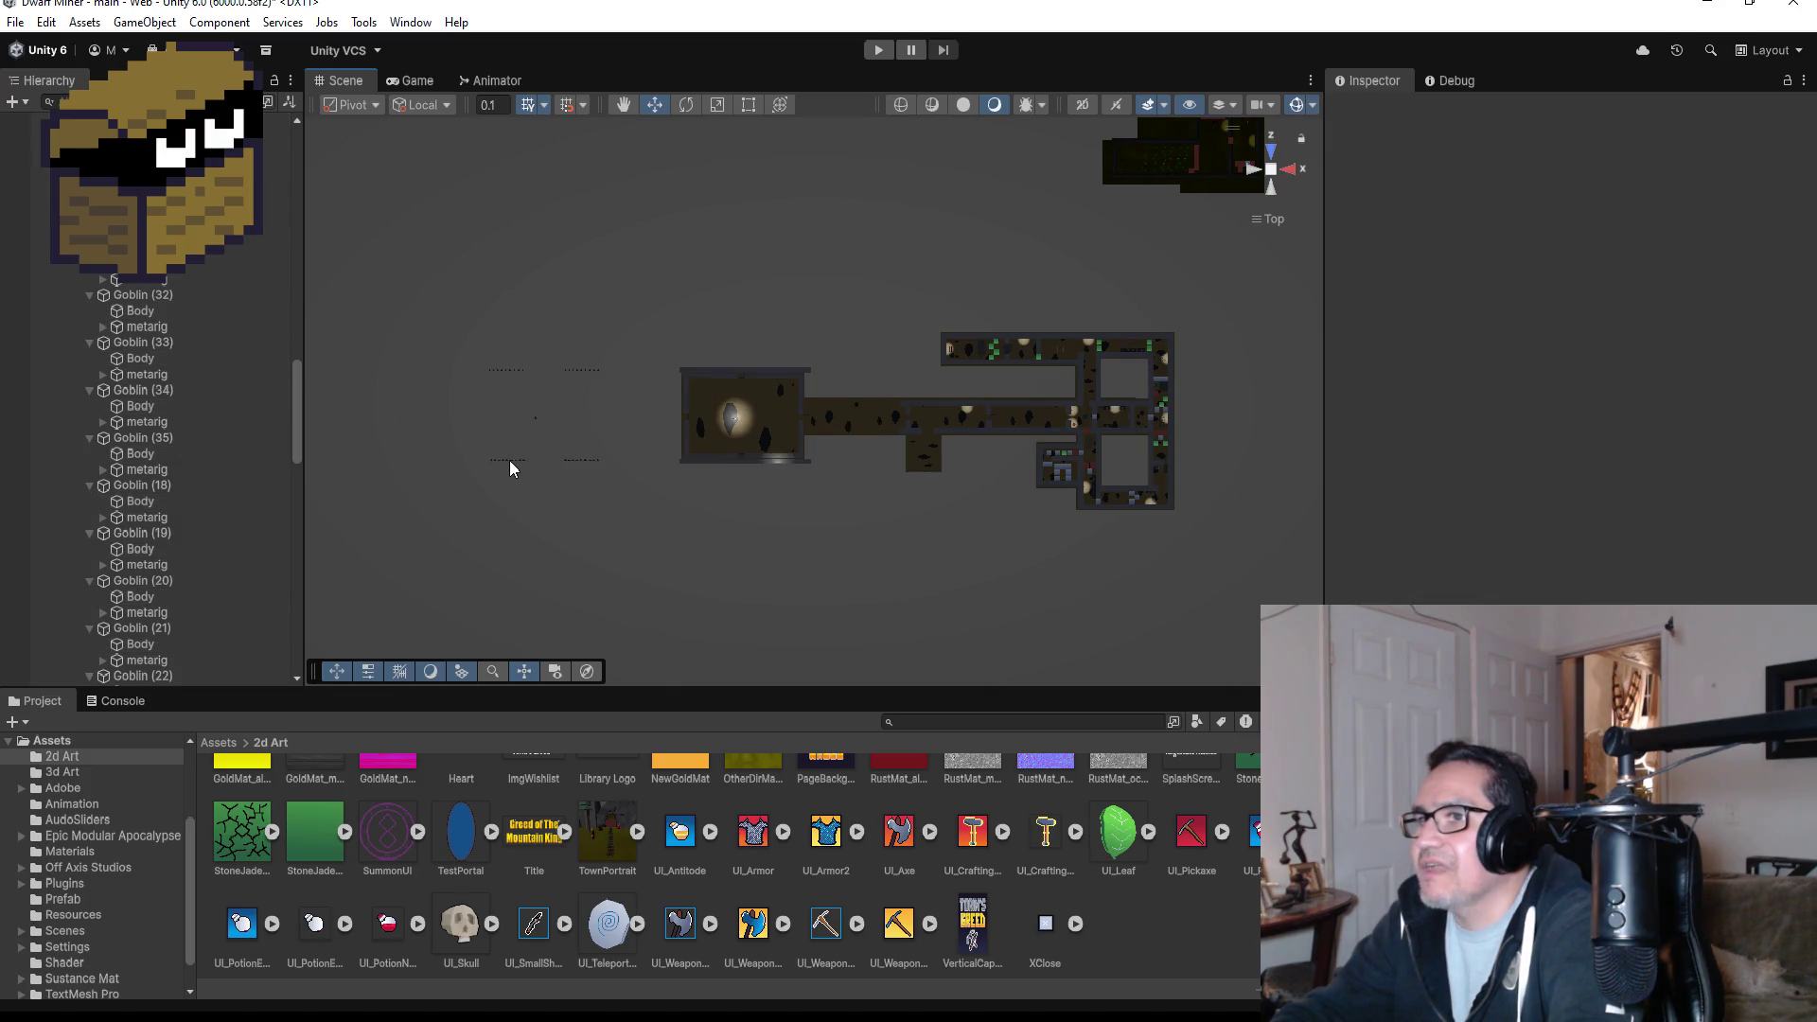
pyautogui.click(509, 464)
pyautogui.moveTo(446, 324)
pyautogui.mouseDown()
pyautogui.moveTo(555, 464)
pyautogui.moveTo(633, 517)
pyautogui.mouseUp()
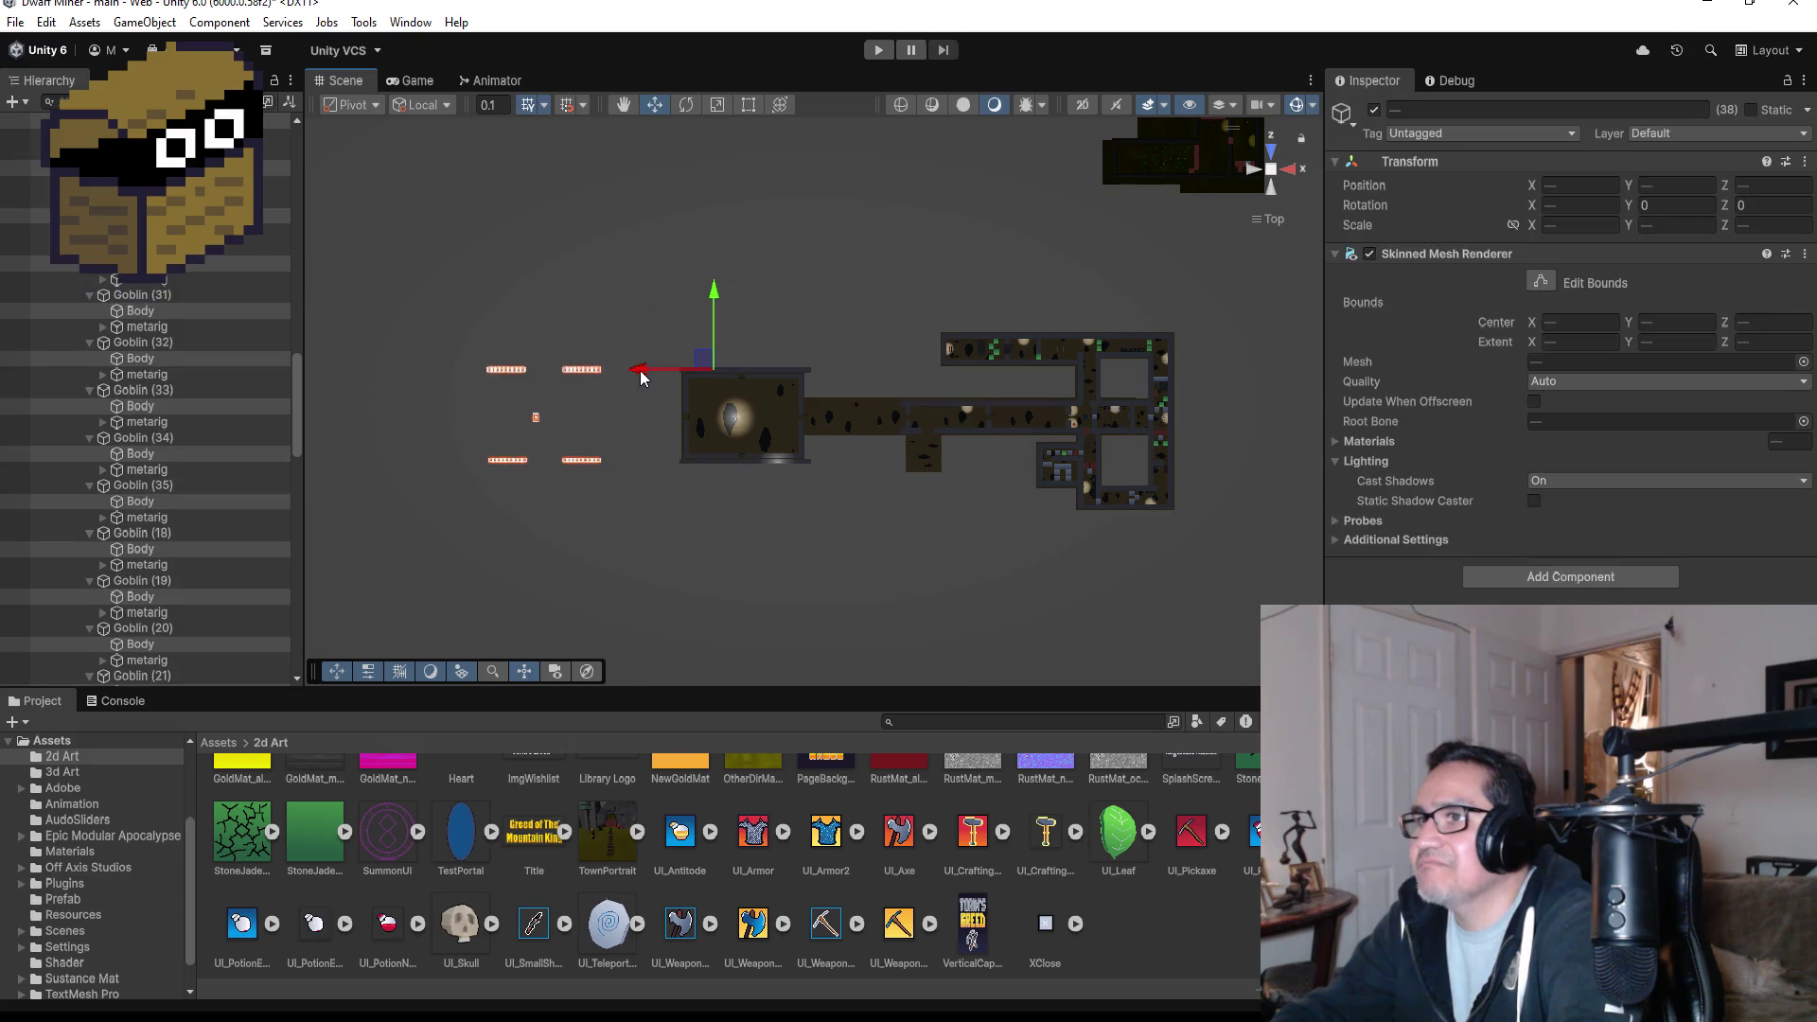
pyautogui.moveTo(711, 379); pyautogui.dragTo(764, 383)
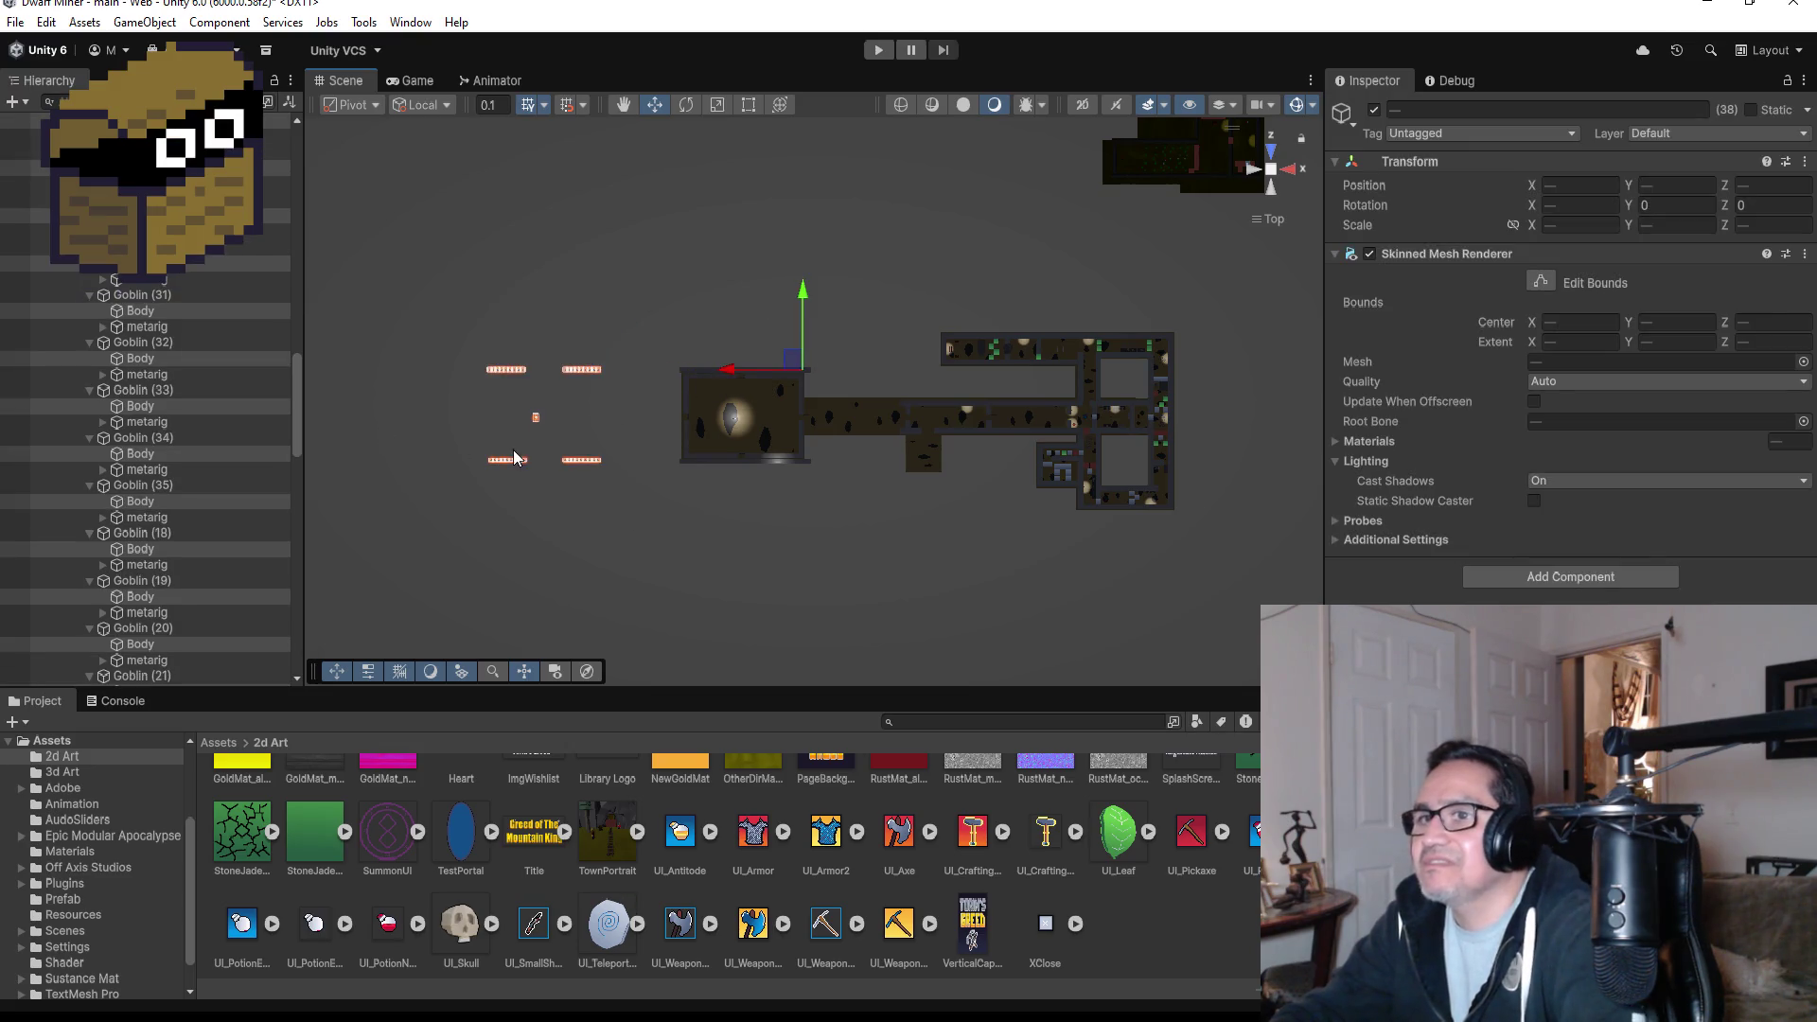
pyautogui.hotkey('ctrl', 'z')
pyautogui.scroll(10, 186, 475)
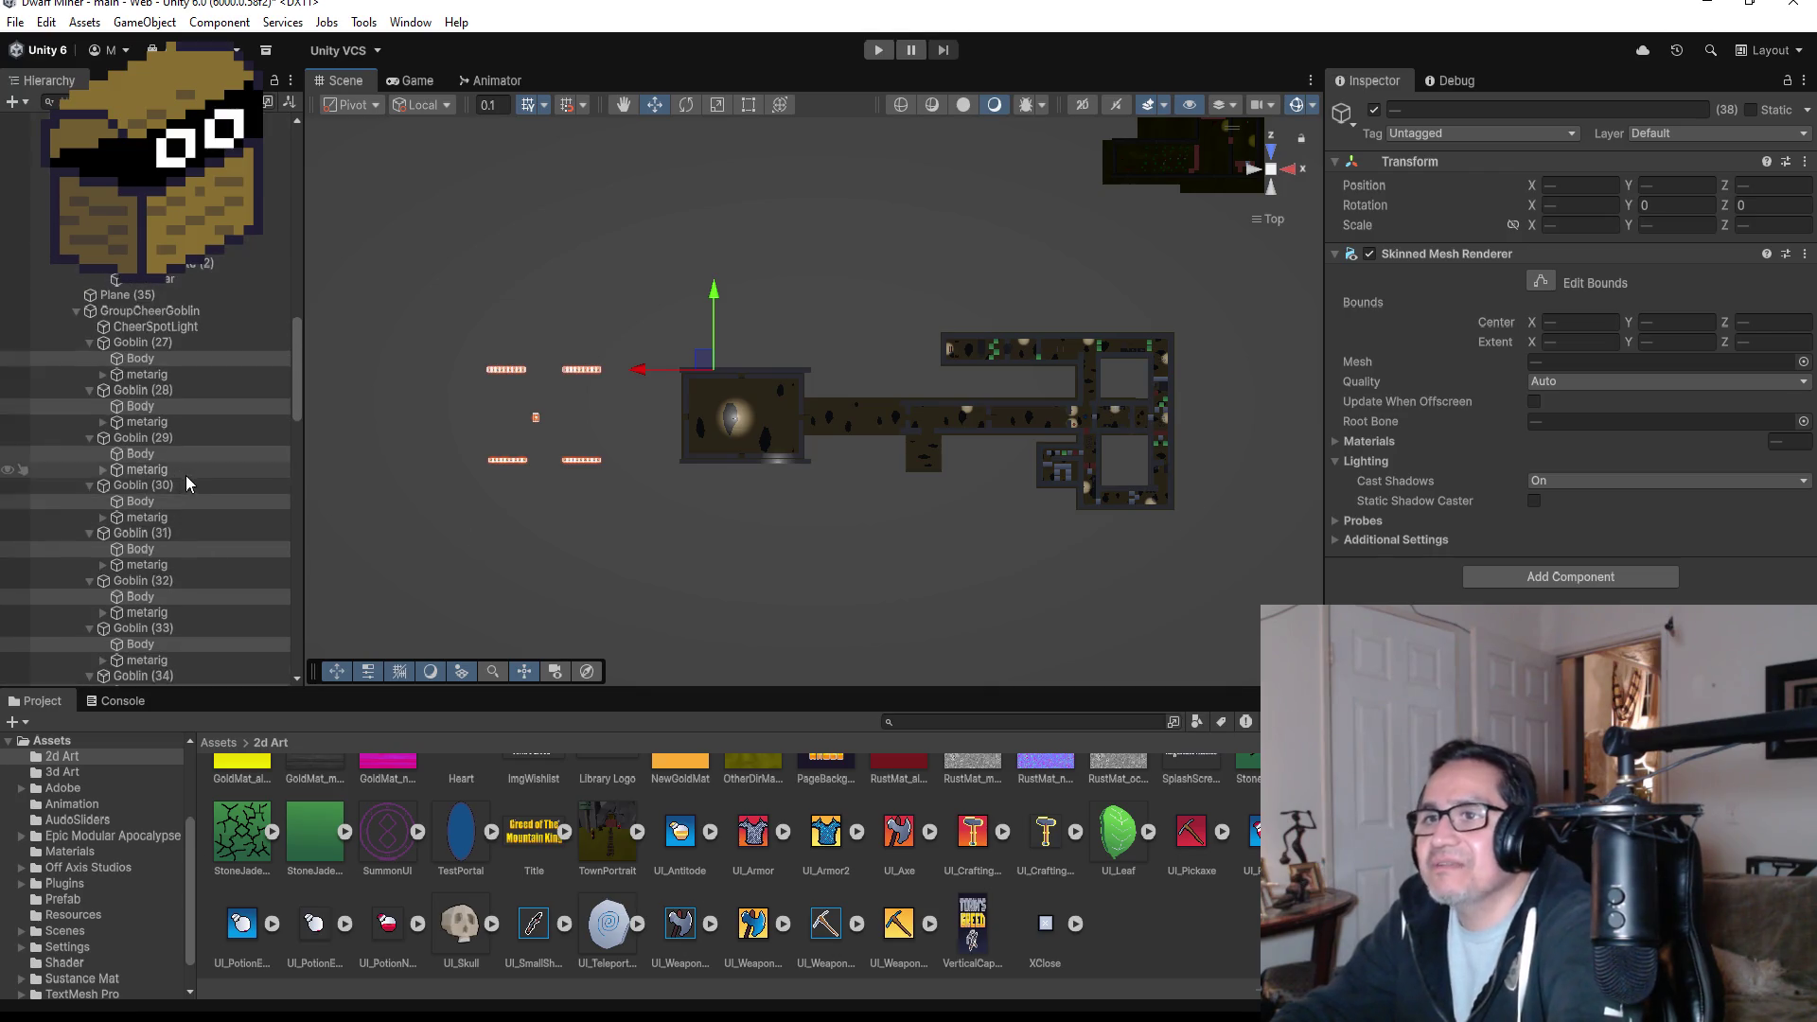
pyautogui.click(160, 467)
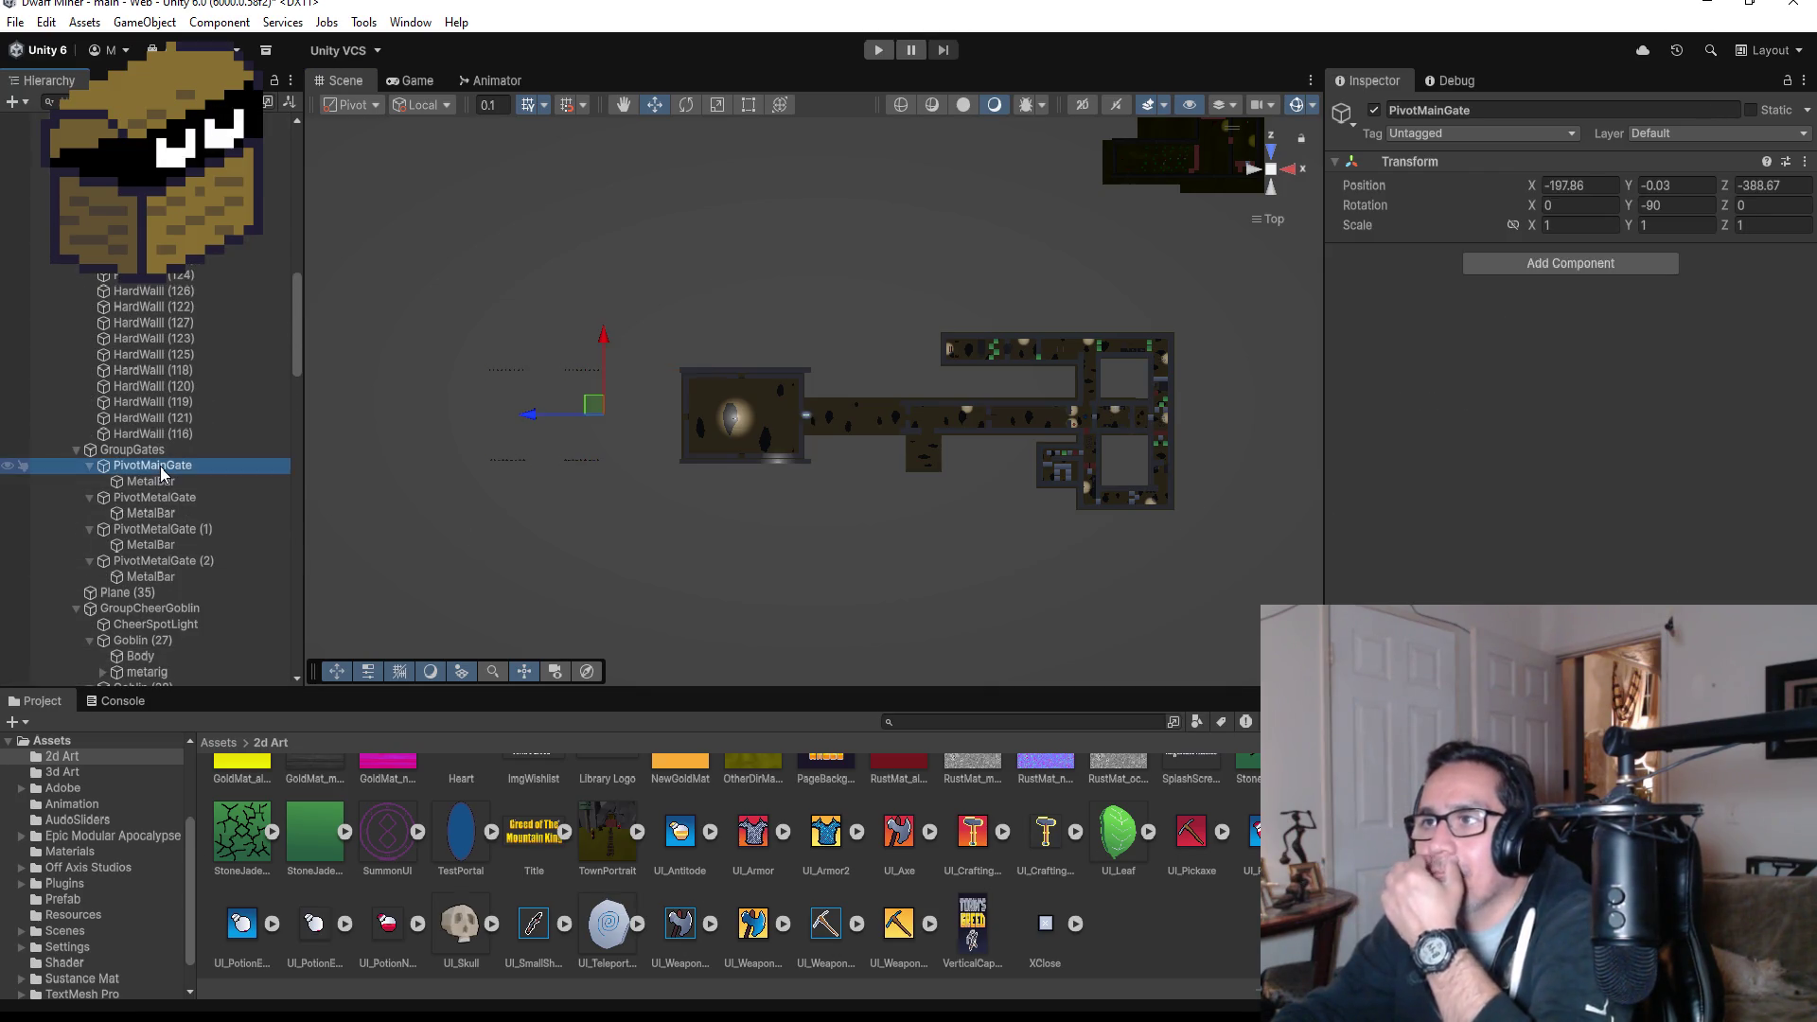
pyautogui.click(152, 483)
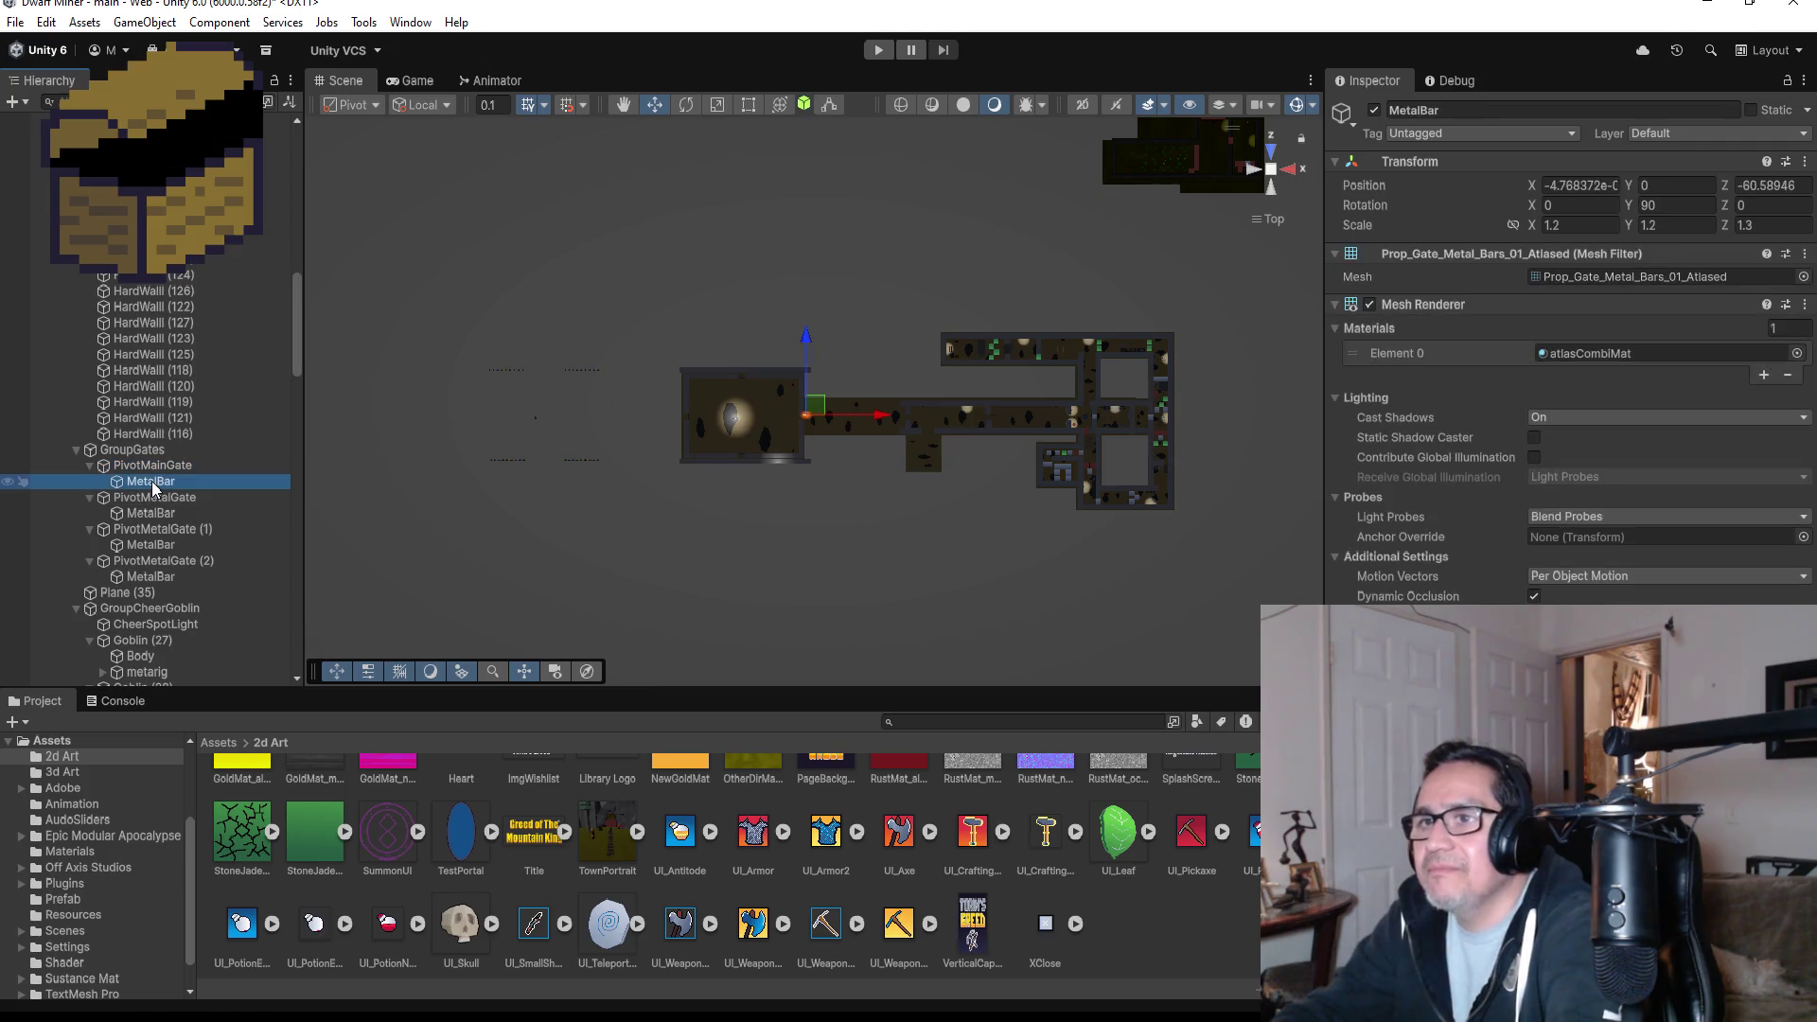
pyautogui.click(152, 469)
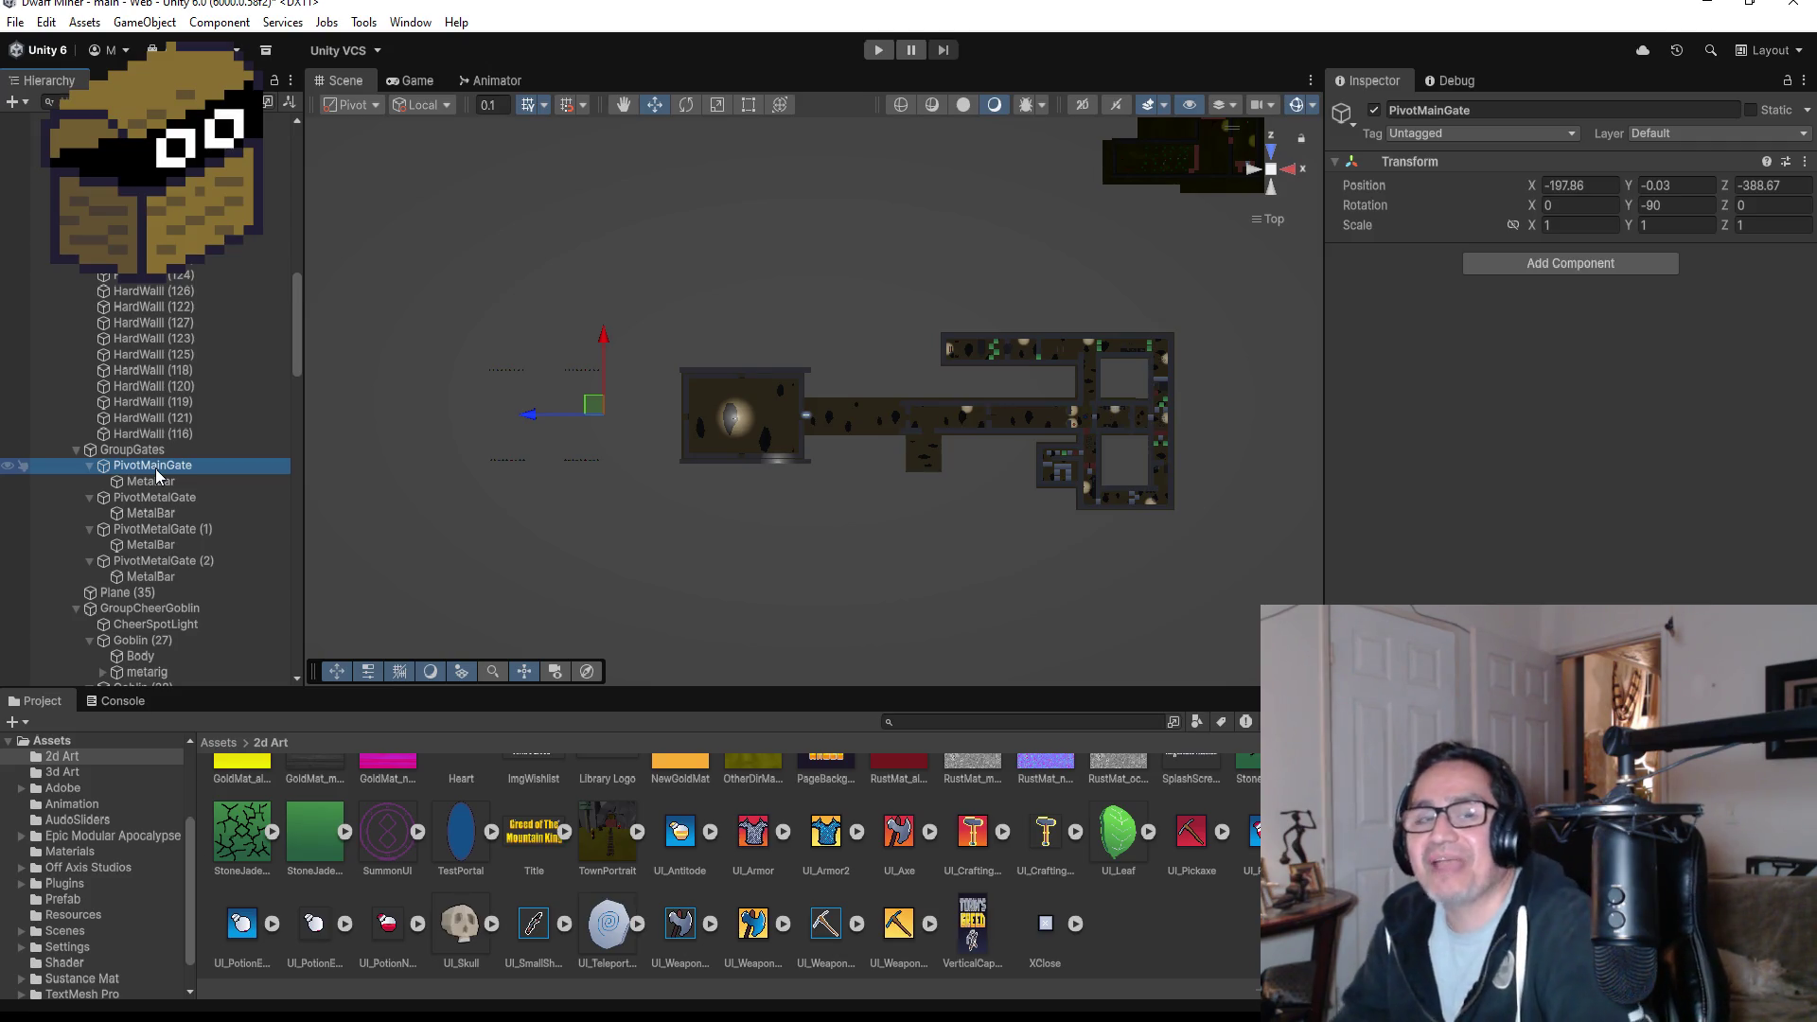
# - Collapse the gates group and fold away the children of Goblin (27) through Goblin (35)
pyautogui.click(77, 451)
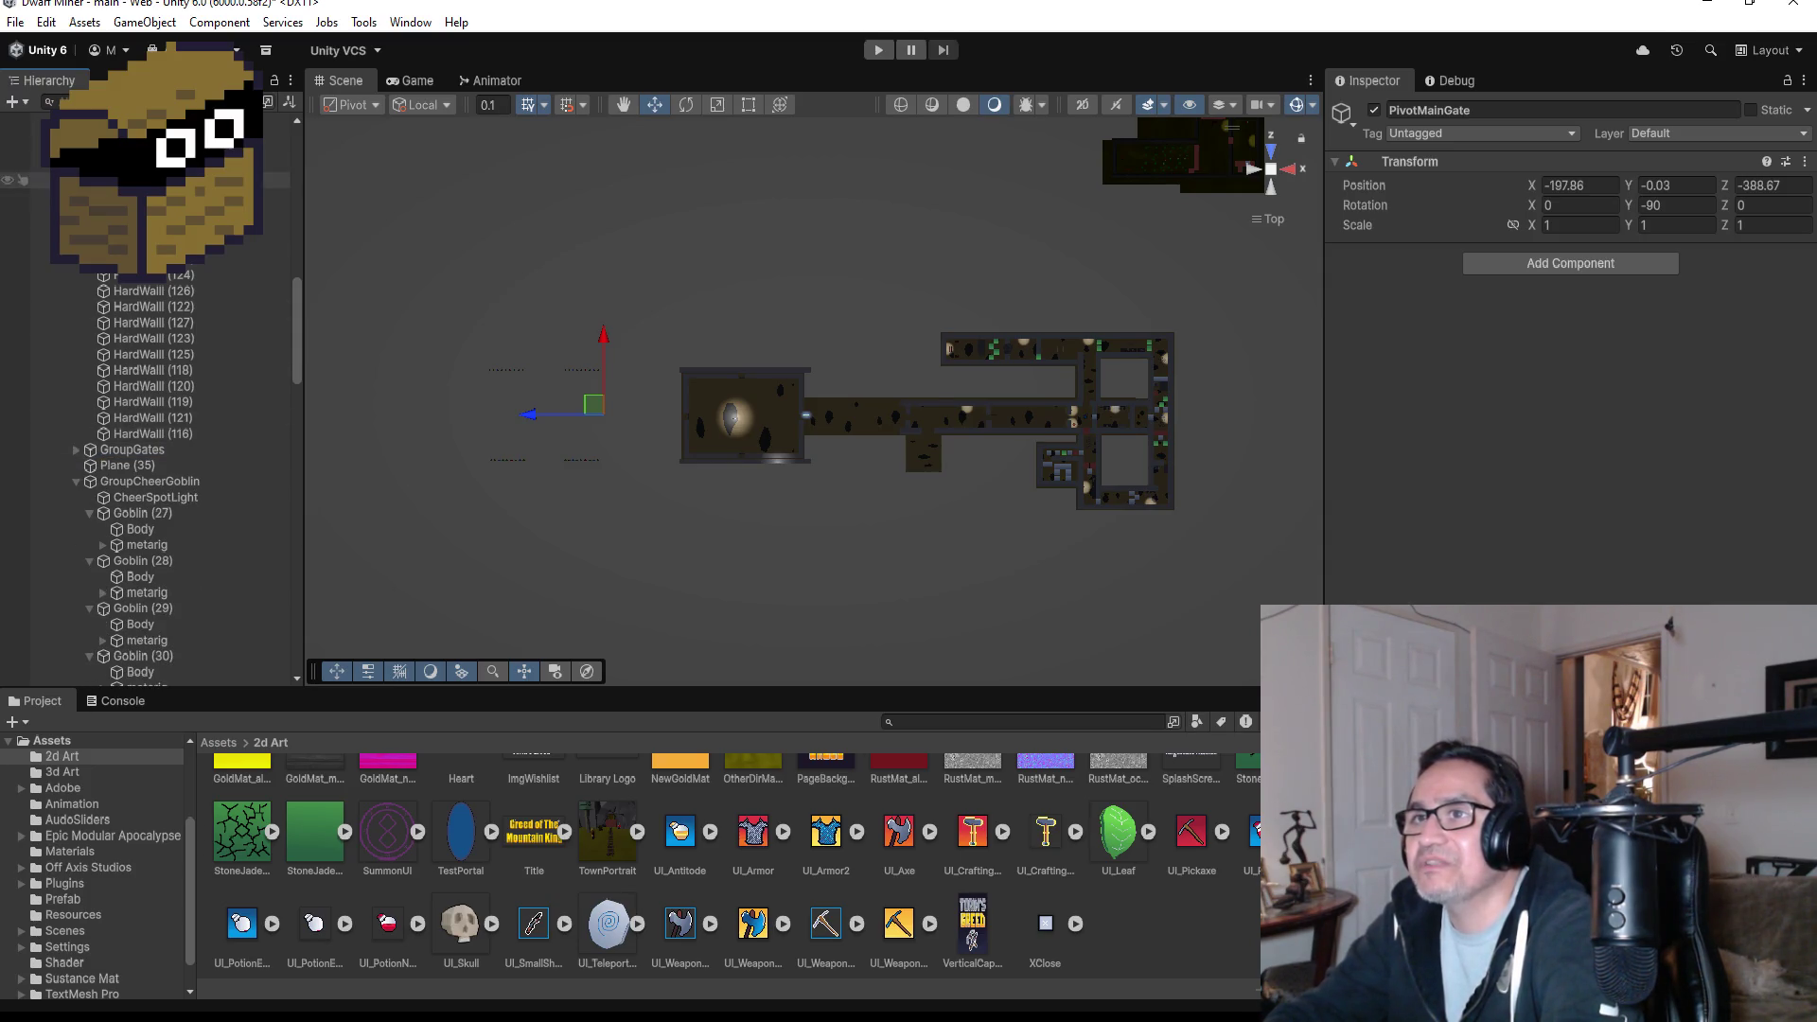
pyautogui.click(113, 180)
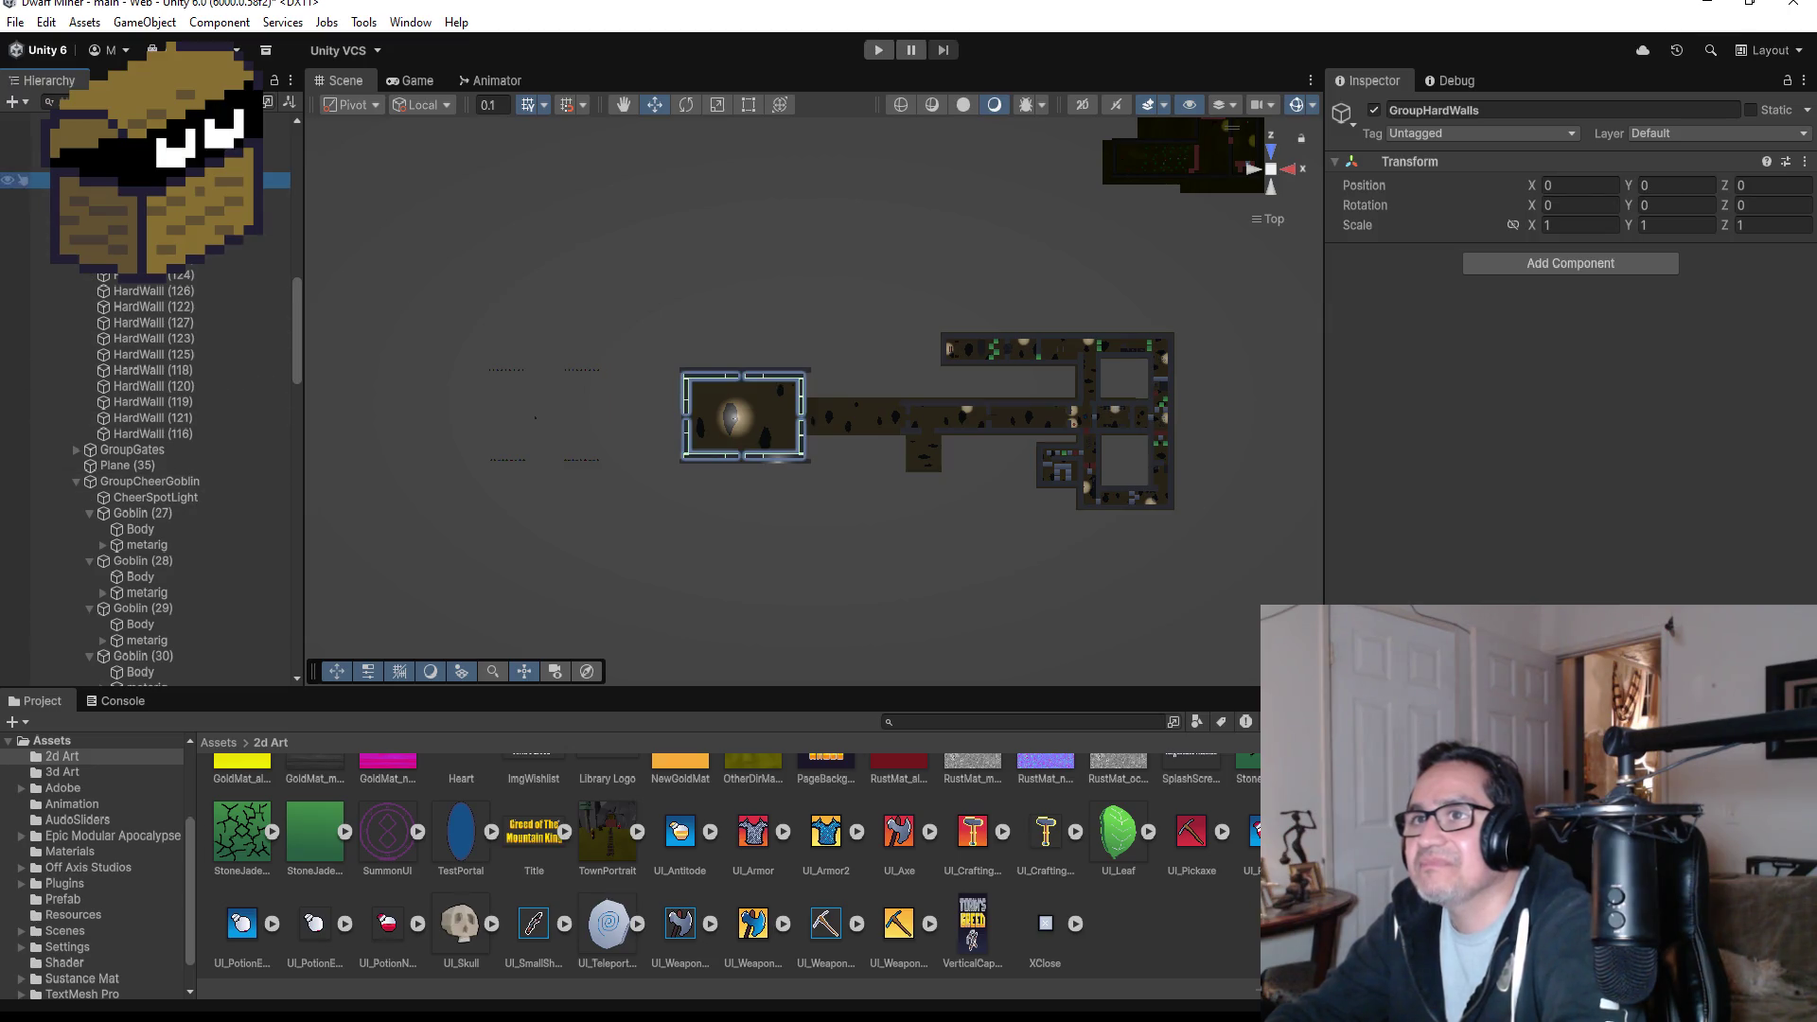
pyautogui.scroll(-5, 152, 426)
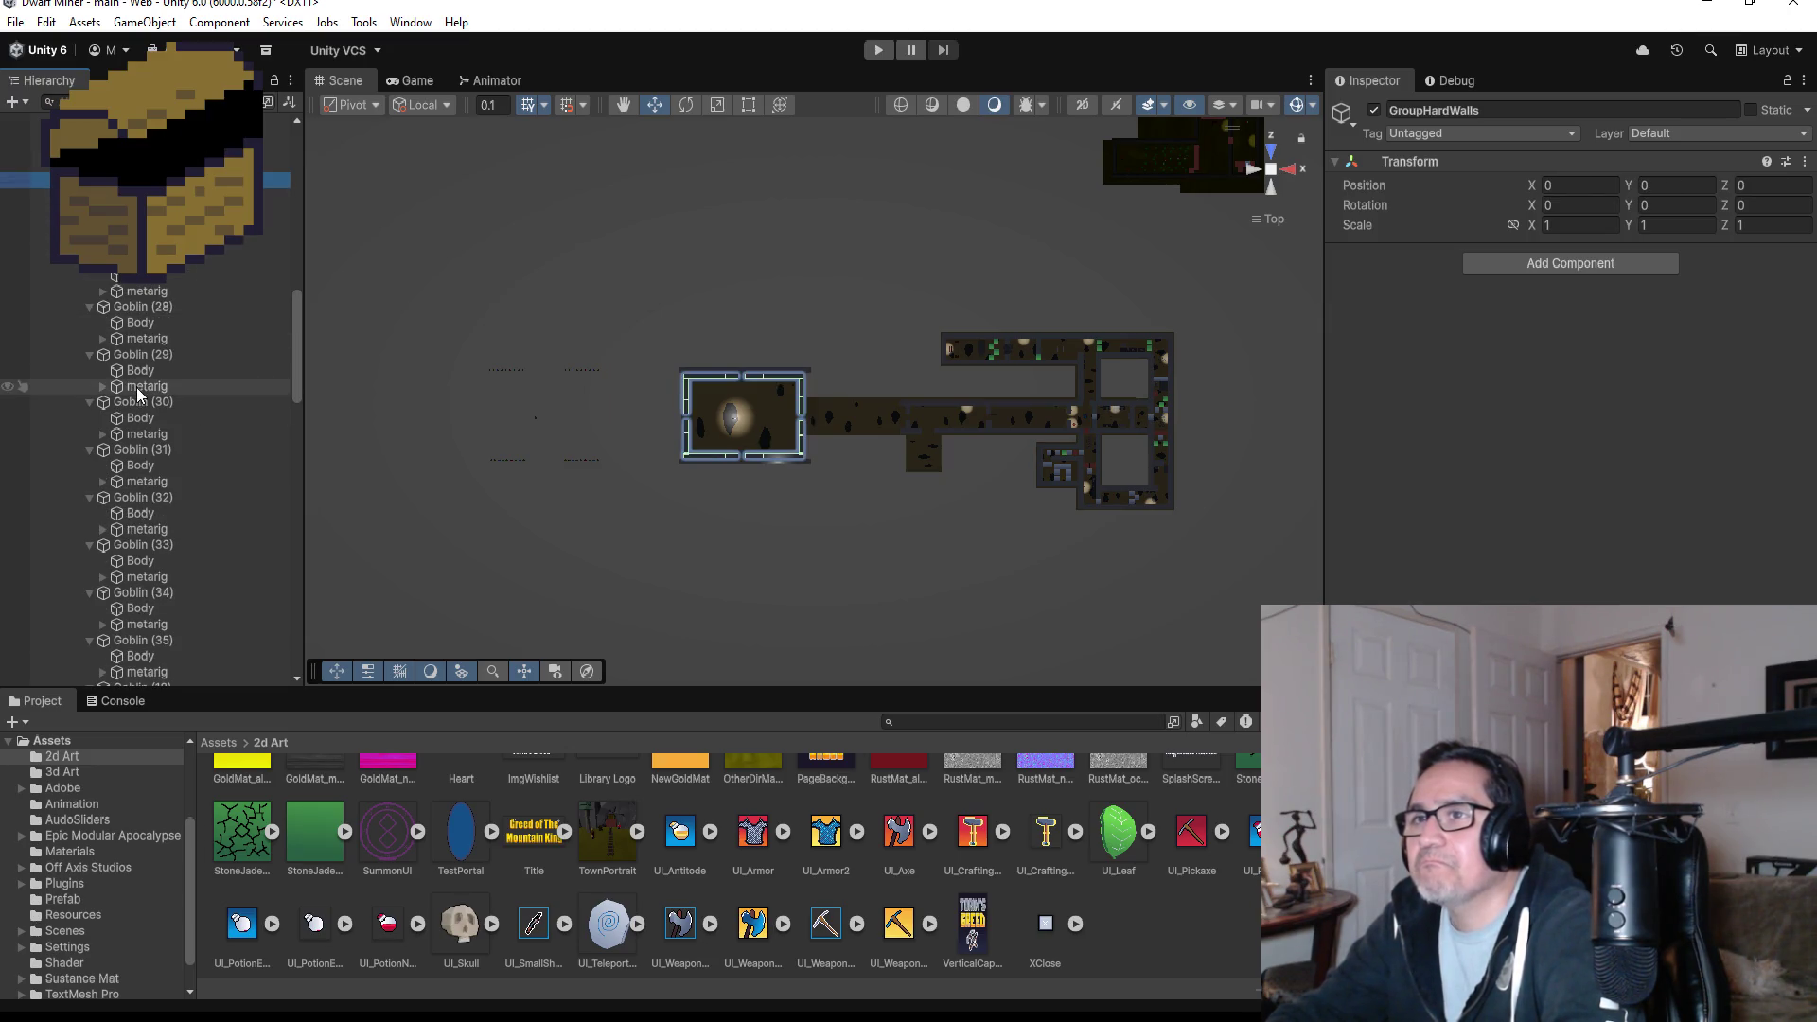
pyautogui.click(133, 260)
pyautogui.click(89, 259)
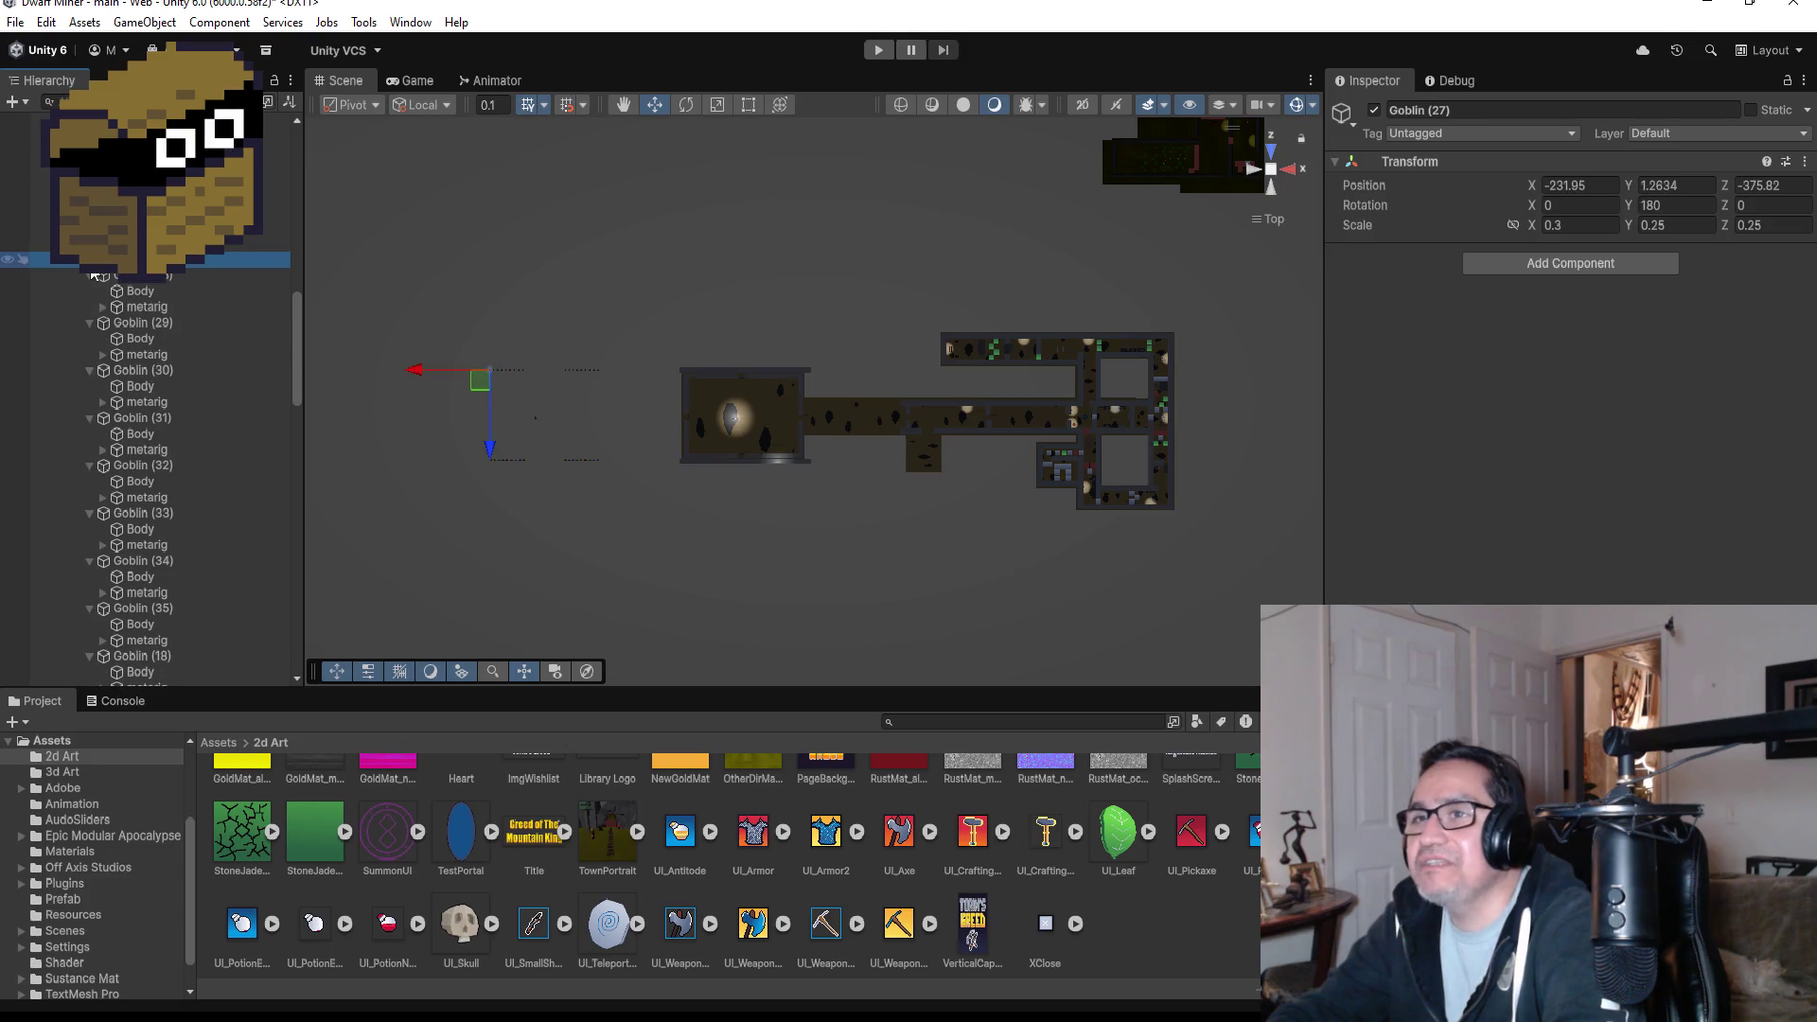
pyautogui.click(88, 272)
pyautogui.click(89, 291)
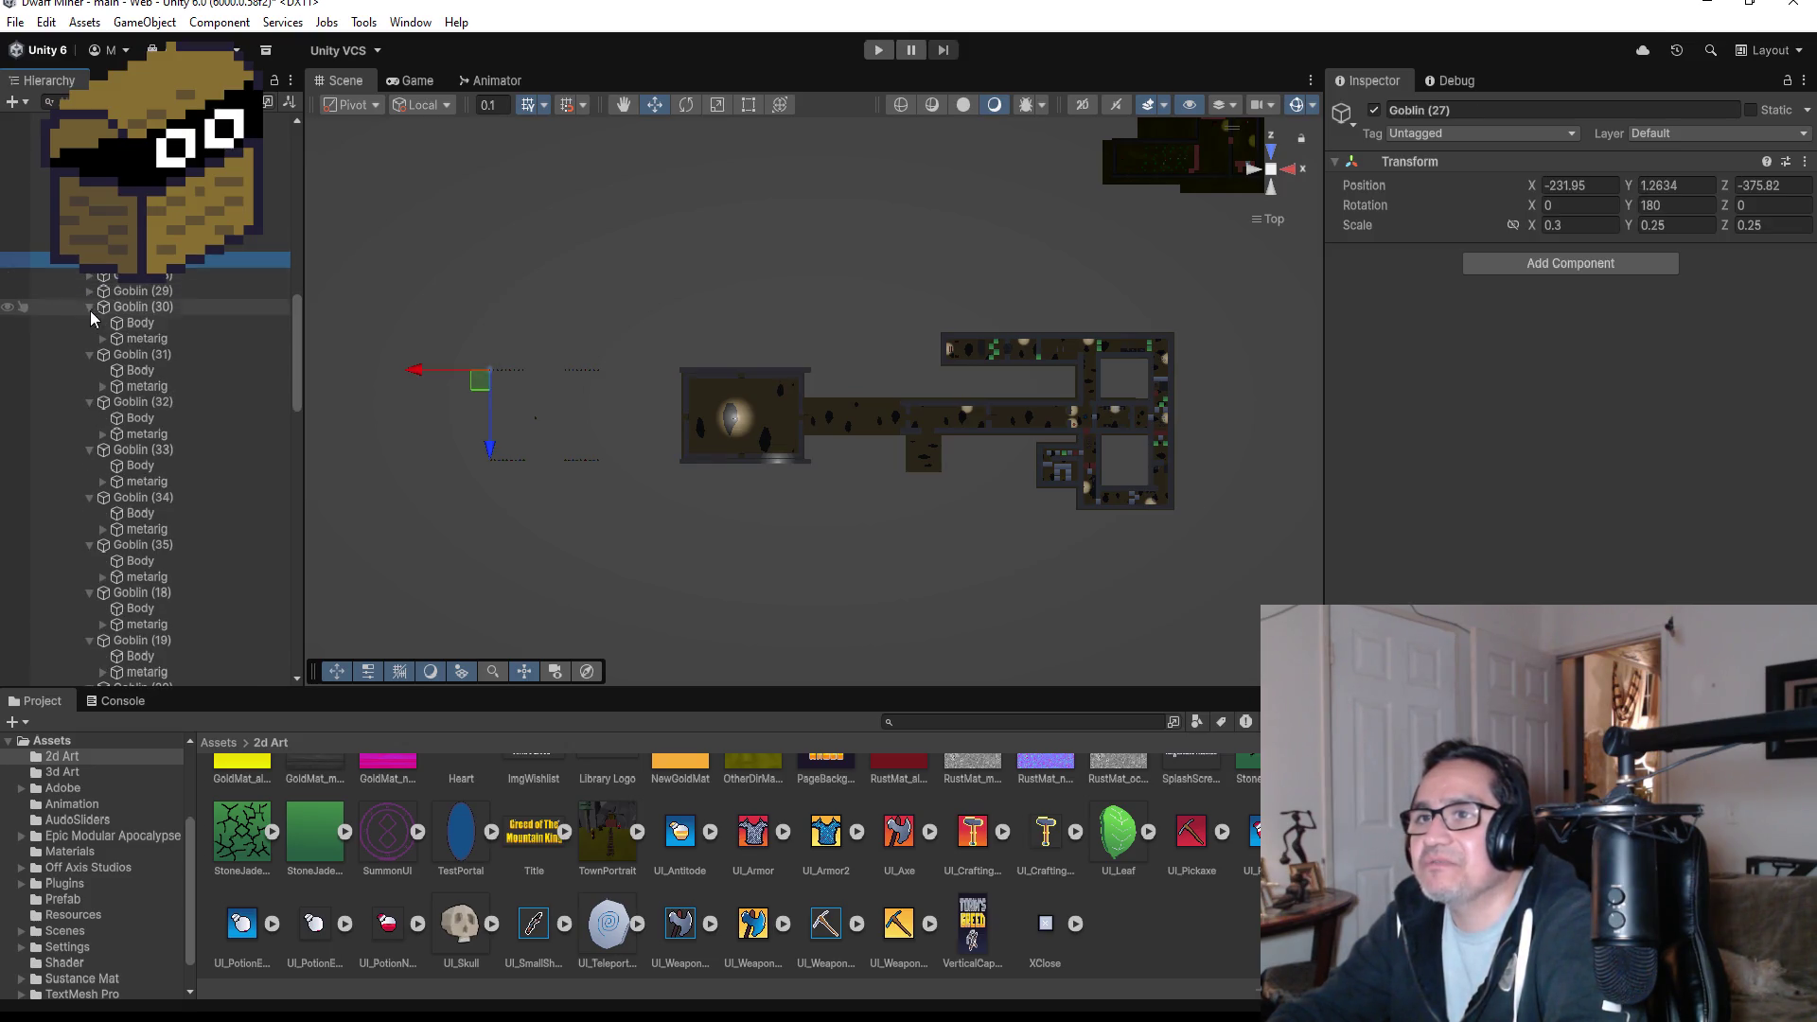
pyautogui.click(89, 307)
pyautogui.click(89, 323)
pyautogui.click(89, 338)
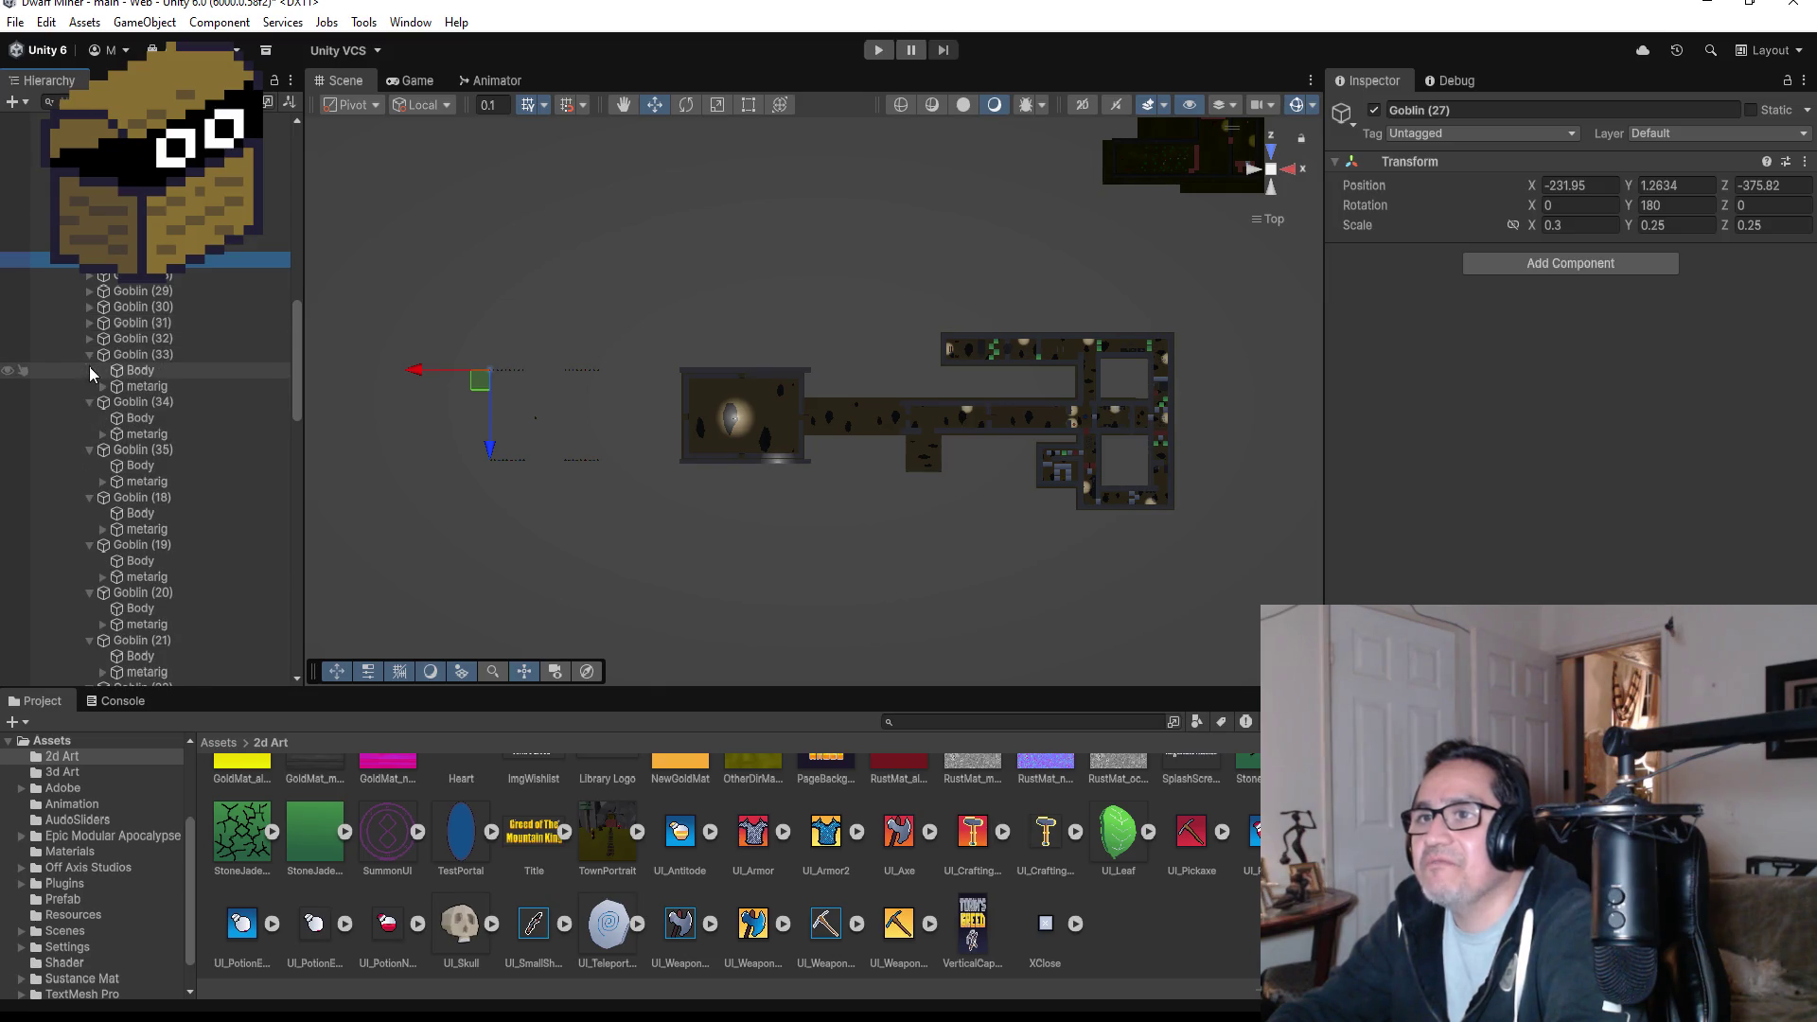
pyautogui.click(89, 354)
pyautogui.click(89, 370)
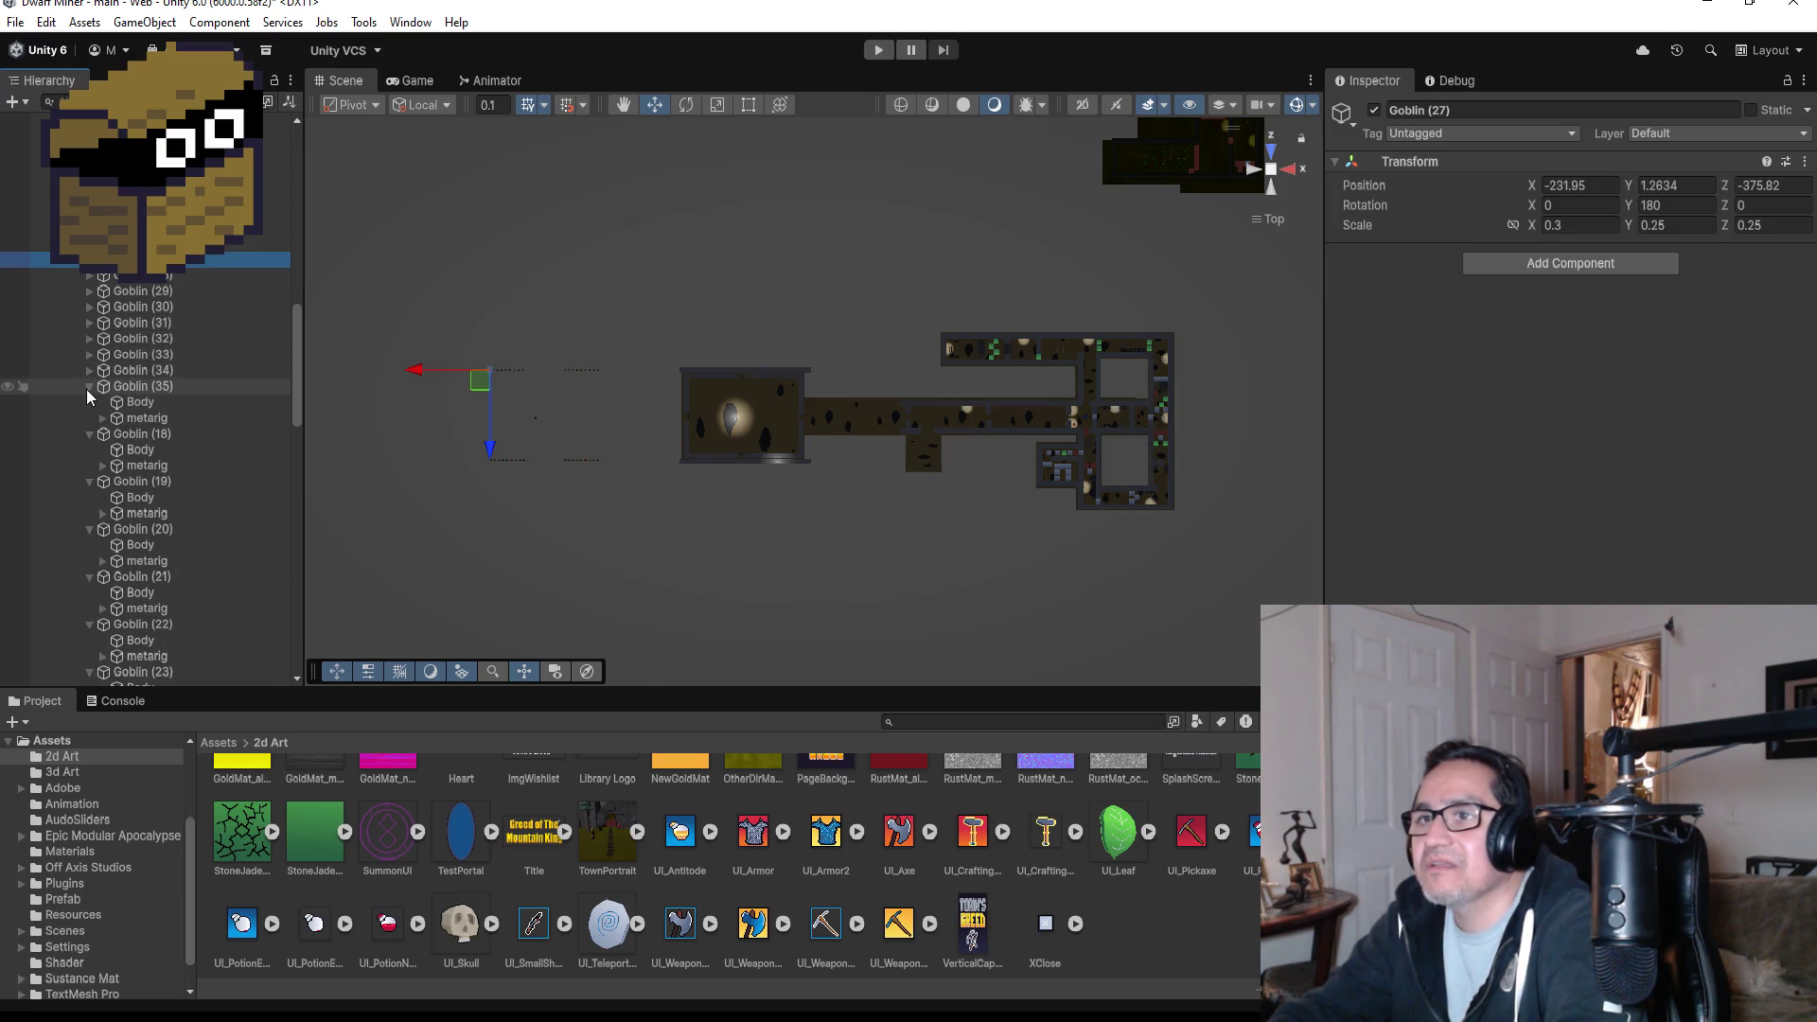
pyautogui.click(89, 386)
# - Frame the goblin row and try selecting Goblin (27), Goblin (28) and Goblin (18)
pyautogui.scroll(2, 422, 456)
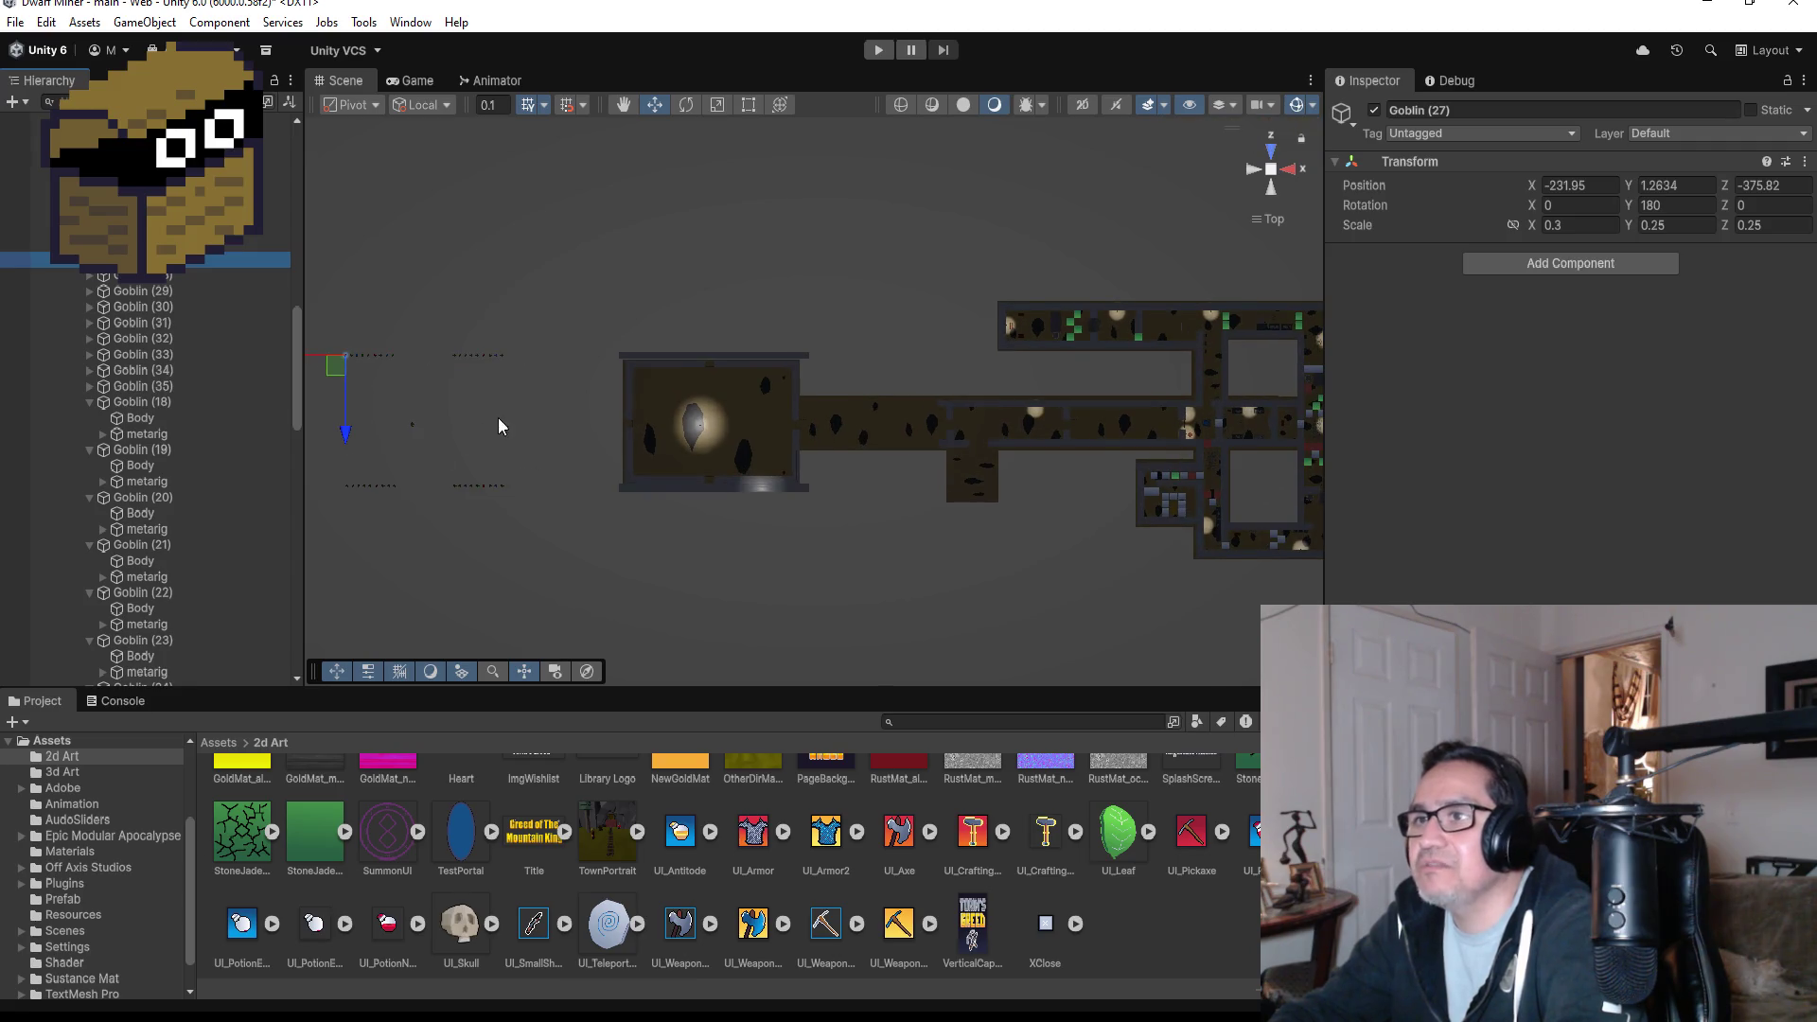
pyautogui.press('f')
pyautogui.scroll(-4, 1041, 463)
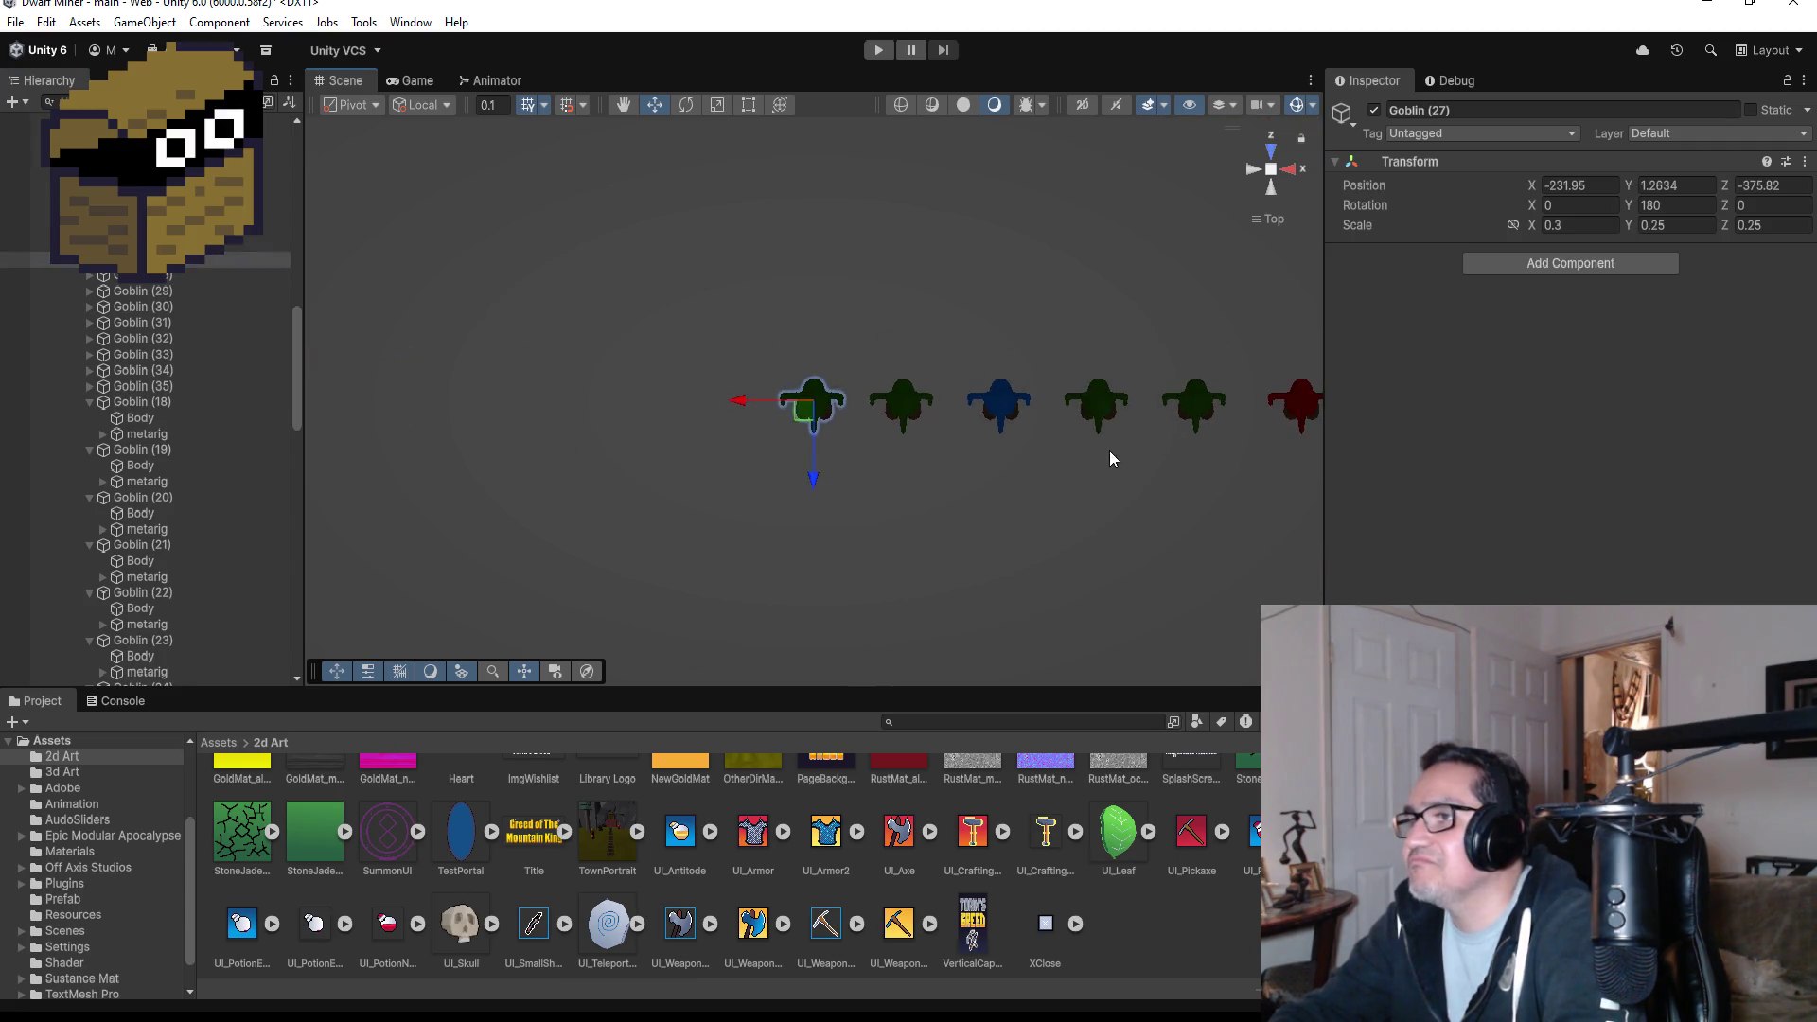
pyautogui.scroll(-3, 962, 406)
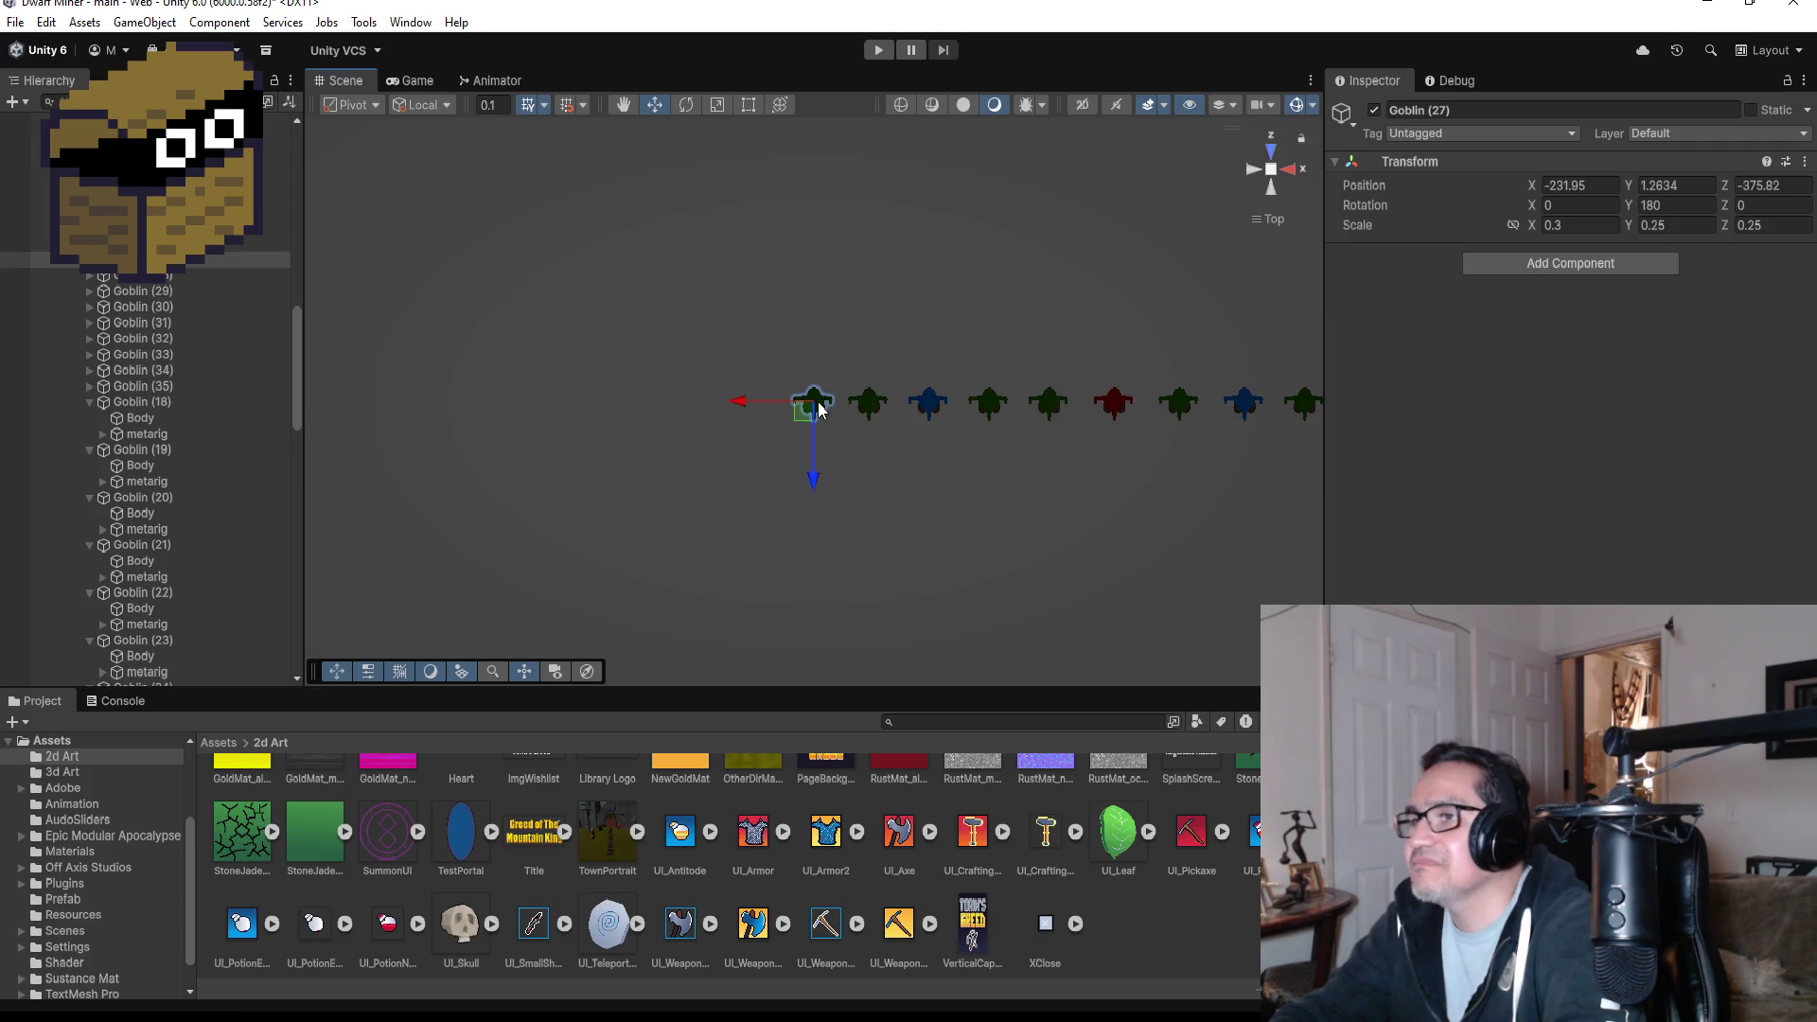
pyautogui.scroll(-3, 843, 447)
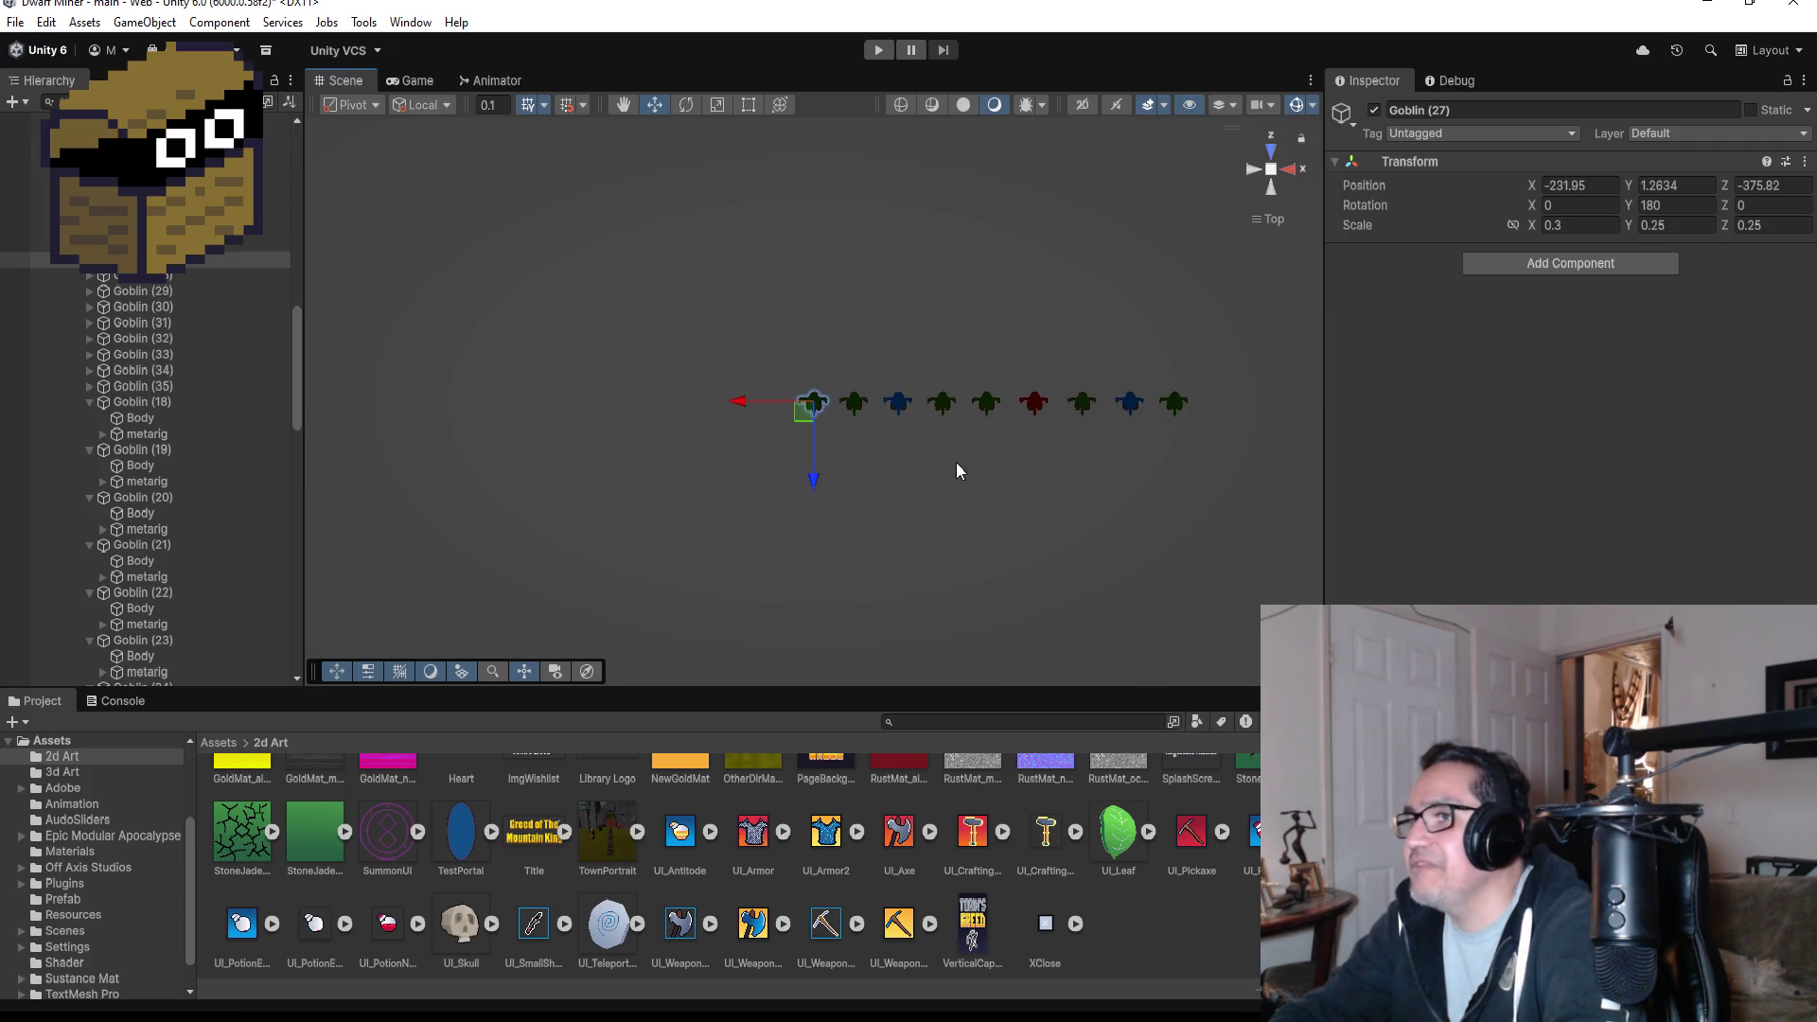
pyautogui.click(853, 405)
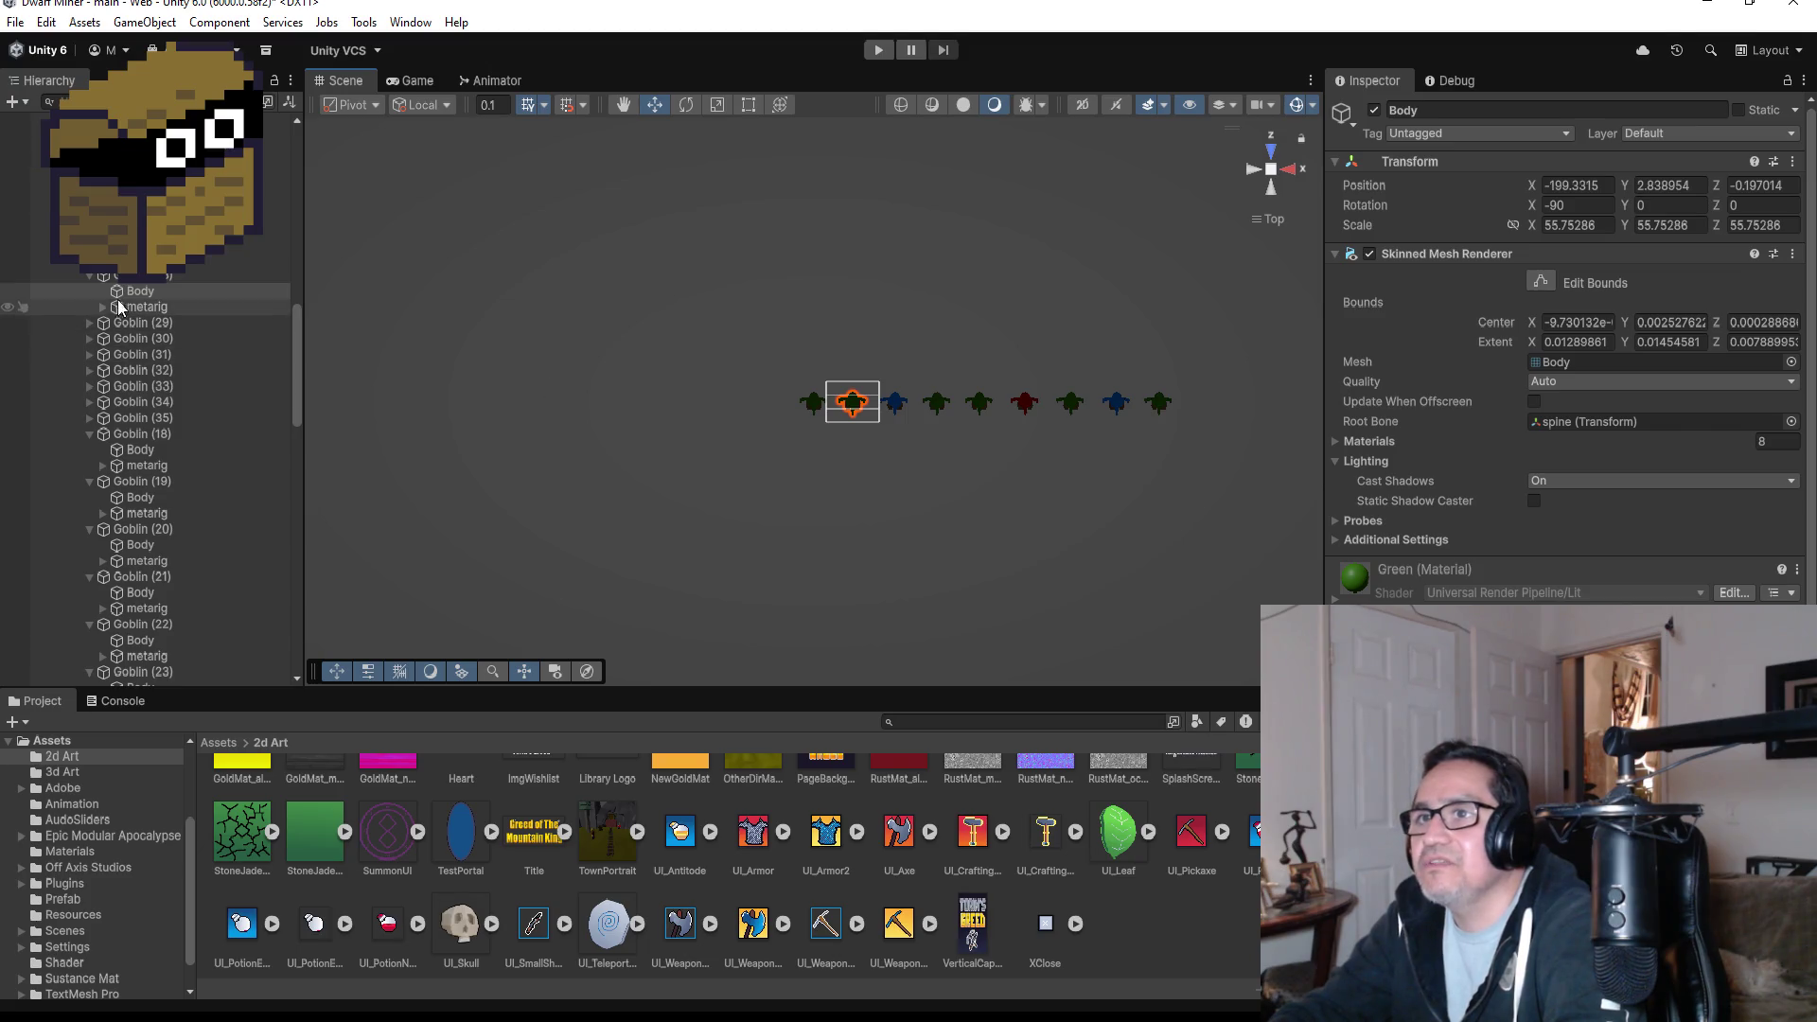
pyautogui.click(90, 276)
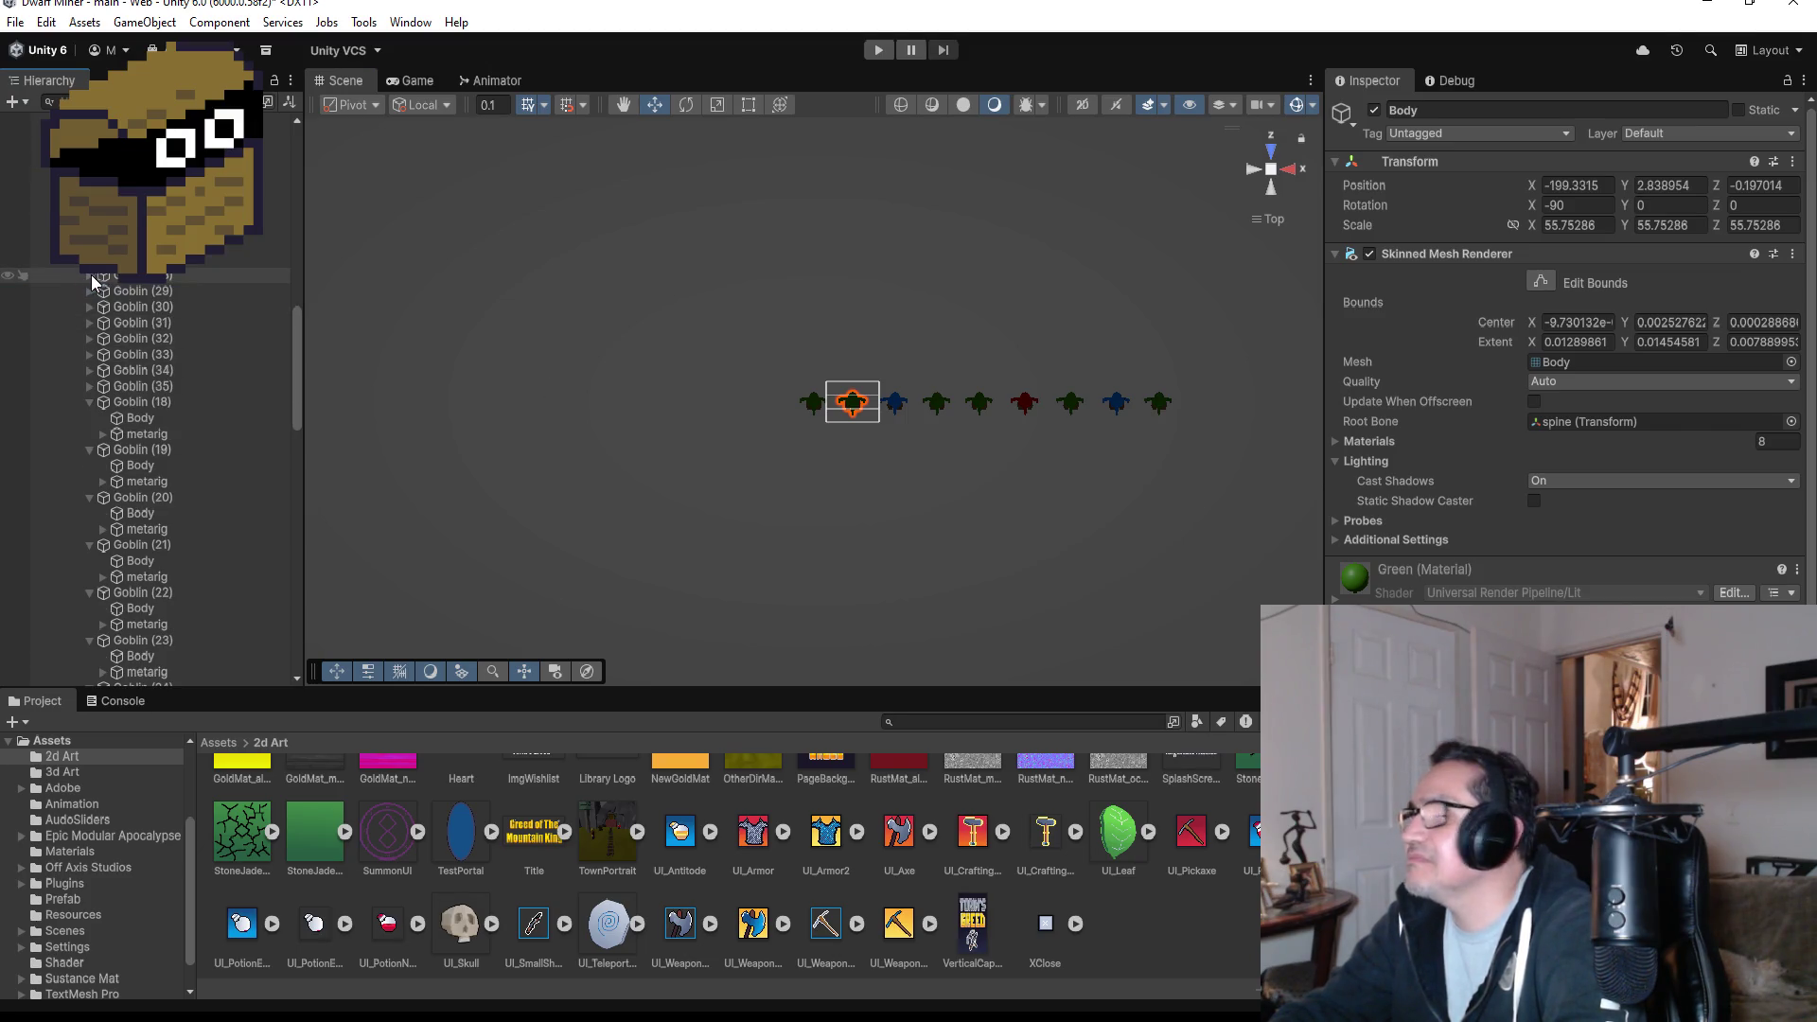
pyautogui.click(115, 281)
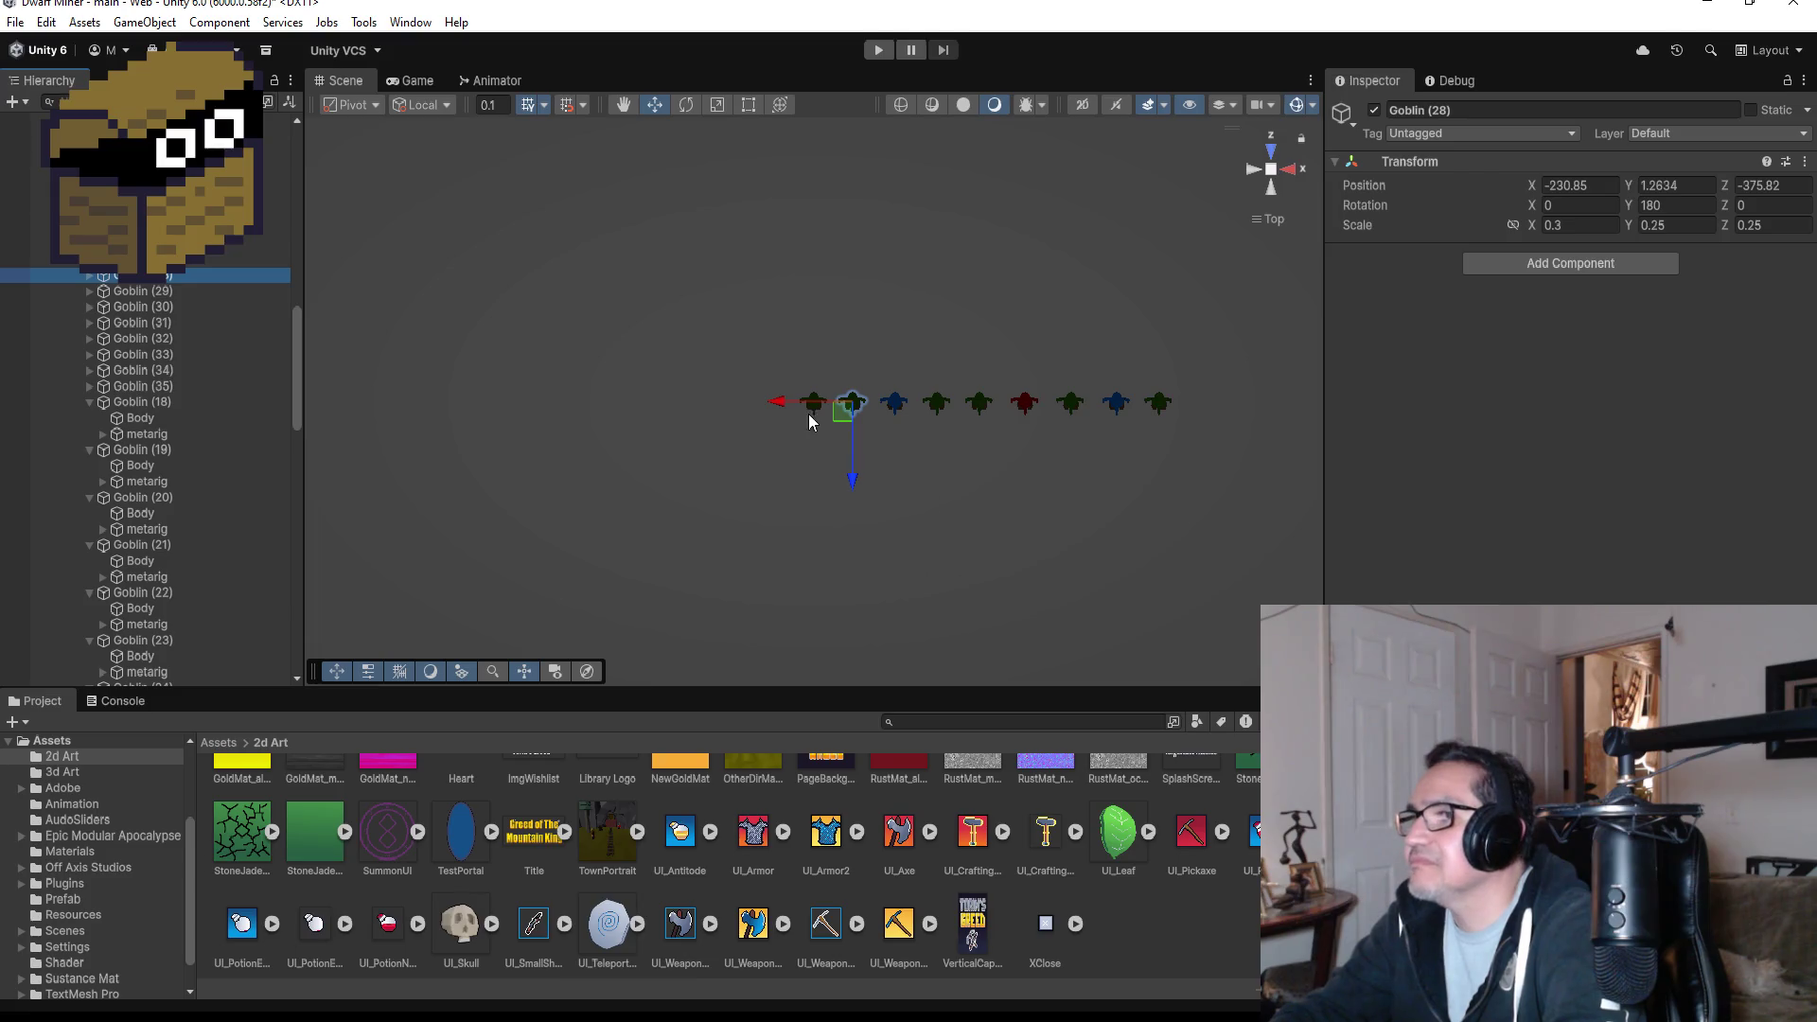
pyautogui.click(777, 405)
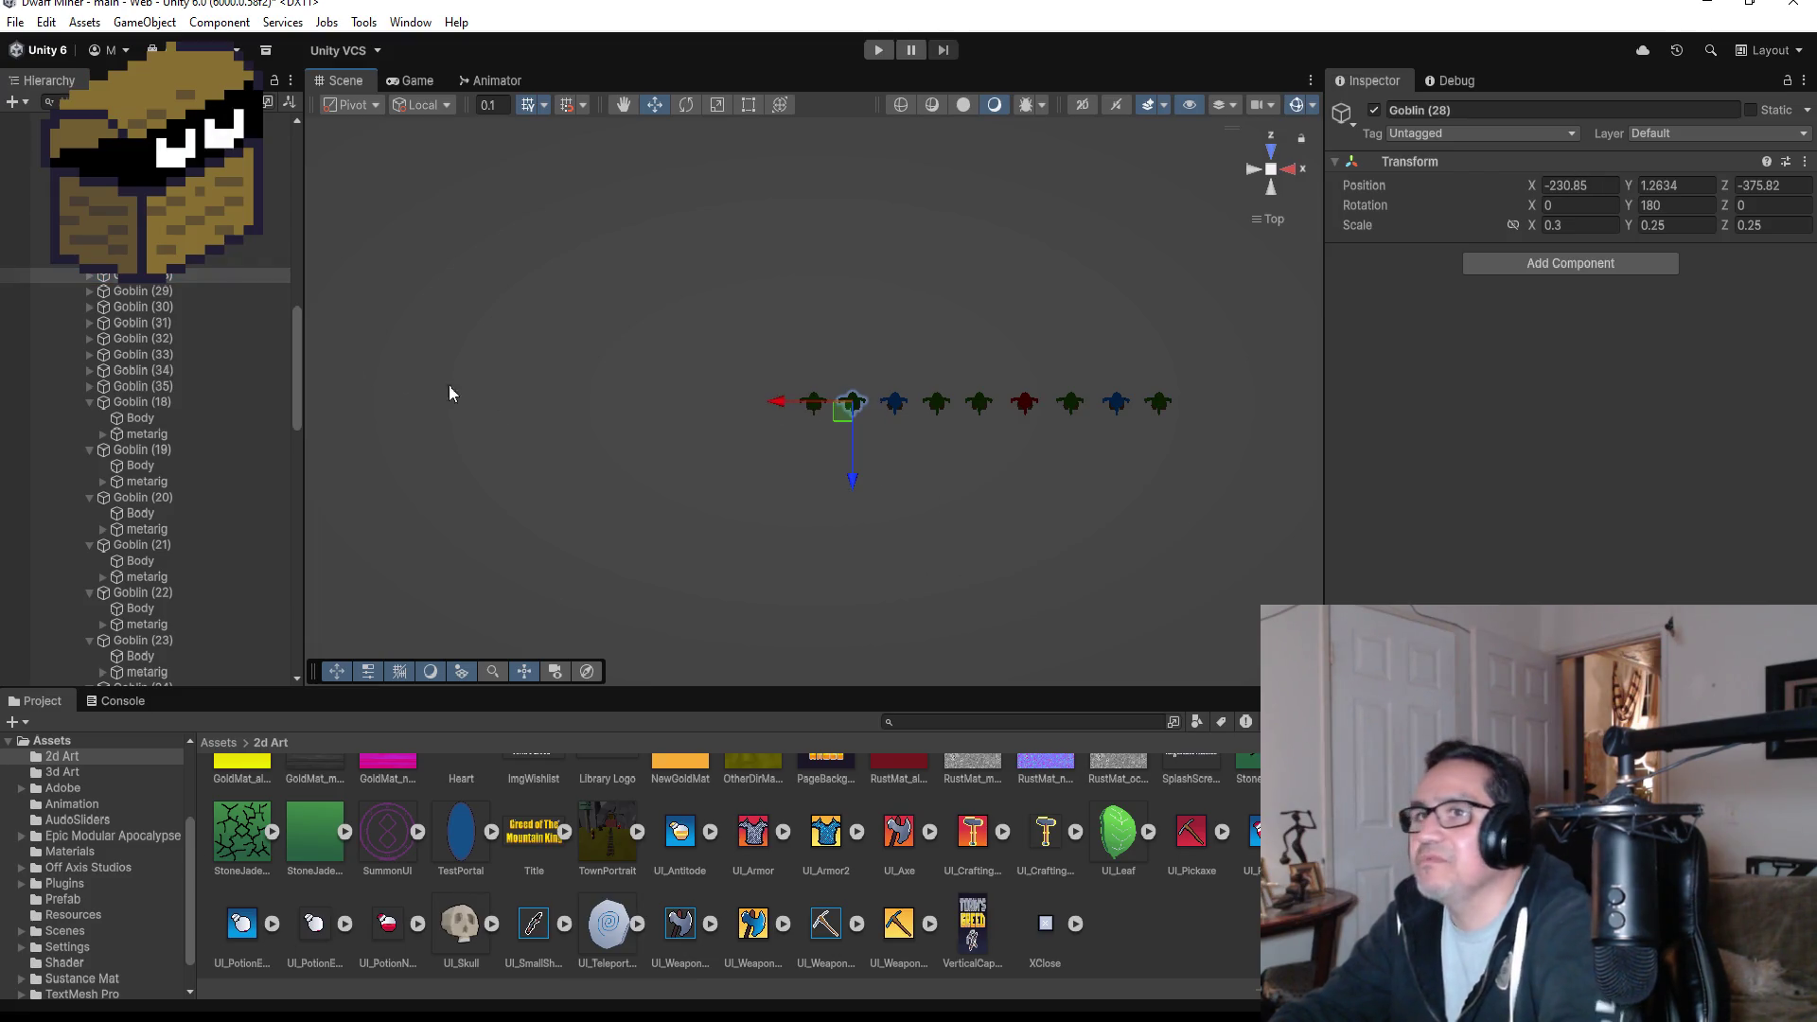
pyautogui.click(167, 261)
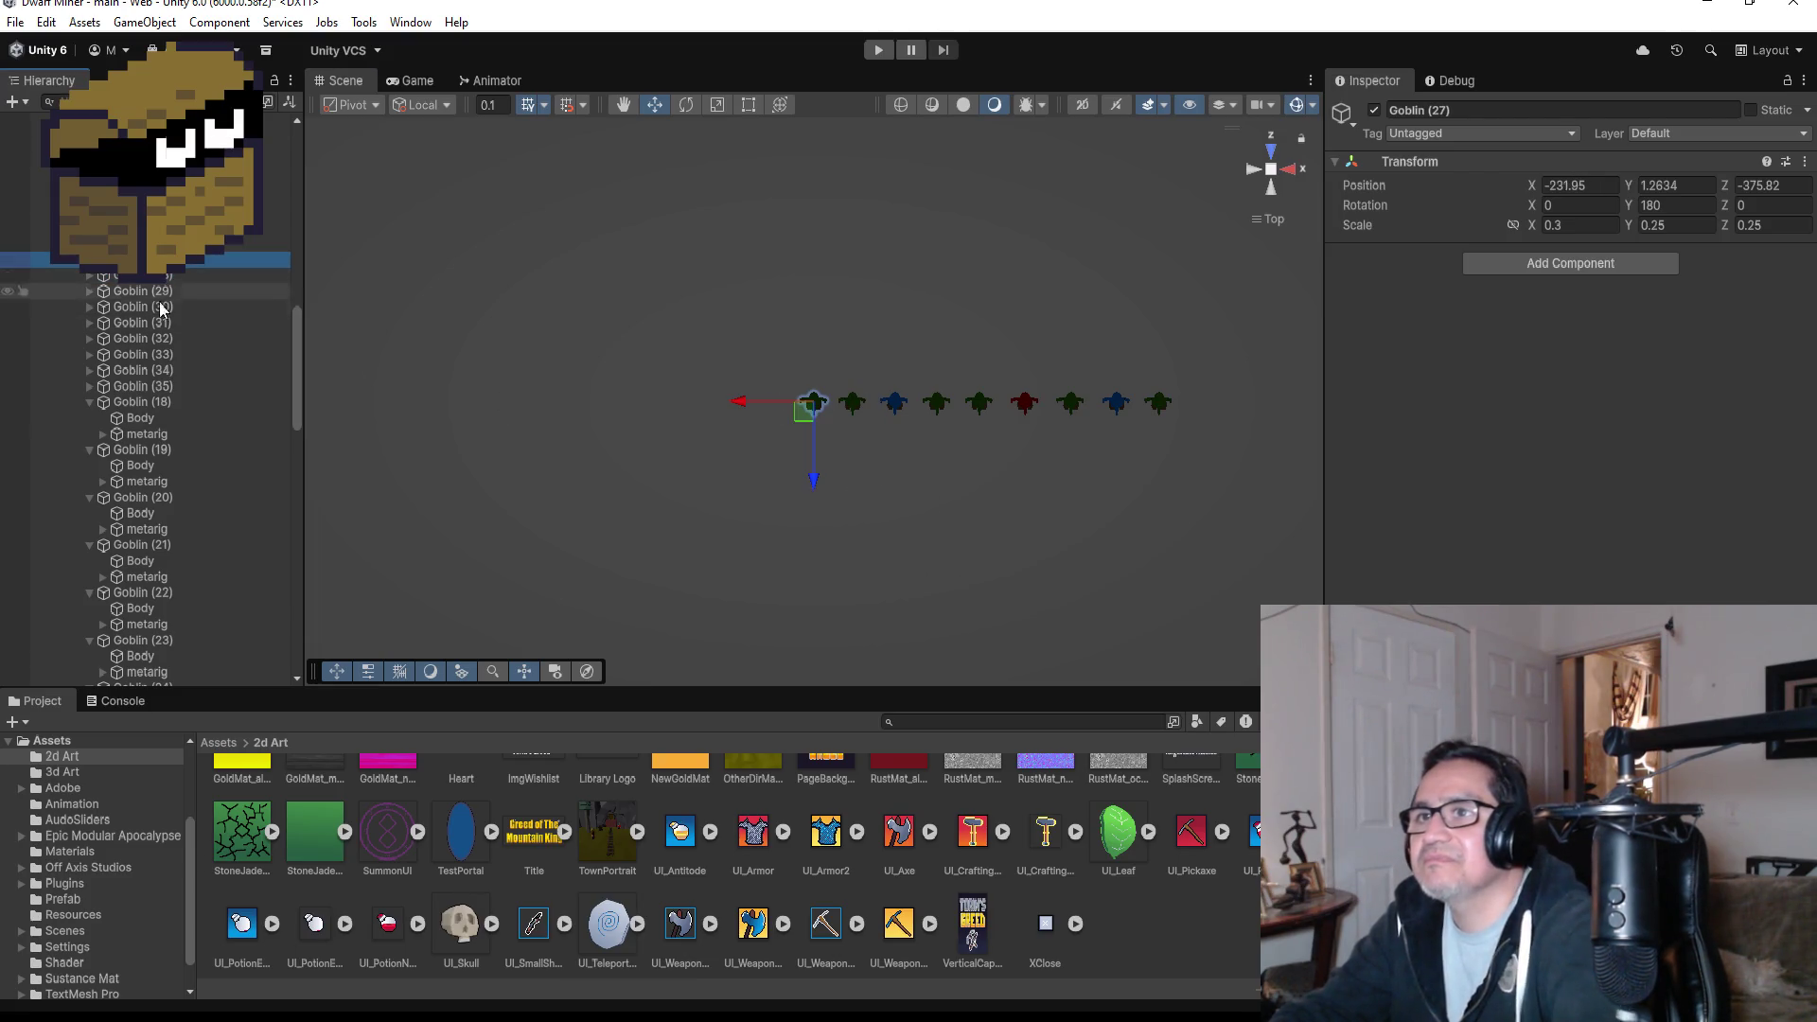
pyautogui.keyDown('ctrl'); pyautogui.click(157, 402); pyautogui.keyUp('ctrl')
pyautogui.scroll(-3, 1043, 497)
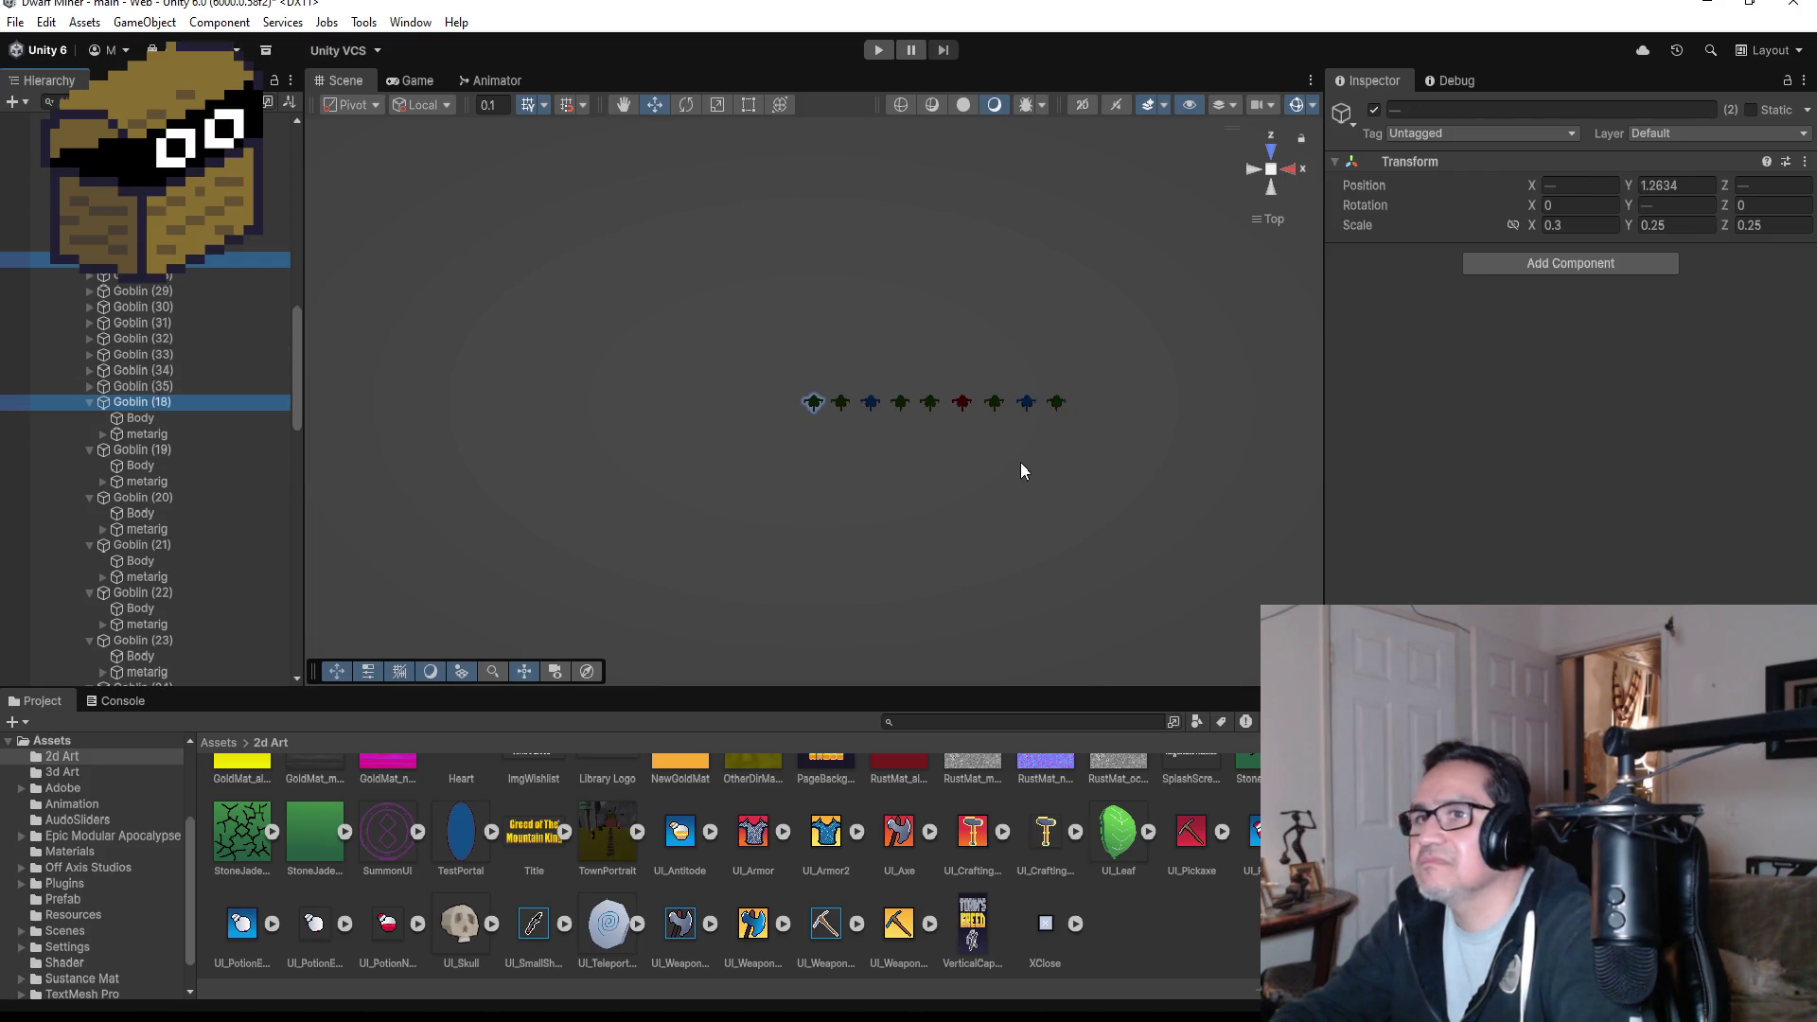
pyautogui.click(197, 265)
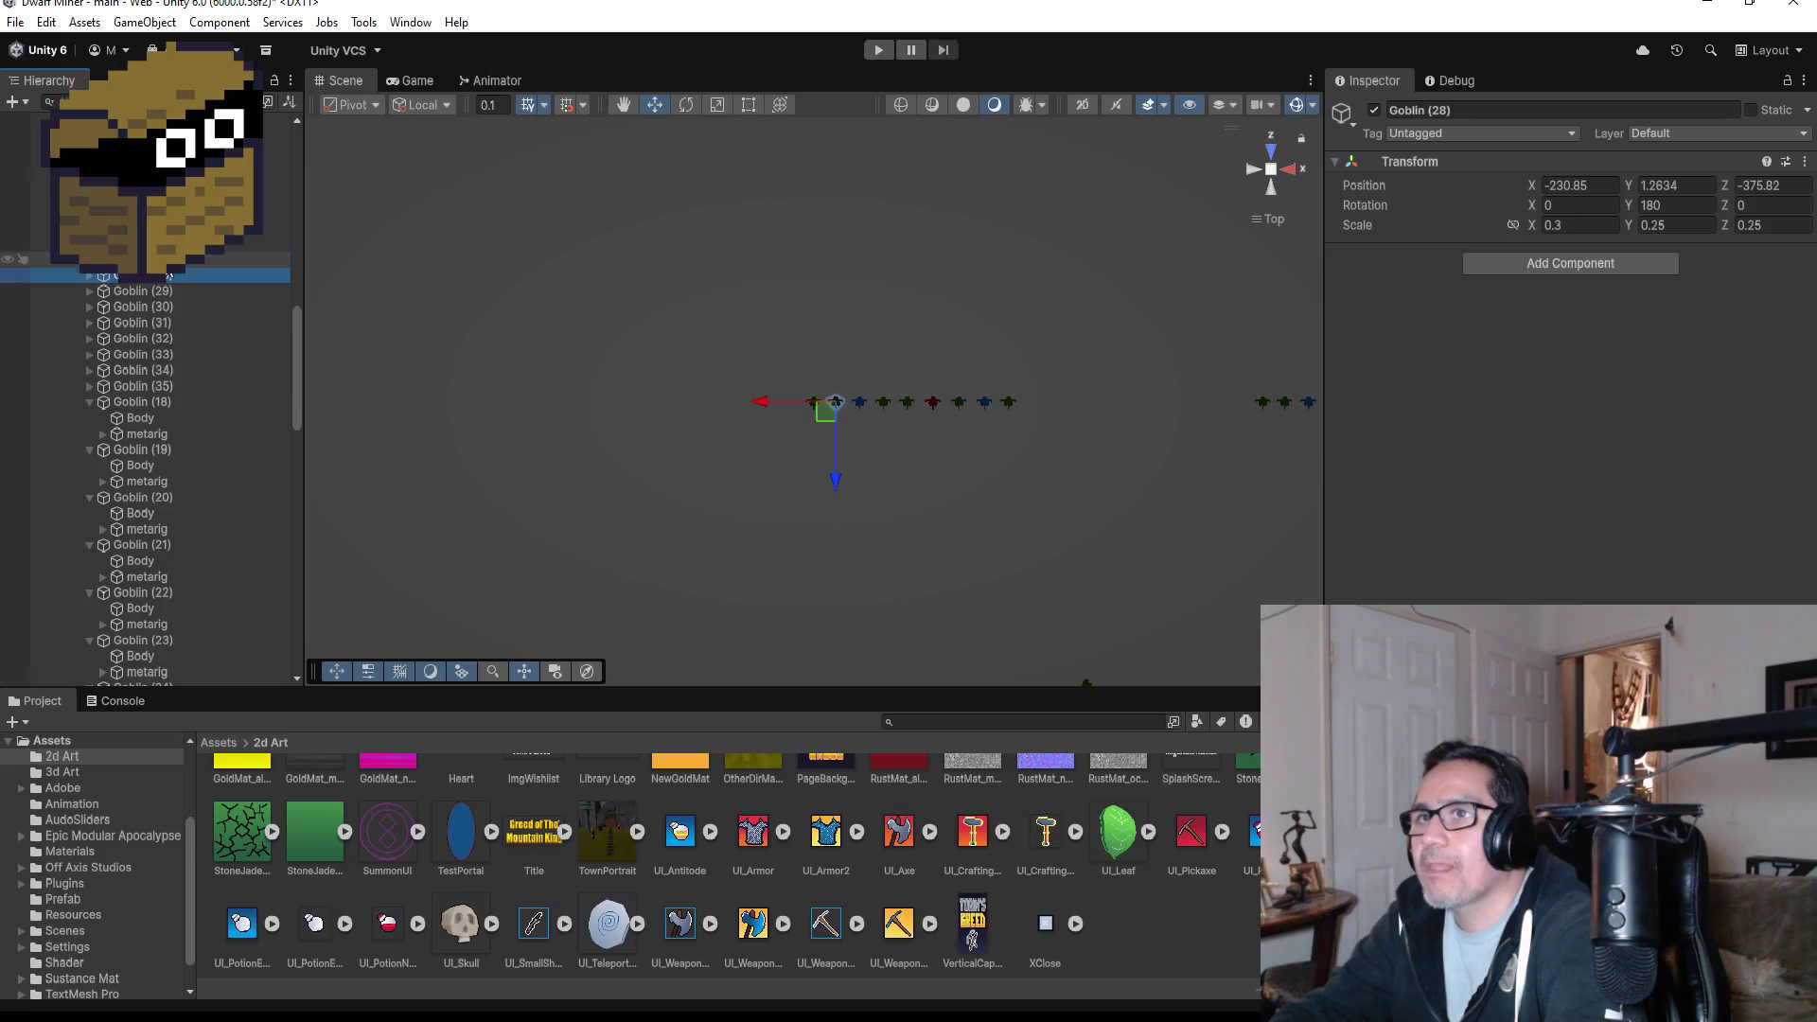
# - Inspect CheerSpotLight and GroupCheerGoblin, collapse Goblin (18)/(19), then select Goblin (27)–(35)
pyautogui.click(142, 243)
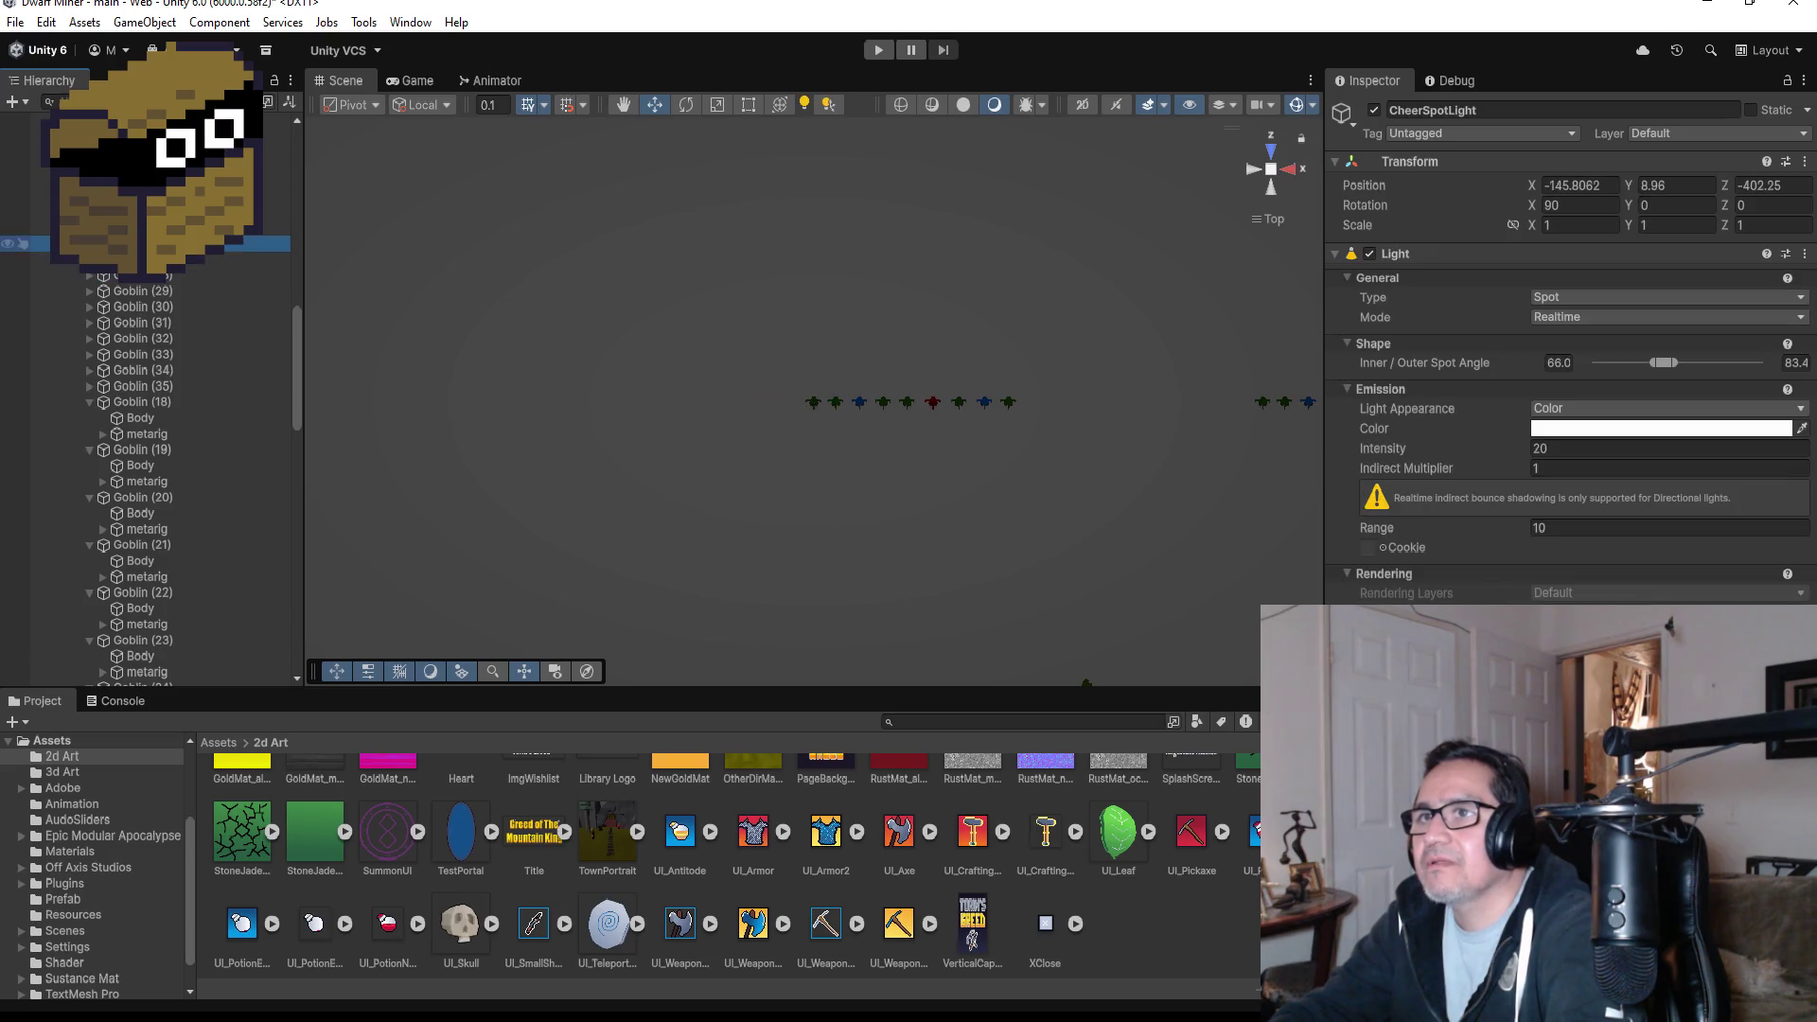
pyautogui.click(142, 228)
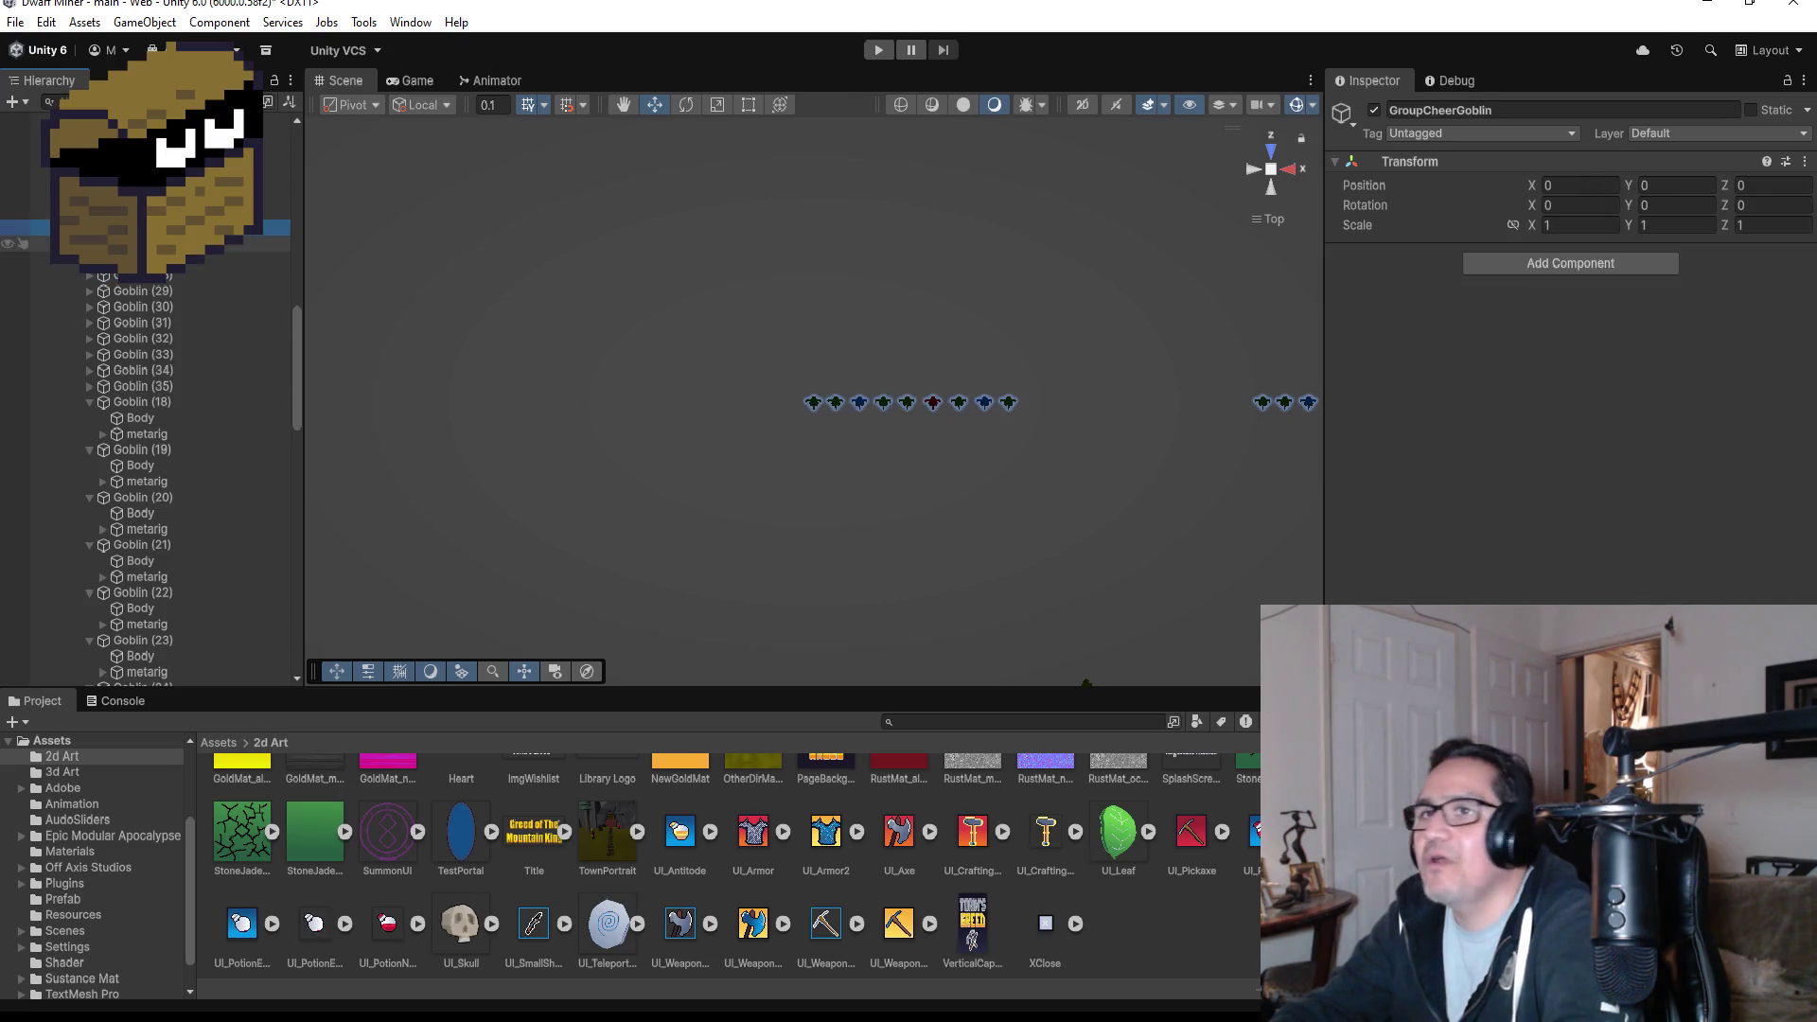
pyautogui.click(142, 244)
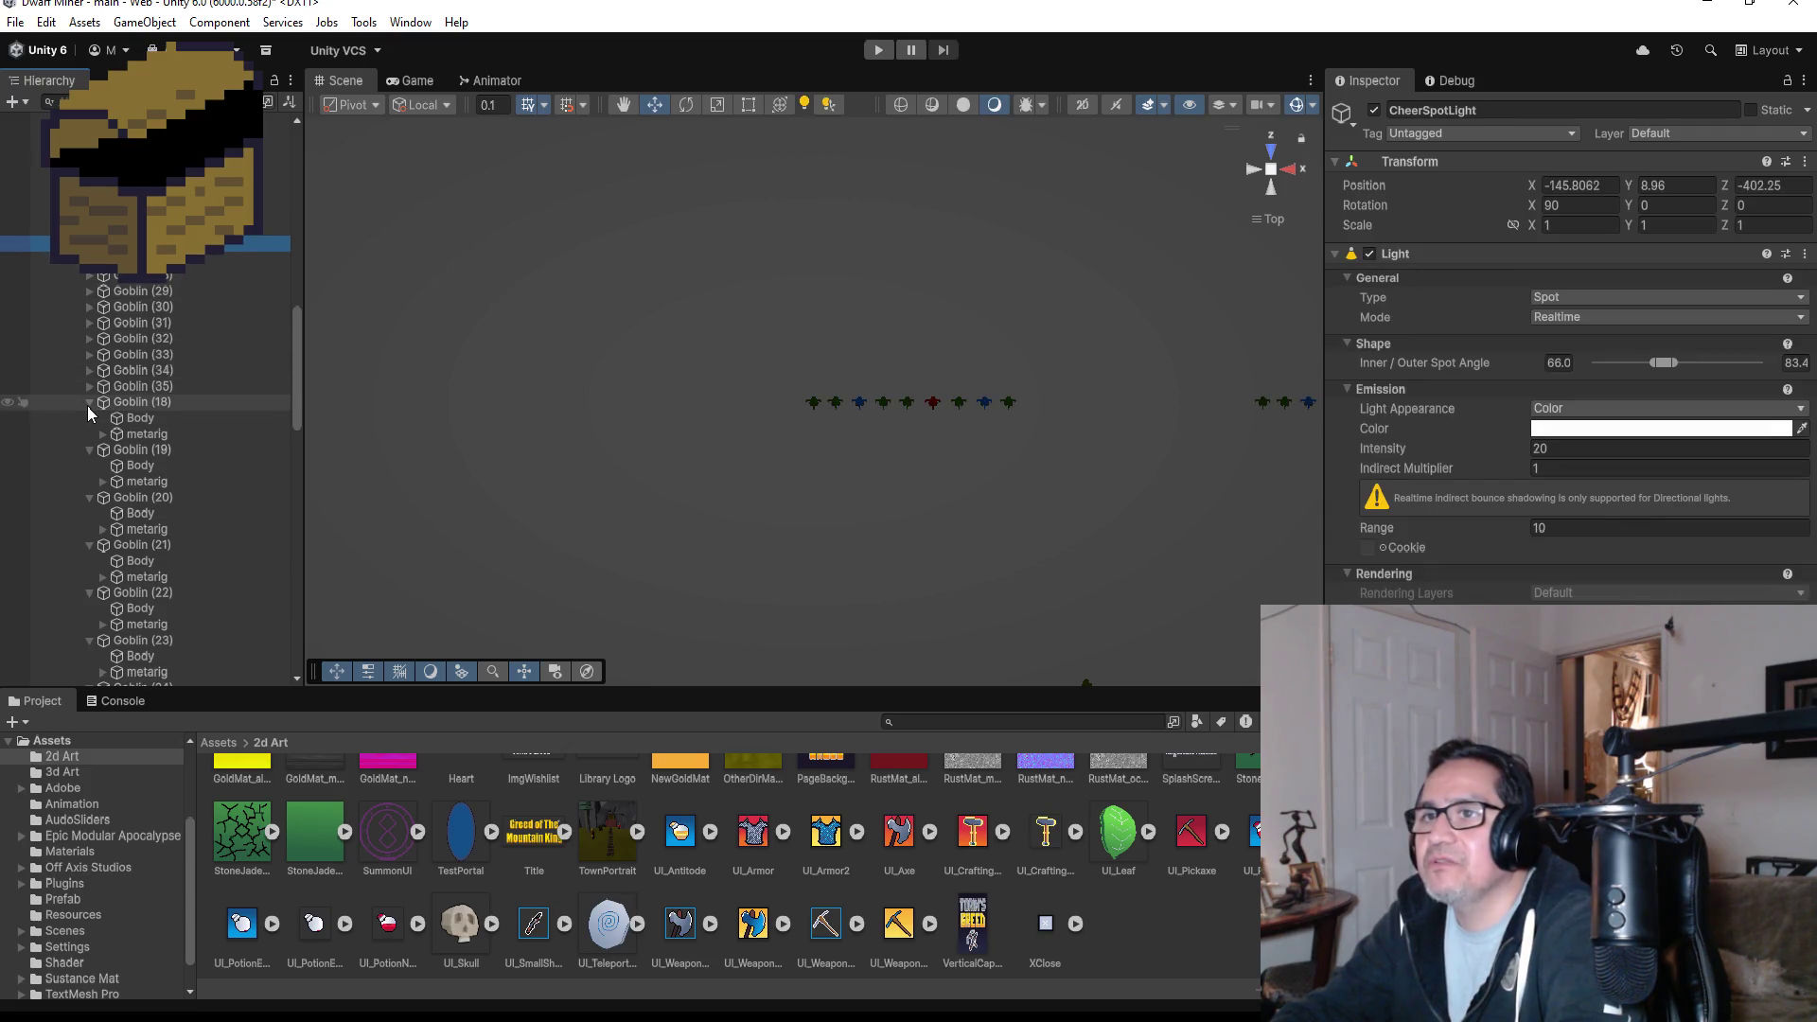
pyautogui.click(90, 403)
pyautogui.click(90, 418)
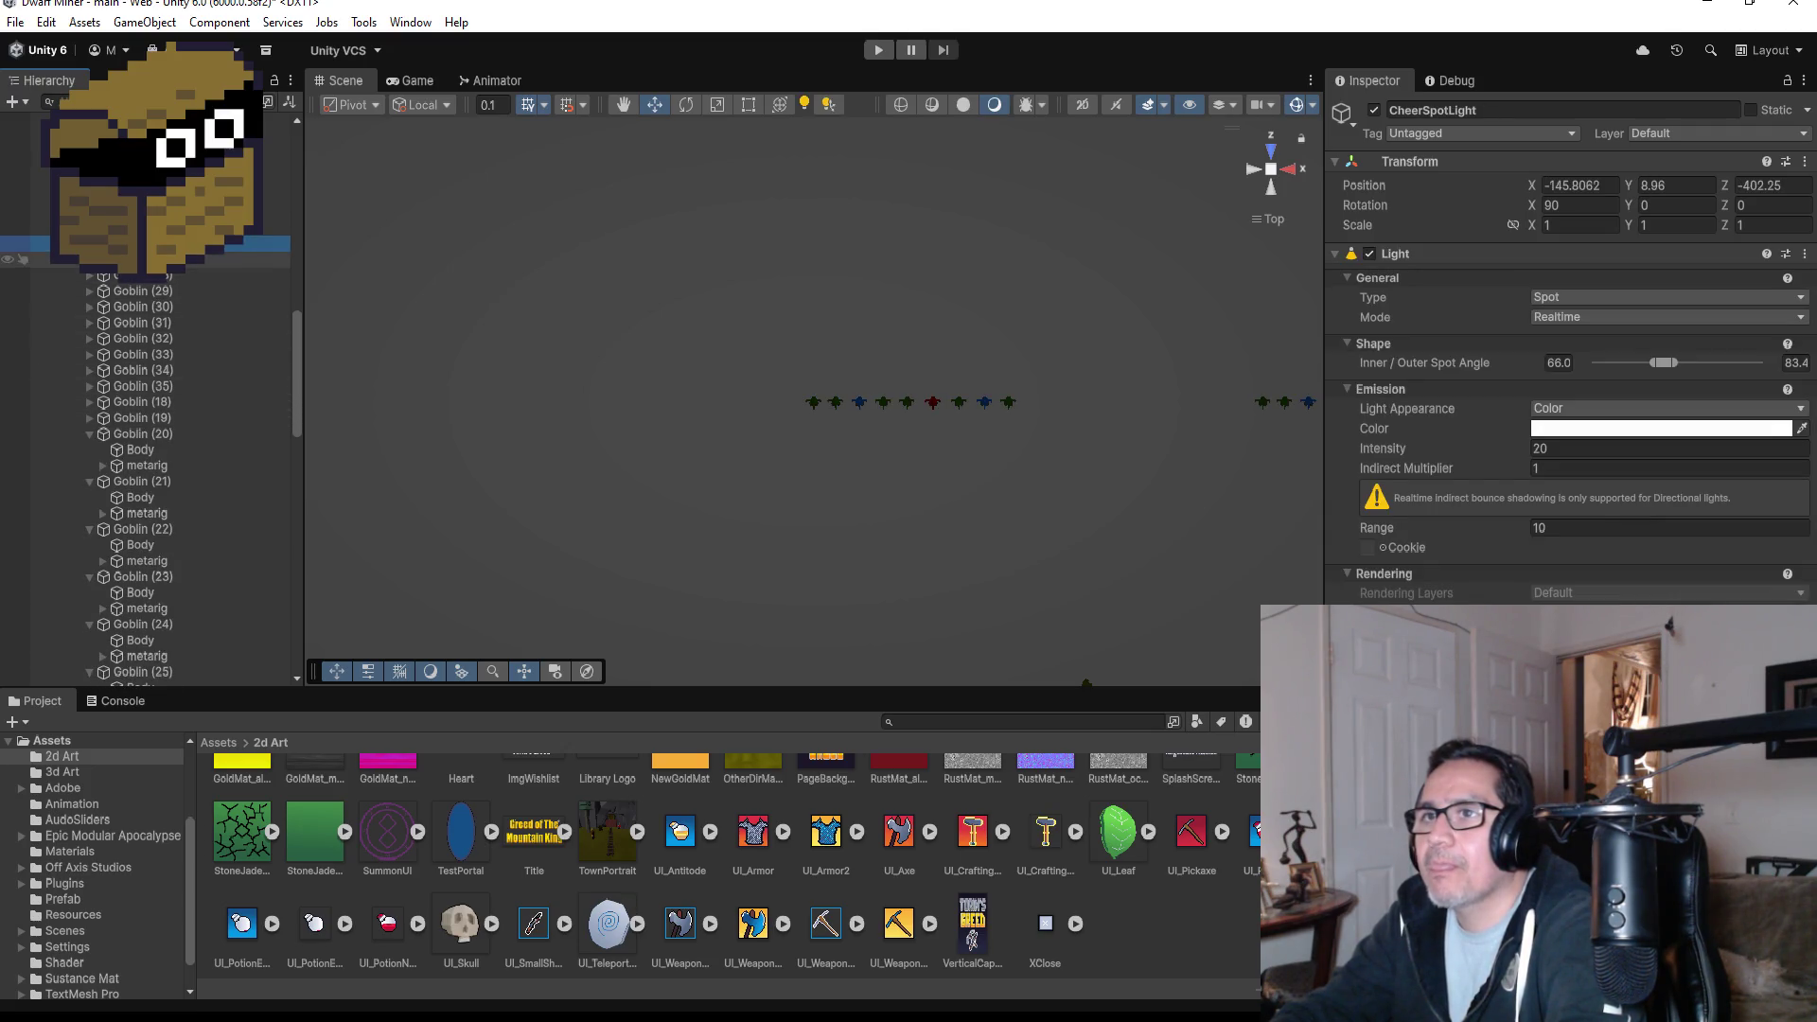
pyautogui.click(142, 259)
pyautogui.keyDown('shift'); pyautogui.click(169, 384); pyautogui.keyUp('shift')
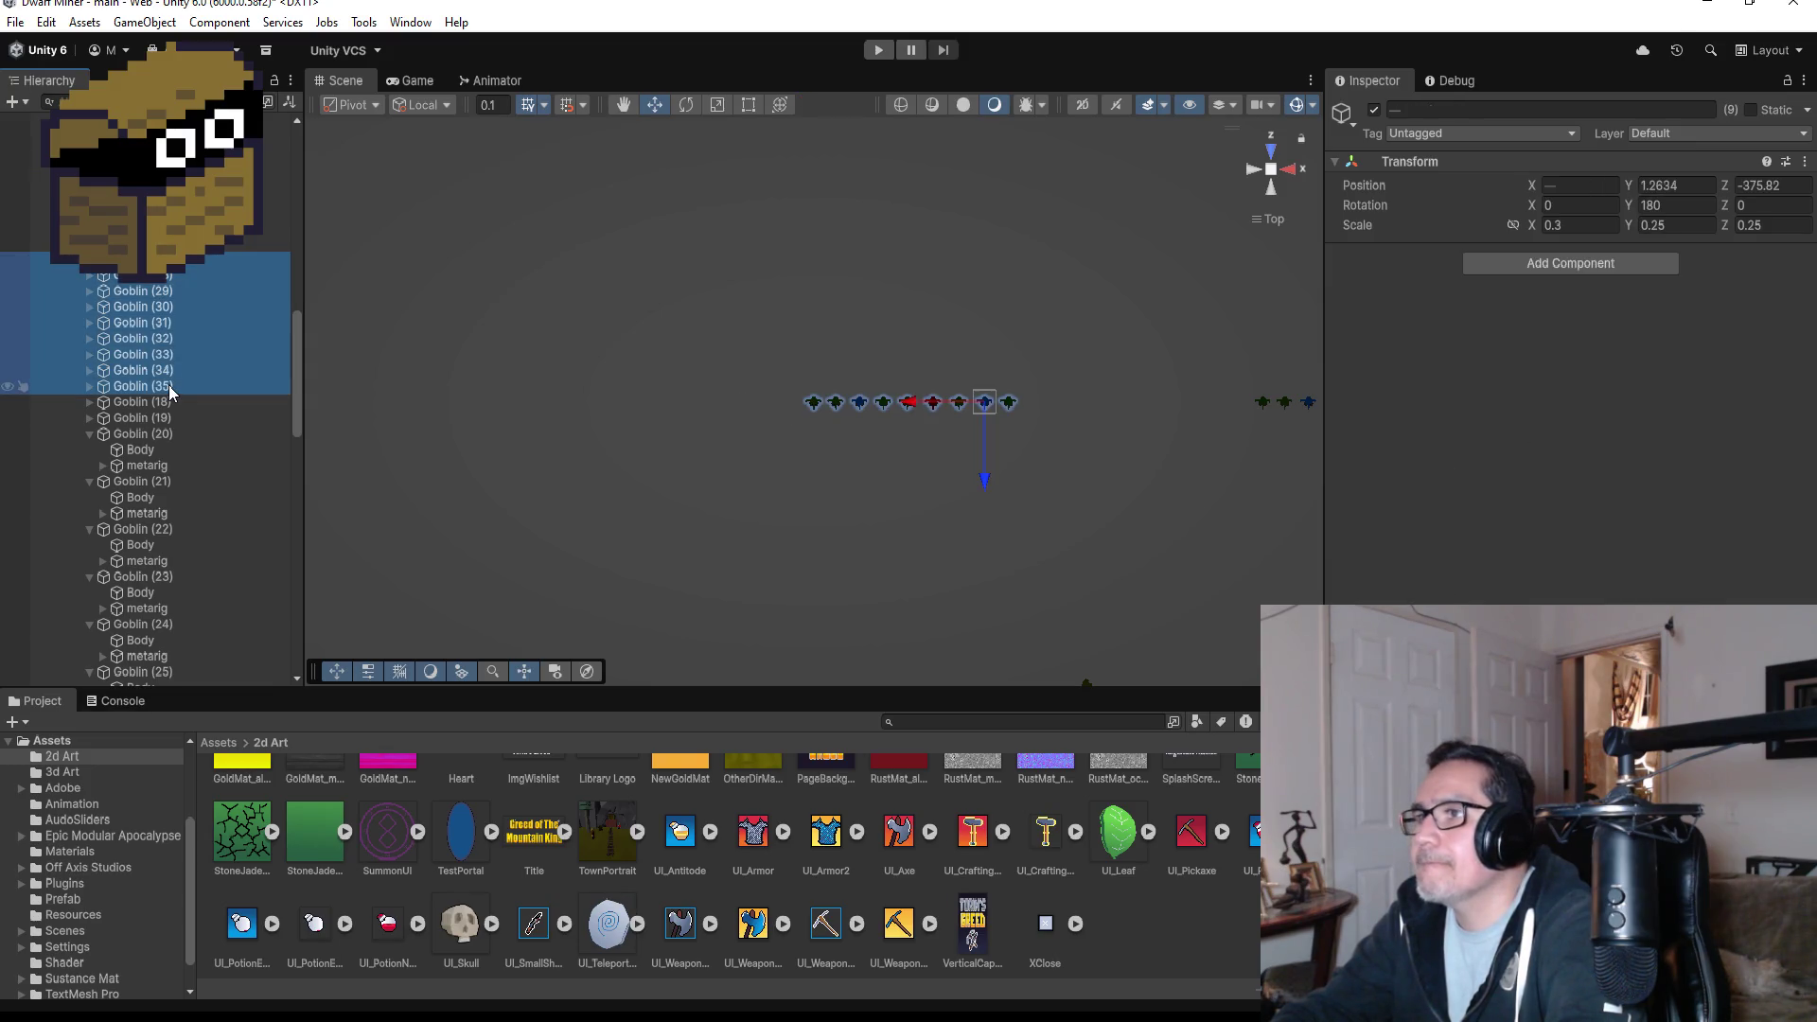
# - Slide the Goblin (27)–(35) row right along X to the top wall, frame it and fine-tune it
pyautogui.keyDown('shift'); pyautogui.click(192, 403); pyautogui.keyUp('shift')
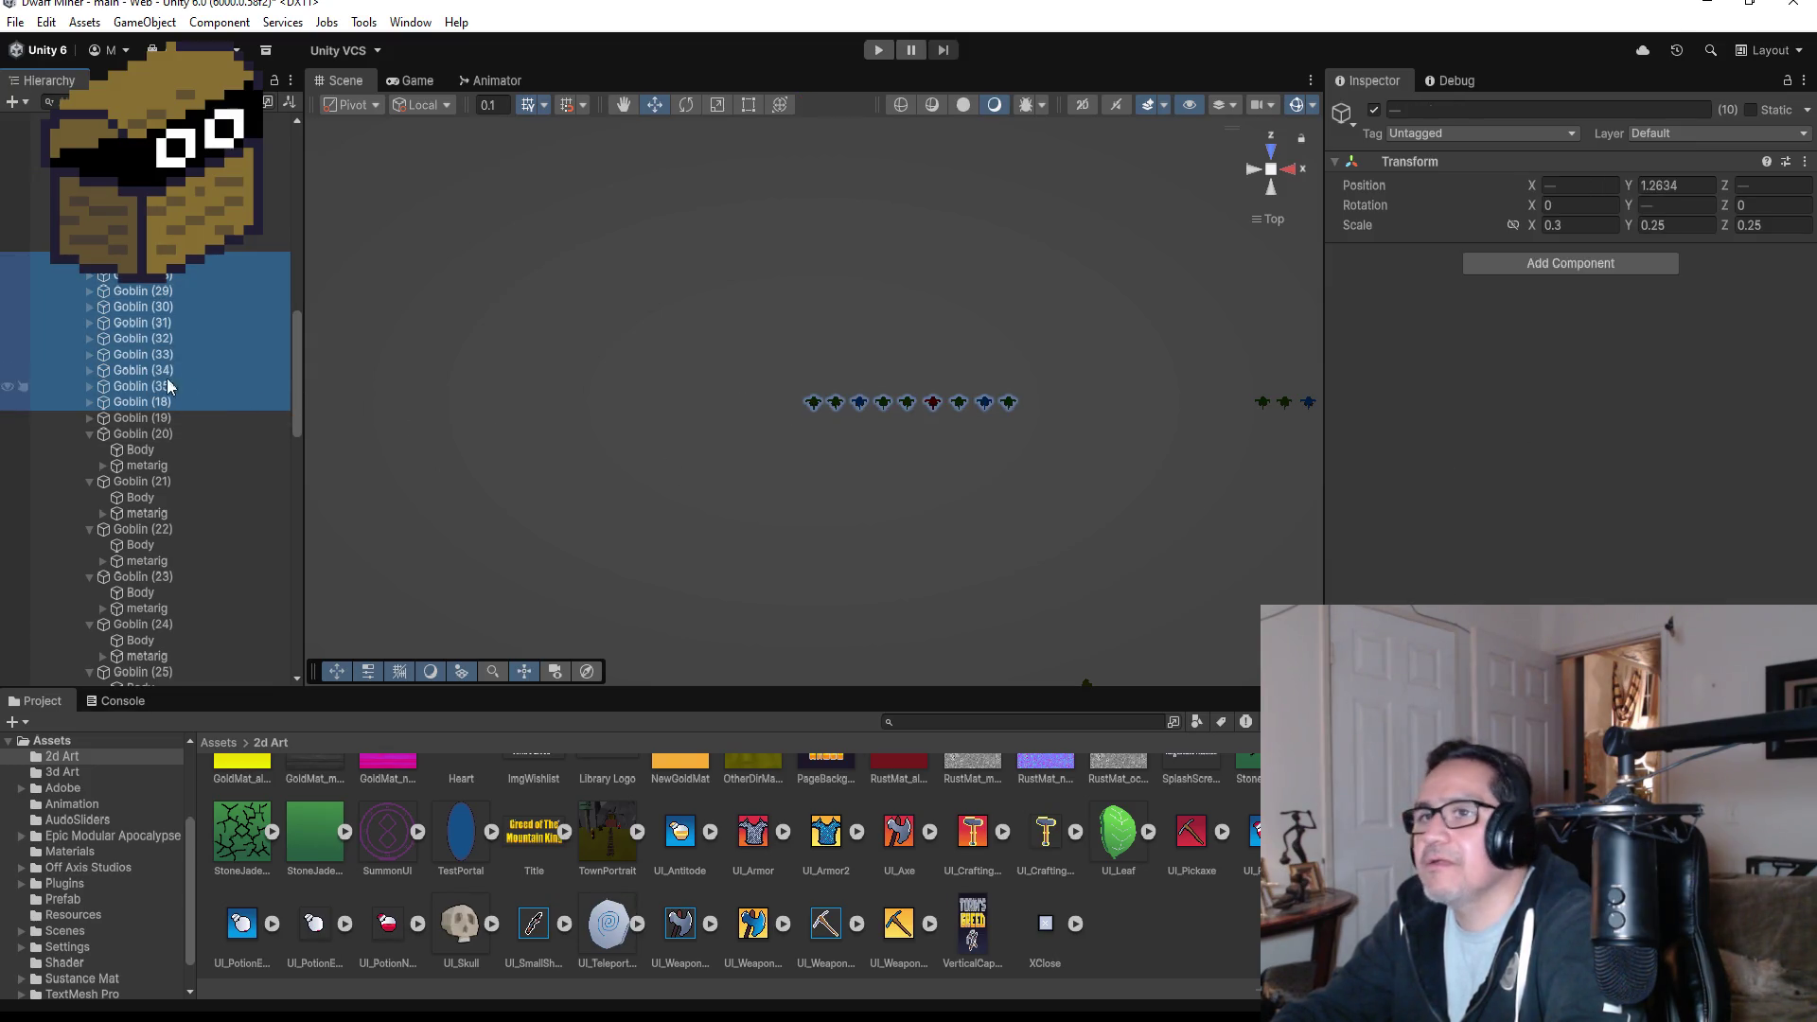
pyautogui.keyDown('ctrl'); pyautogui.click(147, 402); pyautogui.keyUp('ctrl')
pyautogui.scroll(-5, 1084, 445)
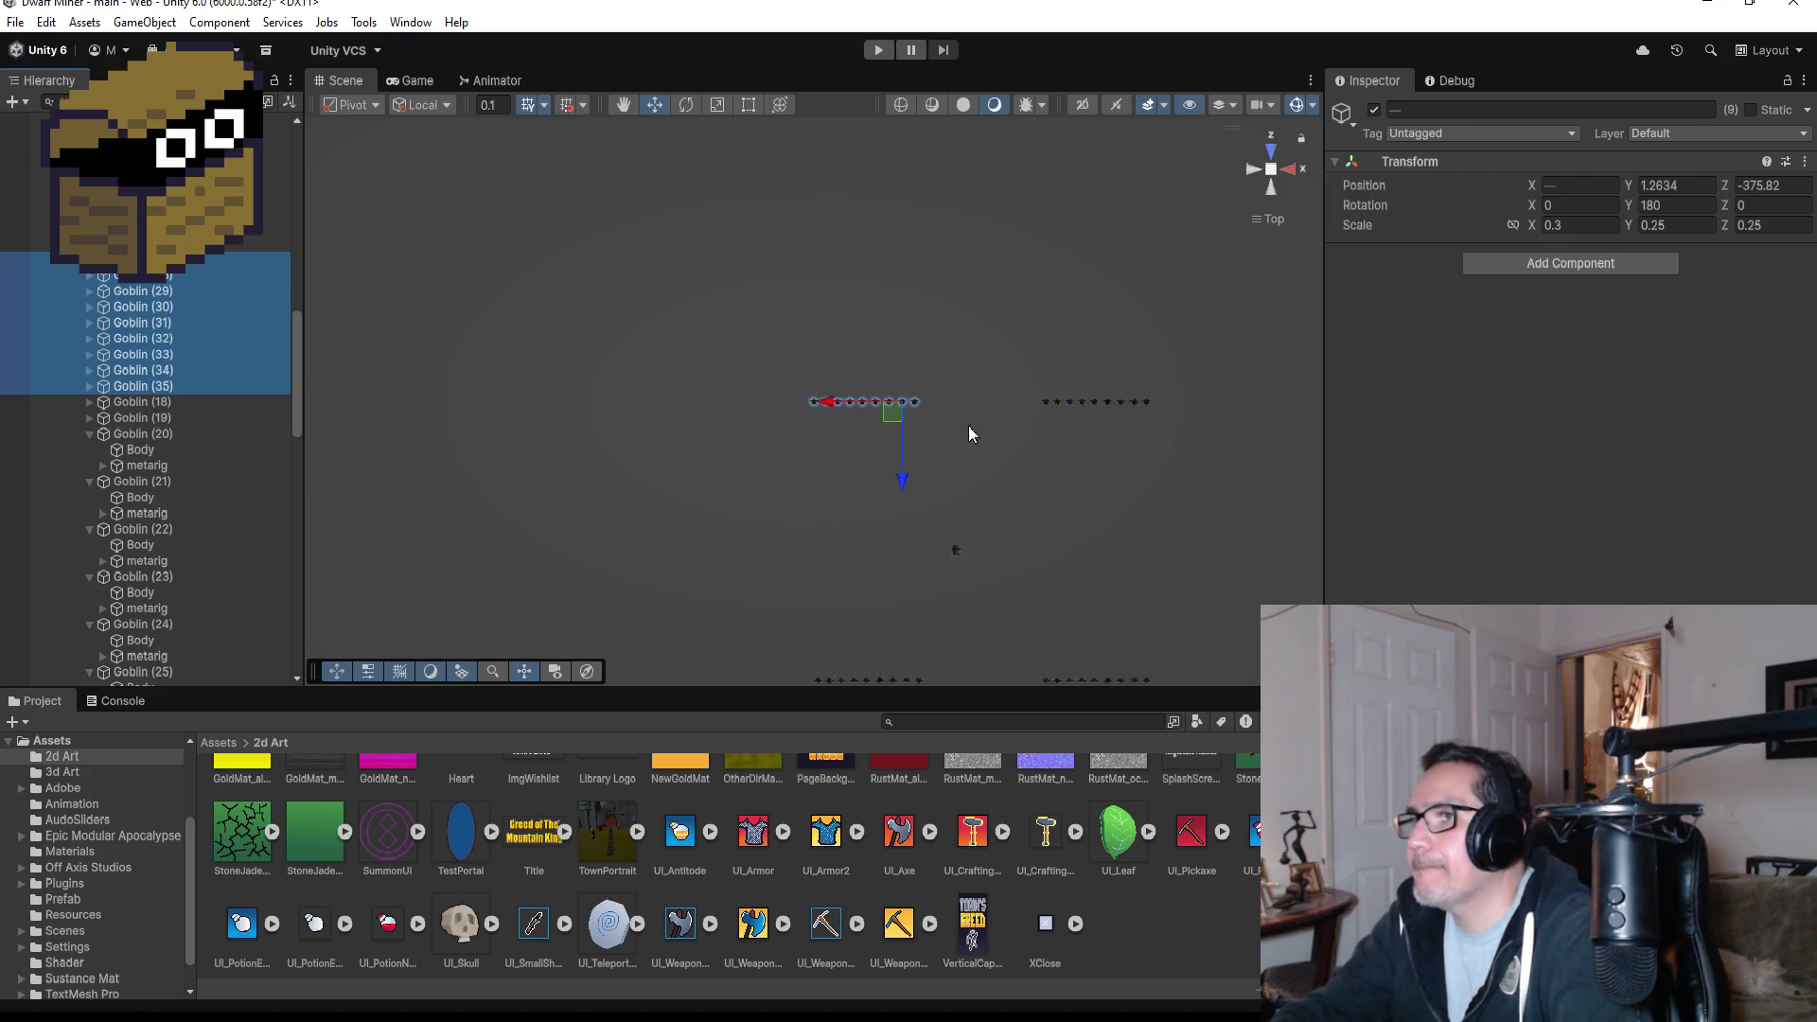
pyautogui.scroll(-1, 793, 407)
pyautogui.moveTo(869, 417)
pyautogui.mouseDown()
pyautogui.moveTo(1230, 421)
pyautogui.moveTo(1192, 421)
pyautogui.mouseUp()
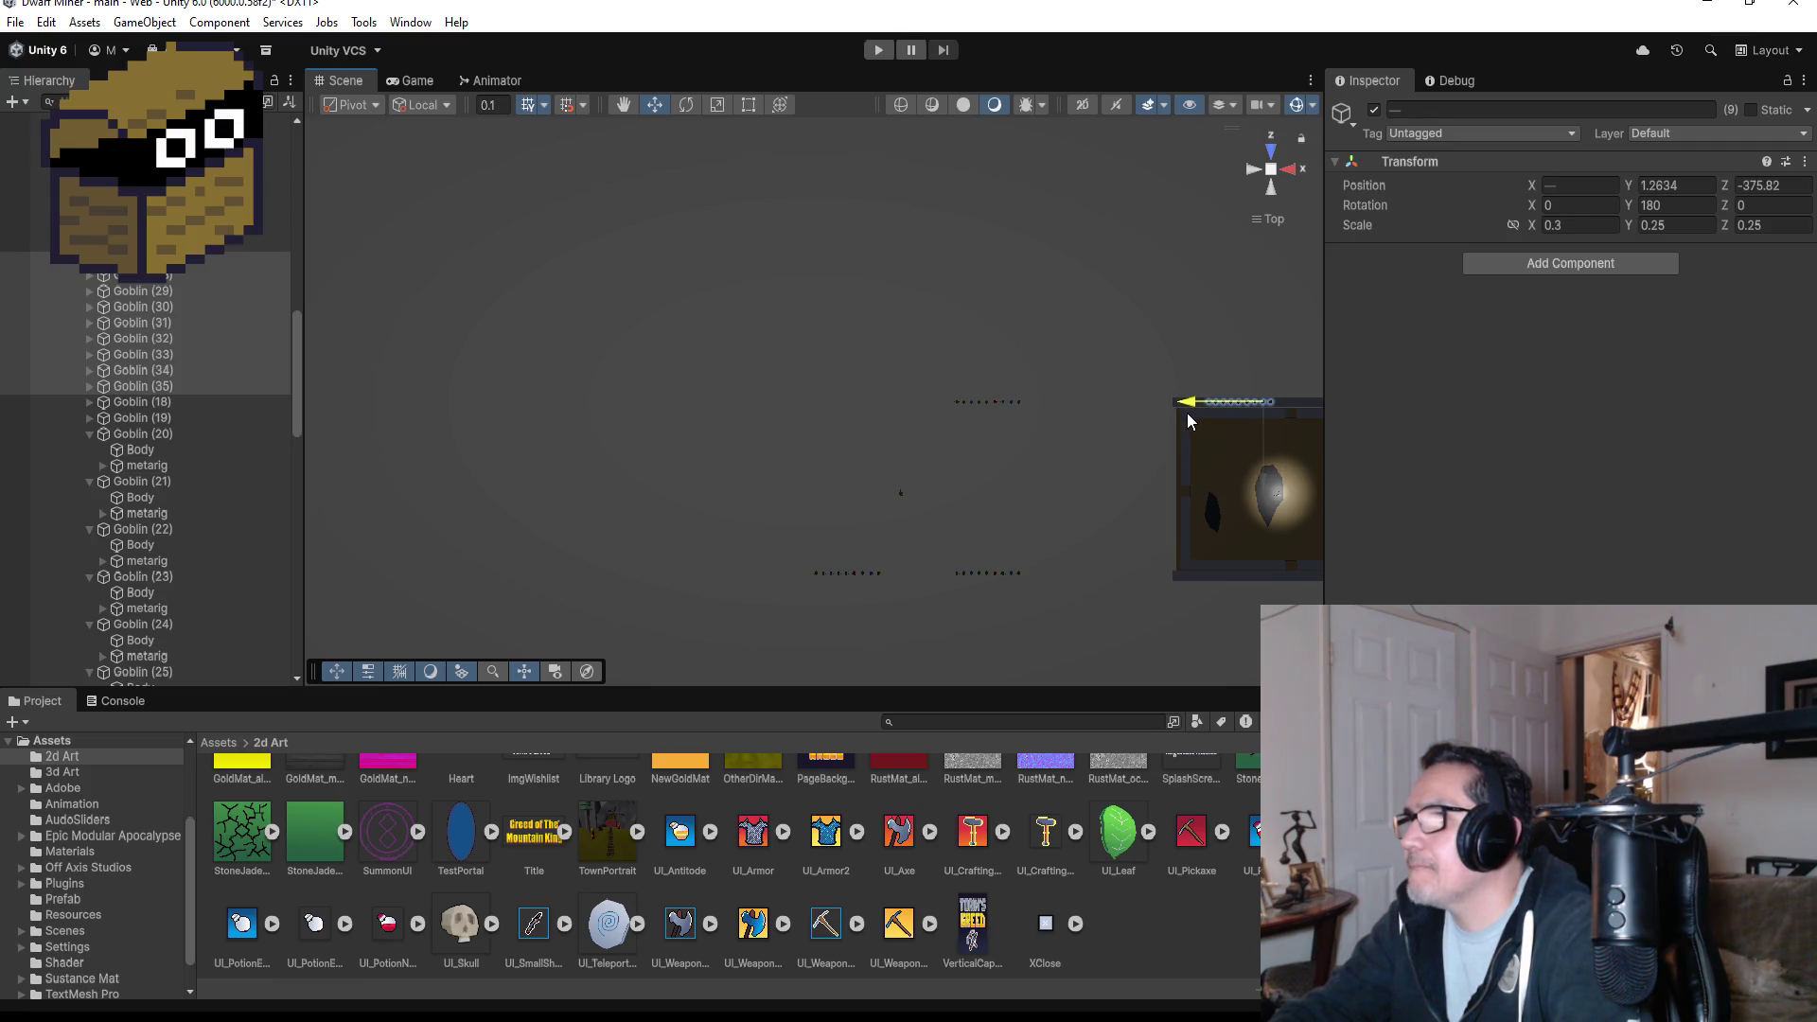
pyautogui.press('f')
pyautogui.scroll(-5, 1035, 481)
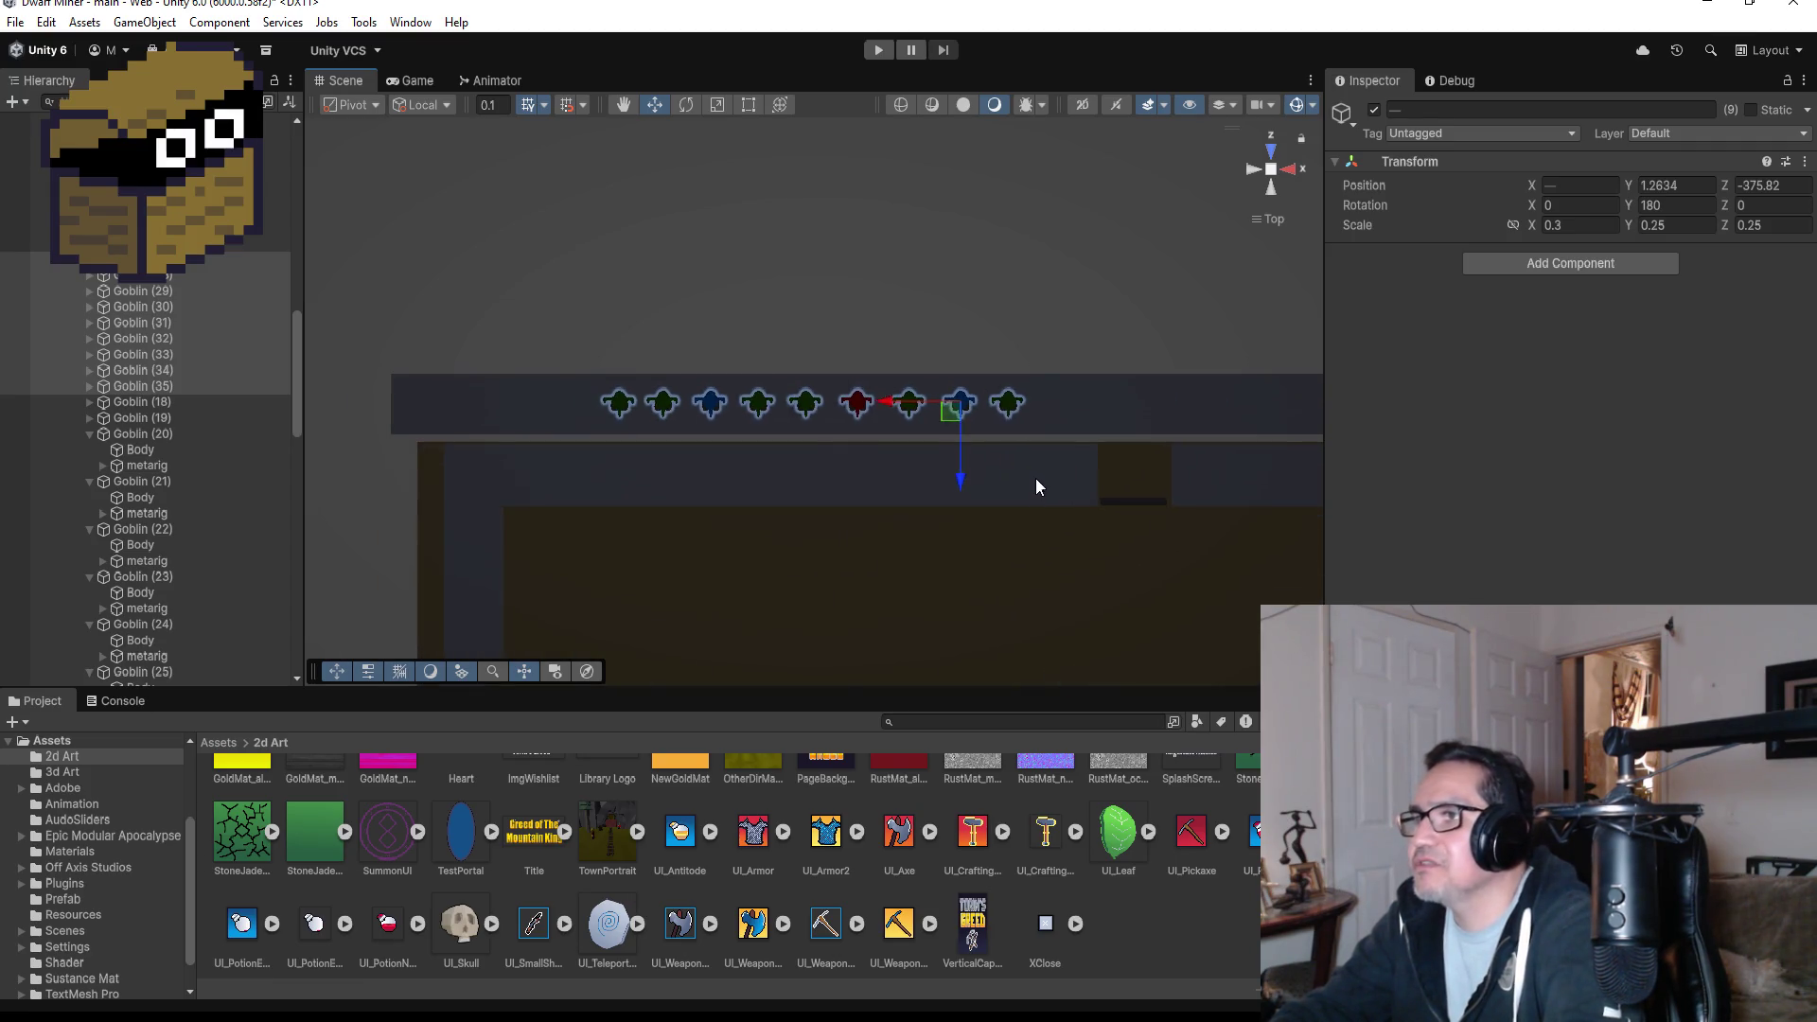
pyautogui.moveTo(832, 407); pyautogui.dragTo(786, 418)
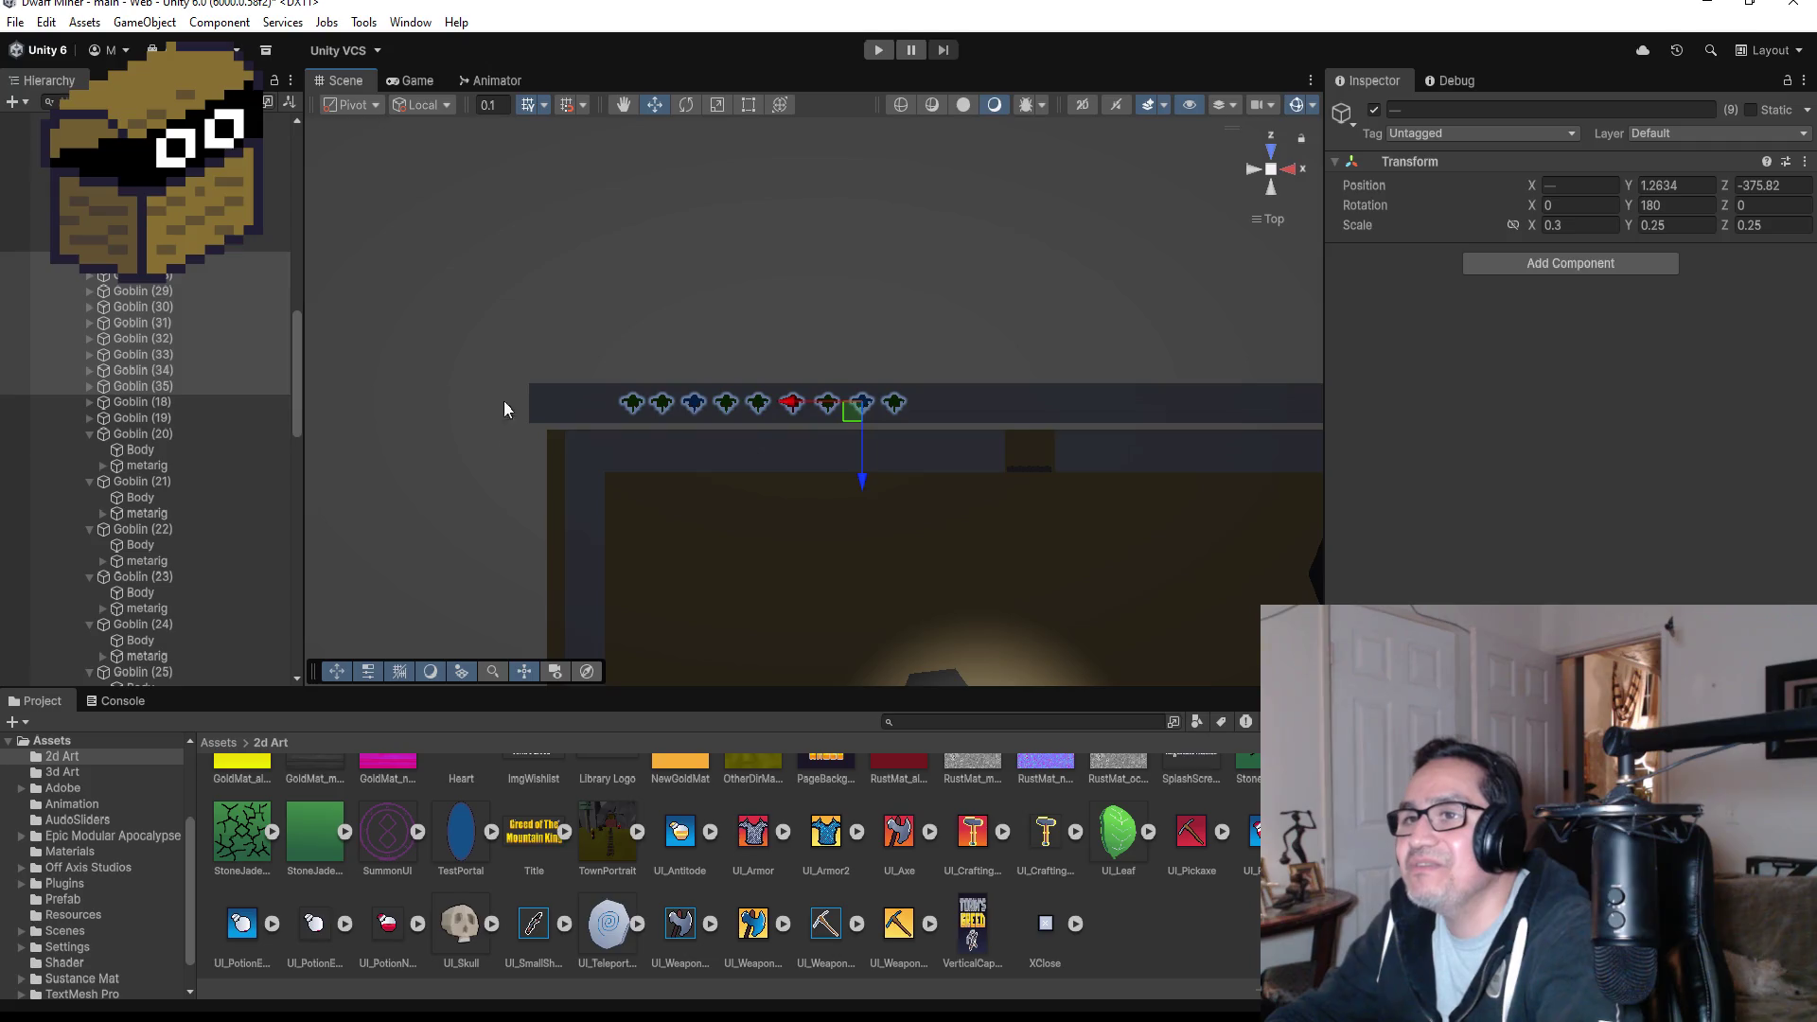
# - Collapse the expanded Goblin (20)–(26) and Goblin (9)–(13) entries in the Hierarchy
pyautogui.scroll(-5, 503, 401)
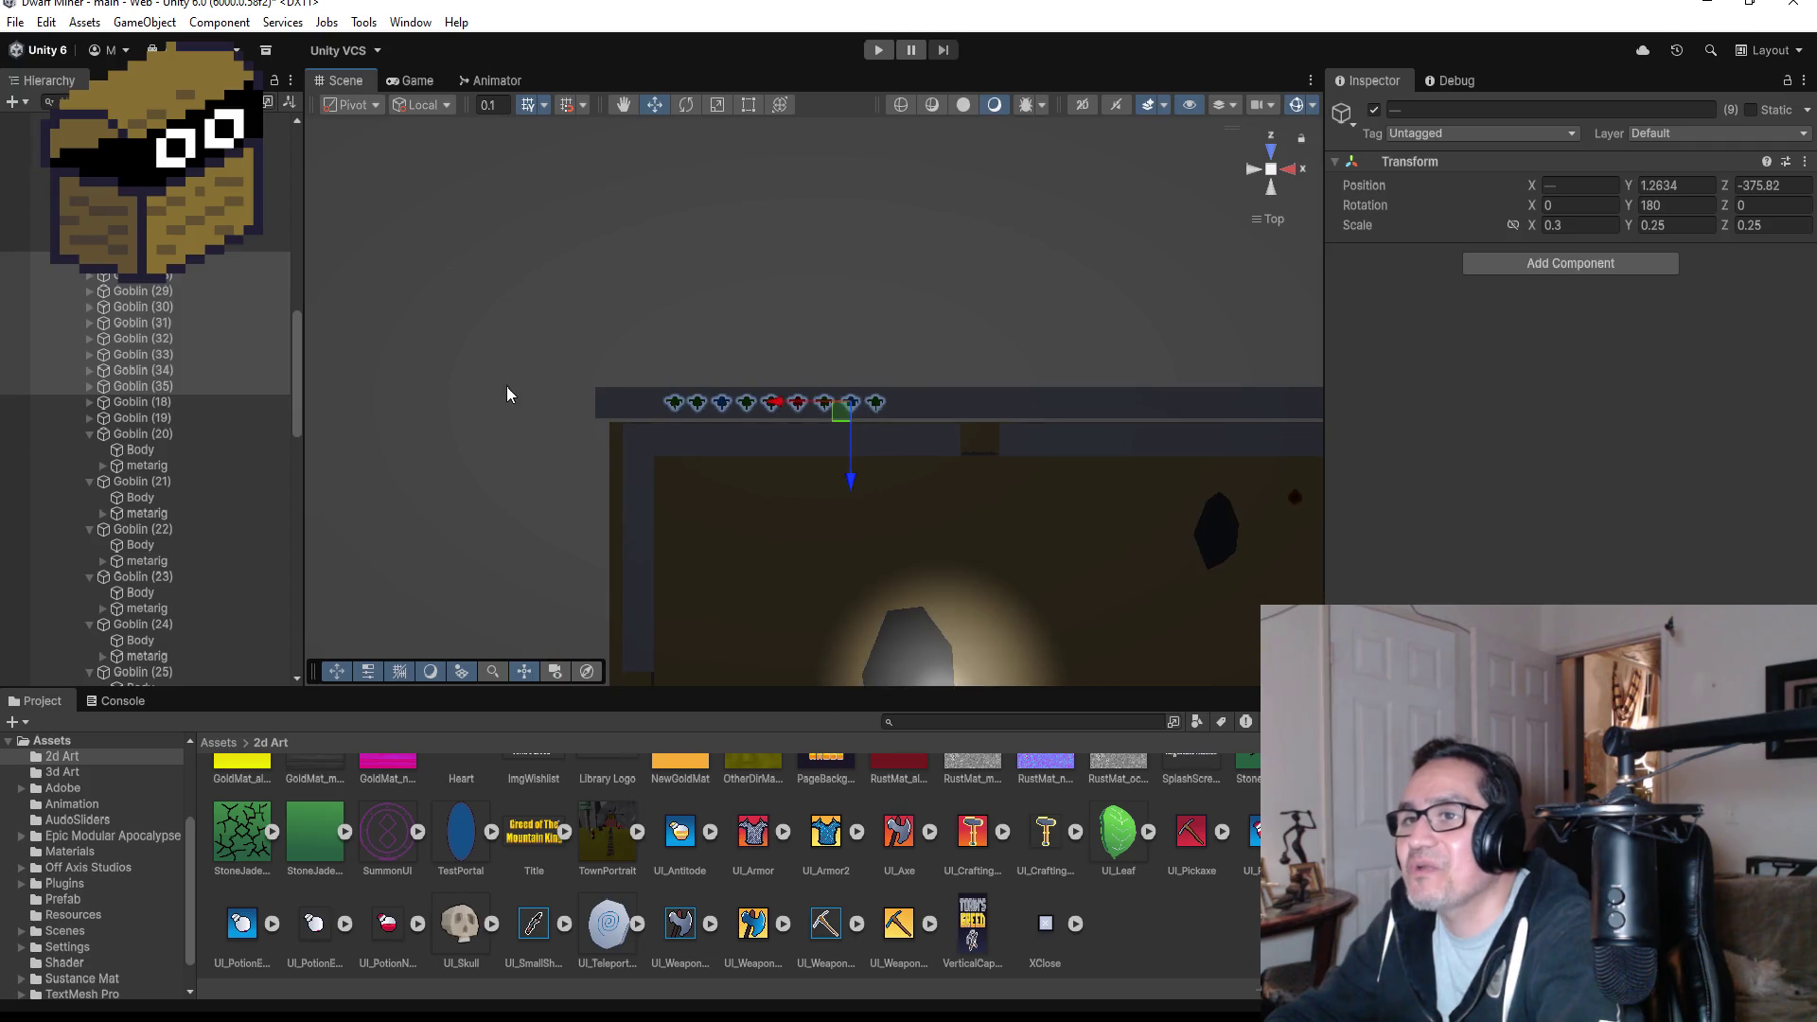
pyautogui.click(85, 432)
pyautogui.click(83, 446)
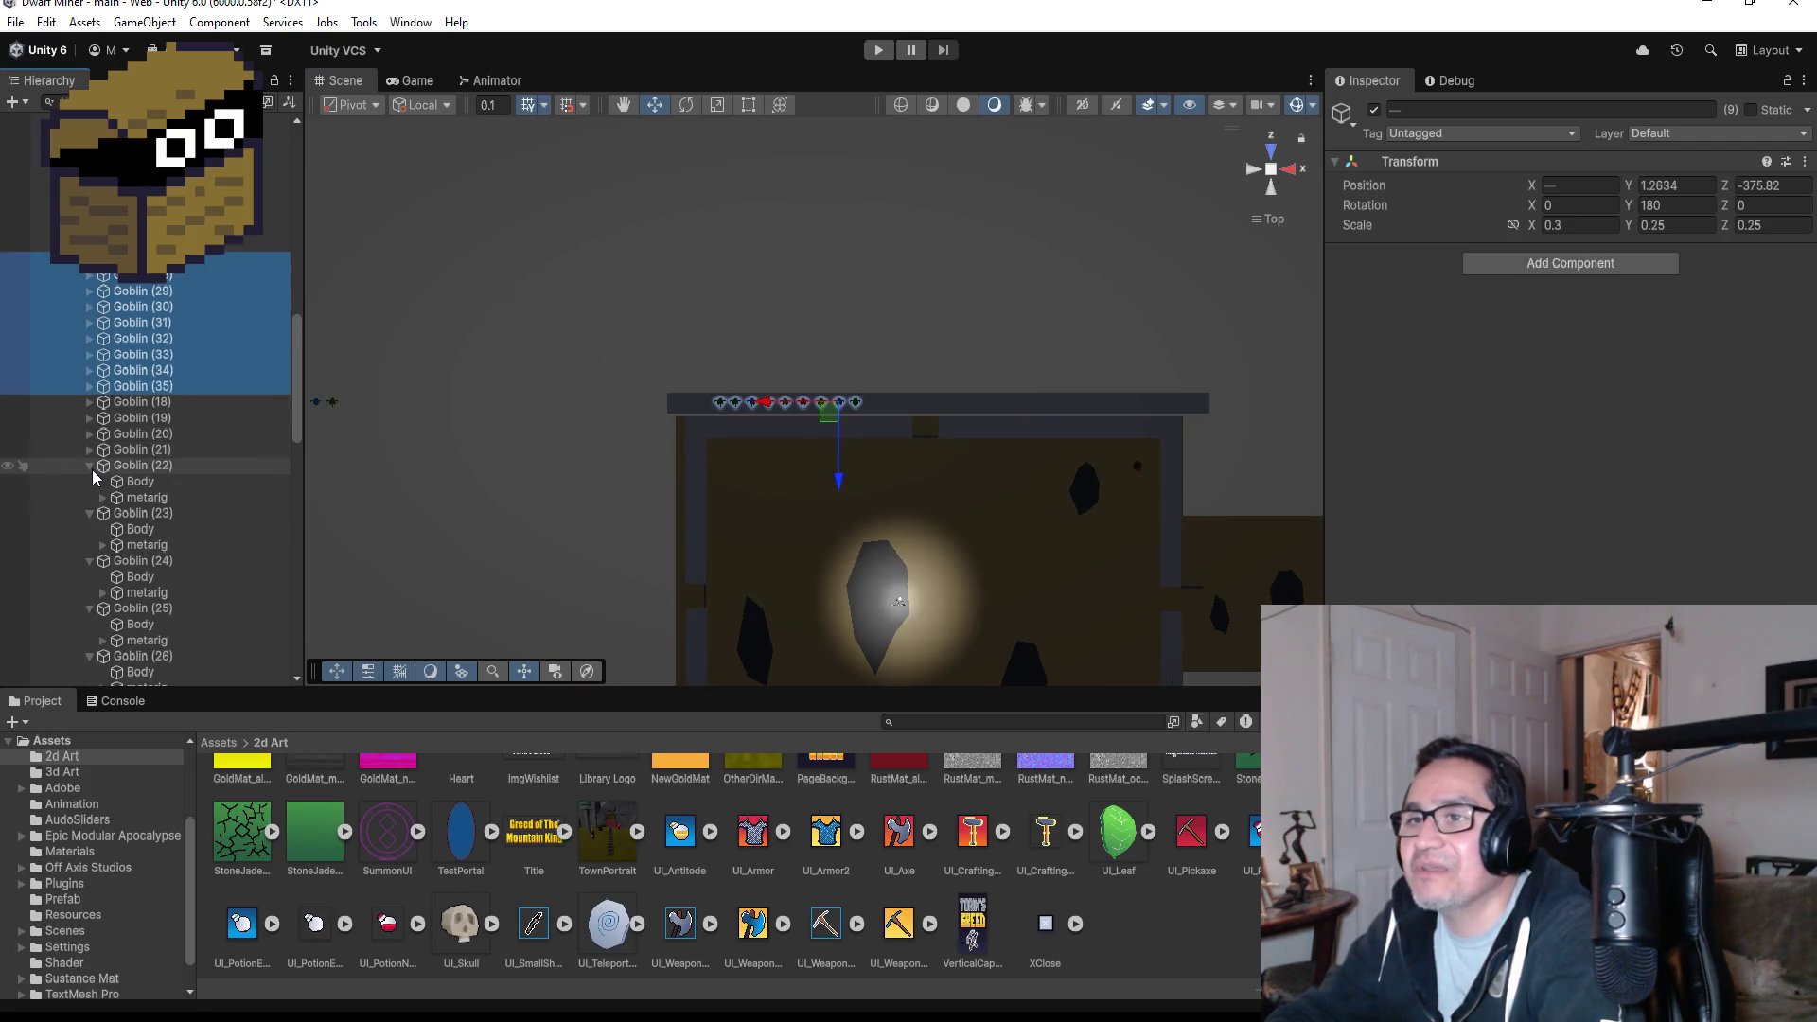
pyautogui.click(89, 467)
pyautogui.click(88, 481)
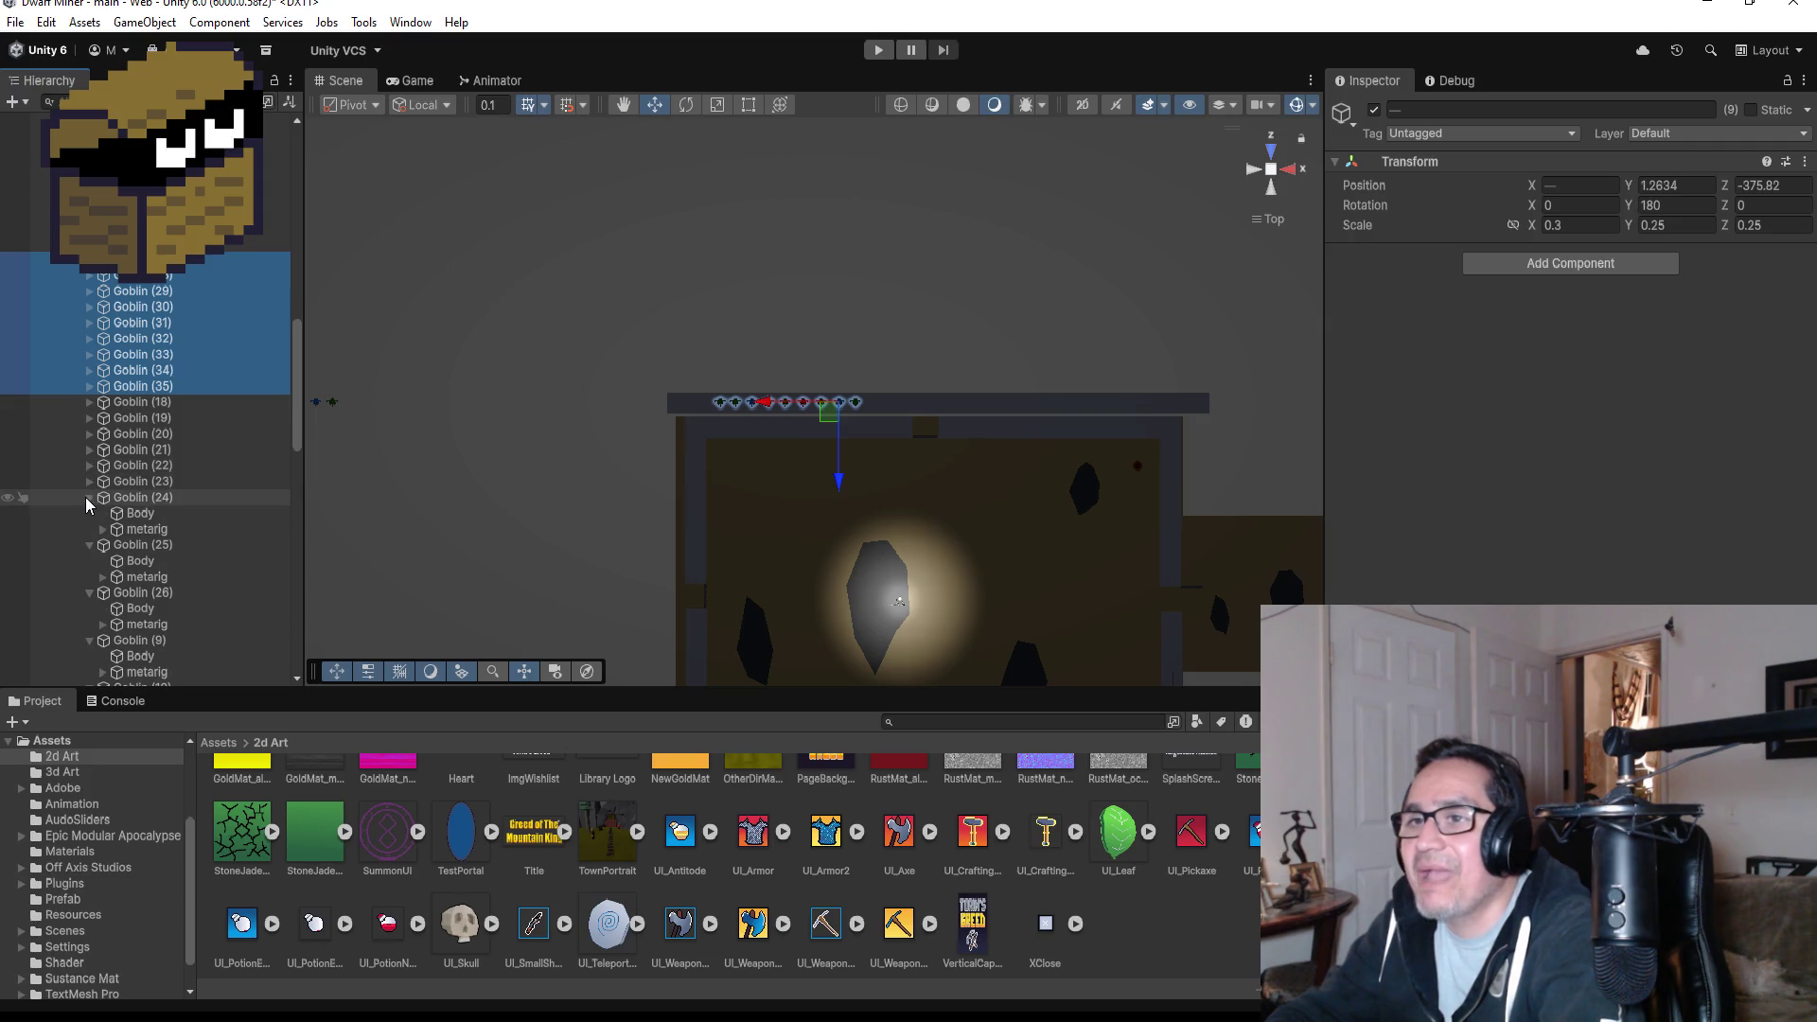
pyautogui.click(87, 497)
pyautogui.click(85, 514)
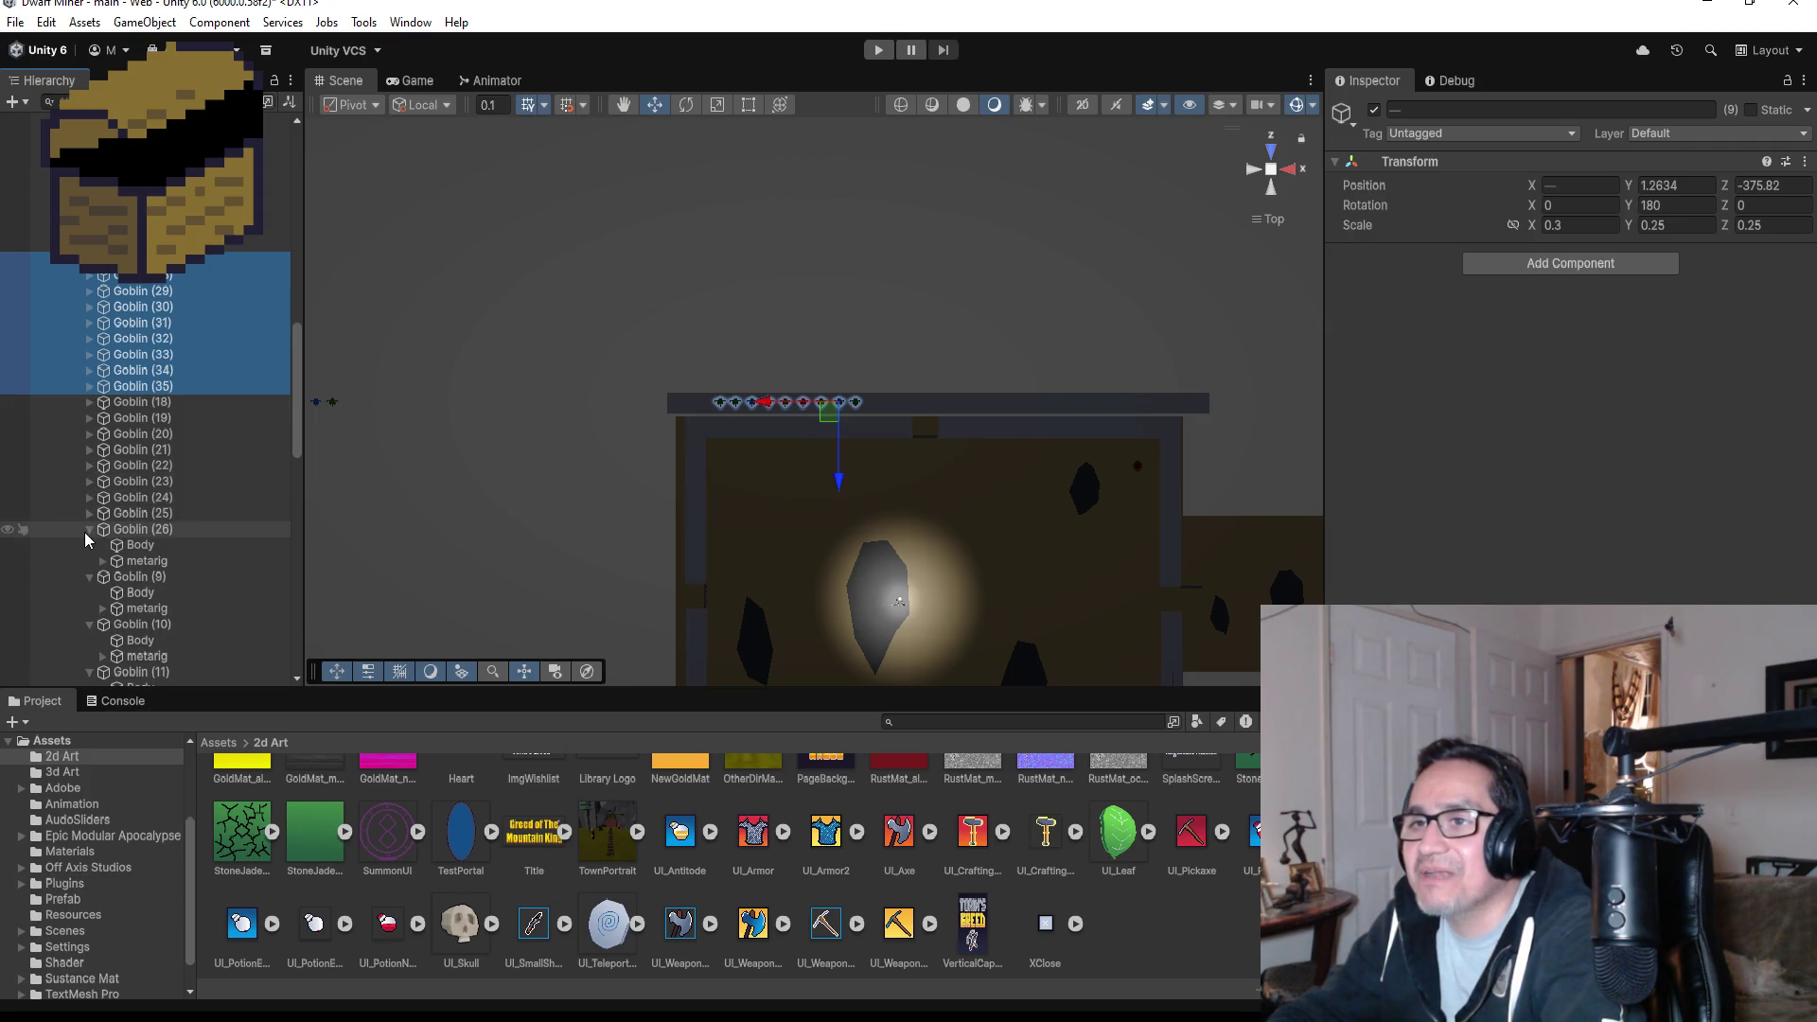
pyautogui.click(84, 532)
pyautogui.click(87, 546)
pyautogui.click(88, 561)
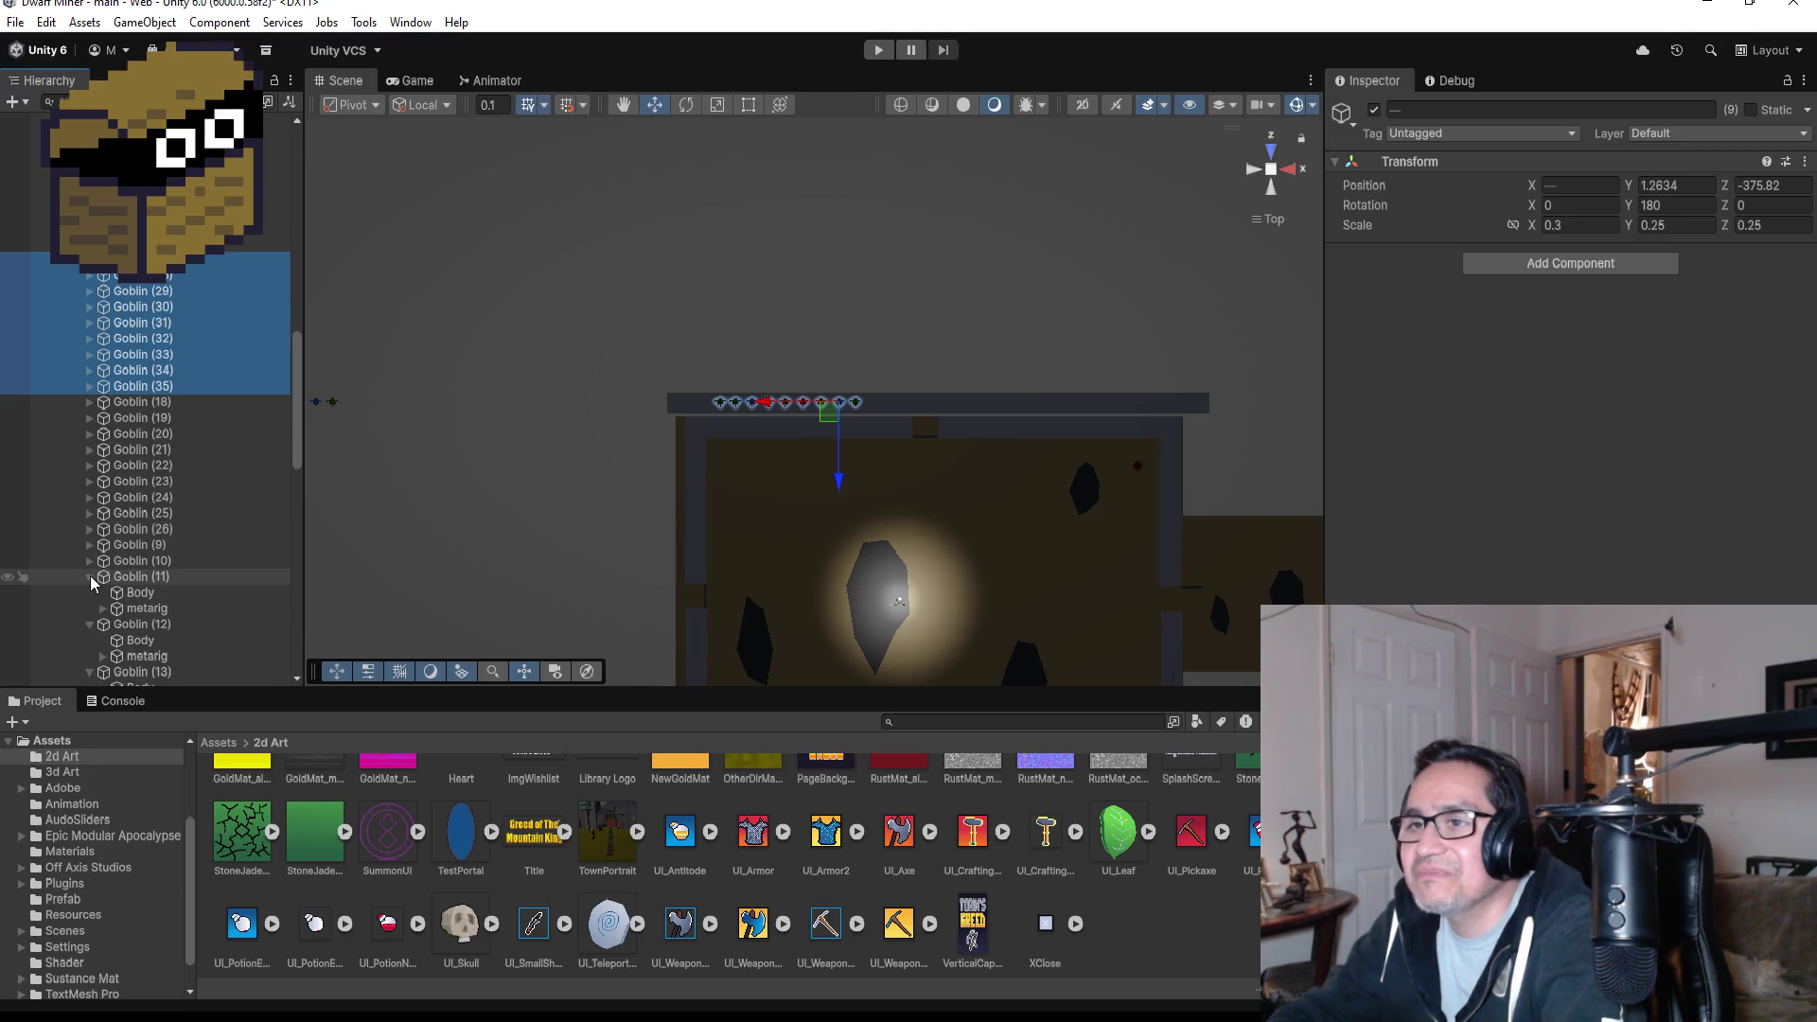
pyautogui.click(90, 578)
pyautogui.click(93, 594)
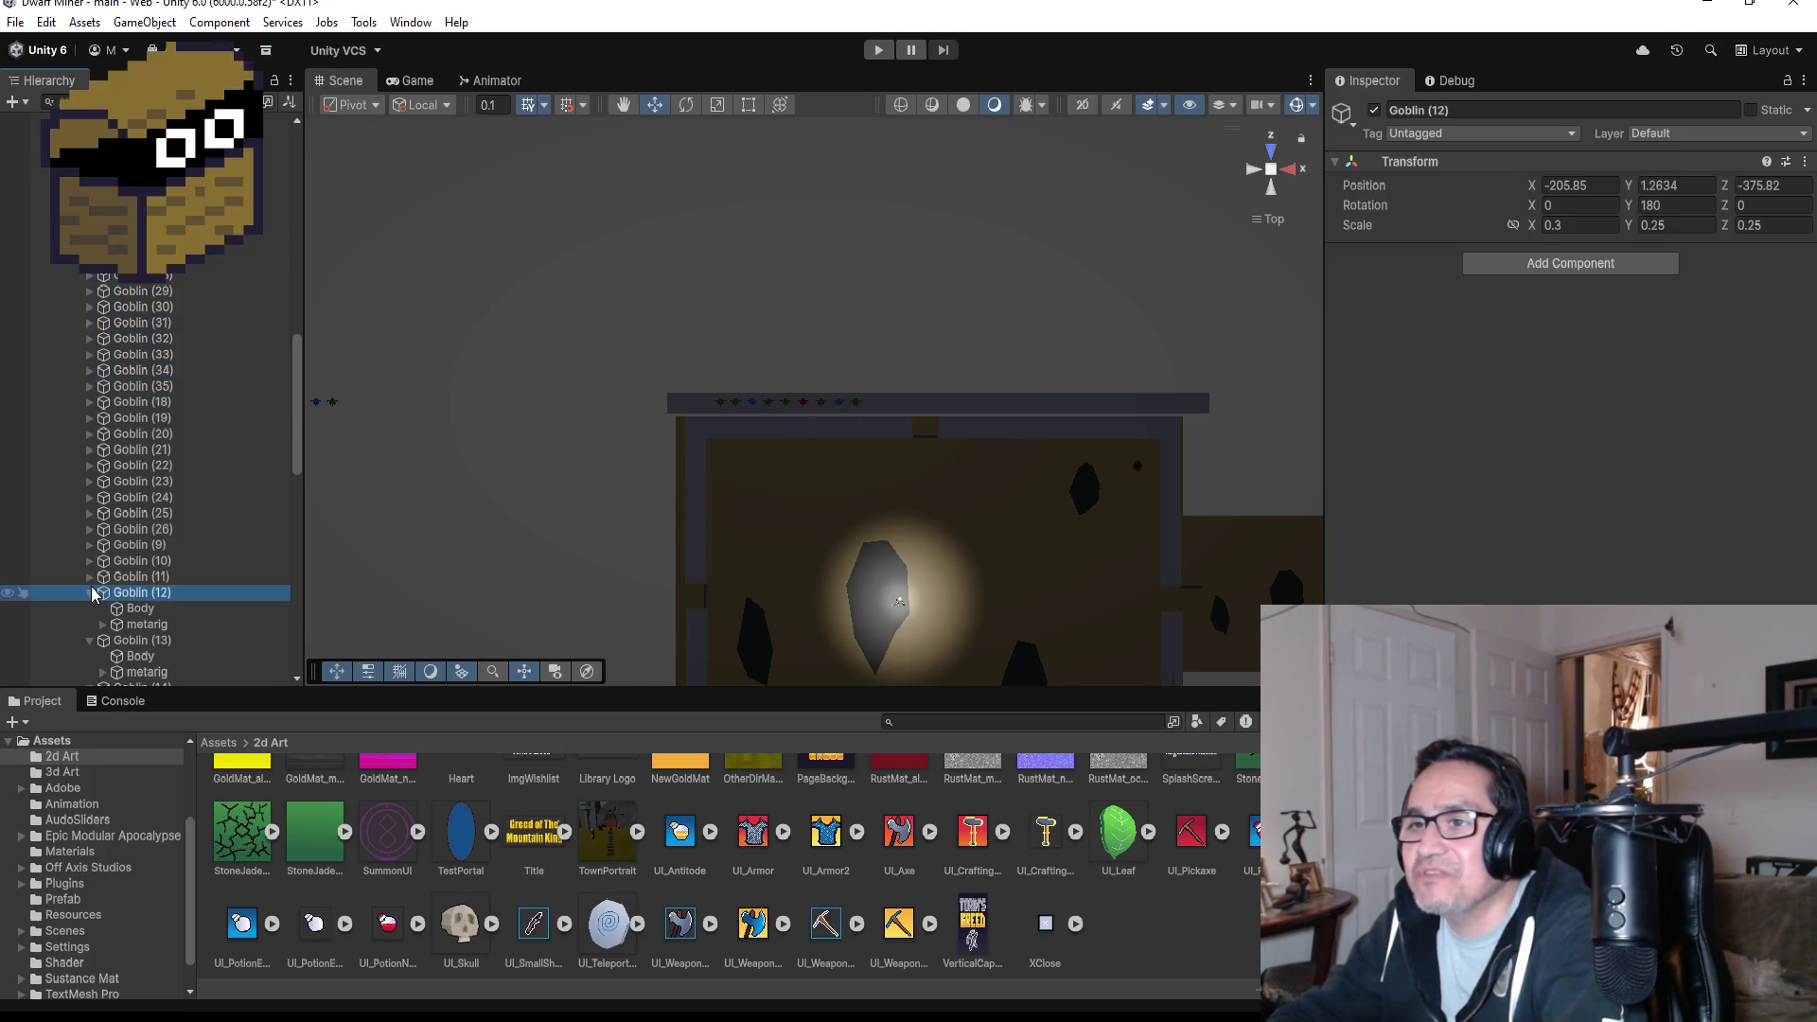
pyautogui.click(93, 593)
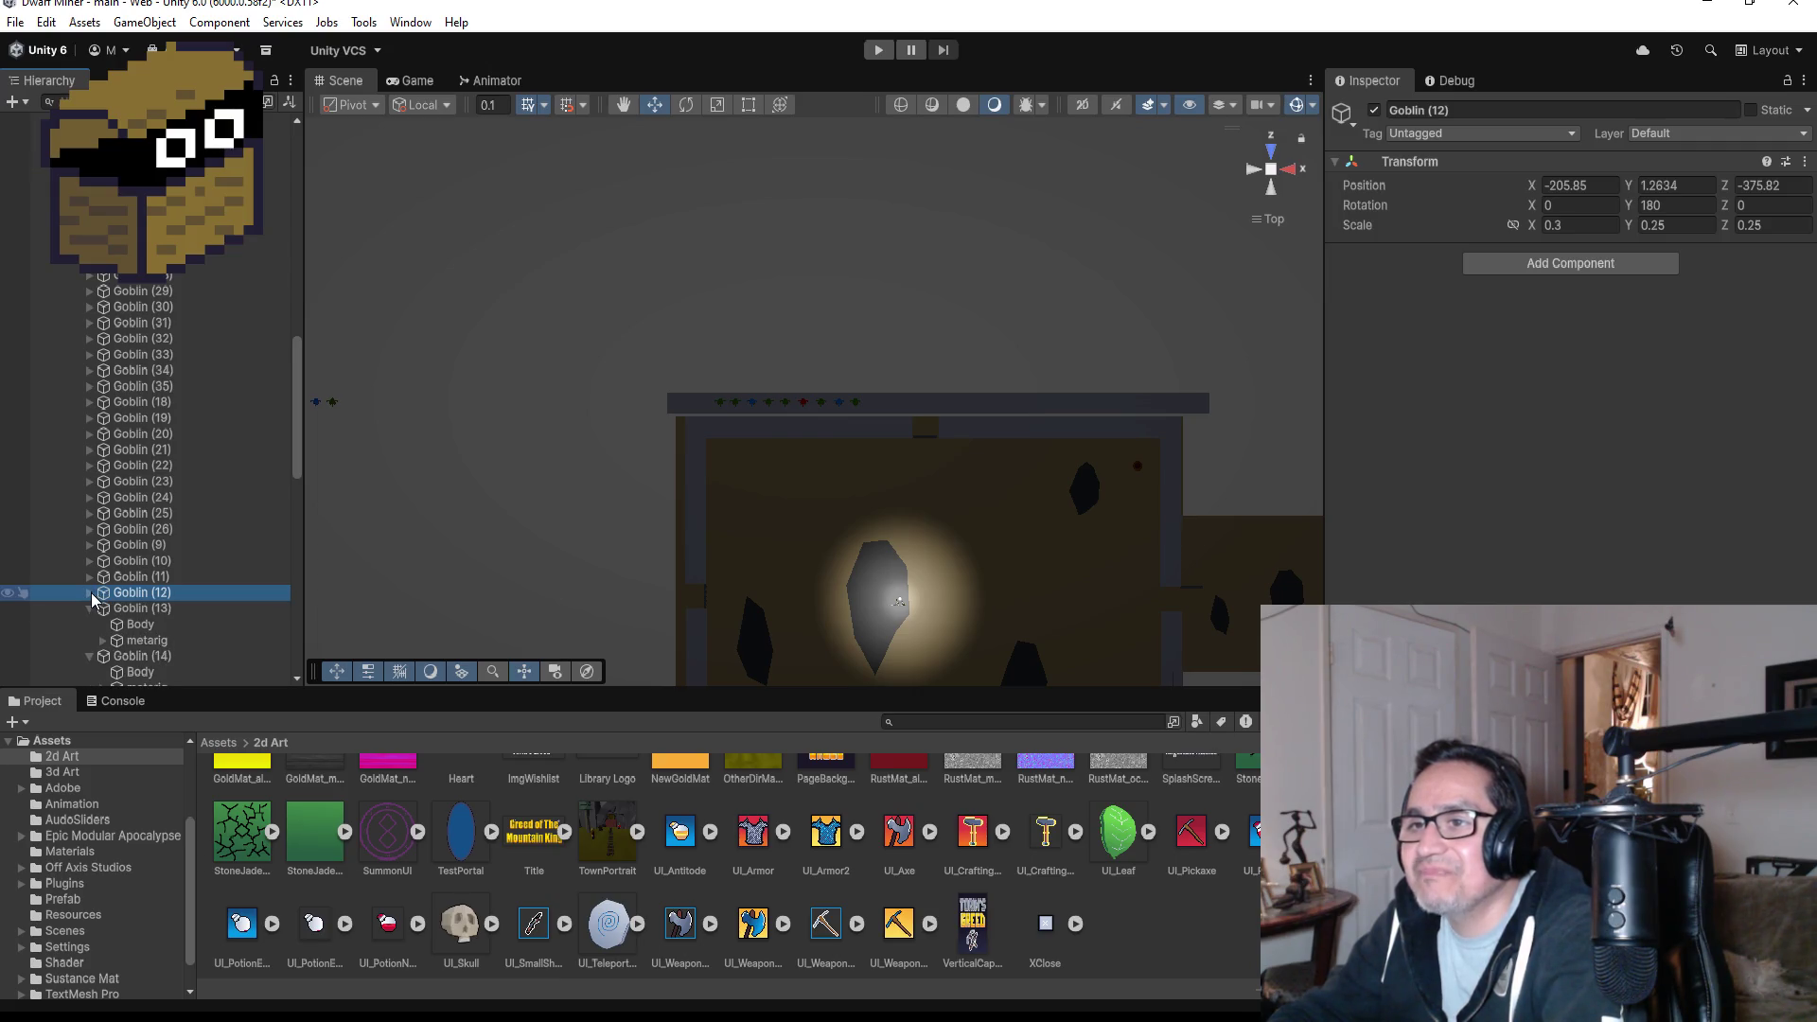
pyautogui.click(90, 610)
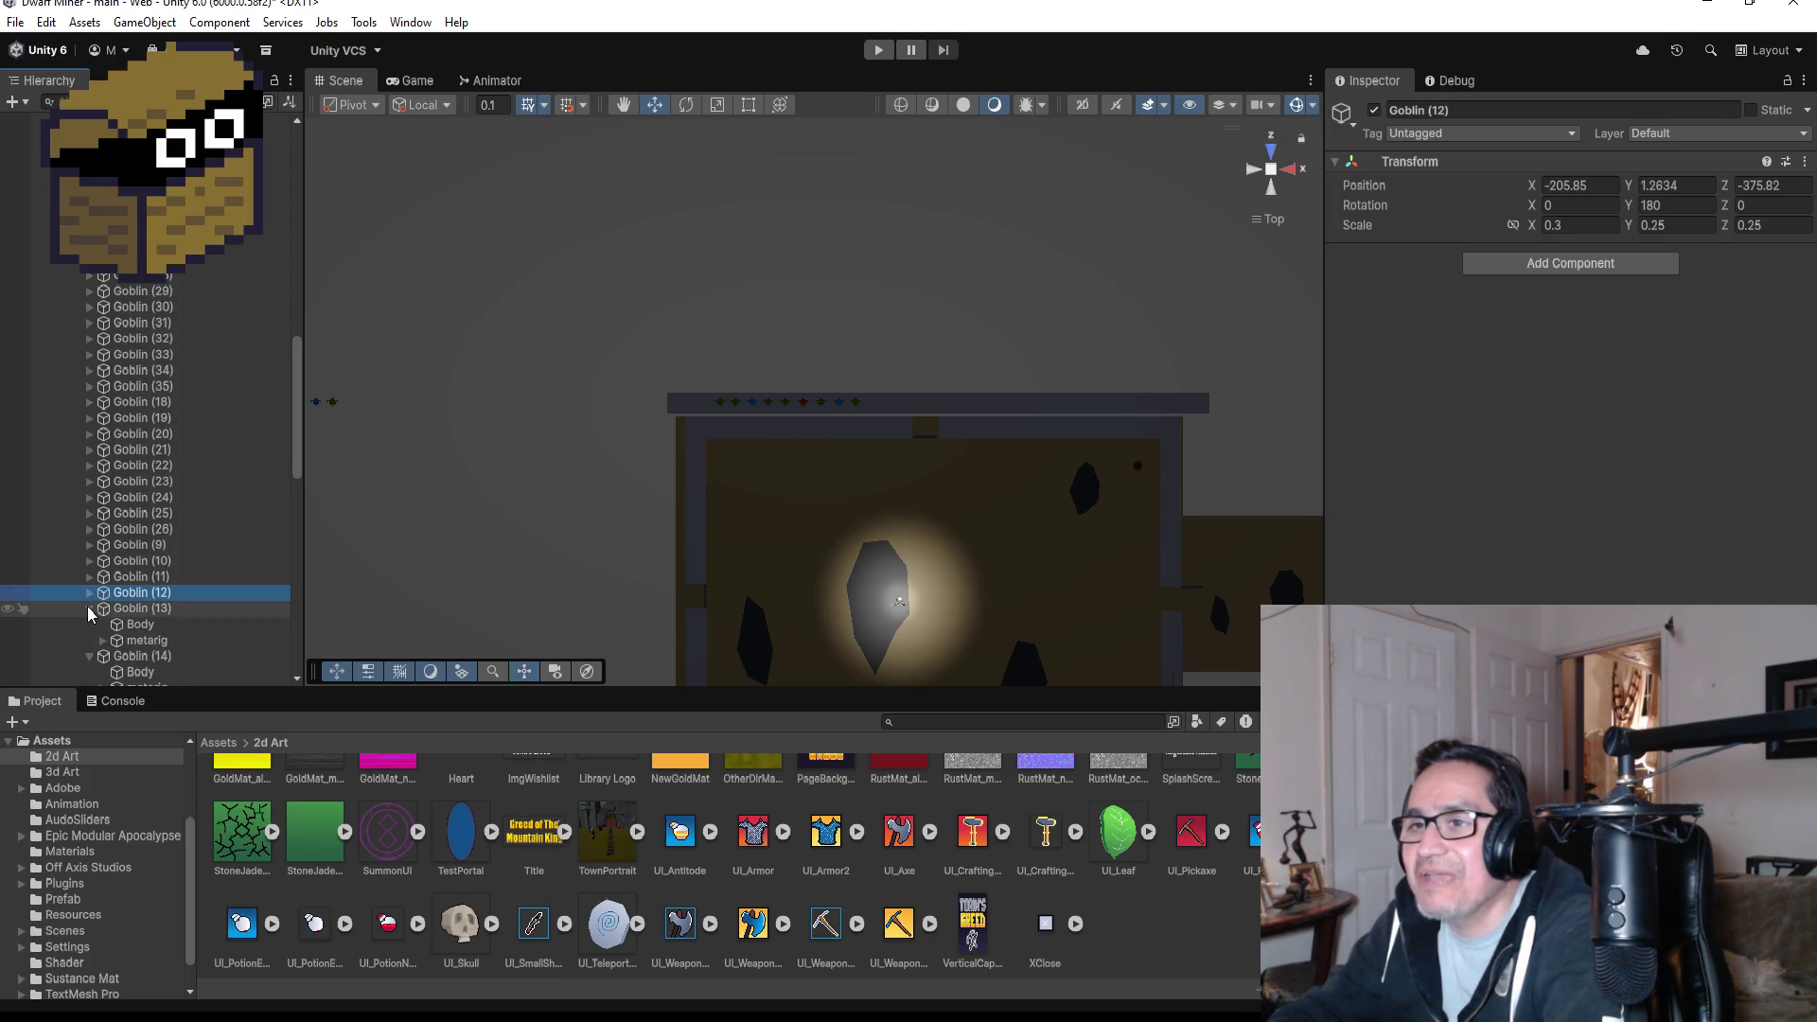
# - Select Goblin (18) and frame it in the Scene view
pyautogui.click(166, 402)
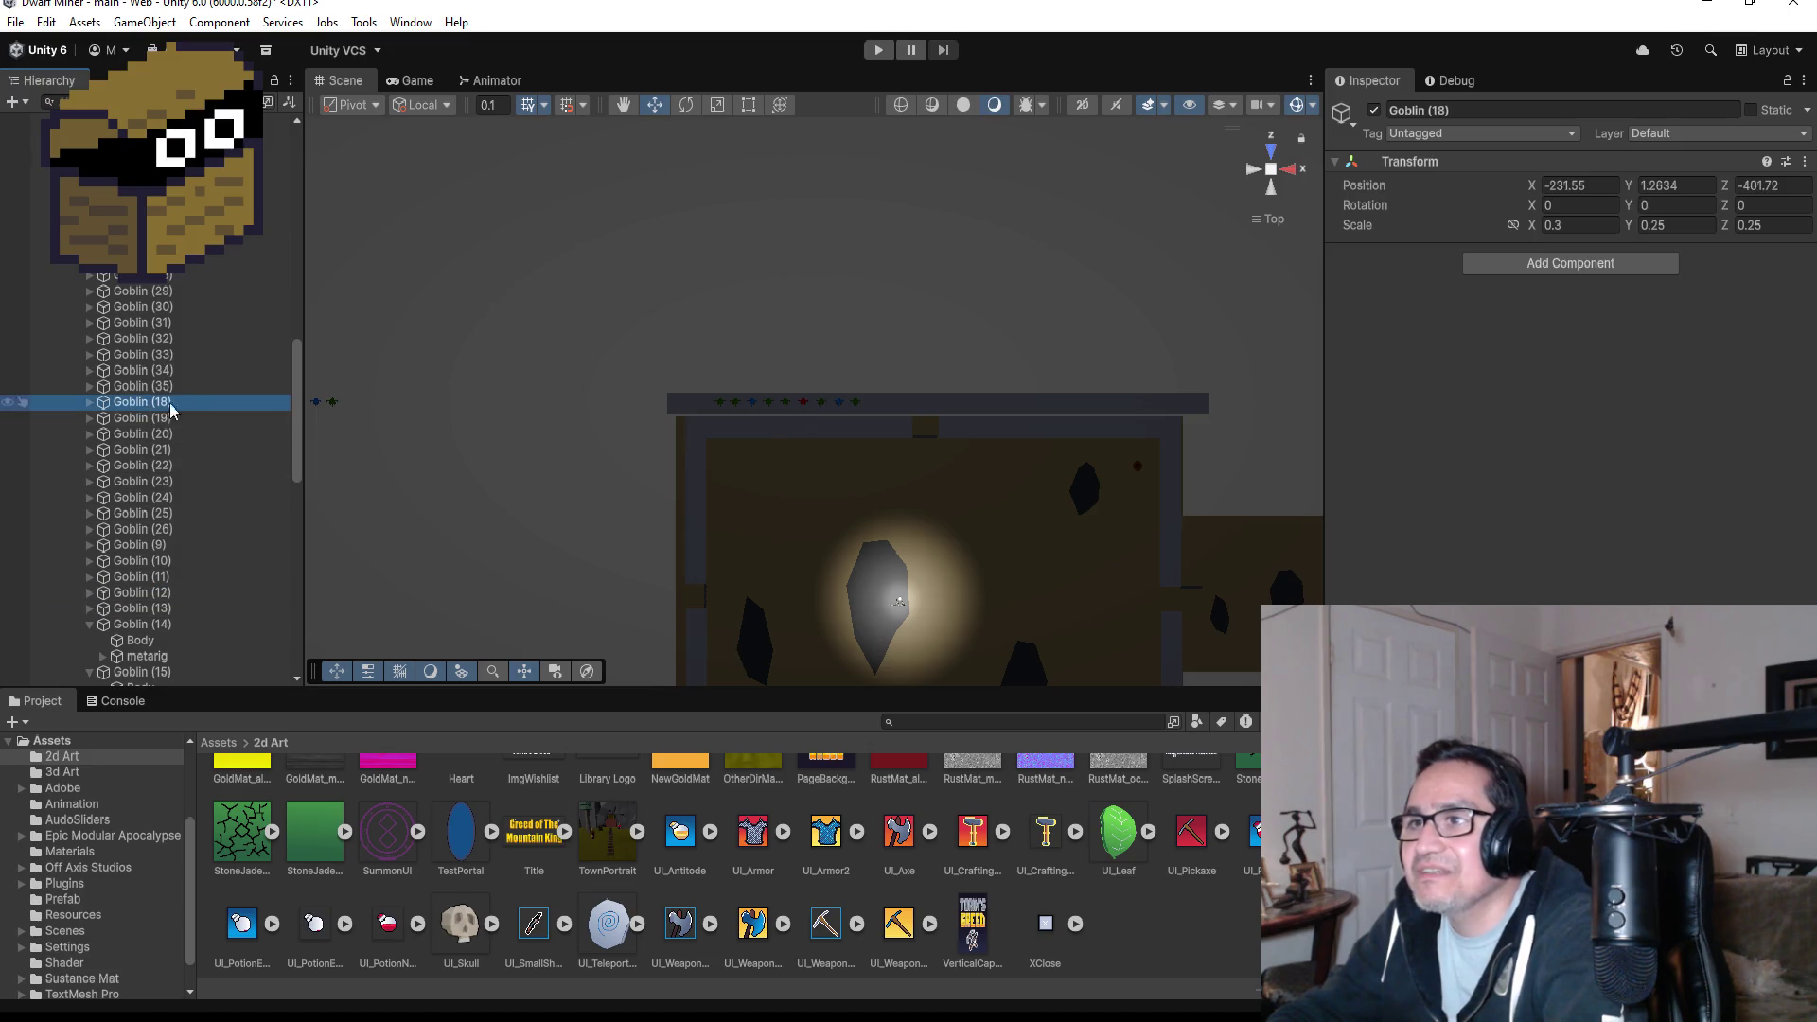
pyautogui.press('f')
pyautogui.scroll(-3, 585, 483)
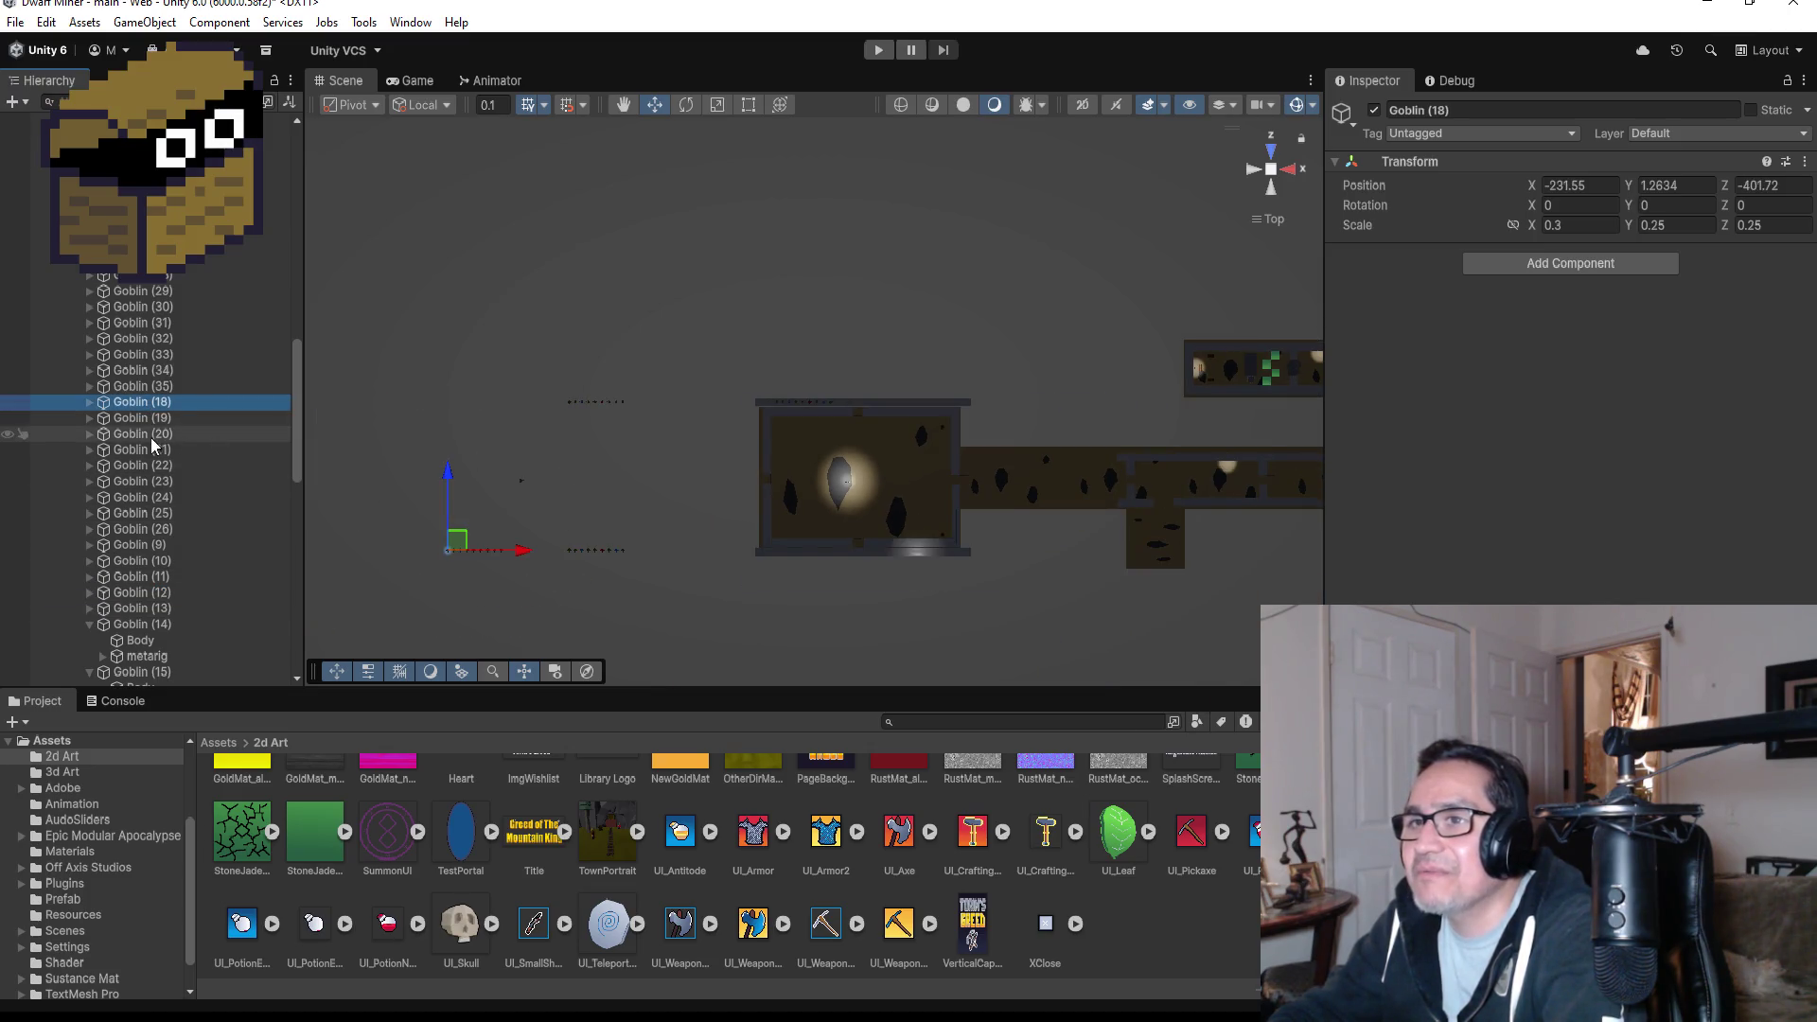
# - Select Goblin (18) through Goblin (25) and slide them right along X into the room
pyautogui.keyDown('shift'); pyautogui.click(159, 497); pyautogui.keyUp('shift')
pyautogui.keyDown('shift'); pyautogui.click(157, 513); pyautogui.keyUp('shift')
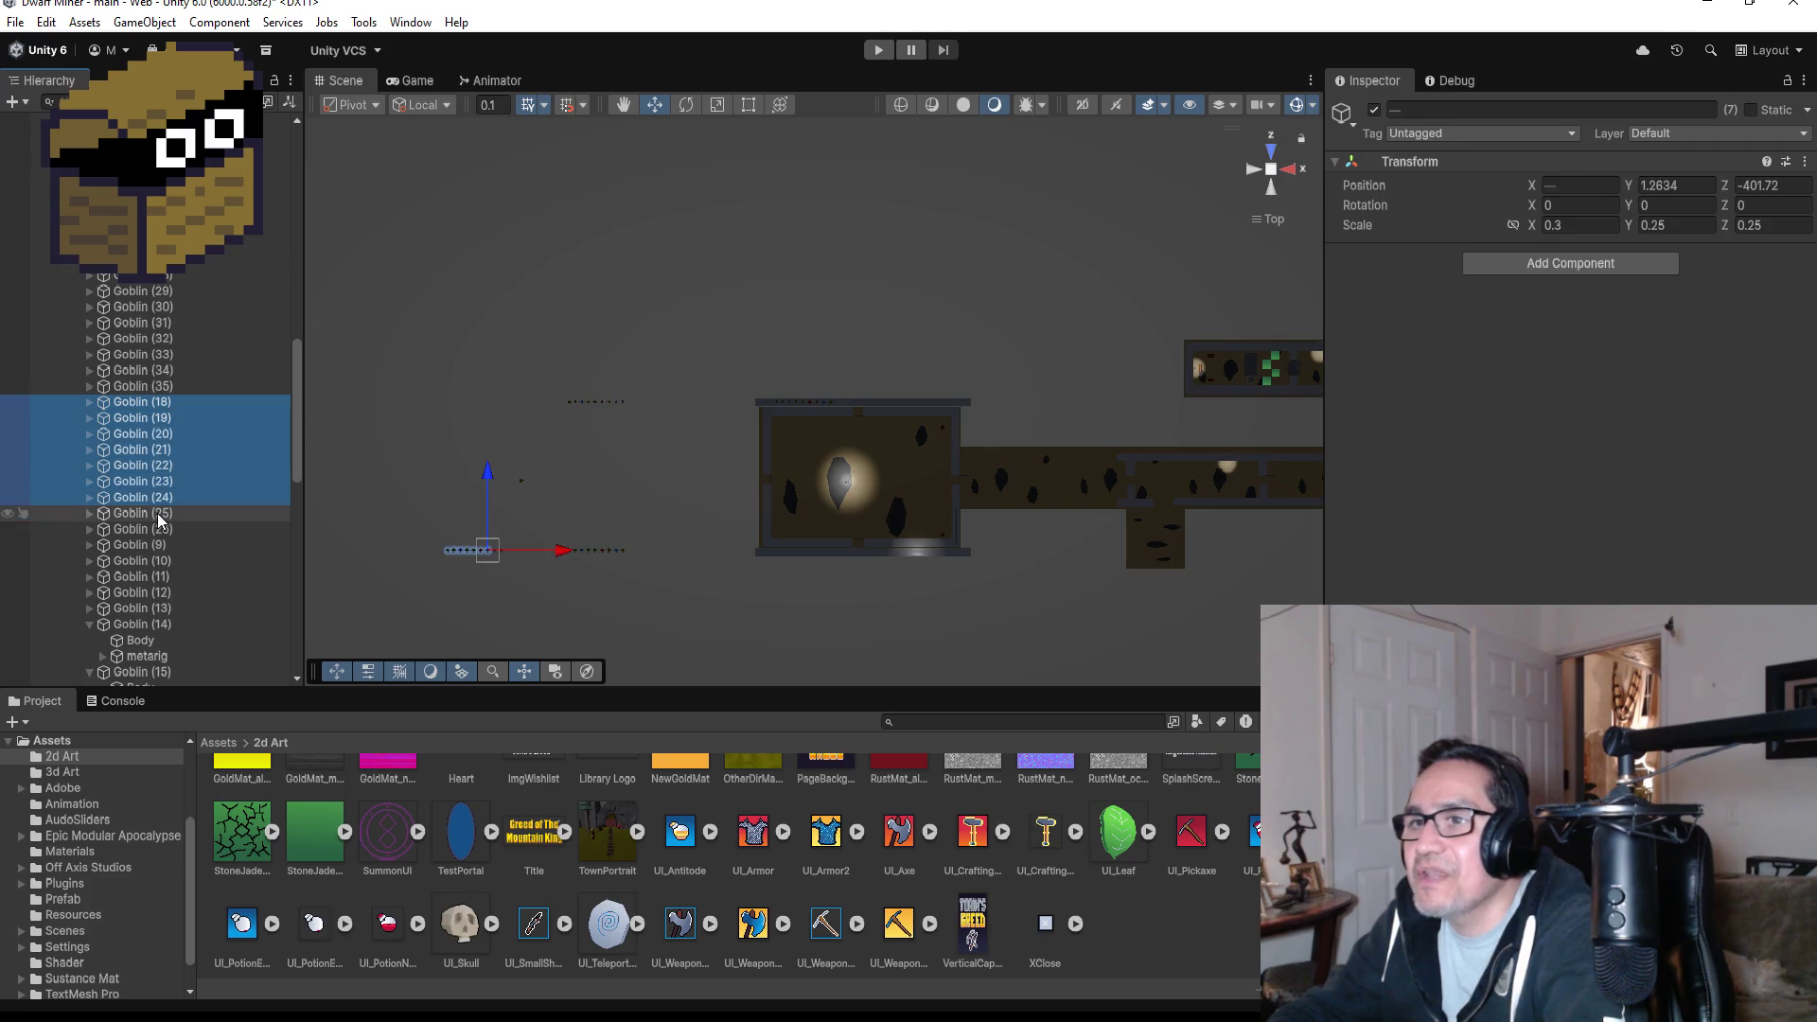
pyautogui.moveTo(579, 554); pyautogui.dragTo(910, 552)
pyautogui.scroll(5, 899, 542)
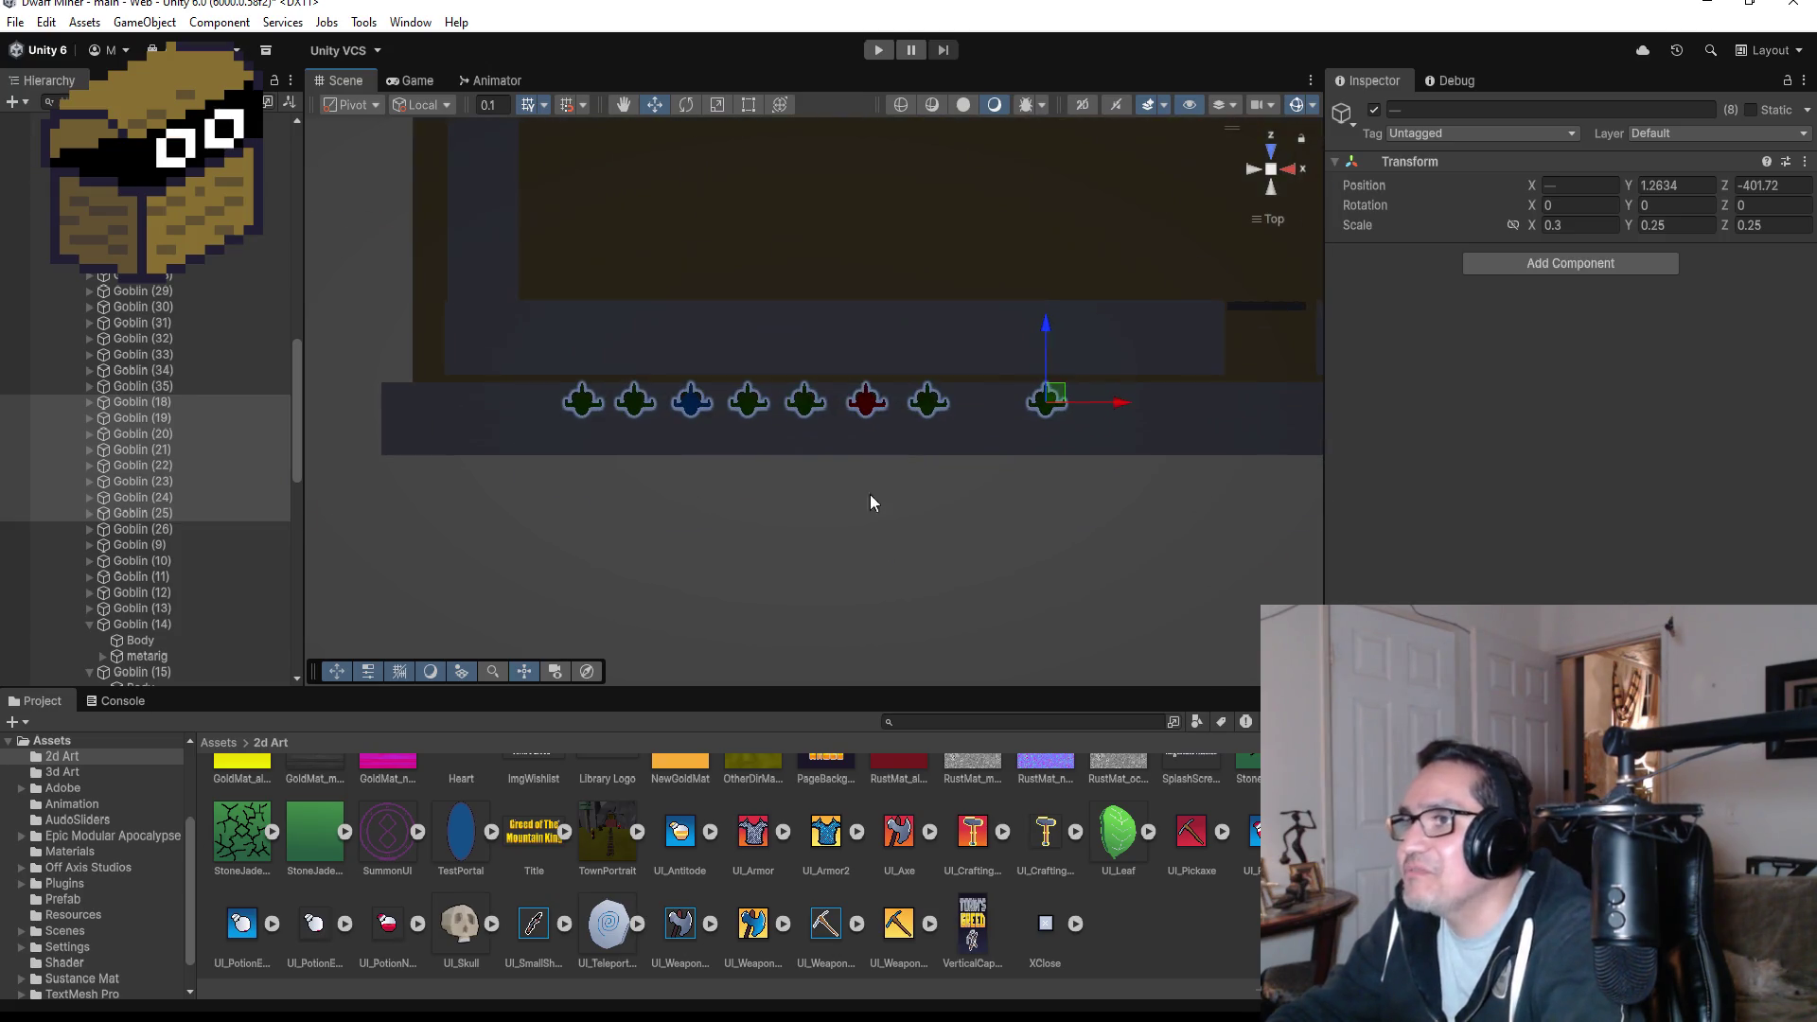
pyautogui.scroll(-6, 1009, 398)
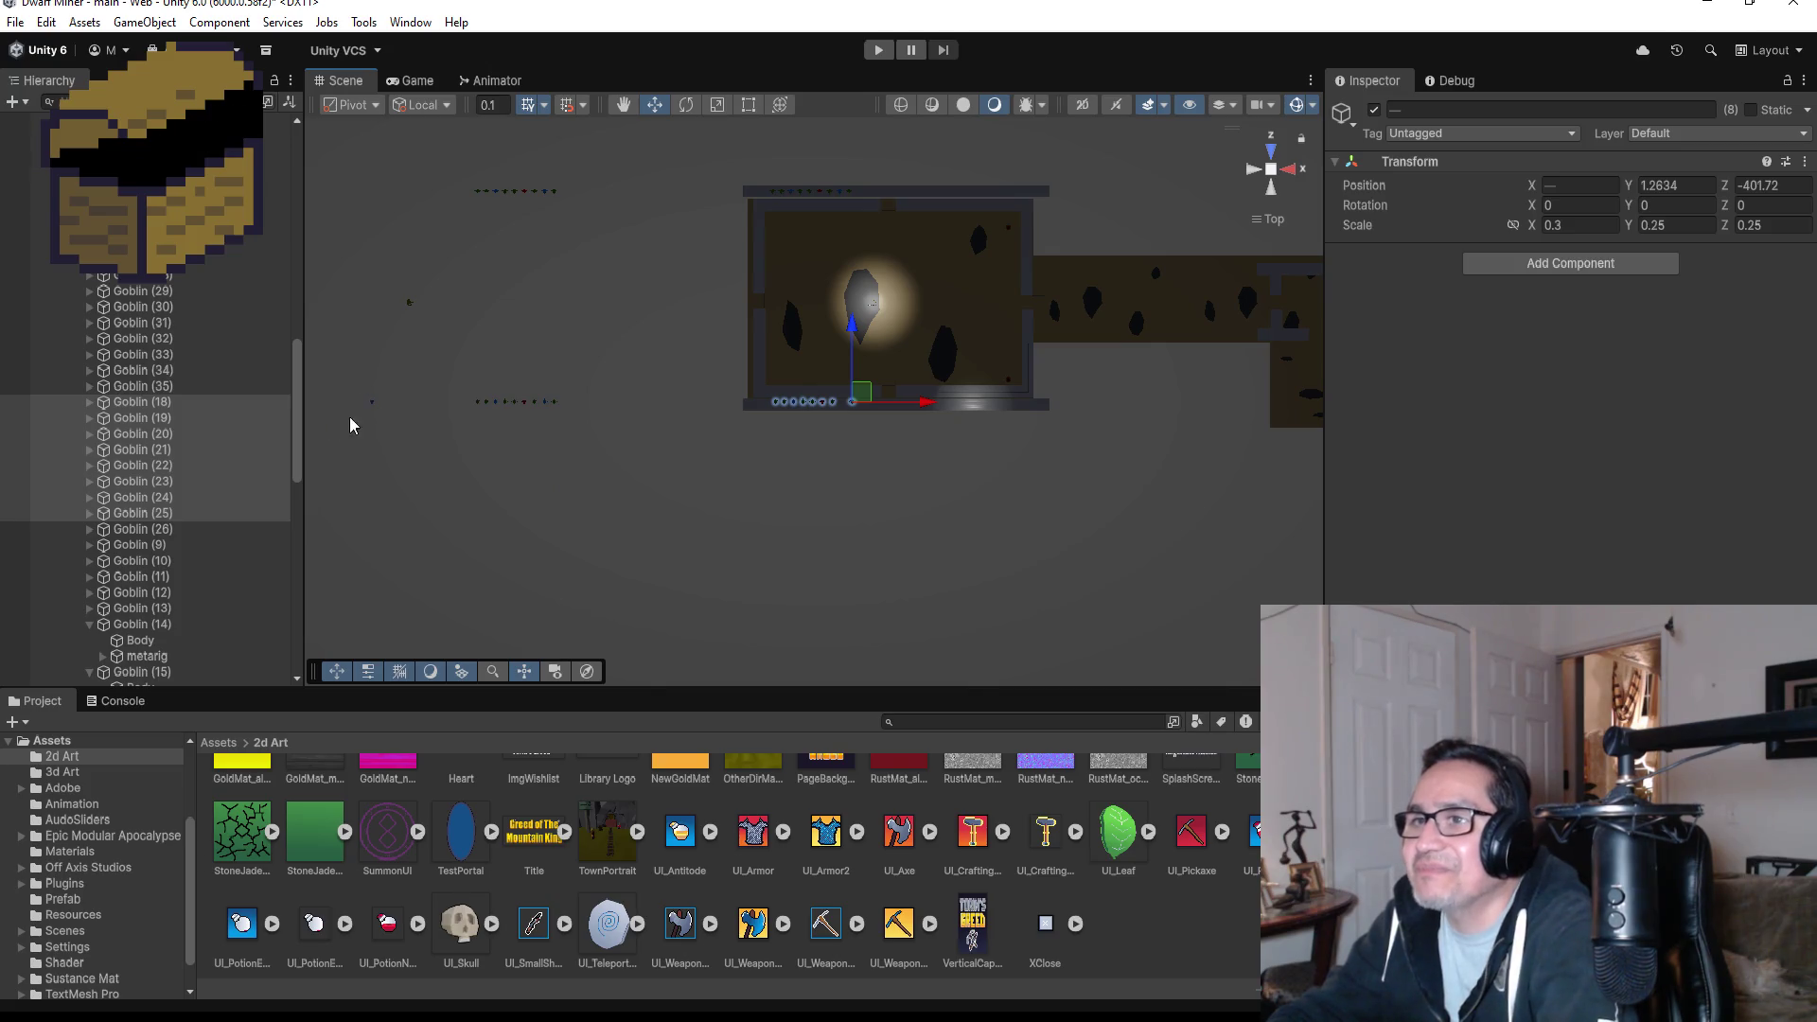
# - Move Goblin (26) along X to X -162.567 so it joins the bottom-wall row
pyautogui.click(375, 402)
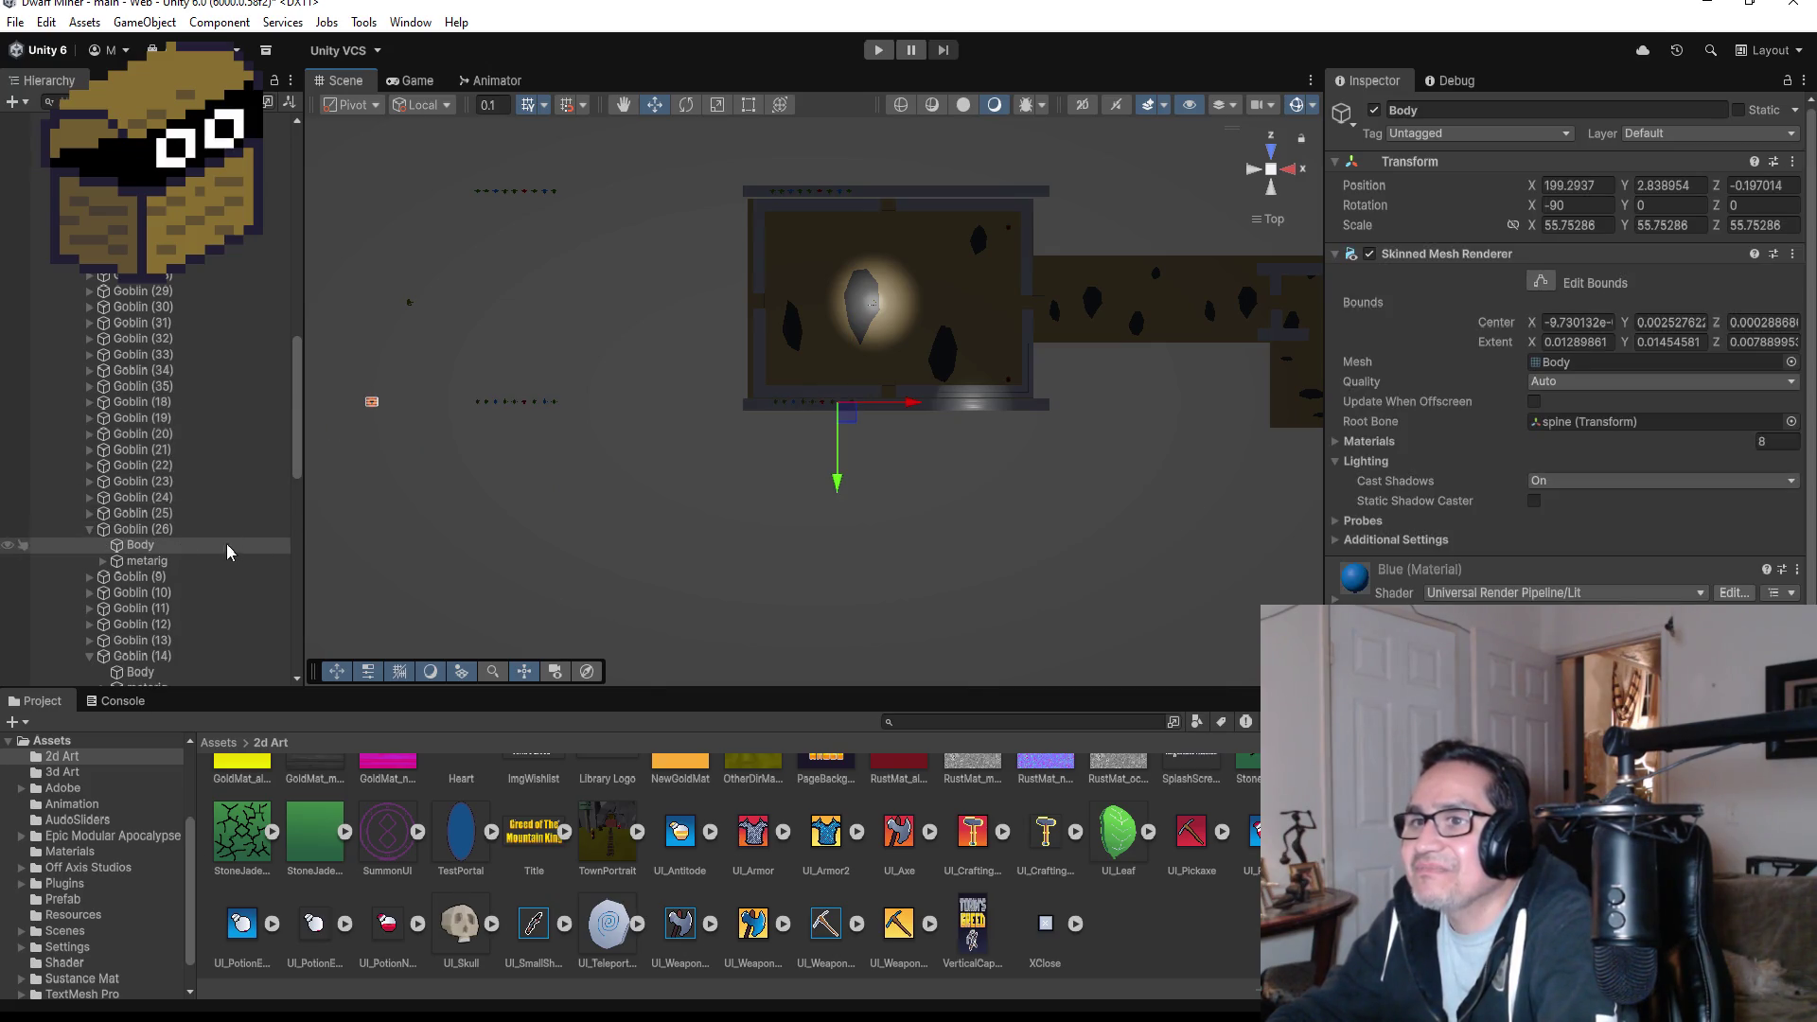
pyautogui.click(123, 529)
pyautogui.click(90, 530)
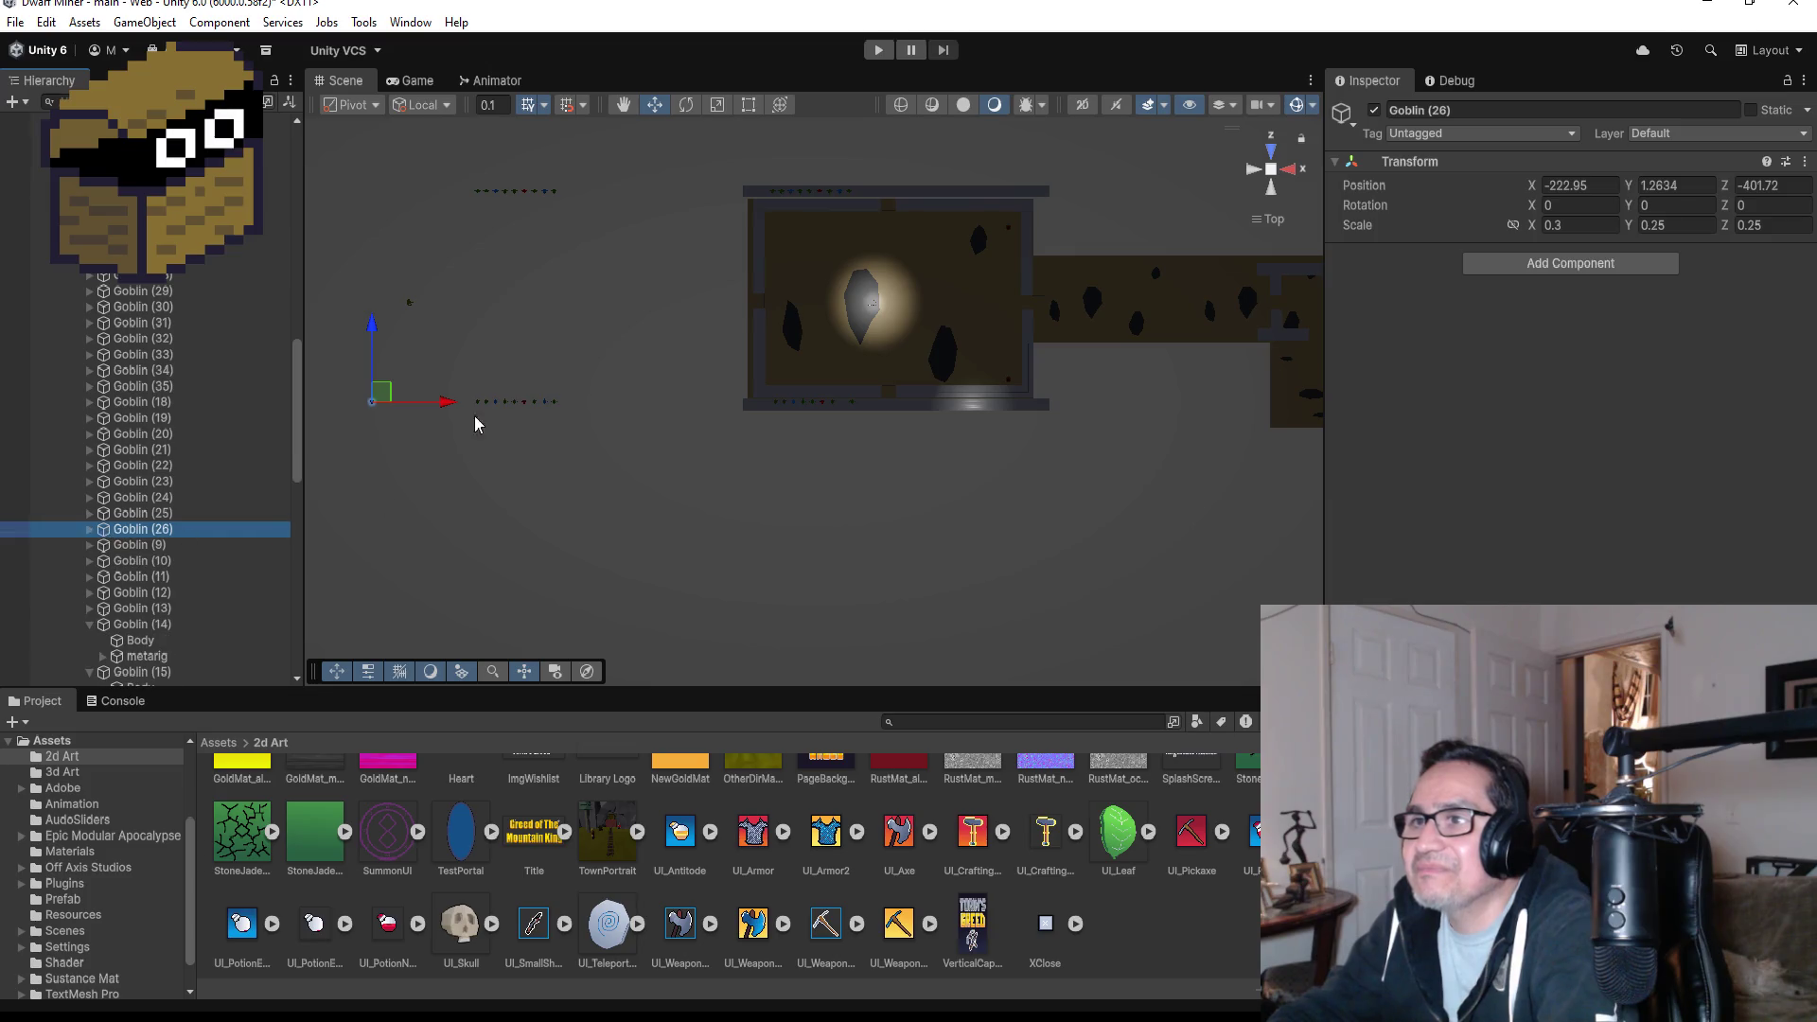
pyautogui.moveTo(451, 403)
pyautogui.mouseDown()
pyautogui.moveTo(947, 408)
pyautogui.moveTo(894, 406)
pyautogui.moveTo(969, 424)
pyautogui.mouseUp()
pyautogui.press('f')
pyautogui.scroll(-3, 984, 438)
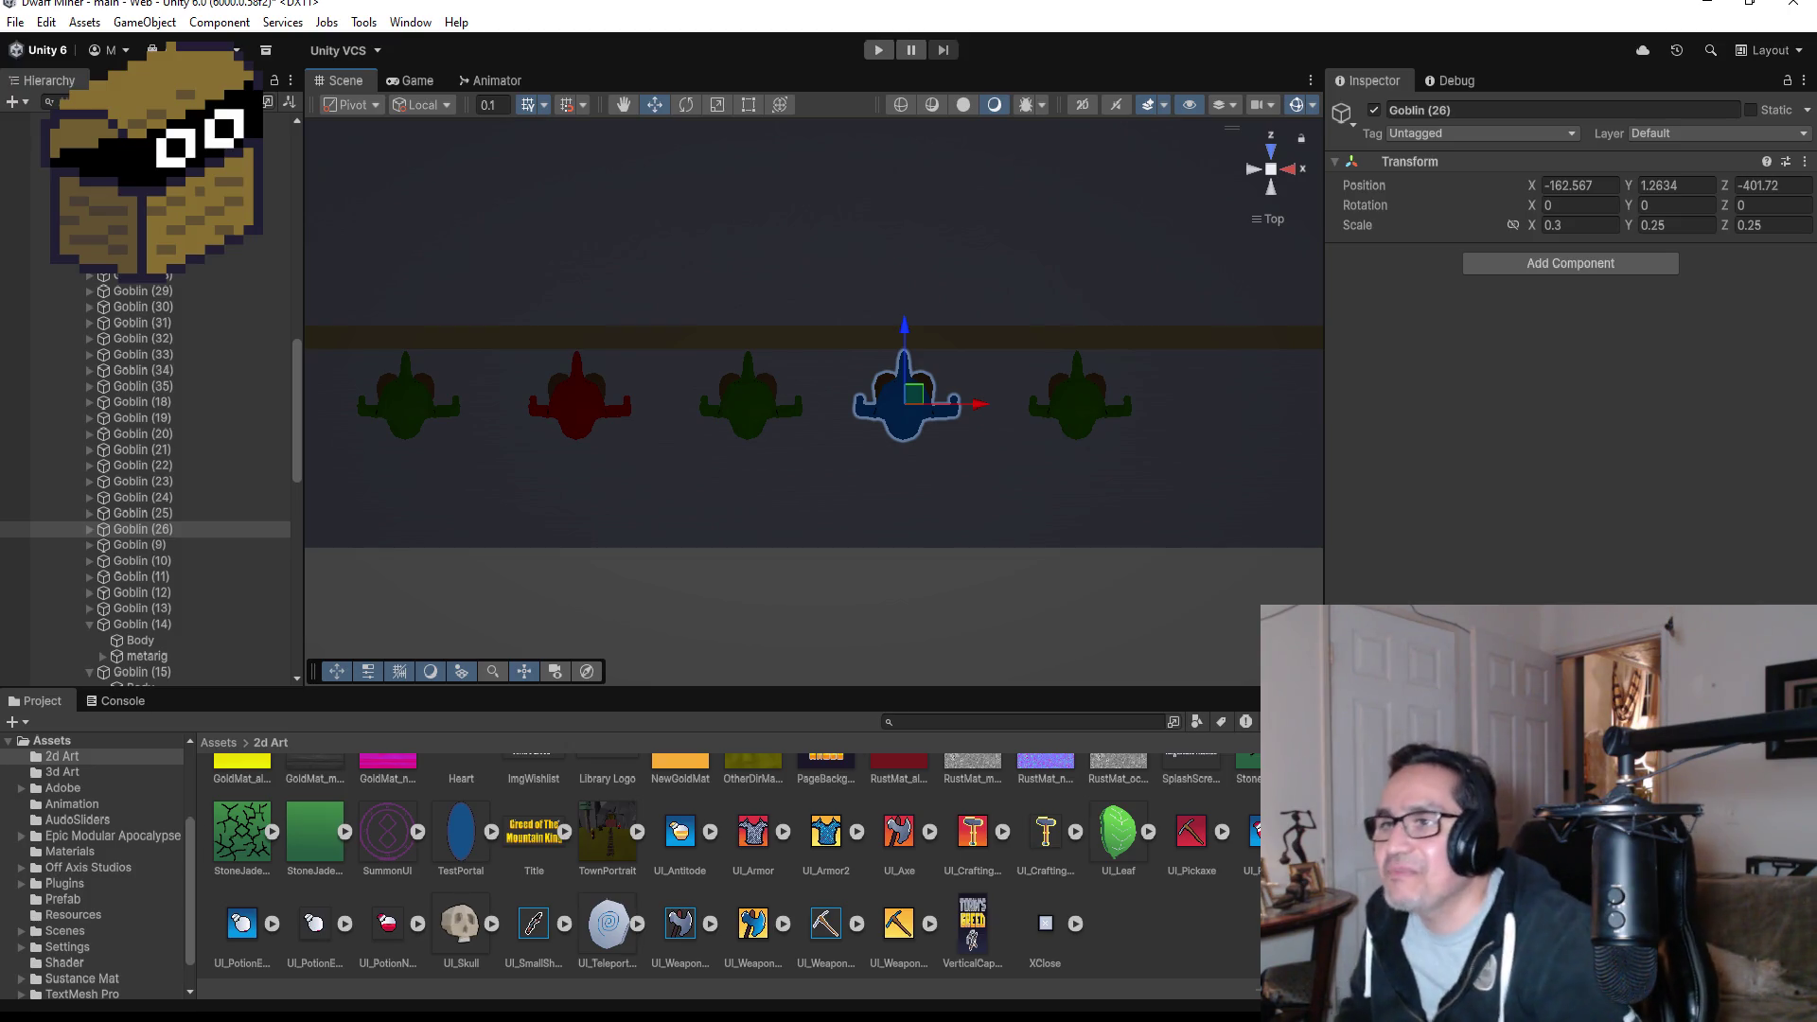
pyautogui.scroll(-6, 672, 350)
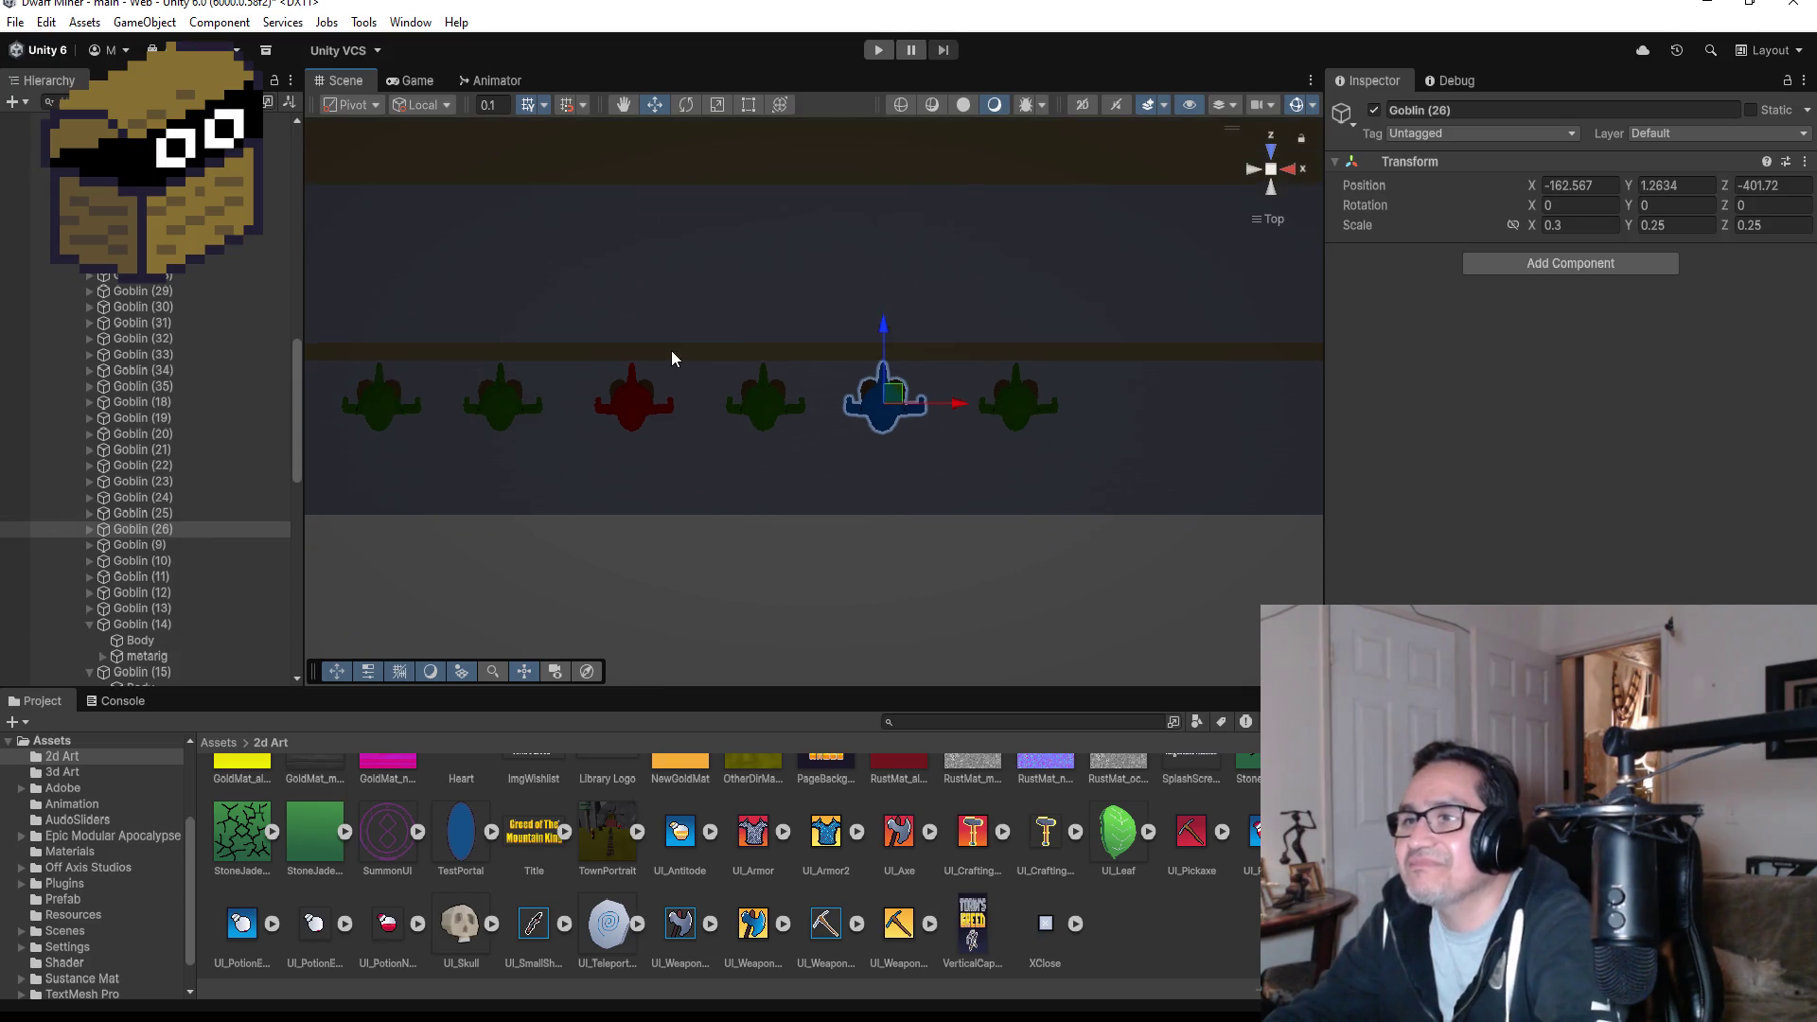
pyautogui.scroll(-8, 680, 327)
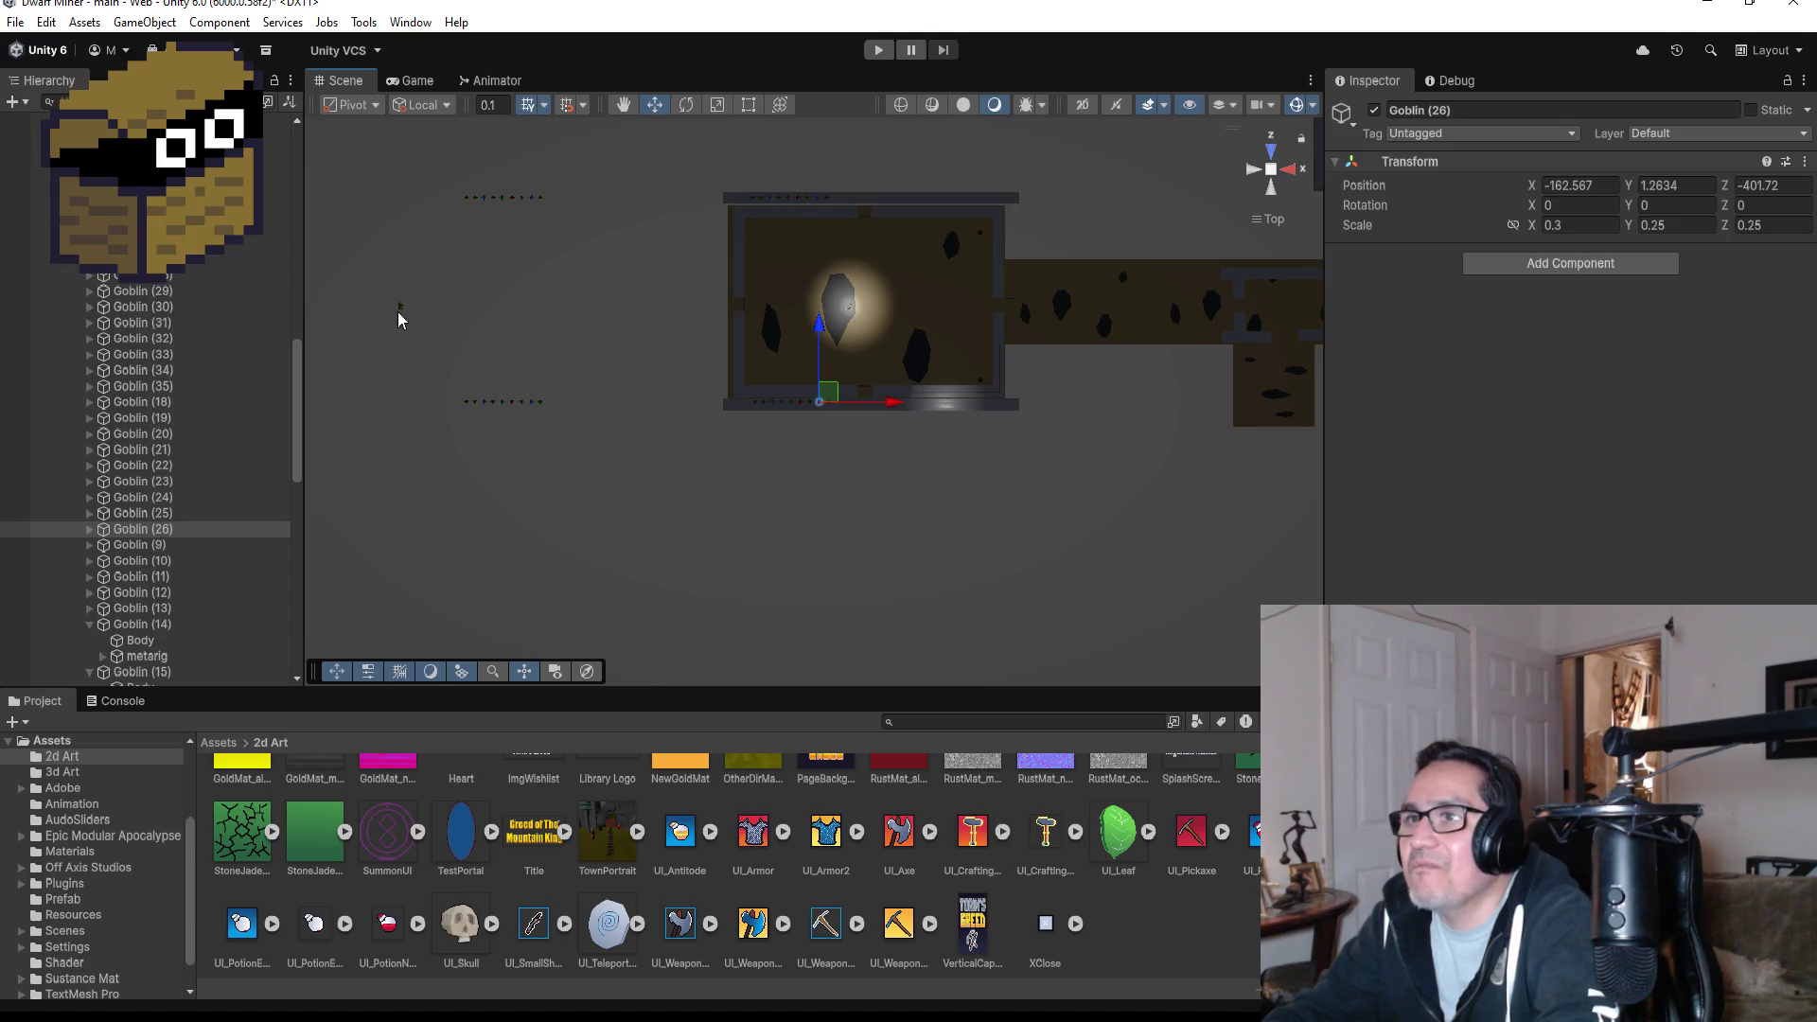
# - Select the whole GoblinGymBoss object and drag it along X into the boss room
pyautogui.click(400, 306)
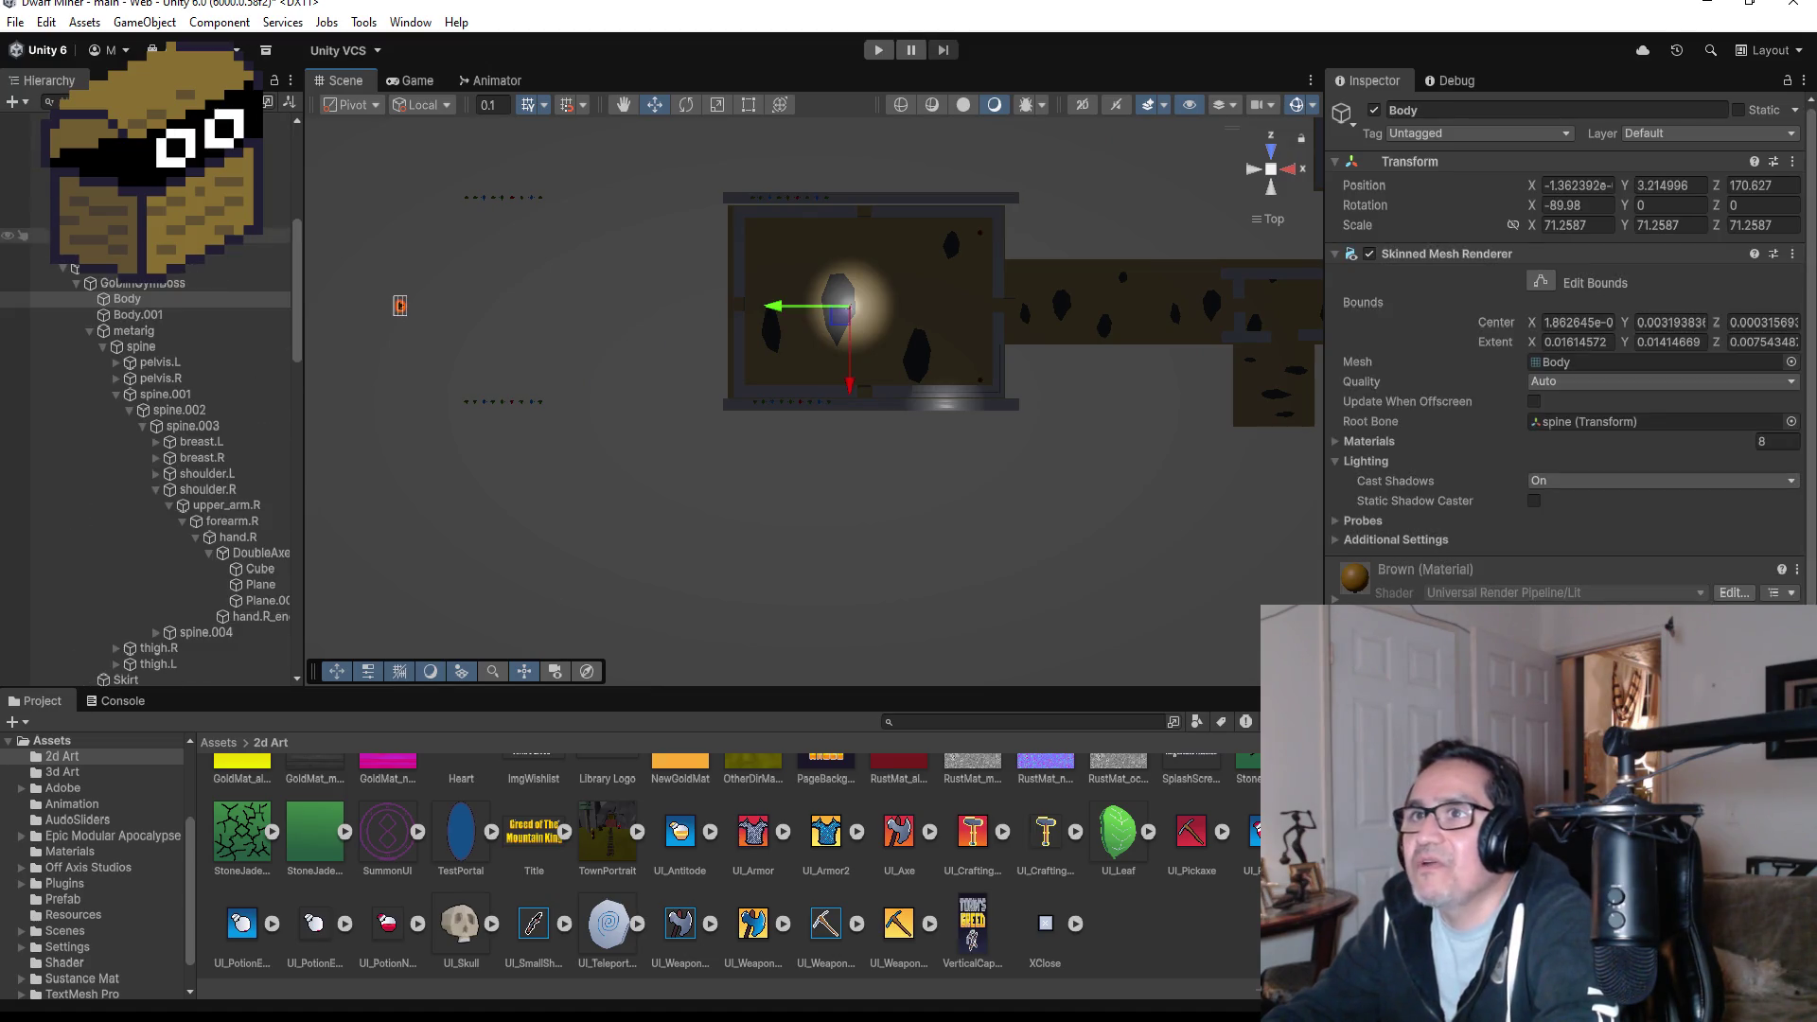
pyautogui.click(82, 283)
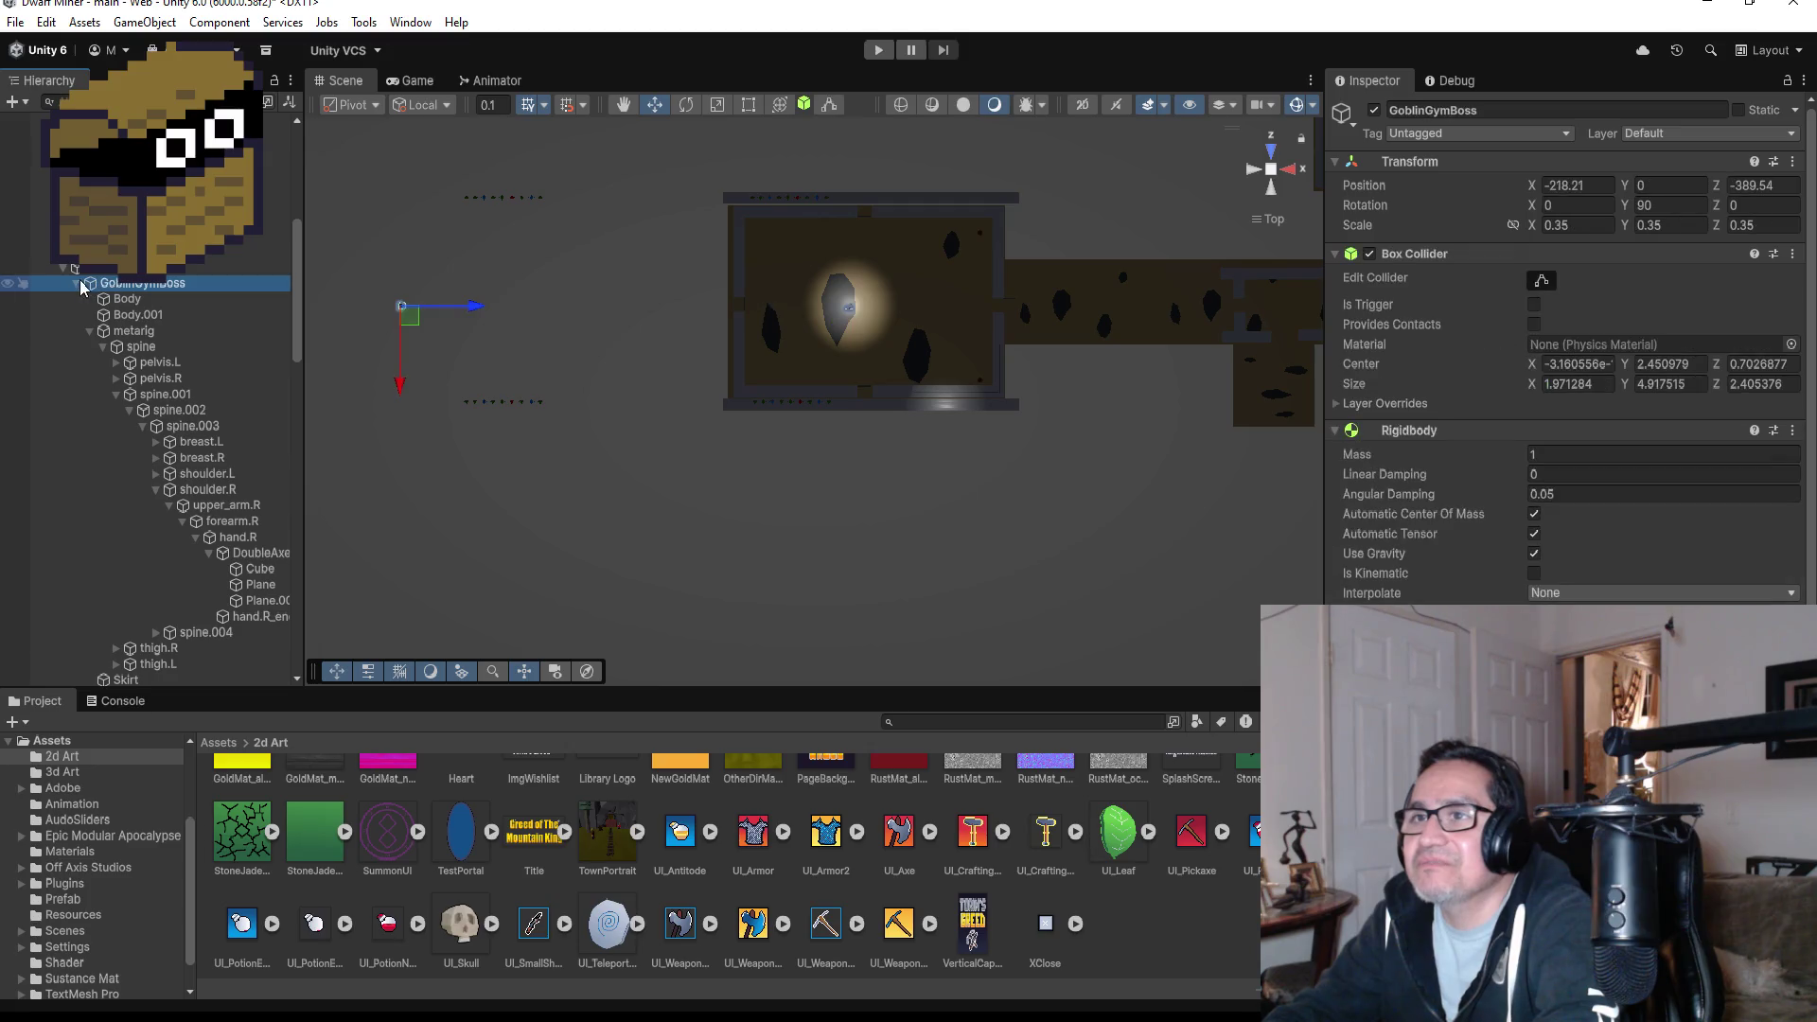
pyautogui.click(76, 284)
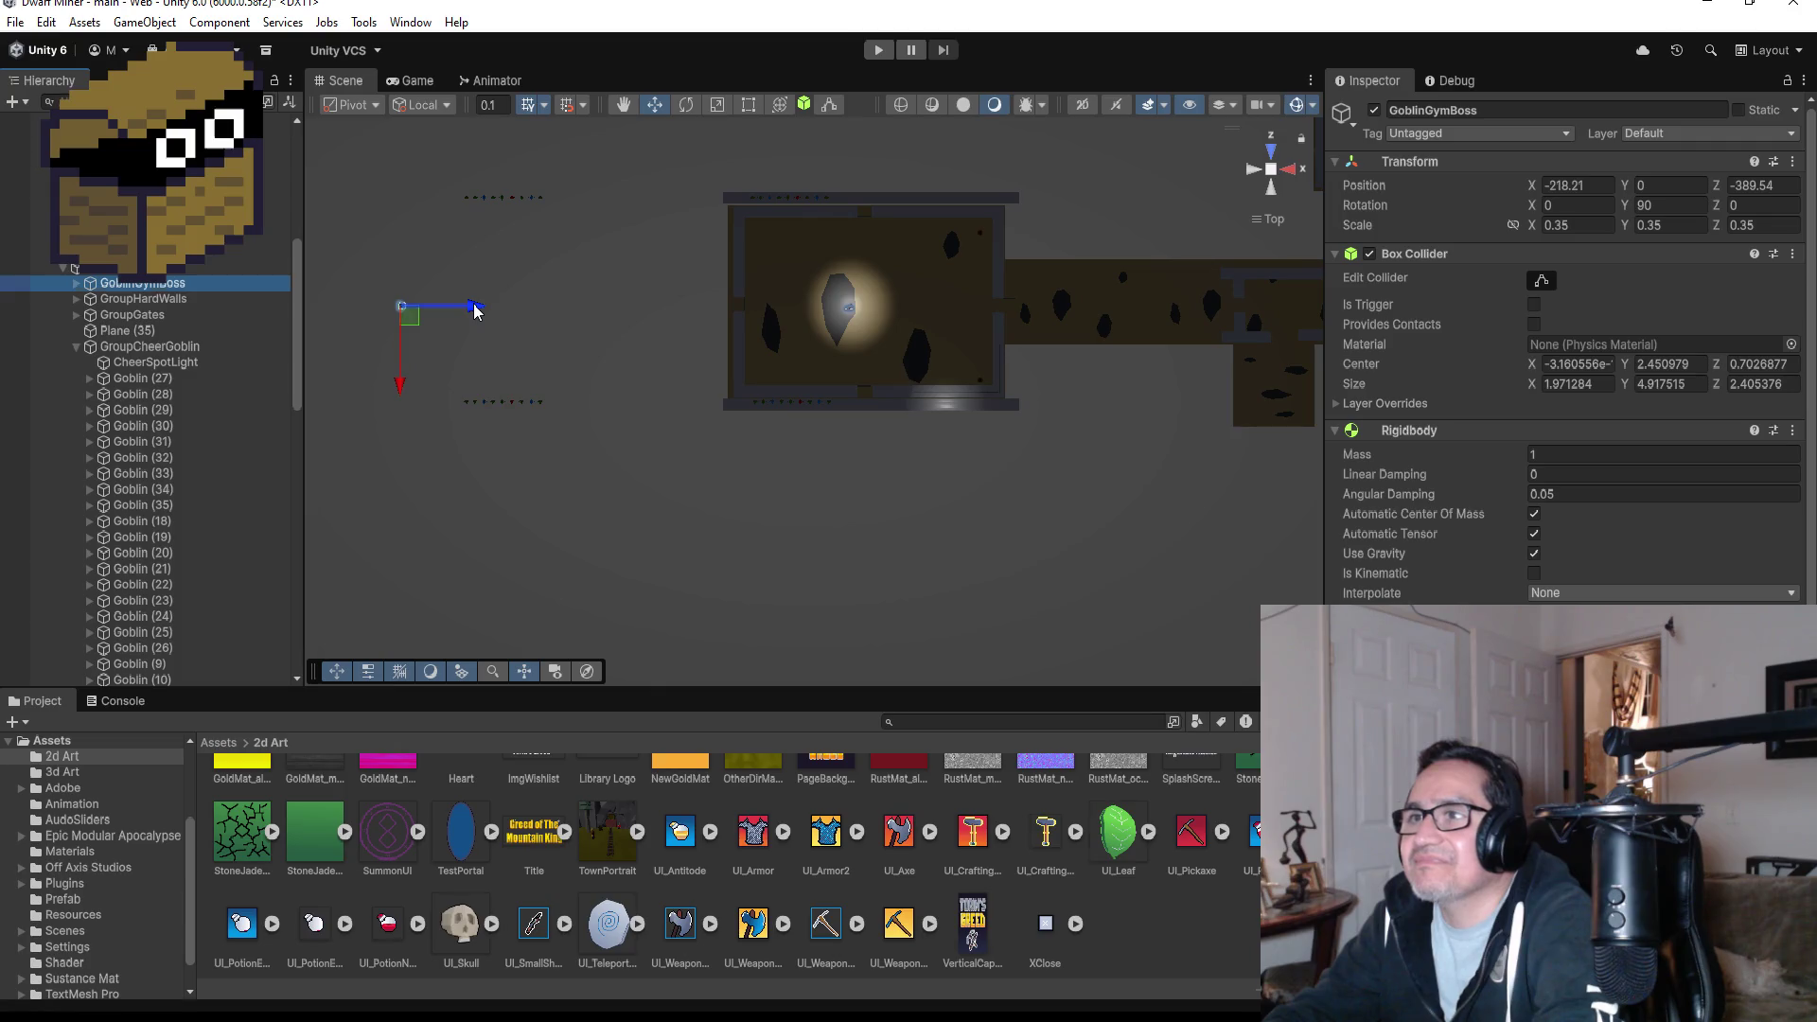
pyautogui.moveTo(476, 312)
pyautogui.mouseDown()
pyautogui.moveTo(908, 317)
pyautogui.moveTo(473, 330)
pyautogui.mouseUp()
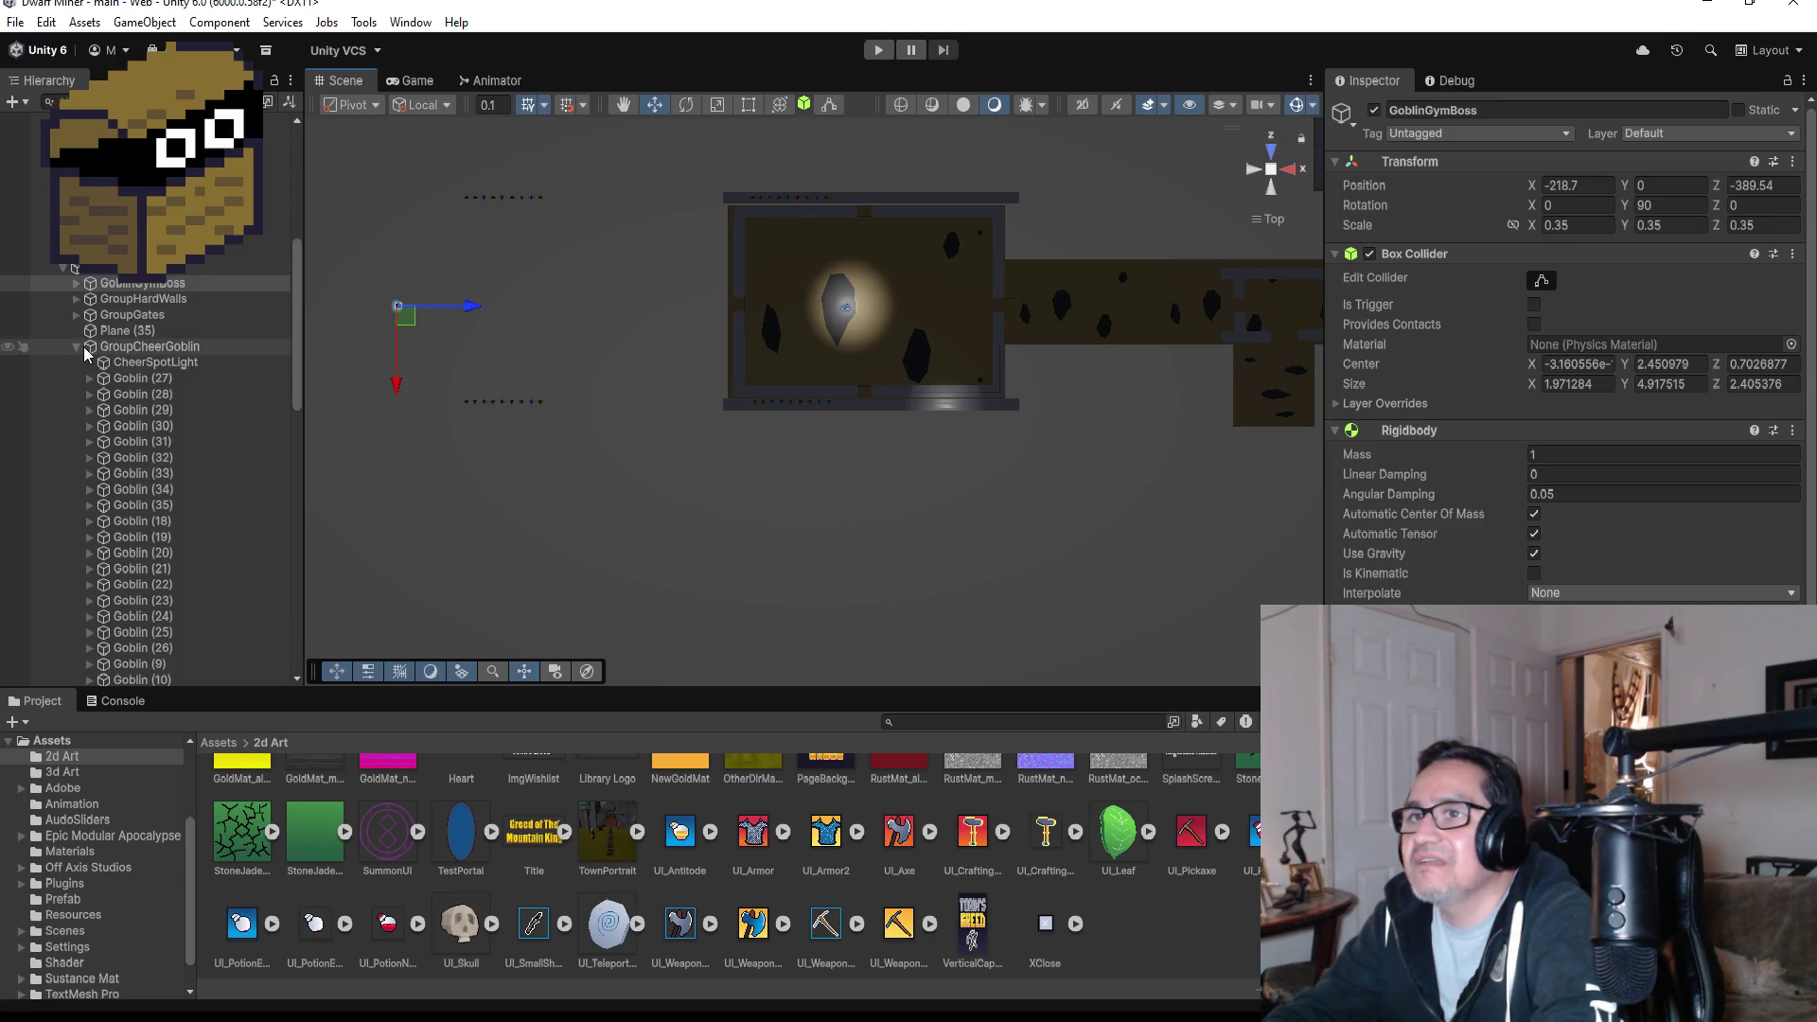
pyautogui.click(77, 346)
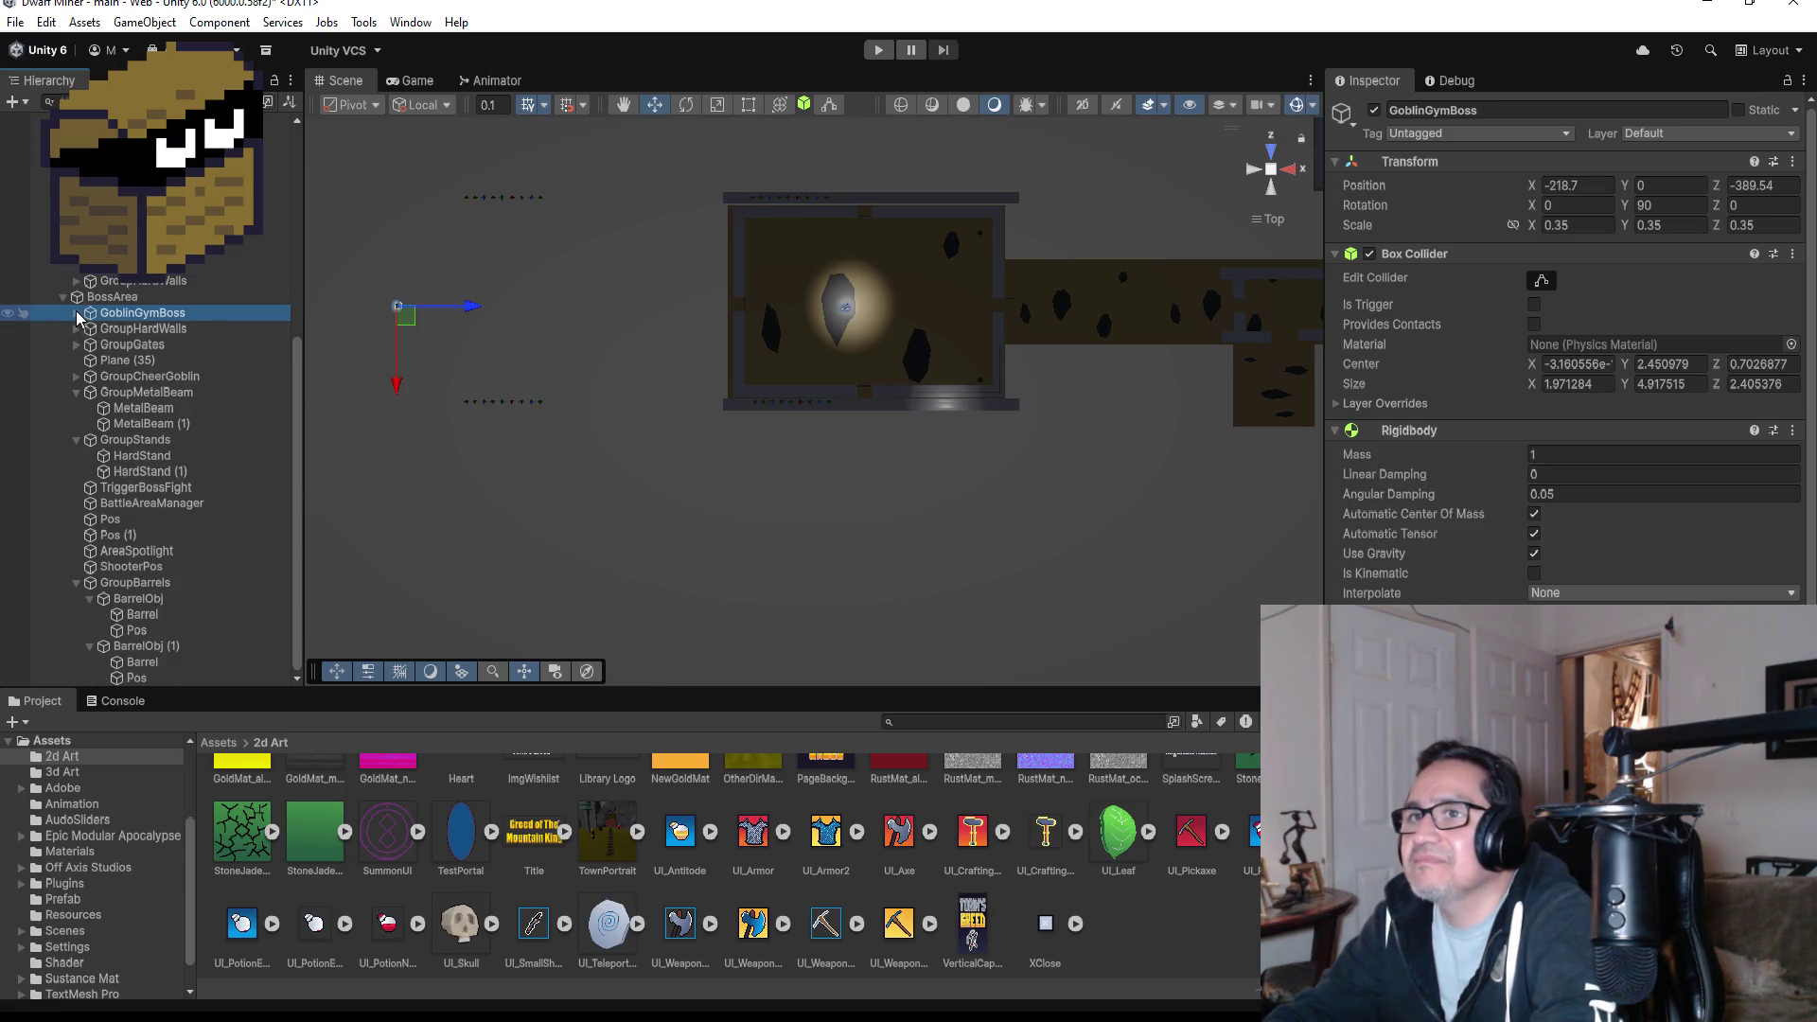
pyautogui.click(77, 313)
pyautogui.click(119, 329)
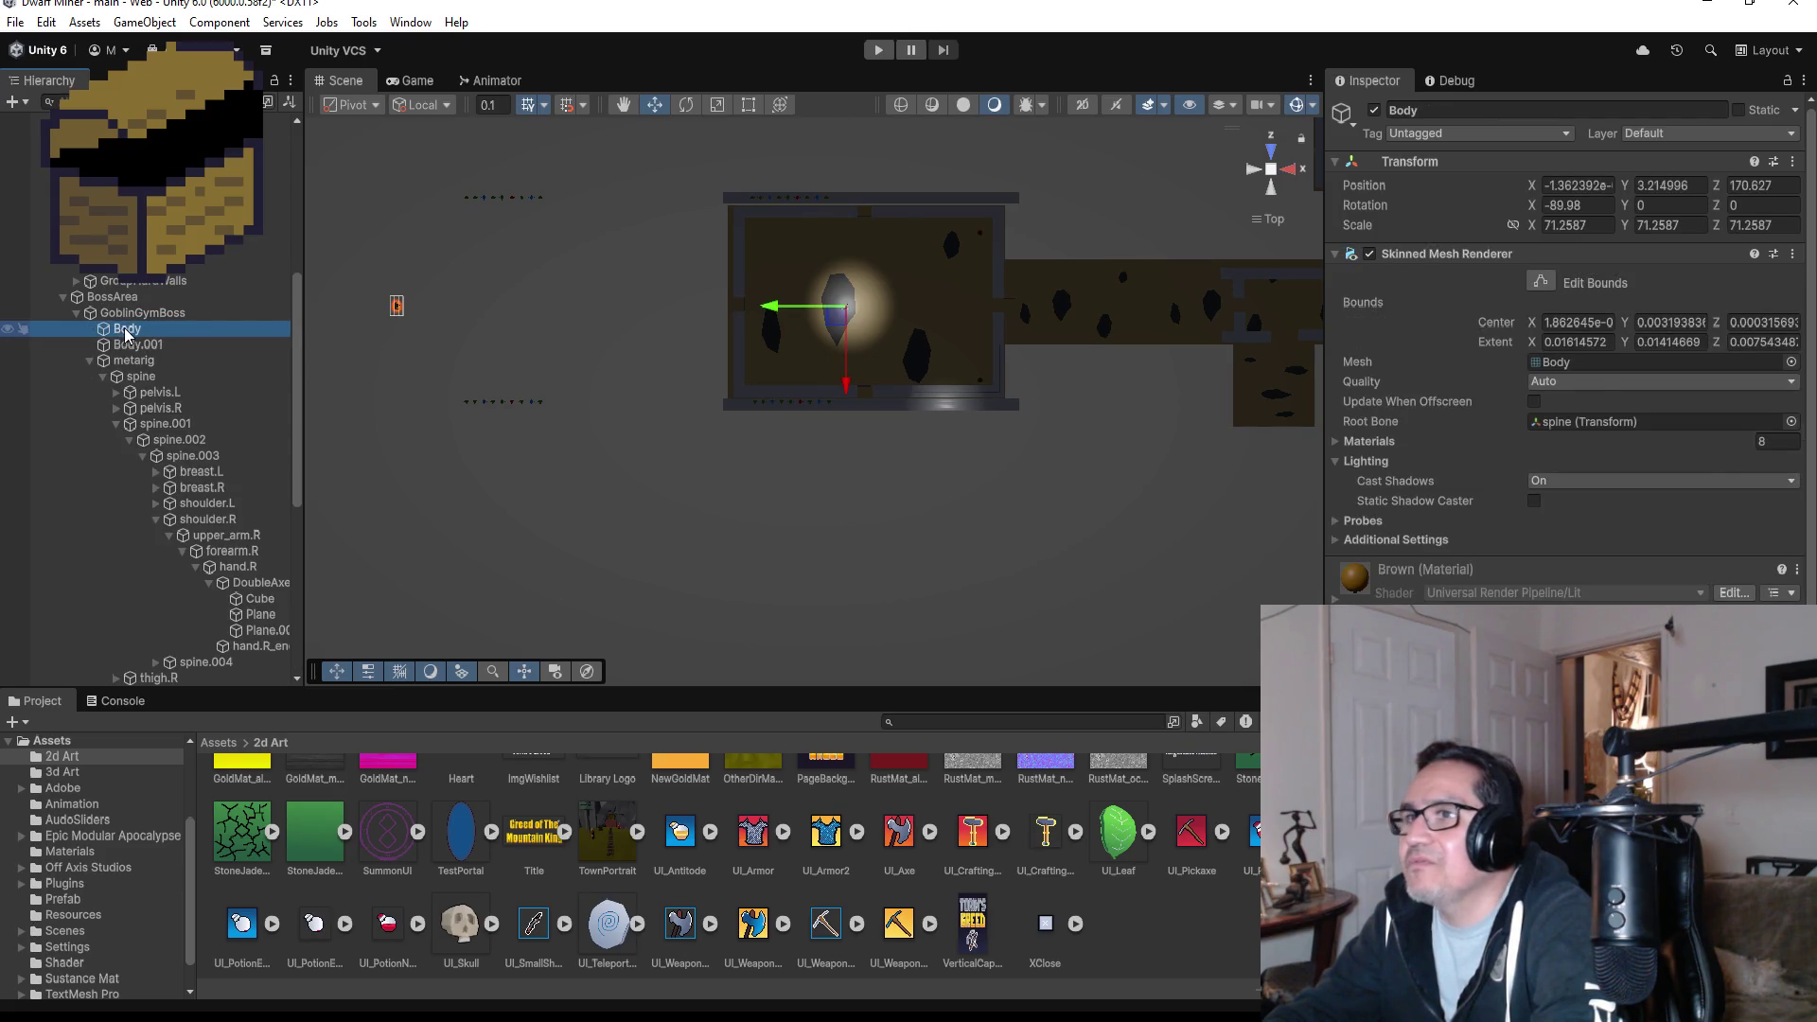
pyautogui.click(90, 361)
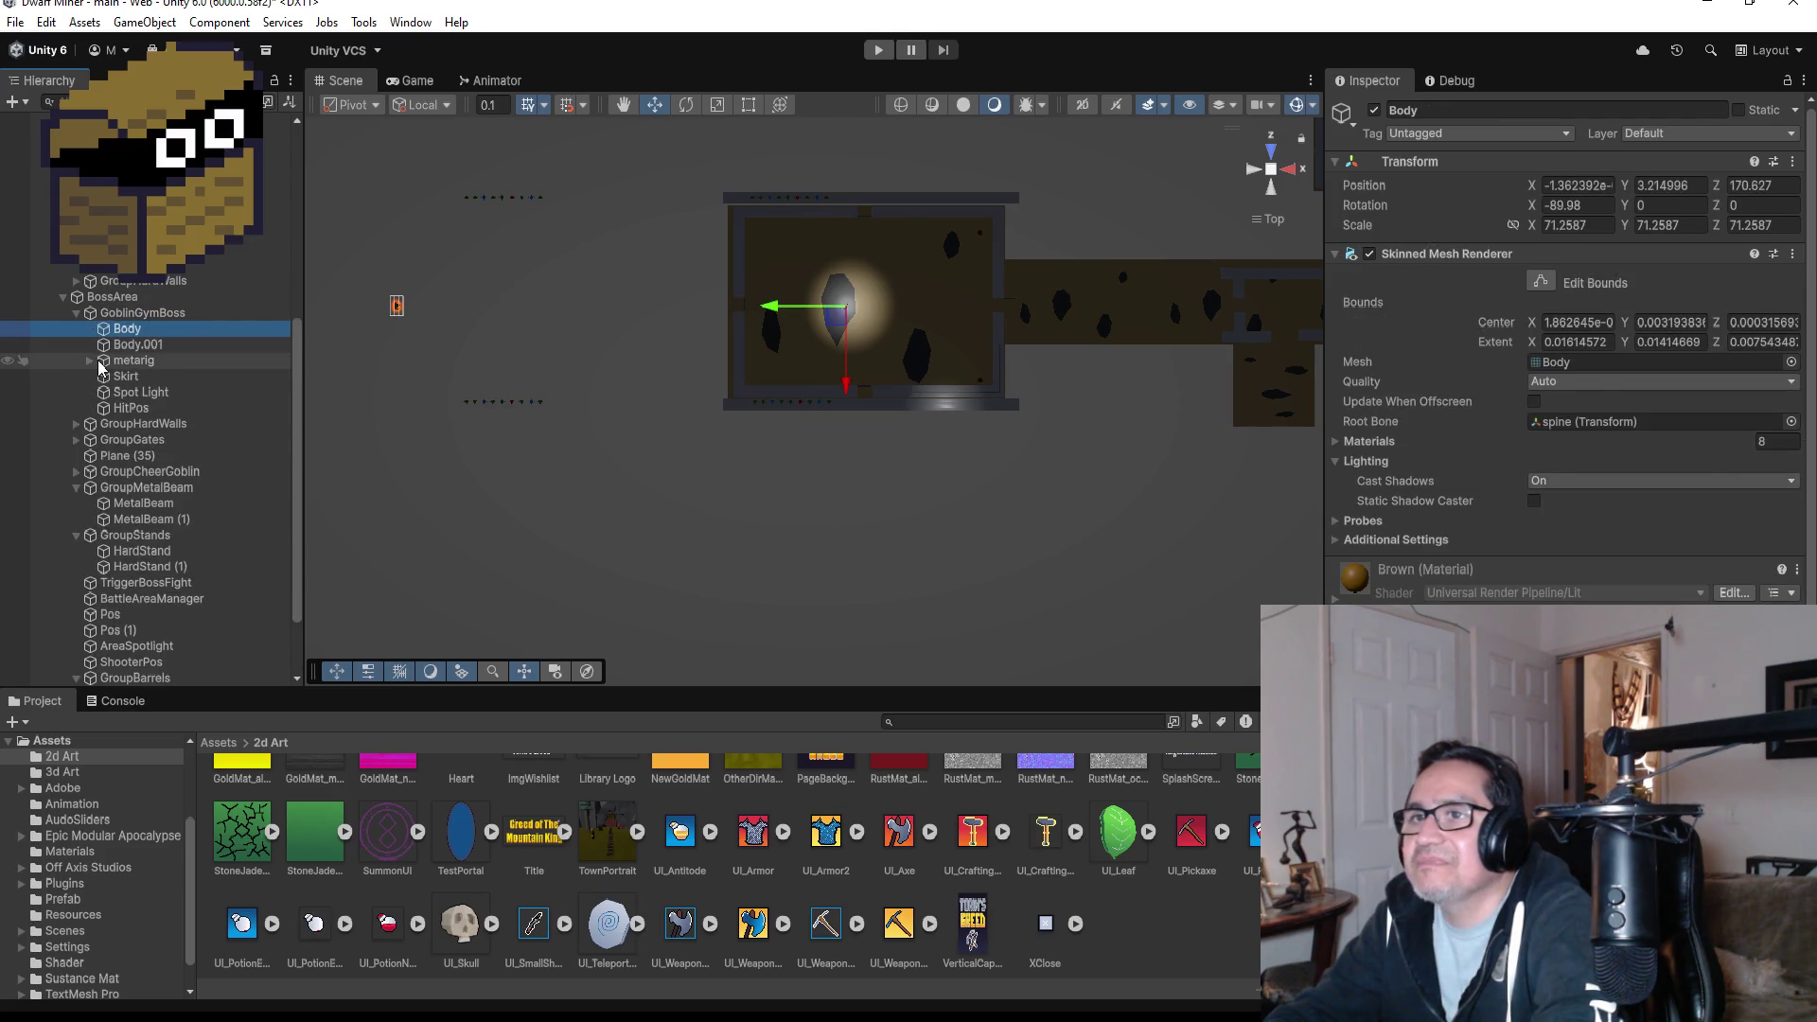
pyautogui.keyDown('shift'); pyautogui.click(131, 408); pyautogui.keyUp('shift')
pyautogui.click(147, 317)
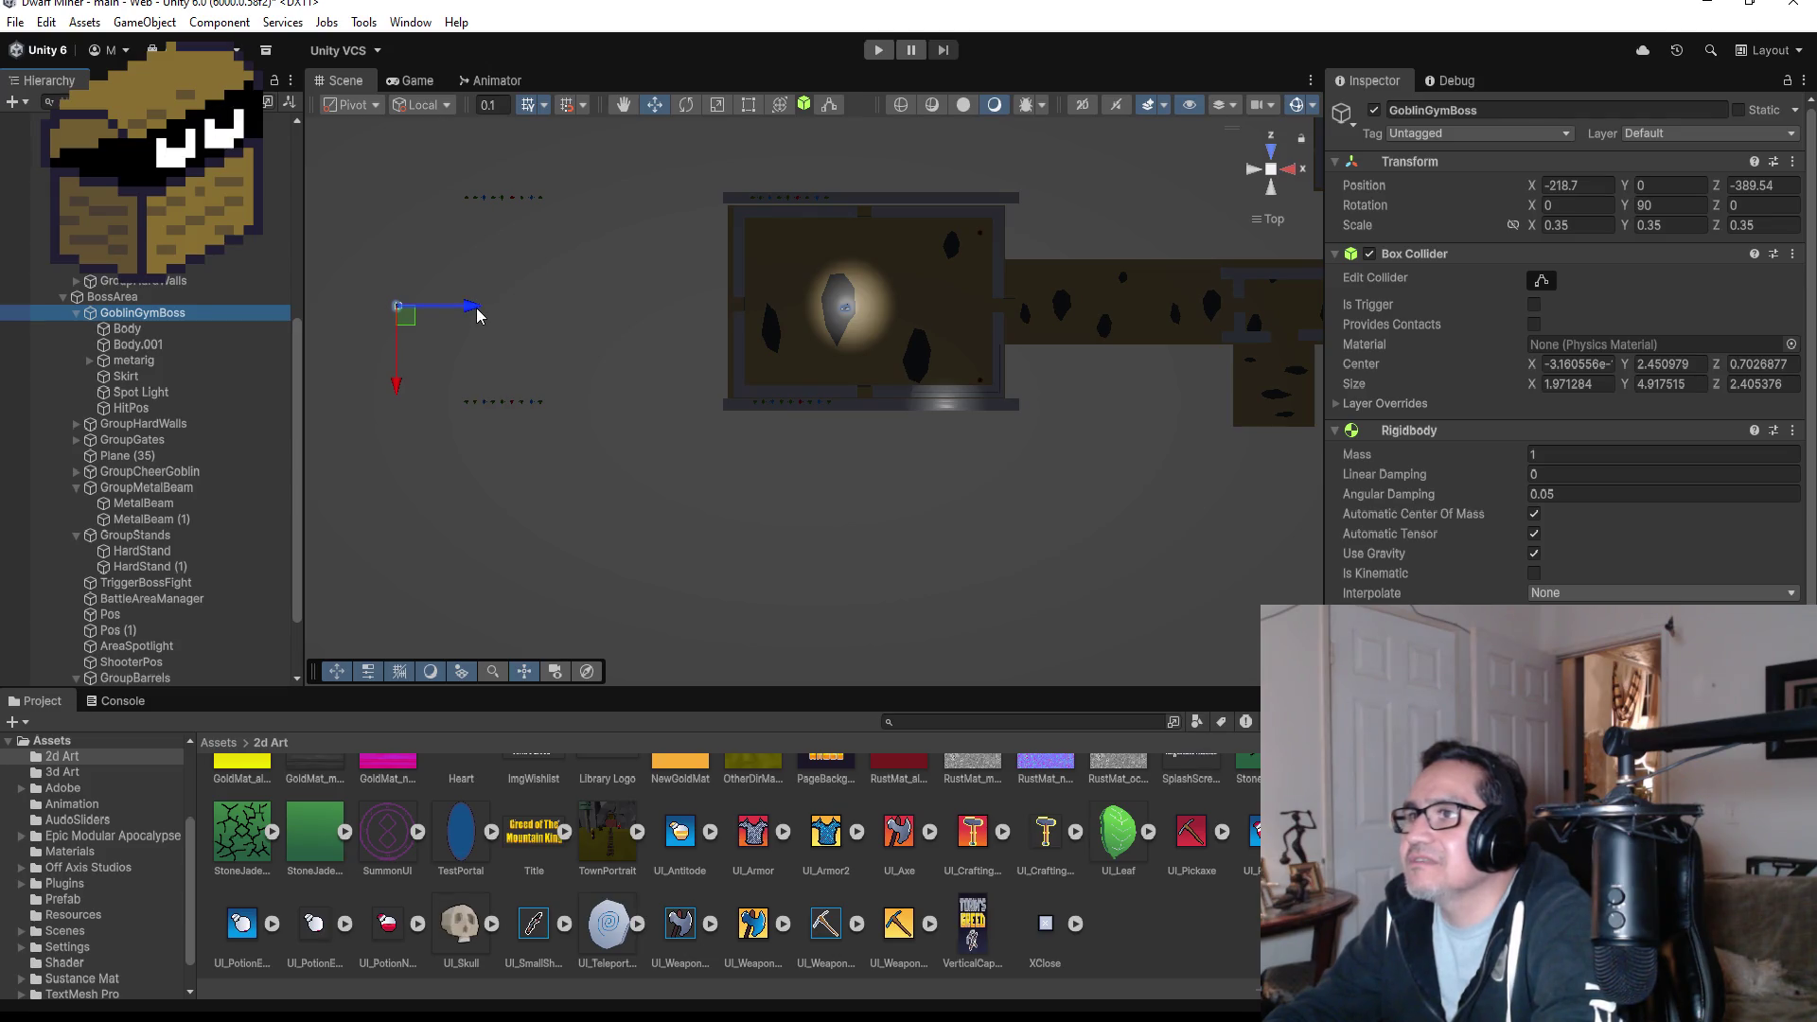
pyautogui.moveTo(478, 315); pyautogui.dragTo(929, 303)
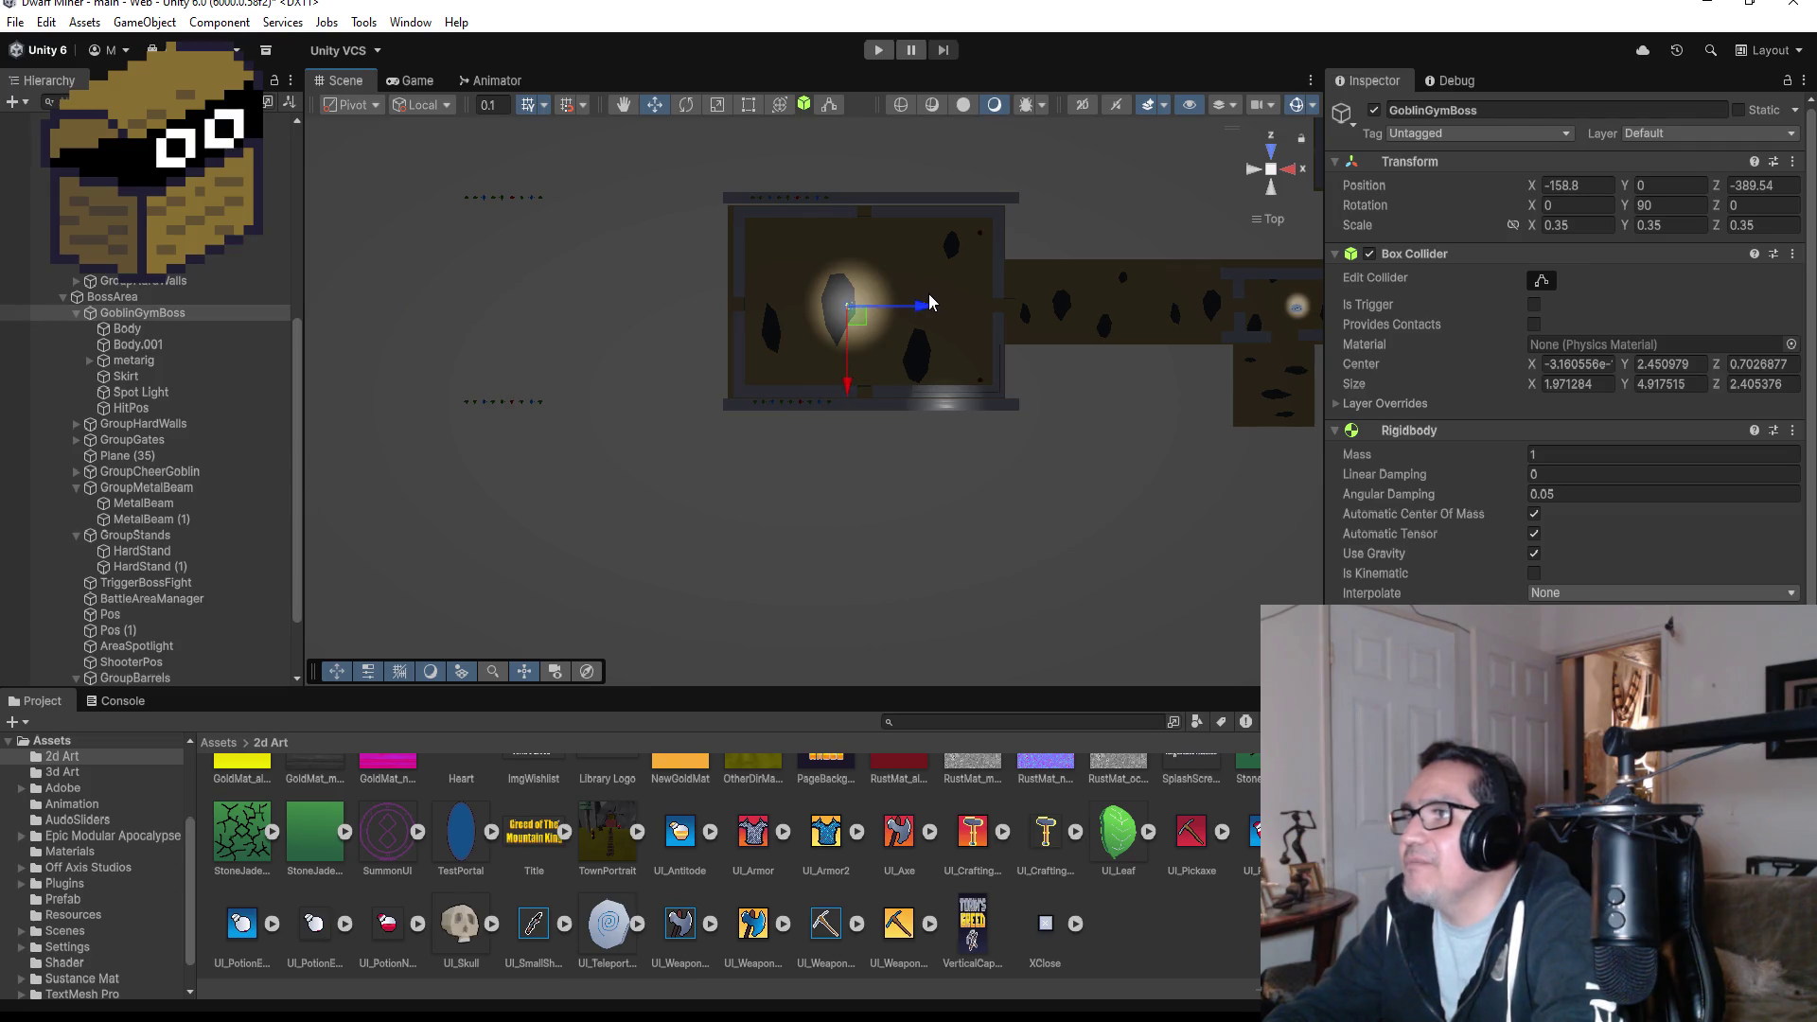
# - Move the Body and Body.001 meshes back onto the goblin boss in the room
pyautogui.click(127, 328)
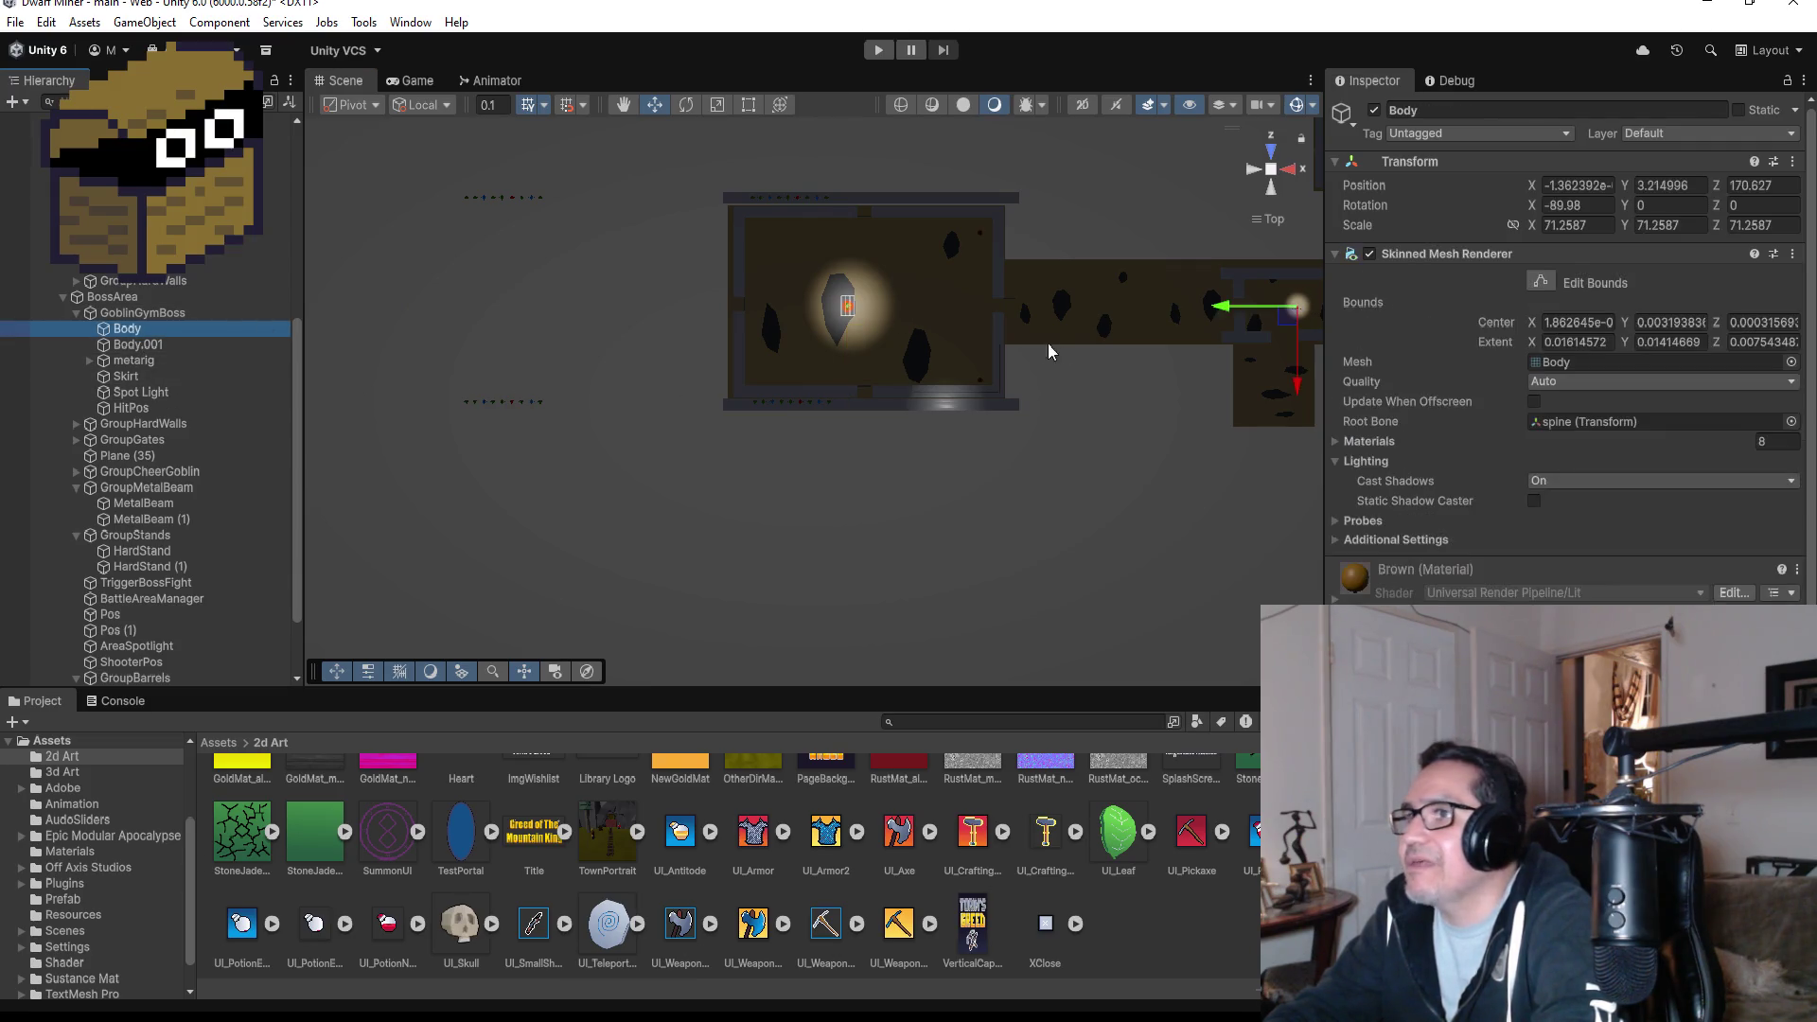
pyautogui.moveTo(1223, 307)
pyautogui.mouseDown()
pyautogui.moveTo(894, 308)
pyautogui.moveTo(772, 331)
pyautogui.mouseUp()
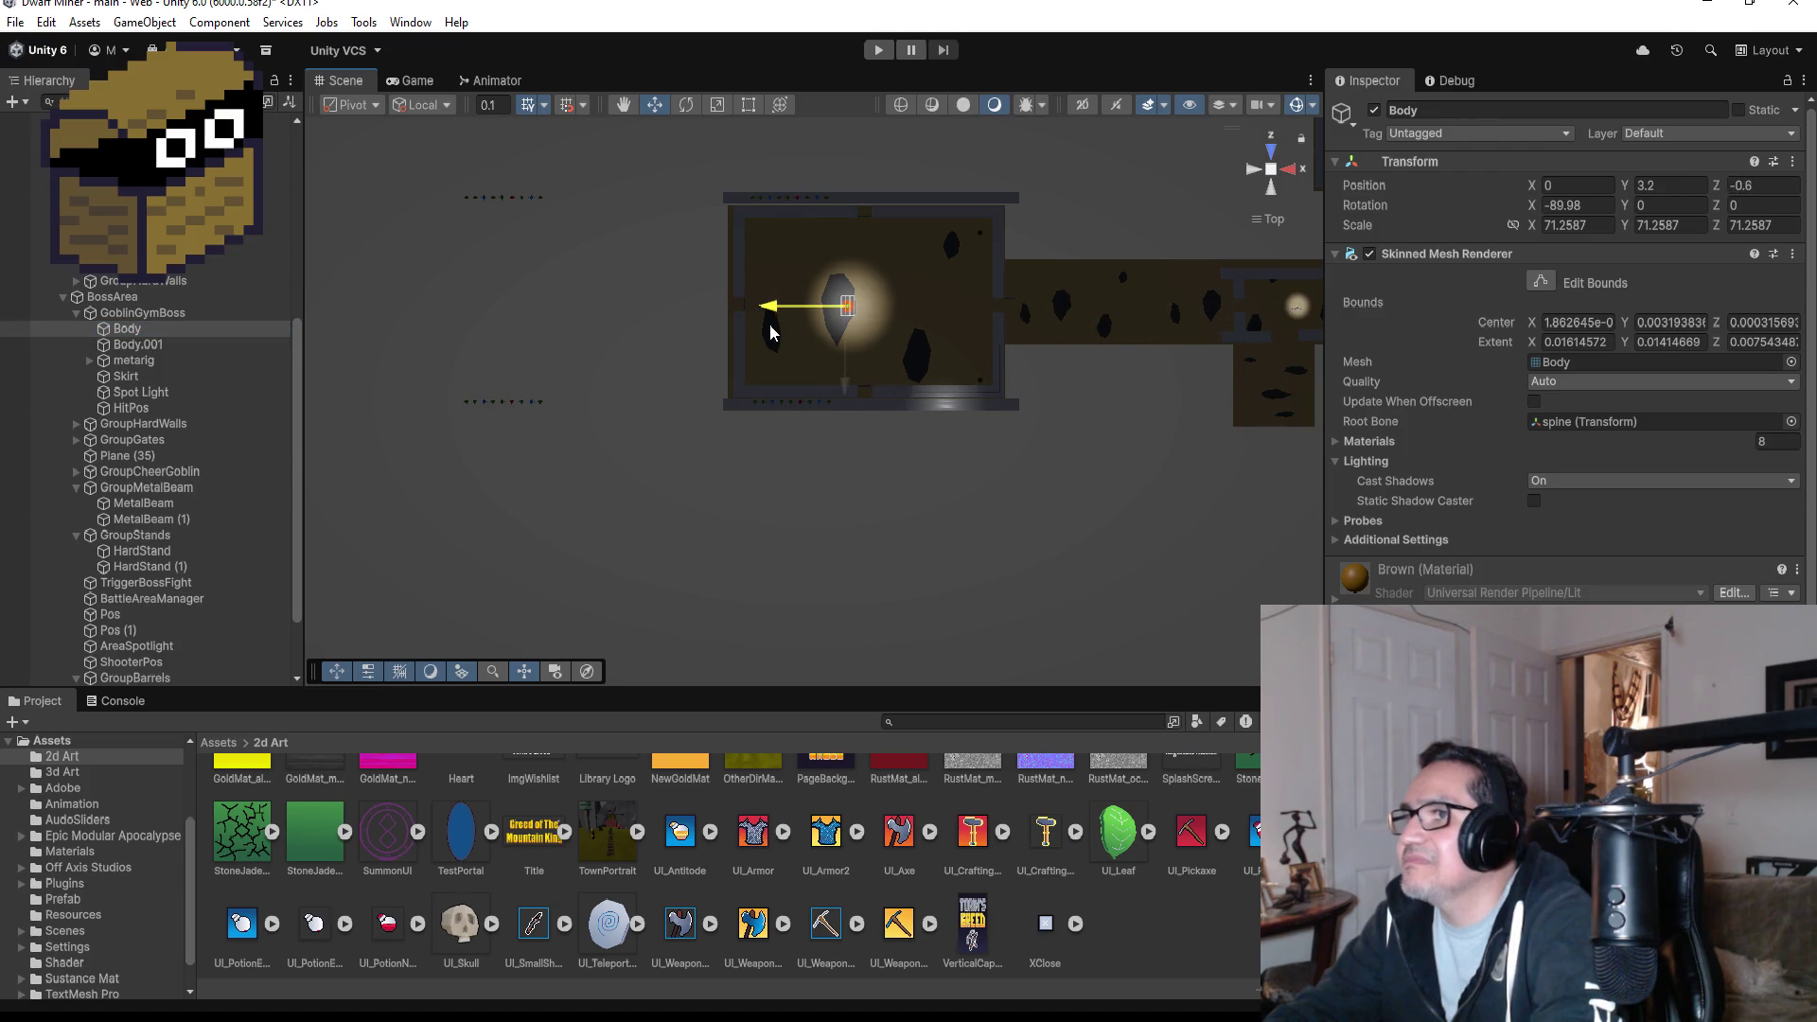
pyautogui.click(138, 346)
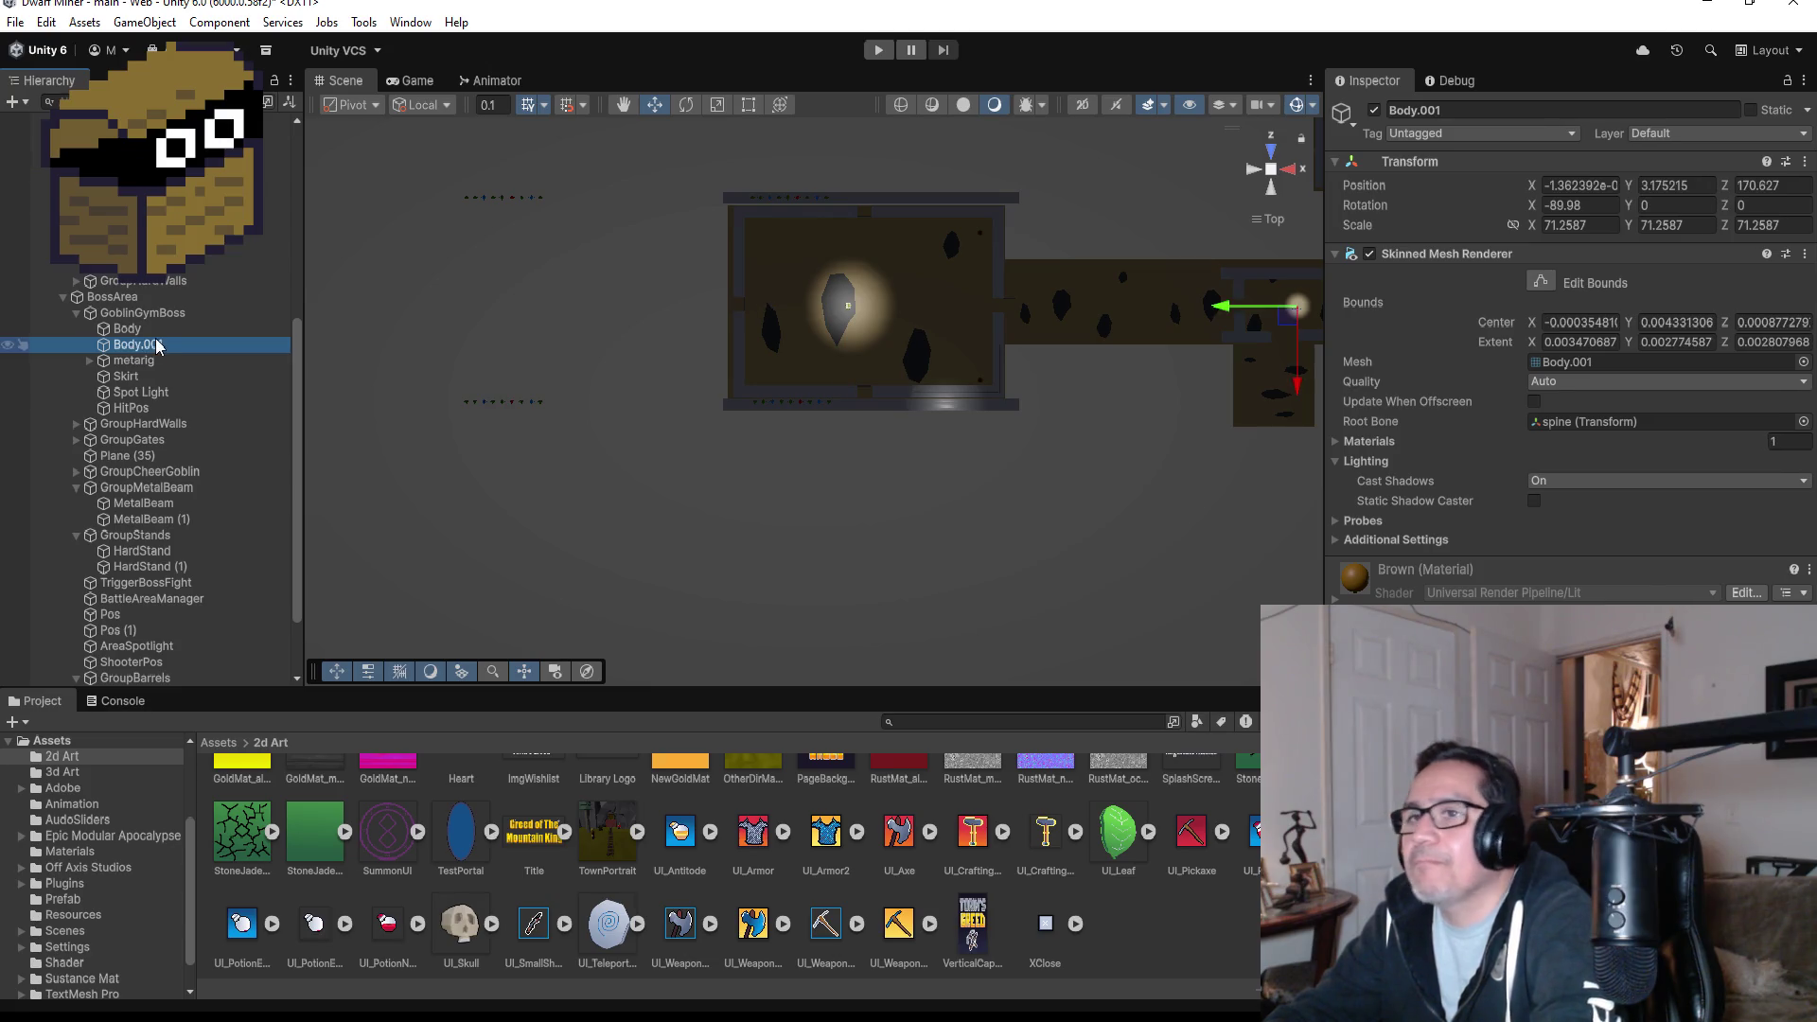
pyautogui.keyDown('shift'); pyautogui.click(149, 410); pyautogui.keyUp('shift')
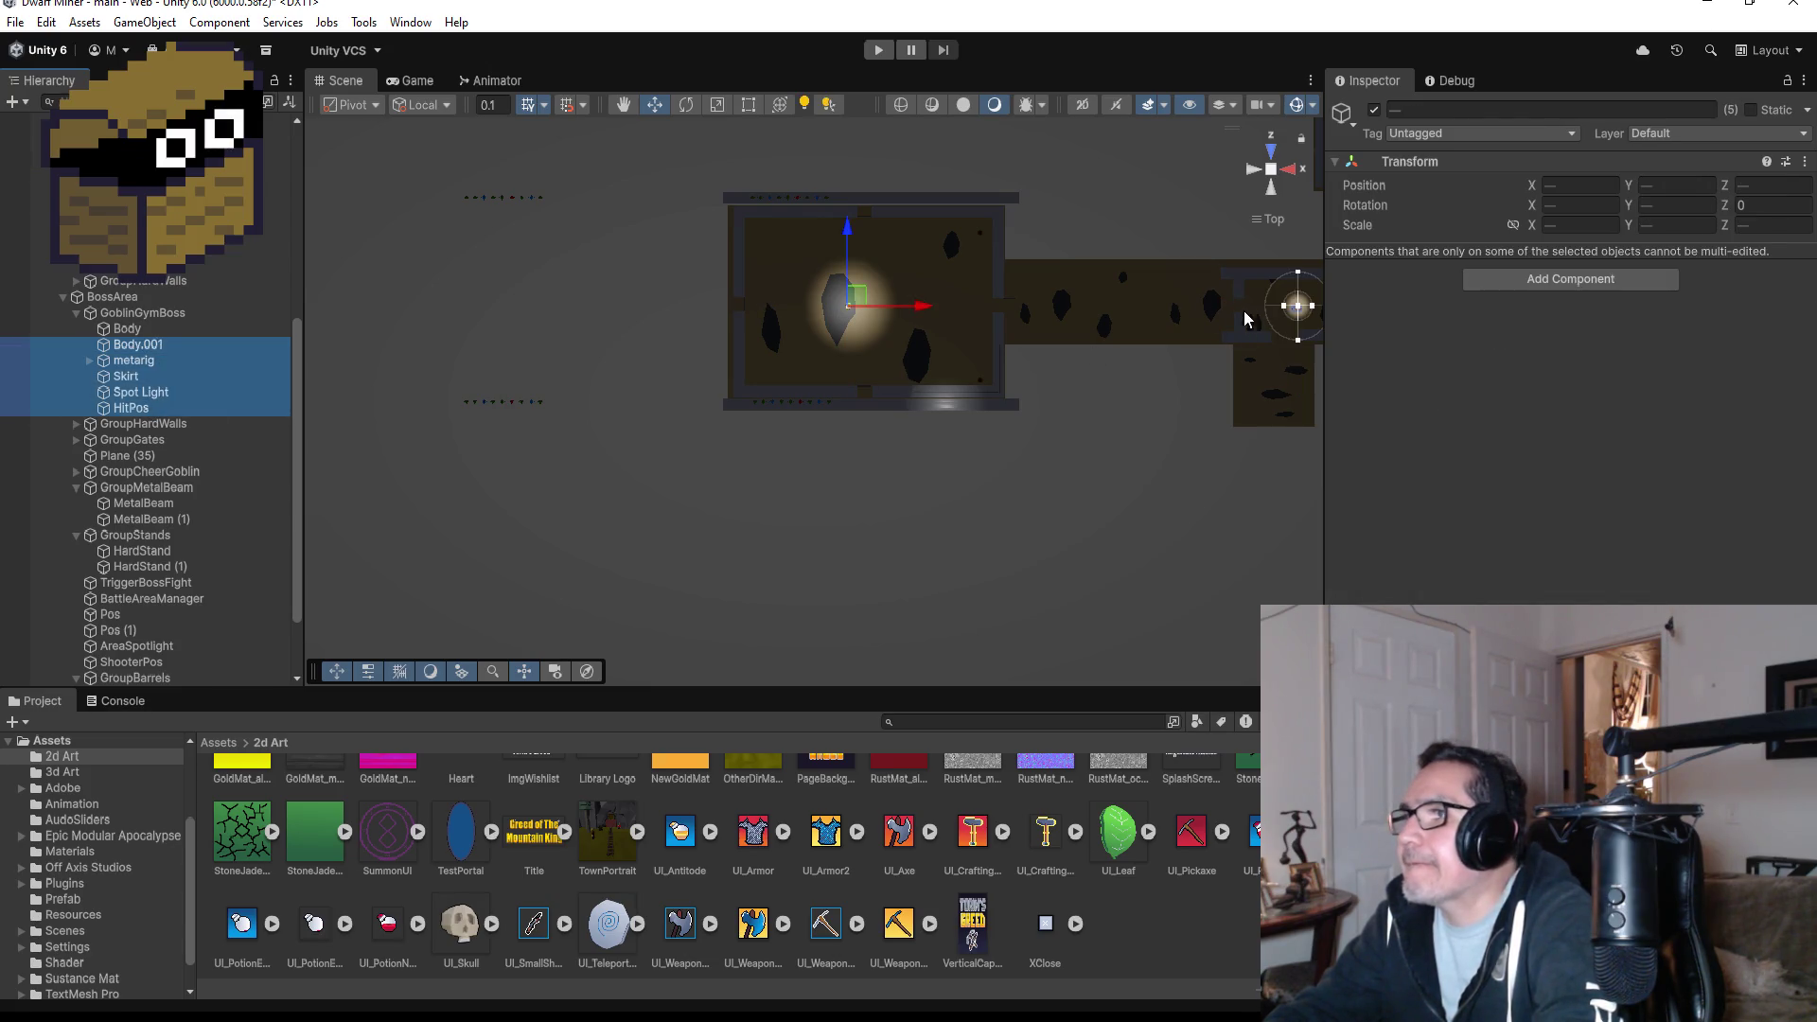
pyautogui.click(162, 345)
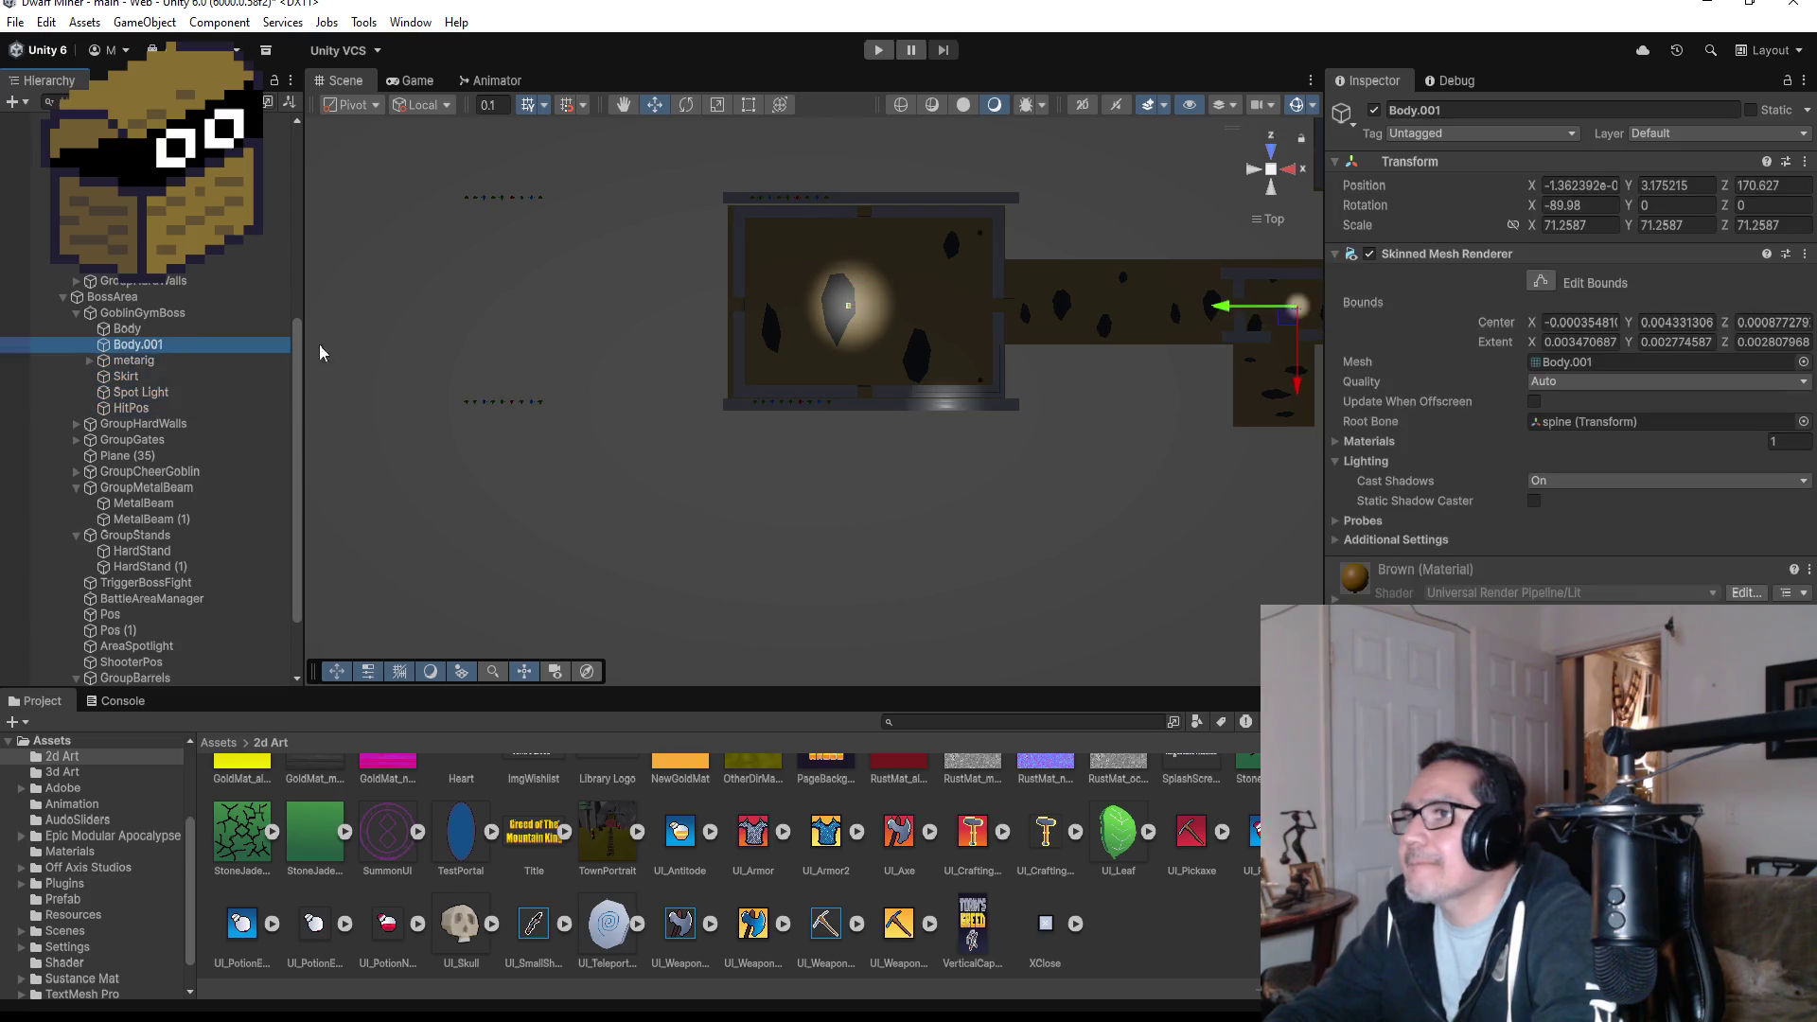
pyautogui.moveTo(1221, 311)
pyautogui.mouseDown()
pyautogui.moveTo(800, 312)
pyautogui.moveTo(762, 333)
pyautogui.mouseUp()
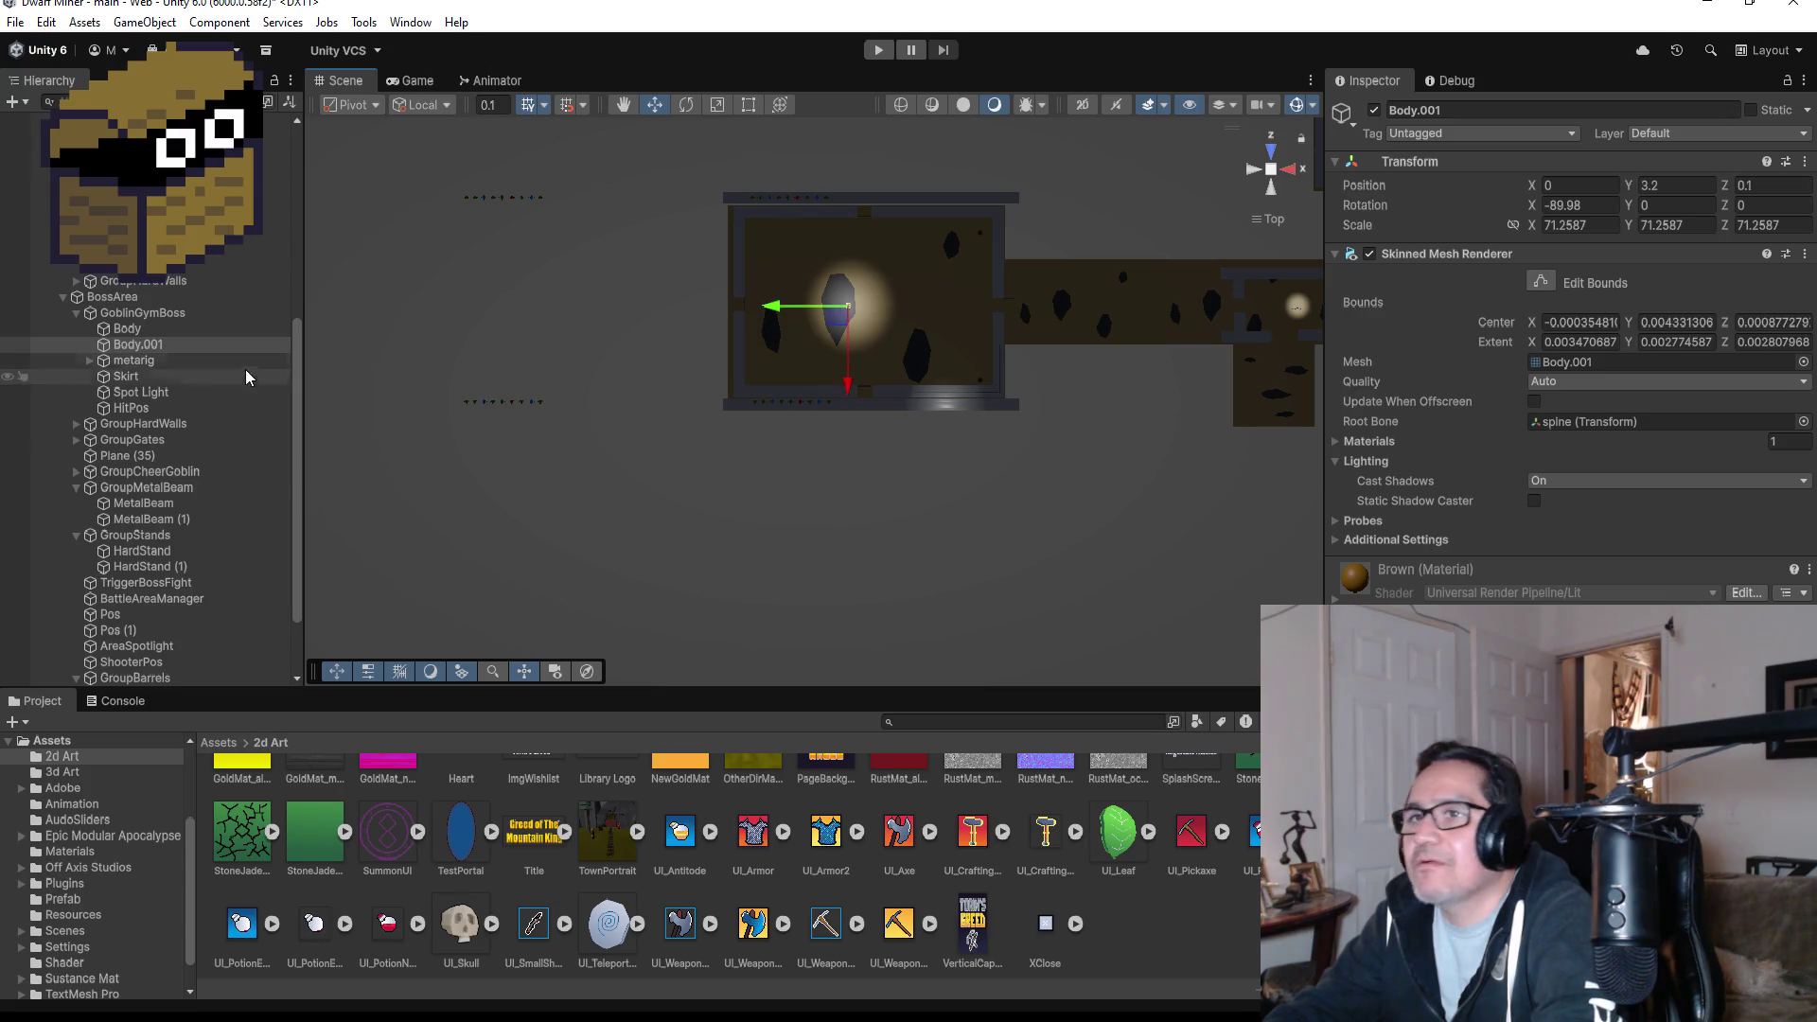
# - Move the Skirt to Z -0.6 and the Spot Light to X 0, Y 11.6, Z 0.1 over the boss
pyautogui.click(169, 361)
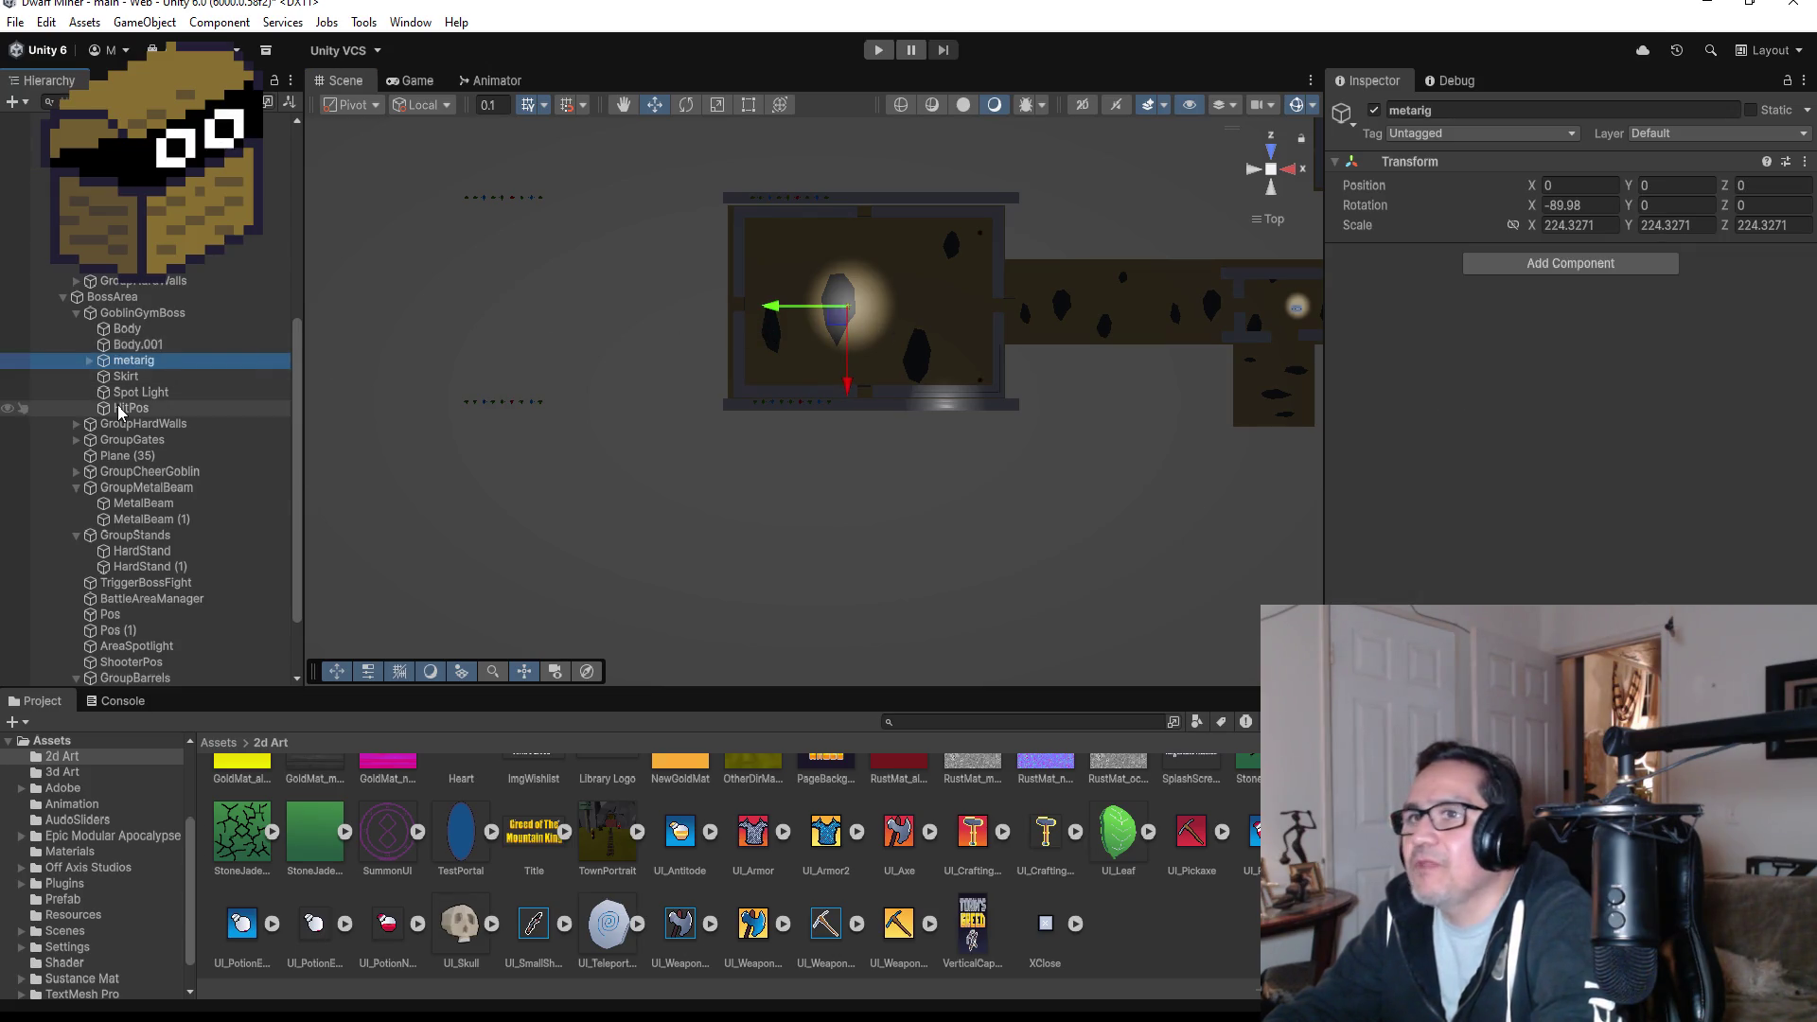
pyautogui.click(140, 378)
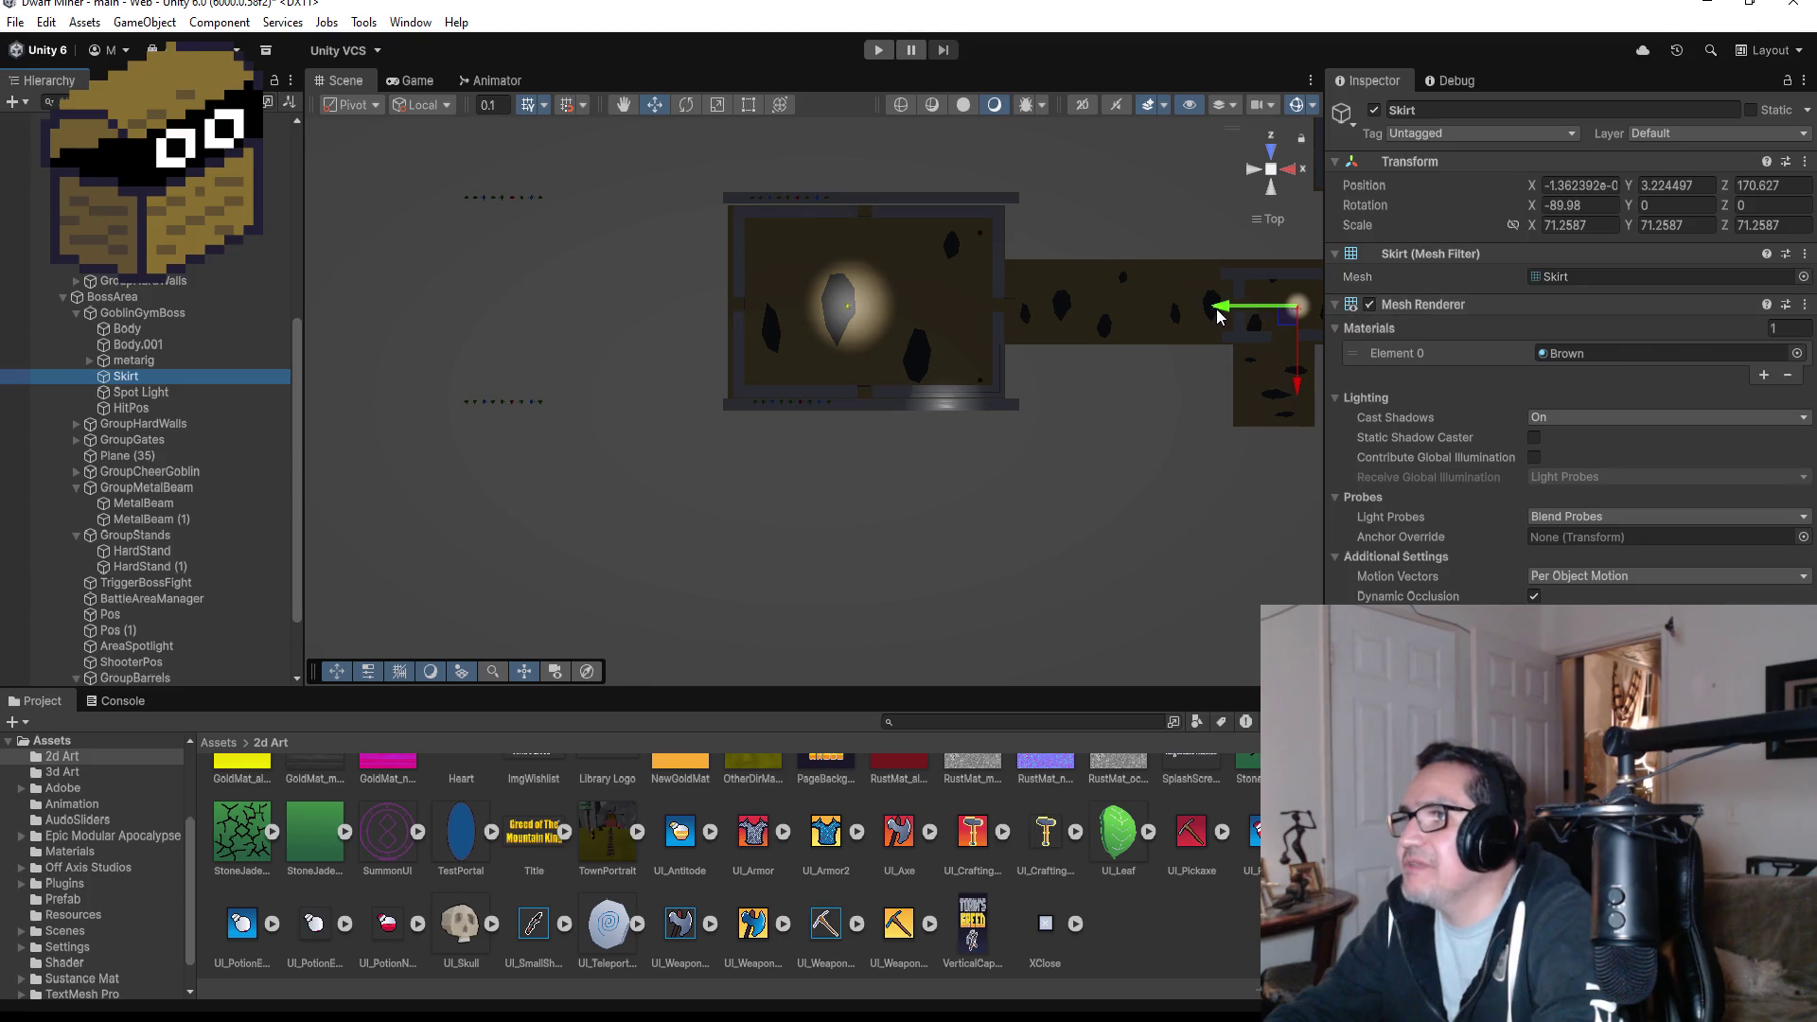
pyautogui.click(1083, 315)
pyautogui.moveTo(1084, 316); pyautogui.dragTo(795, 312)
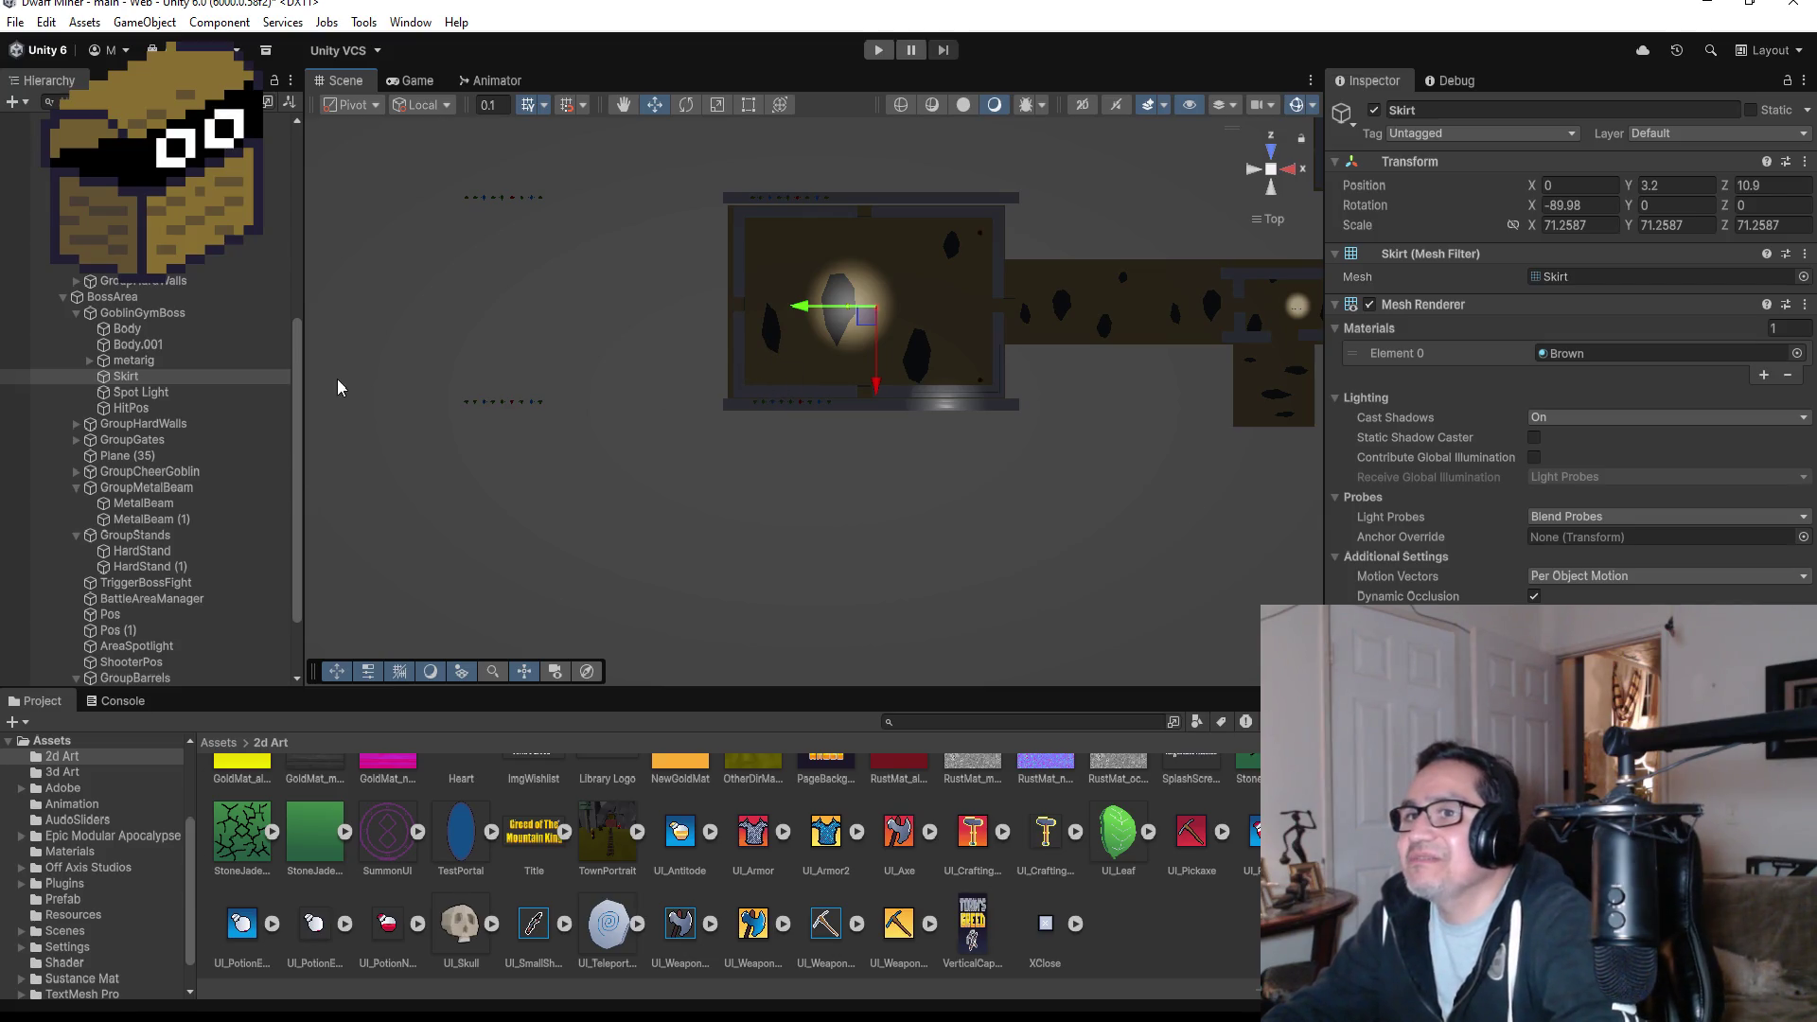
pyautogui.moveTo(795, 308); pyautogui.dragTo(772, 319)
pyautogui.click(199, 392)
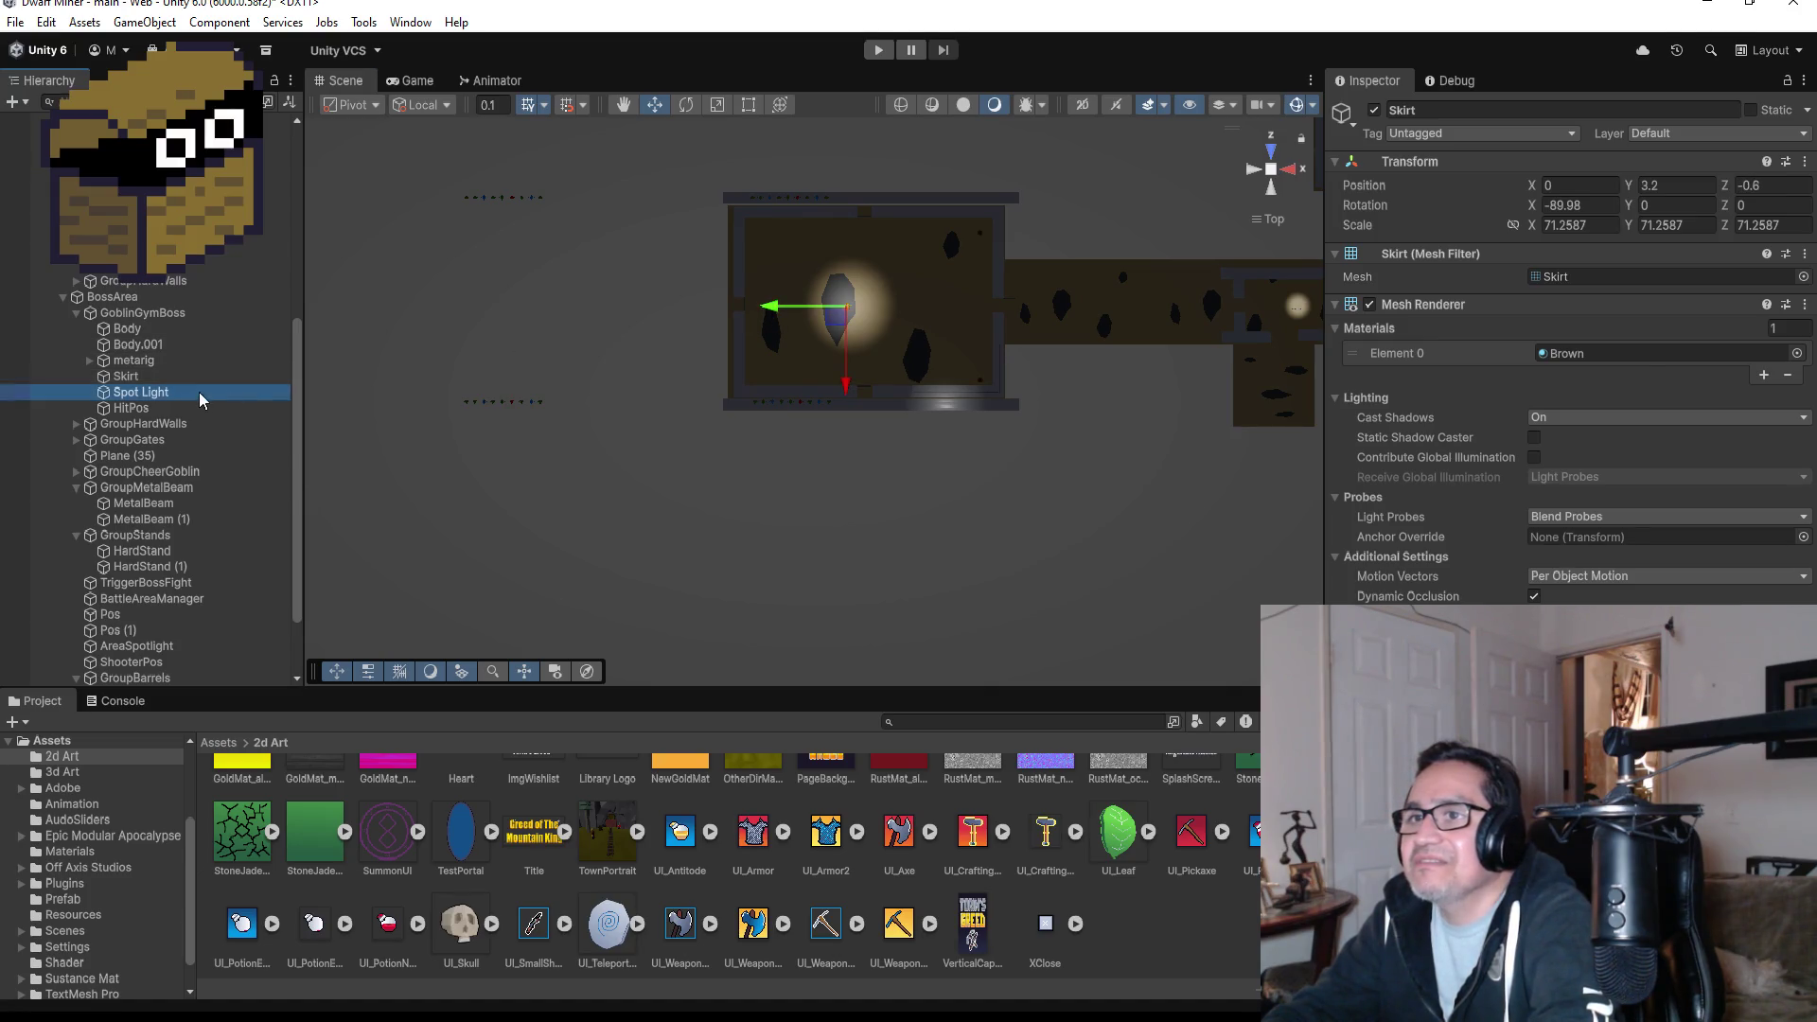
pyautogui.scroll(-3, 1289, 367)
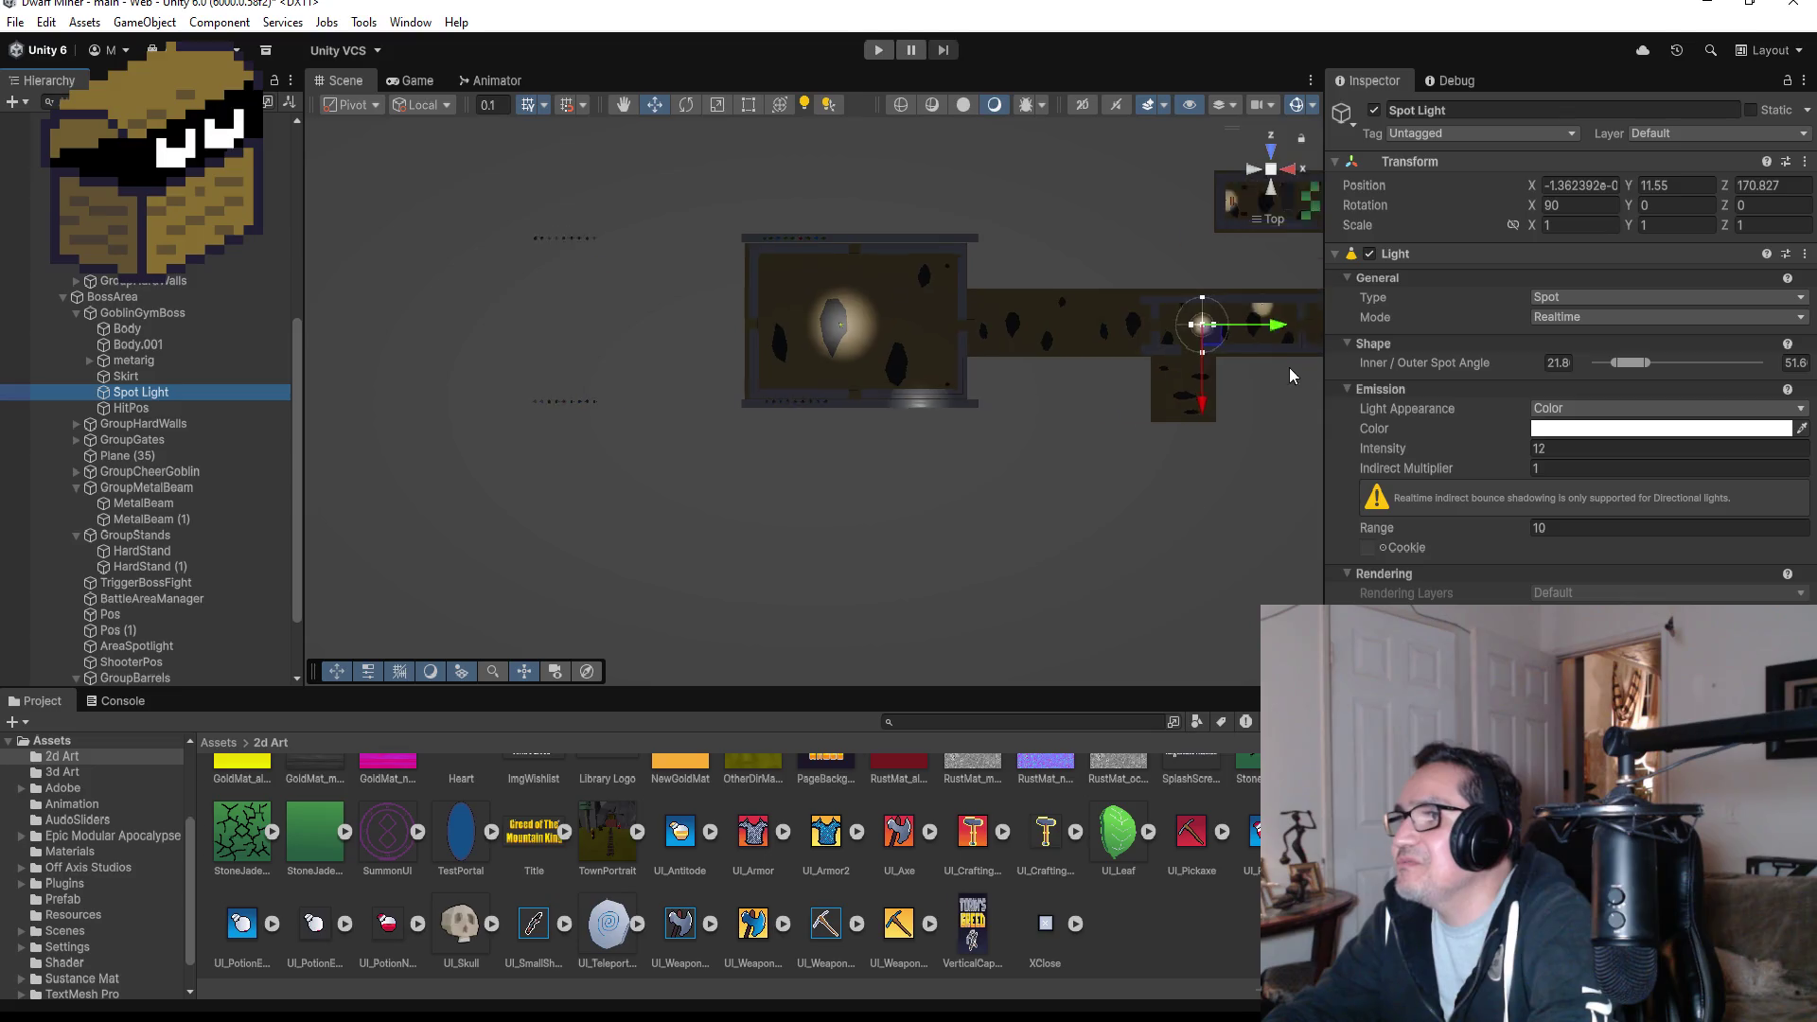
pyautogui.moveTo(1231, 343); pyautogui.dragTo(928, 342)
pyautogui.click(137, 409)
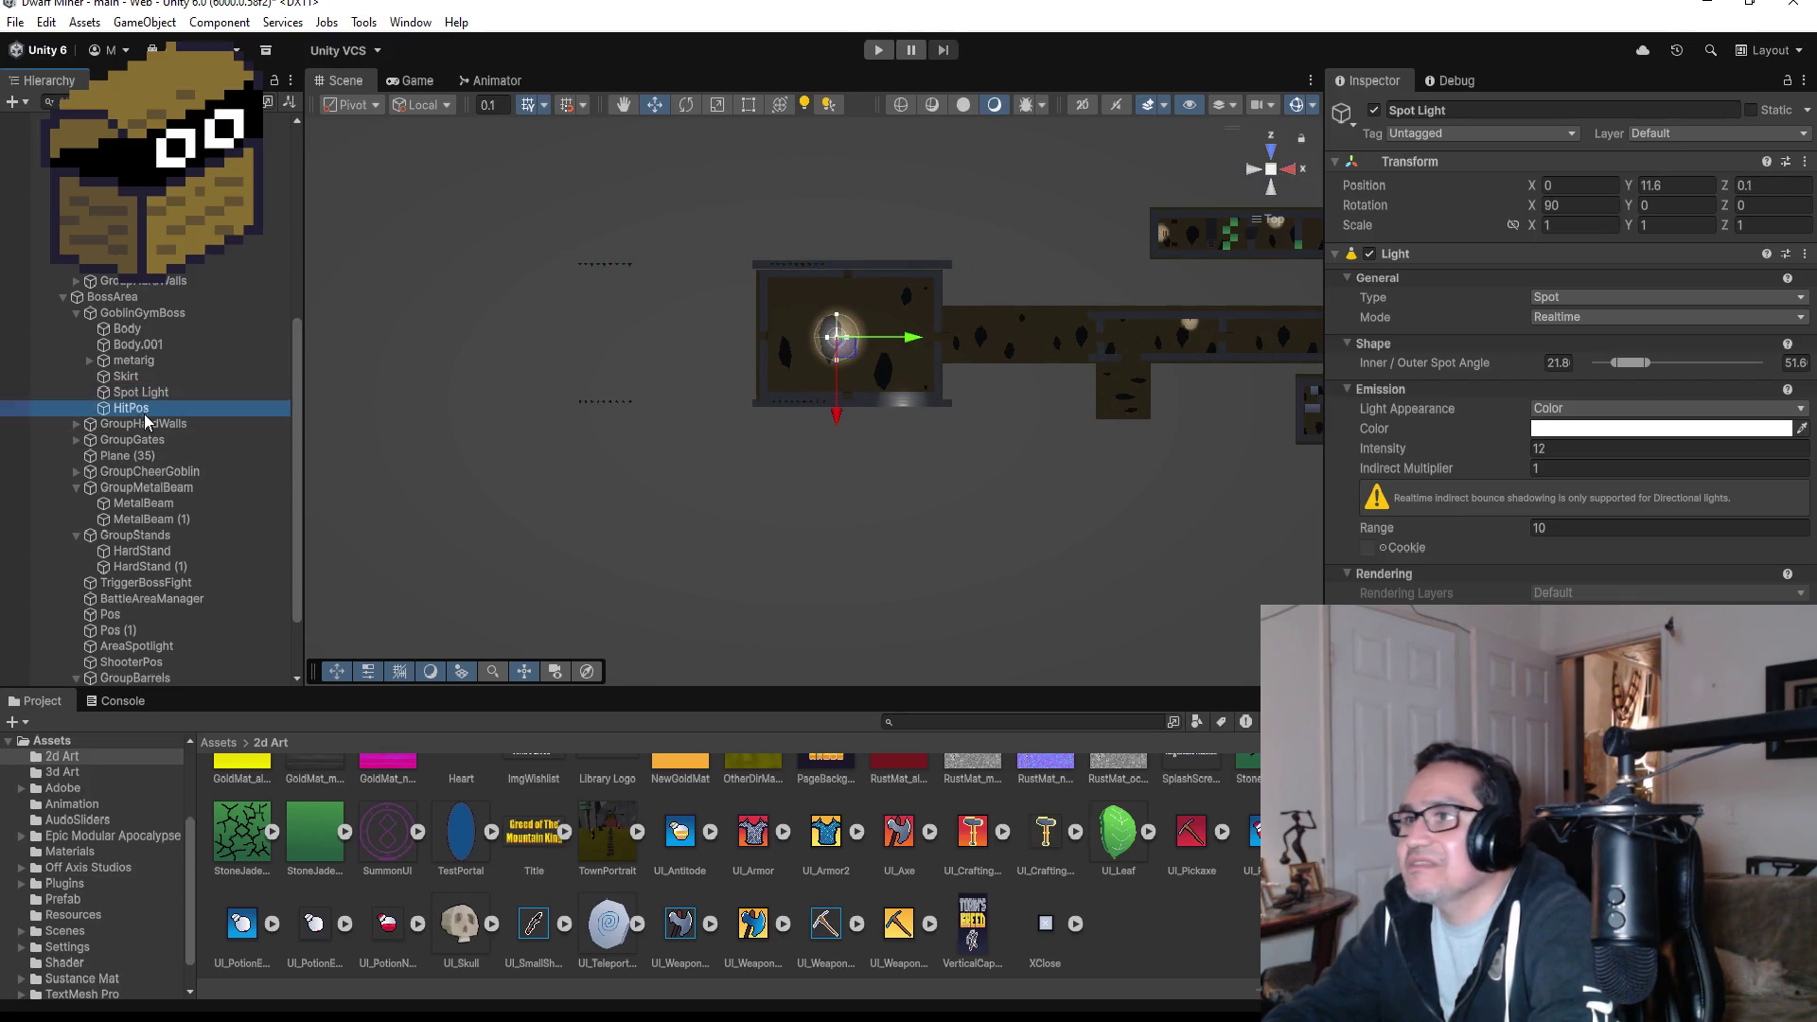
# - Frame the goblin Body, nudge the Skirt to Z -0.09 on the body, then collapse BossArea
pyautogui.doubleClick(142, 330)
pyautogui.moveTo(761, 371)
pyautogui.mouseDown()
pyautogui.moveTo(1026, 409)
pyautogui.moveTo(1136, 401)
pyautogui.moveTo(946, 757)
pyautogui.moveTo(742, 1006)
pyautogui.mouseUp()
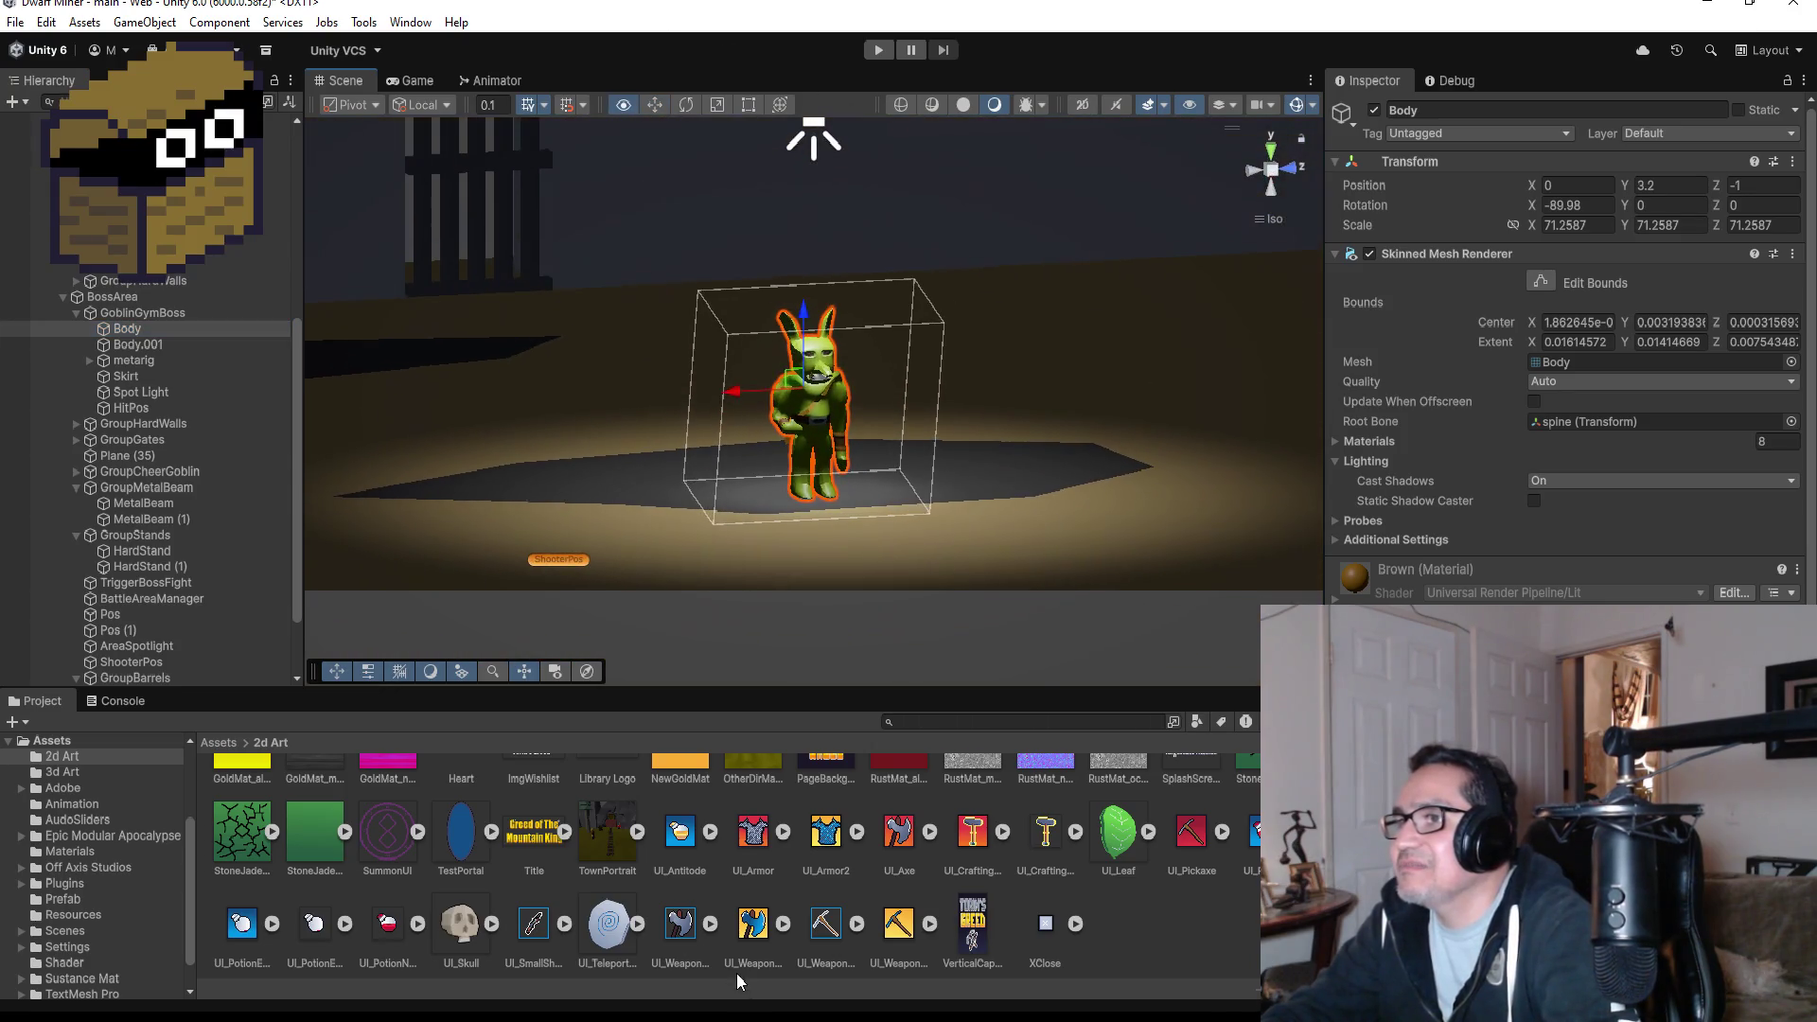
pyautogui.click(139, 375)
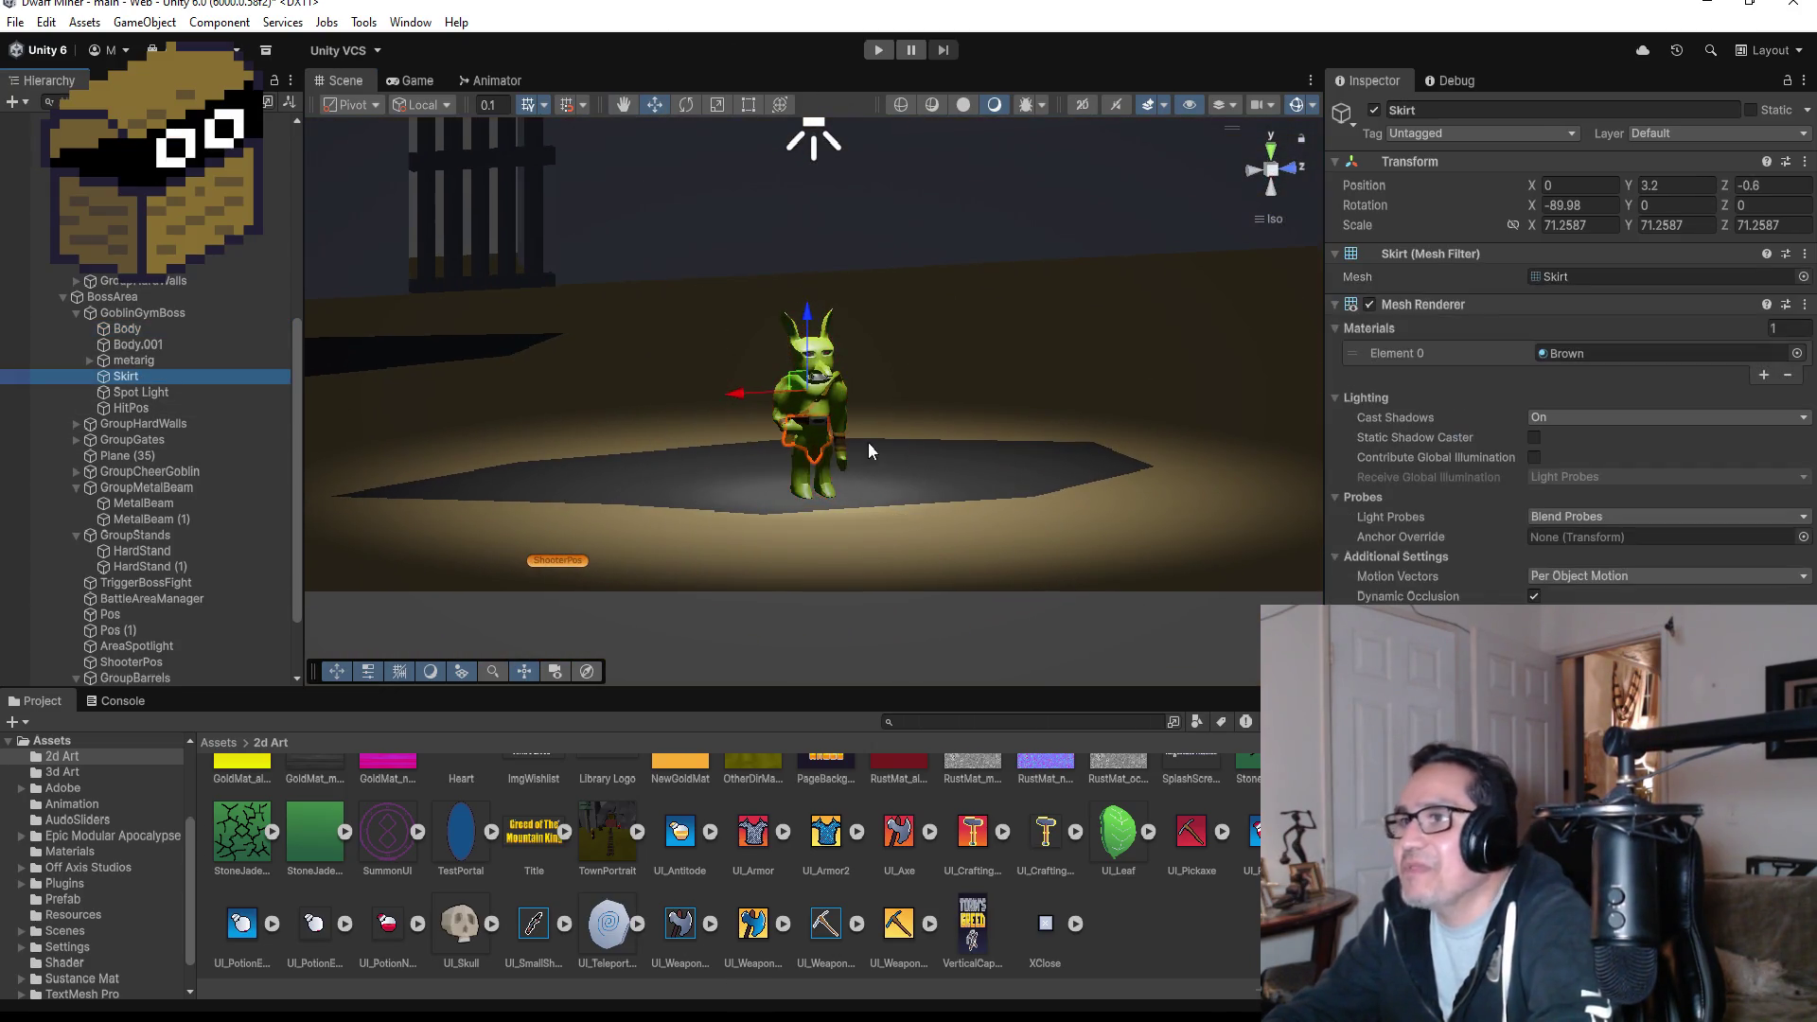
pyautogui.moveTo(926, 380); pyautogui.dragTo(782, 407)
pyautogui.moveTo(761, 388)
pyautogui.mouseDown()
pyautogui.moveTo(604, 365)
pyautogui.moveTo(721, 375)
pyautogui.mouseUp()
pyautogui.click(133, 392)
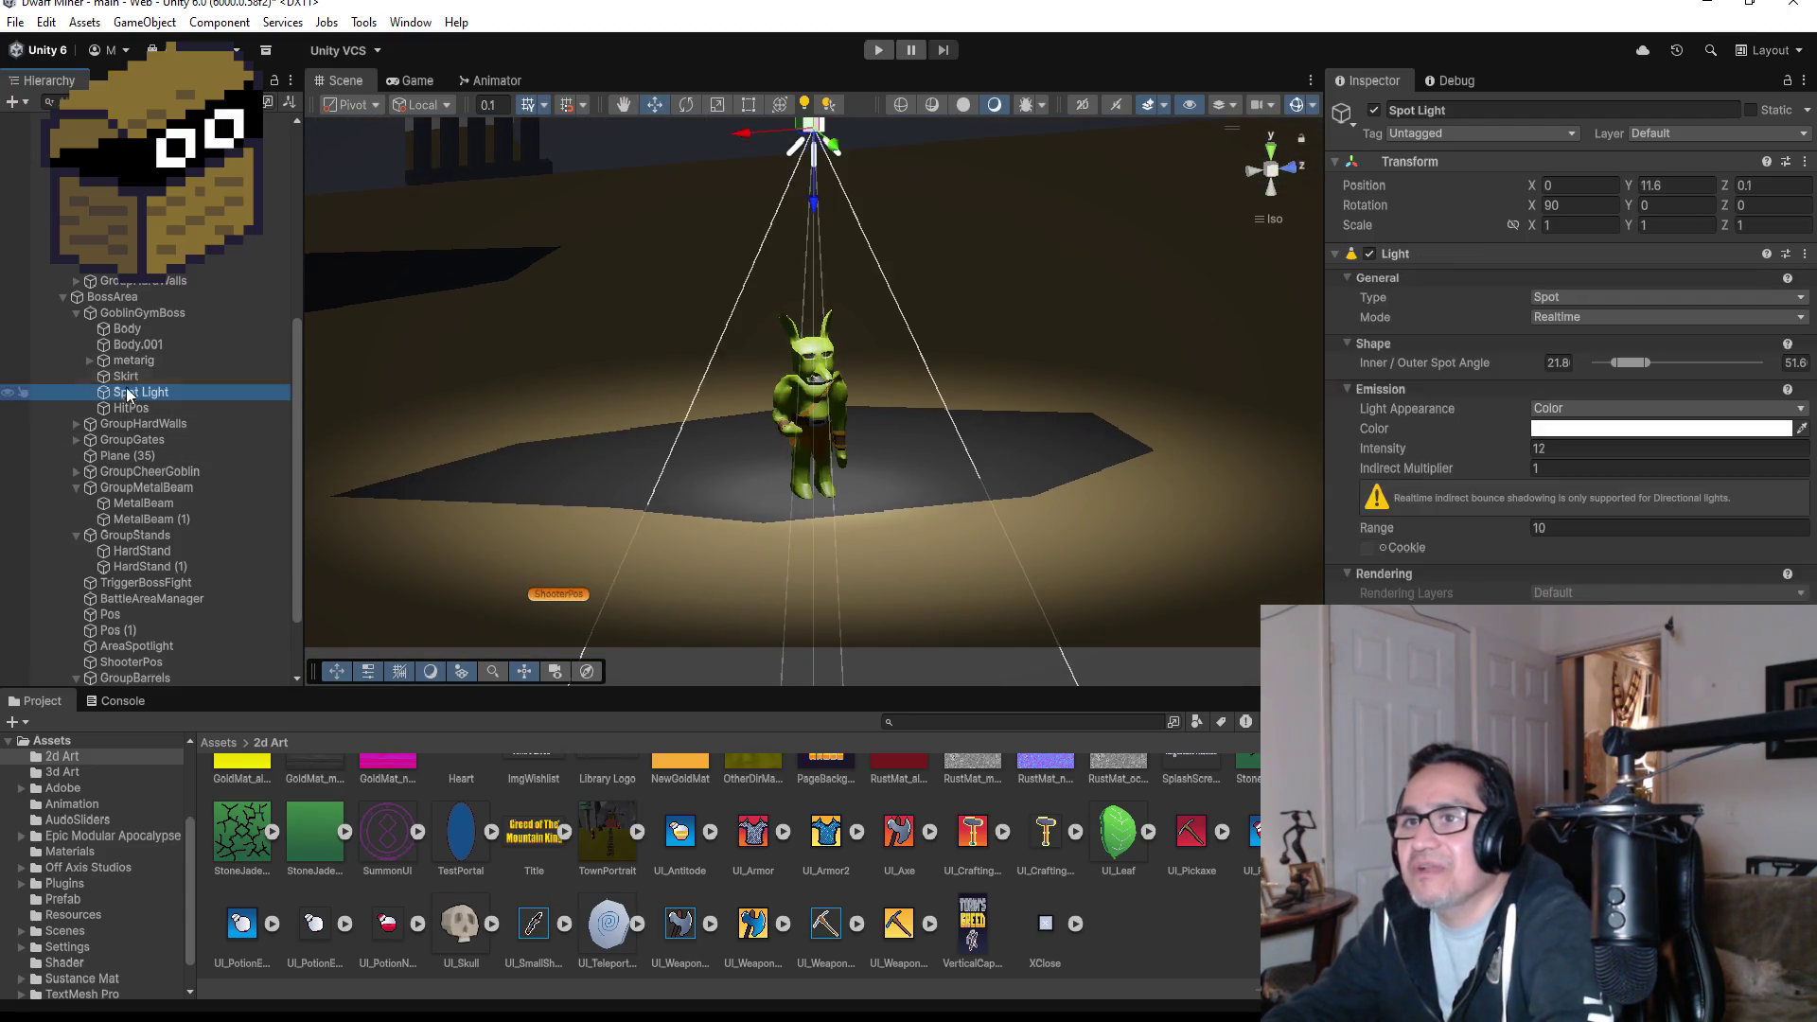
pyautogui.click(138, 344)
pyautogui.click(127, 329)
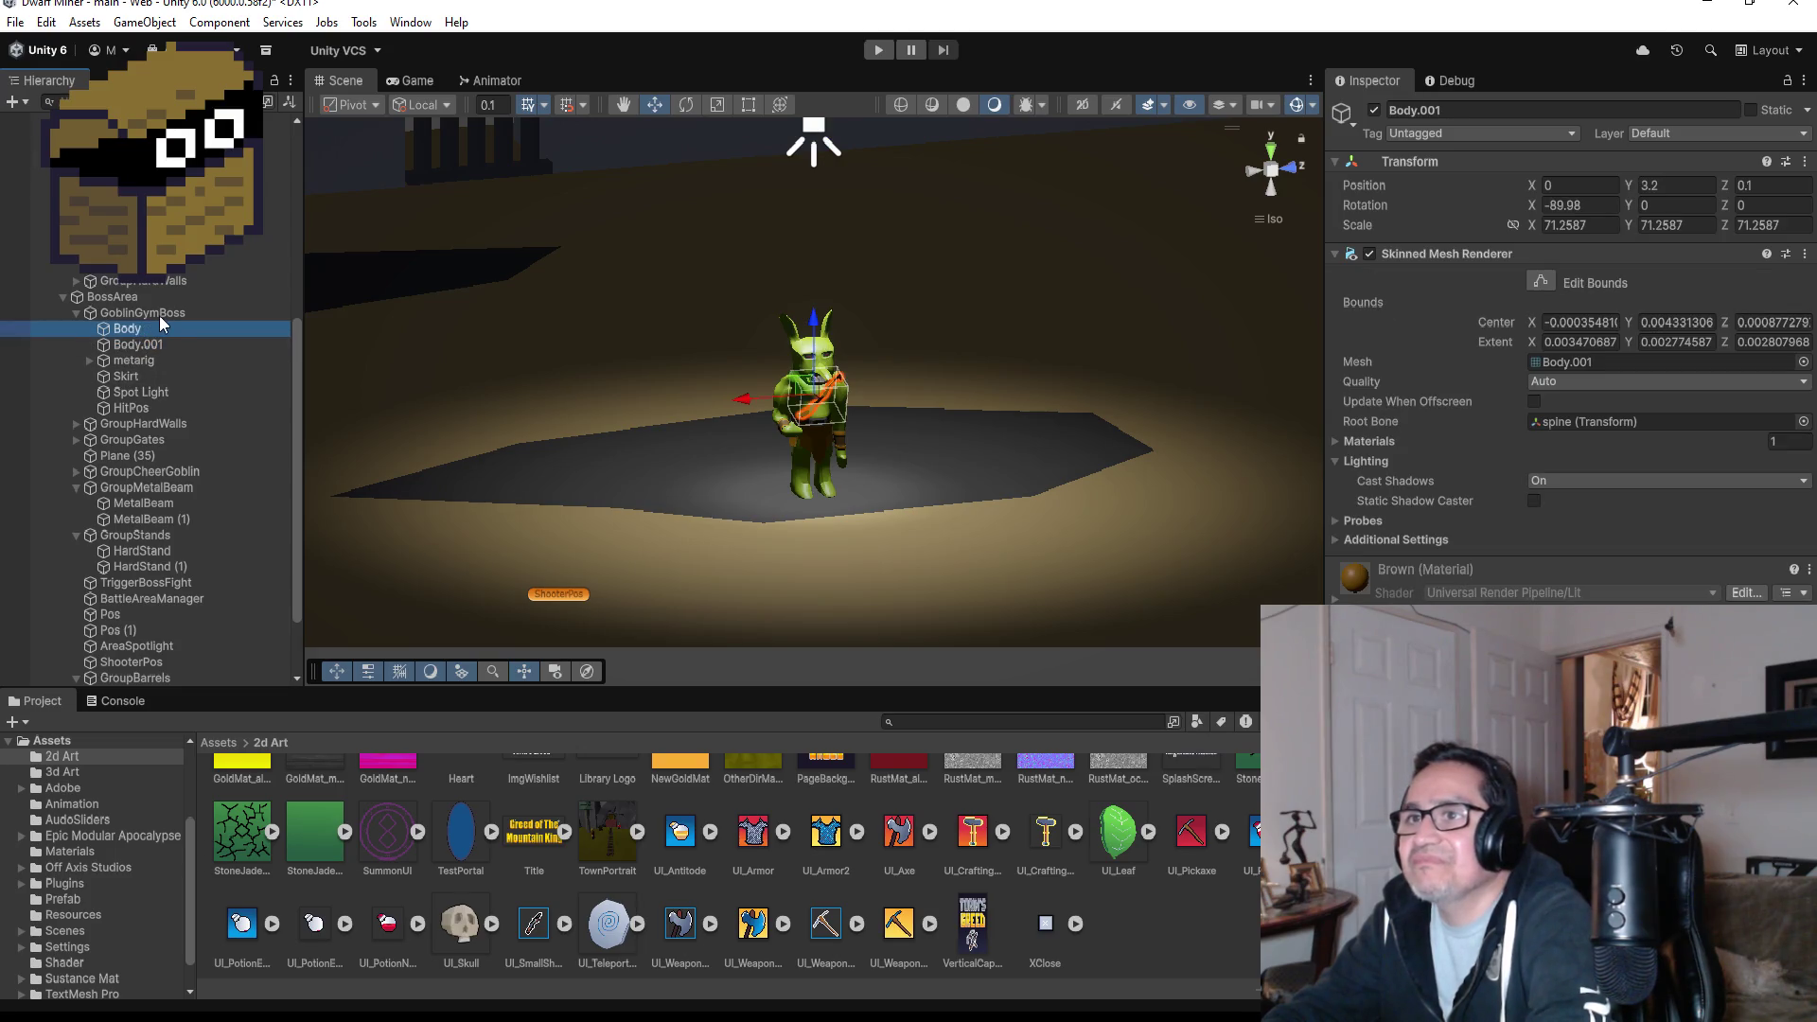
pyautogui.click(161, 314)
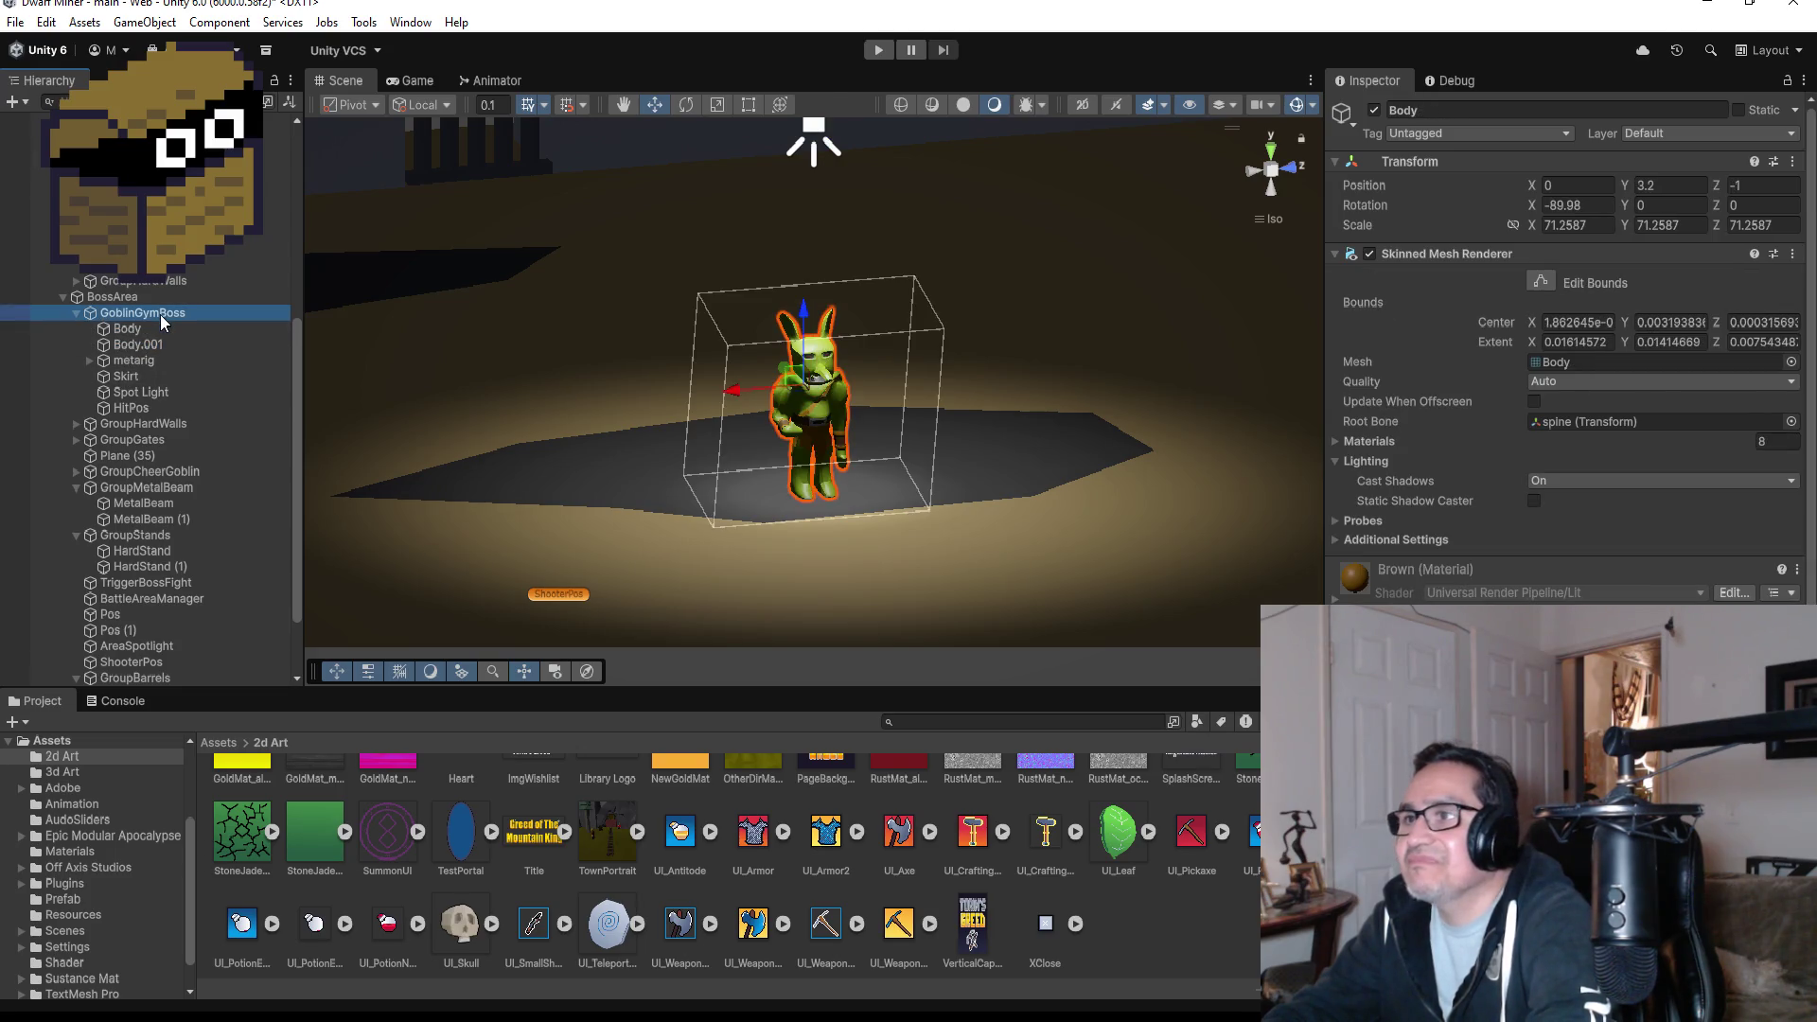
pyautogui.click(63, 297)
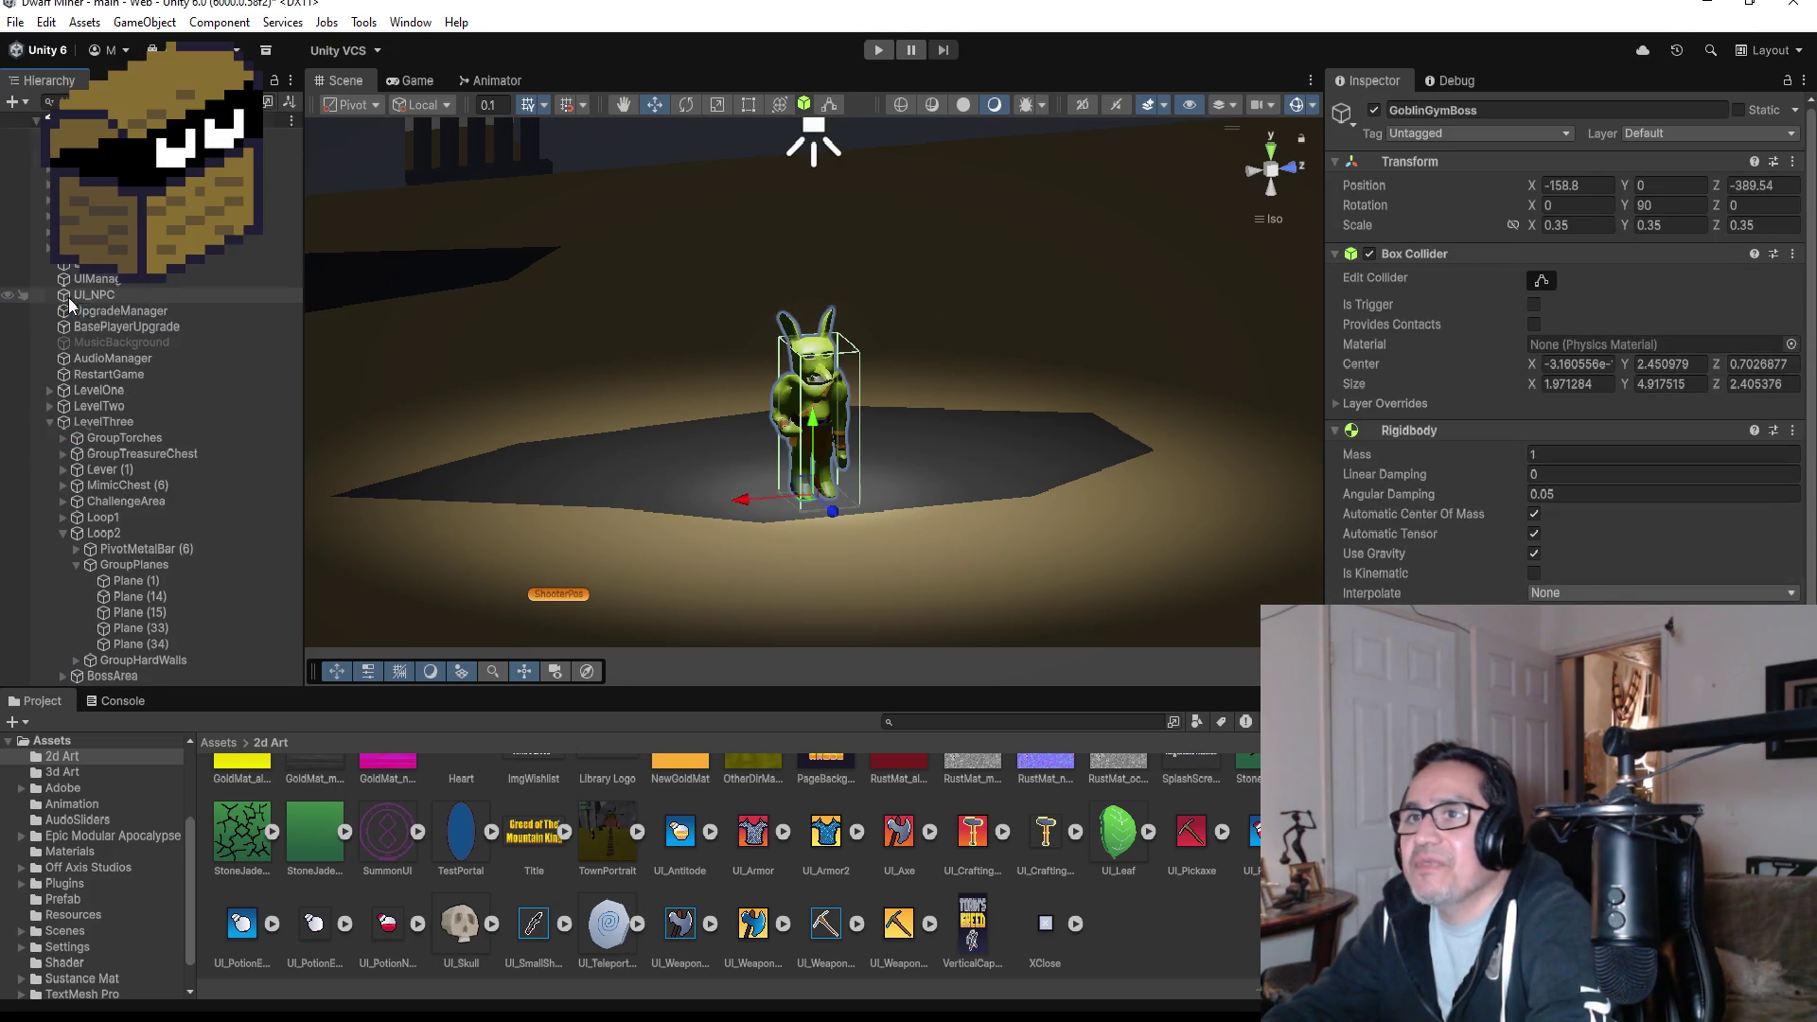
# - View all of LevelThree from the top, inspect MimicChest (6), collapse LevelThree, and box-select nearby goblins
pyautogui.doubleClick(47, 420)
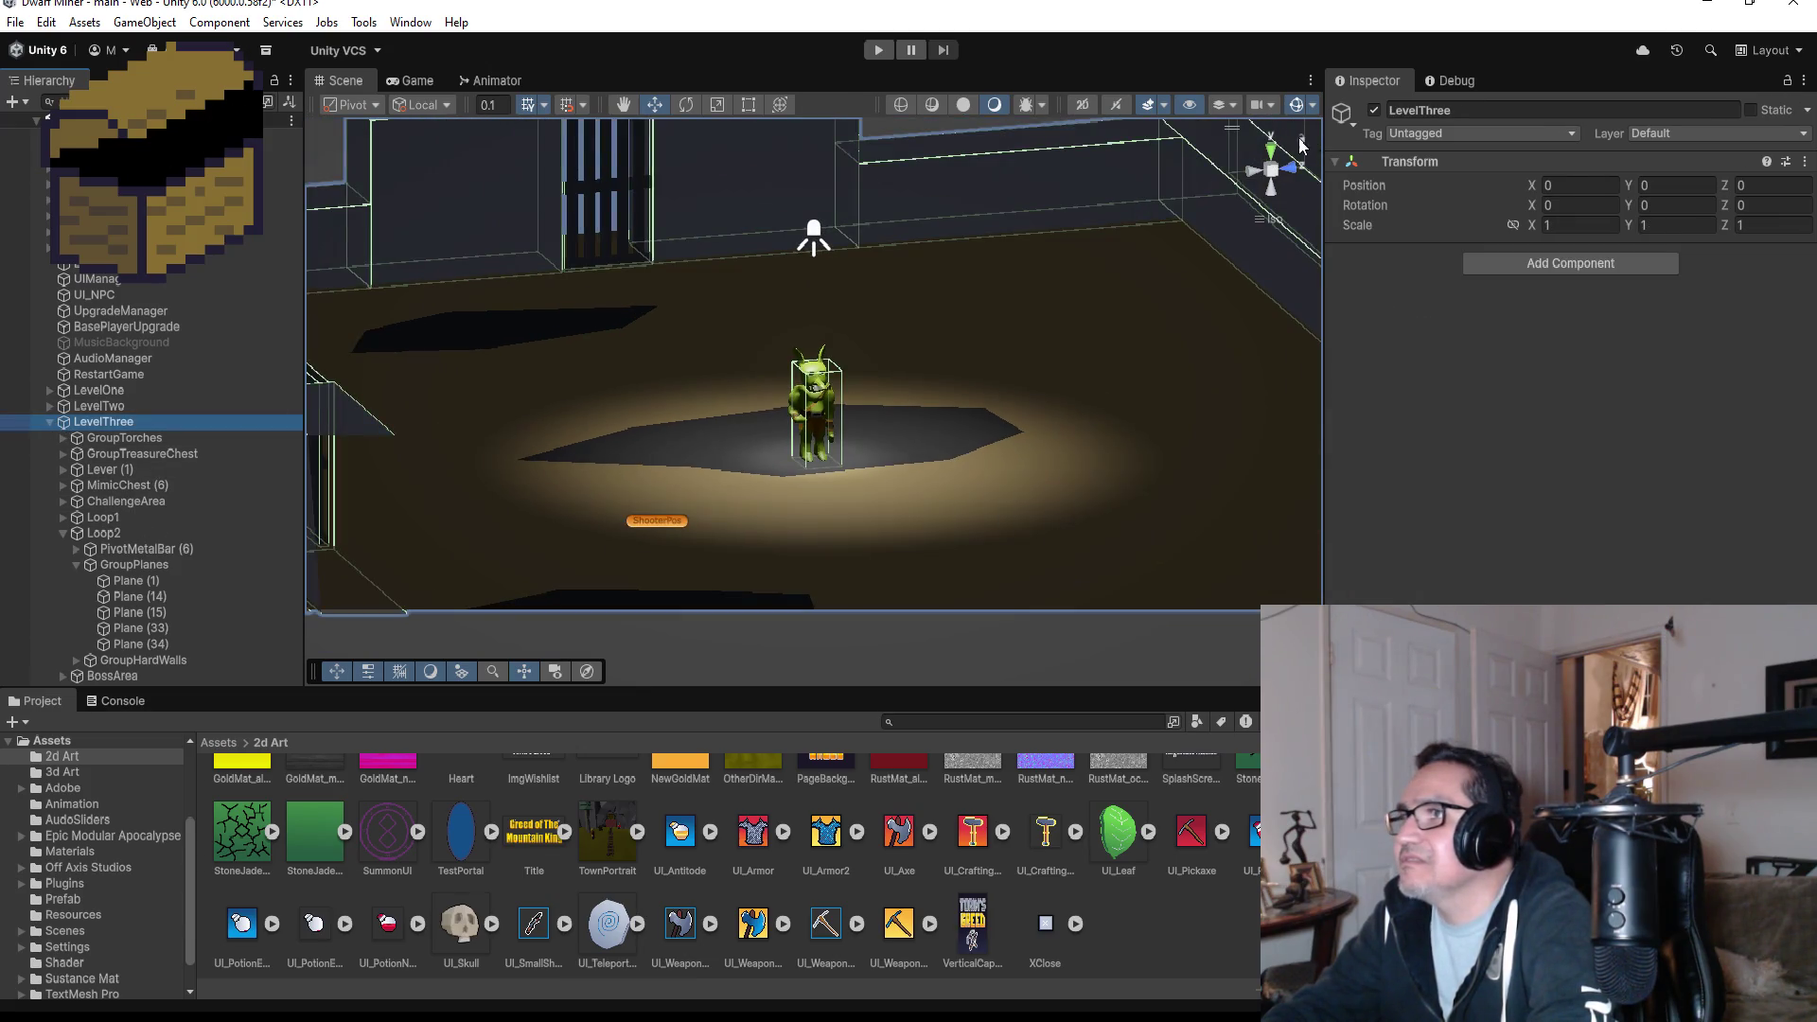
pyautogui.click(1271, 149)
pyautogui.scroll(-10, 927, 426)
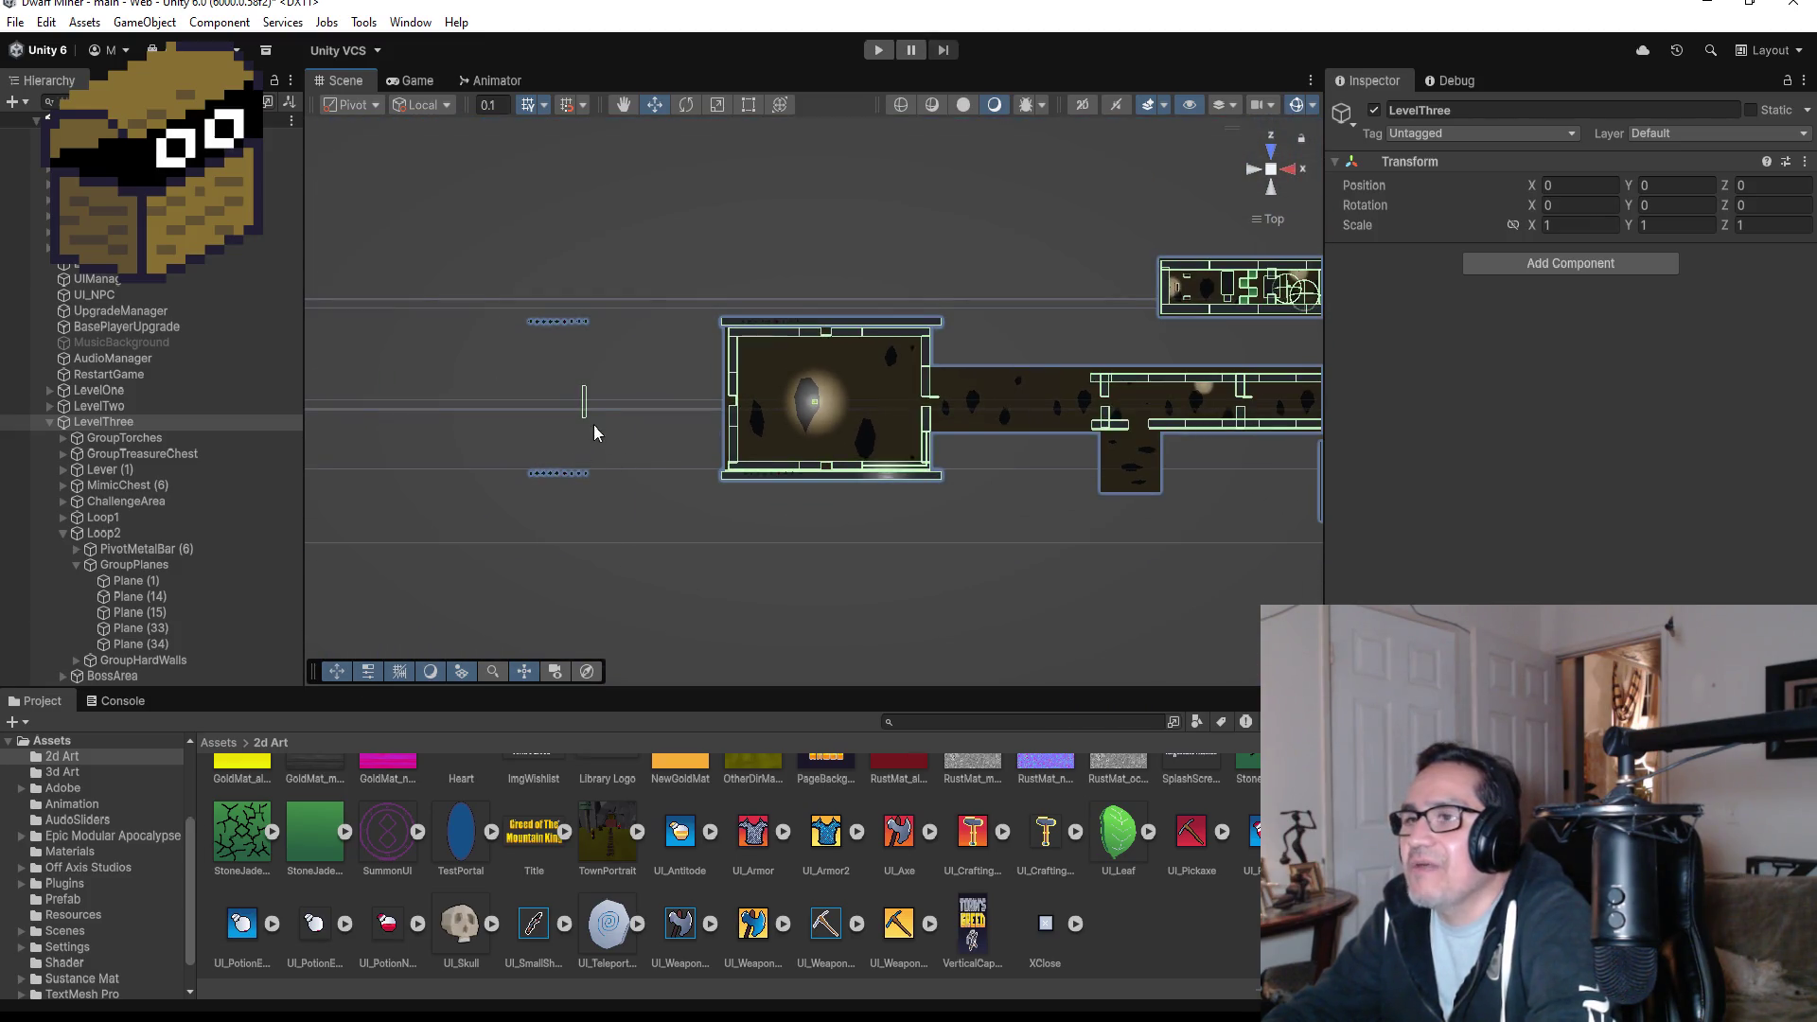
pyautogui.click(584, 409)
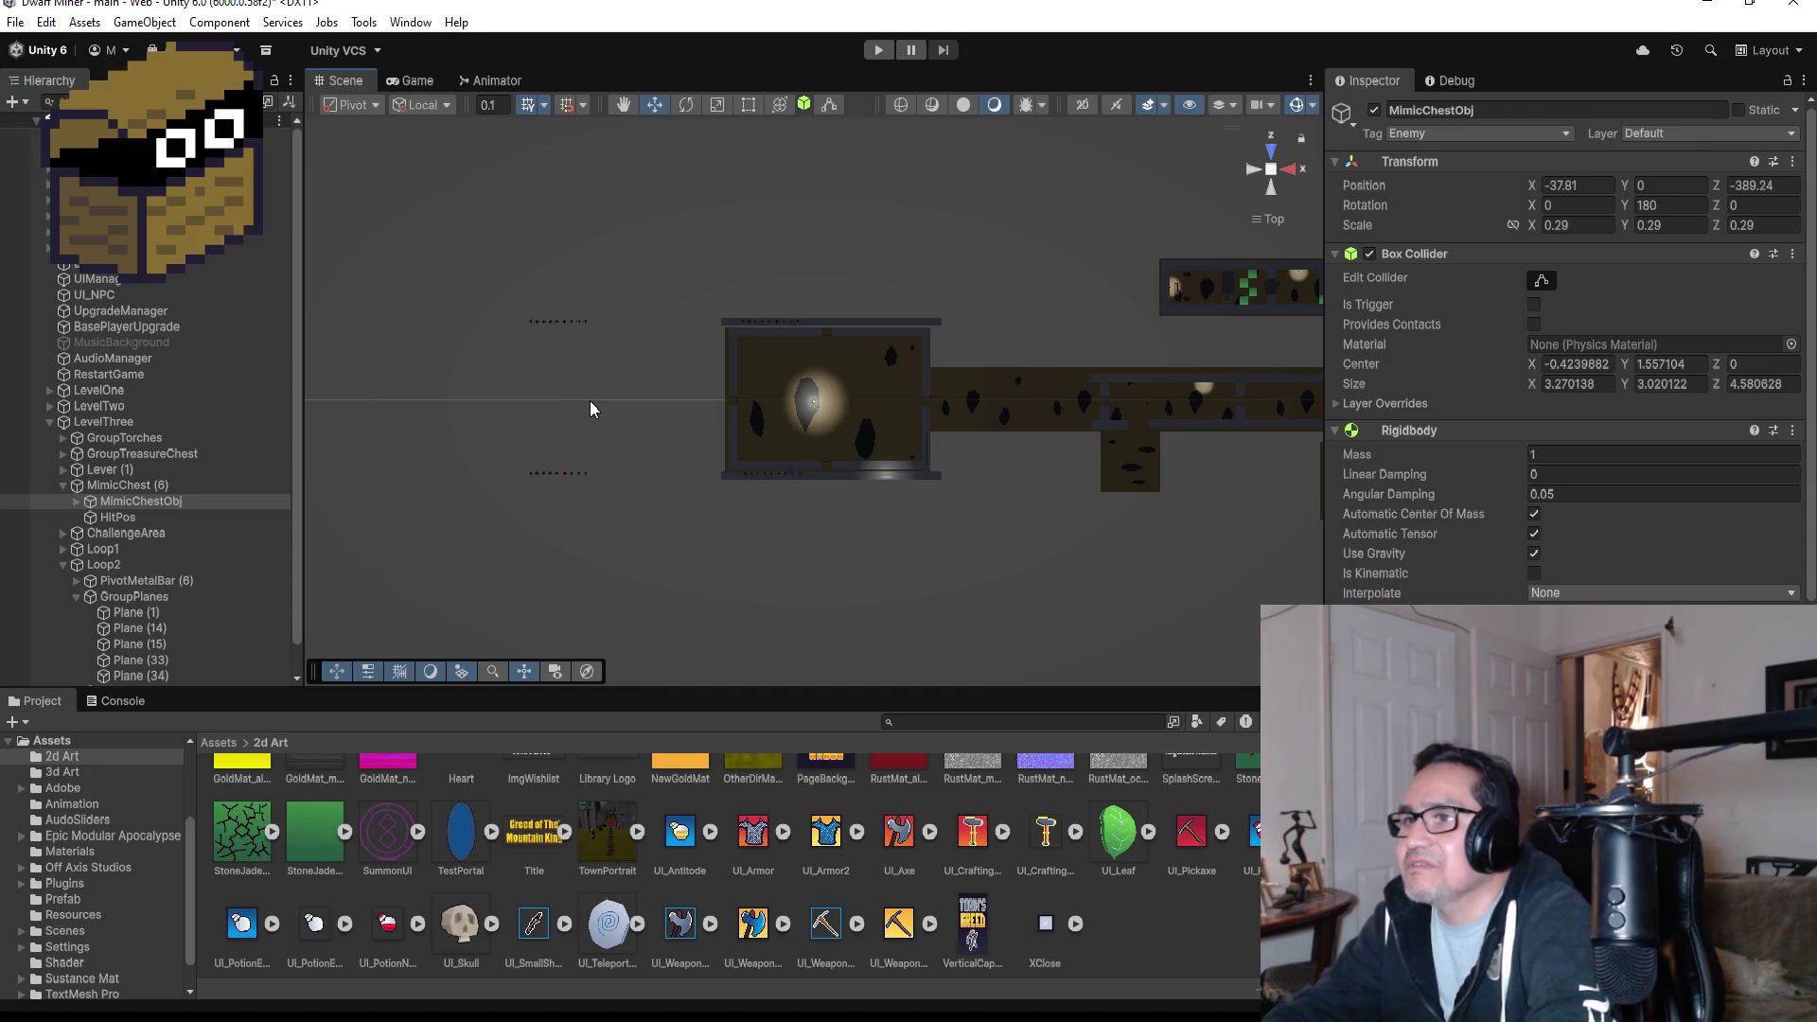
pyautogui.moveTo(589, 409)
pyautogui.mouseDown()
pyautogui.moveTo(554, 422)
pyautogui.moveTo(536, 161)
pyautogui.moveTo(536, 196)
pyautogui.mouseUp()
pyautogui.click(469, 389)
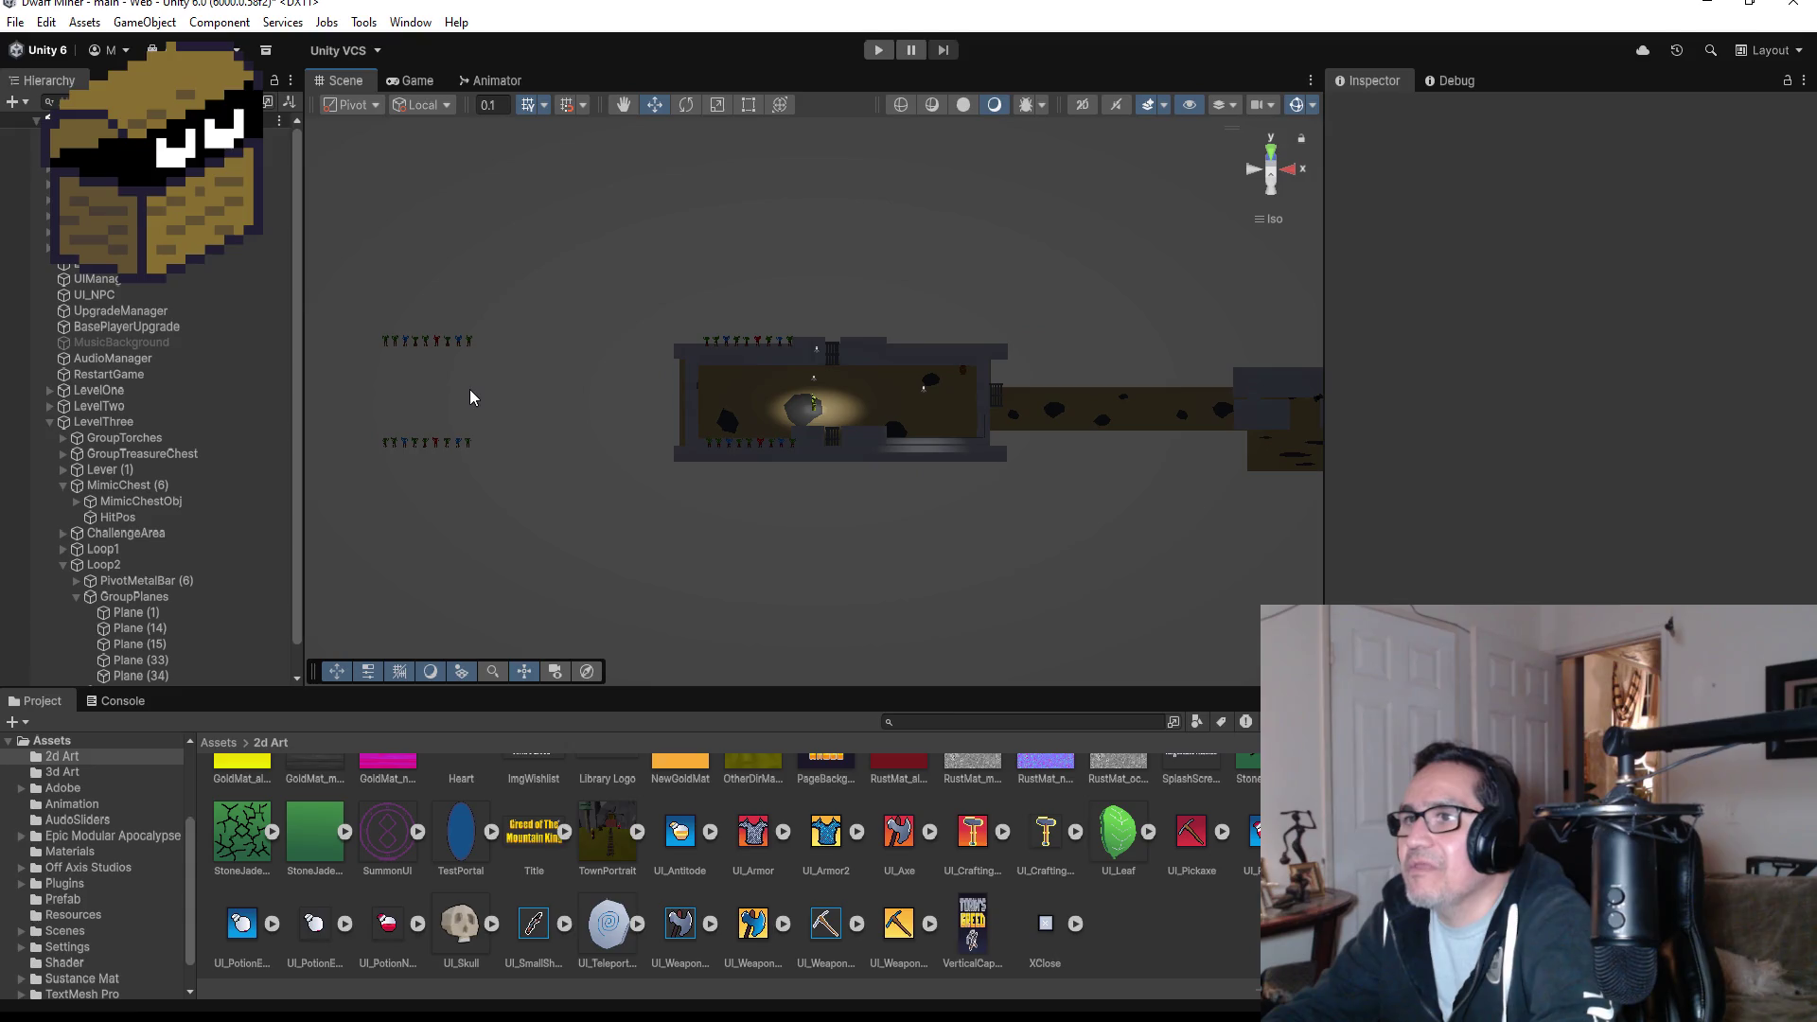
pyautogui.click(112, 486)
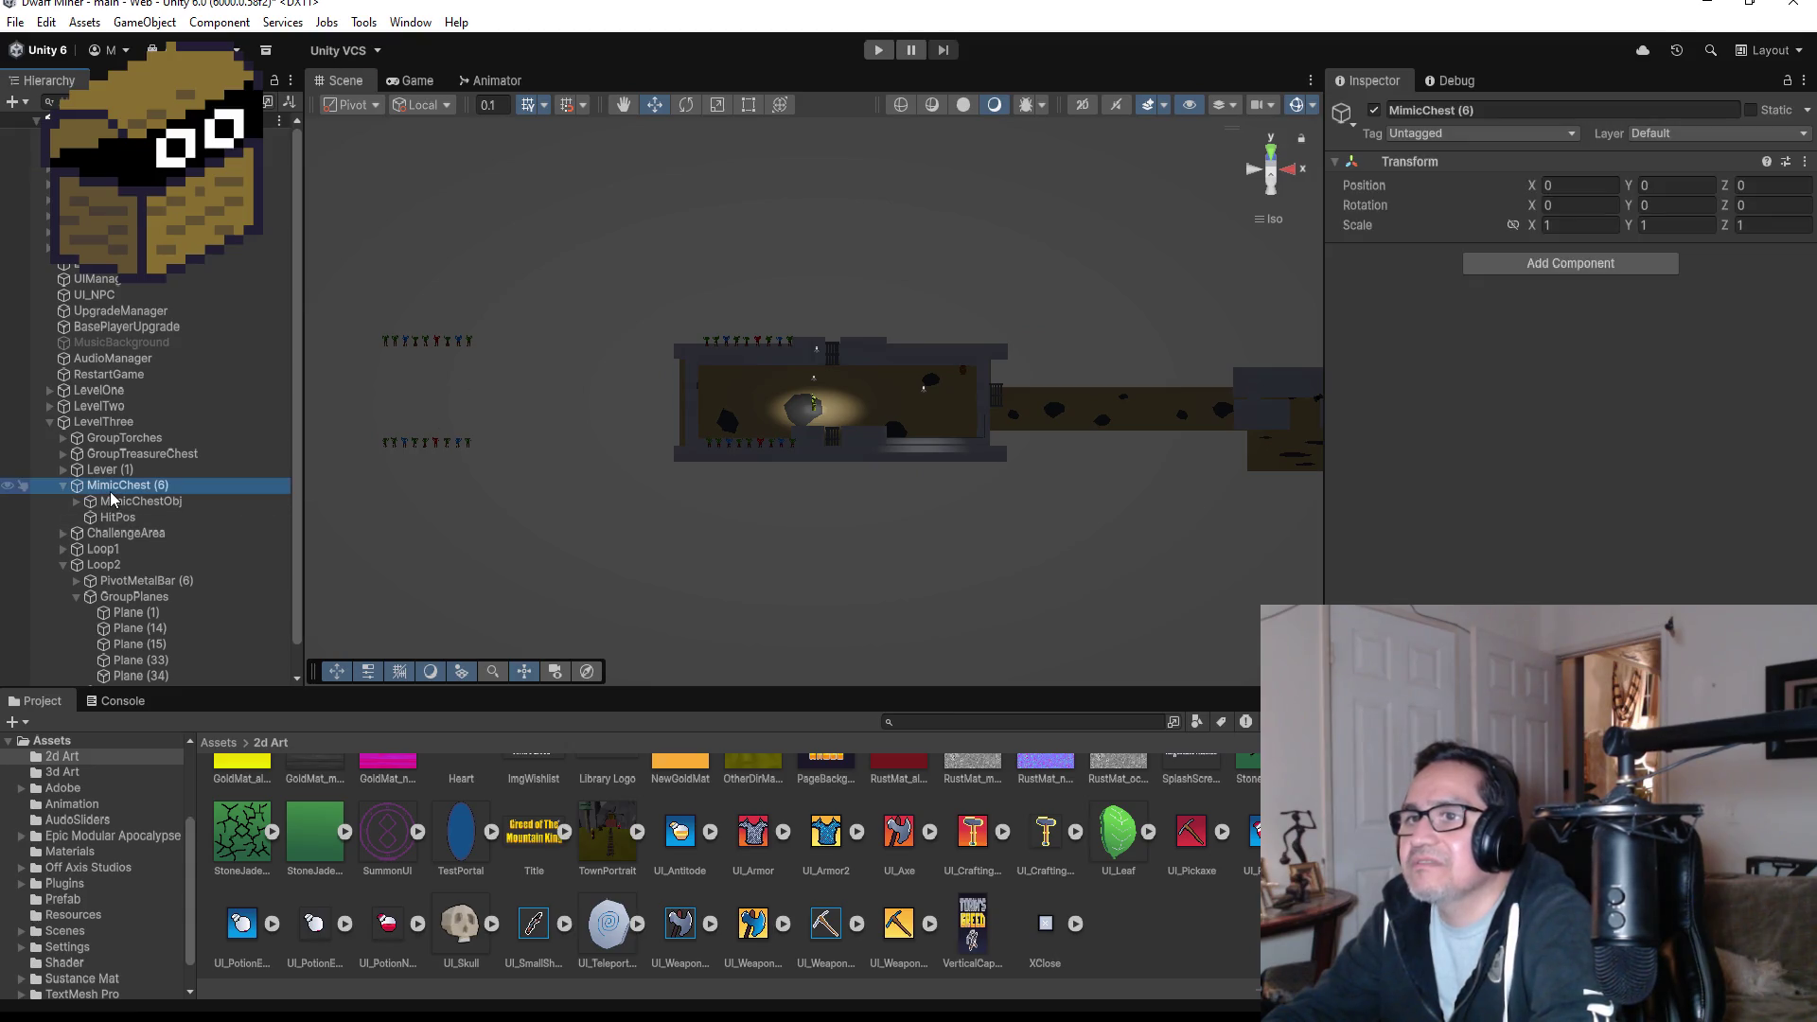
pyautogui.click(50, 422)
pyautogui.moveTo(312, 314); pyautogui.dragTo(559, 520)
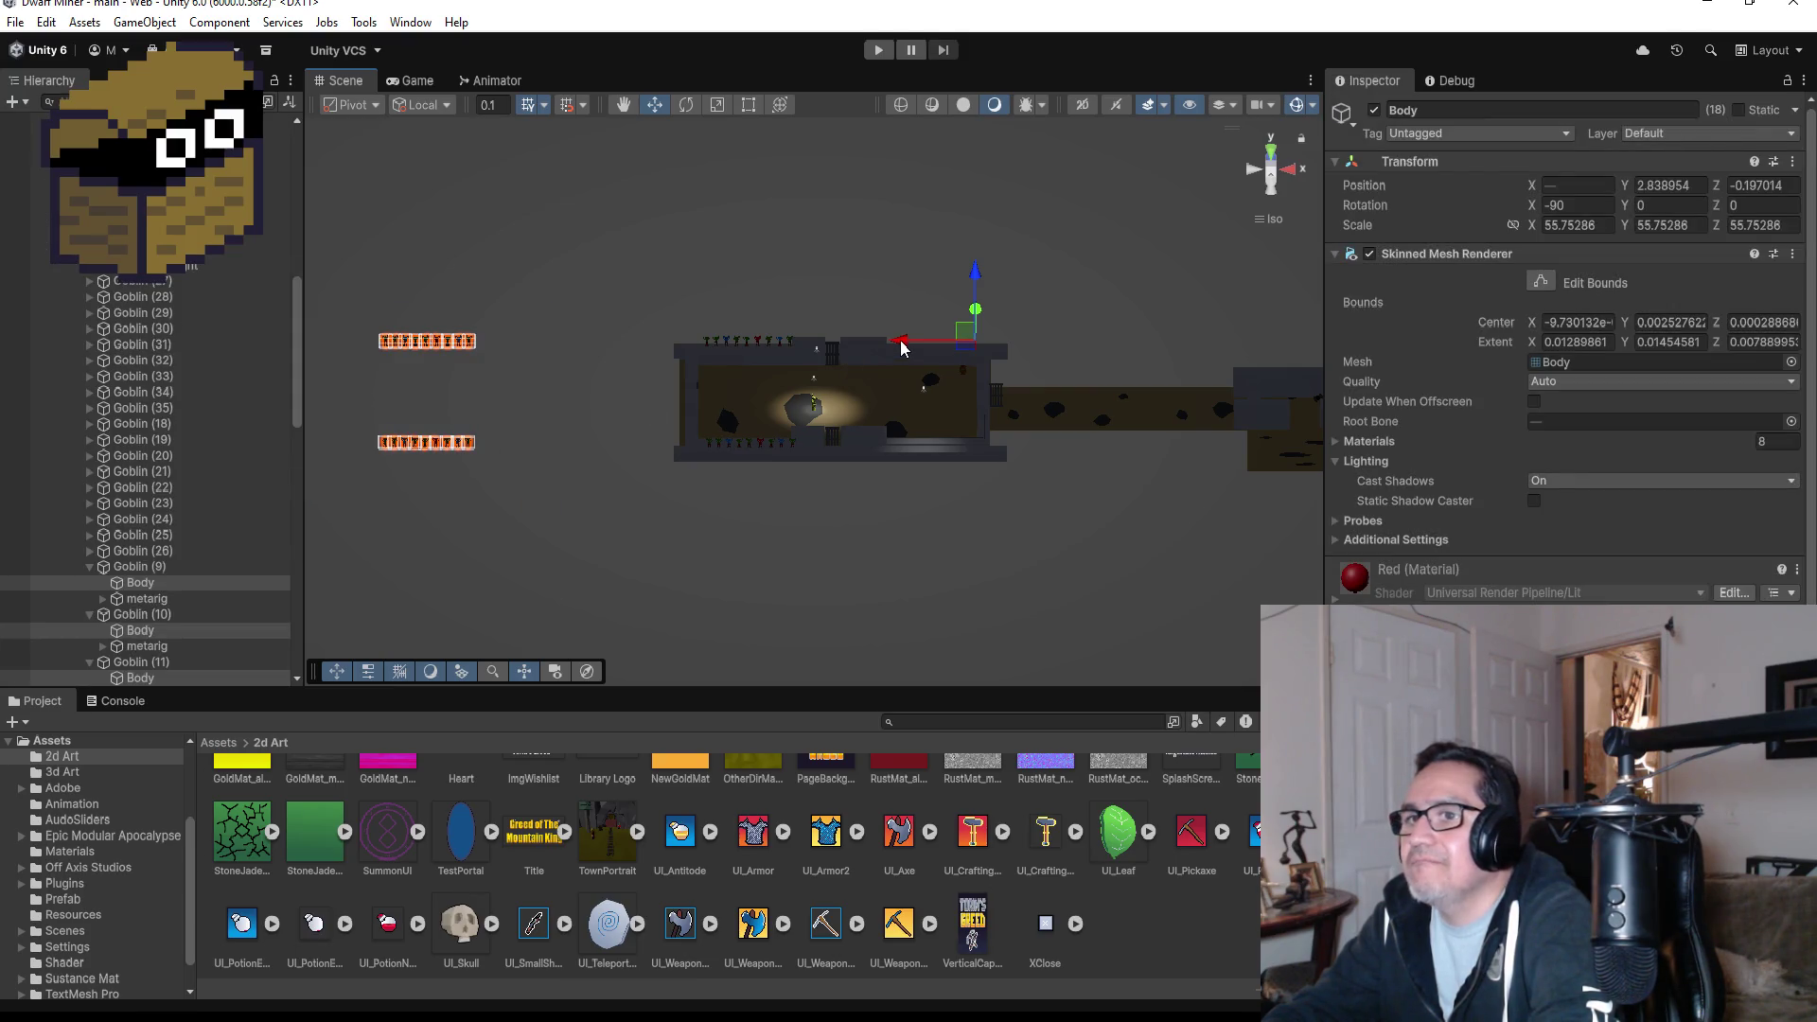
# - Fold away the children of Goblin (9), (10) and (11) and select Goblin (11)
pyautogui.click(91, 567)
pyautogui.click(126, 567)
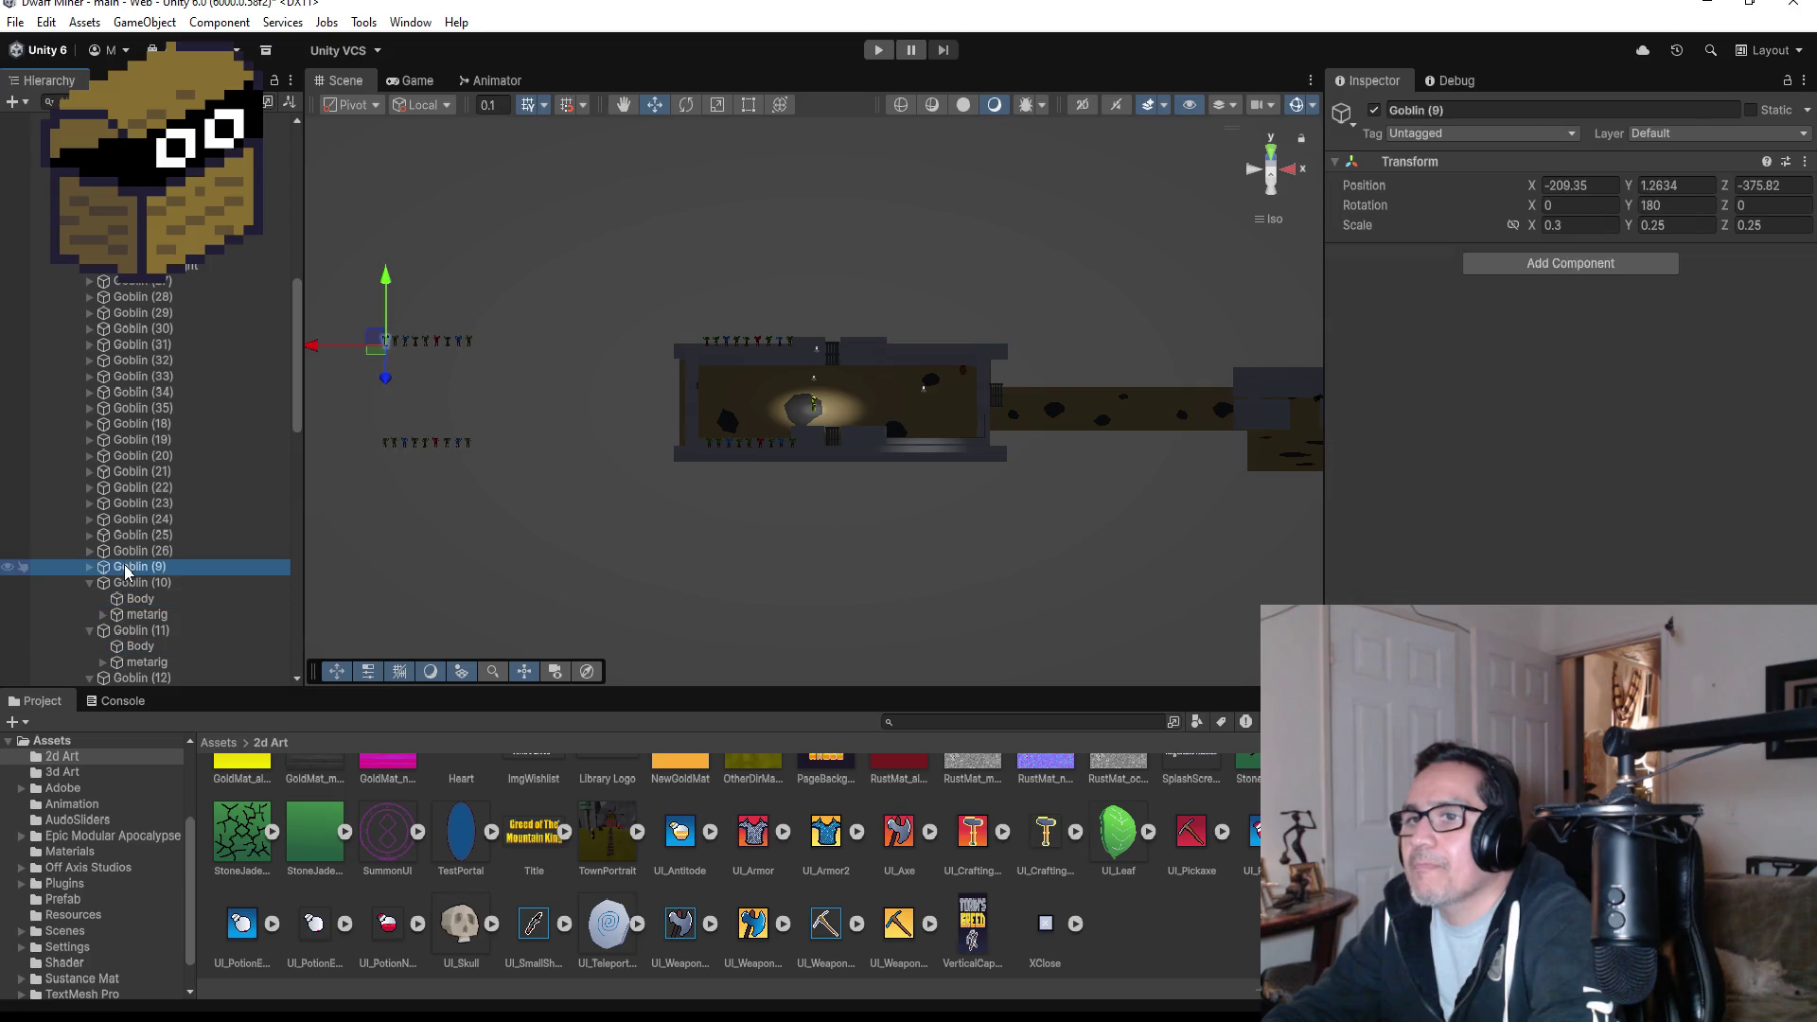
pyautogui.click(91, 583)
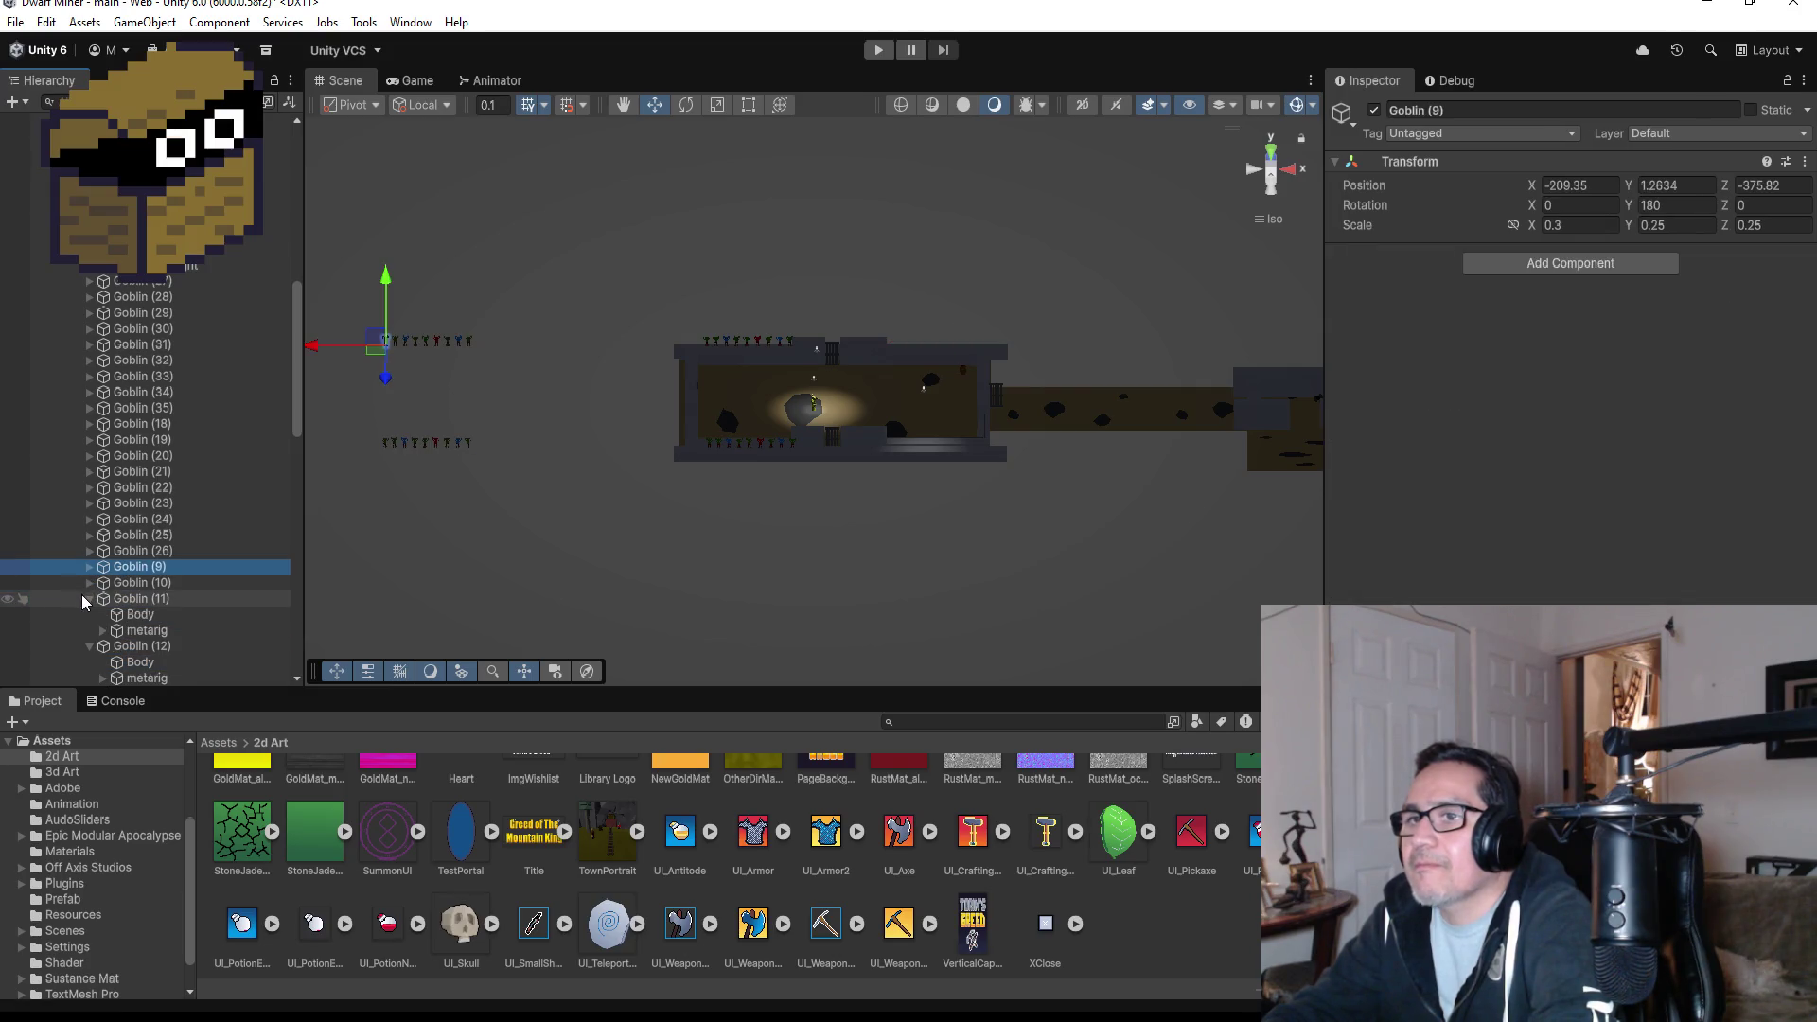
pyautogui.click(132, 599)
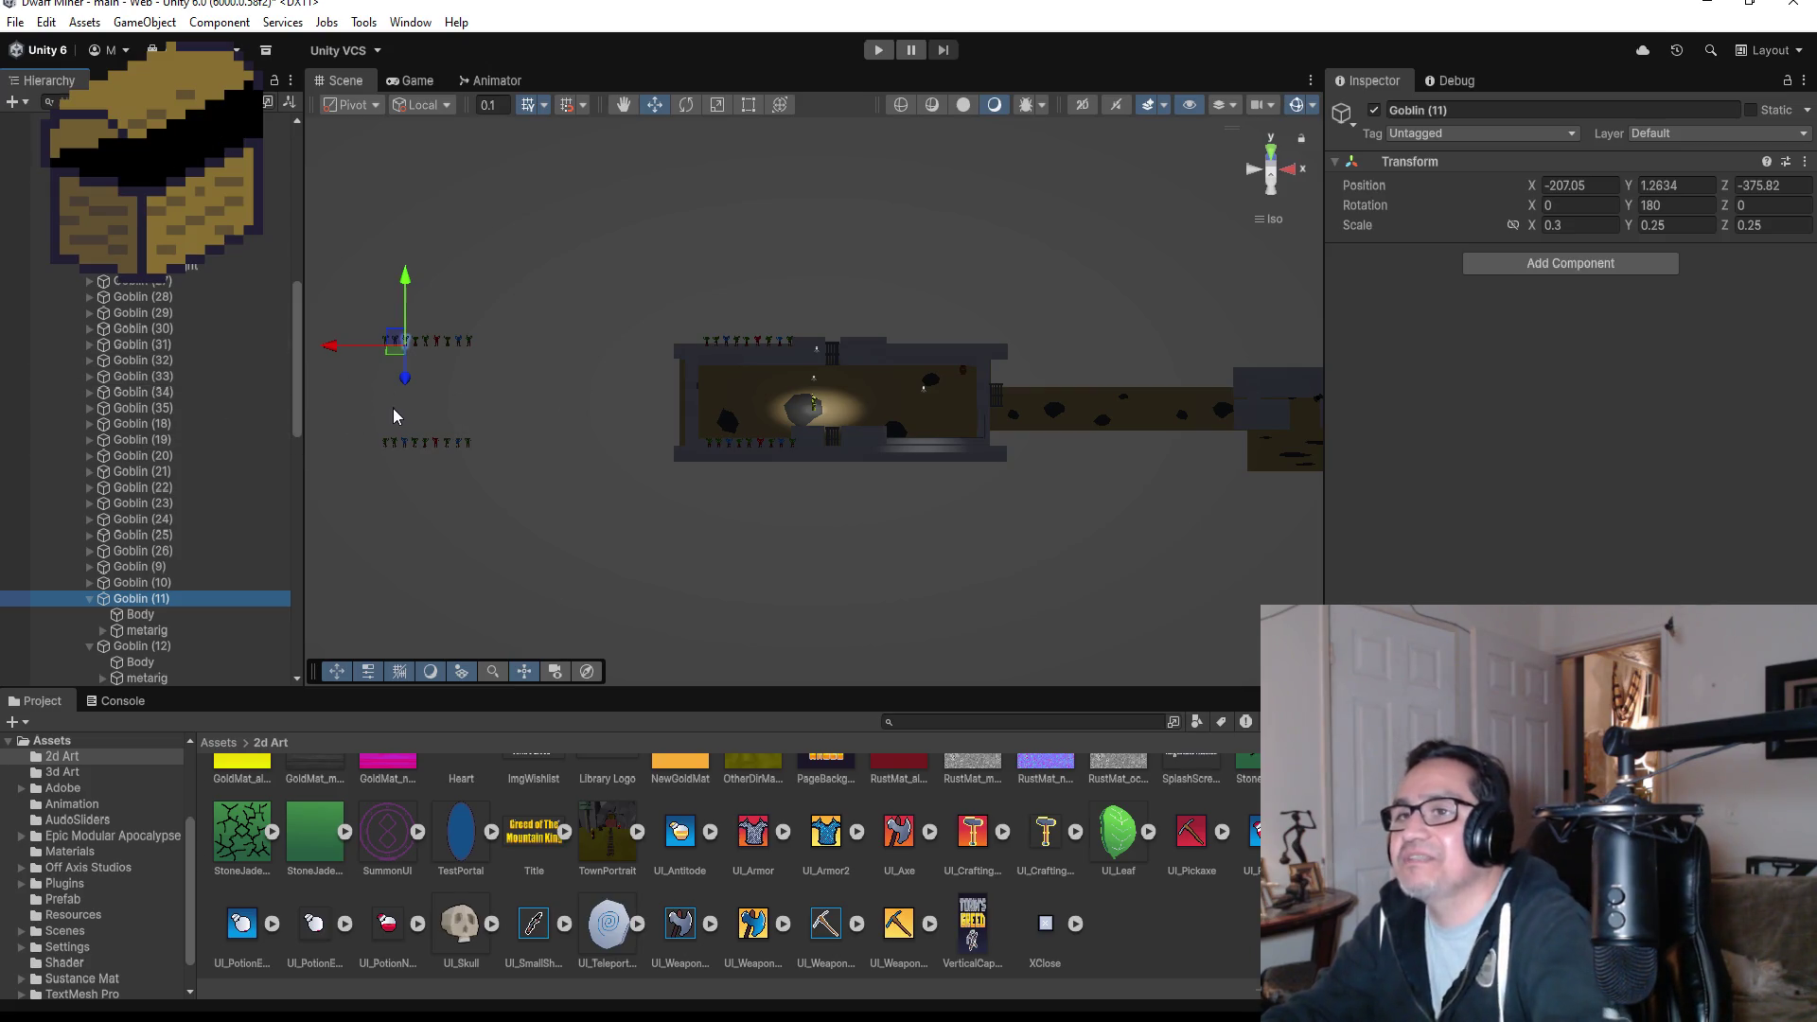
pyautogui.click(90, 598)
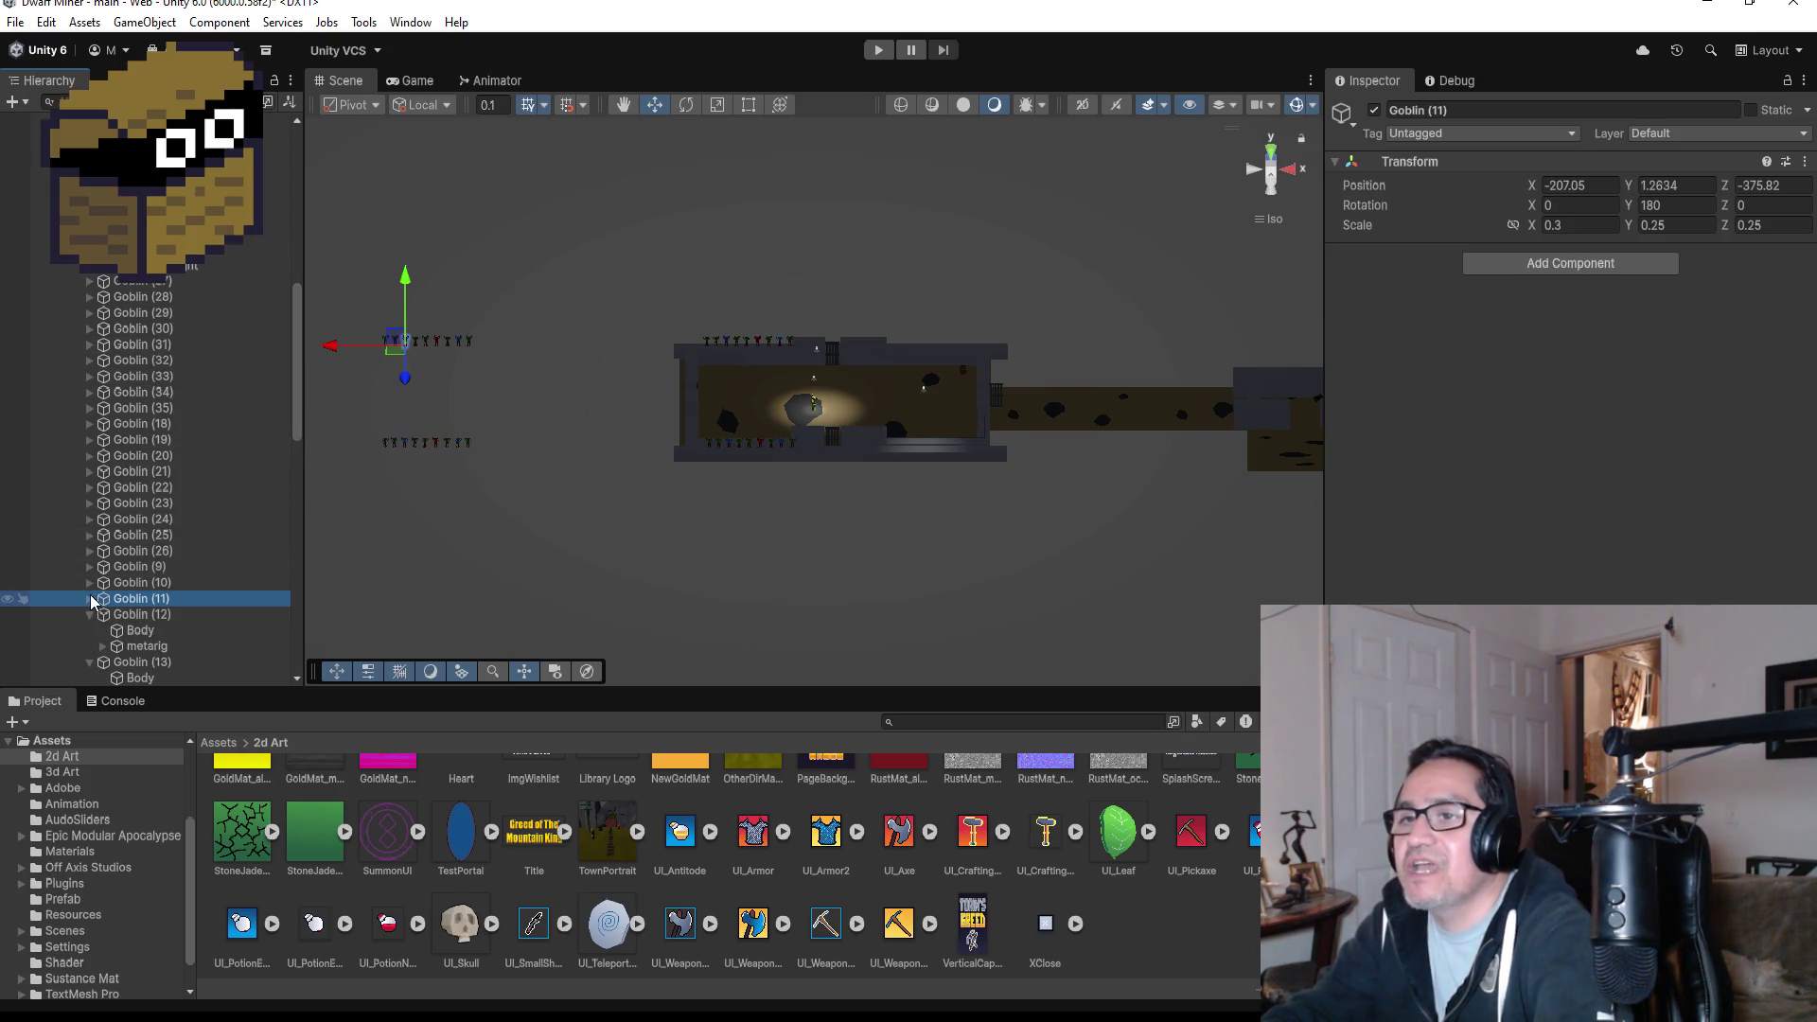
pyautogui.click(90, 582)
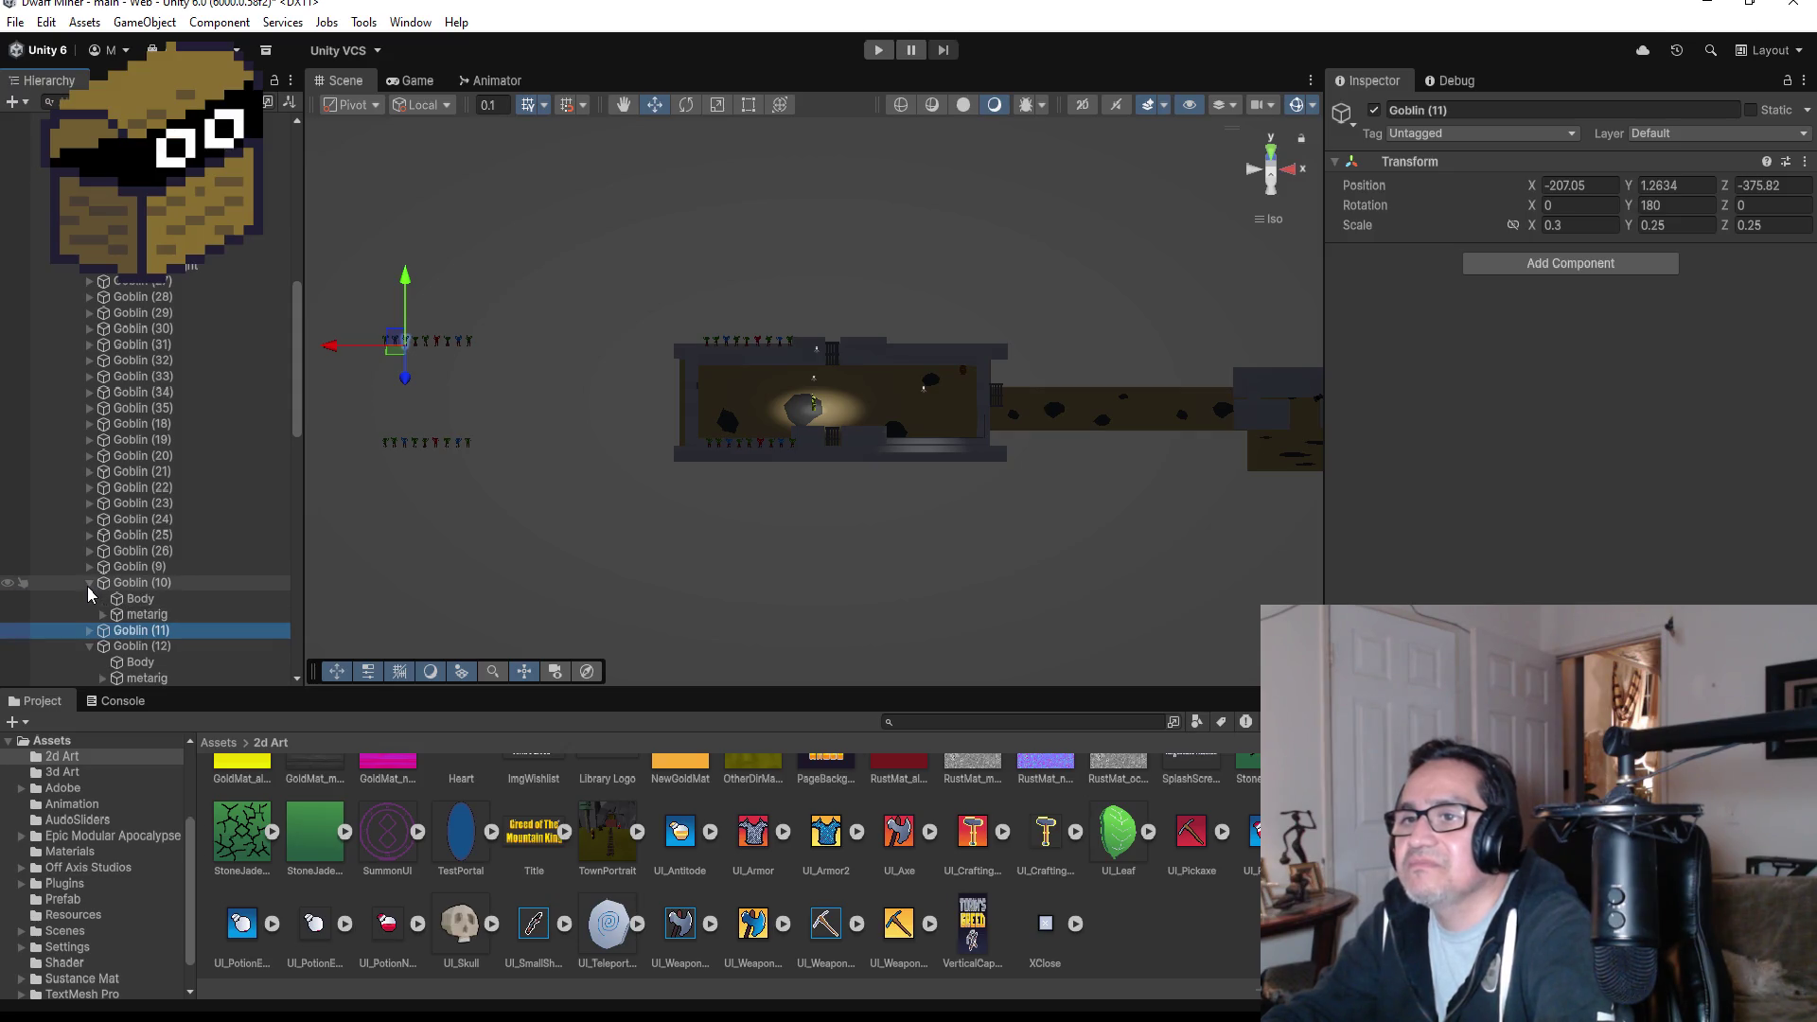
pyautogui.click(90, 584)
# - Collapse Goblin (9) and (12) in the Hierarchy and select Goblin (9) through (13)
pyautogui.press('f')
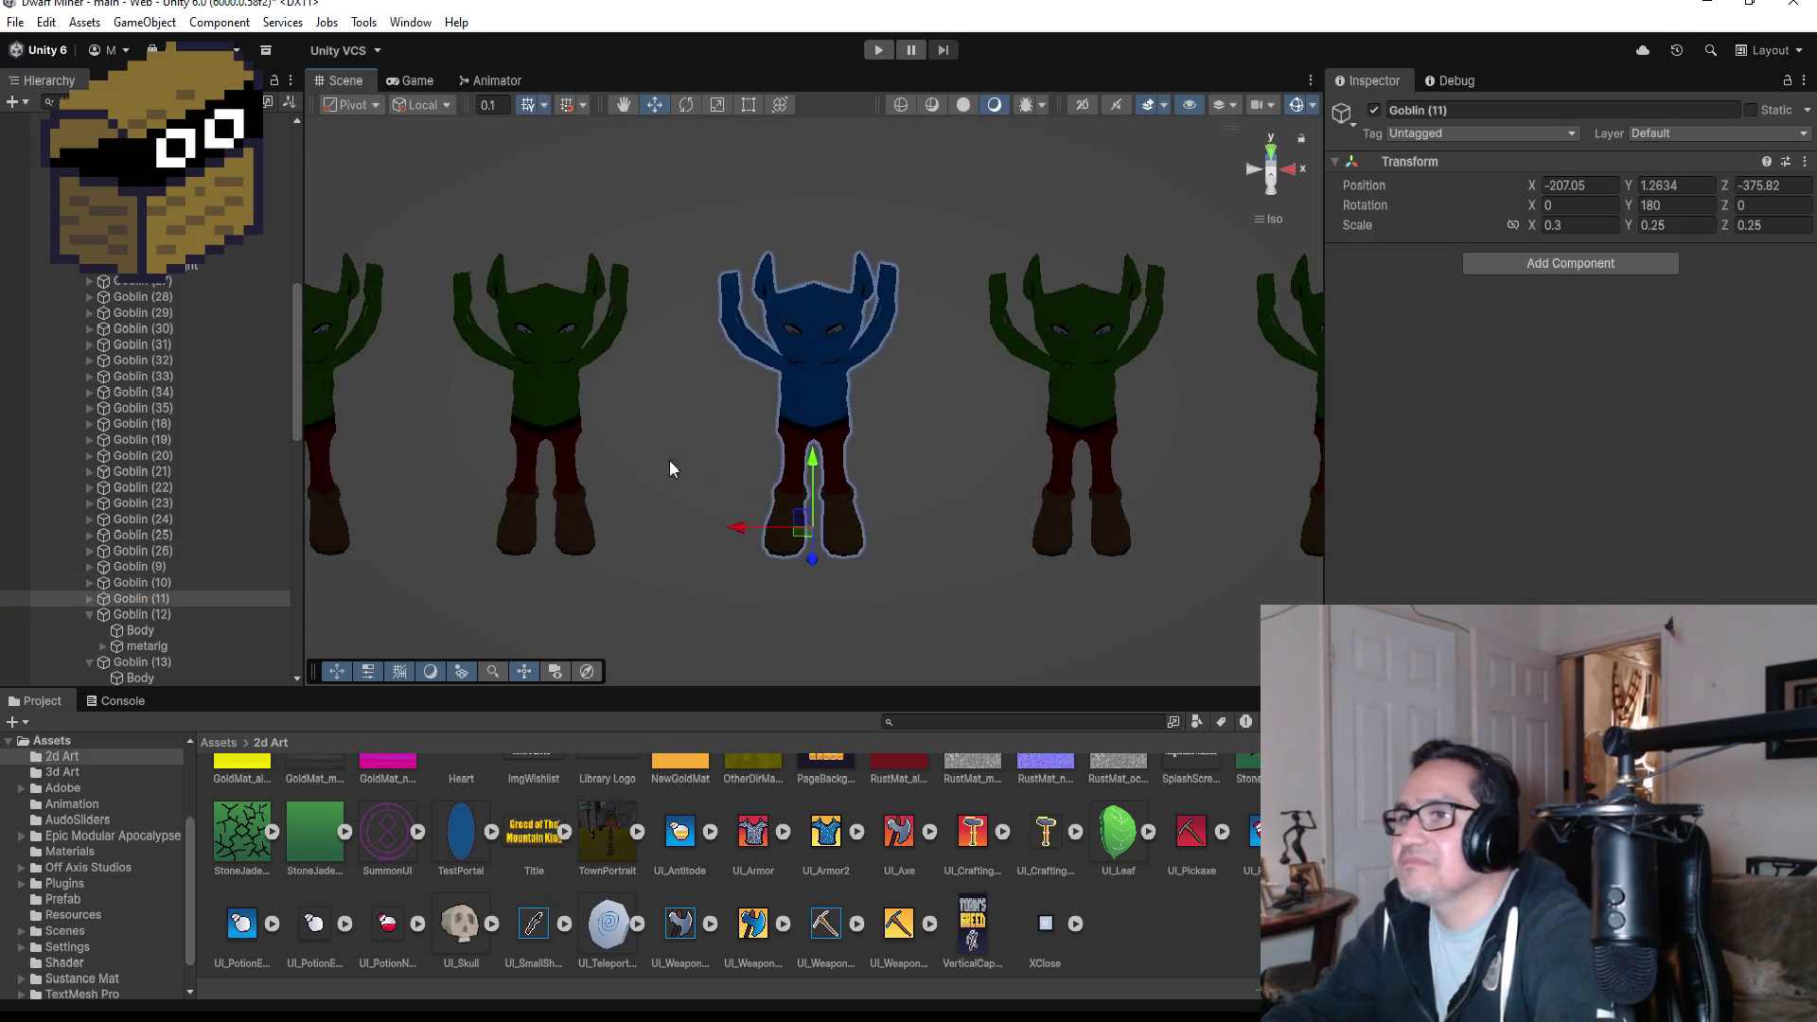
pyautogui.scroll(-5, 668, 464)
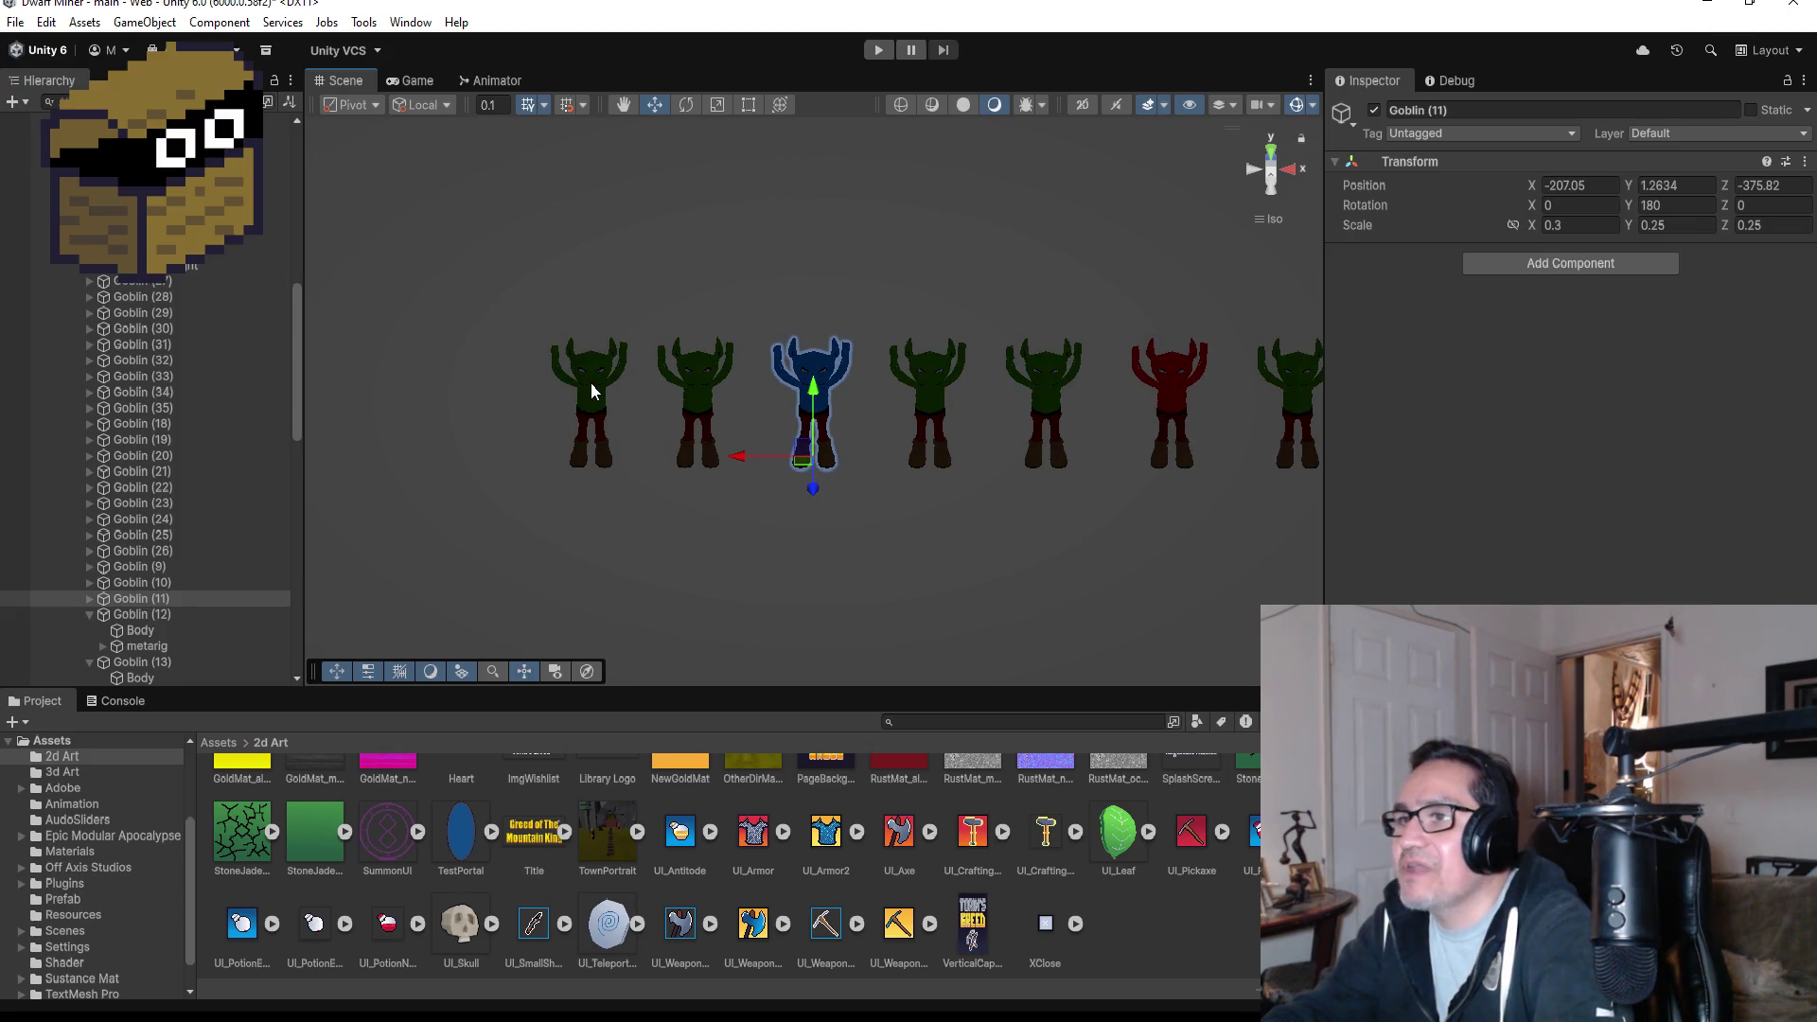
pyautogui.click(590, 382)
pyautogui.click(88, 566)
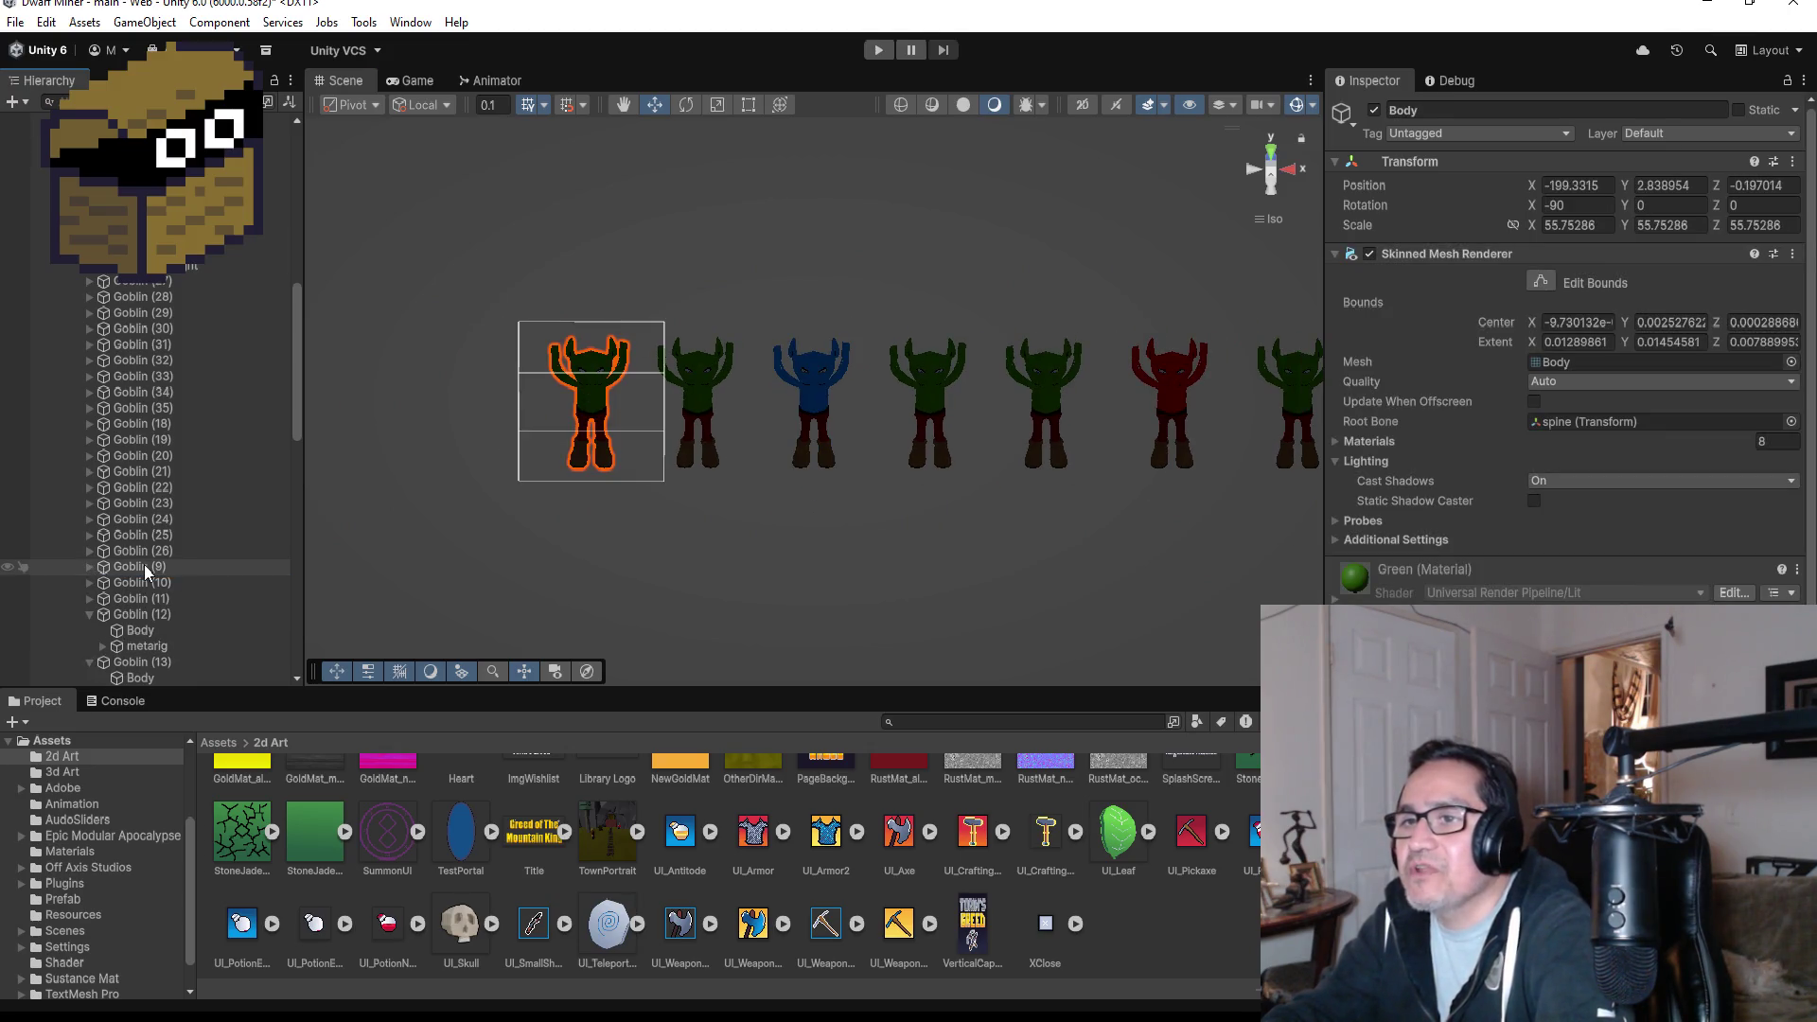
pyautogui.click(144, 564)
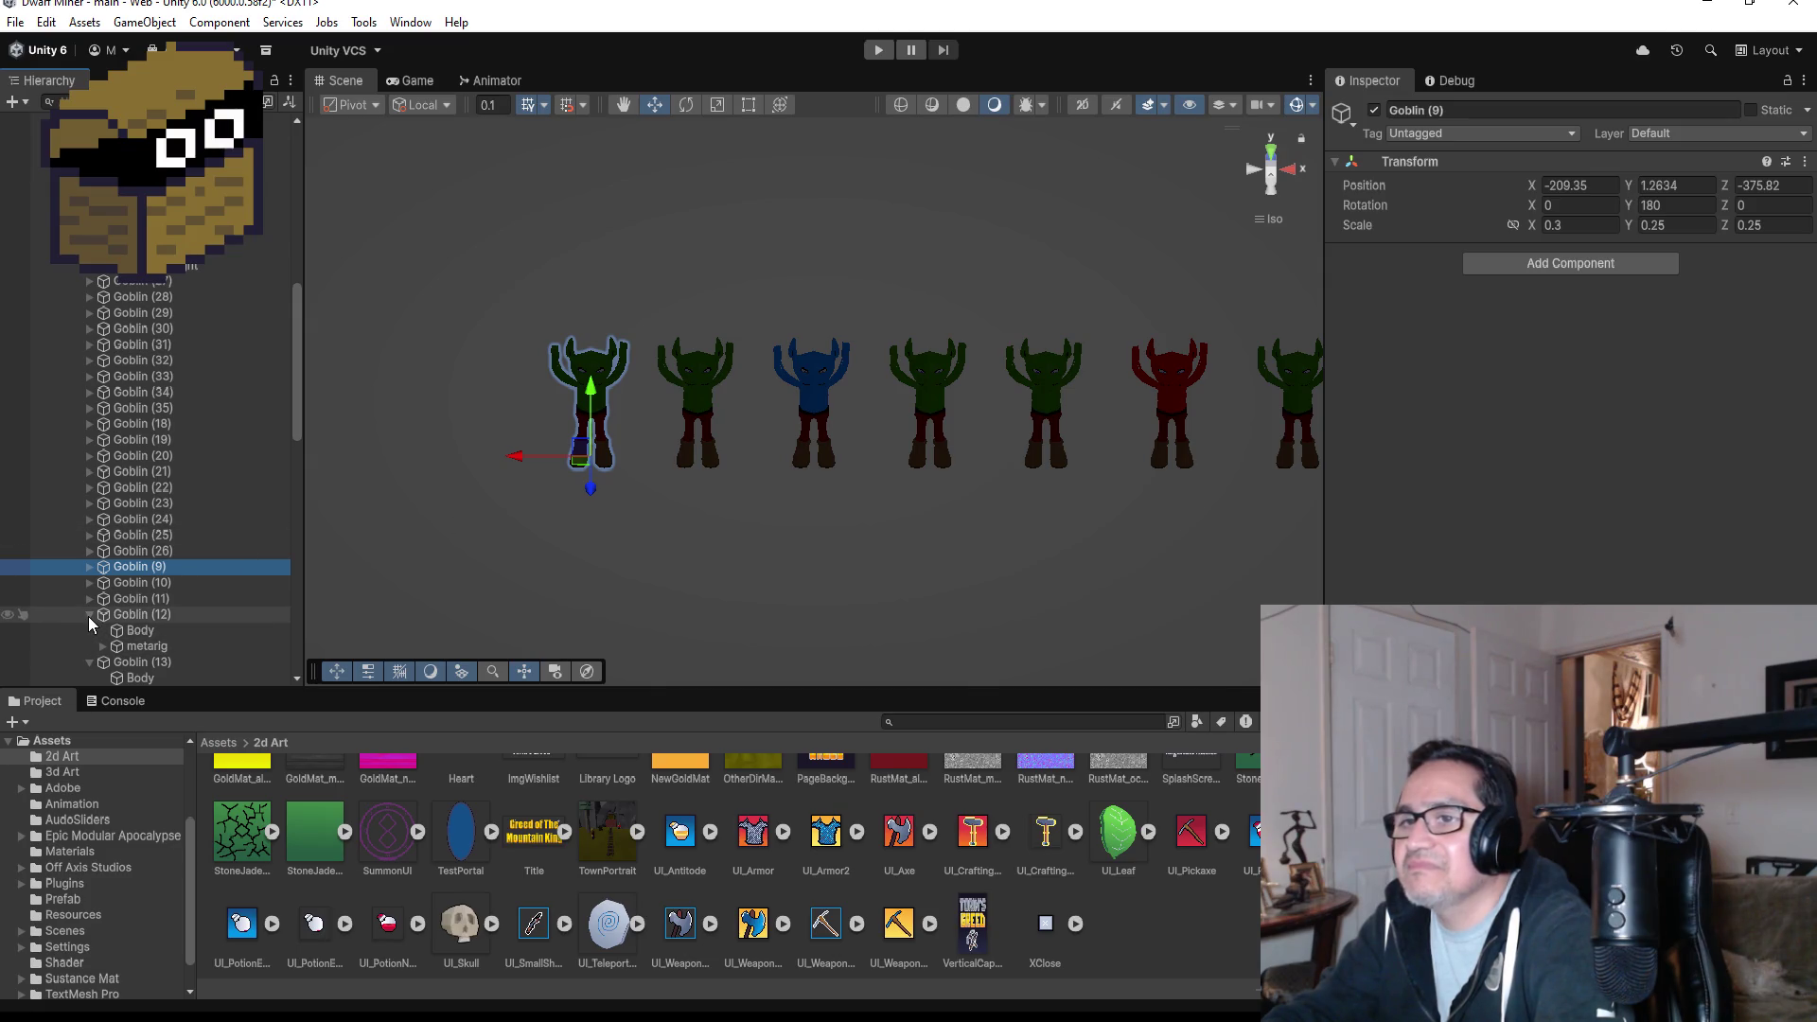
pyautogui.click(88, 615)
pyautogui.click(149, 584)
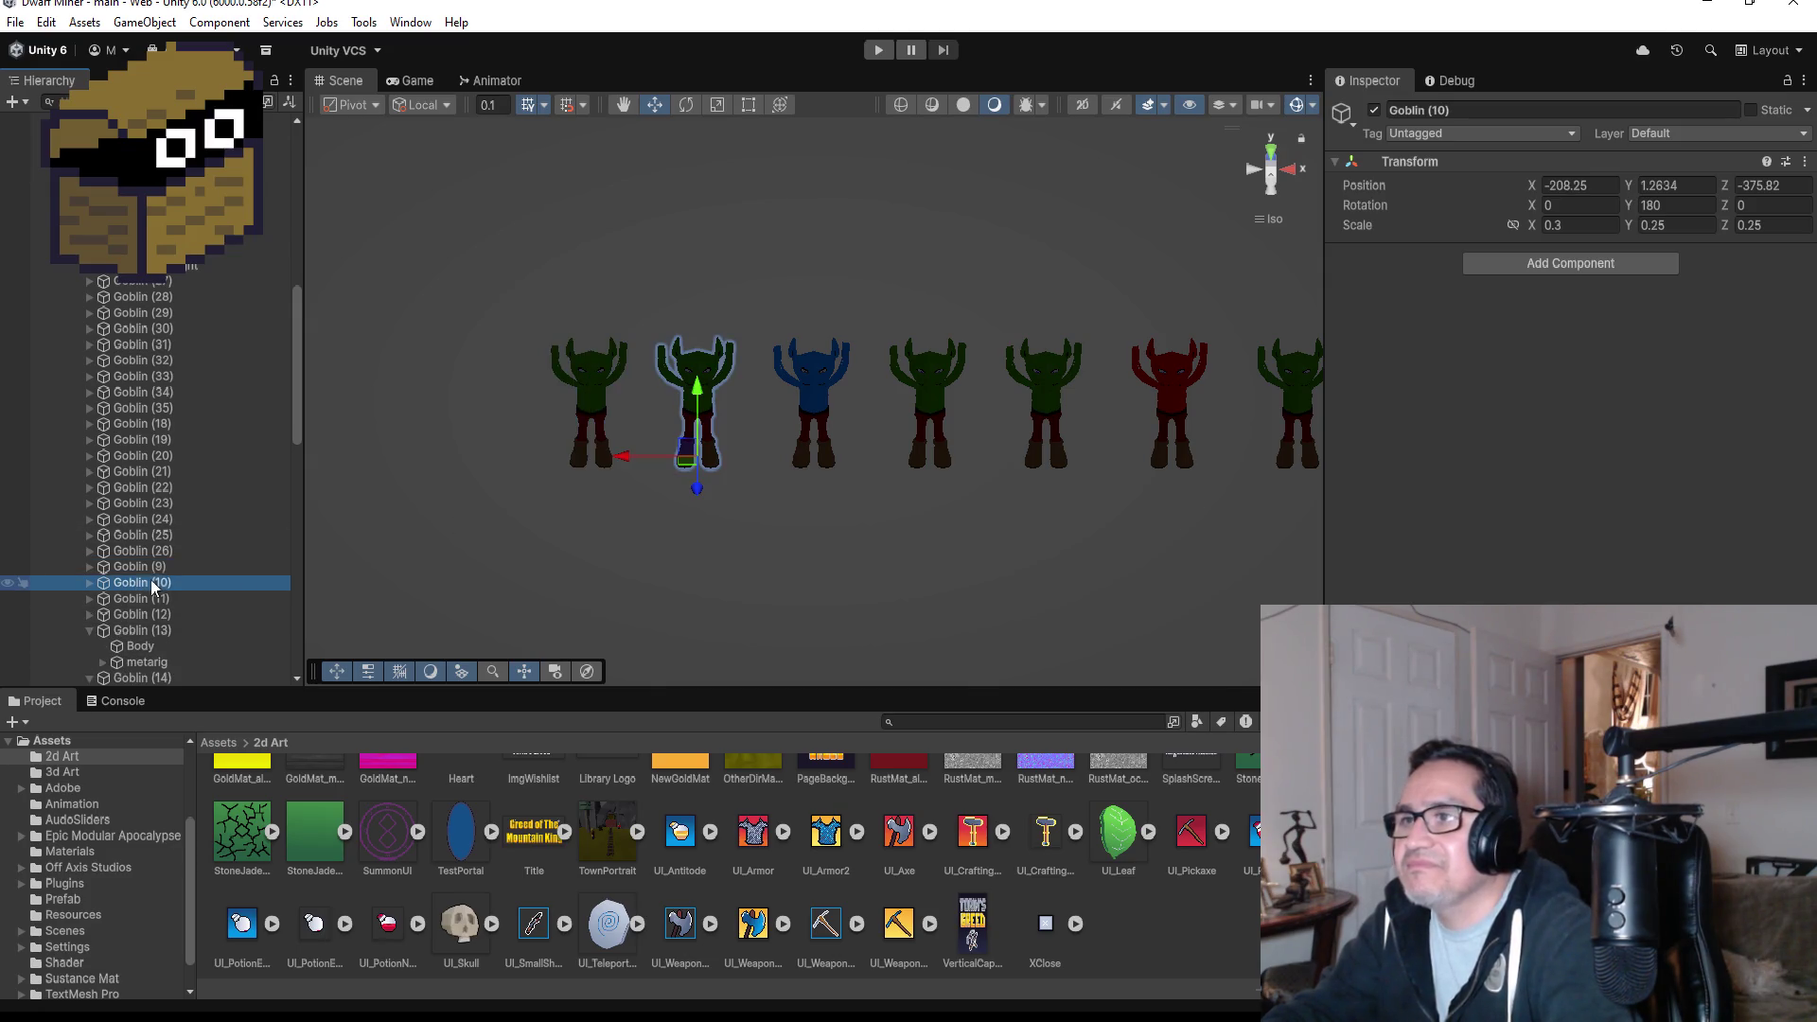
pyautogui.click(142, 566)
pyautogui.keyDown('ctrl'); pyautogui.click(147, 630); pyautogui.keyUp('ctrl')
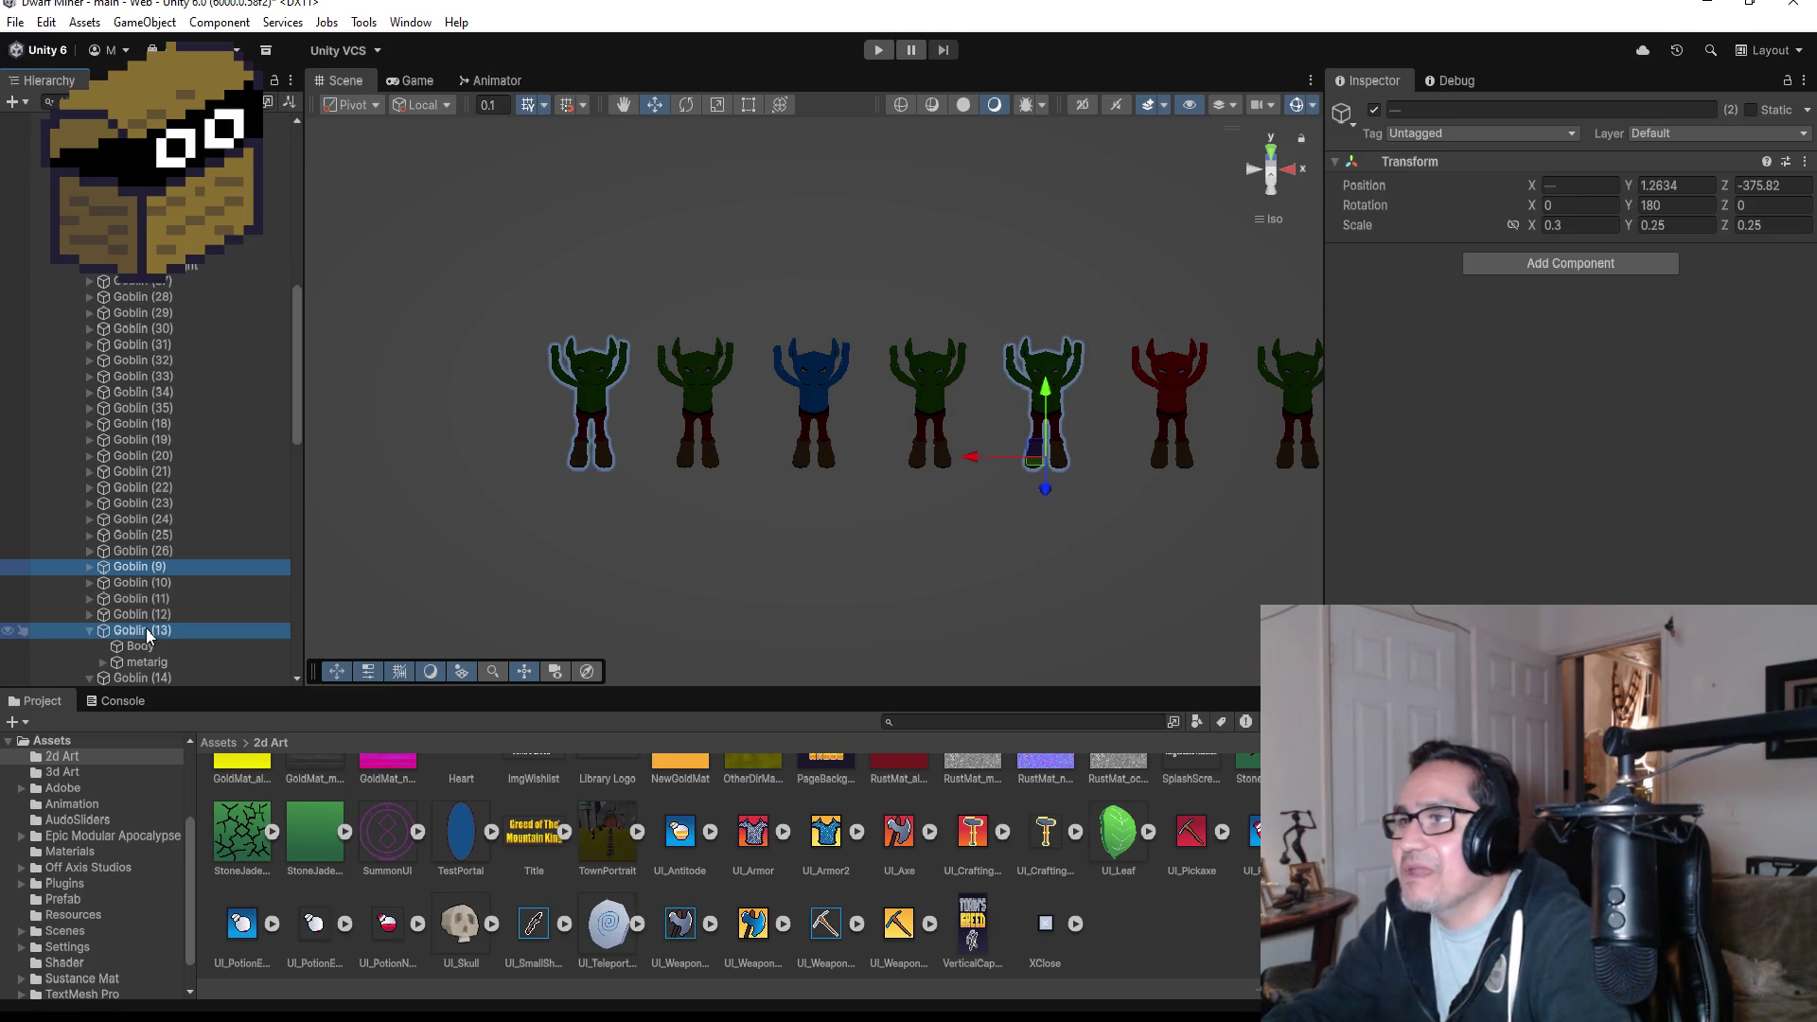
pyautogui.click(133, 568)
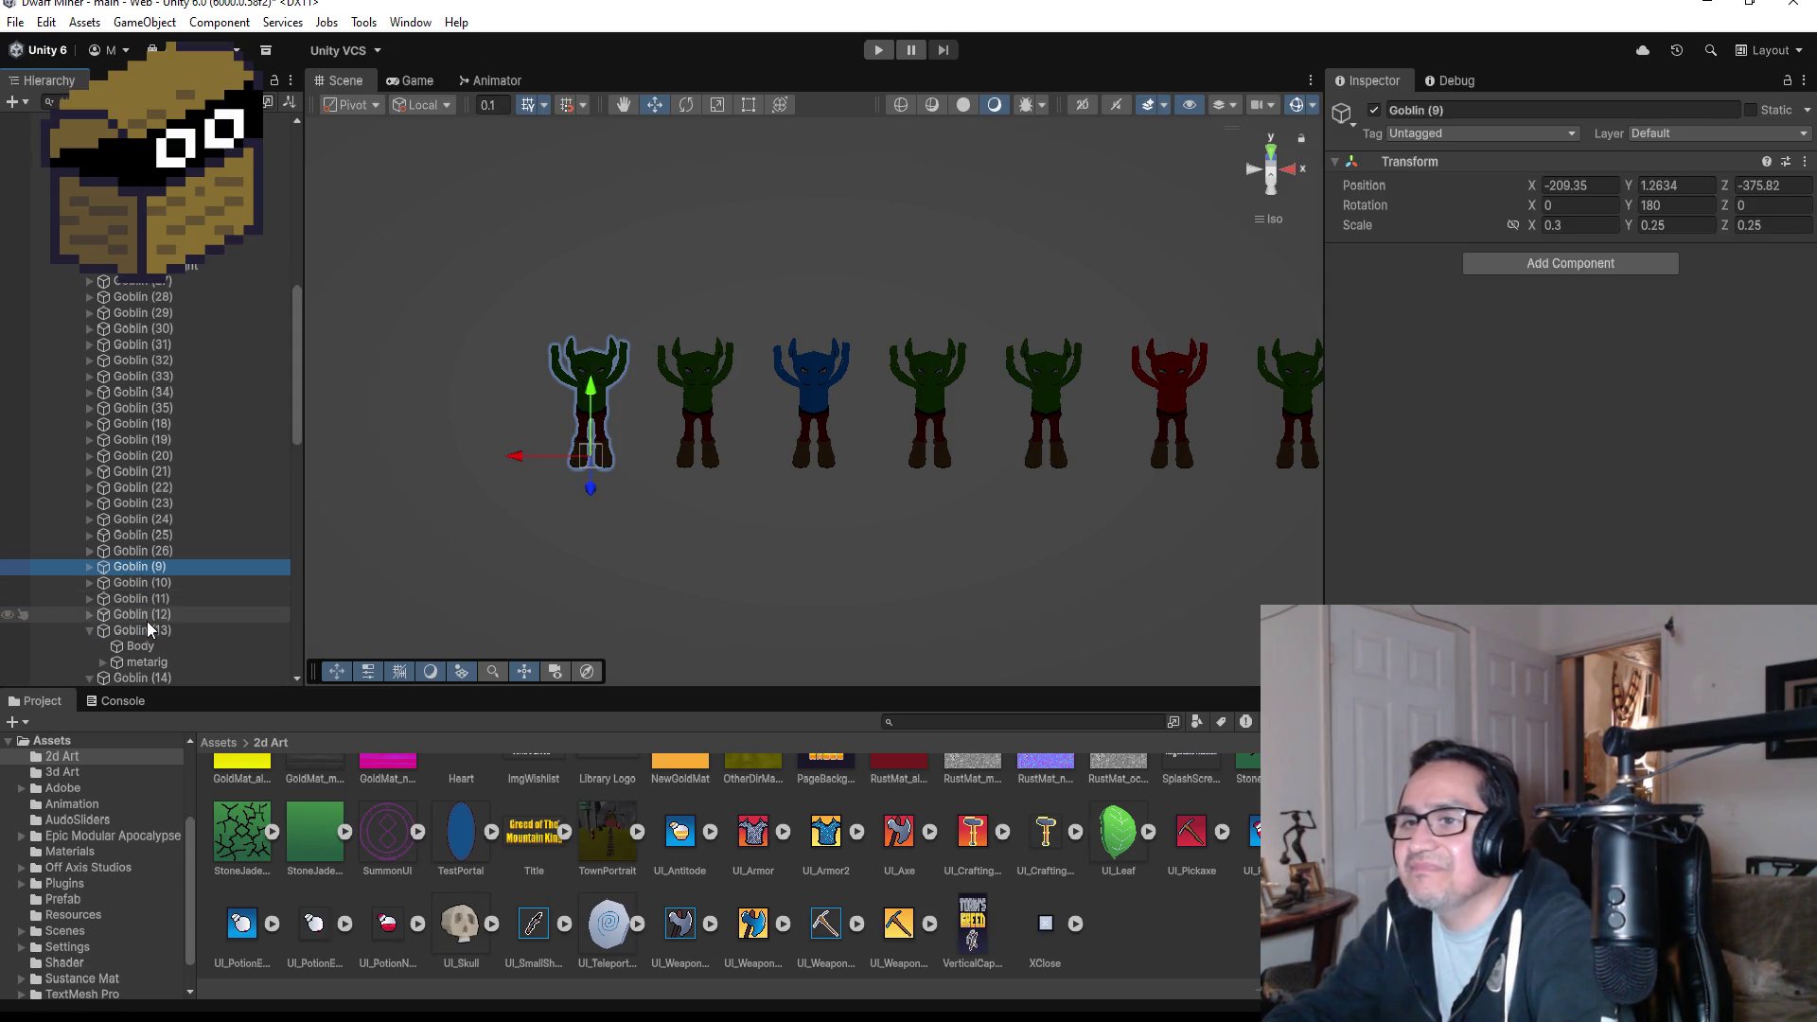
pyautogui.keyDown('shift'); pyautogui.click(95, 632); pyautogui.keyUp('shift')
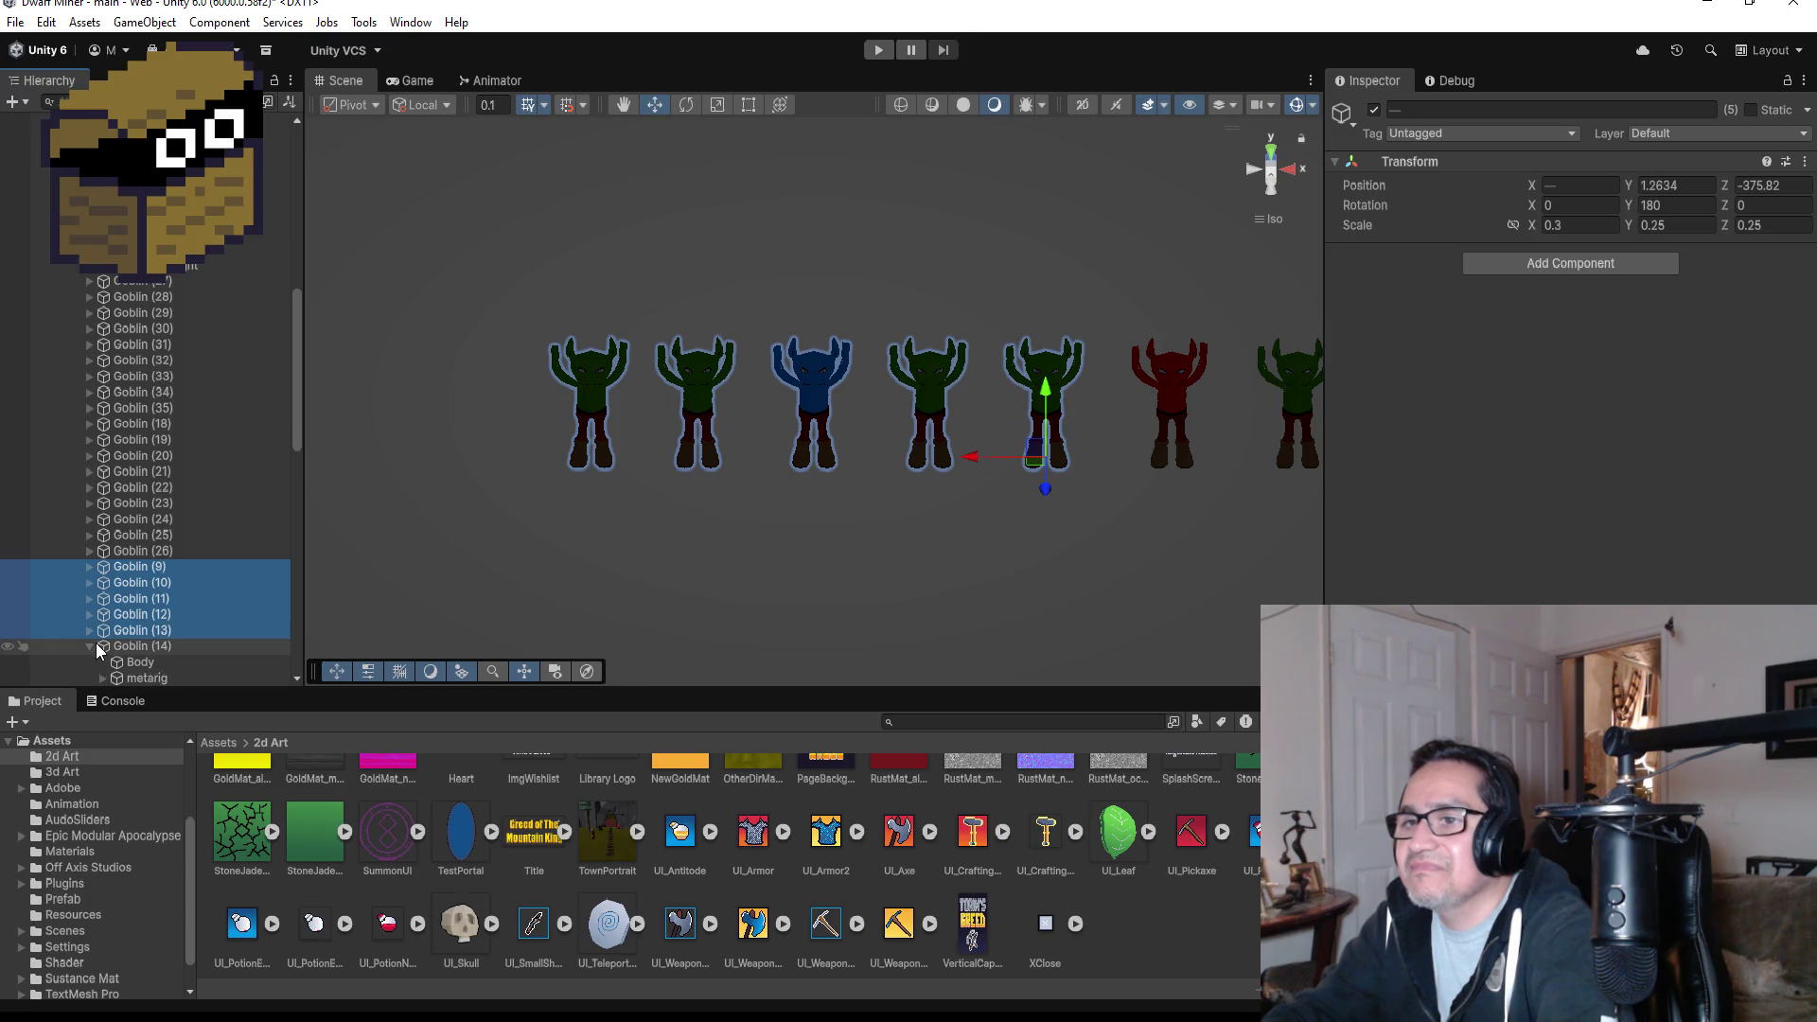
# - Collapse Goblin (14)–(17) and extend the selection through Goblin (17)
pyautogui.click(90, 646)
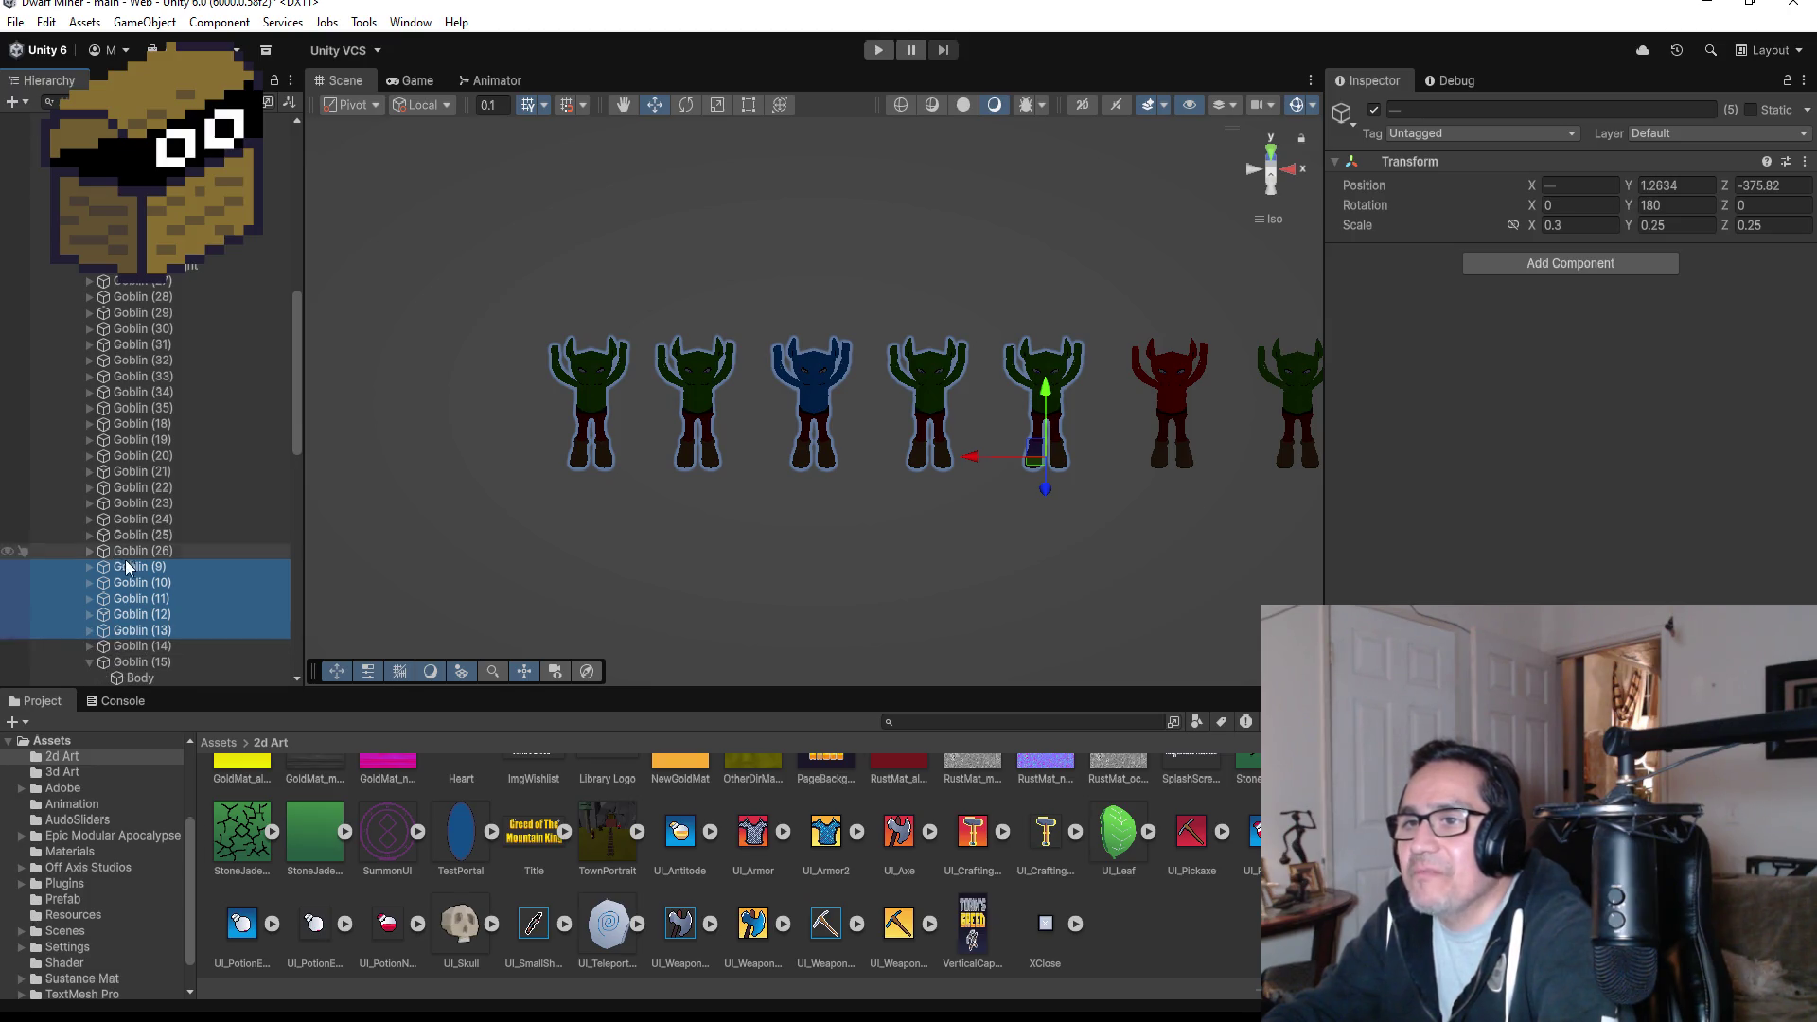
pyautogui.scroll(-5, 256, 600)
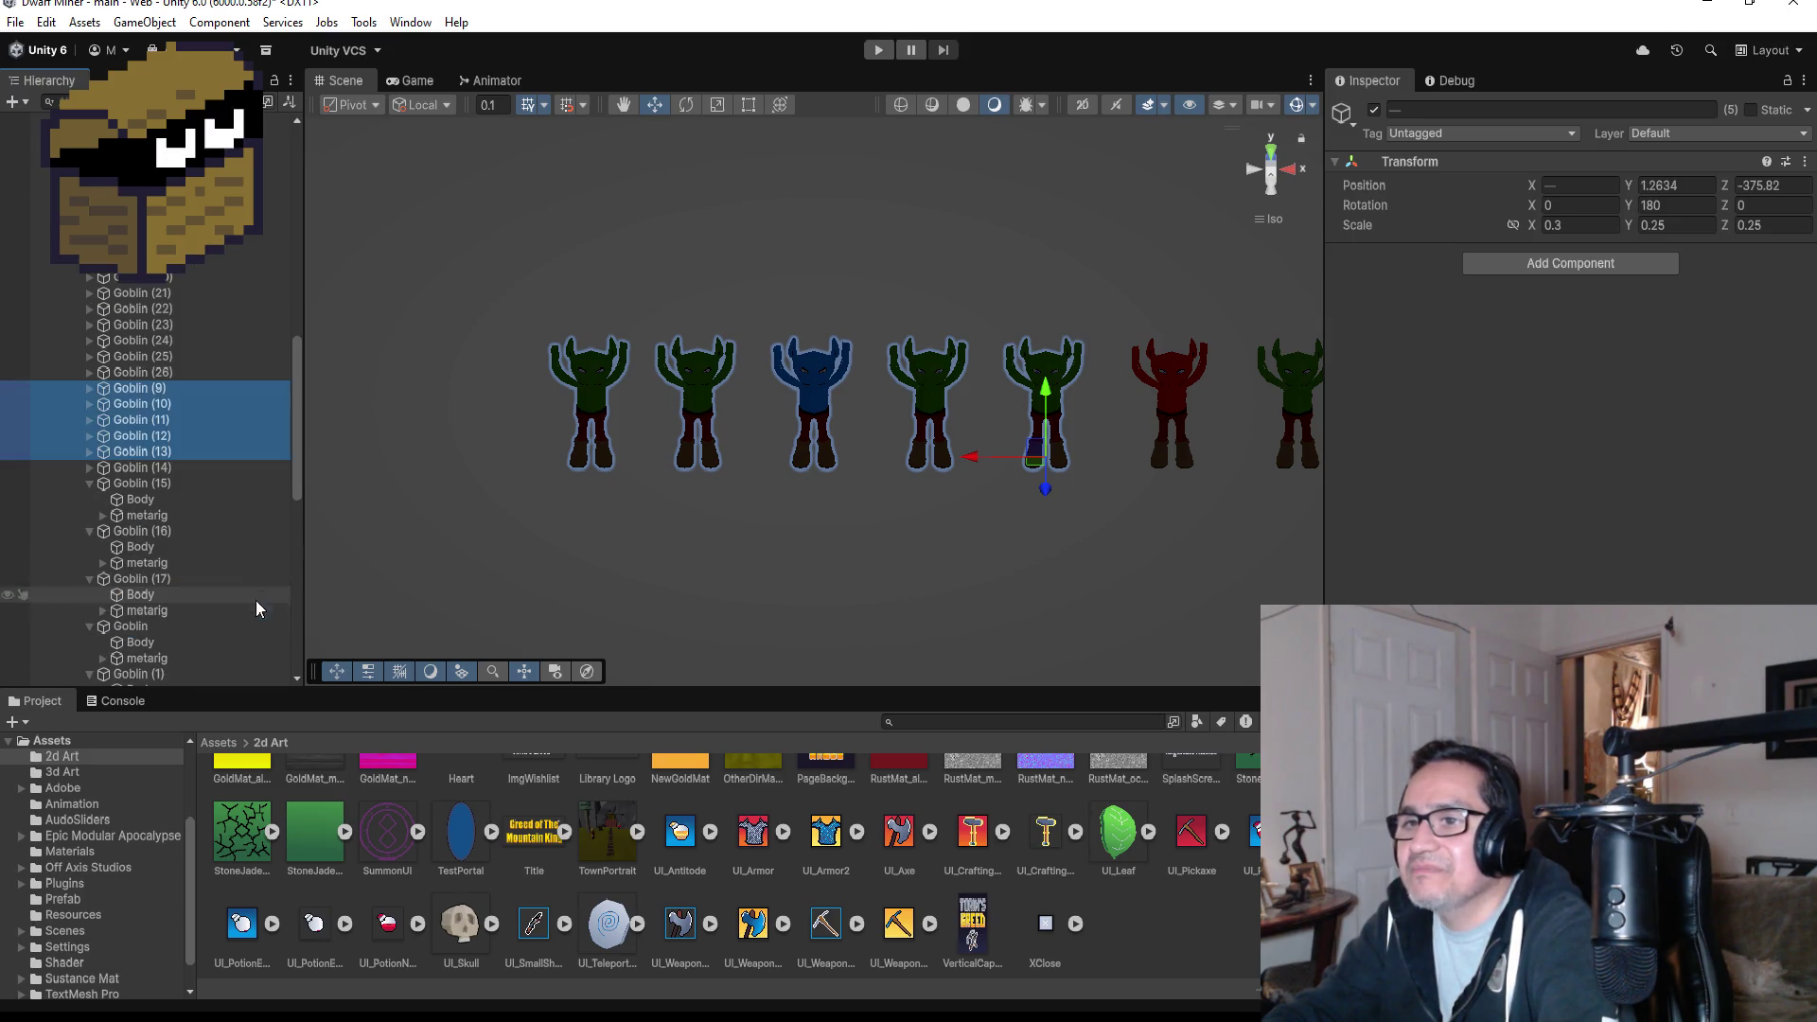
pyautogui.click(89, 483)
pyautogui.click(89, 498)
pyautogui.click(142, 389)
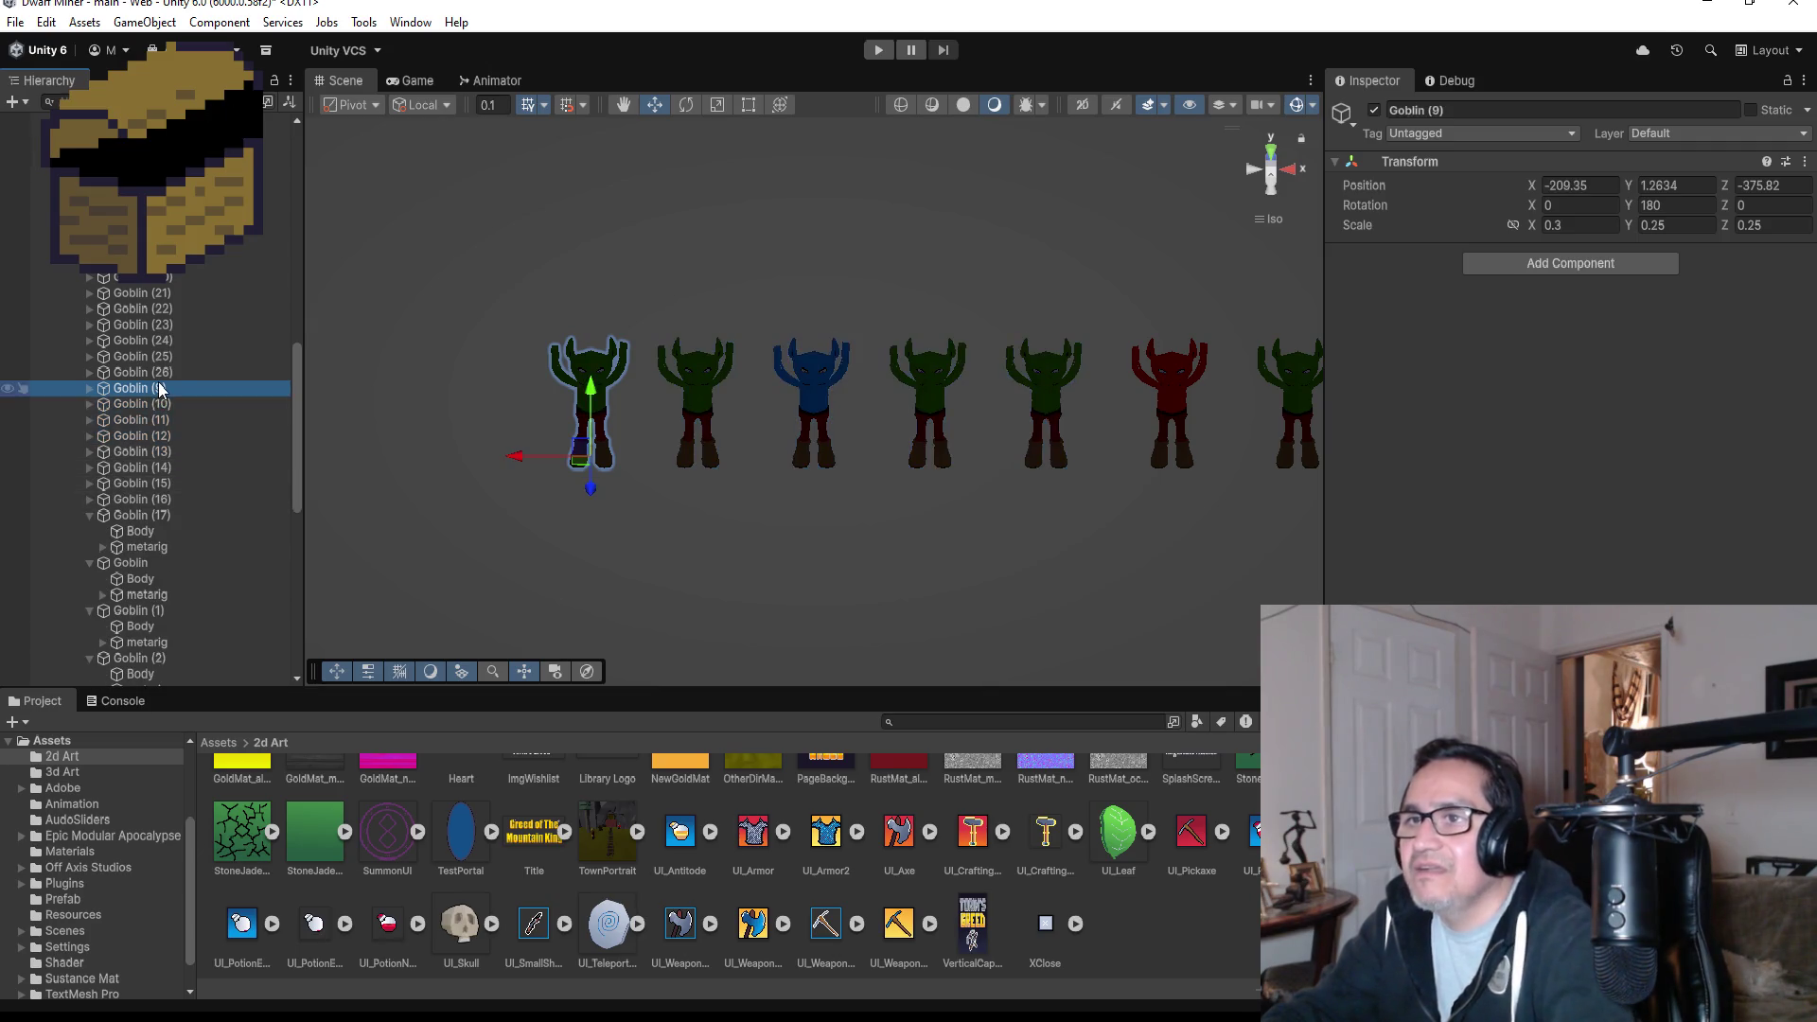
pyautogui.keyDown('ctrl'); pyautogui.click(152, 489); pyautogui.keyUp('ctrl')
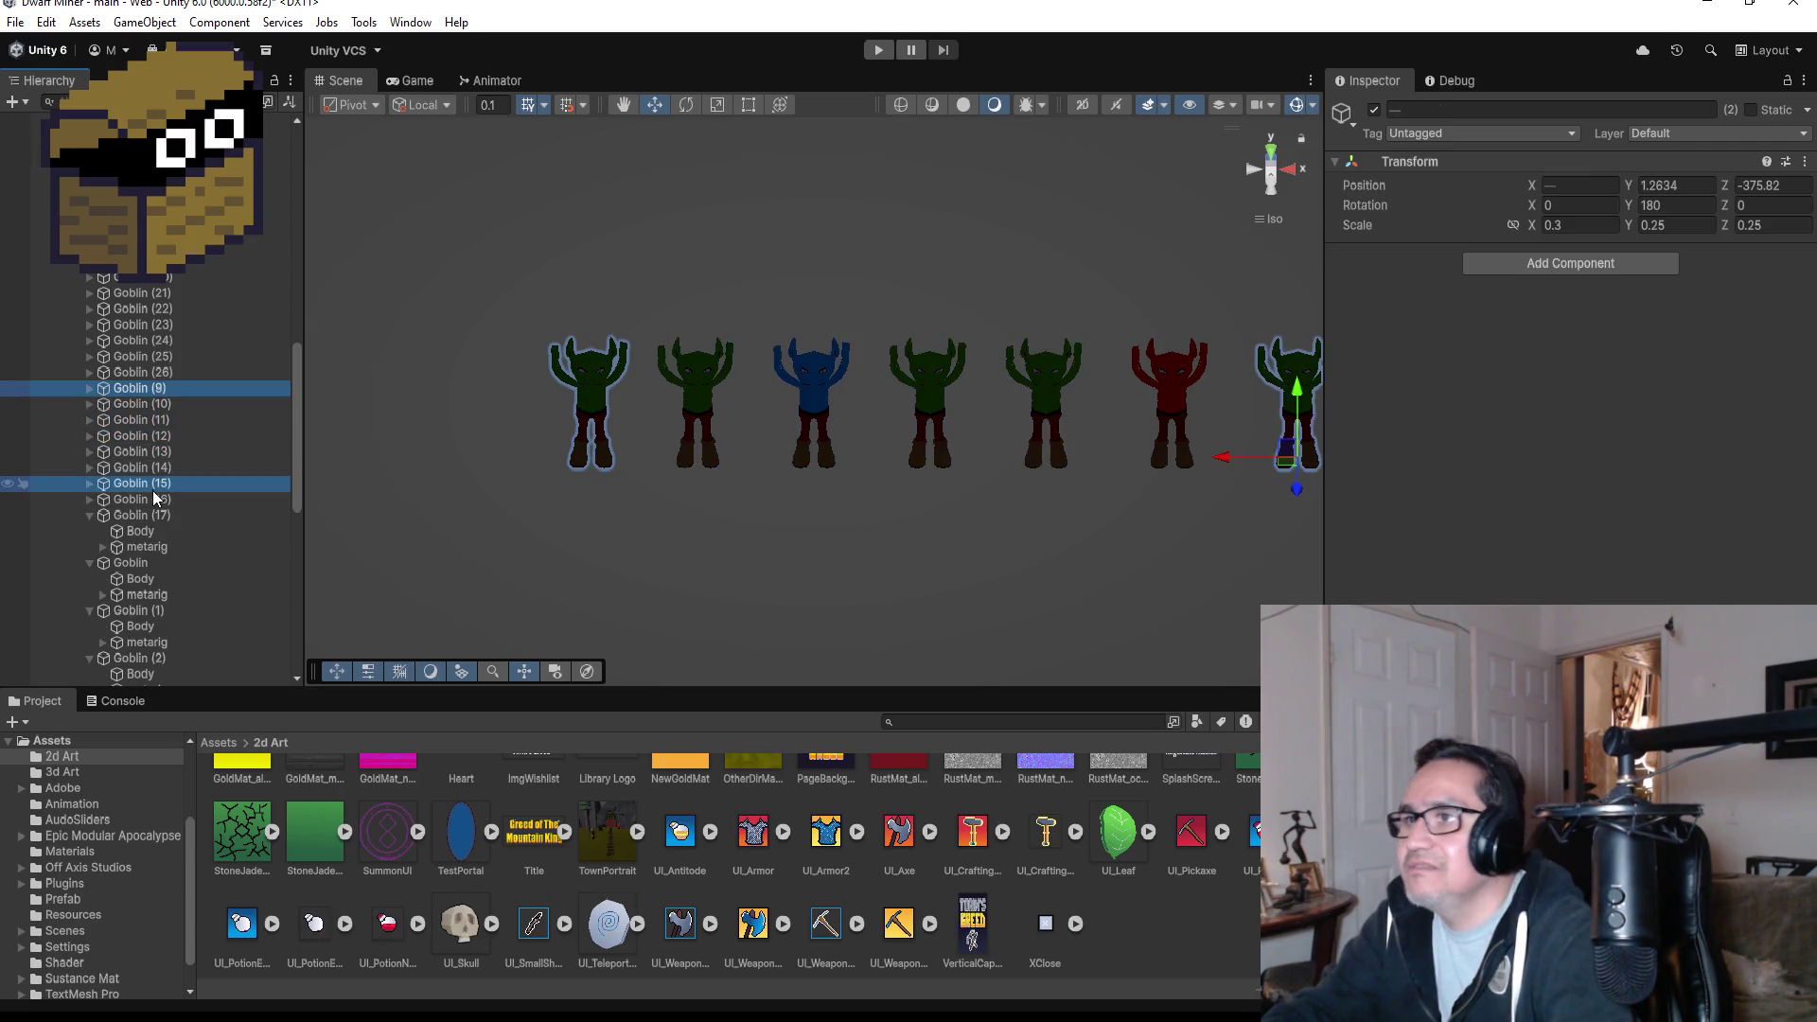
pyautogui.keyDown('shift'); pyautogui.click(156, 405); pyautogui.keyUp('shift')
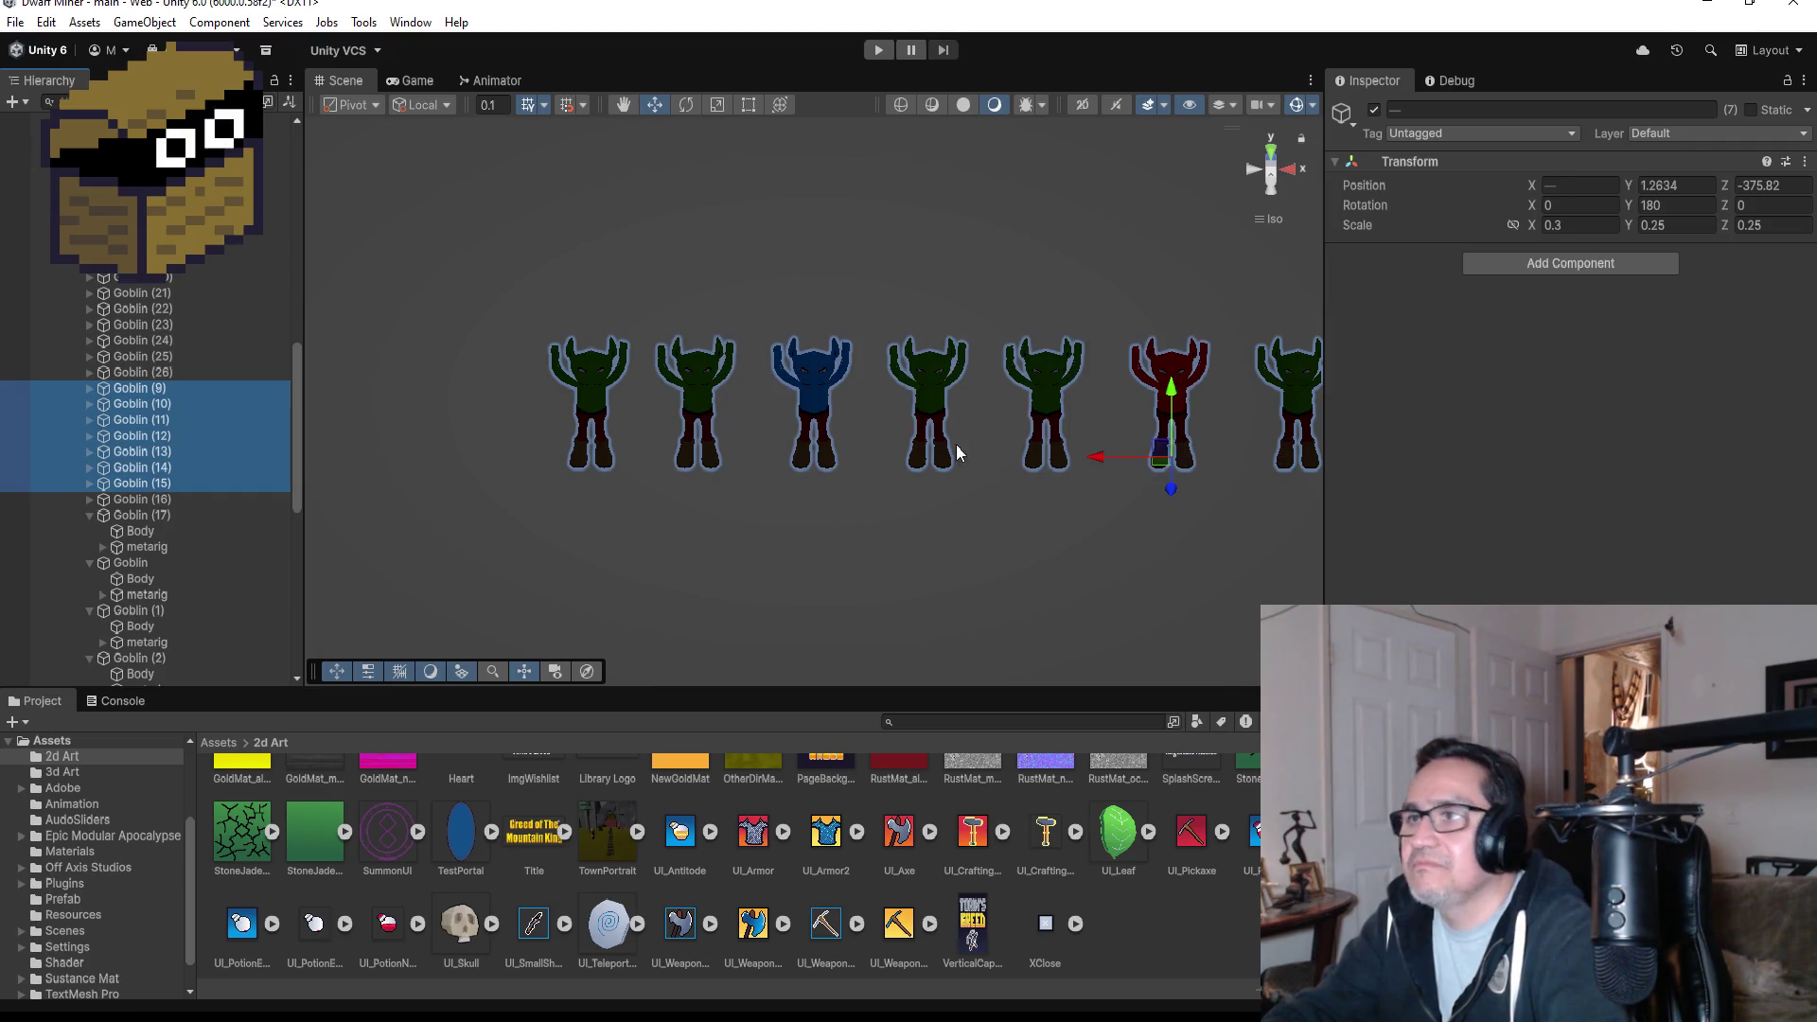
pyautogui.scroll(-8, 956, 445)
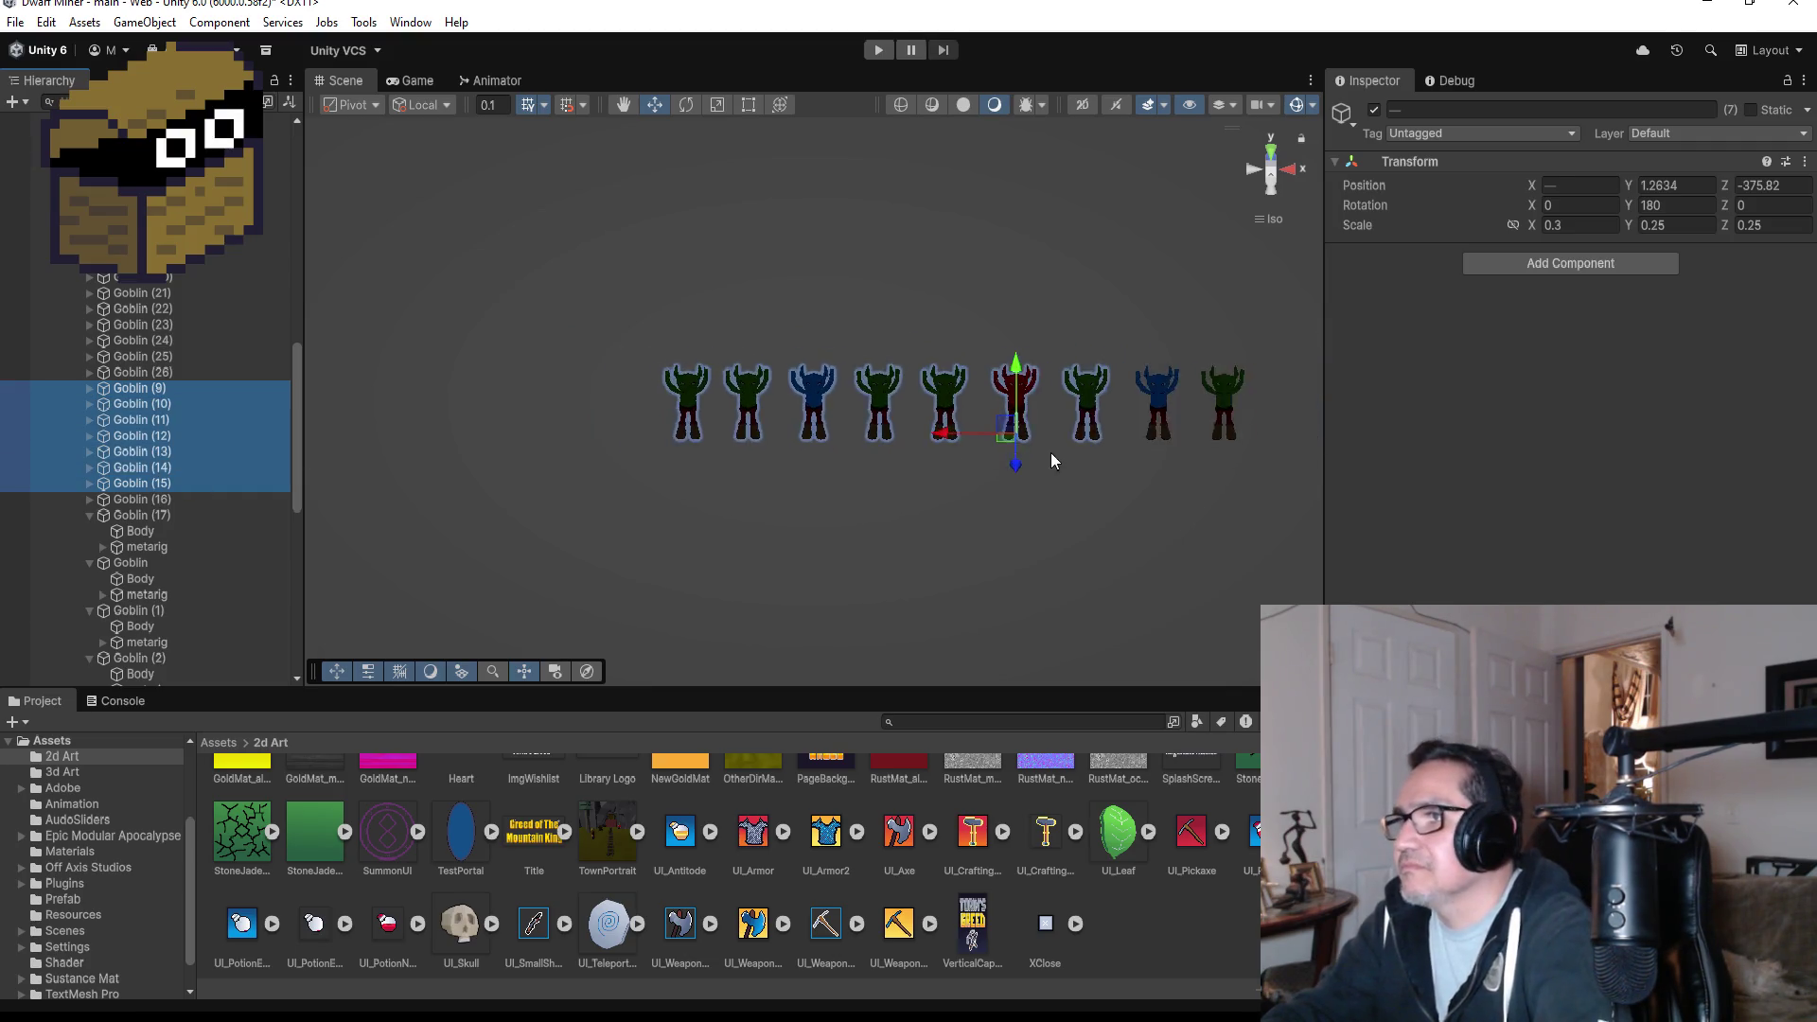
pyautogui.keyDown('ctrl'); pyautogui.click(136, 500); pyautogui.keyUp('ctrl')
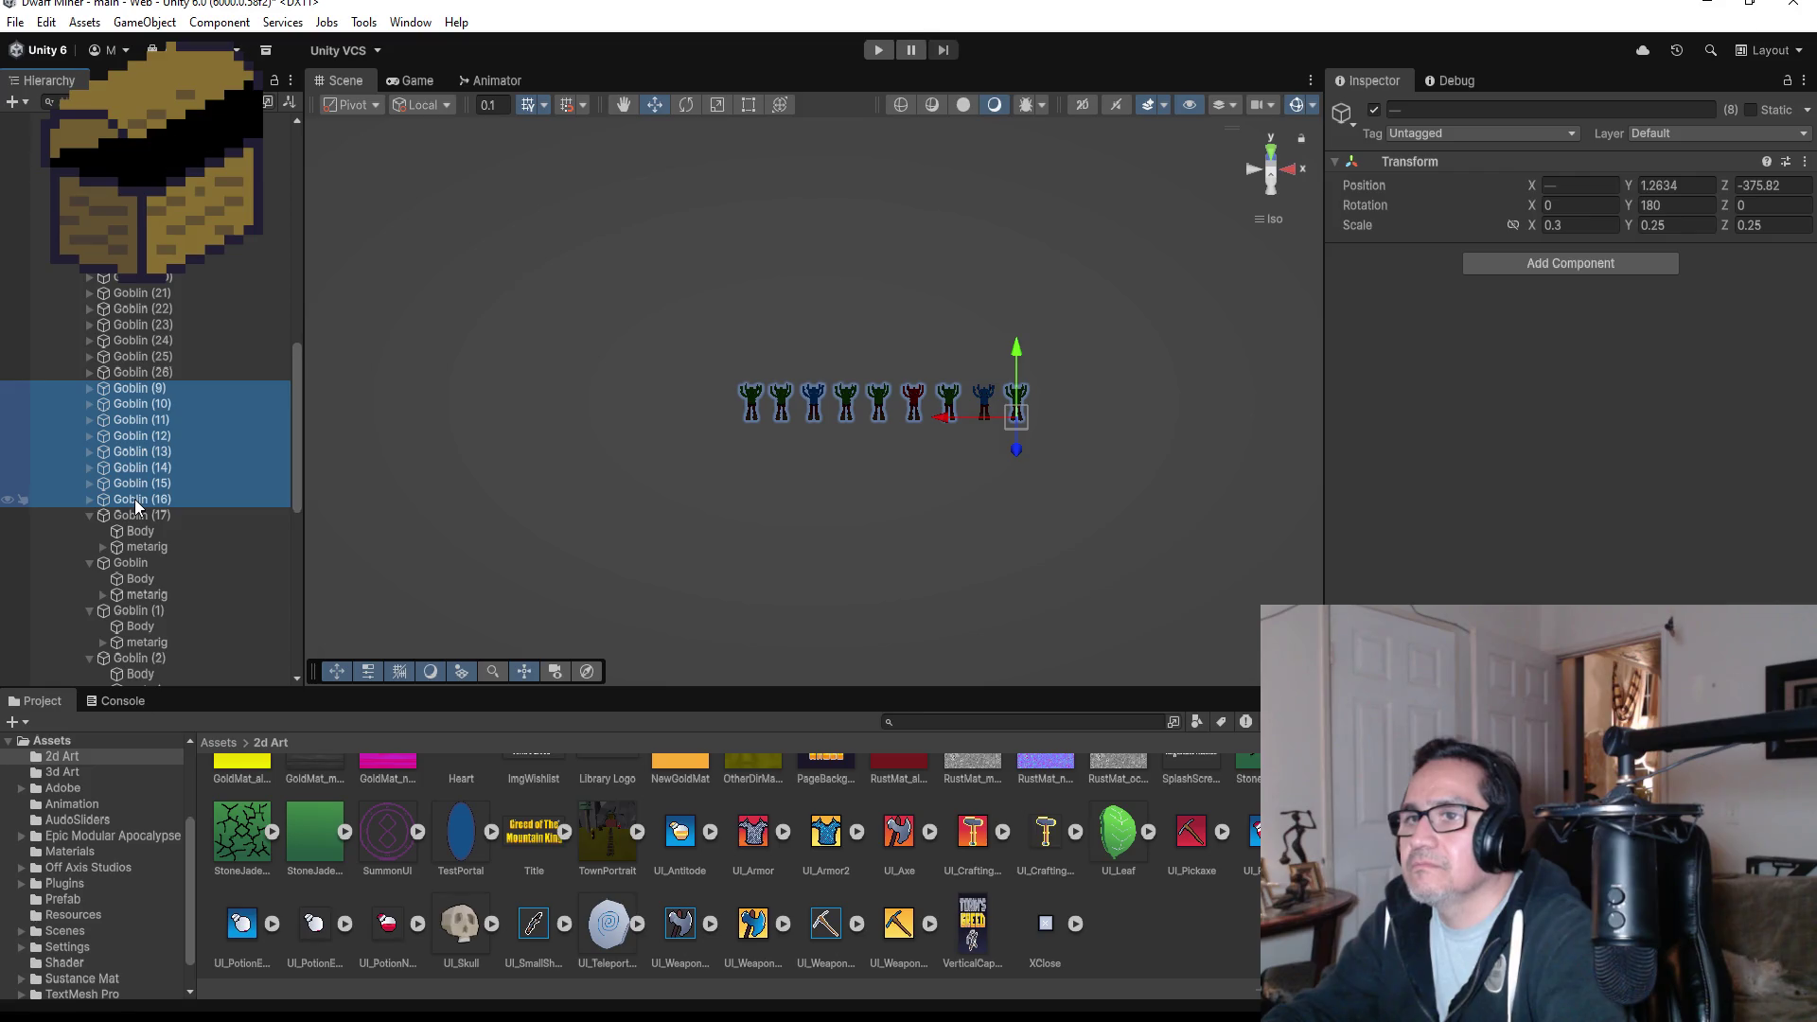
pyautogui.keyDown('ctrl'); pyautogui.click(133, 516); pyautogui.keyUp('ctrl')
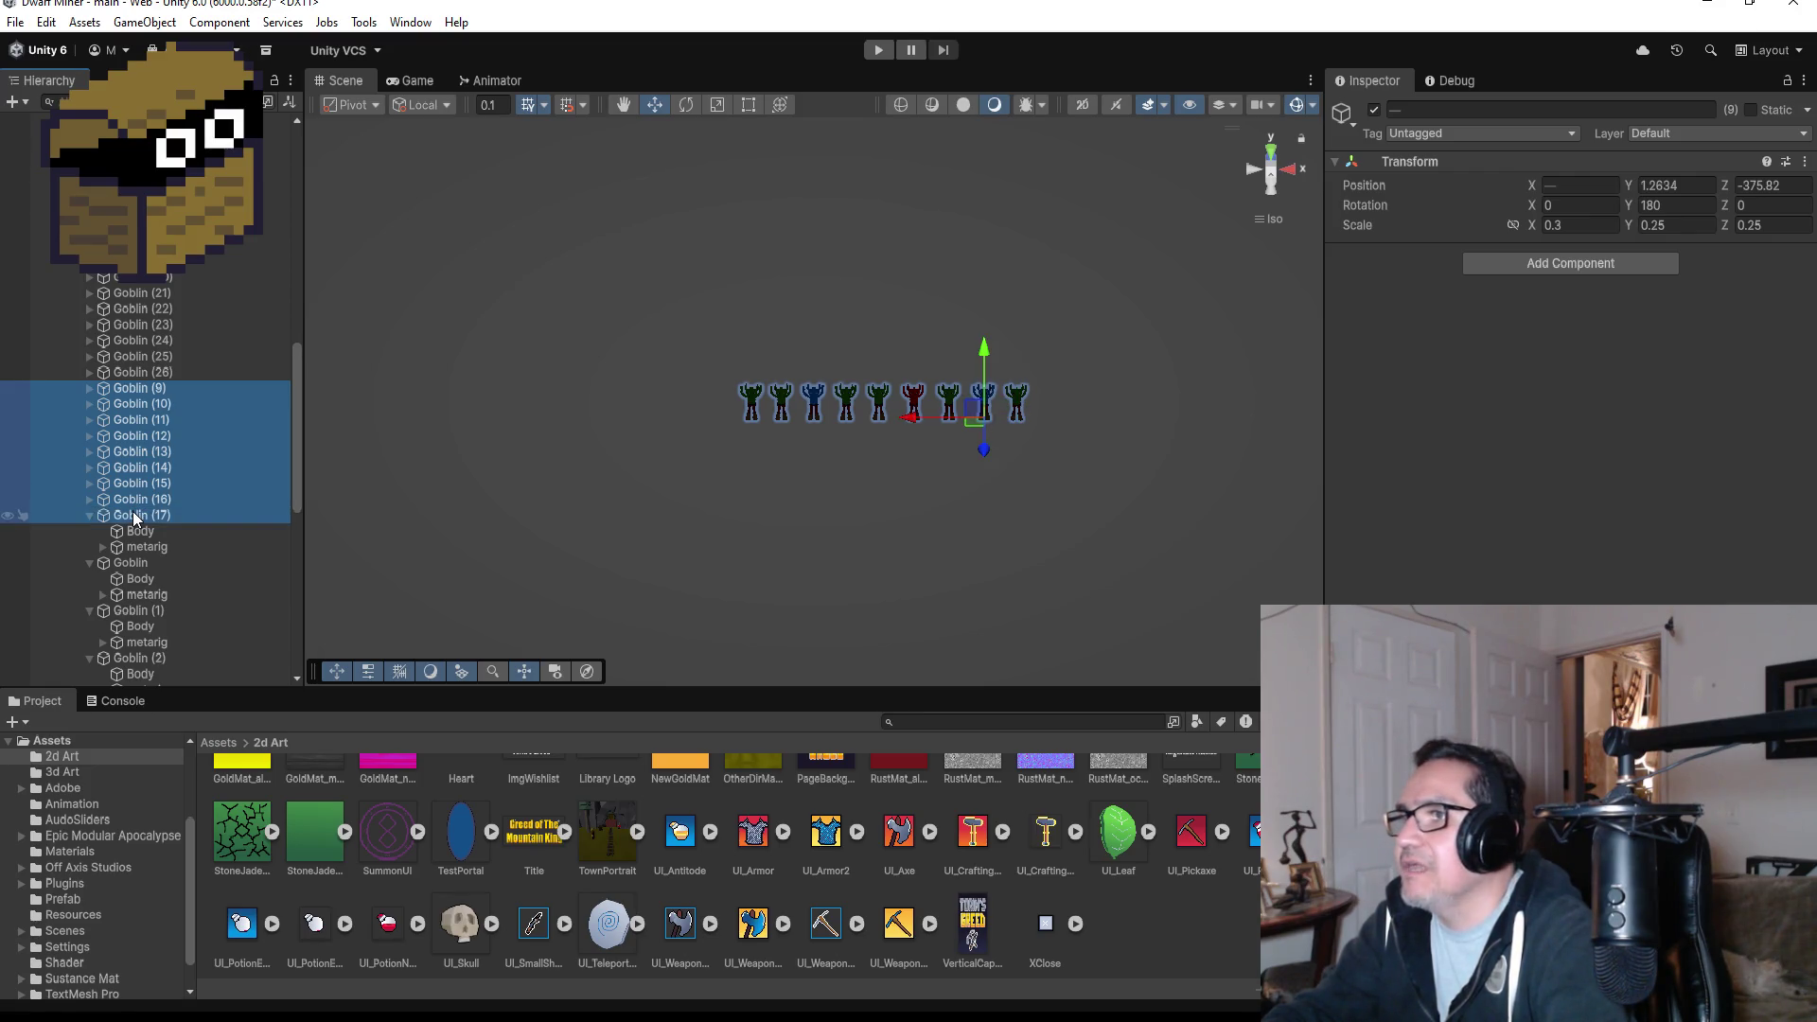
pyautogui.scroll(-3, 134, 516)
pyautogui.click(90, 456)
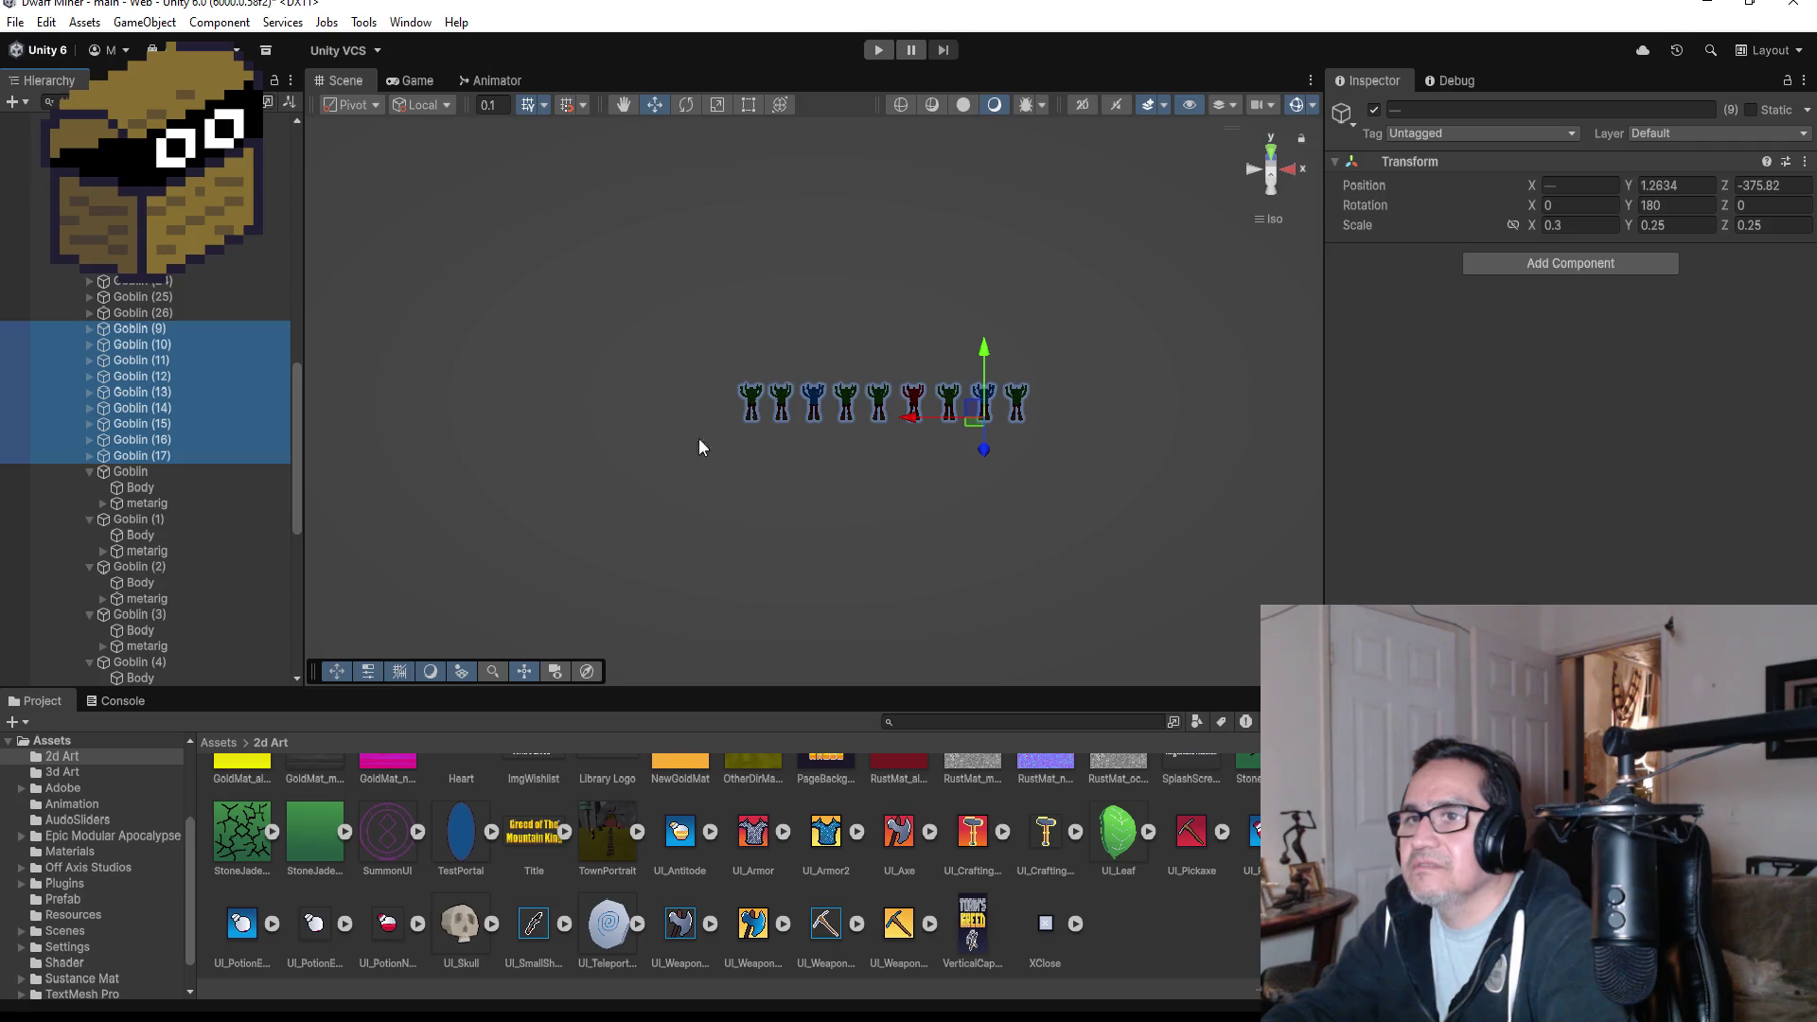
pyautogui.scroll(-5, 1007, 403)
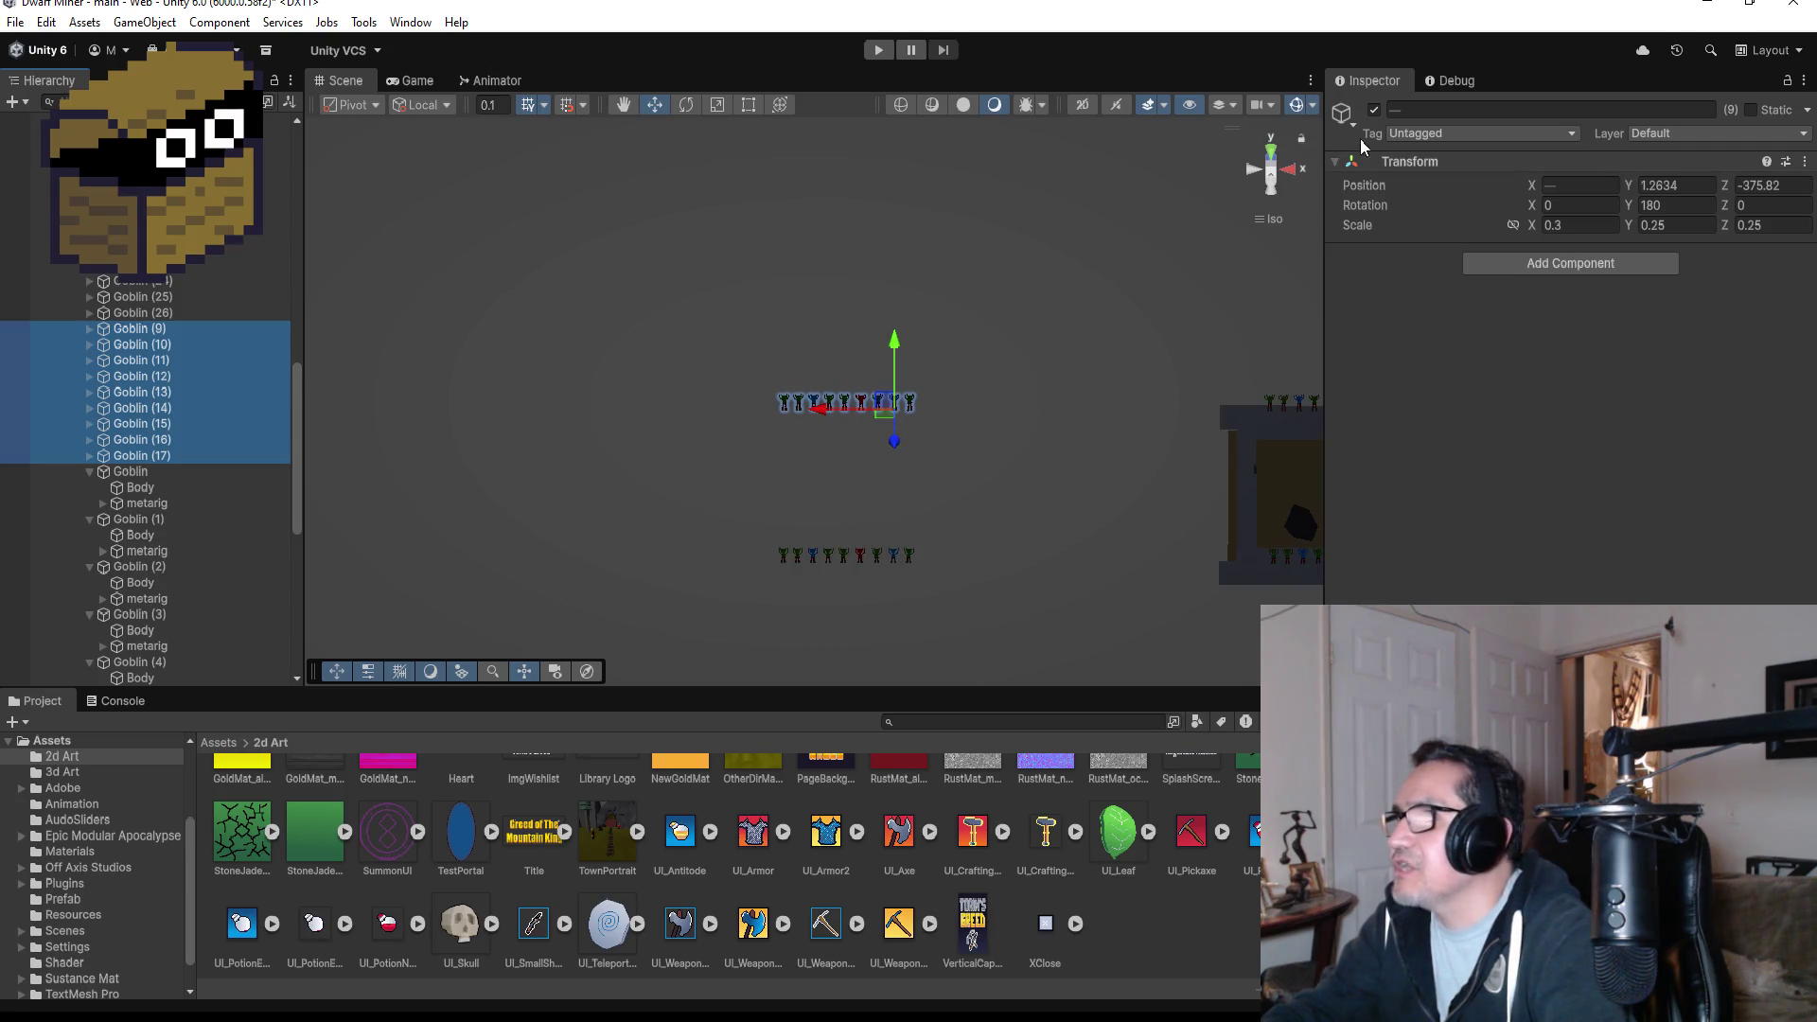
# - From a top view, slide Goblin (9)–(17) right along X onto the cave room's top wall
pyautogui.click(1270, 151)
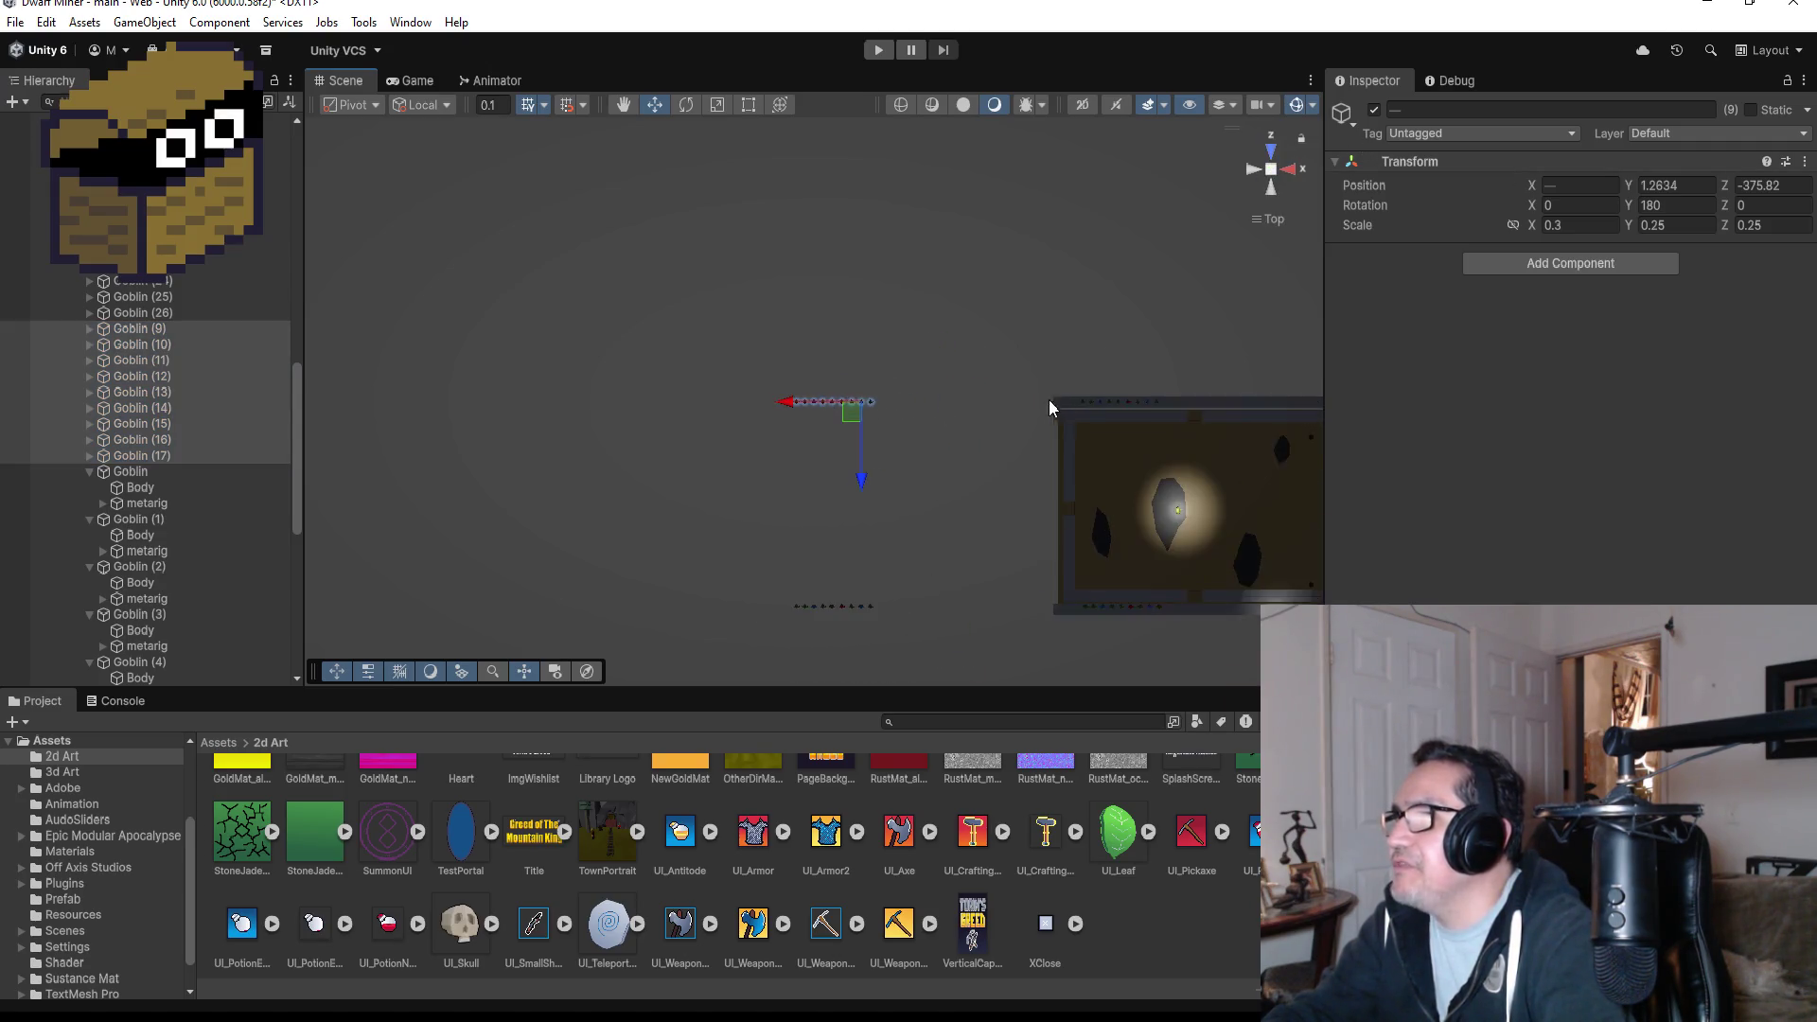
pyautogui.moveTo(768, 408)
pyautogui.mouseDown()
pyautogui.moveTo(843, 398)
pyautogui.moveTo(779, 401)
pyautogui.moveTo(843, 458)
pyautogui.moveTo(847, 514)
pyautogui.moveTo(872, 231)
pyautogui.moveTo(836, 219)
pyautogui.moveTo(905, 305)
pyautogui.mouseUp()
pyautogui.moveTo(768, 425); pyautogui.dragTo(848, 434)
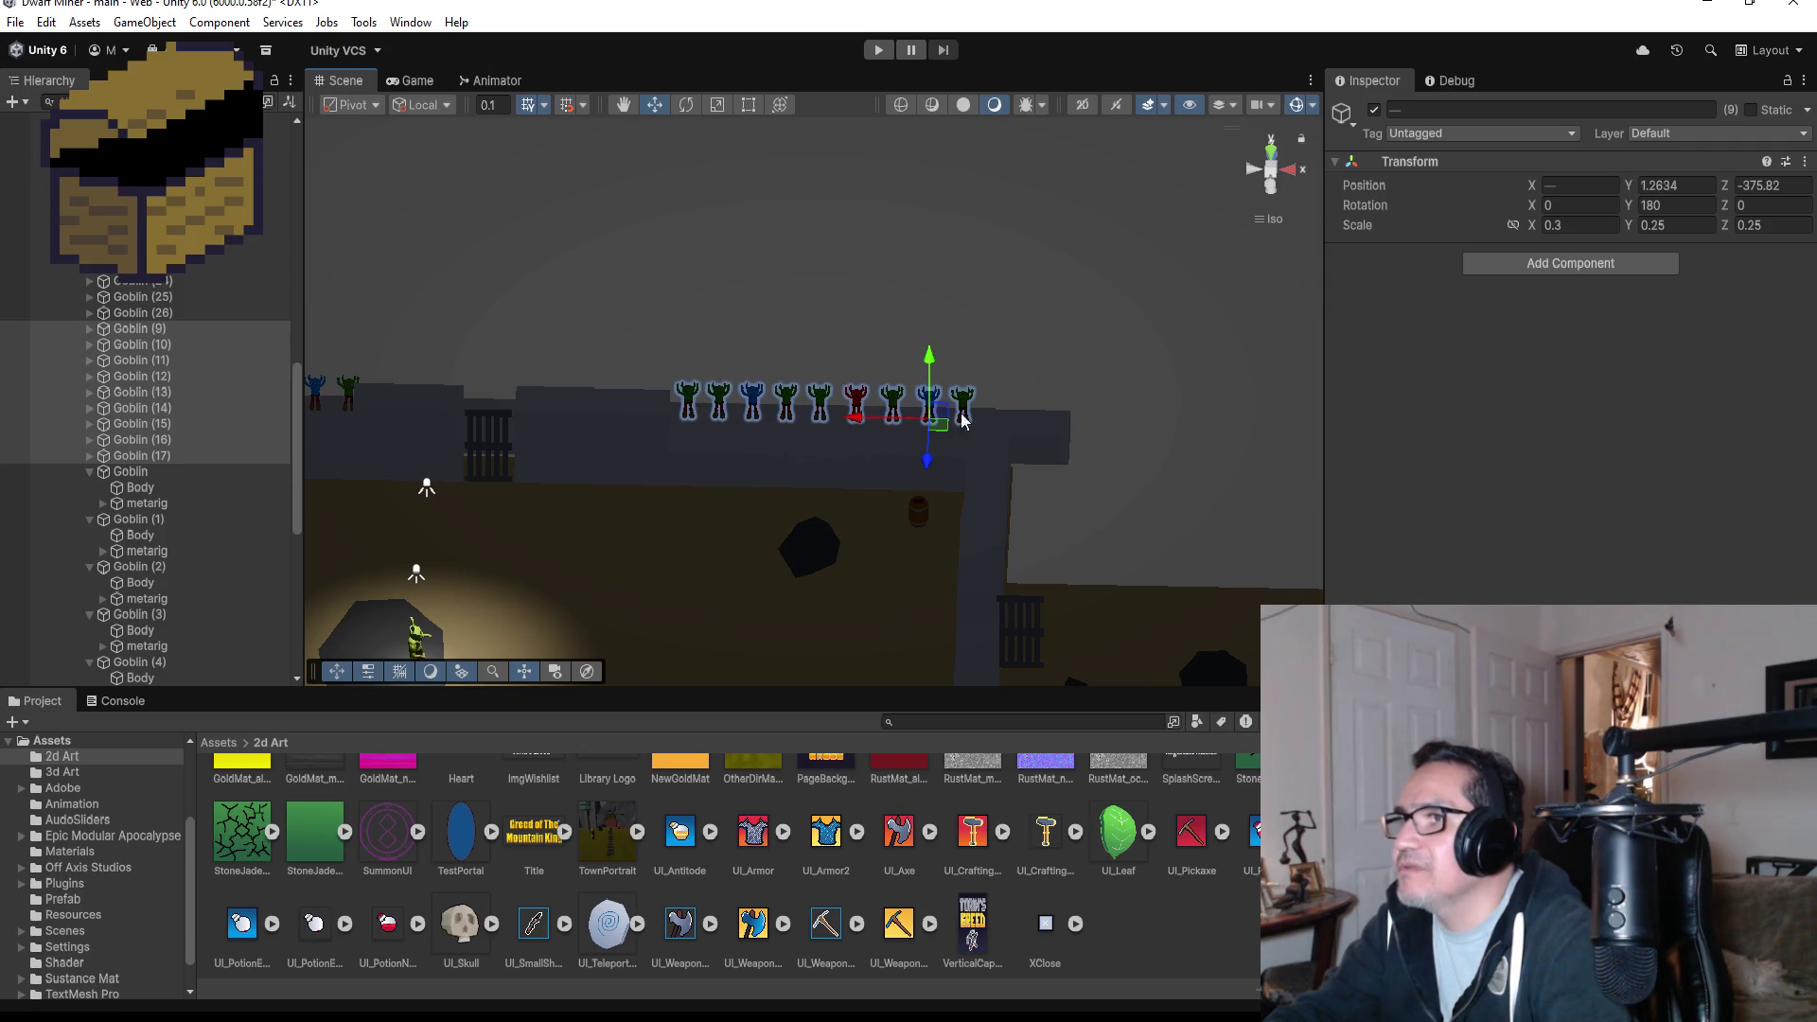
# - Switch to top view and collapse the child lists of Goblin through Goblin (8)
pyautogui.click(1271, 152)
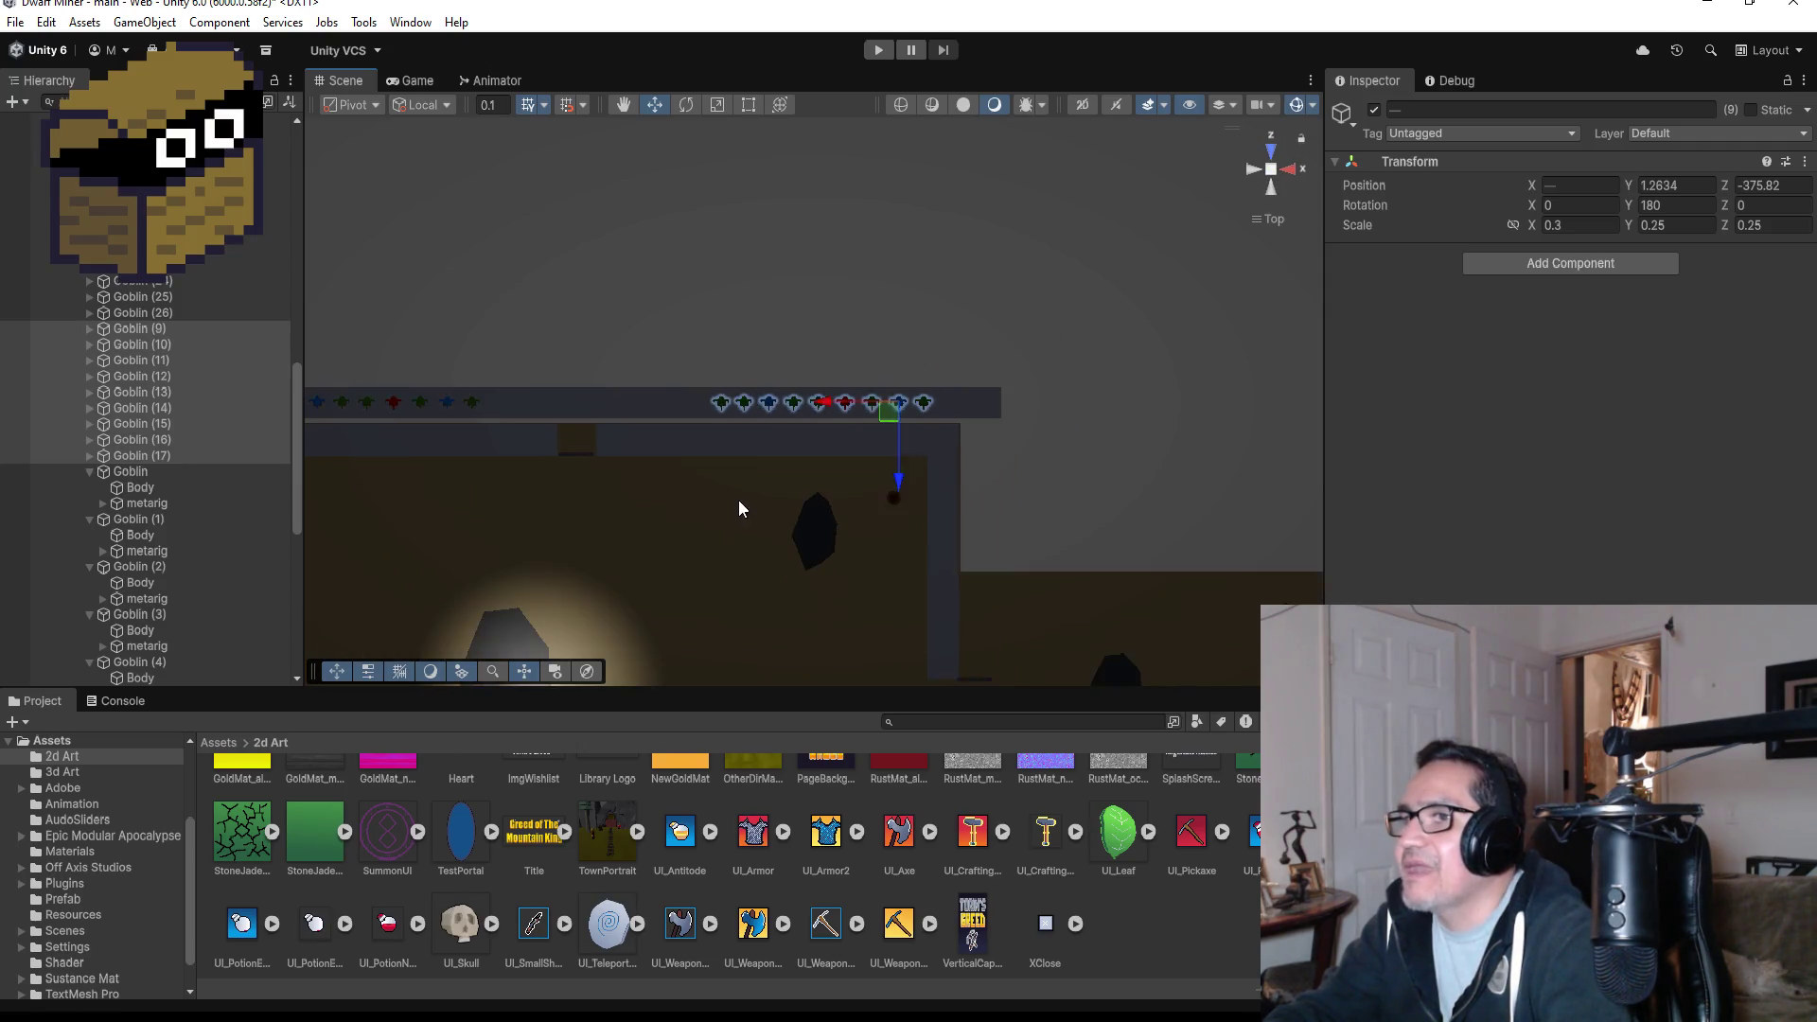
pyautogui.scroll(-5, 736, 505)
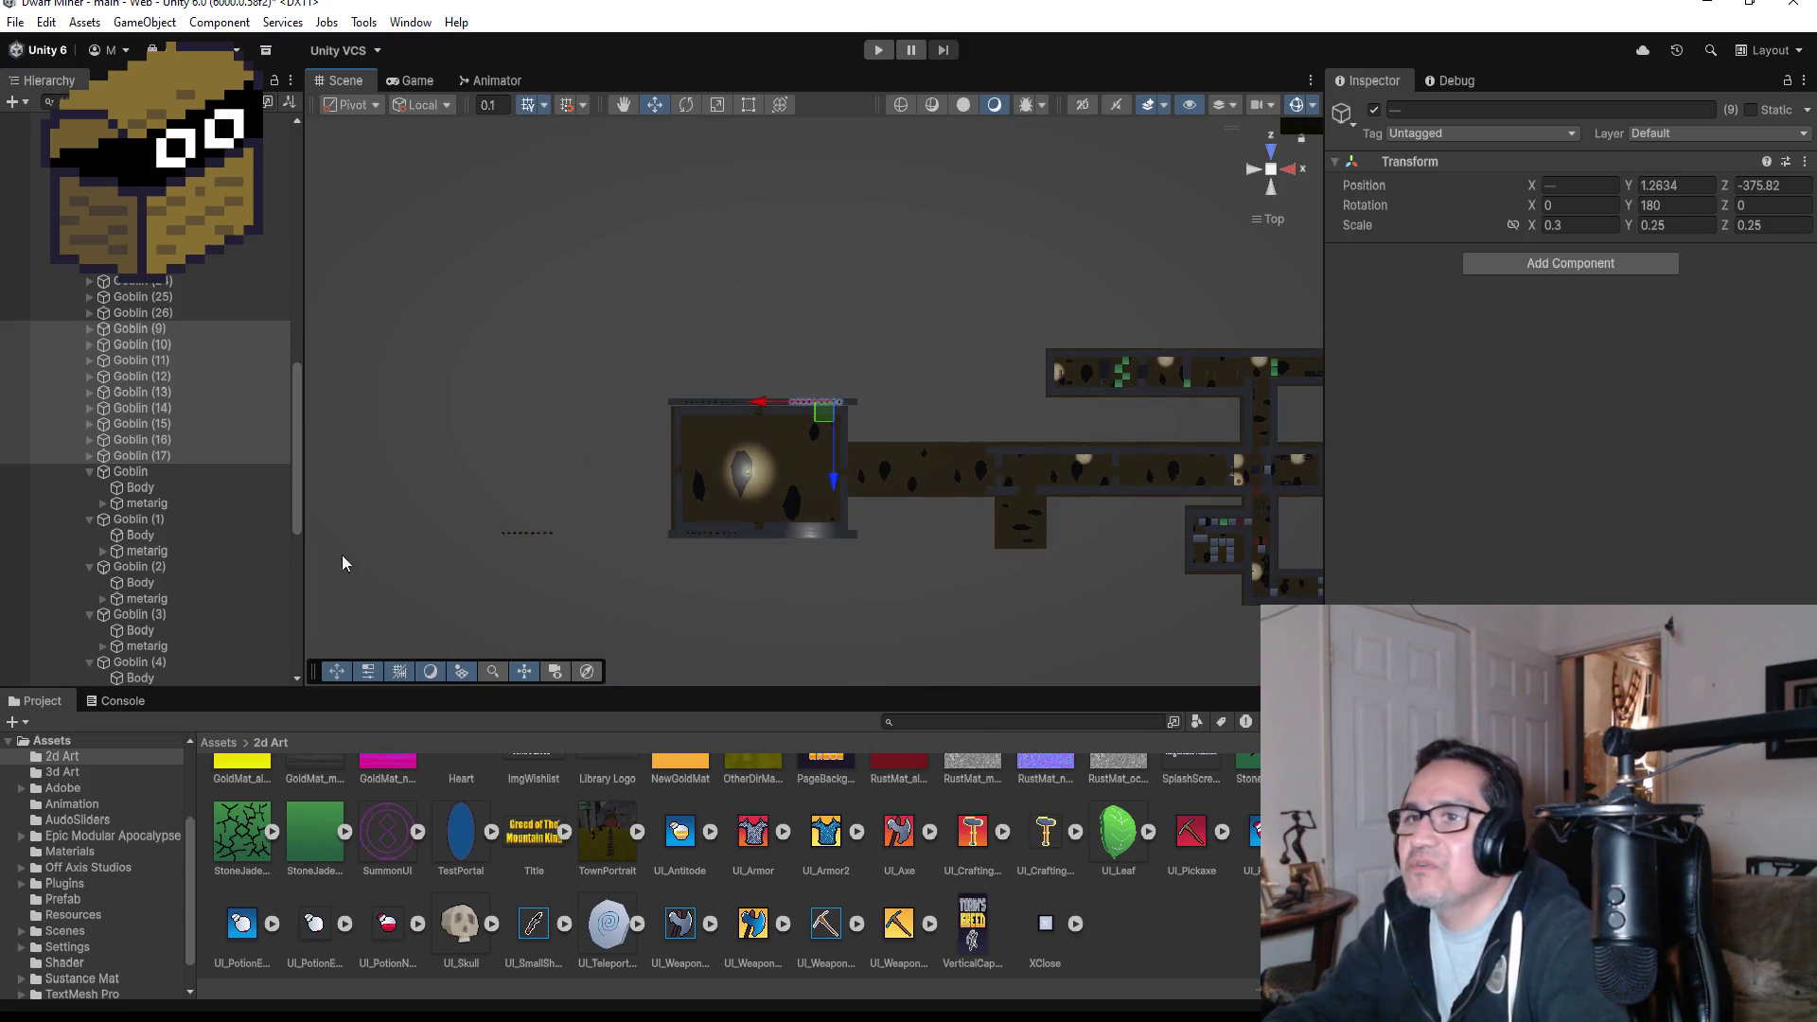
pyautogui.click(92, 471)
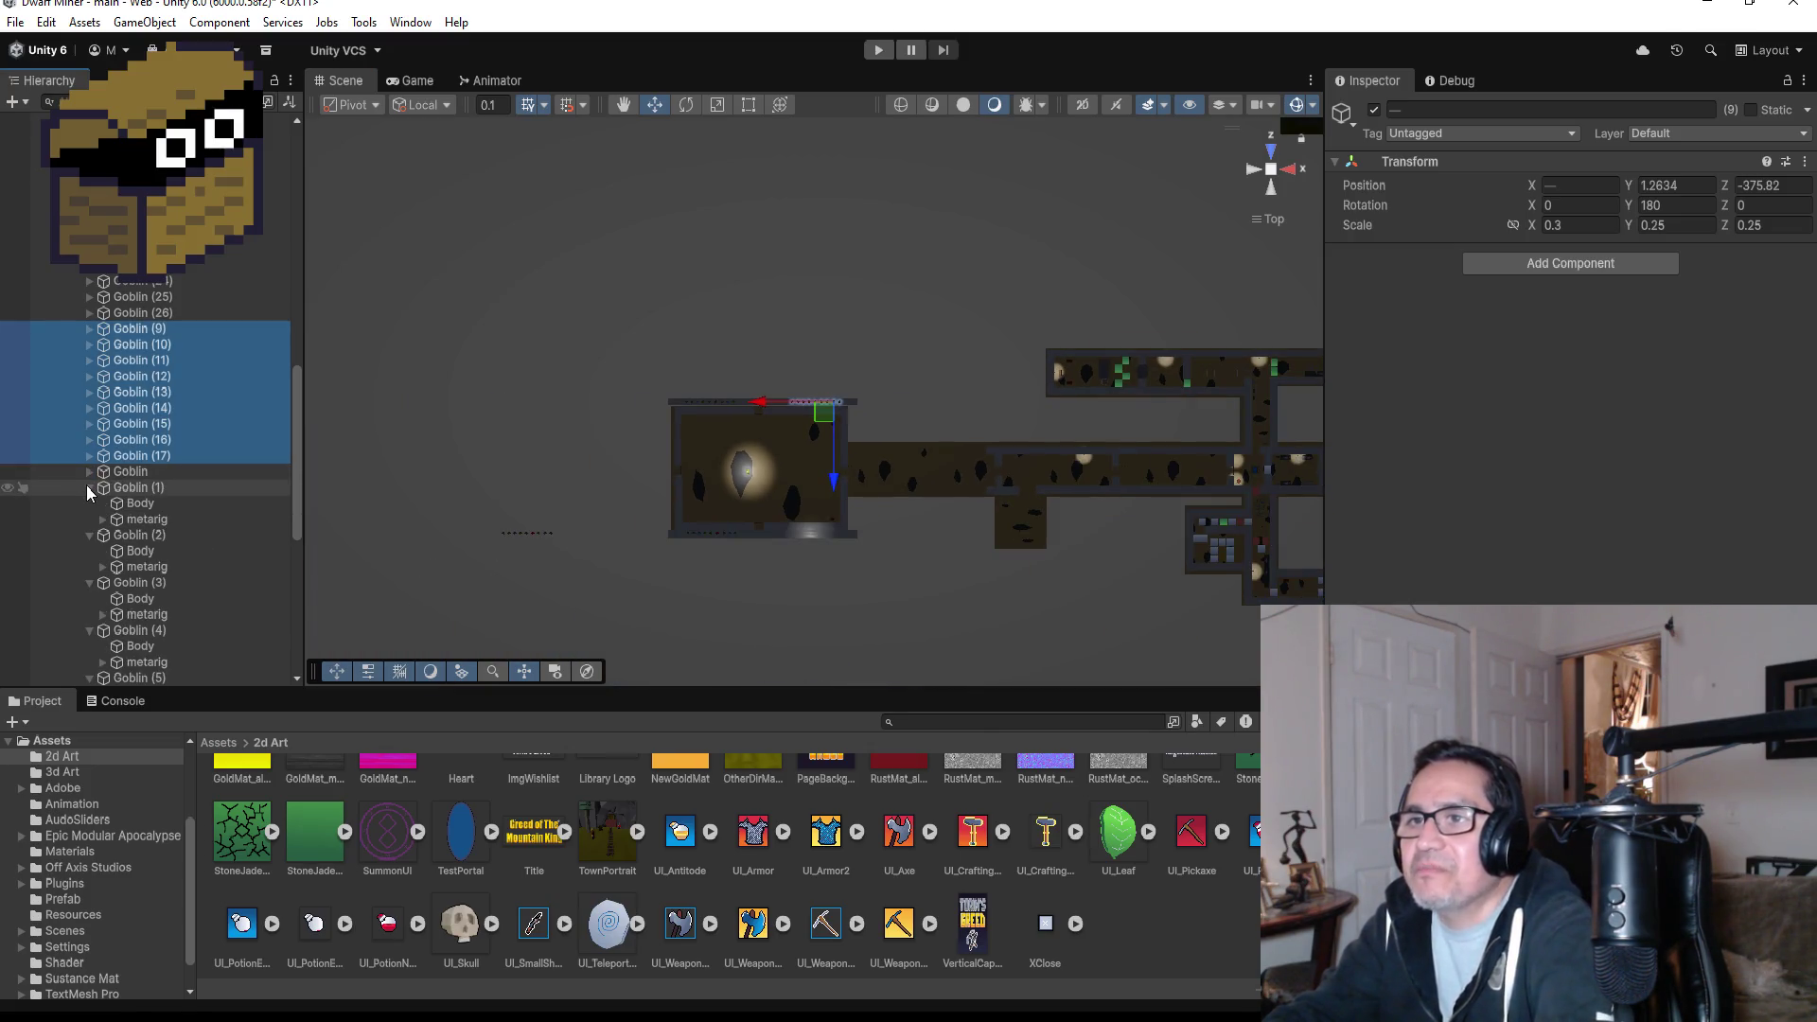
pyautogui.click(87, 487)
pyautogui.click(89, 502)
pyautogui.click(90, 518)
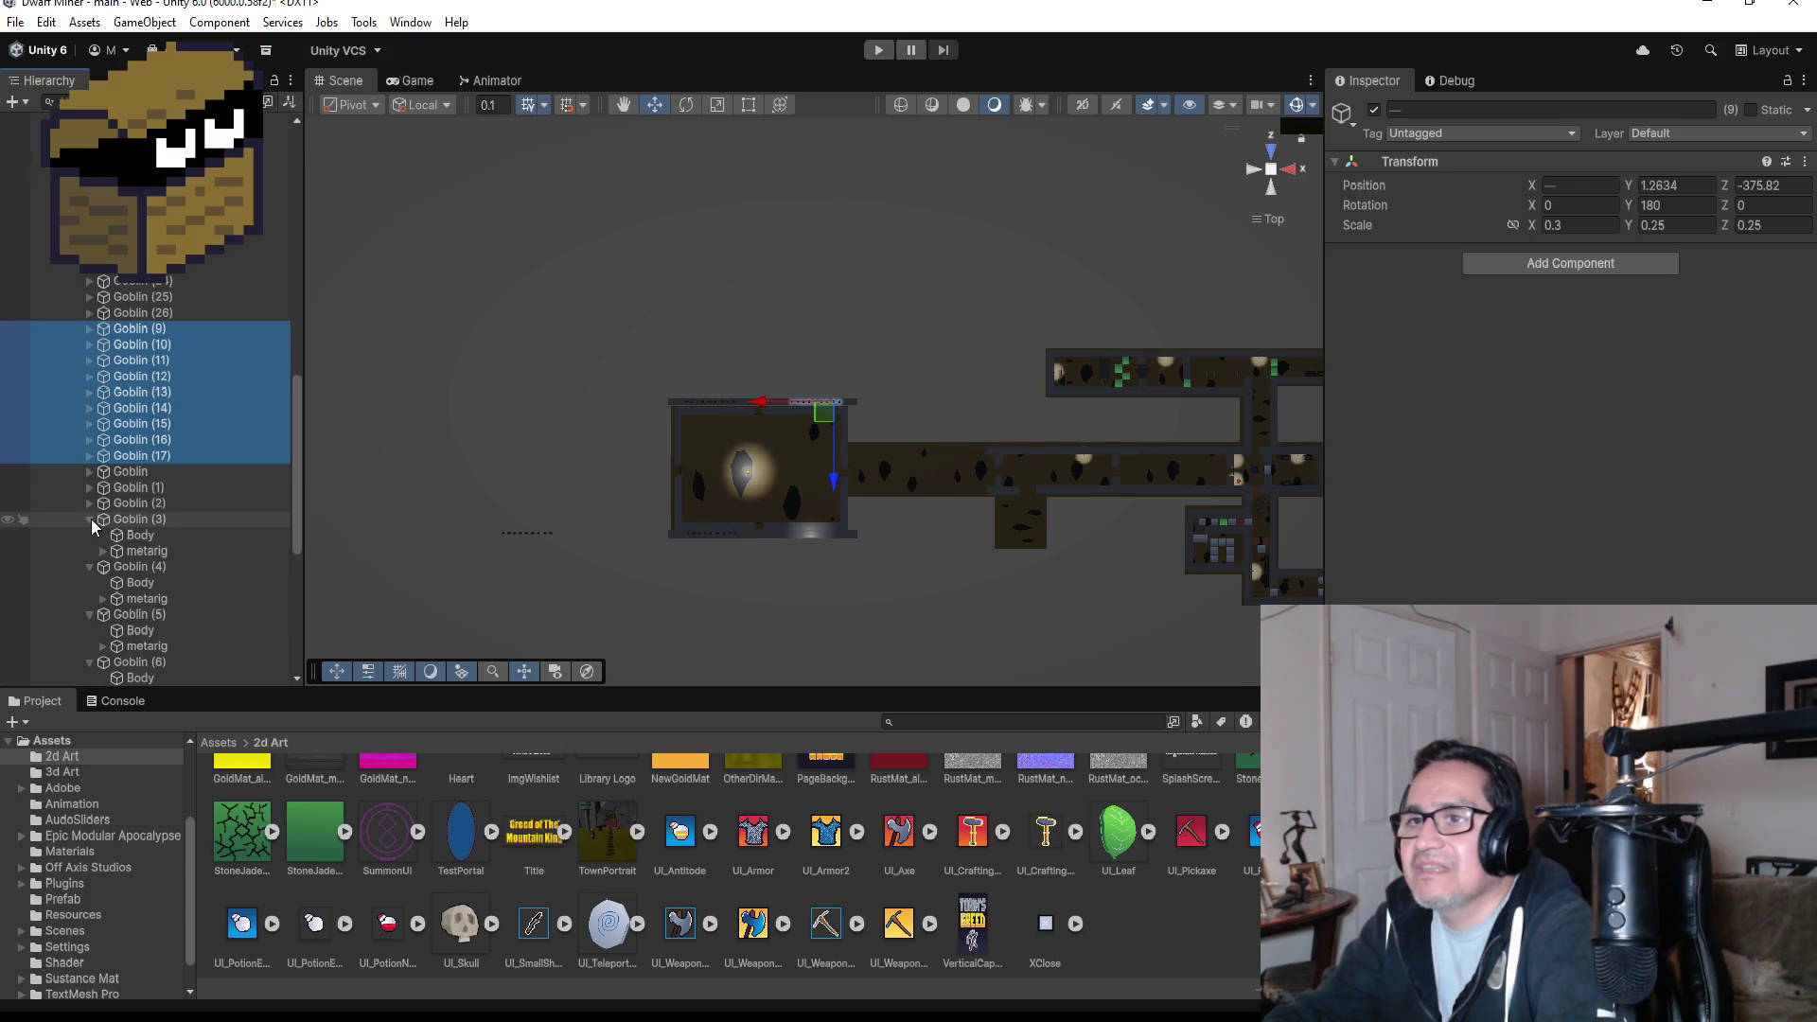
pyautogui.click(90, 536)
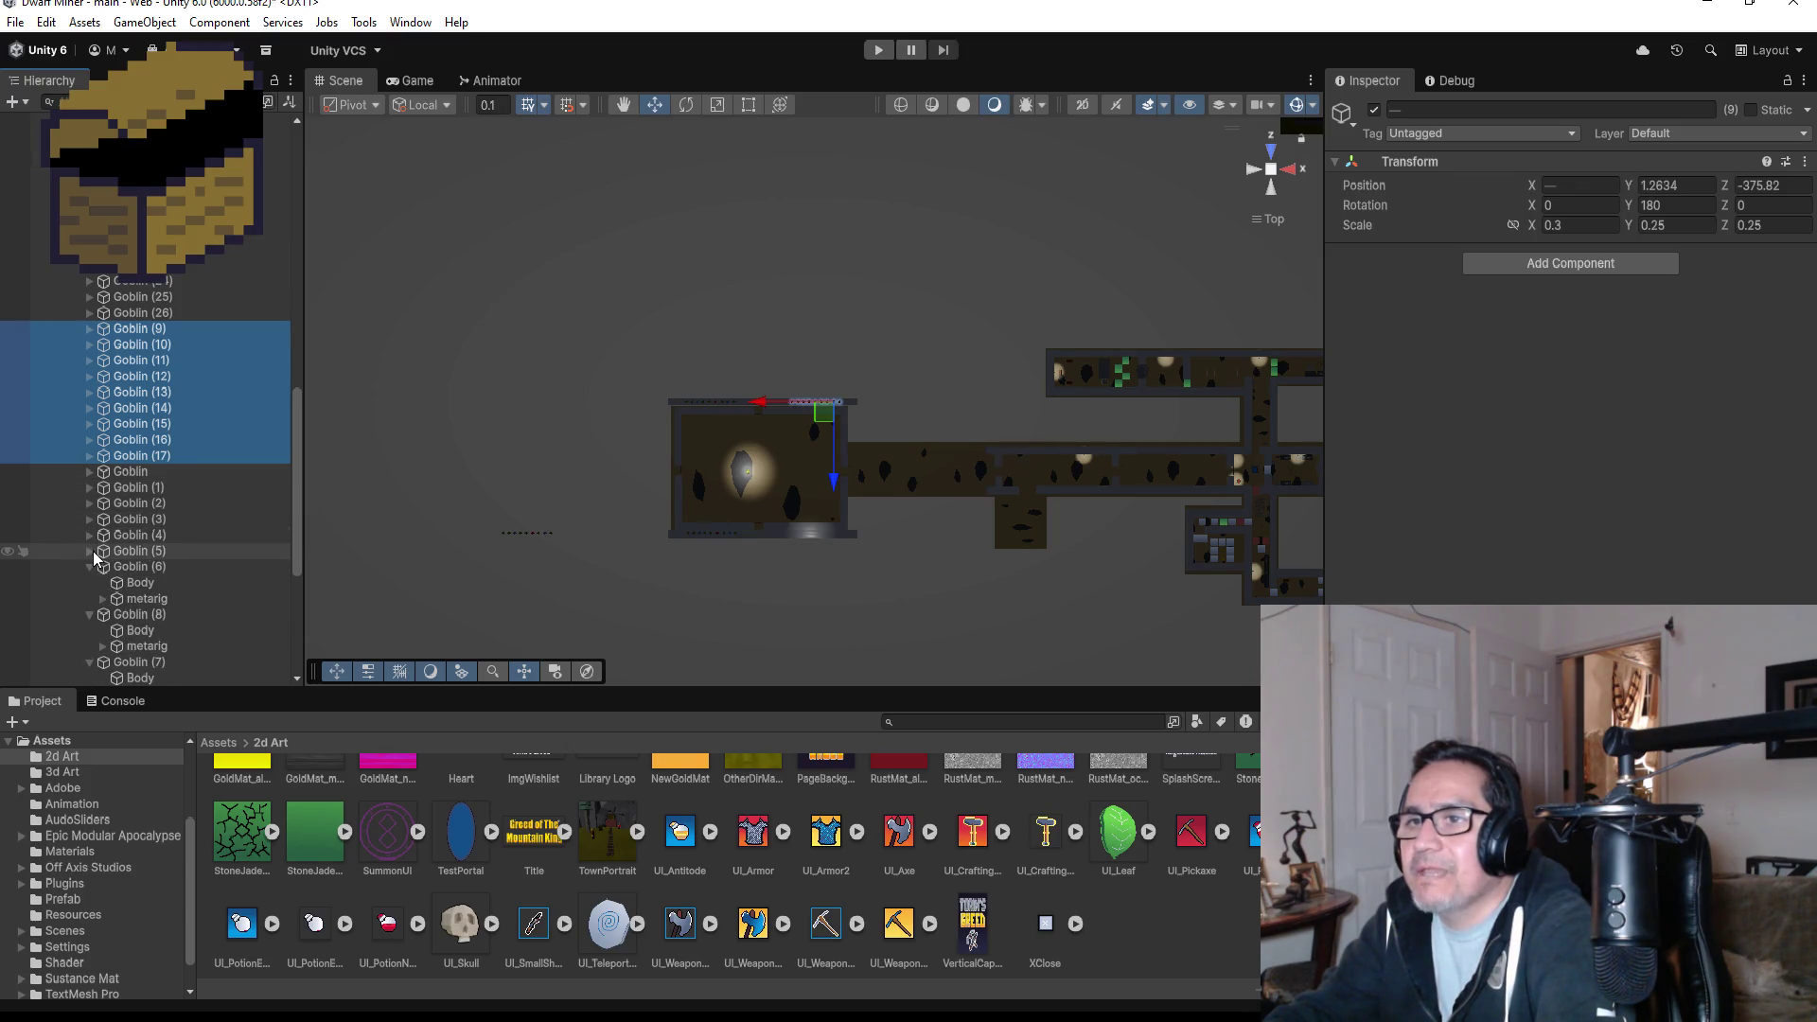
pyautogui.click(90, 550)
pyautogui.click(89, 567)
pyautogui.click(96, 584)
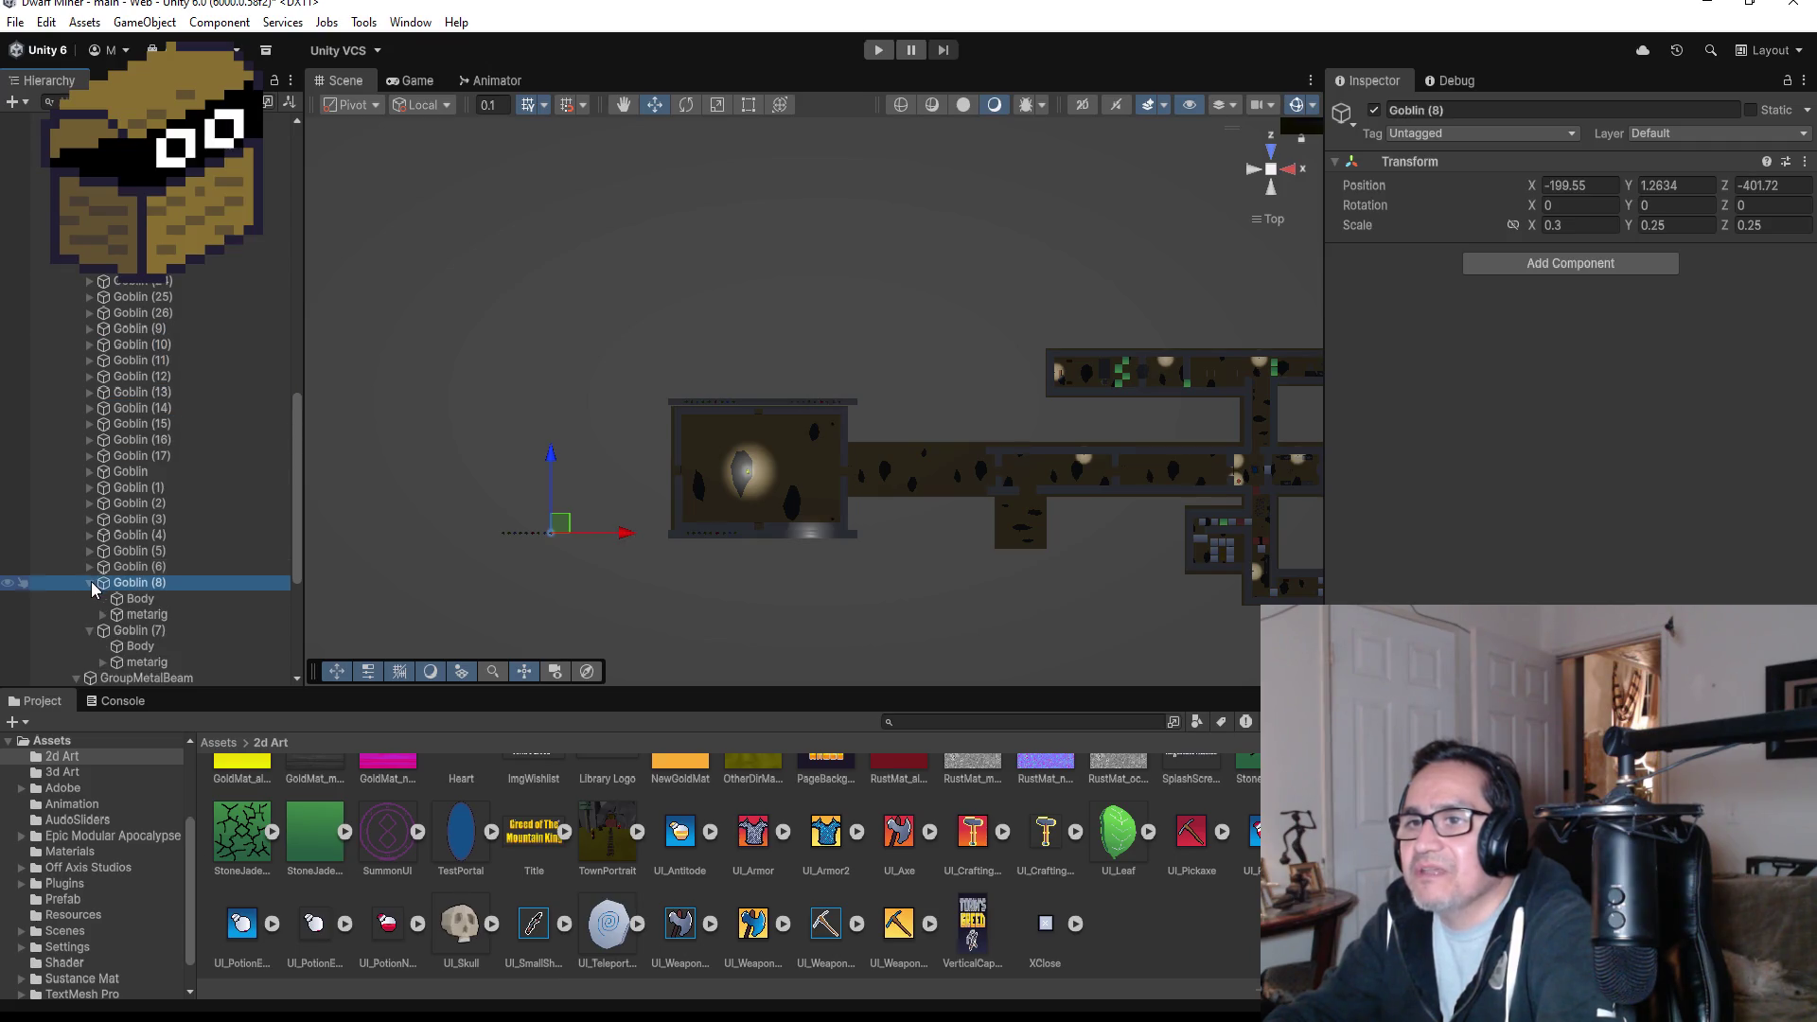
pyautogui.click(90, 583)
pyautogui.click(91, 599)
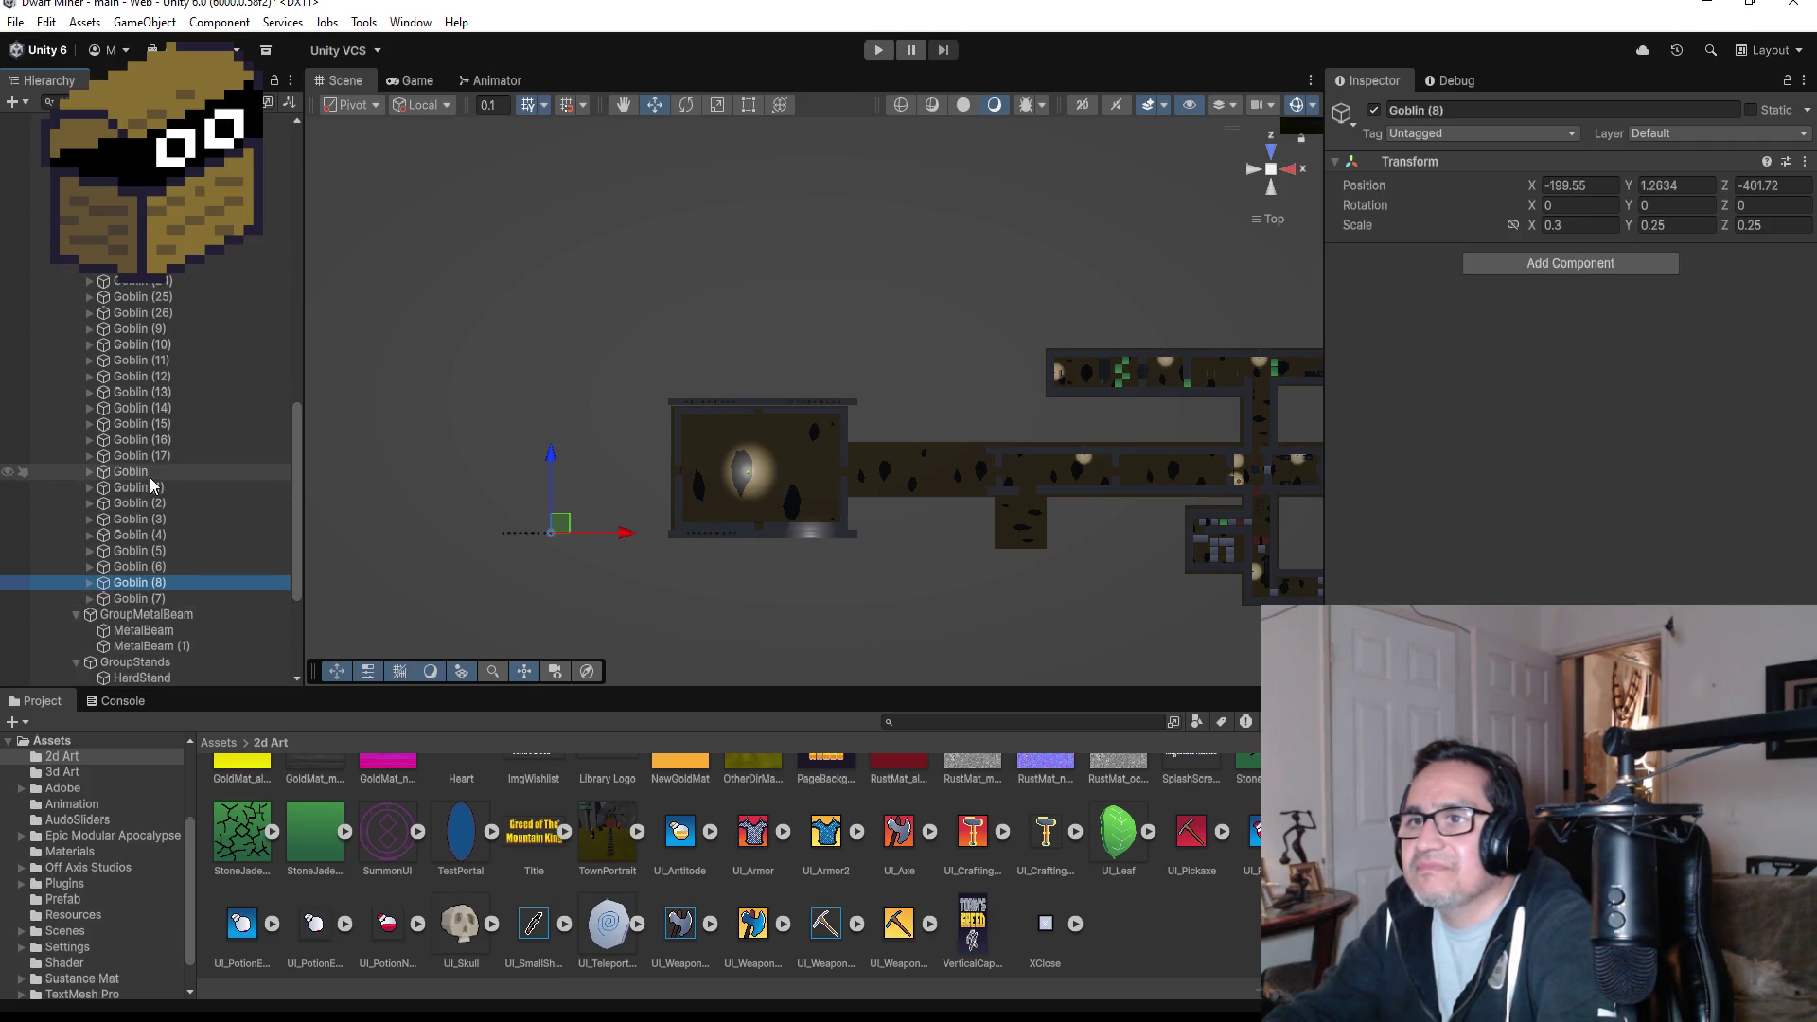
# - Select Goblin through Goblin (7) and slide the nine goblins right along X to the bottom wall
pyautogui.click(131, 472)
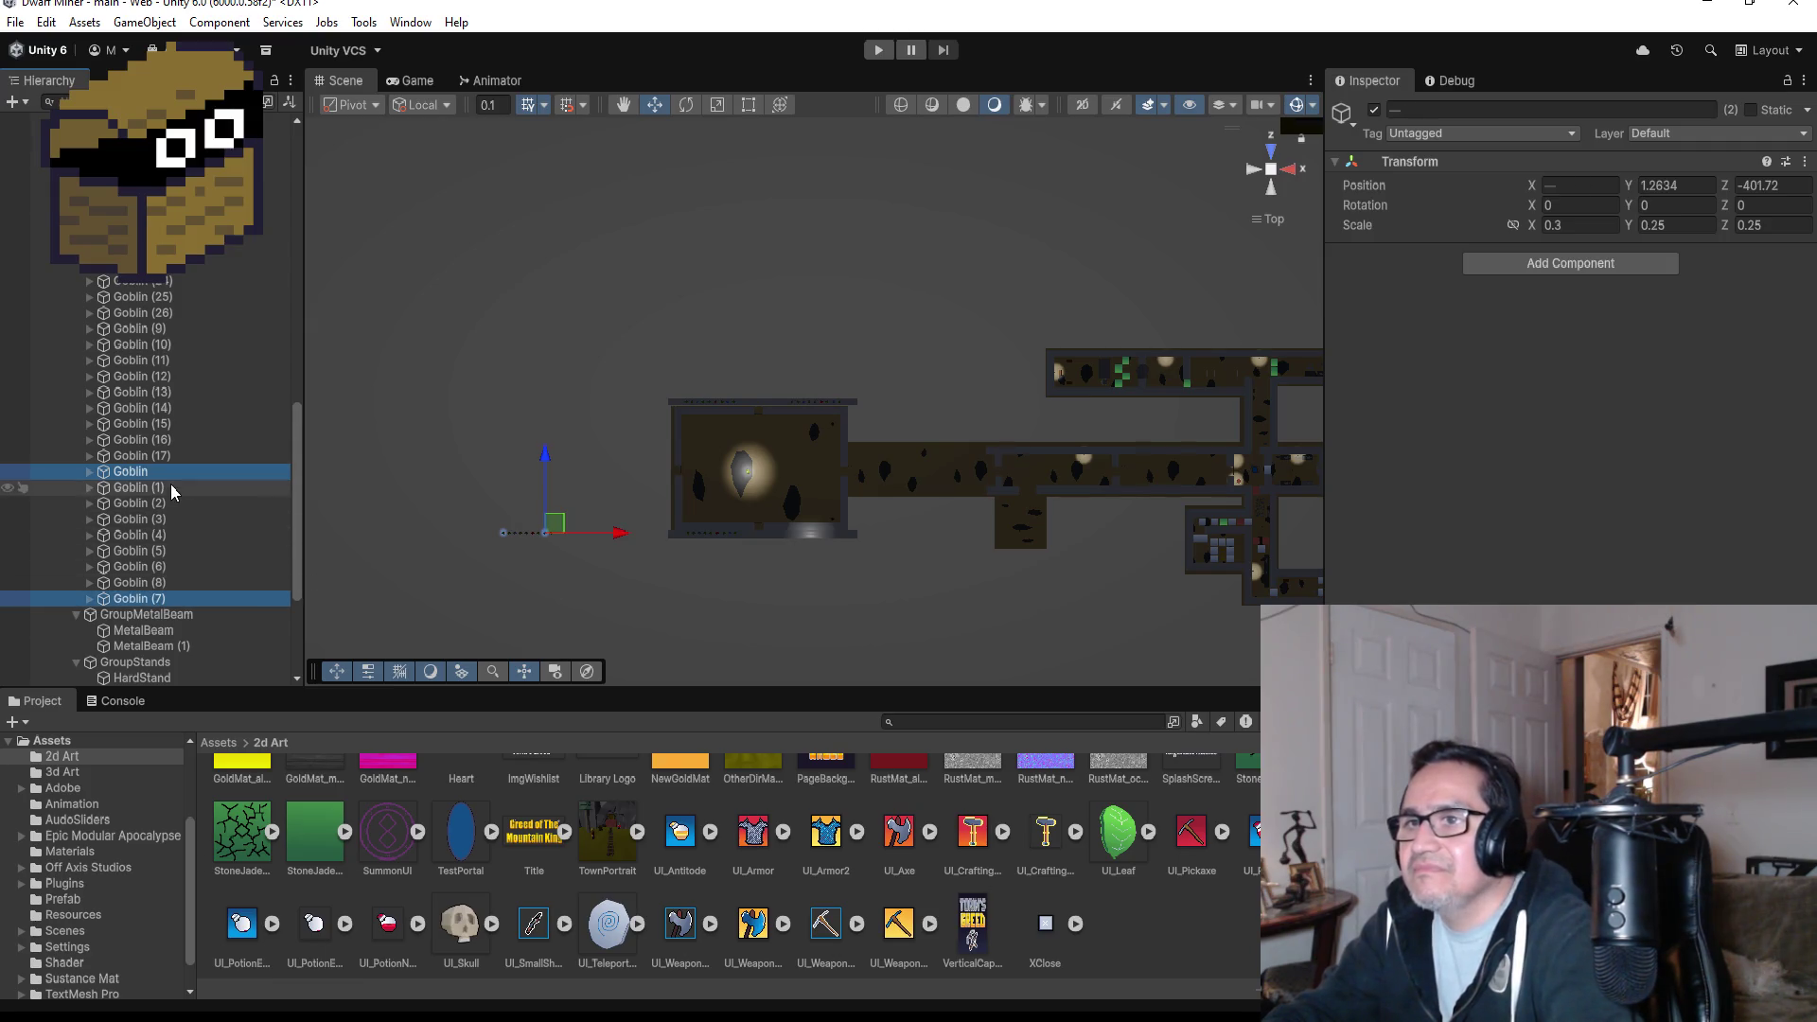
pyautogui.keyDown('shift'); pyautogui.click(154, 598); pyautogui.keyUp('shift')
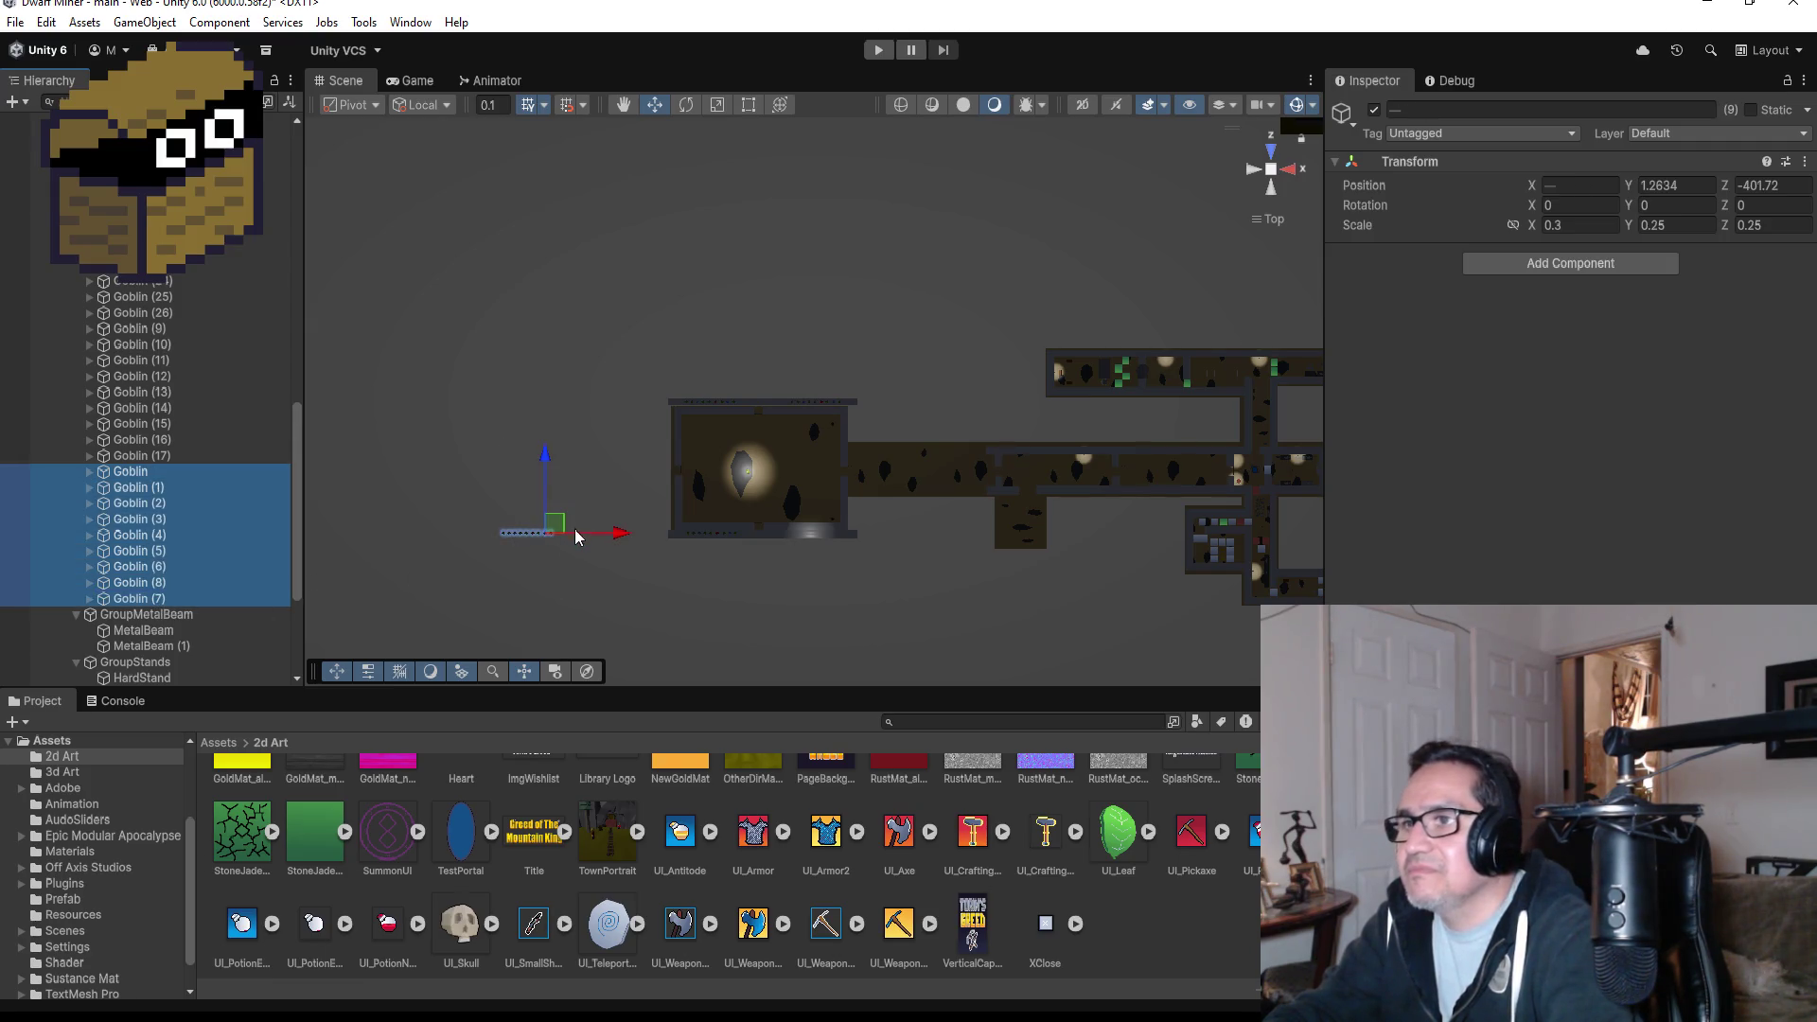
pyautogui.moveTo(609, 541); pyautogui.dragTo(905, 532)
pyautogui.press('f')
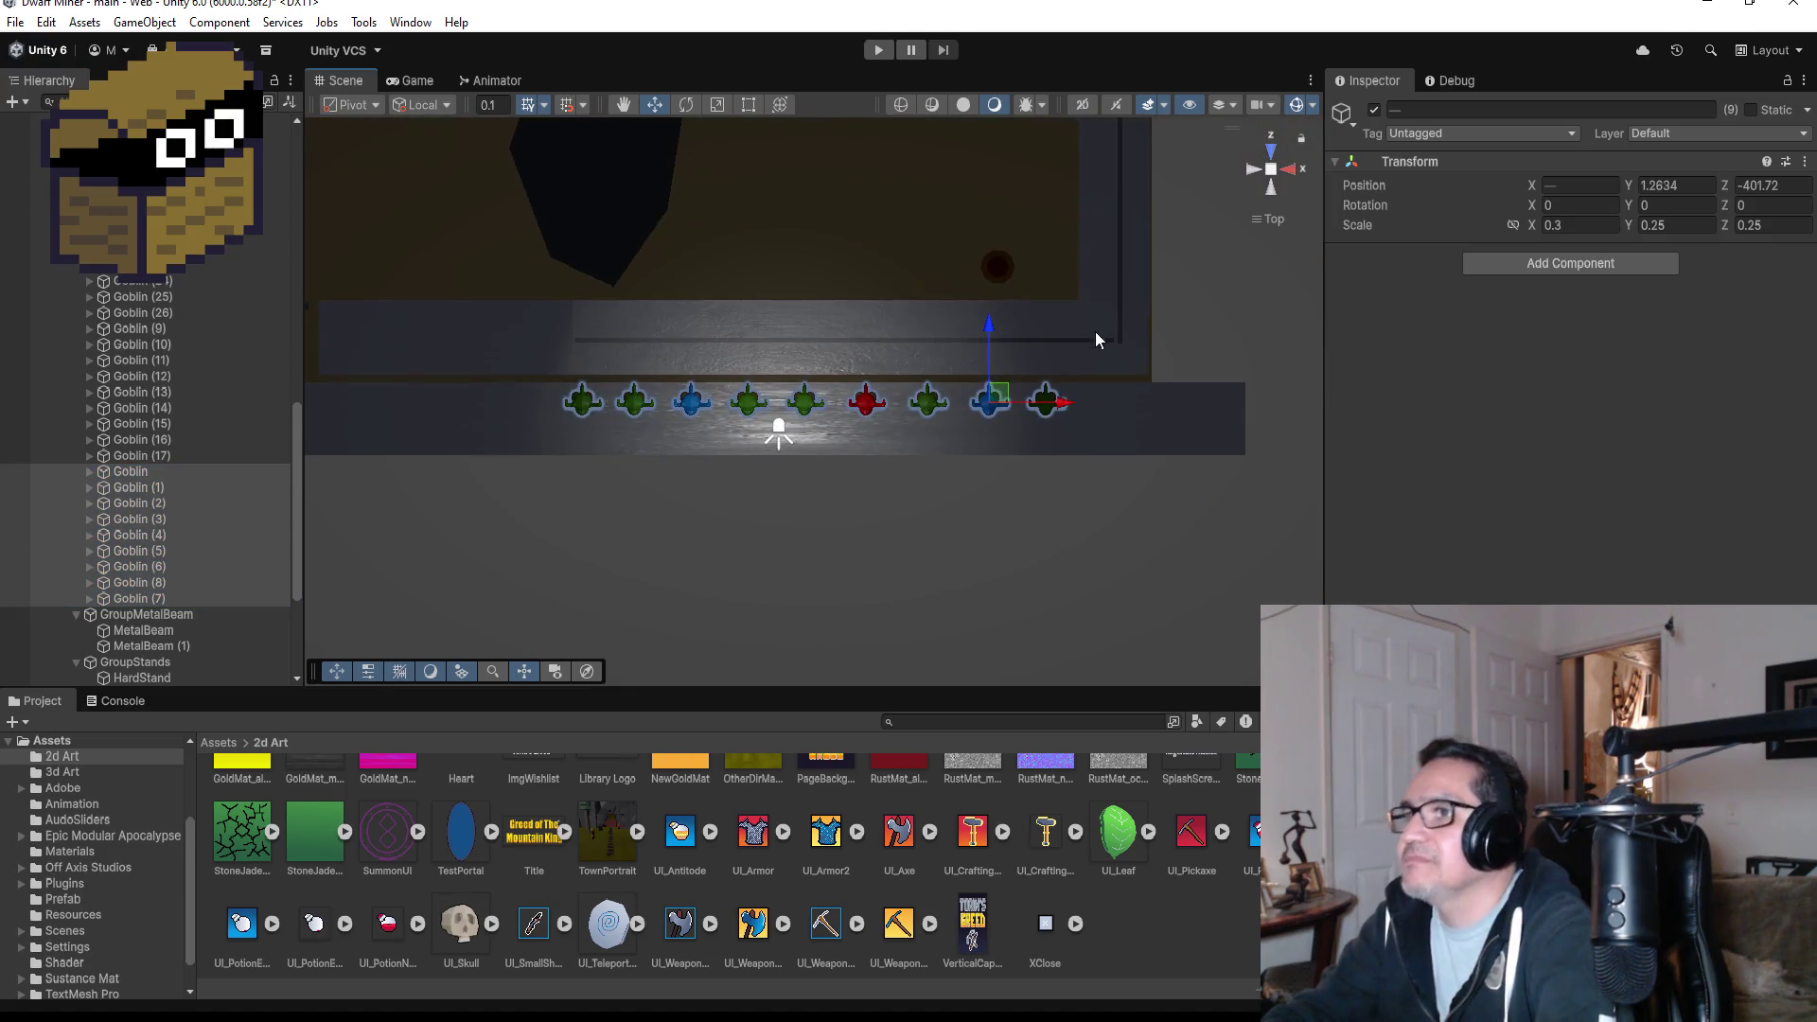
pyautogui.click(1047, 410)
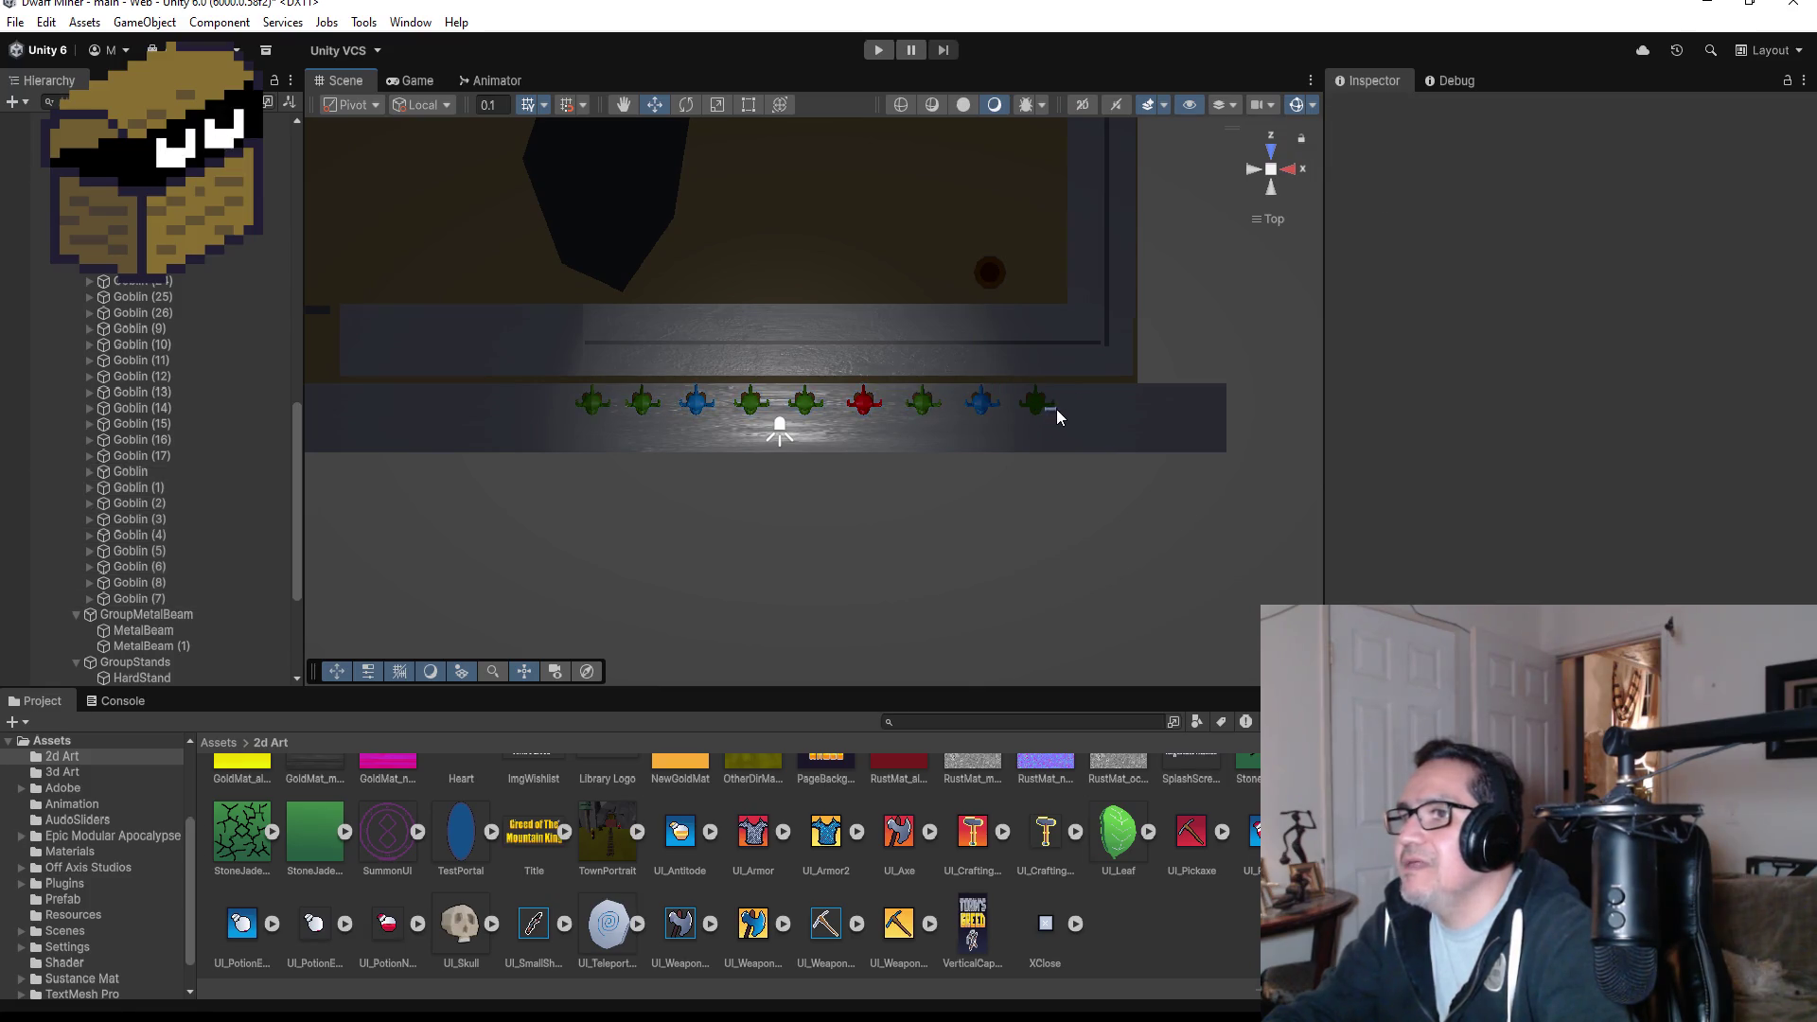
pyautogui.click(131, 472)
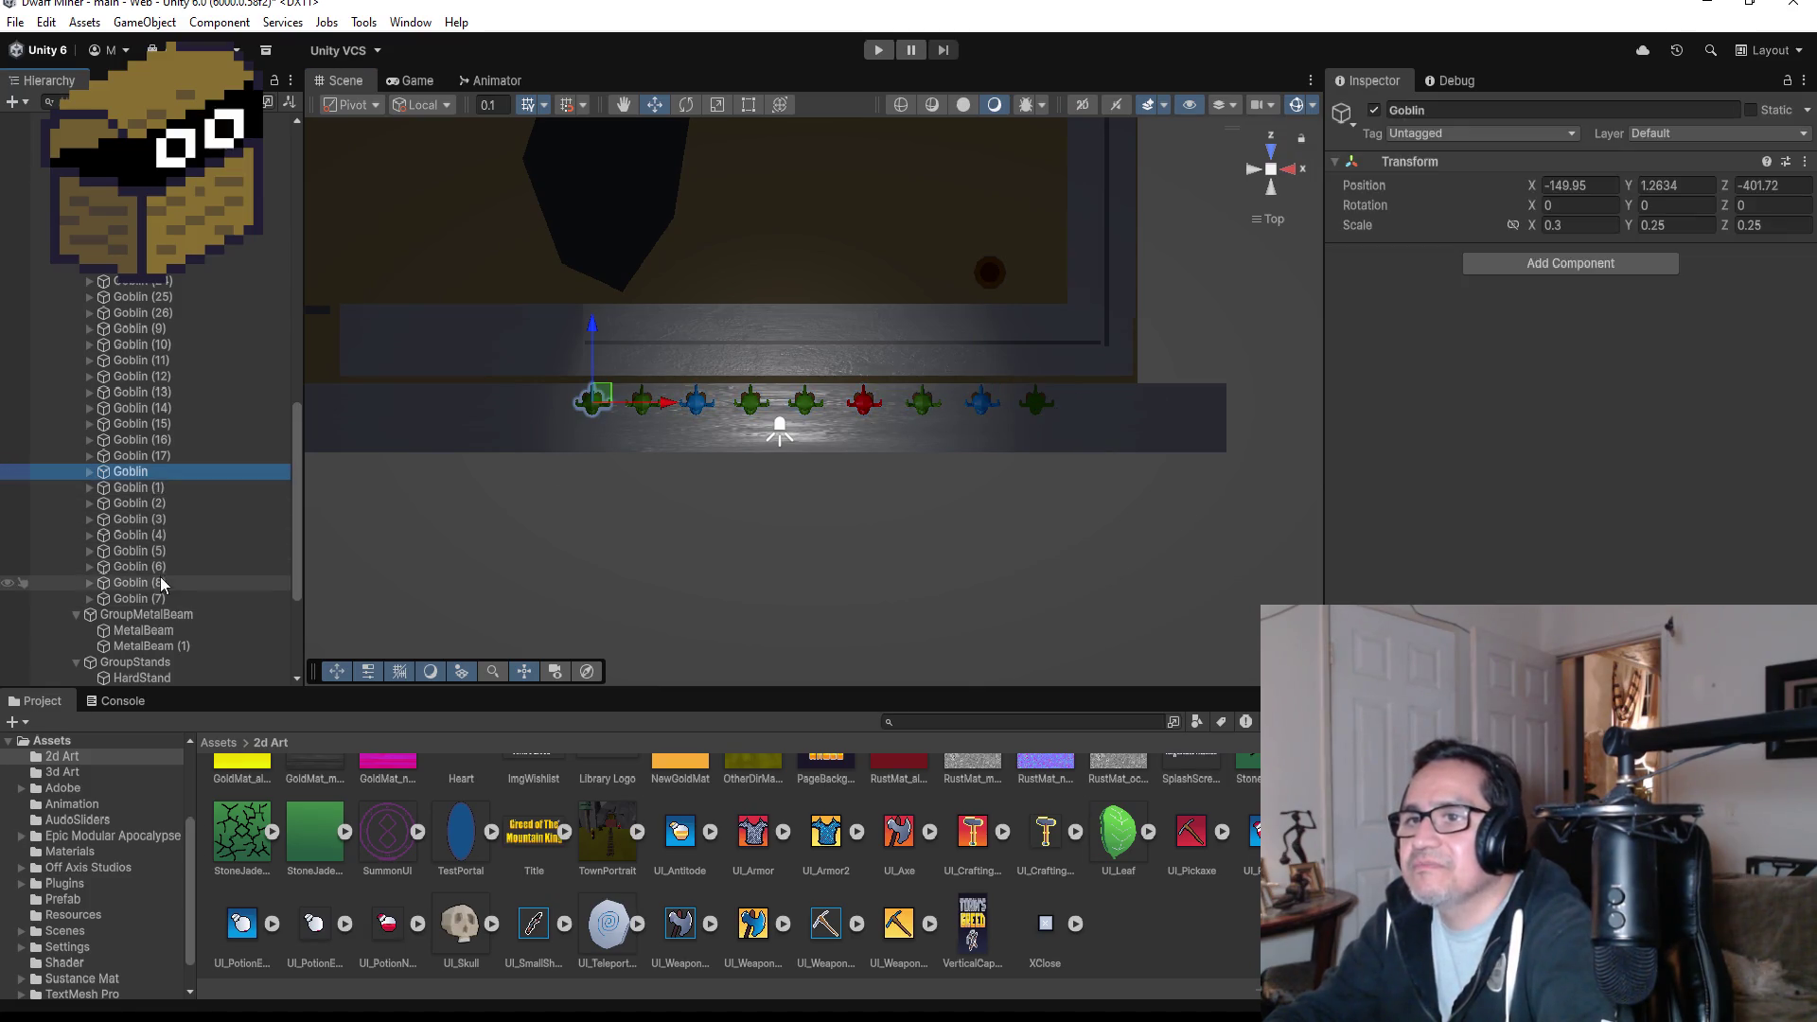
pyautogui.keyDown('shift'); pyautogui.click(139, 599); pyautogui.keyUp('shift')
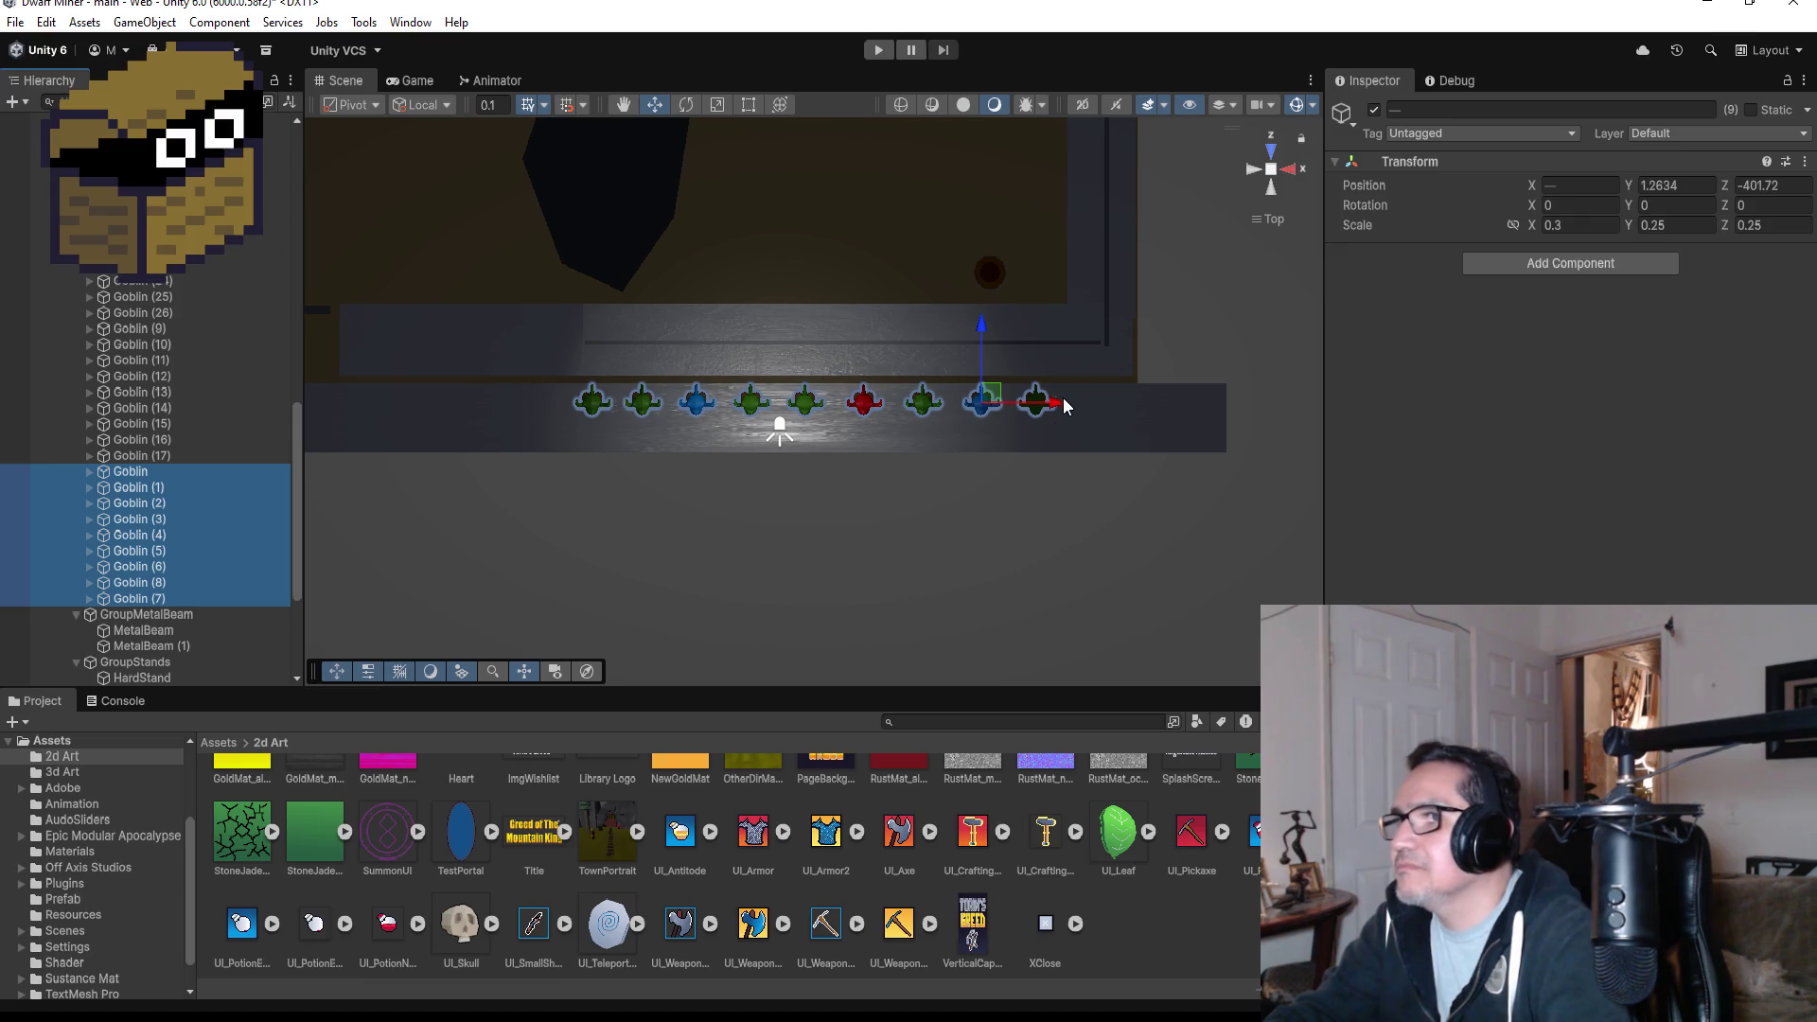
pyautogui.moveTo(1064, 405); pyautogui.dragTo(1075, 409)
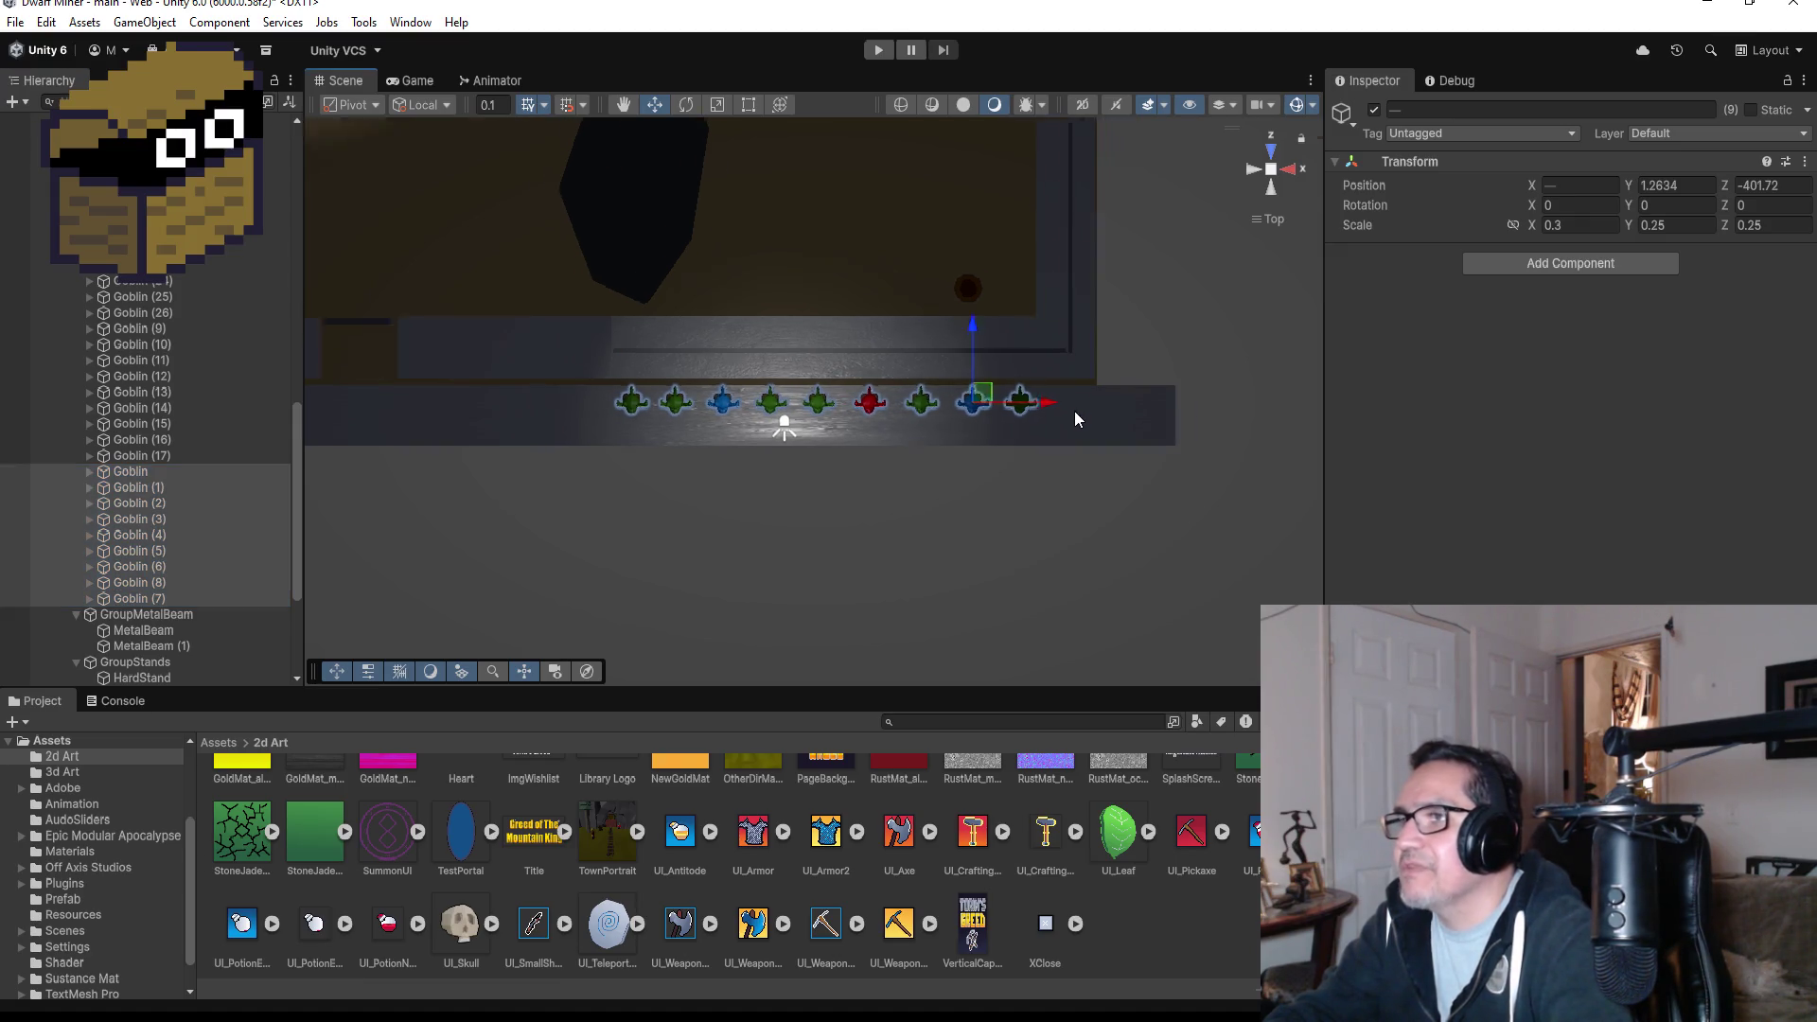
pyautogui.scroll(-4, 1076, 411)
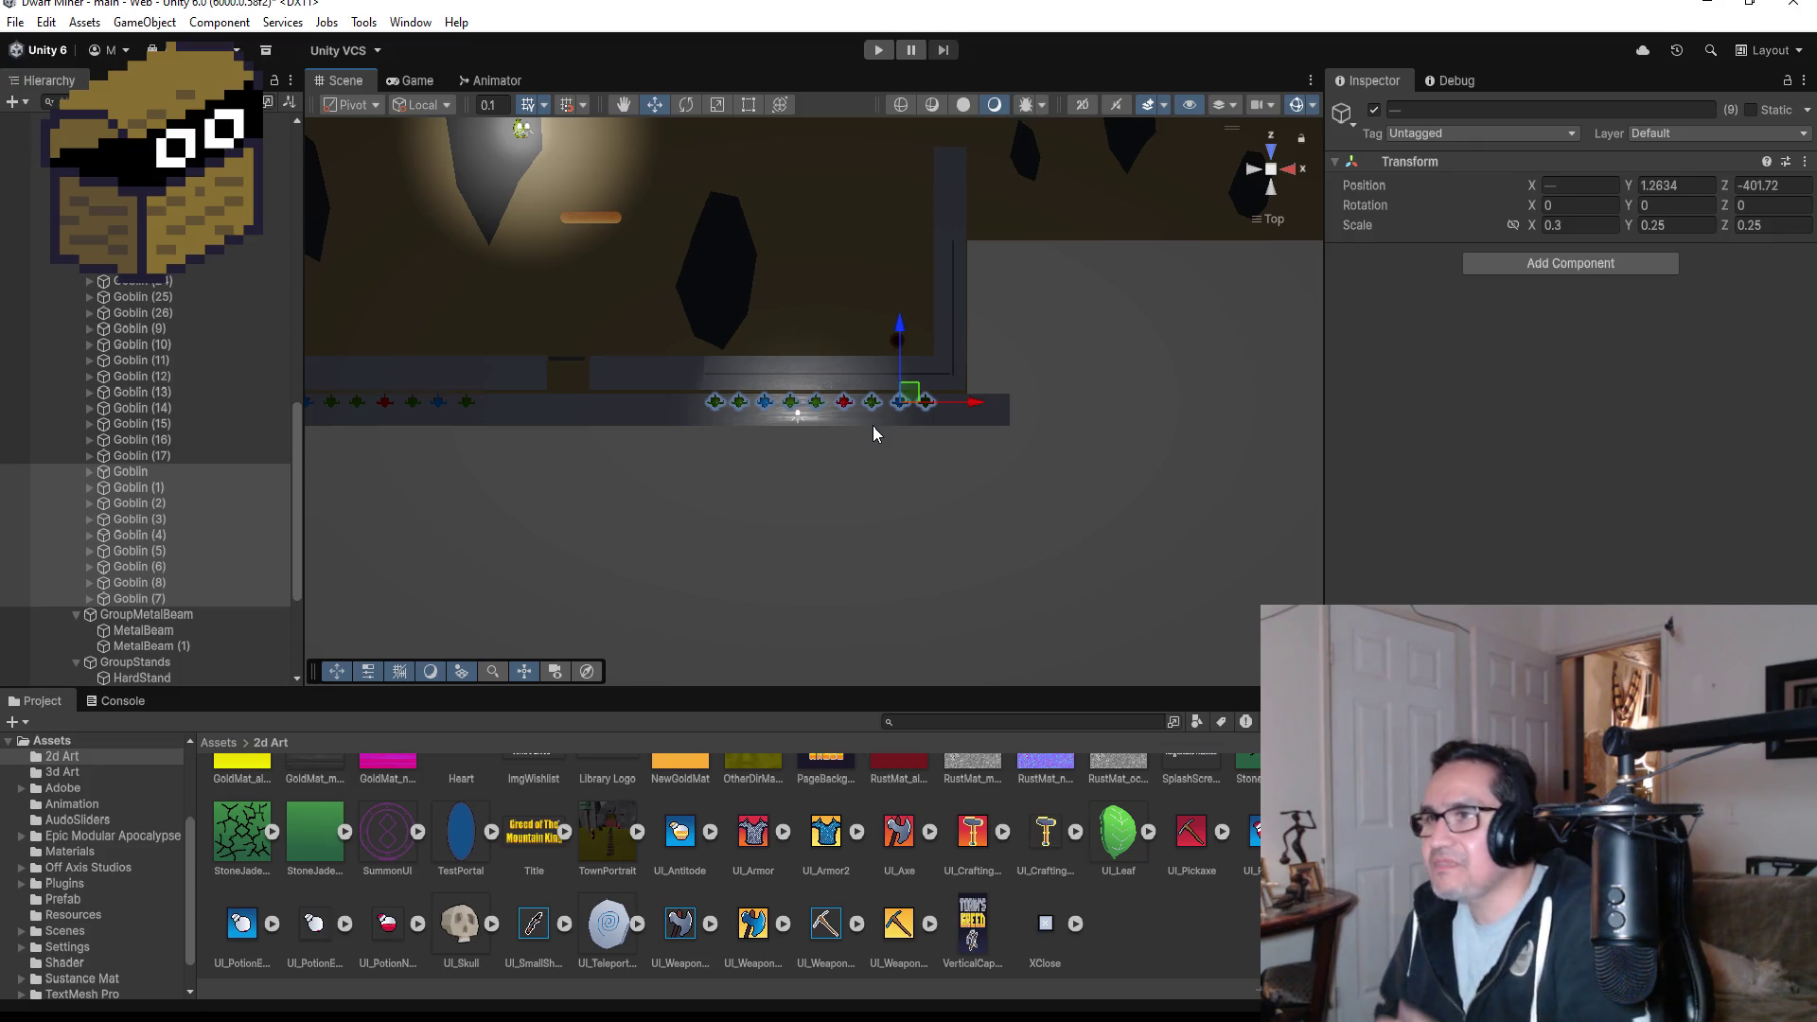
pyautogui.scroll(-5, 757, 221)
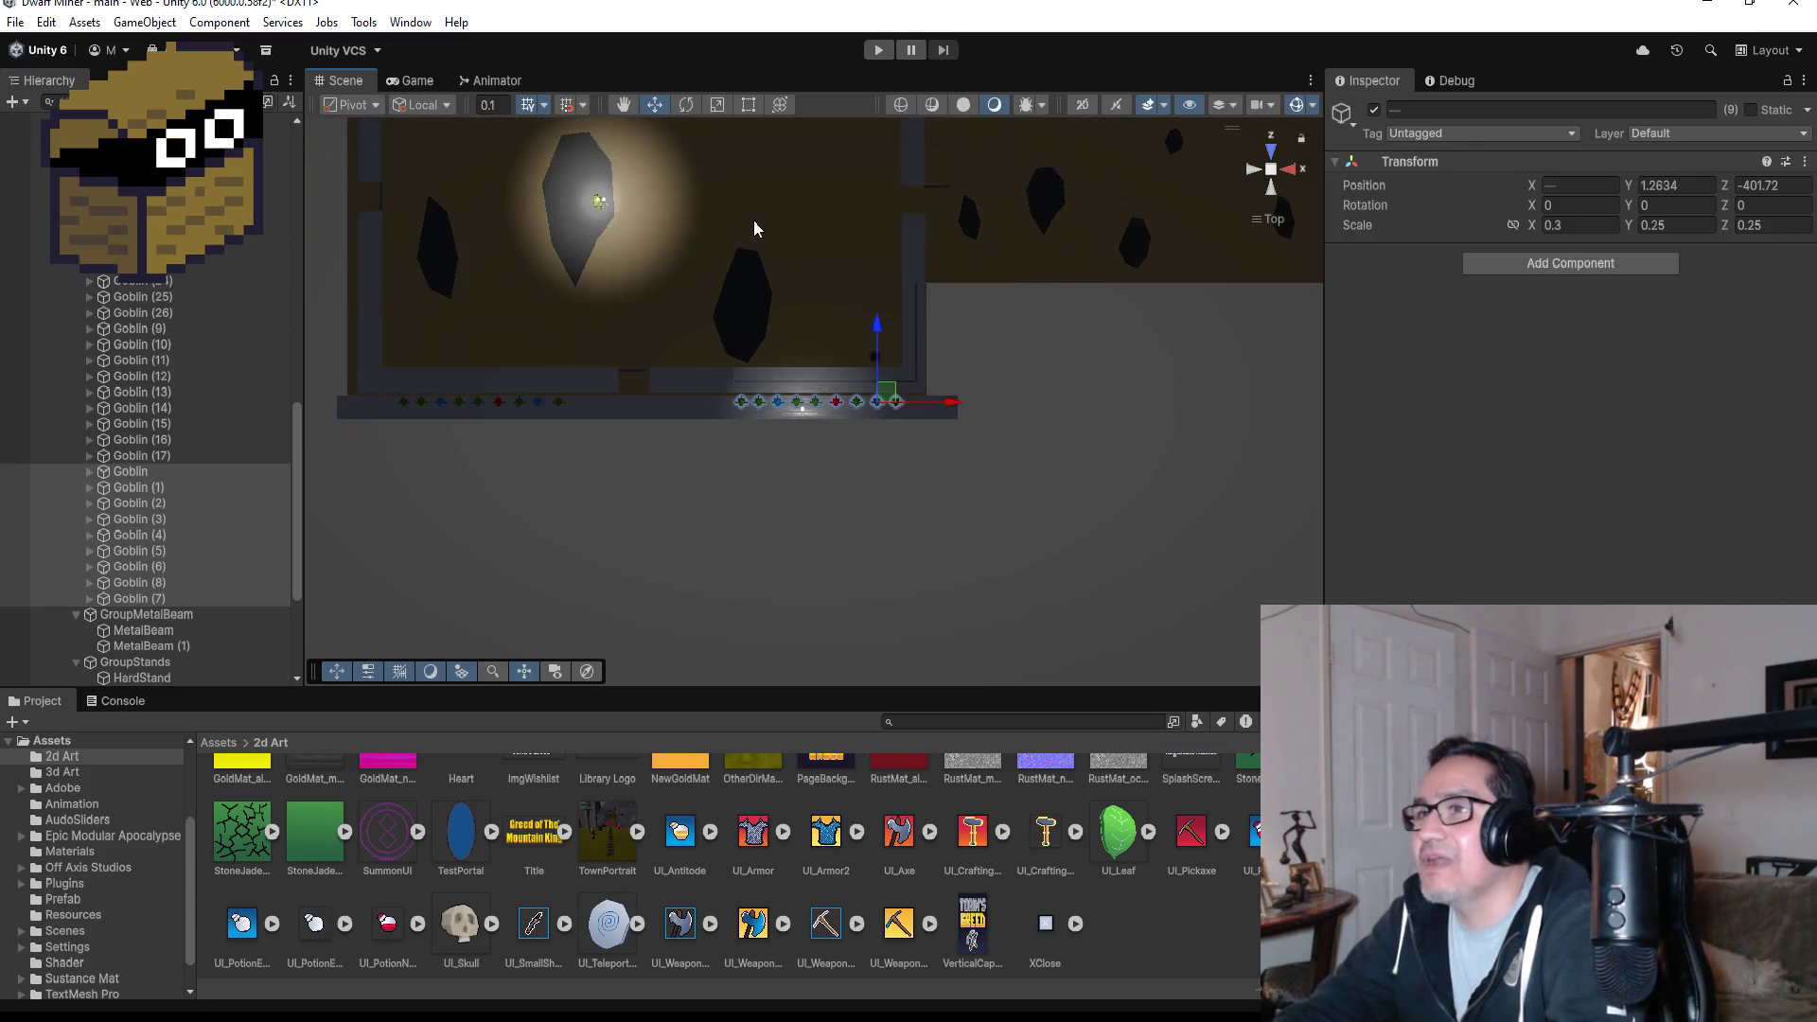
pyautogui.scroll(-4, 511, 276)
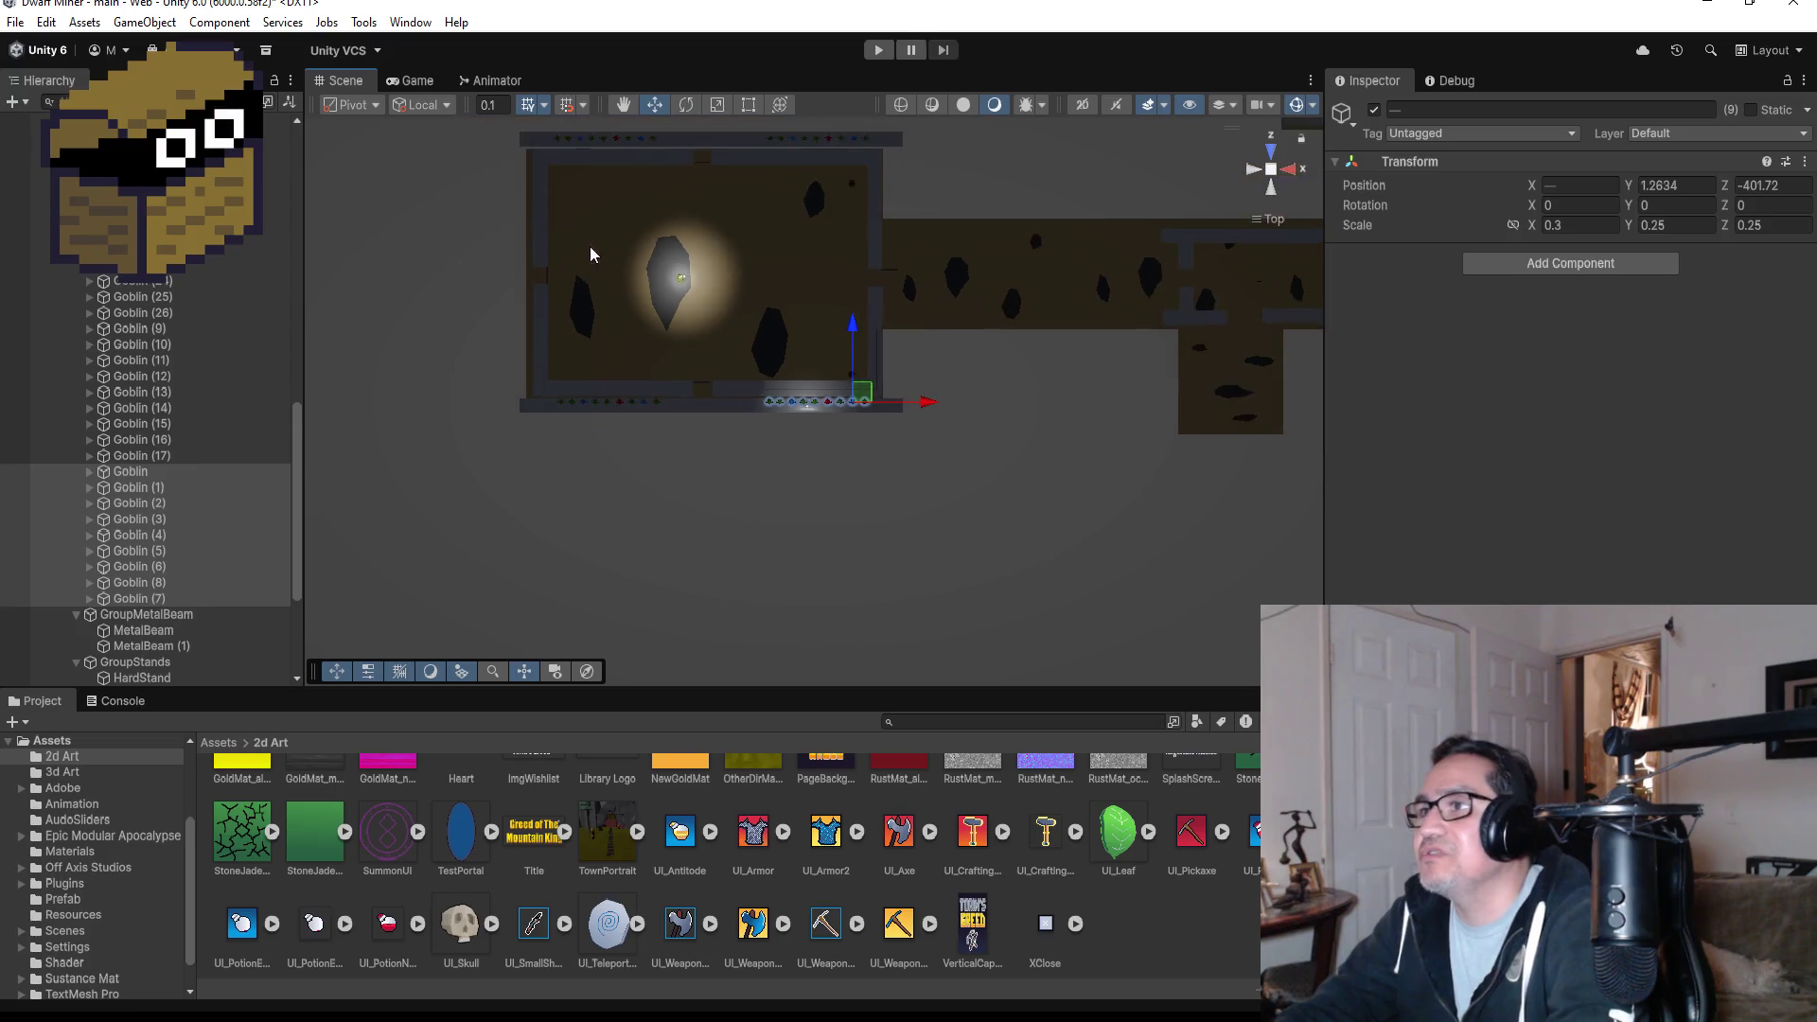
pyautogui.click(875, 49)
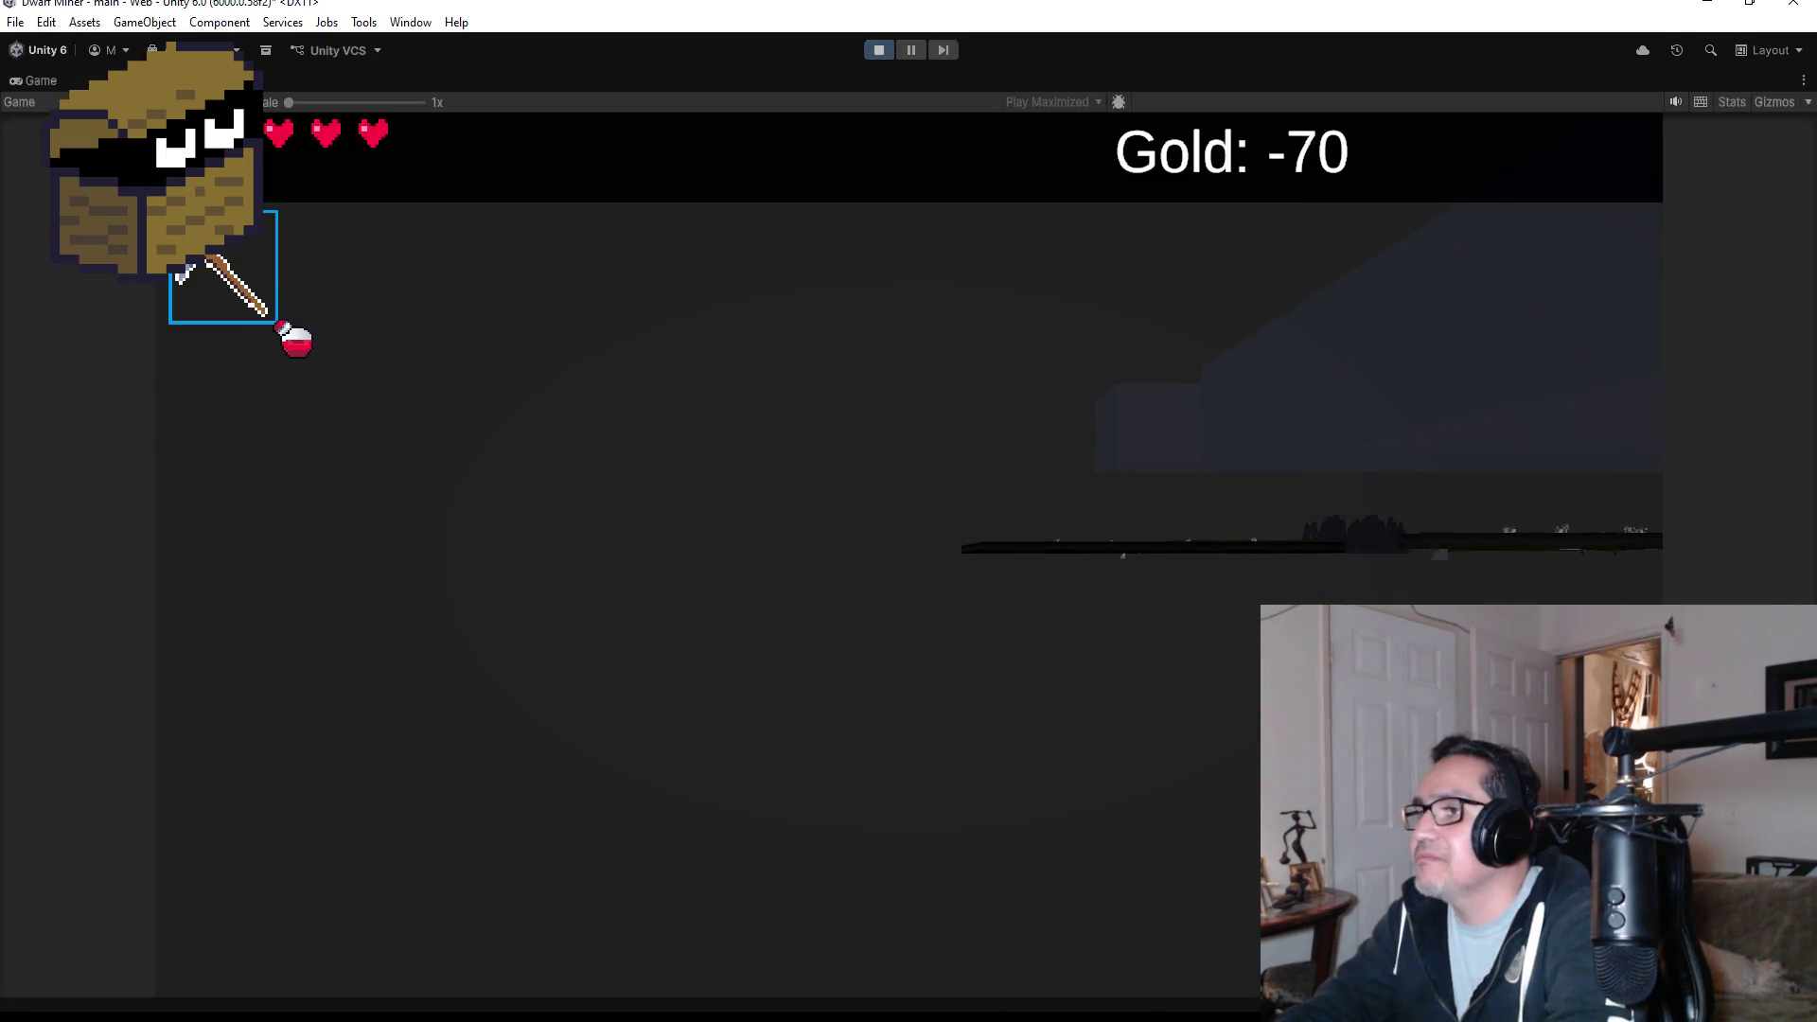
pyautogui.click(876, 51)
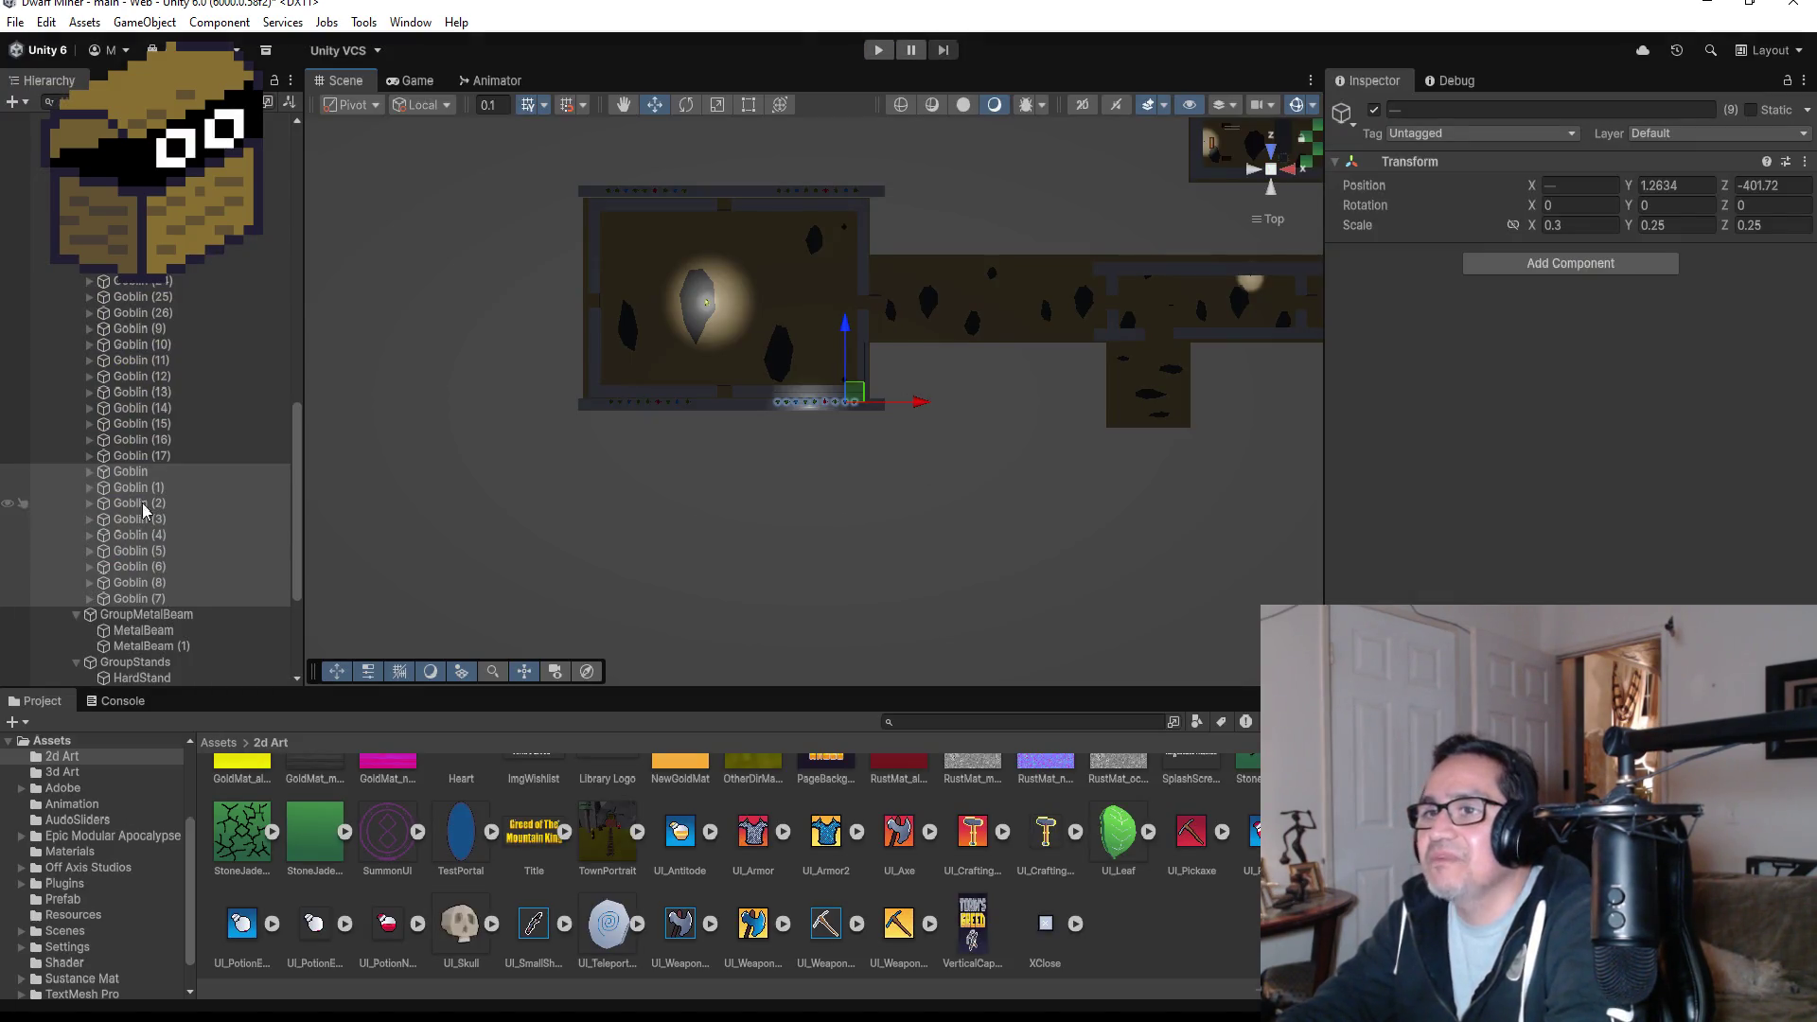
# - Select Zone3 and drag it right along X from -178.9 to about -125.5
pyautogui.scroll(10, 189, 396)
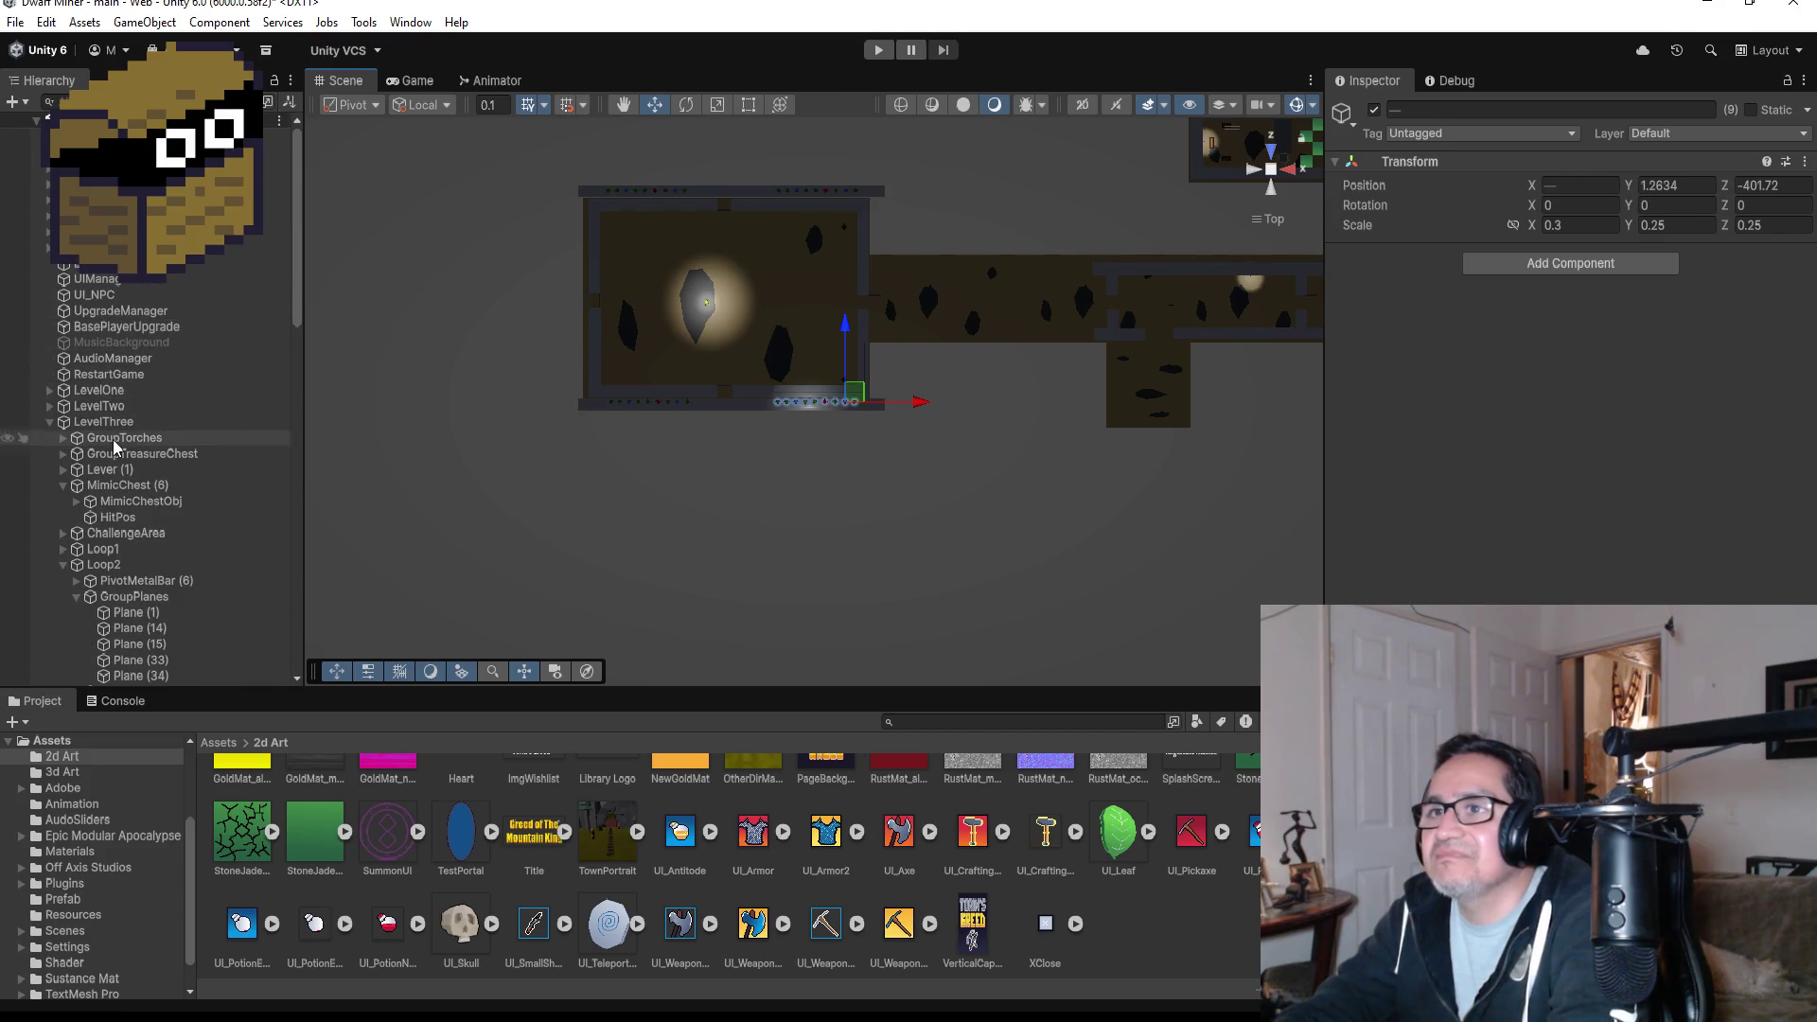
pyautogui.click(74, 486)
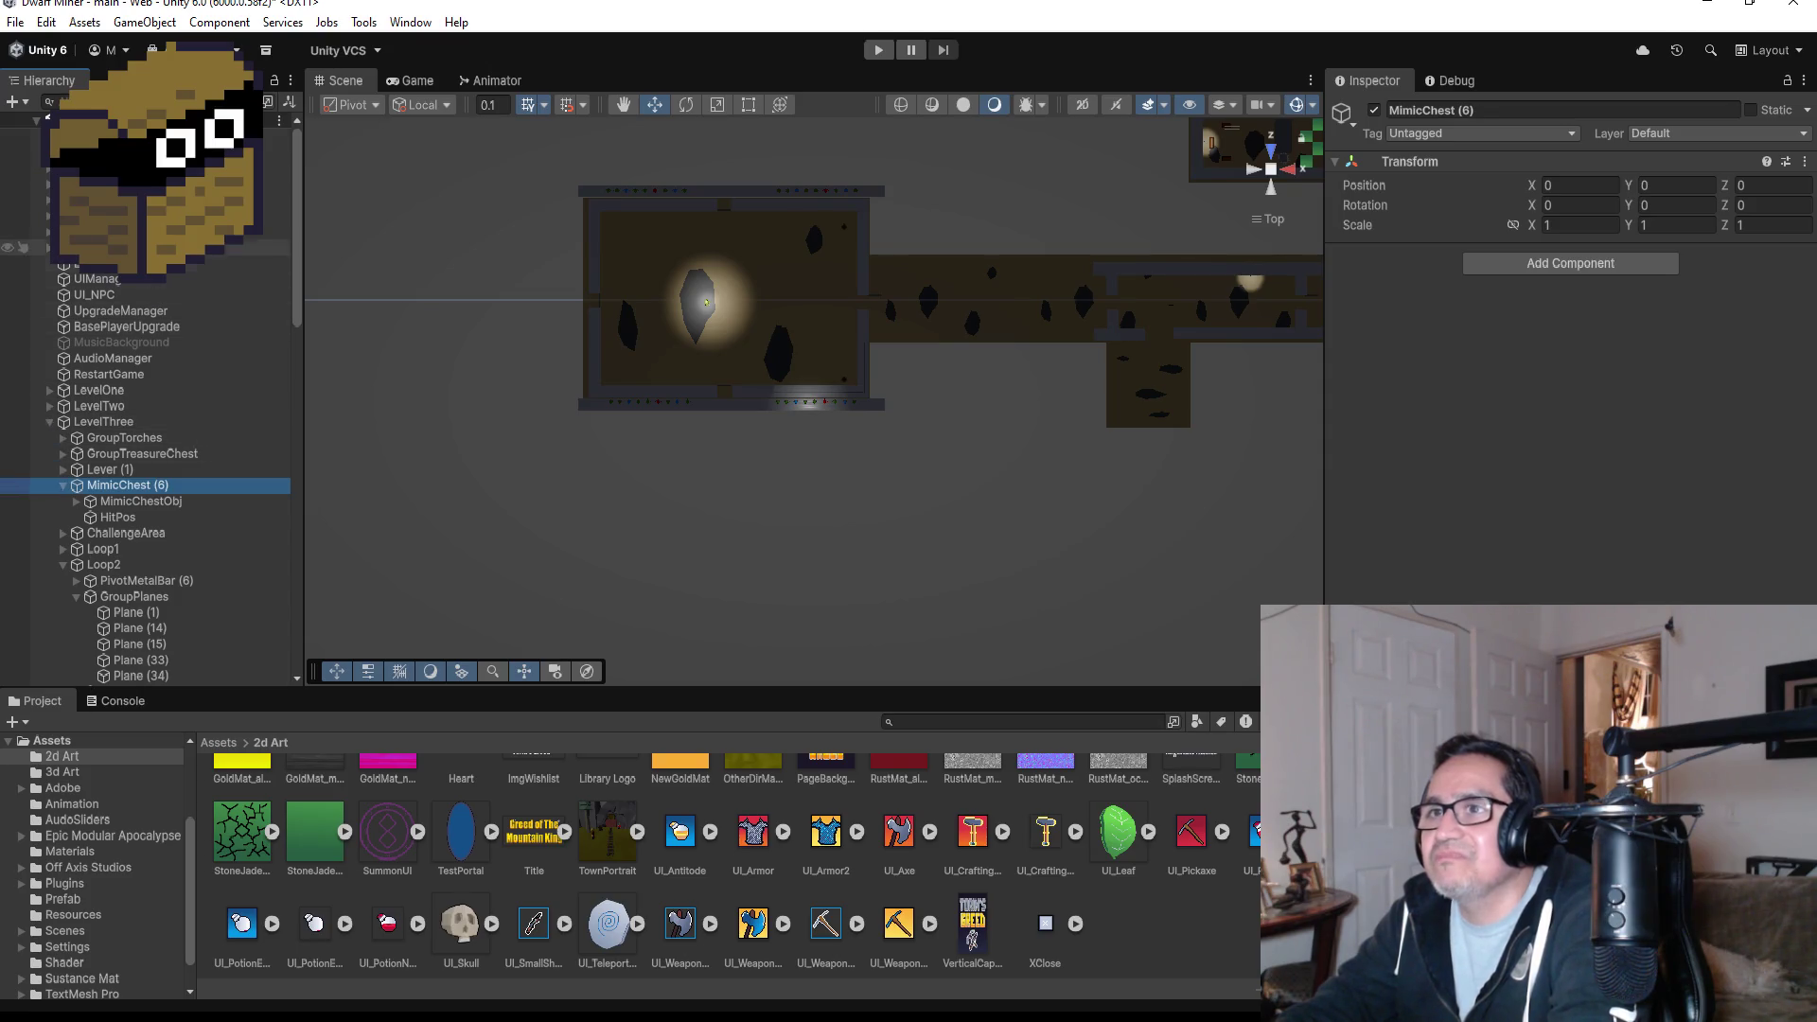
pyautogui.scroll(2, 146, 474)
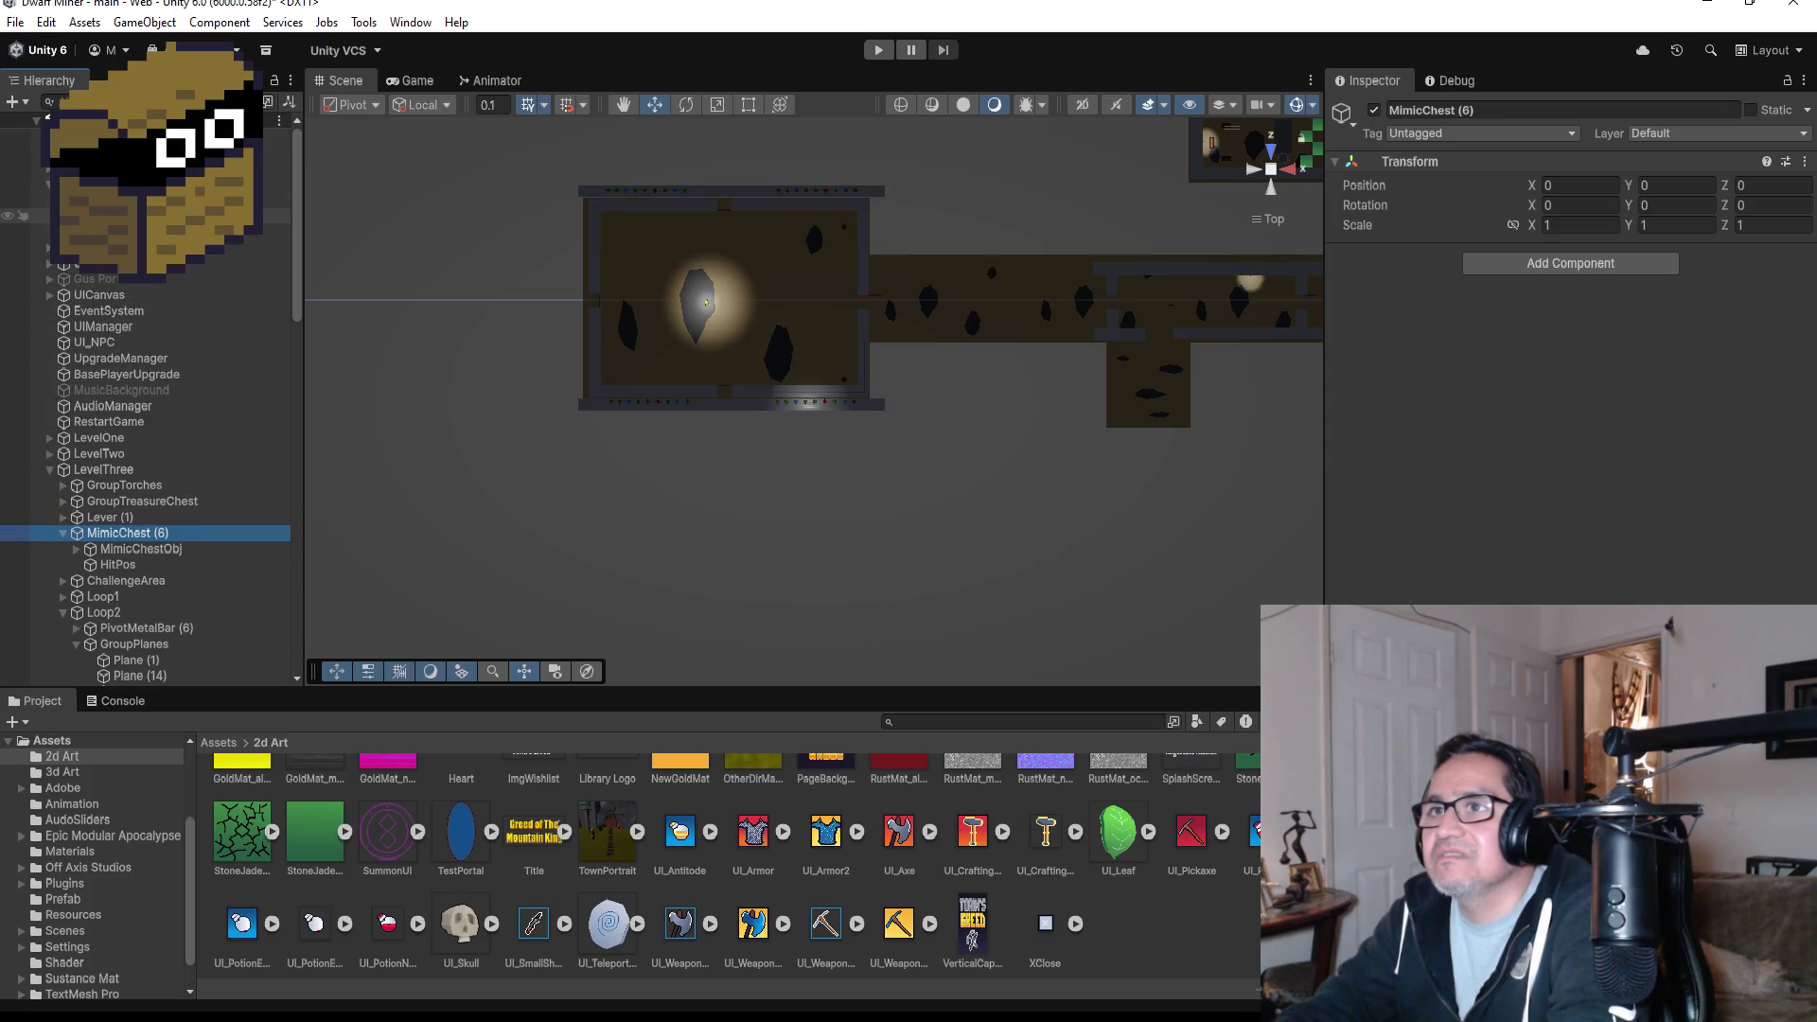
pyautogui.click(113, 231)
pyautogui.scroll(-2, 1038, 458)
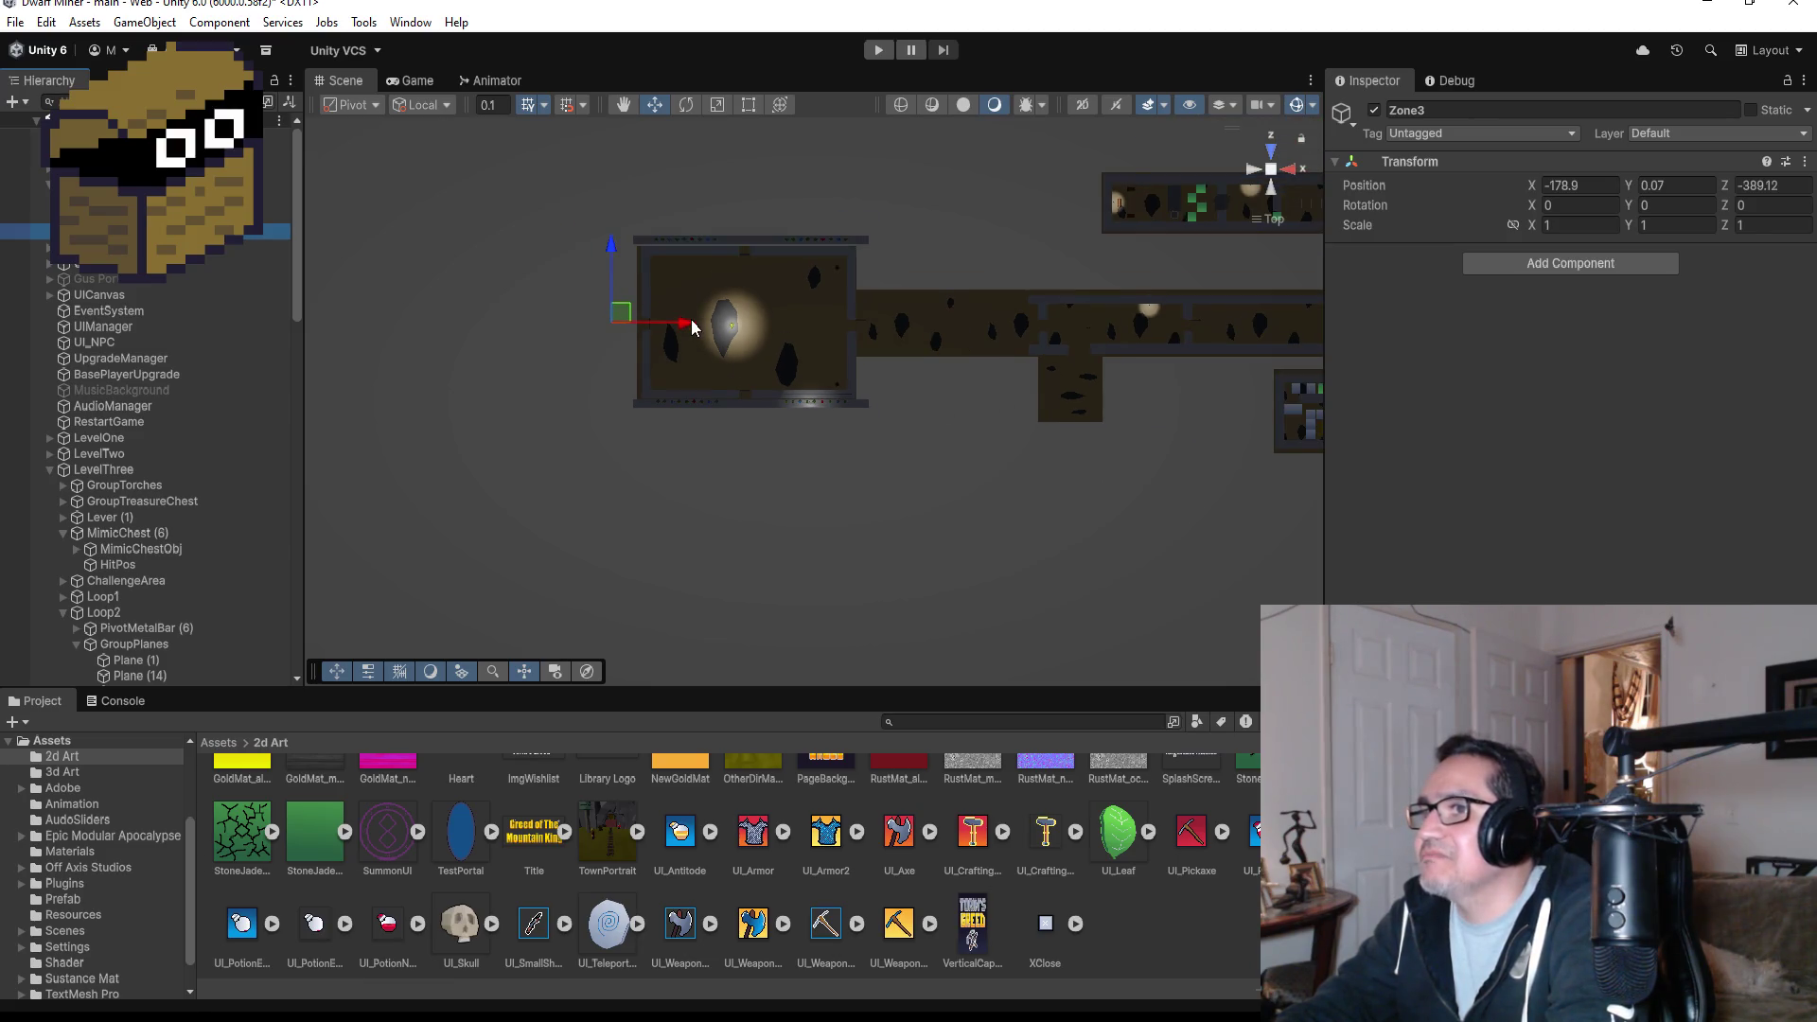
pyautogui.moveTo(699, 343); pyautogui.dragTo(1016, 342)
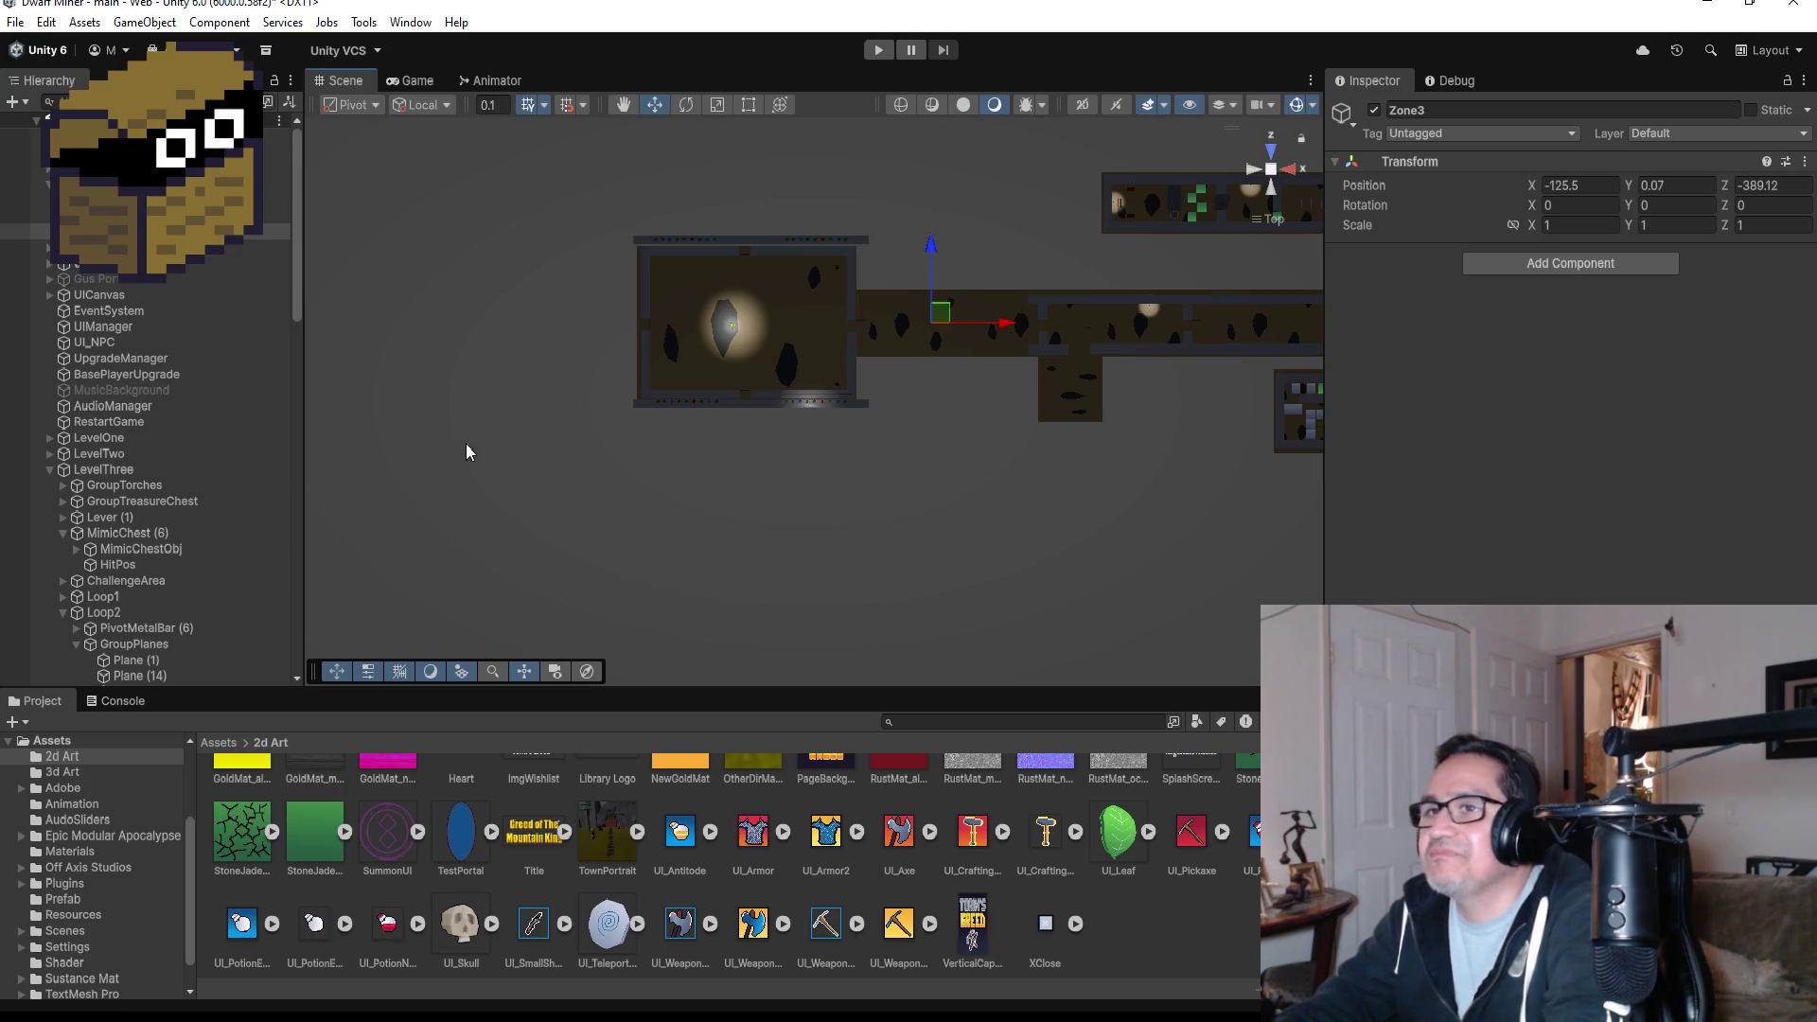
pyautogui.moveTo(509, 394)
pyautogui.mouseDown()
pyautogui.moveTo(600, 166)
pyautogui.moveTo(778, 509)
pyautogui.moveTo(961, 318)
pyautogui.moveTo(924, 511)
pyautogui.moveTo(1111, 572)
pyautogui.moveTo(1164, 361)
pyautogui.moveTo(391, 675)
pyautogui.moveTo(592, 502)
pyautogui.moveTo(438, 608)
pyautogui.moveTo(600, 470)
pyautogui.moveTo(490, 286)
pyautogui.moveTo(657, 428)
pyautogui.moveTo(679, 496)
pyautogui.mouseUp()
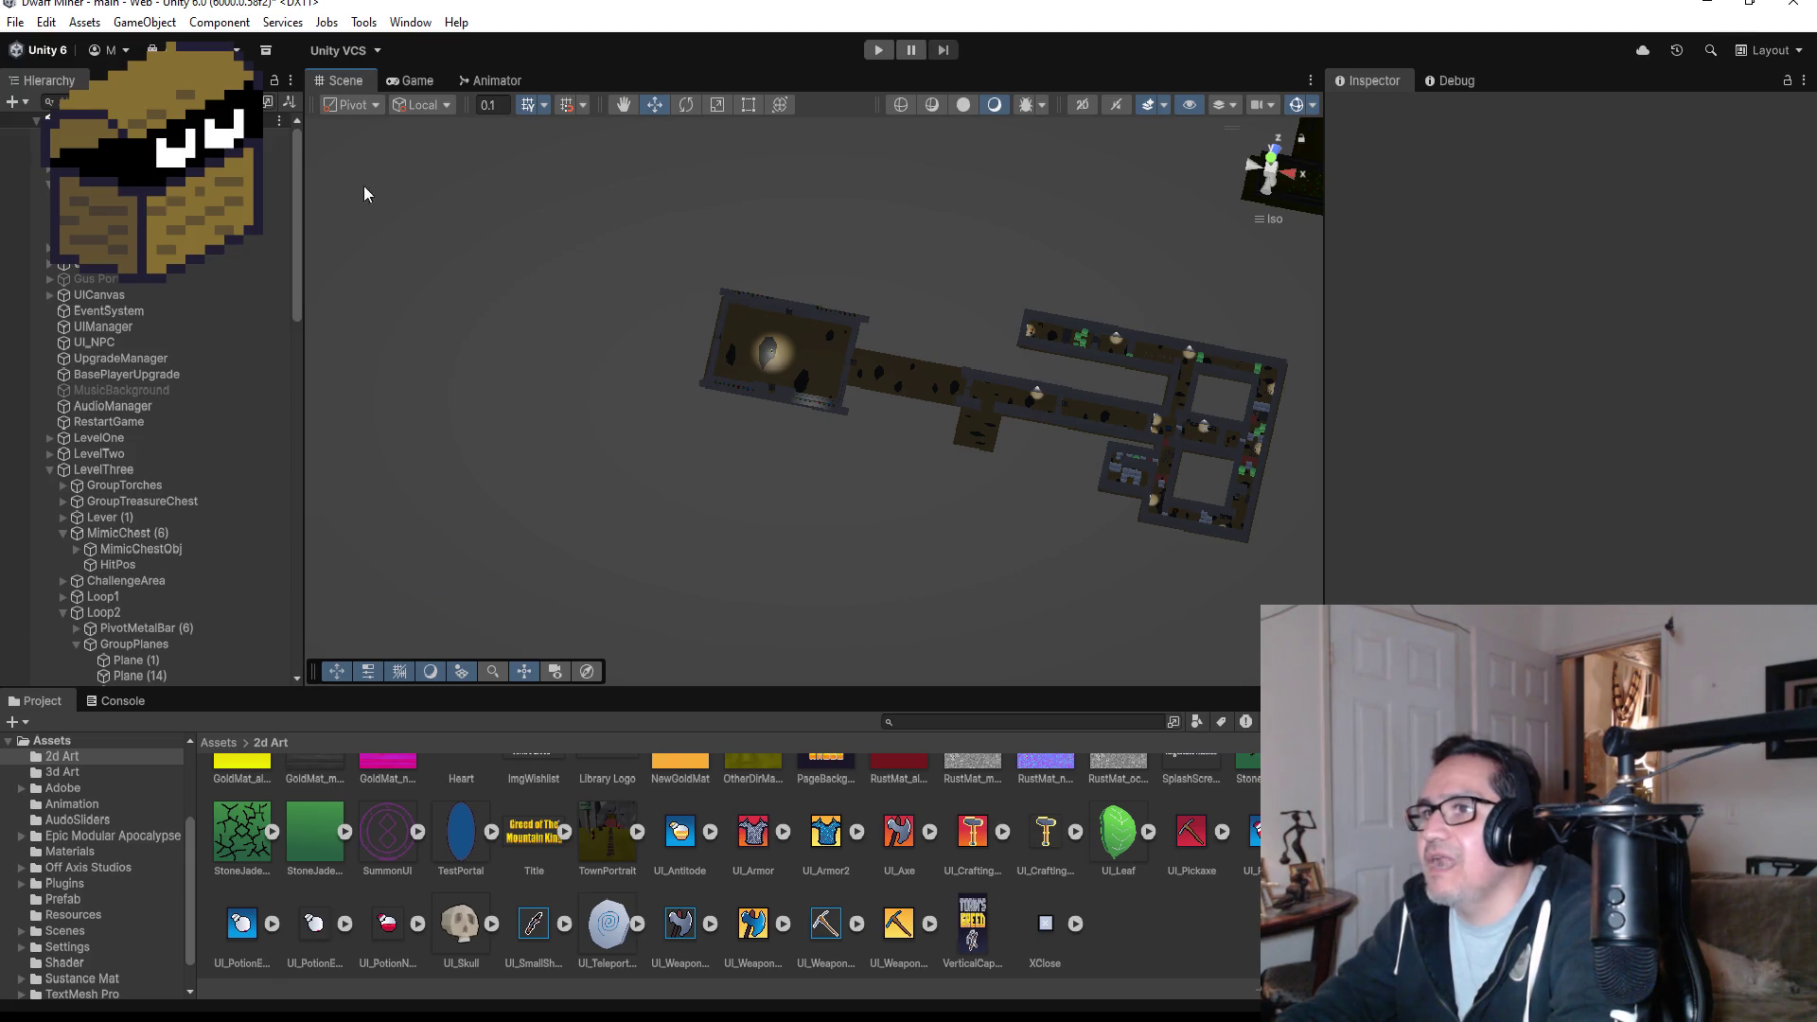
pyautogui.moveTo(359, 200)
pyautogui.mouseDown()
pyautogui.moveTo(710, 546)
pyautogui.moveTo(616, 519)
pyautogui.moveTo(665, 531)
pyautogui.mouseUp()
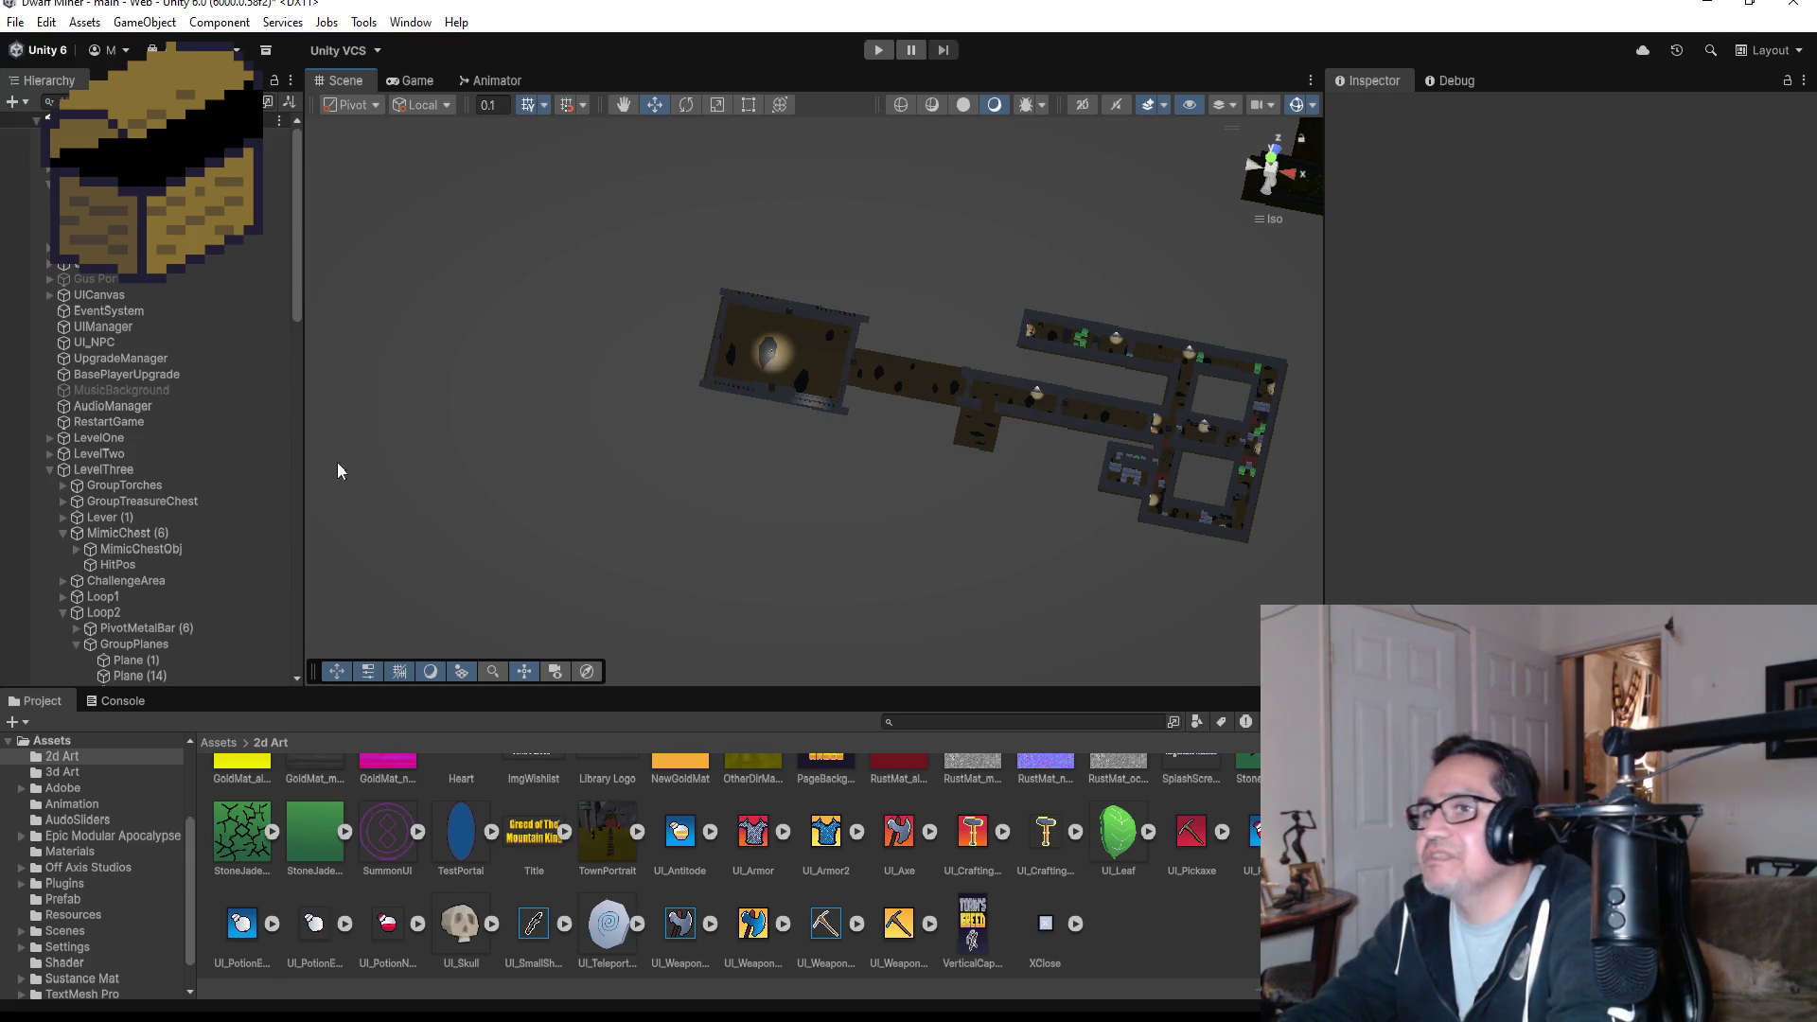
pyautogui.click(876, 51)
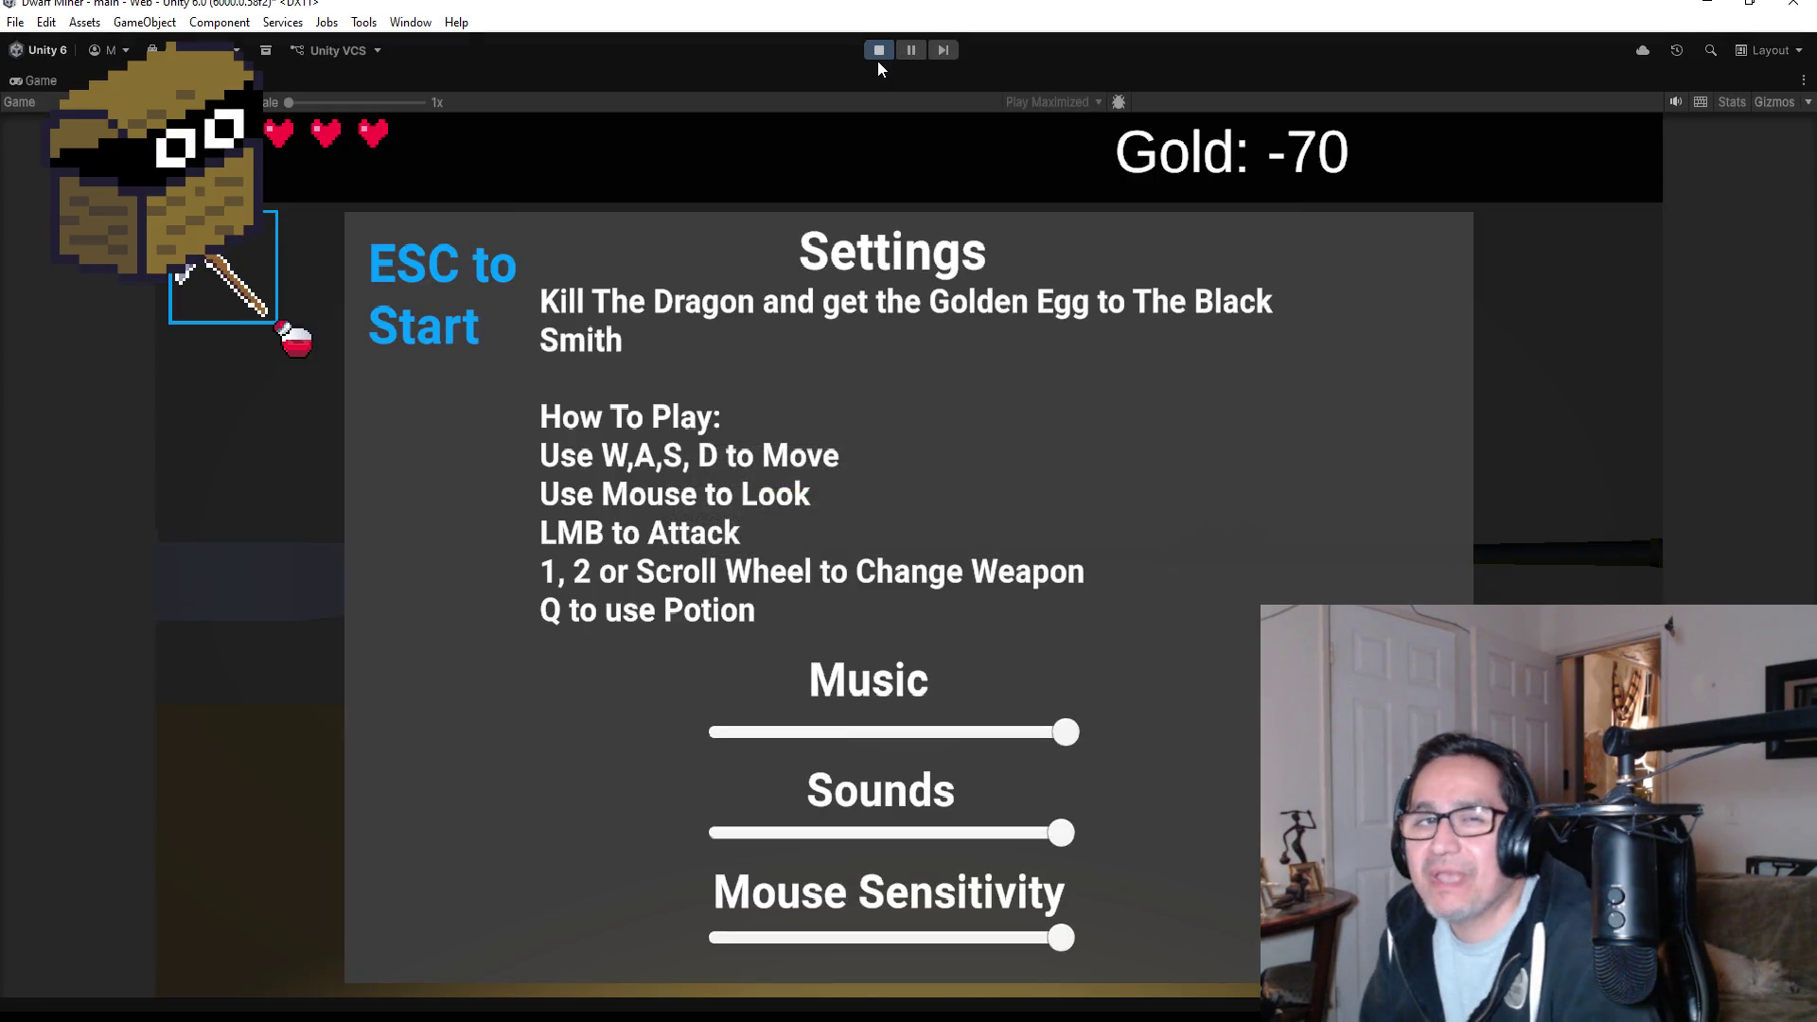
pyautogui.press('Escape')
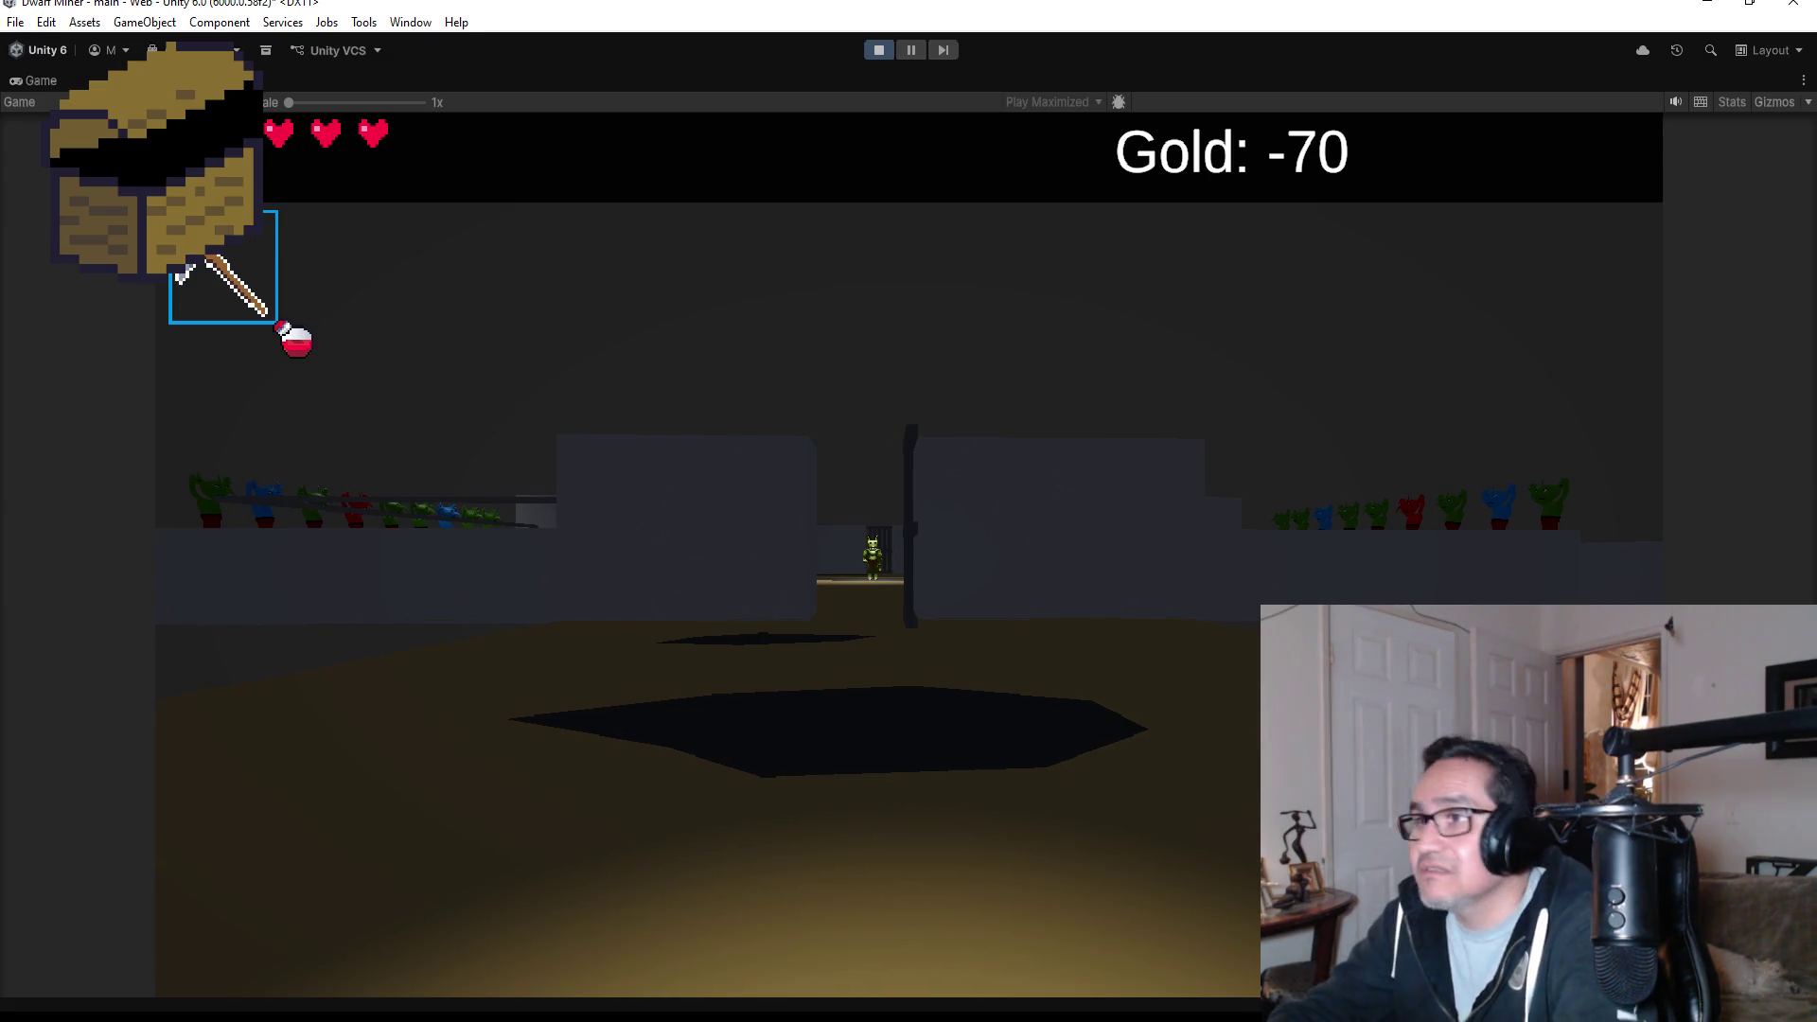
pyautogui.scroll(-1, 908, 512)
pyautogui.press('w')
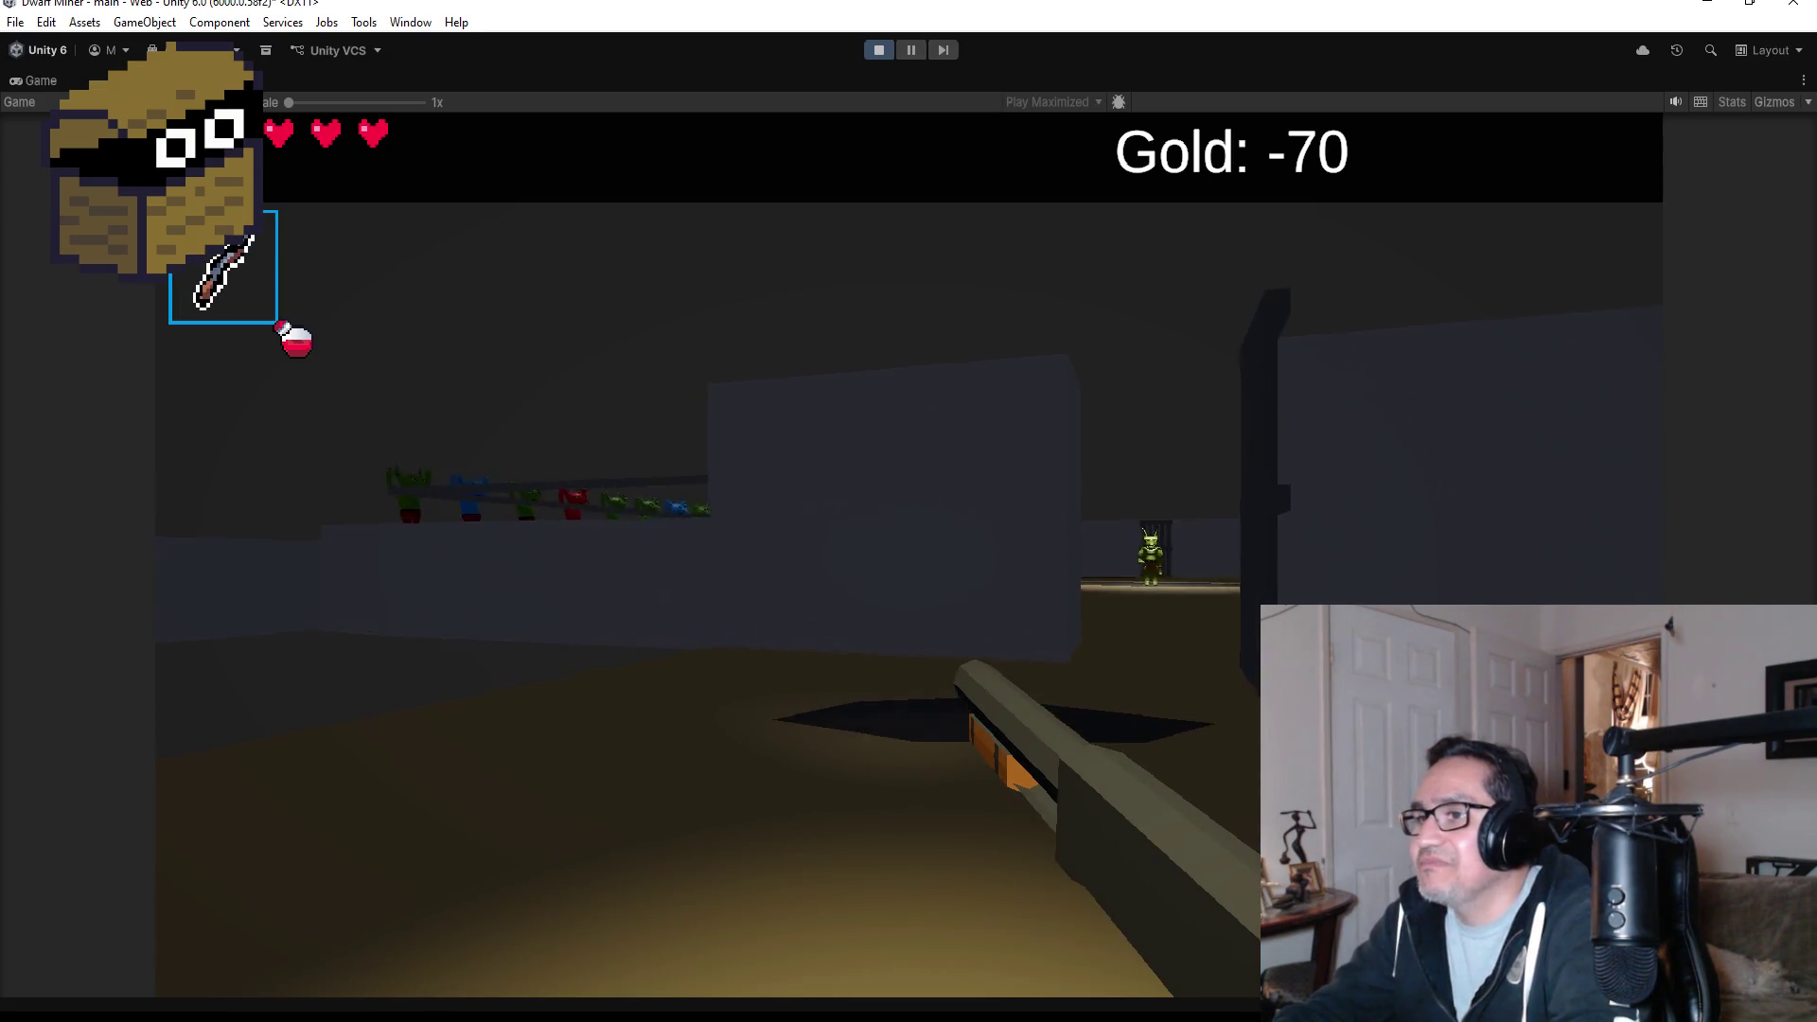
pyautogui.press('w')
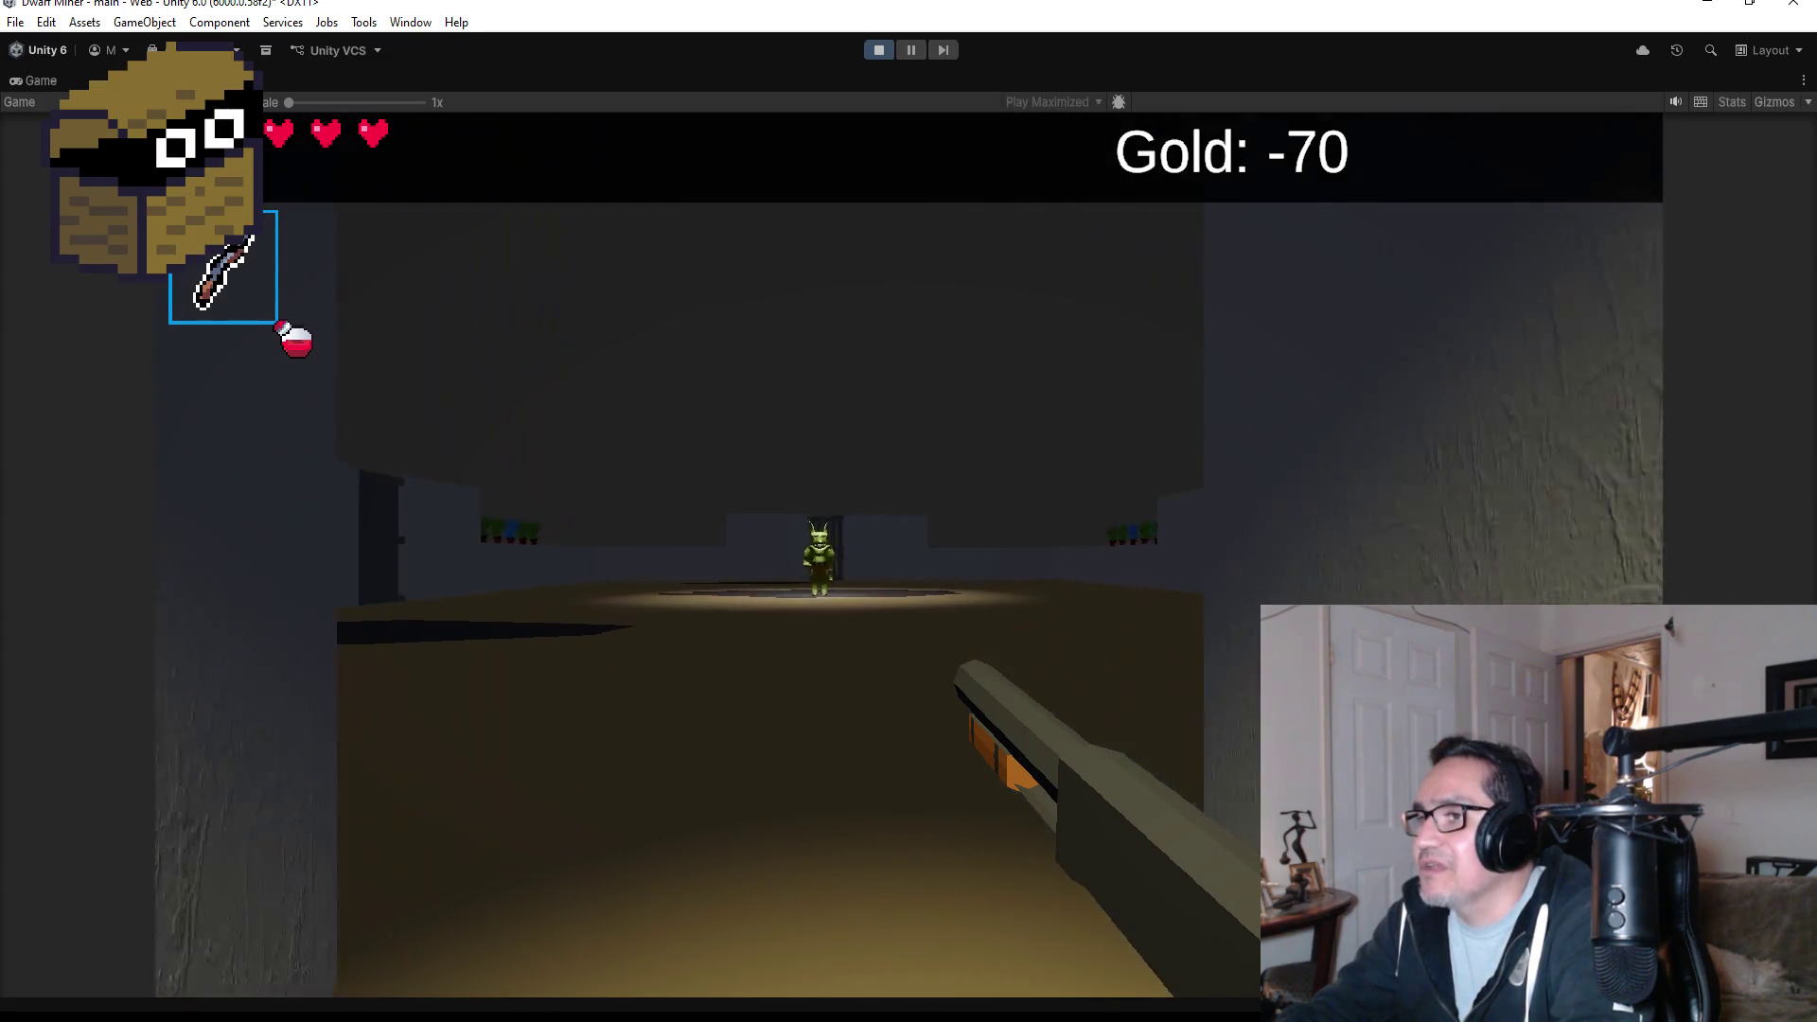
pyautogui.press('Escape')
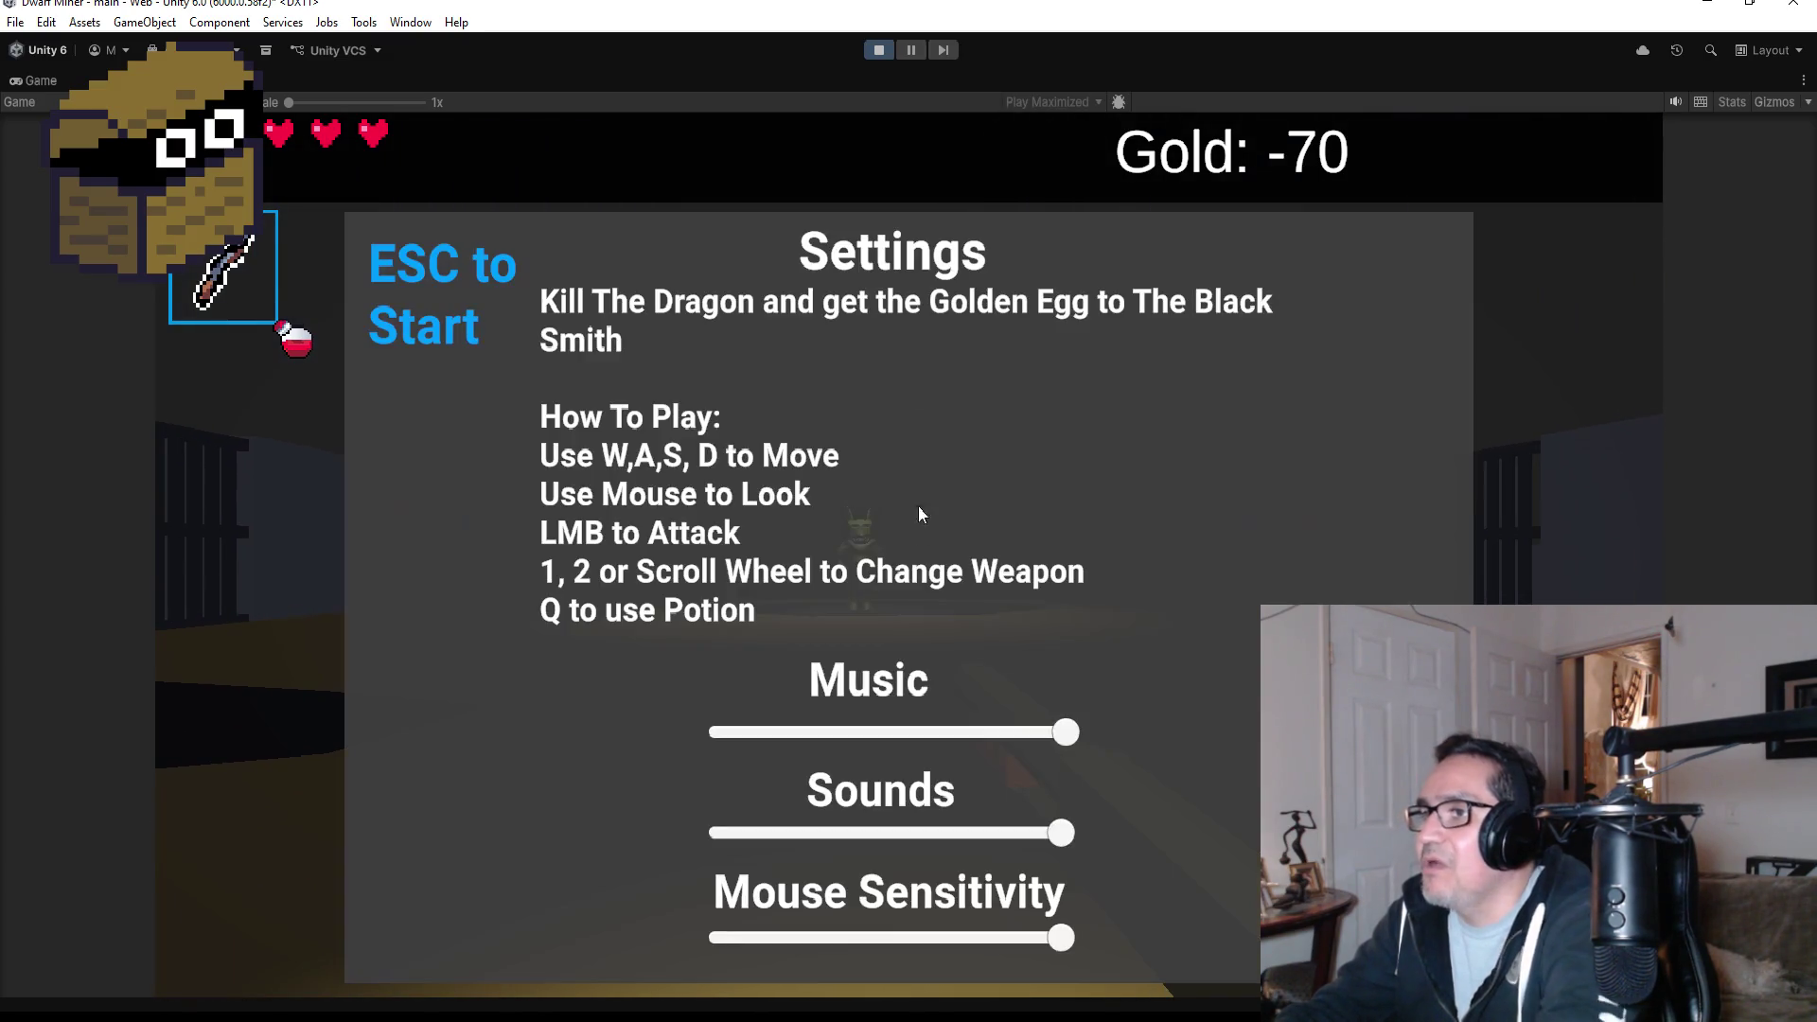
pyautogui.click(867, 52)
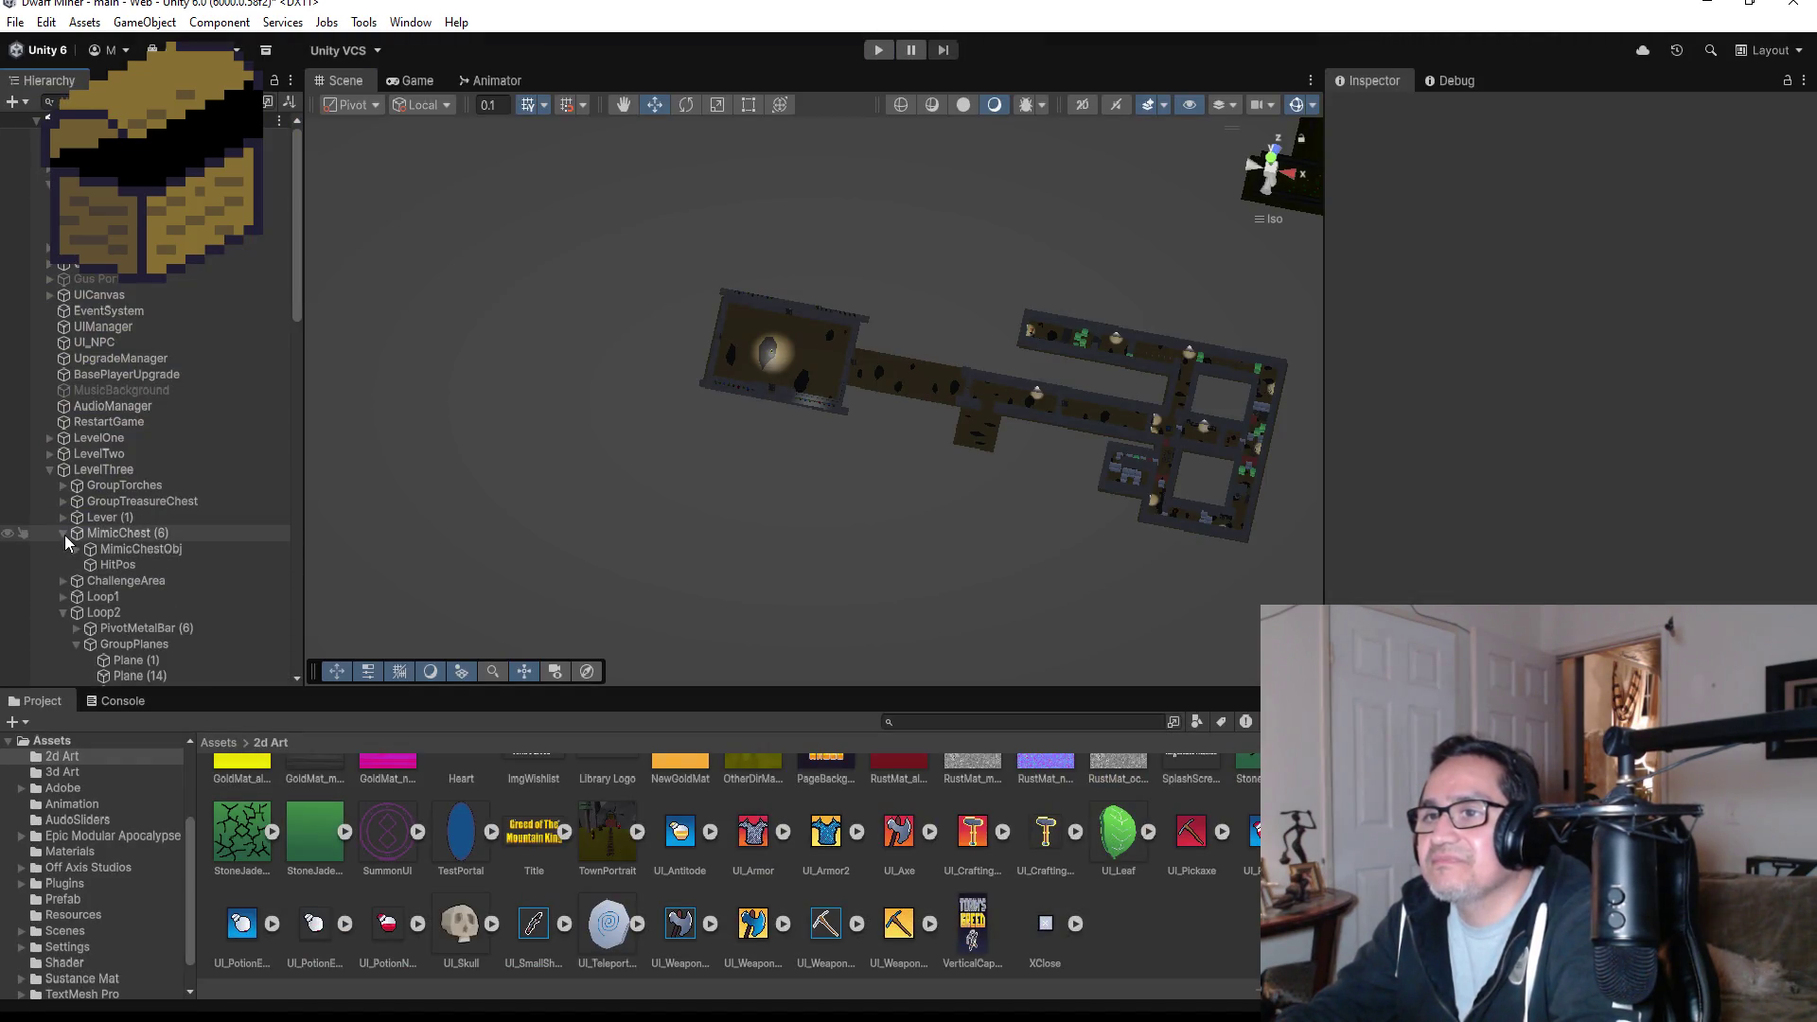
# - Collapse MimicChest (6), Loop2, GoblinGymBoss, GroupCheerGoblin, GroupMetalBeam and GroupStands, then select TriggerBossFight
pyautogui.click(63, 533)
pyautogui.click(63, 581)
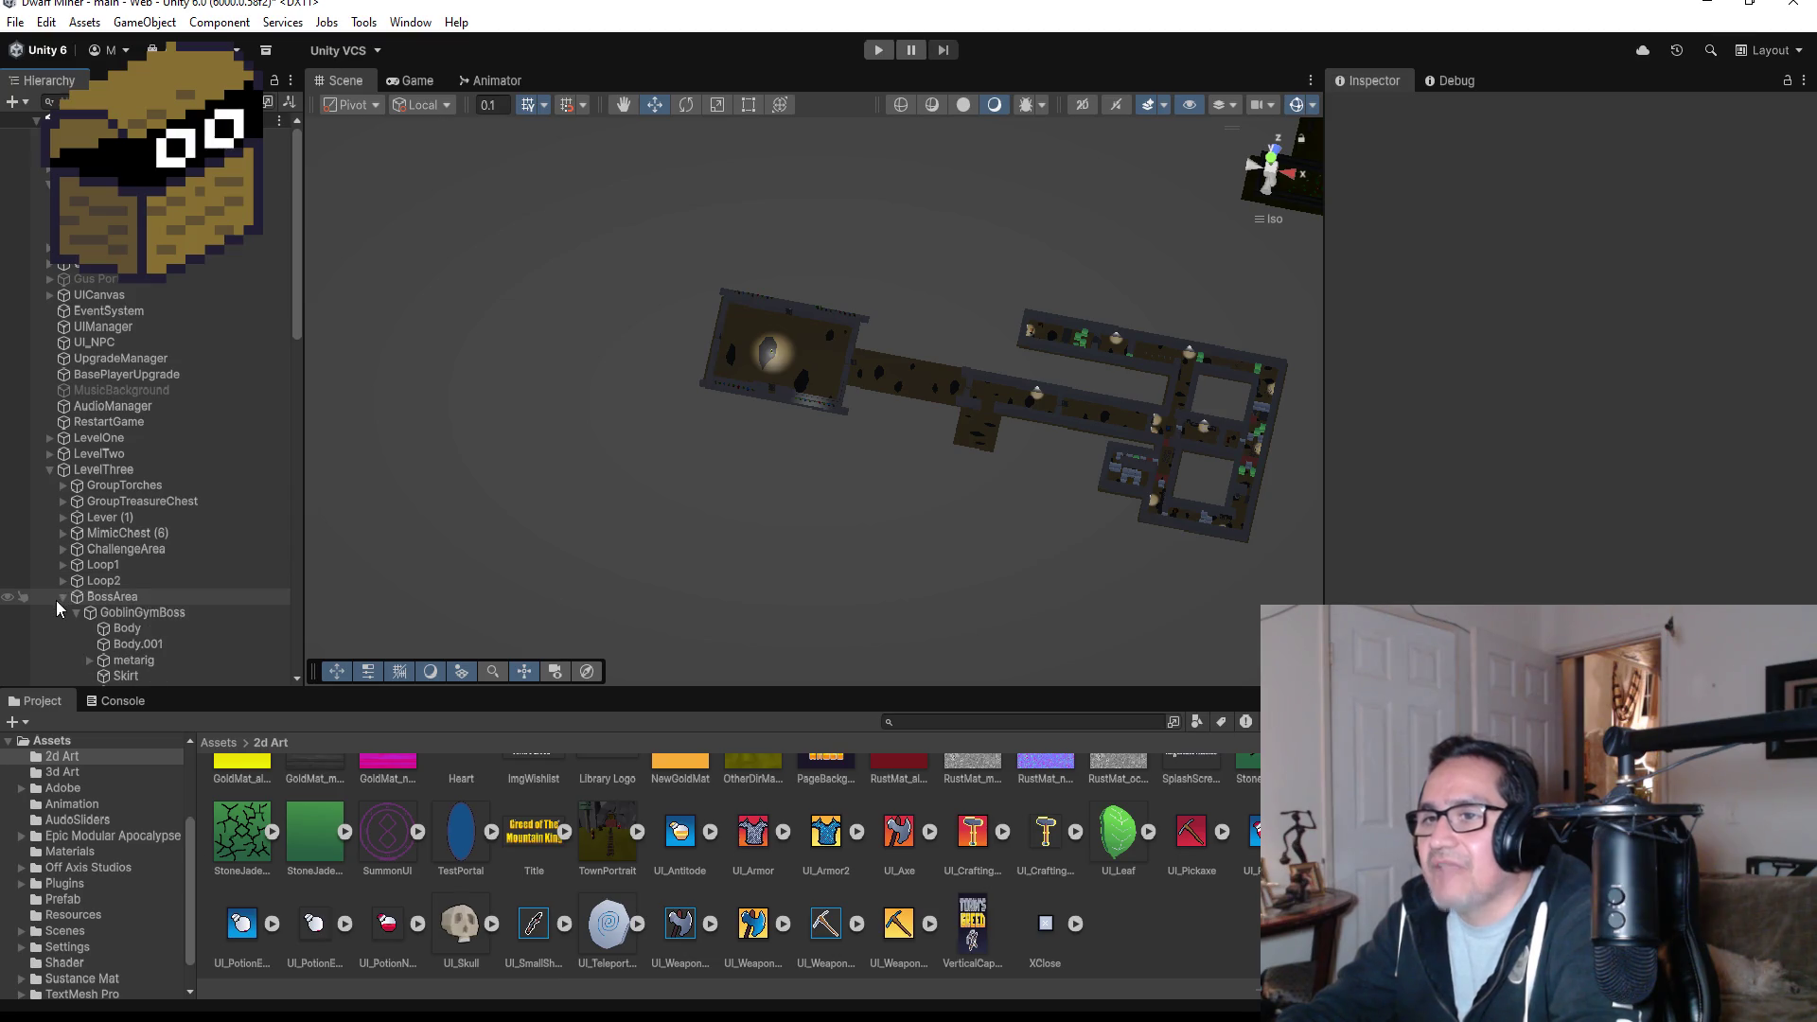
pyautogui.scroll(-3, 71, 606)
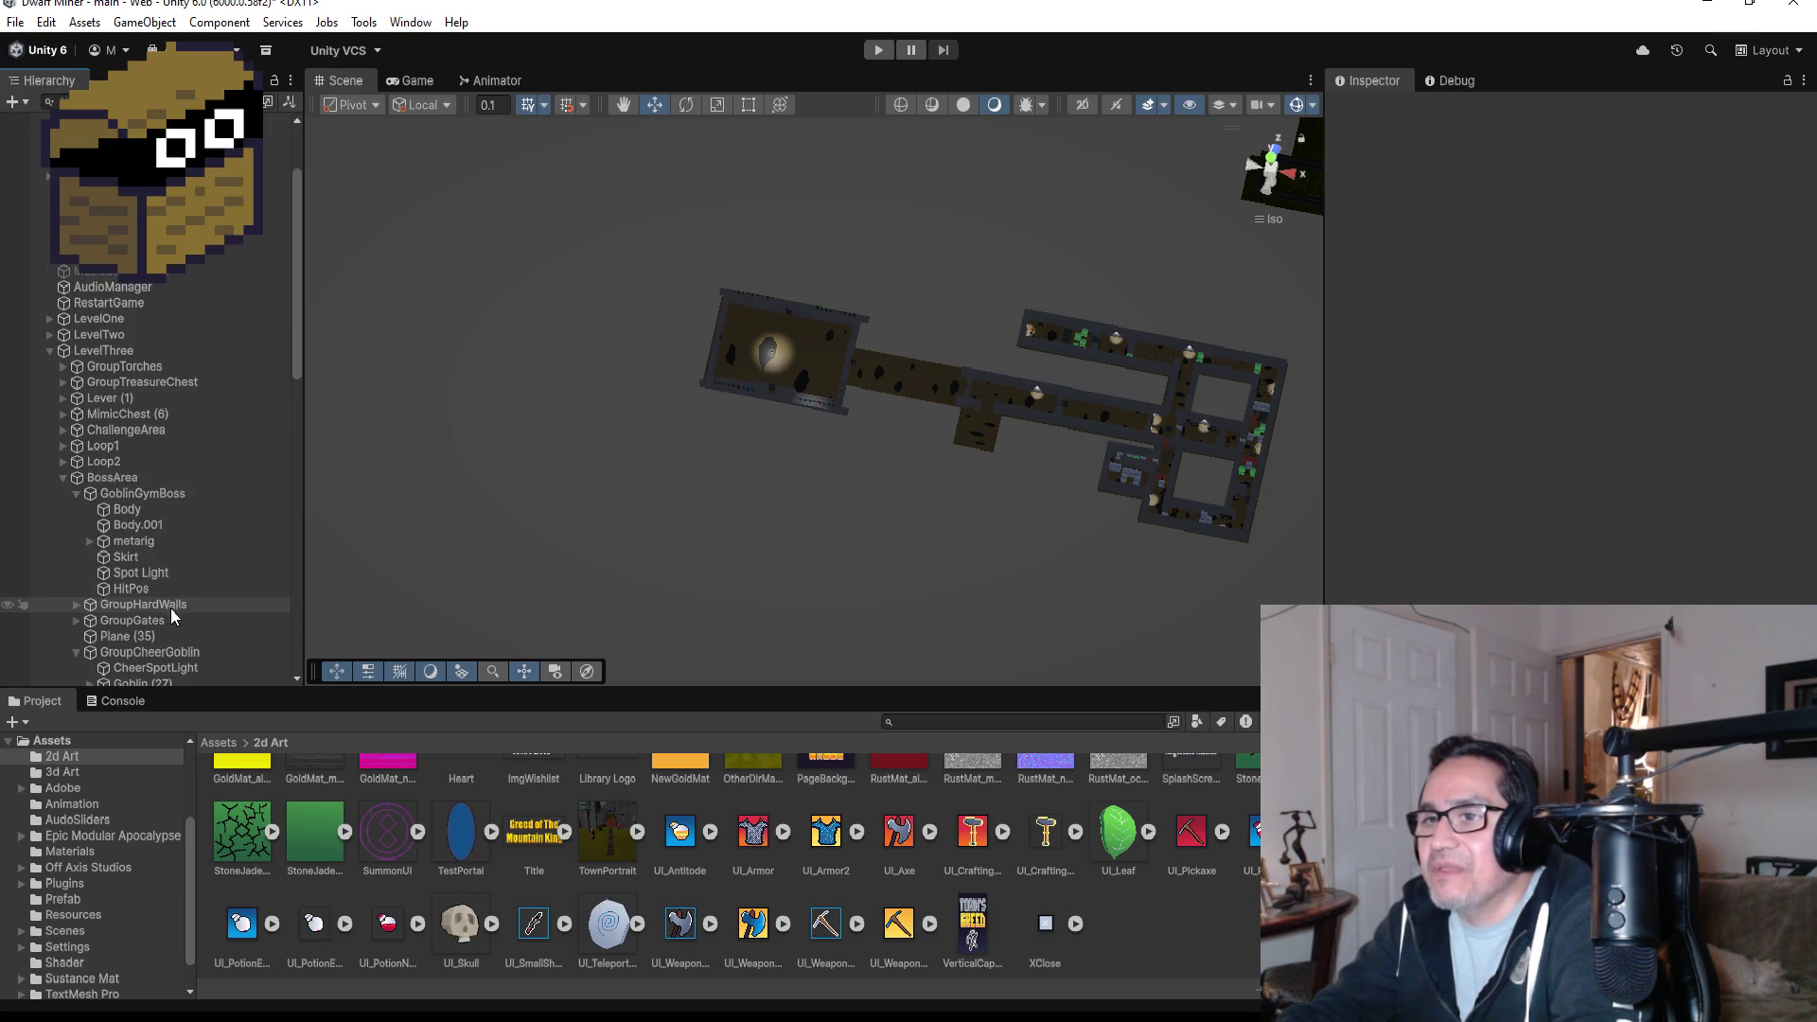
pyautogui.click(77, 494)
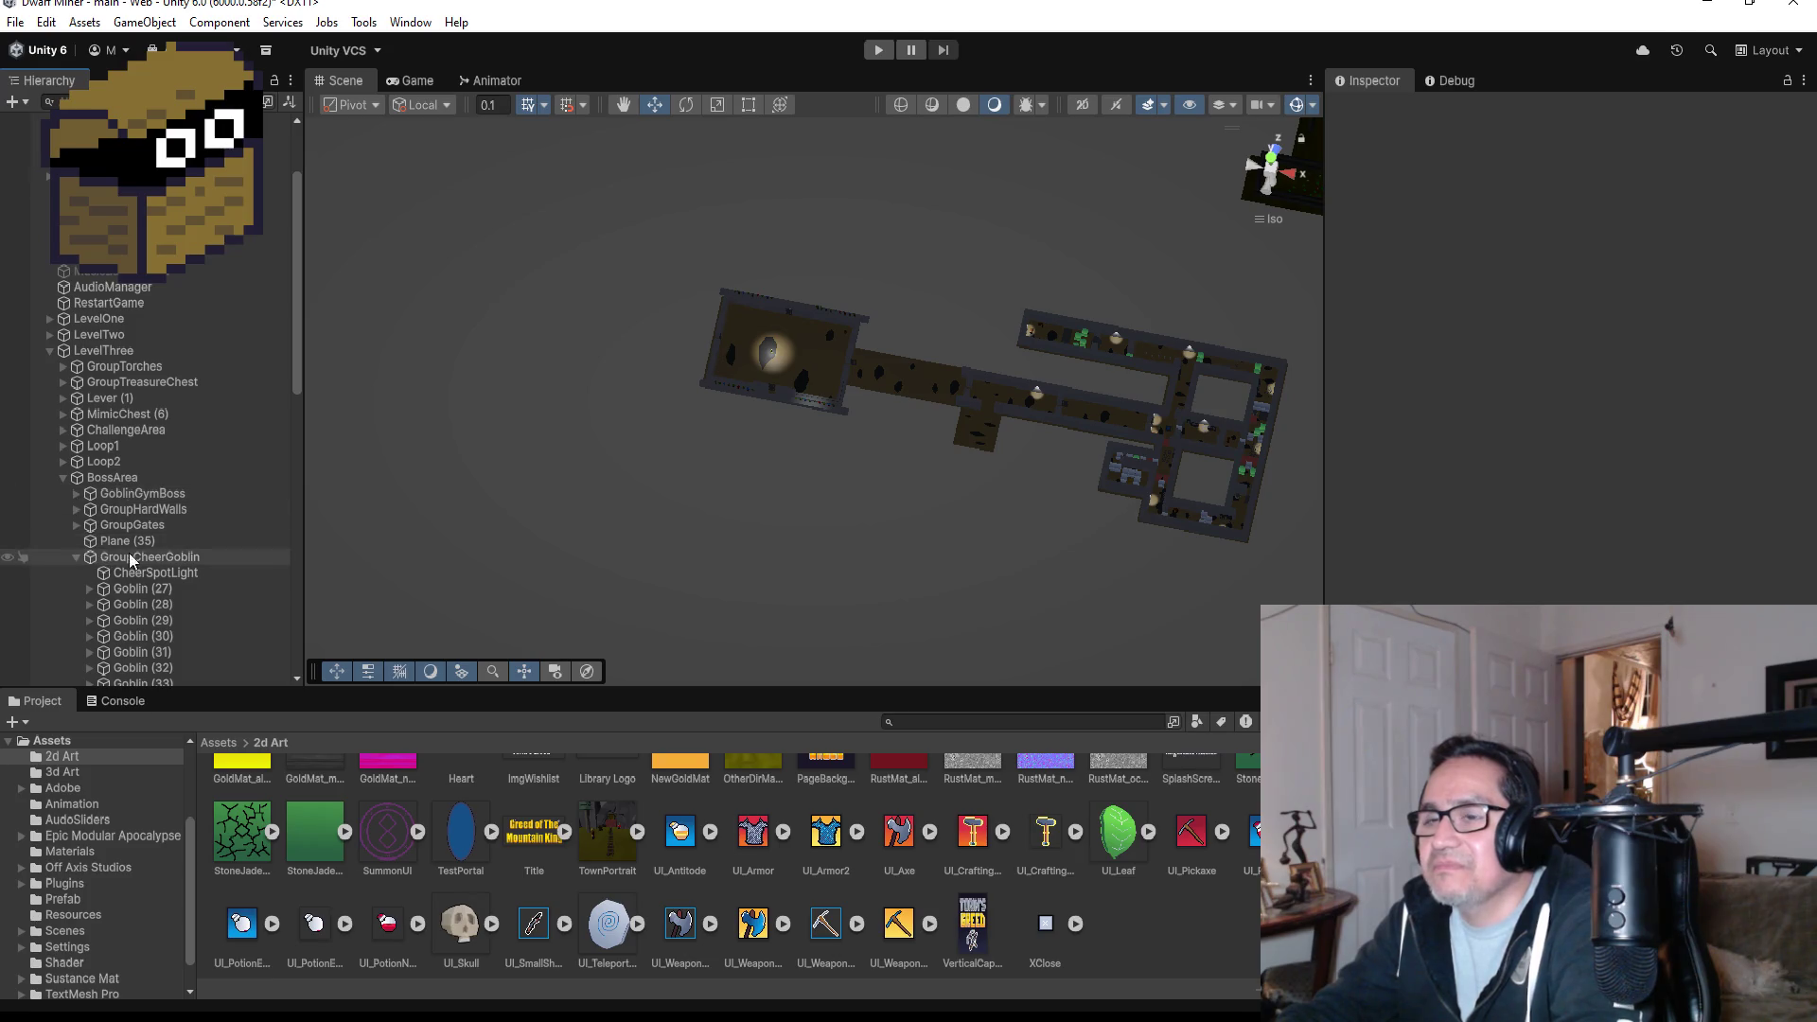
pyautogui.click(65, 557)
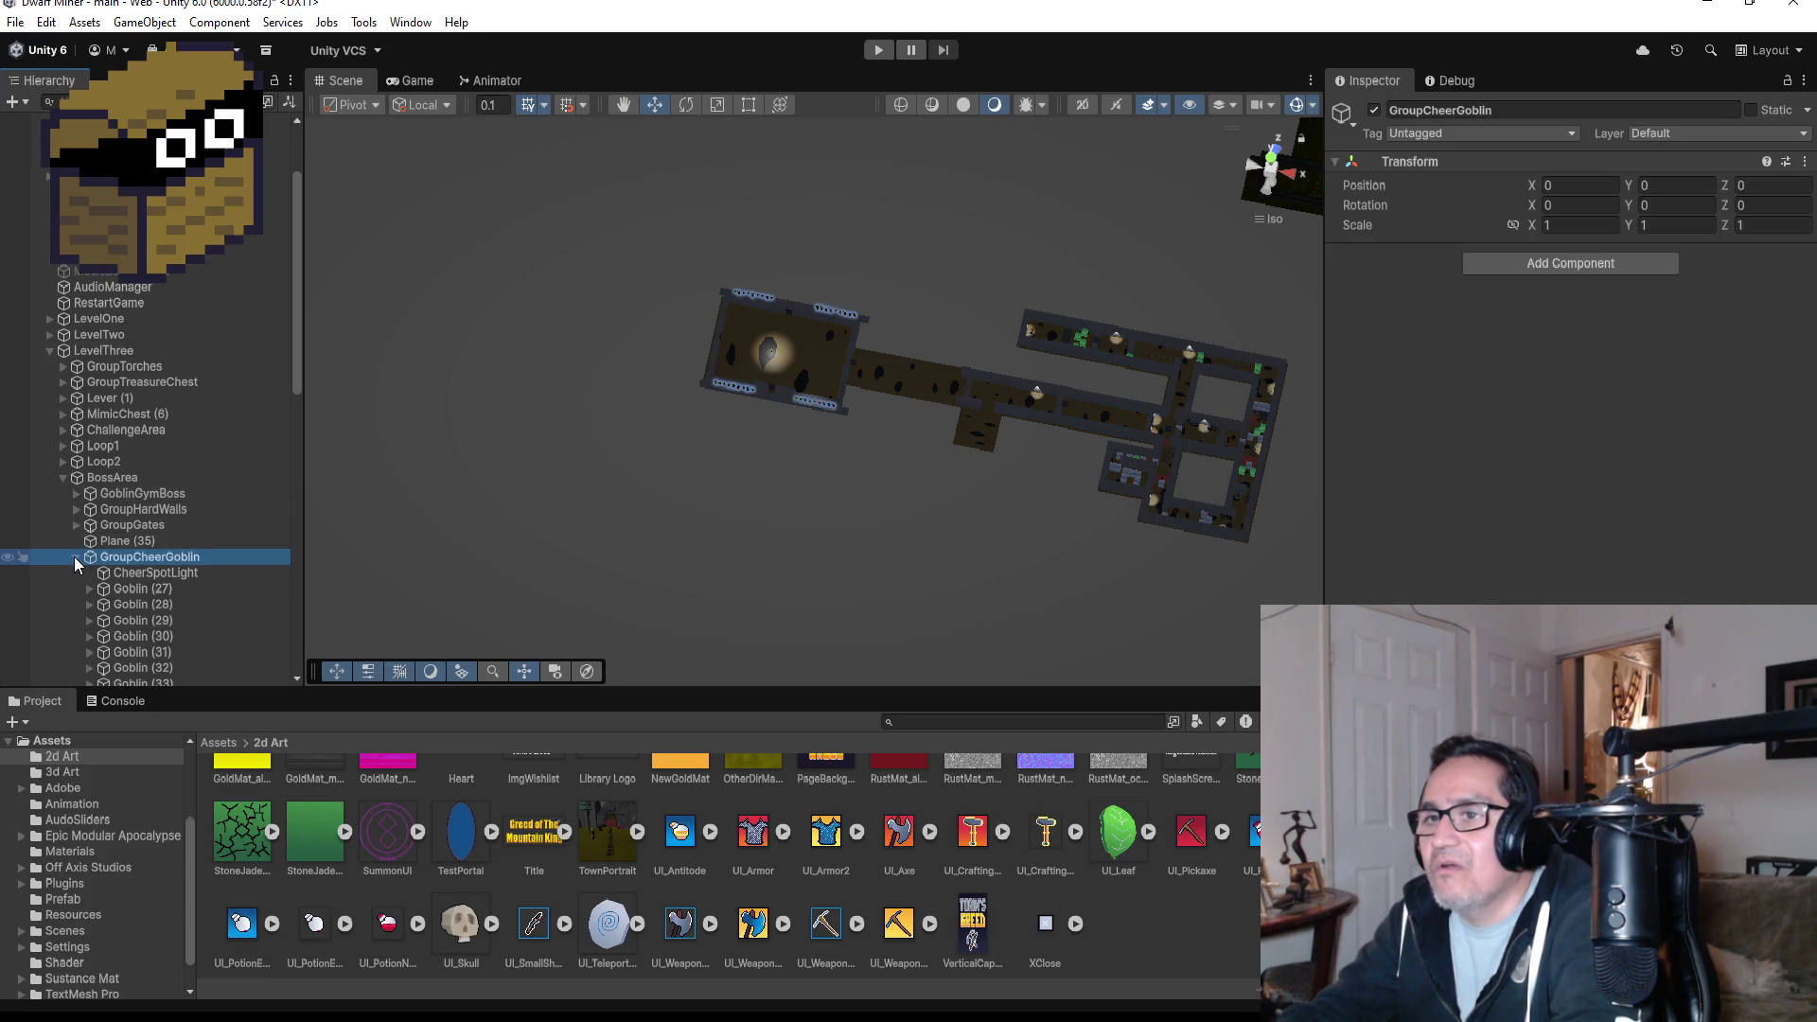
pyautogui.click(76, 557)
pyautogui.click(76, 572)
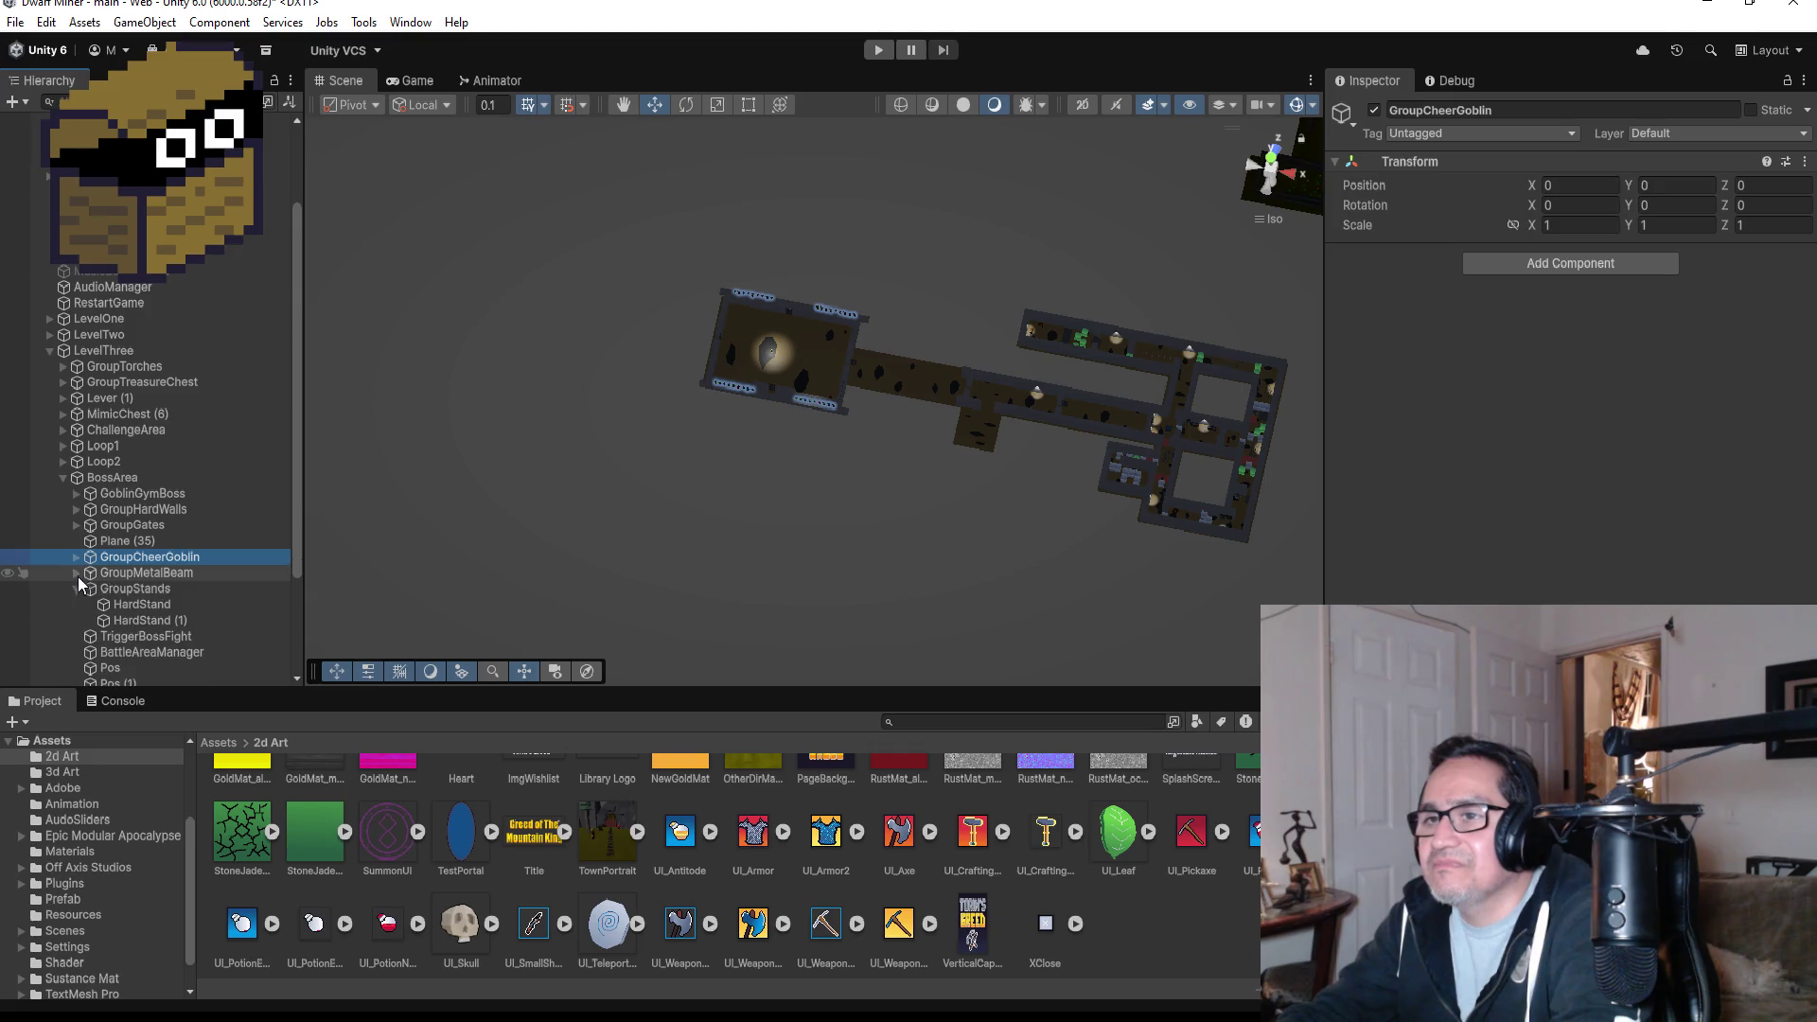
pyautogui.click(77, 587)
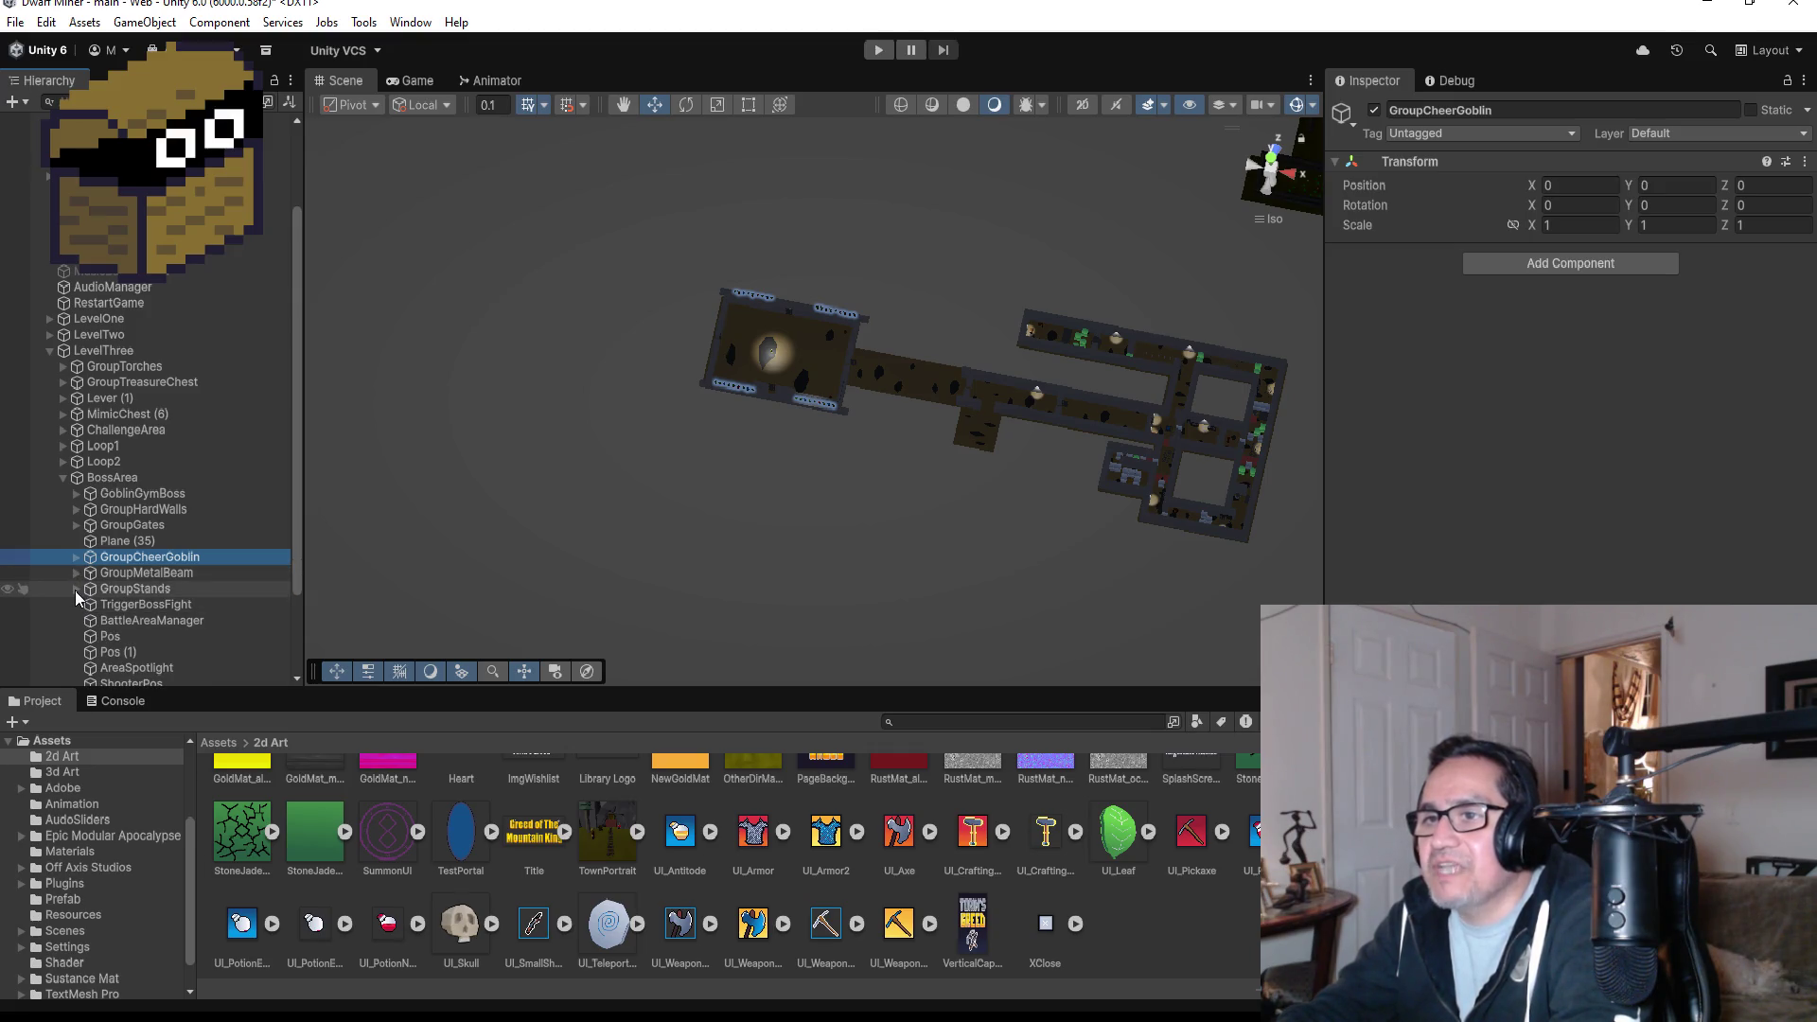
pyautogui.scroll(-3, 95, 611)
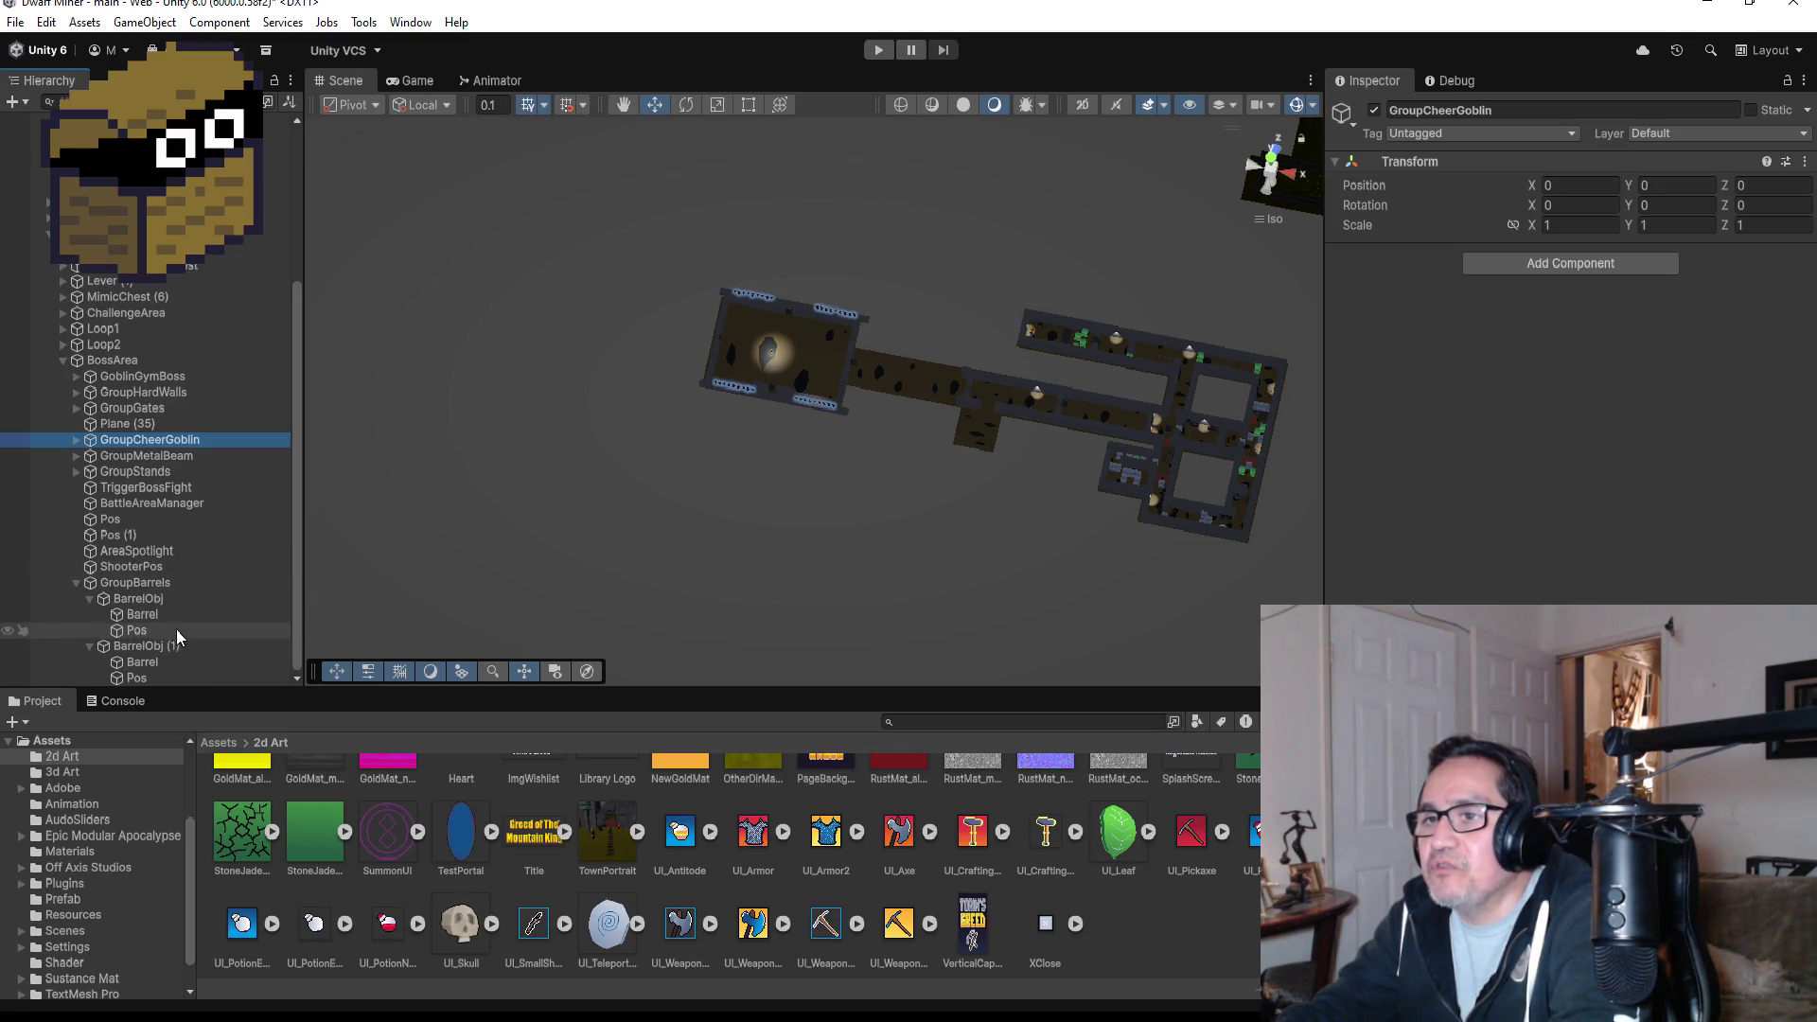
pyautogui.click(168, 488)
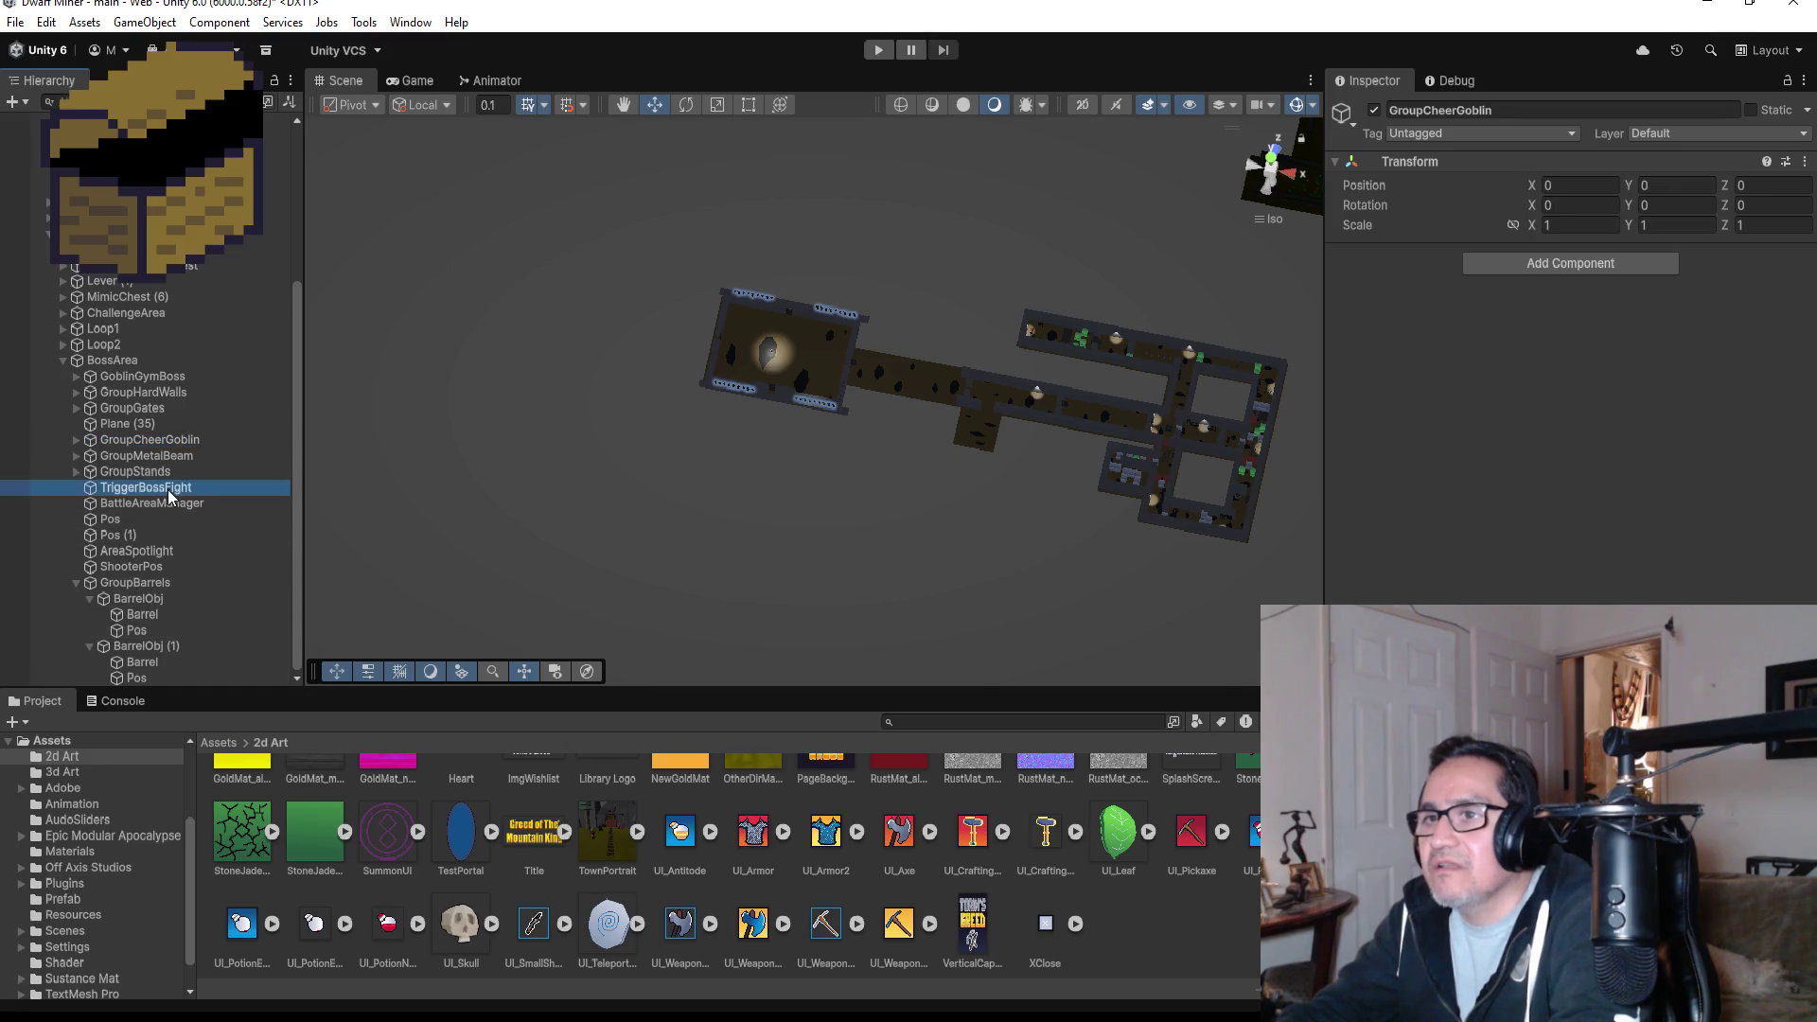
# - In top view, move TriggerBossFight along X to -140.07 at the arena doorway and enter Play mode
pyautogui.click(1282, 161)
pyautogui.click(1235, 169)
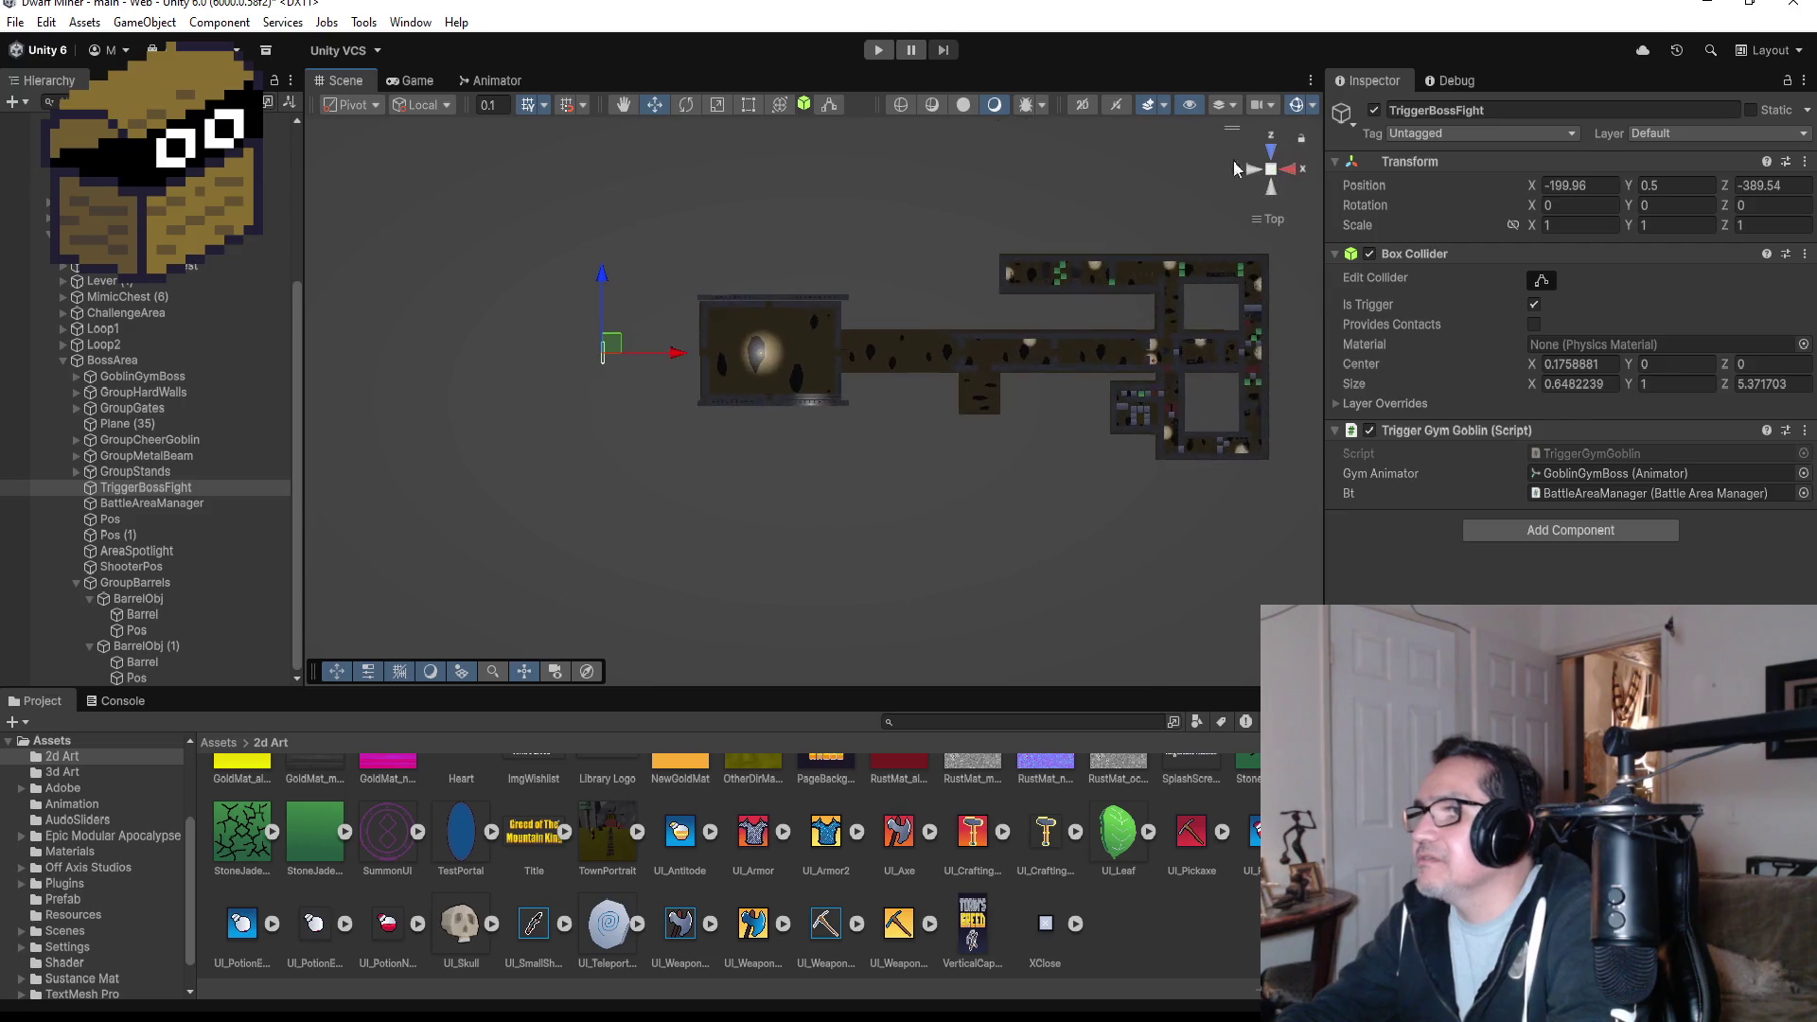
pyautogui.moveTo(676, 353); pyautogui.dragTo(914, 351)
pyautogui.scroll(10, 924, 355)
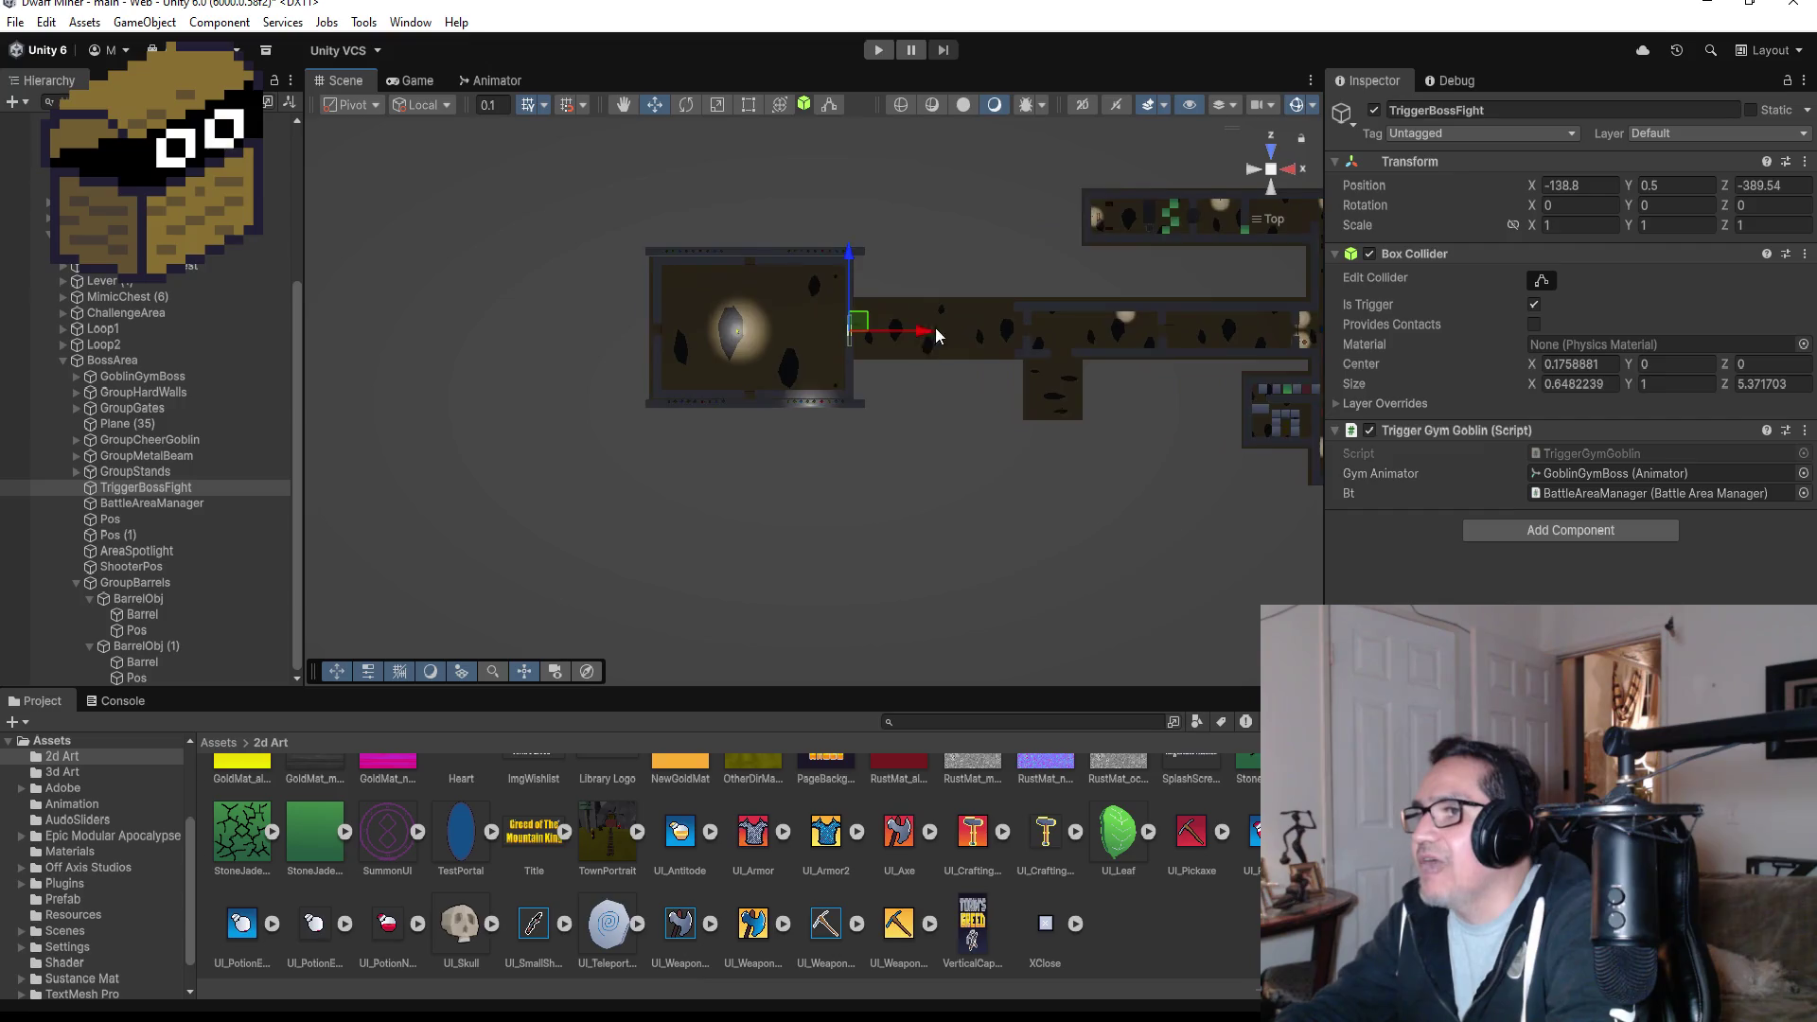
pyautogui.scroll(-4, 871, 405)
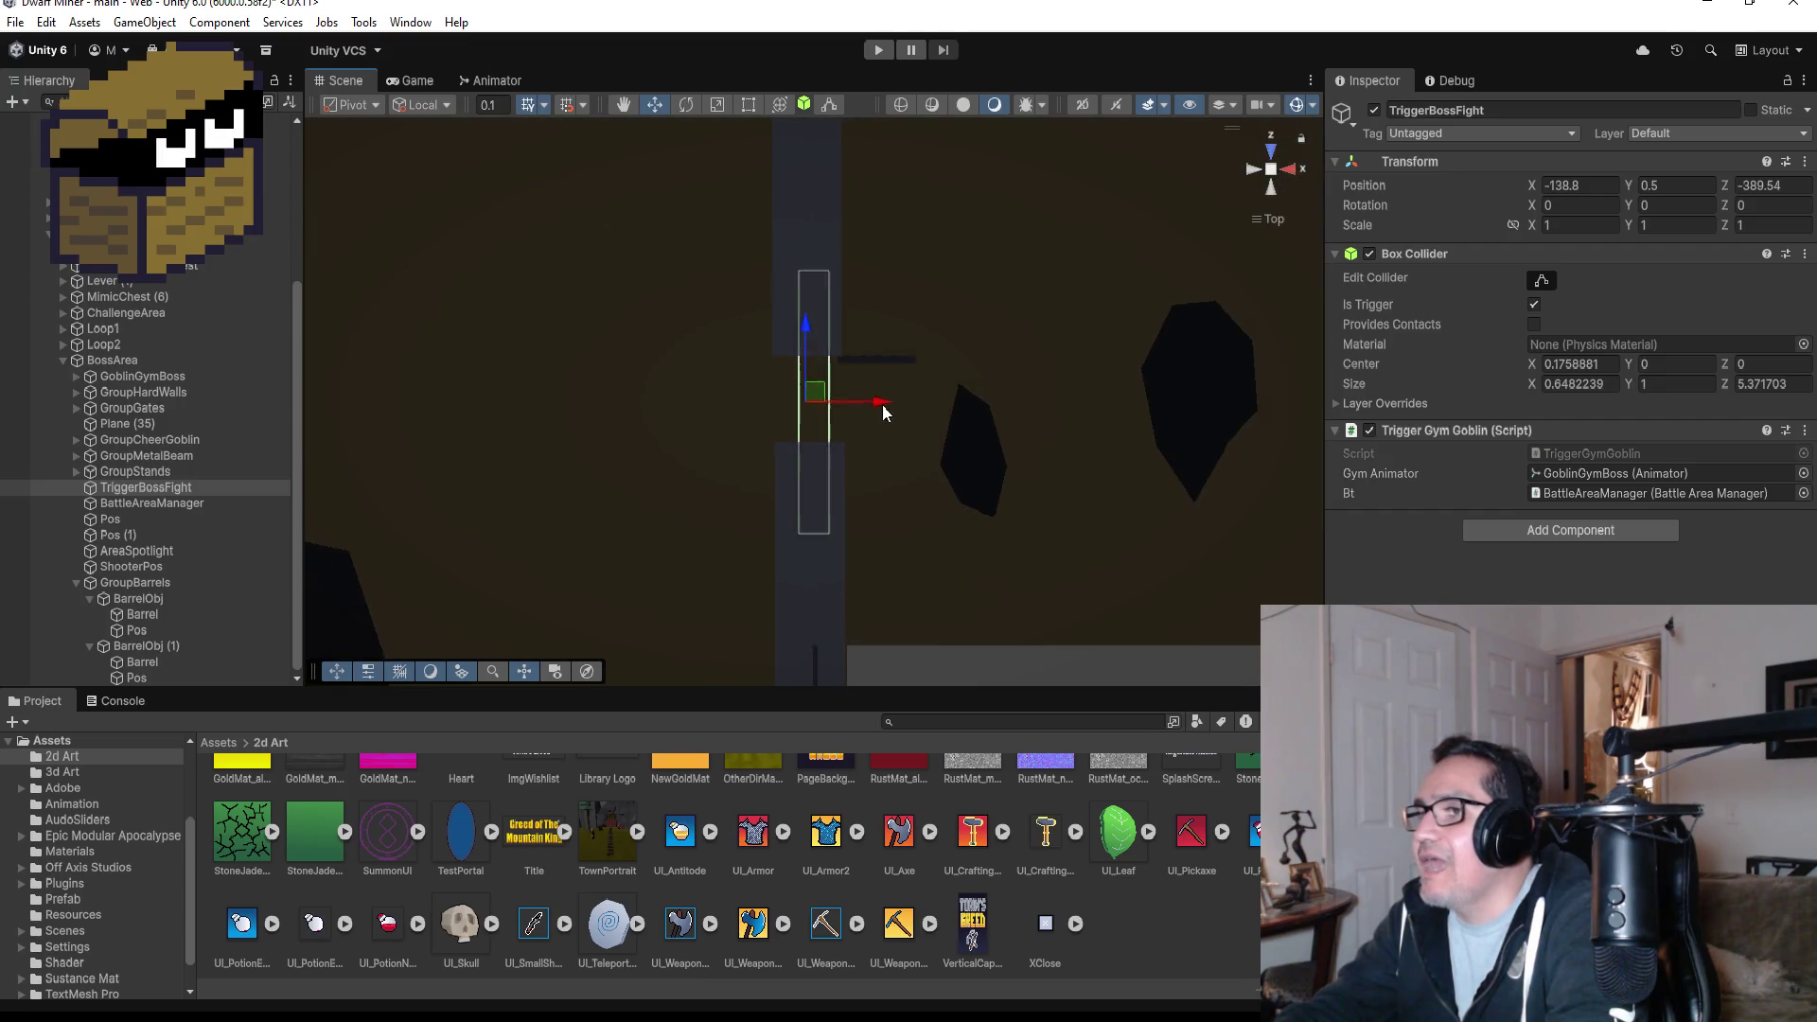
pyautogui.moveTo(889, 406); pyautogui.dragTo(844, 413)
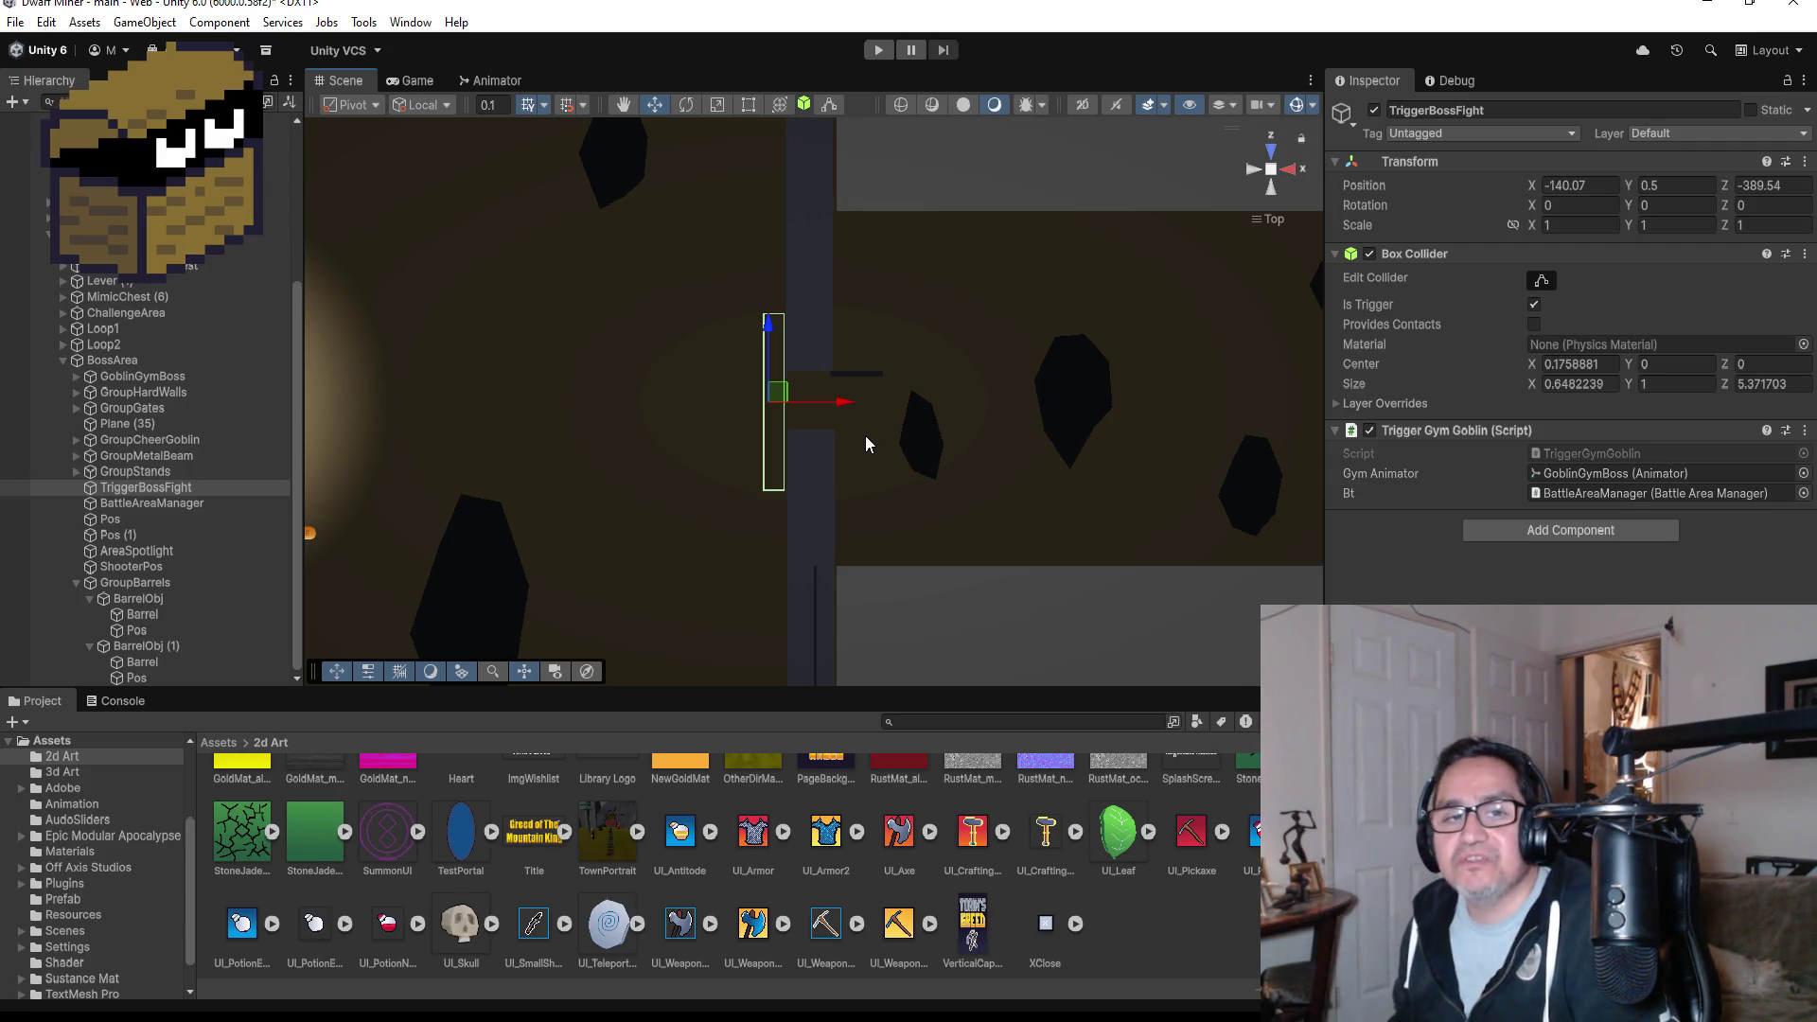
pyautogui.click(878, 50)
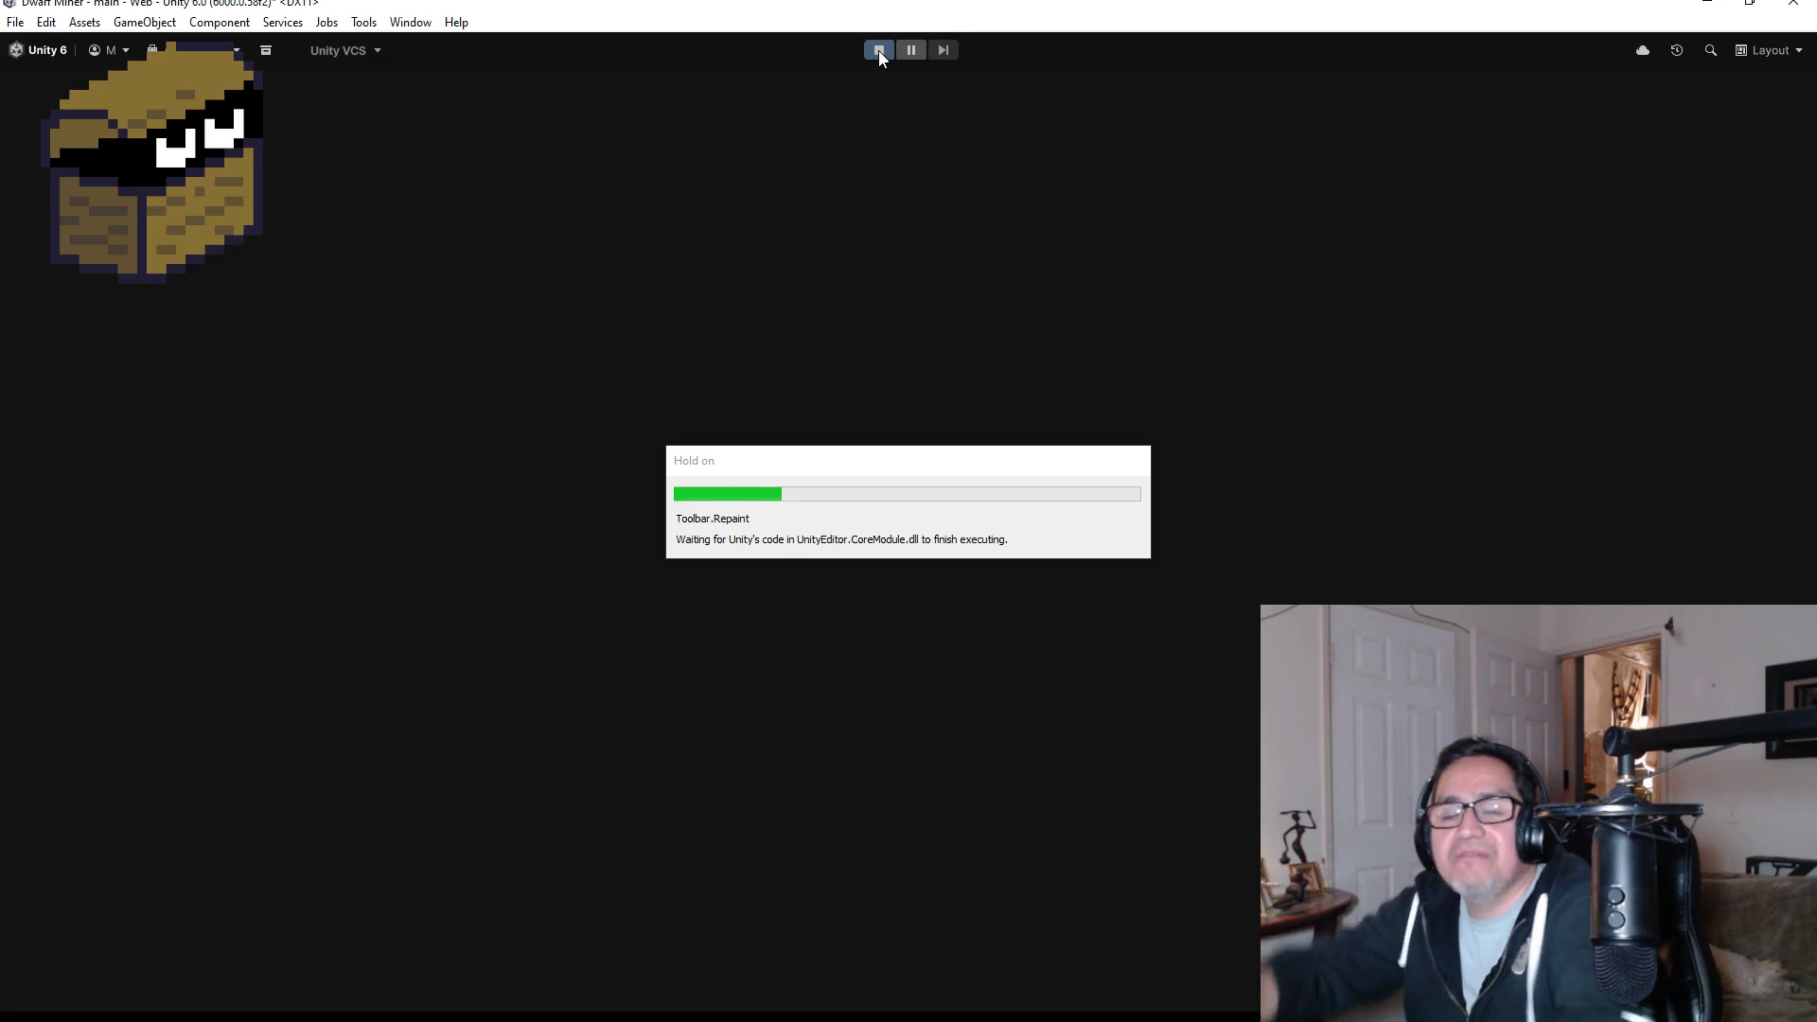
# - Switch to the gun, walk into the arena, fire twice at the goblin boss, then stop Play mode
pyautogui.press('Escape')
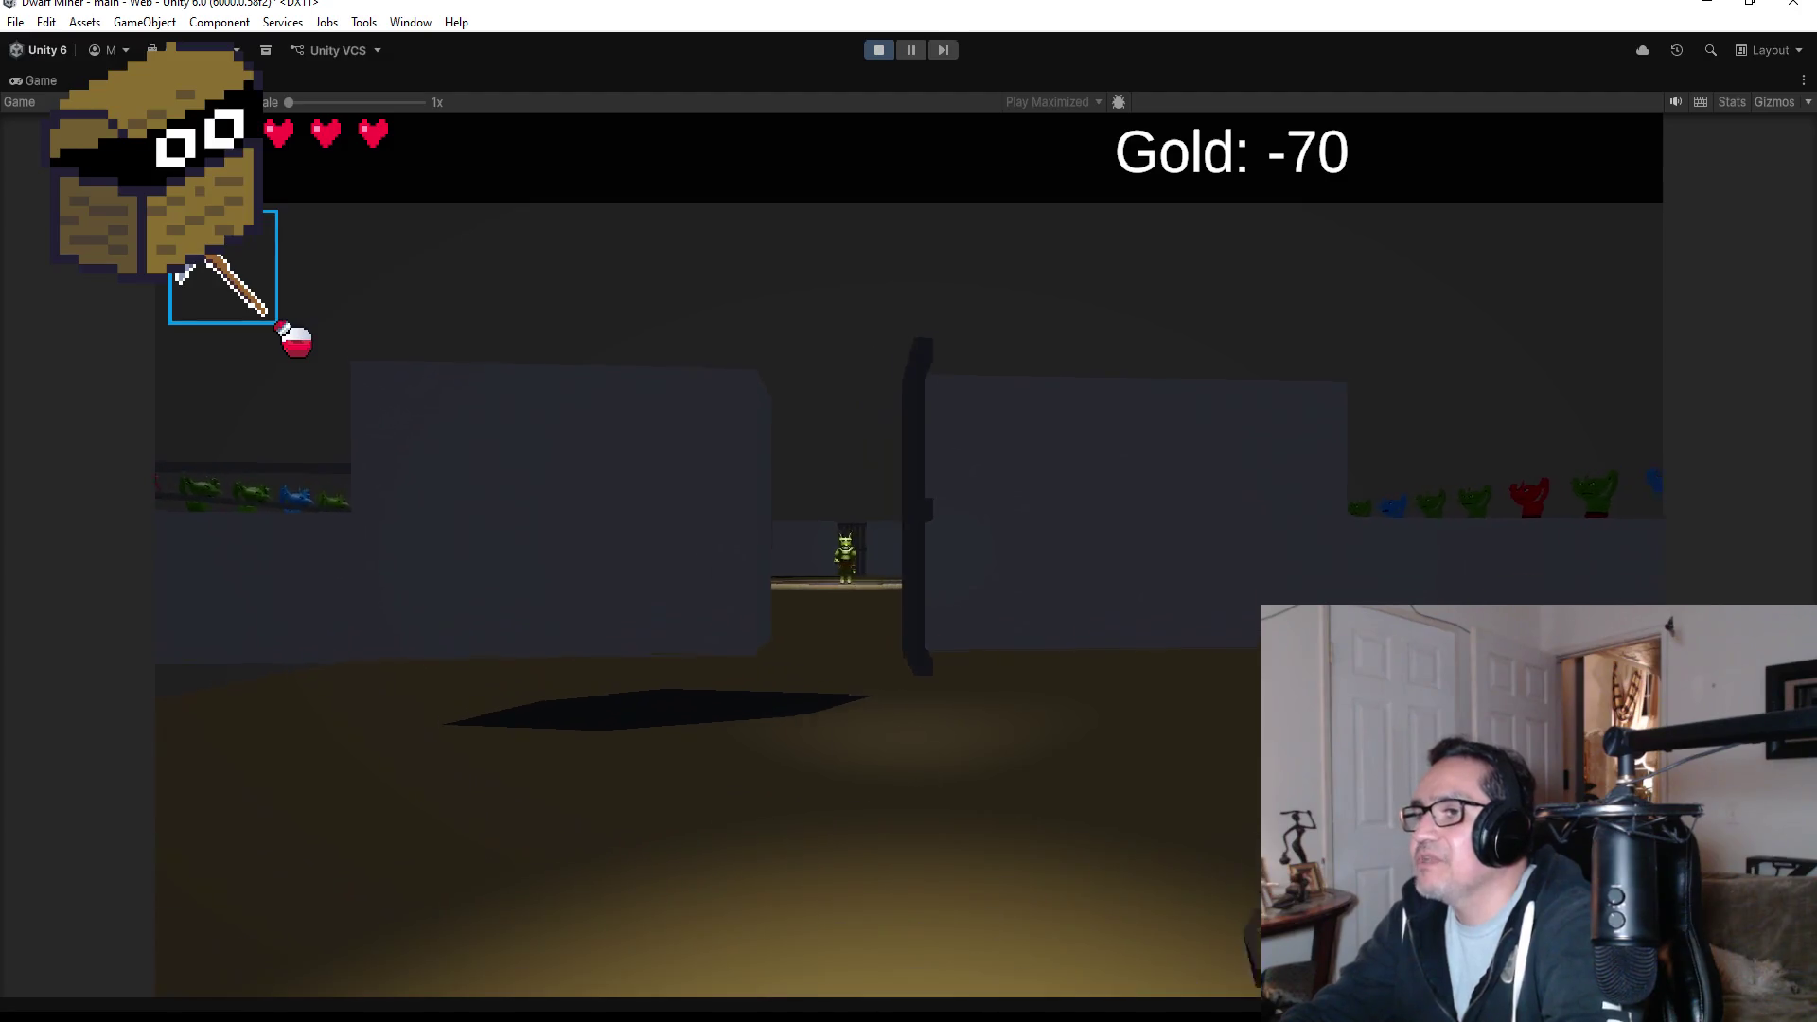
pyautogui.press('2')
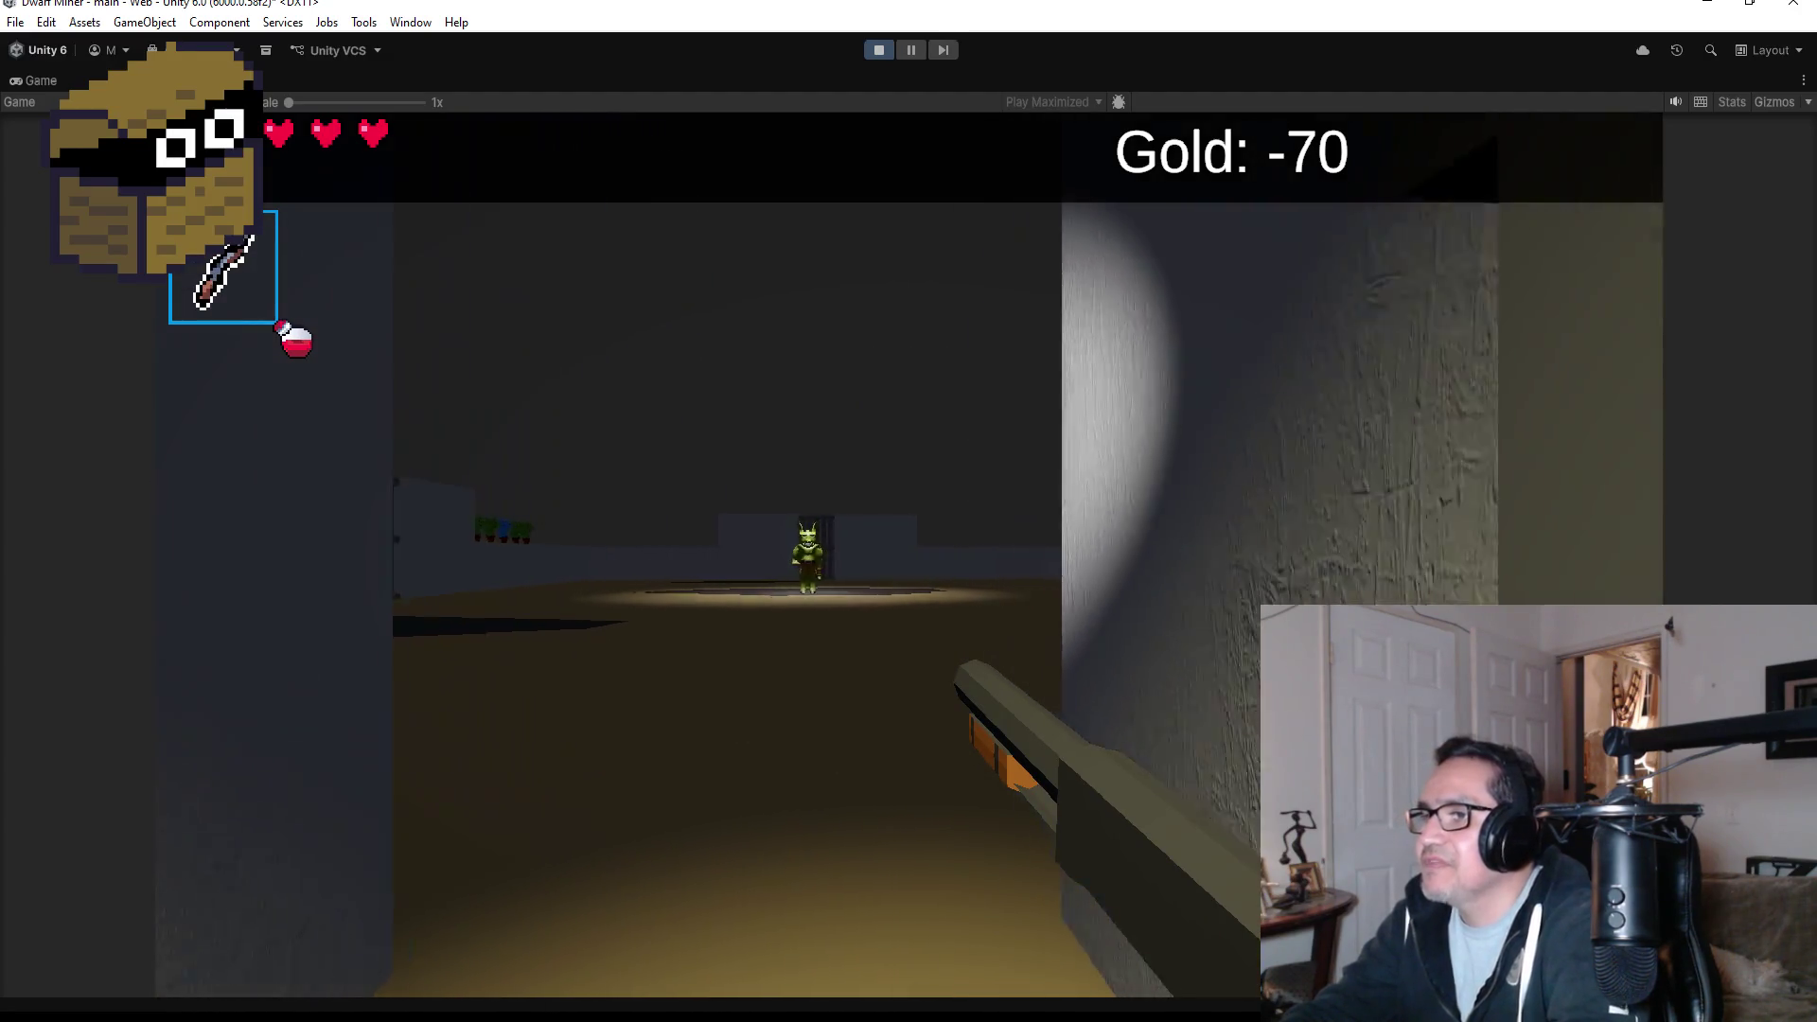
pyautogui.press('w')
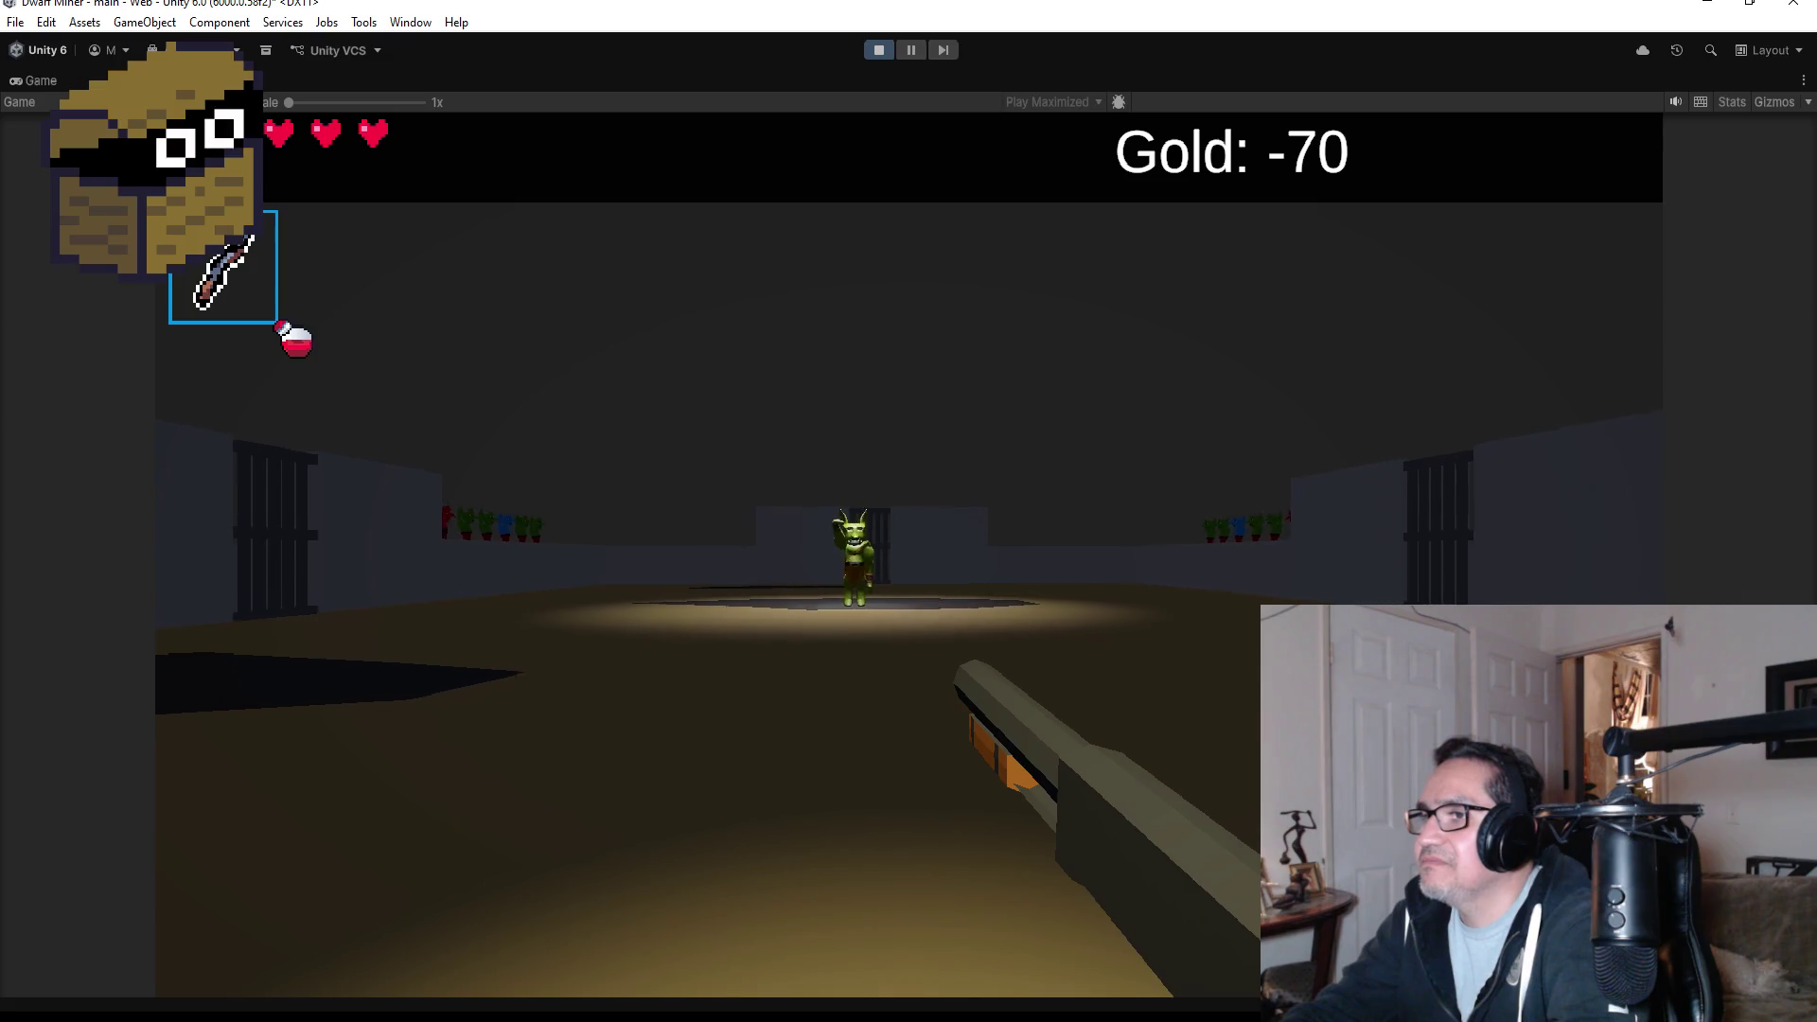
pyautogui.press('w')
pyautogui.click(908, 511)
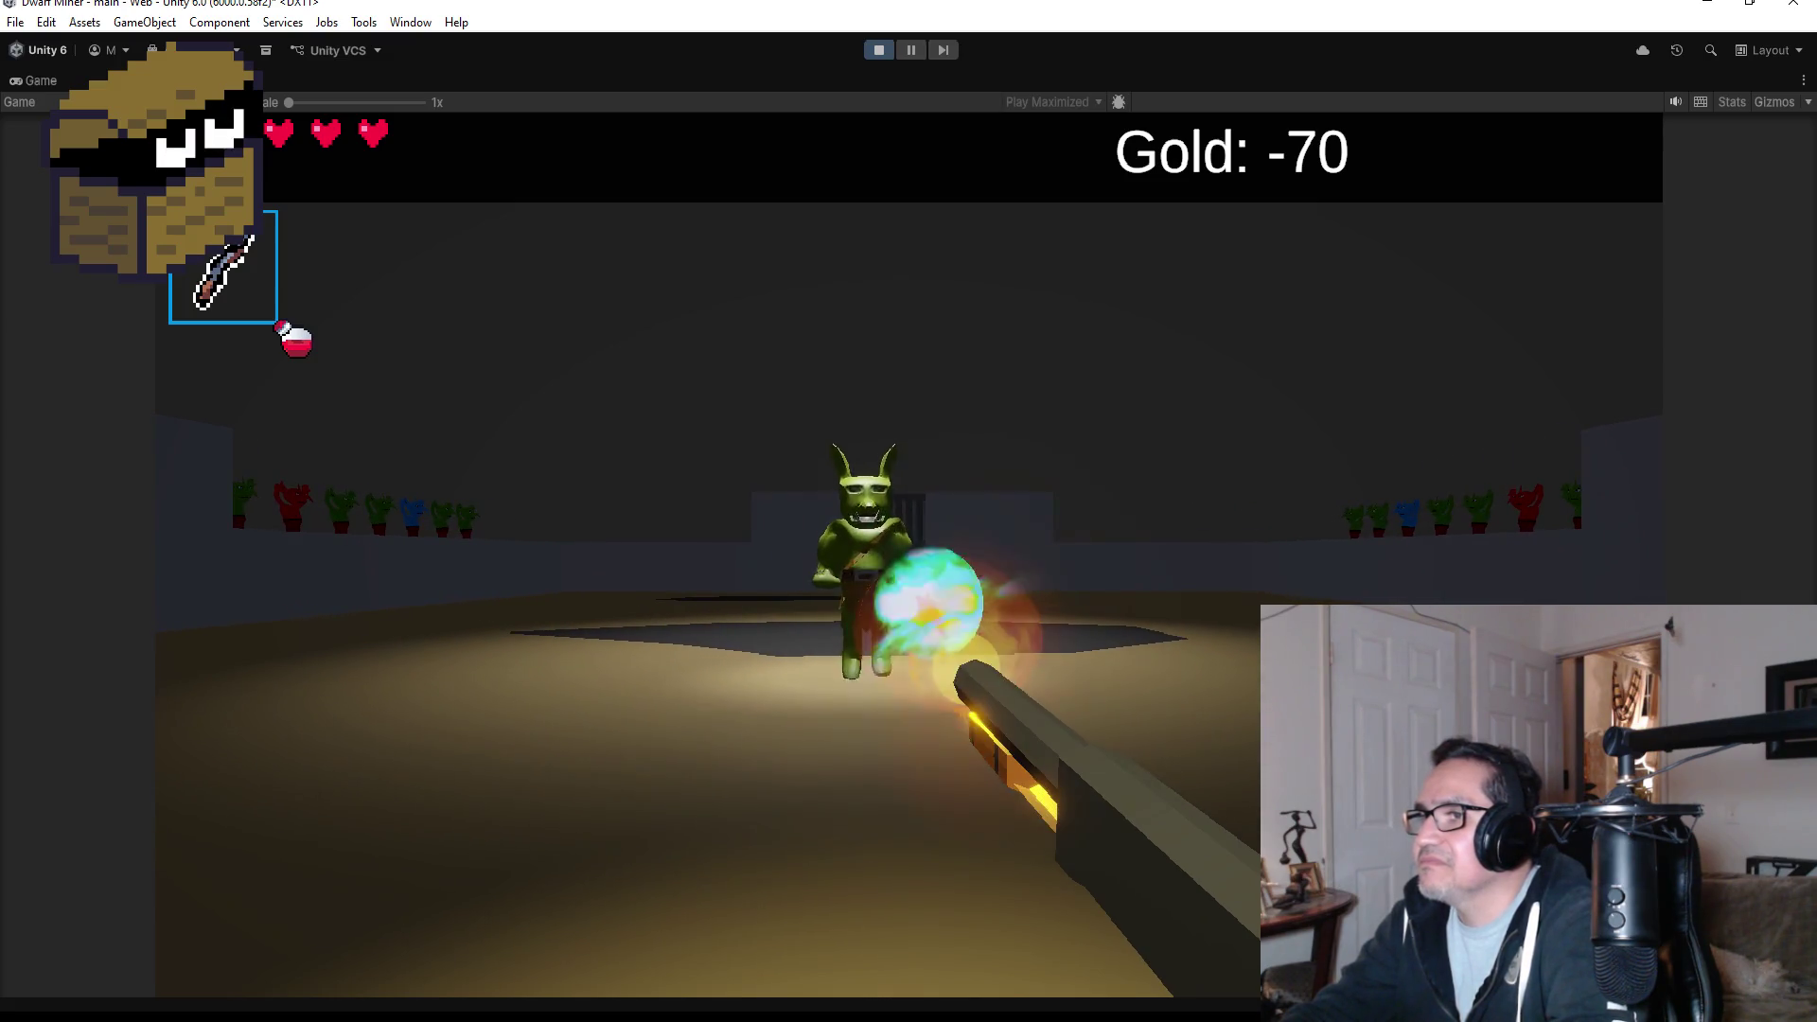
pyautogui.click(909, 511)
pyautogui.press('Escape')
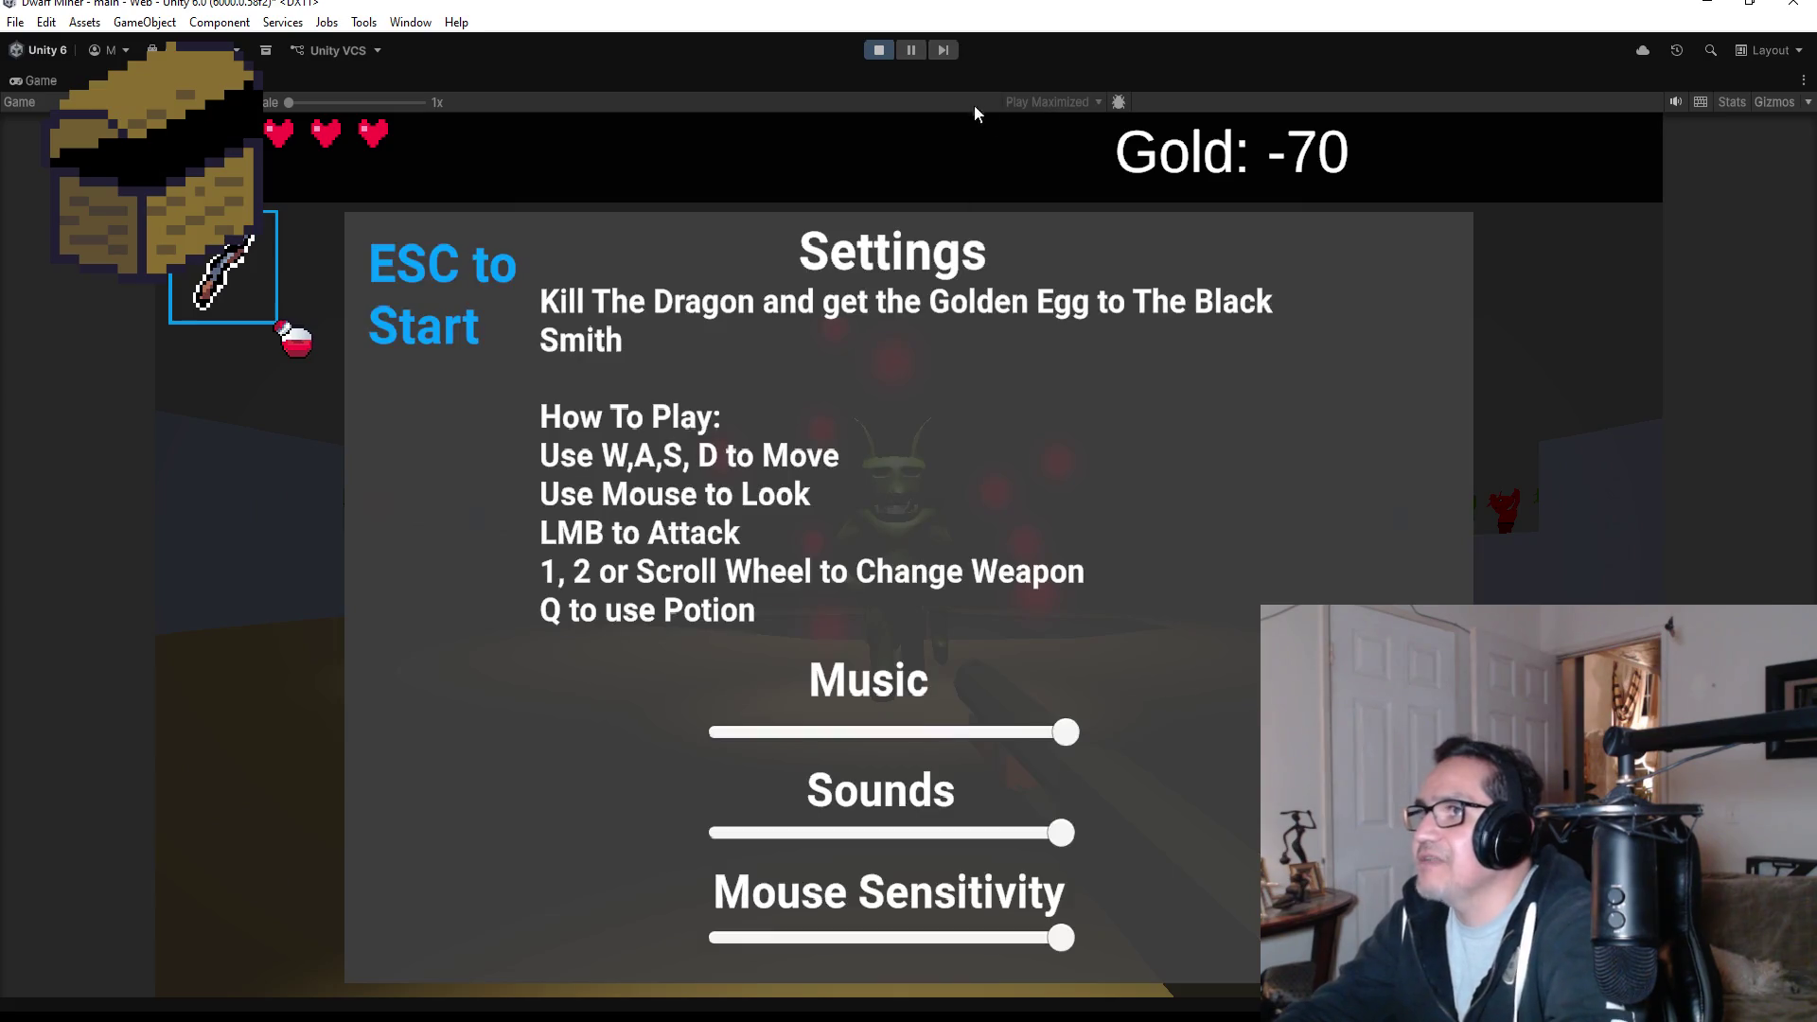
pyautogui.click(872, 57)
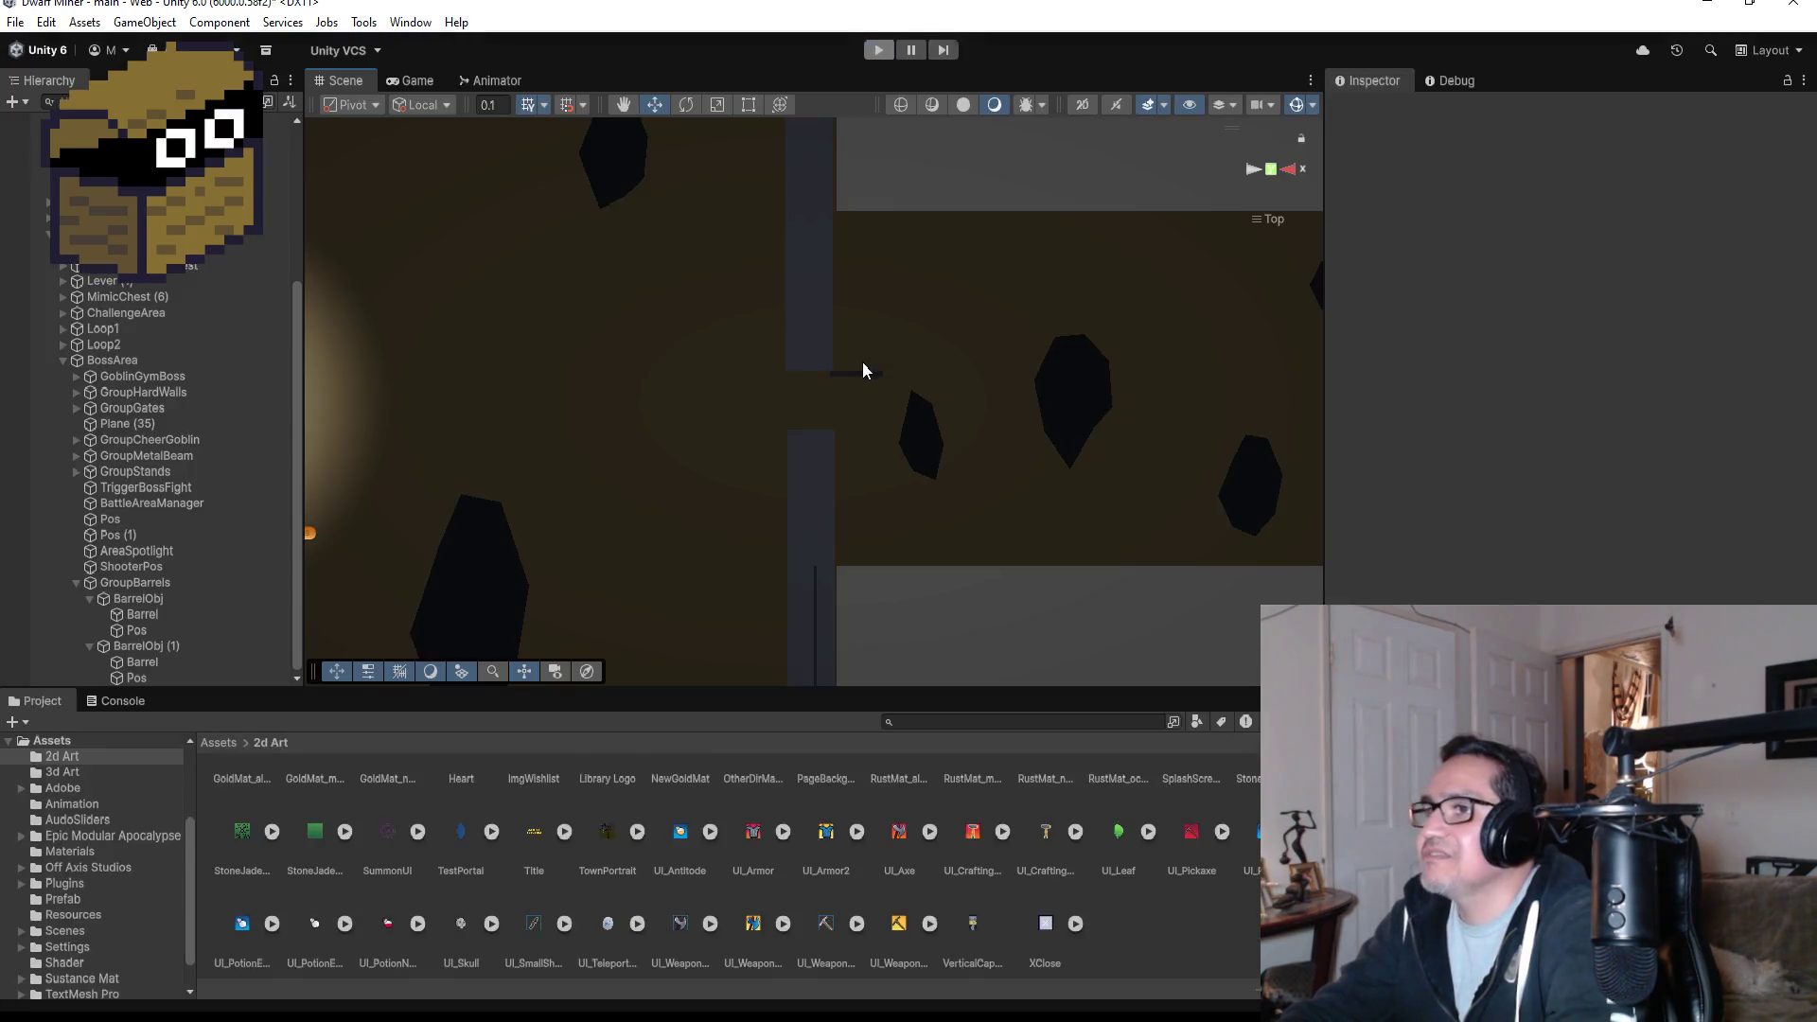
# - Collapse GroupBarrels, briefly peek into ChallengeArea, and expand GoblinGymBoss to list its parts
pyautogui.scroll(-10, 530, 476)
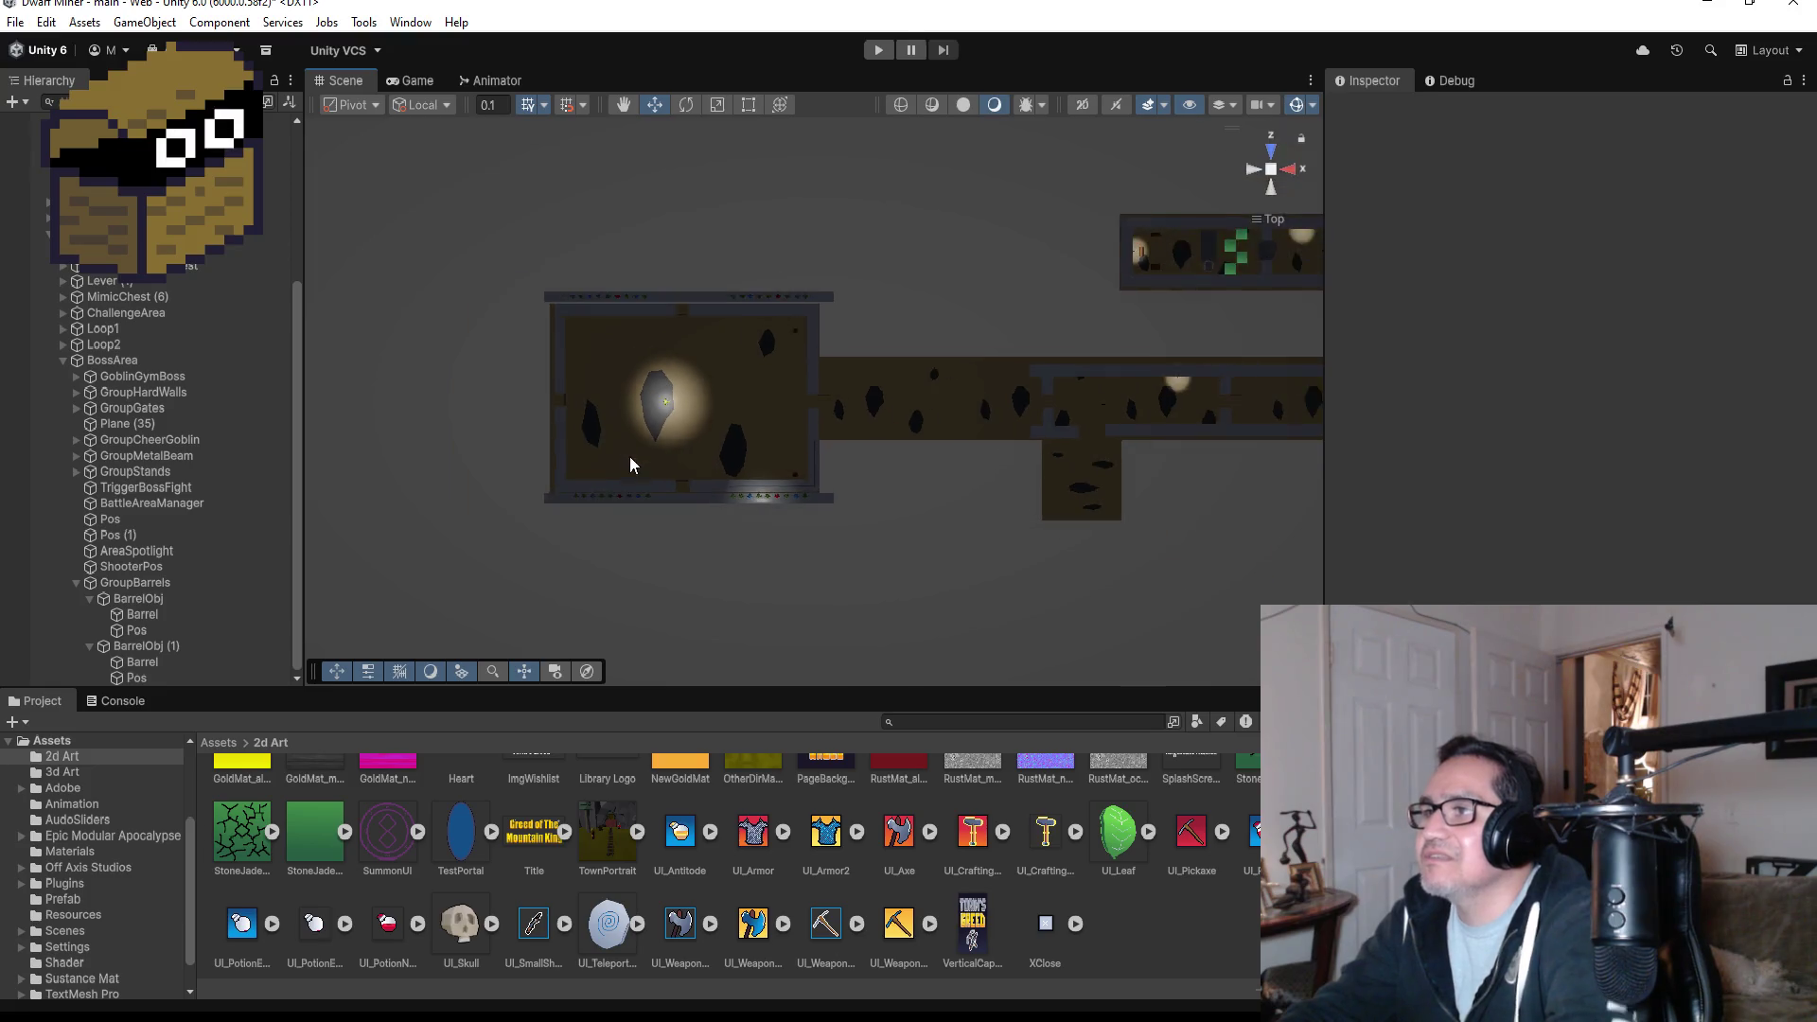
pyautogui.scroll(-2, 628, 468)
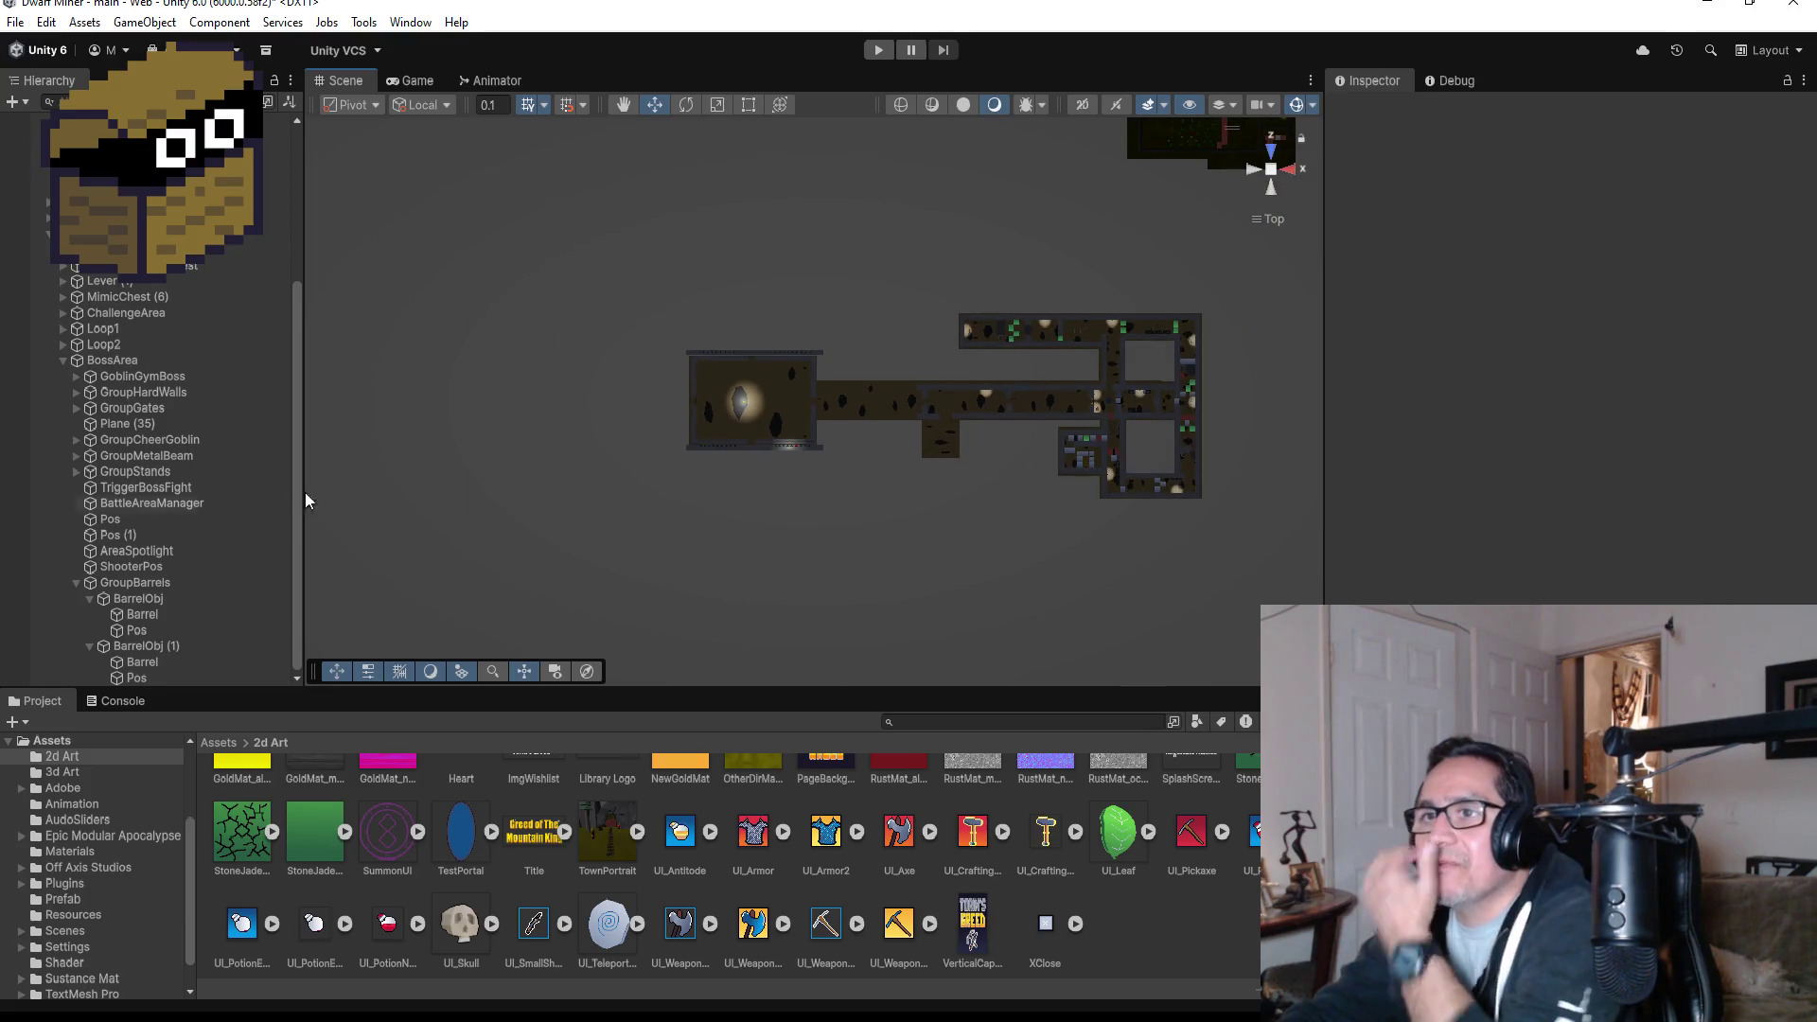
pyautogui.click(77, 583)
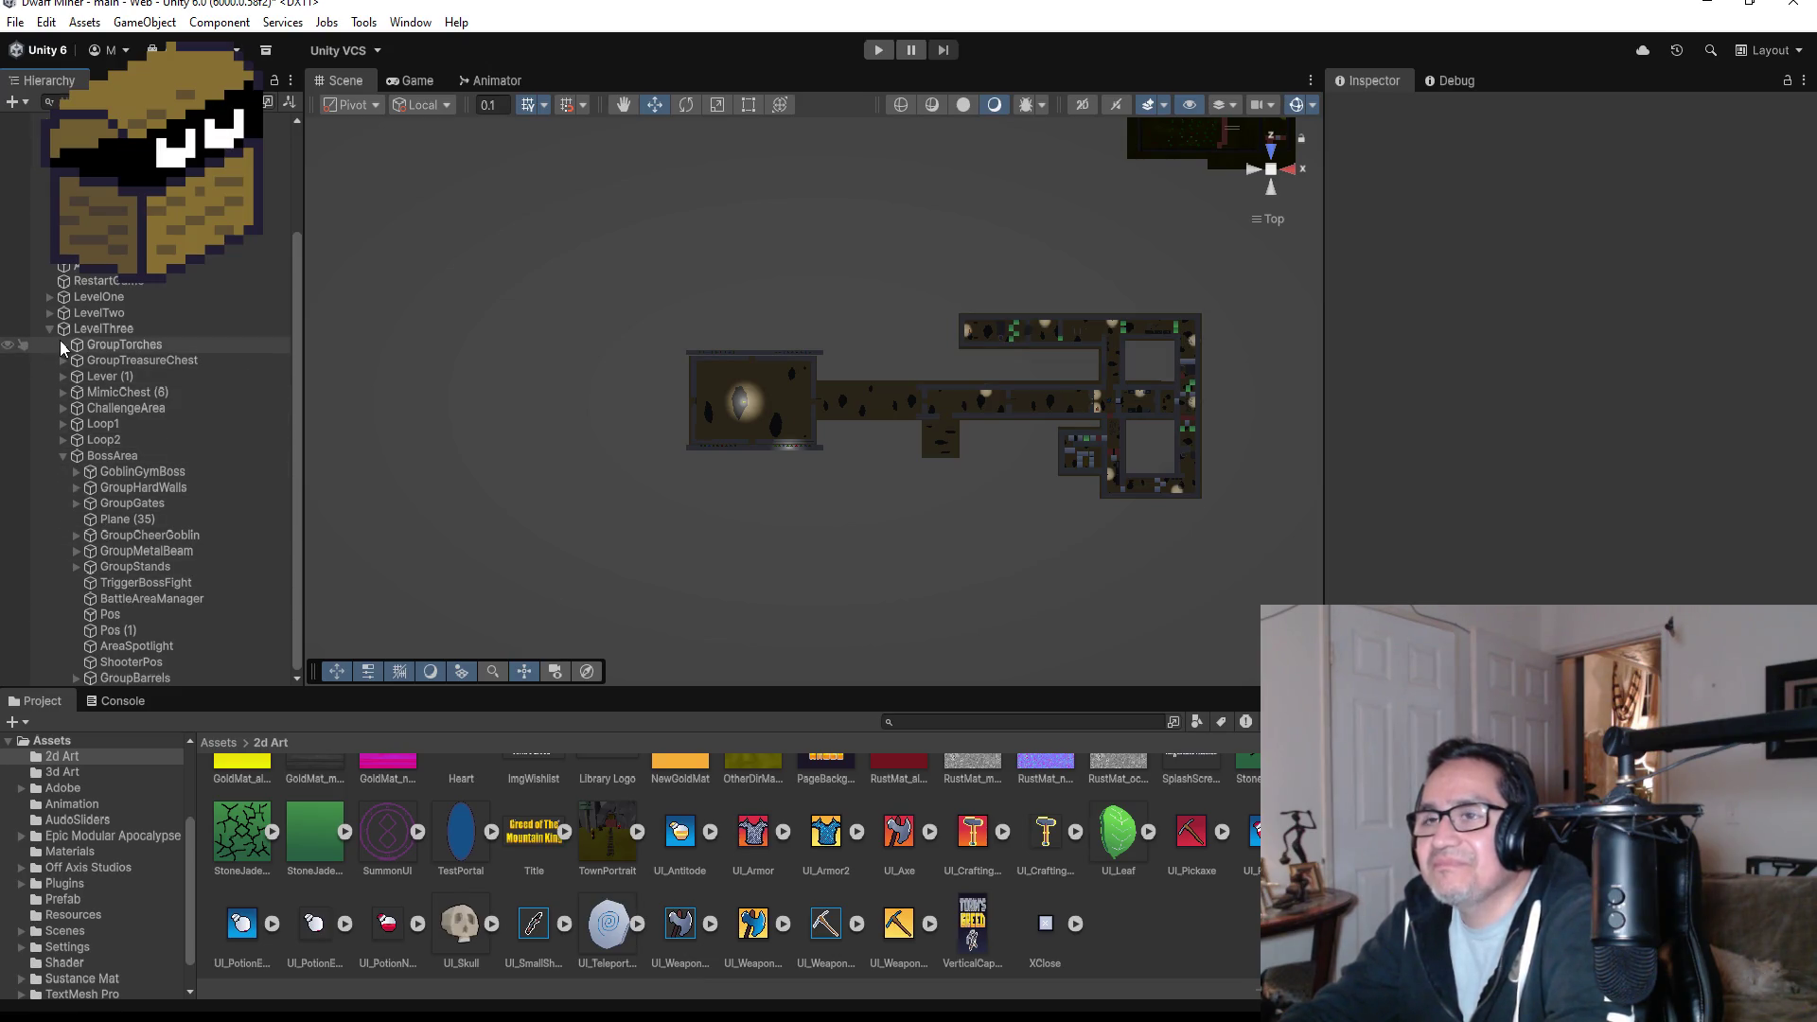
pyautogui.click(65, 410)
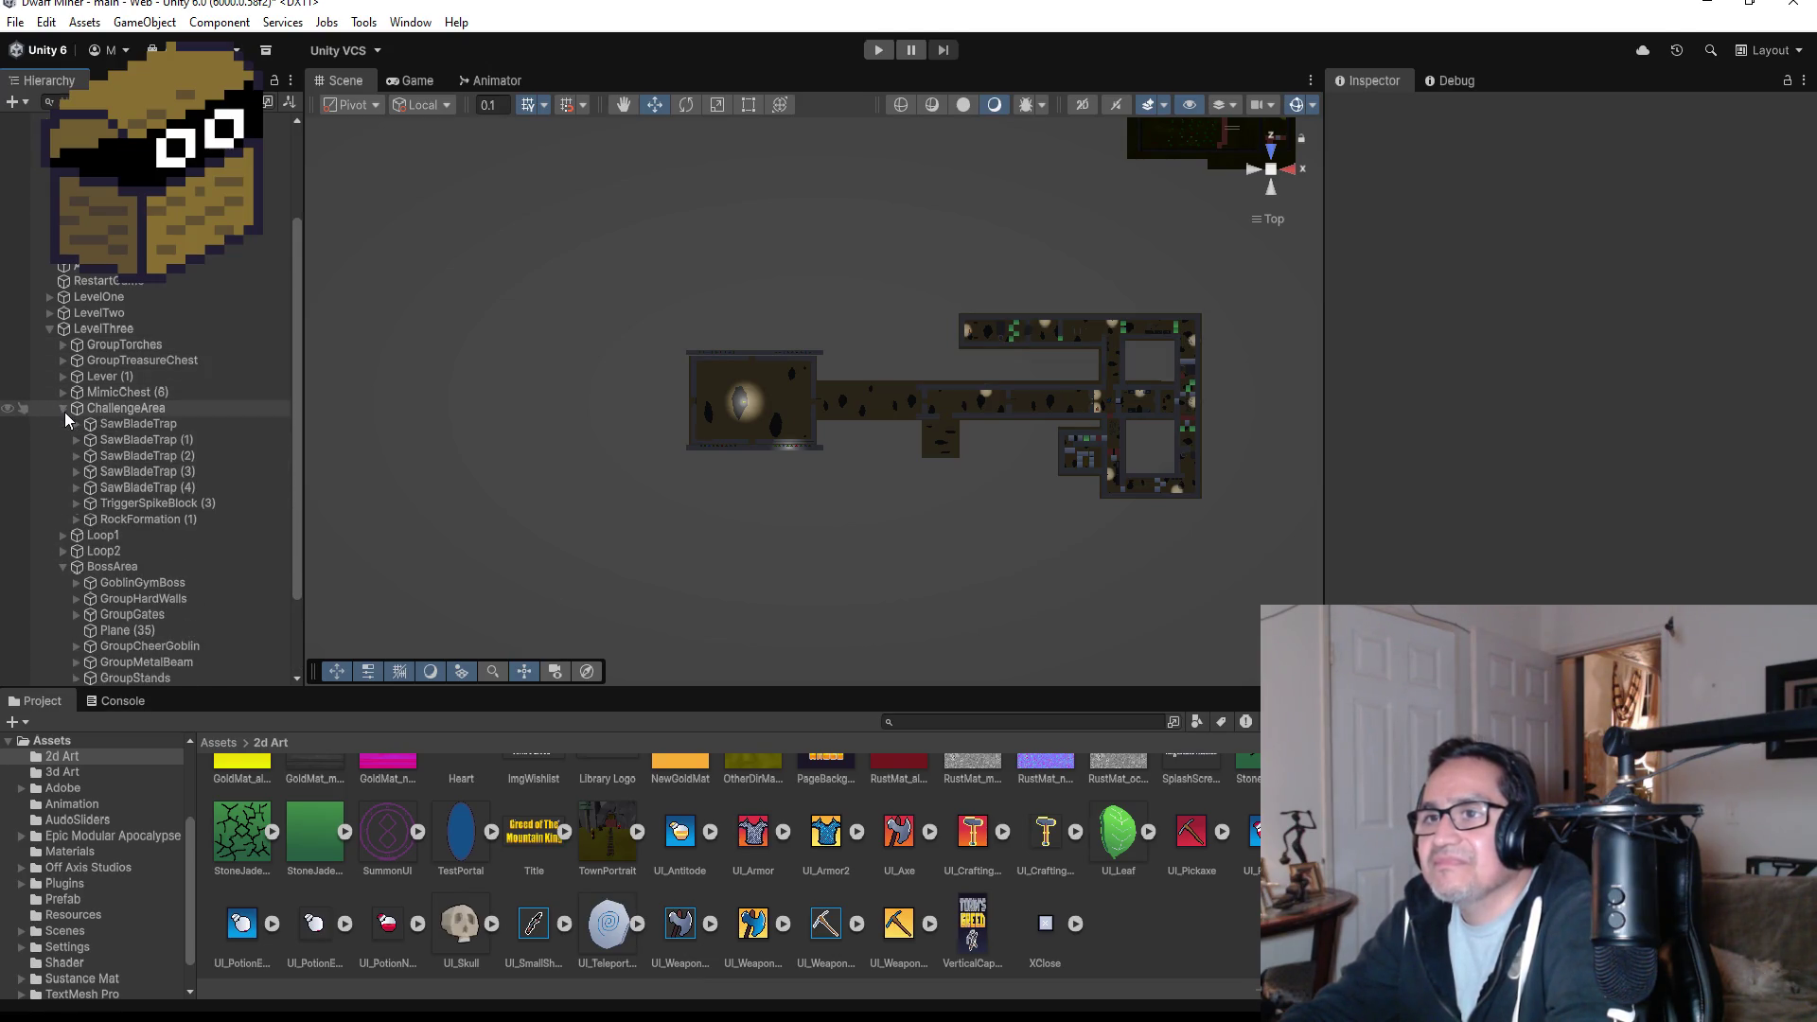
pyautogui.click(64, 409)
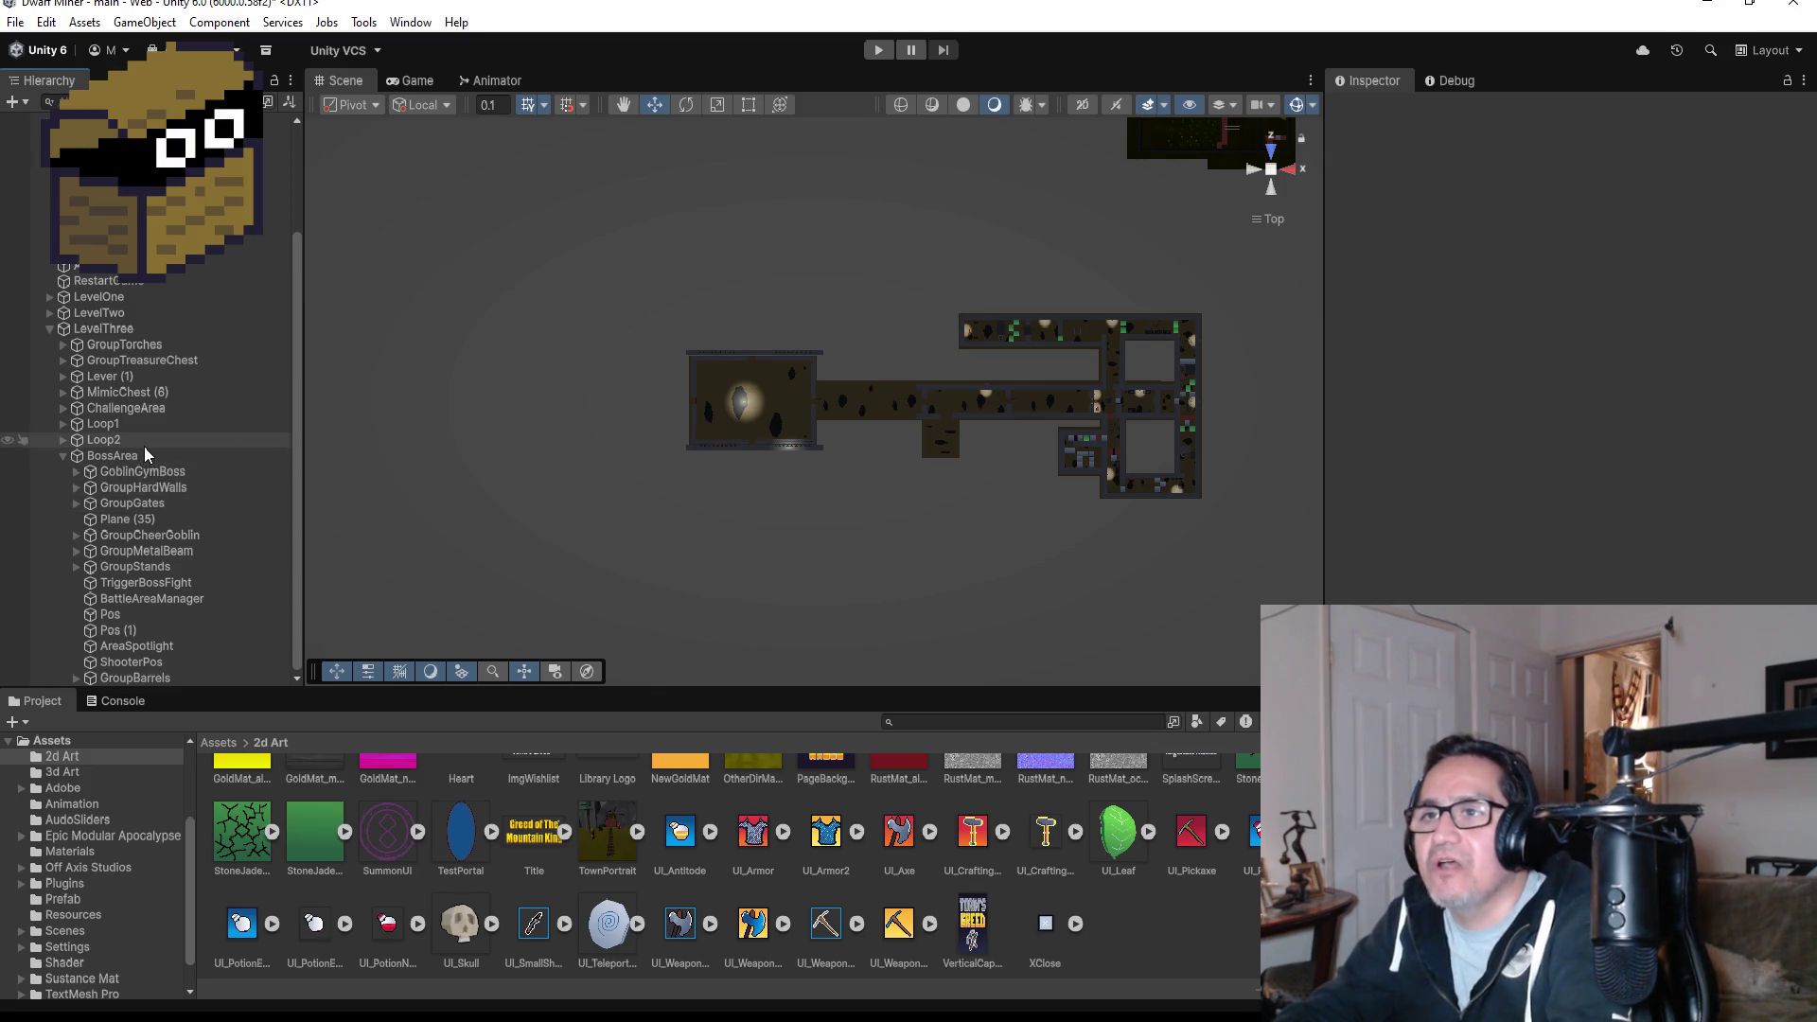
pyautogui.click(76, 471)
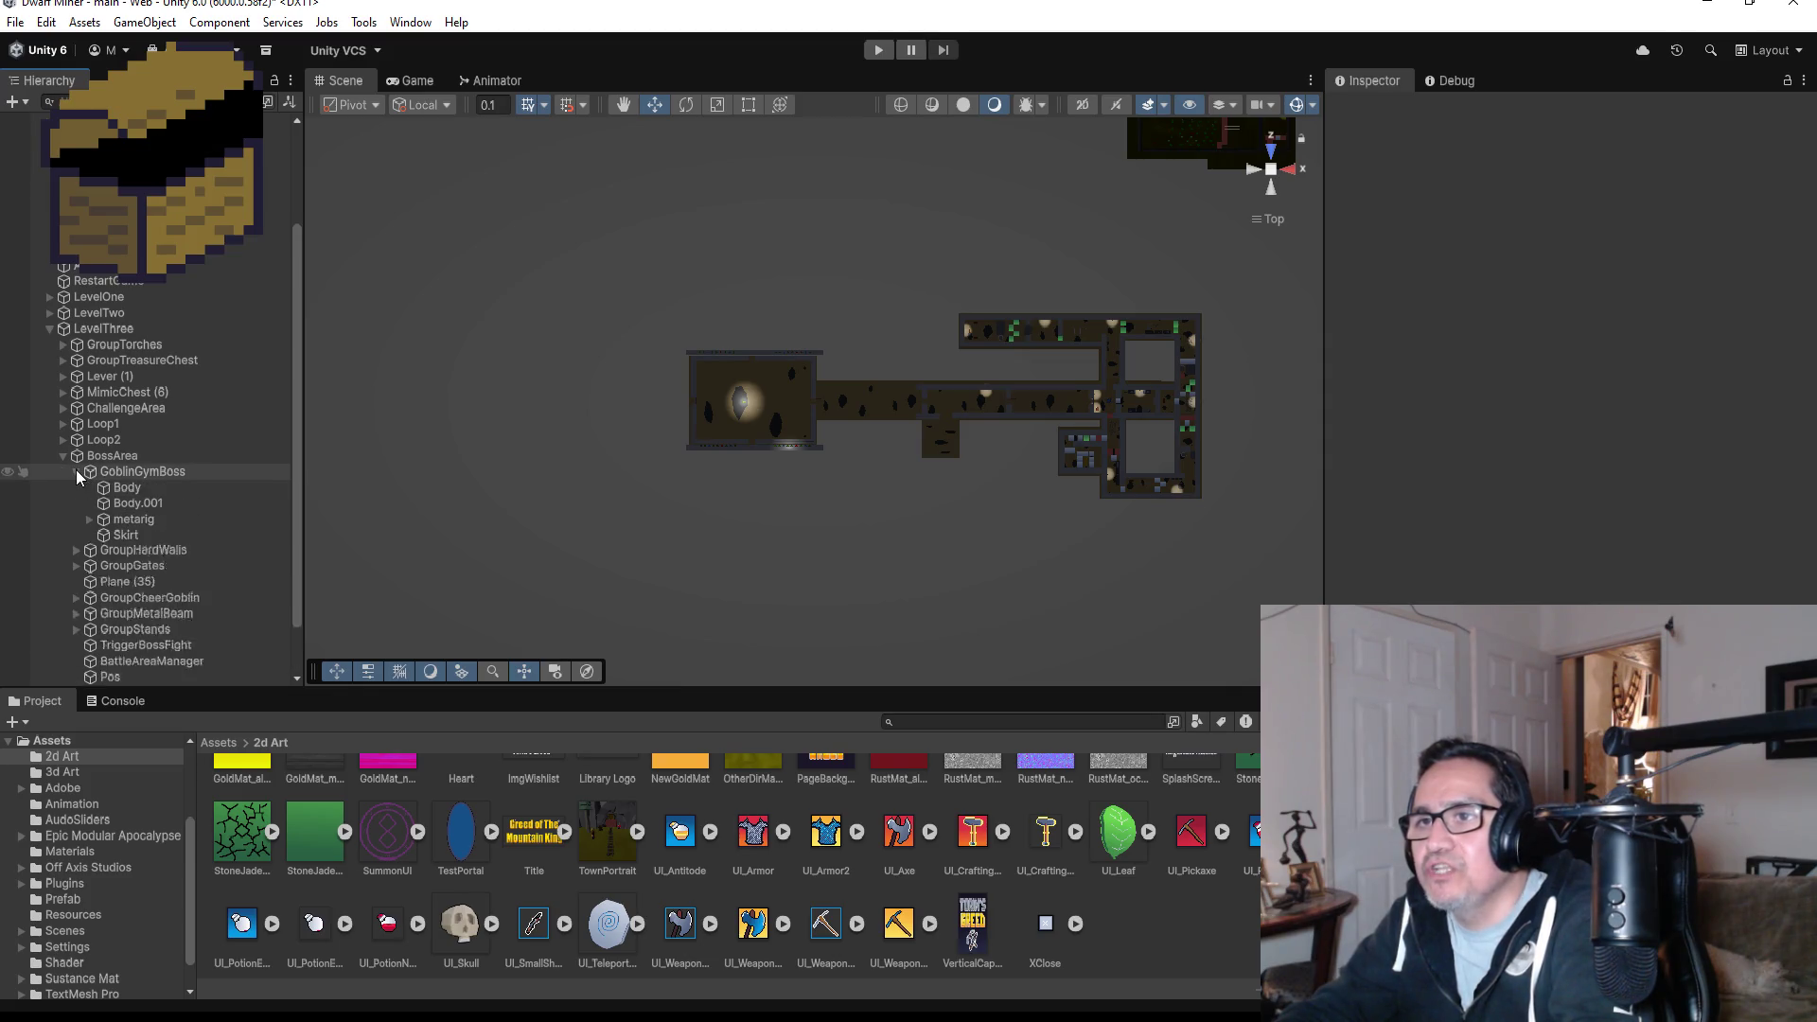
# - Expand metarig to hand.R, frame DoubleAxe, and drag it out of the hand bone into BossArea
pyautogui.click(89, 518)
pyautogui.scroll(-3, 203, 600)
pyautogui.scroll(-3, 203, 599)
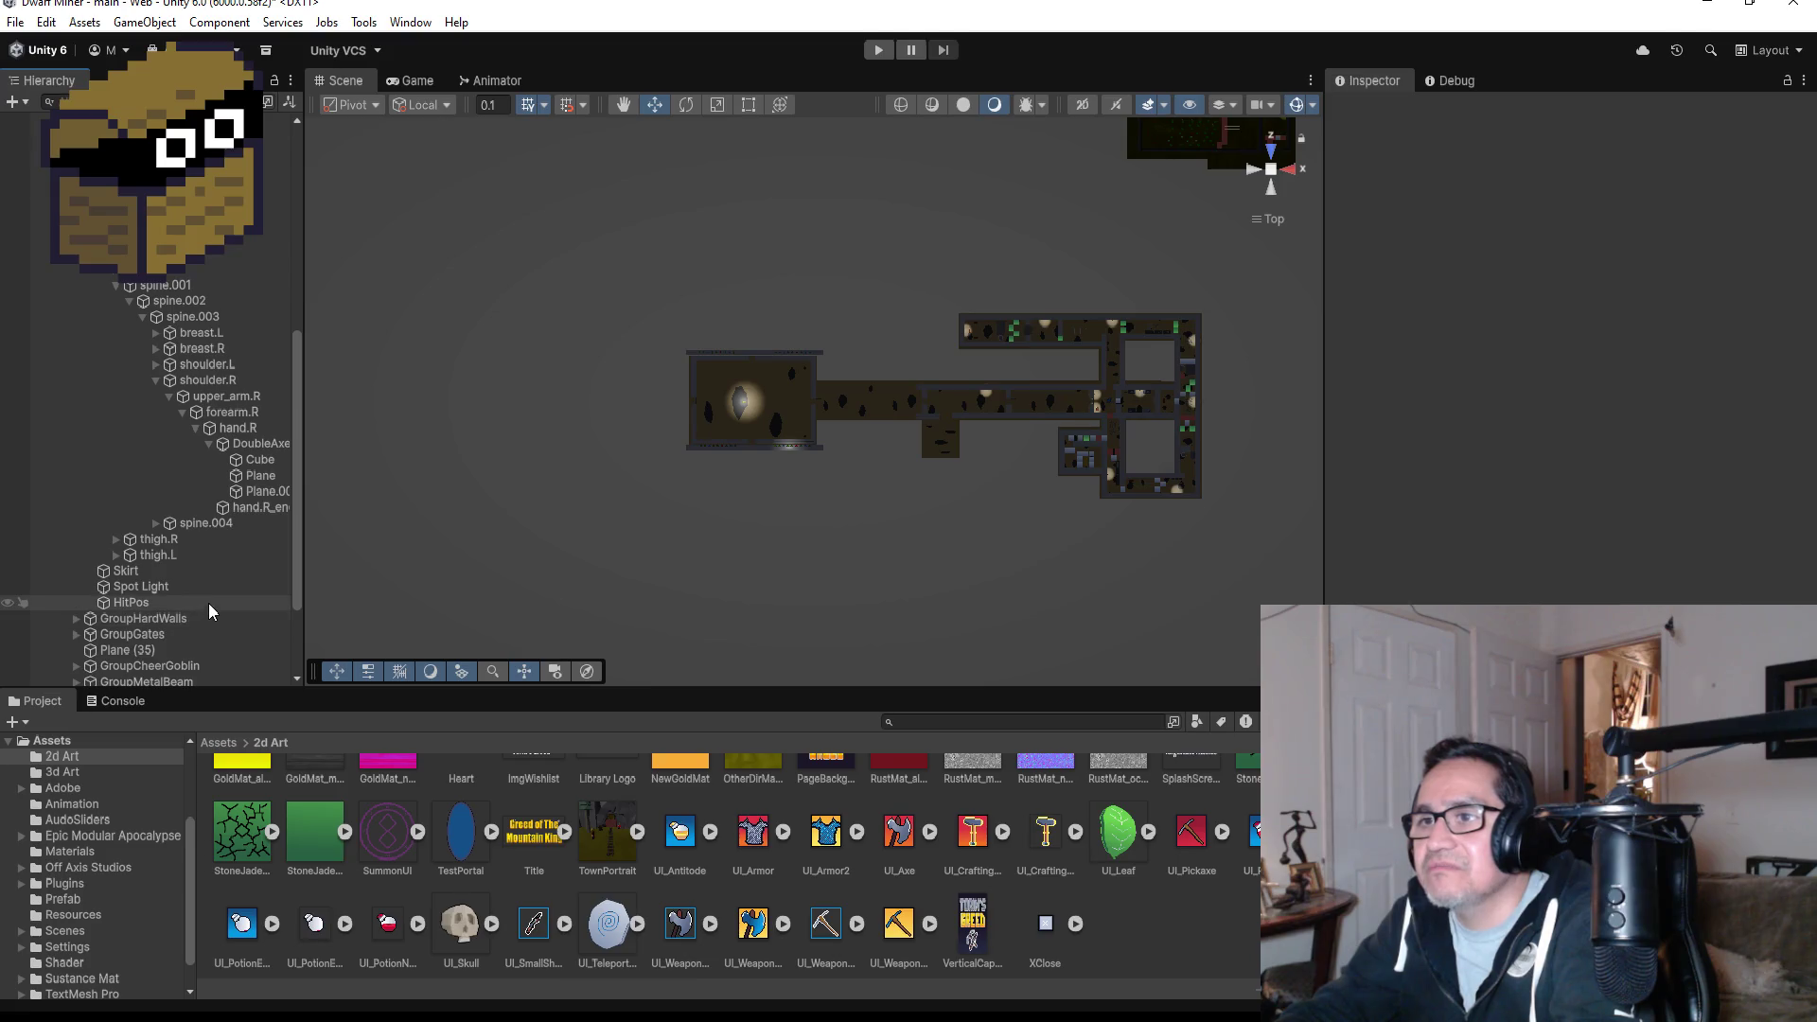
pyautogui.click(254, 507)
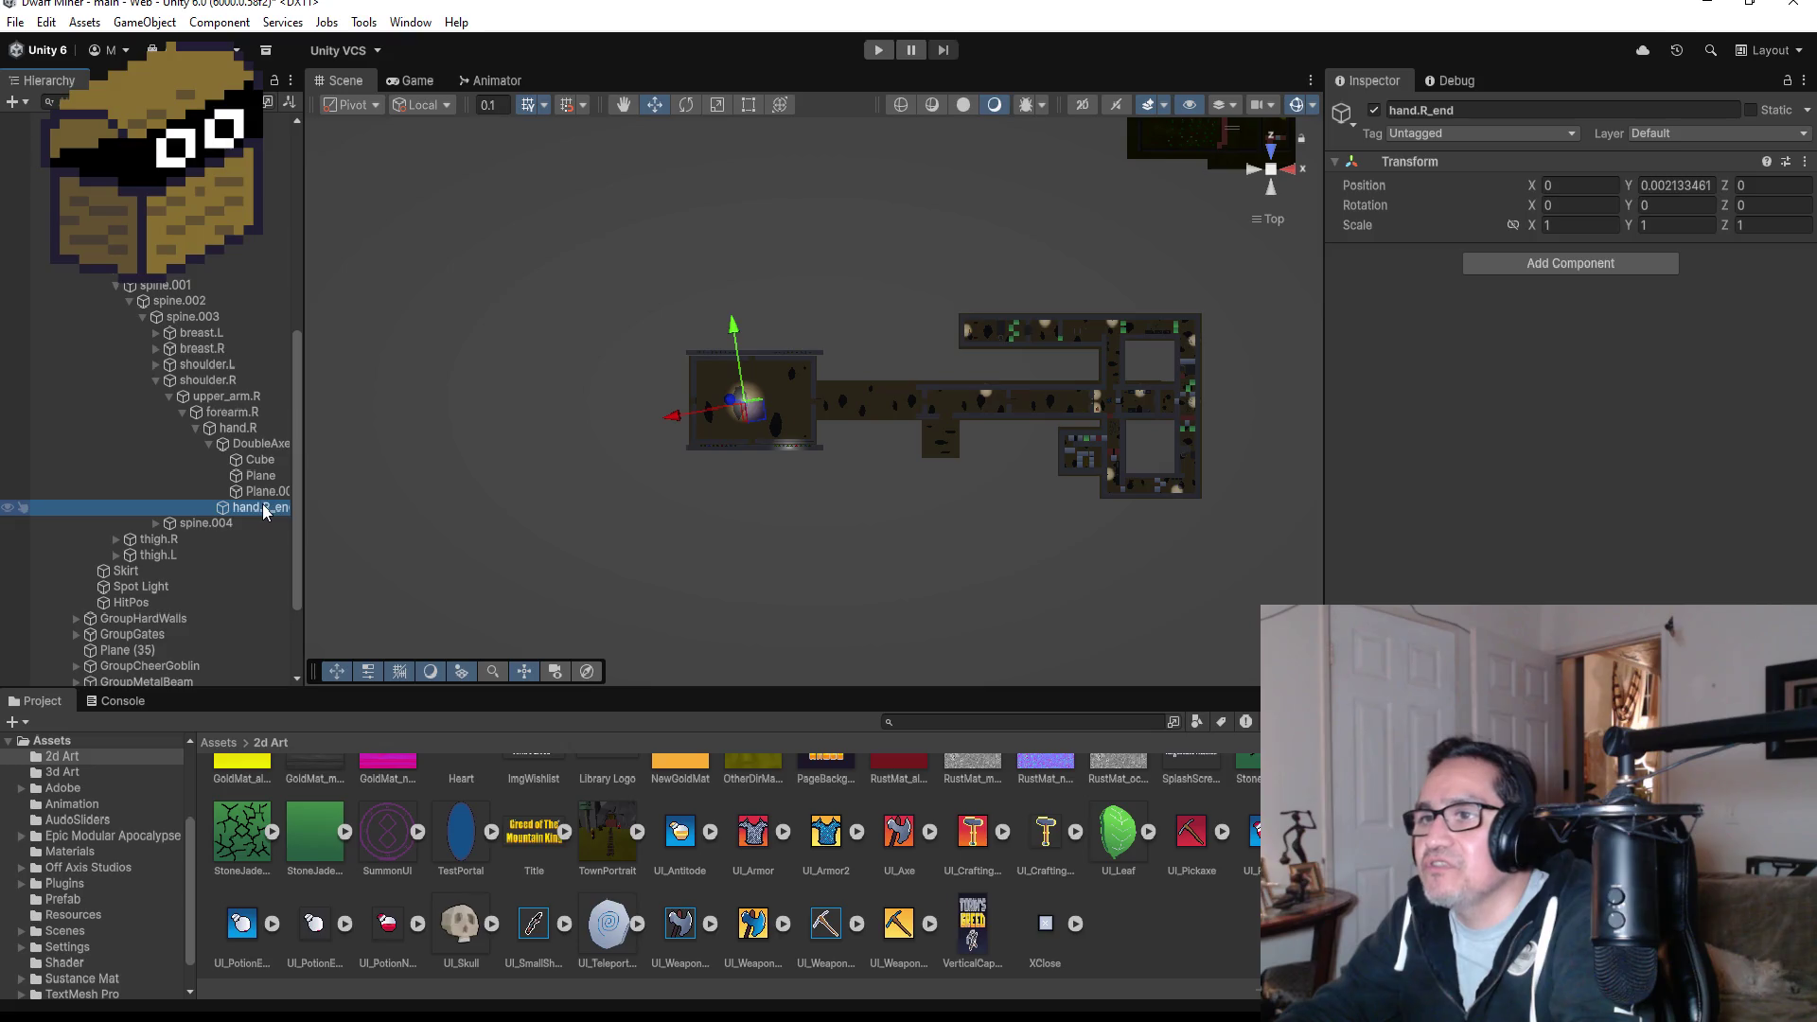
pyautogui.doubleClick(258, 444)
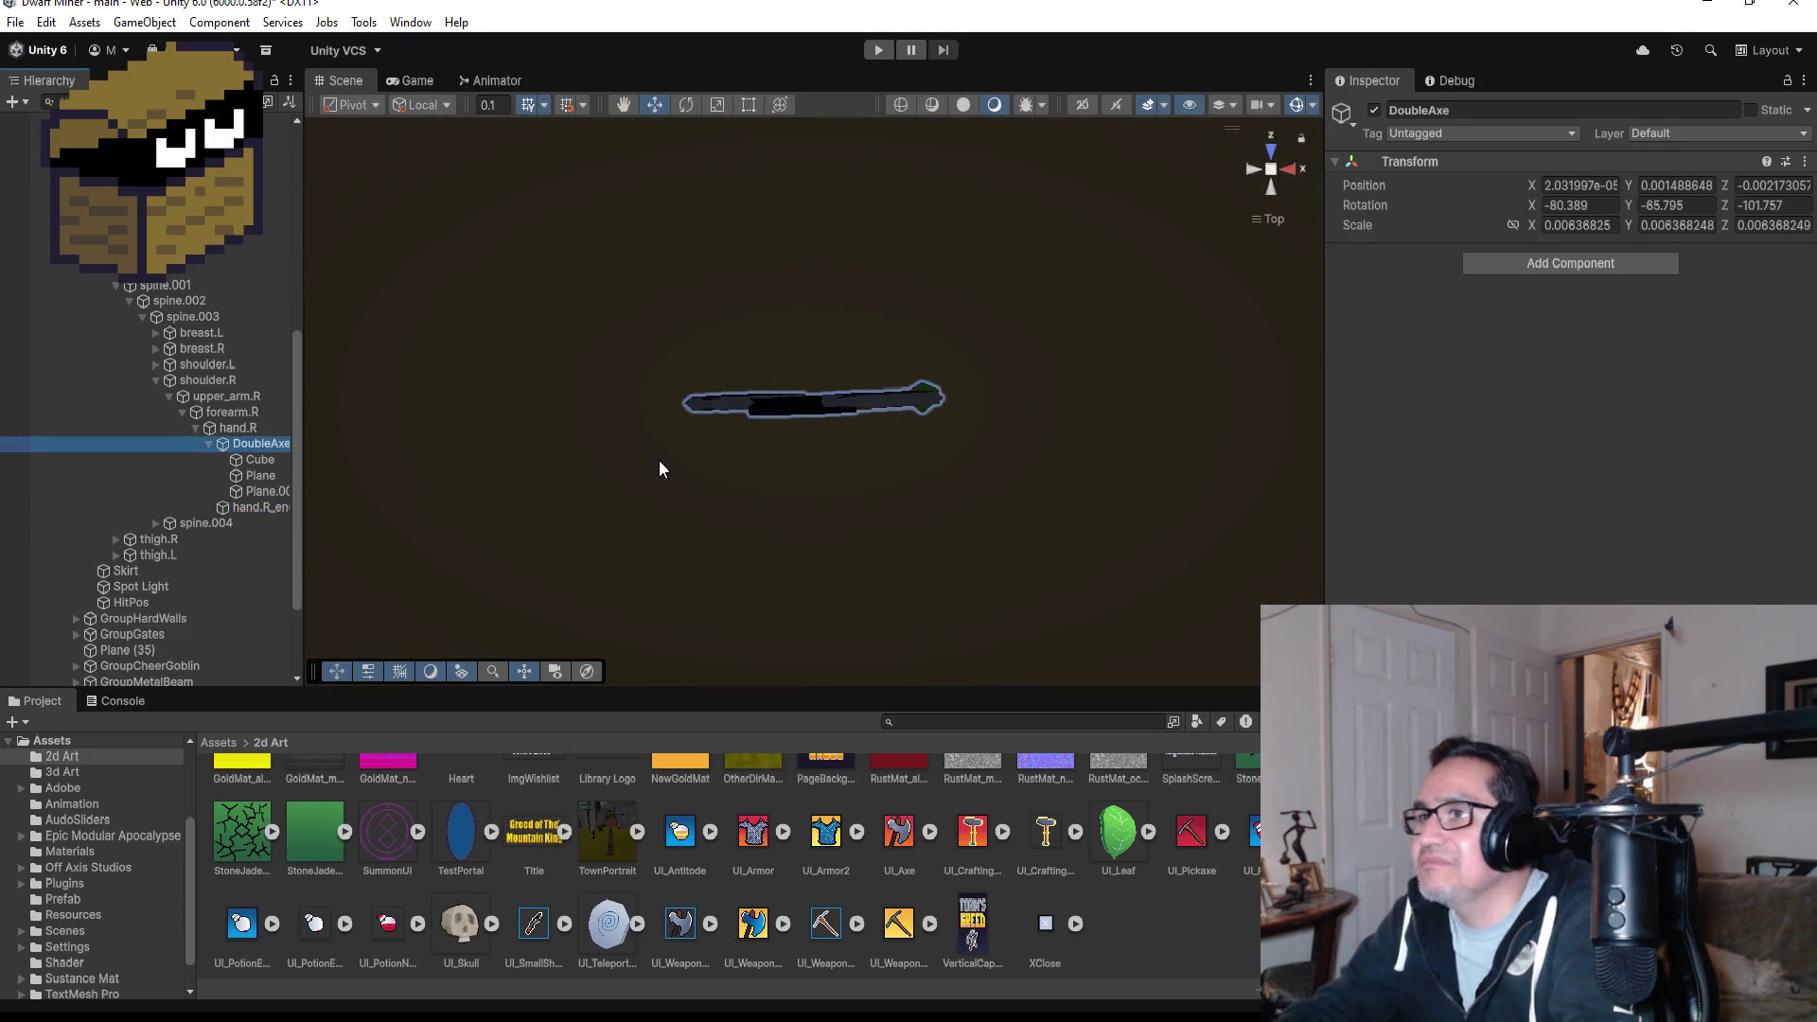
pyautogui.scroll(-10, 889, 391)
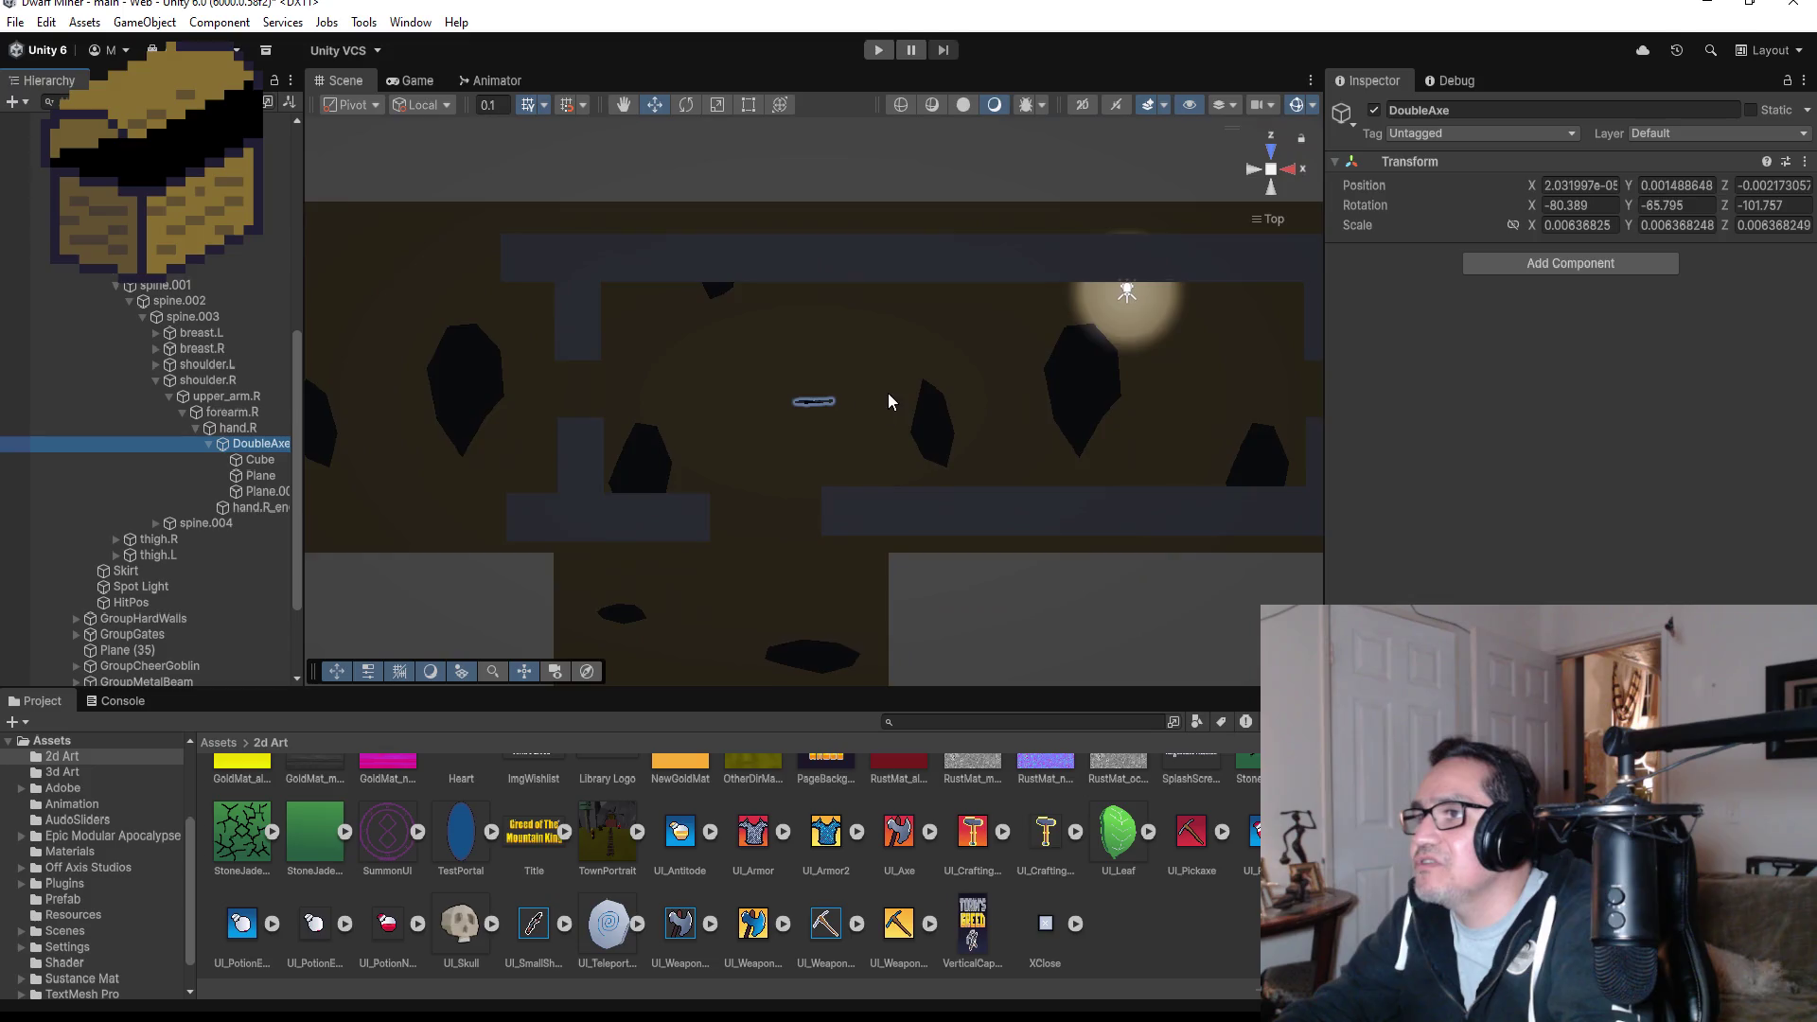
pyautogui.scroll(-8, 888, 401)
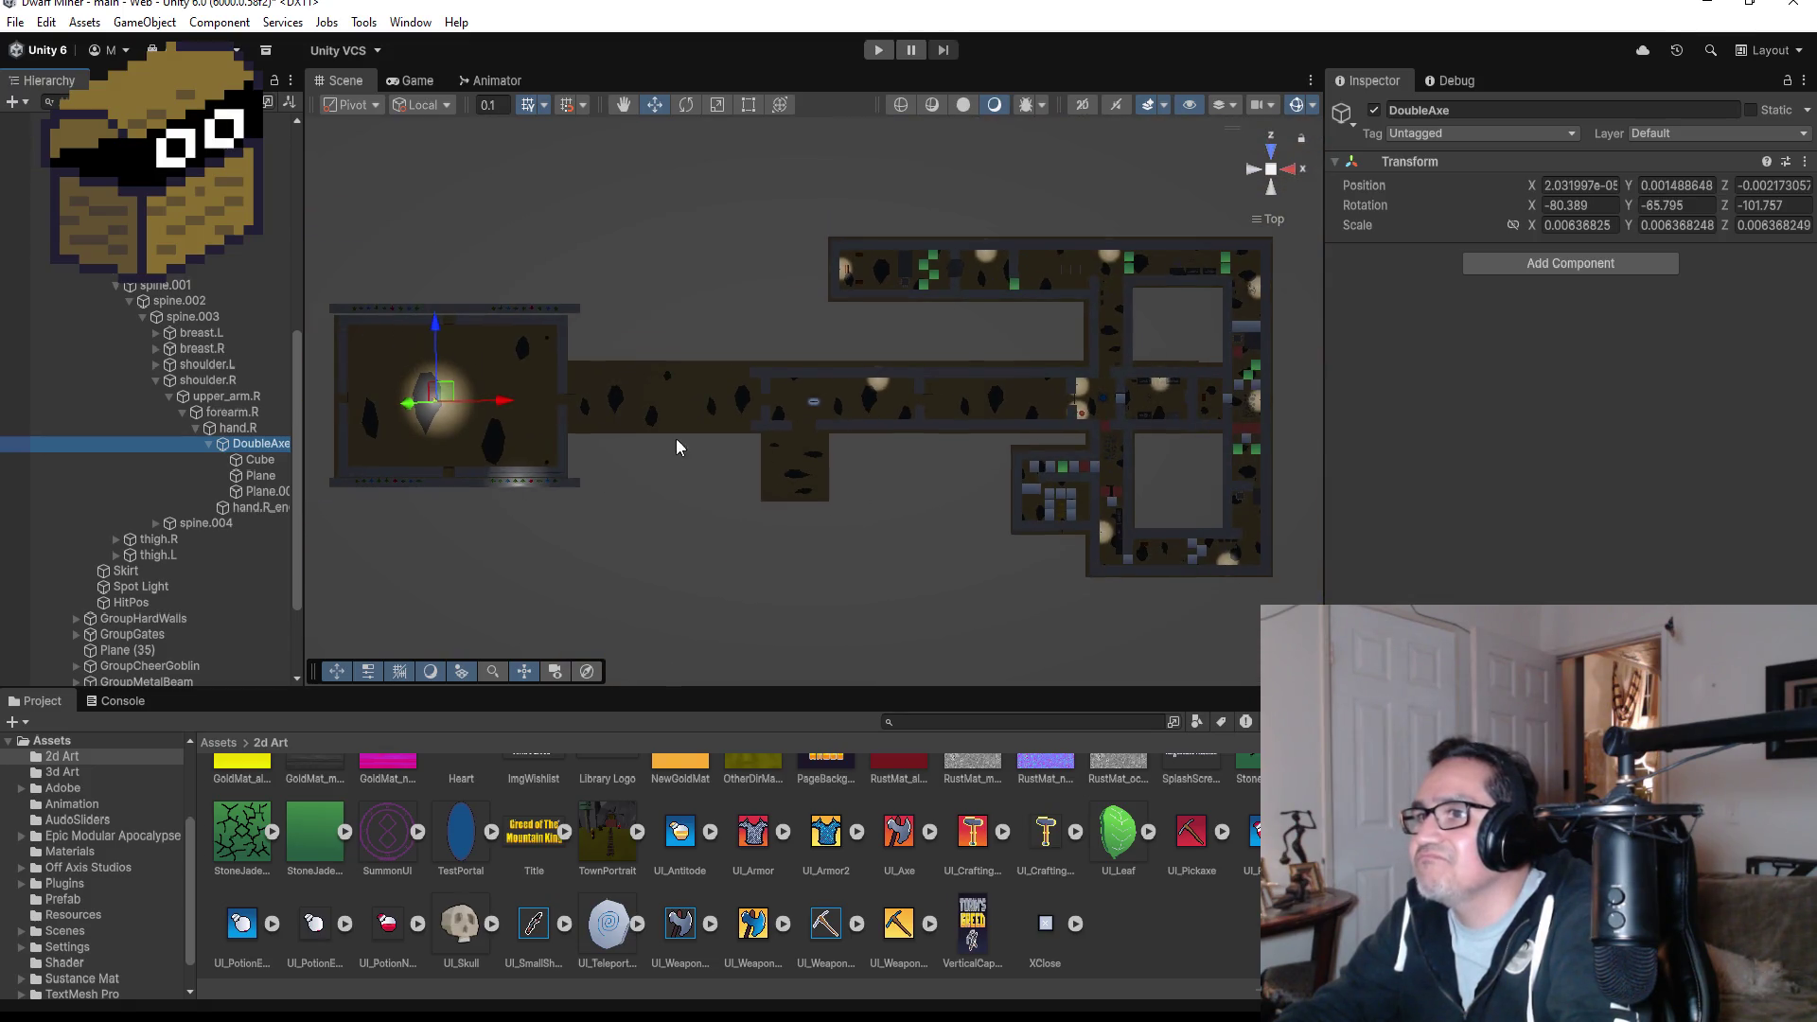
pyautogui.click(210, 444)
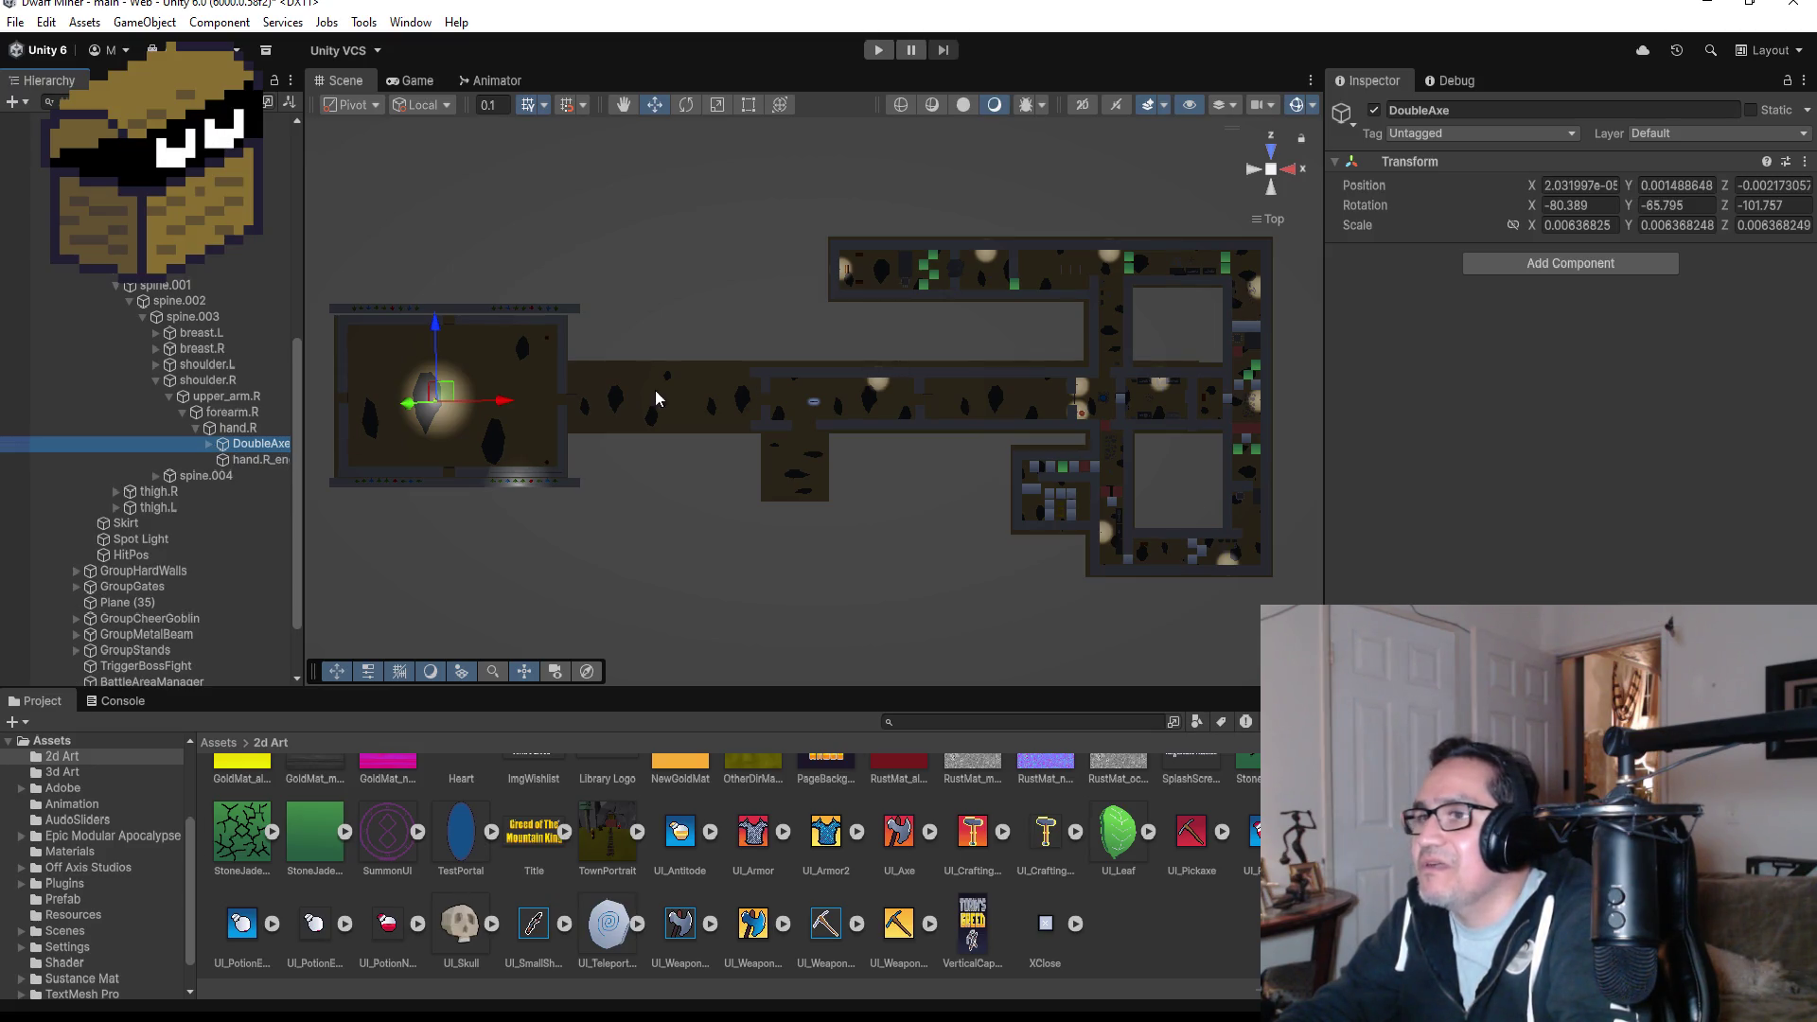
pyautogui.moveTo(496, 405); pyautogui.dragTo(472, 409)
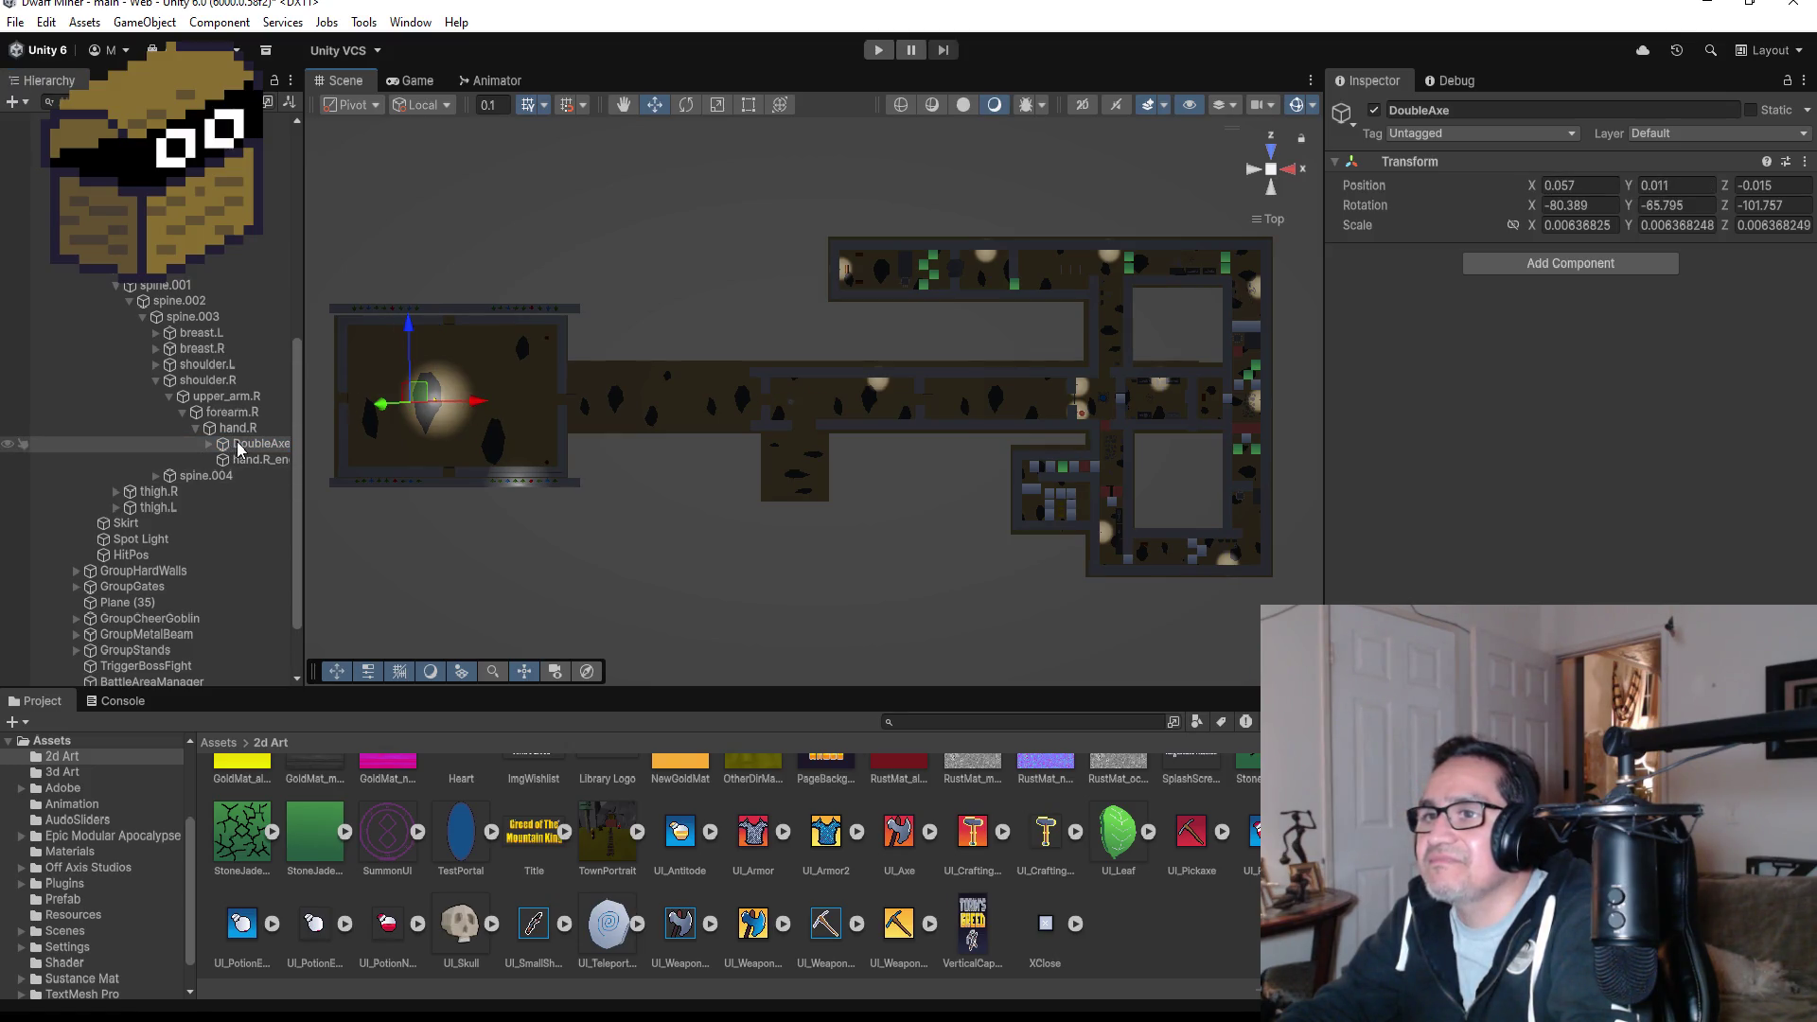
pyautogui.moveTo(238, 445)
pyautogui.mouseDown()
pyautogui.moveTo(149, 580)
pyautogui.moveTo(150, 620)
pyautogui.moveTo(151, 578)
pyautogui.mouseUp()
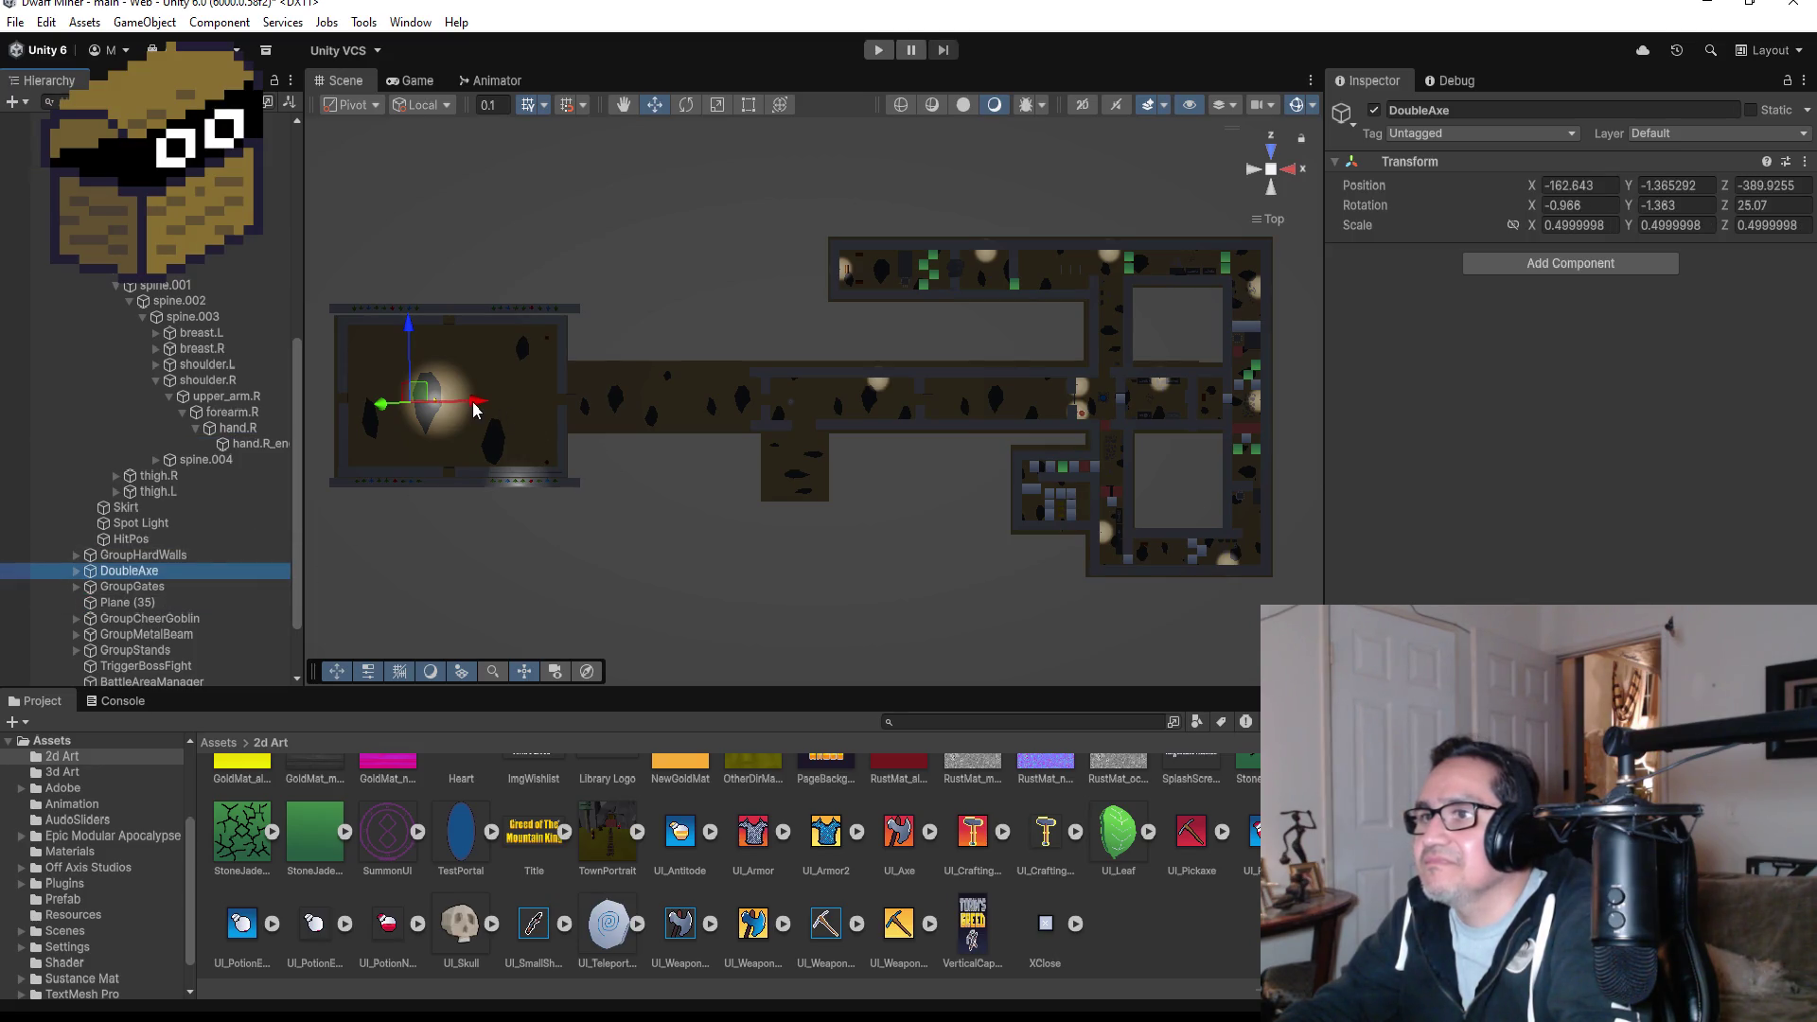
# - Unparent the Cube, Plane and Plane.001 pieces from DoubleAxe
pyautogui.moveTo(475, 409)
pyautogui.mouseDown()
pyautogui.moveTo(592, 412)
pyautogui.moveTo(547, 403)
pyautogui.mouseUp()
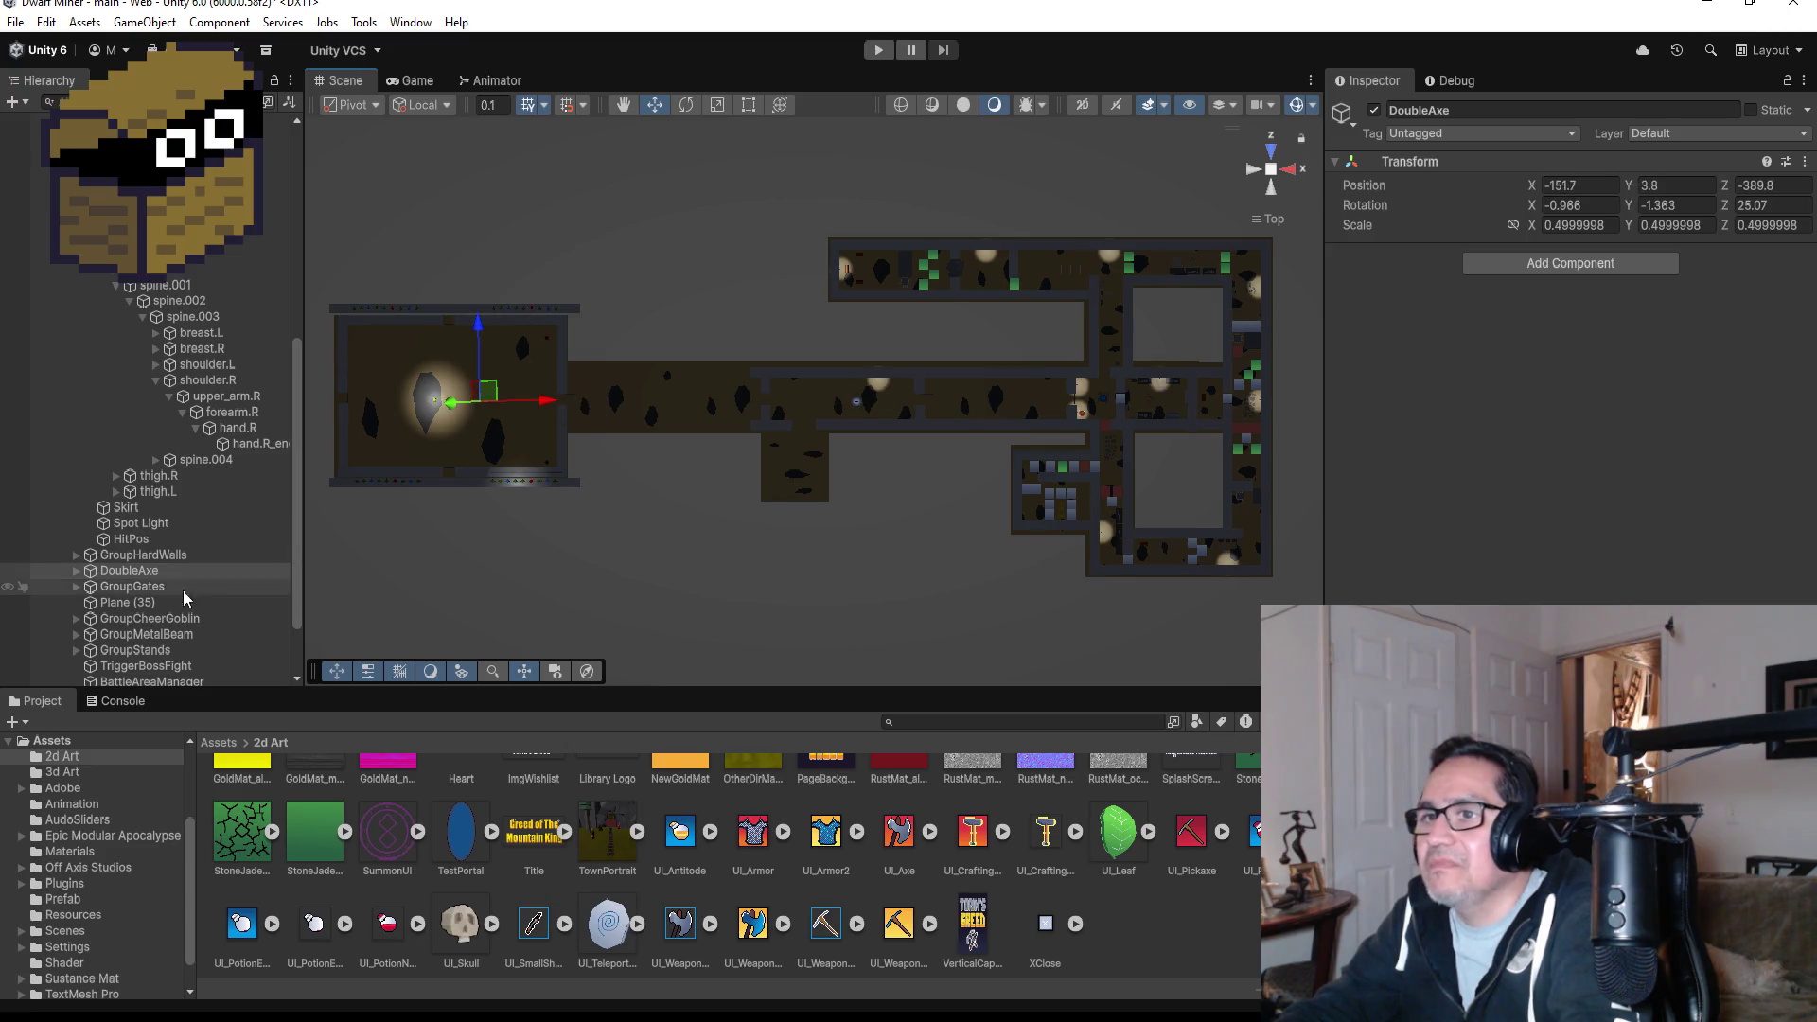
pyautogui.click(76, 571)
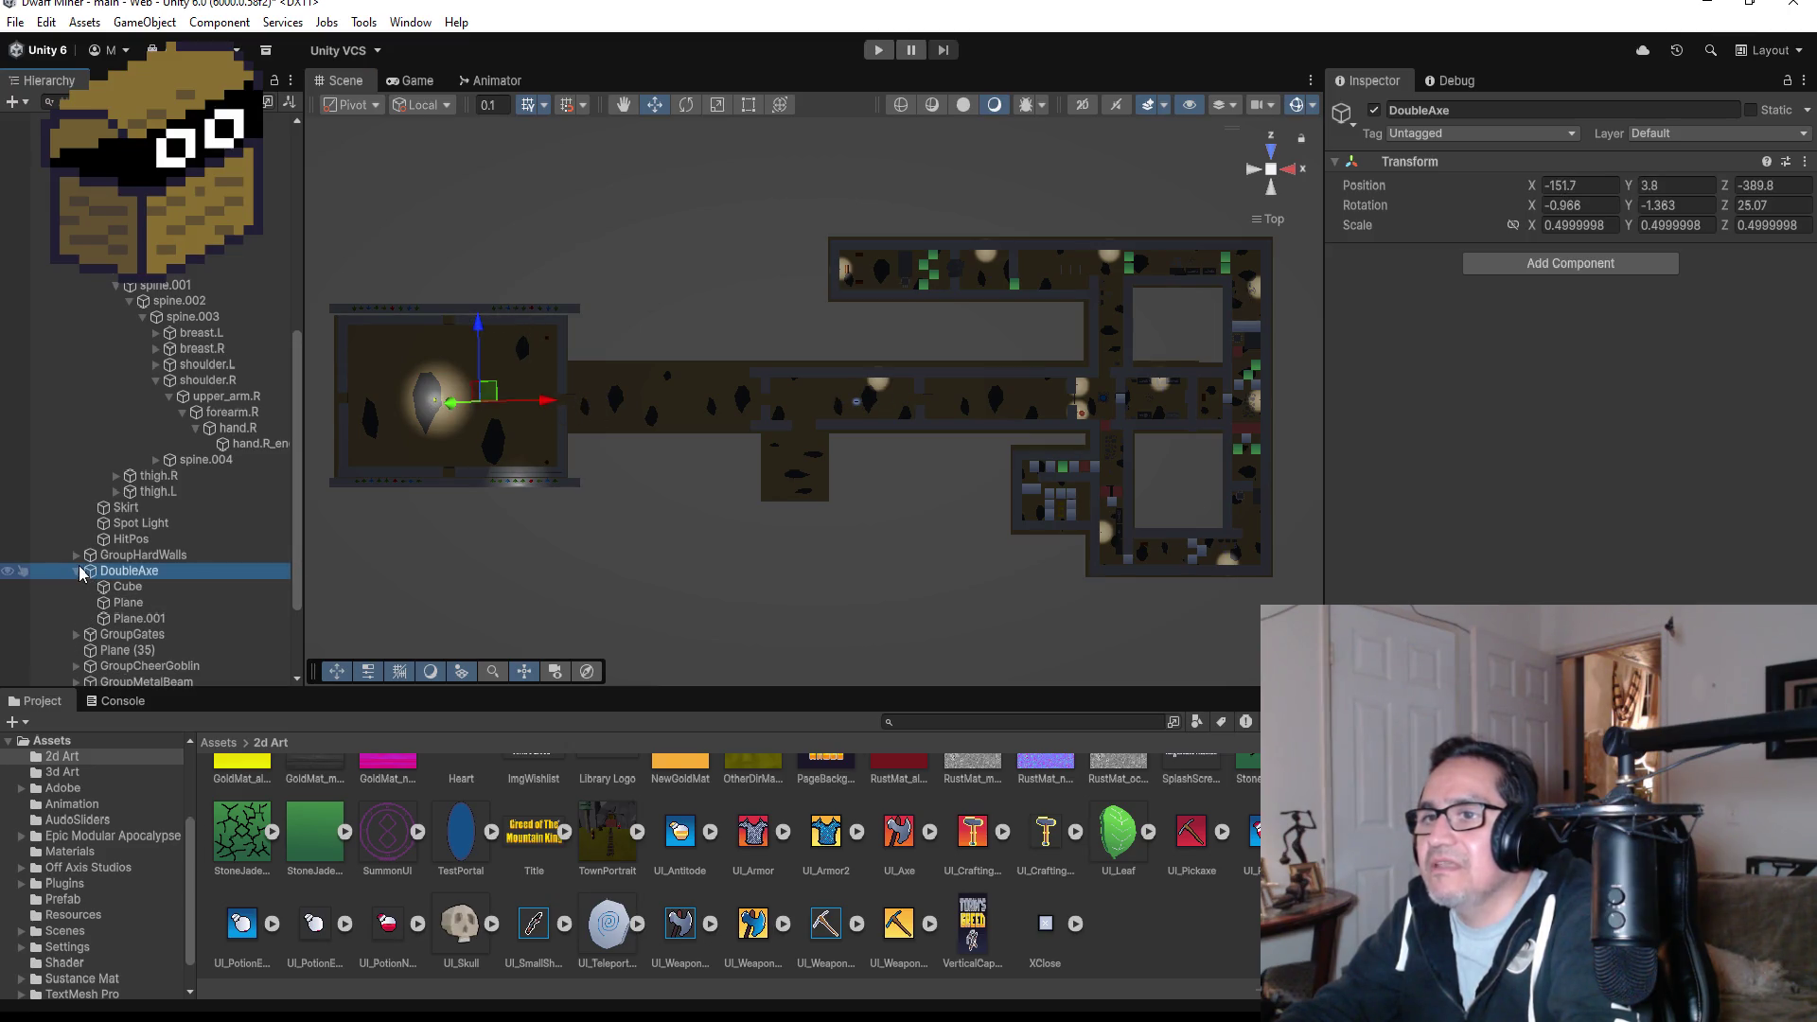
pyautogui.click(128, 586)
pyautogui.keyDown('shift'); pyautogui.click(142, 619); pyautogui.keyUp('shift')
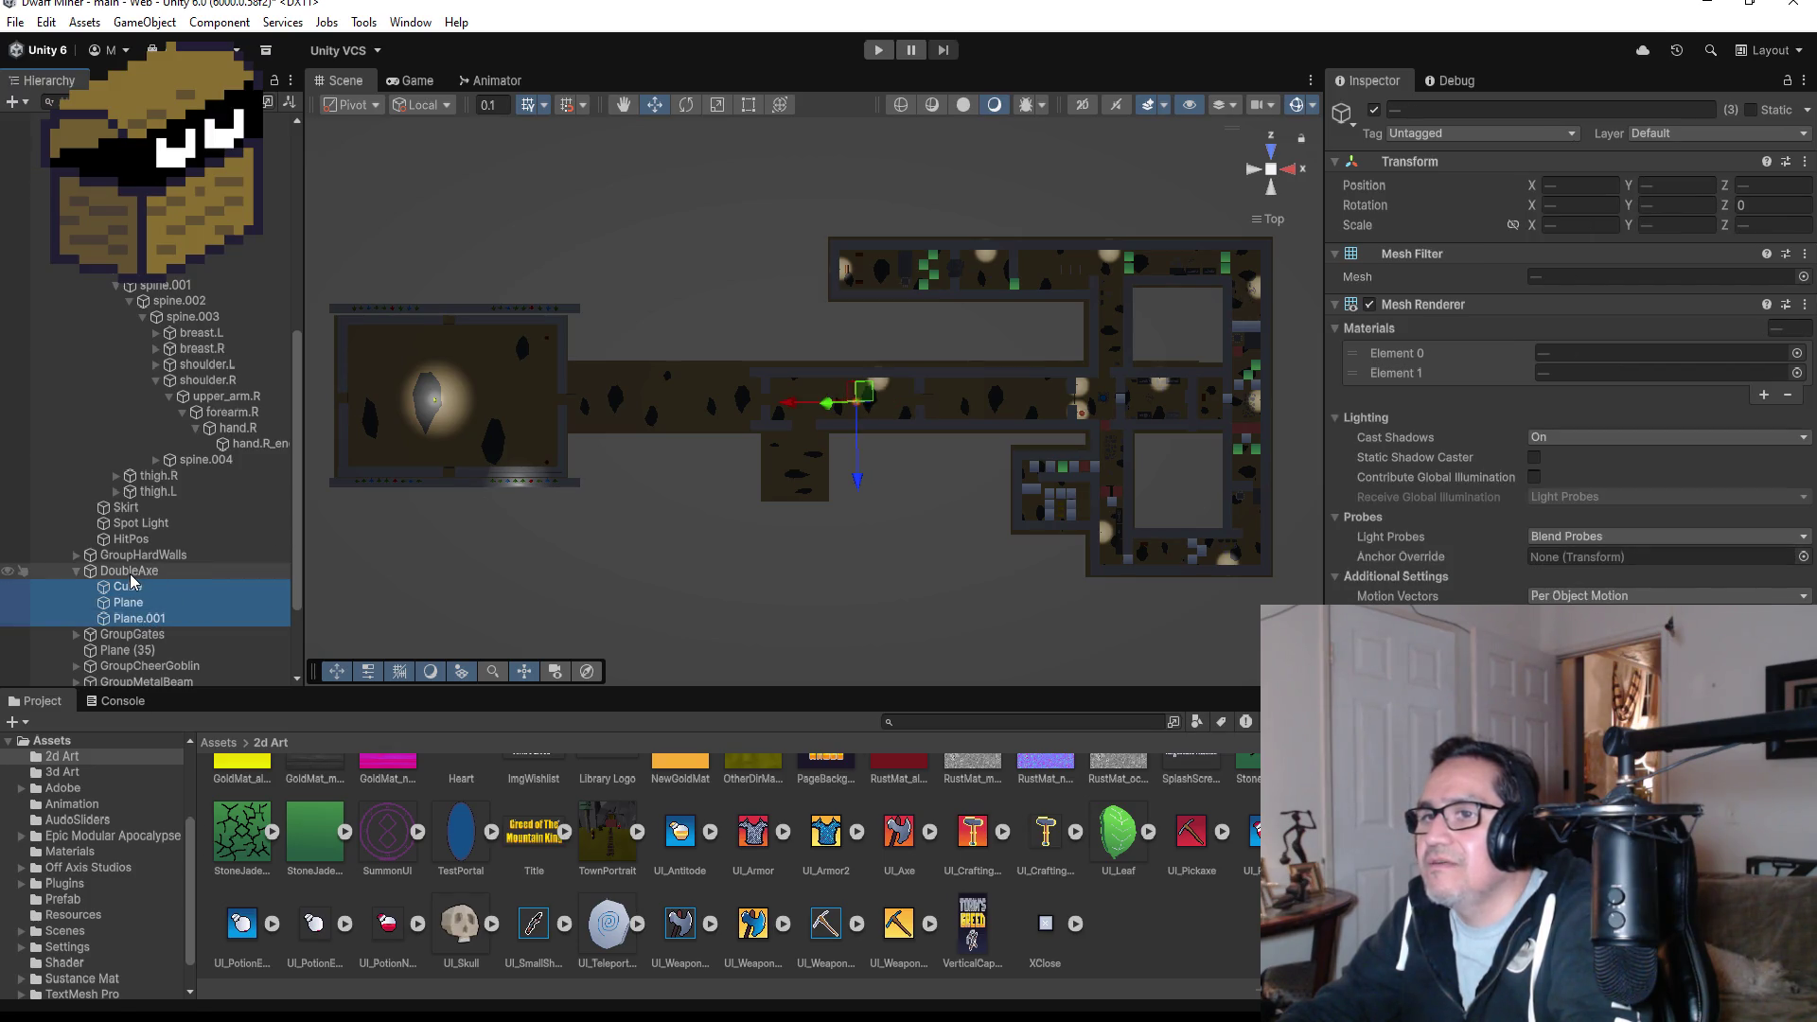
pyautogui.click(132, 574)
pyautogui.click(147, 588)
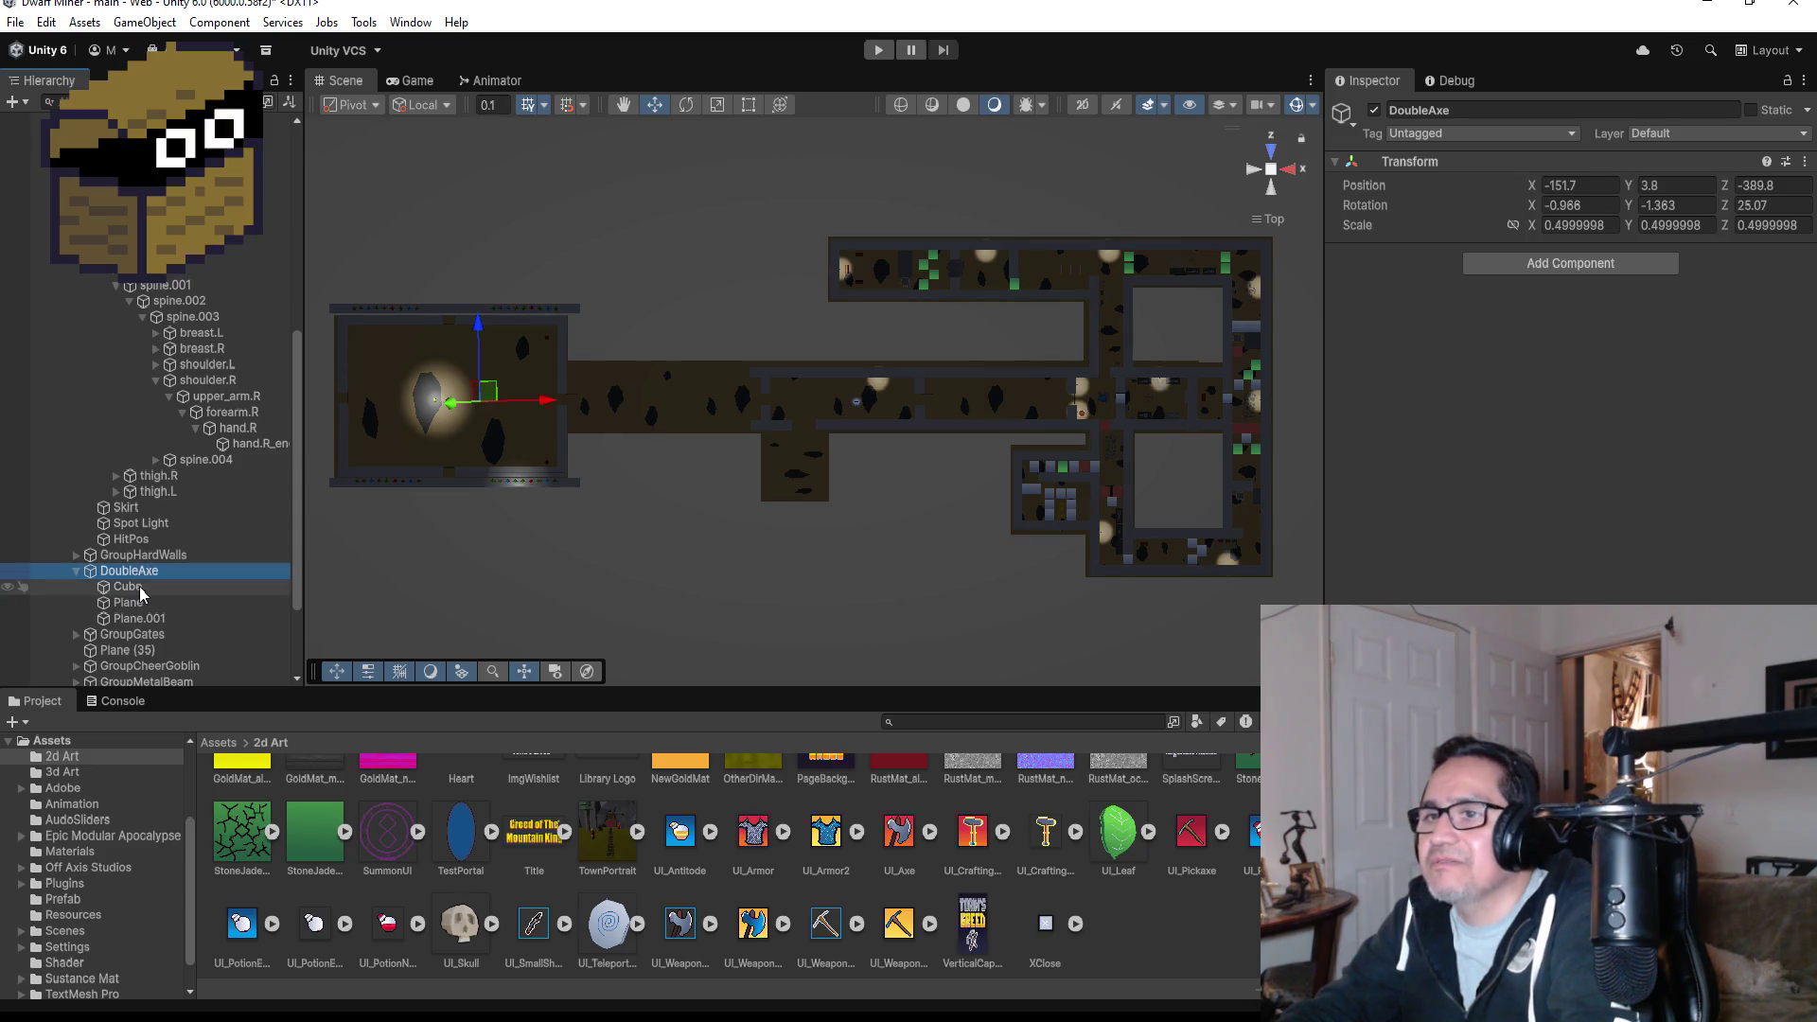
pyautogui.click(132, 572)
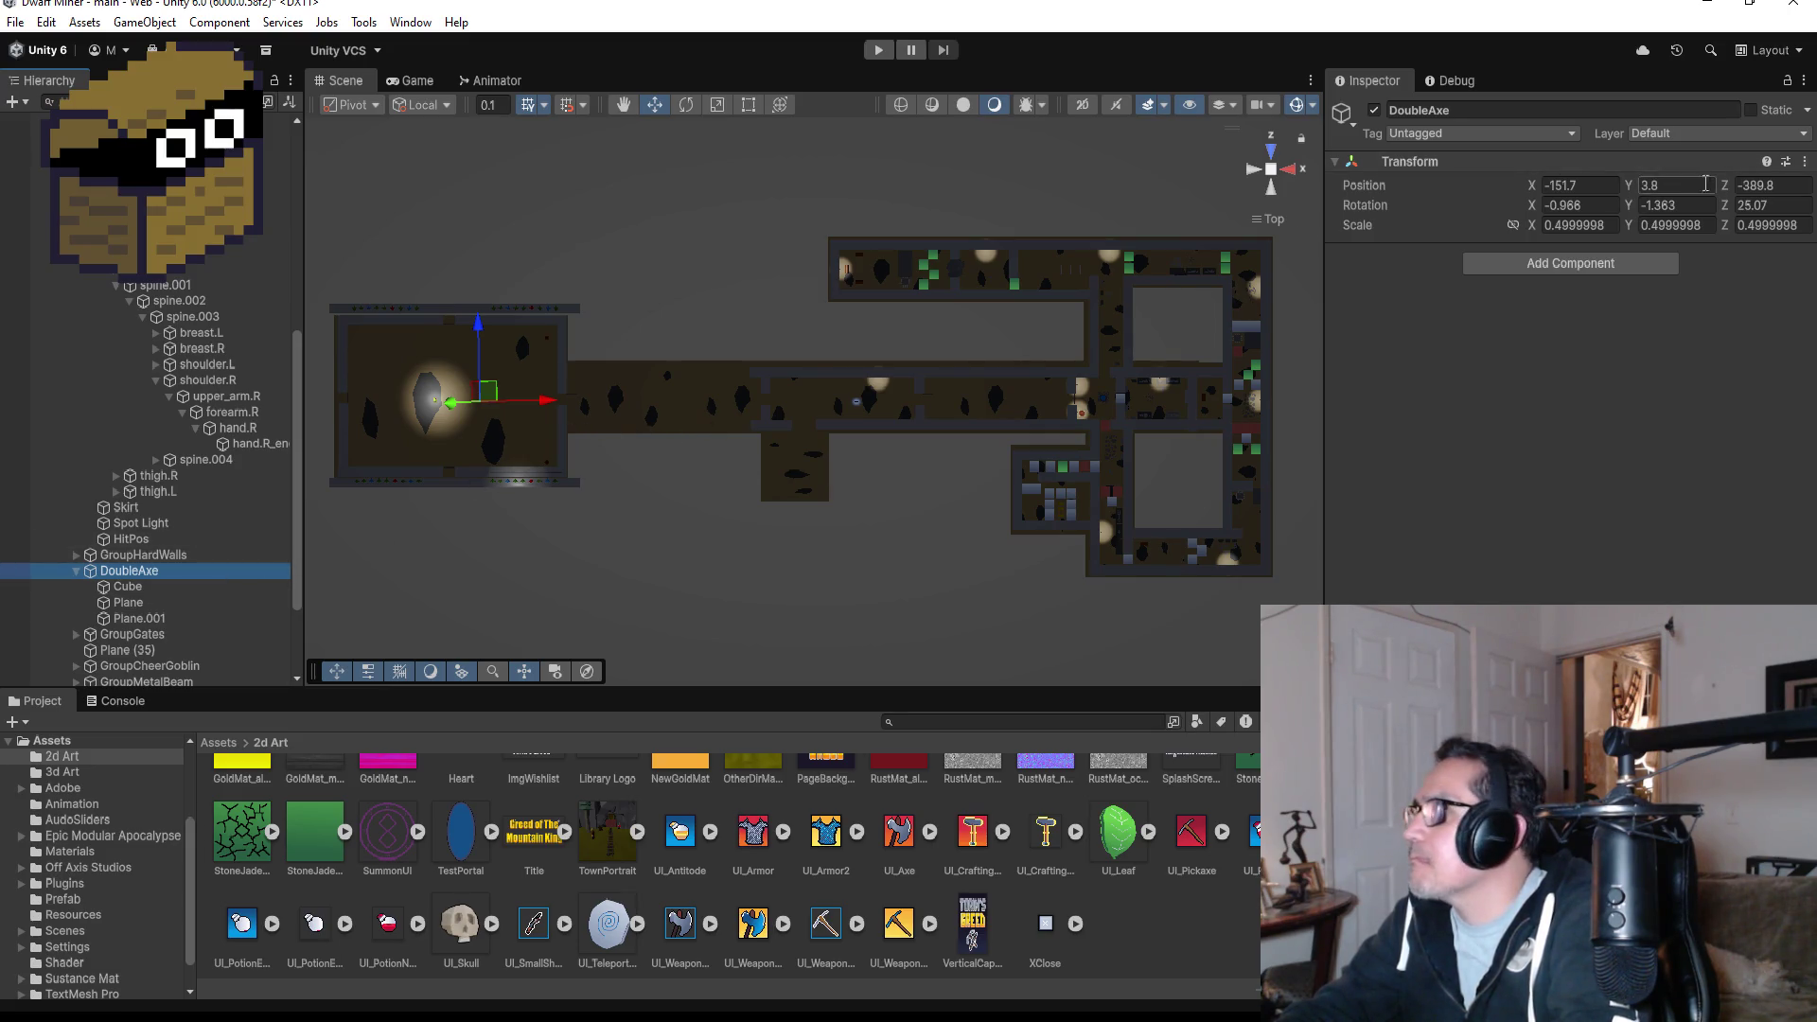
pyautogui.click(121, 592)
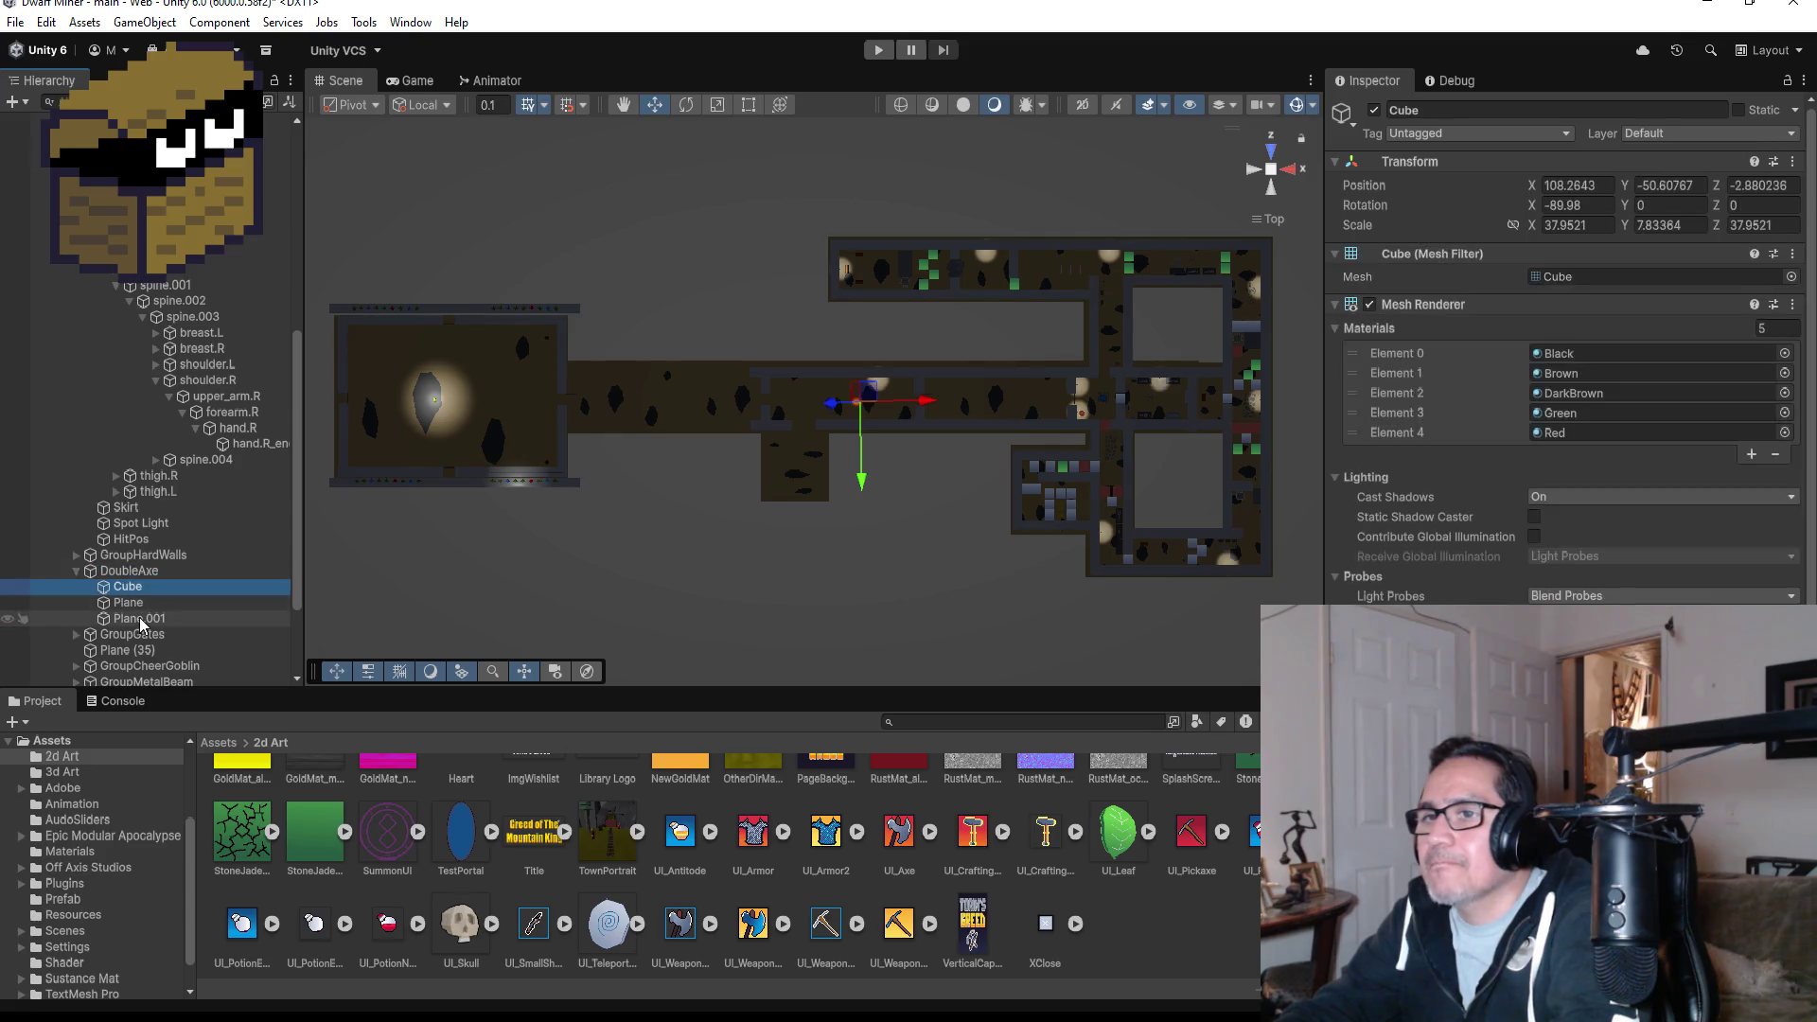
pyautogui.keyDown('shift'); pyautogui.click(140, 617); pyautogui.keyUp('shift')
pyautogui.moveTo(138, 586)
pyautogui.mouseDown()
pyautogui.moveTo(139, 569)
pyautogui.moveTo(142, 625)
pyautogui.mouseUp()
# - Copy DoubleAxe's position onto Cube, Plane and Plane.001, then parent them back under it
pyautogui.click(141, 620)
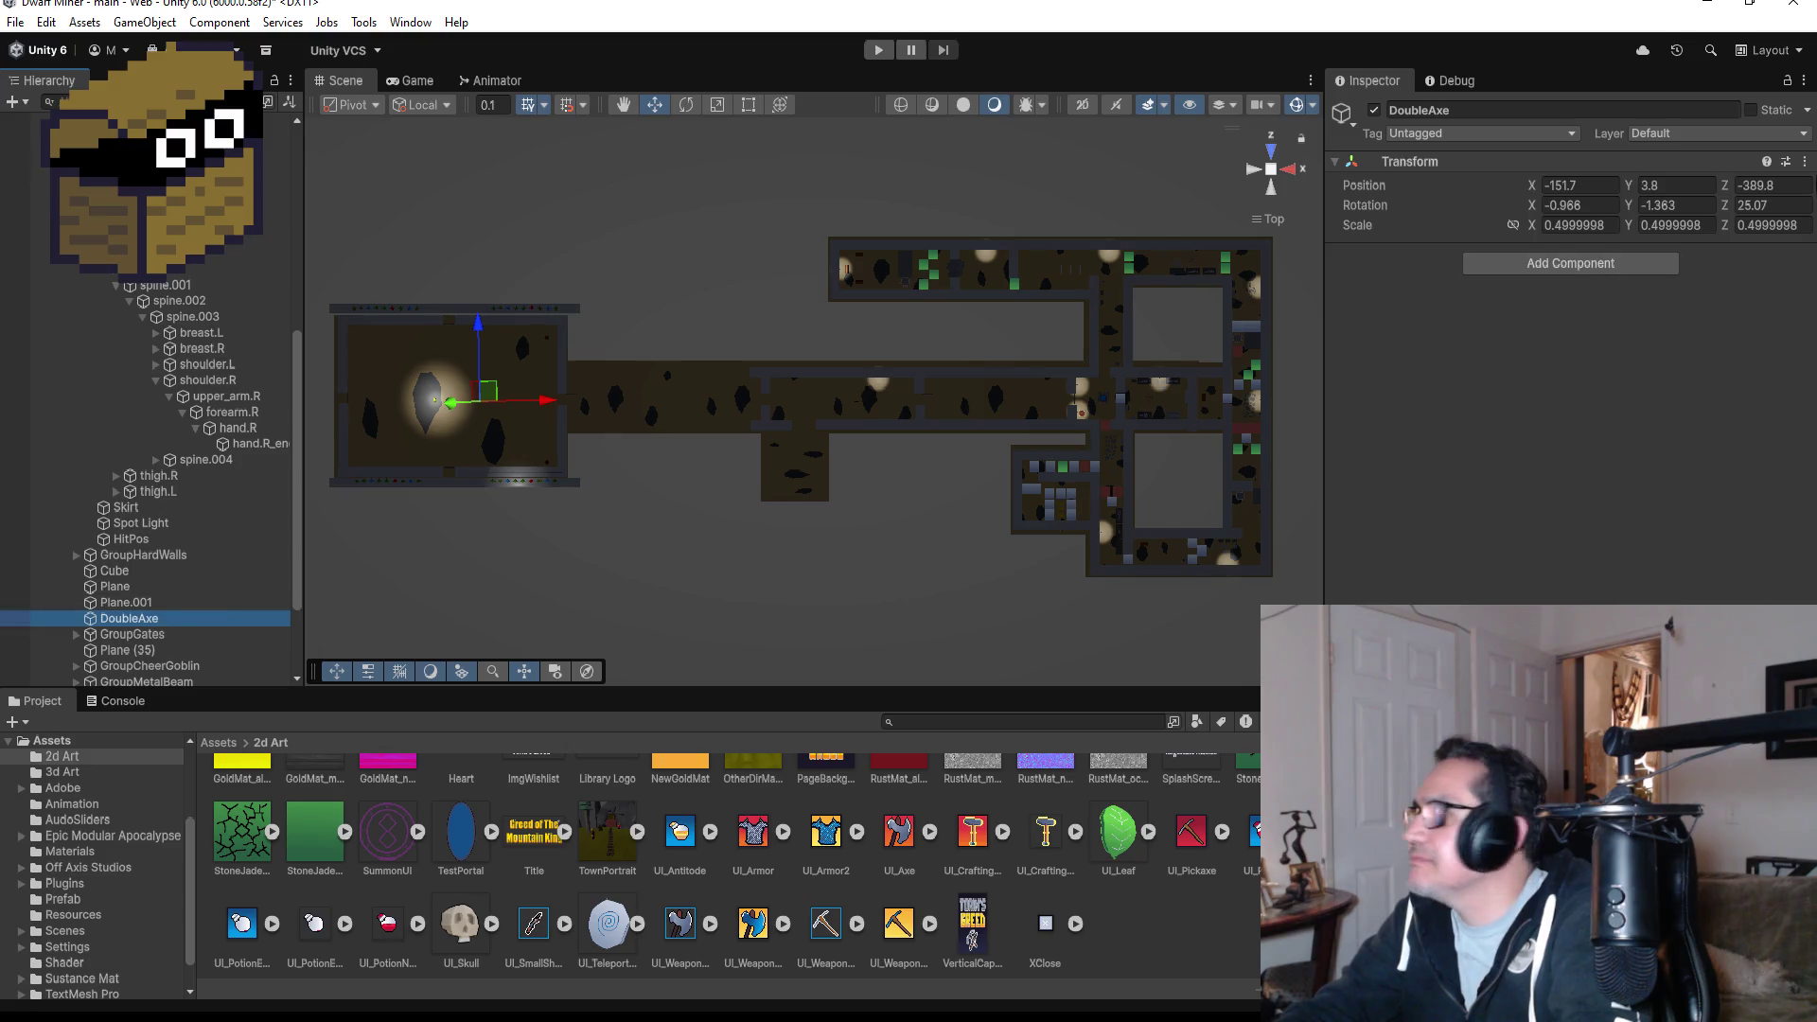
pyautogui.click(1805, 162)
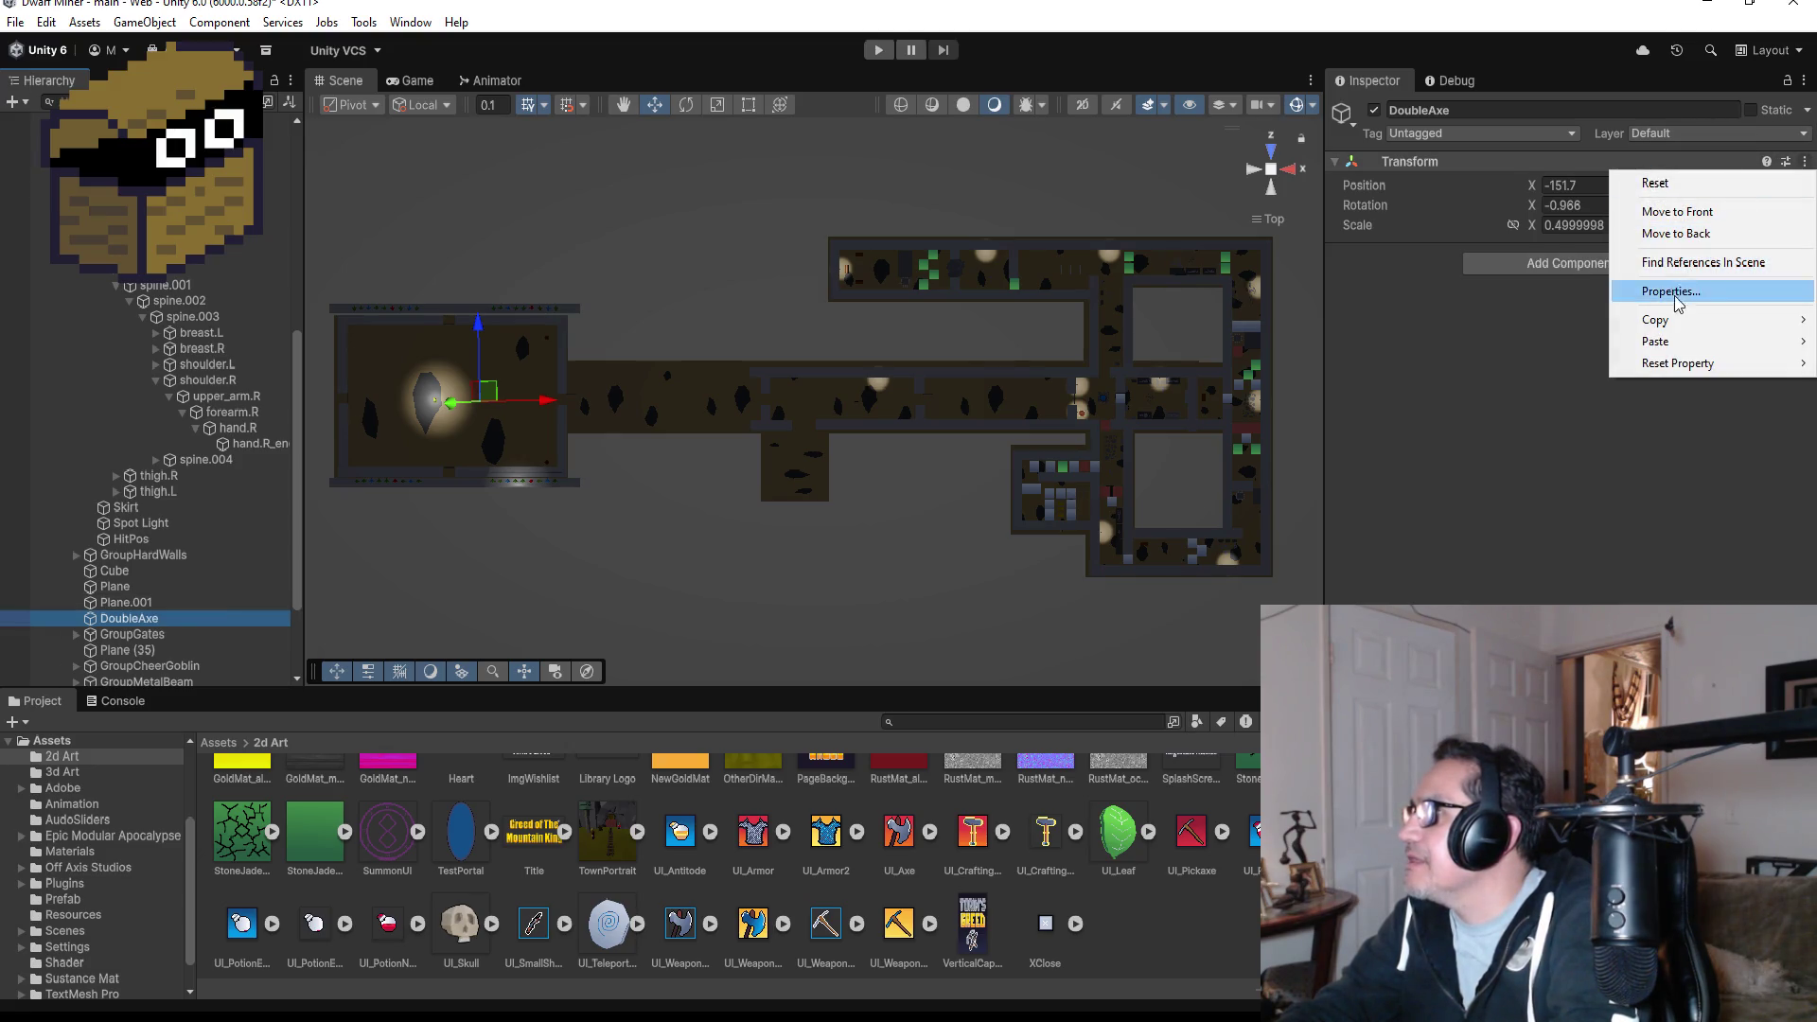
pyautogui.moveTo(1680, 322)
pyautogui.click(1564, 322)
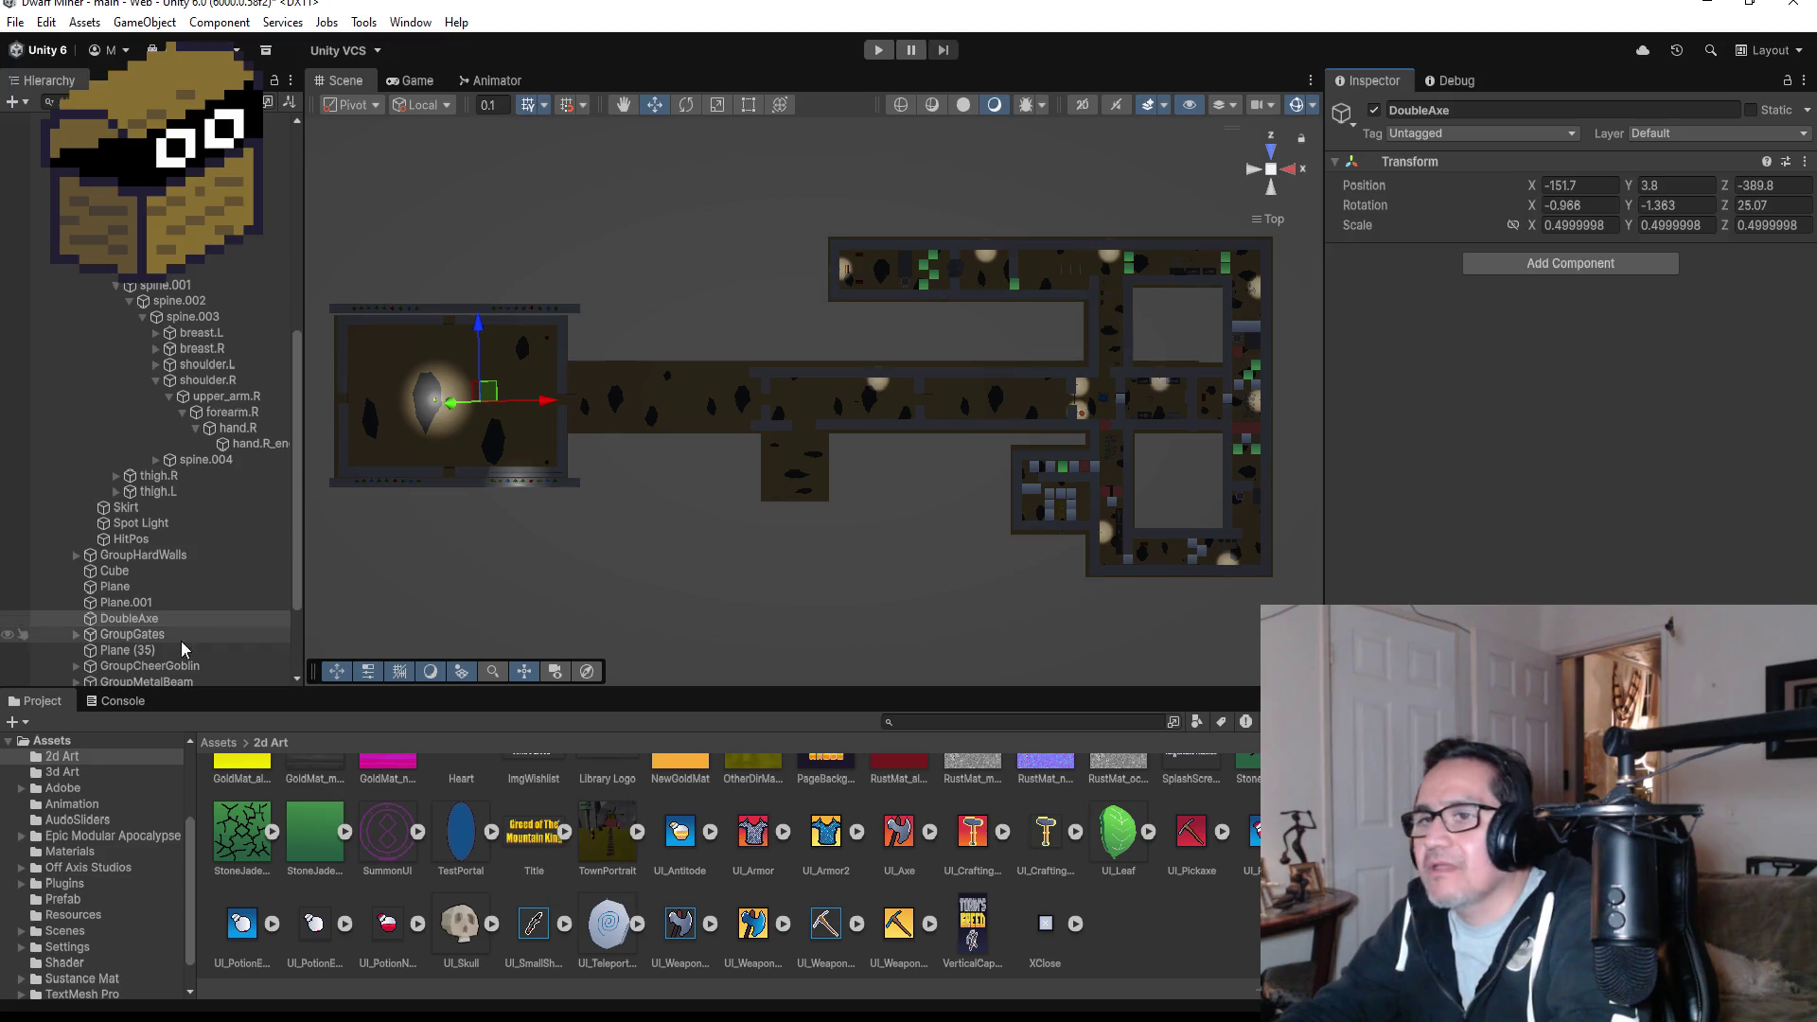
pyautogui.click(120, 572)
pyautogui.keyDown('shift'); pyautogui.click(120, 603); pyautogui.keyUp('shift')
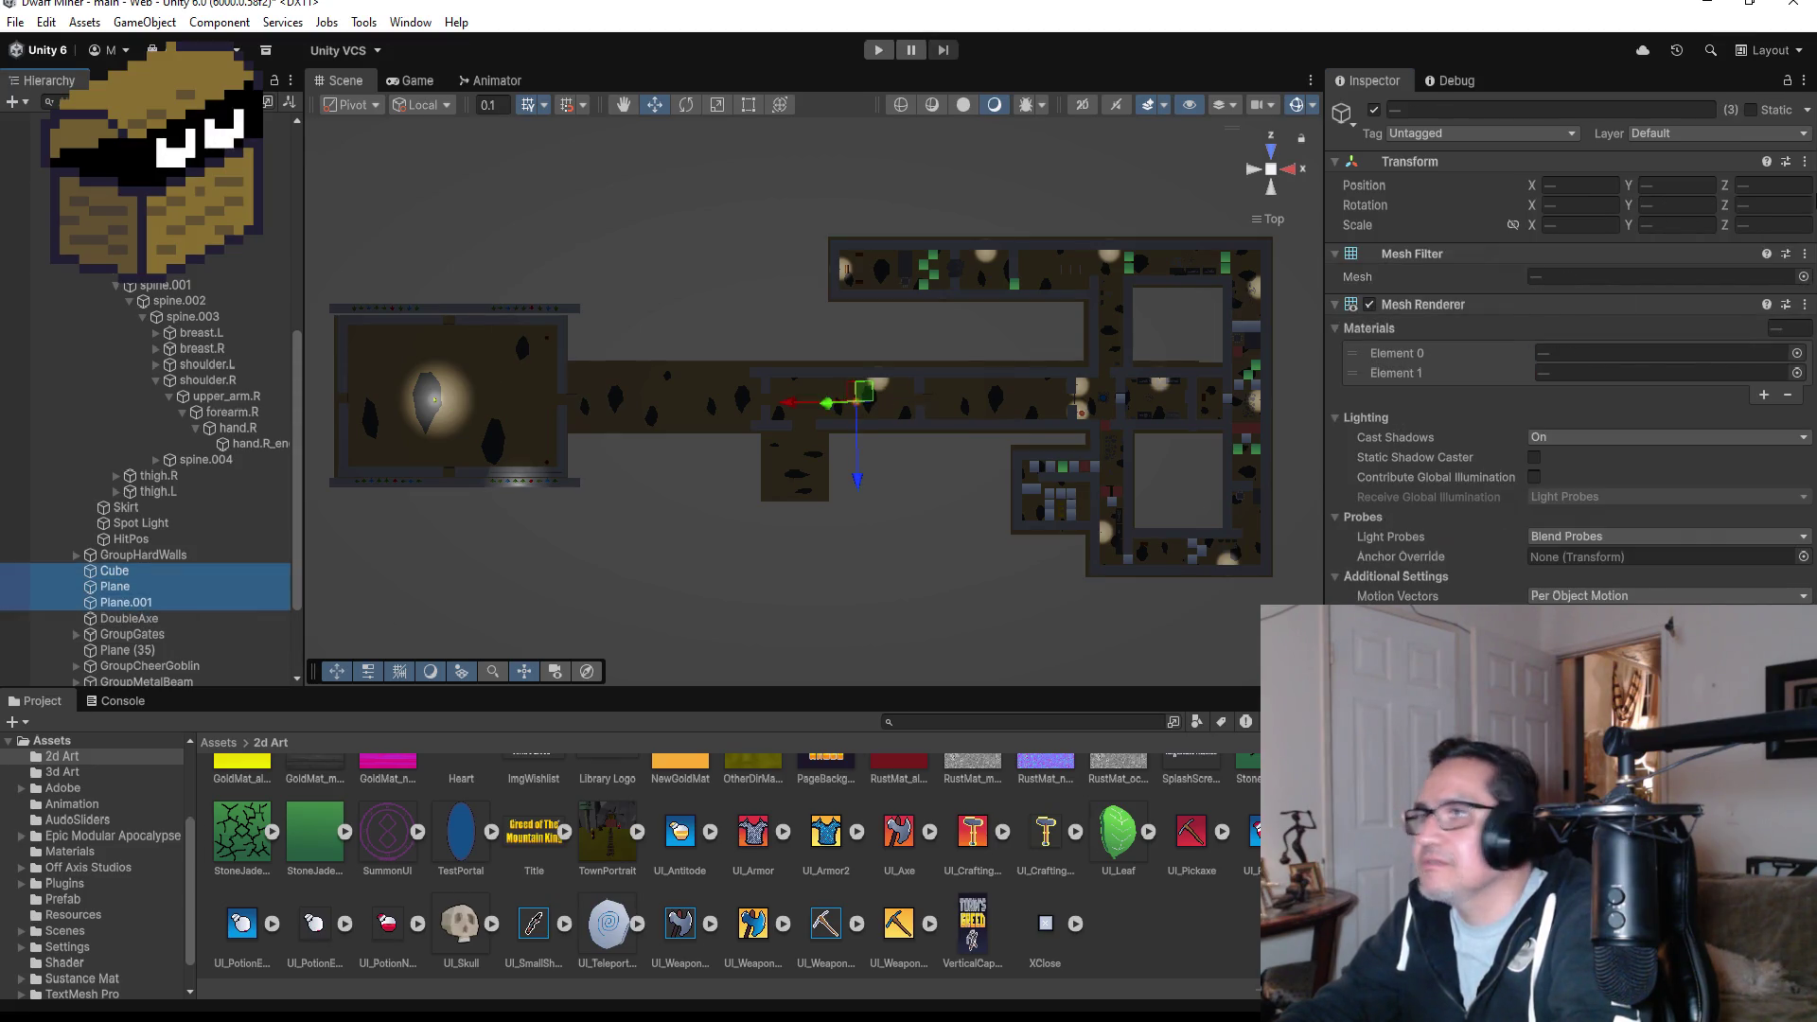
pyautogui.click(1805, 162)
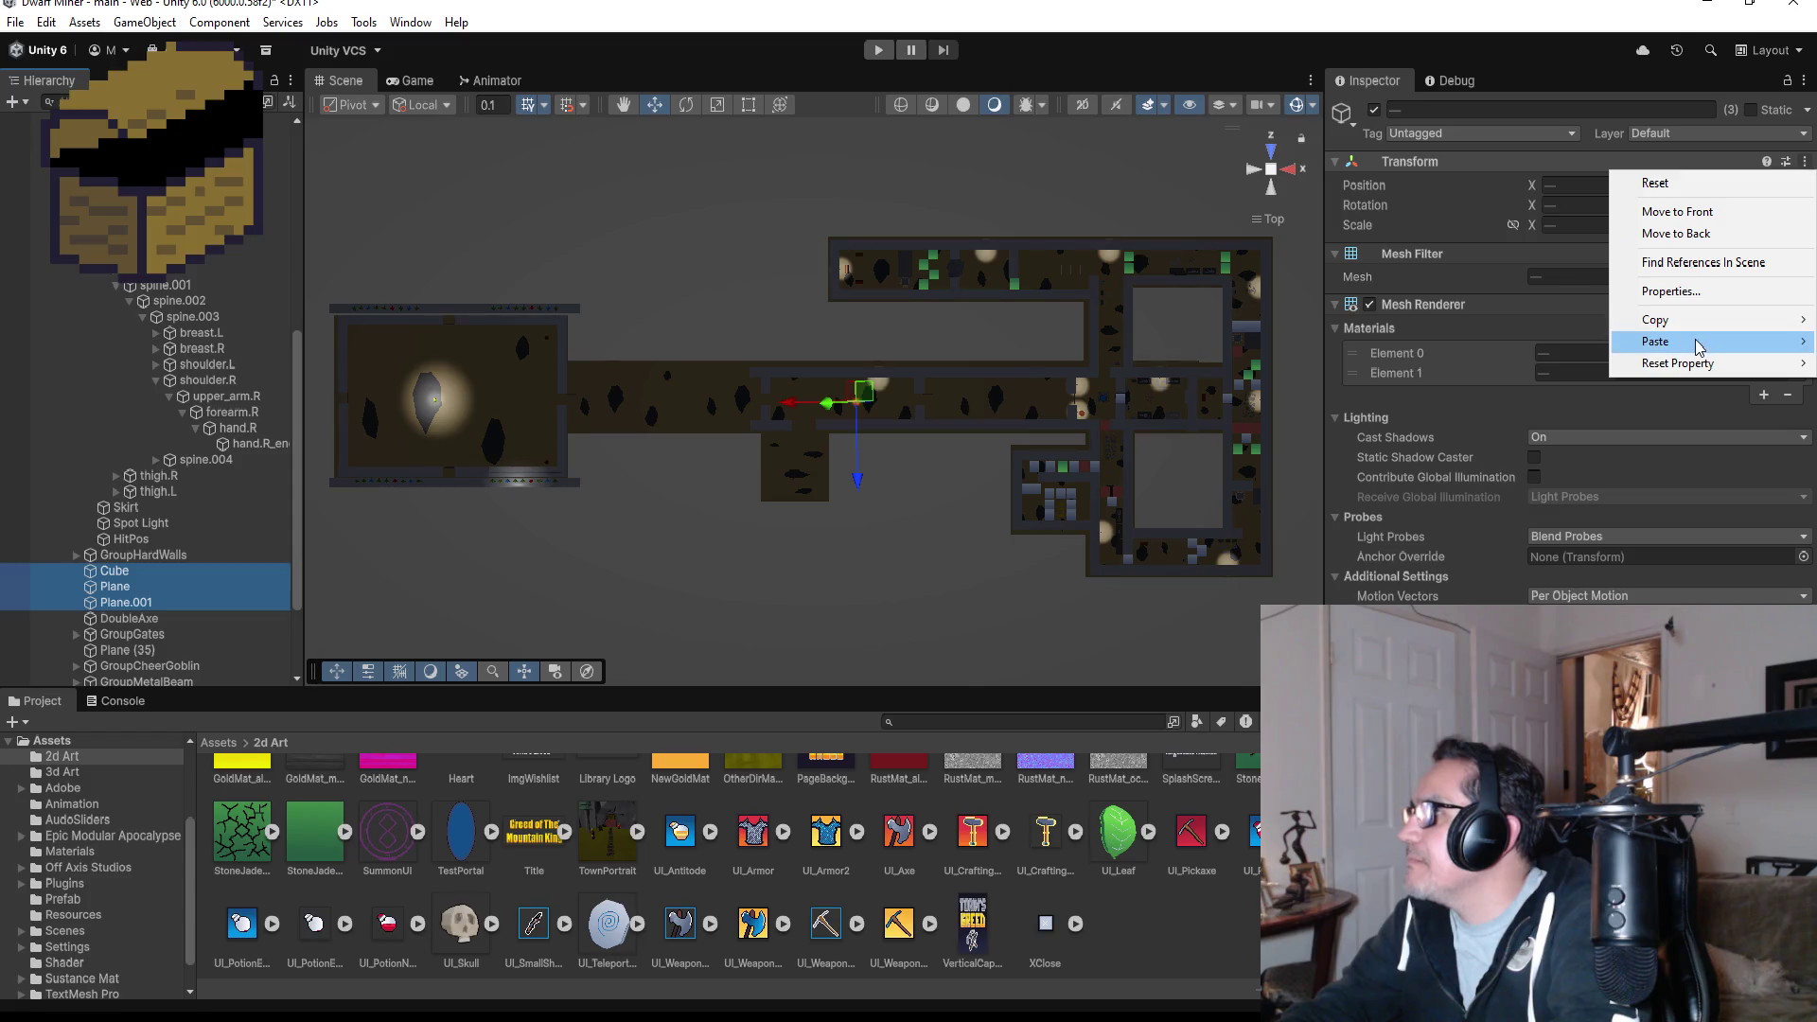
pyautogui.moveTo(1658, 342)
pyautogui.click(1526, 343)
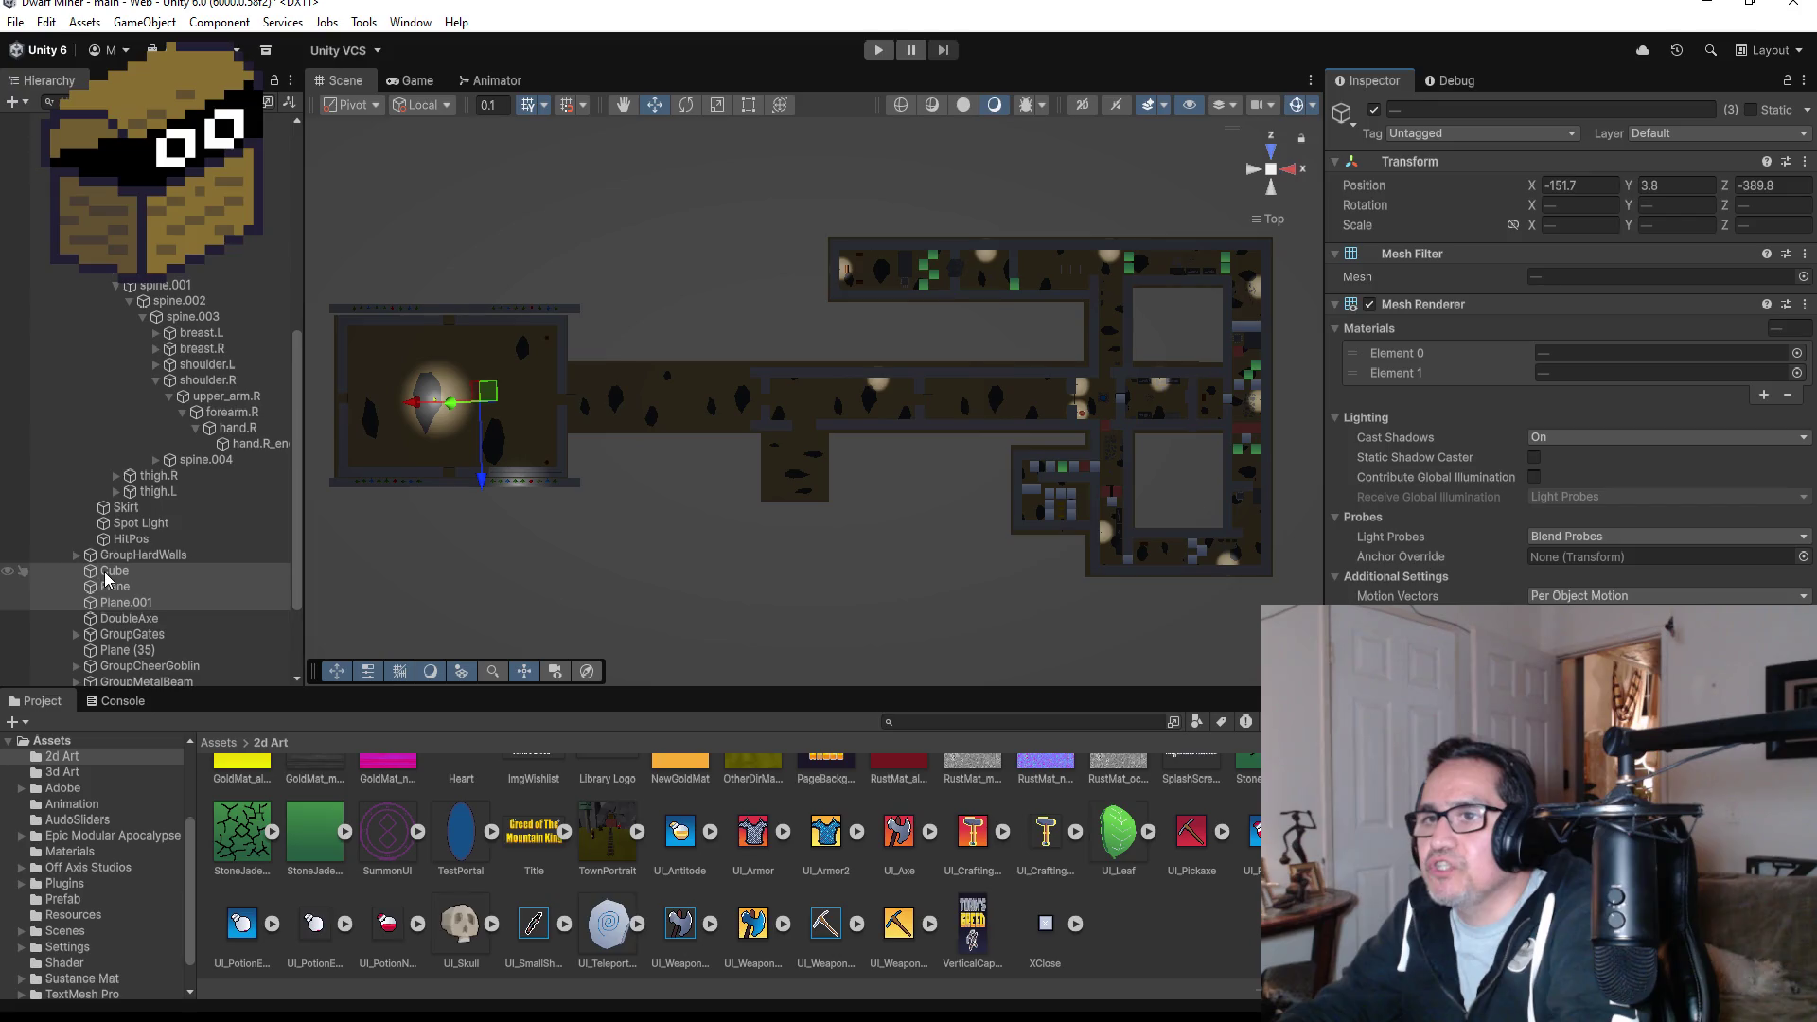
pyautogui.moveTo(112, 579); pyautogui.dragTo(118, 620)
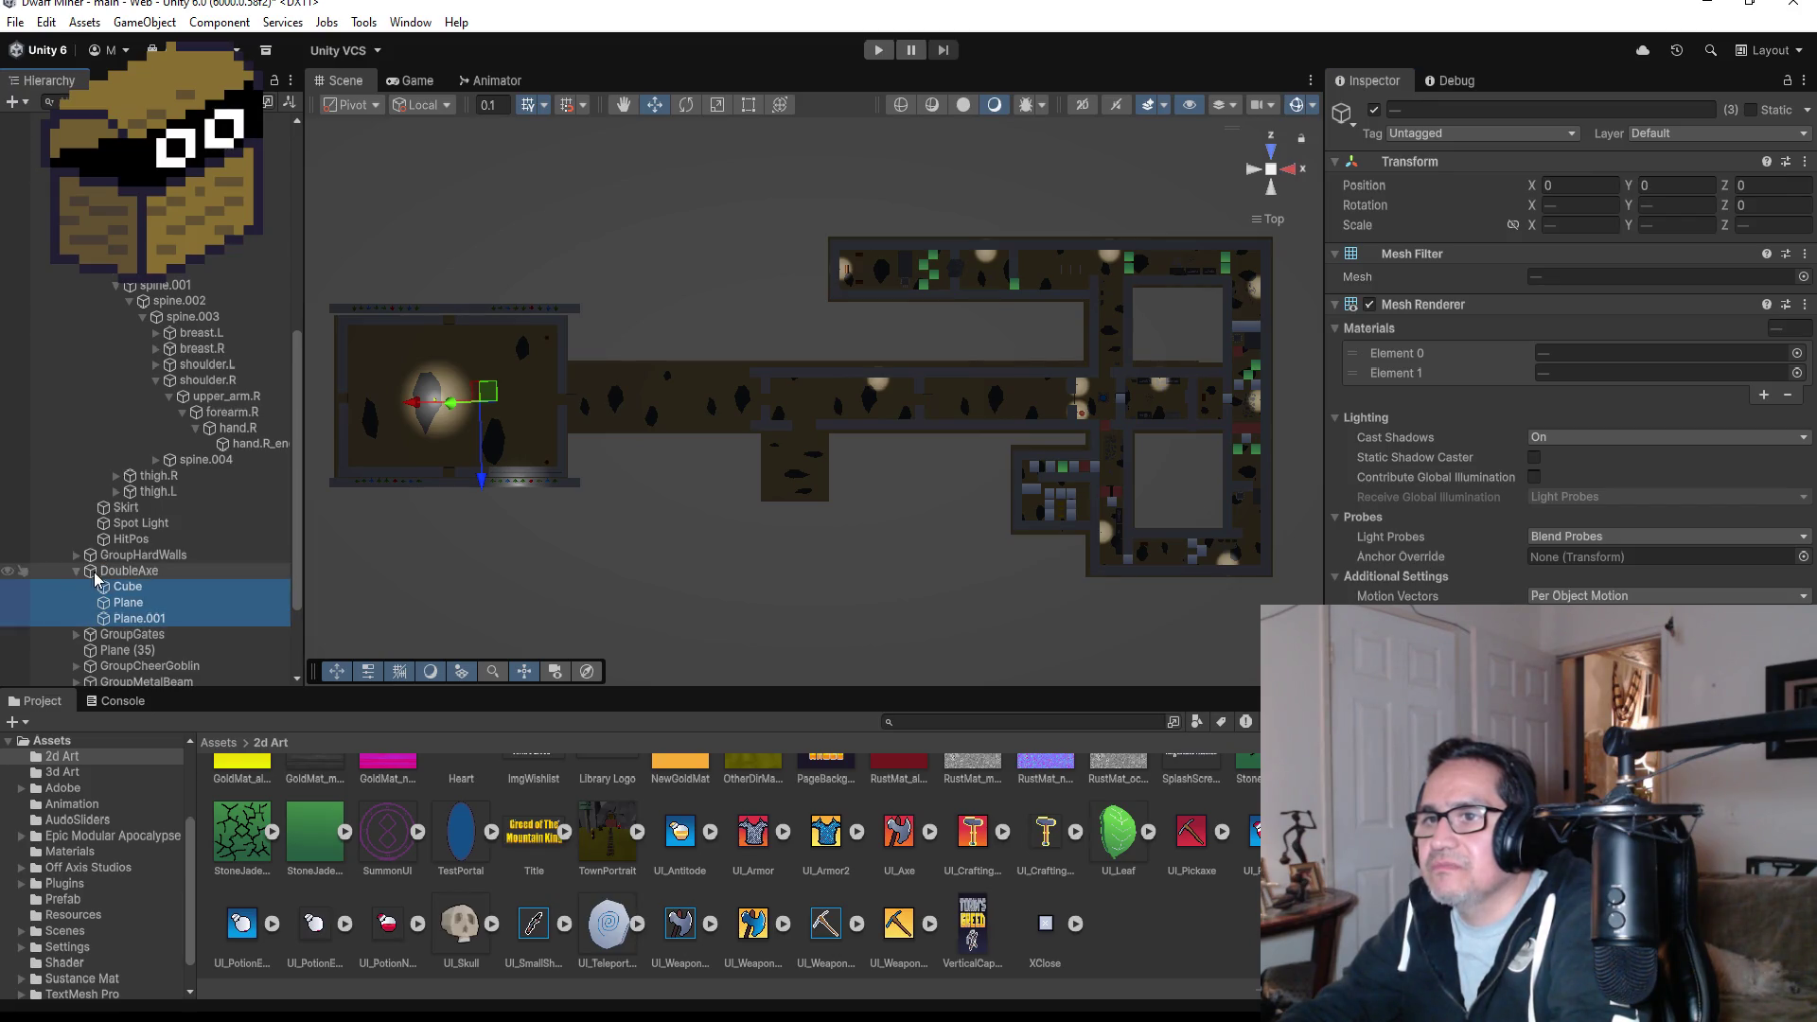
# - Move DoubleAxe along X to -158.27 beside the goblin boss
pyautogui.click(118, 573)
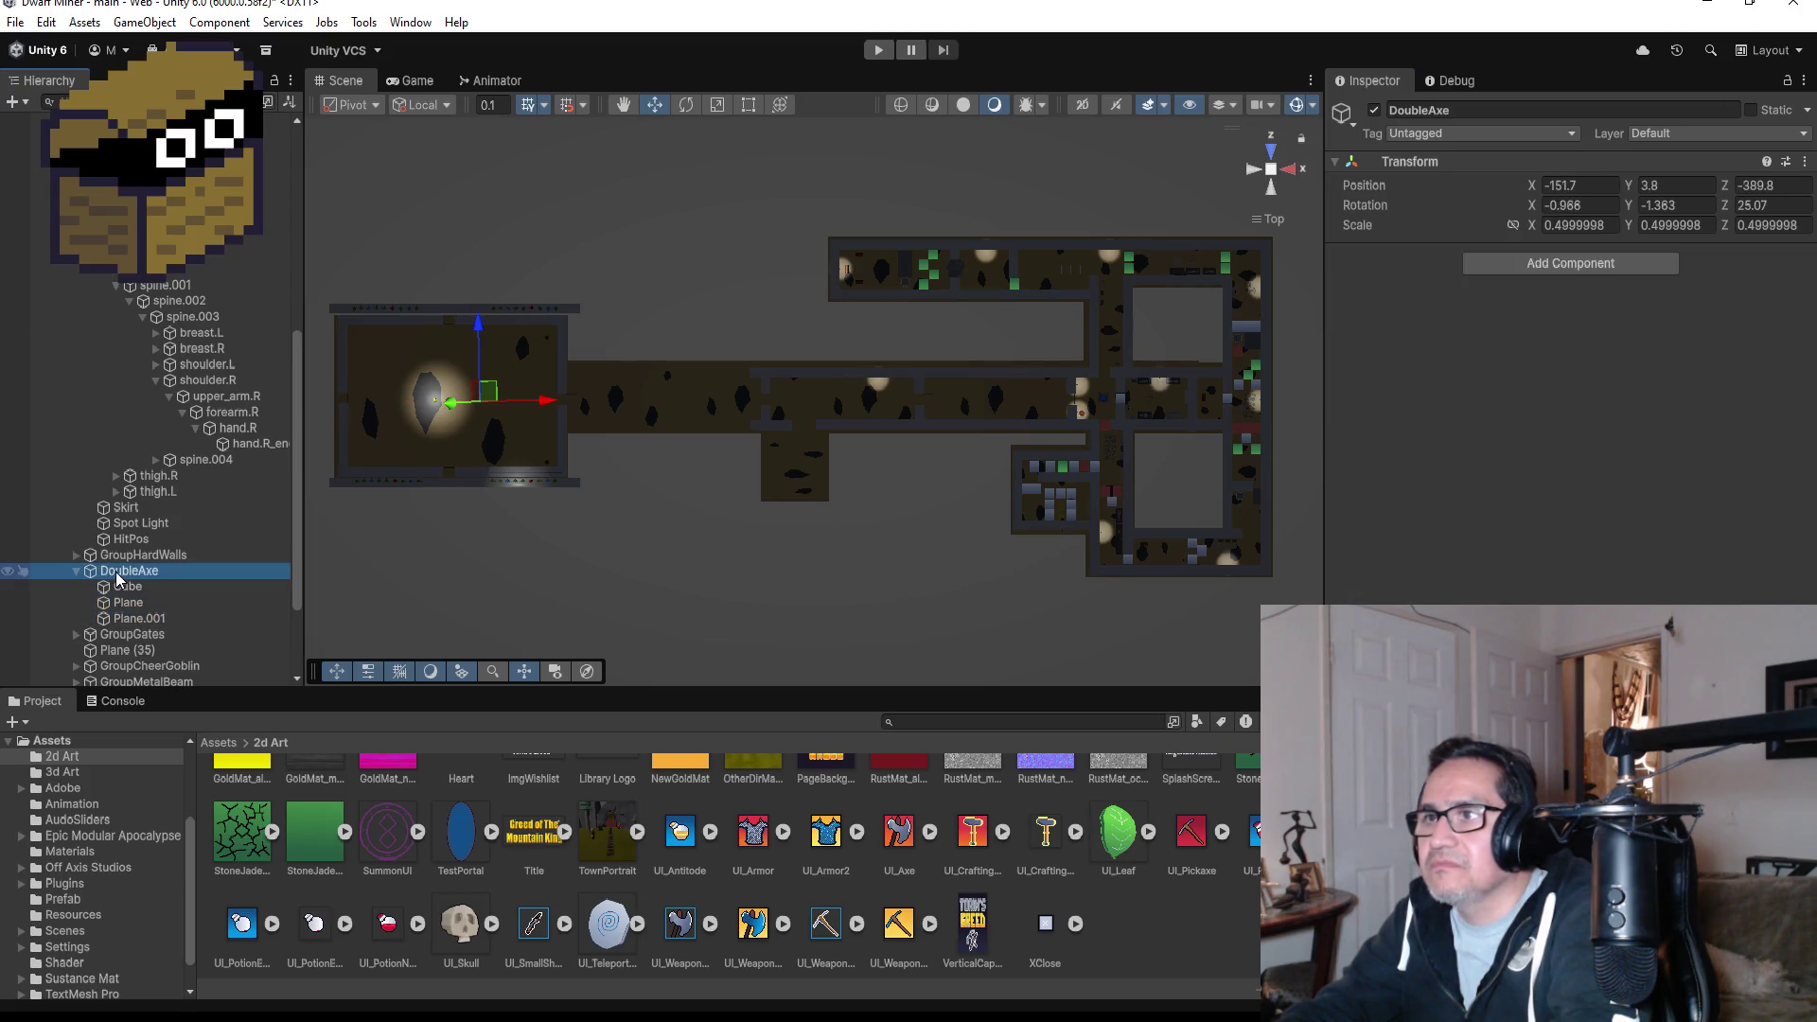
pyautogui.press('f')
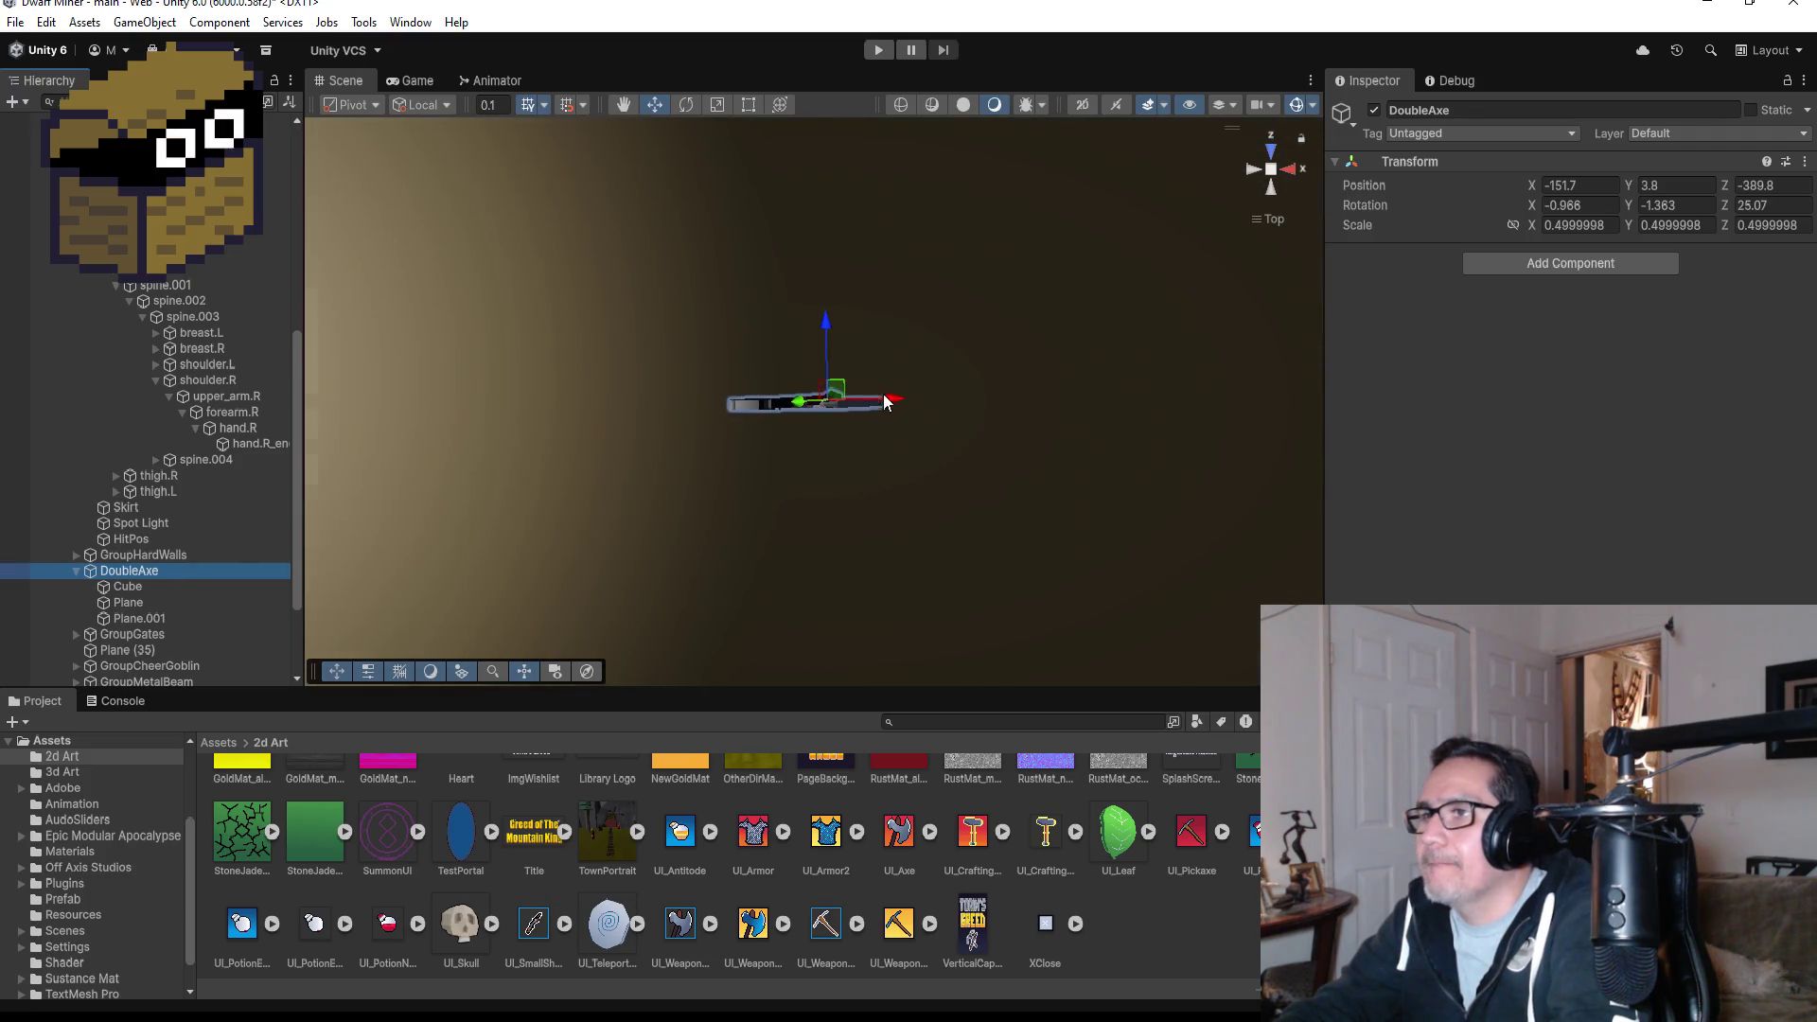
pyautogui.scroll(-5, 871, 395)
pyautogui.moveTo(888, 398); pyautogui.dragTo(608, 392)
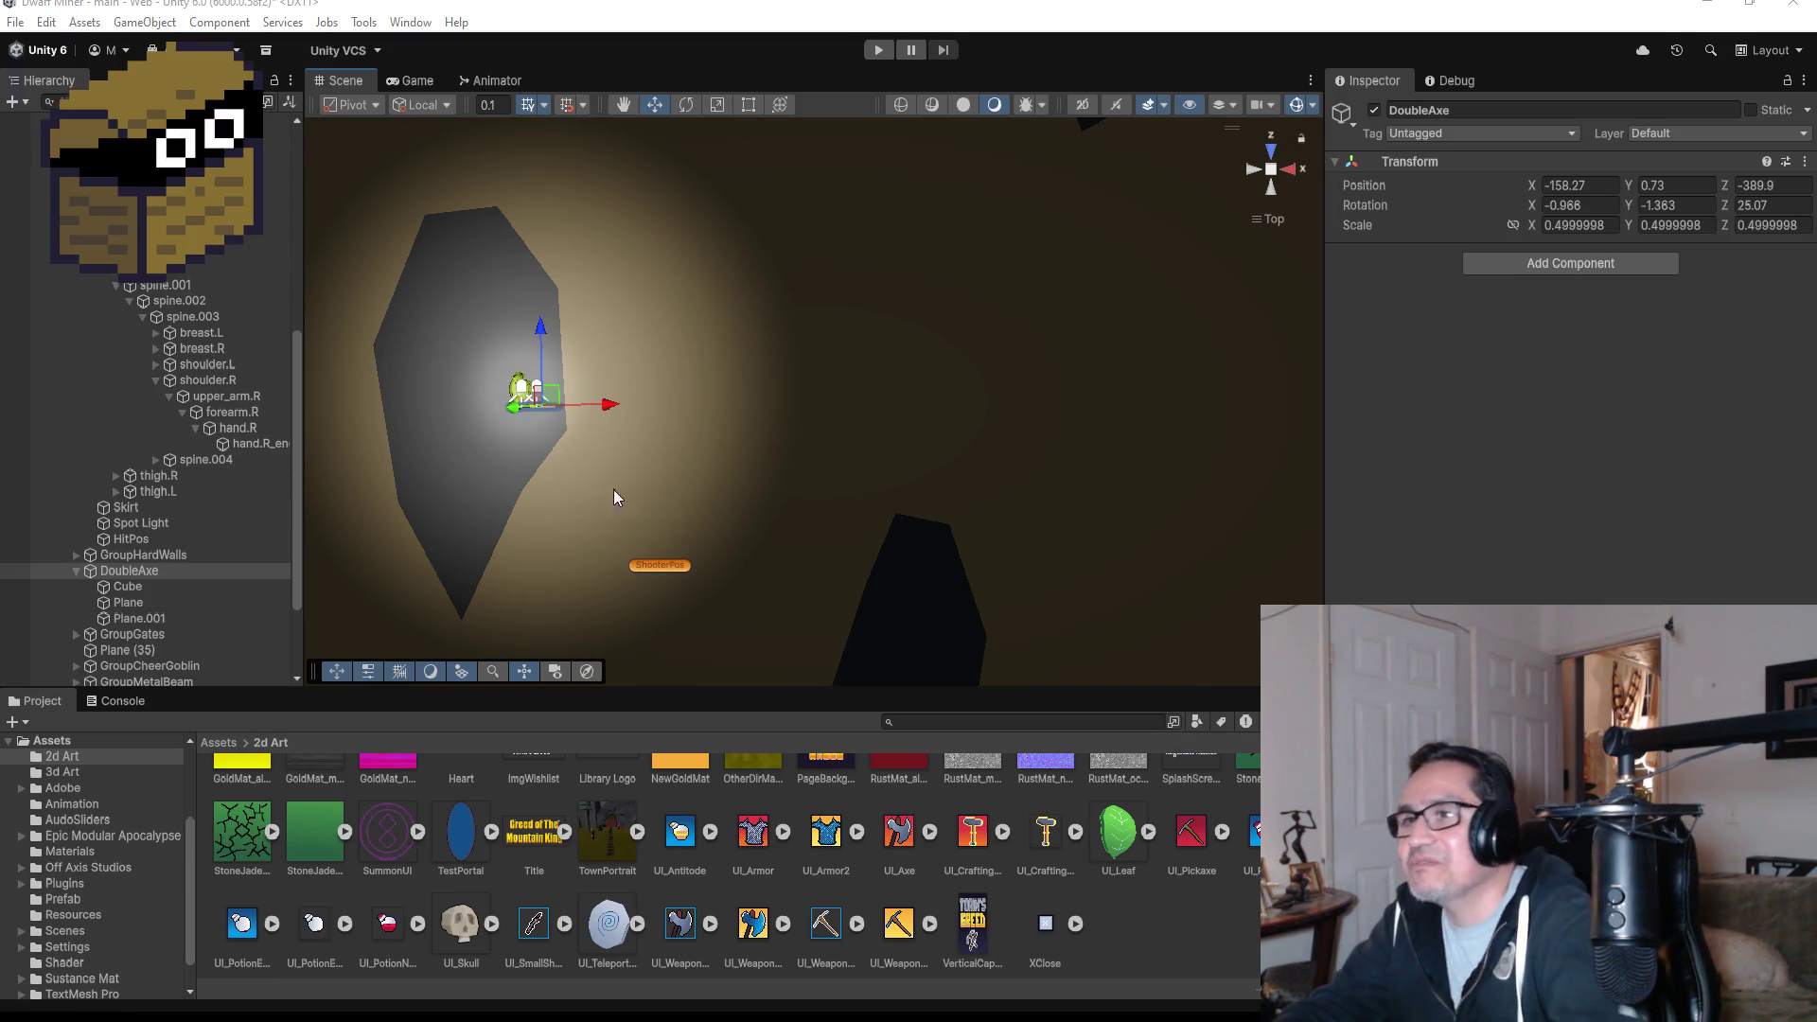
# - Inspect the axe beside the goblin boss from an angle, then collapse and reselect DoubleAxe
pyautogui.doubleClick(211, 571)
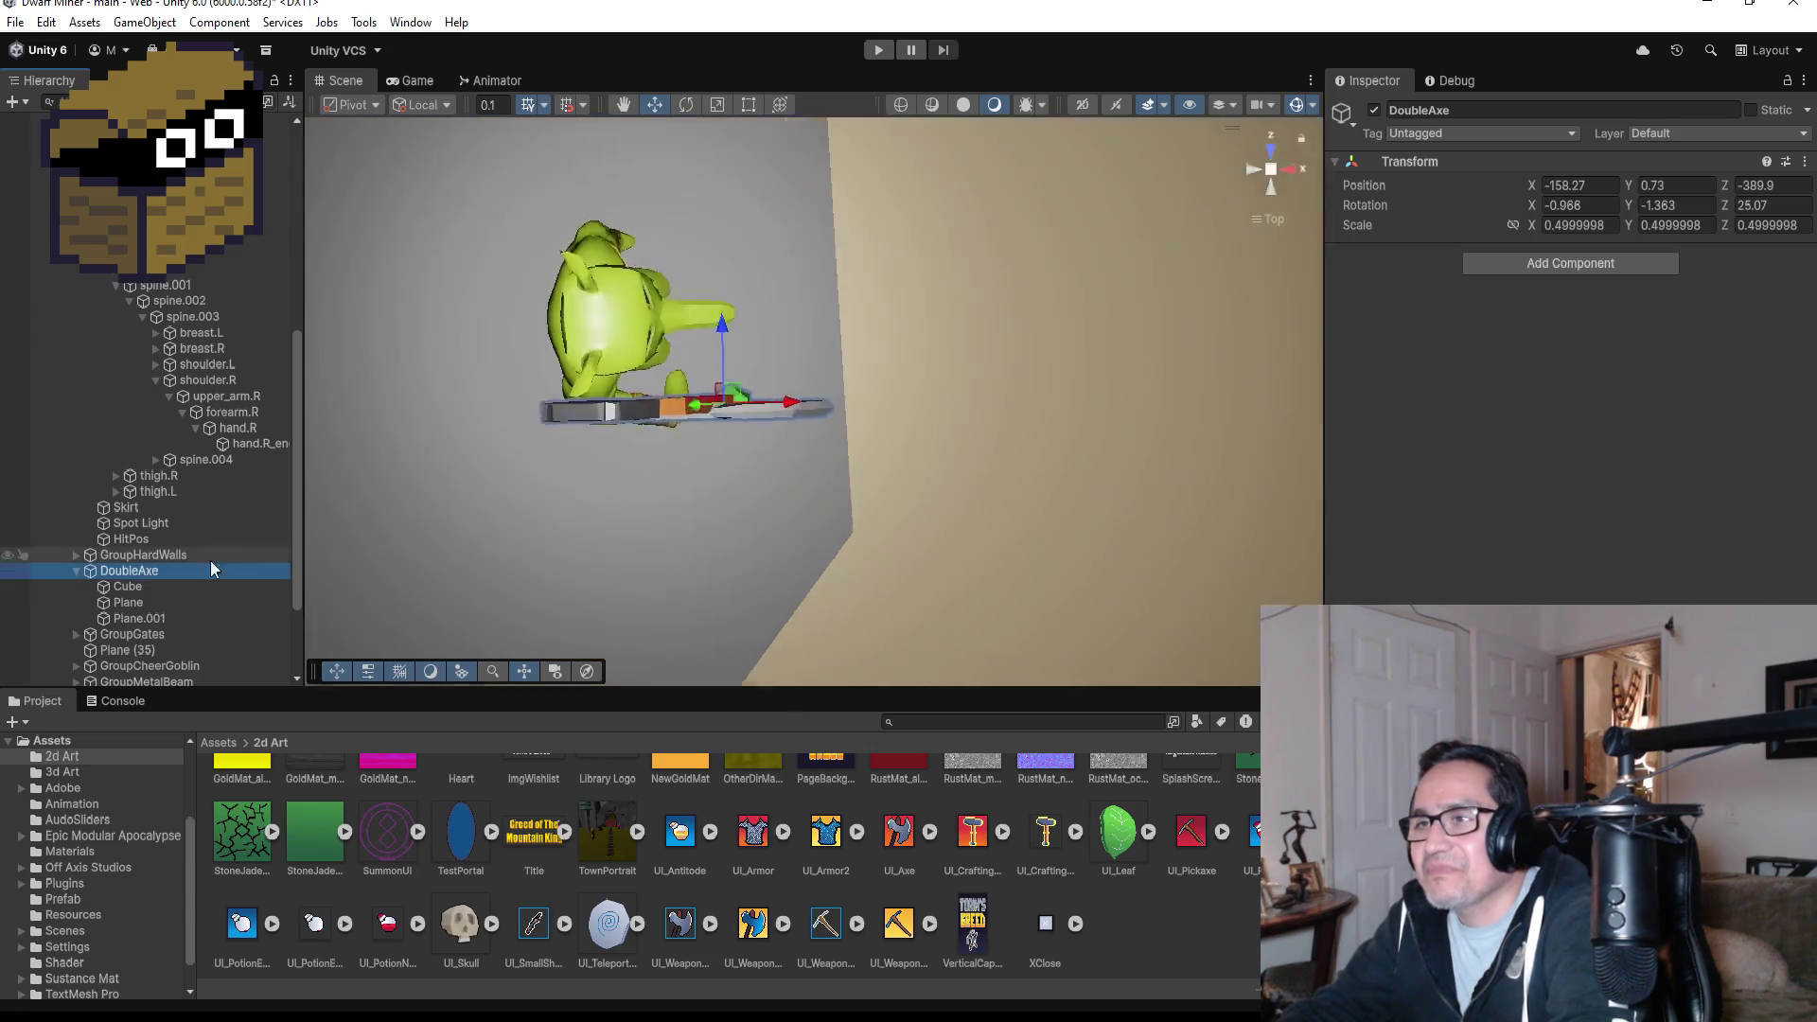
pyautogui.moveTo(1004, 530)
pyautogui.mouseDown()
pyautogui.moveTo(1031, 300)
pyautogui.moveTo(1063, 309)
pyautogui.moveTo(1108, 273)
pyautogui.moveTo(852, 312)
pyautogui.moveTo(809, 116)
pyautogui.moveTo(1286, 146)
pyautogui.moveTo(1308, 212)
pyautogui.mouseUp()
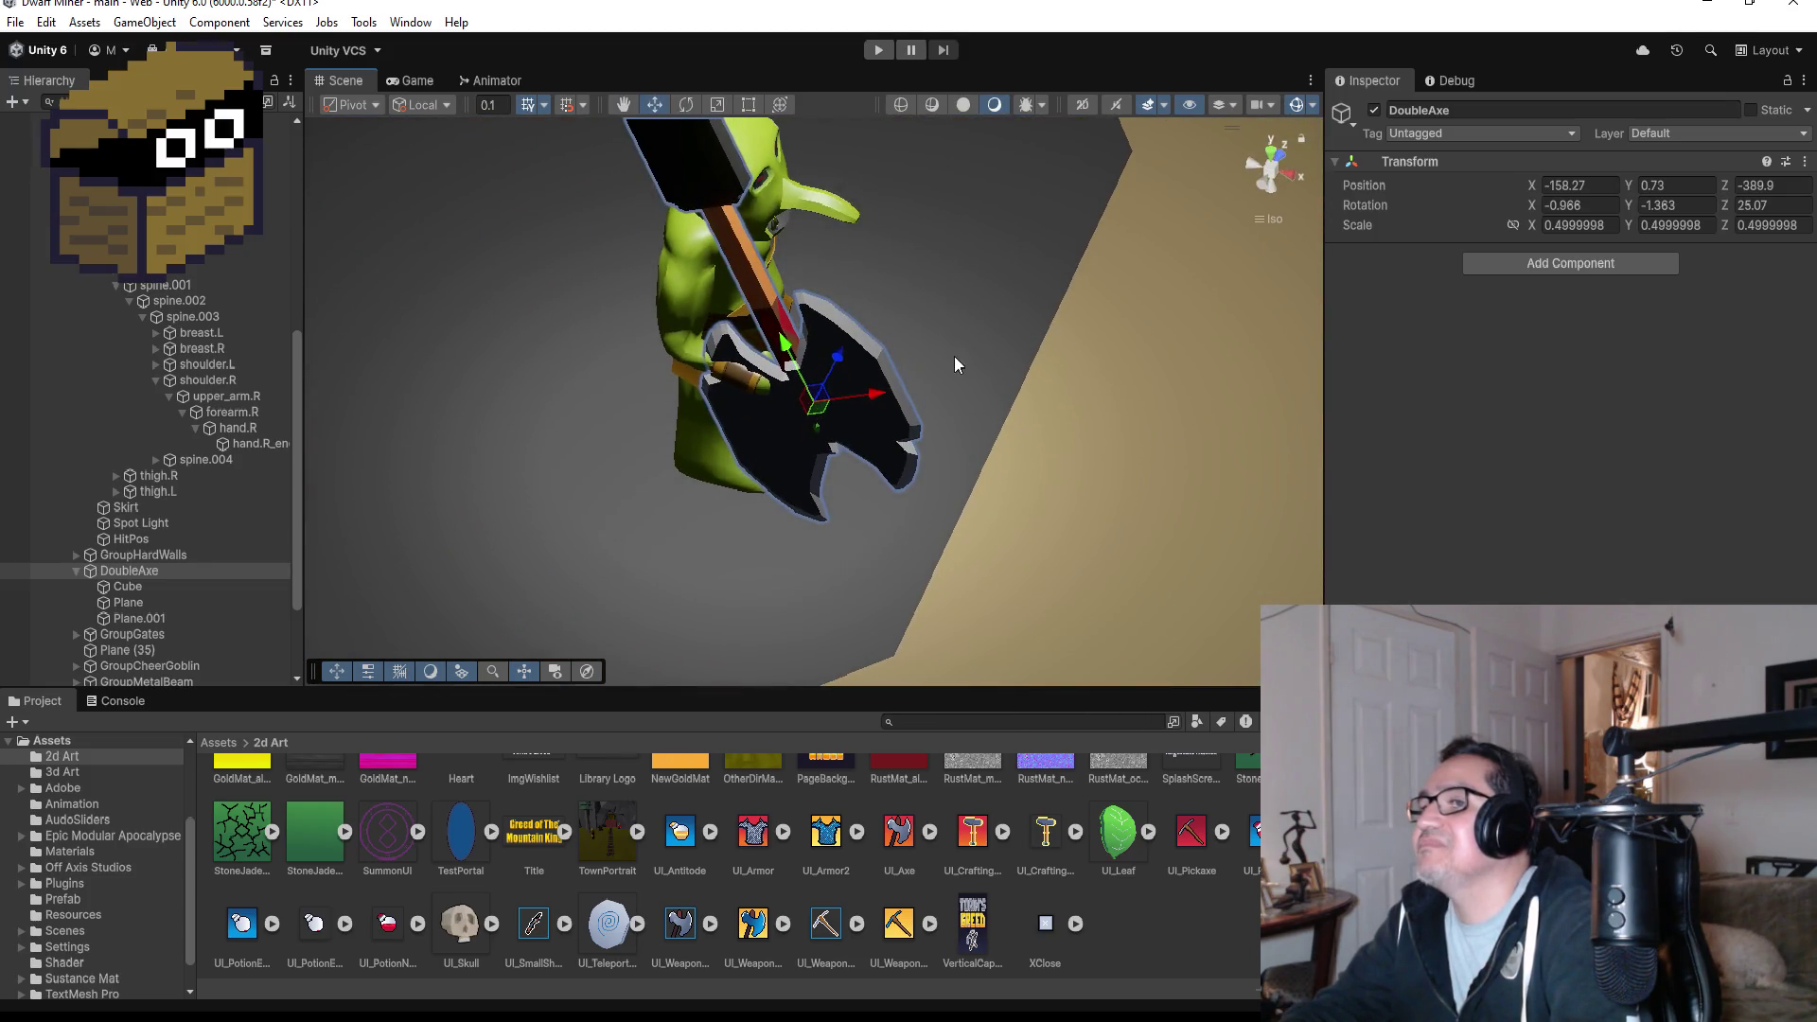
pyautogui.moveTo(956, 365)
pyautogui.mouseDown()
pyautogui.moveTo(1120, 284)
pyautogui.moveTo(945, 377)
pyautogui.mouseUp()
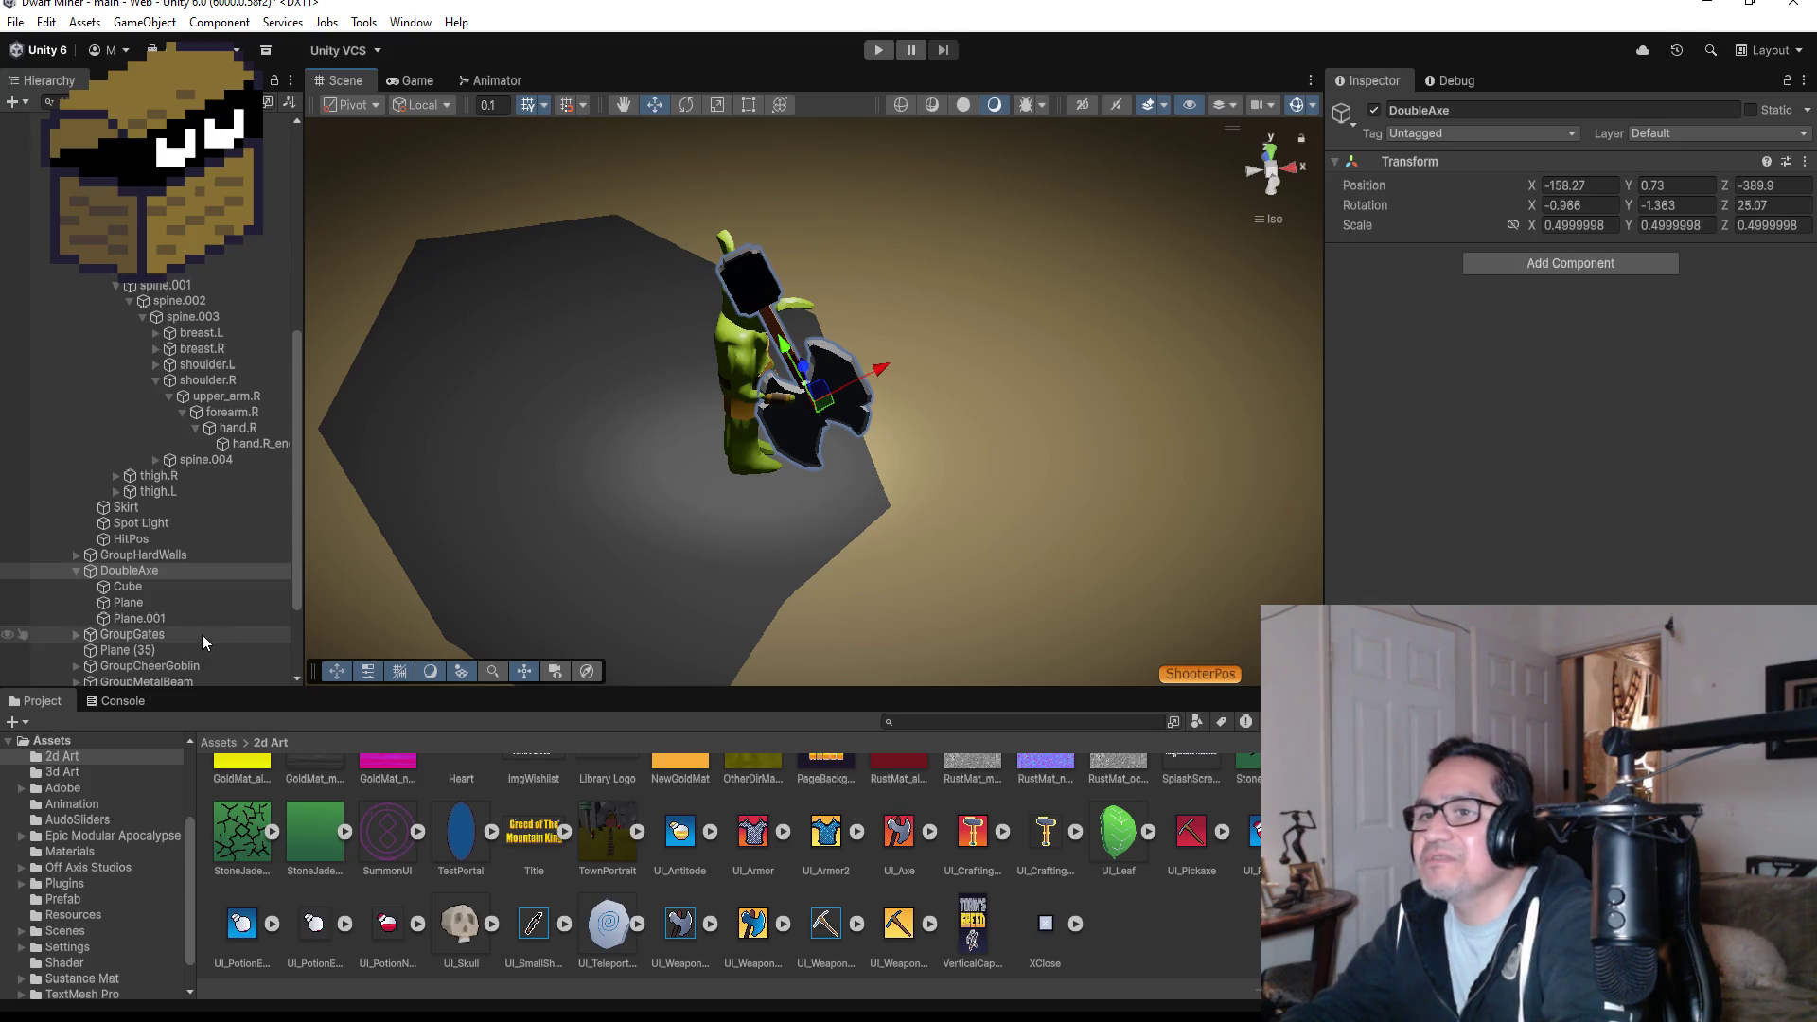
pyautogui.click(76, 571)
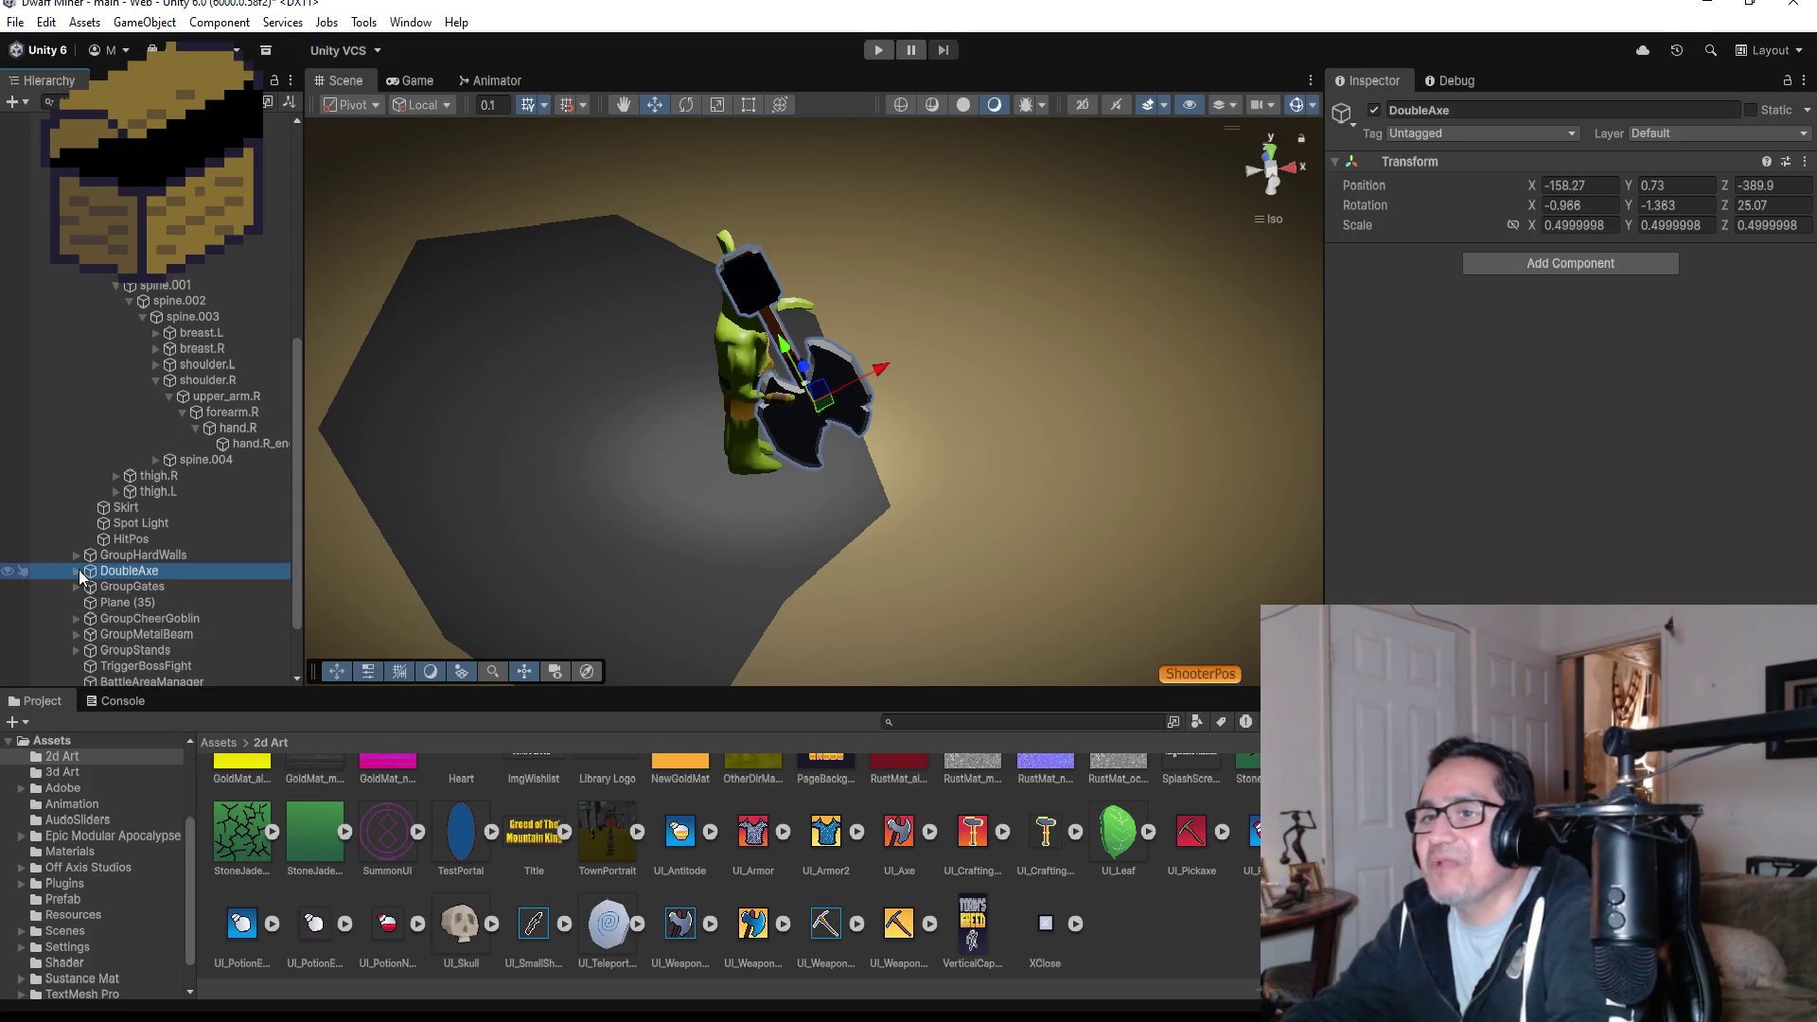
pyautogui.click(142, 569)
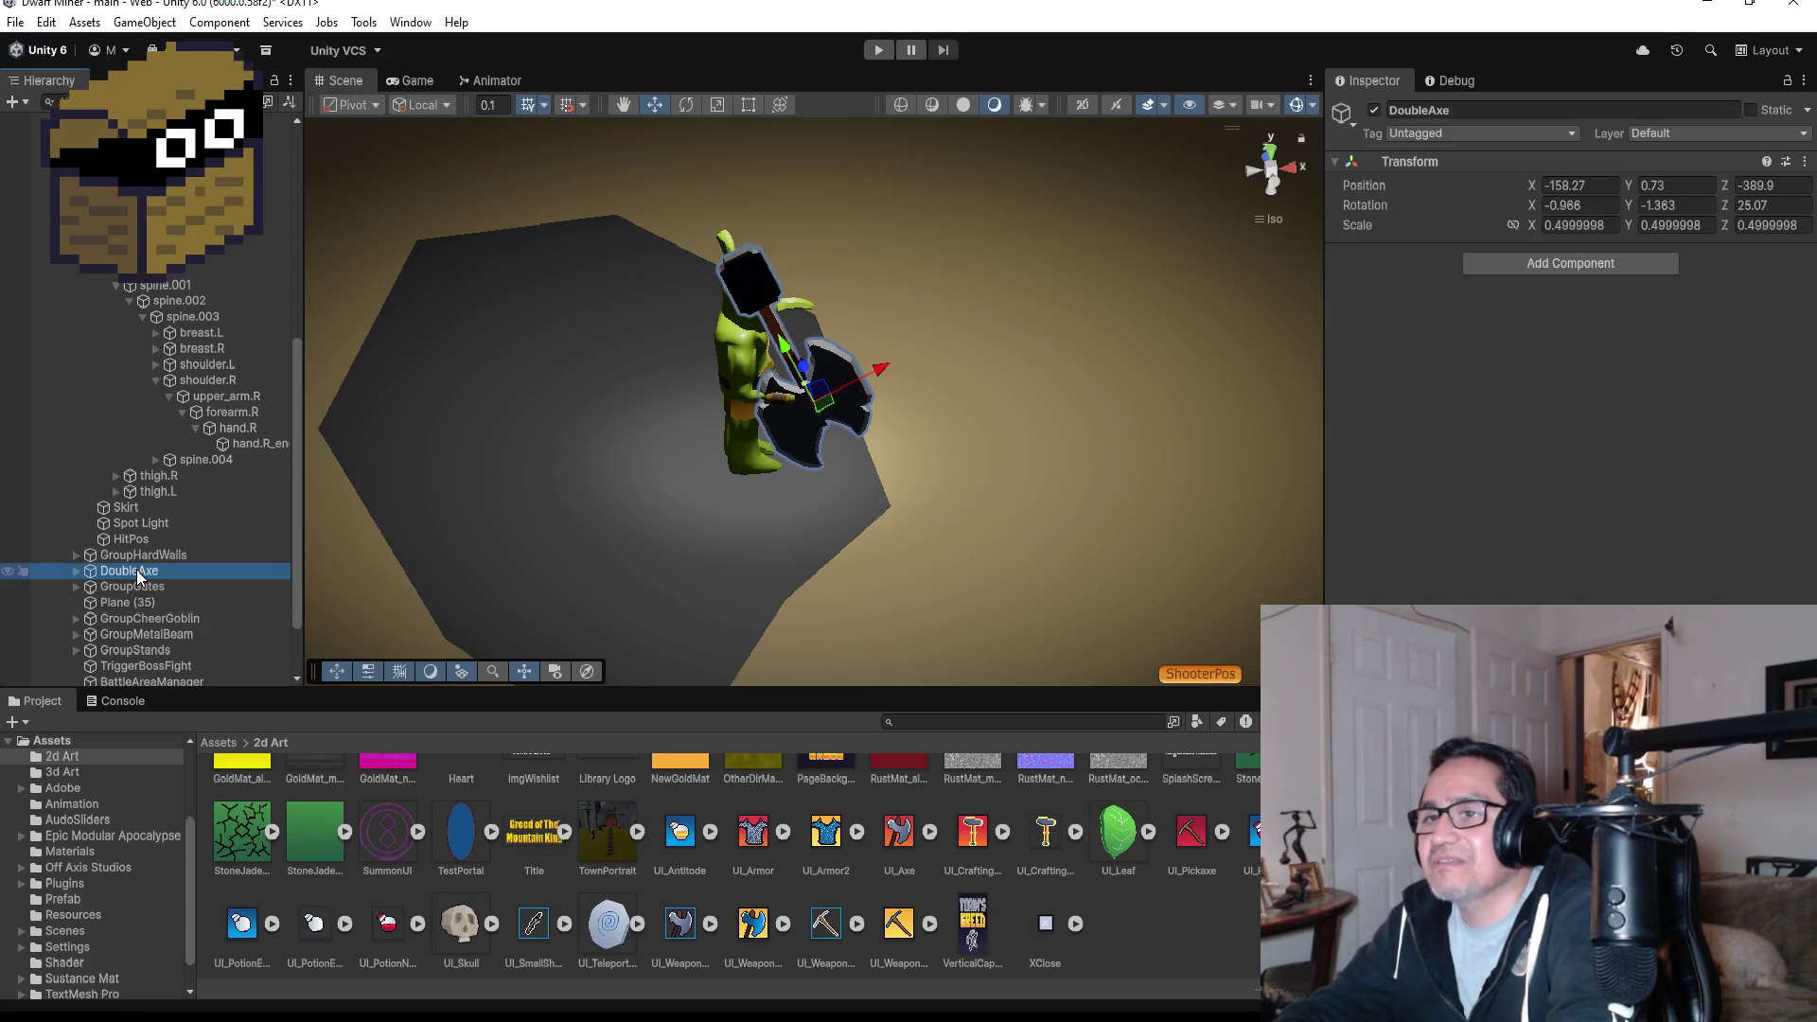
pyautogui.click(159, 603)
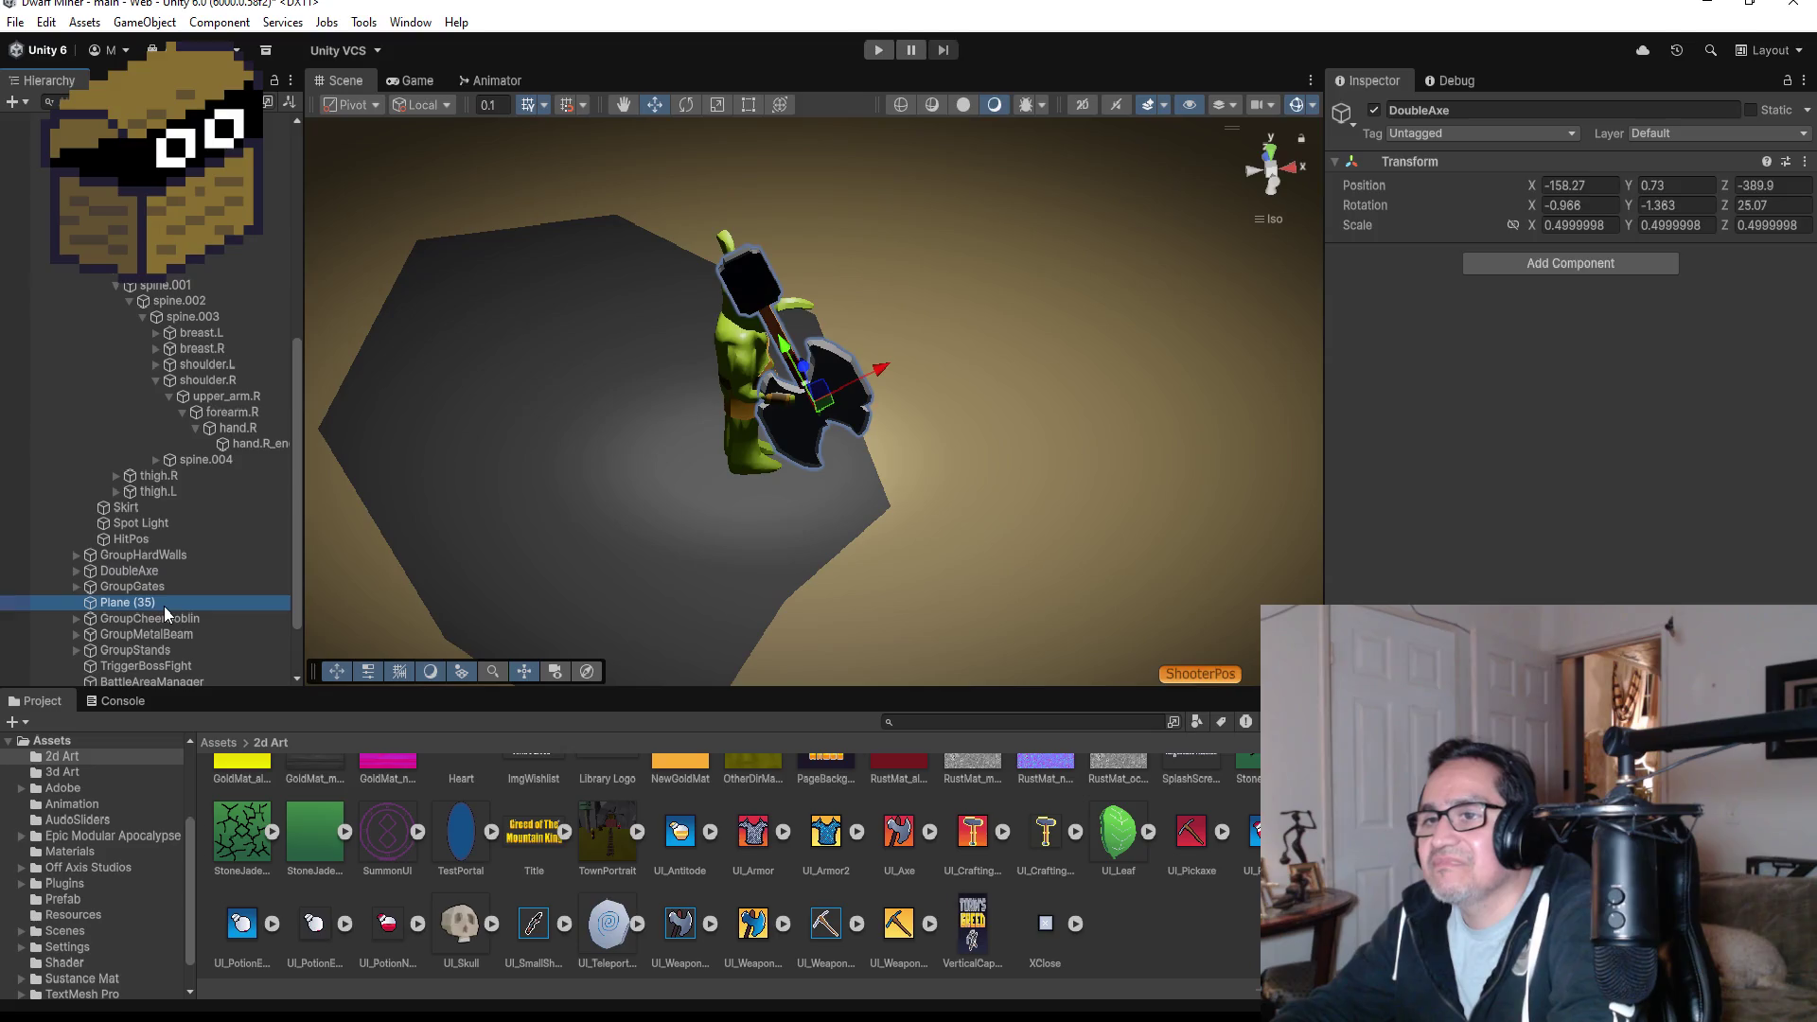
pyautogui.click(153, 572)
# - Delete the old DoubleAxe from the scene and return to the Assets root folder
pyautogui.press('Delete')
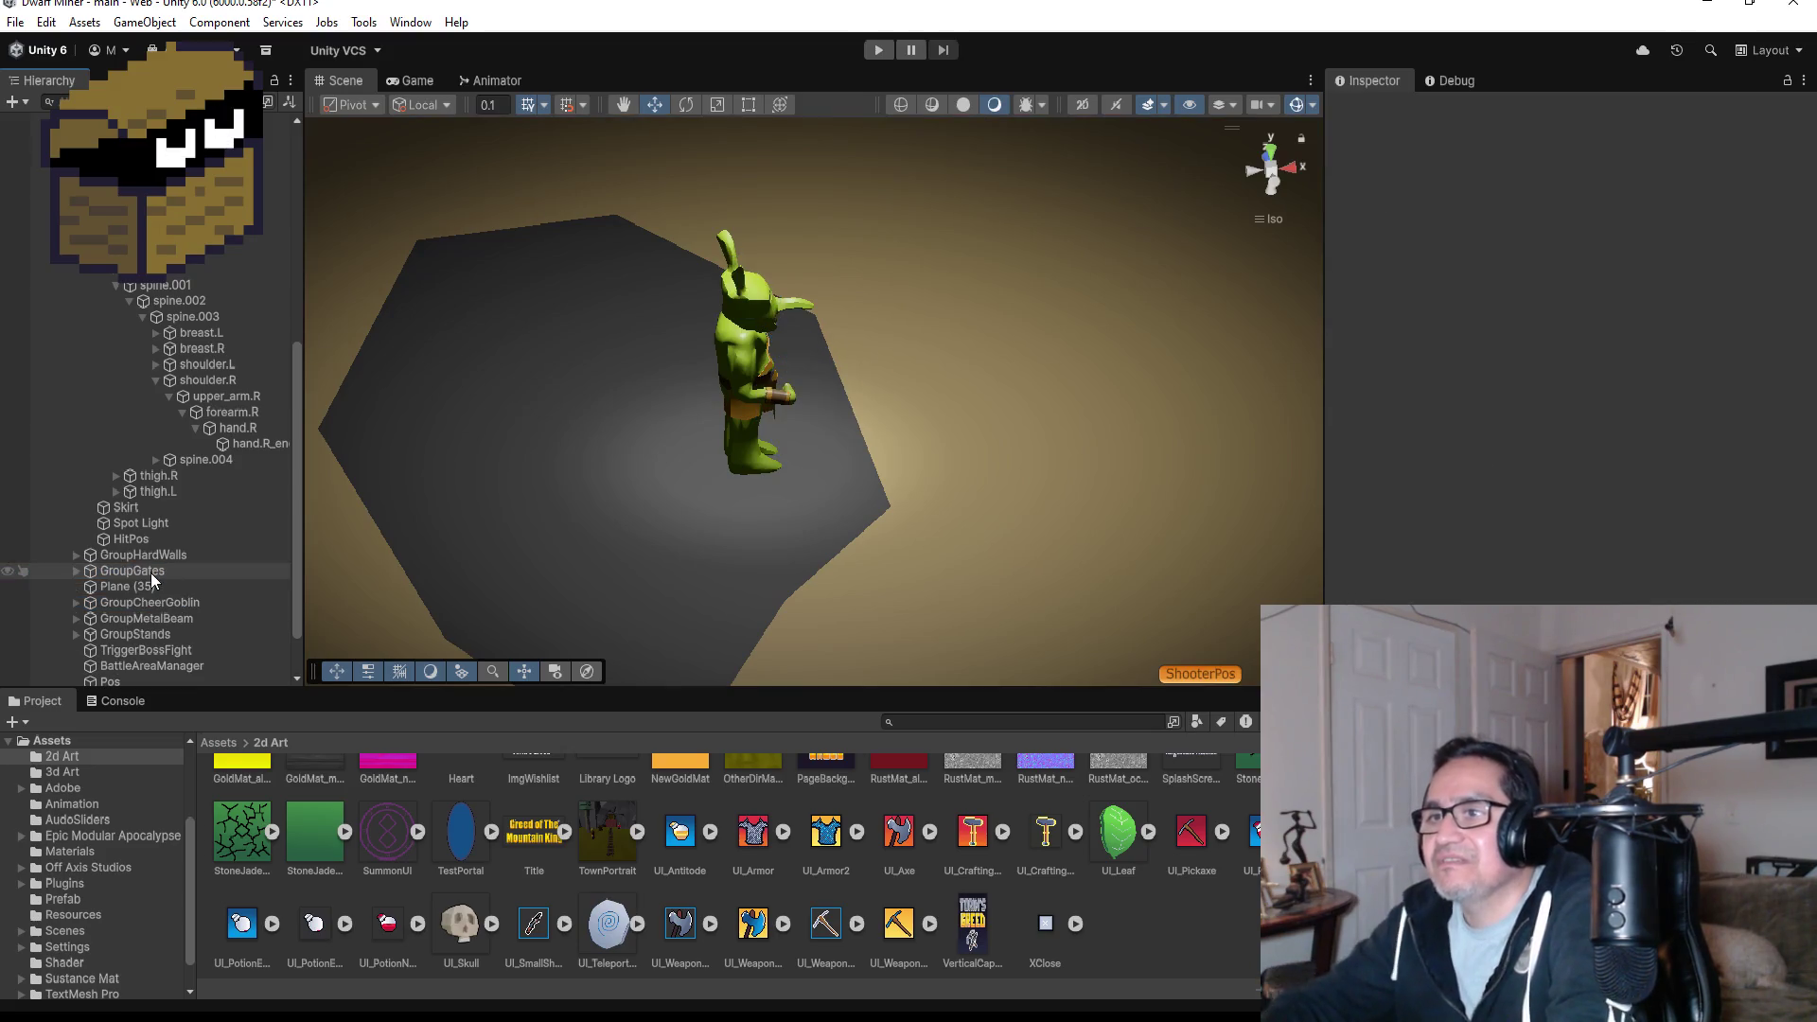
pyautogui.scroll(2, 329, 812)
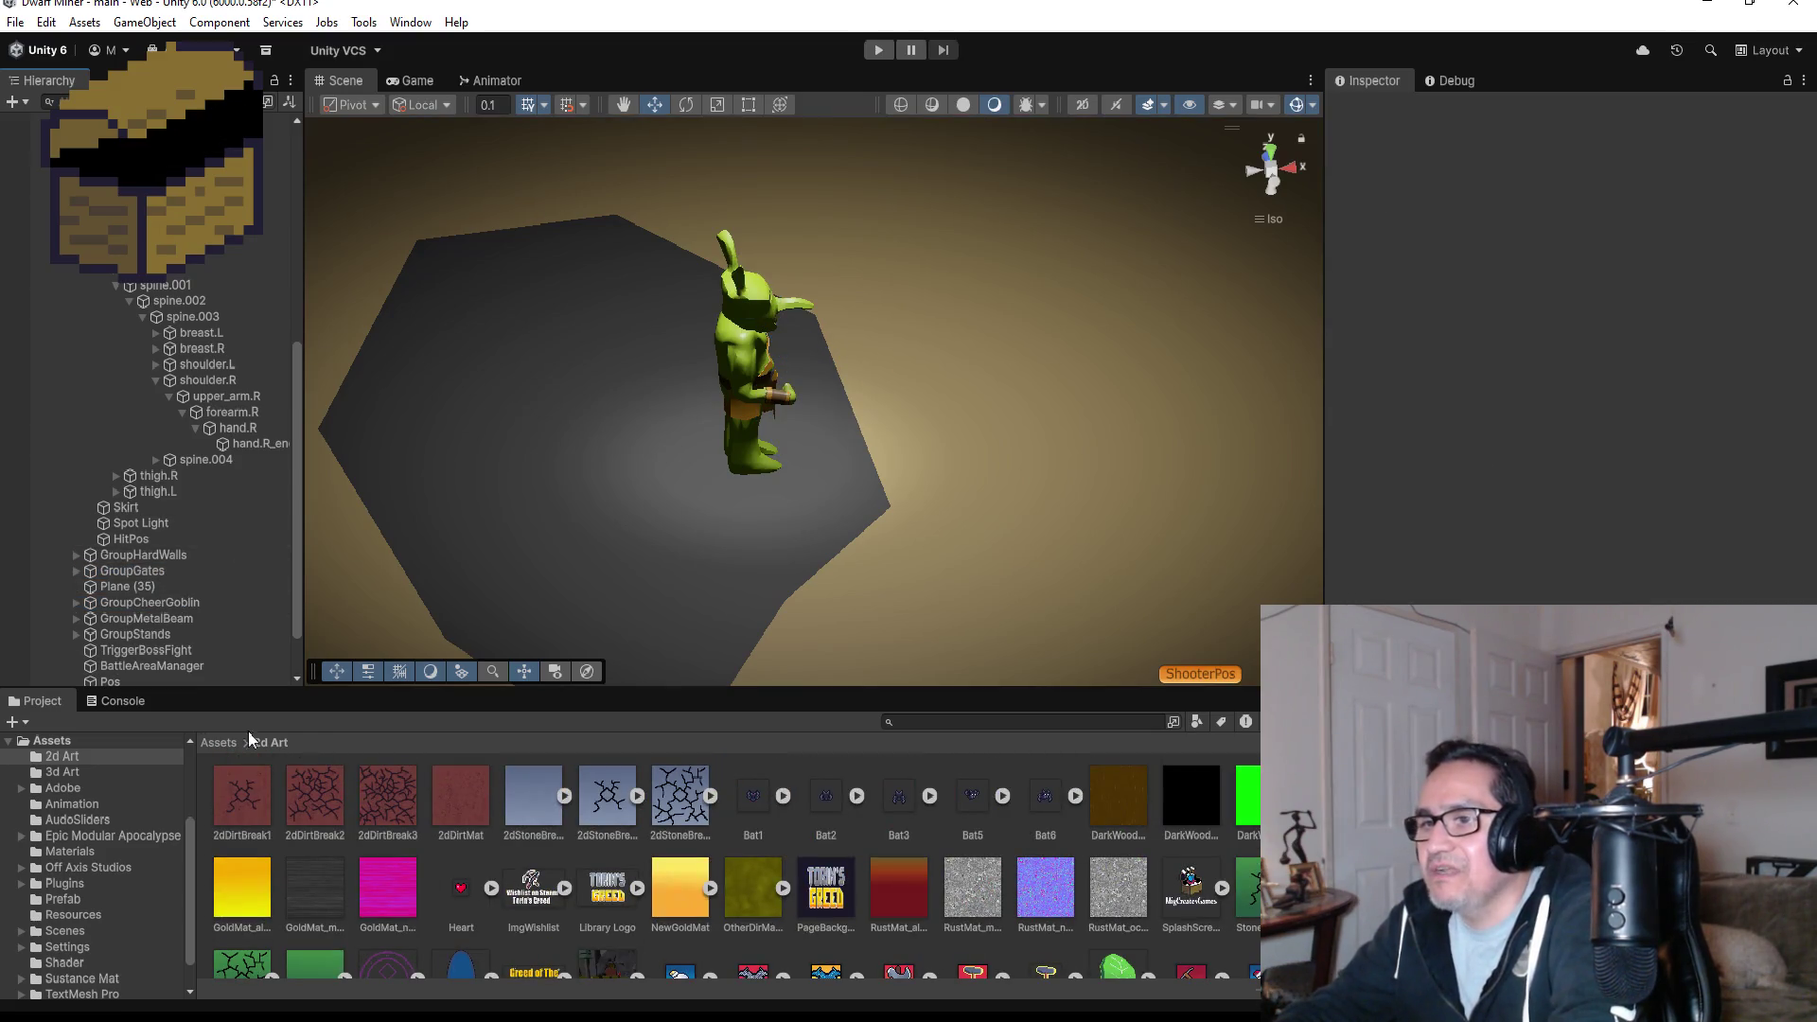
pyautogui.press('BackSpace')
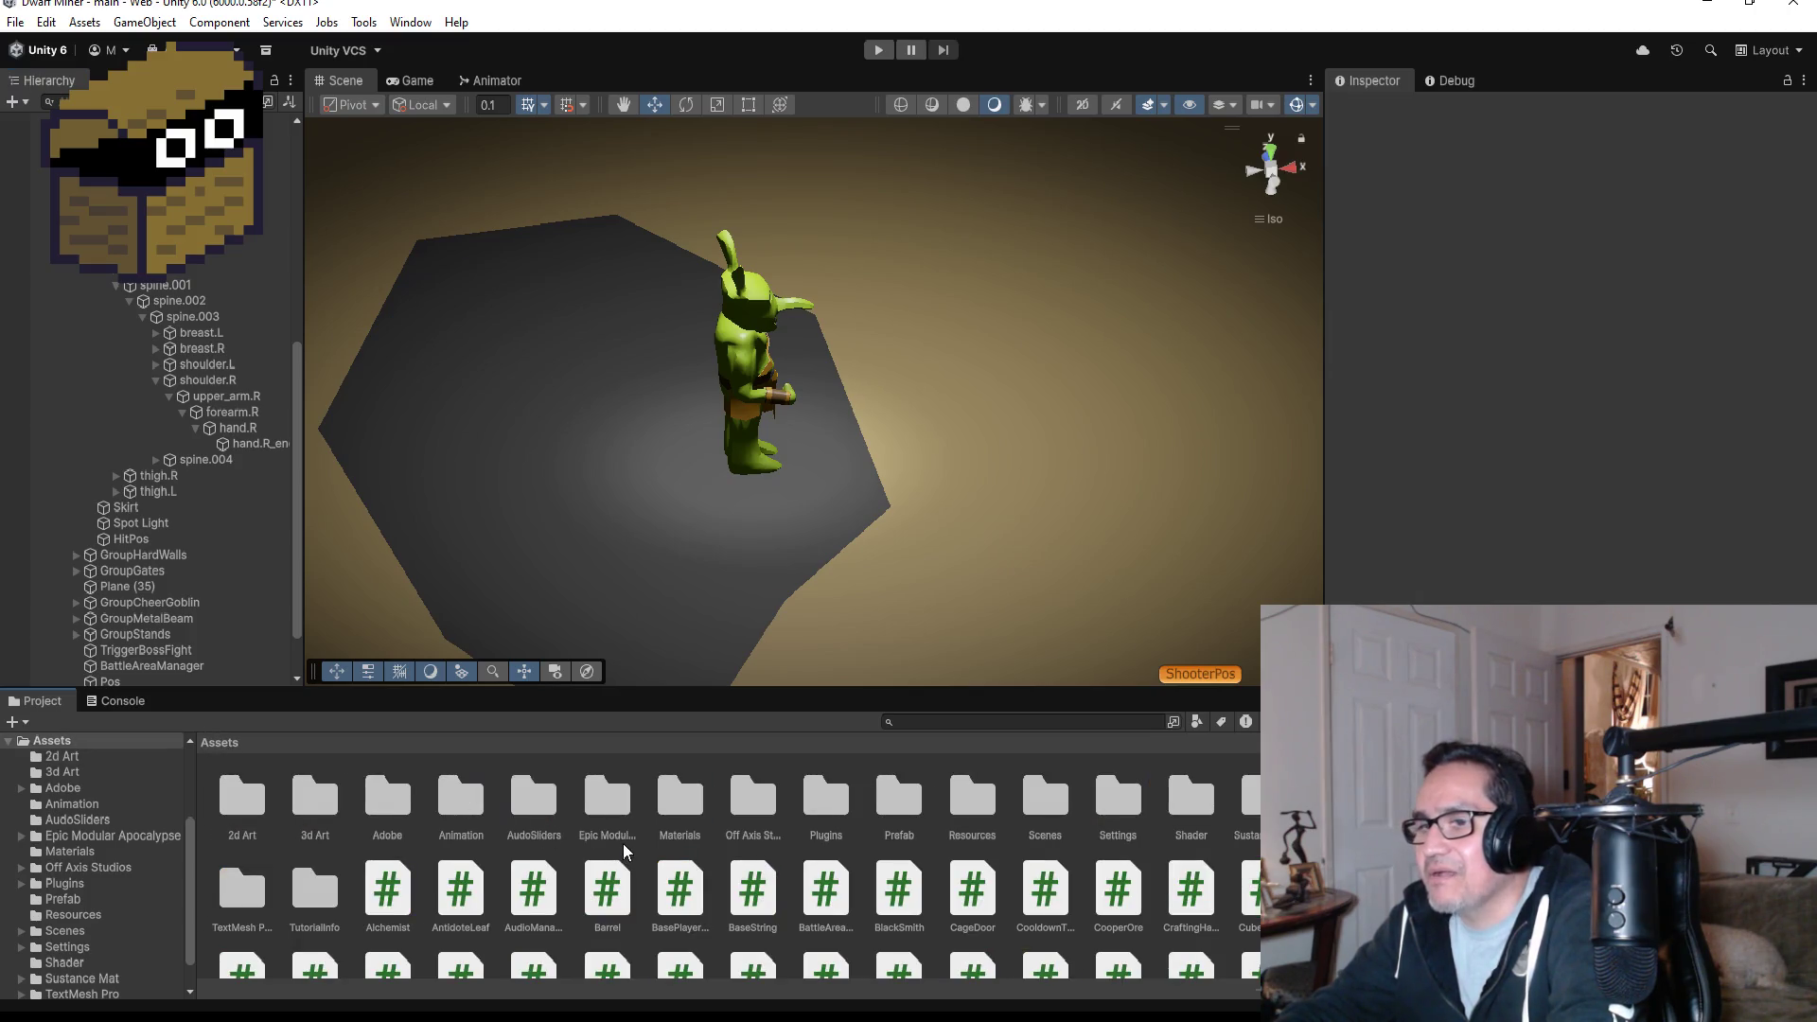
# - Drag the DoubleAxe model from the 3d Art folder into the scene beside the goblin boss
pyautogui.scroll(-3, 719, 841)
pyautogui.scroll(3, 758, 848)
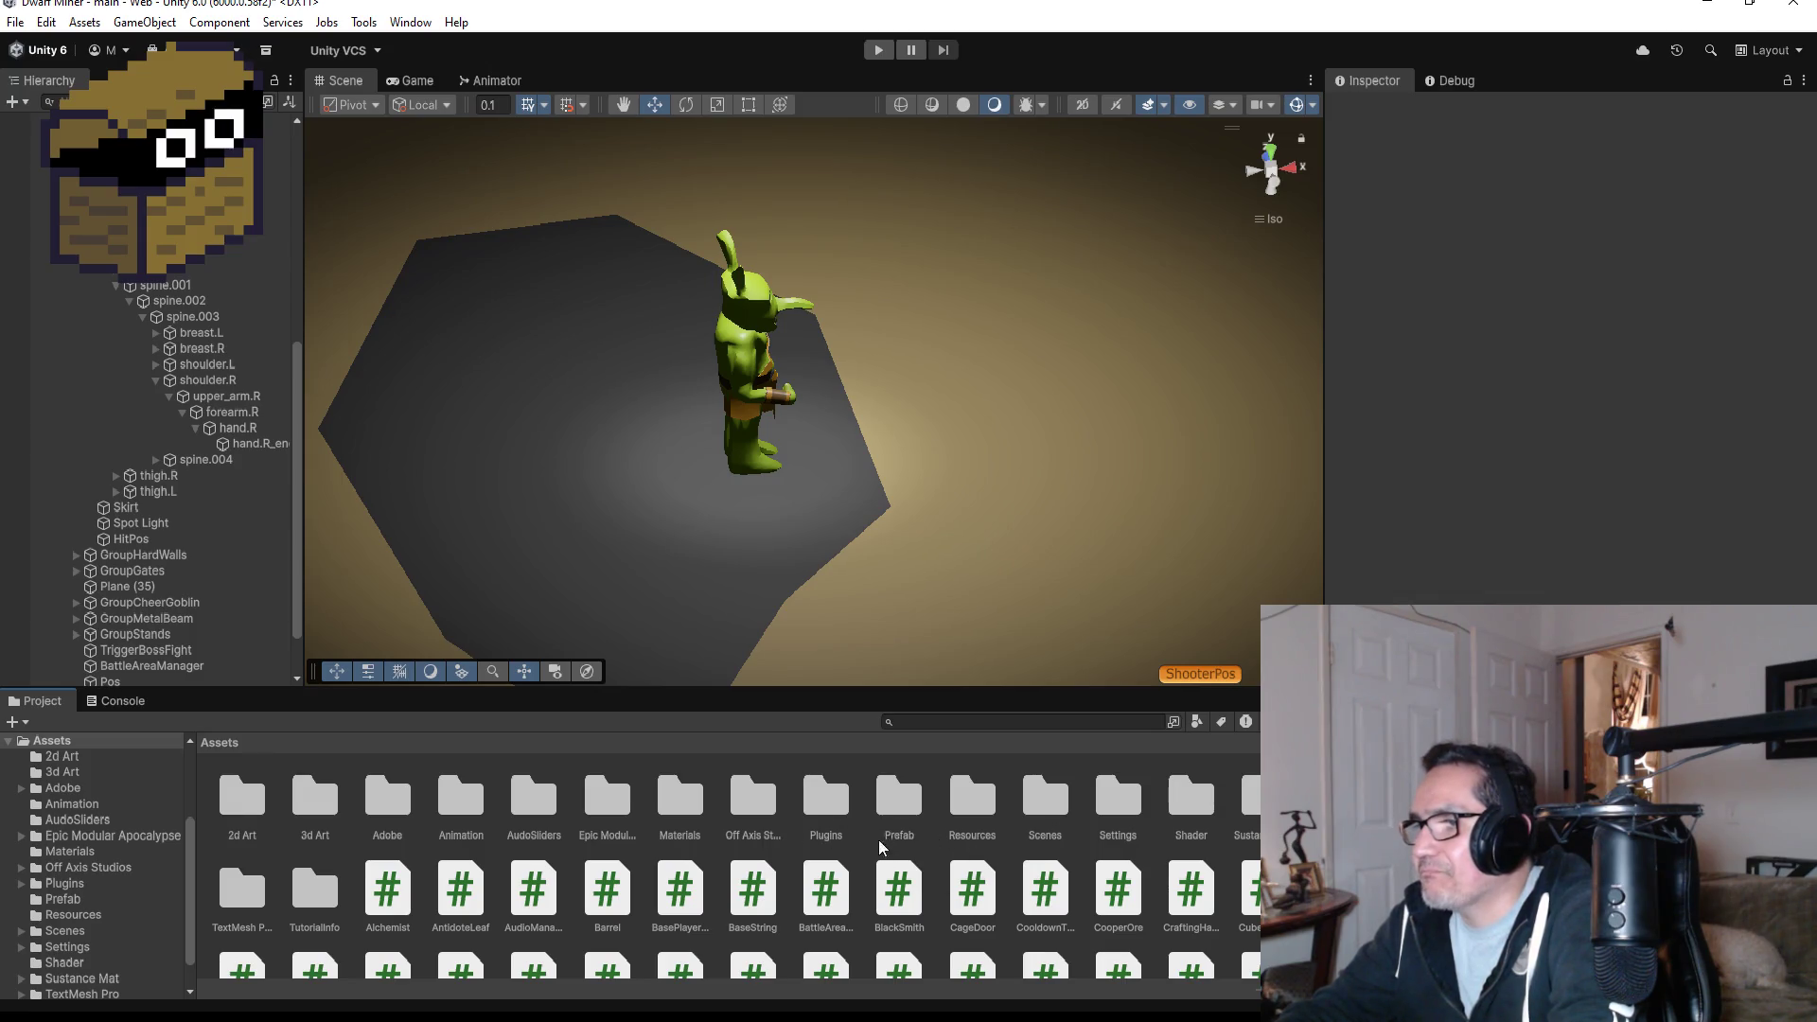
pyautogui.doubleClick(332, 819)
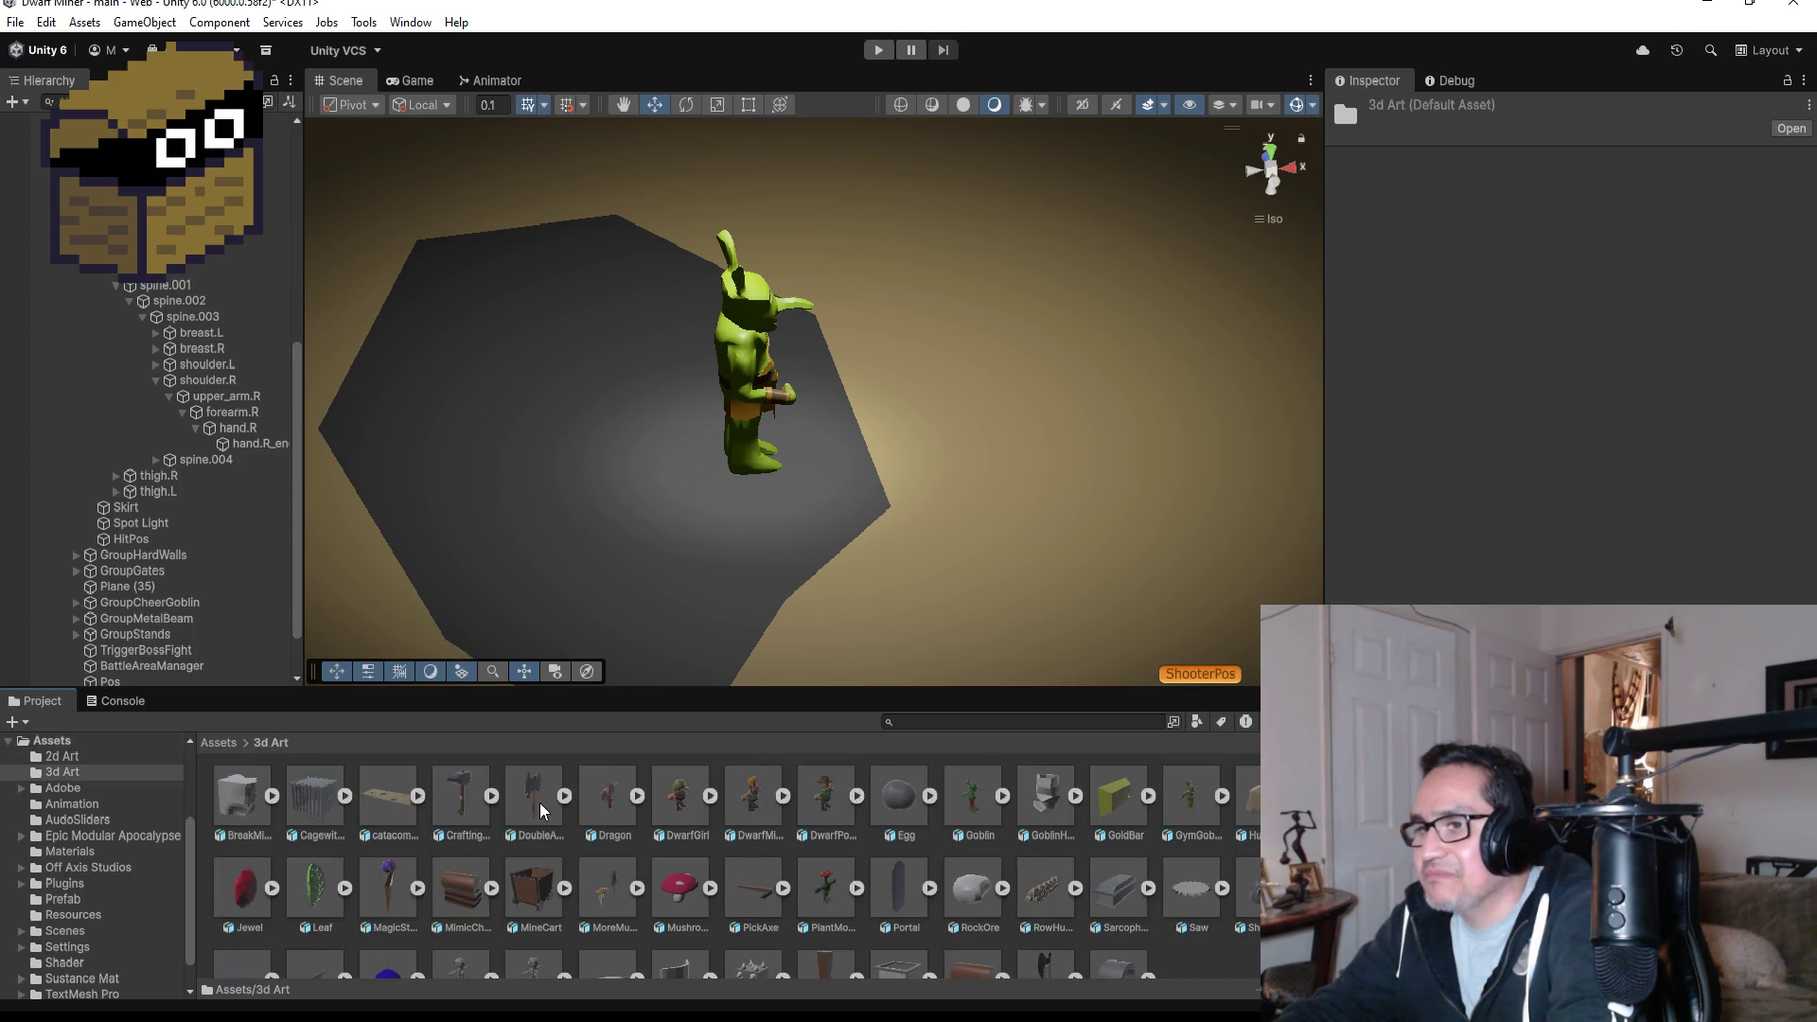
pyautogui.click(535, 800)
pyautogui.moveTo(542, 788); pyautogui.dragTo(809, 423)
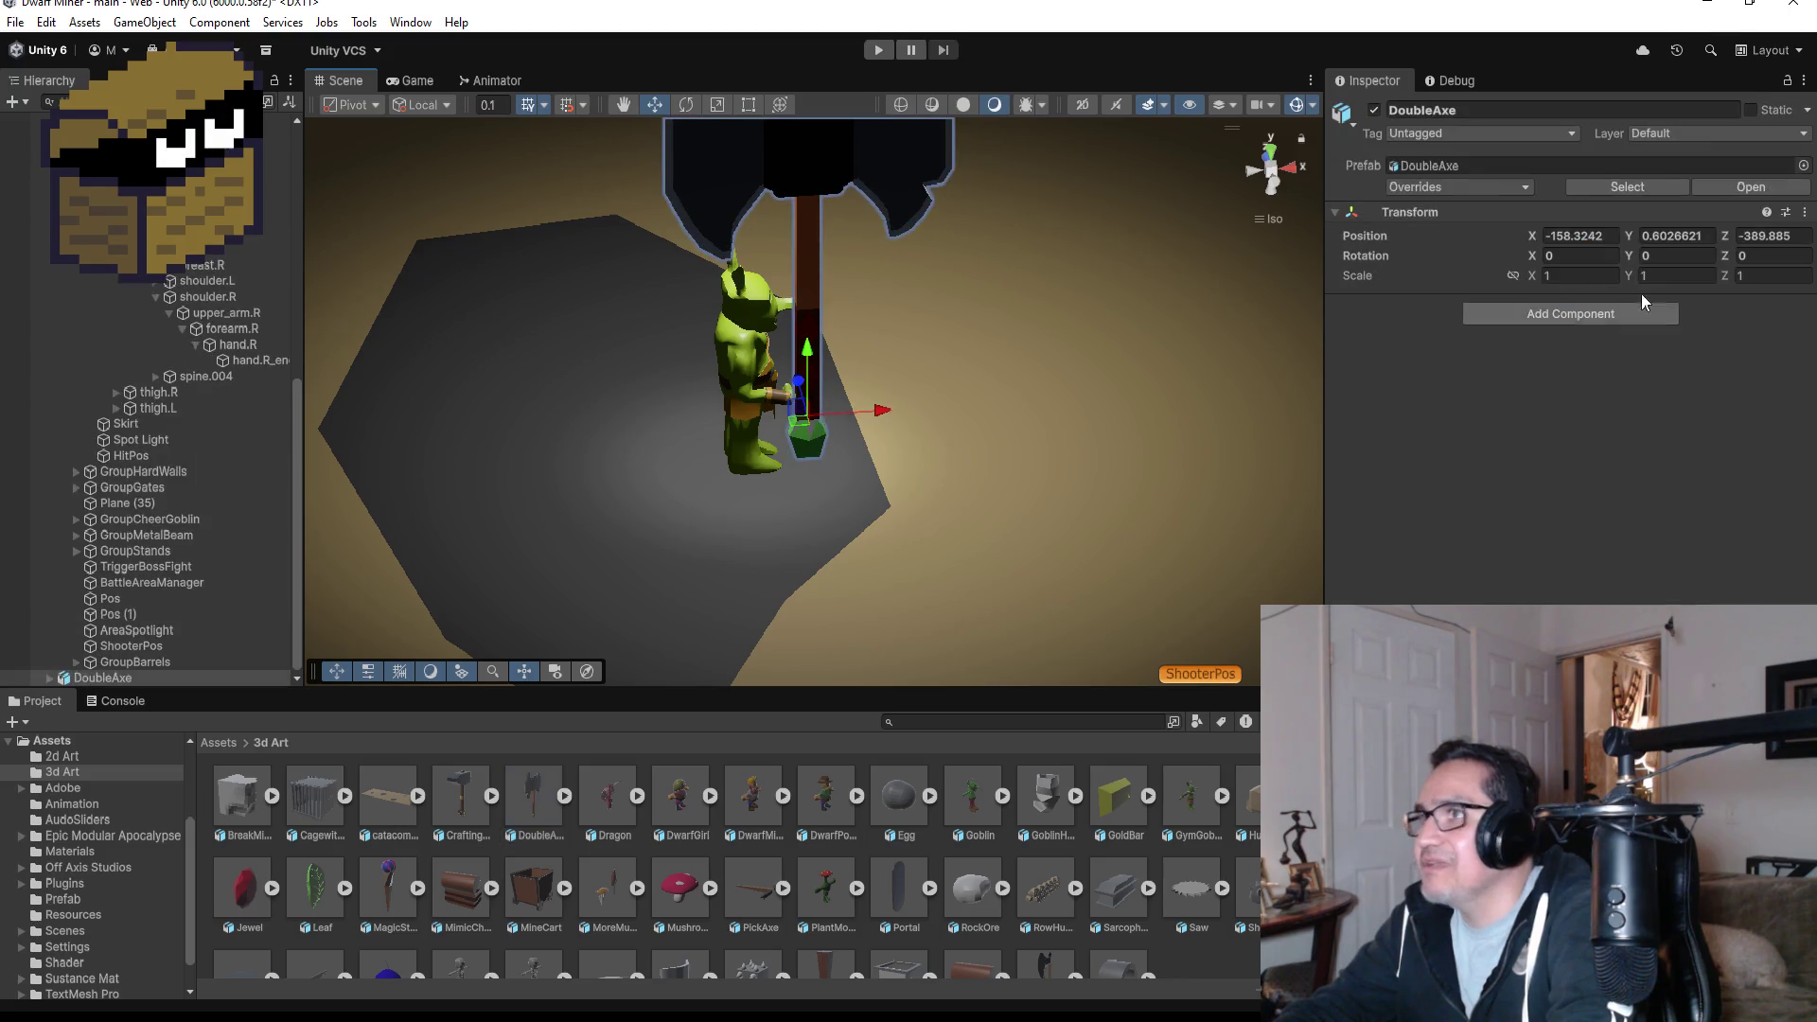
# - Unpack the DoubleAxe prefab completely
pyautogui.click(1600, 276)
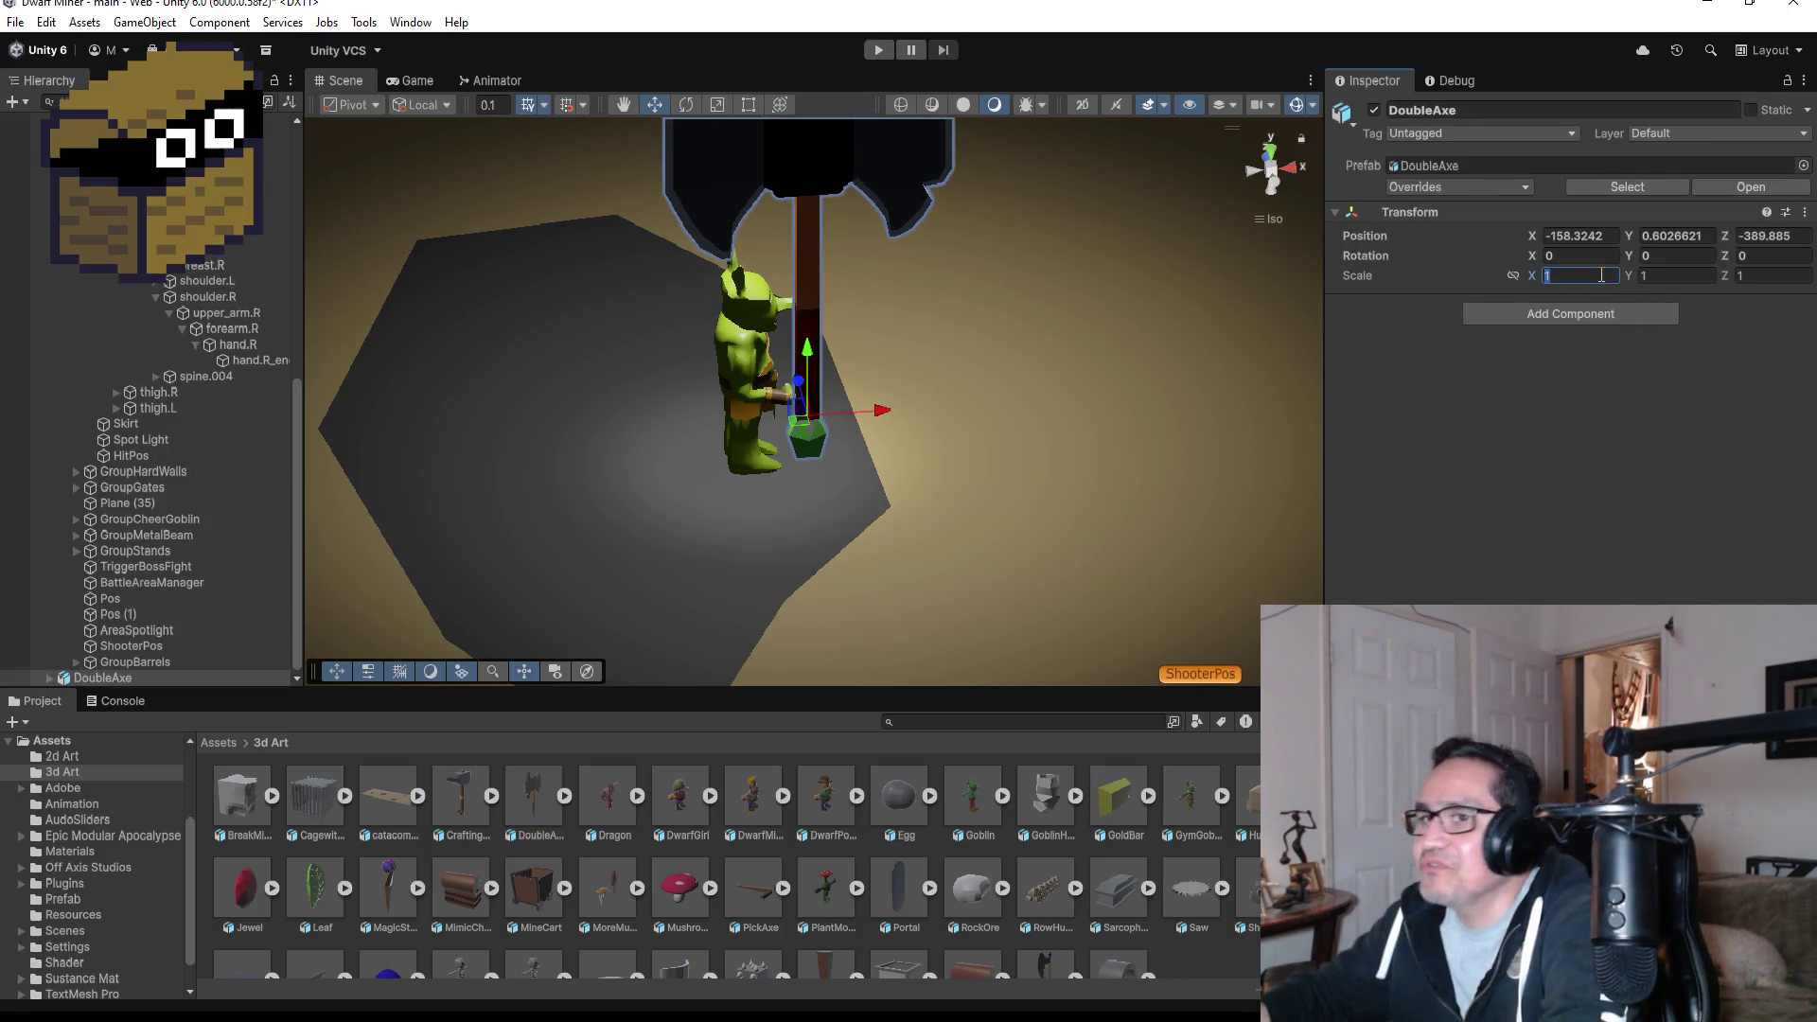
pyautogui.rightClick(129, 675)
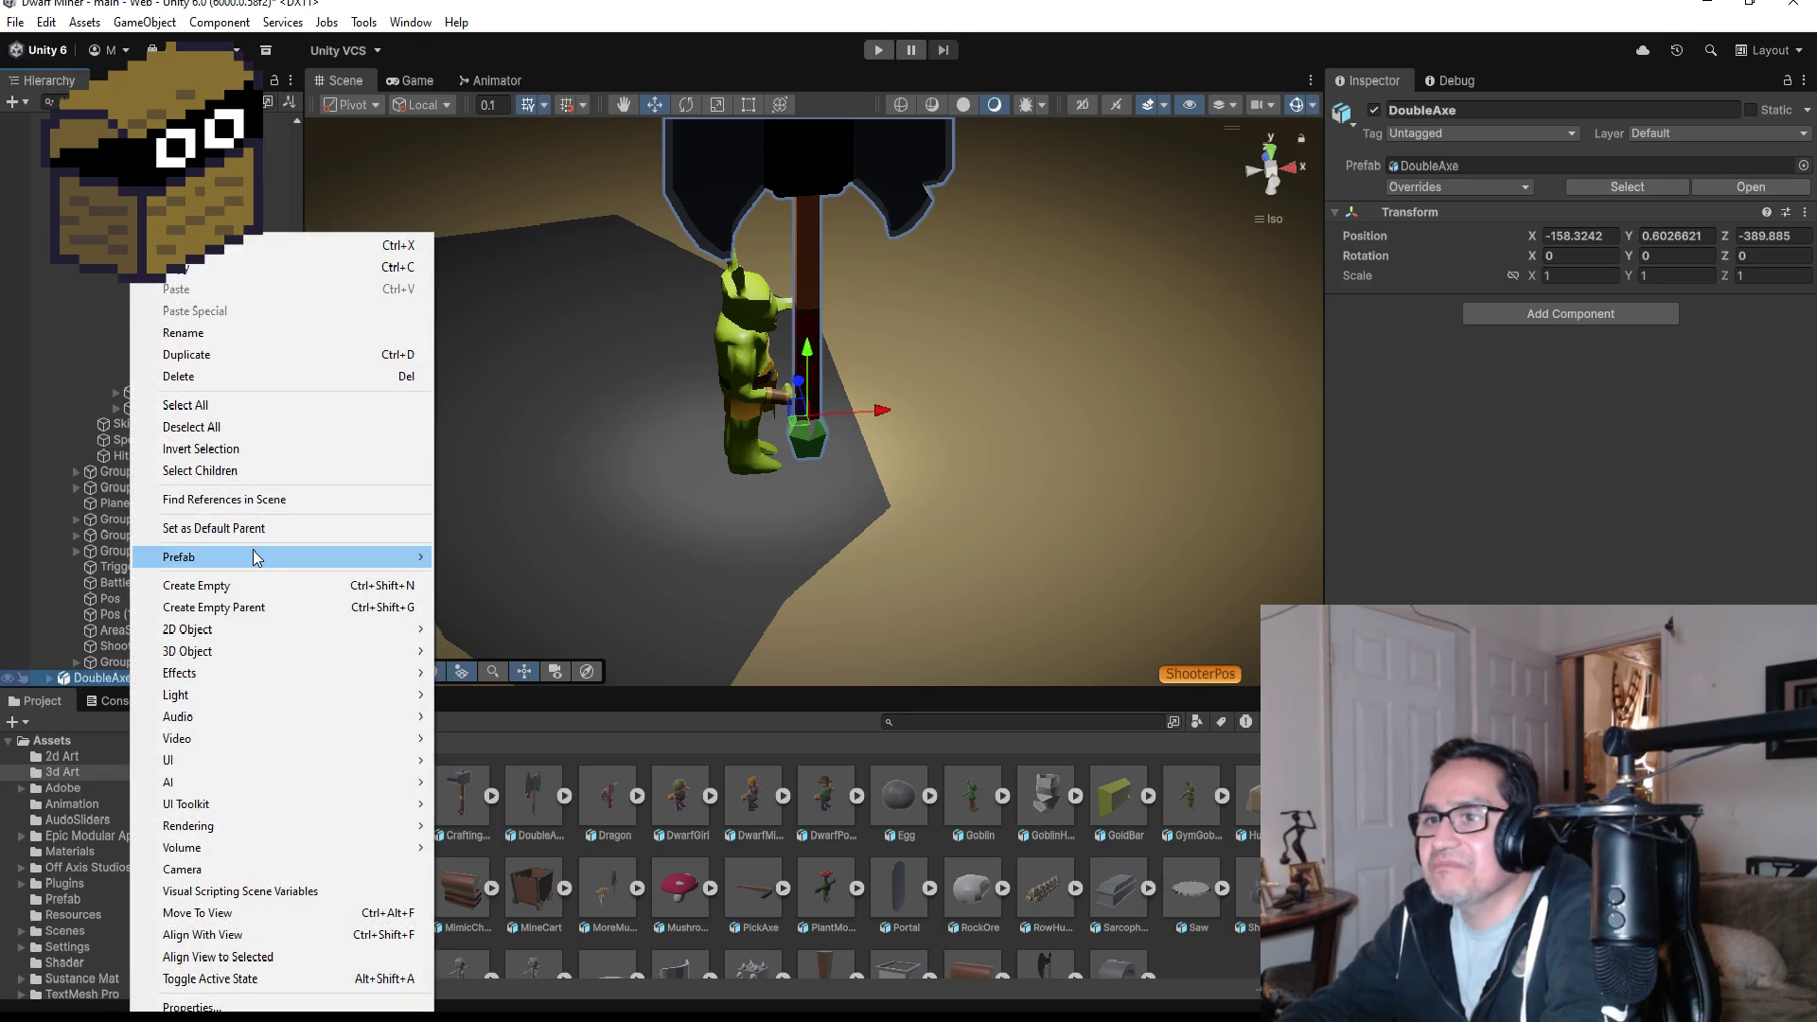
pyautogui.moveTo(284, 556)
pyautogui.click(473, 709)
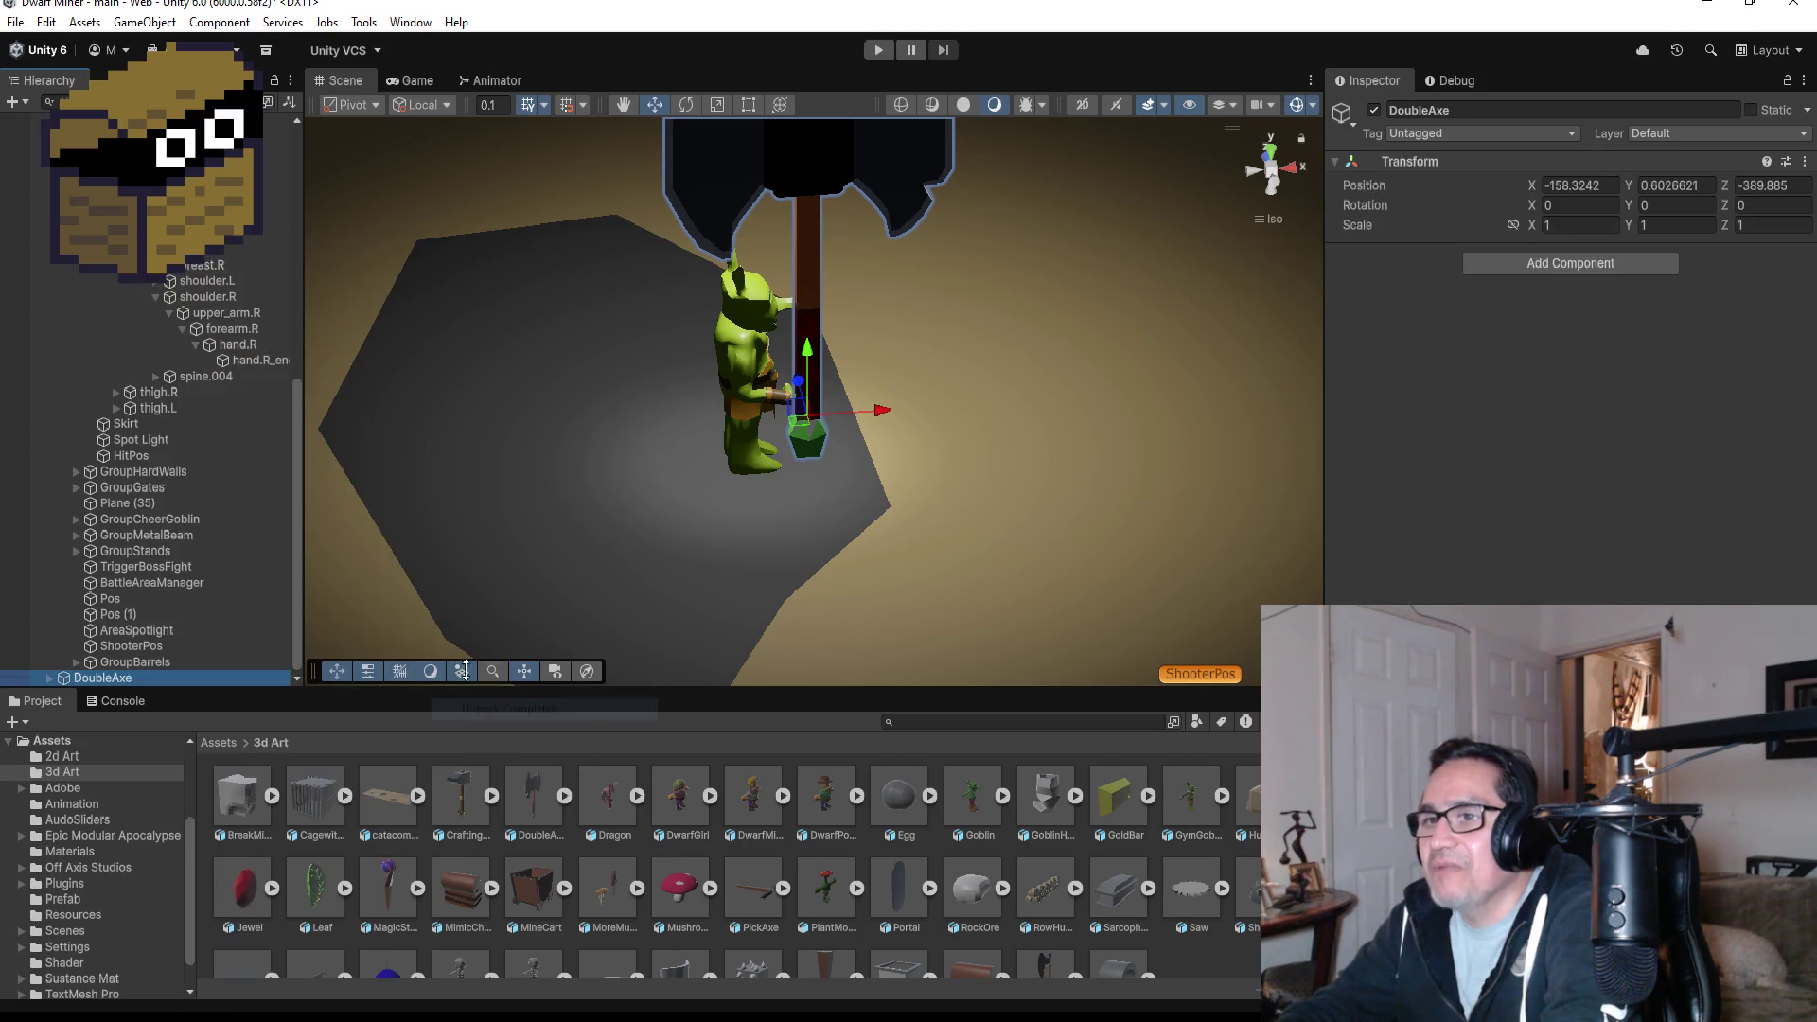
# - Set the axe's scale to 0.2 on X, Y and Z
pyautogui.click(1580, 227)
pyautogui.write('.2')
pyautogui.press('Tab')
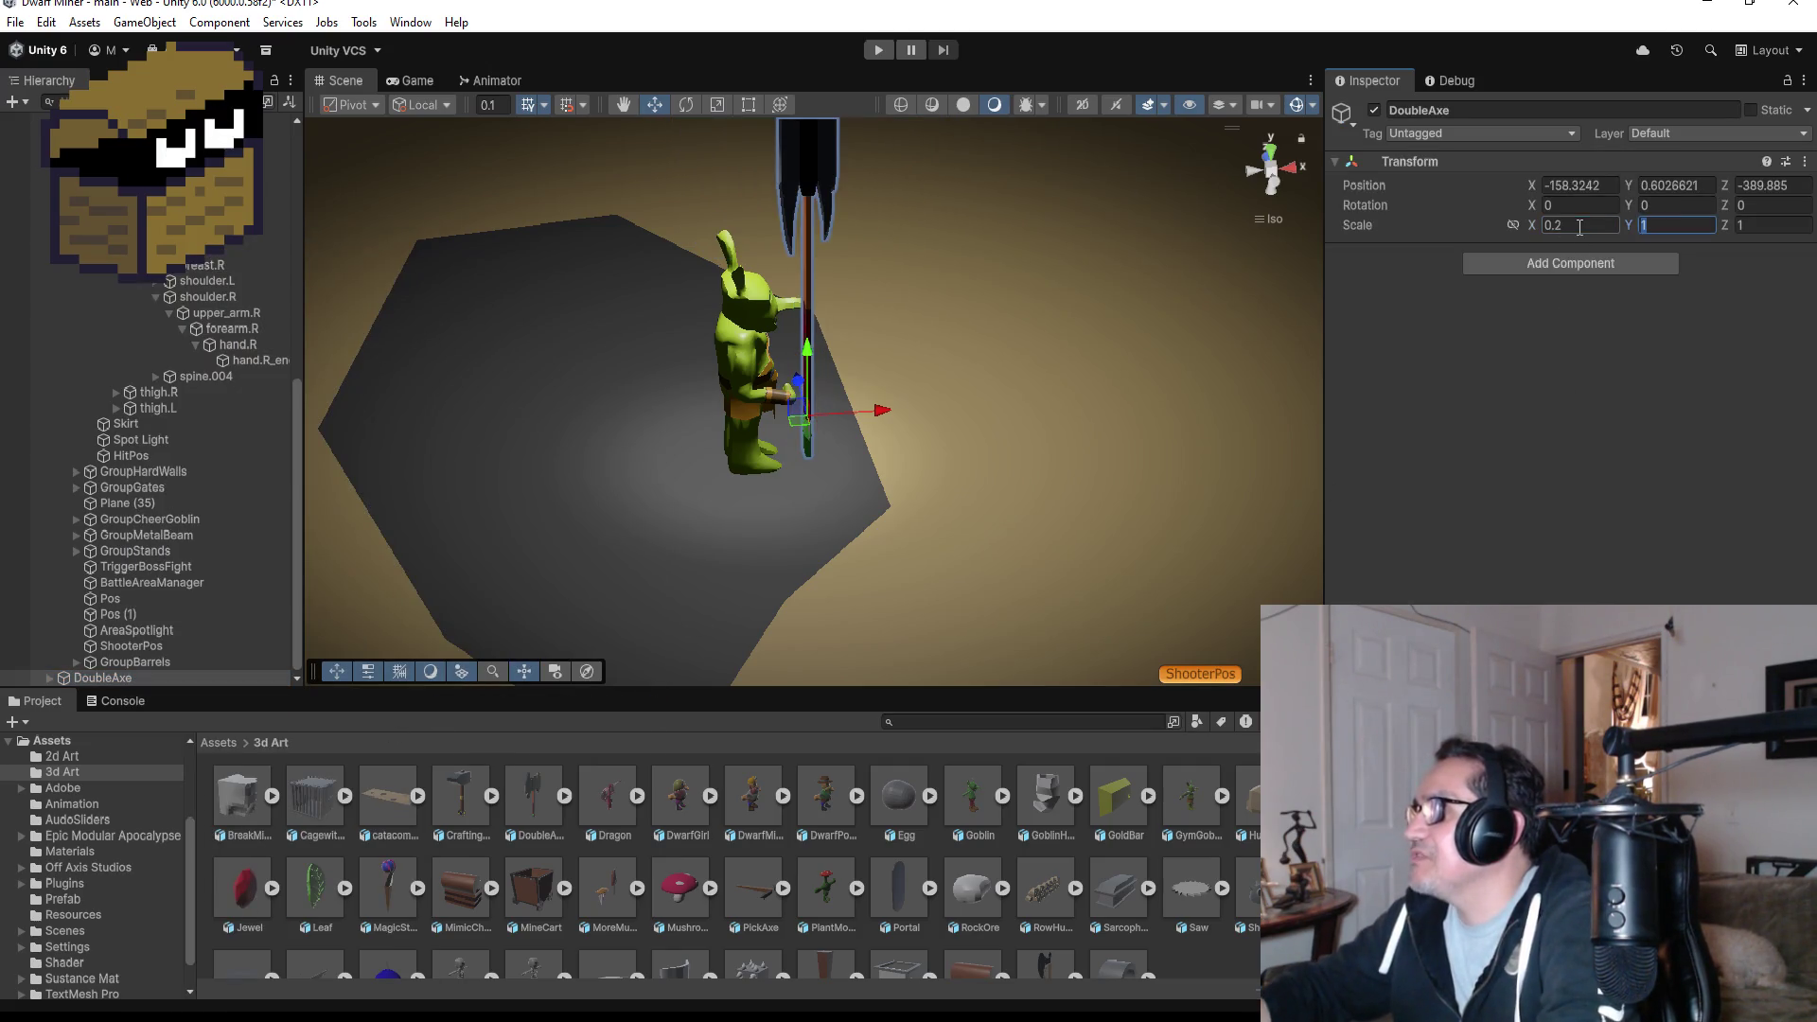
pyautogui.write('.2')
pyautogui.press('Tab')
pyautogui.write('.2')
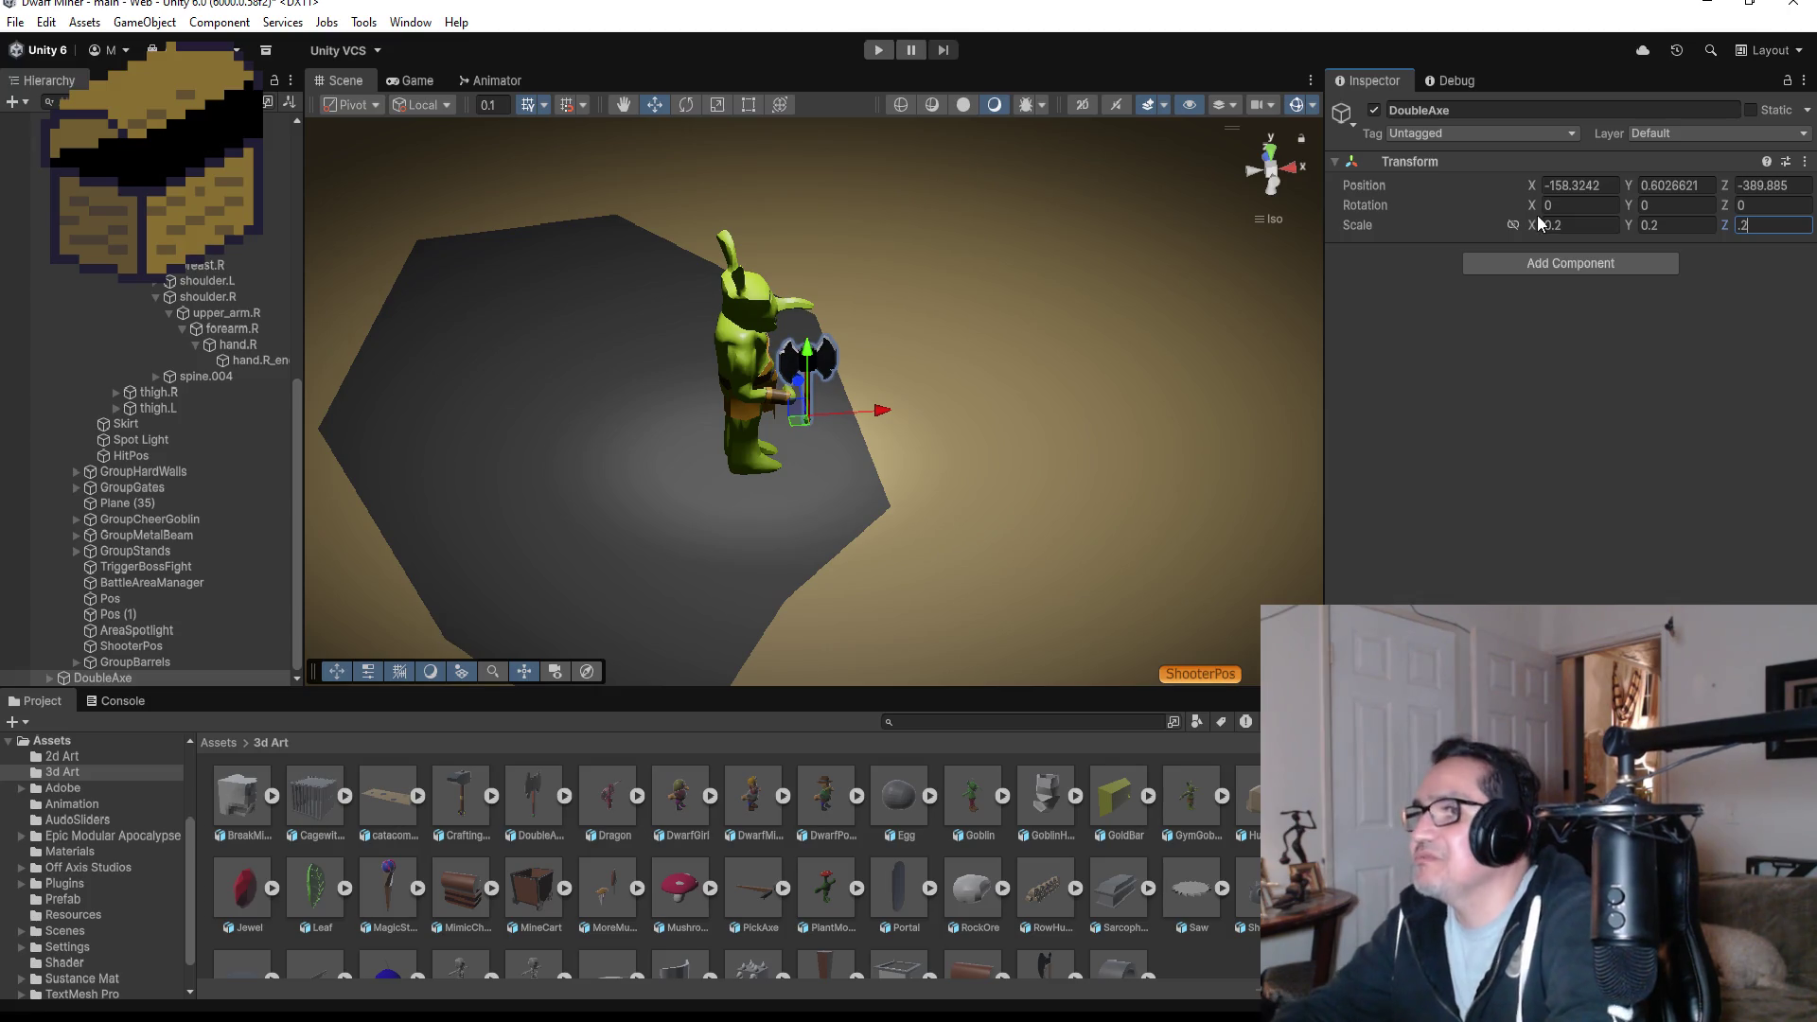
pyautogui.click(1591, 225)
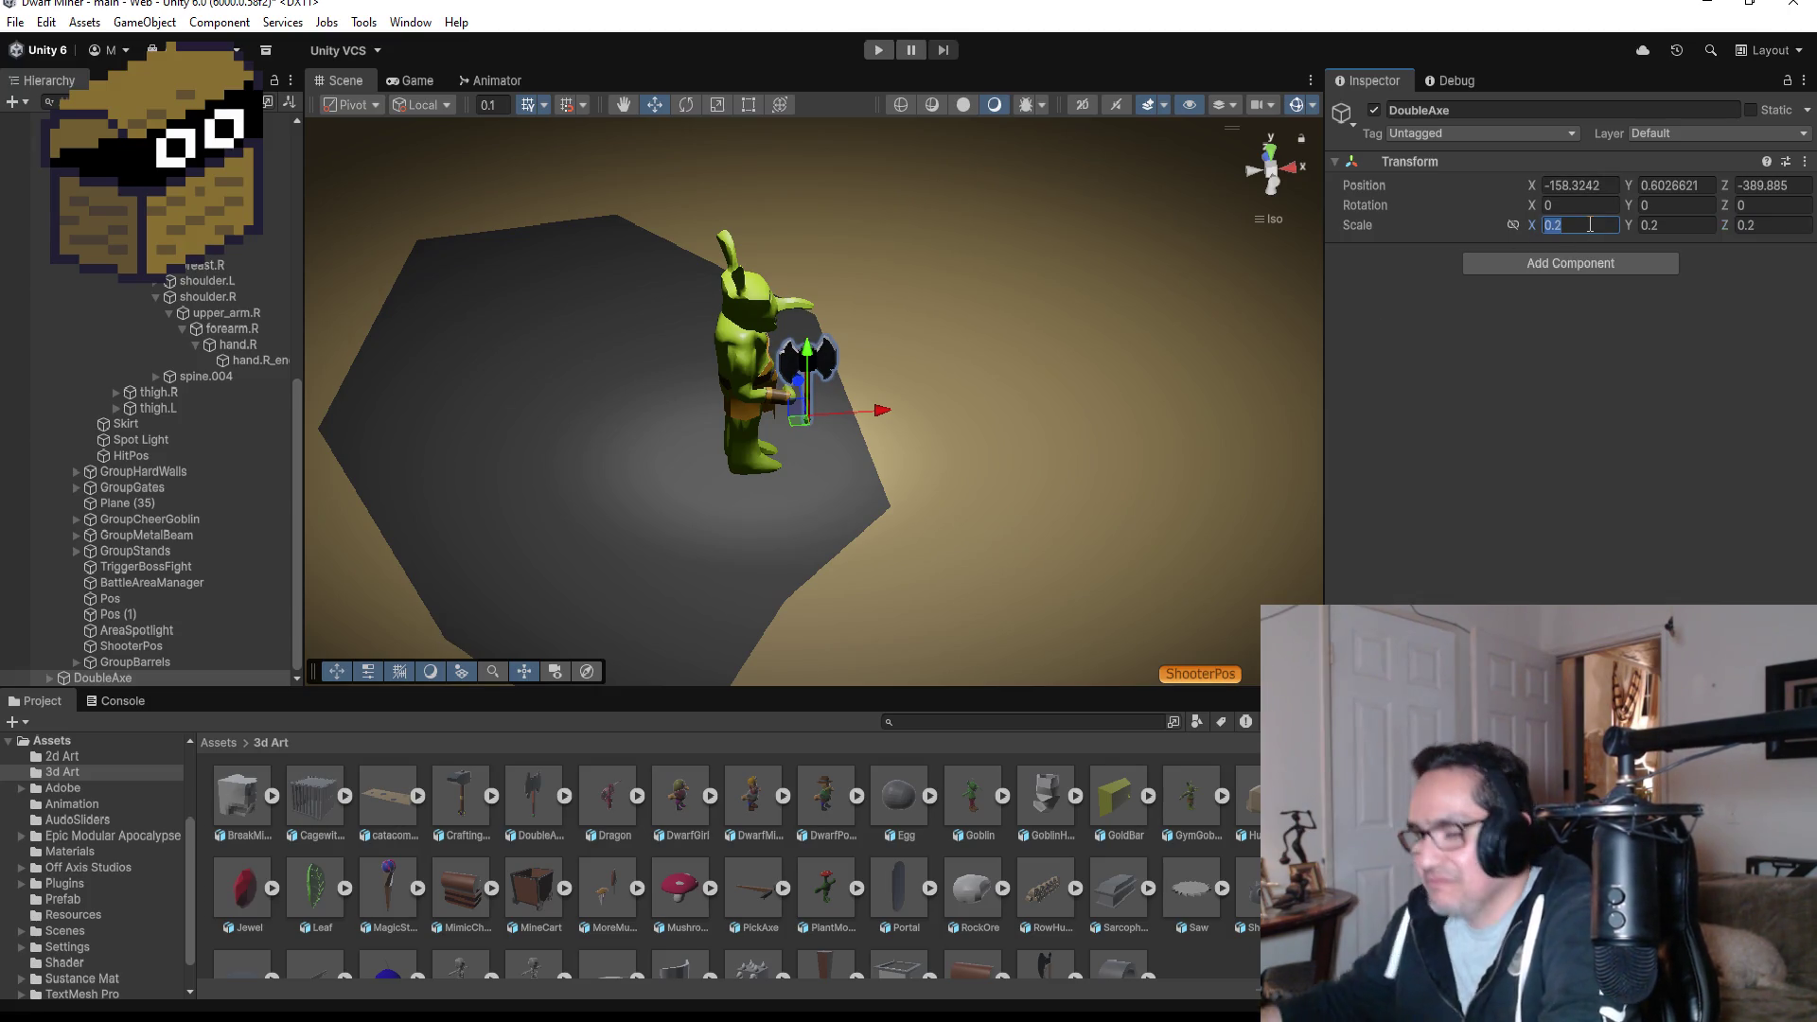
# - Change the axe's scale to 0.5 on all axes and raise it to Y 0.857 in the goblin's grip
pyautogui.press('BackSpace')
pyautogui.write('5')
pyautogui.press('Tab')
pyautogui.press('BackSpace')
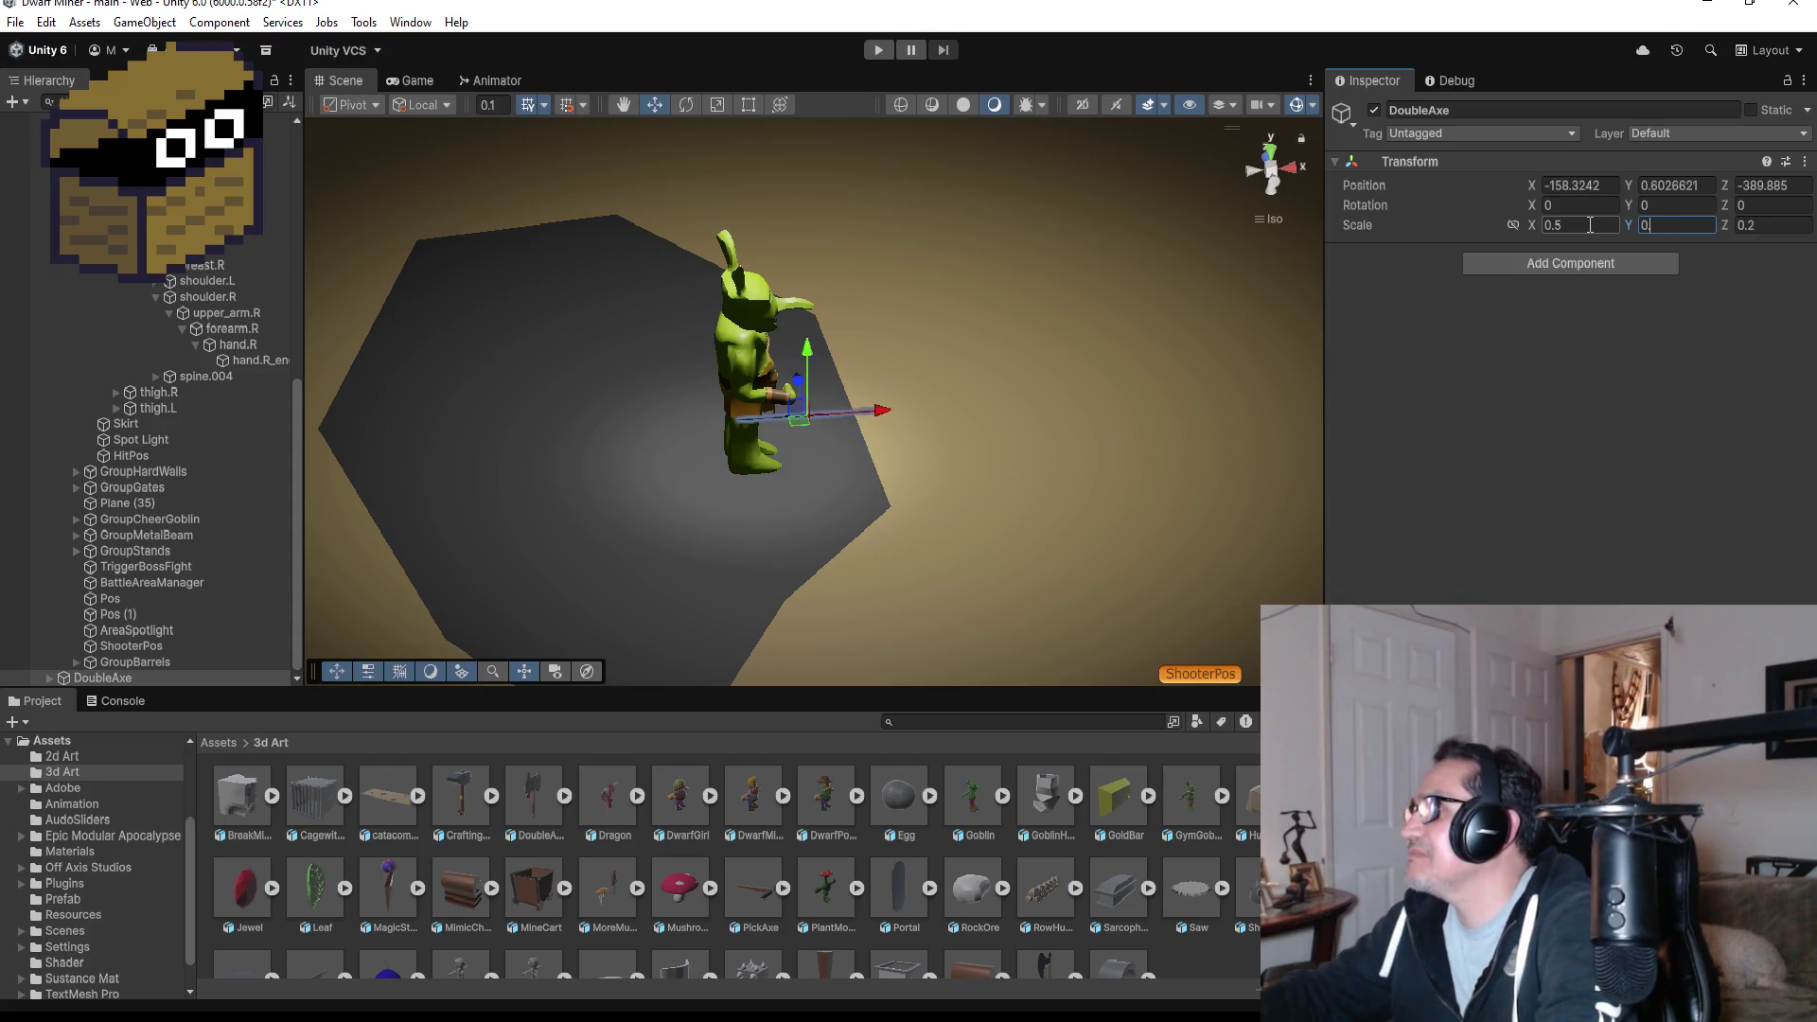
pyautogui.write('5')
pyautogui.press('Tab')
pyautogui.press('BackSpace')
pyautogui.write('5')
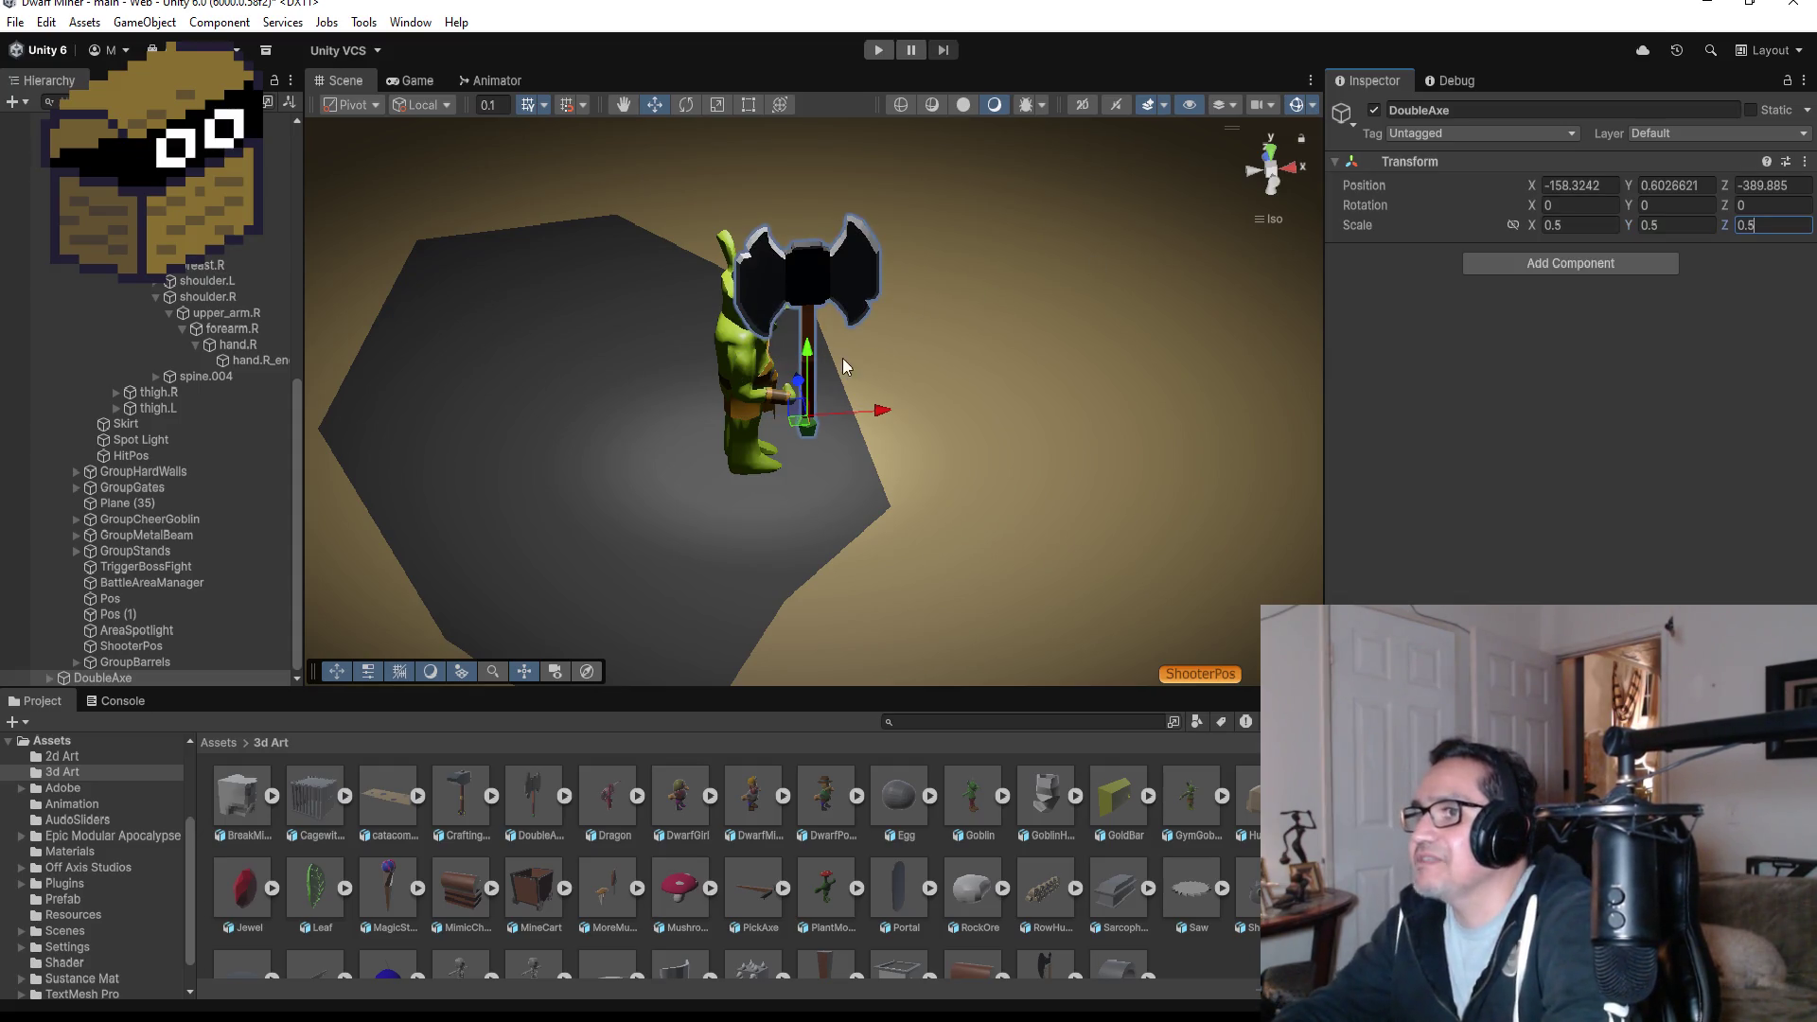
pyautogui.moveTo(803, 357); pyautogui.dragTo(837, 328)
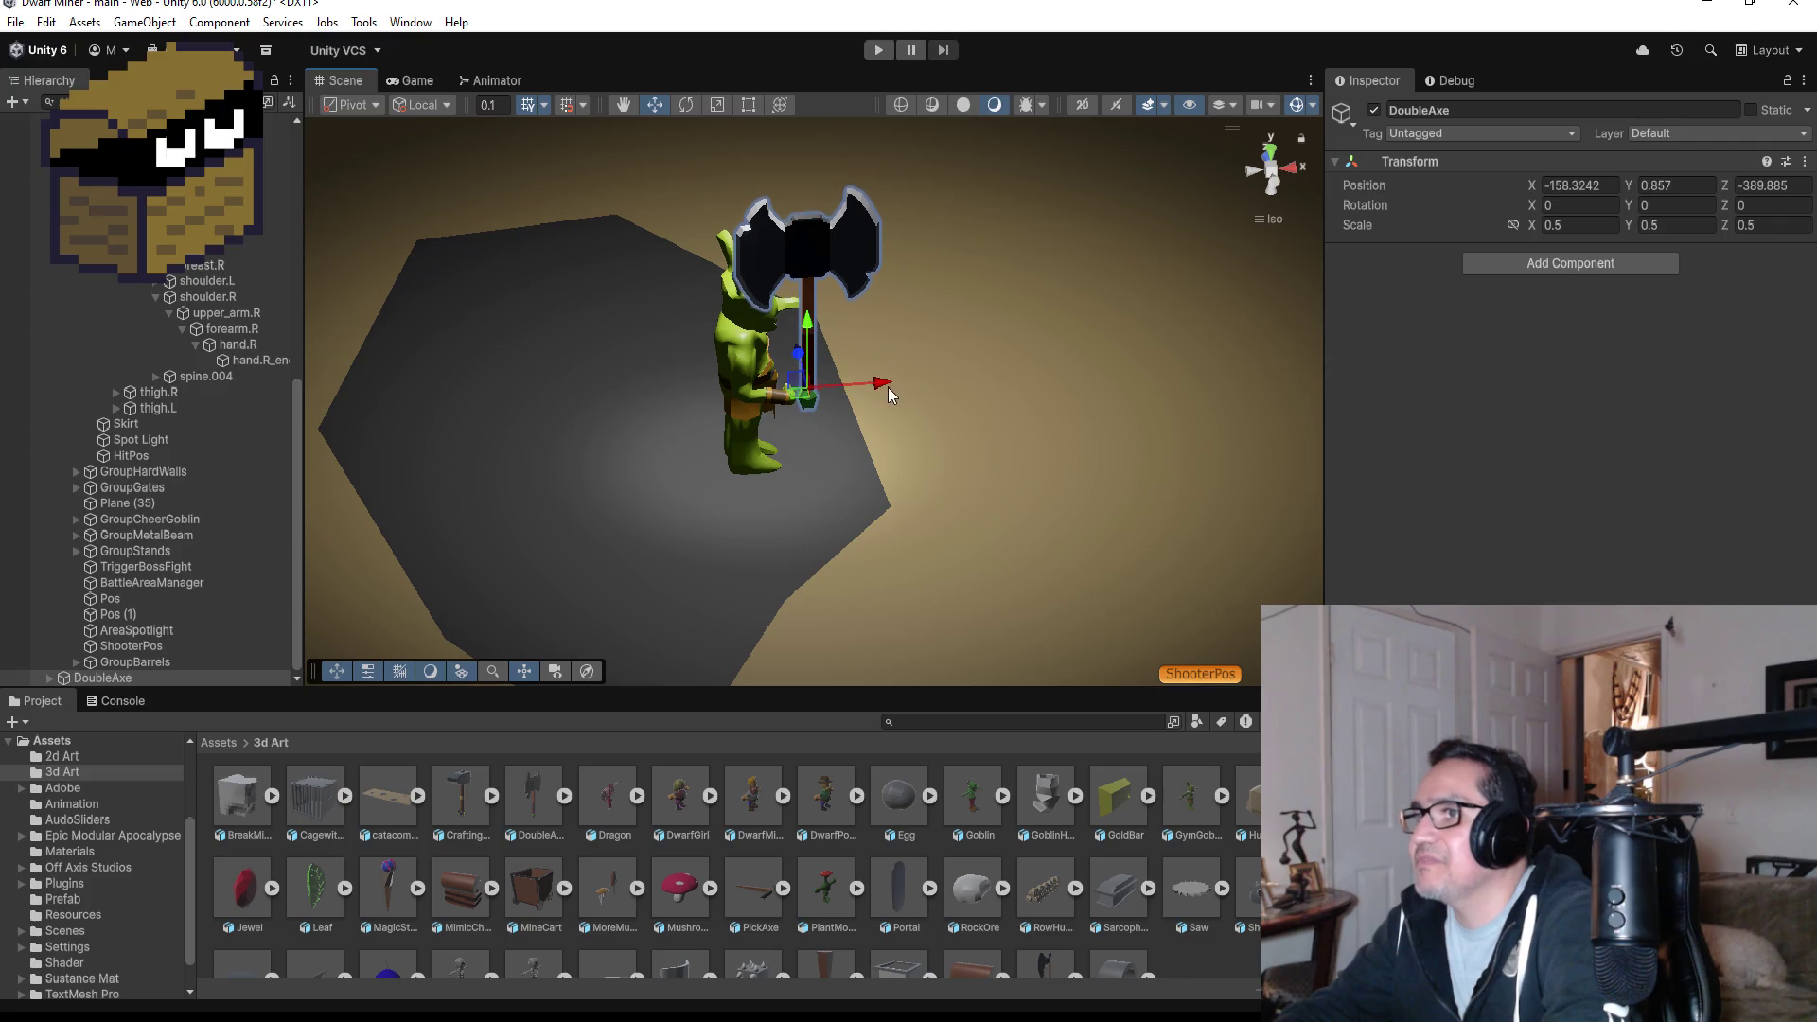
pyautogui.moveTo(888, 388); pyautogui.dragTo(873, 384)
# - Slide the axe slightly left to Position X -158.468 toward the goblin's hand
pyautogui.scroll(2, 973, 303)
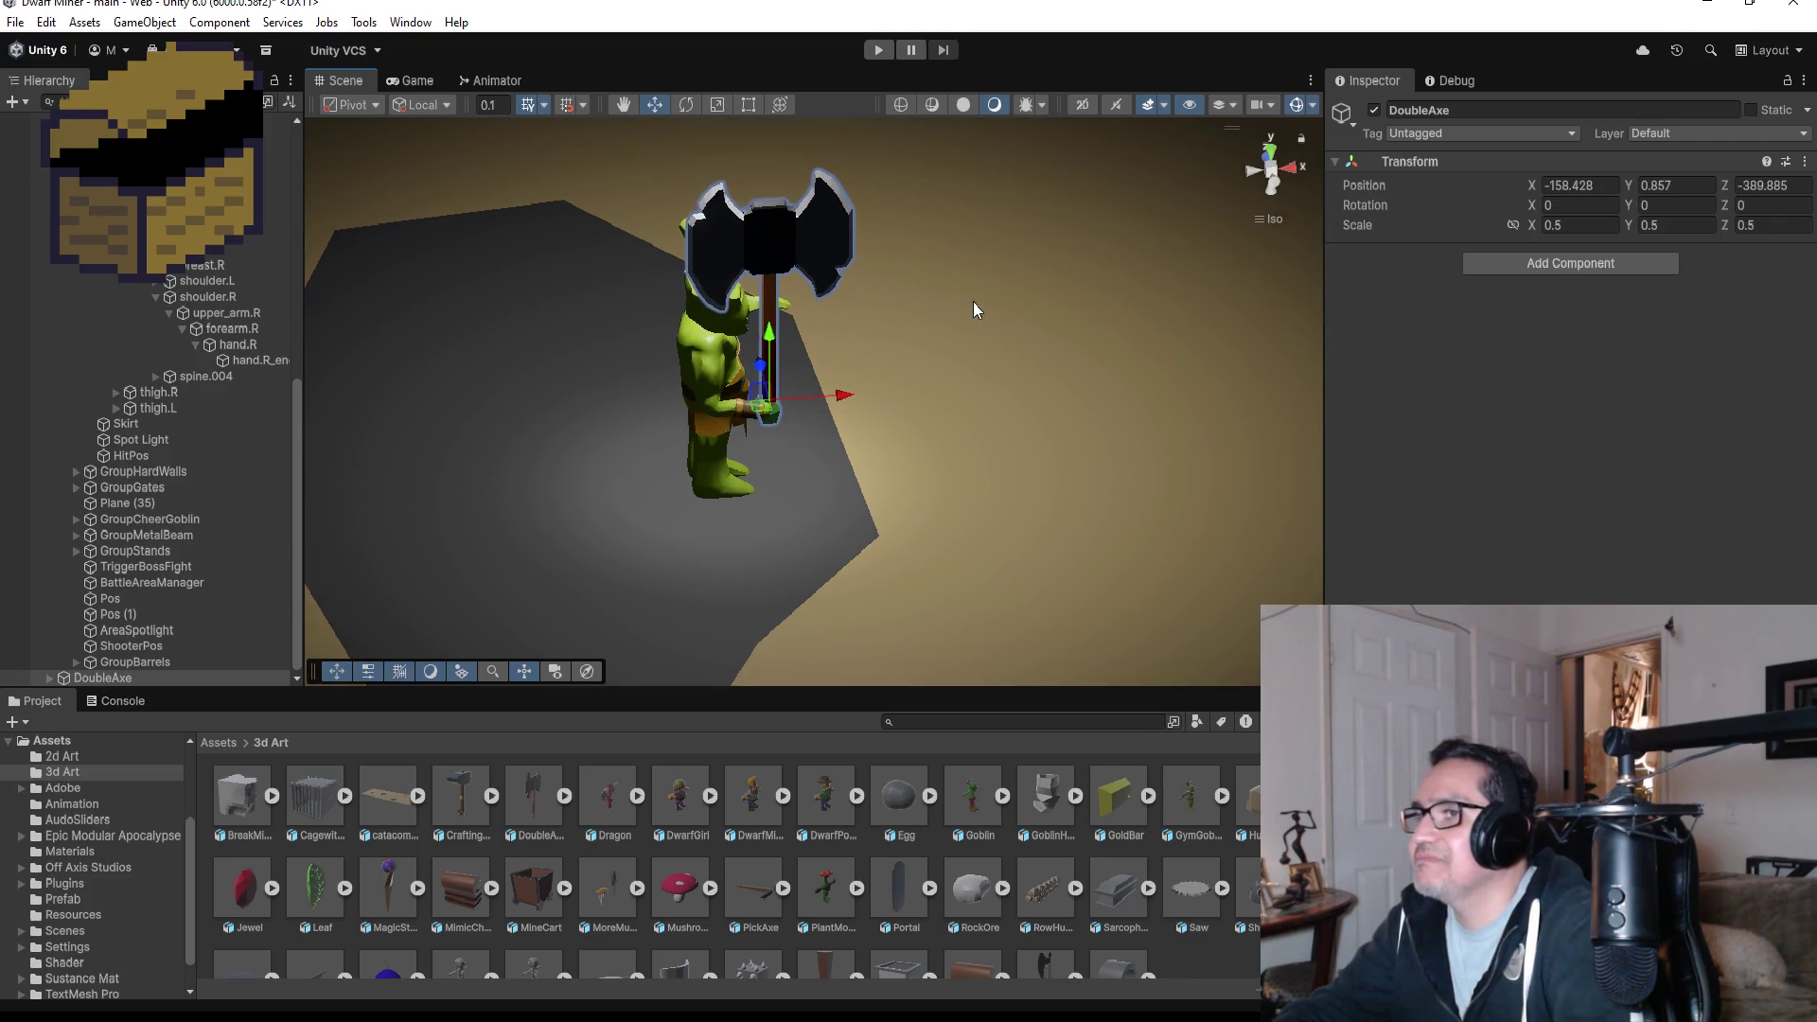
pyautogui.scroll(5, 973, 303)
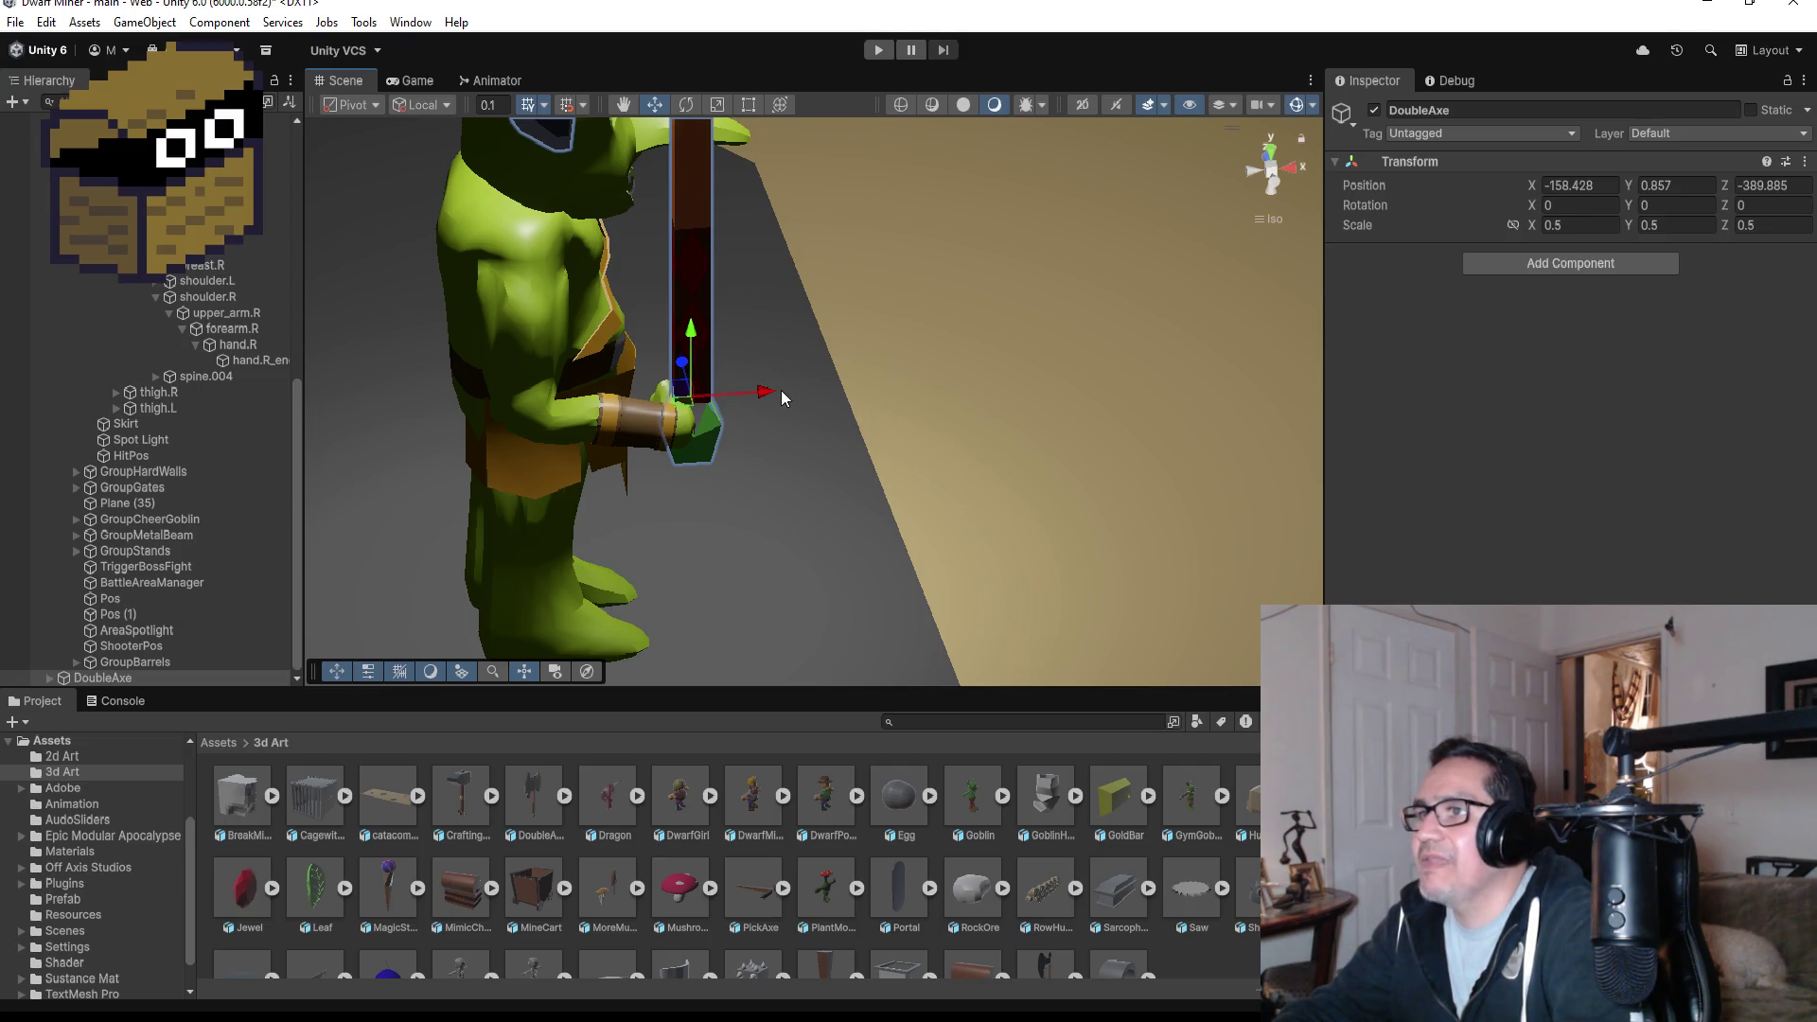
pyautogui.moveTo(776, 390); pyautogui.dragTo(761, 388)
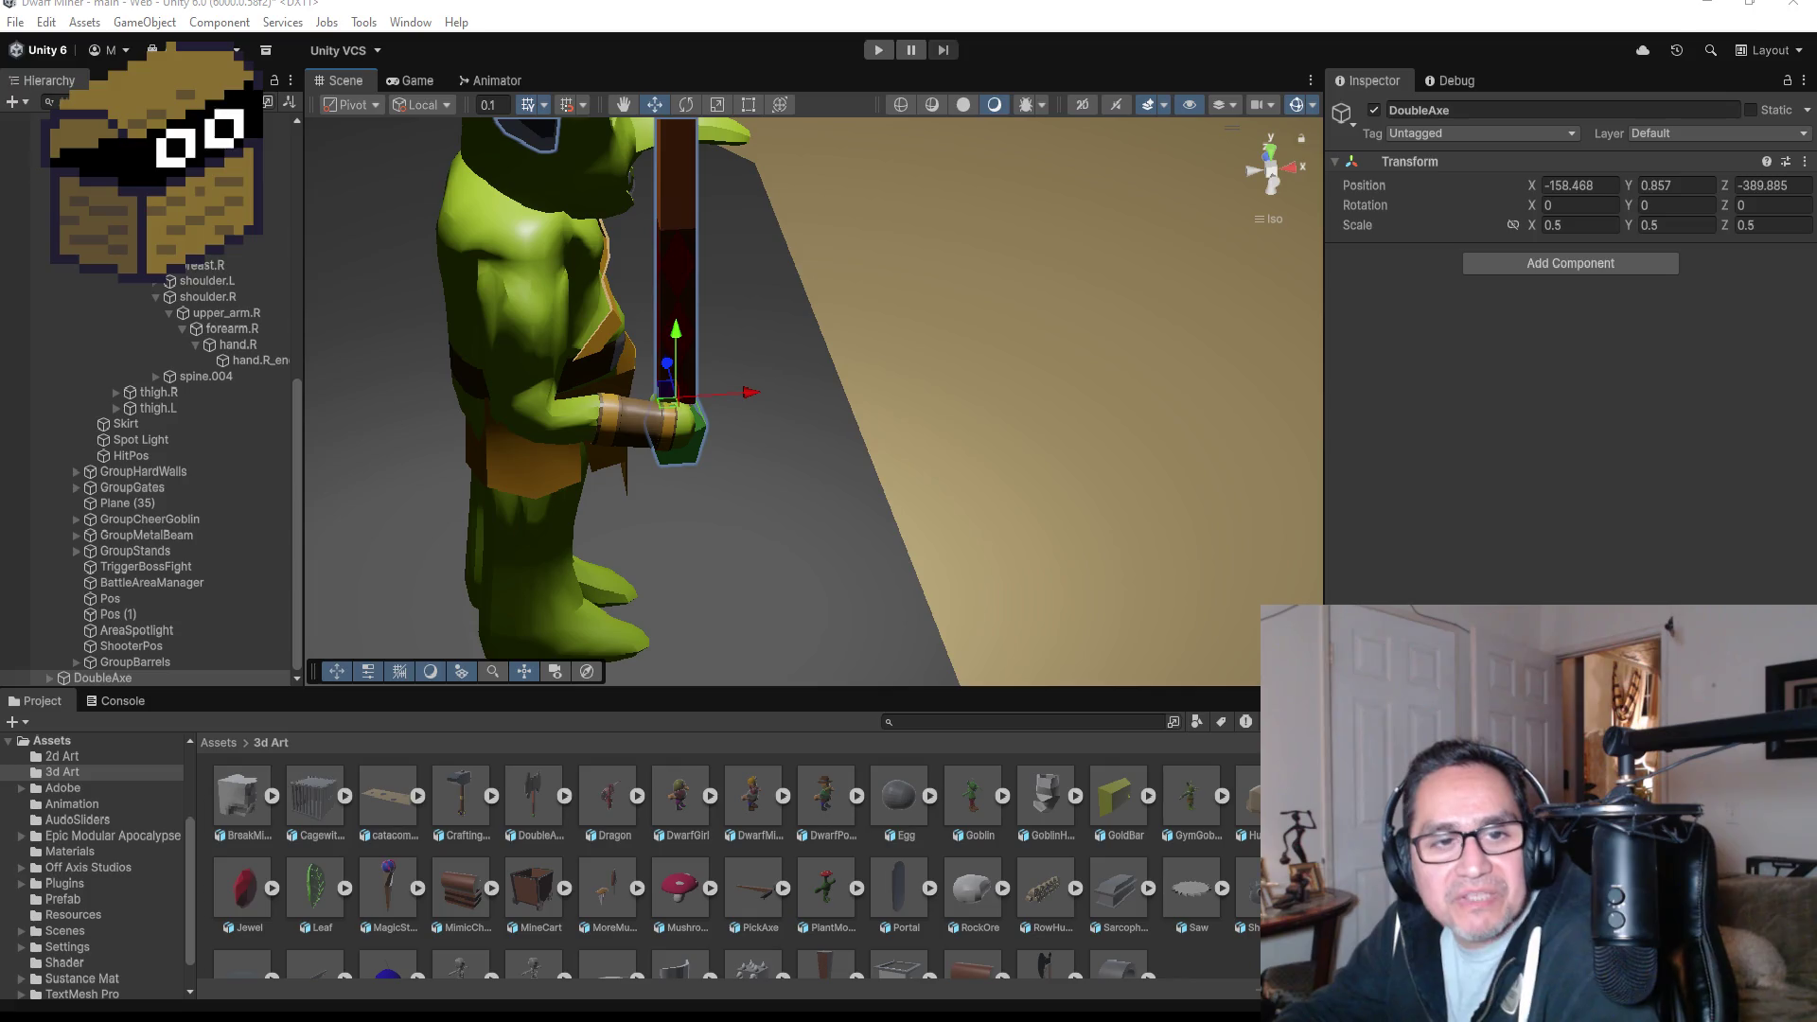
pyautogui.scroll(-2, 949, 286)
pyautogui.scroll(-3, 942, 293)
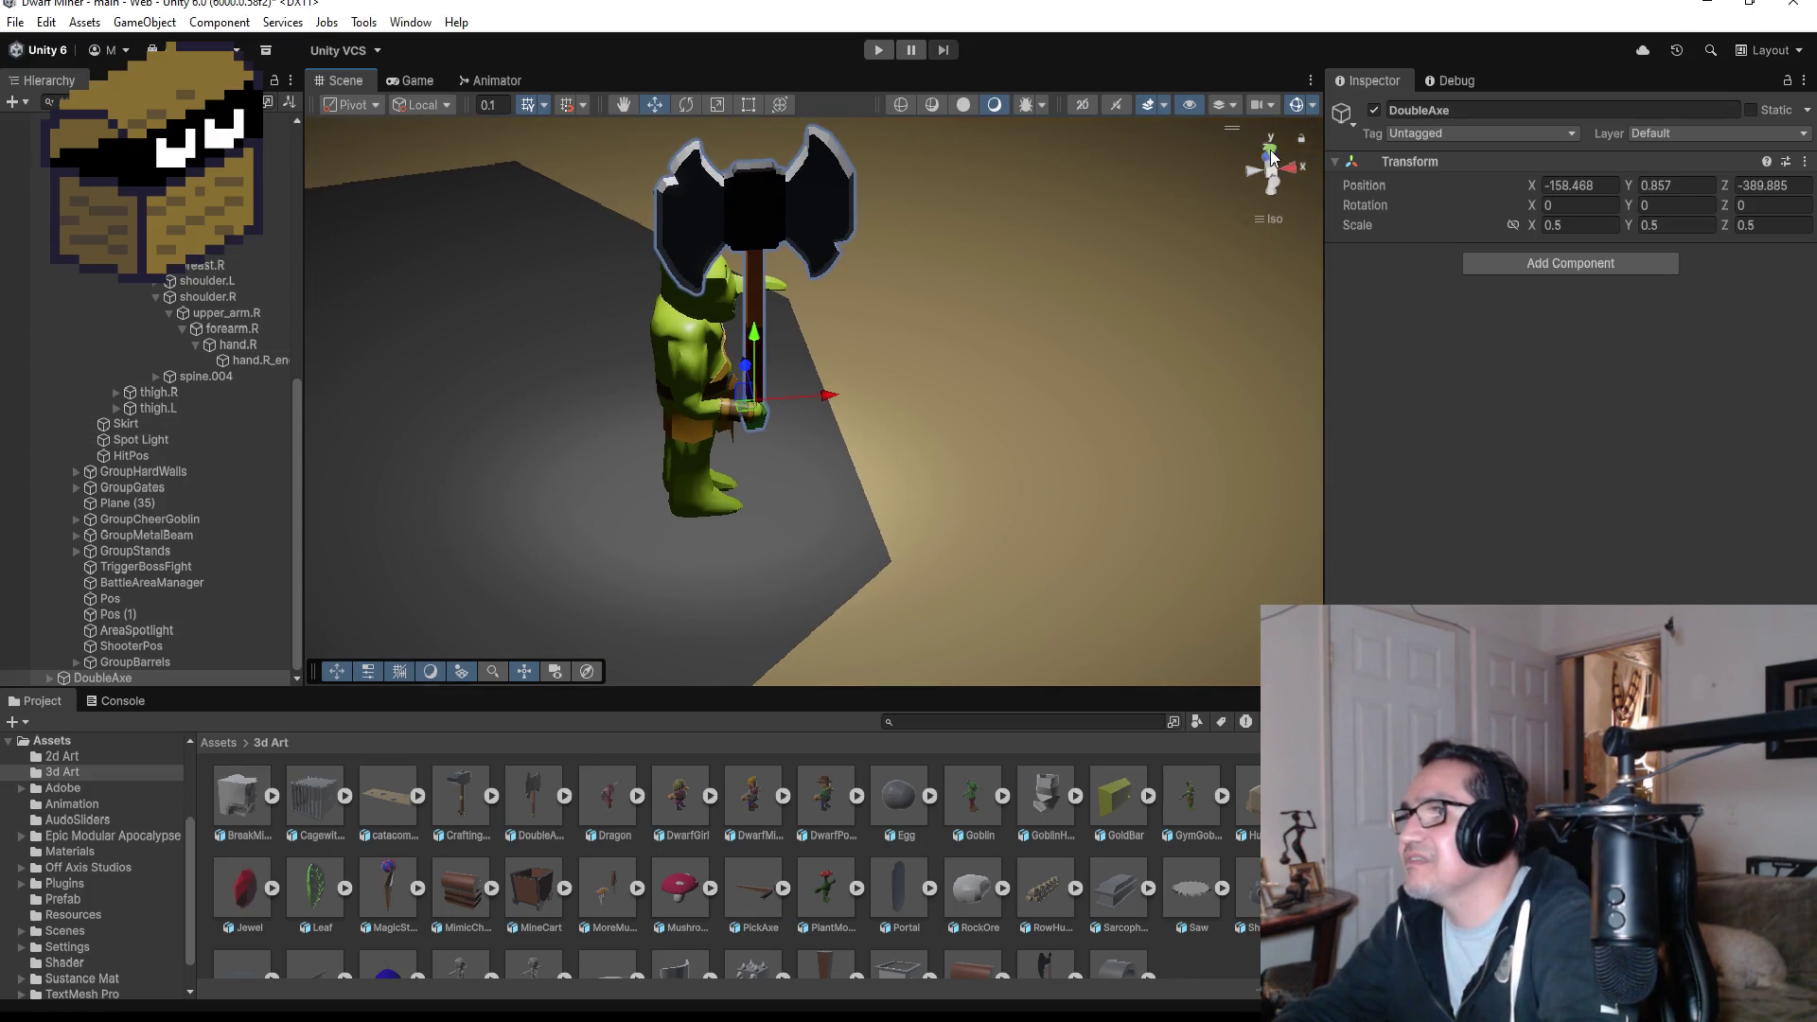
pyautogui.click(1267, 193)
pyautogui.click(1270, 186)
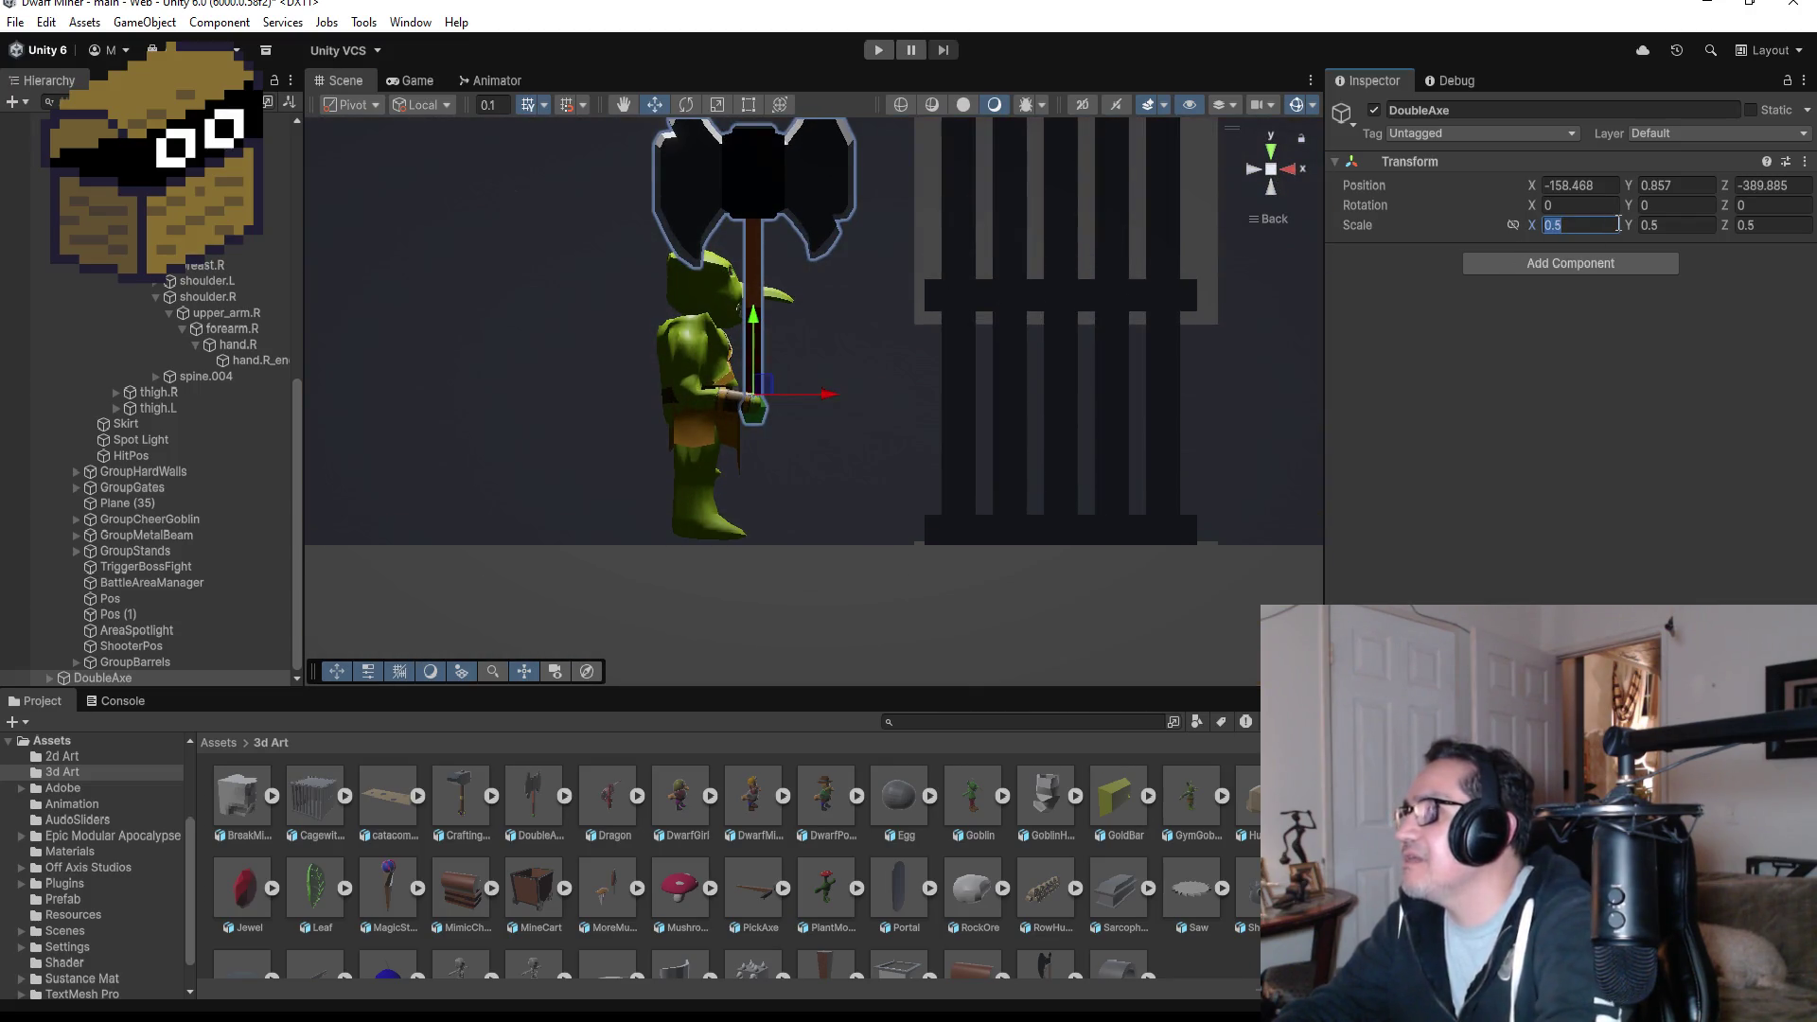
# - Shrink the axe to 0.4 scale on X, Y and Z
pyautogui.write('0.4')
pyautogui.press('Tab')
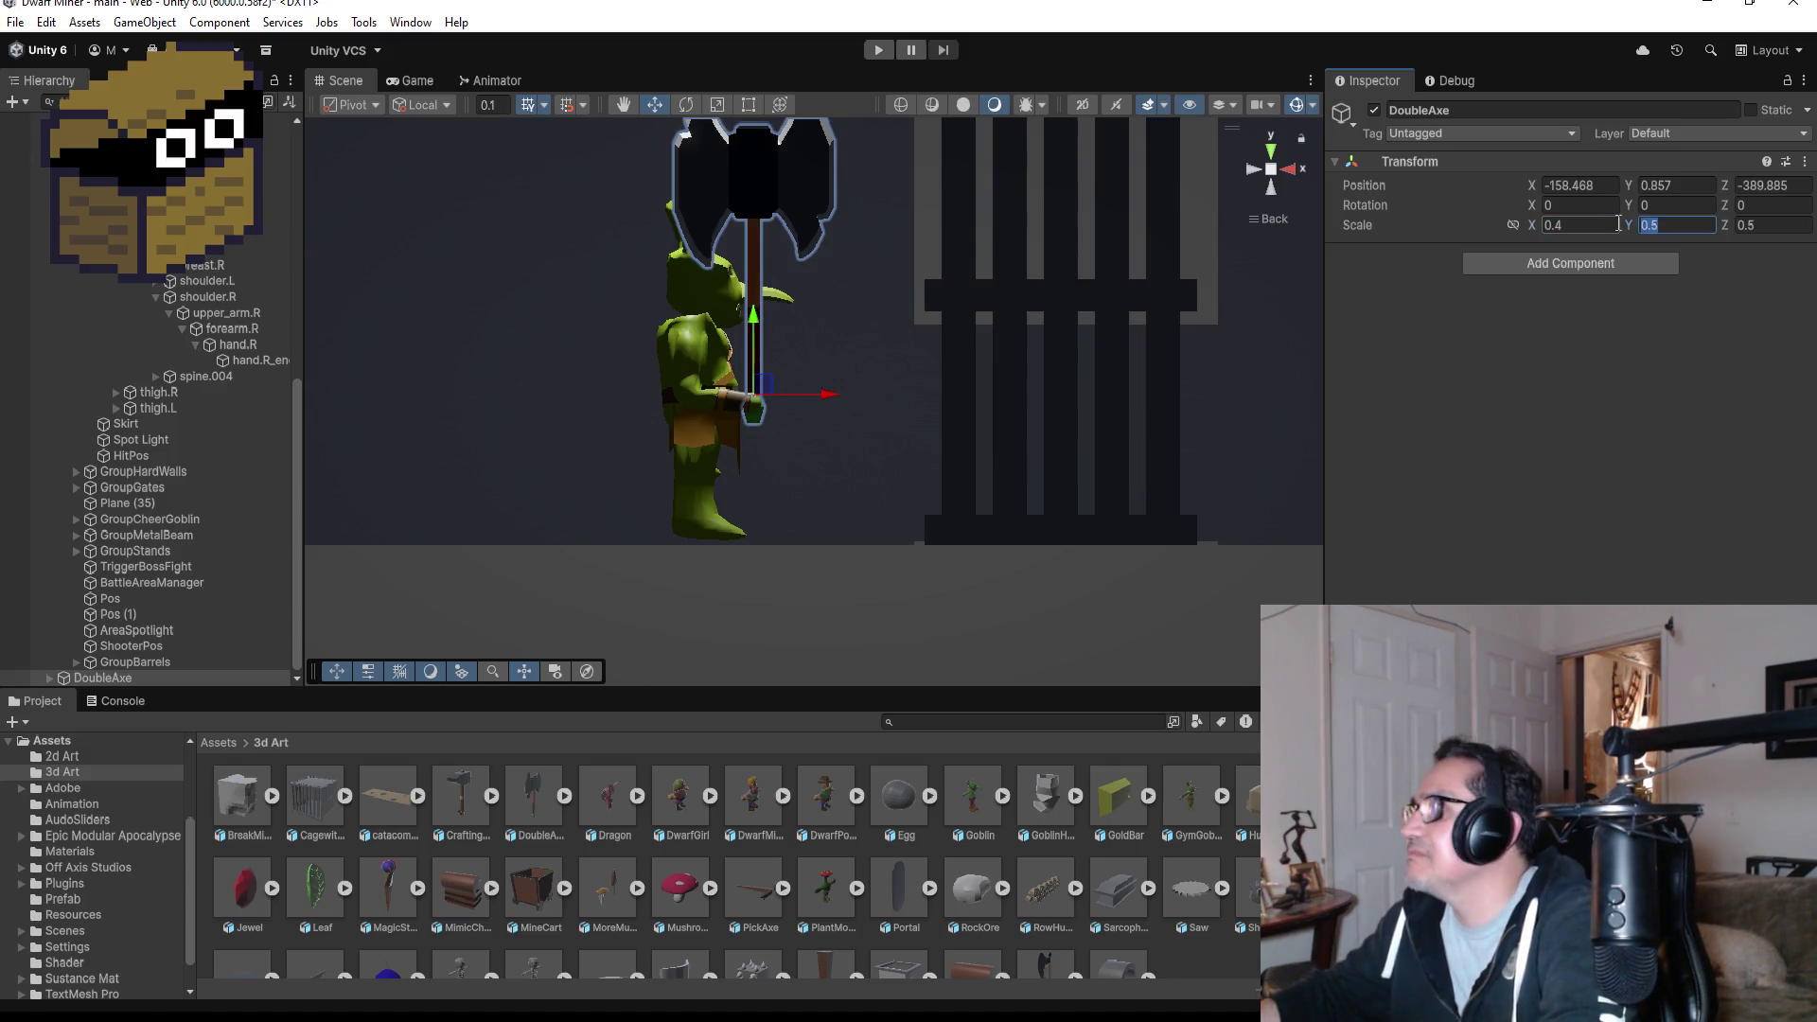
pyautogui.write('0.4')
pyautogui.press('Tab')
pyautogui.write('0.4')
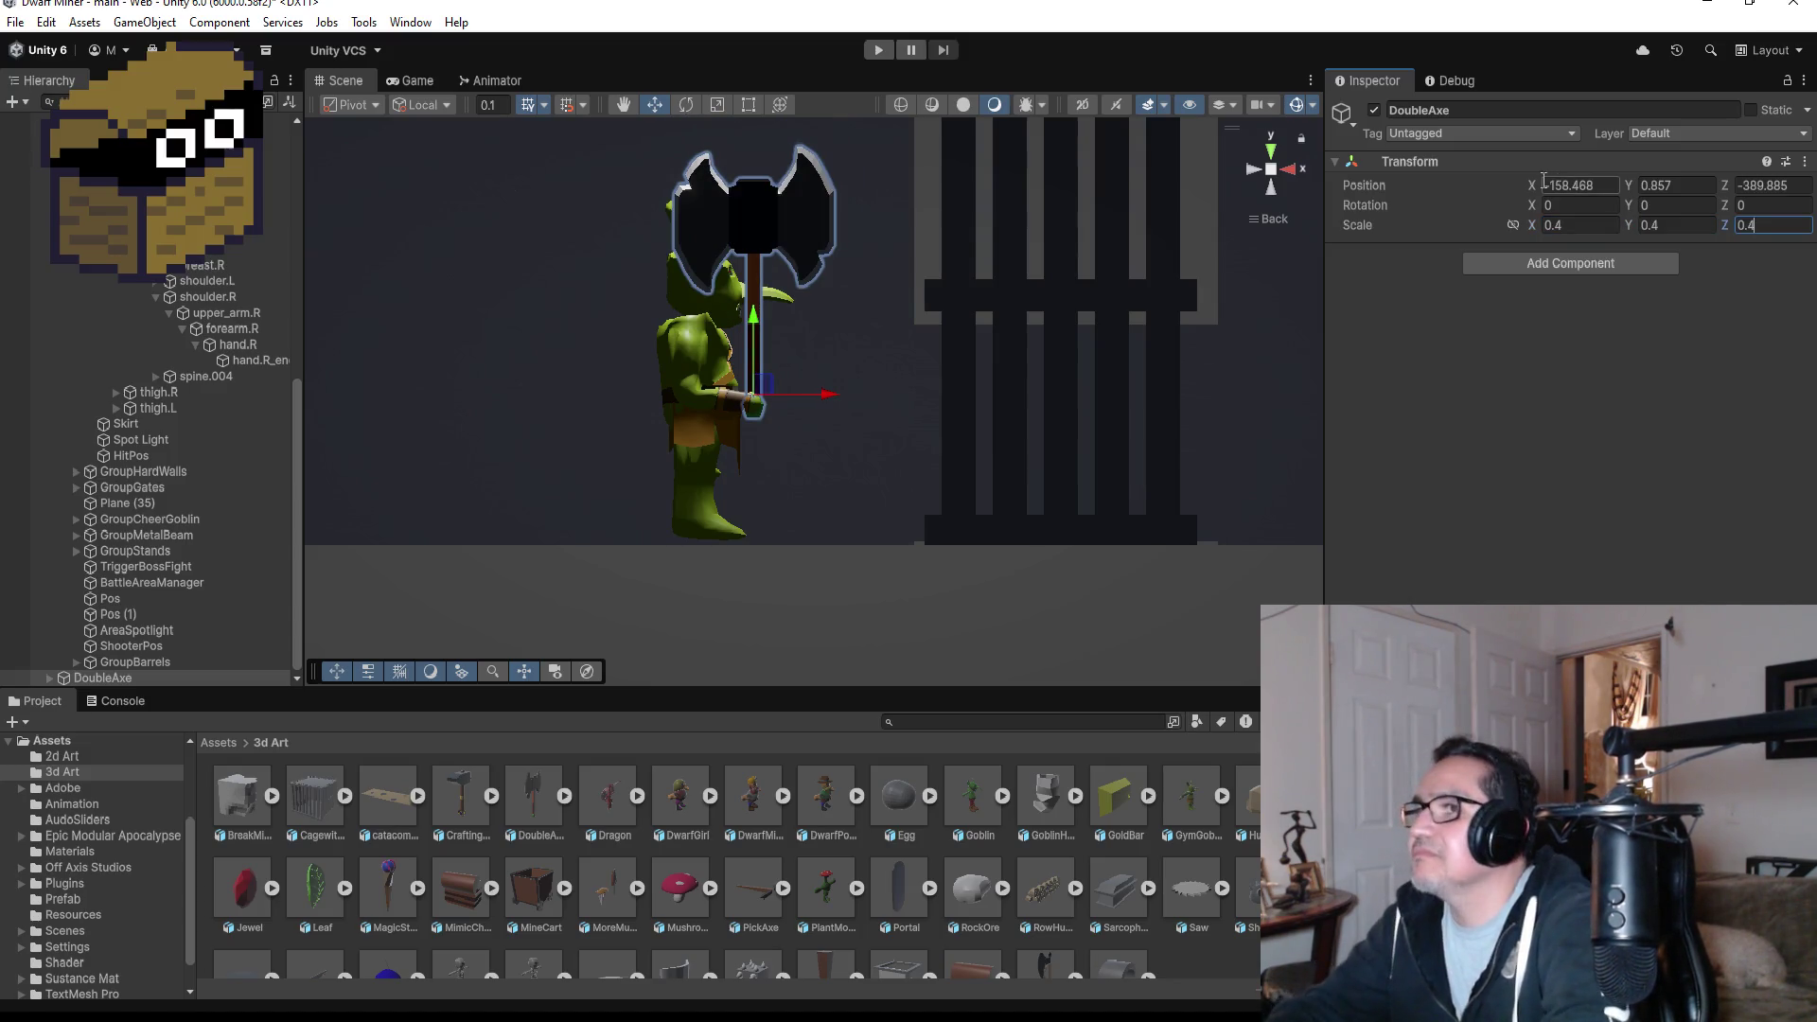
# - Tilt the axe to 27.087 degrees around Z with the Rotate tool
pyautogui.click(682, 105)
pyautogui.moveTo(817, 351); pyautogui.dragTo(751, 305)
pyautogui.moveTo(884, 320)
pyautogui.mouseDown()
pyautogui.moveTo(994, 284)
pyautogui.moveTo(616, 357)
pyautogui.moveTo(1075, 354)
pyautogui.mouseUp()
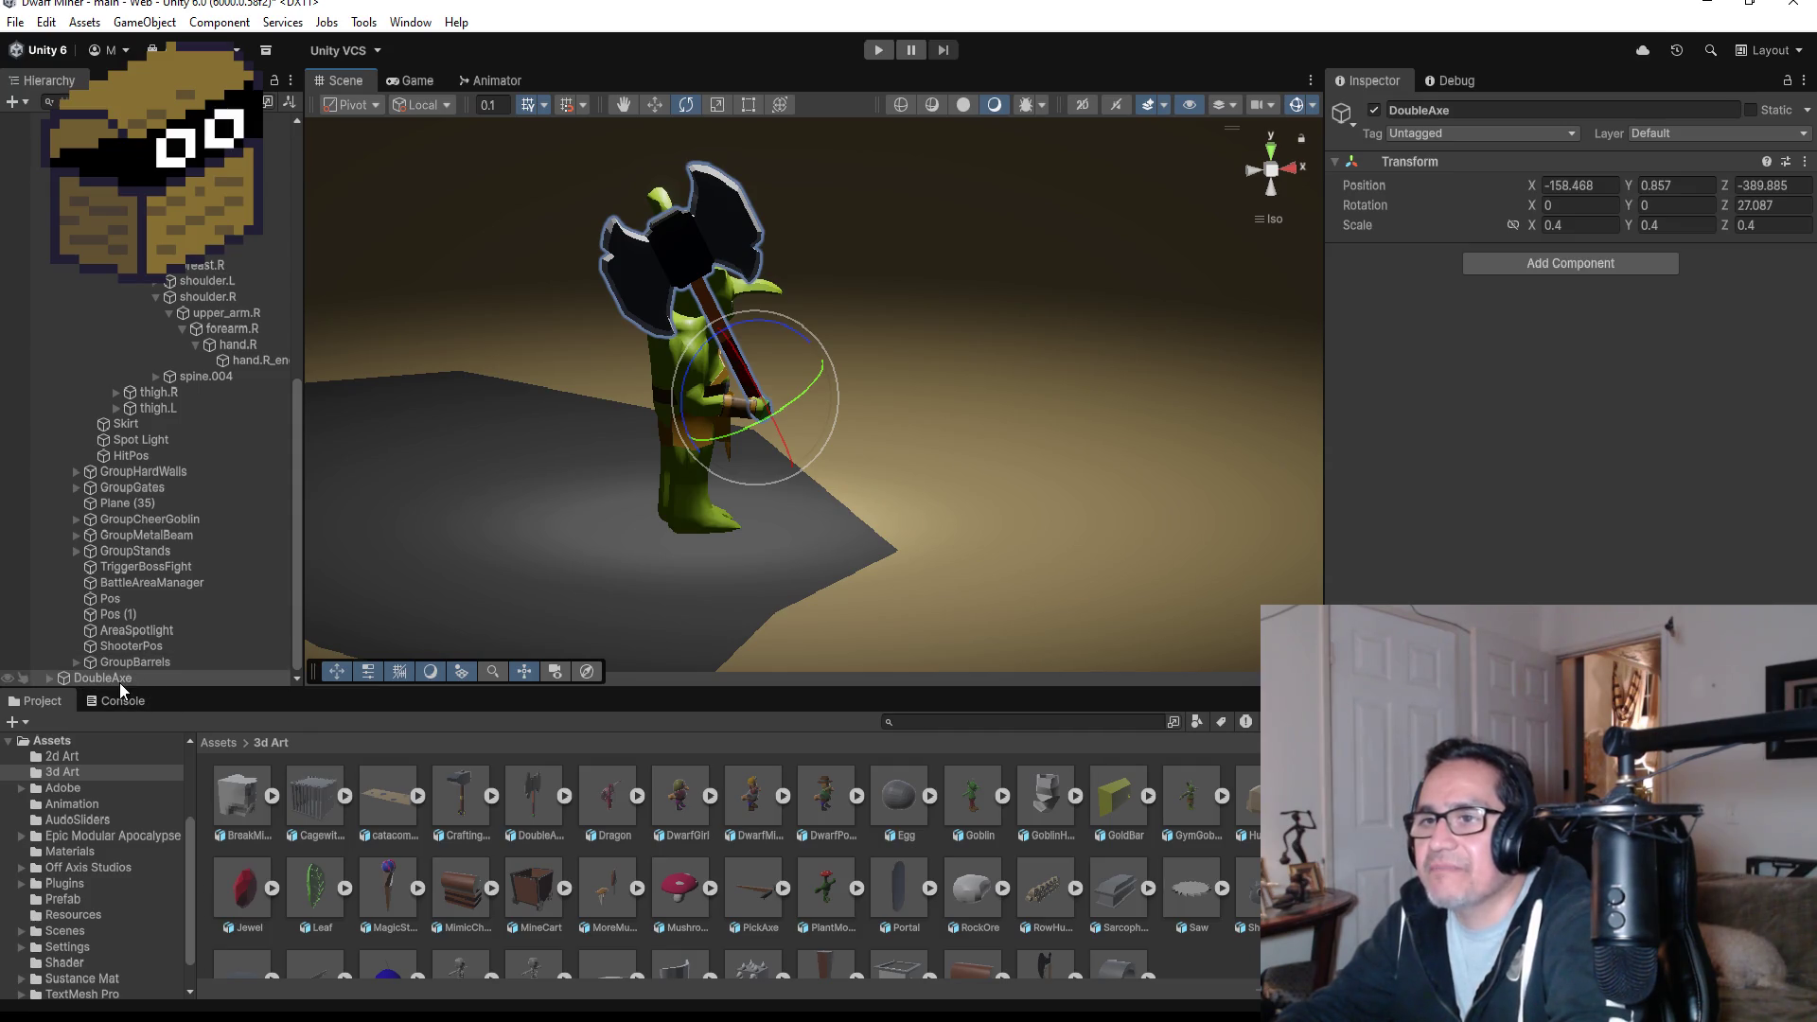
# - Parent DoubleAxe under the goblin boss's hand.R bone and collapse that branch
pyautogui.moveTo(119, 680); pyautogui.dragTo(231, 350)
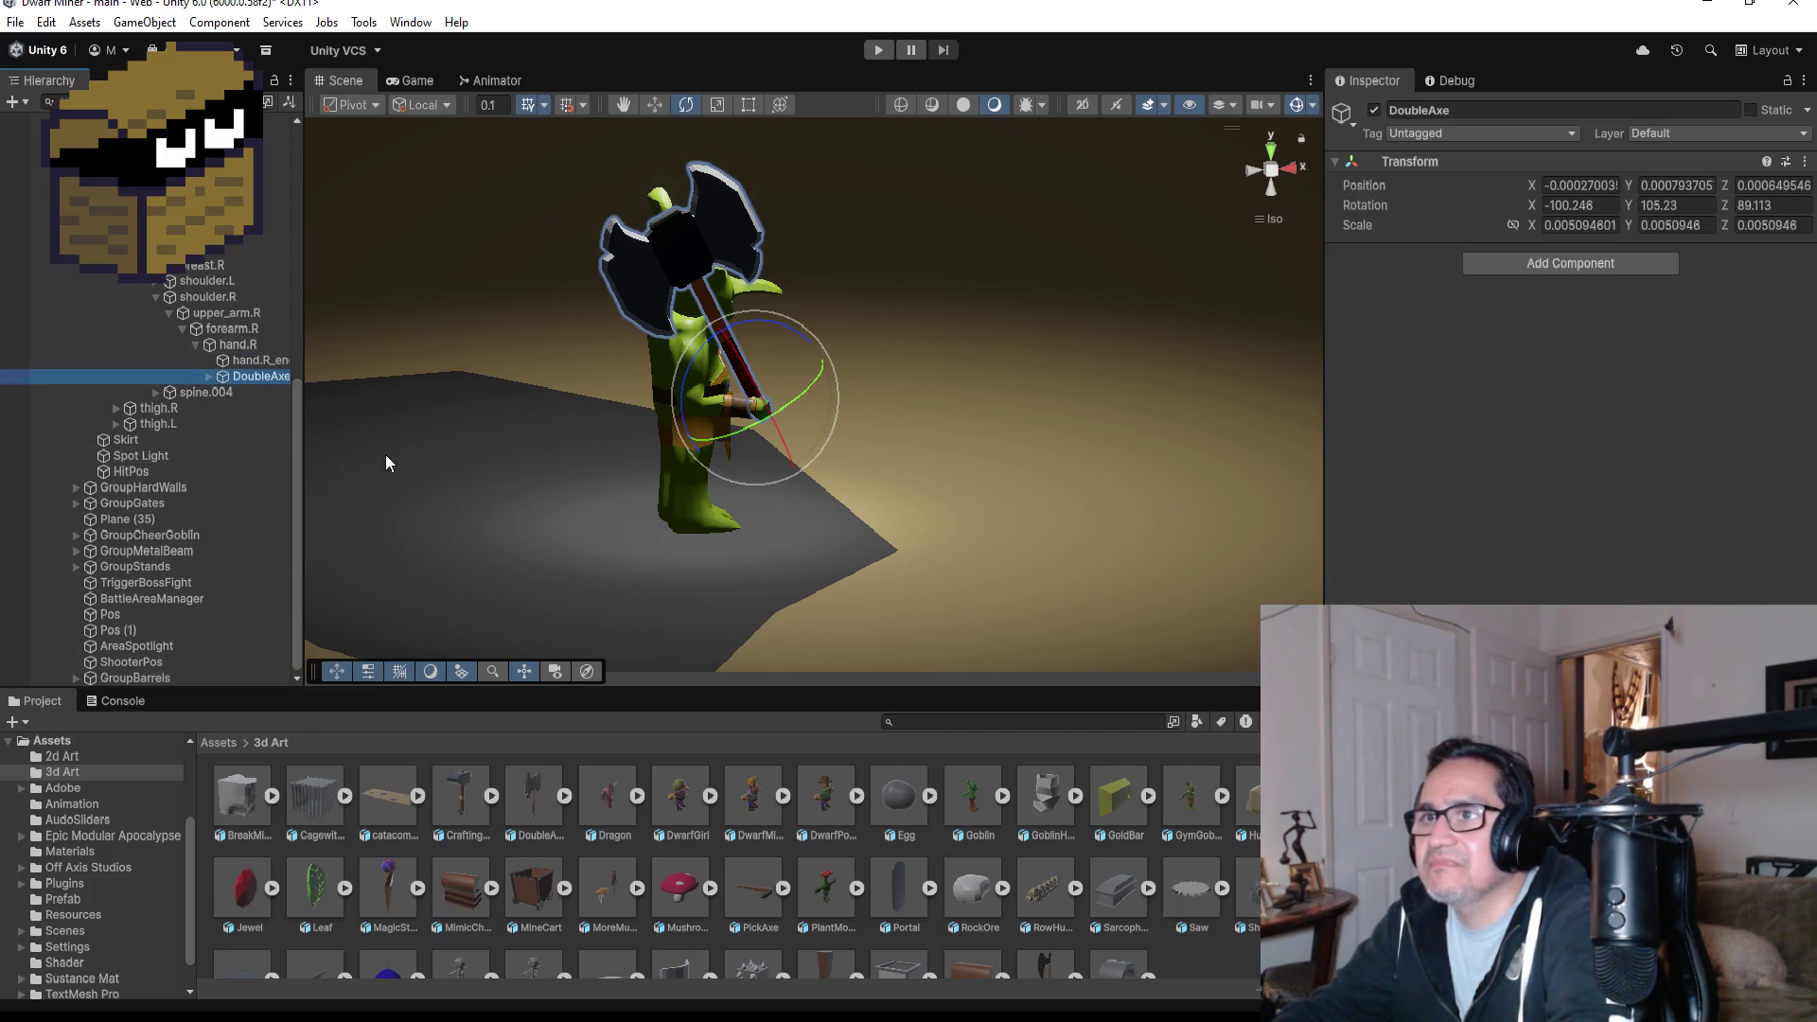
pyautogui.click(194, 345)
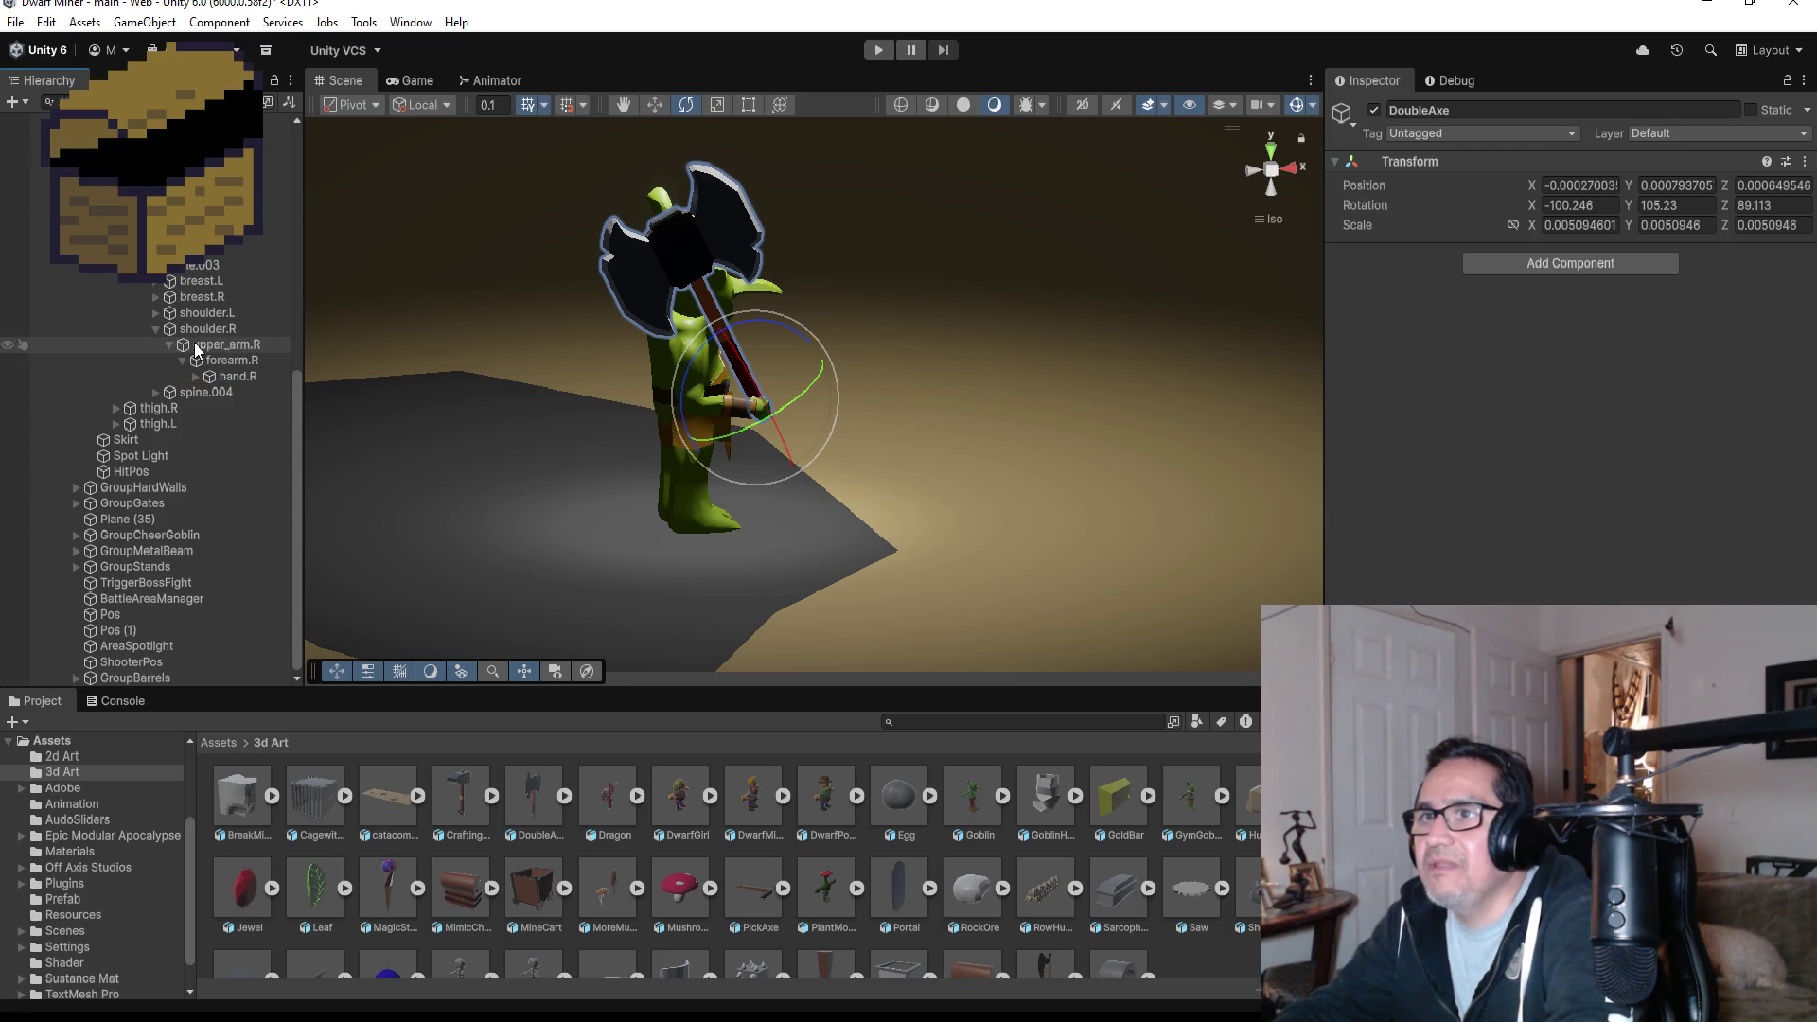
pyautogui.scroll(-5, 1039, 345)
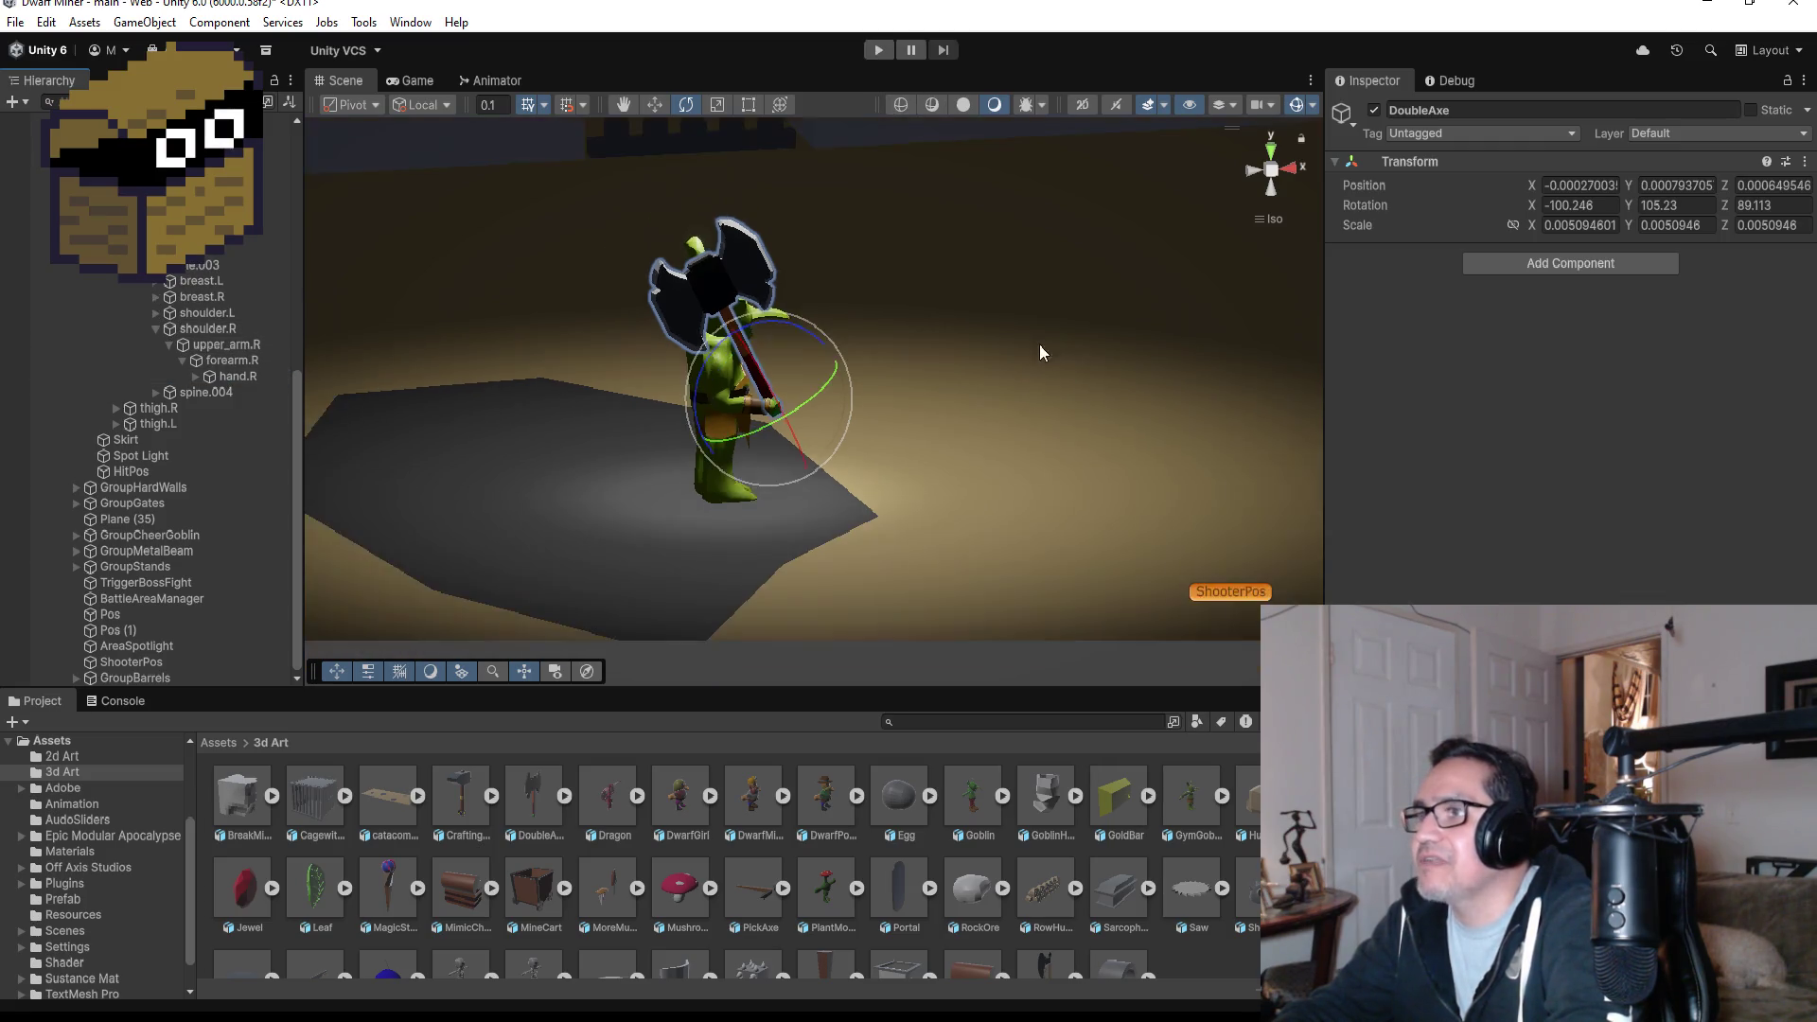
pyautogui.click(1269, 152)
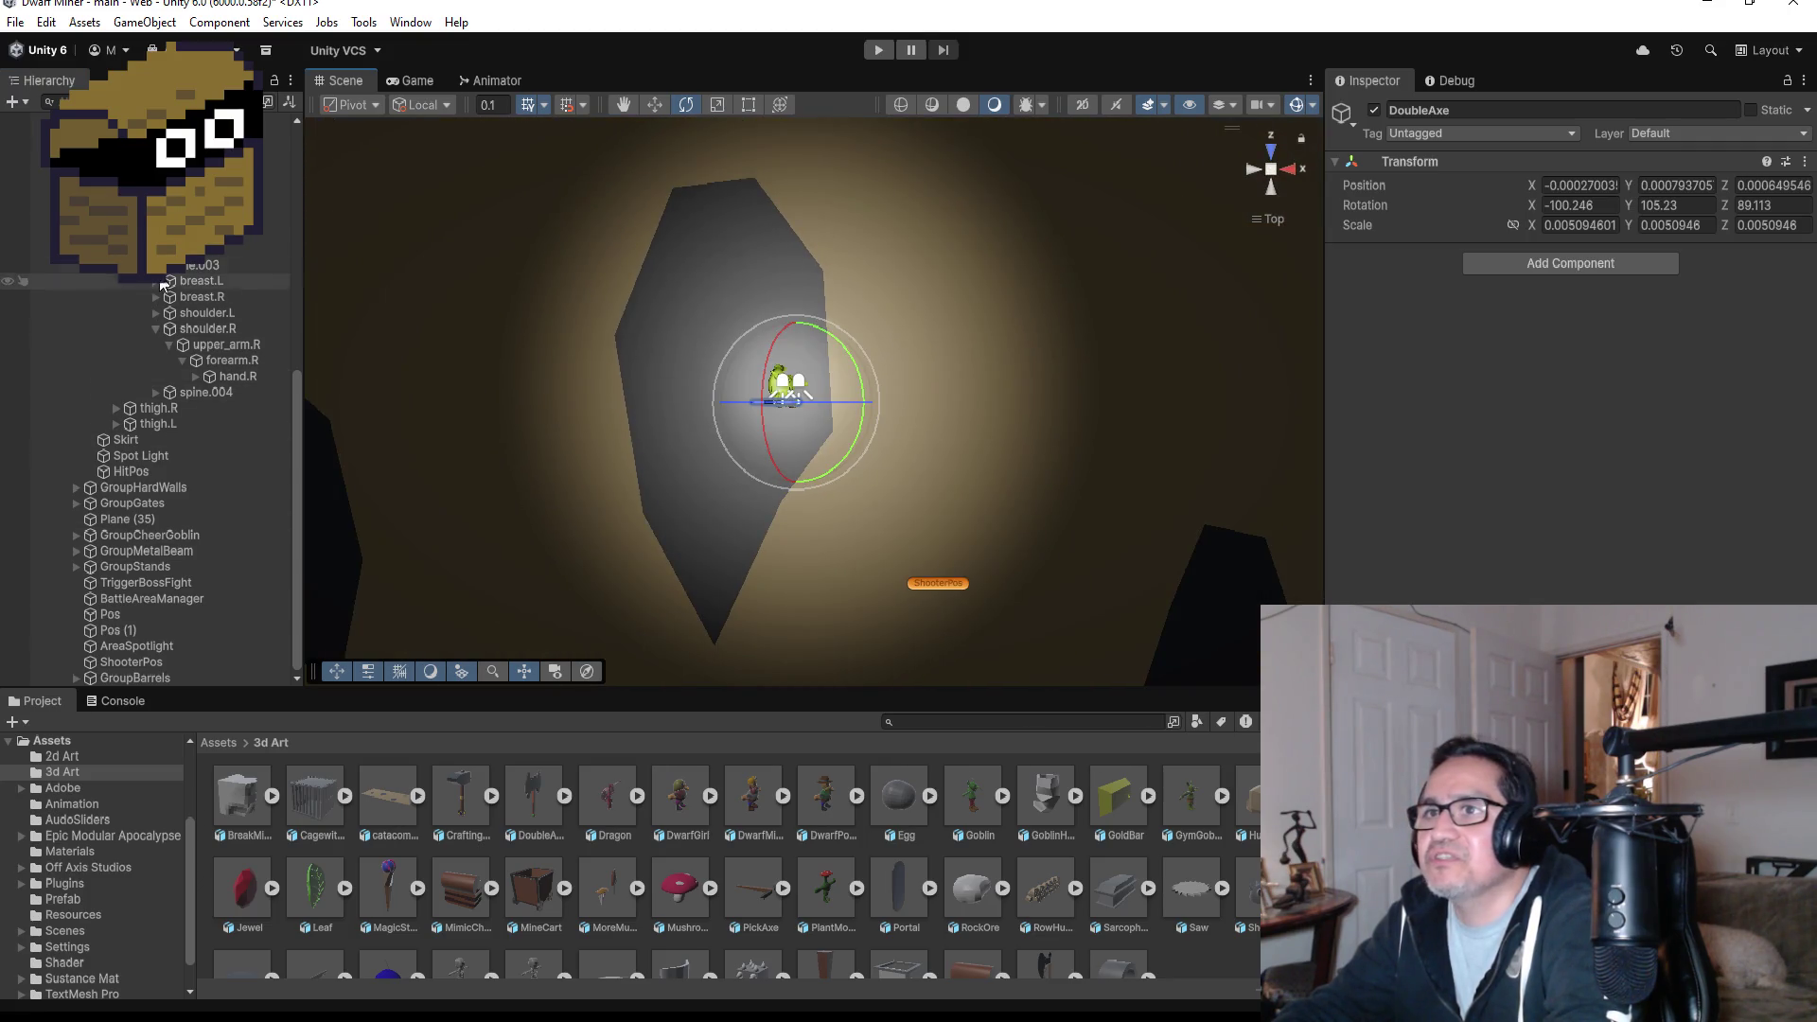
# - Collapse the spine.001 and metarig branches and select BossArea
pyautogui.click(116, 281)
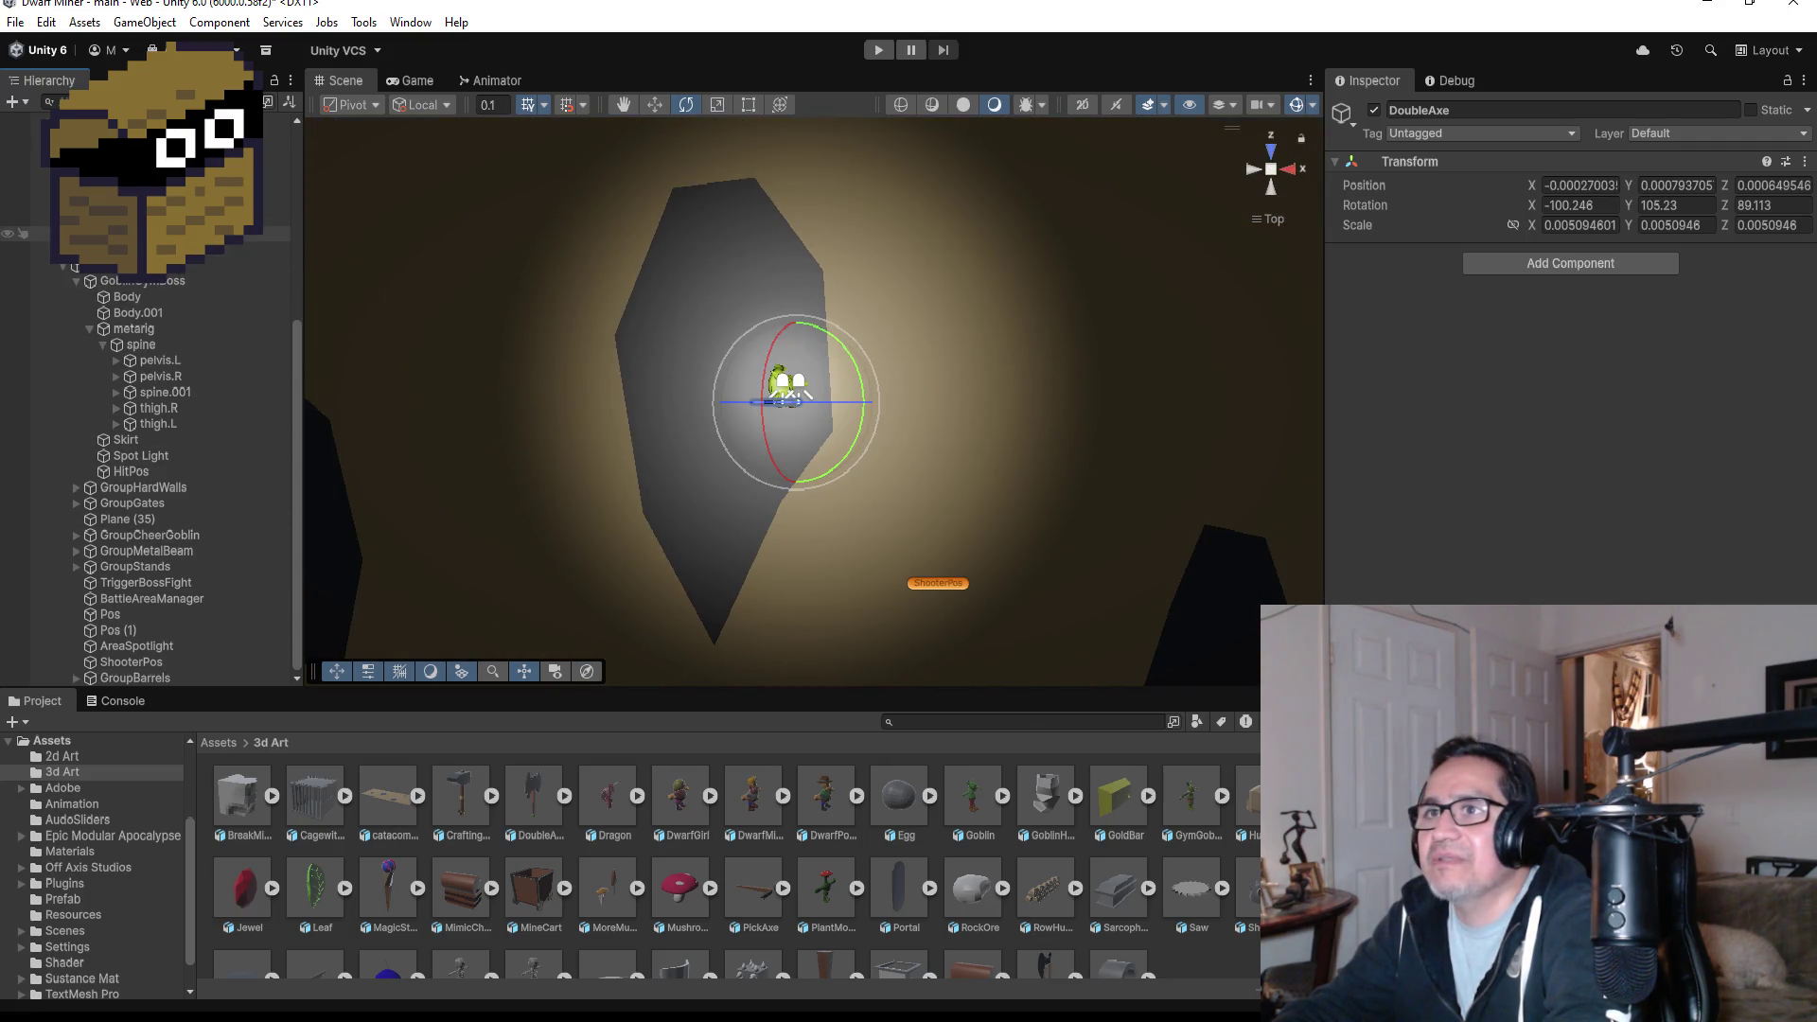
pyautogui.click(87, 331)
pyautogui.click(66, 365)
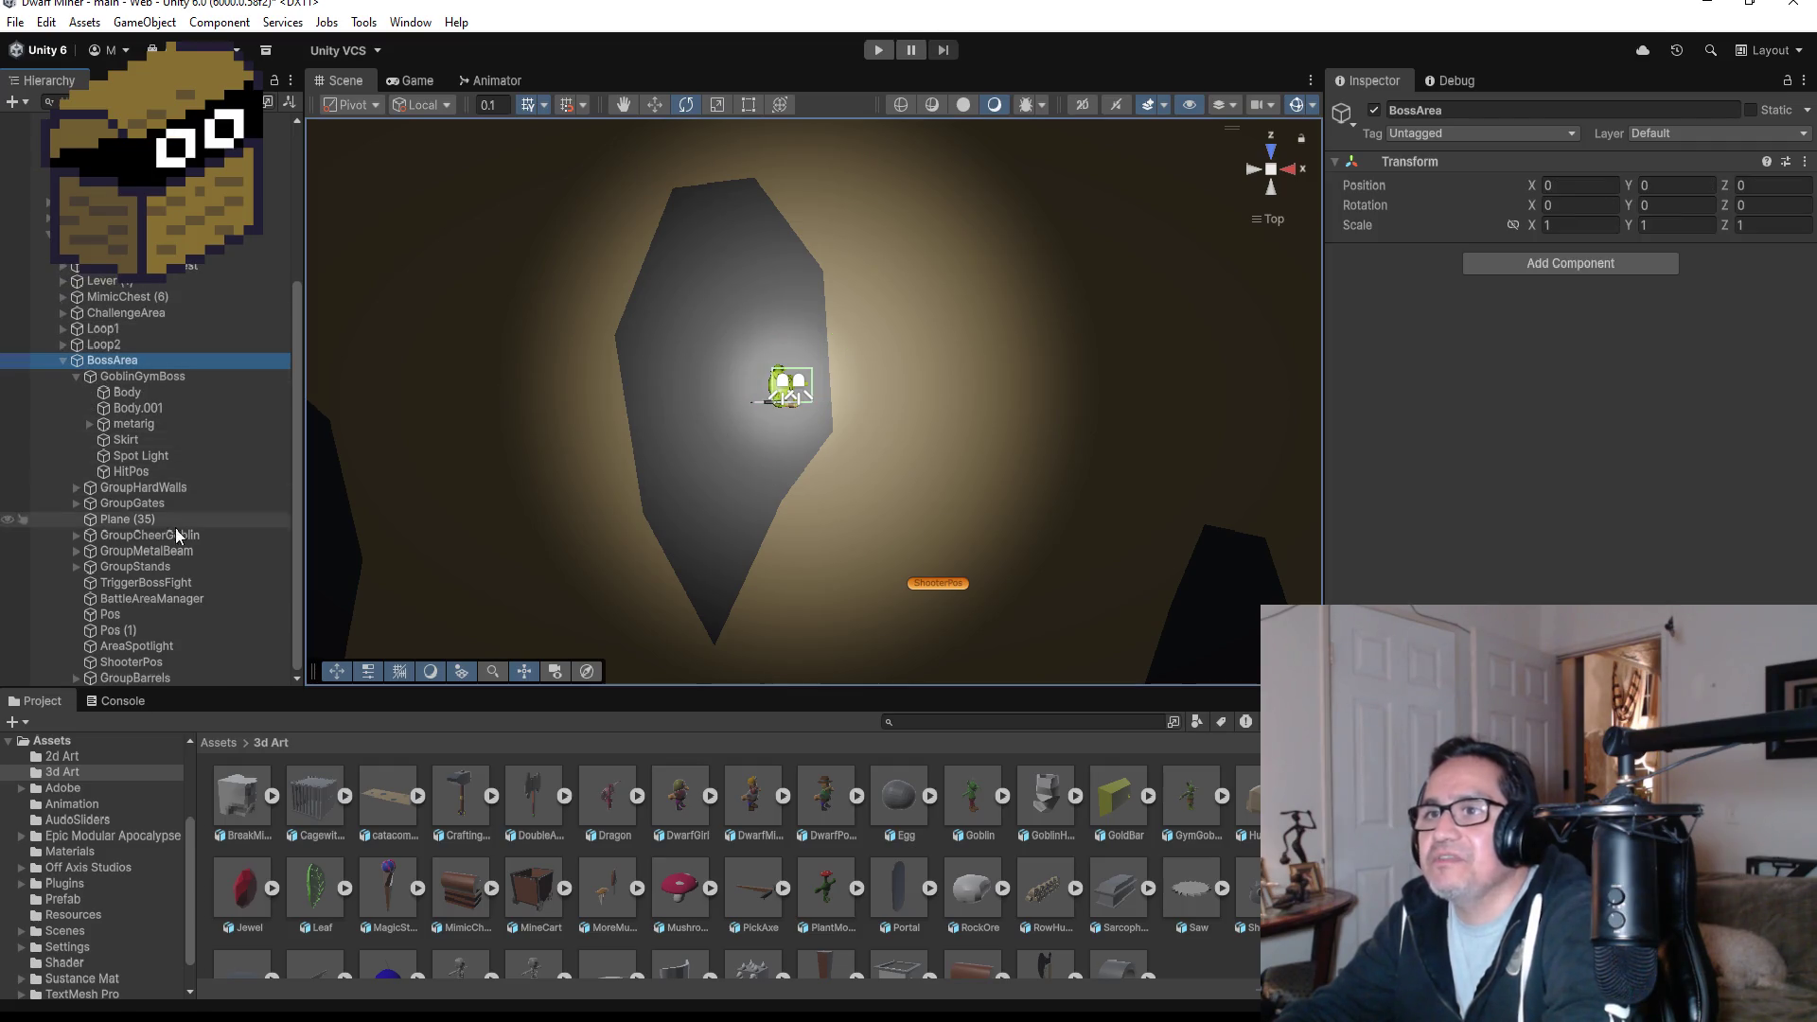
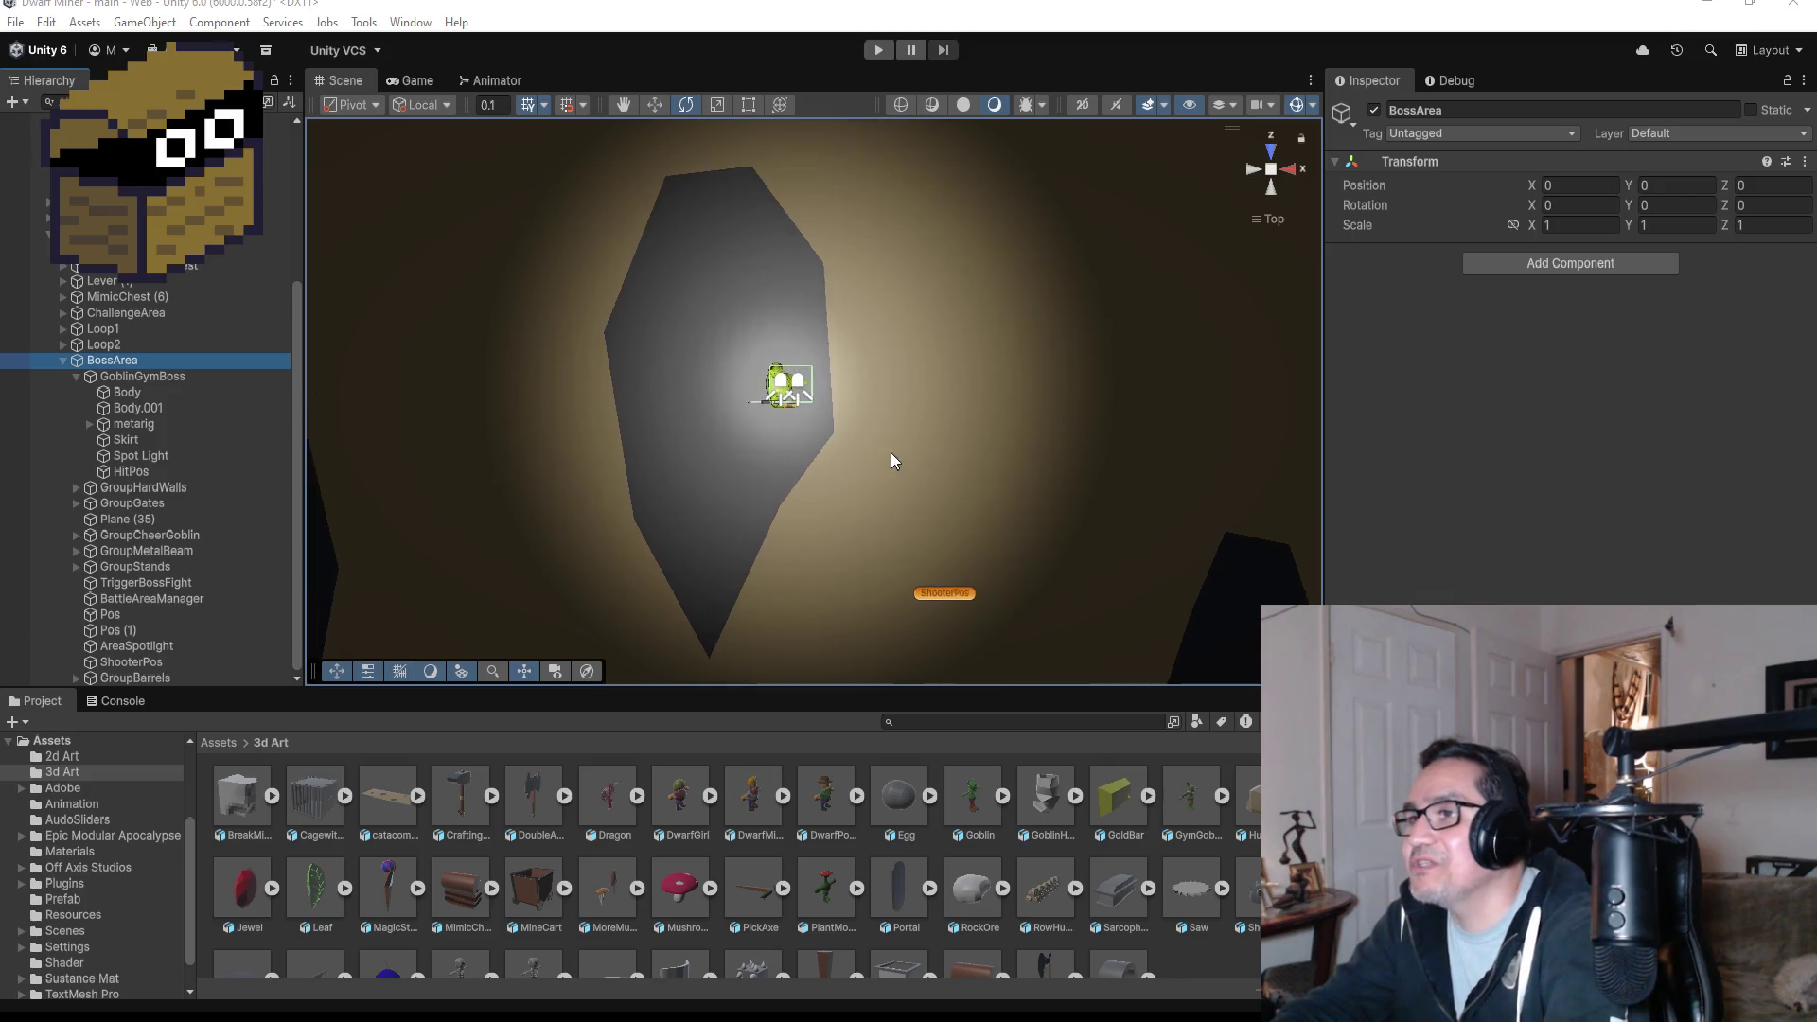
# - Collapse GoblinGymBoss in the Hierarchy and select both Pos and Pos (1) spawn markers
pyautogui.scroll(3, 895, 453)
pyautogui.scroll(-3, 601, 460)
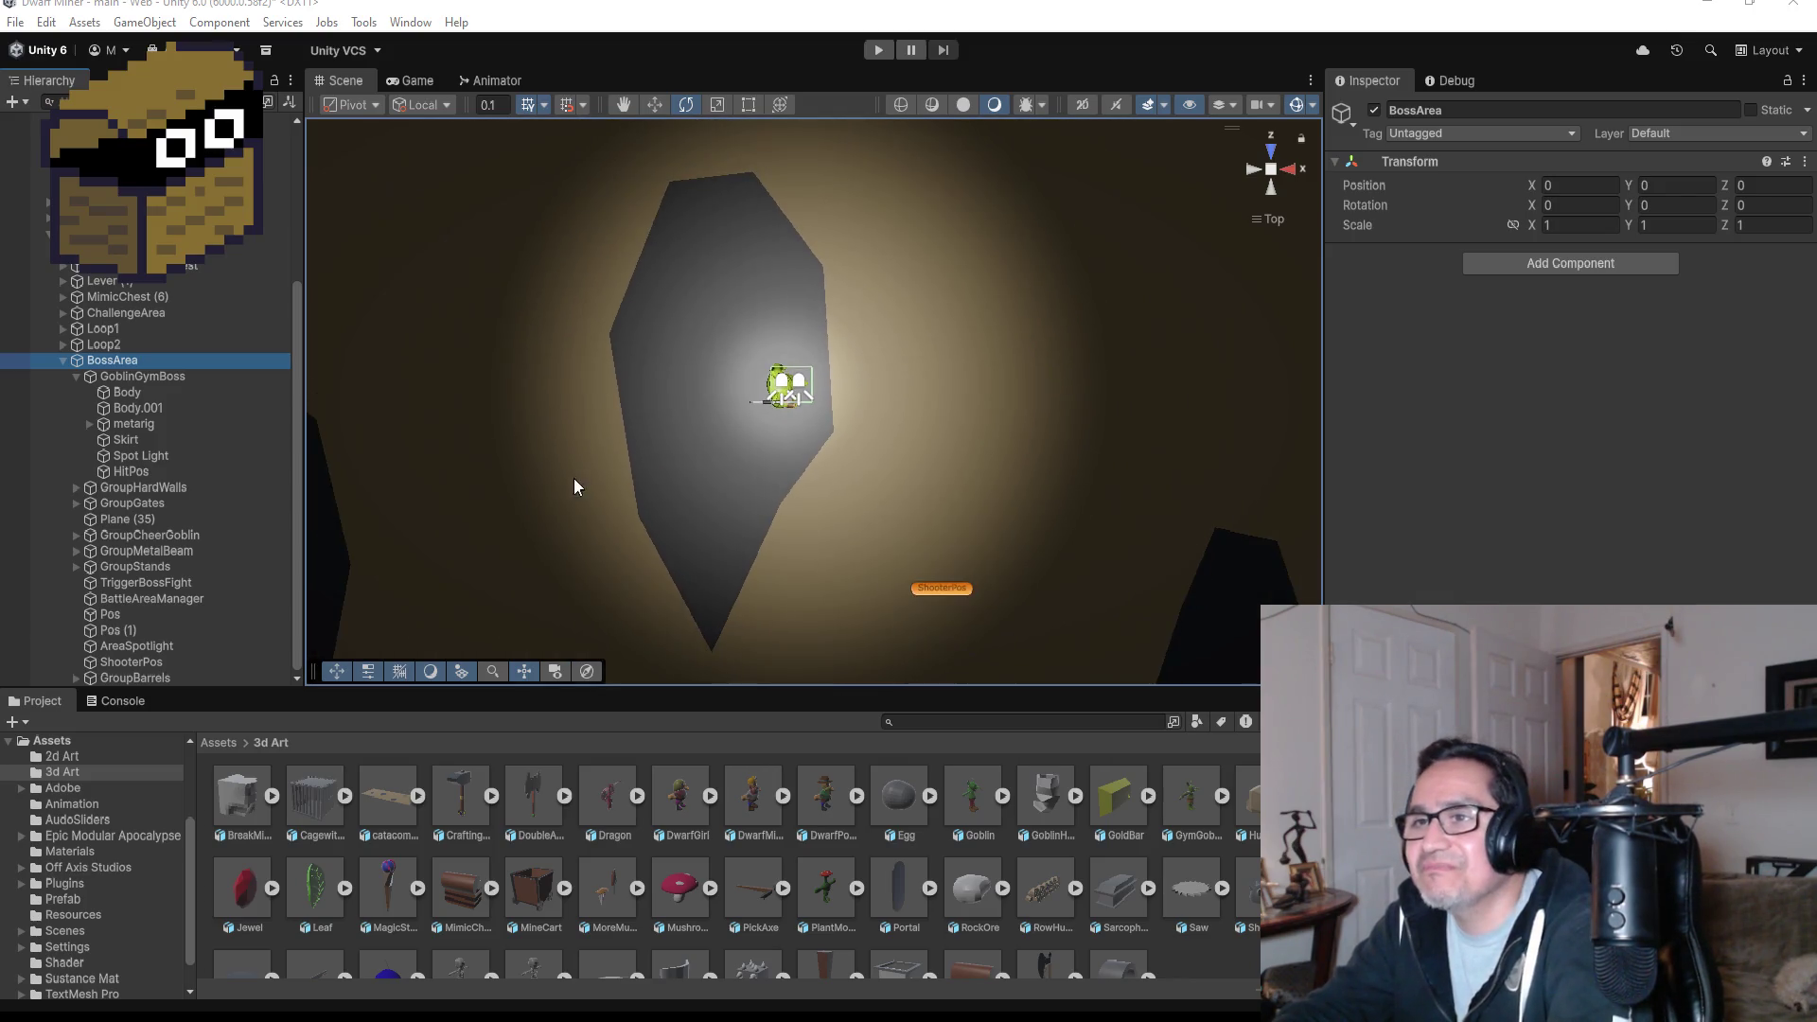
pyautogui.click(75, 376)
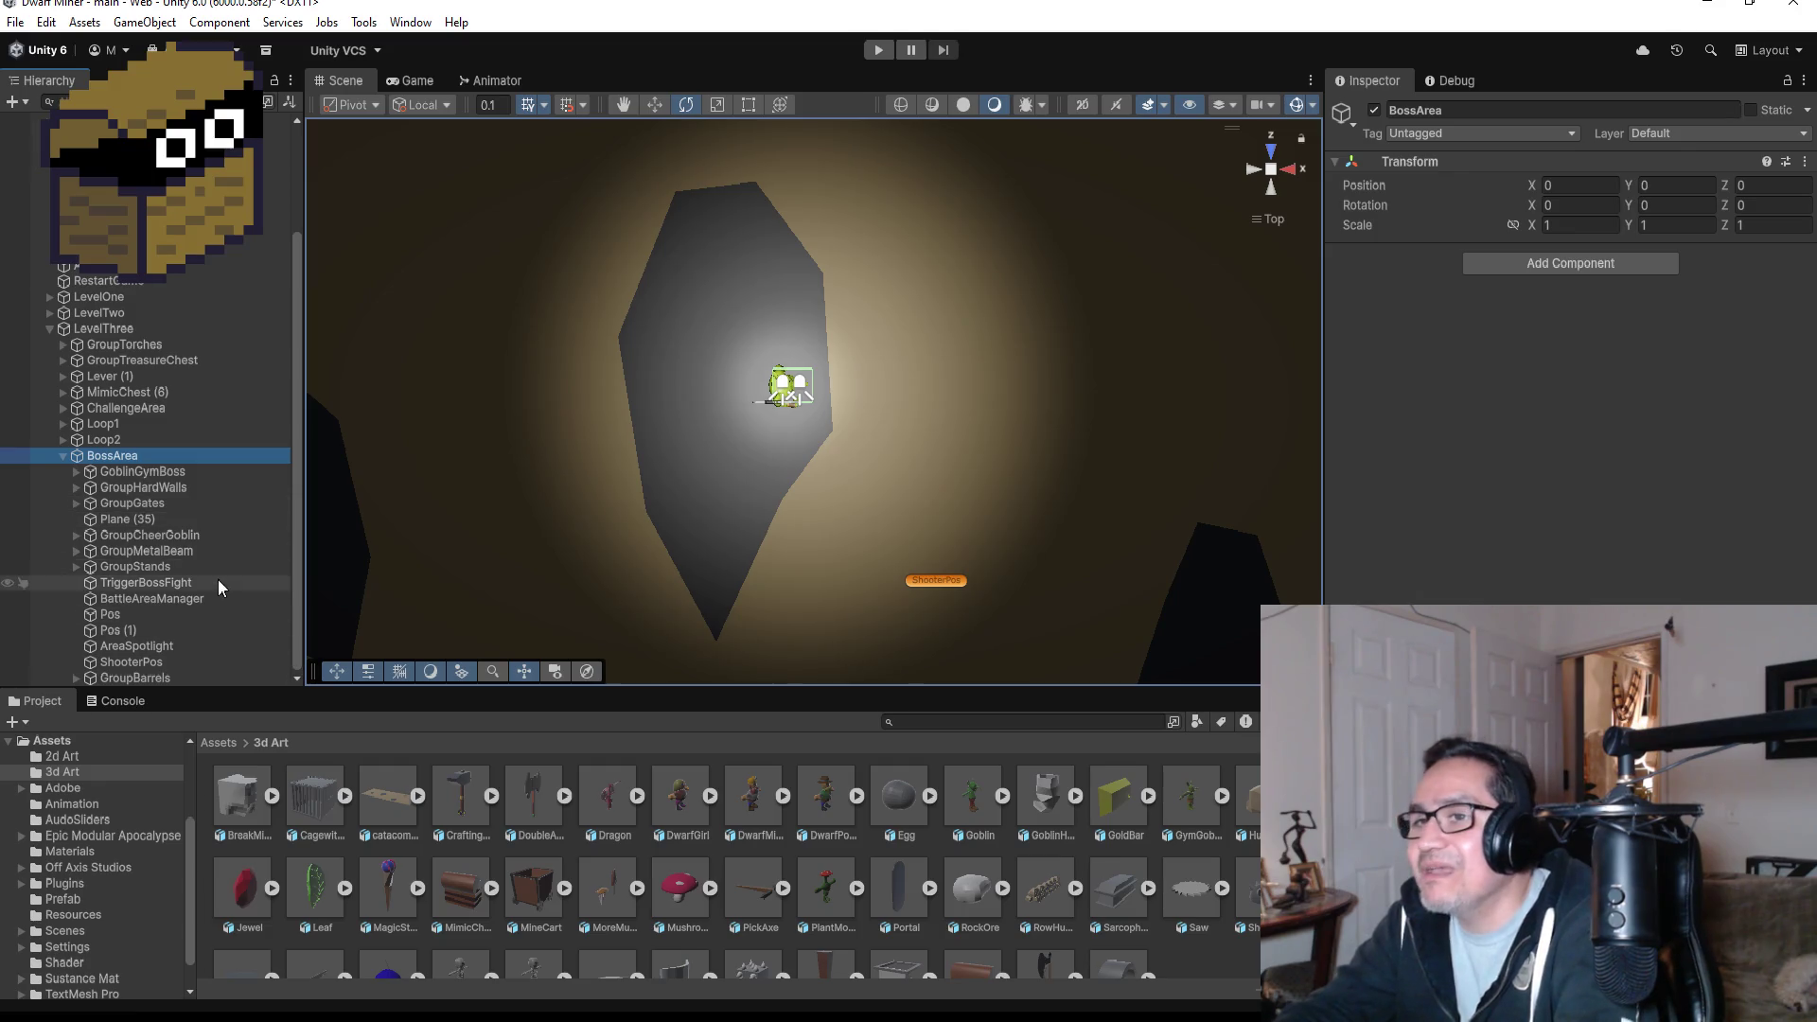
pyautogui.click(144, 614)
pyautogui.keyDown('ctrl'); pyautogui.click(145, 630); pyautogui.keyUp('ctrl')
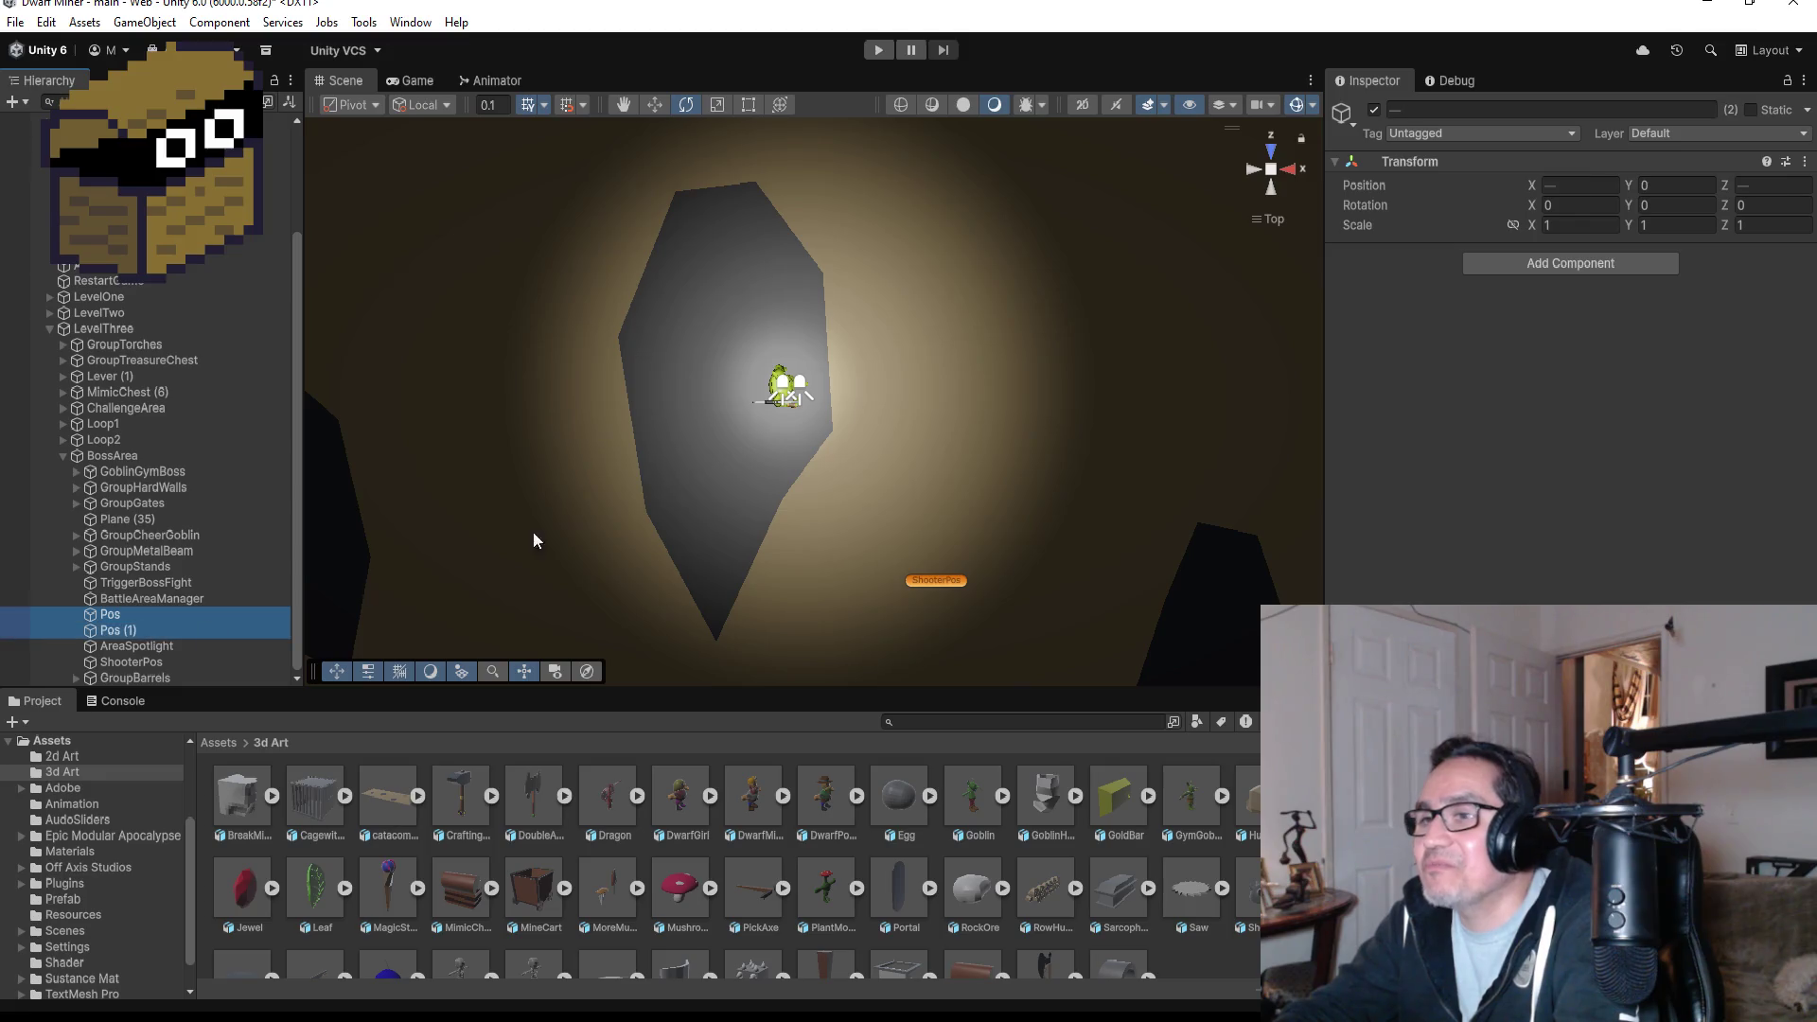
pyautogui.scroll(-5, 626, 497)
pyautogui.scroll(-5, 645, 439)
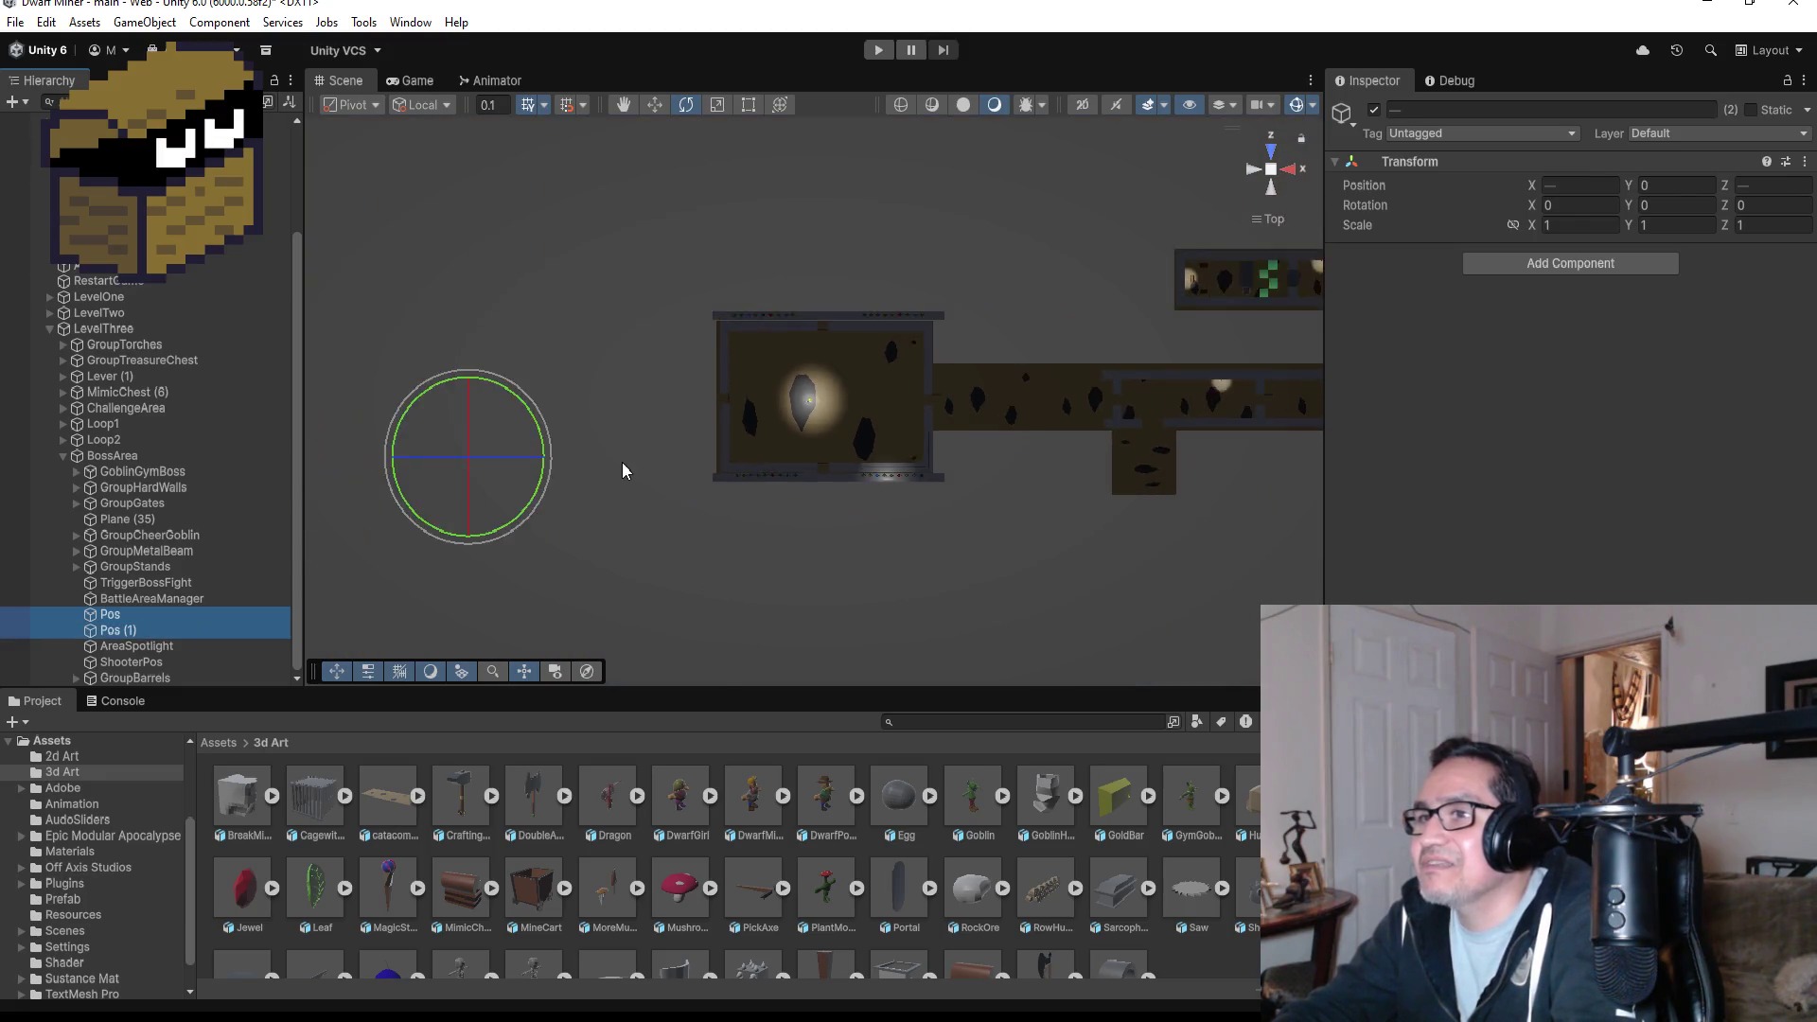
# - Drag Pos and Pos (1) along the X axis into the boss arena room, then frame Pos (1)
pyautogui.click(657, 102)
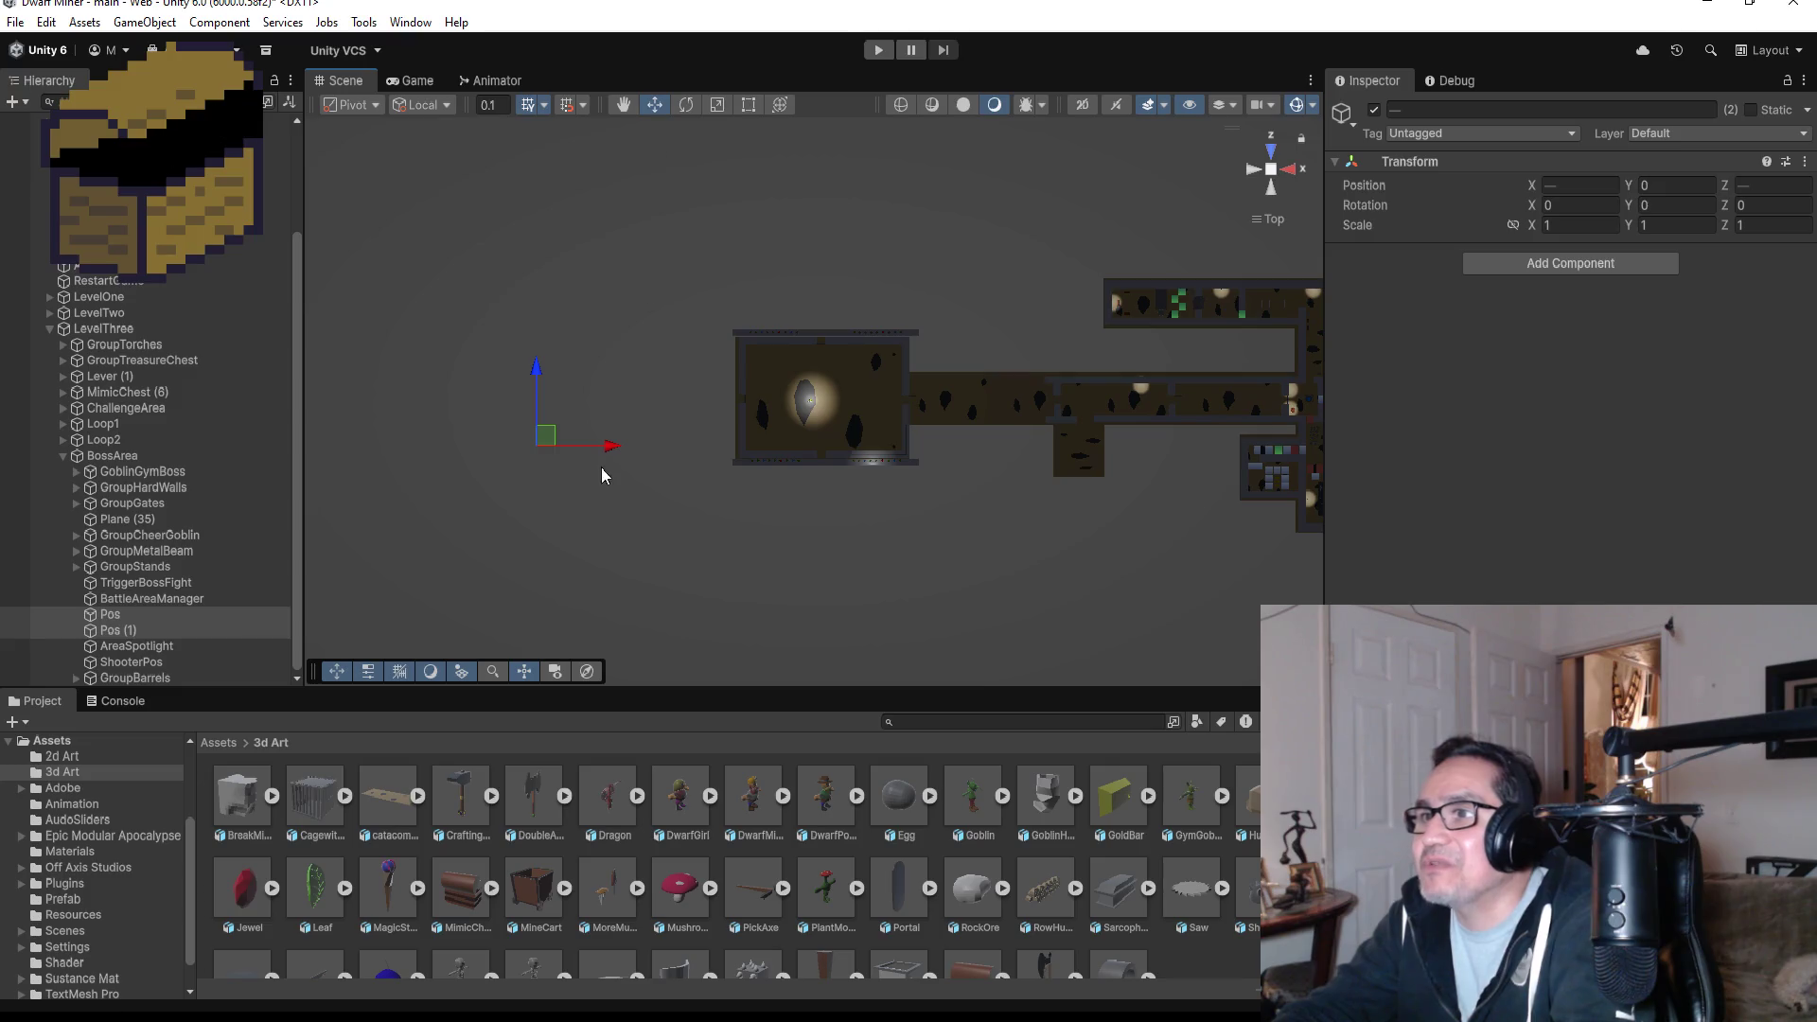
pyautogui.moveTo(613, 451); pyautogui.dragTo(885, 460)
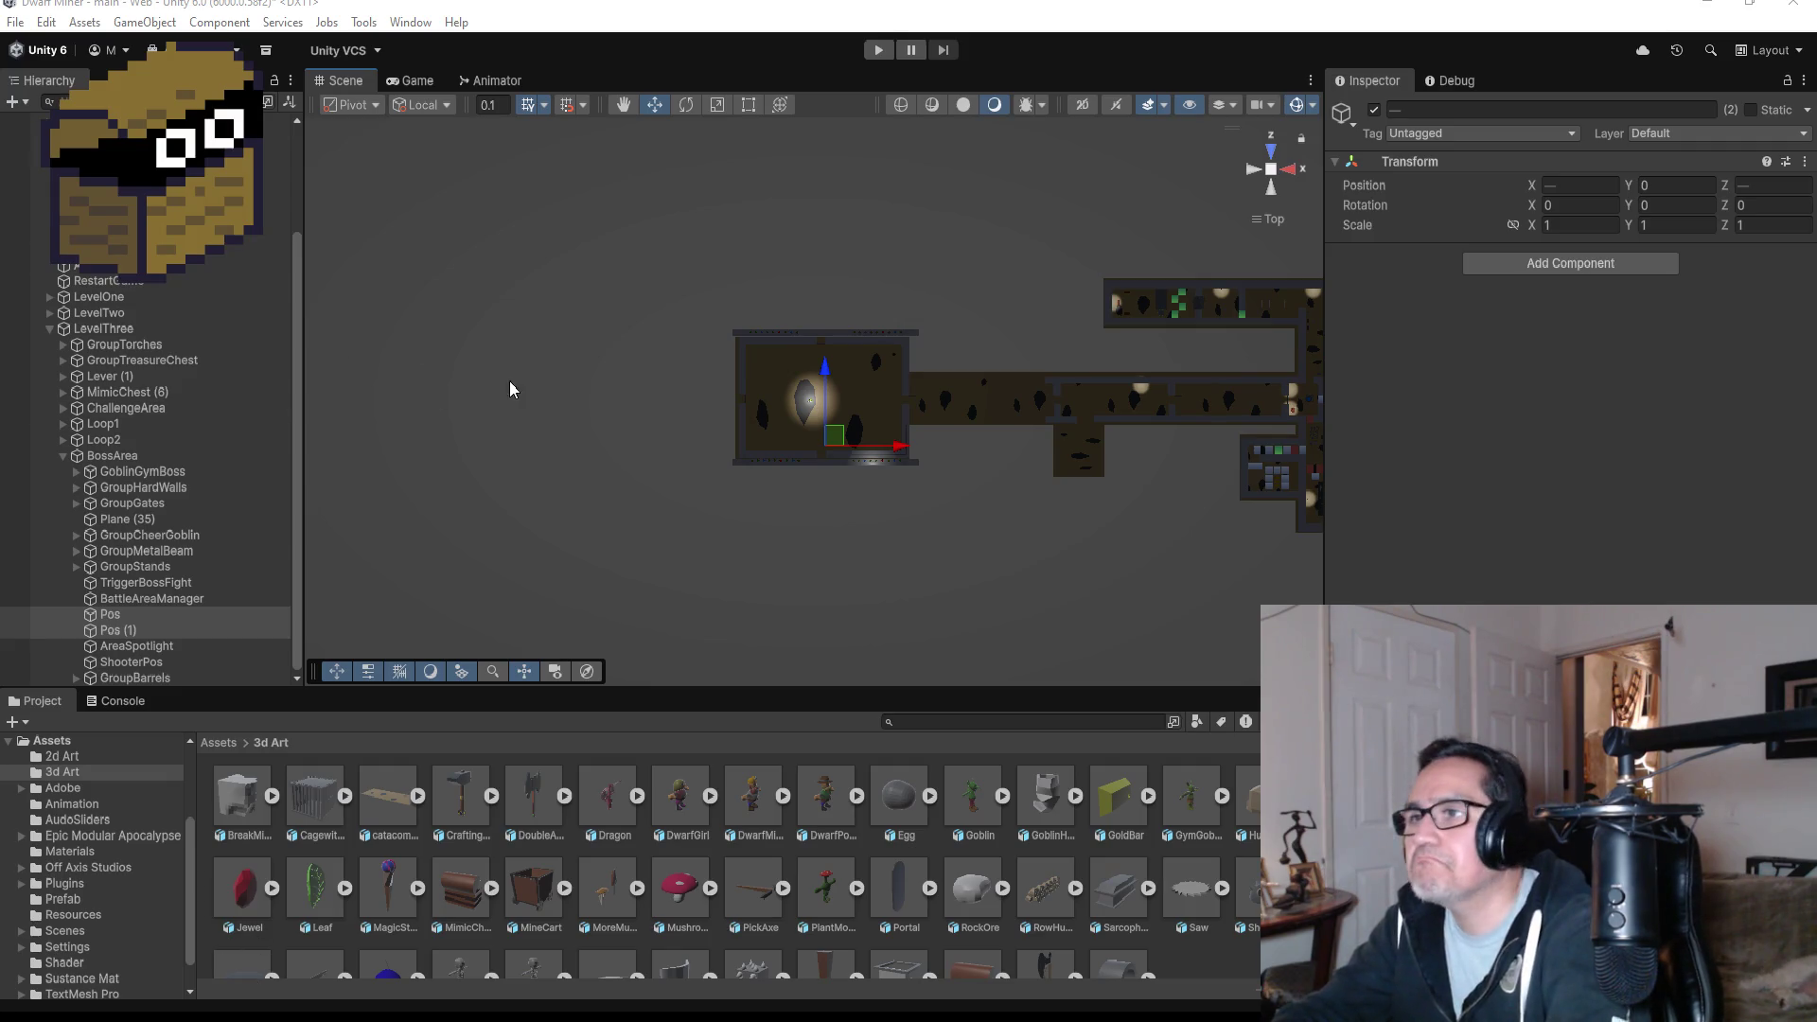
pyautogui.click(115, 630)
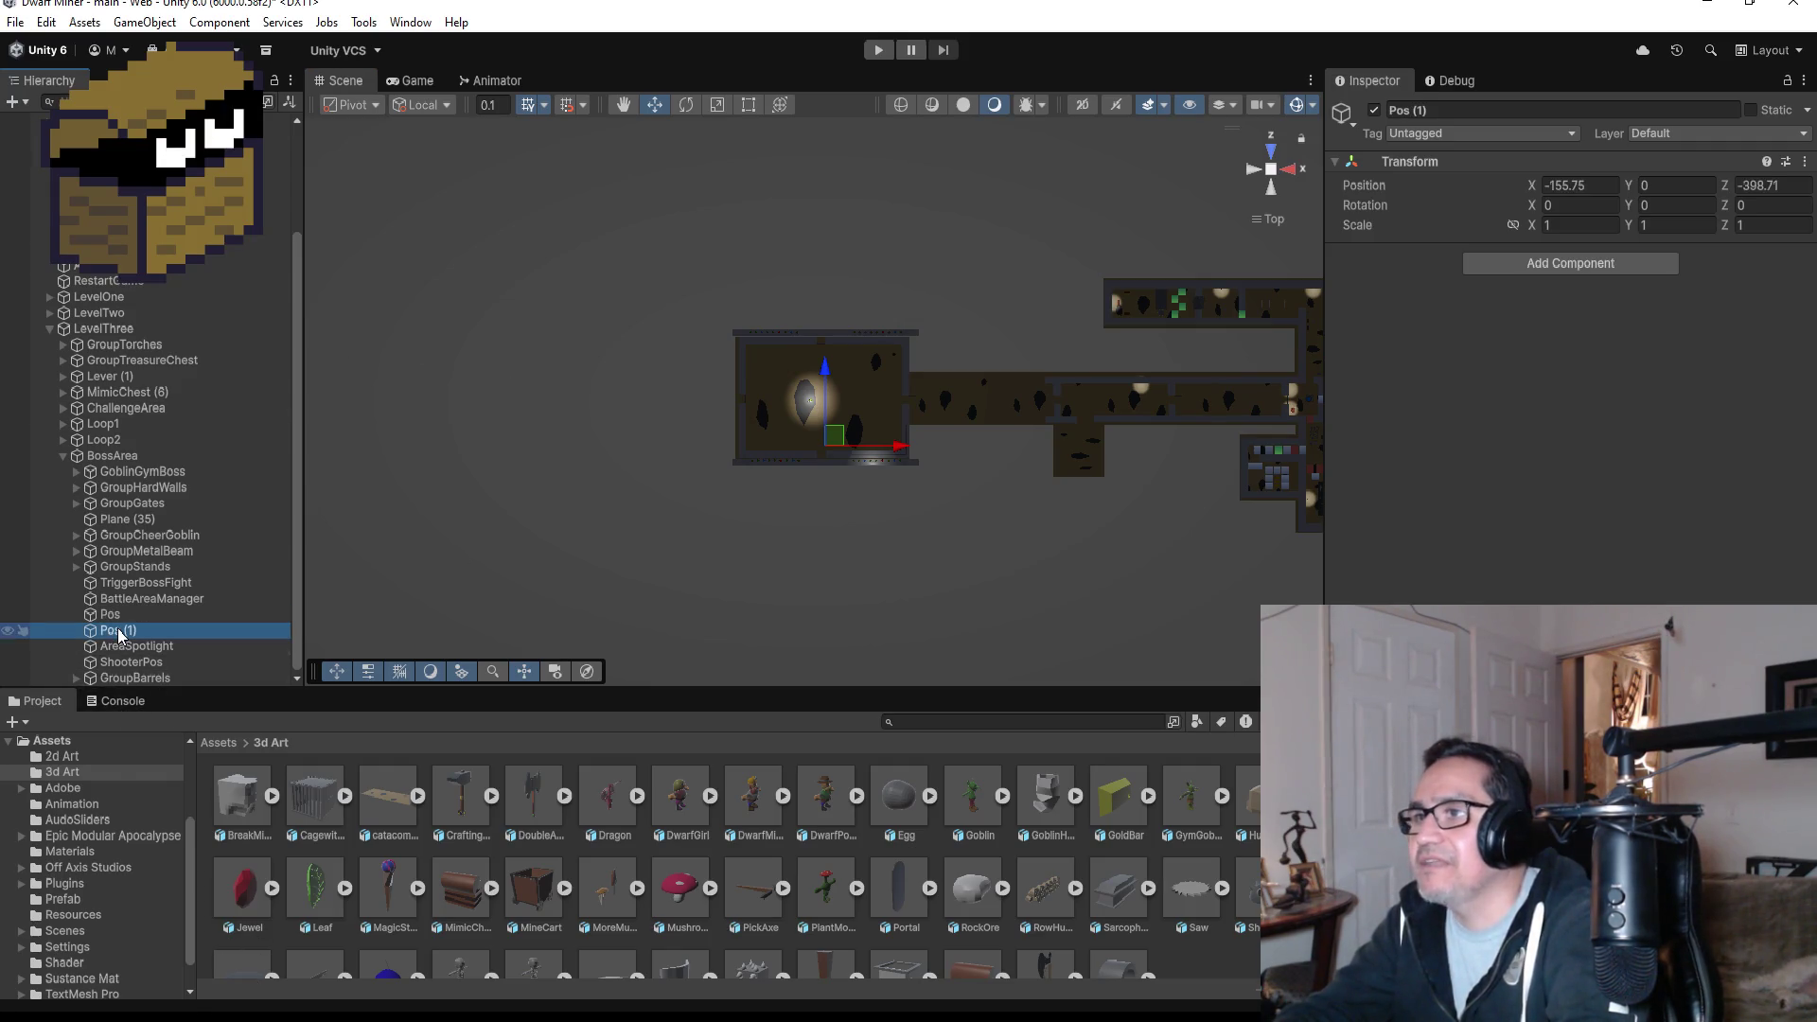
pyautogui.press('f')
pyautogui.scroll(-3, 984, 383)
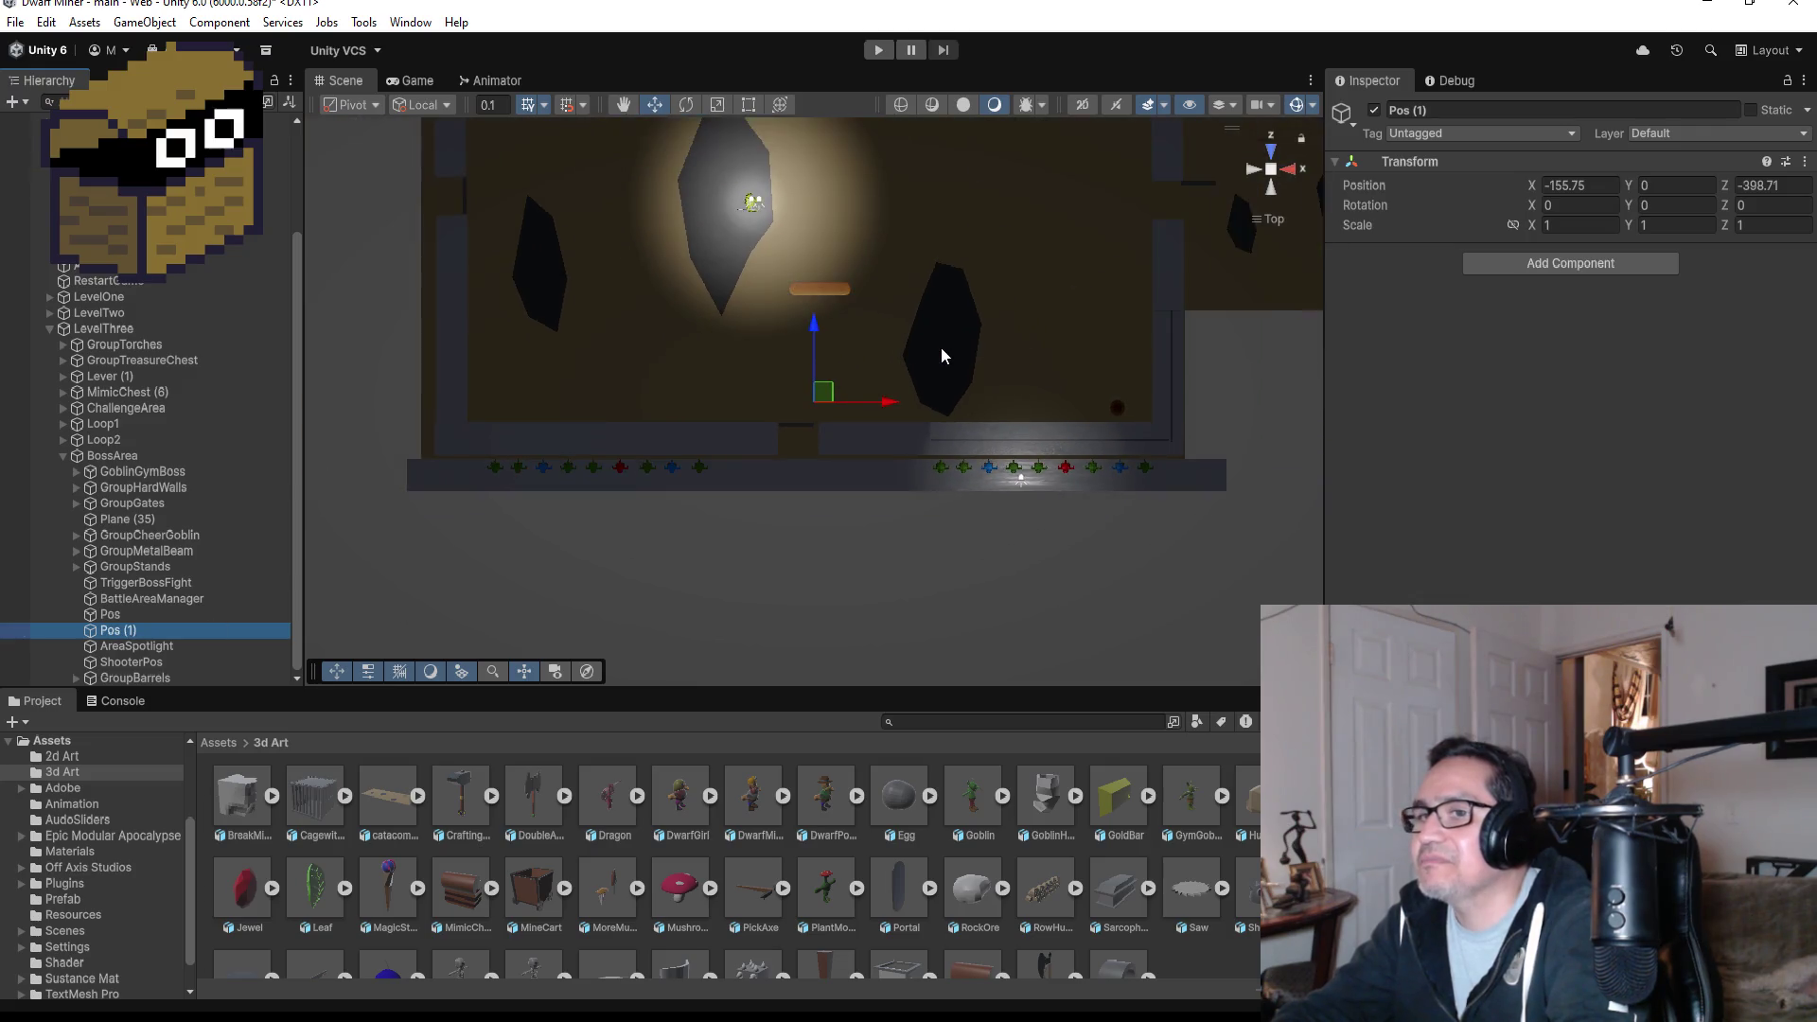
# - Frame Pos, then inspect Pos (1), the AreaSpotlight settings and the ShooterPos marker
pyautogui.click(110, 614)
pyautogui.press('f')
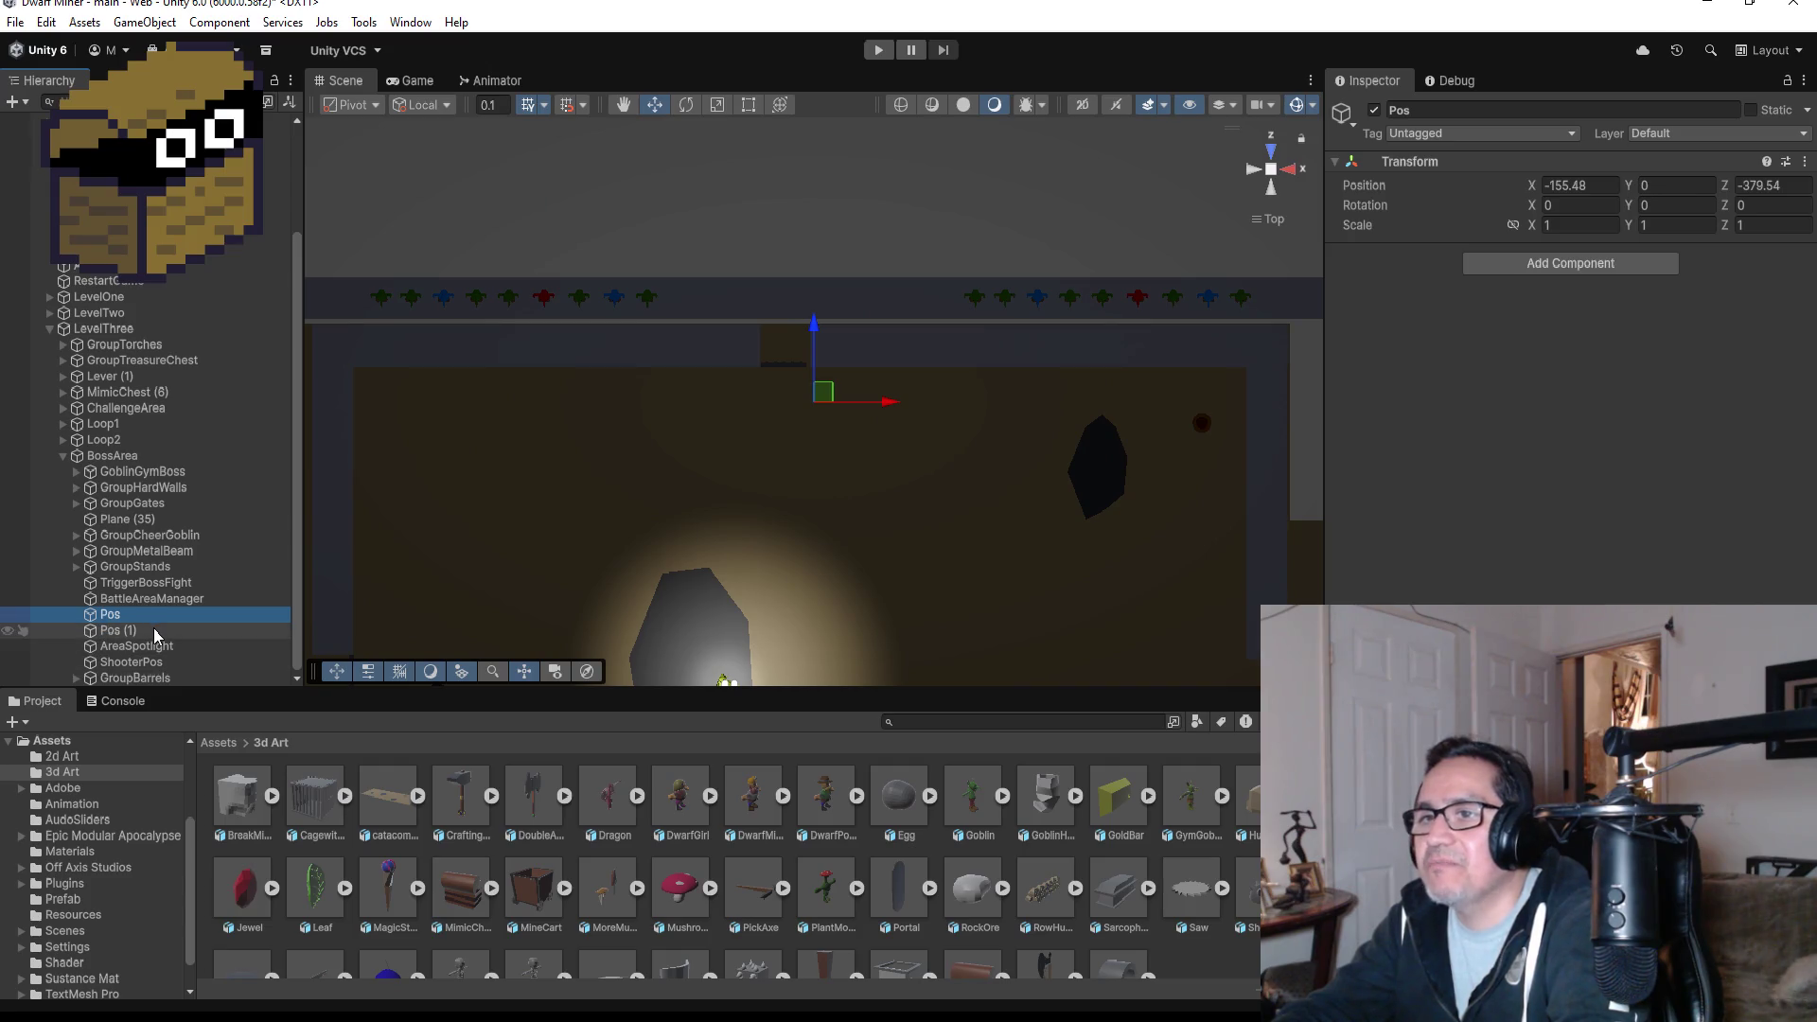
pyautogui.click(152, 631)
pyautogui.click(156, 646)
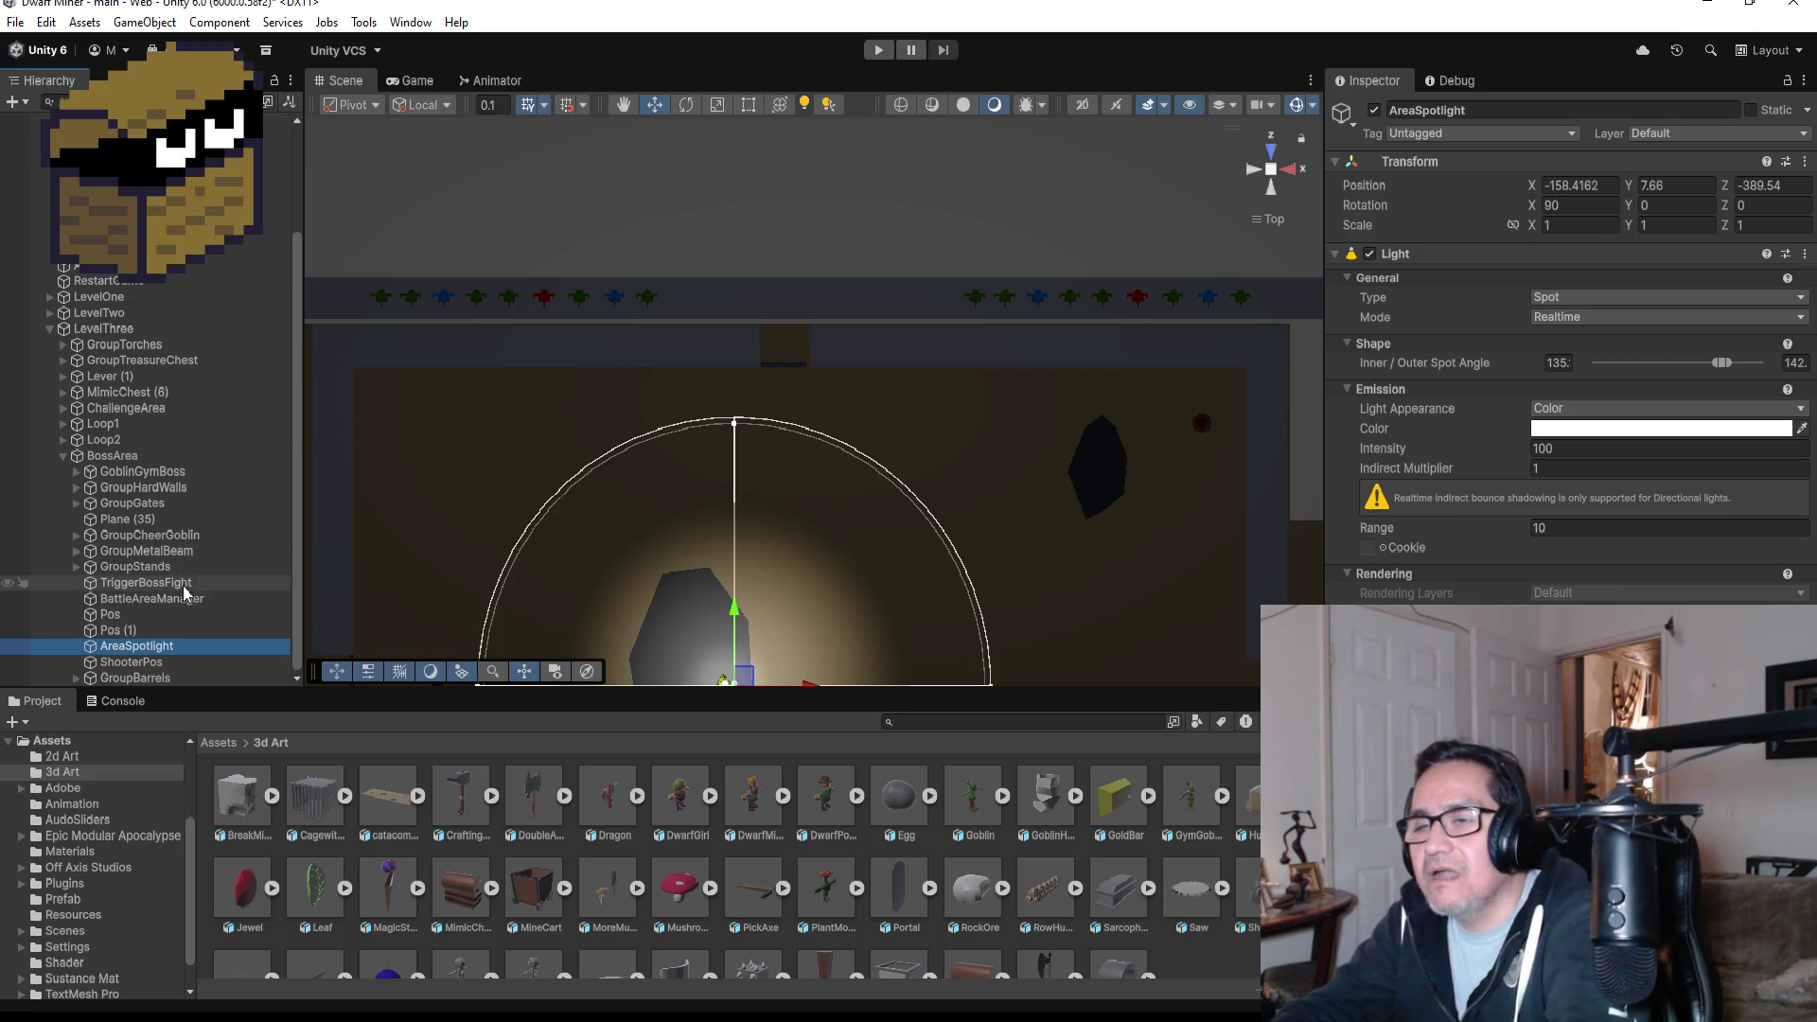
pyautogui.click(179, 661)
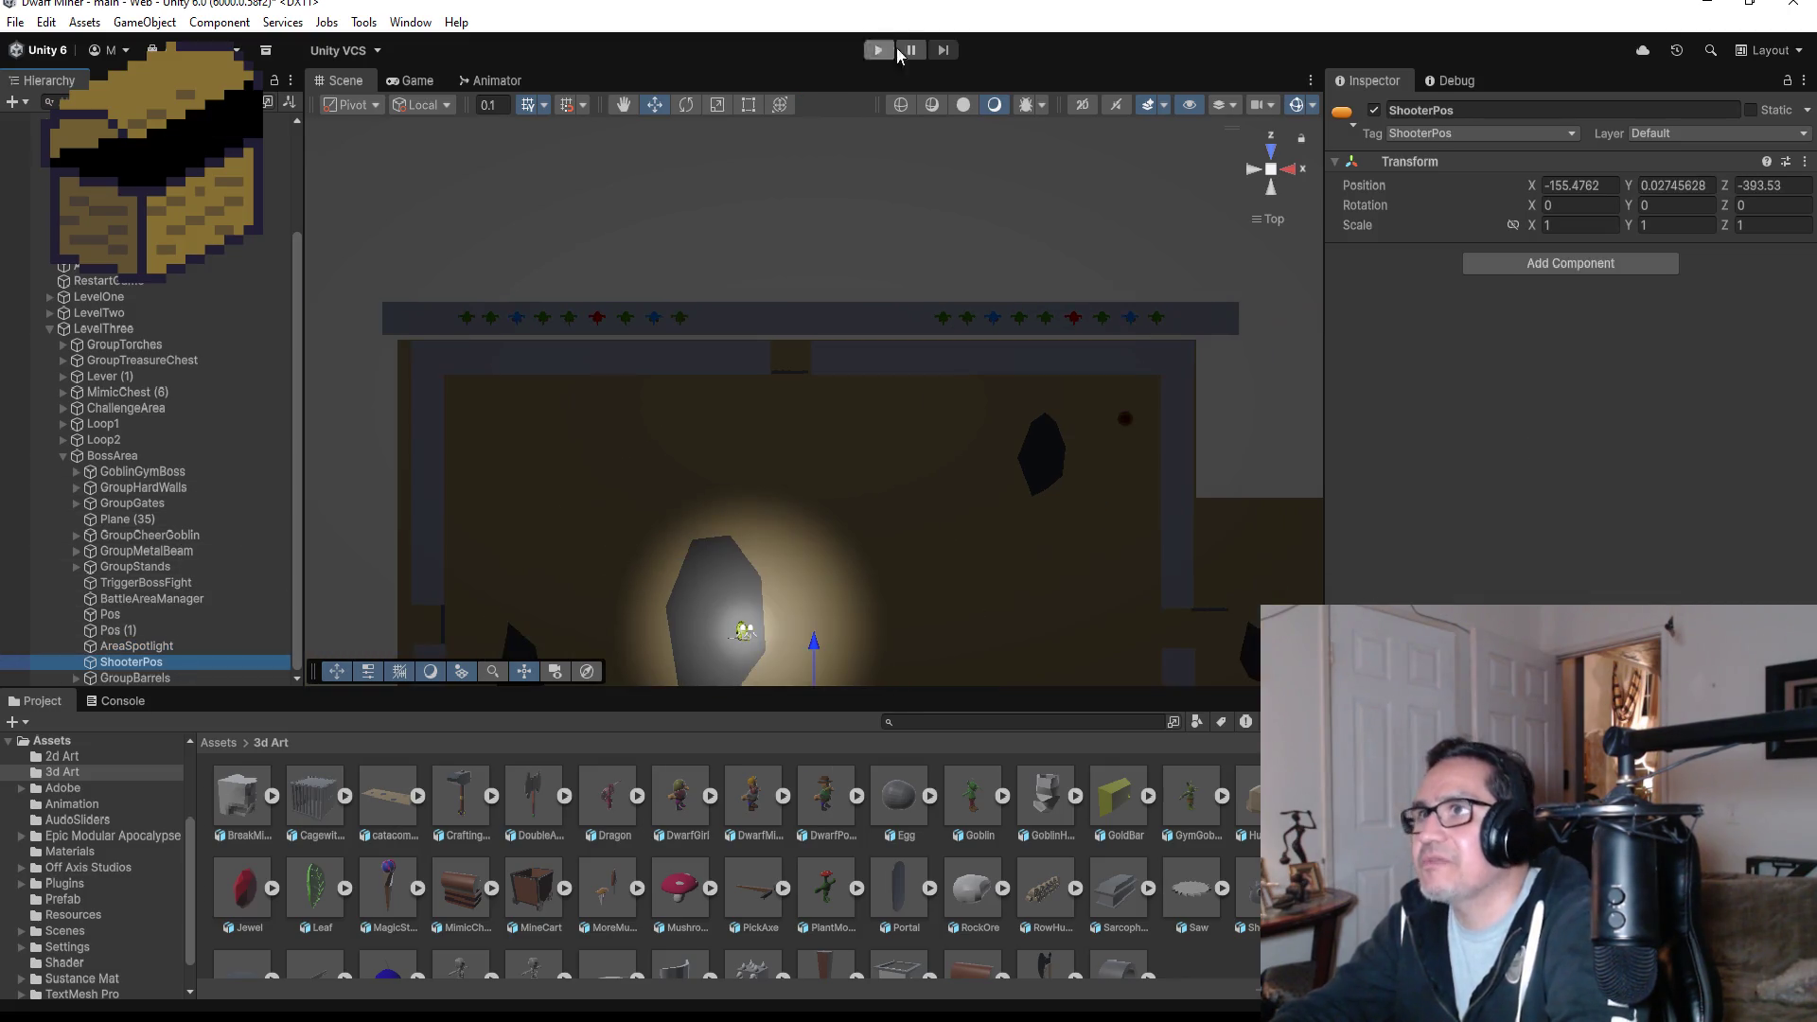
# - Start Play mode, walk through the doorway into the boss arena and equip the shotgun
pyautogui.click(872, 53)
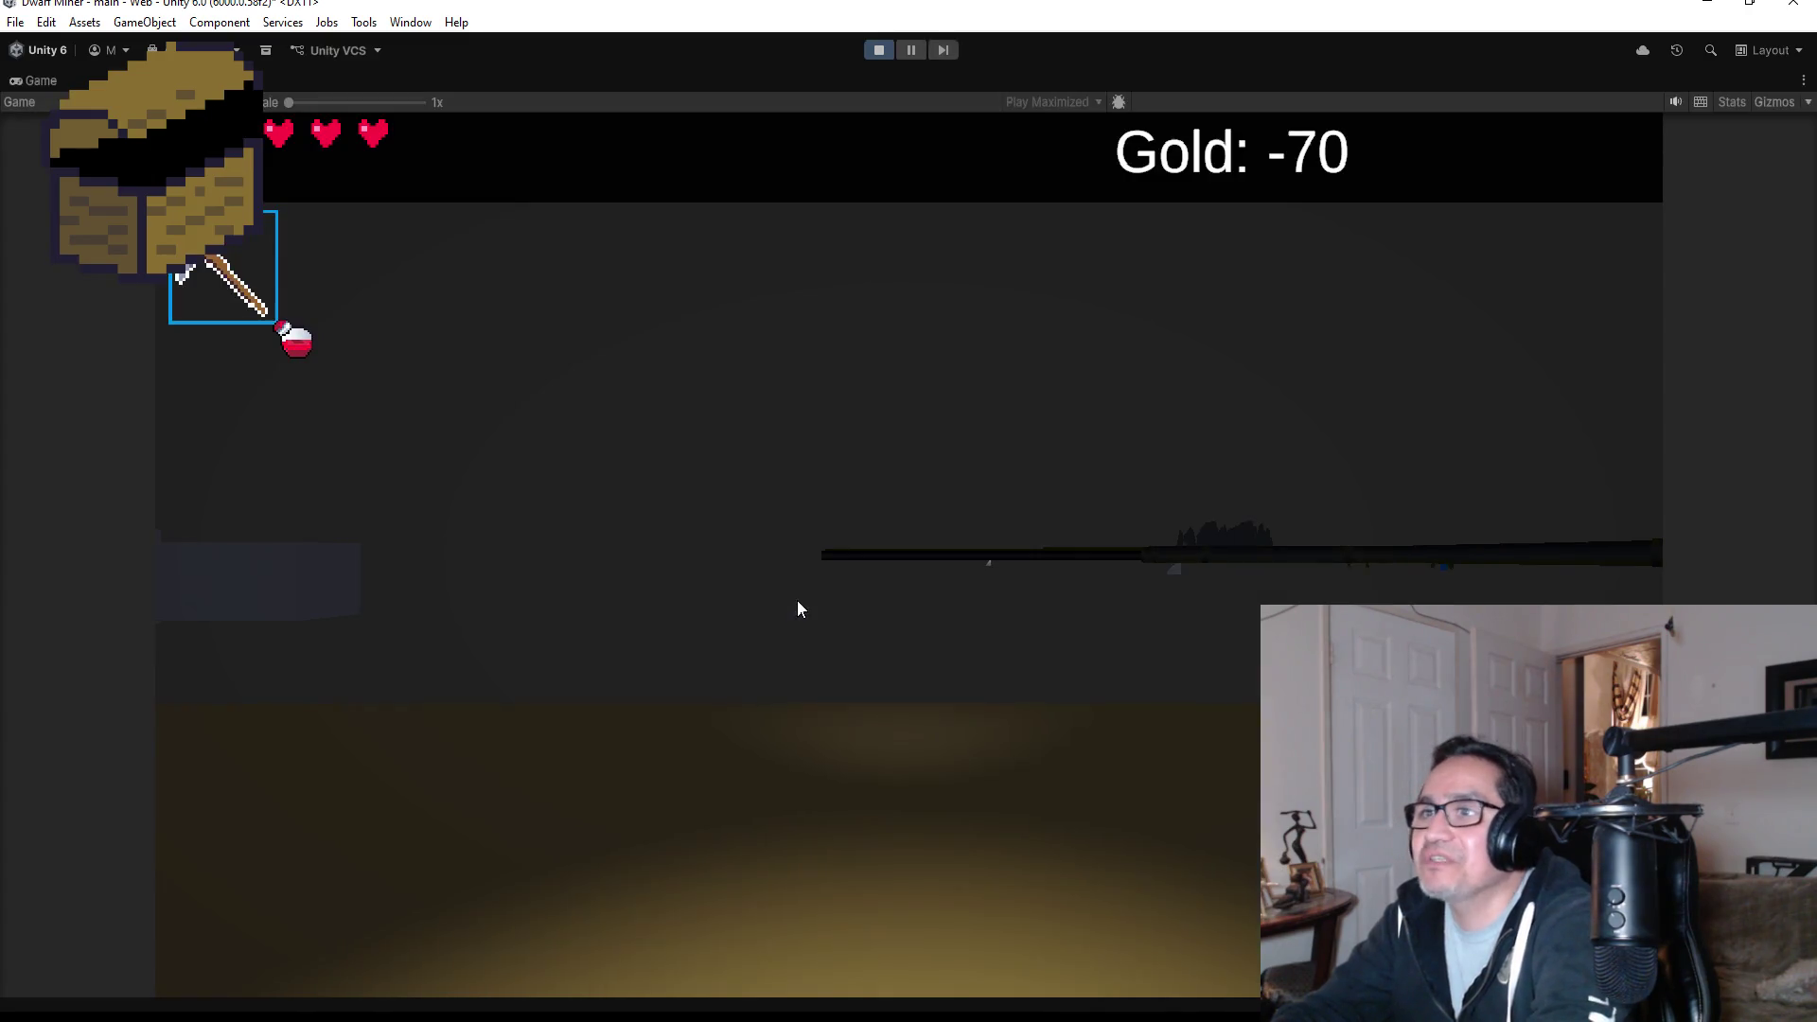
pyautogui.click(797, 608)
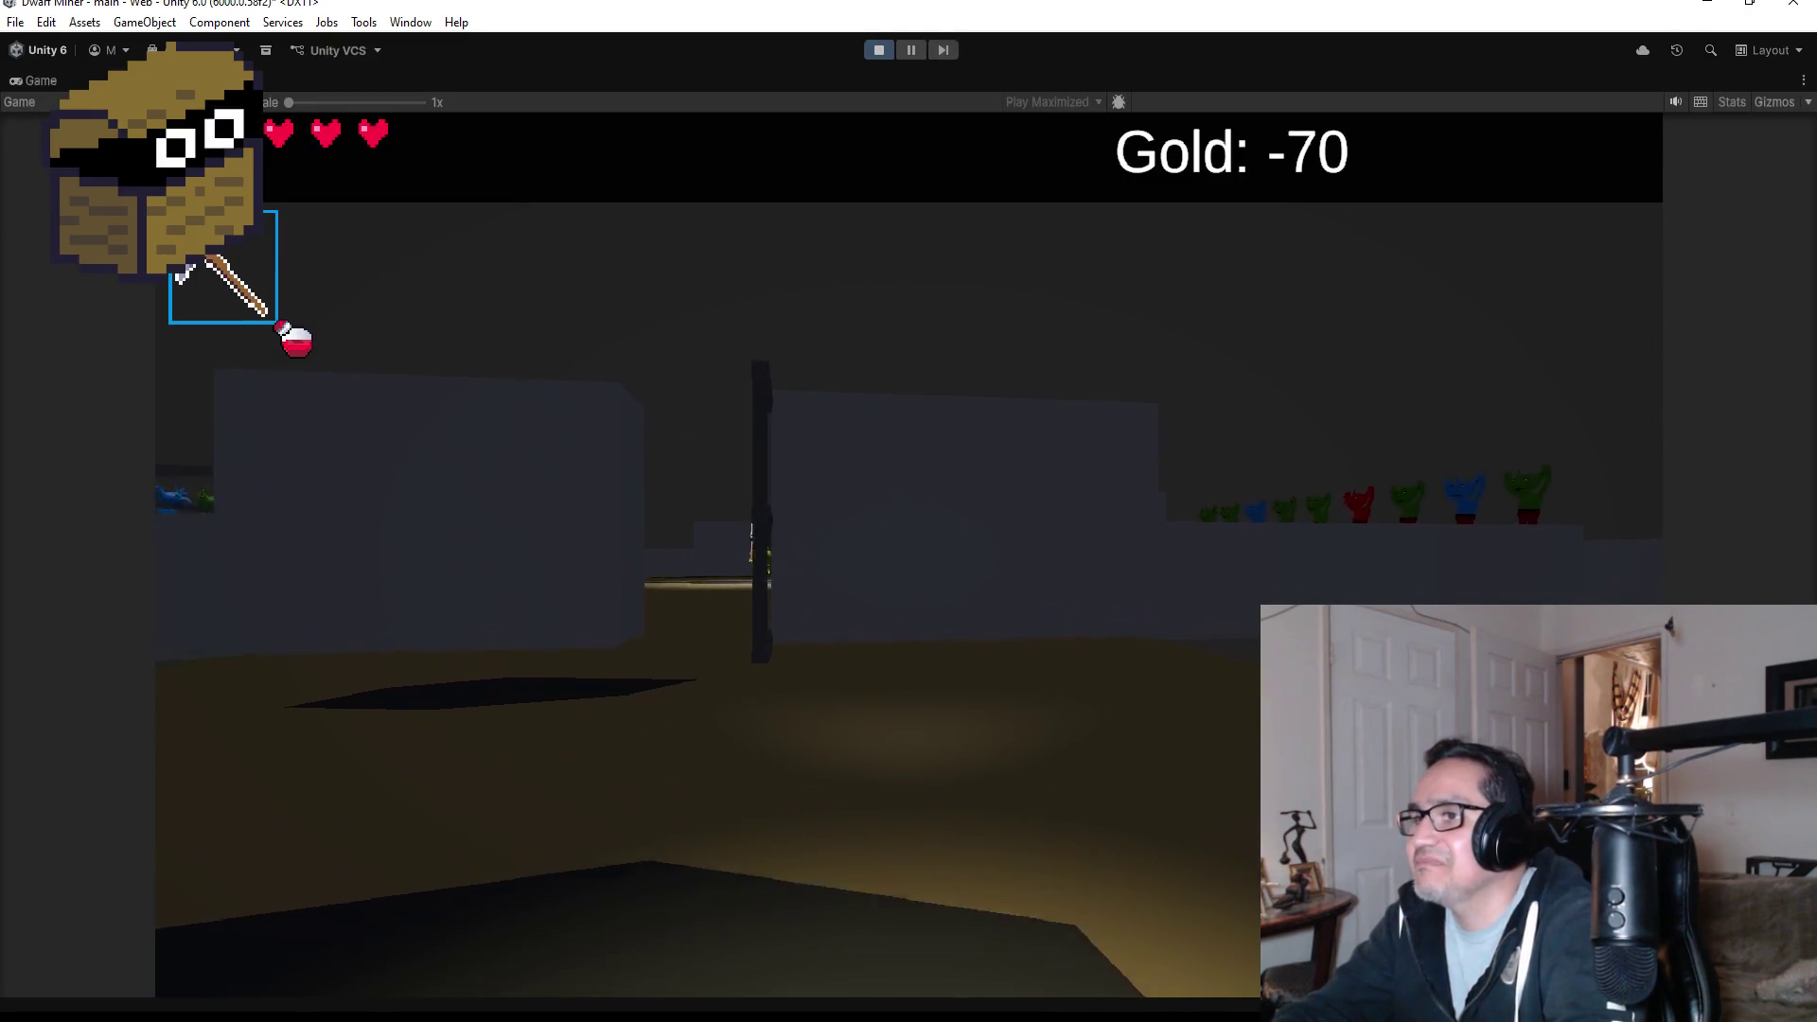
pyautogui.press('w')
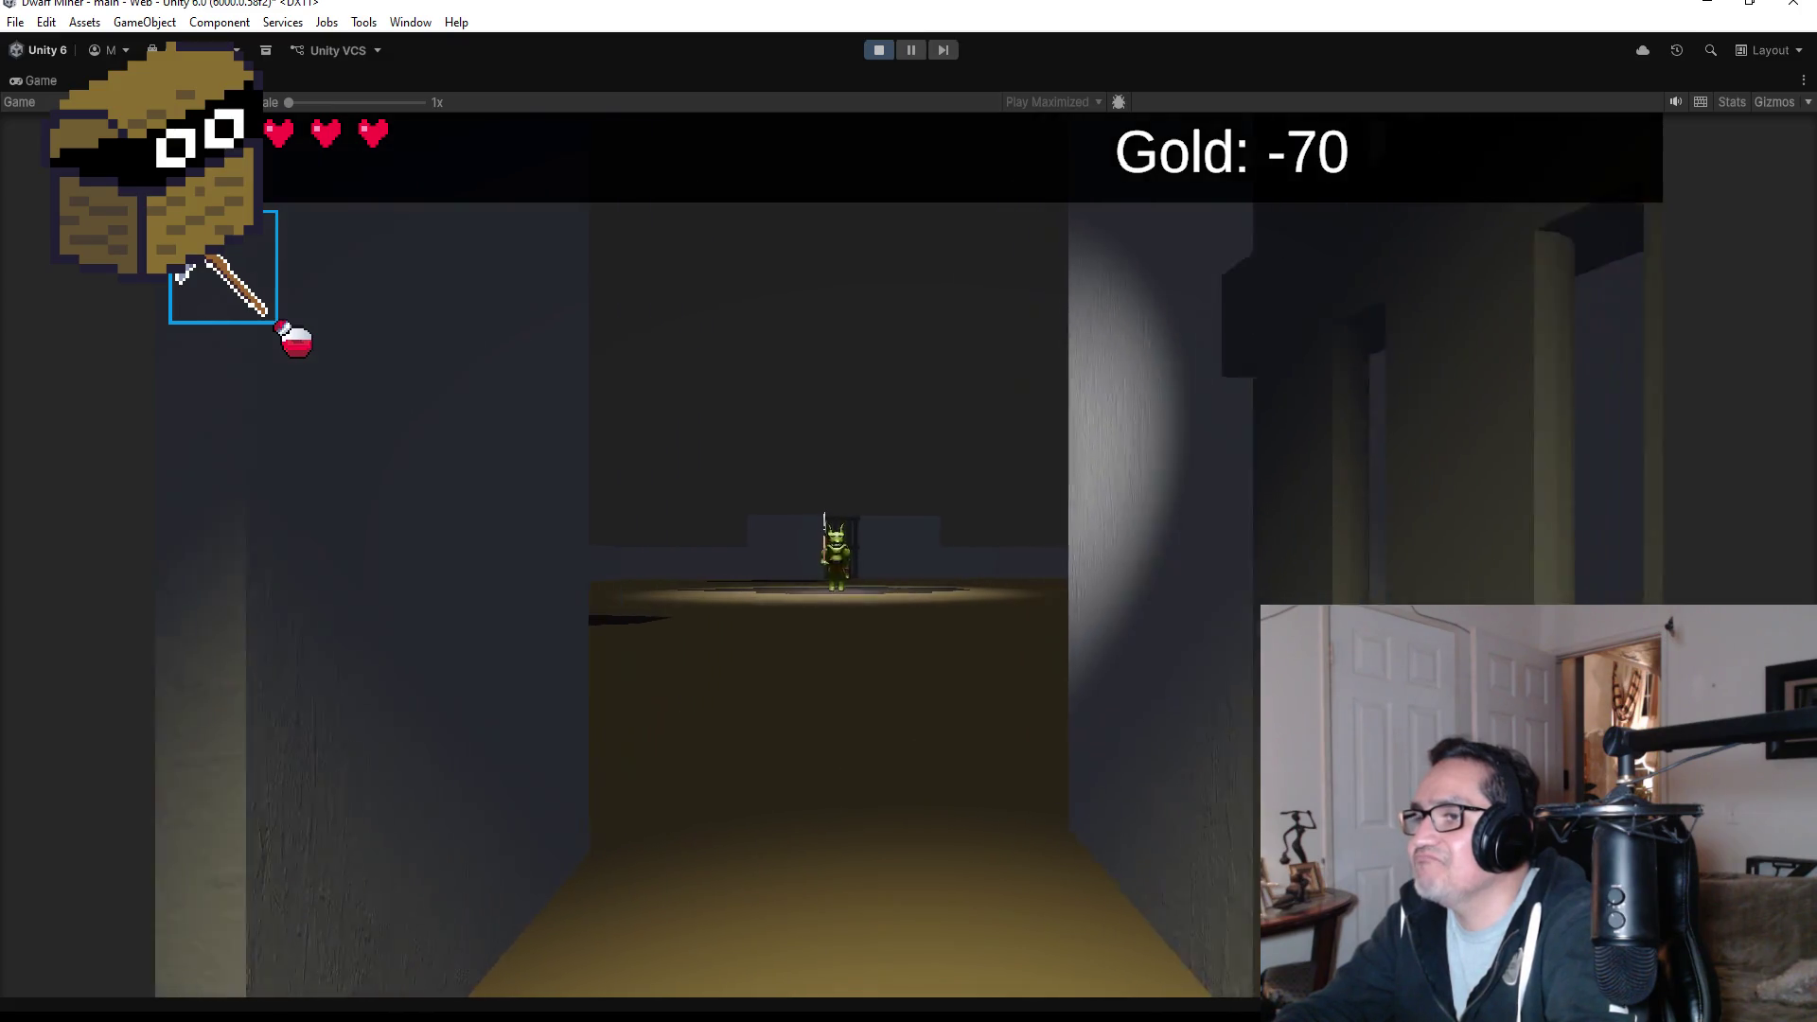
pyautogui.press('w')
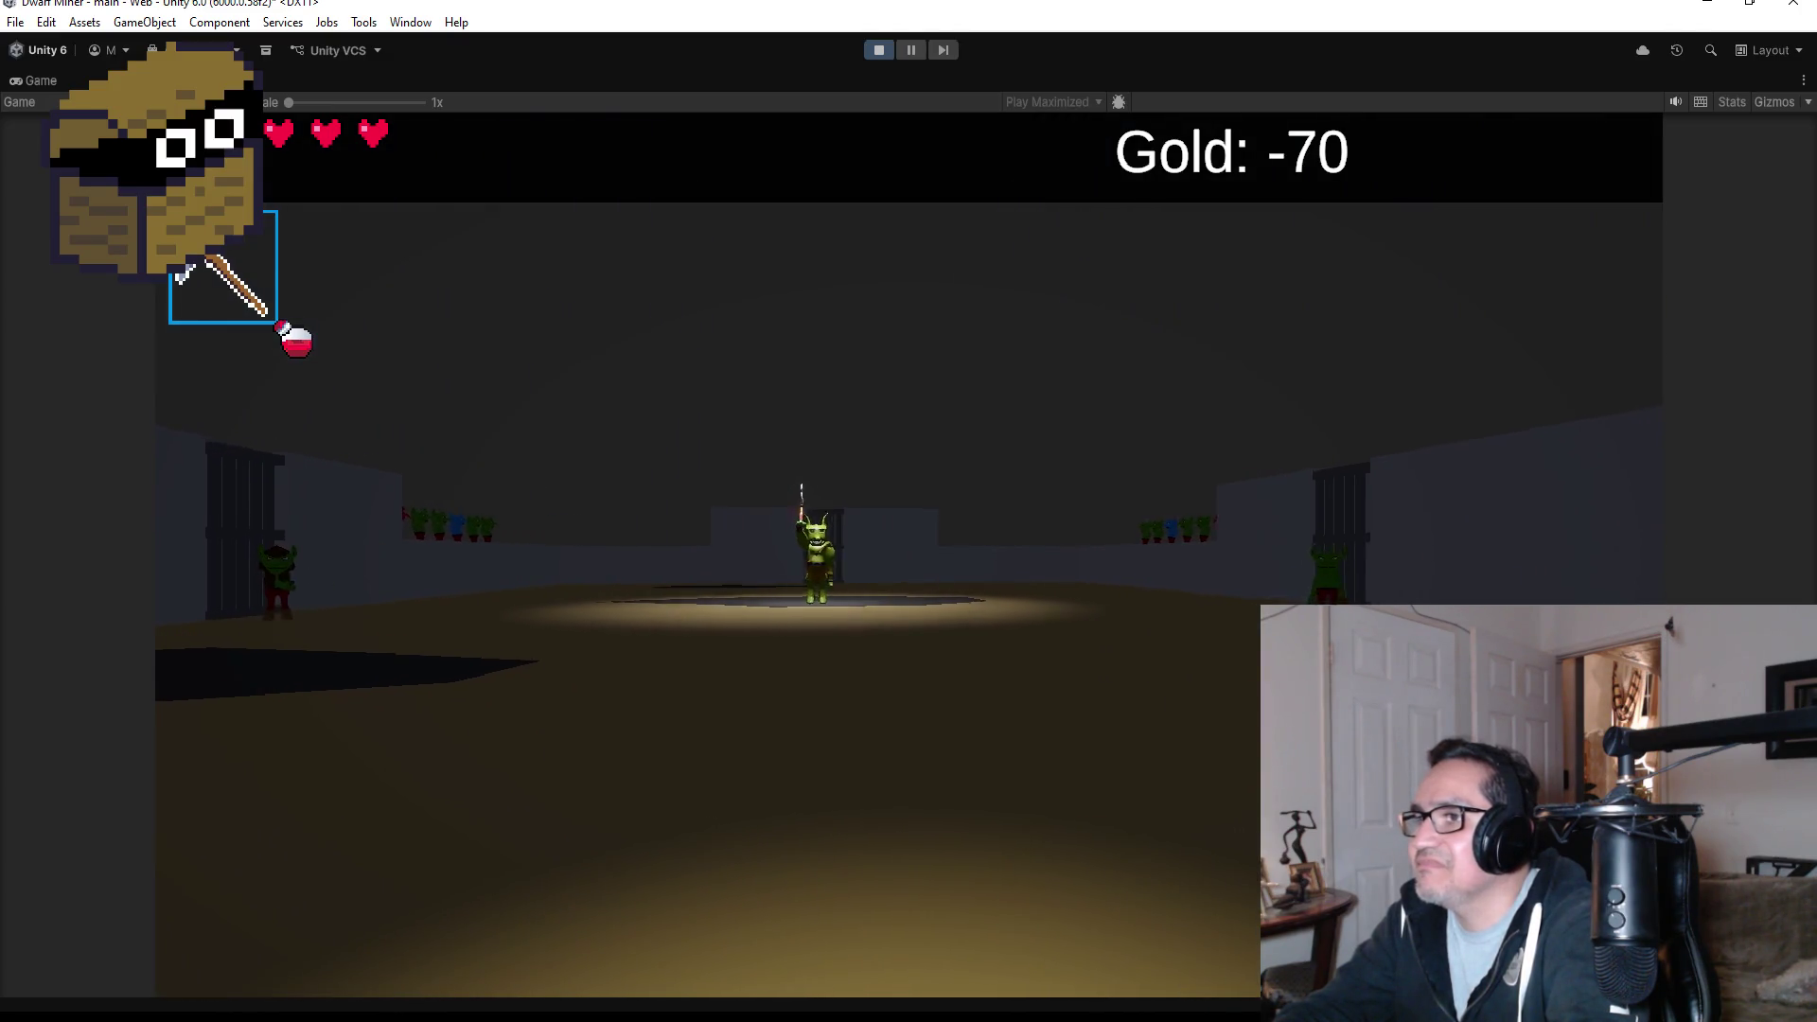
pyautogui.press('2')
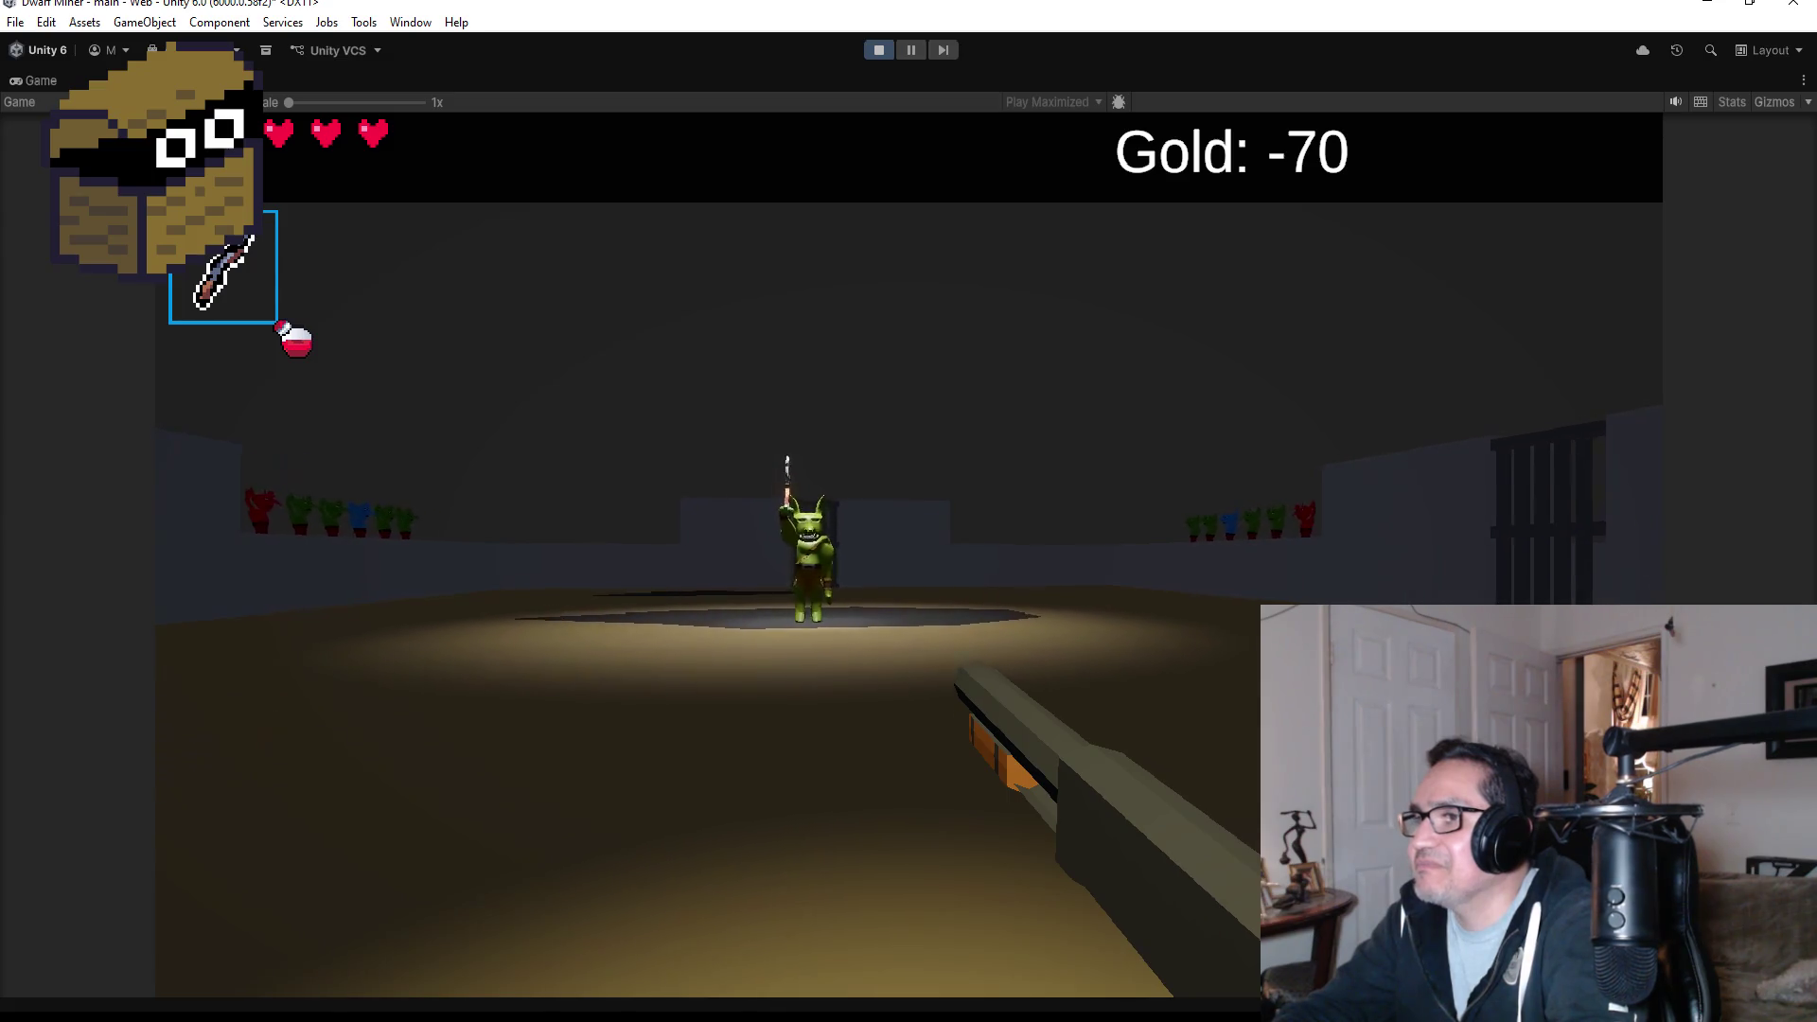
pyautogui.press('w')
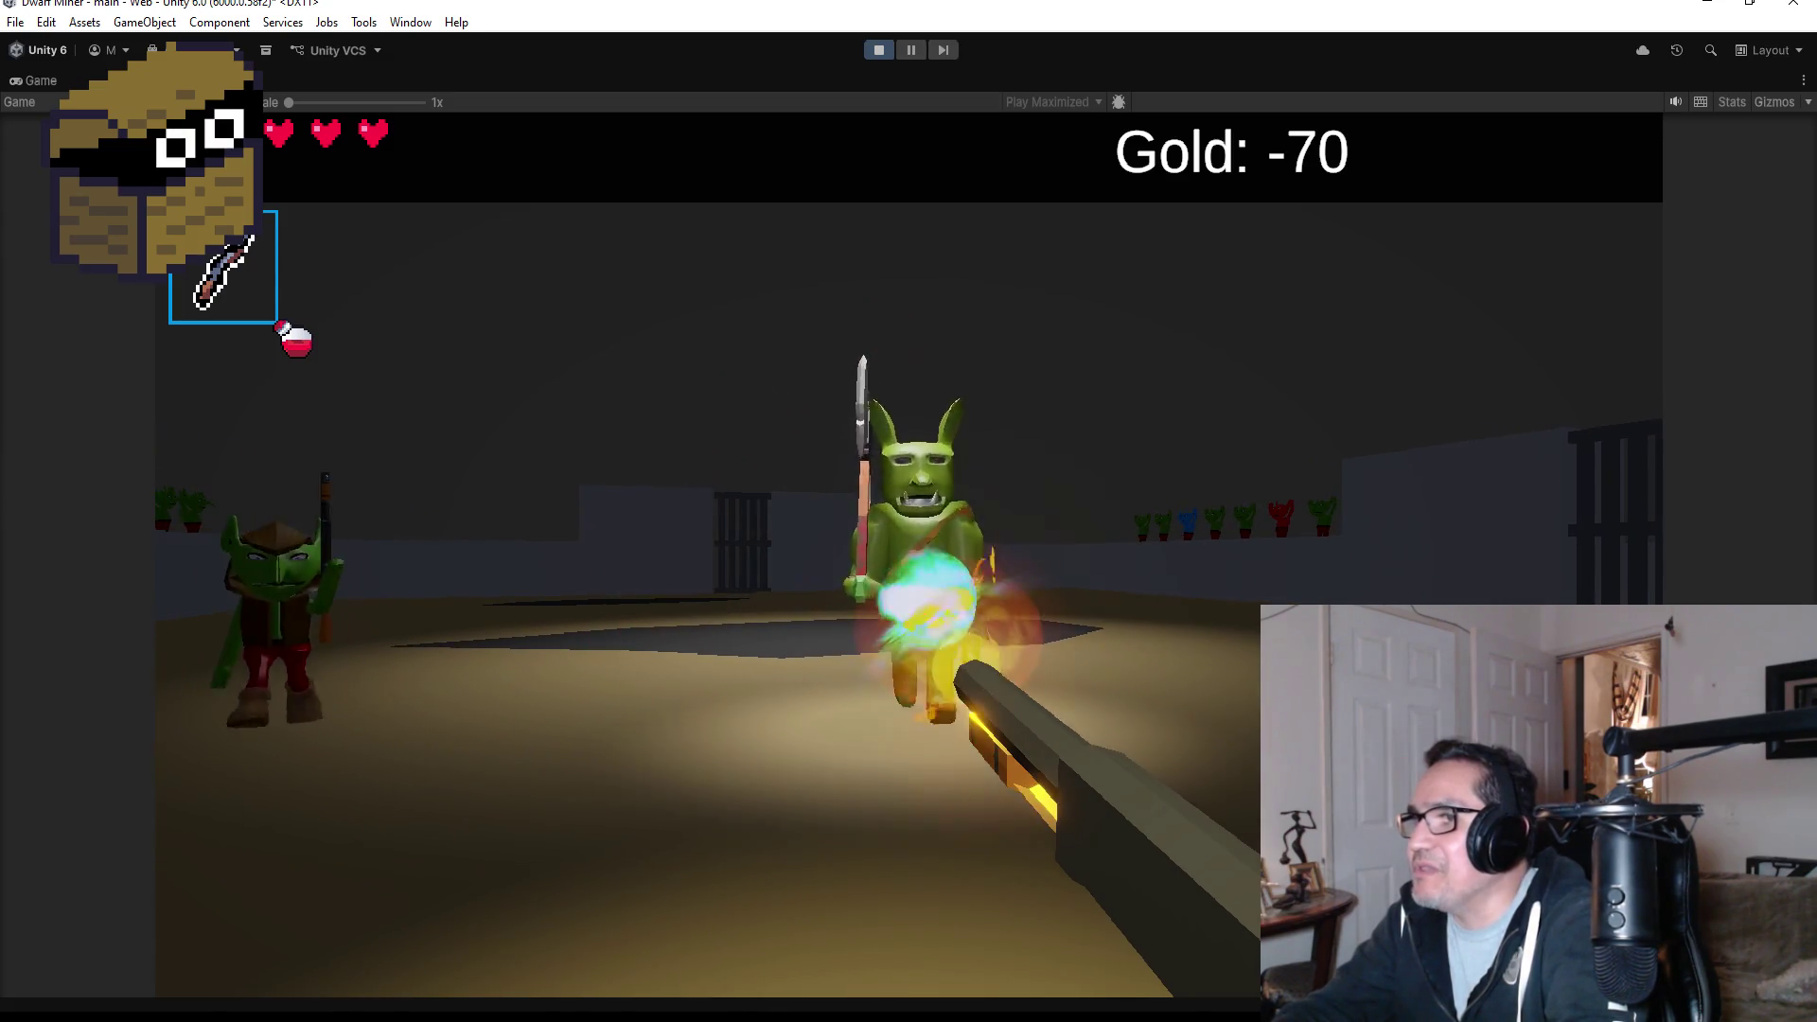
# - Fire the shotgun repeatedly at the goblins and the goblin boss, then pause with Esc
pyautogui.click(909, 556)
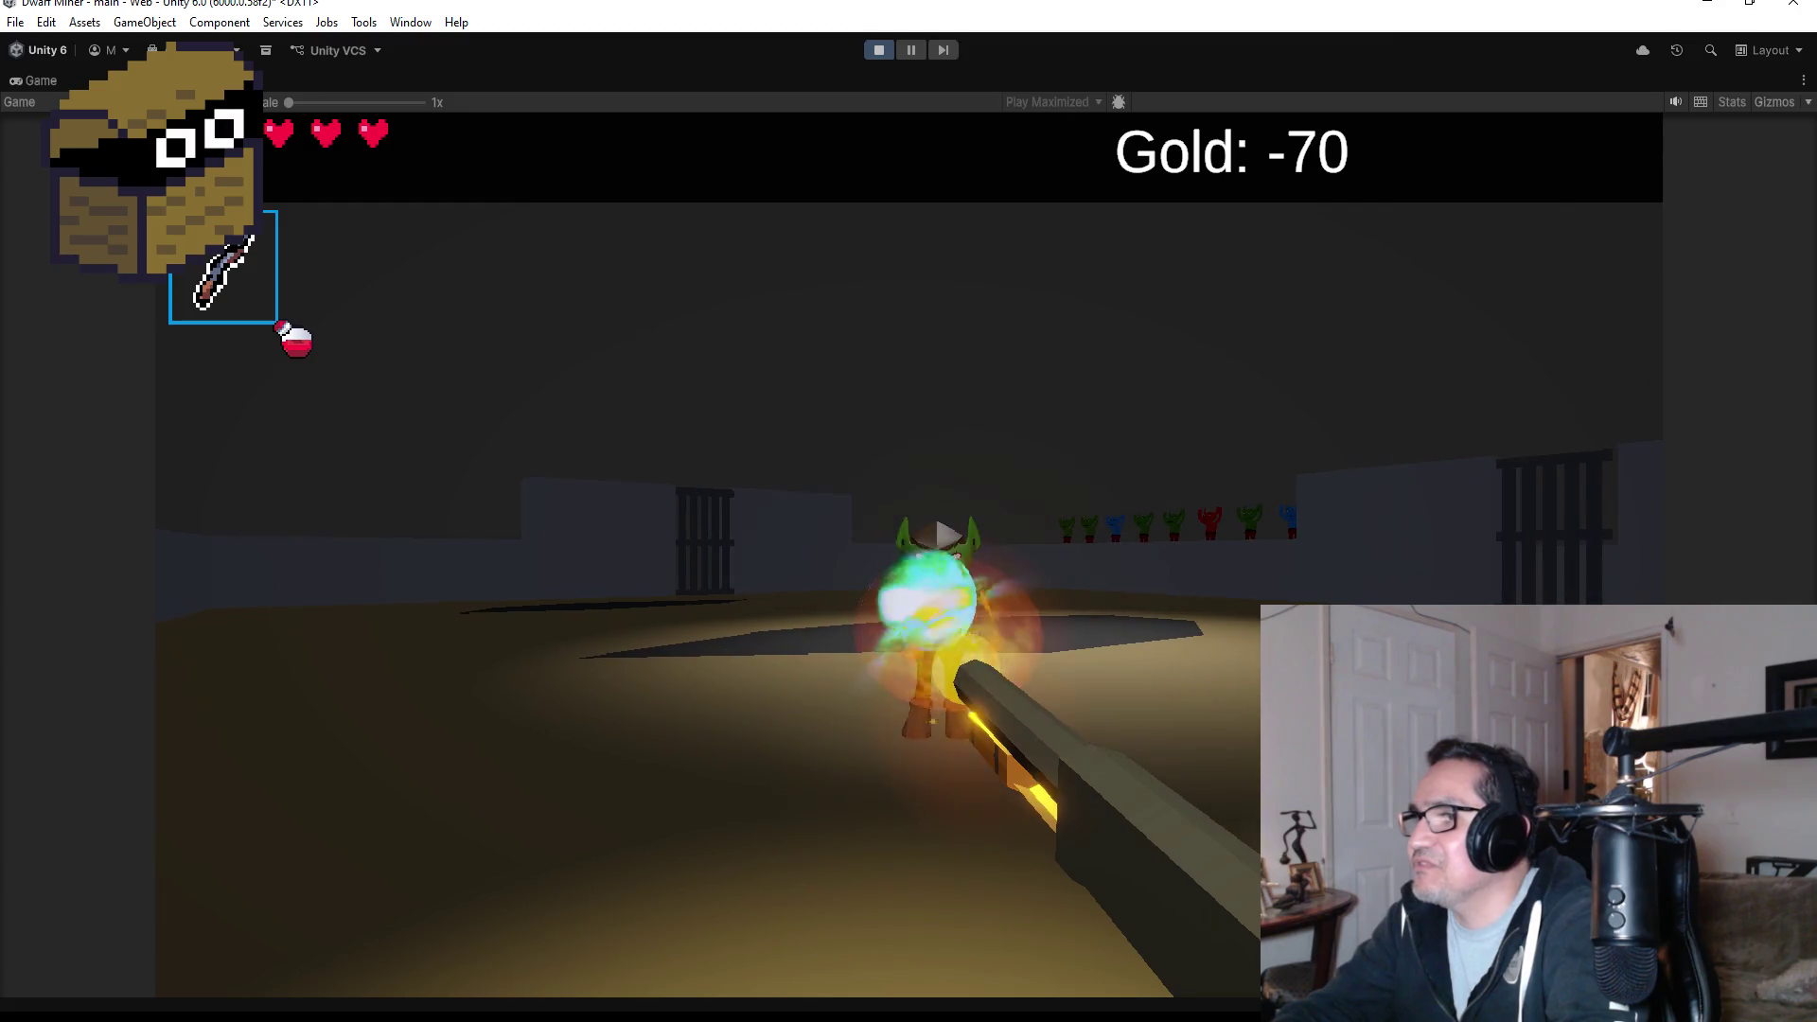
pyautogui.click(909, 555)
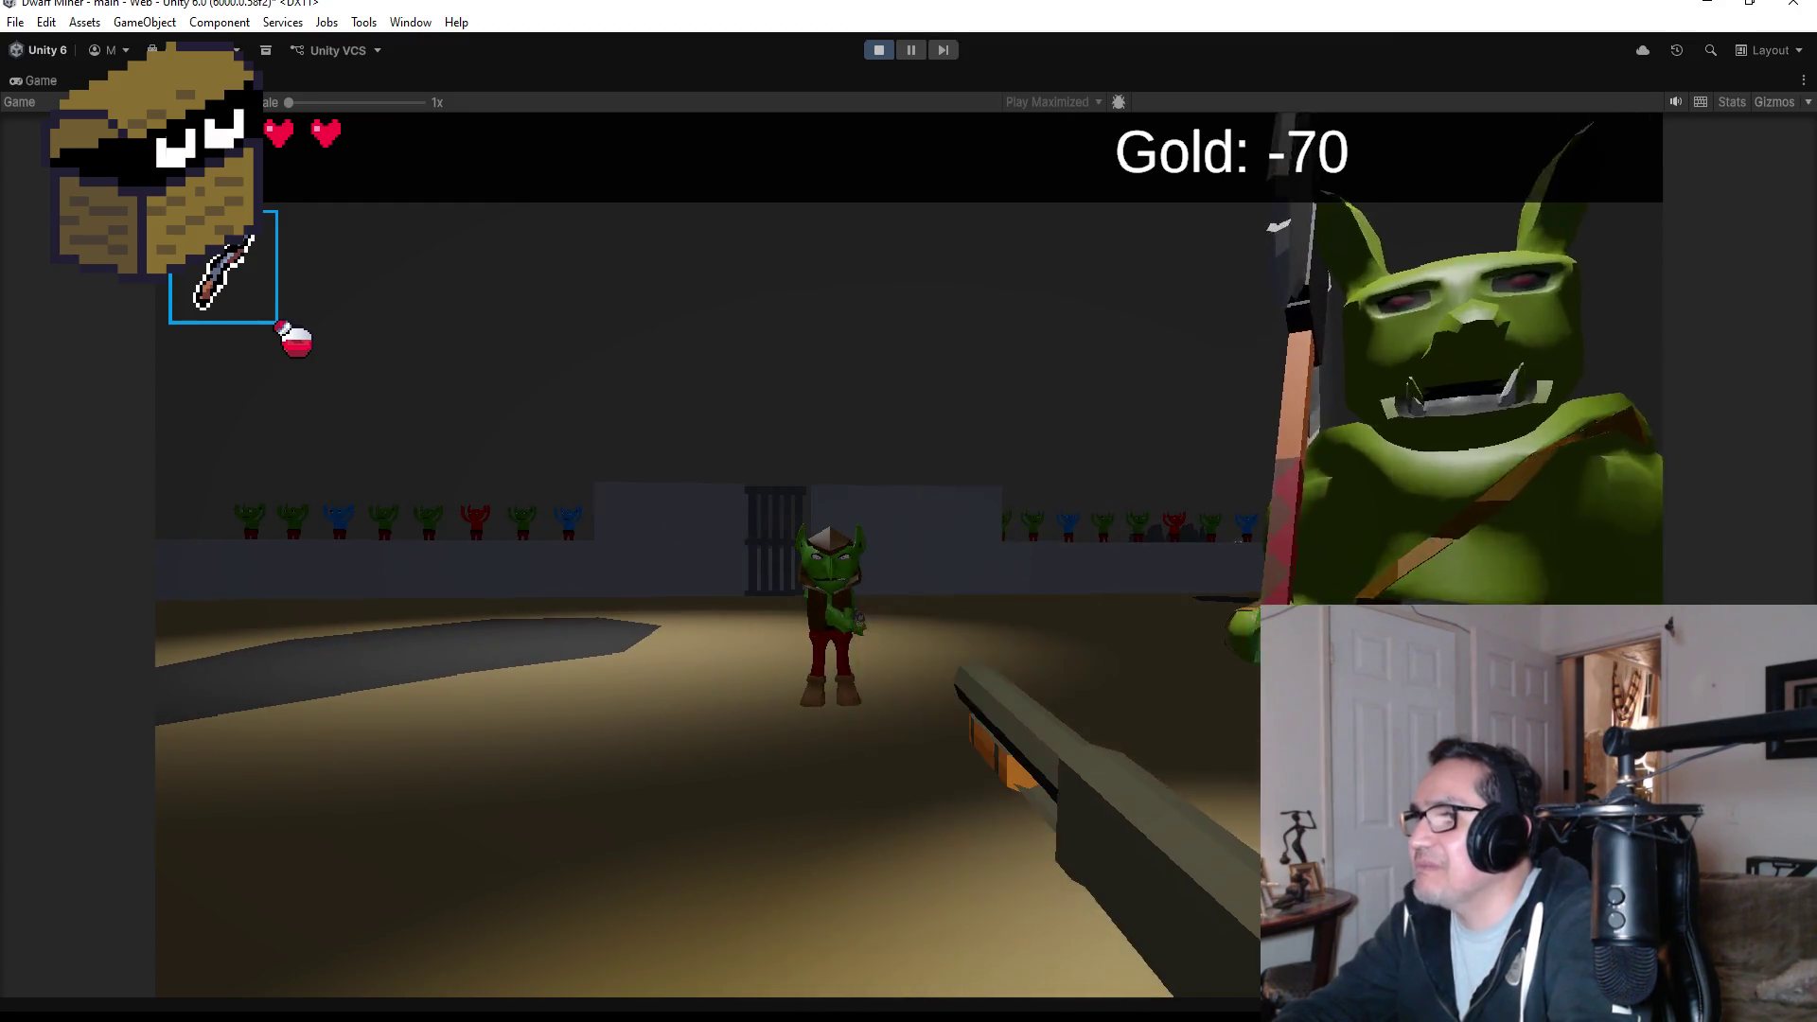
pyautogui.click(909, 555)
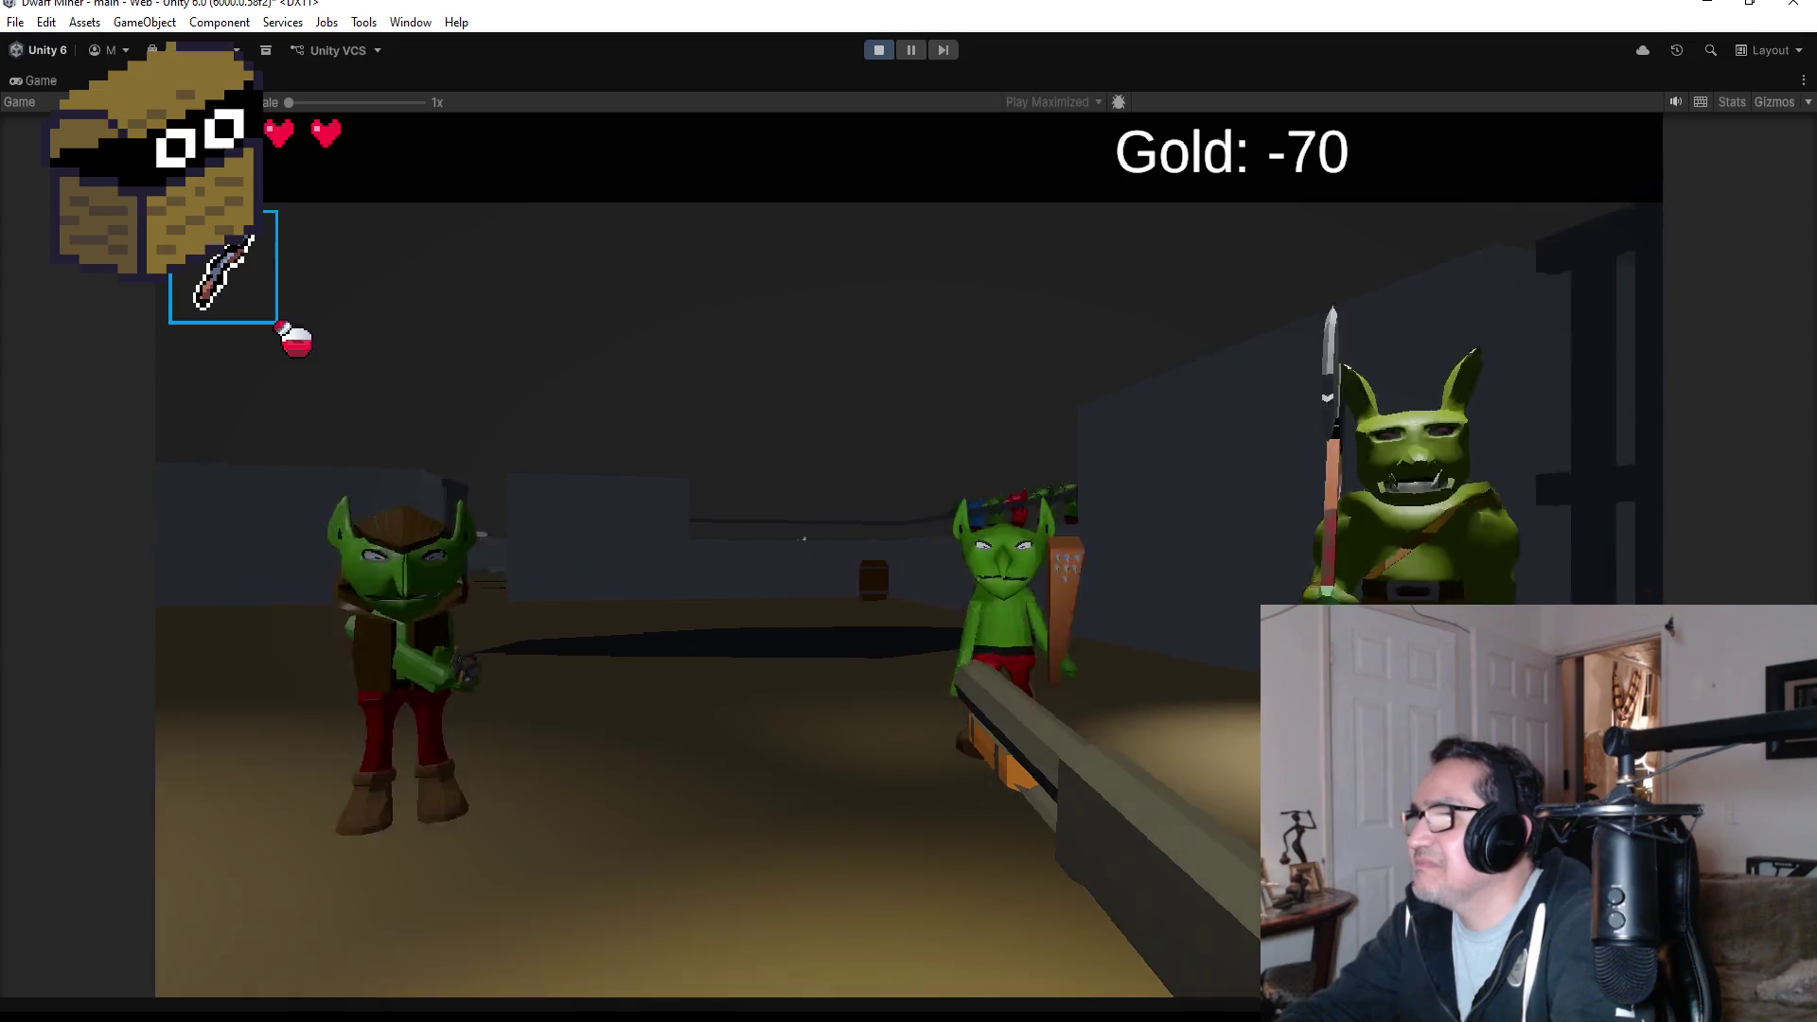
pyautogui.click(908, 555)
pyautogui.click(909, 555)
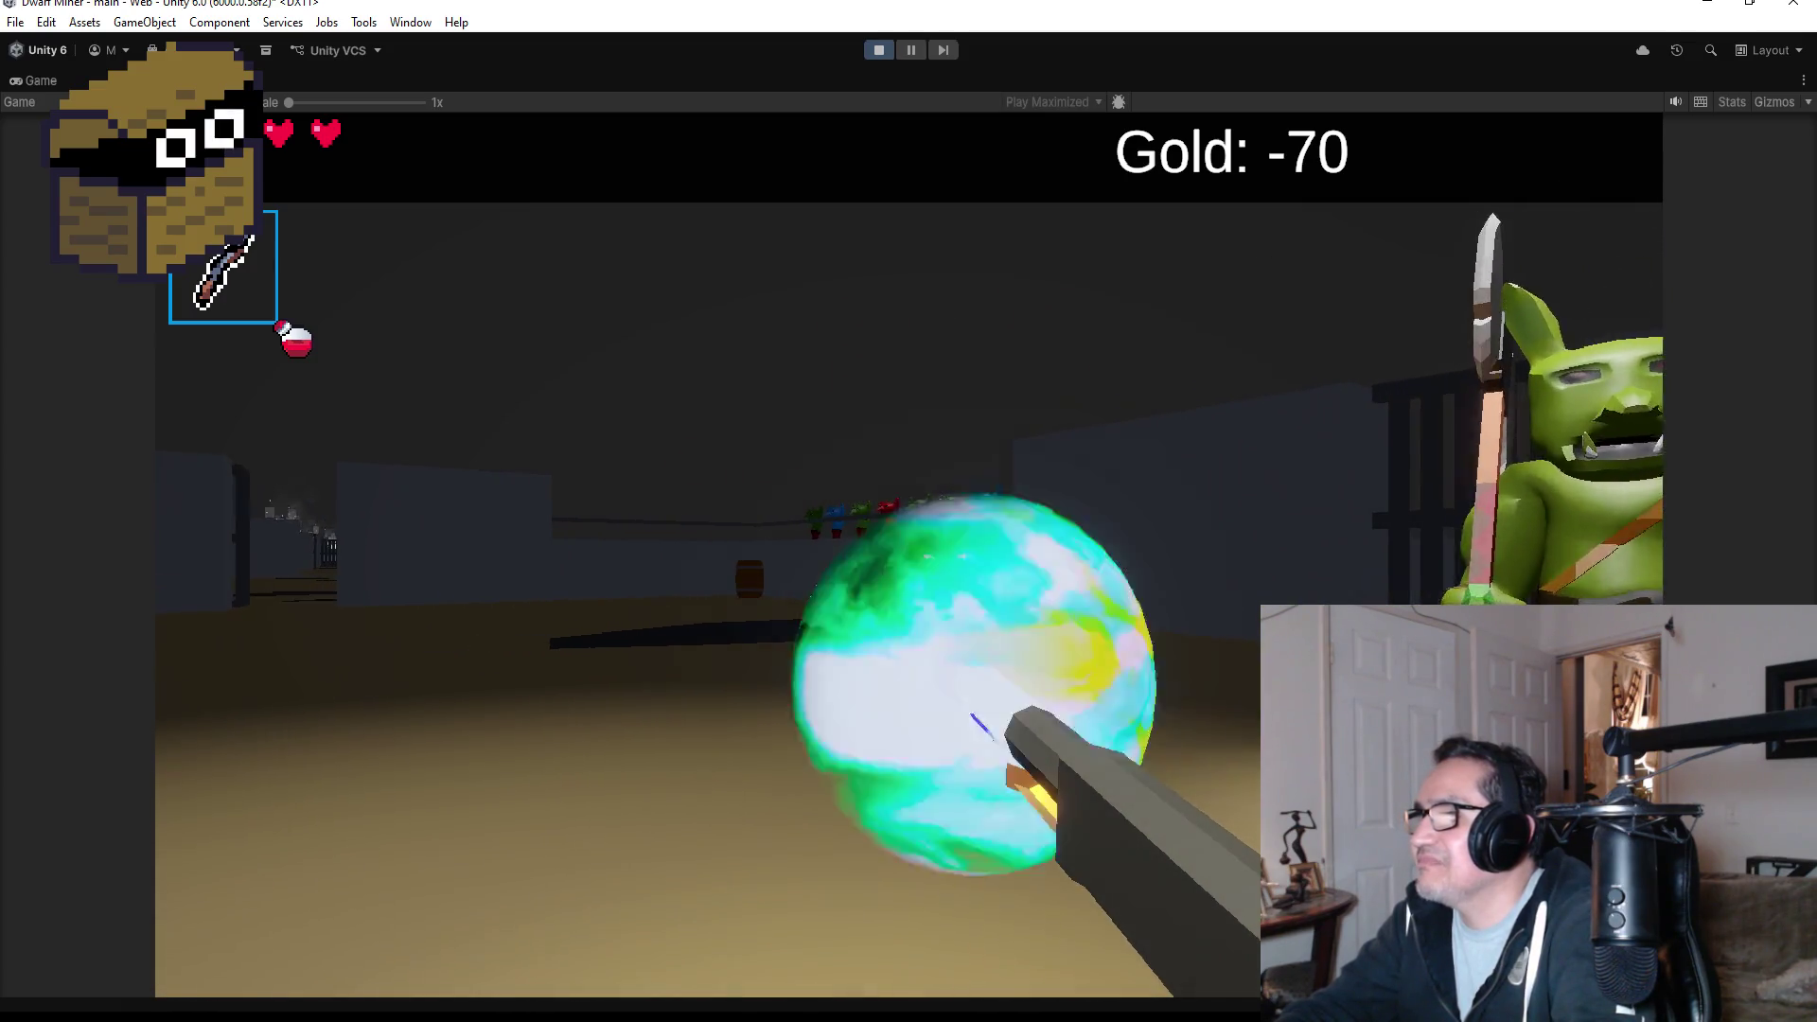
pyautogui.click(909, 556)
pyautogui.click(908, 556)
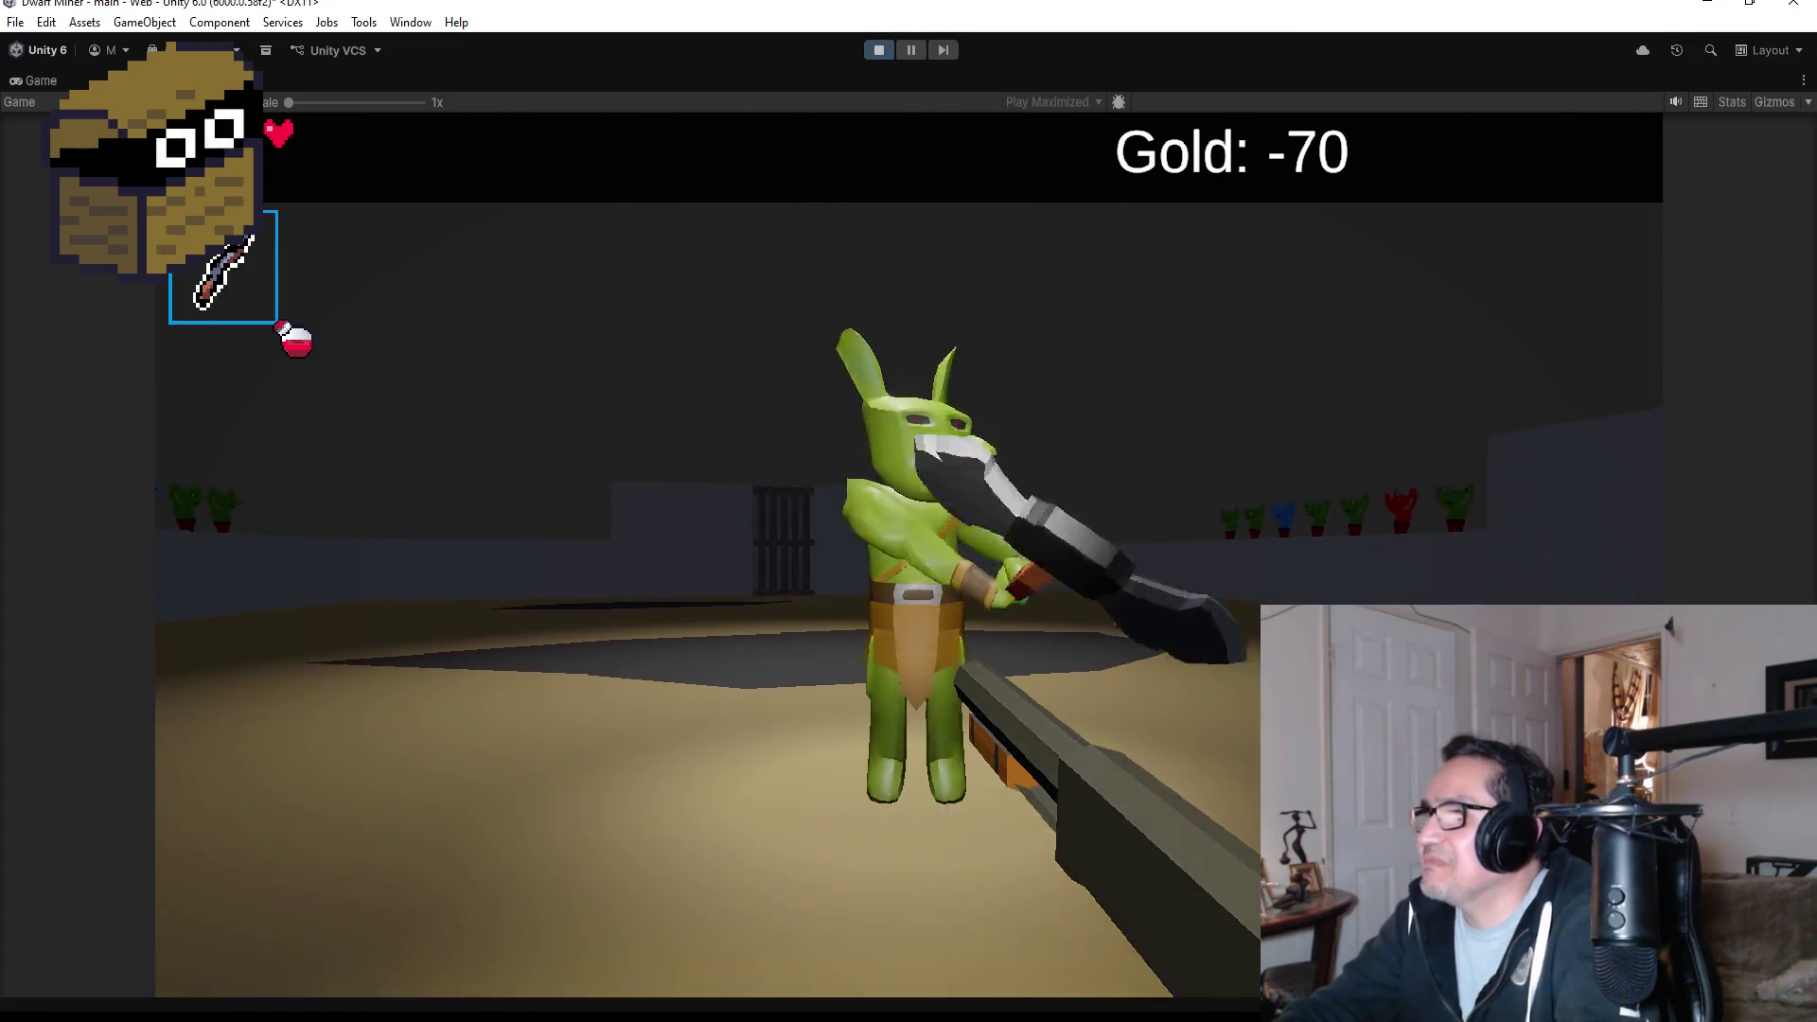
pyautogui.click(909, 556)
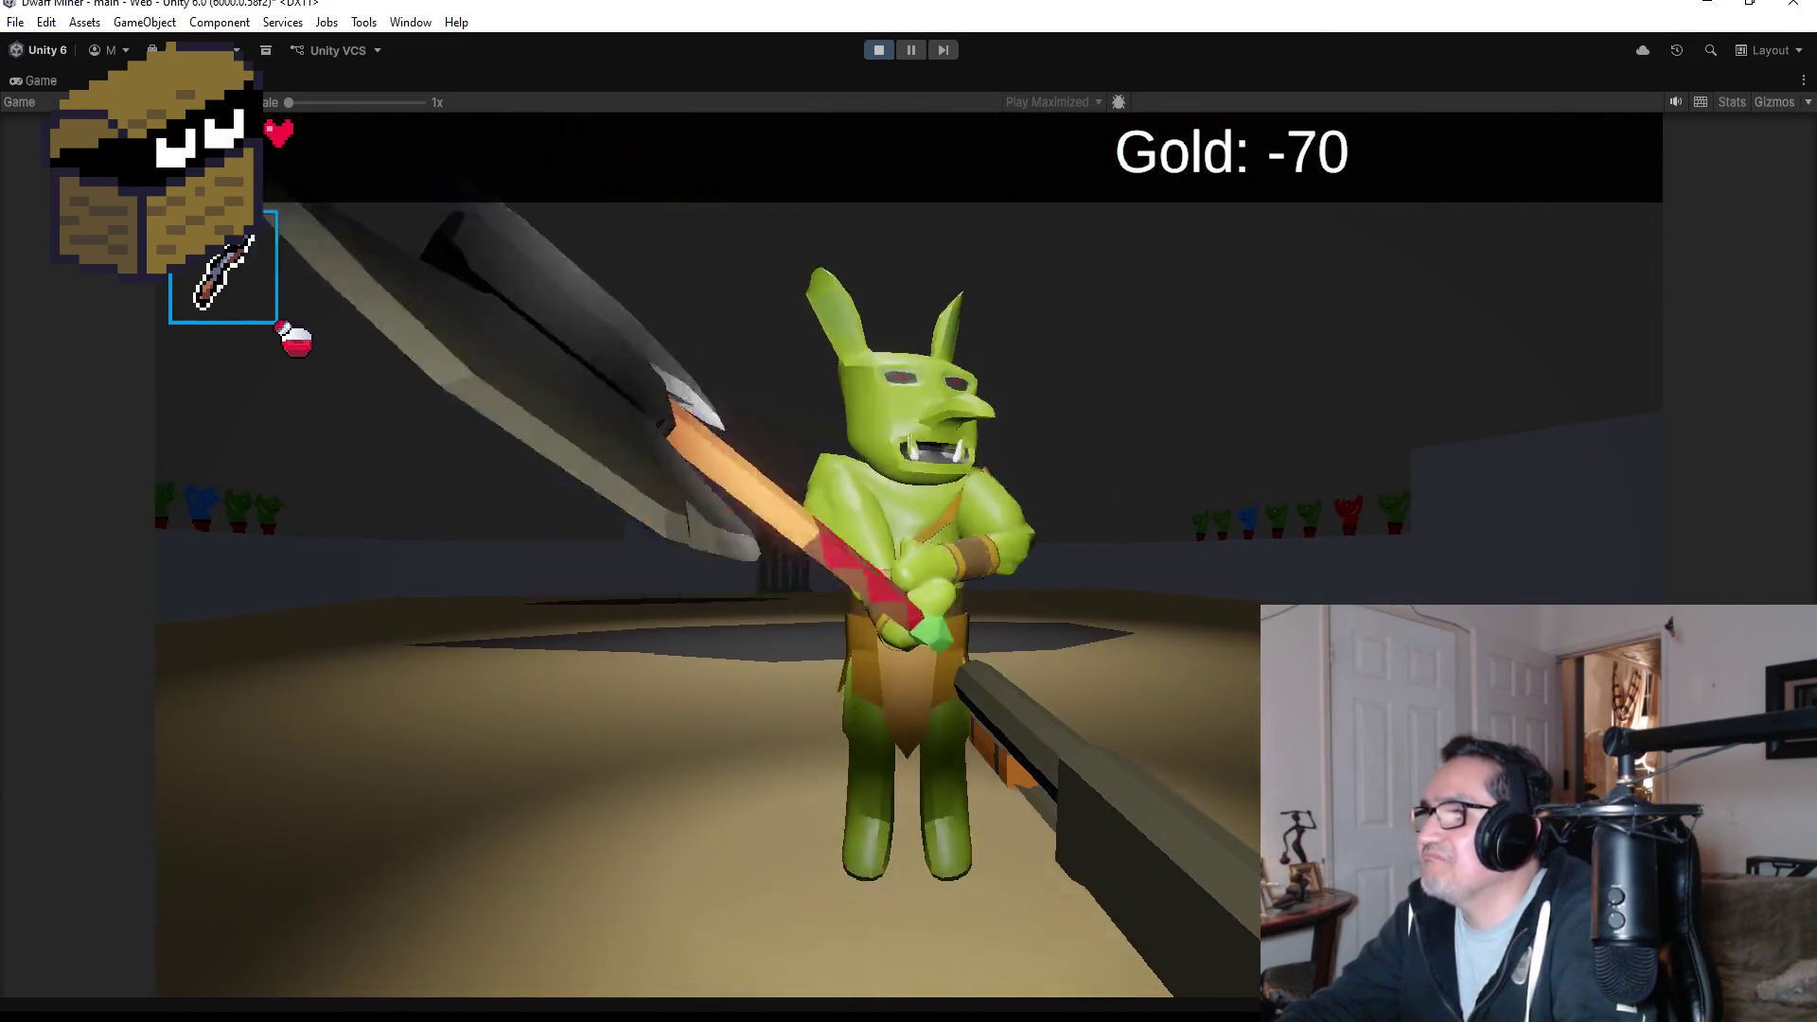
pyautogui.press('Escape')
# - Stop the playtest and browse the project's scripts in Visual Studio's Solution Explorer
pyautogui.click(875, 53)
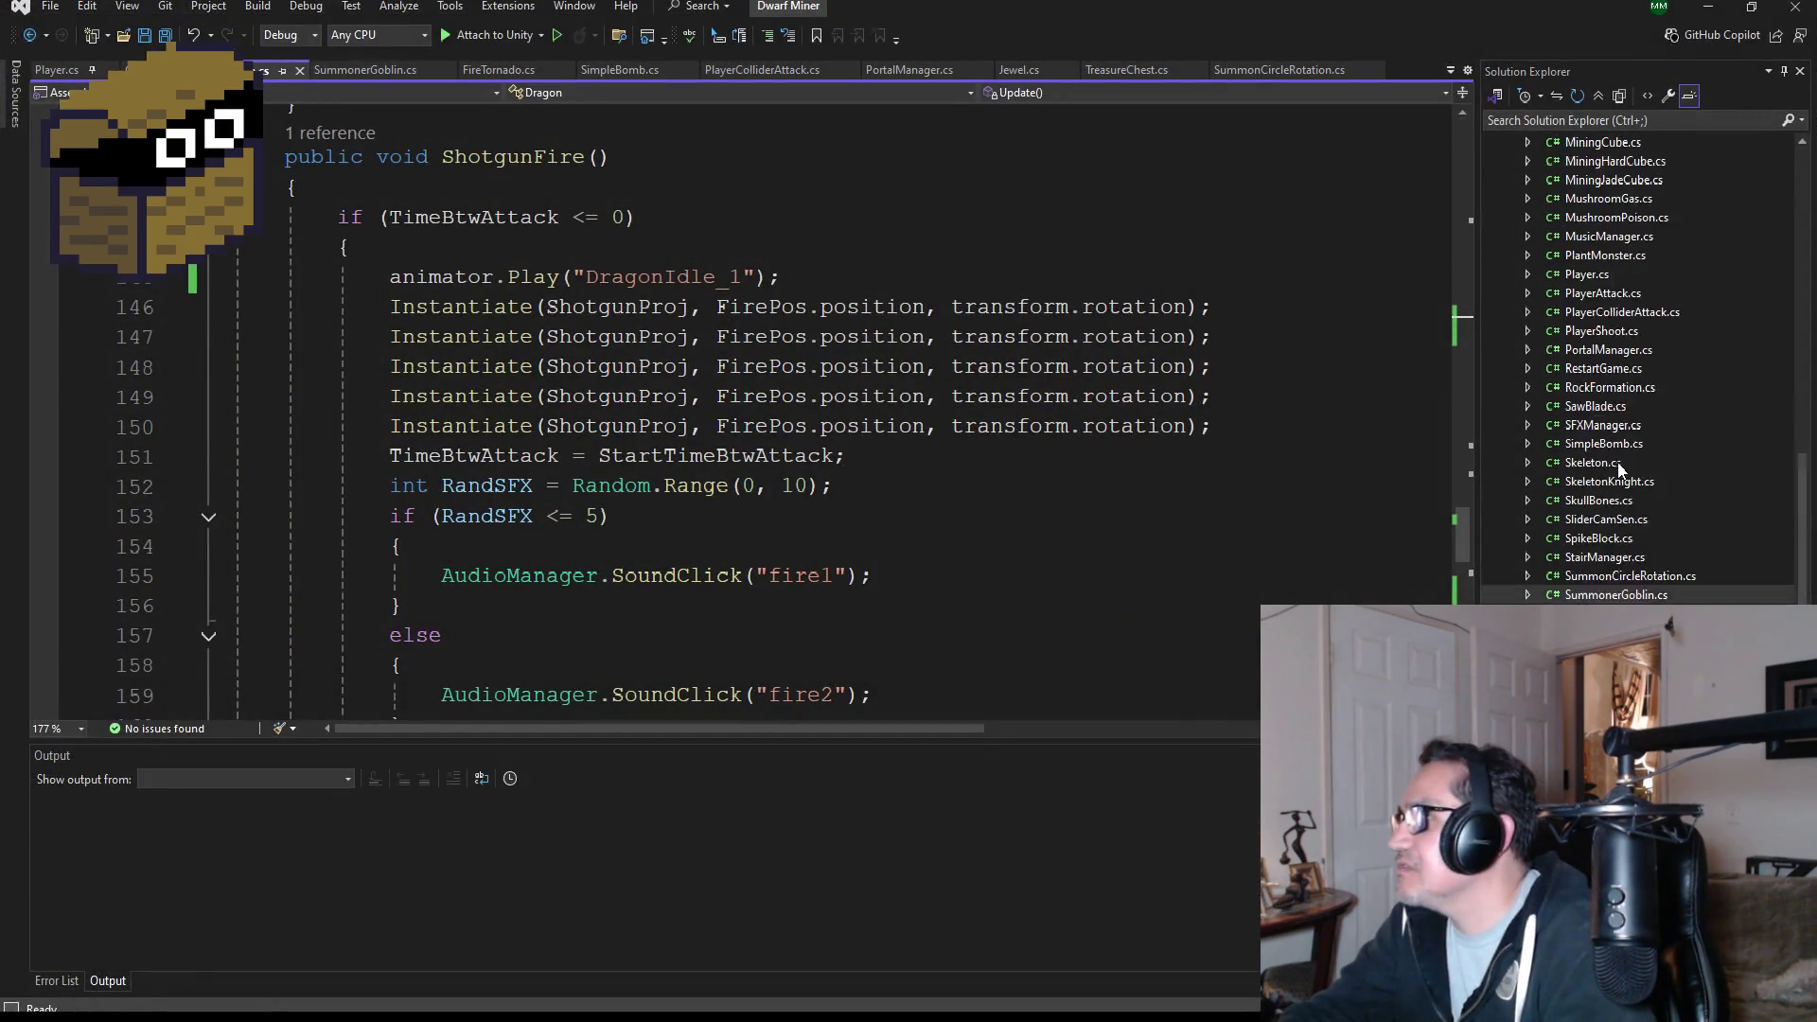
pyautogui.scroll(4, 1625, 498)
pyautogui.scroll(10, 1625, 413)
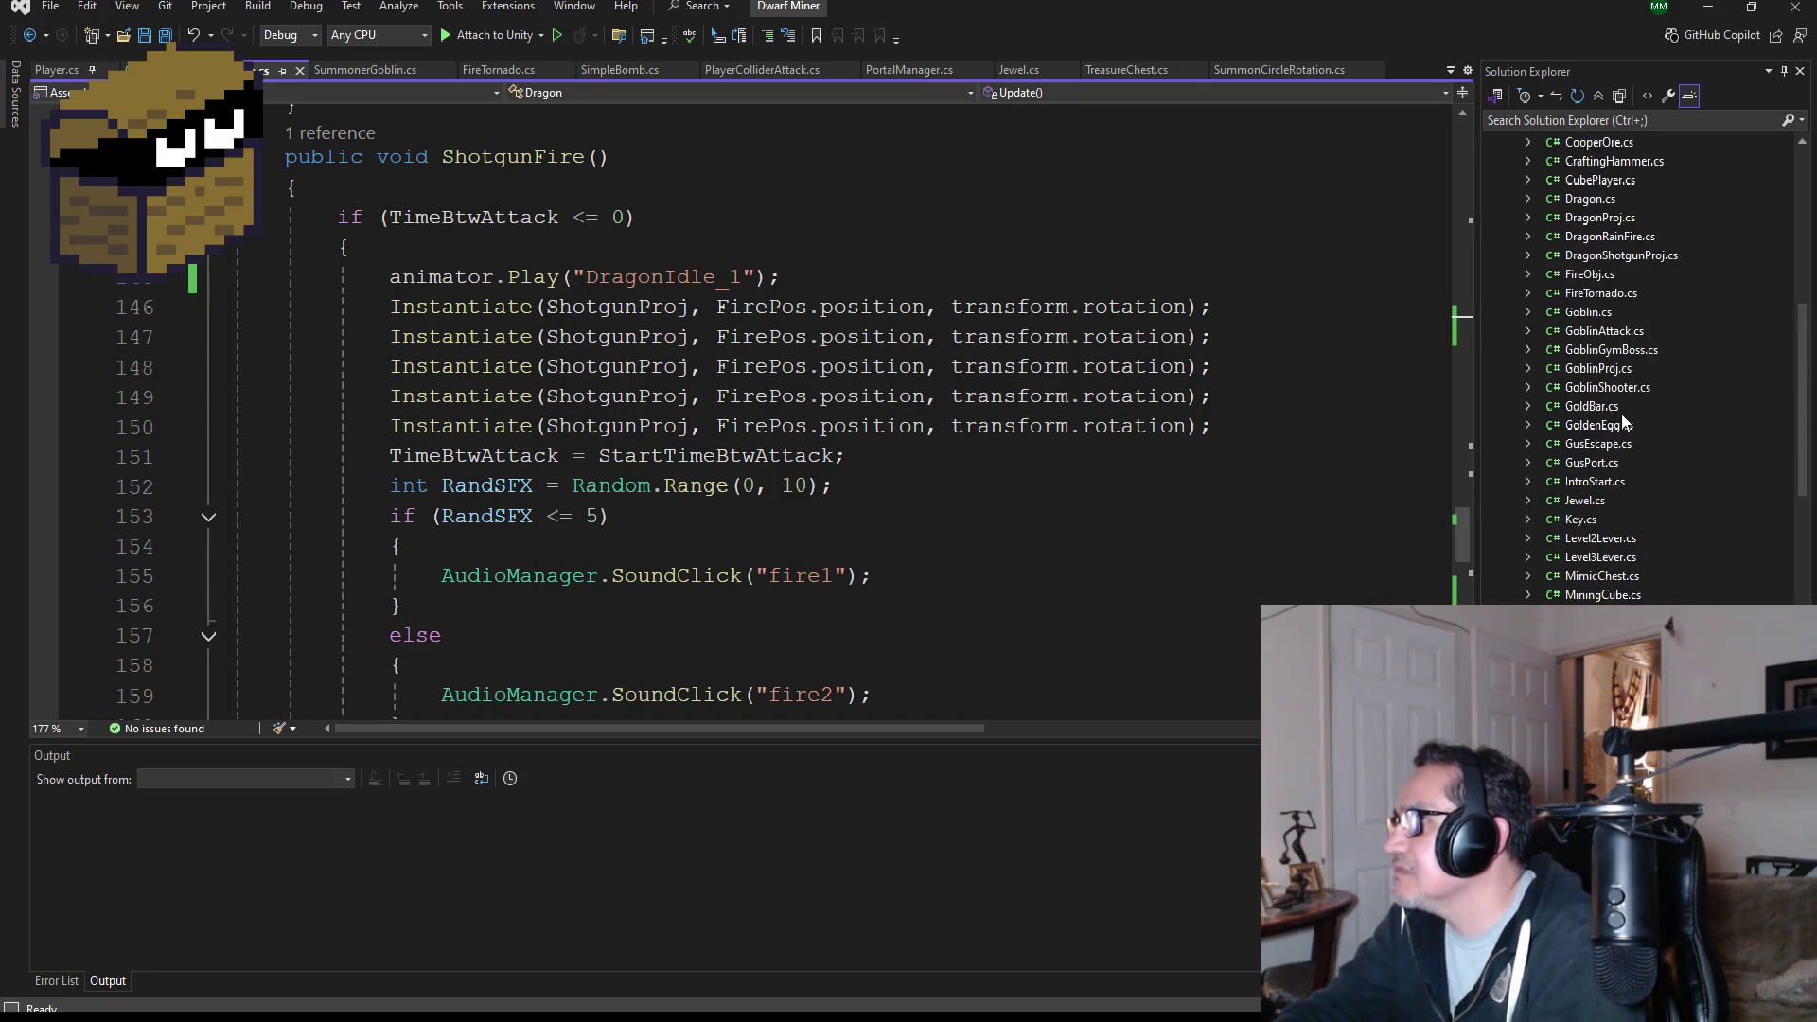
pyautogui.scroll(-6, 1622, 497)
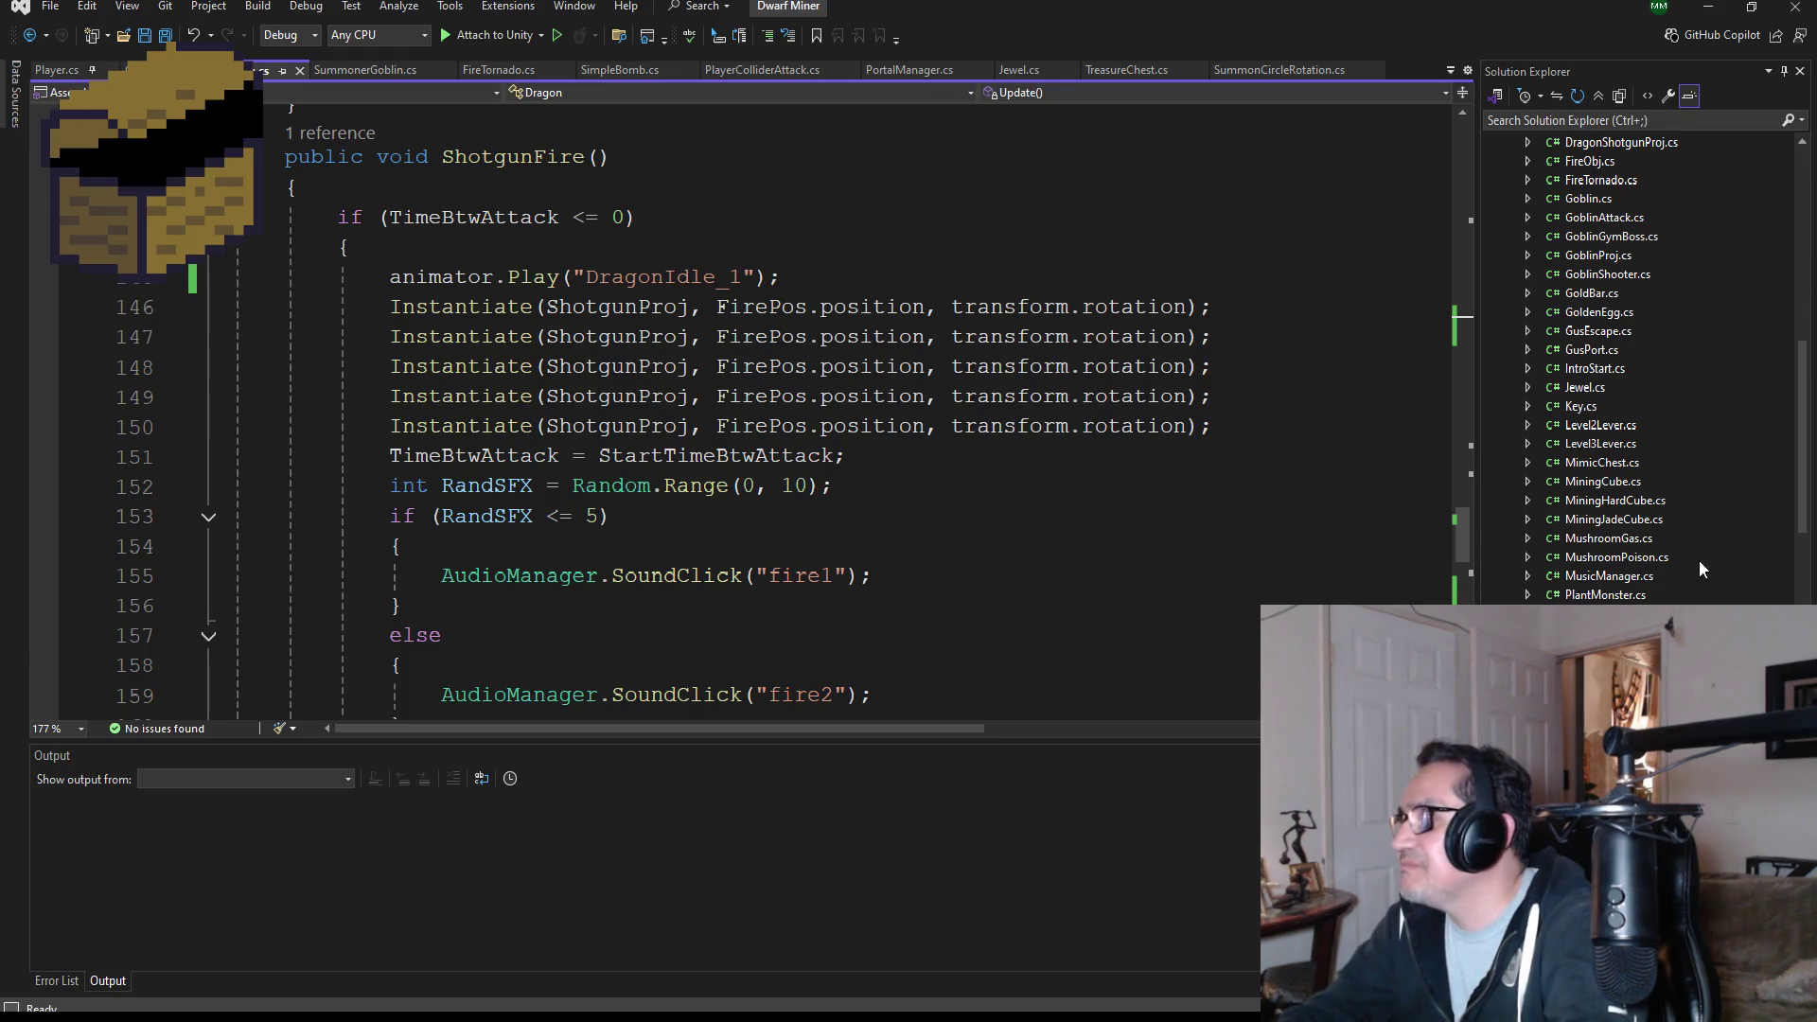
pyautogui.scroll(10, 1689, 530)
pyautogui.scroll(-1, 1673, 481)
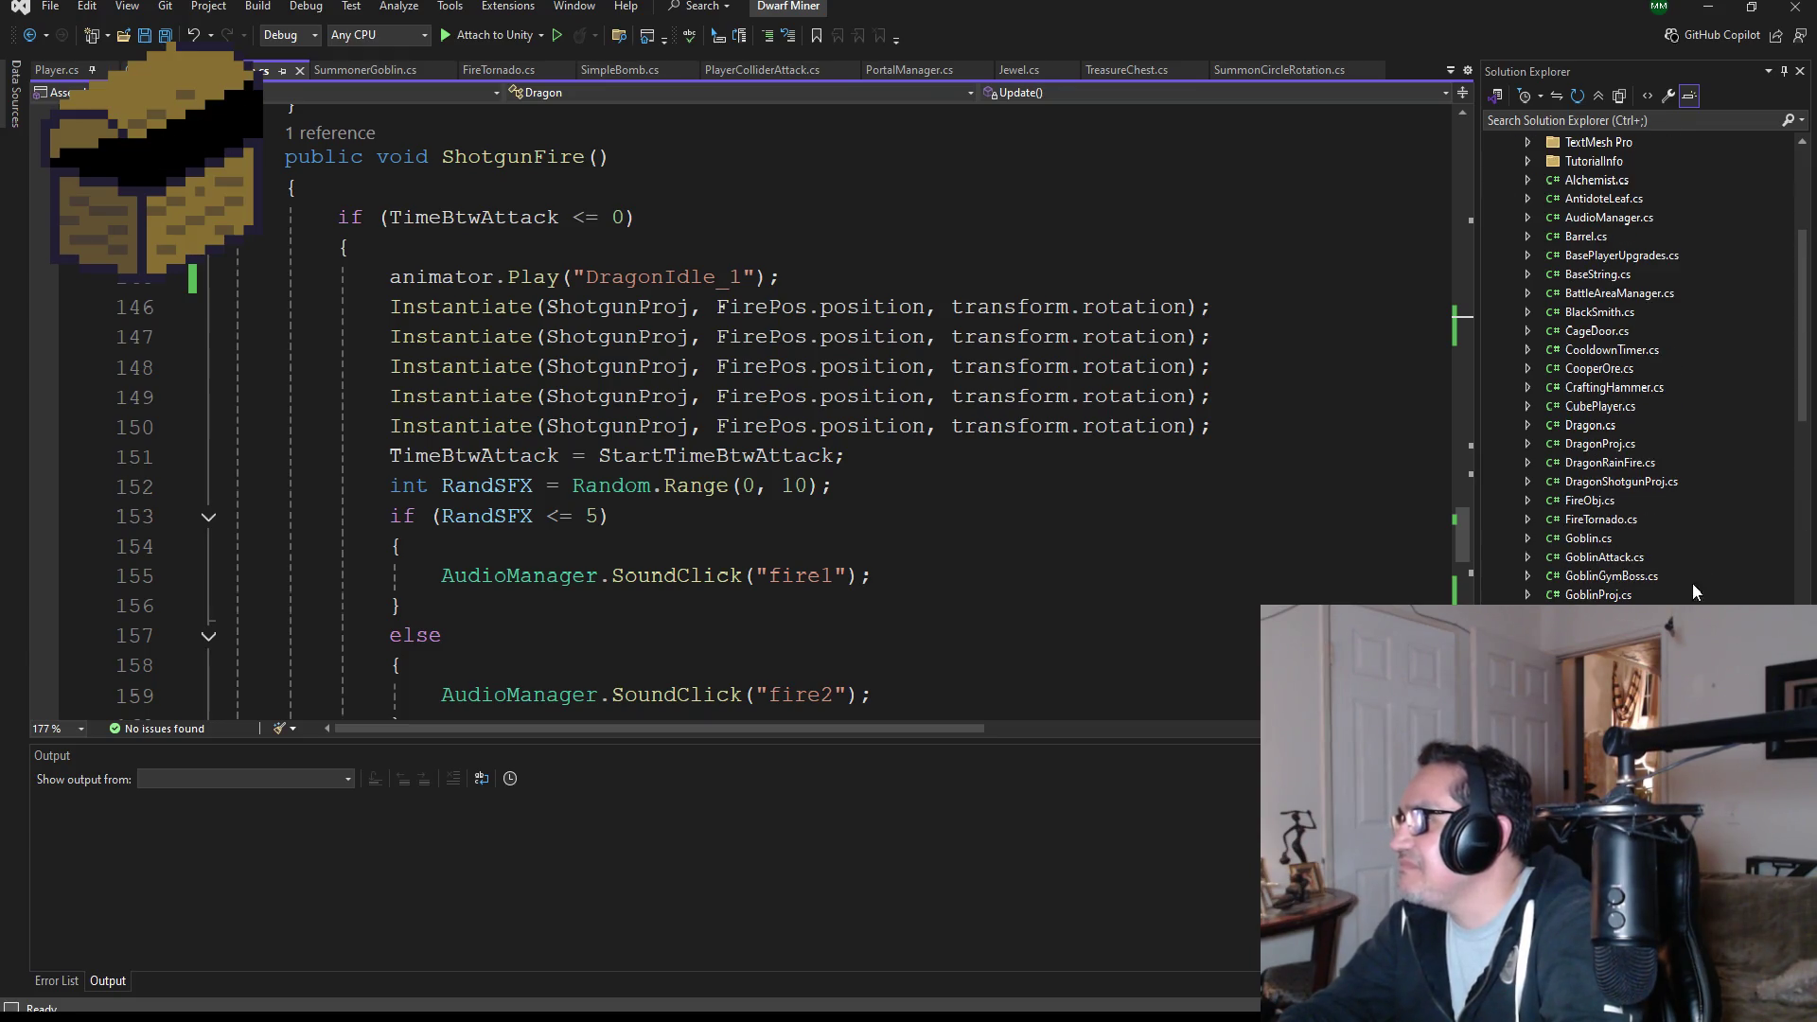
# - Open GoblinGymBoss.cs and comment out line 55, animator.Play("Gym_Goblin_Wide"), with //
pyautogui.doubleClick(1616, 576)
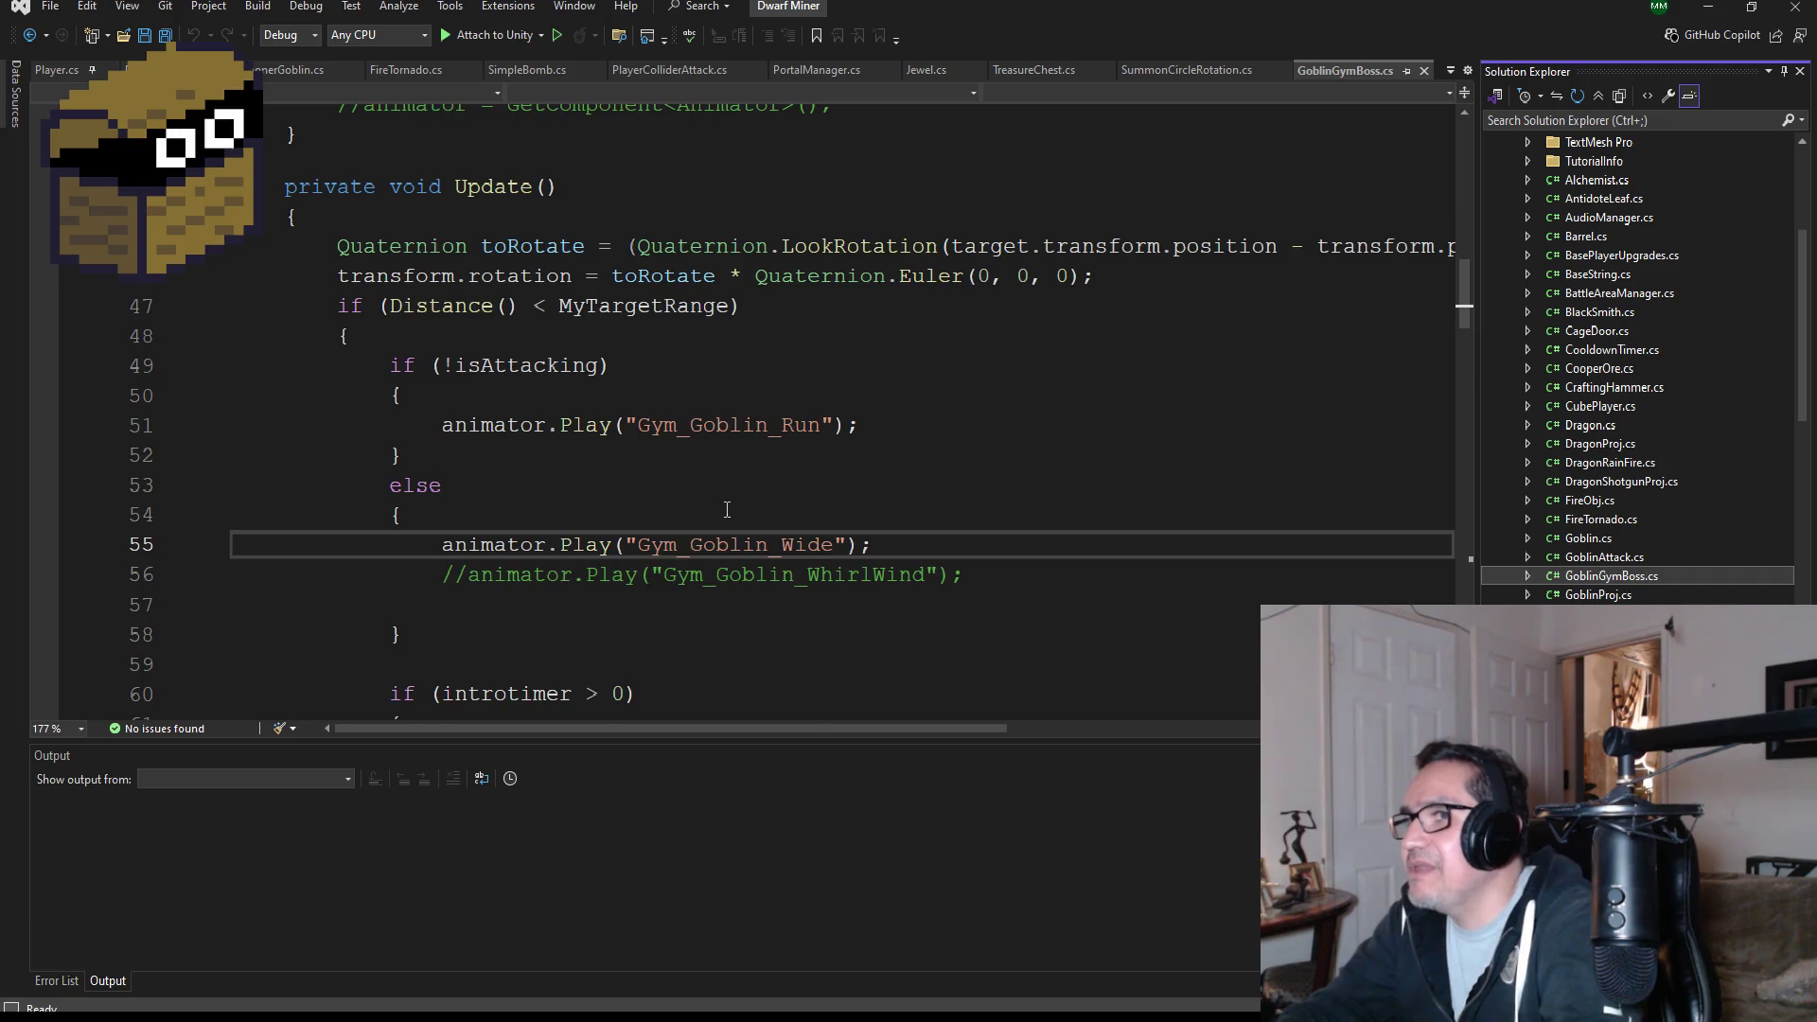
pyautogui.scroll(-10, 757, 530)
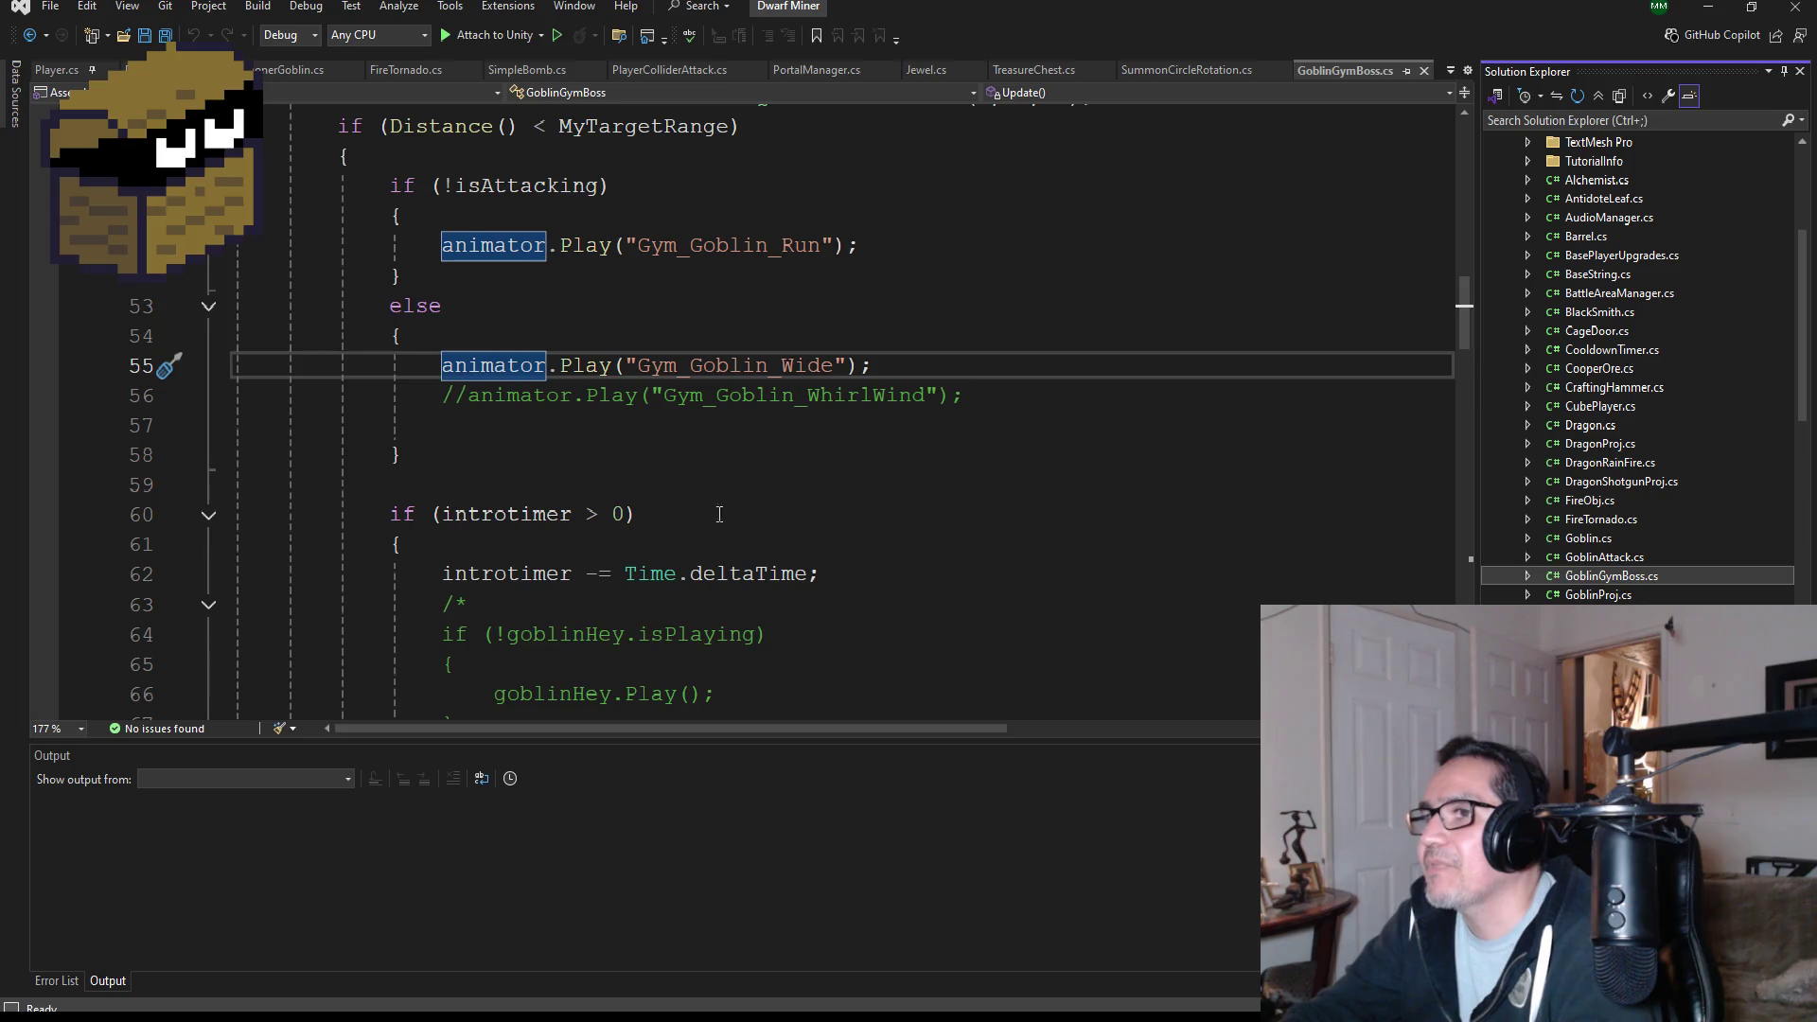
pyautogui.click(430, 369)
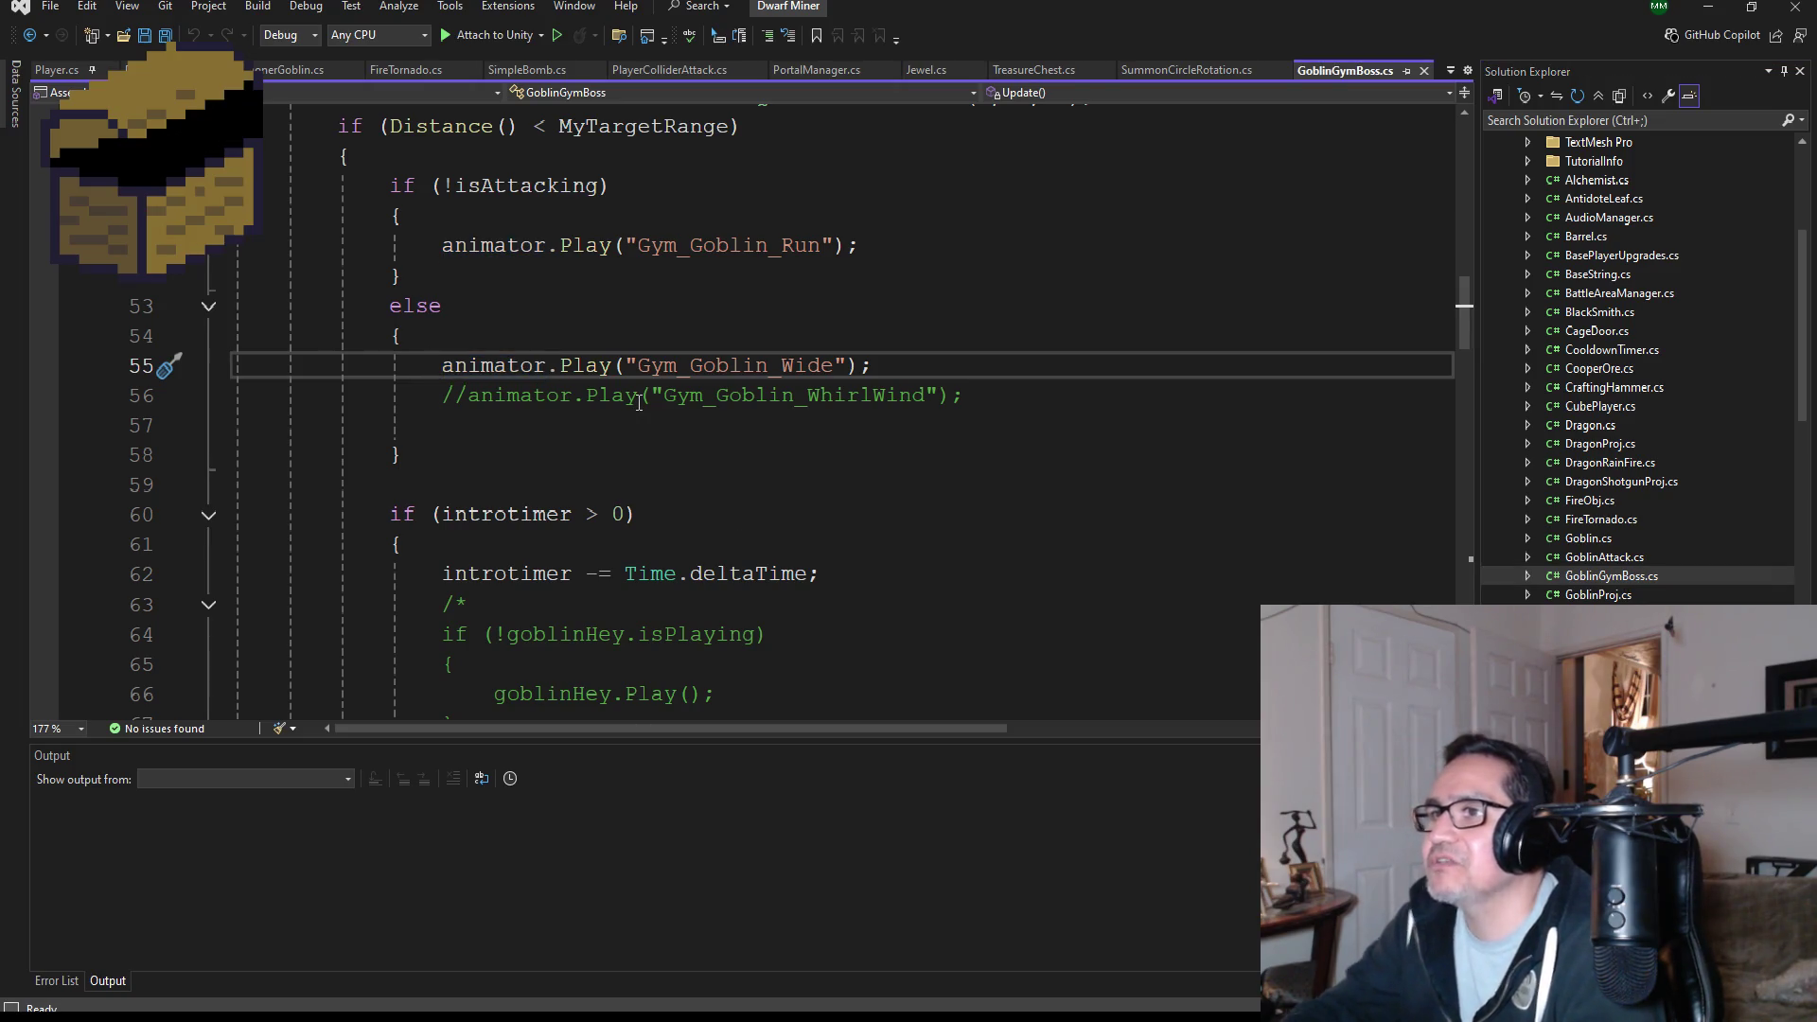
pyautogui.write('//')
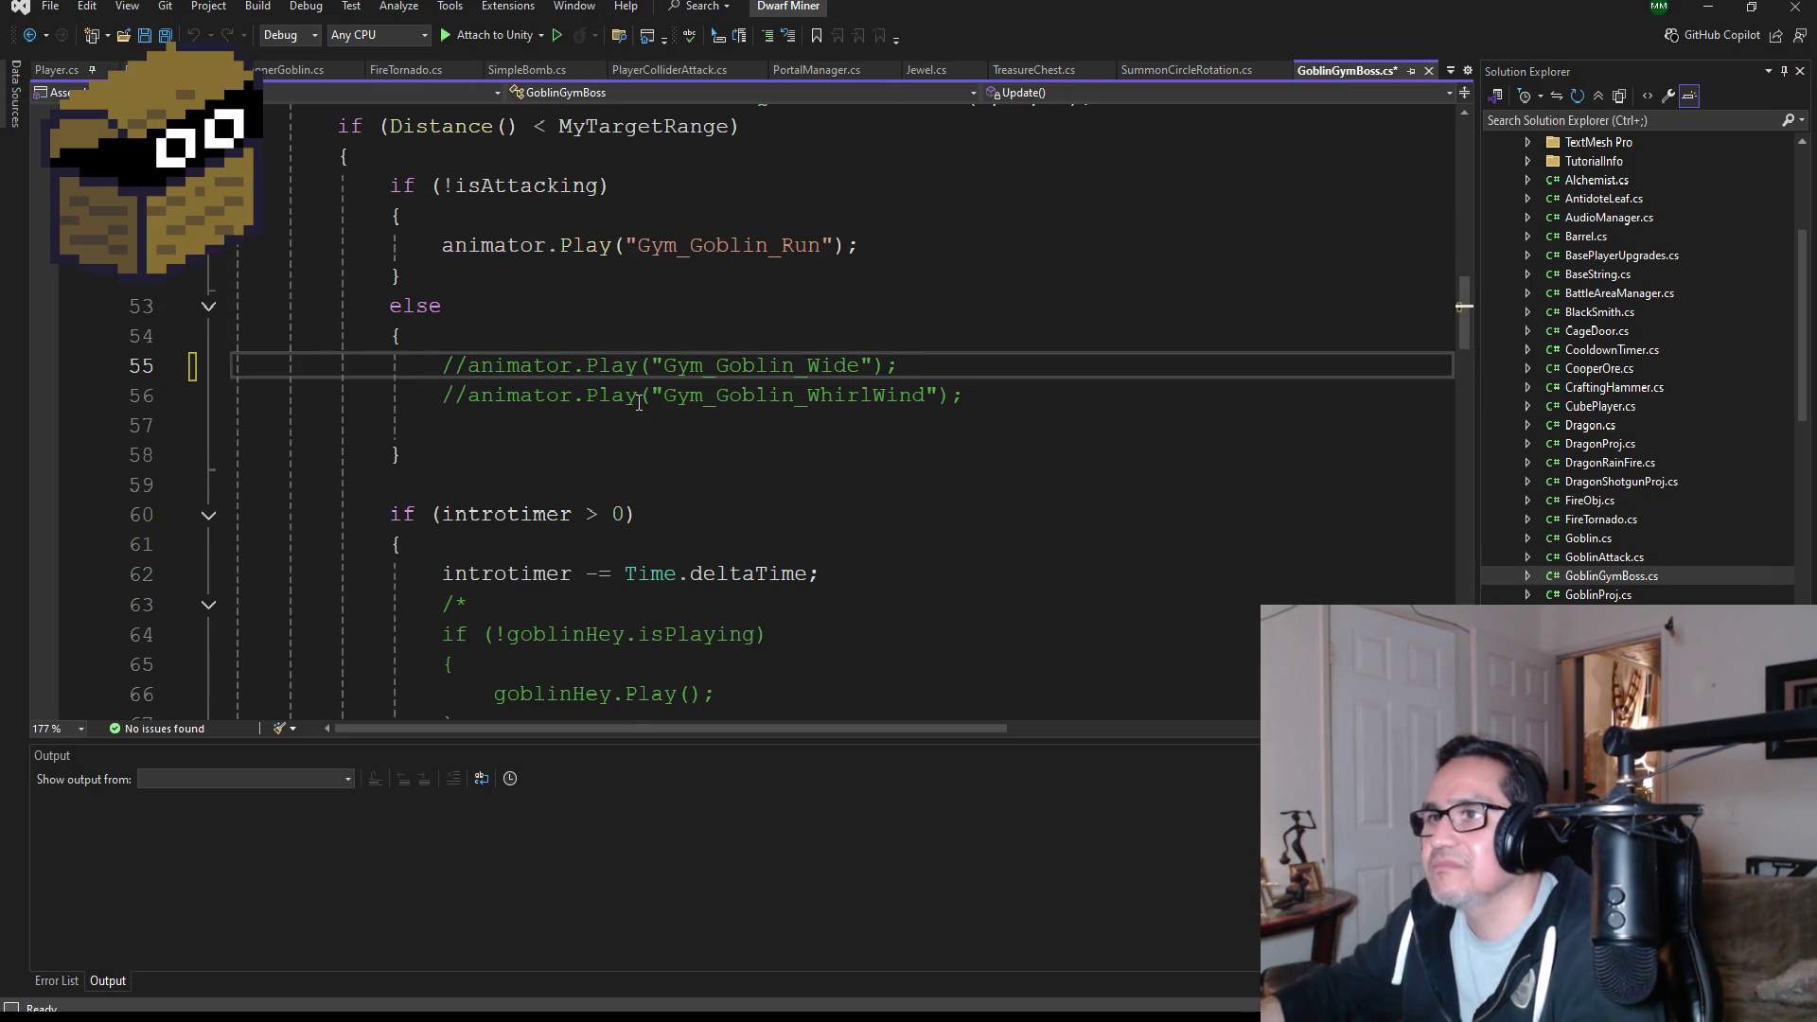